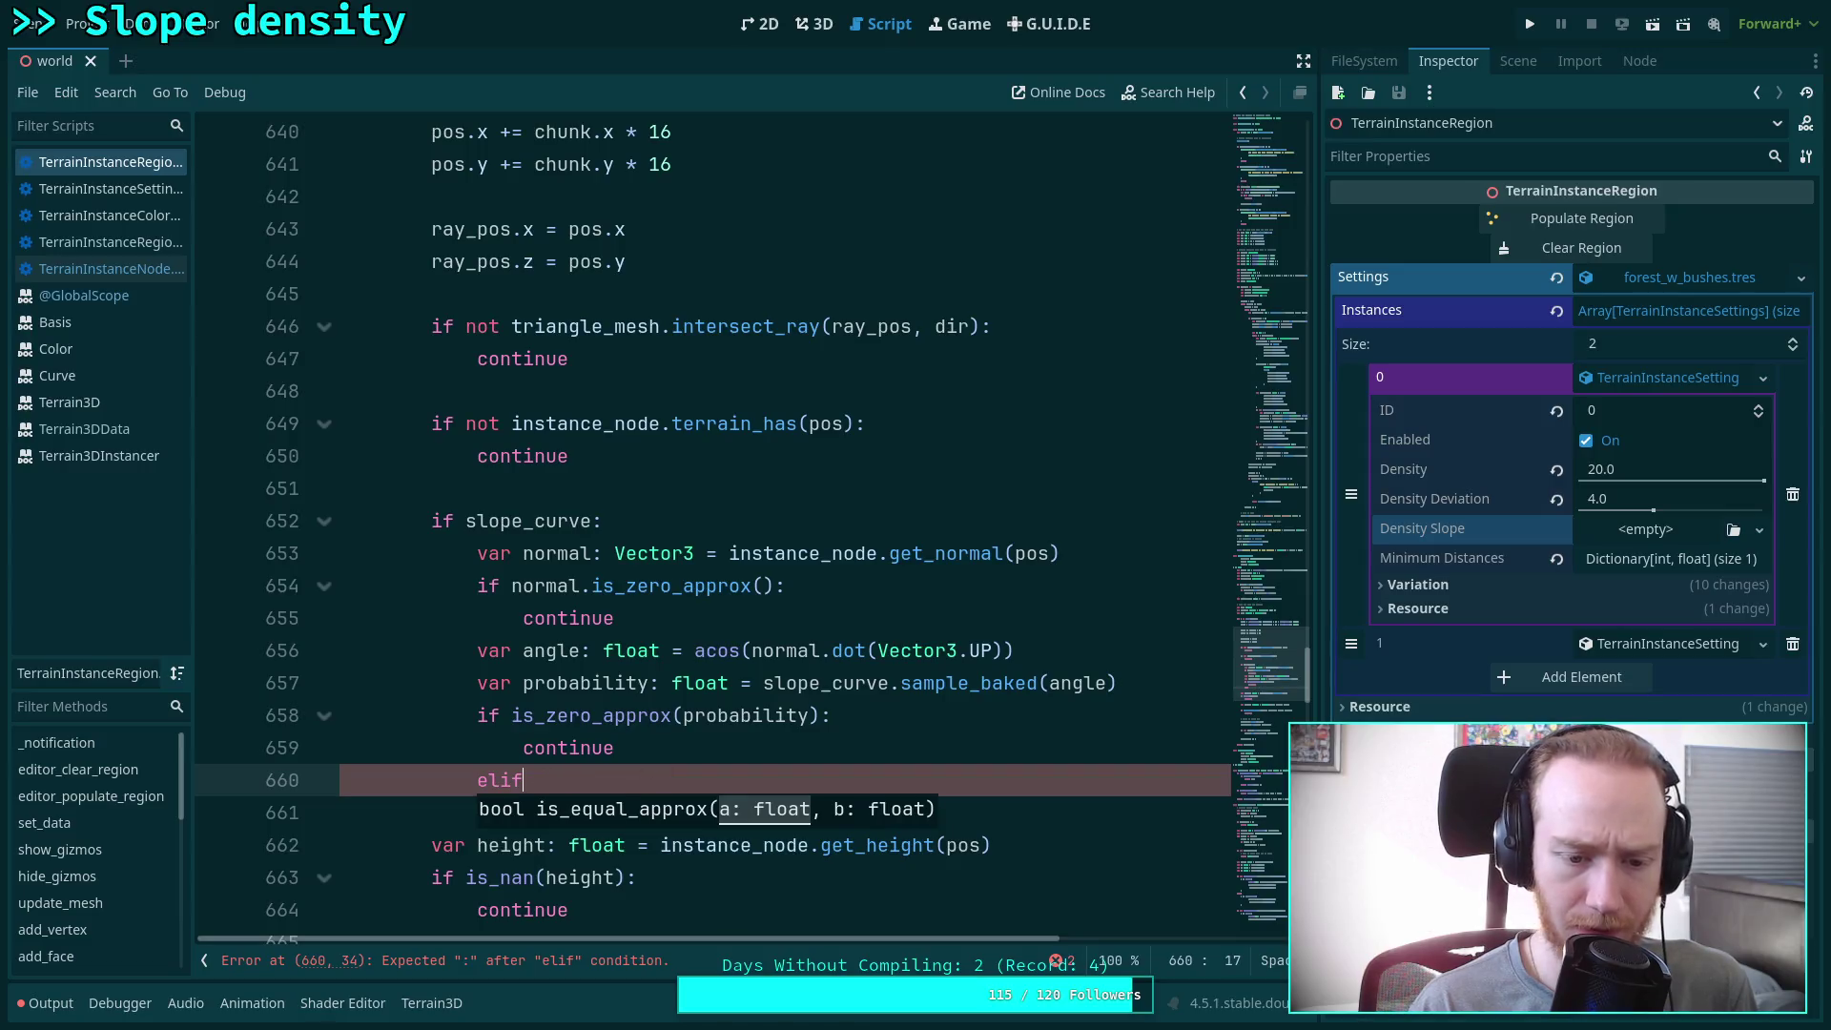
Write an elif is_equal_approx(probability, 1.0) condition on line 660 using autocomplete
type(" is")
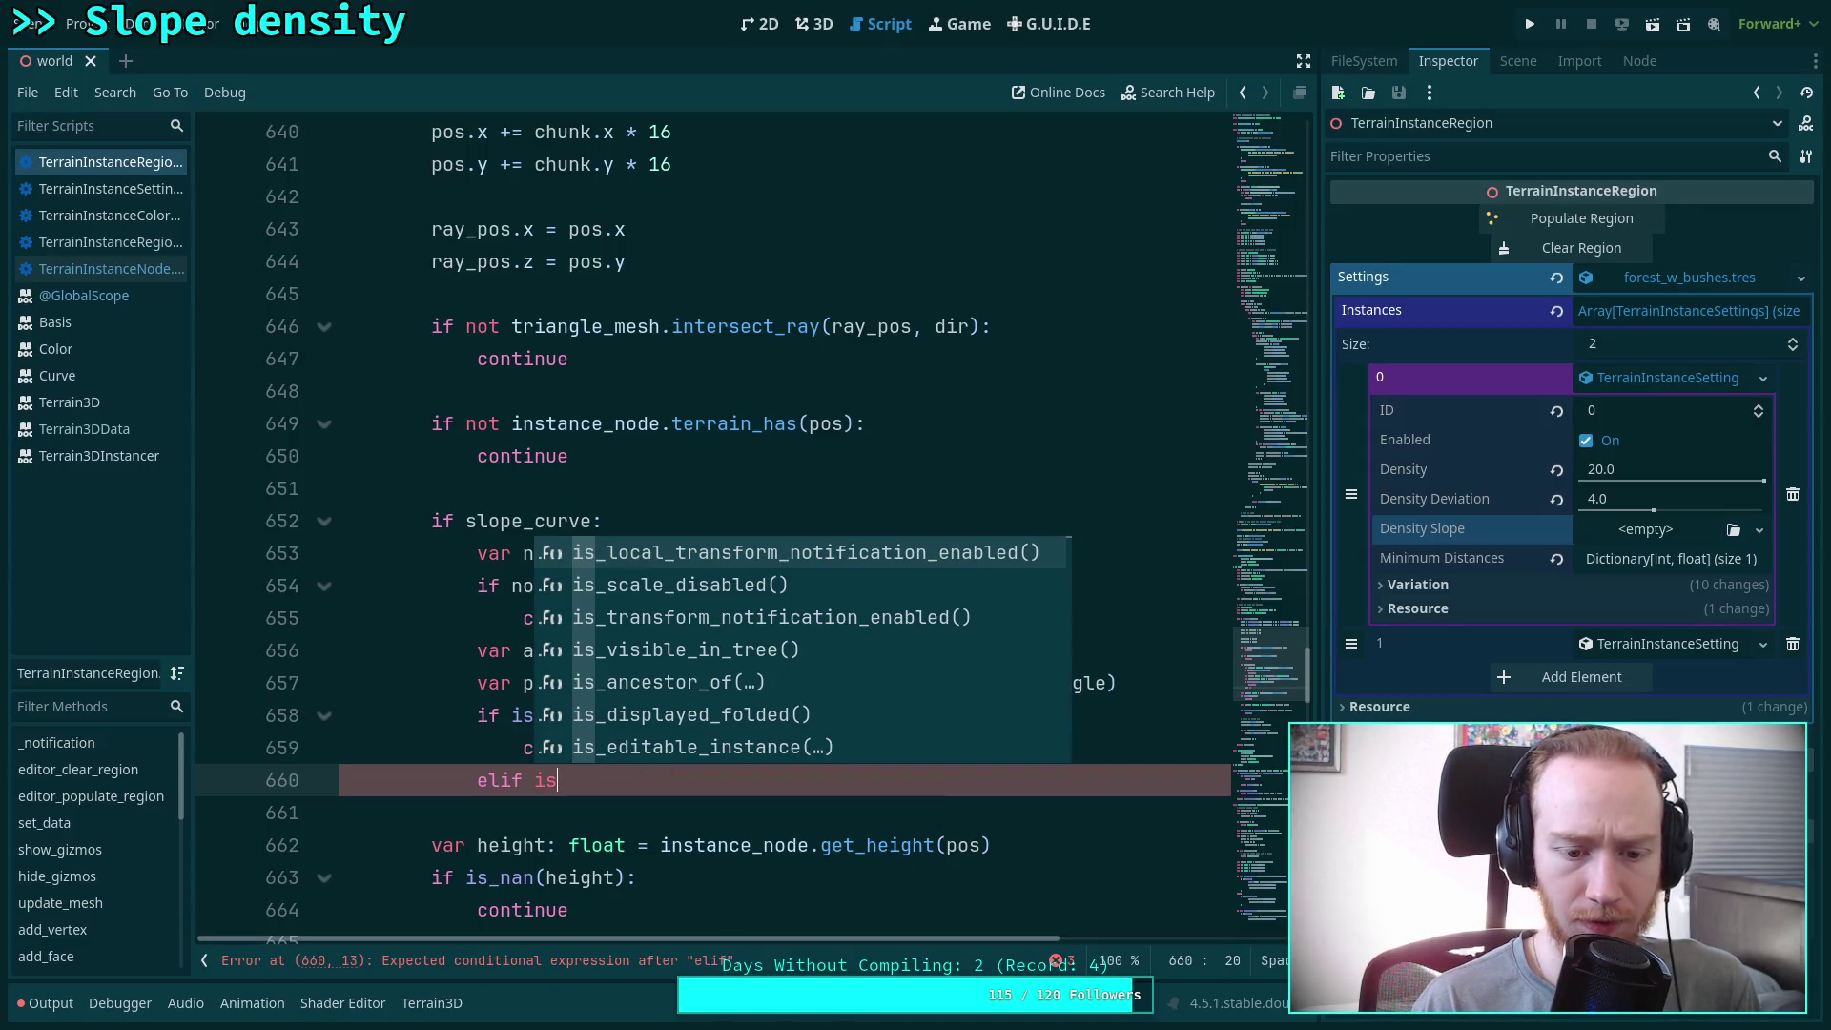
type("_e")
key("Down")
key("Down")
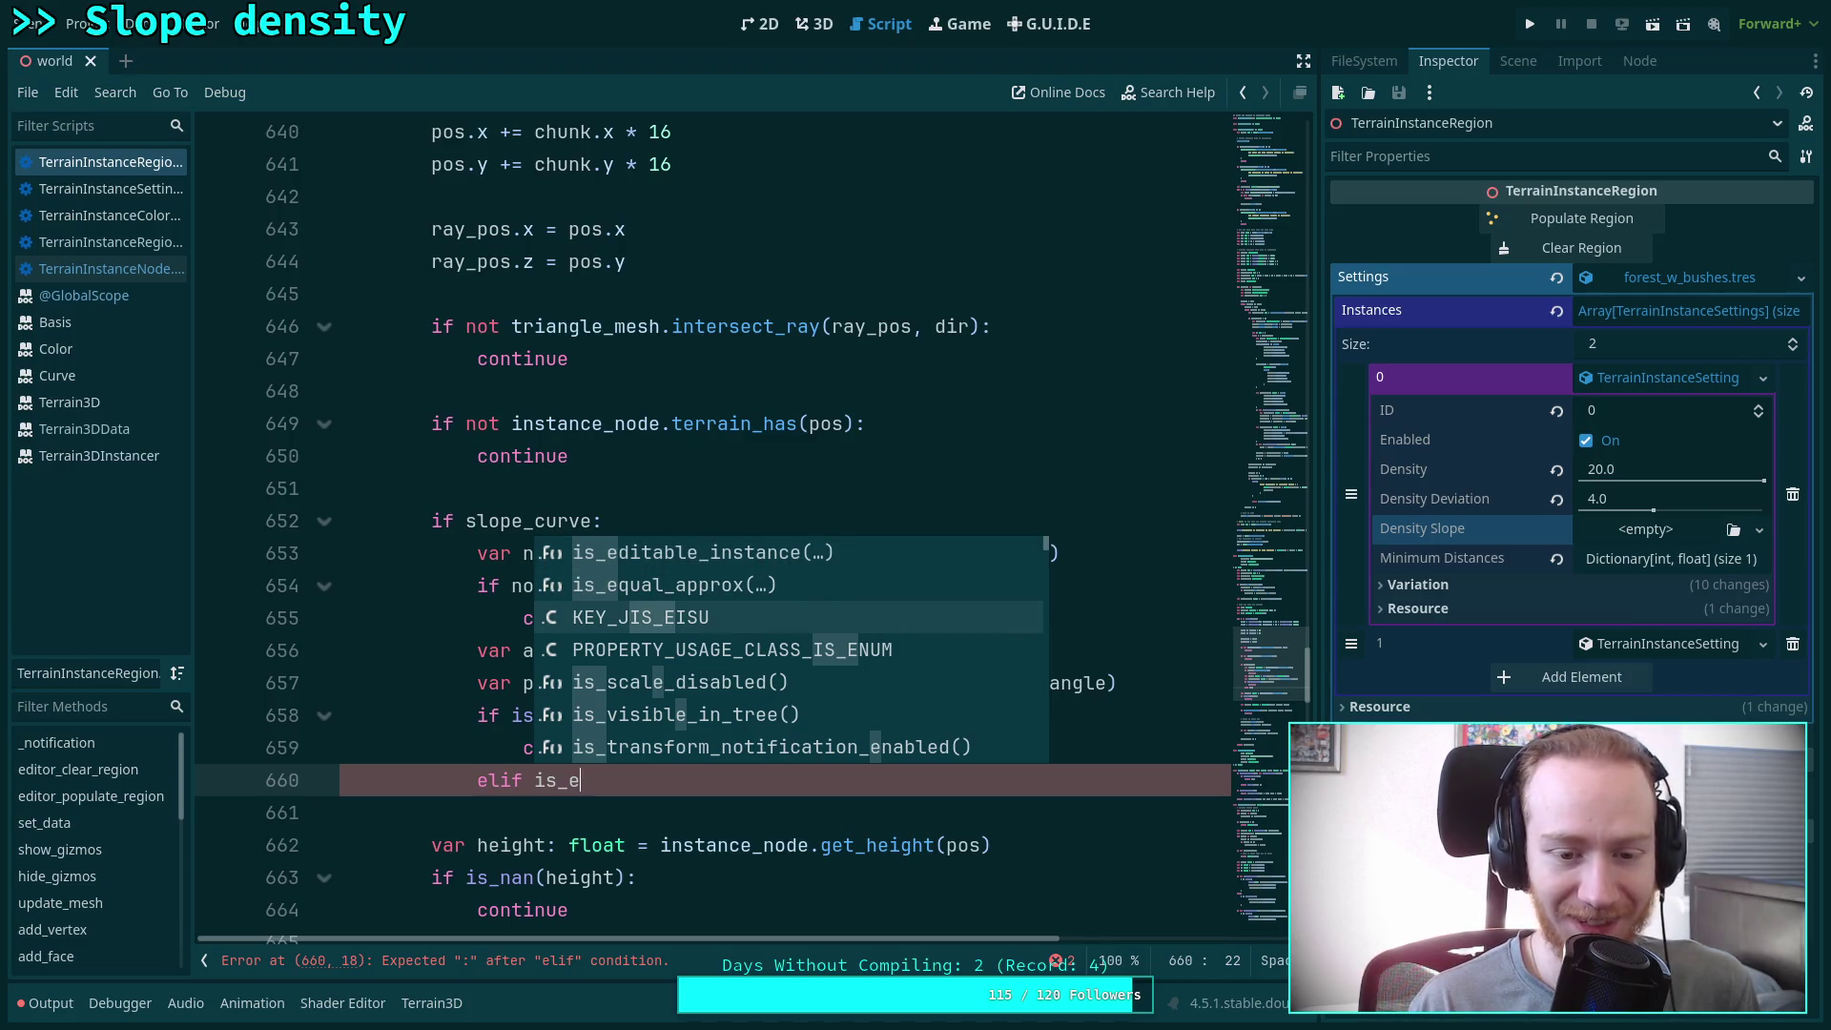
type("q")
key("Return")
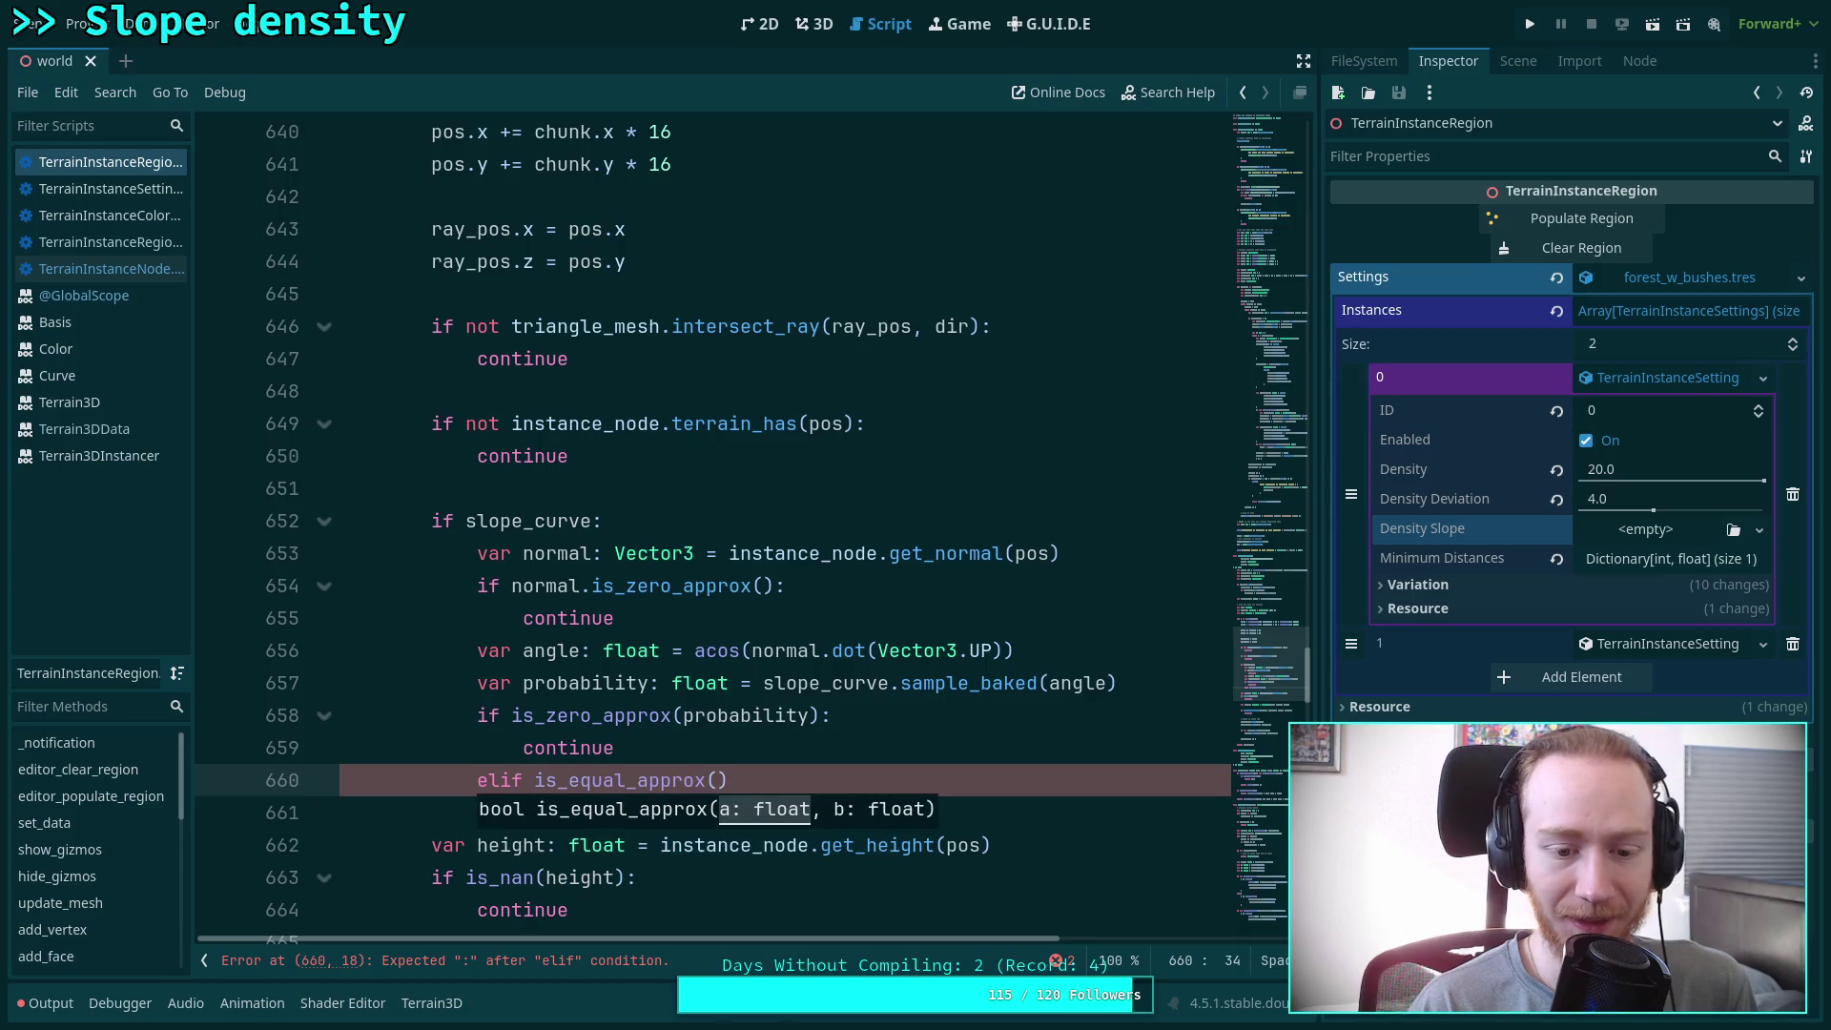
type("pro")
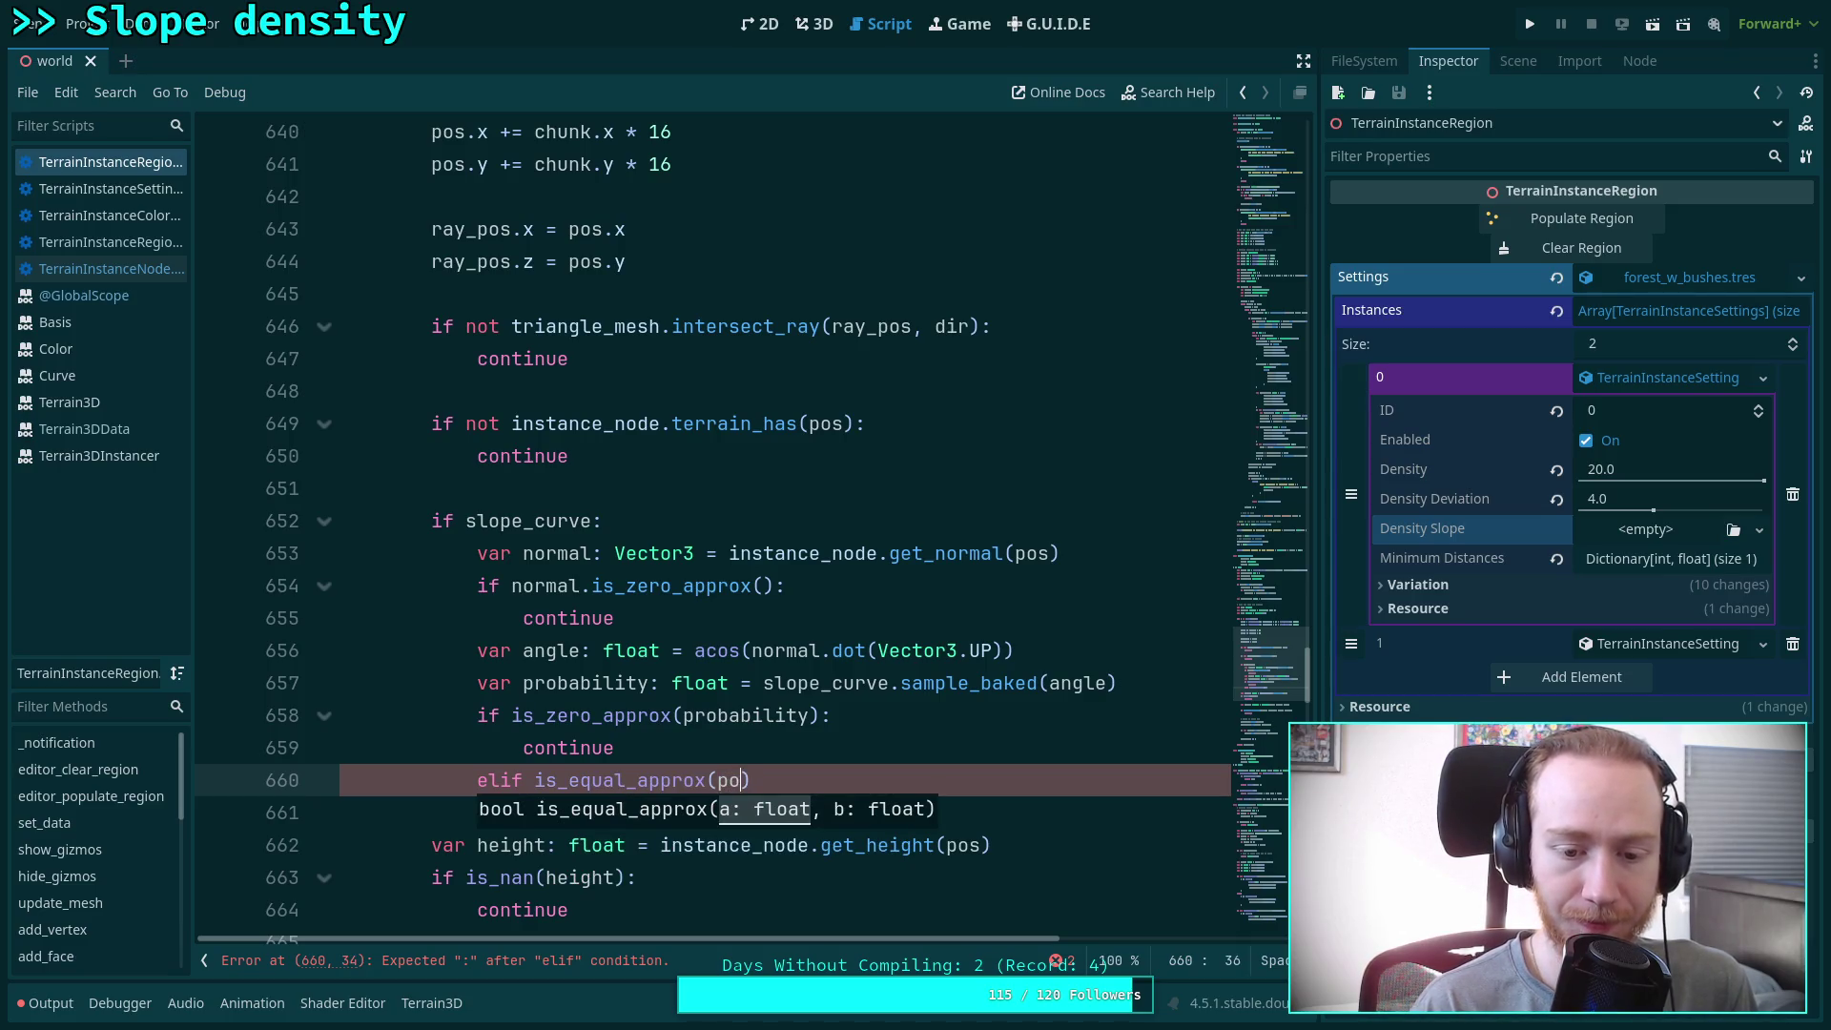
key("Return")
type(", 1.0)")
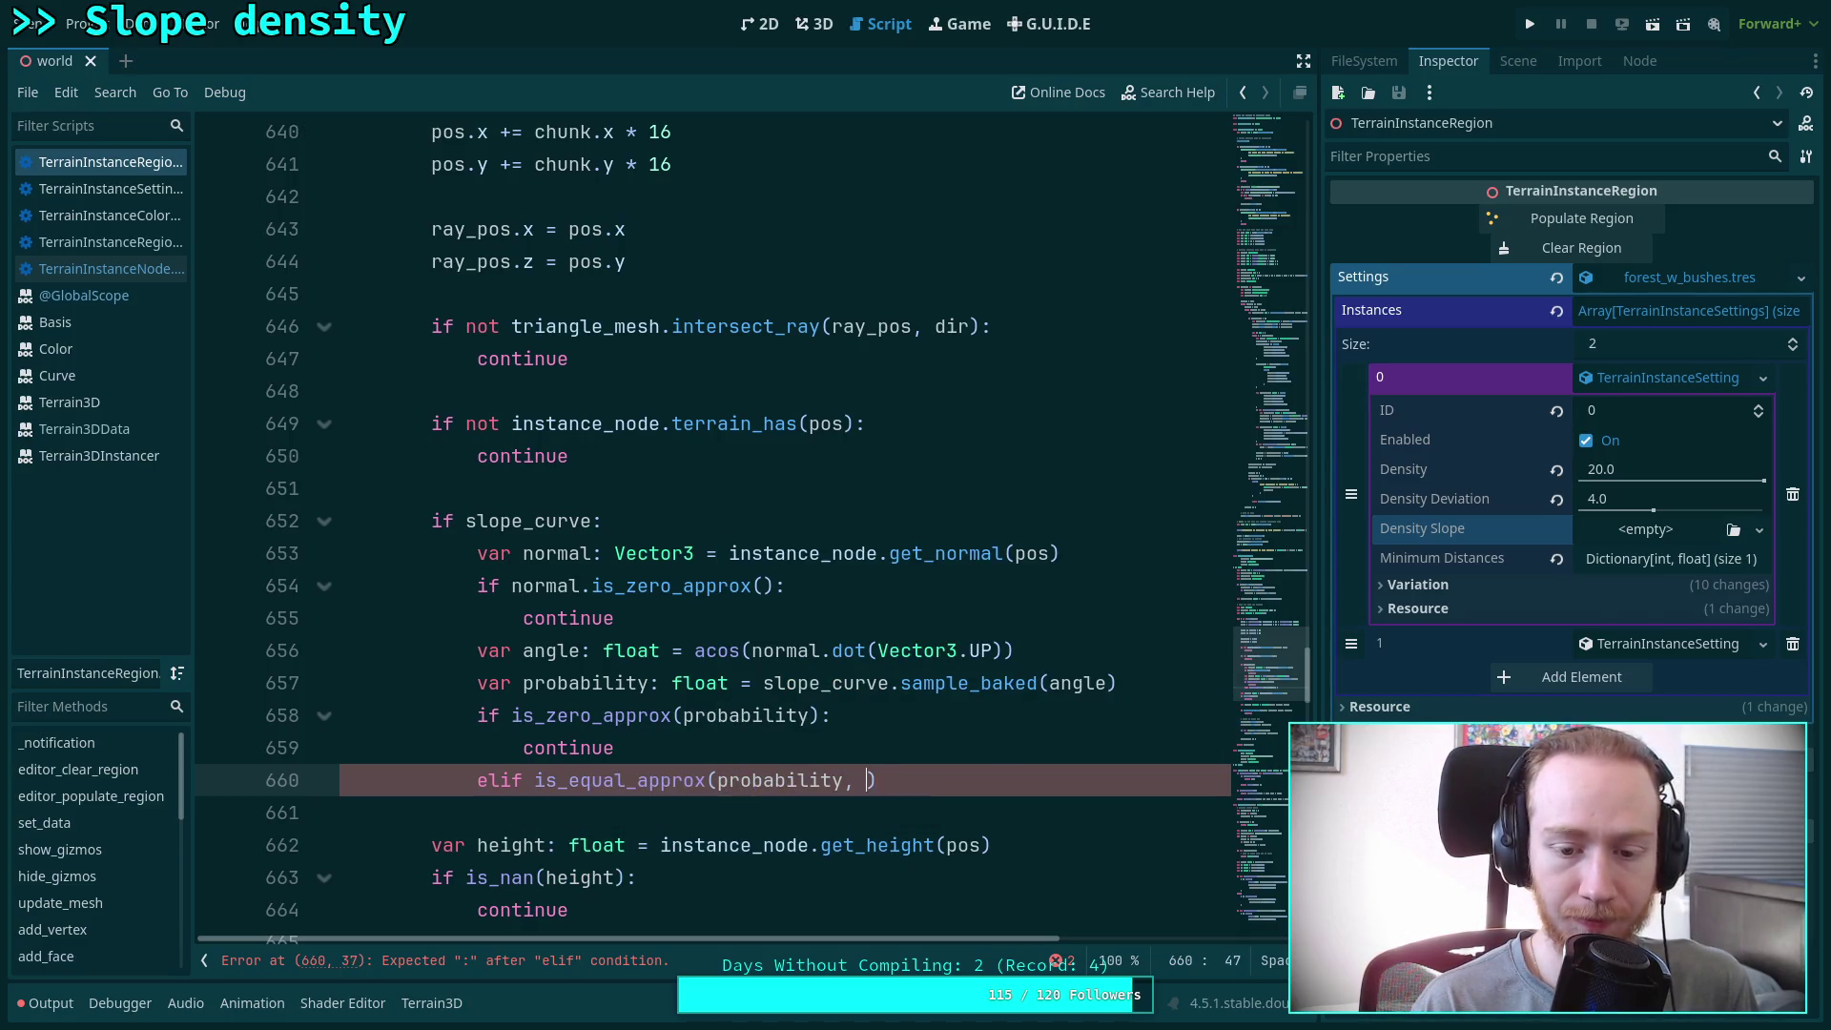
key("Return")
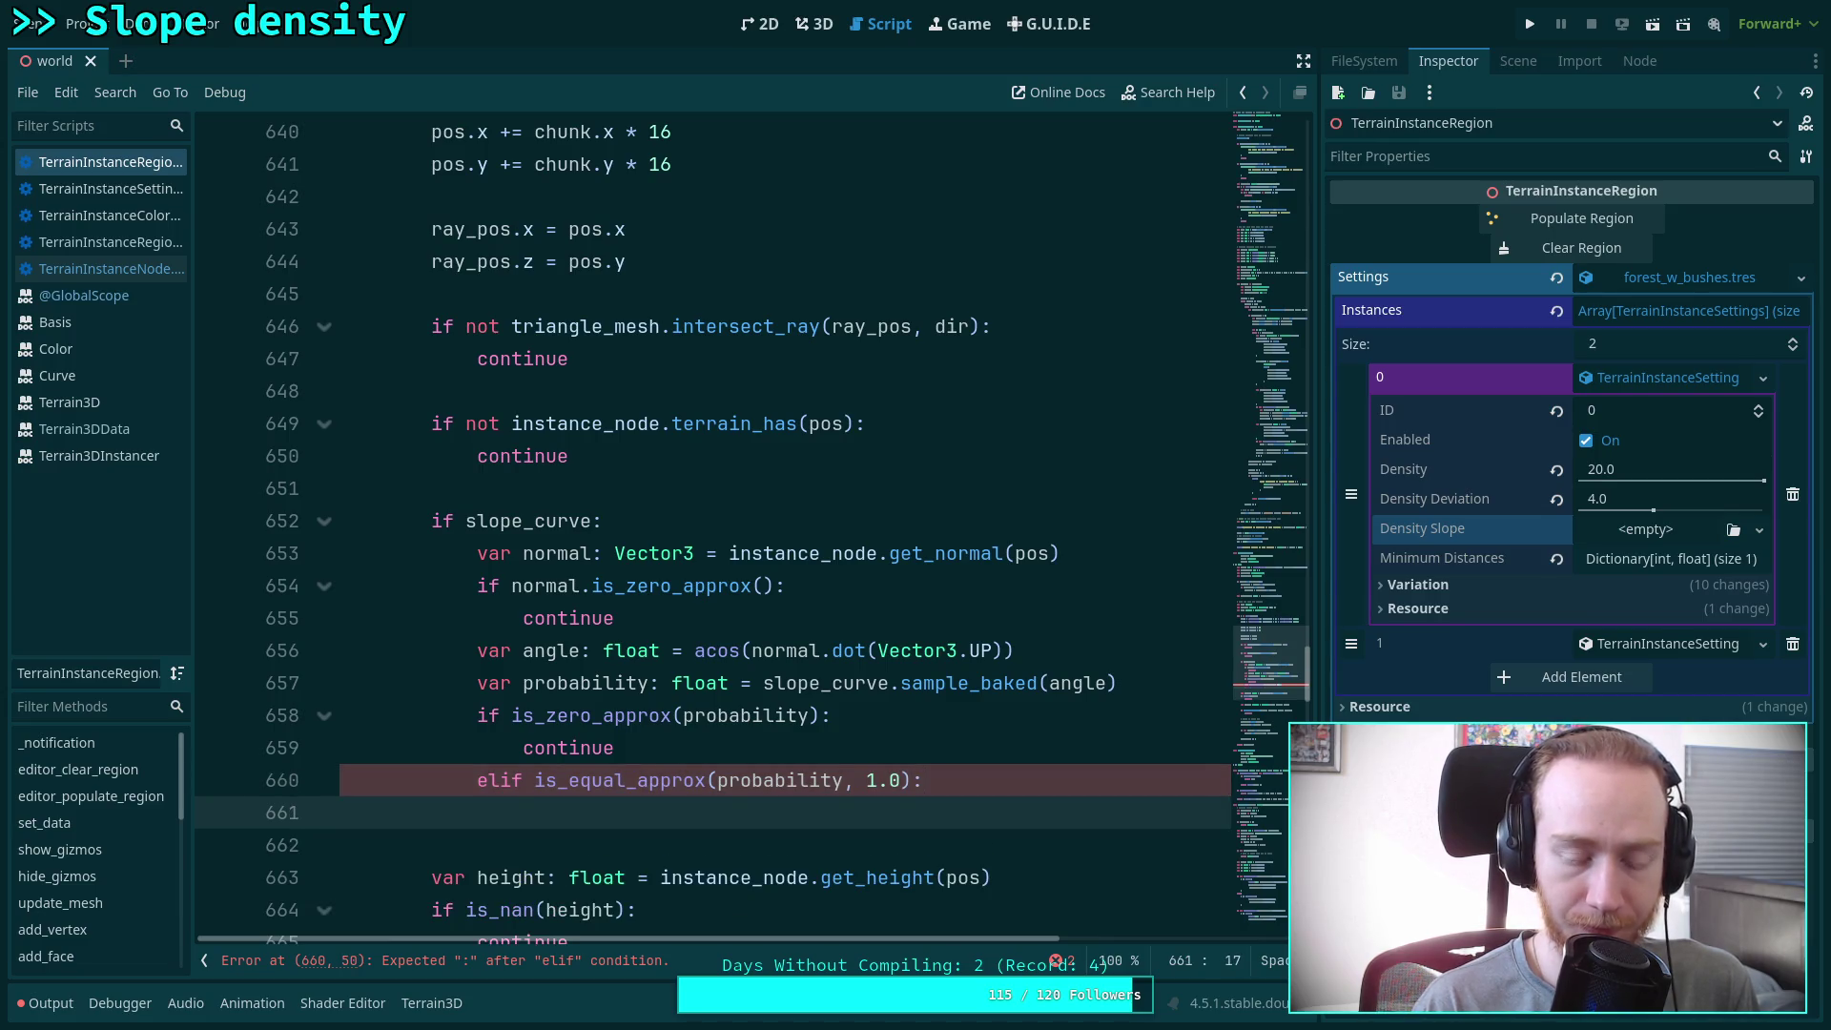
Try negating the elif with 'not', then delete the whole line, leaving line 660 blank
key("Up")
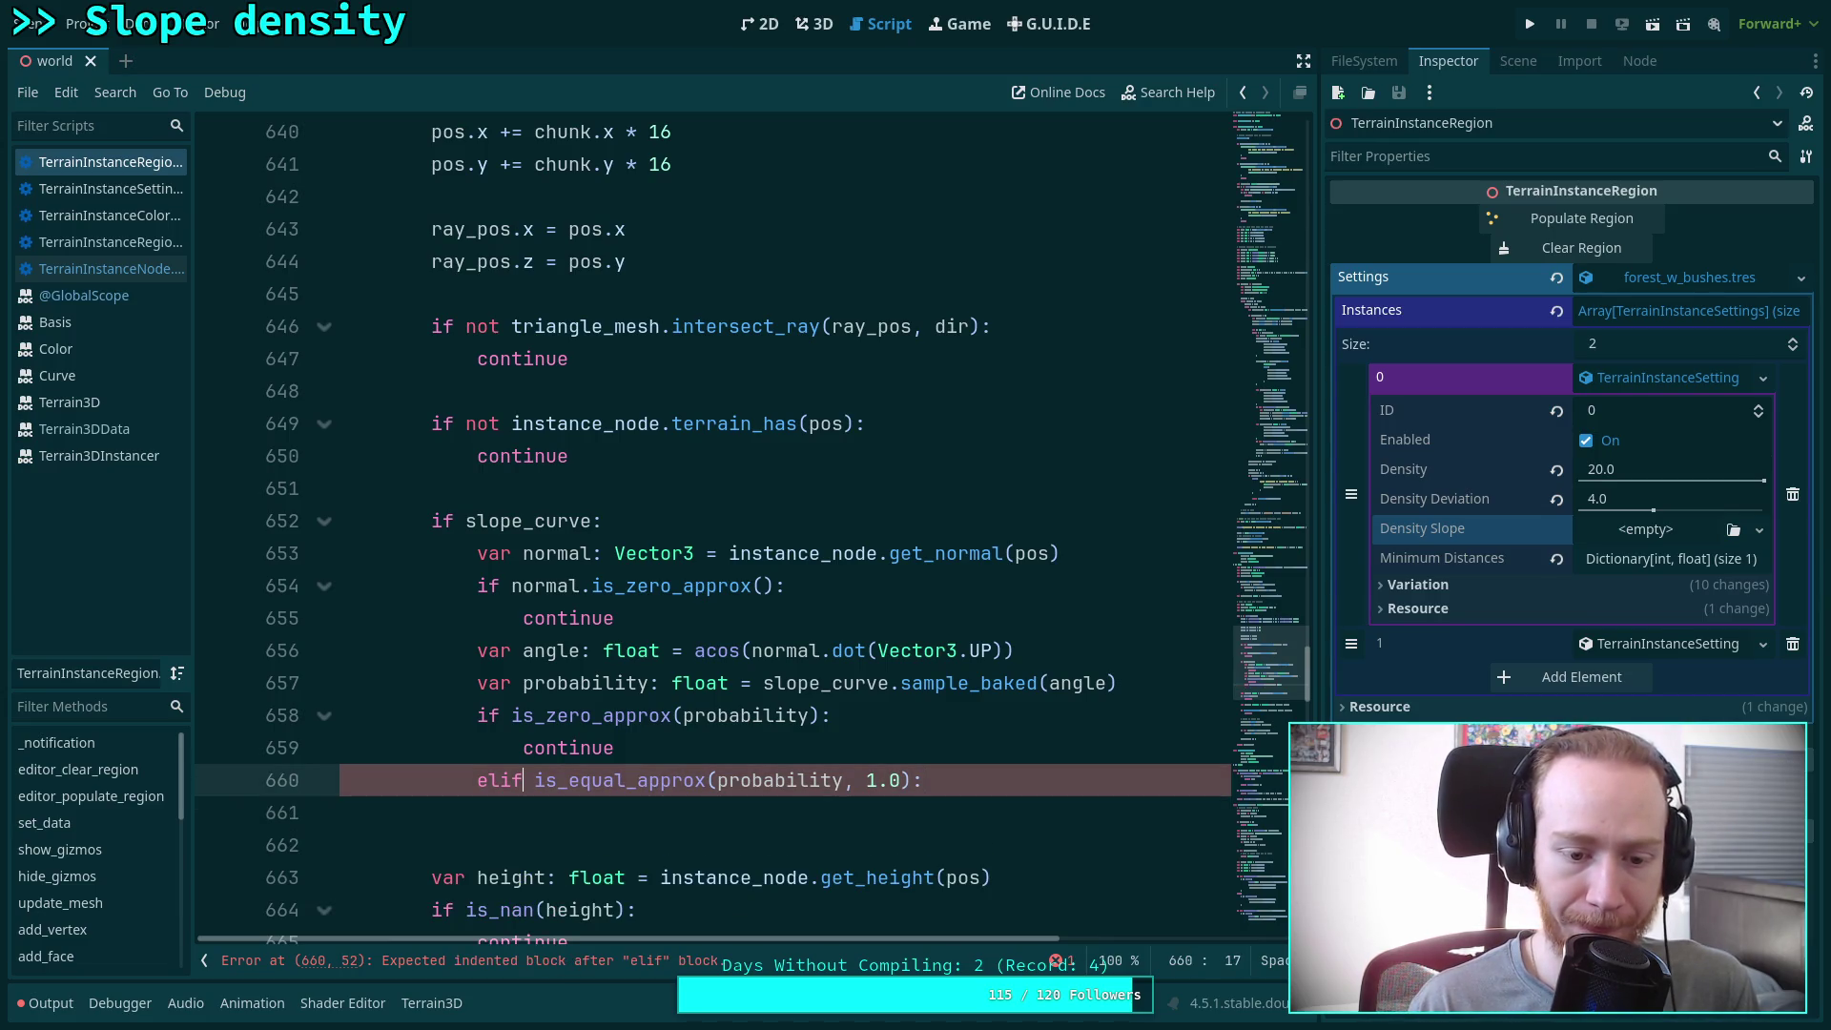
type("not")
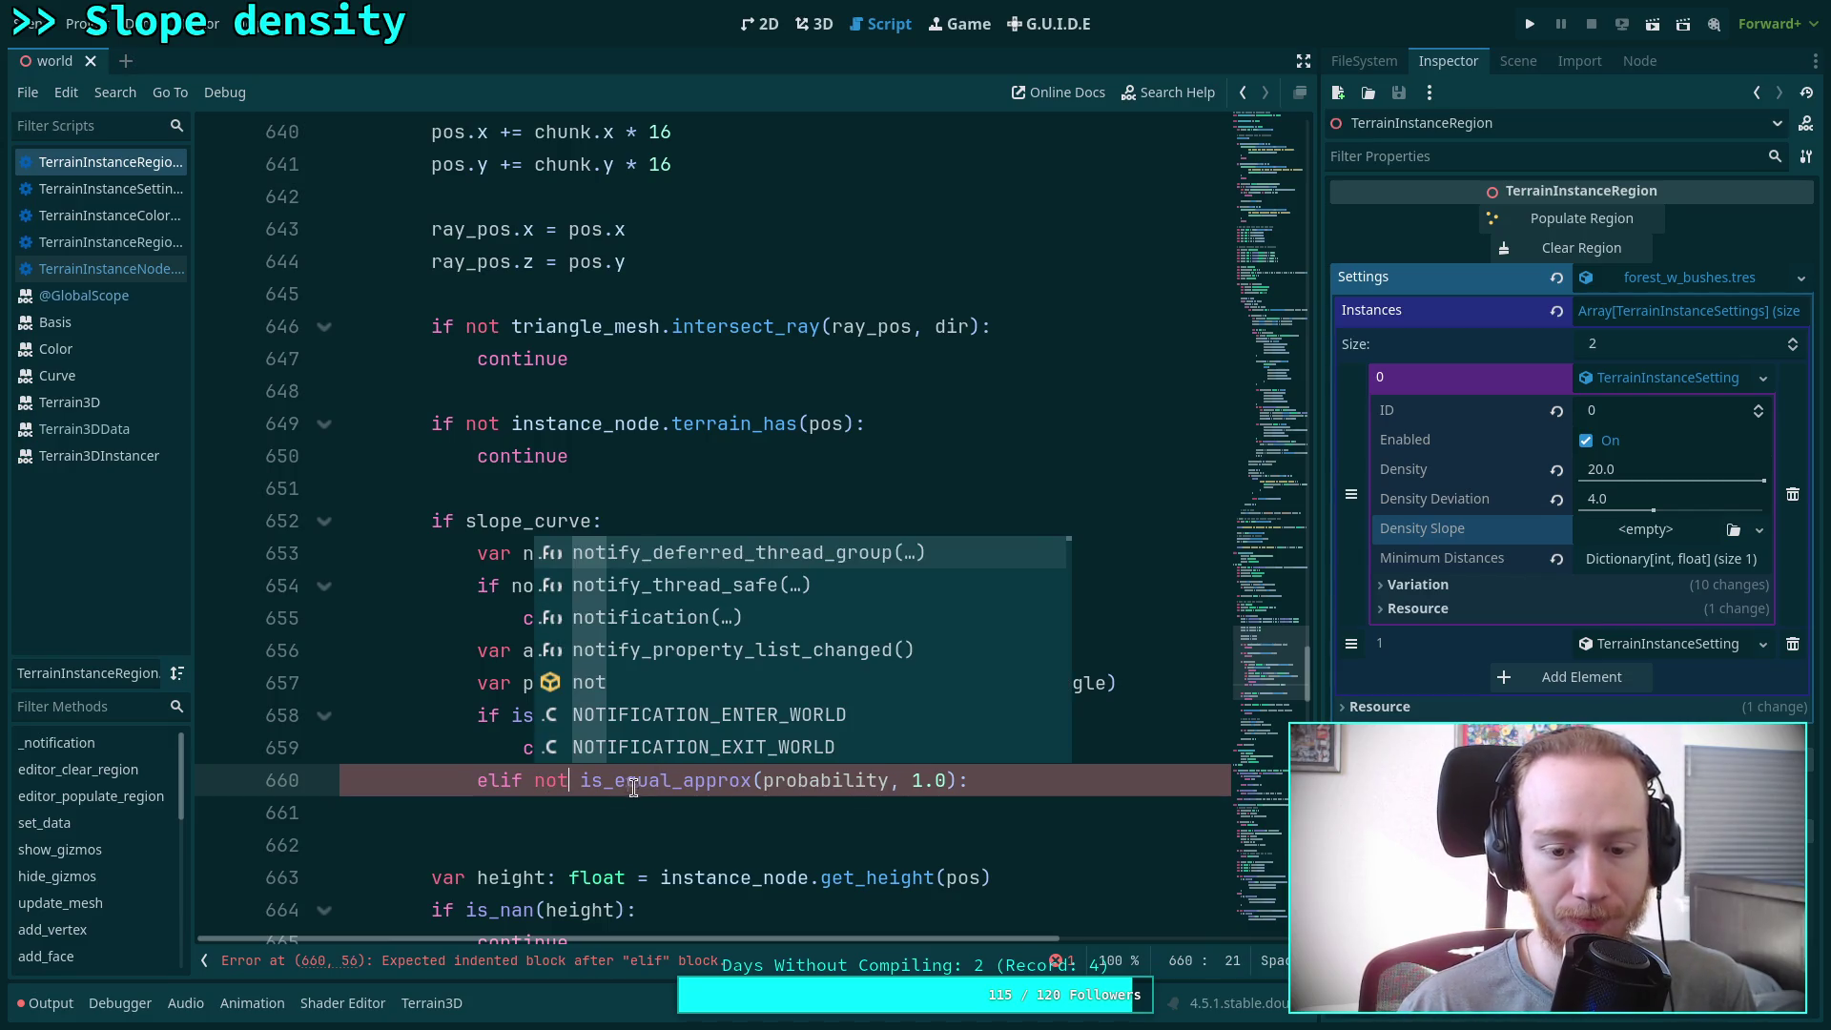
left_click(662, 780)
left_click_drag(990, 784, 469, 782)
key("BackSpace")
left_click(662, 800)
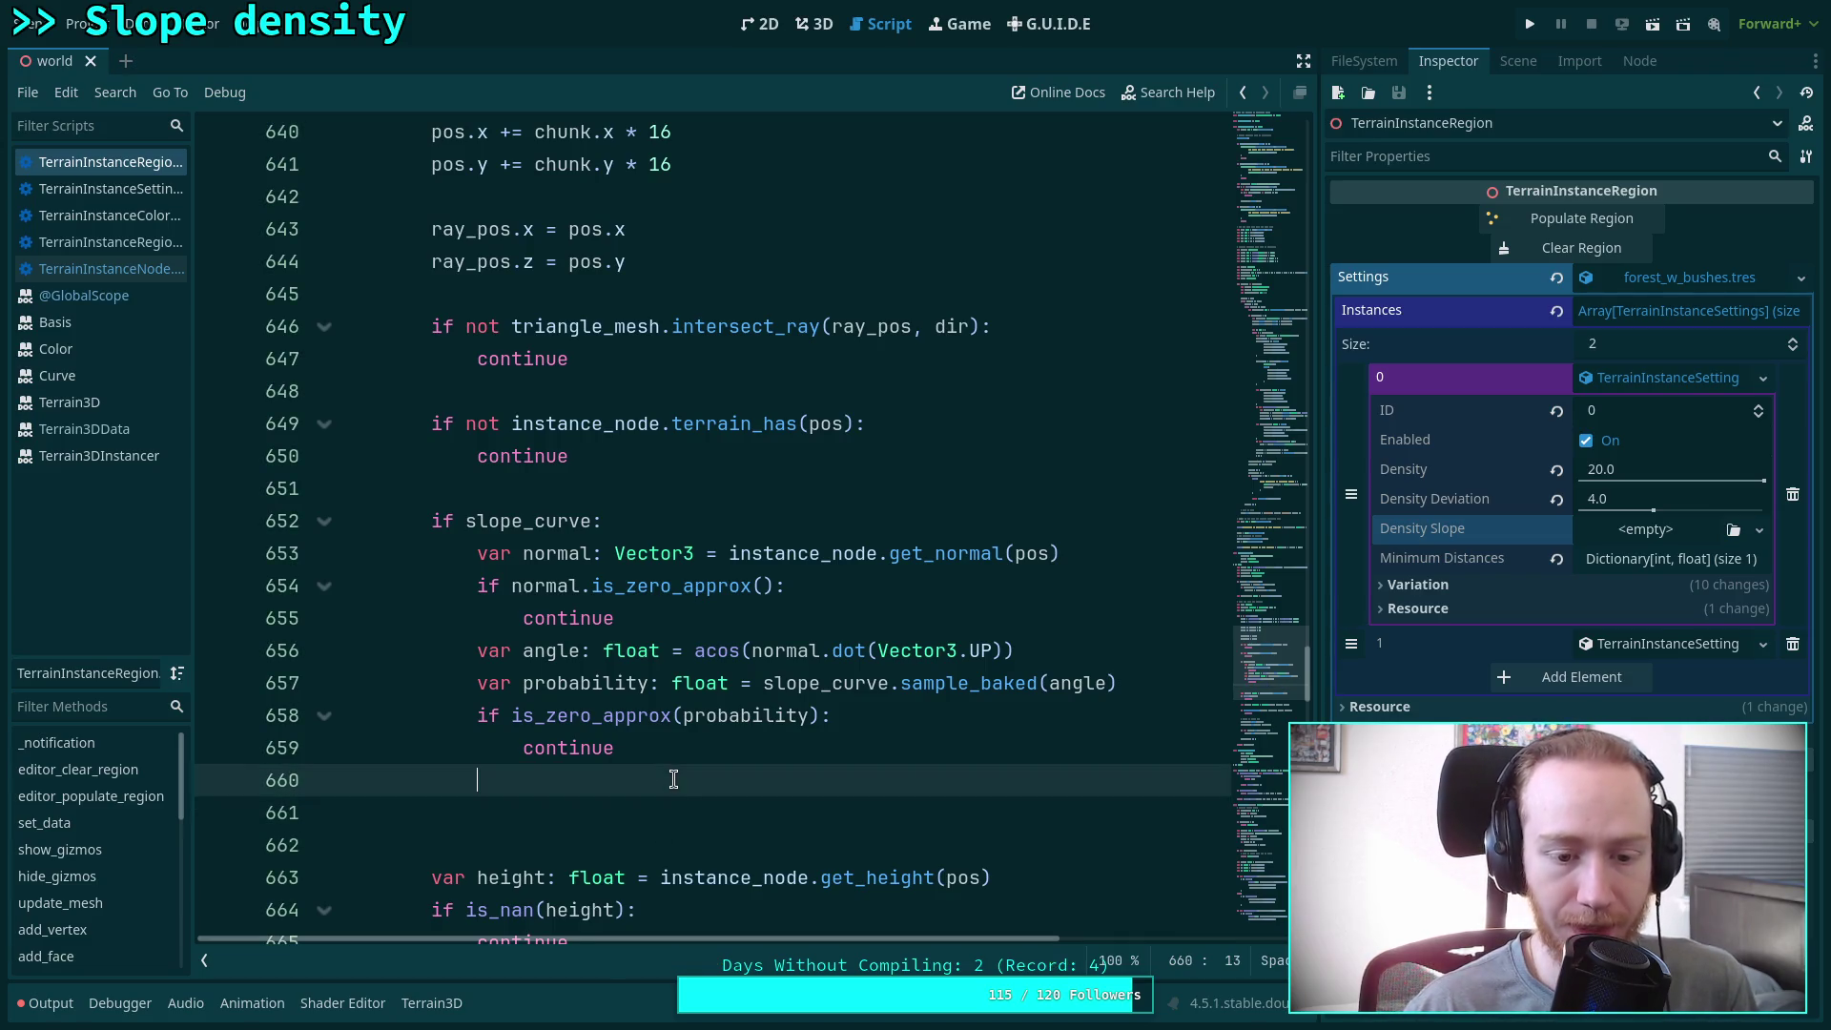
Add an 'if randf() > probability:' check with 'continue' on the line beneath it
scroll(763, 730, "down", 1)
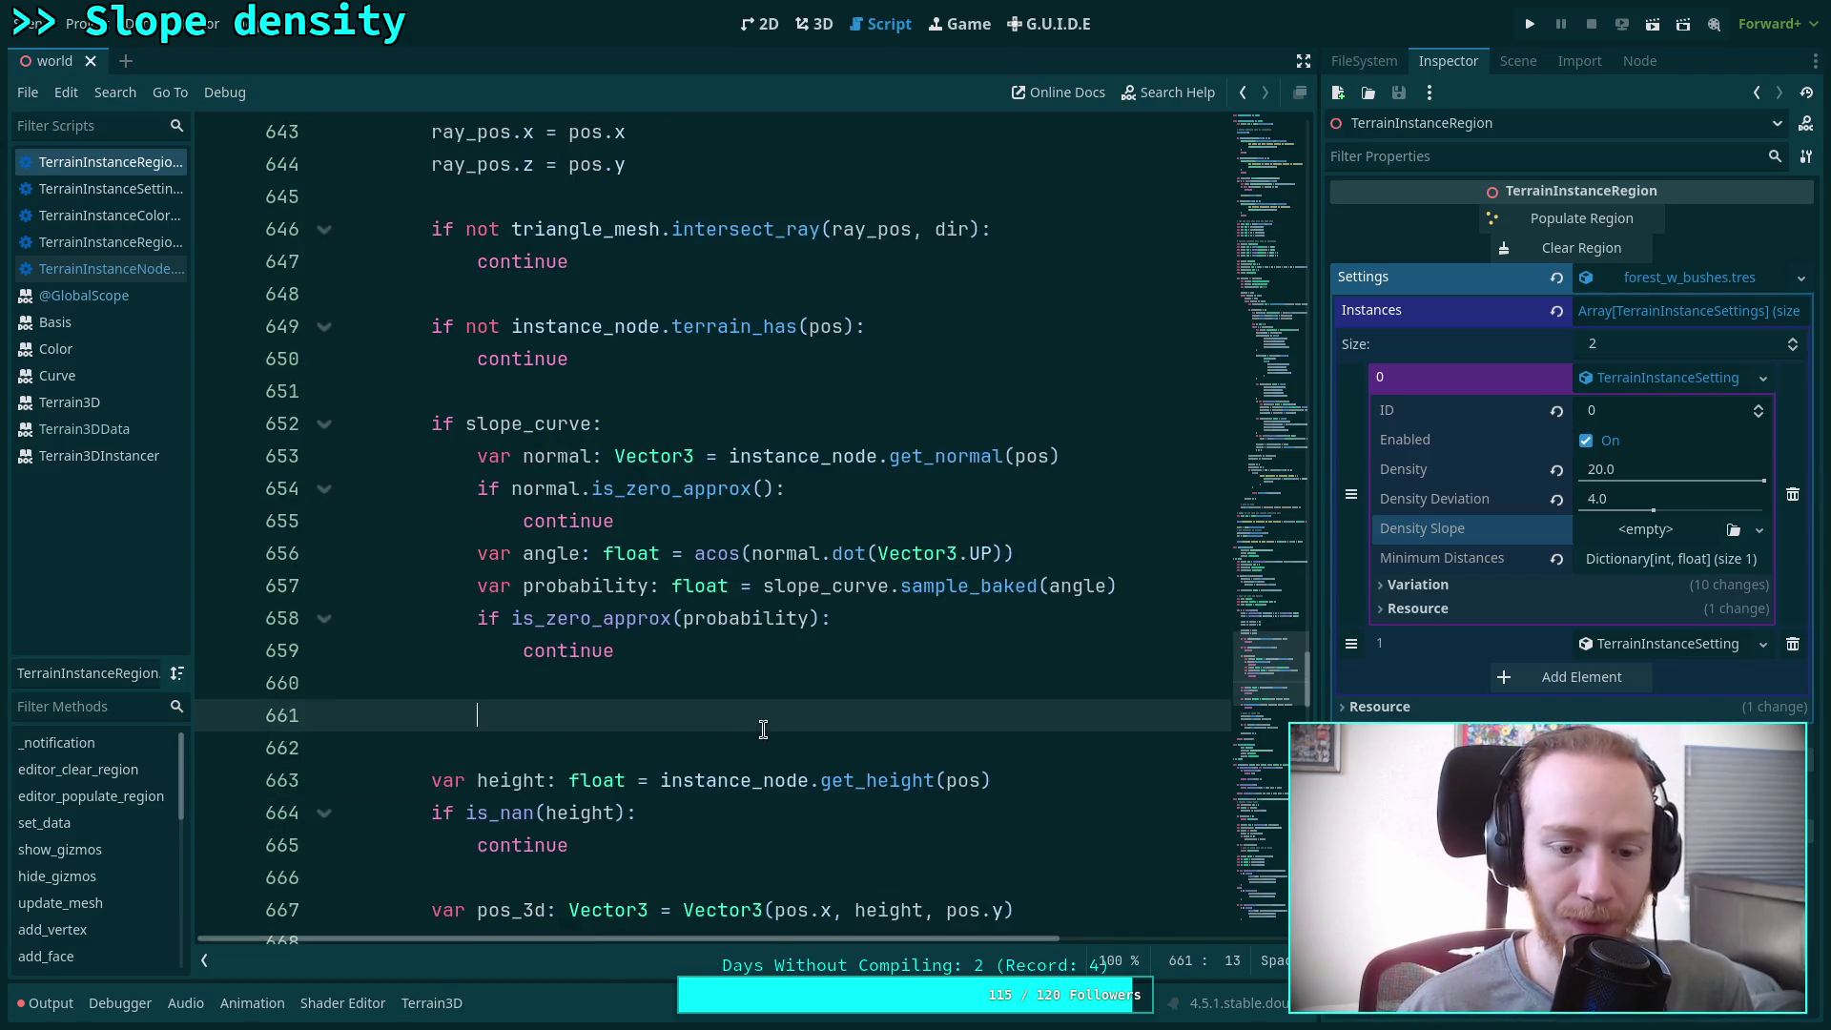
type("if ")
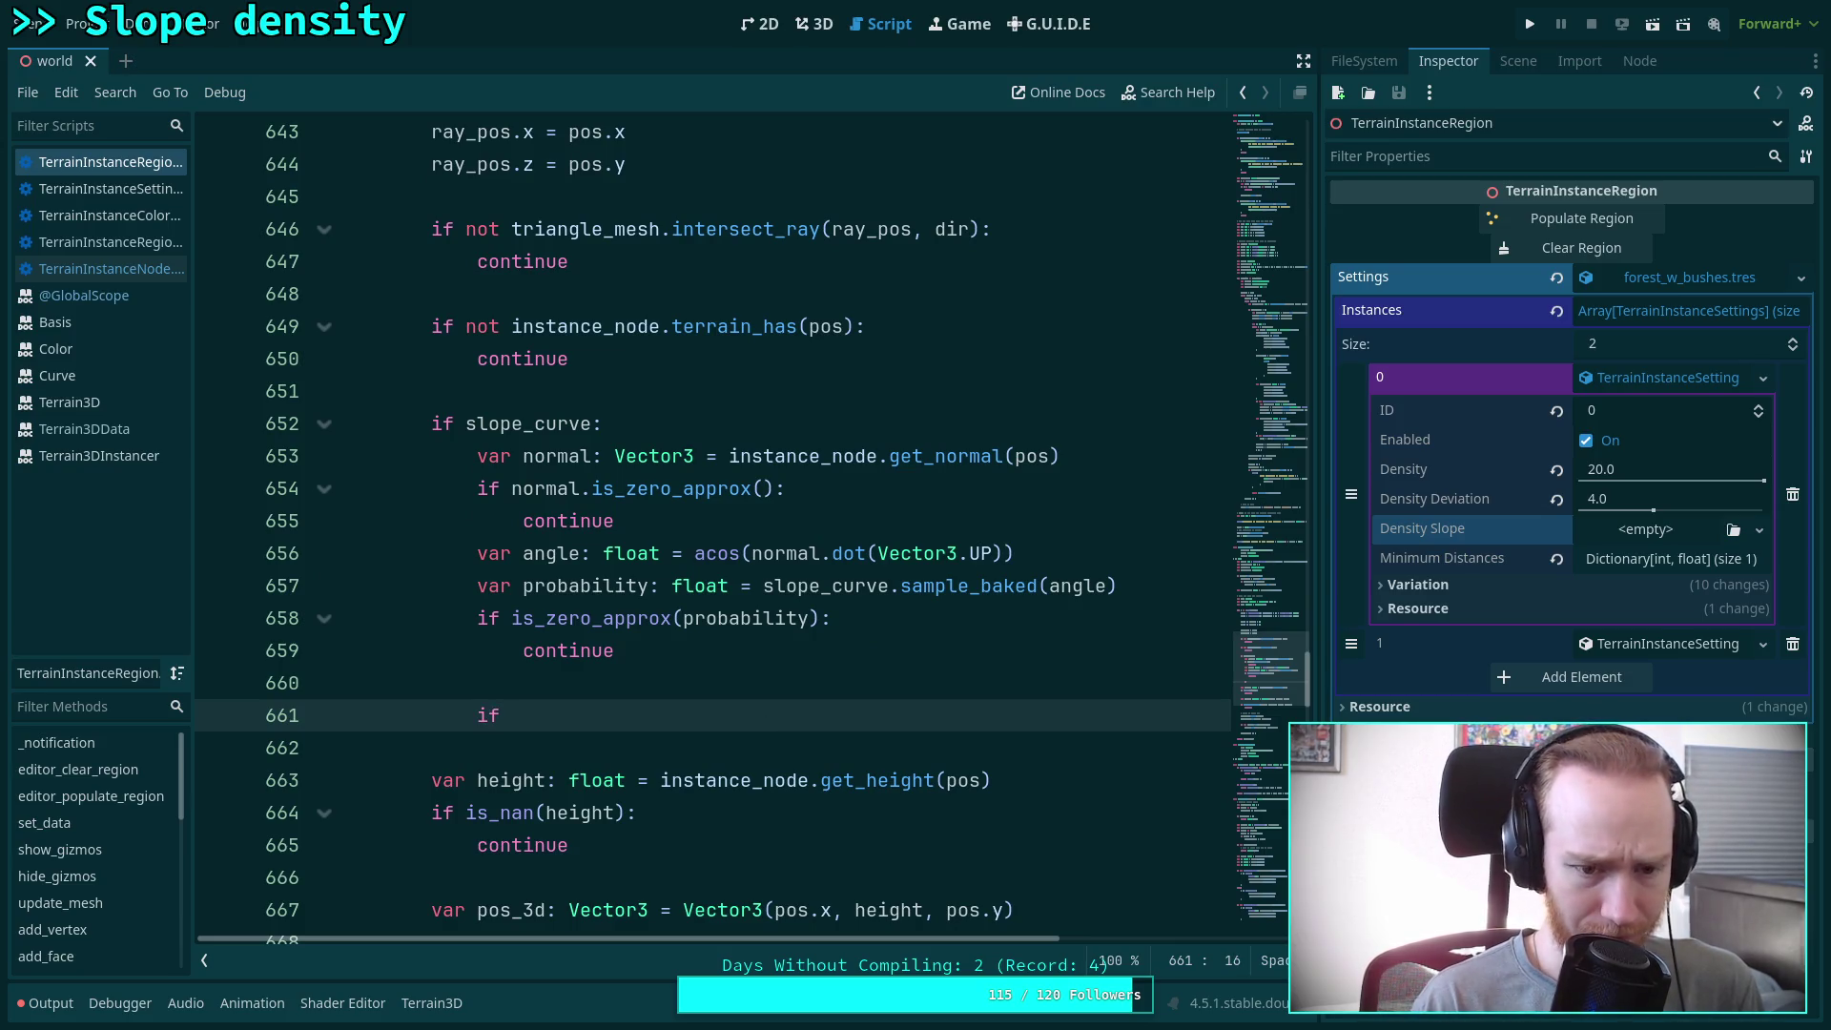
type("randf(")
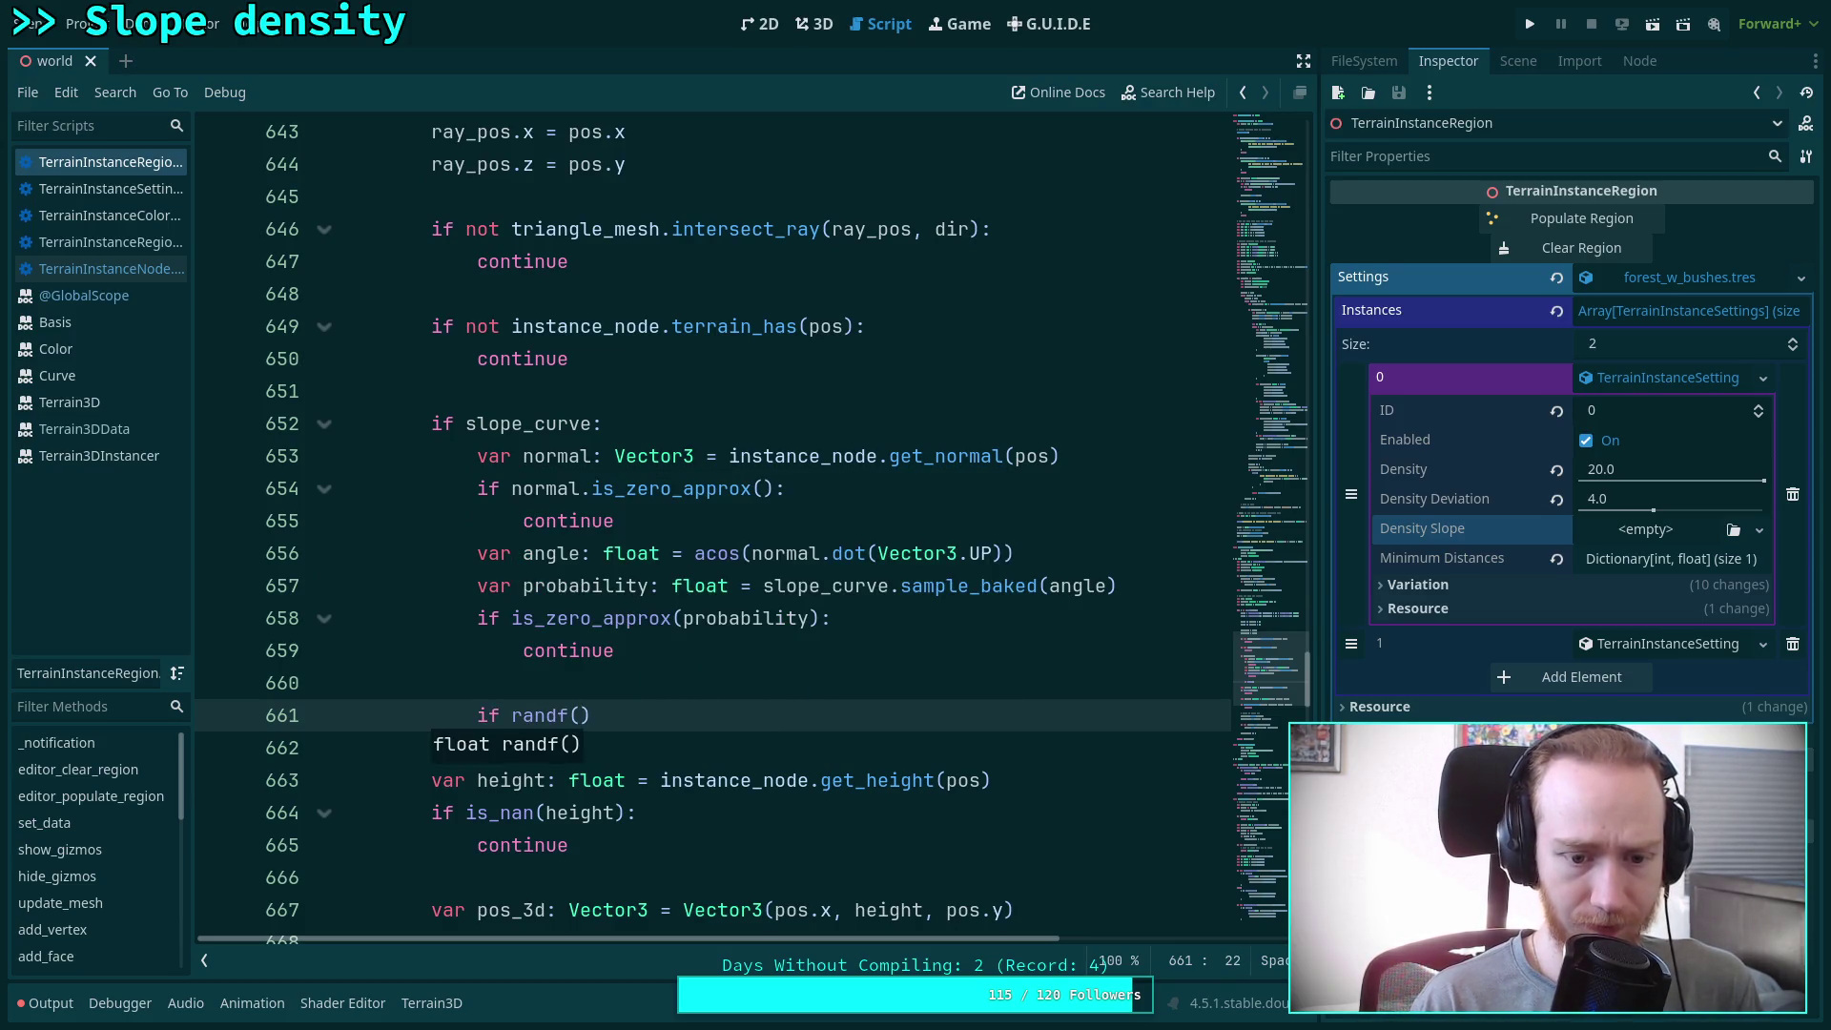
type(")")
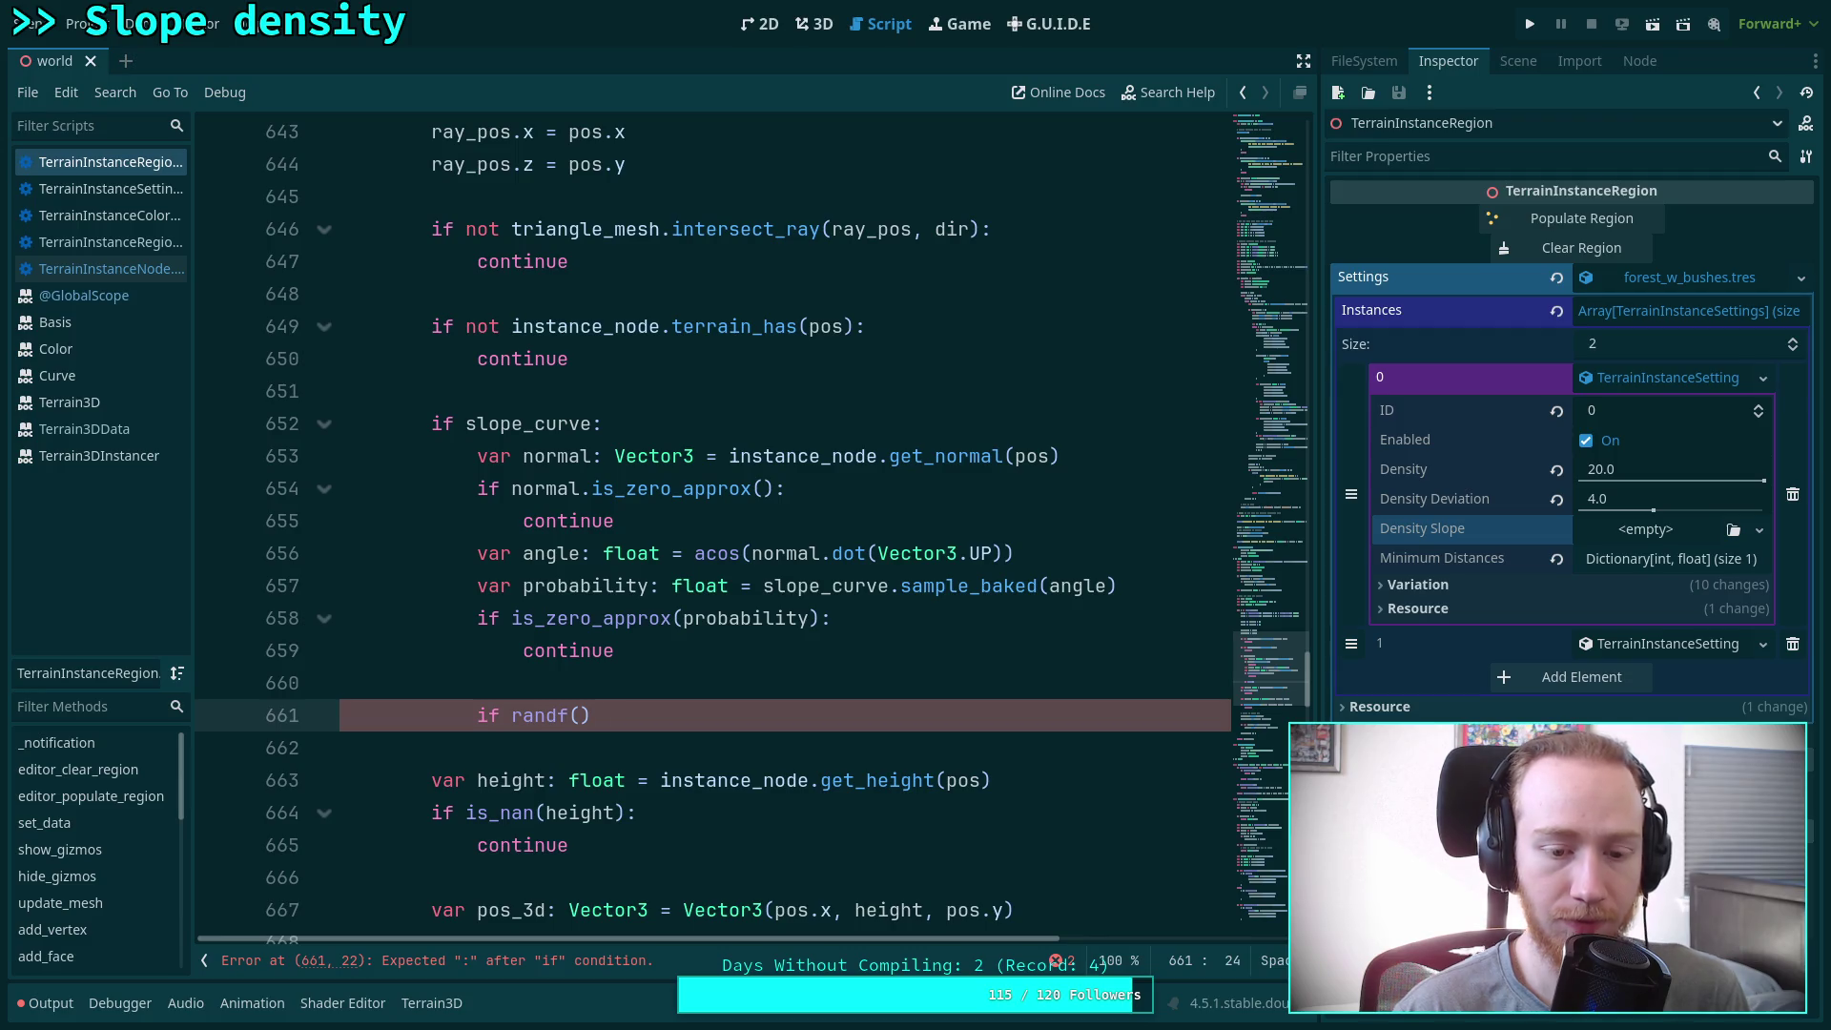
type(" > pr")
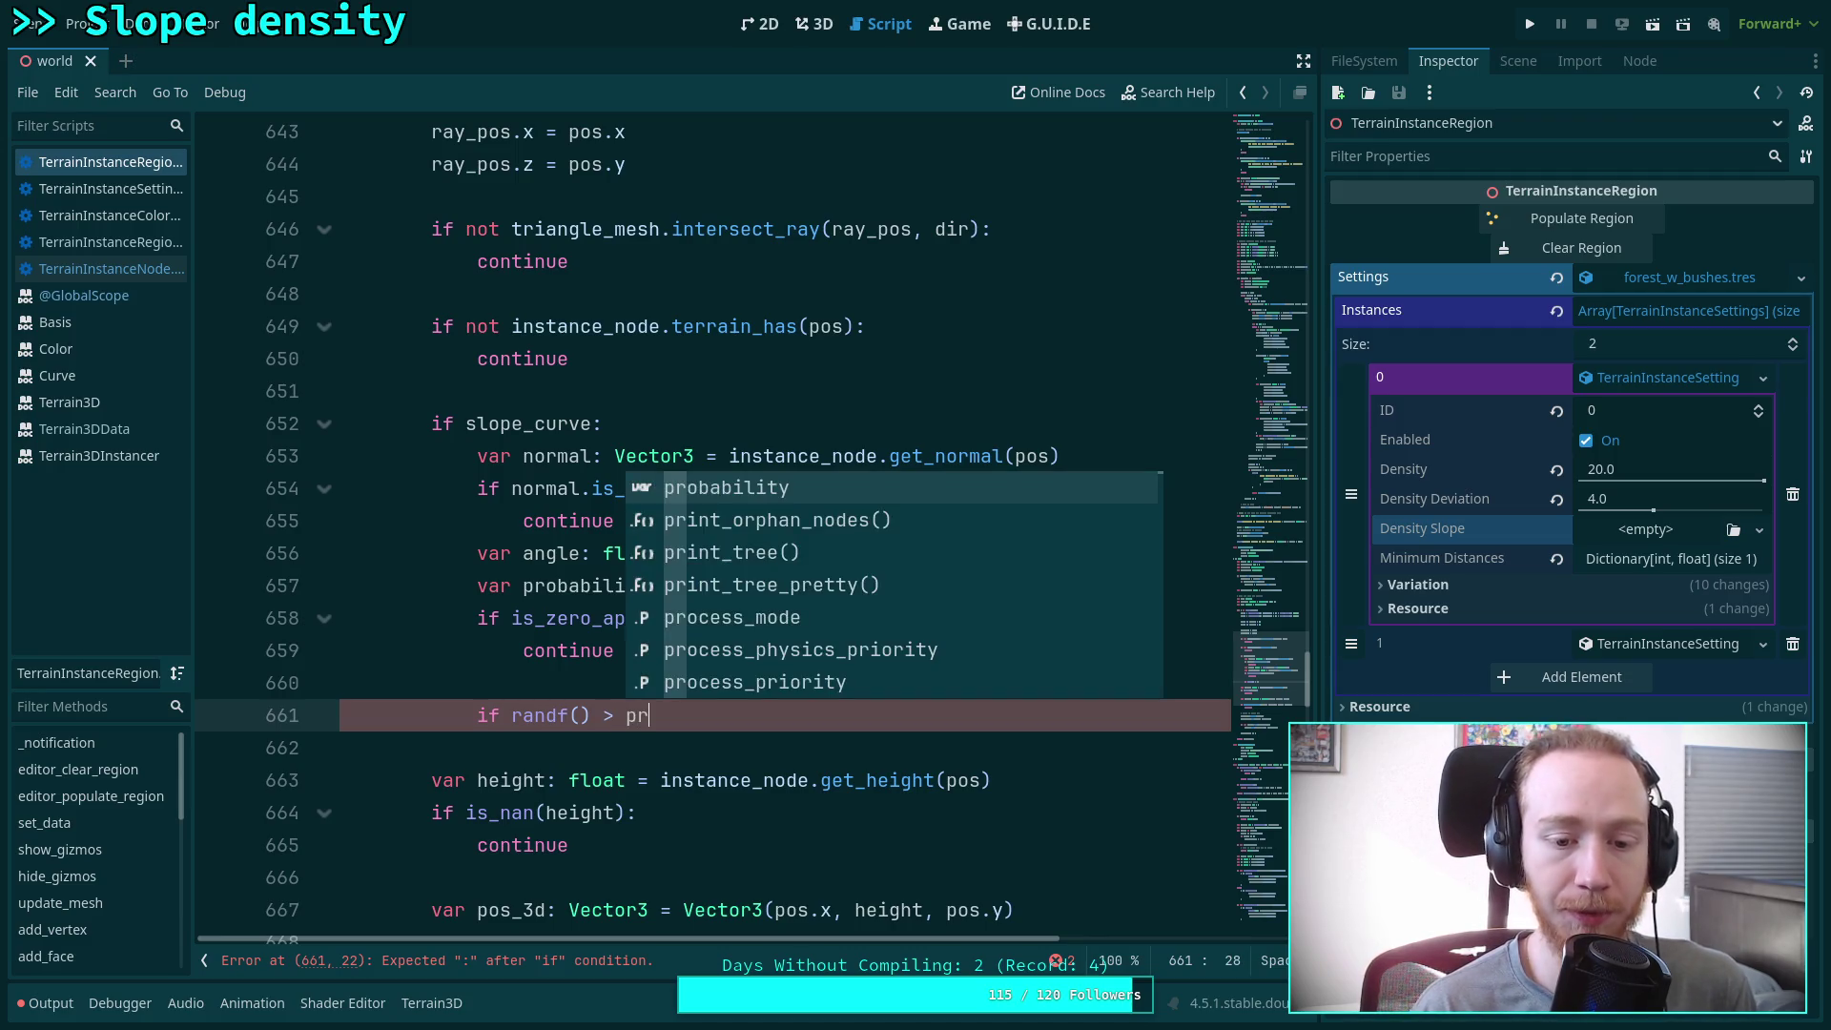
key("Return")
key("Return")
type("co")
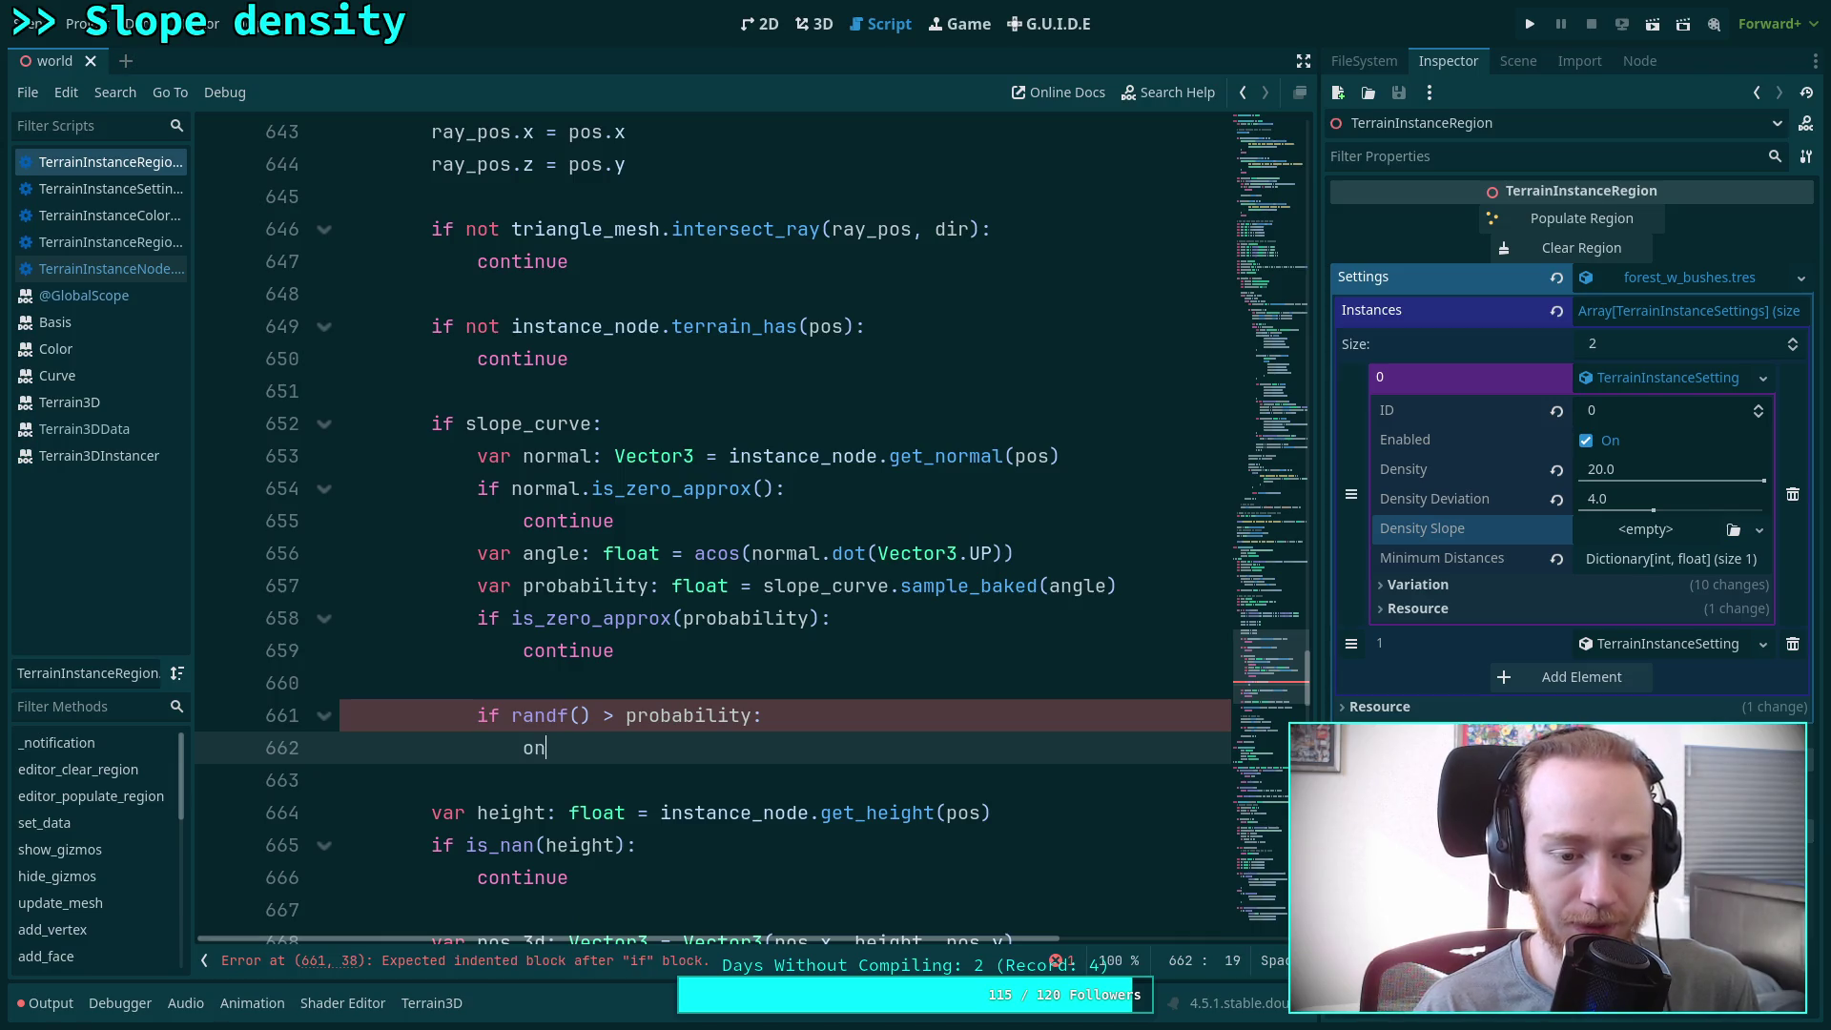
key("BackSpace")
key("BackSpace")
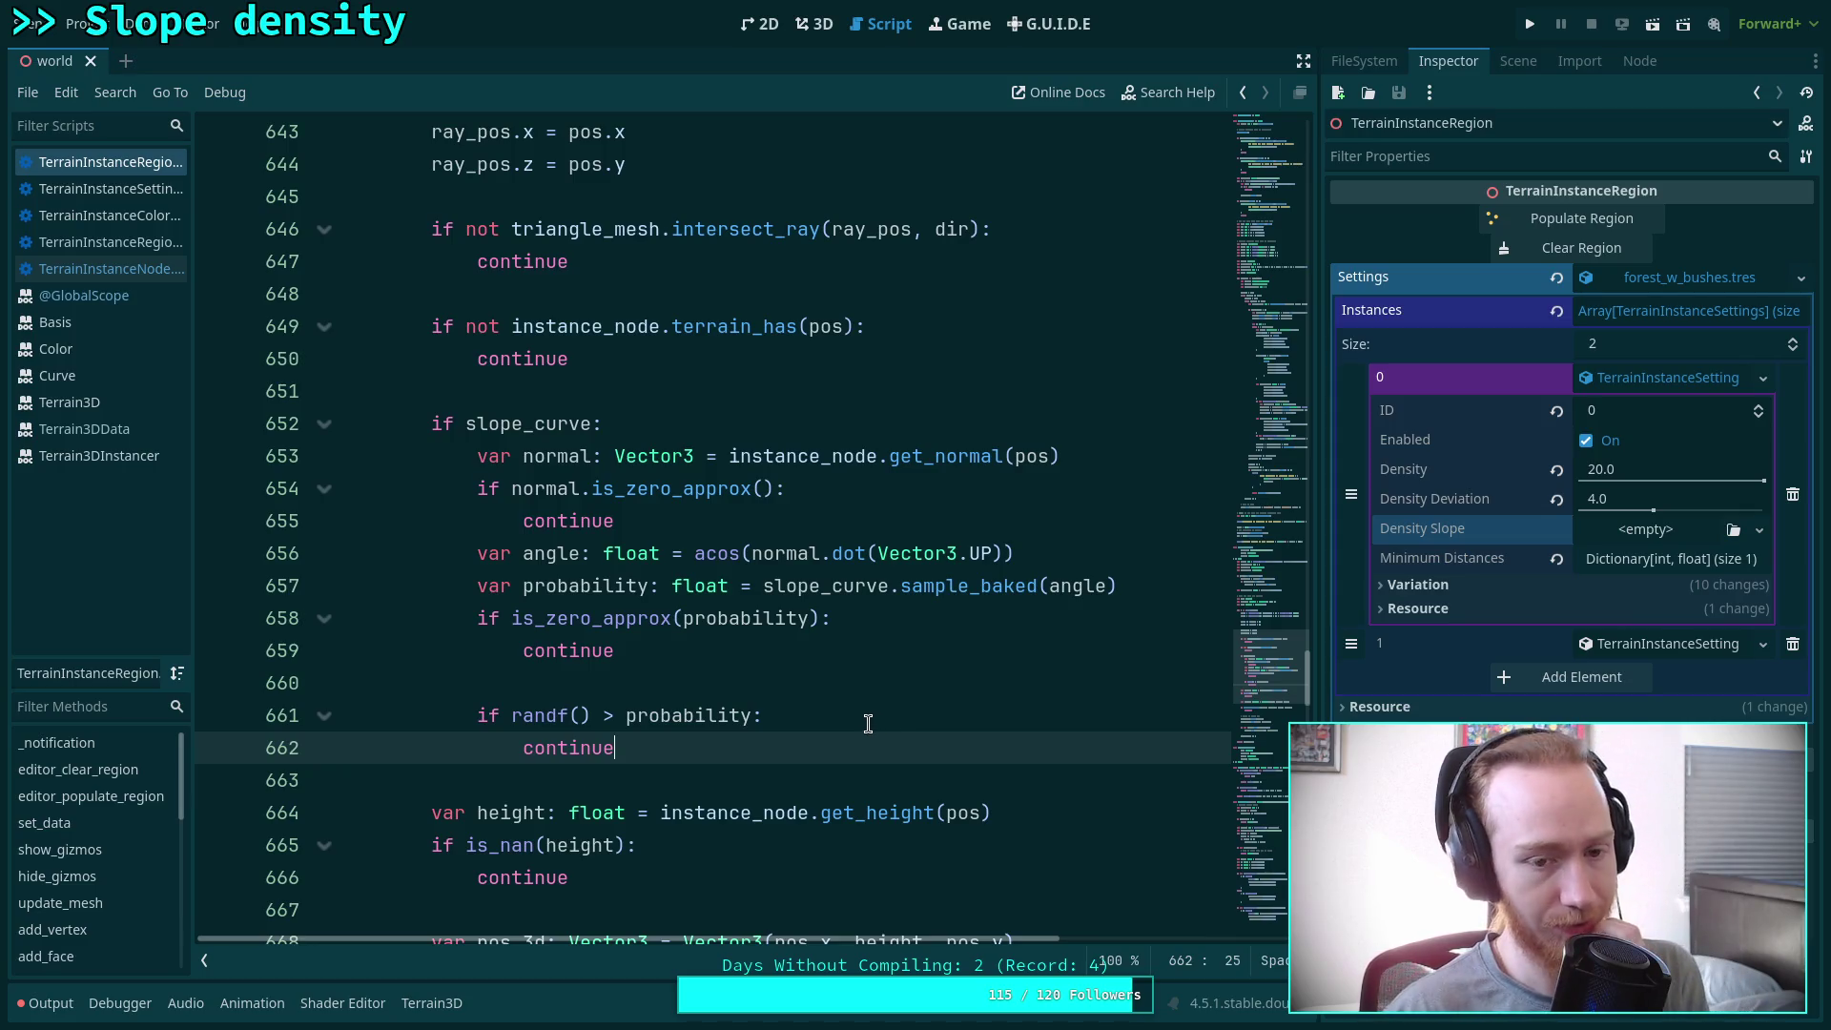
left_click(888, 717)
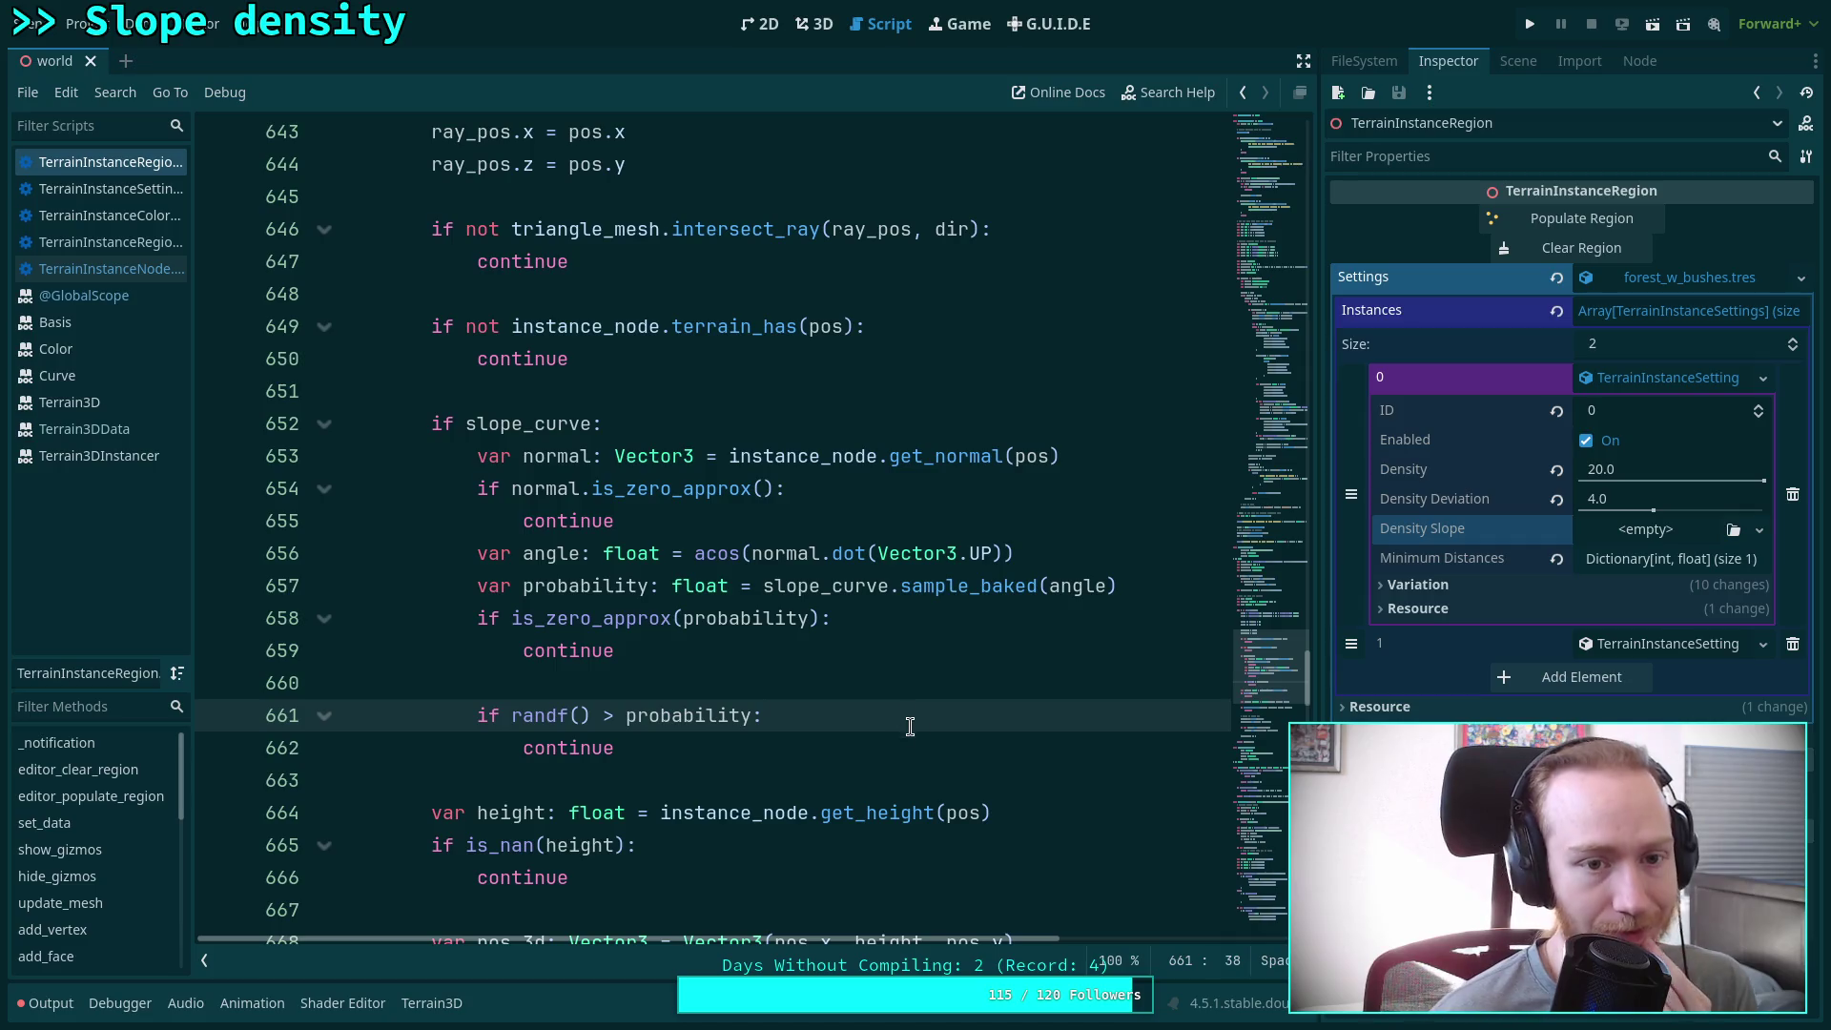
Insert a blank line after the probability line and return to the 3D scene
scroll(930, 733, "down", 6)
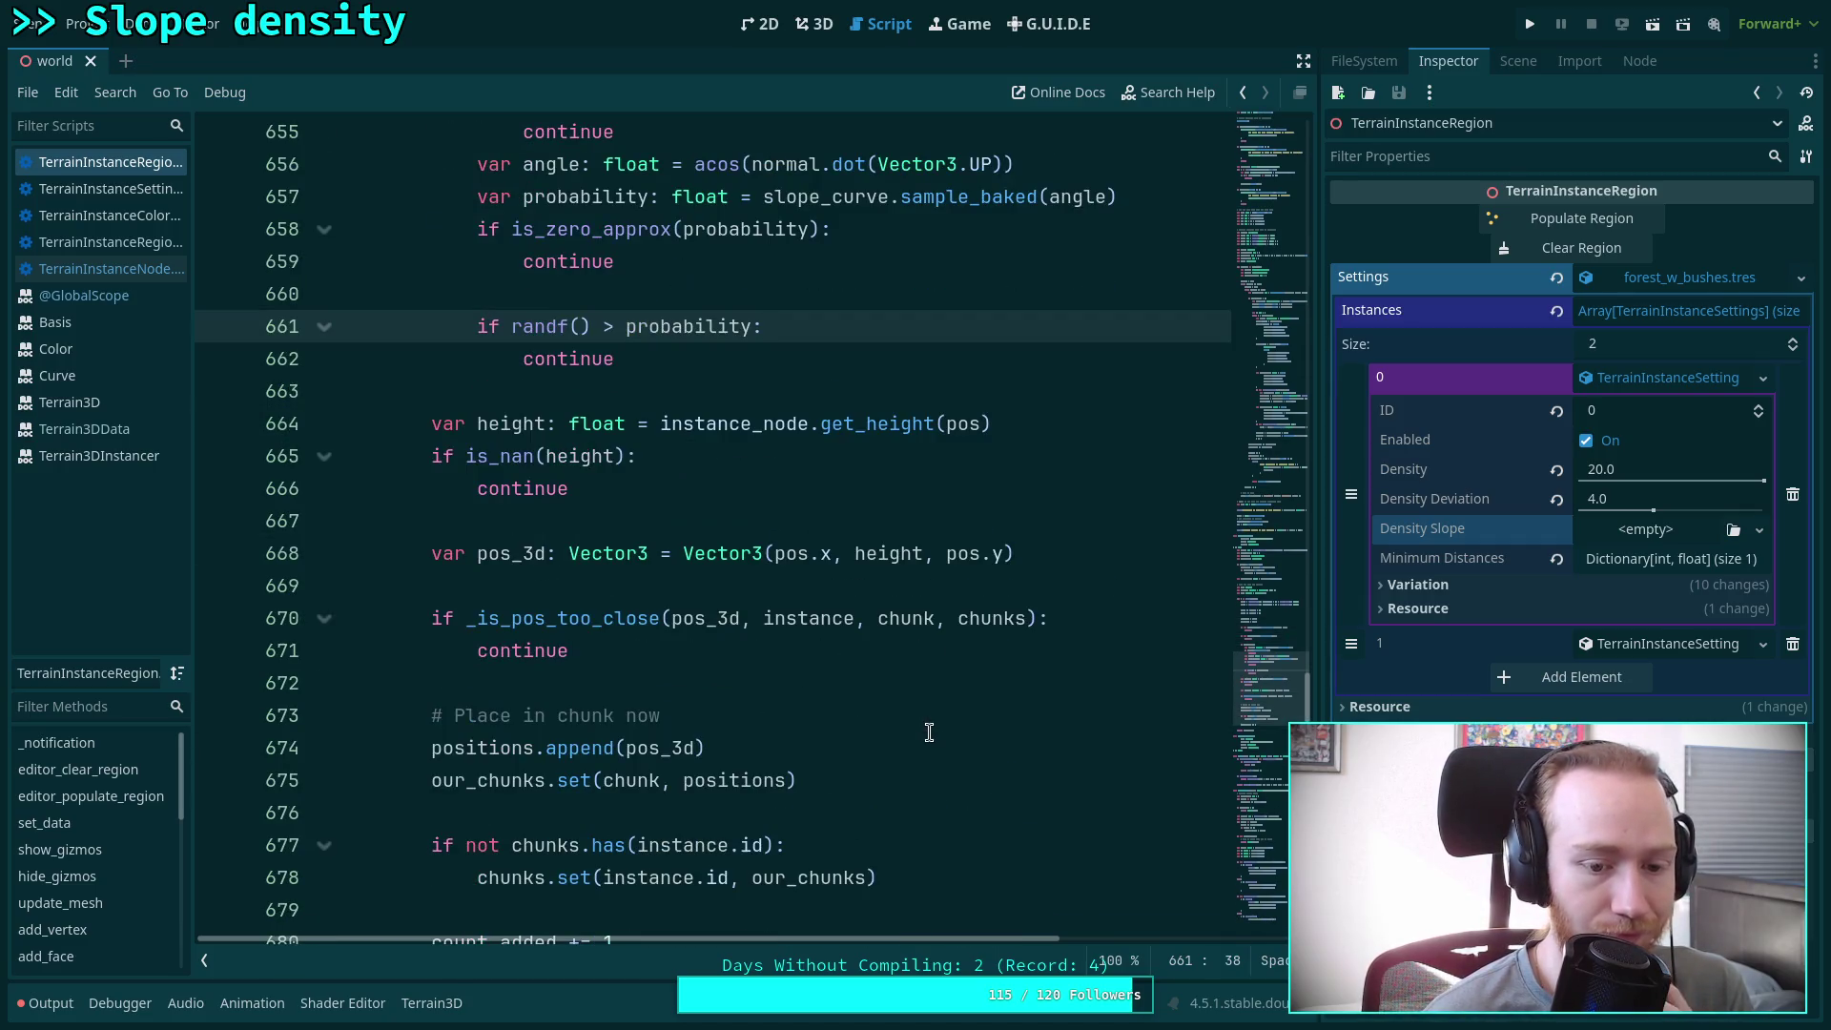
scroll(929, 733, "up", 6)
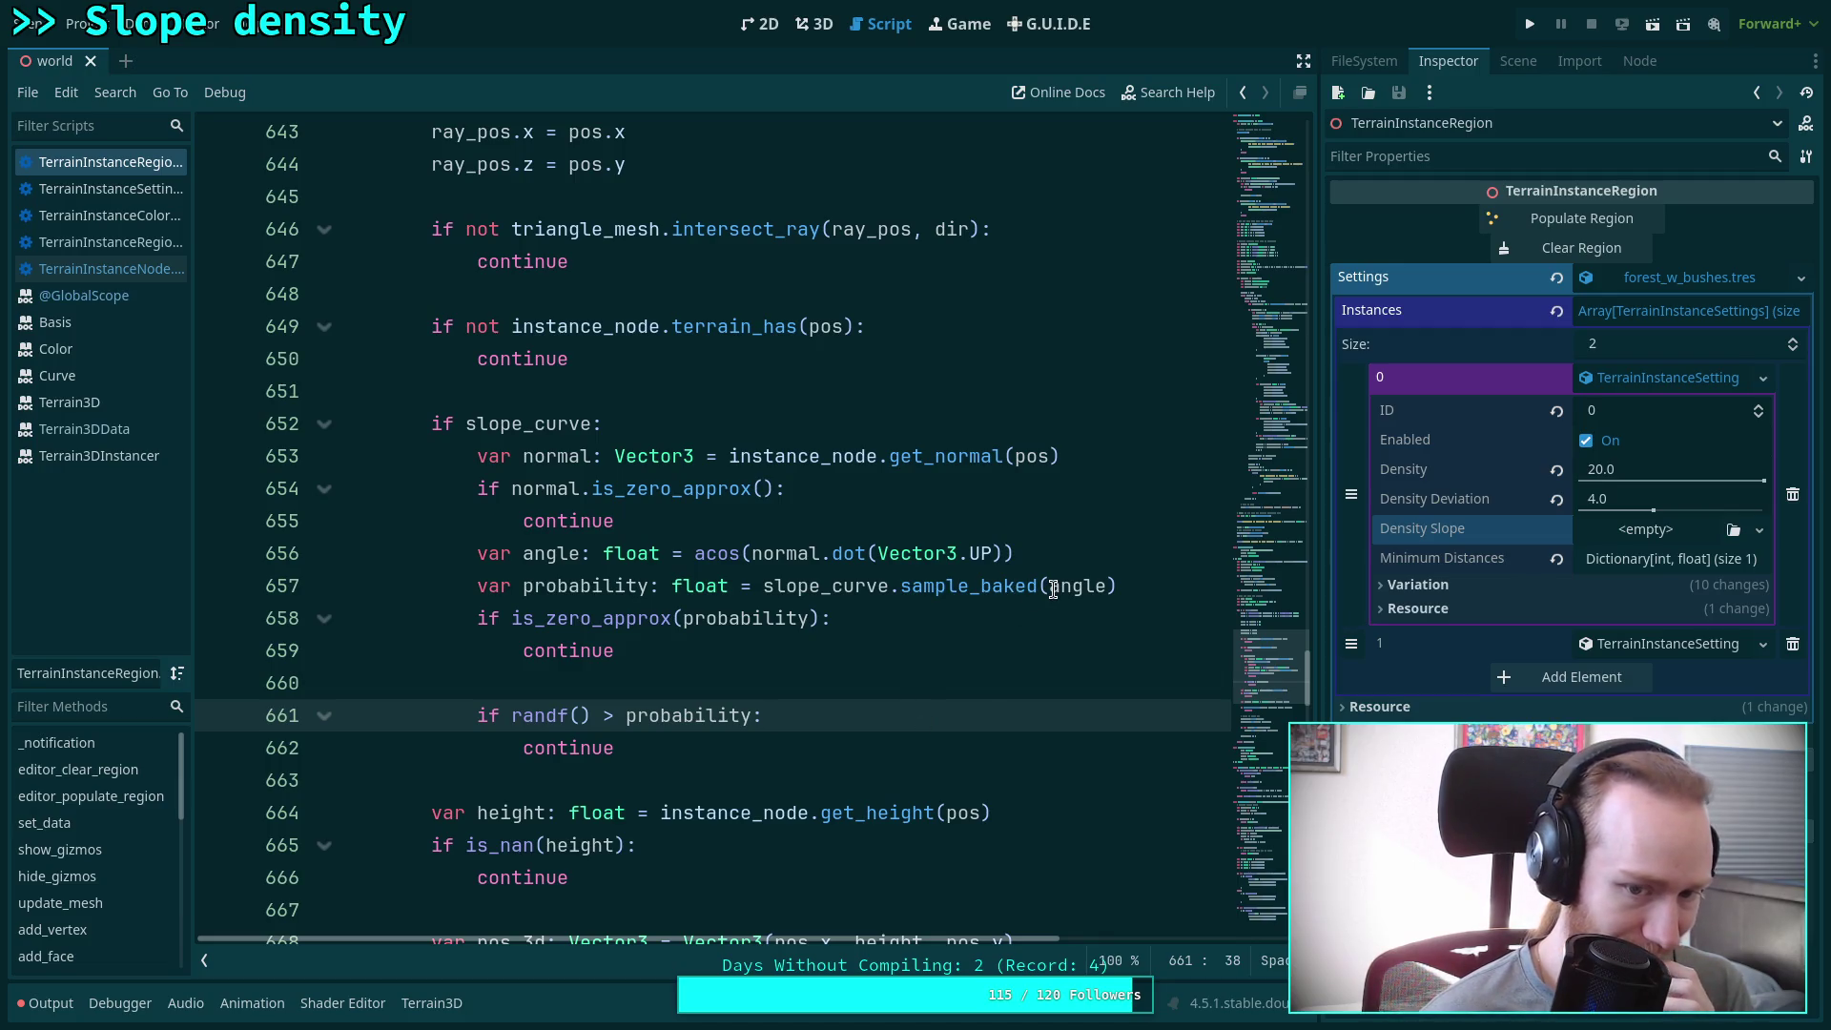
mouse_move(1053, 589)
left_click(834, 632)
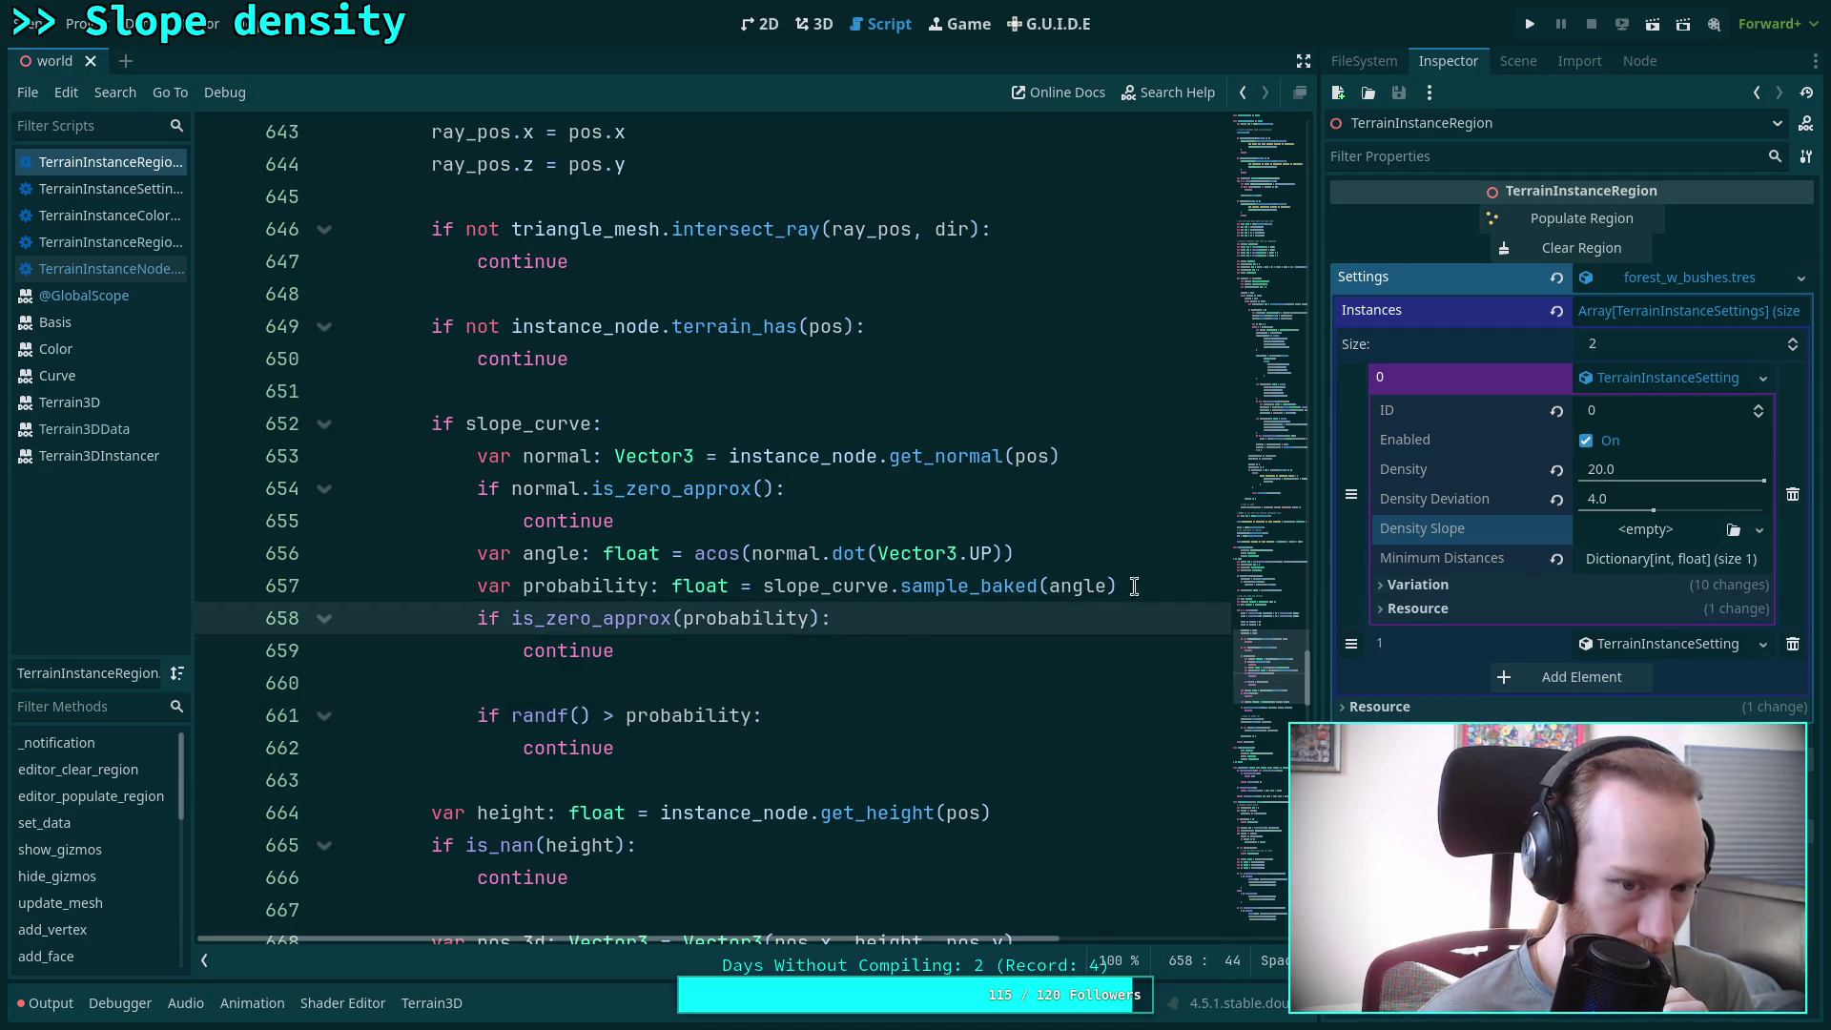
left_click(1174, 585)
key("Return")
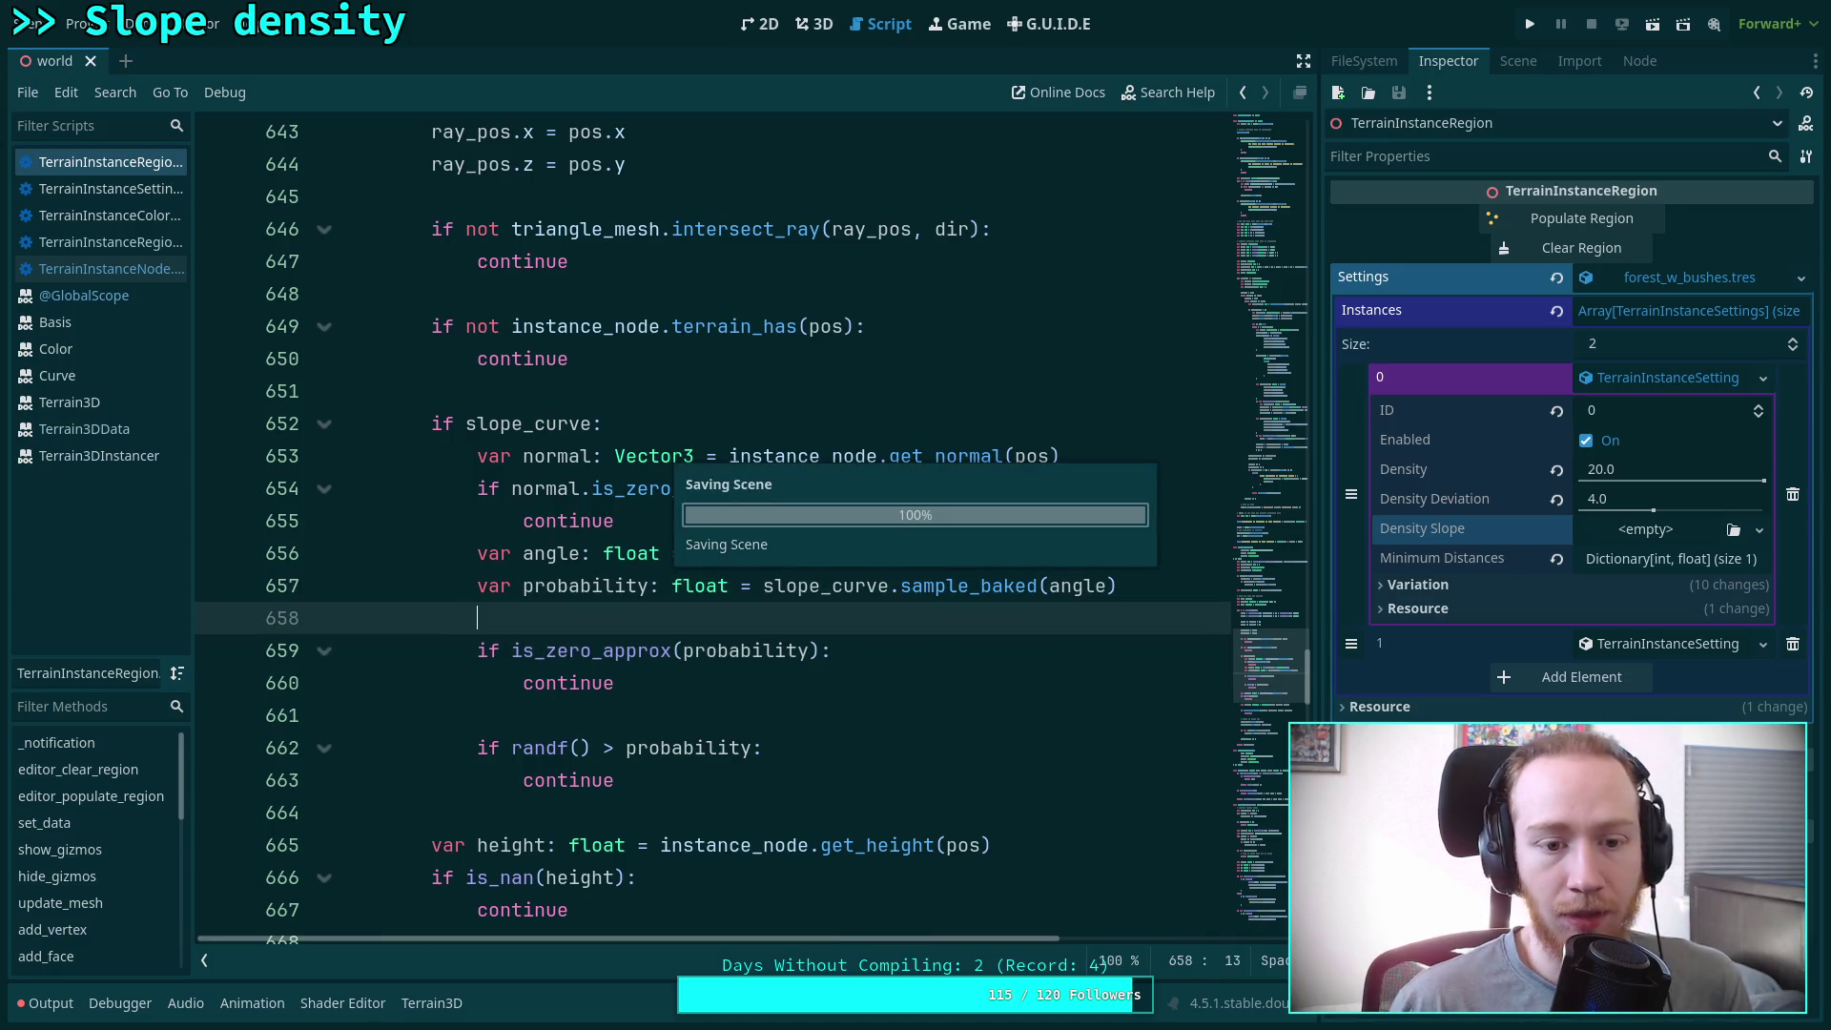
left_click(814, 24)
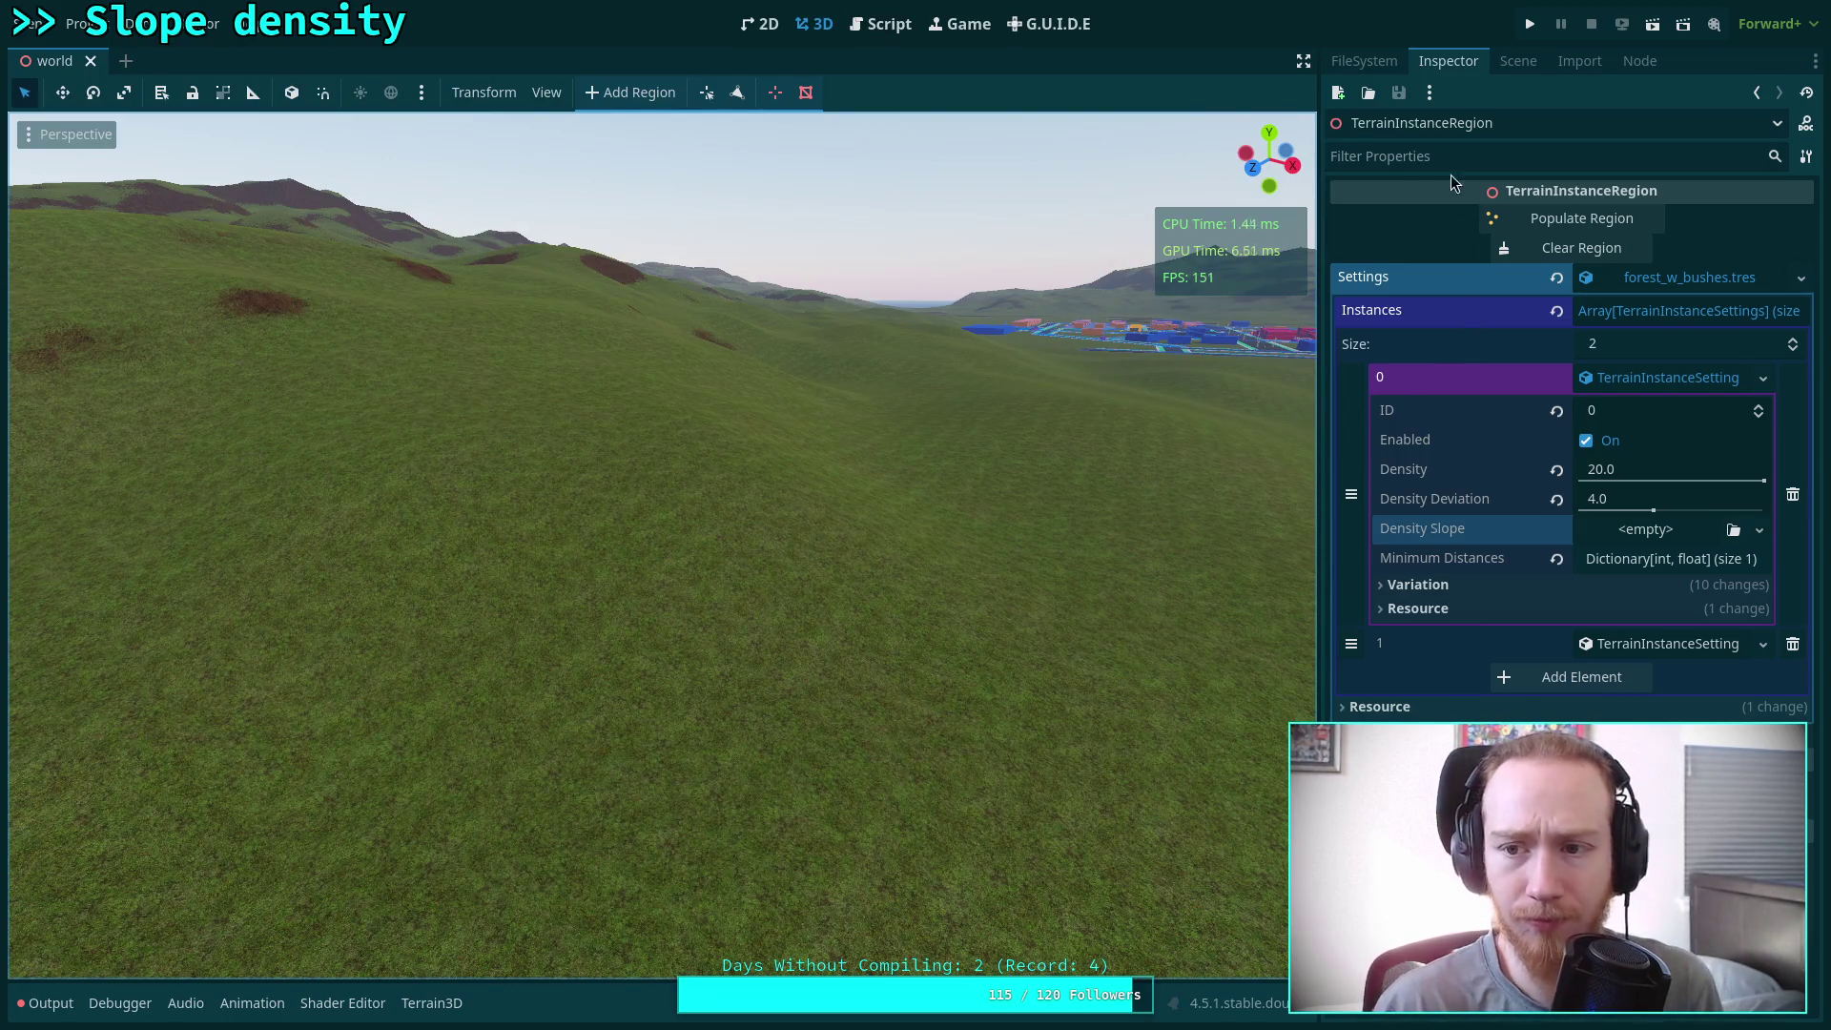
Turn on the Terrain Instance Region gizmo from the viewport's View > Gizmos menu
left_click(546, 92)
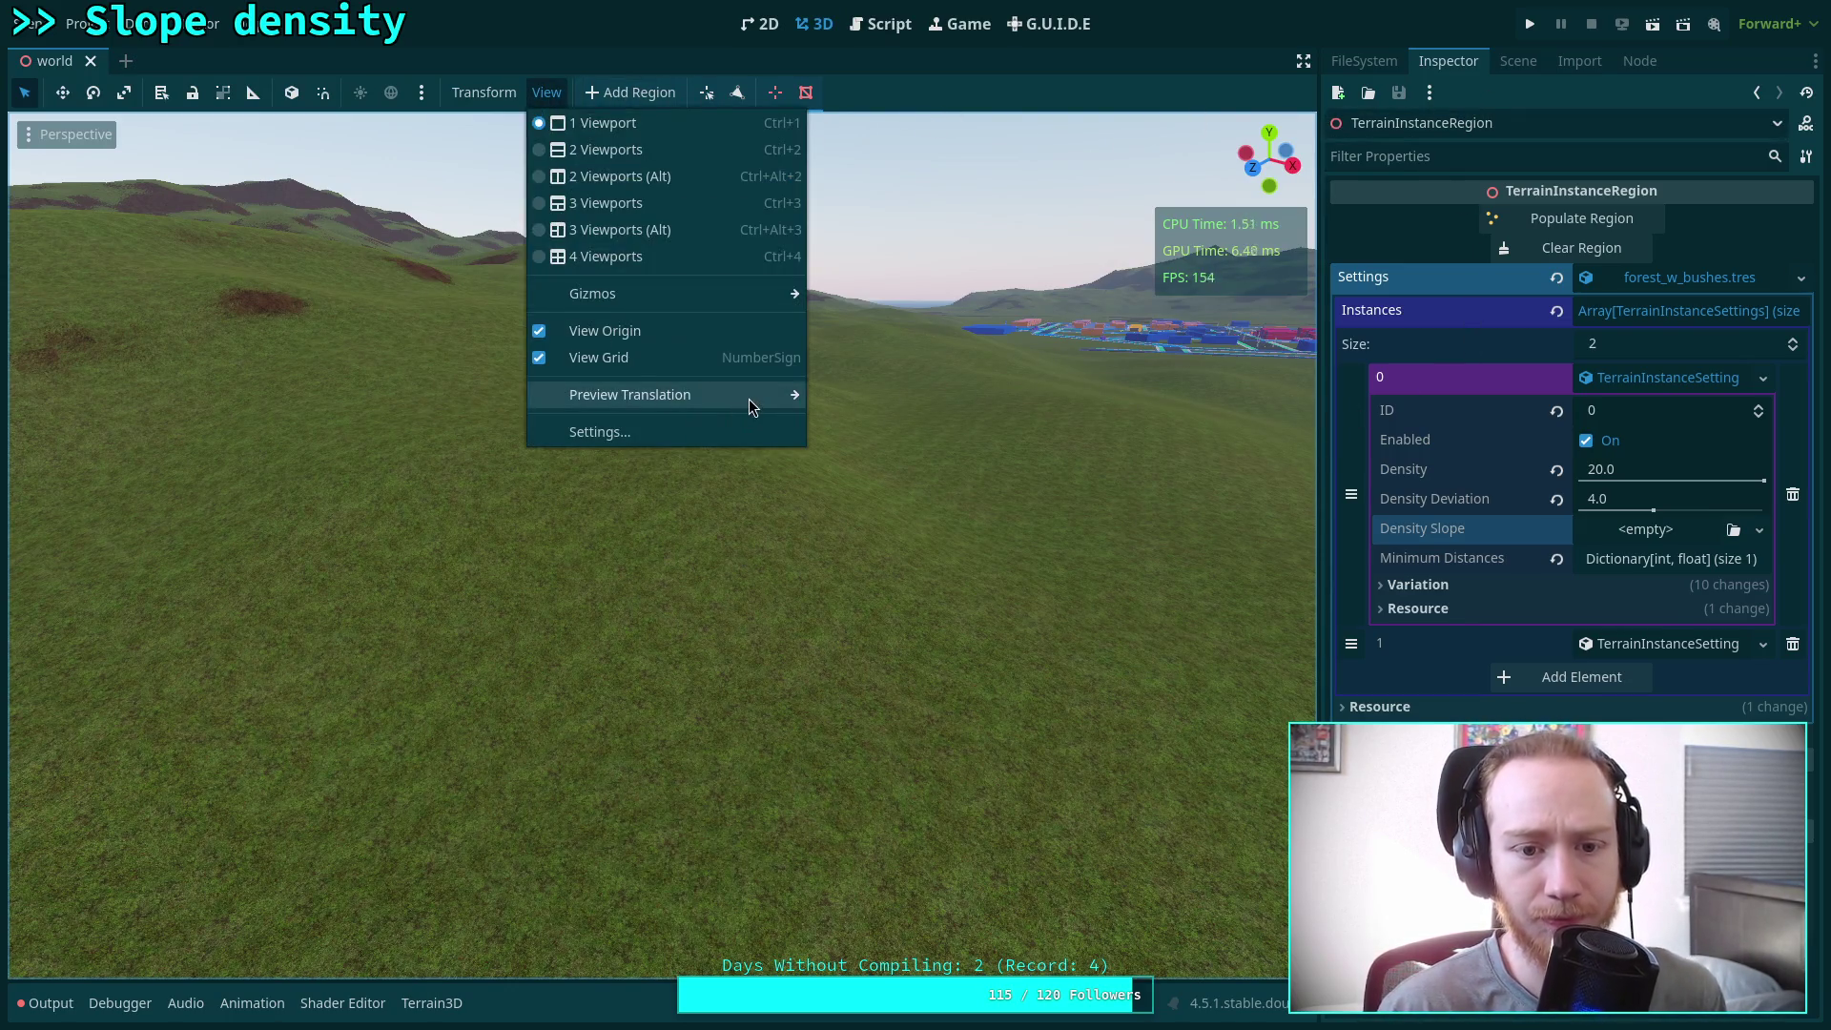
mouse_move(711, 299)
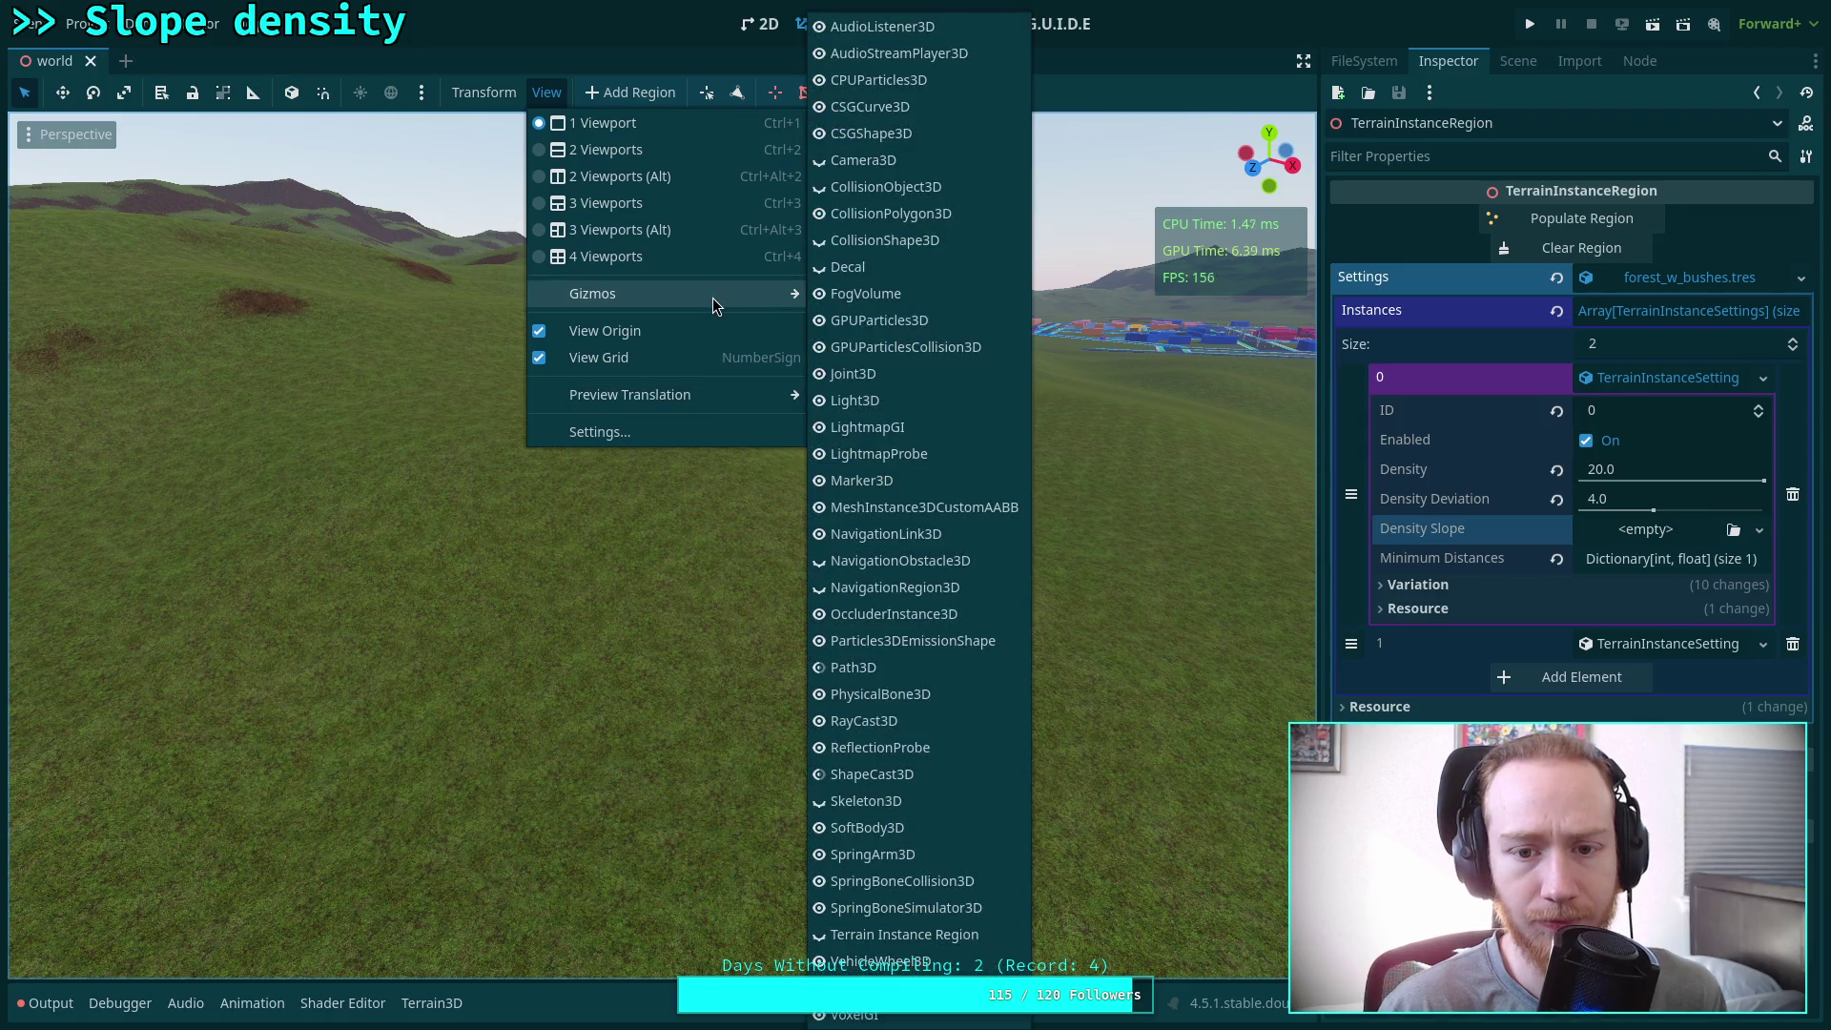
left_click(834, 934)
left_click(647, 777)
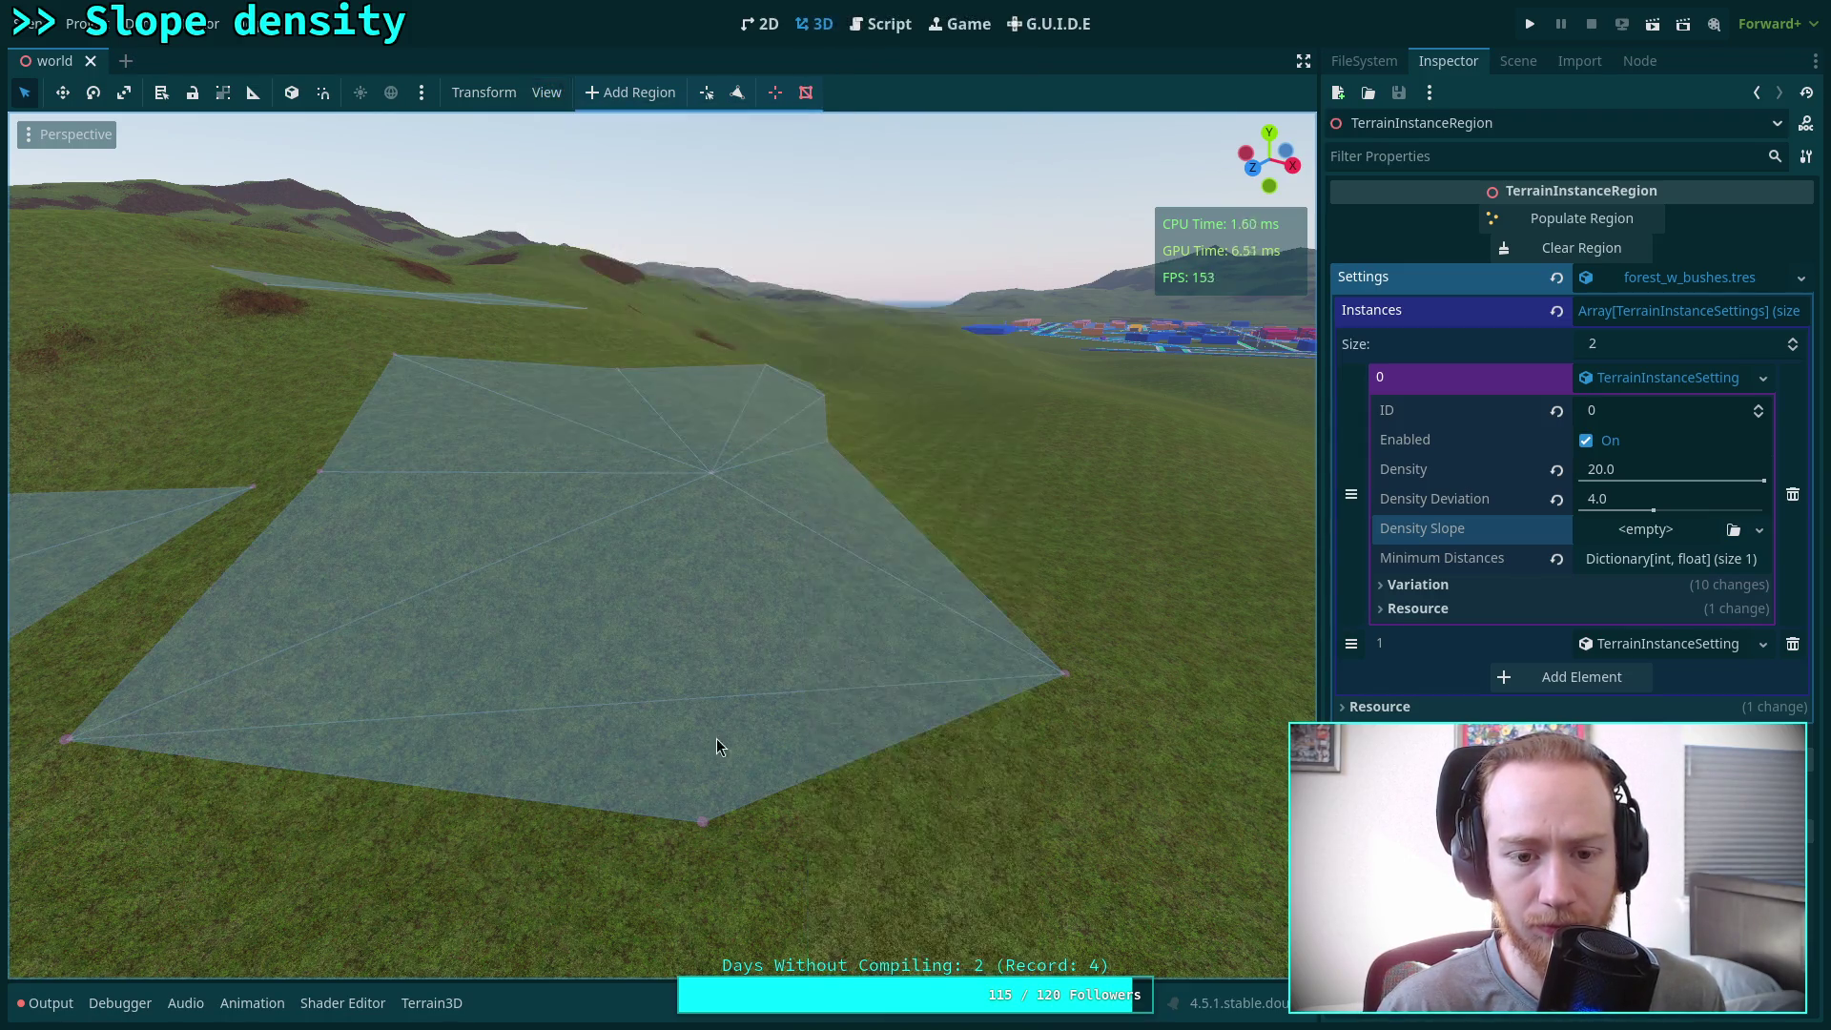
Fly the camera back and up to see the region polygons across the terrain
right_click(720, 747)
key("s")
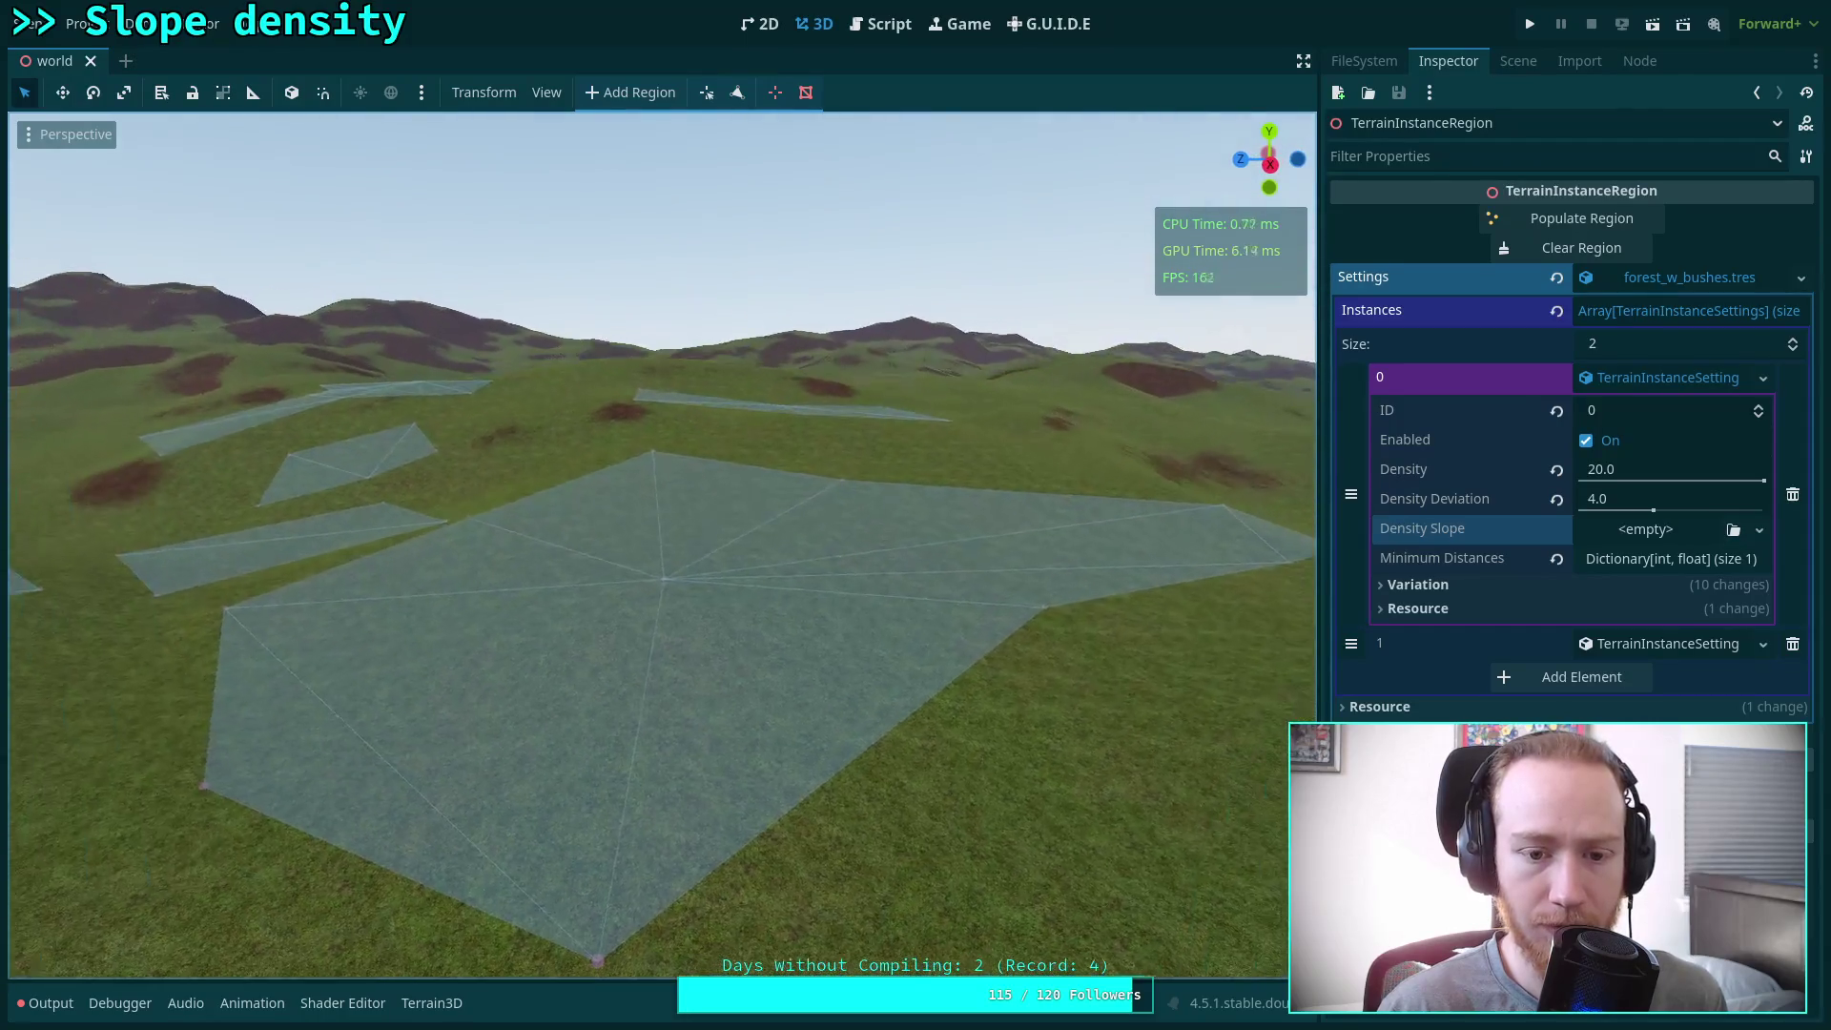
left_click(1668, 534)
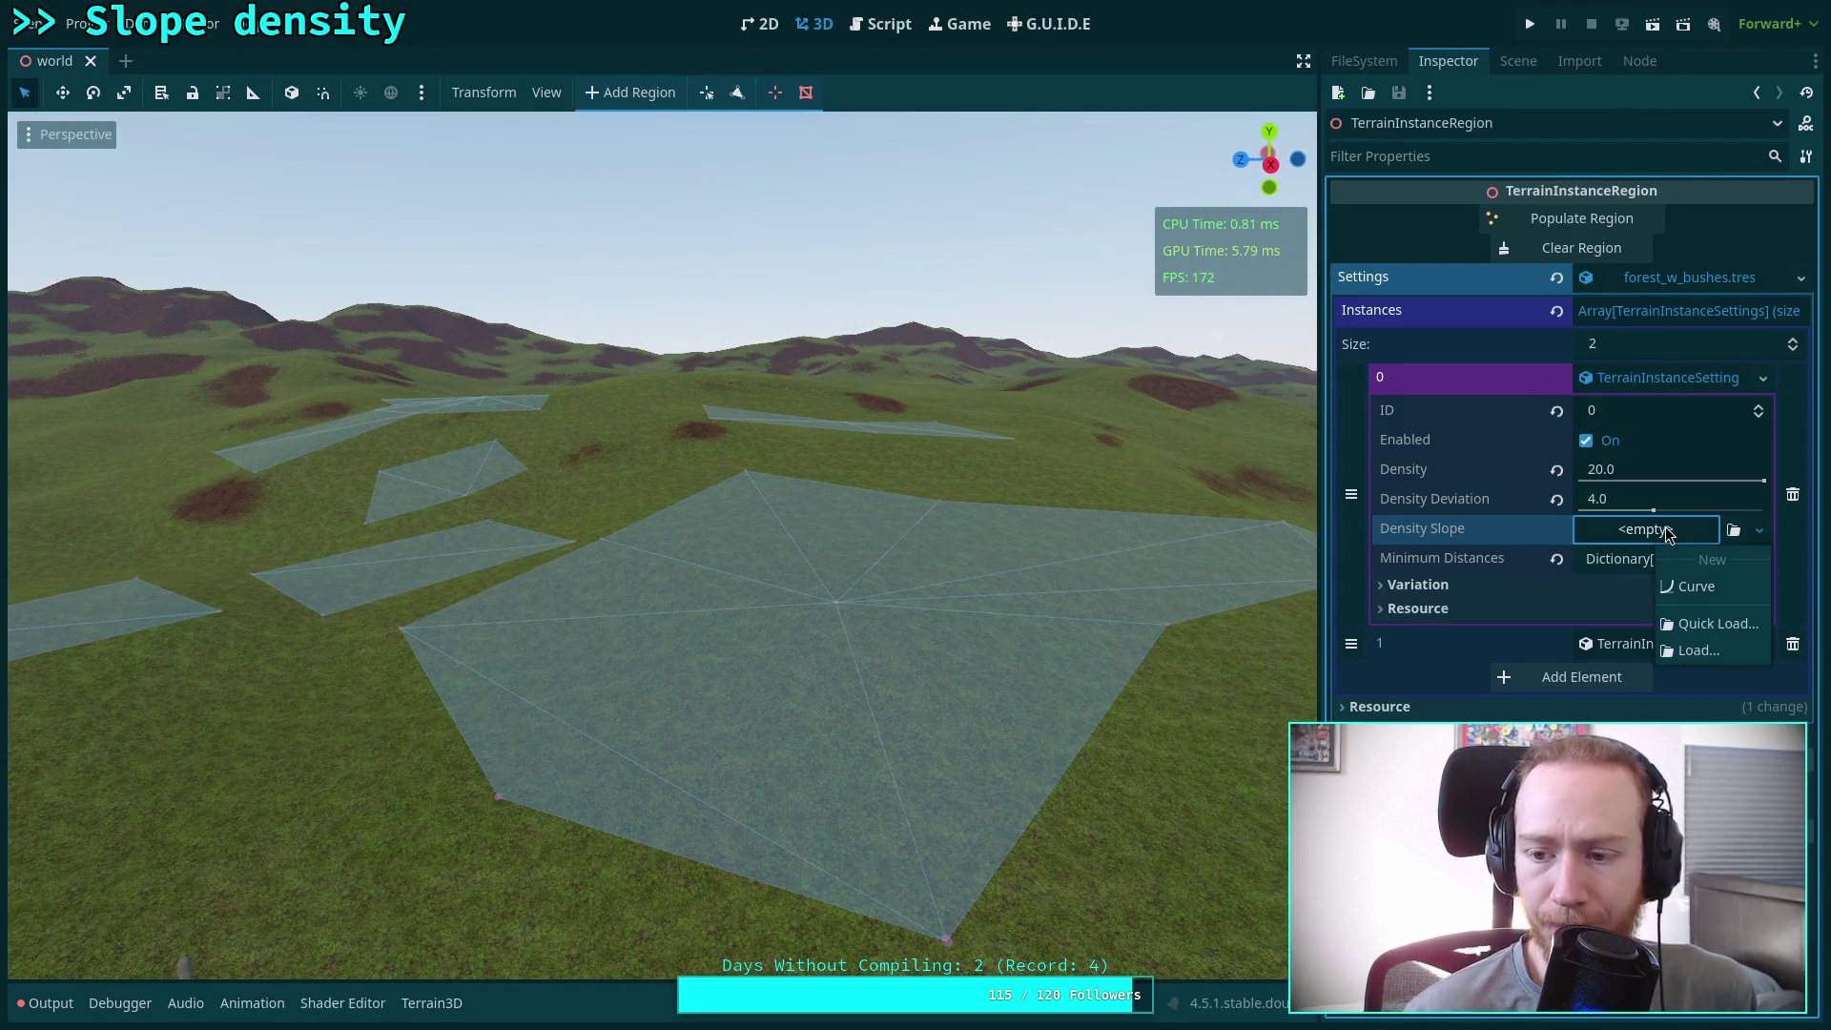
Create a new Curve for Density Slope and set its Max Domain to 90
left_click(1703, 586)
left_click(1658, 541)
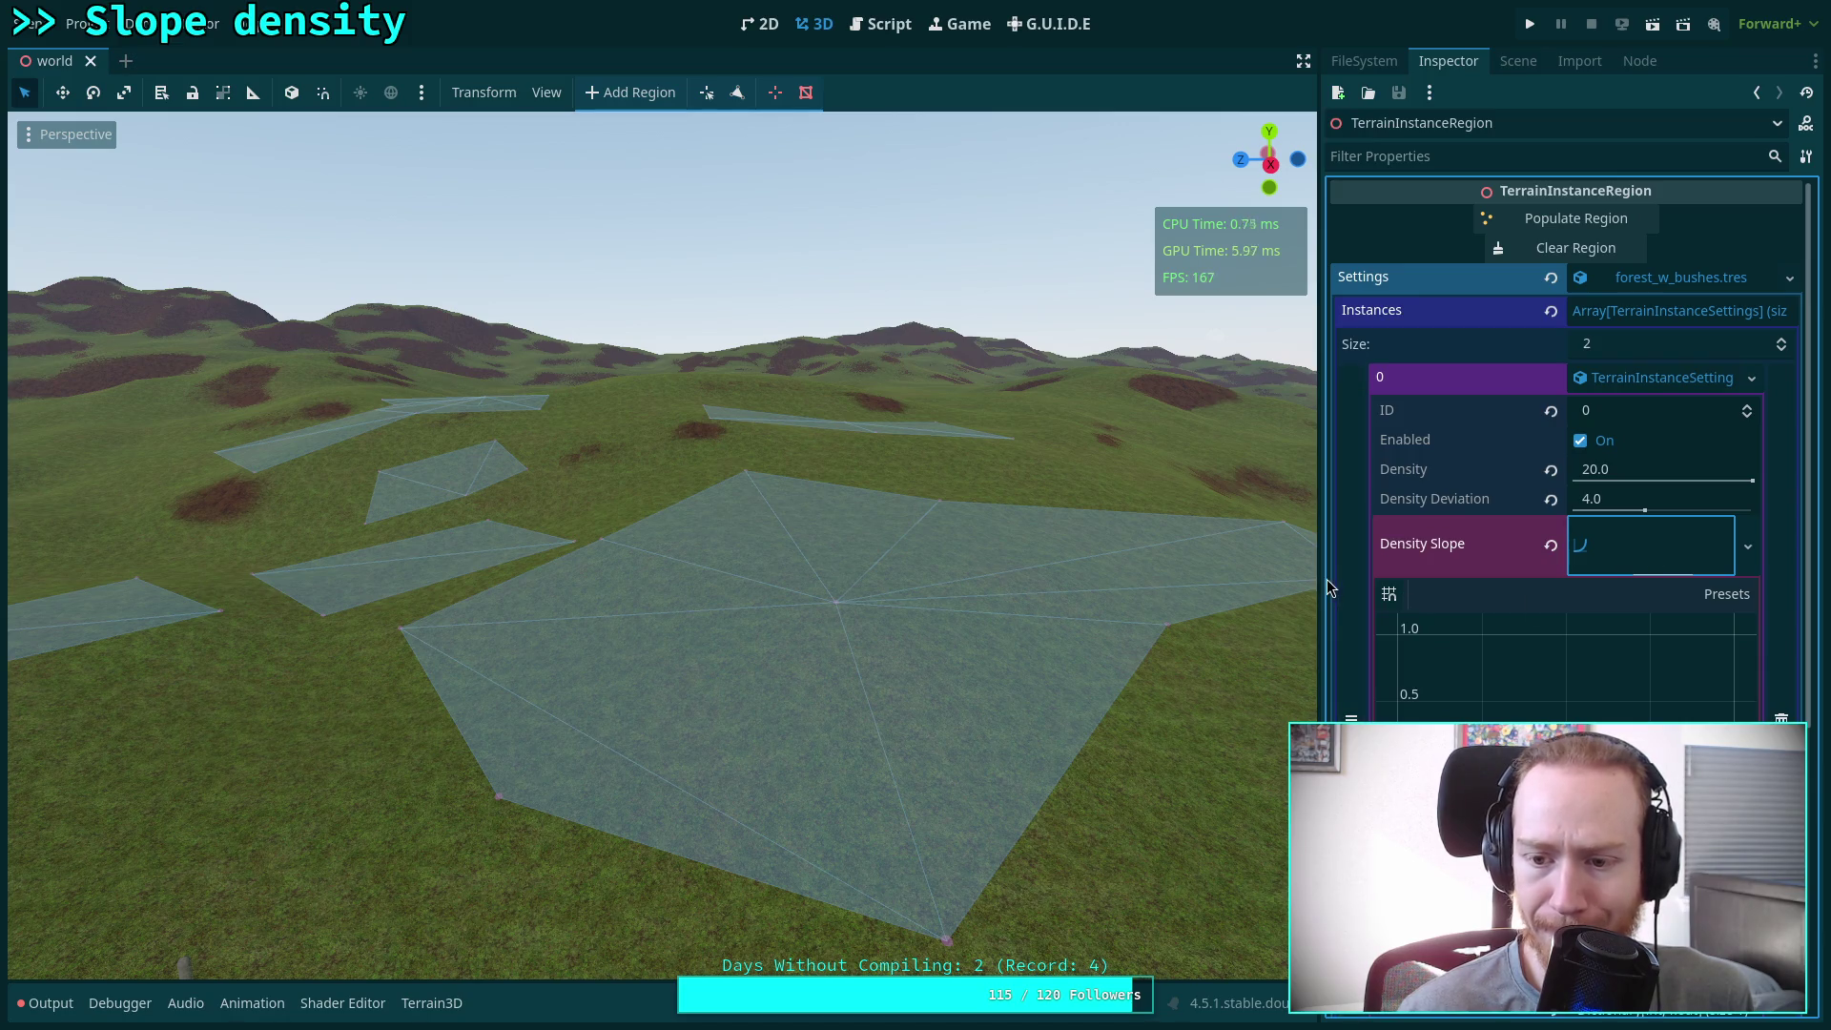
left_click_drag(1320, 580, 1269, 582)
scroll(1574, 620, "down", 3)
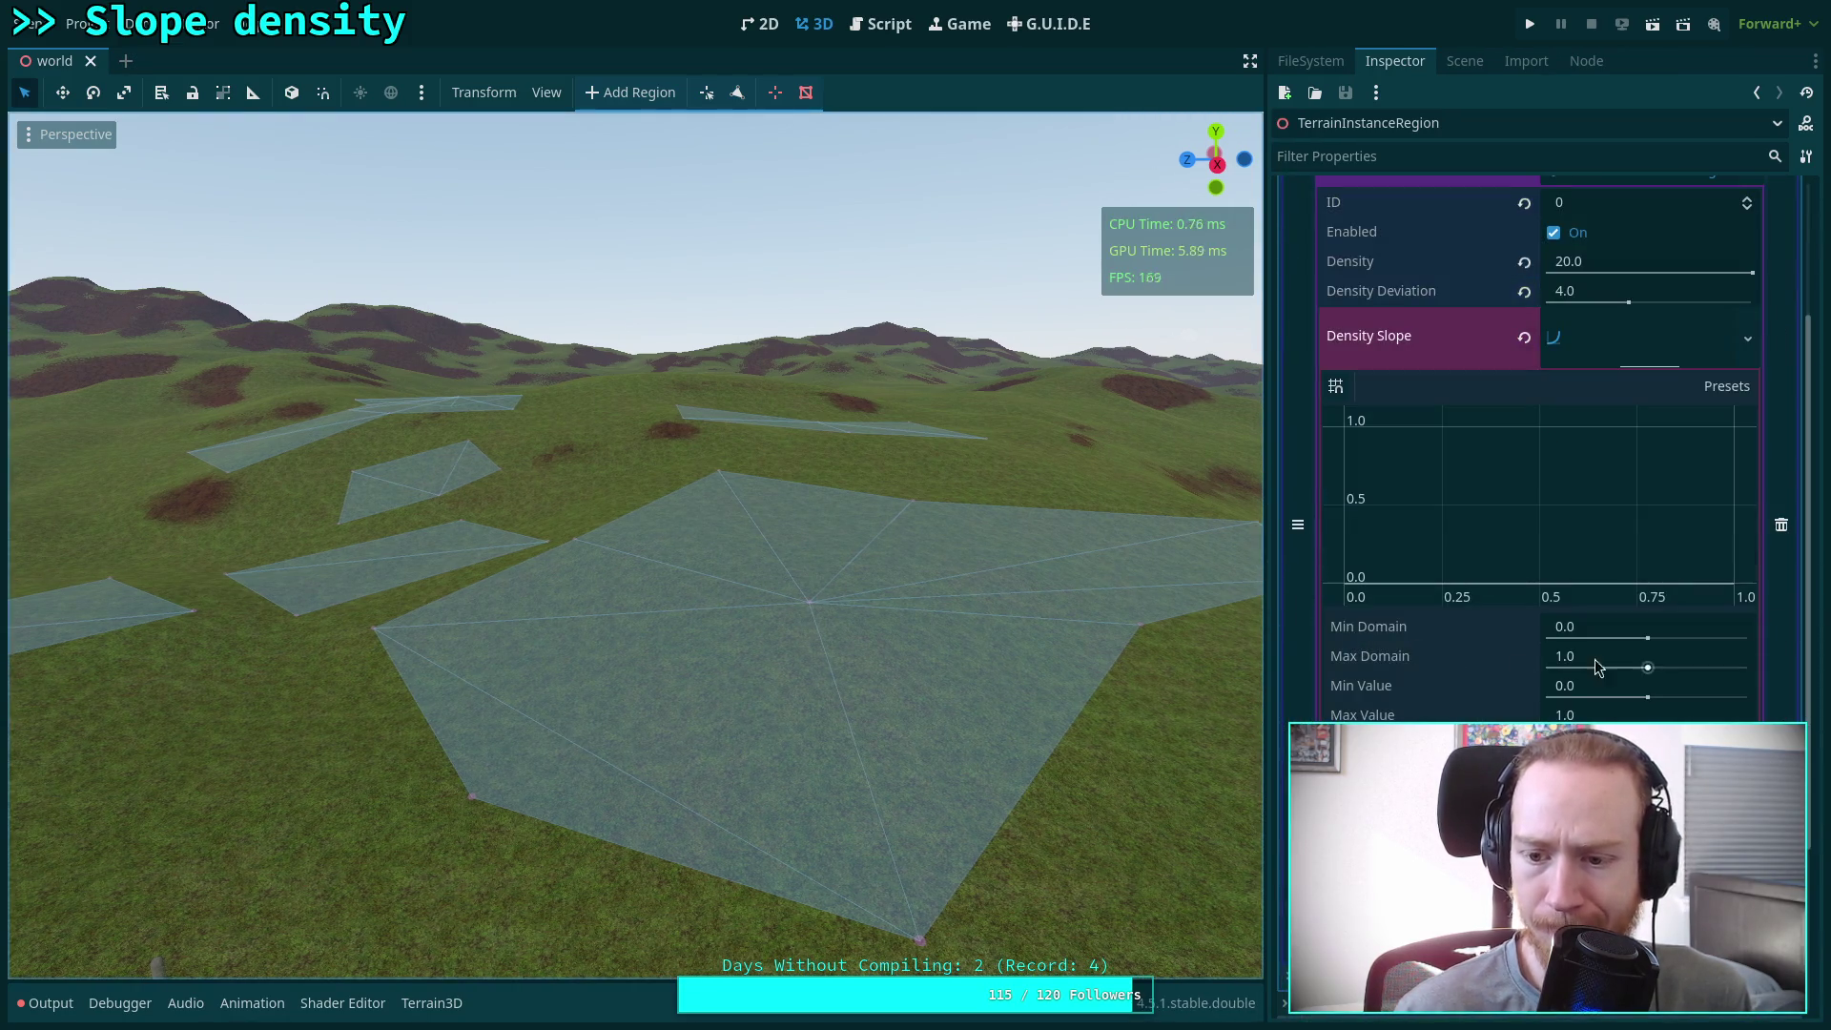
left_click(1631, 656)
type("90")
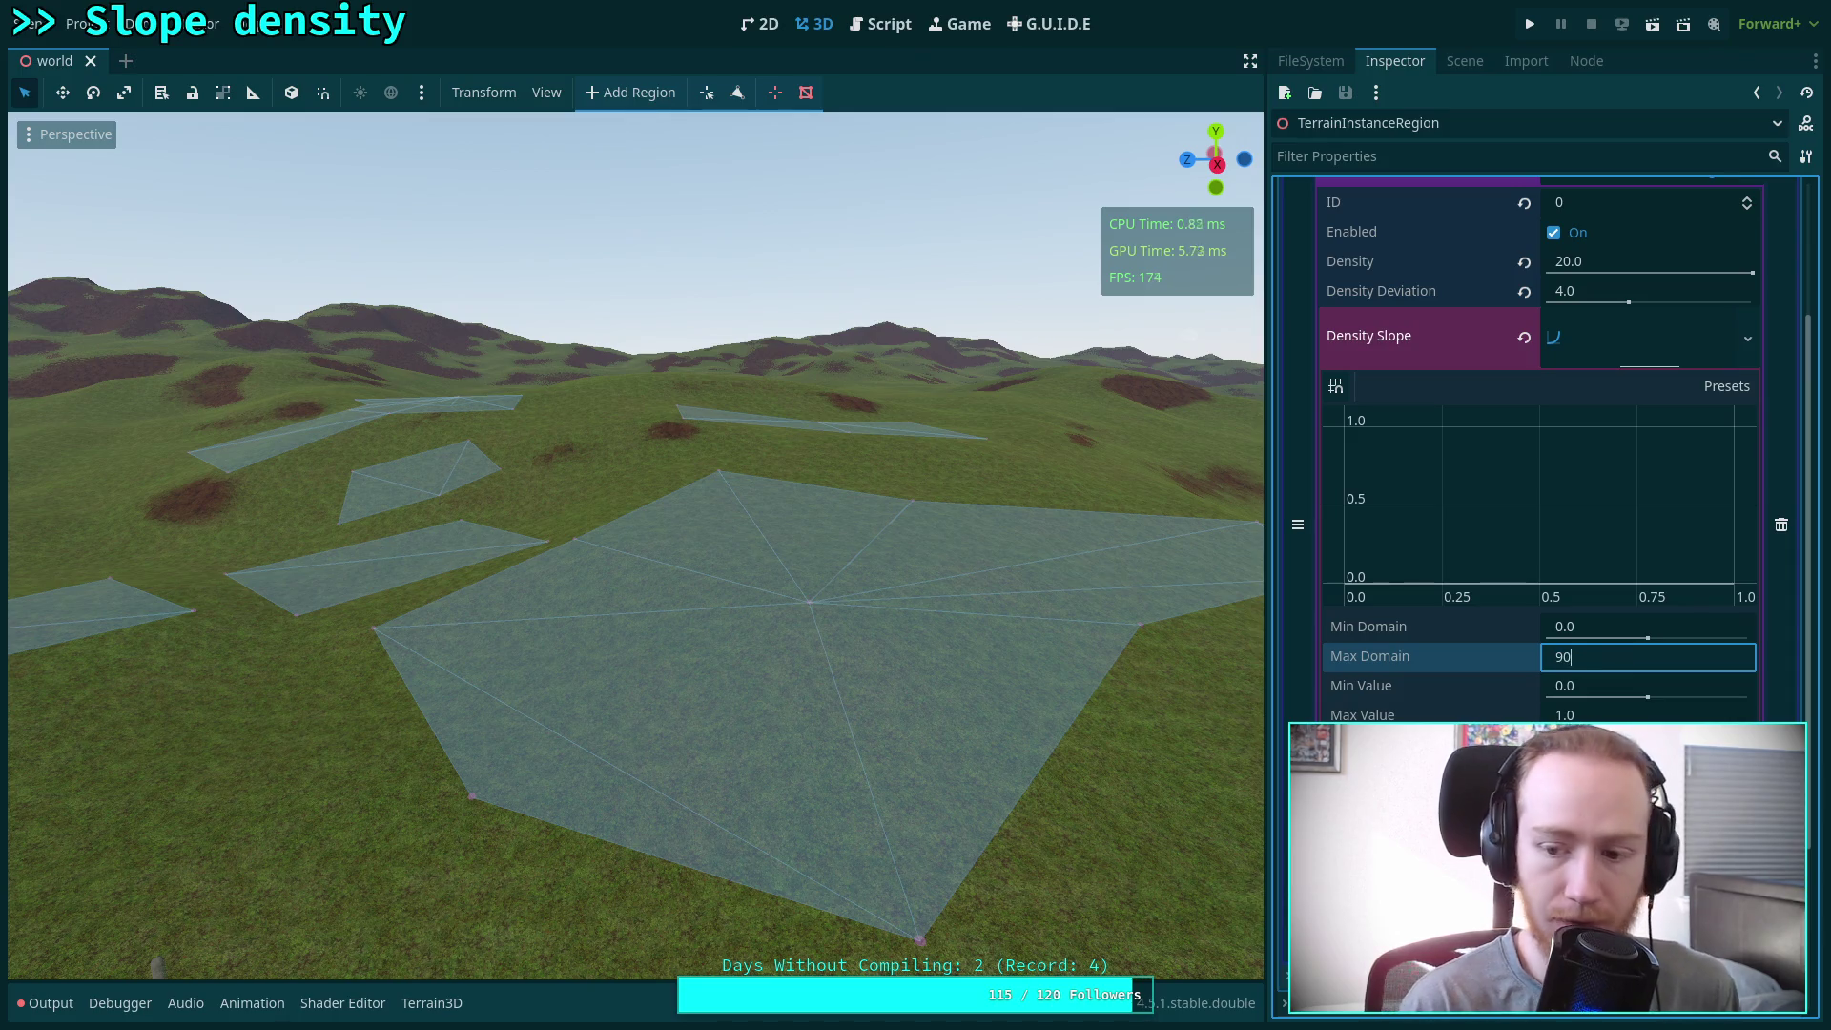
key("Return")
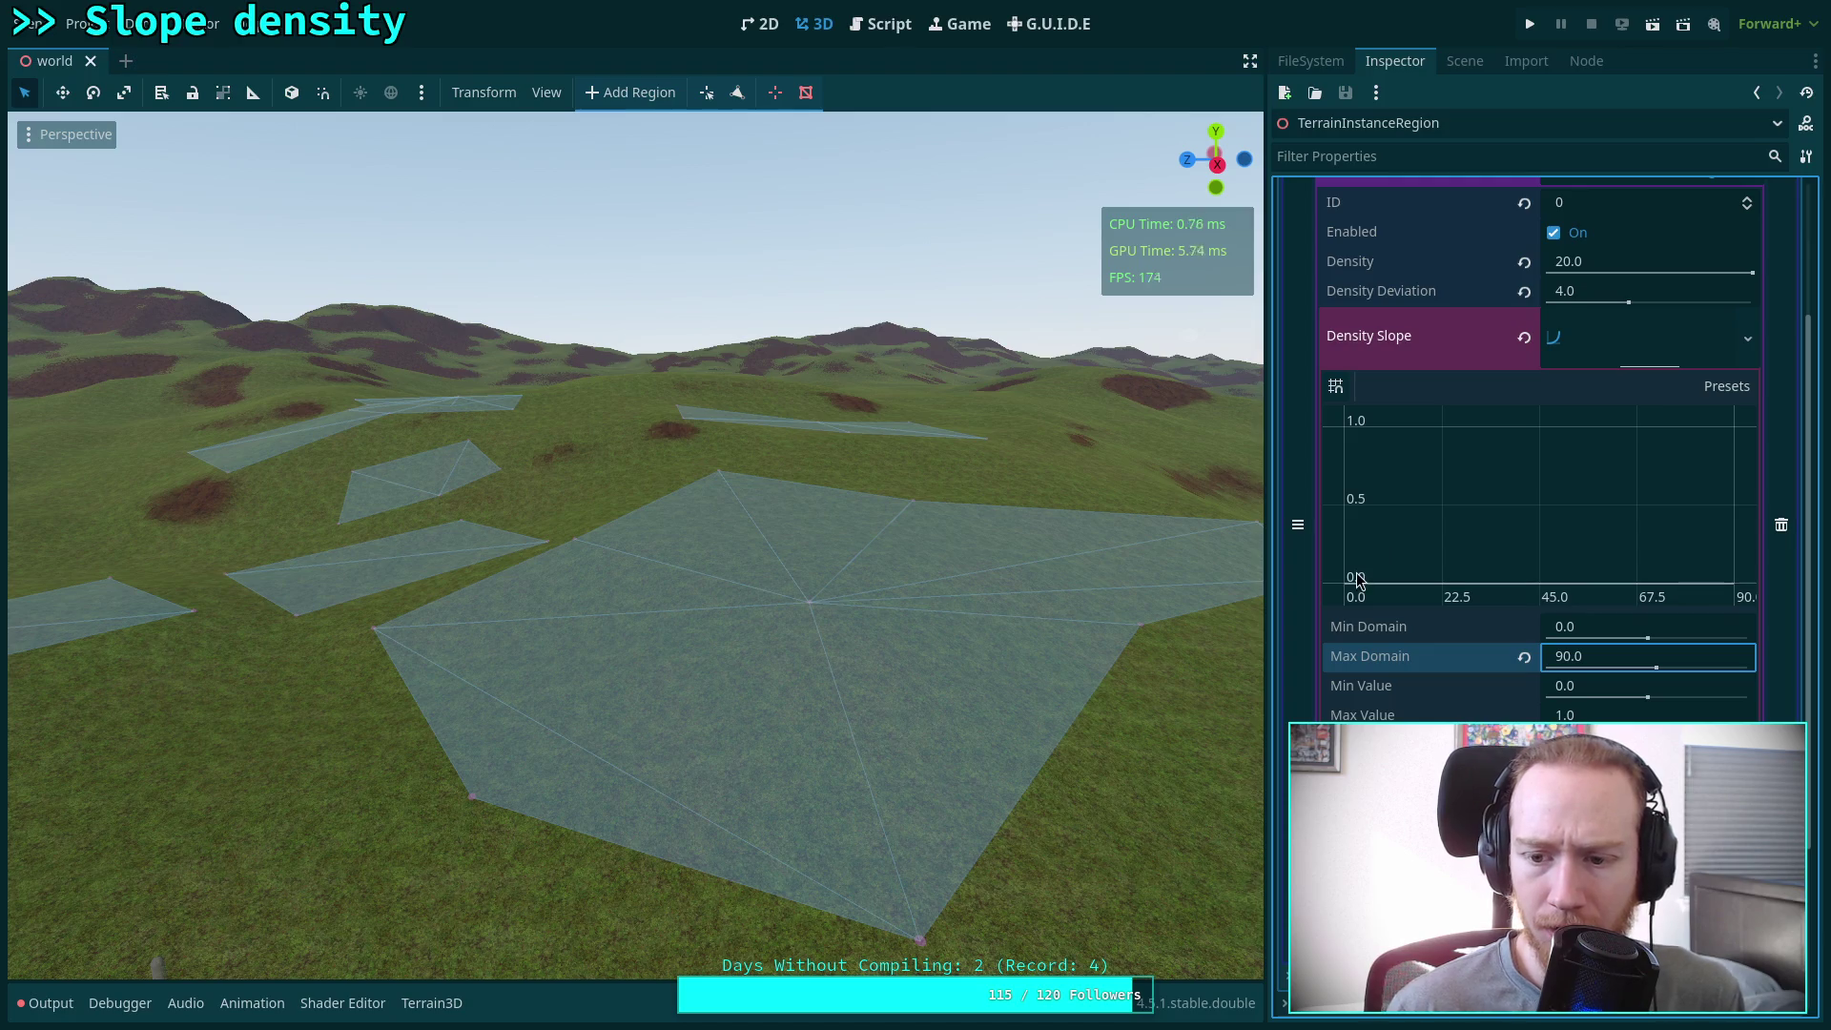
Shape the curve from 1.0 down to zero near 22.5, with a second peak at 45
left_click_drag(1352, 581, 1331, 426)
left_click_drag(1708, 539, 1760, 599)
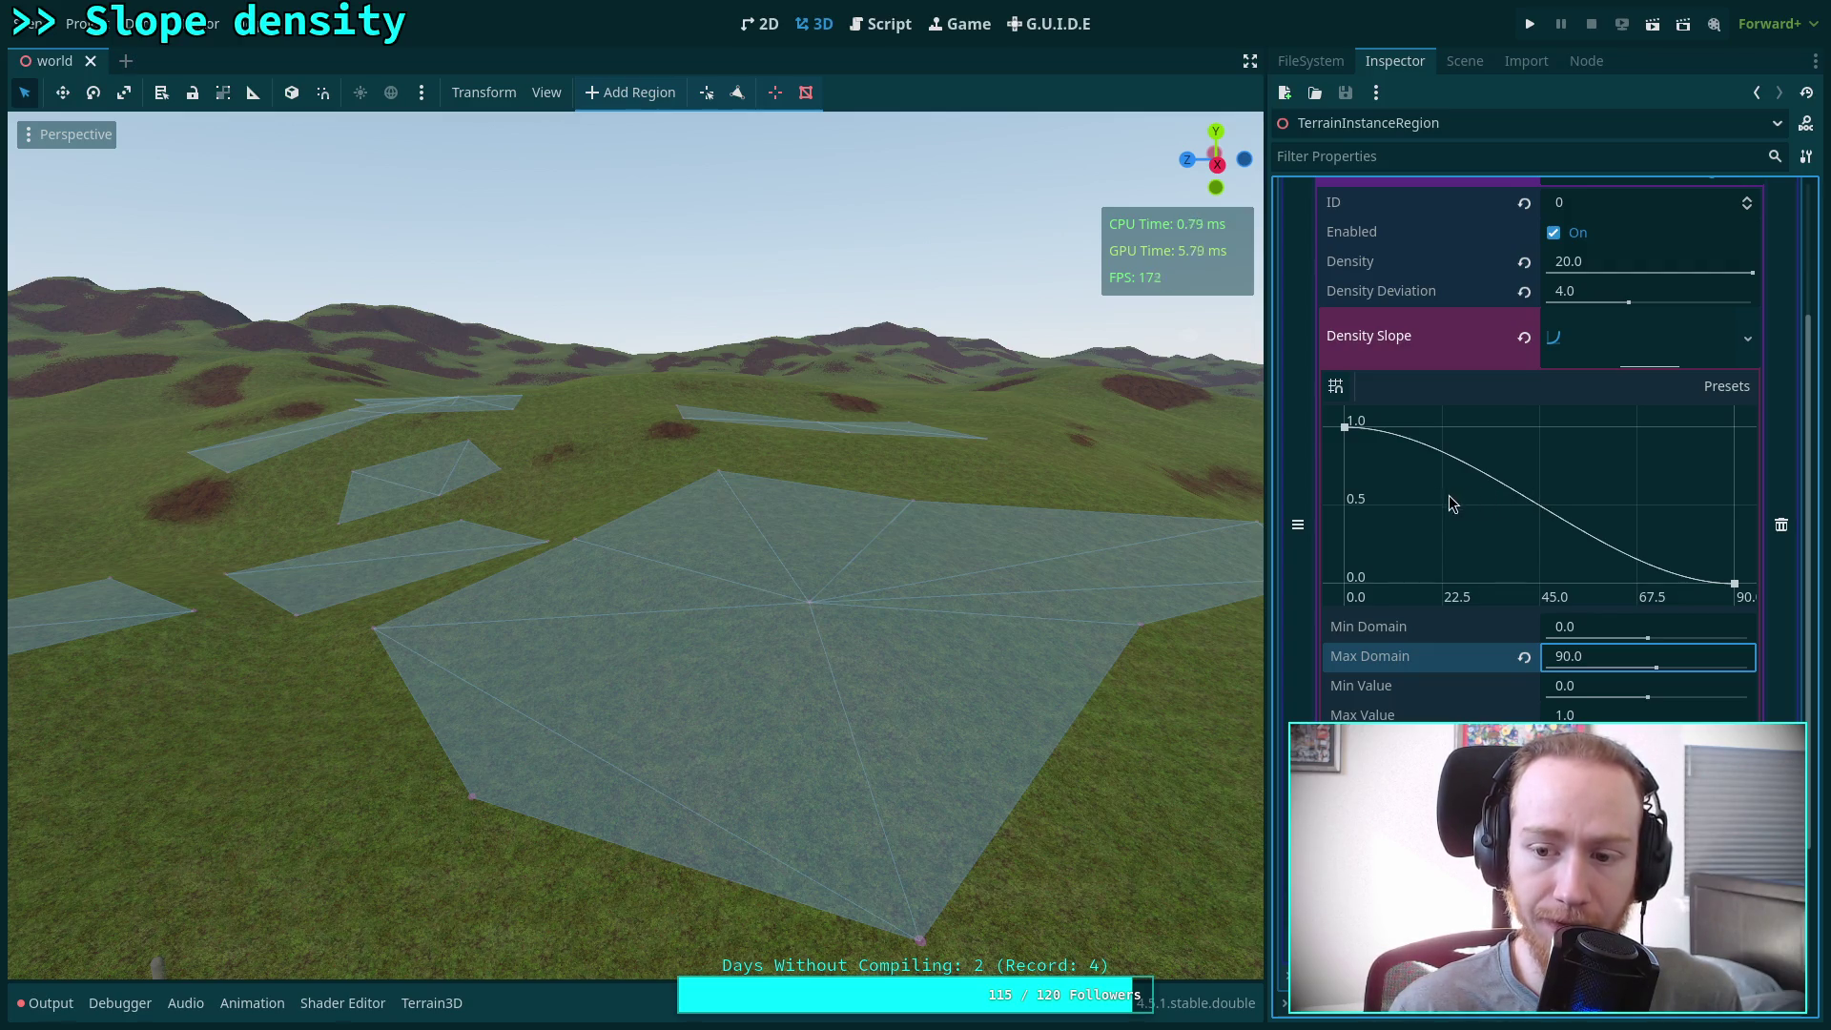
left_click_drag(1453, 512, 1448, 611)
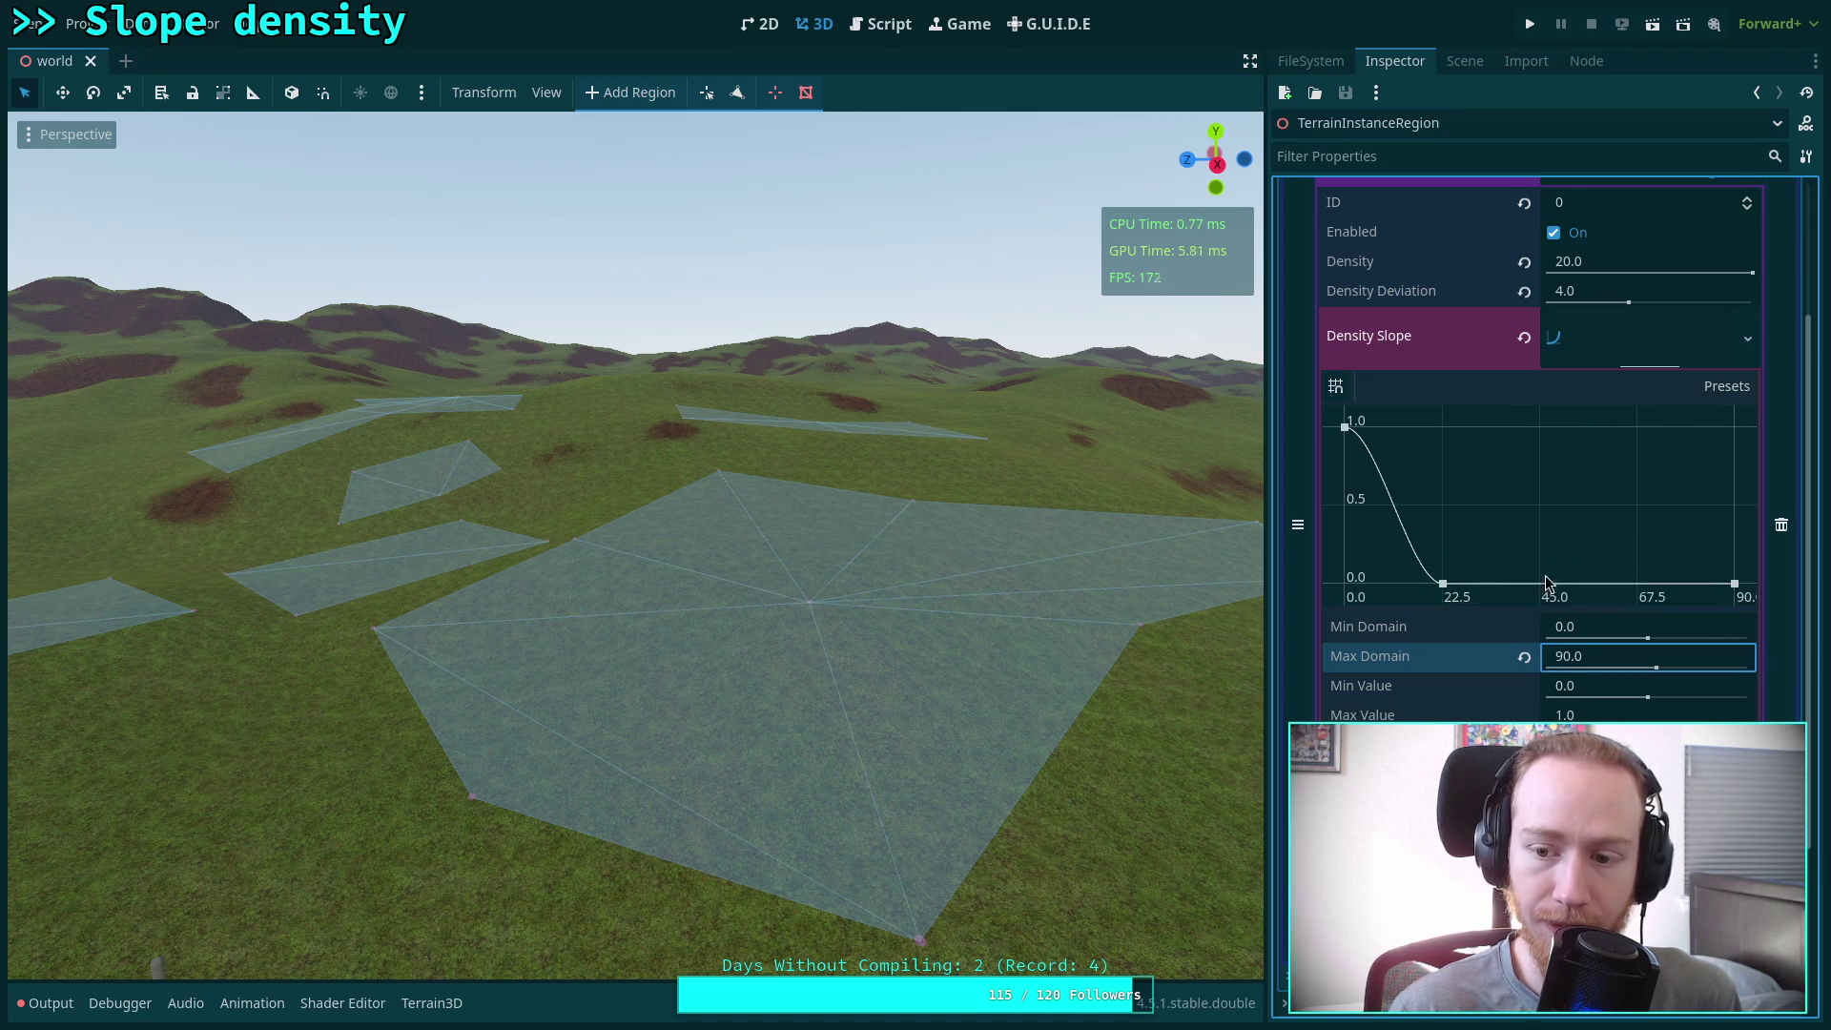
left_click_drag(1545, 580, 1540, 425)
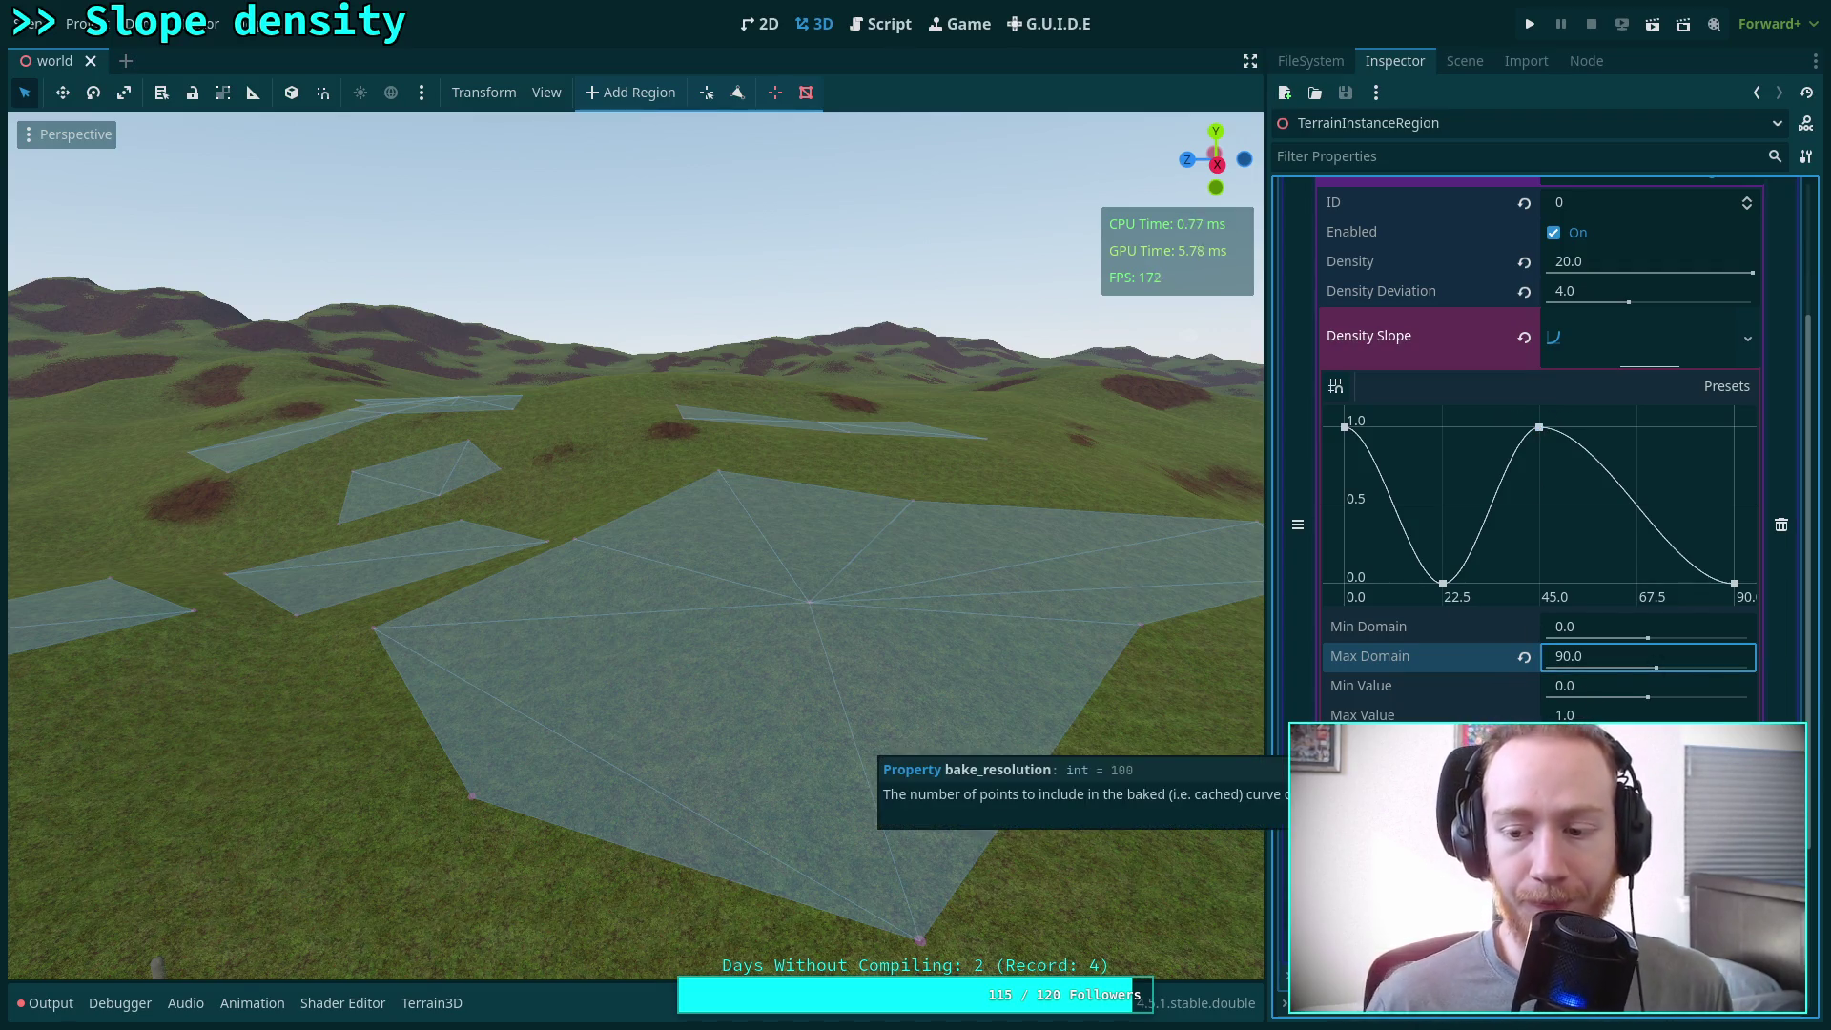
scroll(1603, 558, "up", 5)
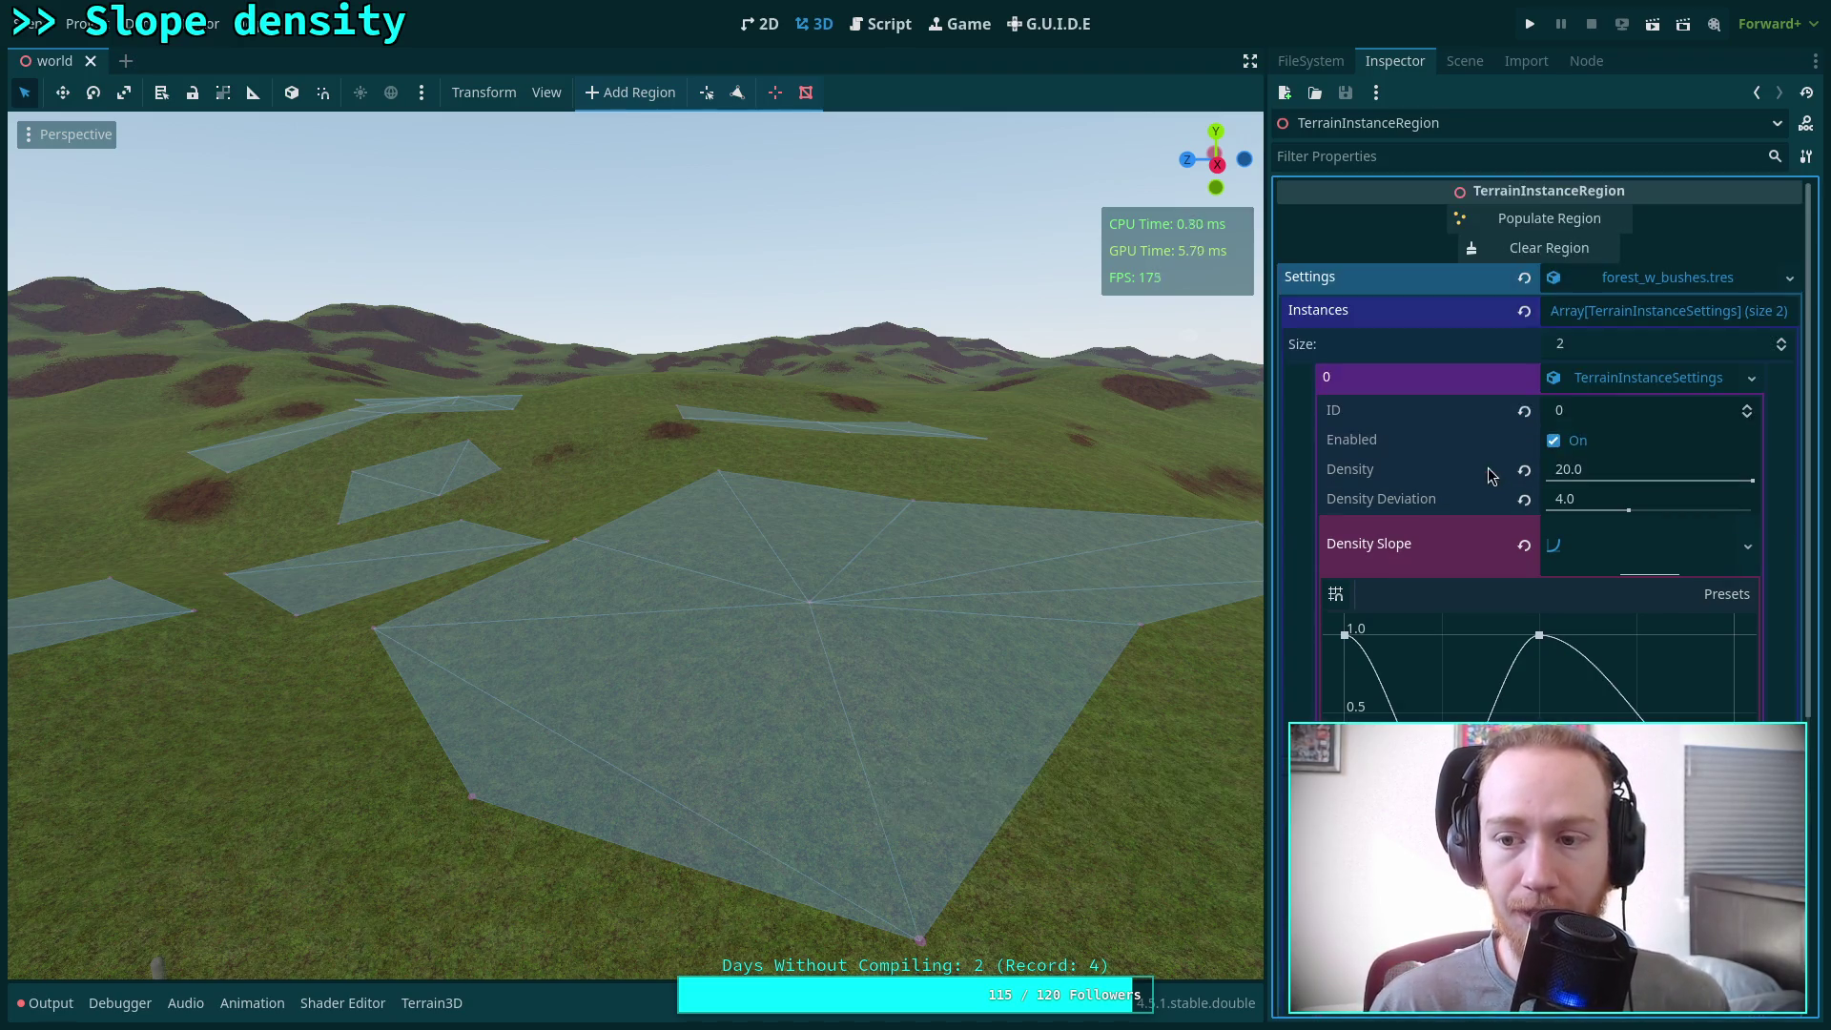
Save the forest_w_bushes.tres settings, populate the region, and check the output log (339 instances)
left_click(1790, 279)
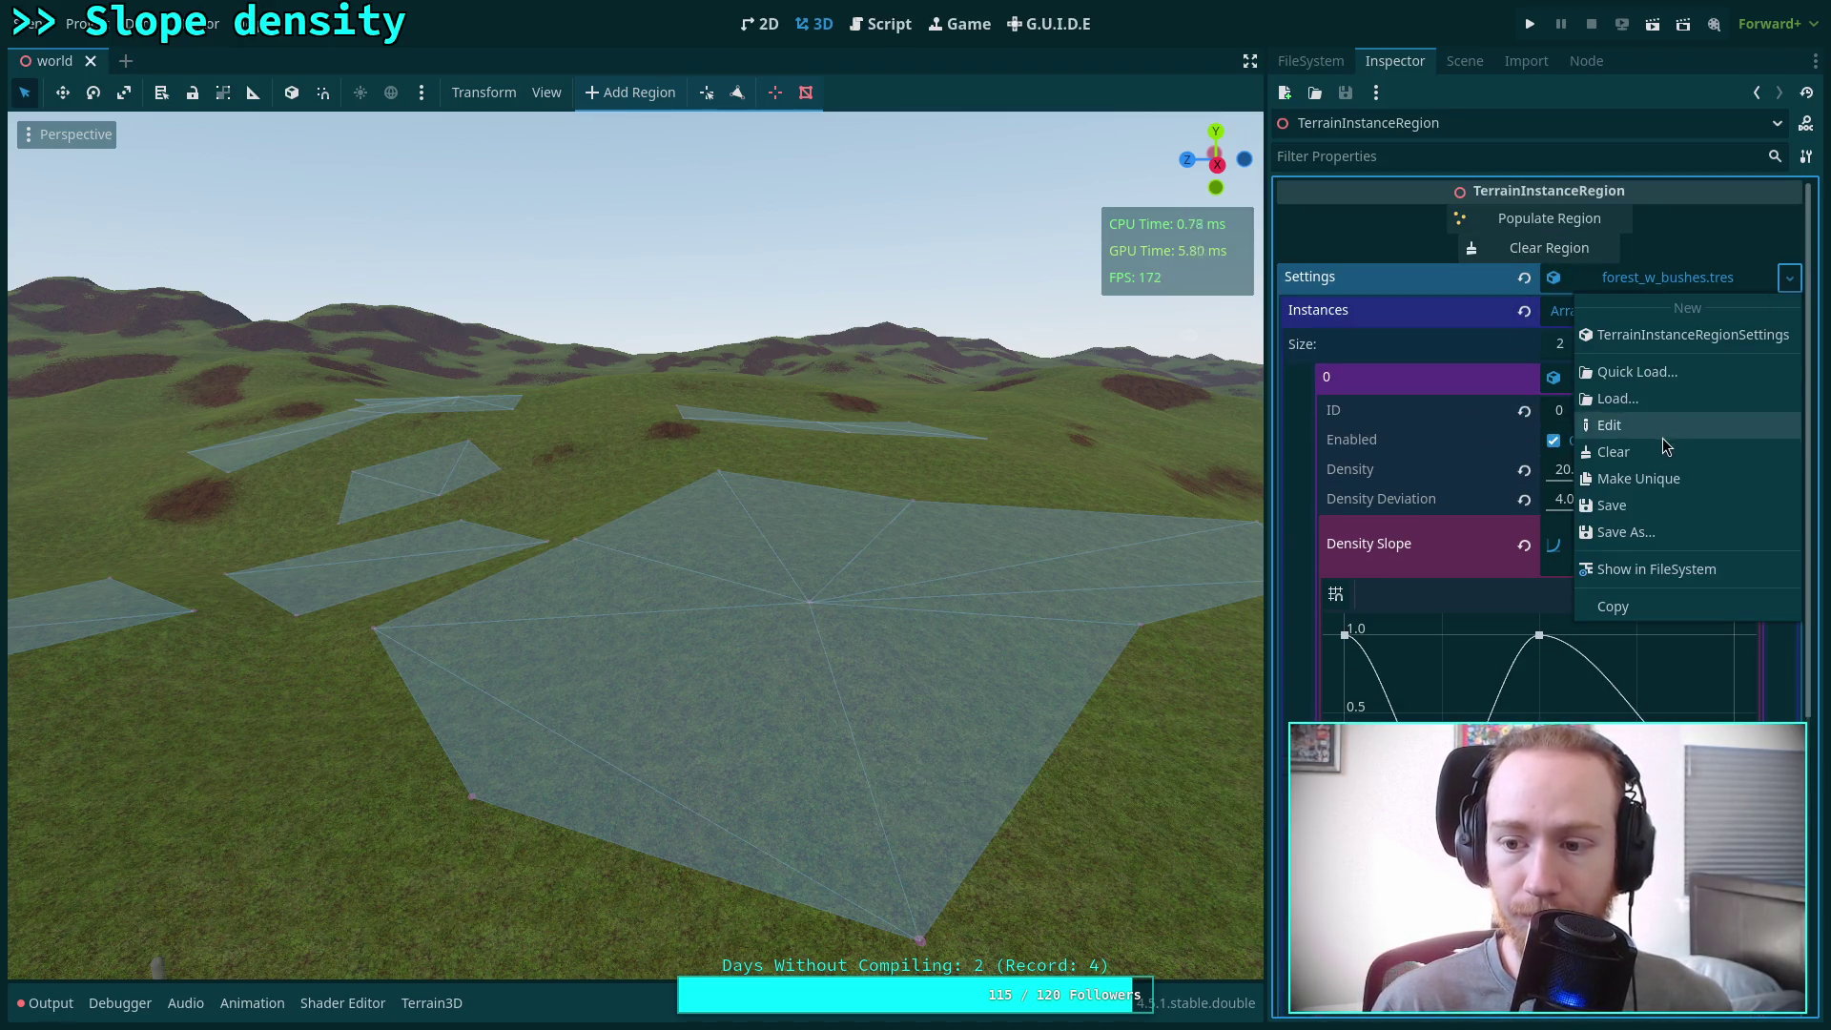
left_click(1632, 505)
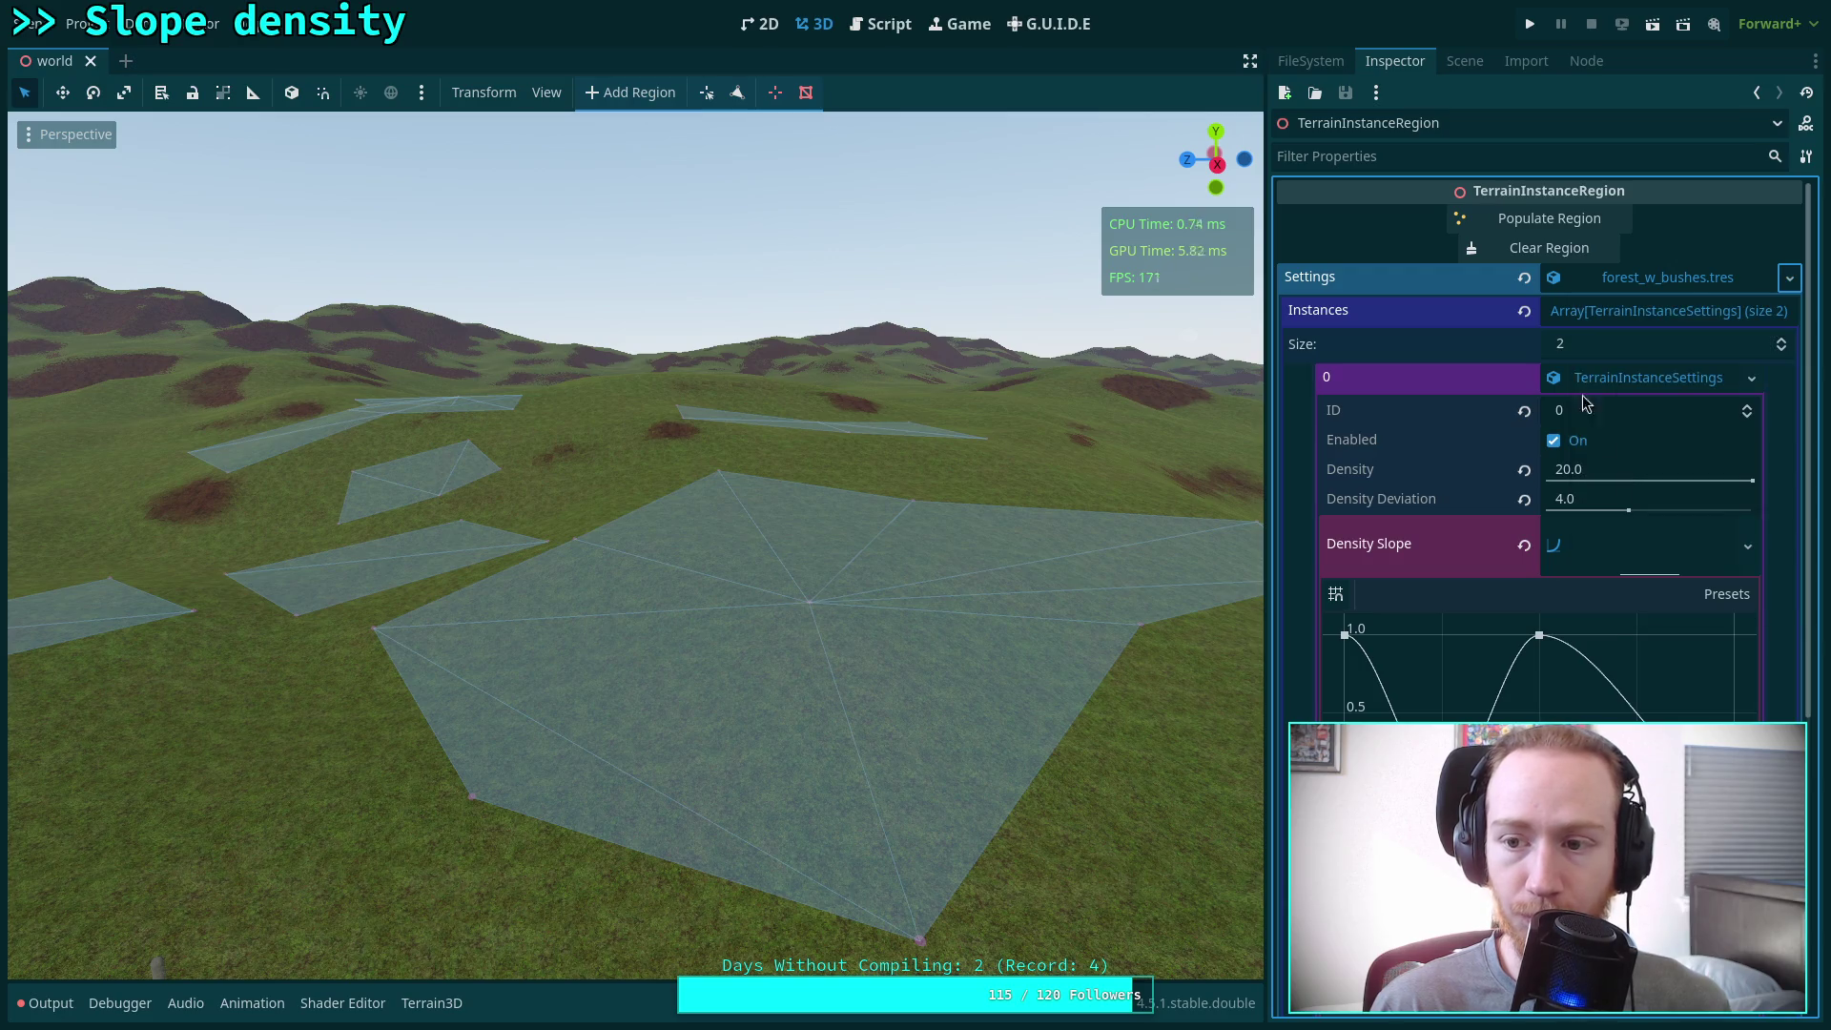
left_click(1531, 221)
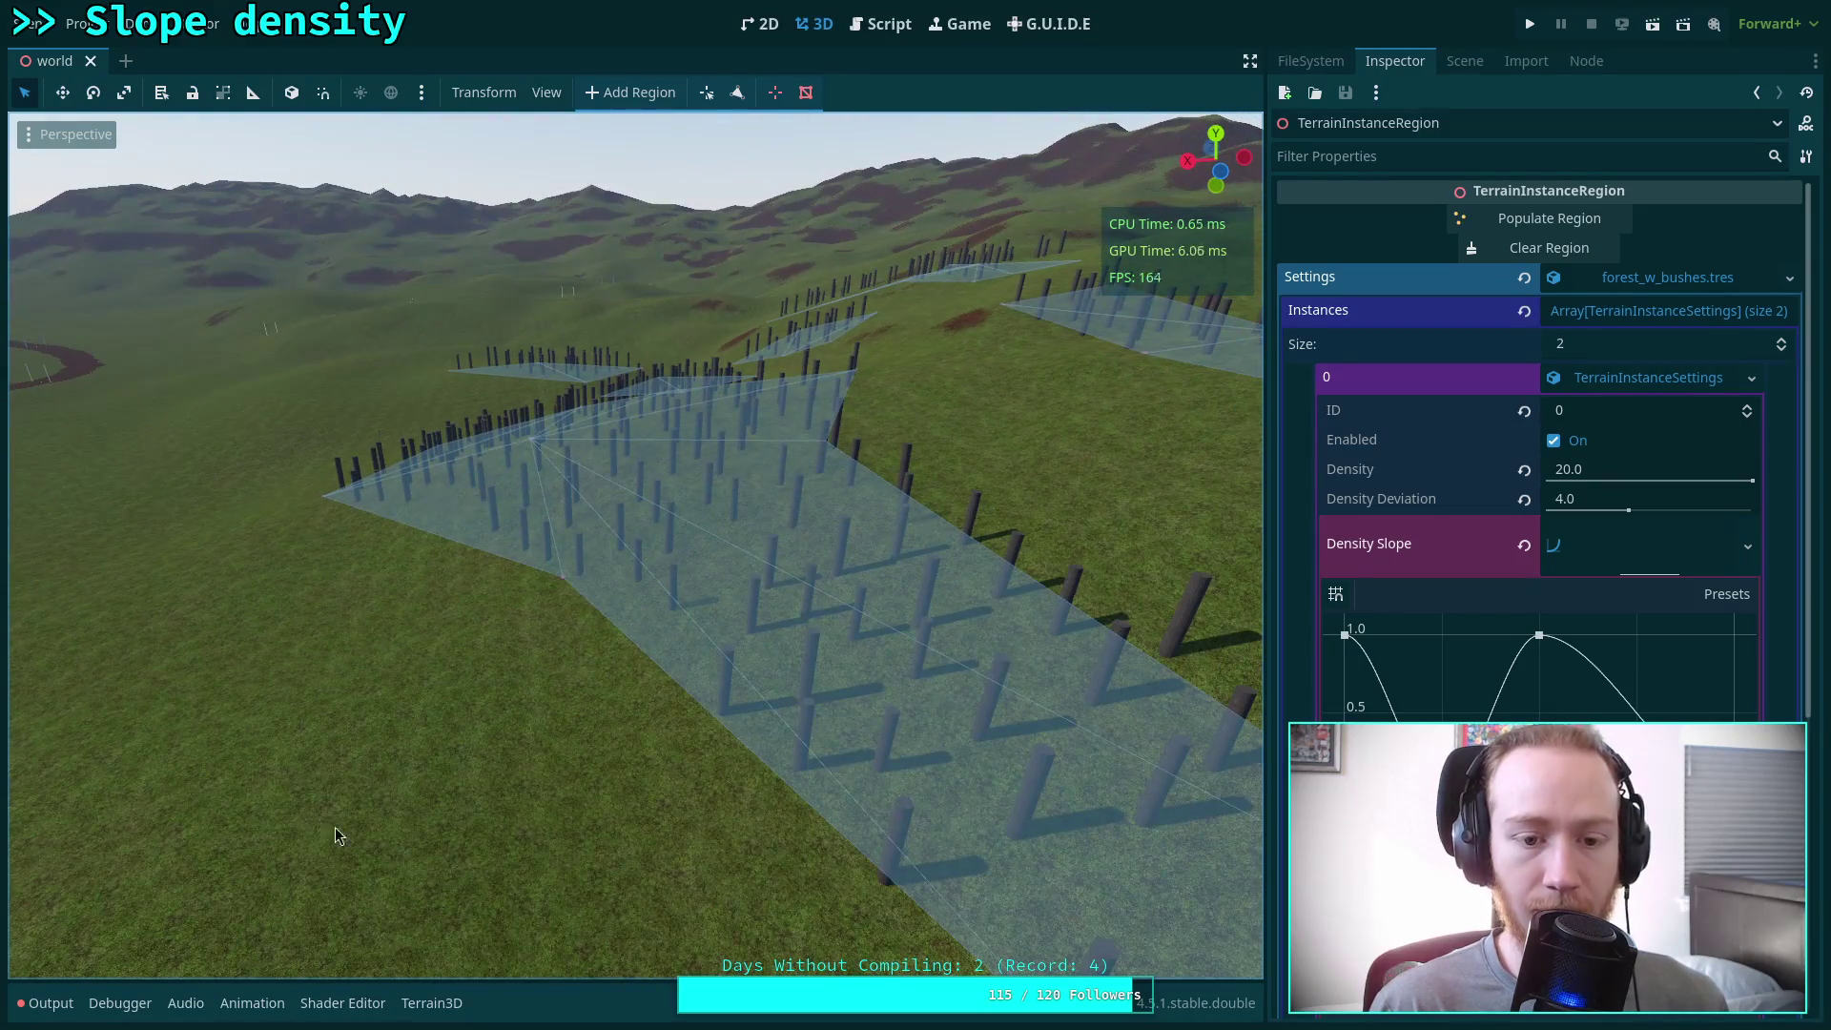
left_click(50, 1003)
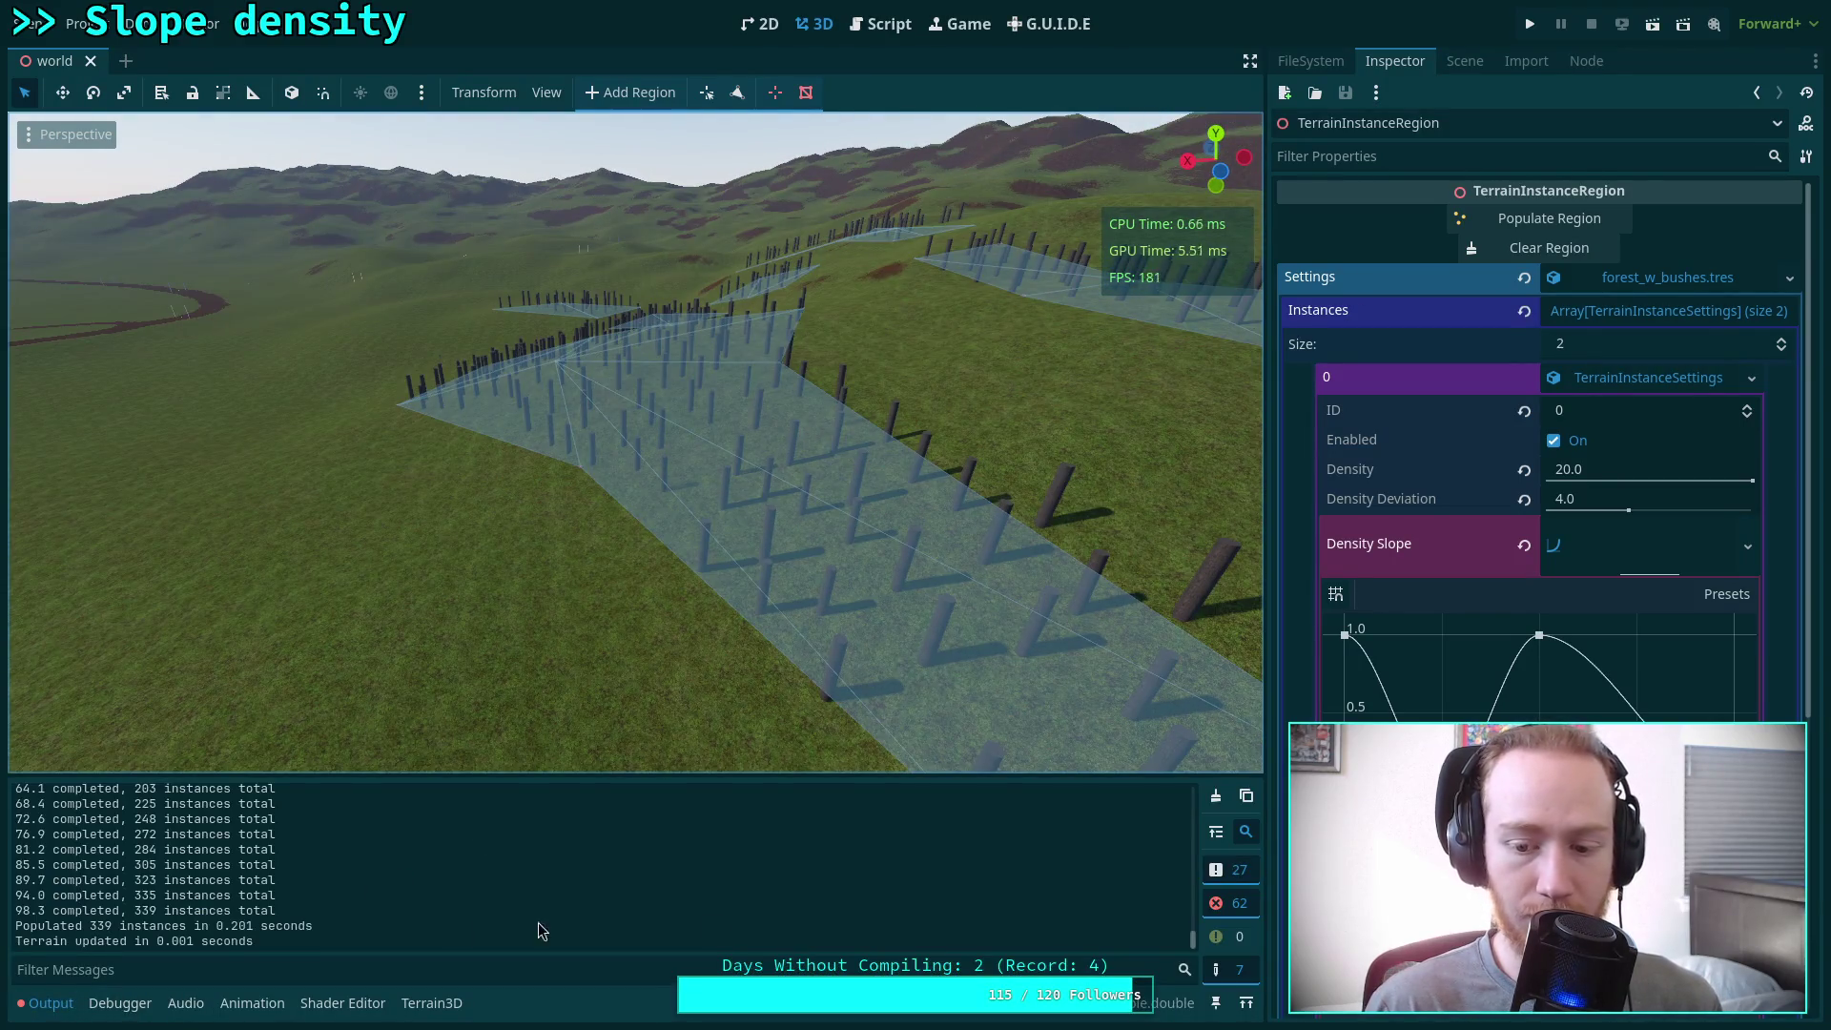
left_click_drag(1193, 940, 1200, 906)
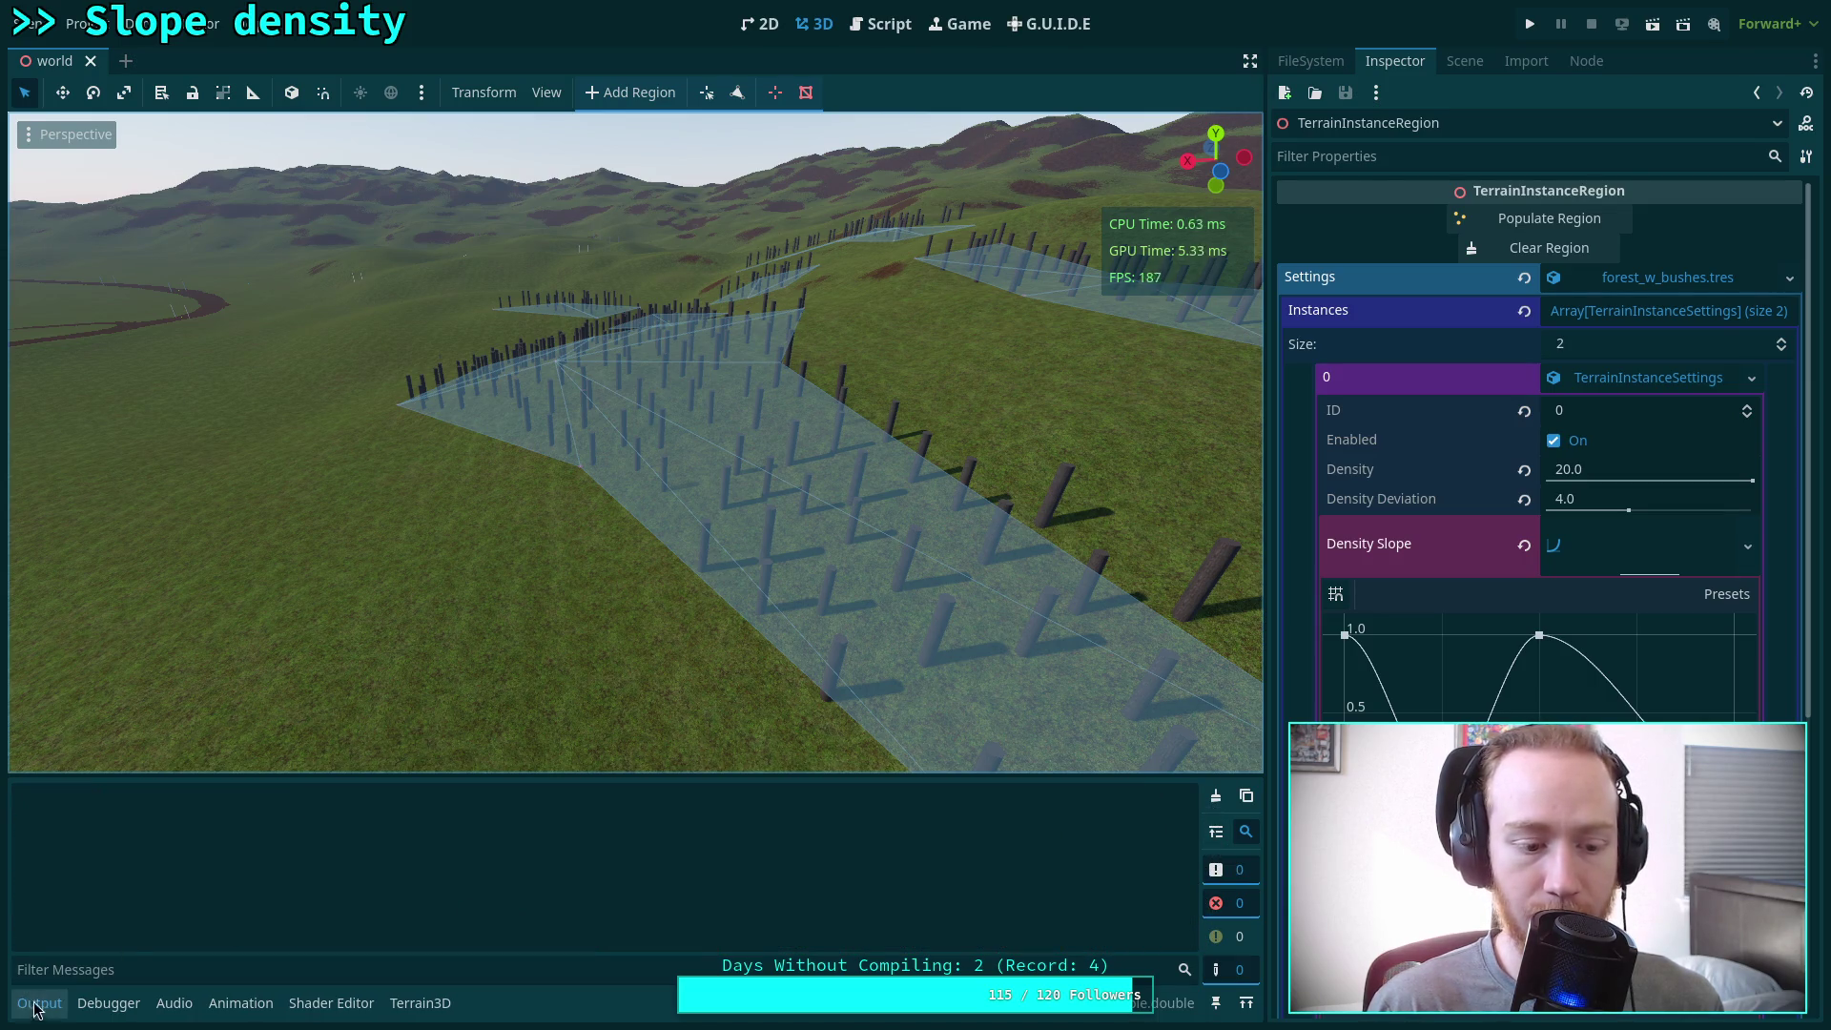
Fly the camera around the hillside to inspect the scattered fence posts
key("ctrl+j")
key("w")
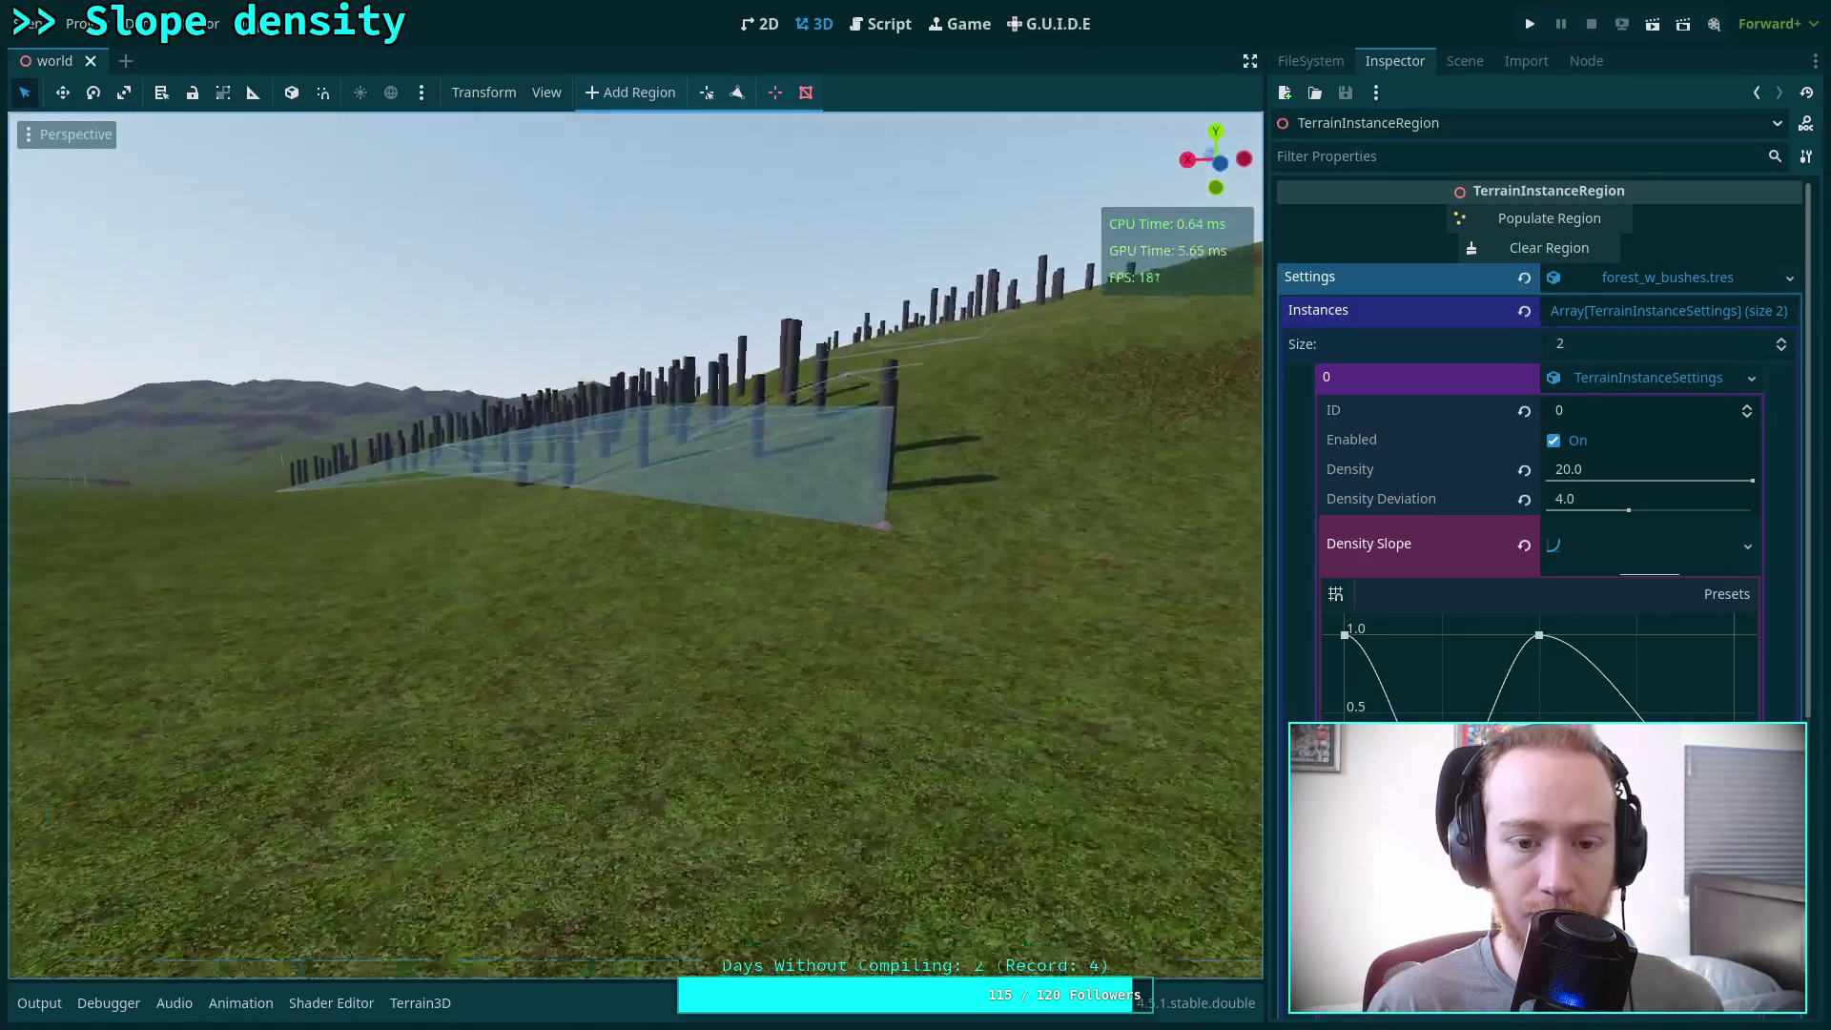
key("s")
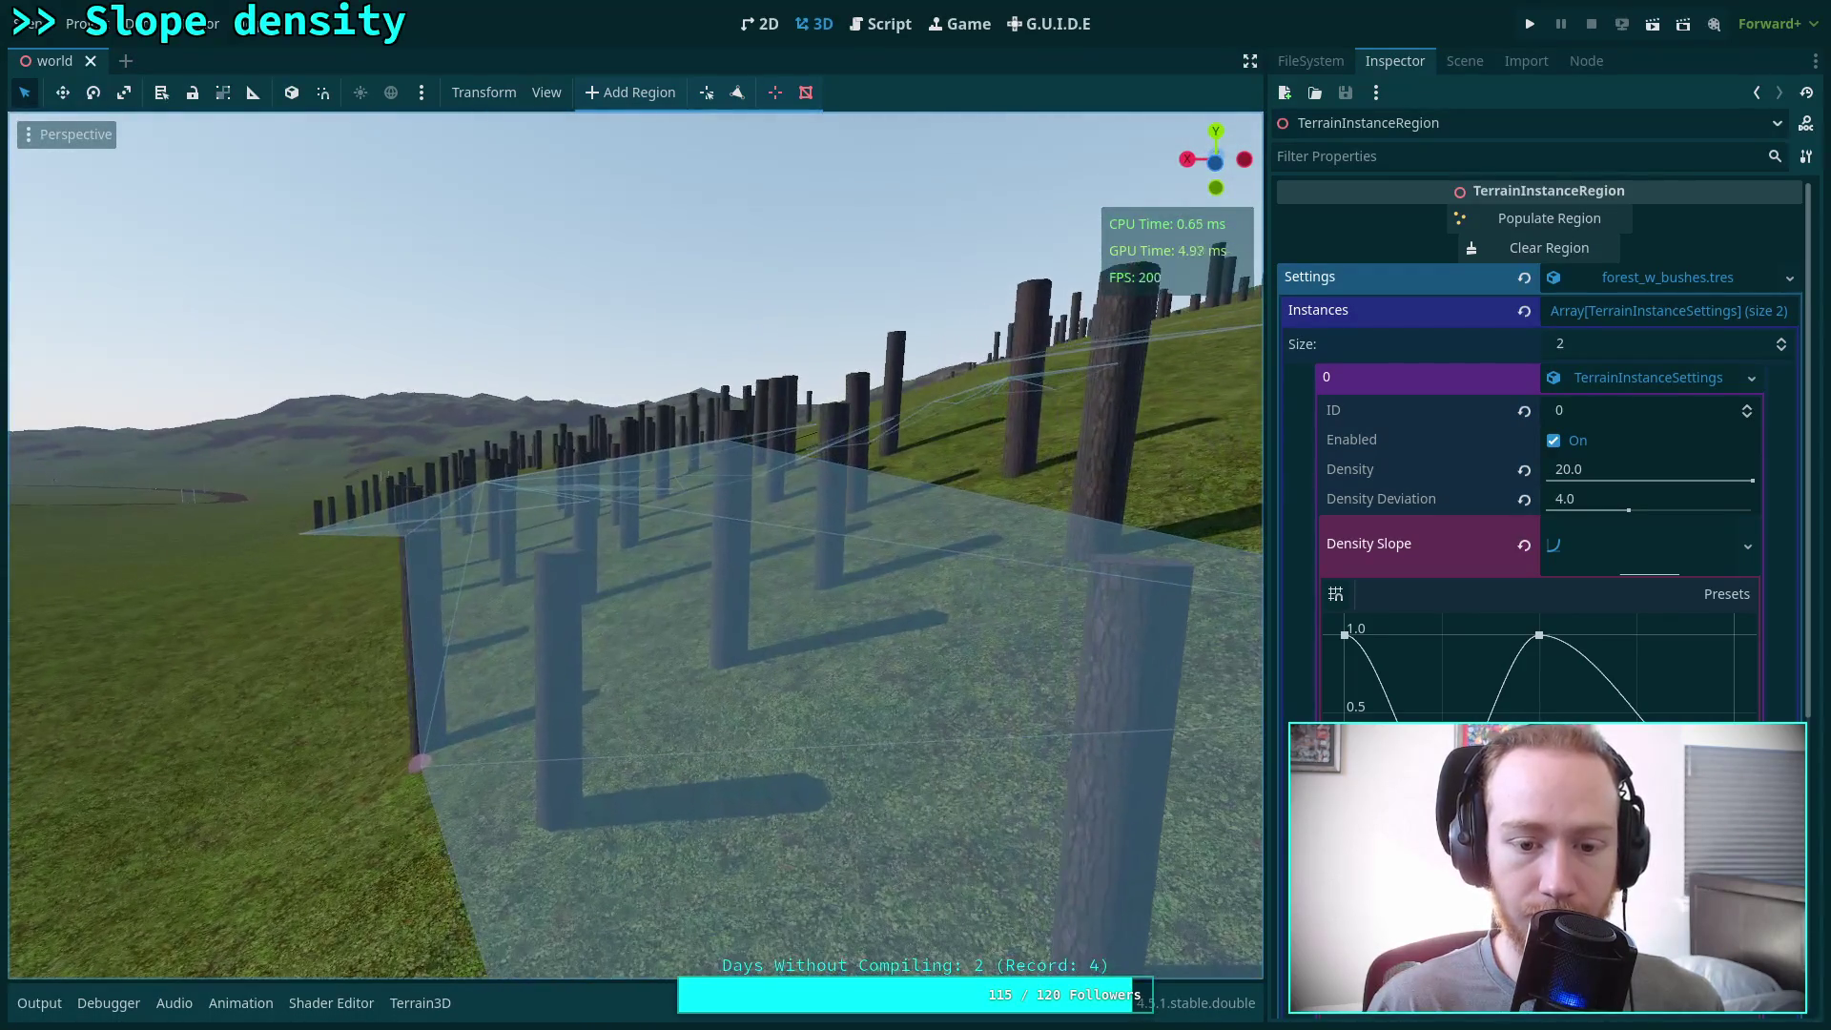
key("a")
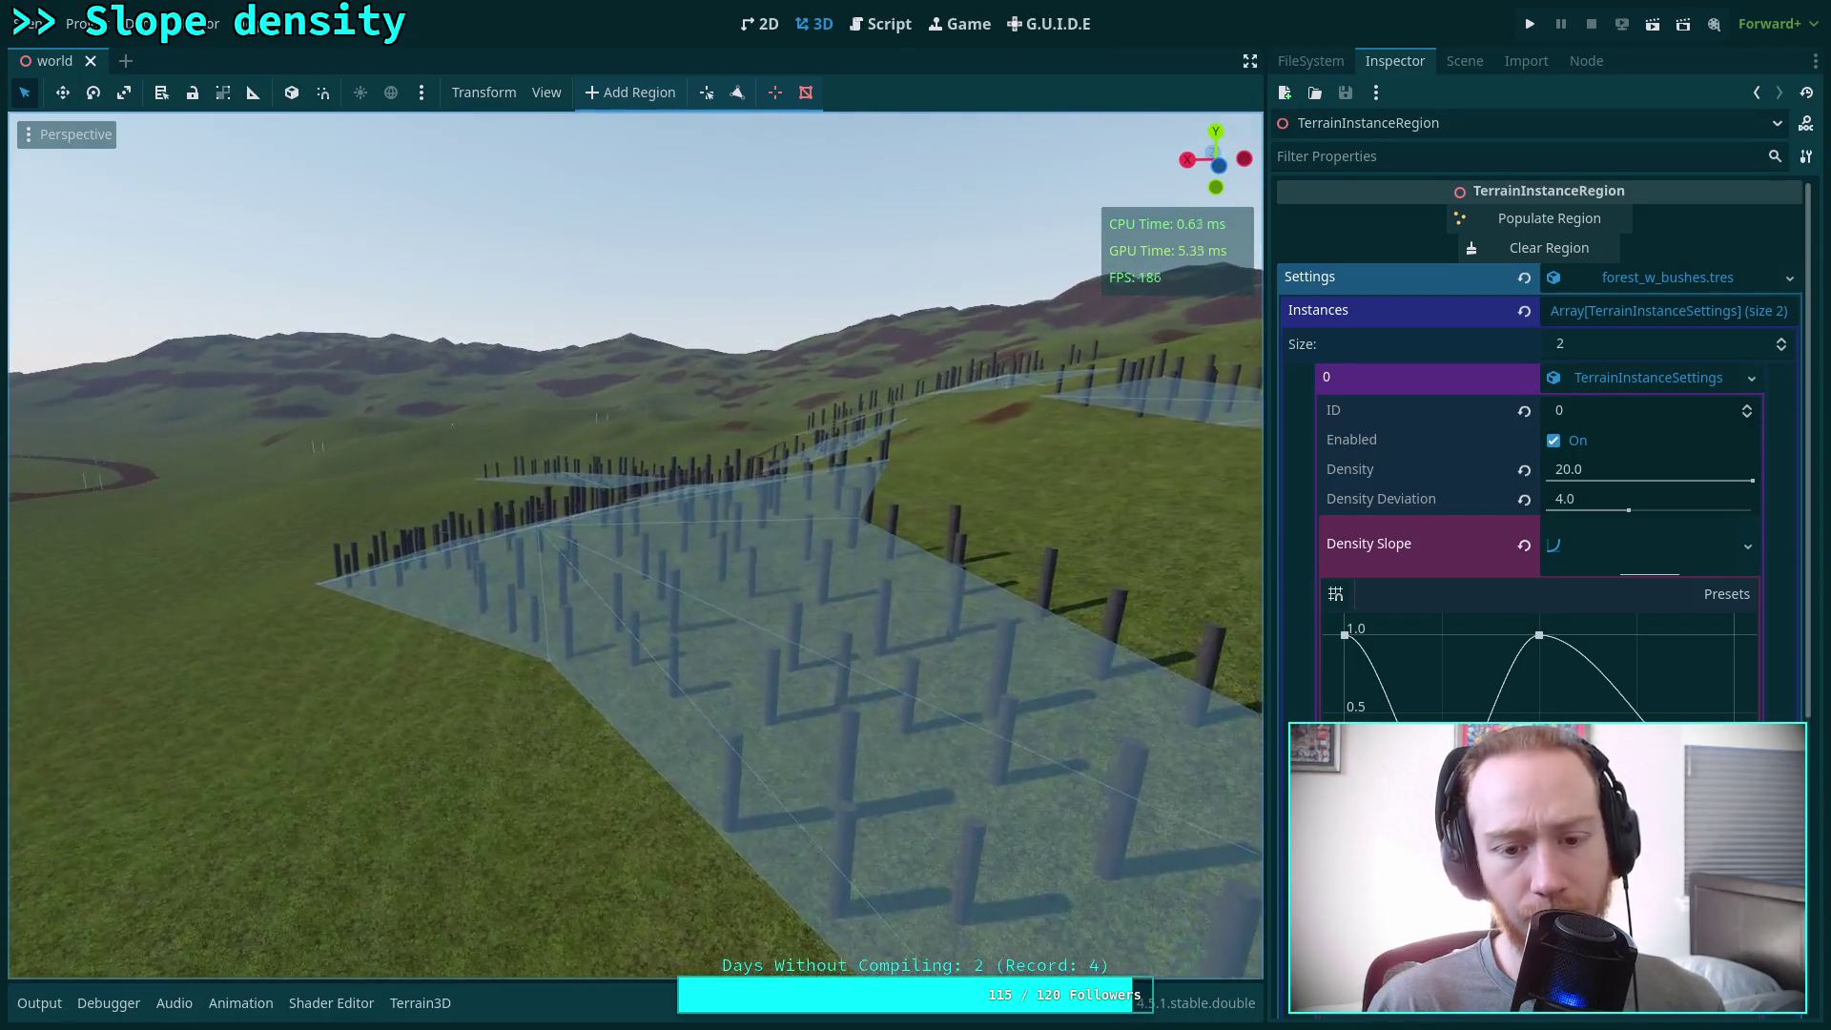
key("w")
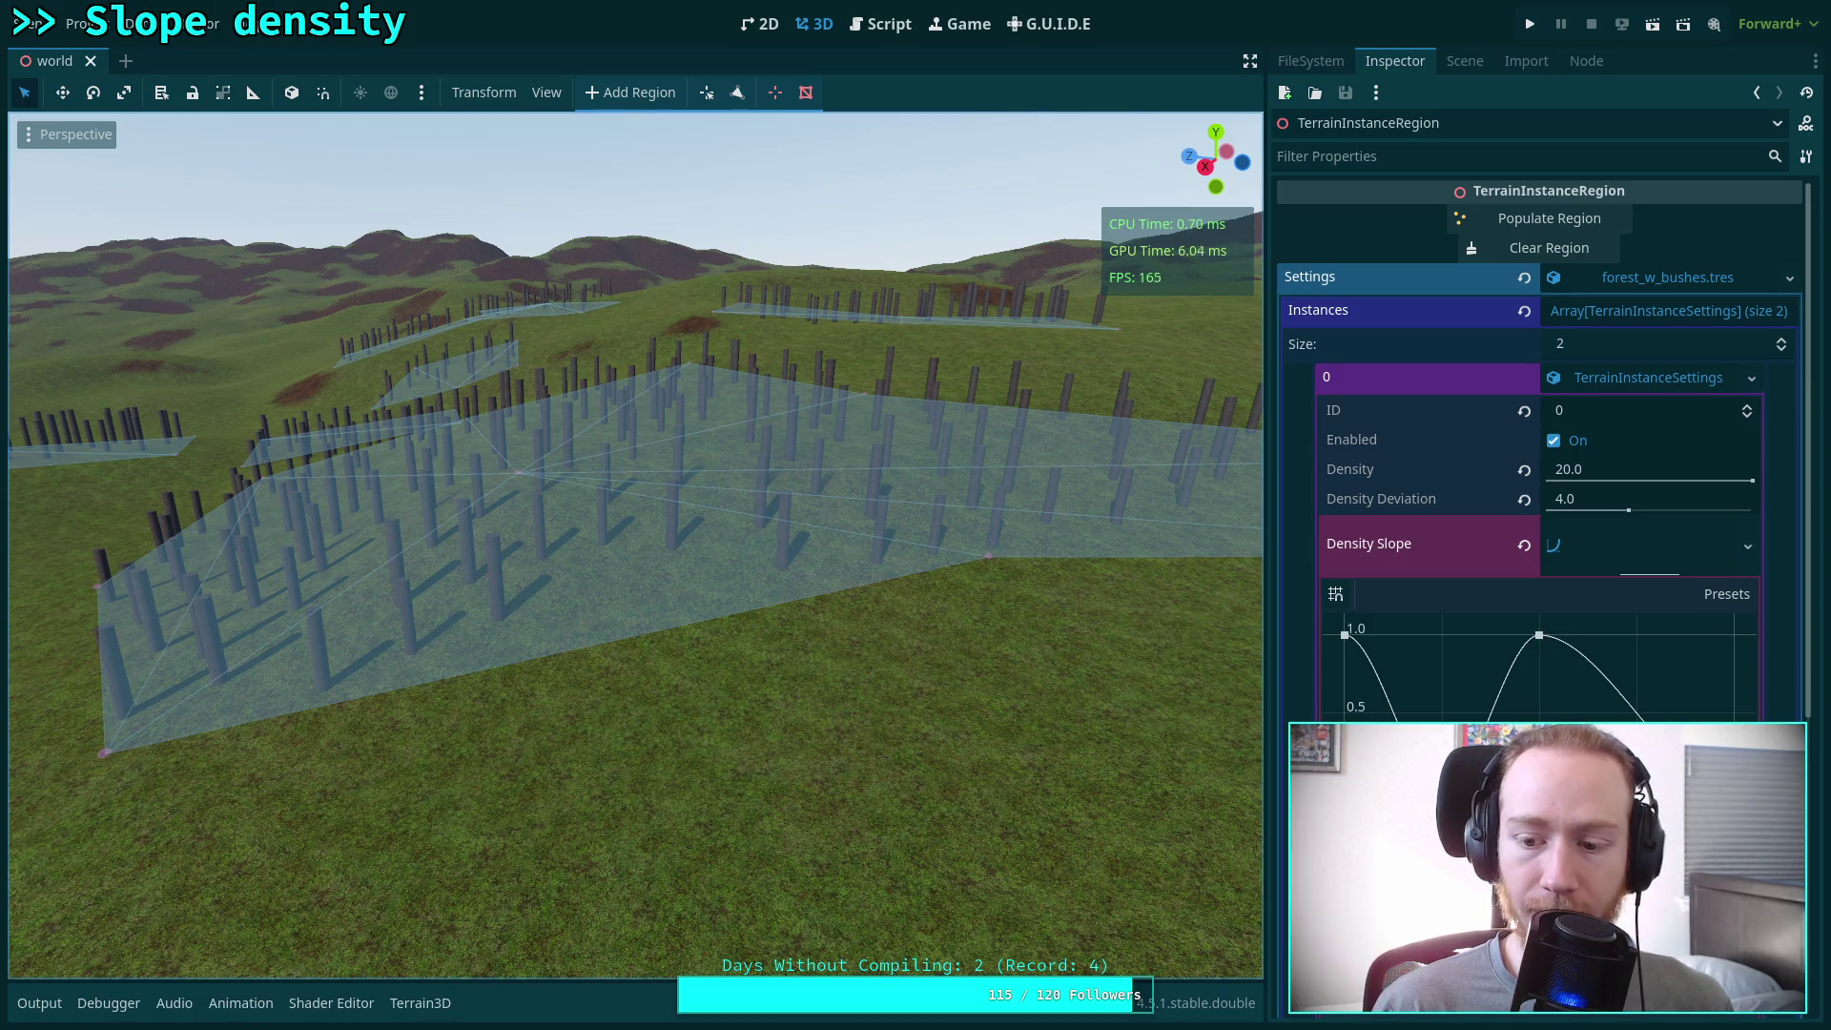
Delete the bump point from the Density Slope curve and repopulate the region
left_click(1539, 635)
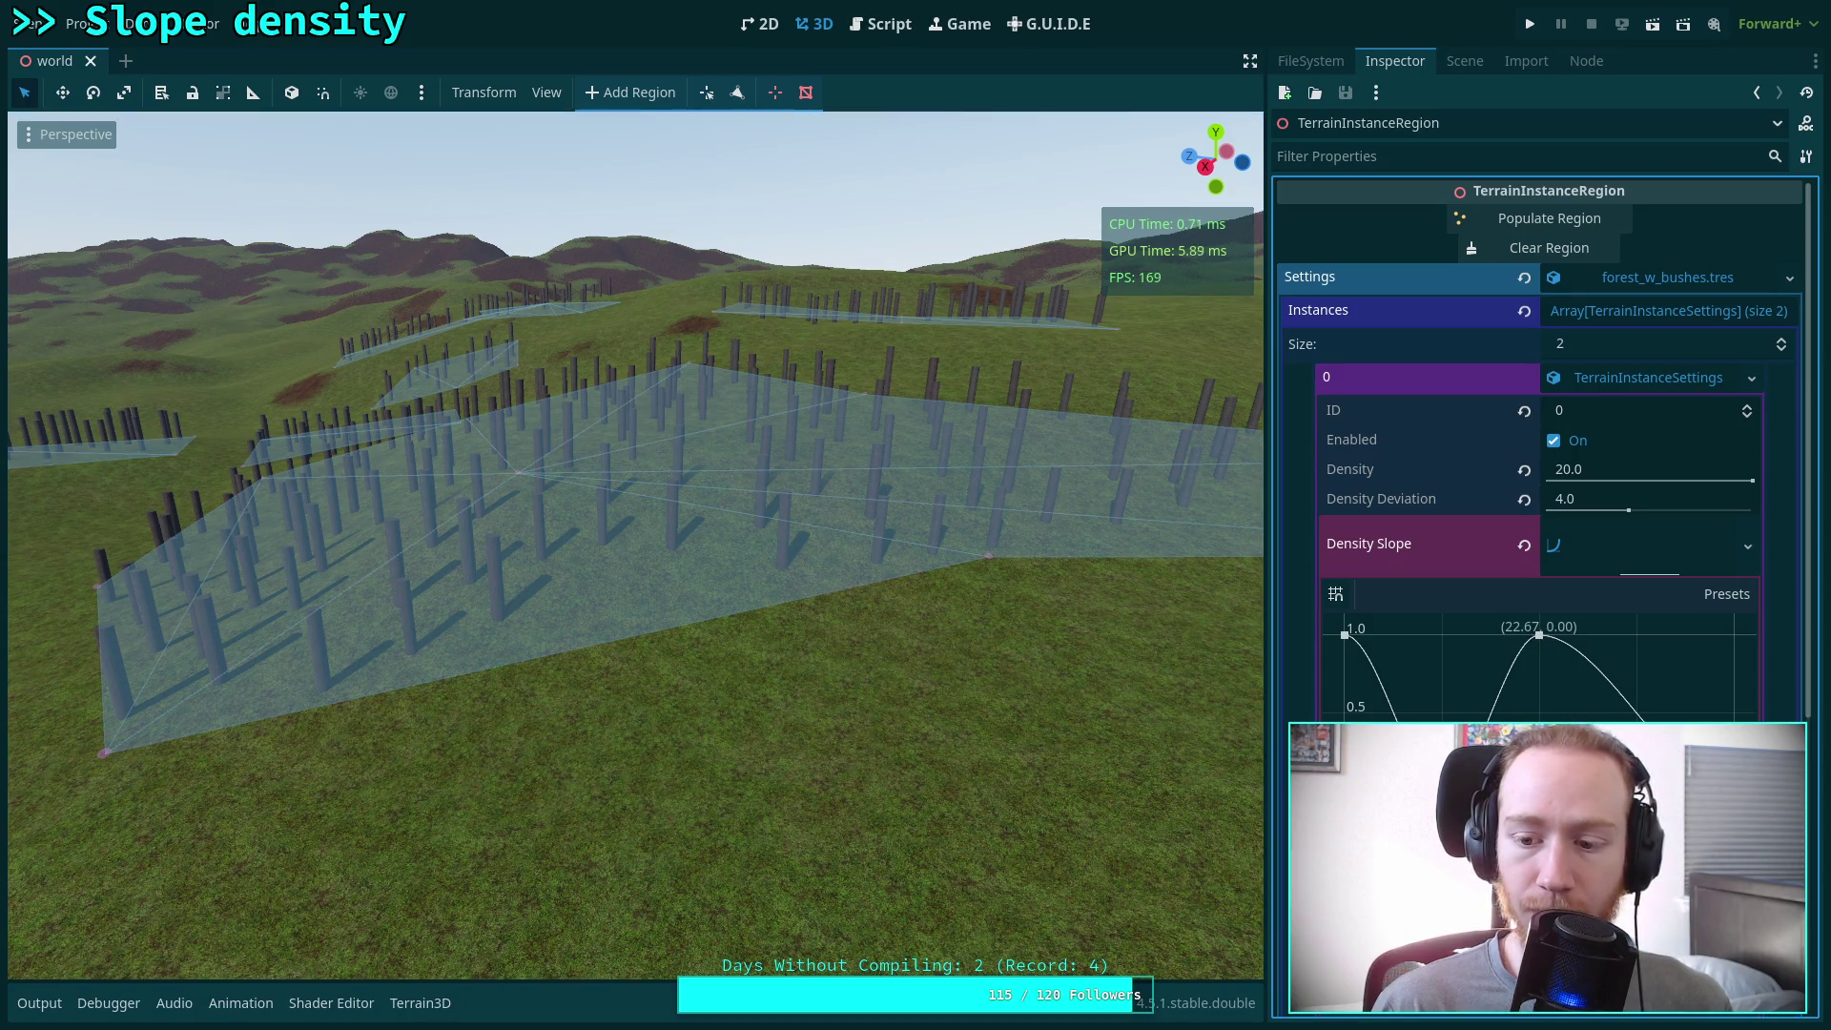
right_click(1542, 639)
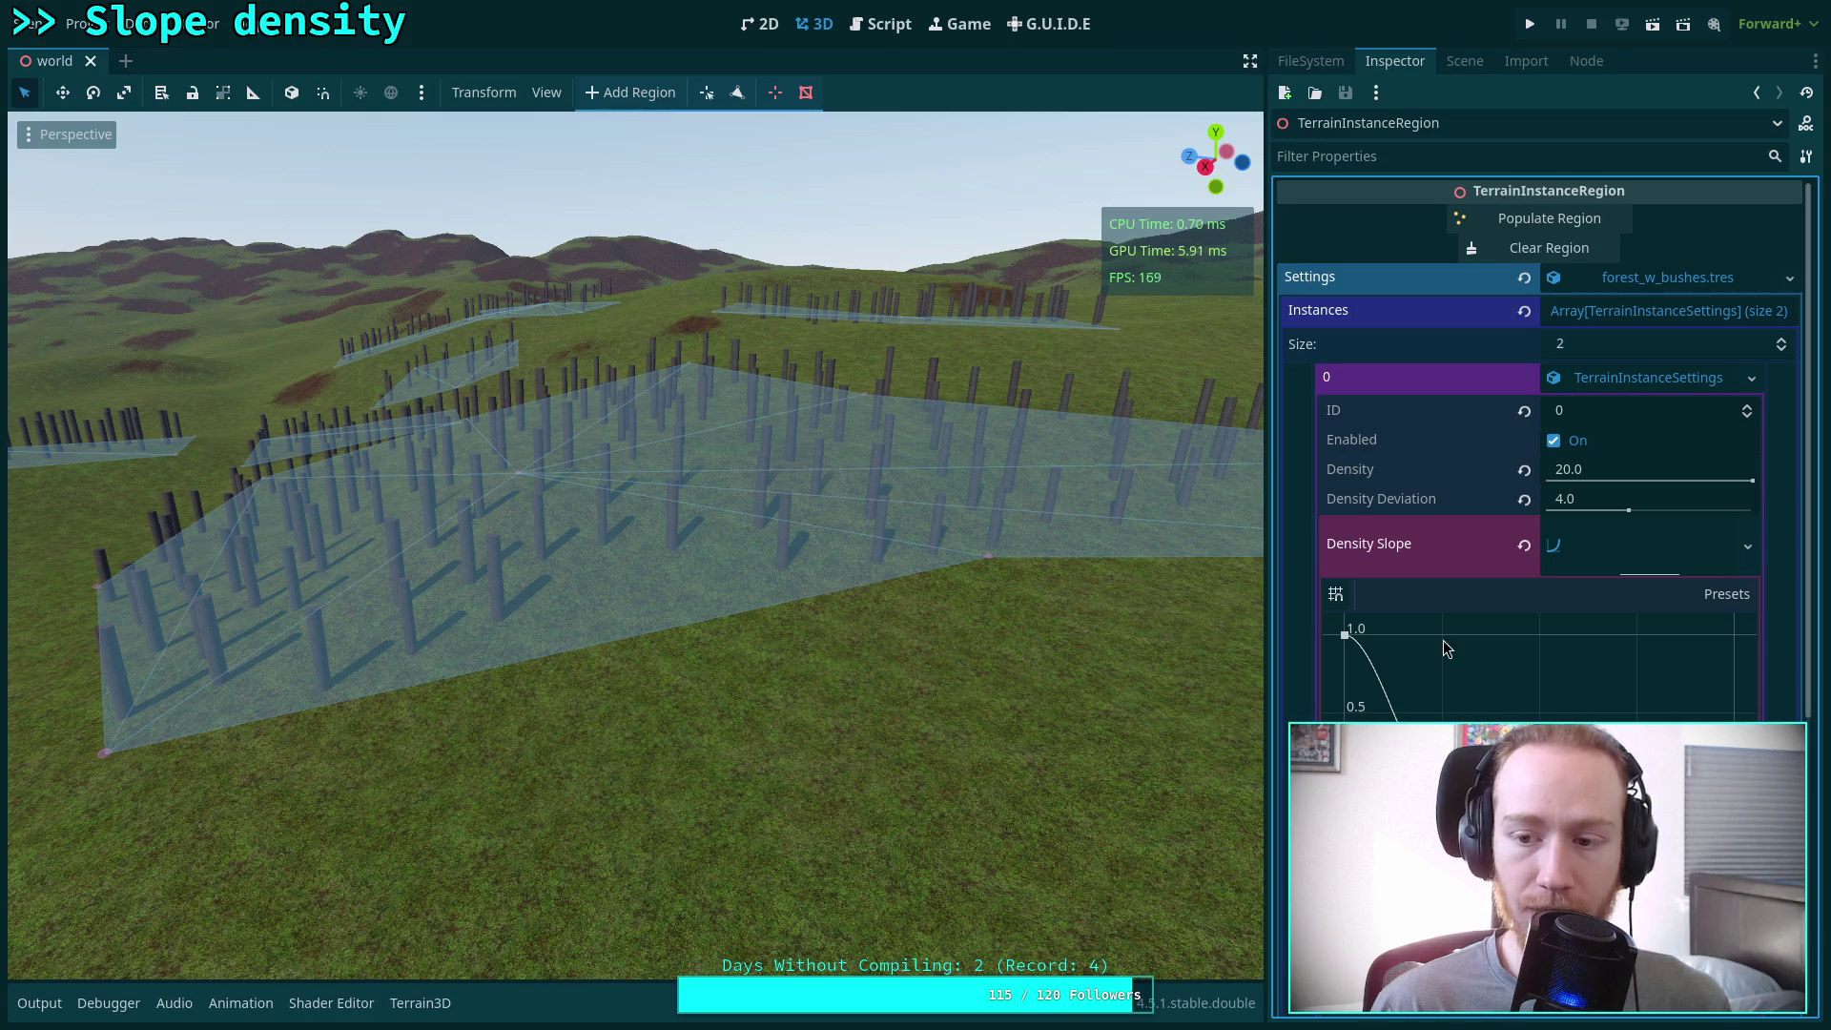
left_click(1546, 221)
Fly along the slope to the posts, then move the curve's zero point to about 12.54
mouse_move(973, 470)
left_mouse_down()
mouse_move(887, 420)
mouse_move(868, 477)
mouse_move(830, 503)
left_mouse_up()
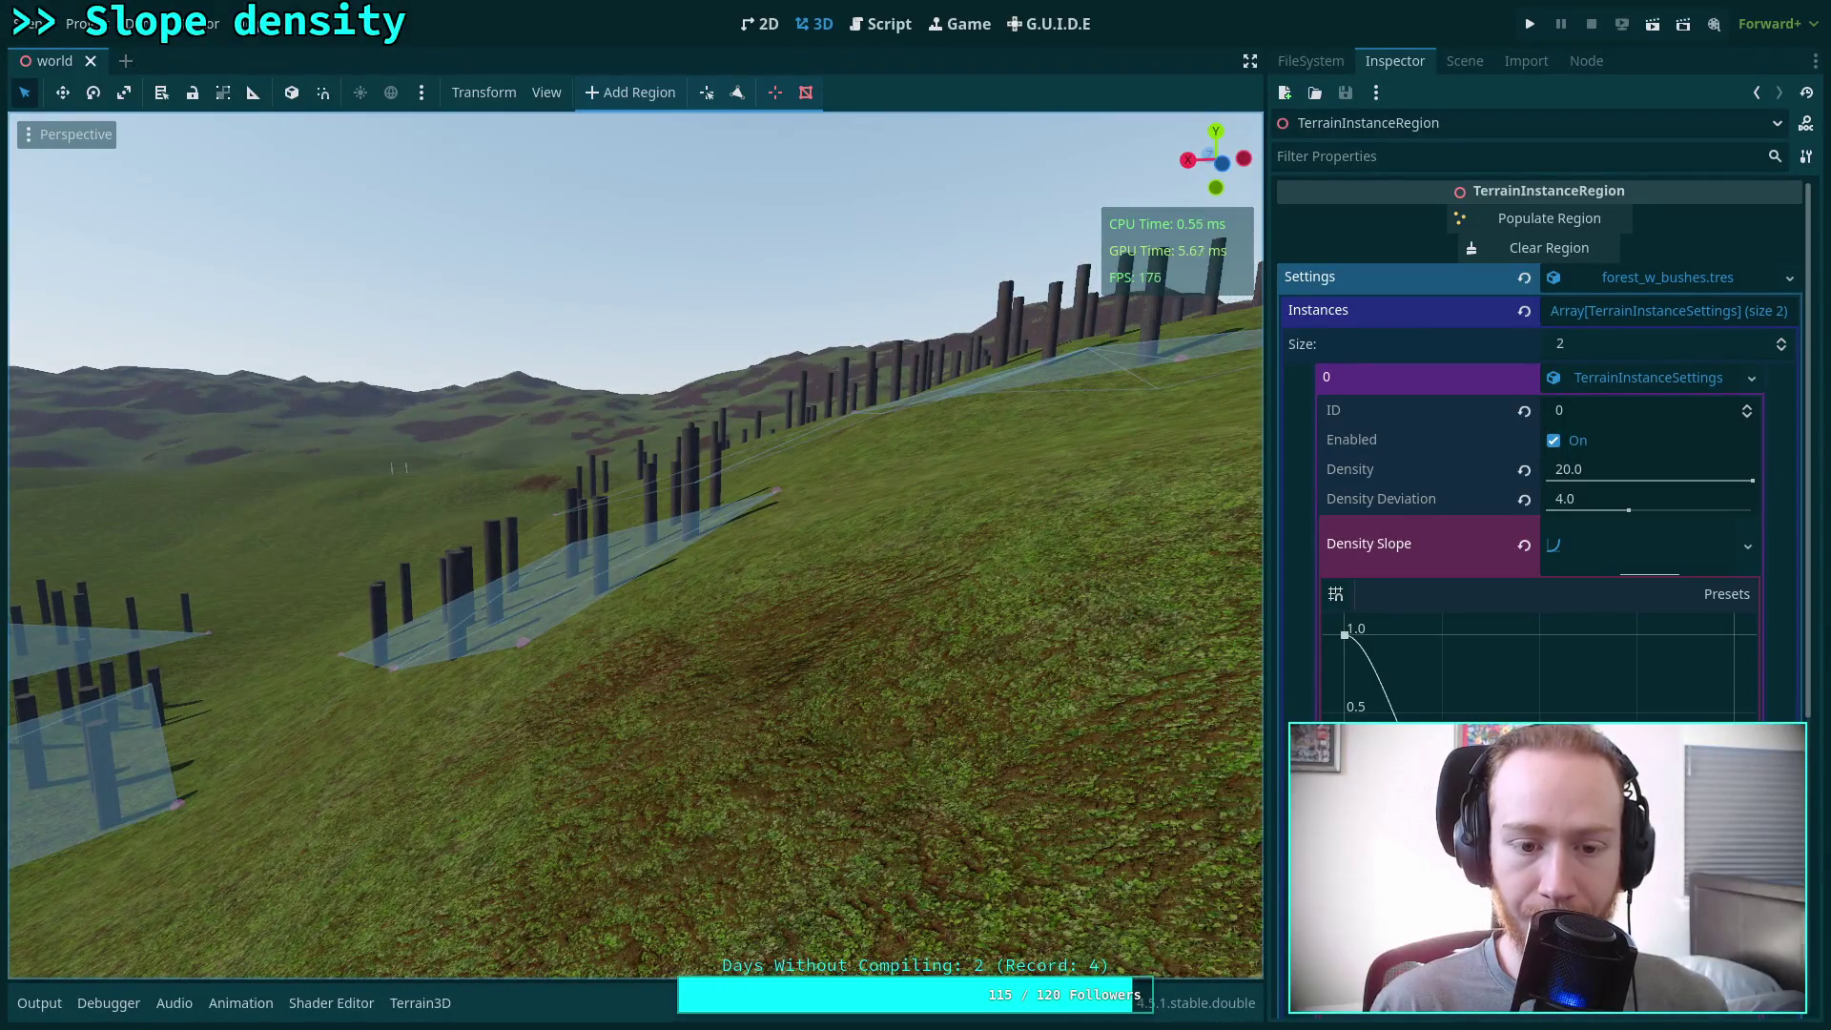
key("w")
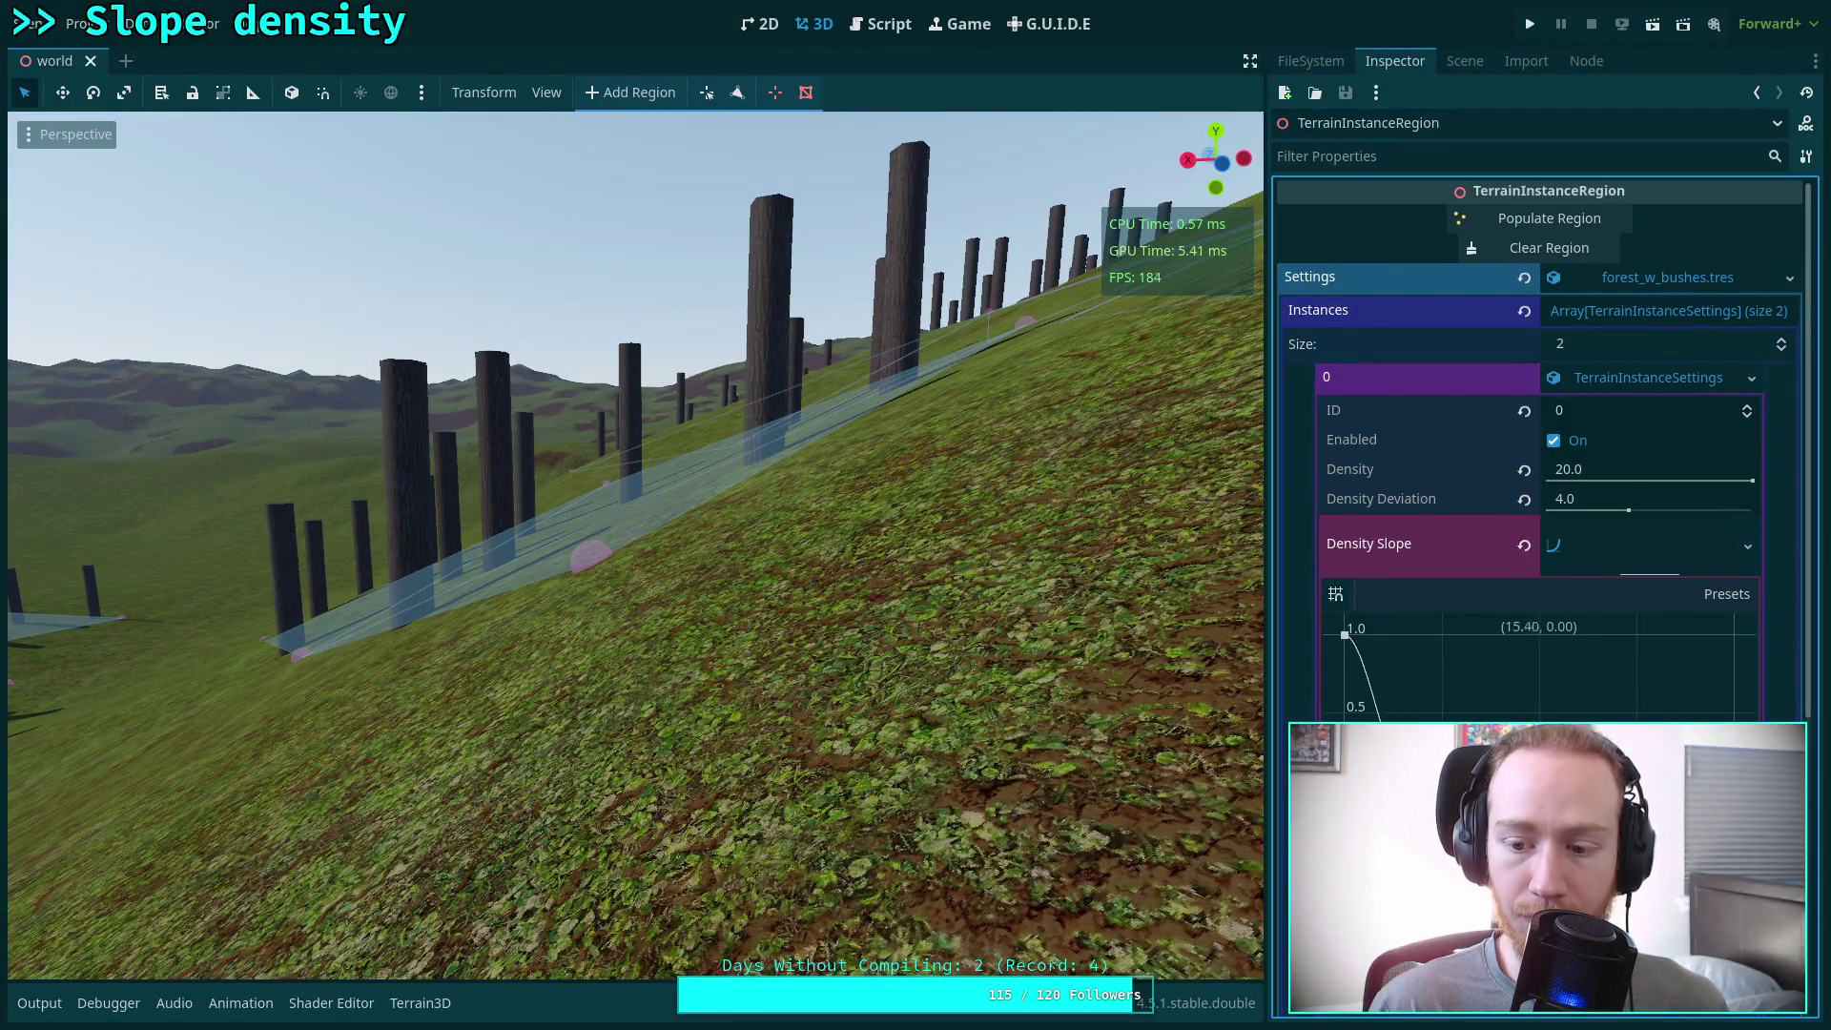
left_click_drag(1416, 780, 1403, 780)
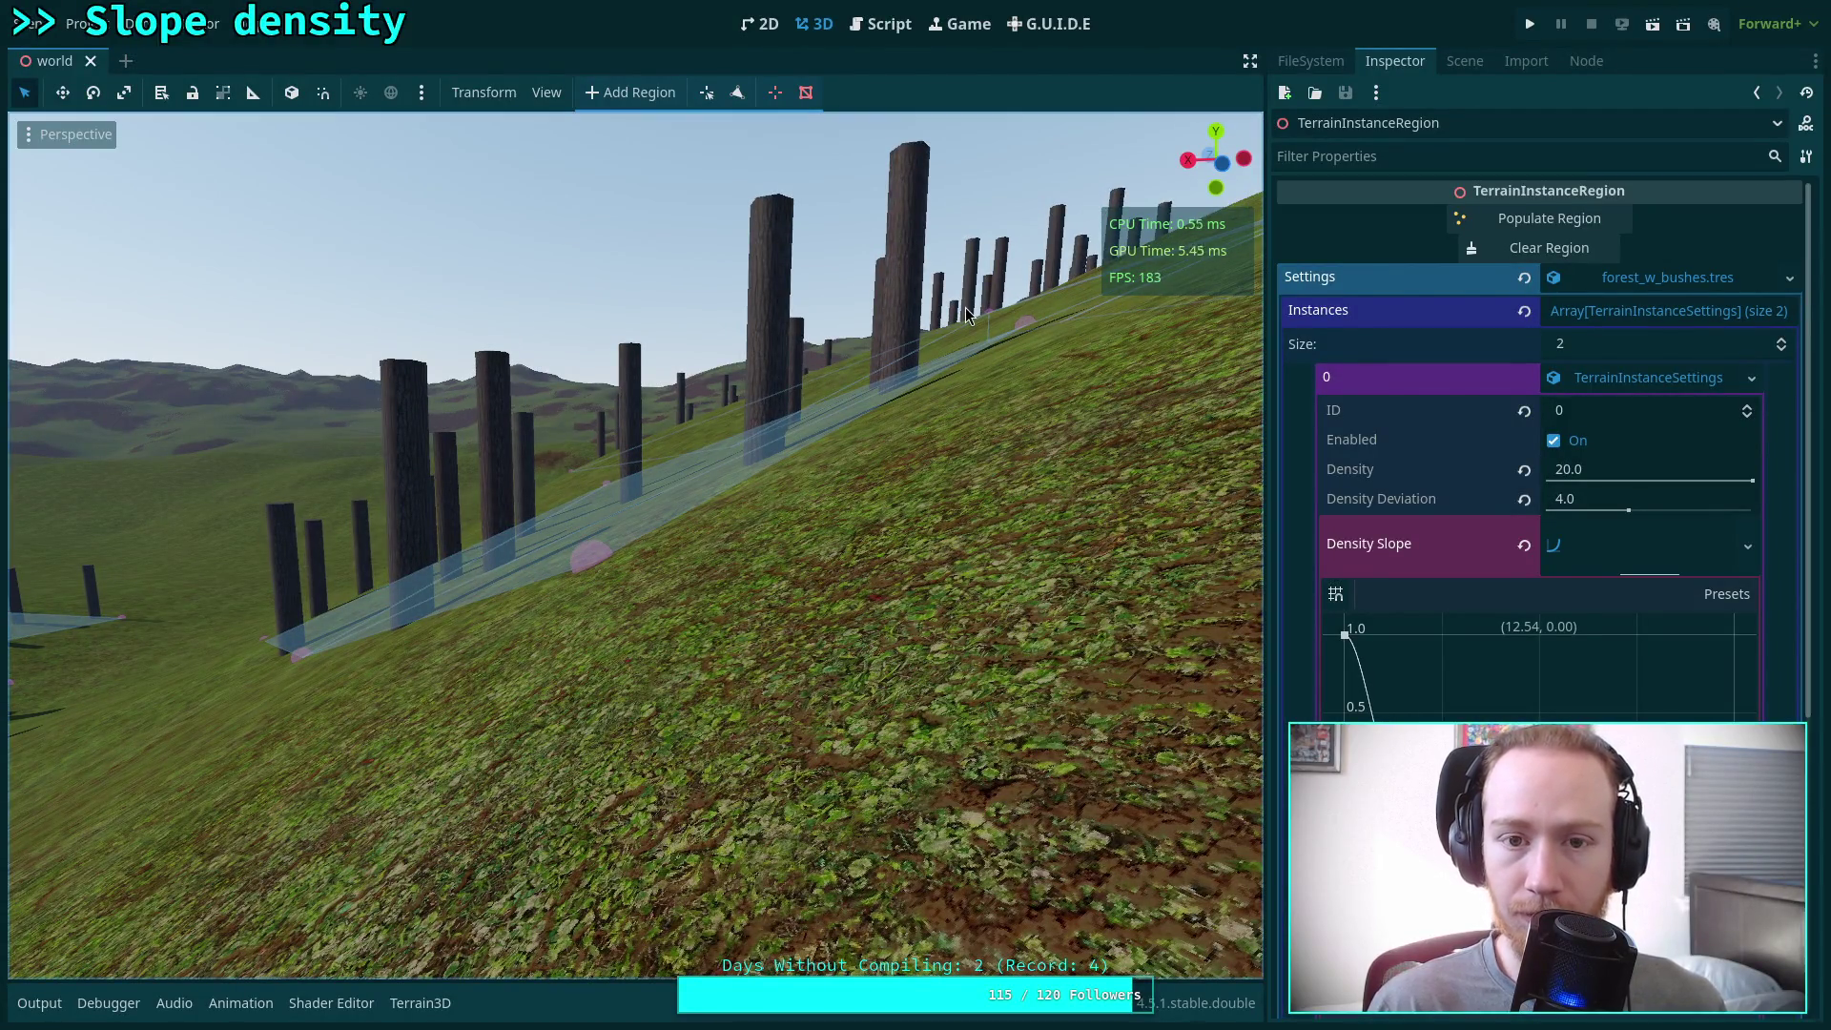
left_click(883, 24)
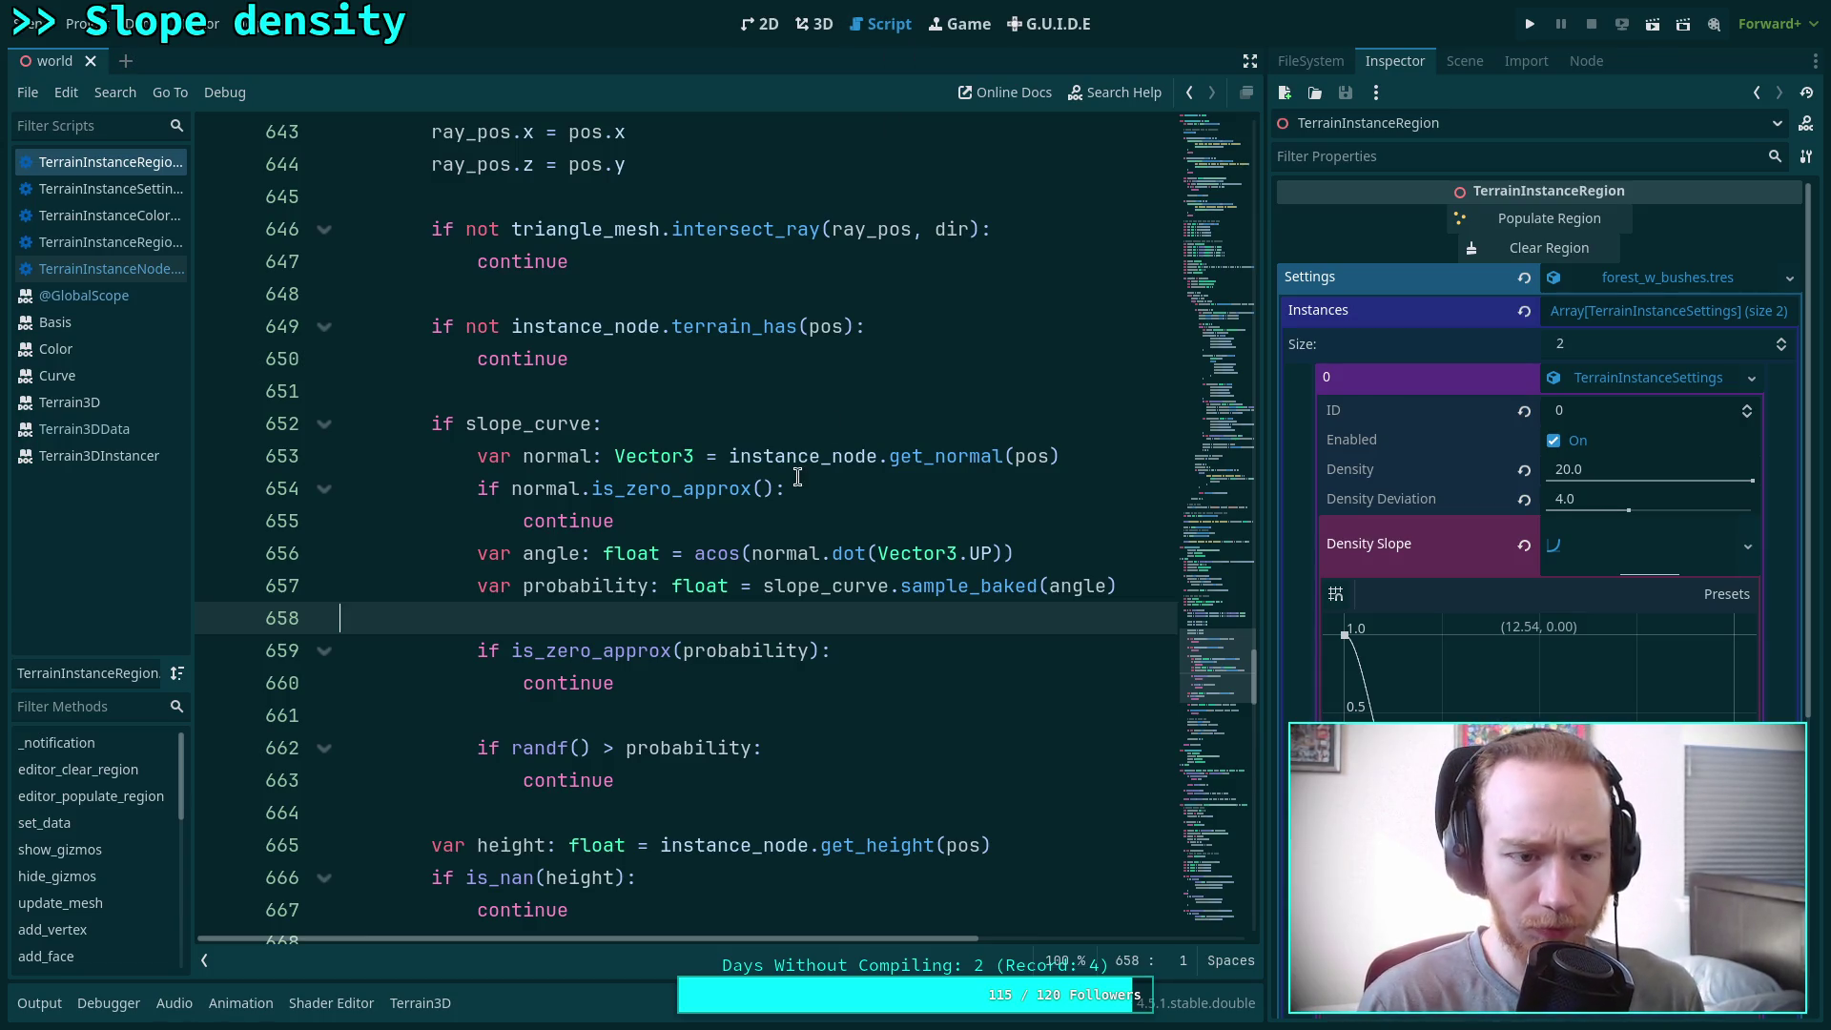
Inspect the is_zero_approx check on line 654, then clear the region's instances in 3D
left_click(836, 474)
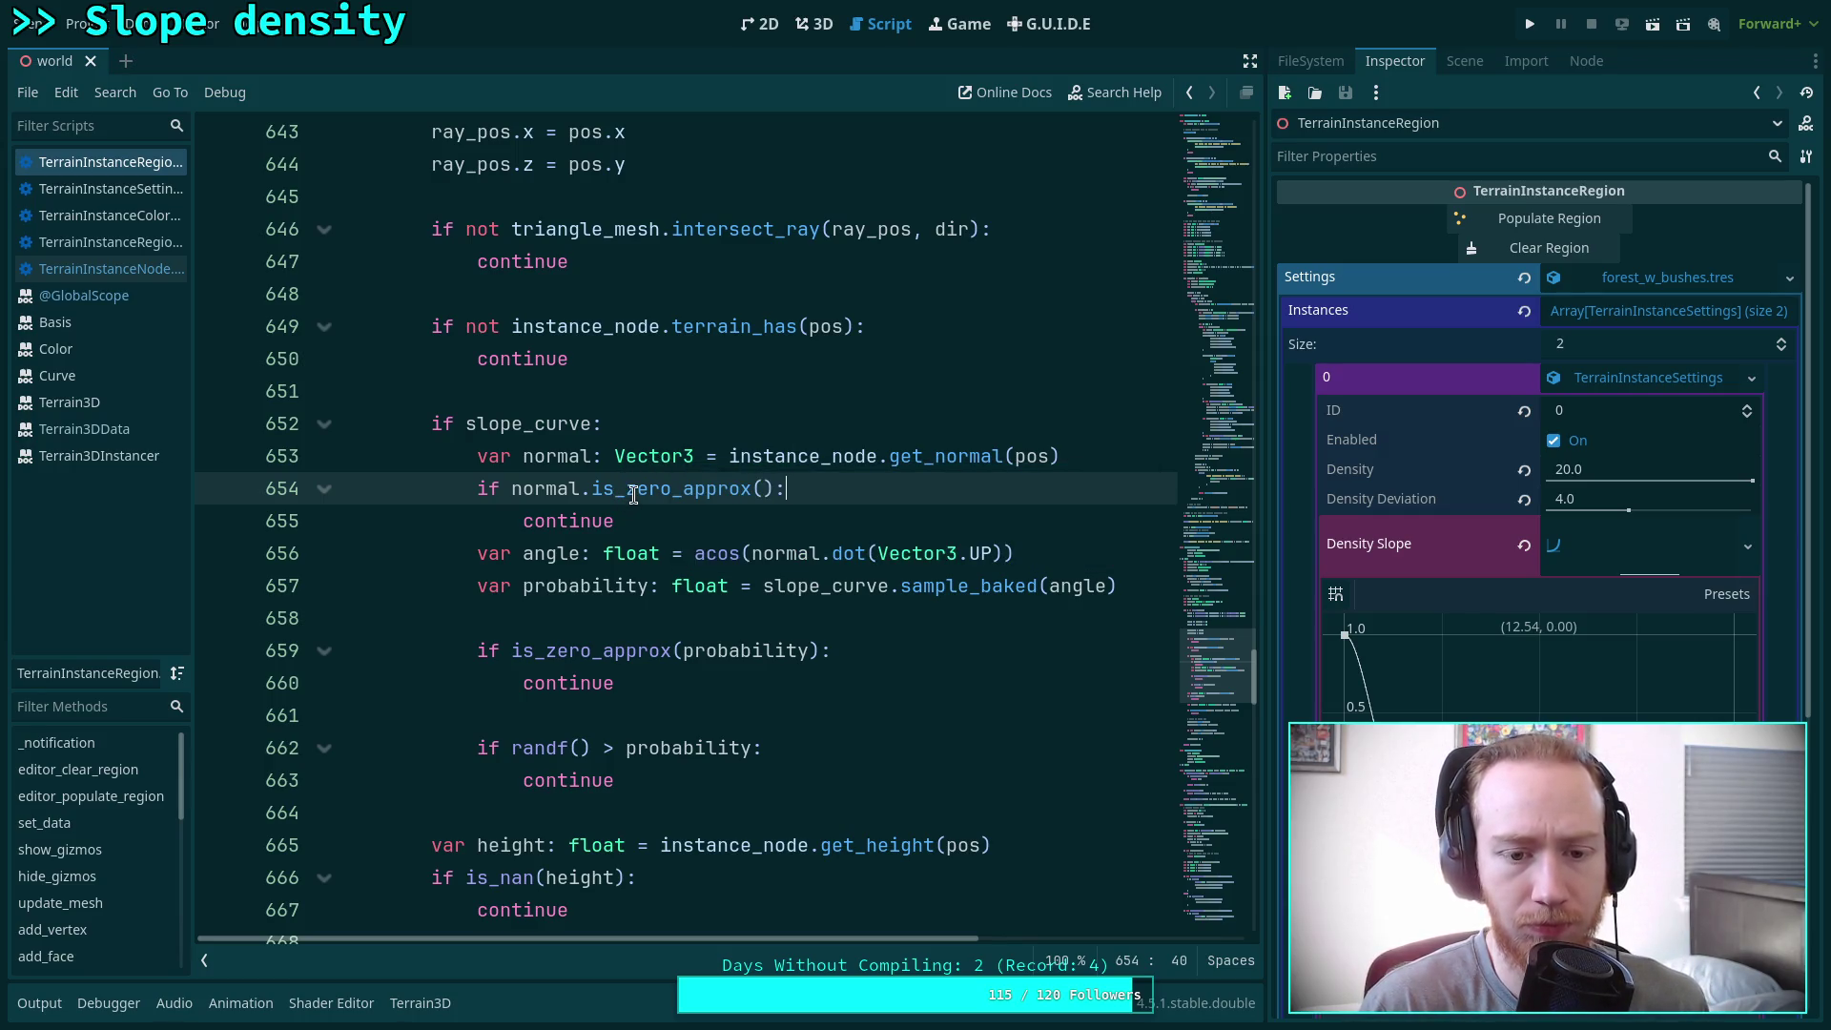
mouse_move(634, 495)
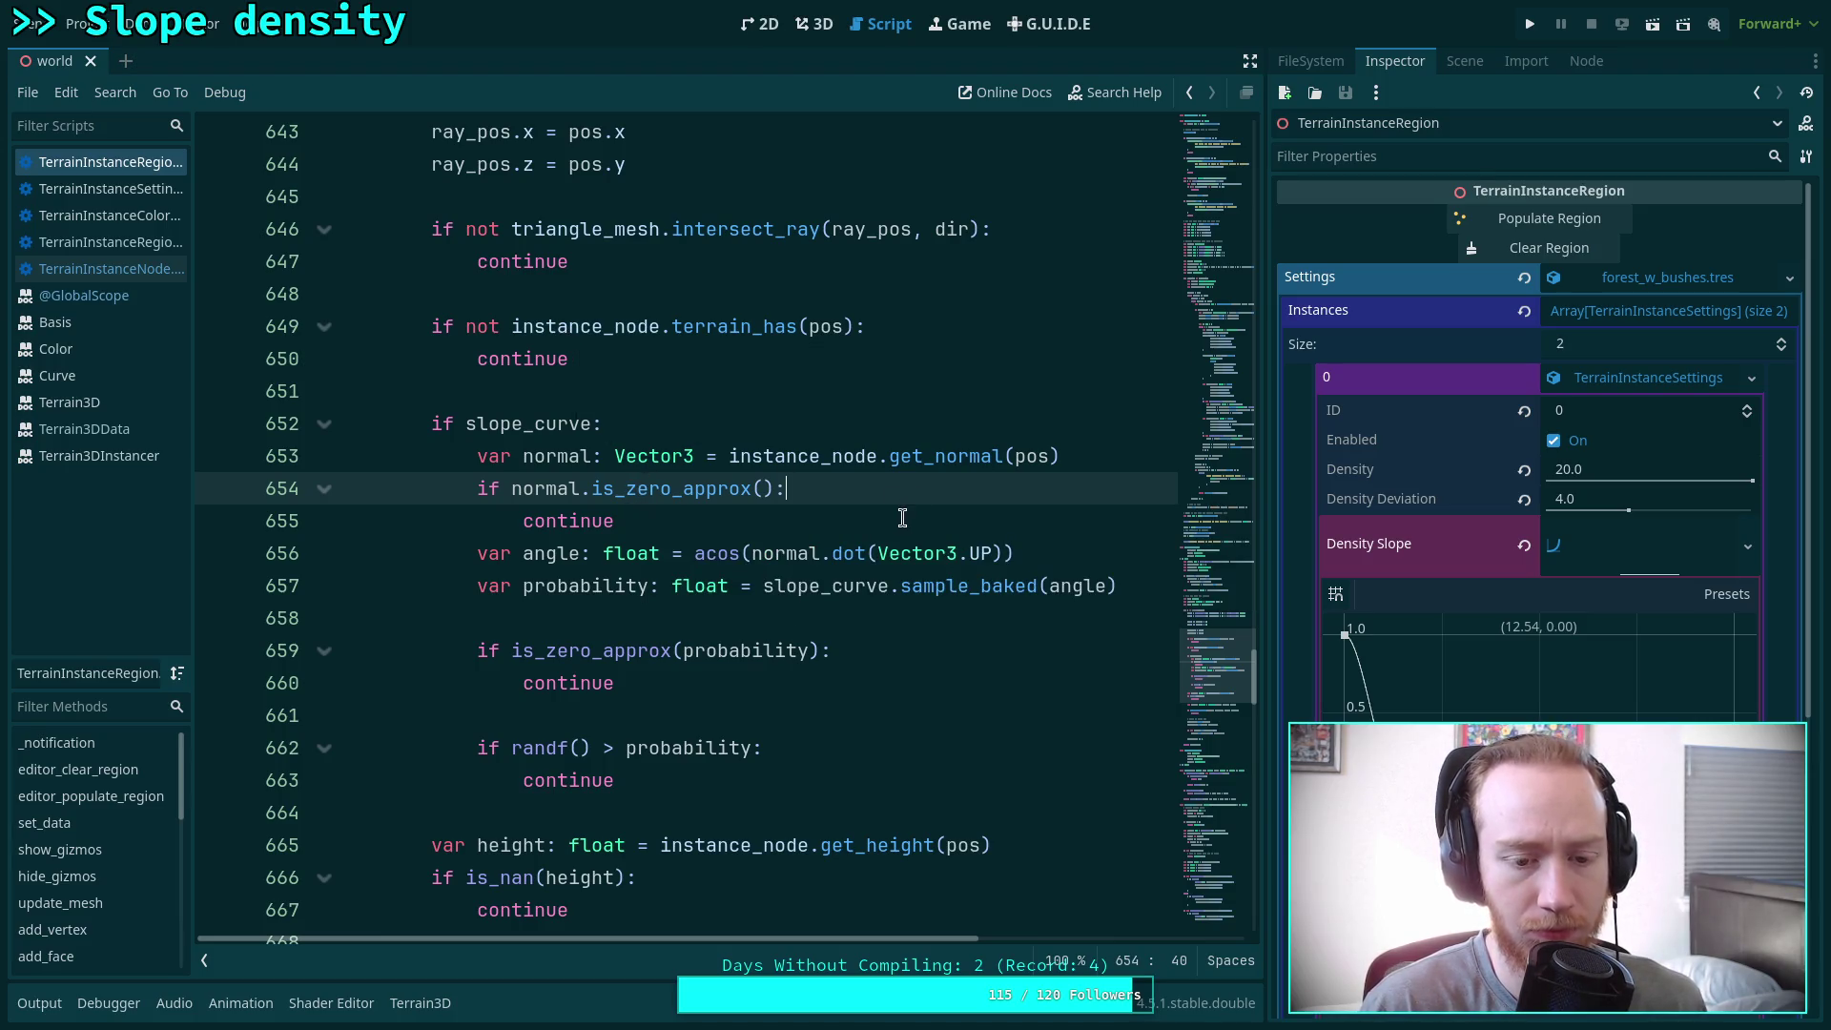
left_click(813, 24)
left_click(1545, 247)
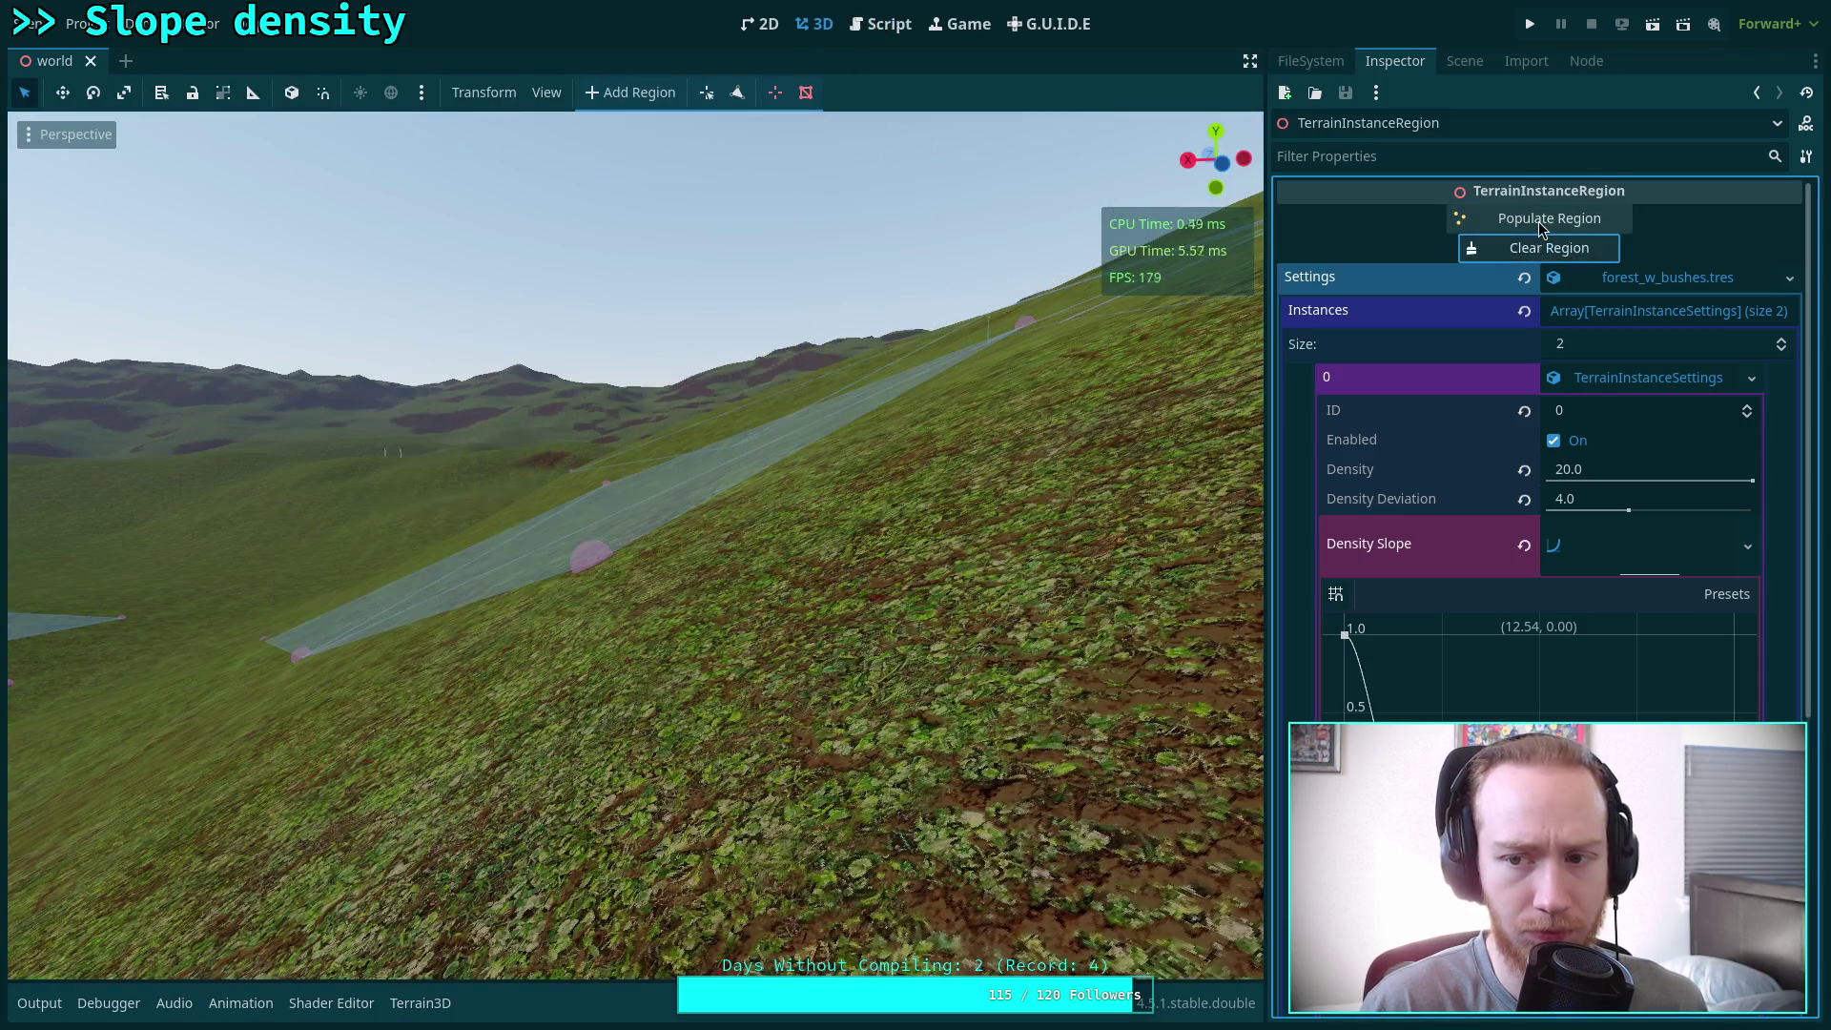
Repopulate the region and fly the camera around to view the trees on the slope
left_click(1542, 220)
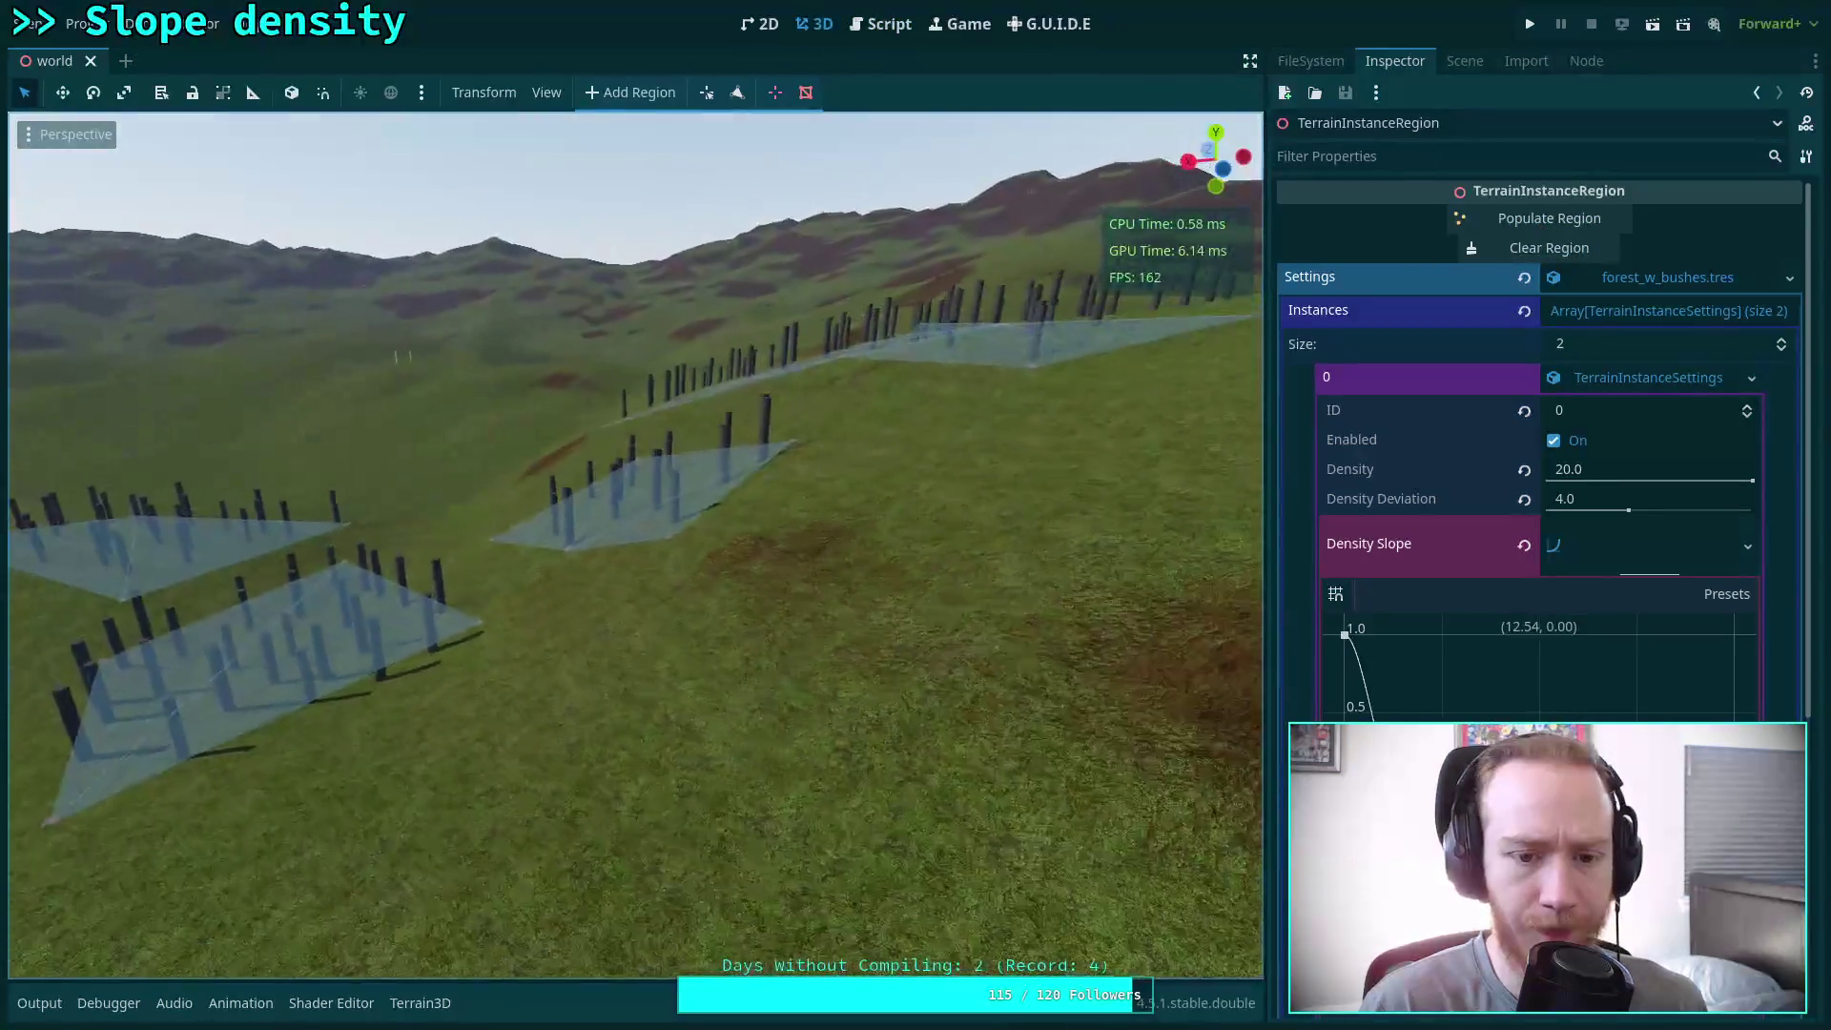
key("w")
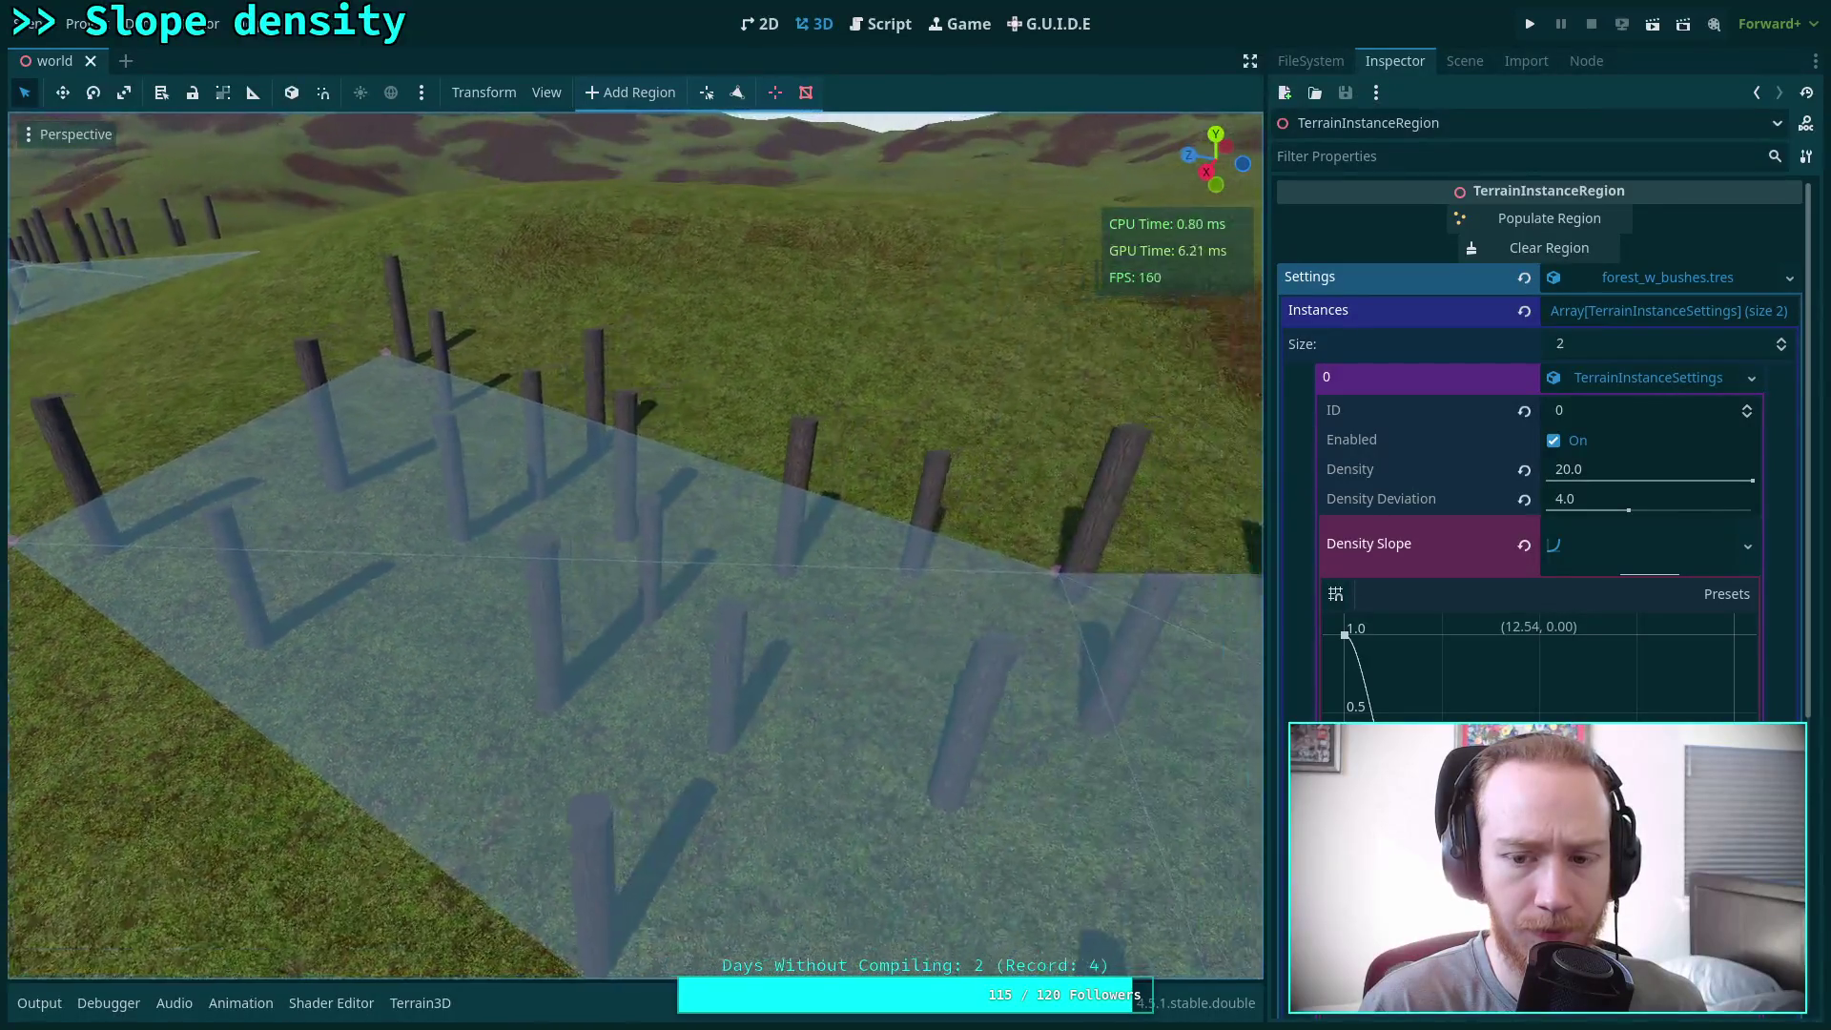
key("s")
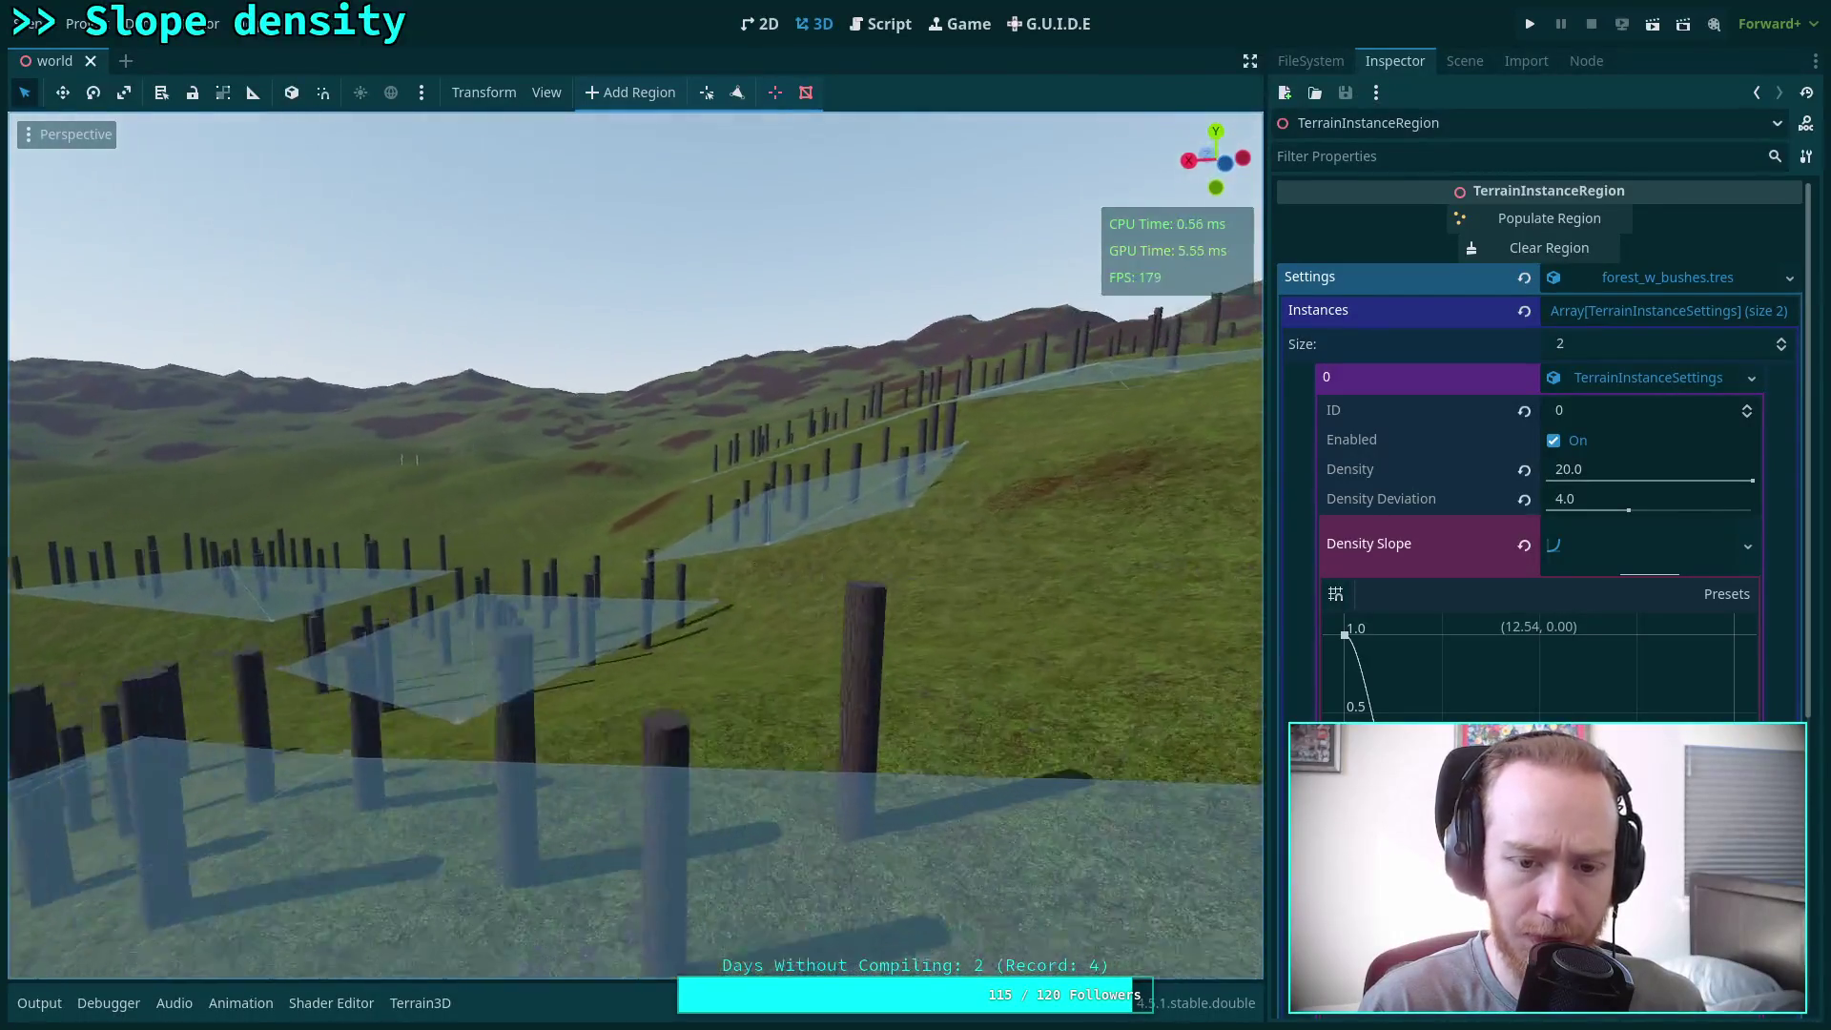
key("w")
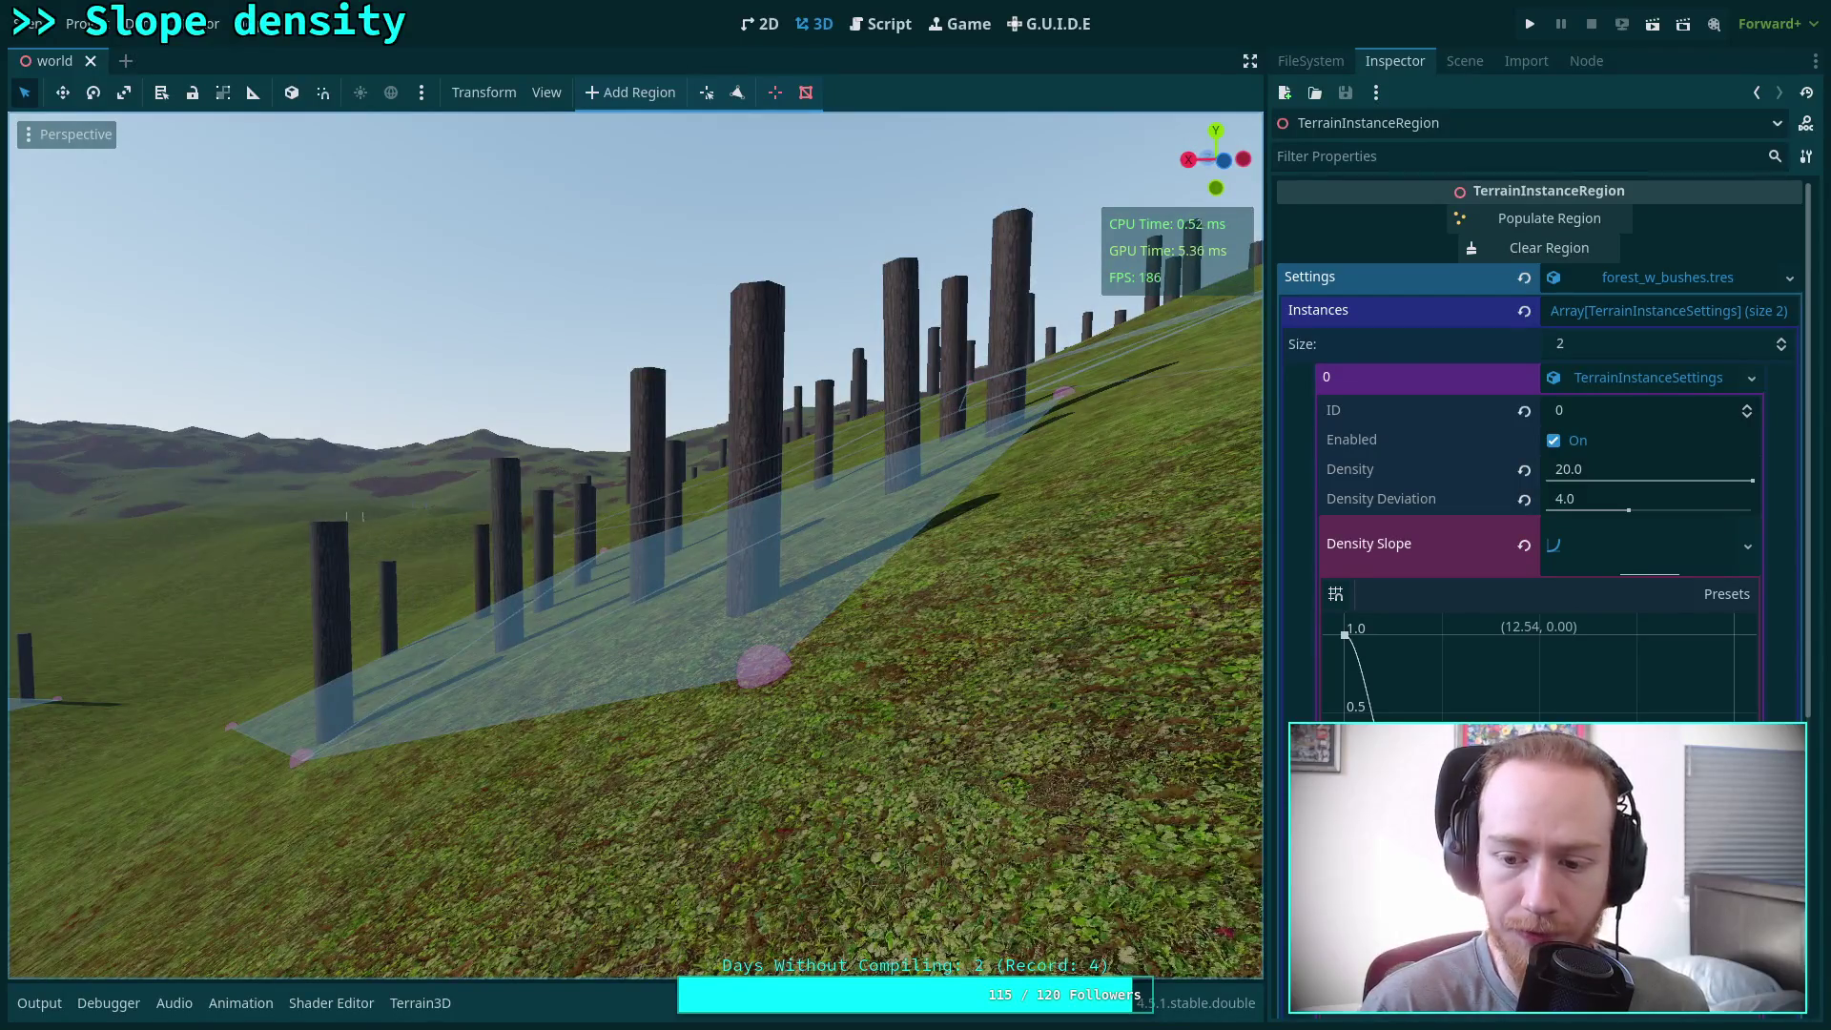
Move the Density Slope zero point to about 7.92 and return to the slope code
left_click_drag(1403, 793, 1382, 793)
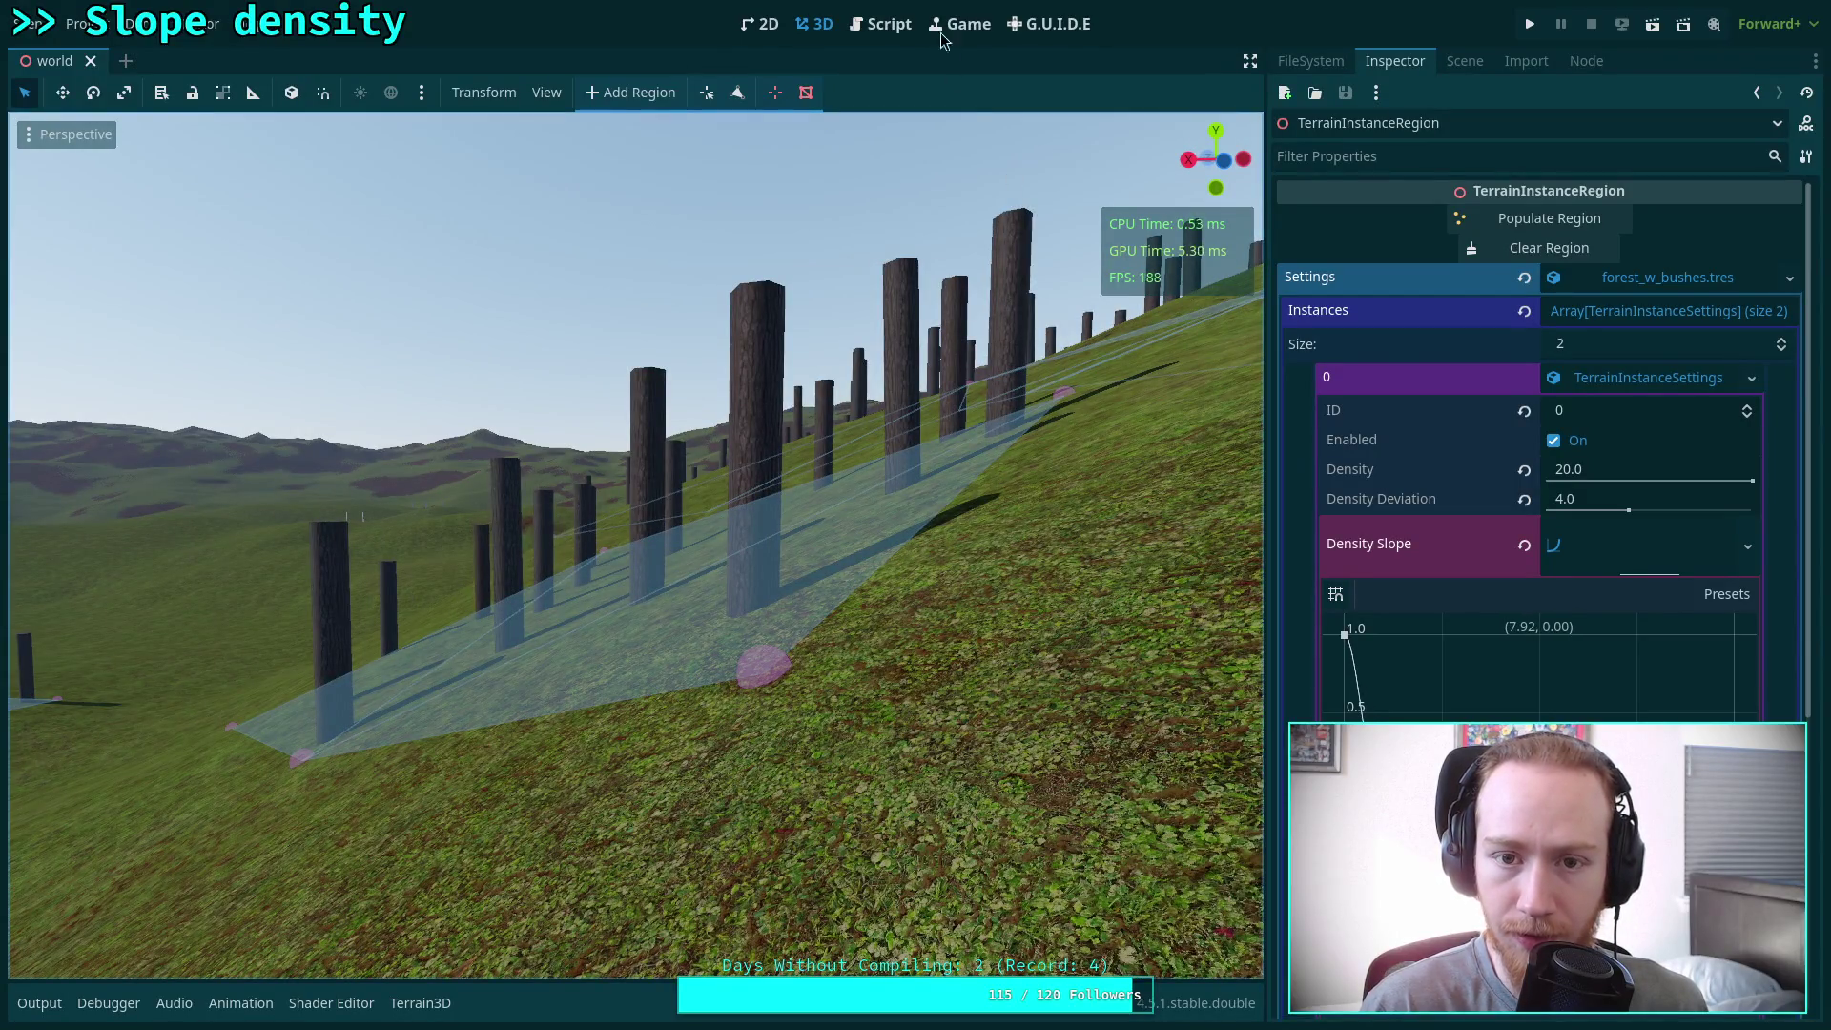
left_click(882, 24)
scroll(896, 613, "down", 1)
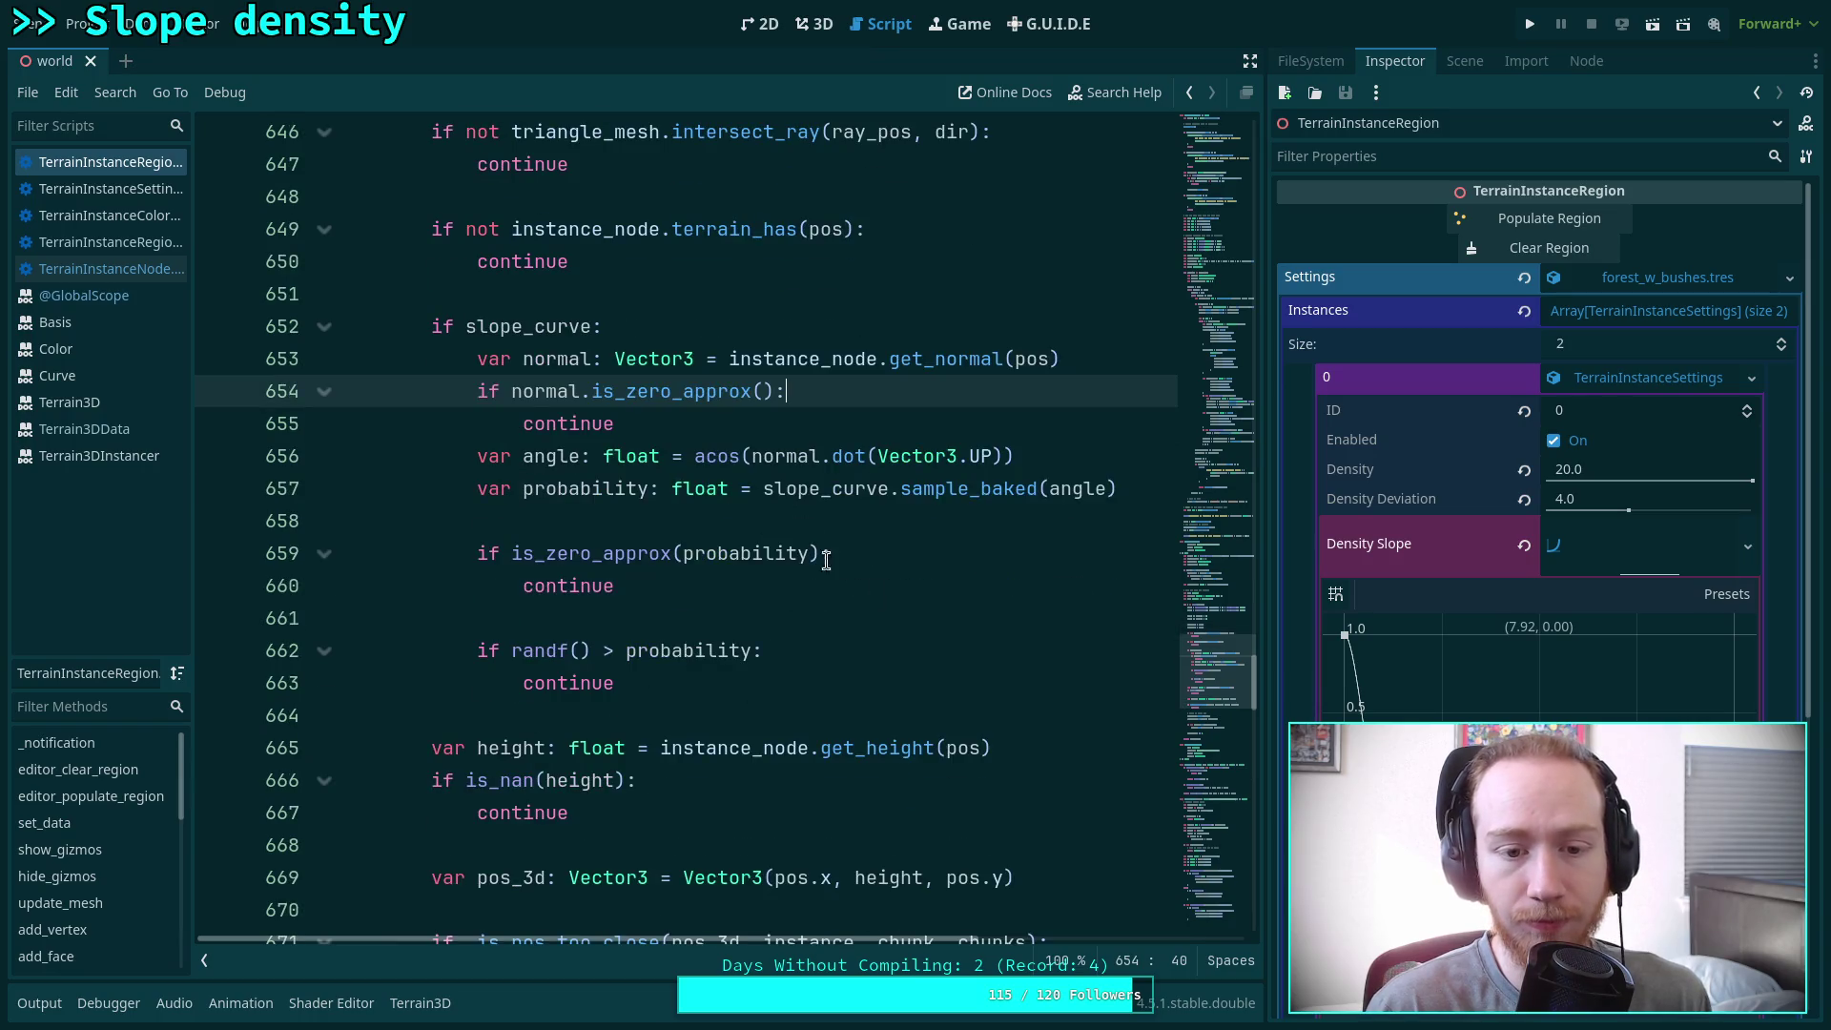
Wrap acos(...) on line 656 in rad_to_deg() so the slope is in degrees, and save
left_click(694, 456)
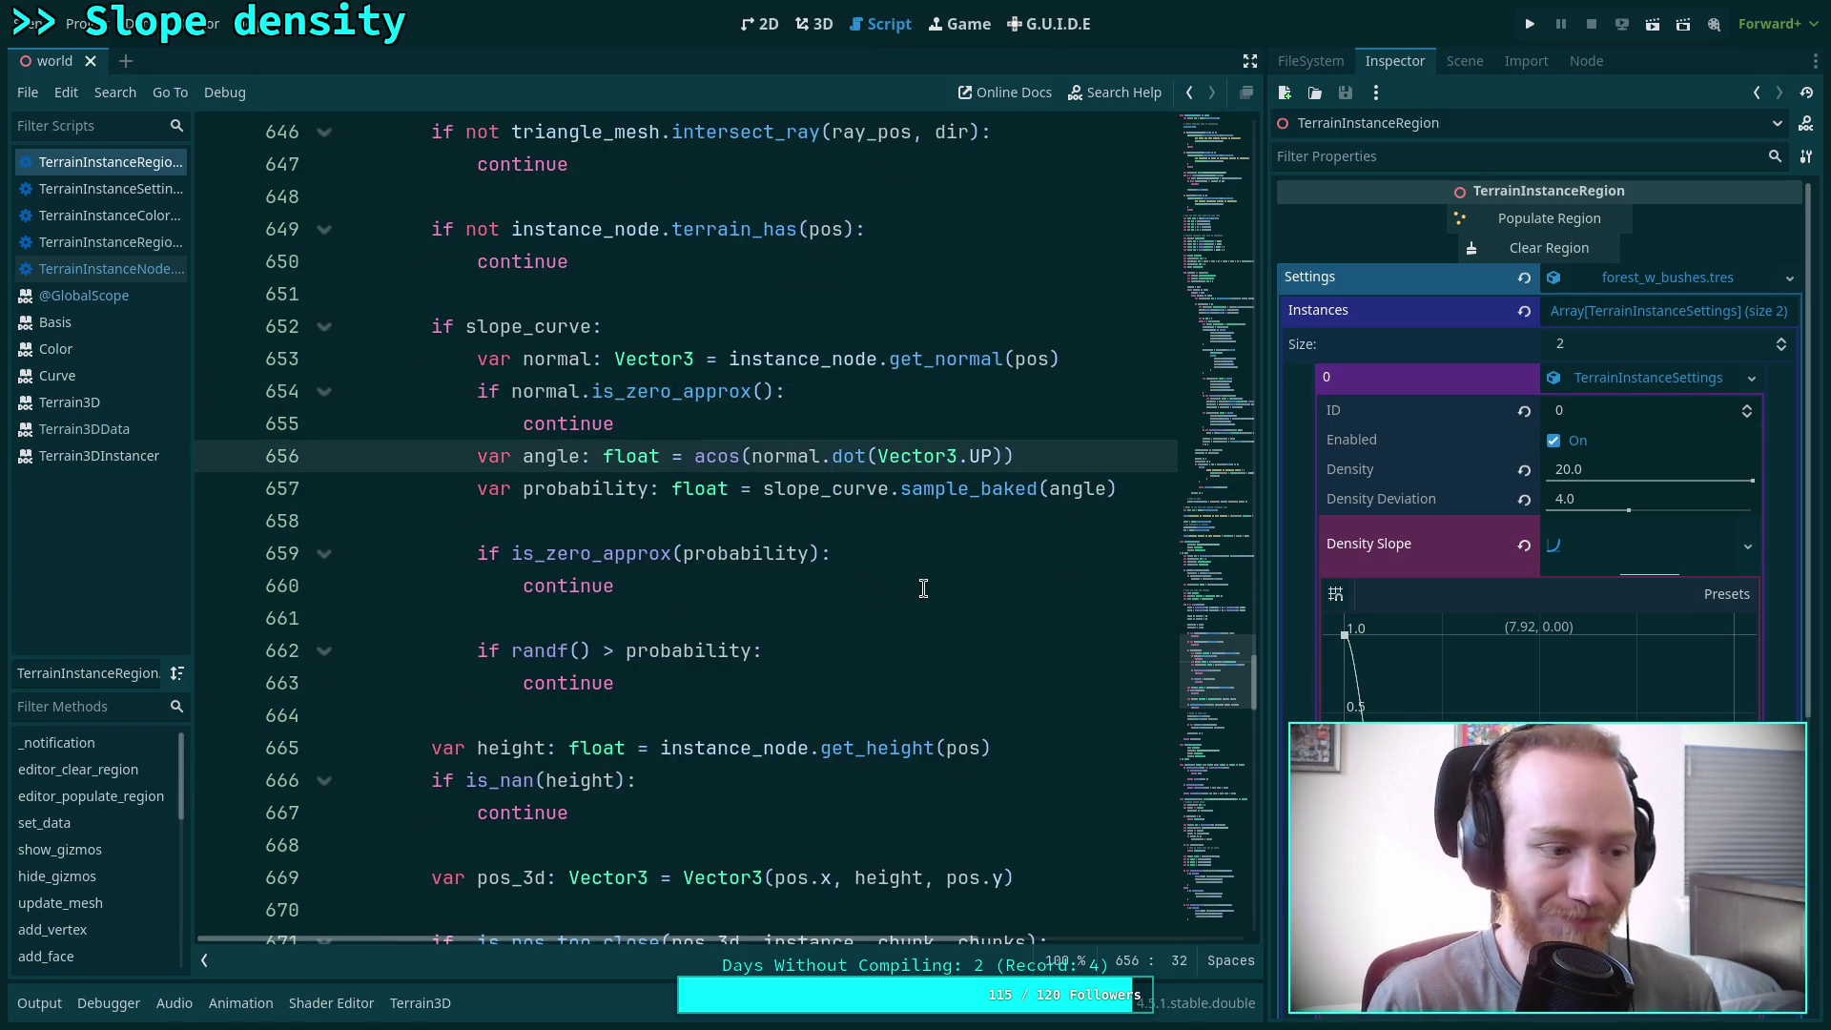
type("de")
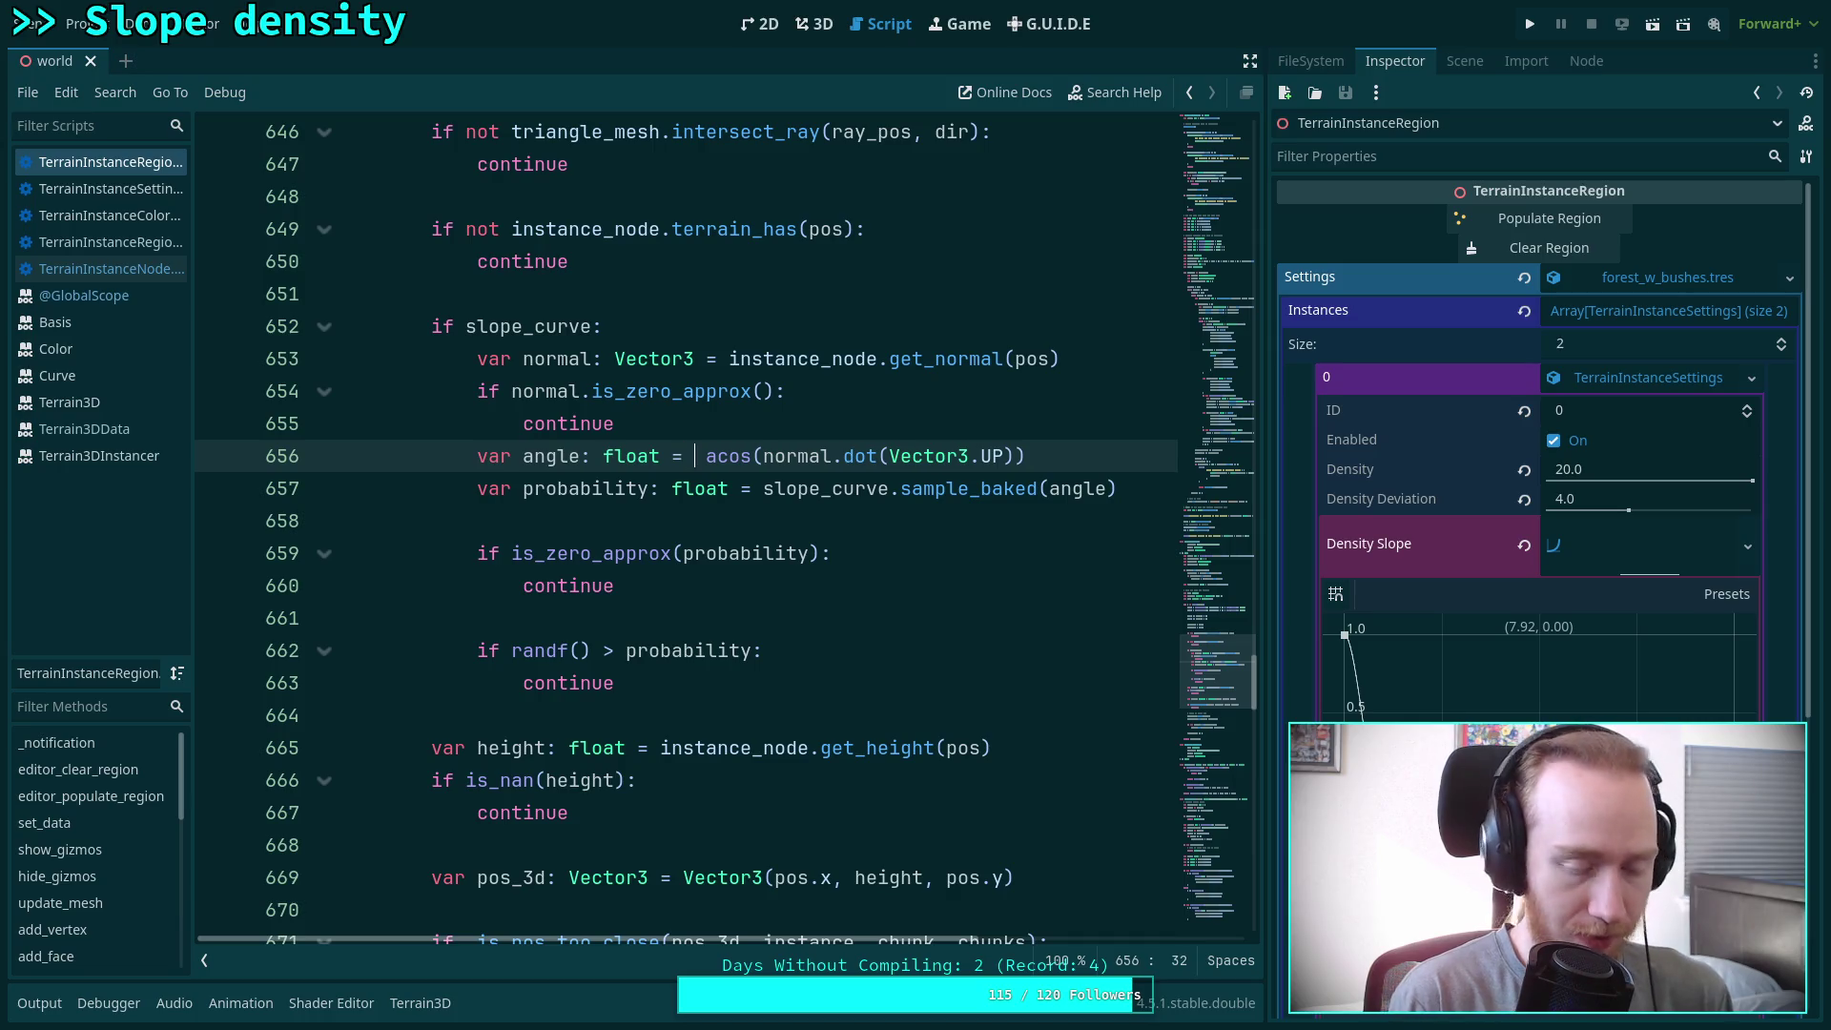
key("Return")
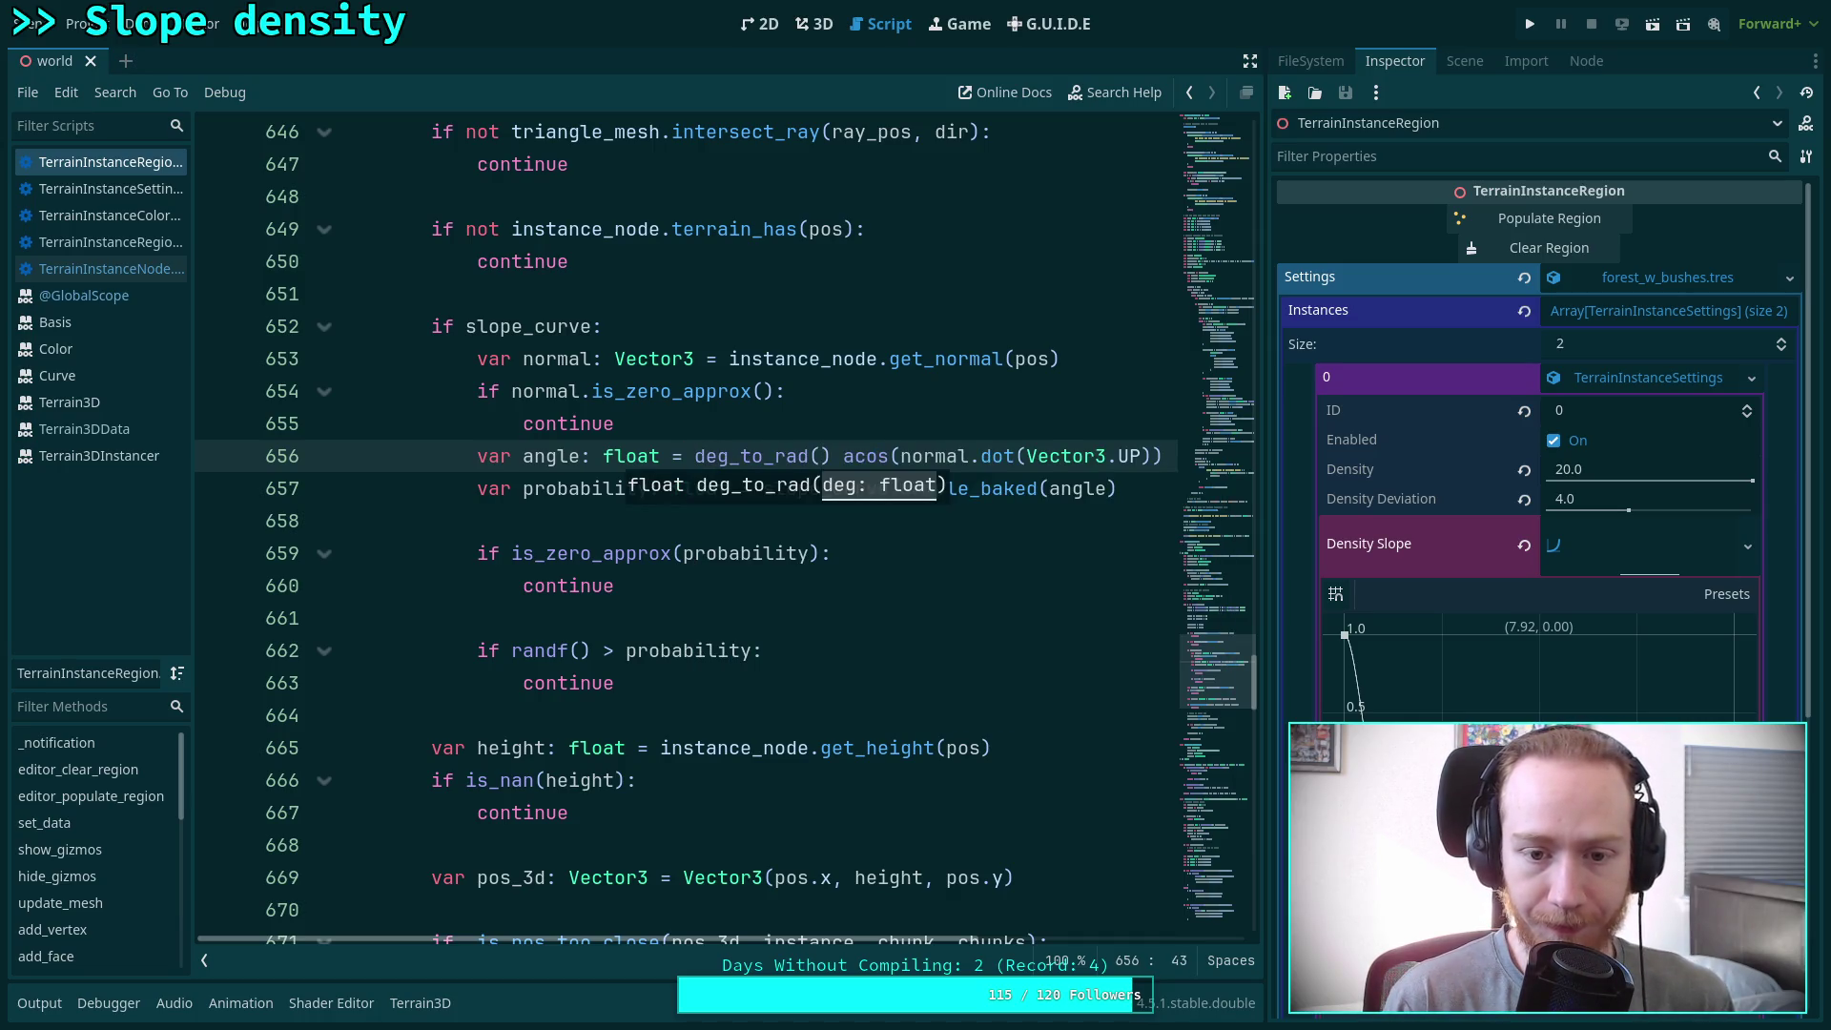
key("BackSpace")
key("BackSpace")
key("BackSpace")
type("rad_")
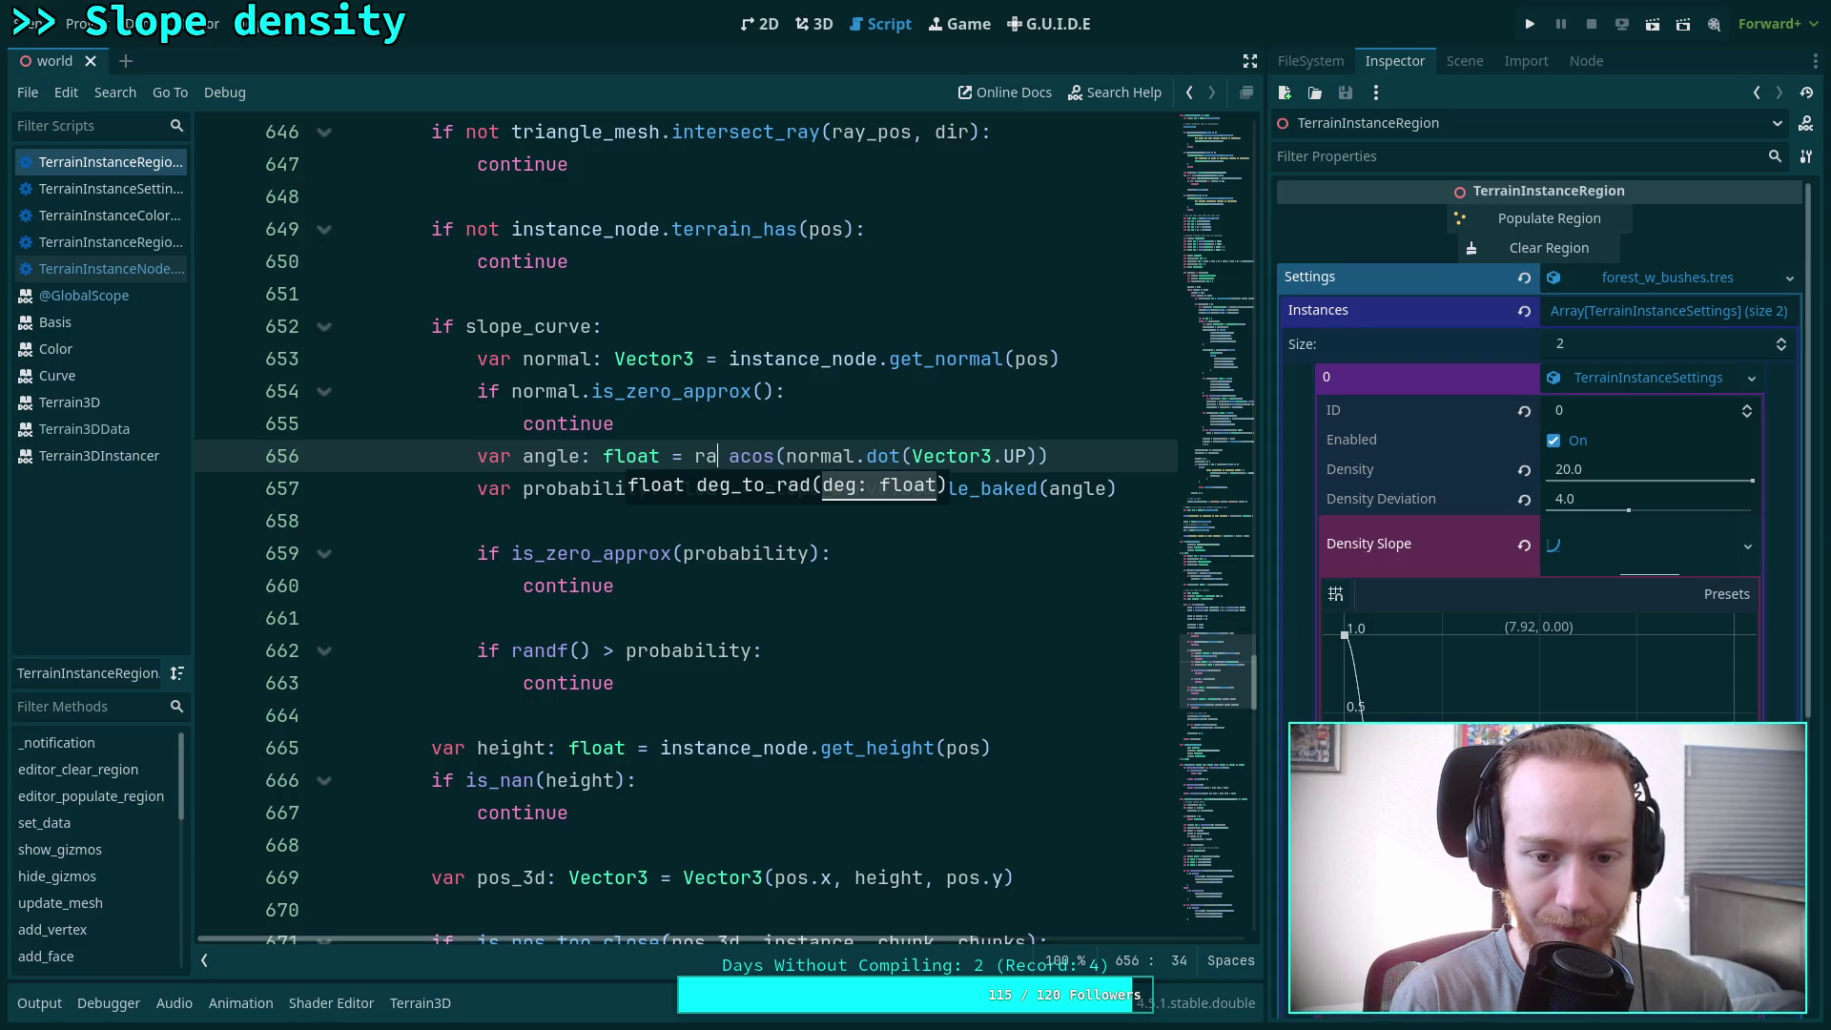
key("Return")
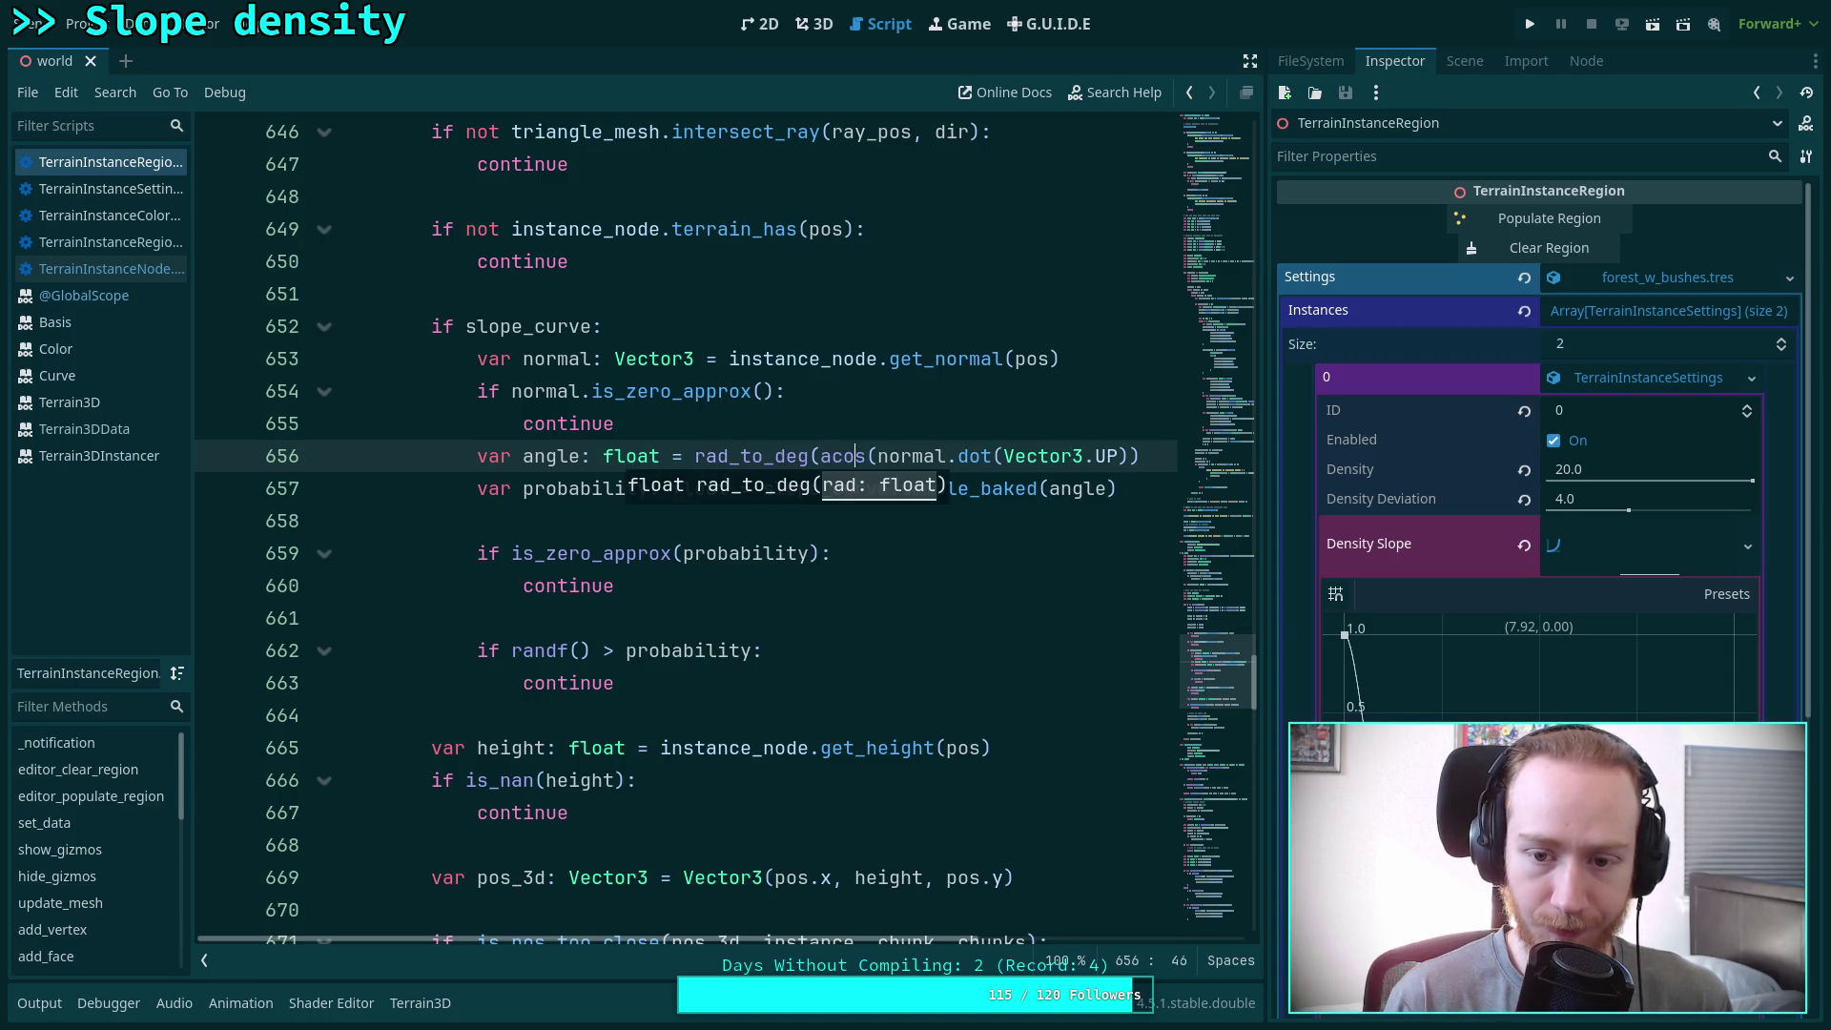
left_click(1141, 456)
type(")")
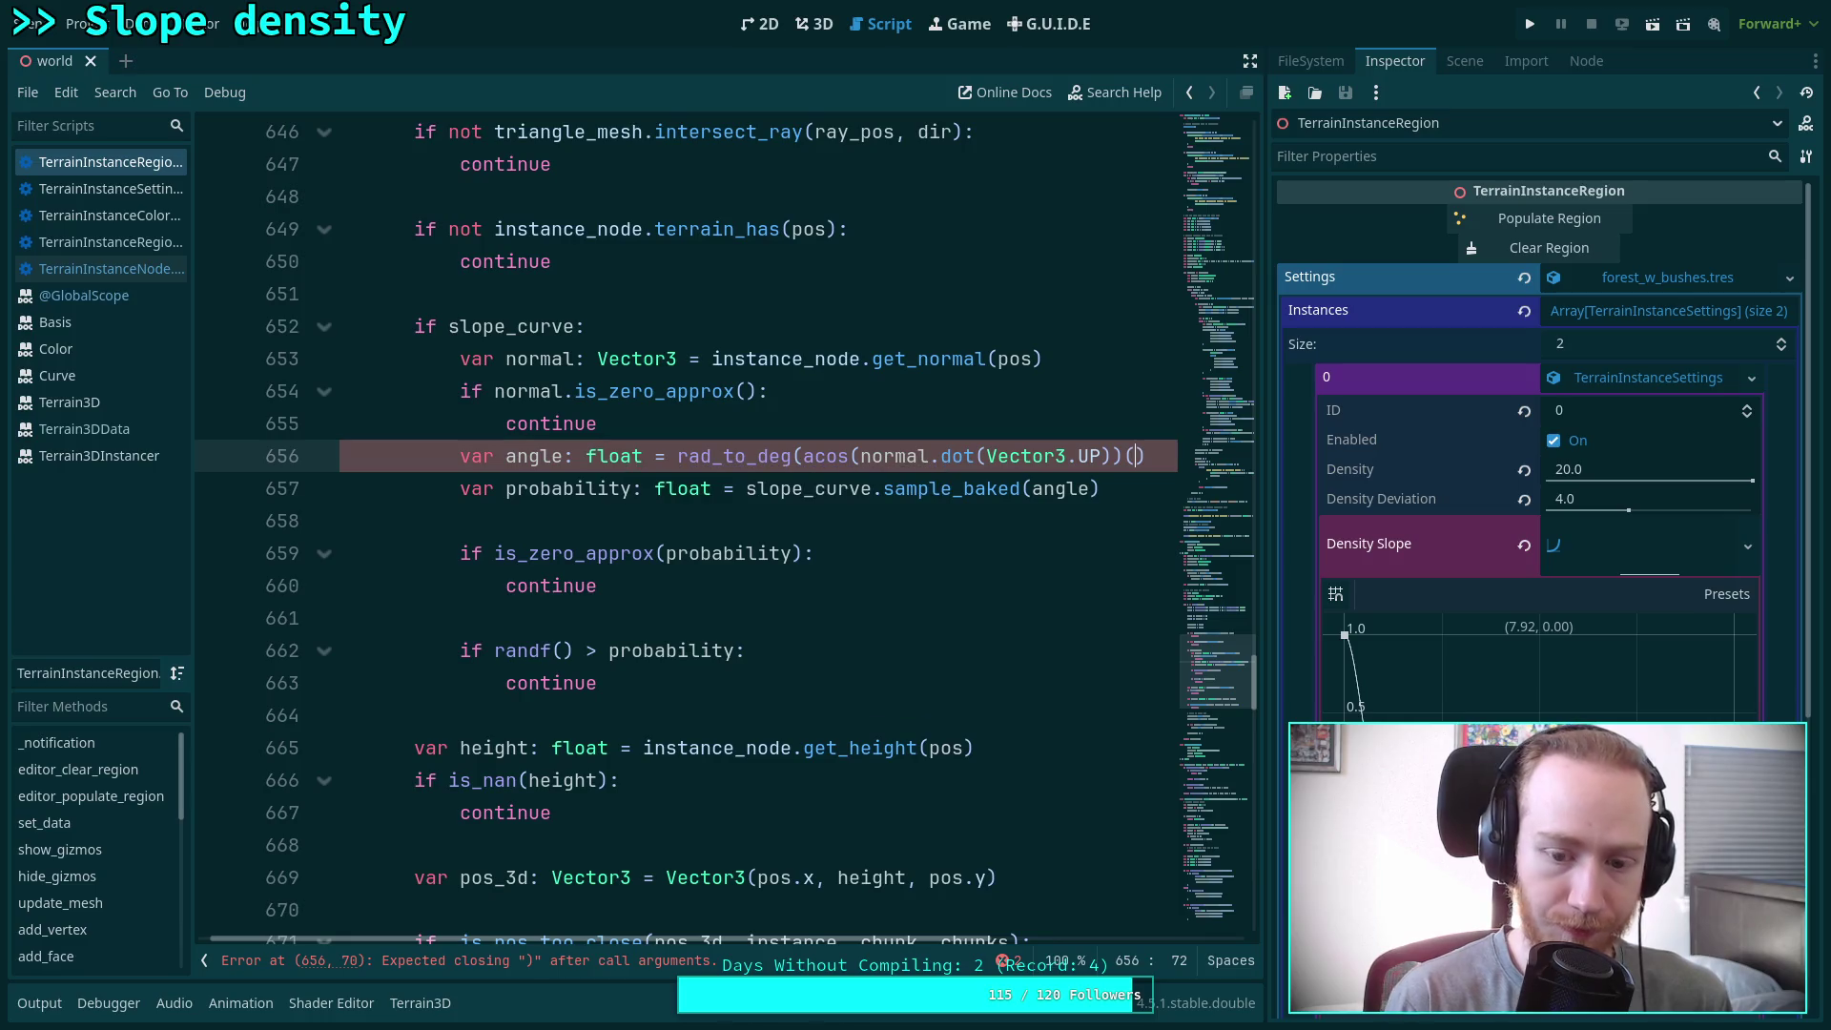
key("ctrl+s")
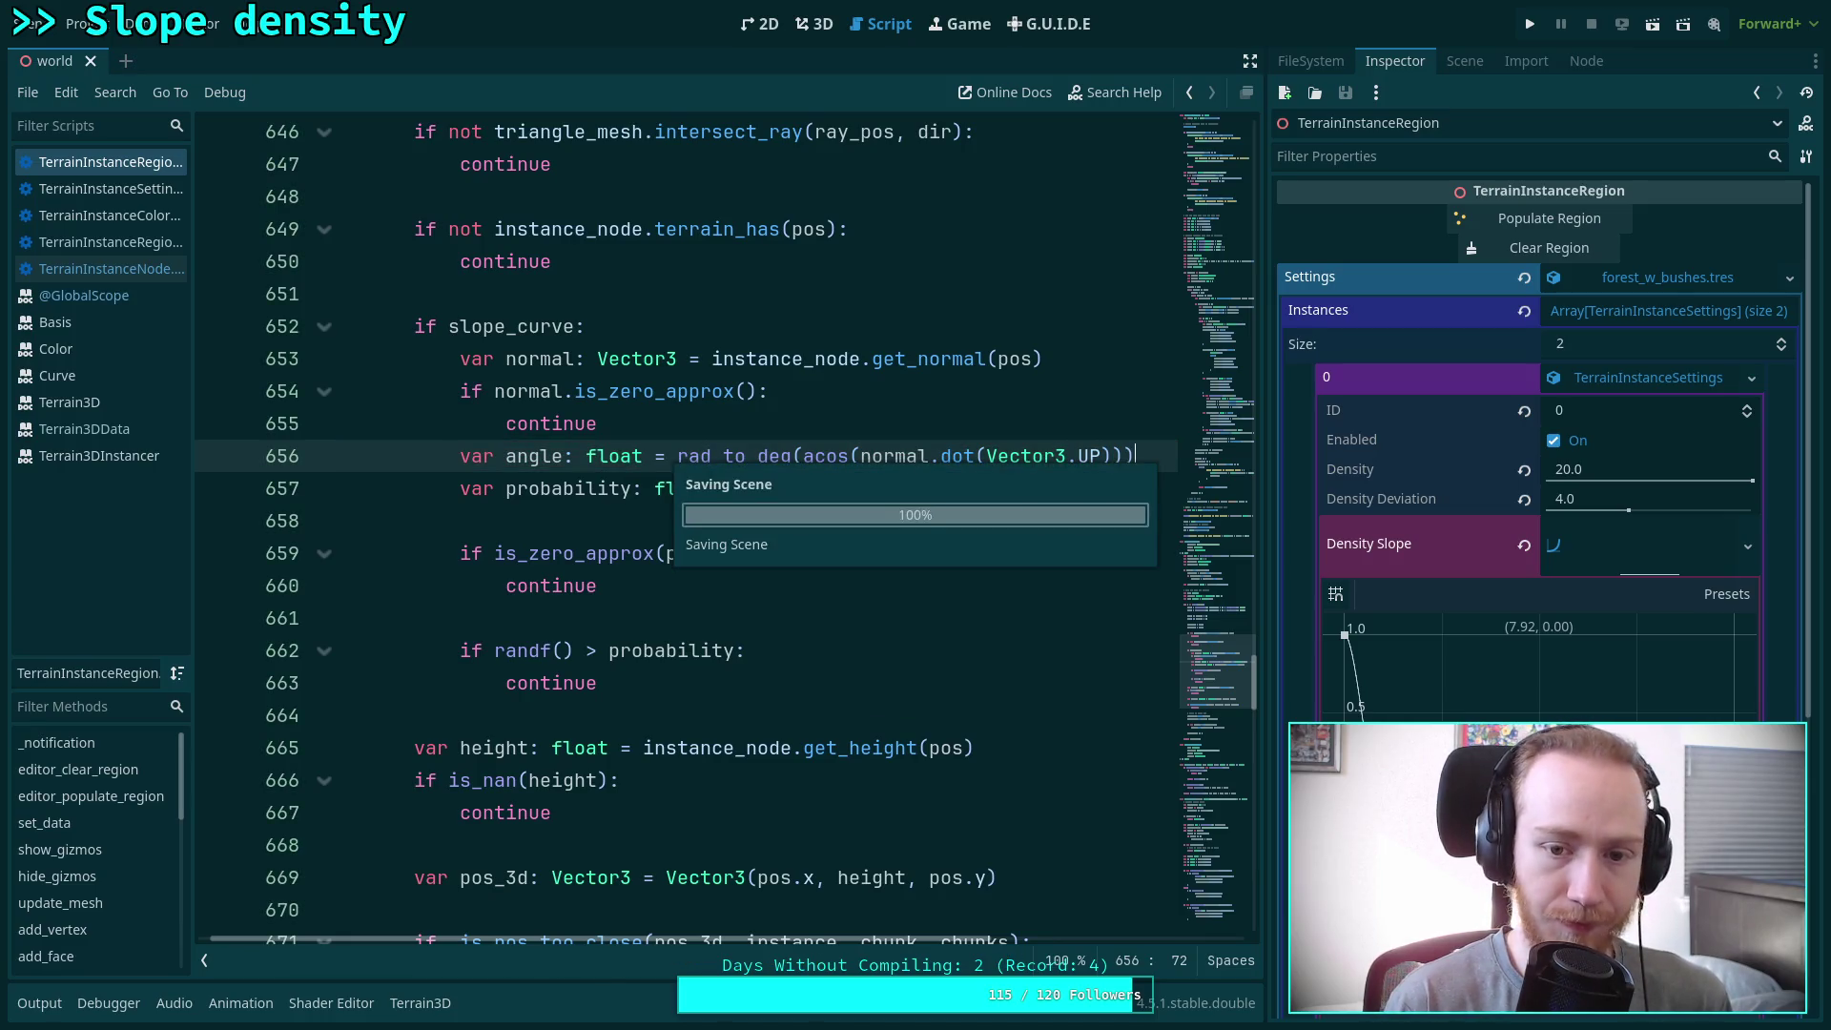
key("ctrl+F2")
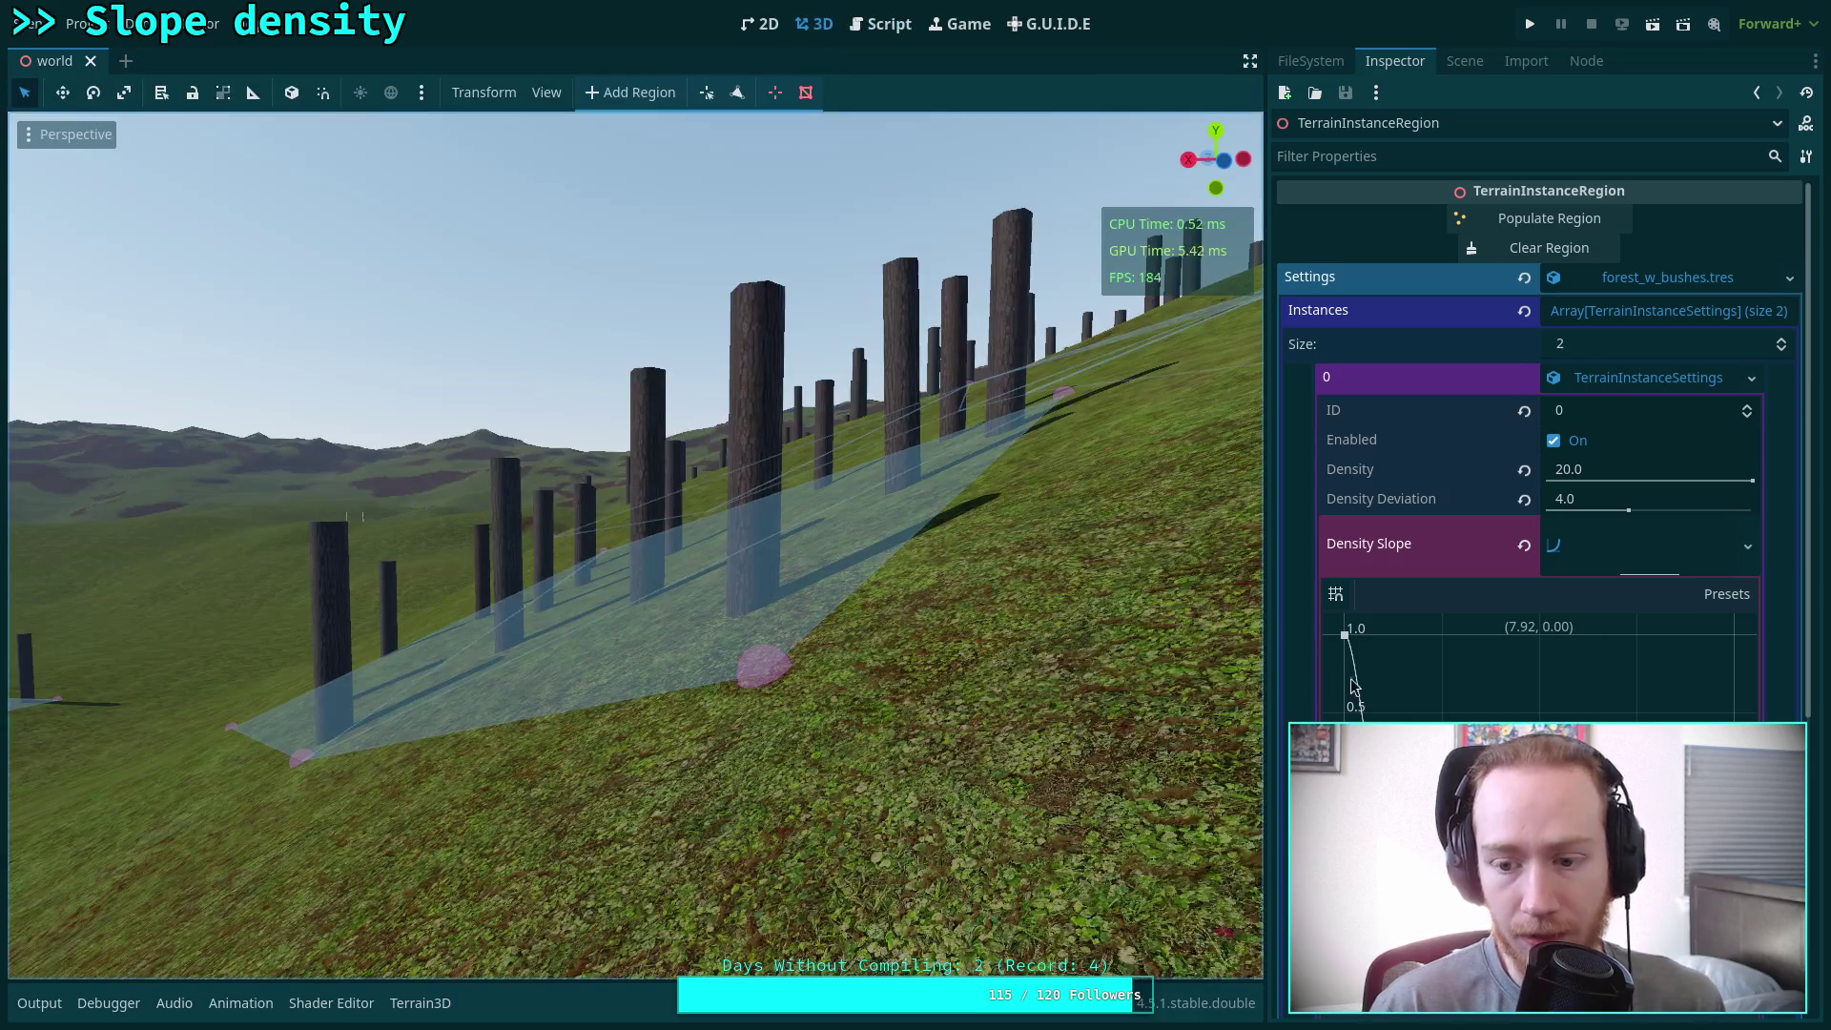
Clear the region's trees, soften the curve's initial drop, and add a mid-curve peak point
left_click(1549, 248)
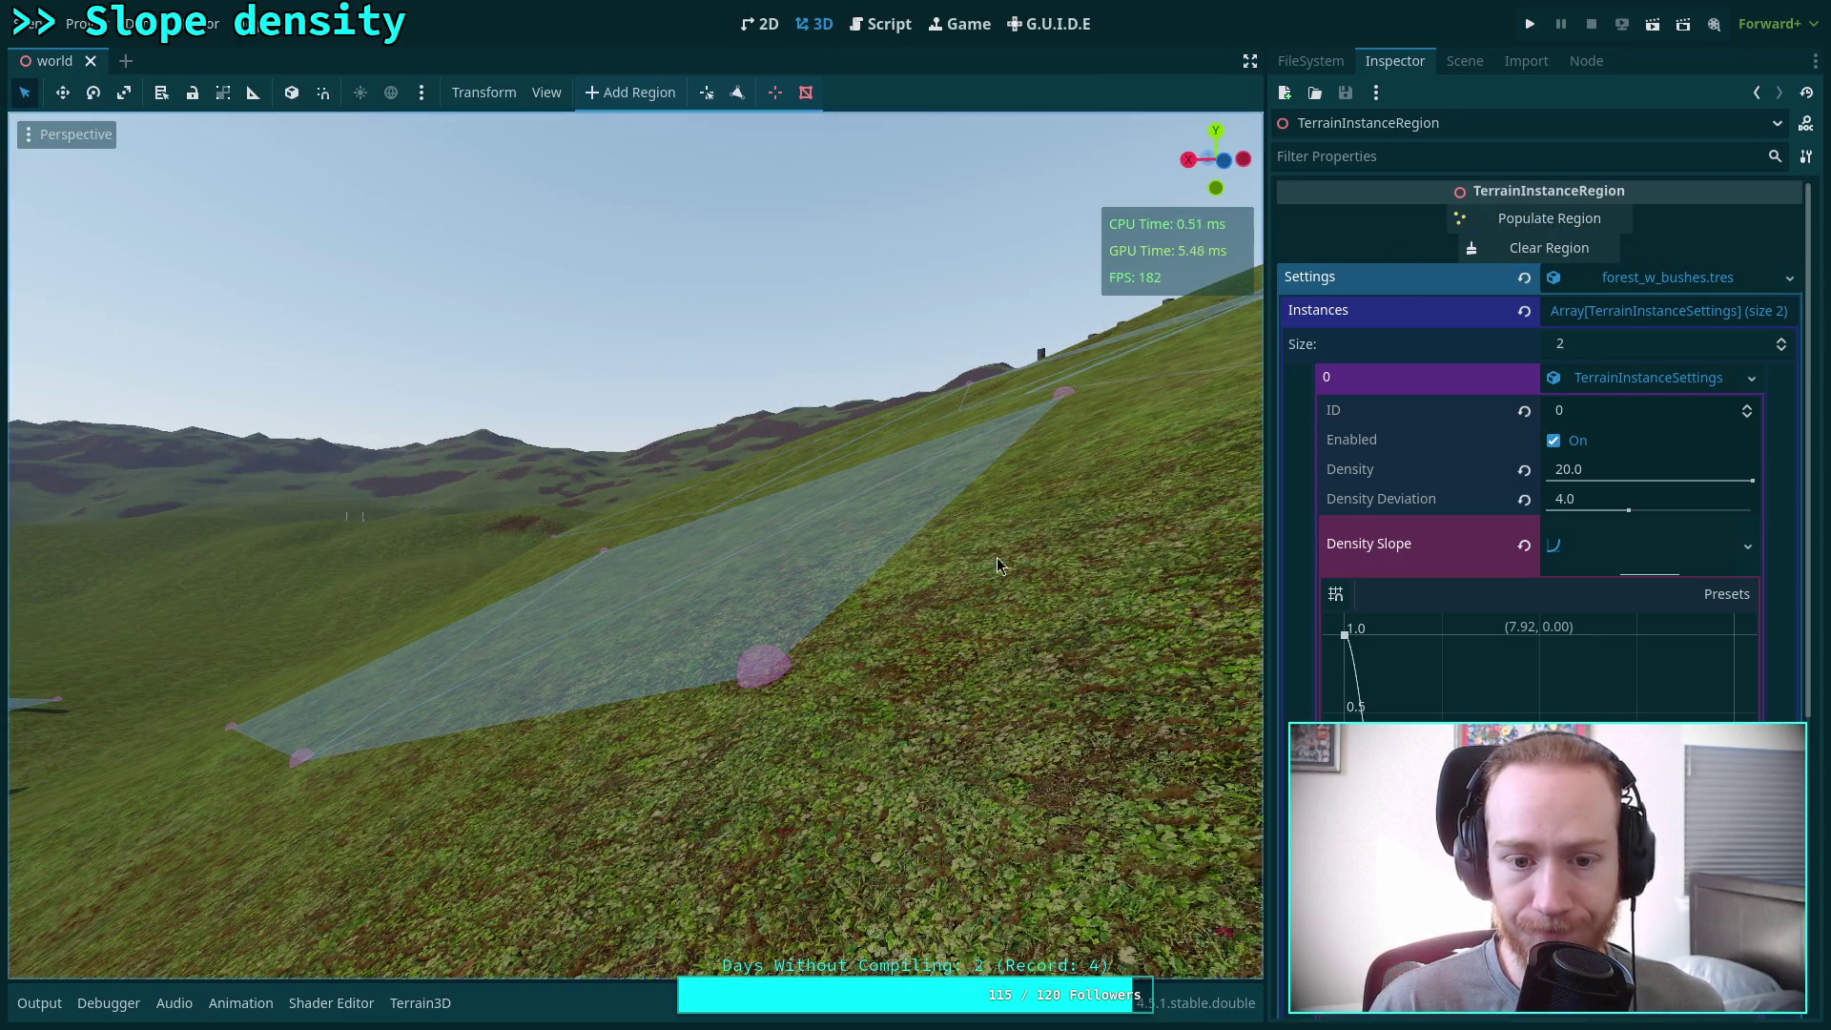
key("s")
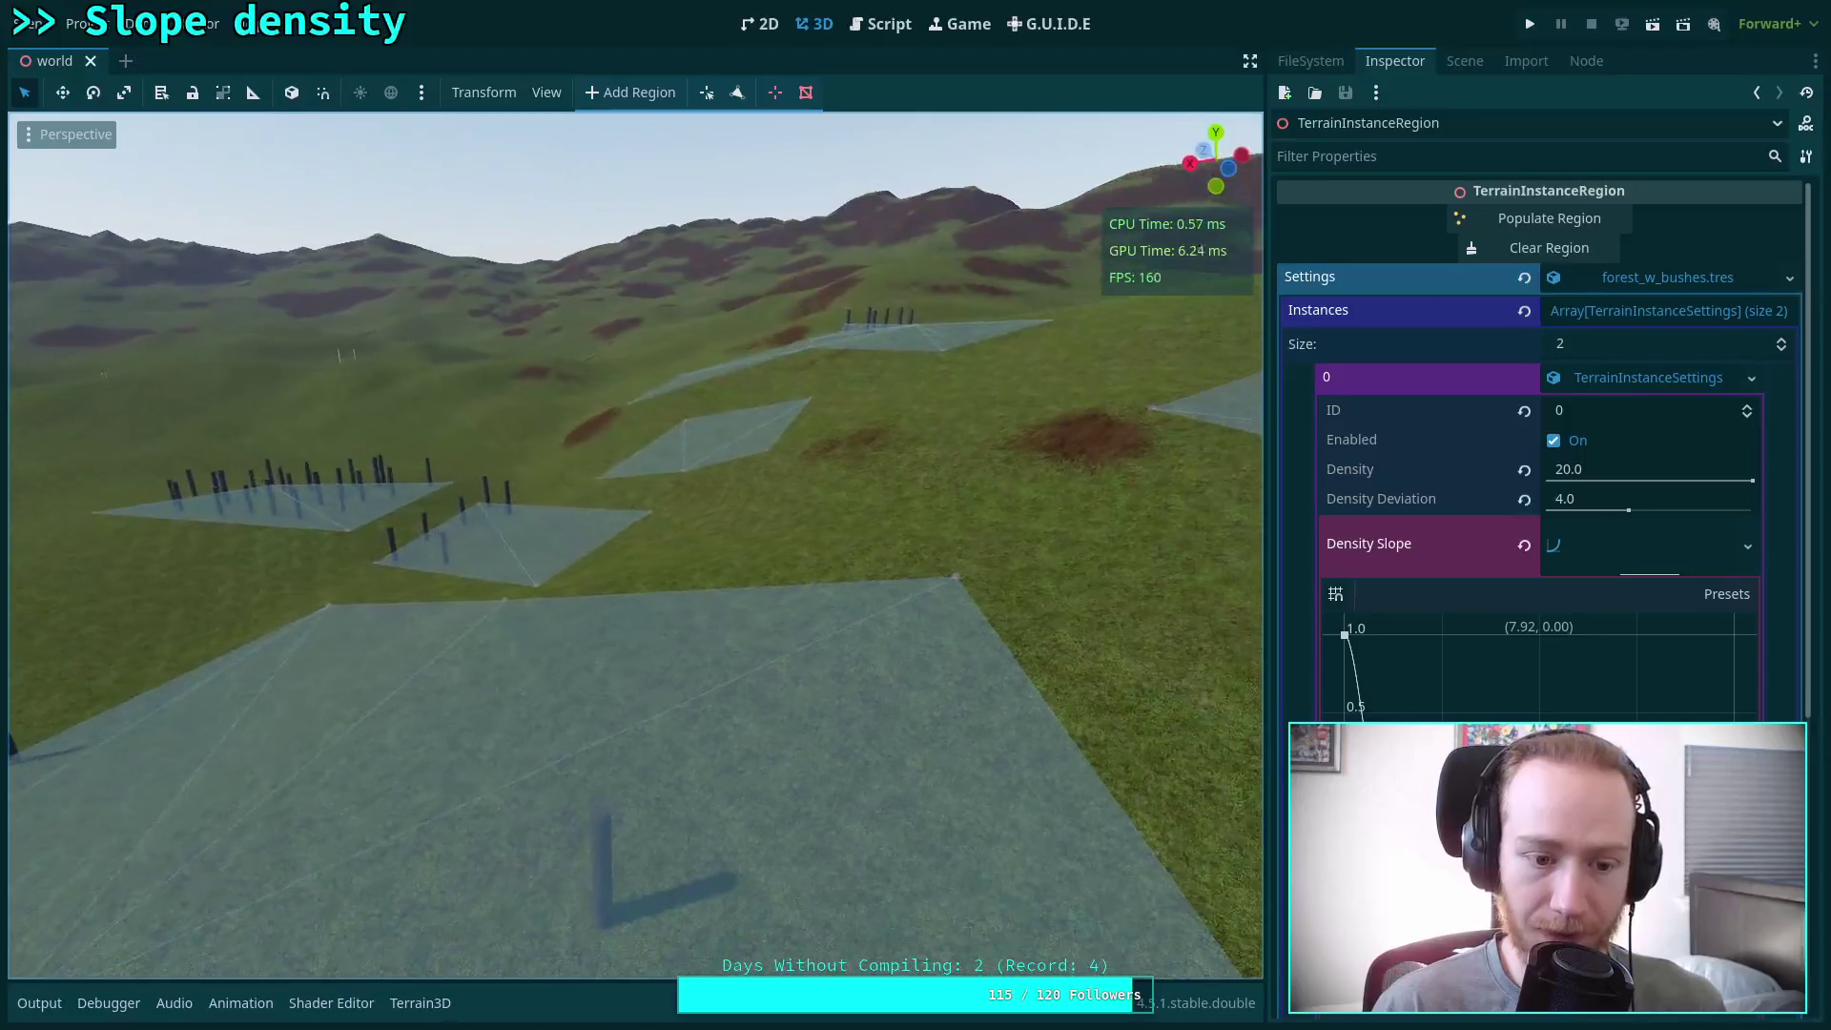
key("w")
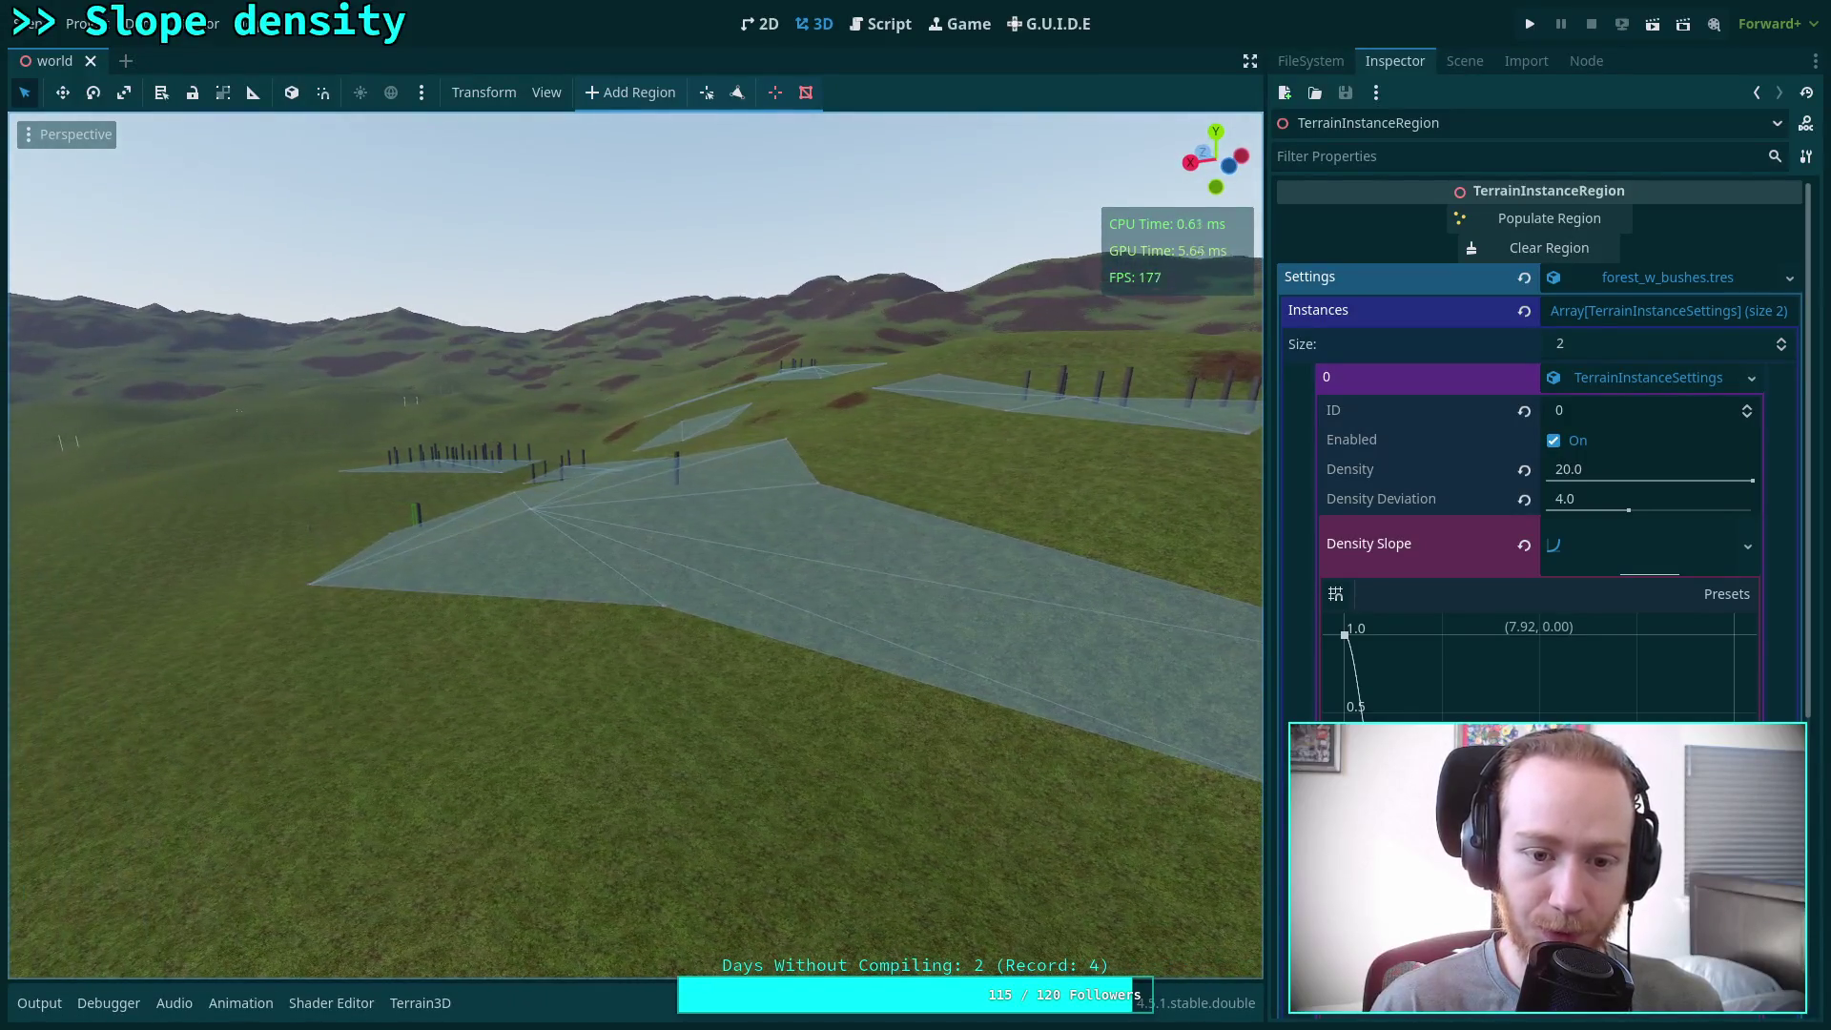
left_click(1492, 250)
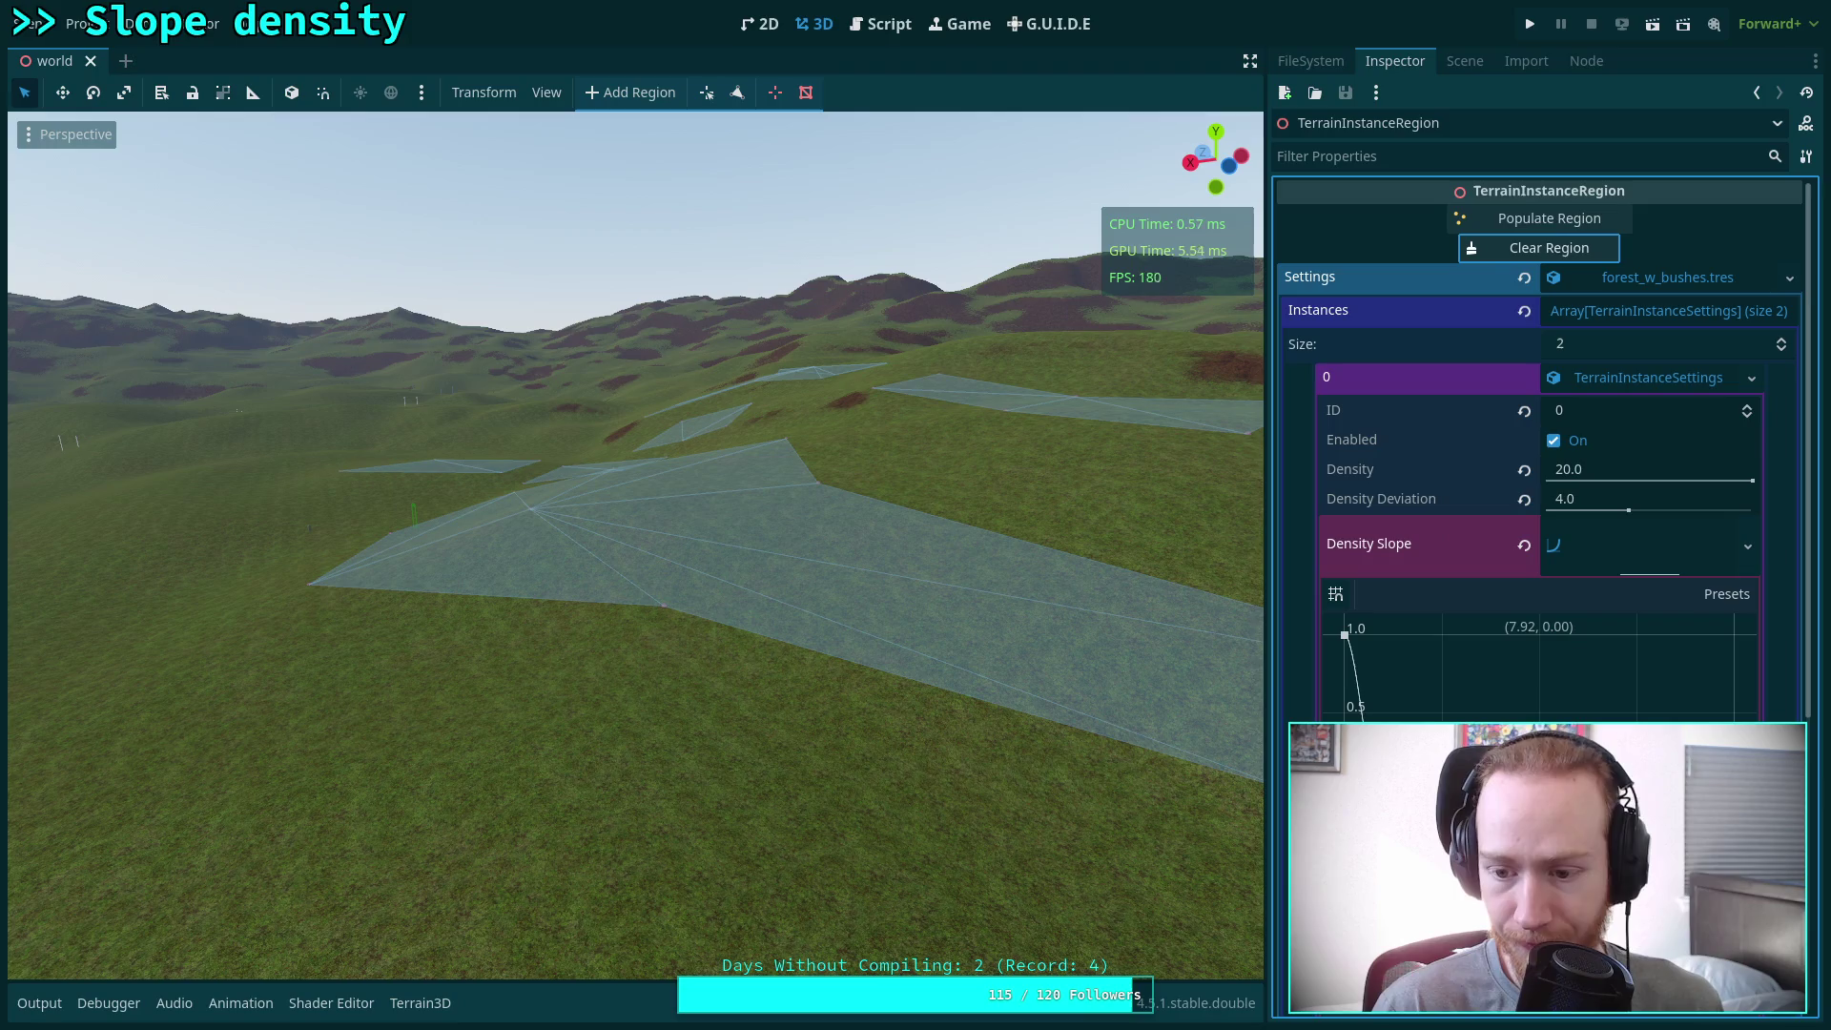
left_click_drag(1366, 753, 1407, 754)
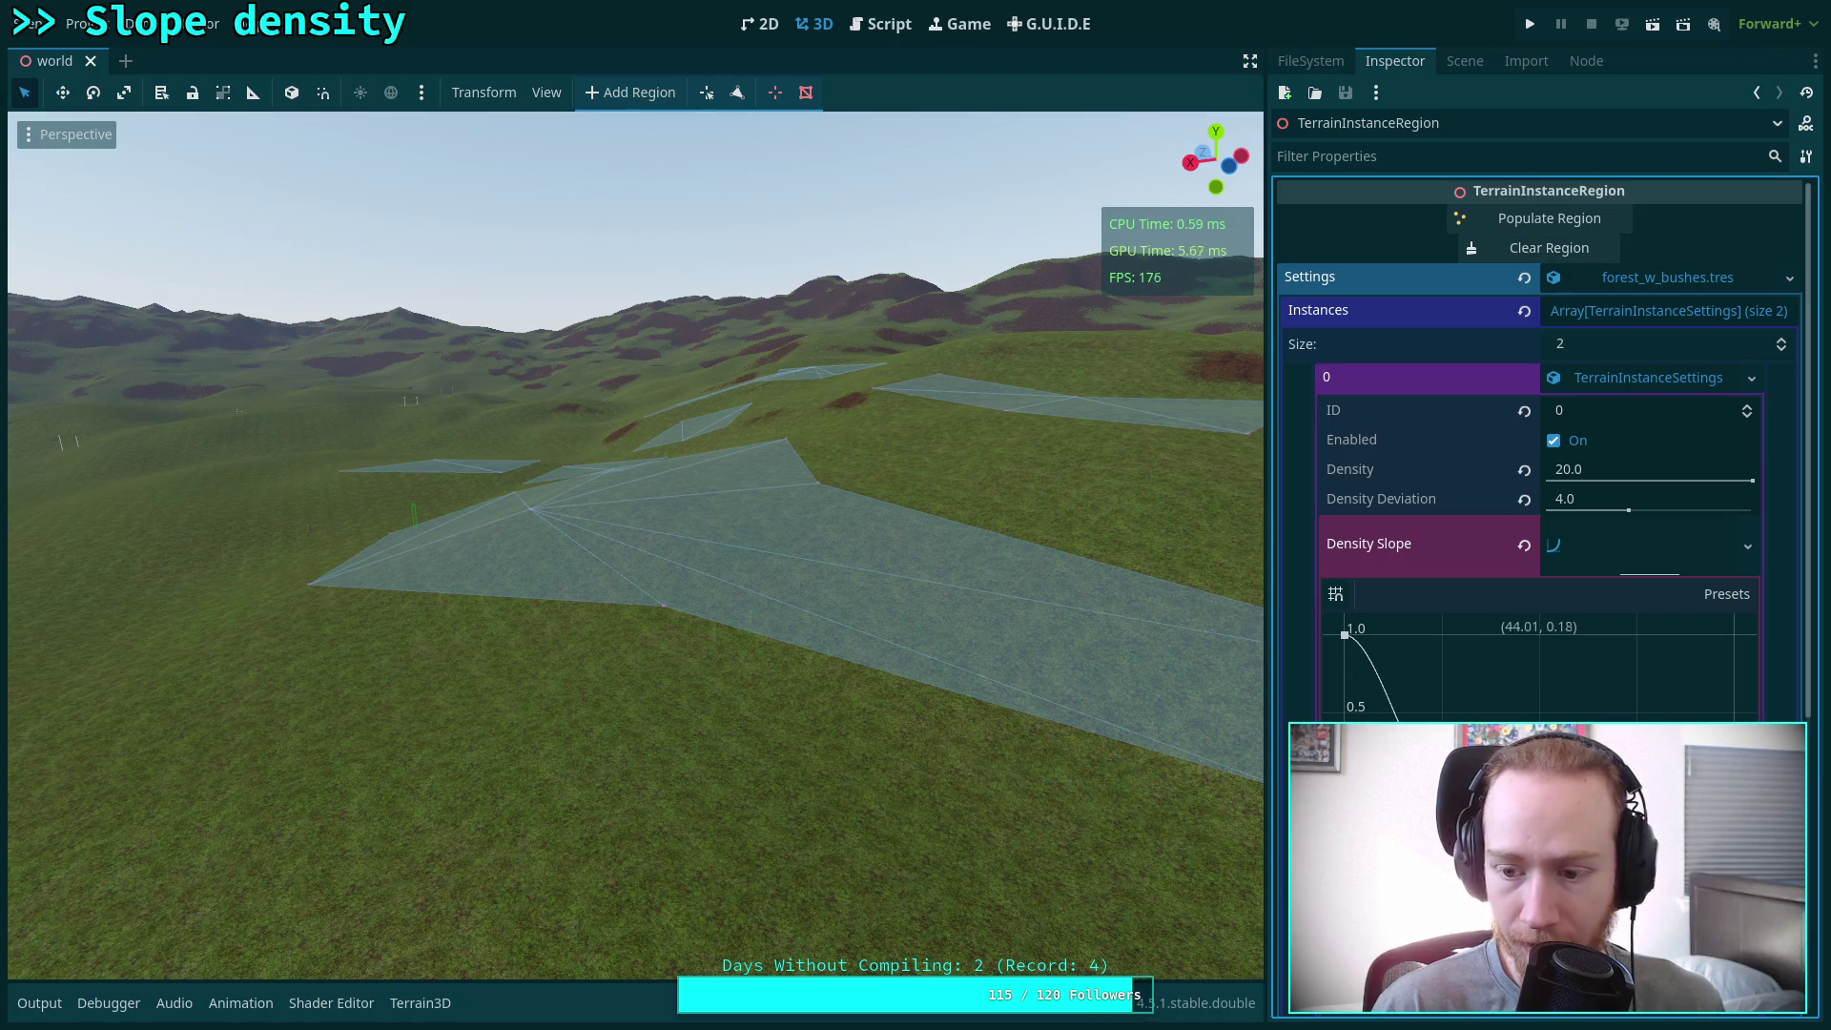
left_click_drag(1539, 753, 1539, 635)
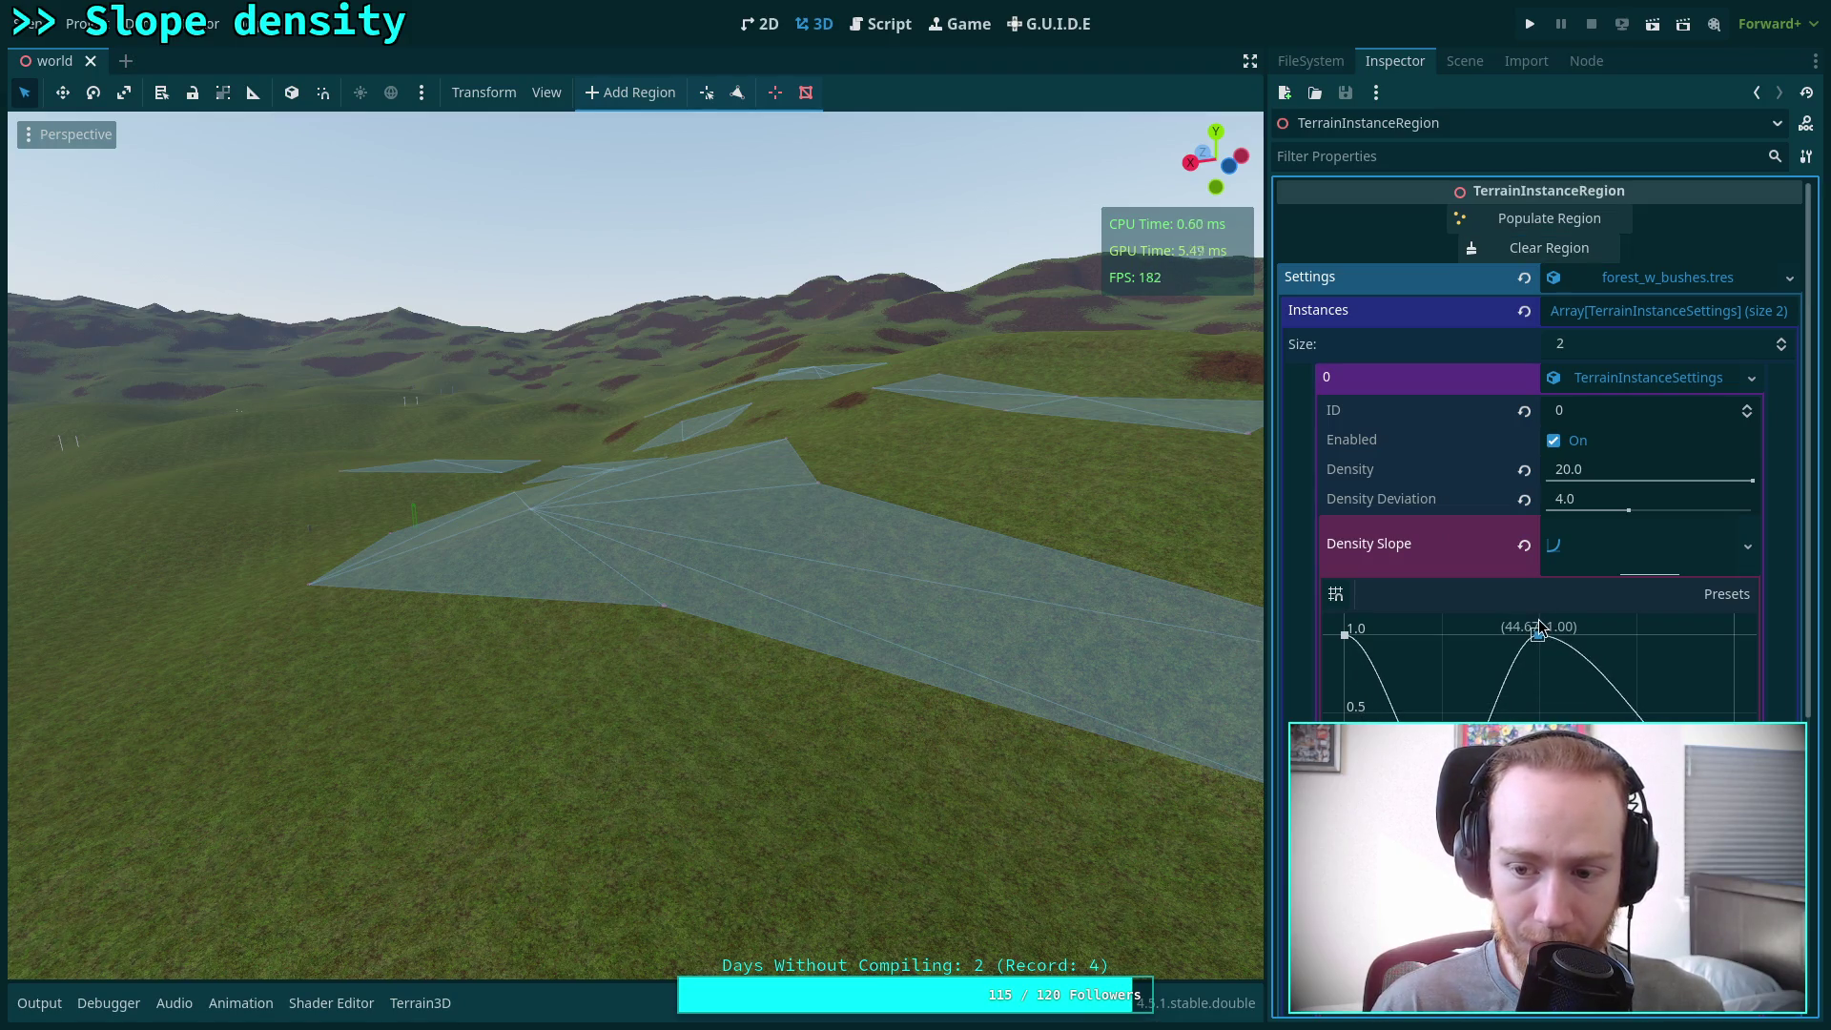
Repopulate the regions with tree trunks and fly through the viewport to inspect their placement
left_click(1528, 220)
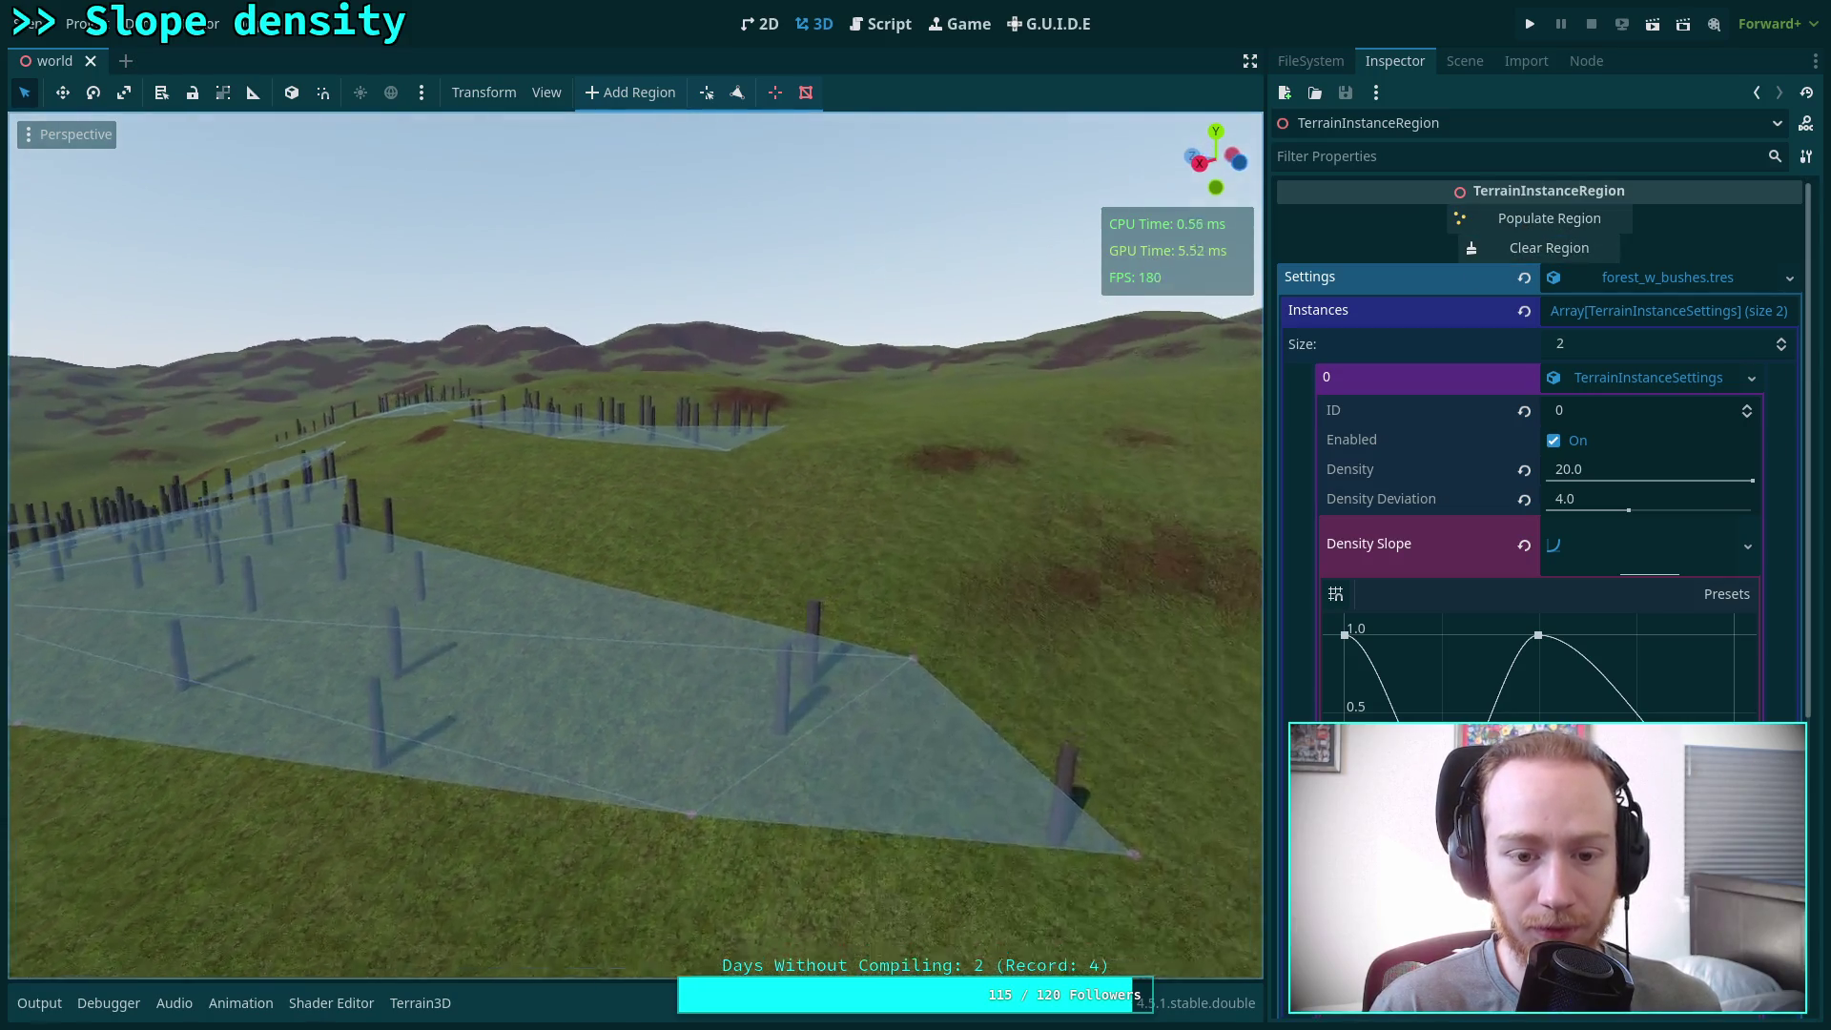
key("w")
key("w")
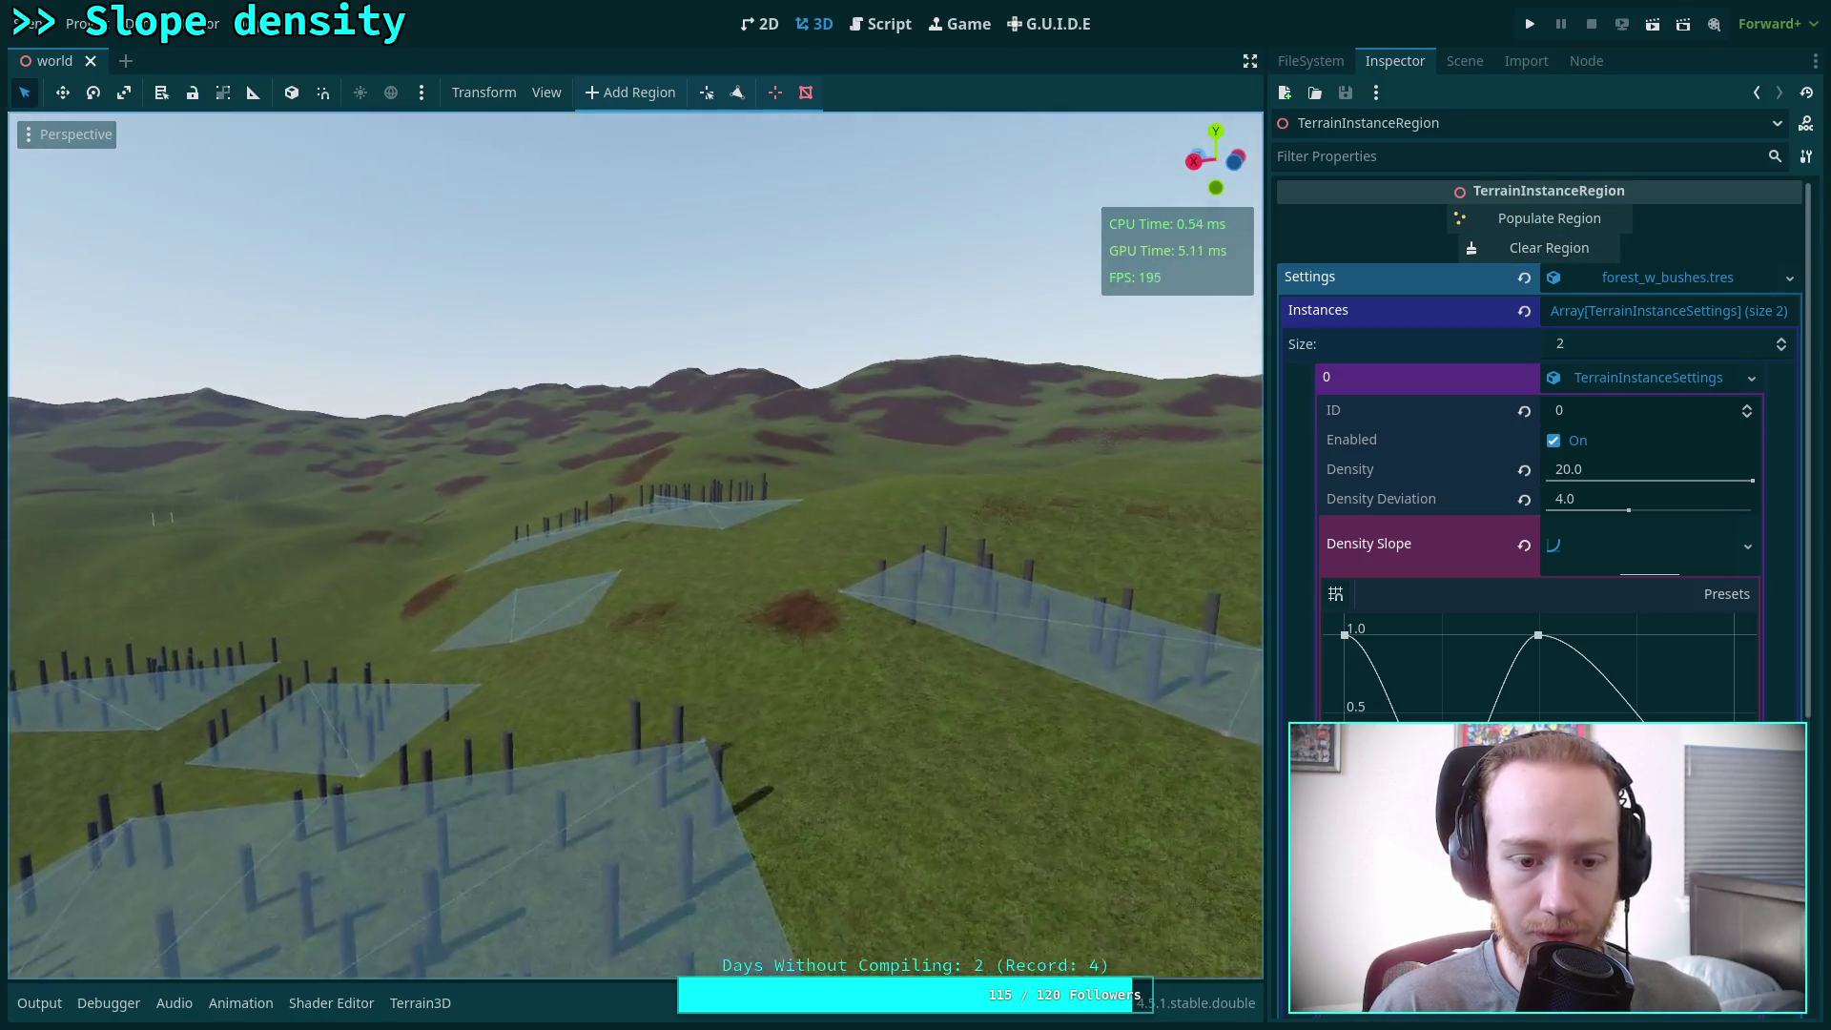
key("w")
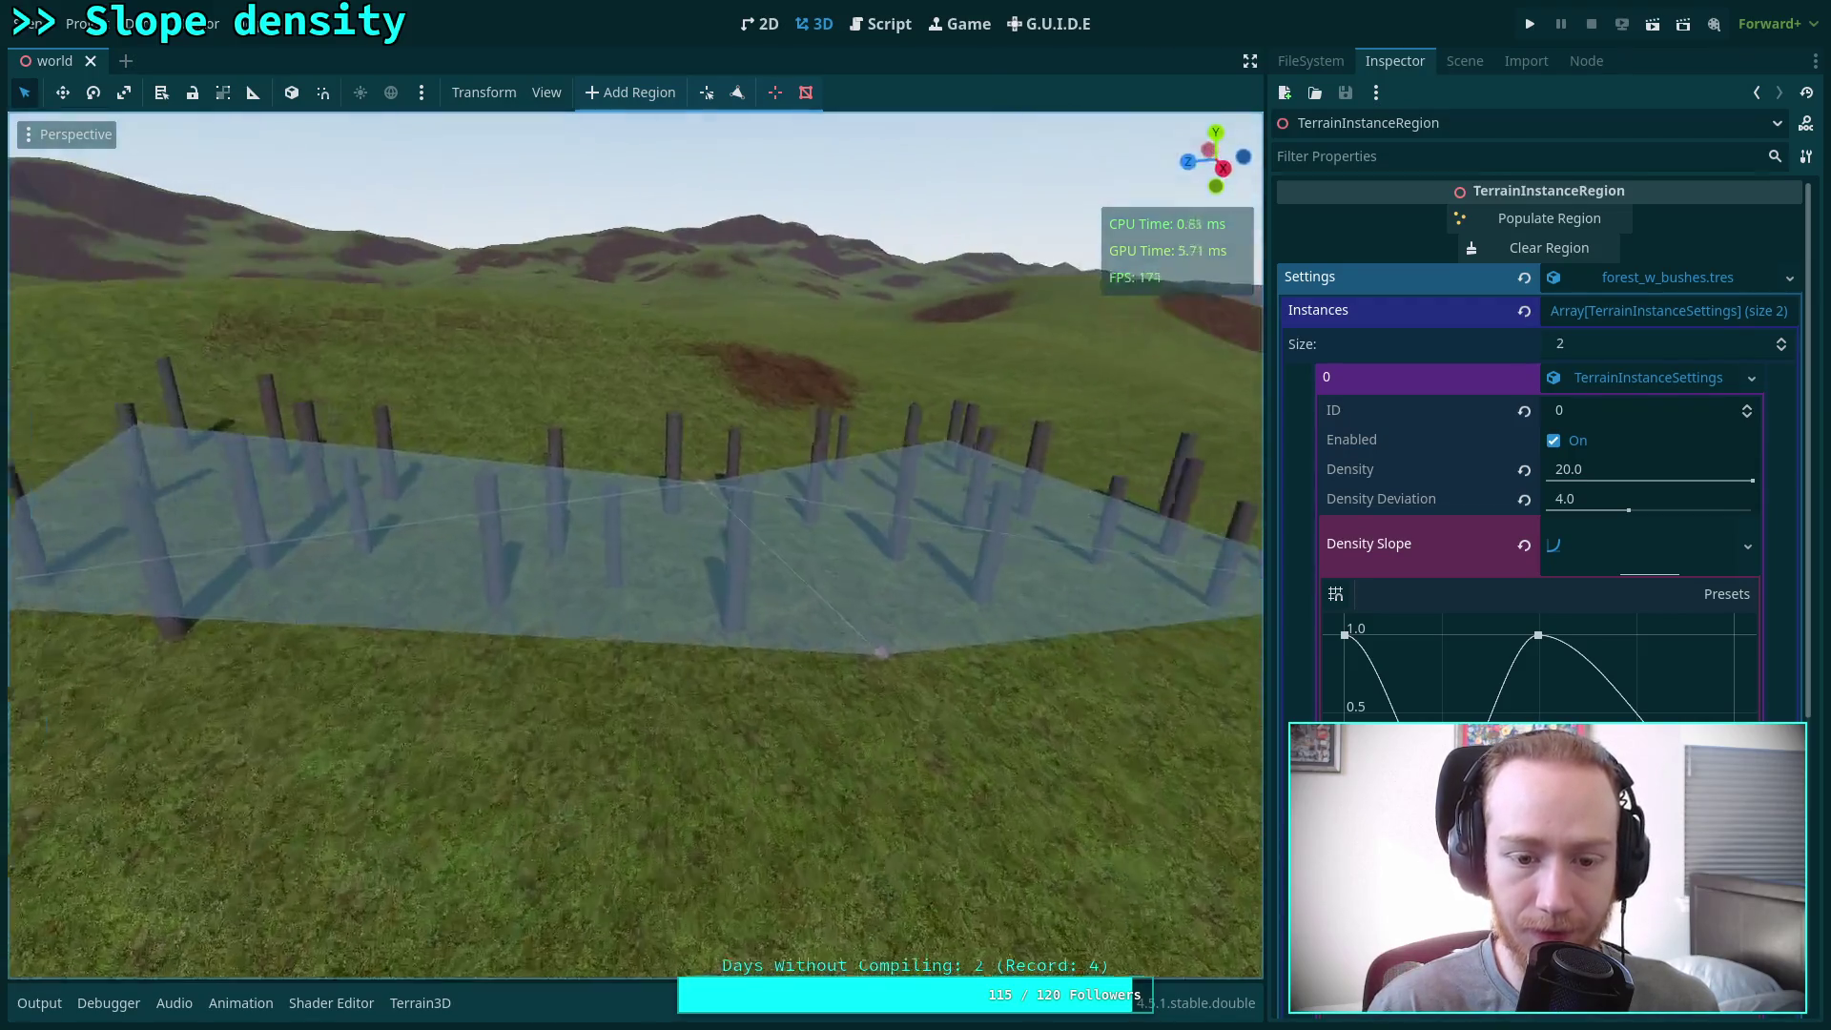
key("w")
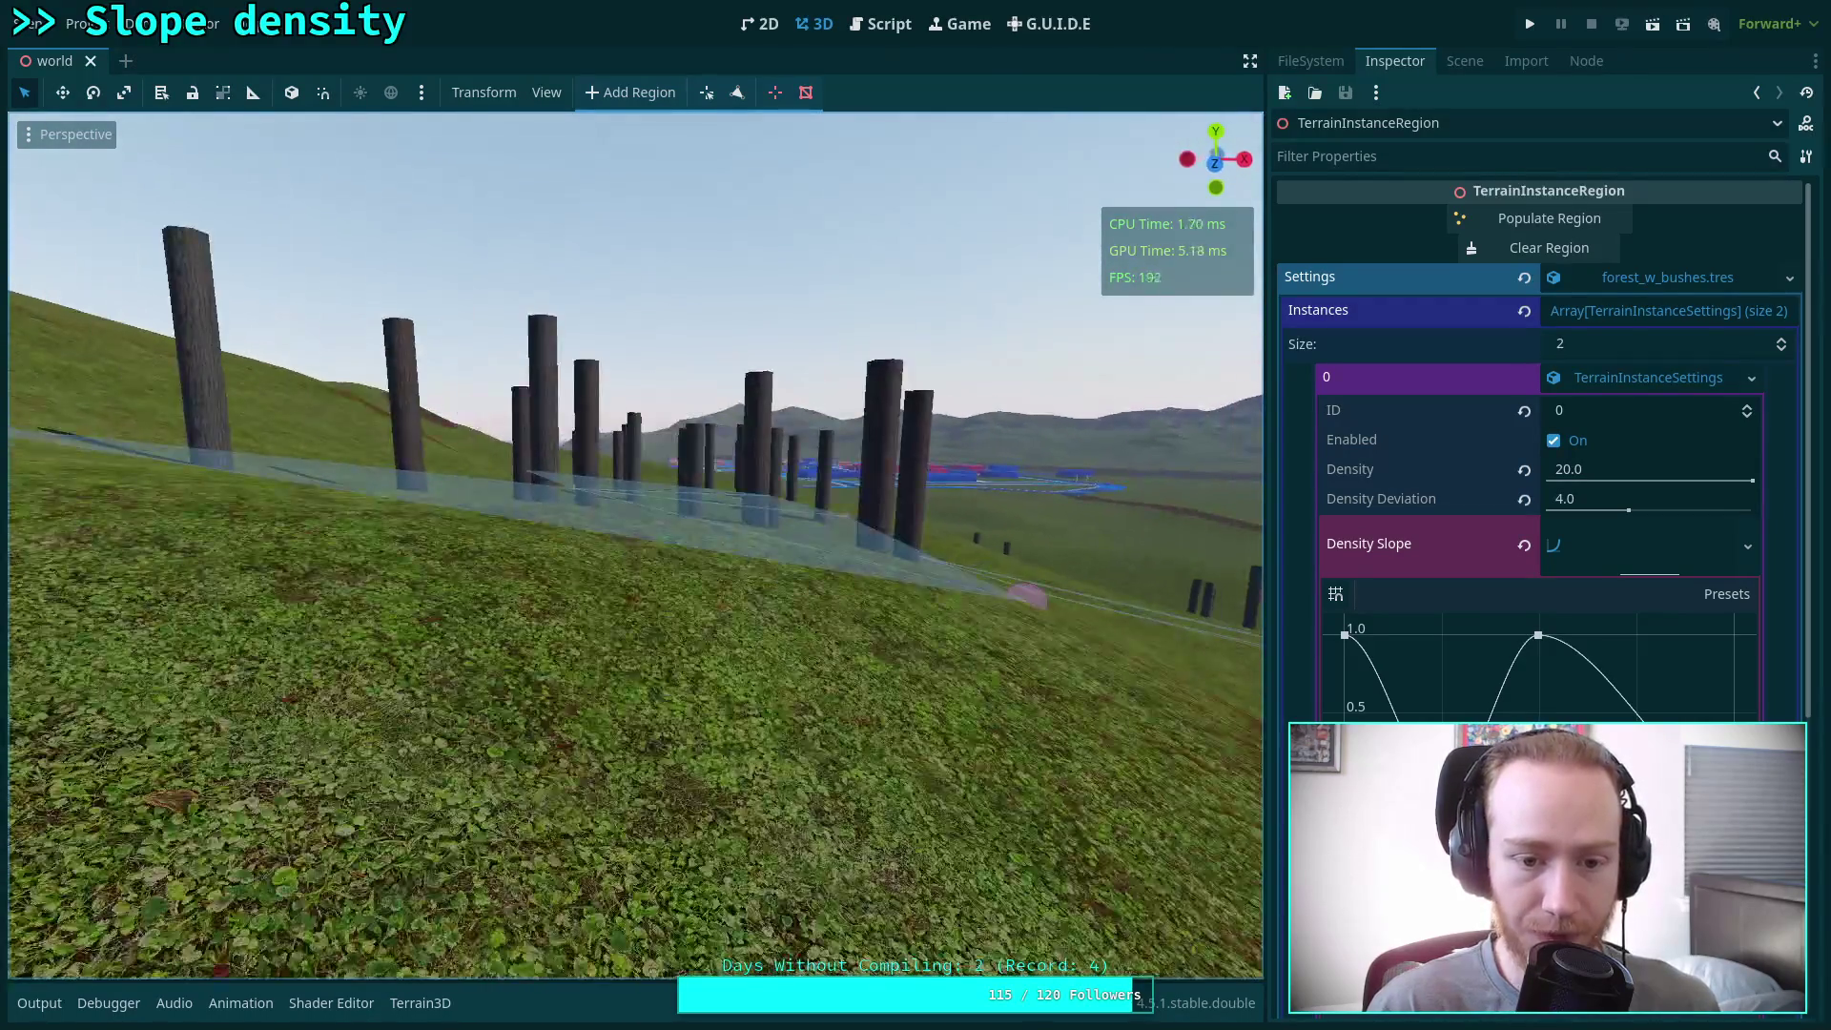
key("w")
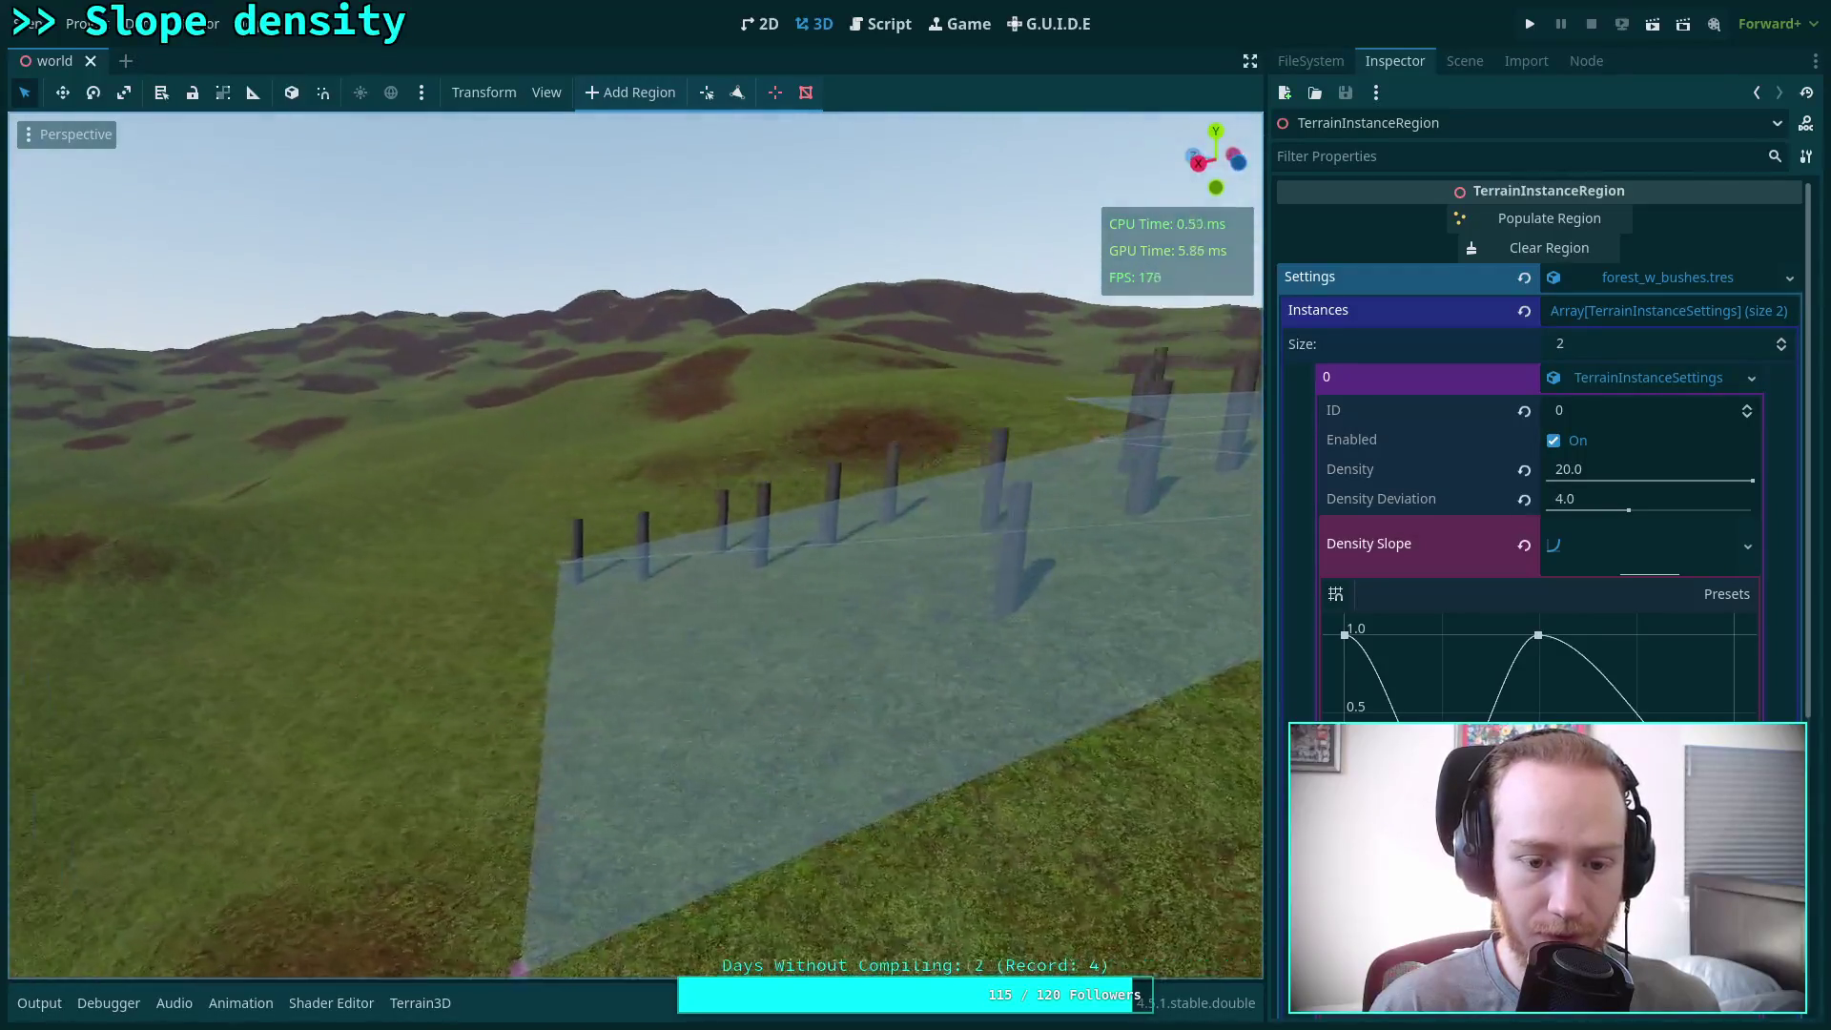
key("s")
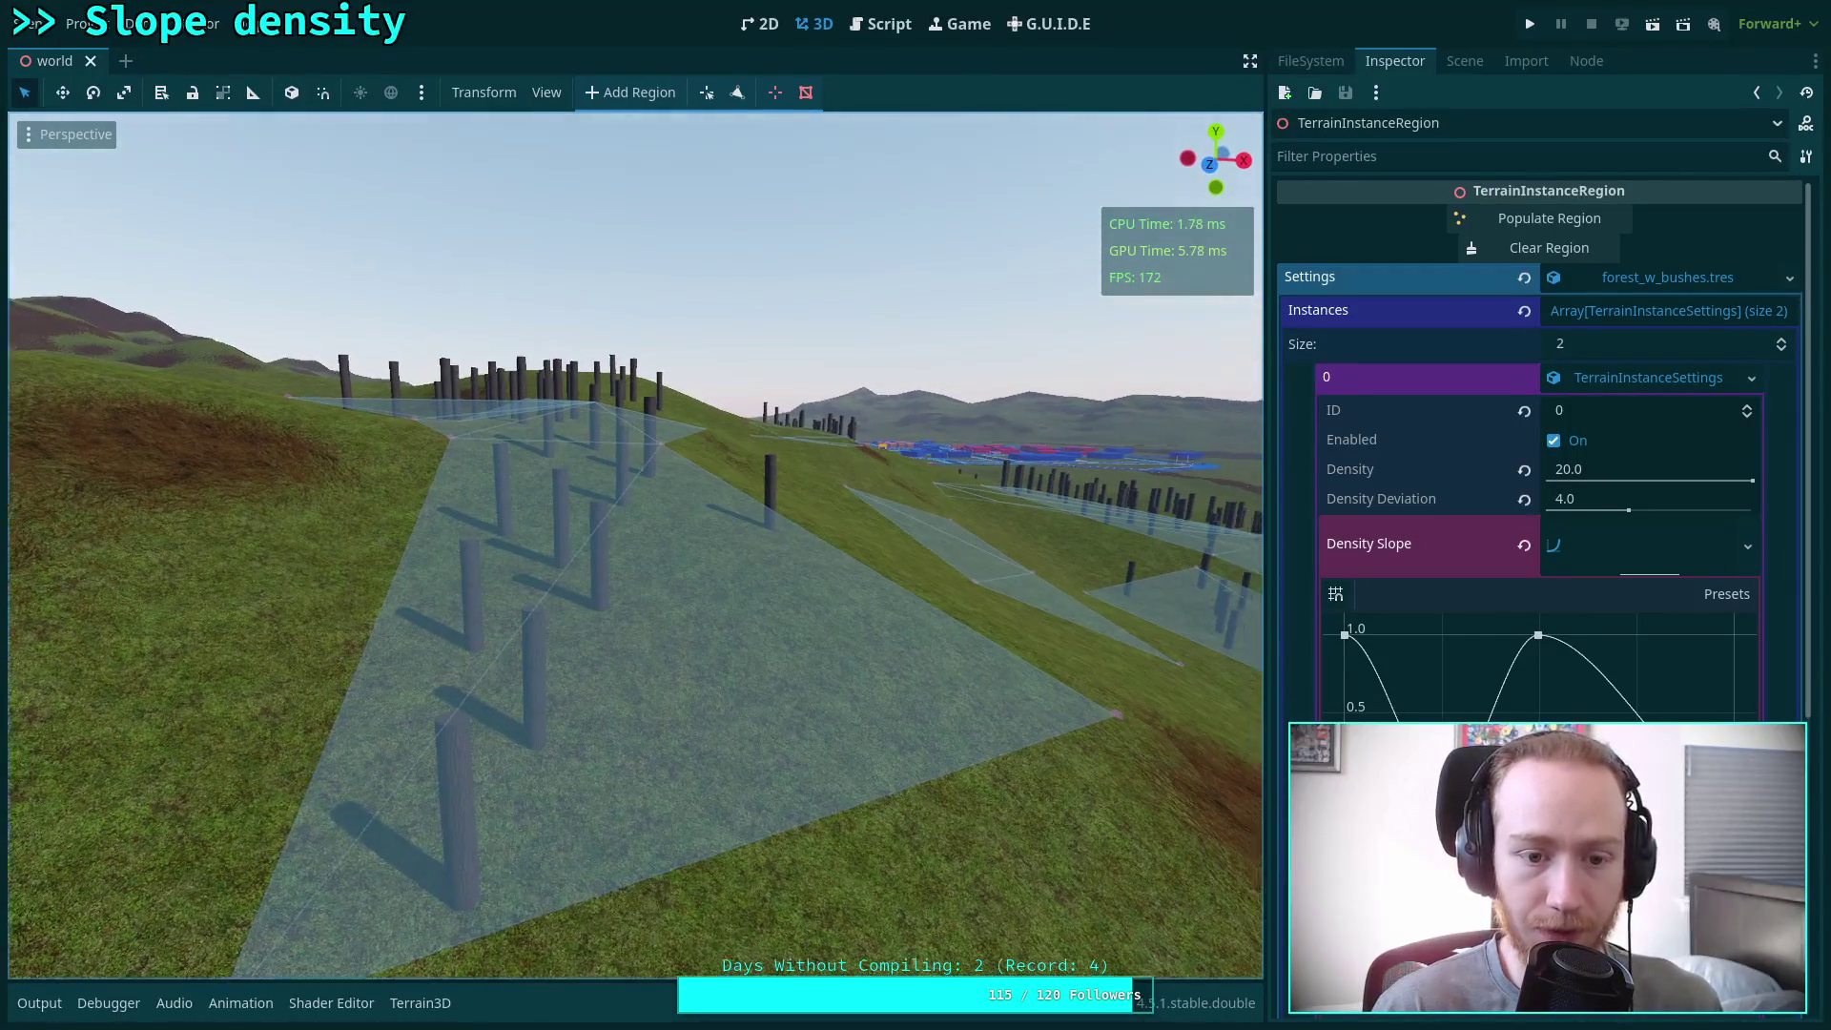
key("w")
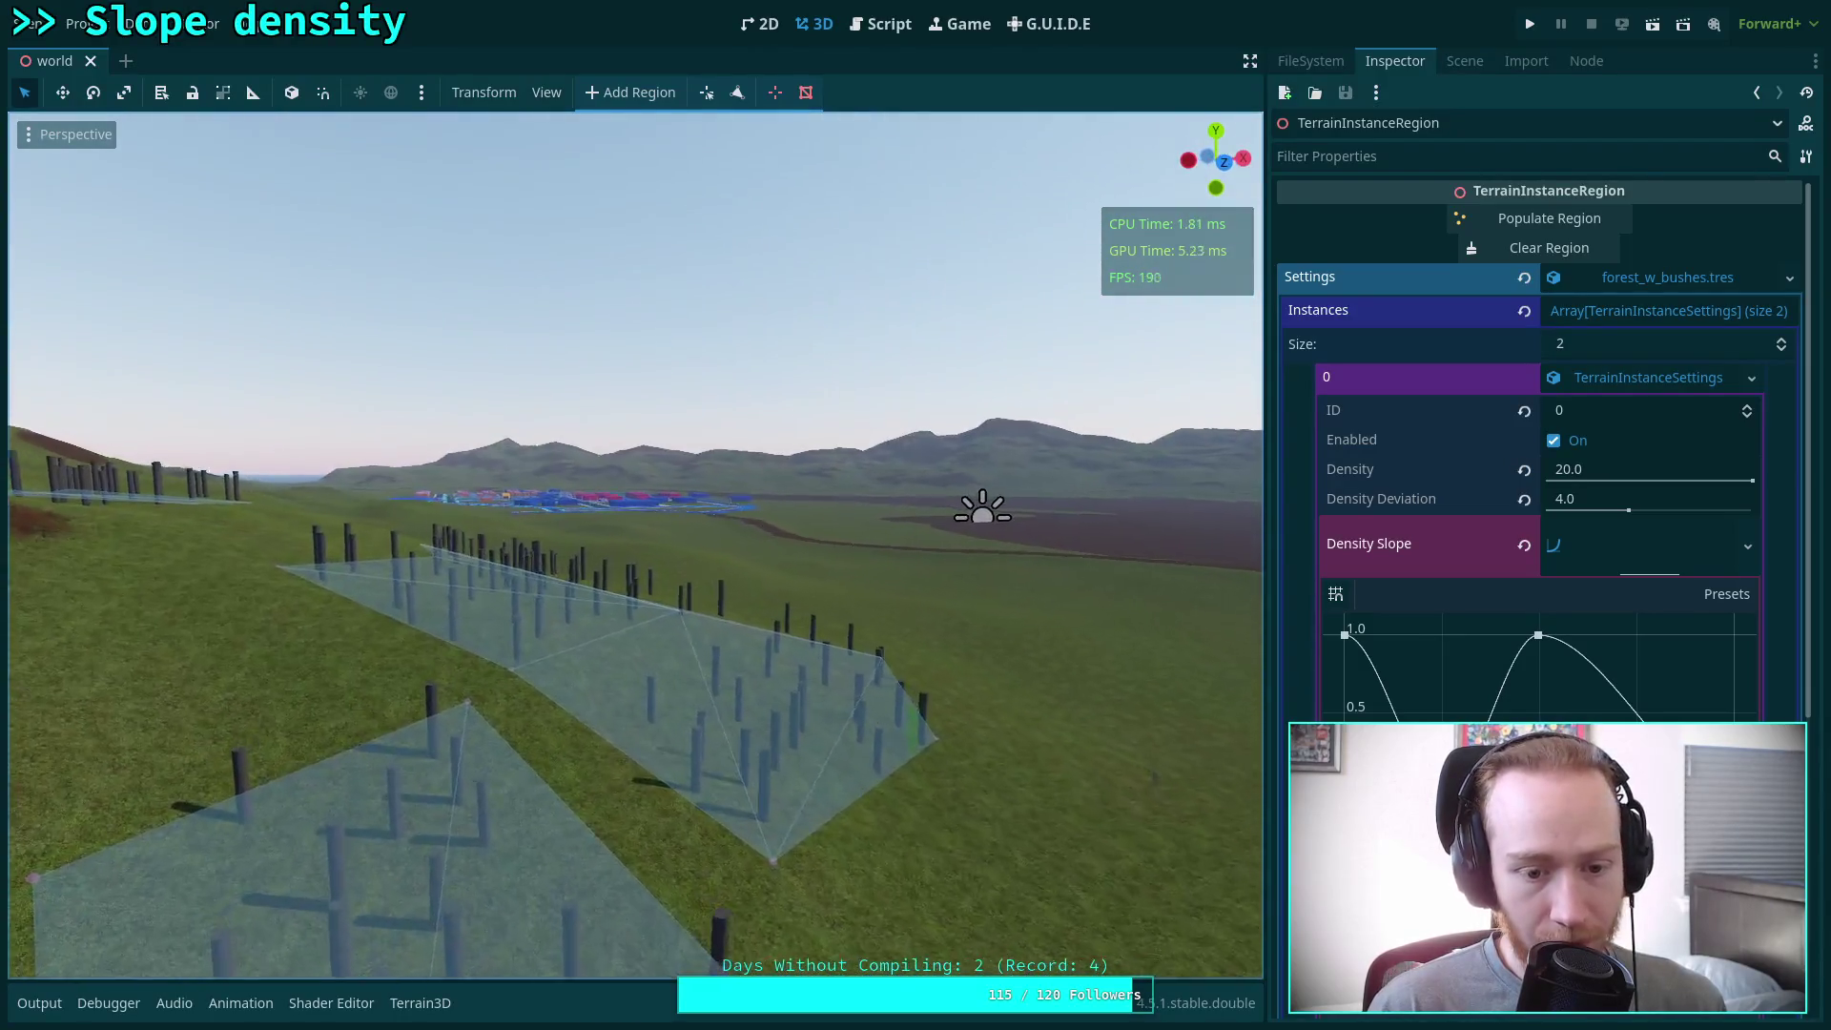
key("w")
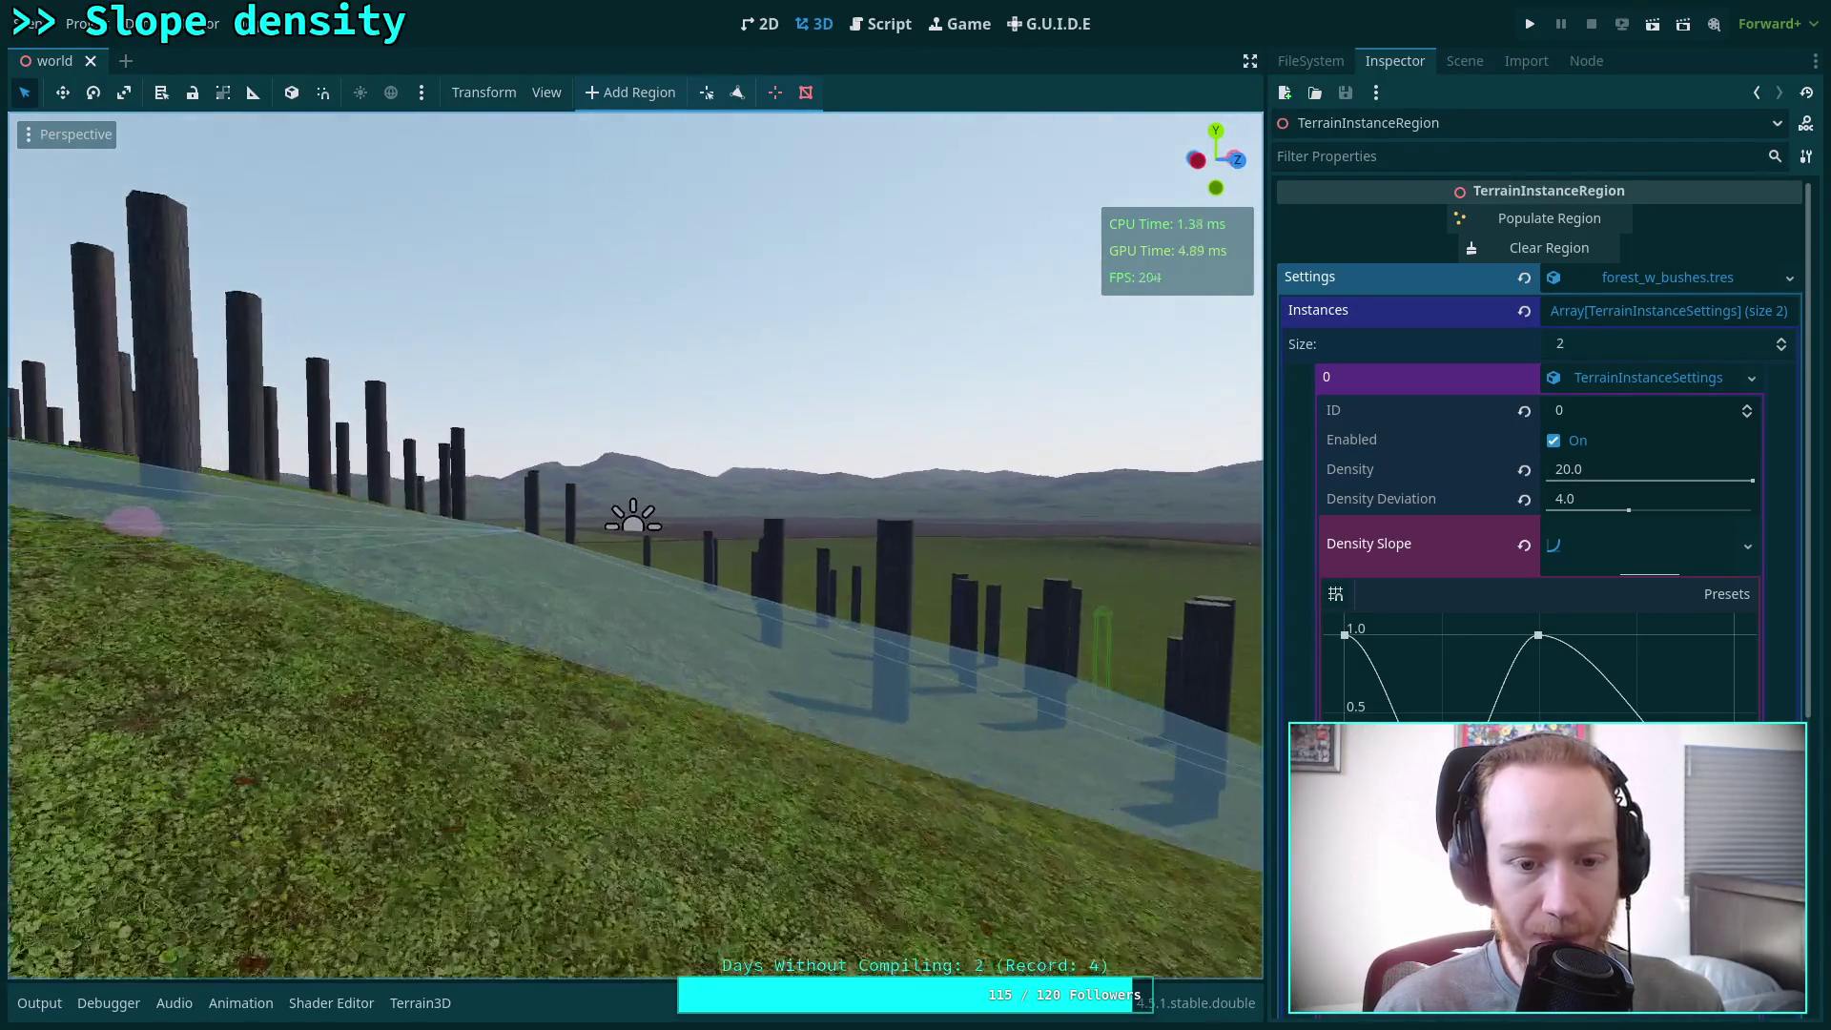
key("s")
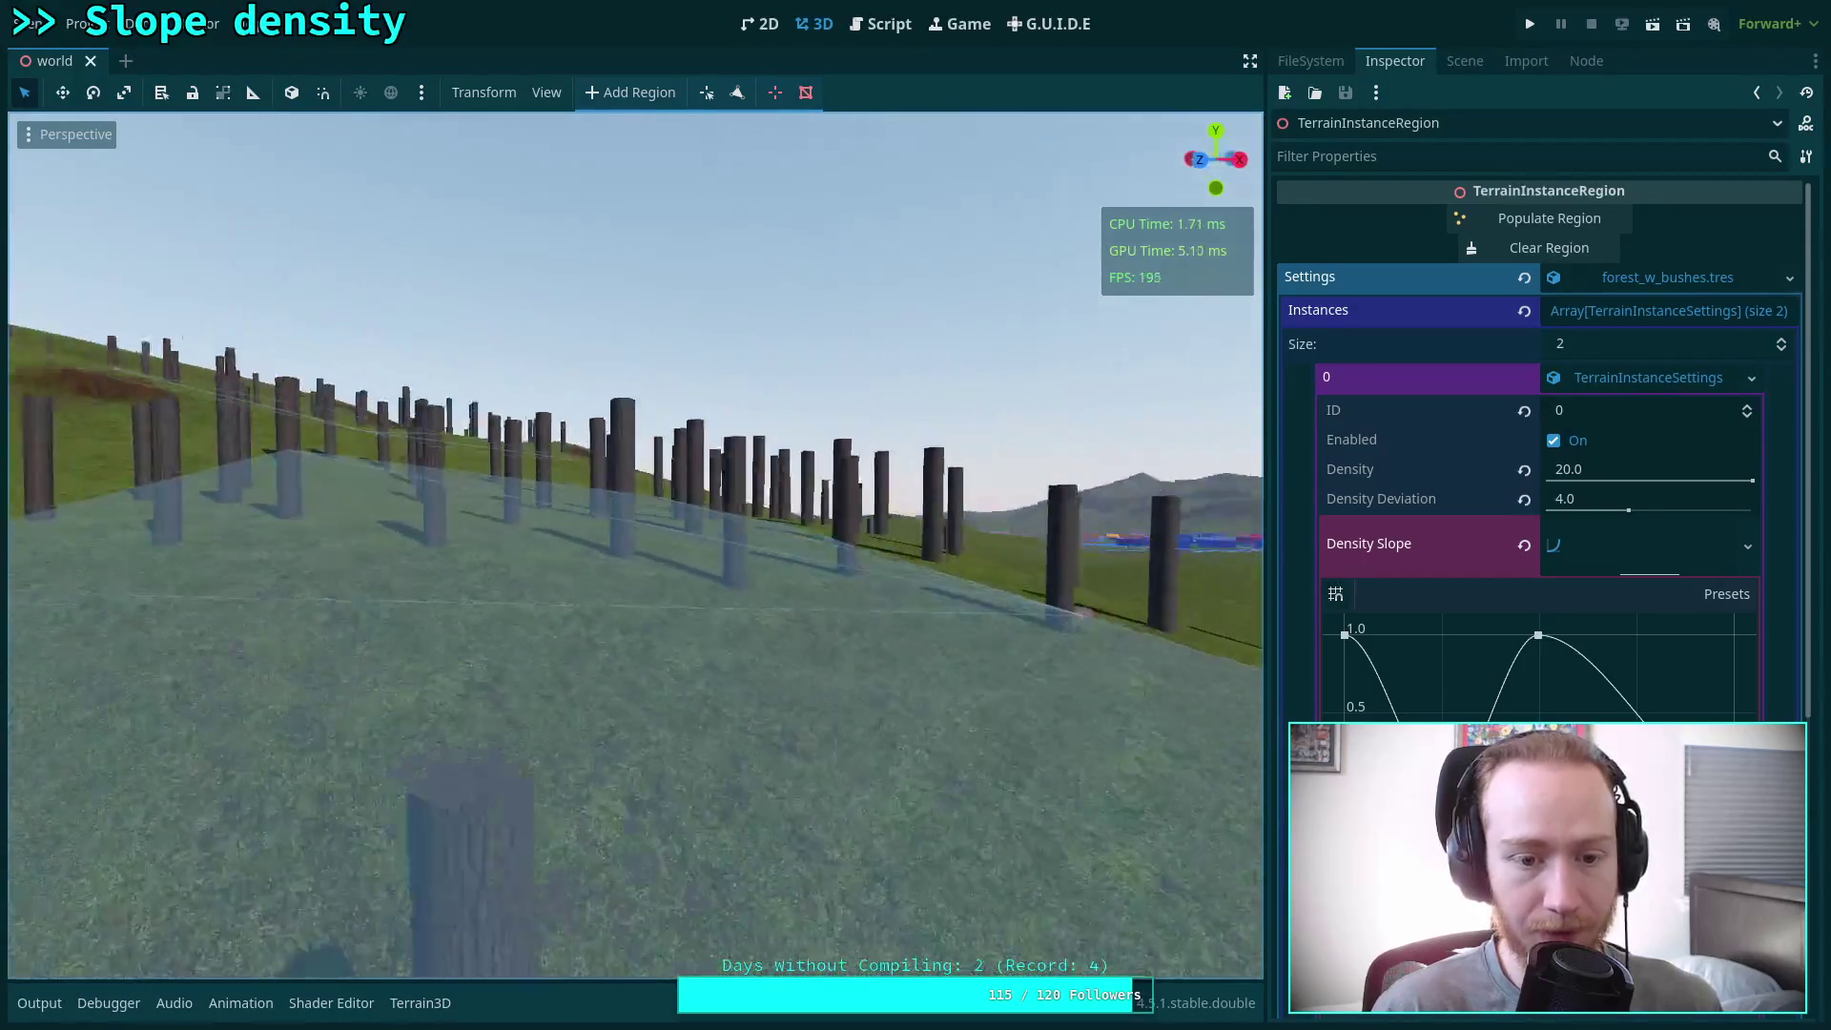
left_click(38, 139)
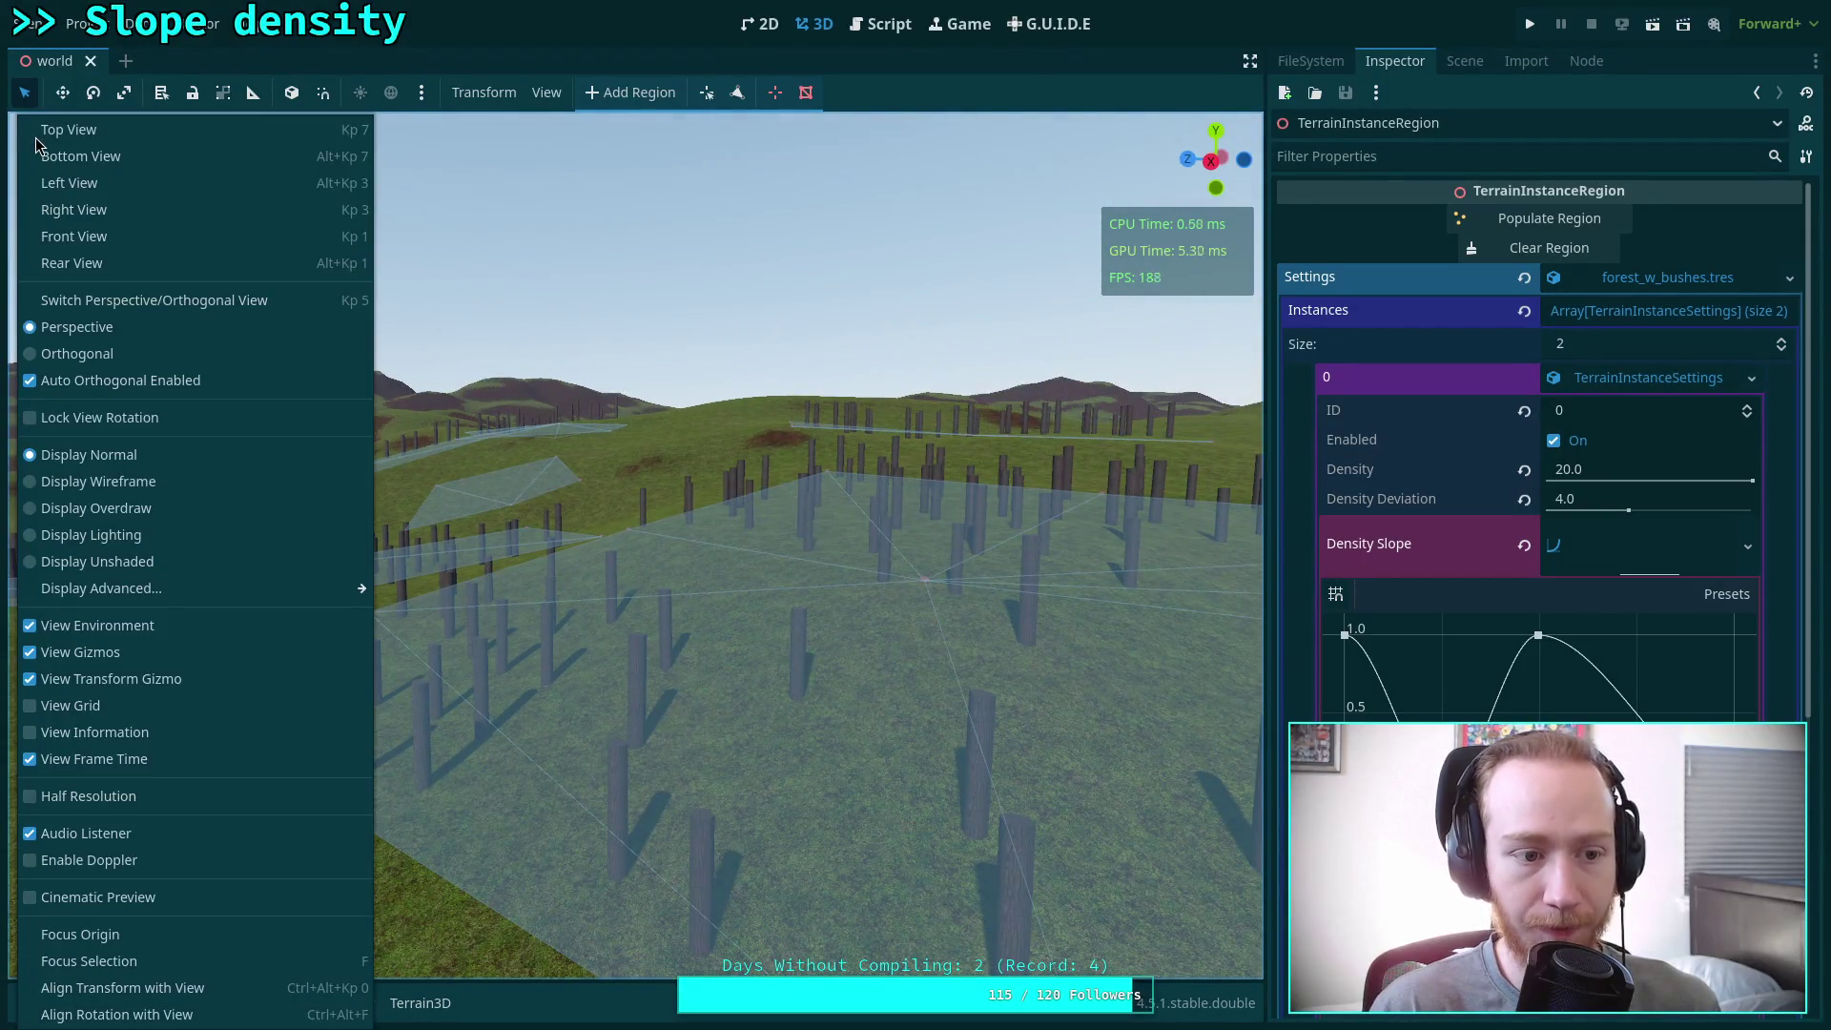
left_click(546, 93)
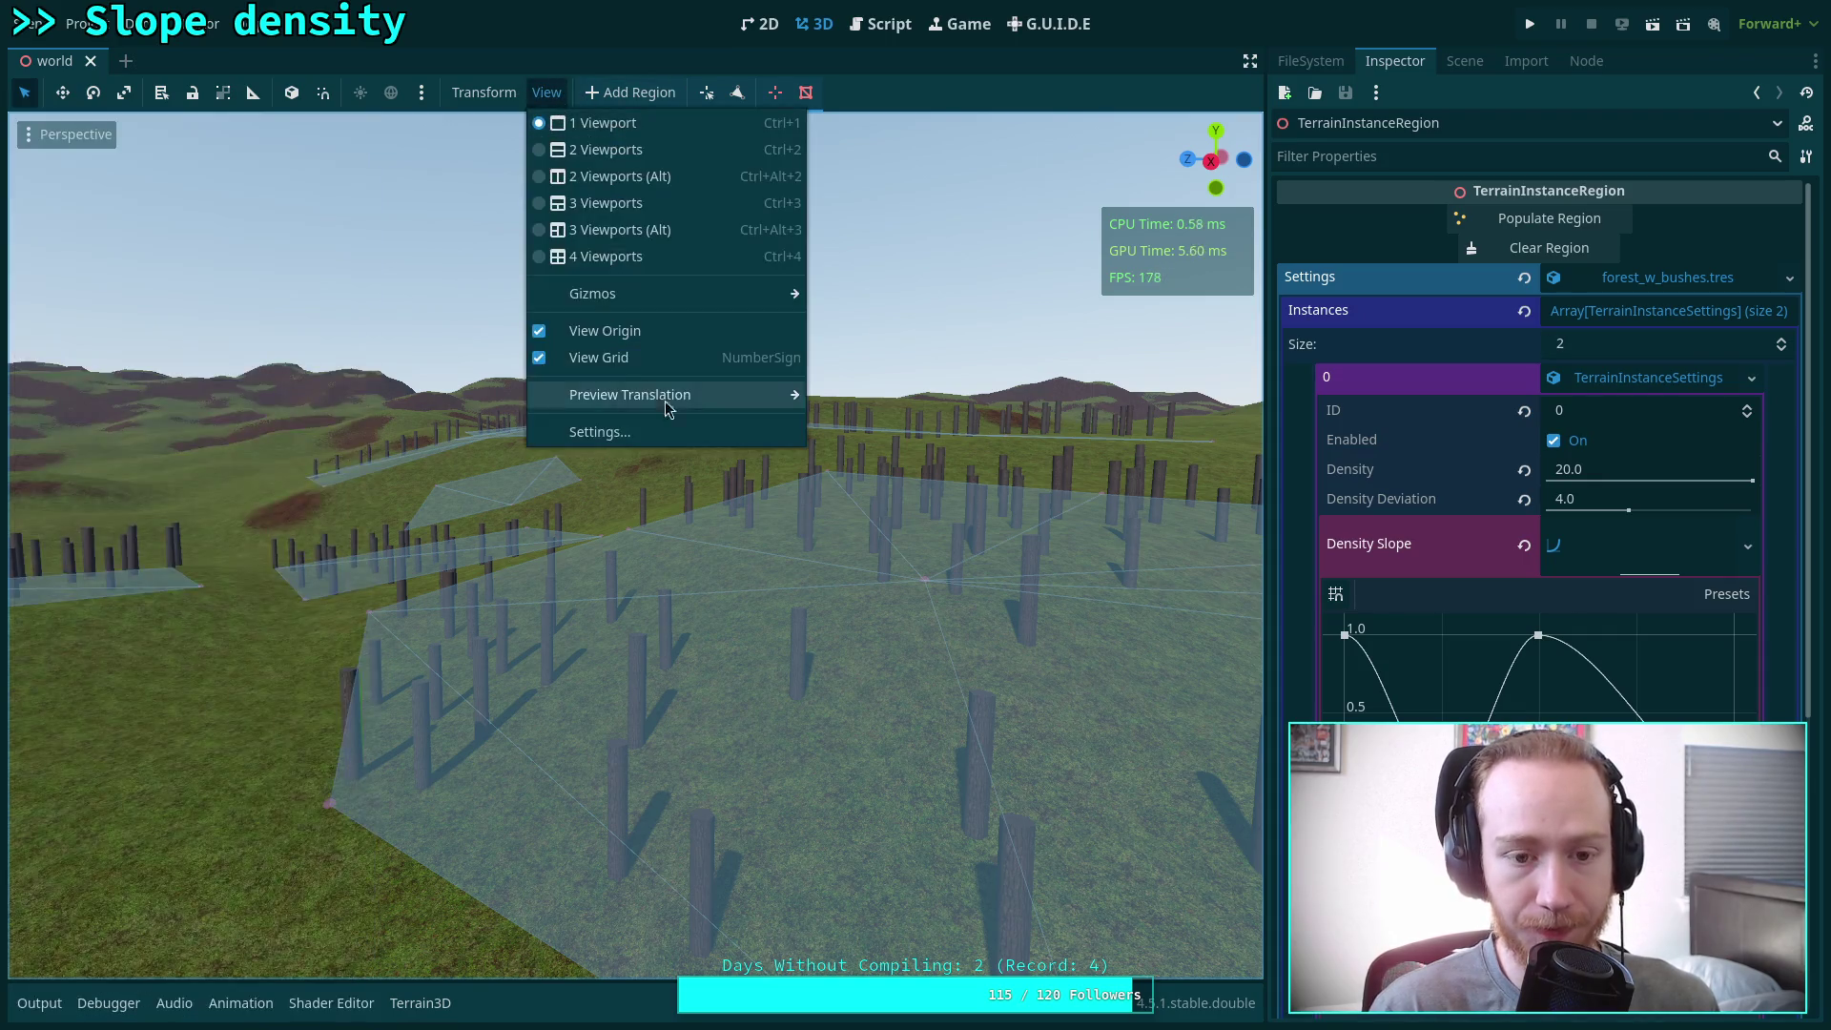
mouse_move(797, 294)
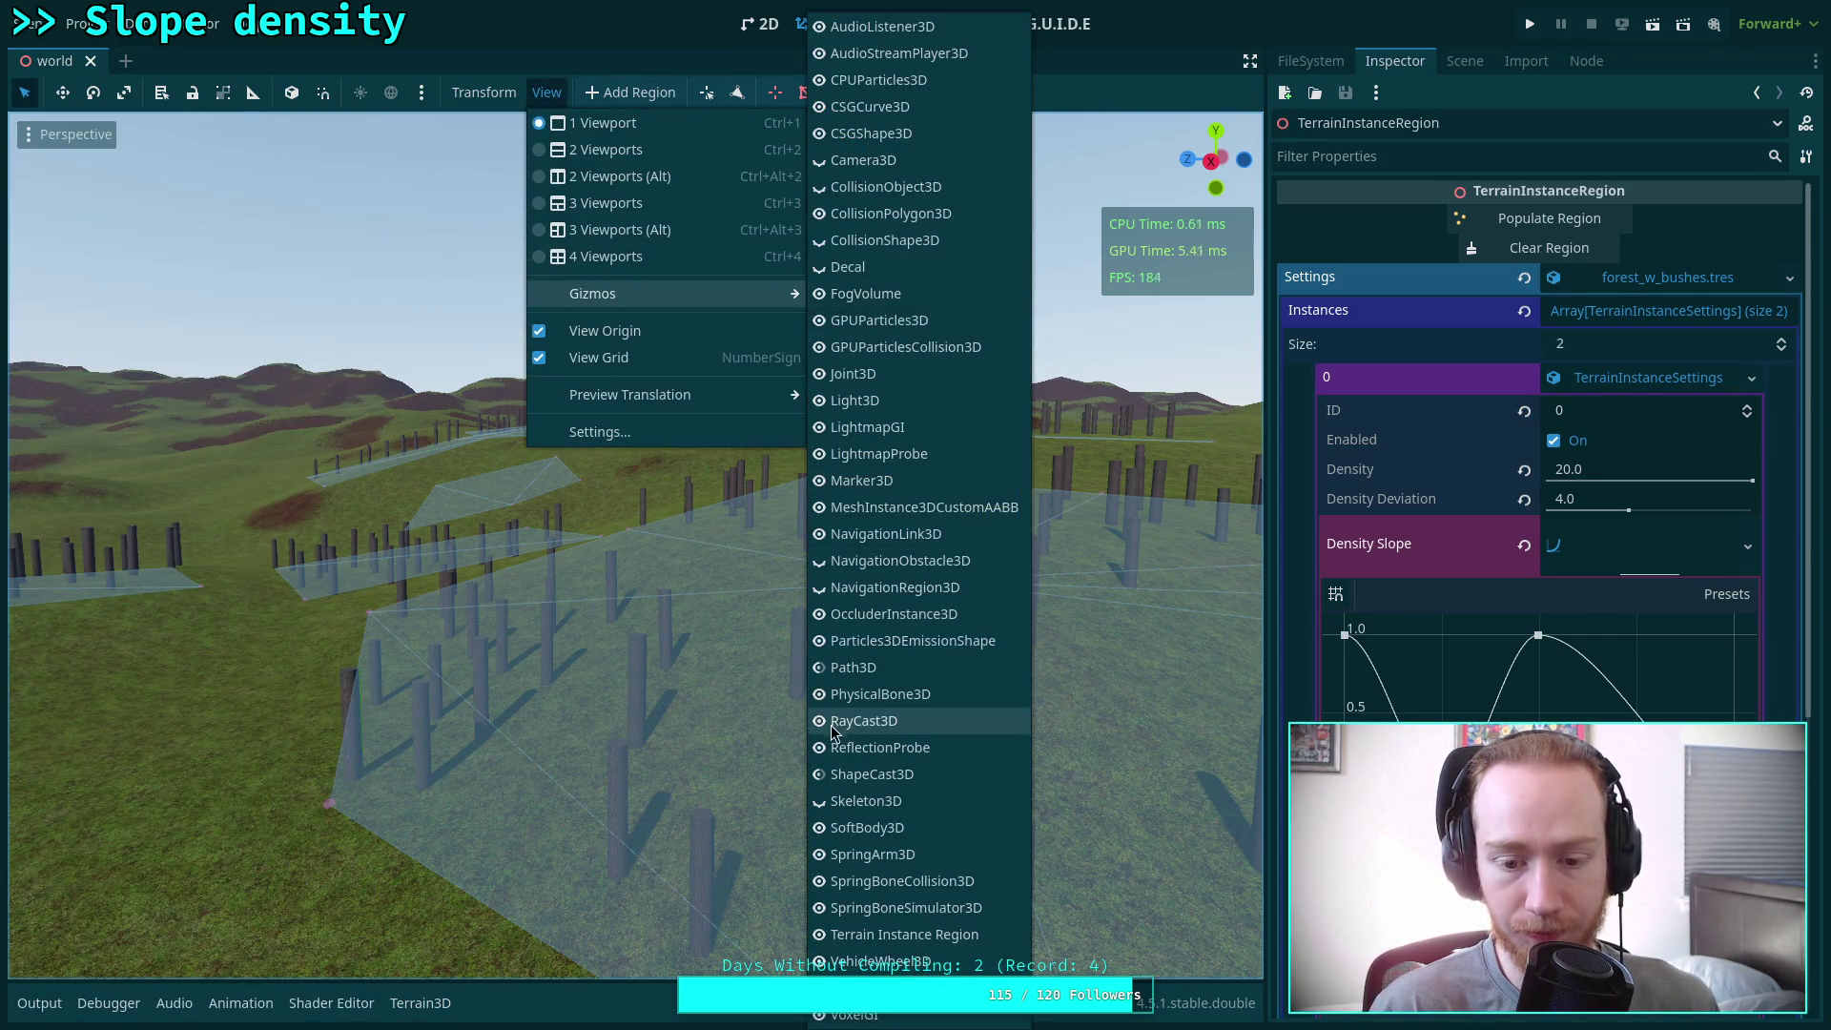
left_click(819, 939)
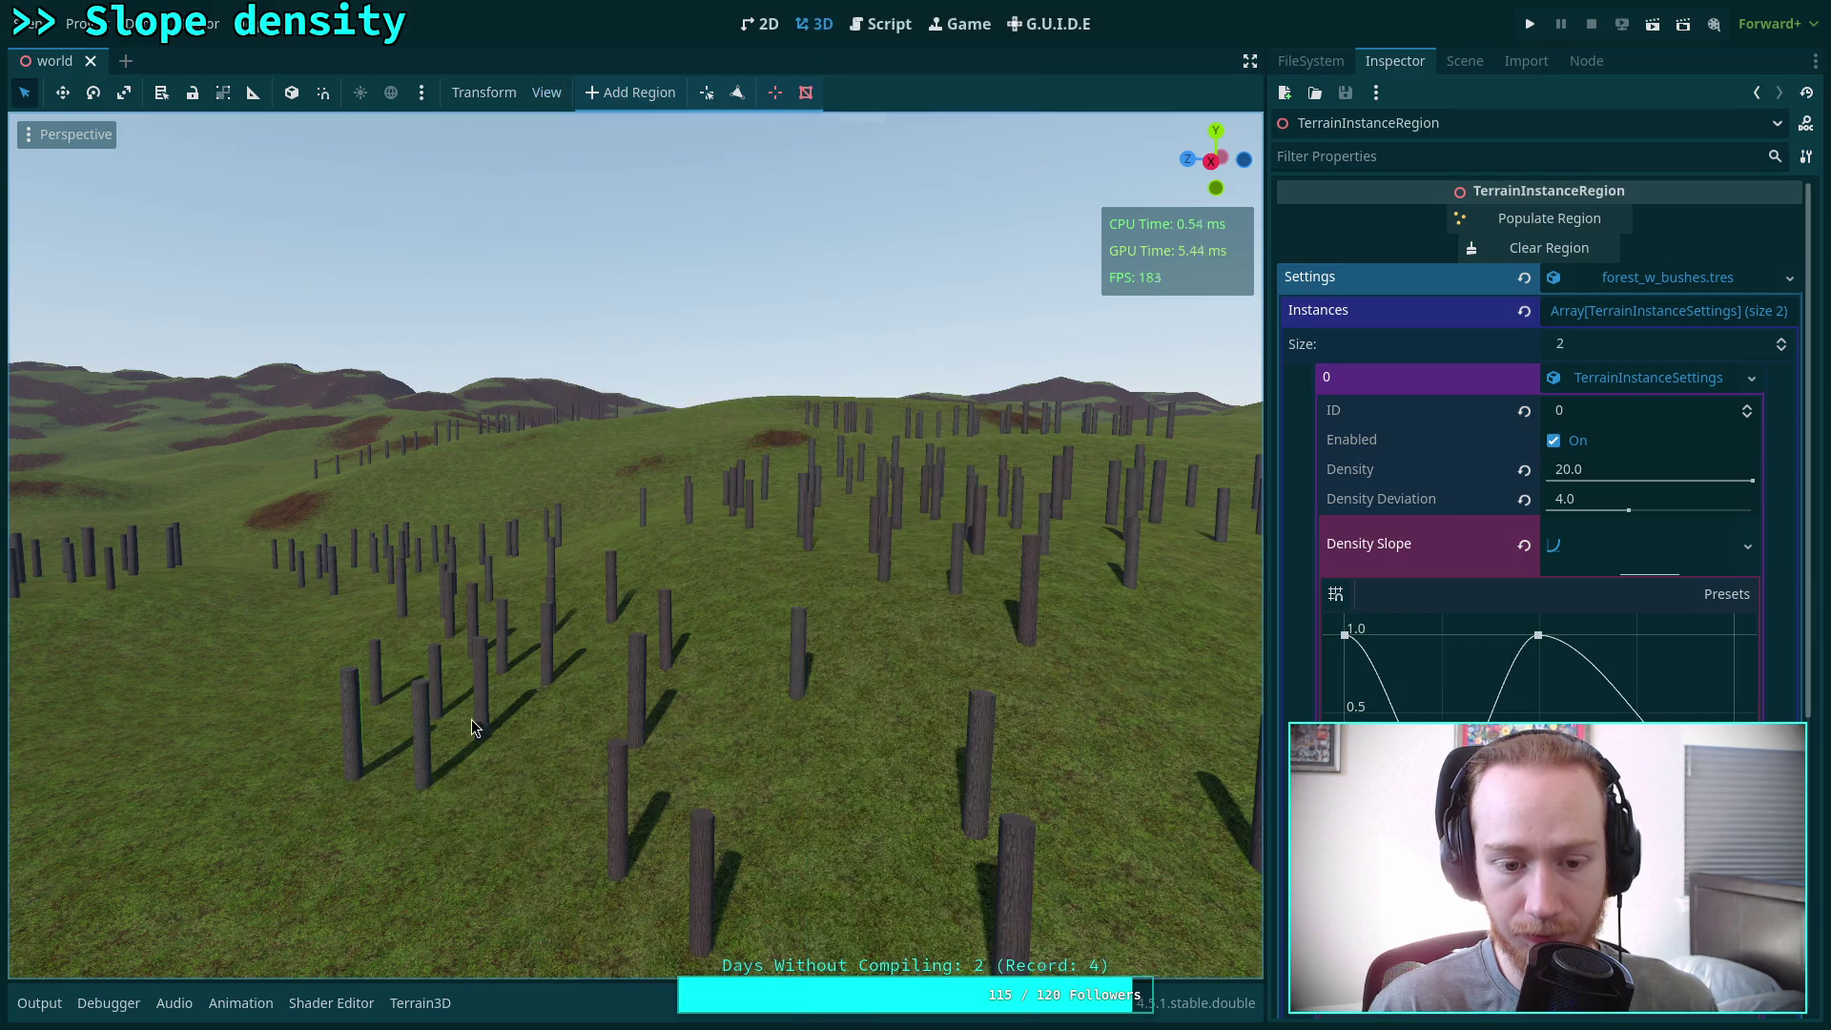
key("w")
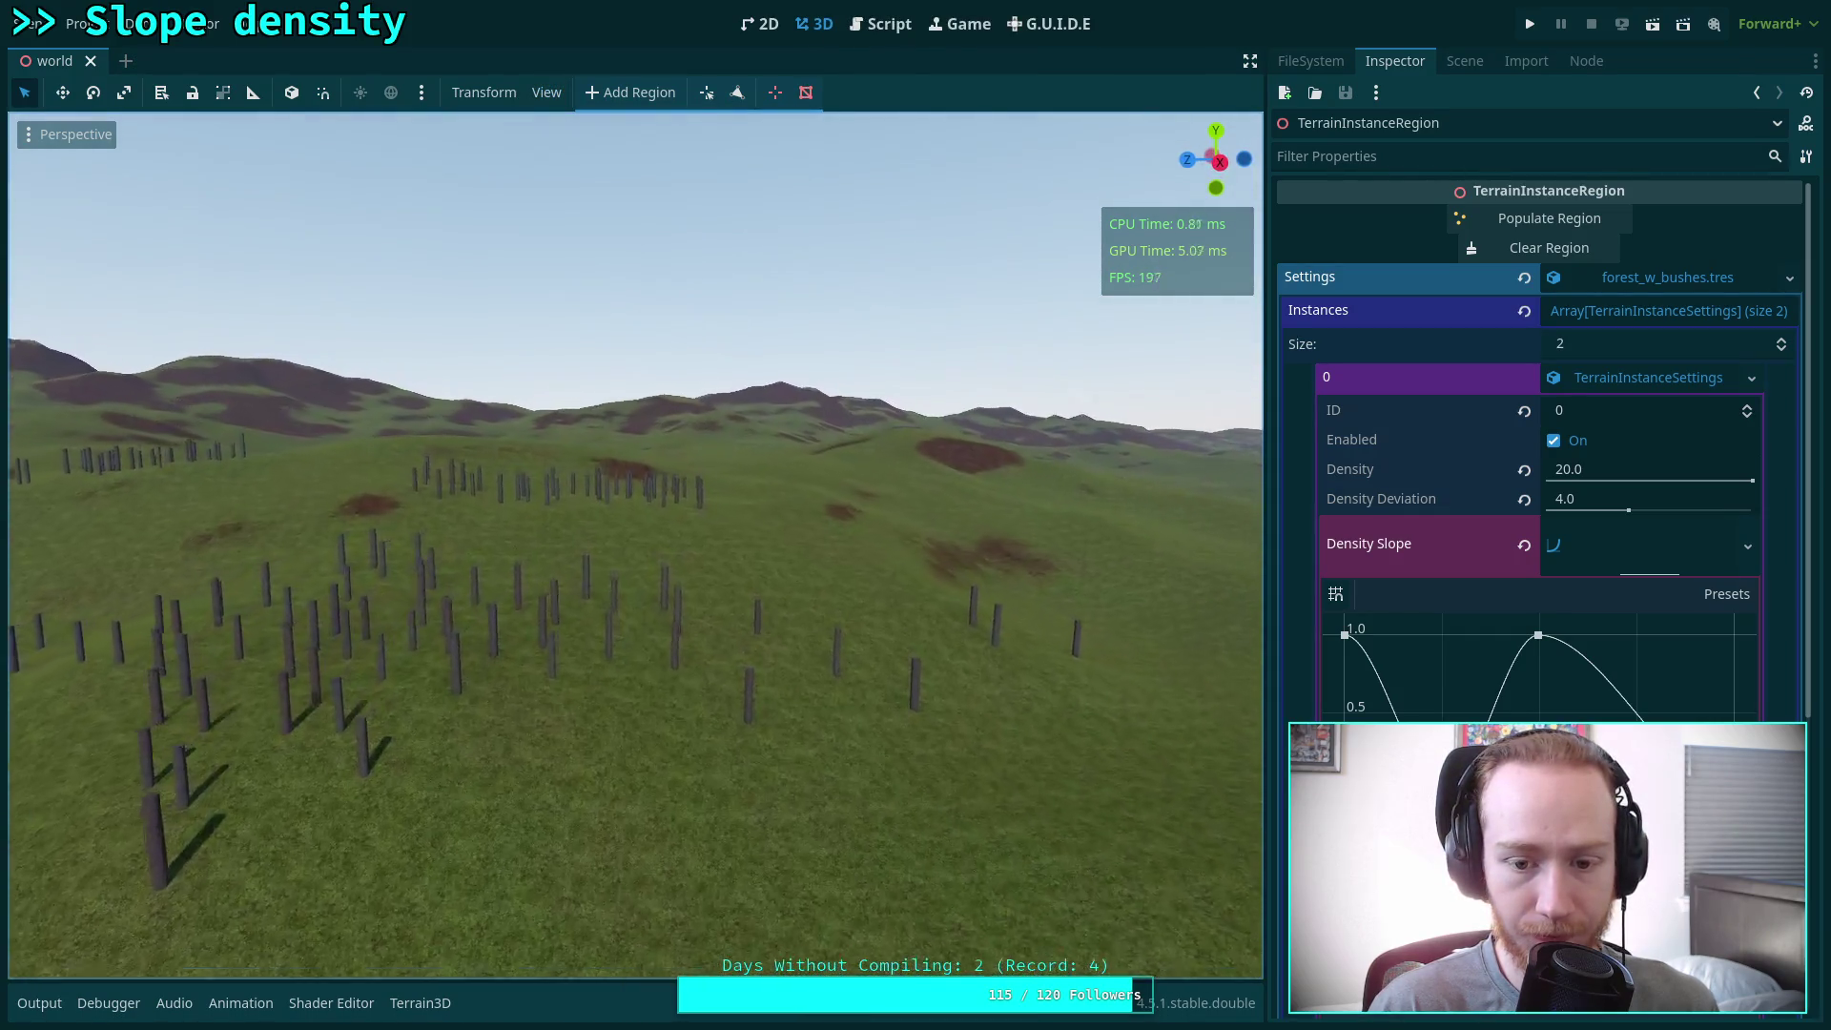
key("w")
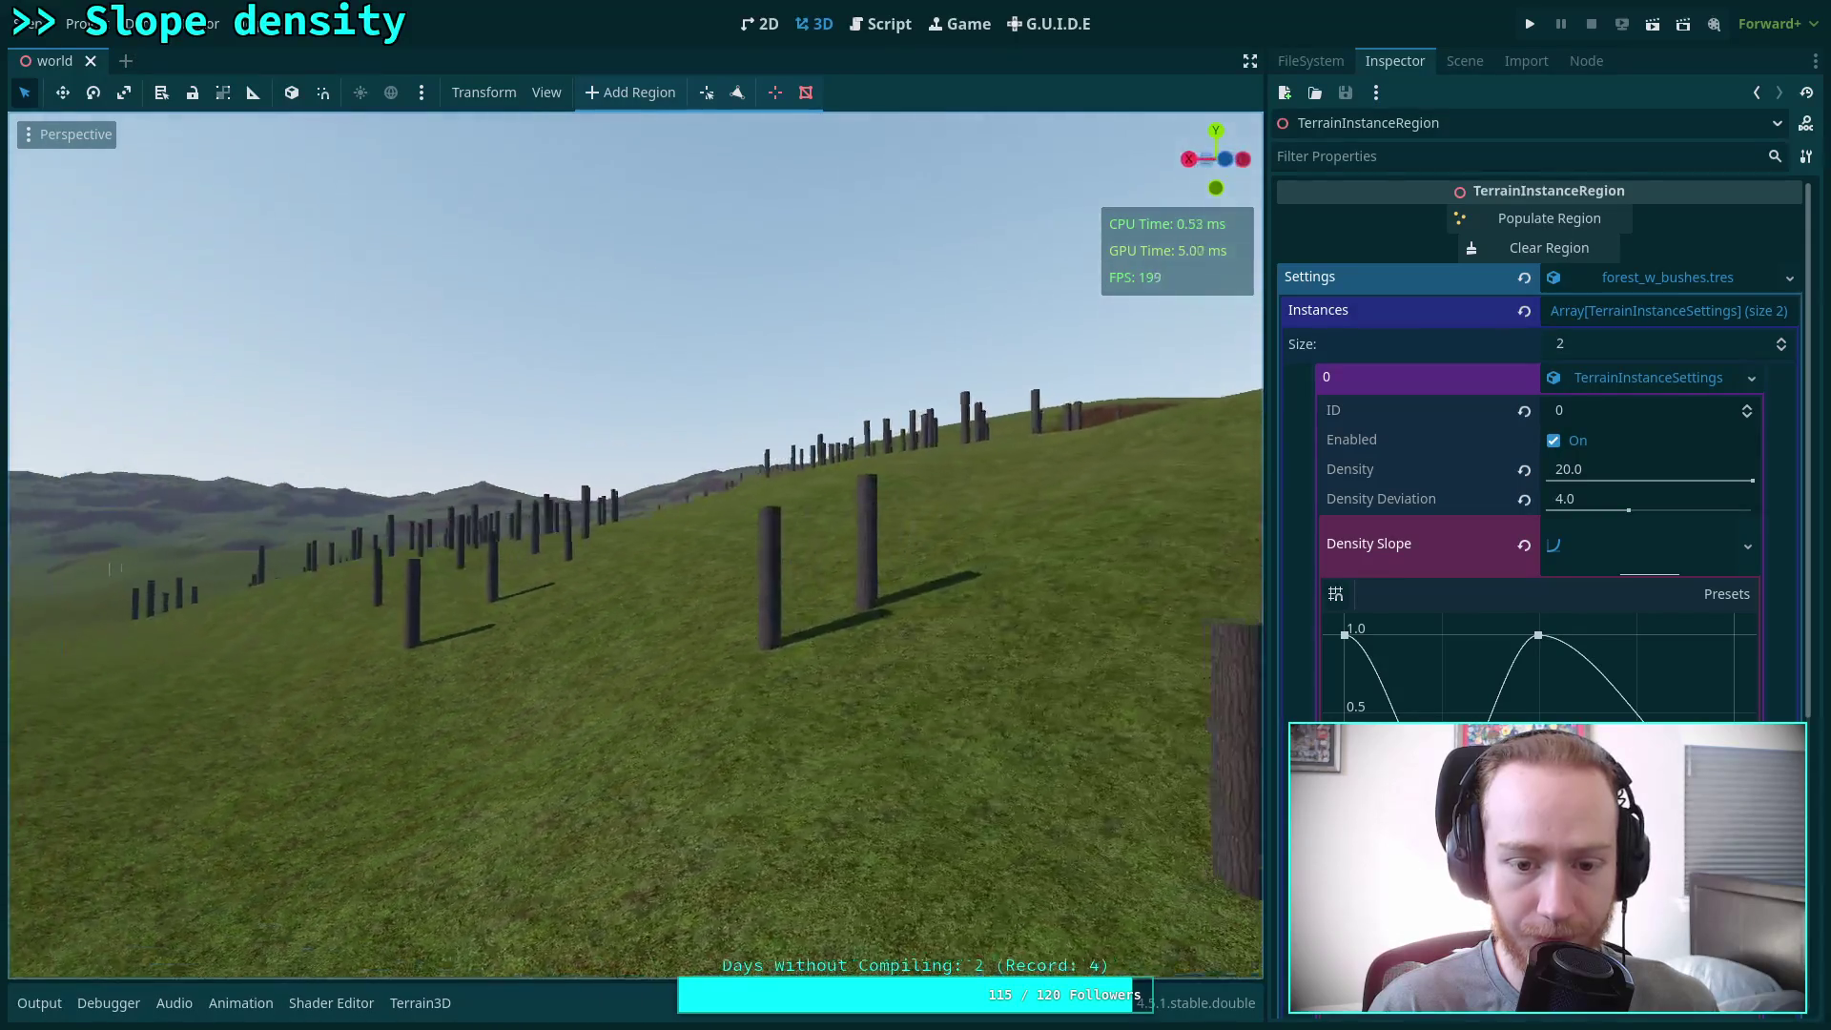
key("w")
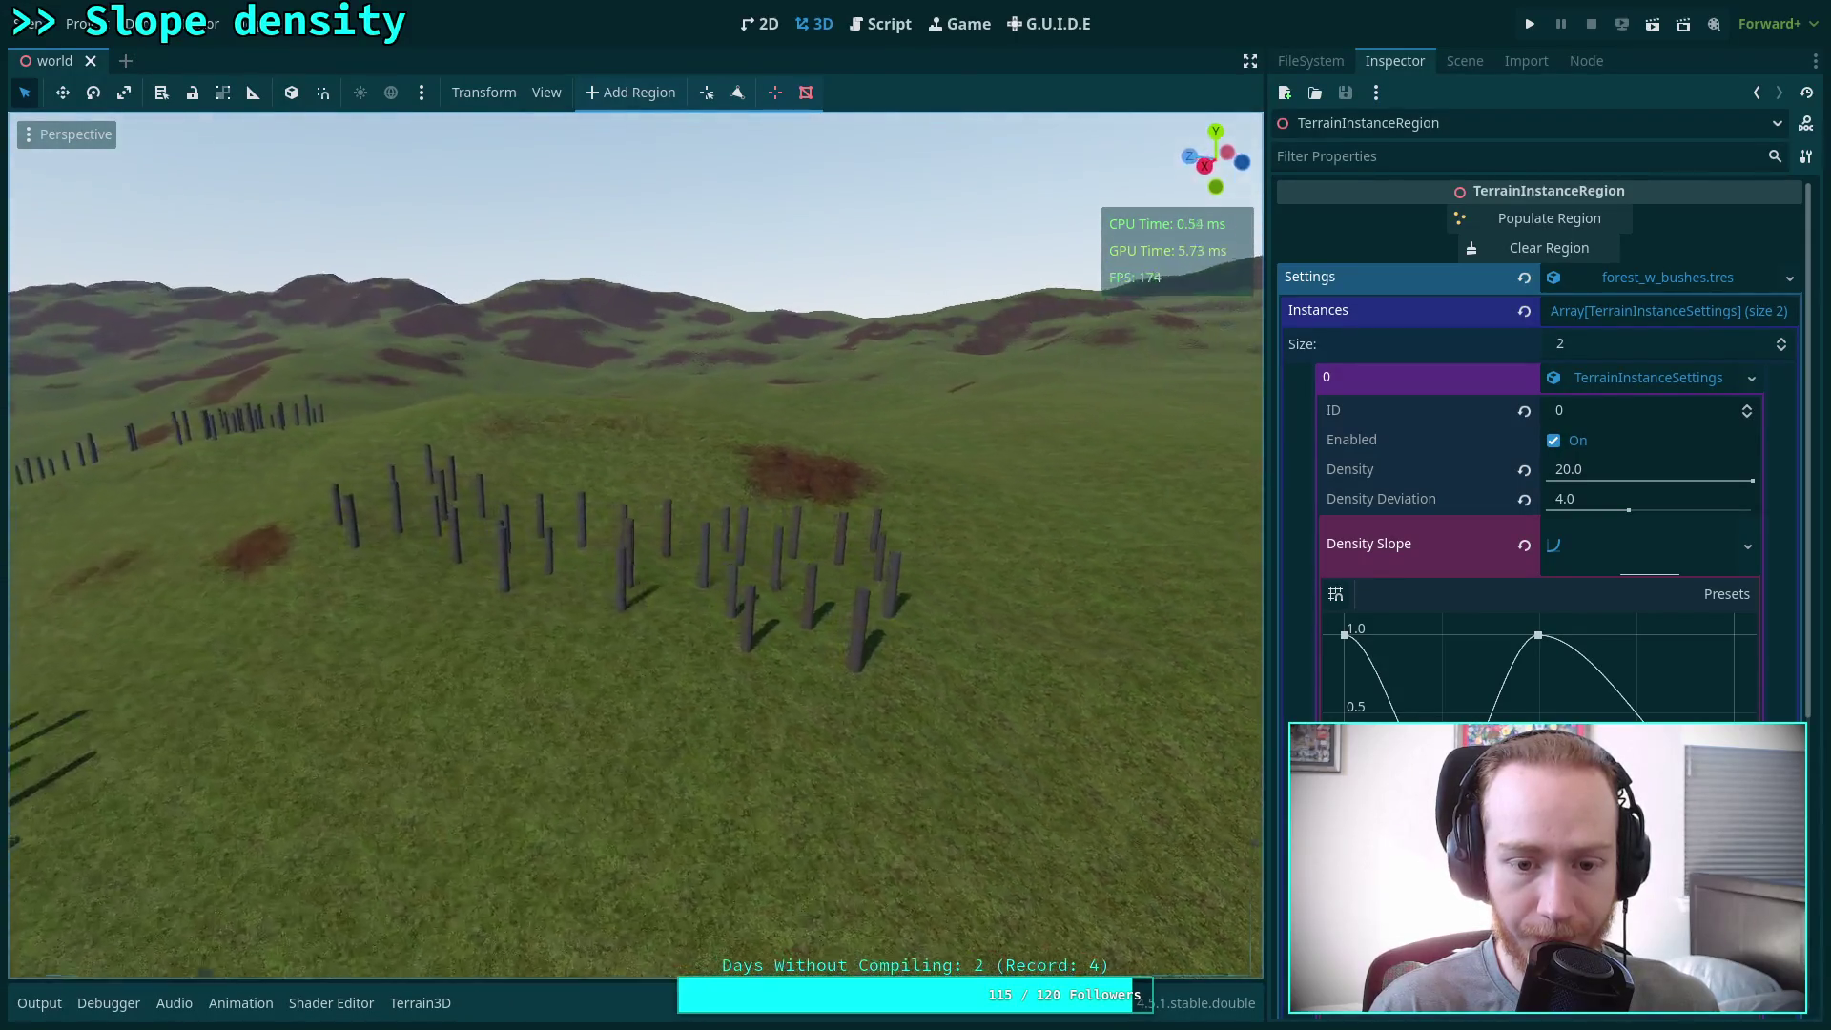
key("w")
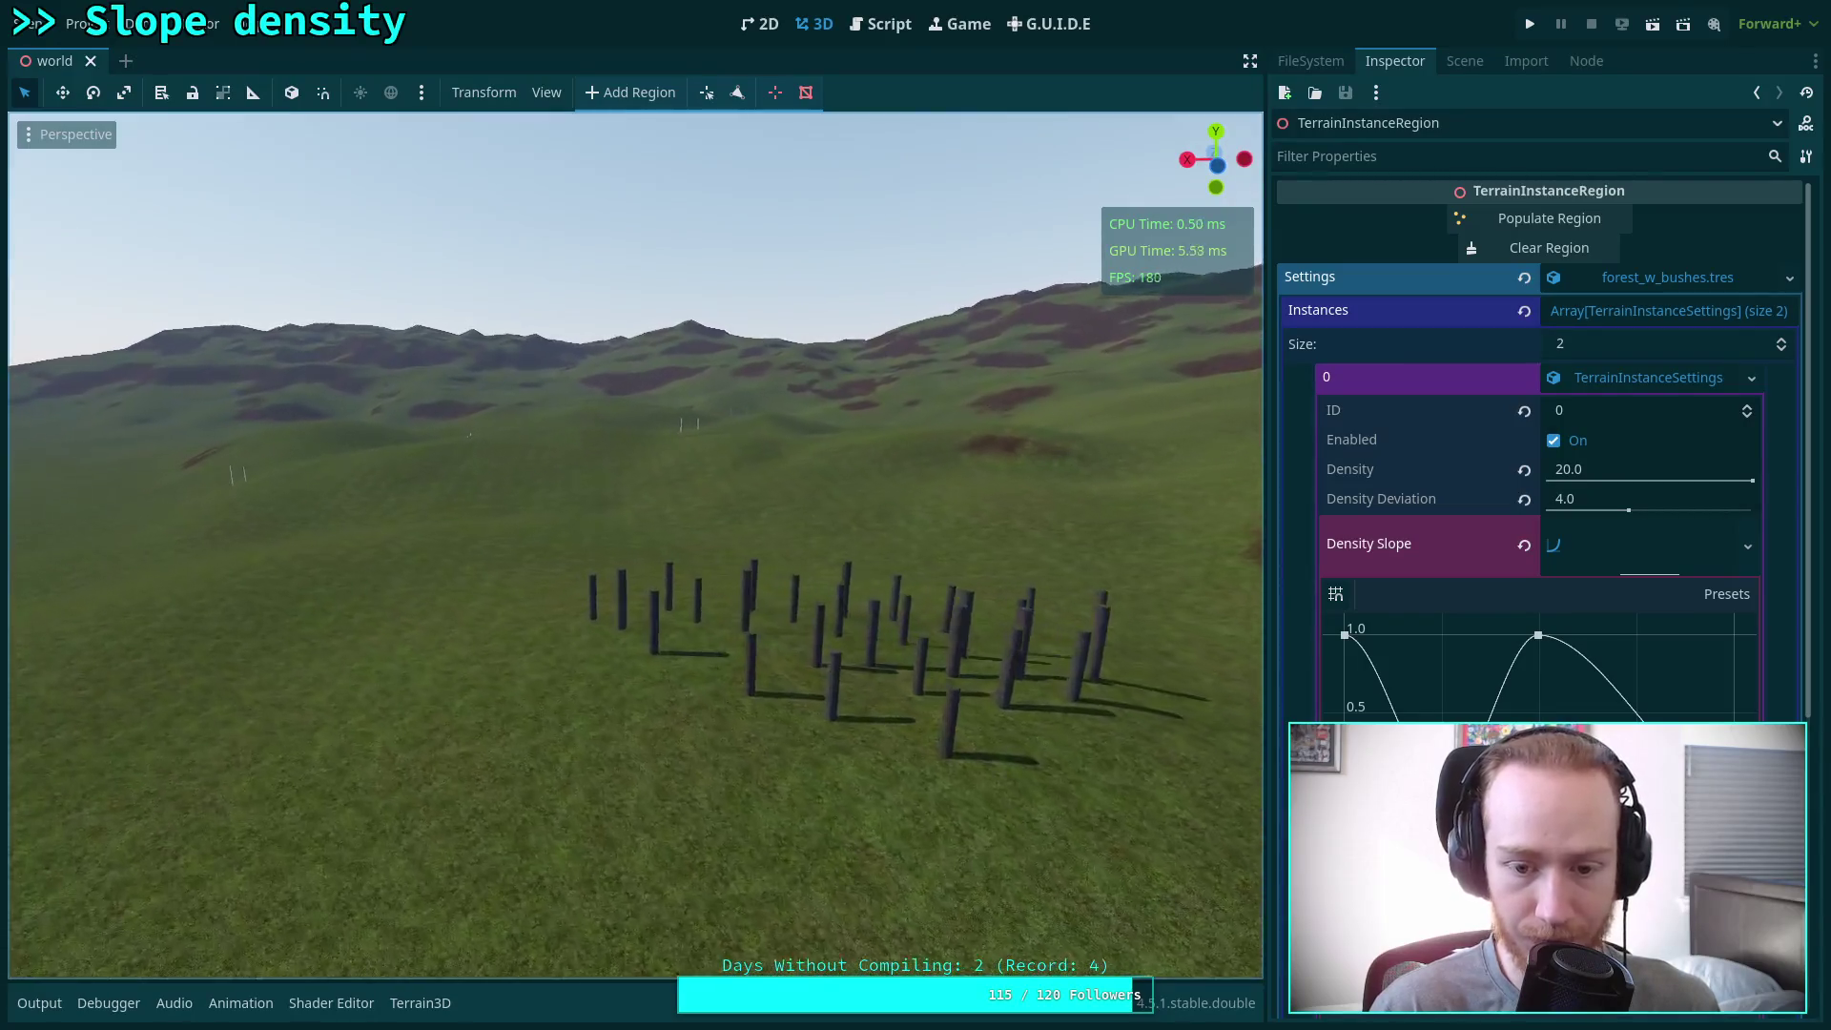
key("w")
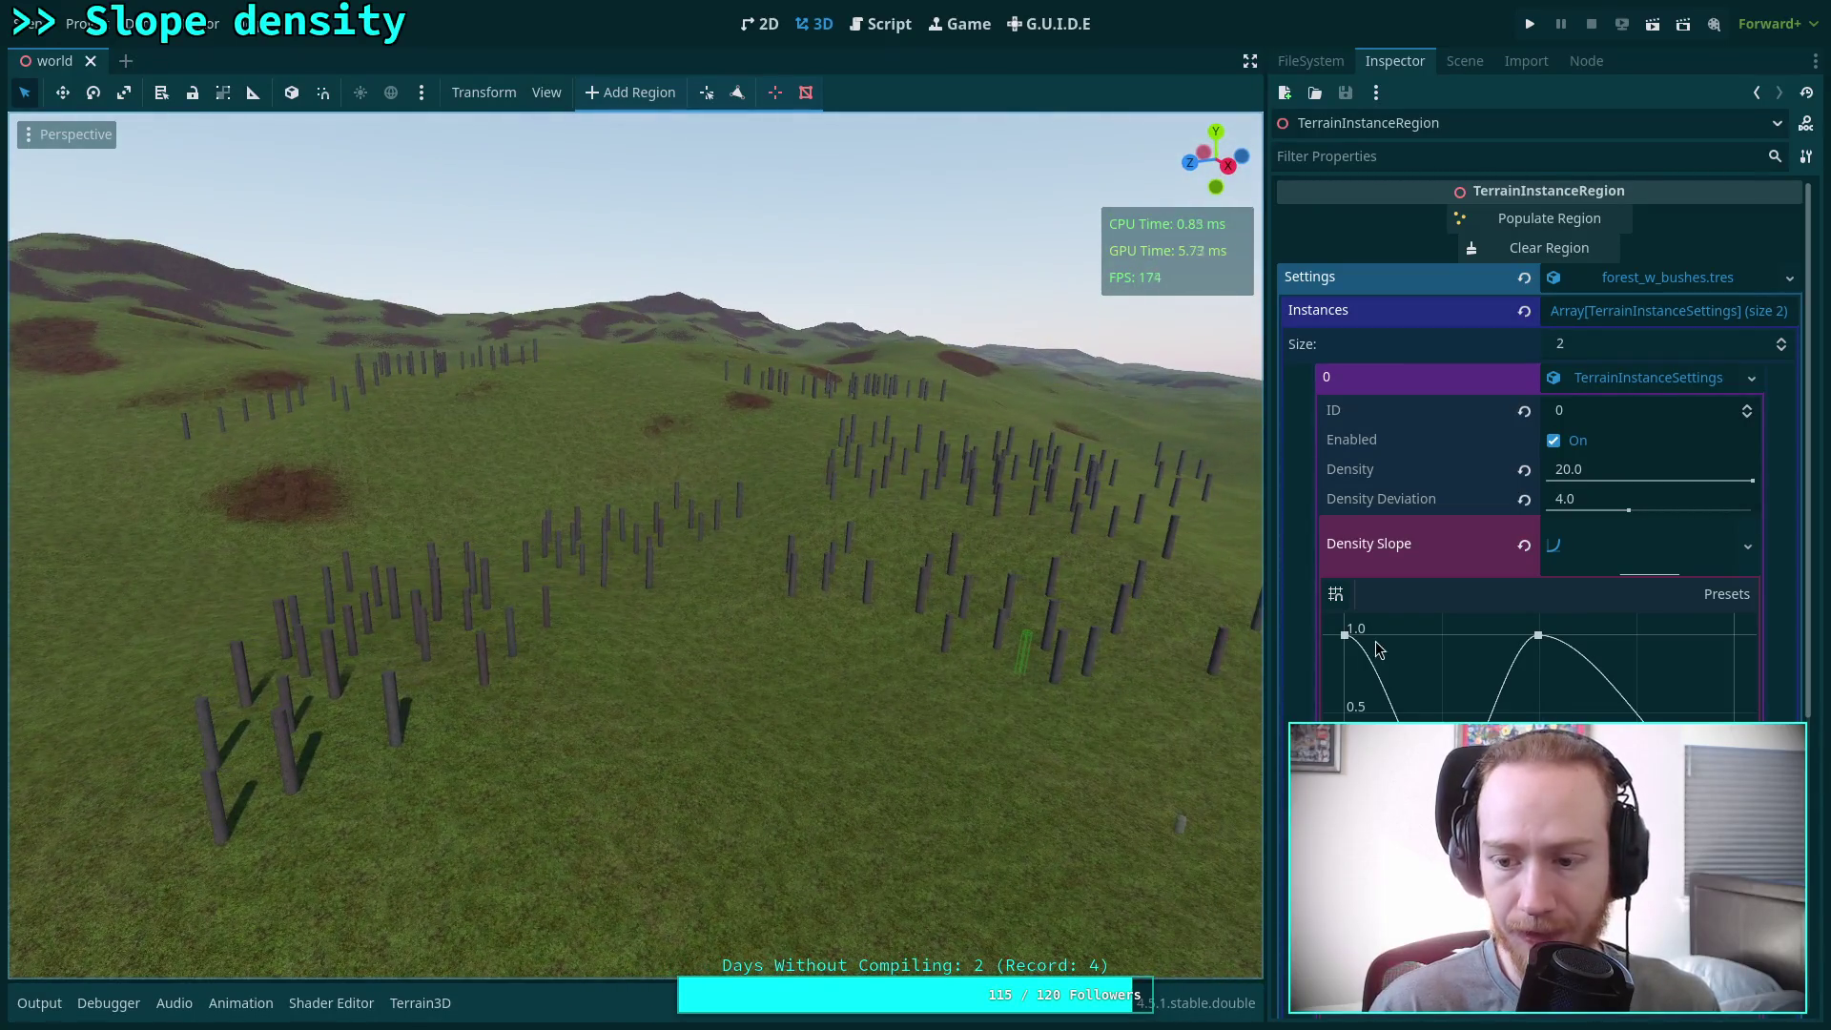
Shift the Density Slope curve's peak point, repopulate the region, and inspect the new post layout
left_click_drag(1539, 634, 1494, 636)
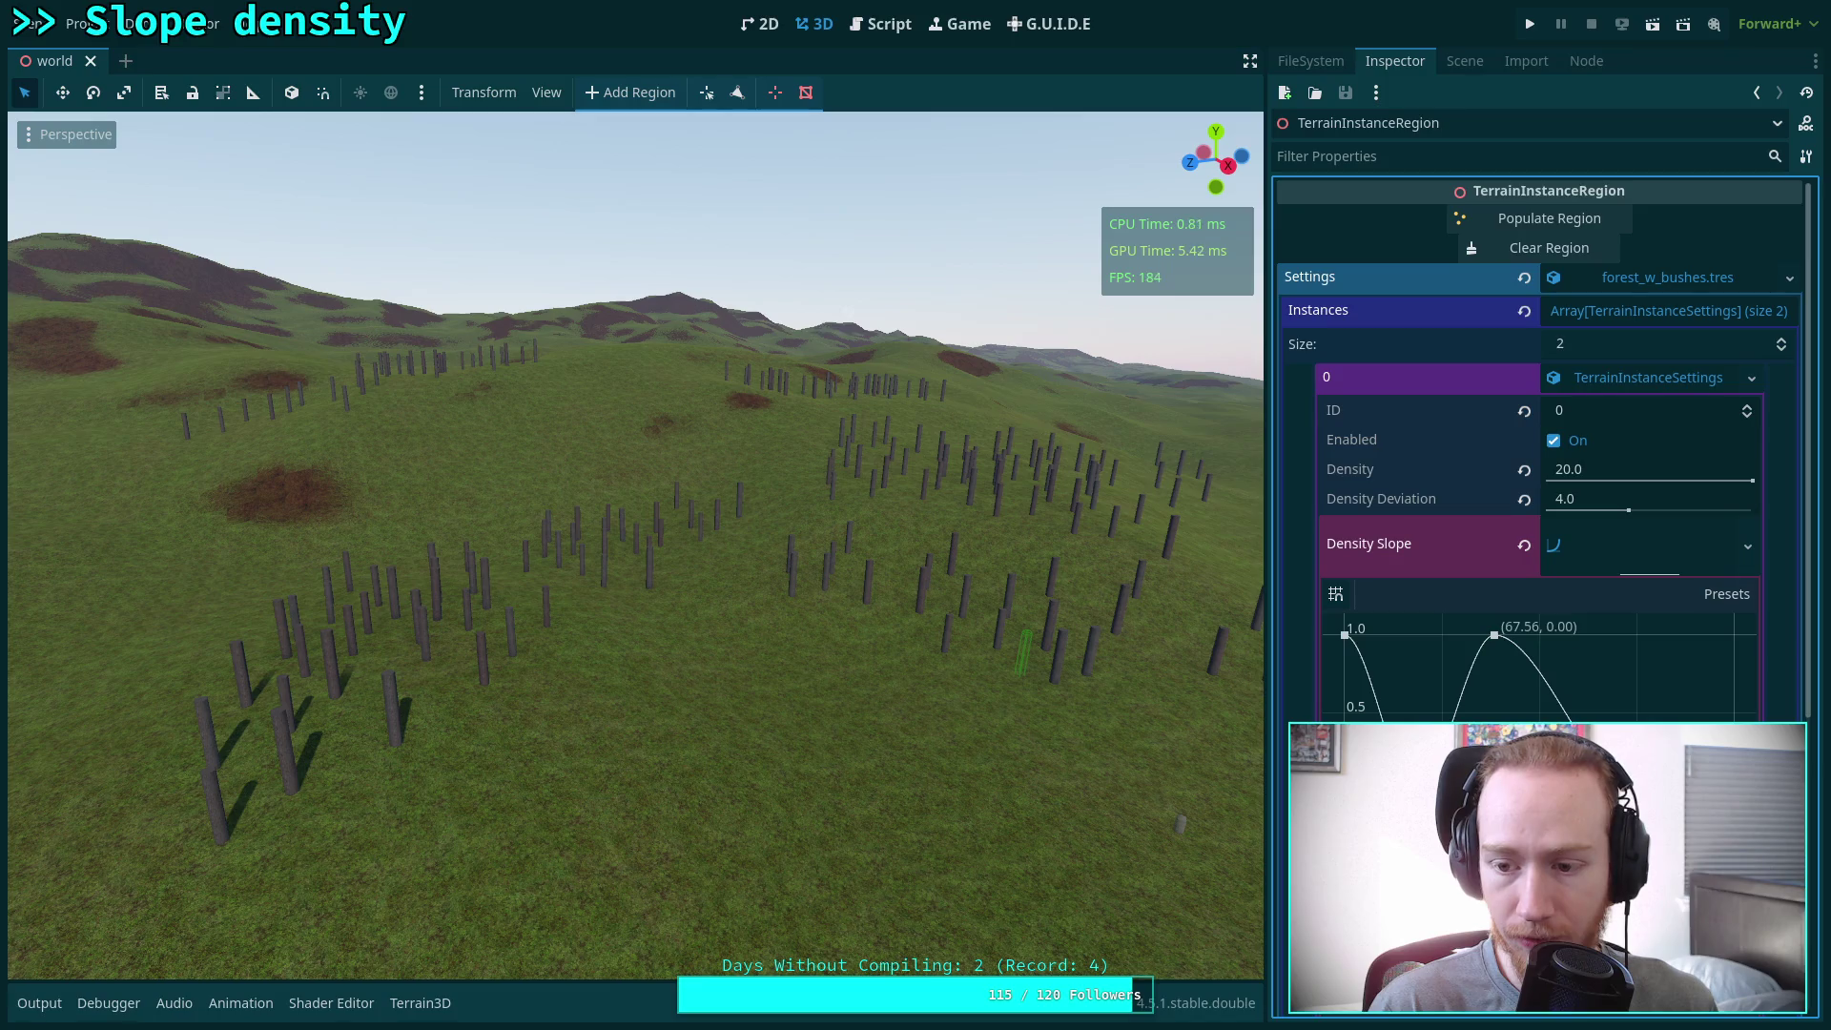
left_click(1488, 220)
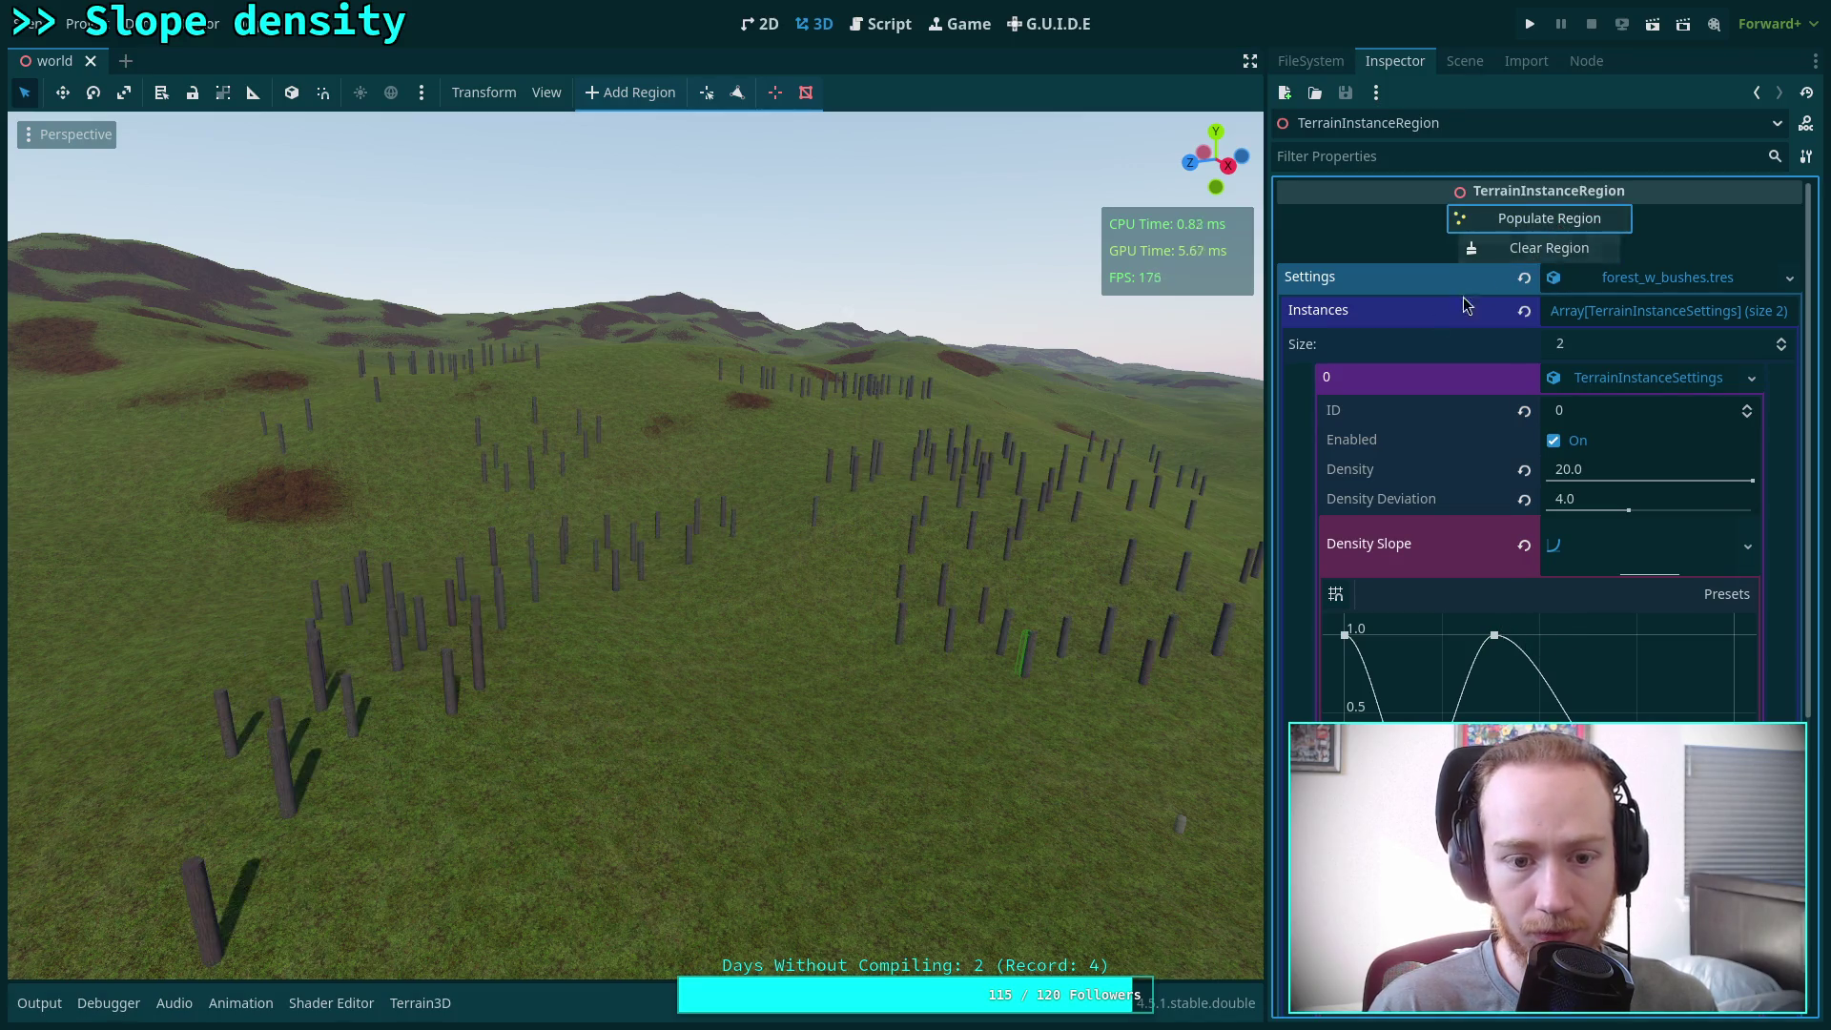
mouse_move(629, 544)
left_mouse_down()
mouse_move(685, 558)
mouse_move(712, 521)
mouse_move(912, 517)
left_mouse_up()
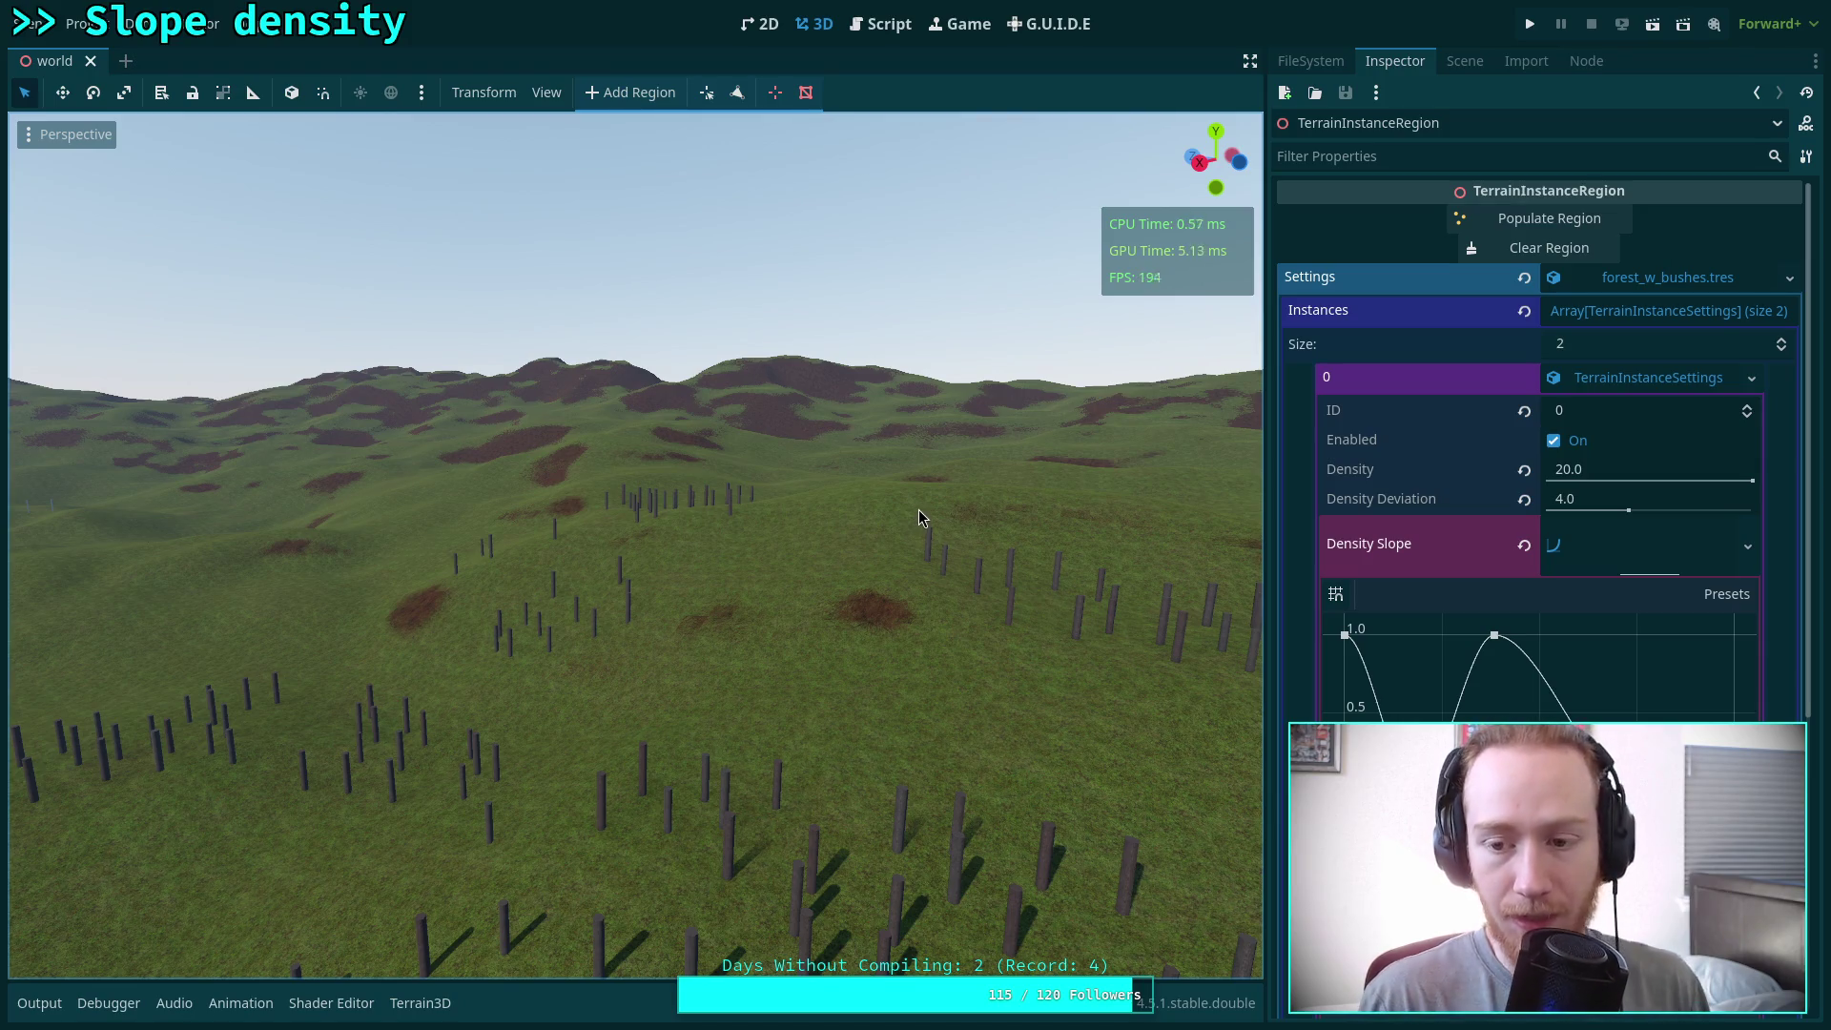
scroll(1401, 615, "down", 5)
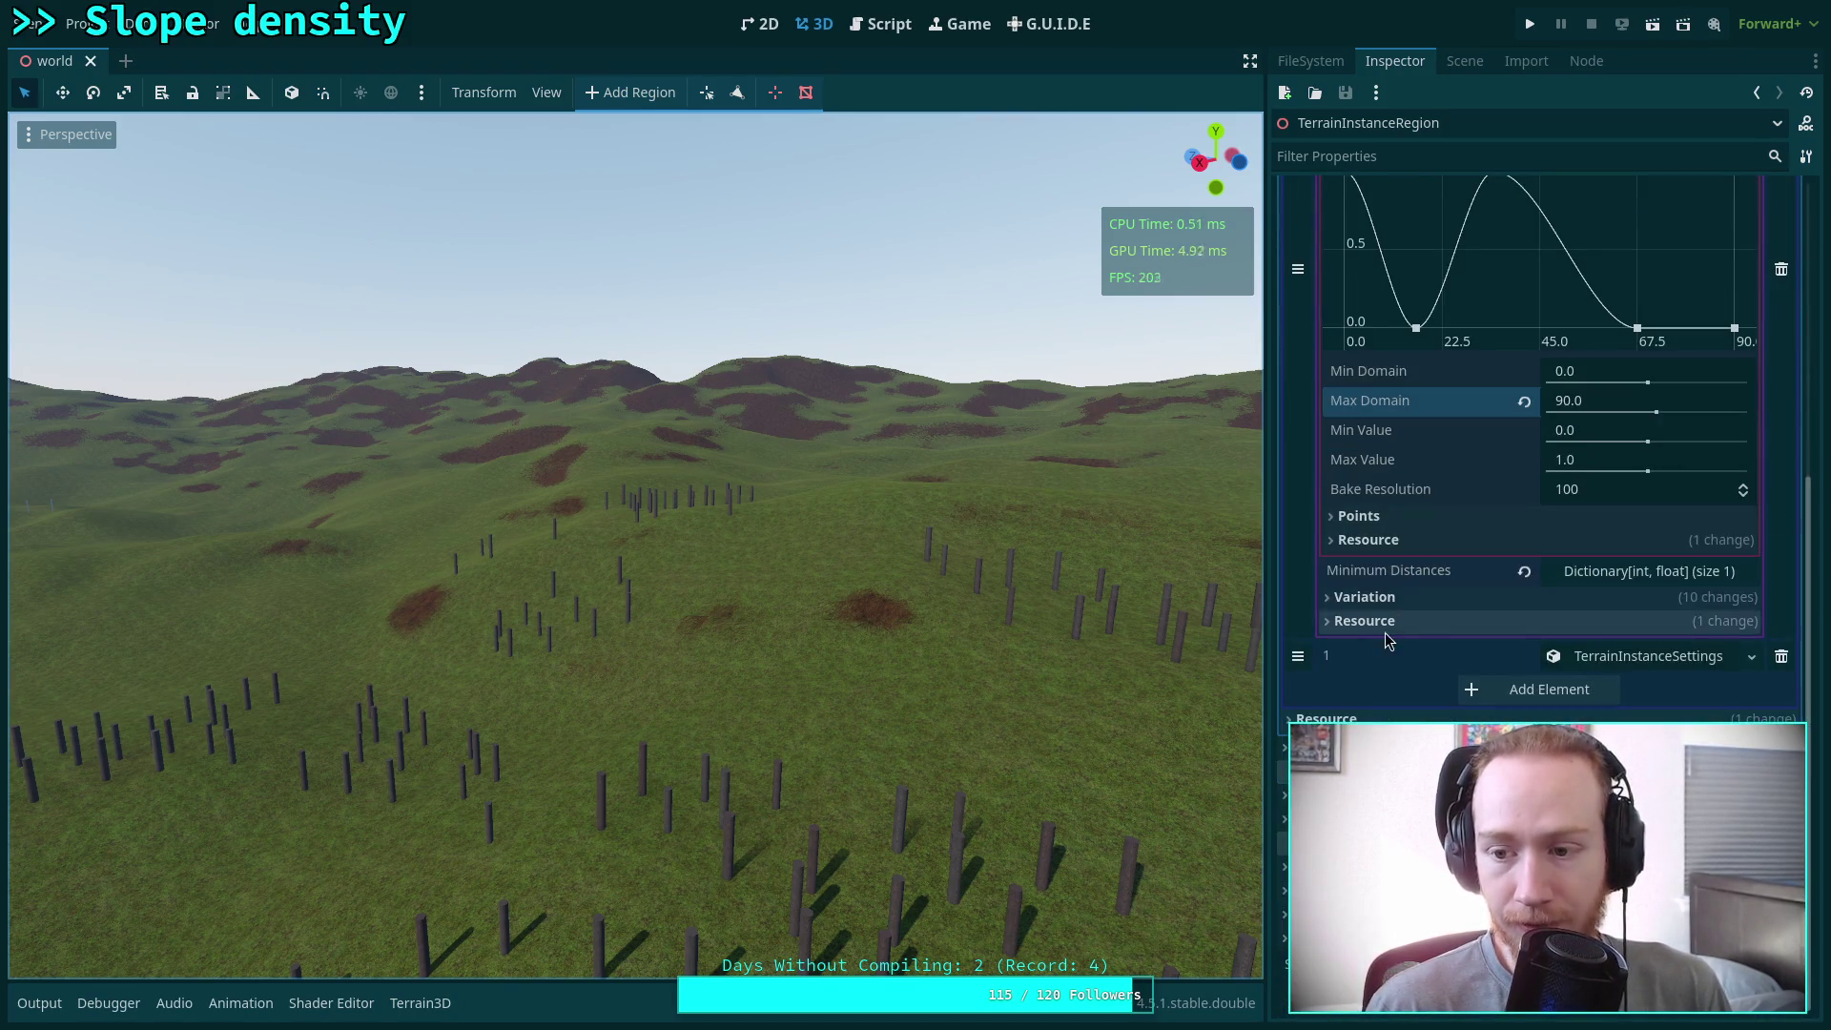
scroll(1388, 641, "up", 3)
Collapse the Density Slope curve editor and bring up the terminal
left_click(1625, 396)
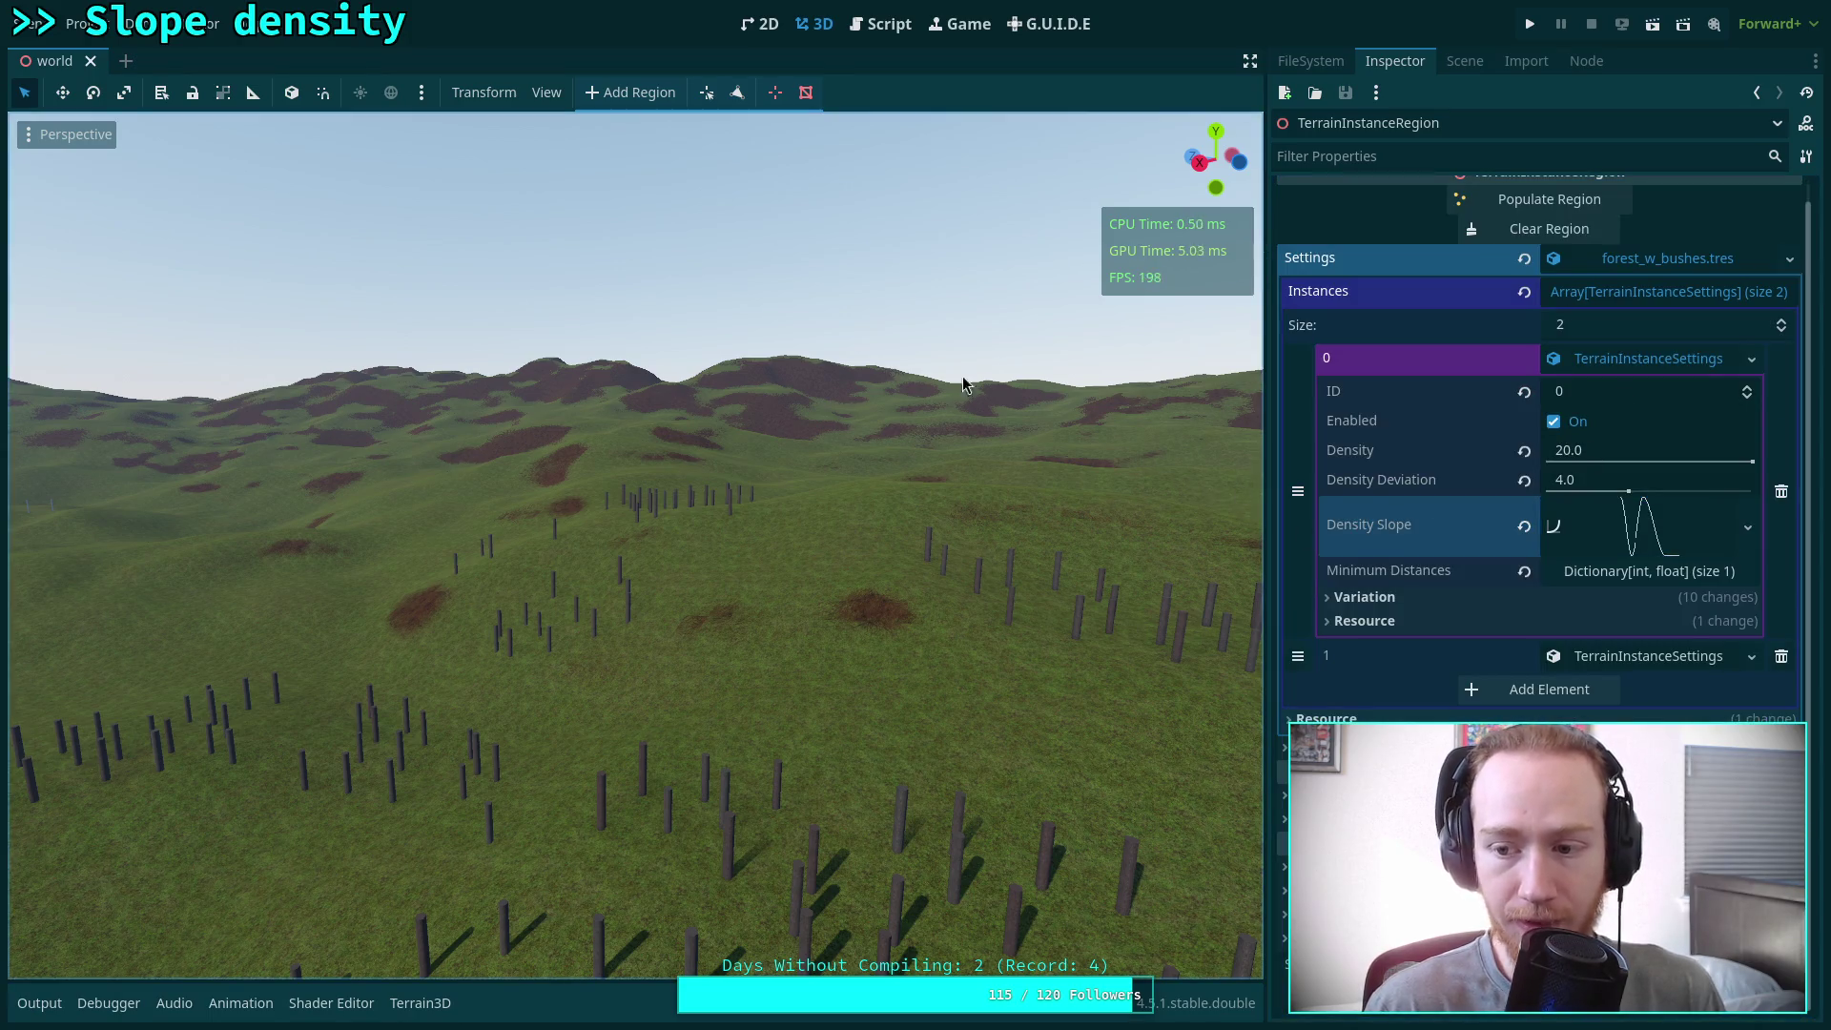
left_click(860, 28)
left_click(826, 29)
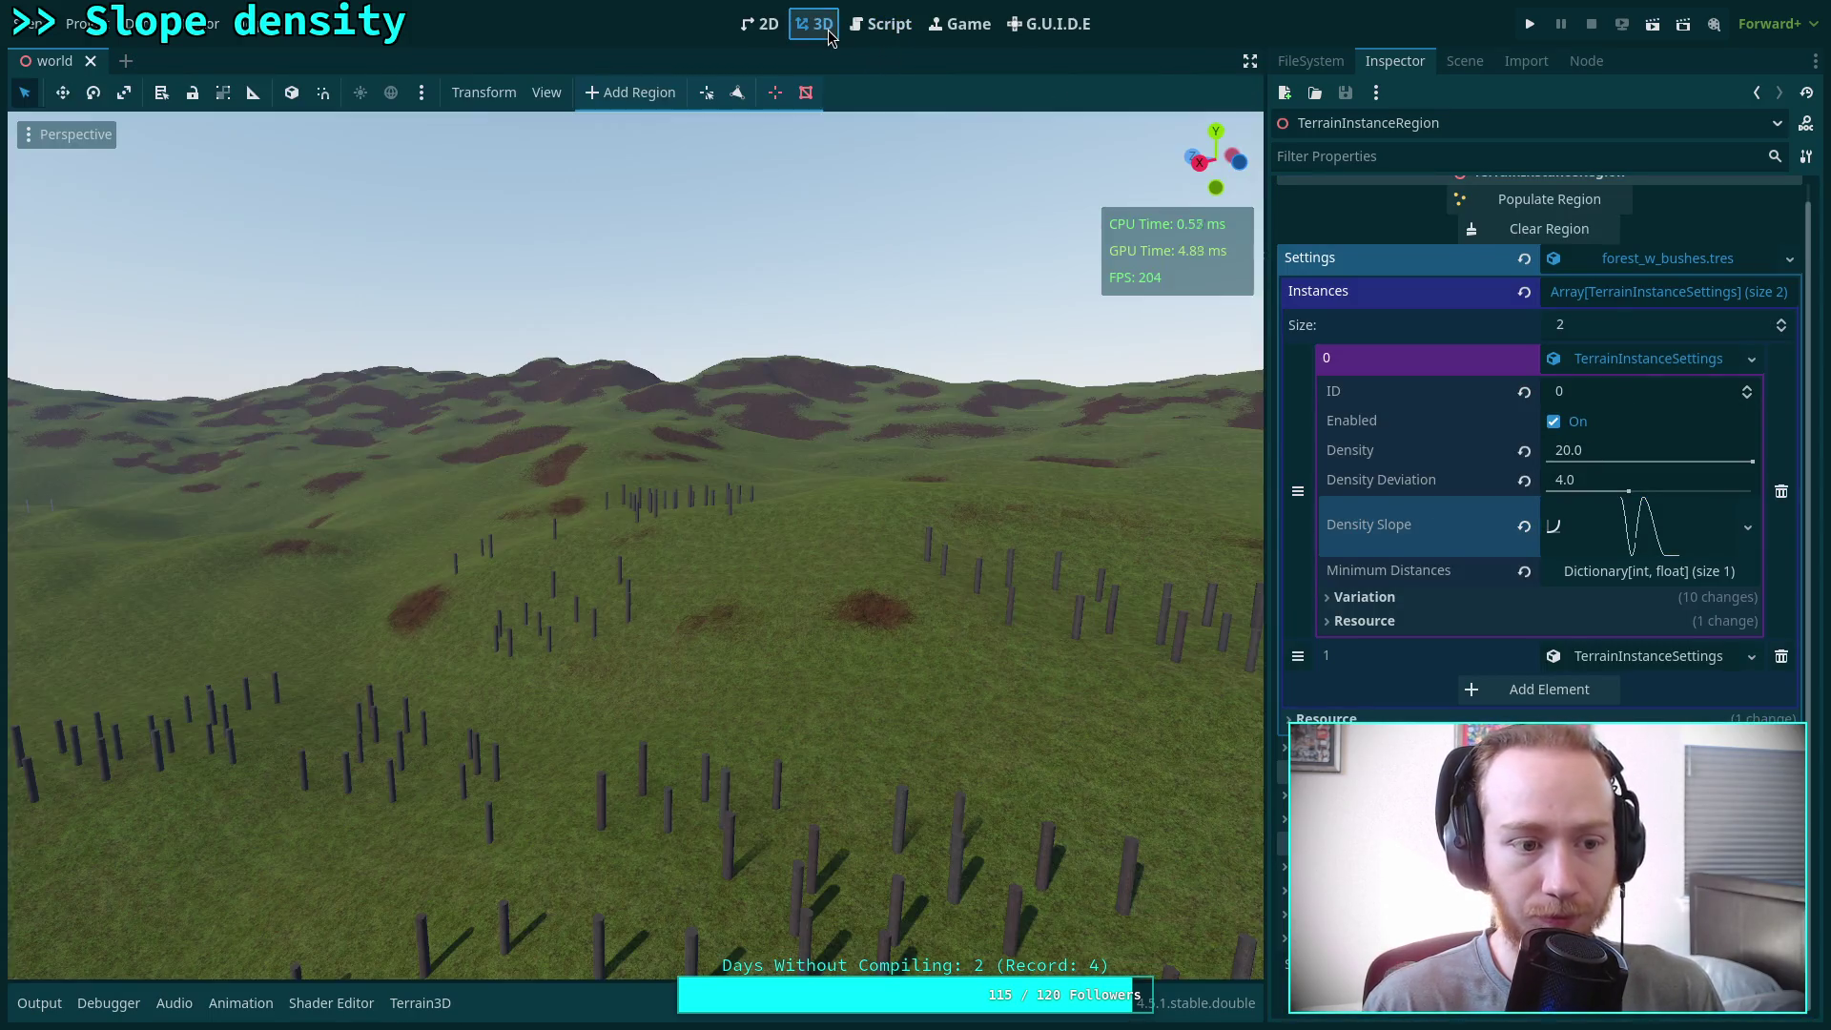
key("super+Return")
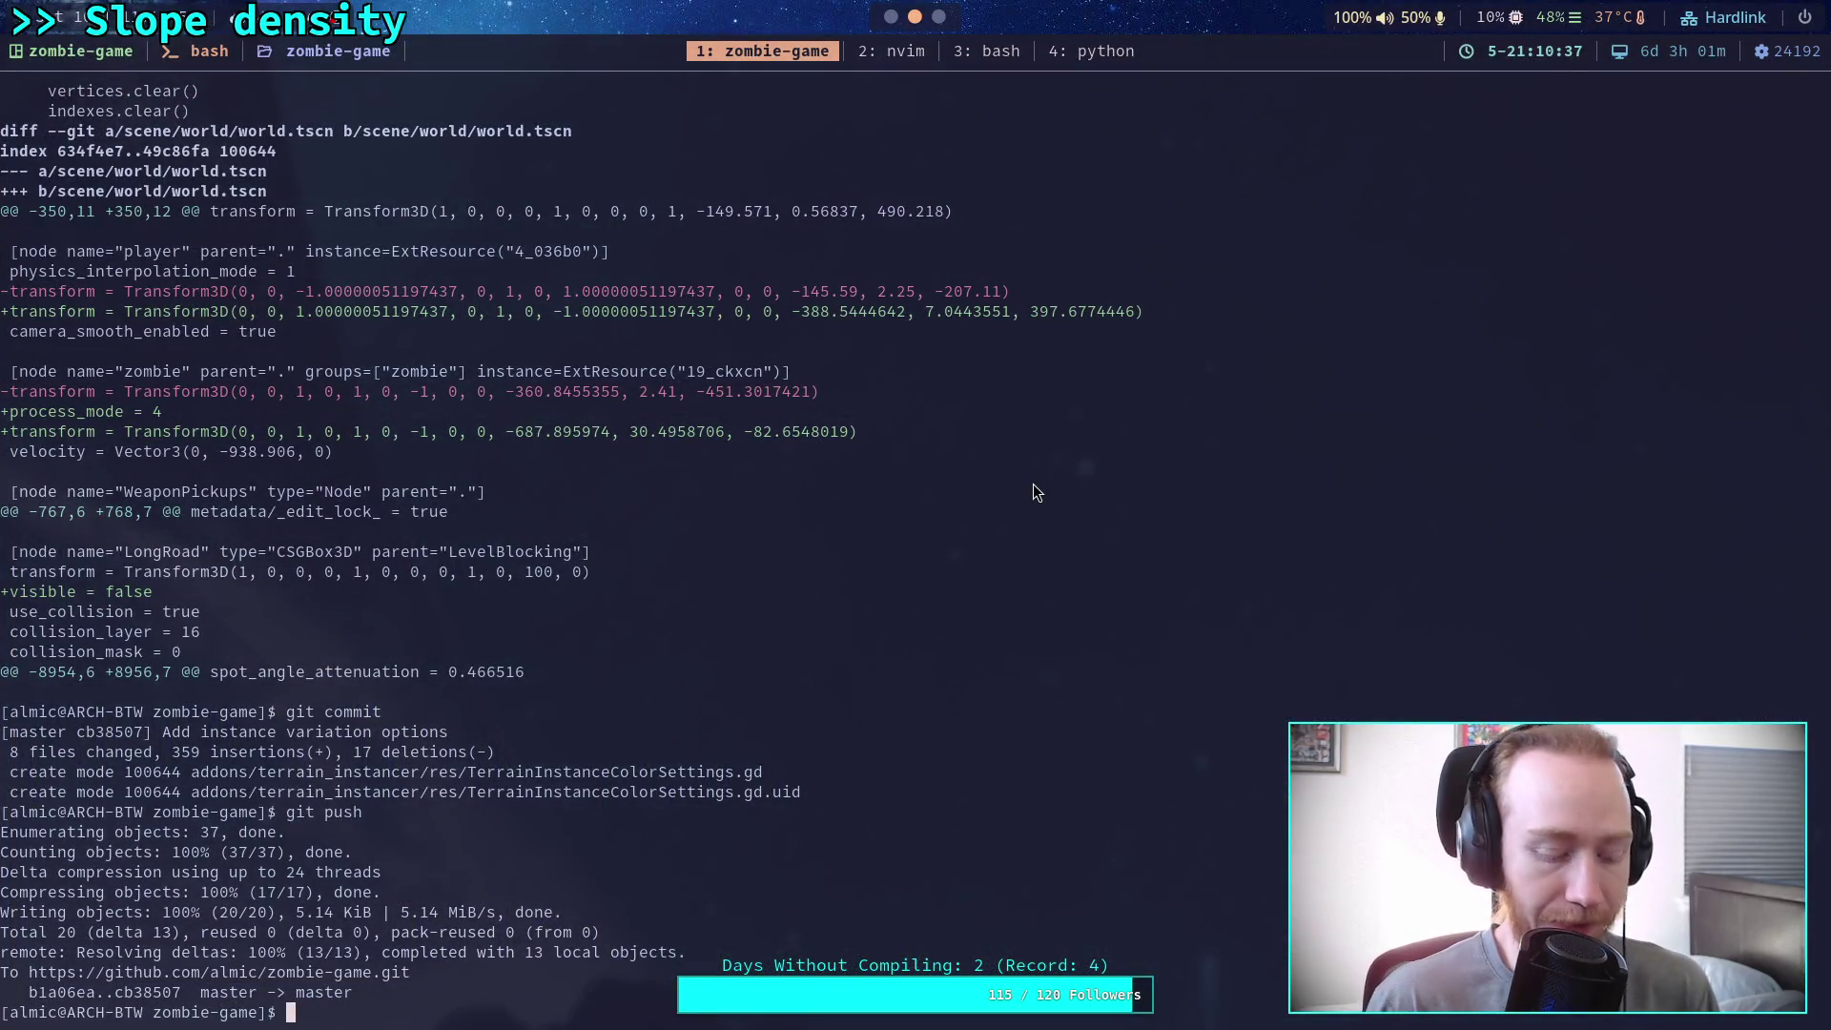
Run git status and git diff to check the uncommitted slope-density changes
type("git status")
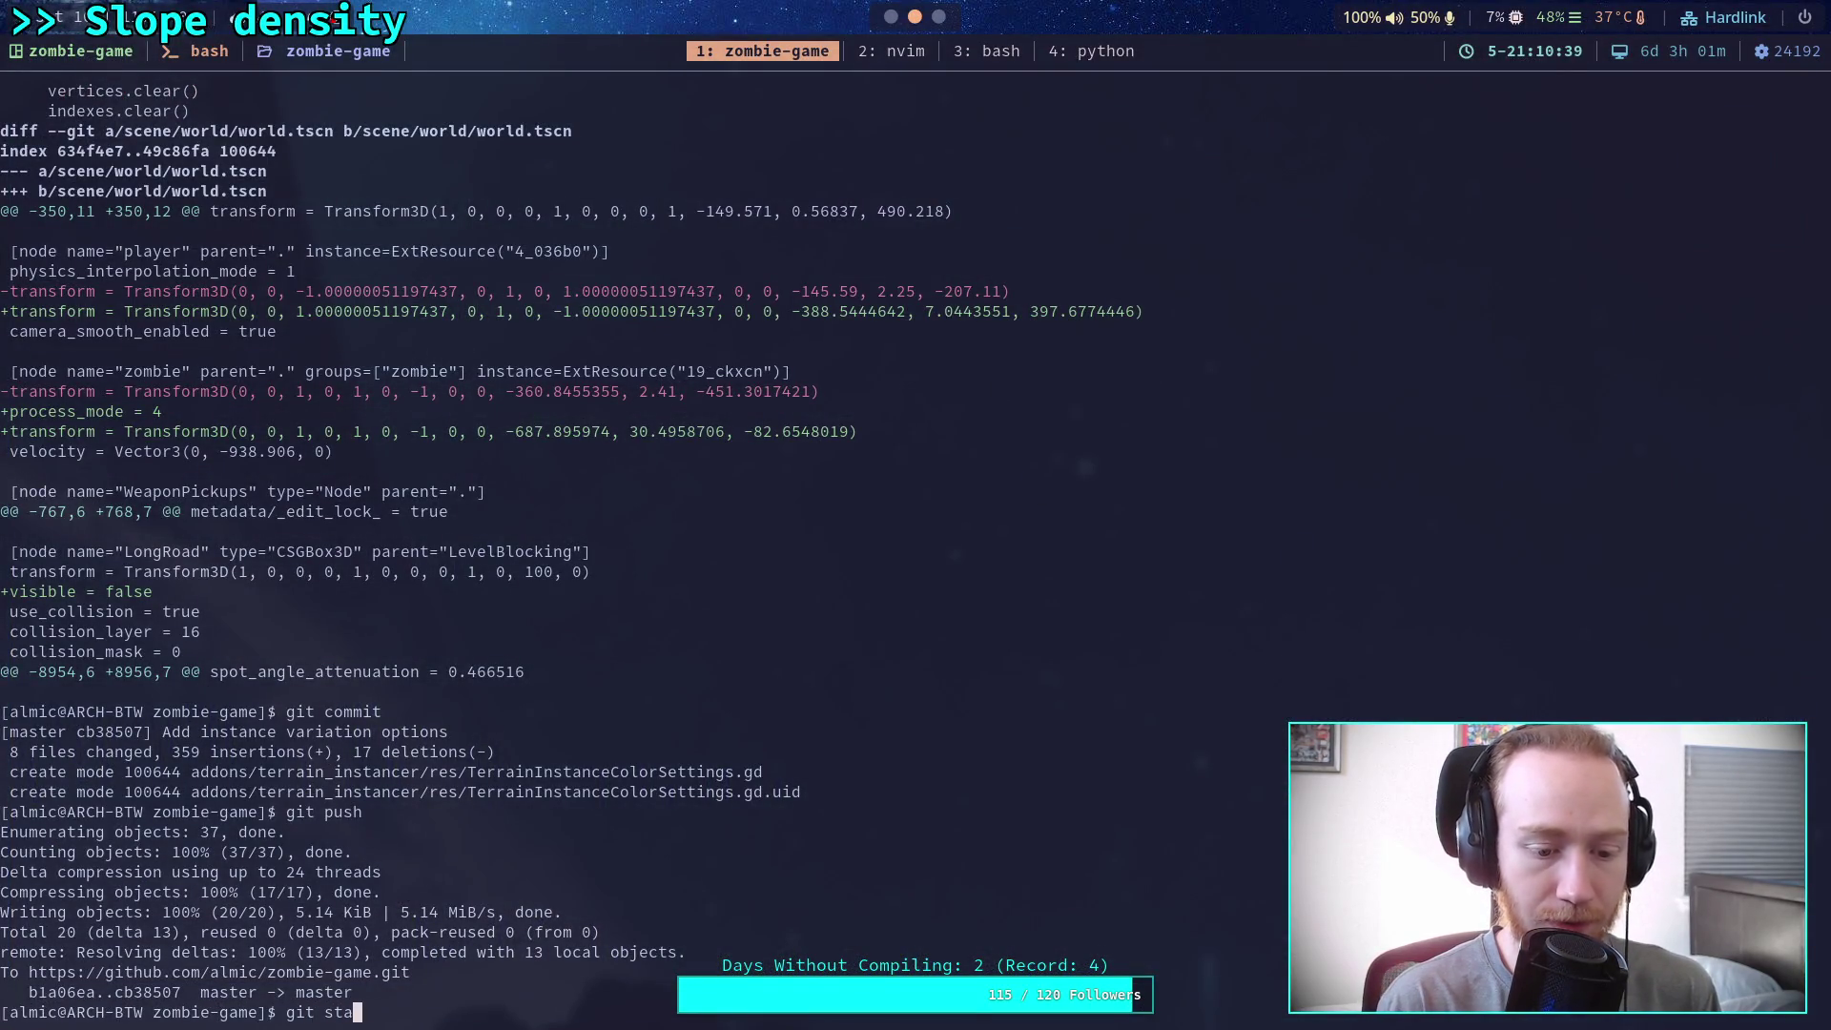
key("Return")
type("gi")
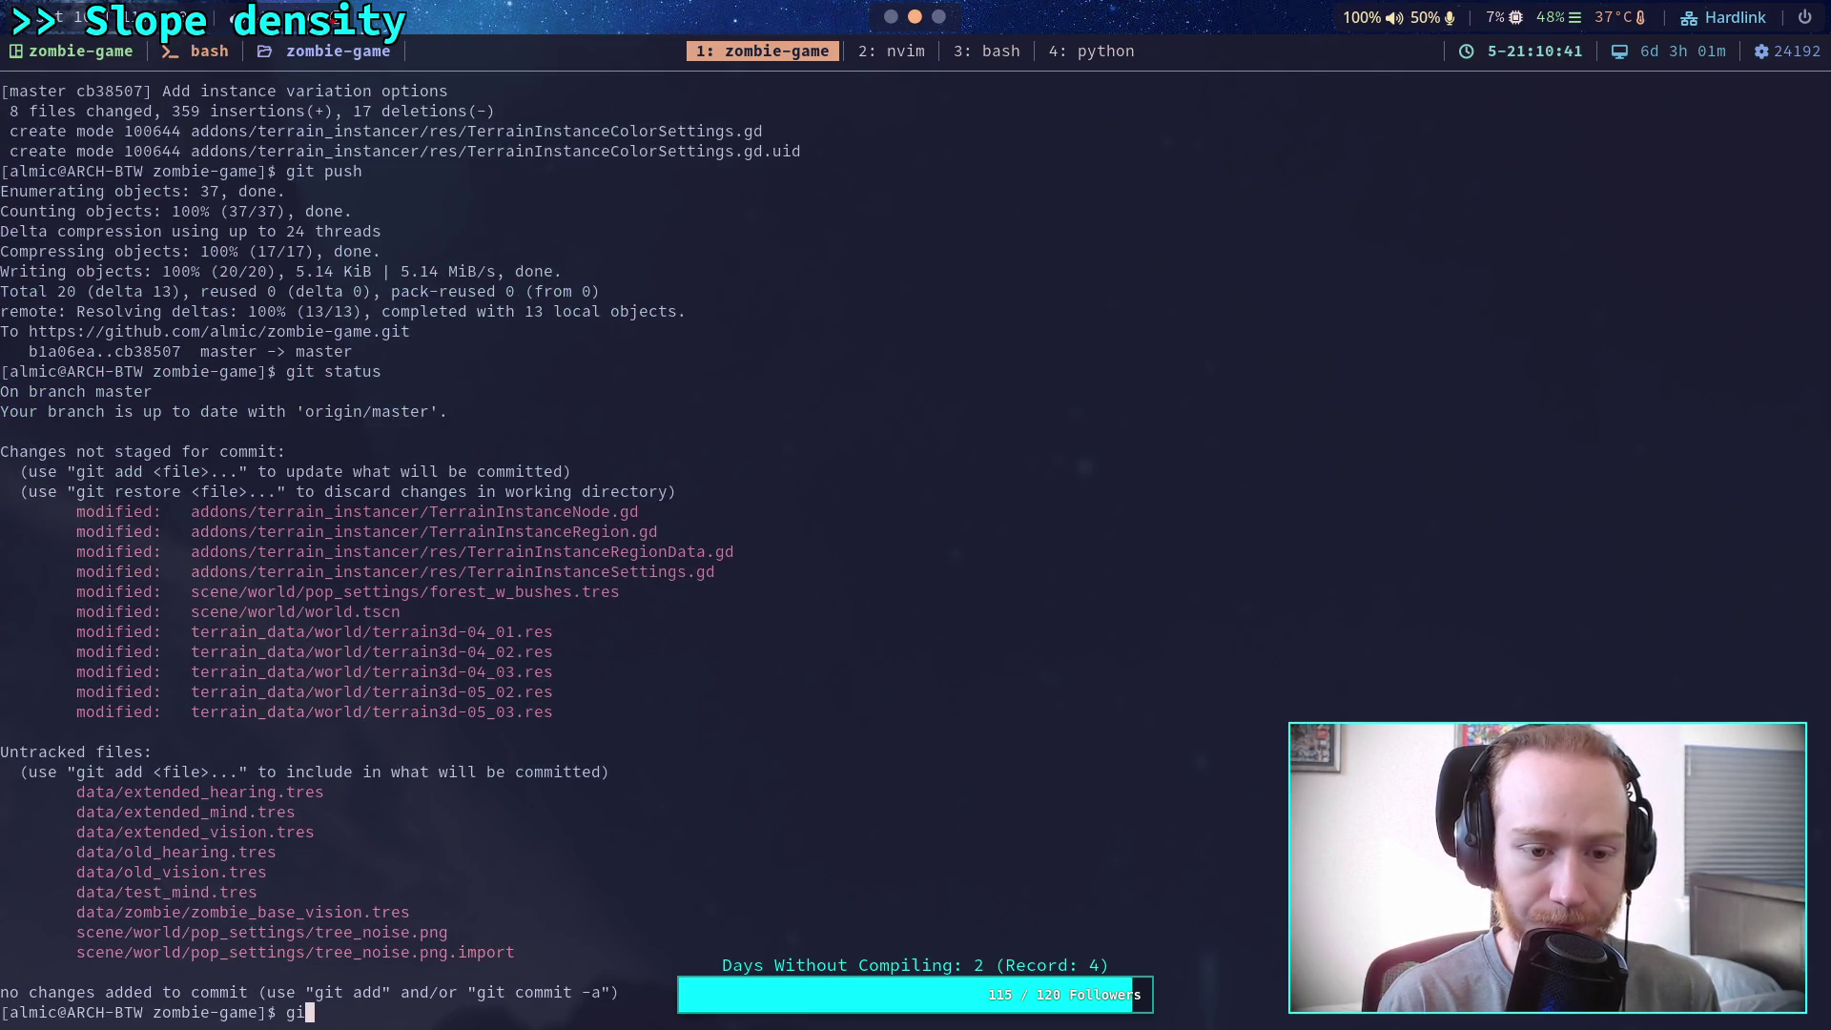
type("t diff")
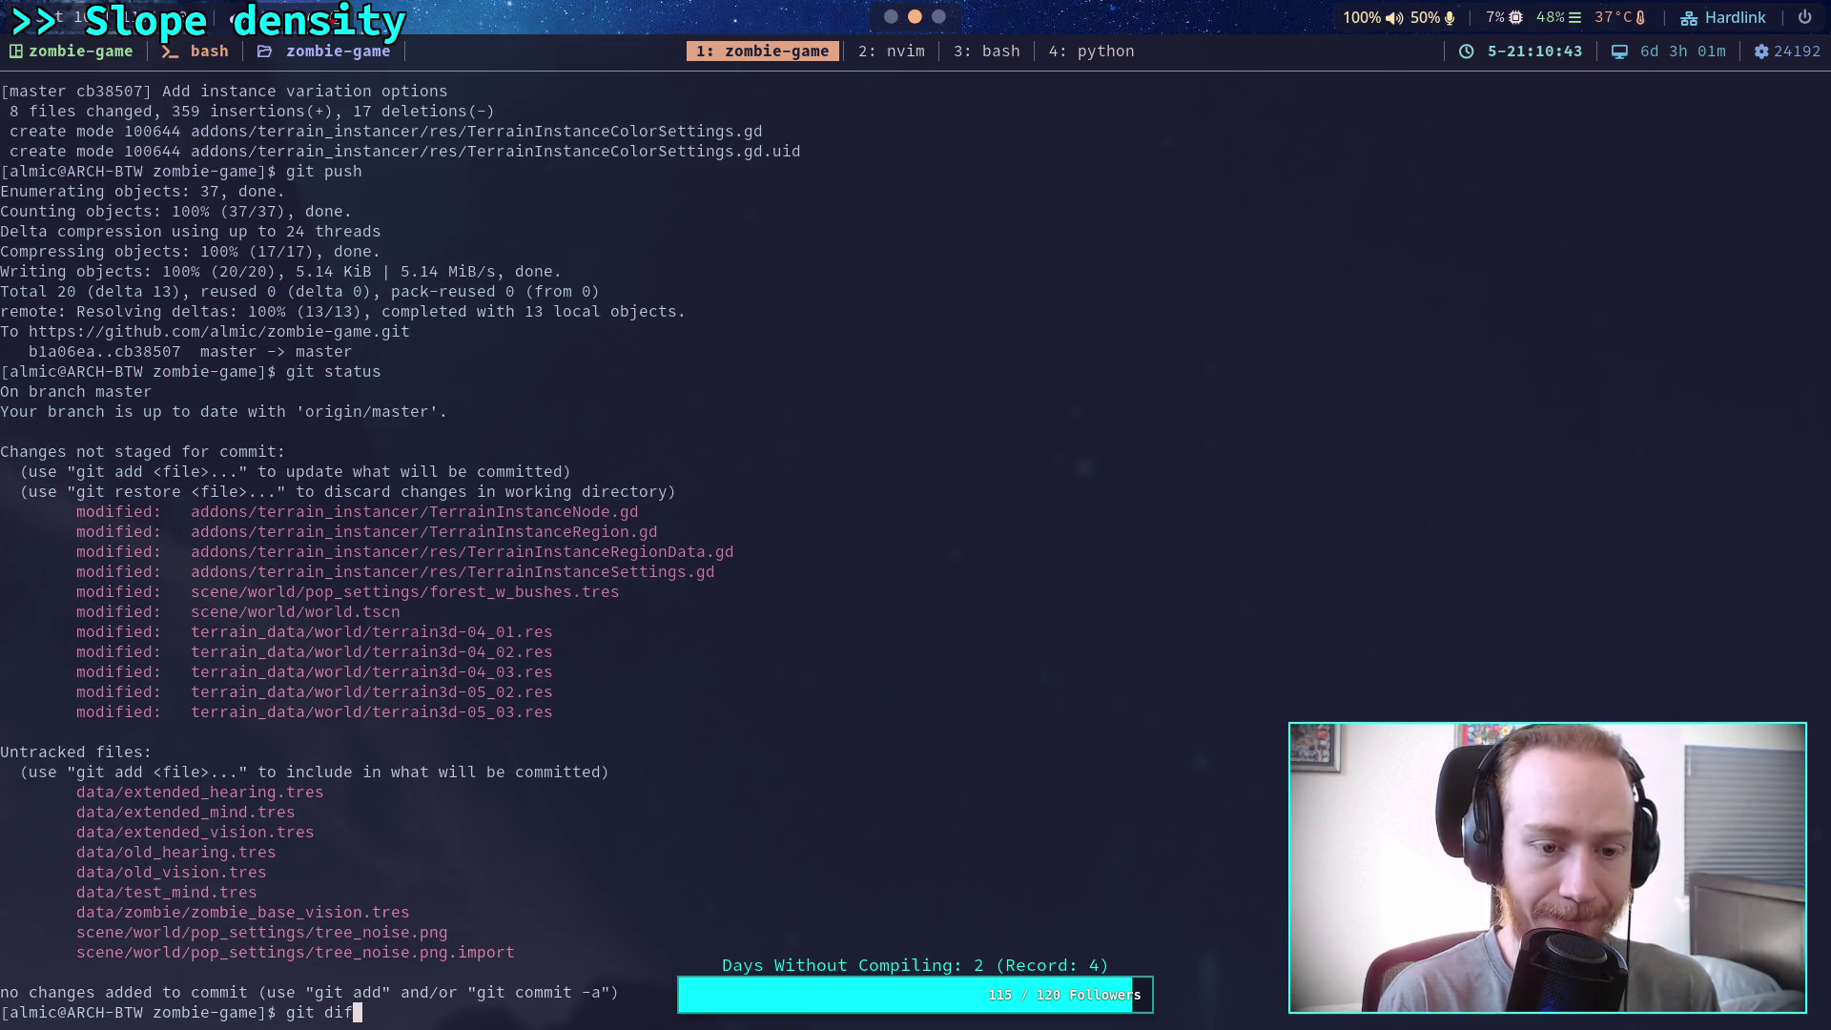
key("Return")
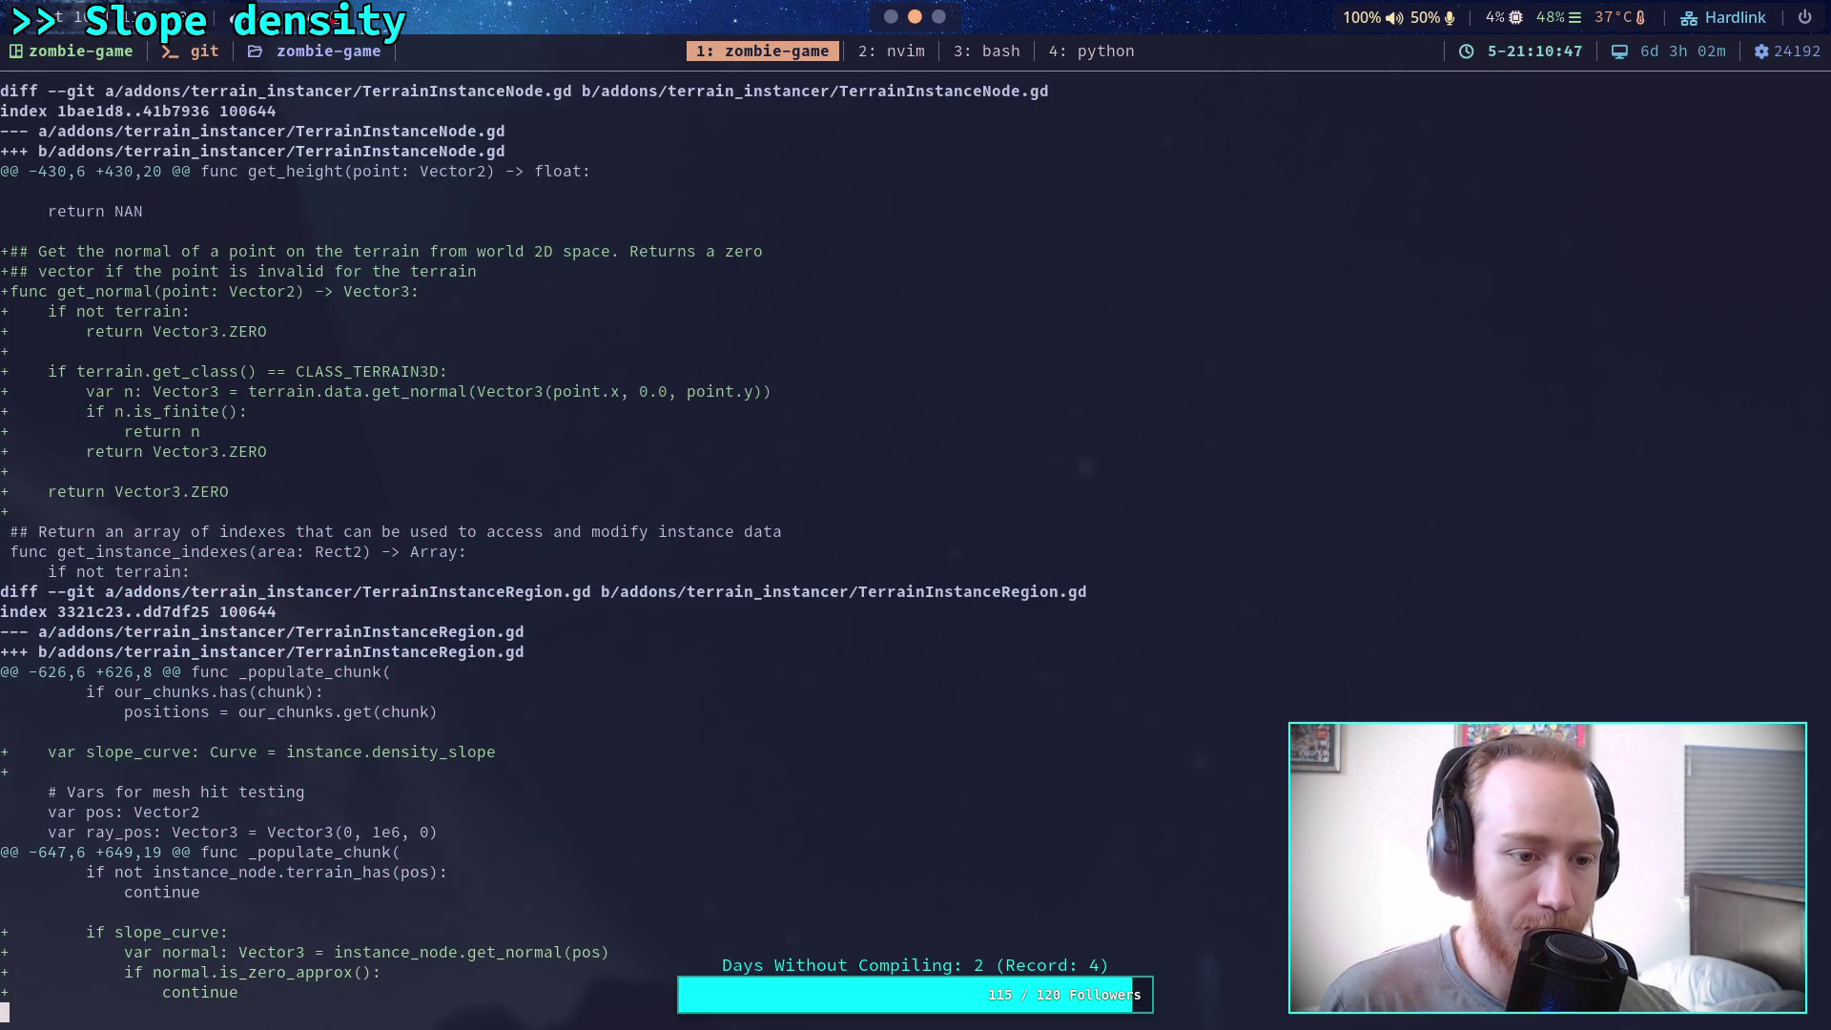
Scroll through the diff in the pager and quit back to the prompt
scroll(620, 541, "down", 9)
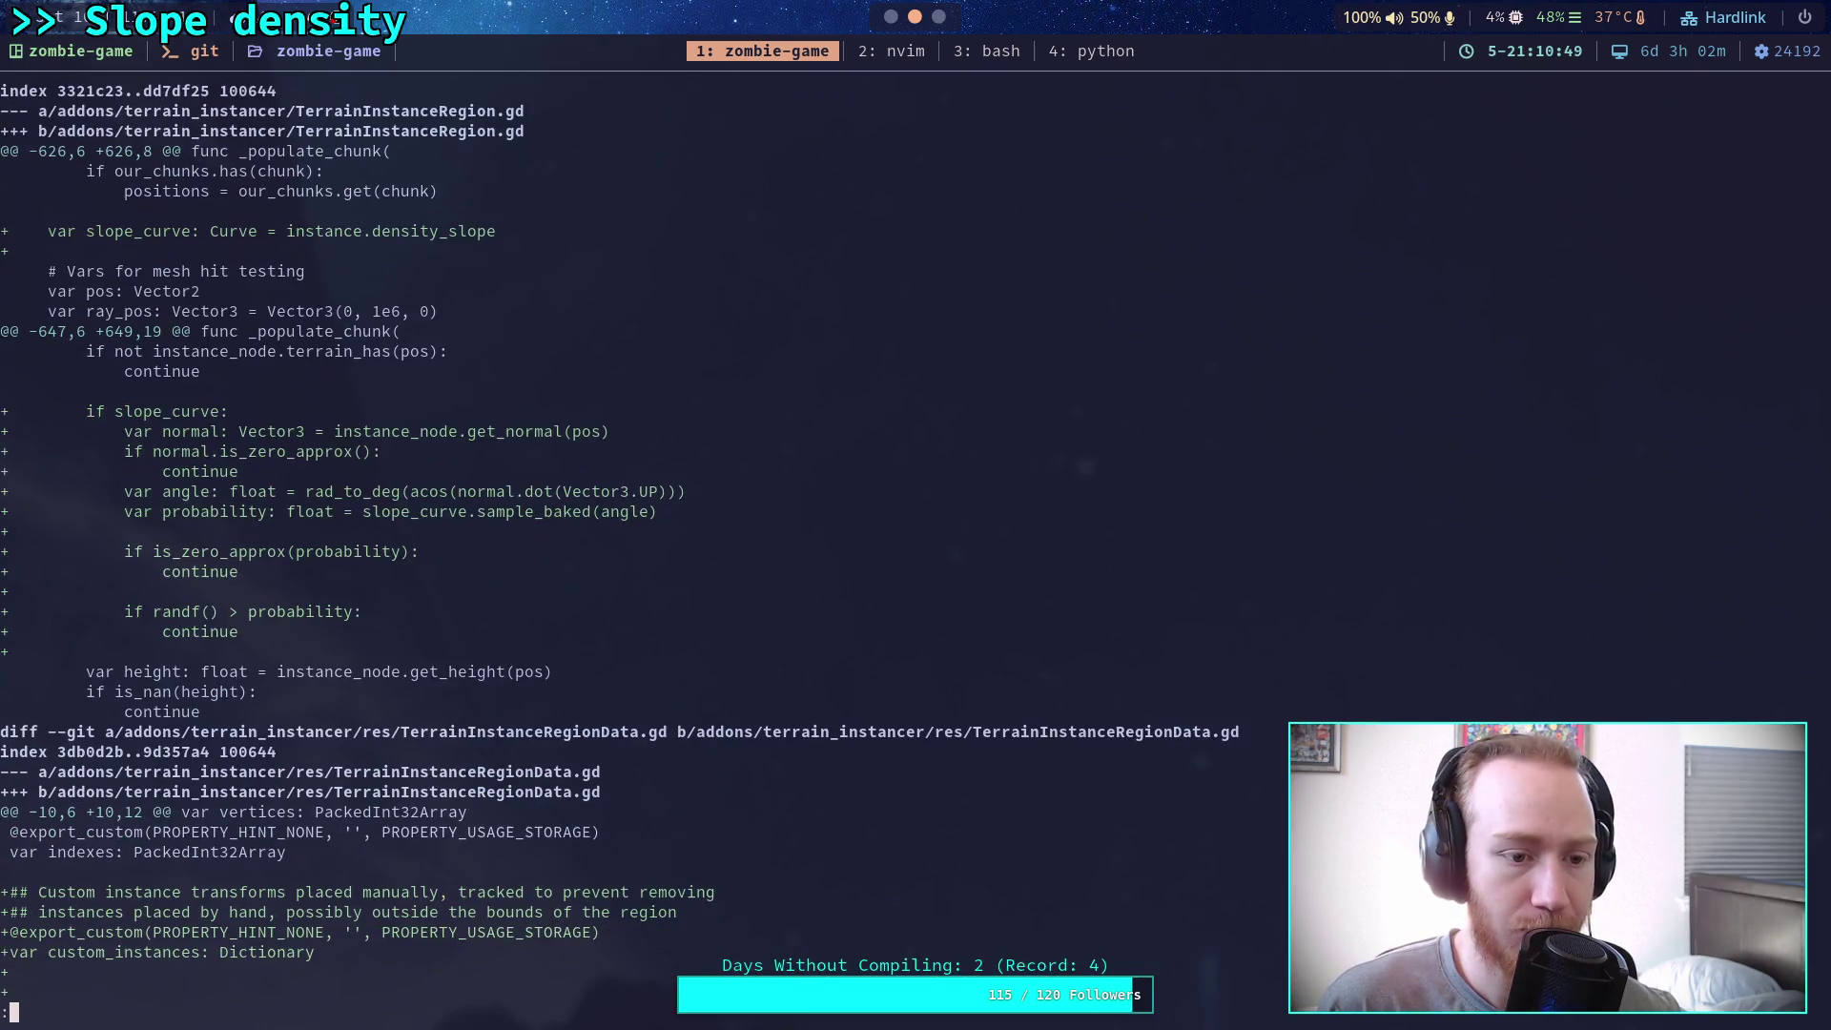
scroll(620, 541, "down", 6)
scroll(620, 541, "down", 11)
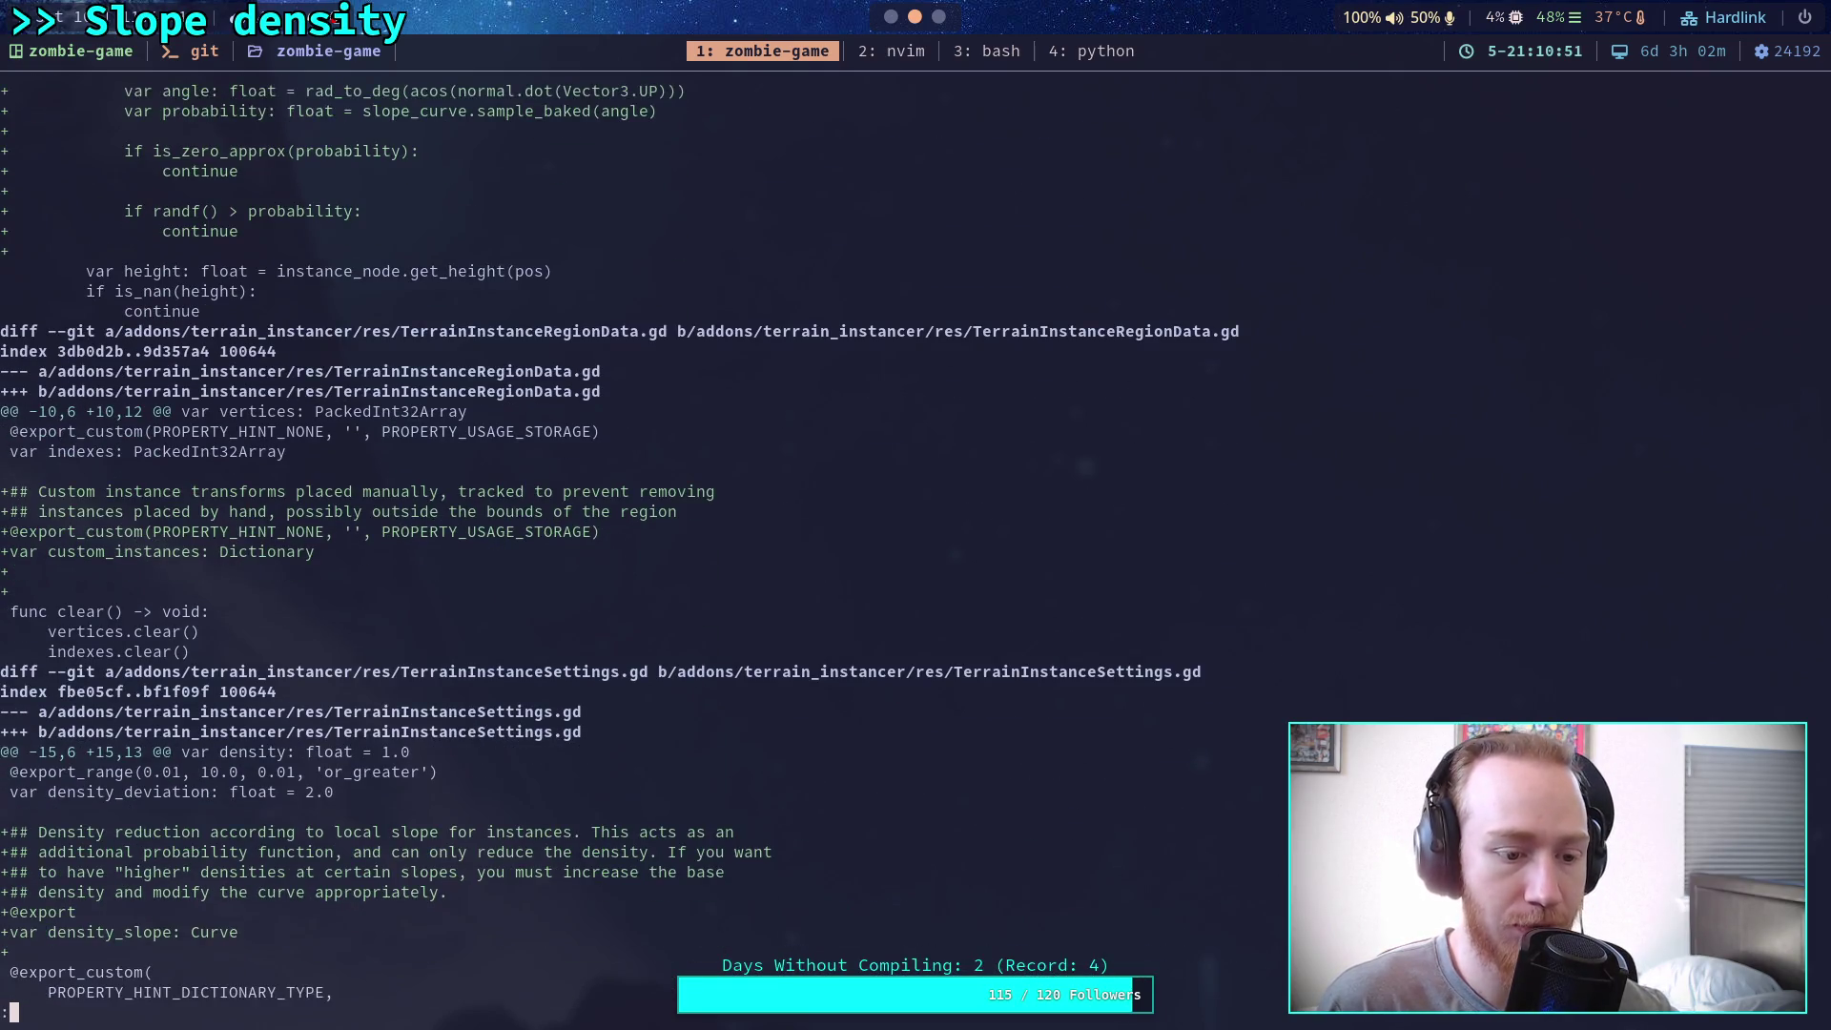
scroll(620, 541, "down", 2)
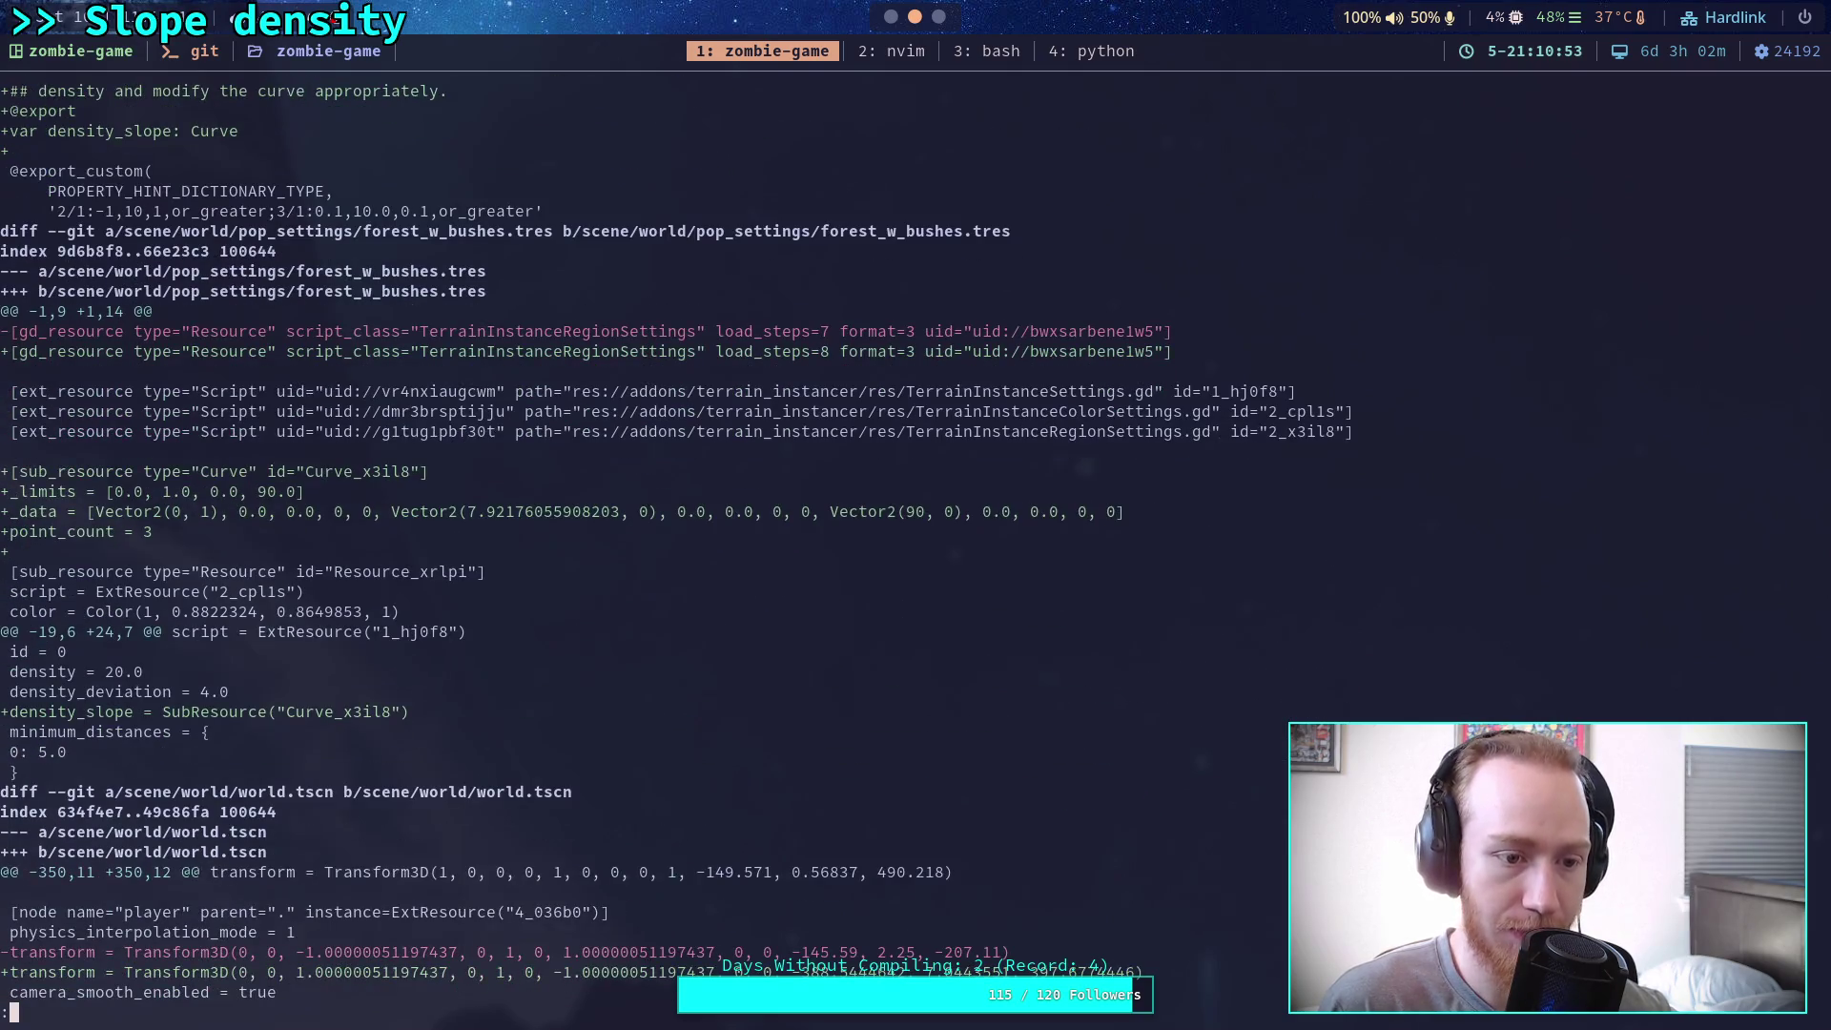
scroll(620, 541, "down", 7)
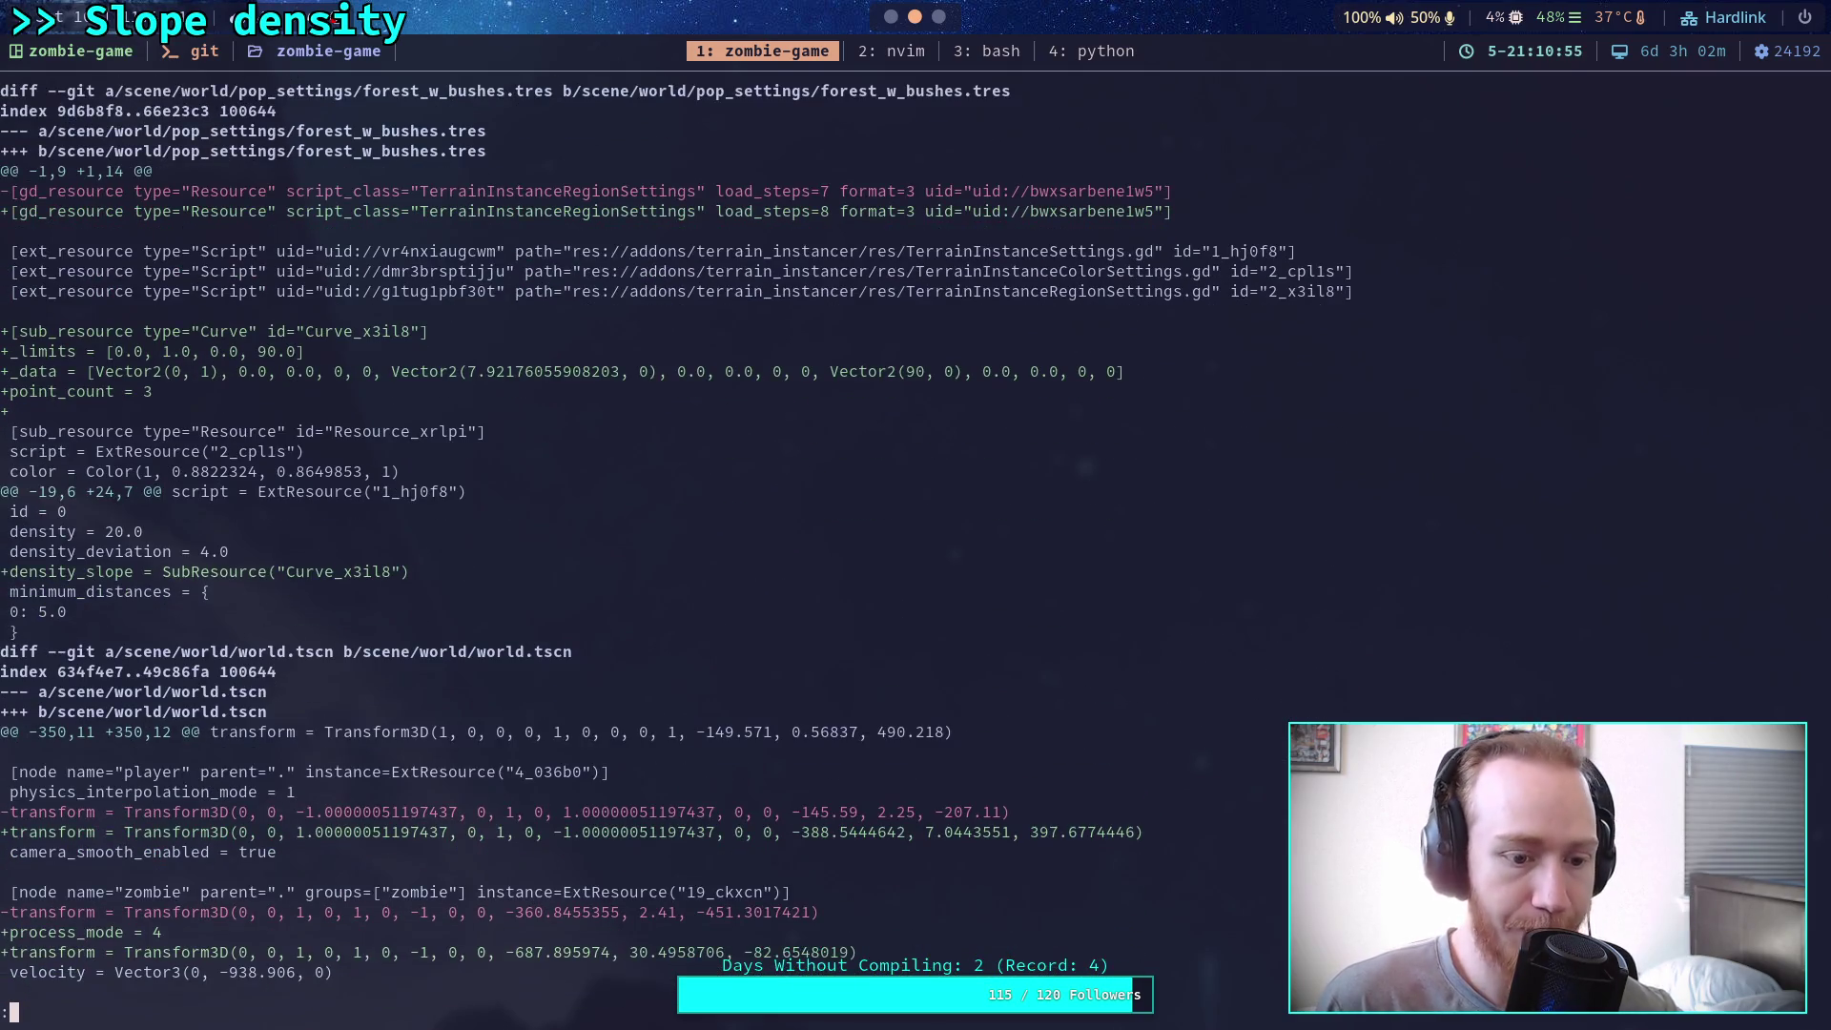
scroll(620, 541, "down", 4)
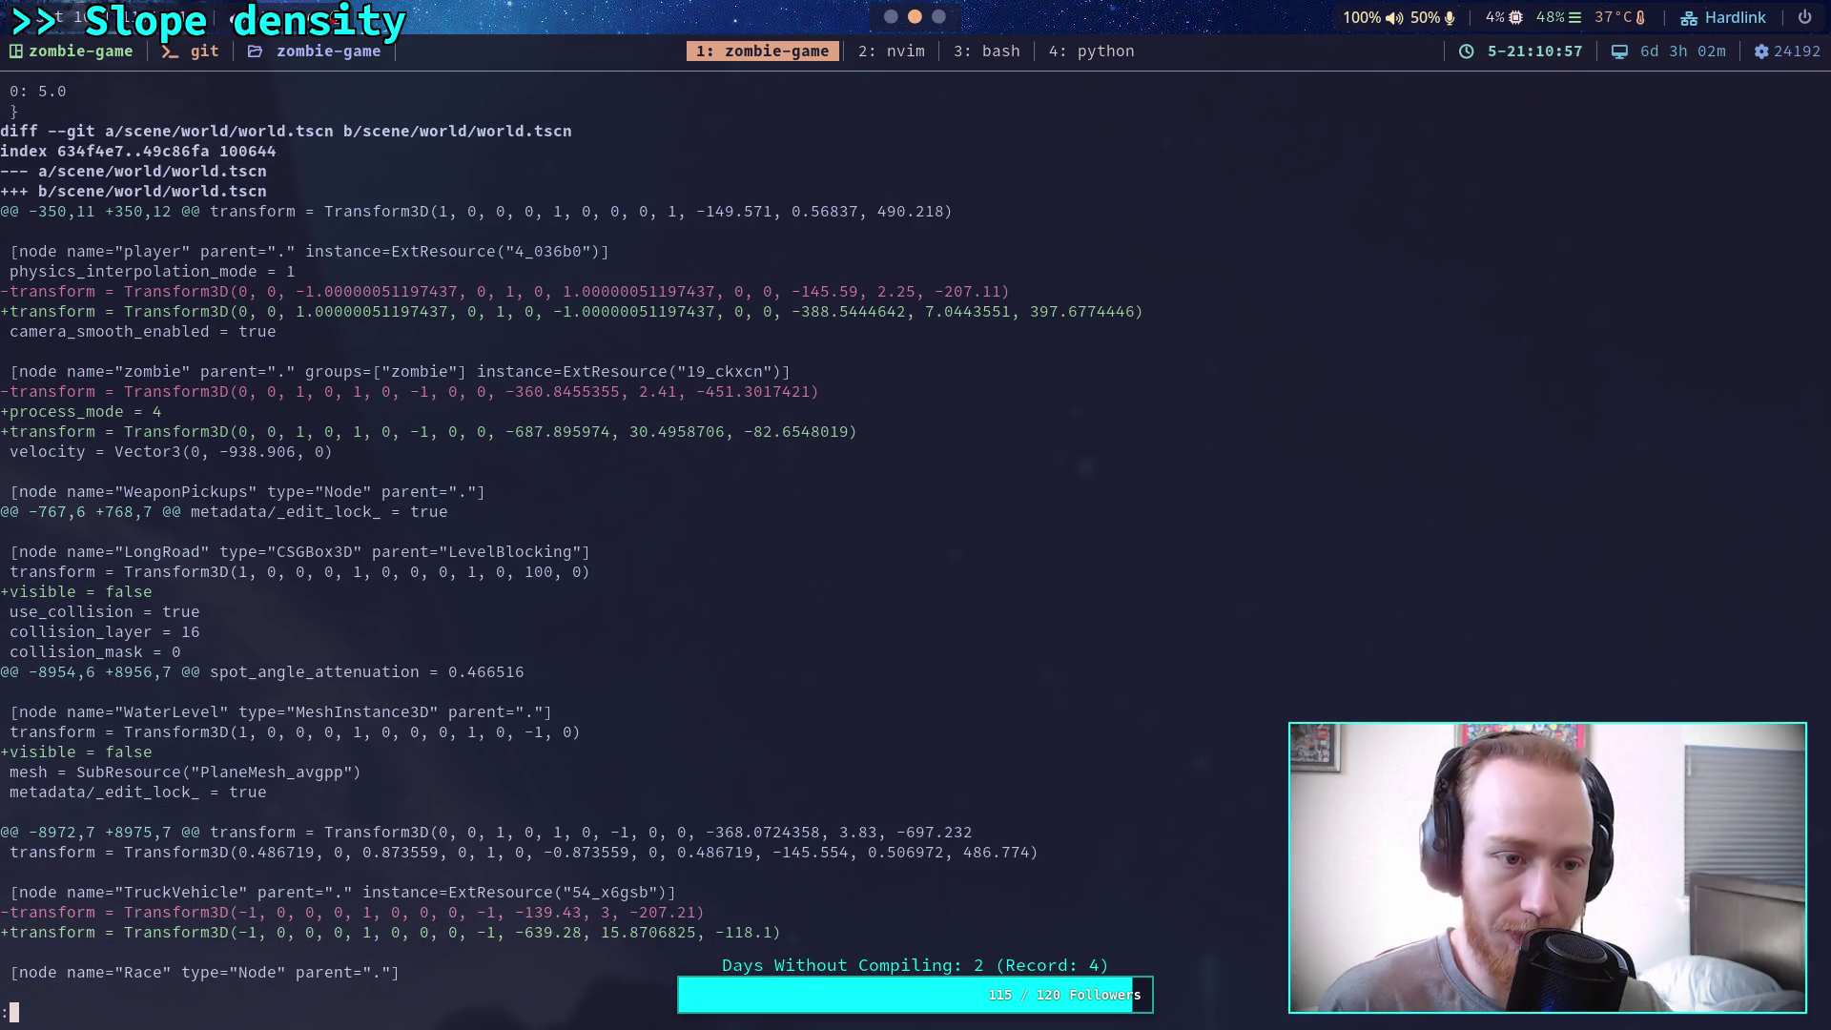
scroll(620, 540, "down", 7)
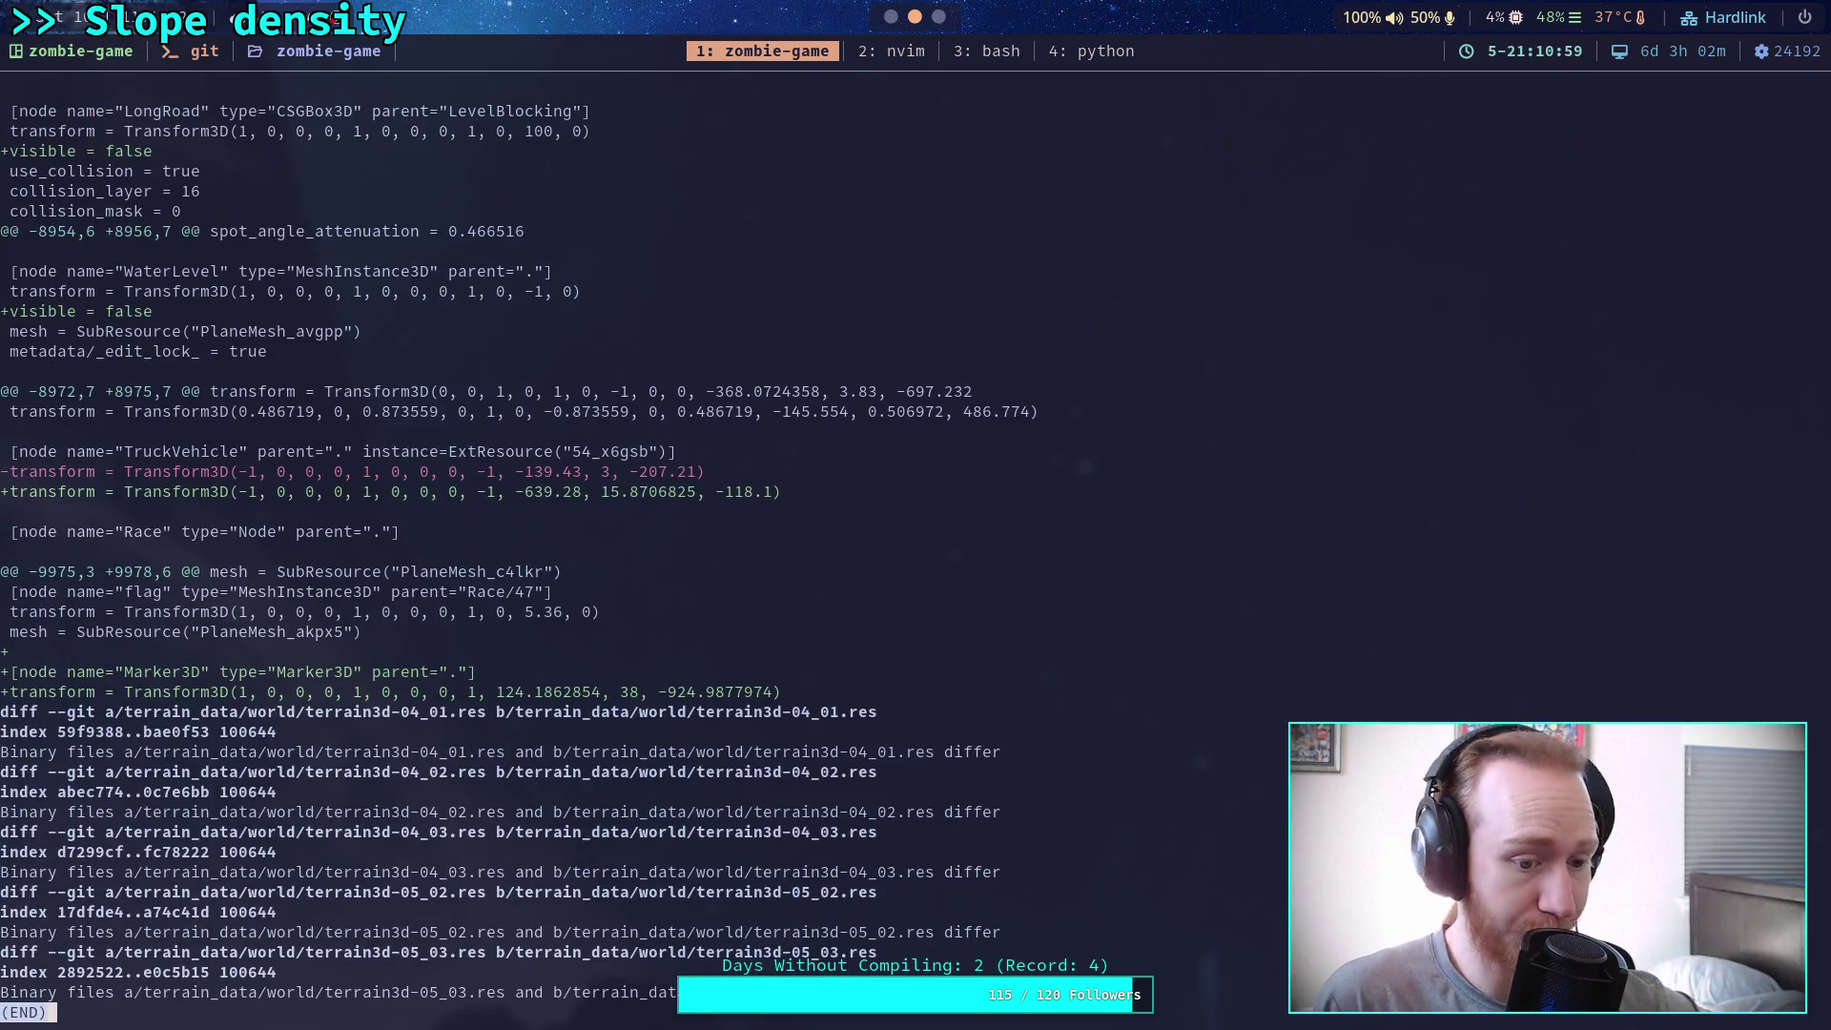
scroll(620, 541, "up", 20)
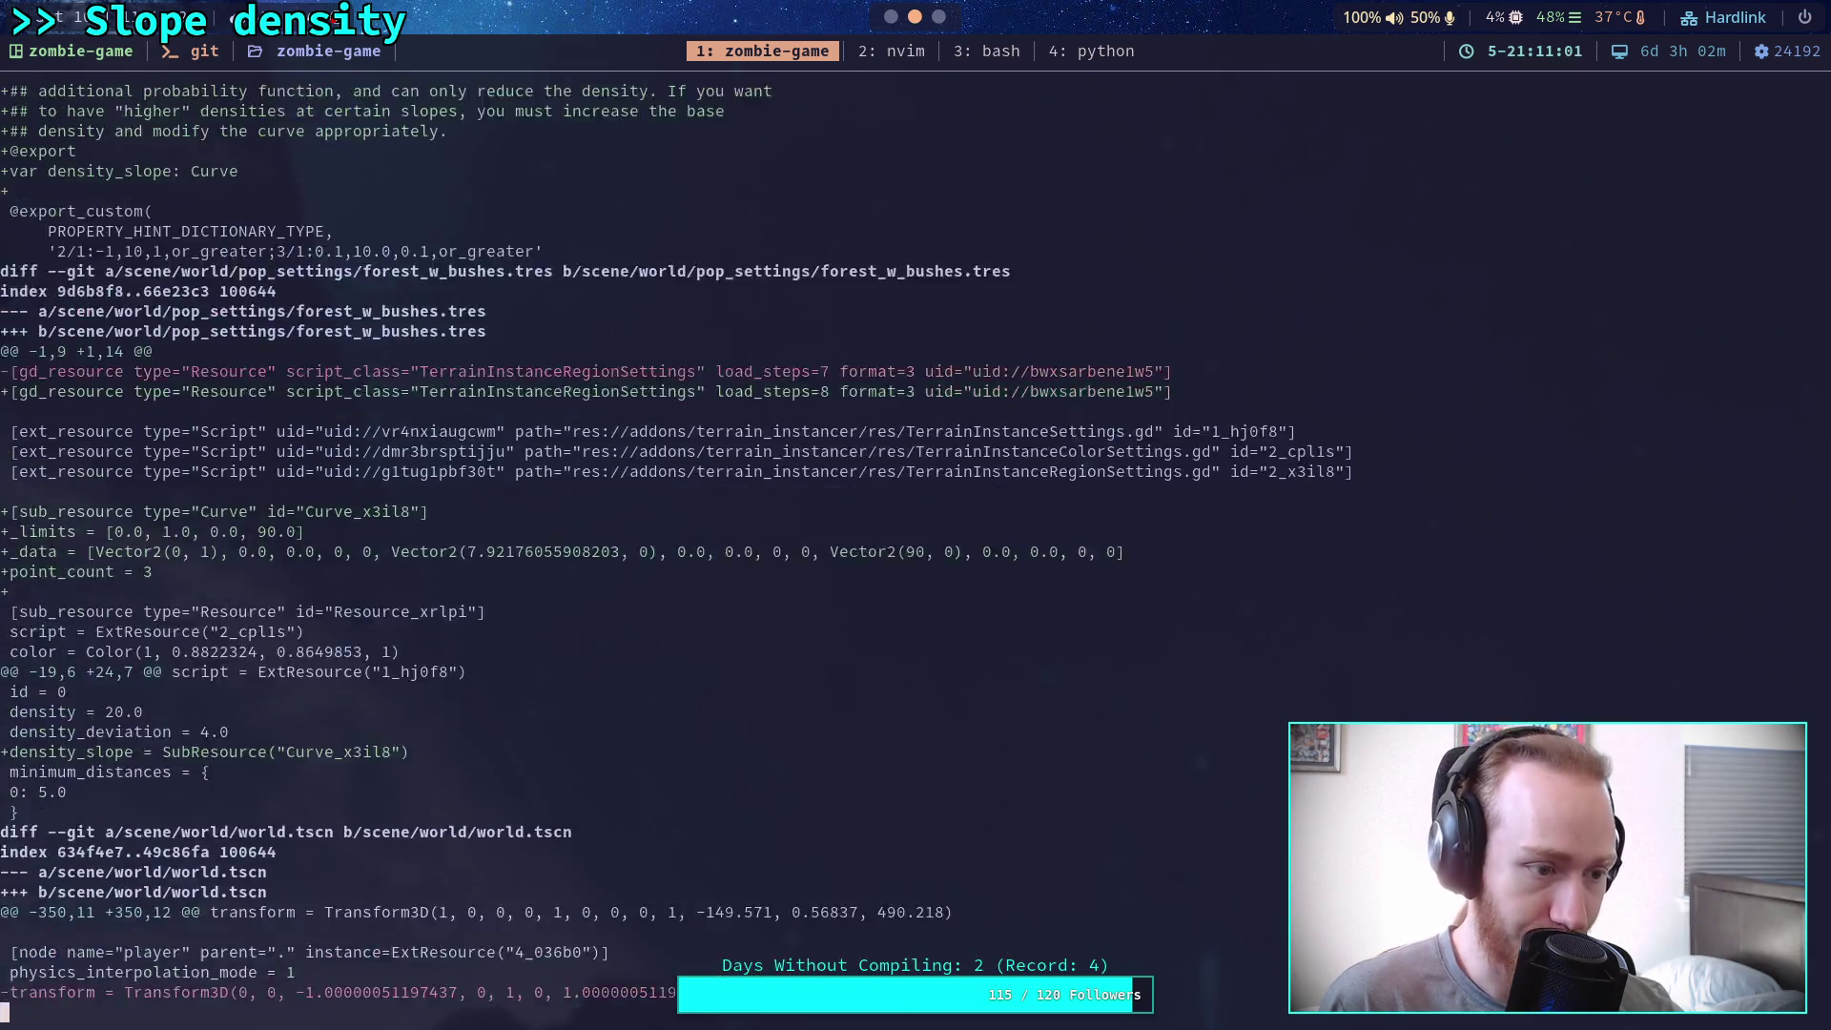
scroll(620, 541, "up", 20)
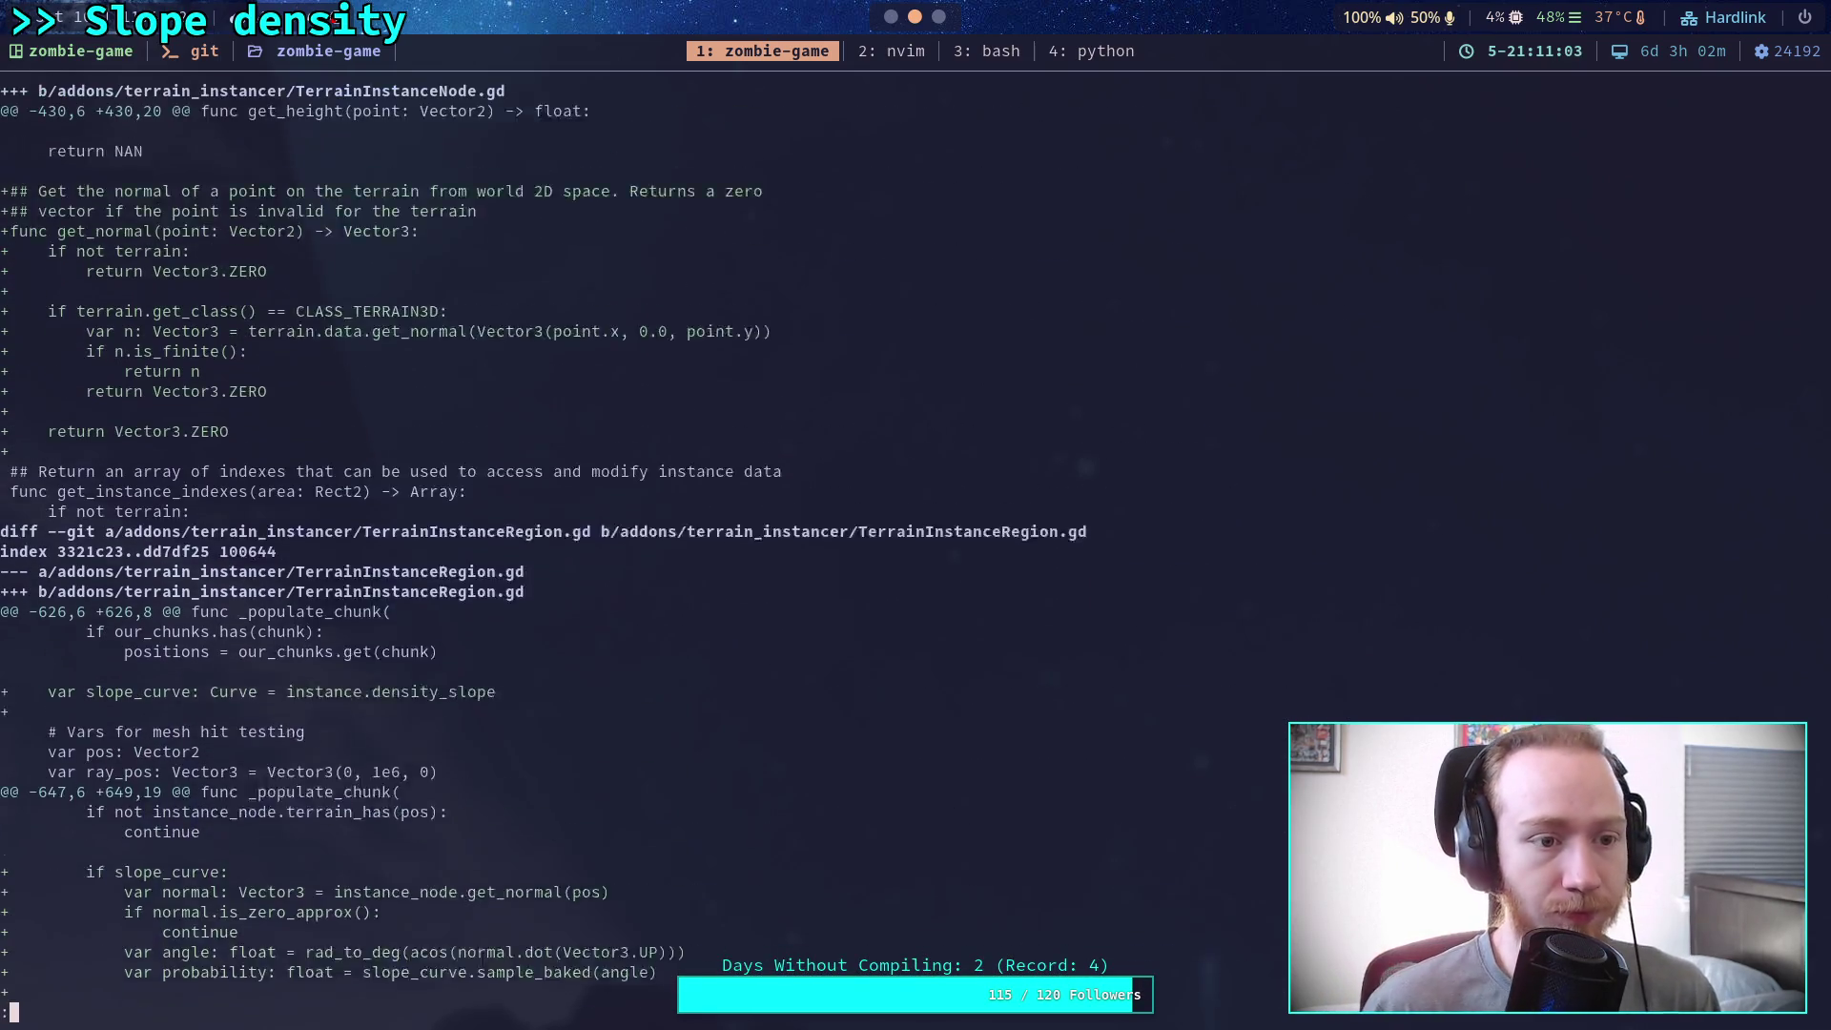
scroll(620, 541, "up", 1)
type("q")
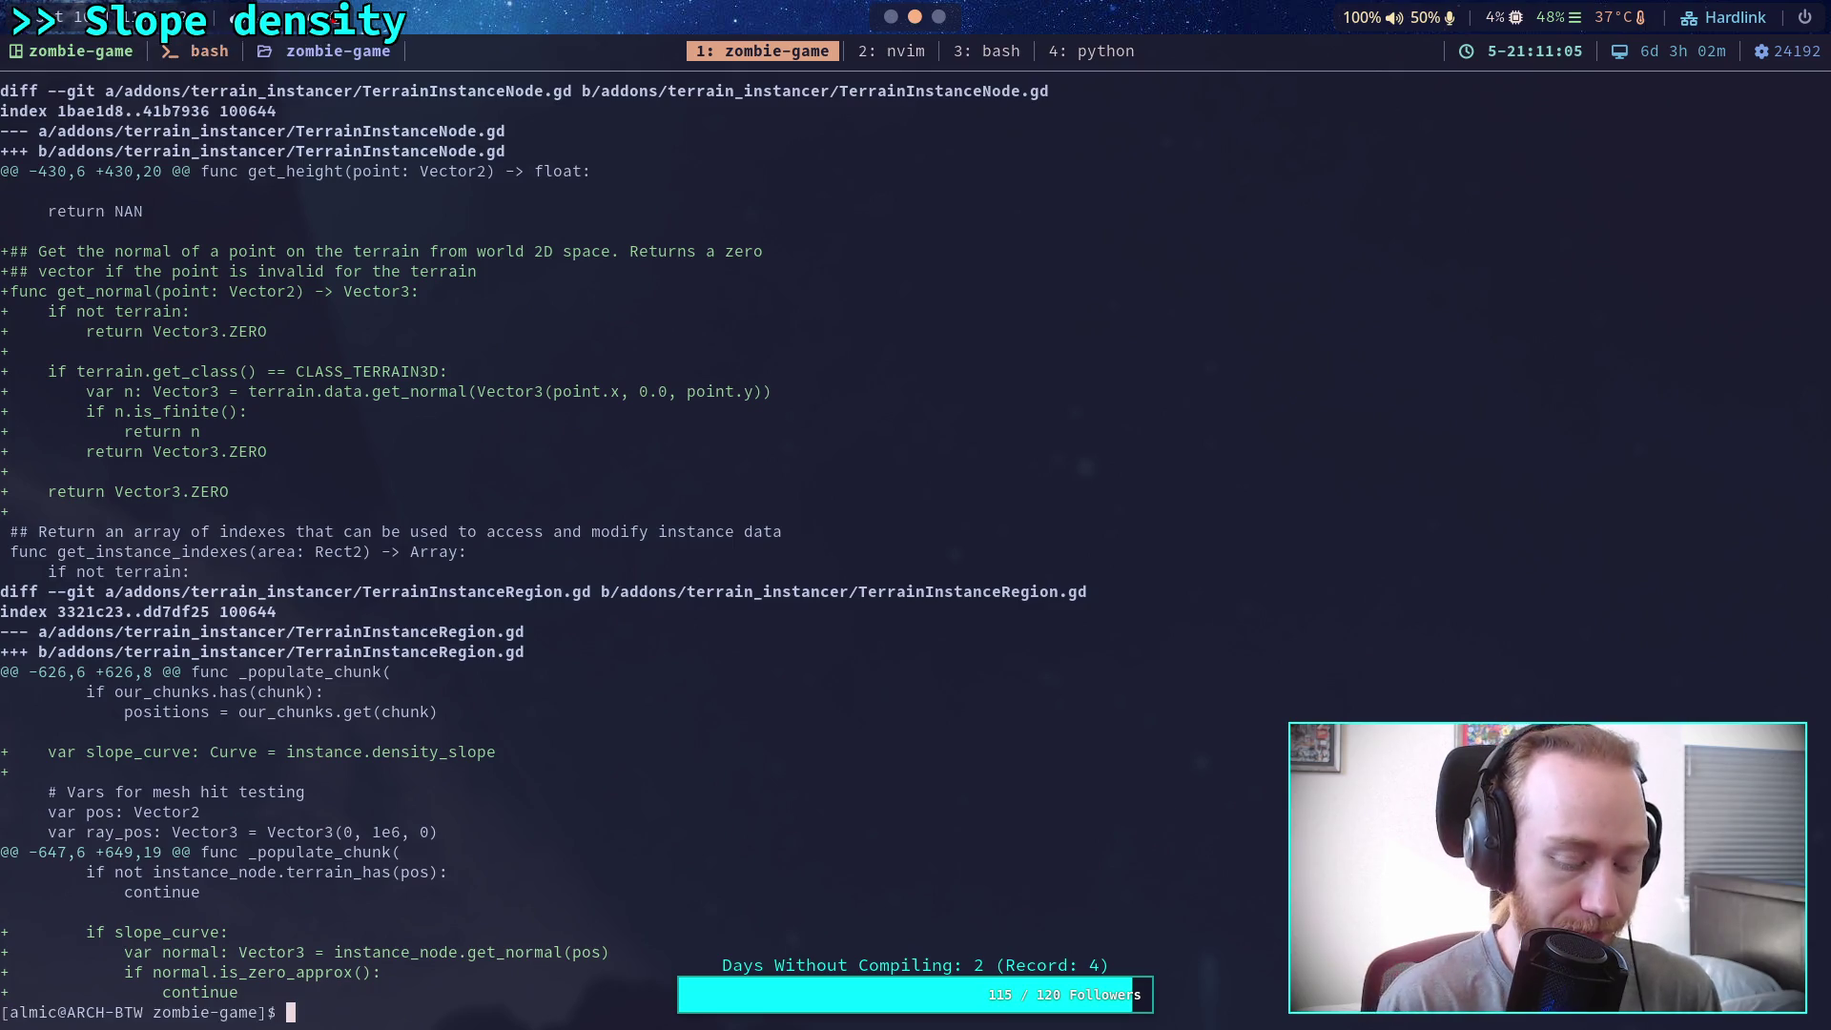
type("git")
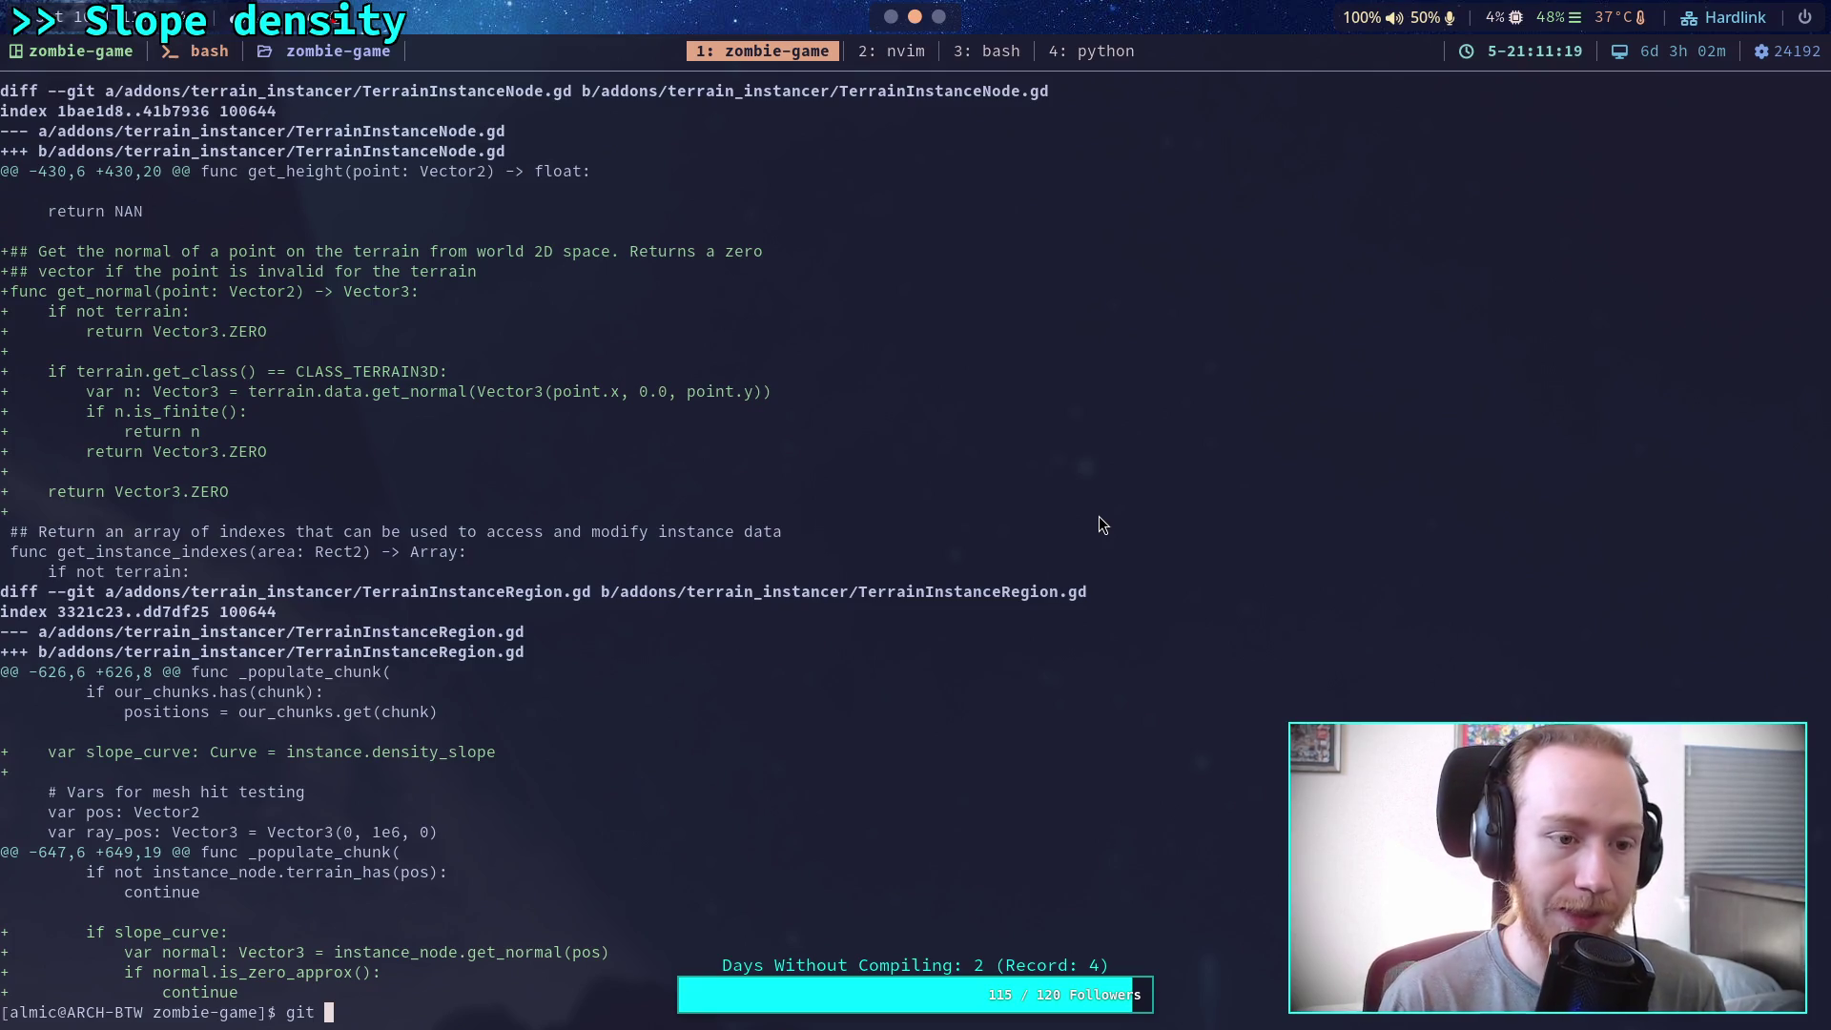
Stage TerrainInstanceNode.gd and TerrainInstanceRegion.gd from addons/terrain_instancer with git add
type("add")
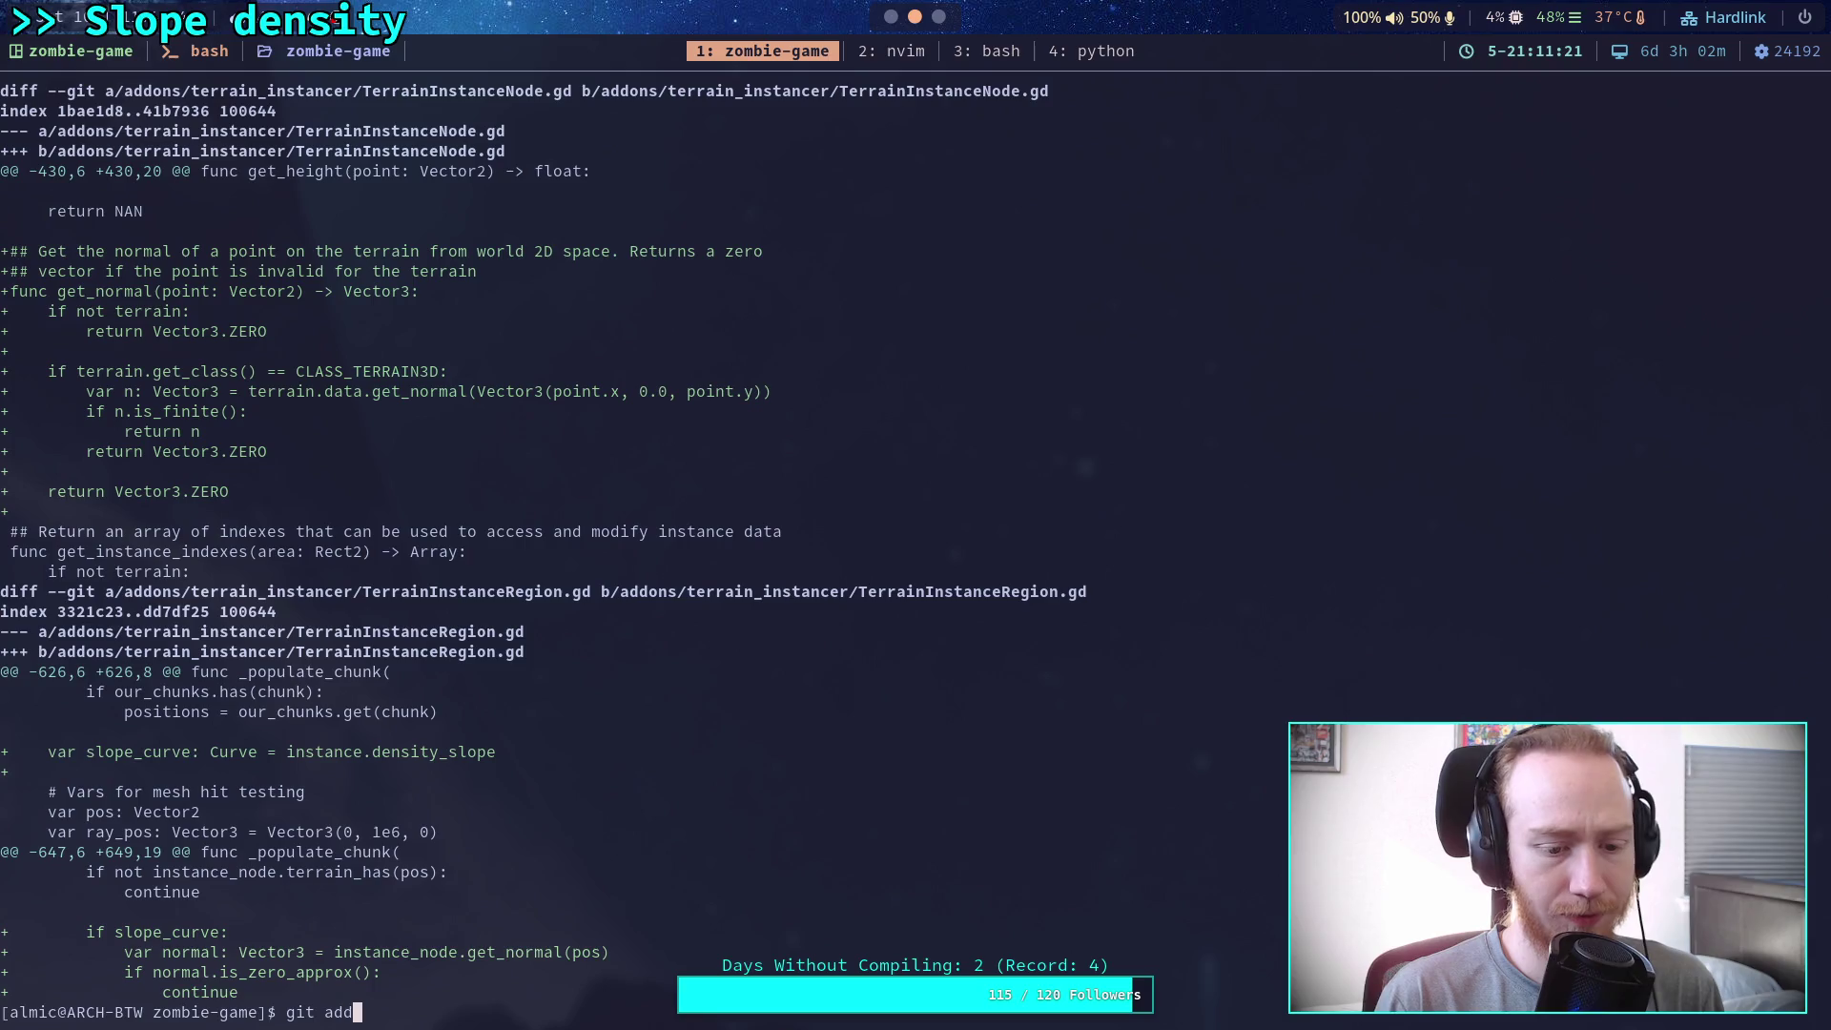
type(" addons/terrain_instancer/T")
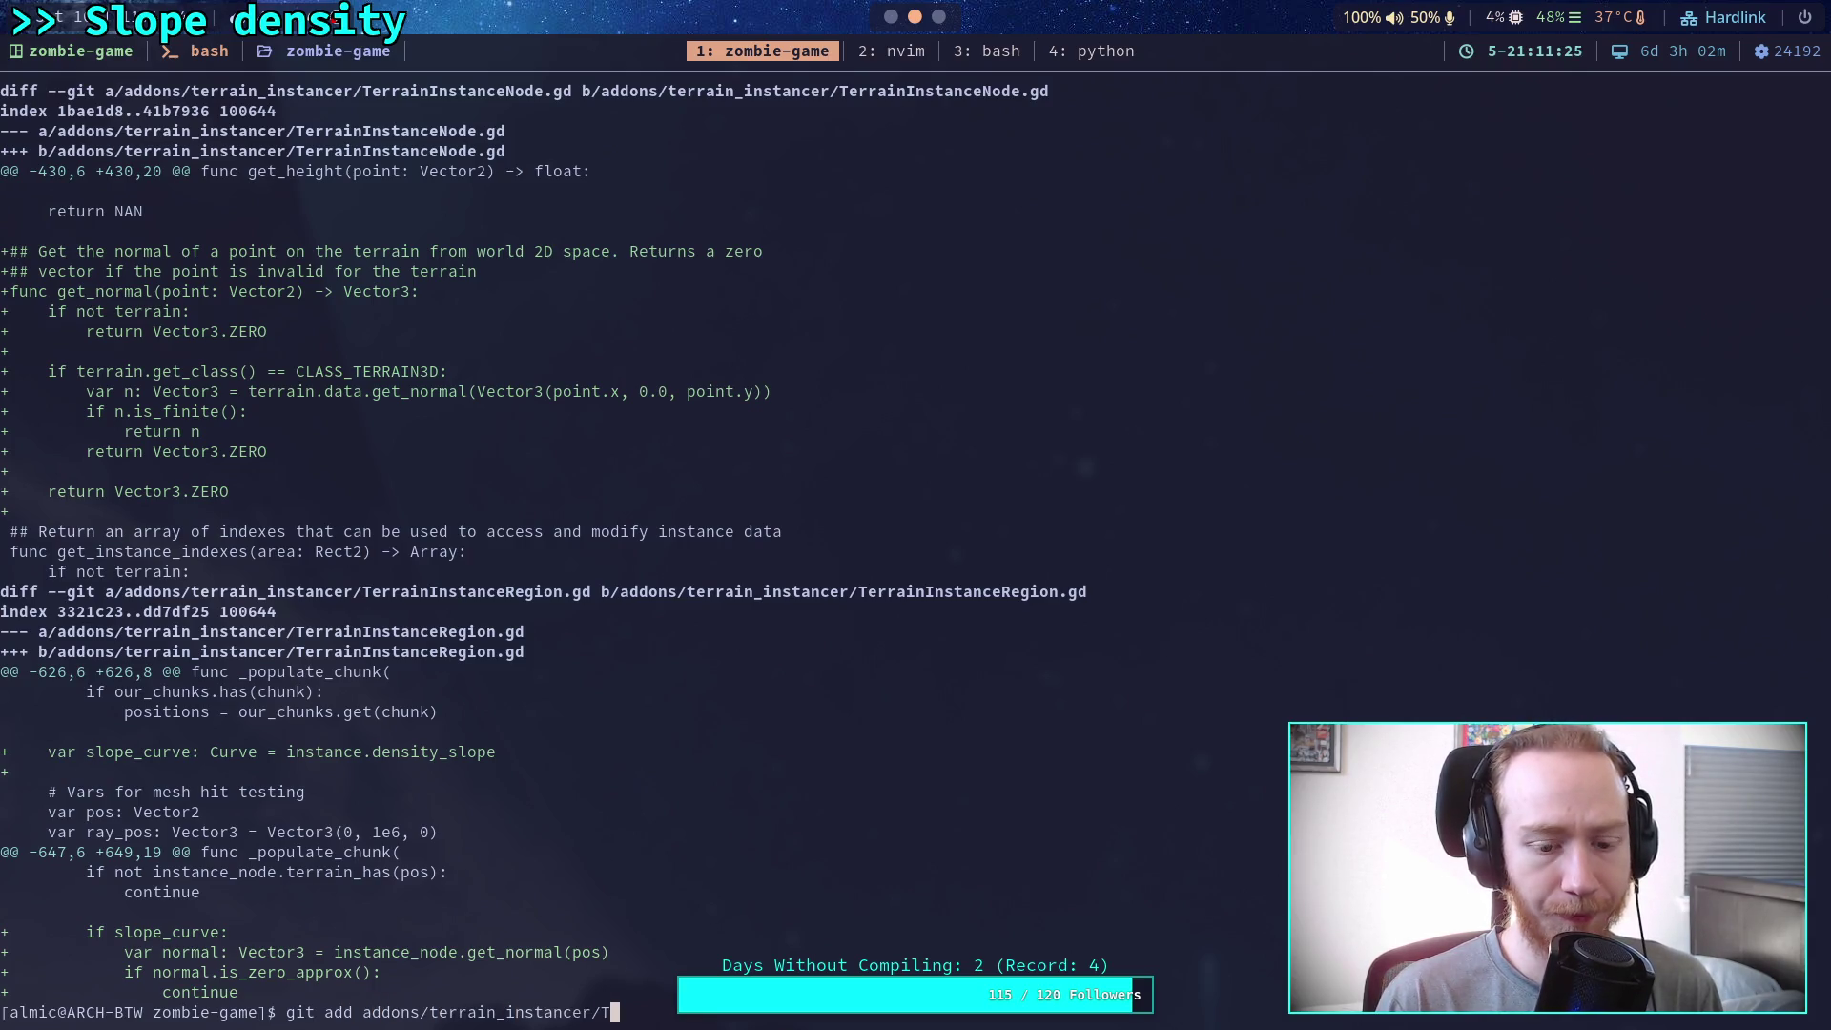
key("Tab")
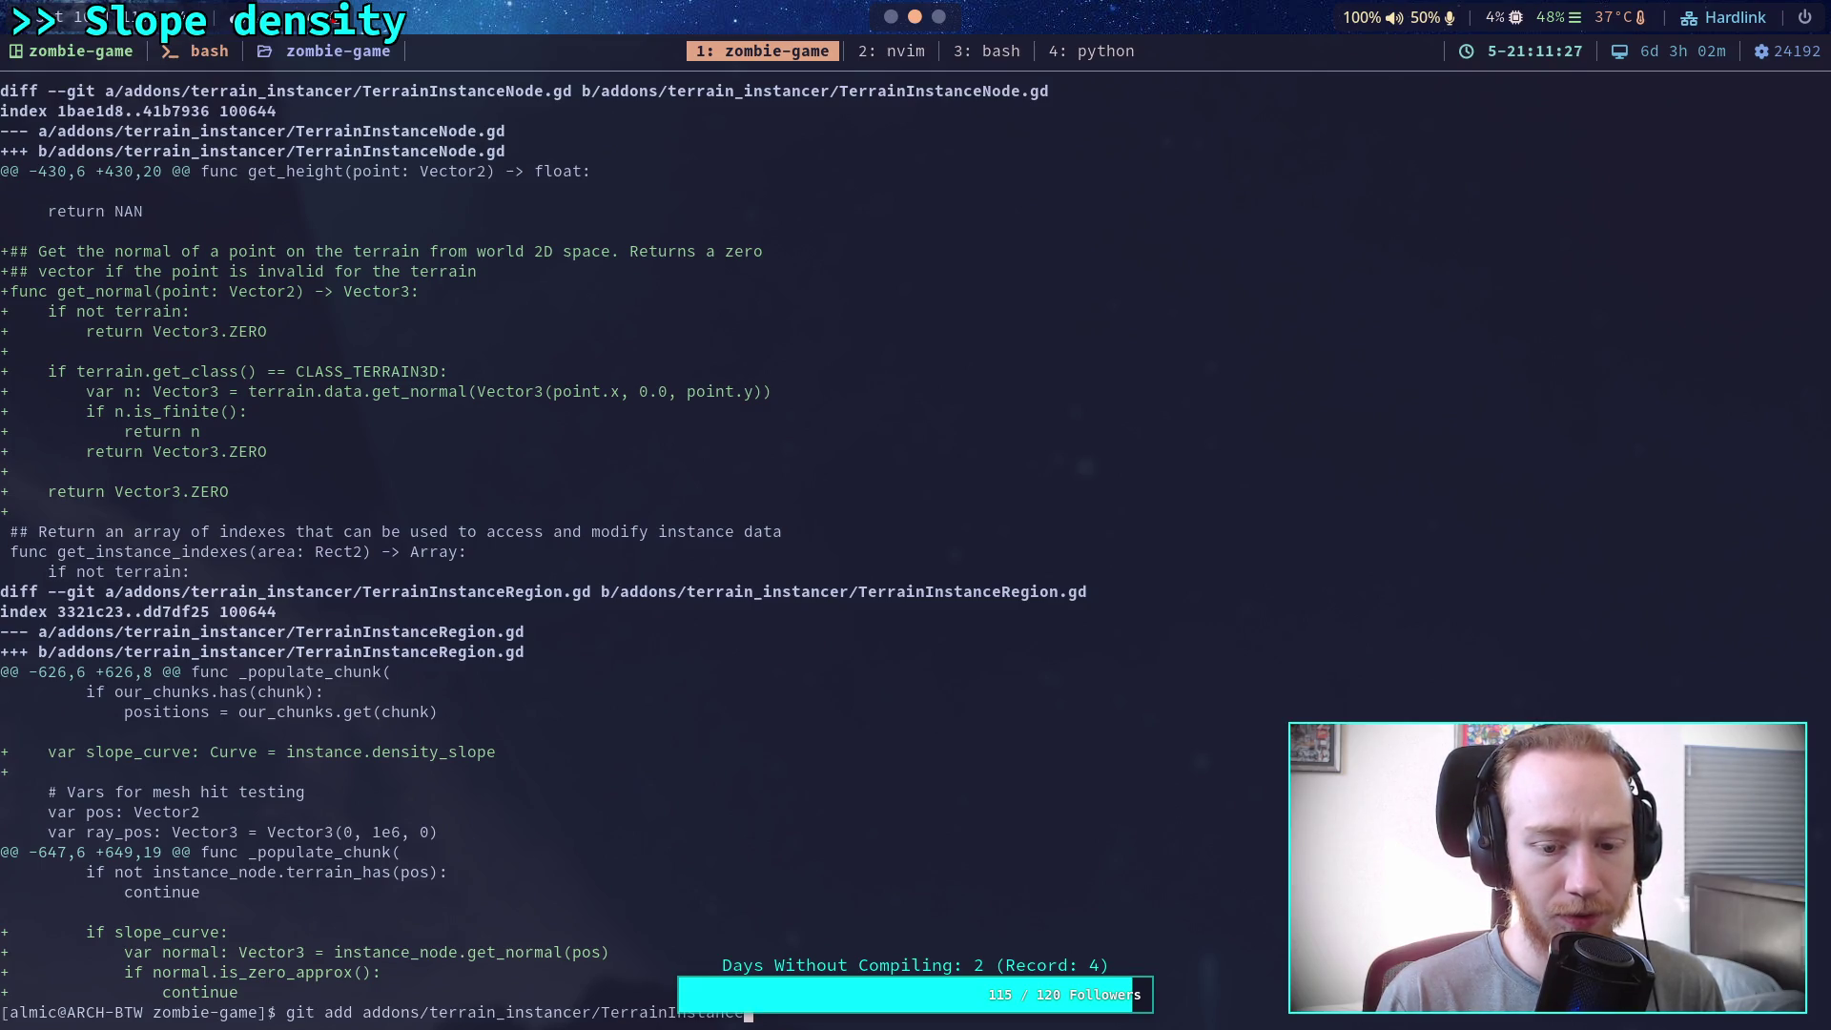
type("Node.gd")
key("Return")
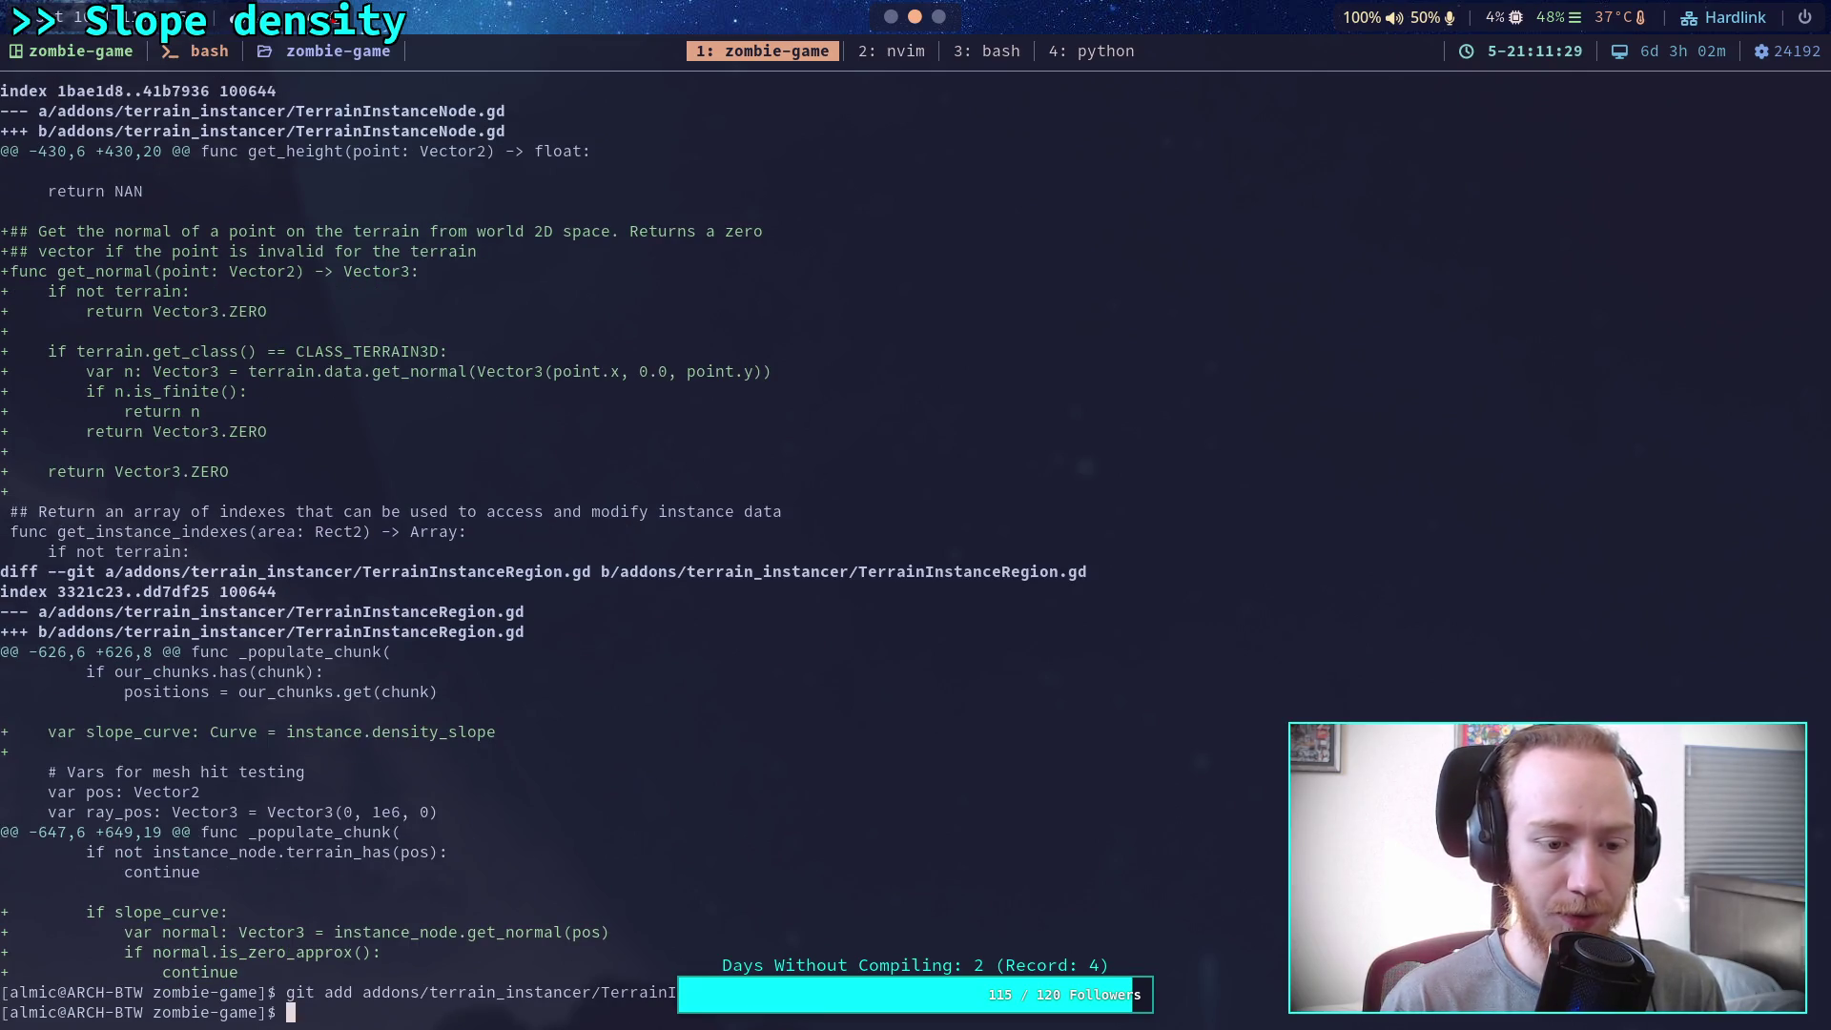
type("git add ")
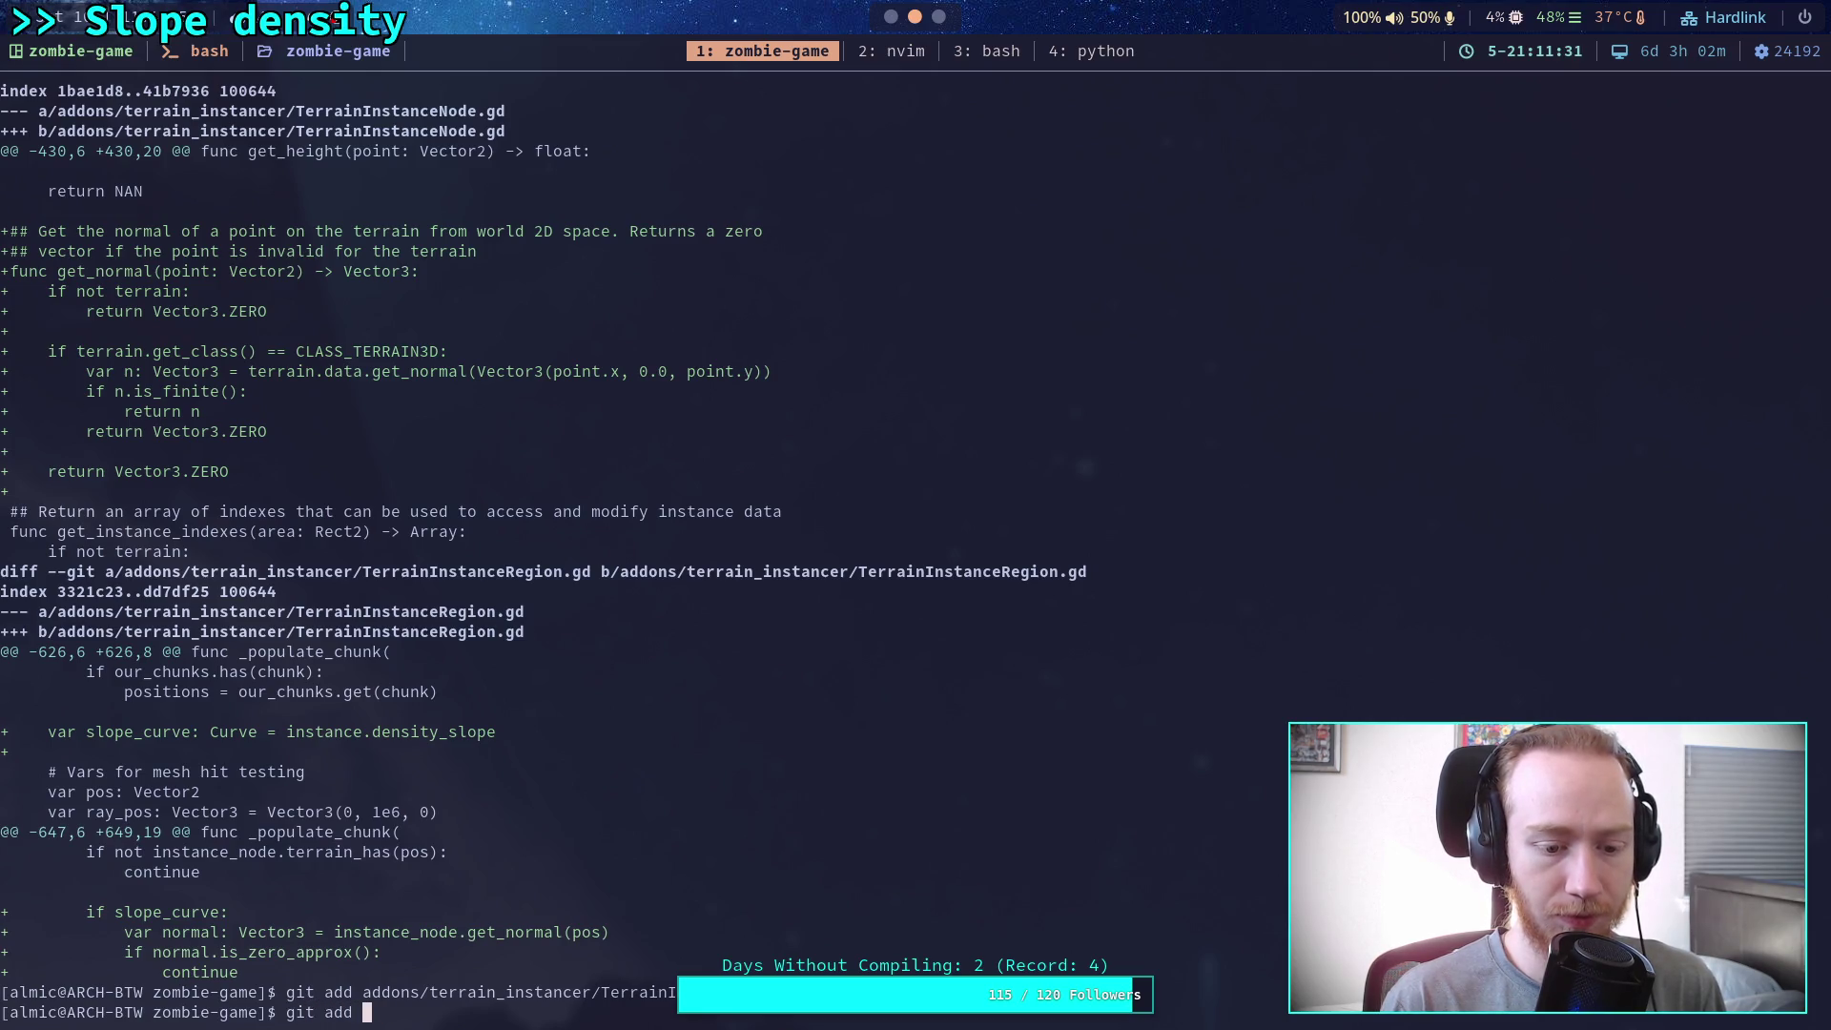
type("addons/te")
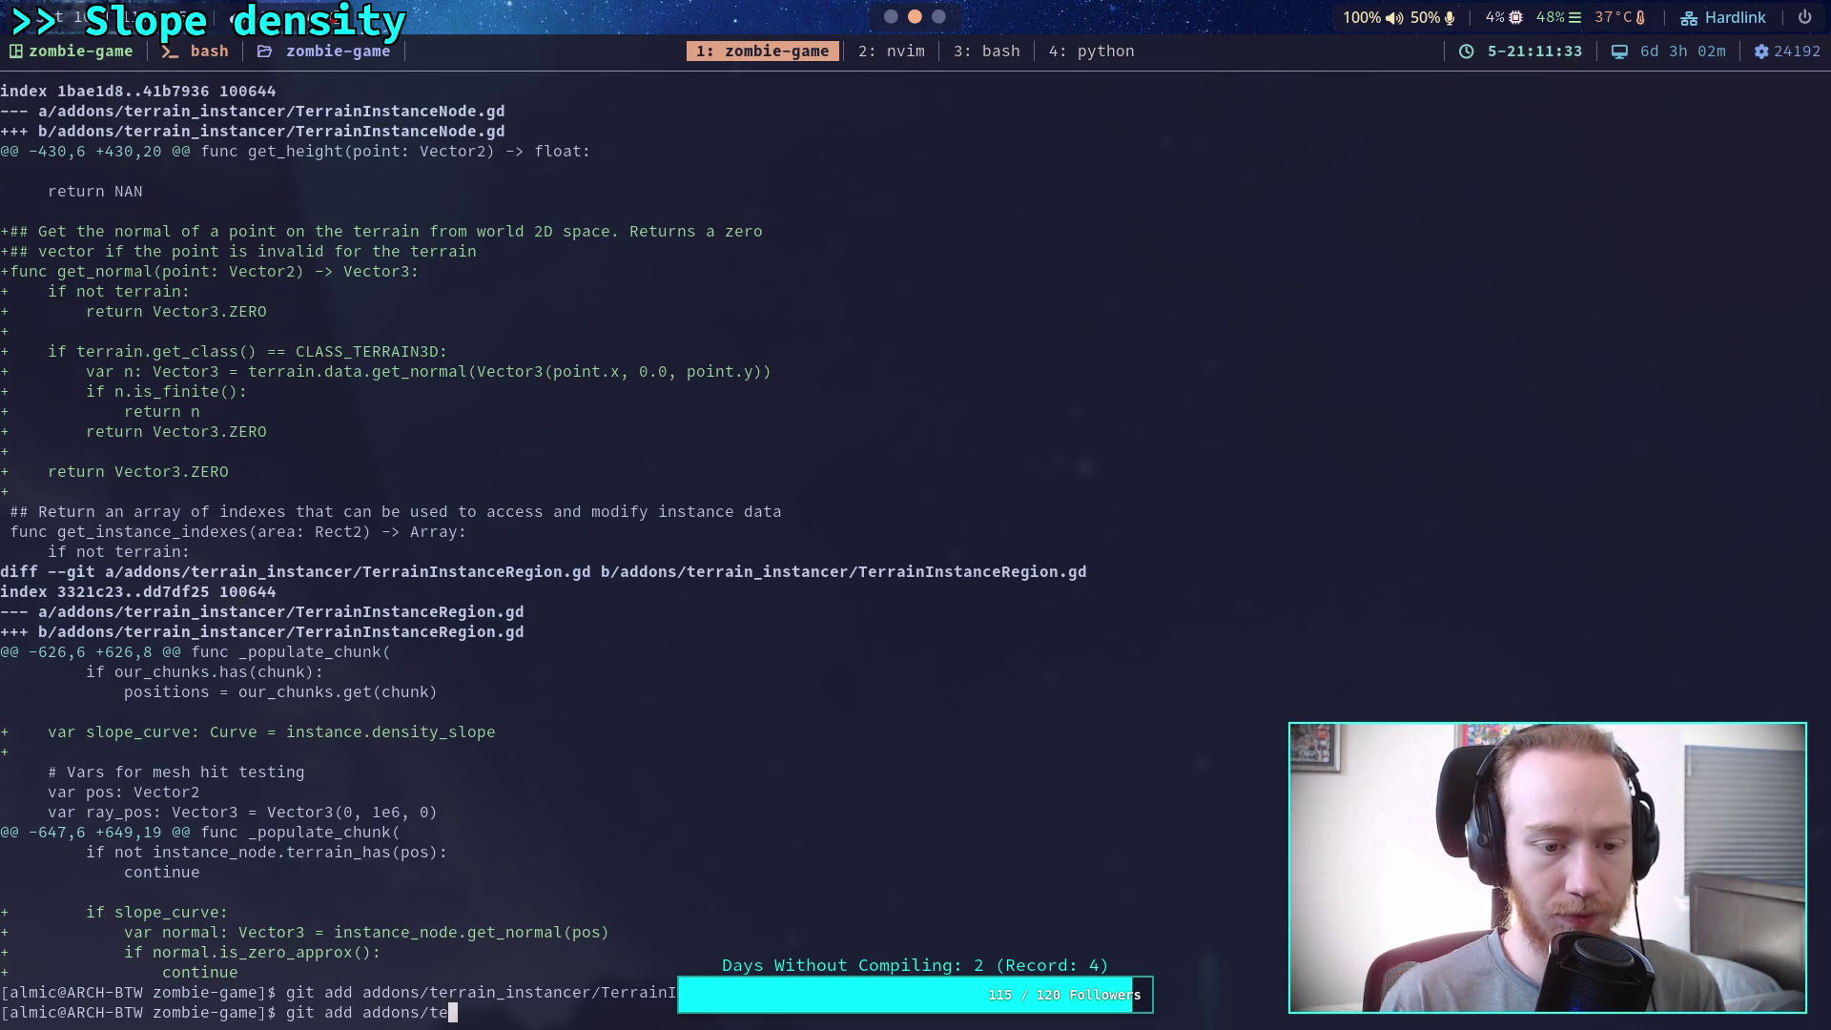
key("Tab")
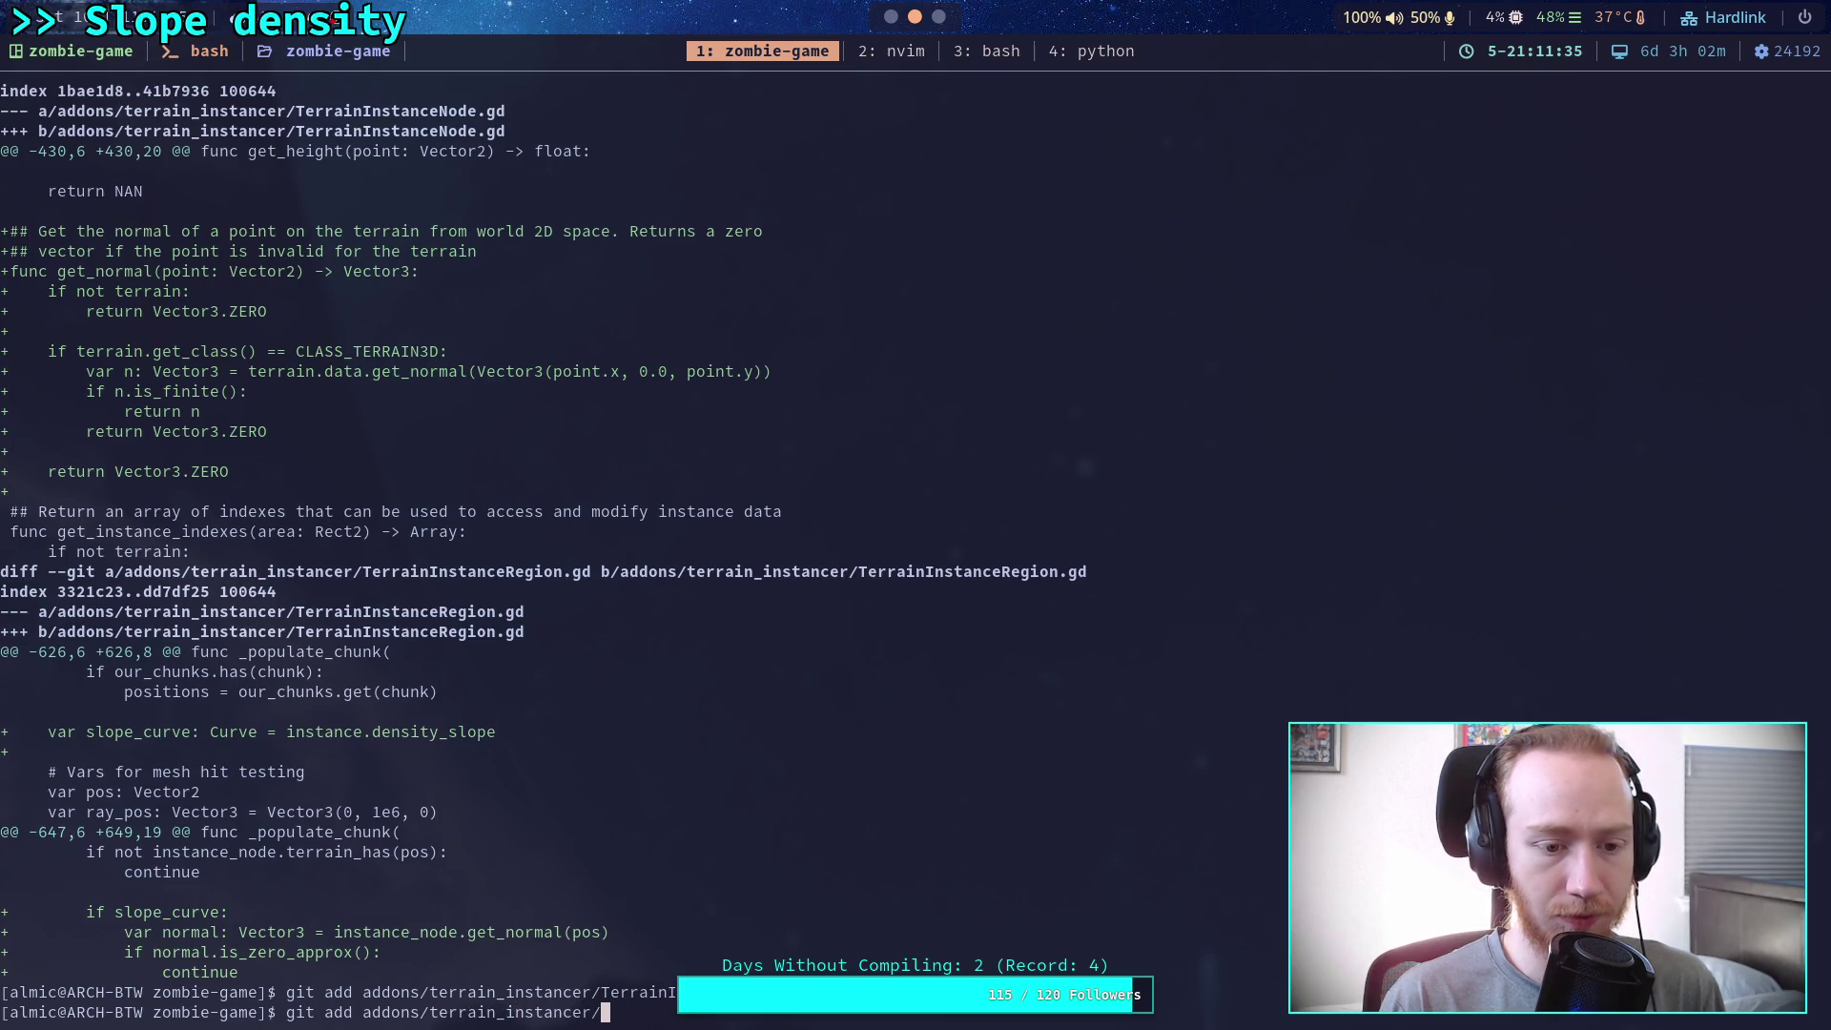
key("Tab")
type("R")
key("Tab")
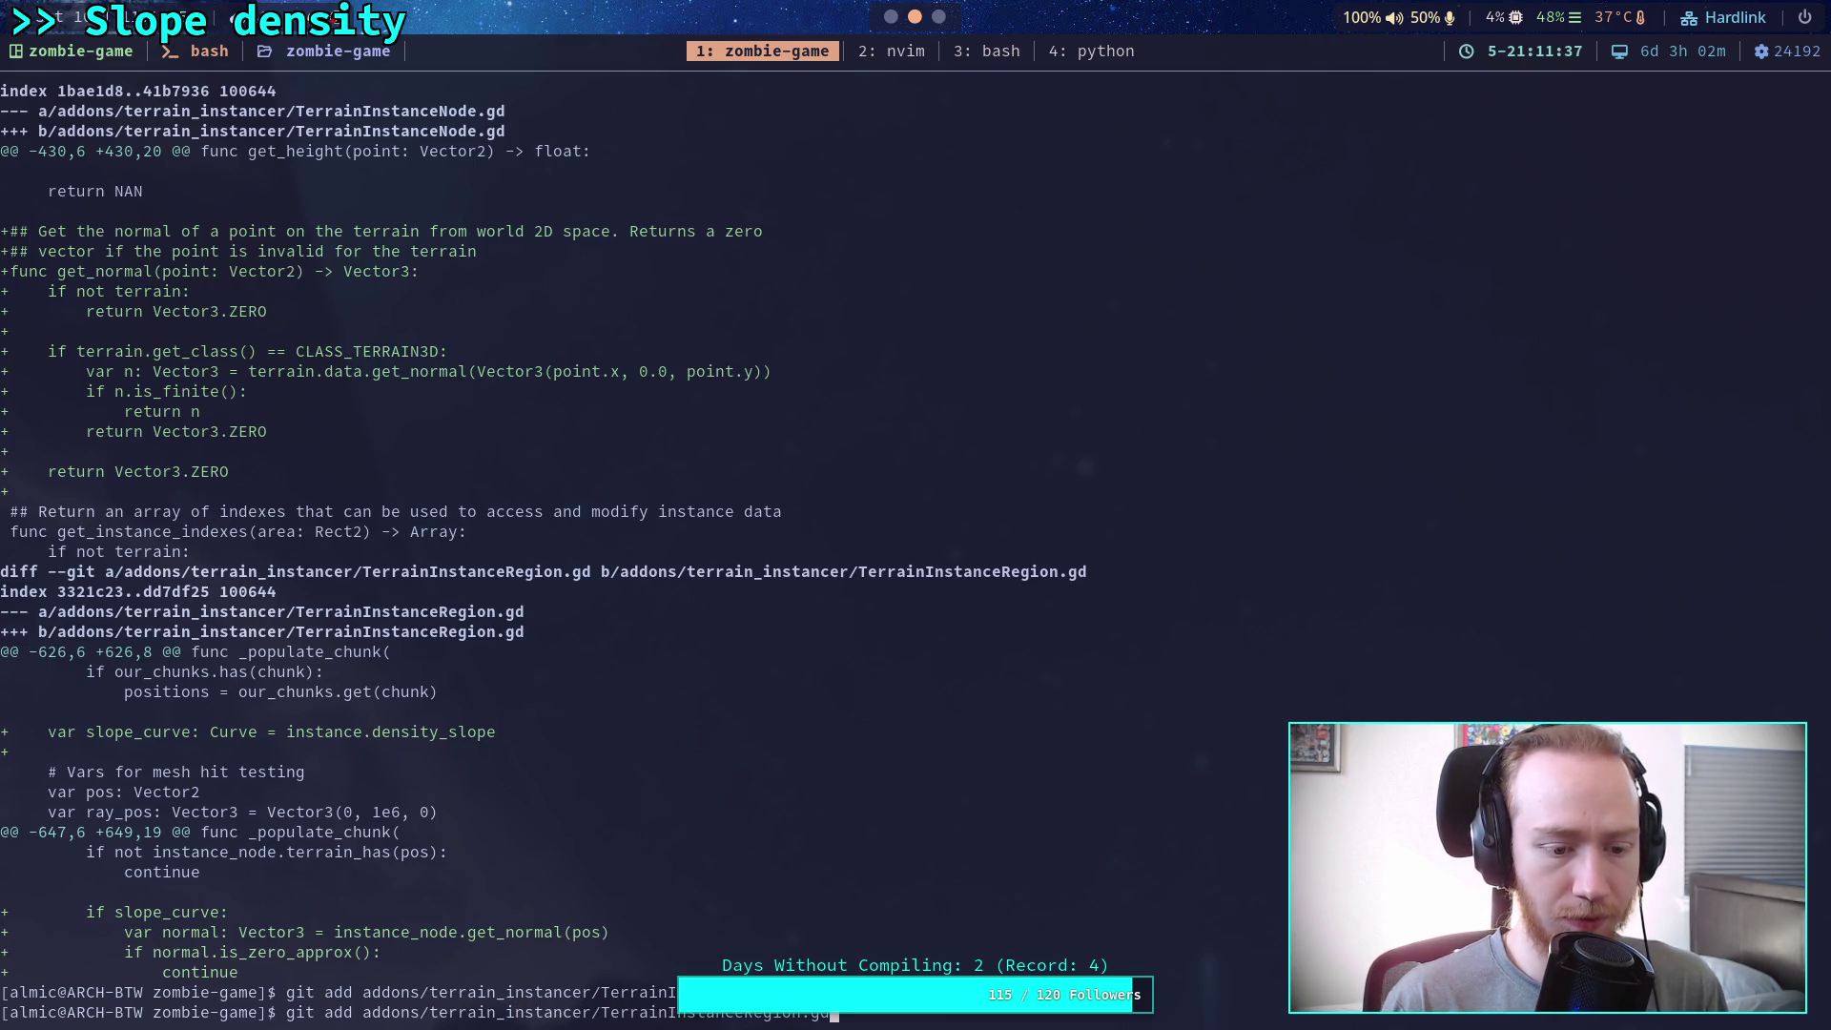
key("Return")
Review the remaining unstaged diff, then stage res/TerrainInstanceSettings.gd
type("git diff")
key("Return")
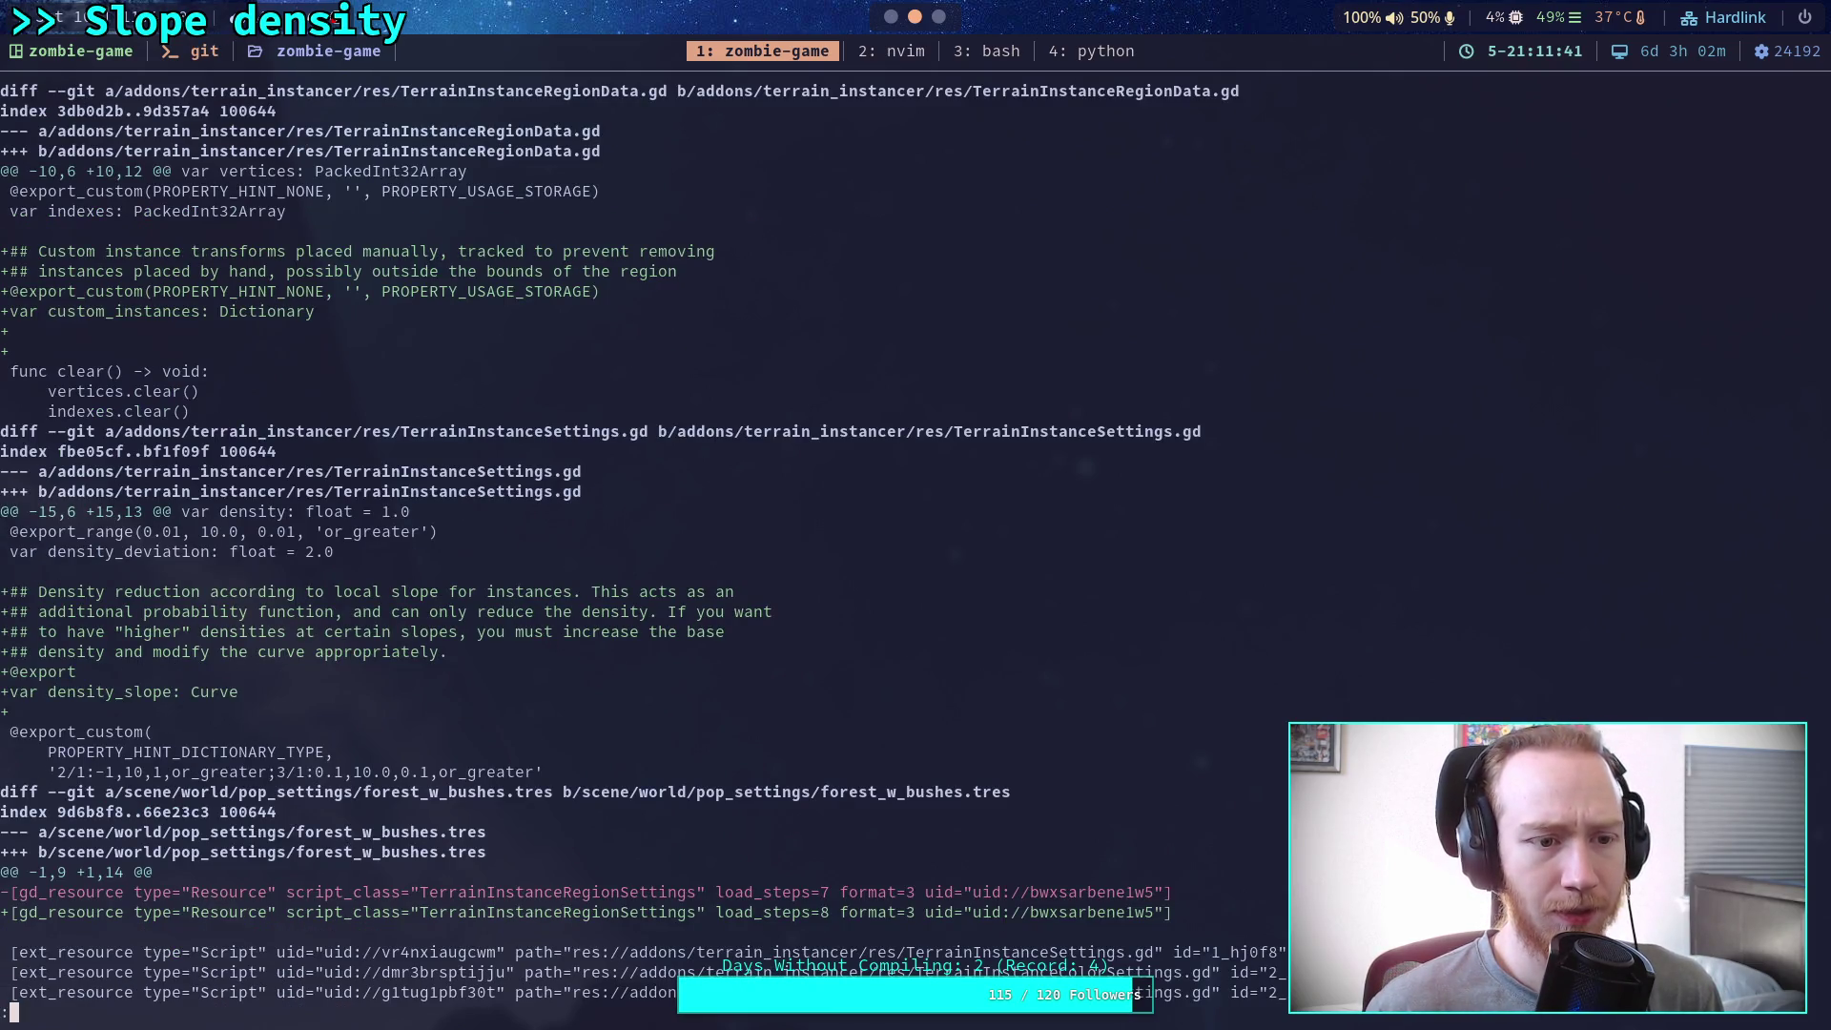
key("Down")
key("Down")
key("Down")
type("q")
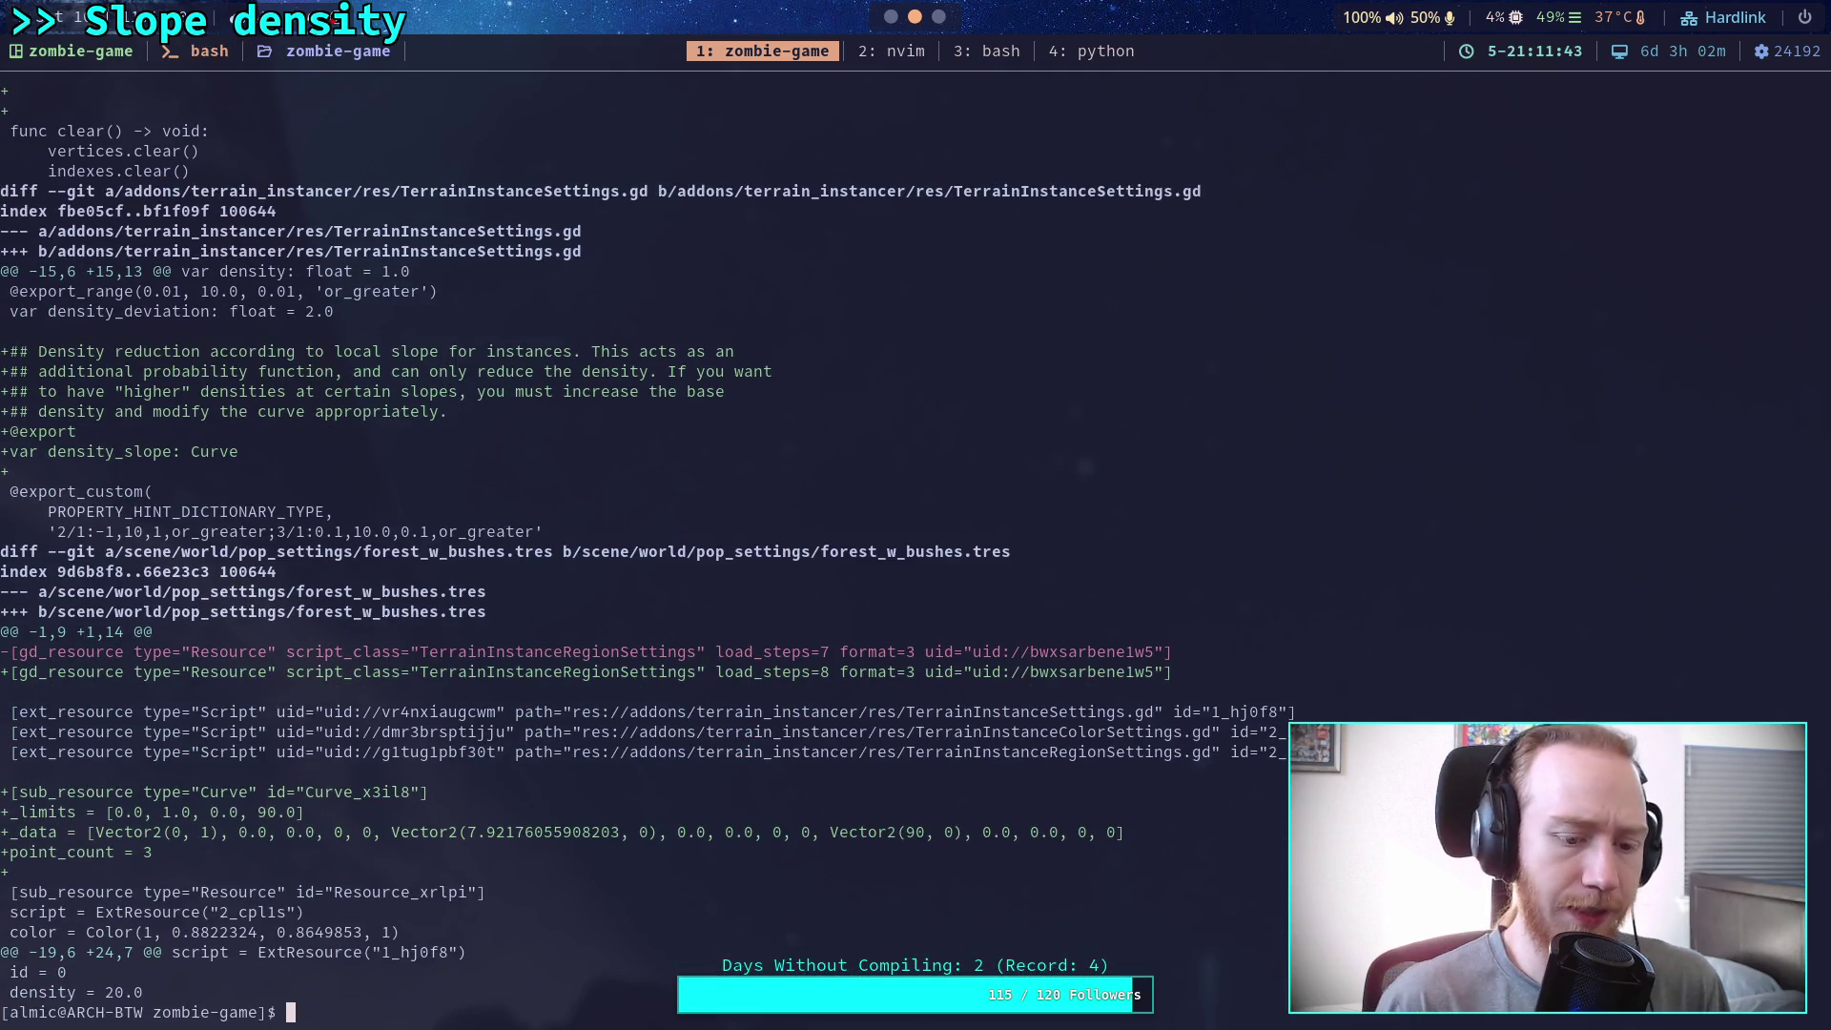
type("git add")
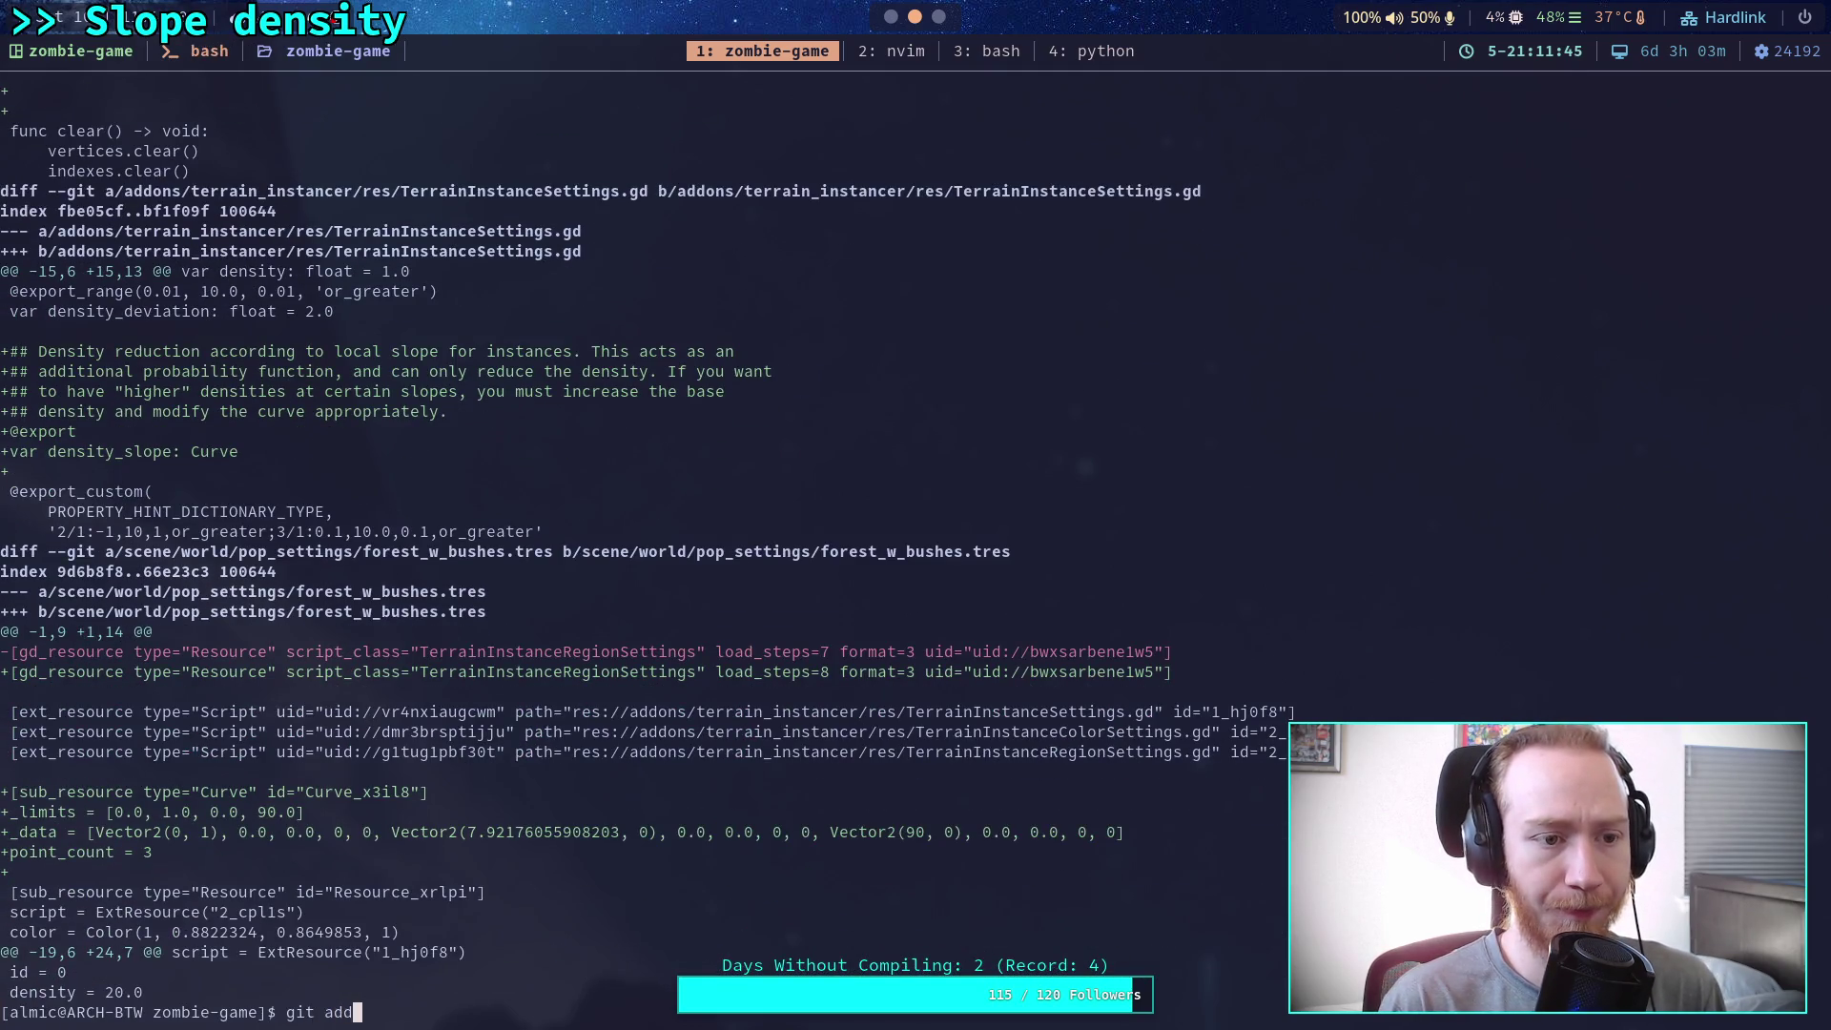
type(" addons/errain_in")
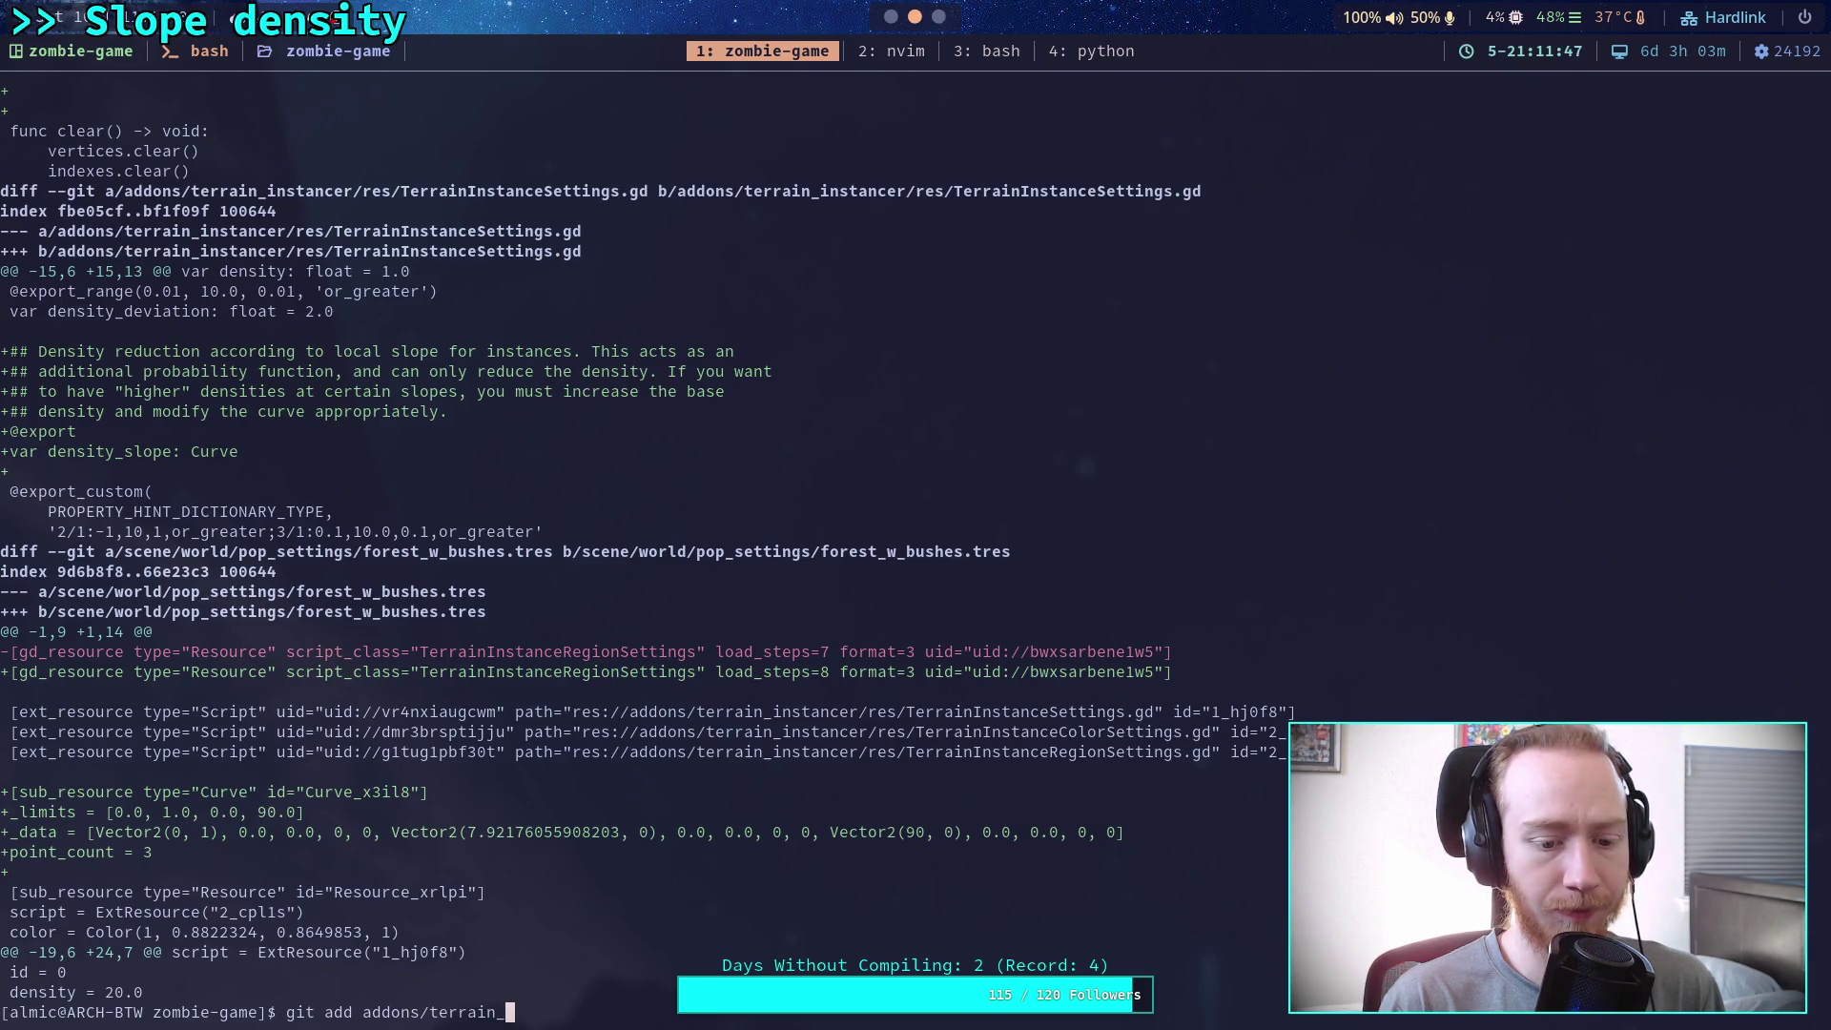
key("Tab")
key("Tab")
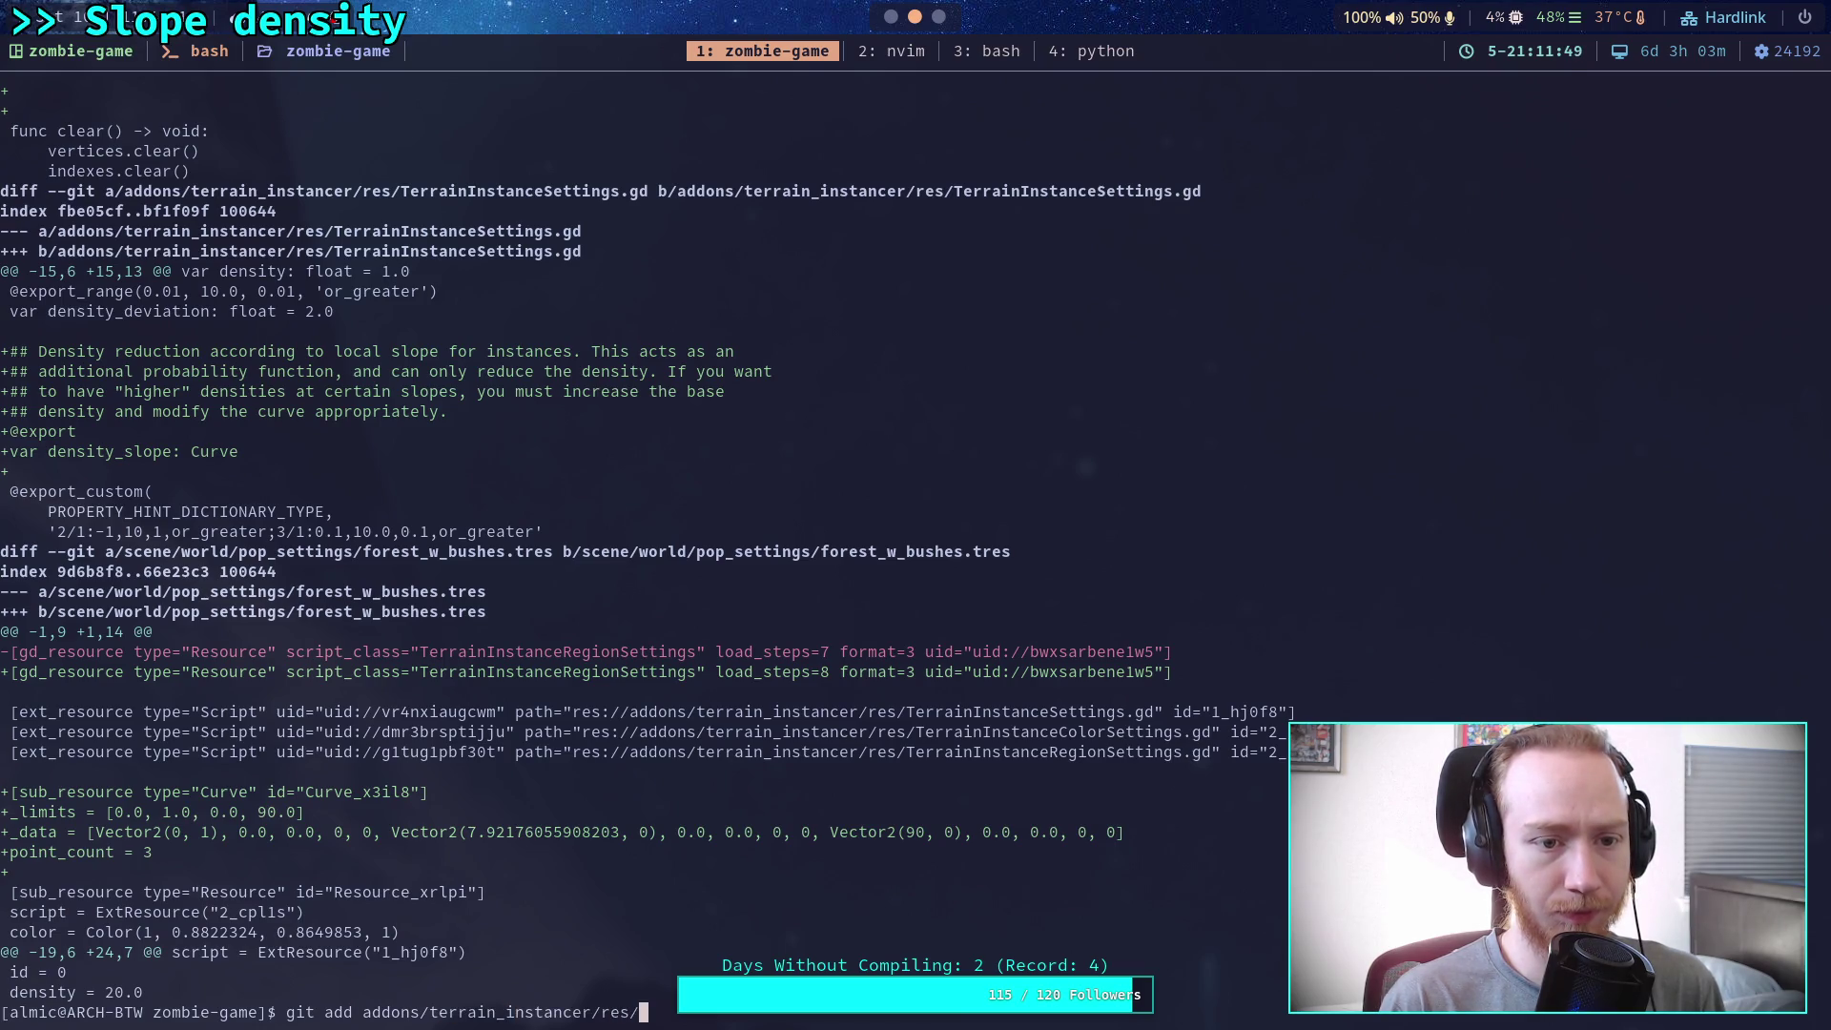
key("Tab")
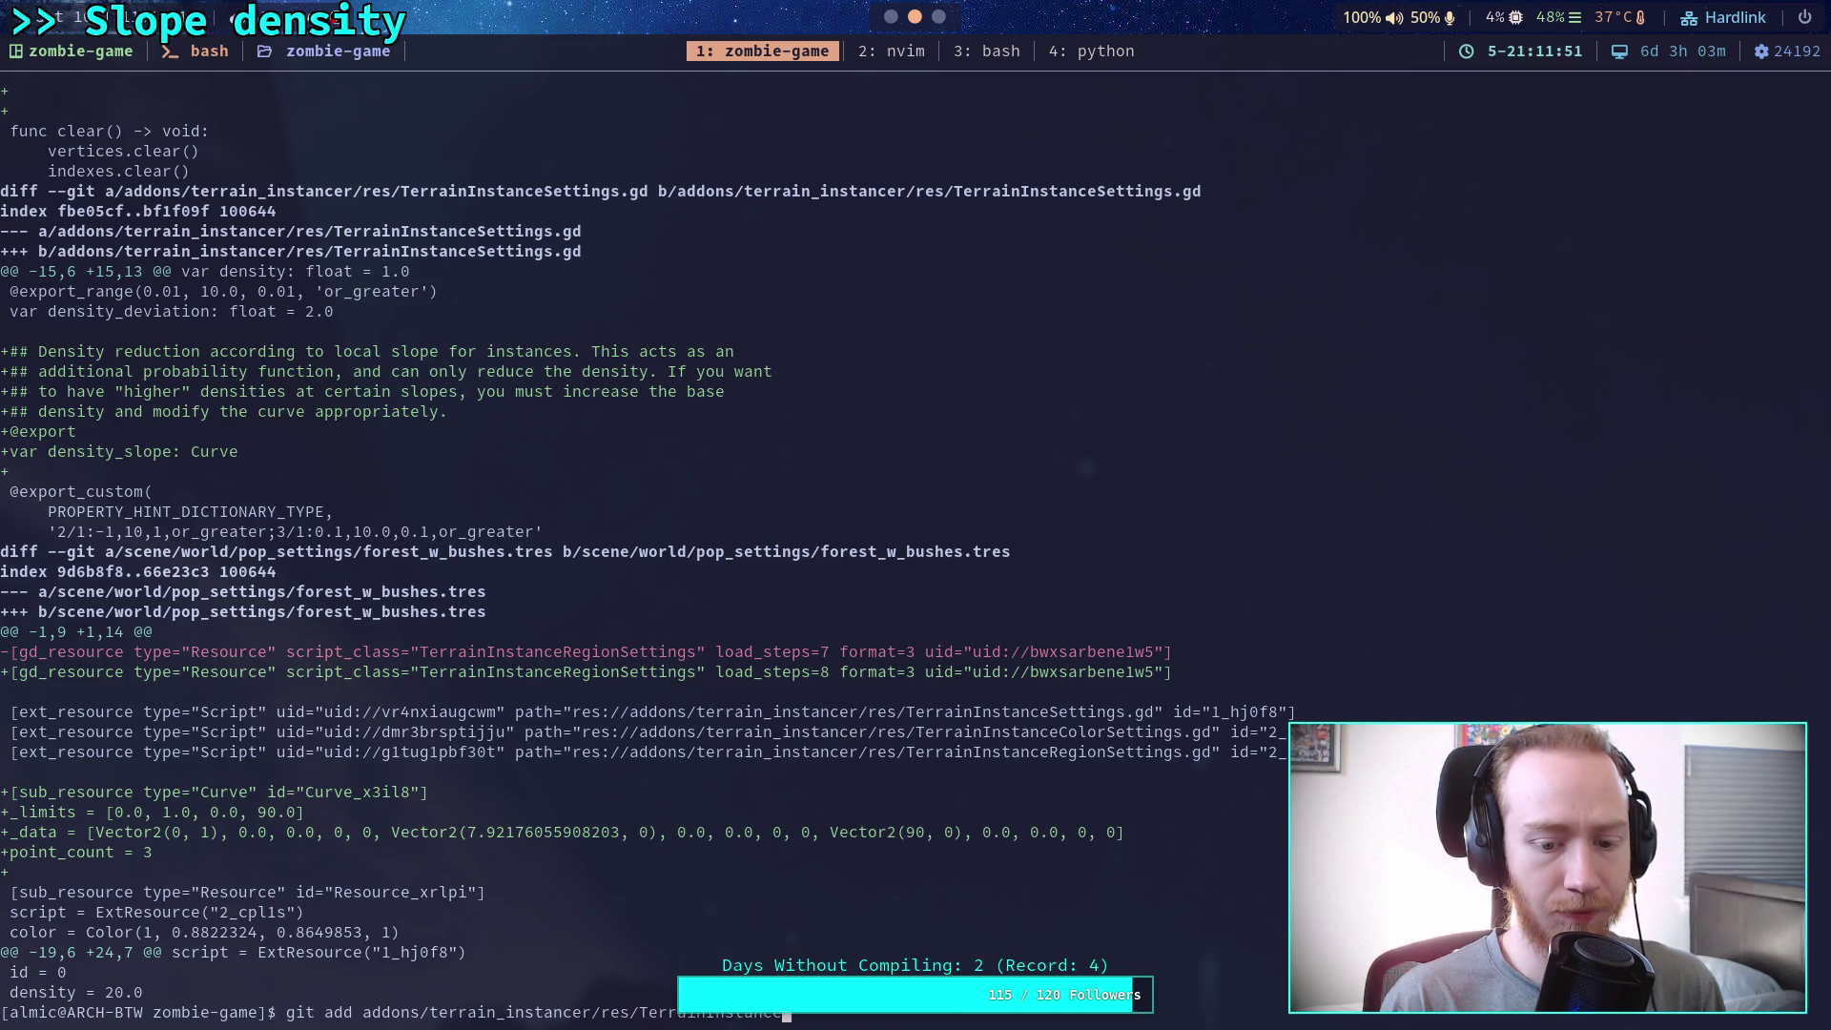
key("Return")
Review the changes still unstaged after staging the settings script
type("git diff")
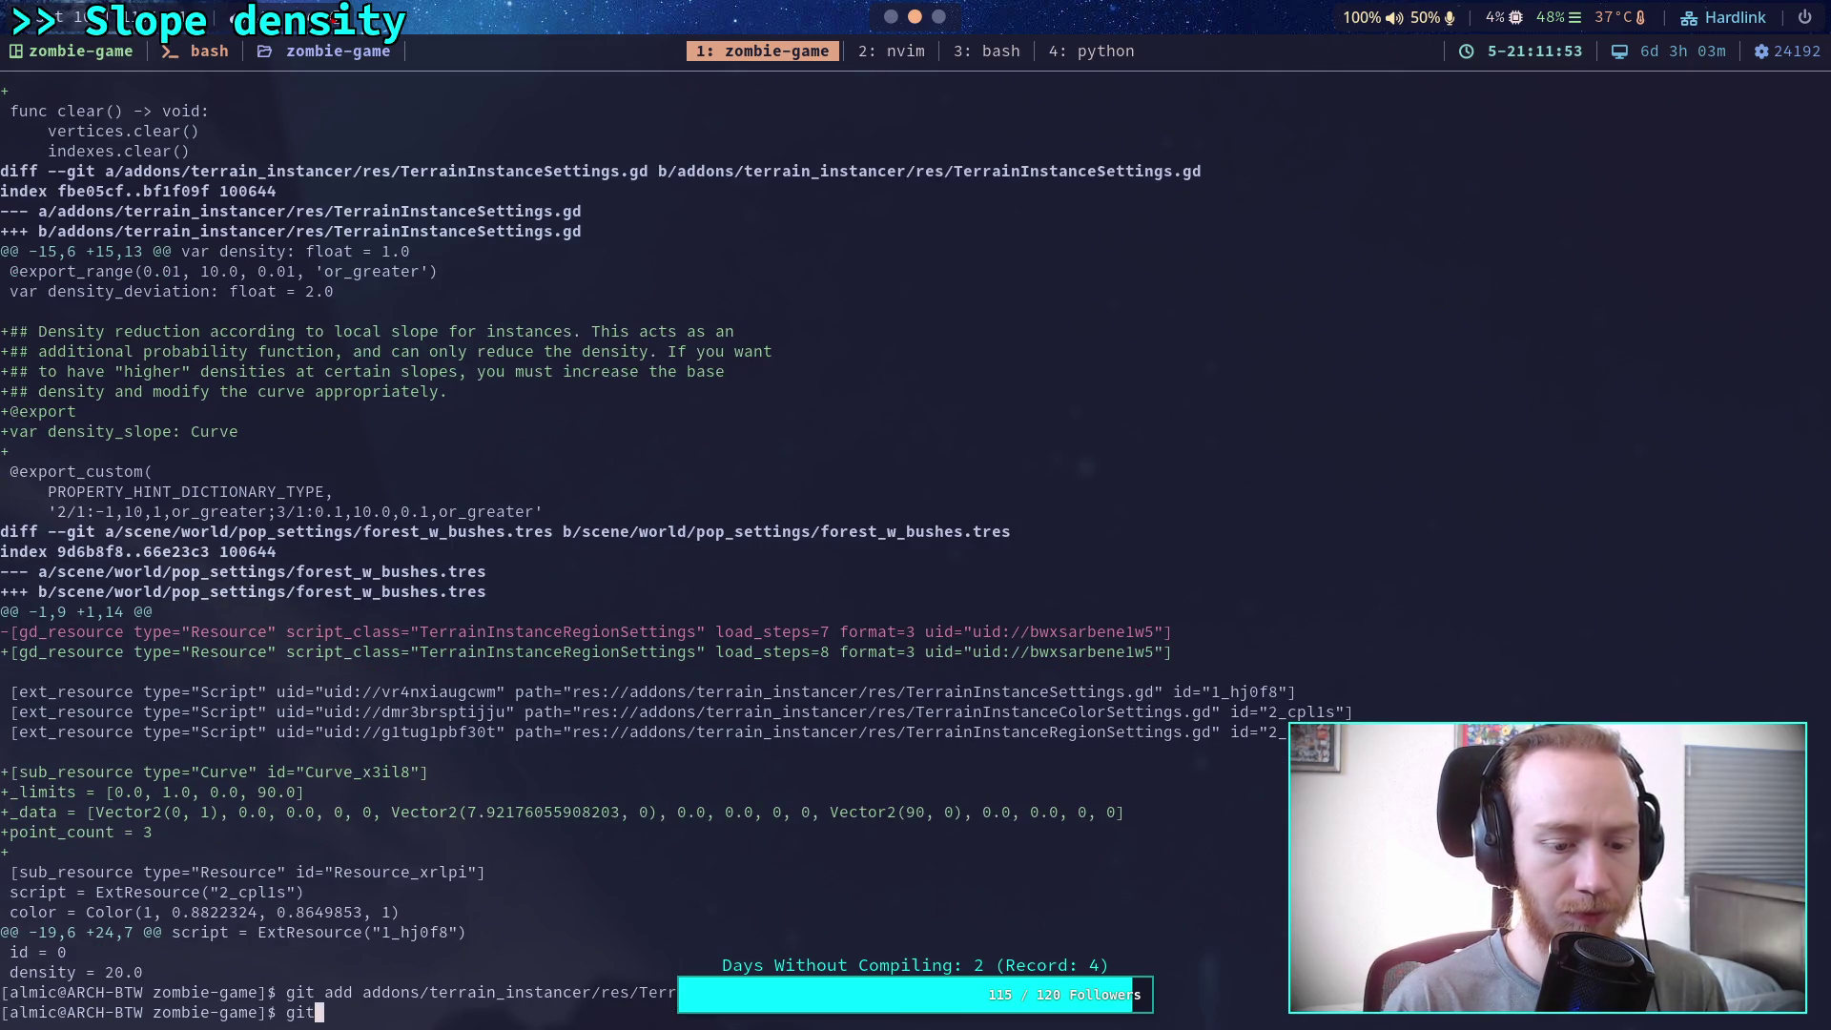
key("Return")
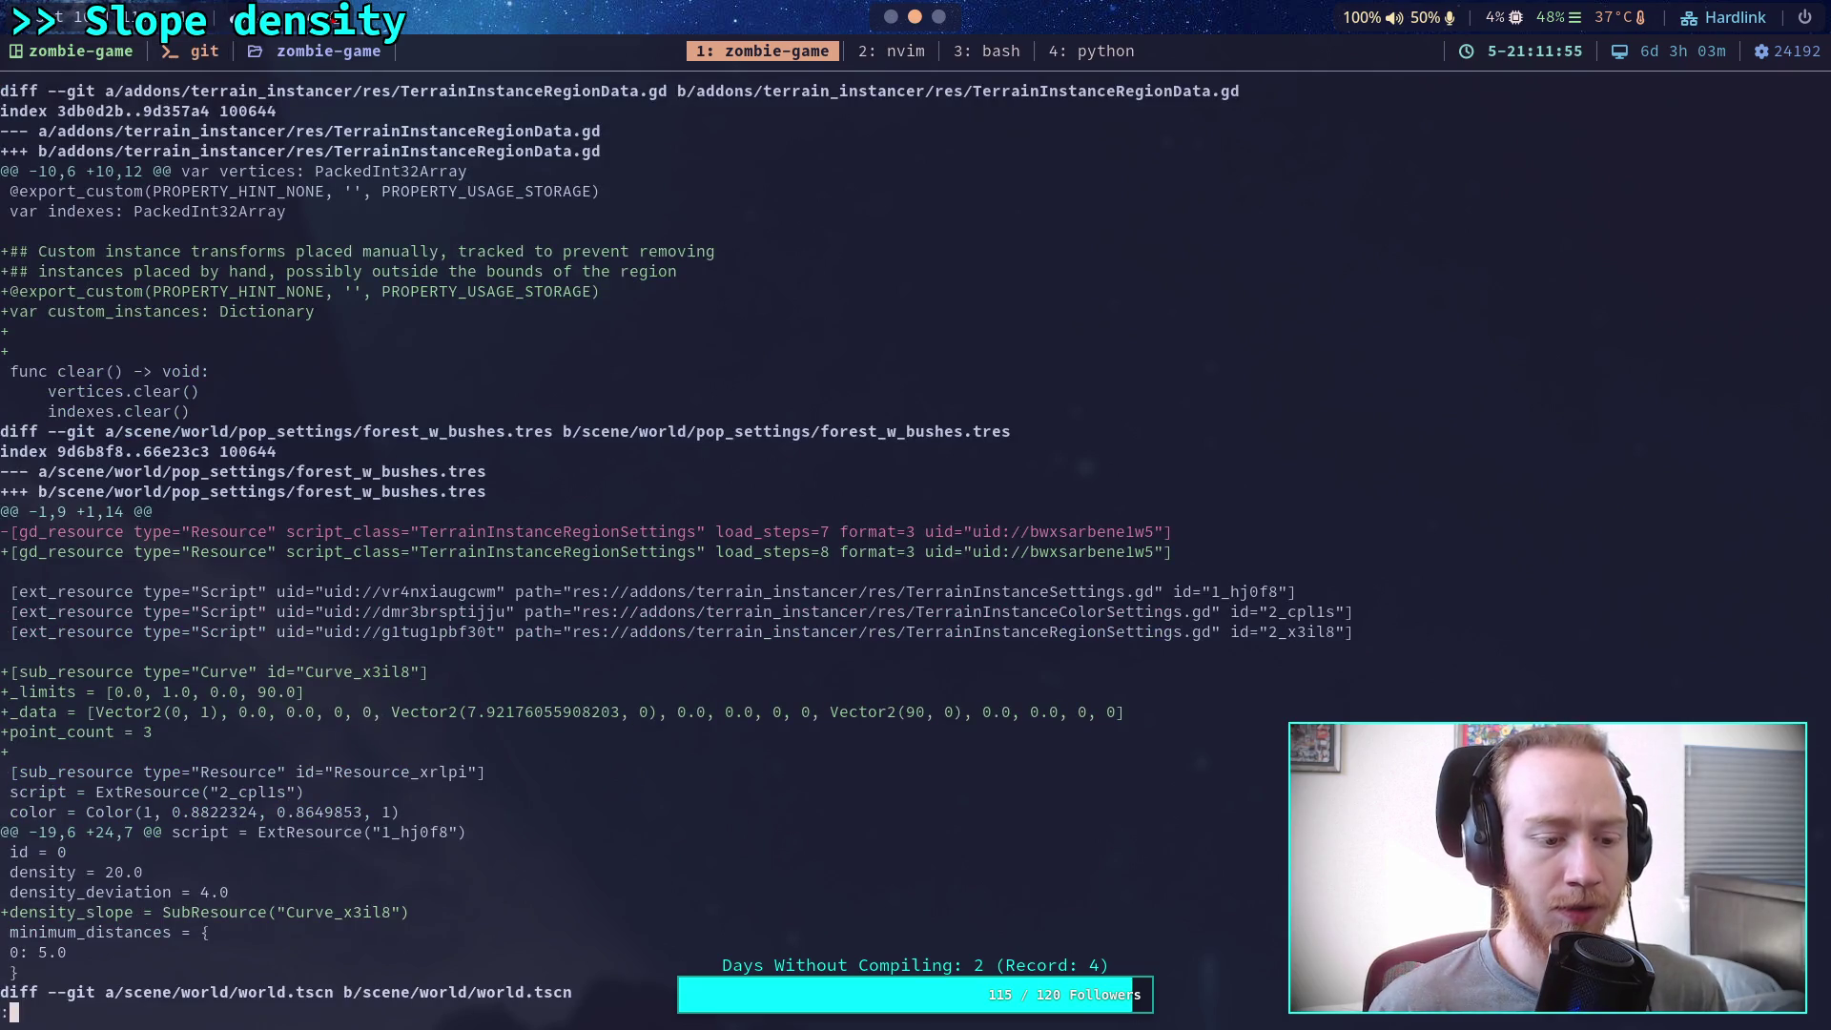
scroll(675, 542, "down", 10)
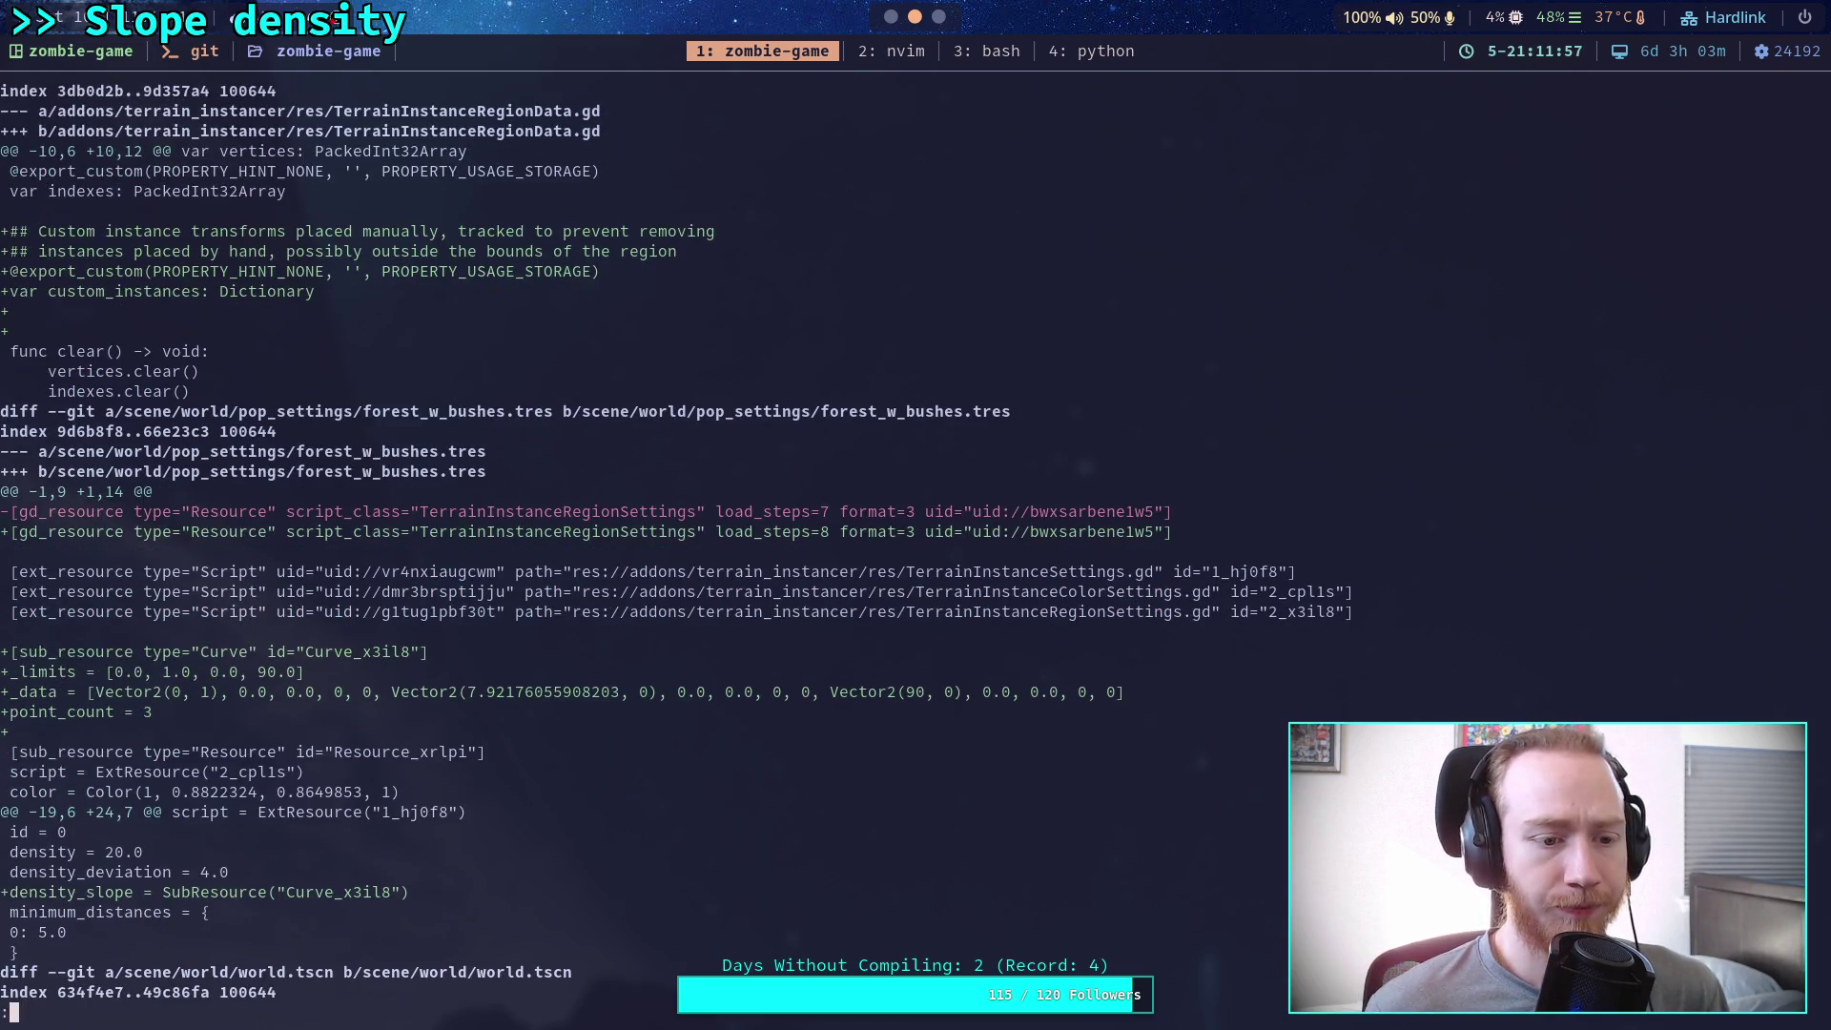
scroll(874, 541, "down", 12)
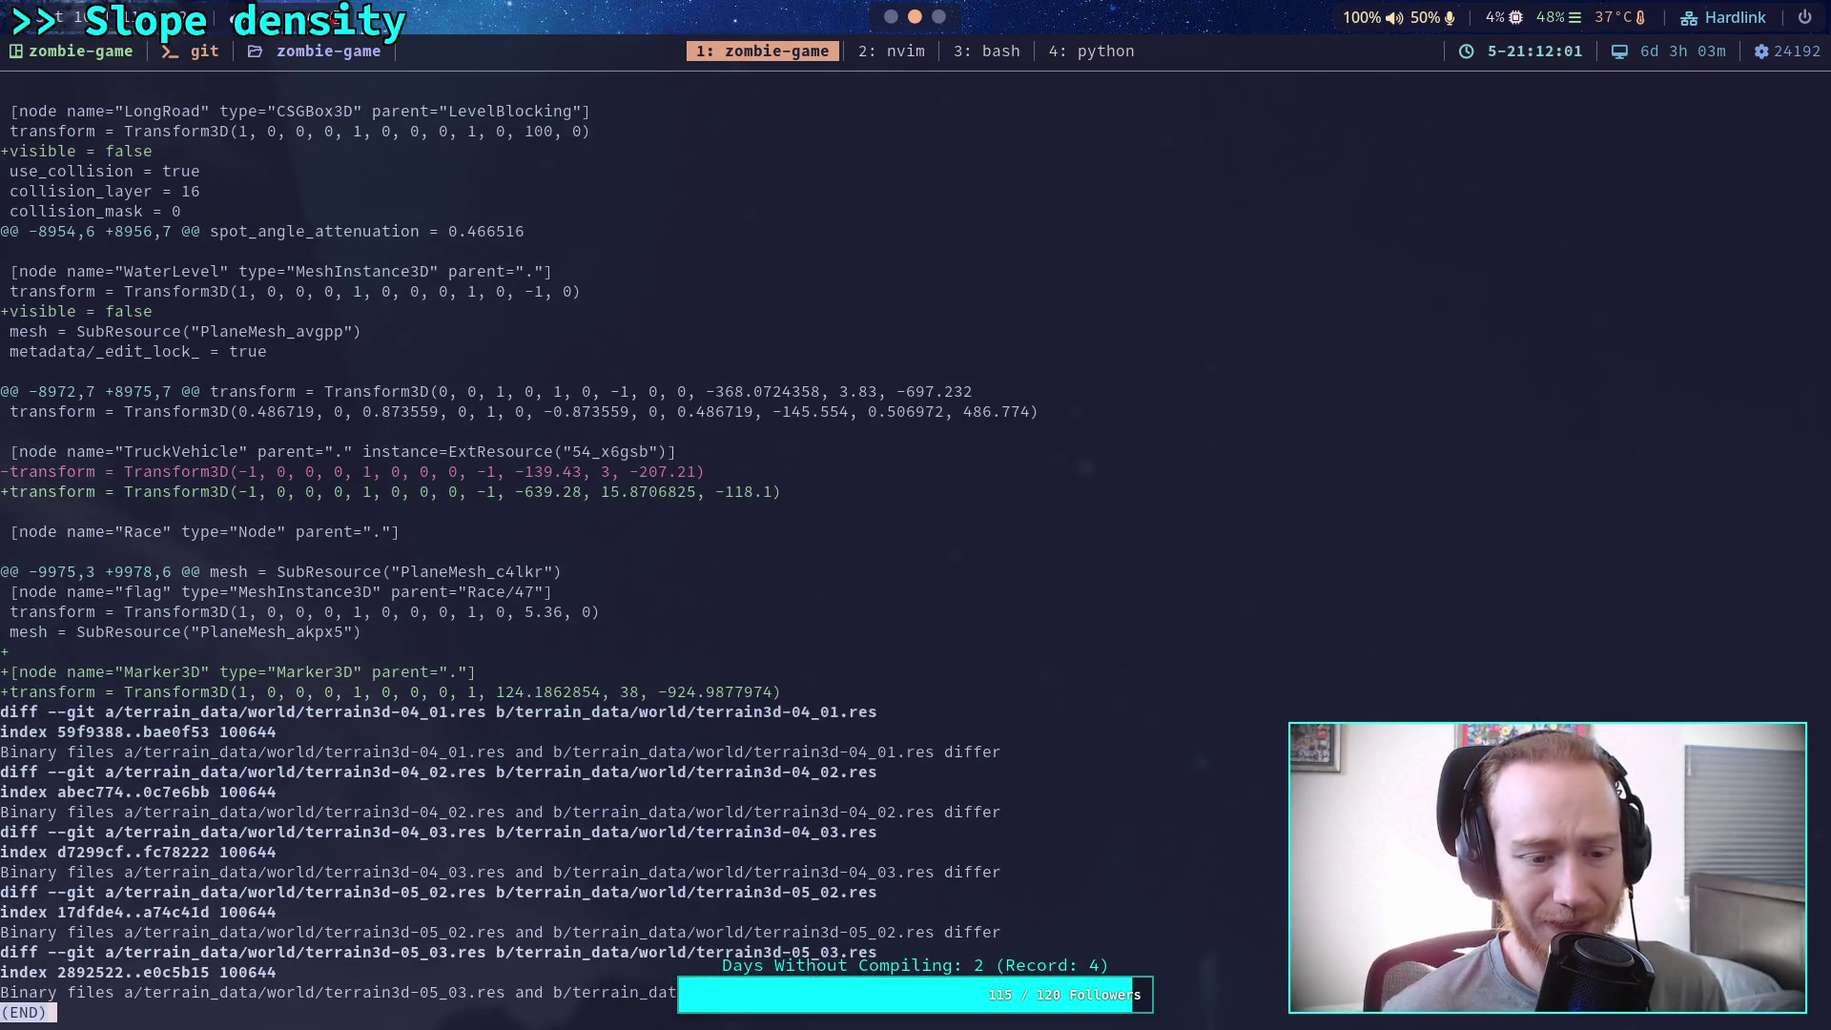
type("q")
type("git ")
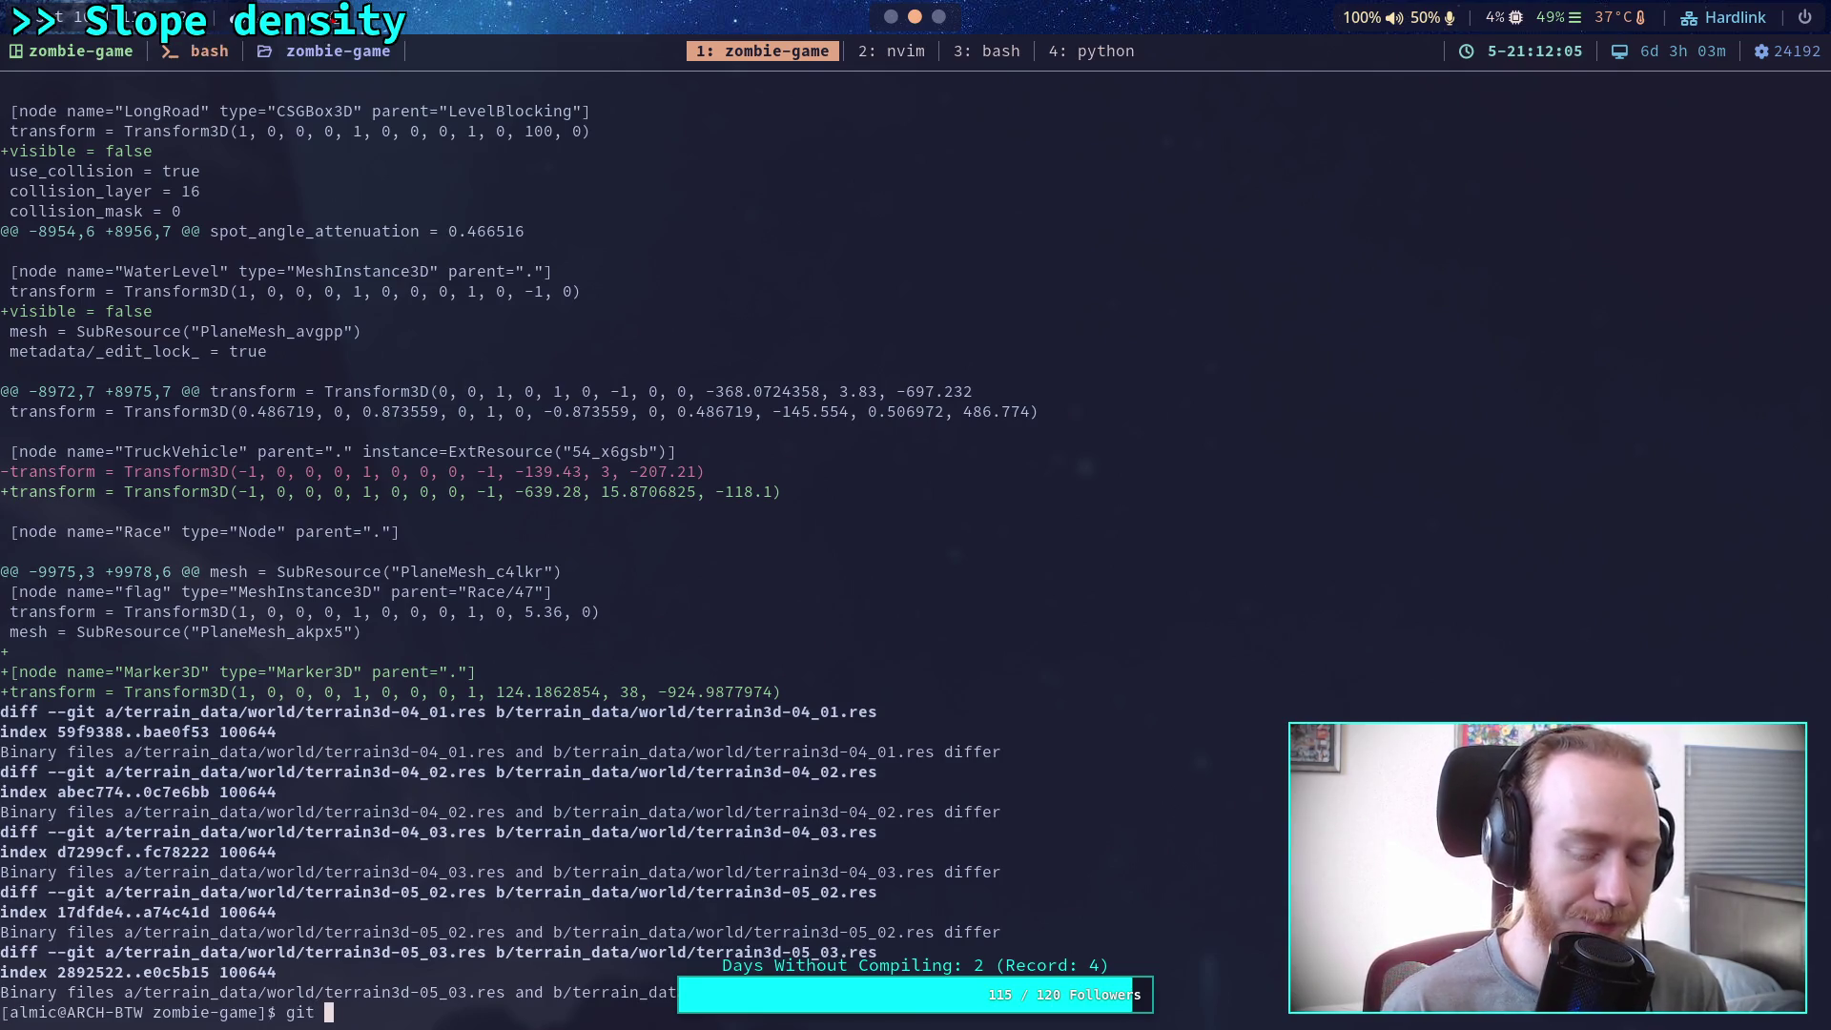
type("state")
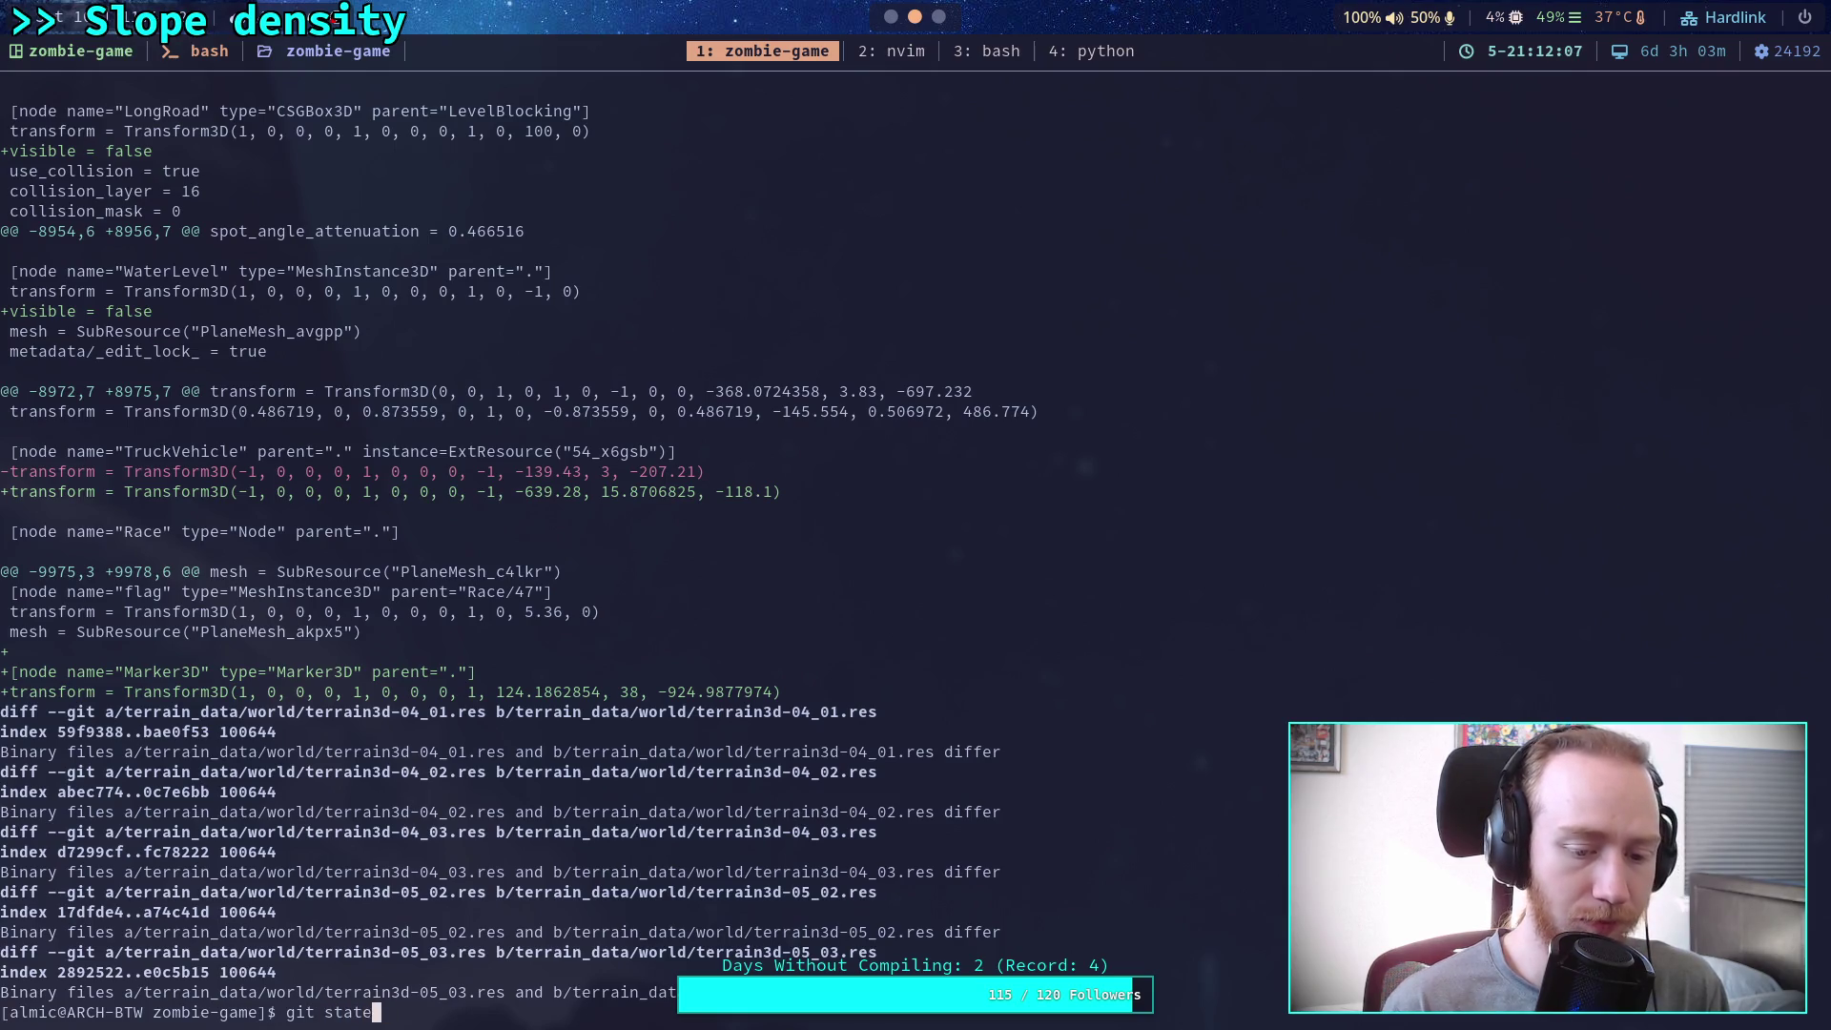
Correct 'git state' to 'git status' and list the staged, unstaged and untracked files
key("BackSpace")
type("us")
key("Return")
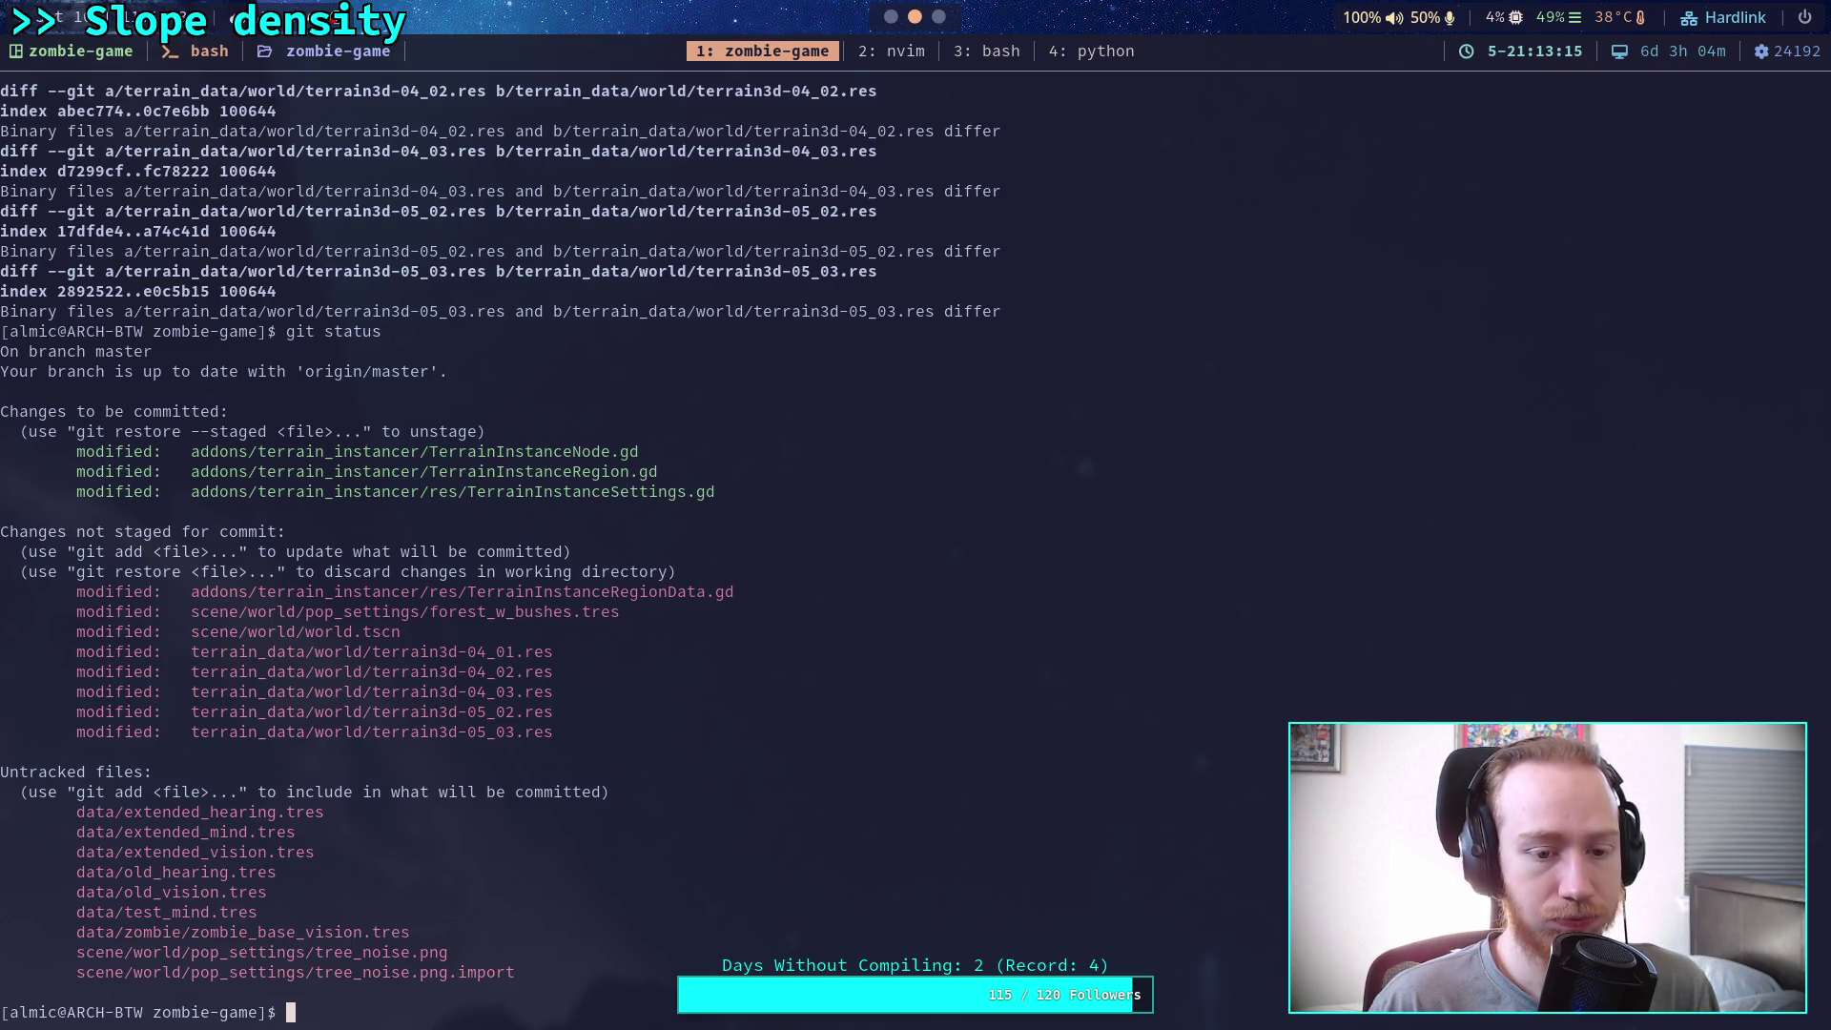
type("git add se")
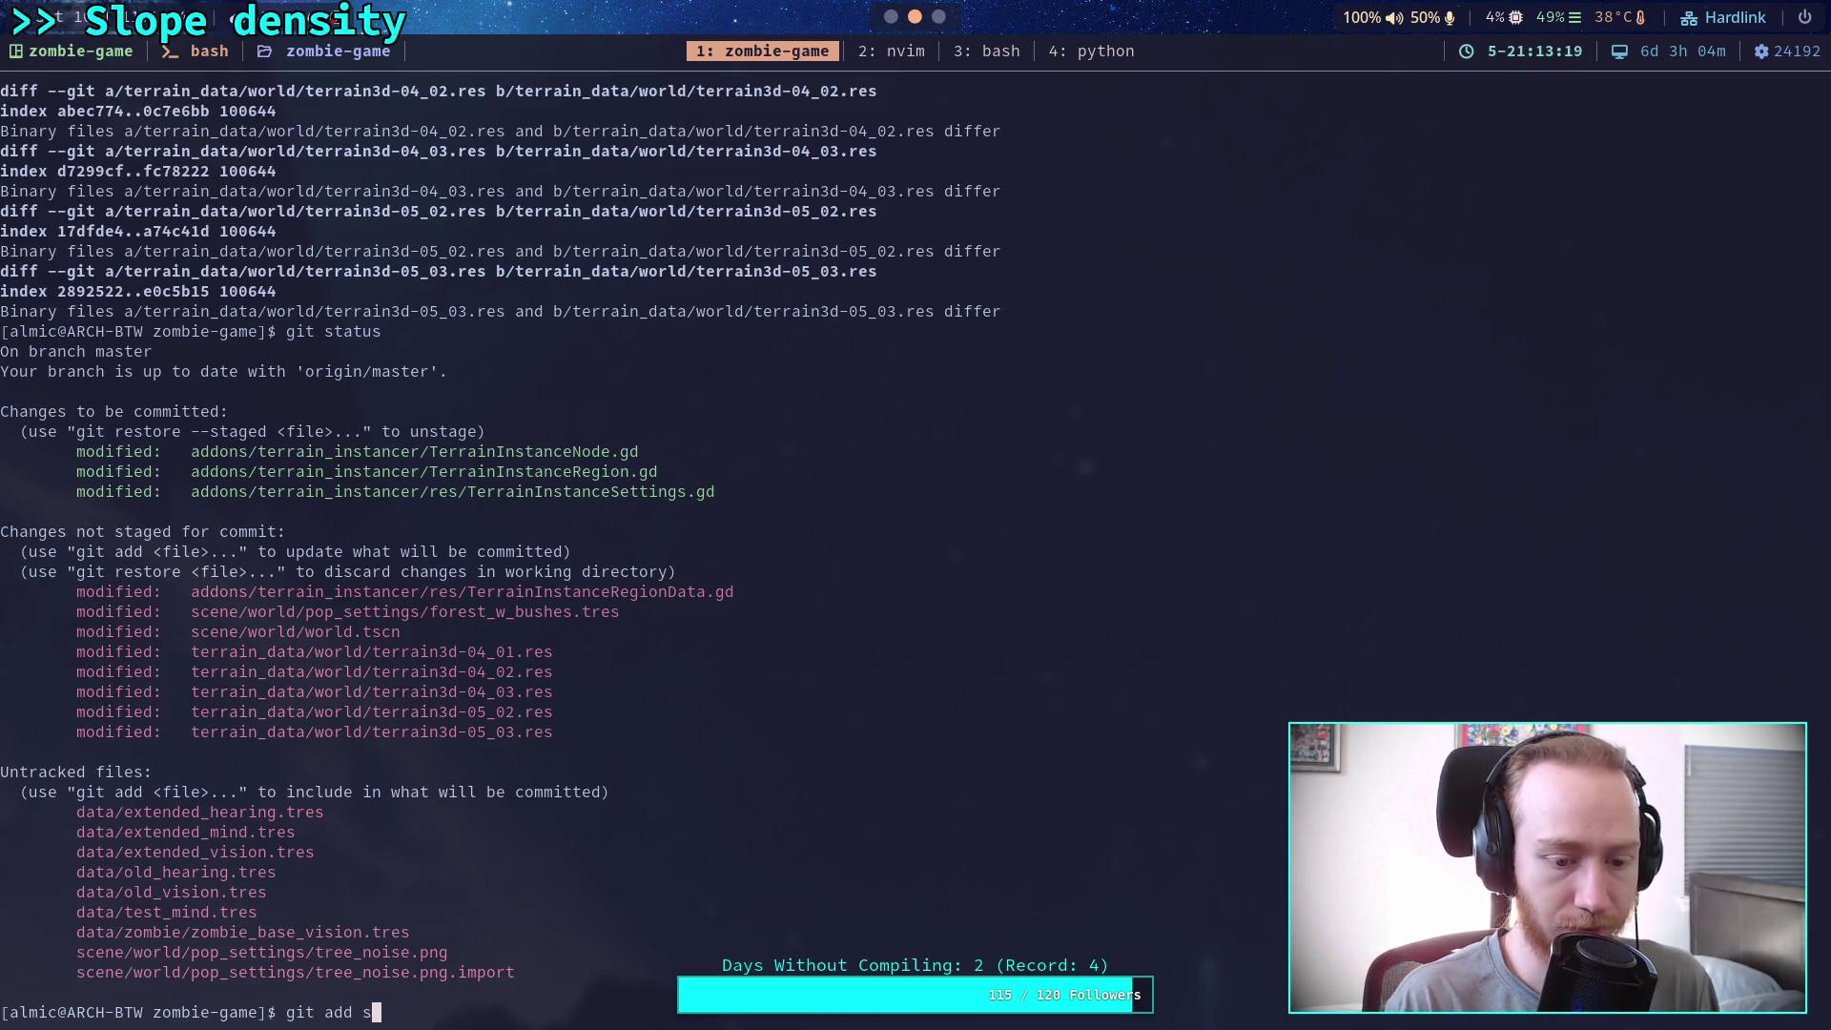
Stage scene/world/pop_settings/forest_w_bushes.tres with git add
key("Tab")
type("wo")
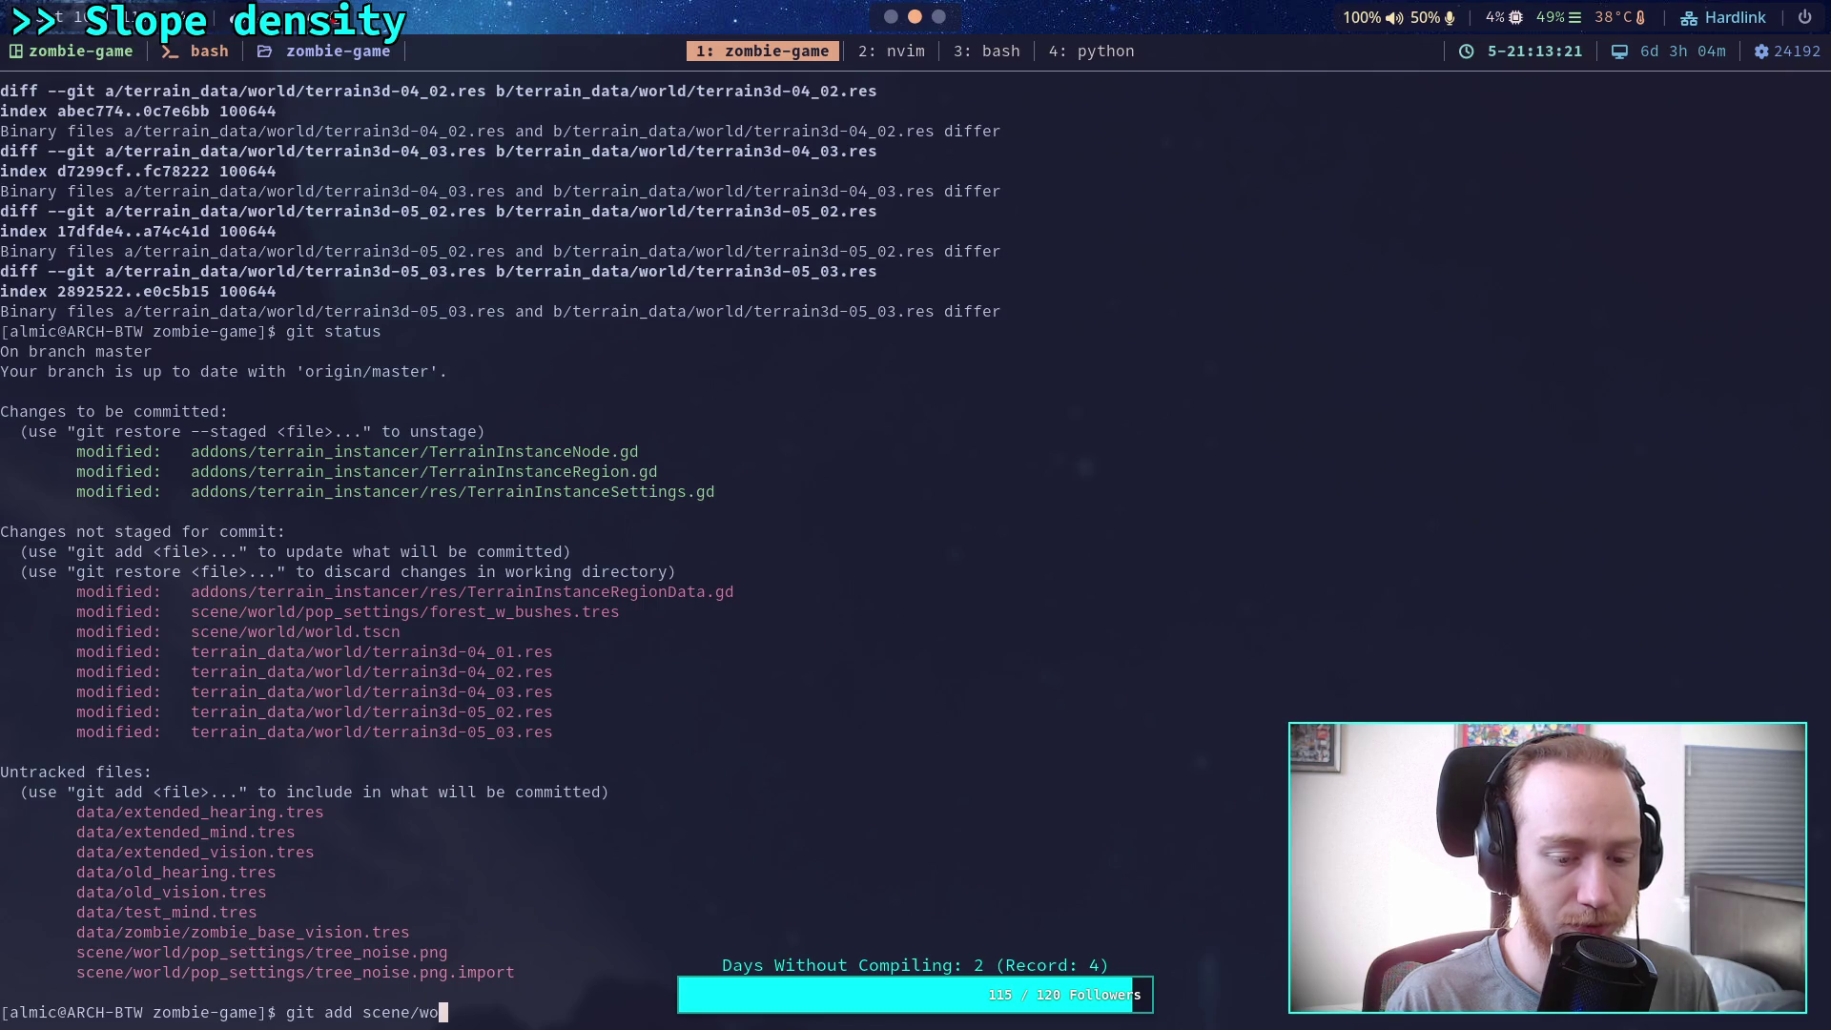
key("Tab")
type("pop")
key("Tab")
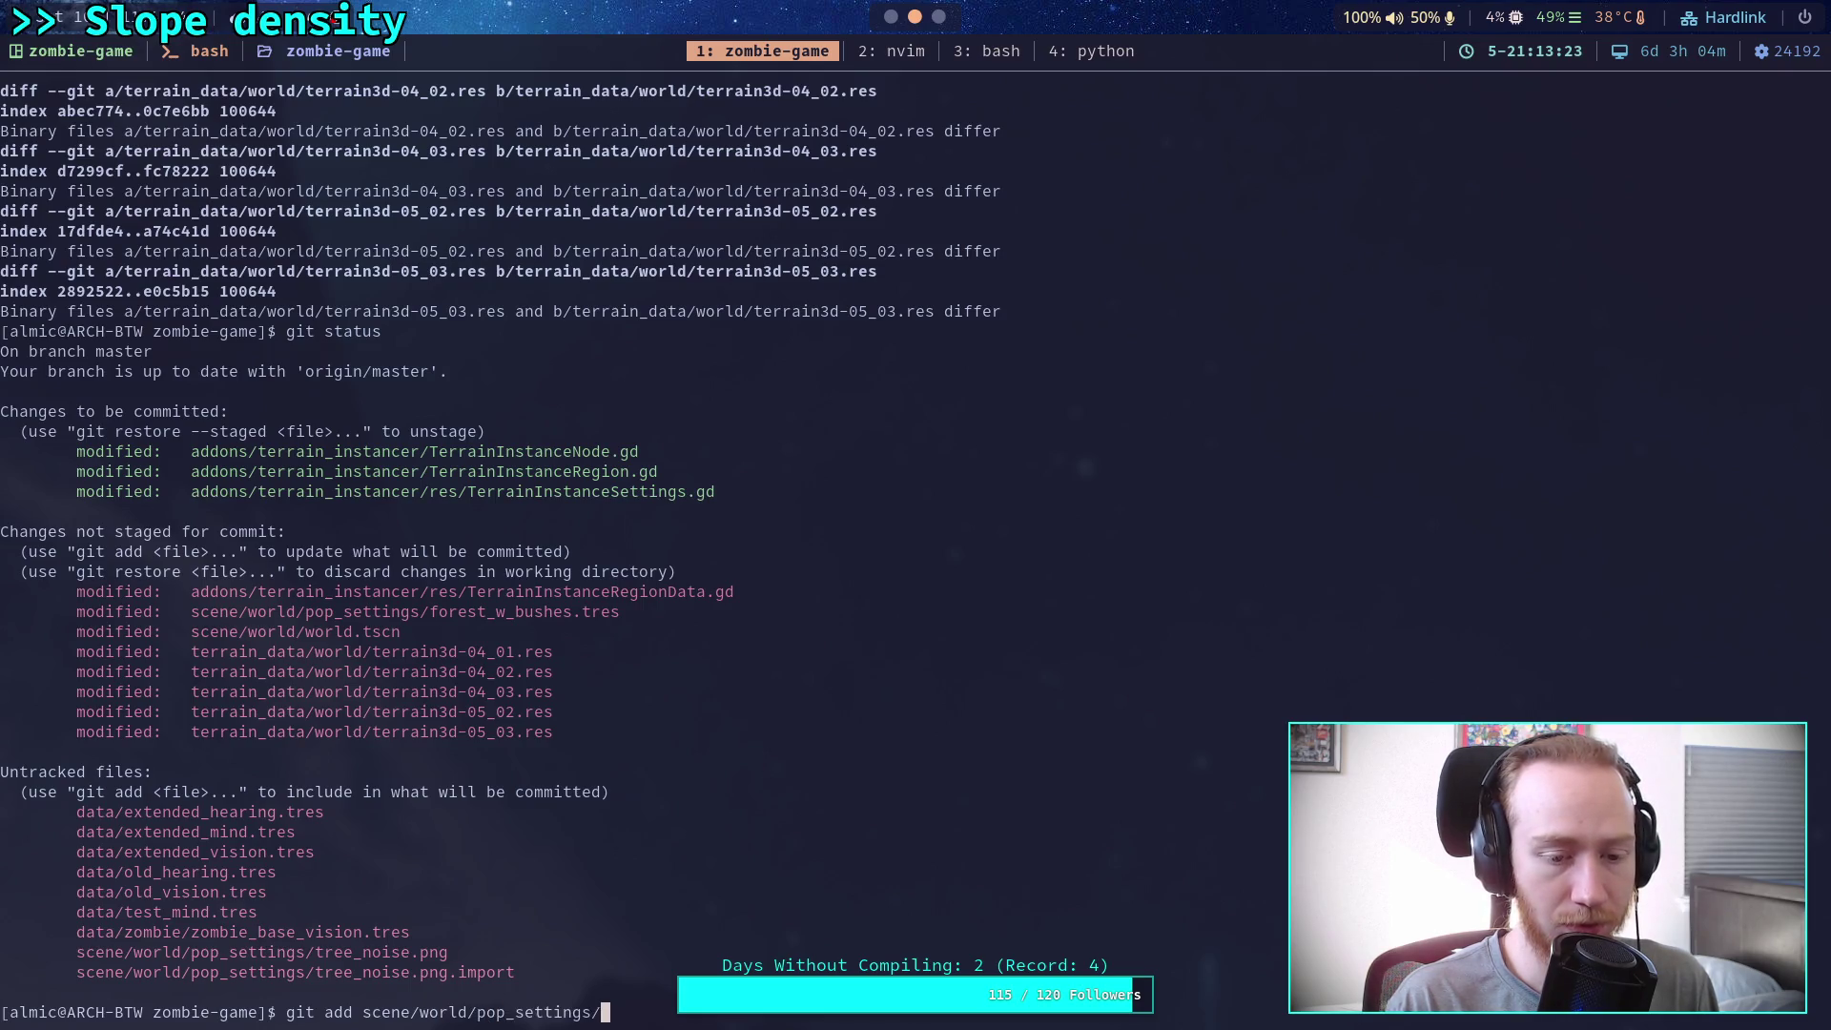
type("f")
key("Tab")
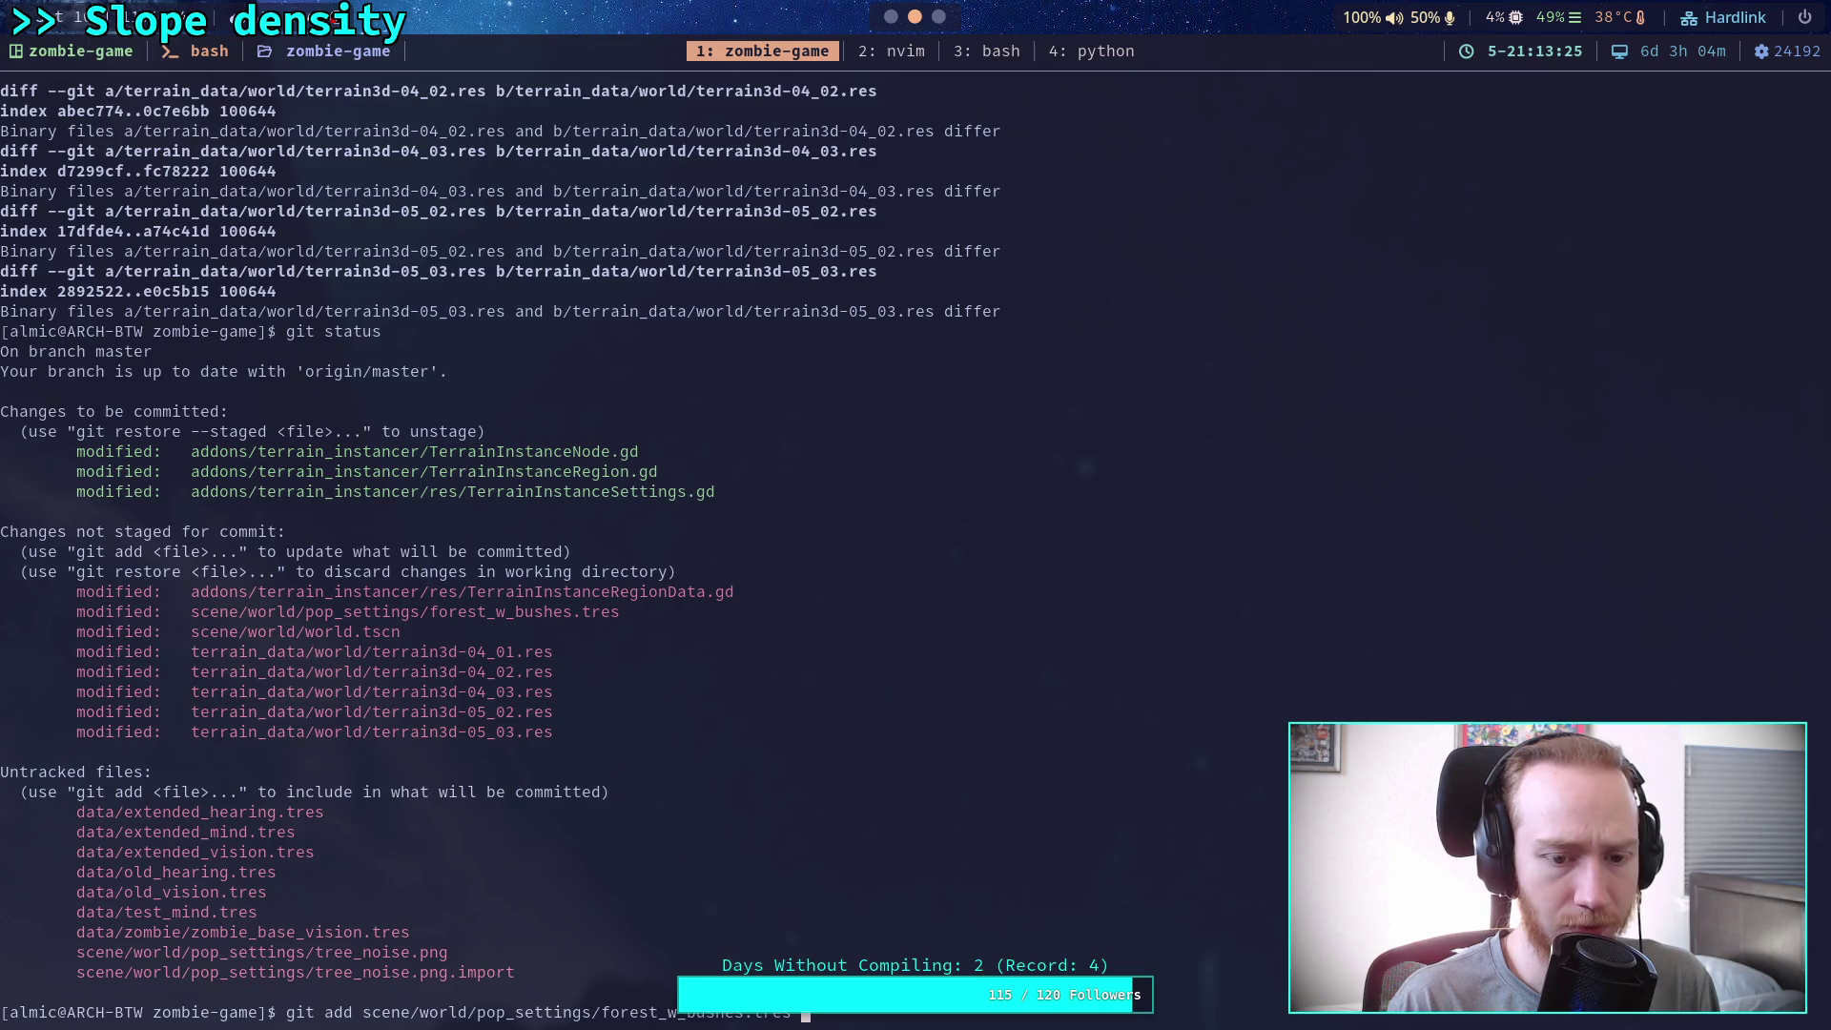
key("Return")
Review the remaining unstaged diff, then start git commit to open the message editor
type("git diff")
key("Return")
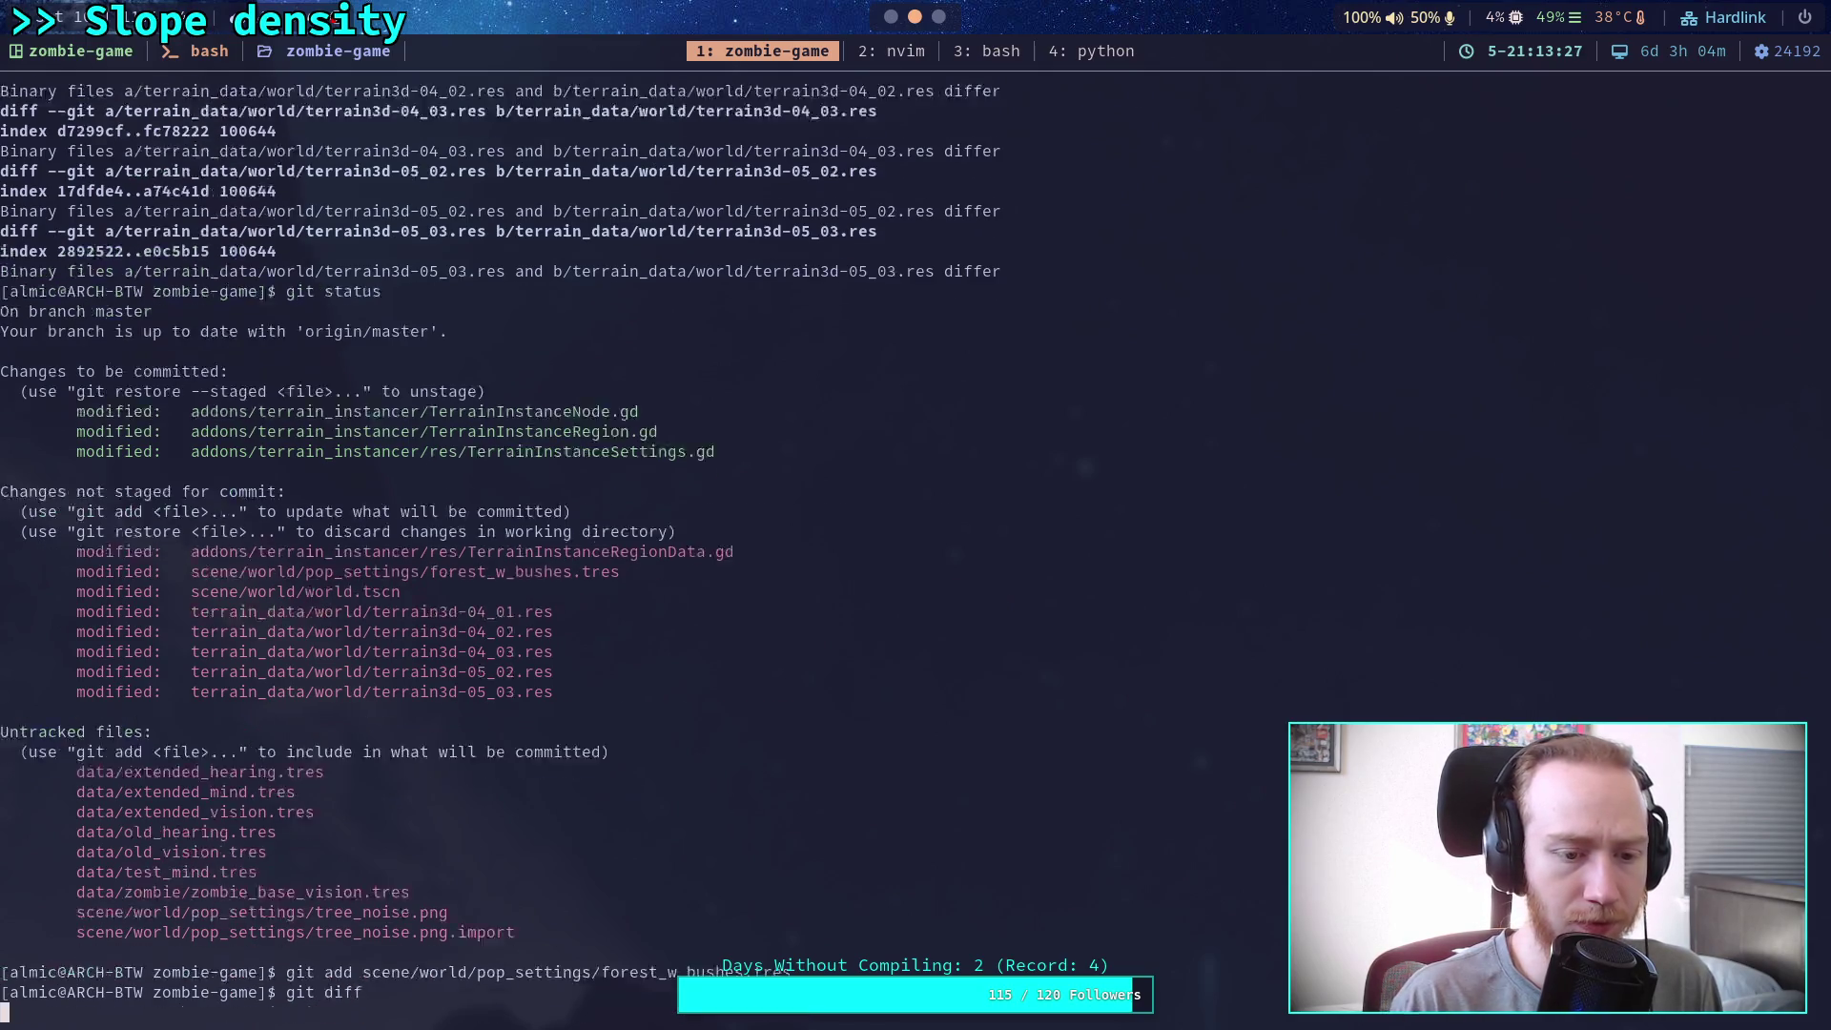
scroll(620, 544, "down", 2)
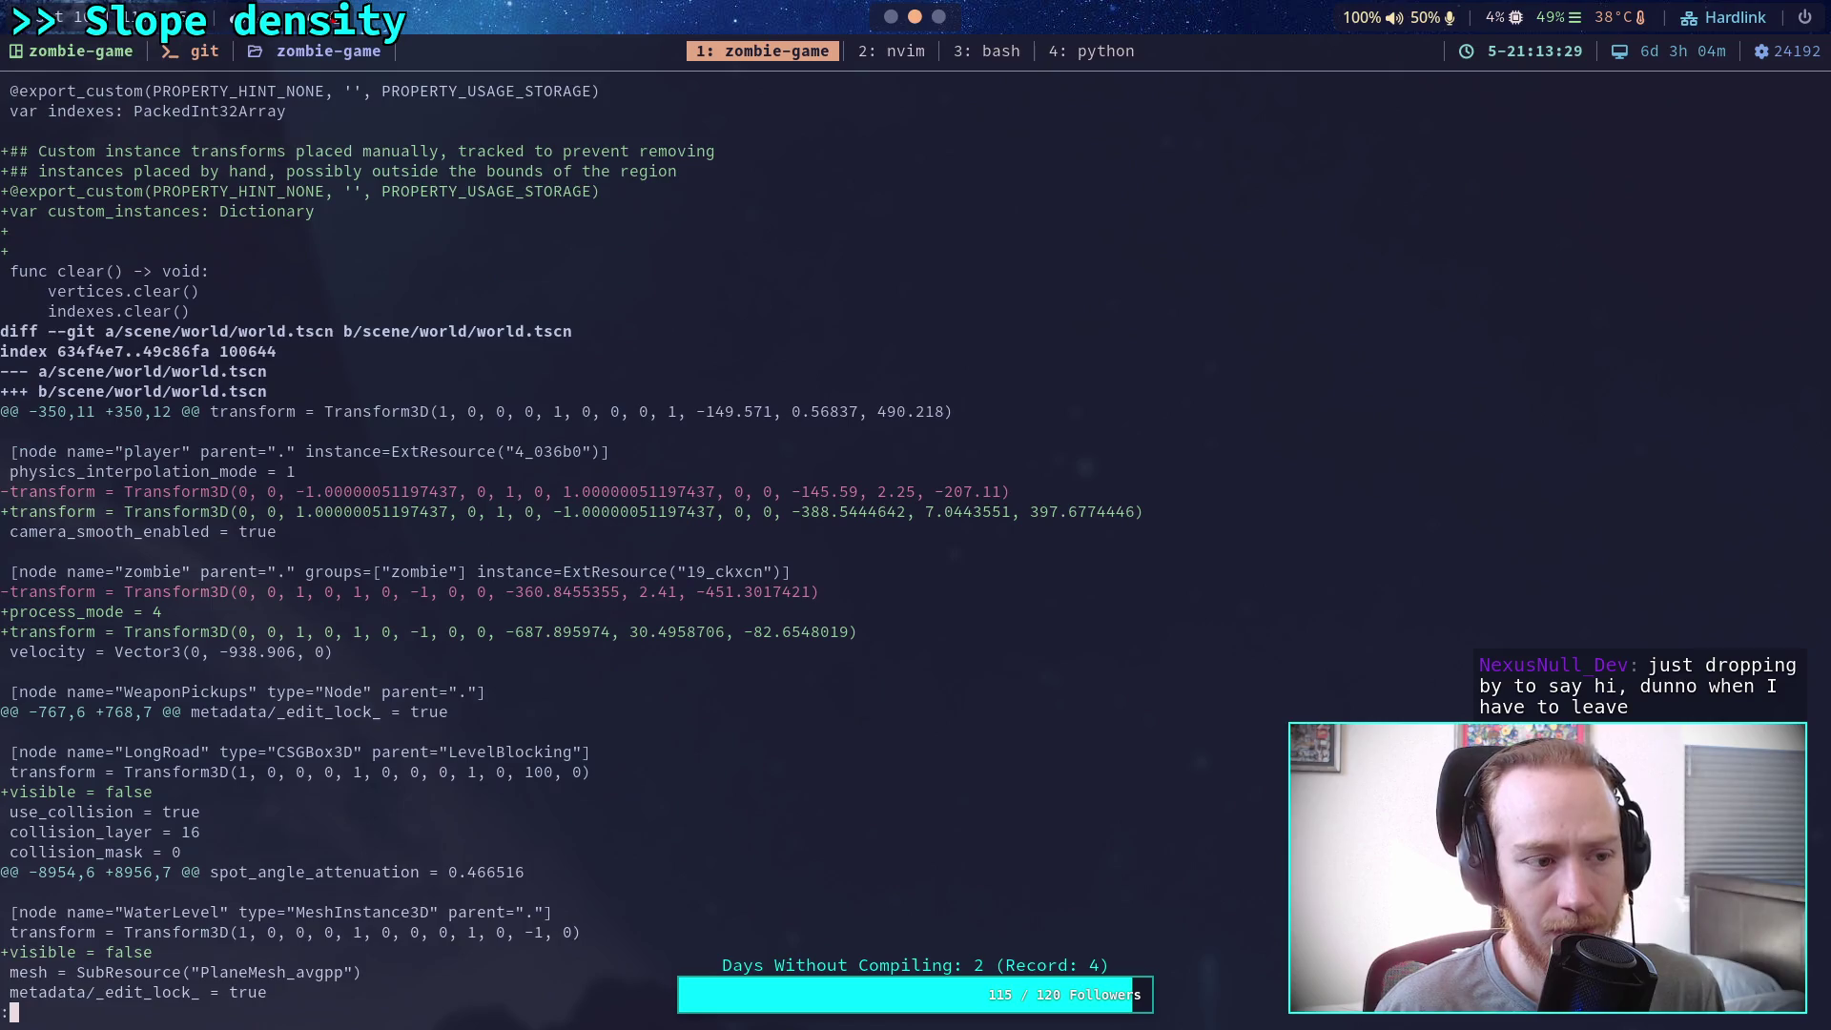
scroll(620, 544, "down", 5)
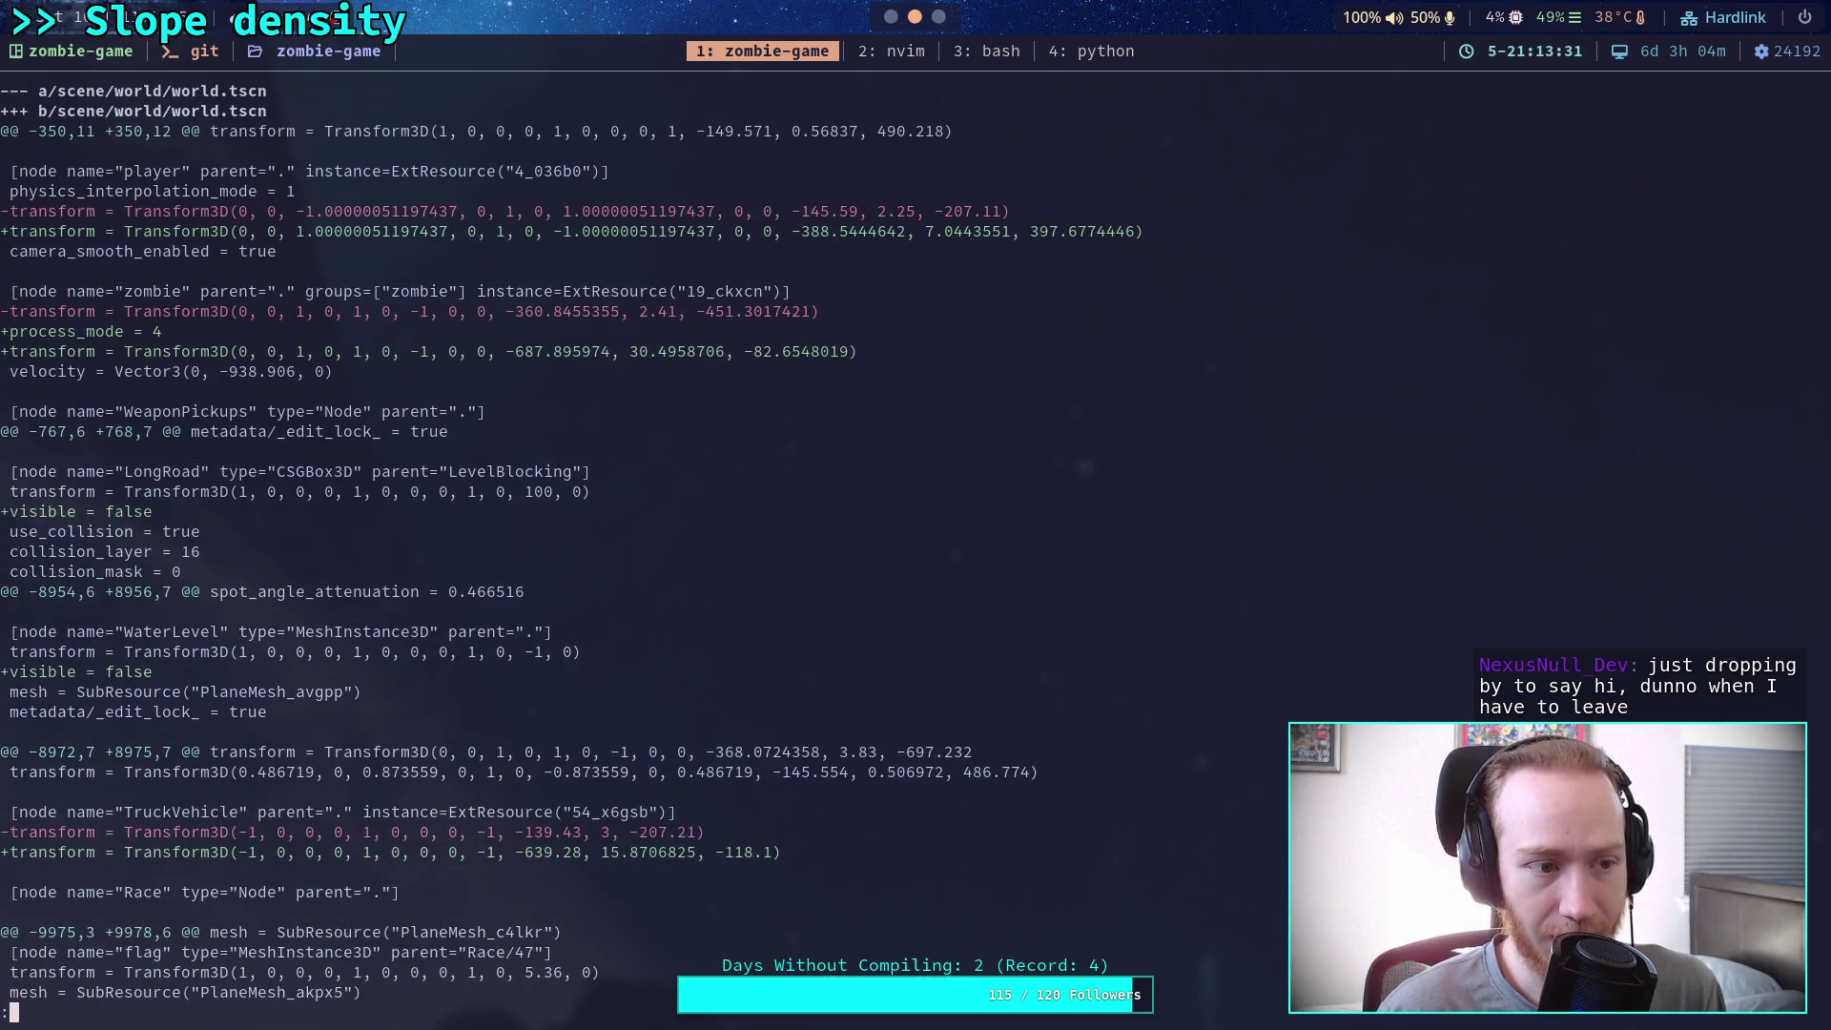
scroll(620, 544, "down", 5)
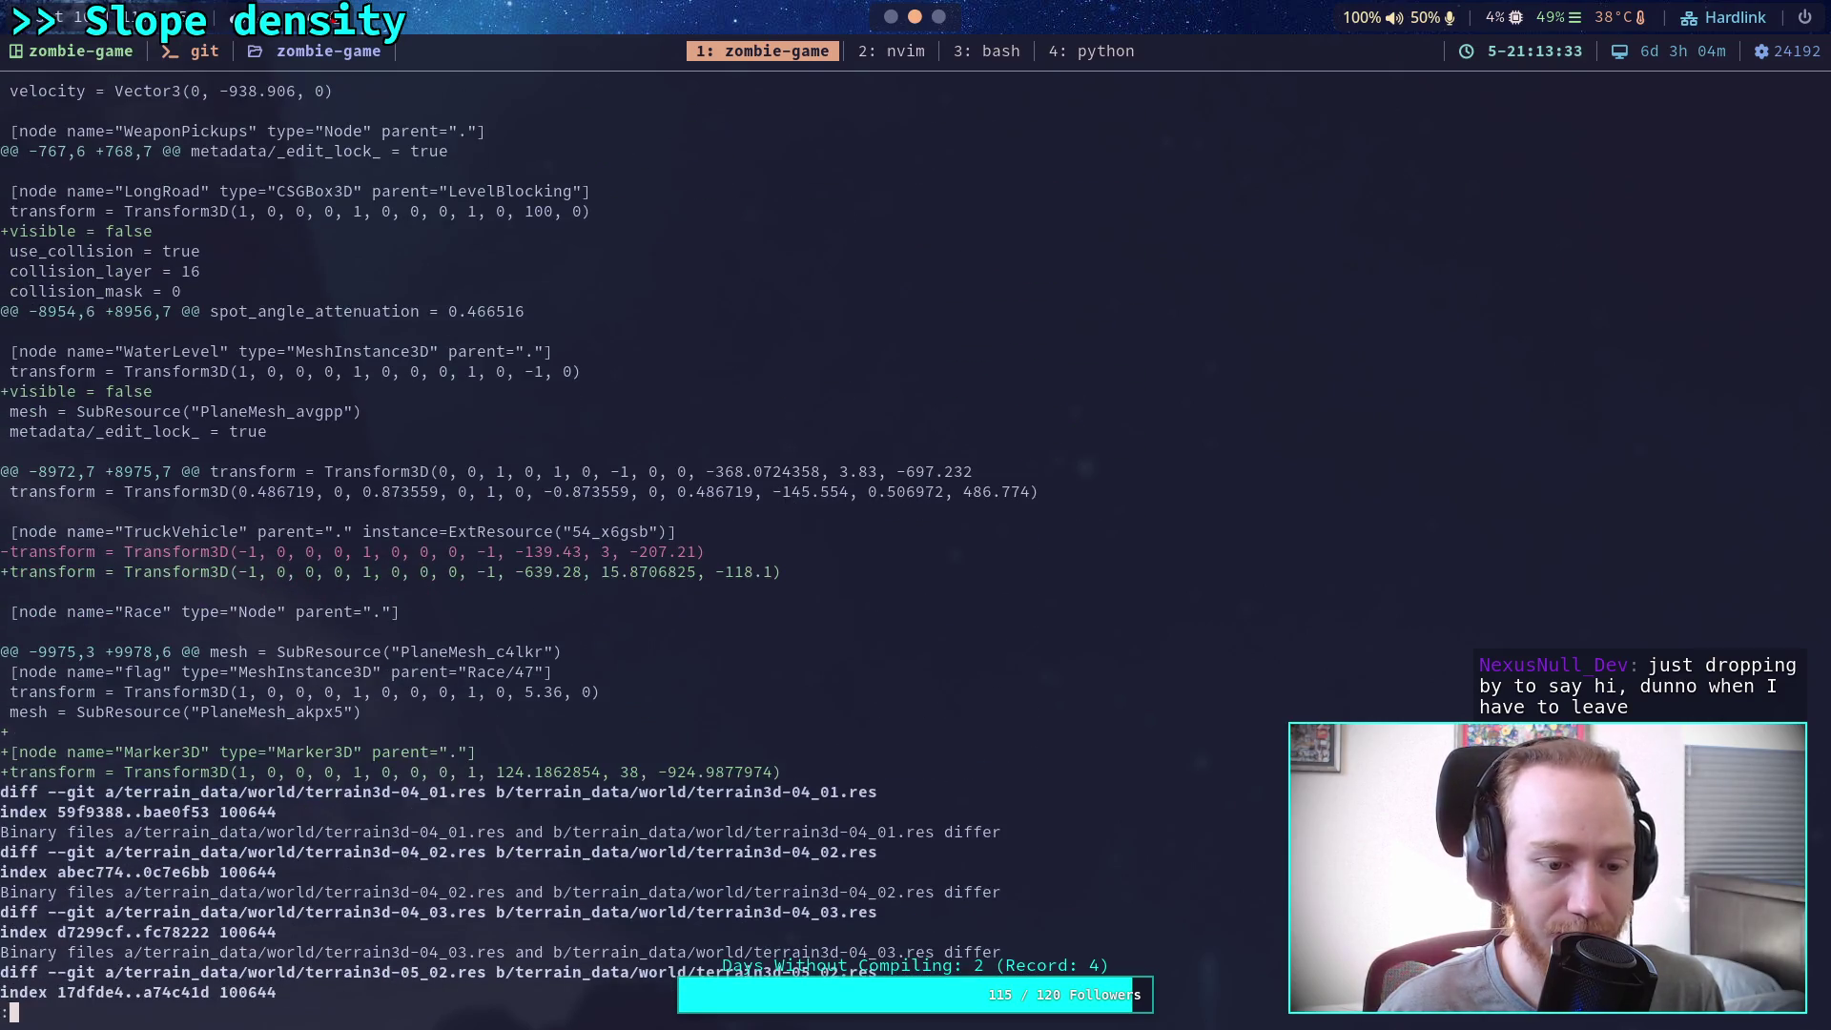
scroll(620, 544, "up", 11)
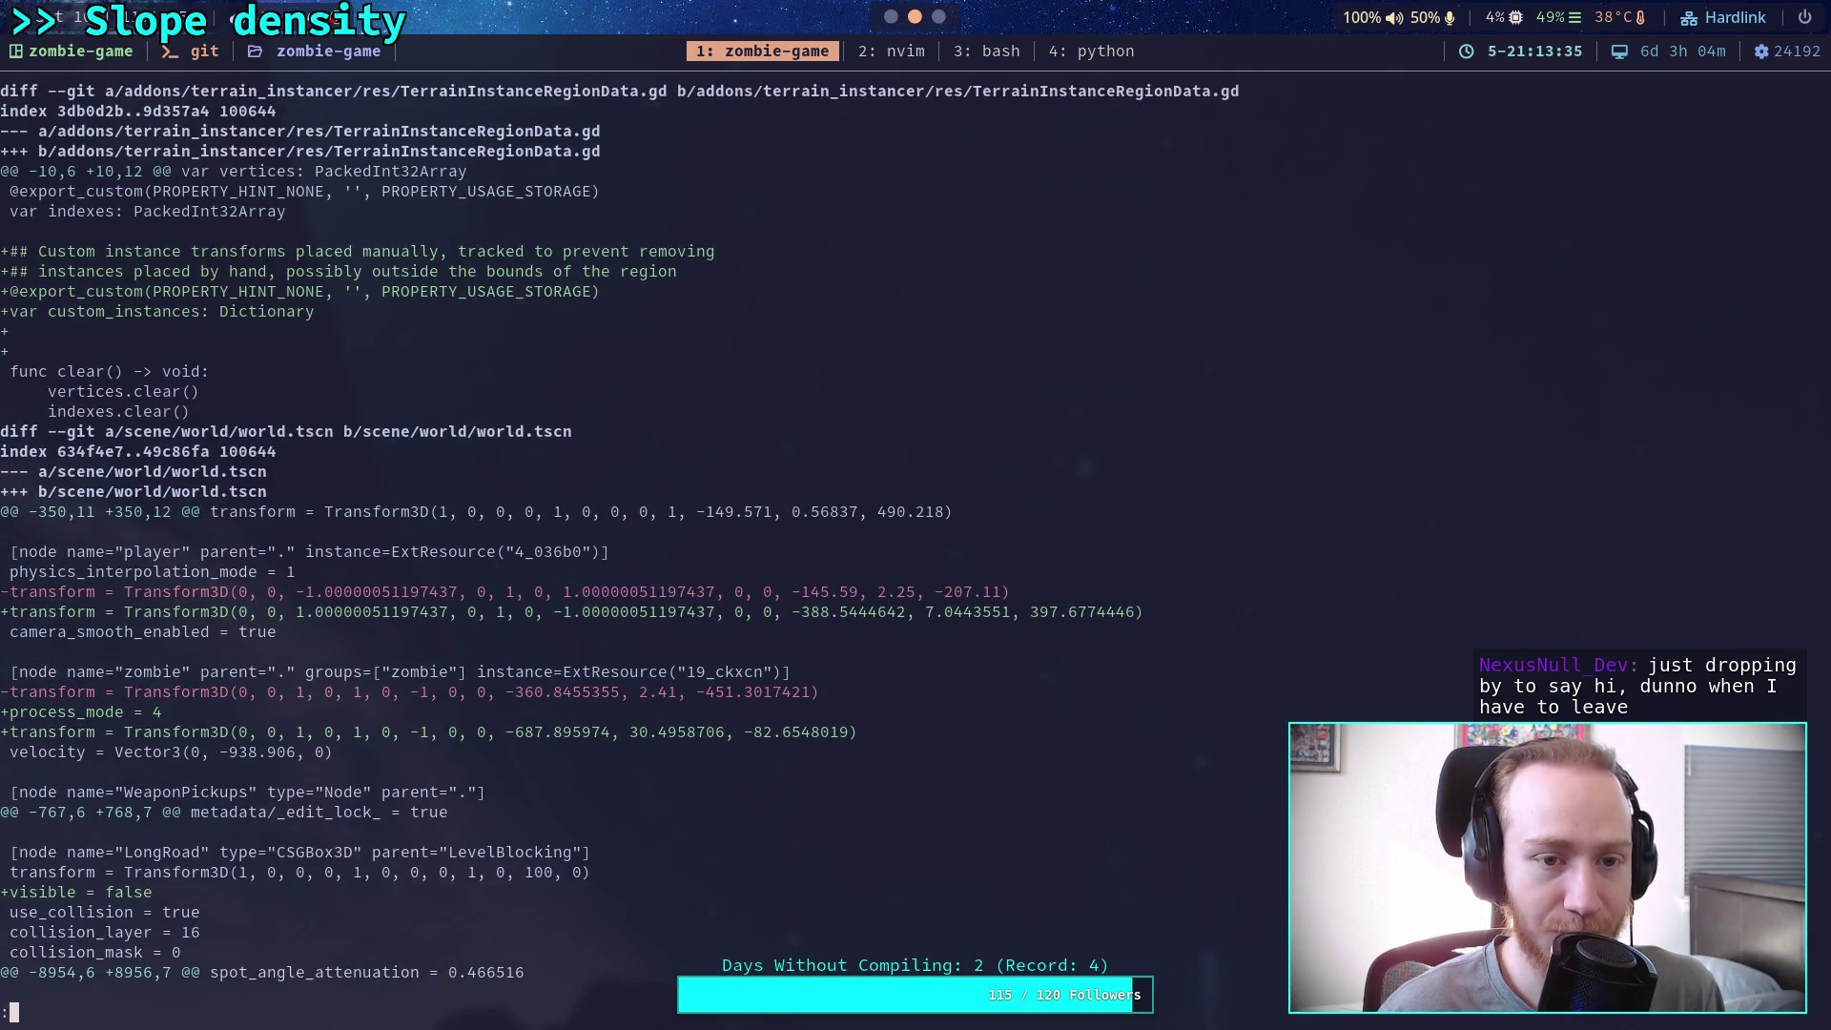
scroll(620, 544, "down", 7)
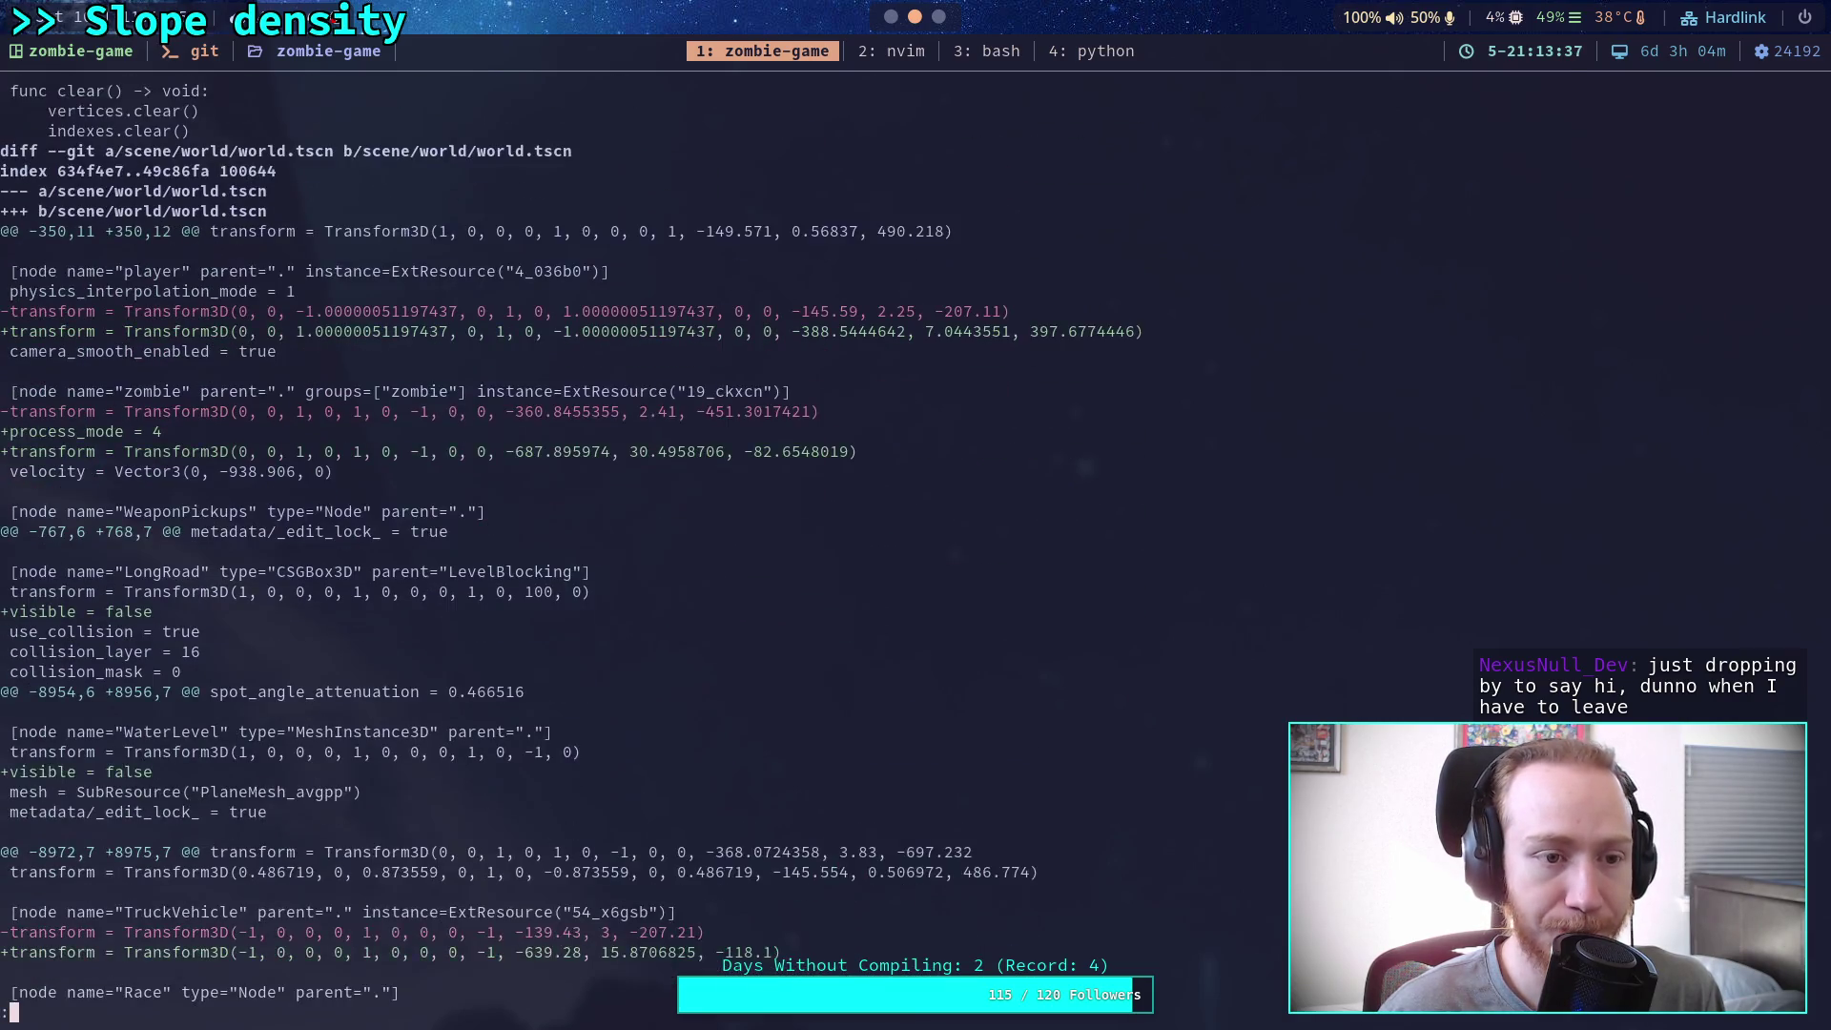
scroll(620, 544, "down", 6)
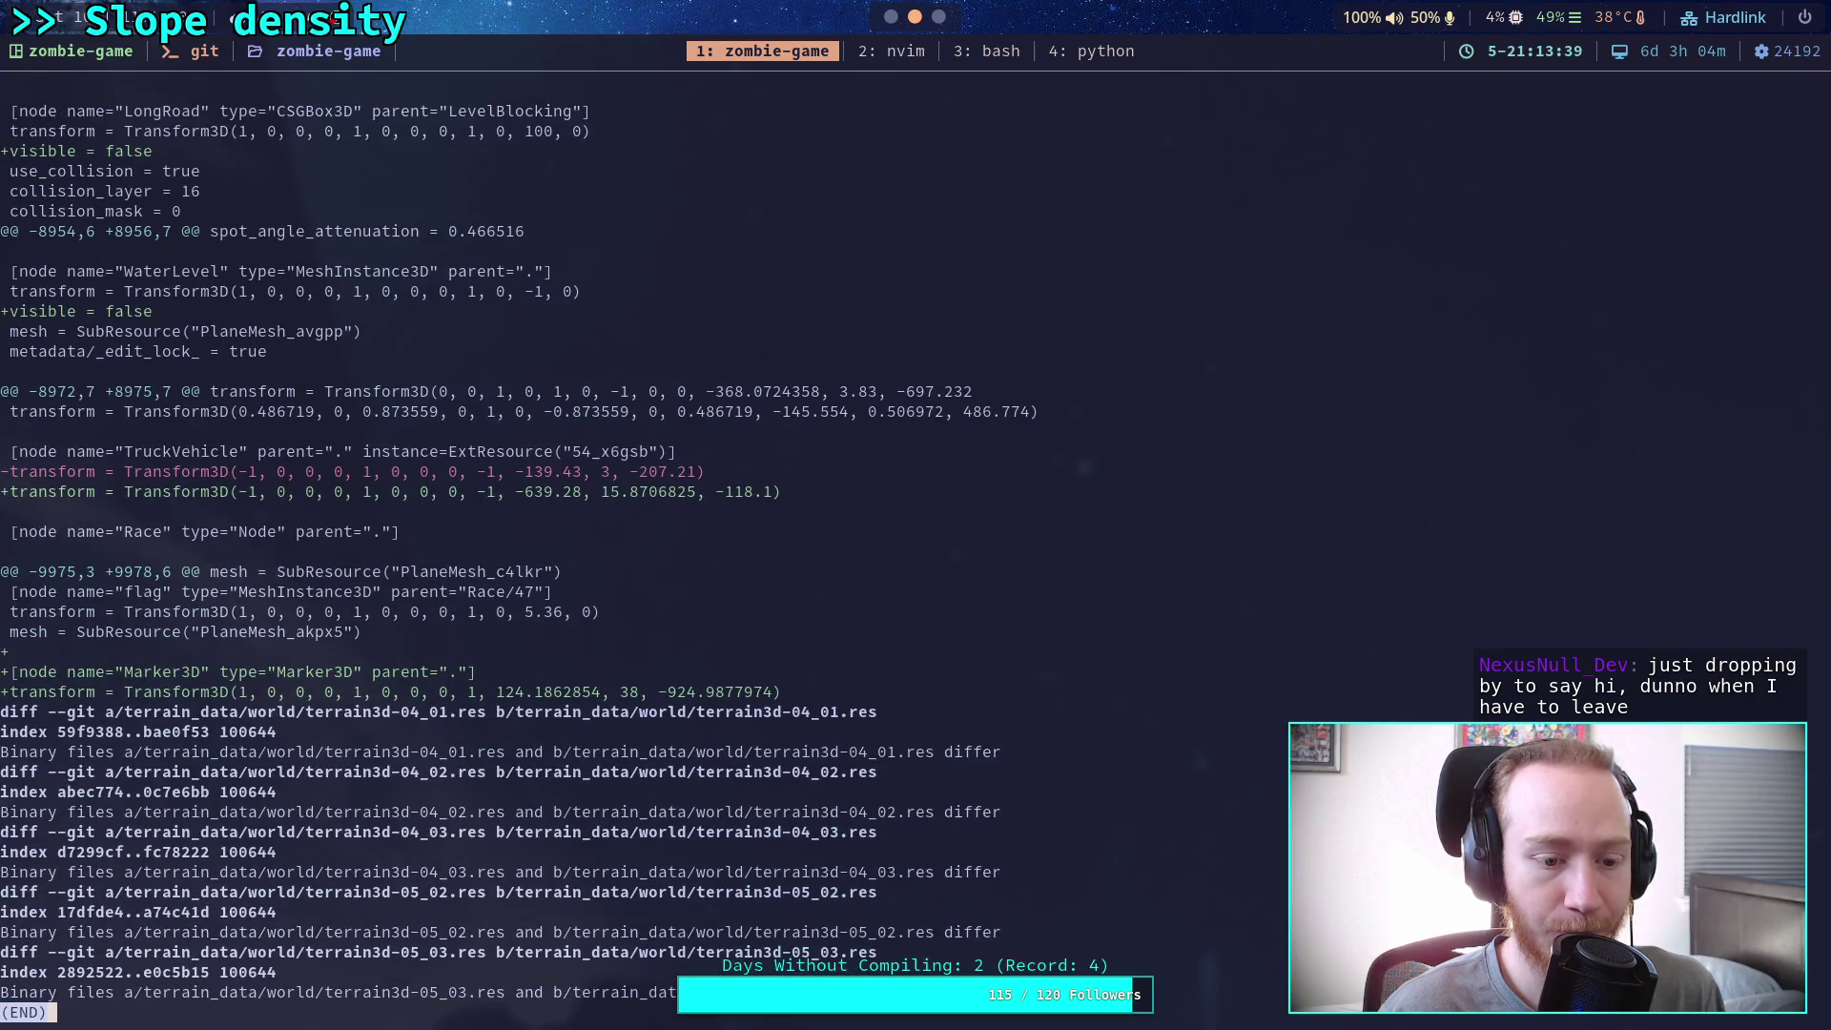
type("qgit com")
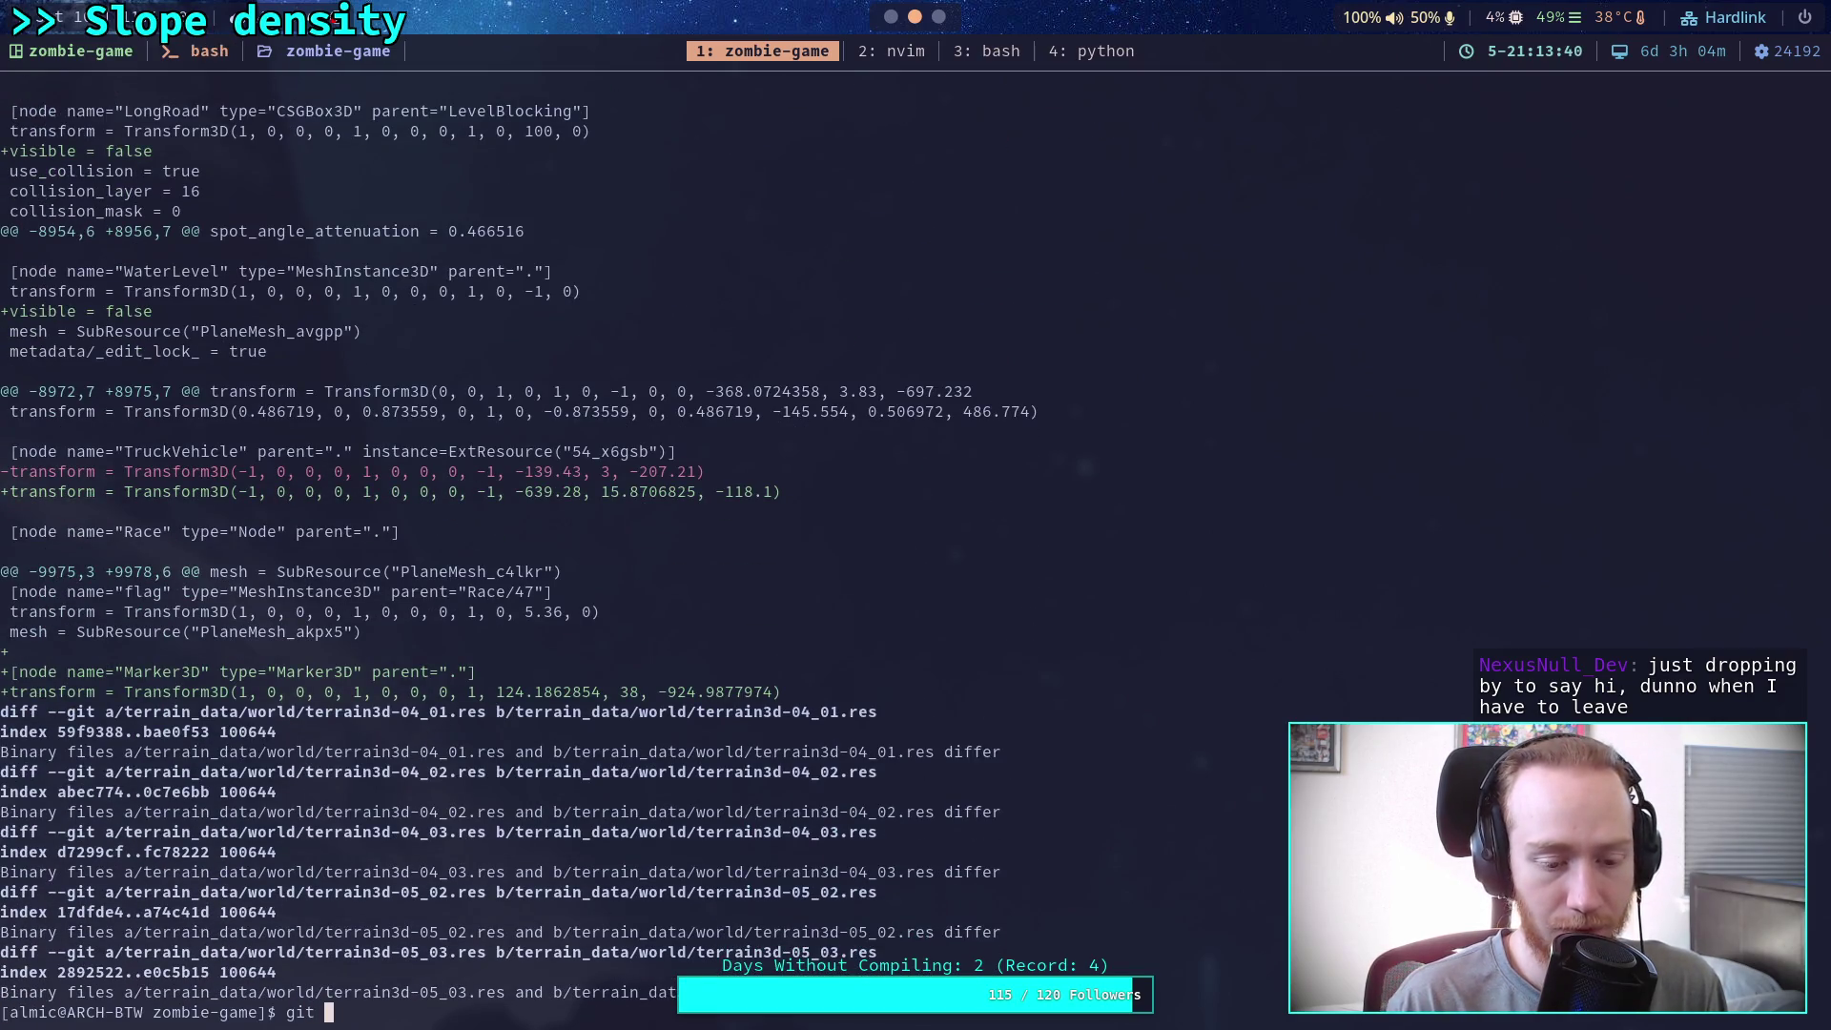
type("mit")
key("Return")
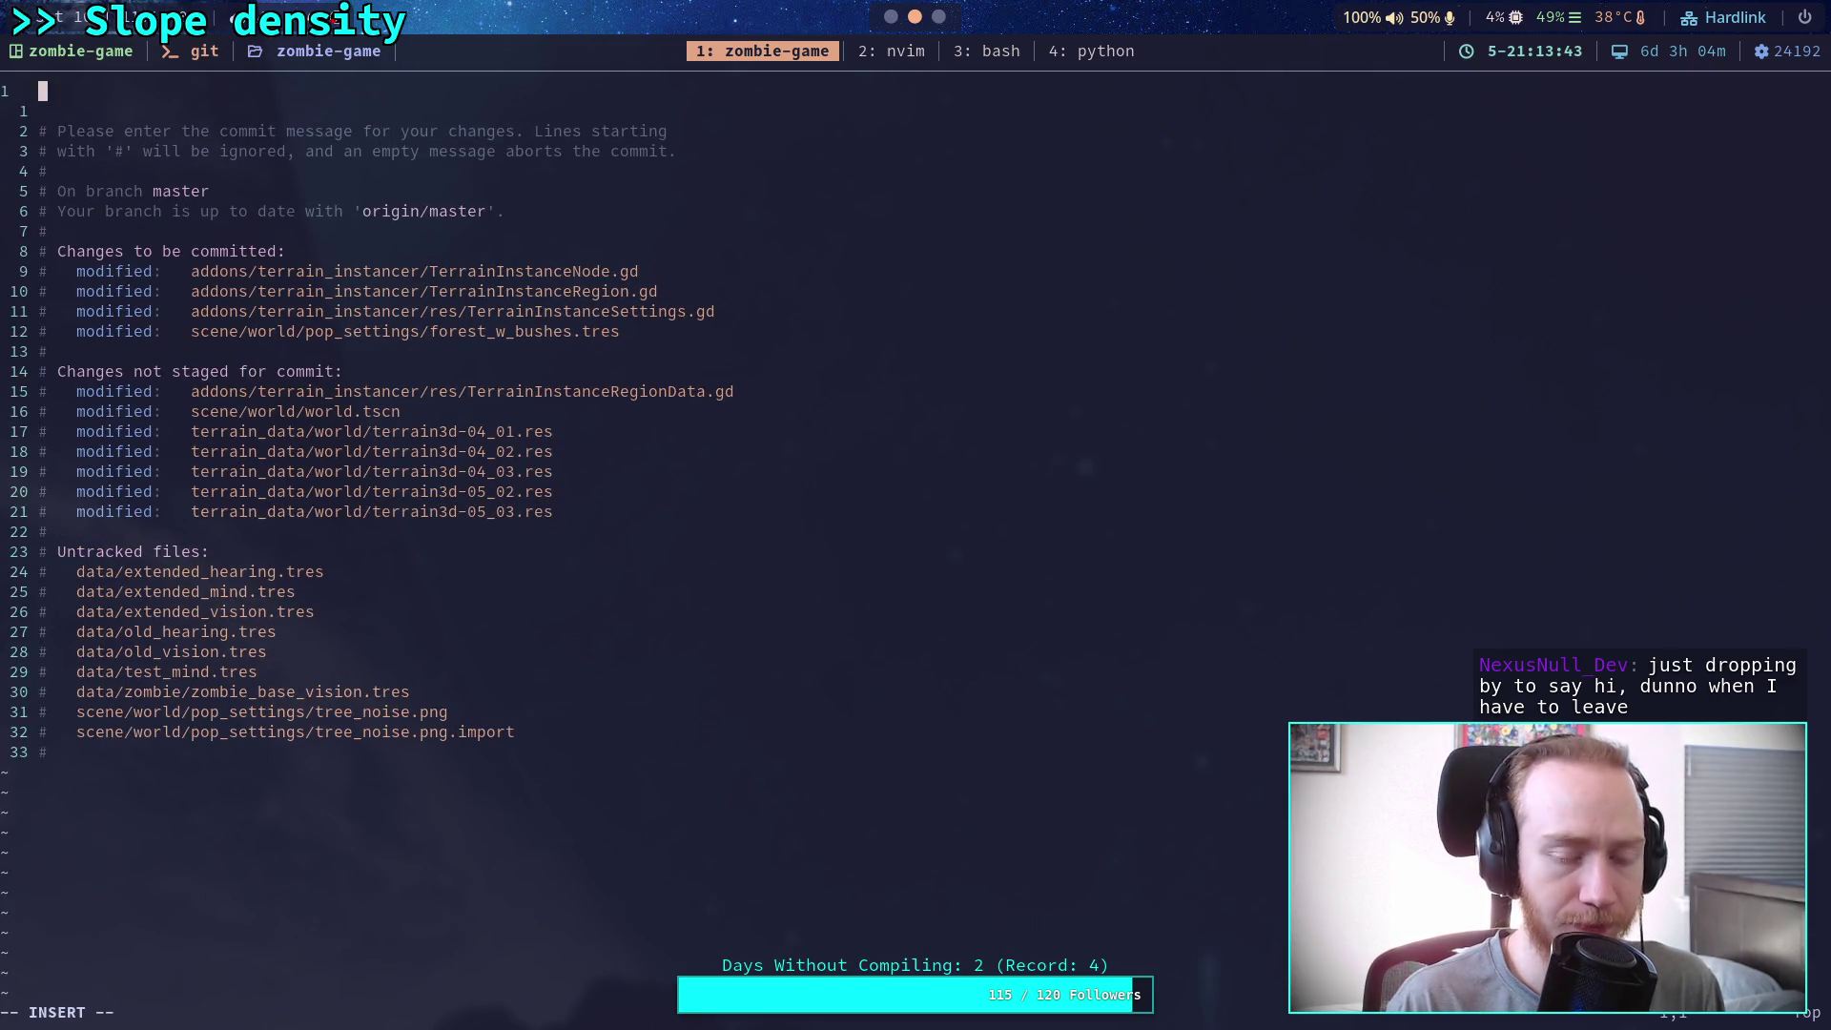
Write the commit summary 'Add slope density modifier'
type("Add slop")
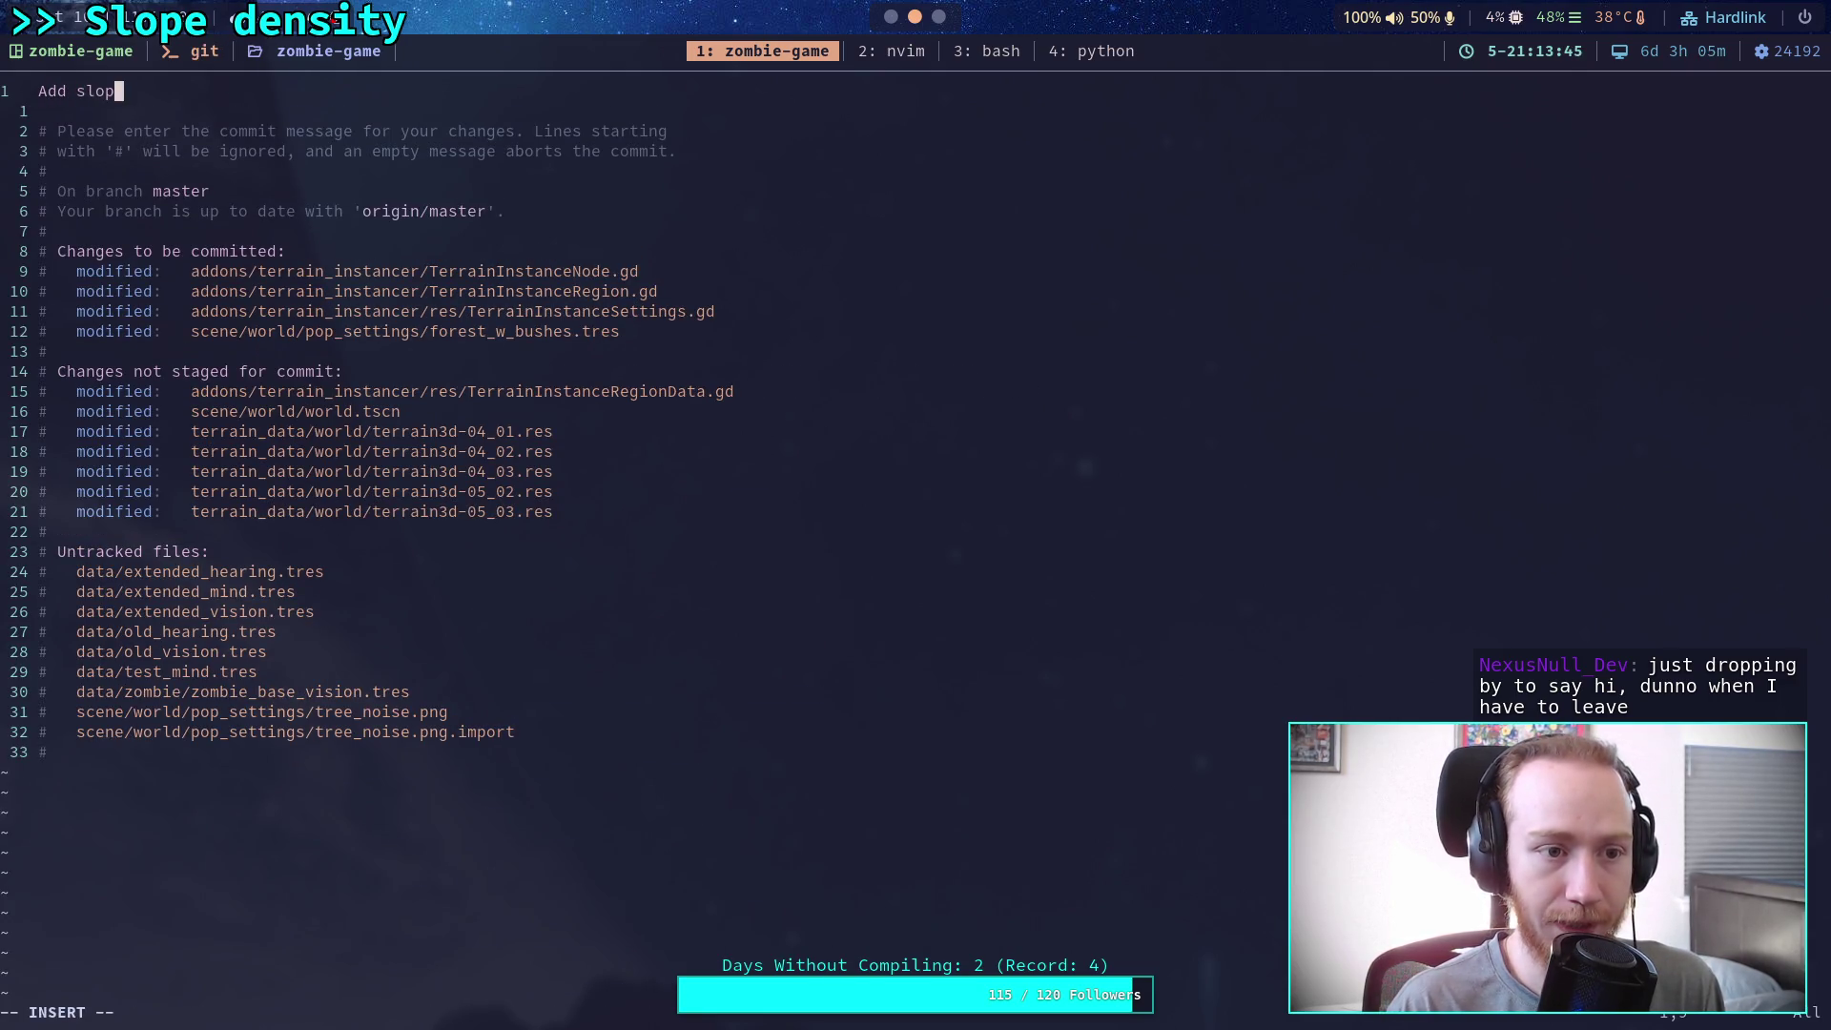
type("e density m")
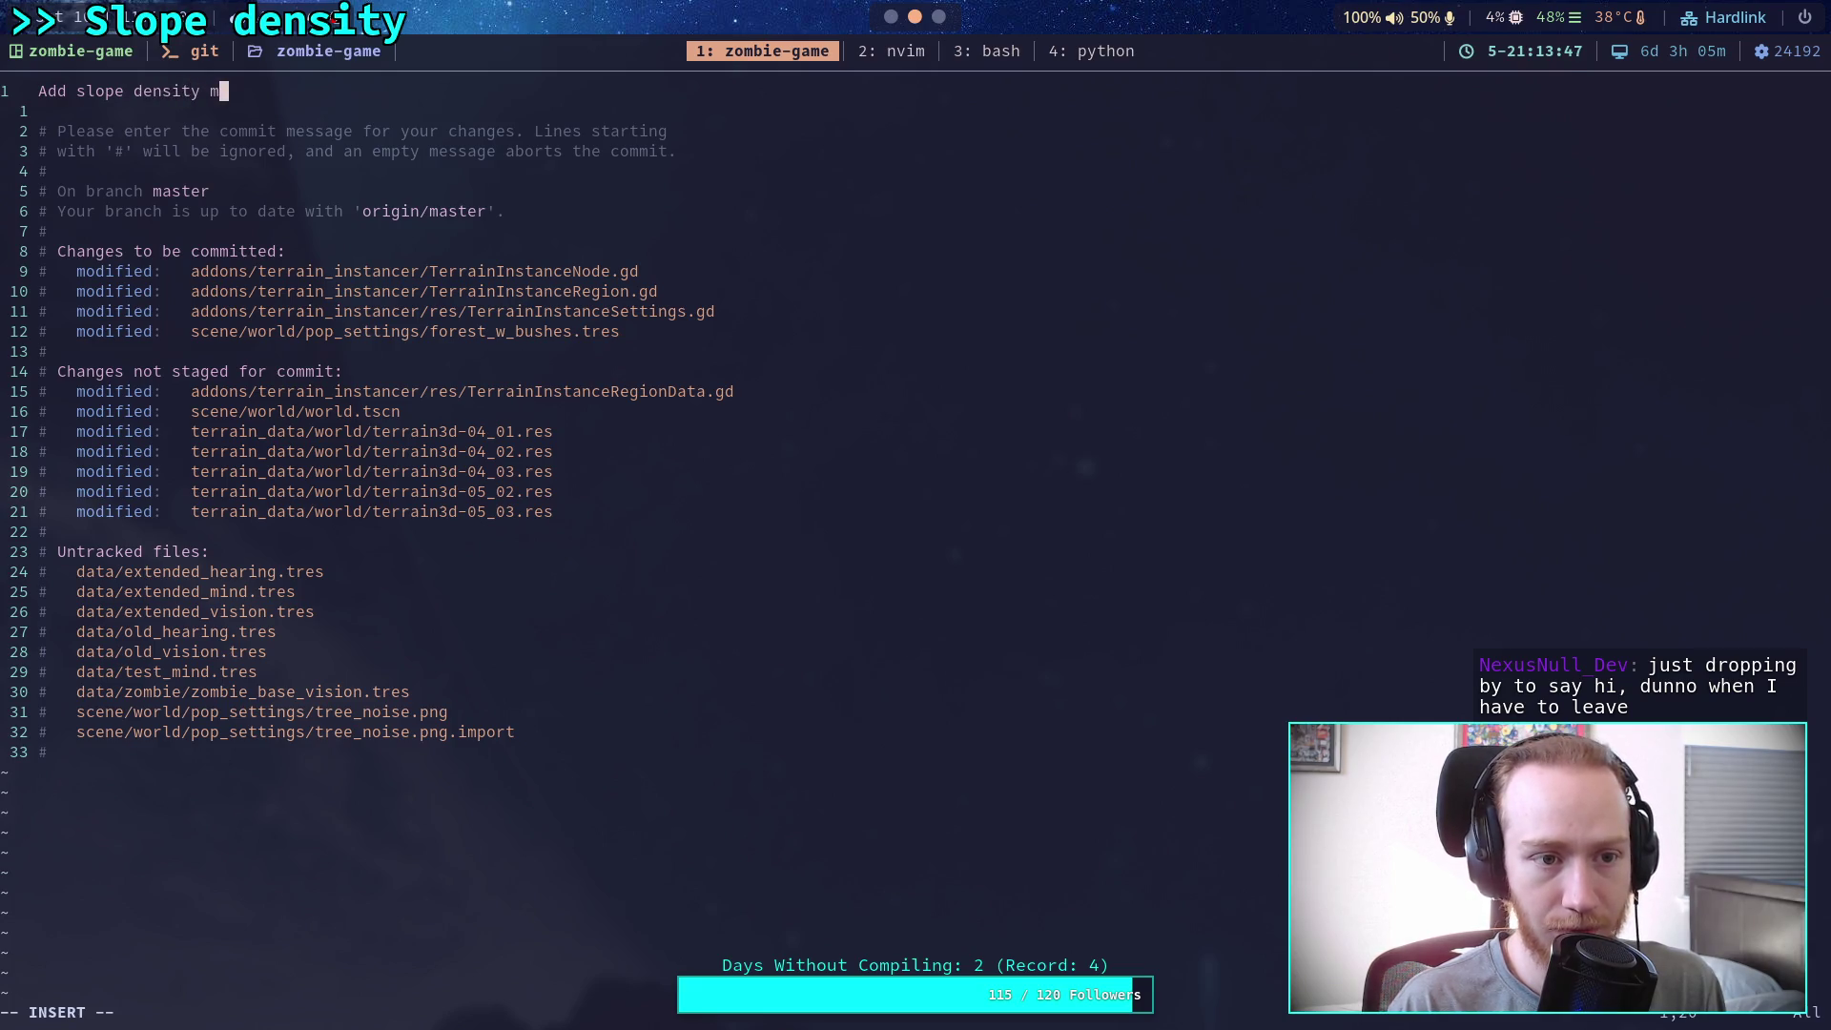
type("odig")
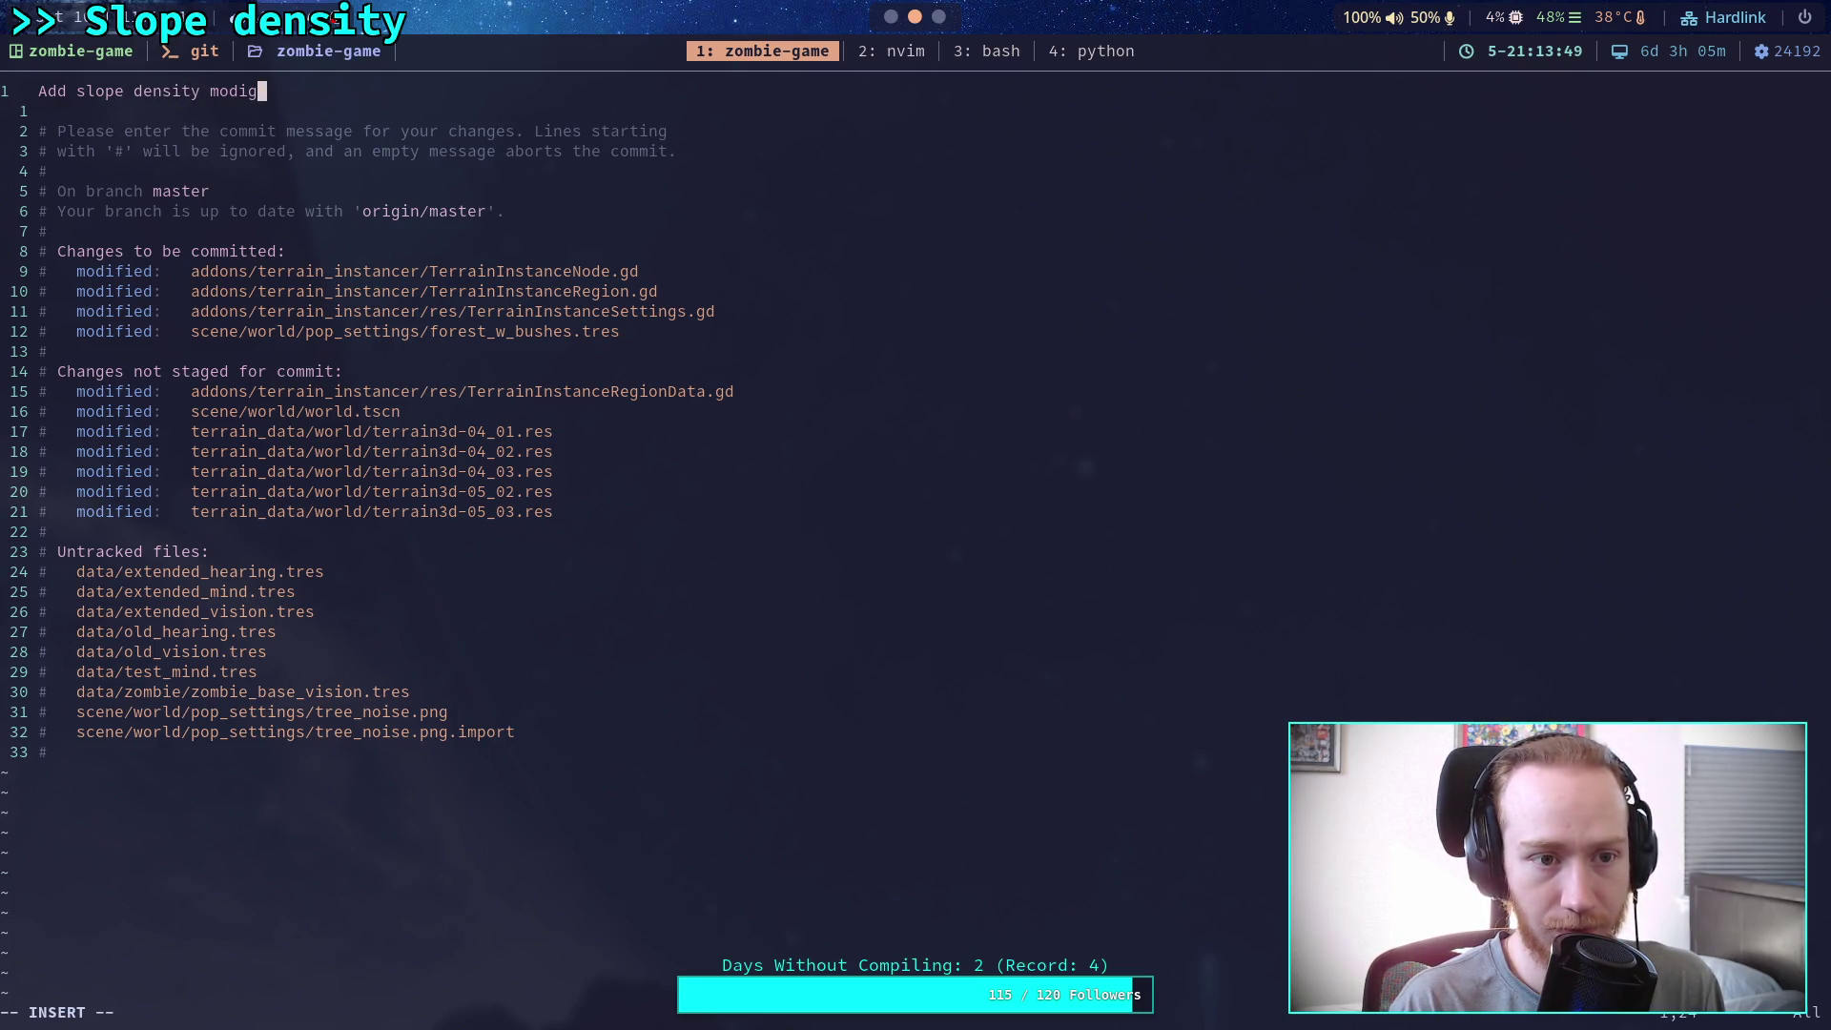
key("BackSpace")
type("fg")
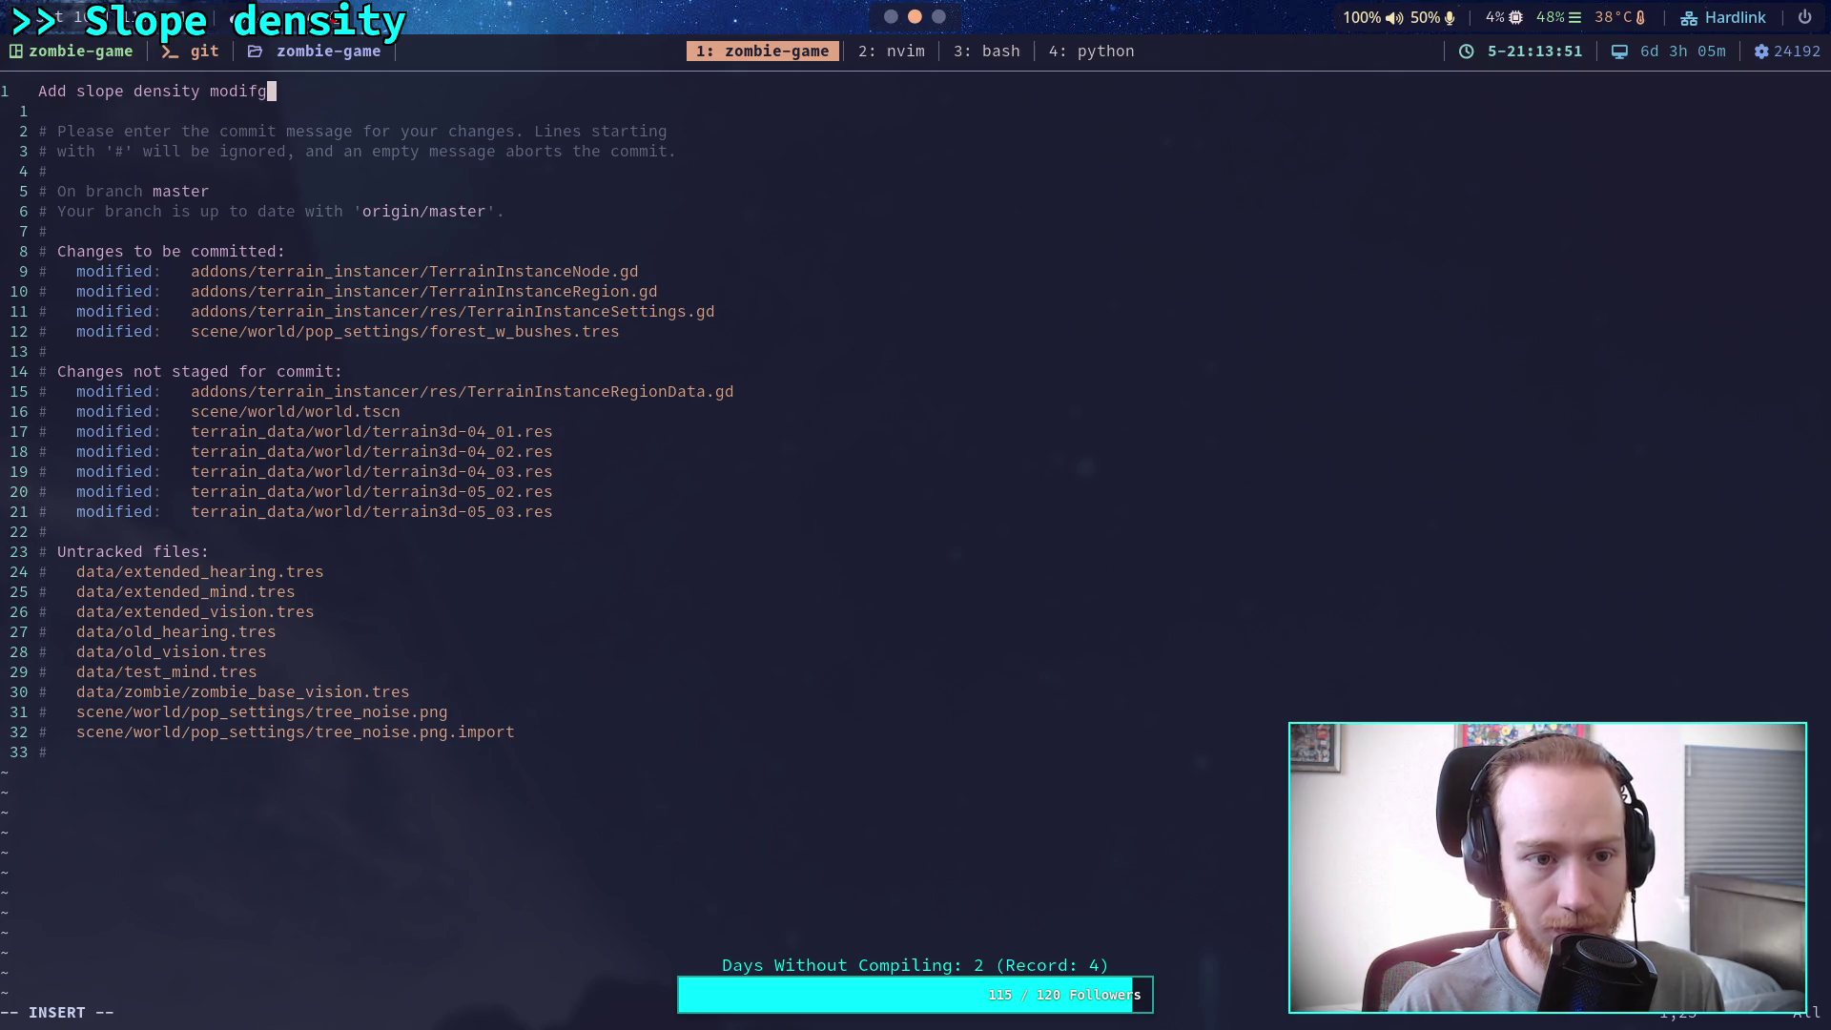
key("BackSpace")
type("ier")
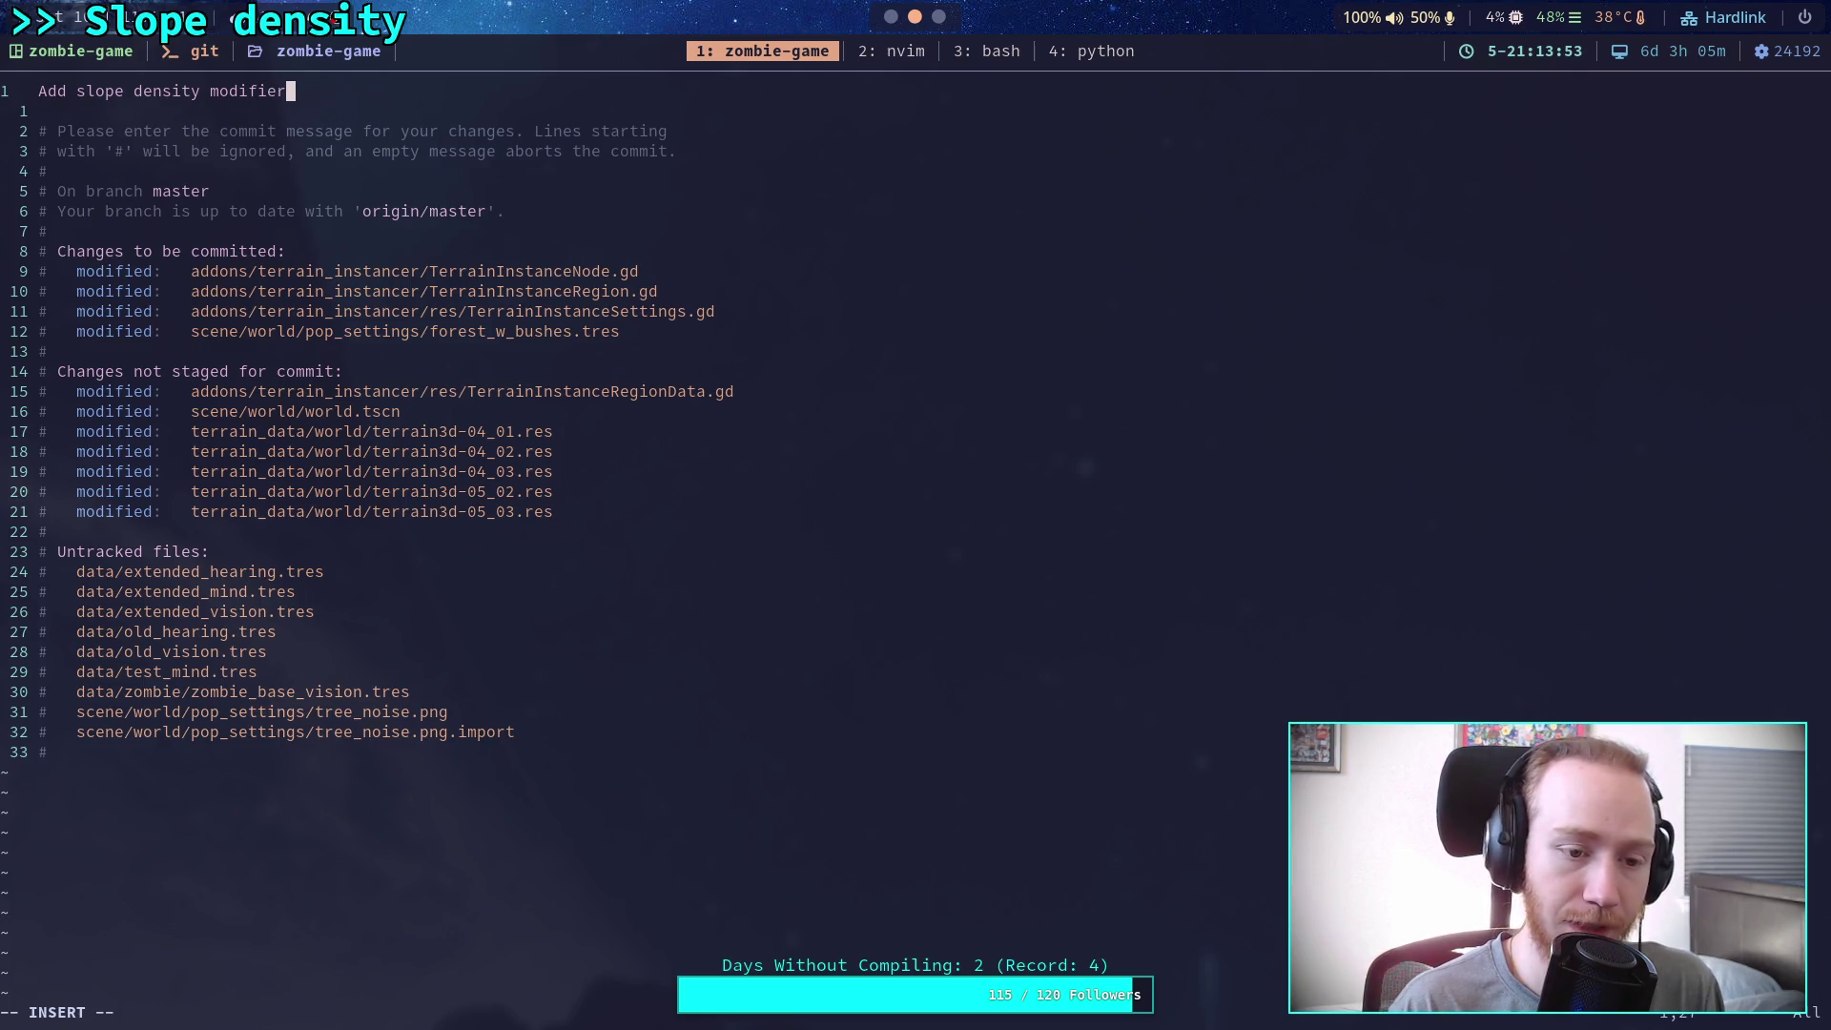
key("Return")
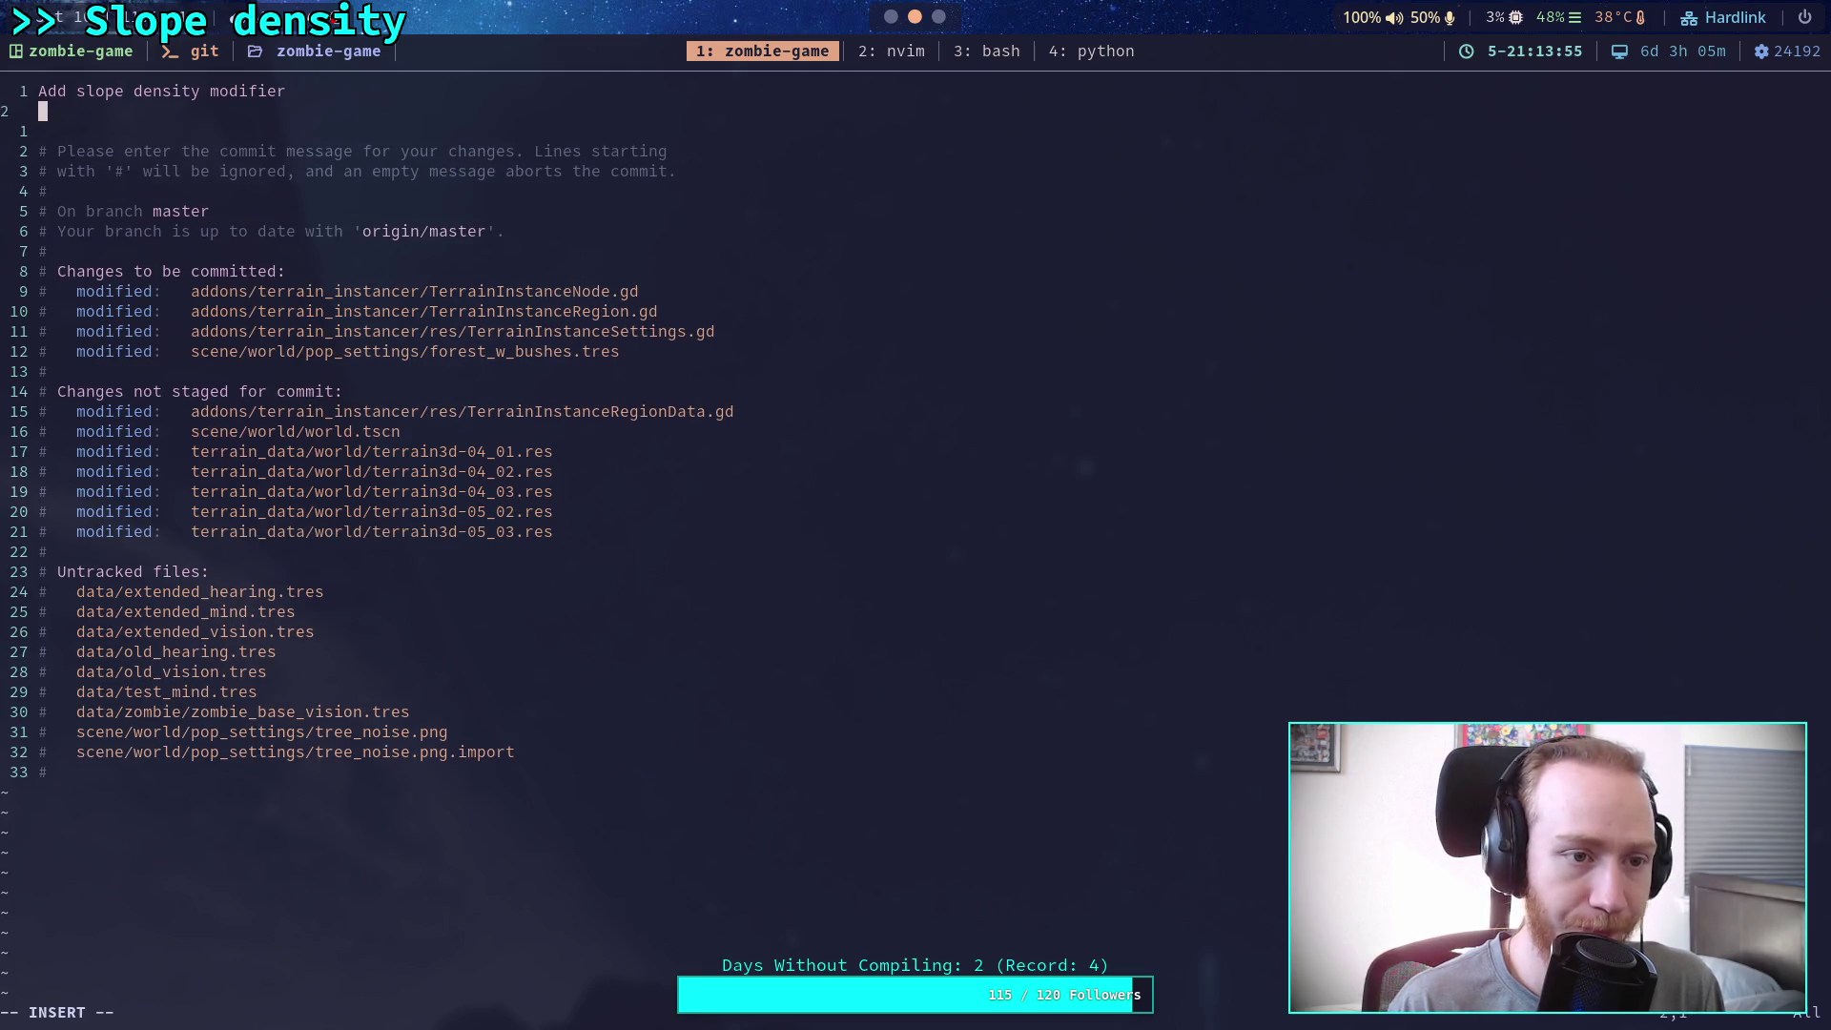
Add the bullet '- Can reduce density based on slope of local terrain'
key("Return")
type("- Co")
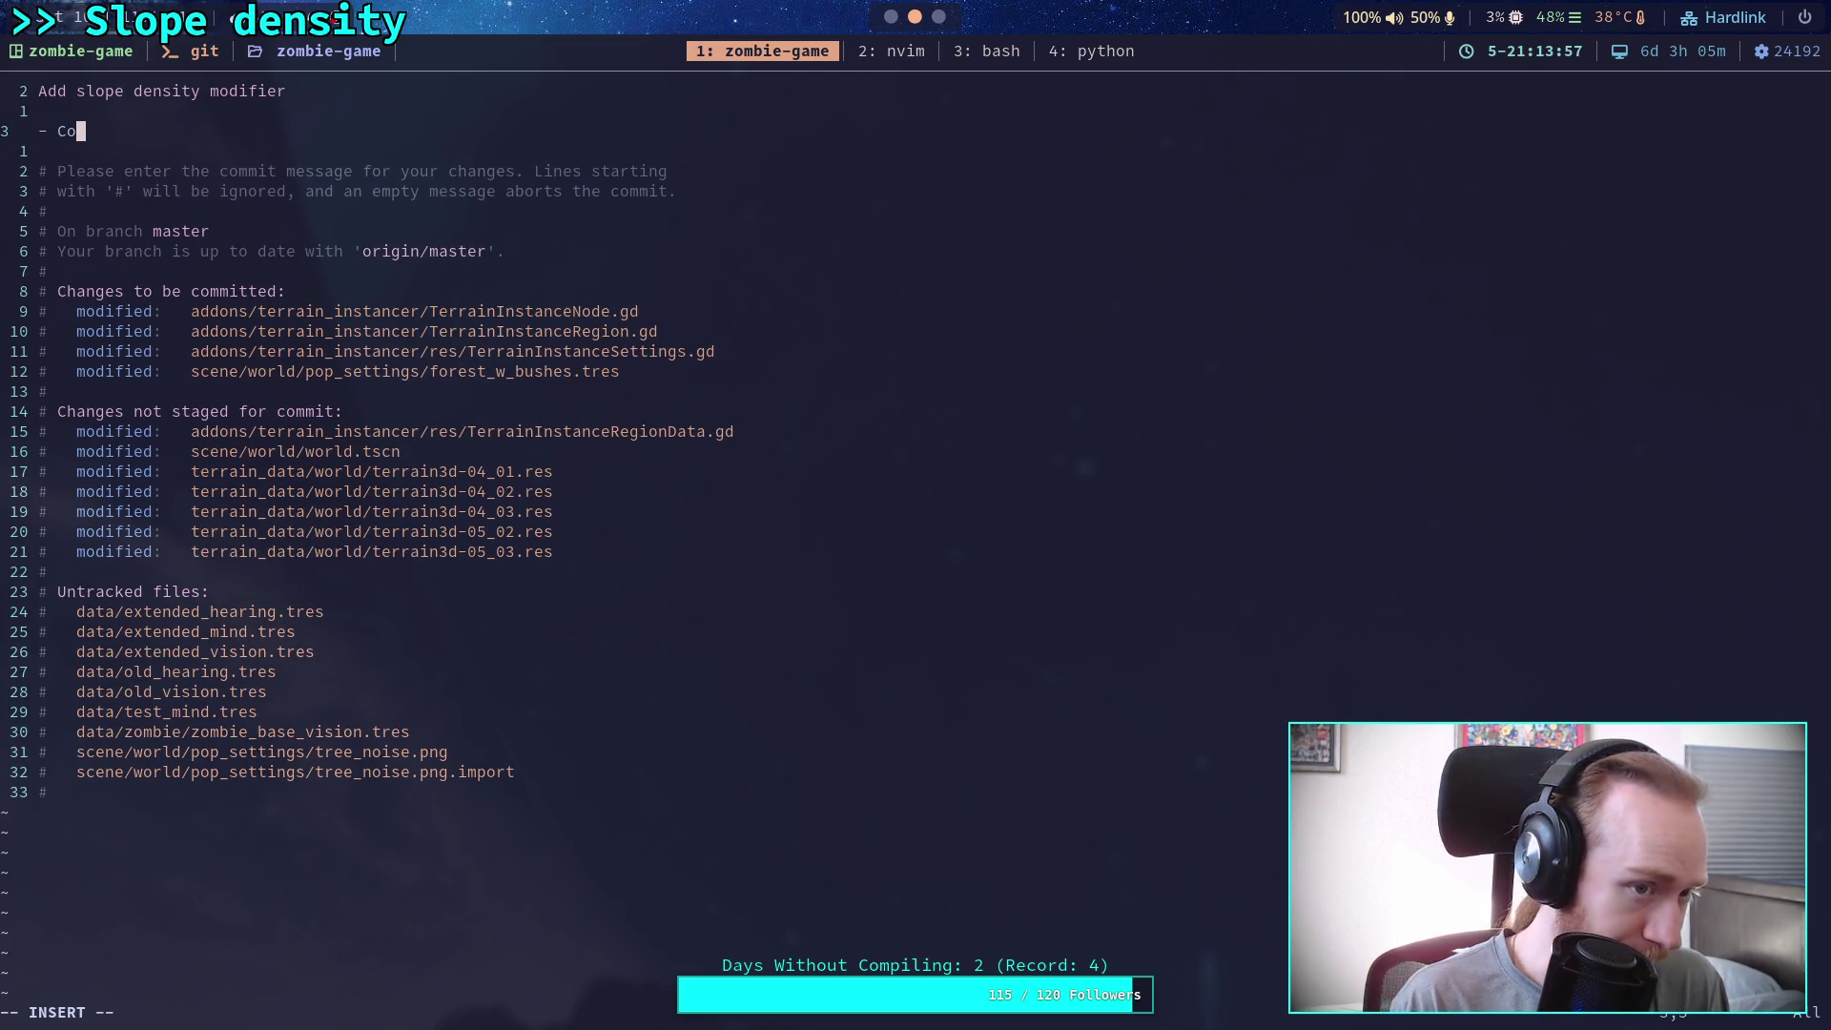
key("BackSpace")
type("an reduce ")
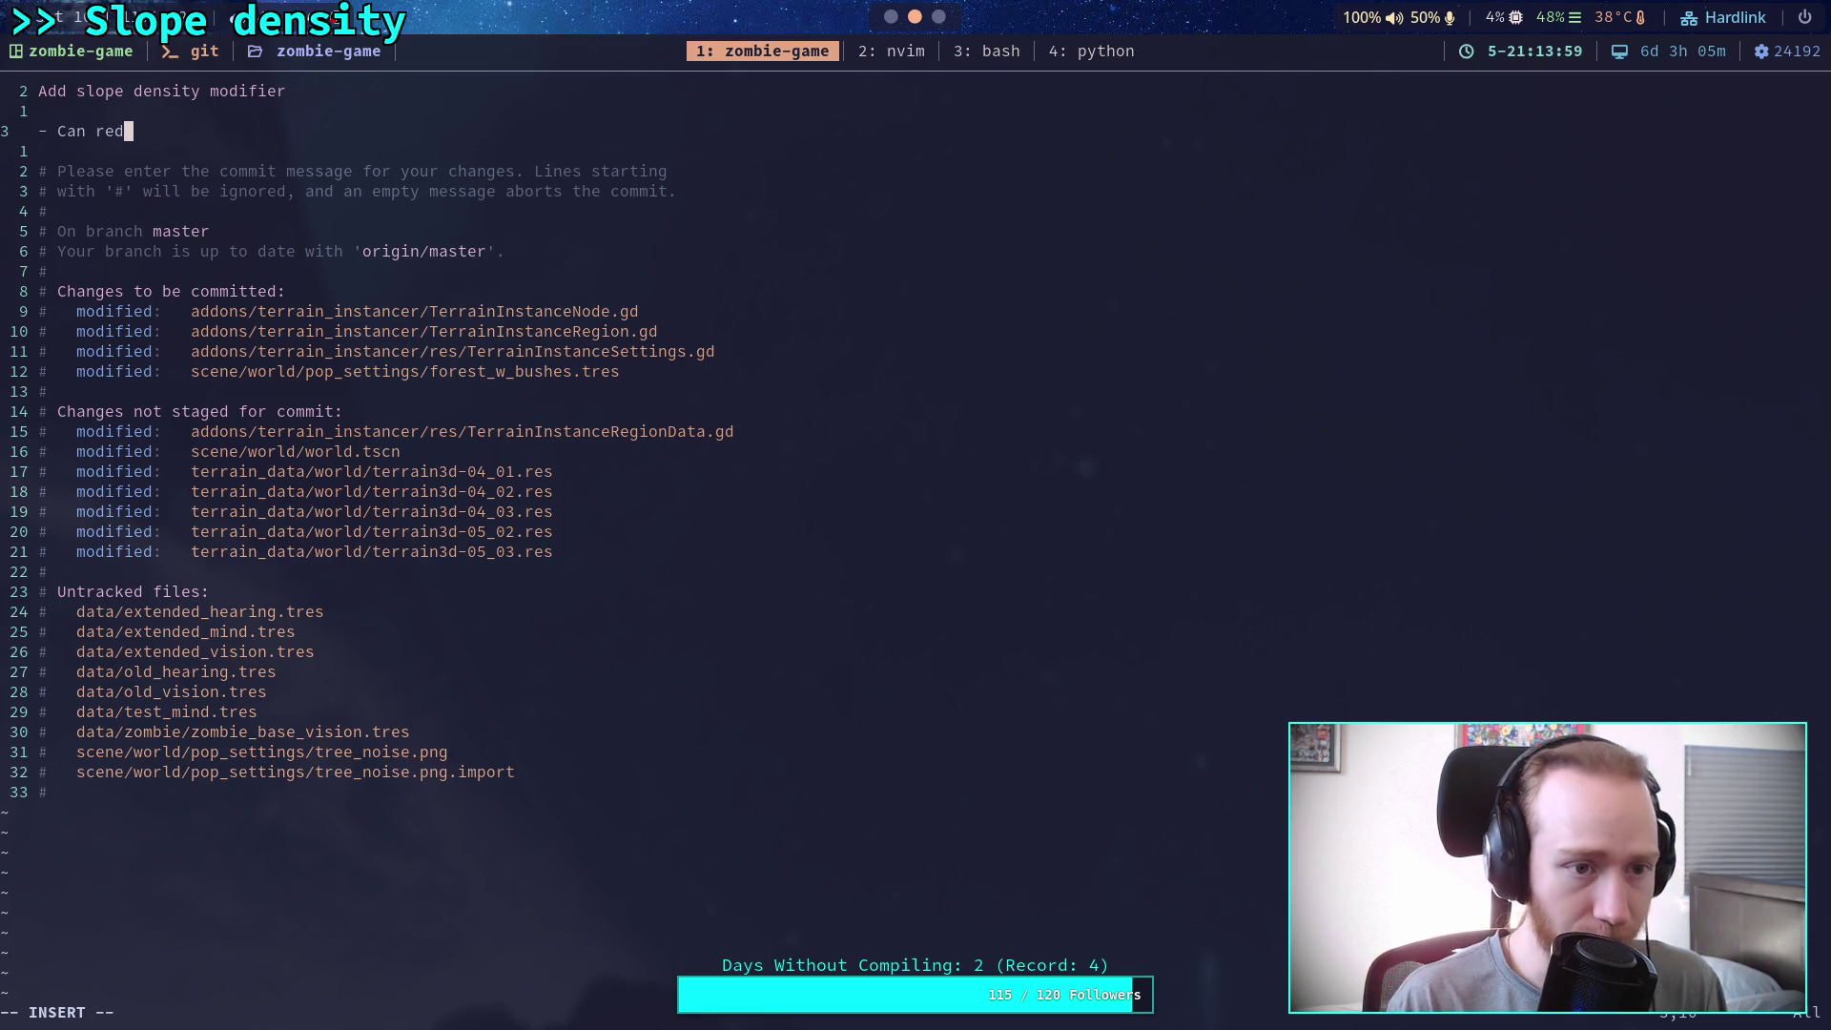
type("density ")
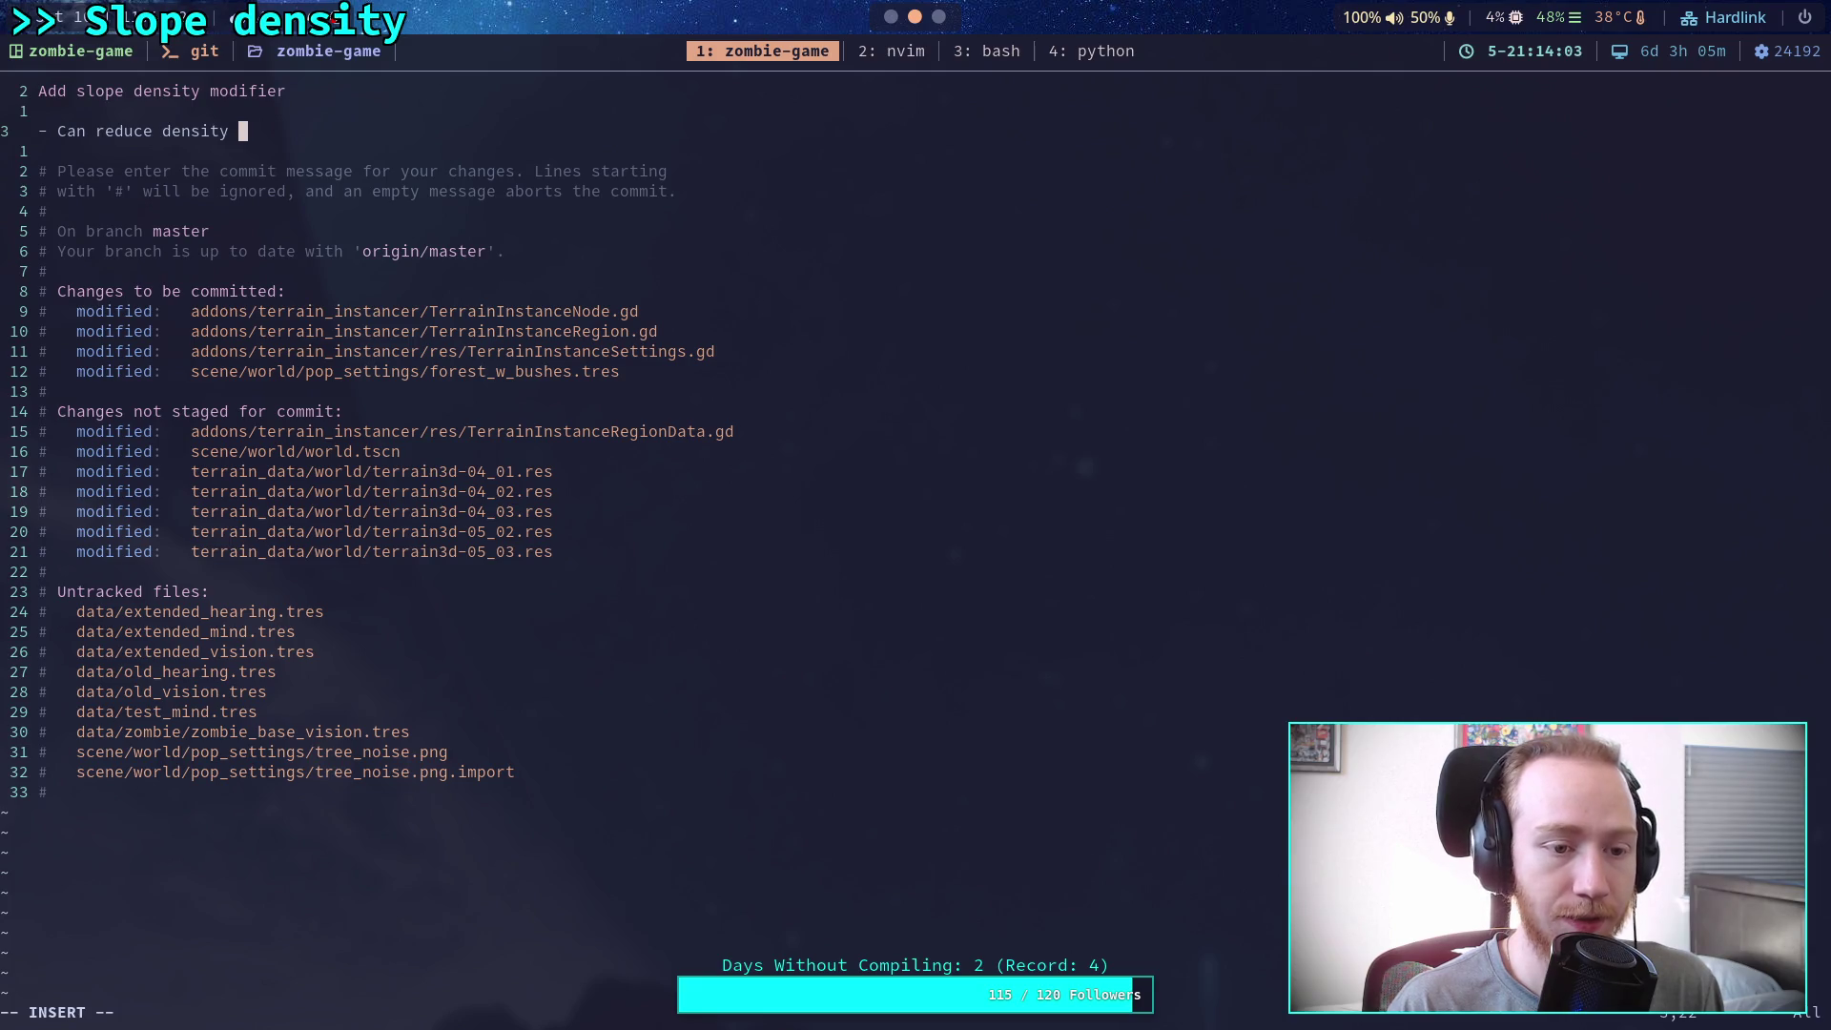
type("bas")
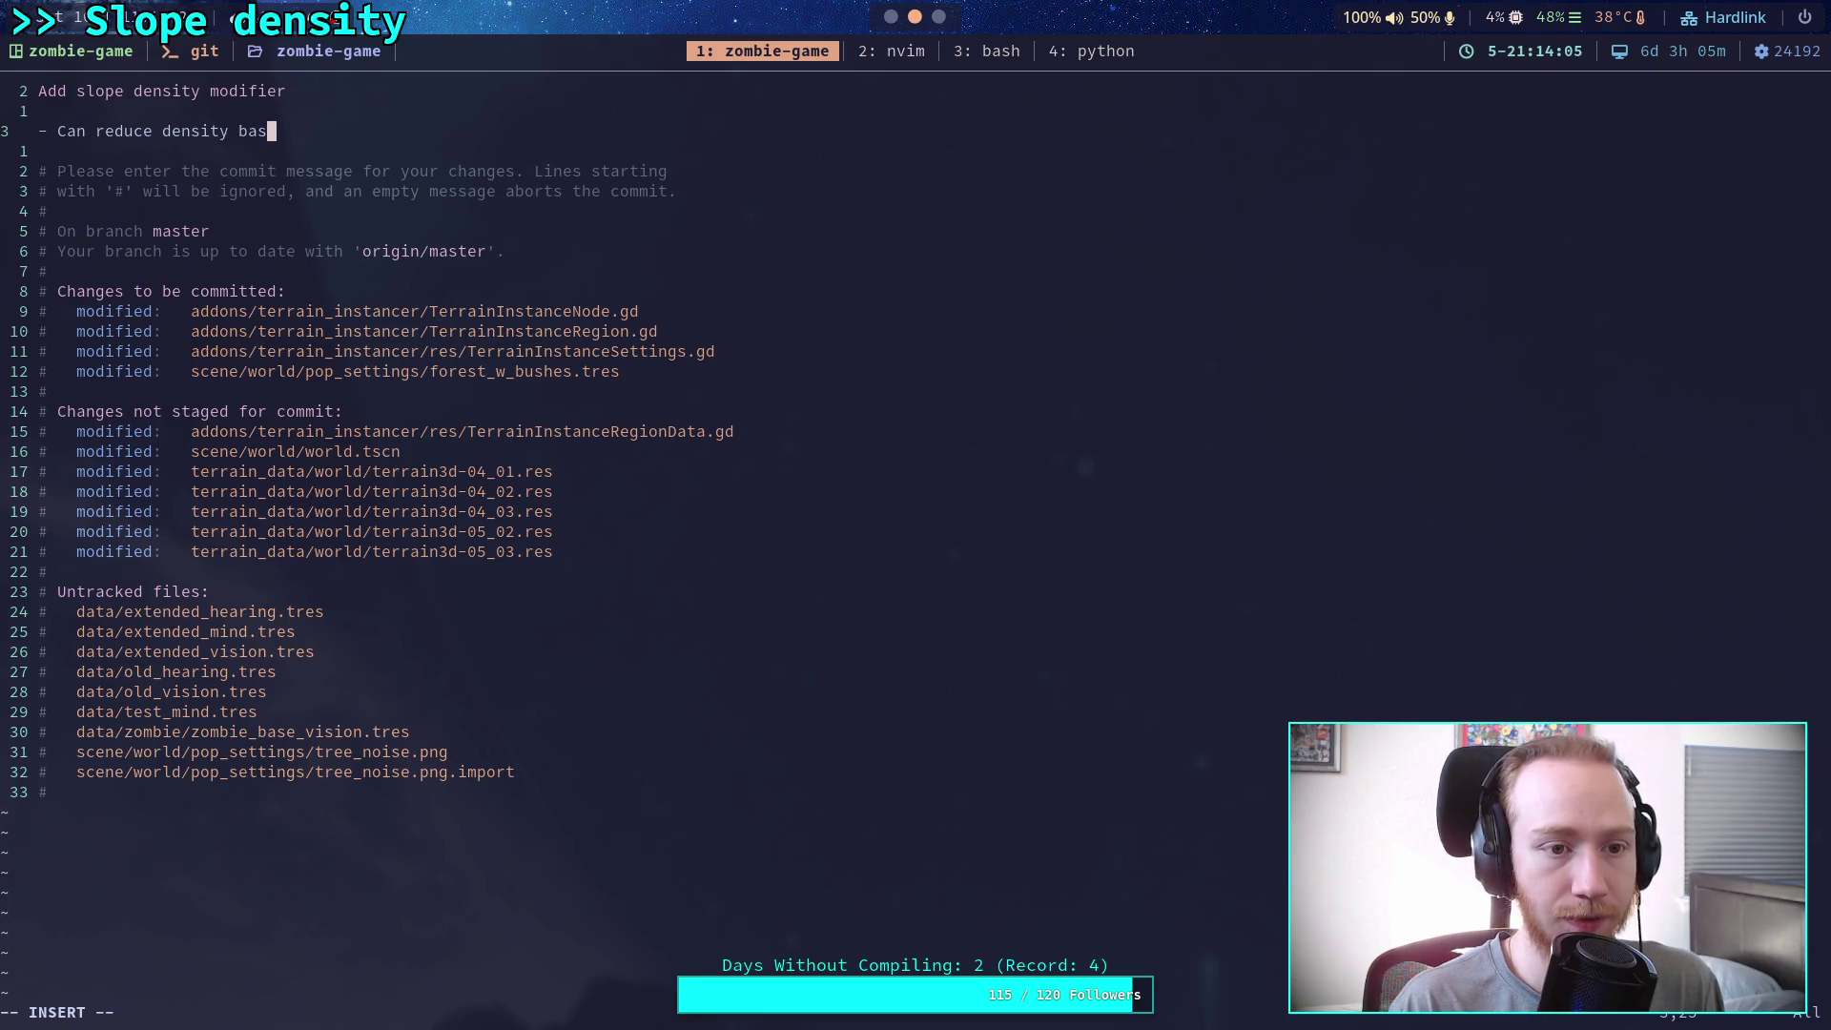
type("ed on slope i")
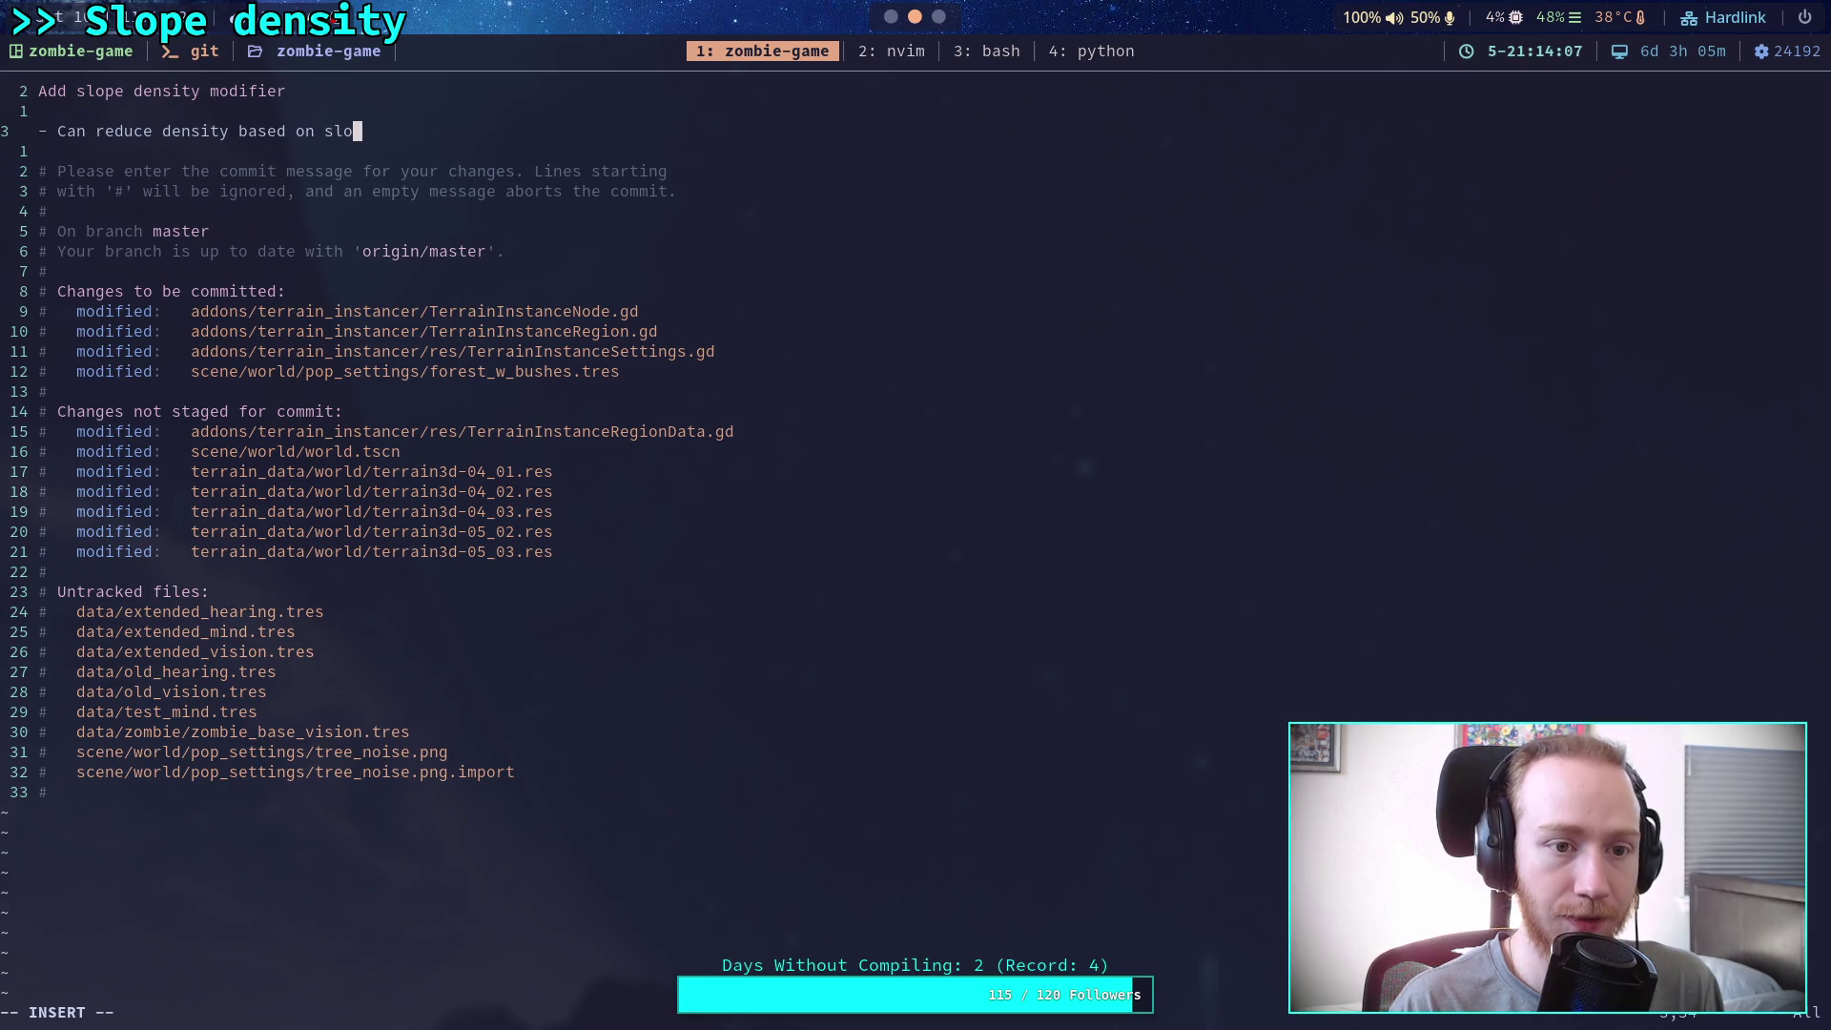
key("BackSpace")
type("of ")
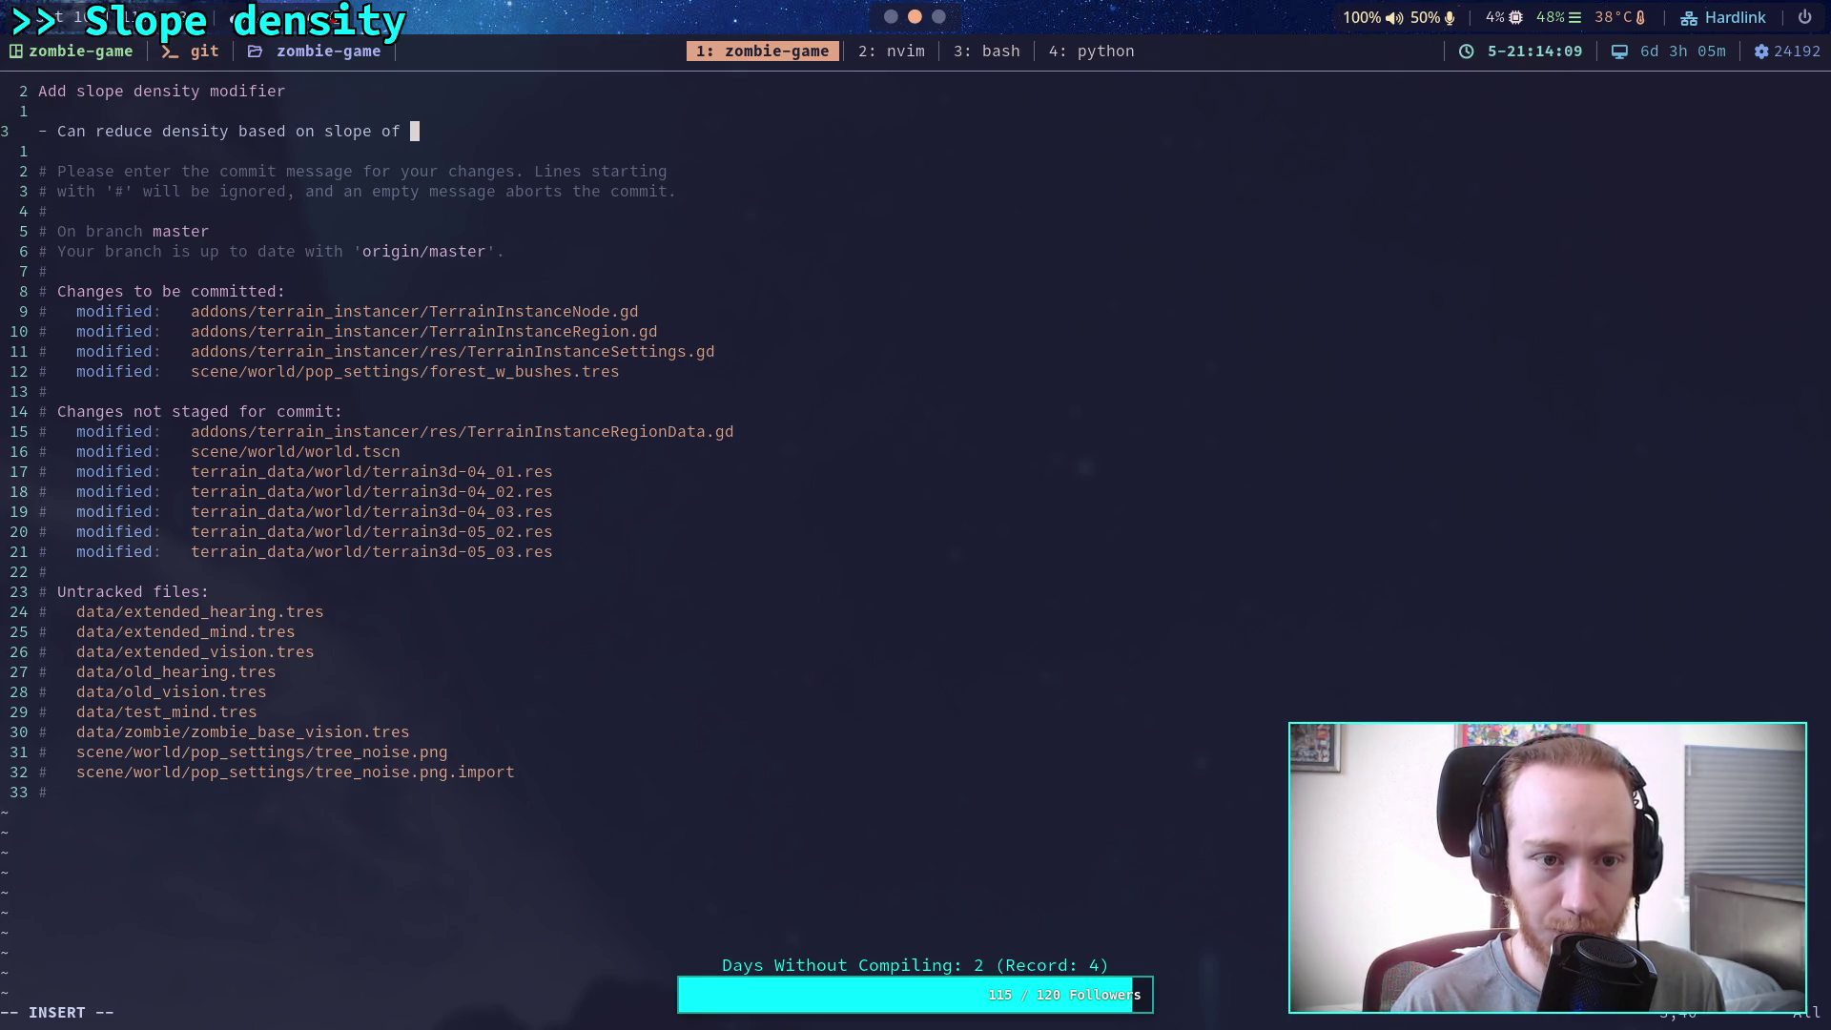
type("local terrain")
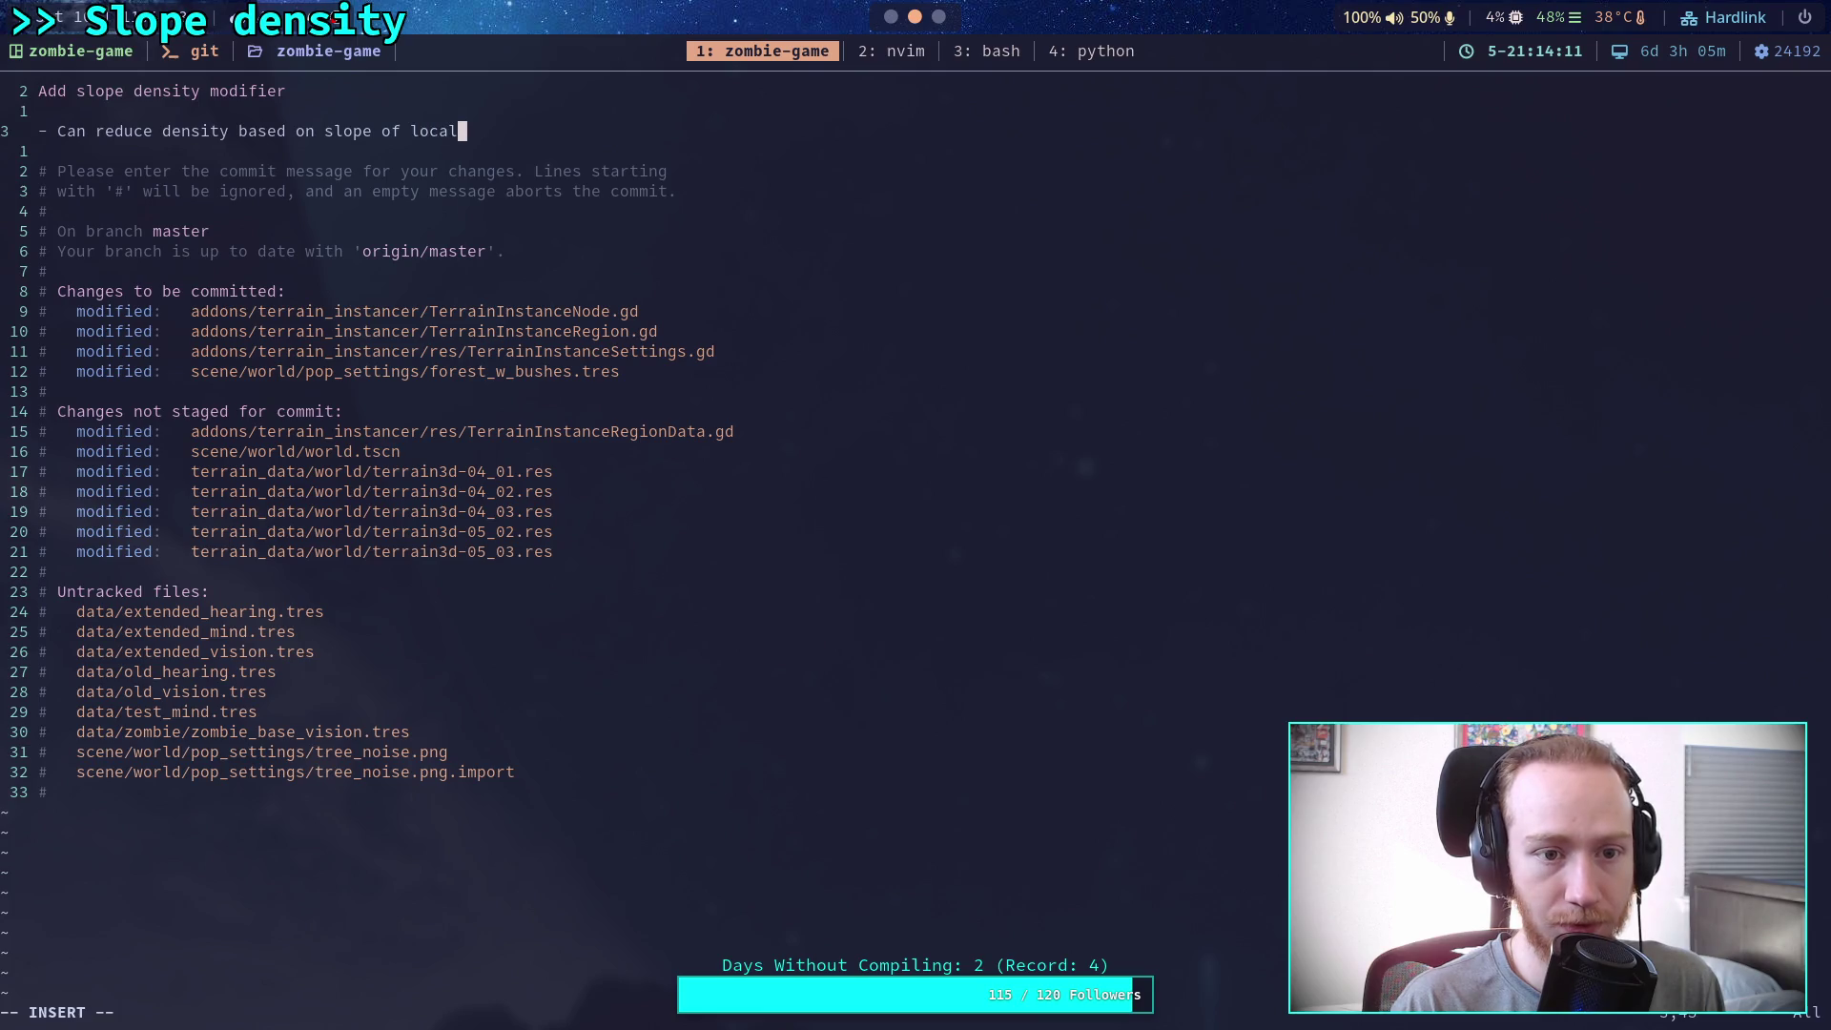
Save the commit message with :wq and push the commit with git push
key("Escape")
type(":")
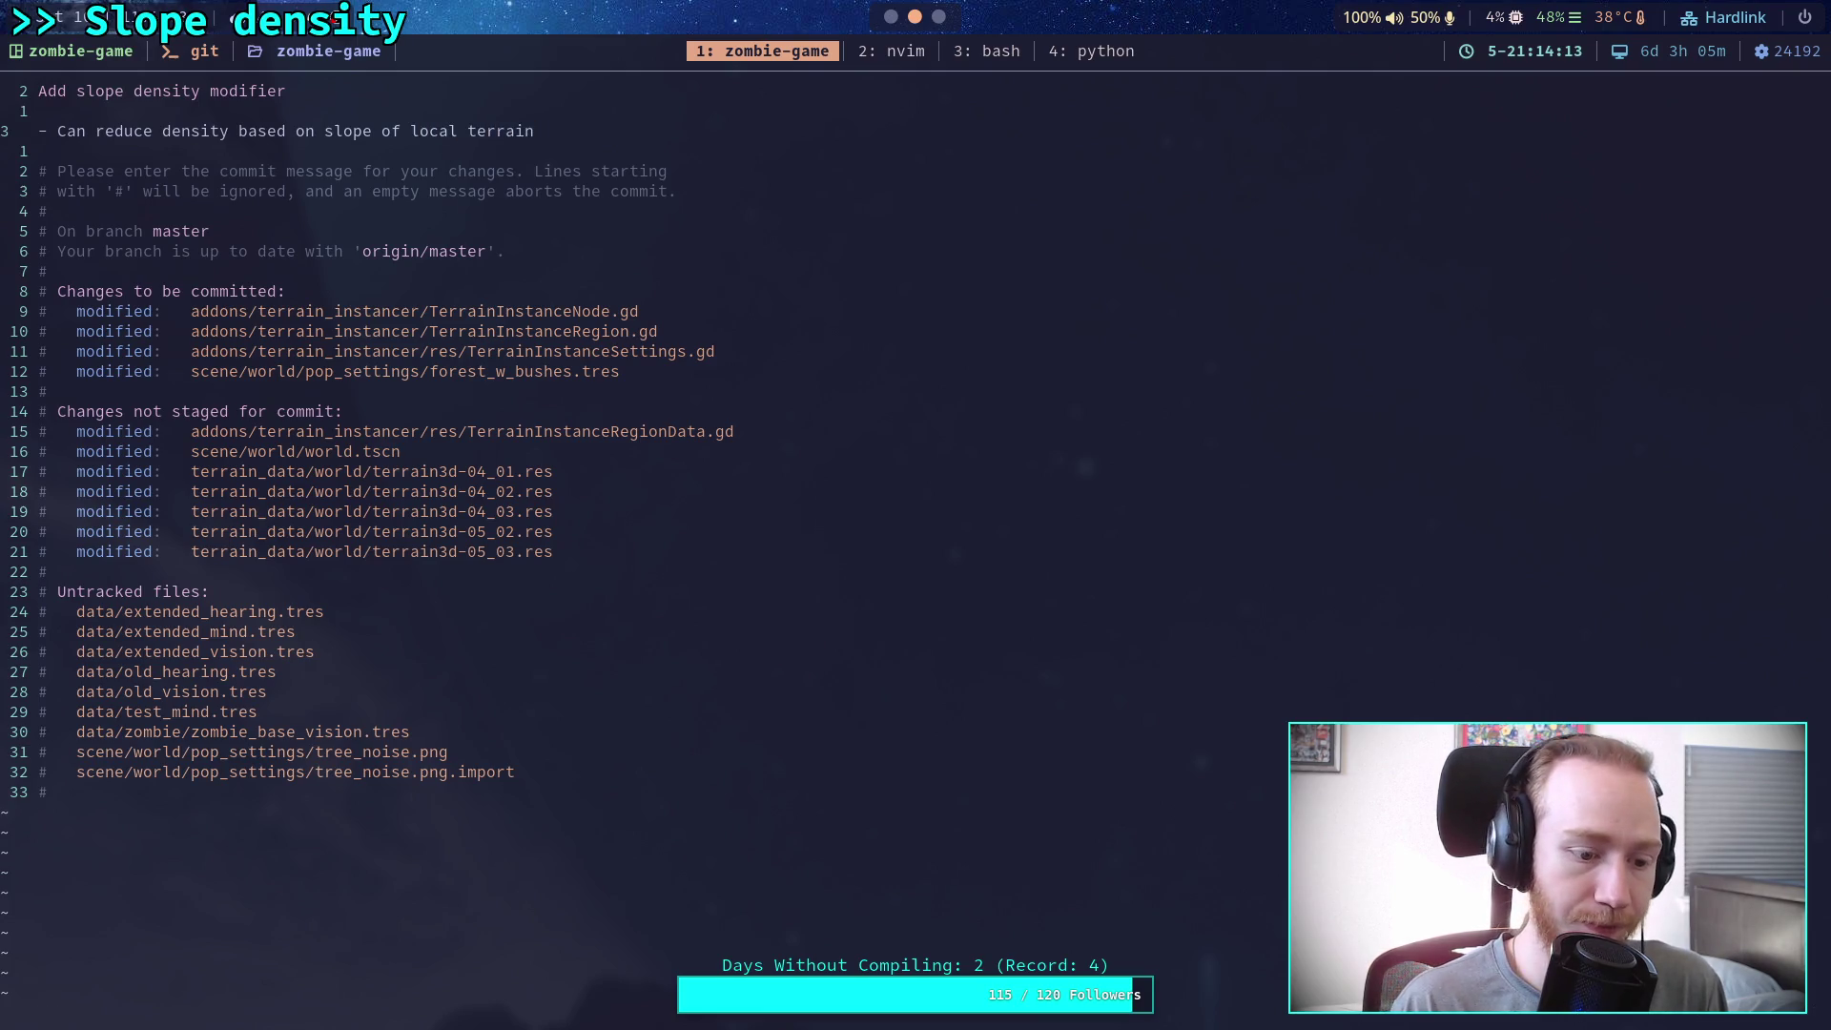
type("wq")
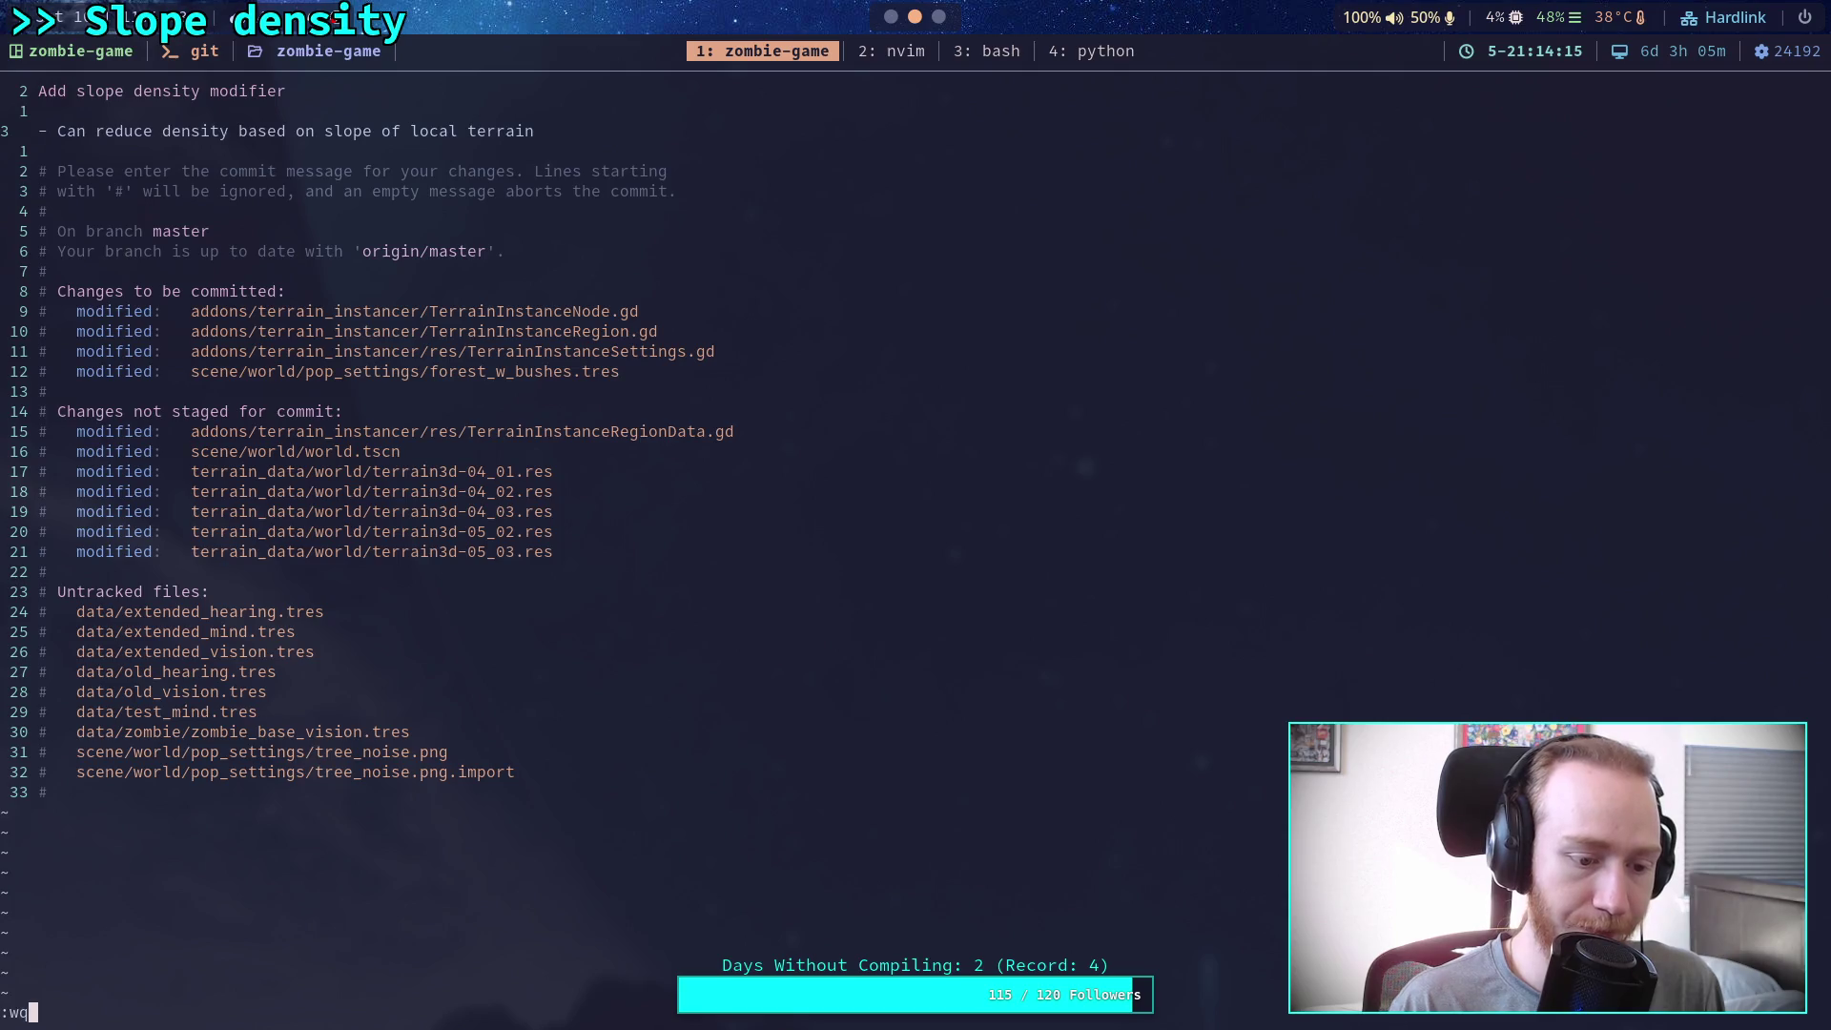
key("Return")
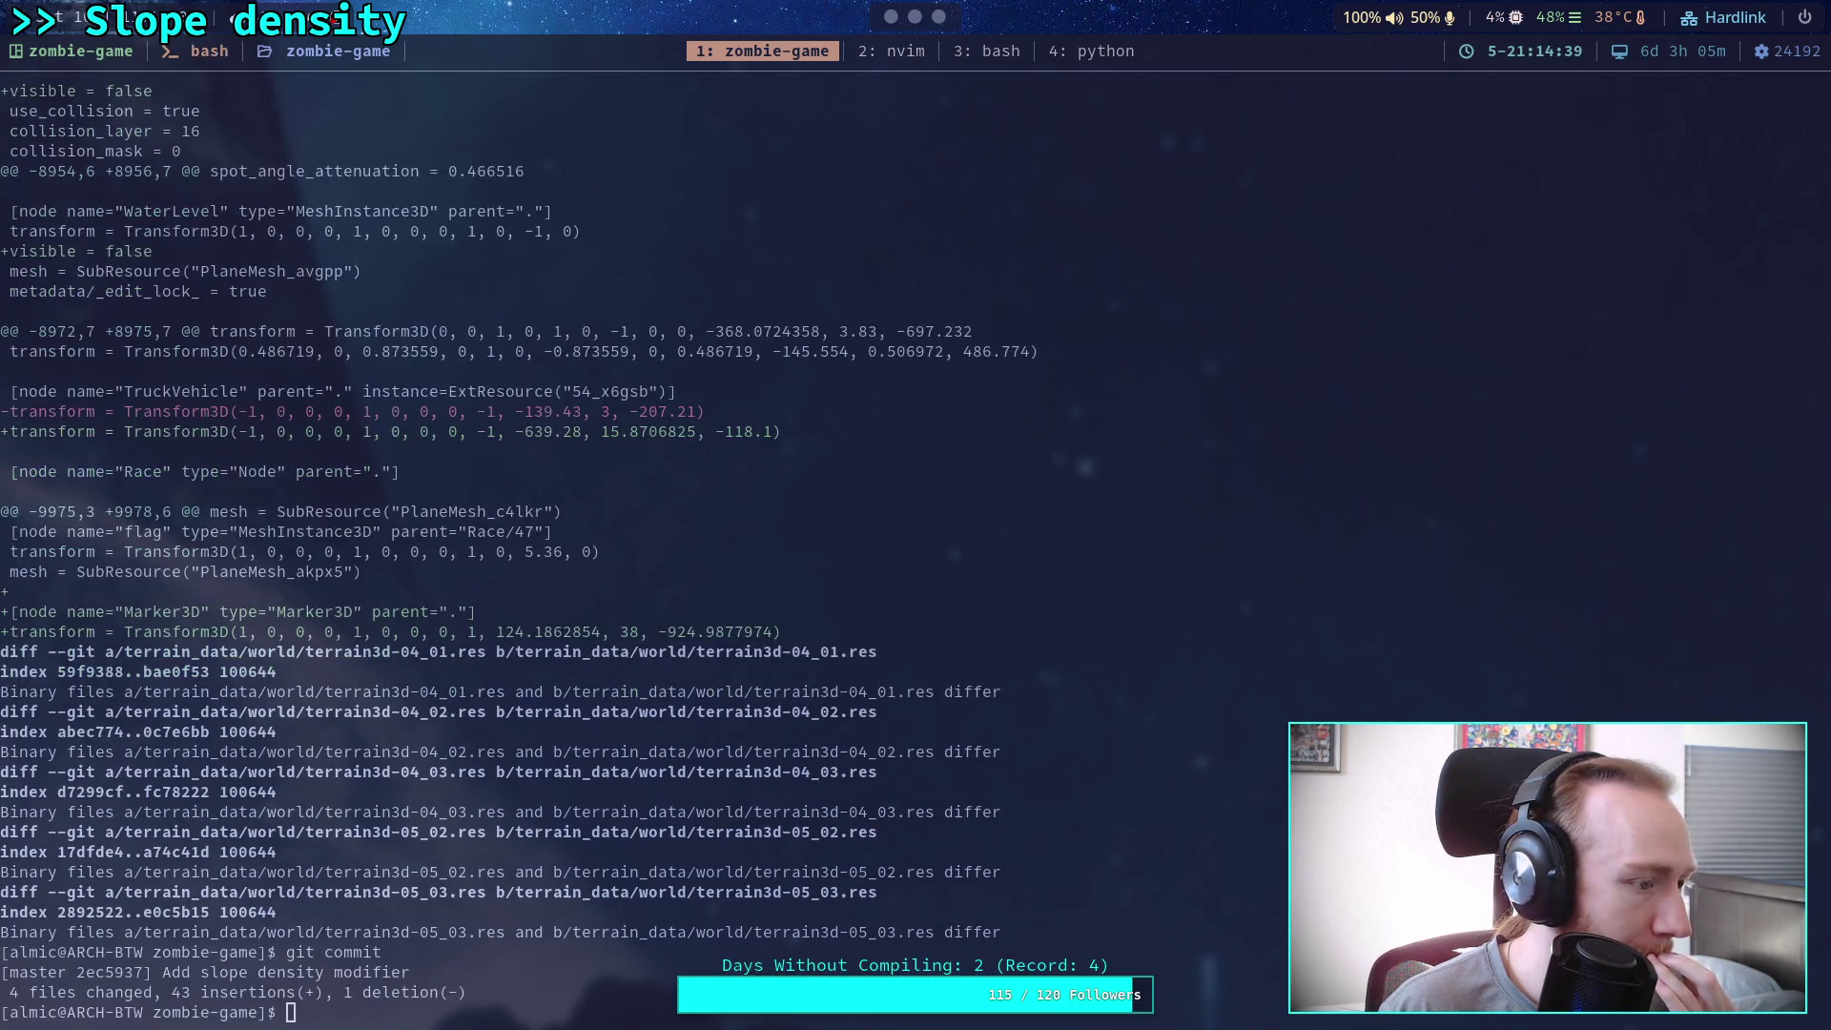
type("git push")
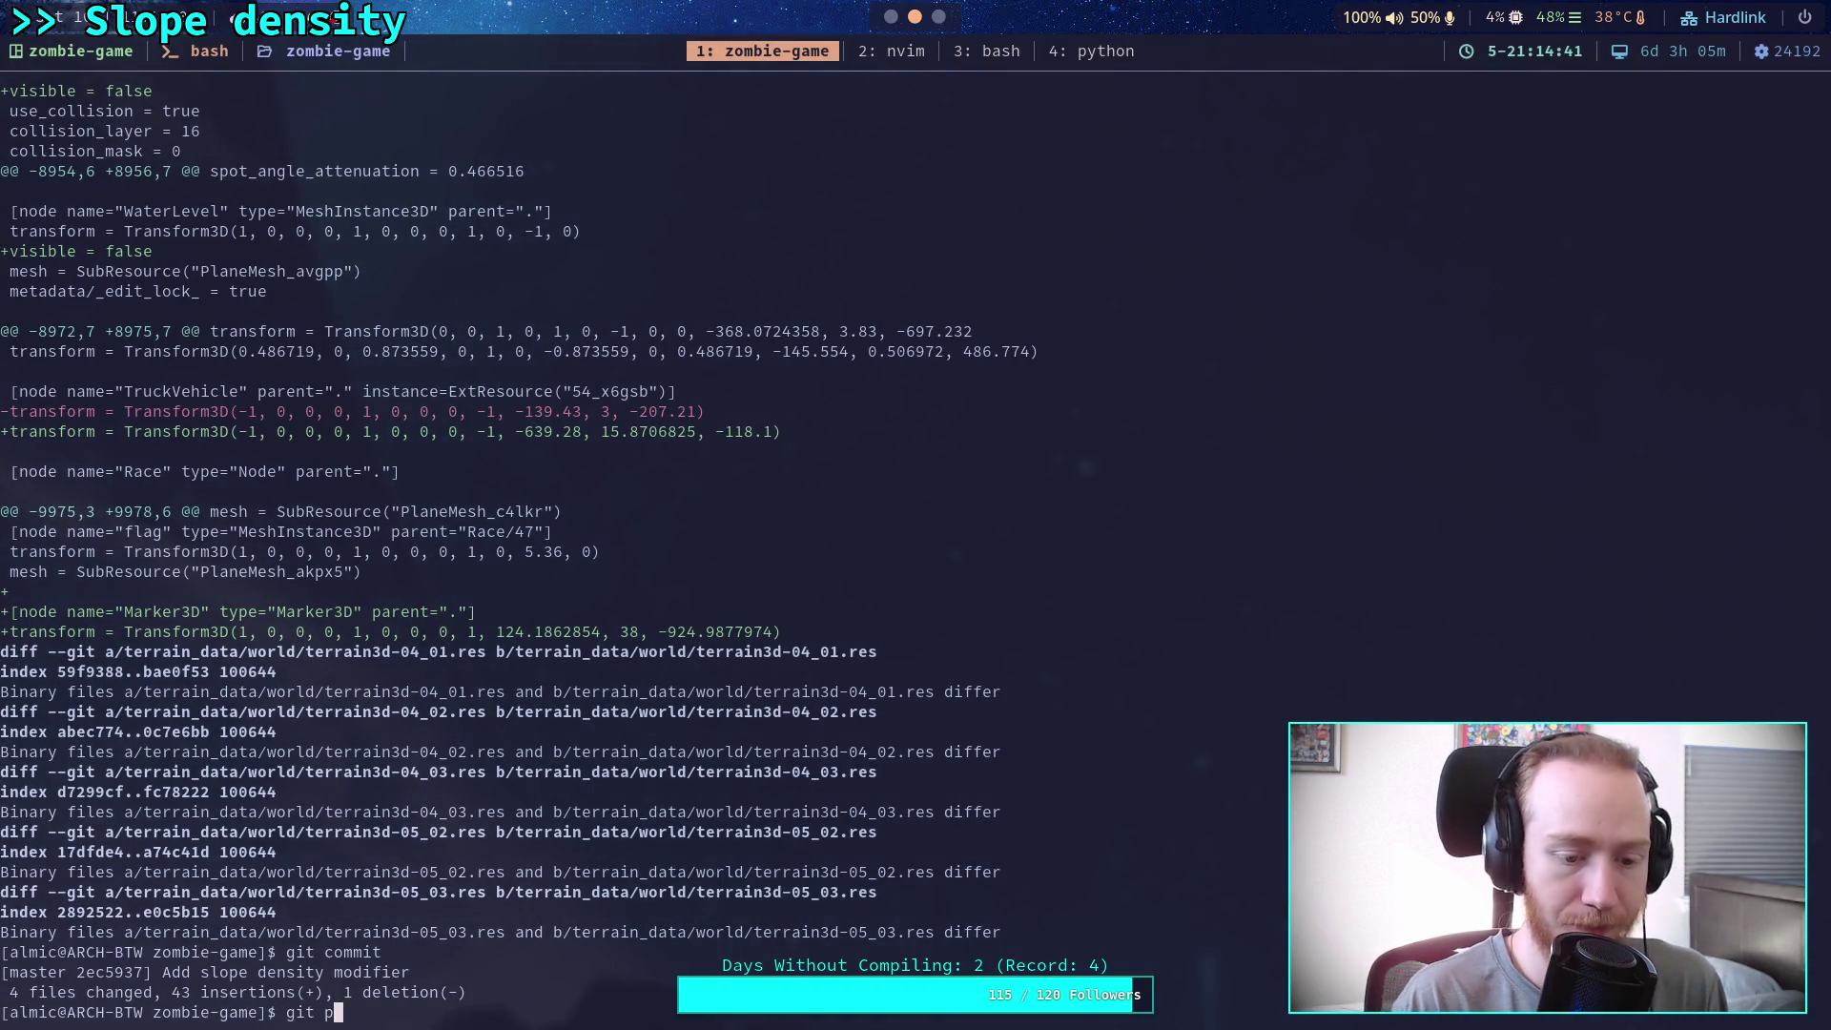
key("Return")
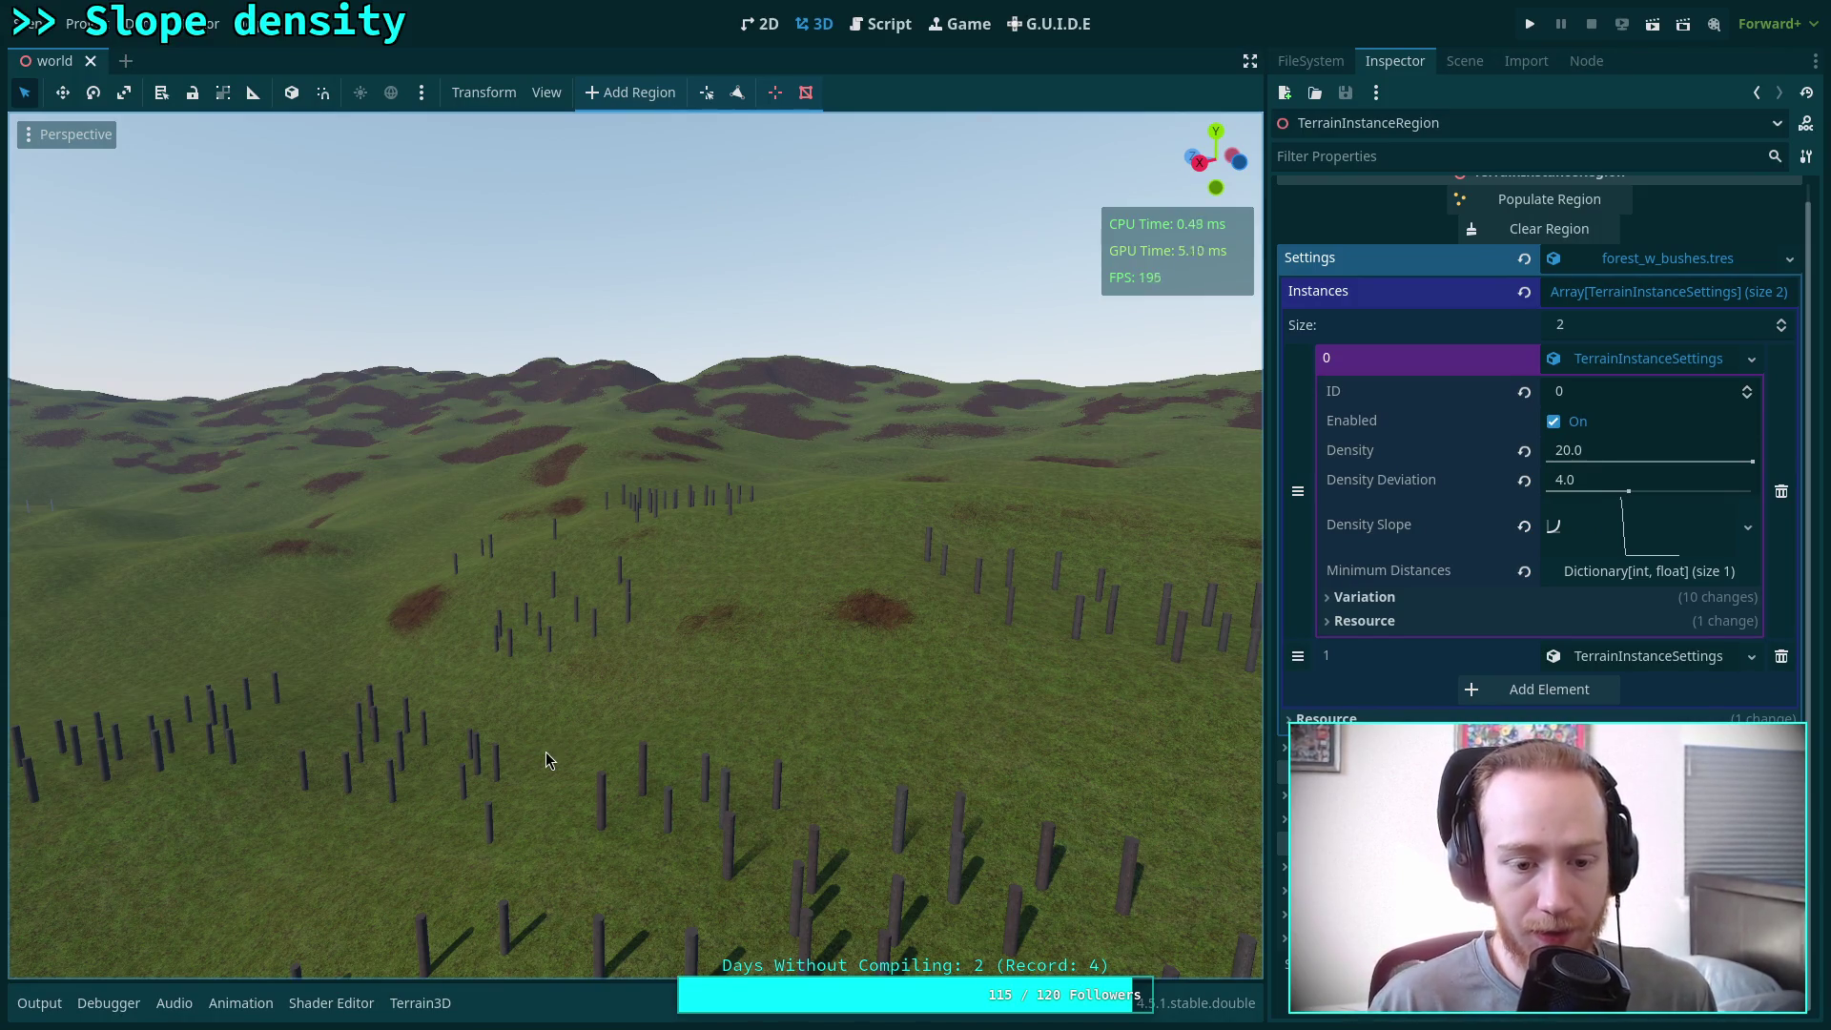
left_click_drag(542, 670, 542, 839)
left_click_drag(877, 725, 877, 558)
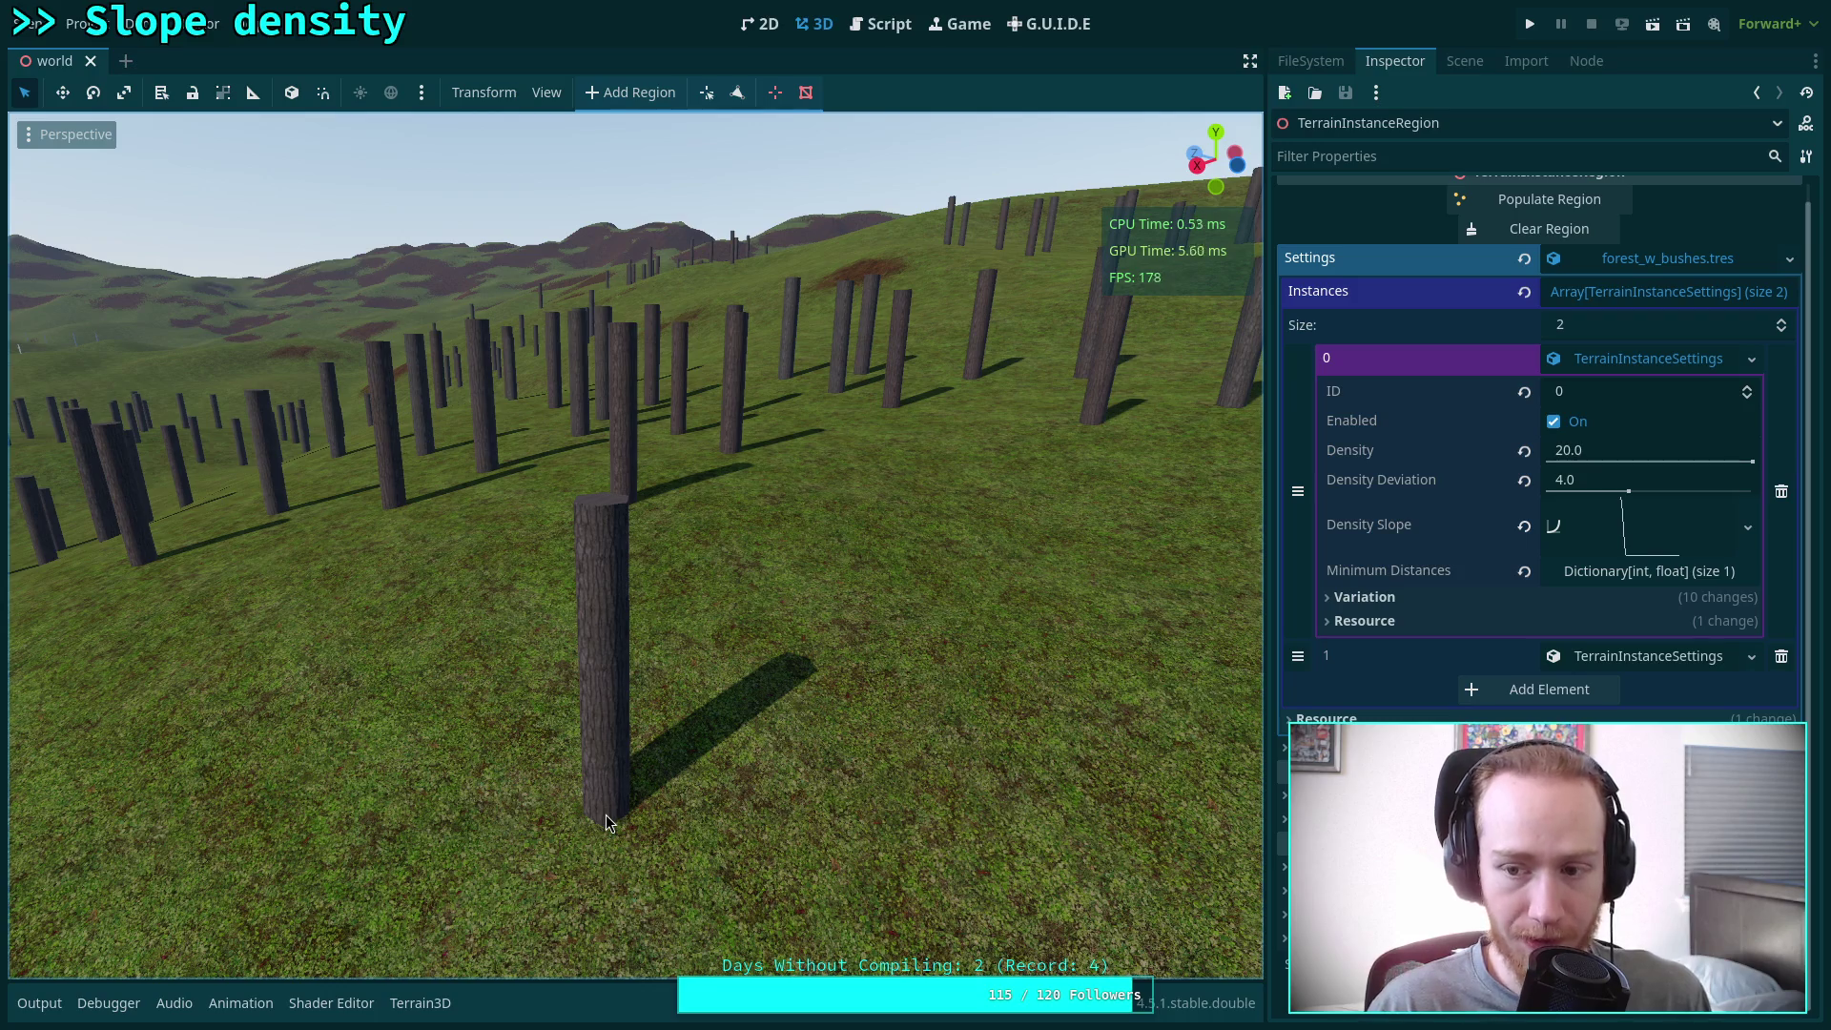
left_click_drag(614, 794, 886, 520)
left_click_drag(668, 458, 630, 458)
left_click_drag(697, 572, 697, 598)
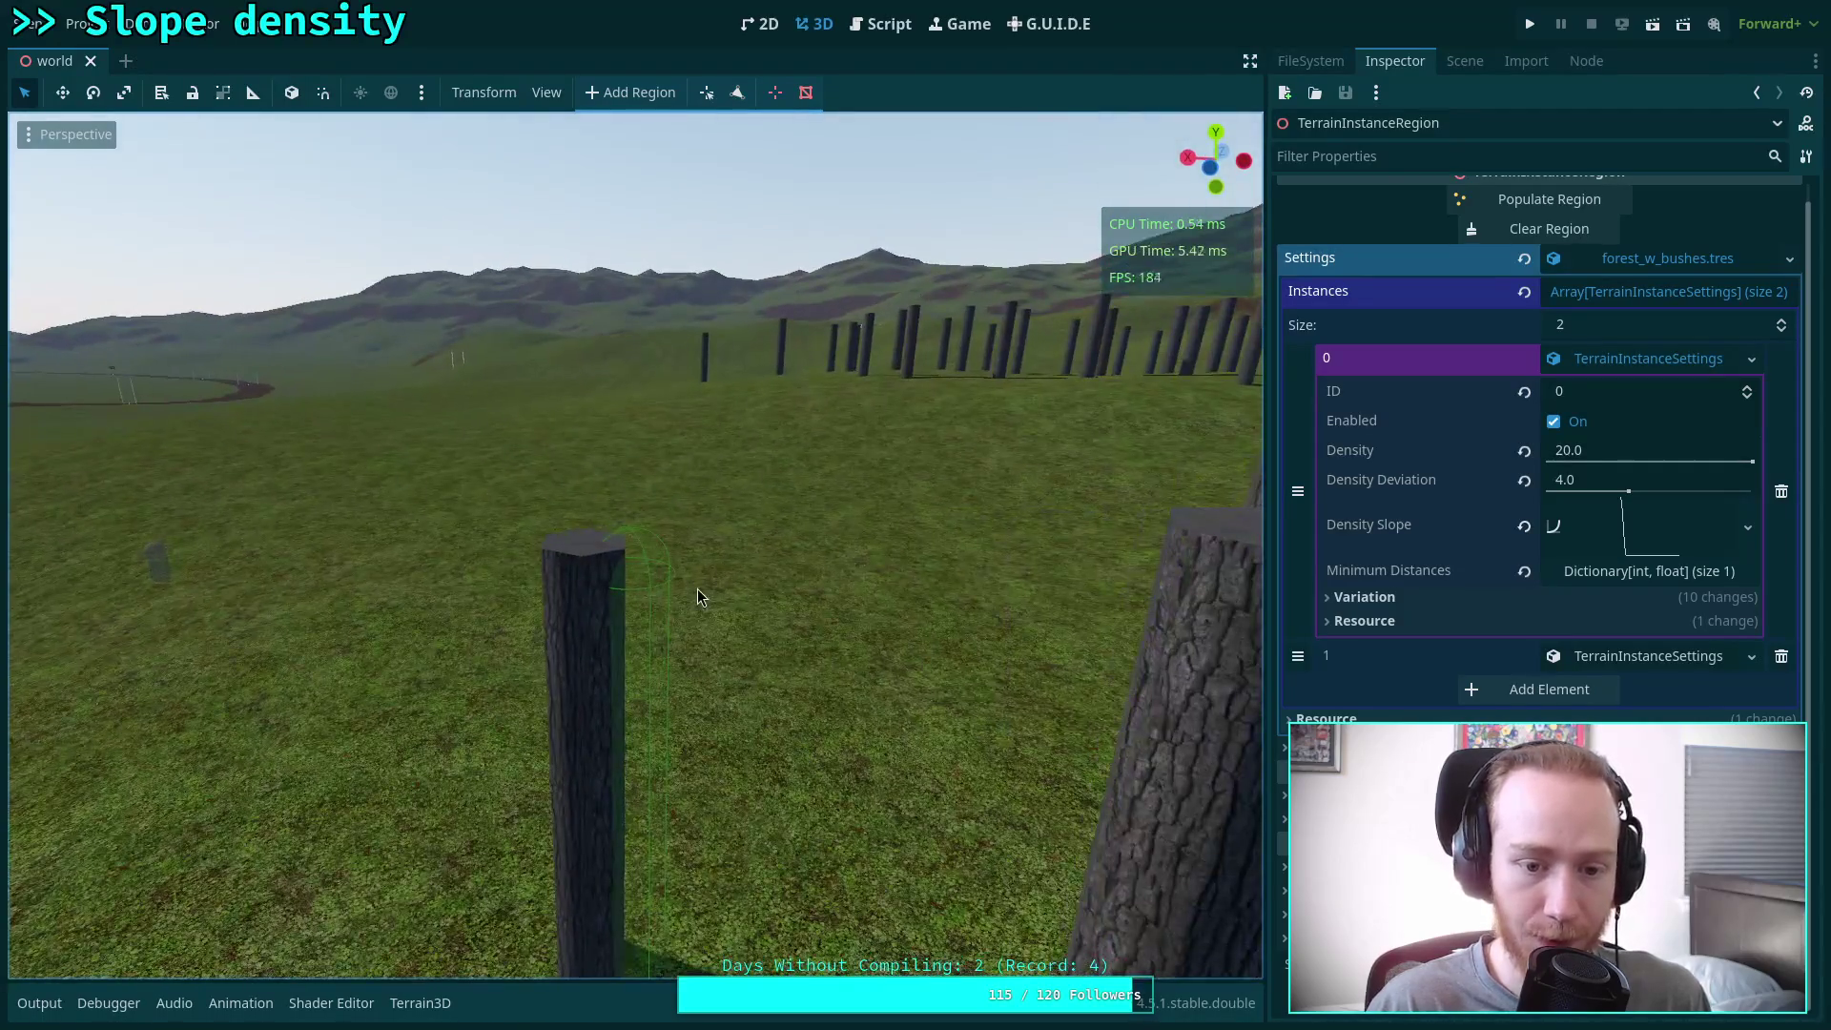
left_click_drag(611, 665, 919, 524)
mouse_move(626, 529)
left_mouse_down()
mouse_move(625, 477)
mouse_move(610, 477)
mouse_move(622, 571)
left_mouse_up()
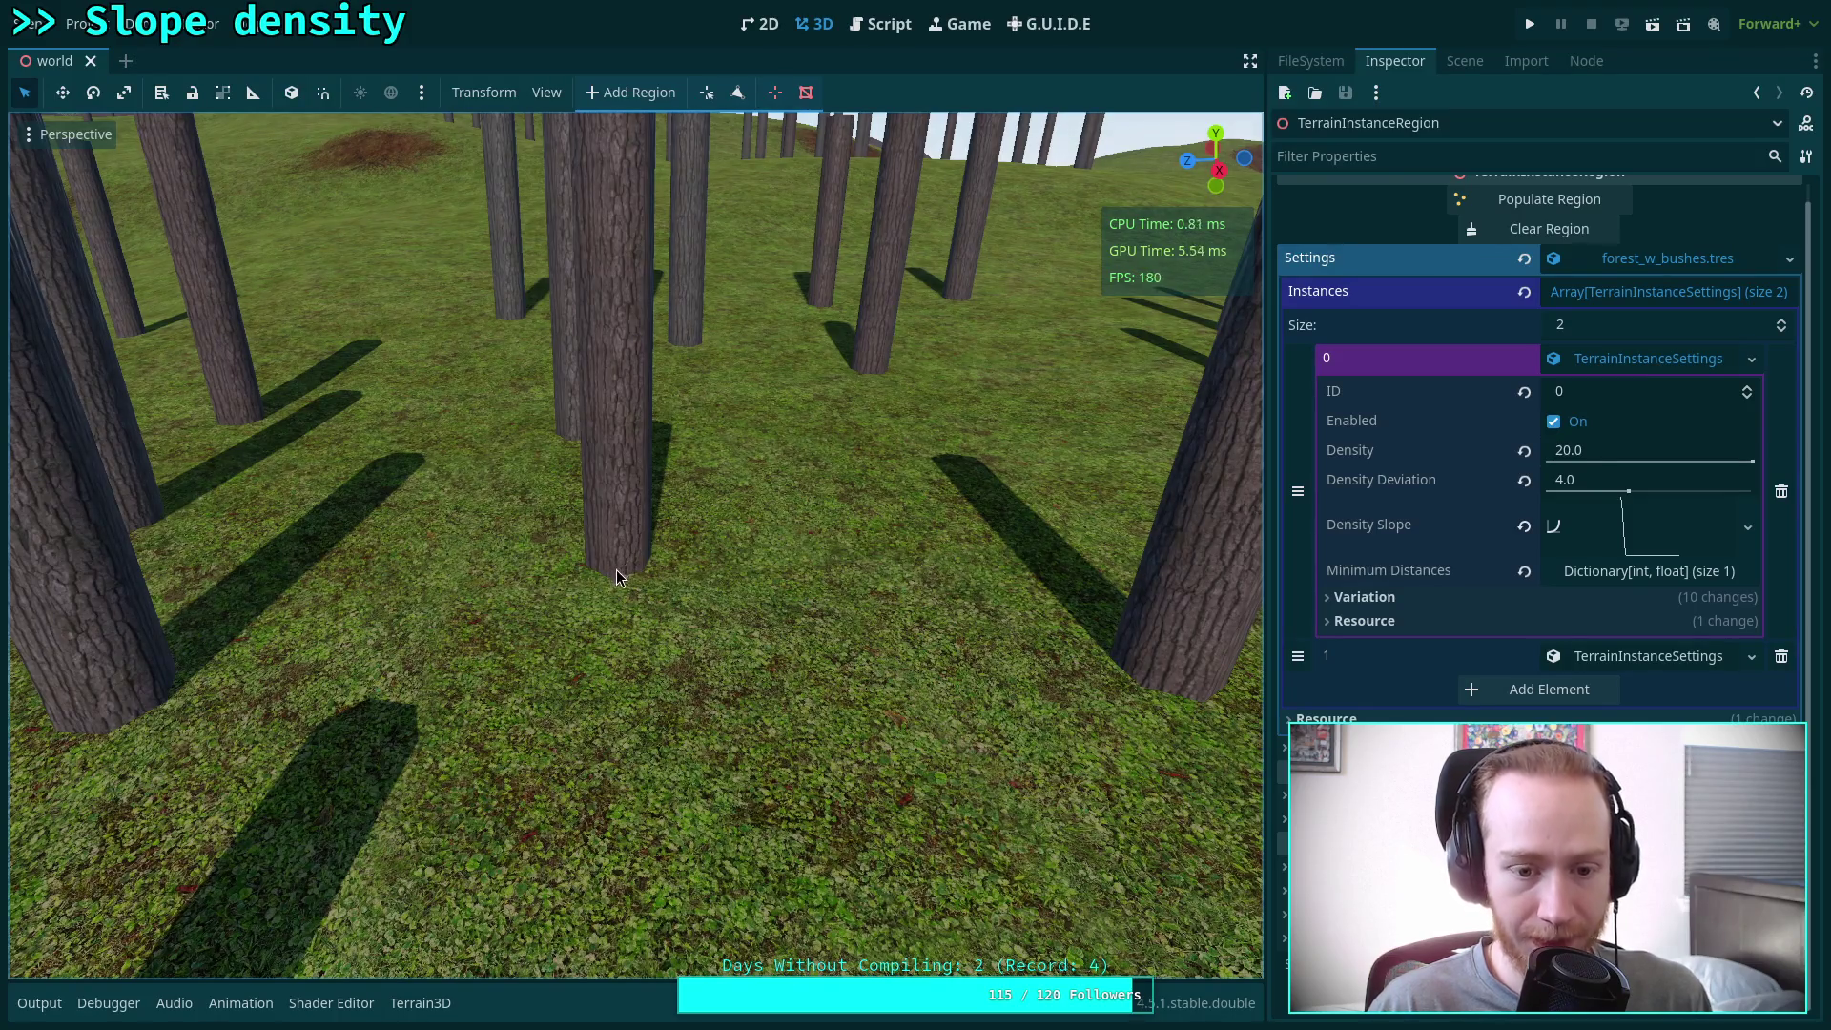
left_click_drag(616, 569, 616, 534)
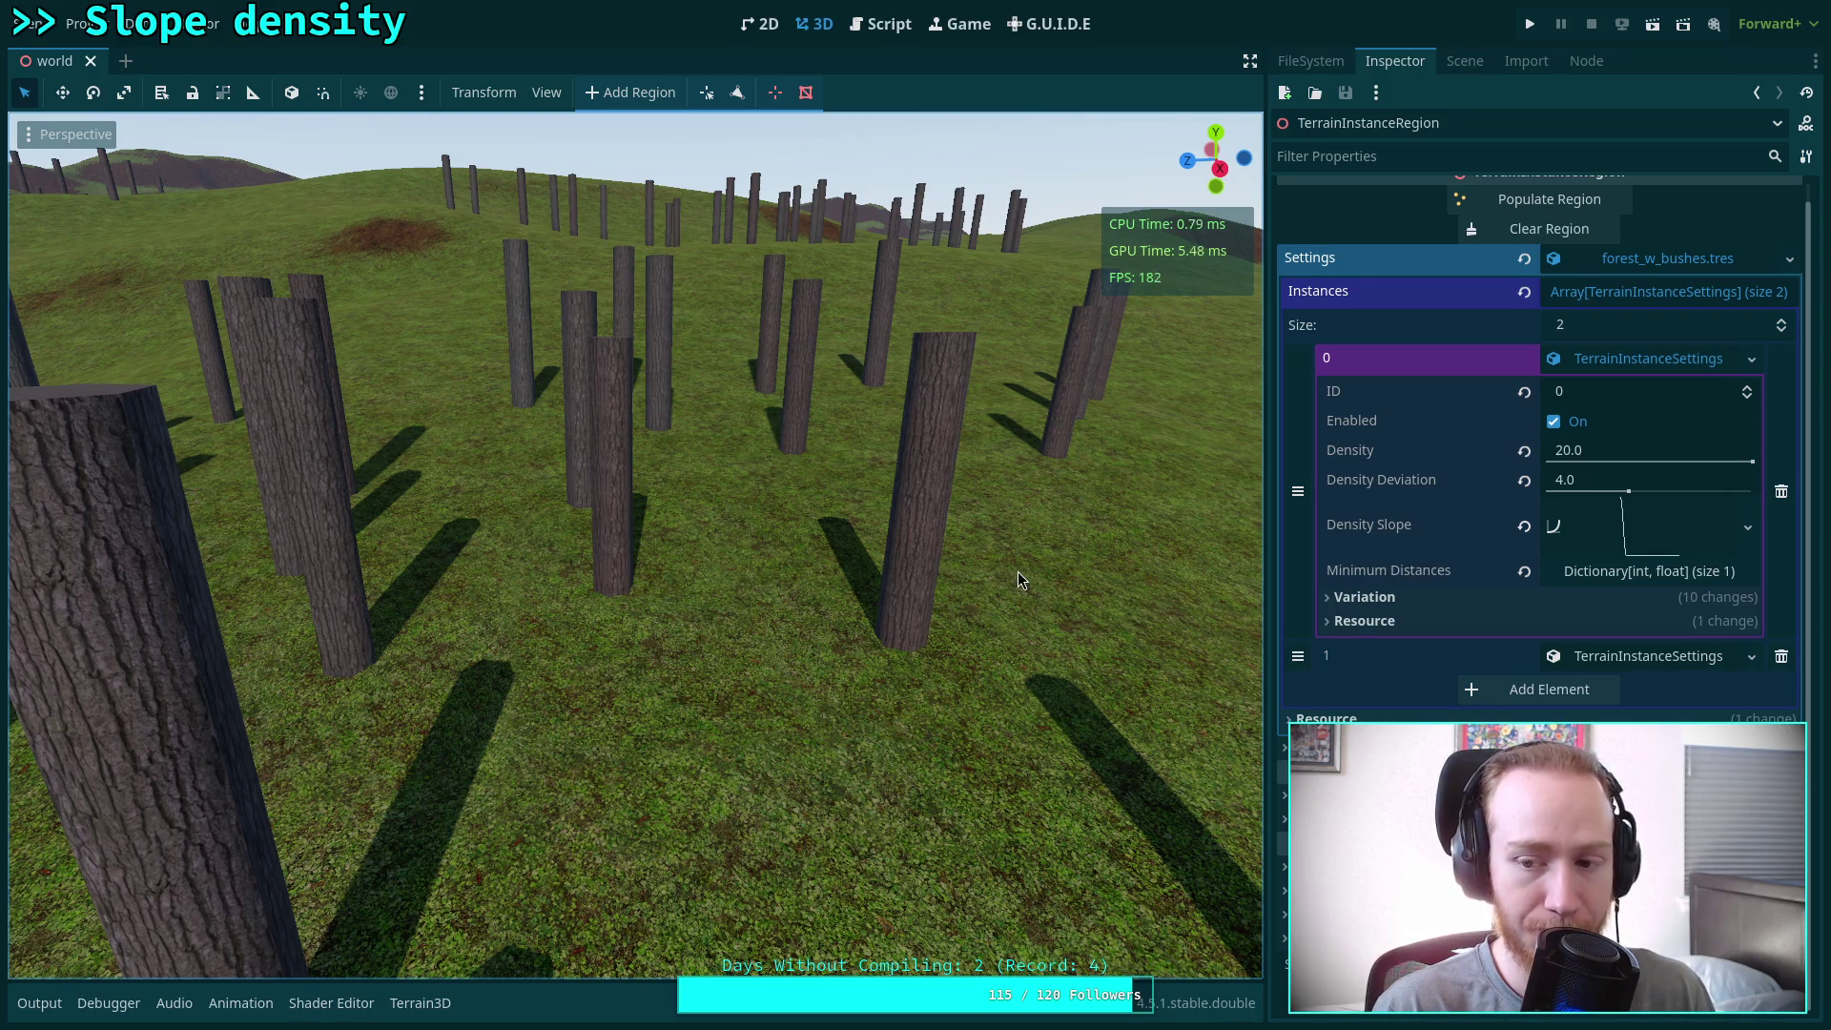
Switch to the Script view and open the Terrain3DInstancer class documentation
left_click(876, 15)
left_click(84, 430)
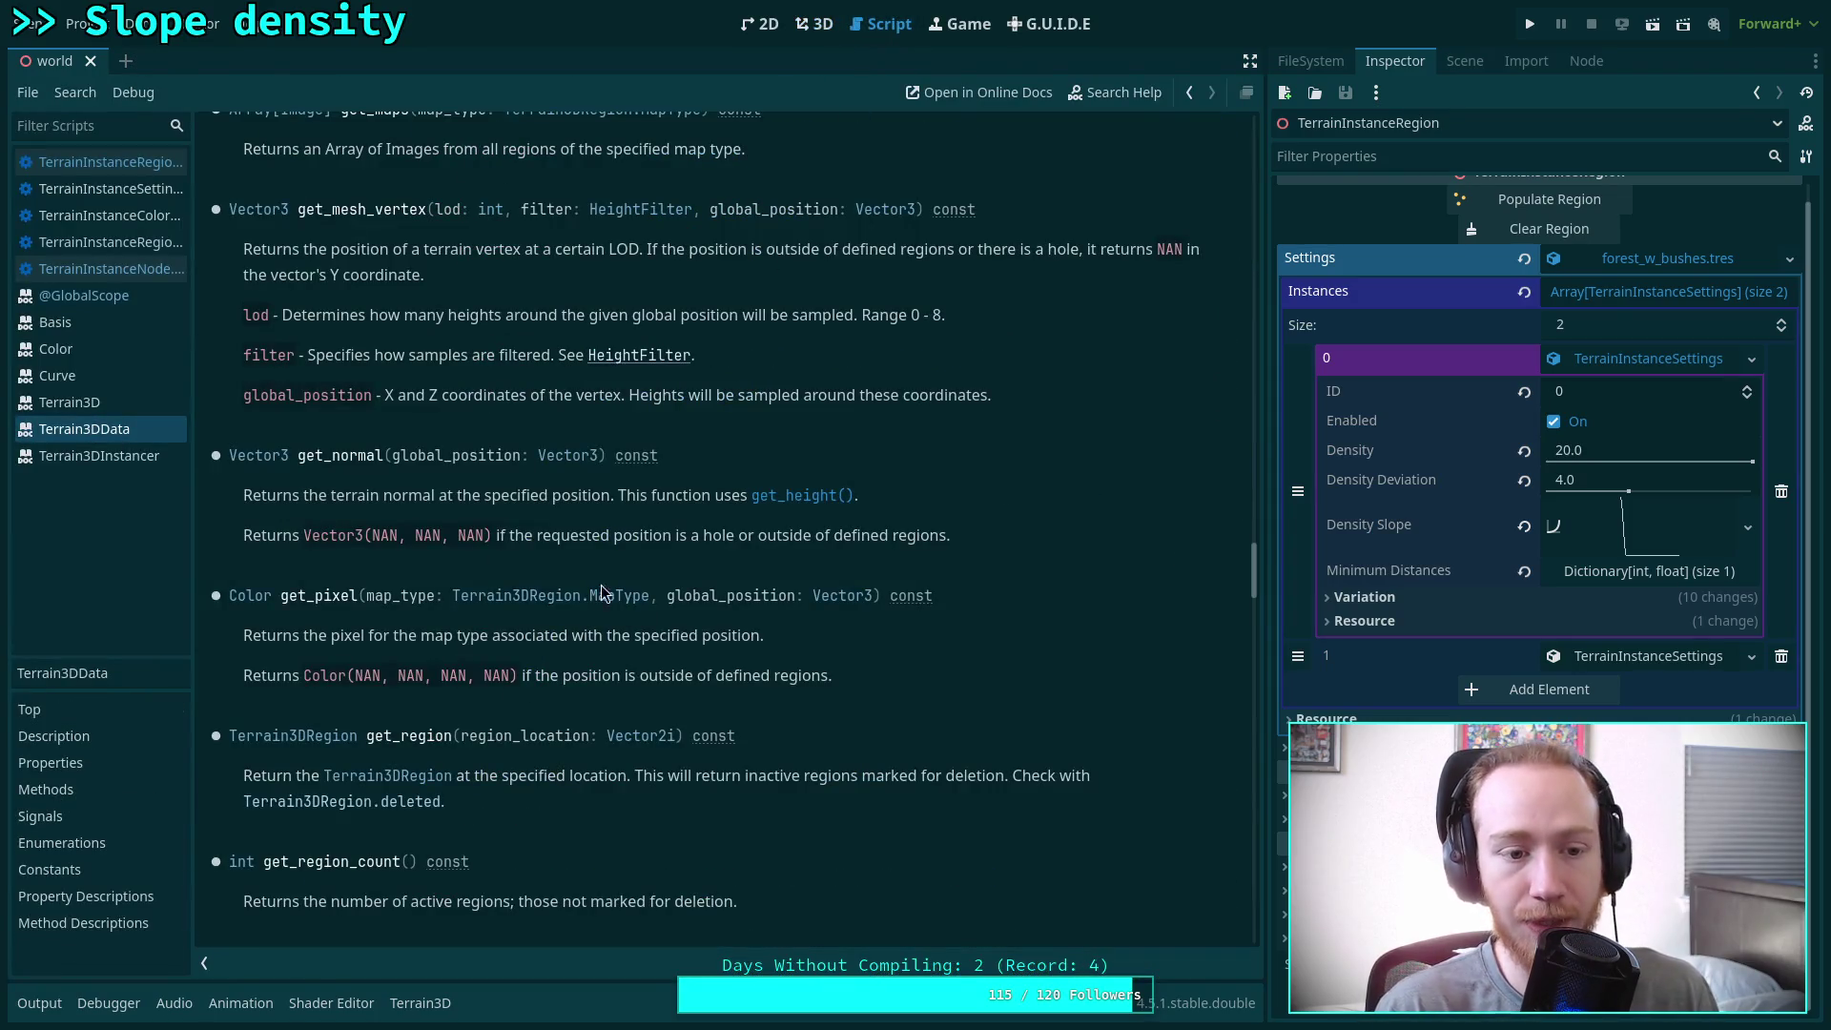
left_click(99, 456)
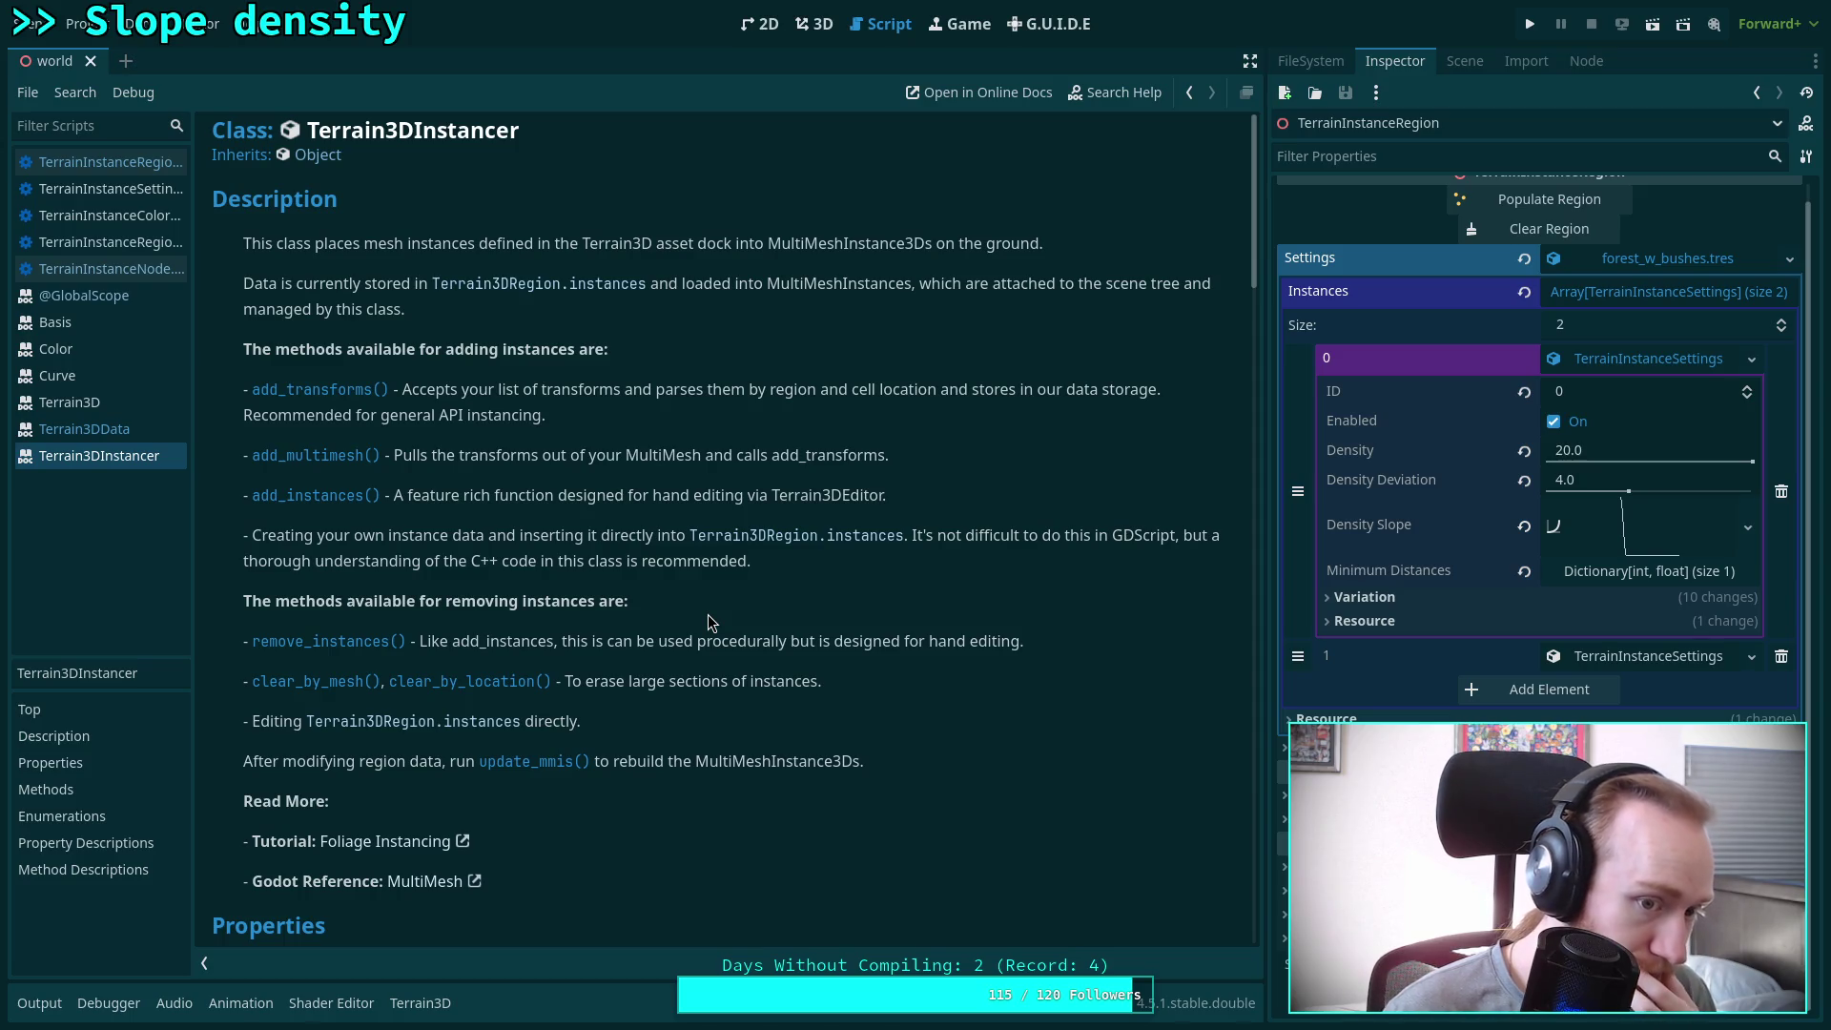
Scroll through the Terrain3DInstancer documentation
scroll(707, 615, "down", 6)
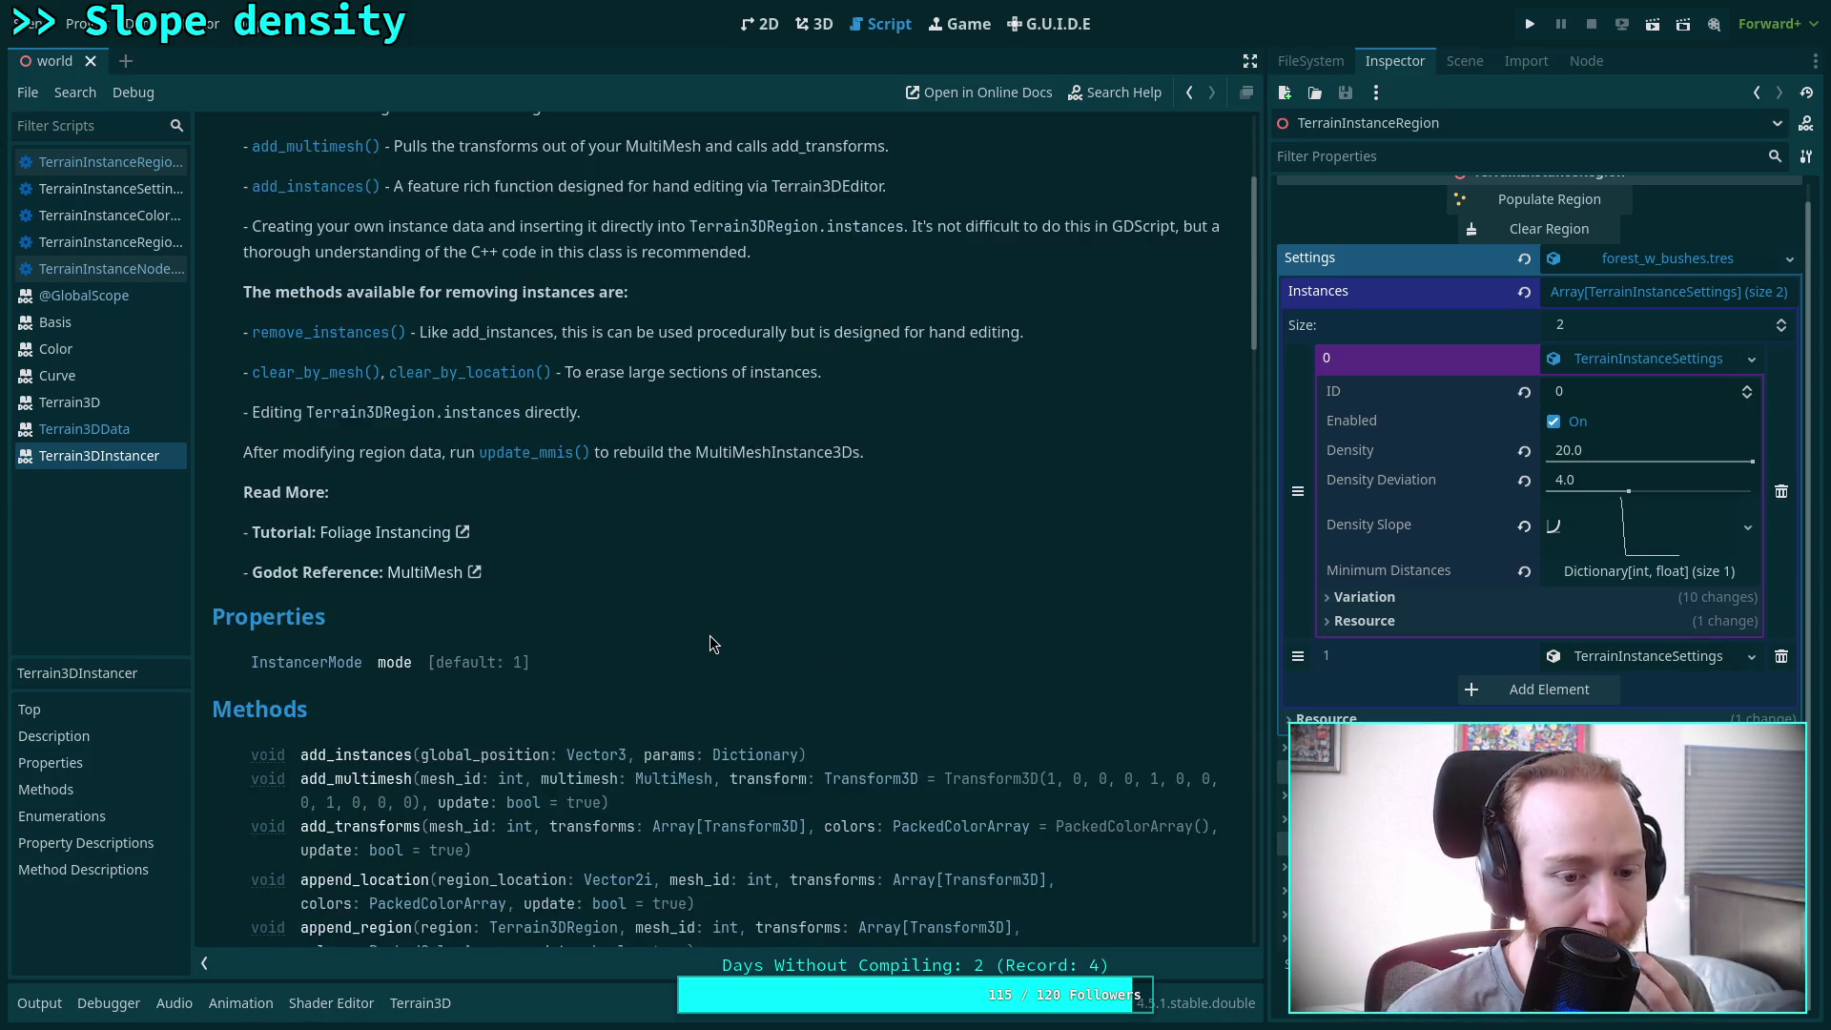
scroll(731, 625, "down", 1)
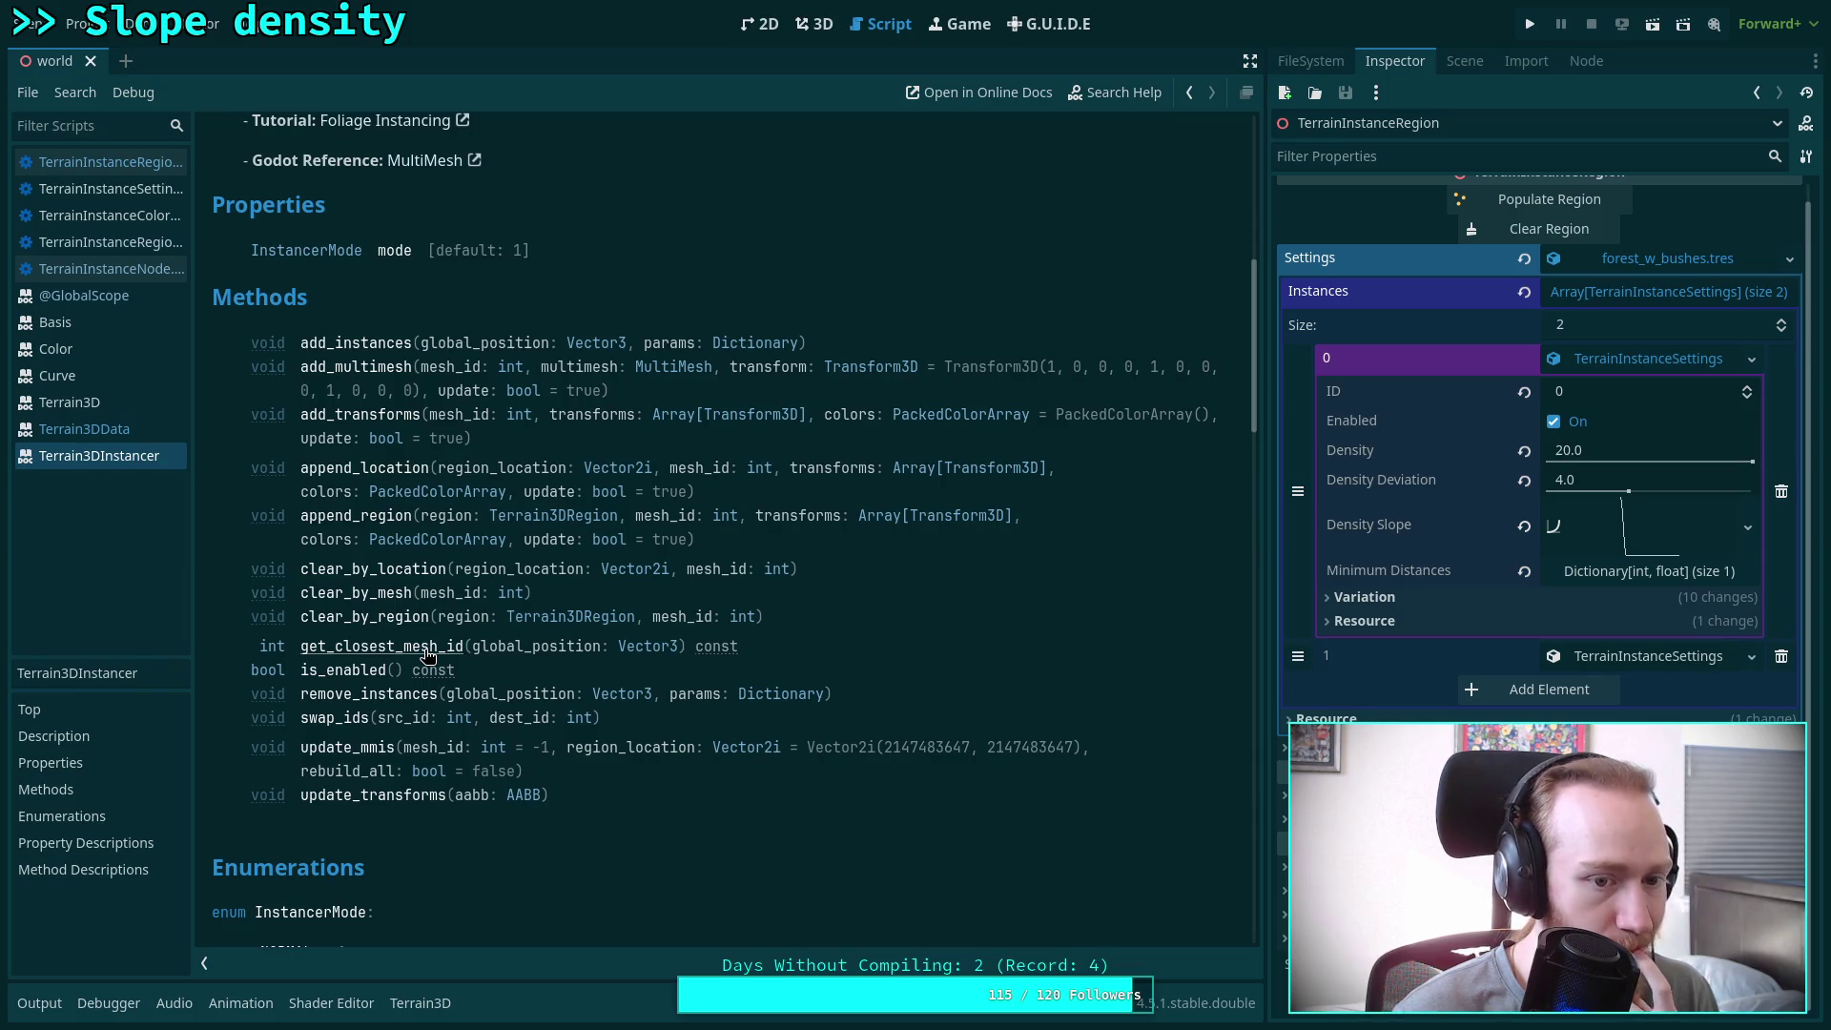
scroll(426, 655, "down", 3)
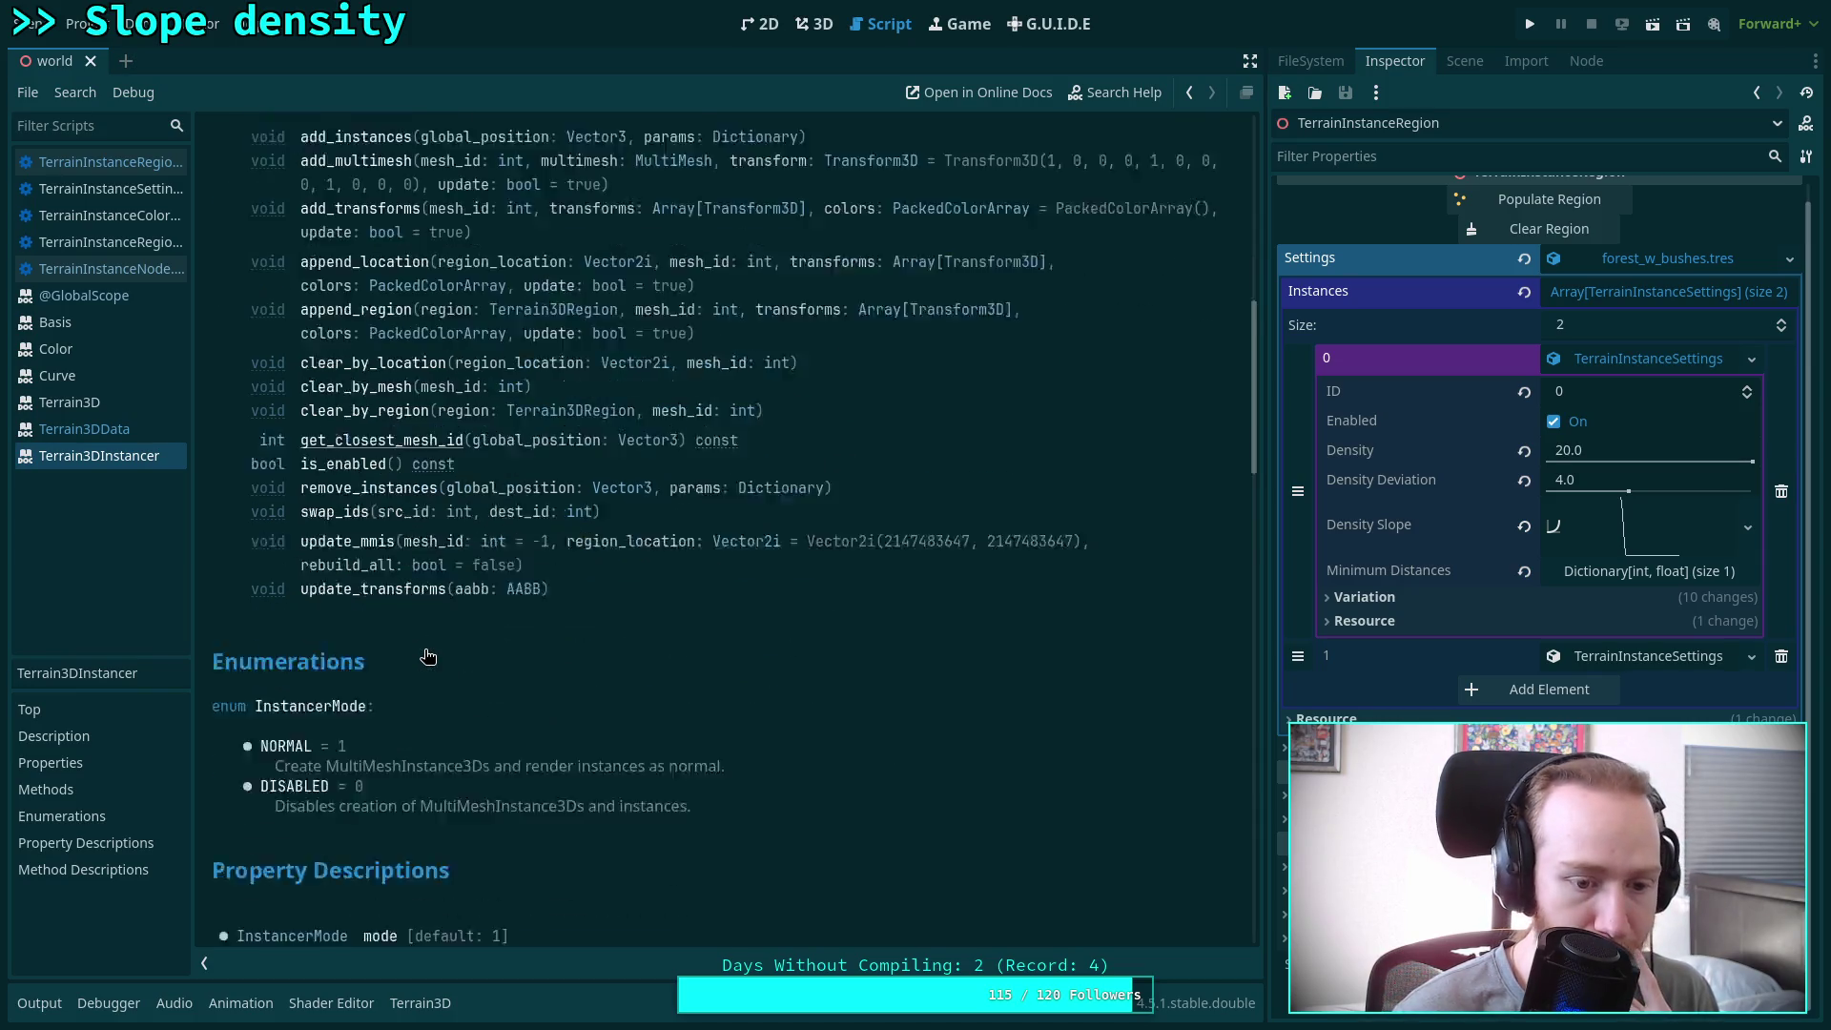
scroll(398, 639, "up", 1)
scroll(546, 577, "up", 5)
scroll(547, 570, "up", 5)
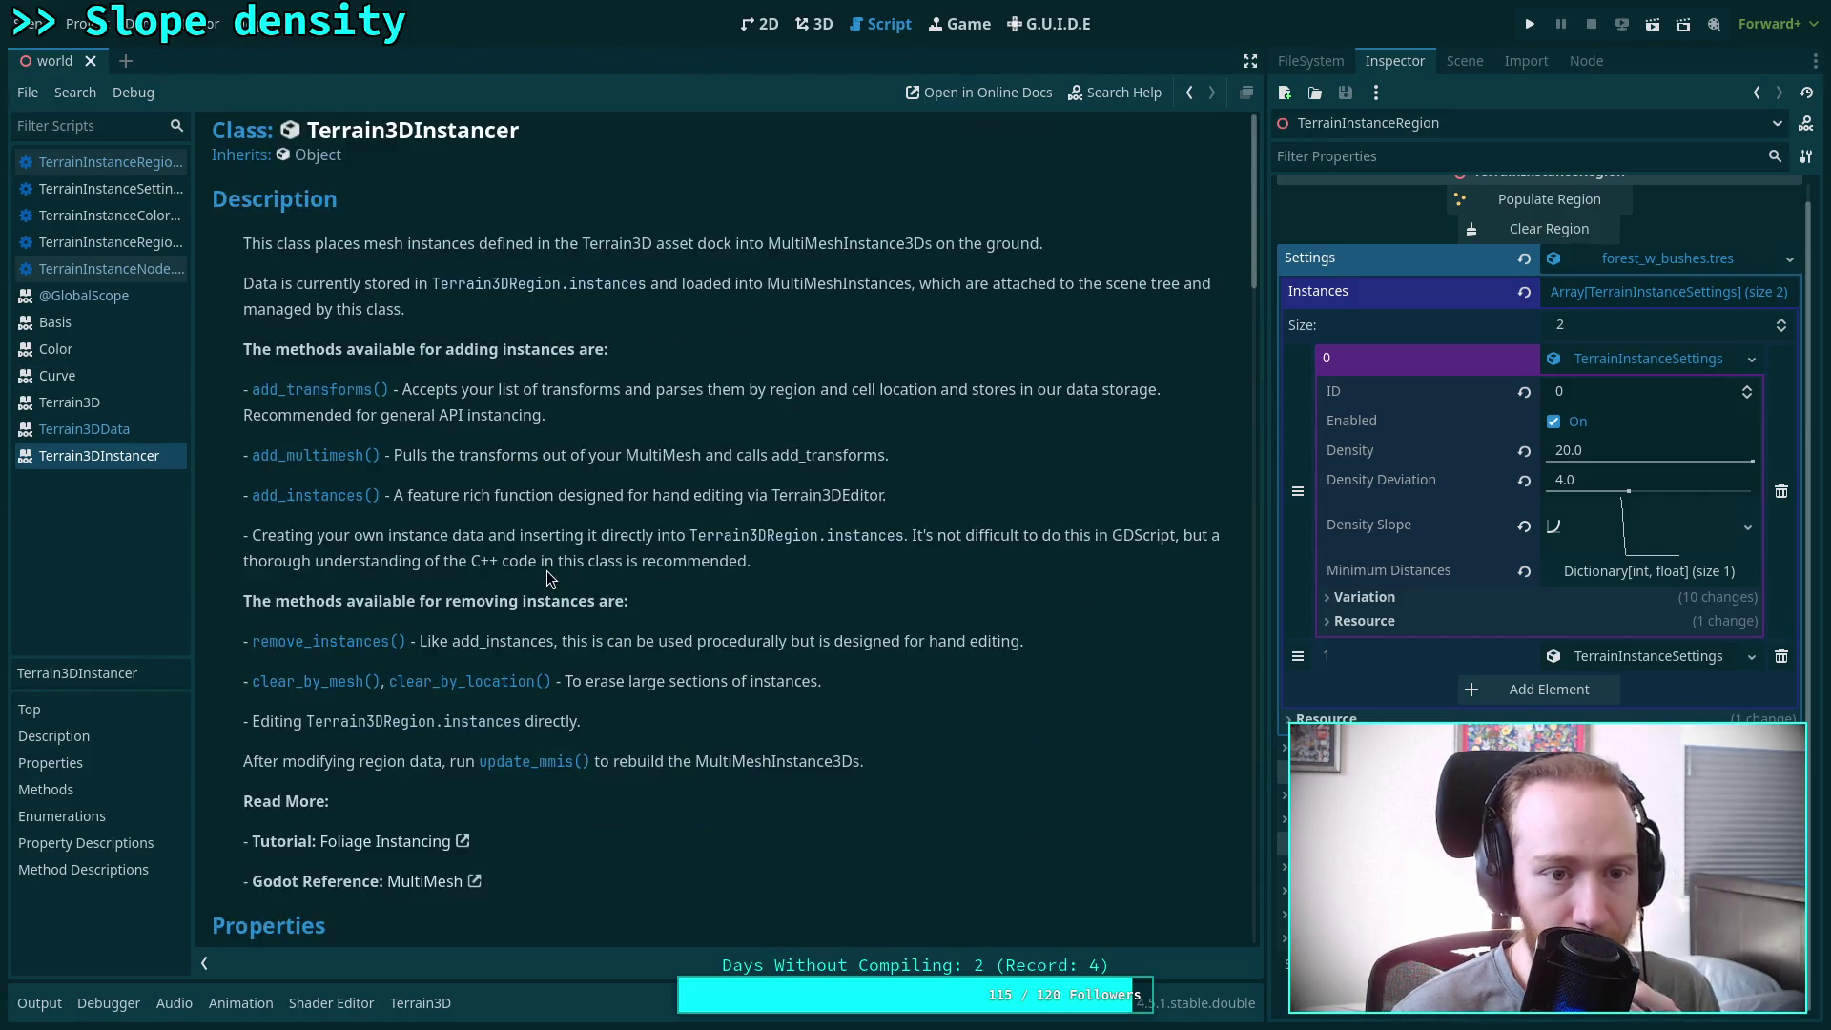
scroll(467, 479, "down", 6)
scroll(466, 479, "down", 2)
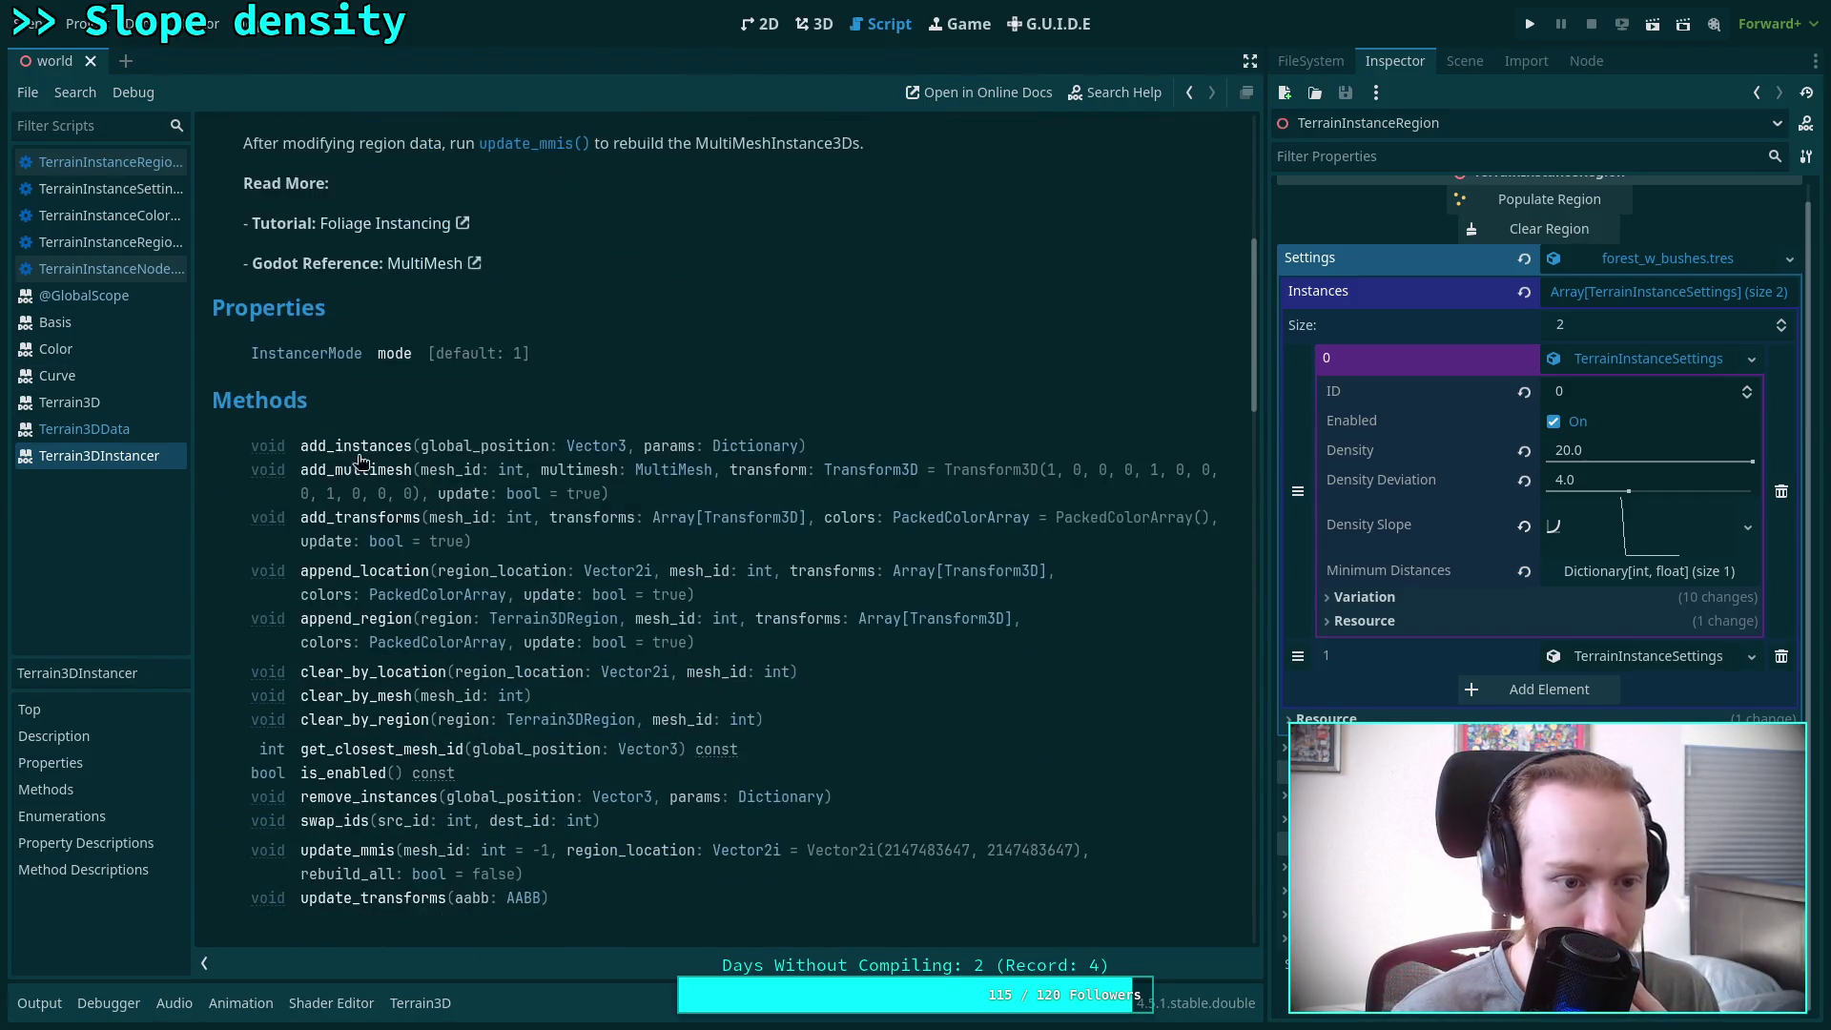
Open the Terrain3DData documentation and scroll up to its Methods list
left_click(84, 429)
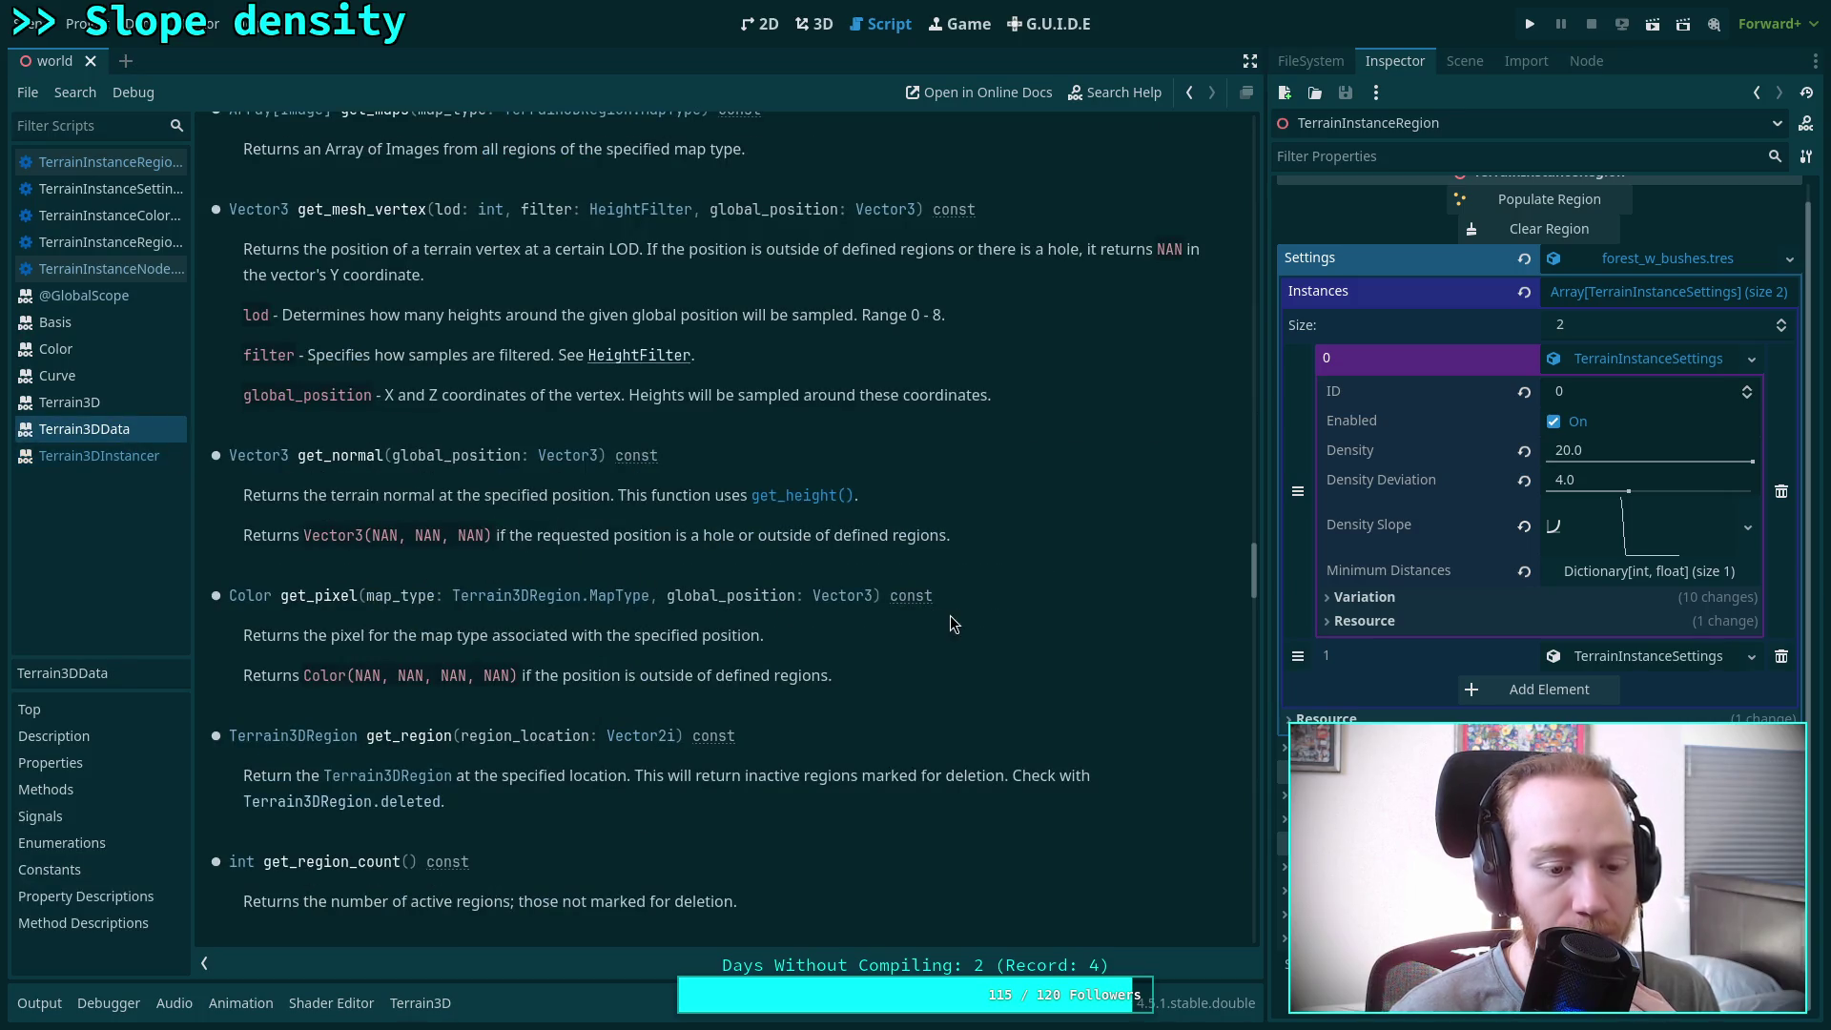
mouse_move(1243, 576)
left_mouse_down()
mouse_move(1232, 216)
mouse_move(1233, 240)
left_mouse_up()
scroll(925, 611, "up", 5)
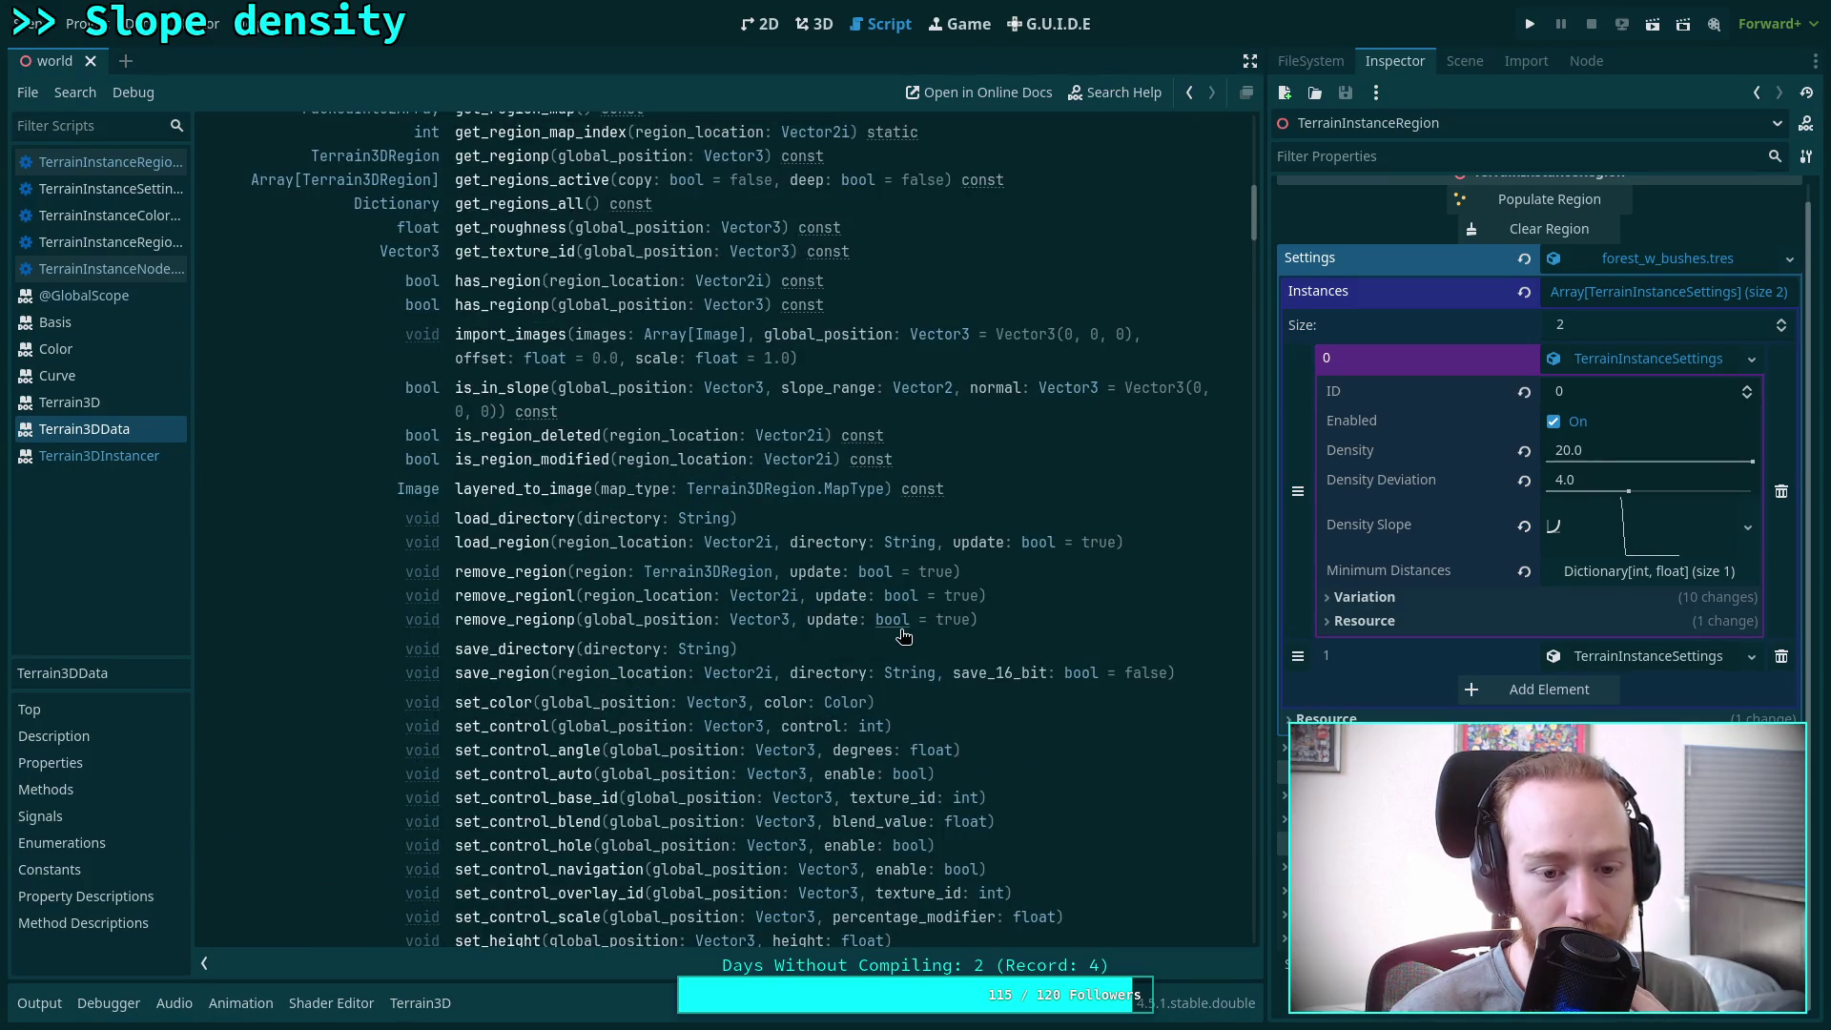
scroll(904, 637, "up", 6)
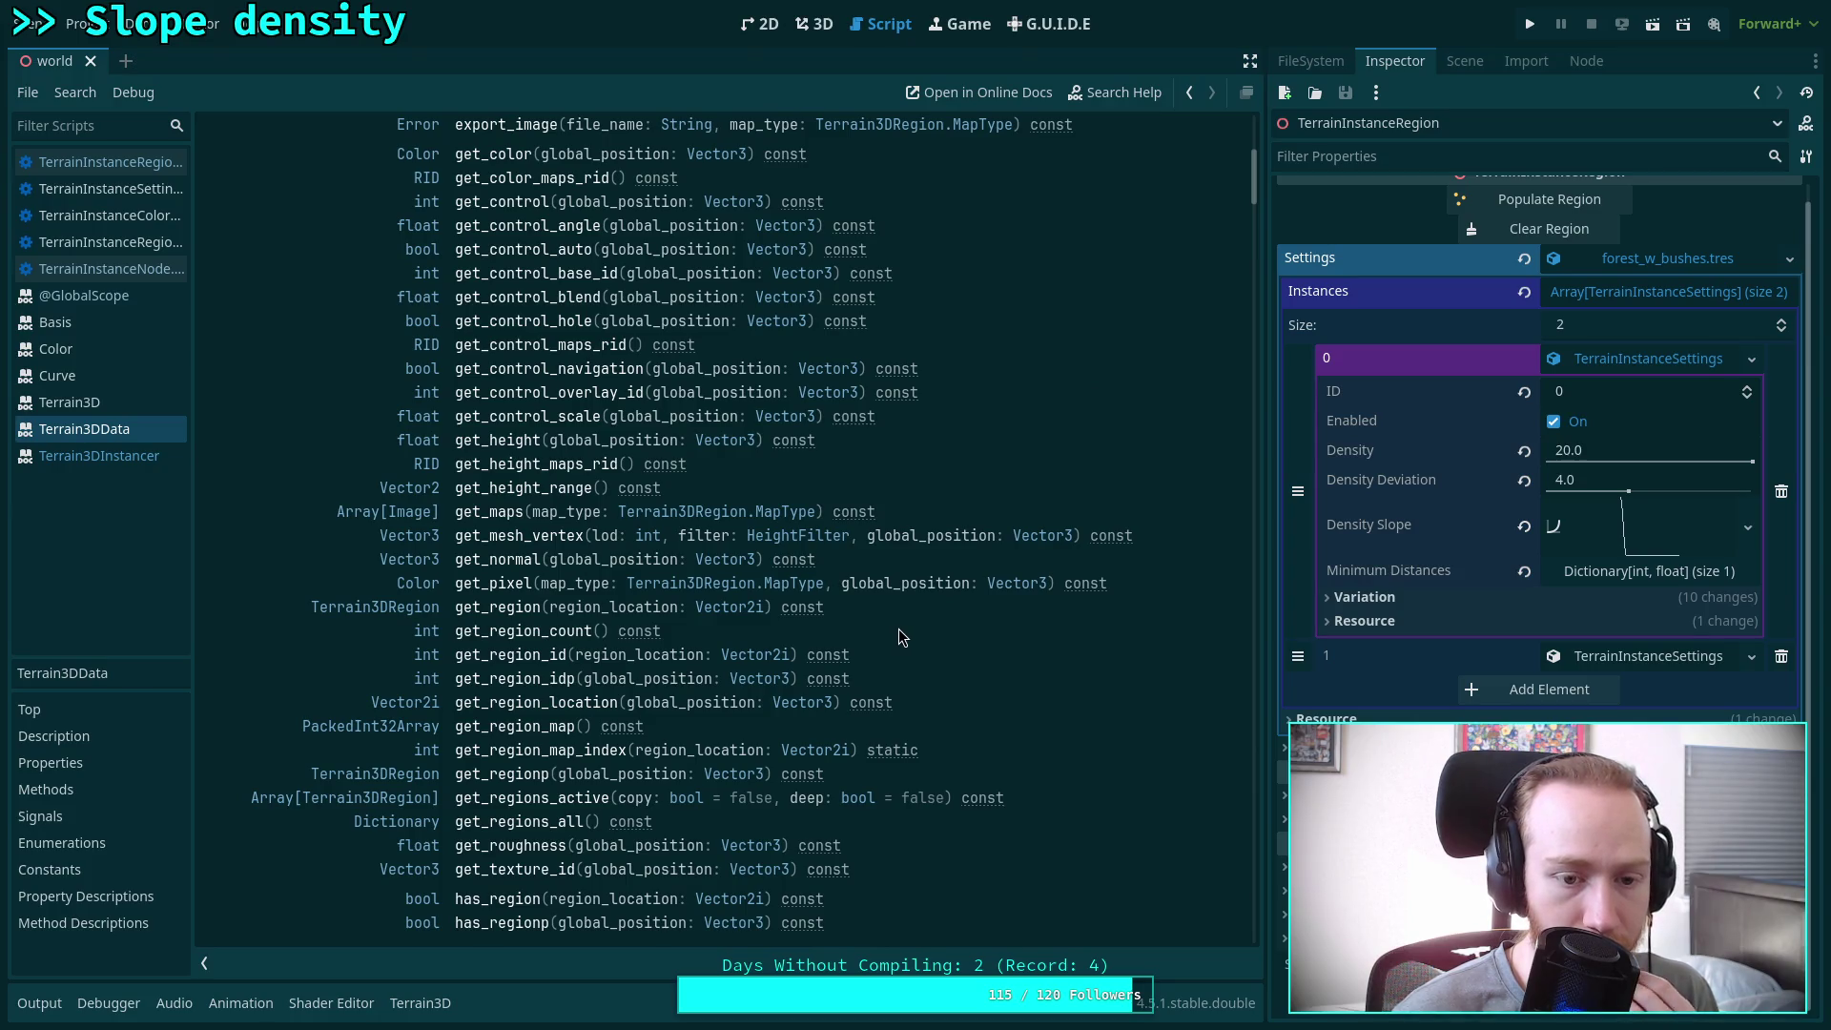
scroll(902, 635, "up", 2)
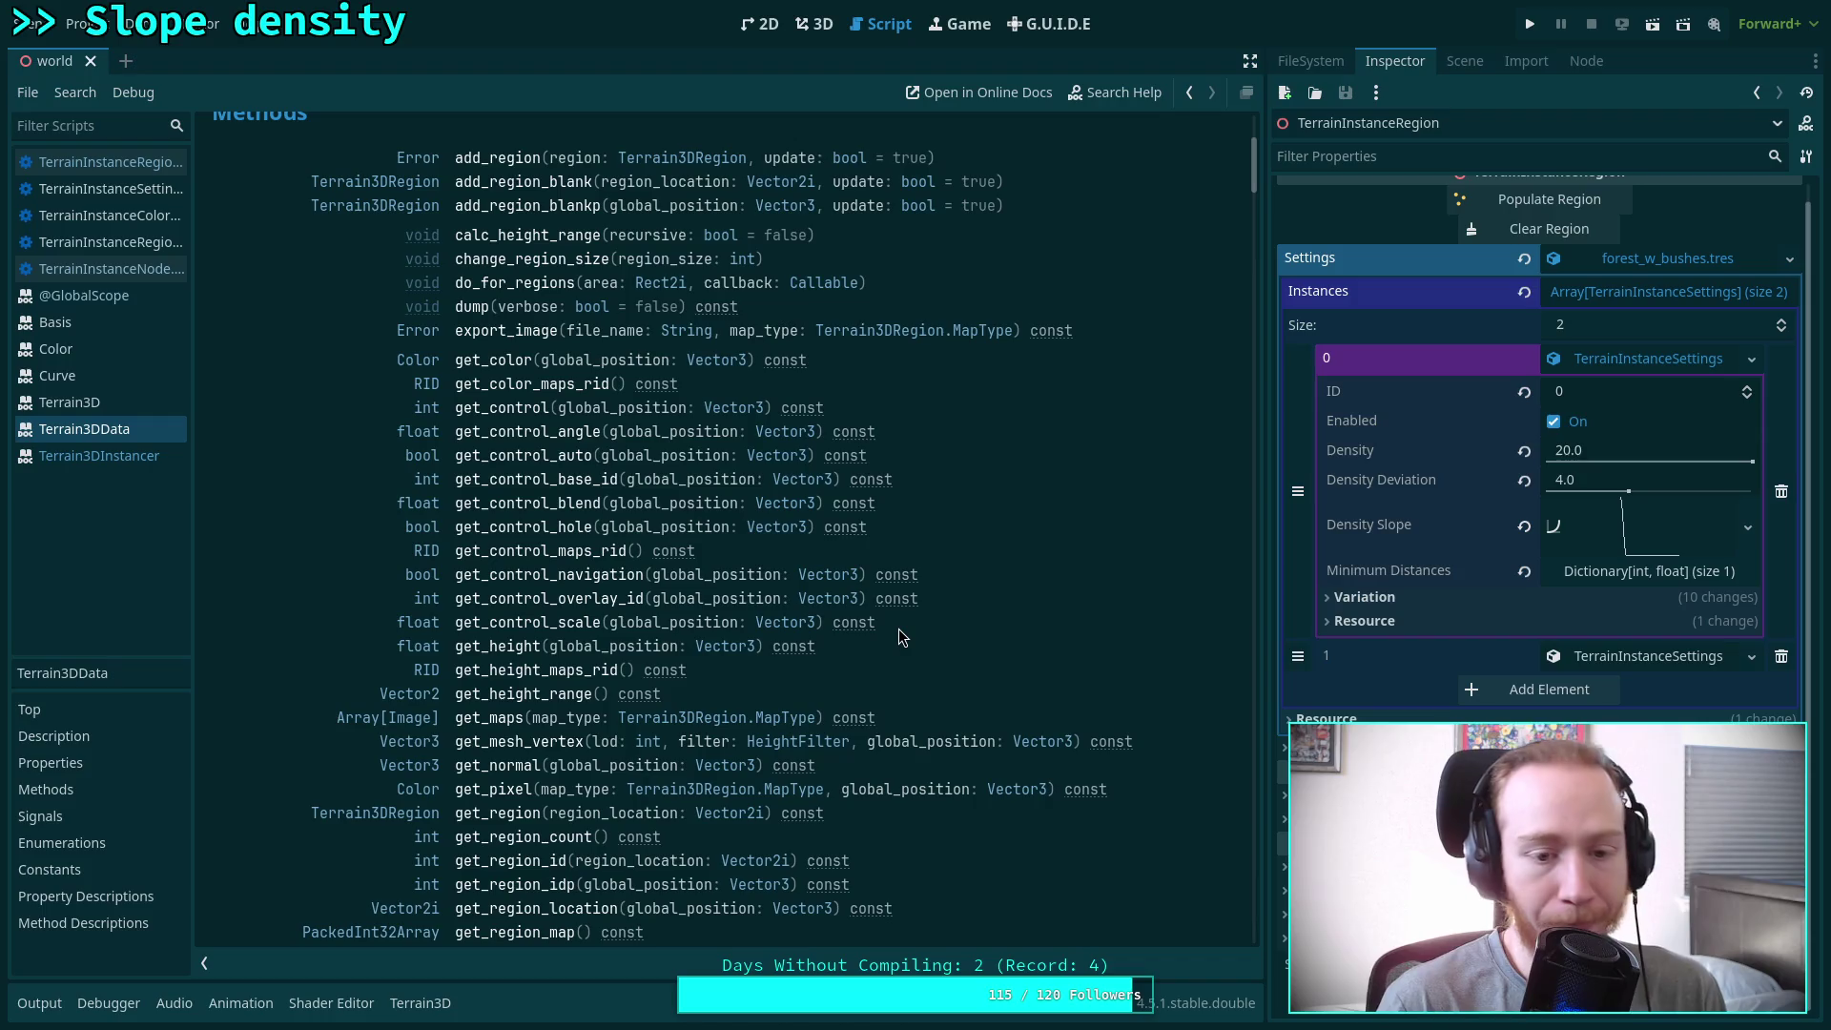
left_click(108, 243)
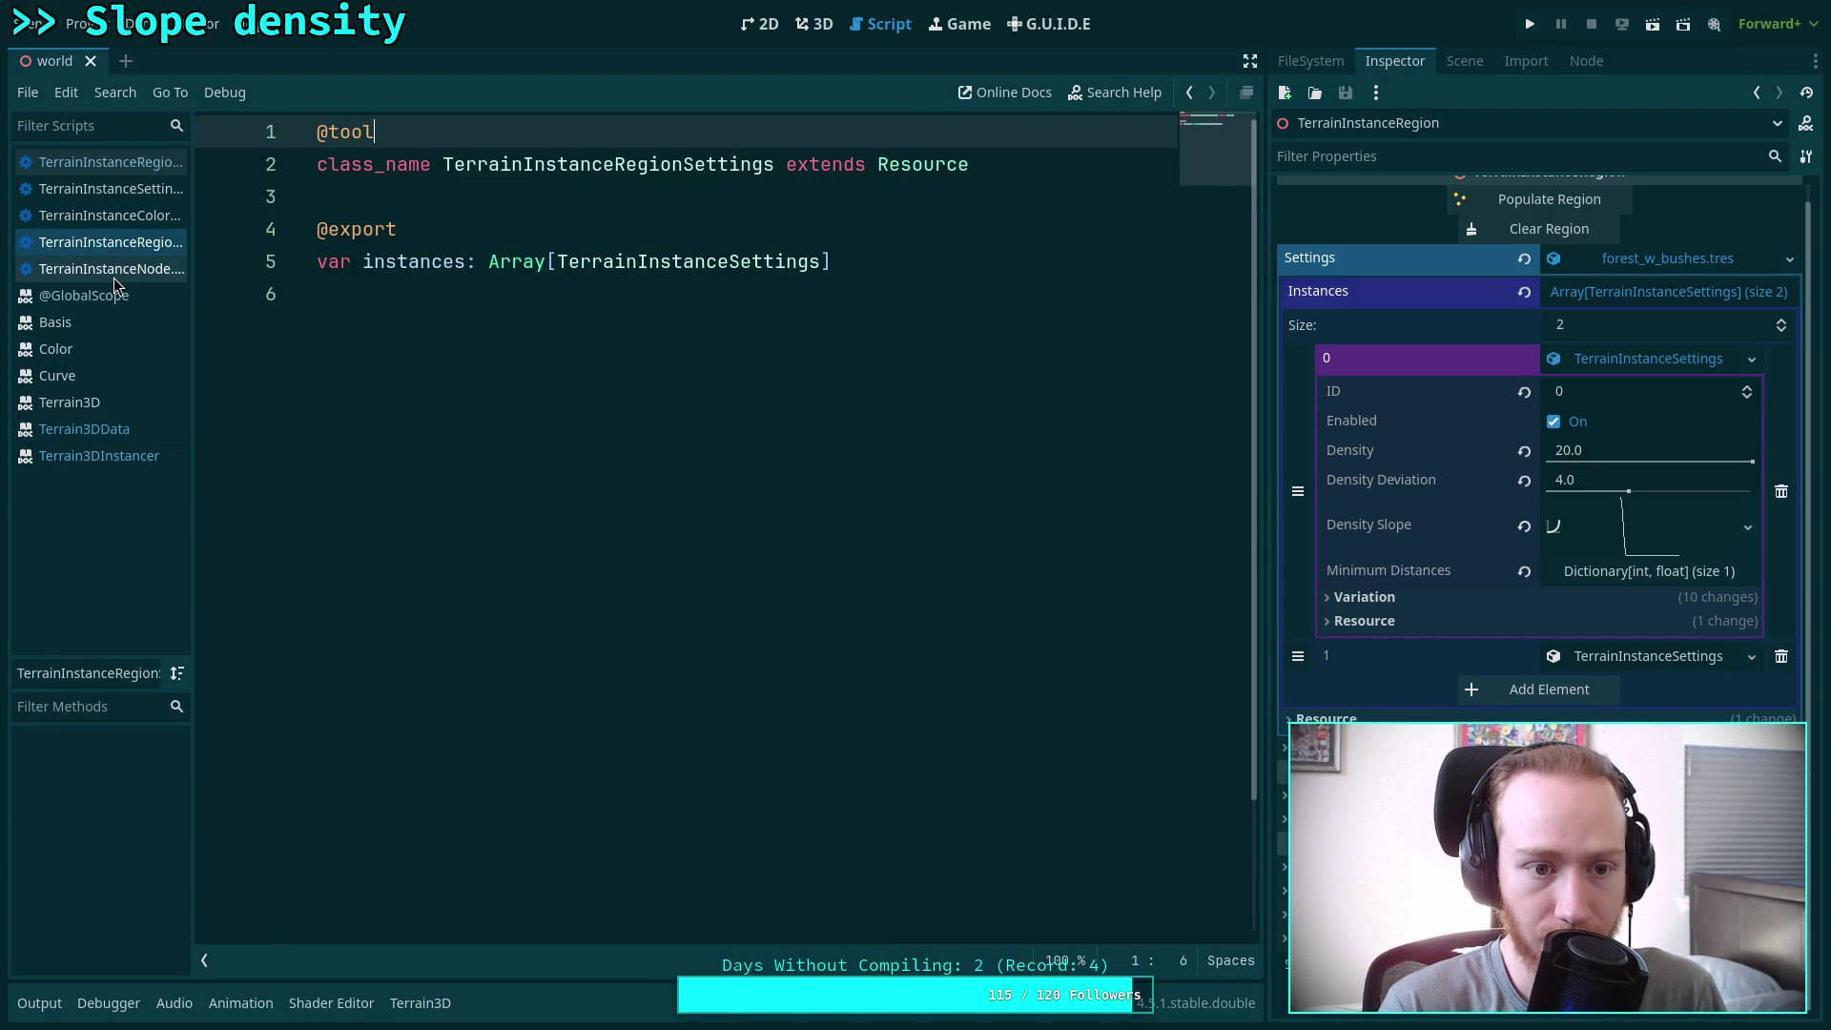
Step through the terrain instancer scripts and skim TerrainInstanceRegion.gd
left_click(113, 276)
left_click(137, 221)
left_click(149, 195)
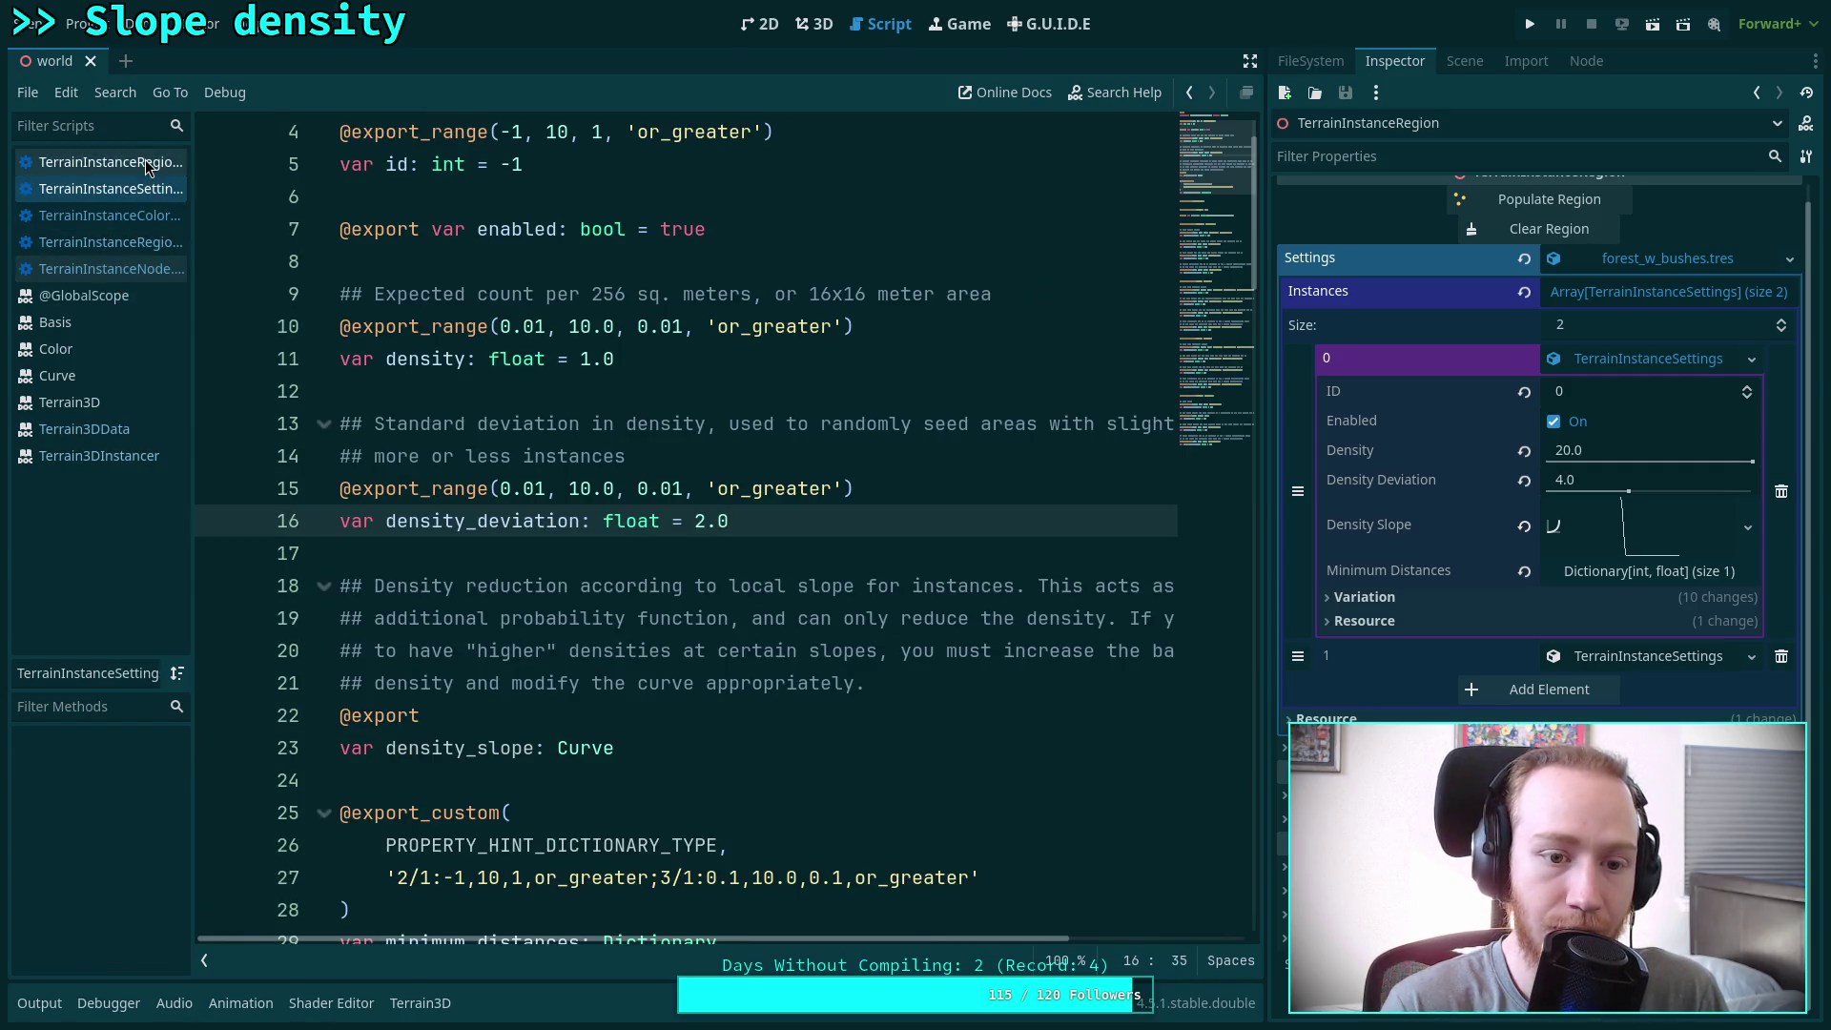
left_click(145, 160)
left_click_drag(1223, 674, 1216, 134)
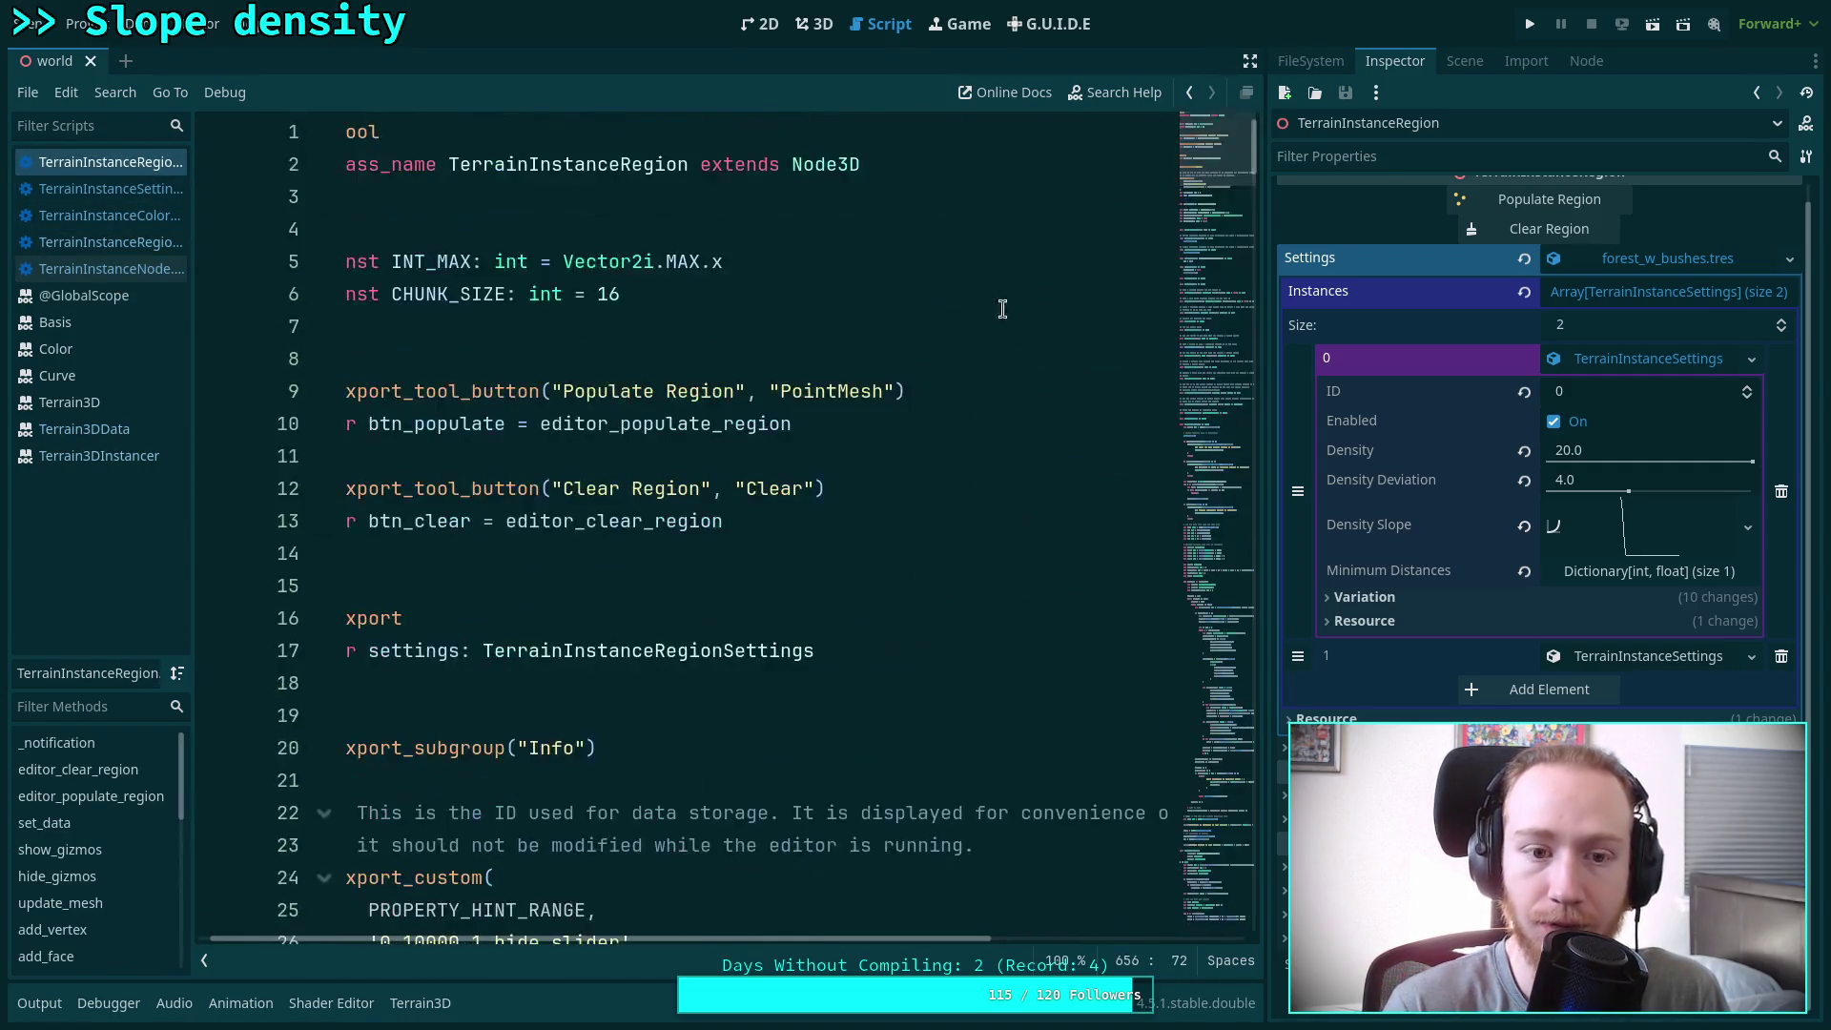
scroll(611, 673, "down", 9)
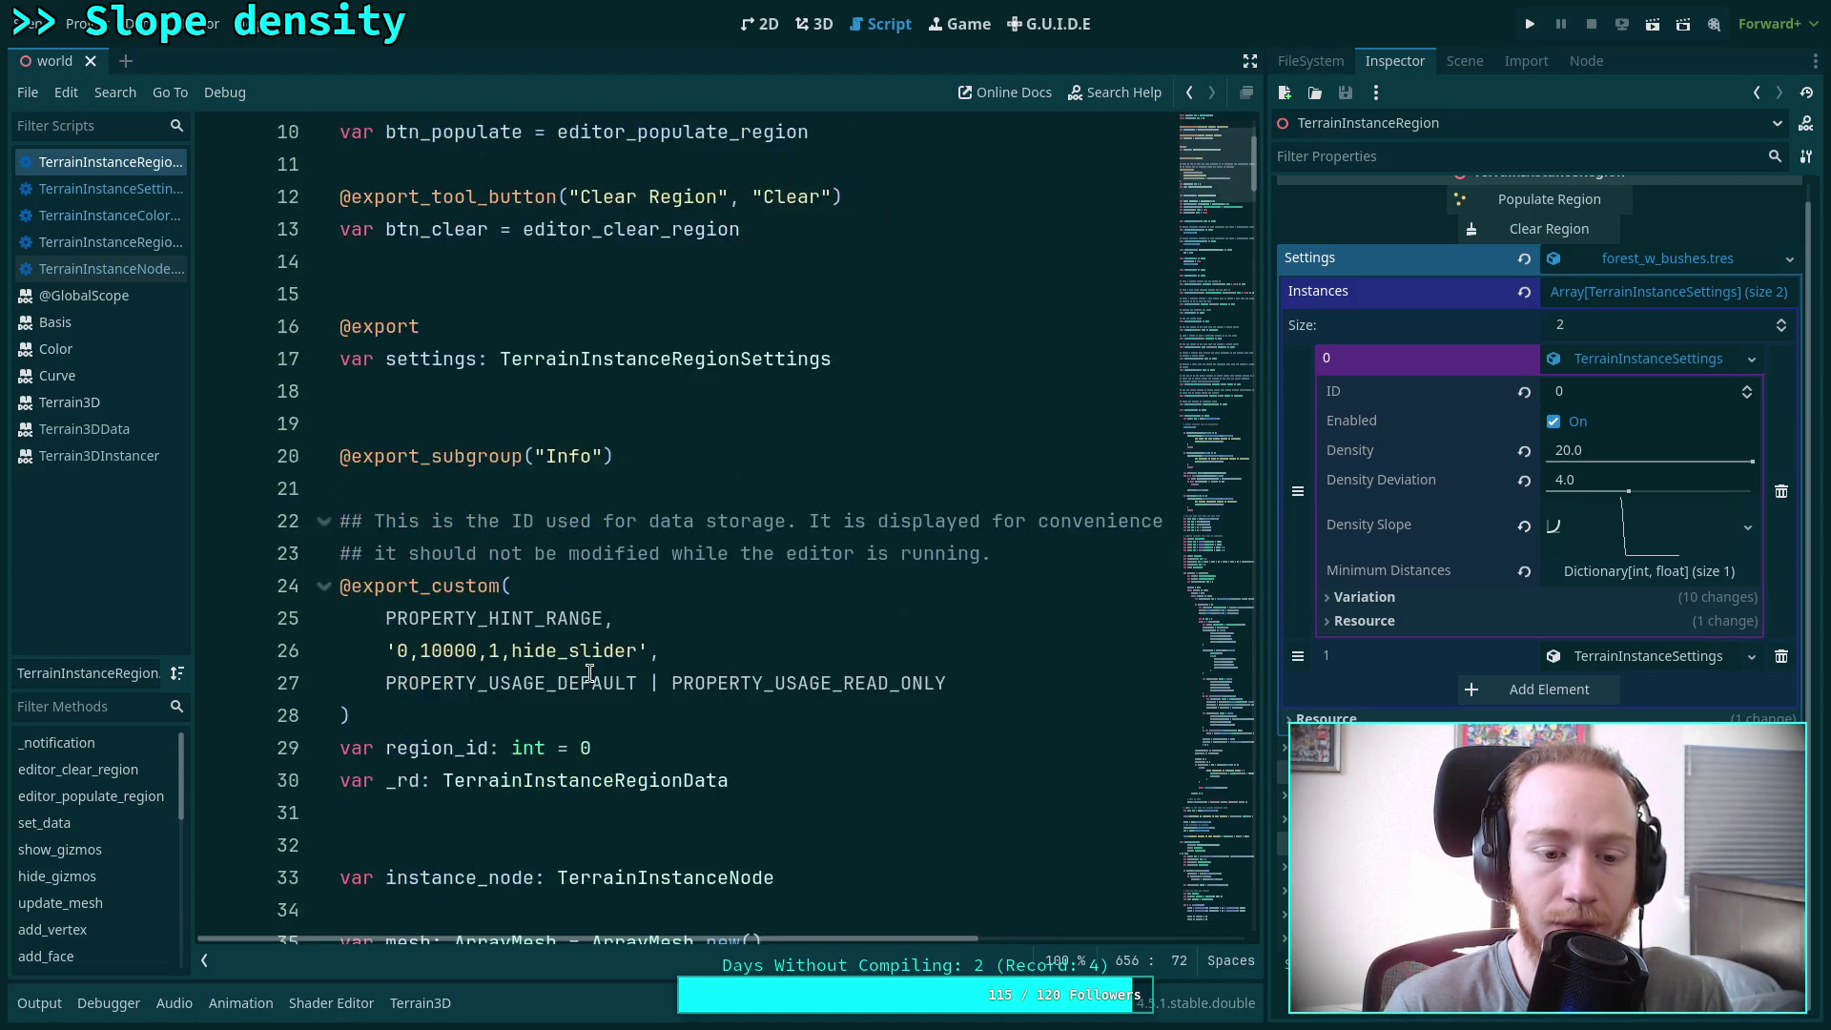
scroll(611, 673, "up", 9)
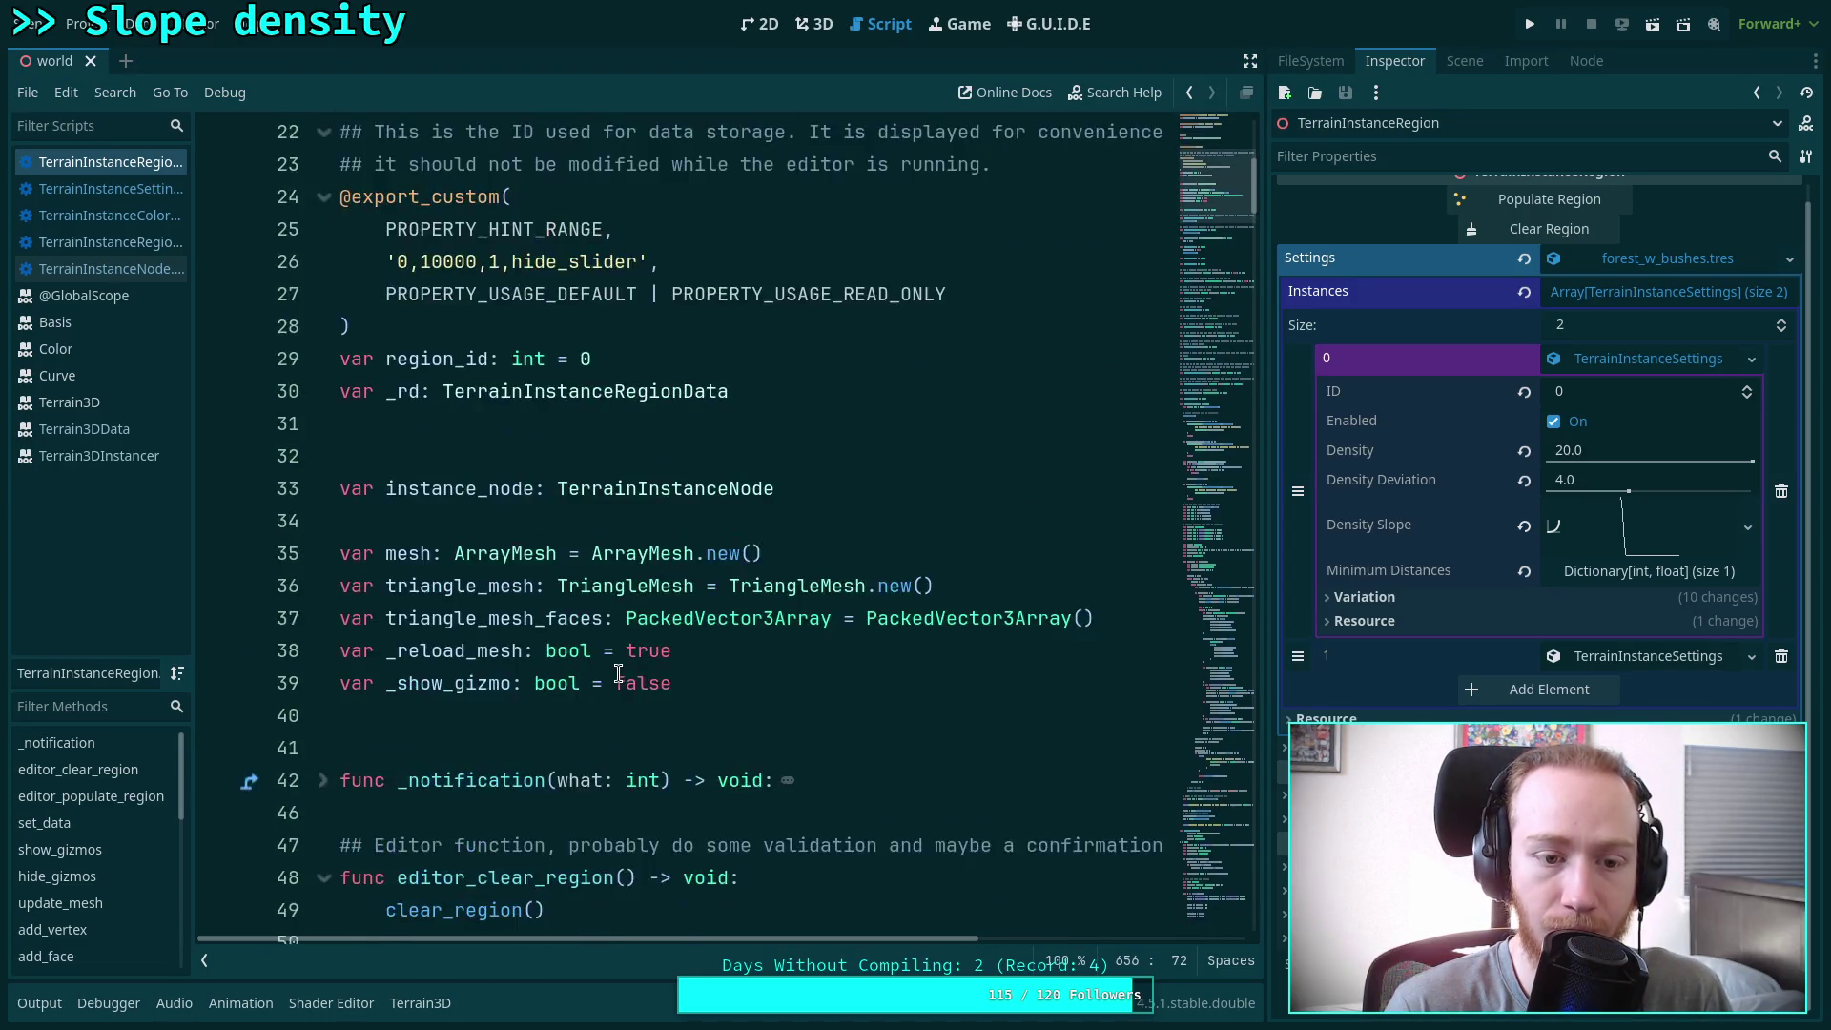
Review the TerrainInstanceSettings, TerrainInstanceRegionSettings and TerrainInstanceNode scripts
left_click(110, 187)
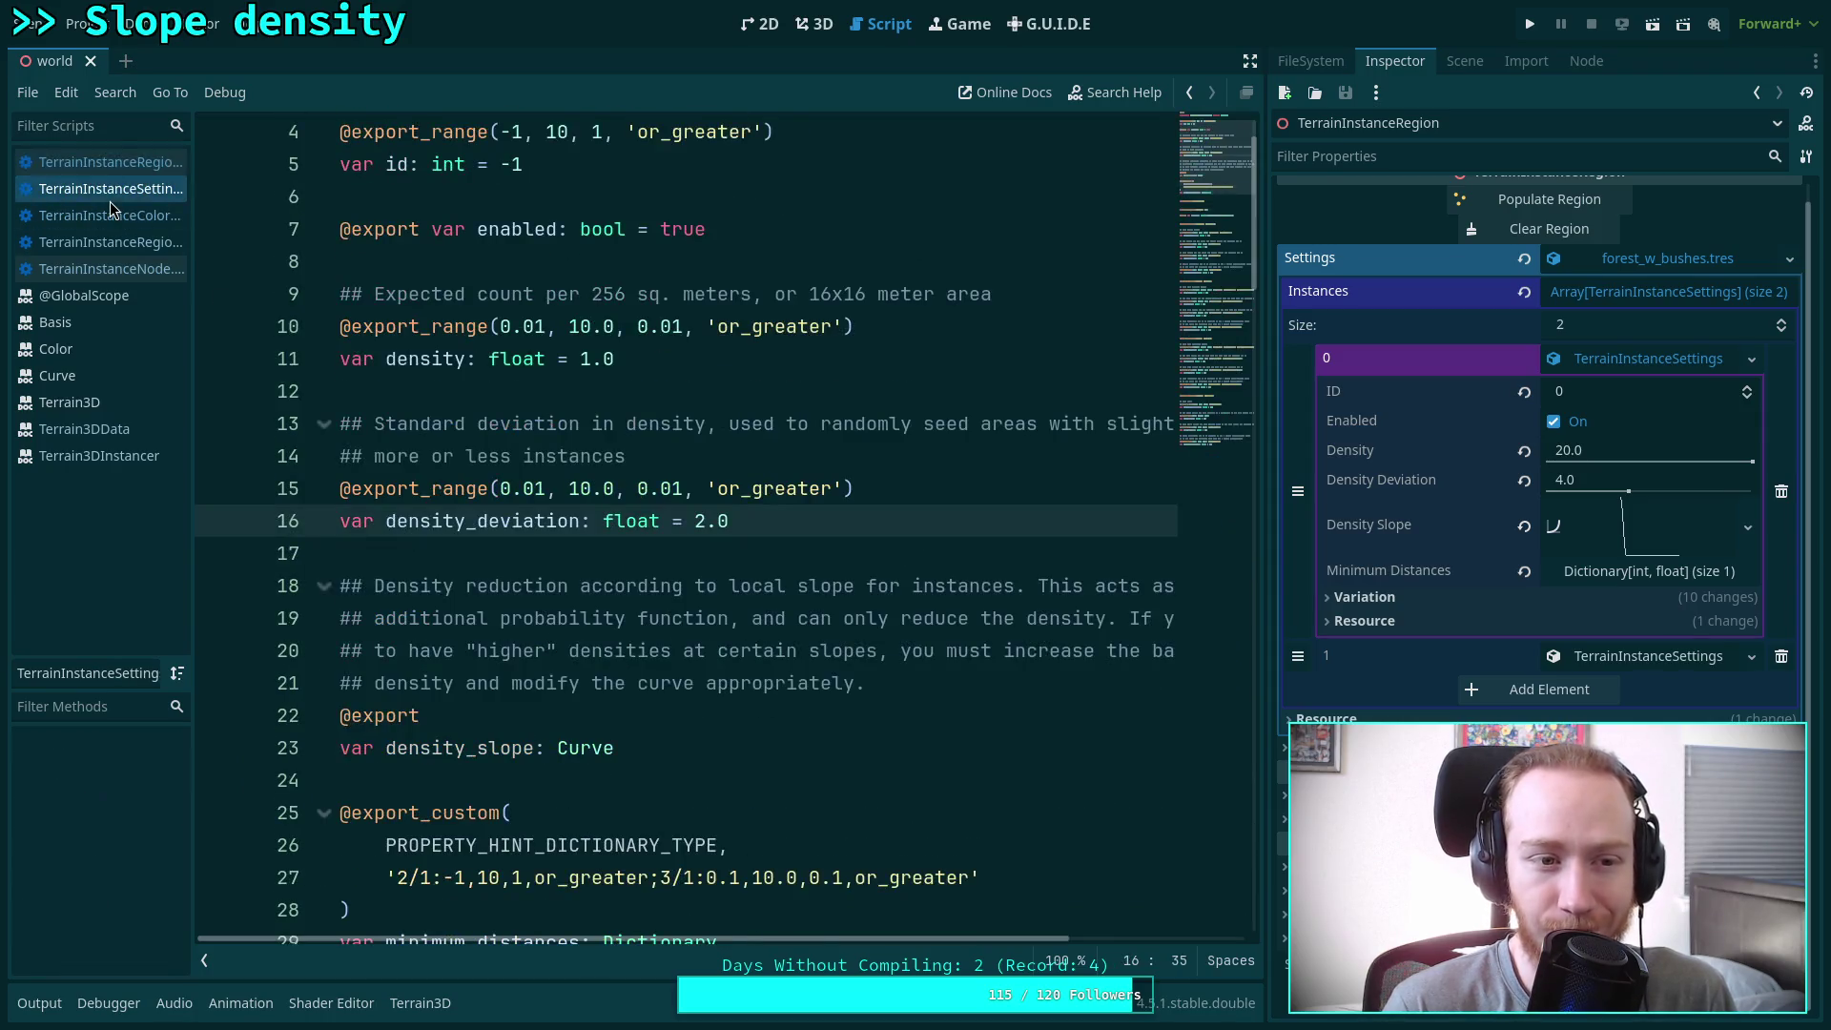
scroll(768, 599, "down", 3)
scroll(769, 599, "down", 6)
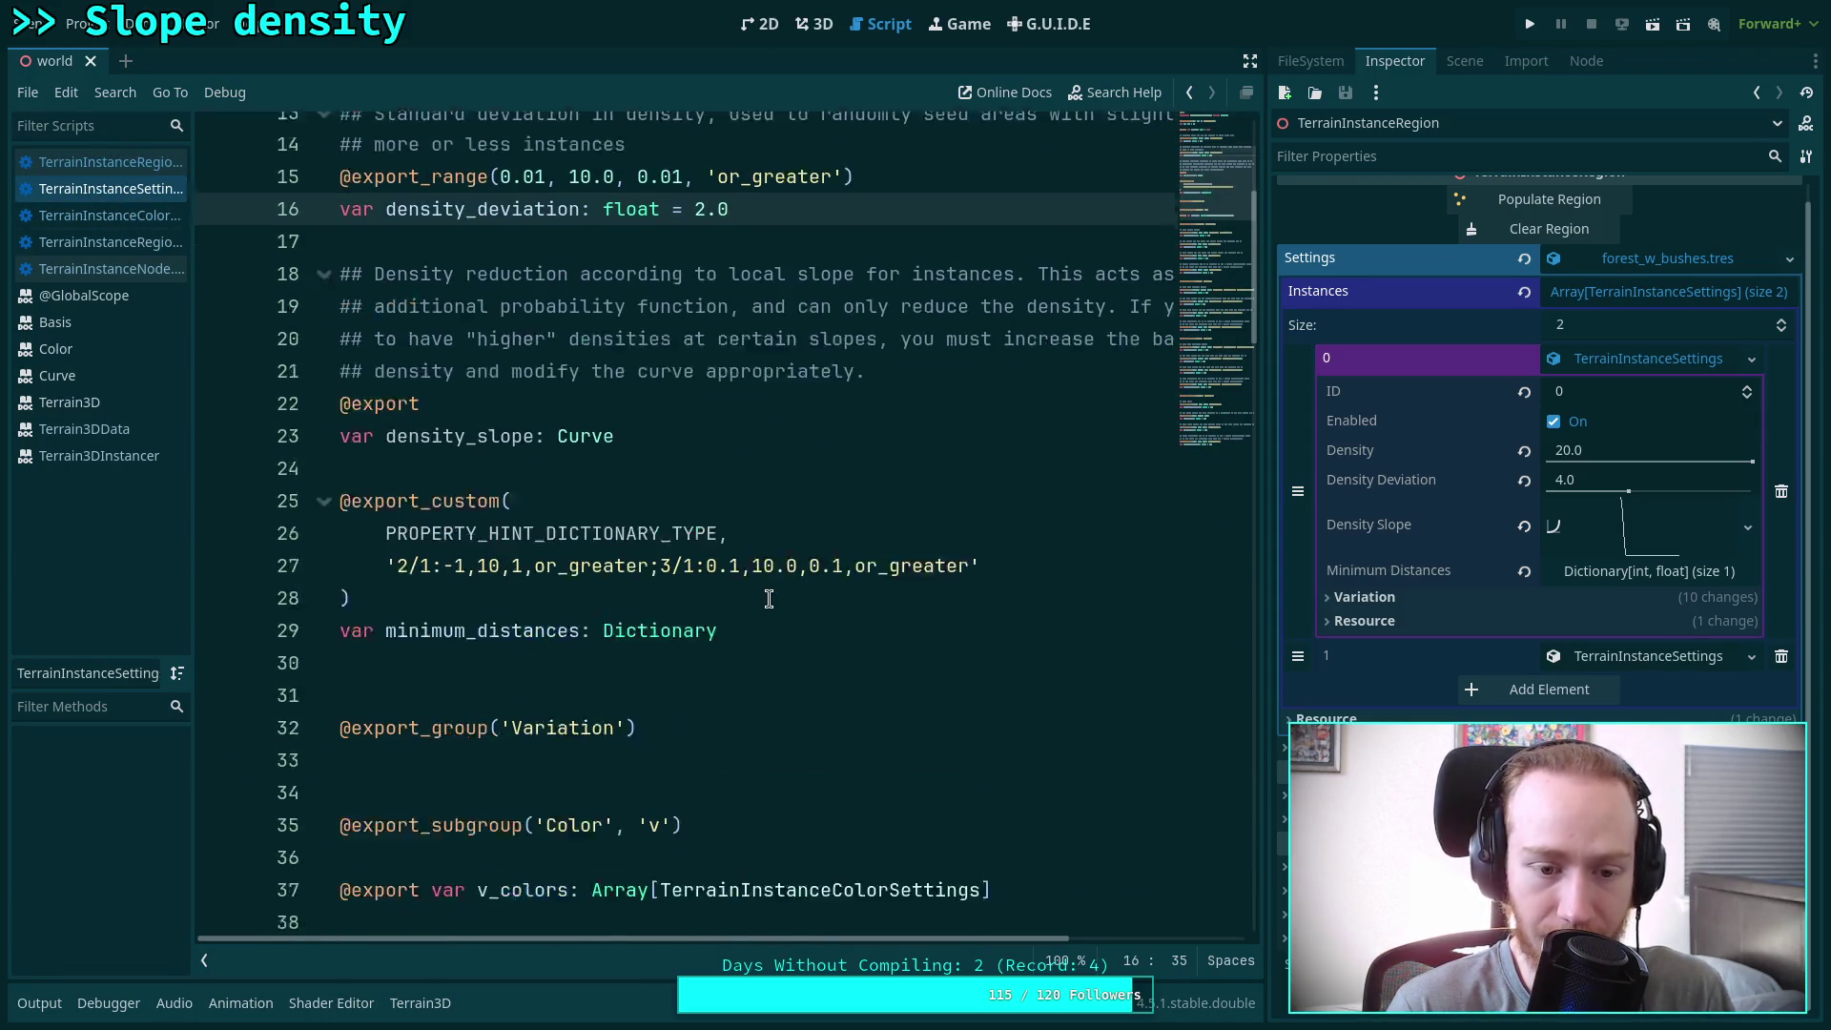
left_click_drag(1213, 242, 1198, 141)
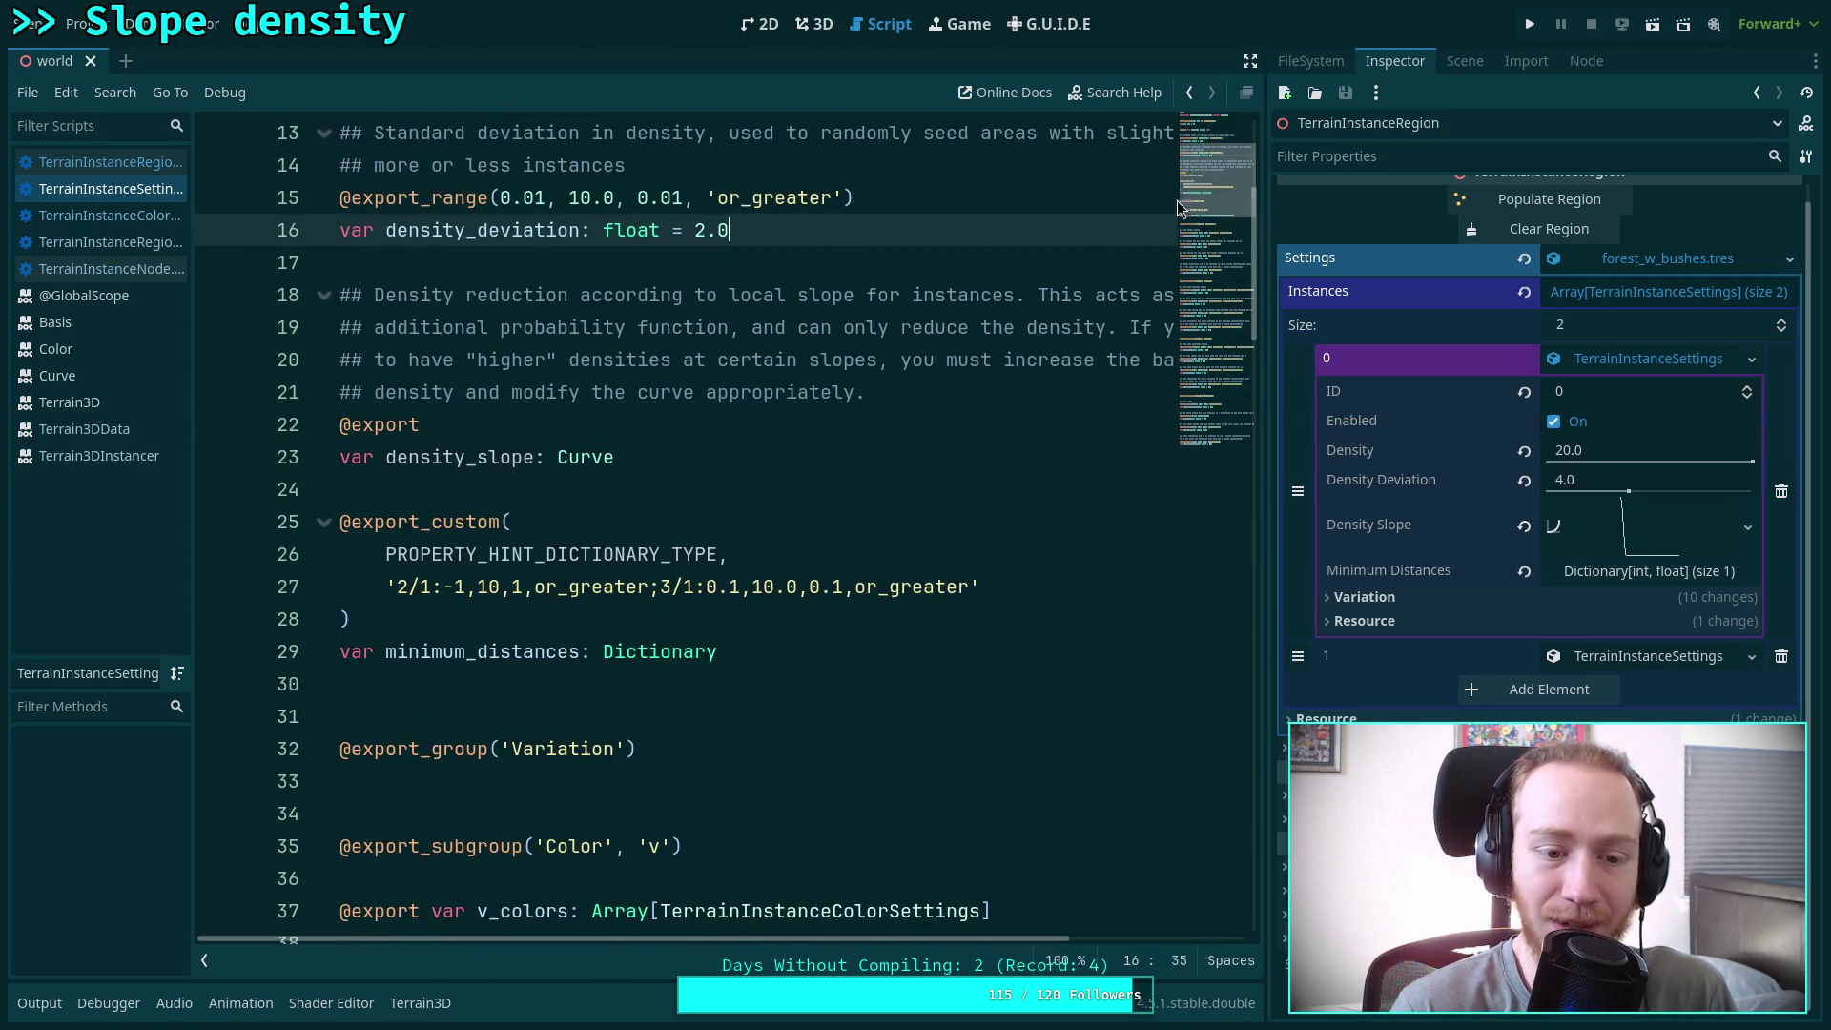
left_click(162, 242)
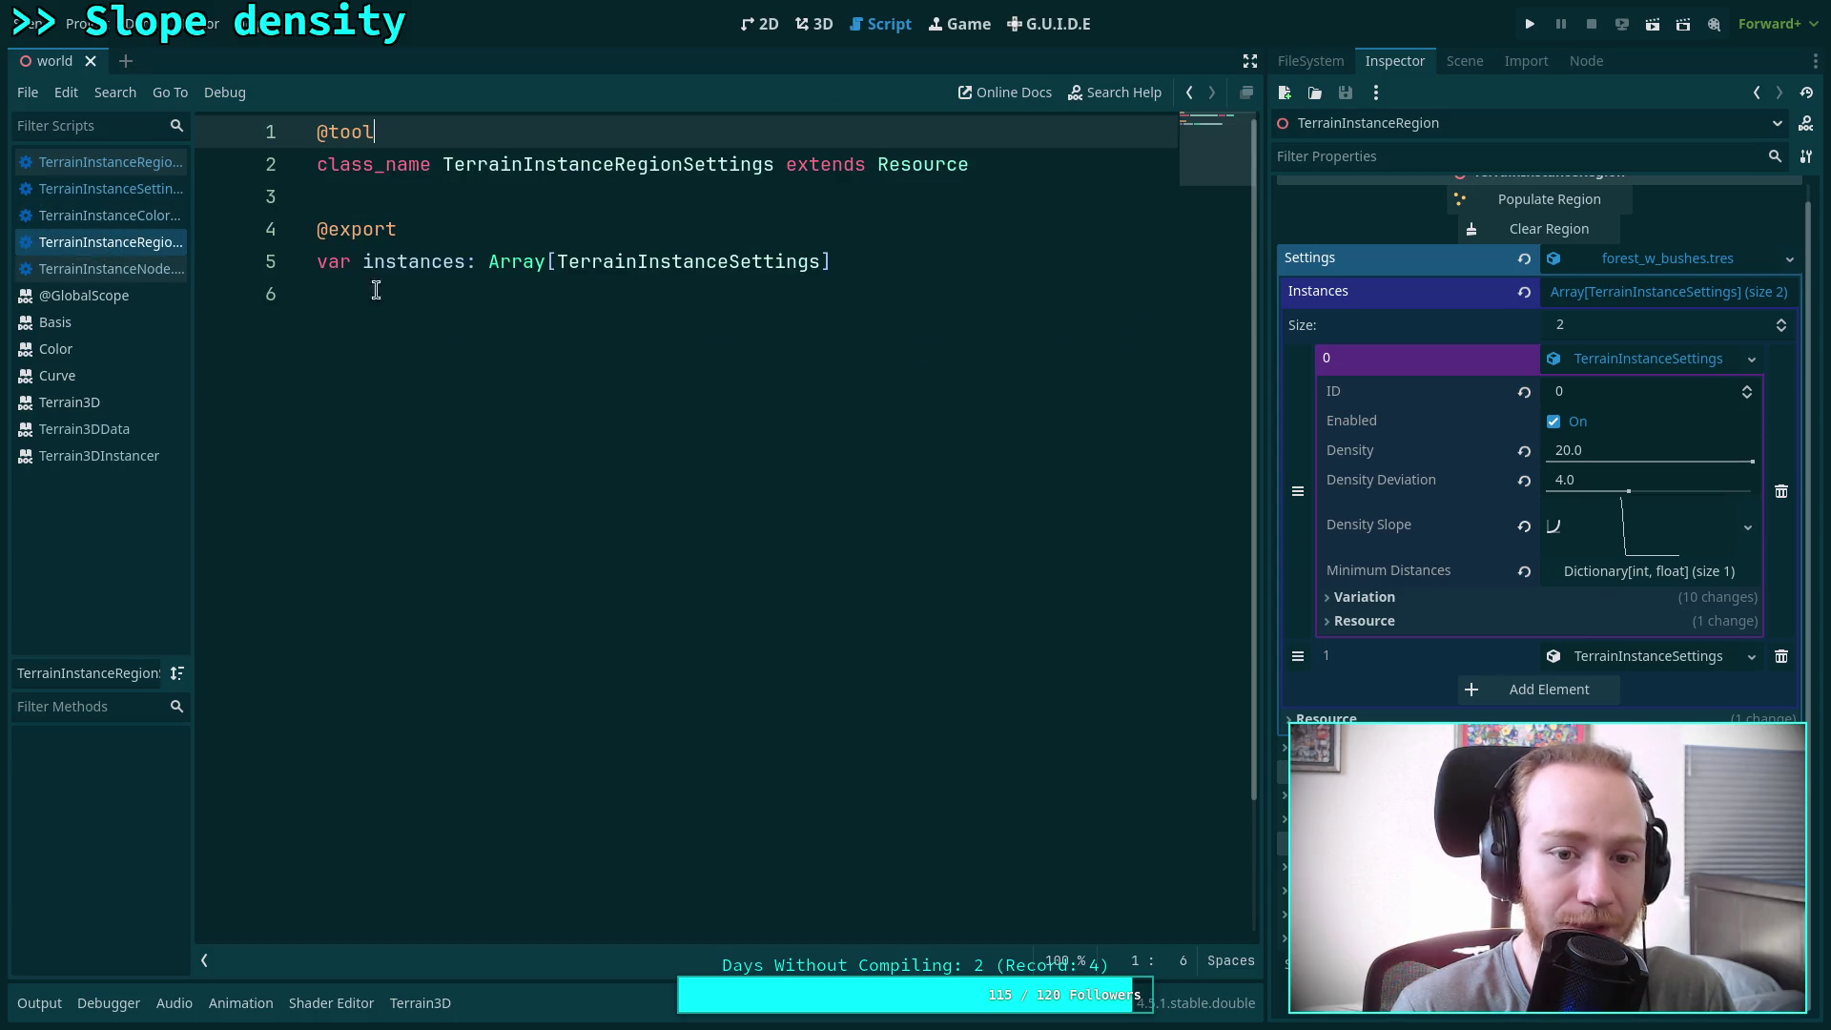
left_click(76, 269)
left_click_drag(1202, 472, 1202, 129)
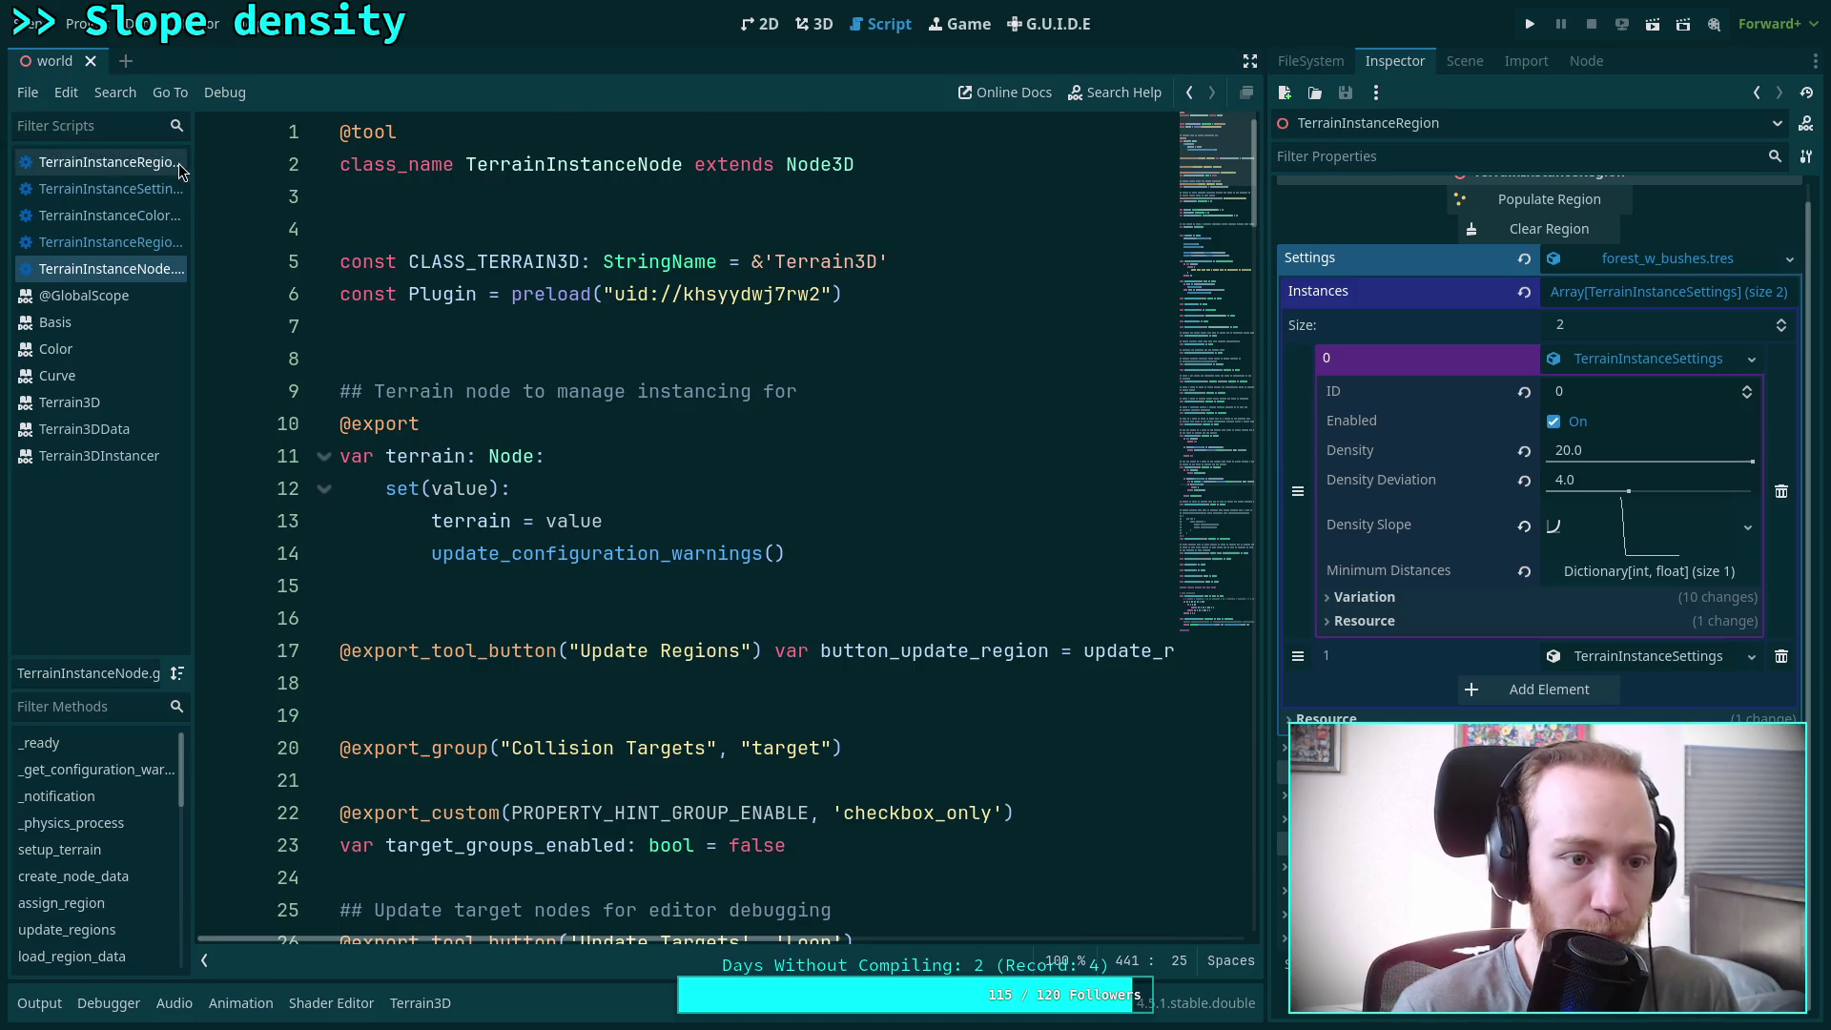
Widen the script list to show full names and go back to reading TerrainInstanceRegion.gd
left_click_drag(194, 167, 248, 166)
left_click(124, 162)
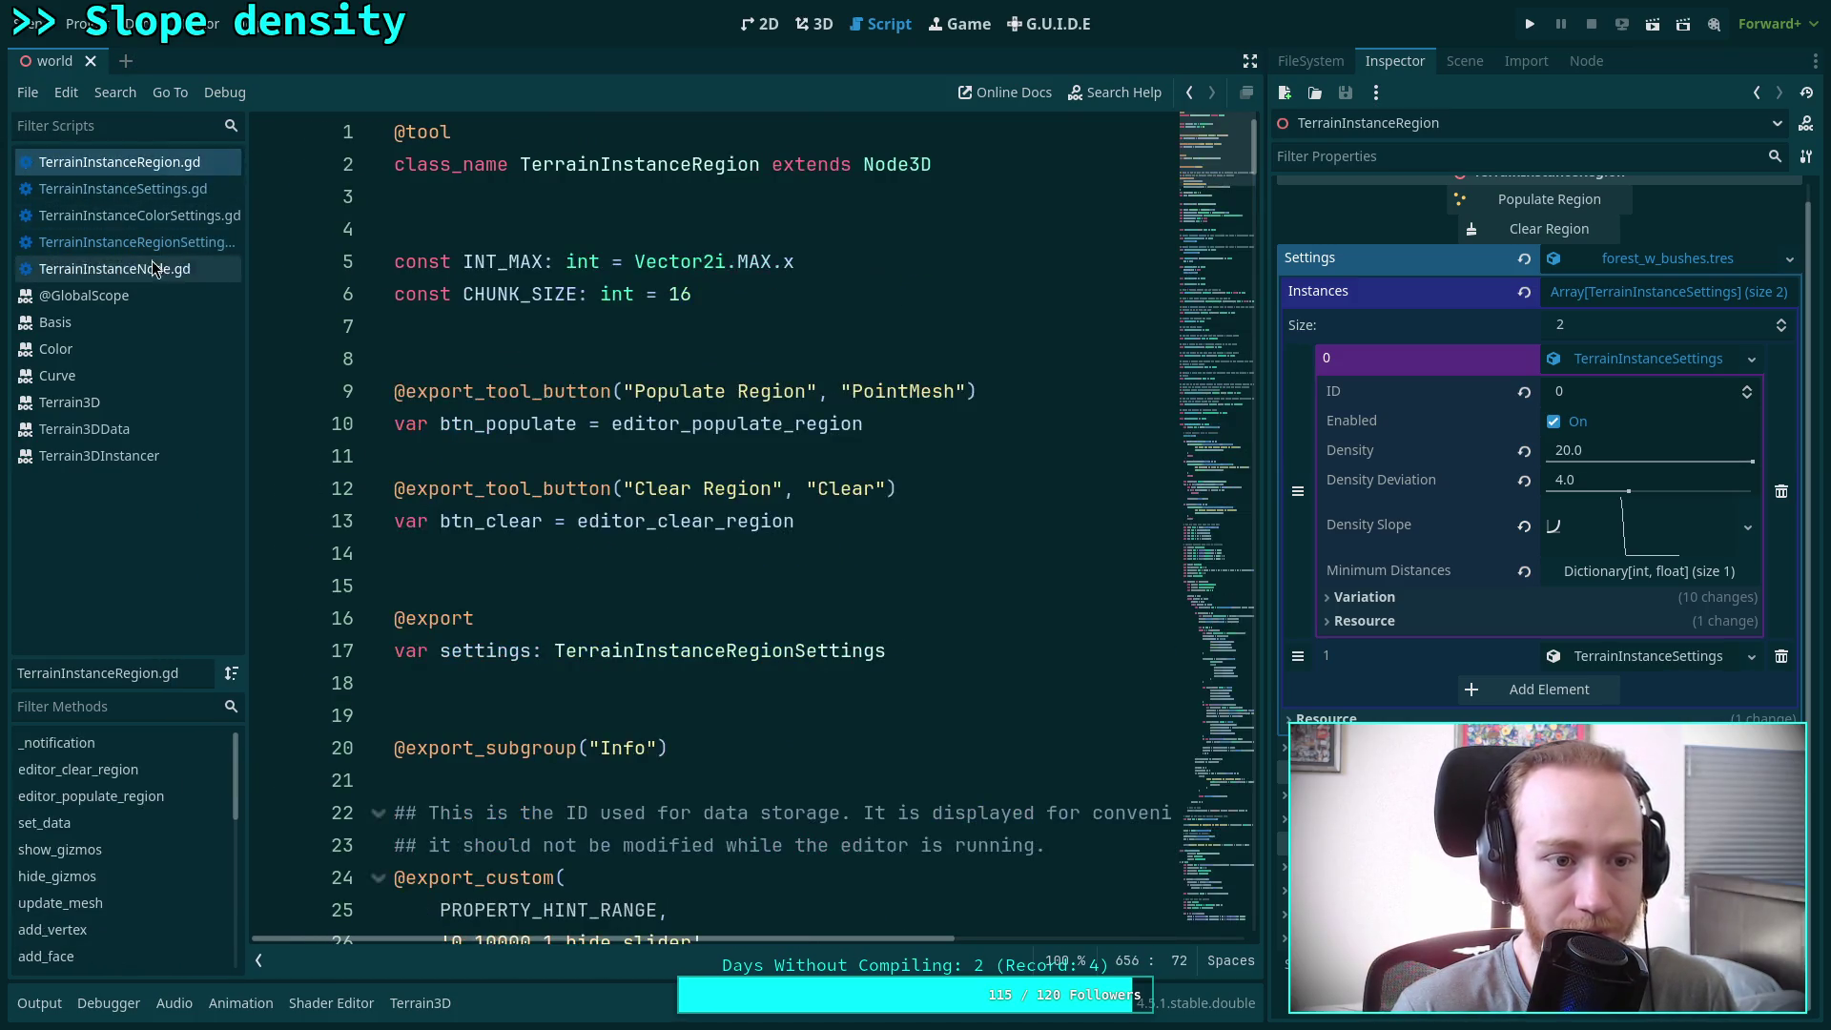
left_click(153, 243)
left_click(119, 162)
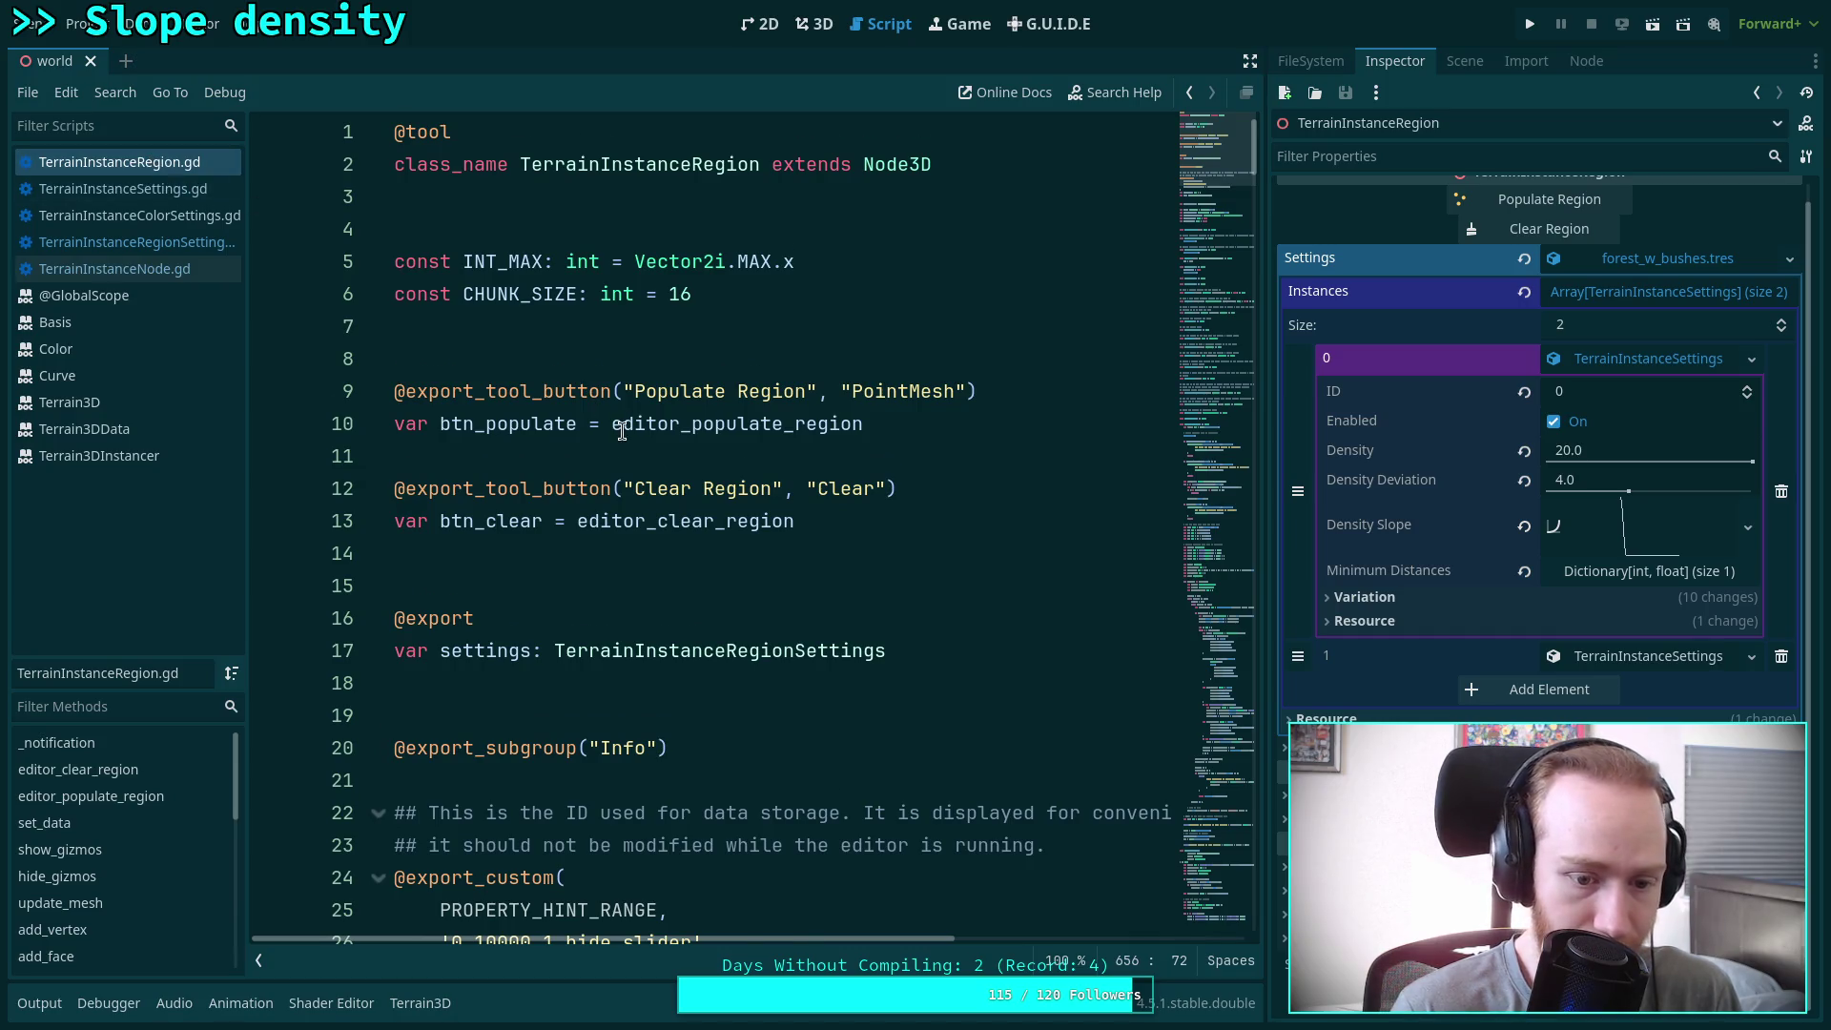
scroll(622, 431, "down", 9)
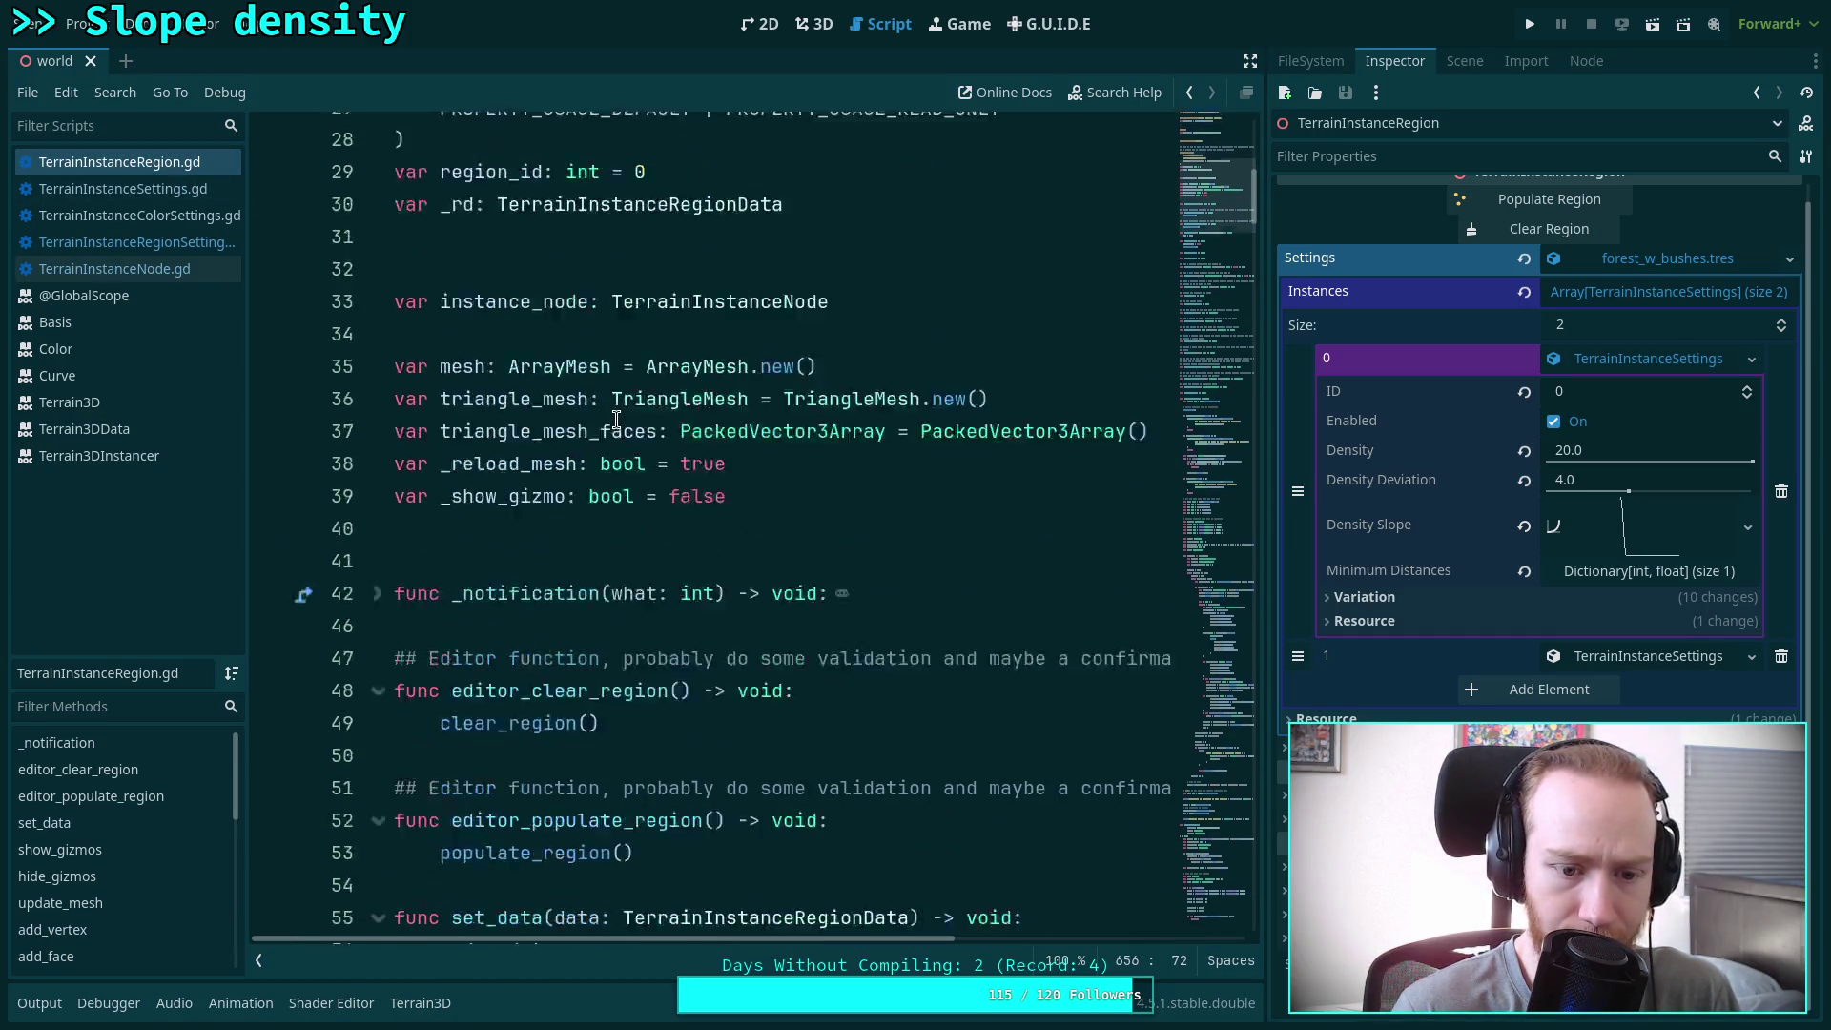
scroll(617, 420, "down", 2)
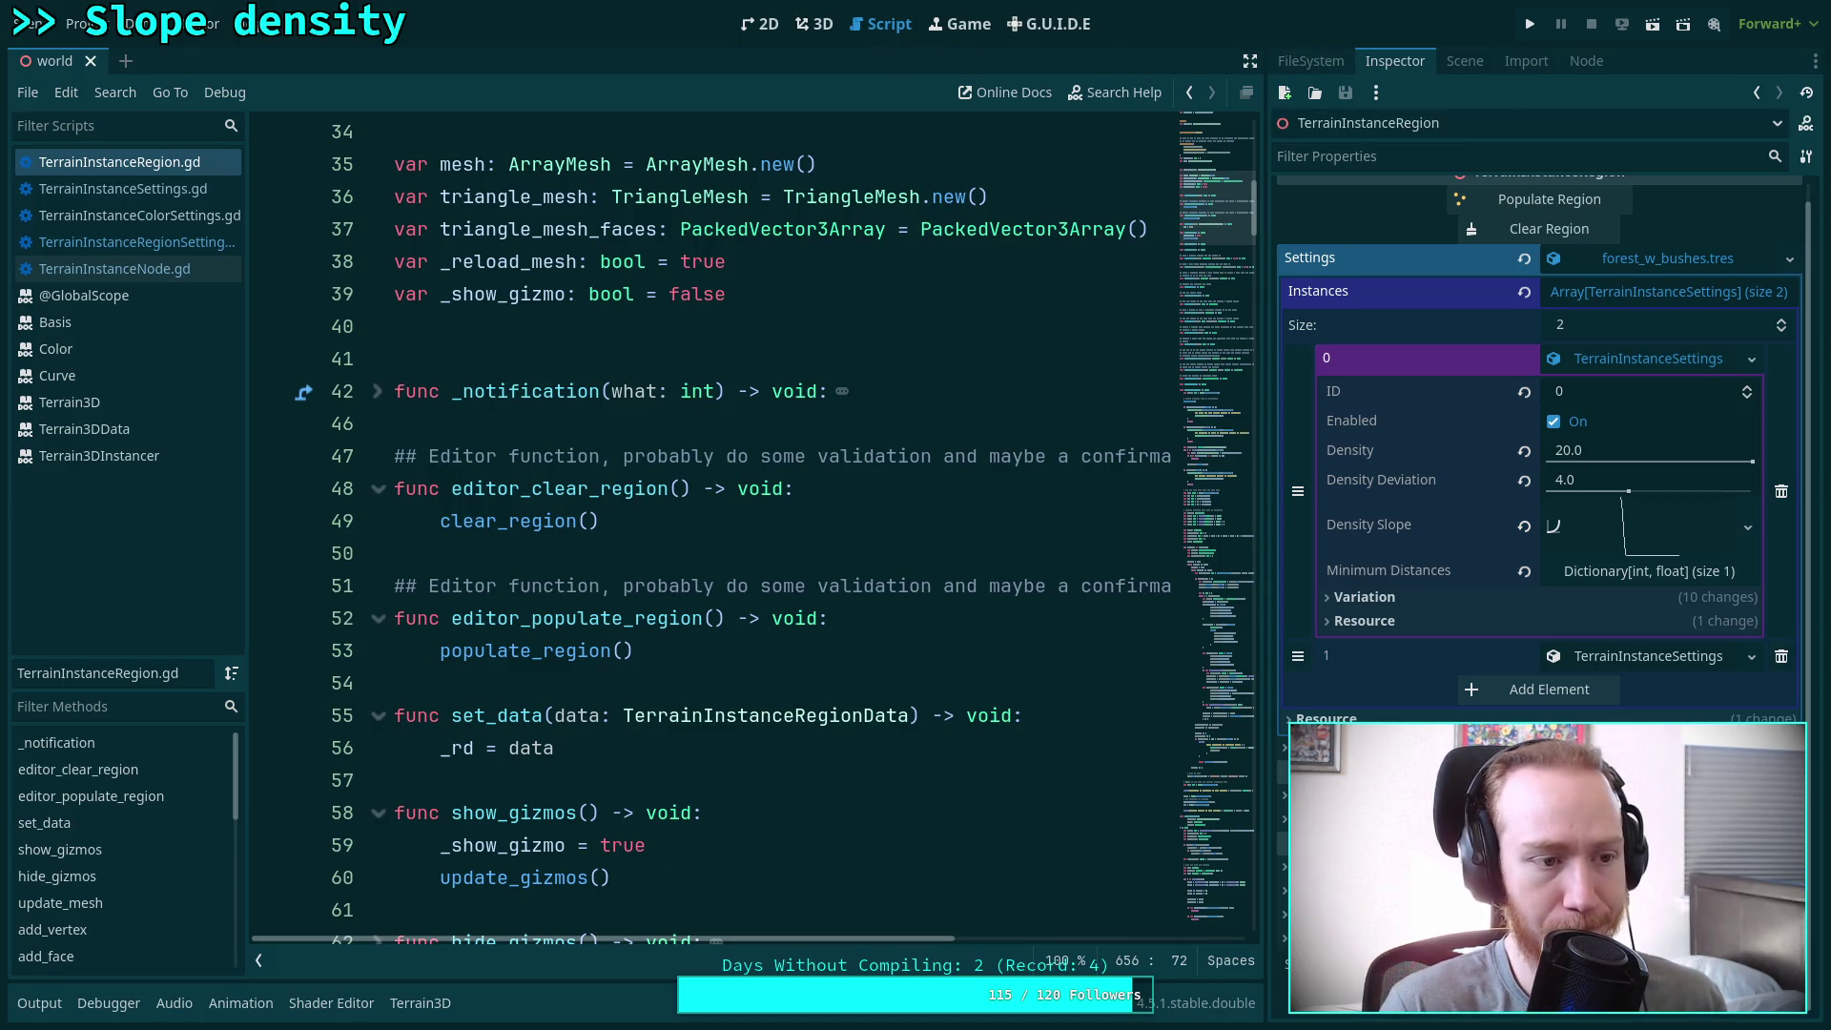
key("super+1")
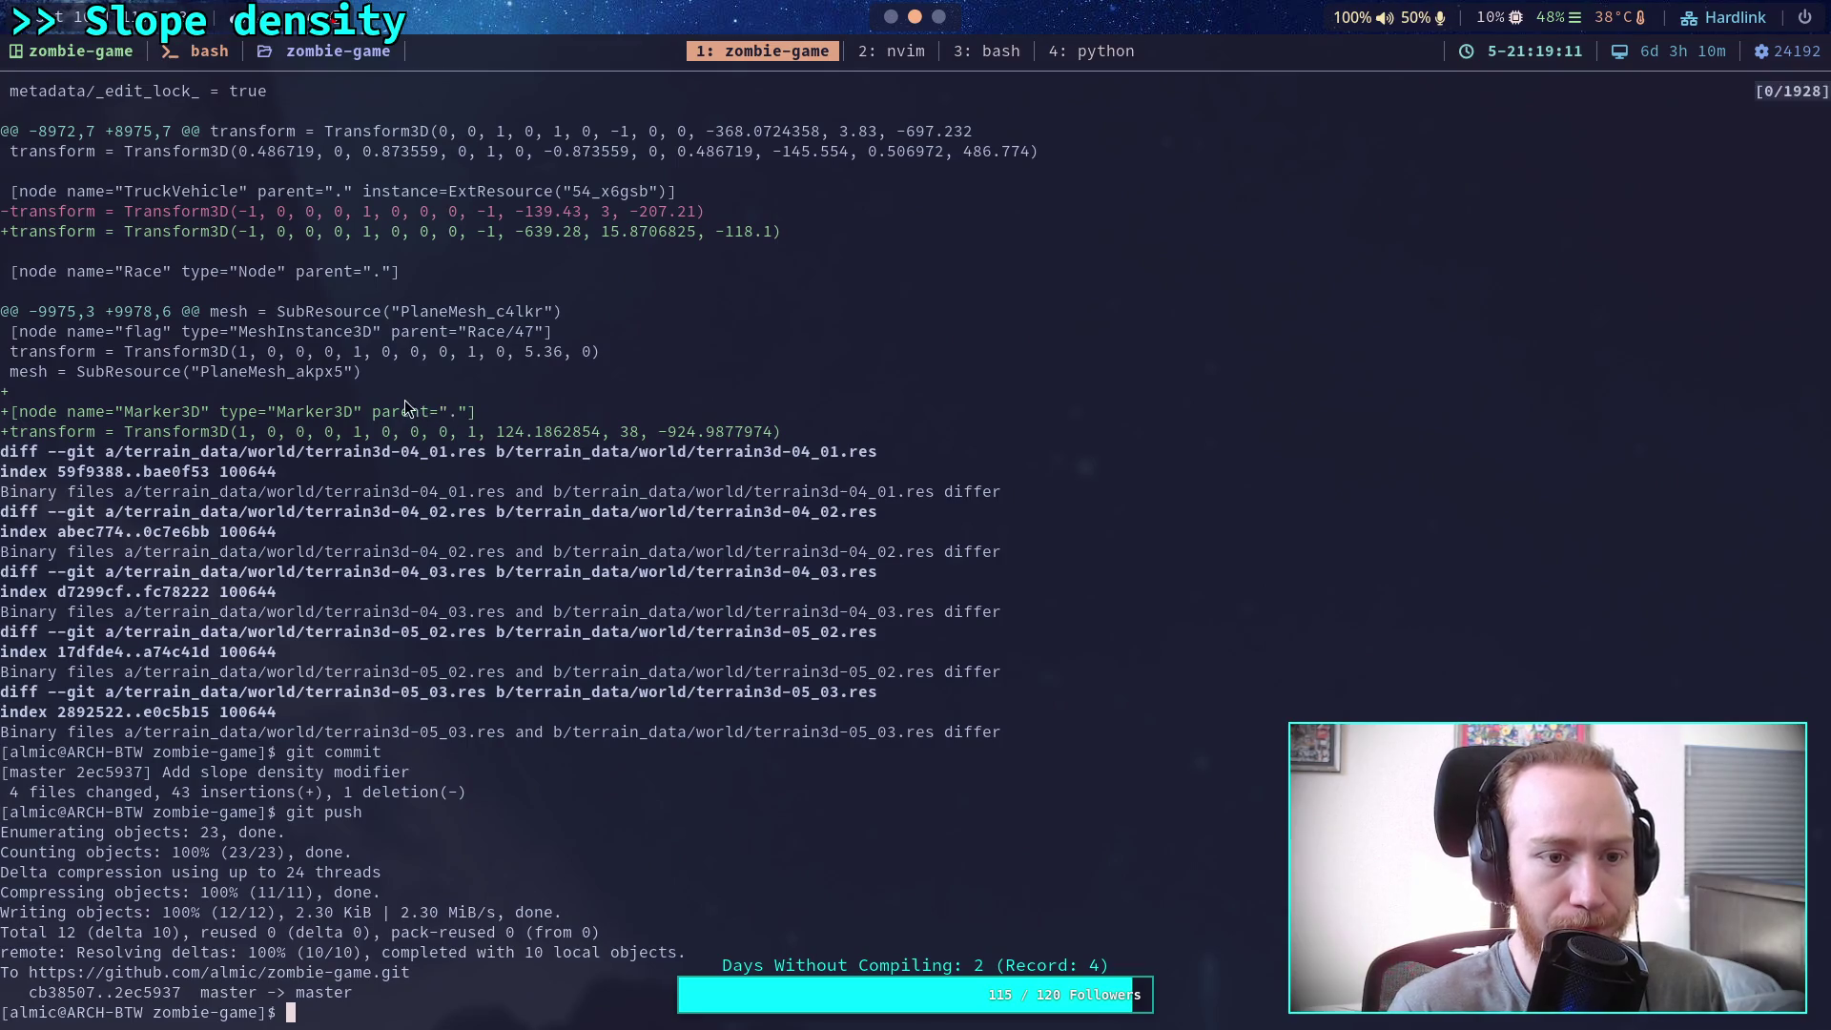
scroll(405, 405, "up", 13)
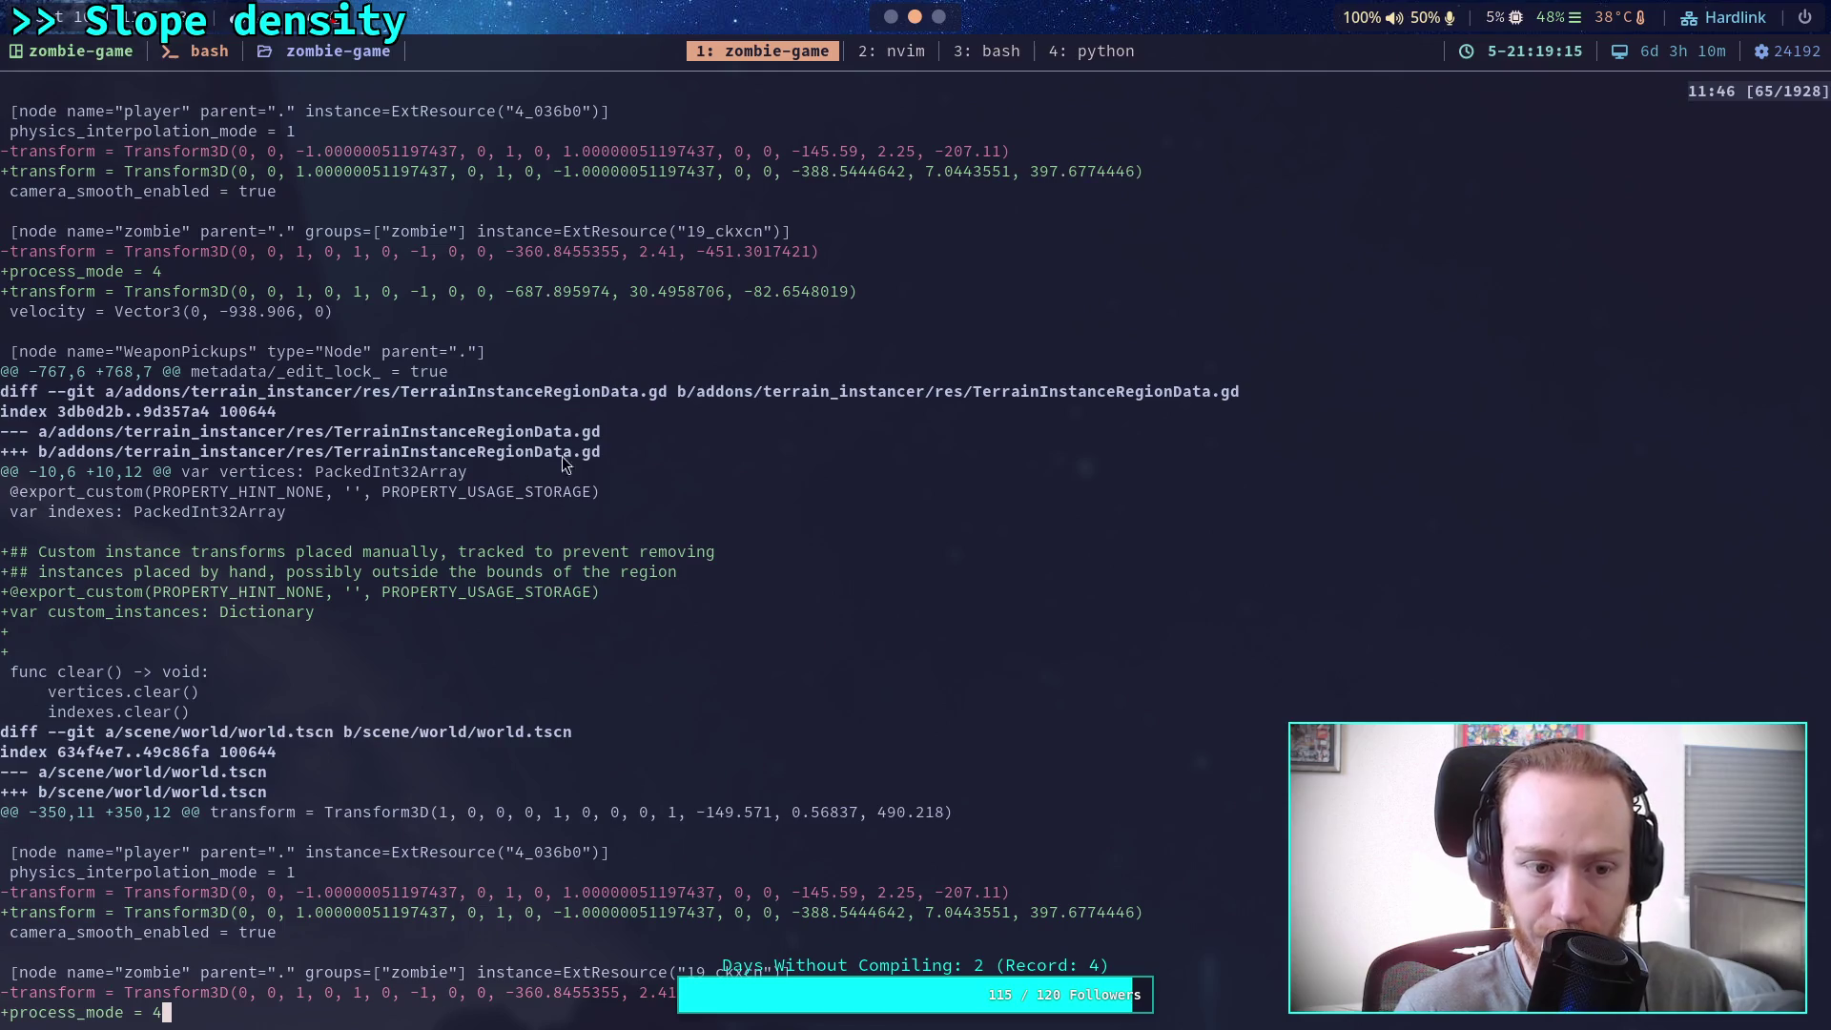
left_click(890, 17)
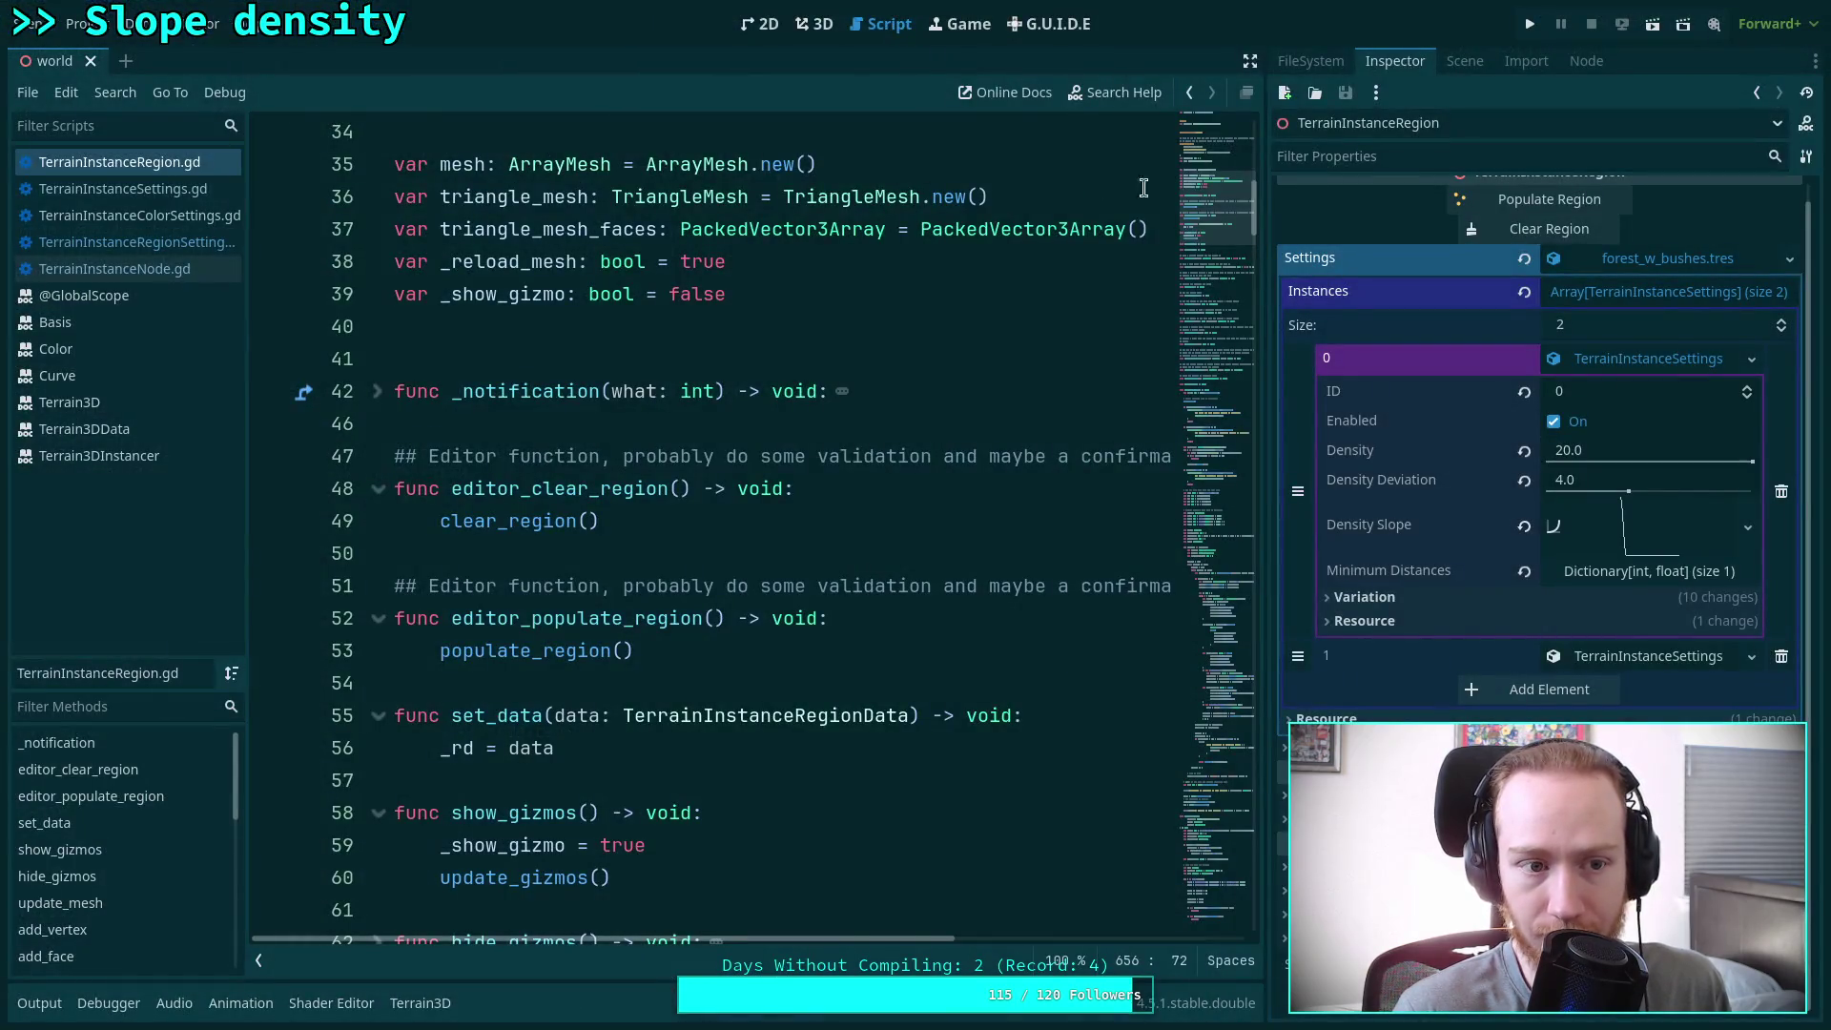
Open TerrainInstanceRegionData.gd, select the custom_instances Dictionary declaration on lines 12–16, and hide the script list
left_click(1311, 60)
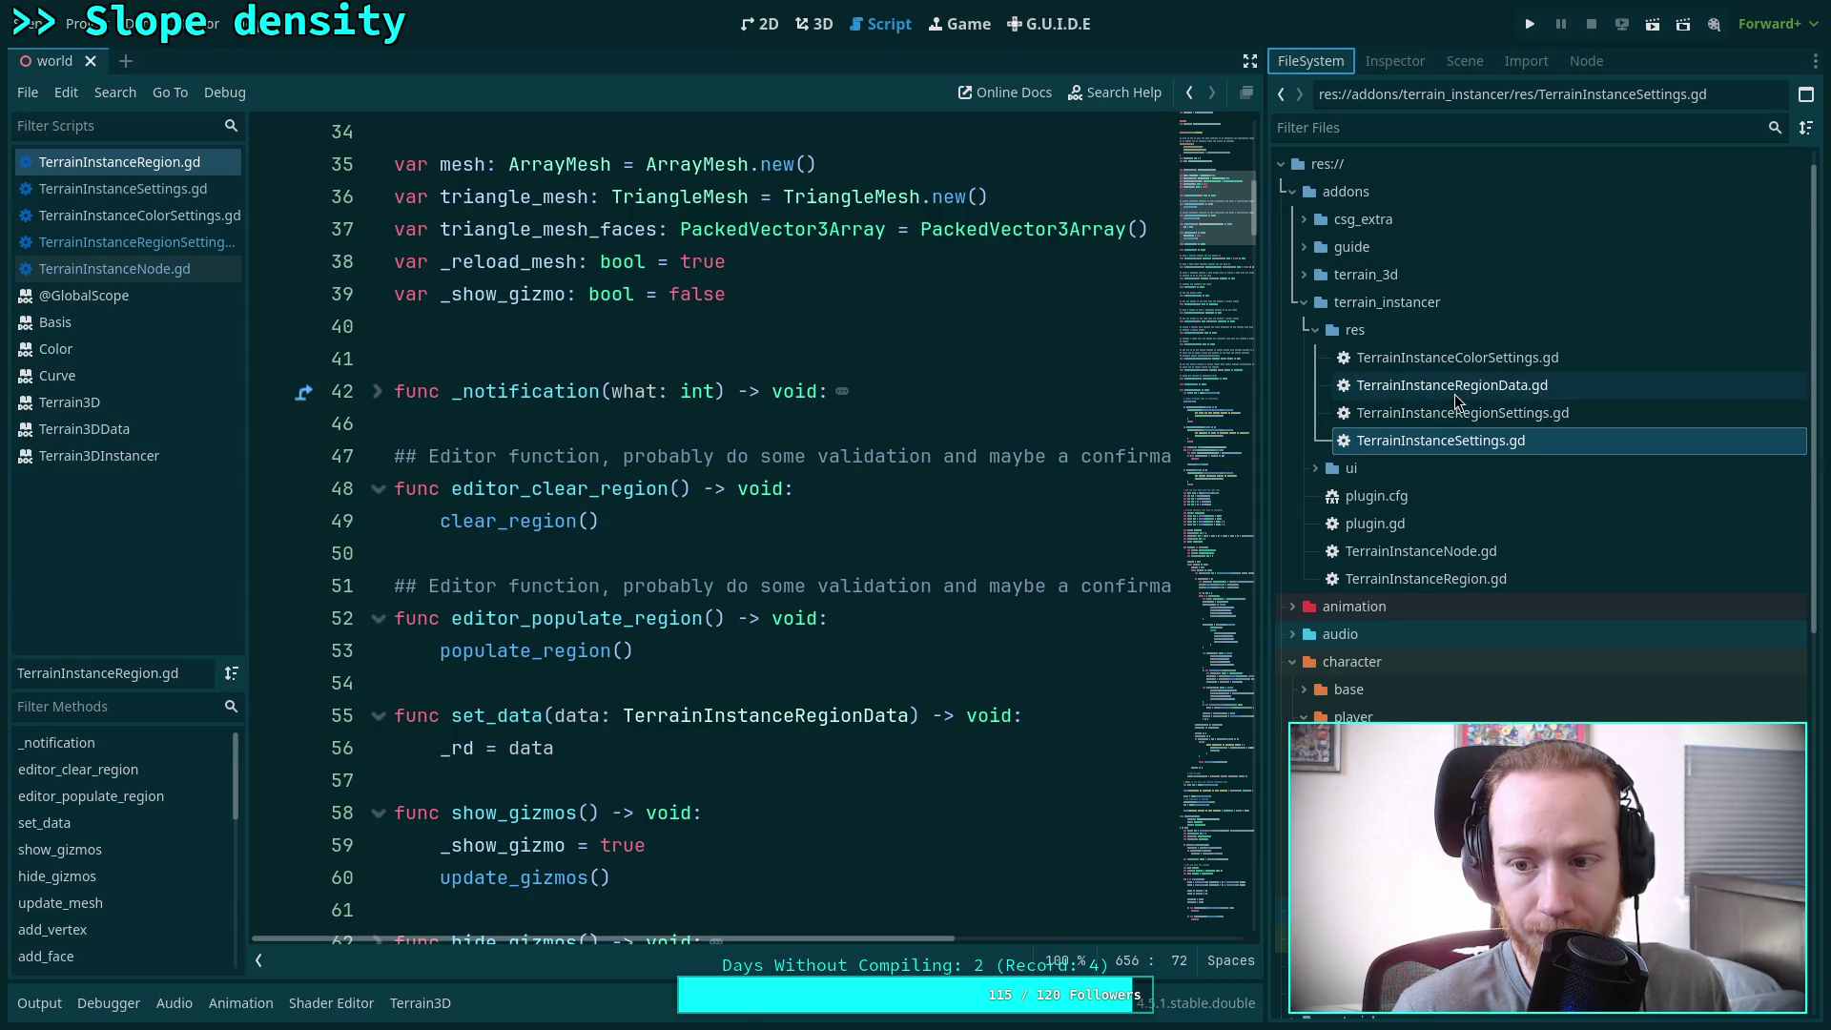
double_click(1457, 391)
scroll(784, 476, "down", 1)
left_click(799, 513)
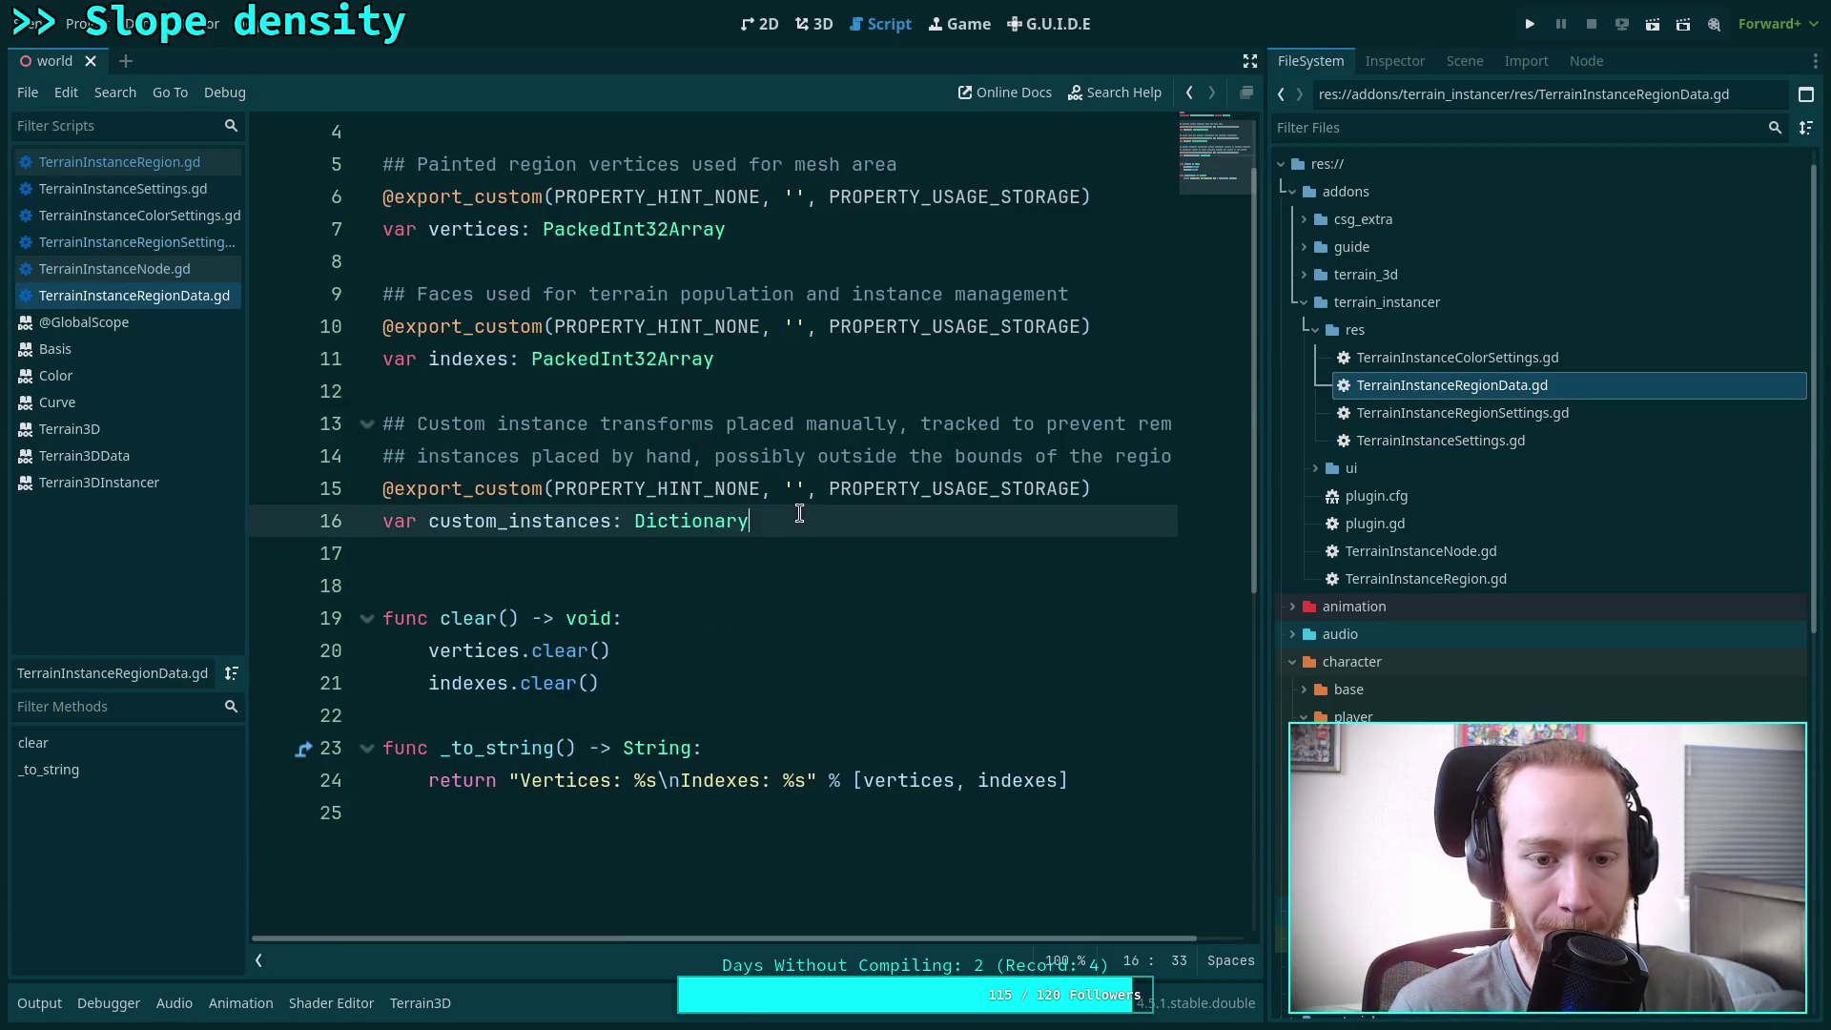
left_click_drag(800, 513, 718, 387)
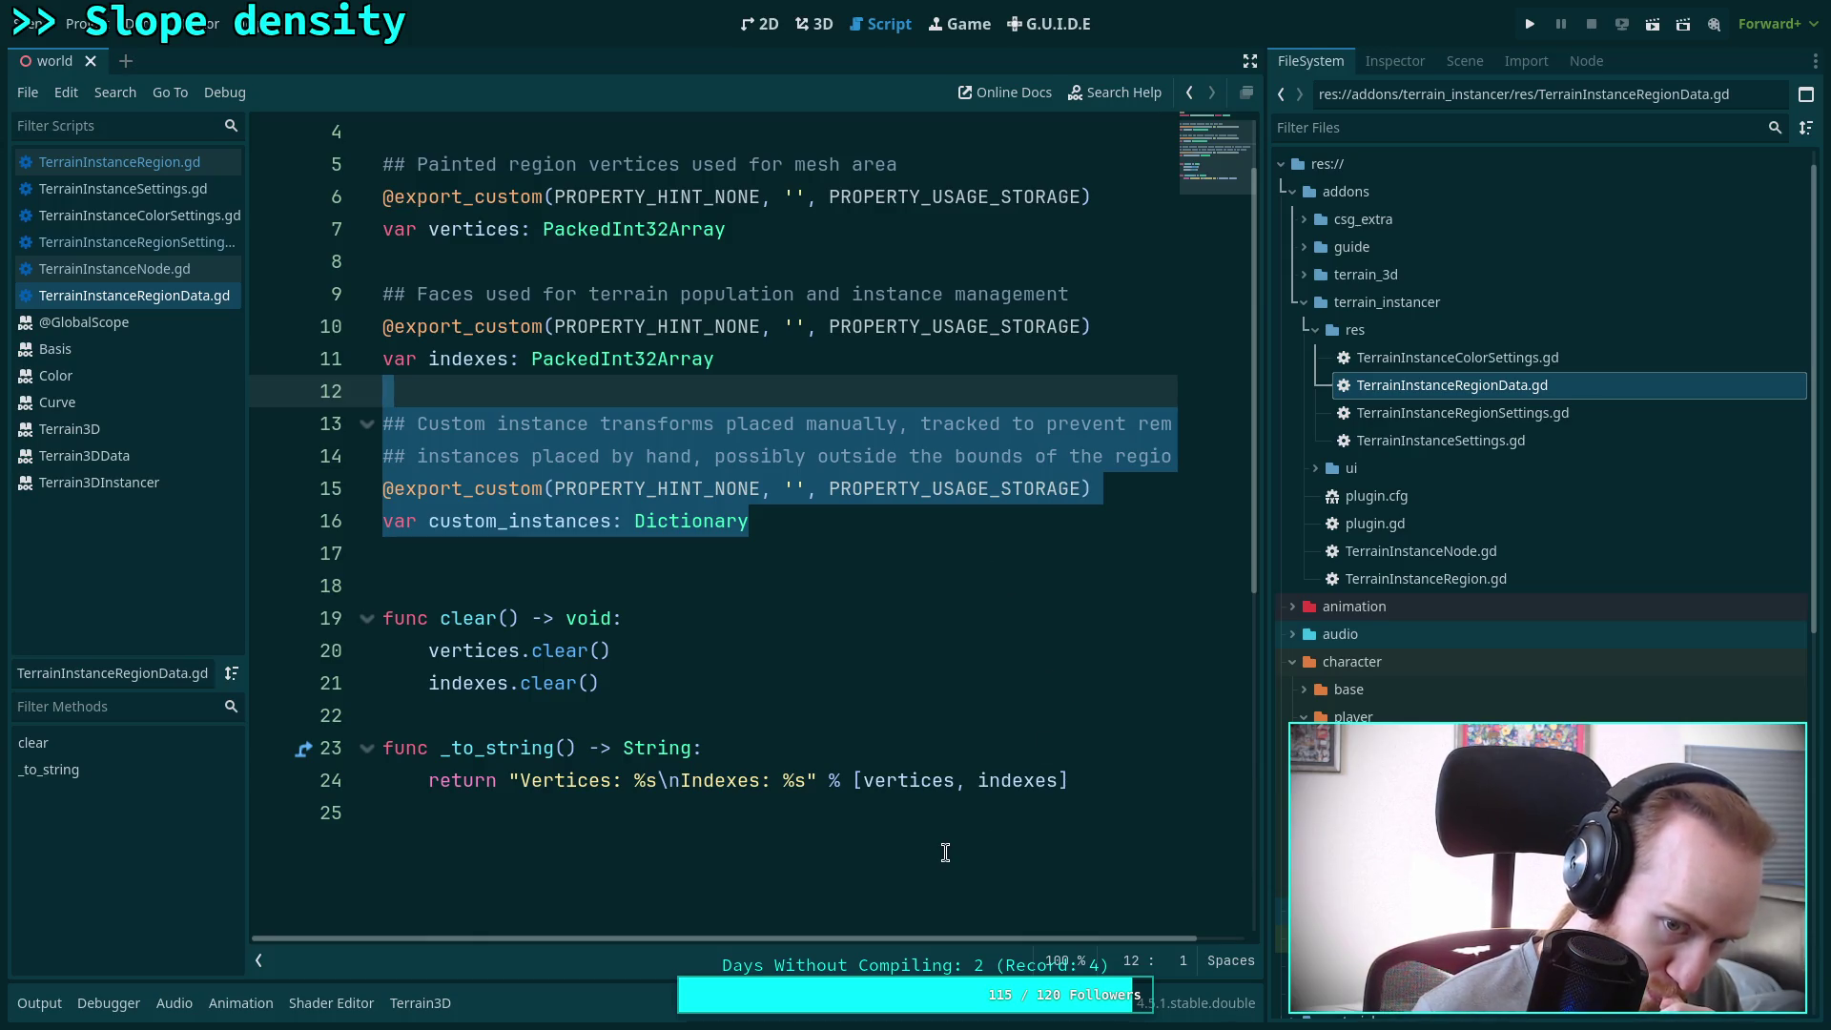
mouse_move(866, 939)
left_mouse_down()
mouse_move(1039, 931)
mouse_move(813, 929)
mouse_move(1091, 965)
mouse_move(752, 877)
left_mouse_up()
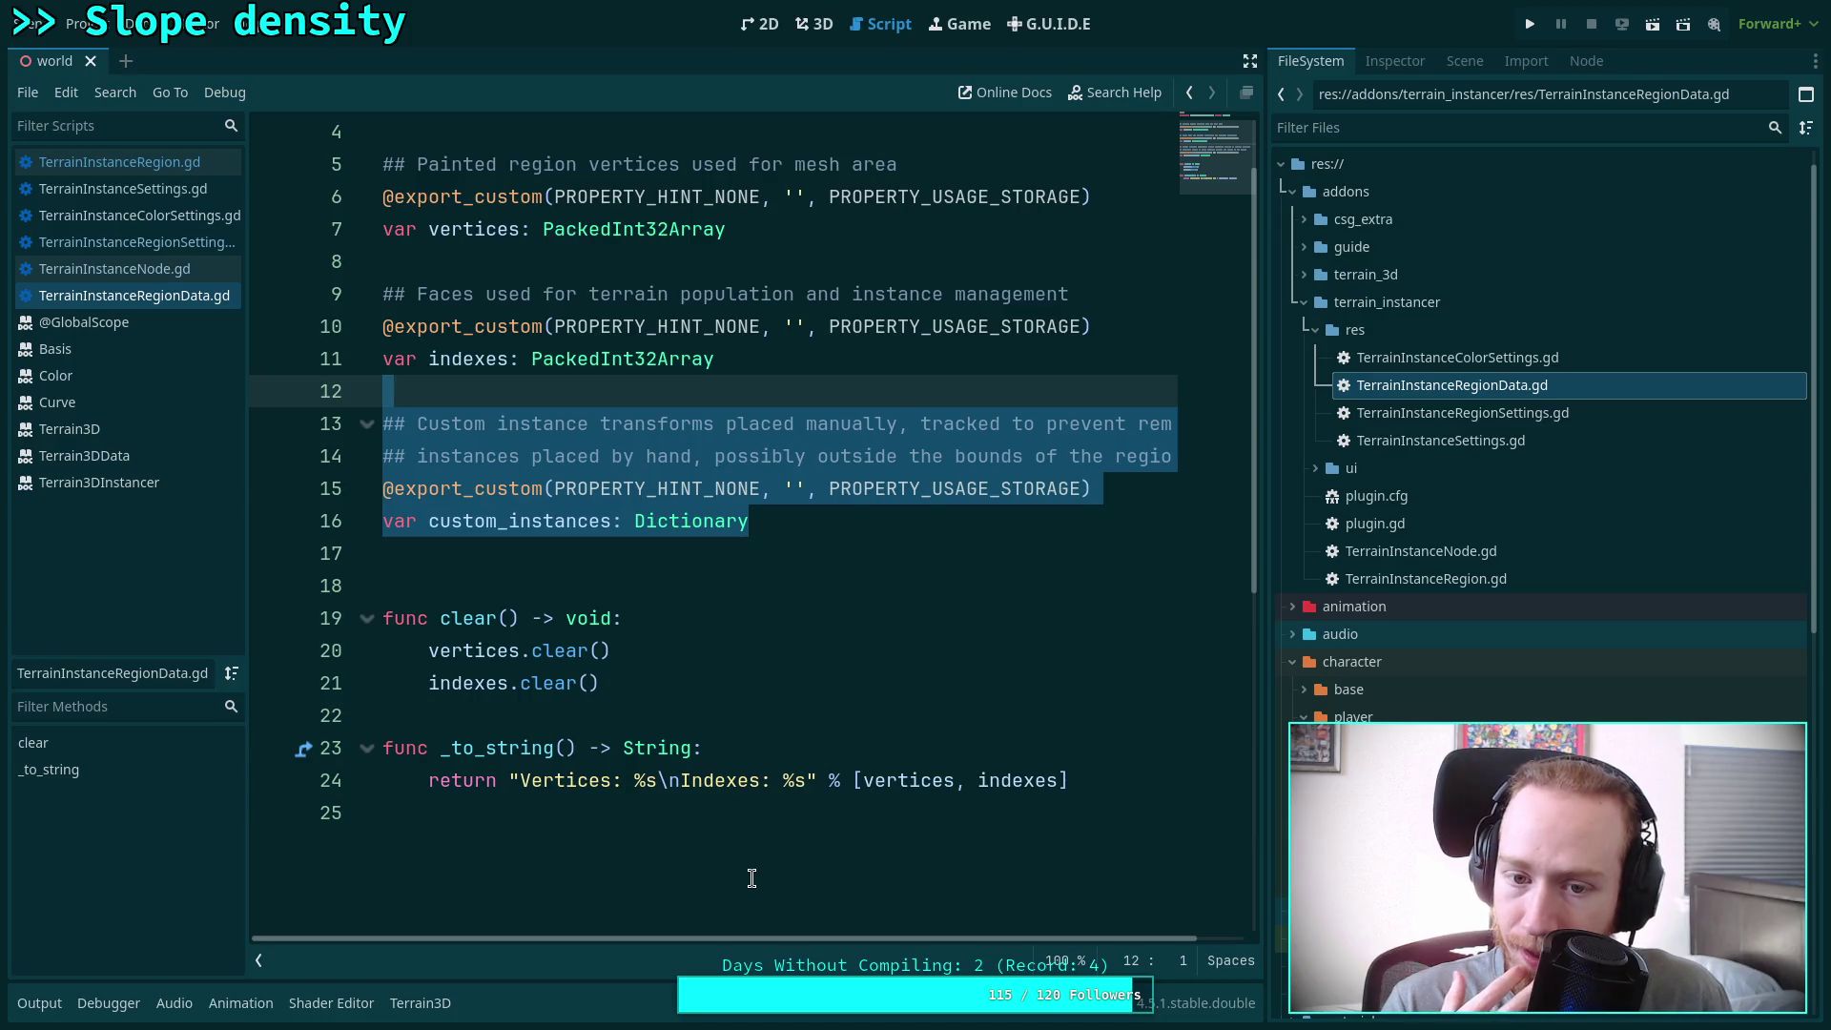
left_click(268, 954)
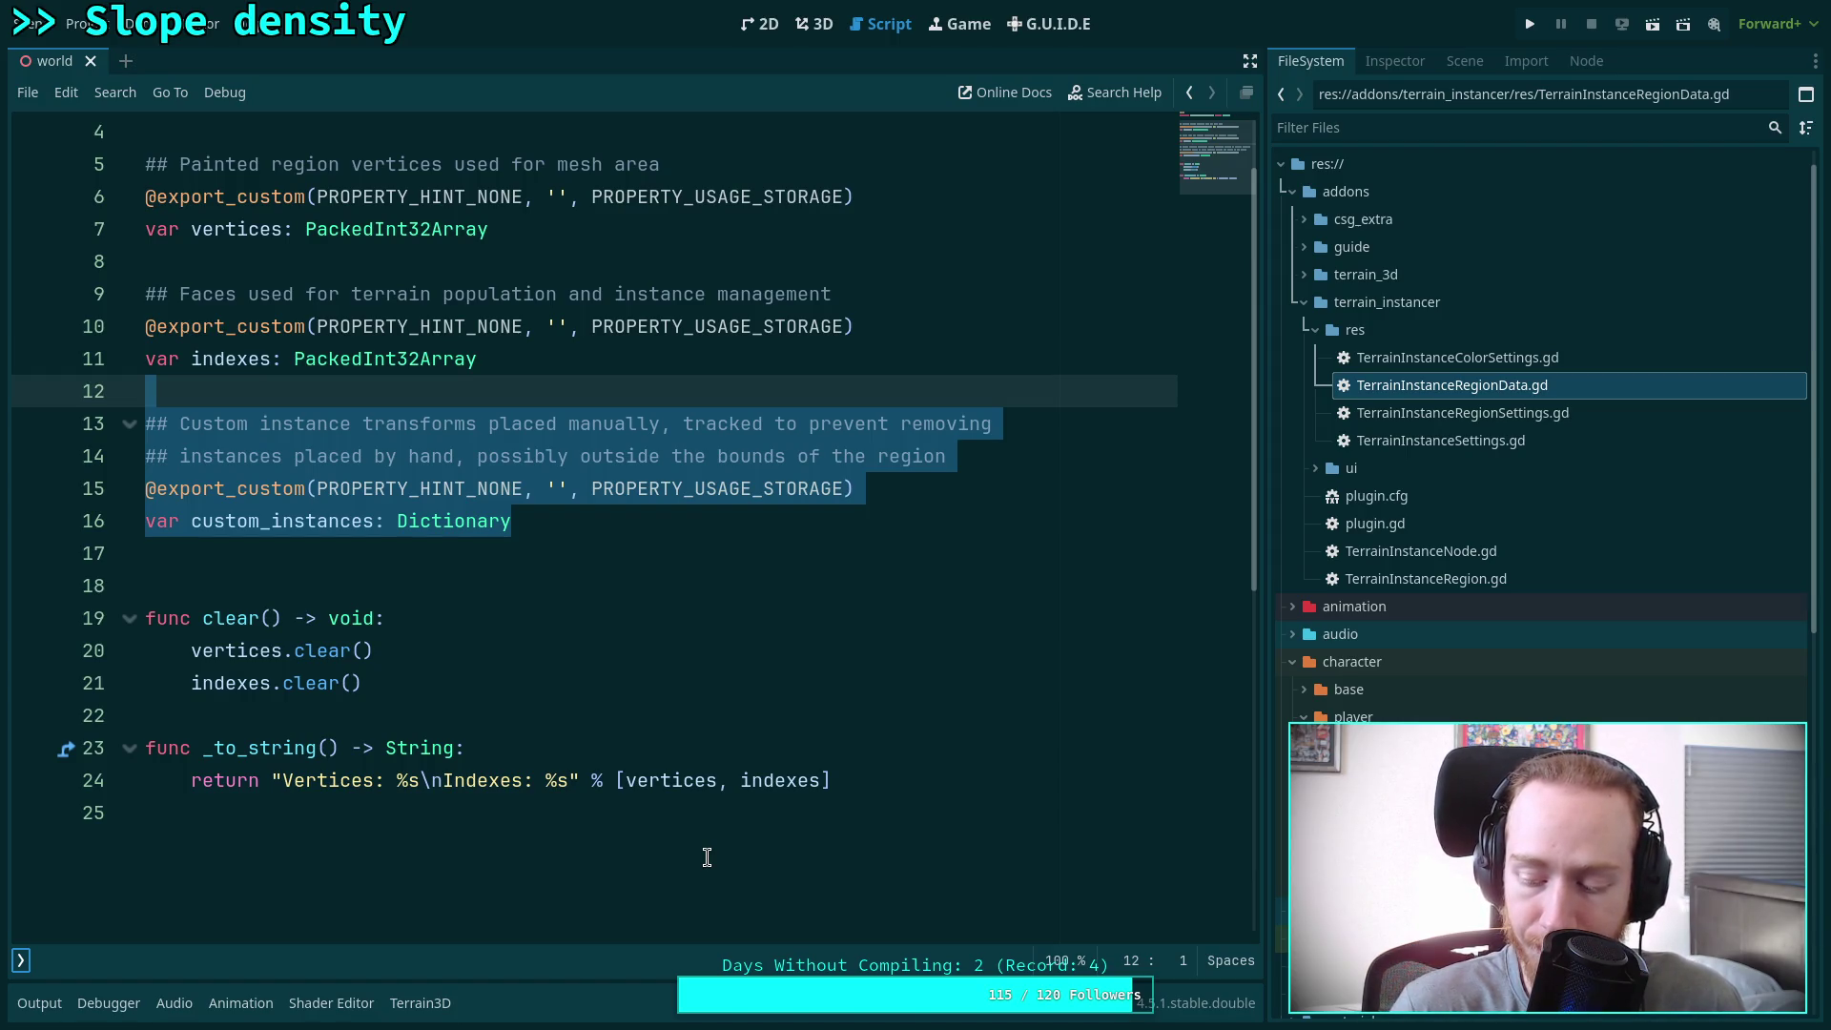
left_click(1395, 61)
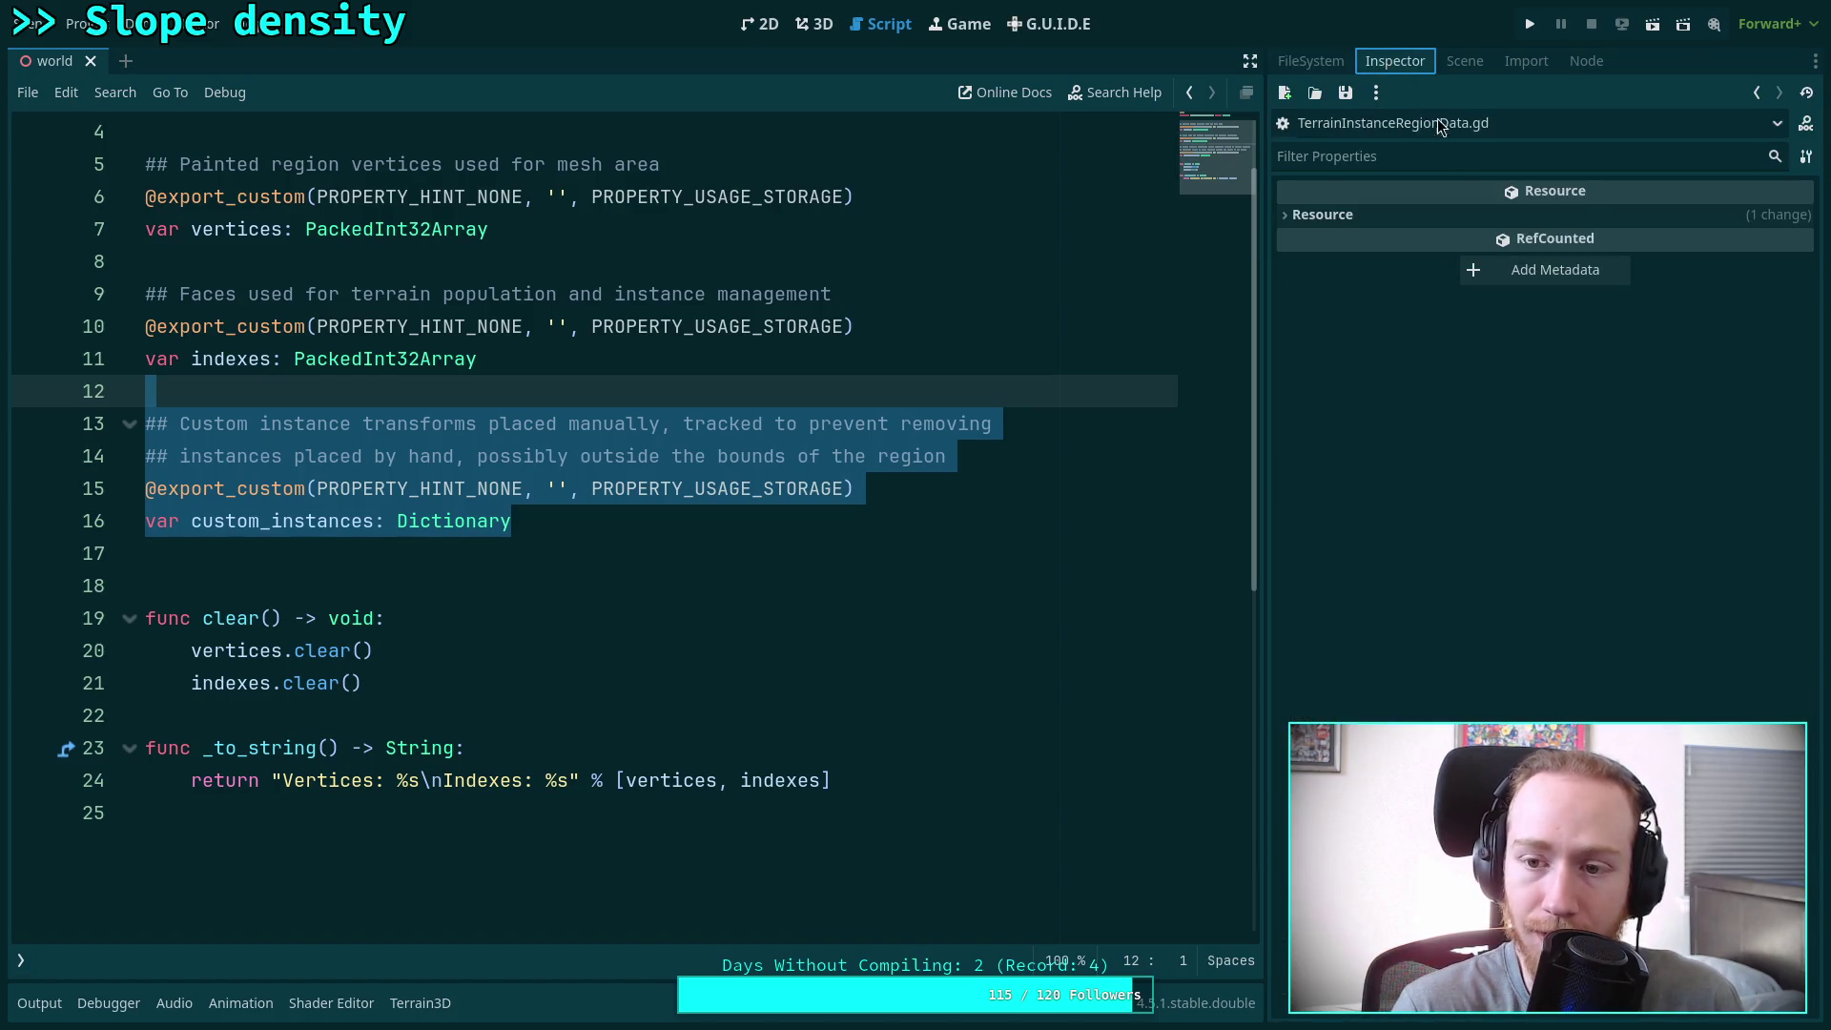
Select the TerrainInstanceRegion node, show its properties in the Inspector, and switch to the 3D view
left_click(1465, 61)
left_click(1437, 572)
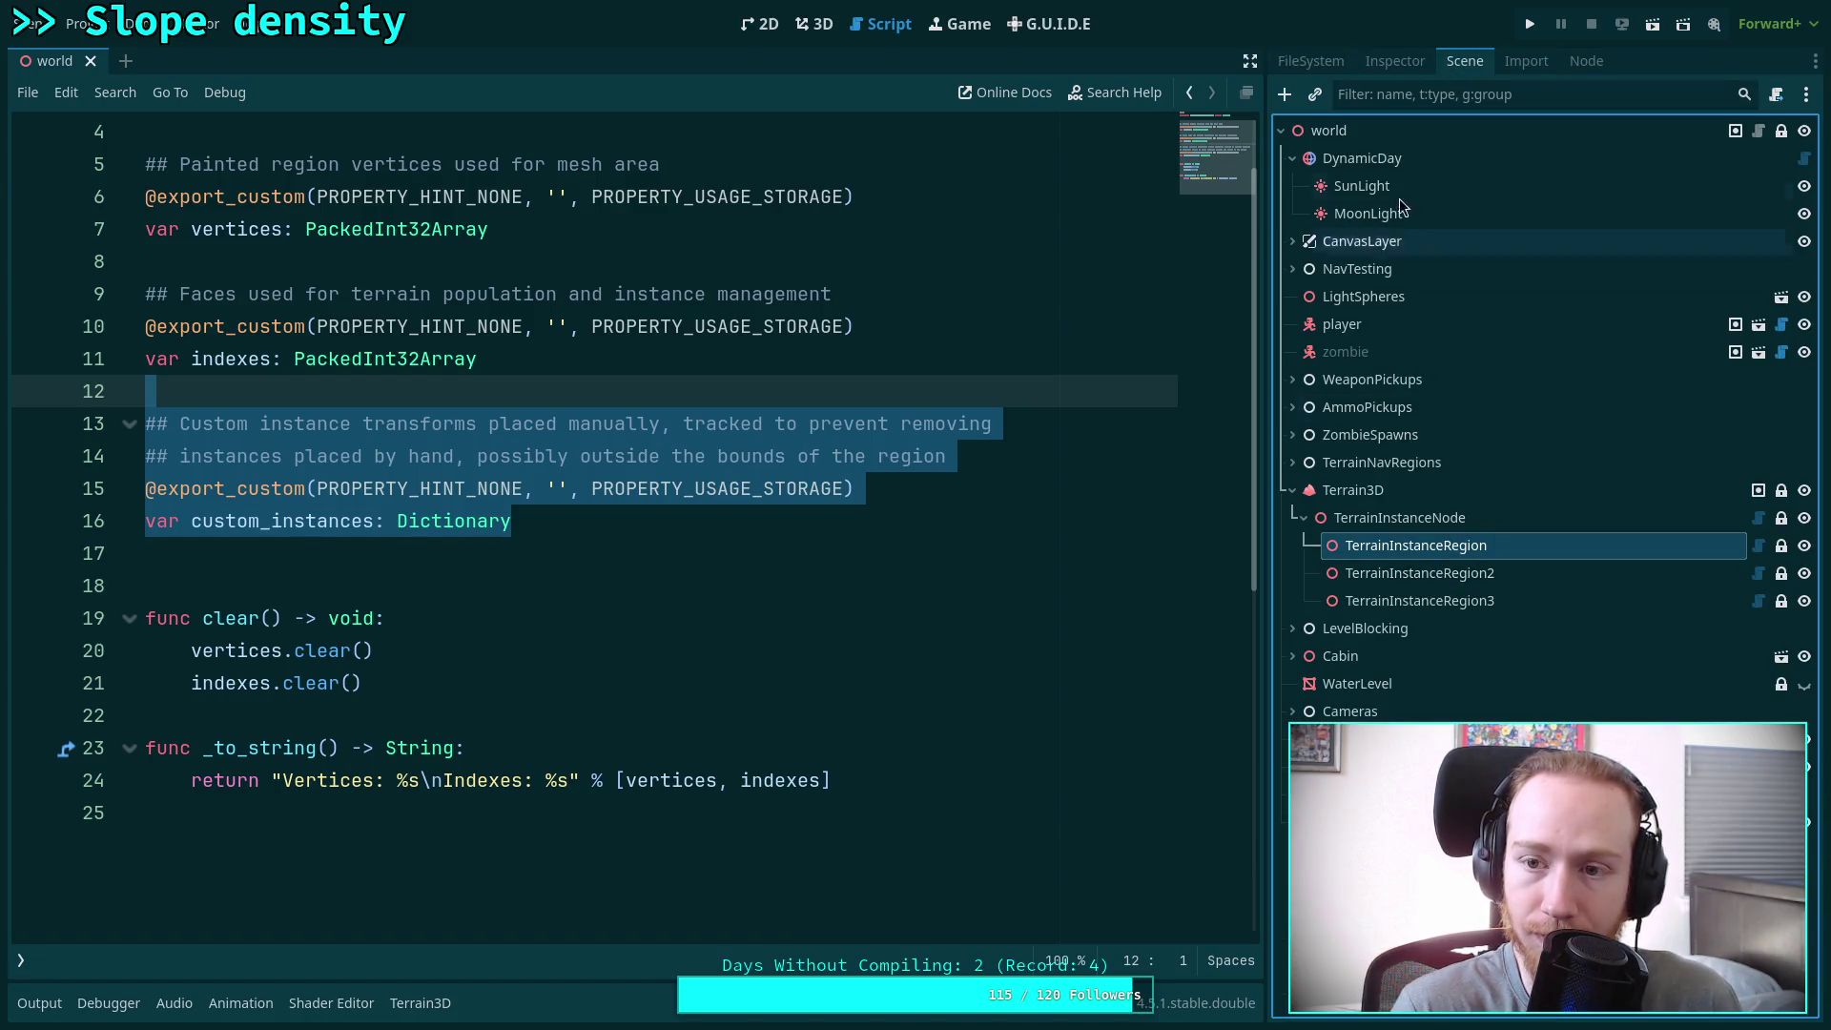
left_click(1395, 61)
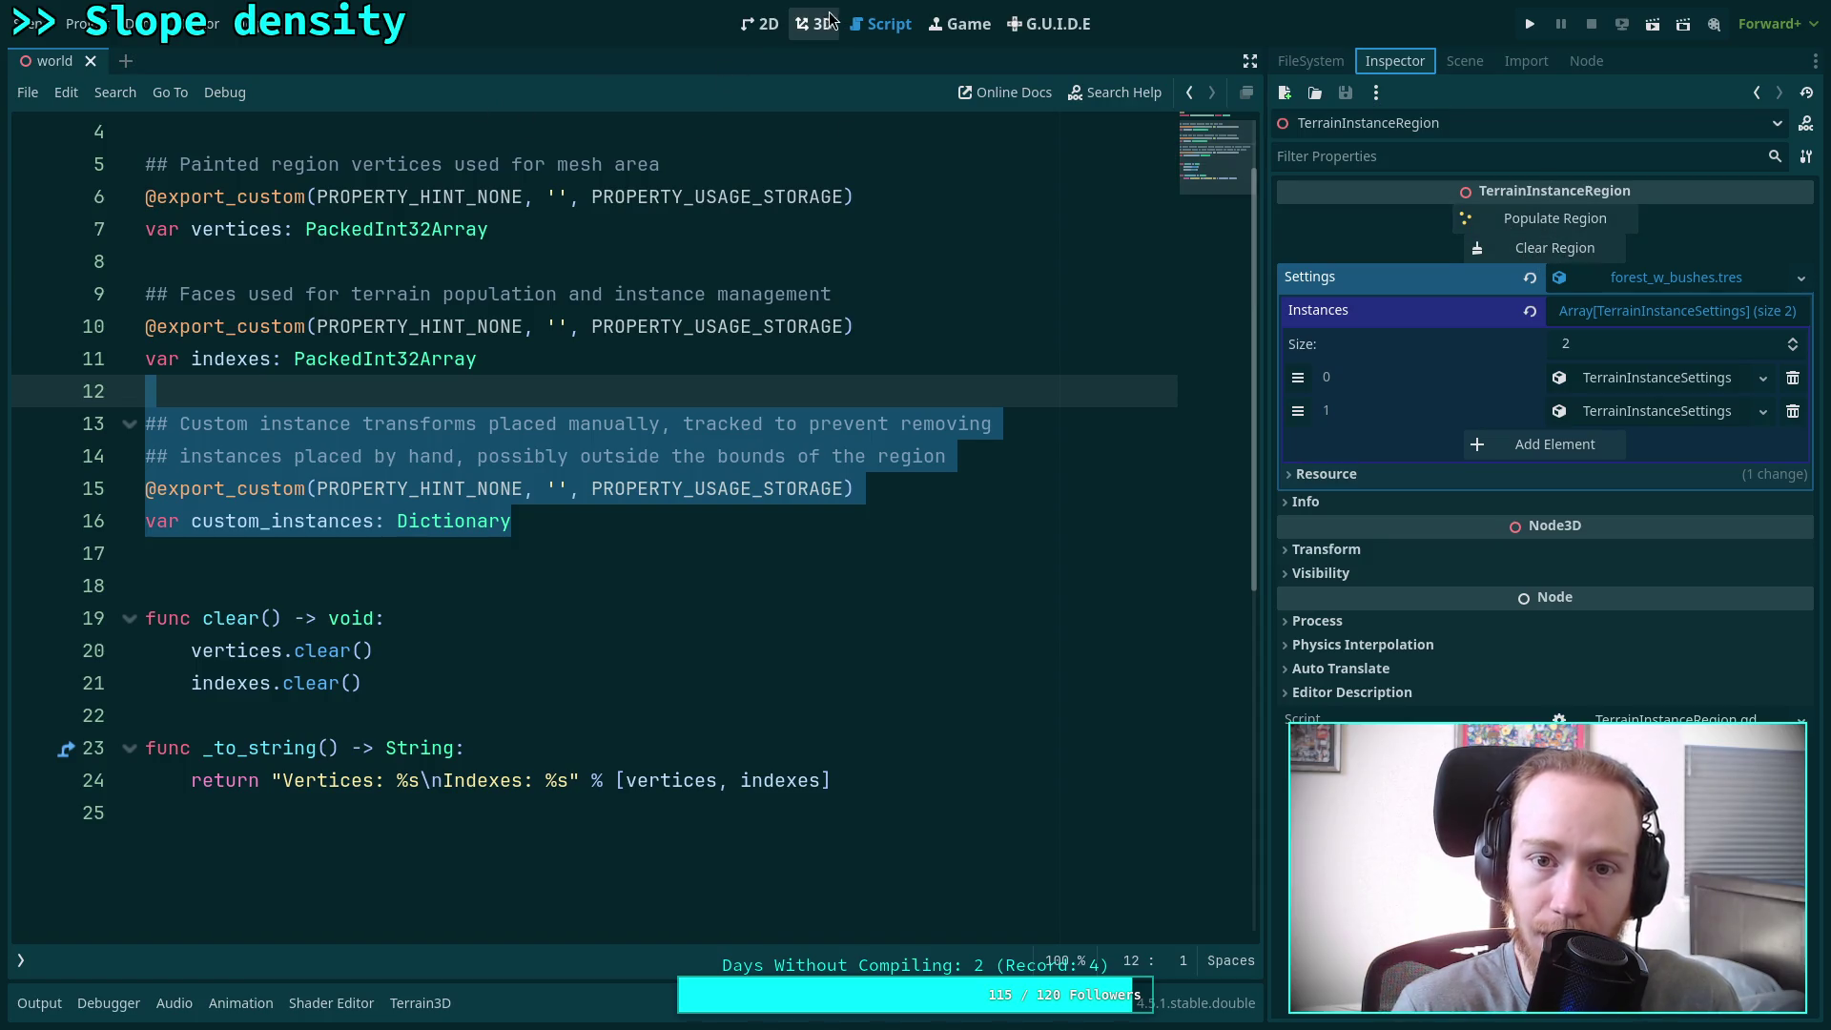
left_click(814, 24)
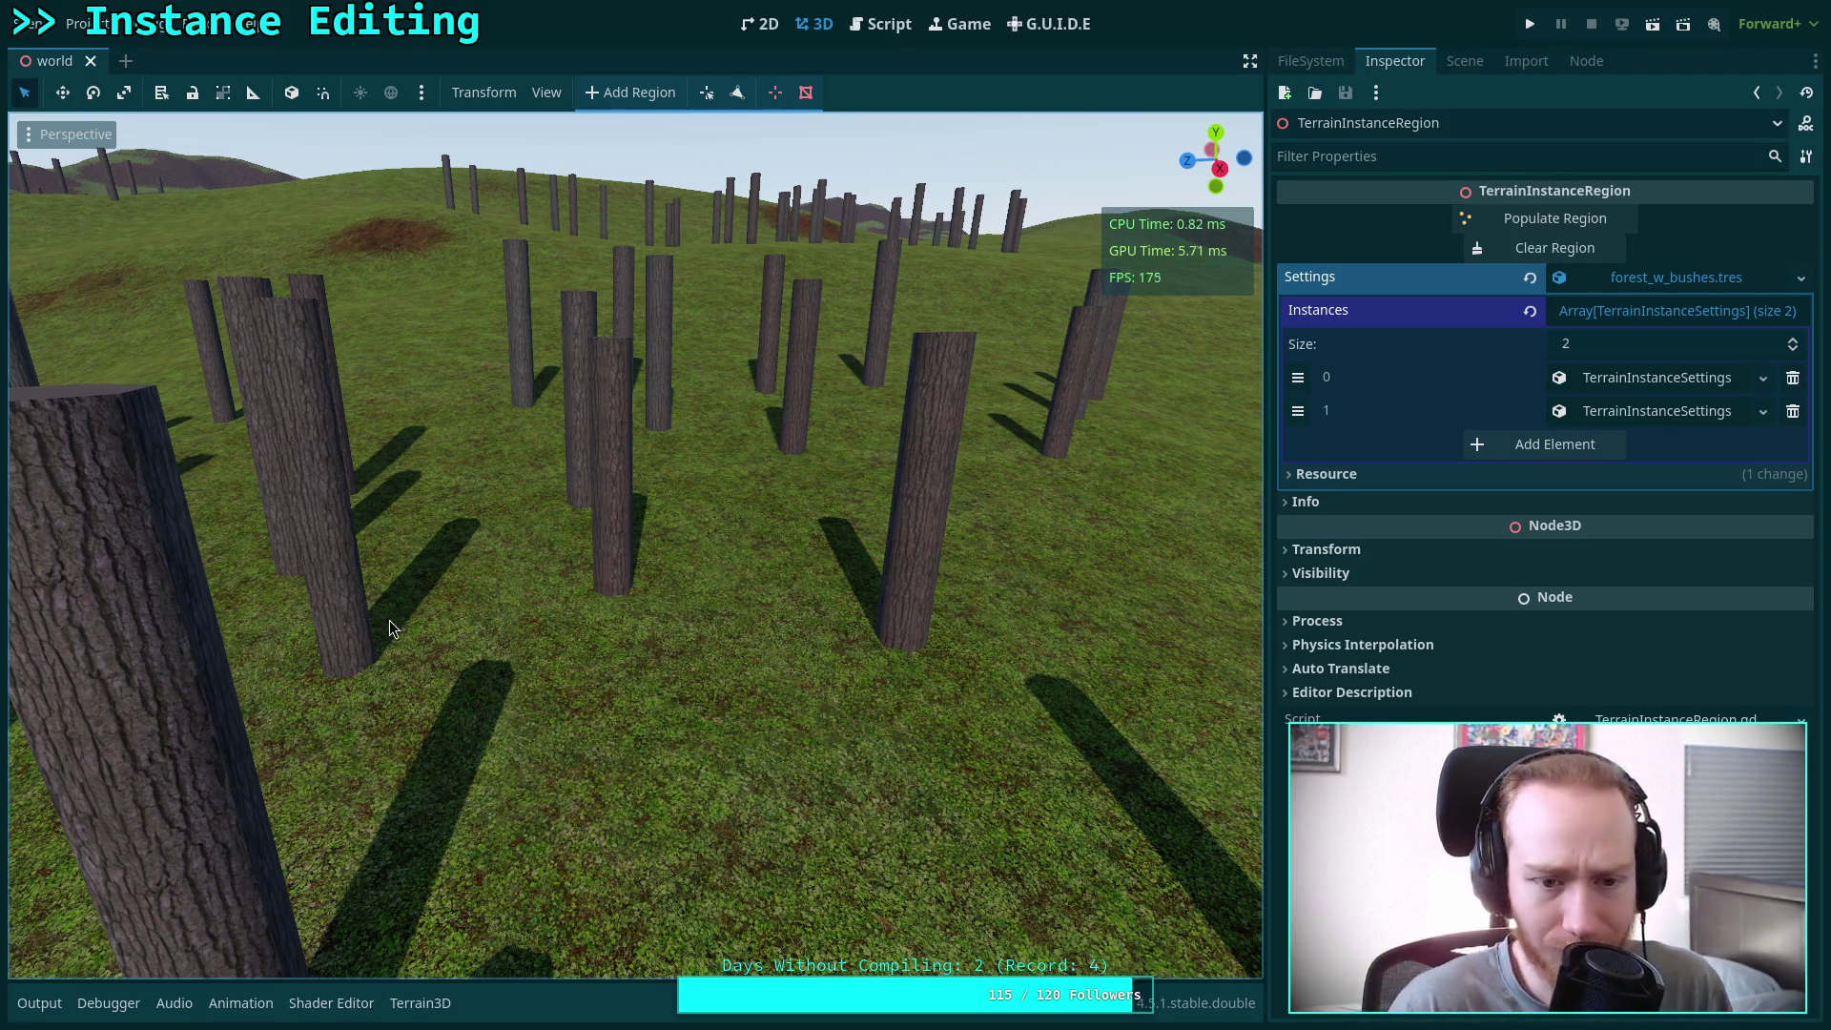
Open the Terrain3DData class reference, browse methods like is_in_slope, then return to the browser
left_click(891, 35)
left_click(21, 959)
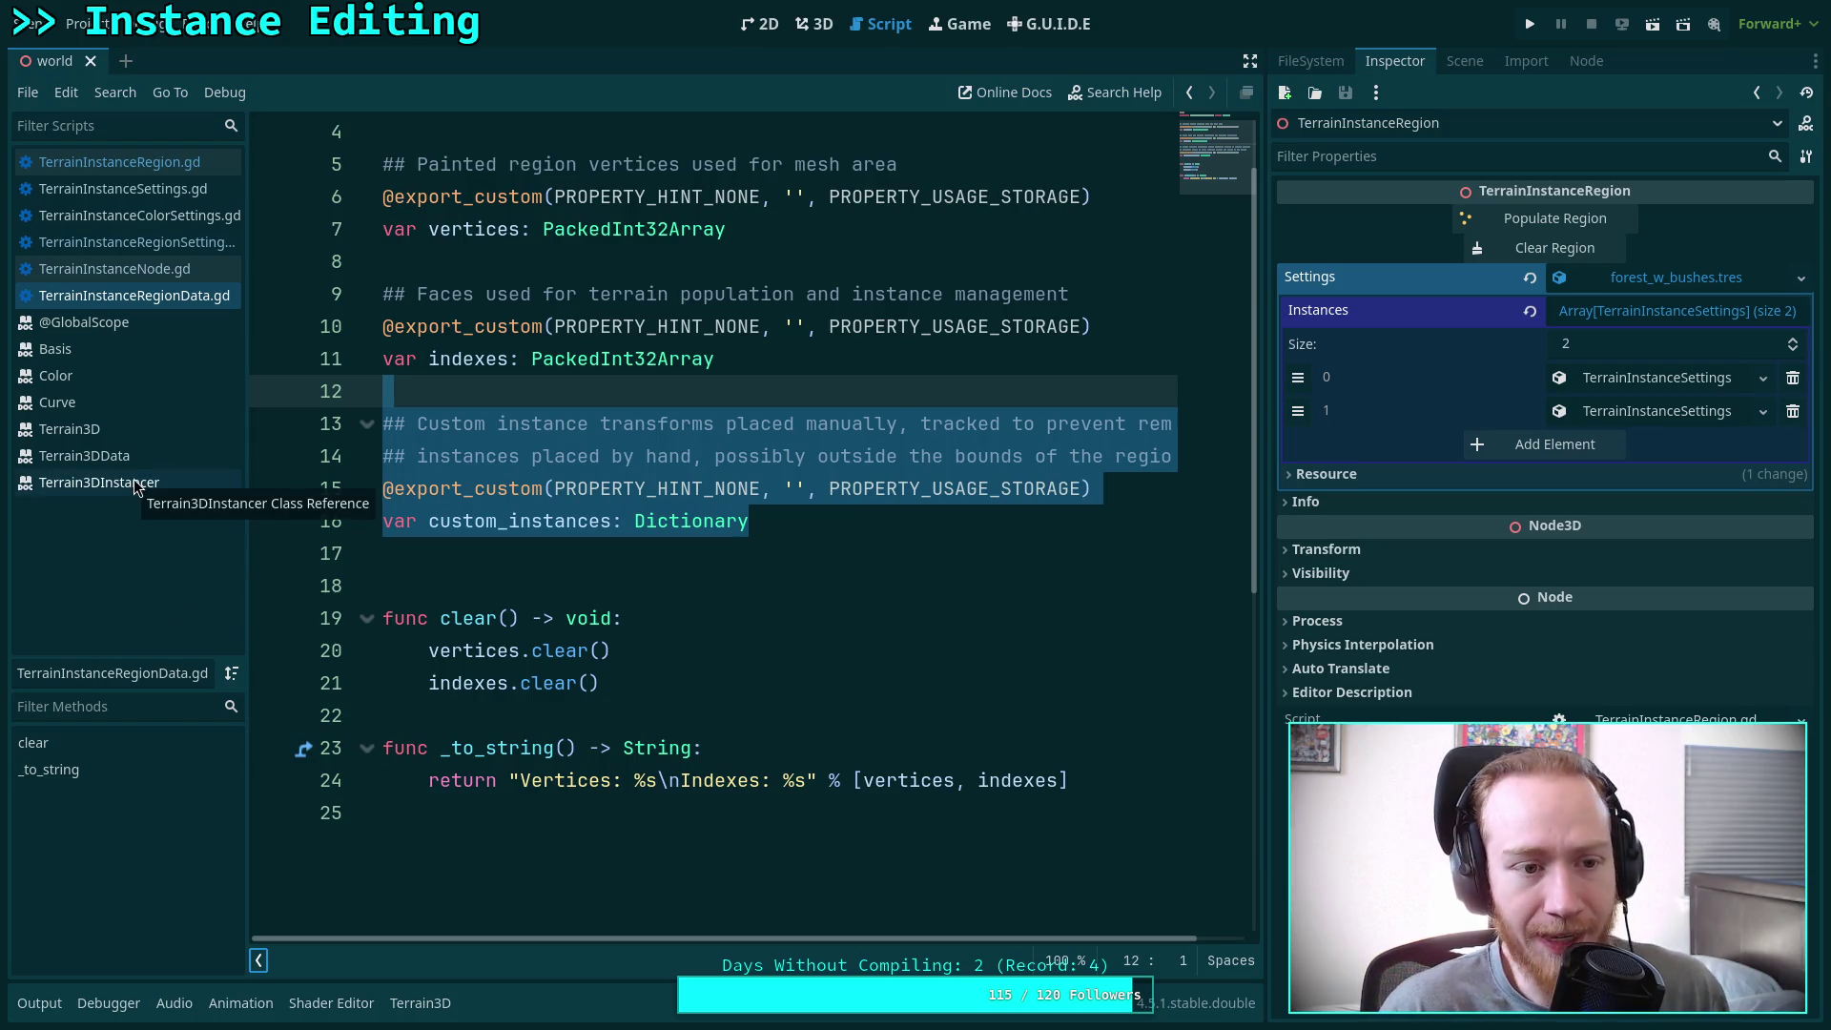
left_click(132, 455)
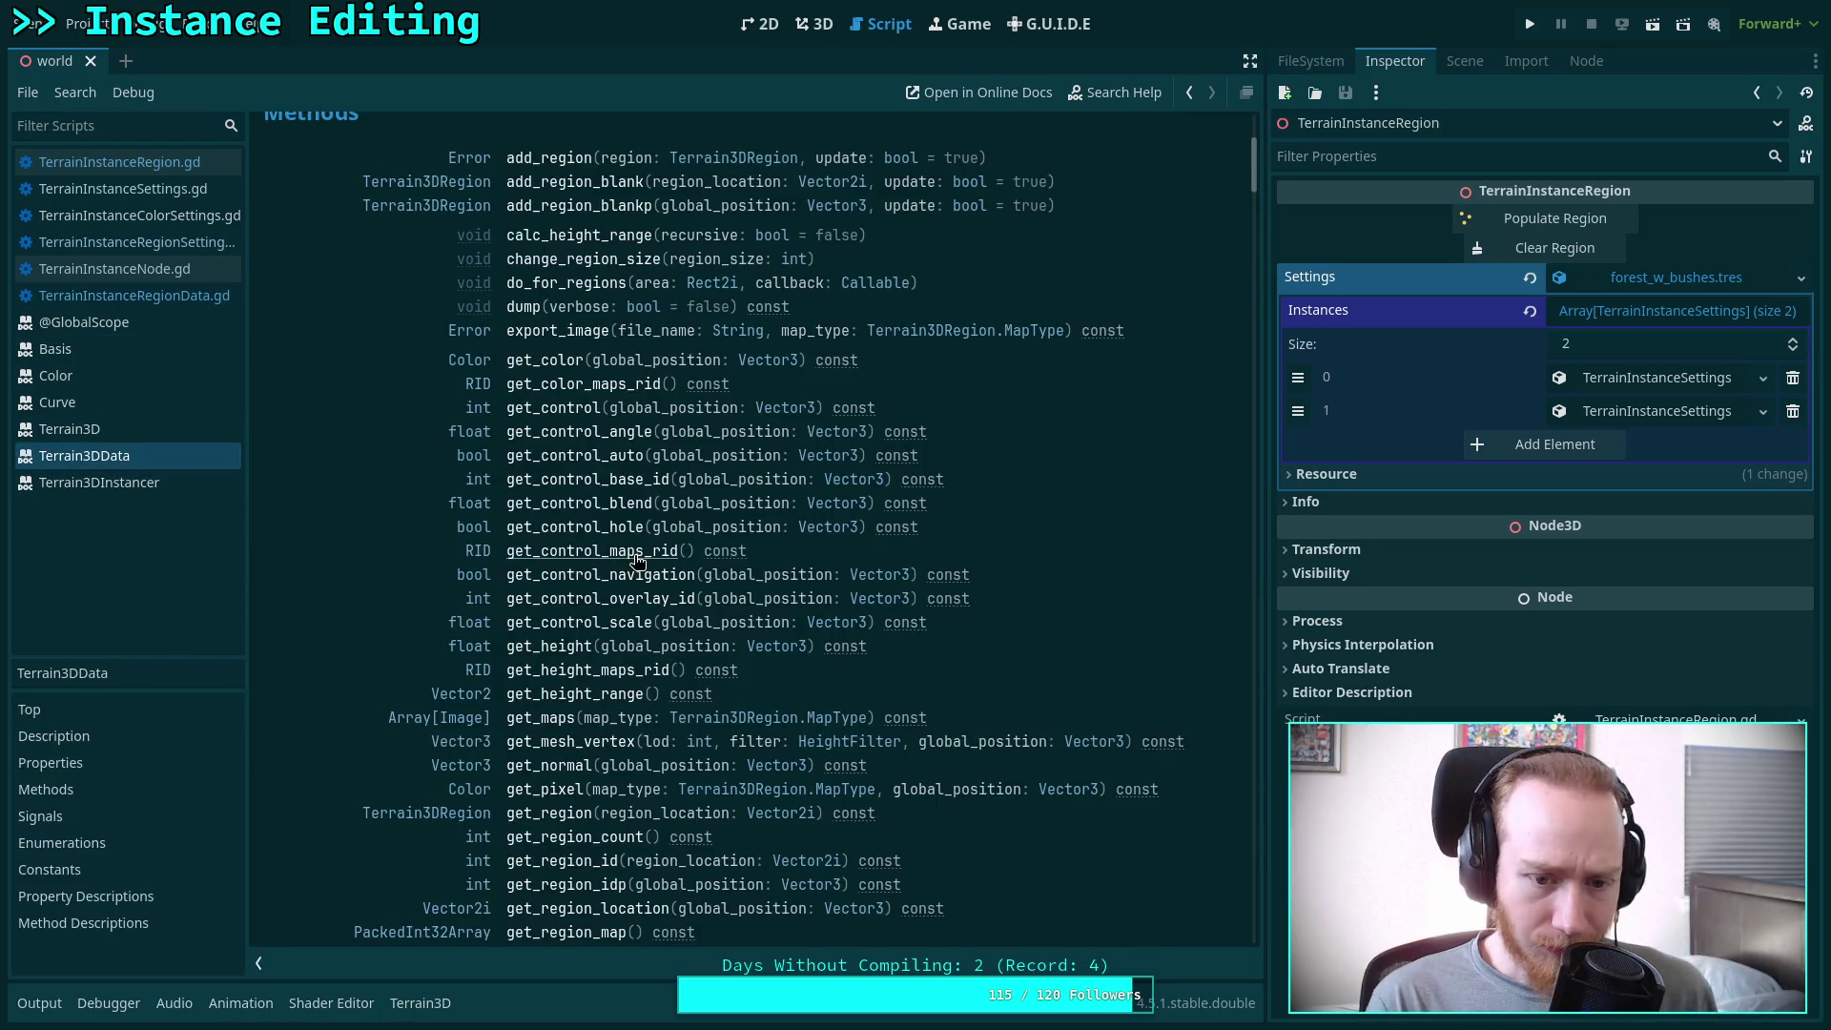
scroll(553, 599, "down", 5)
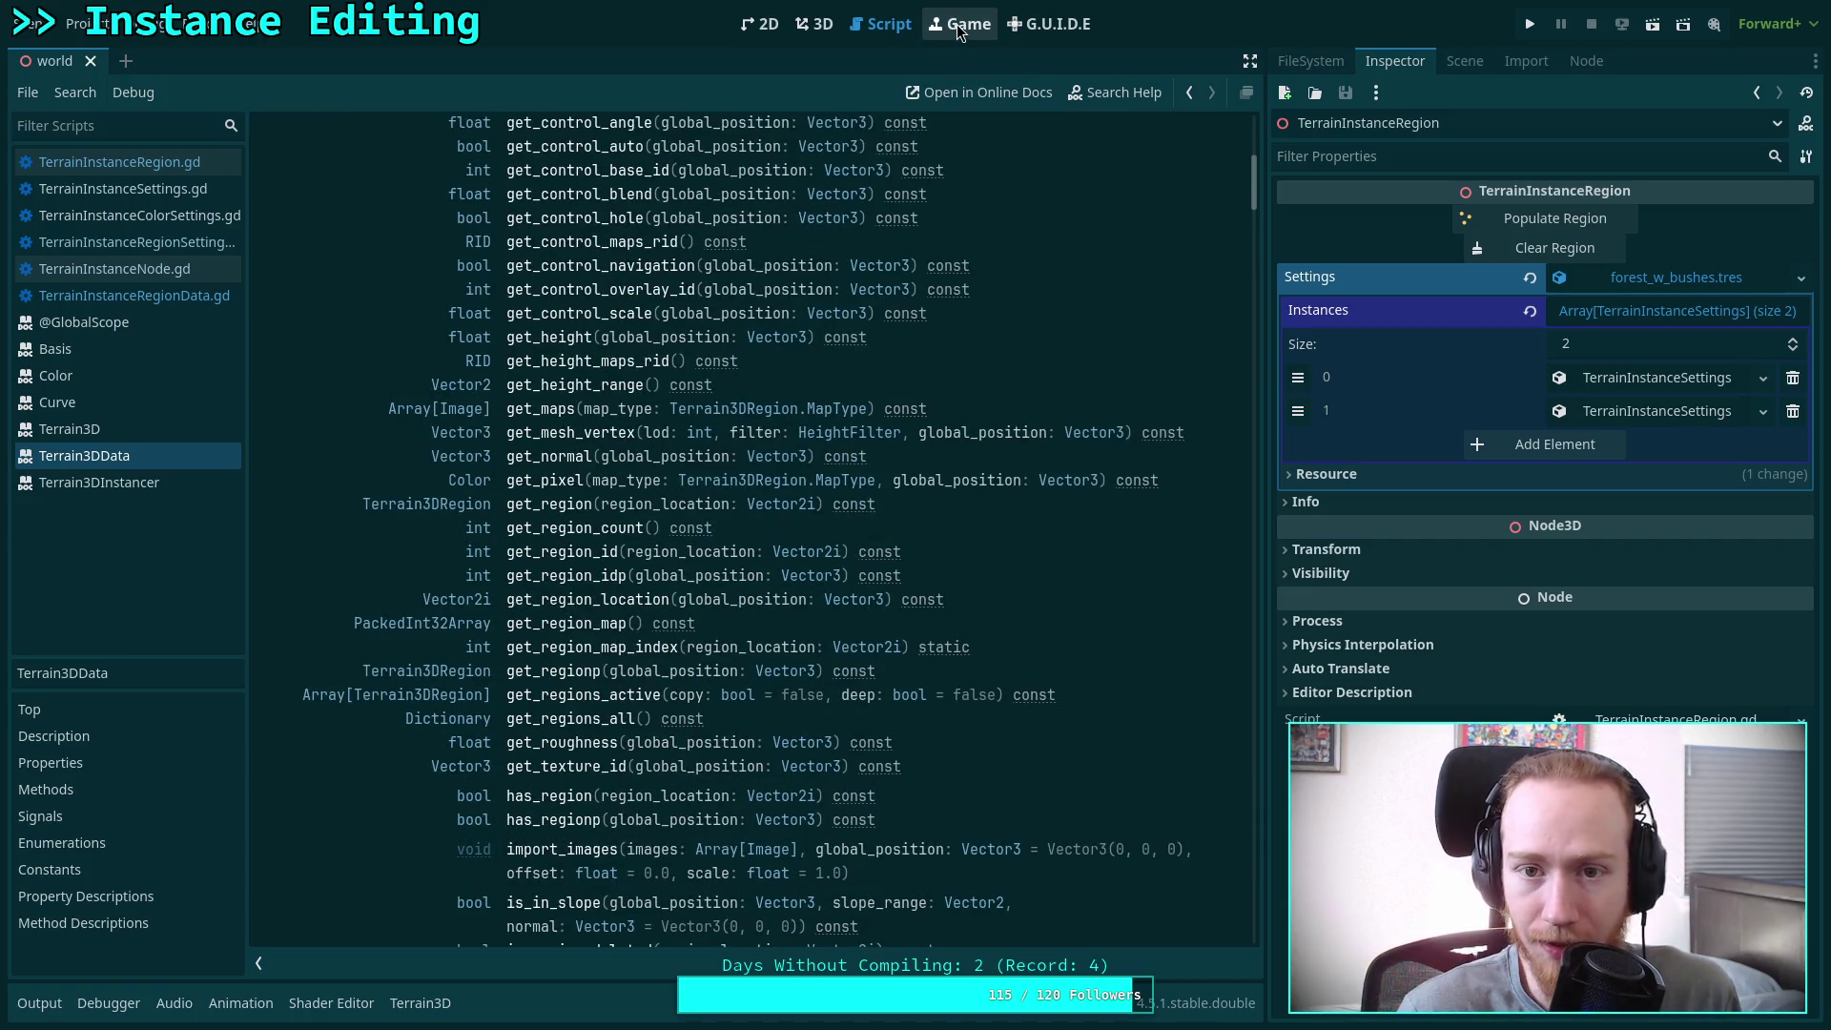
key("alt+Tab")
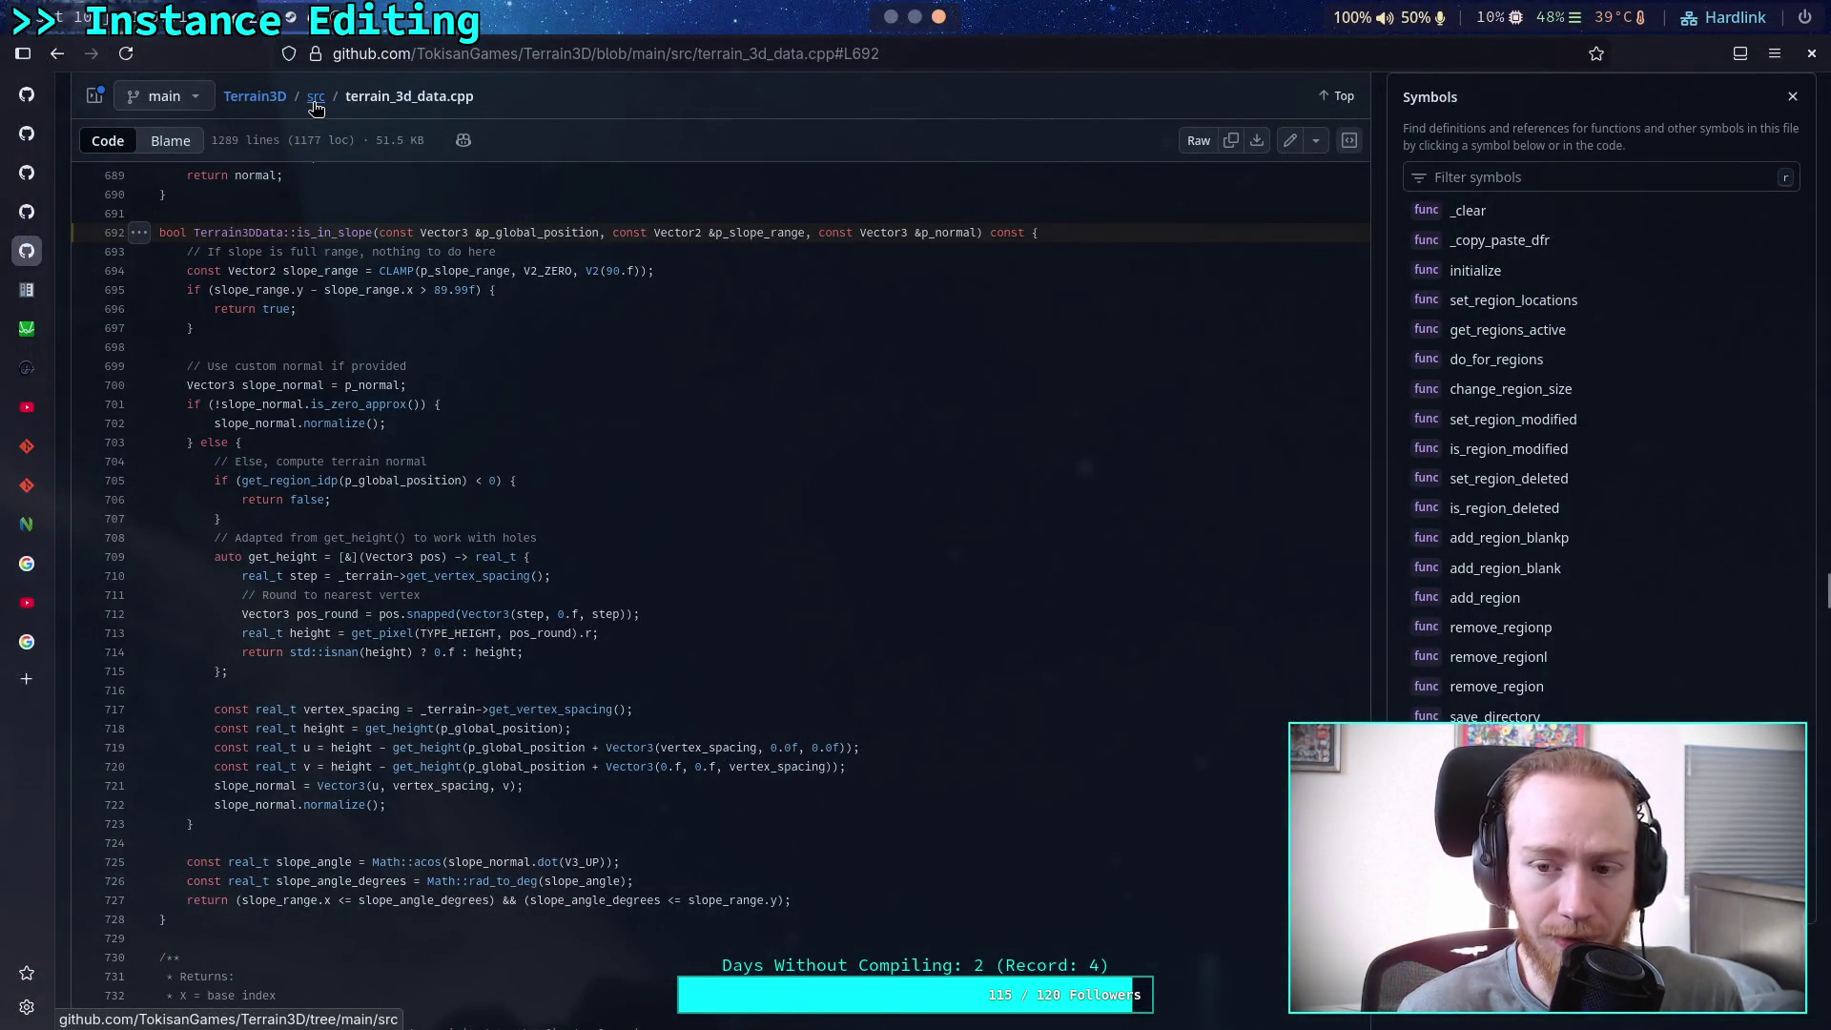
Open src/terrain_3d_instancer.cpp on GitHub and jump to get_closest_mesh_id at line 1137
left_click(316, 99)
scroll(238, 639, "down", 5)
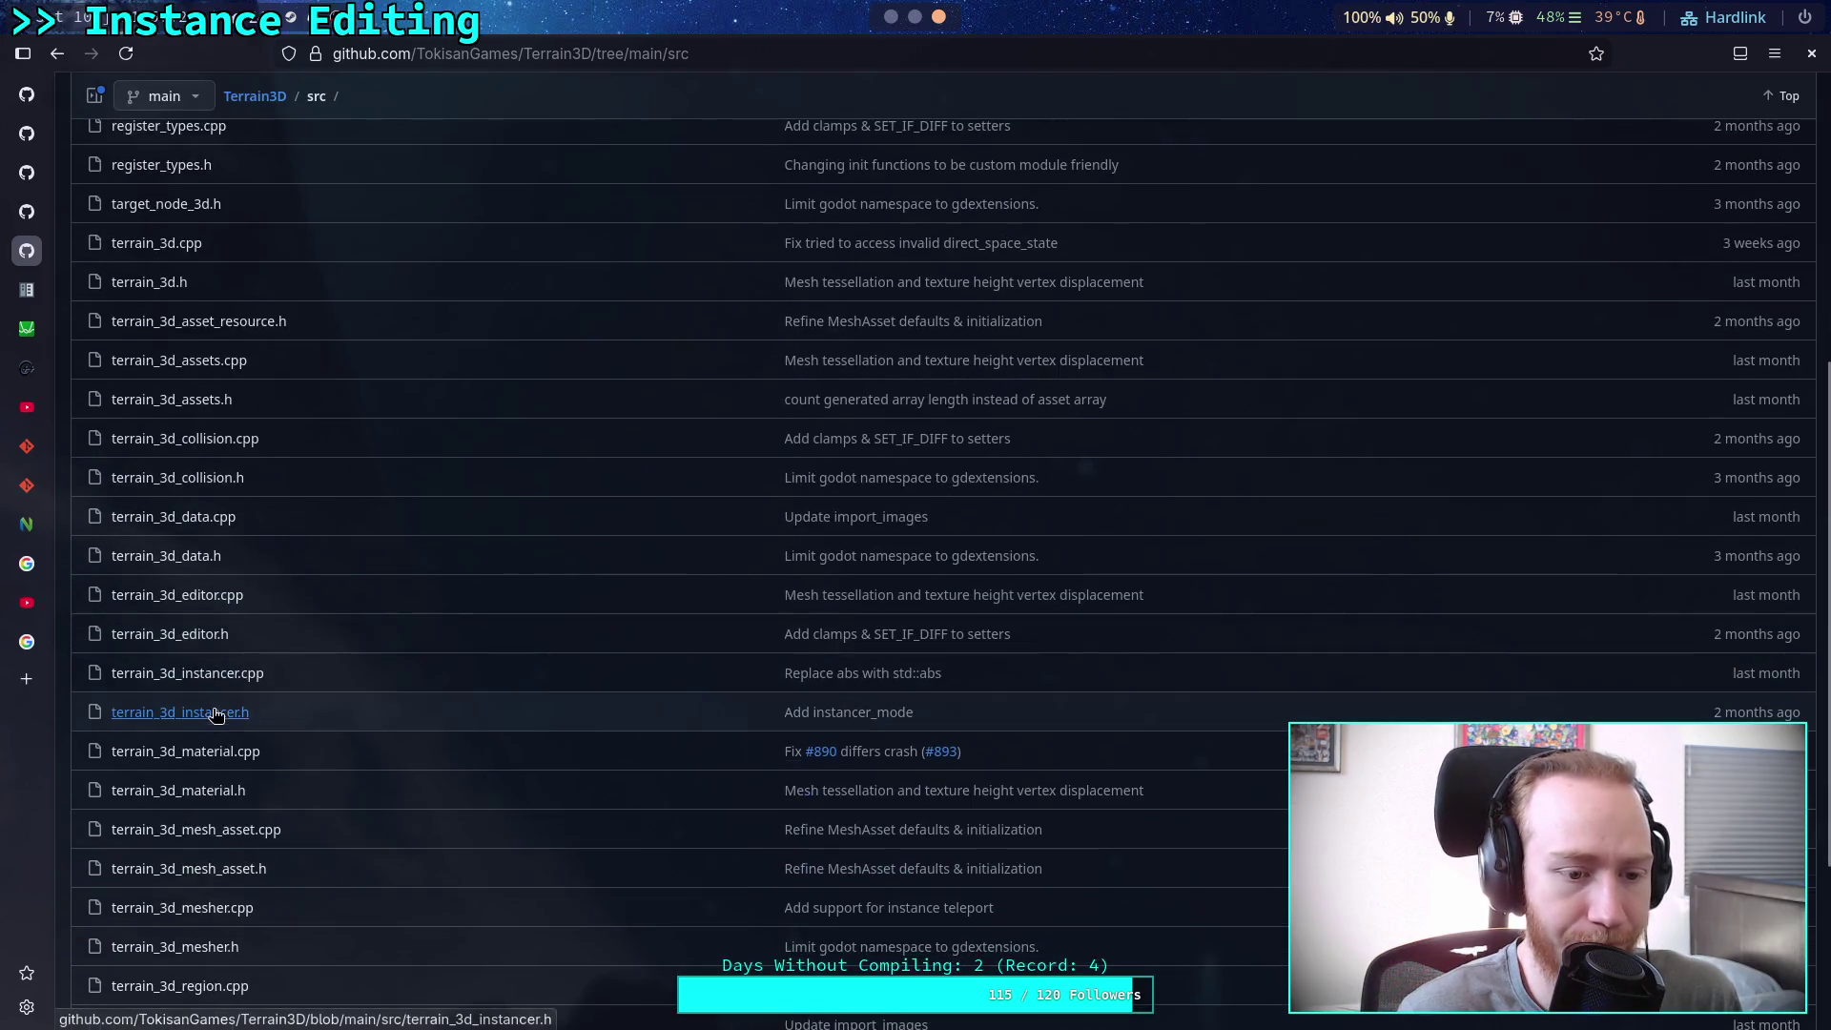
left_click(191, 674)
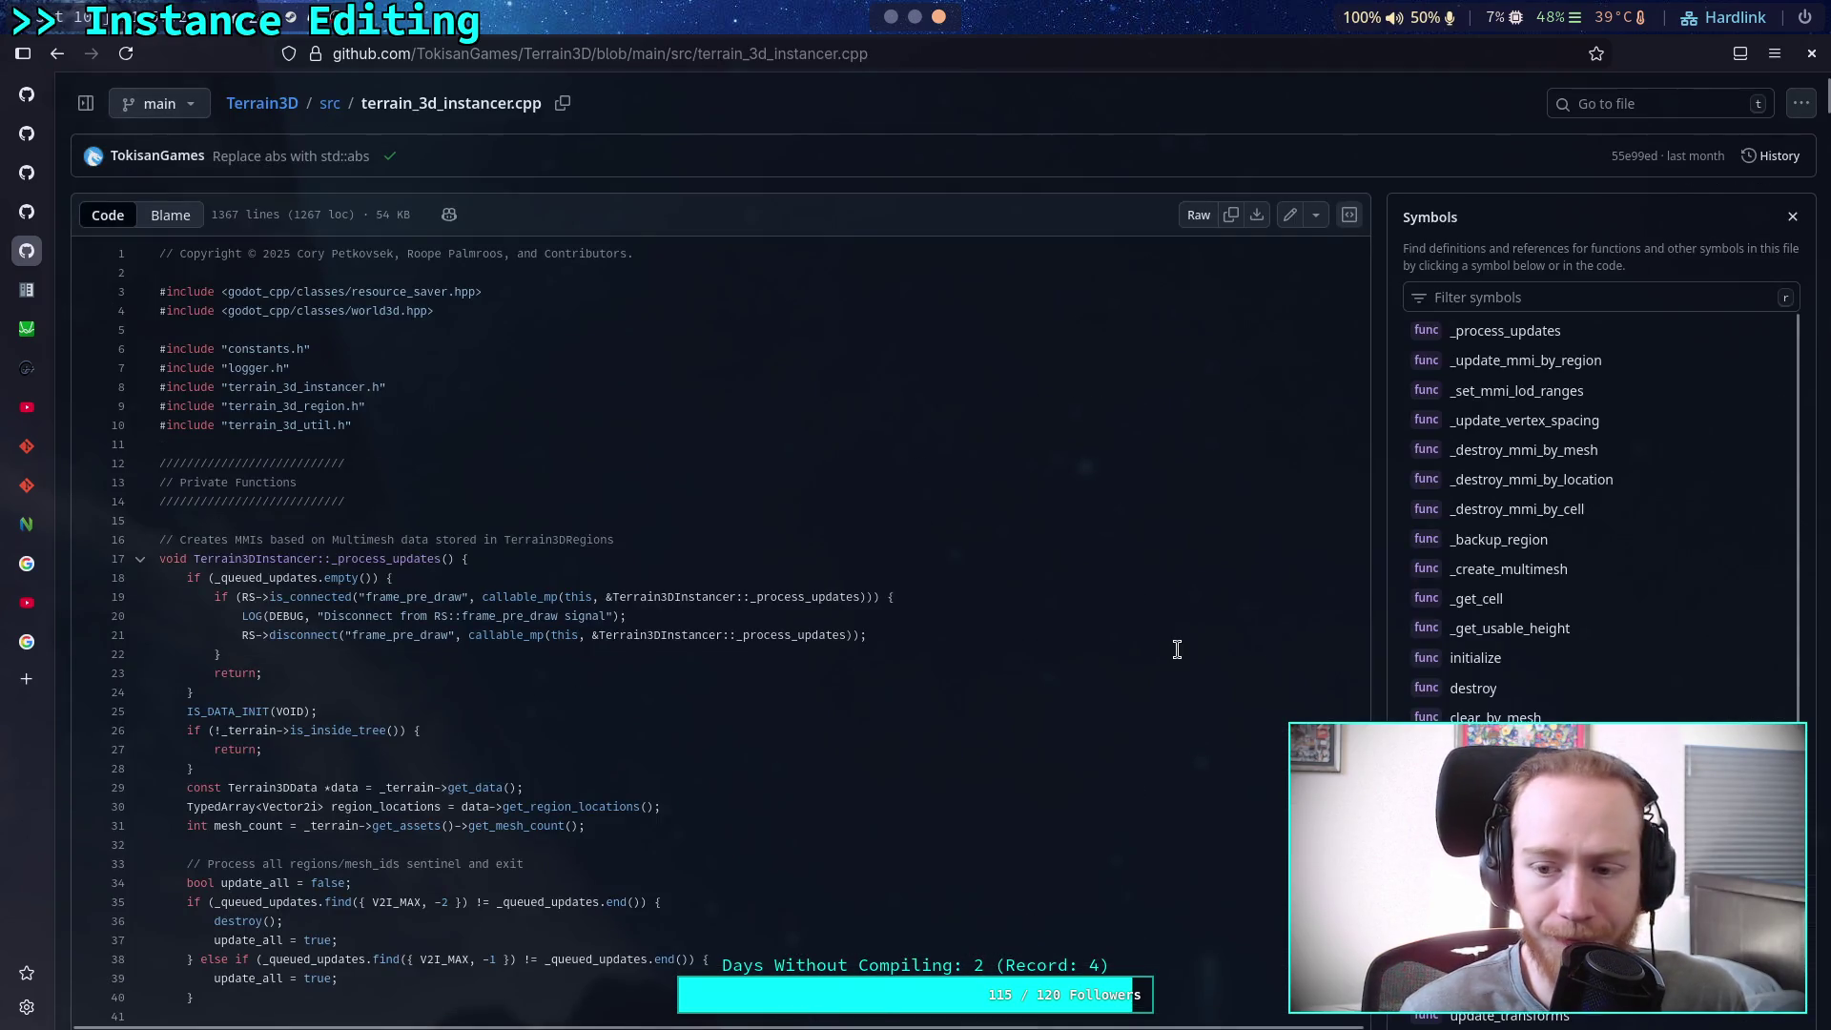
scroll(1581, 587, "down", 3)
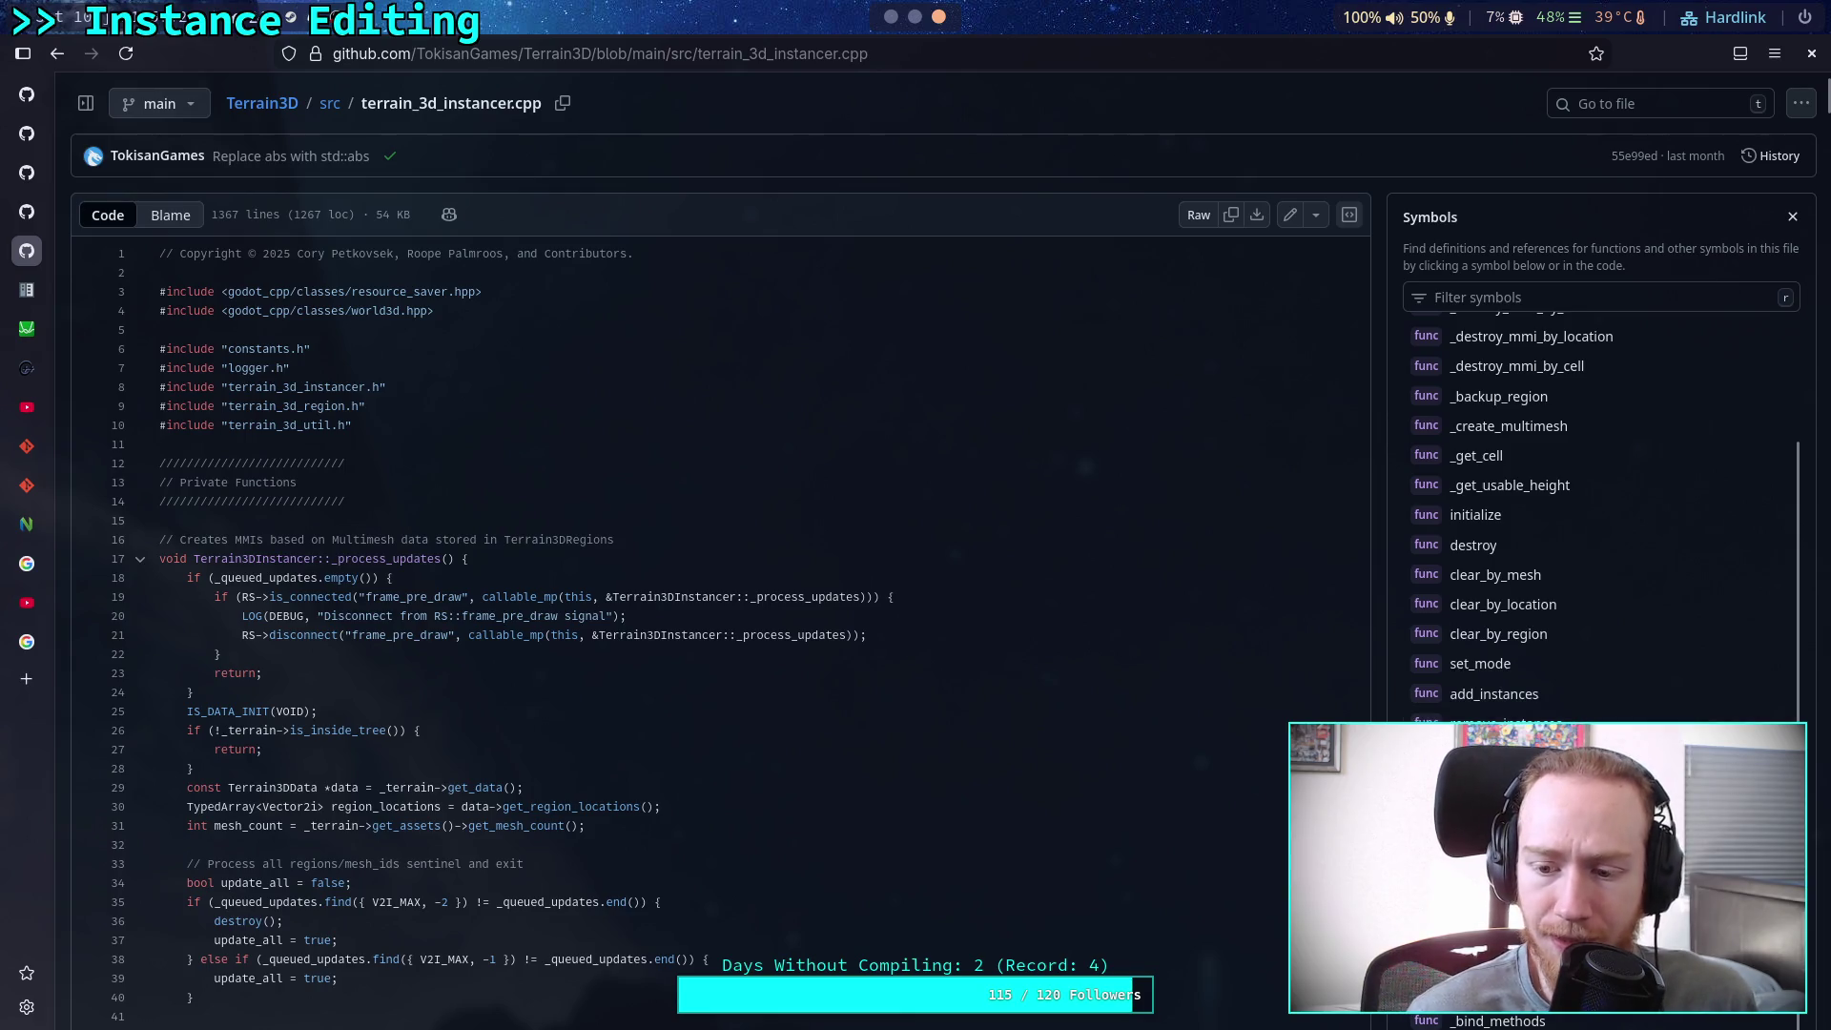
left_click(1507, 991)
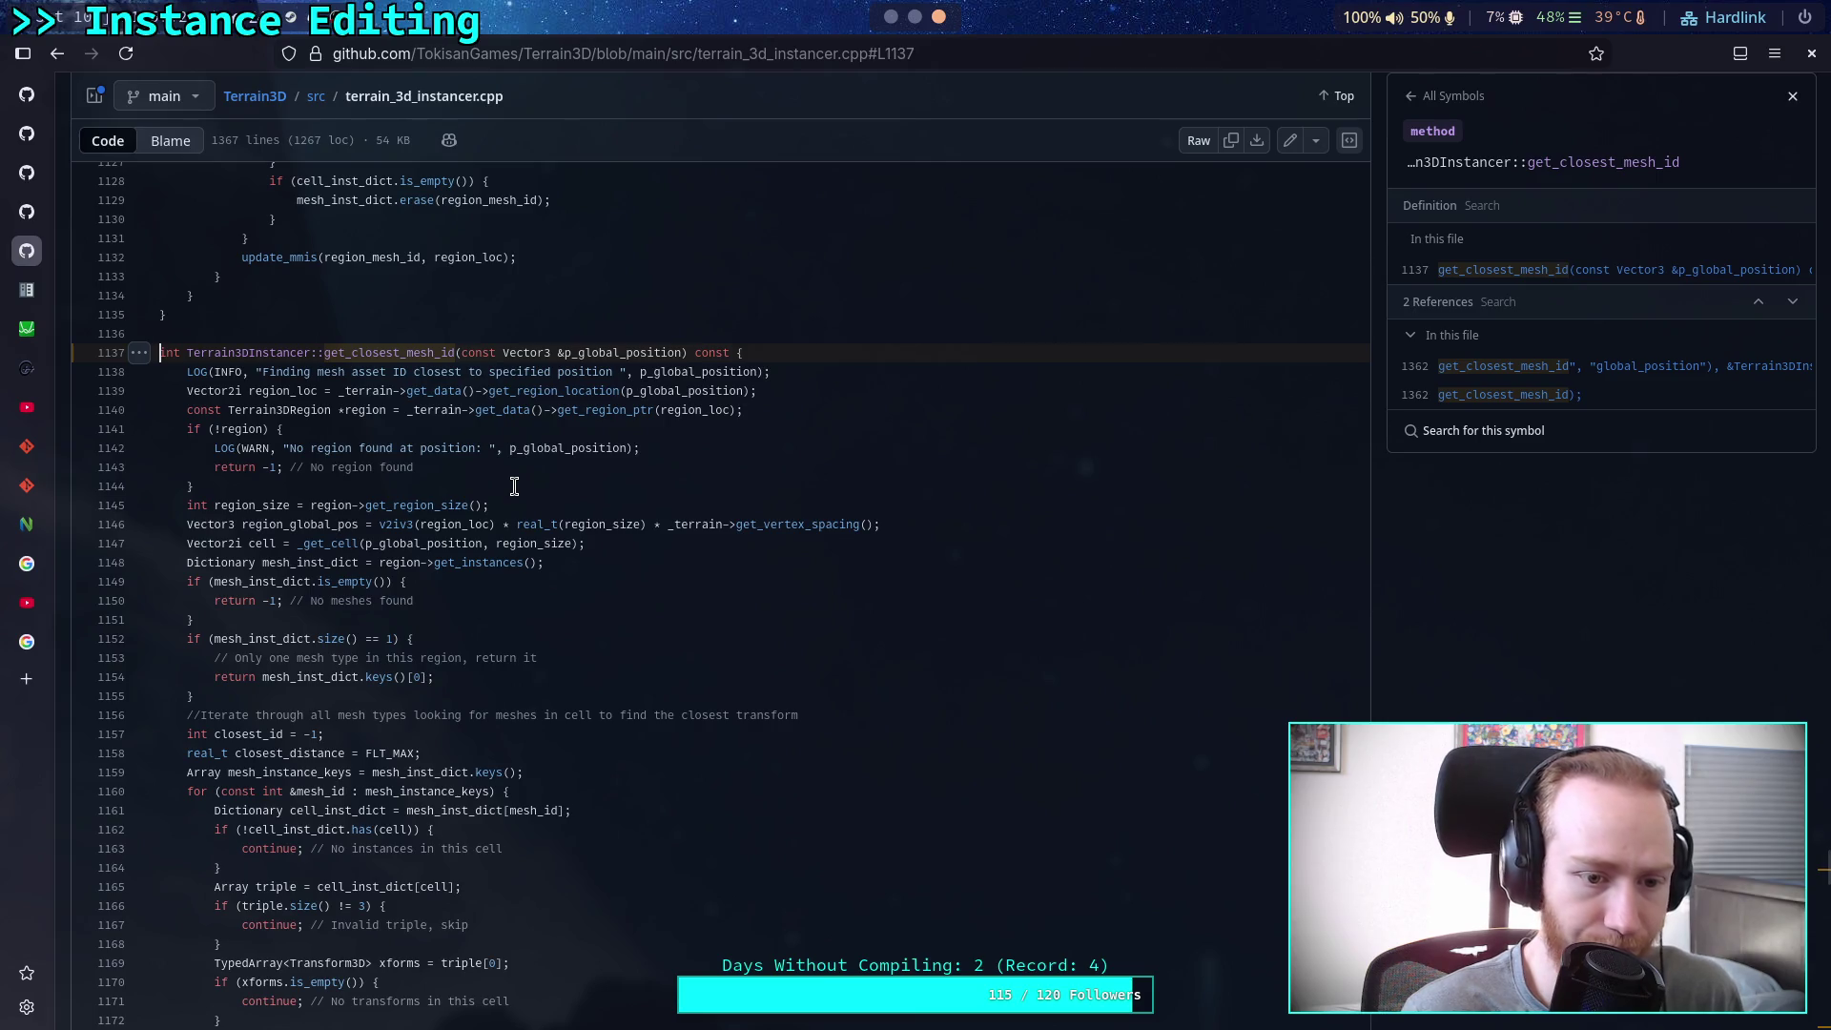
Highlight the closest_id variable to trace its uses within get_closest_mesh_id
scroll(510, 487, "down", 2)
scroll(505, 489, "down", 4)
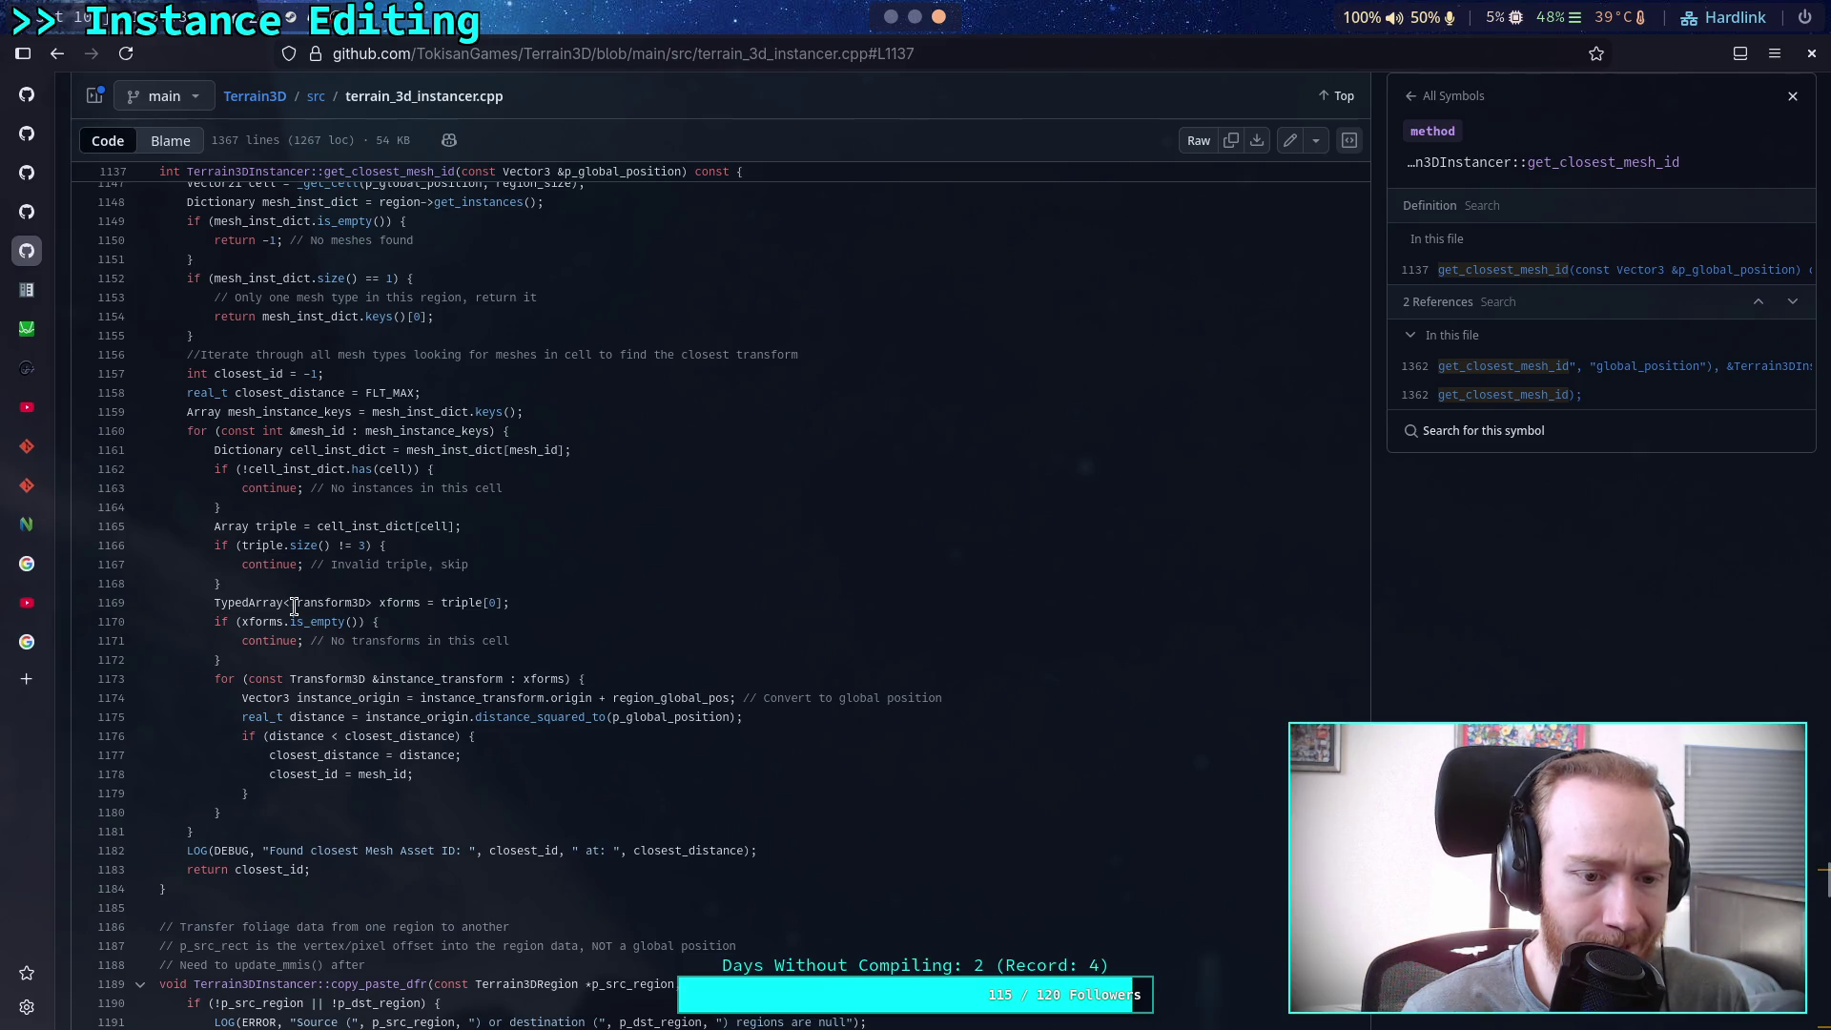
double_click(291, 775)
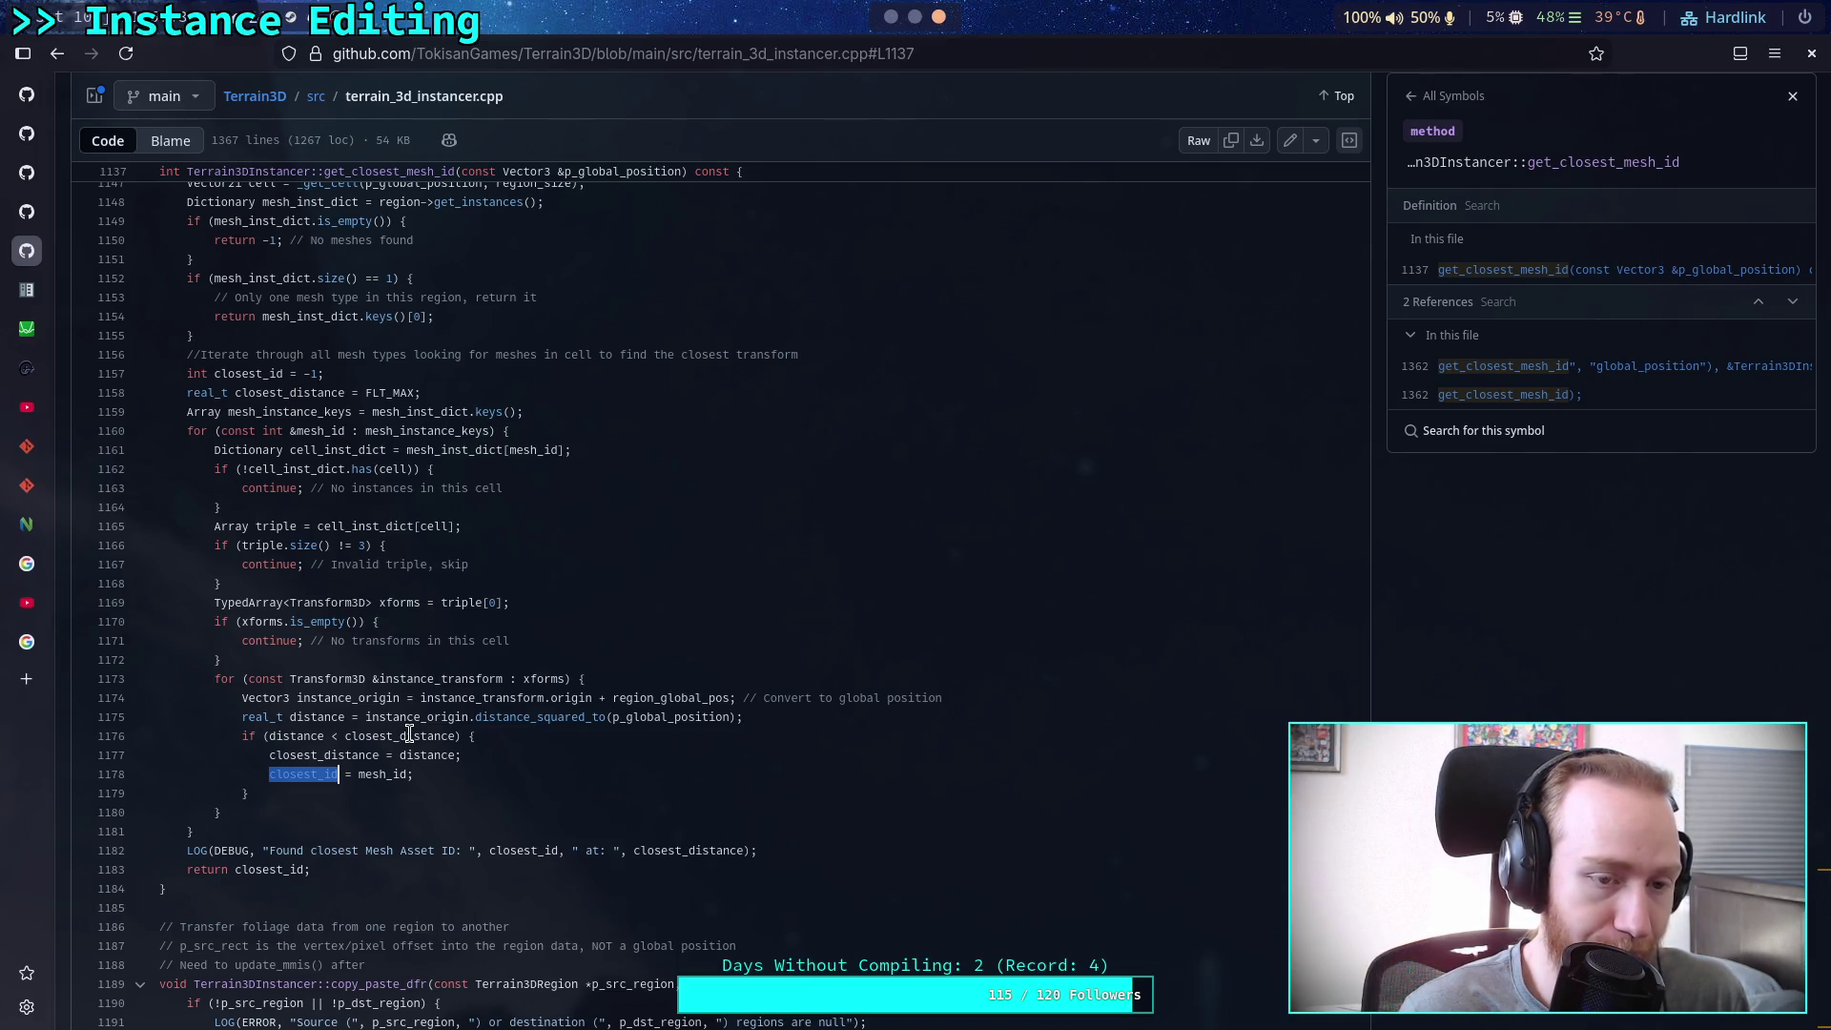
scroll(410, 732, "up", 5)
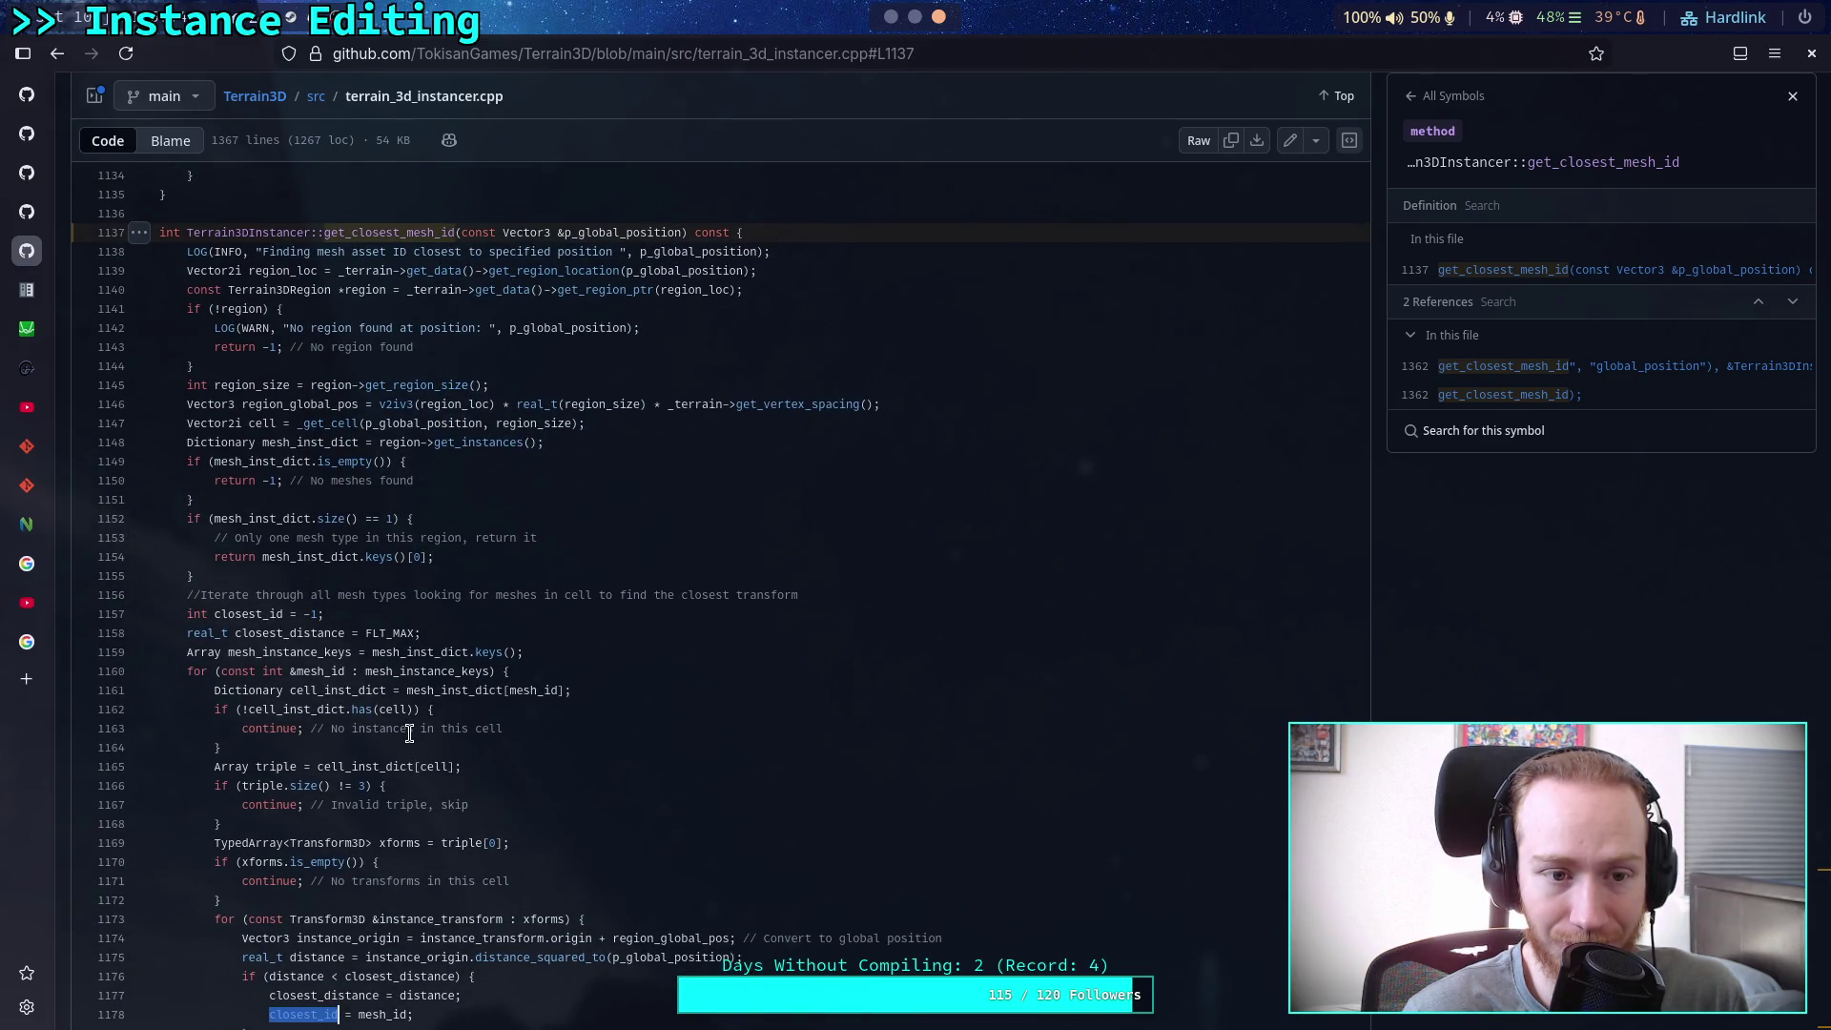
scroll(410, 732, "down", 2)
scroll(410, 733, "up", 2)
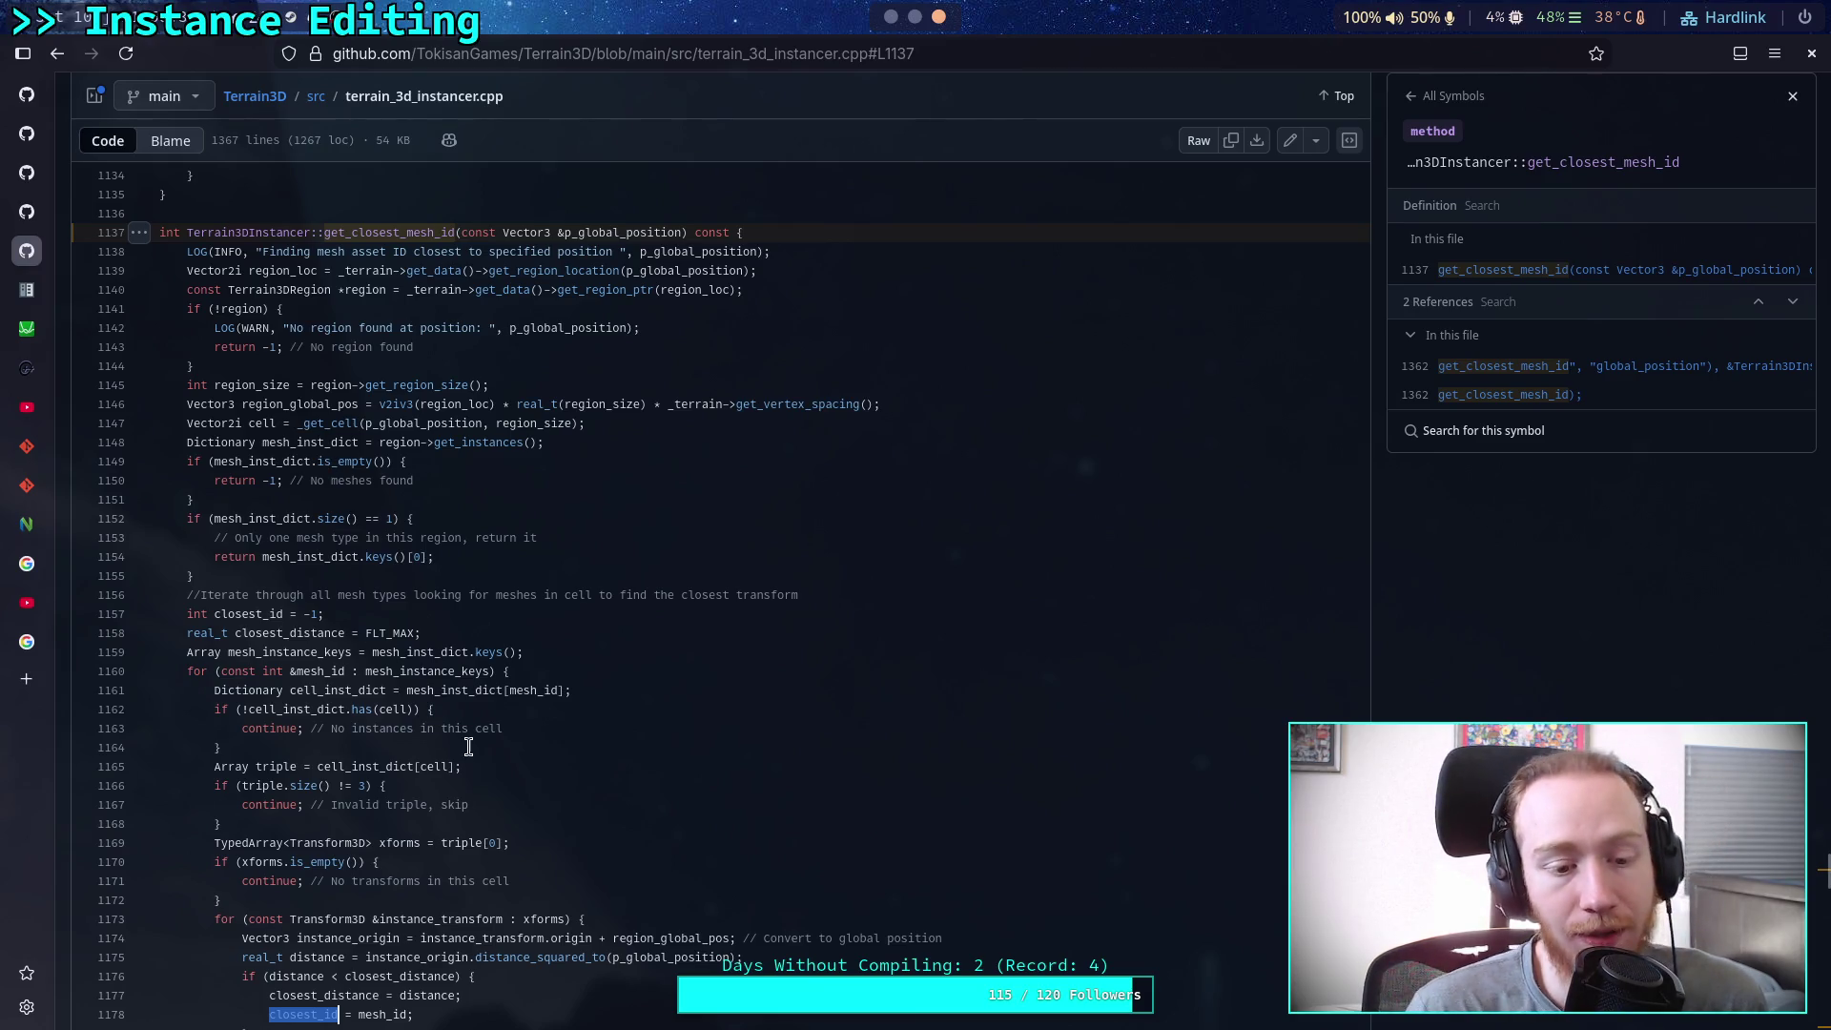
Read through the surrounding instancer code, then return to the Godot editor
scroll(480, 729, "down", 3)
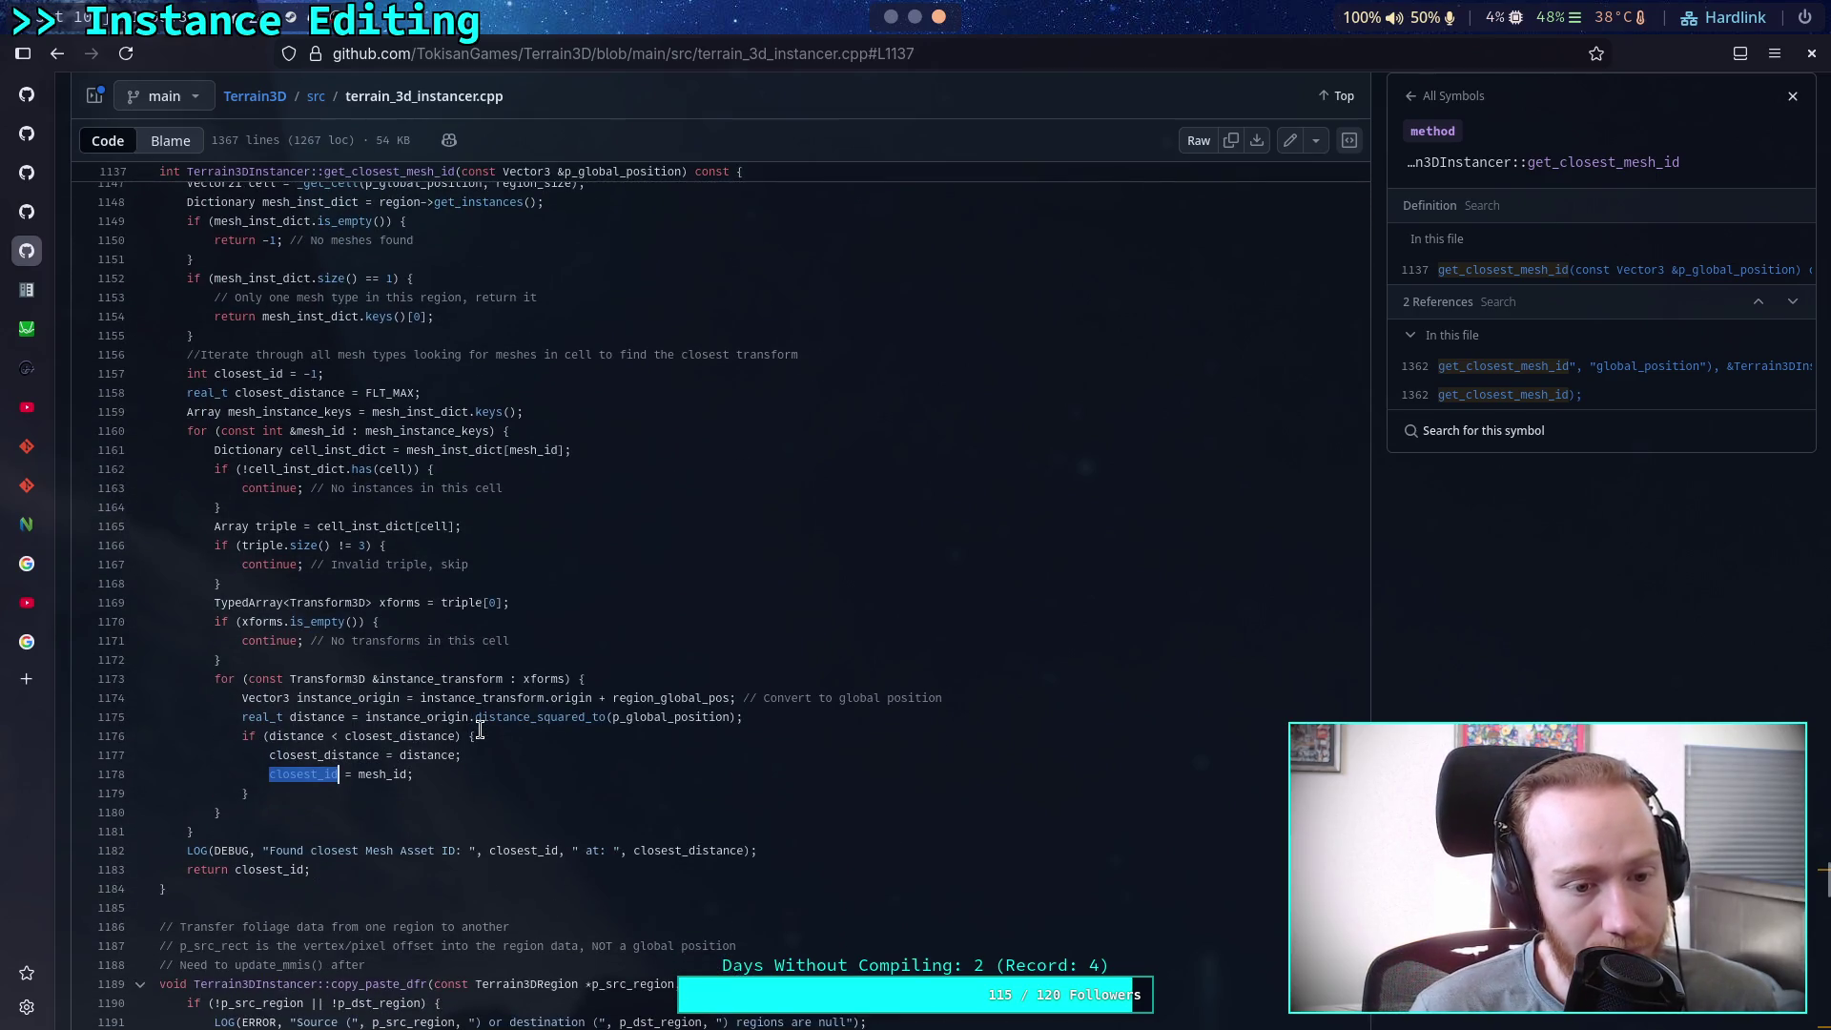
scroll(482, 711, "down", 3)
scroll(487, 689, "up", 2)
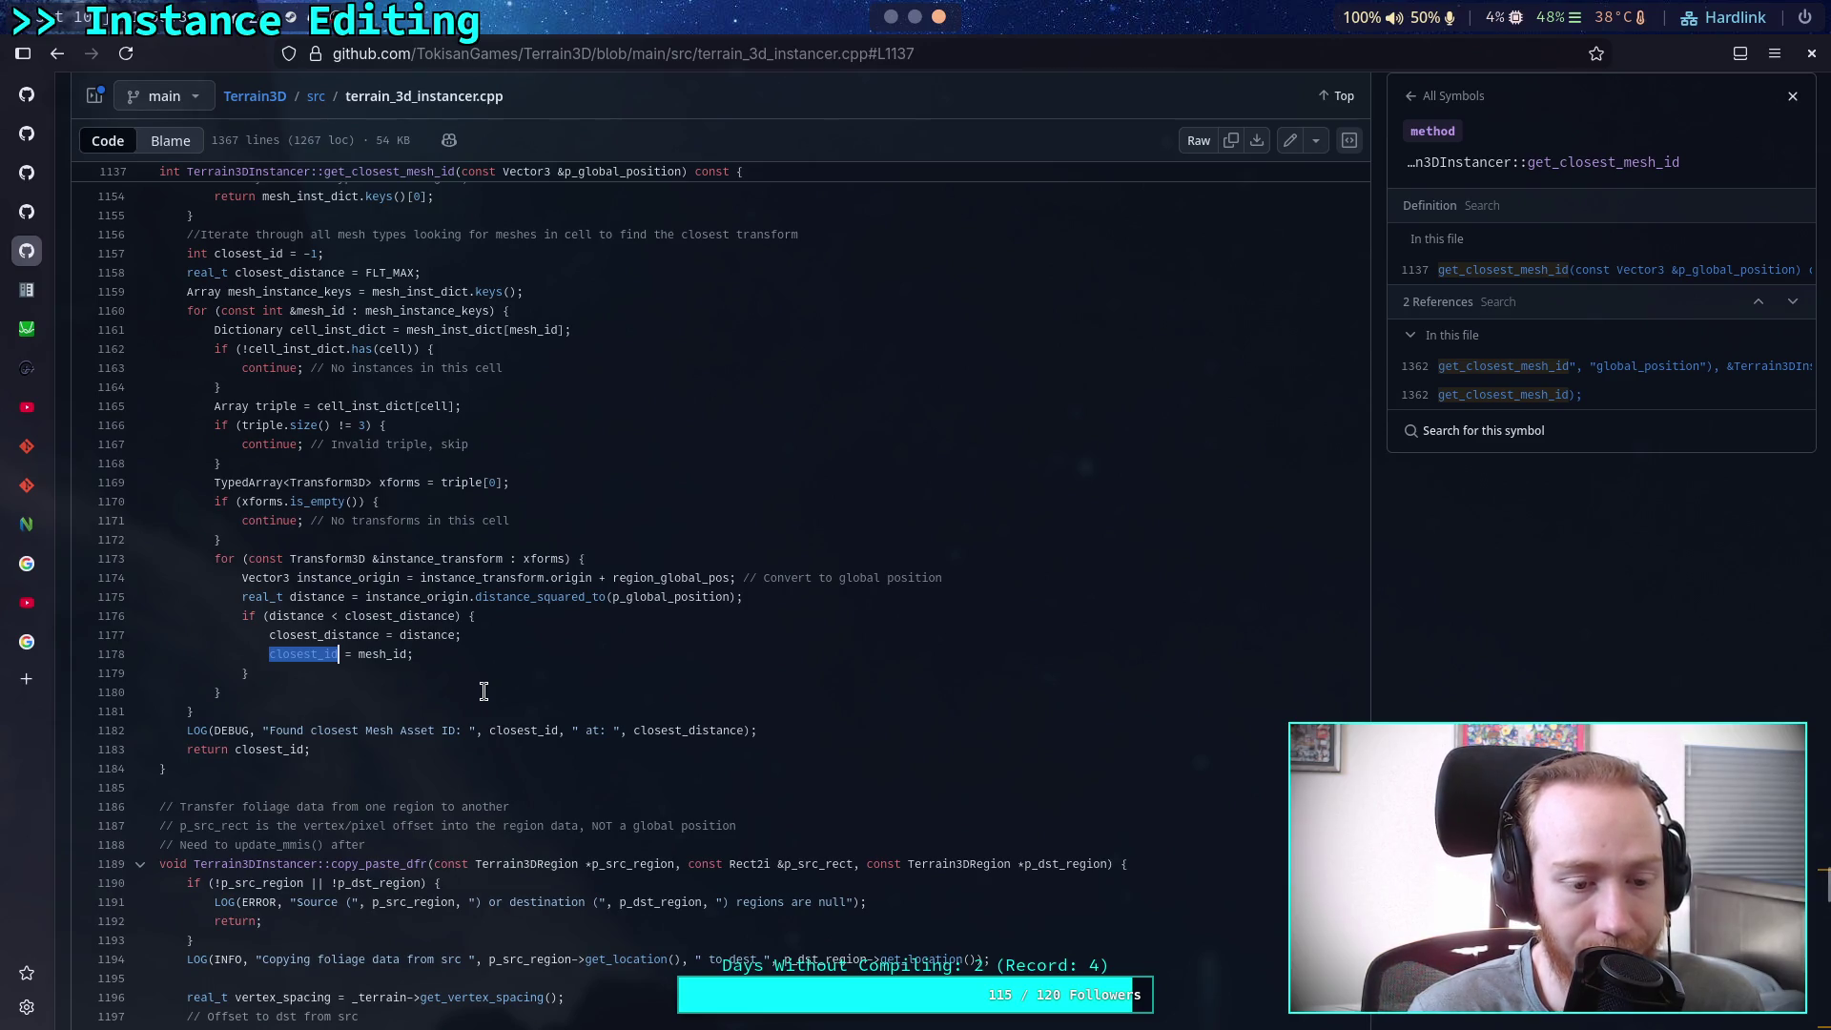
scroll(484, 690, "up", 20)
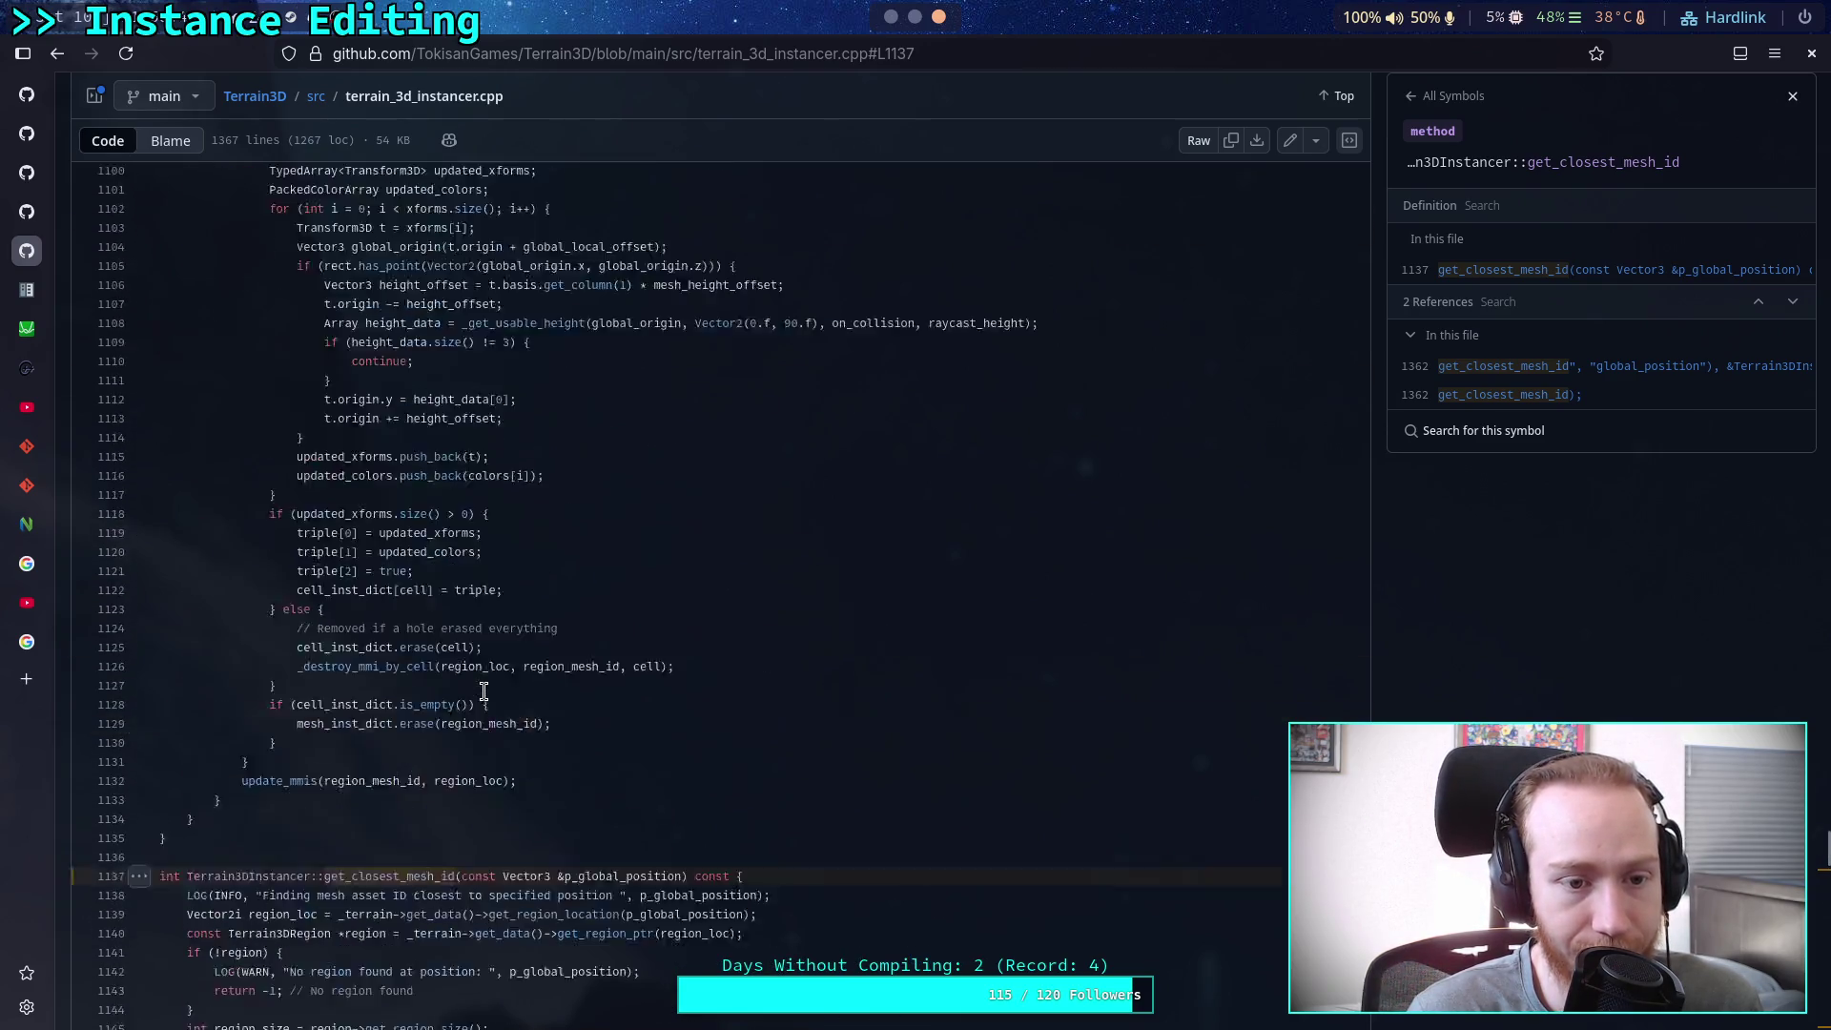
scroll(483, 690, "up", 20)
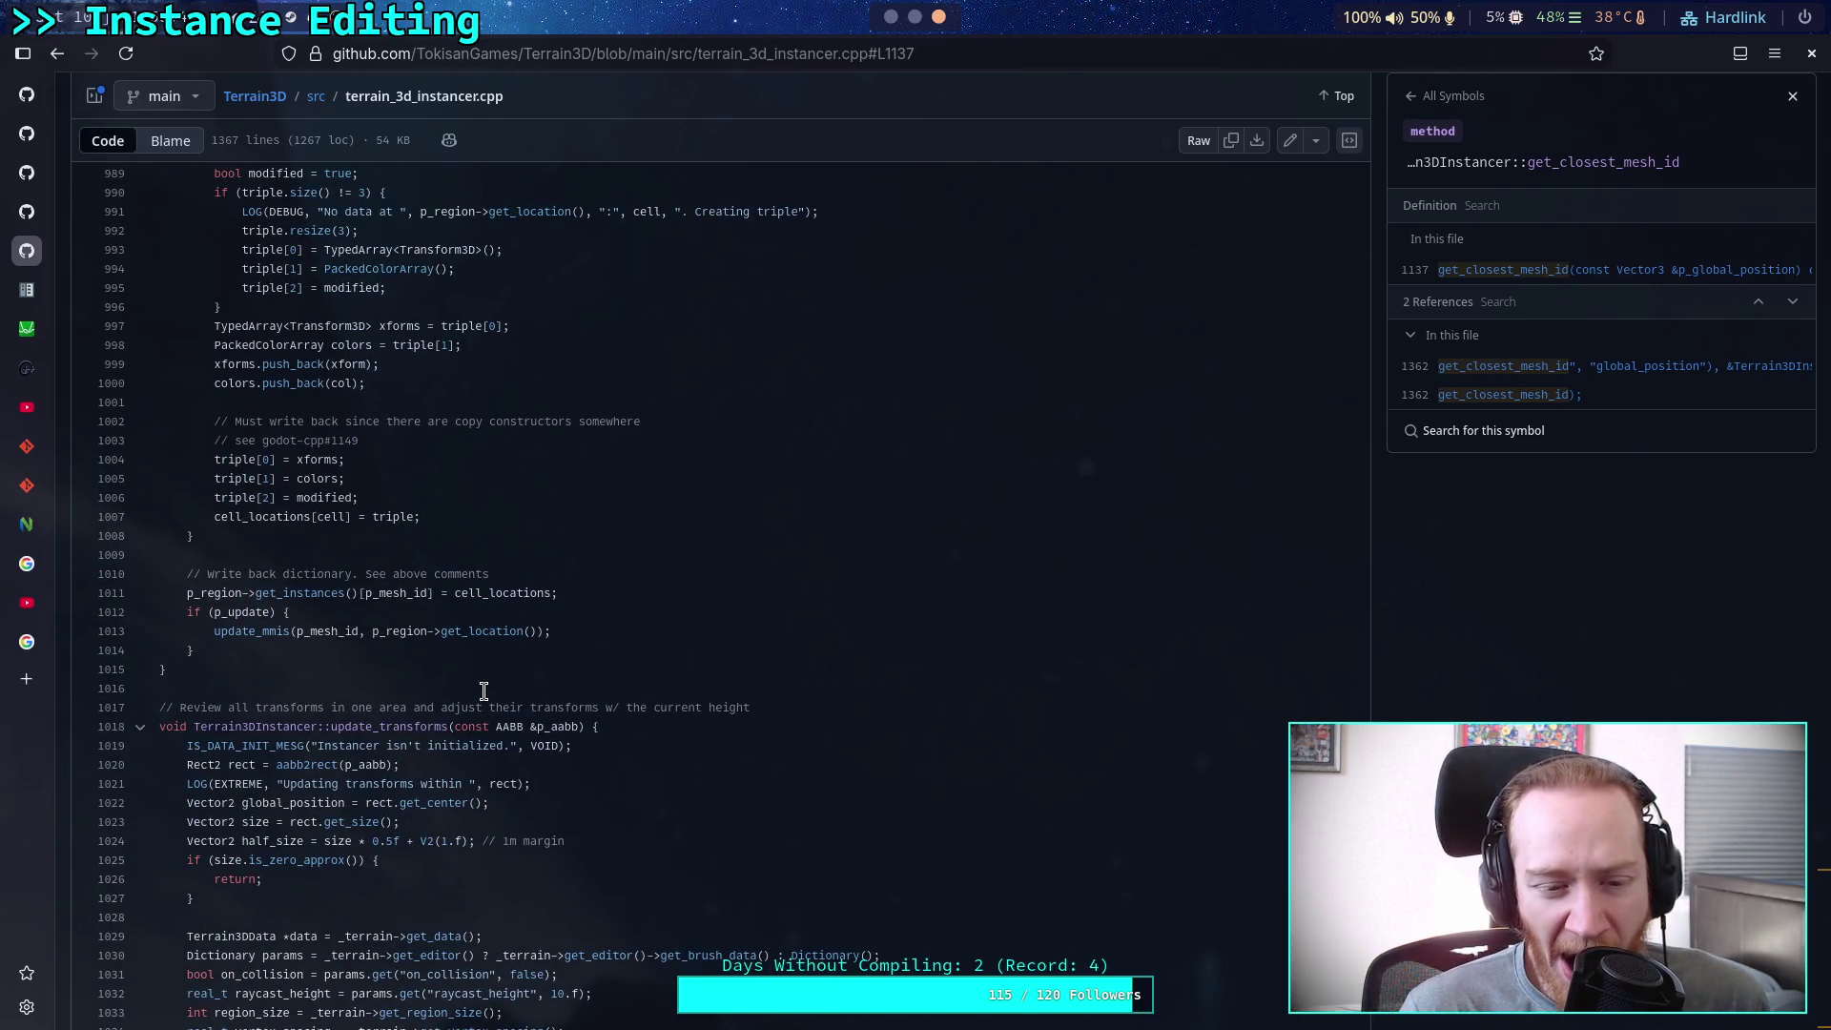
scroll(483, 691, "down", 6)
scroll(484, 691, "down", 10)
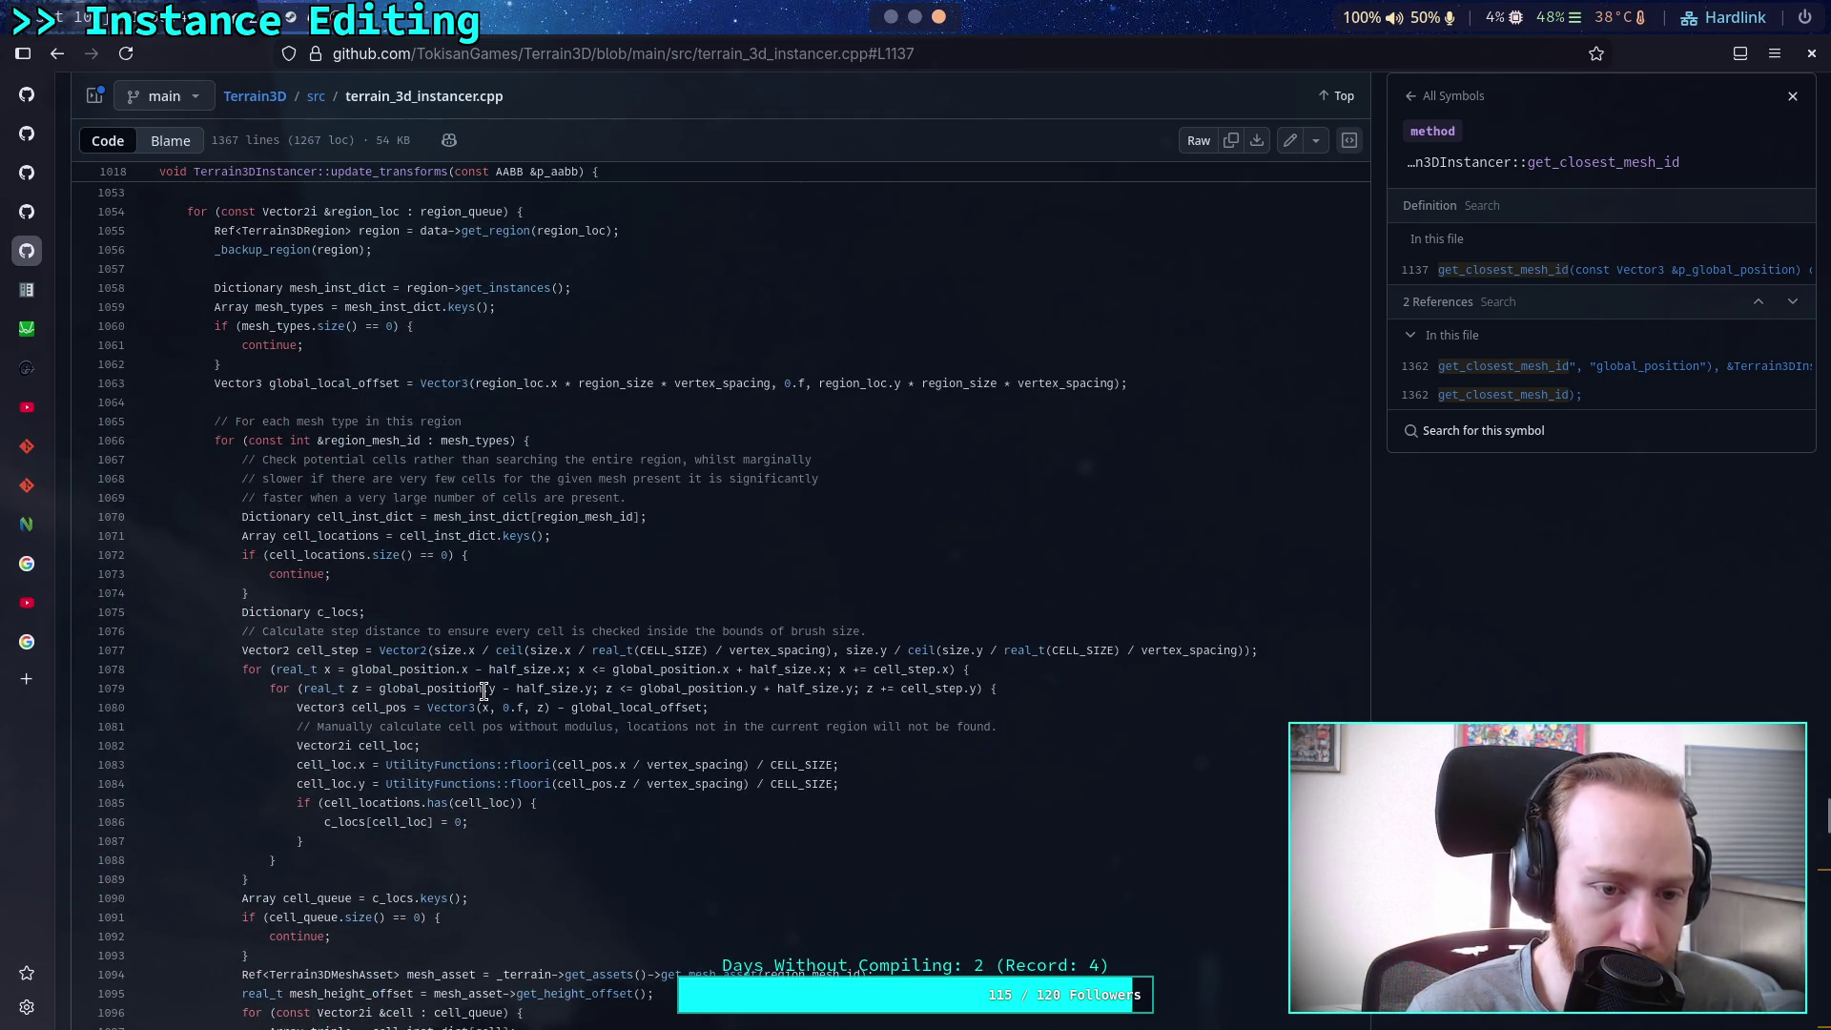
scroll(484, 691, "down", 14)
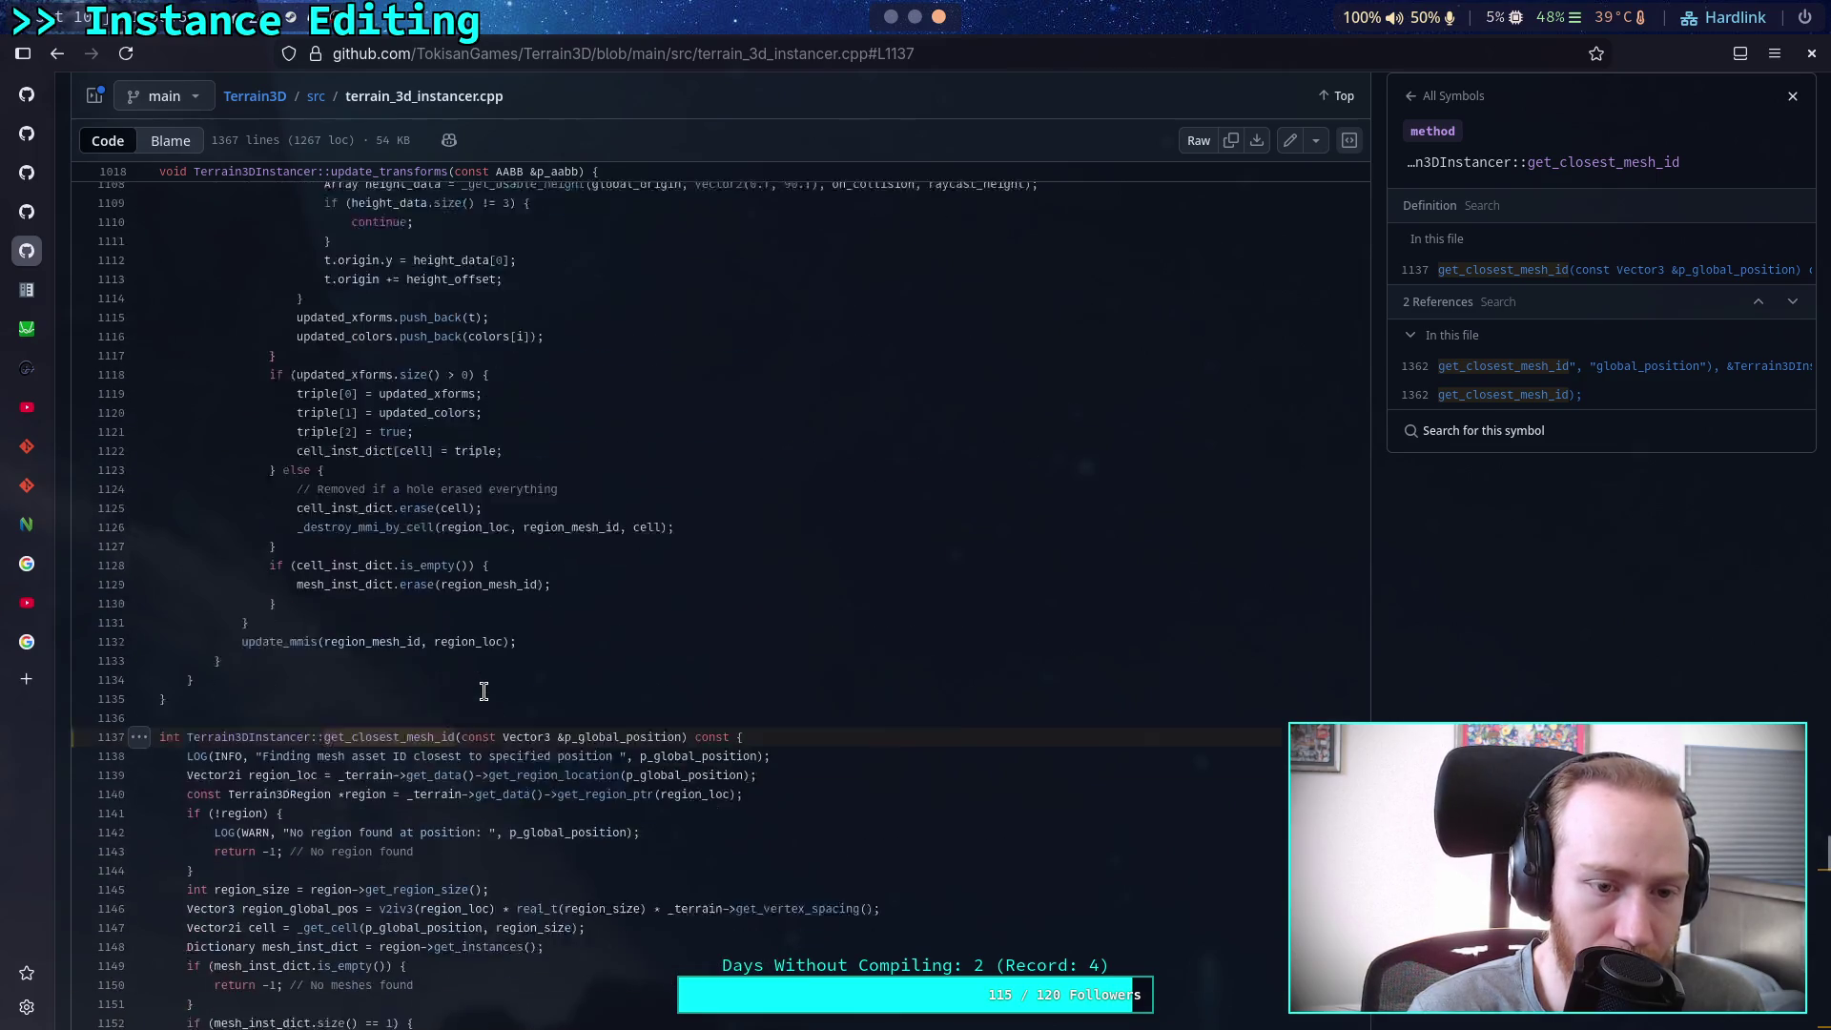
scroll(483, 691, "down", 4)
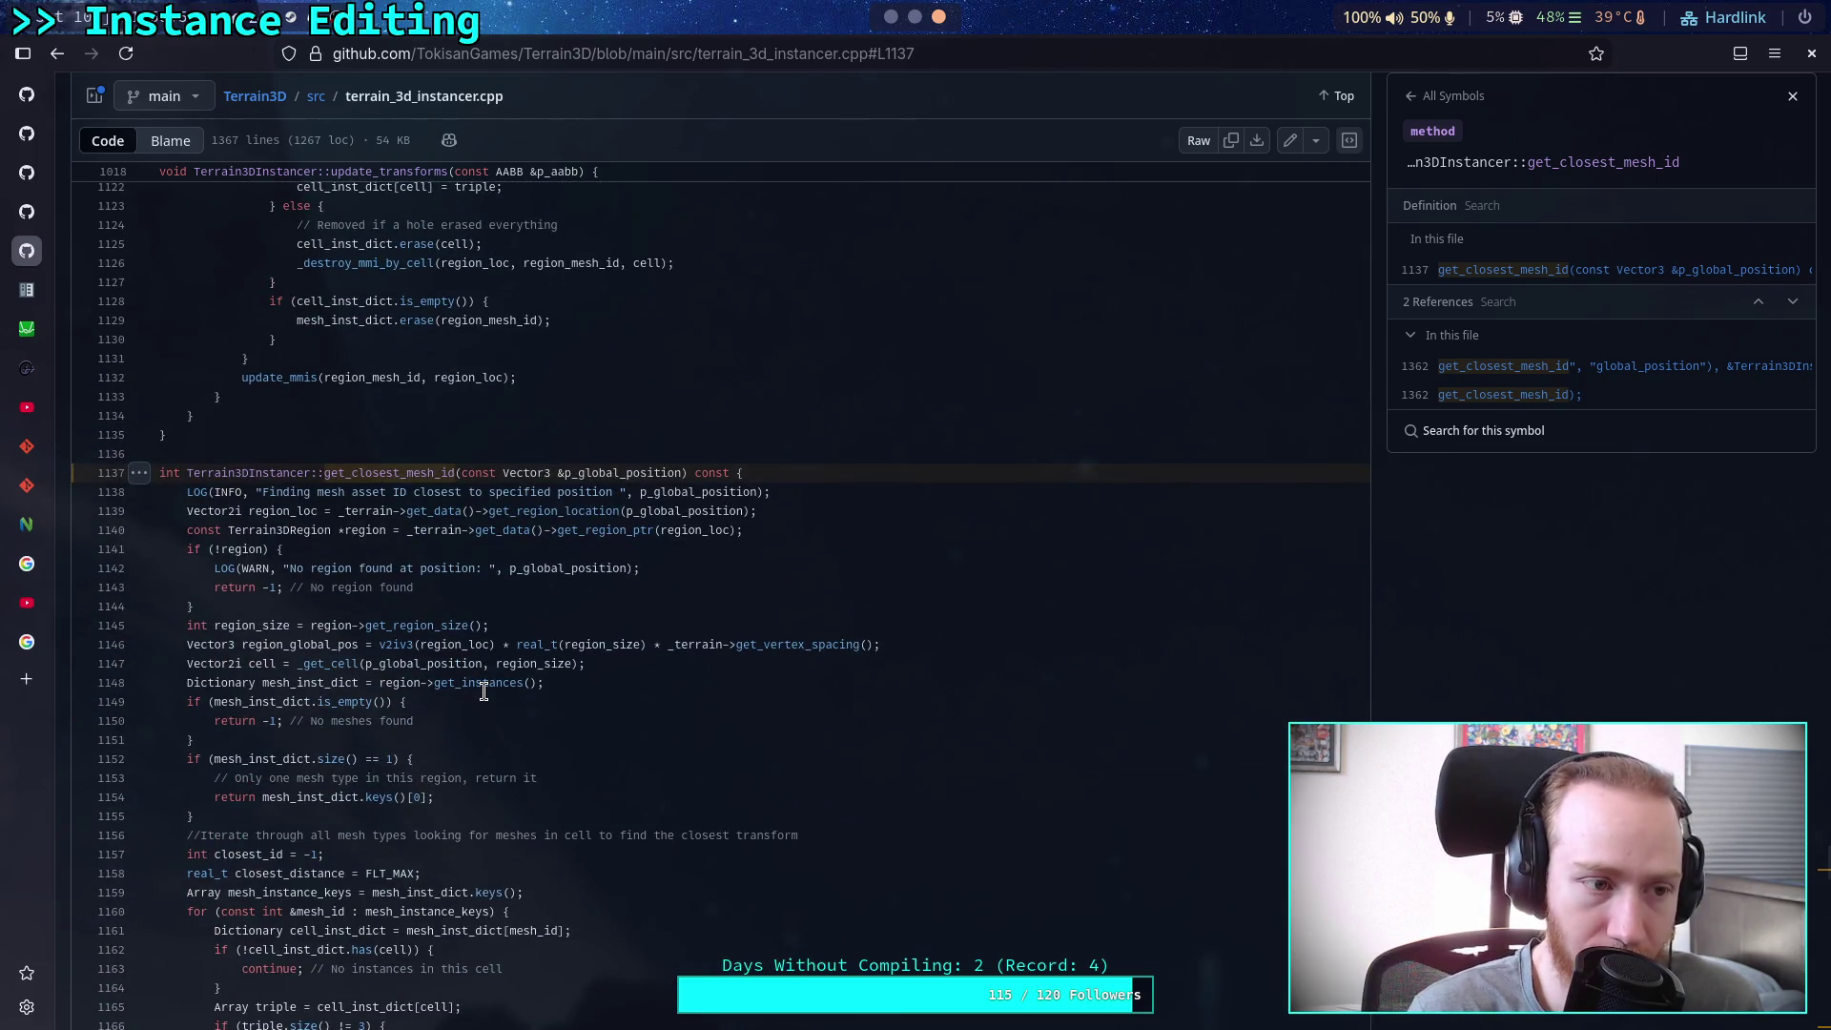
scroll(484, 691, "down", 3)
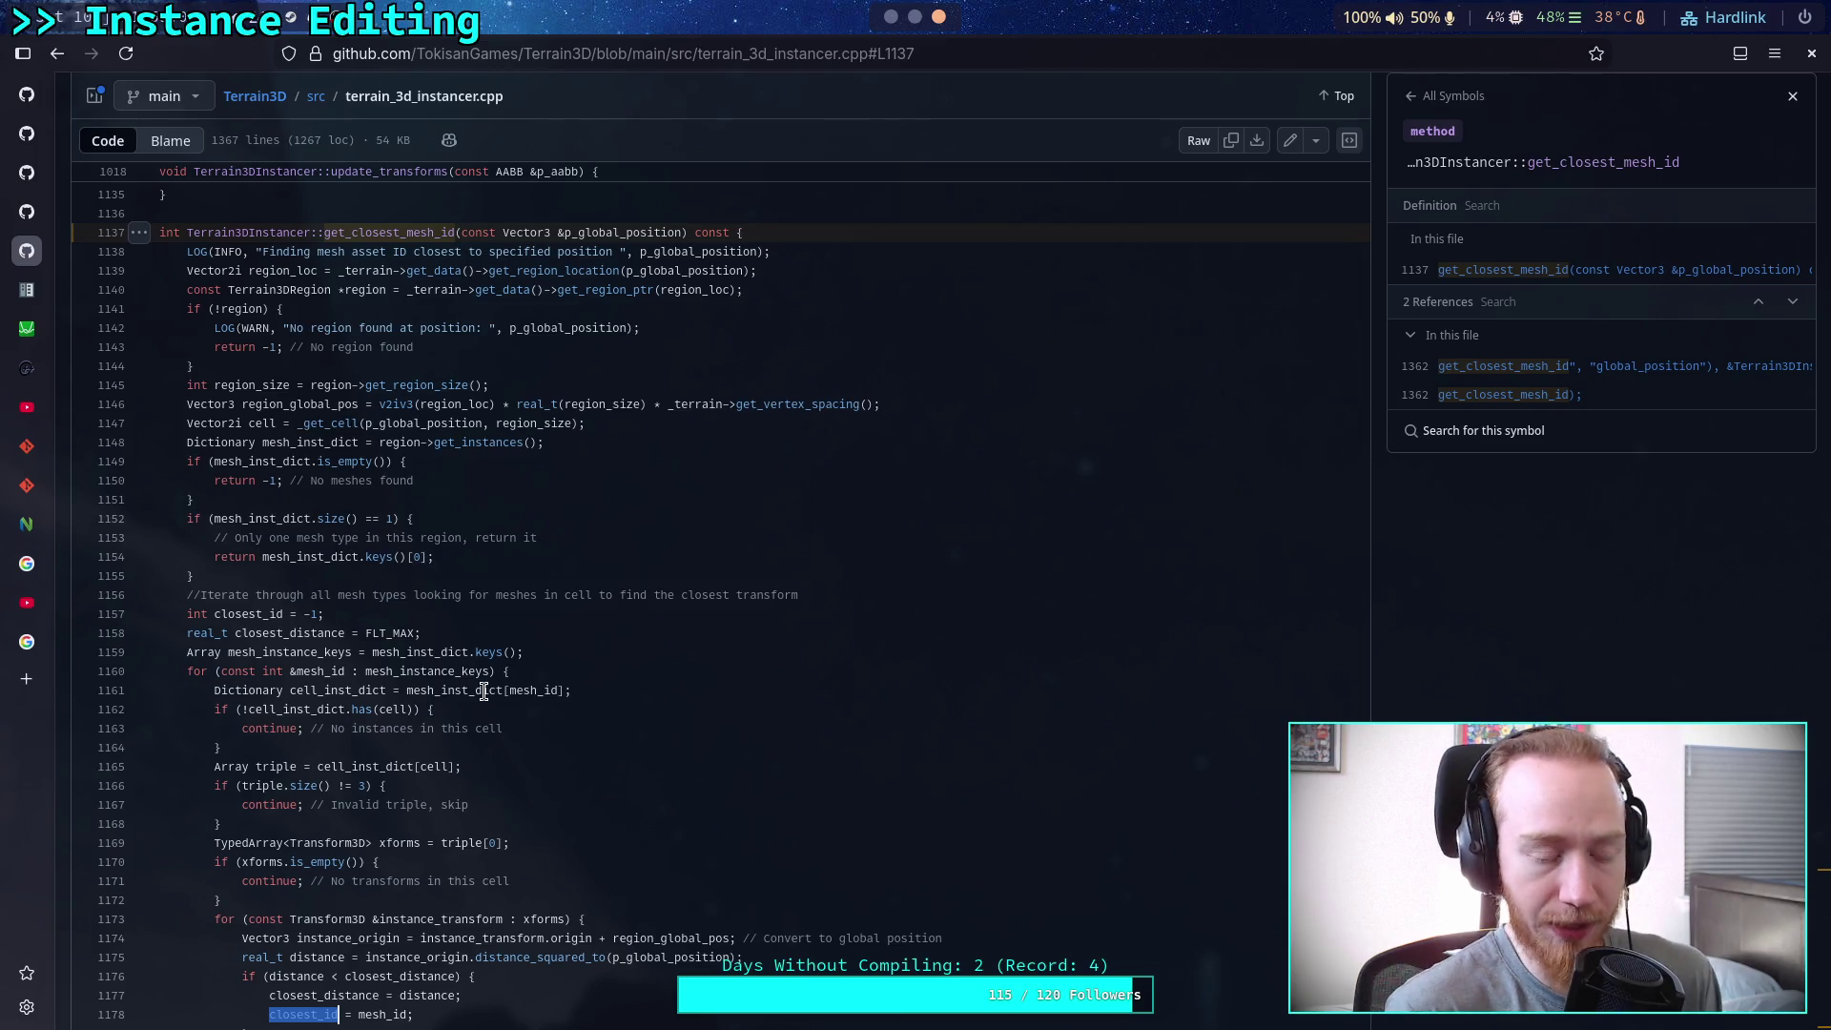
key("alt+Tab")
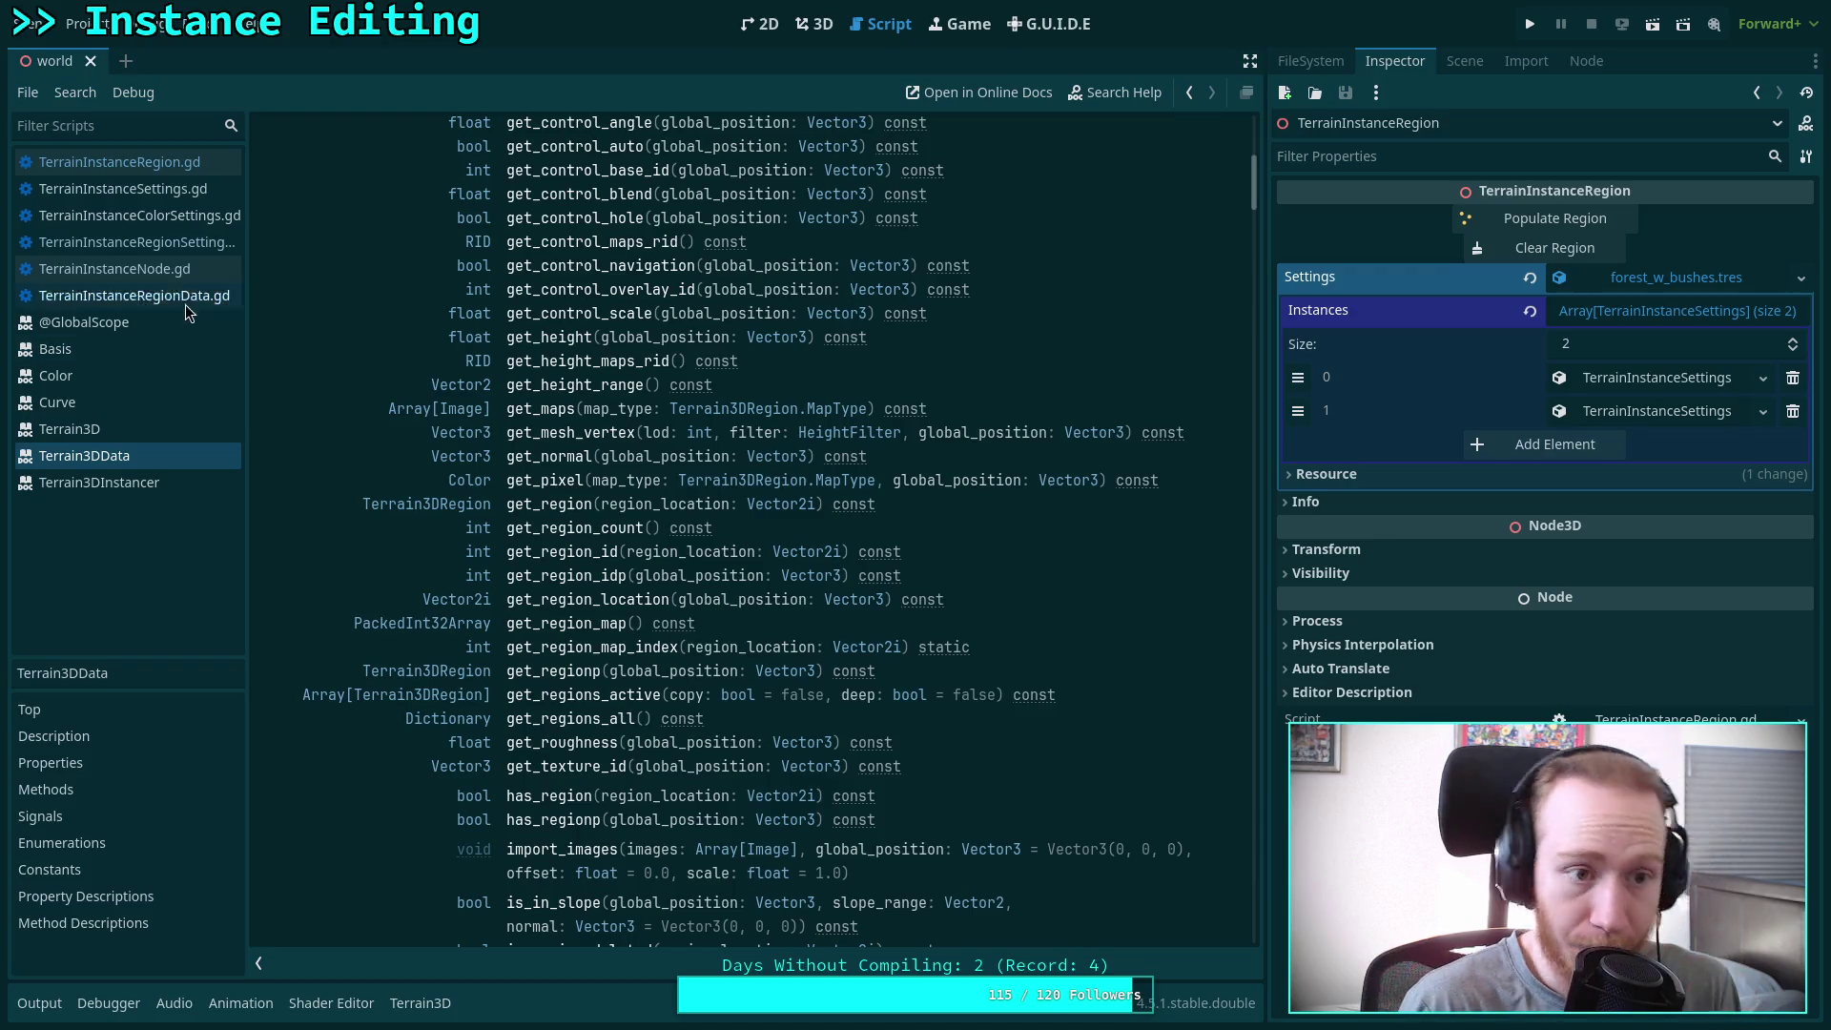
Close TerrainInstanceRegionData.gd and narrow the script list
left_click(223, 295)
right_click(223, 296)
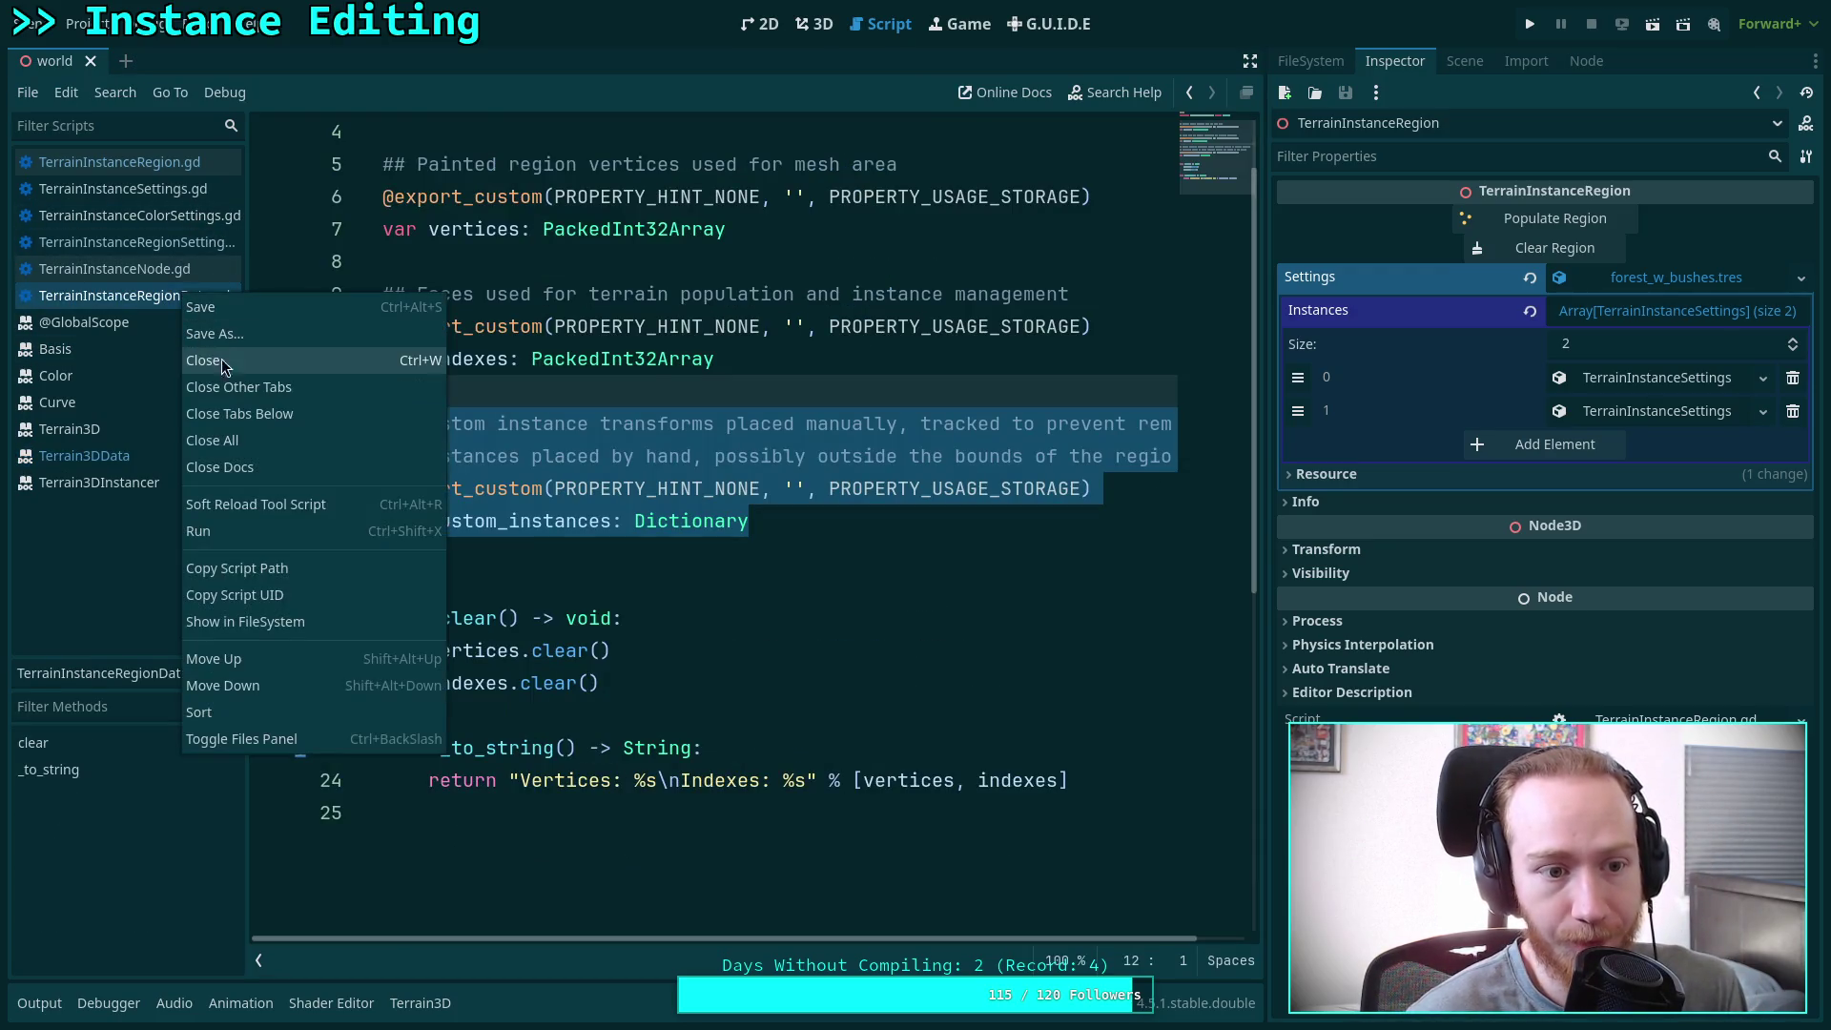
left_click(221, 358)
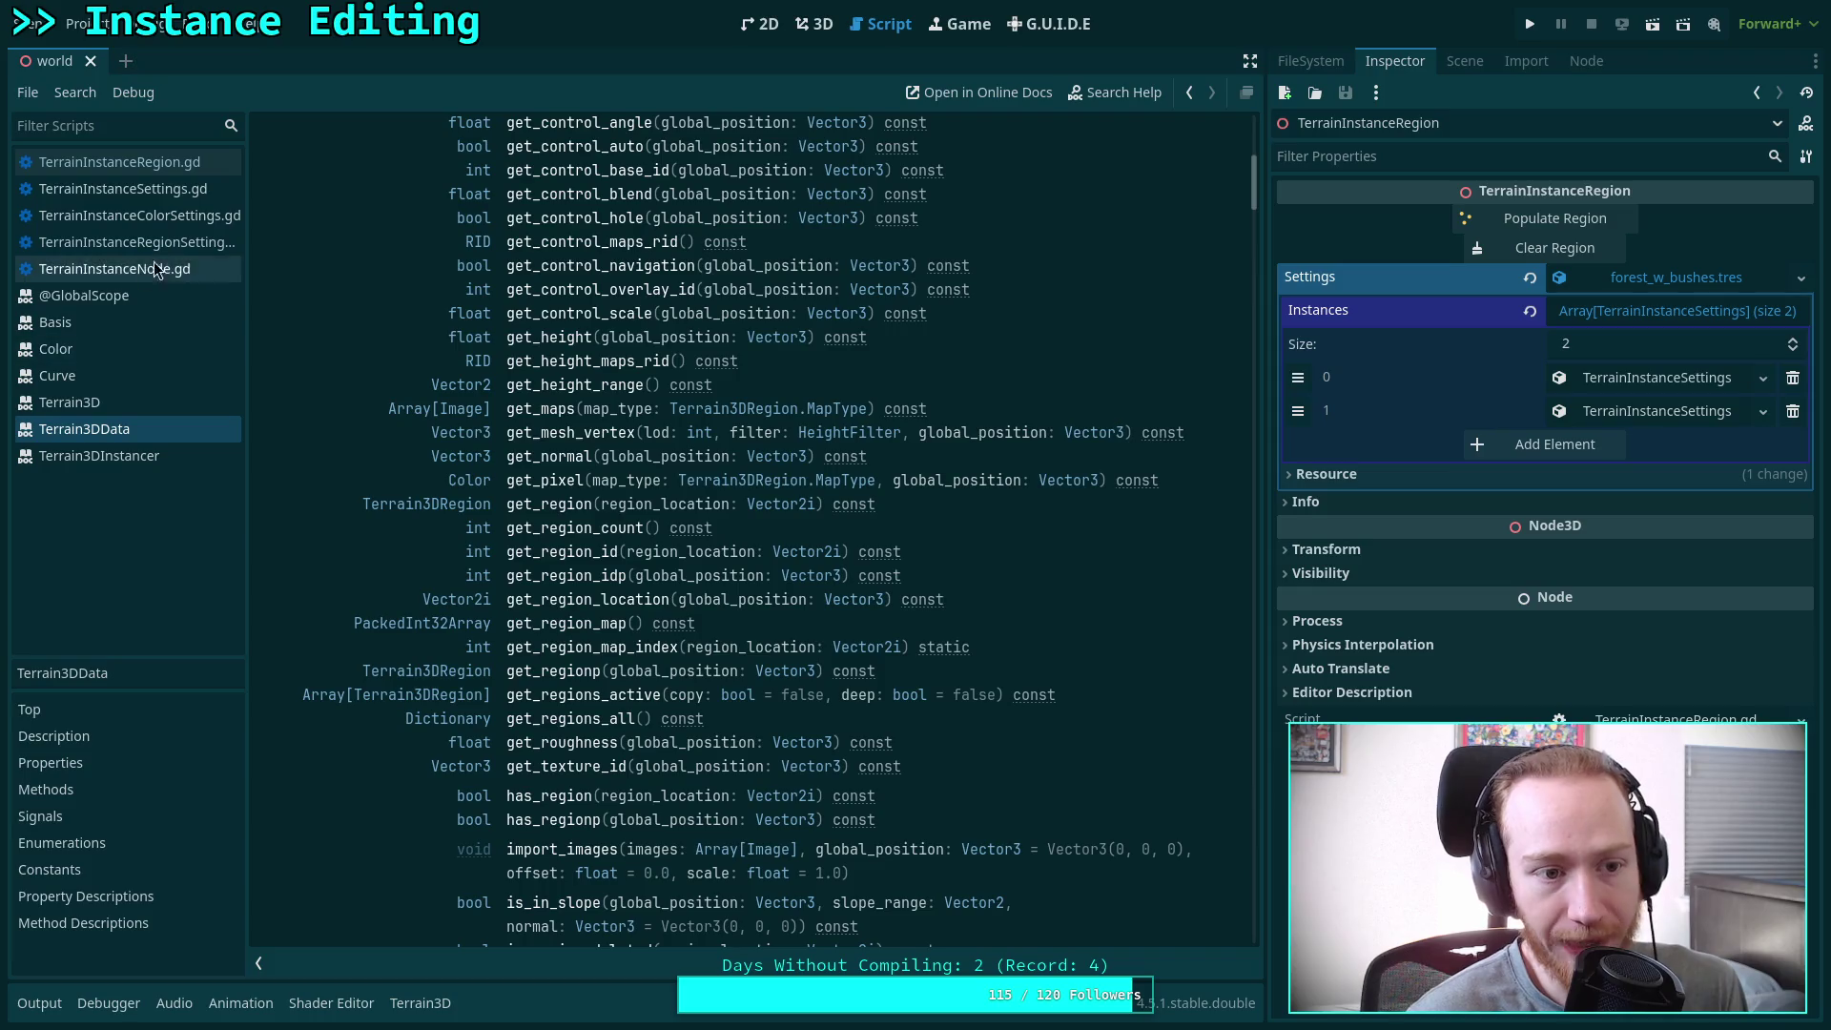
left_click_drag(244, 248, 238, 246)
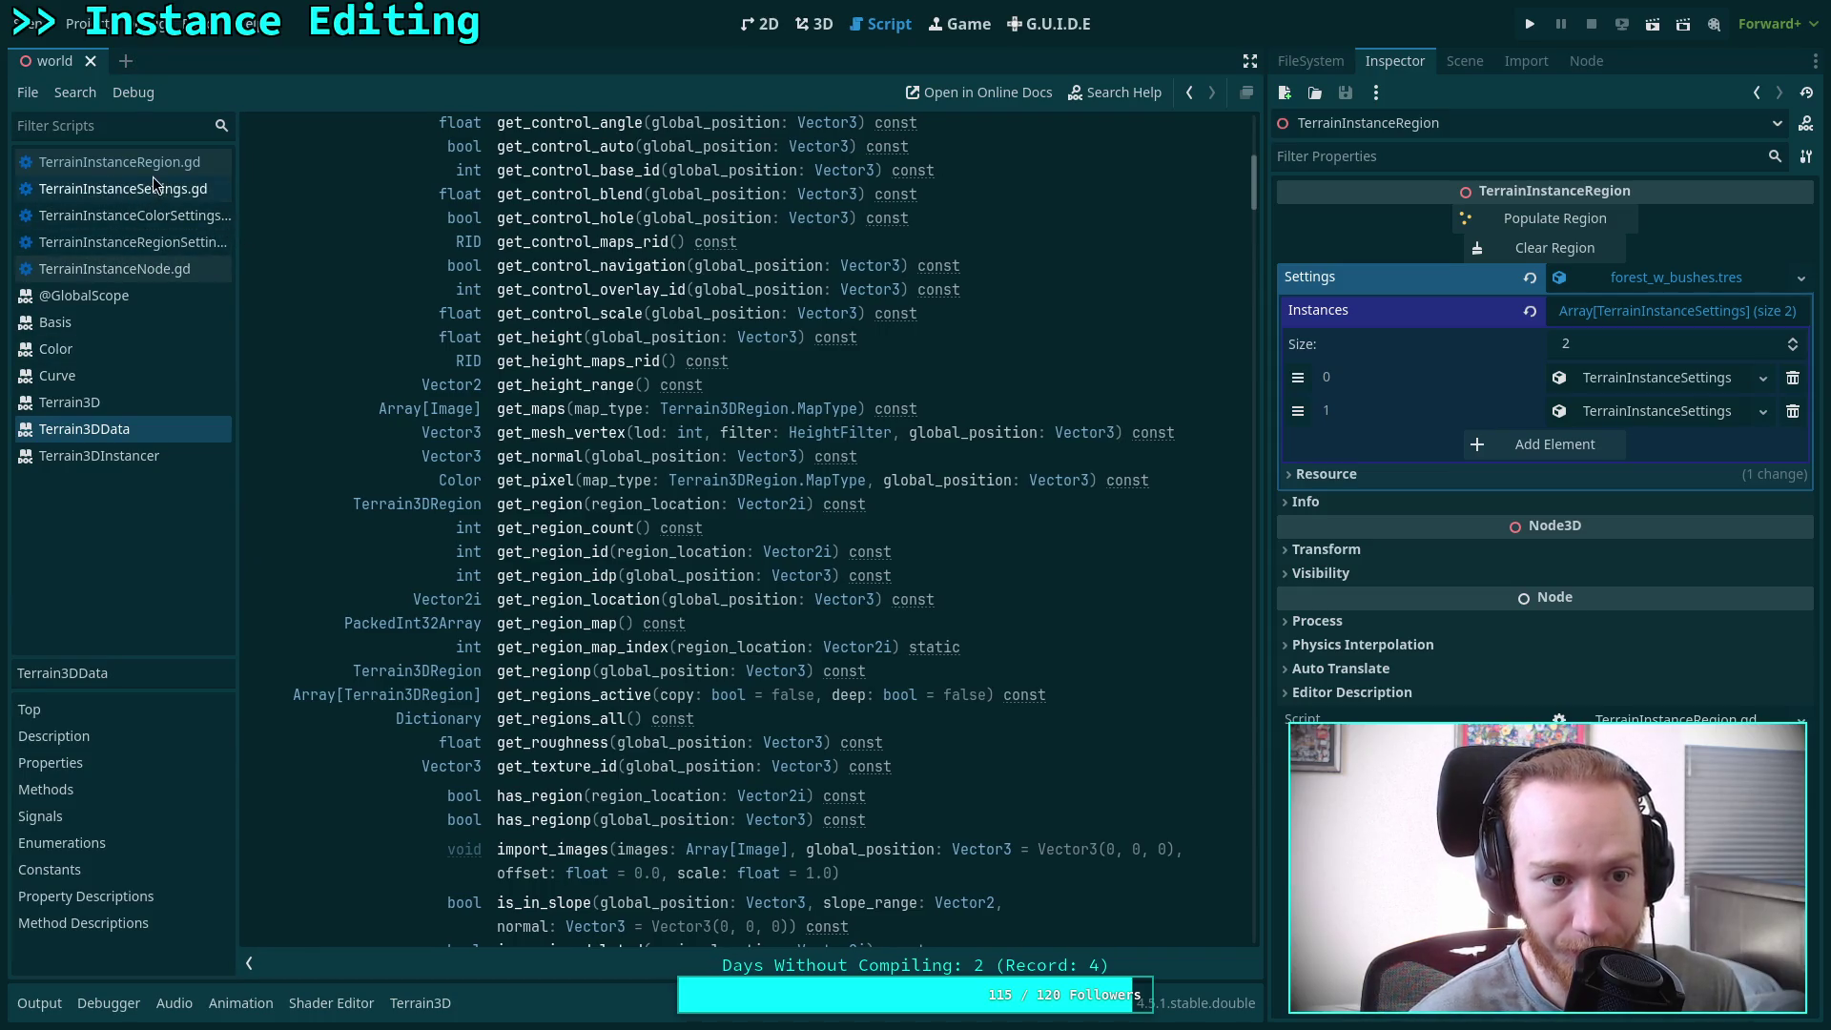
Open TerrainInstanceRegion.gd and widen the code editing area
left_click(119, 162)
left_click_drag(1265, 501, 1396, 501)
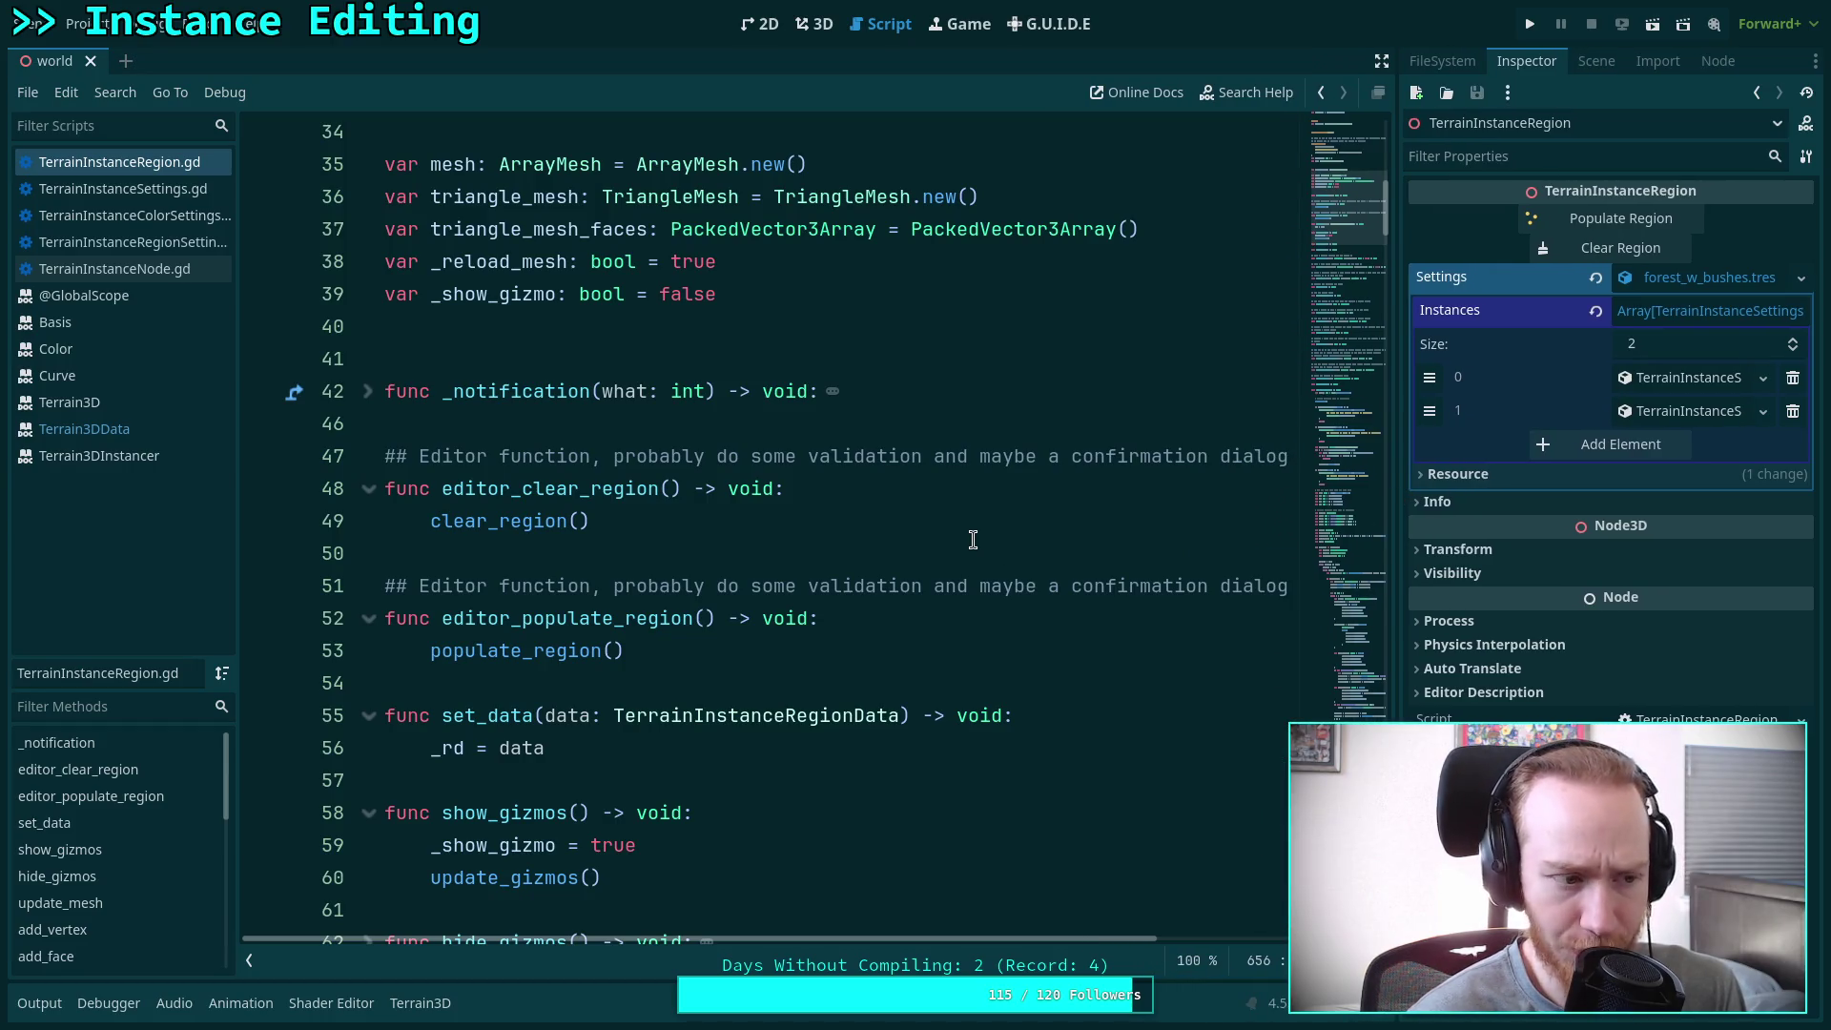
scroll(973, 537, "down", 5)
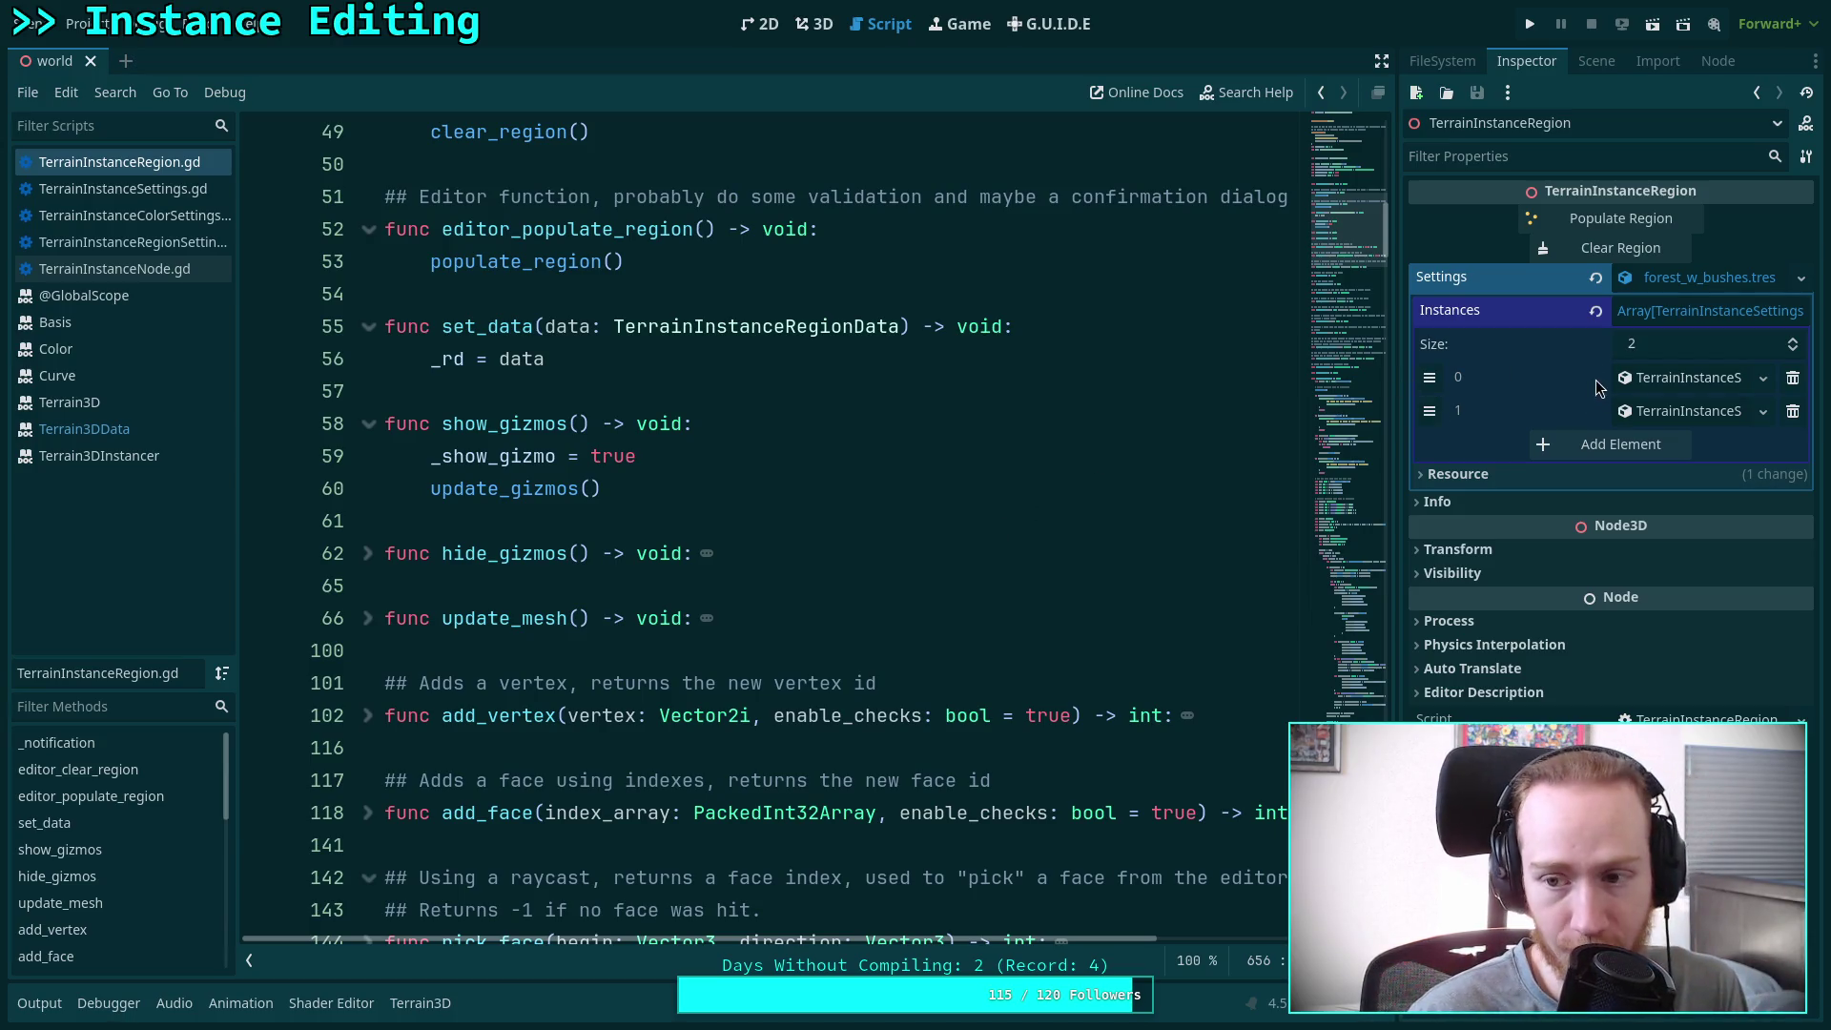
Inspect the two instance settings entries in the Inspector, then refocus the script at line 65
left_click(1624, 381)
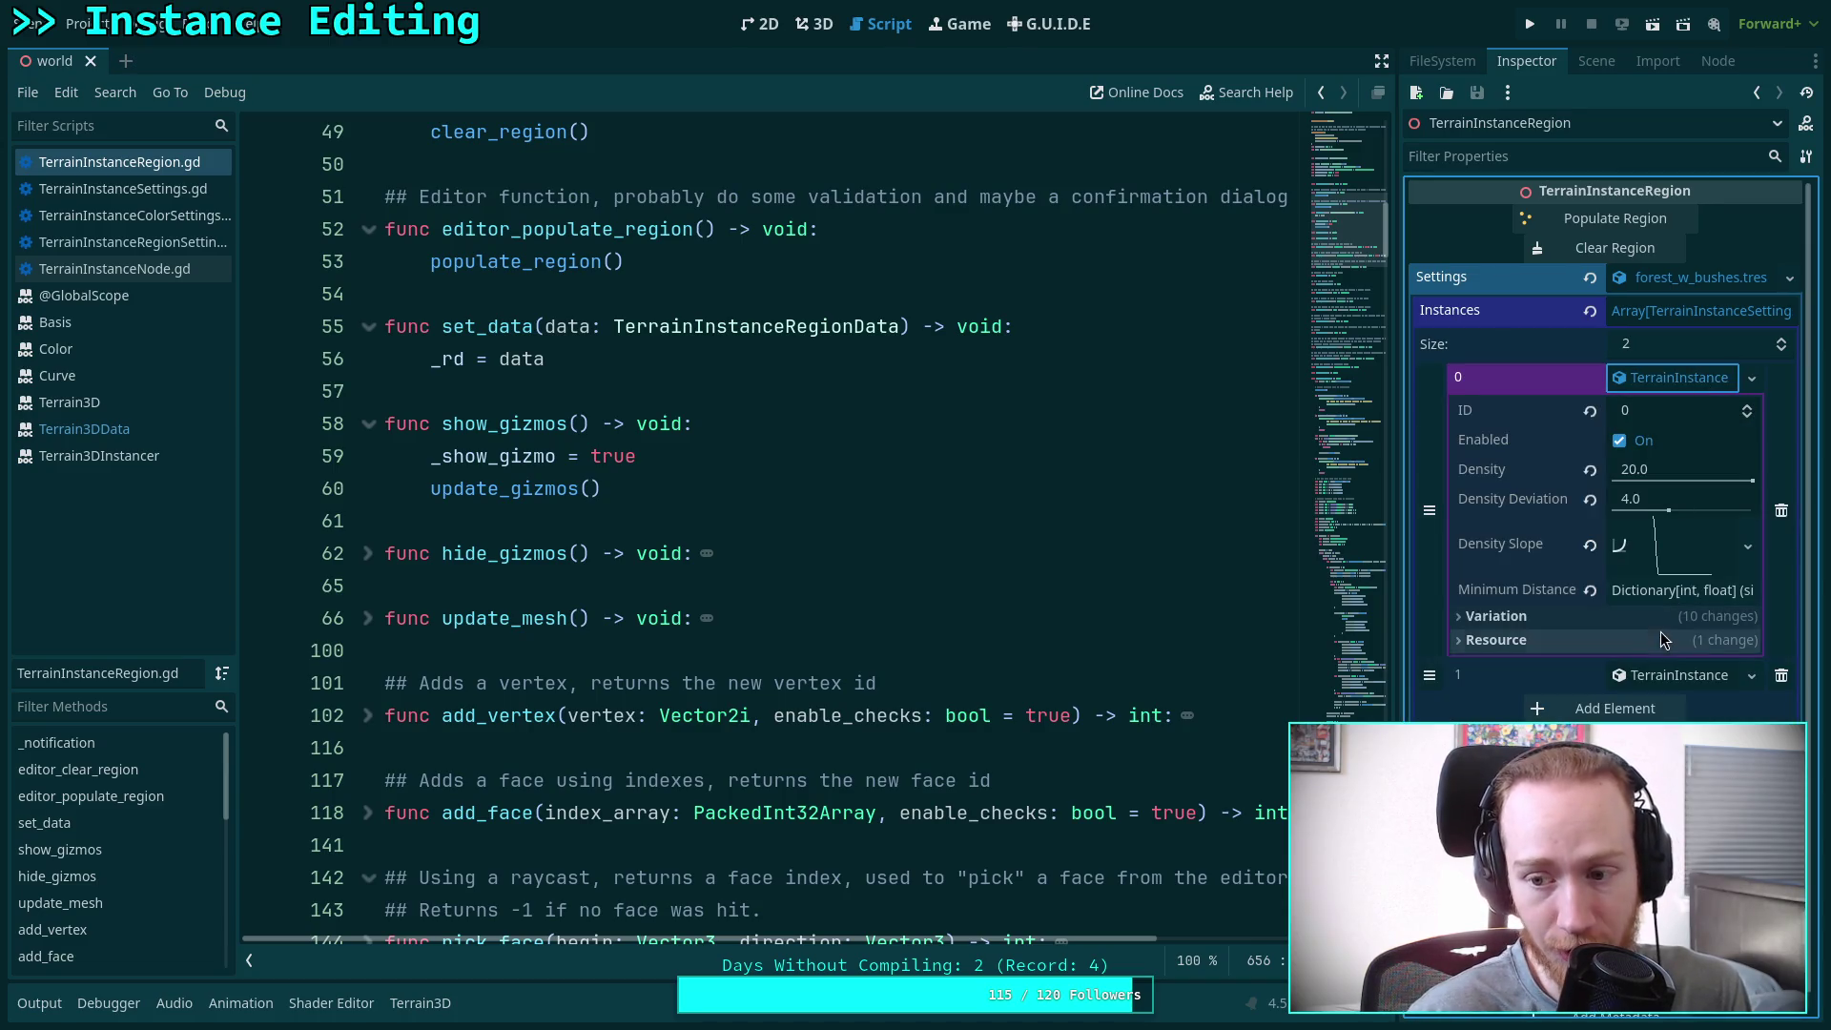
left_click(1660, 379)
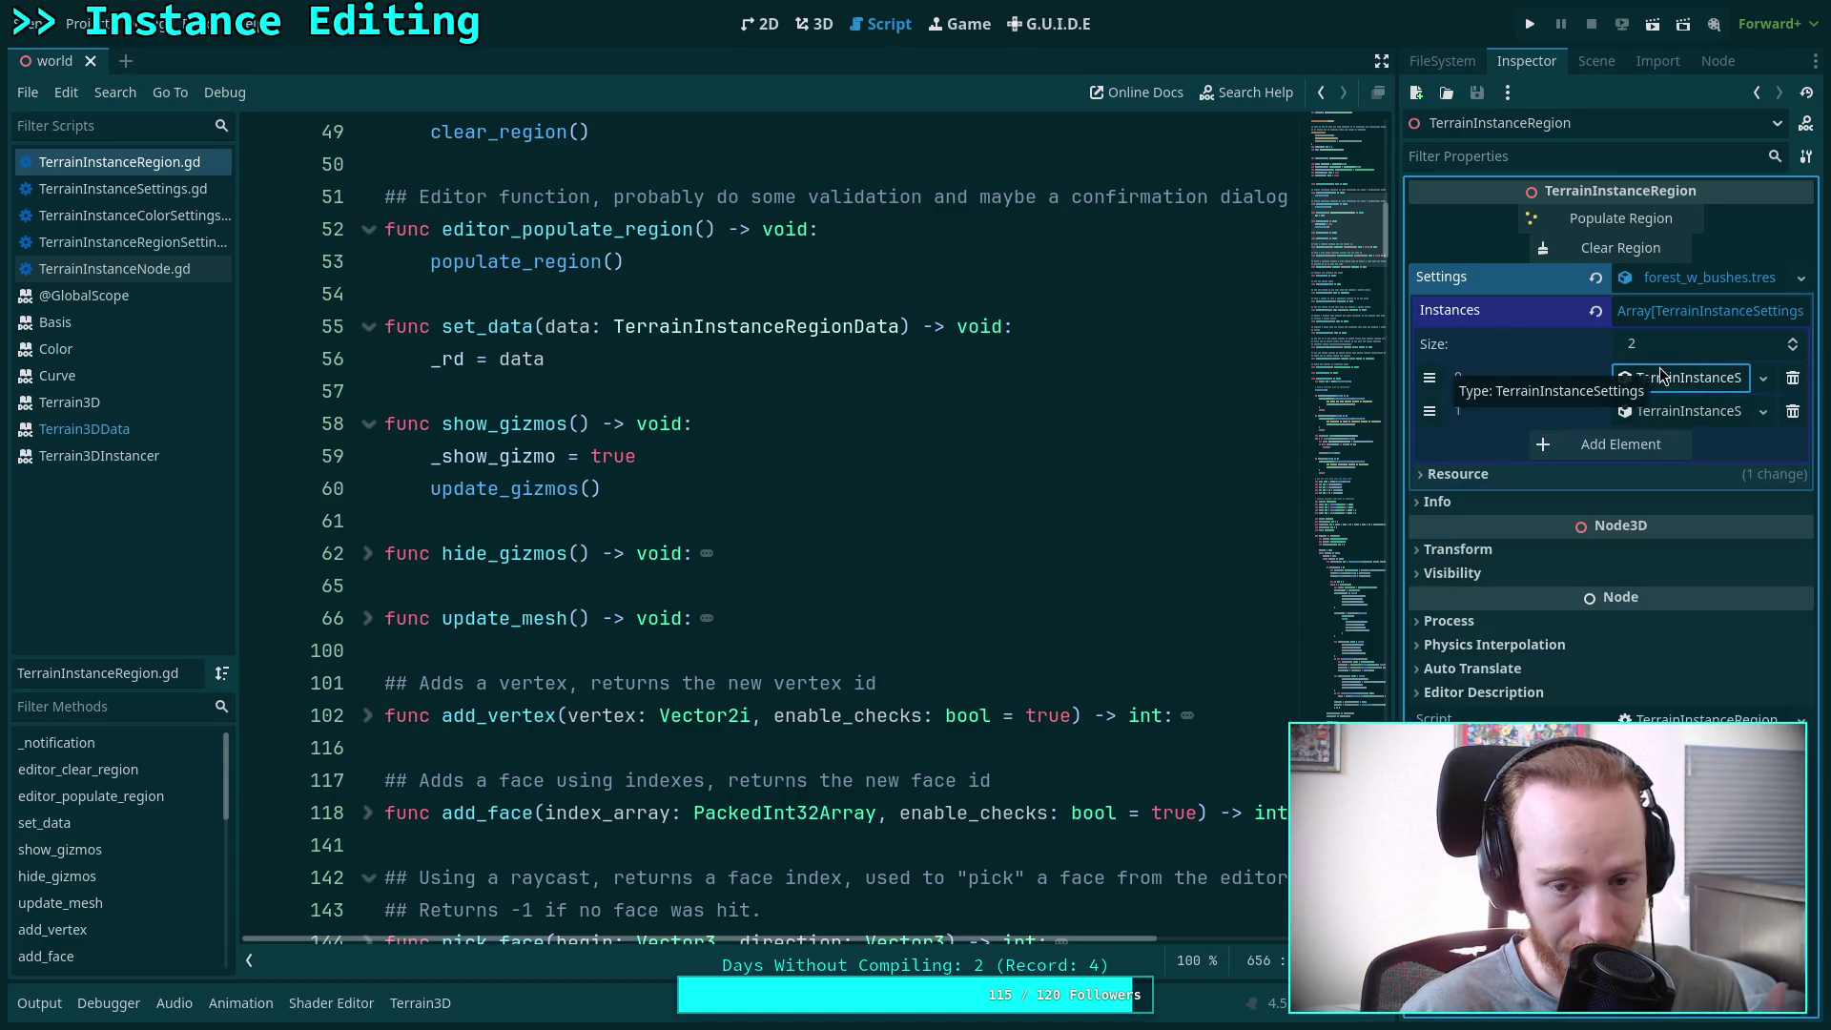
left_click(1689, 381)
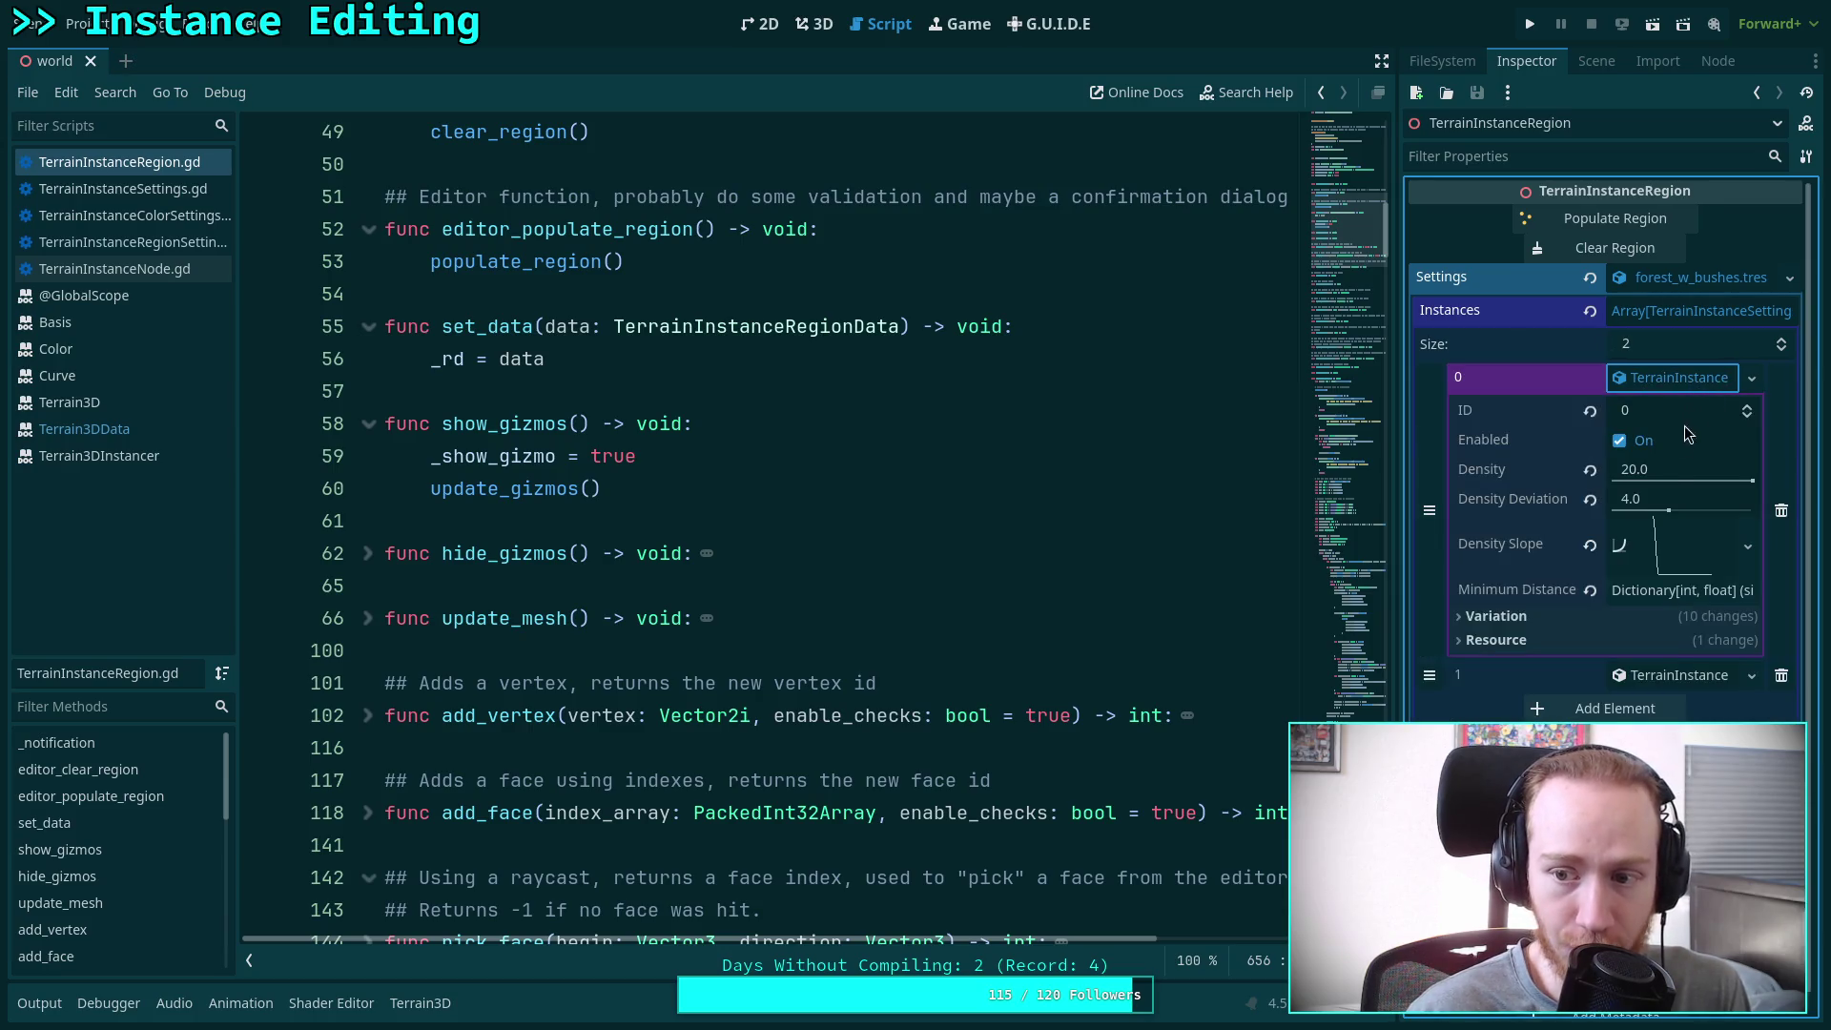
left_click(1650, 675)
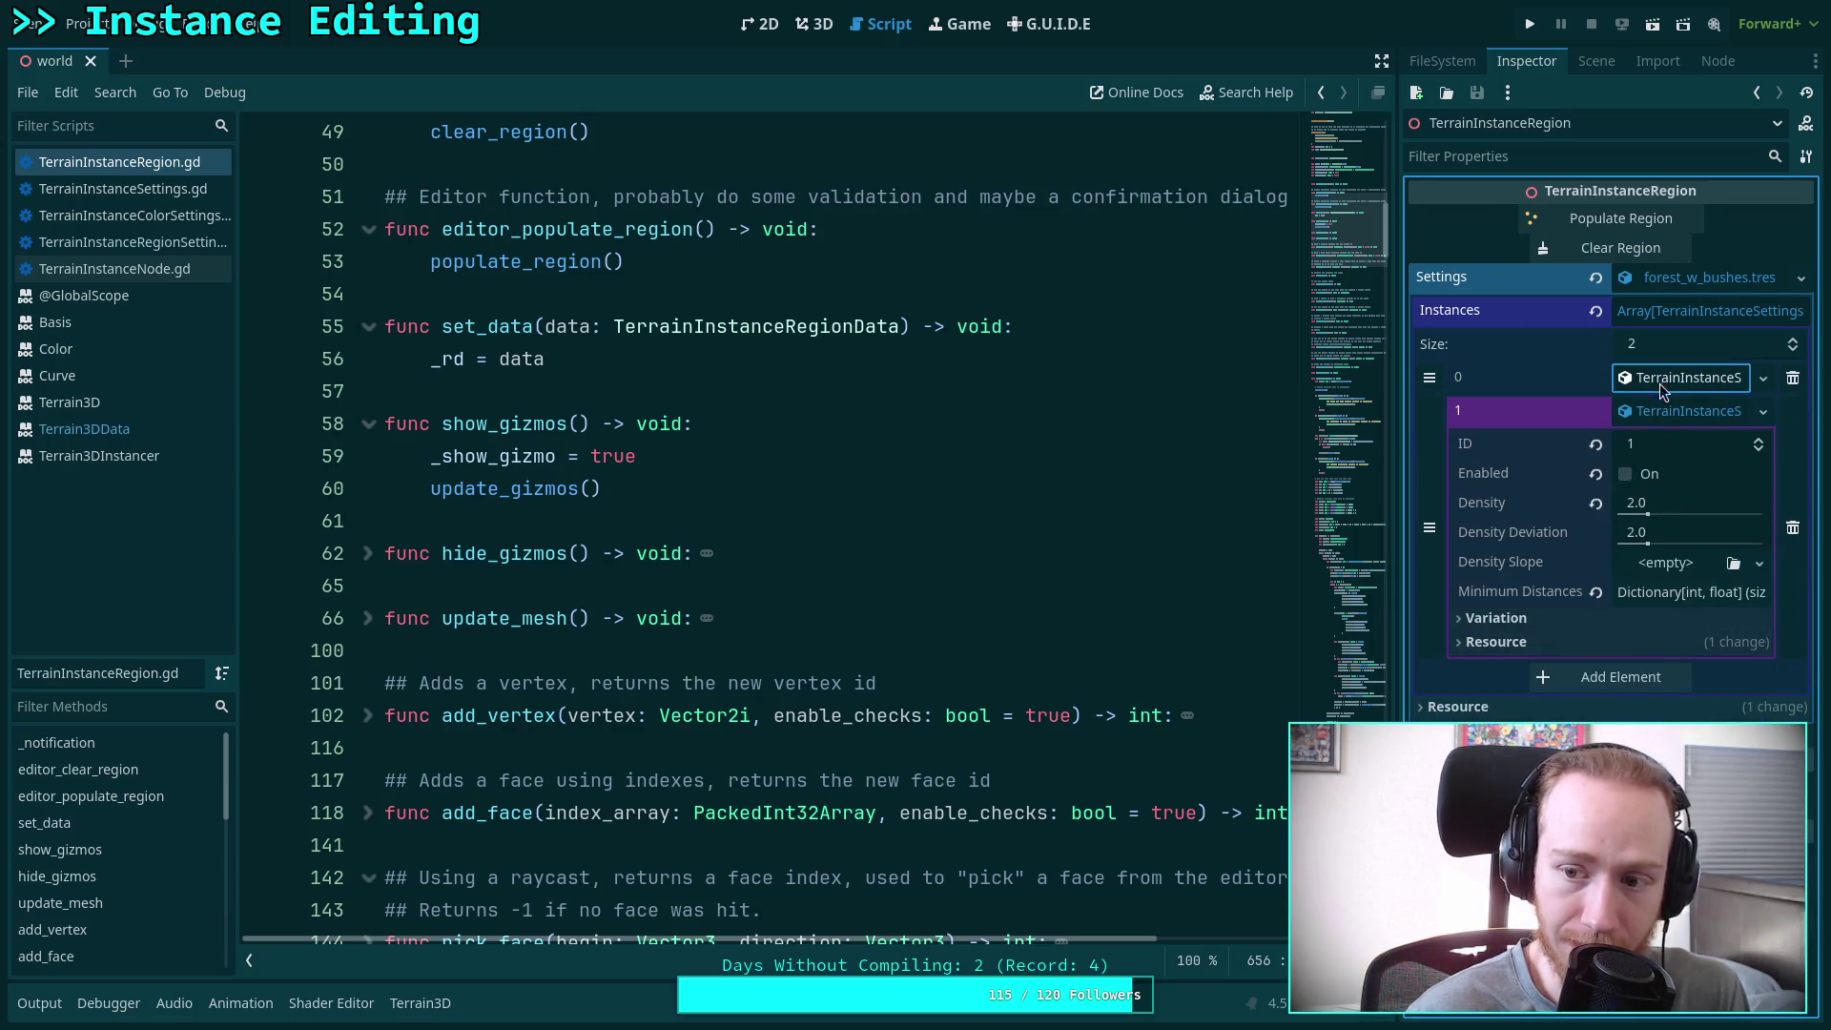
left_click(1660, 383)
left_click(550, 583)
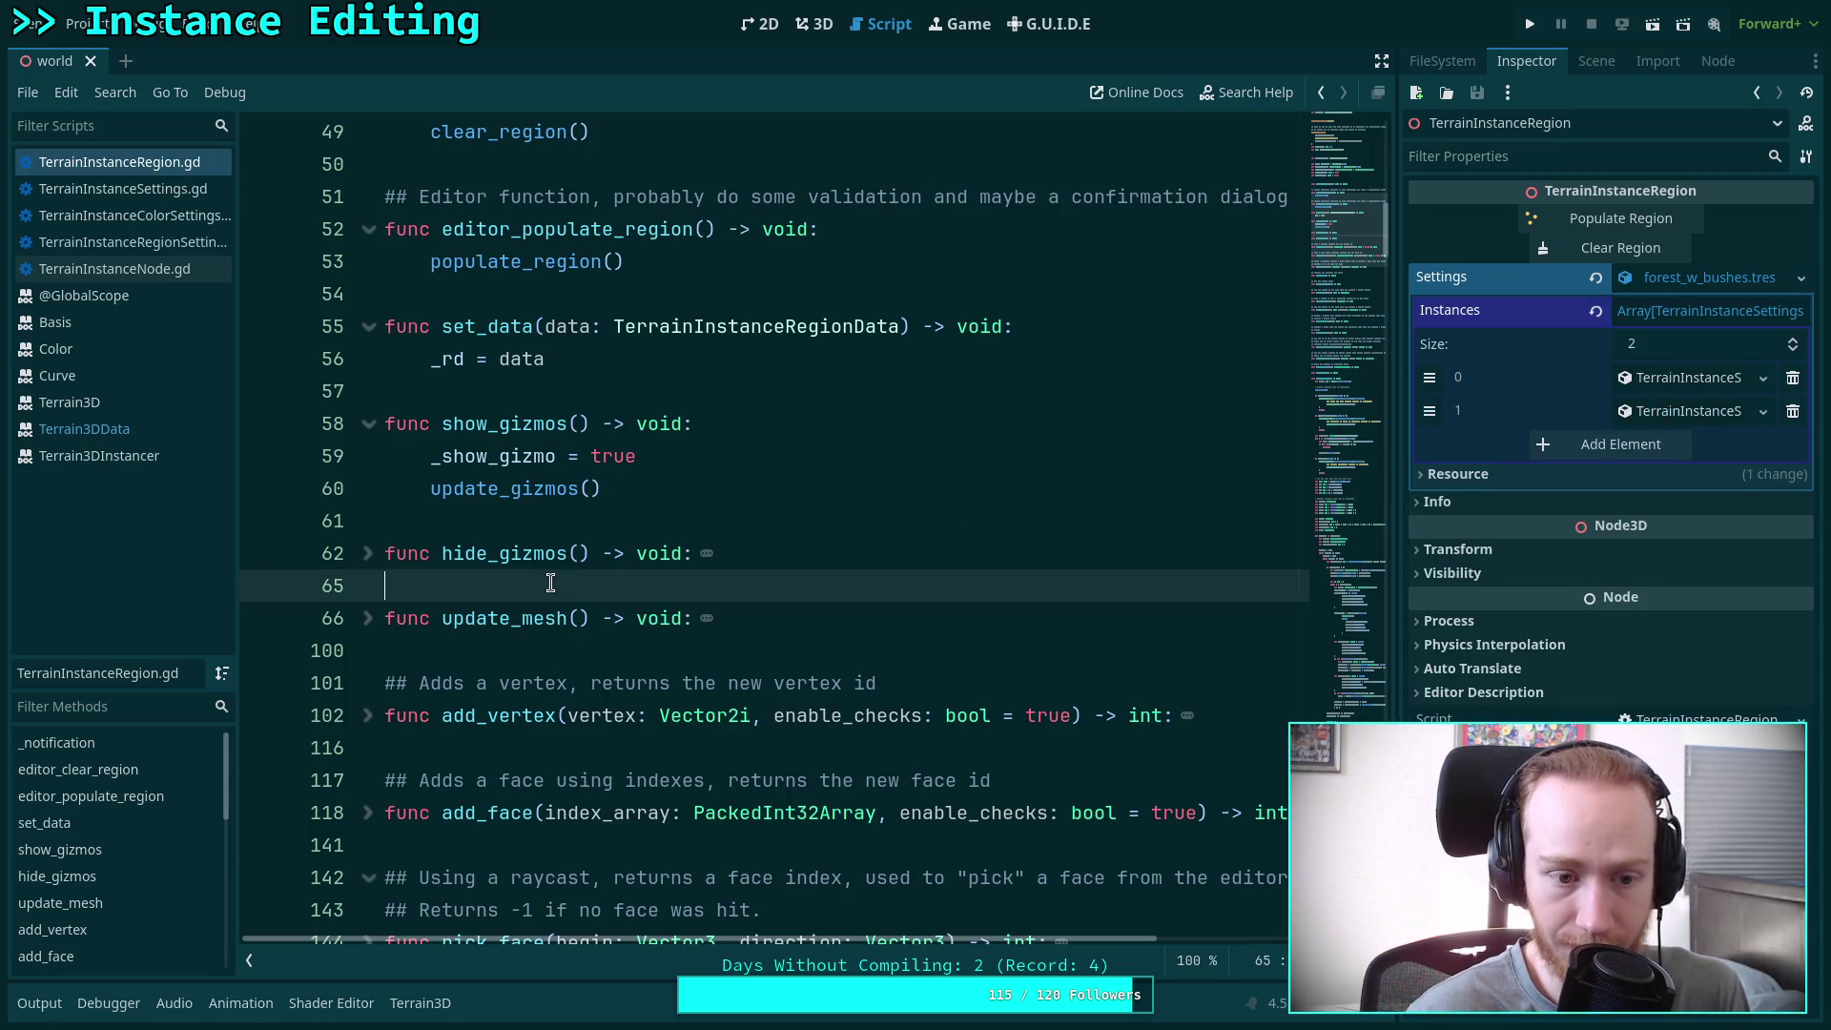
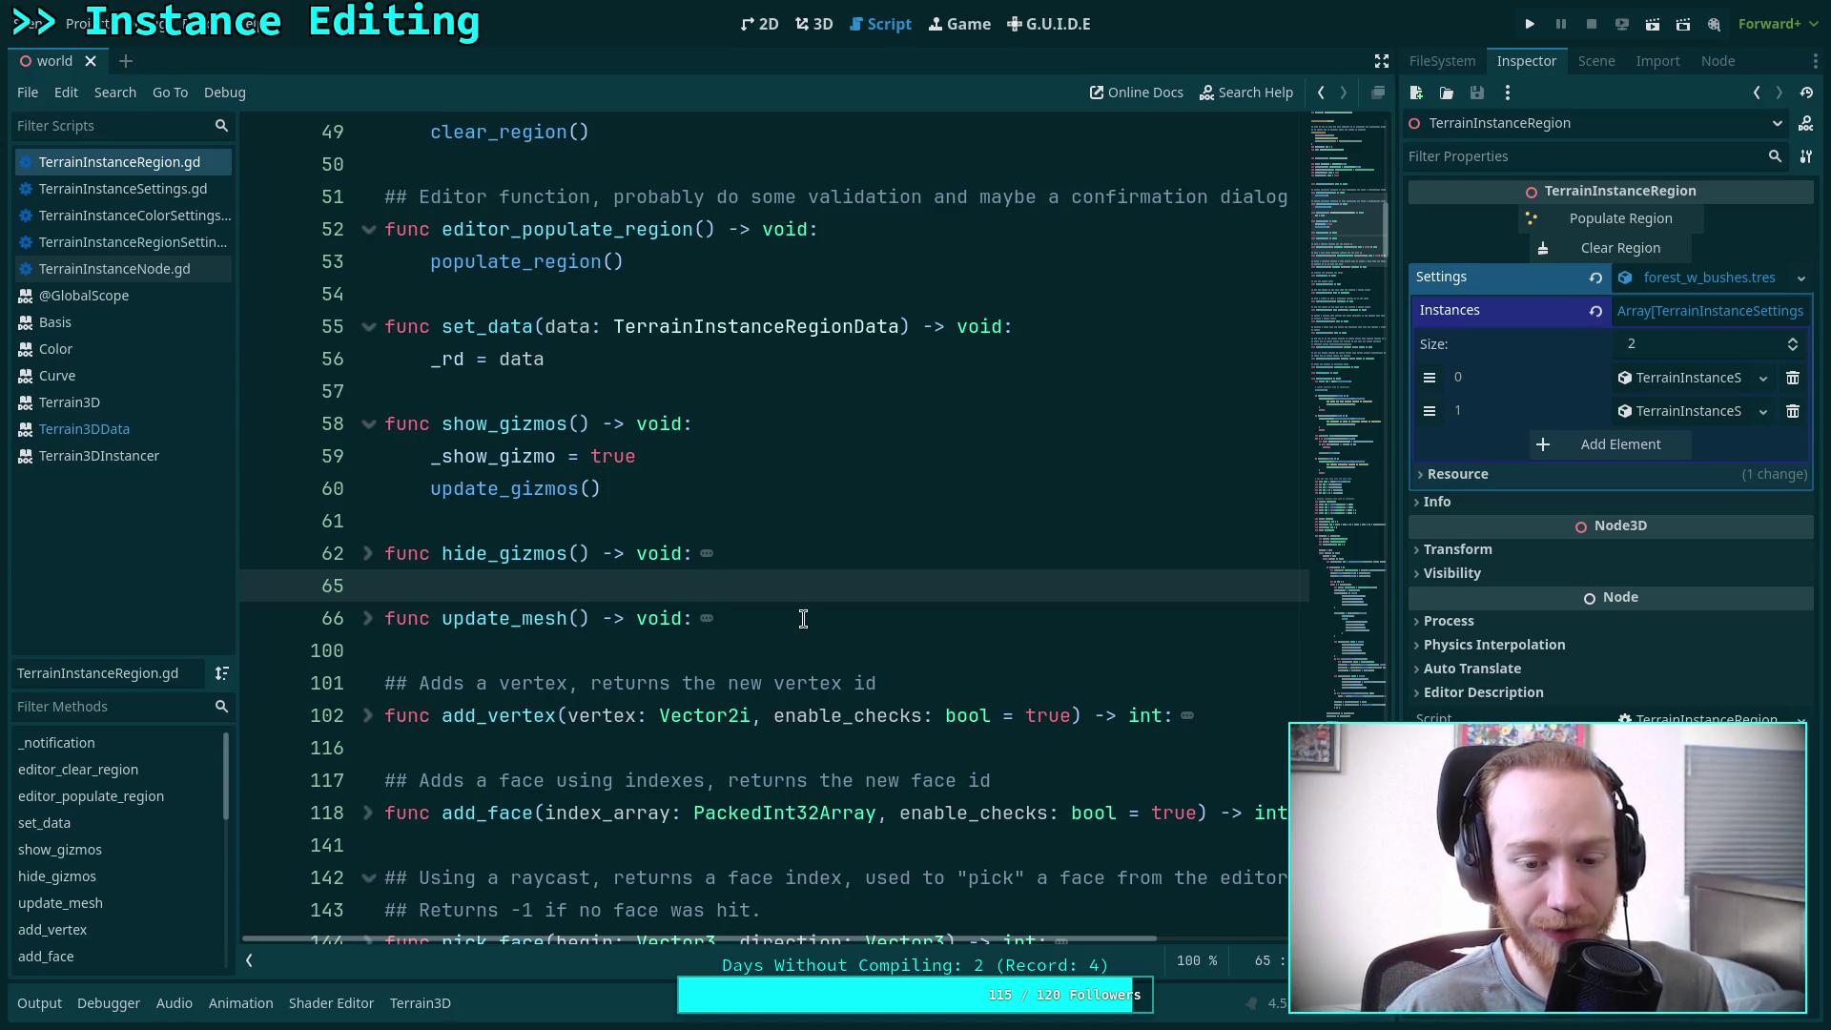
Switch from TerrainInstanceRegion.gd to the TerrainInstanceNode.gd script and scroll into it
left_click(668, 644)
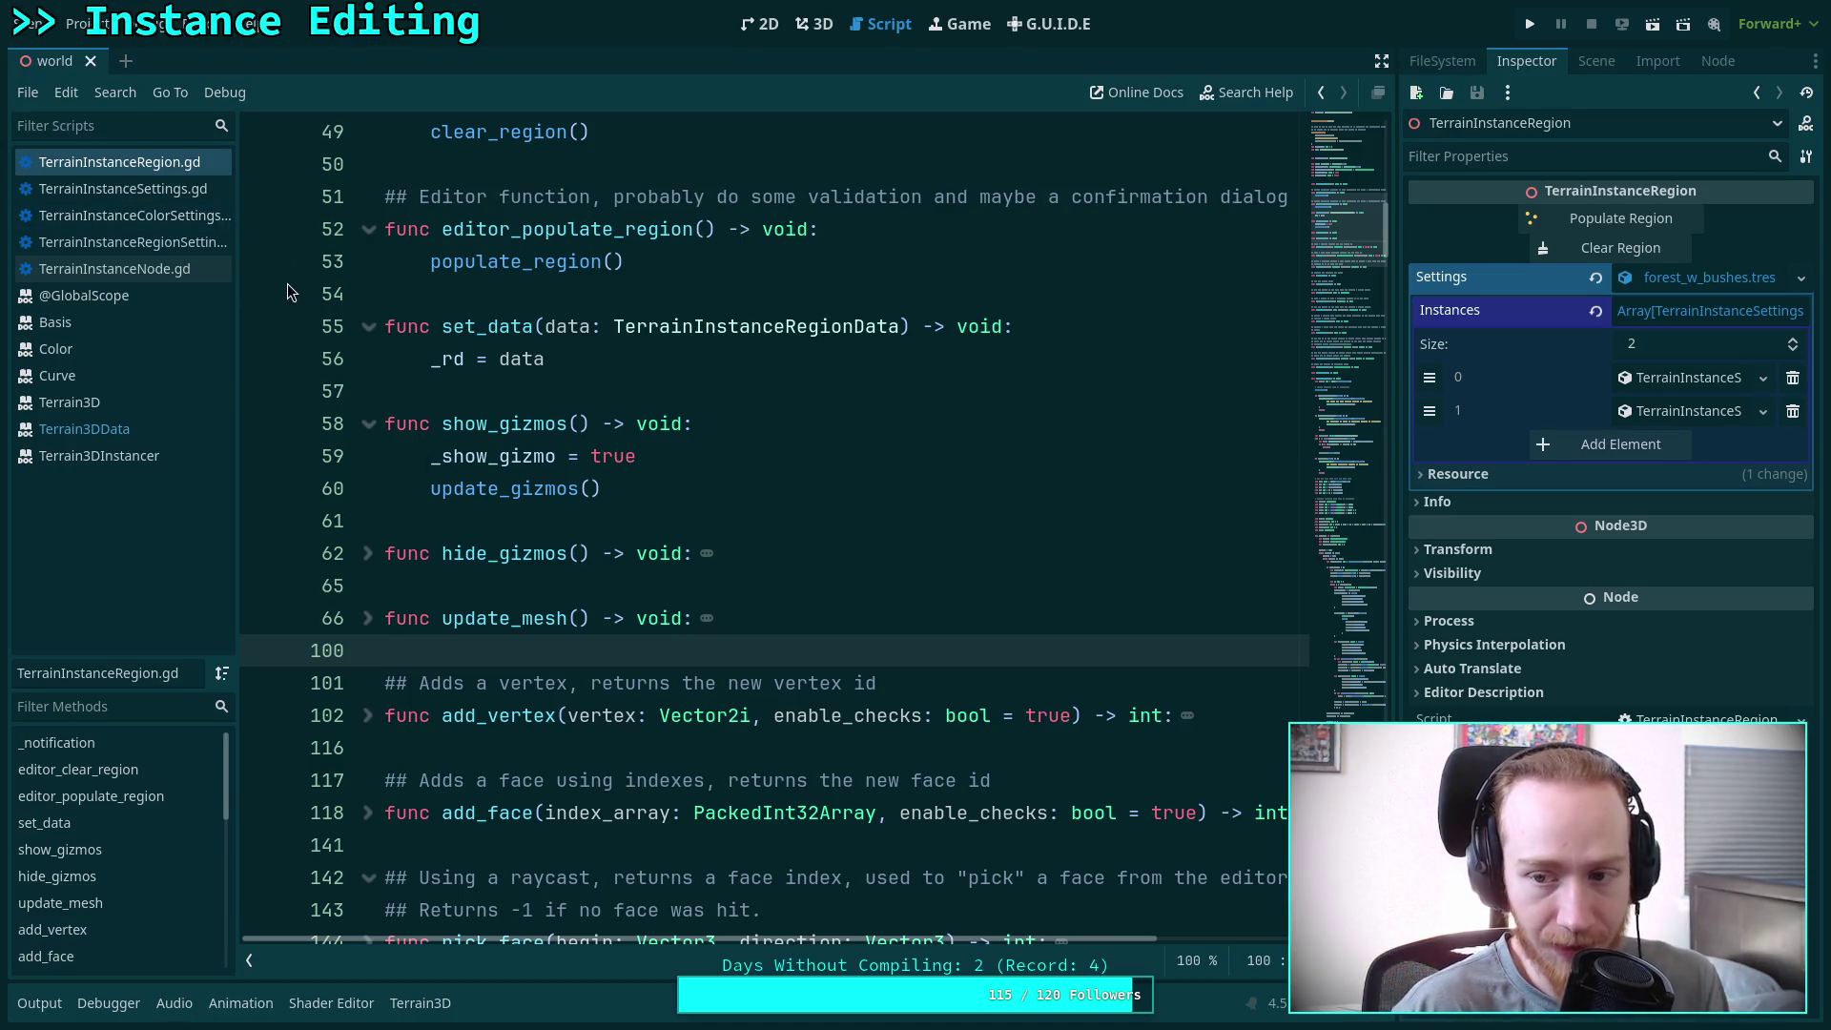
left_click(157, 269)
scroll(693, 612, "down", 20)
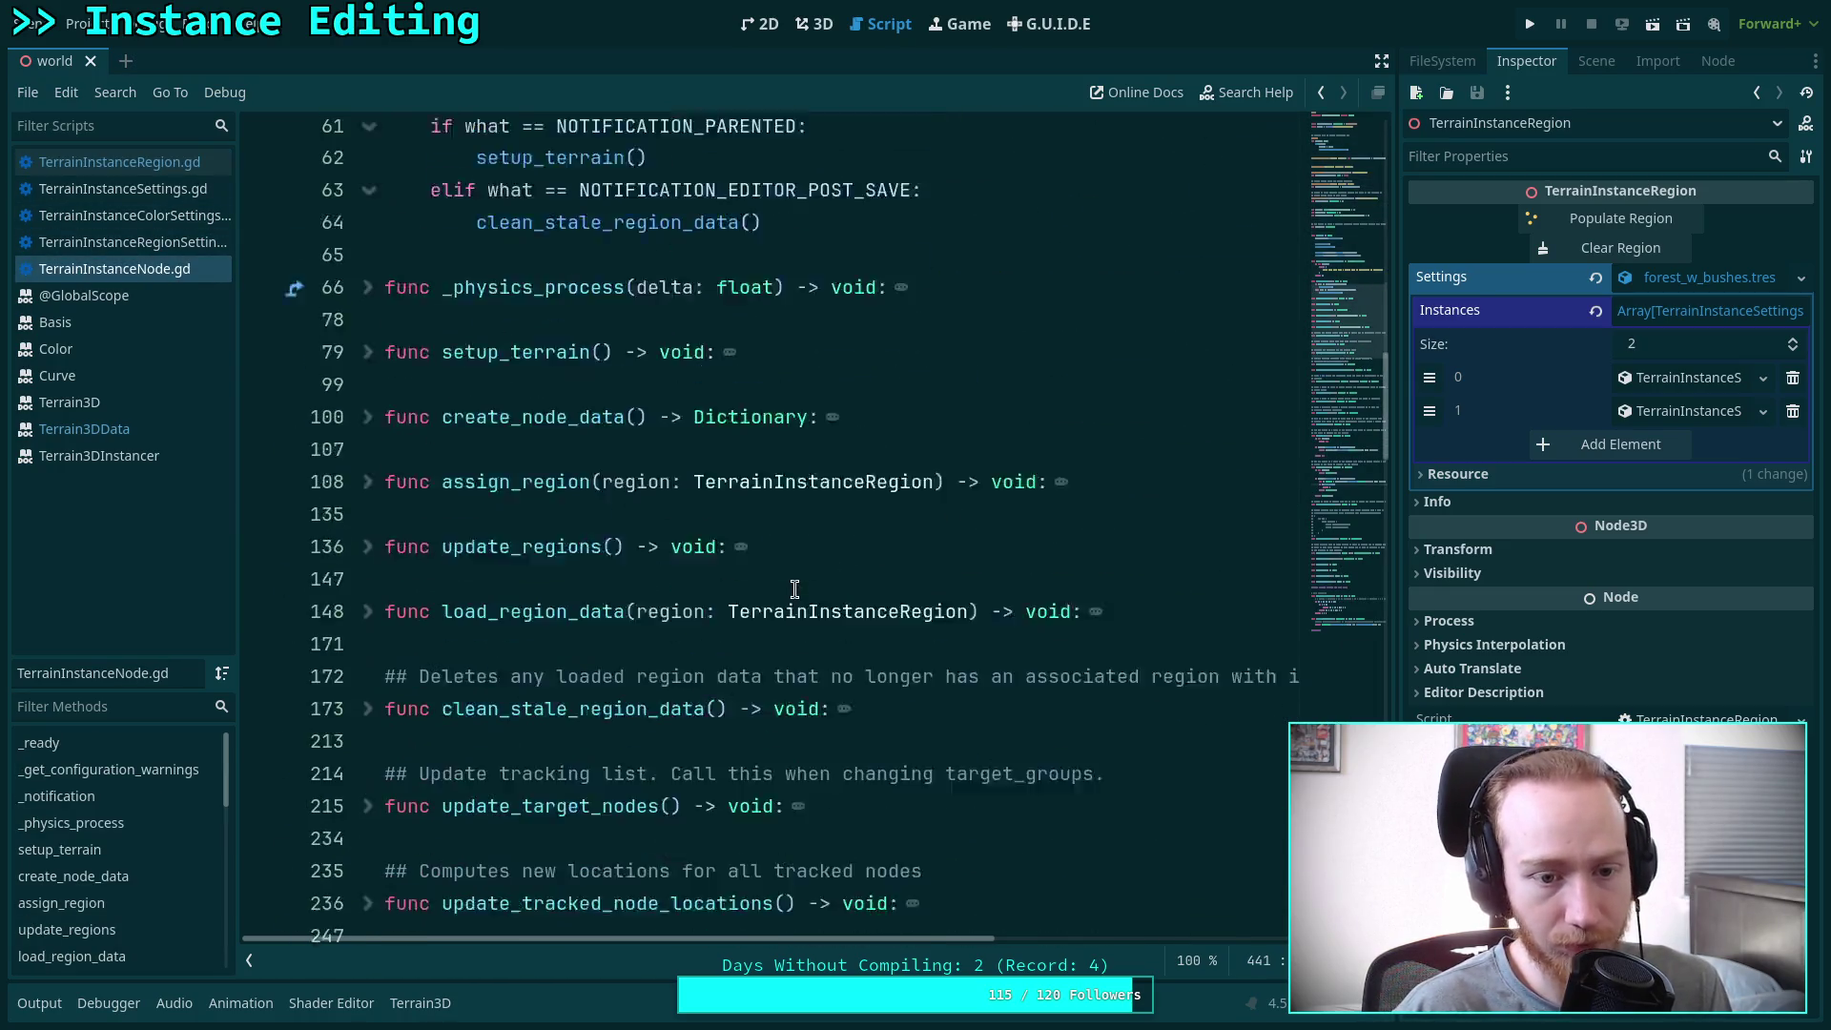
Fold get_height and get_normal, and select the get_instance_indexes function name
scroll(794, 588, "down", 12)
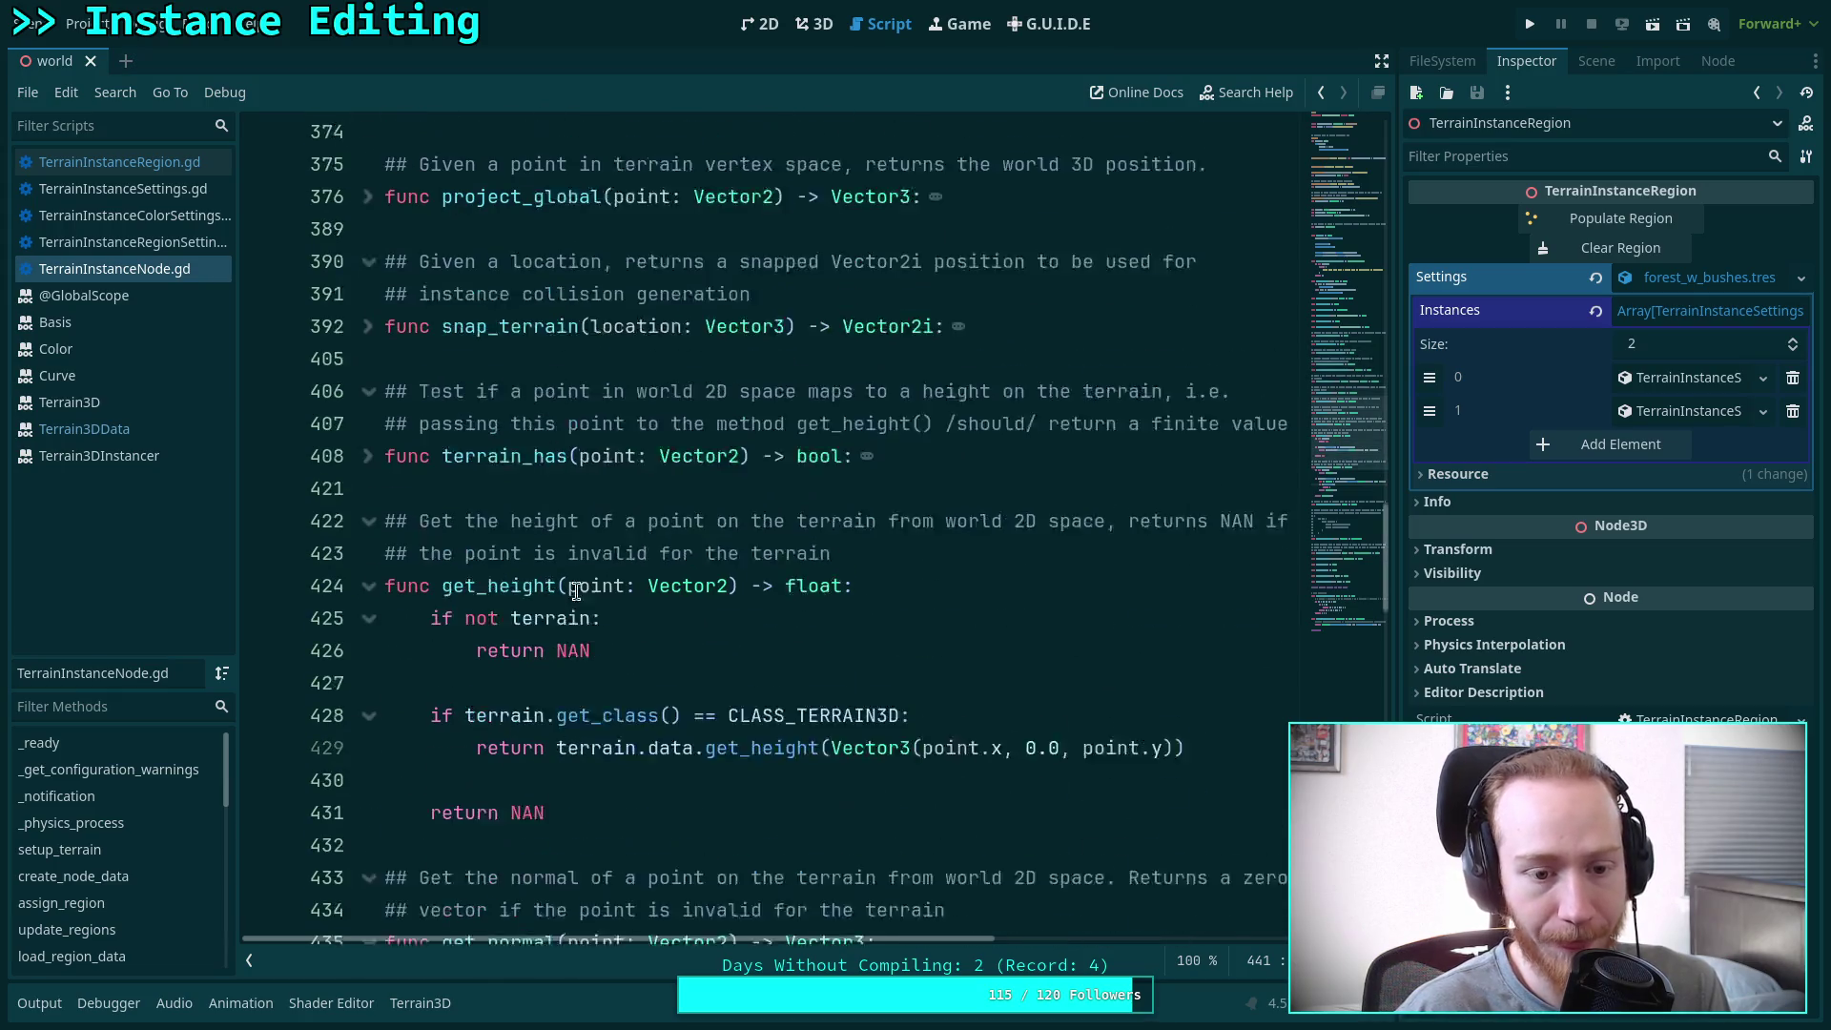
left_click(370, 488)
left_click(368, 619)
scroll(480, 618, "down", 2)
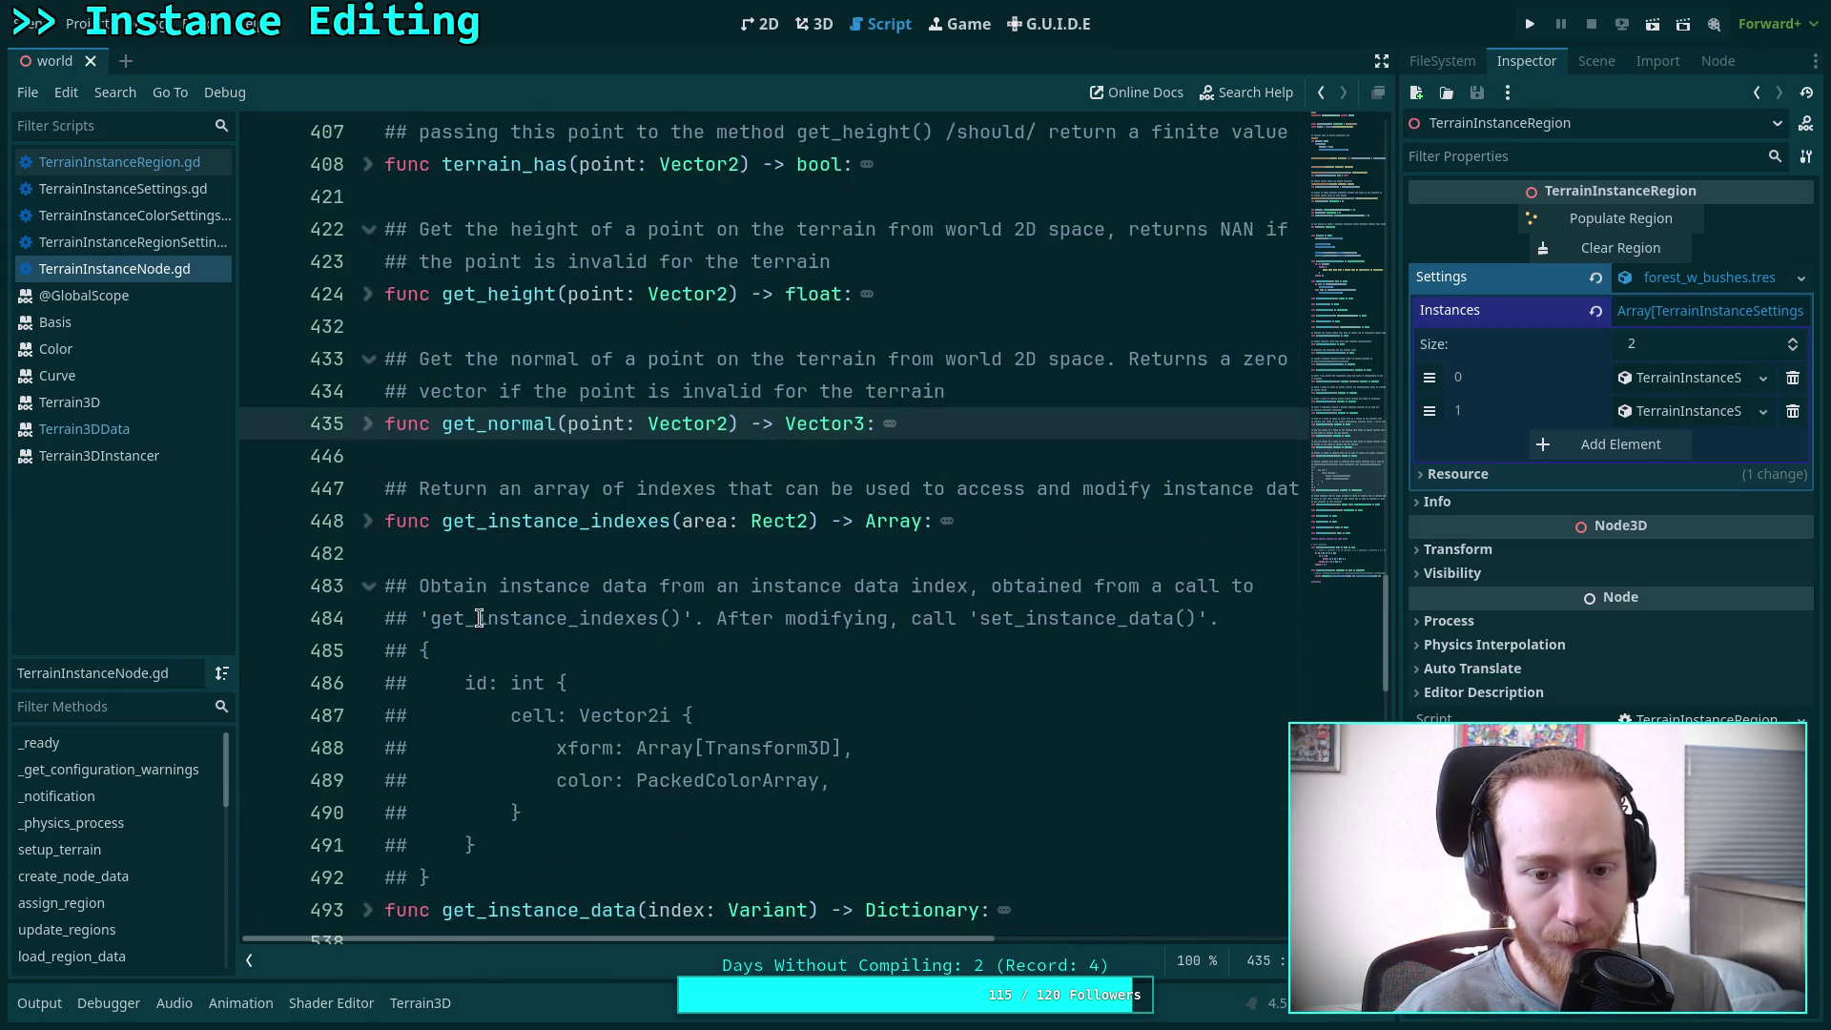
double_click(549, 517)
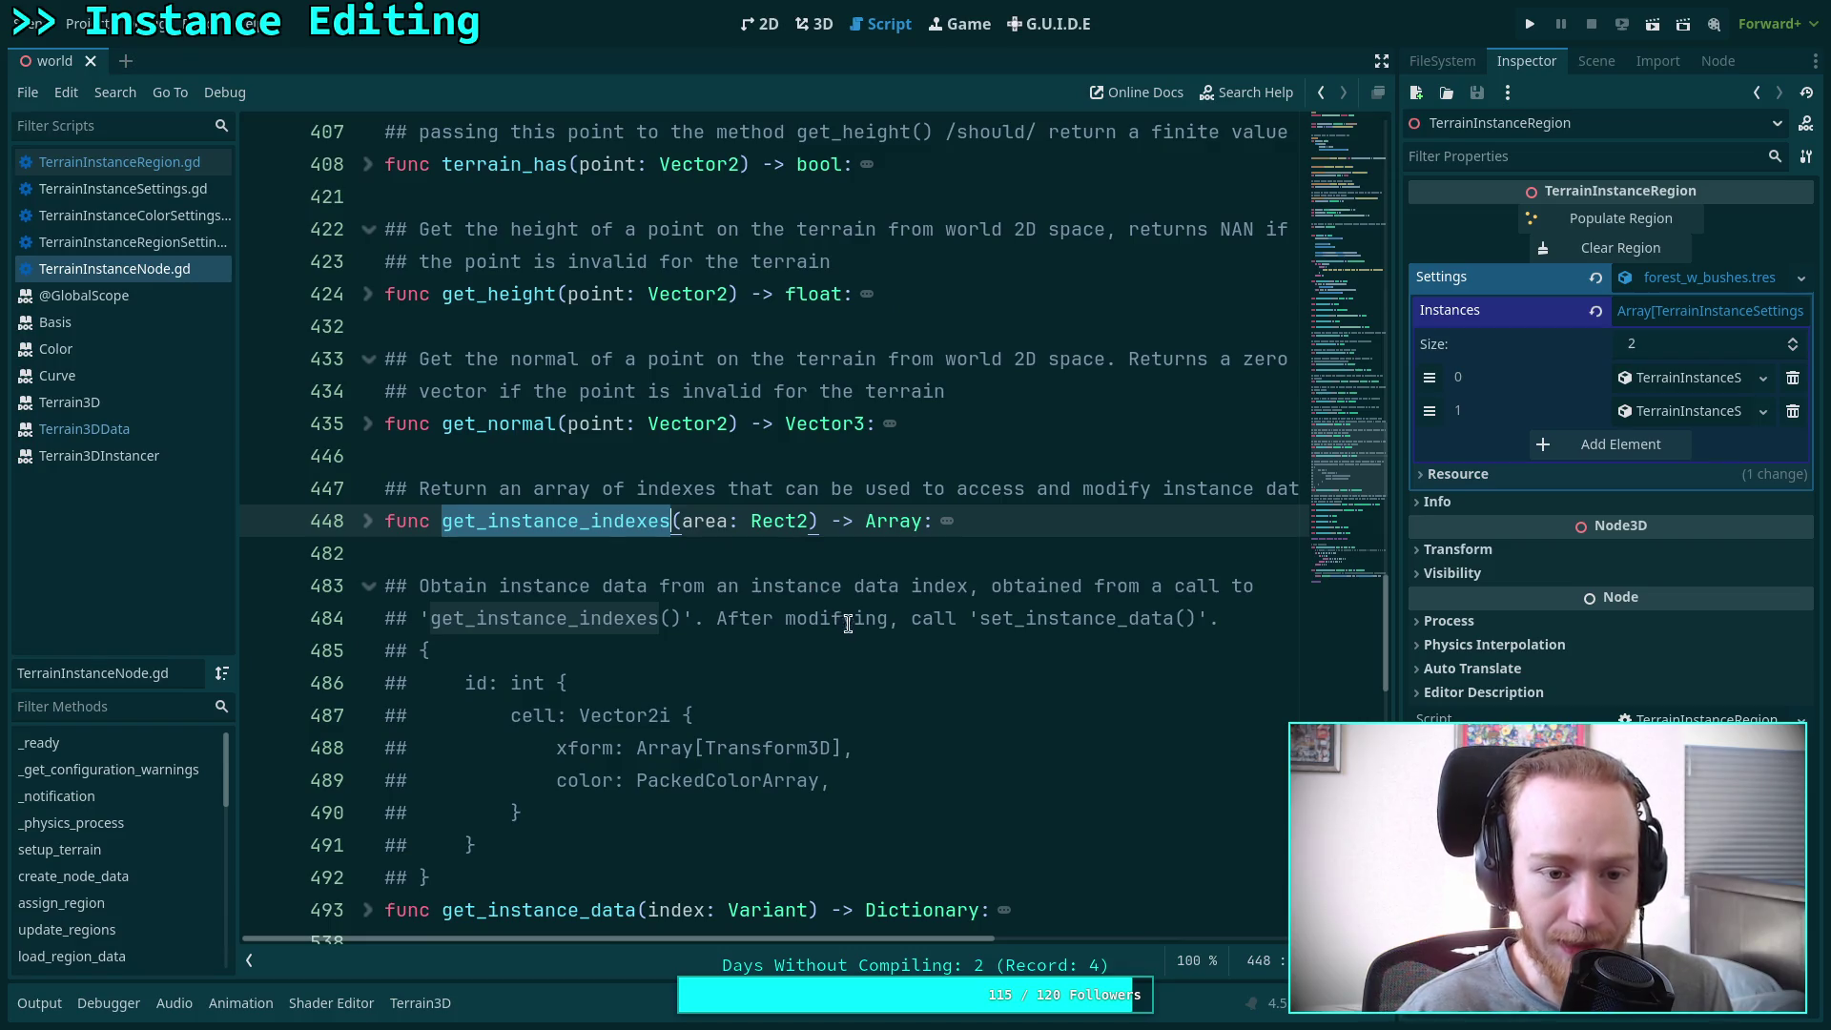
Read through the script and unfold get_instance_indexes to show its body
scroll(878, 646, "down", 1)
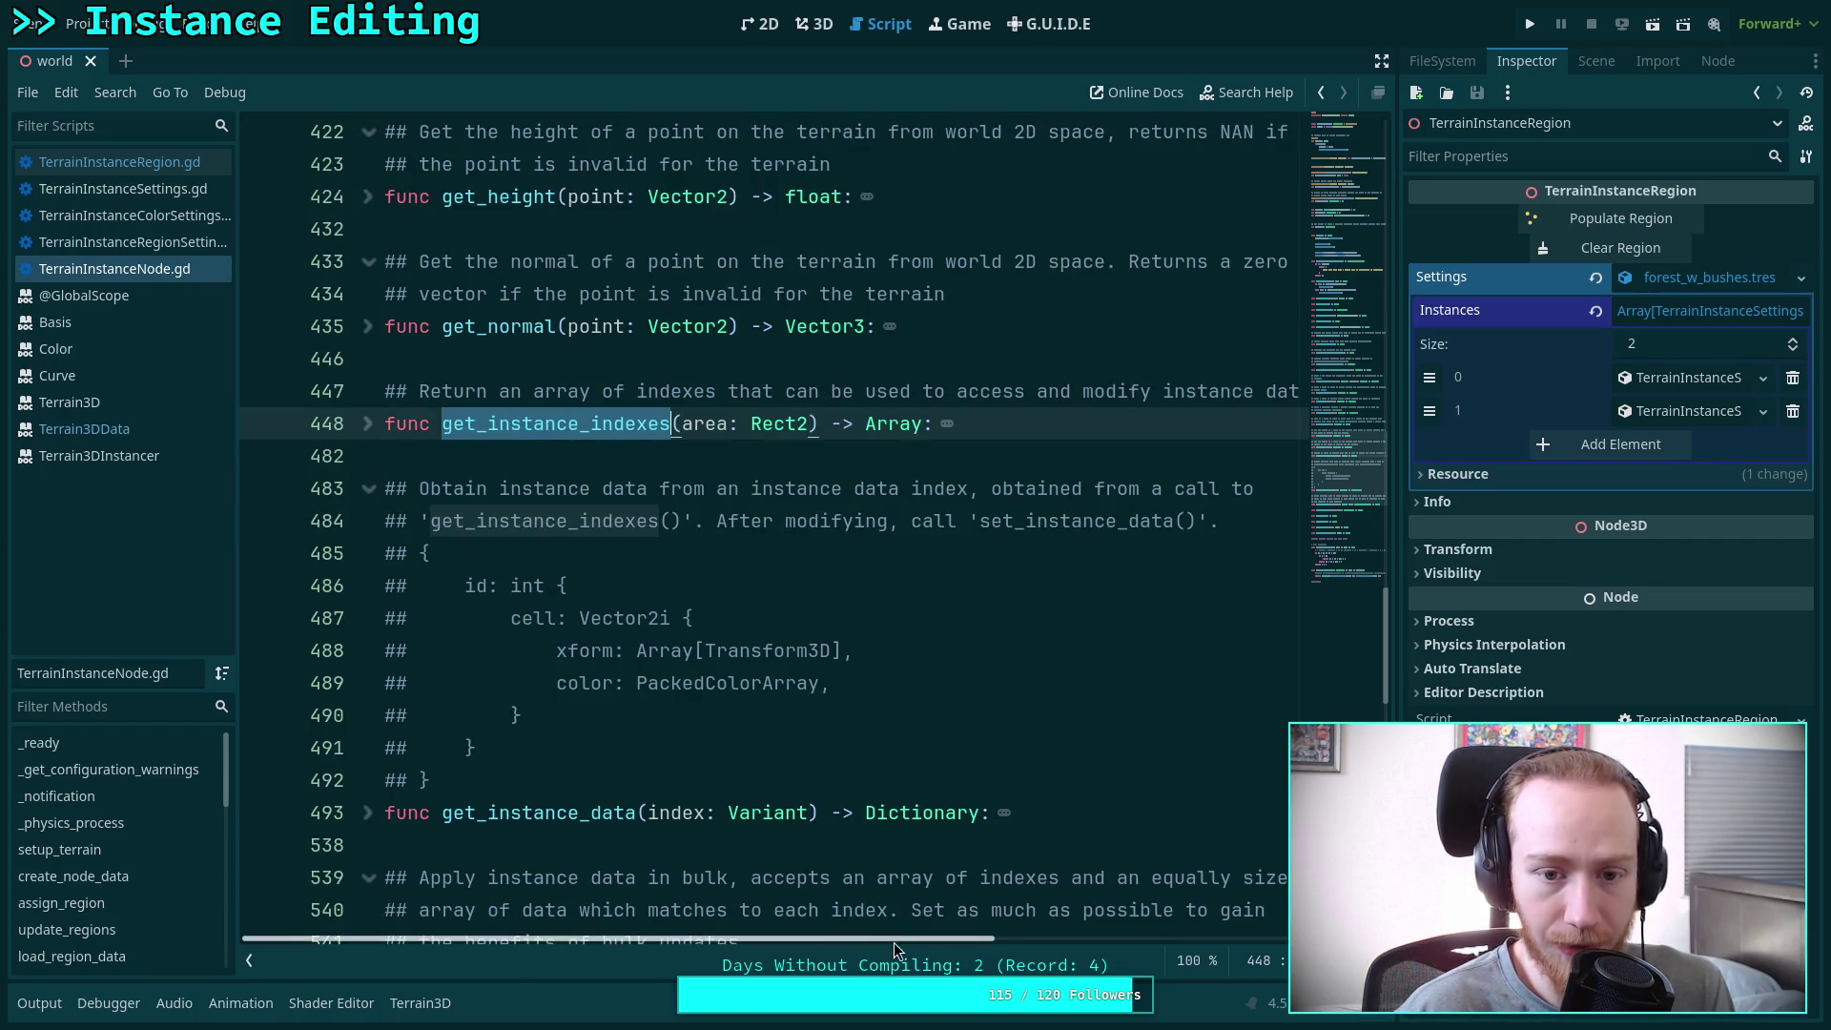
mouse_move(901, 940)
left_mouse_down()
mouse_move(994, 946)
mouse_move(788, 935)
left_mouse_up()
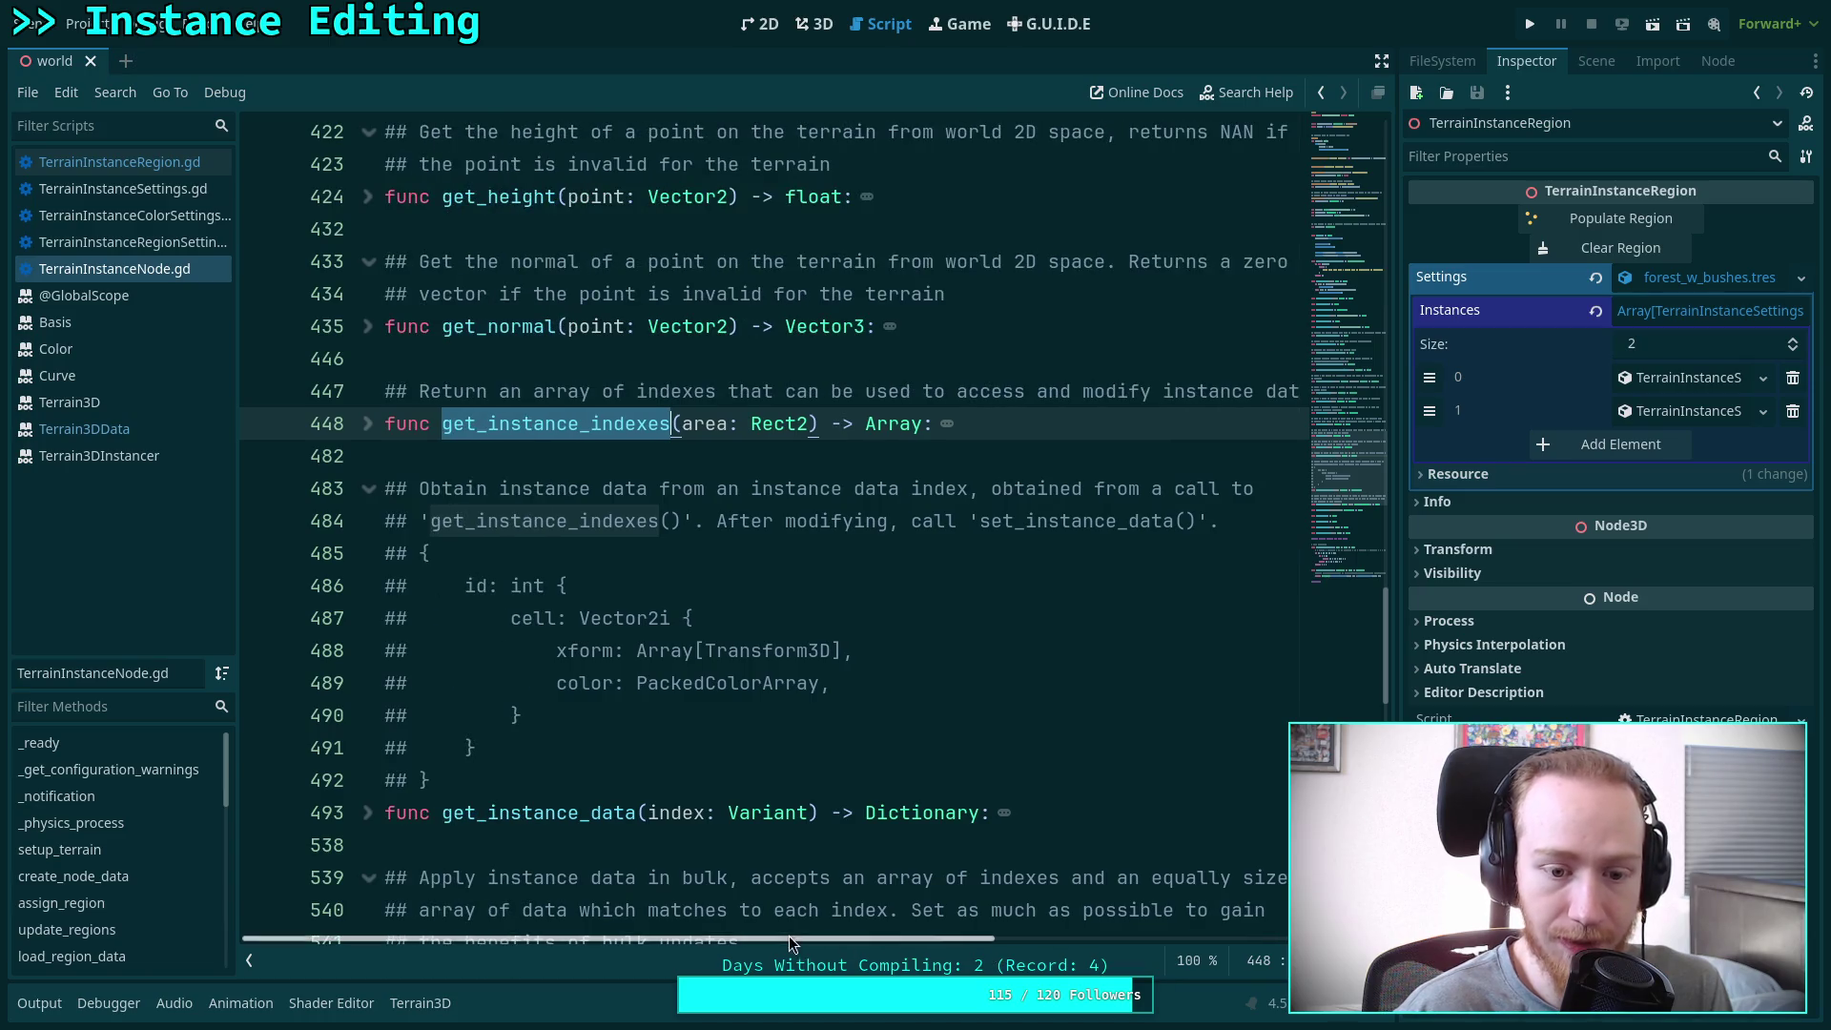
scroll(791, 809, "down", 1)
scroll(792, 809, "down", 2)
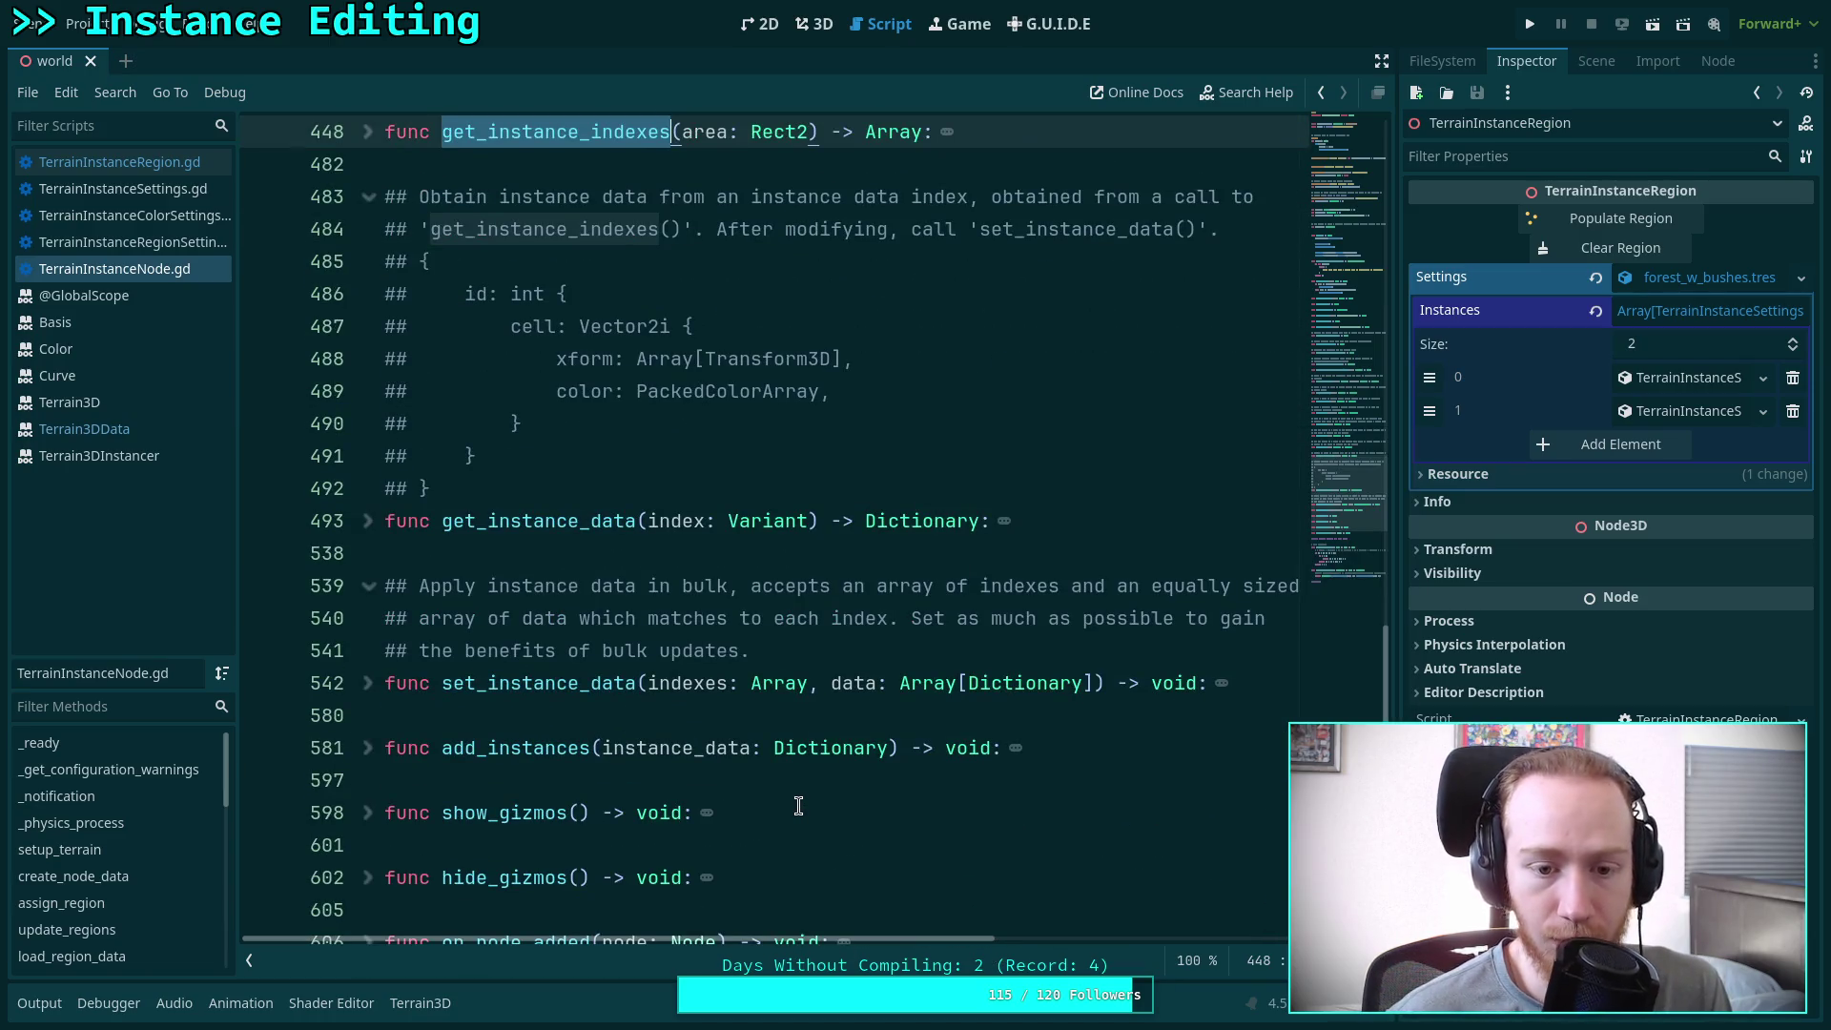
scroll(800, 806, "up", 2)
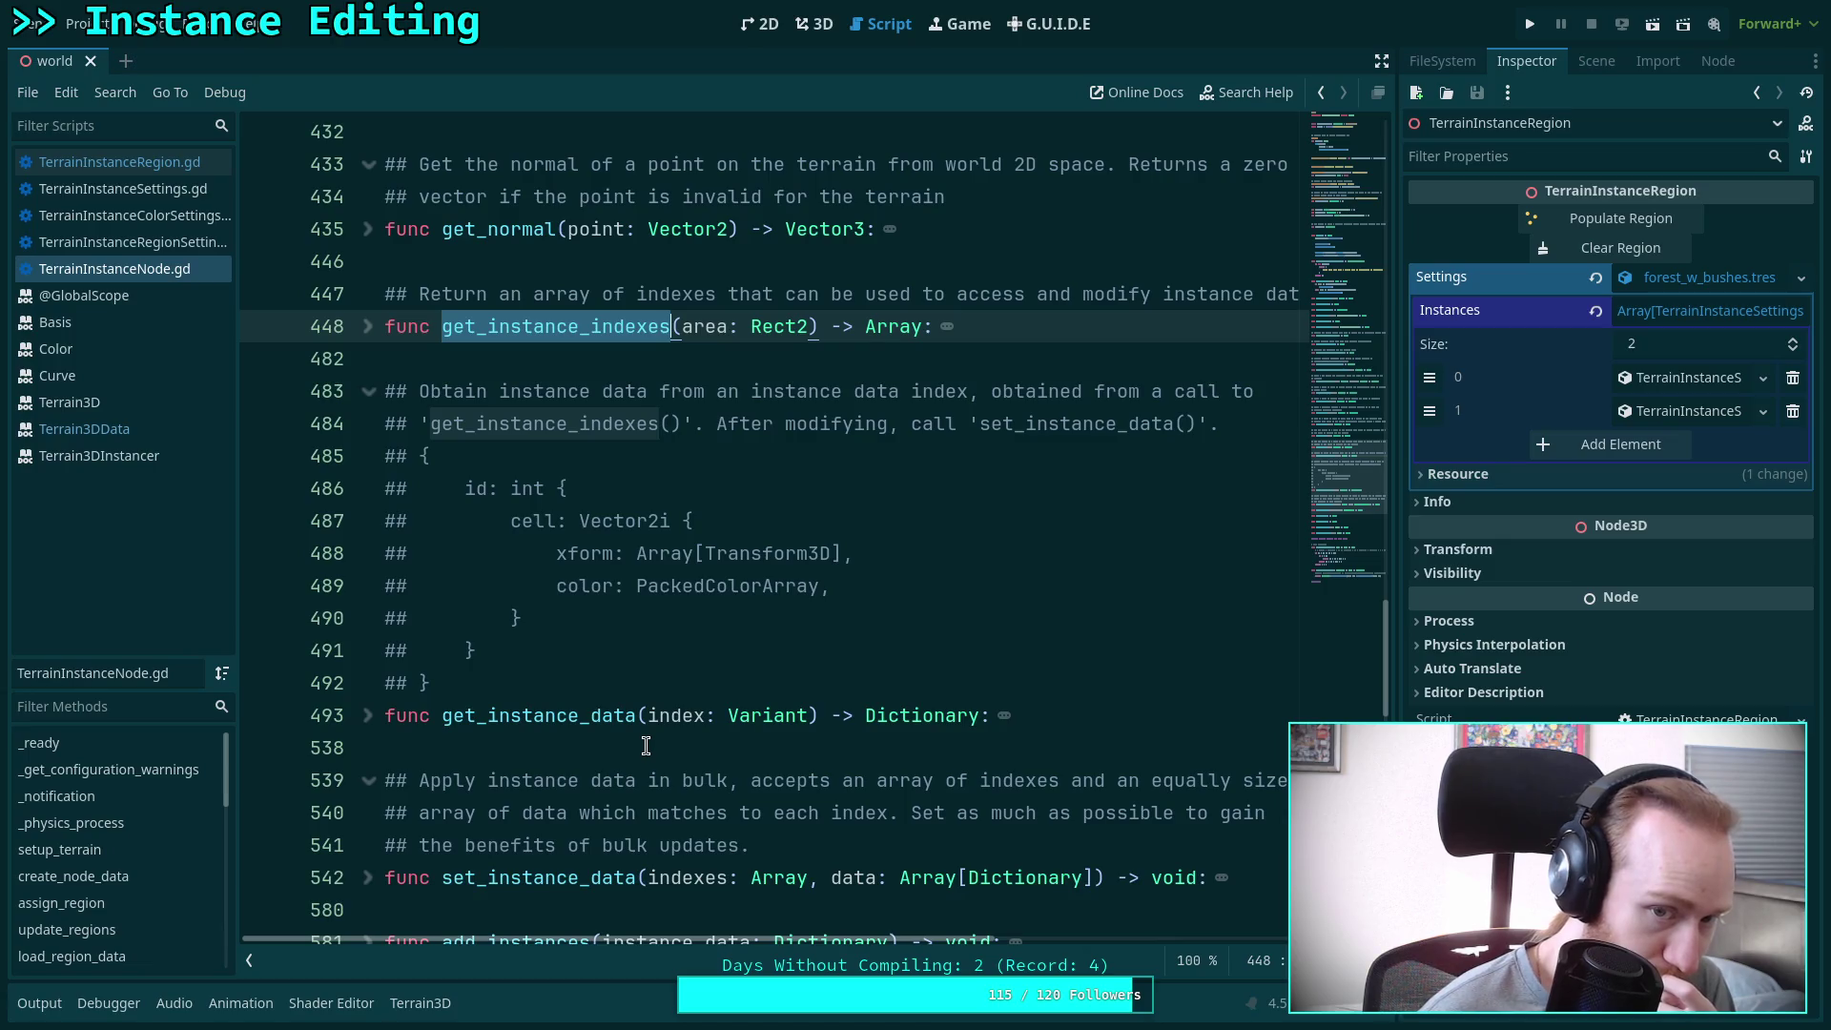
scroll(646, 746, "down", 1)
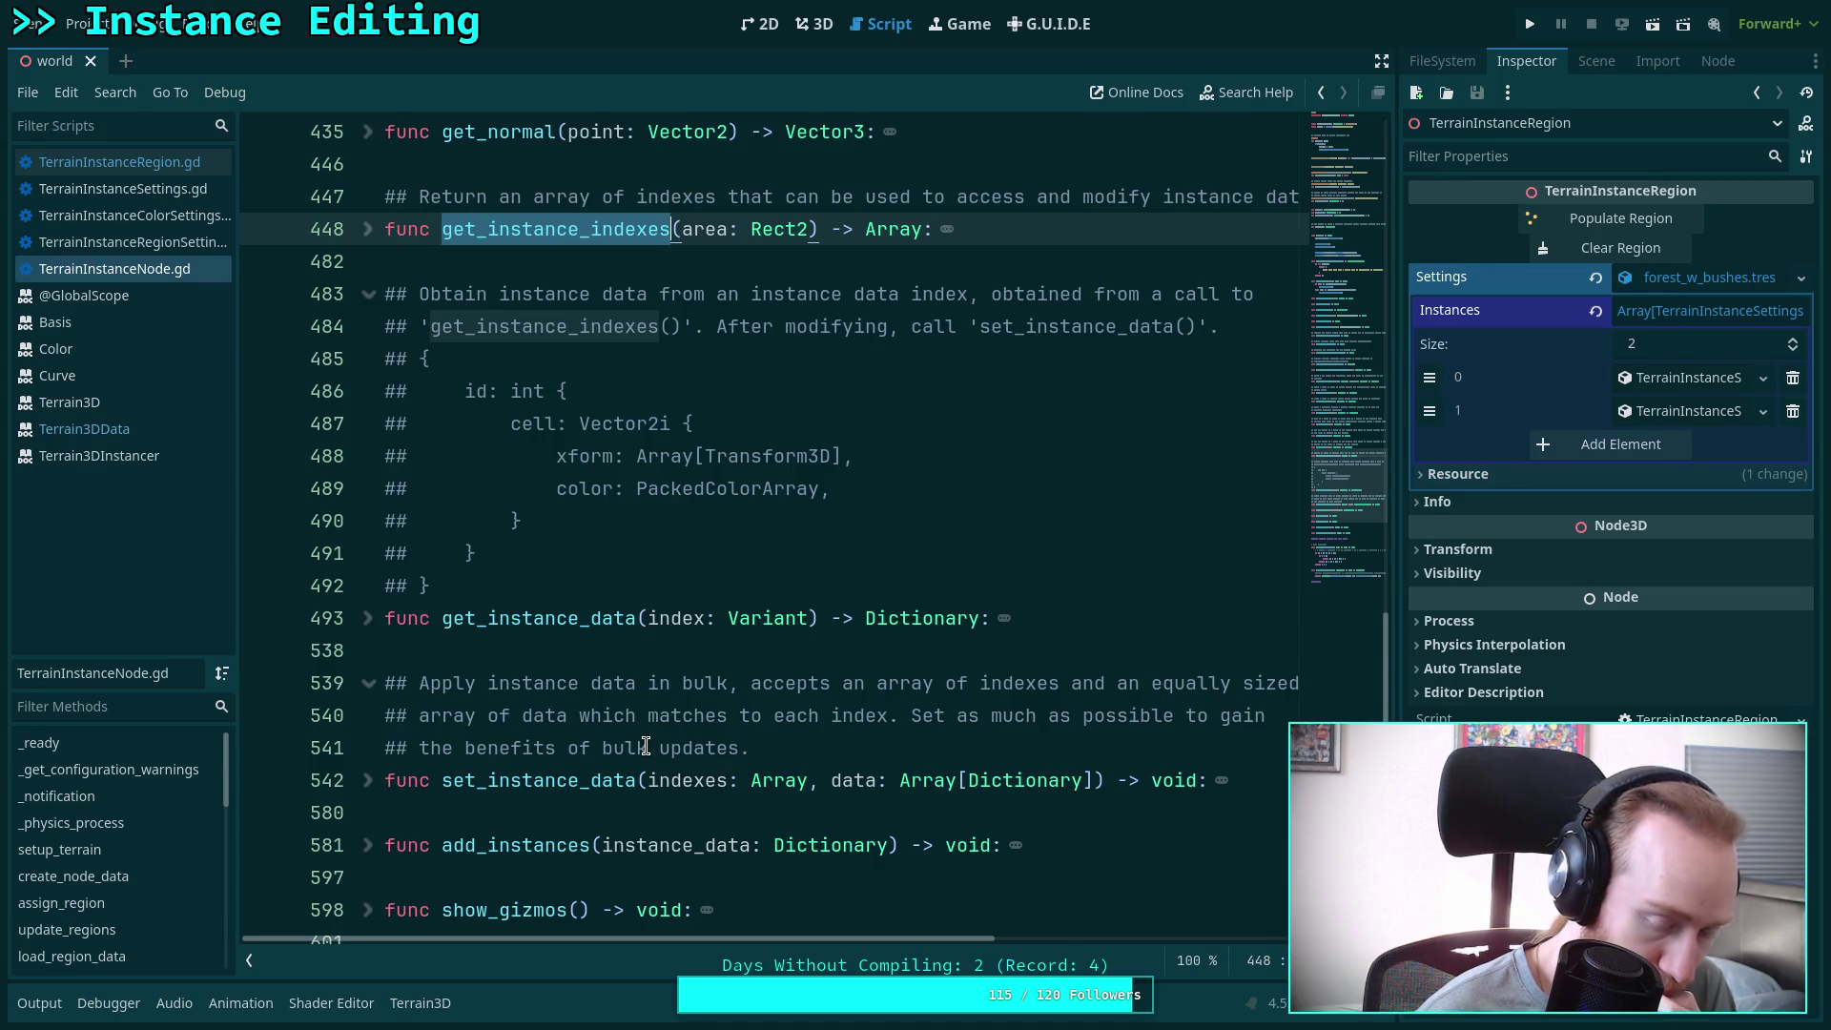
scroll(646, 746, "down", 2)
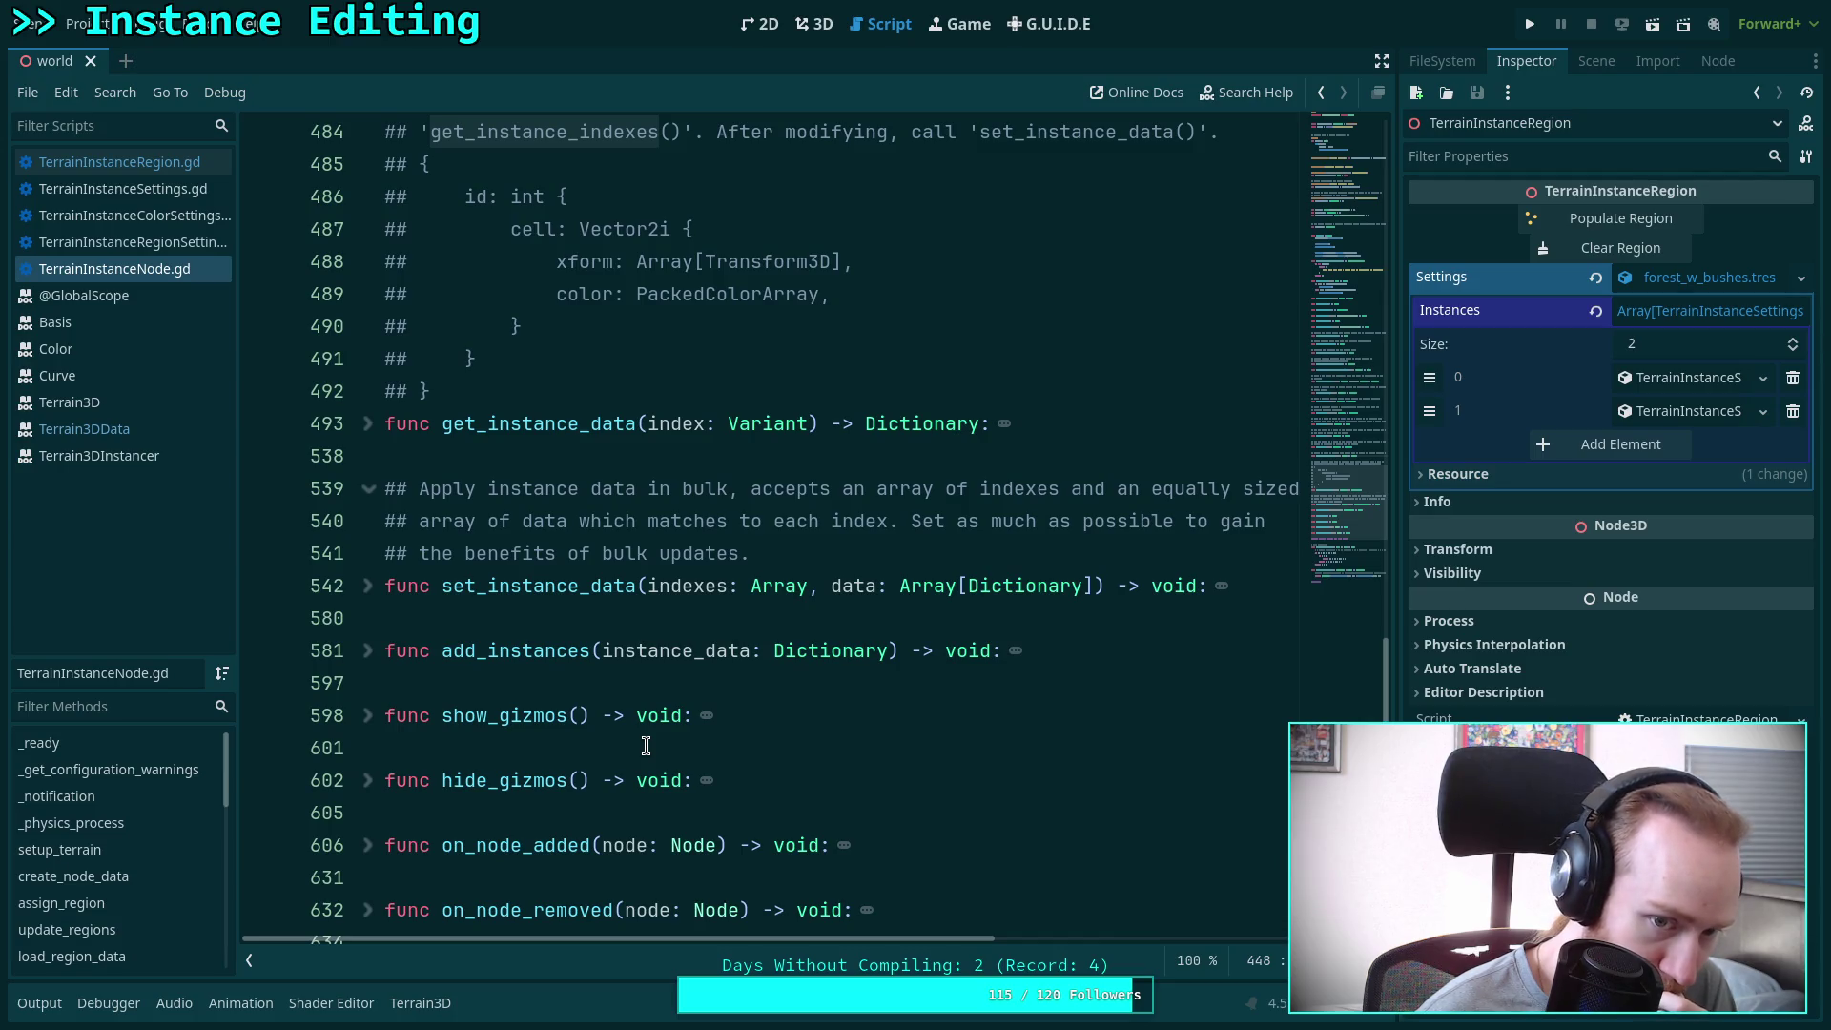
scroll(646, 746, "up", 2)
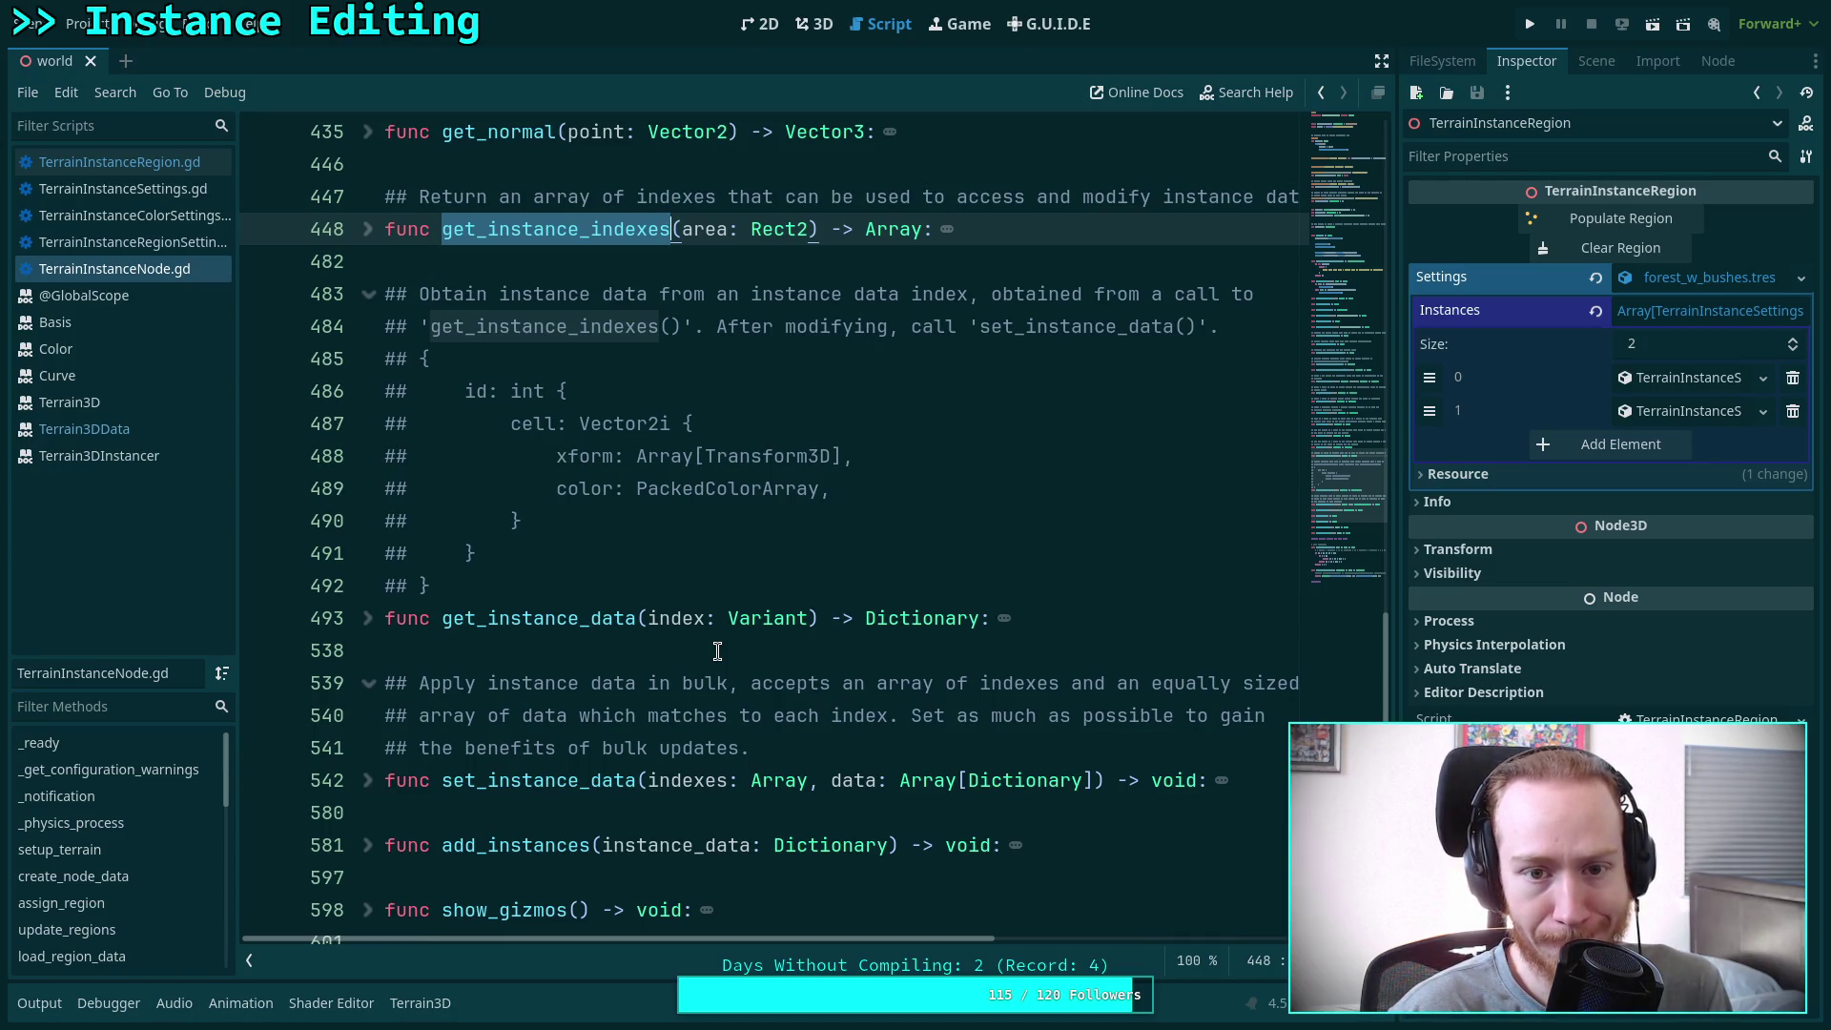
left_click(365, 233)
Go back to the TerrainInstanceRegion.gd script
scroll(481, 525, "down", 10)
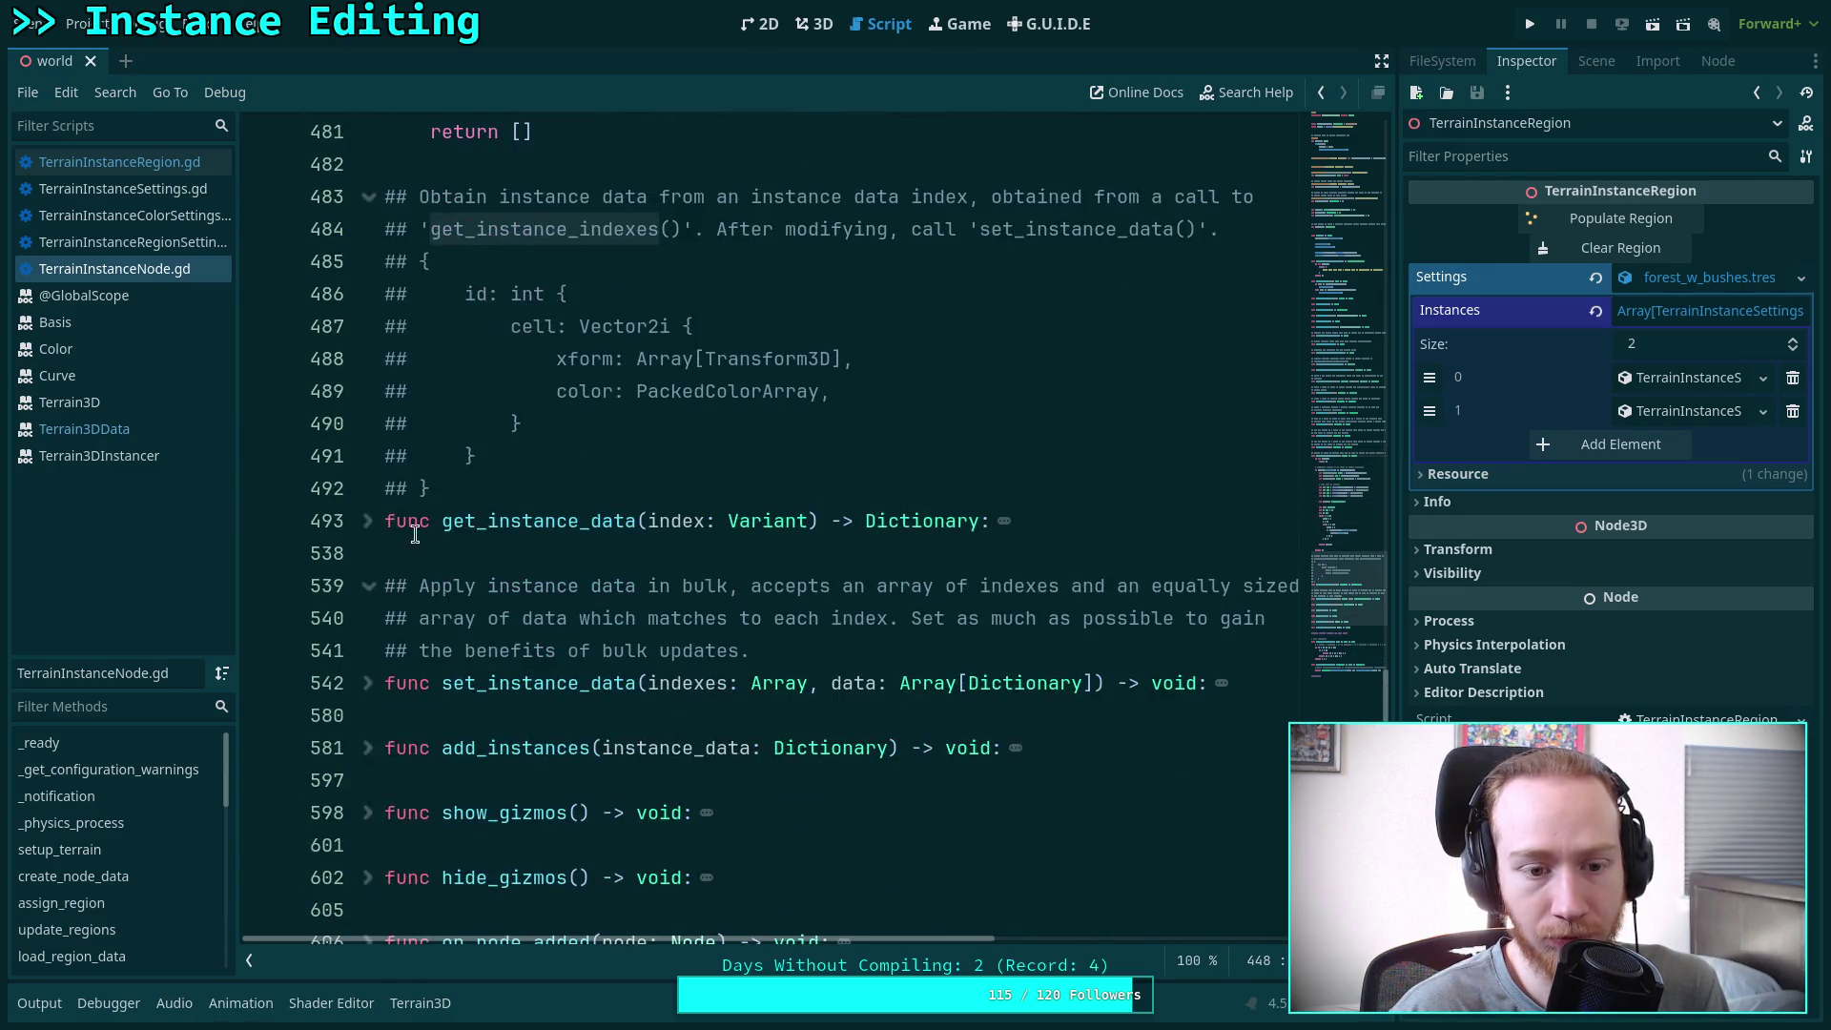
scroll(374, 520, "down", 4)
scroll(374, 517, "up", 3)
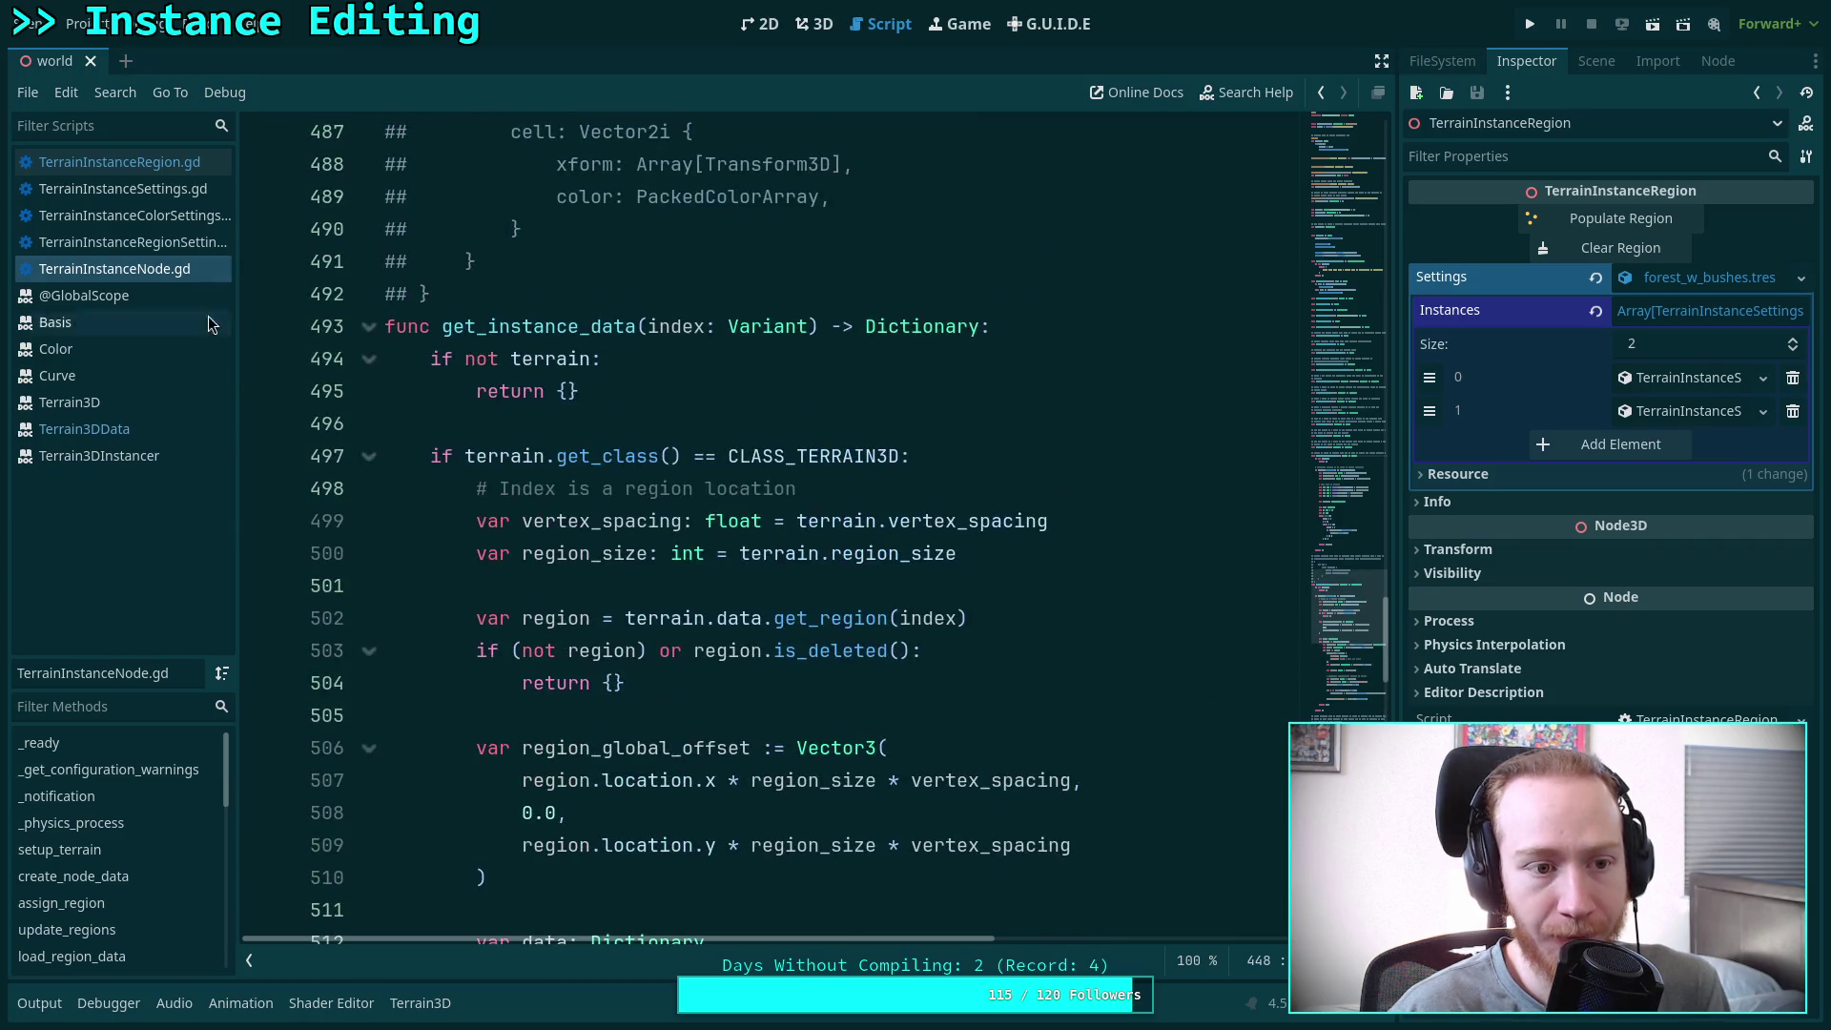
left_click(119, 162)
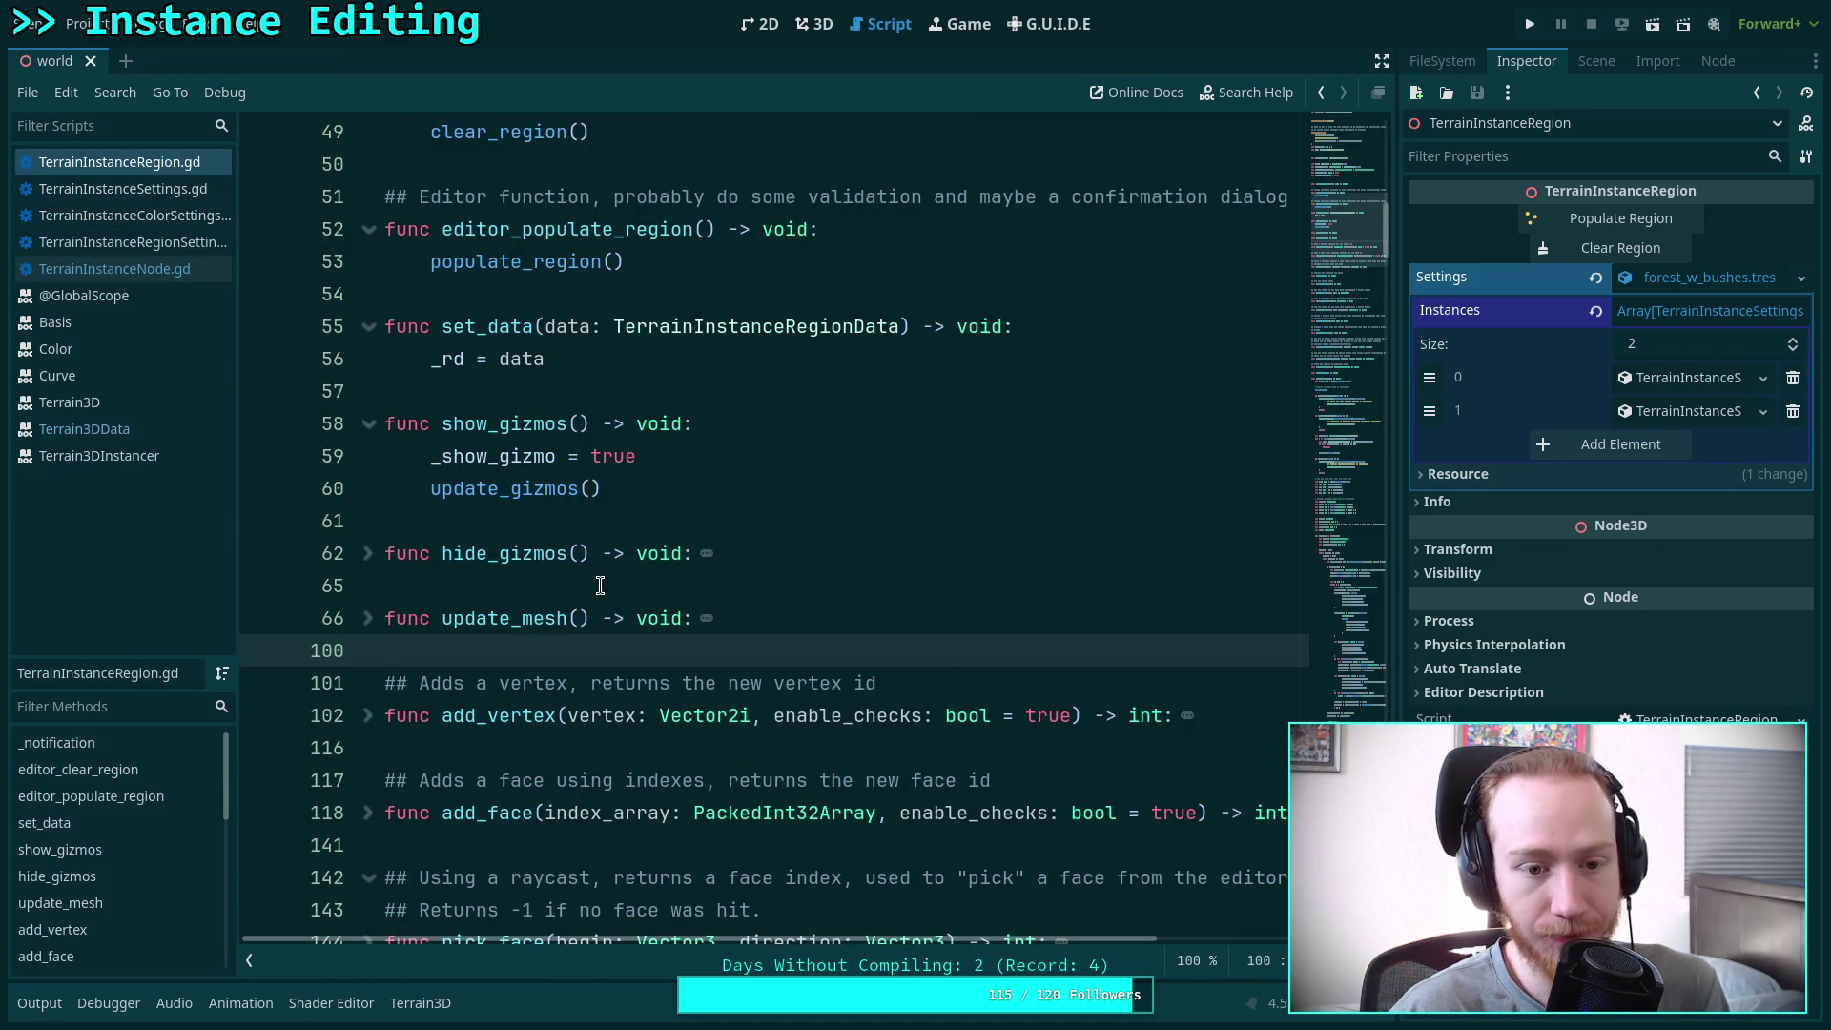
Unfold clear_data to check its body, then fold it back up
scroll(594, 584, "down", 3)
scroll(594, 583, "down", 2)
left_click(369, 458)
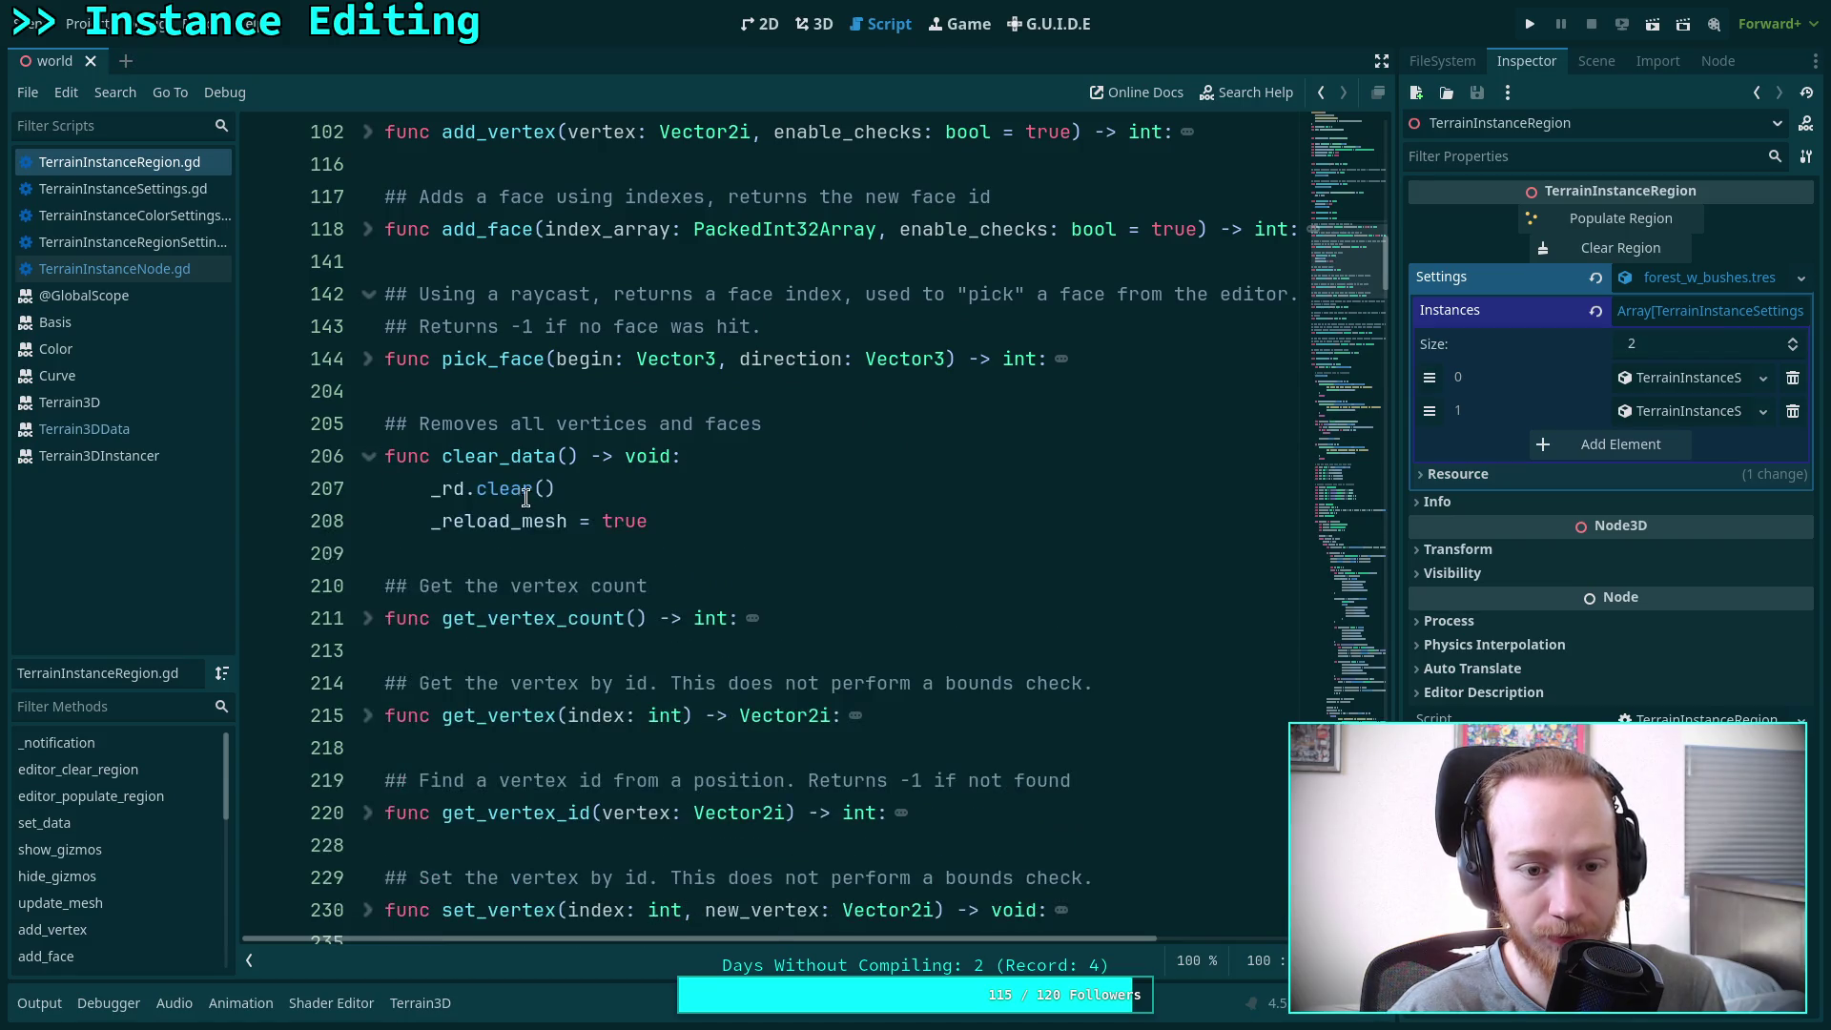
left_click(372, 466)
scroll(518, 503, "down", 10)
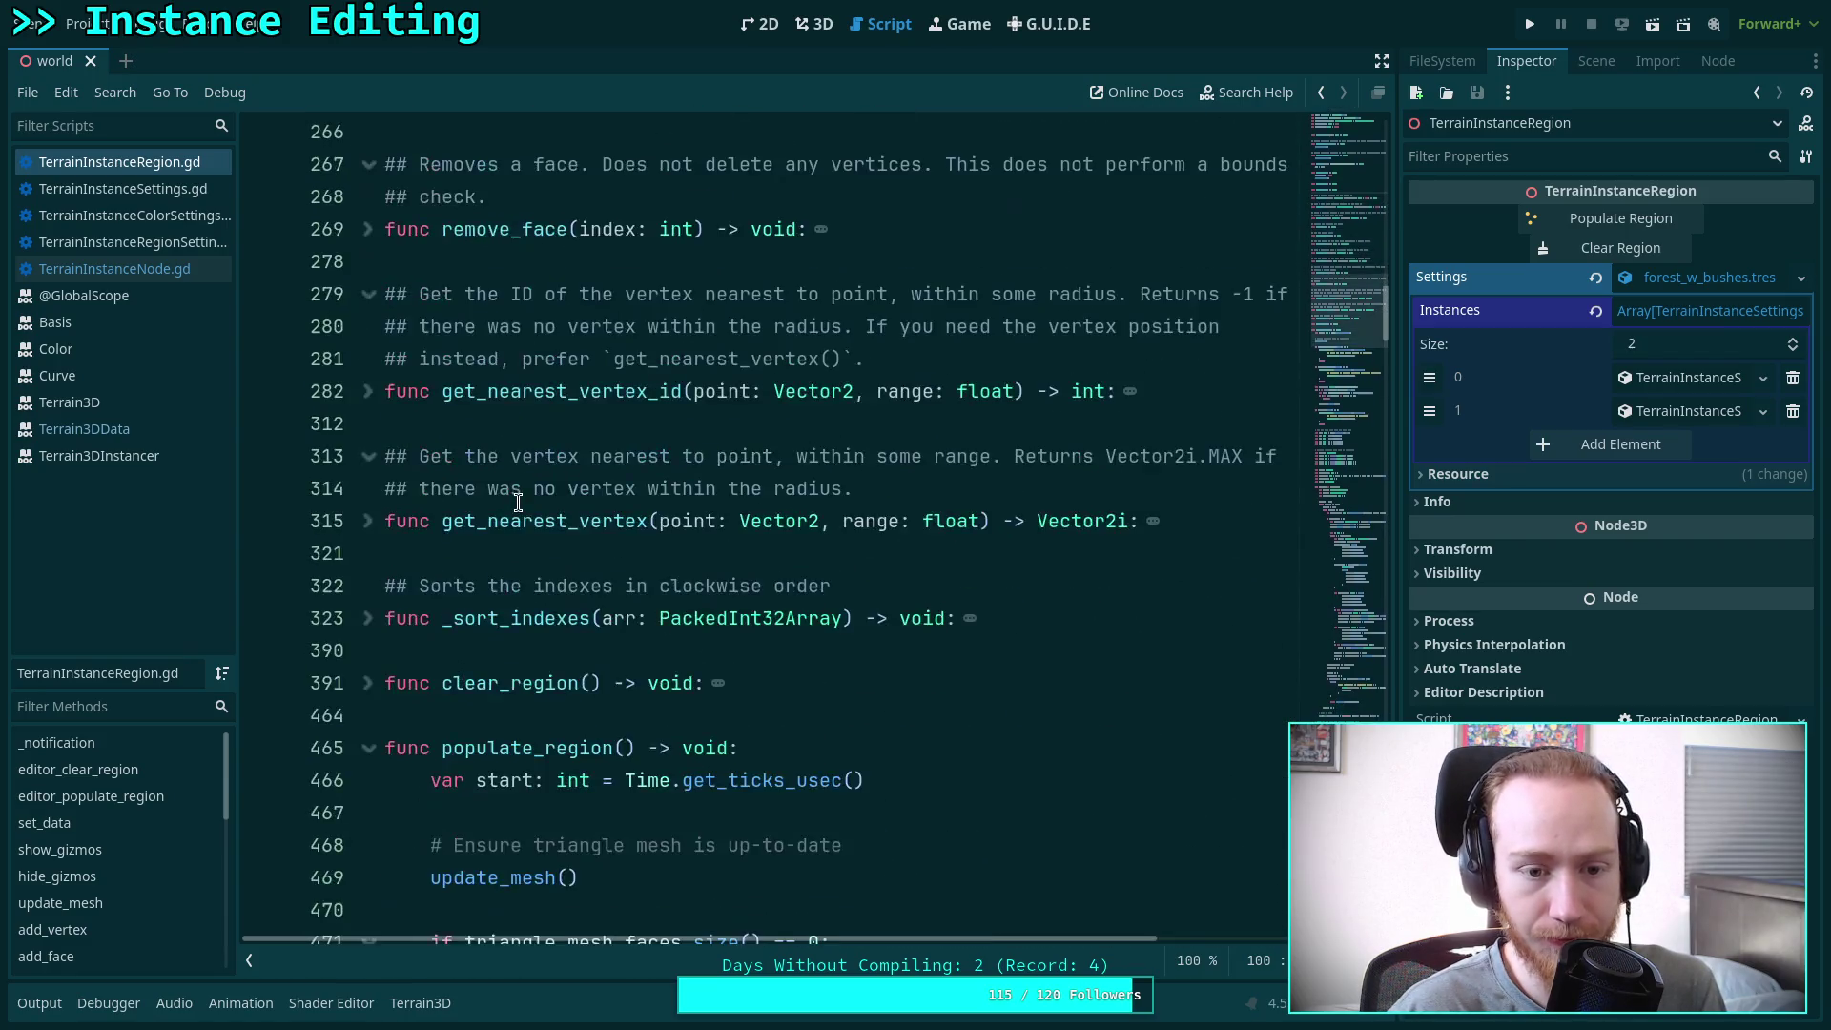
Fold populate_region, unfold clear_region, and select the get_instance_indexes call and indexes variable on line 413
left_click(373, 267)
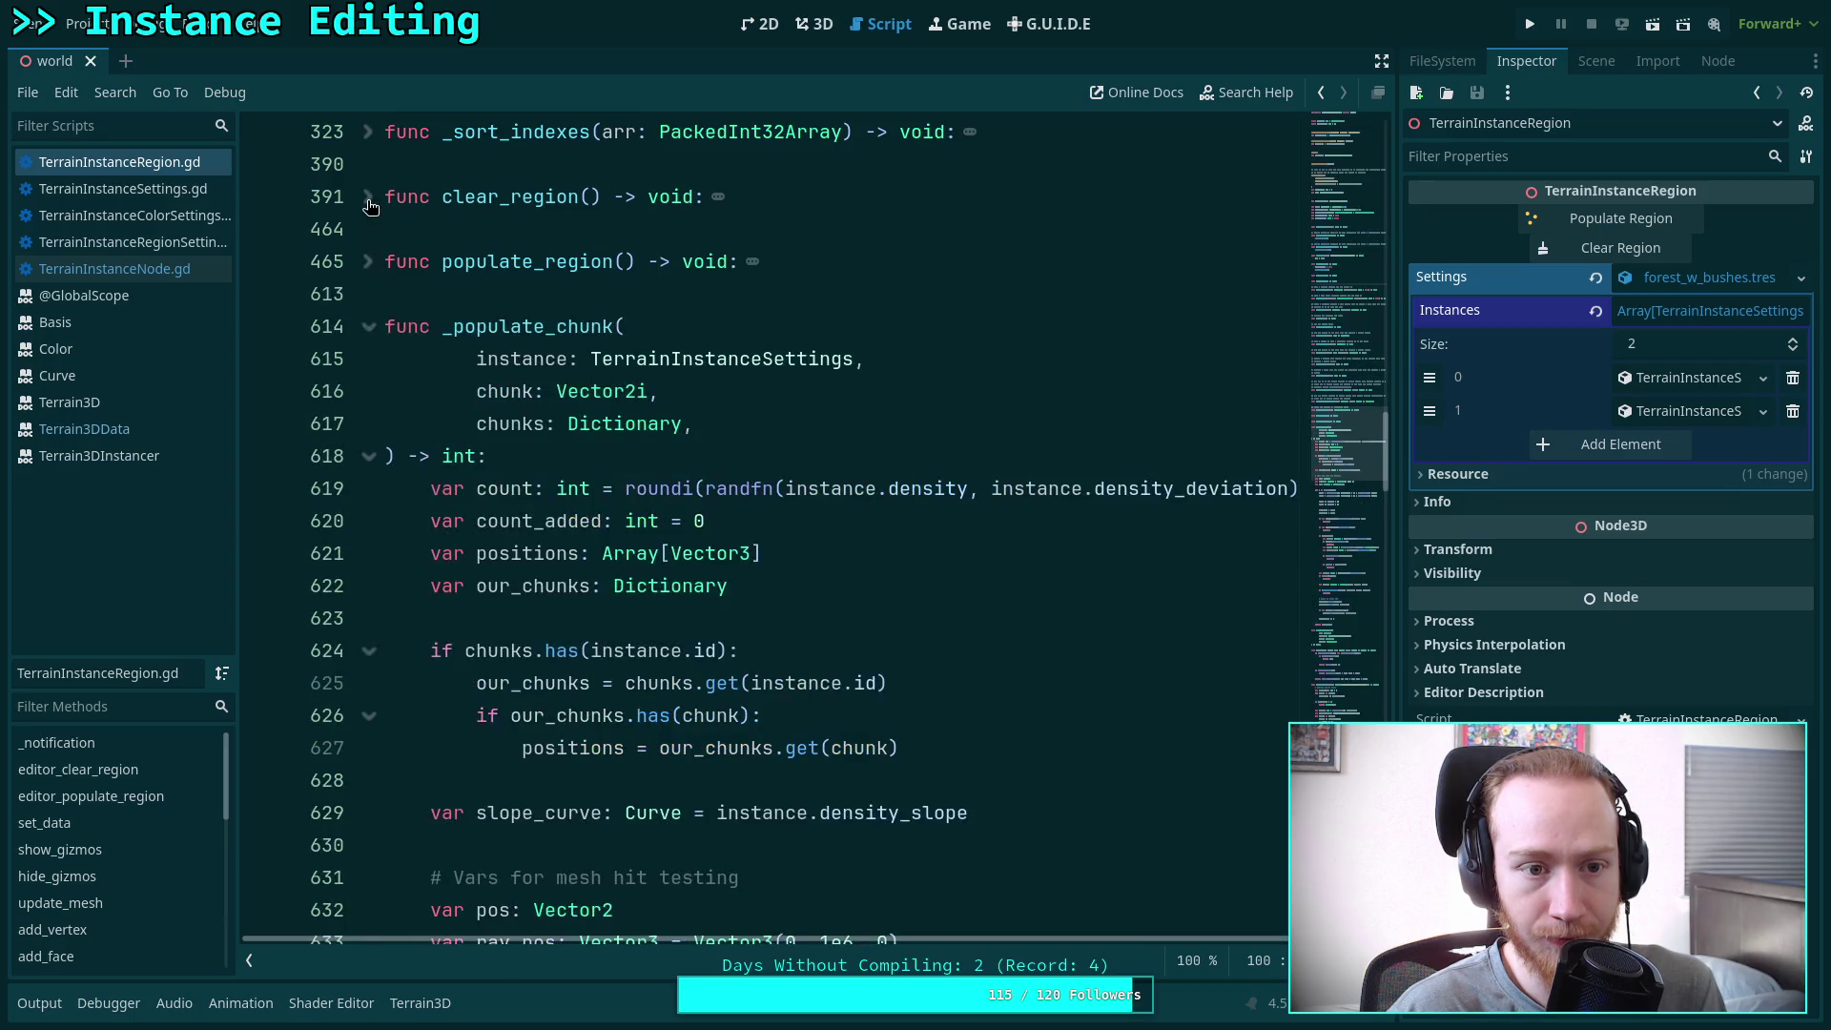
left_click(371, 200)
scroll(488, 408, "down", 4)
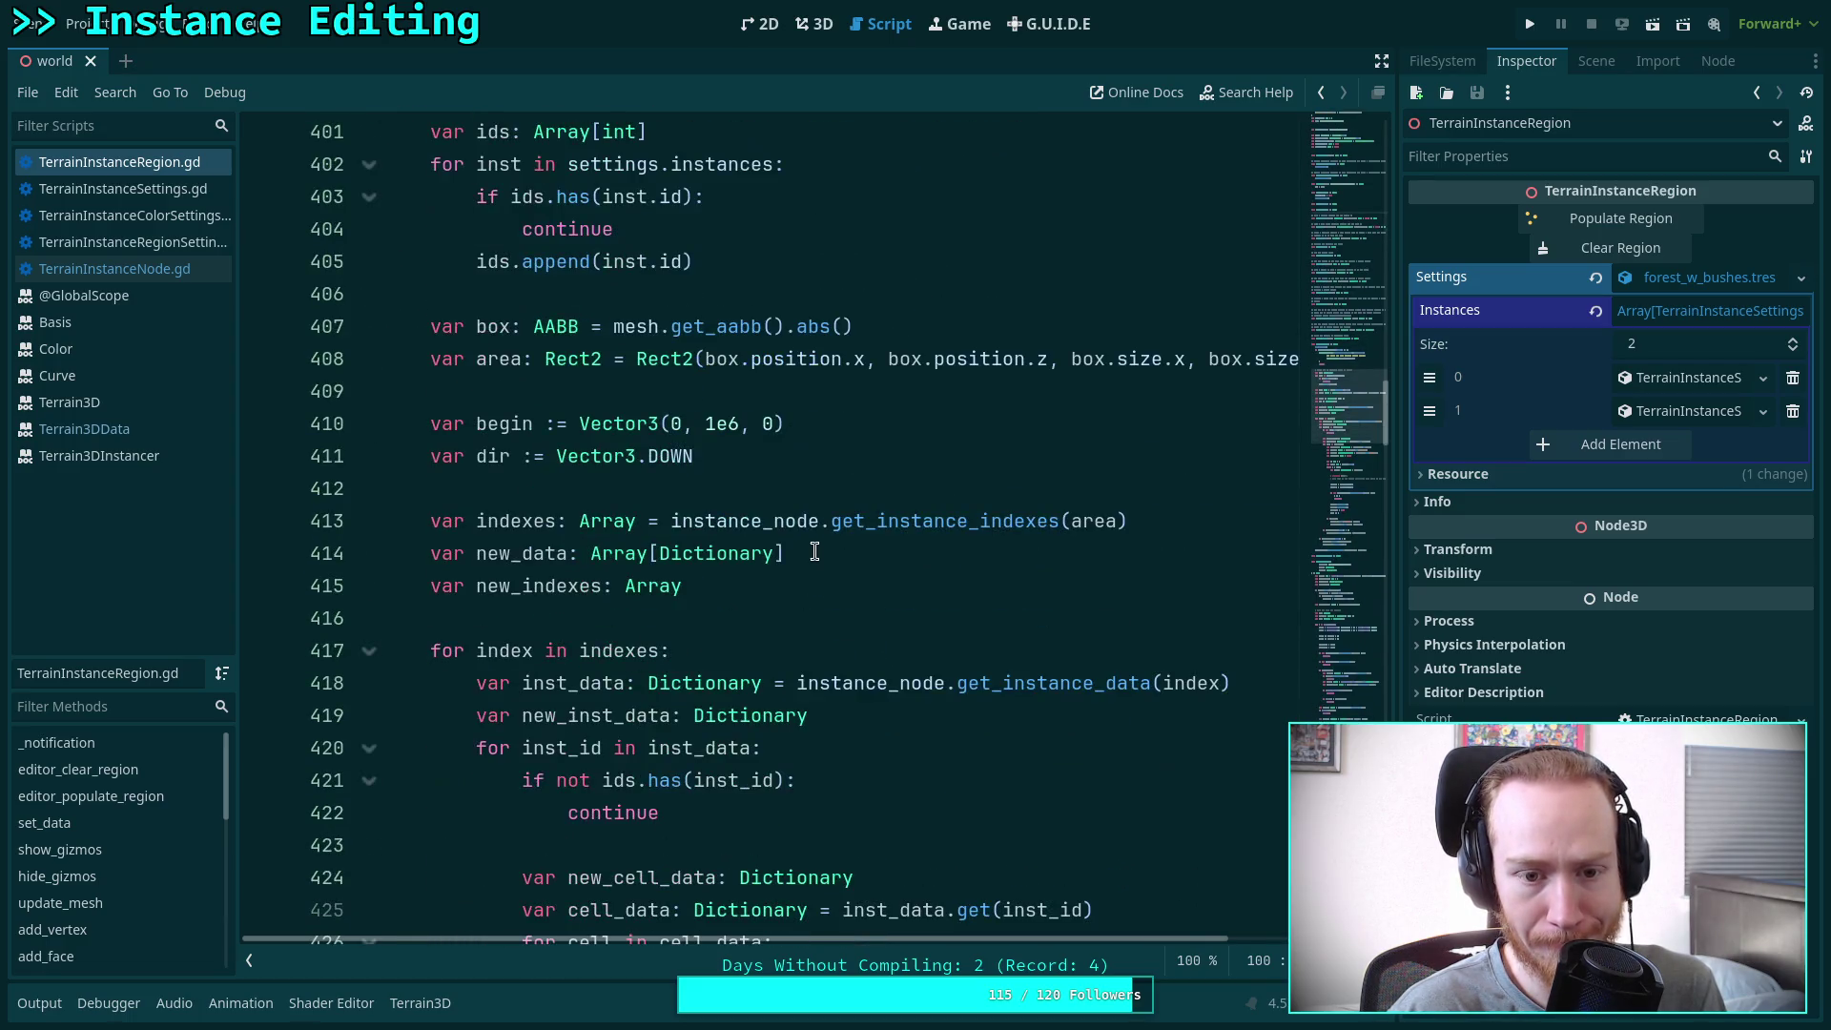
double_click(879, 532)
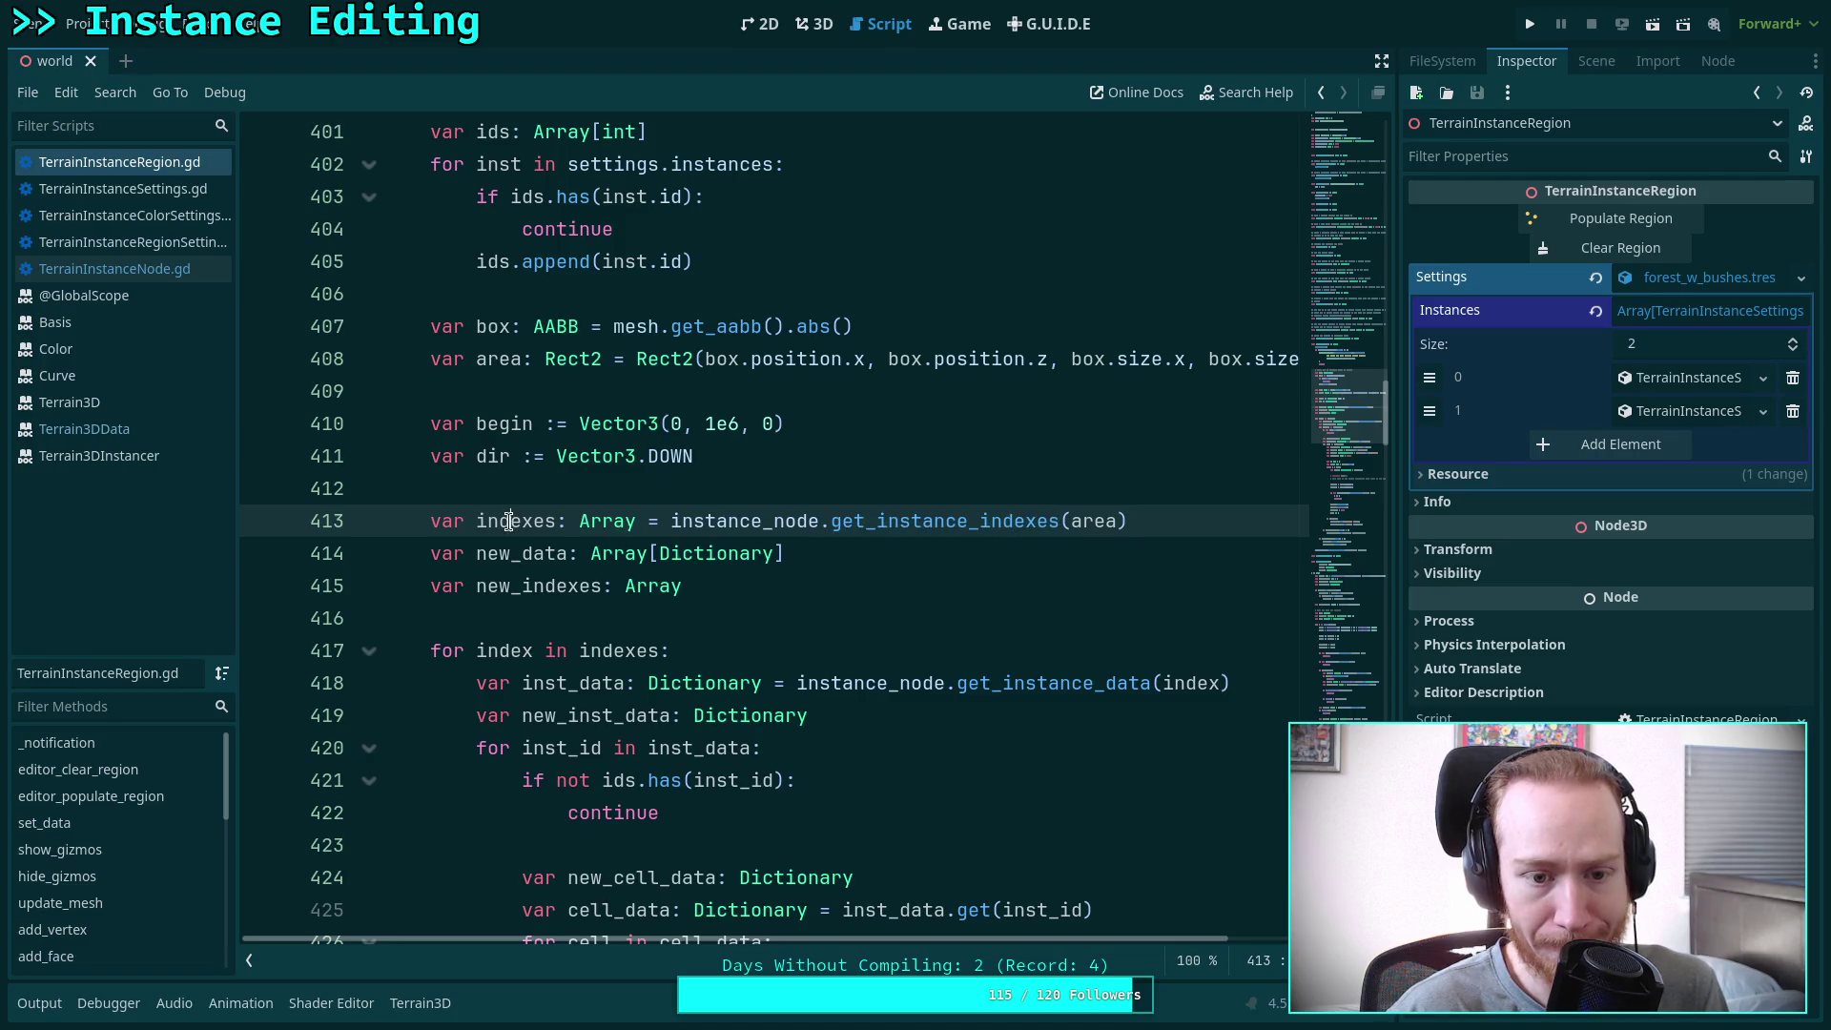
double_click(510, 520)
Place the caret on blank line 439 below the CRITICAL TODO in clear_region
scroll(832, 601, "down", 1)
scroll(832, 601, "down", 8)
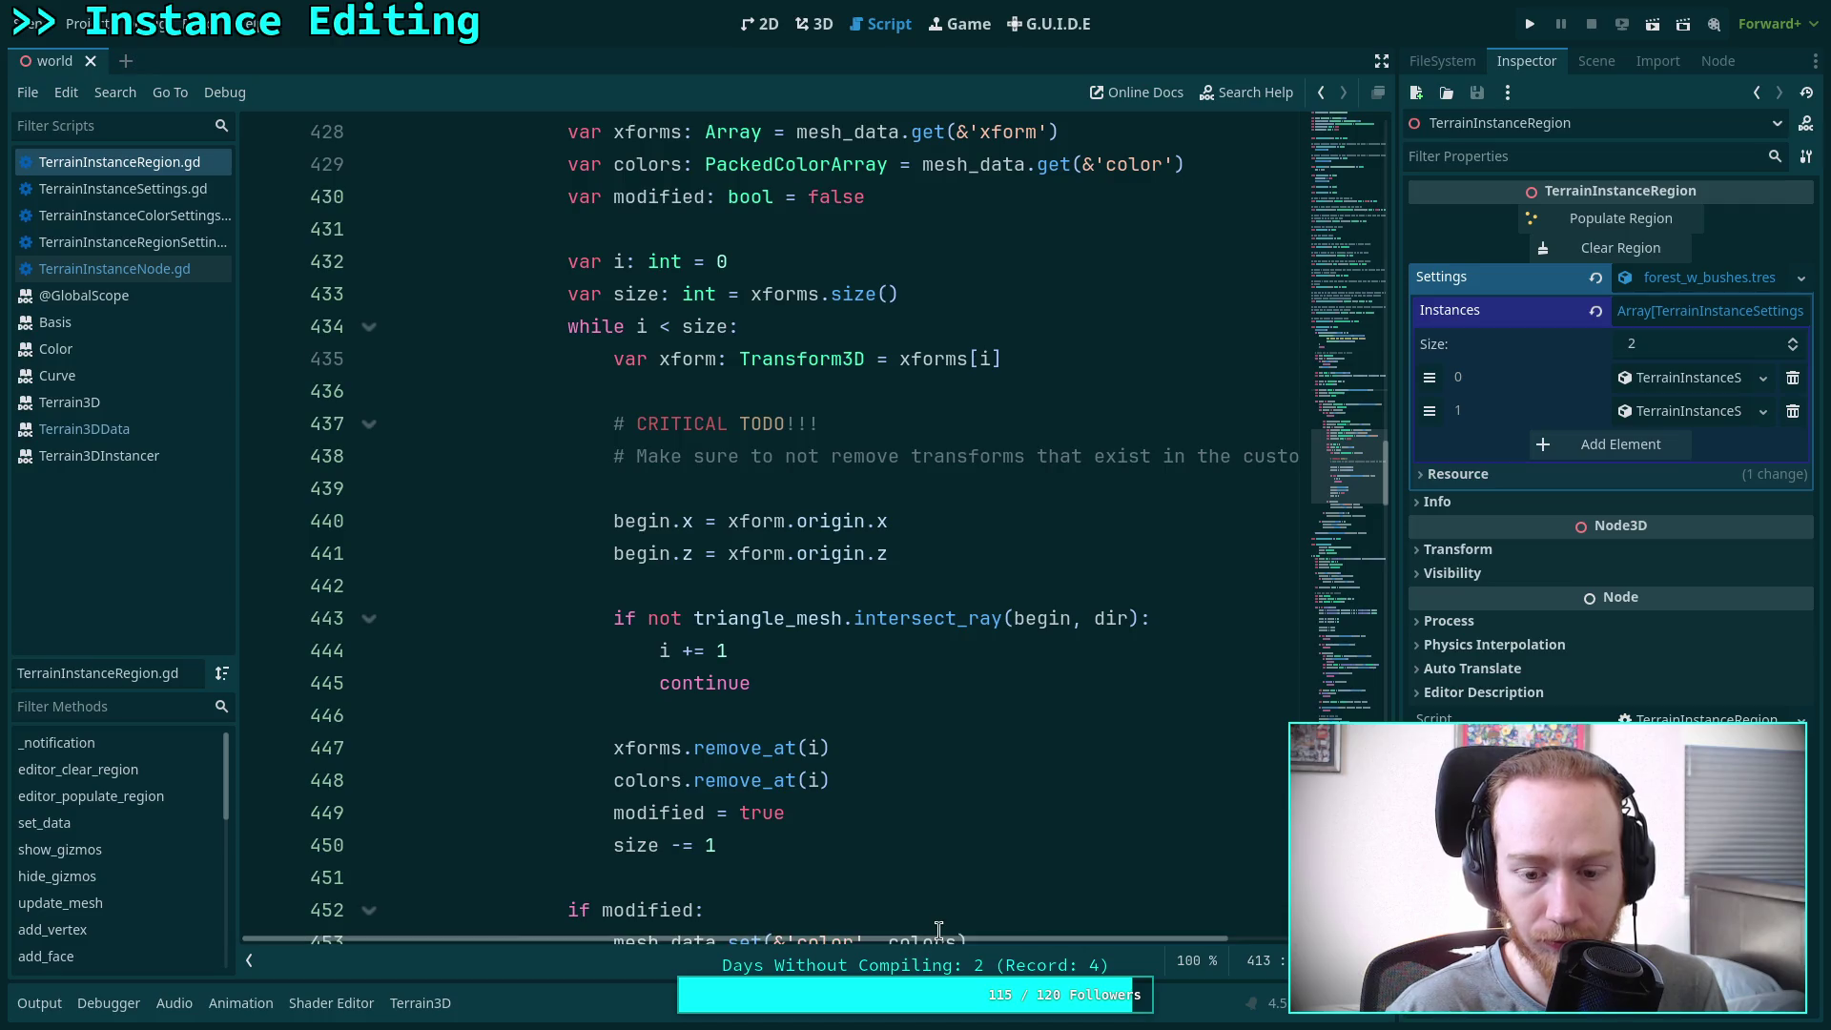
left_click_drag(940, 938, 1166, 960)
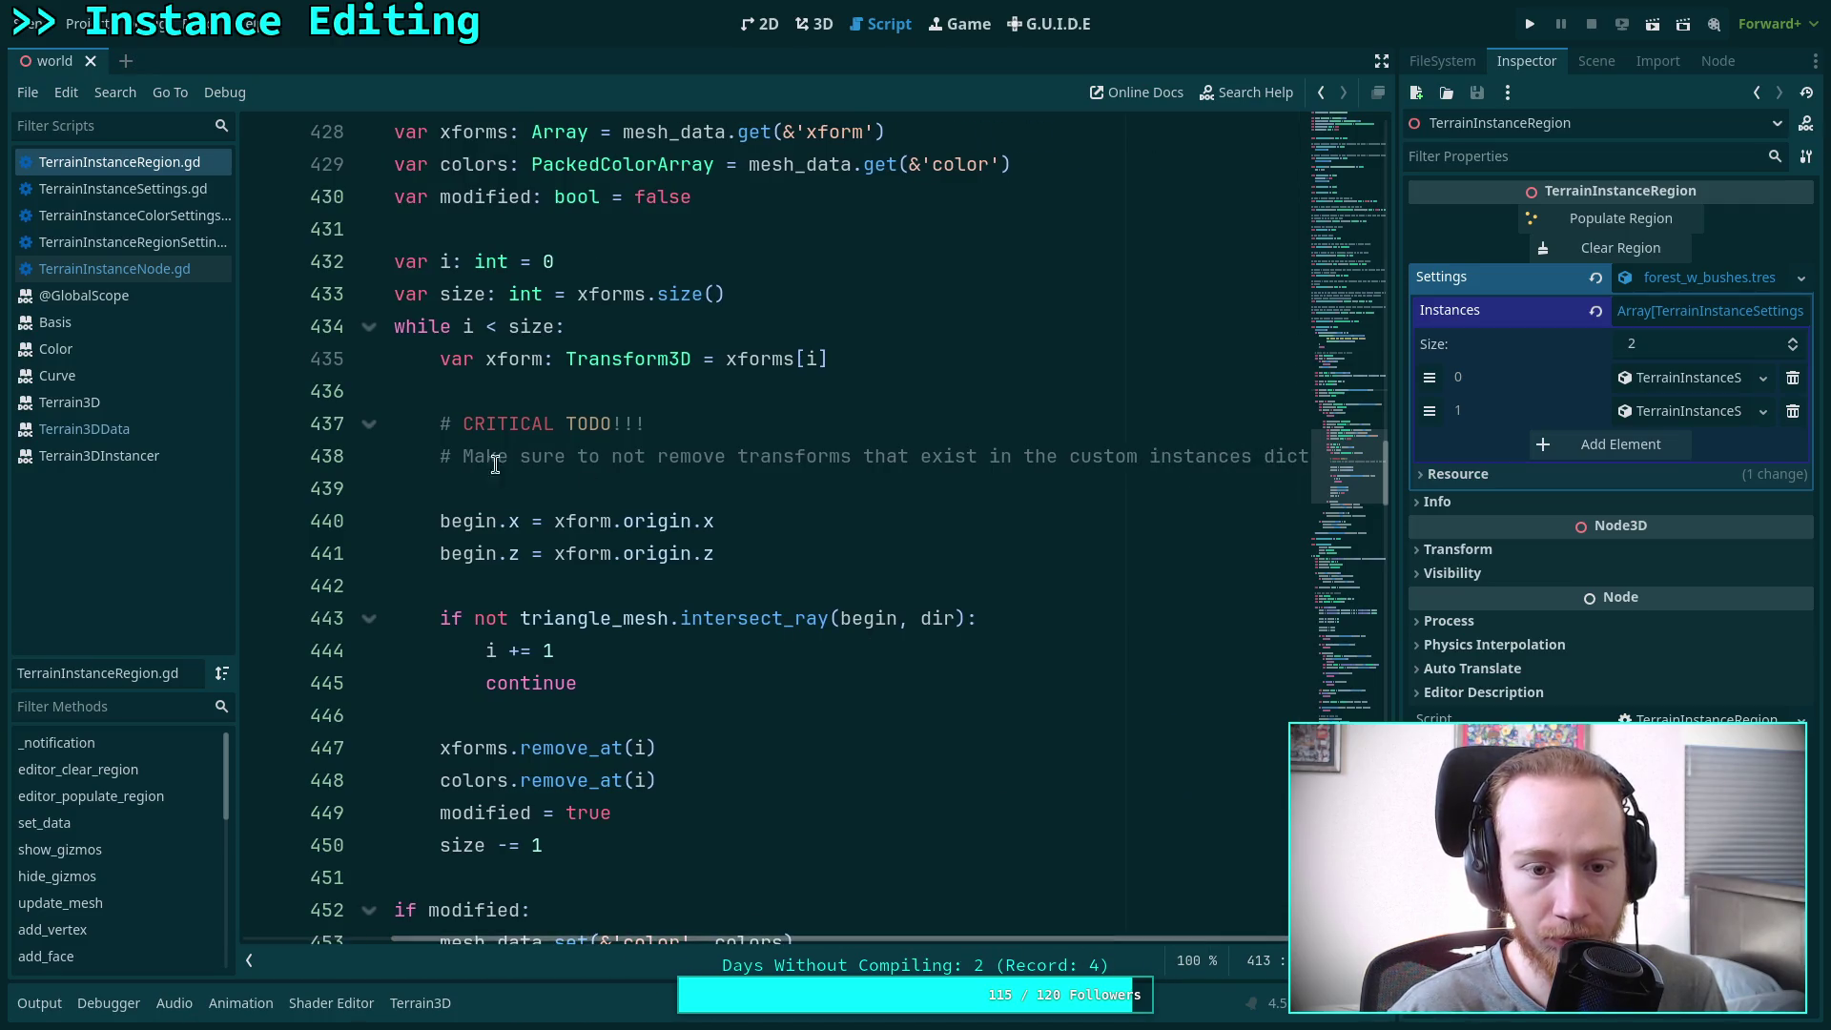
left_click(676, 488)
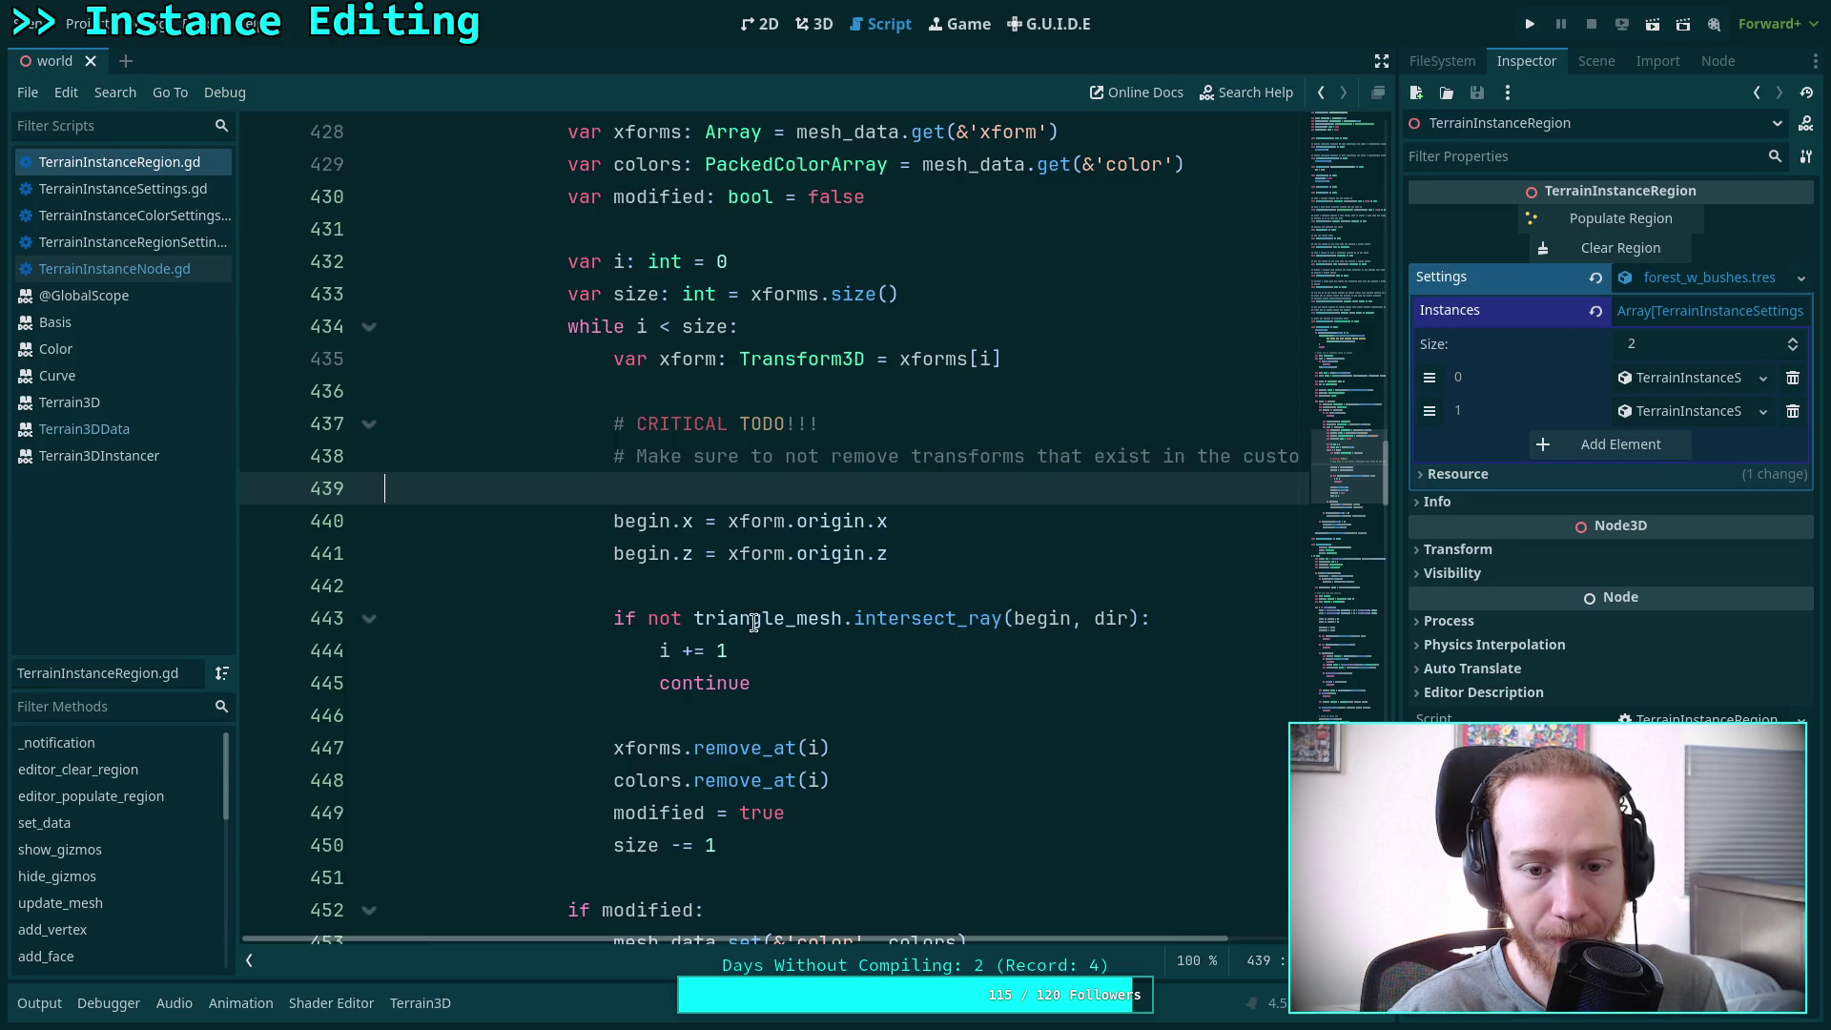
scroll(910, 719, "down", 5)
scroll(910, 718, "up", 5)
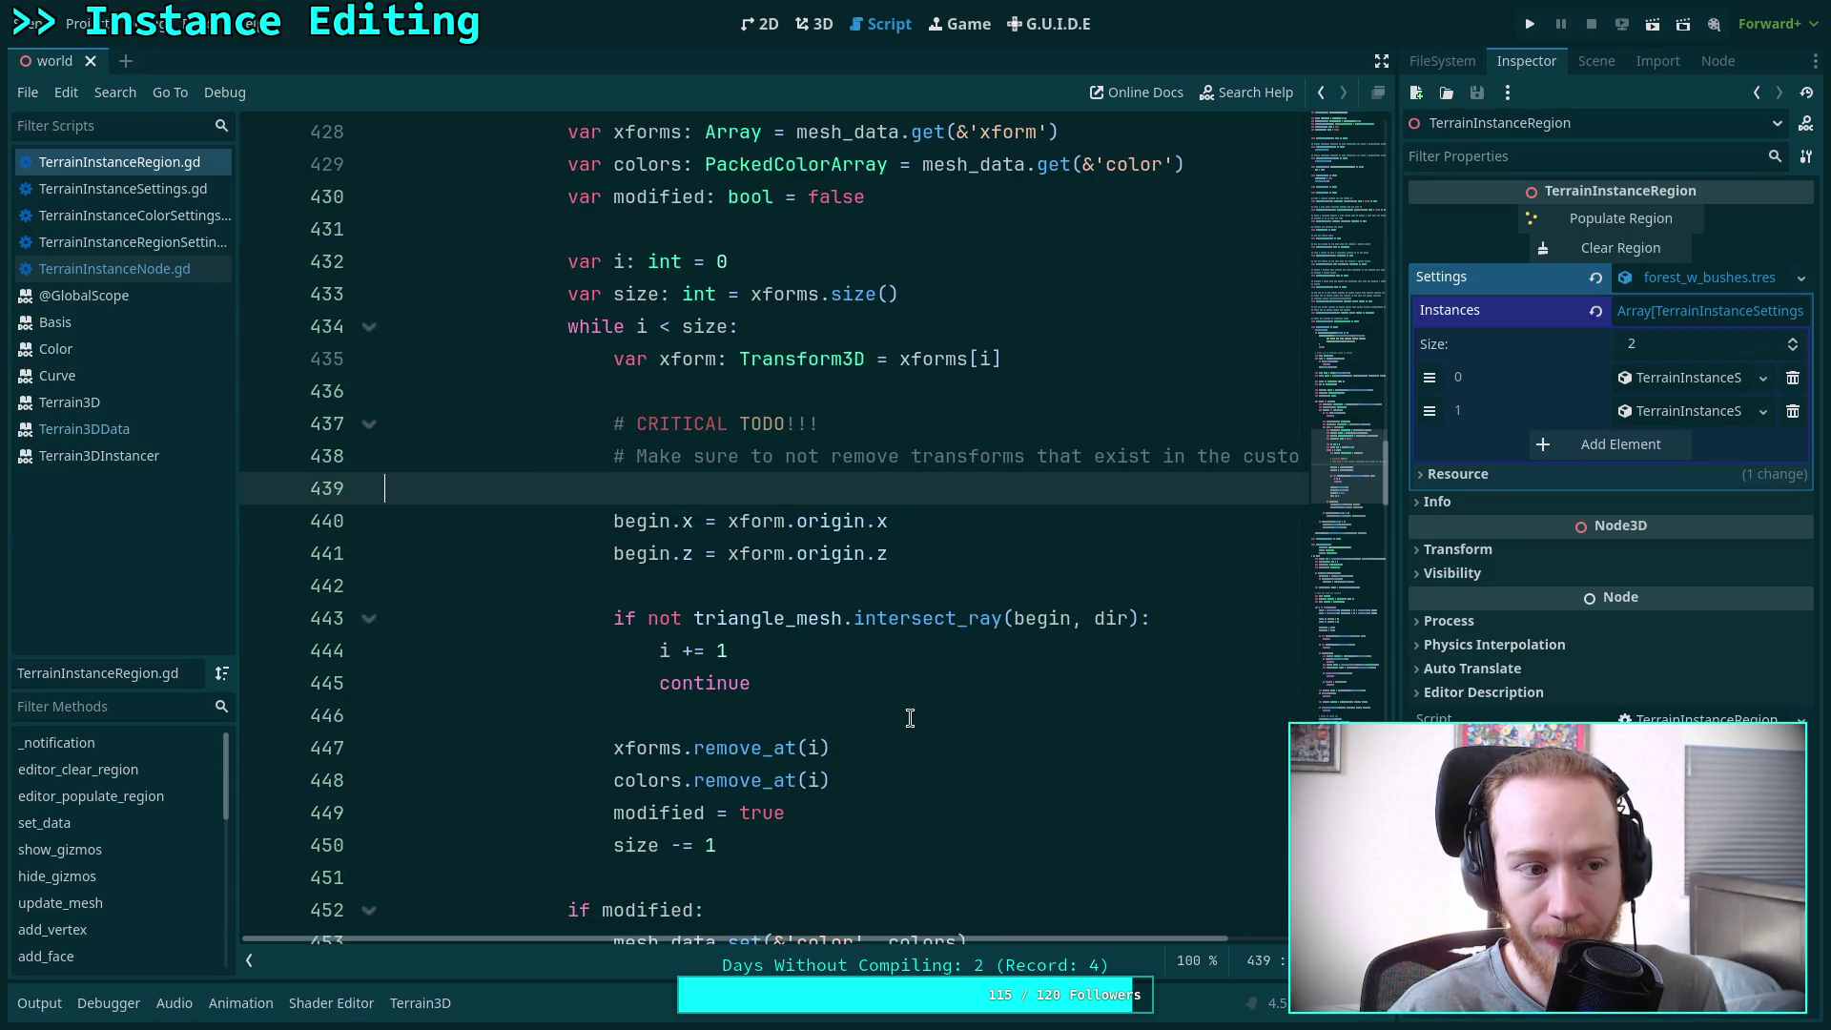
scroll(911, 719, "up", 2)
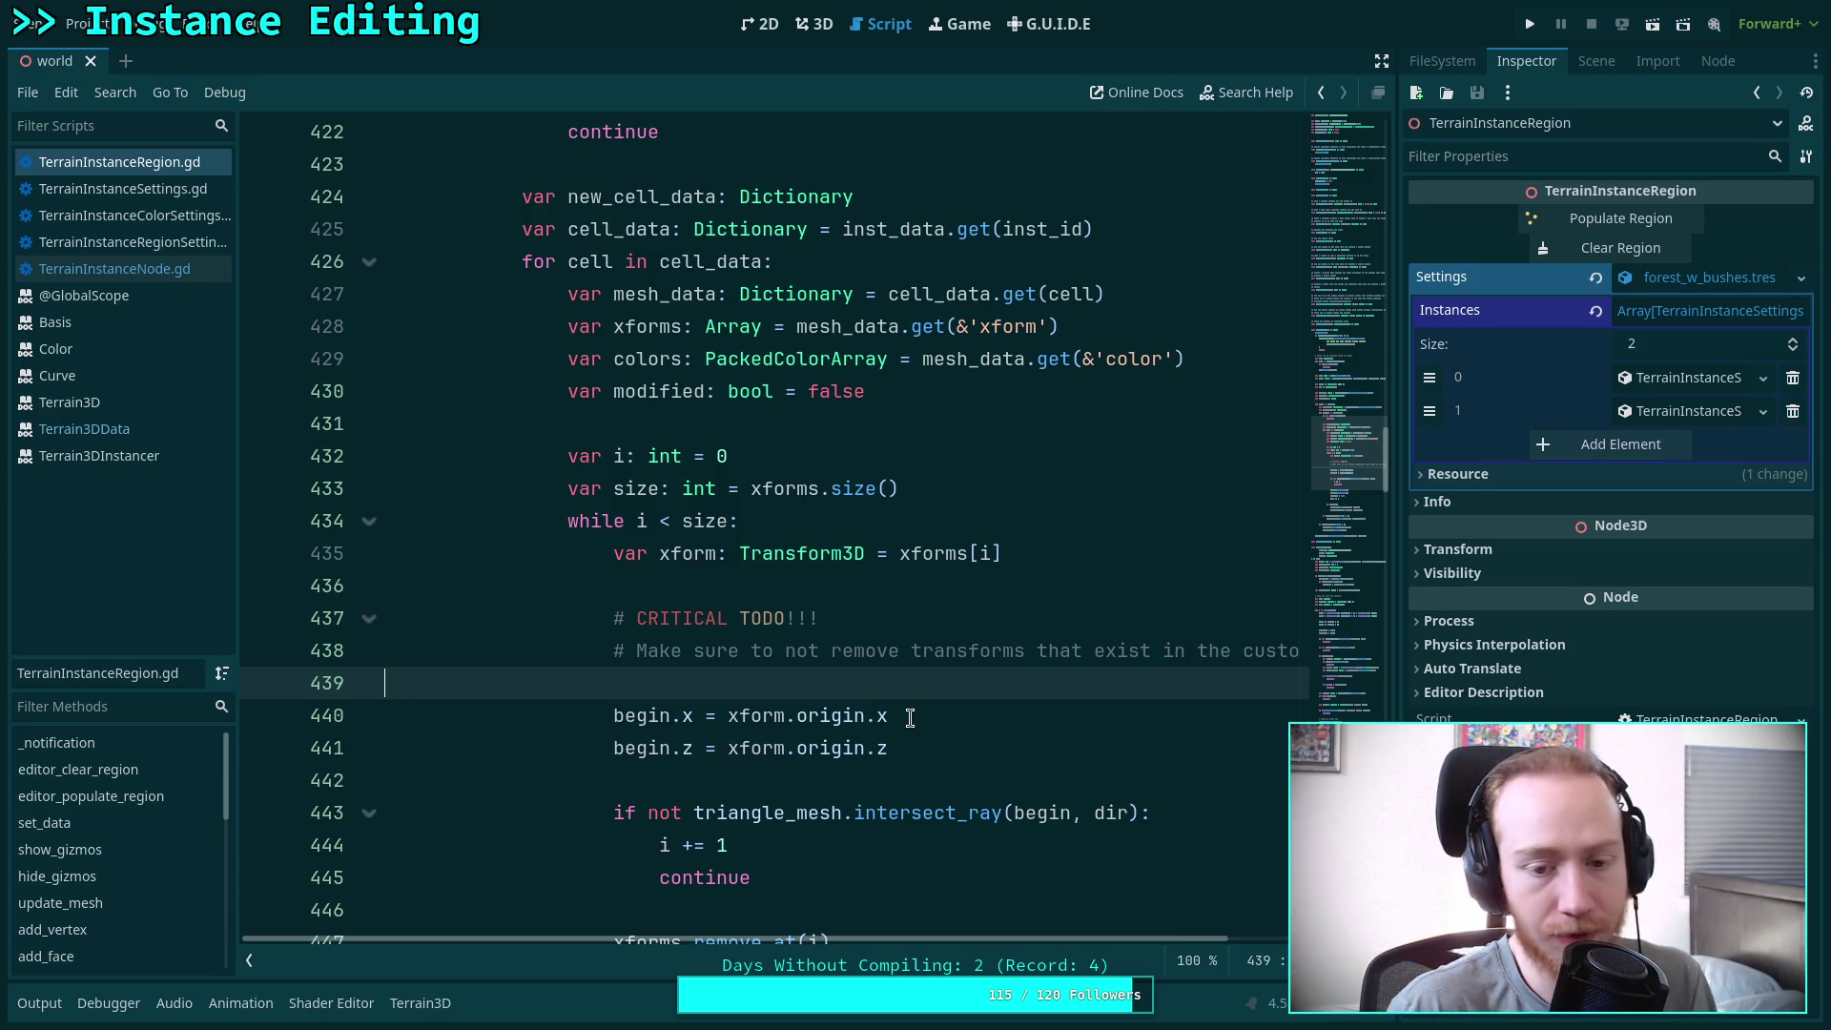
left_click(922, 790)
scroll(921, 789, "down", 10)
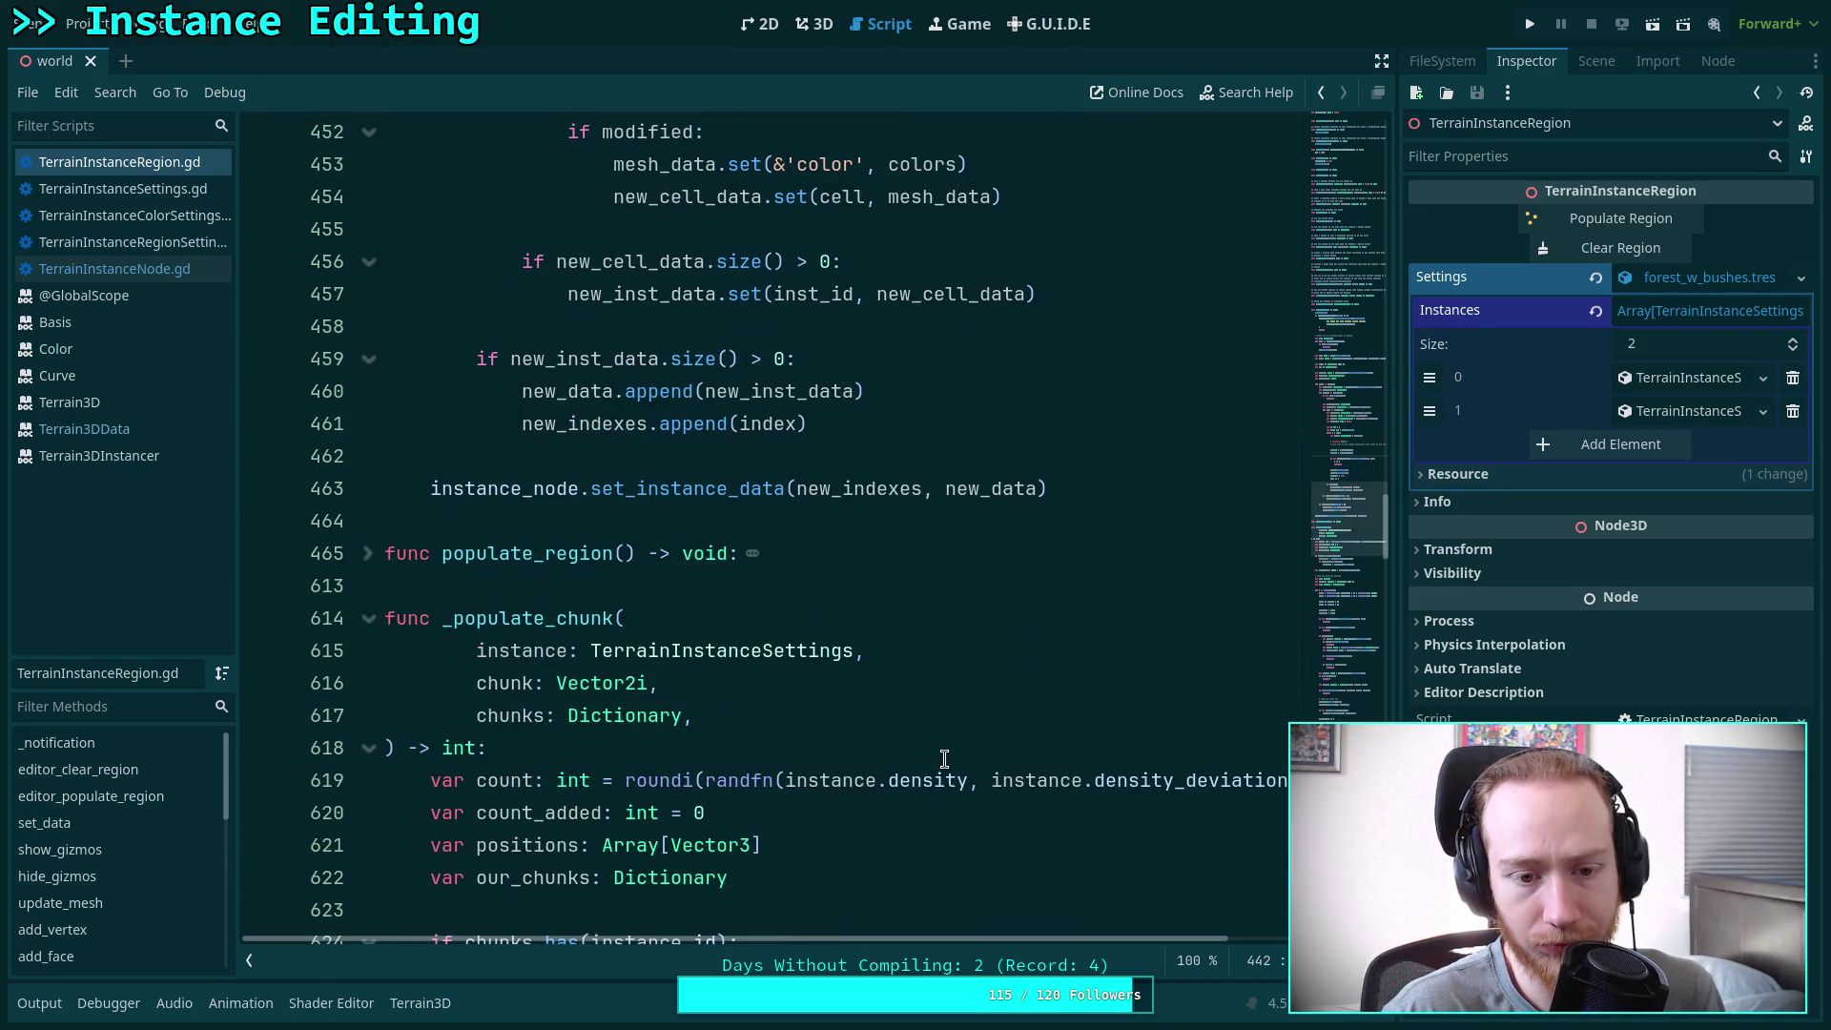
scroll(944, 758, "up", 17)
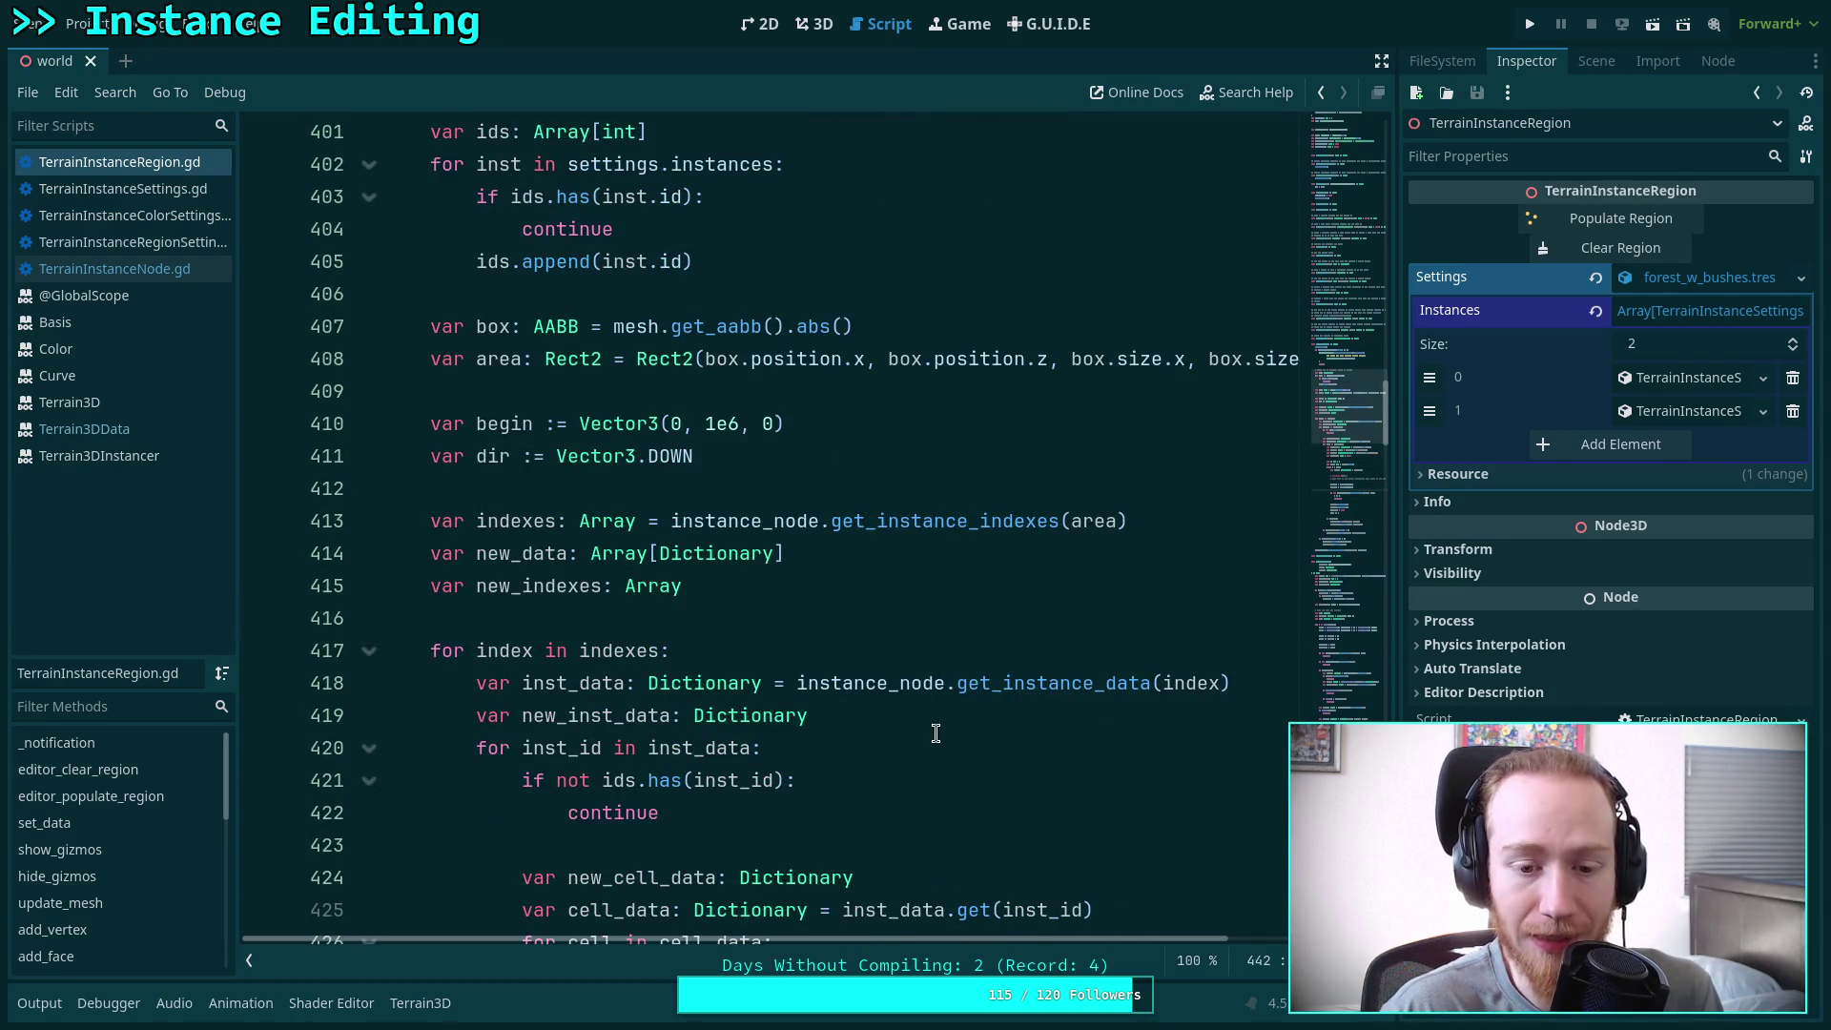
scroll(936, 732, "down", 3)
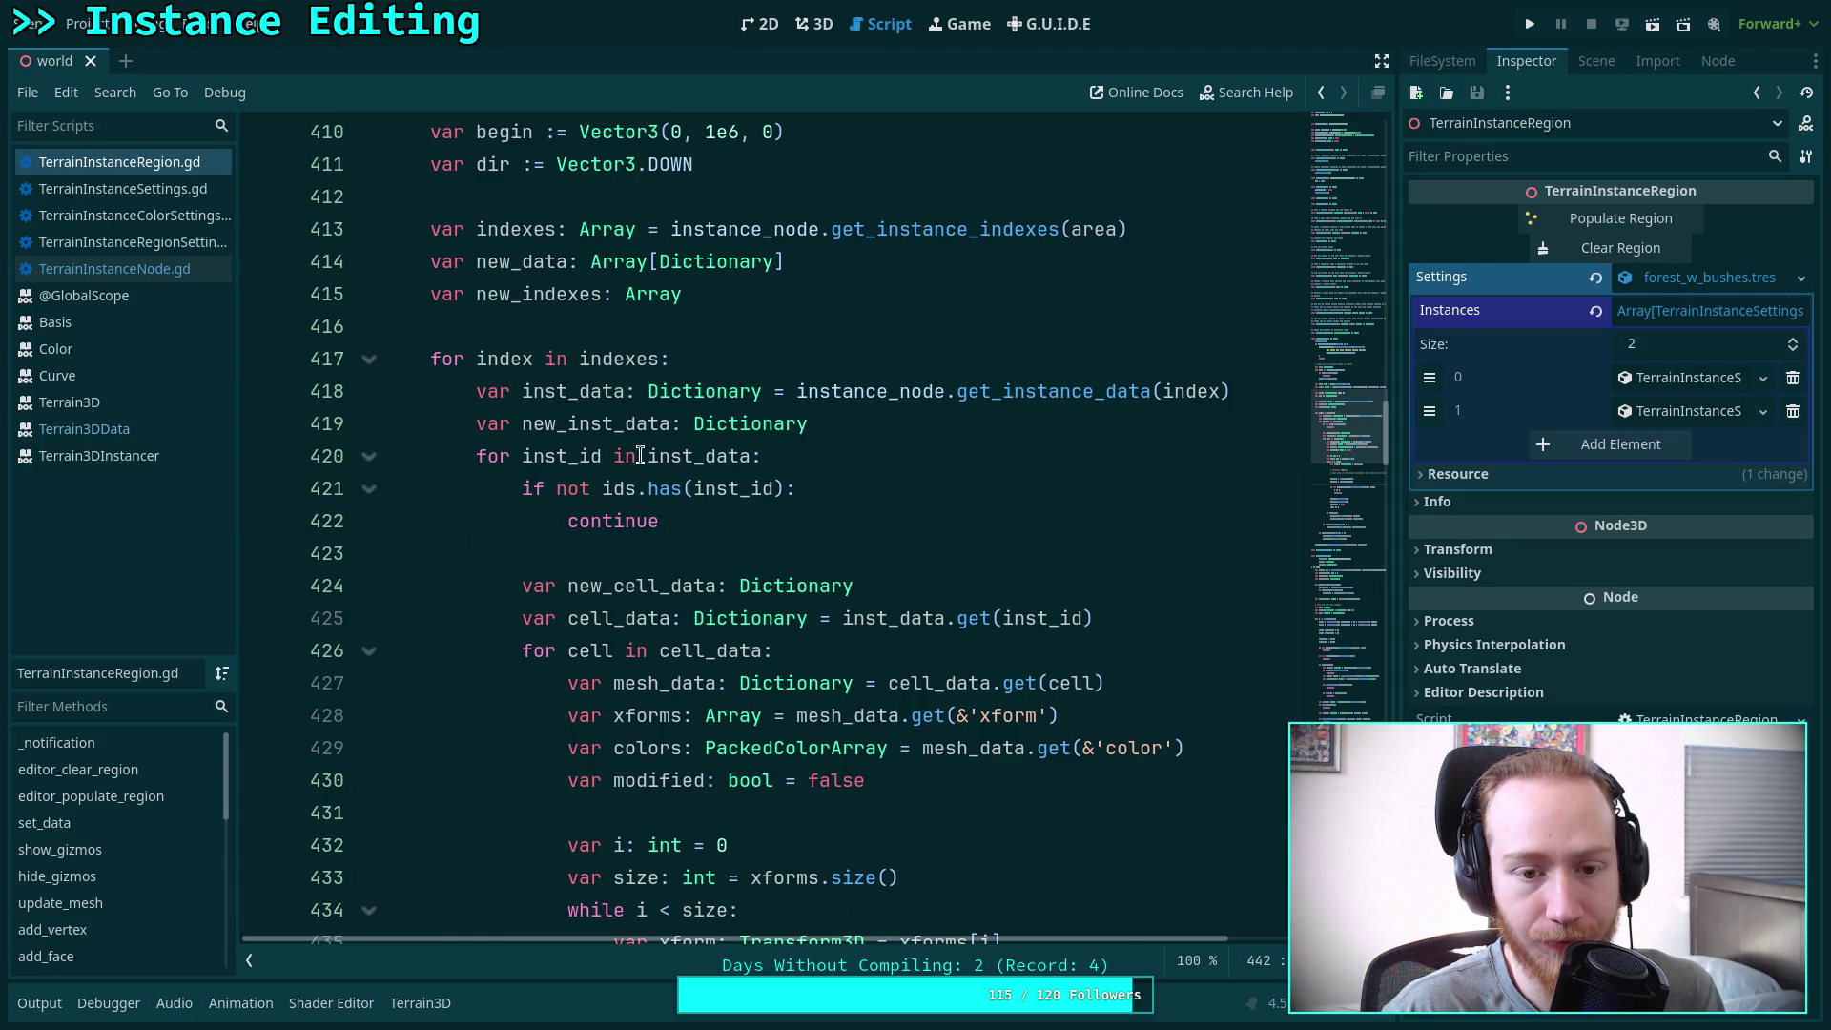
double_click(715, 455)
mouse_move(1021, 389)
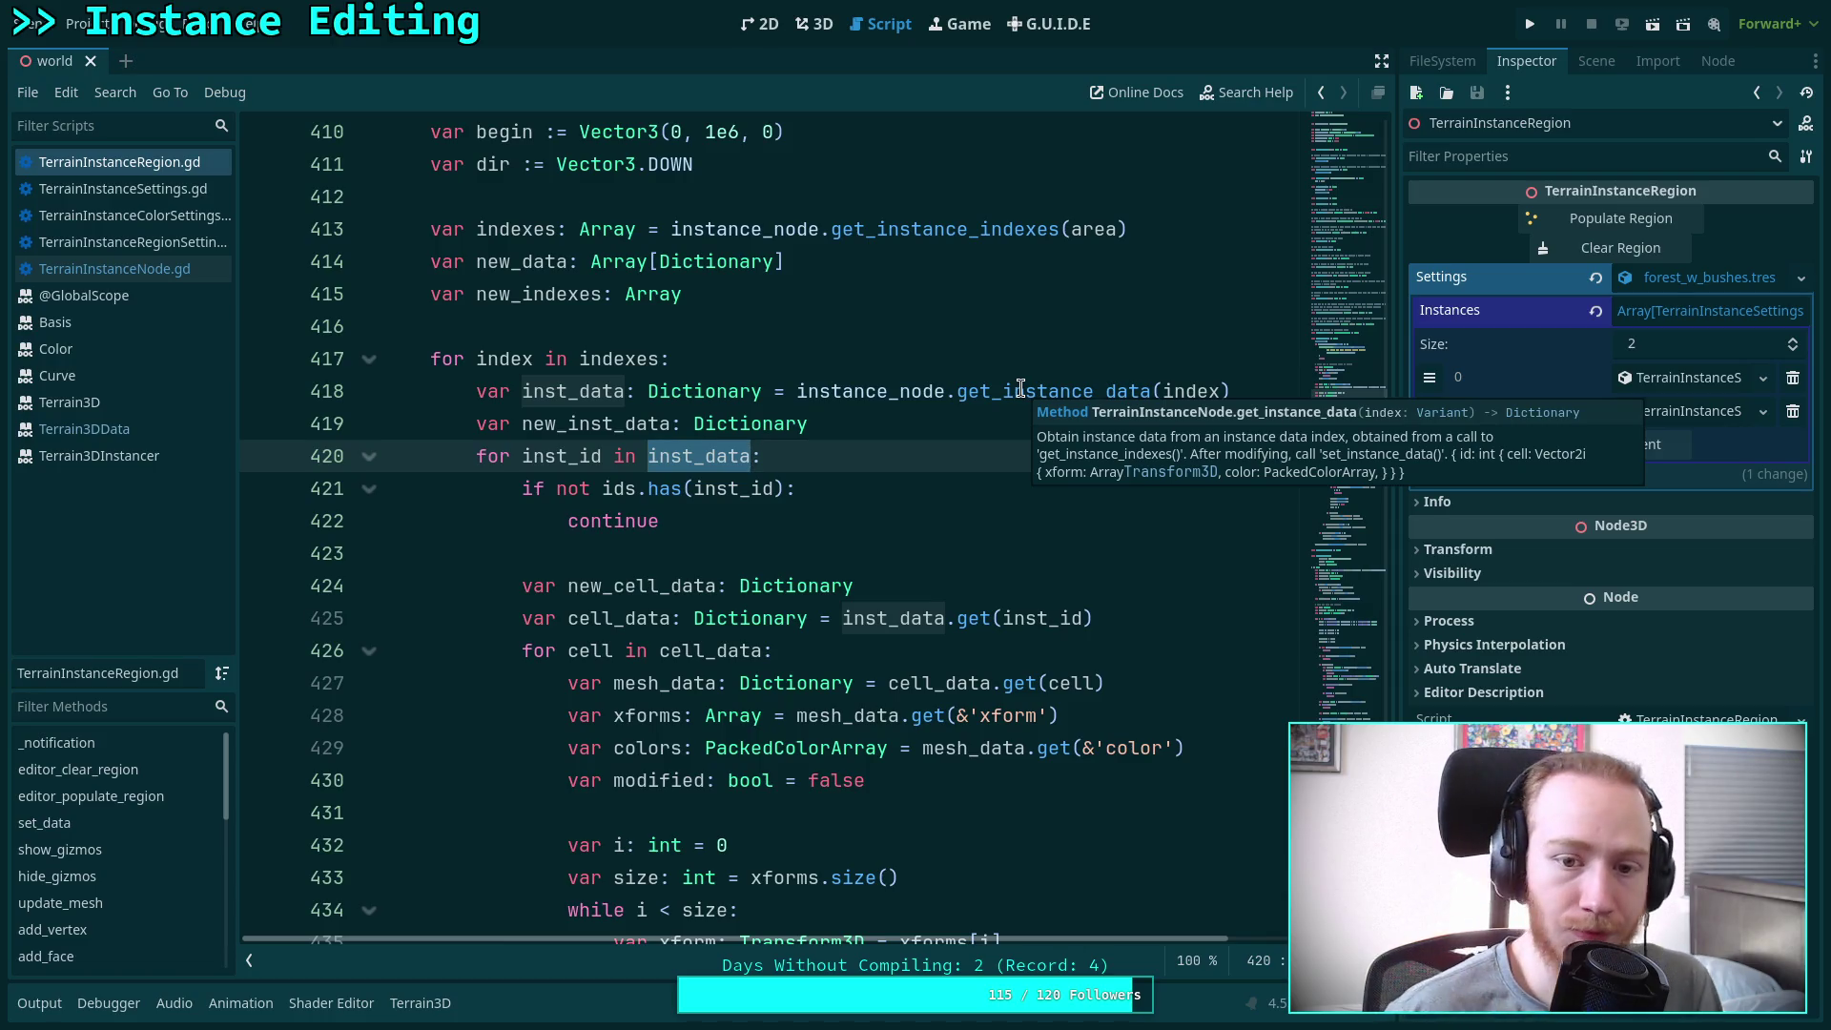
scroll(780, 510, "down", 13)
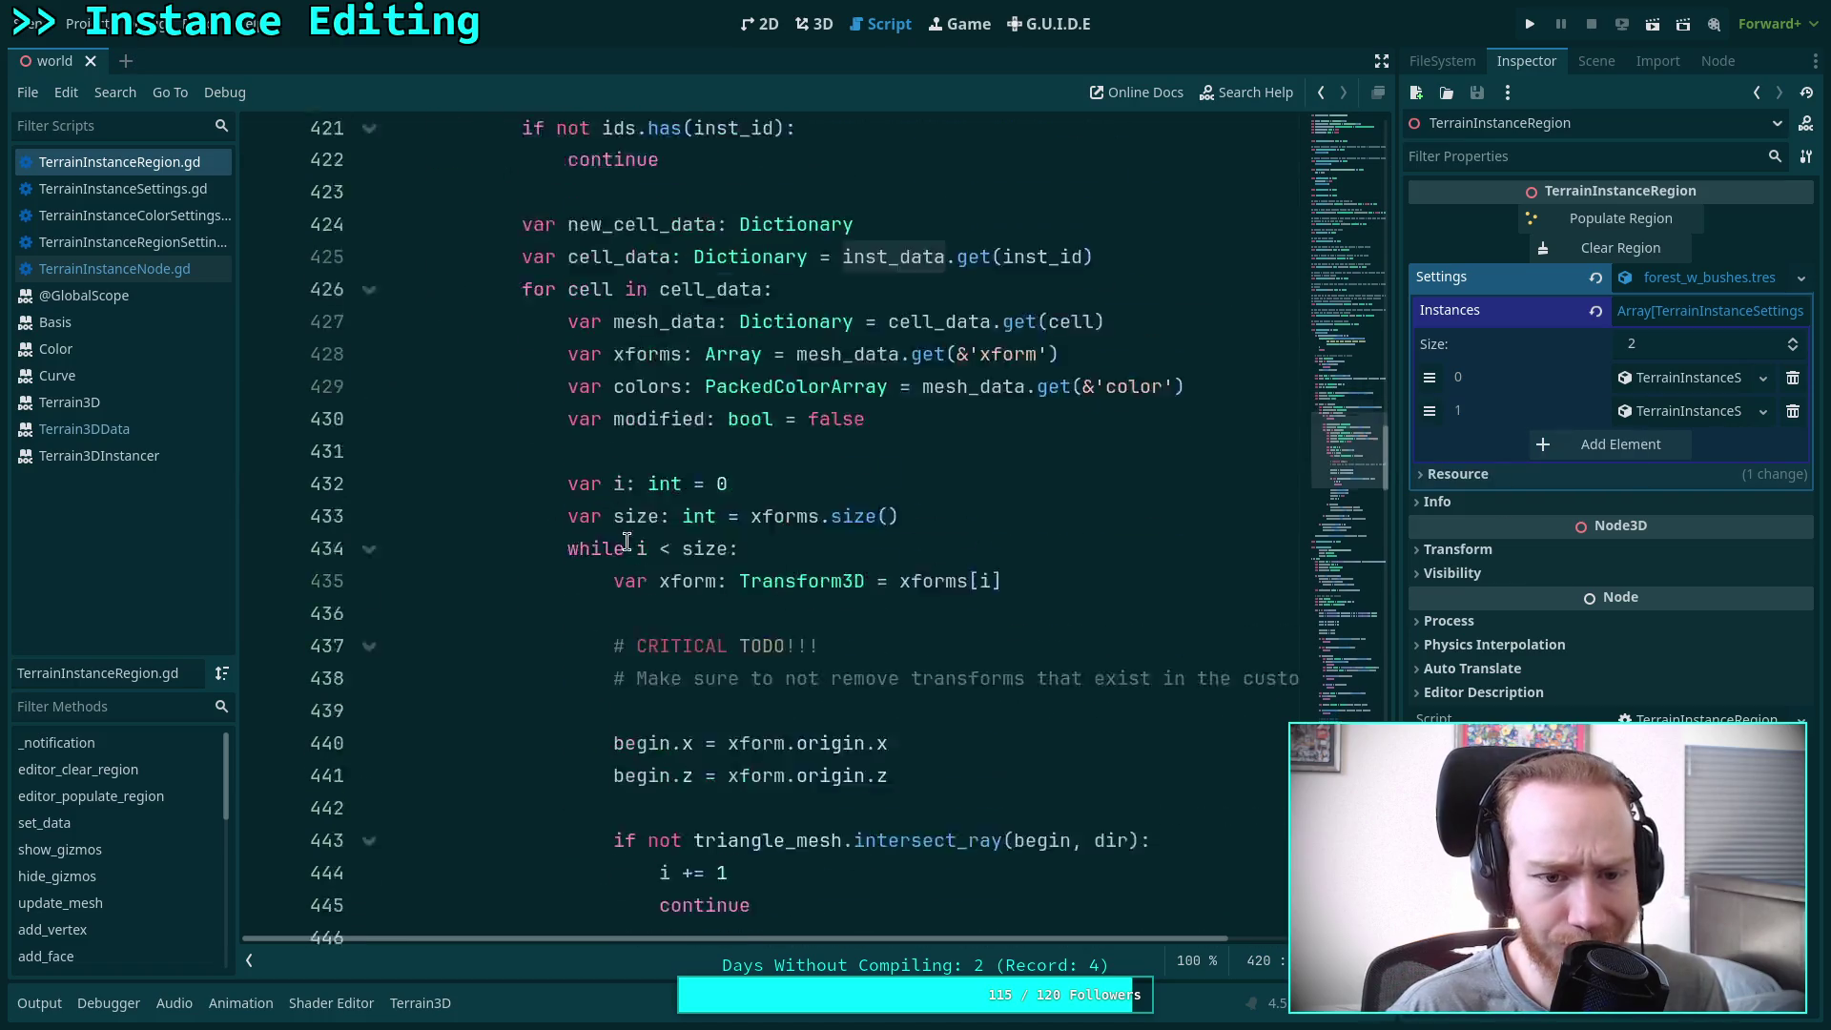
scroll(635, 553, "up", 2)
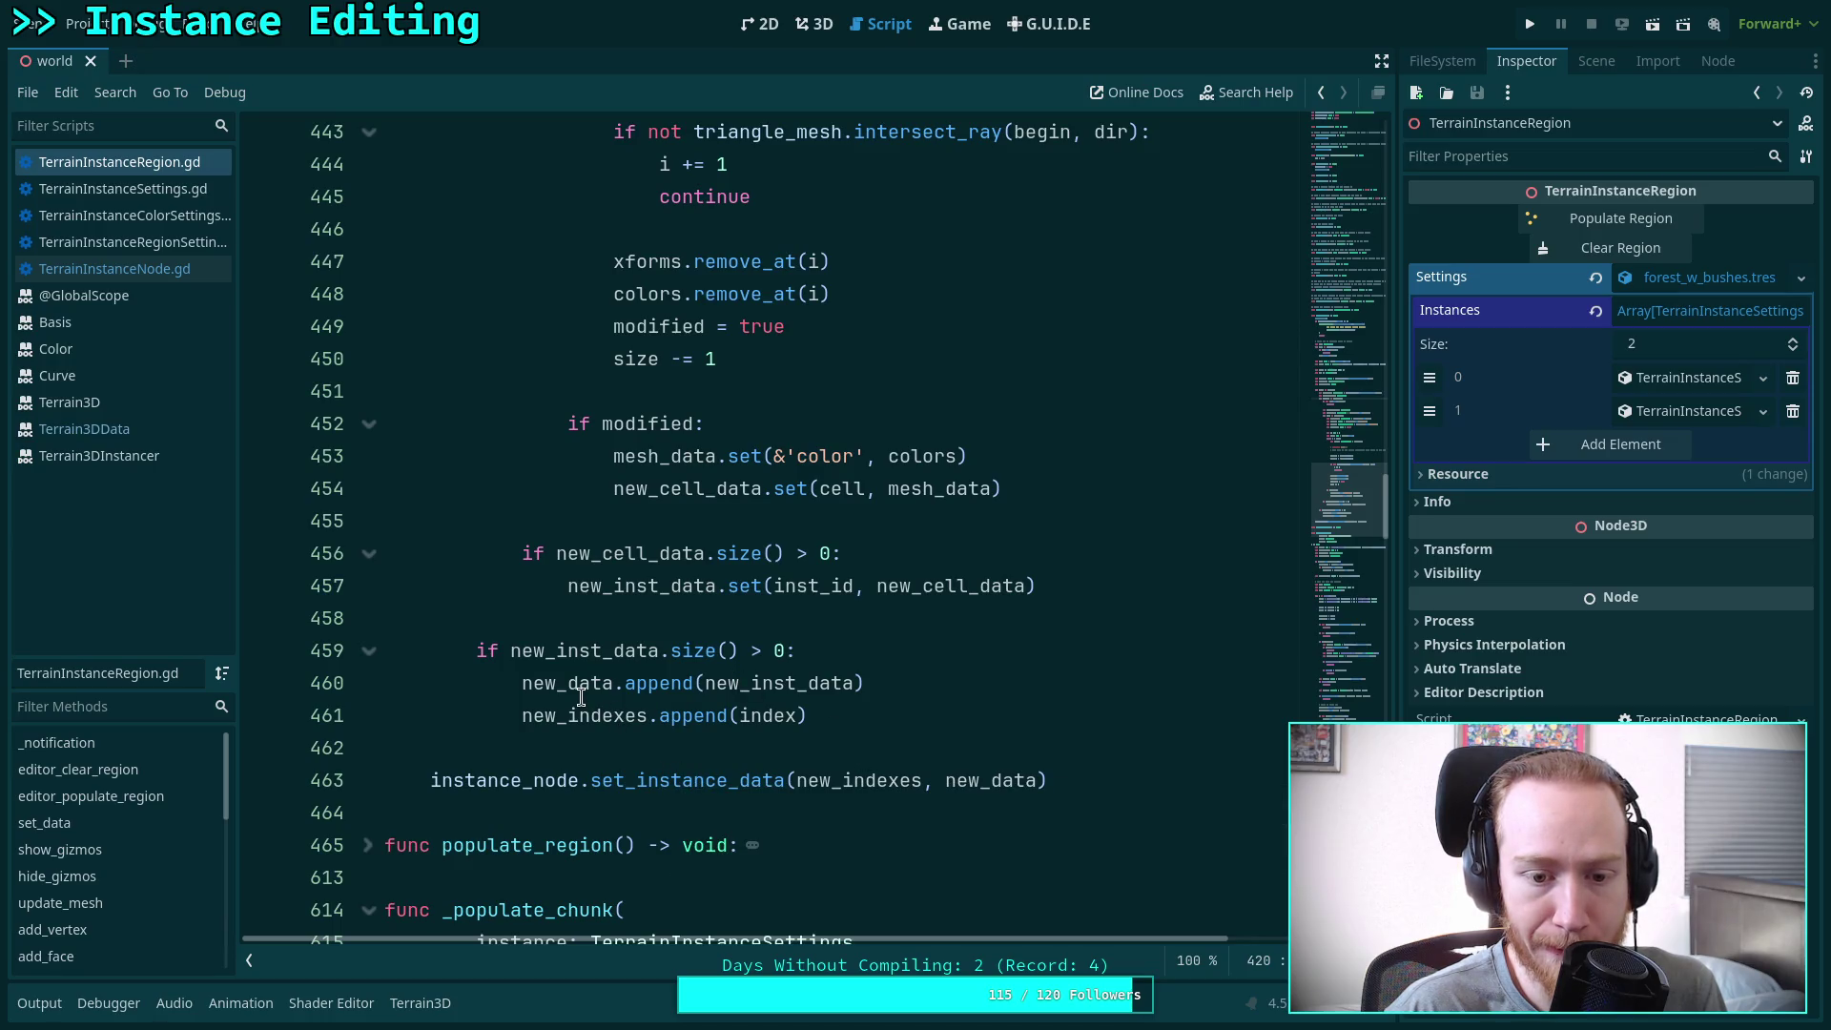
scroll(698, 720, "up", 13)
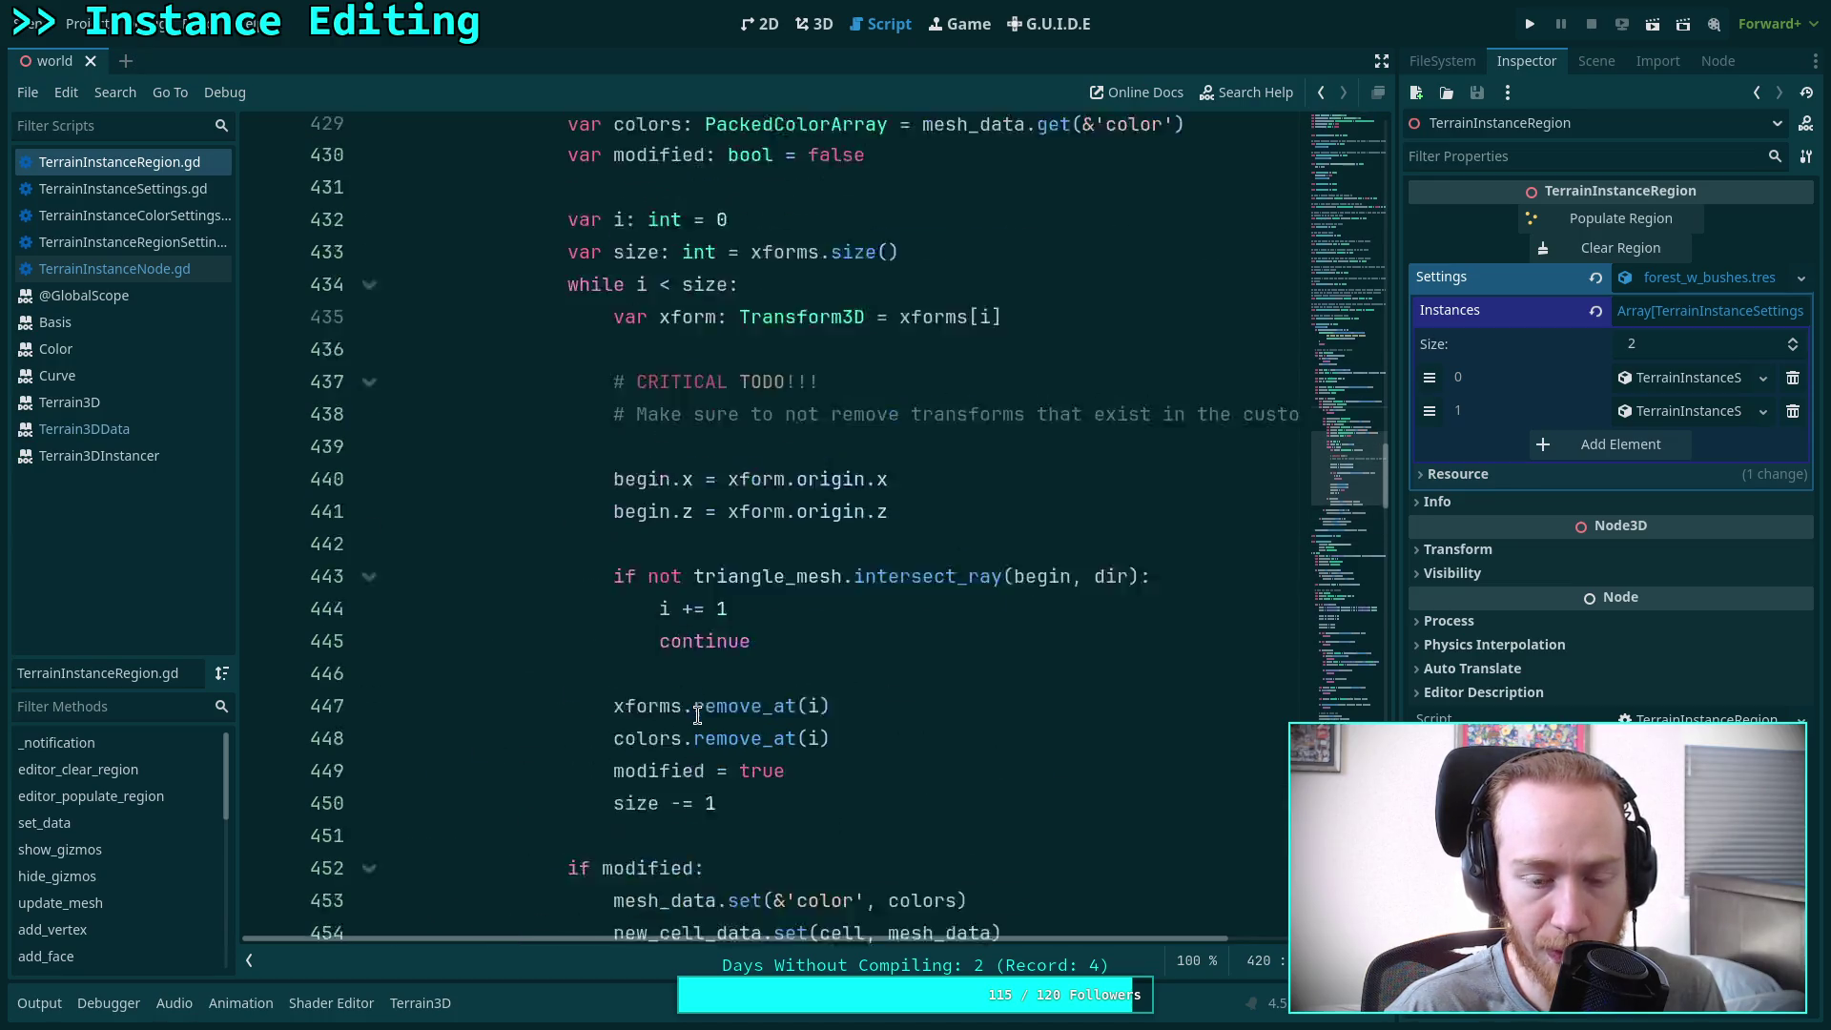
left_click(641, 725)
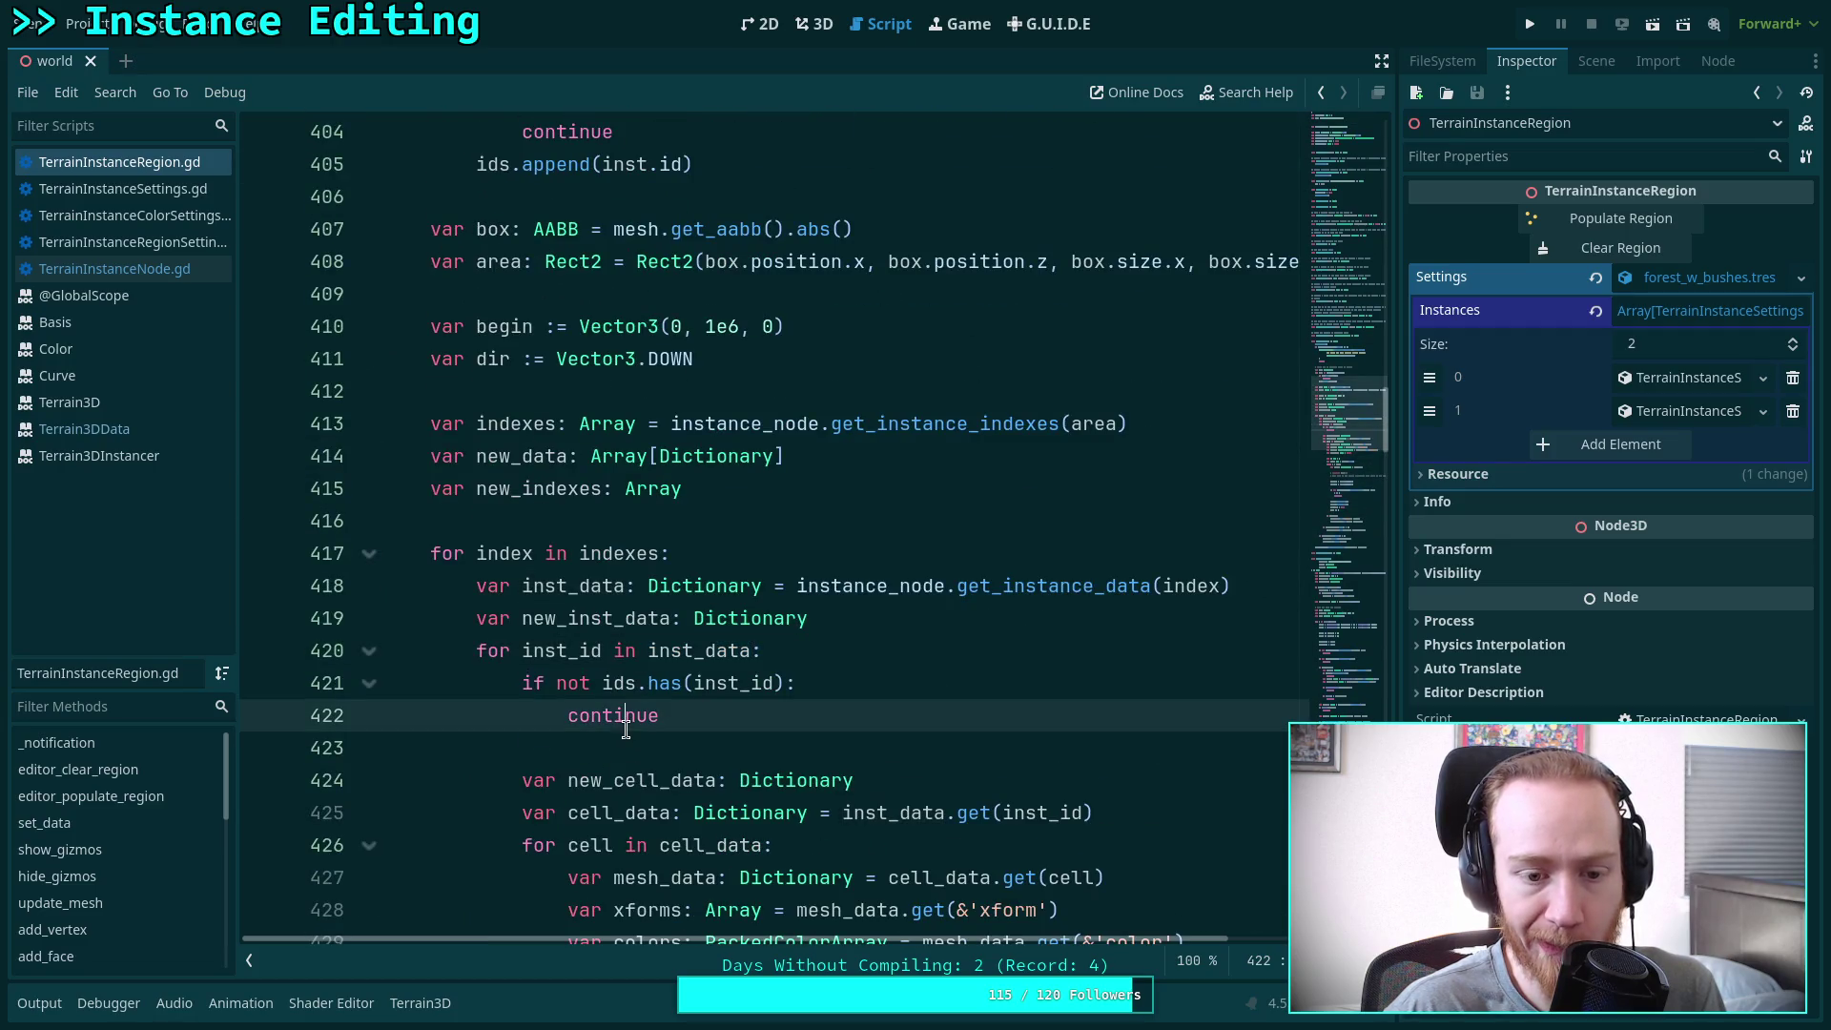
left_click(615, 747)
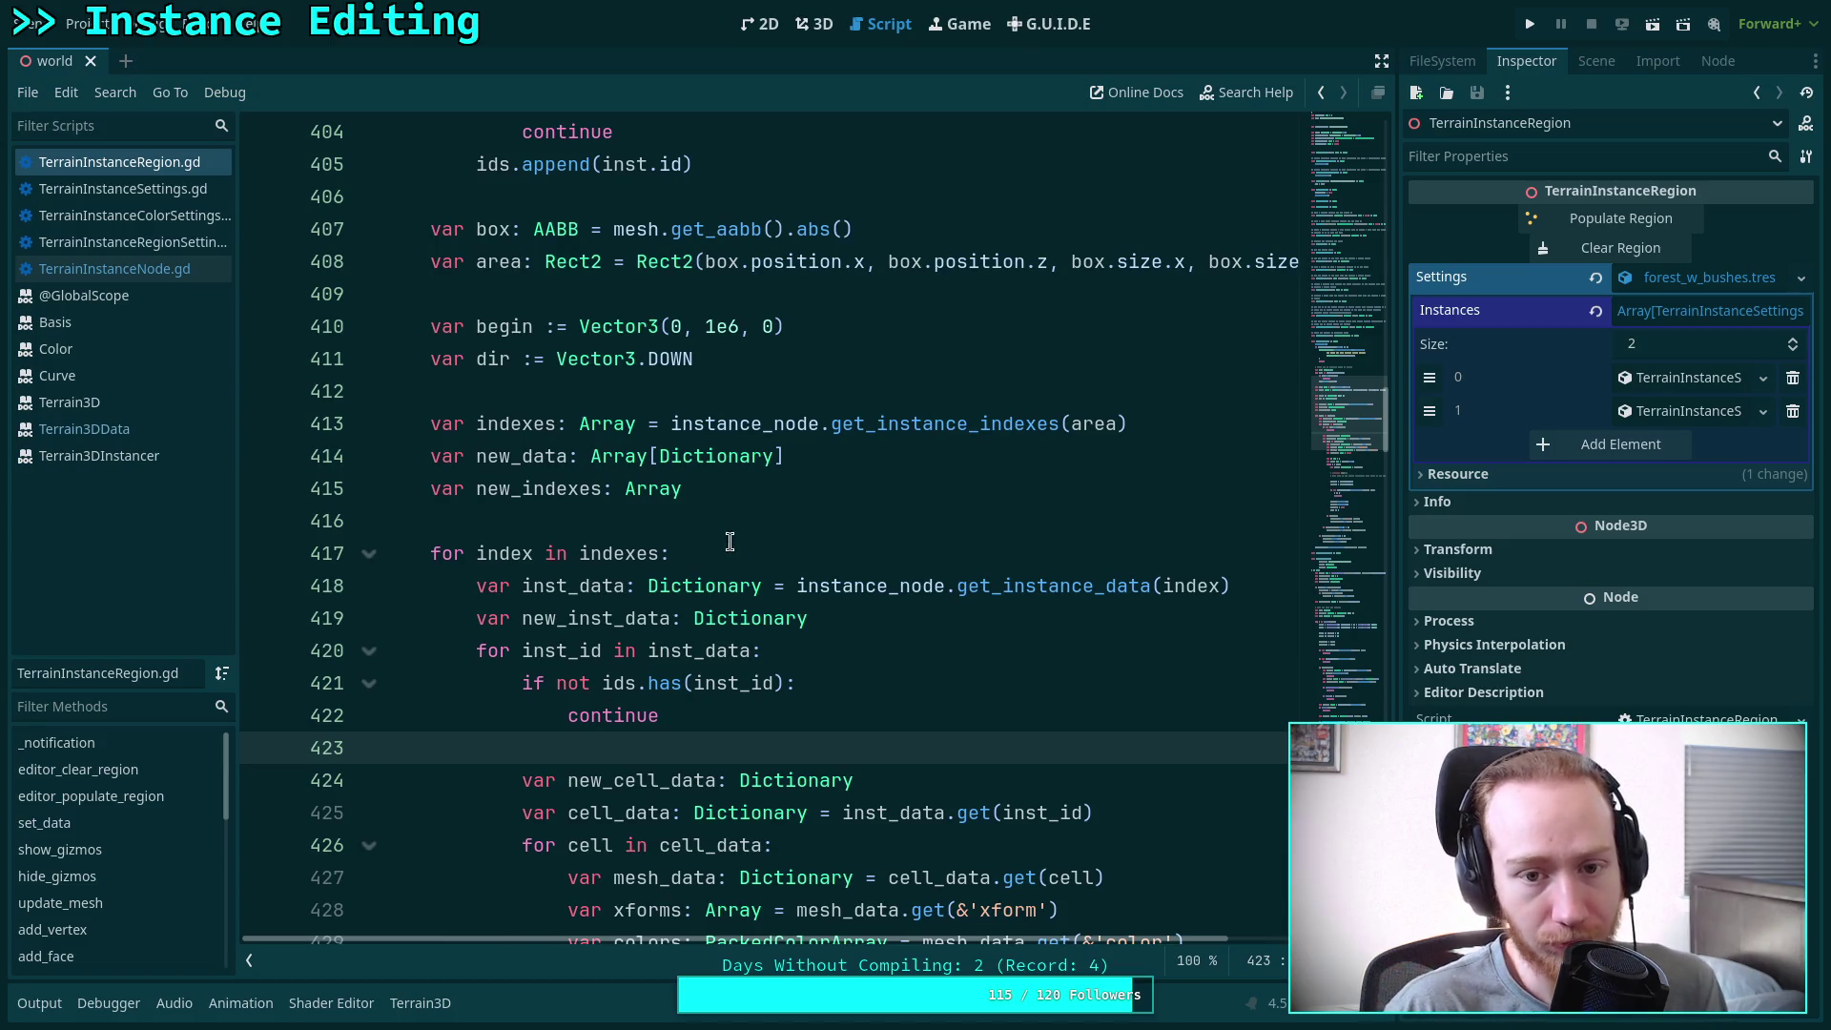
scroll(733, 534, "up", 5)
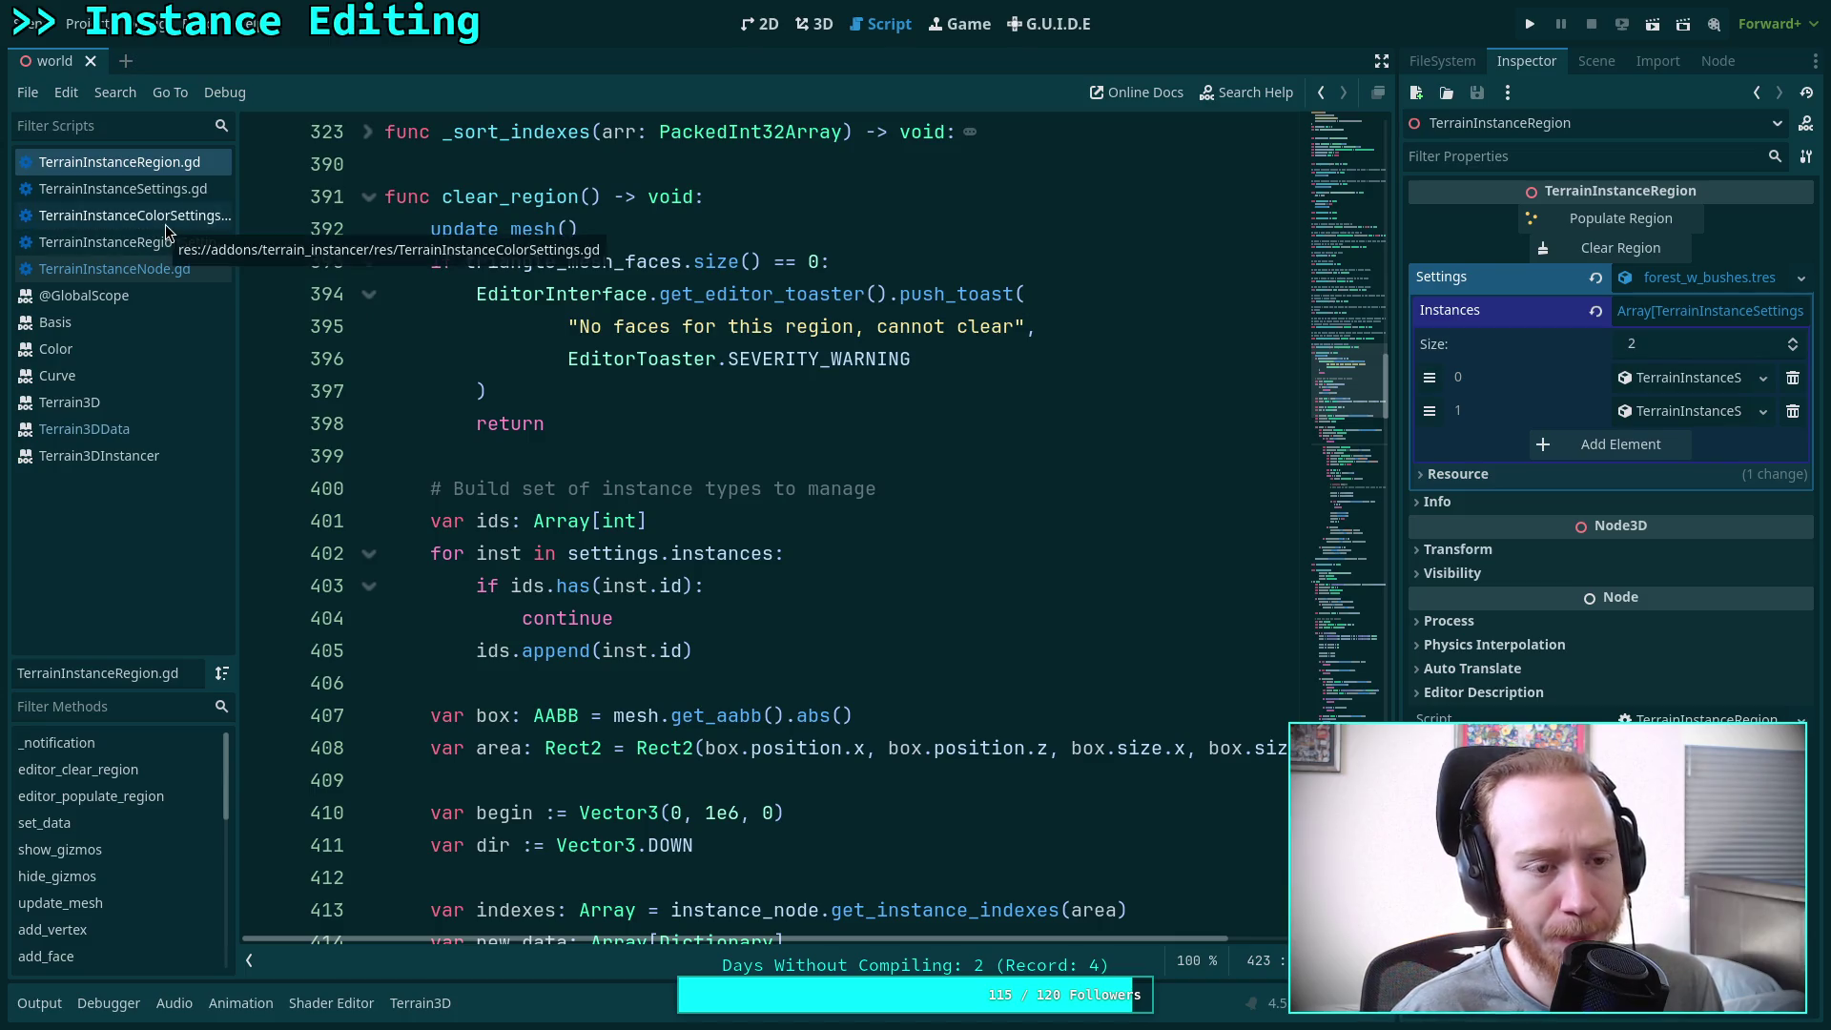
left_click(181, 271)
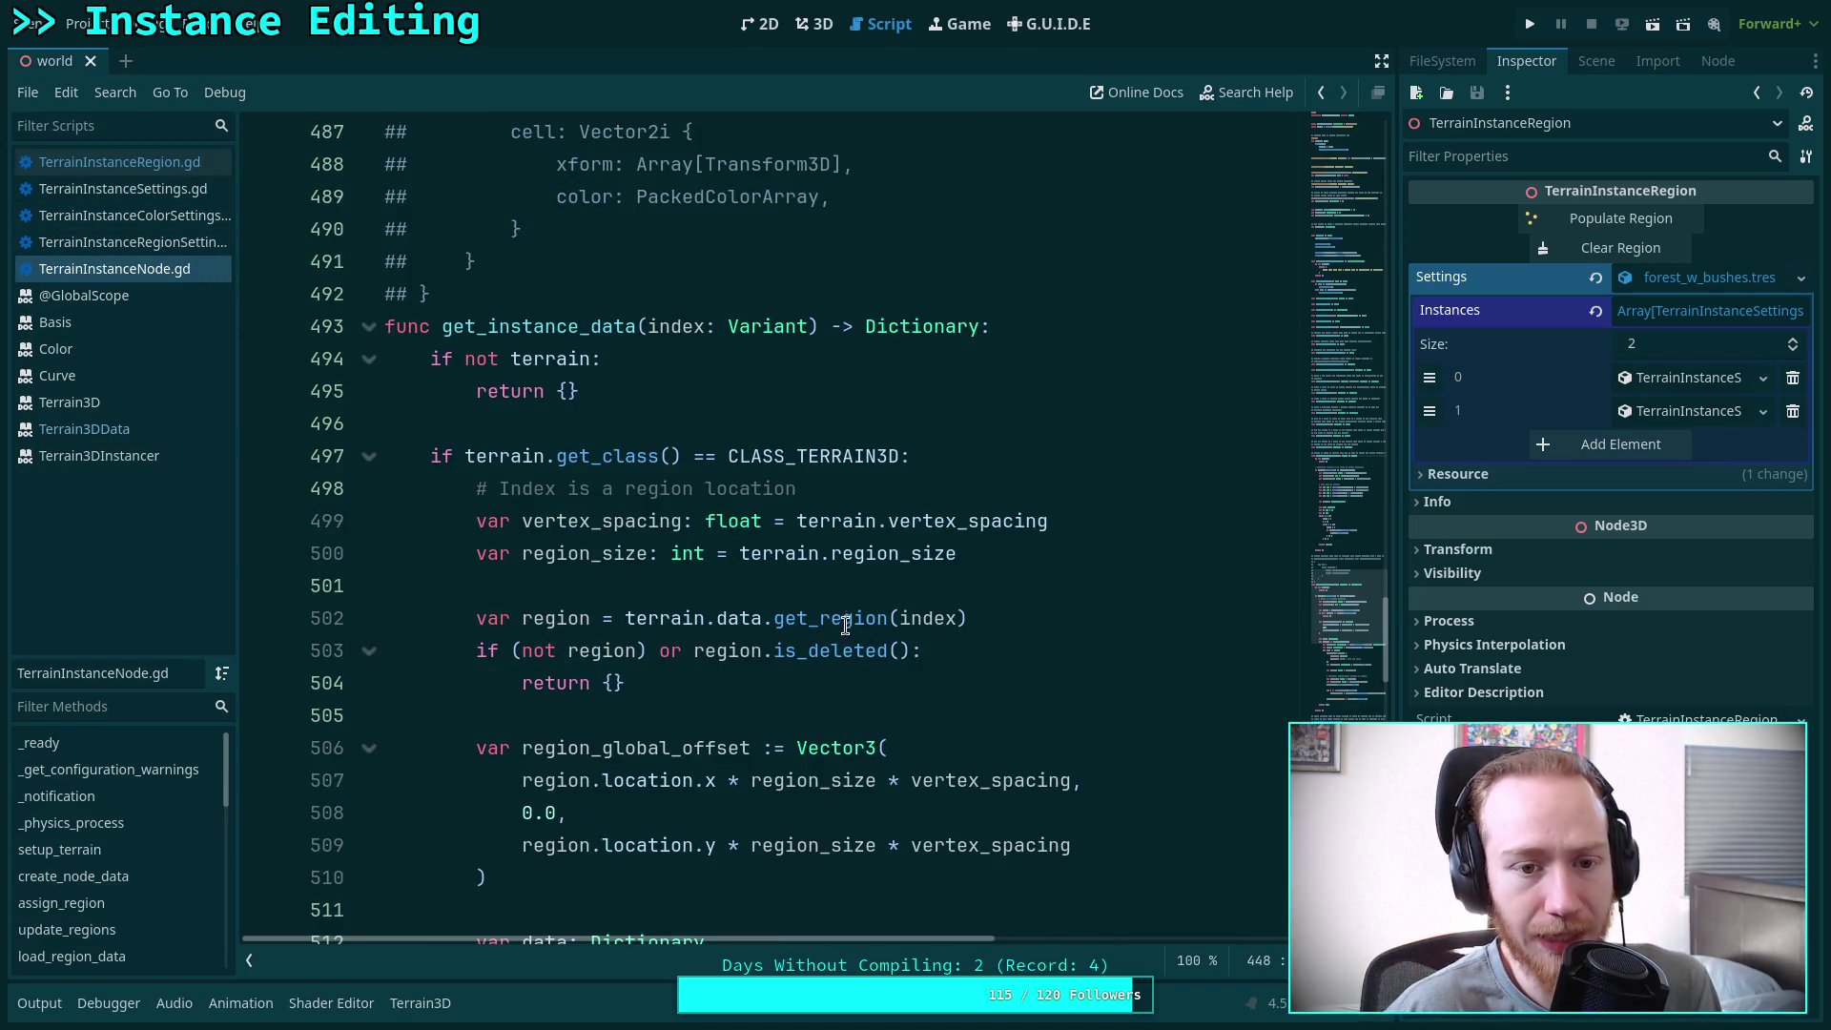
scroll(863, 603, "down", 2)
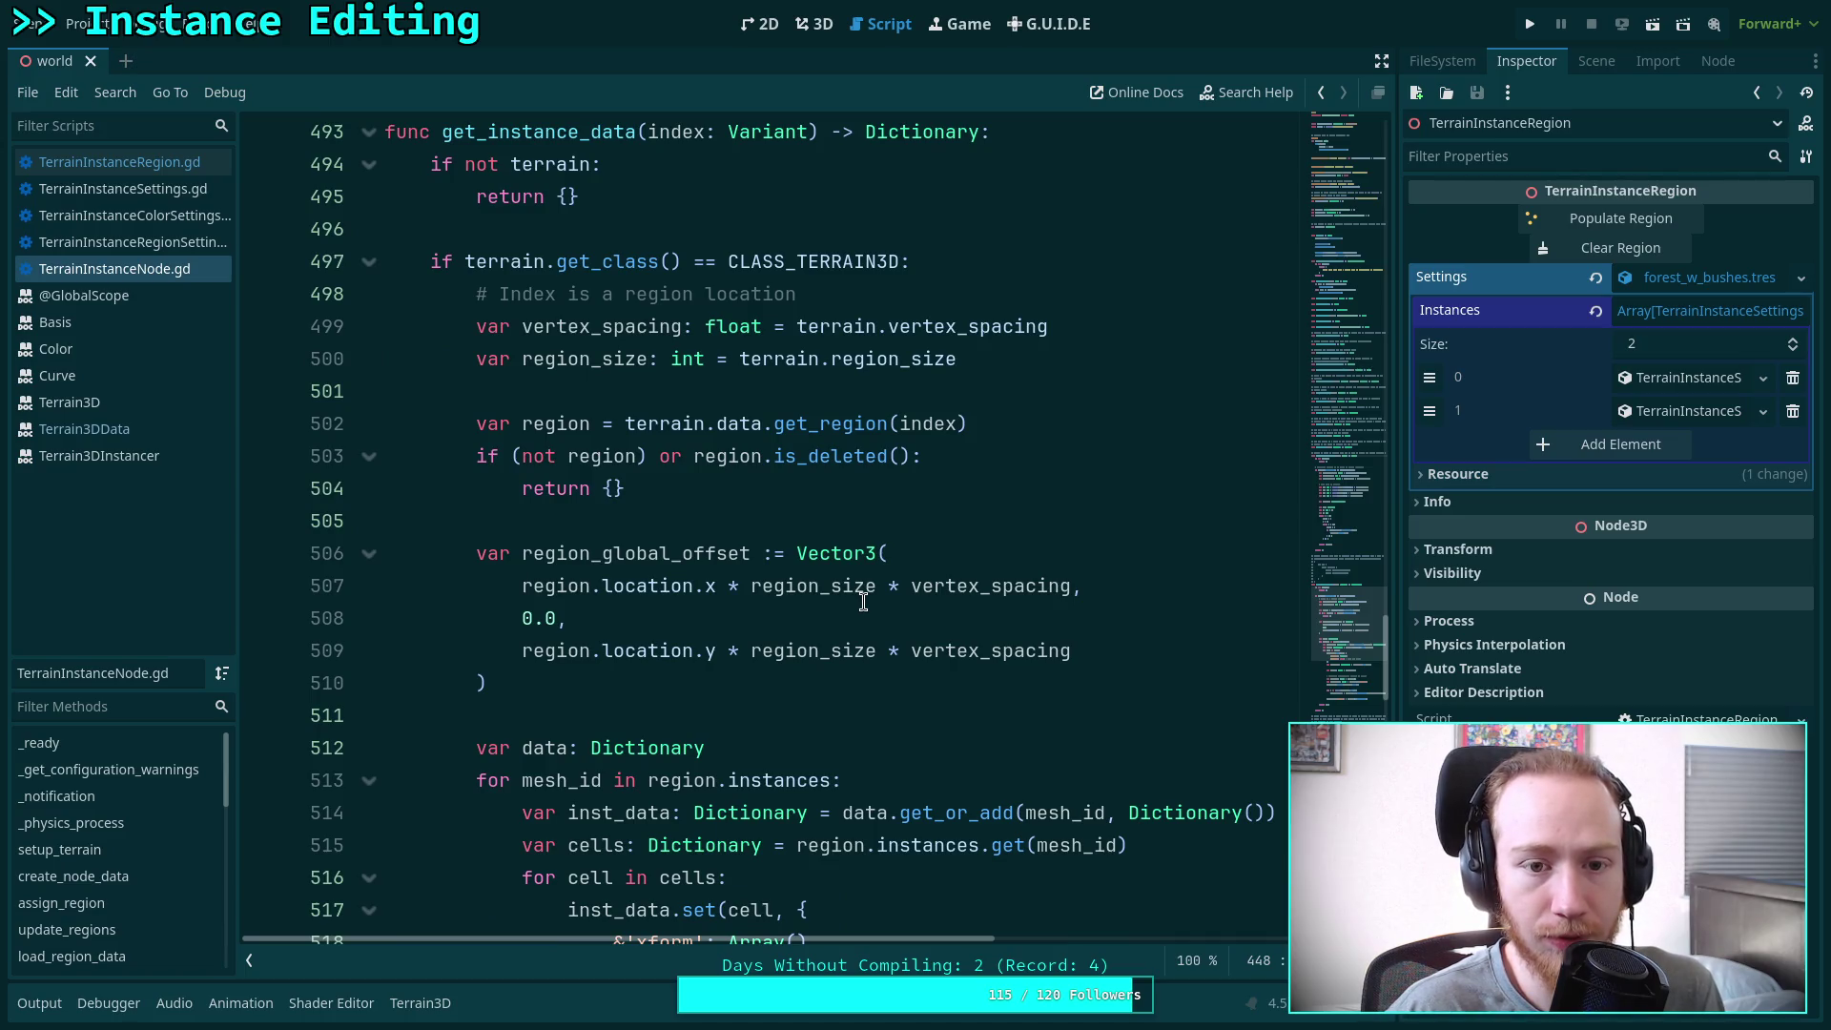
scroll(863, 602, "up", 16)
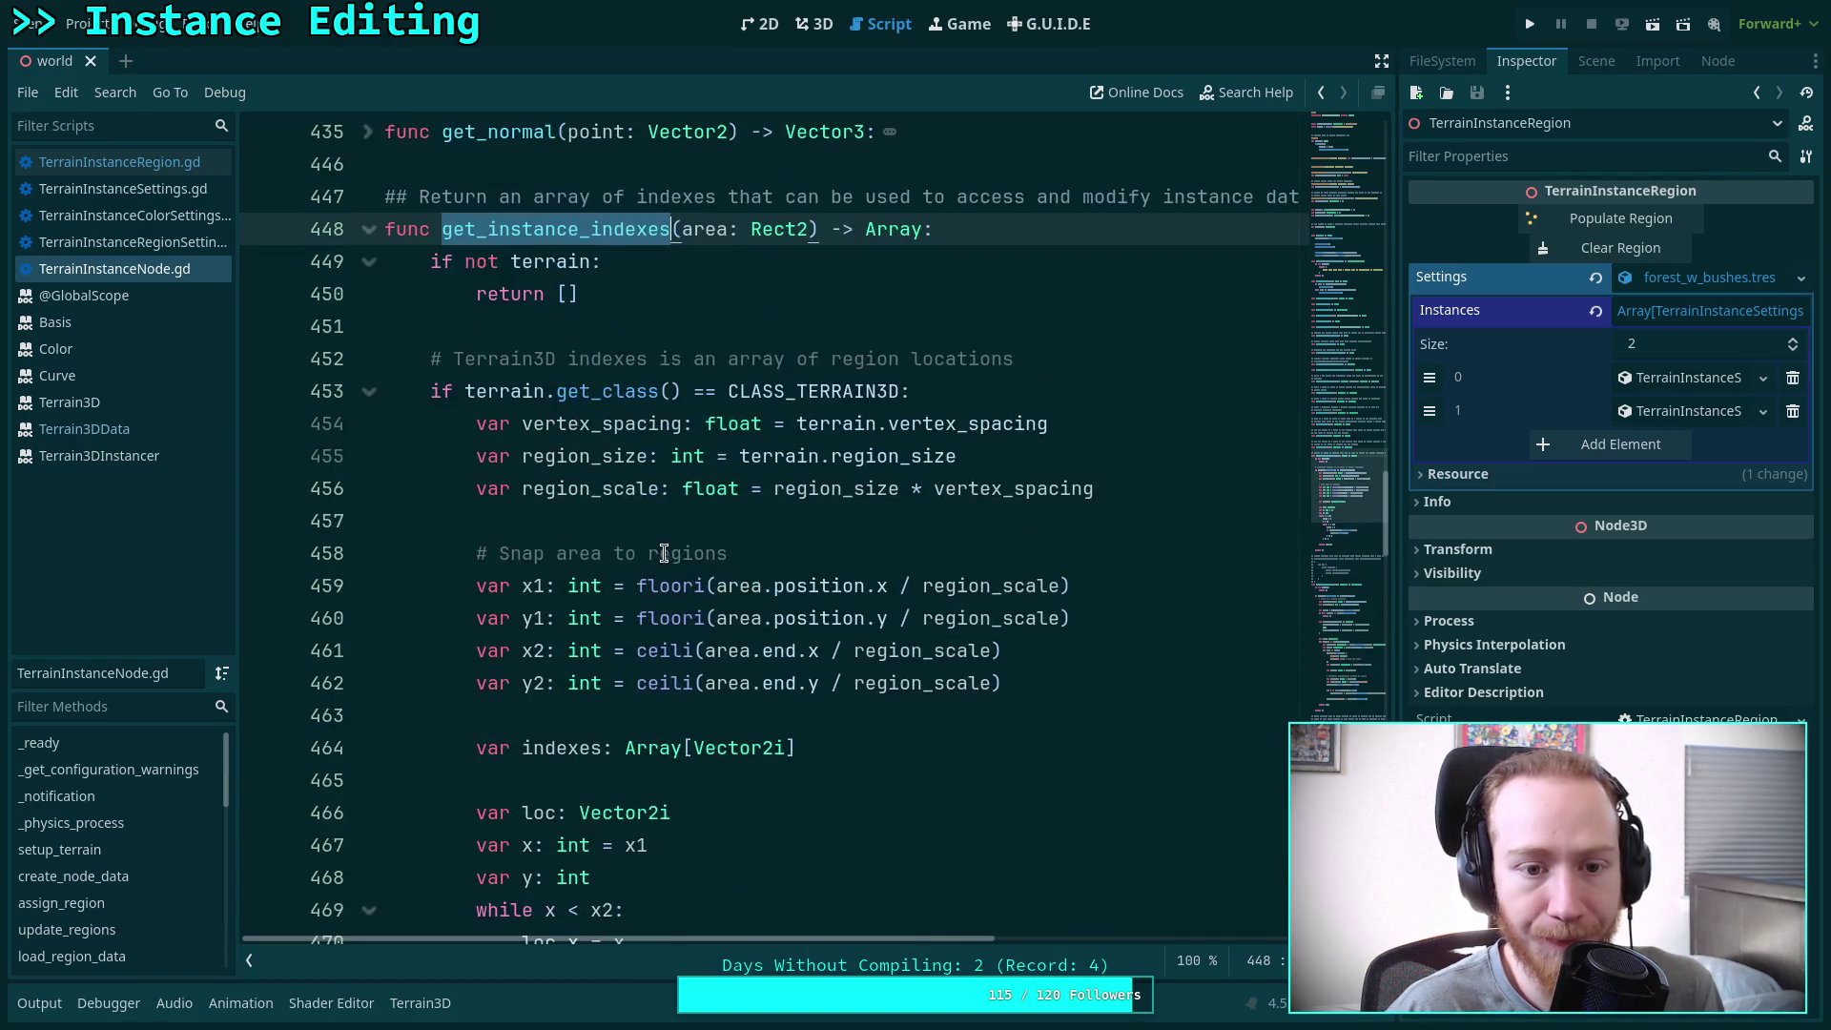
double_click(687, 231)
scroll(828, 522, "down", 2)
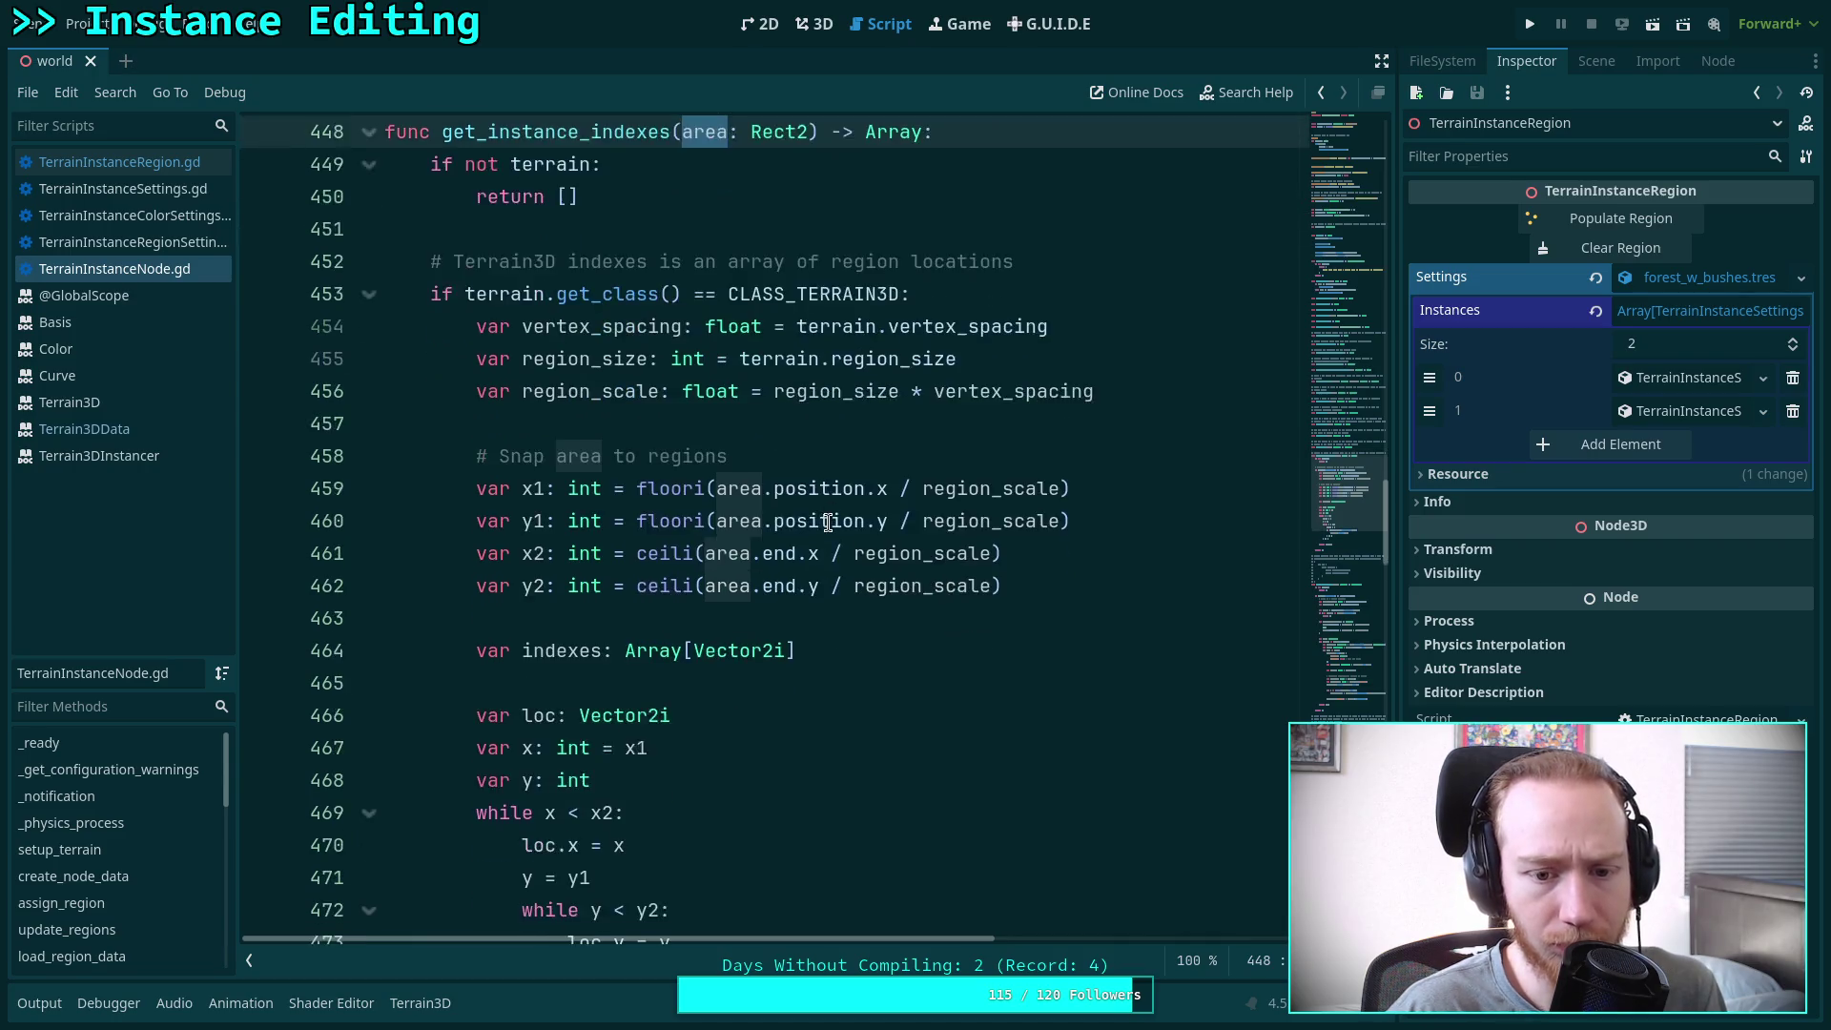
scroll(828, 523, "down", 3)
scroll(828, 523, "up", 2)
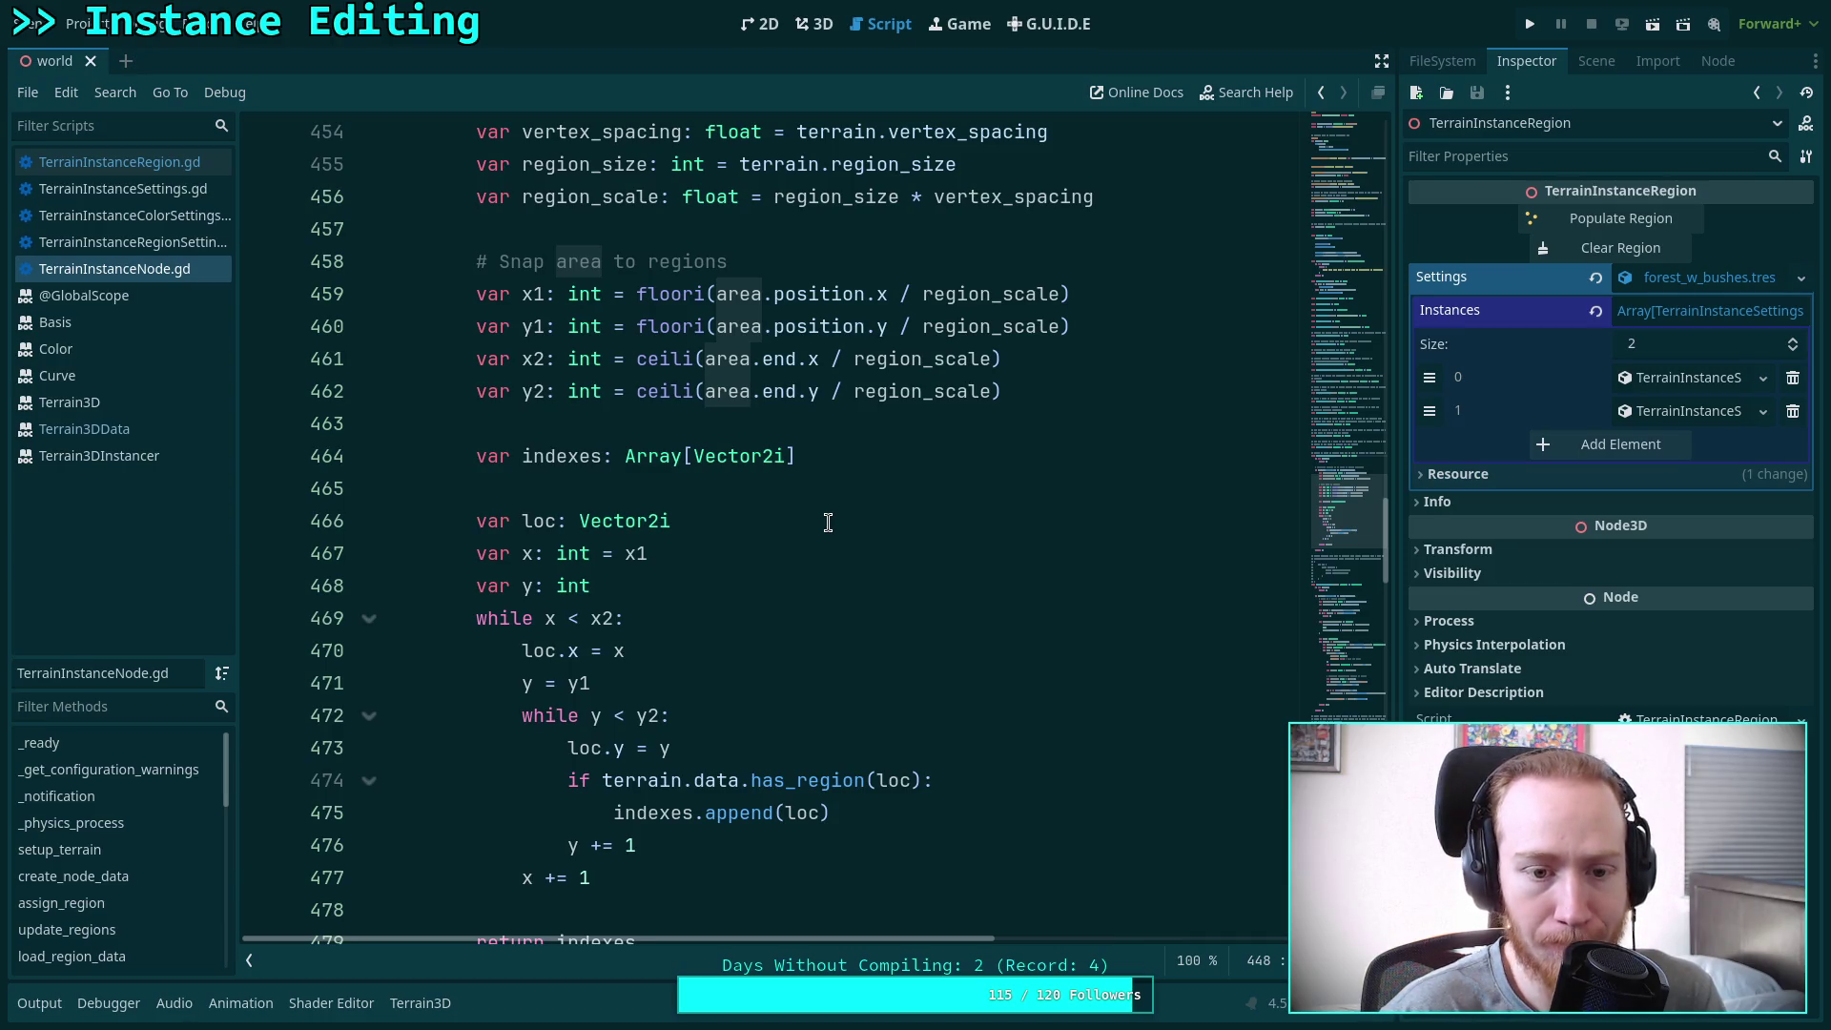
left_click(143, 164)
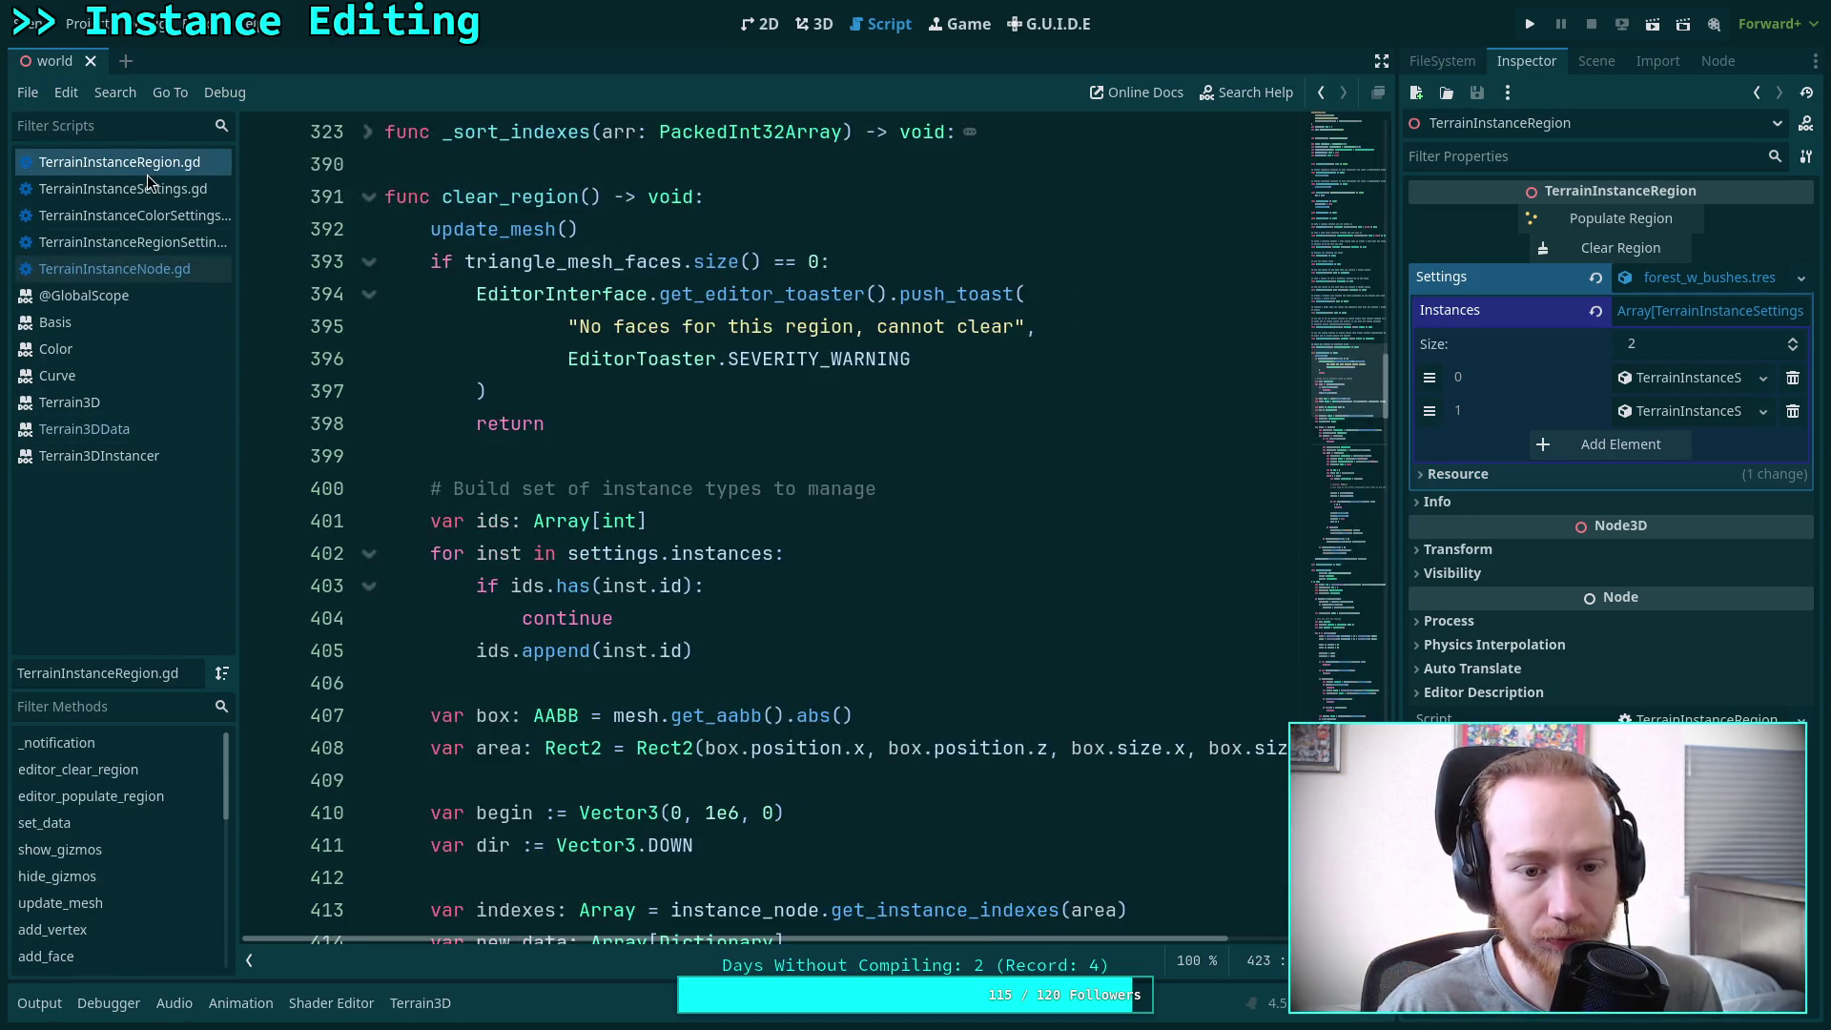
left_click(370, 197)
left_click(371, 199)
scroll(410, 382, "down", 15)
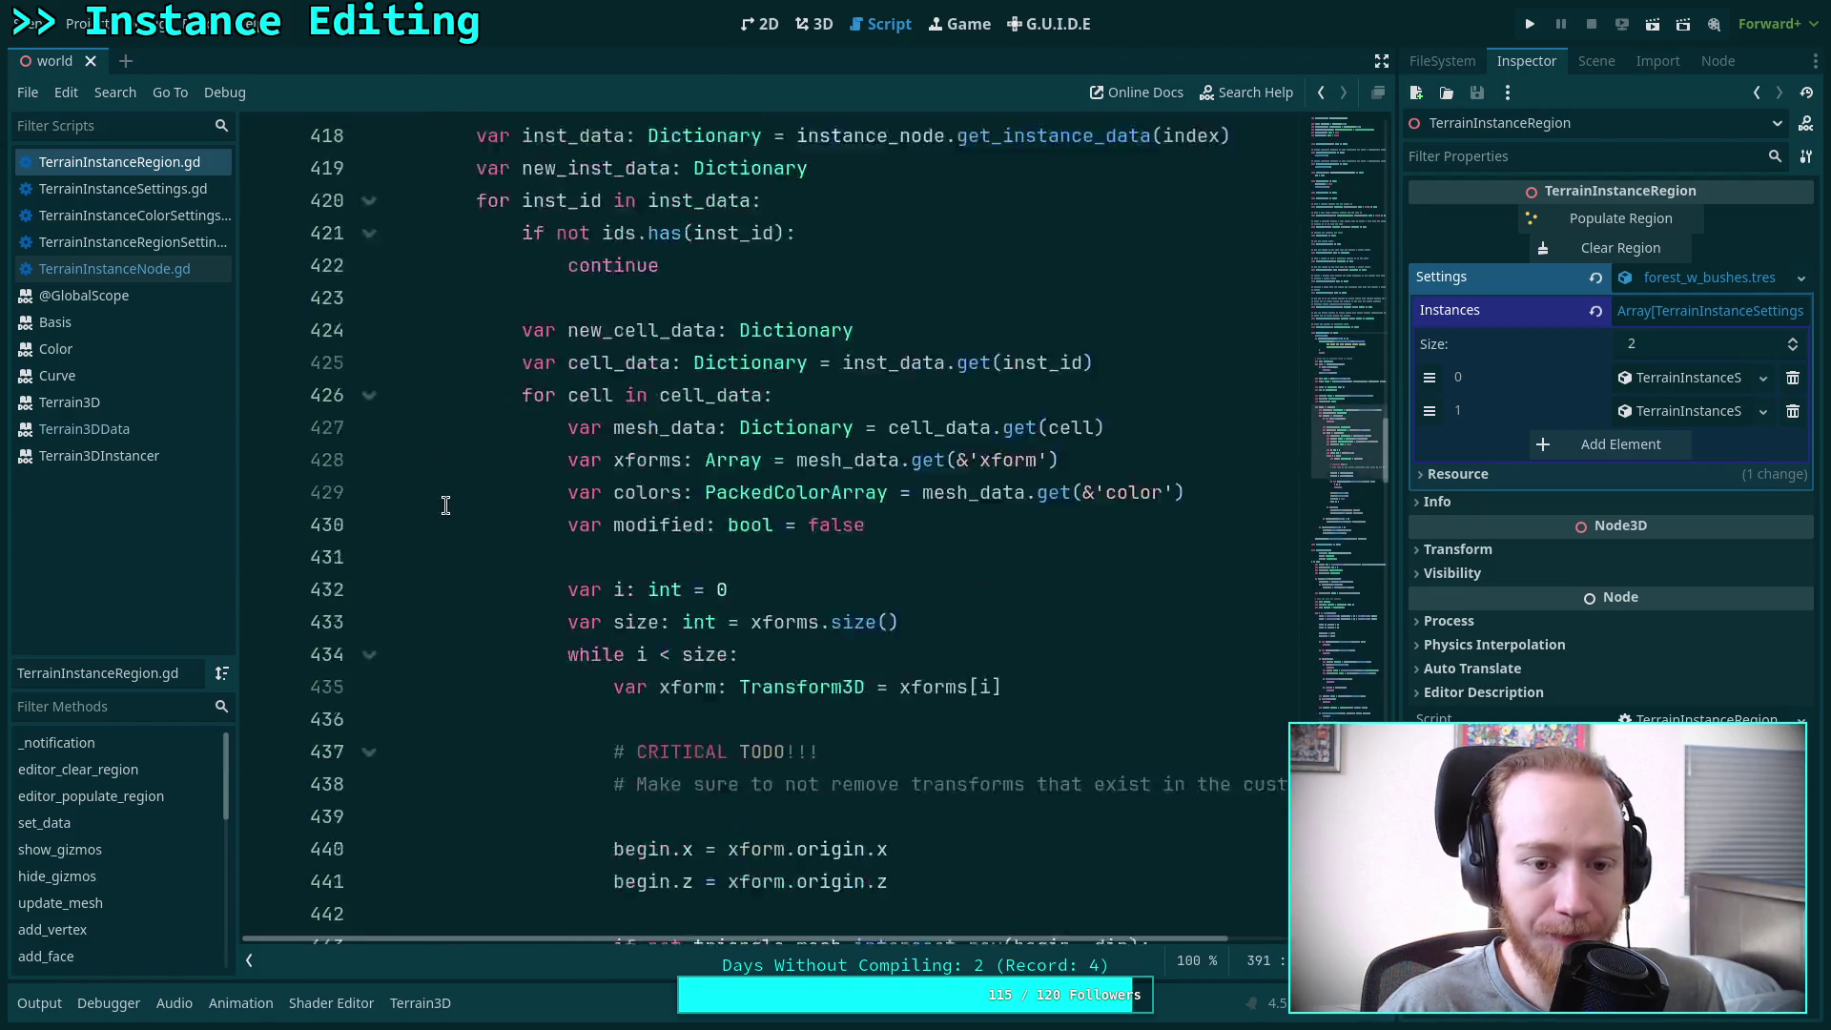
scroll(438, 554, "down", 2)
left_click(367, 620)
left_click(367, 620)
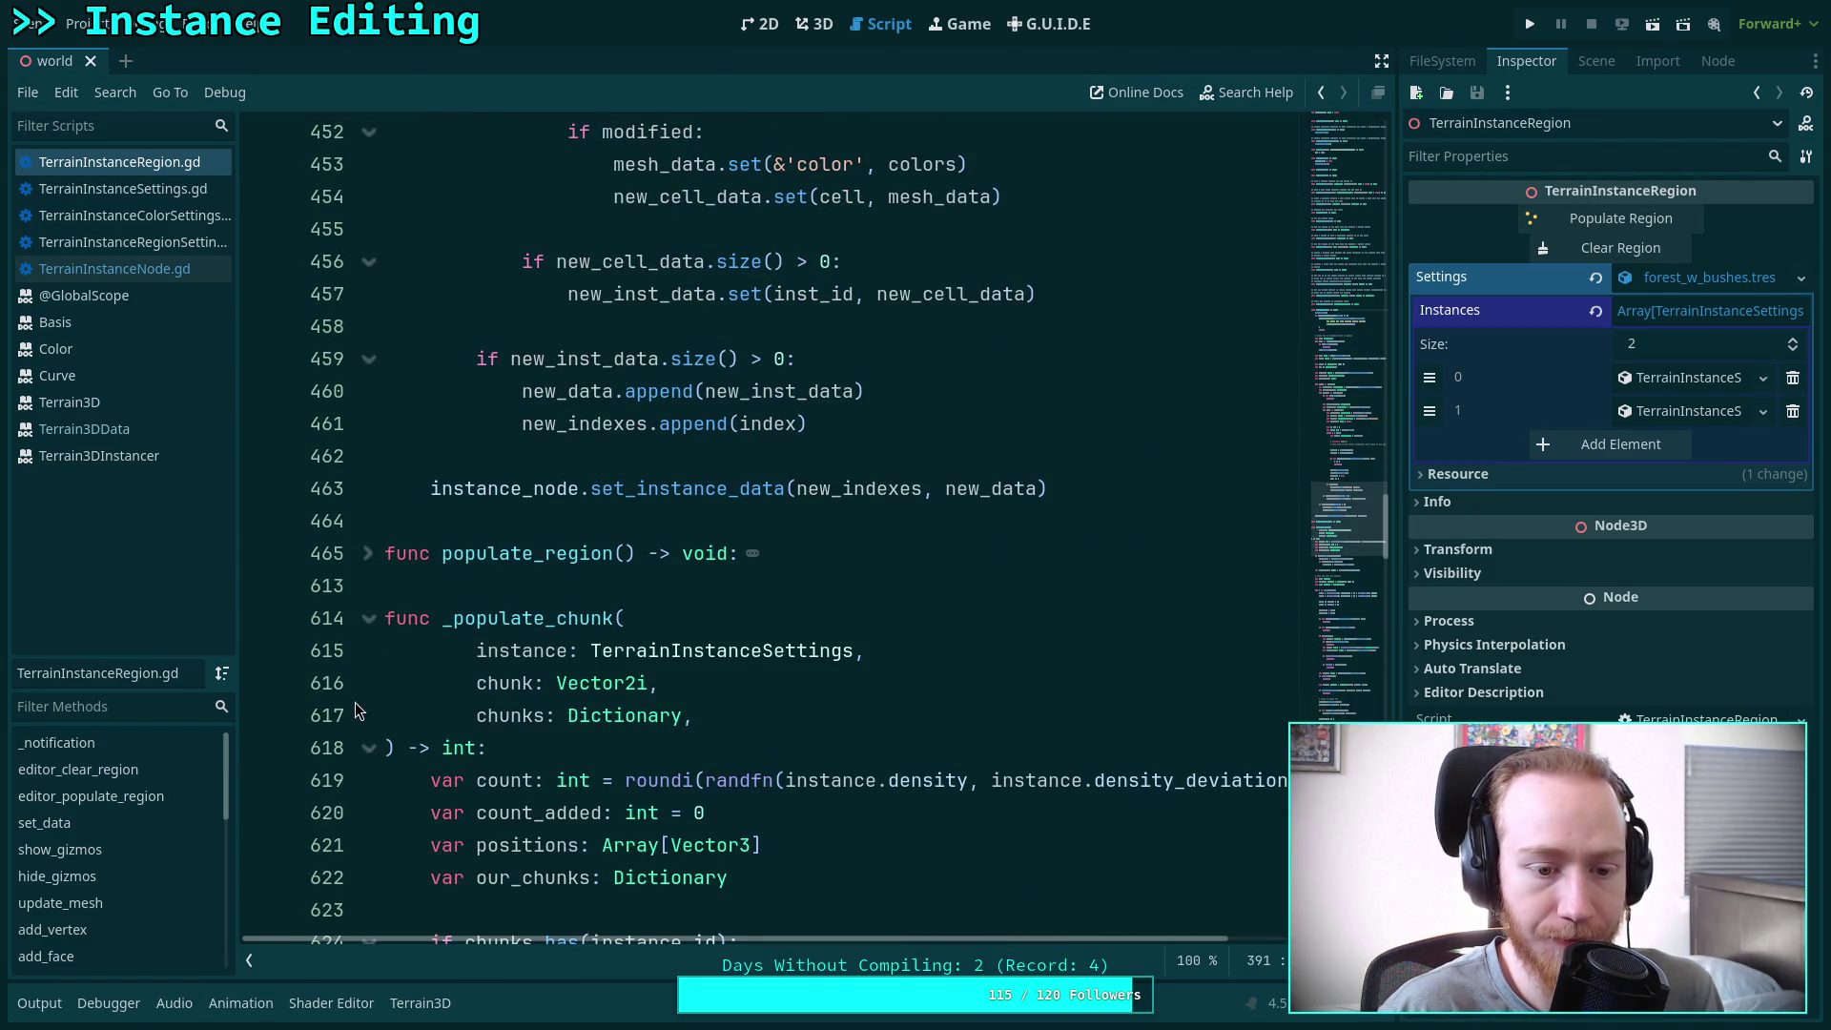
Collapse the _populate_chunk, _is_pos_too_close and _vary_color functions
left_click(367, 620)
left_click(369, 653)
left_click(367, 712)
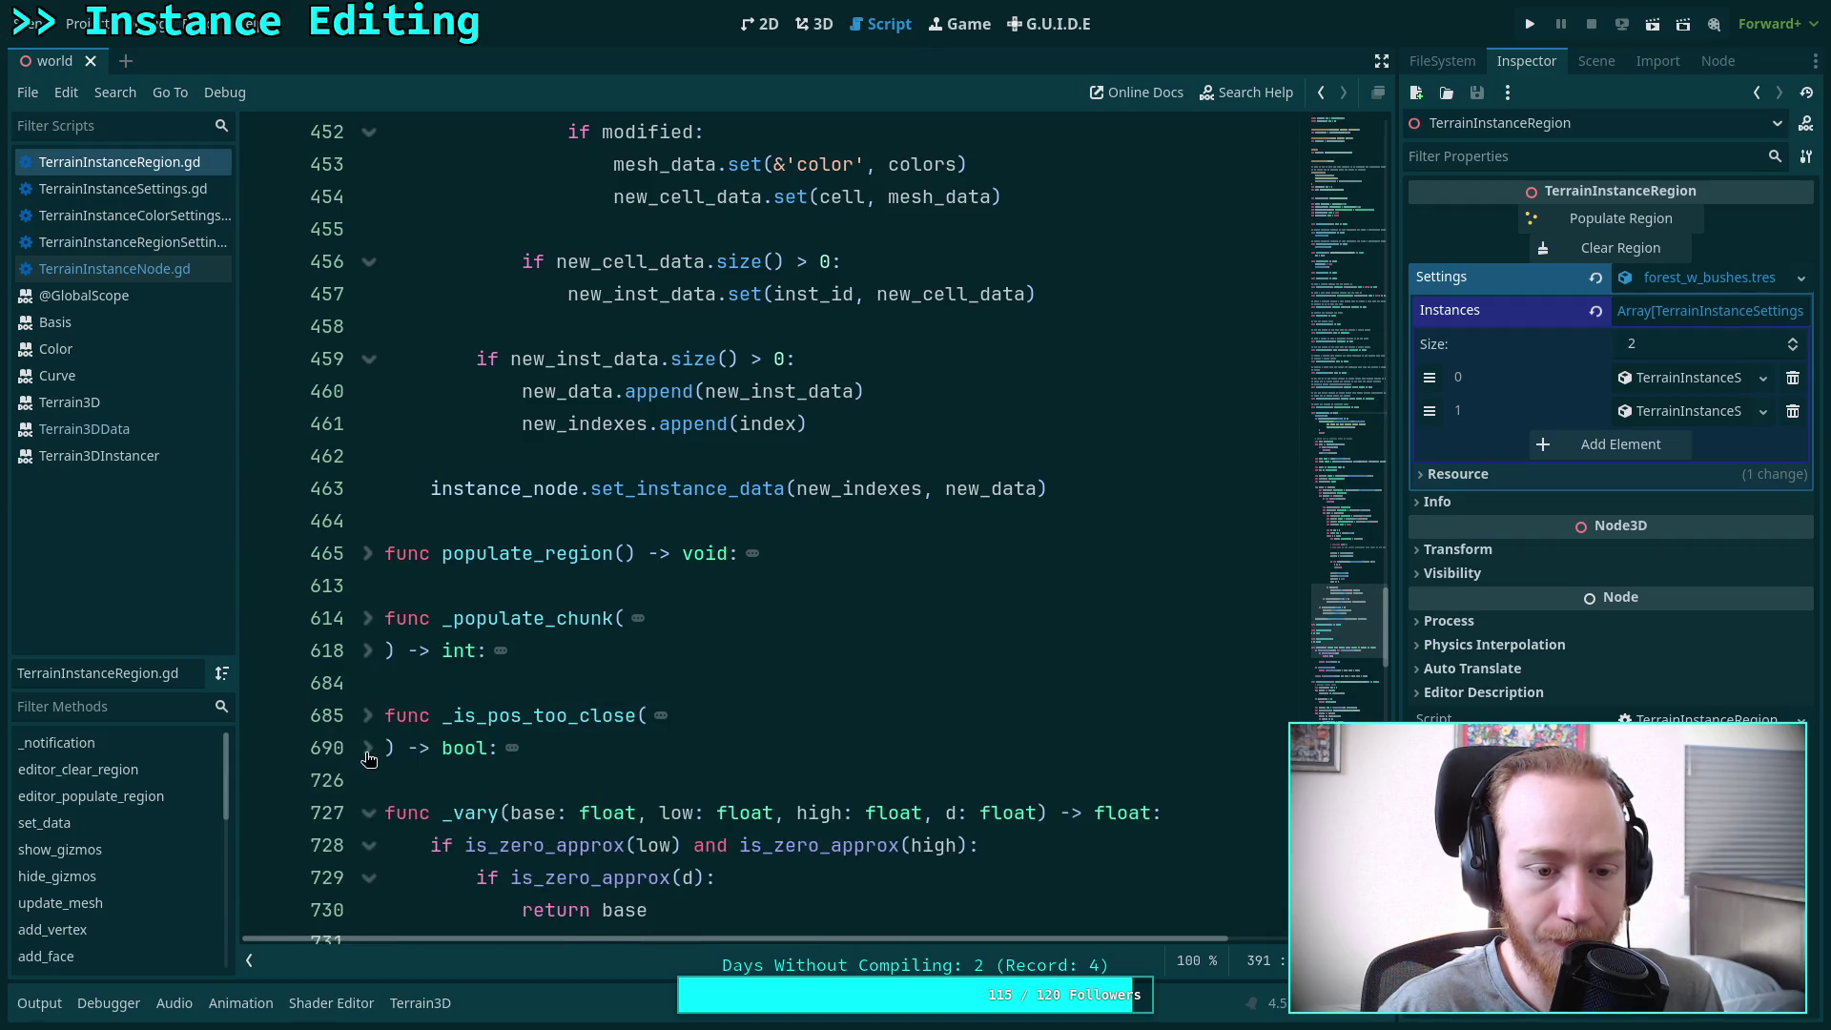
left_click(367, 750)
left_click(368, 750)
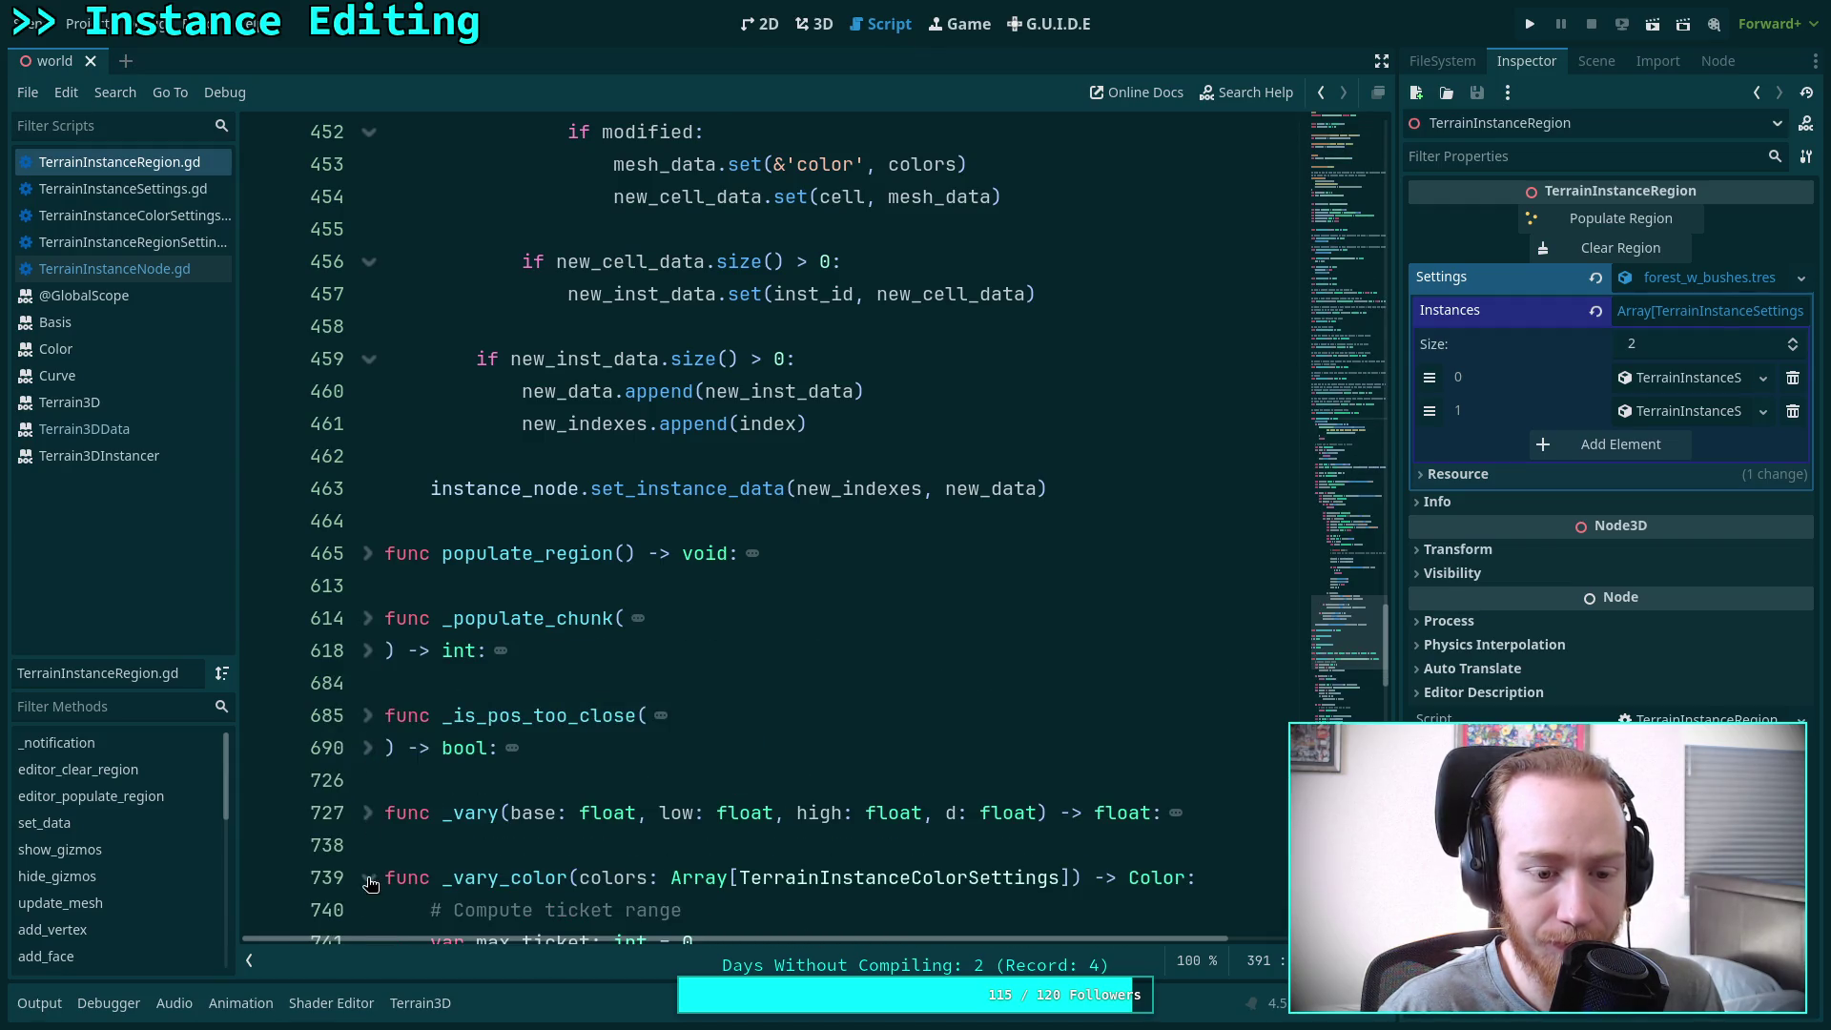
left_click(371, 884)
Clear the accidental selection, put the caret on empty line 390, and switch to TerrainInstanceNode.gd
scroll(535, 639, "up", 10)
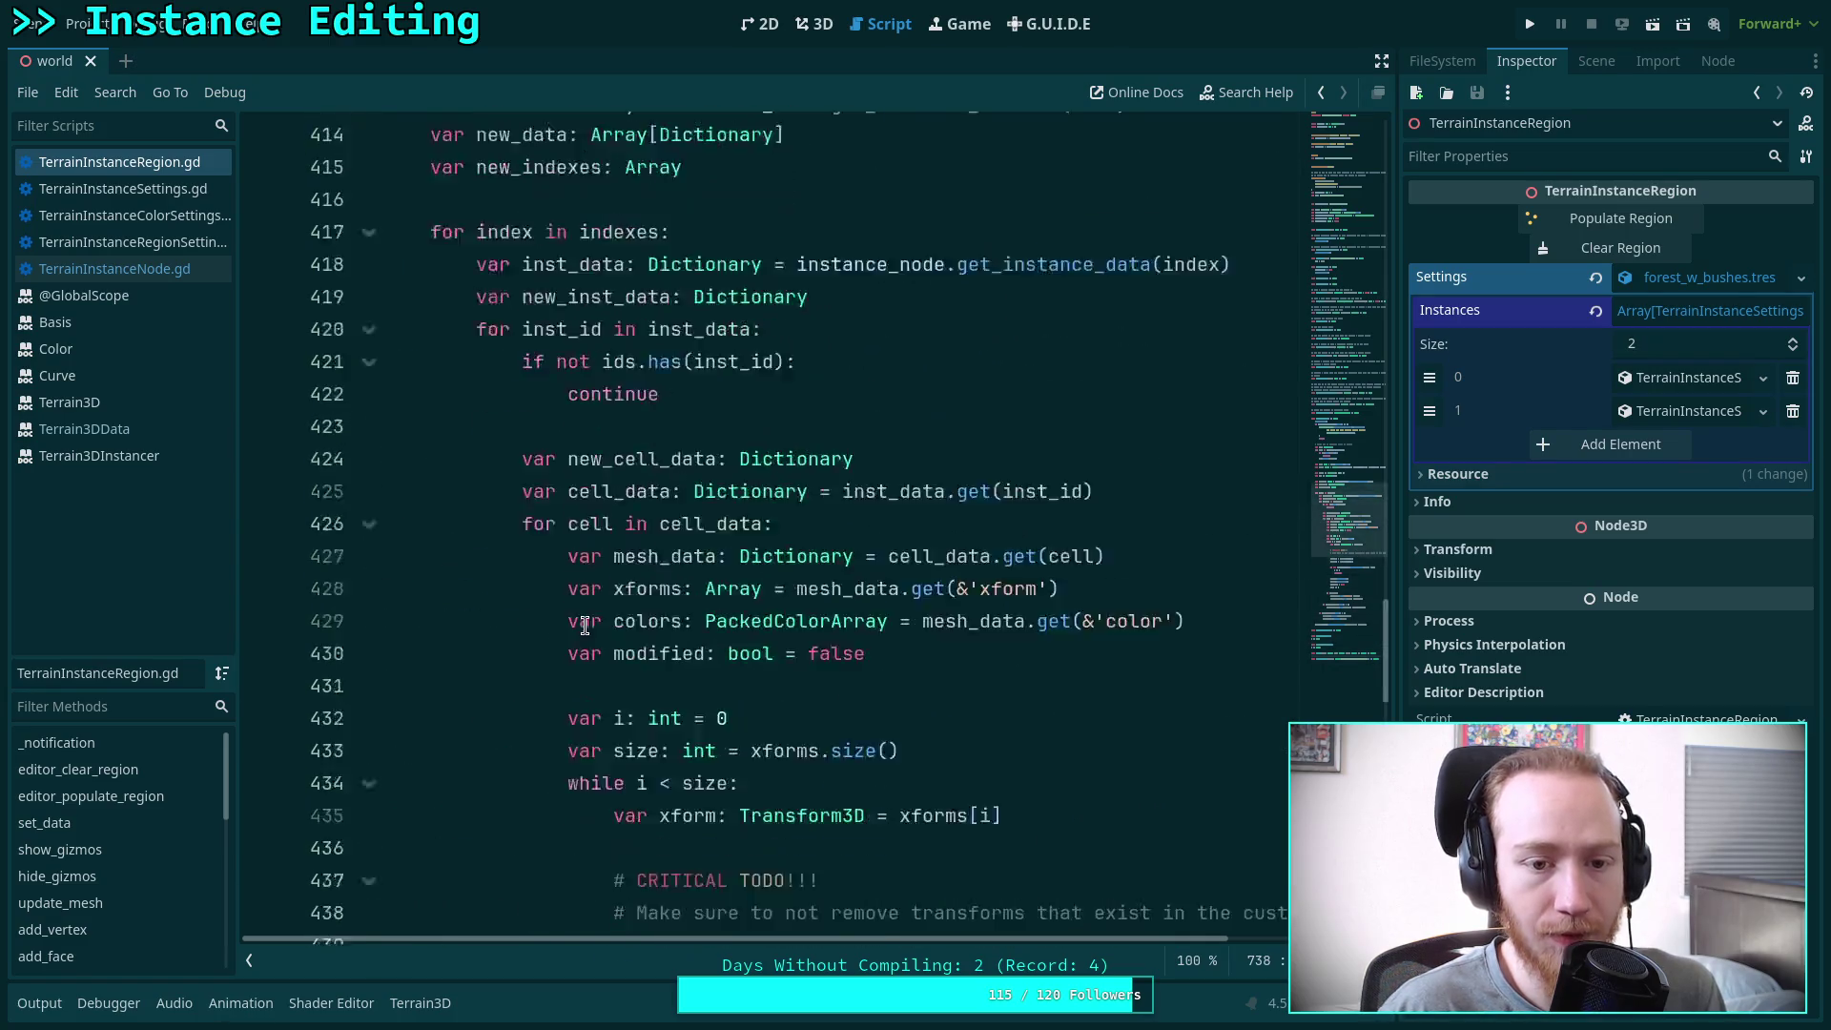
scroll(585, 625, "up", 12)
left_click_drag(498, 521, 613, 826)
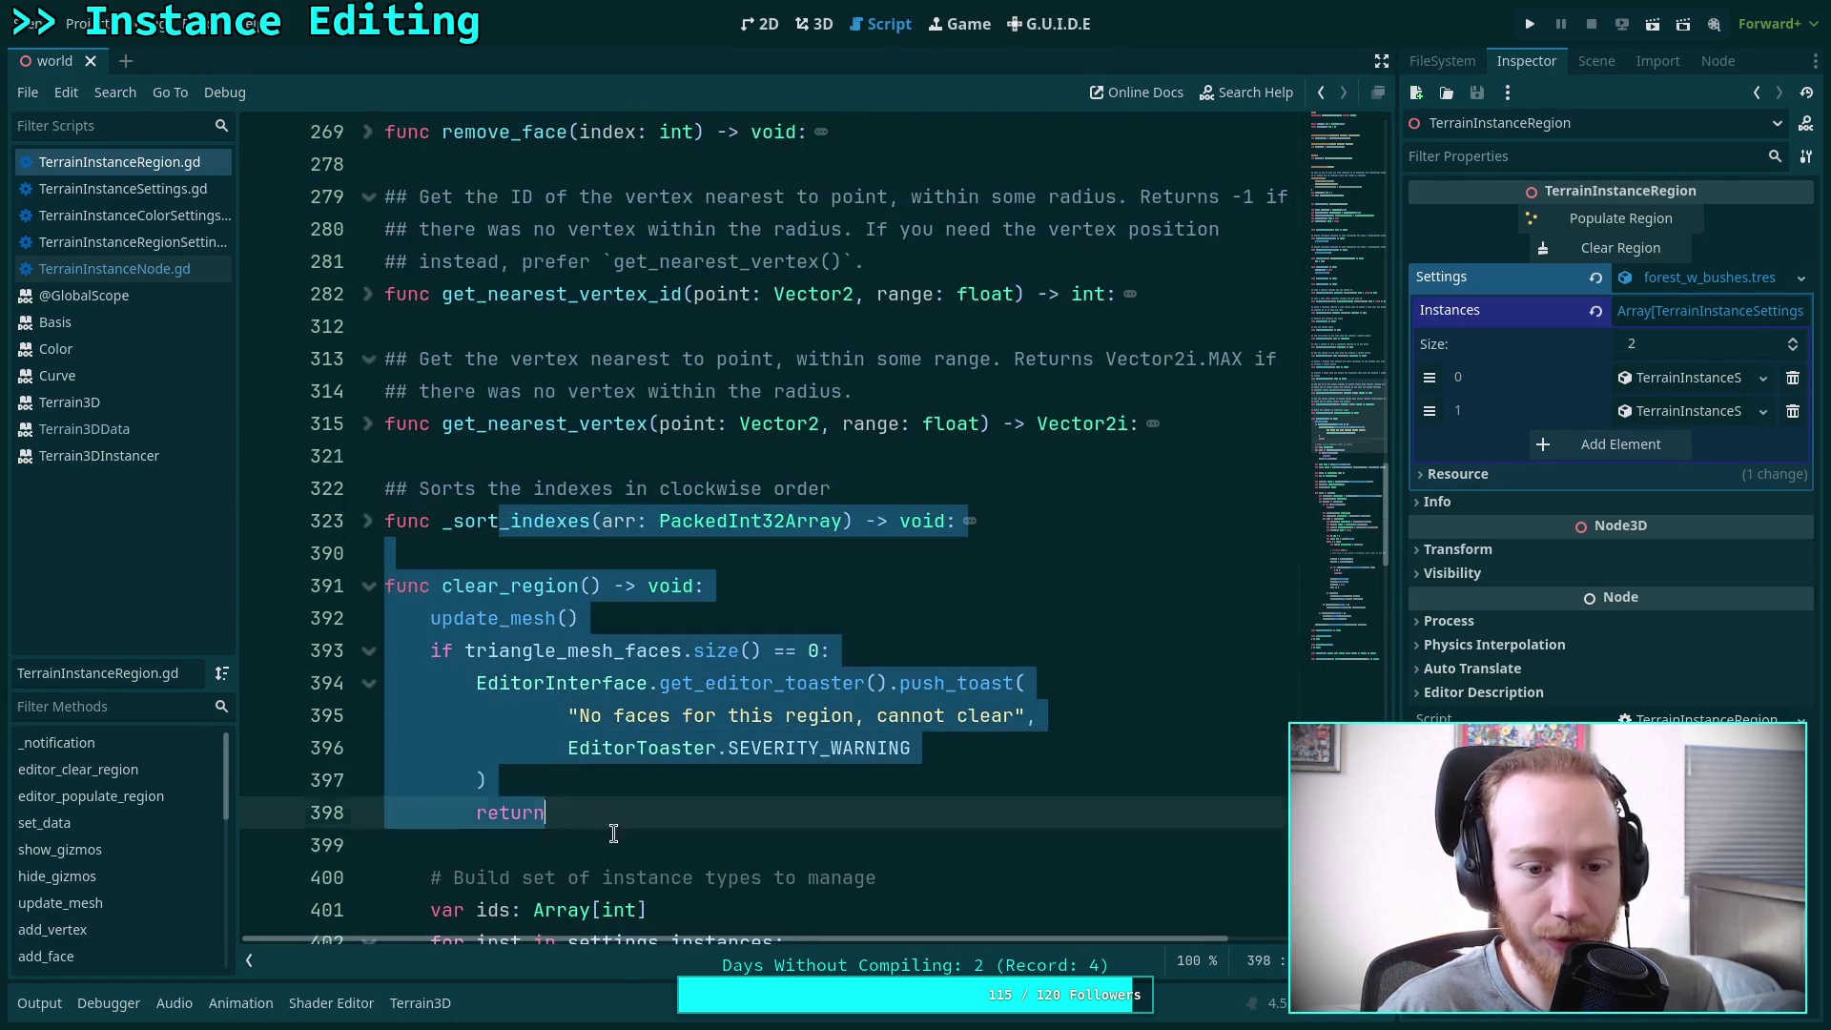
left_click(642, 780)
left_click(483, 548)
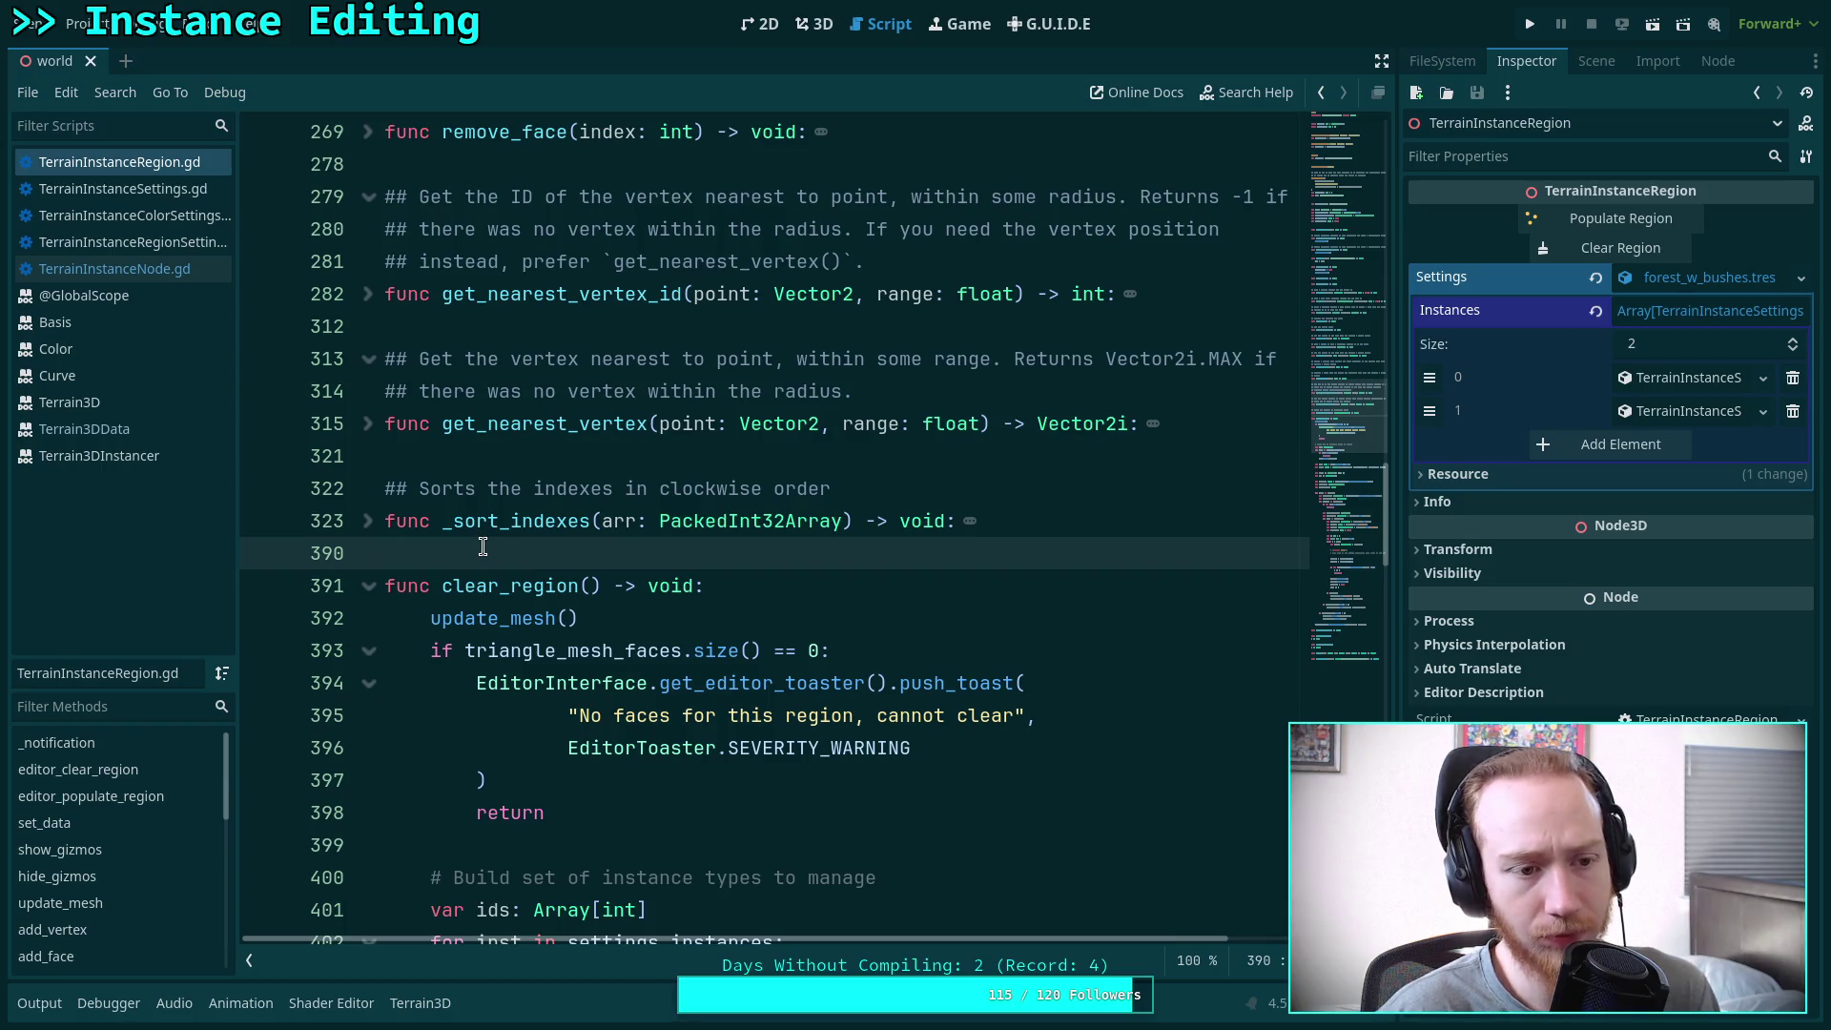
left_click(152, 269)
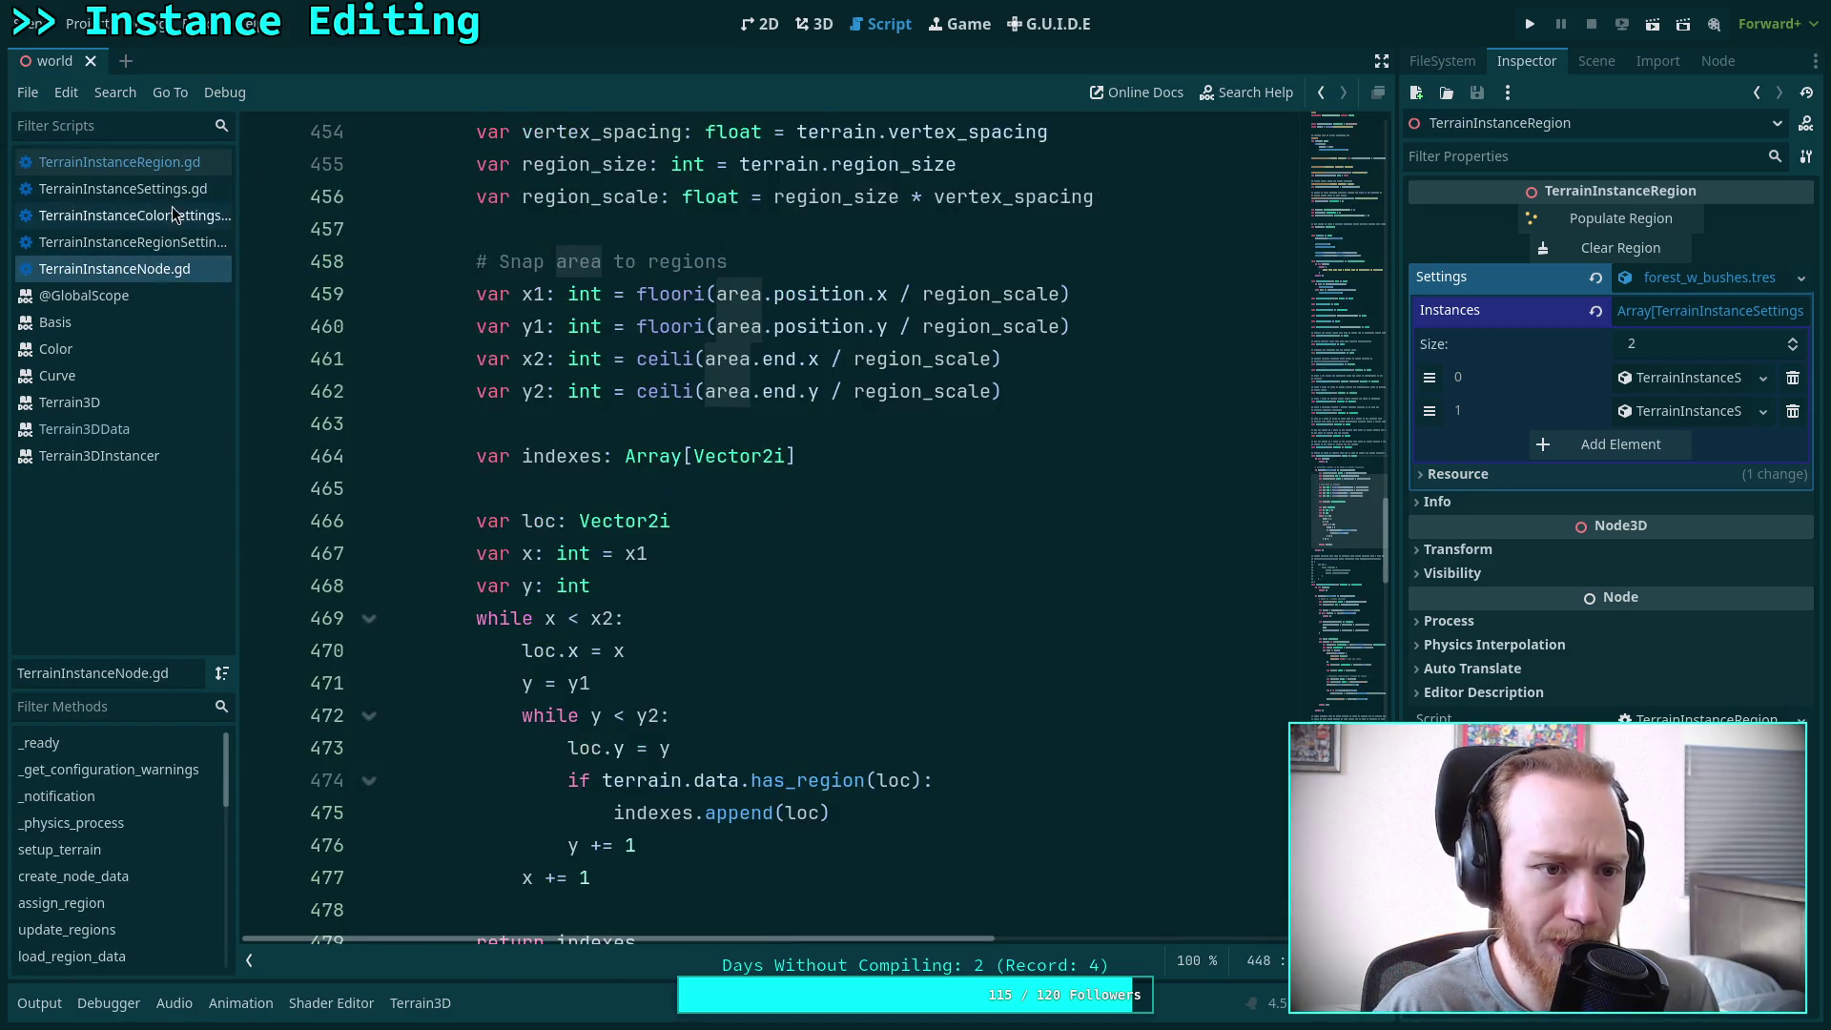
Open plugin.gd from the FileSystem dock and scroll to its input-handling code
left_click(1591, 63)
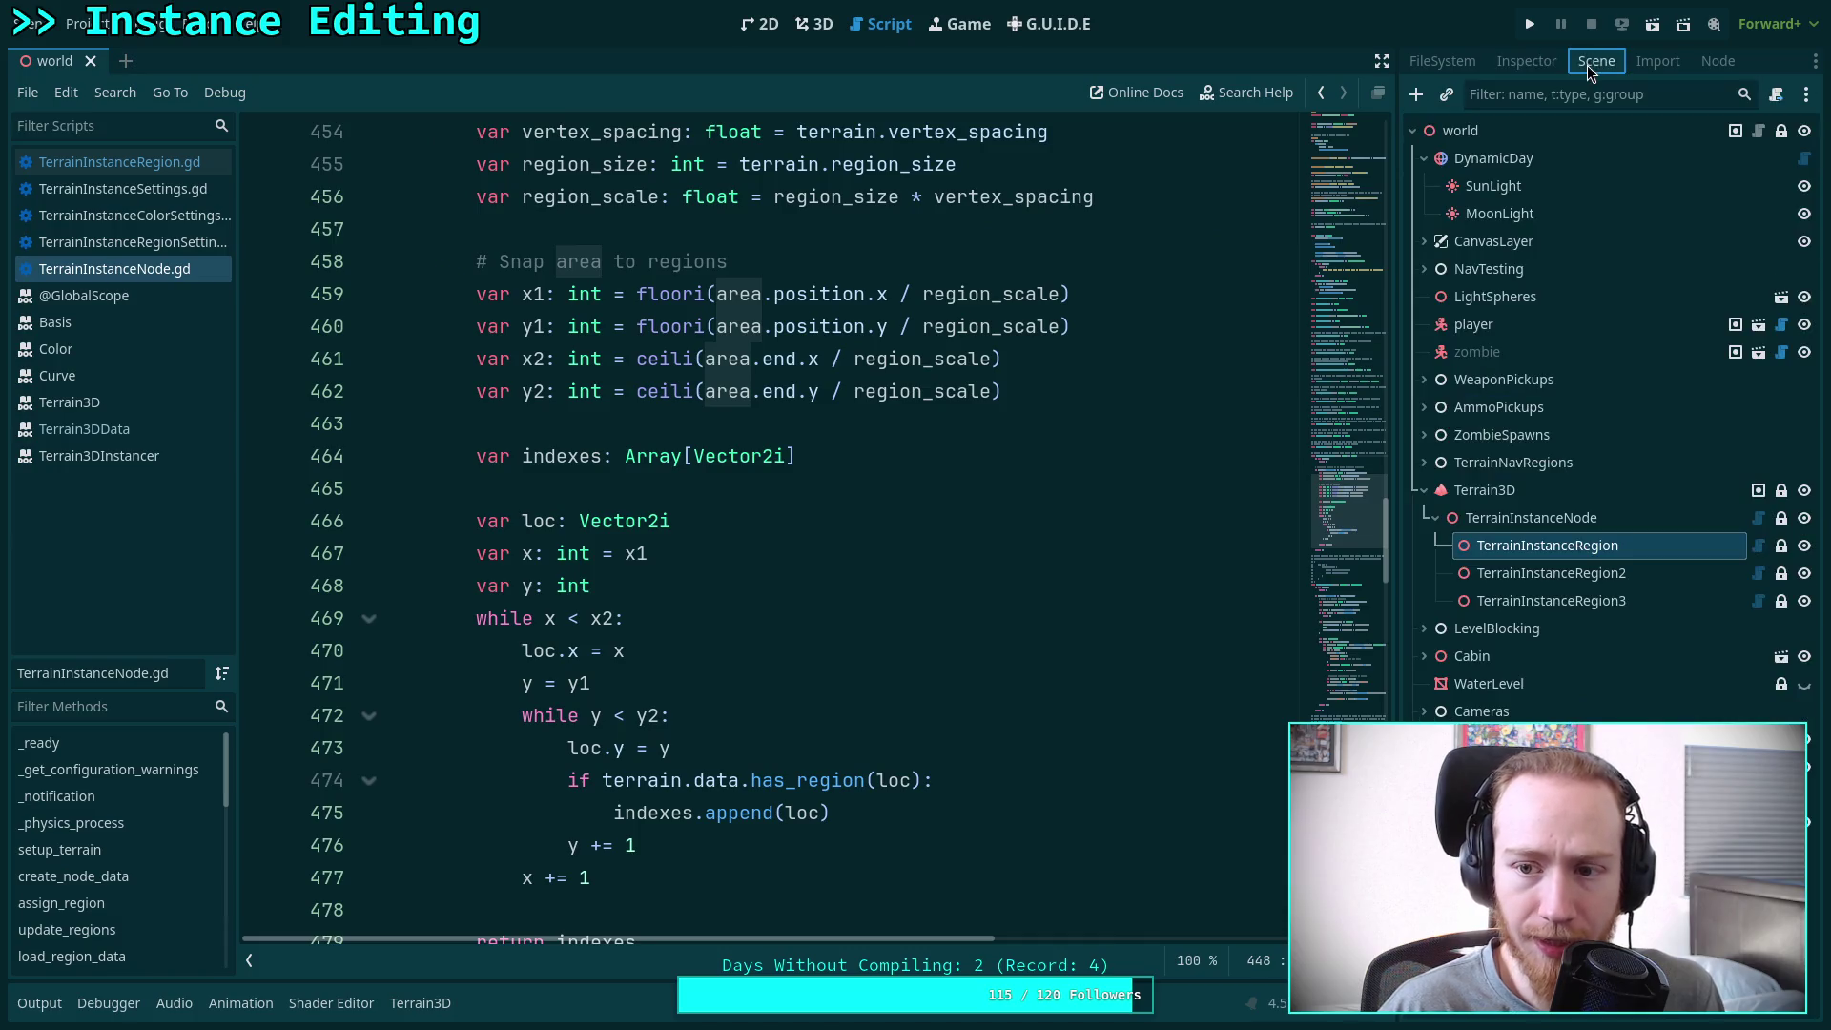
left_click(1442, 61)
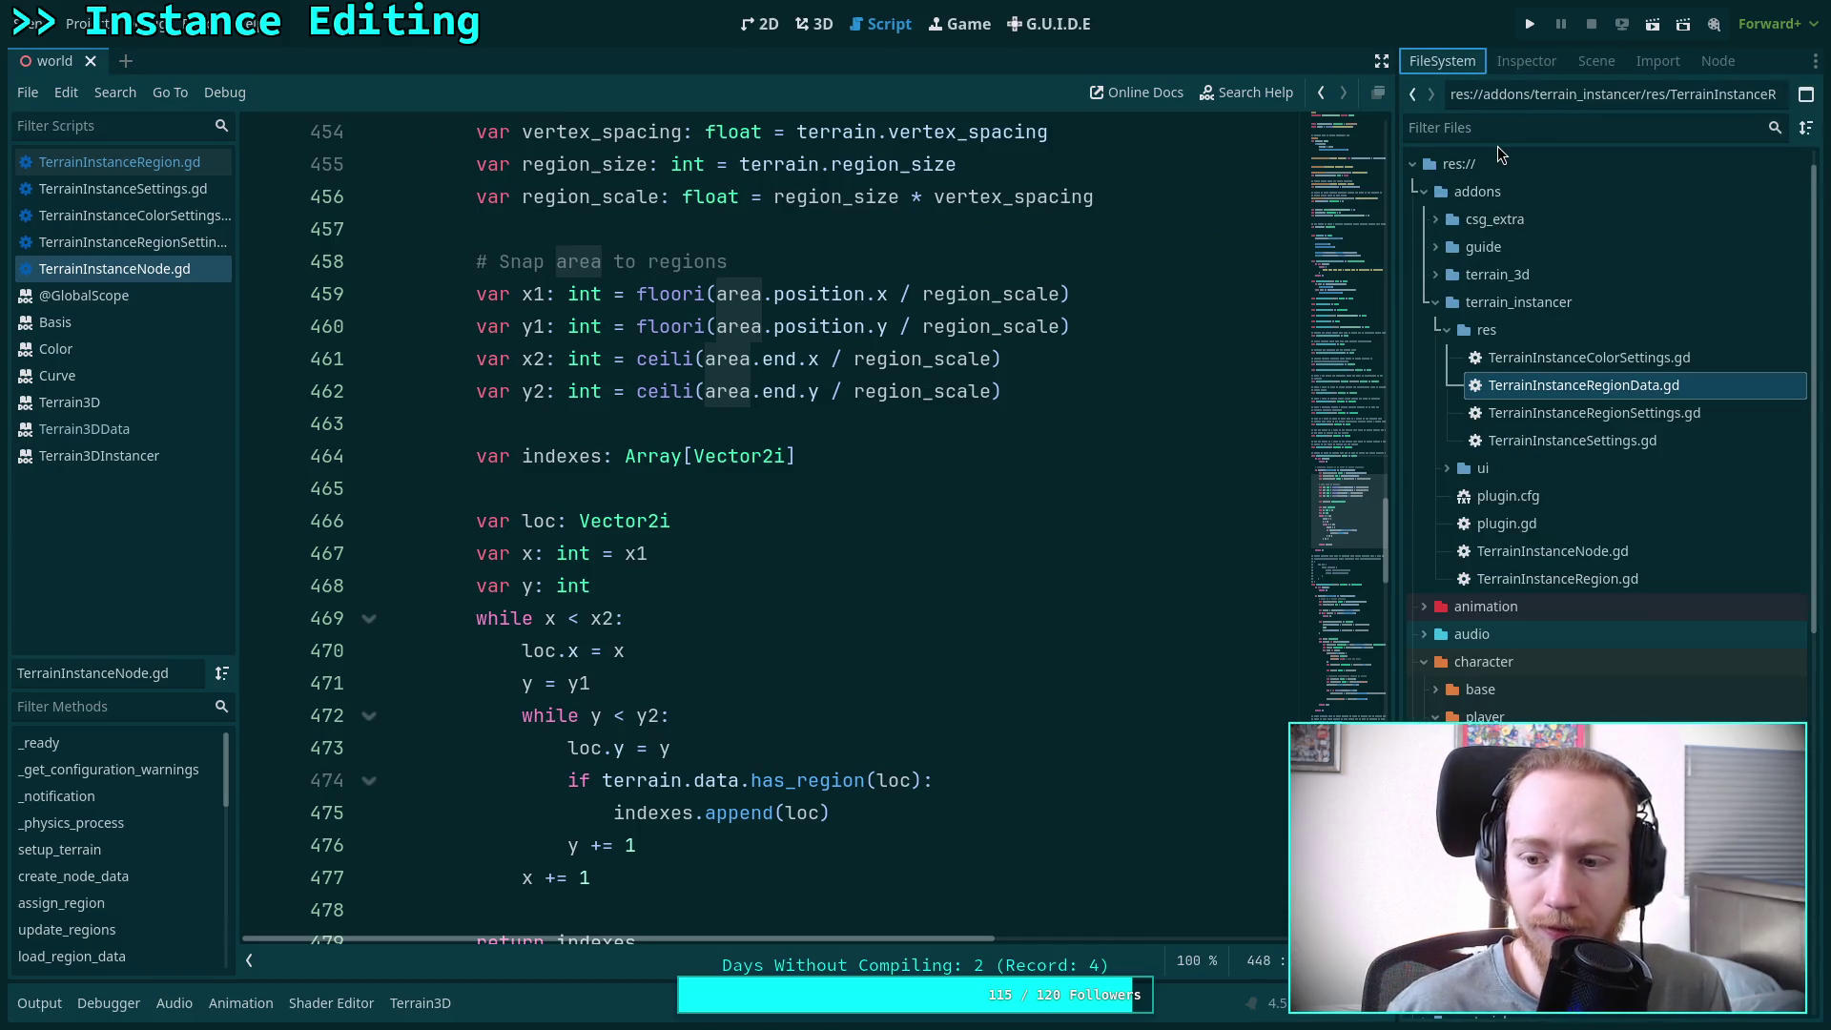
double_click(1566, 525)
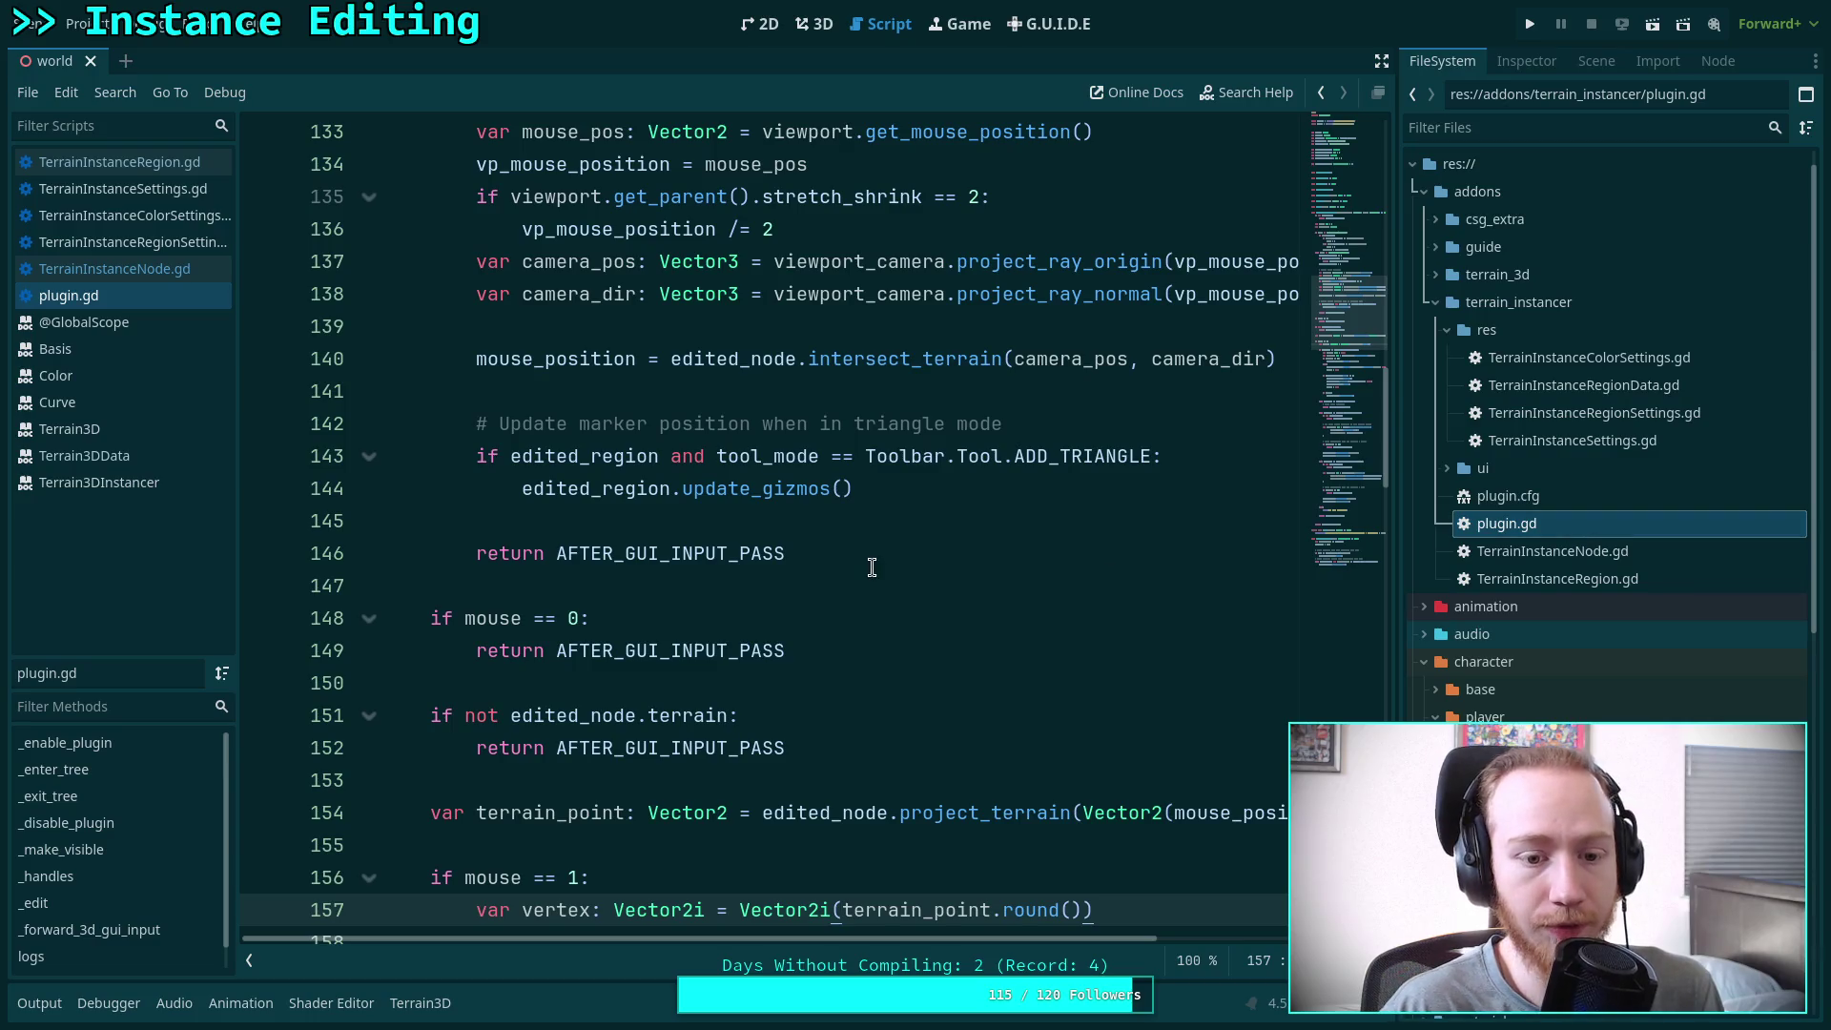
scroll(865, 529, "down", 2)
scroll(865, 528, "down", 3)
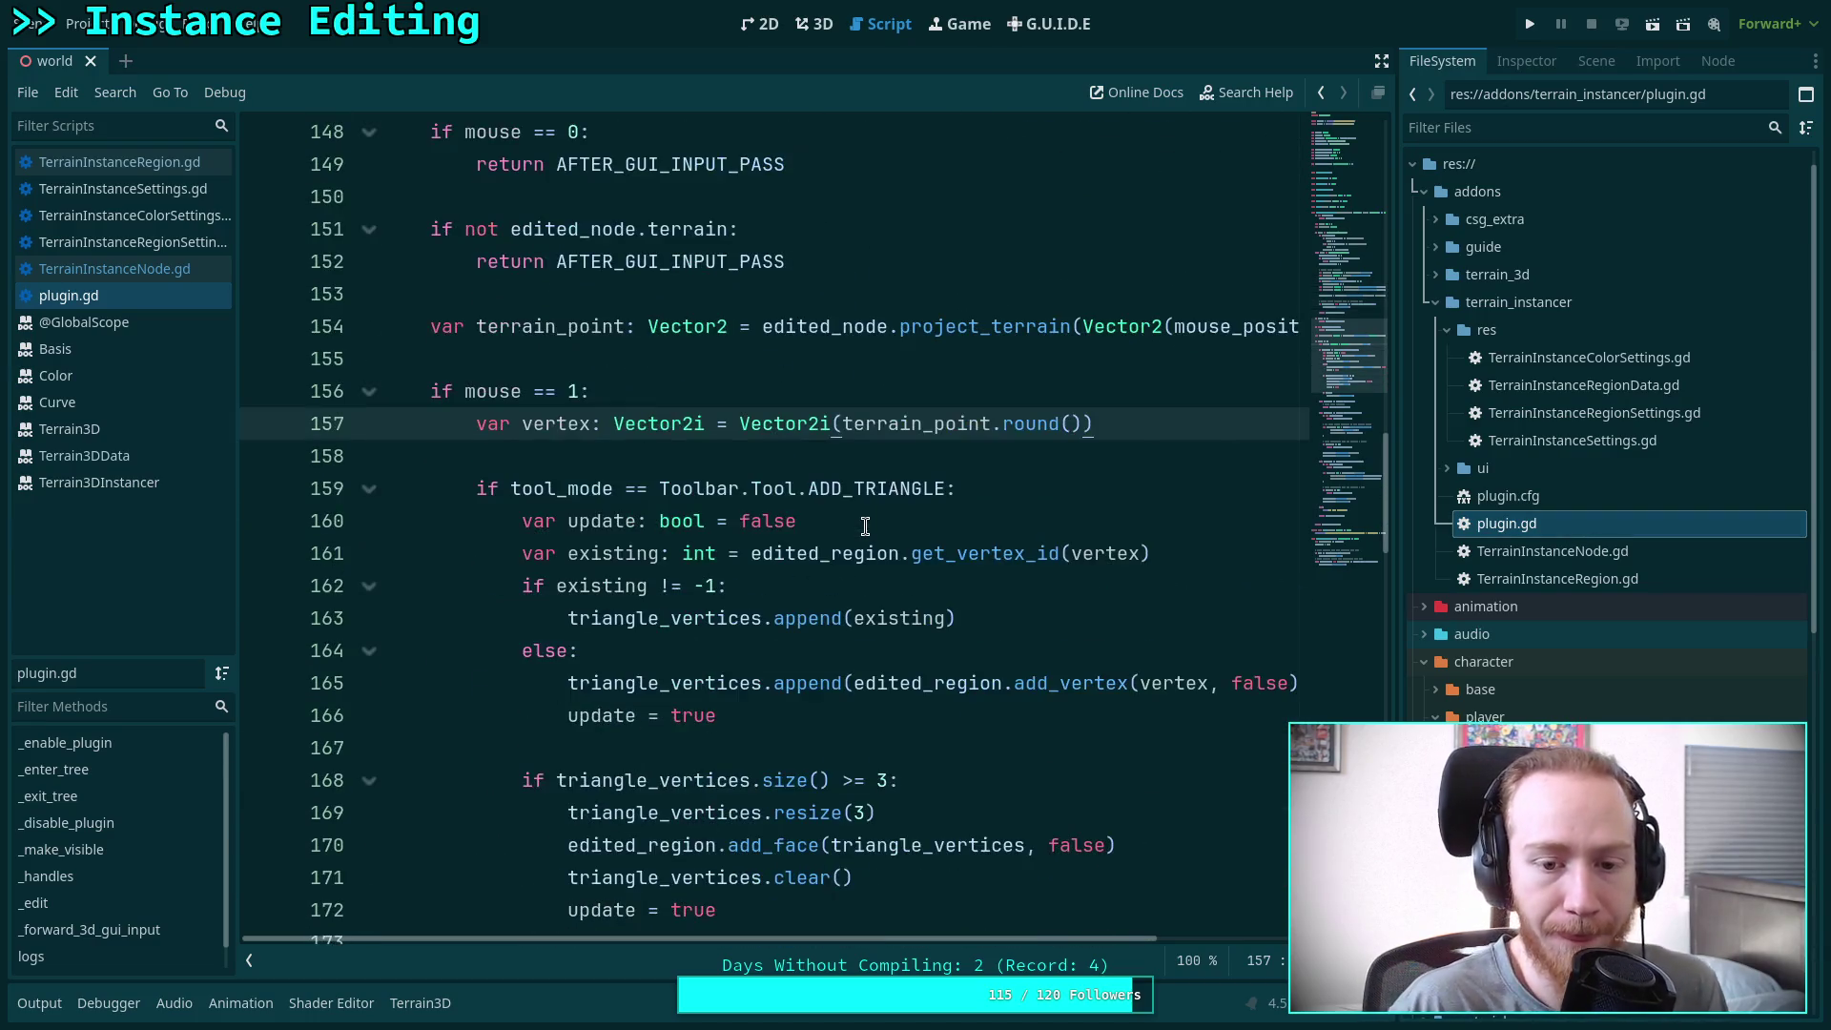
scroll(841, 516, "down", 7)
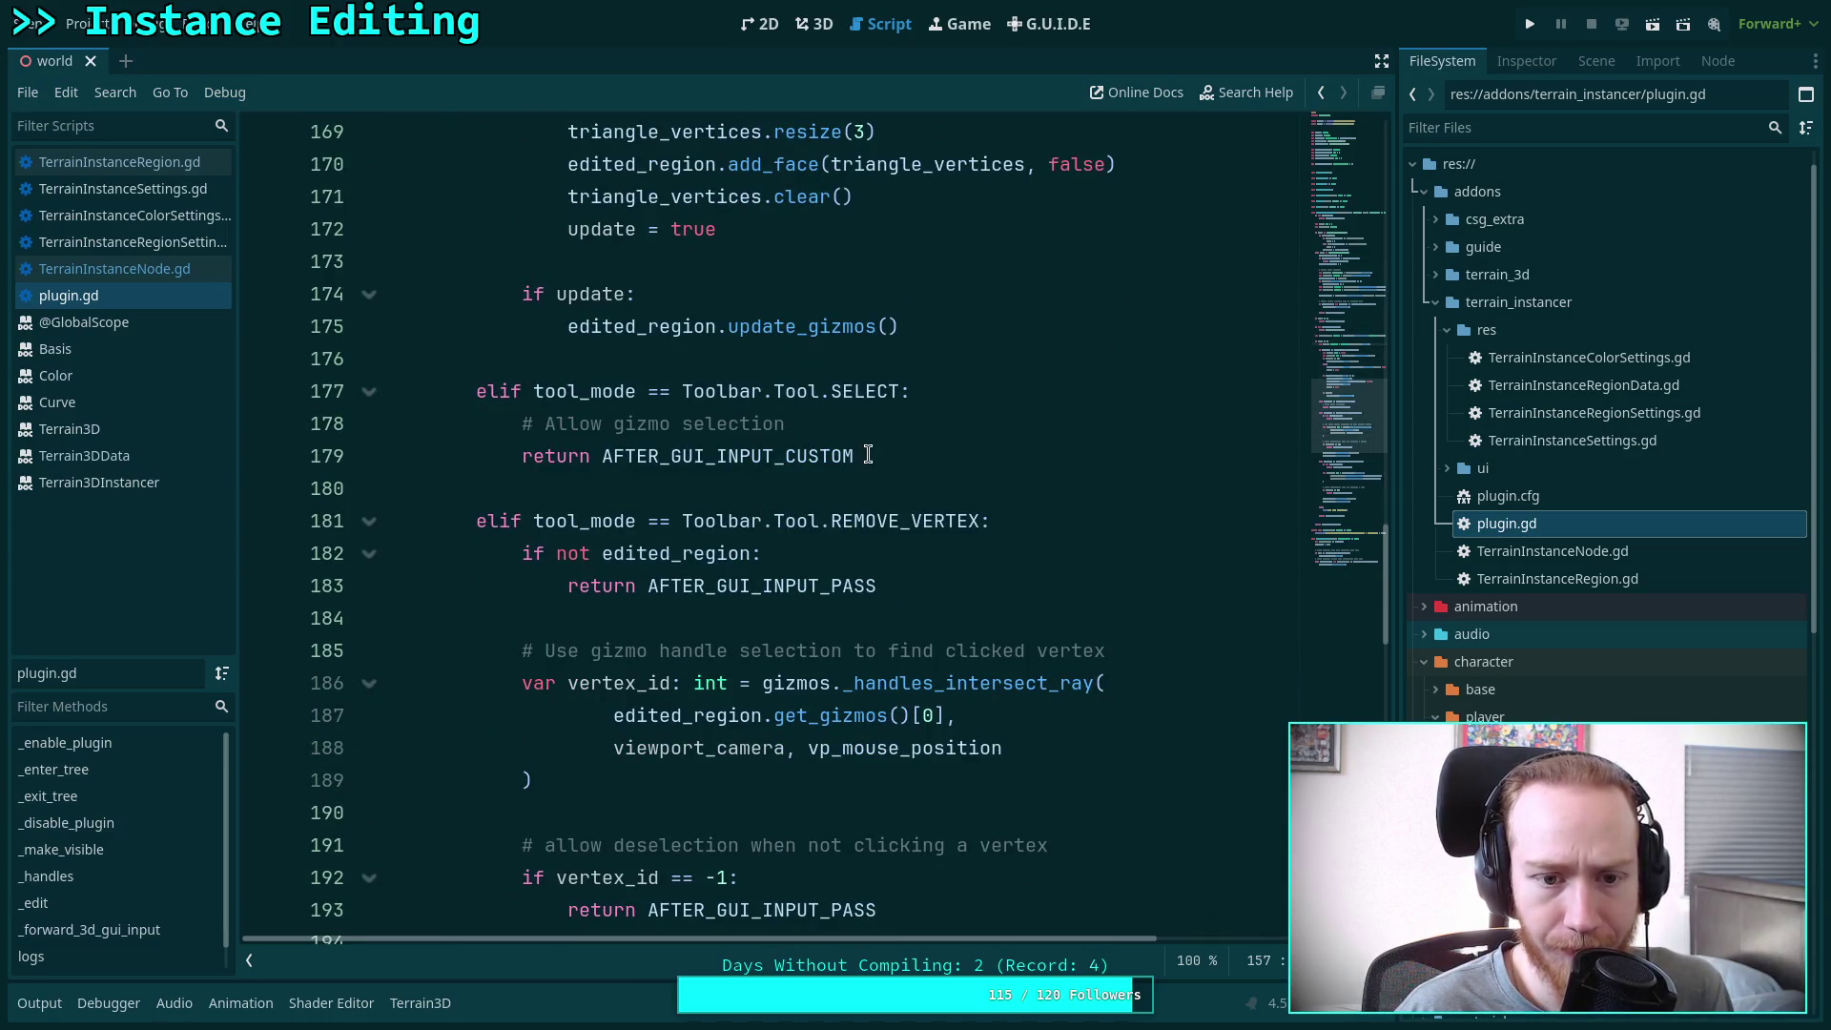
Select the Tool.SELECT reference on line 177, briefly checking the 3D view
left_click(868, 456)
left_click(774, 394)
double_click(775, 394)
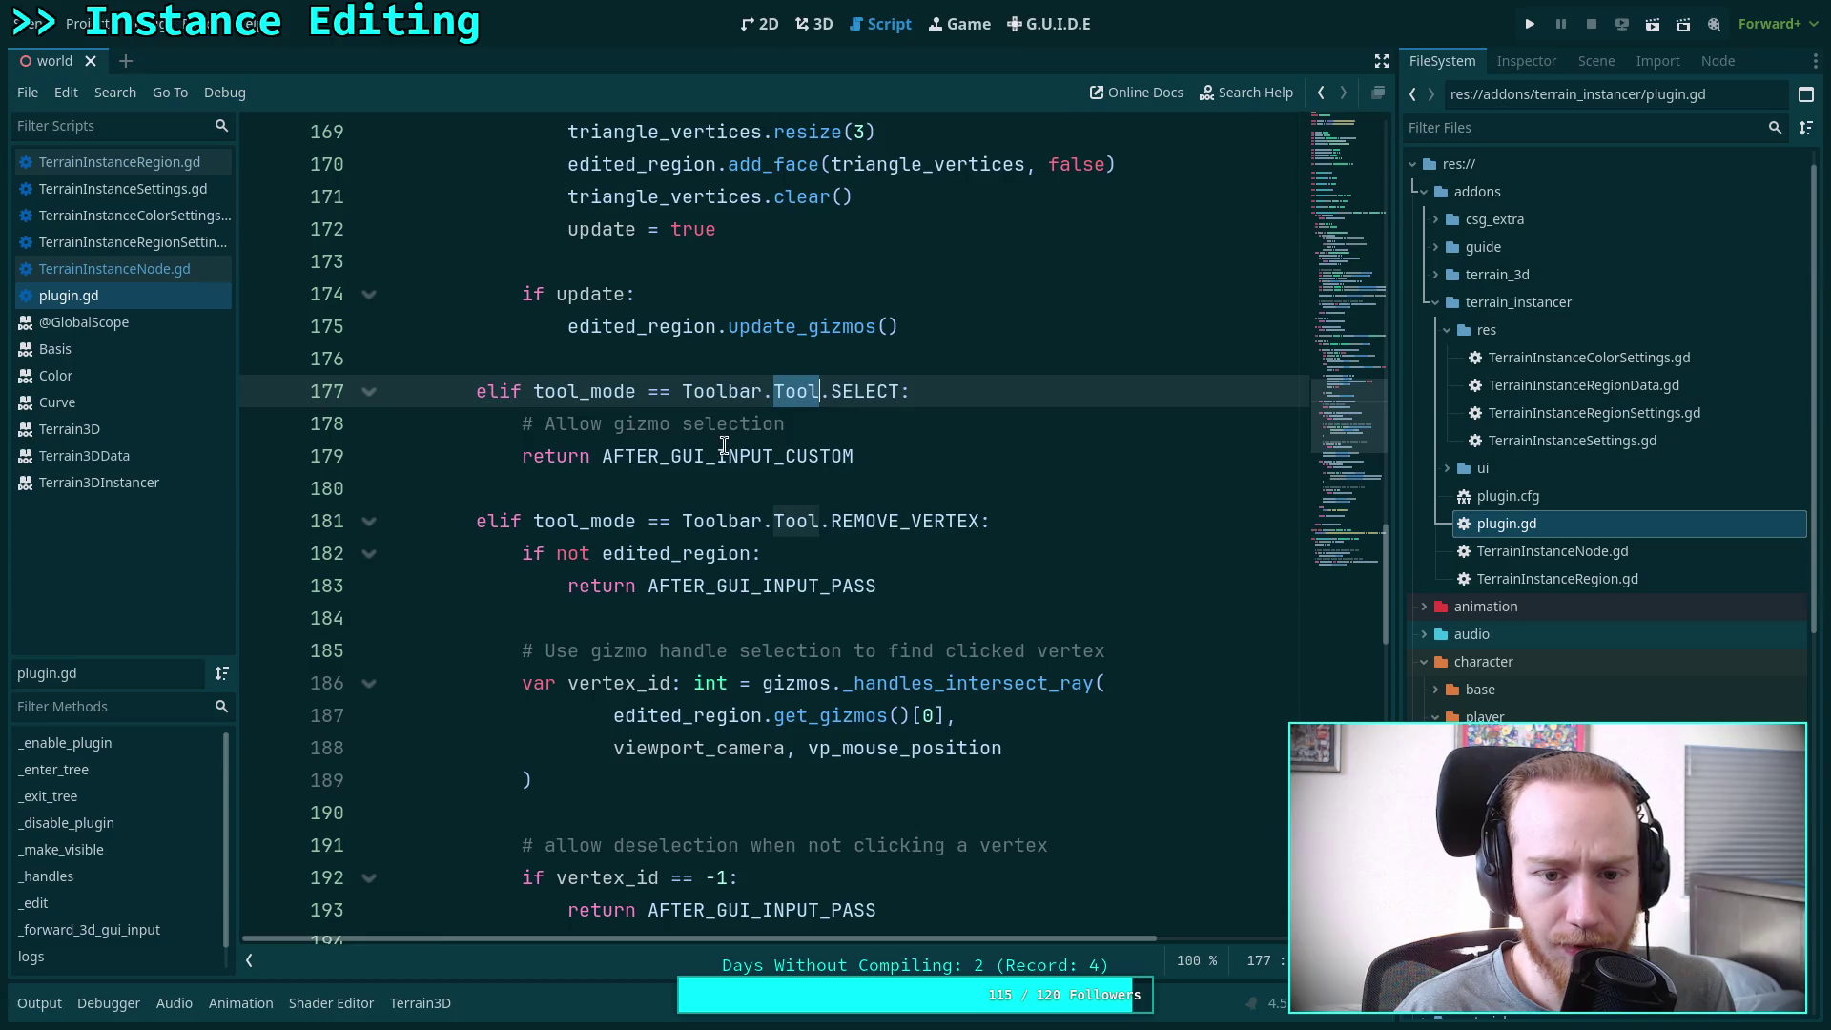
double_click(852, 387)
left_click(806, 27)
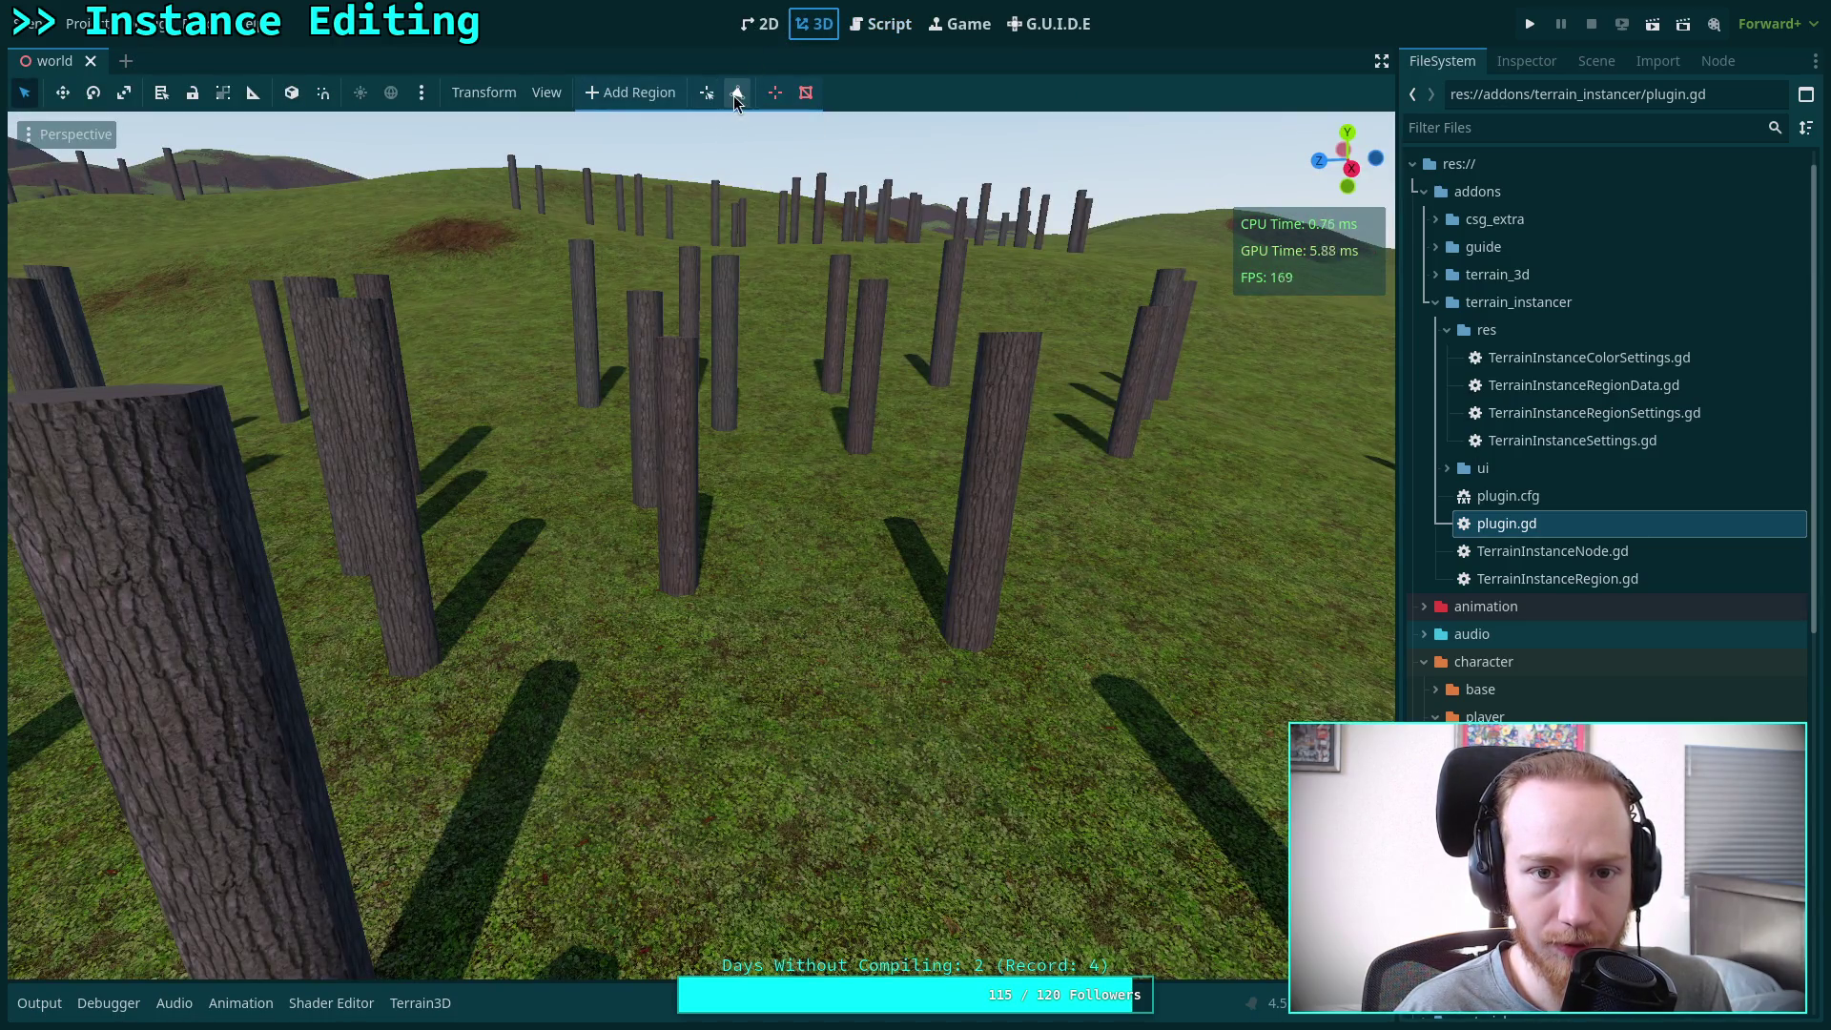
left_click(880, 24)
Peek at the 3D view again, return to plugin.gd, and expand the addon's ui folder
mouse_move(871, 399)
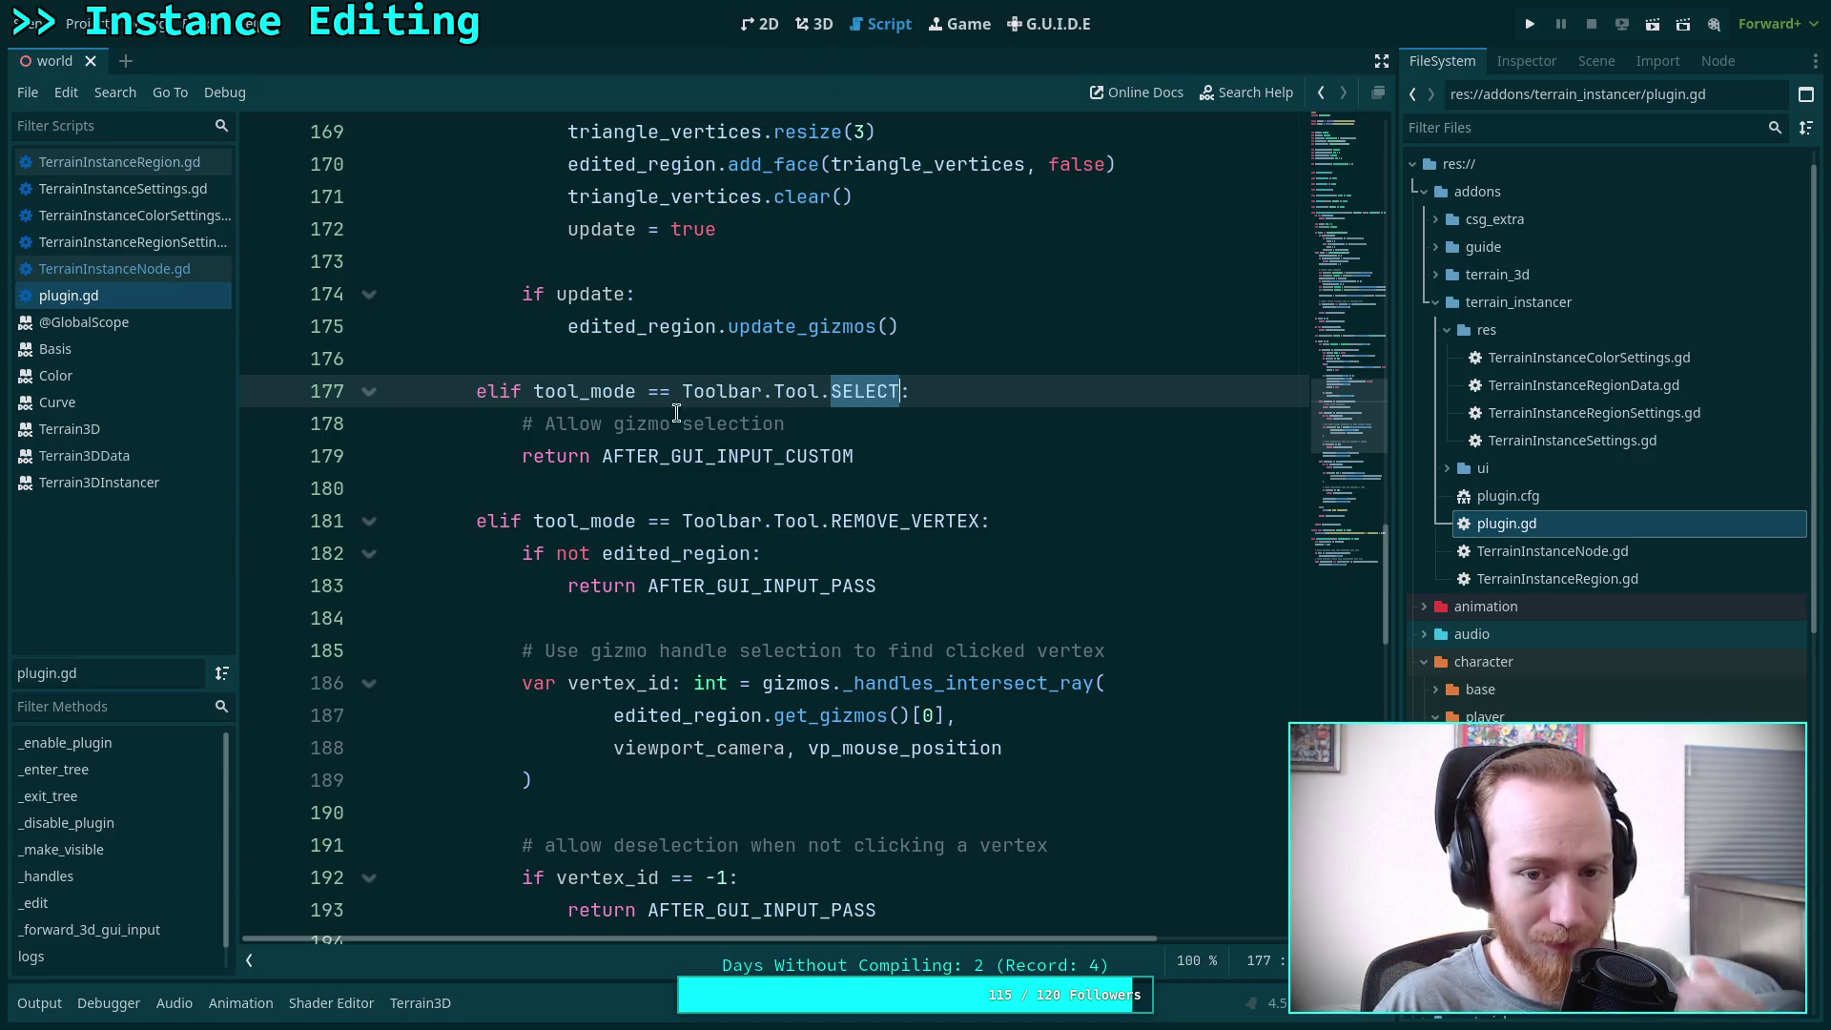
left_click(835, 24)
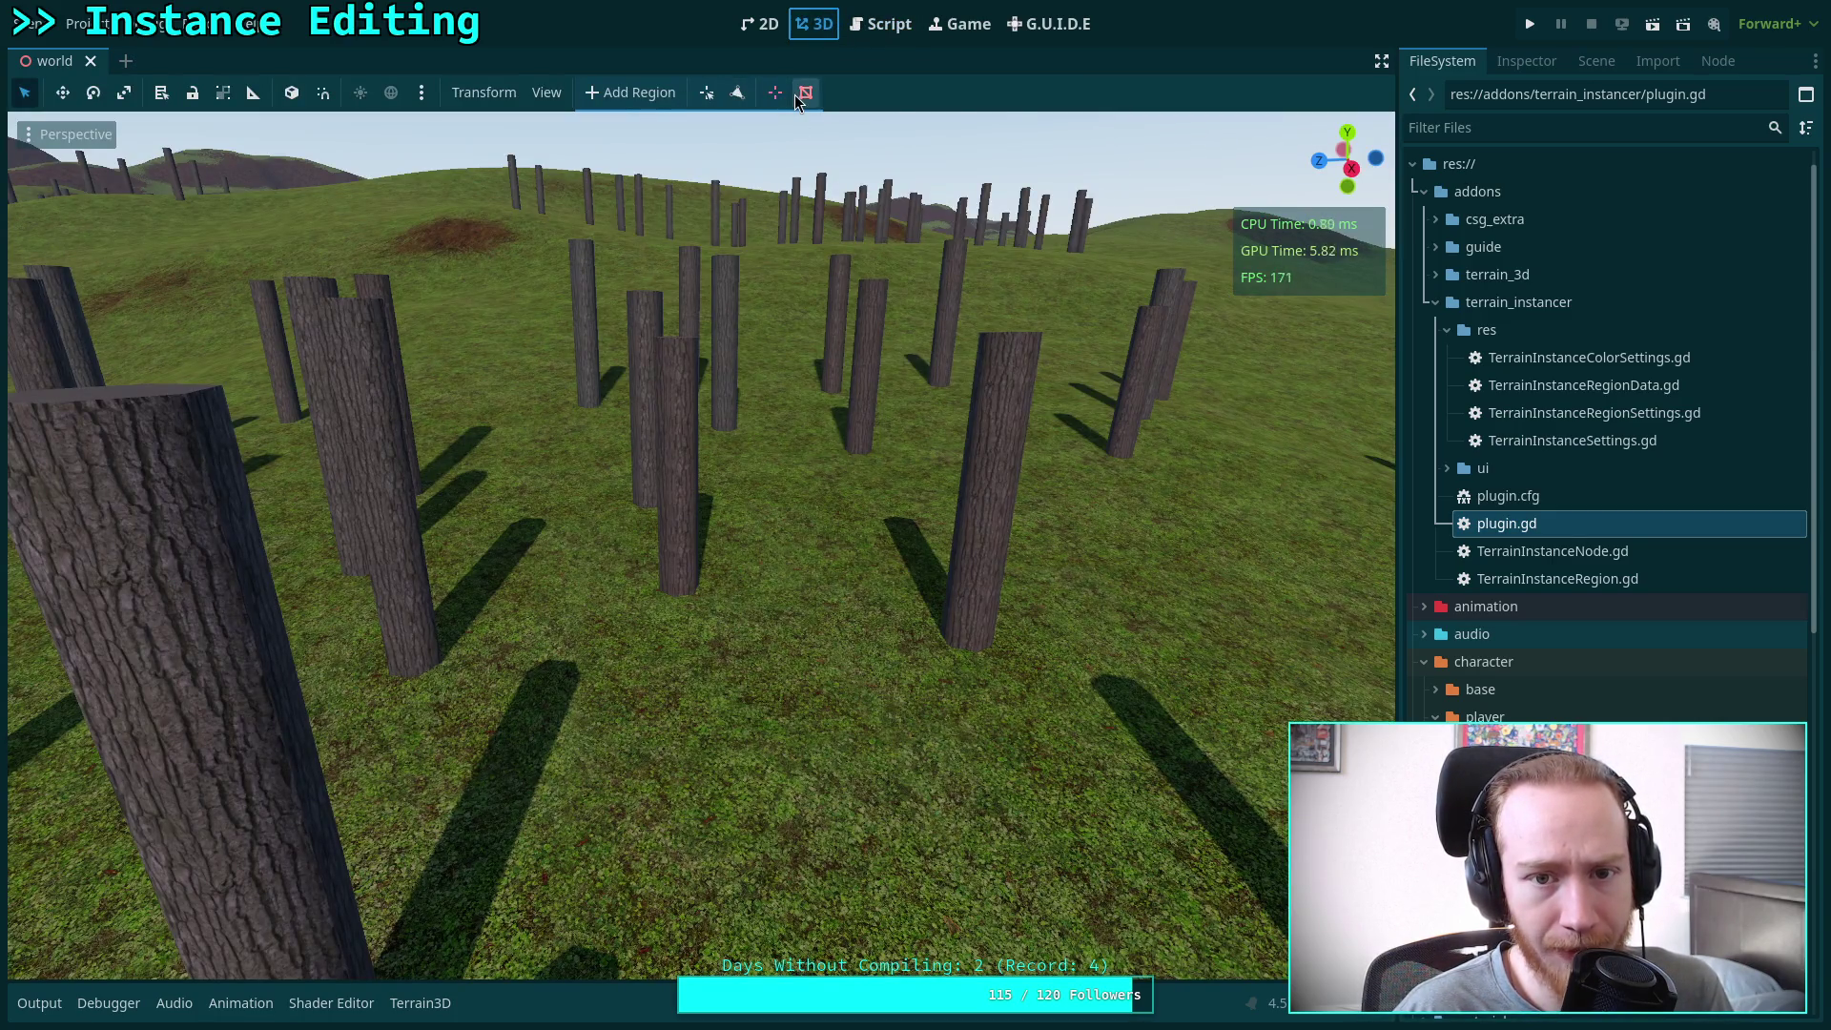
left_click(874, 30)
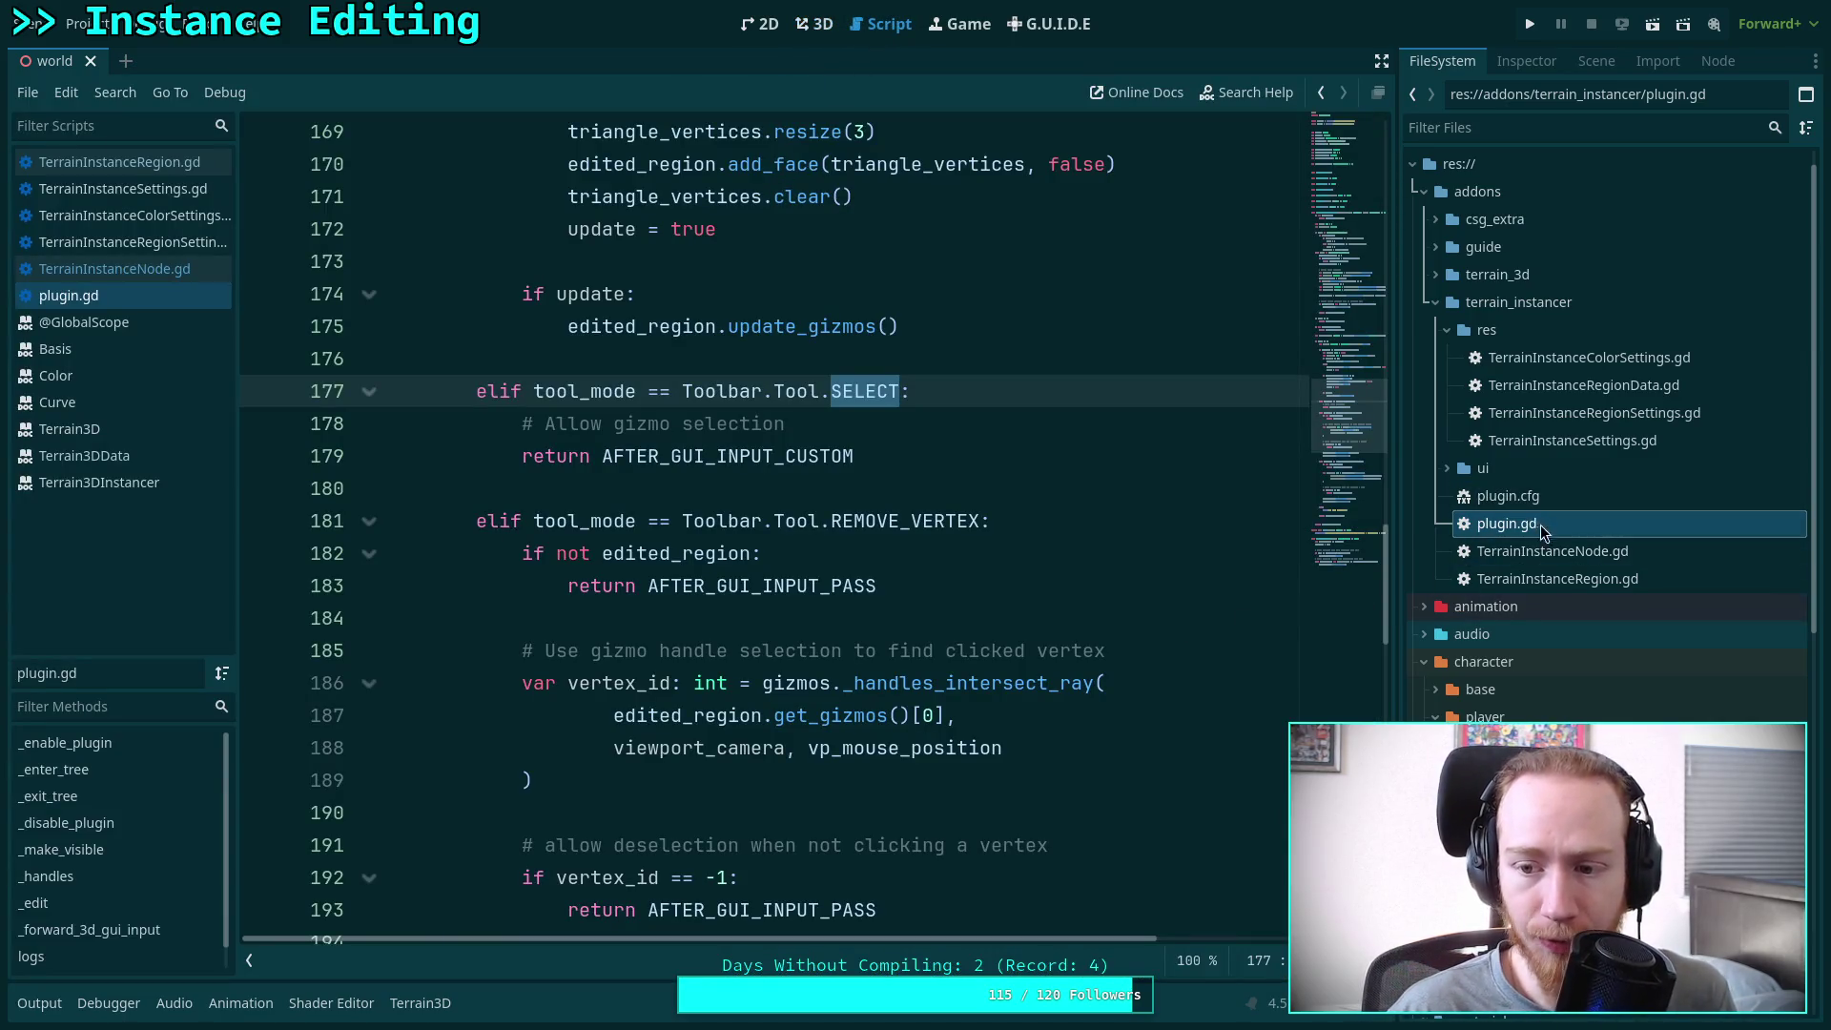
left_click(1482, 468)
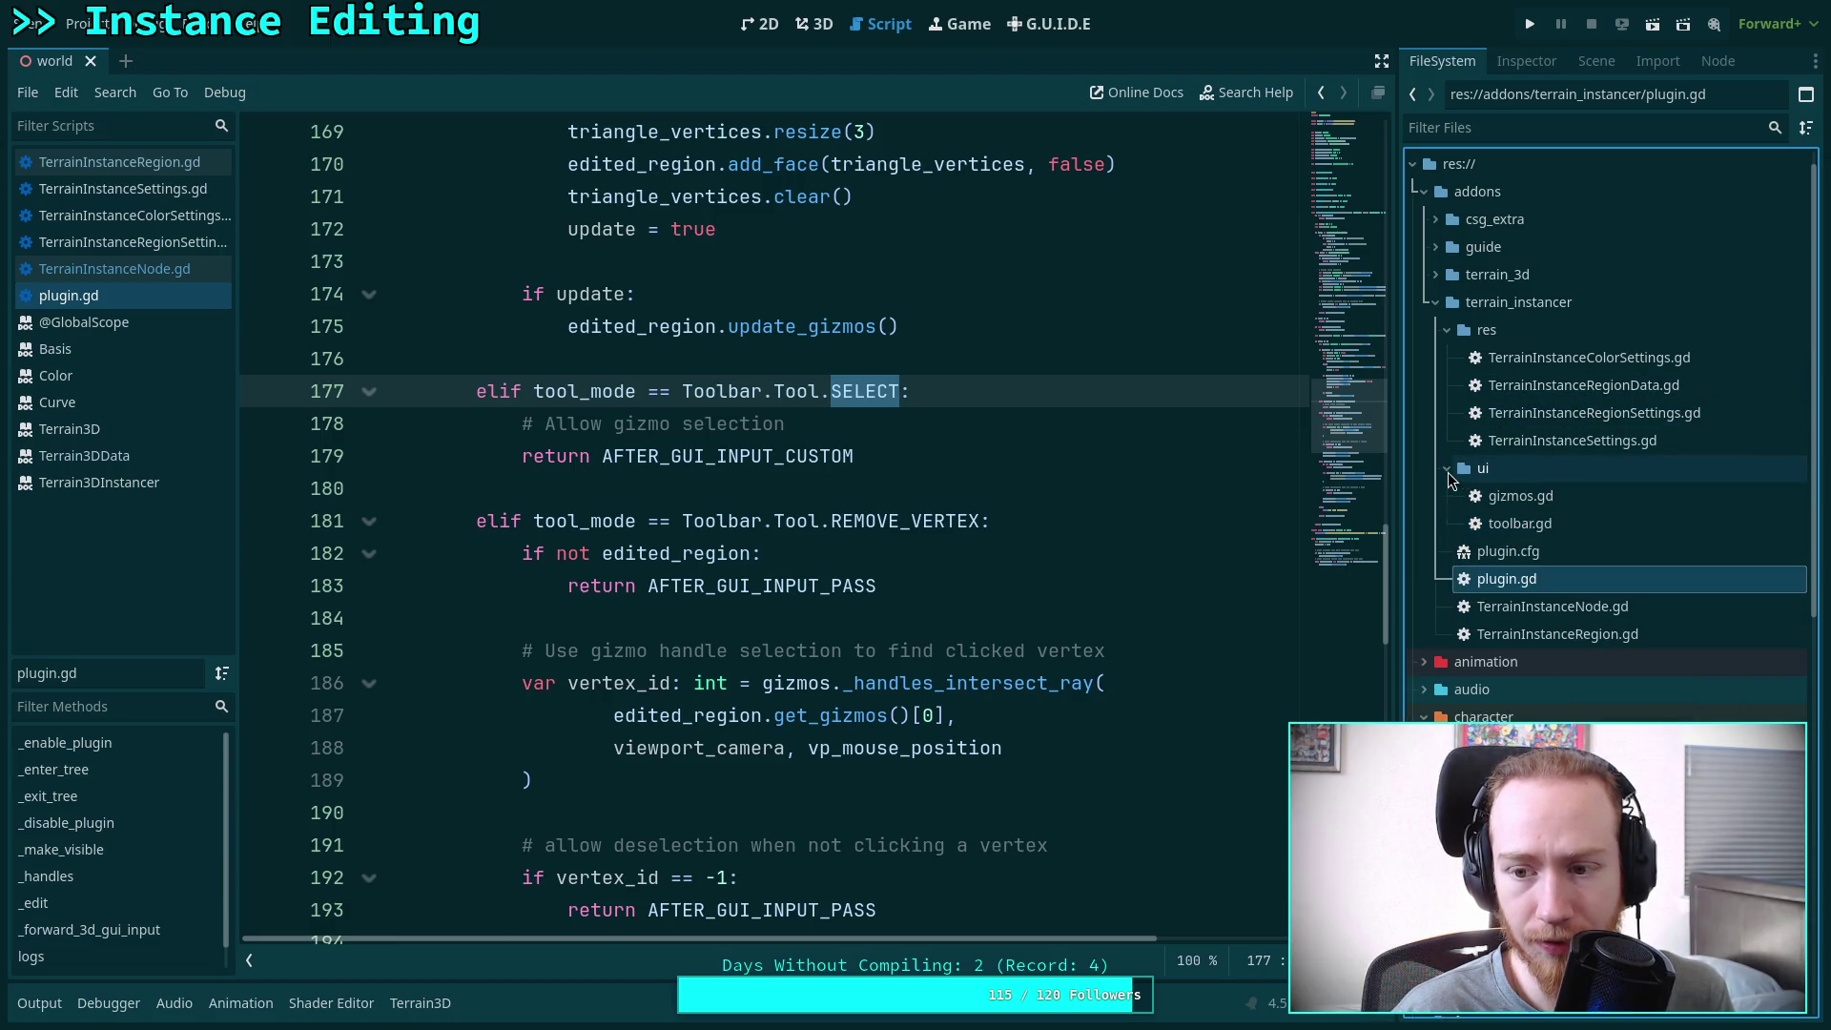
Open toolbar.gd and rename the button on line 48 to &'Select Vertex'
left_click(1527, 498)
double_click(1522, 523)
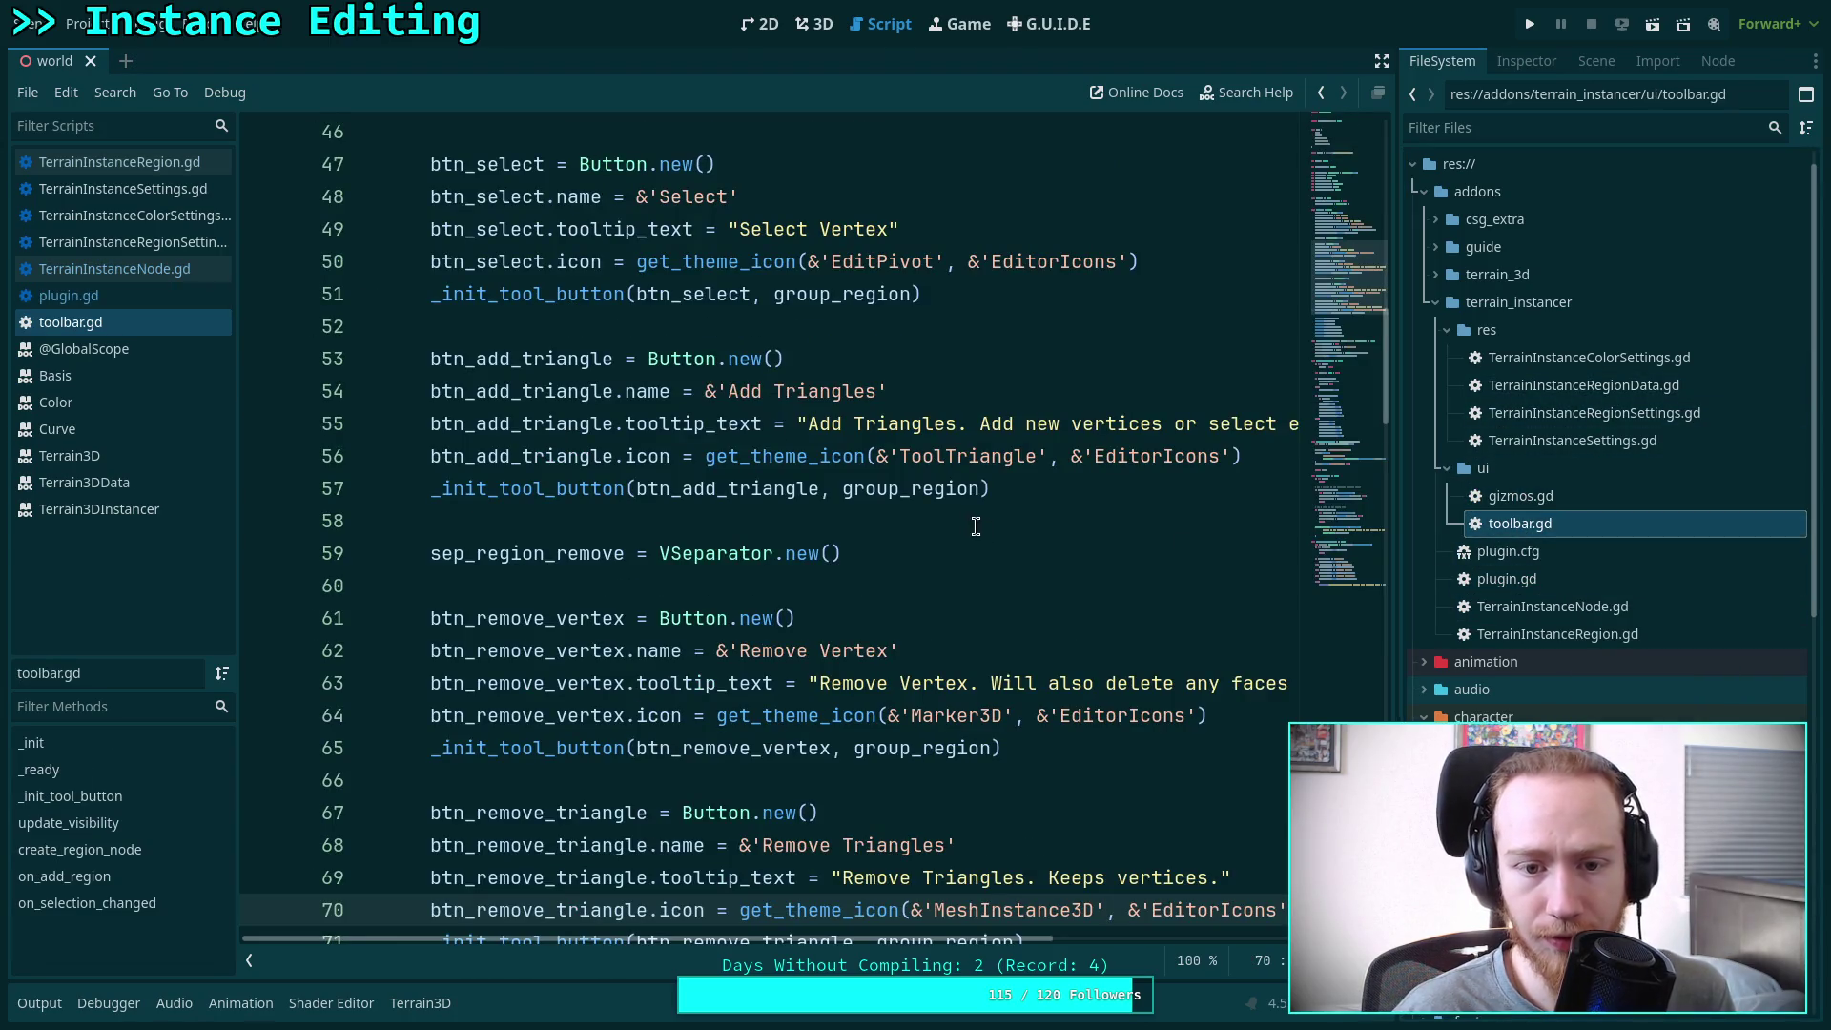
scroll(975, 506, "up", 3)
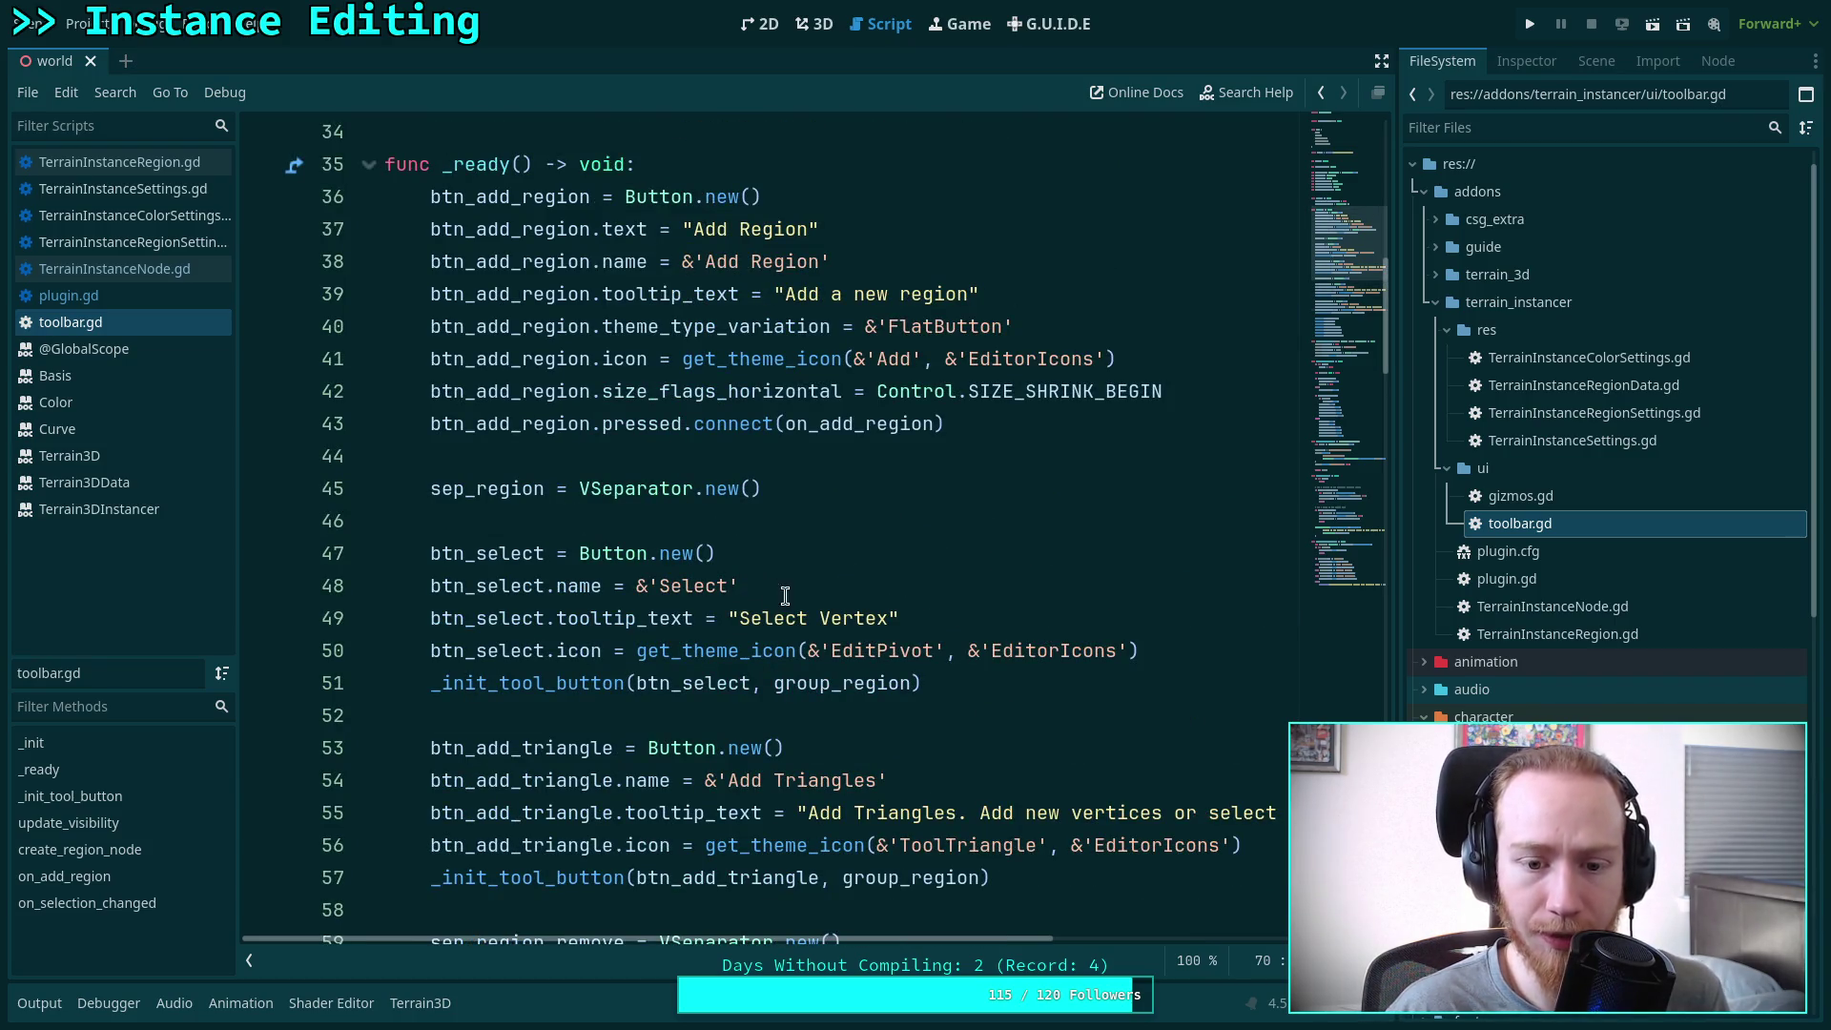
scroll(840, 615, "down", 8)
scroll(841, 619, "up", 7)
scroll(842, 620, "up", 1)
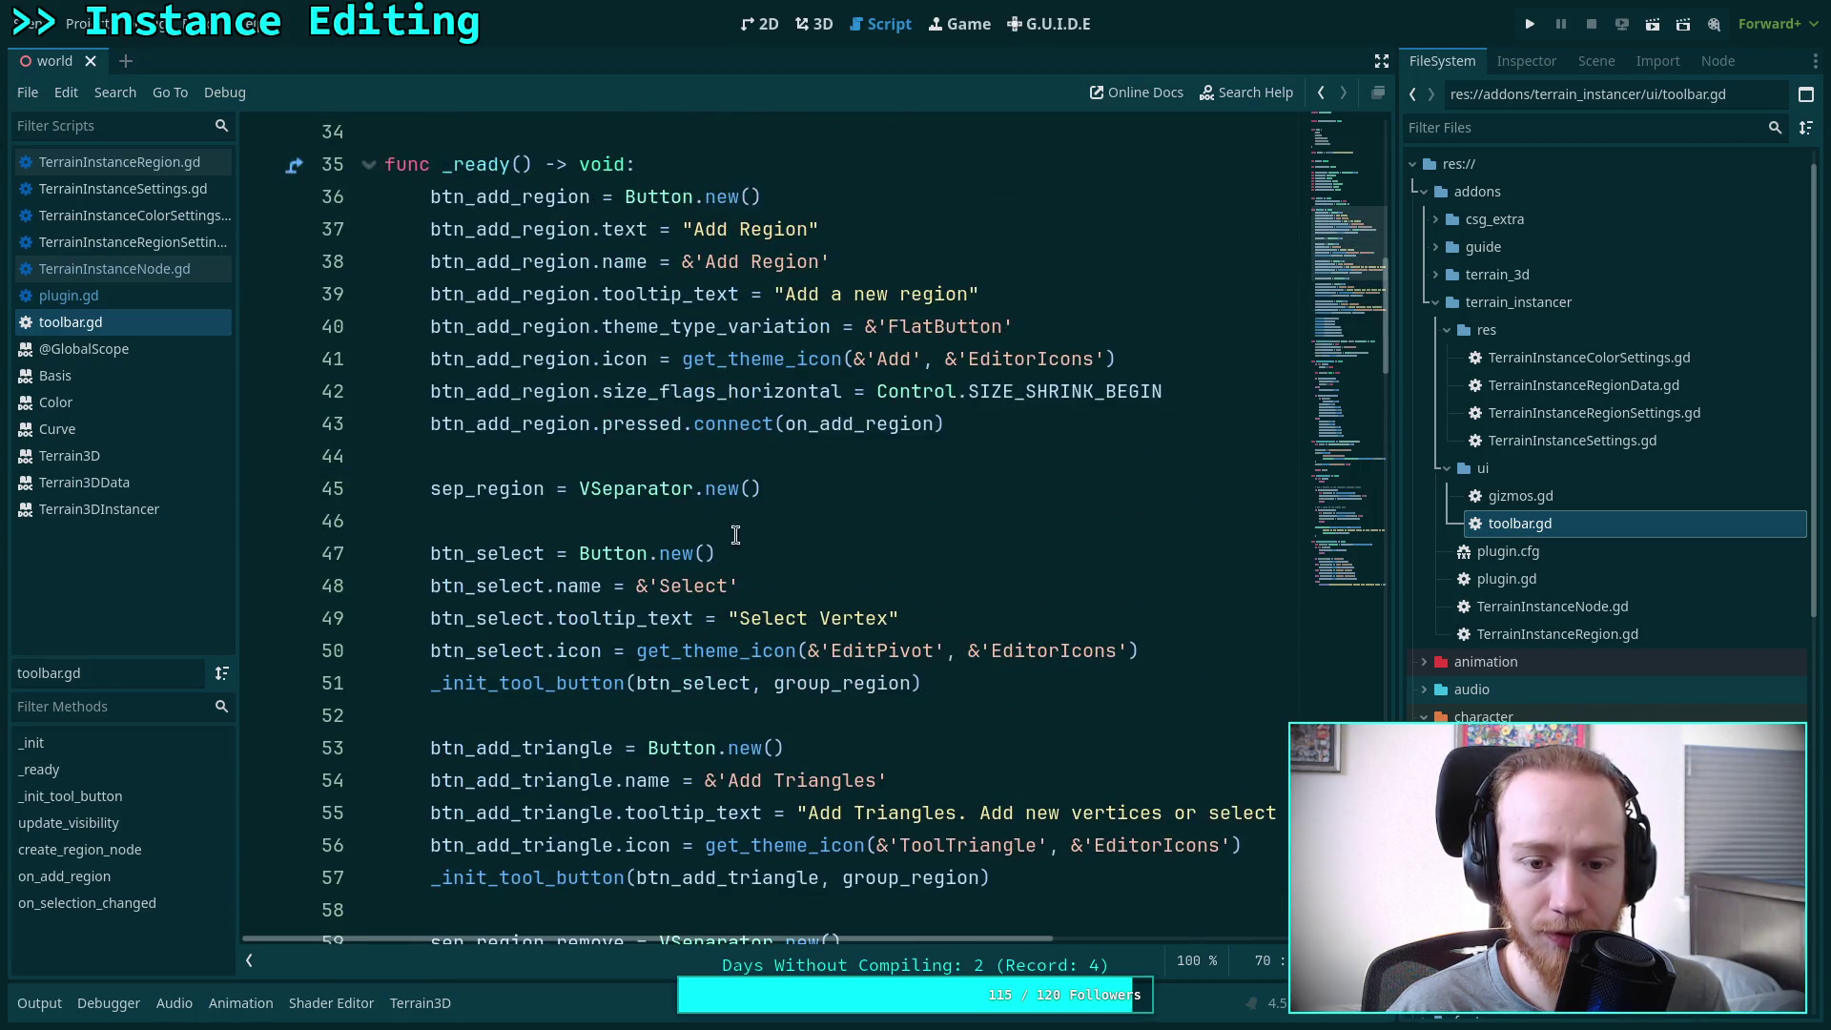
left_click(717, 580)
type("Vertex")
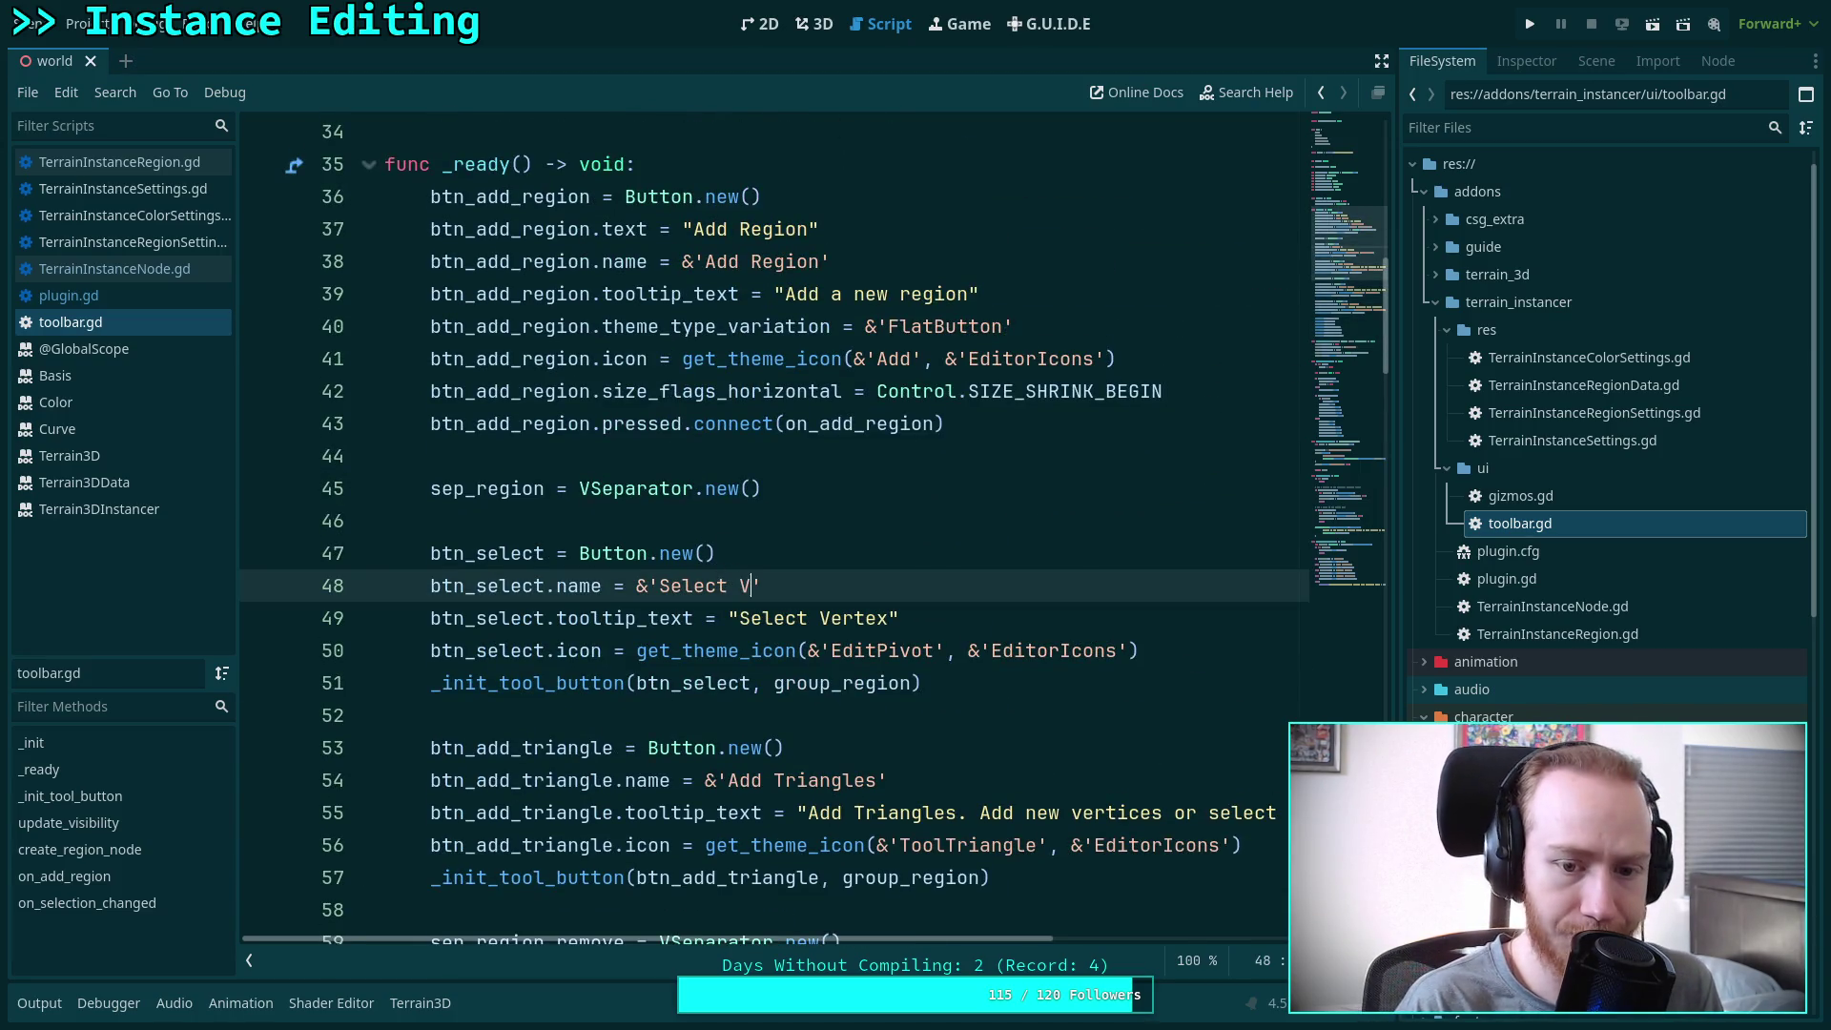
Make the handler check &'Select Vertex' on line 157 and emit Tool.SELECT_VERTEX on line 158
scroll(751, 530, "down", 13)
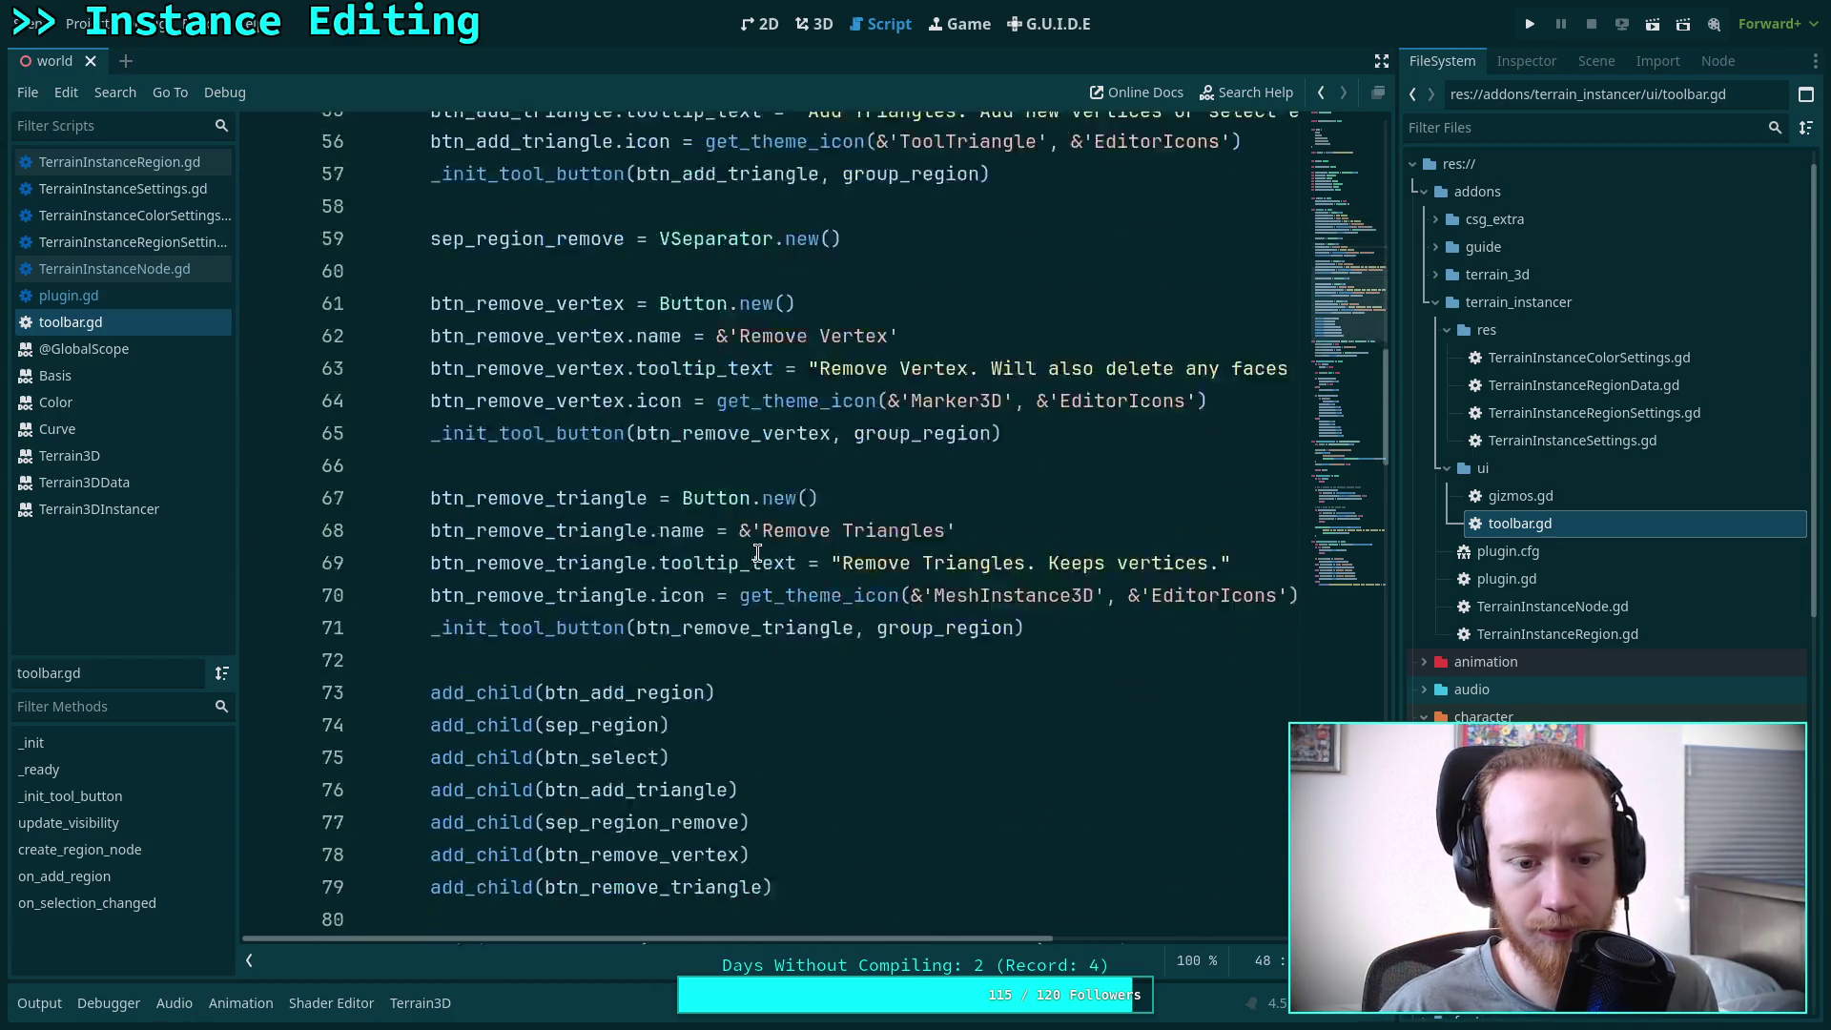
scroll(751, 530, "down", 7)
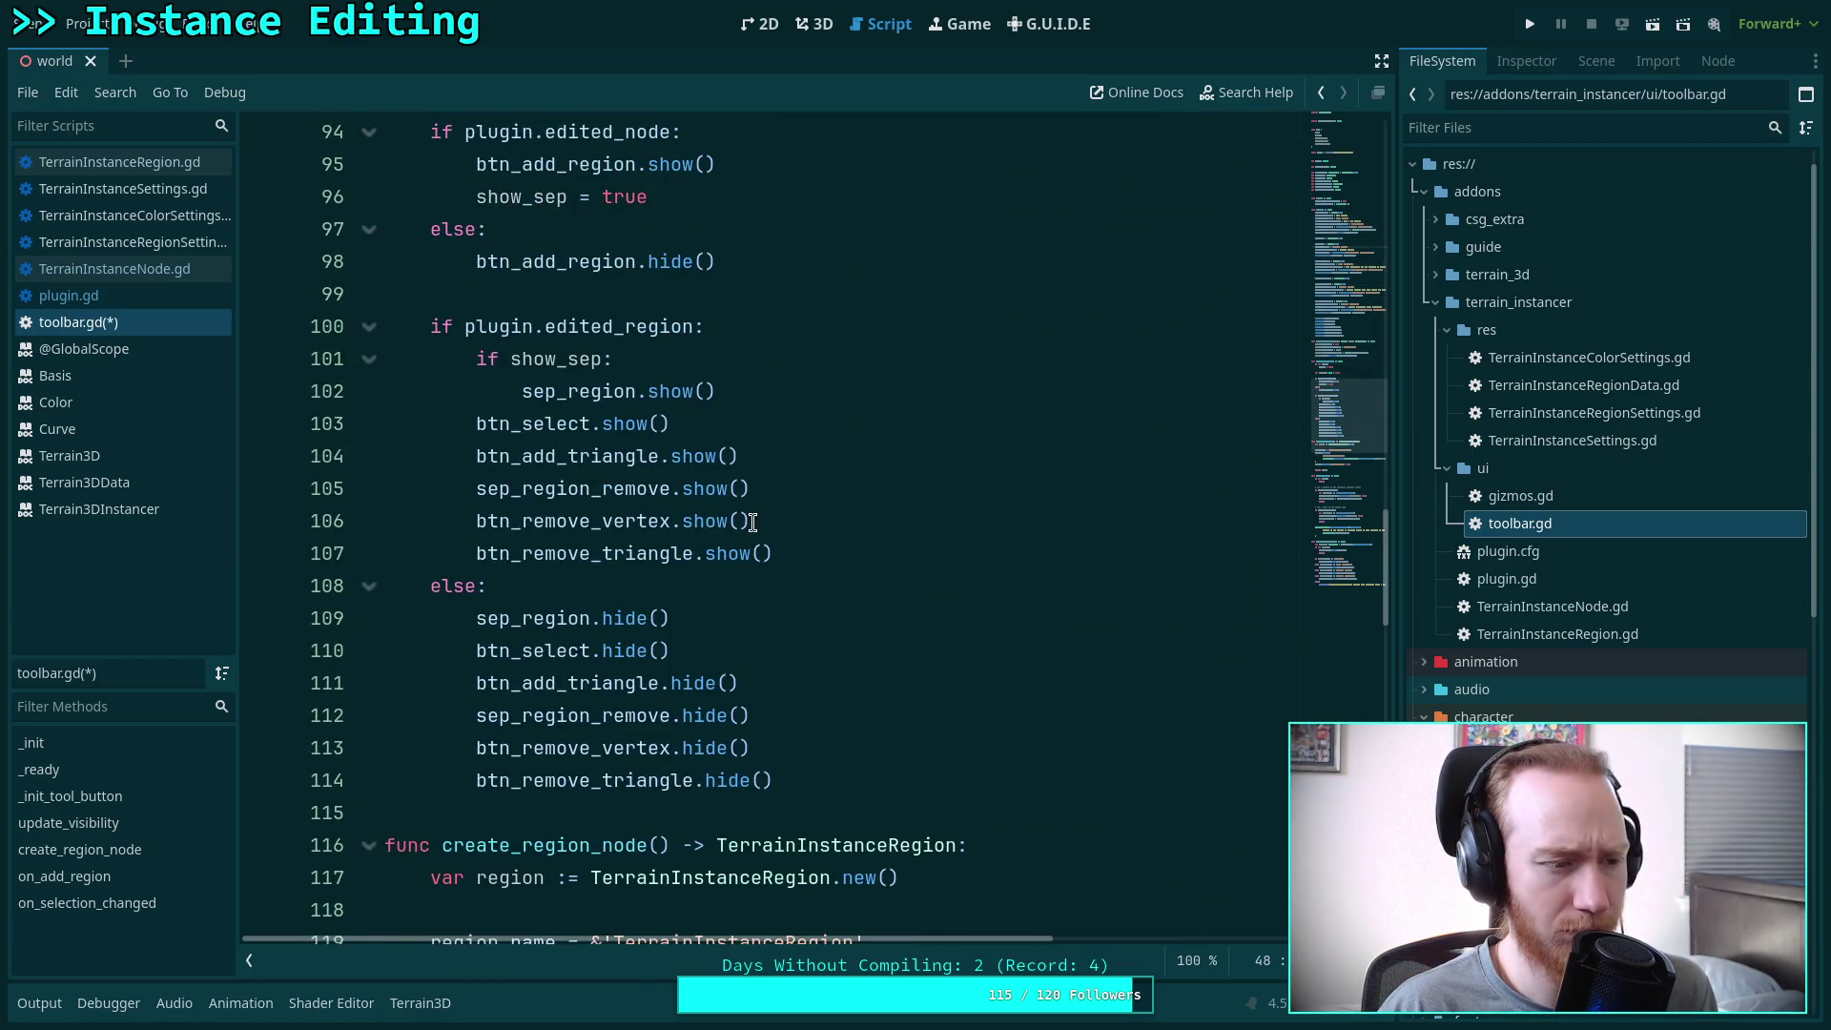
scroll(751, 529, "down", 6)
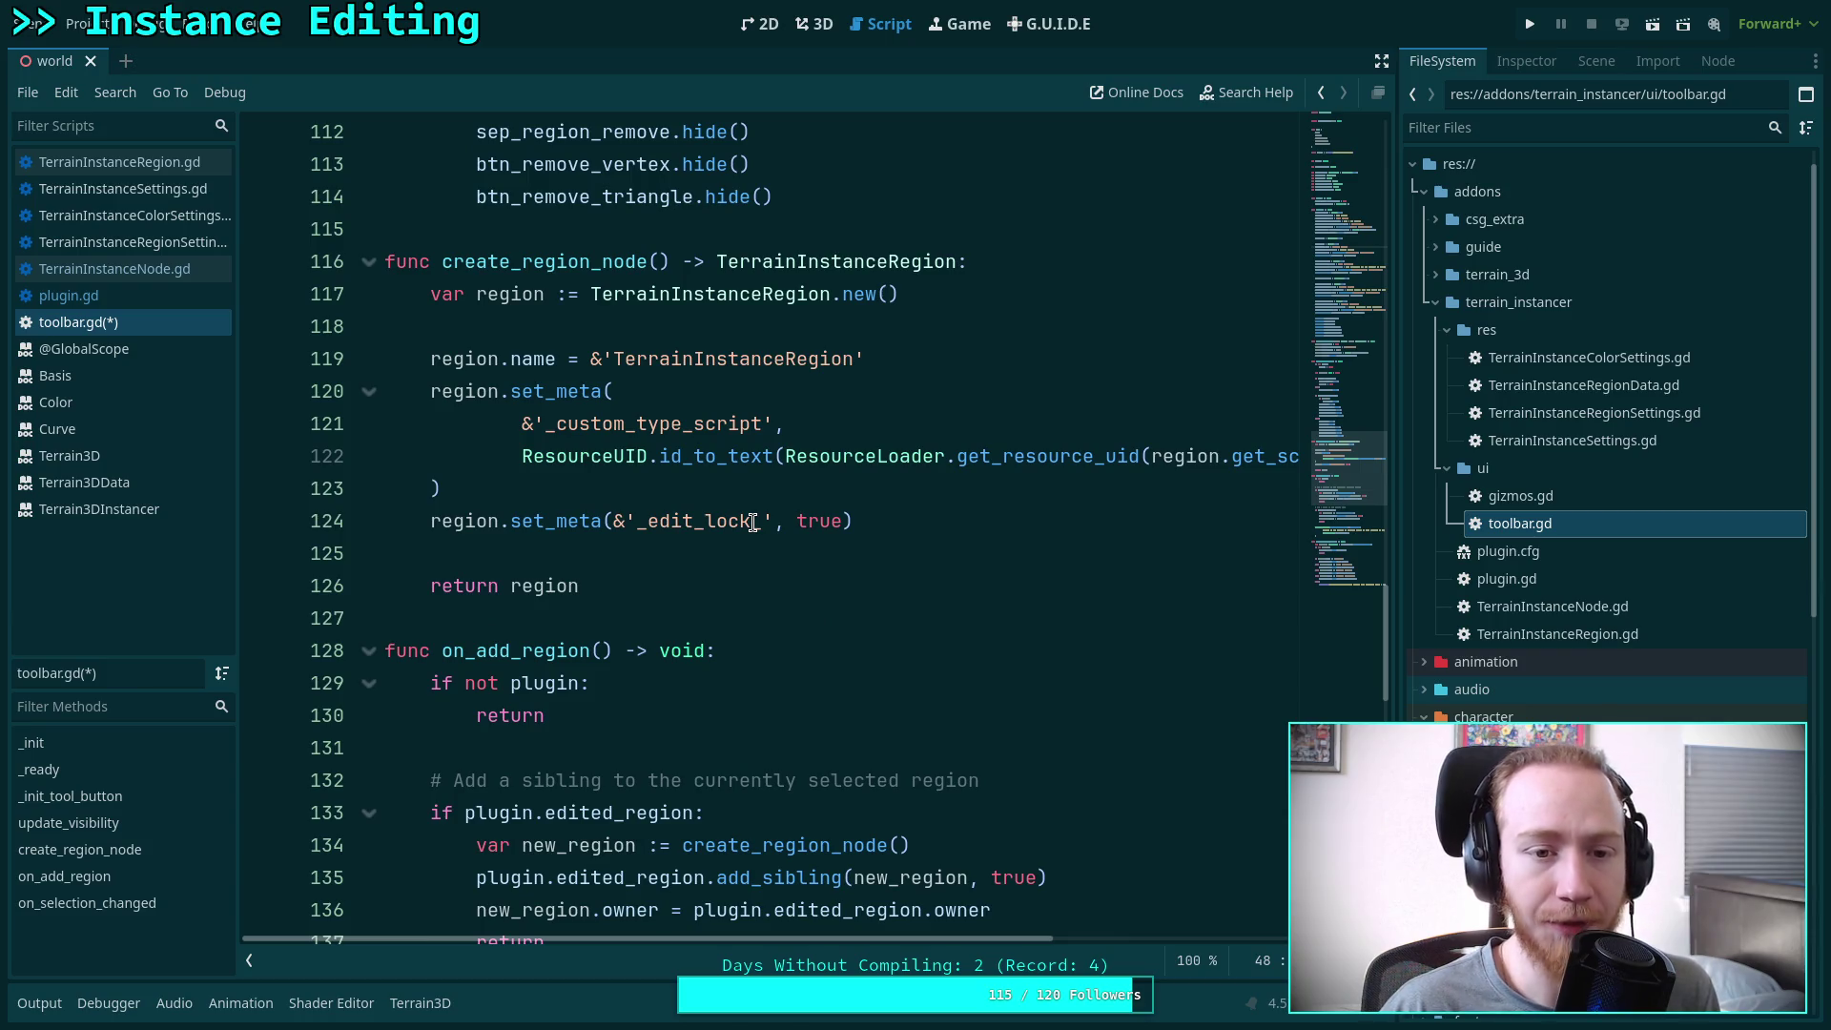
scroll(752, 521, "down", 5)
scroll(749, 520, "down", 8)
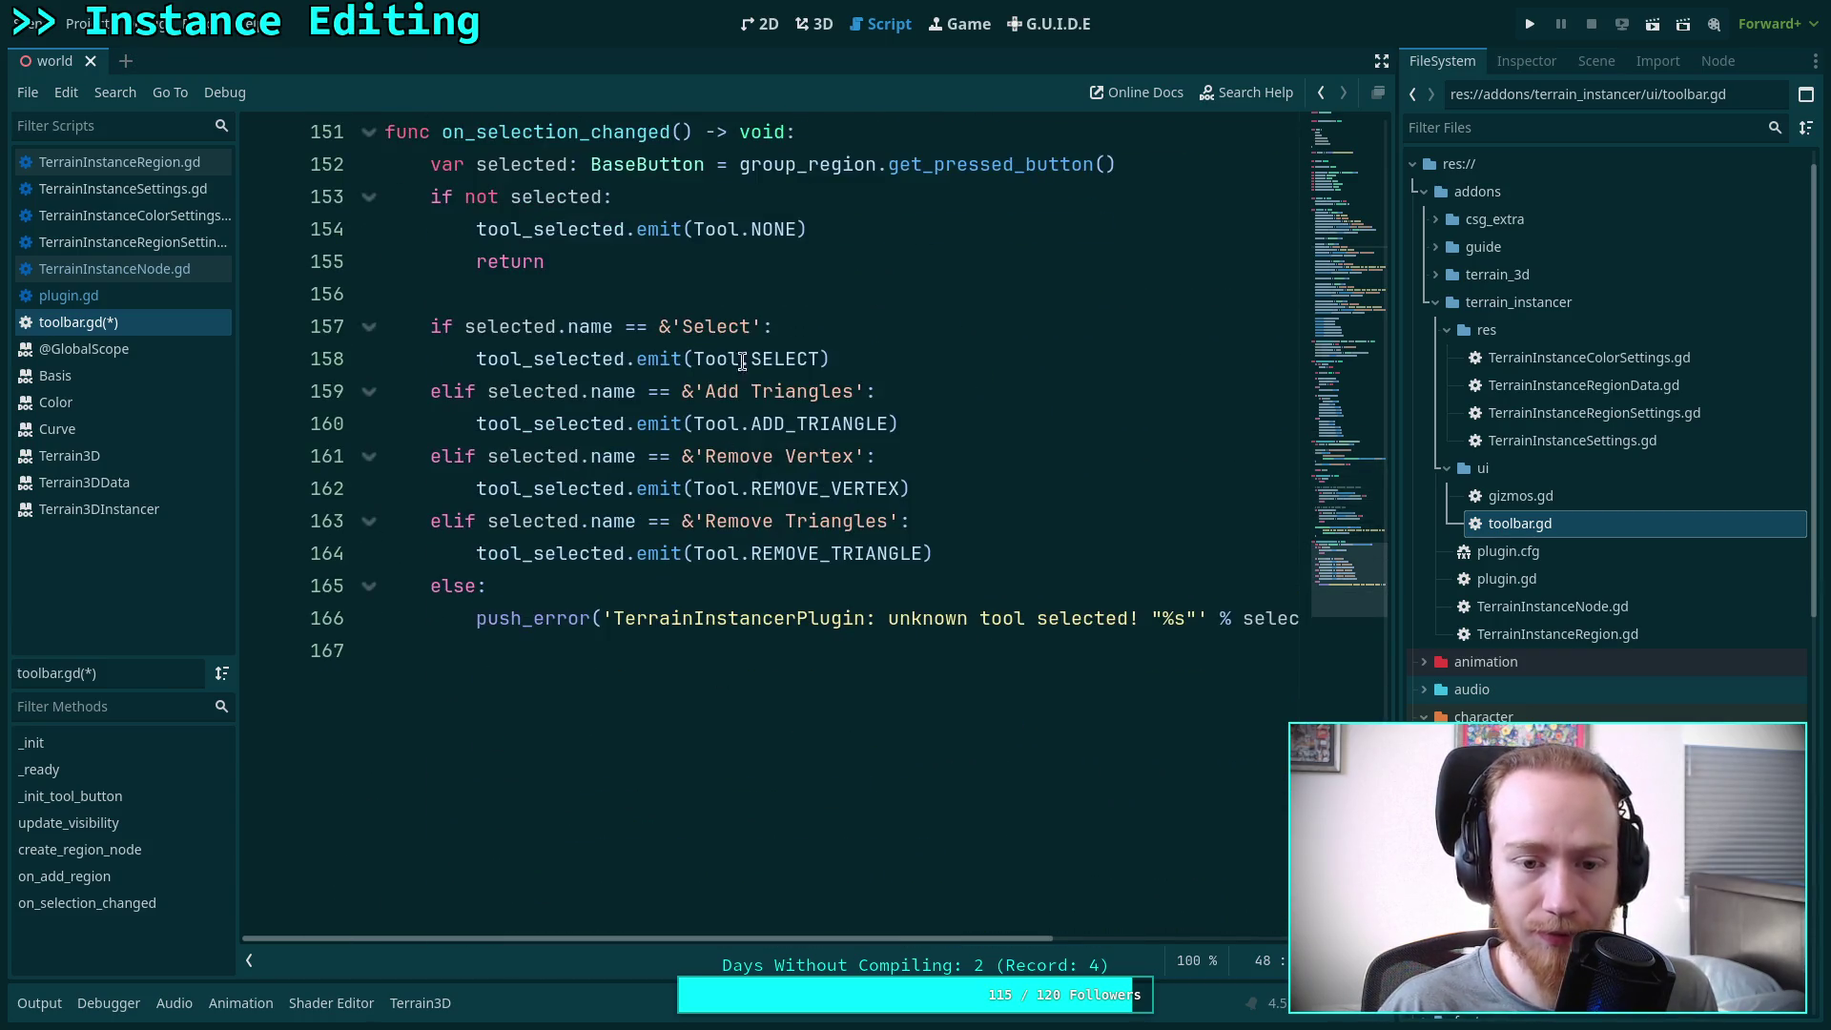
left_click(753, 328)
type("Vertex")
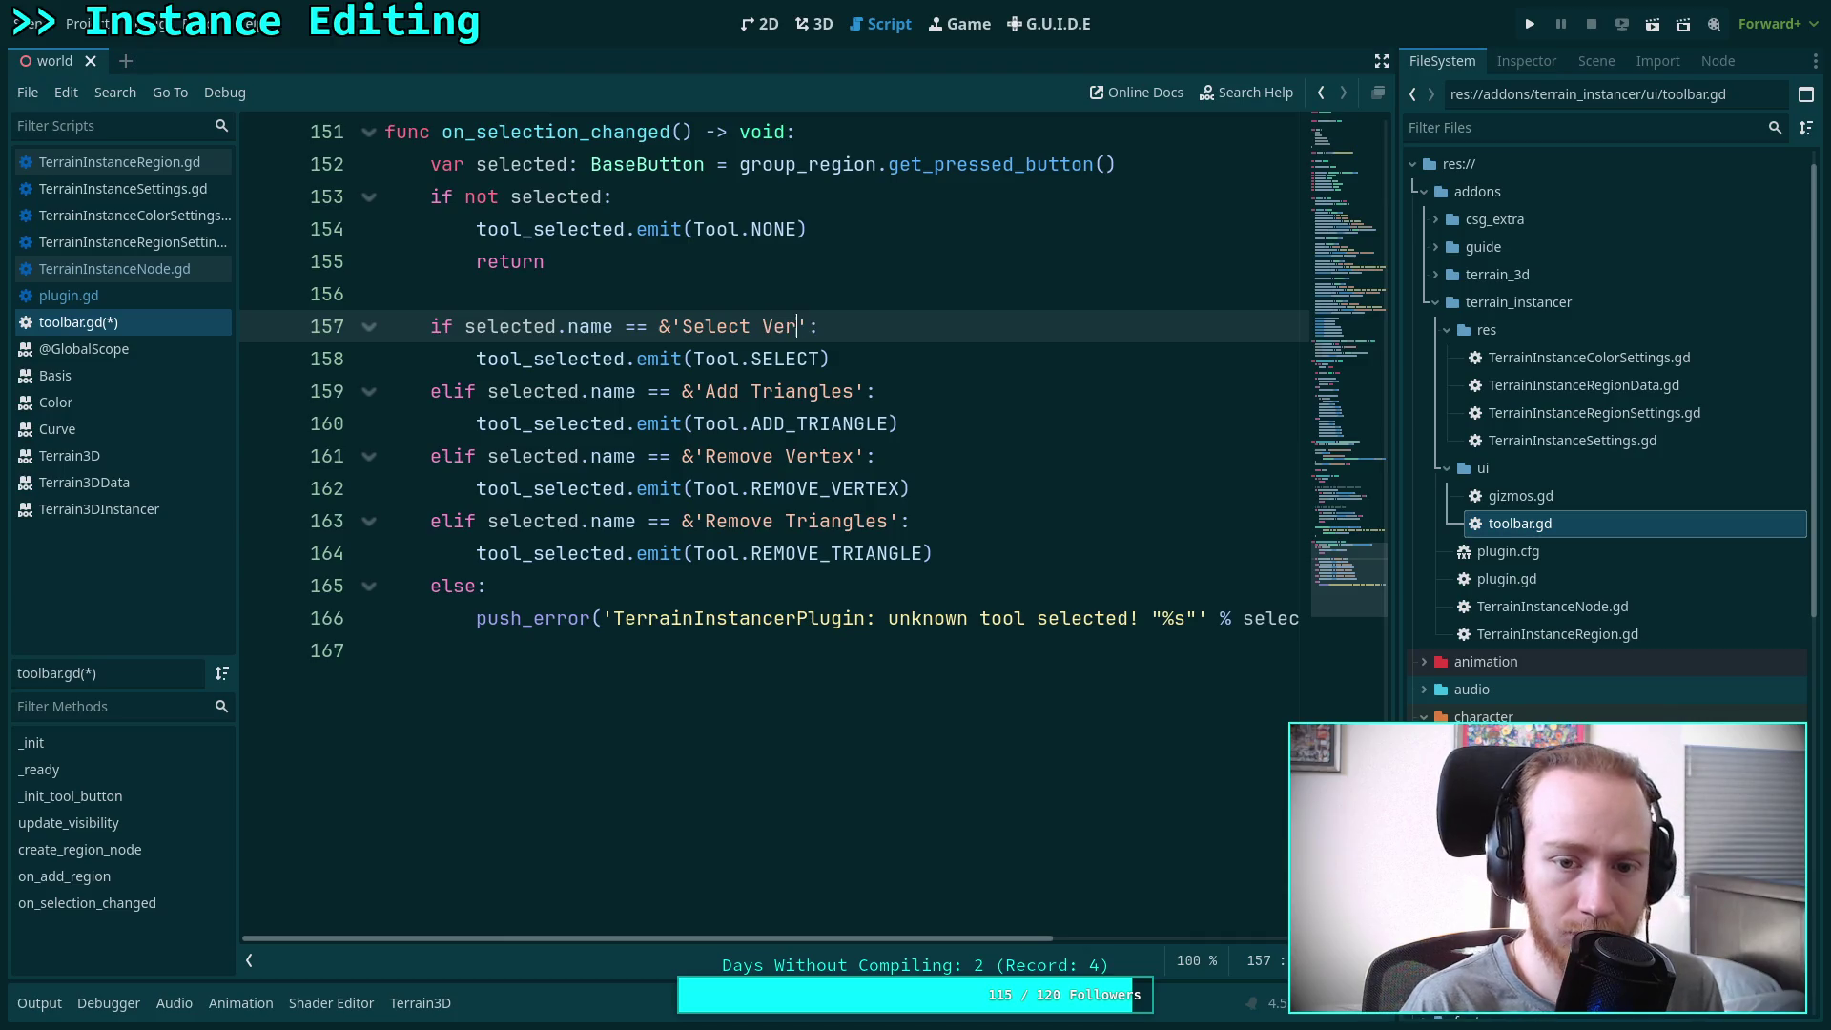
left_click(824, 360)
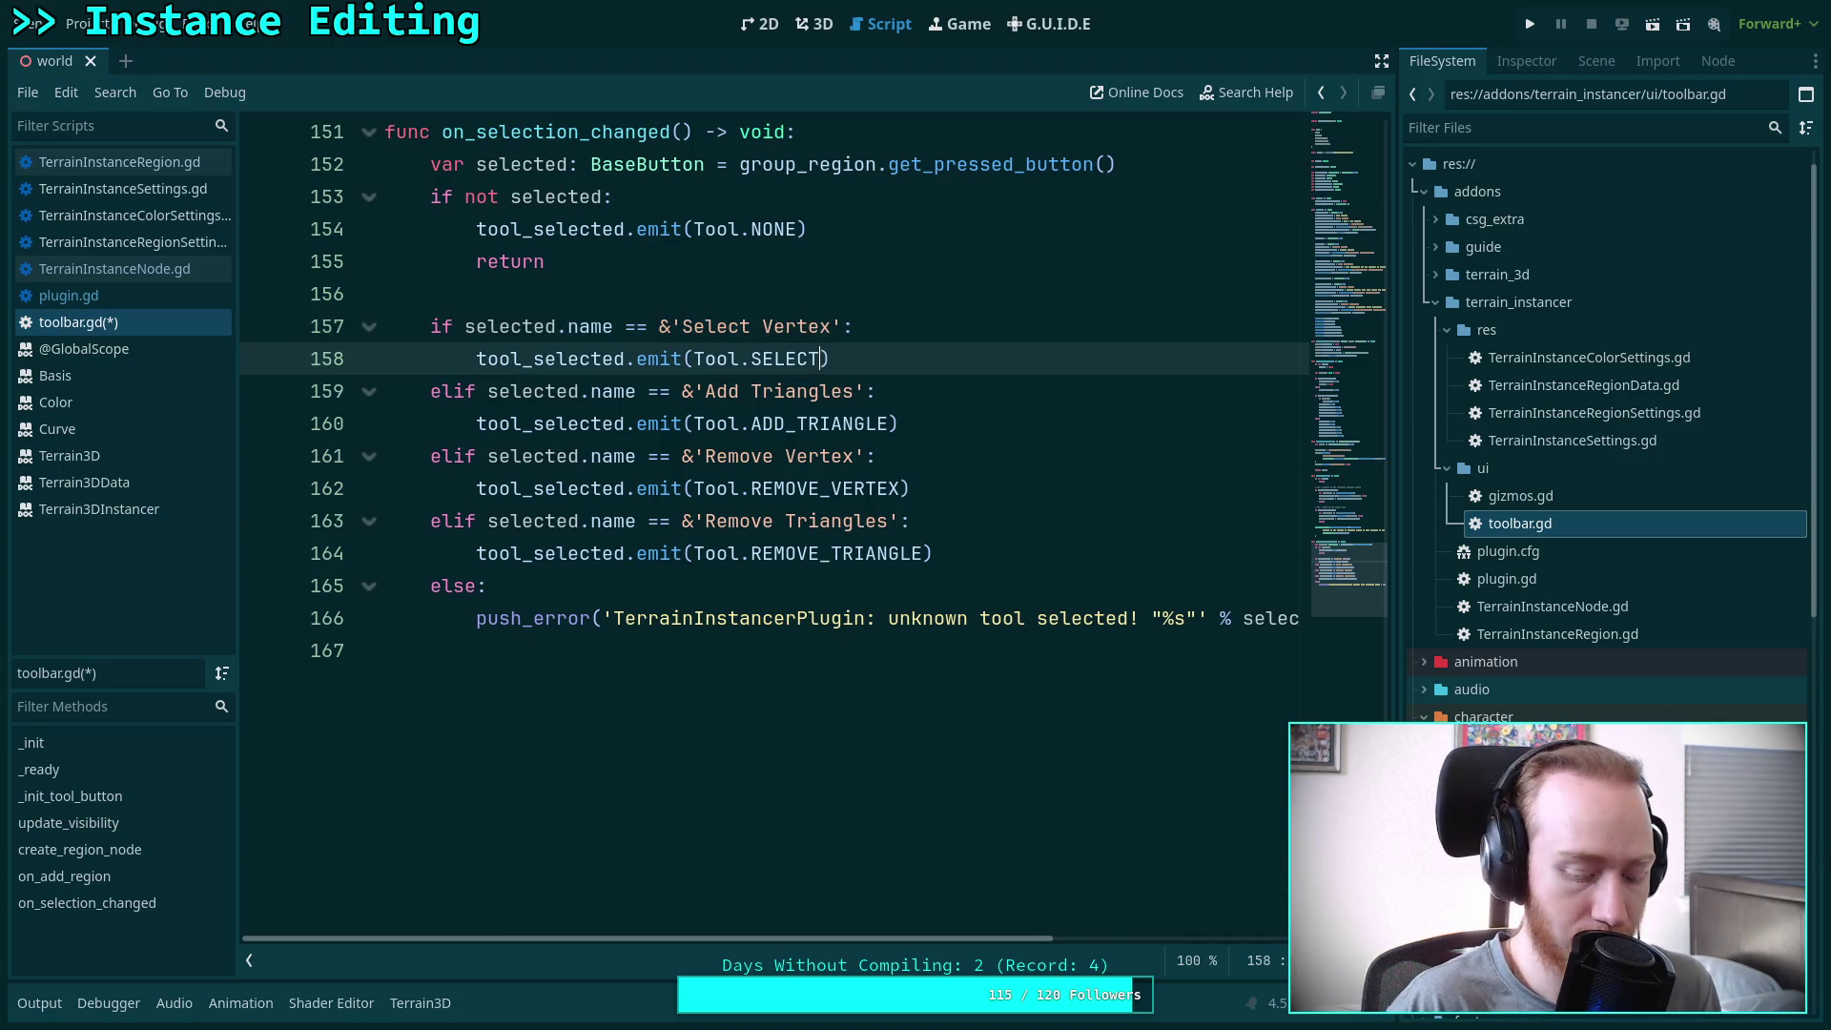
type("_VERTEX")
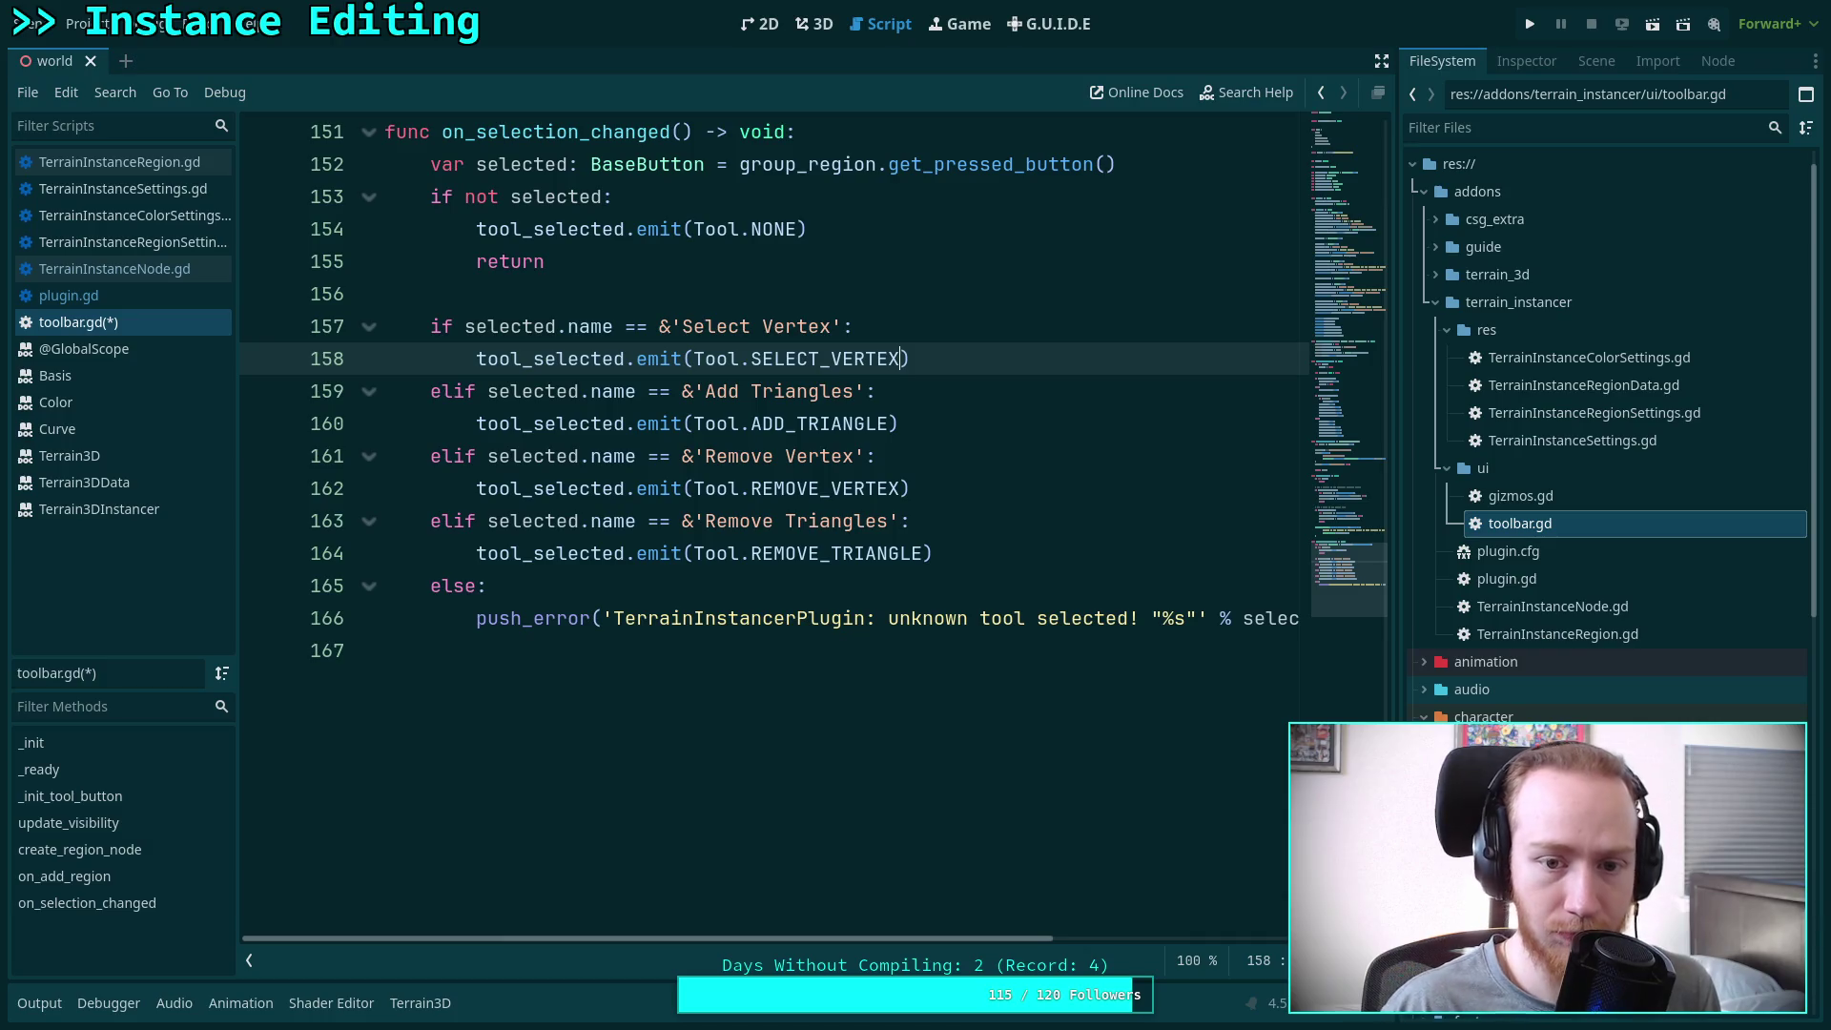
left_click(918, 297)
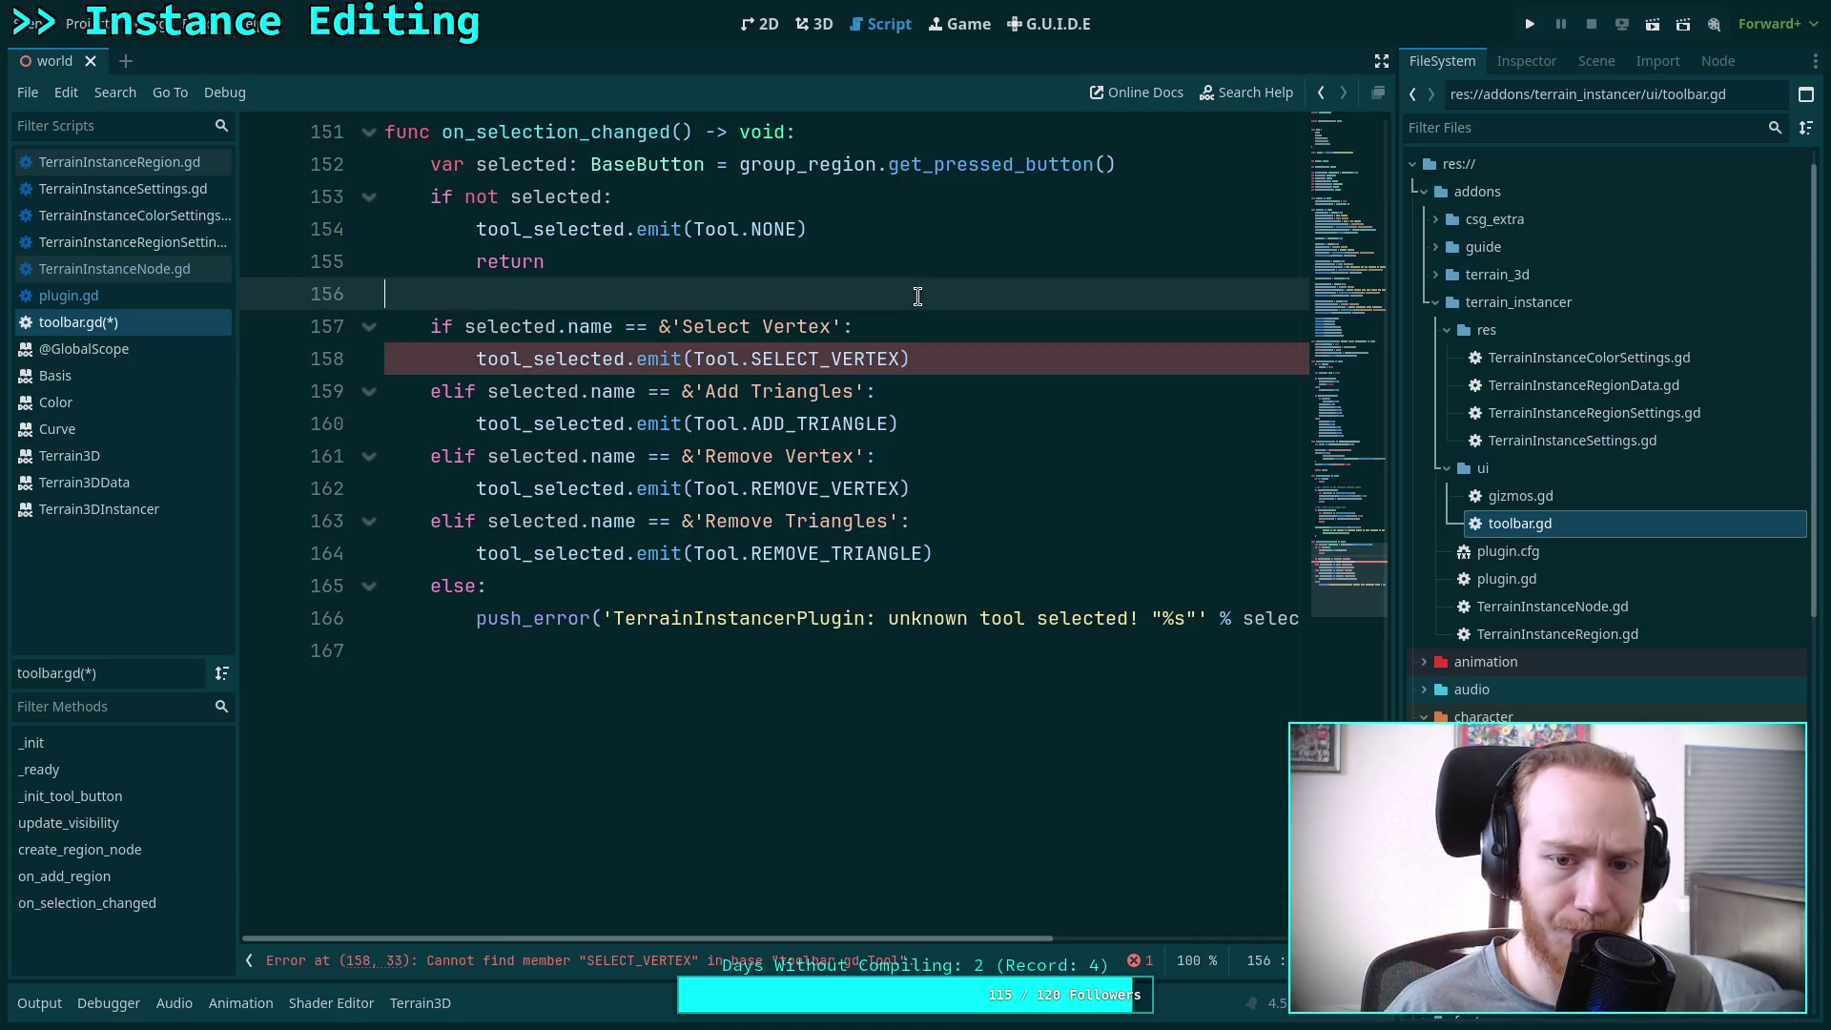
scroll(918, 297, "up", 20)
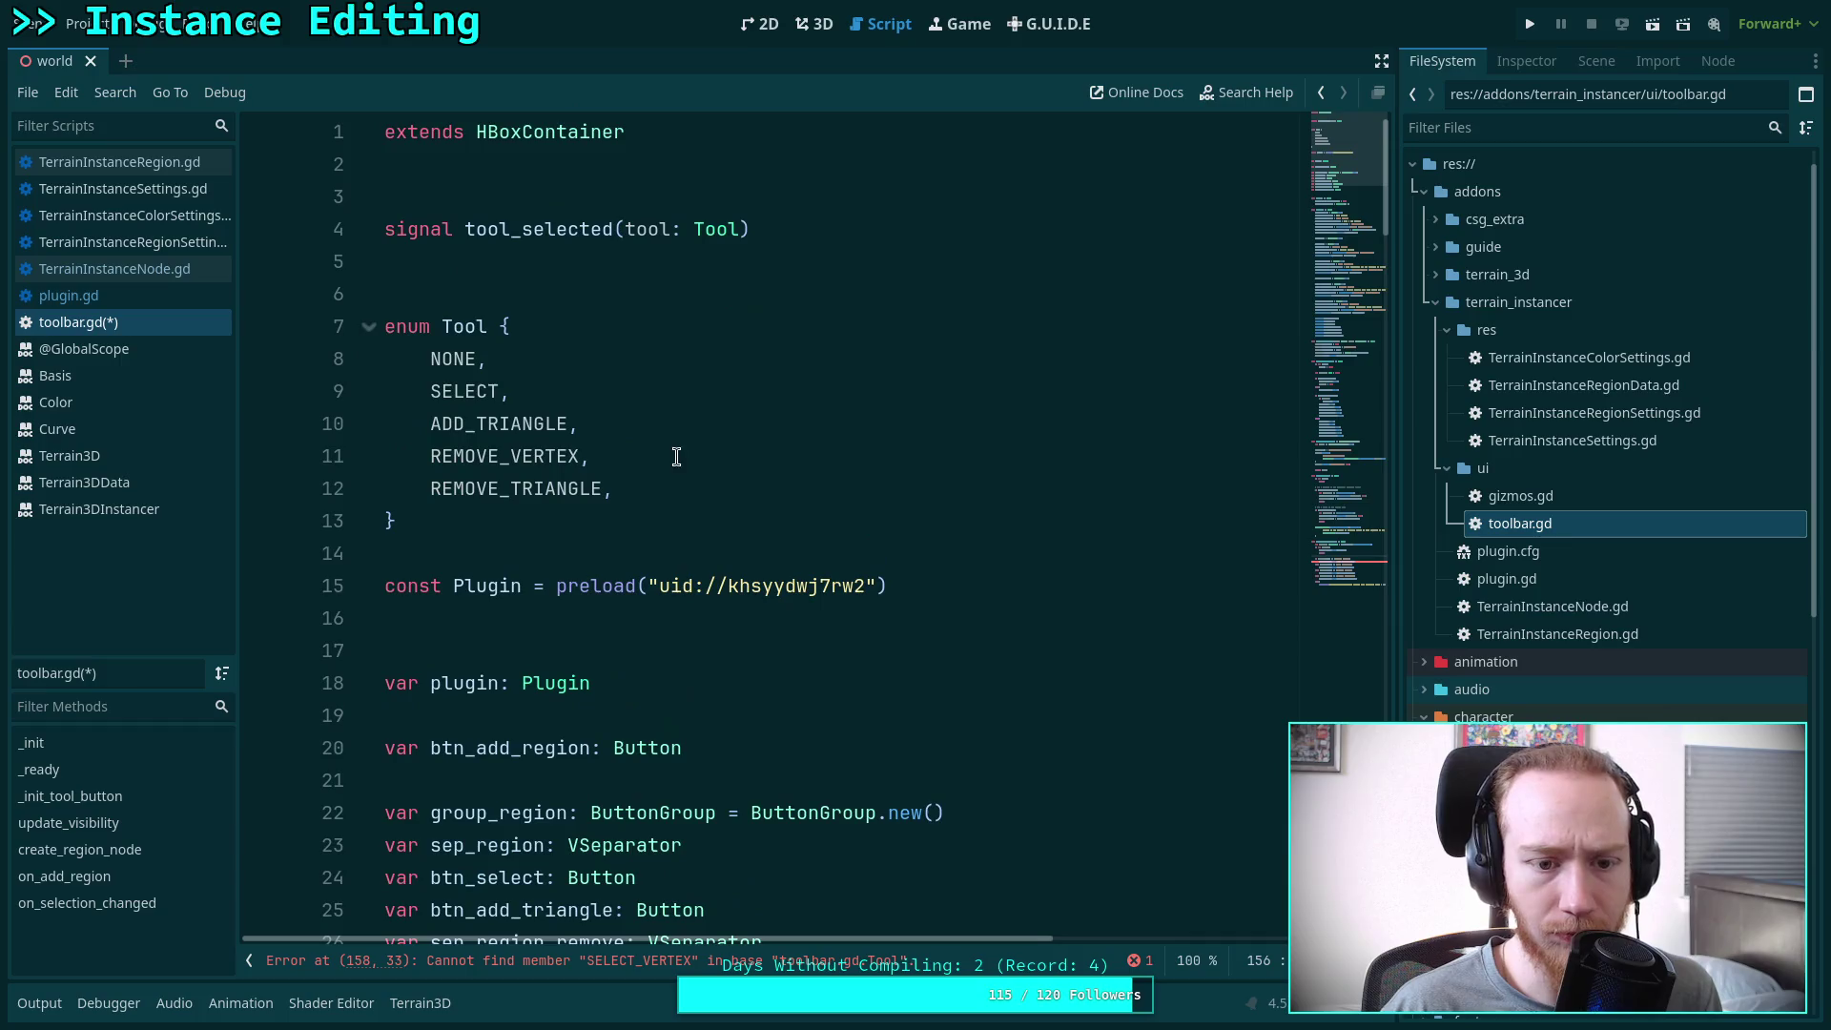
Rename SELECT to SELECT_VERTEX in the Tool enum and add EDIT_INSTANCE after NONE
left_click(497, 391)
type("_V")
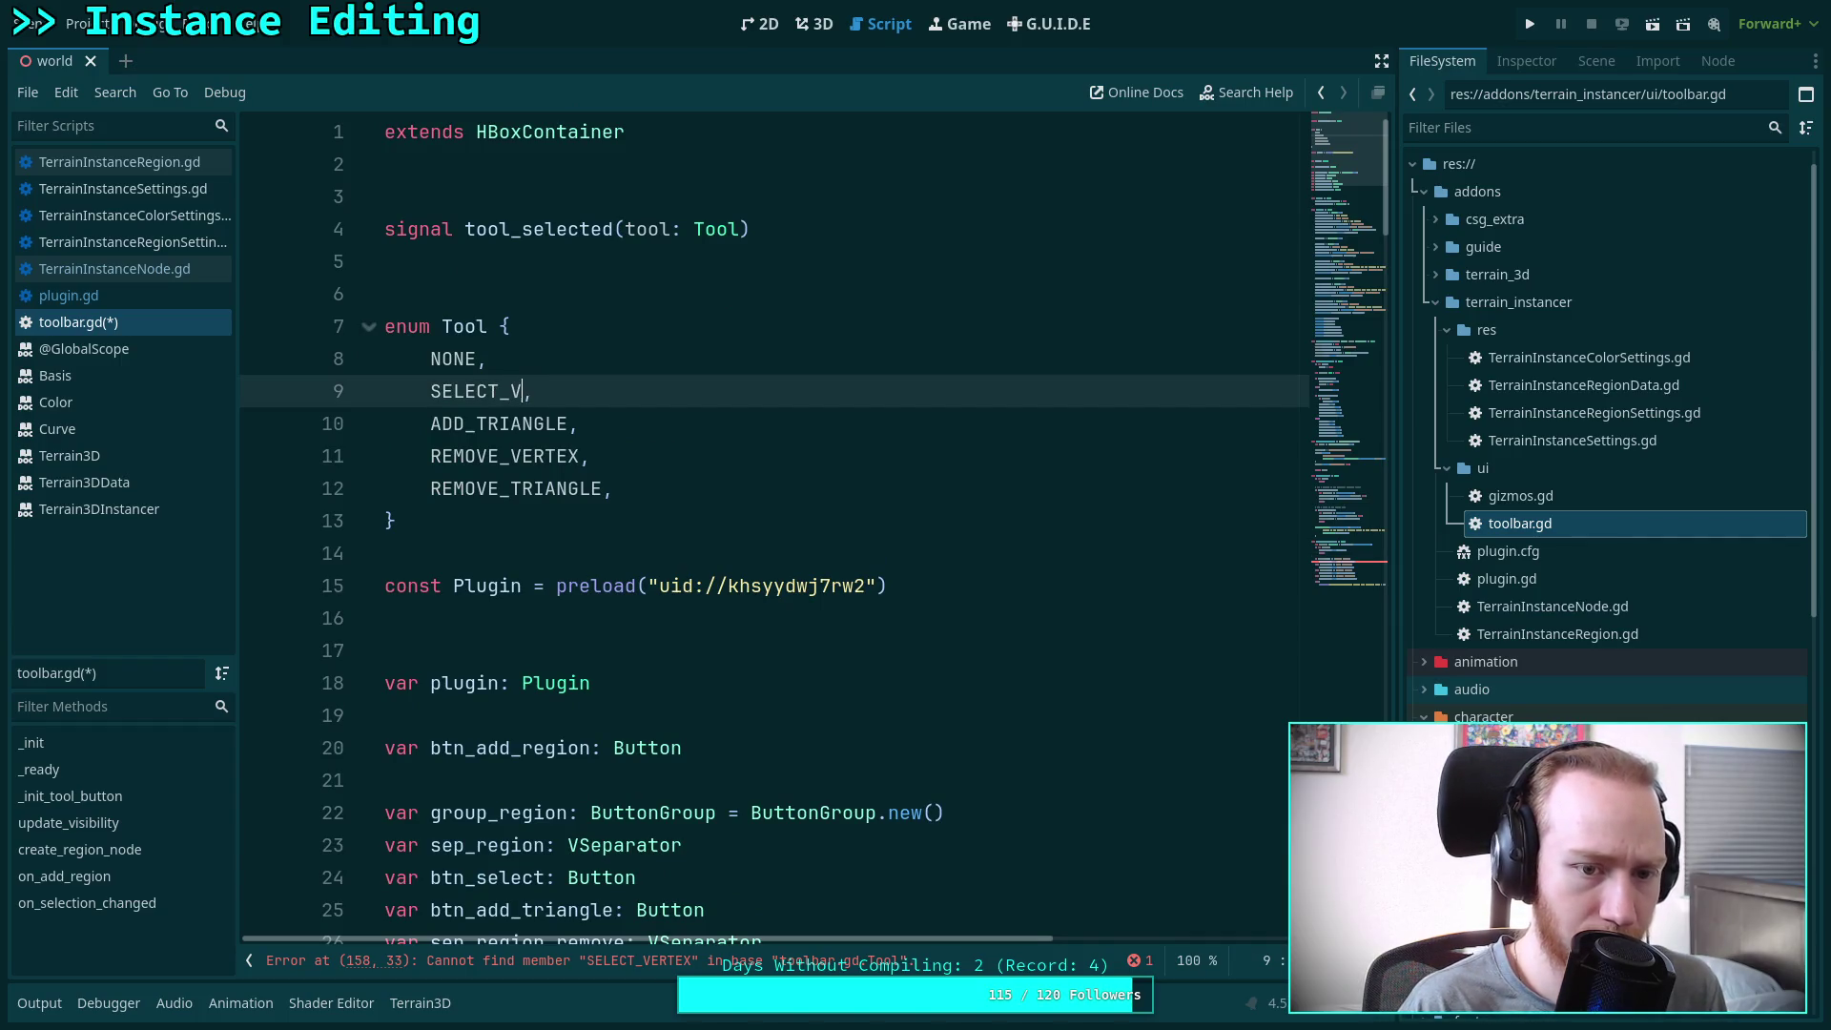
type("ERTEX")
left_click(621, 481)
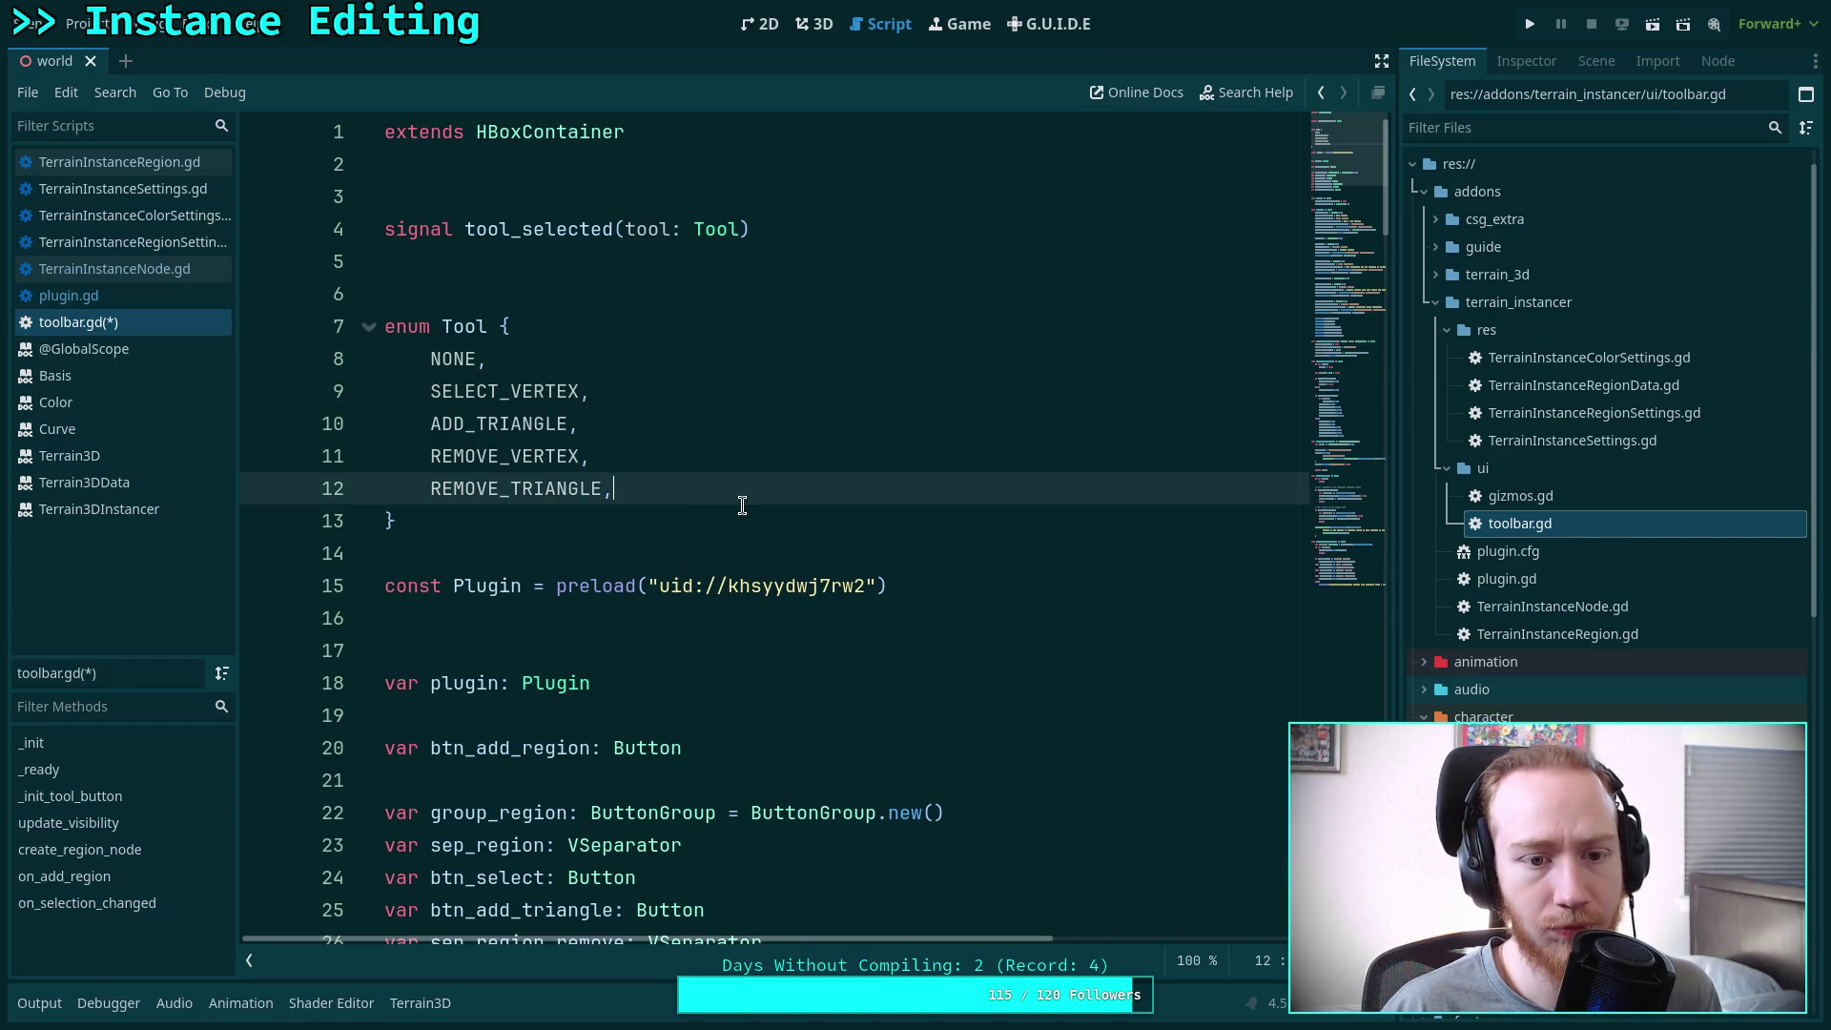
left_click(640, 360)
key("Return")
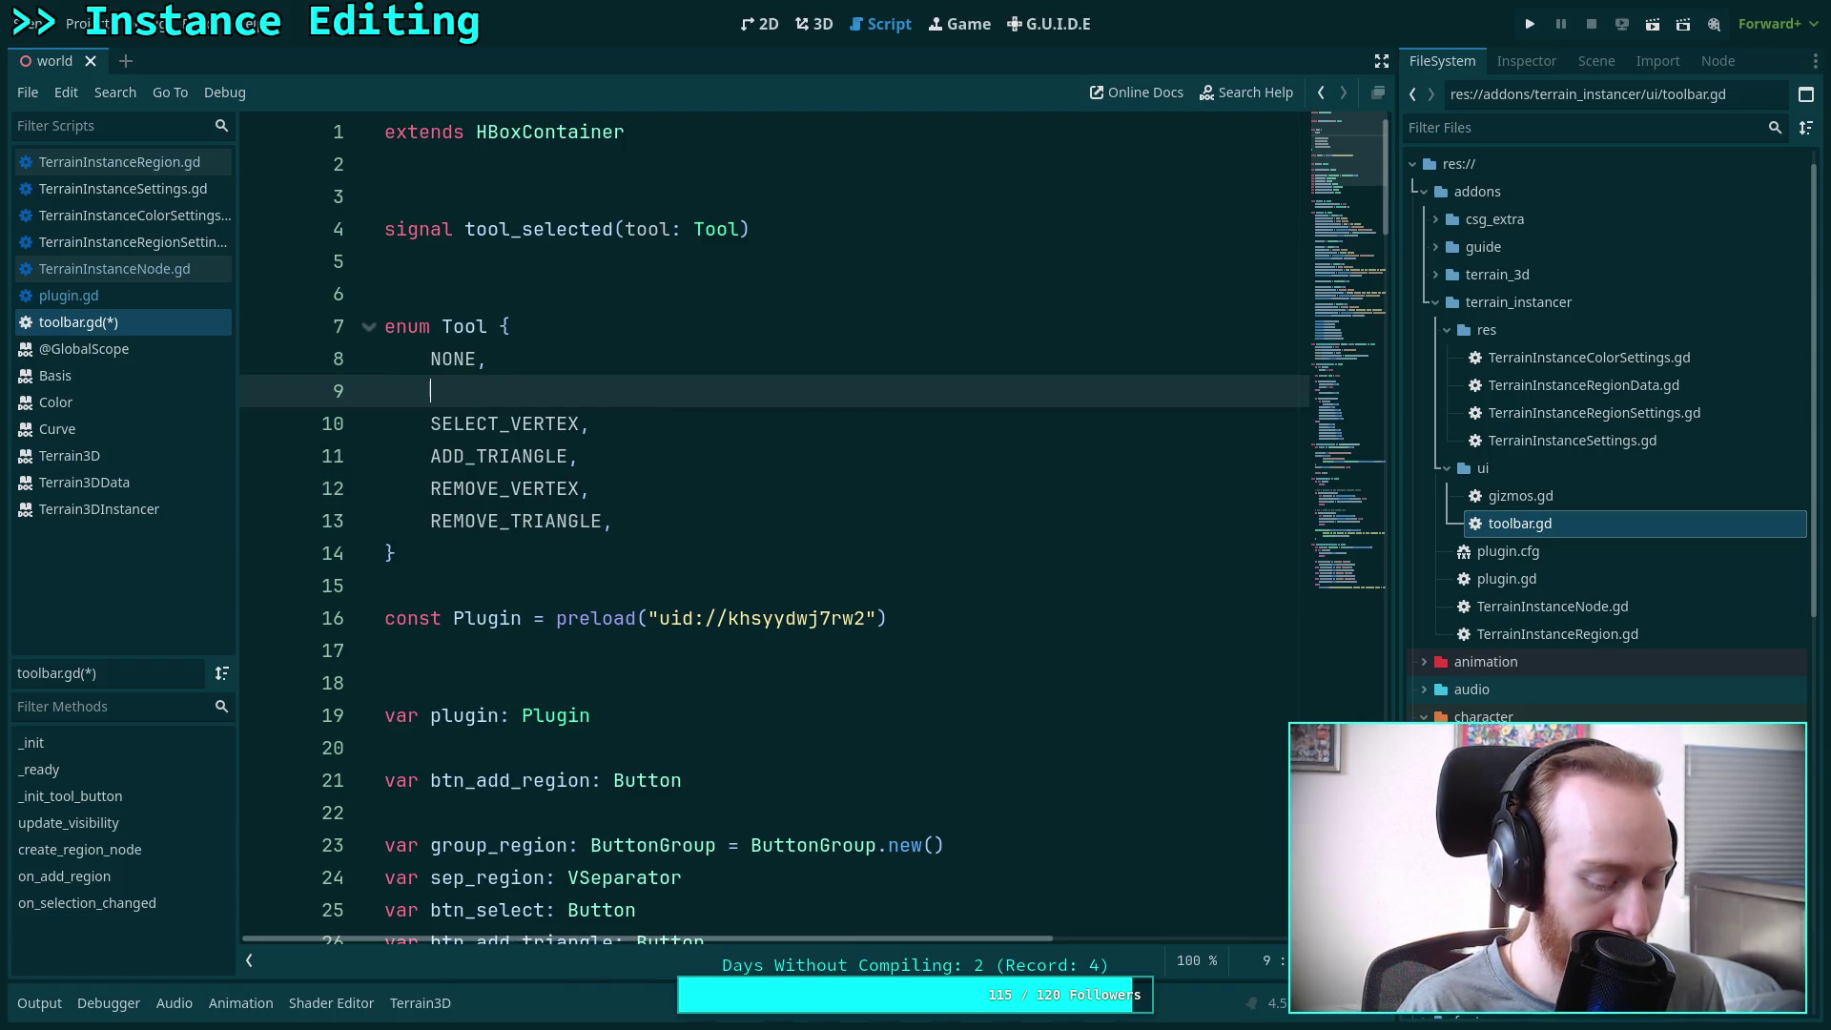
type("EDIT_")
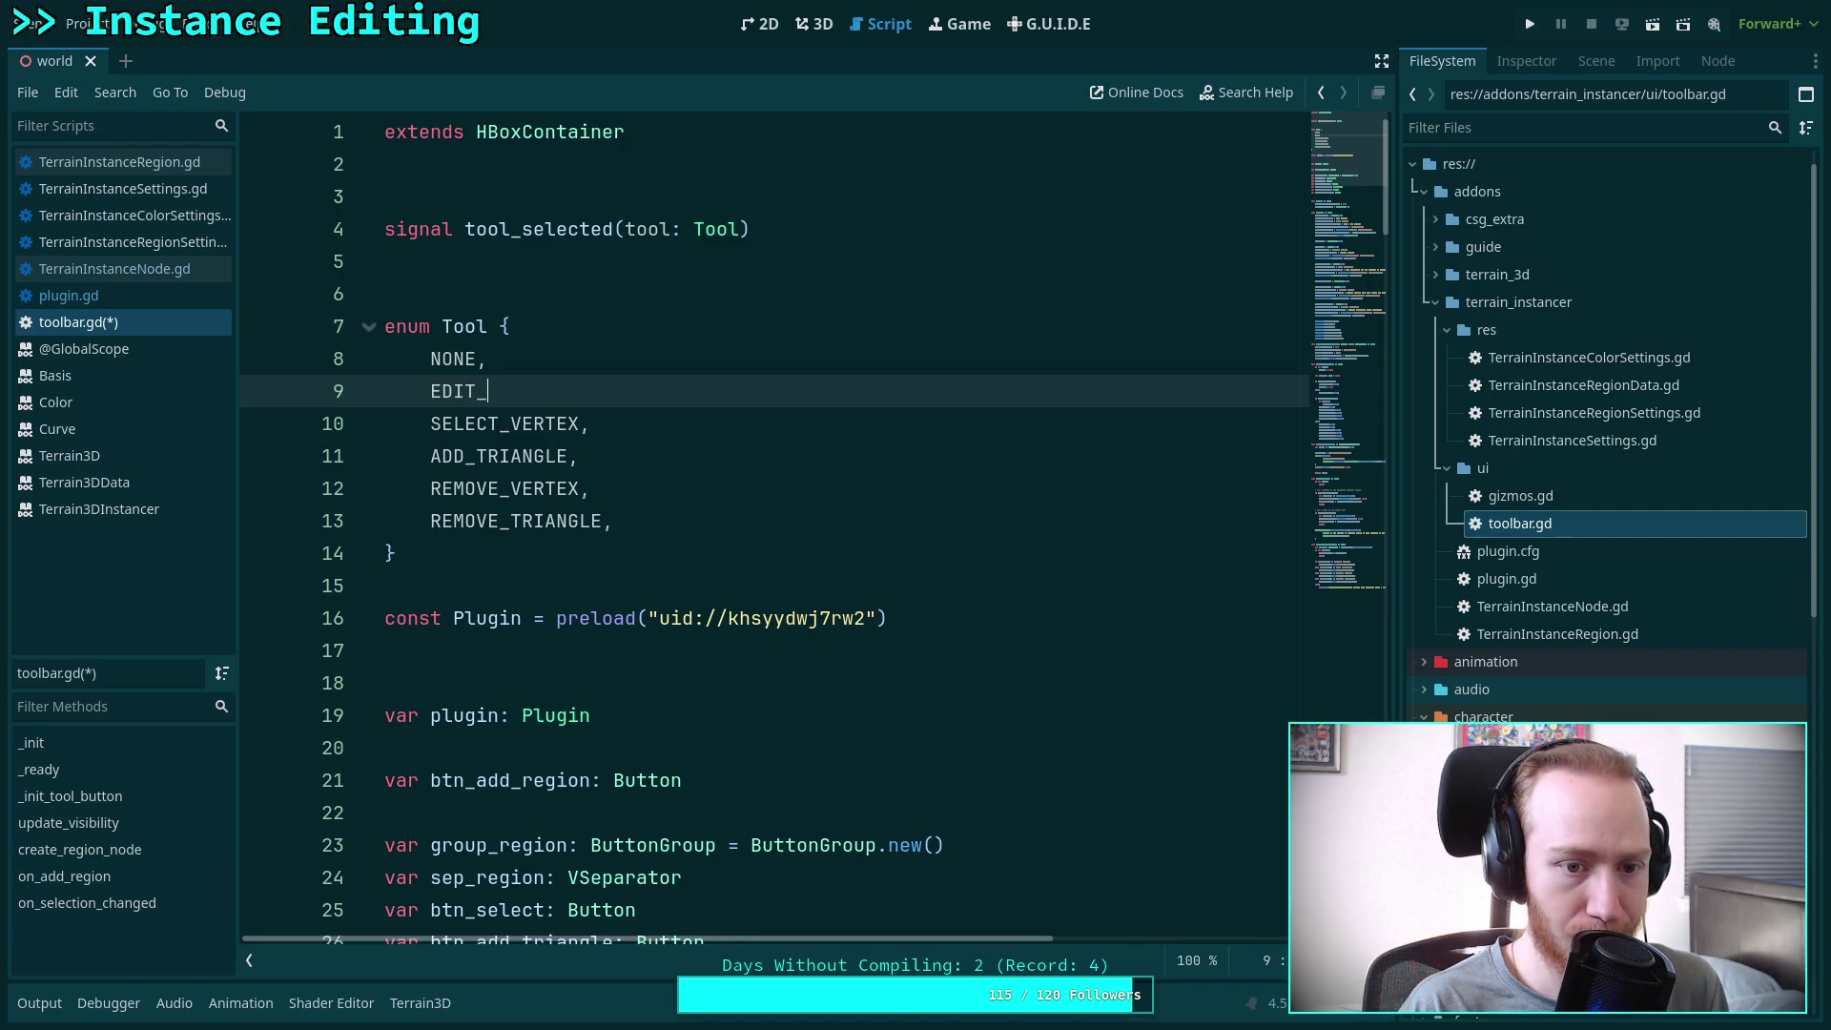
type("INSTANCE,")
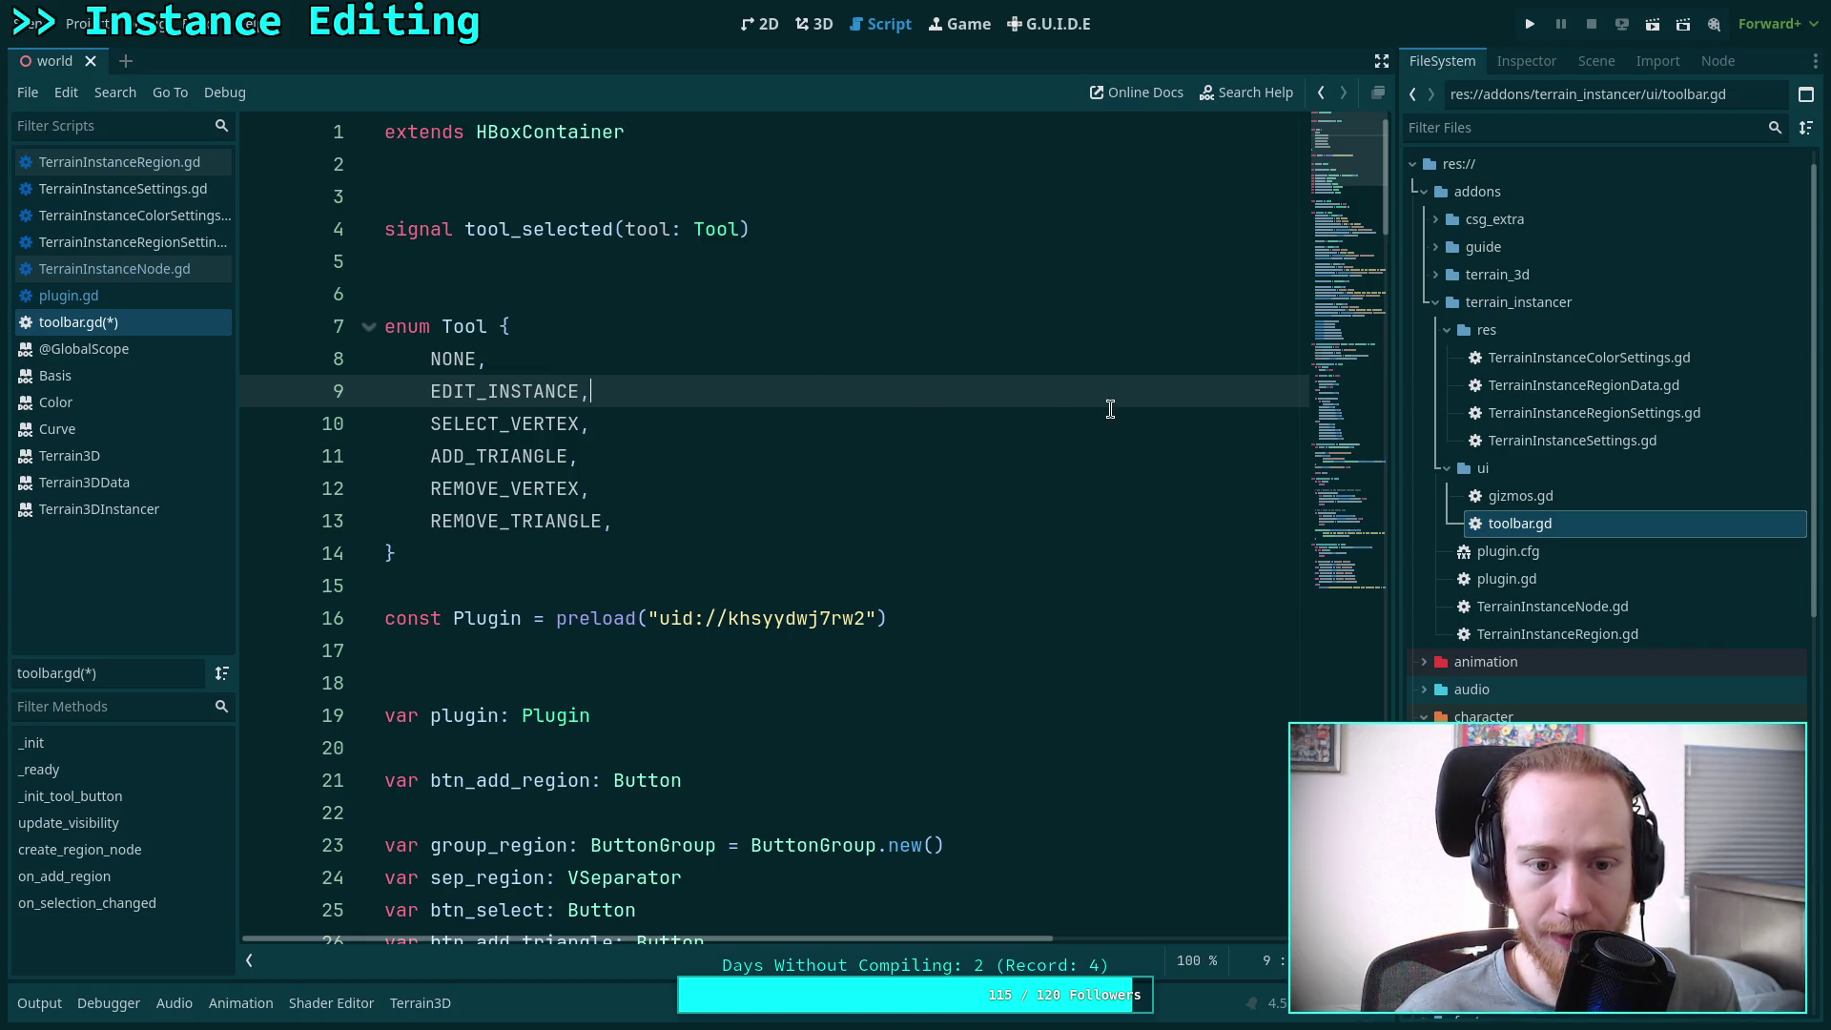
left_click(777, 373)
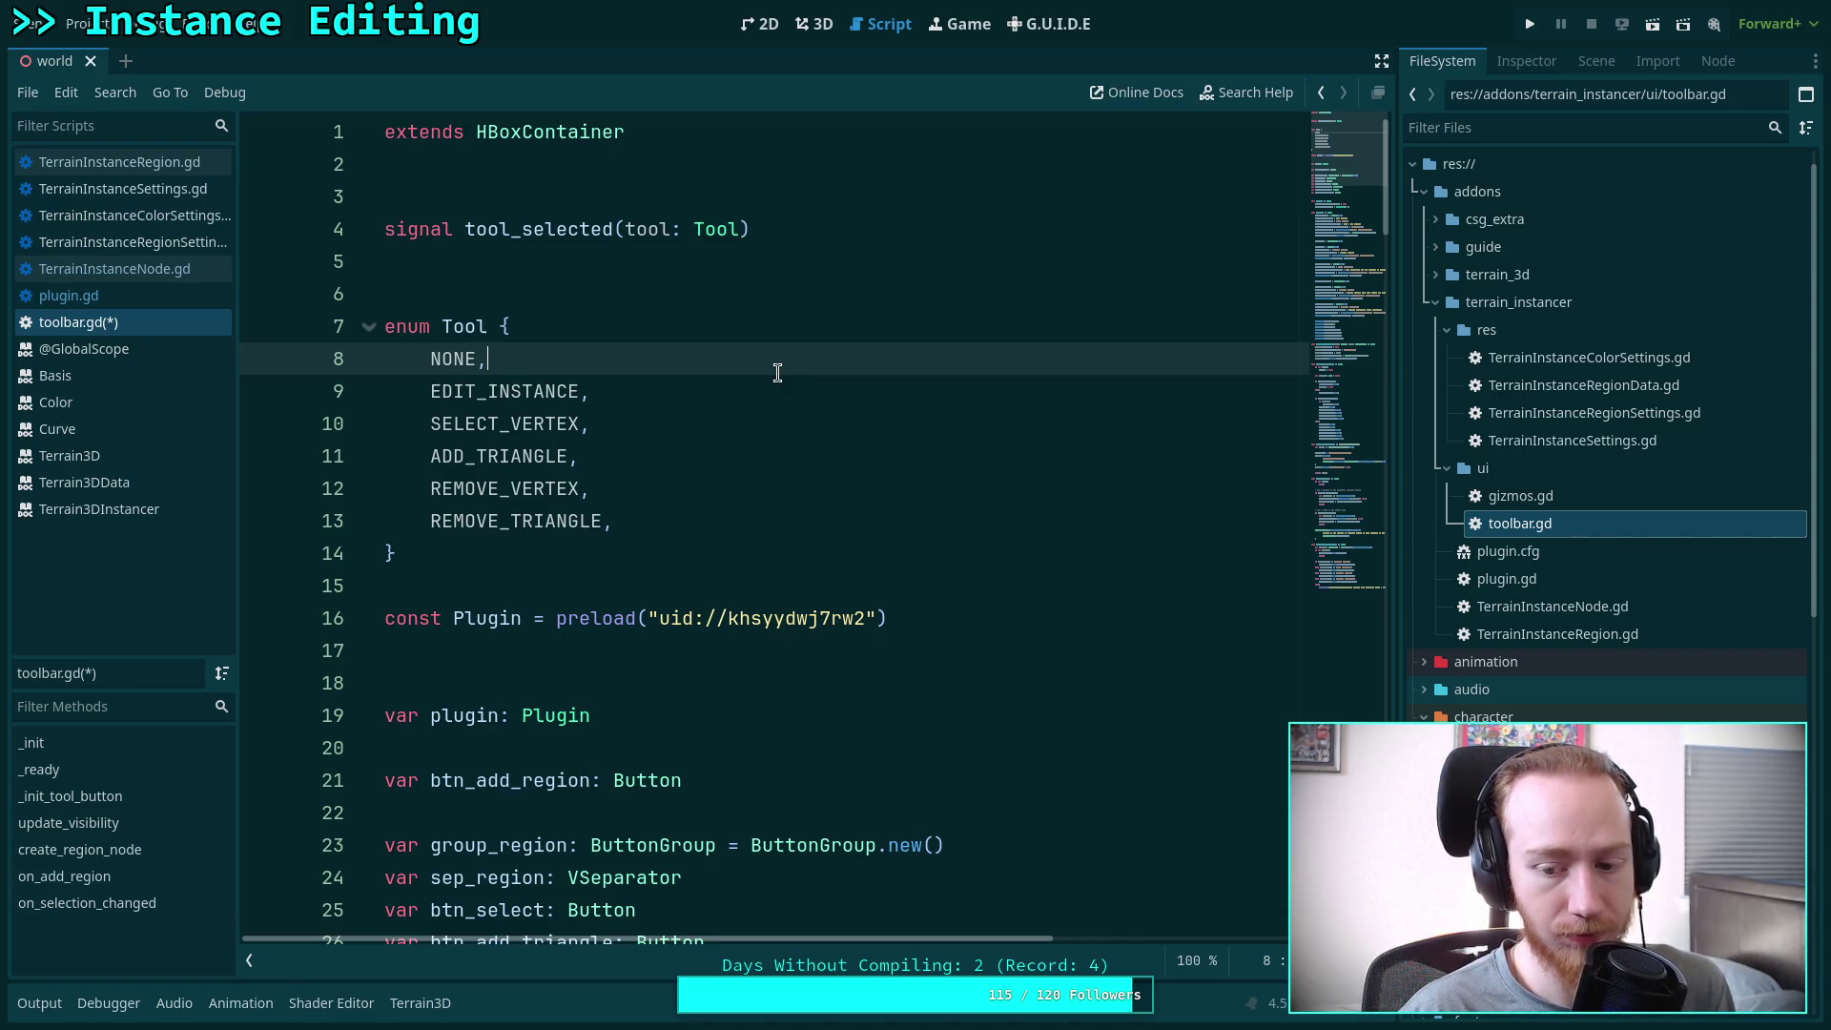
left_click(826, 408)
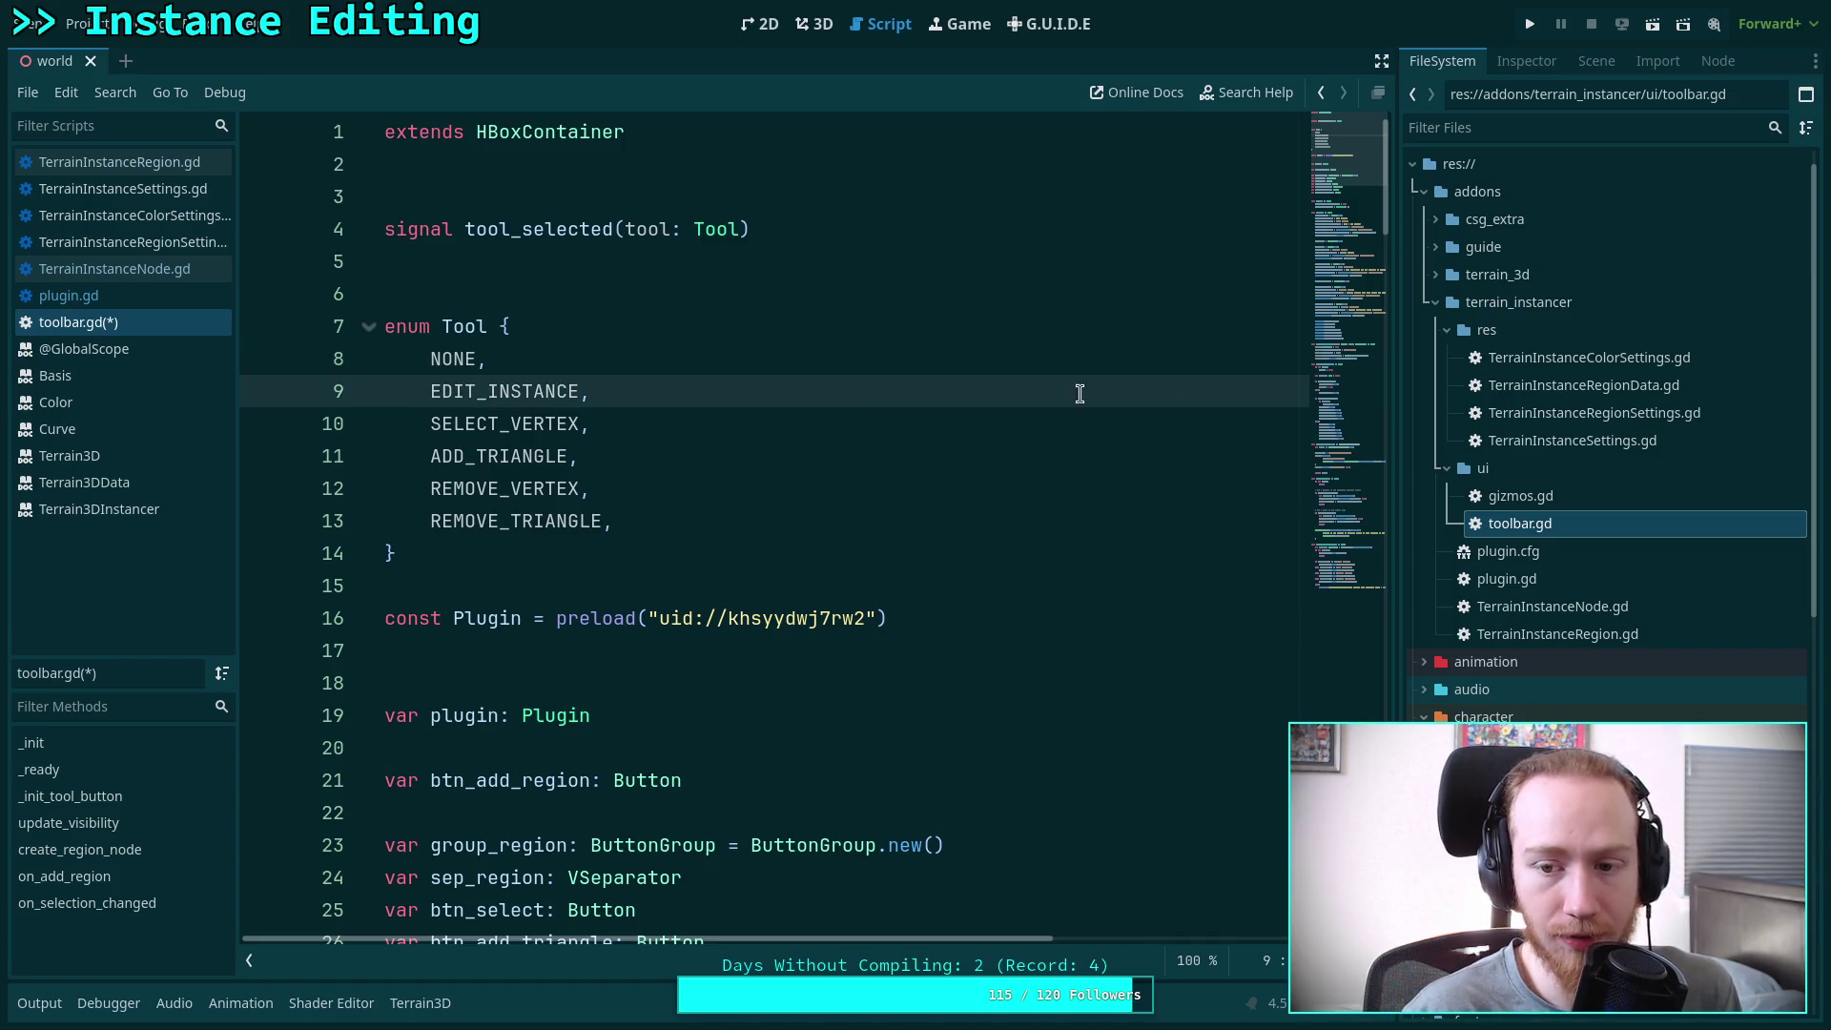
left_click(707, 356)
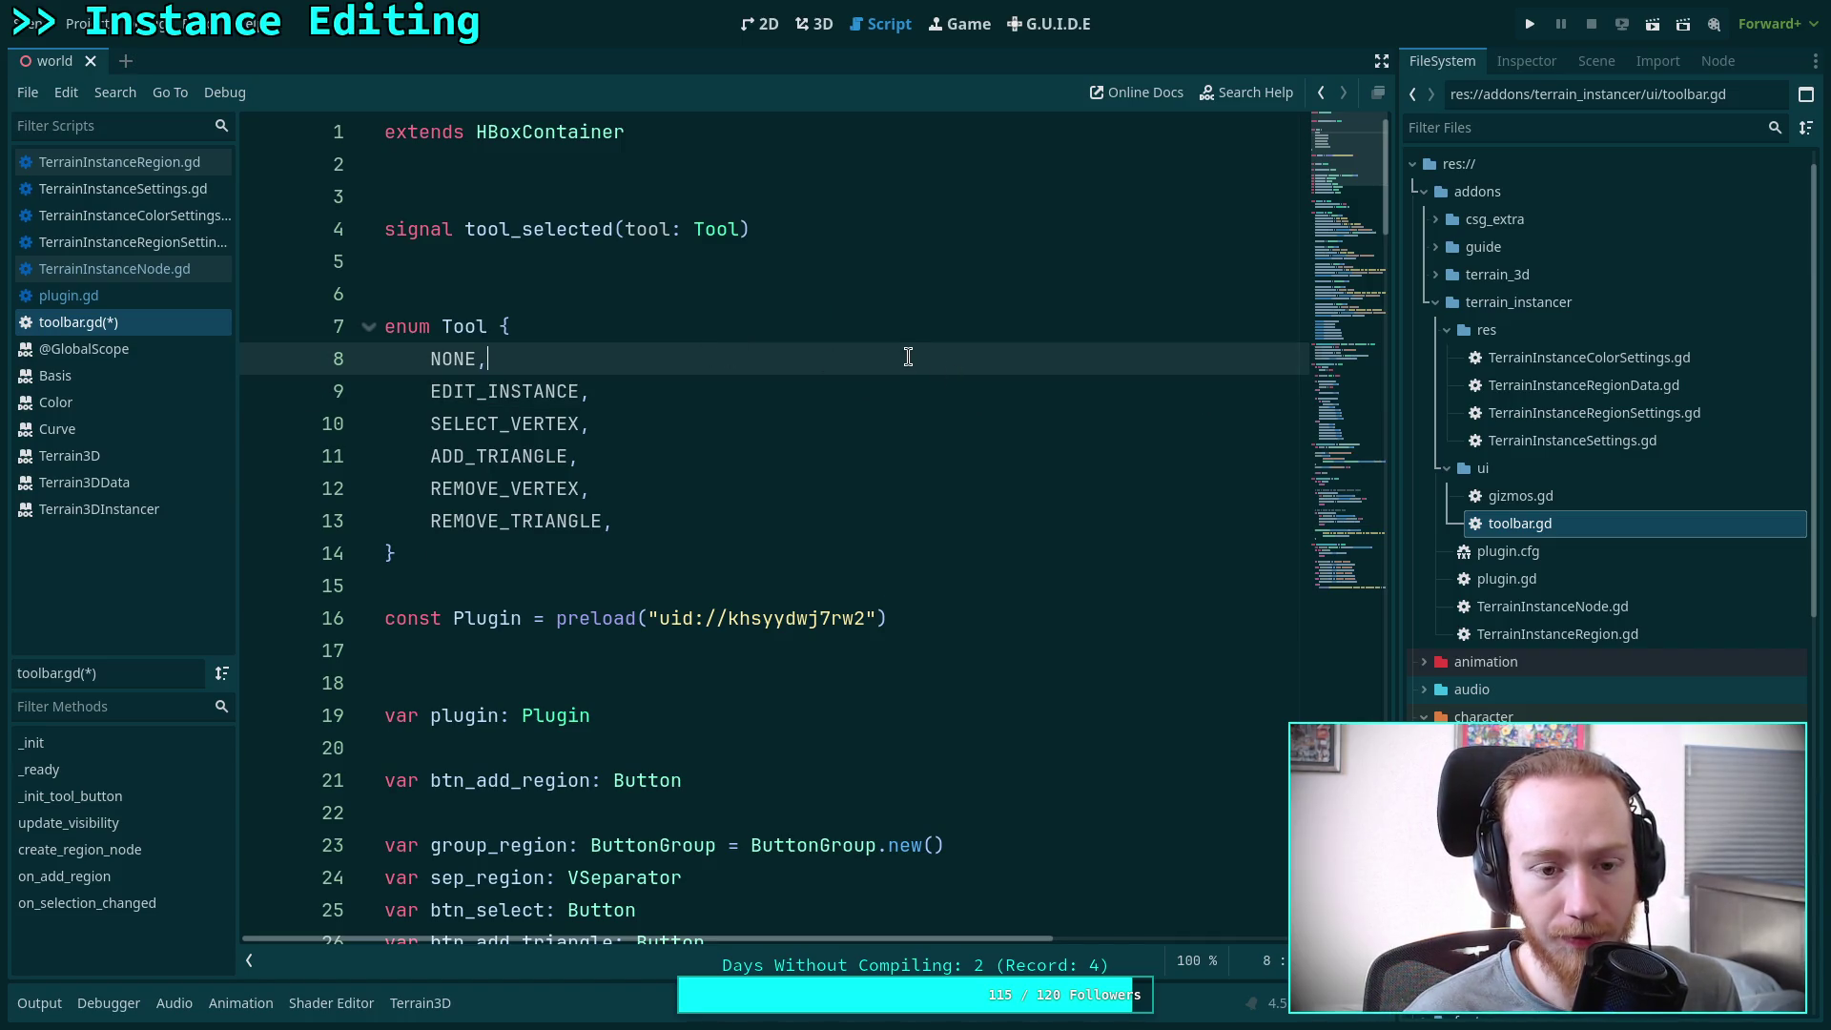
mouse_move(1344, 353)
left_mouse_down()
mouse_move(1348, 537)
mouse_move(1343, 170)
left_mouse_up()
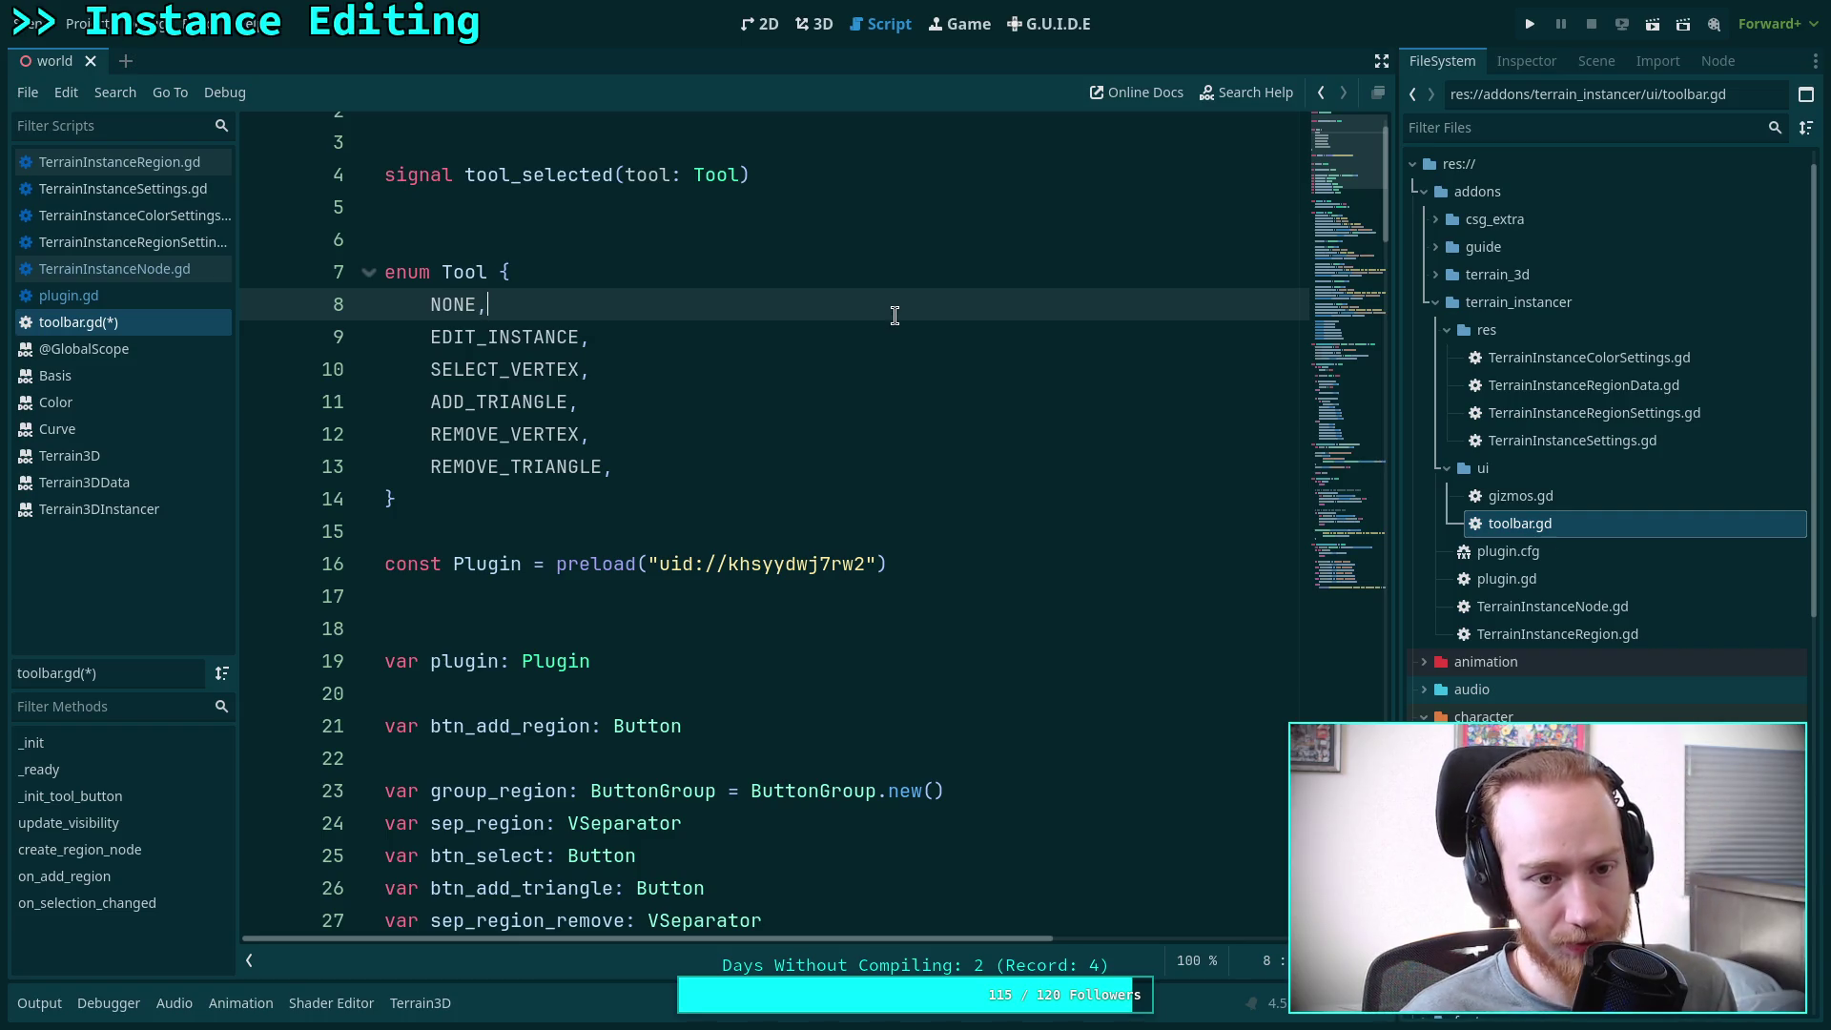
Show the world scene tree and select a TerrainInstanceRegion node under TerrainInstanceNode
left_click(856, 338)
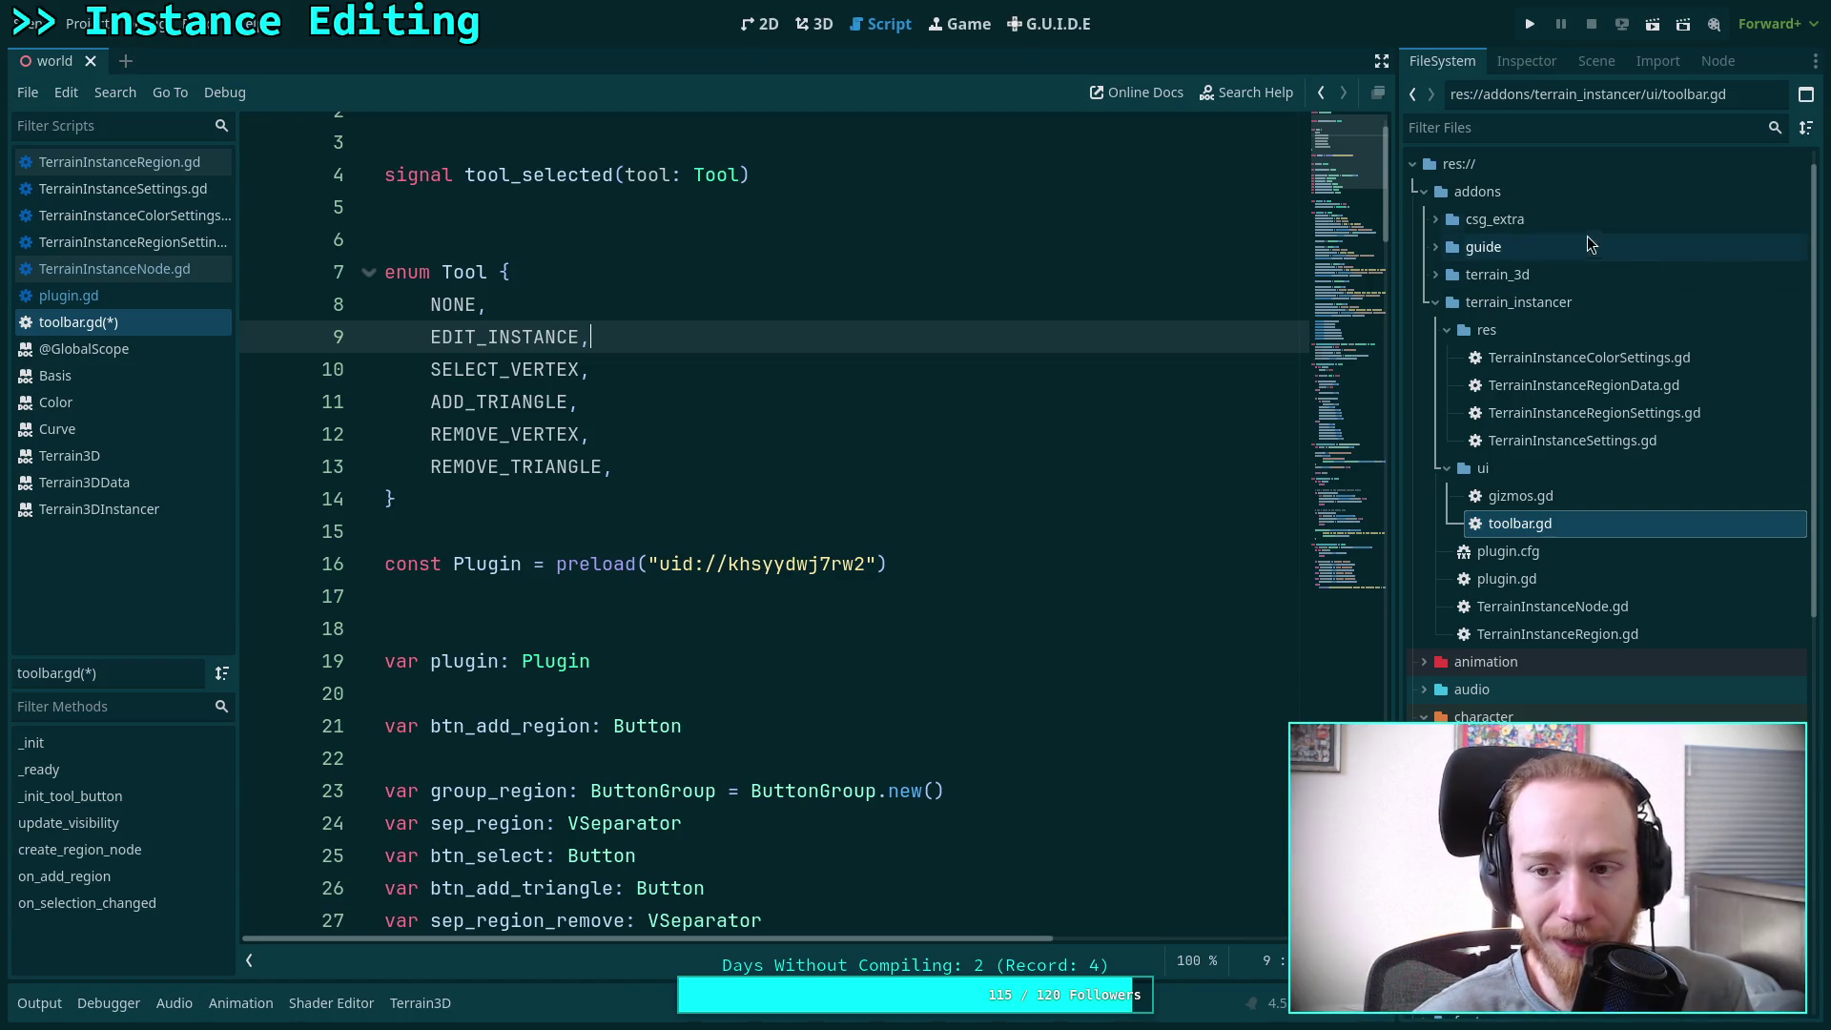
left_click(1597, 60)
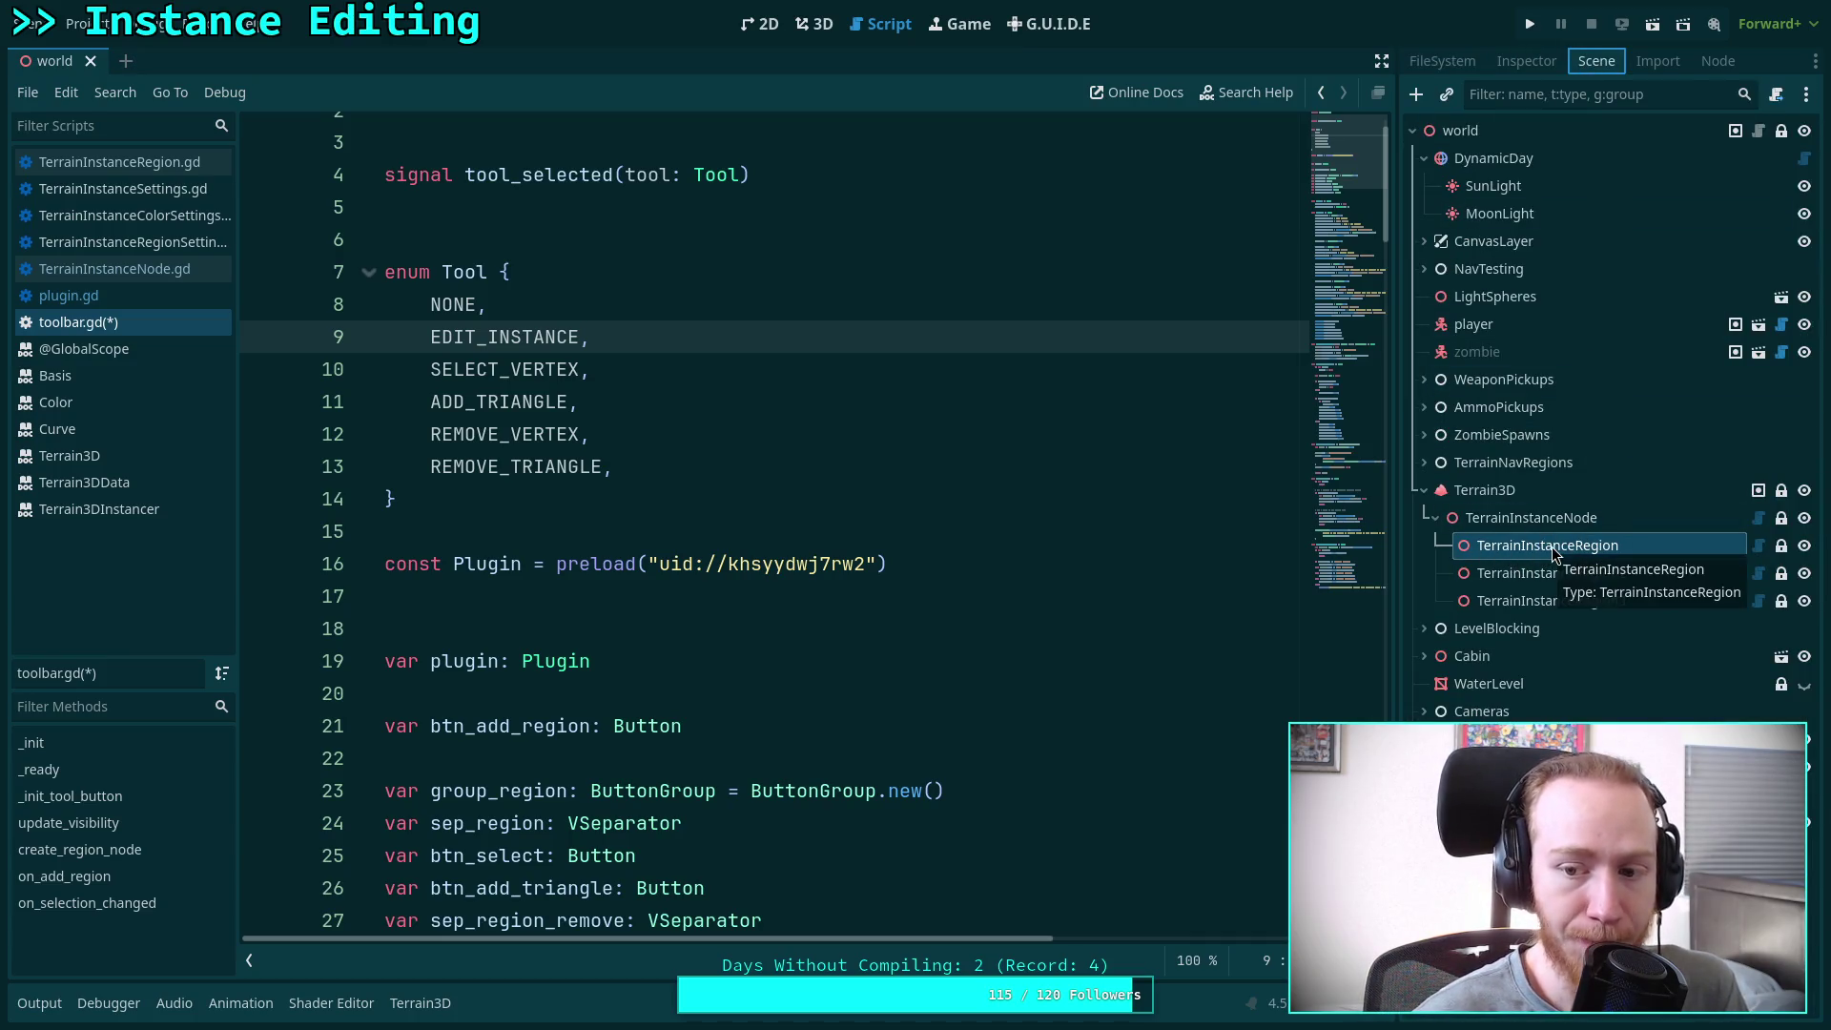
left_click(1524, 63)
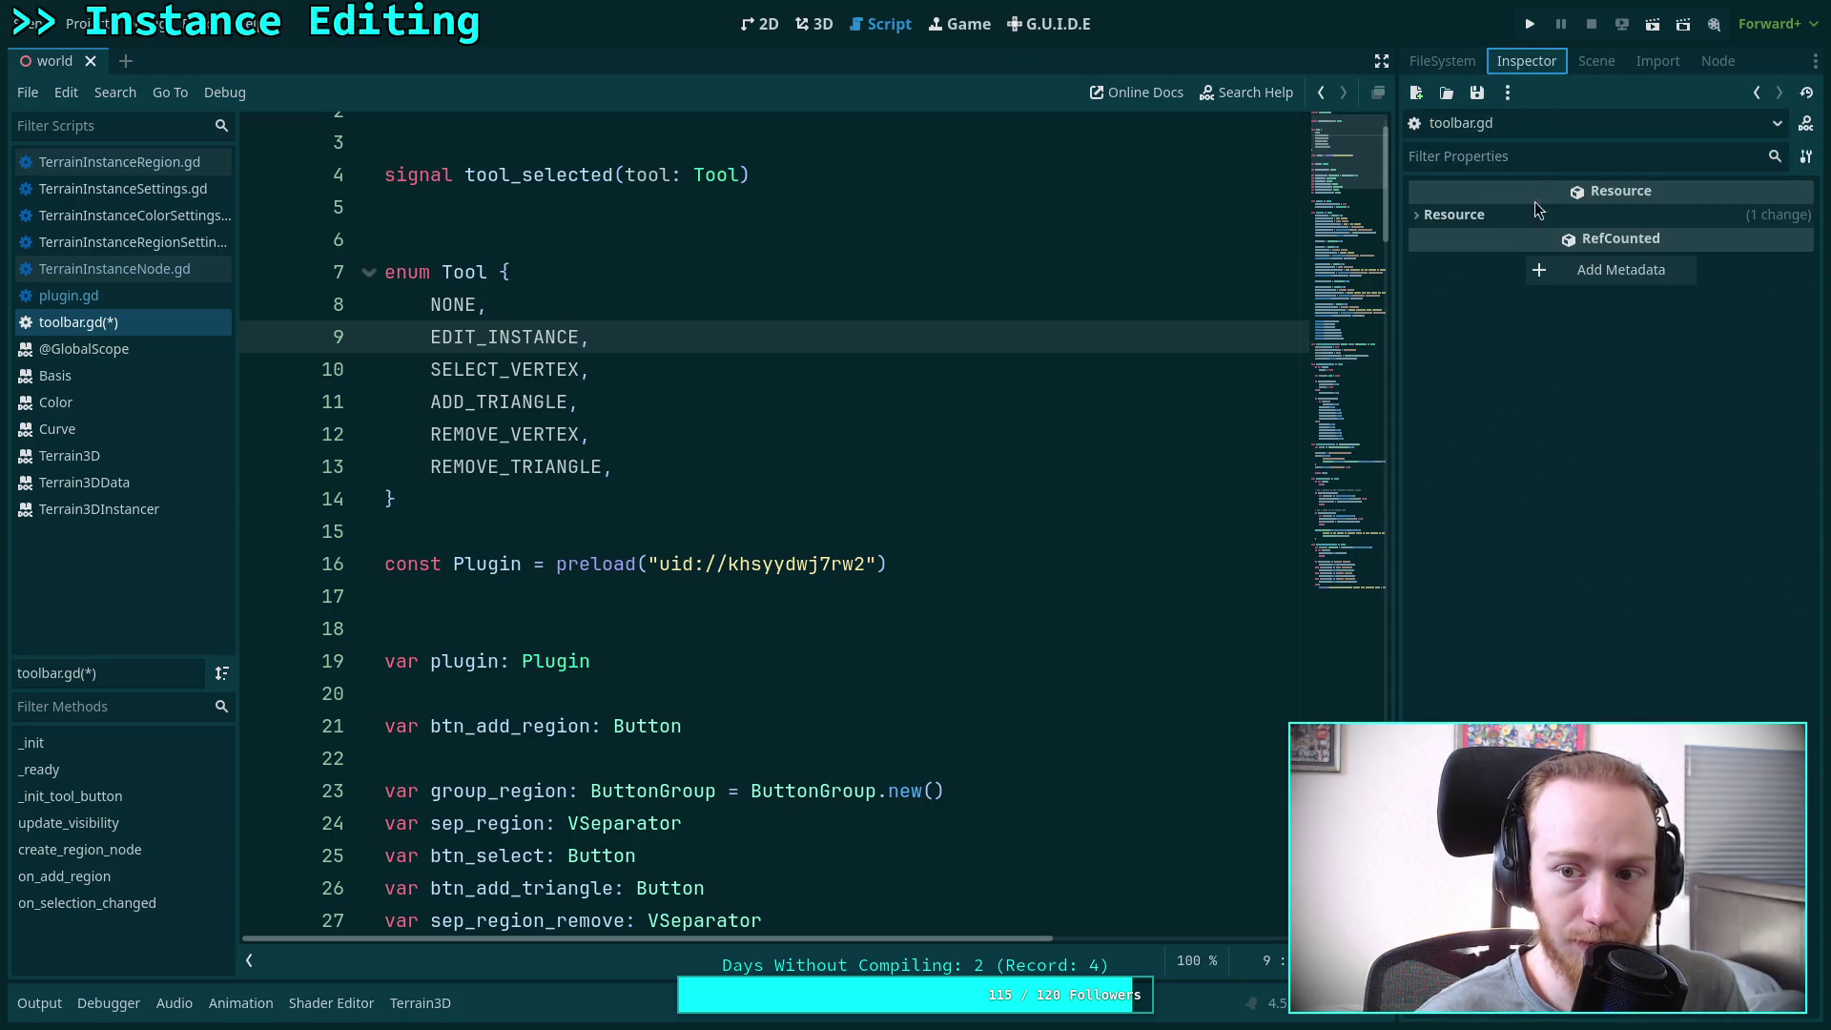
left_click(1597, 60)
left_click(1665, 566)
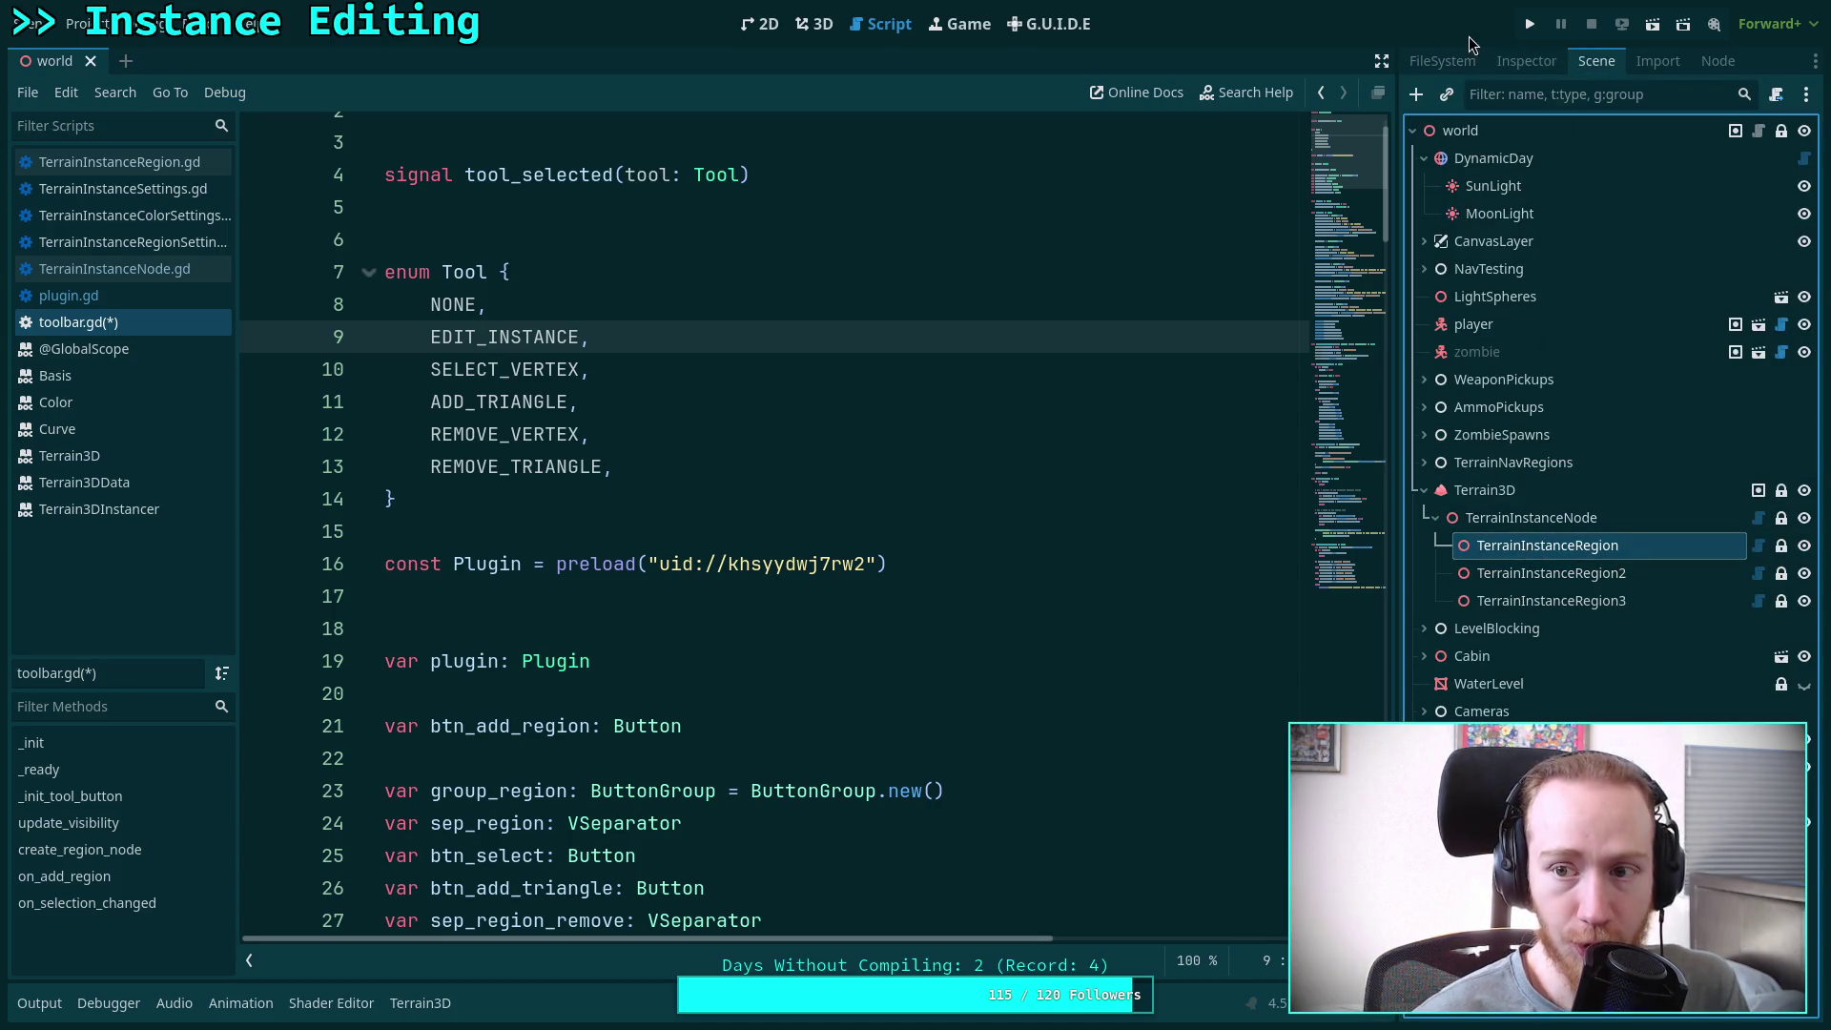
left_click(1526, 60)
left_click(1503, 551)
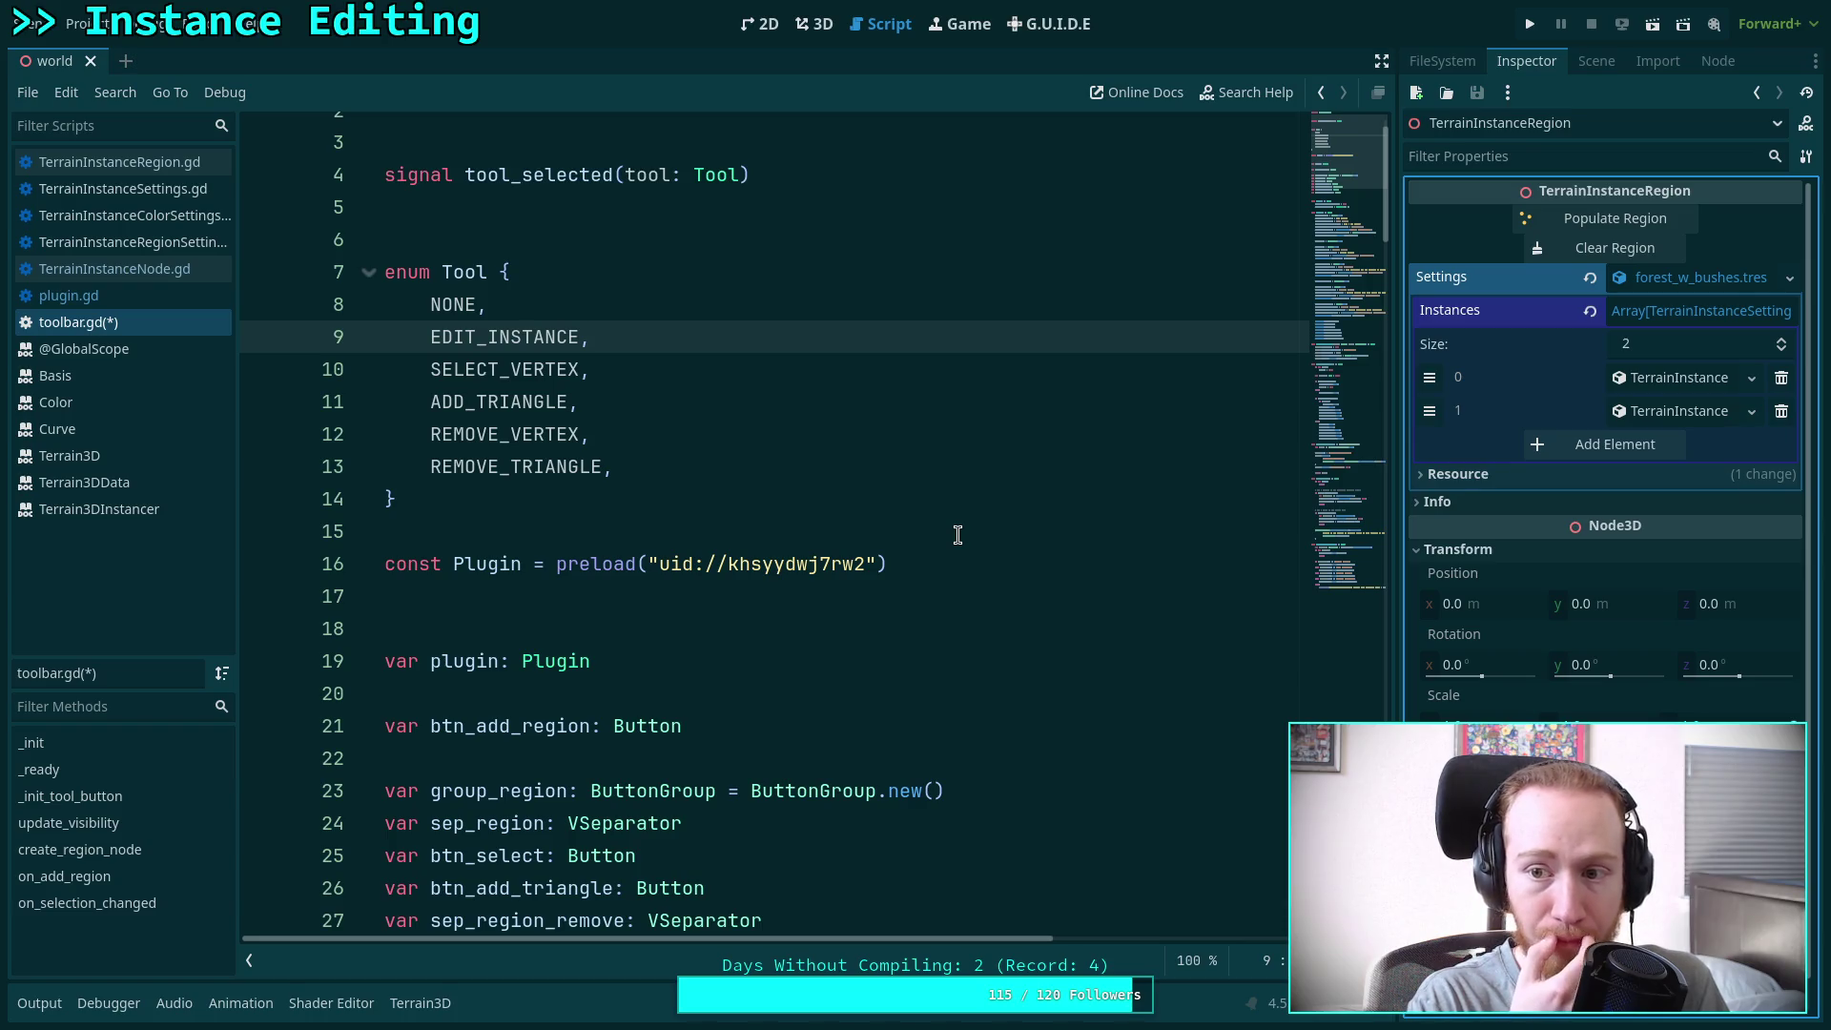
left_click(909, 601)
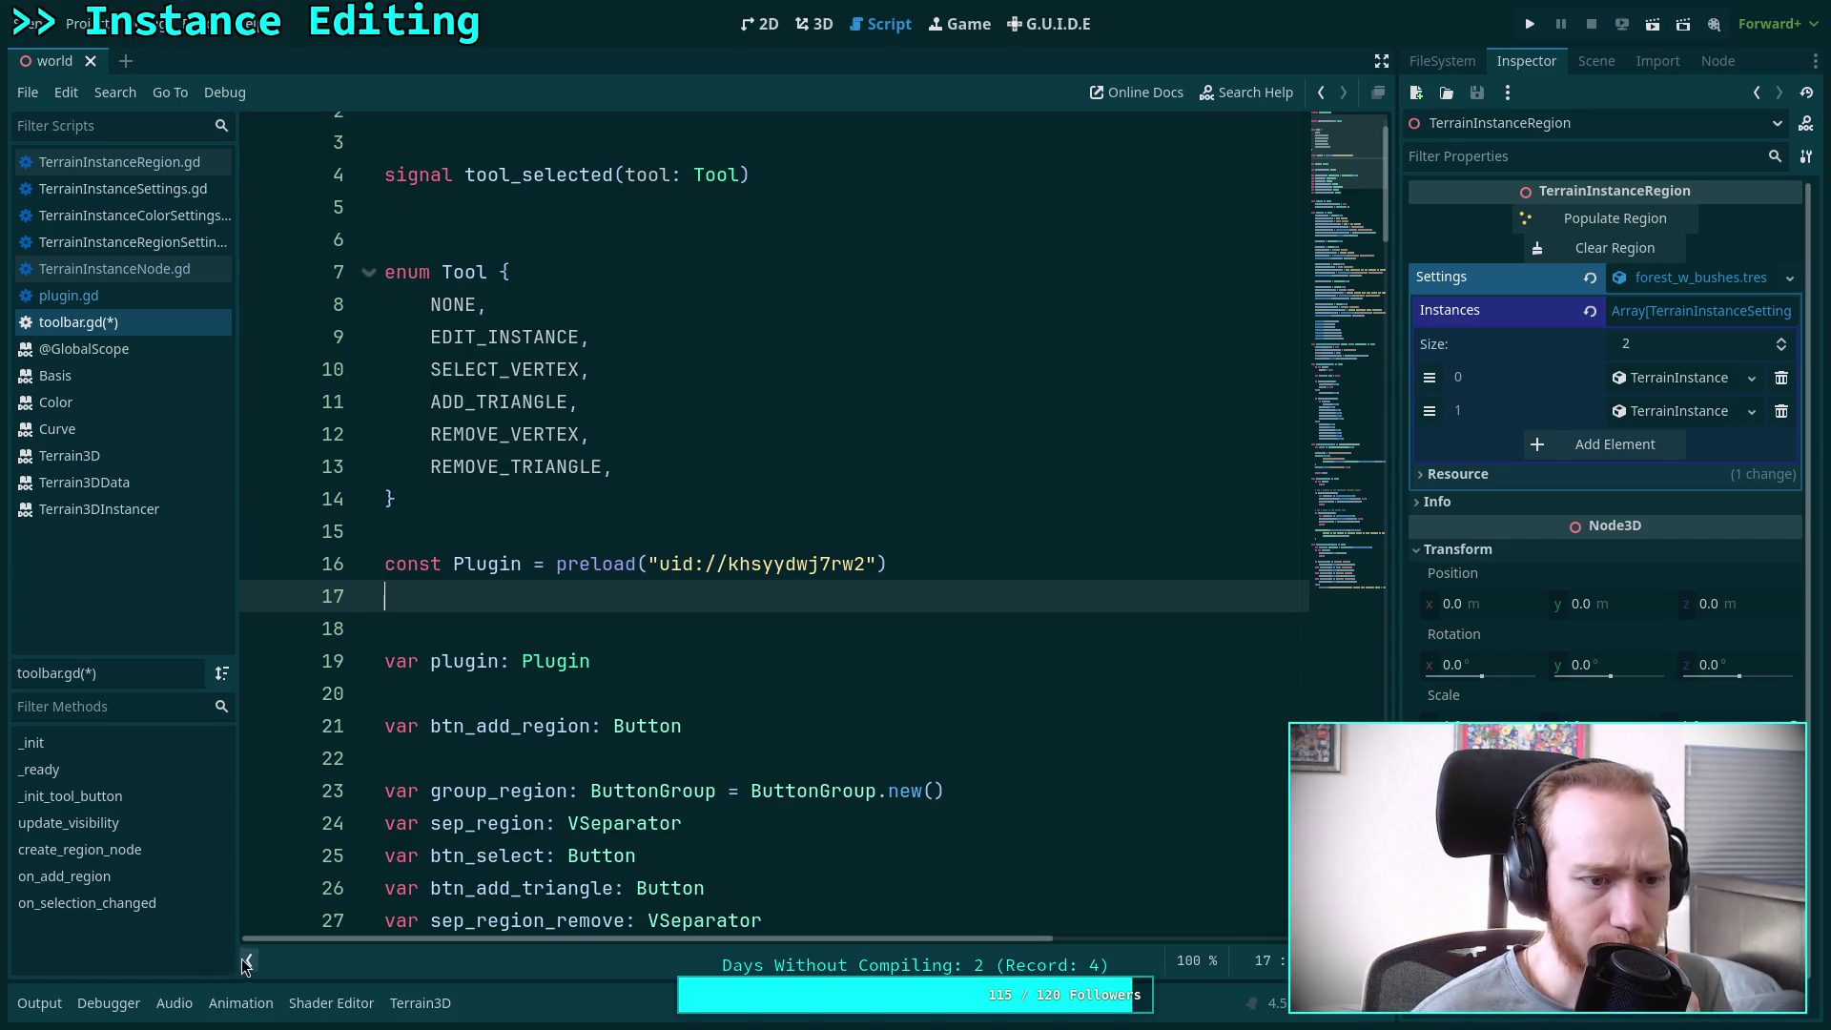
left_click(143, 485)
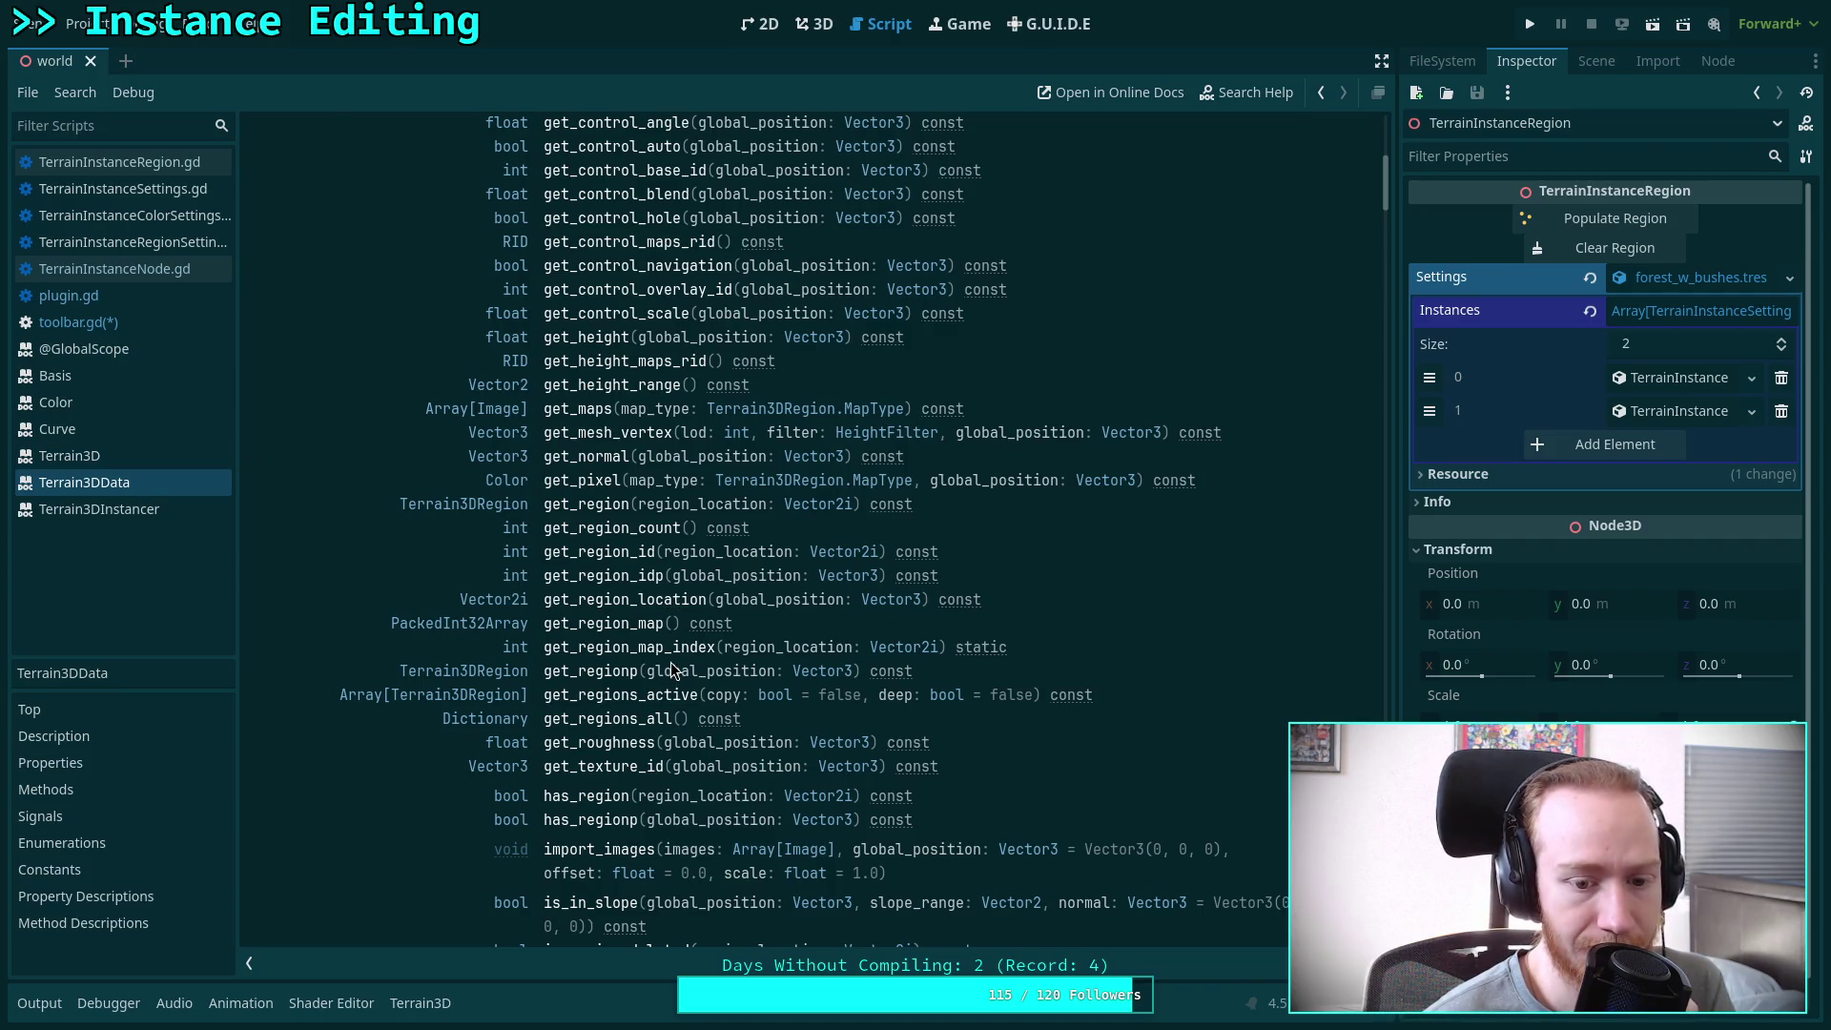
Scroll through the Terrain3DData class reference
scroll(672, 668, "down", 3)
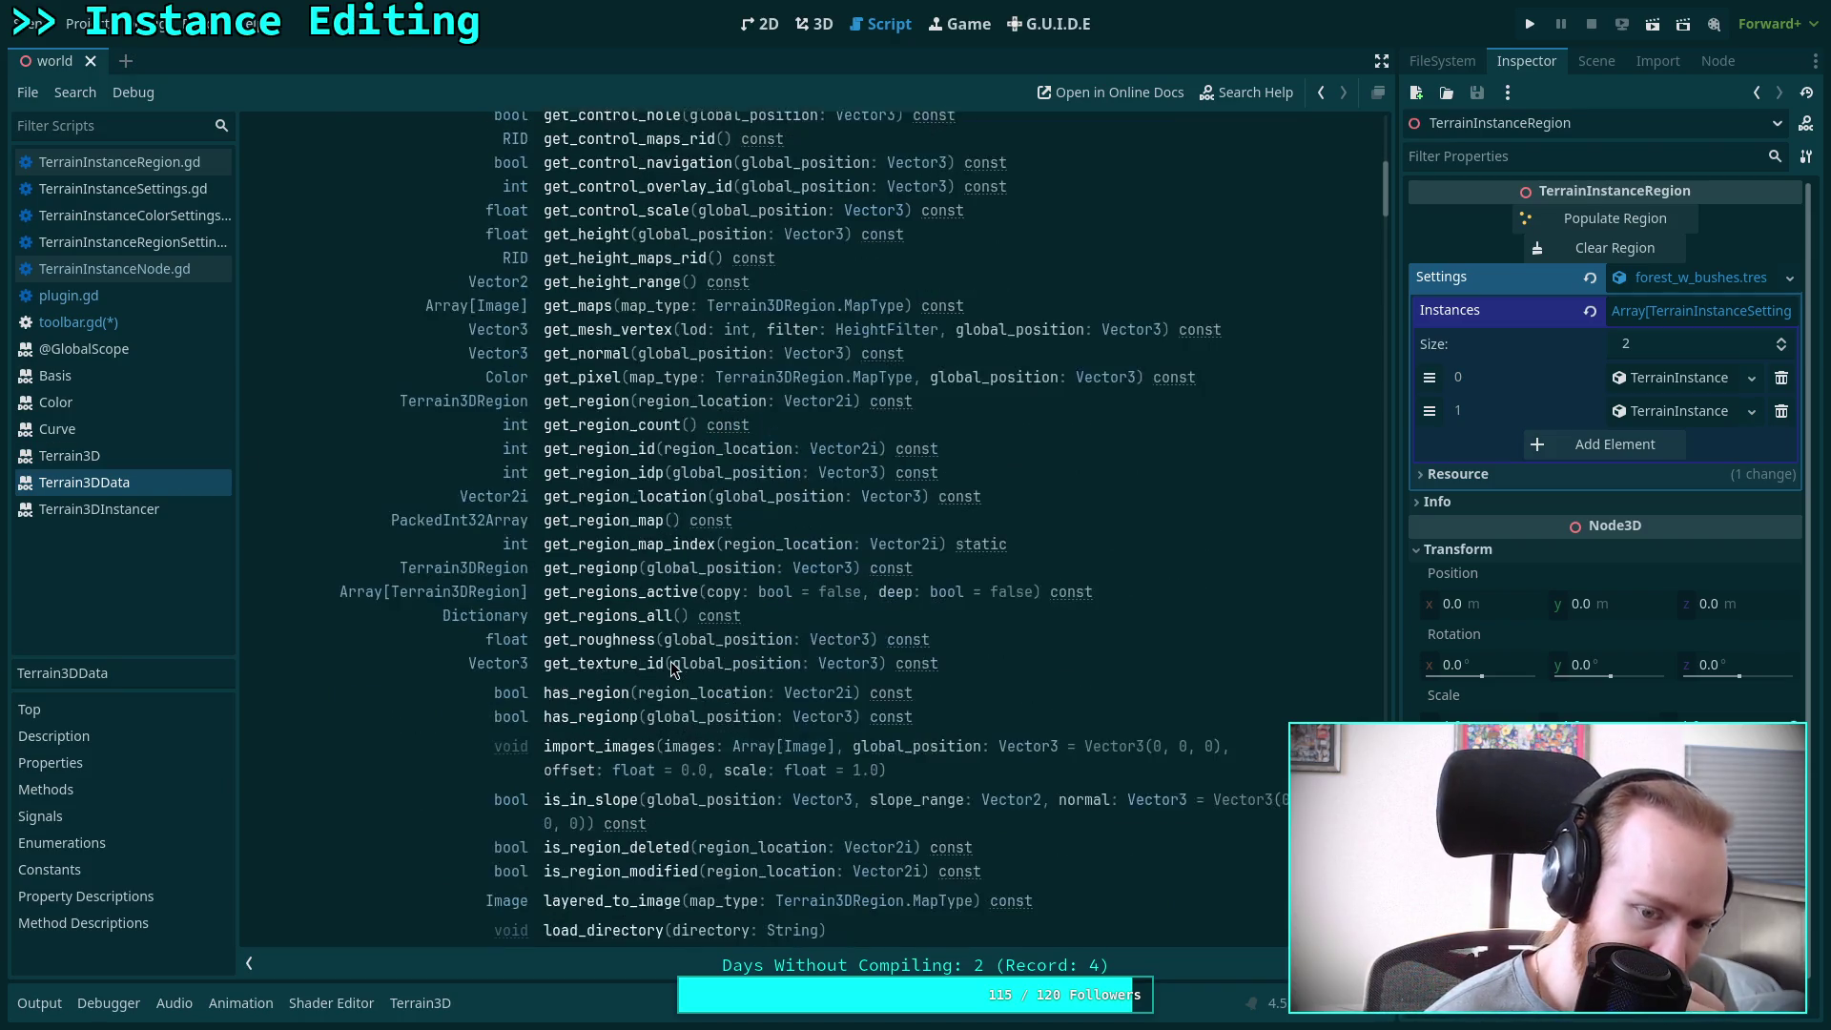
scroll(672, 668, "down", 6)
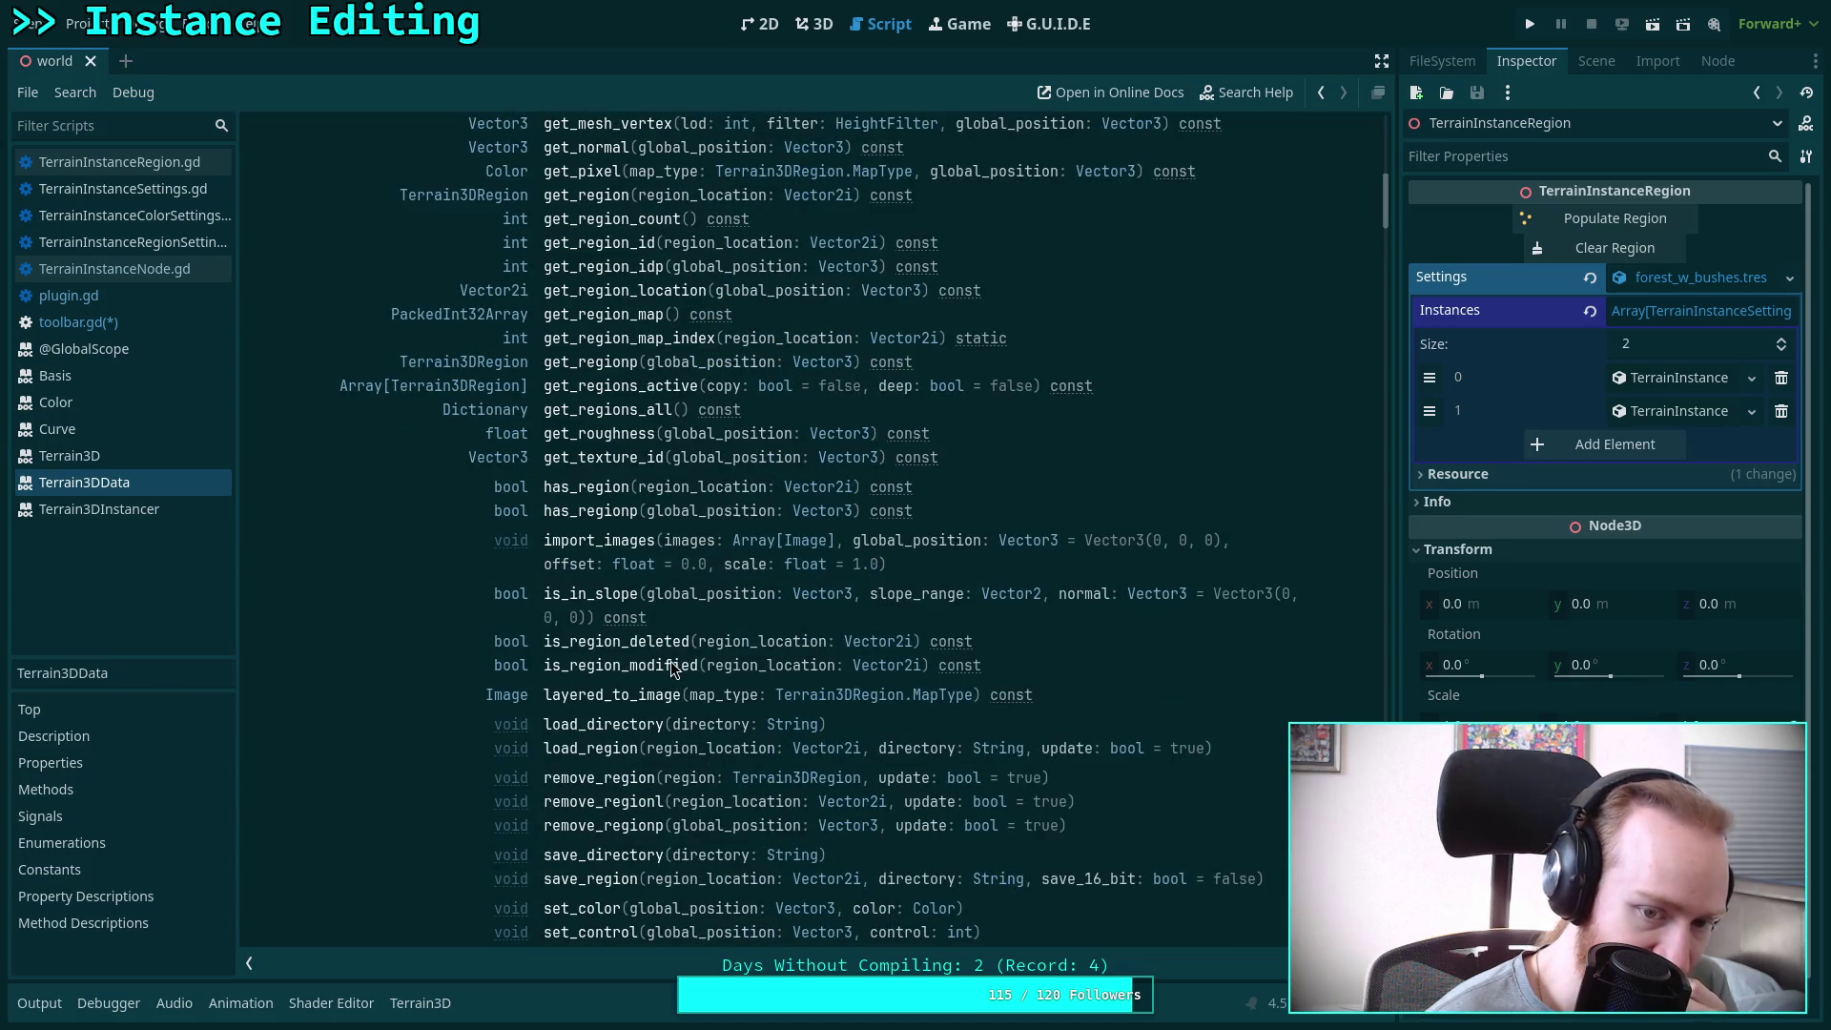
scroll(673, 668, "down", 3)
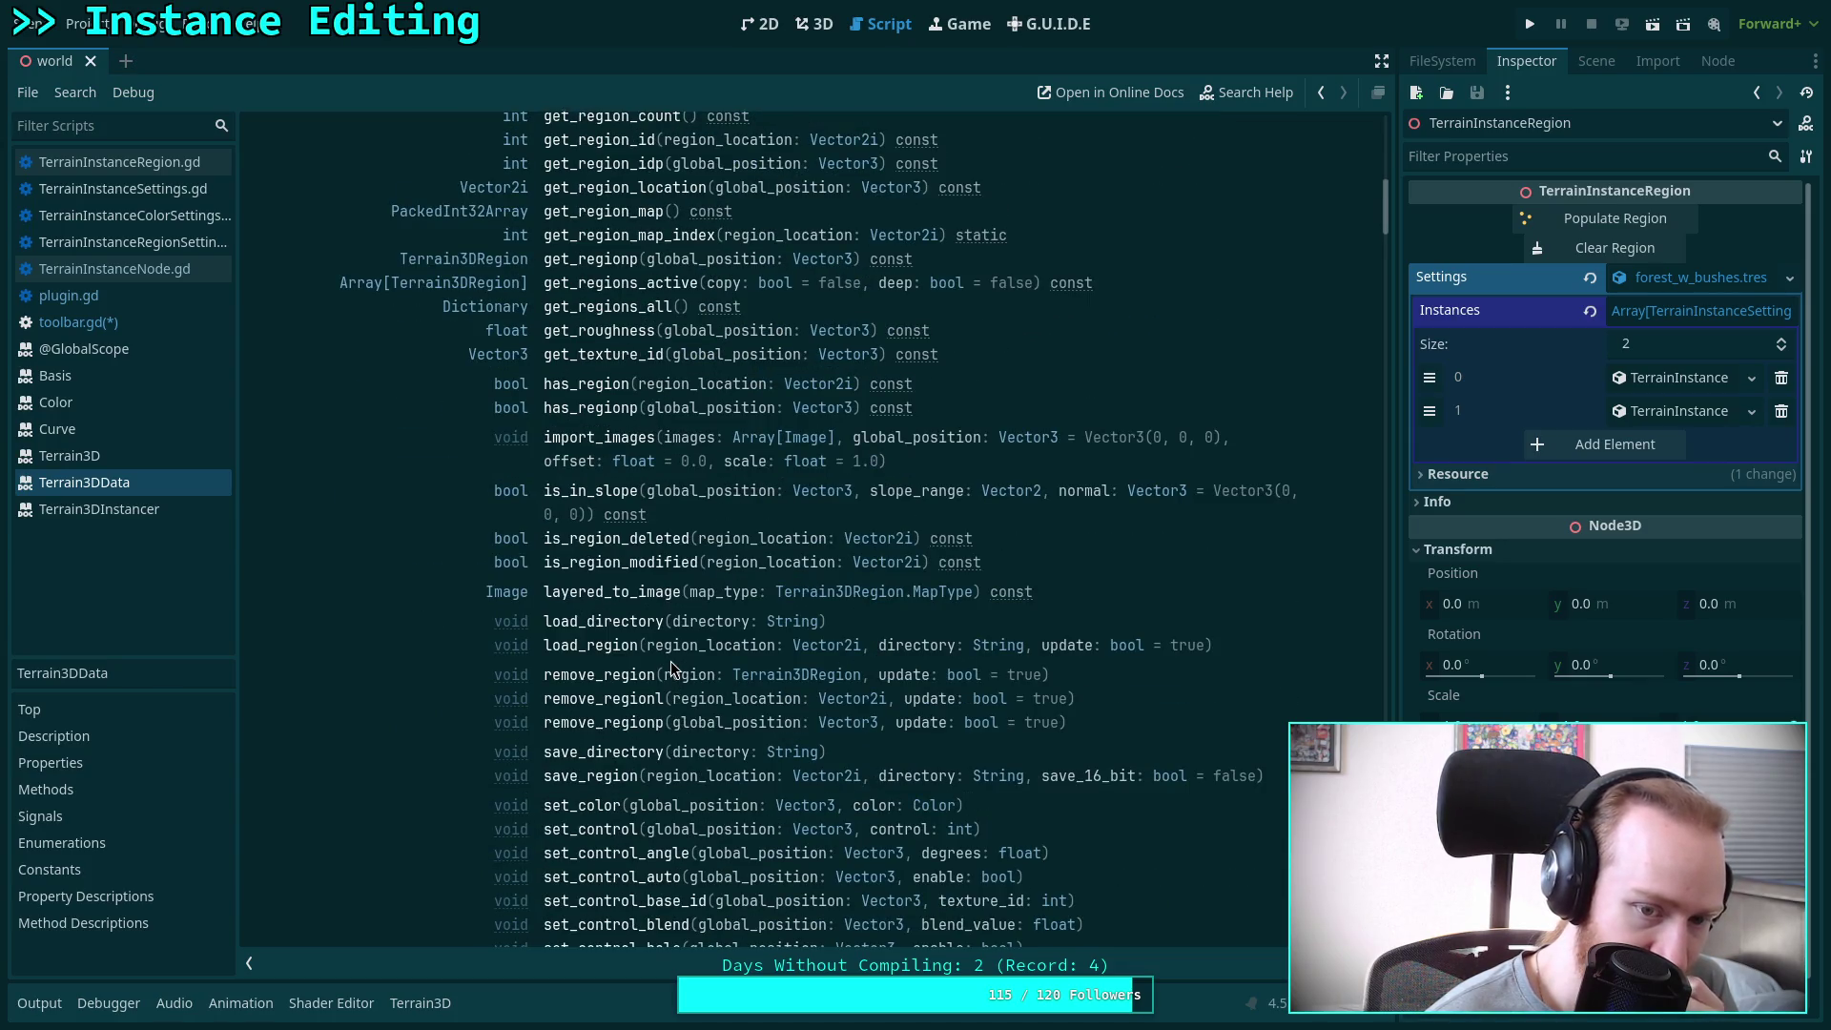
scroll(672, 661, "down", 6)
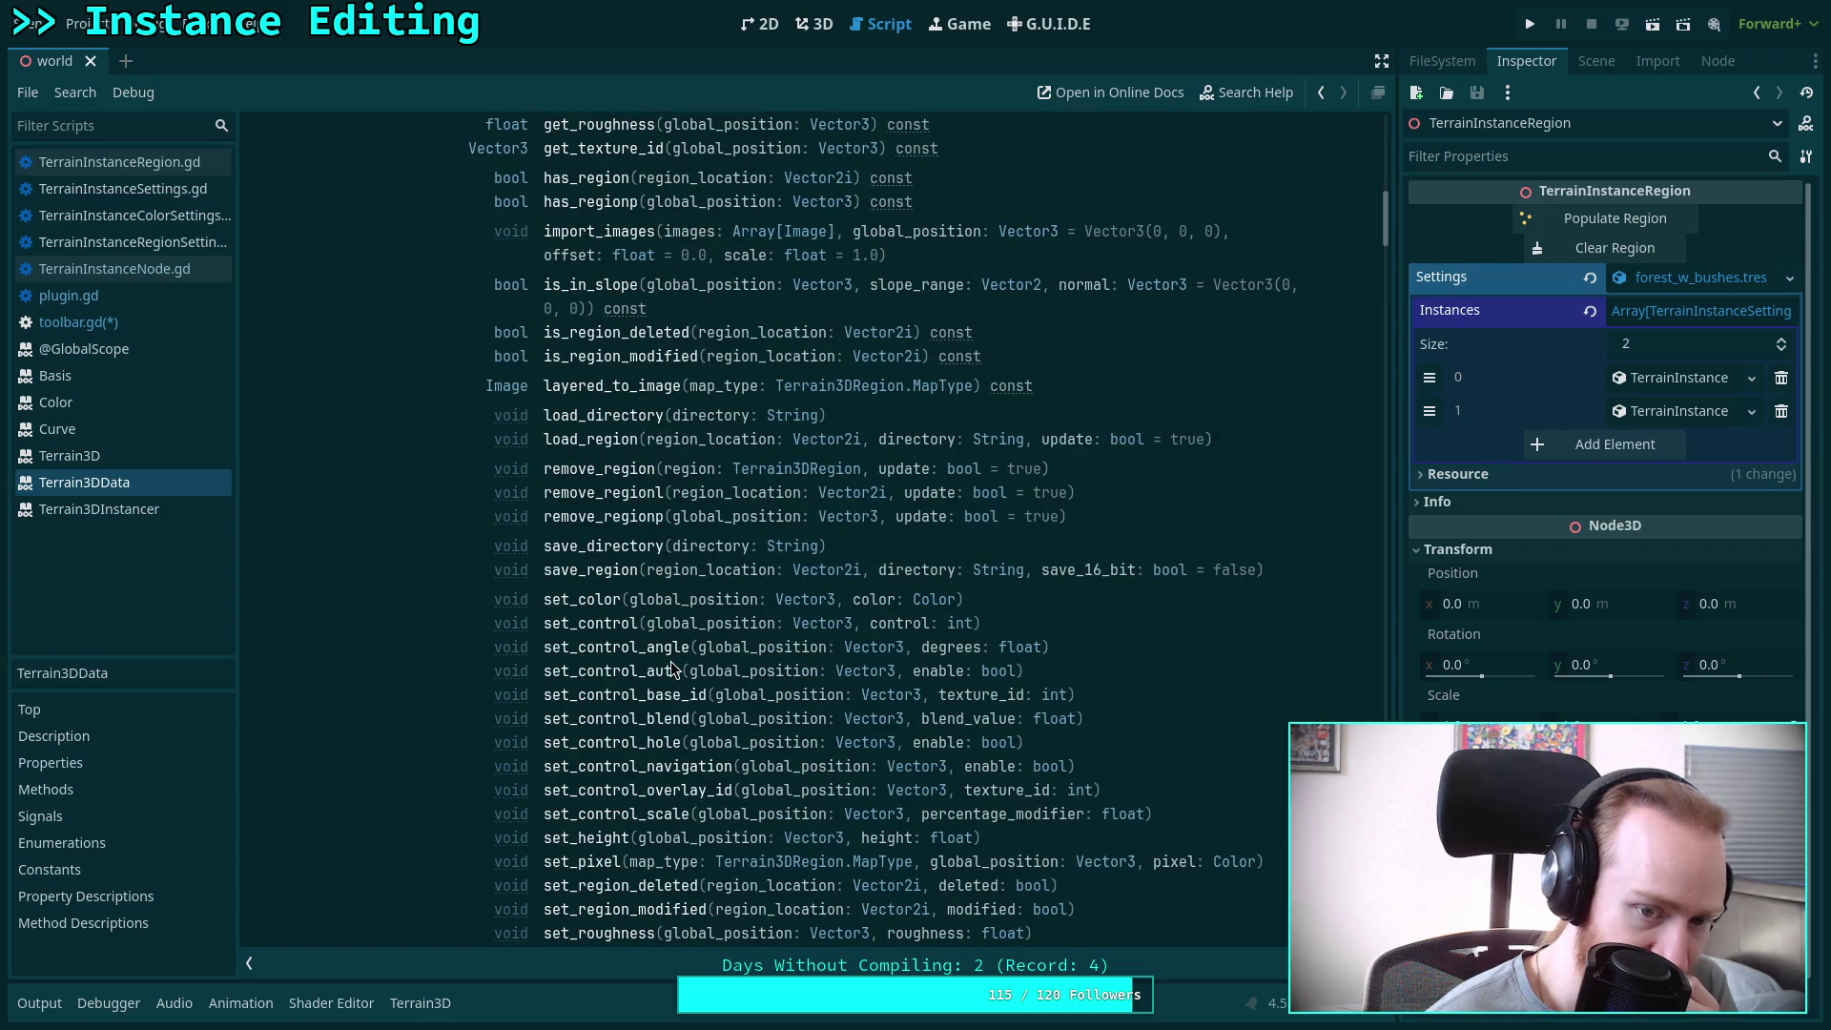
scroll(671, 662, "down", 9)
scroll(672, 661, "up", 12)
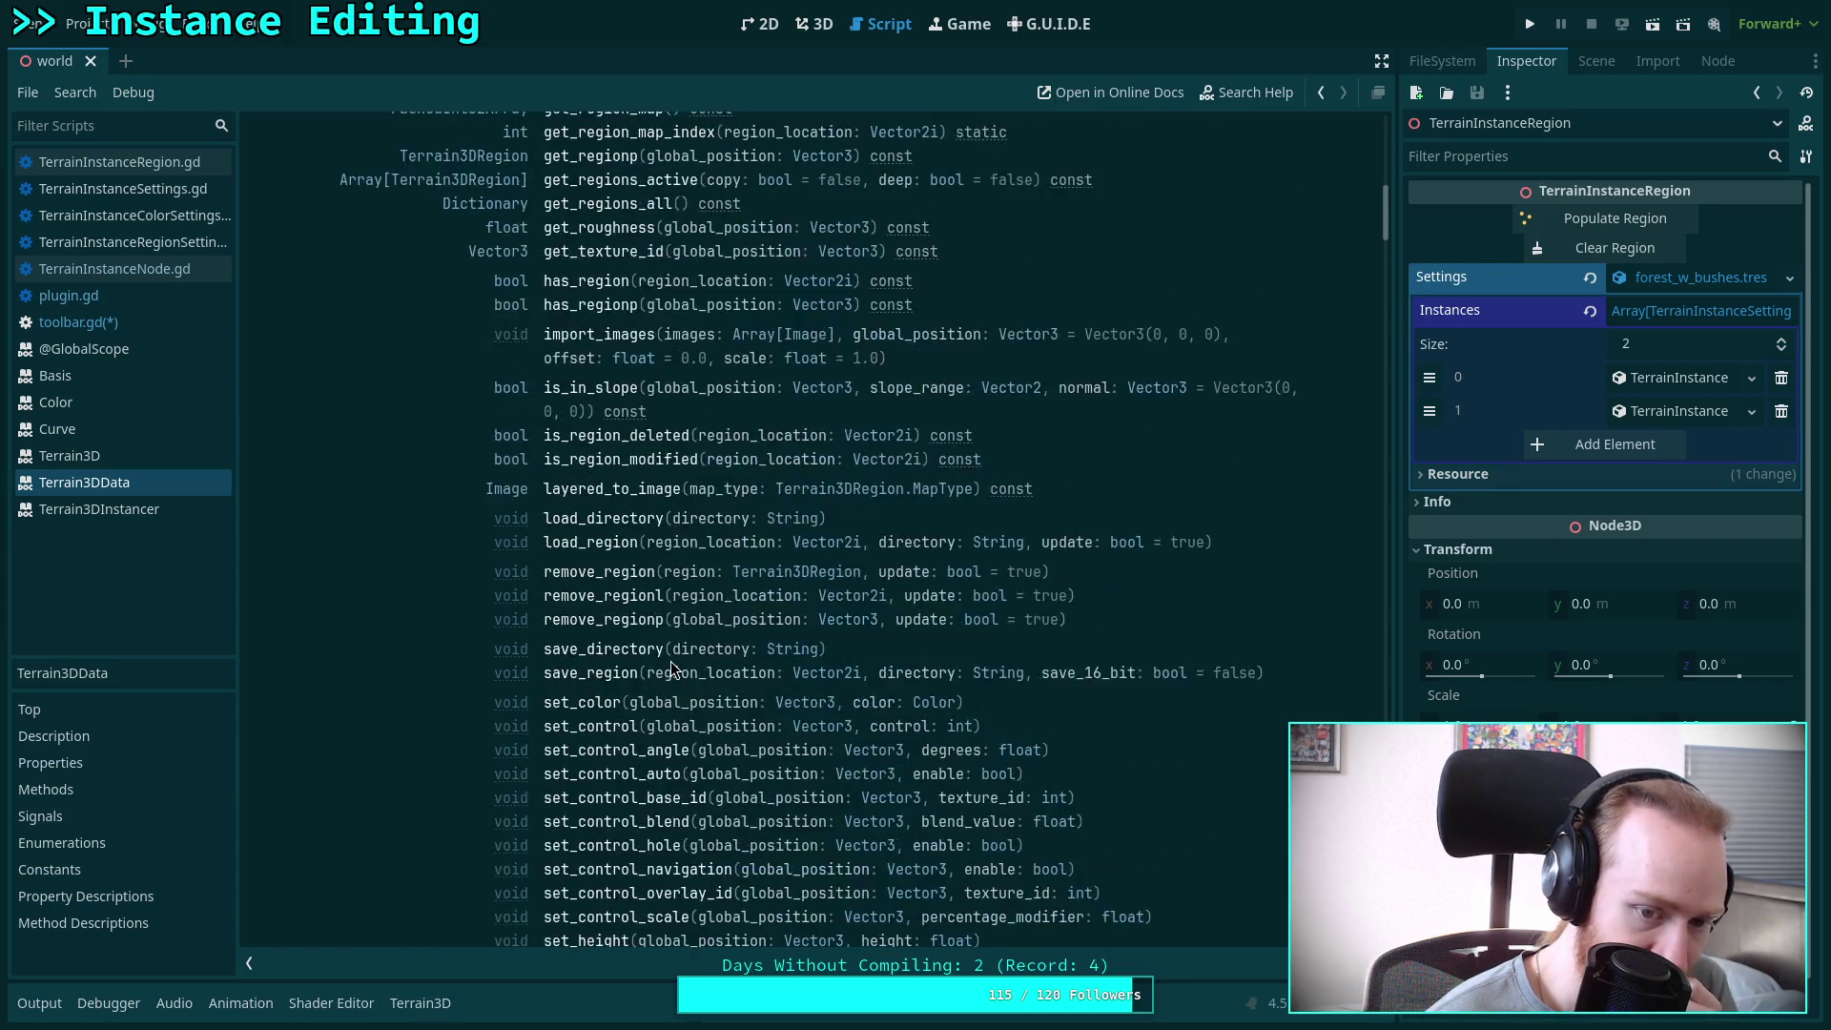
scroll(671, 661, "up", 20)
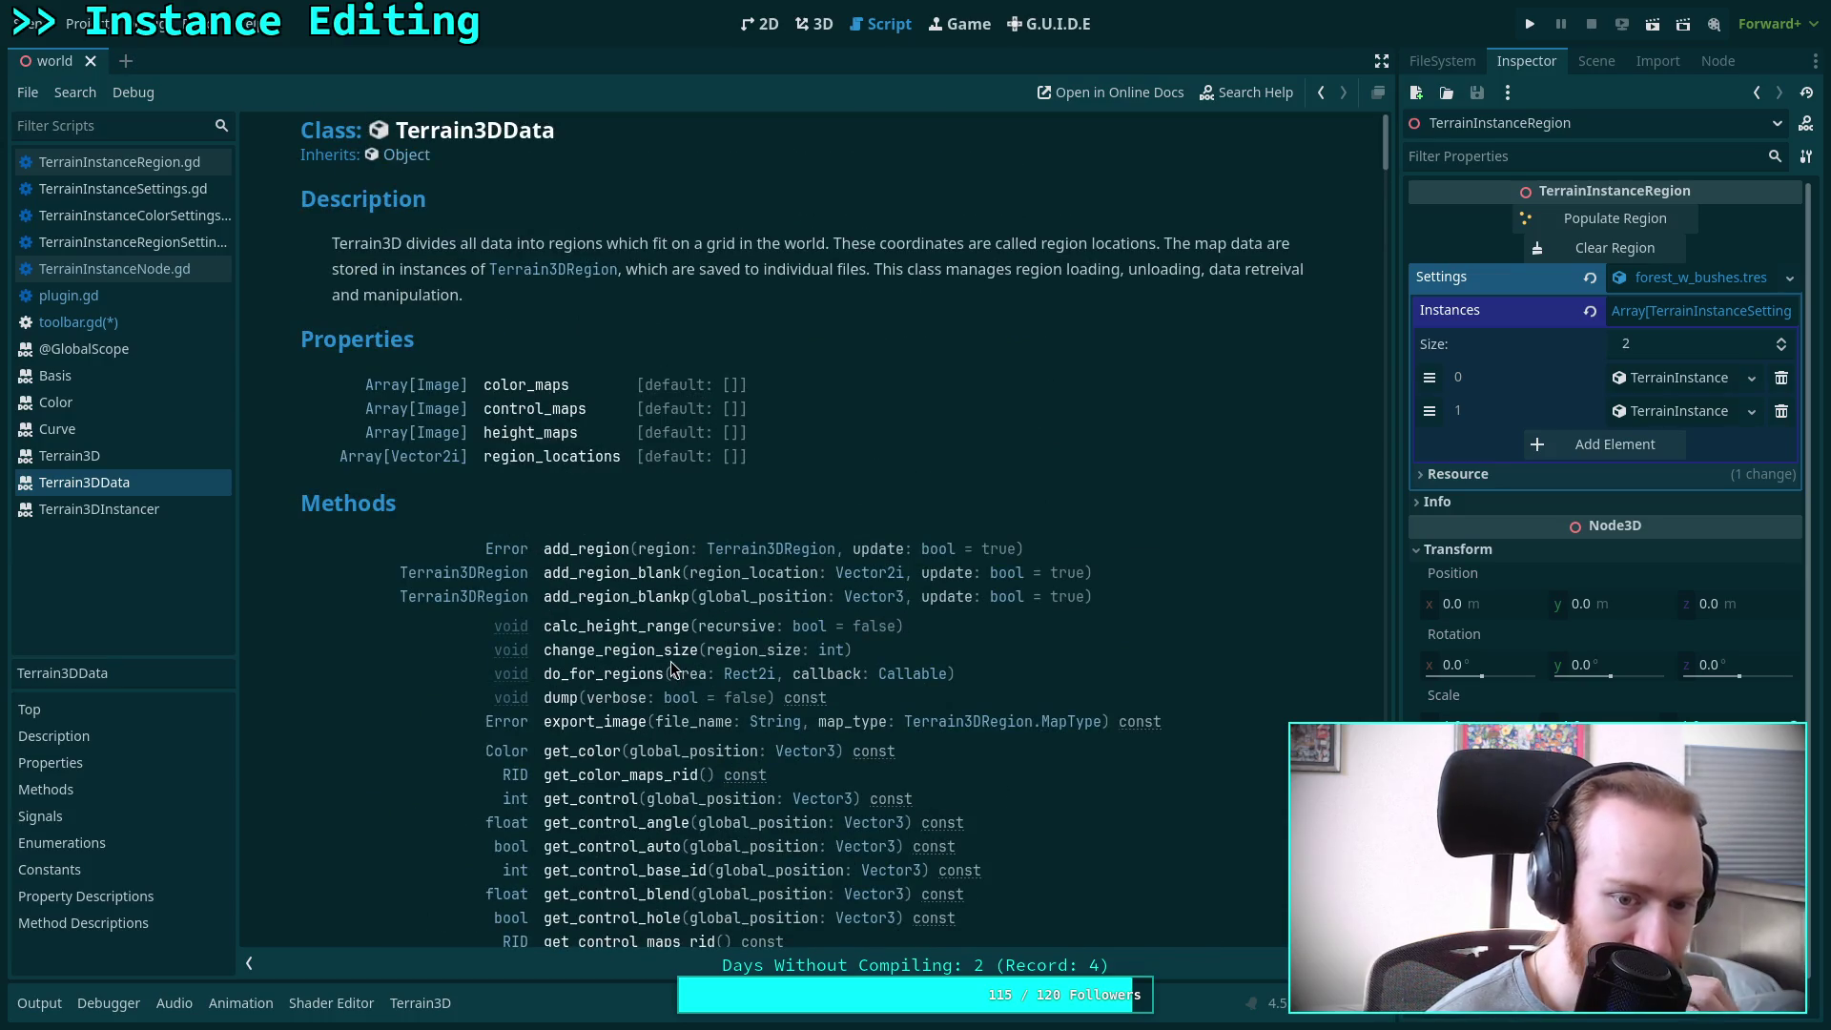
View the Terrain3DInstancer class reference, then open the Terrain3D reference
left_click(90, 506)
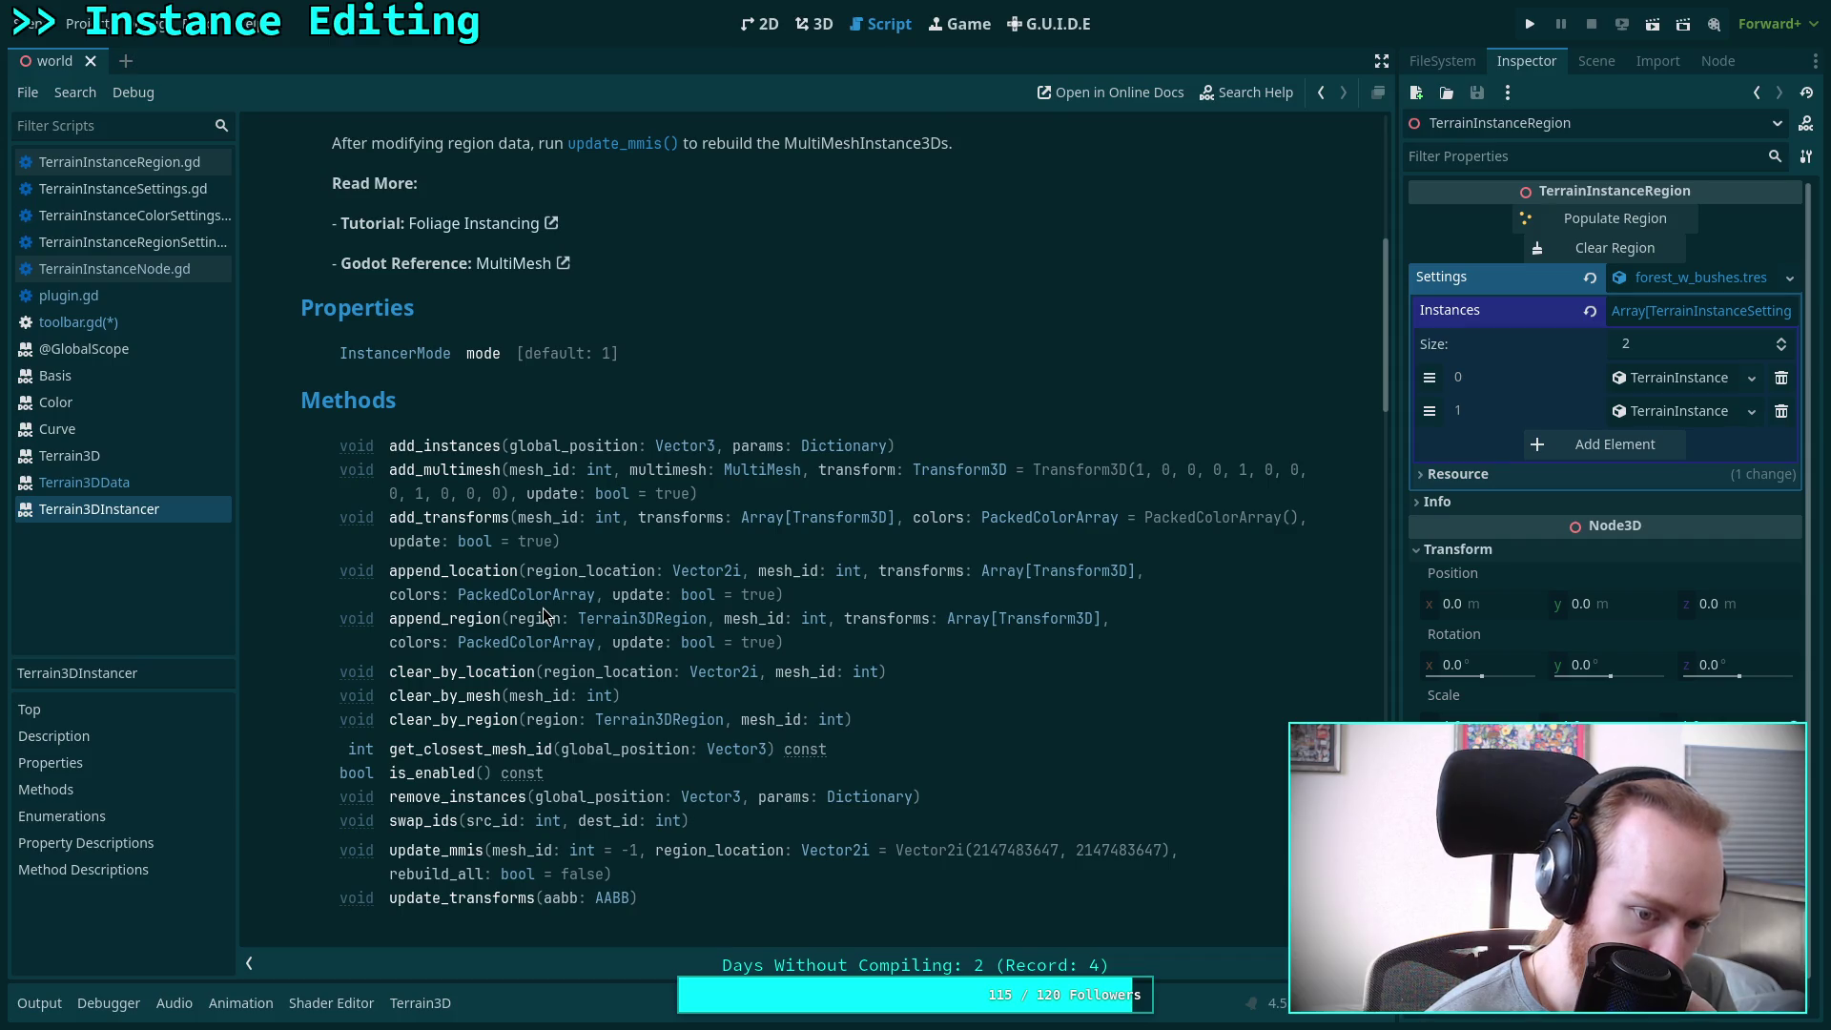
scroll(542, 608, "up", 5)
left_click(105, 455)
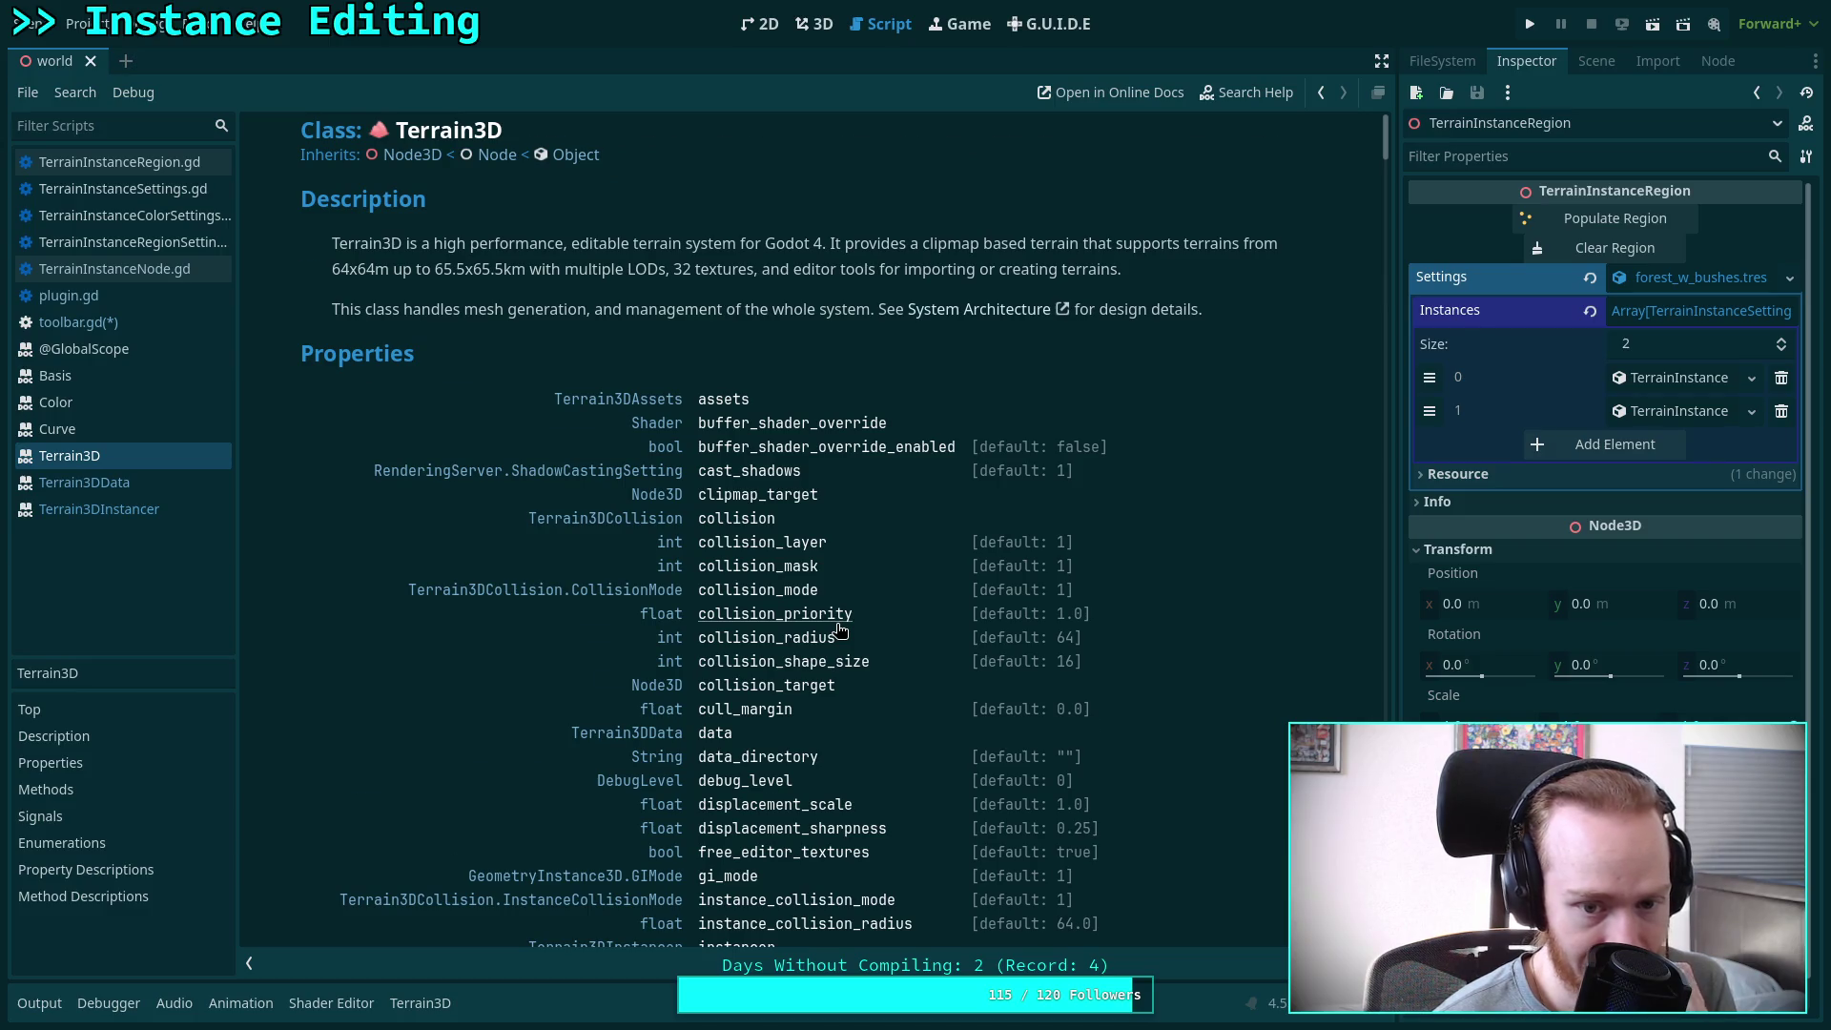
Scroll through the Terrain3D class properties
scroll(839, 630, "down", 7)
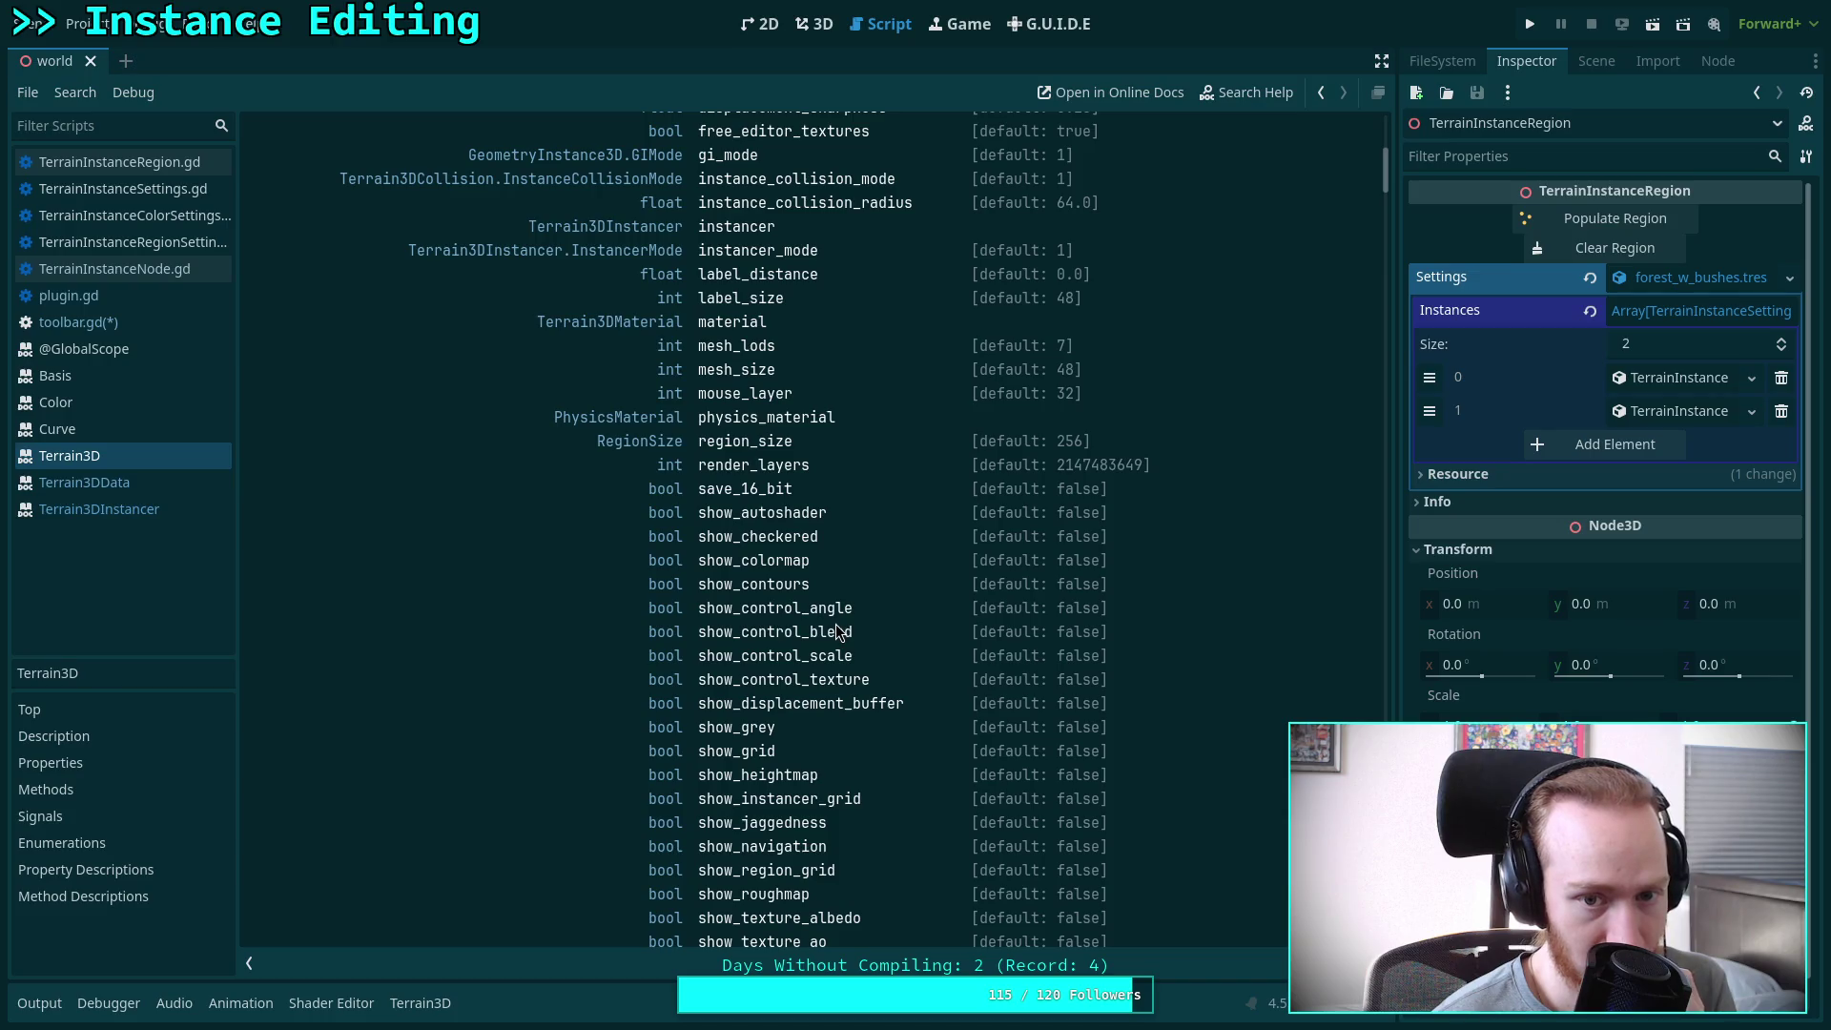
scroll(836, 624, "down", 3)
scroll(835, 624, "up", 10)
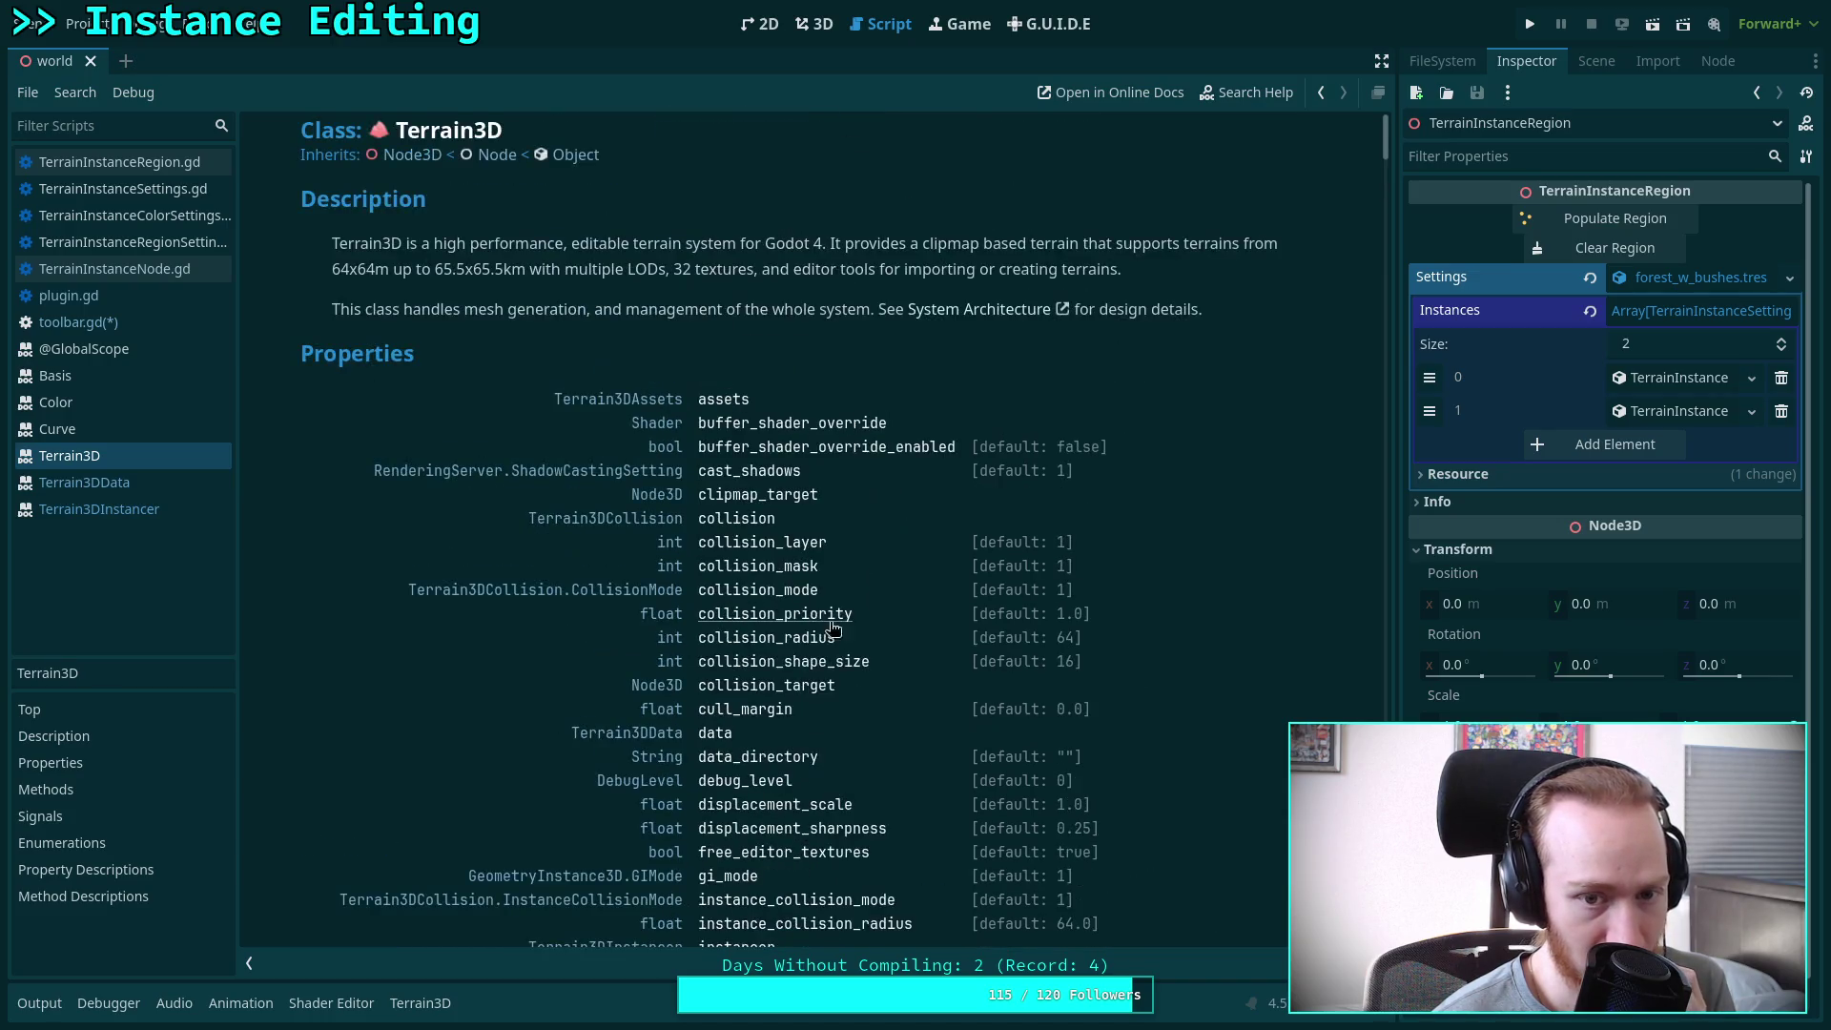
Browse the Terrain3DAssets reference, then open the Terrain3DMeshAsset reference
left_click(633, 402)
scroll(822, 586, "down", 1)
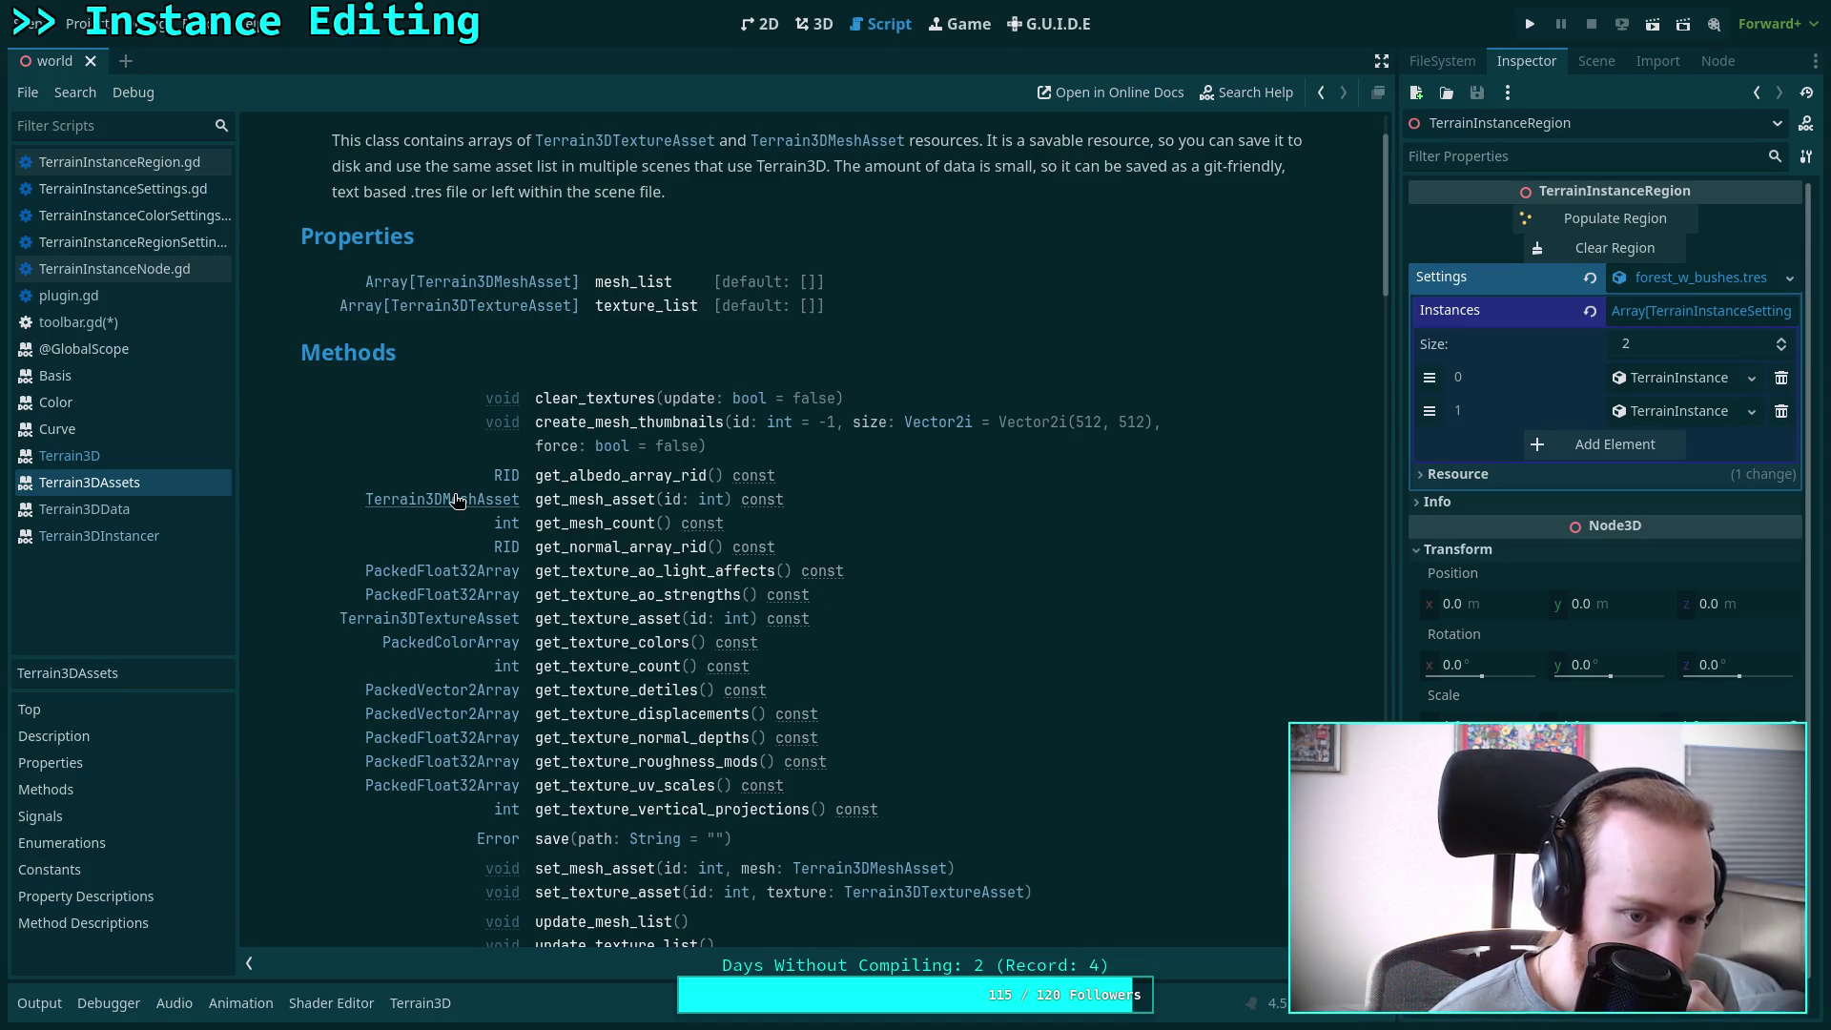
scroll(458, 501, "down", 5)
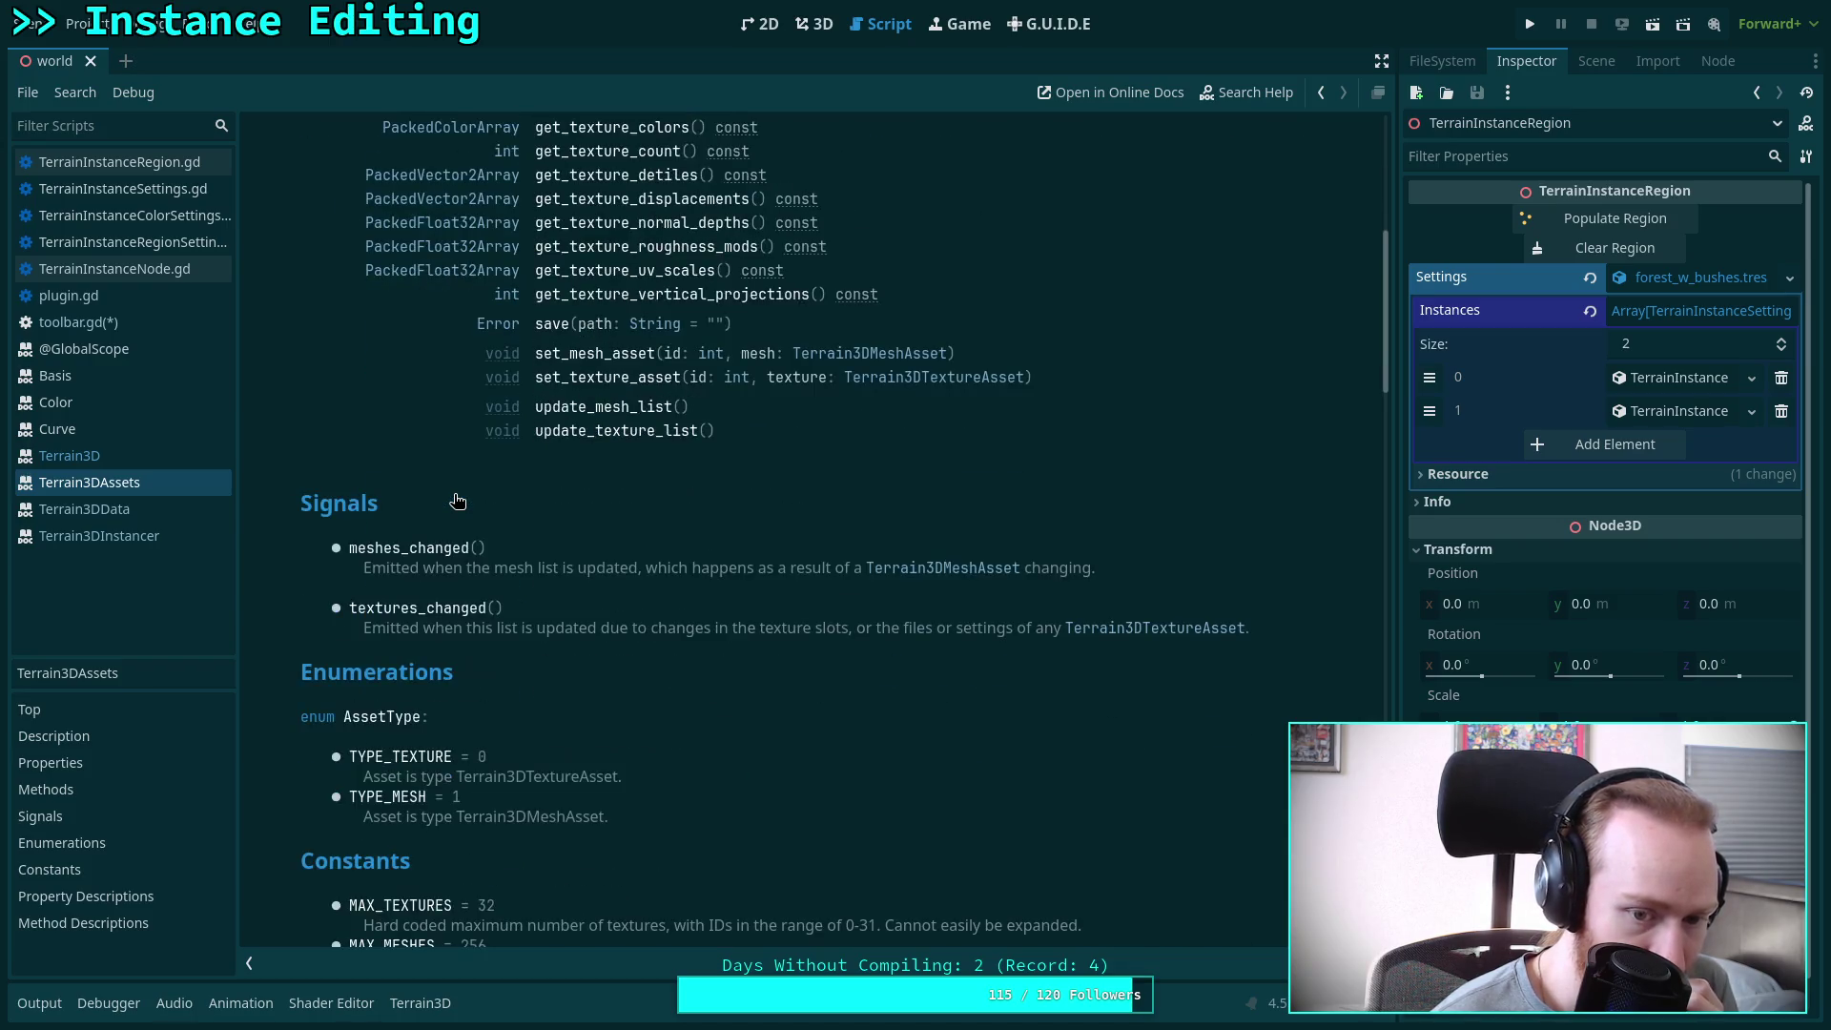
scroll(458, 501, "up", 5)
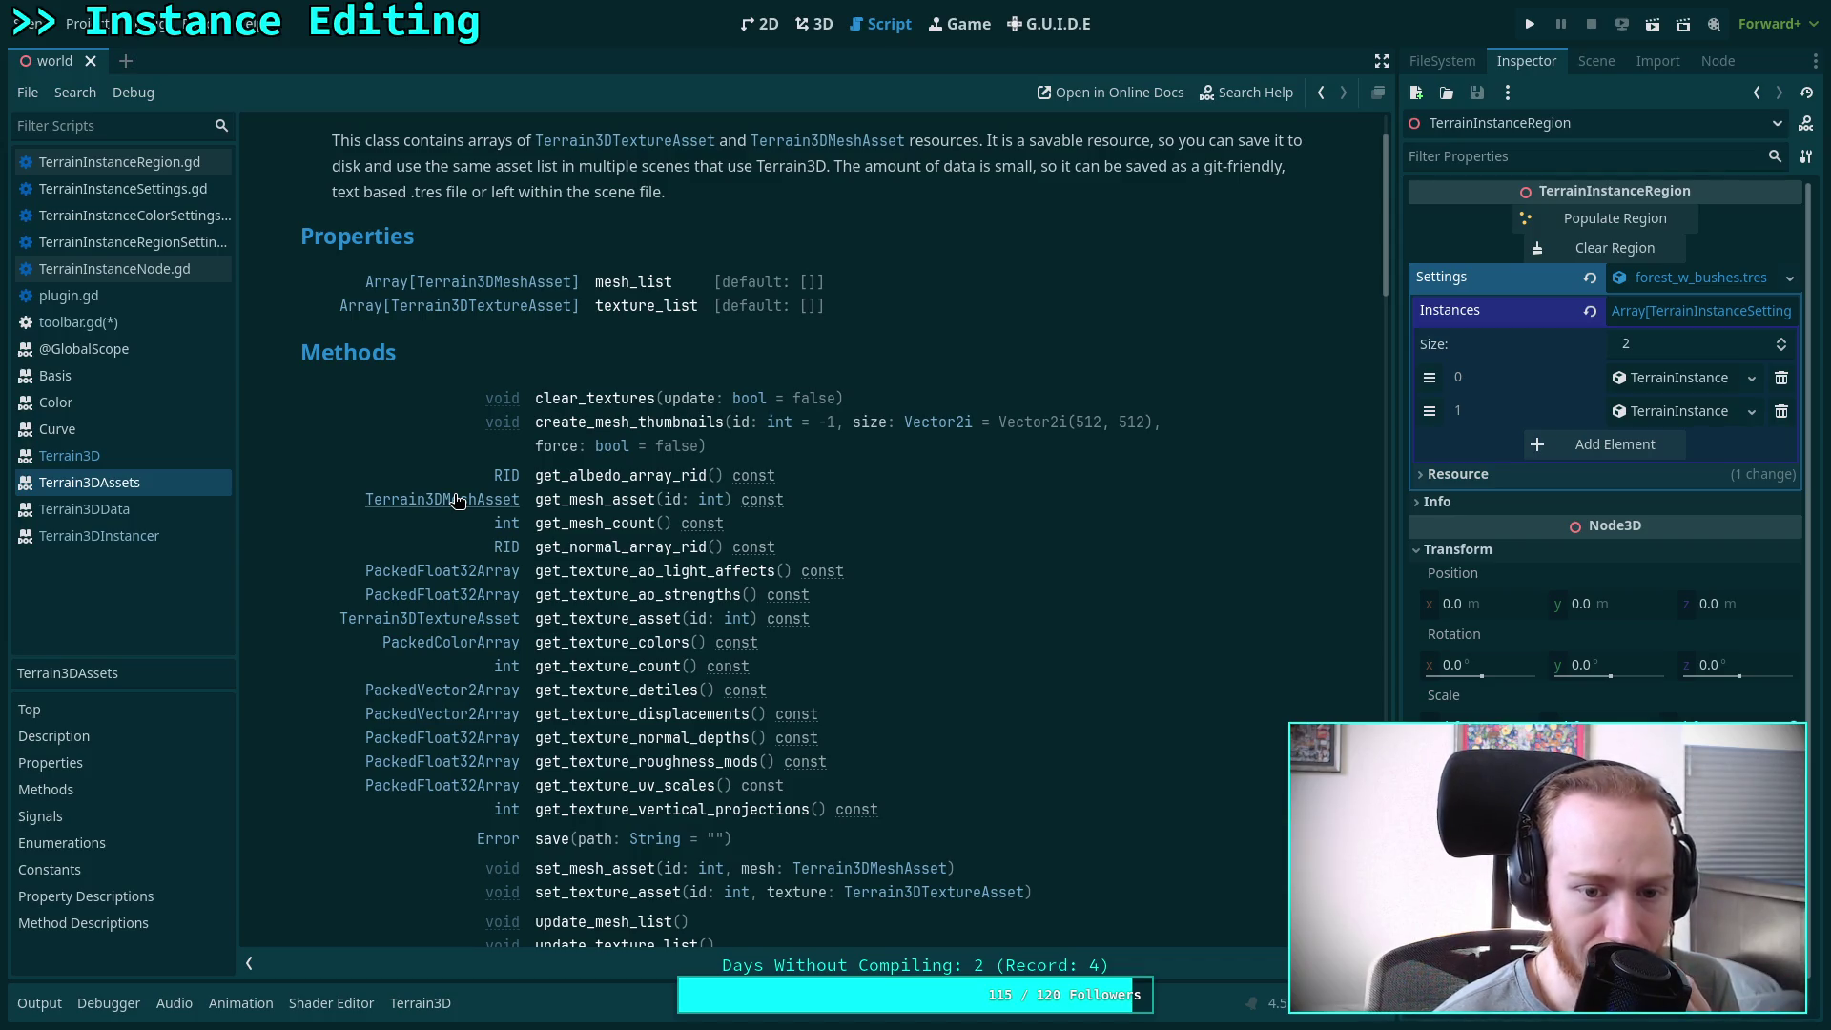
left_click(458, 501)
Scroll through the Terrain3DMeshAsset class reference to read its methods and signals
scroll(458, 501, "down", 3)
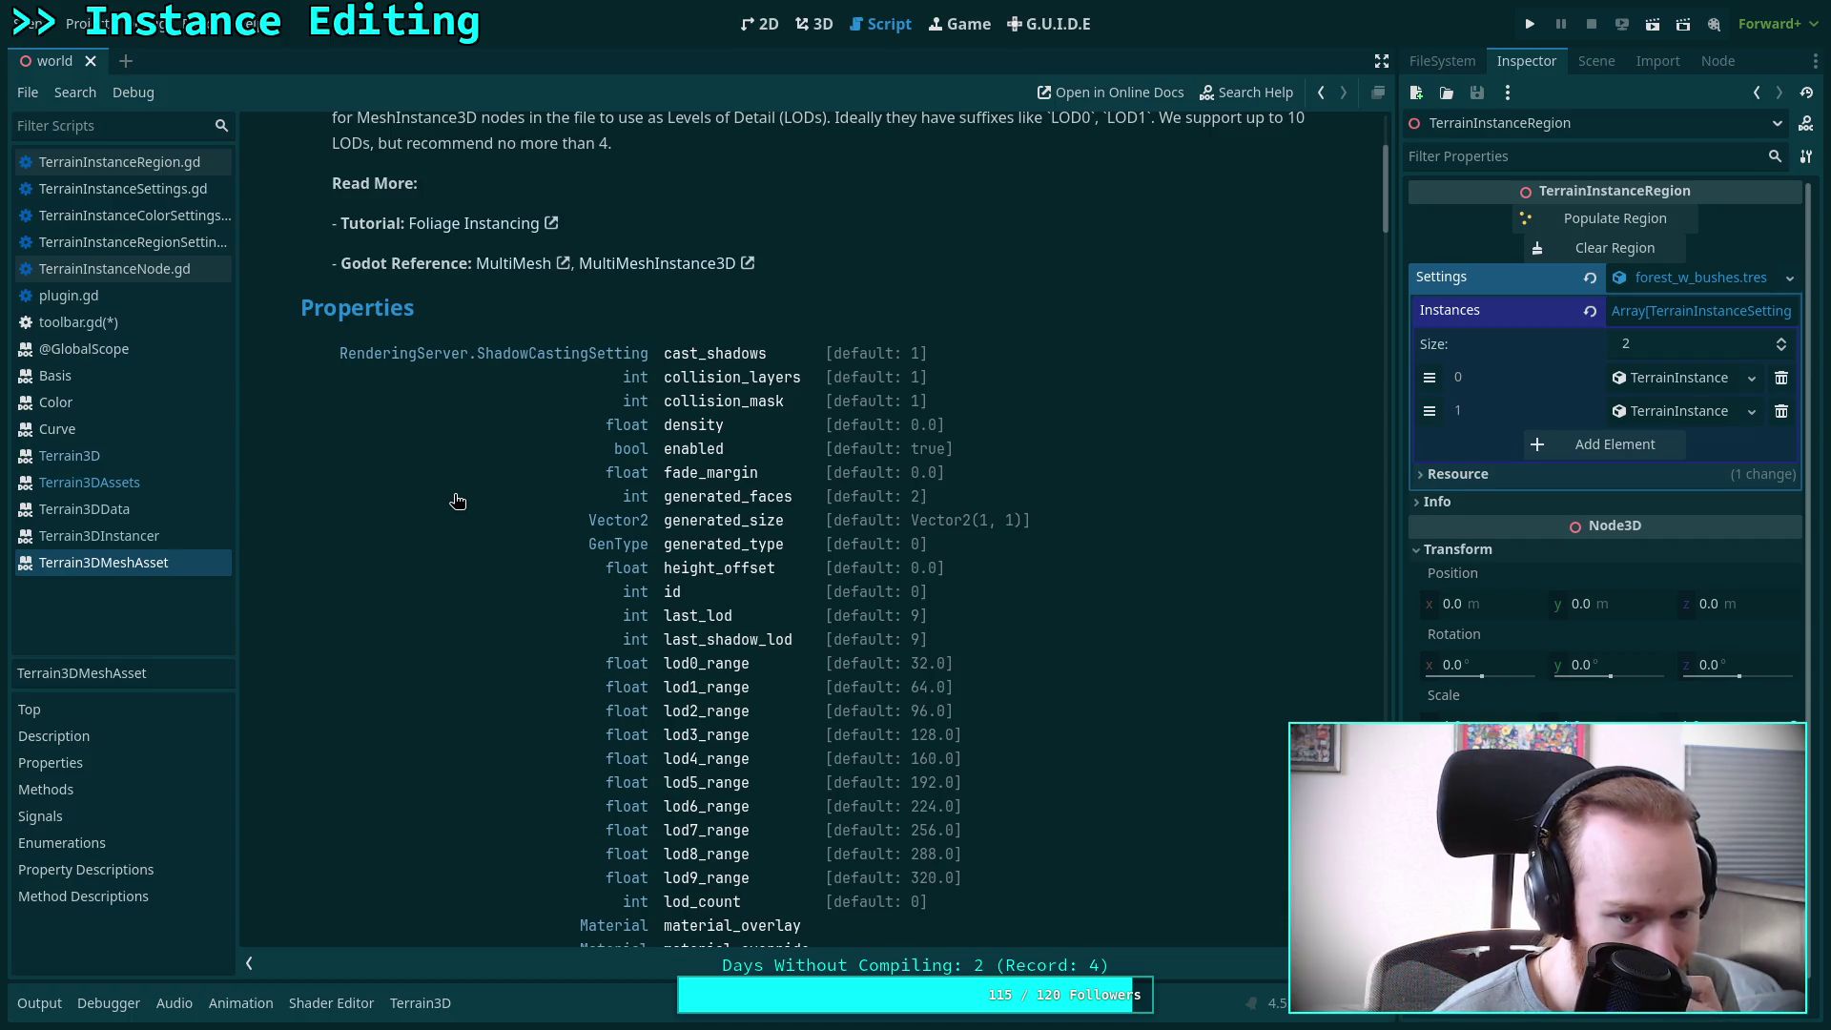
scroll(458, 501, "down", 3)
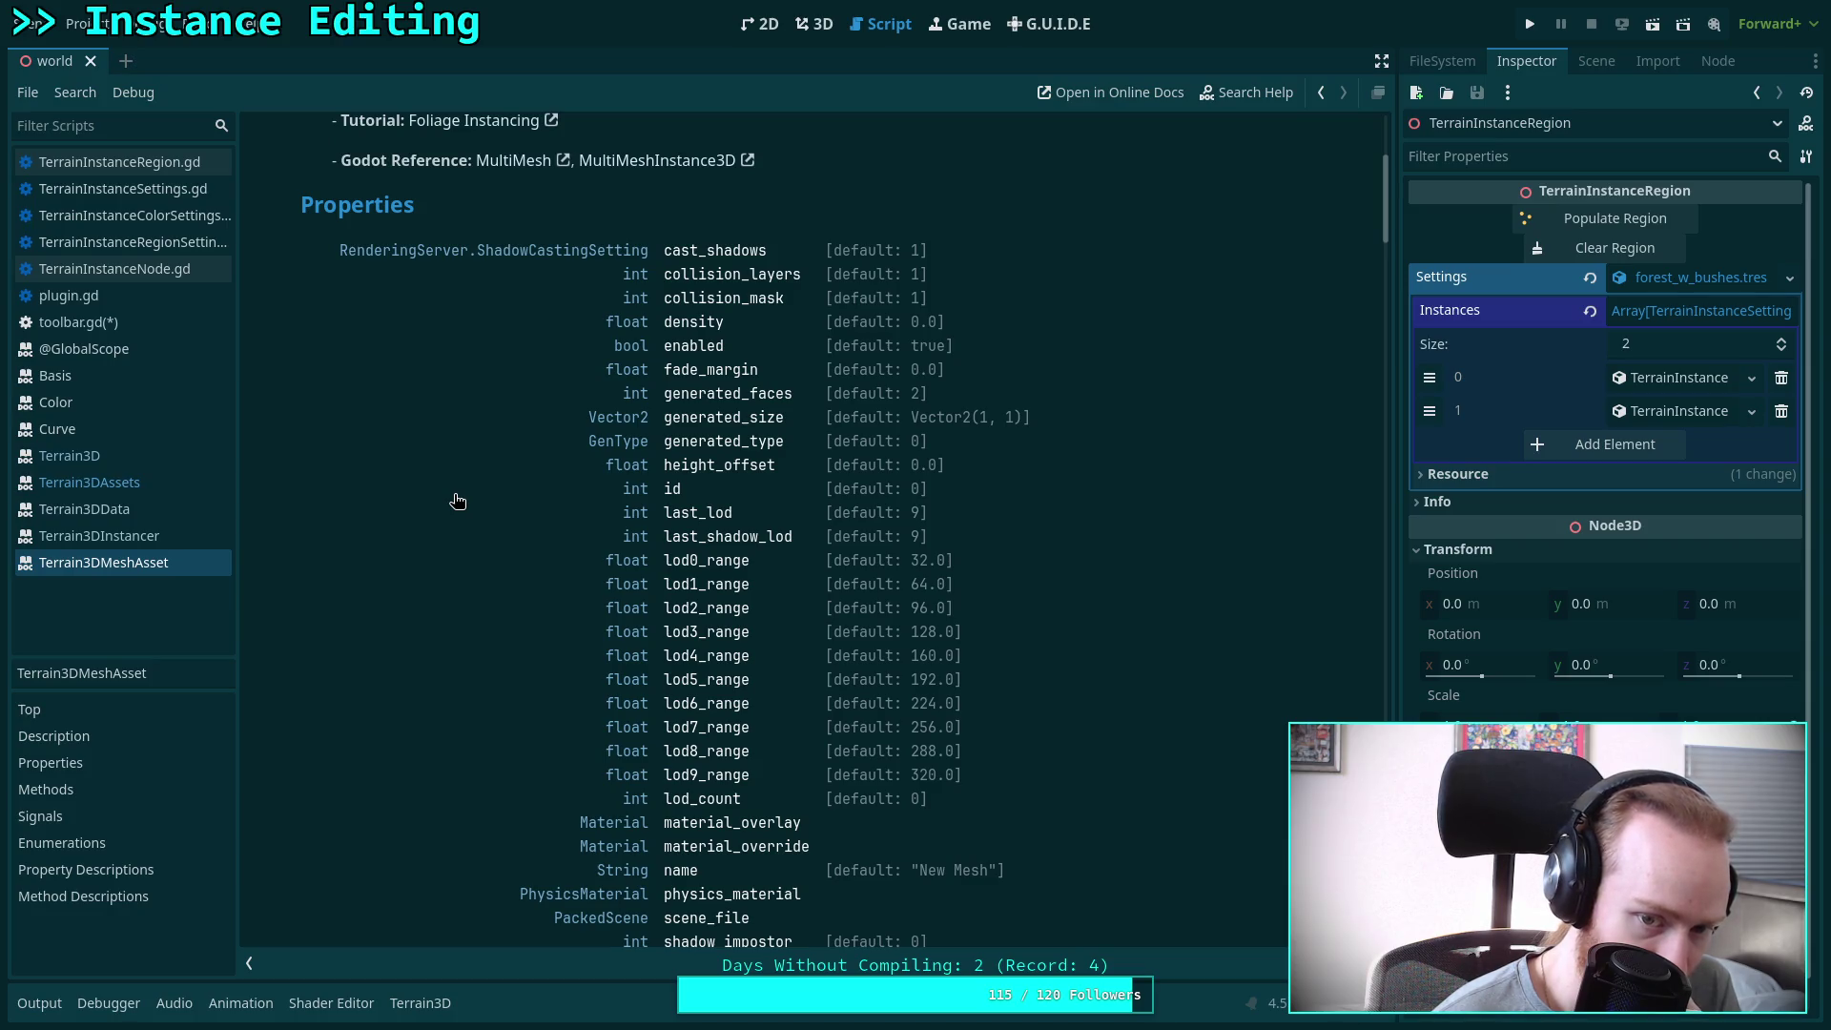
scroll(458, 501, "down", 3)
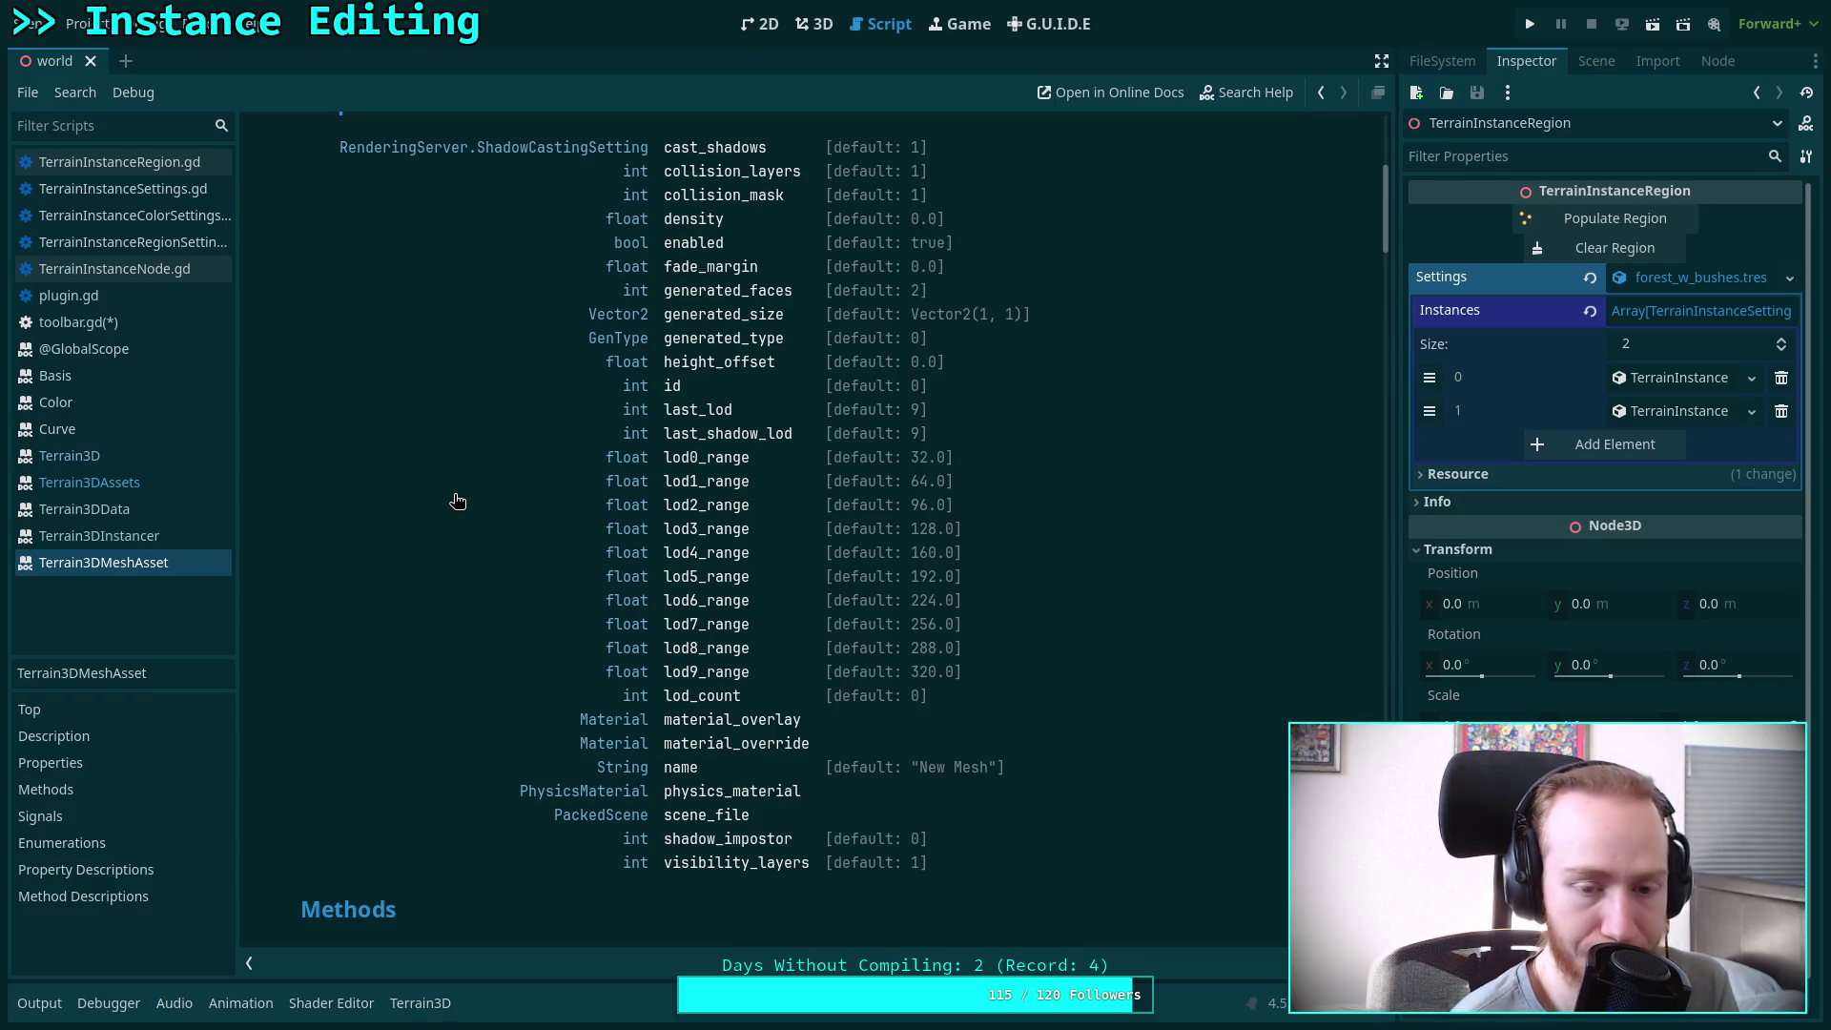
scroll(504, 549, "up", 2)
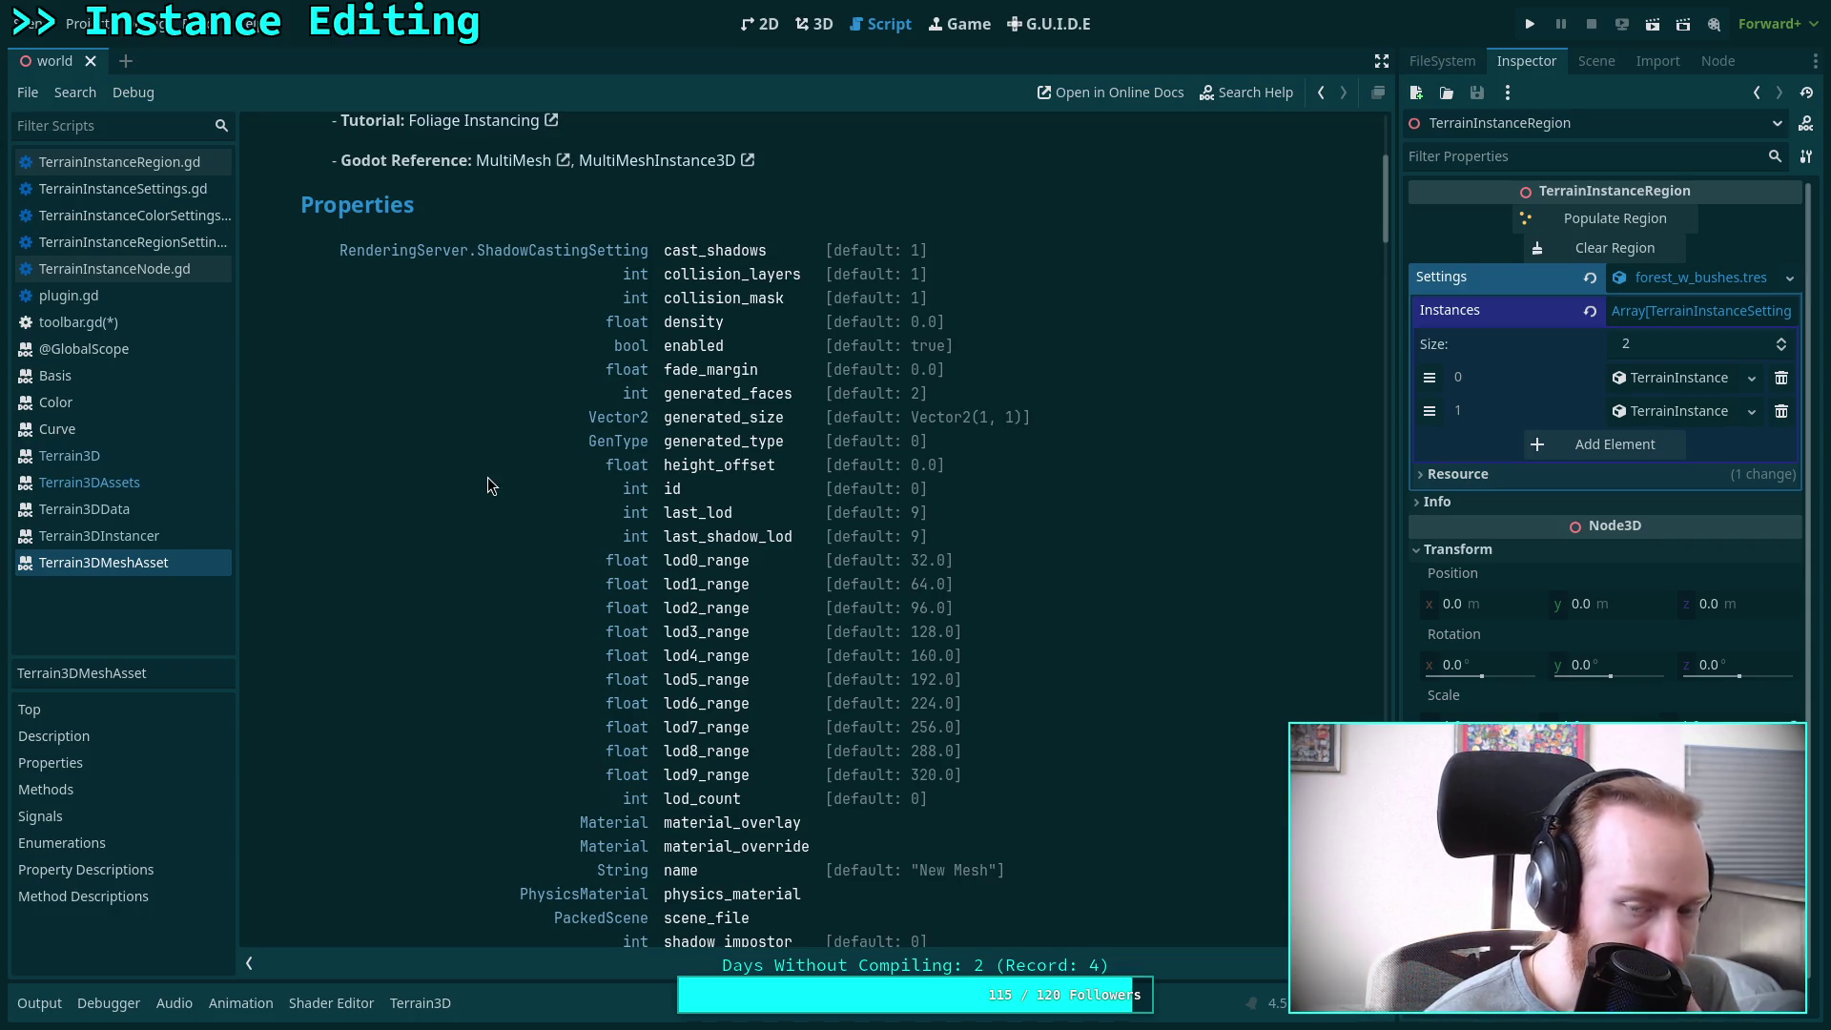
scroll(484, 477, "down", 3)
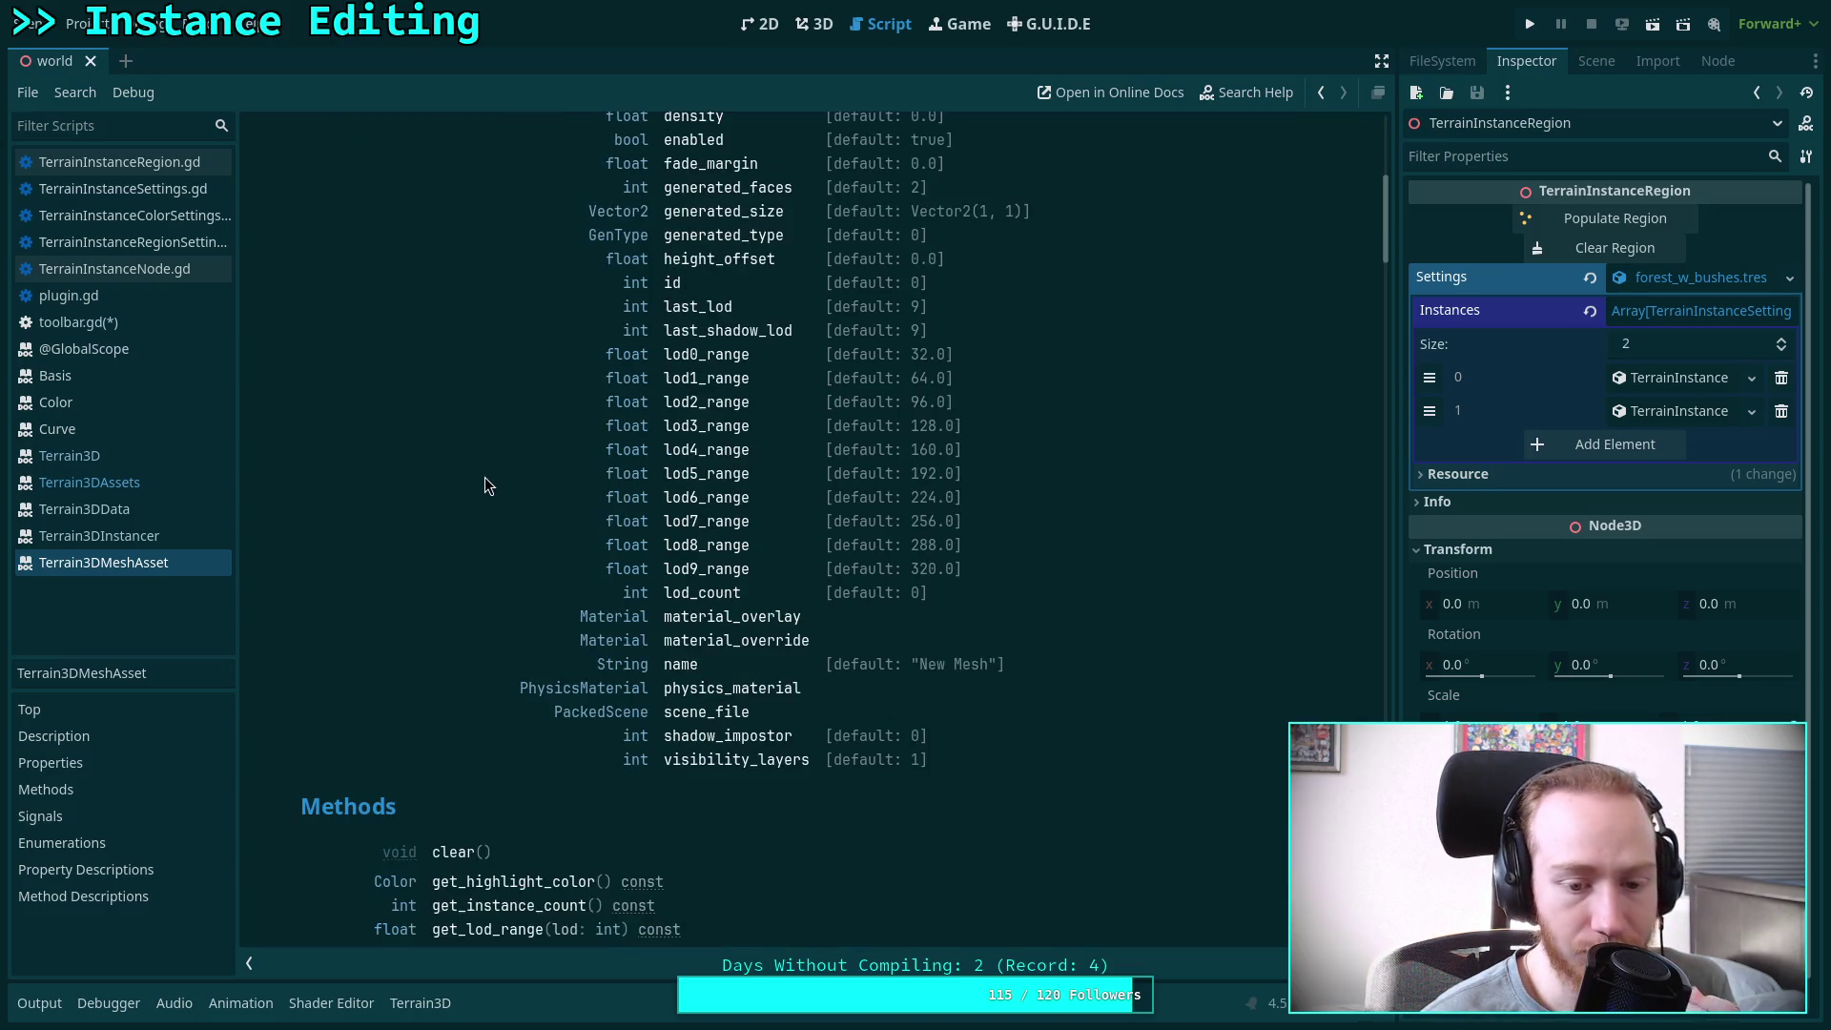
scroll(572, 605, "down", 4)
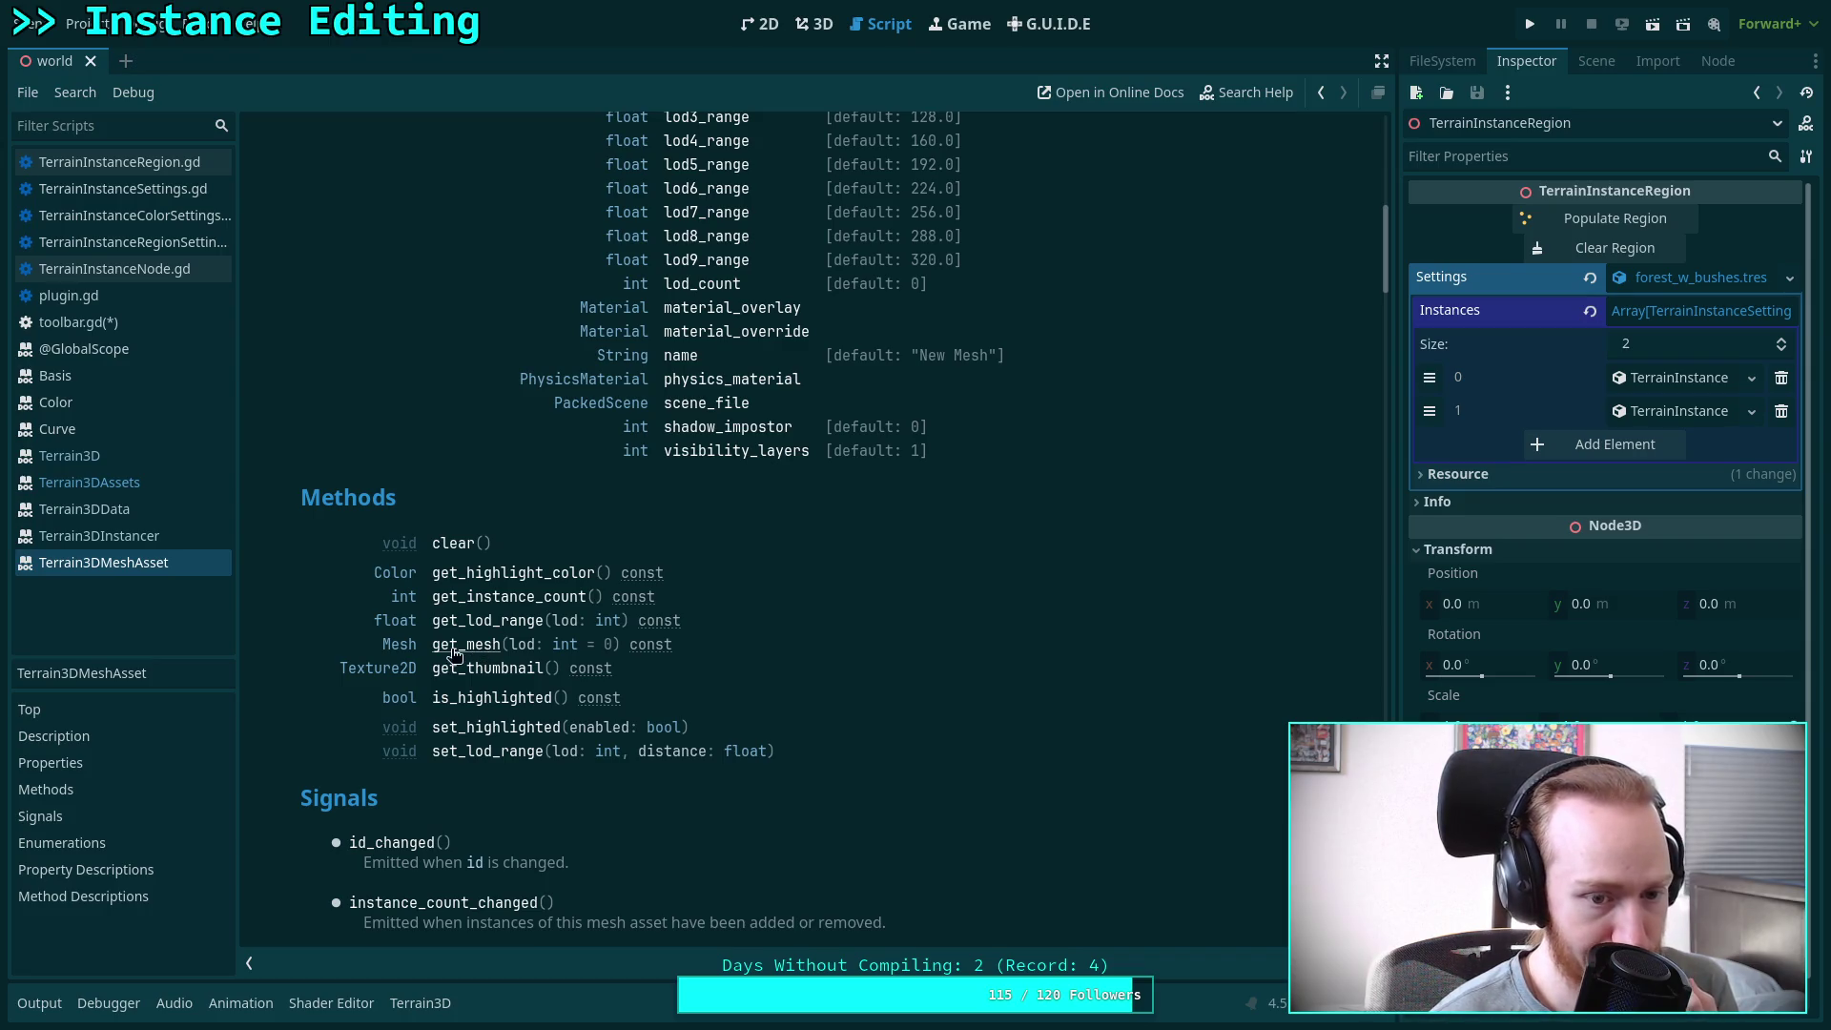
Look up the Mesh class reference, revisit Terrain3DMeshAsset, then return to TerrainInstanceNode.gd
left_click(400, 646)
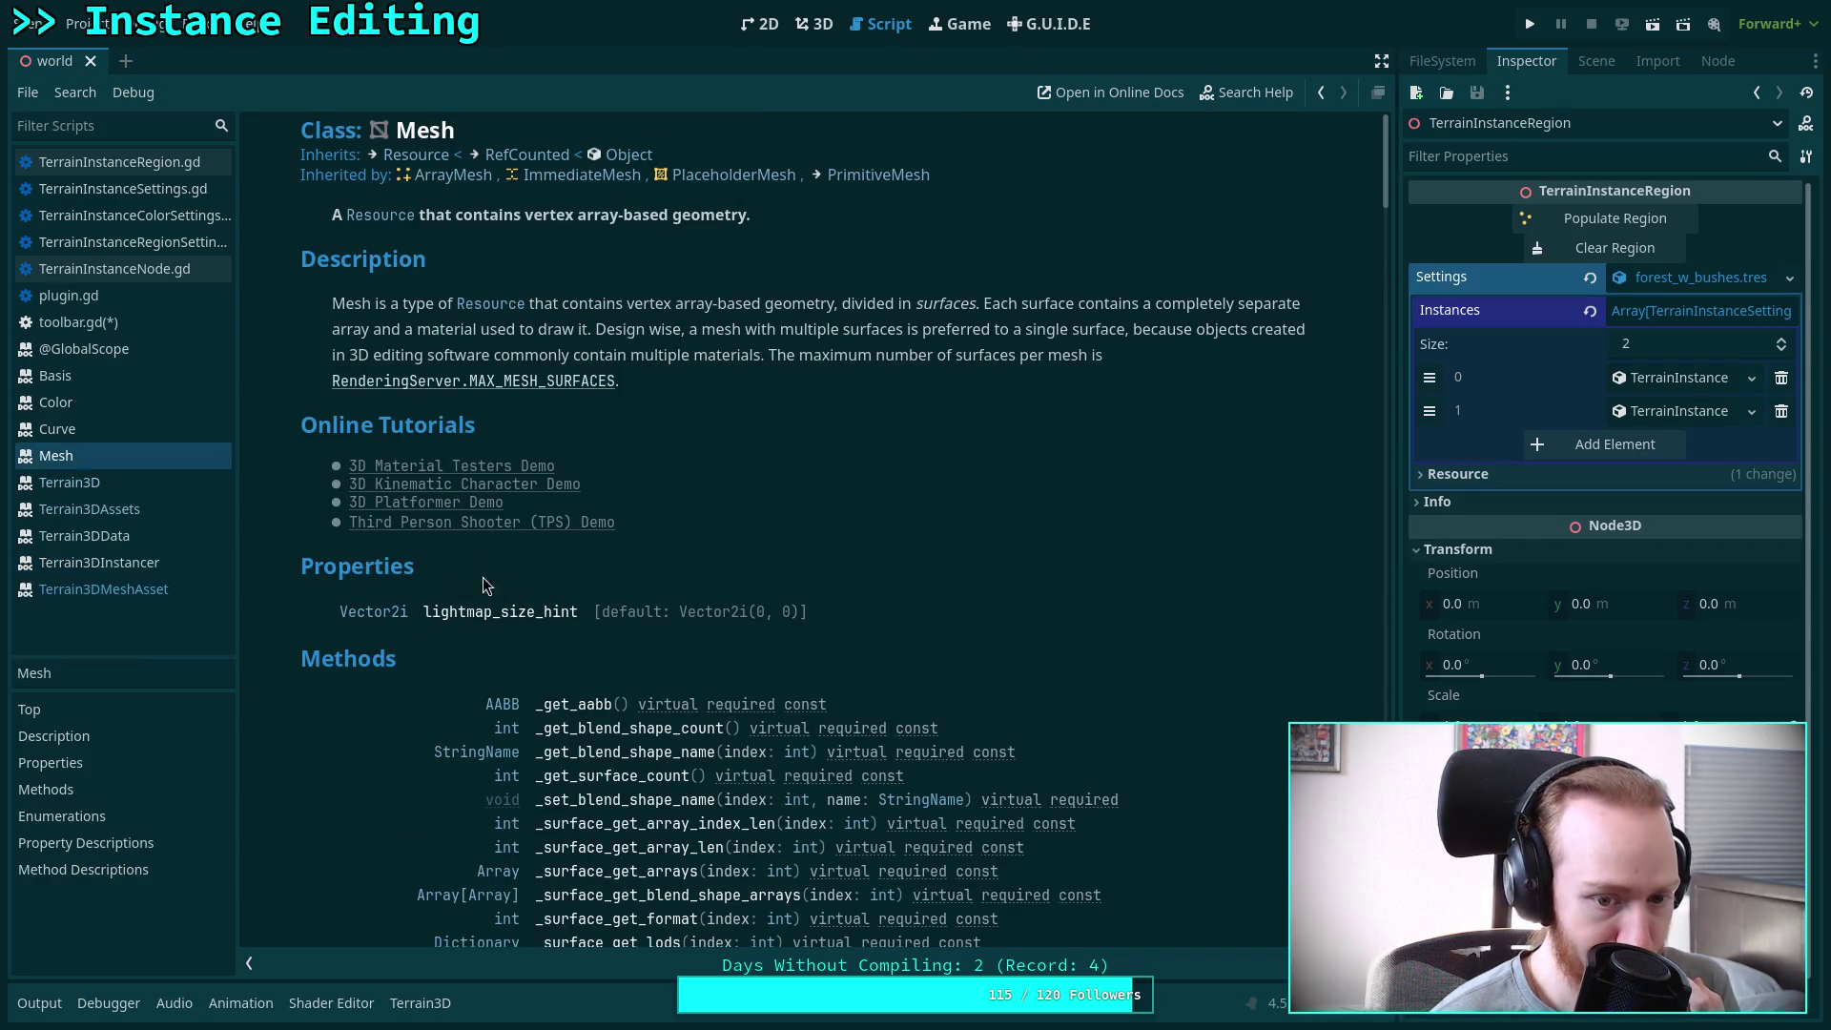
scroll(483, 542, "down", 4)
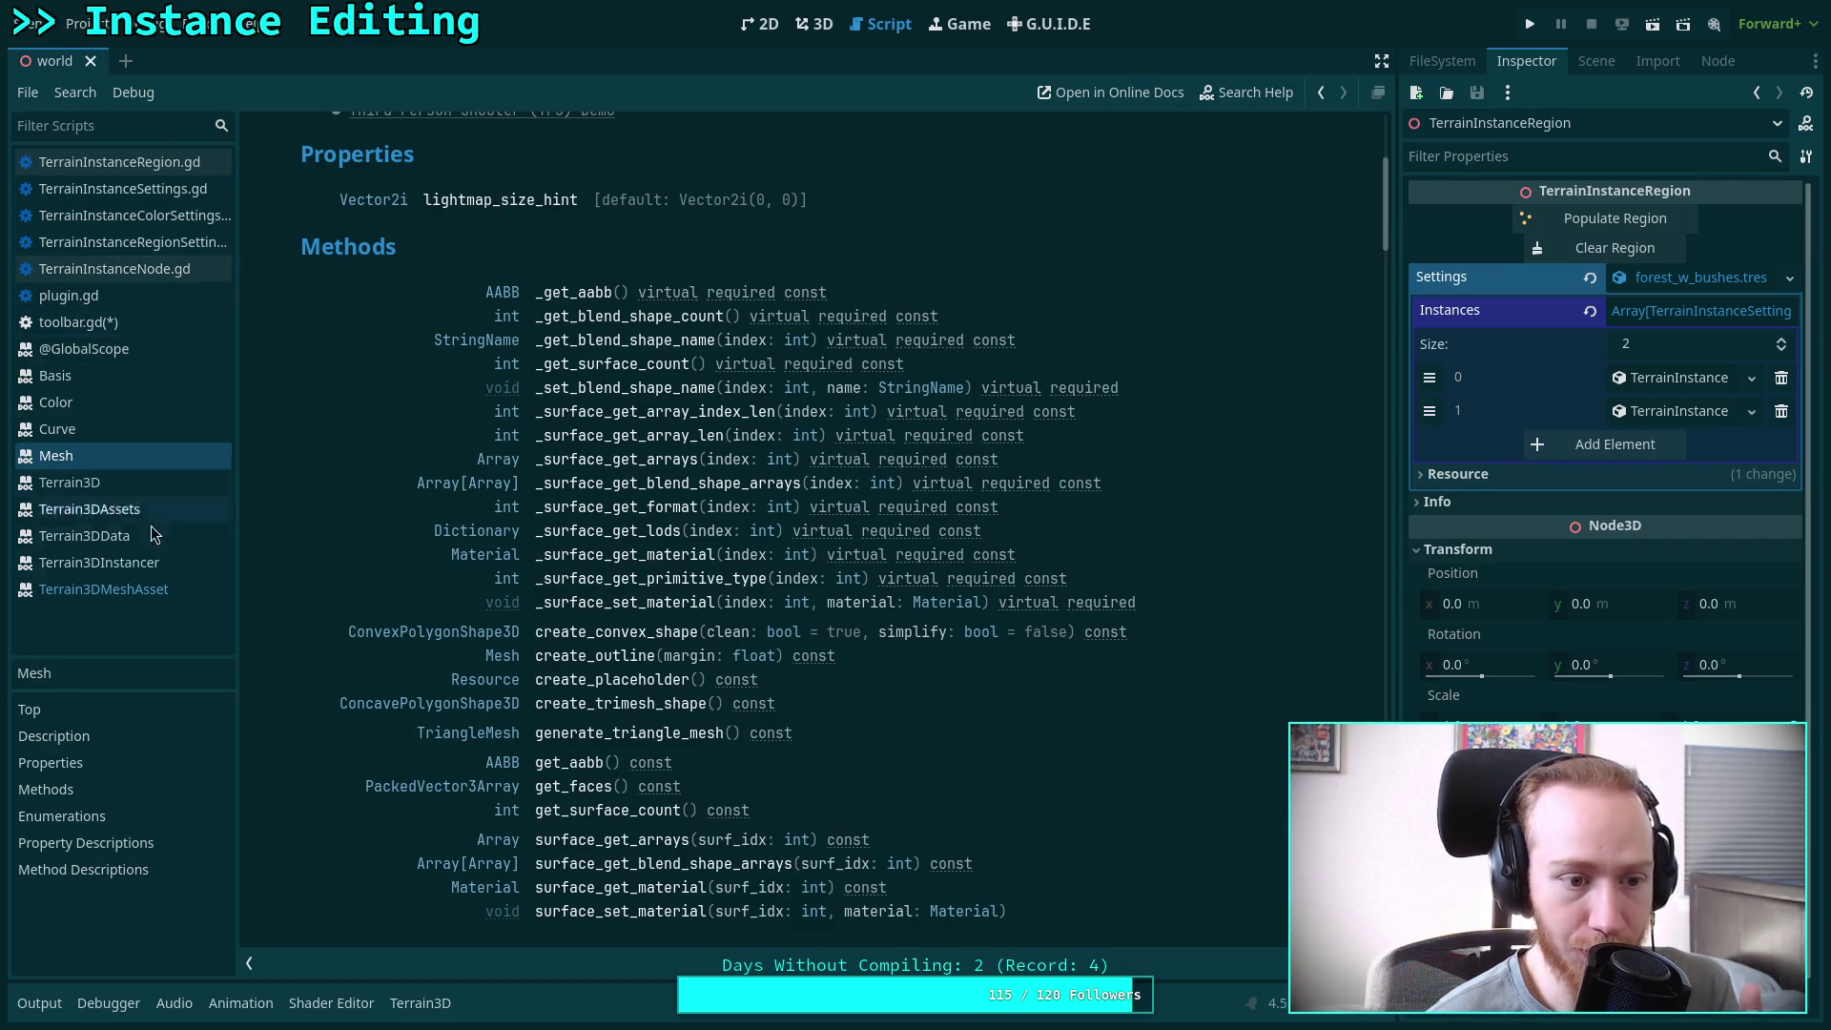
left_click(170, 587)
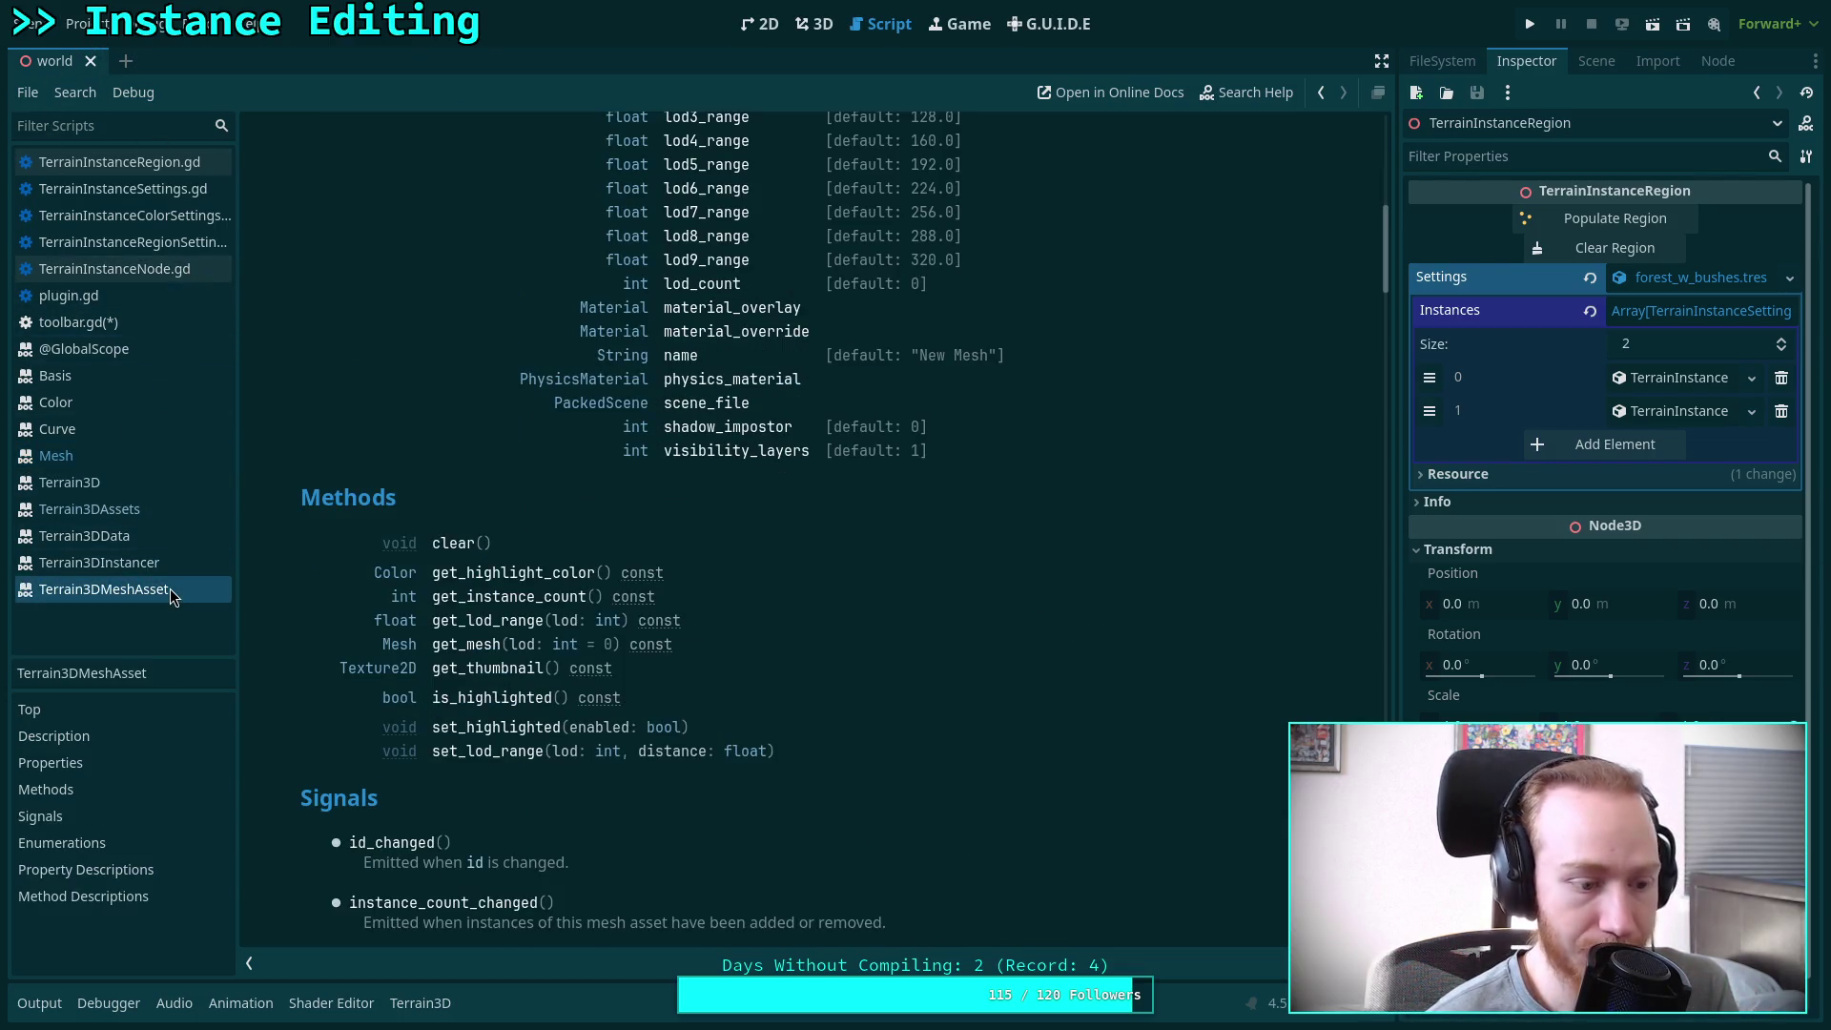
left_click(158, 276)
Fold get_instance_indexes and get_instance_data, then open blank lines after add_instances at line 597
scroll(492, 620, "up", 6)
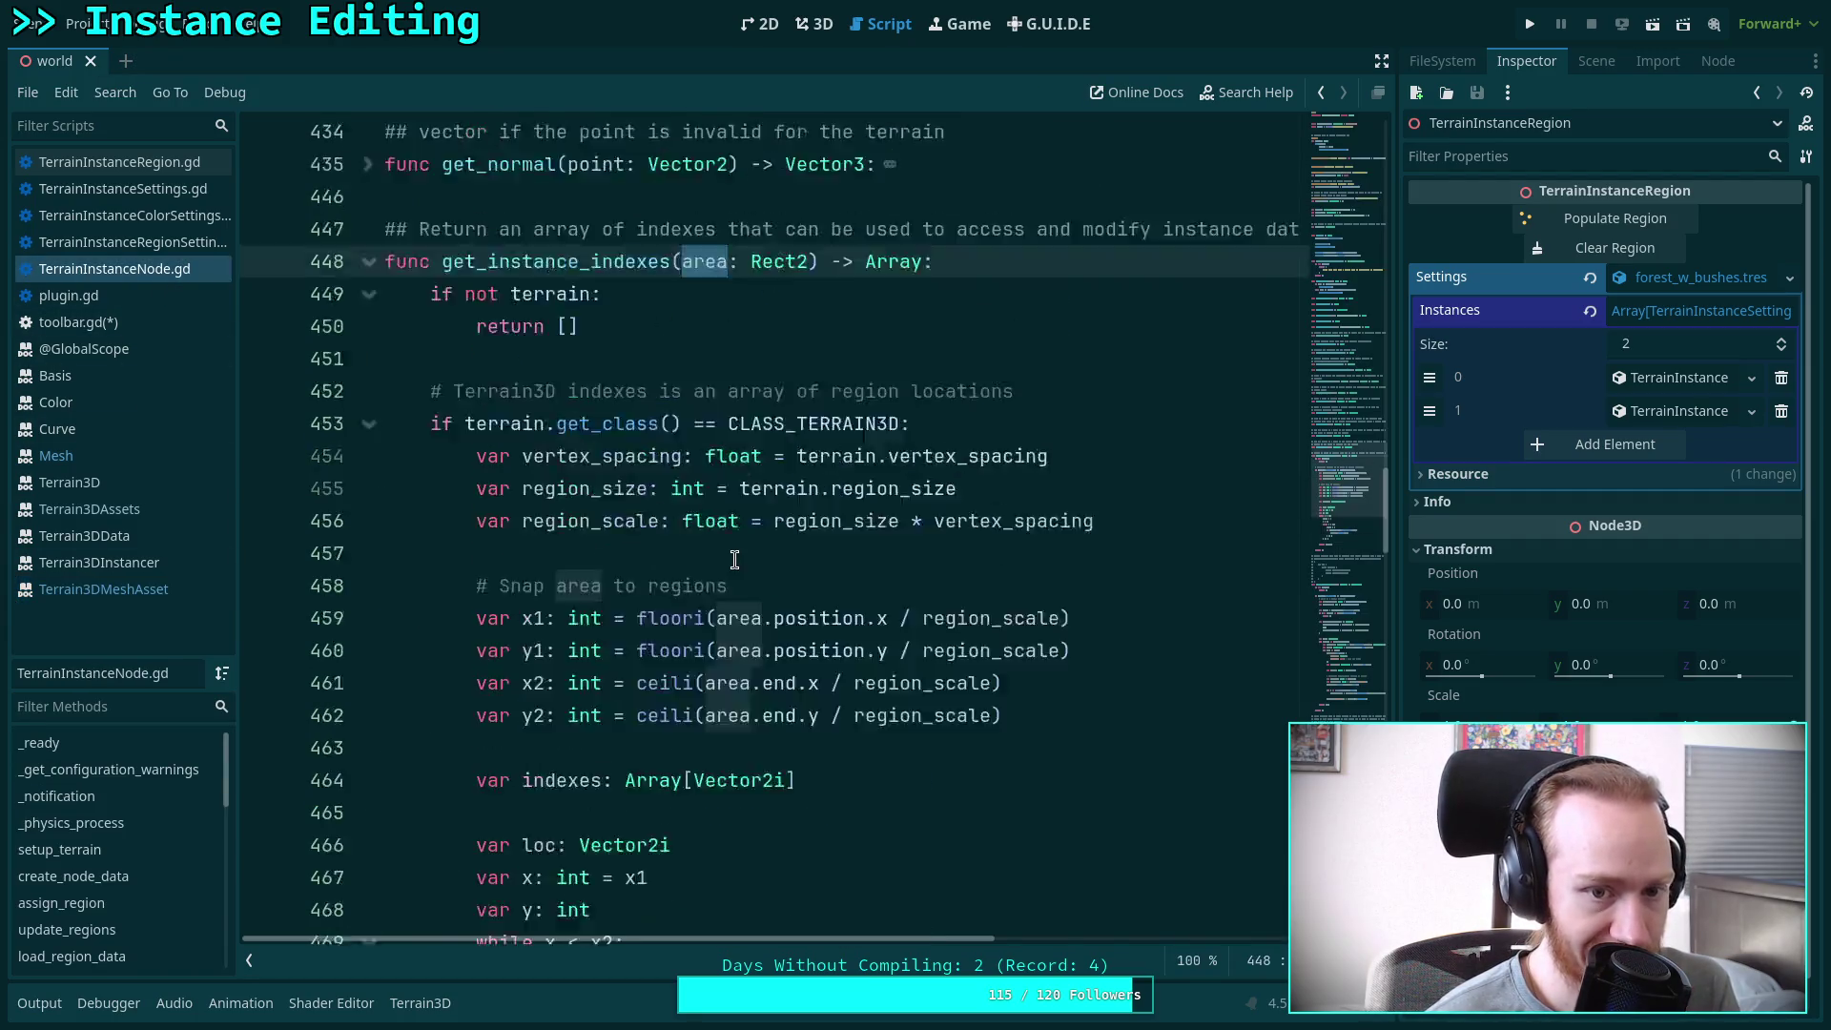
left_click(369, 618)
scroll(426, 671, "down", 5)
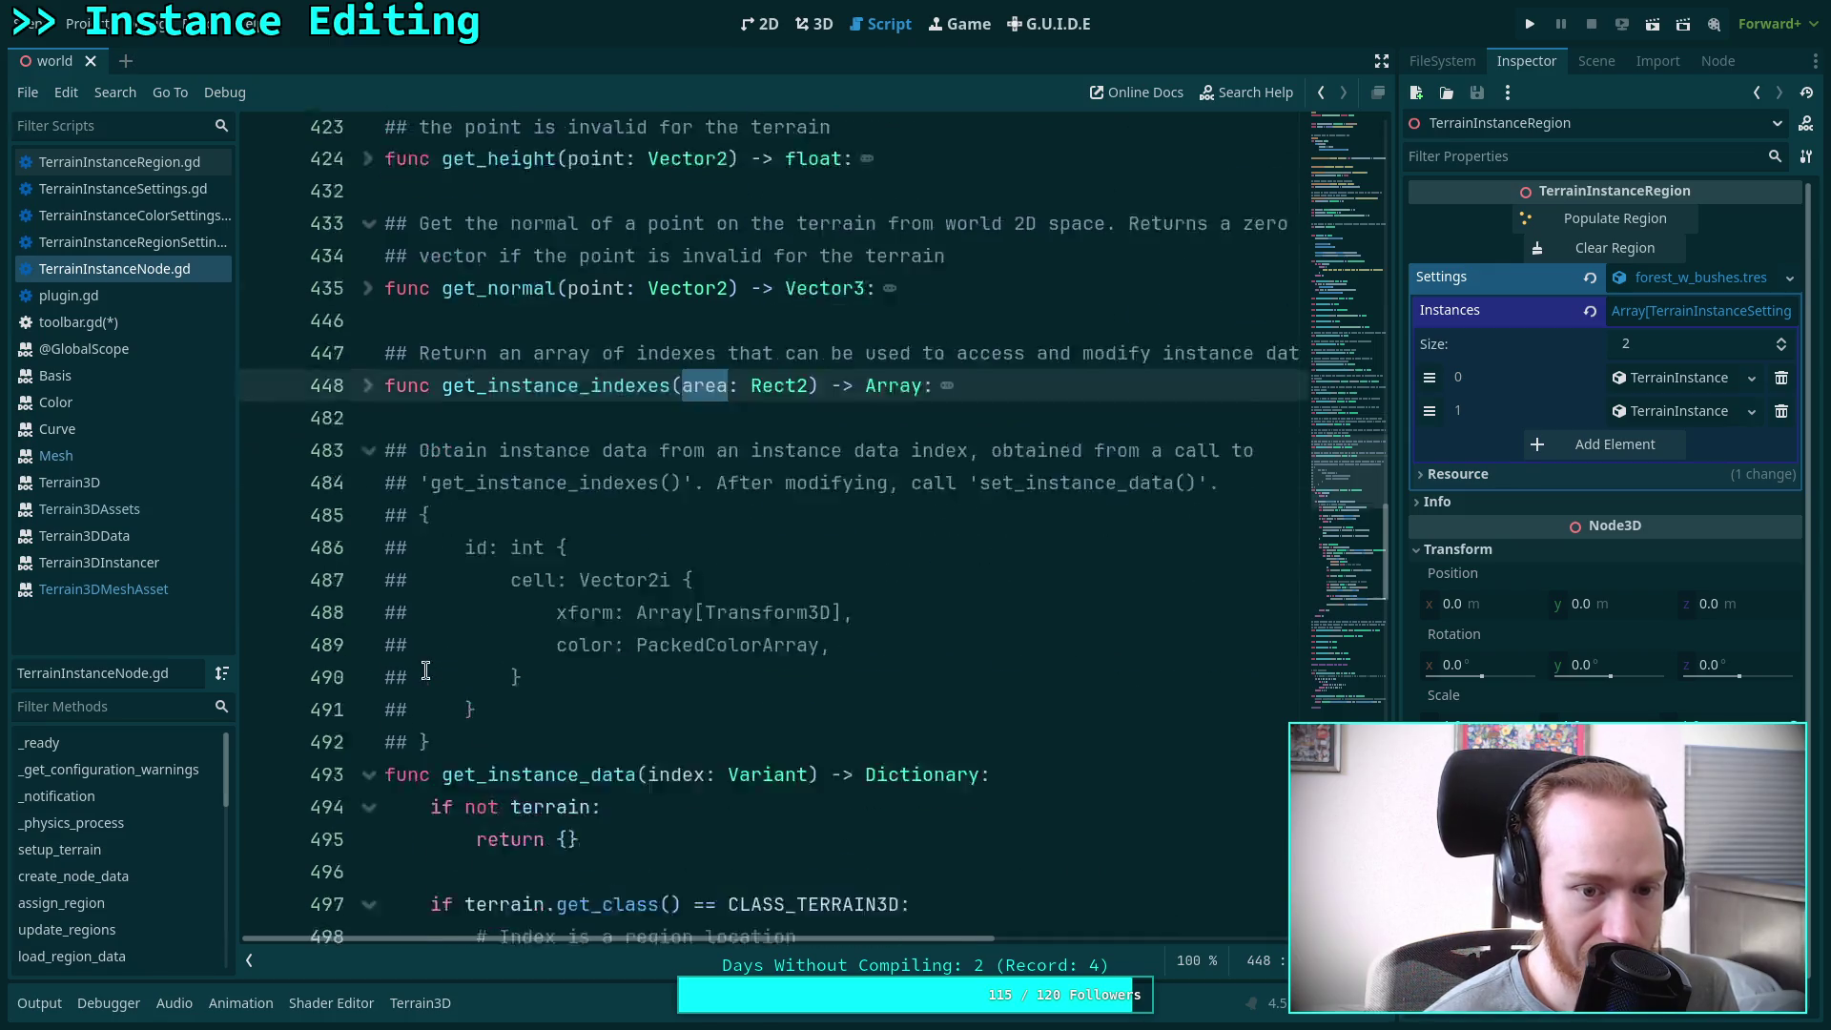
left_click(370, 525)
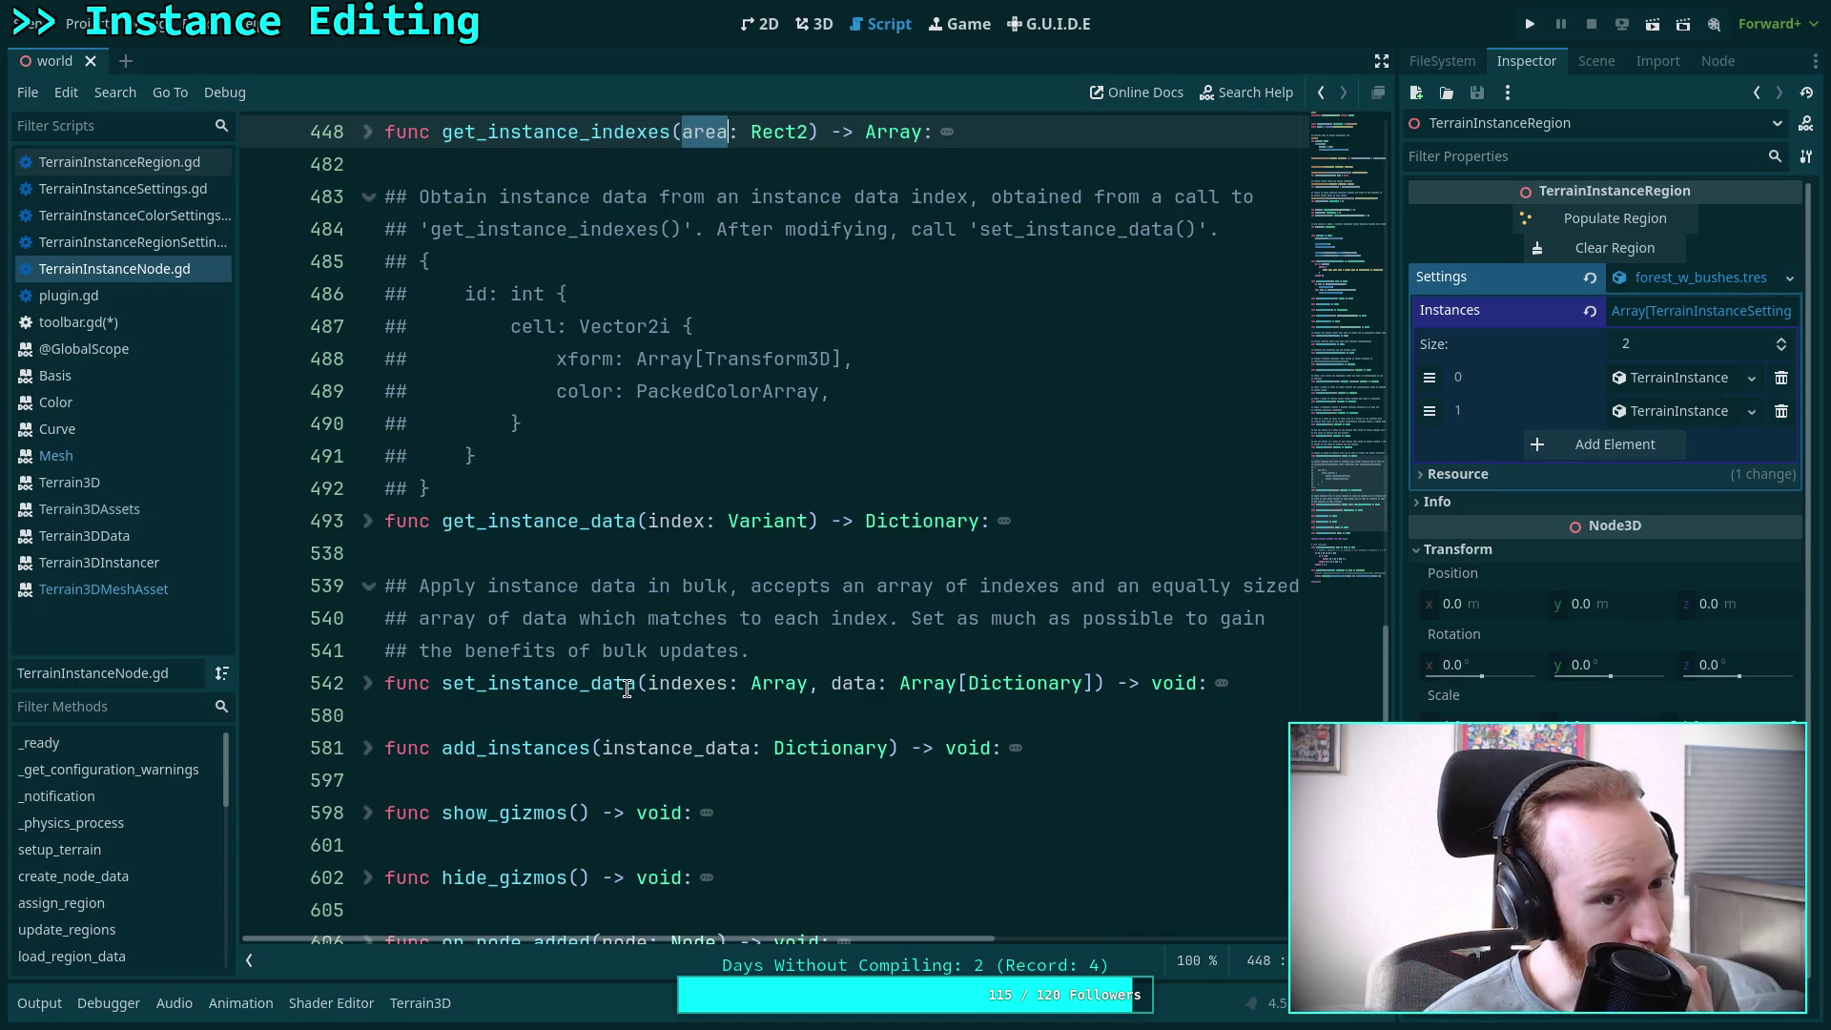
left_click(584, 717)
scroll(741, 719, "down", 1)
left_click(762, 683)
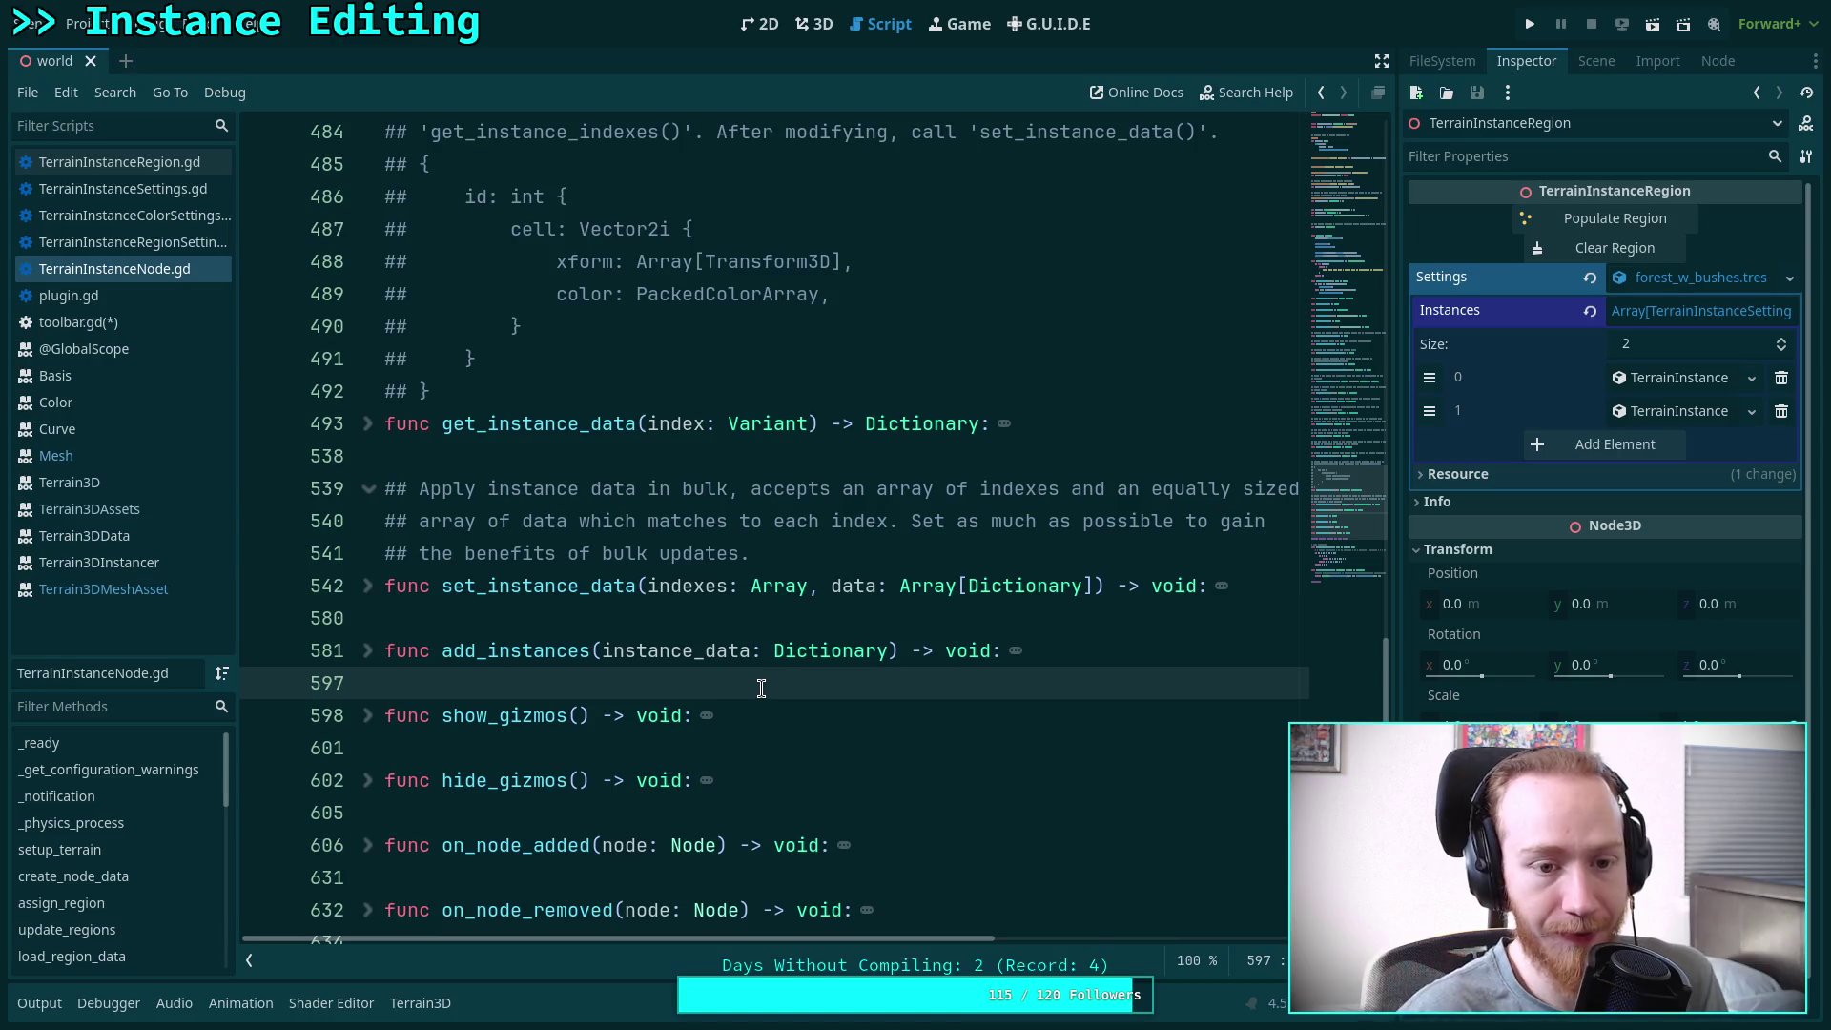
key("Return")
key("Return")
Write the signature func get_instance_lod_mesh(instance_id: int, lod: int = 0) -> Mesh
key("Up")
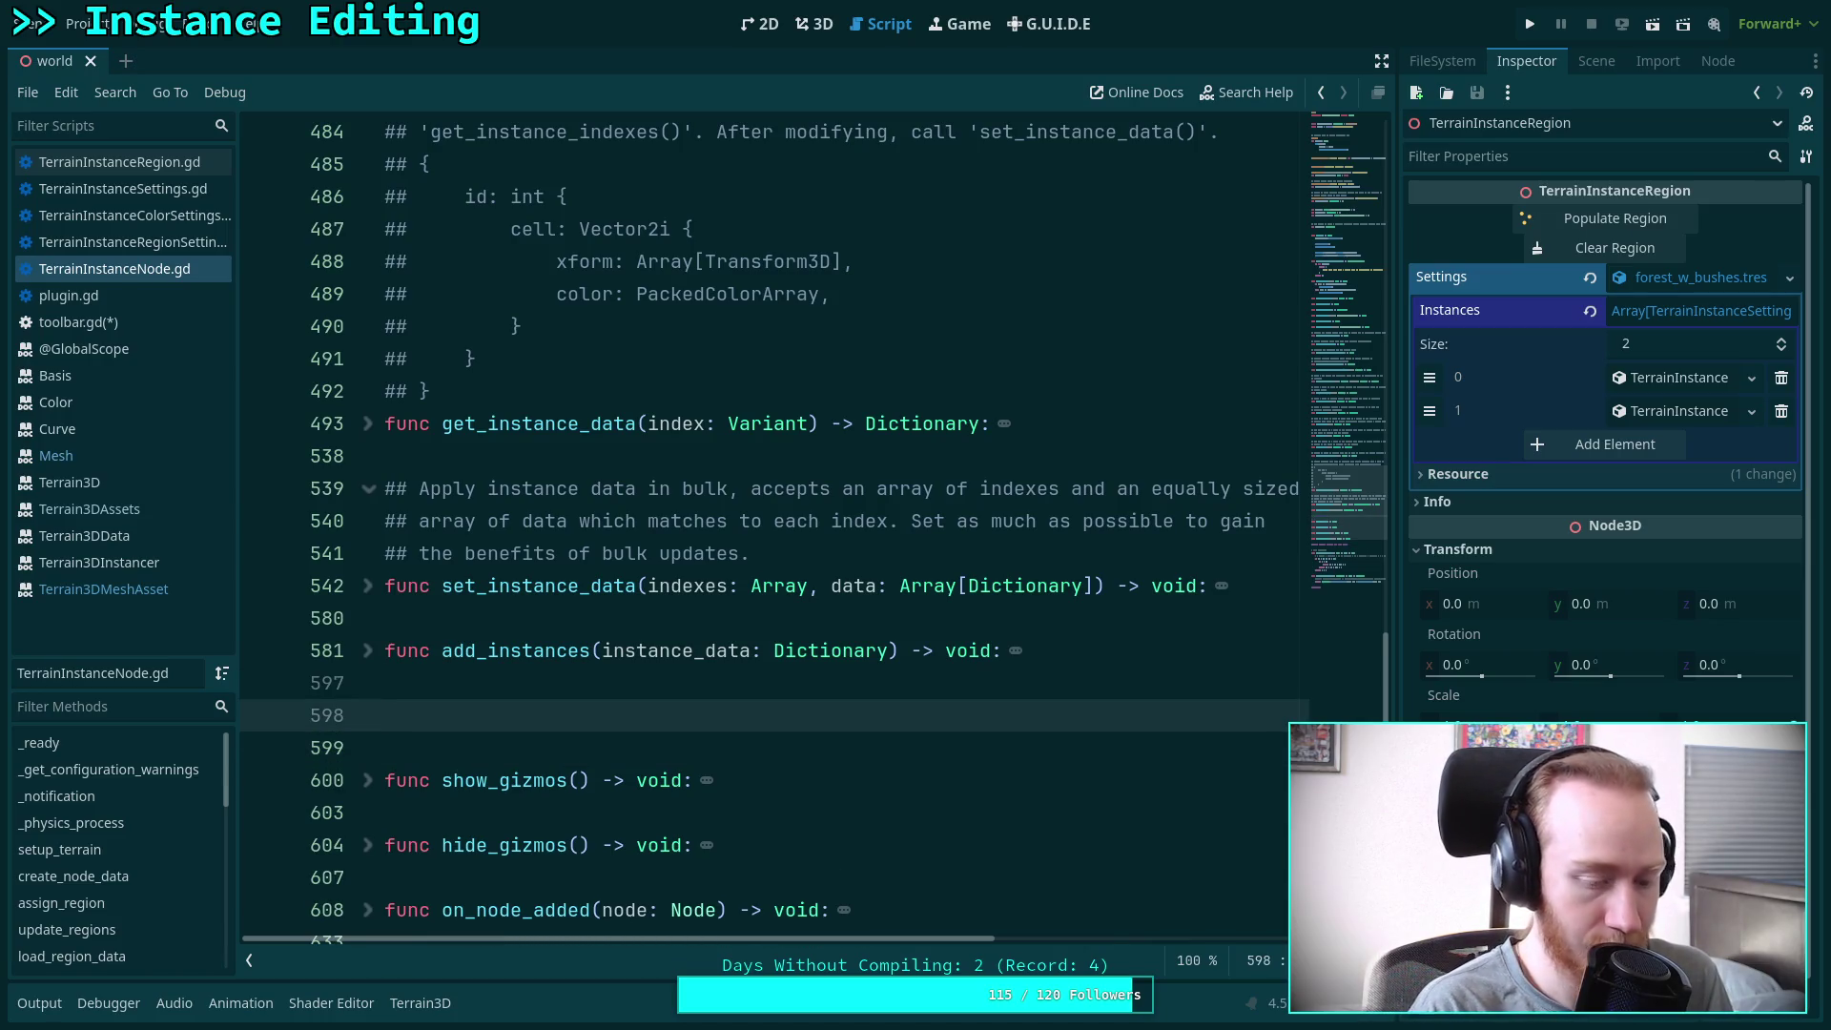
type("func get_instance")
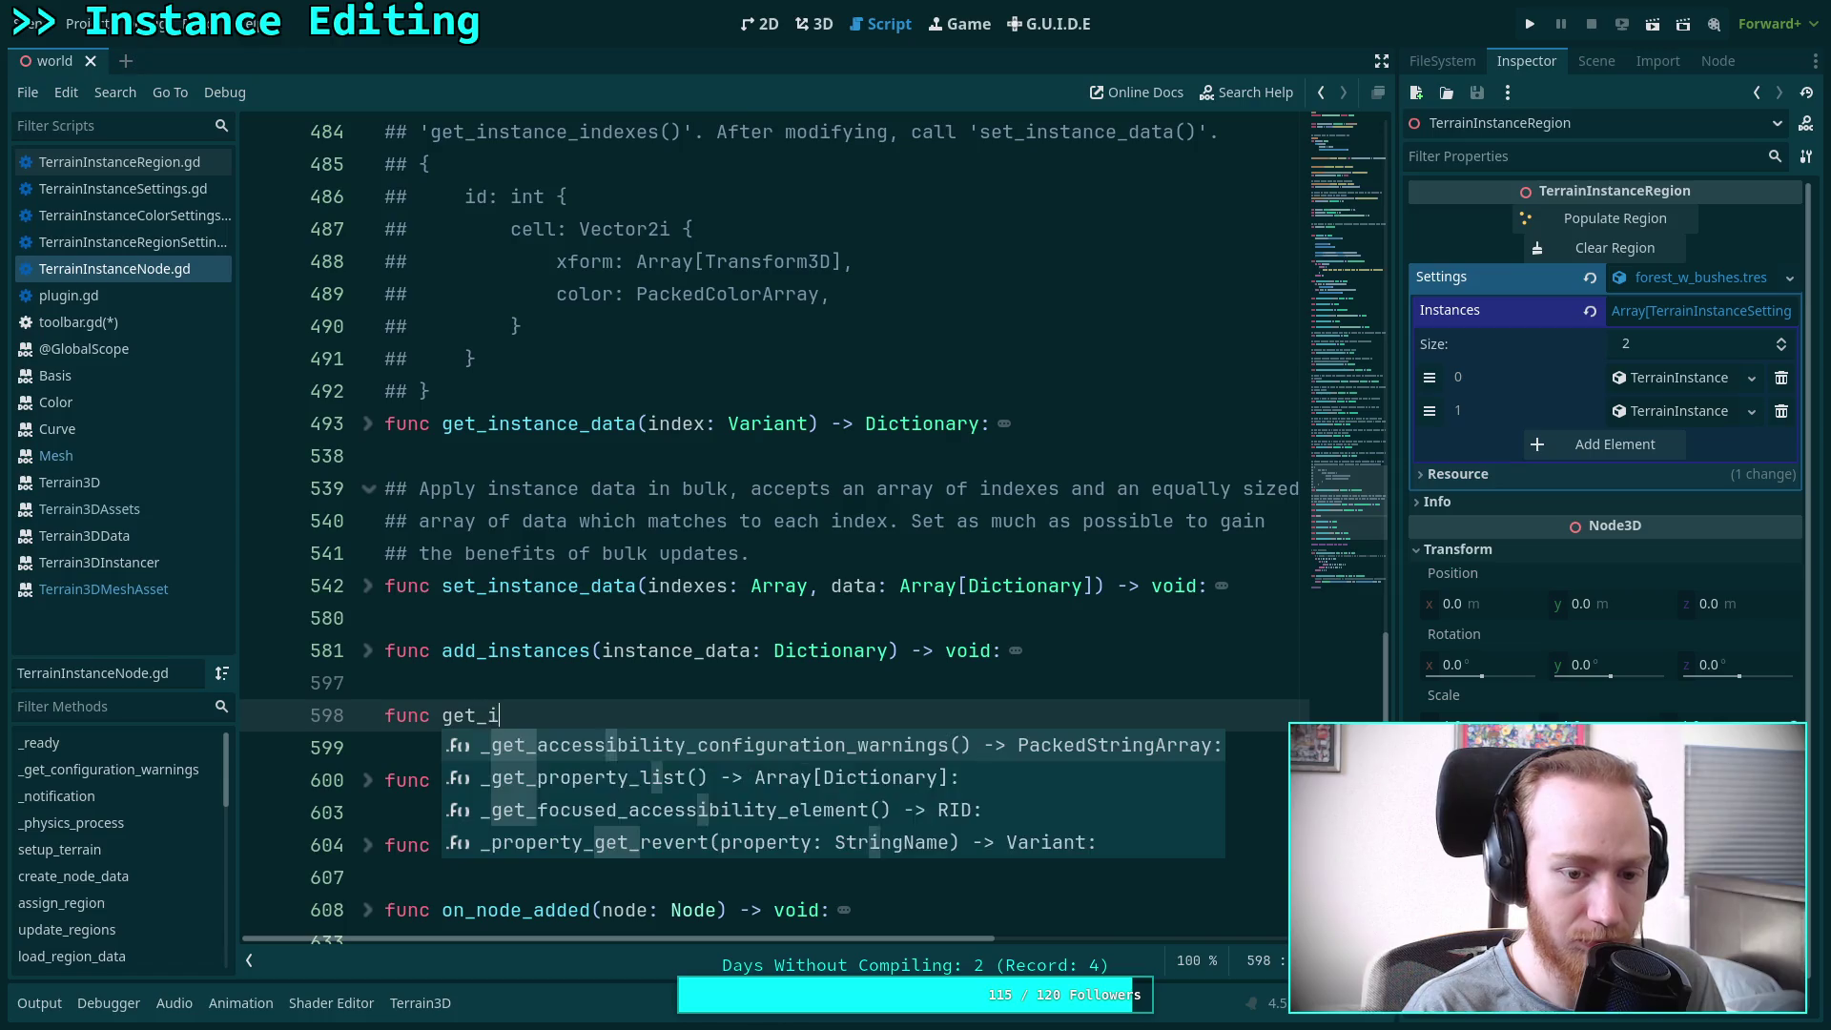
type("_")
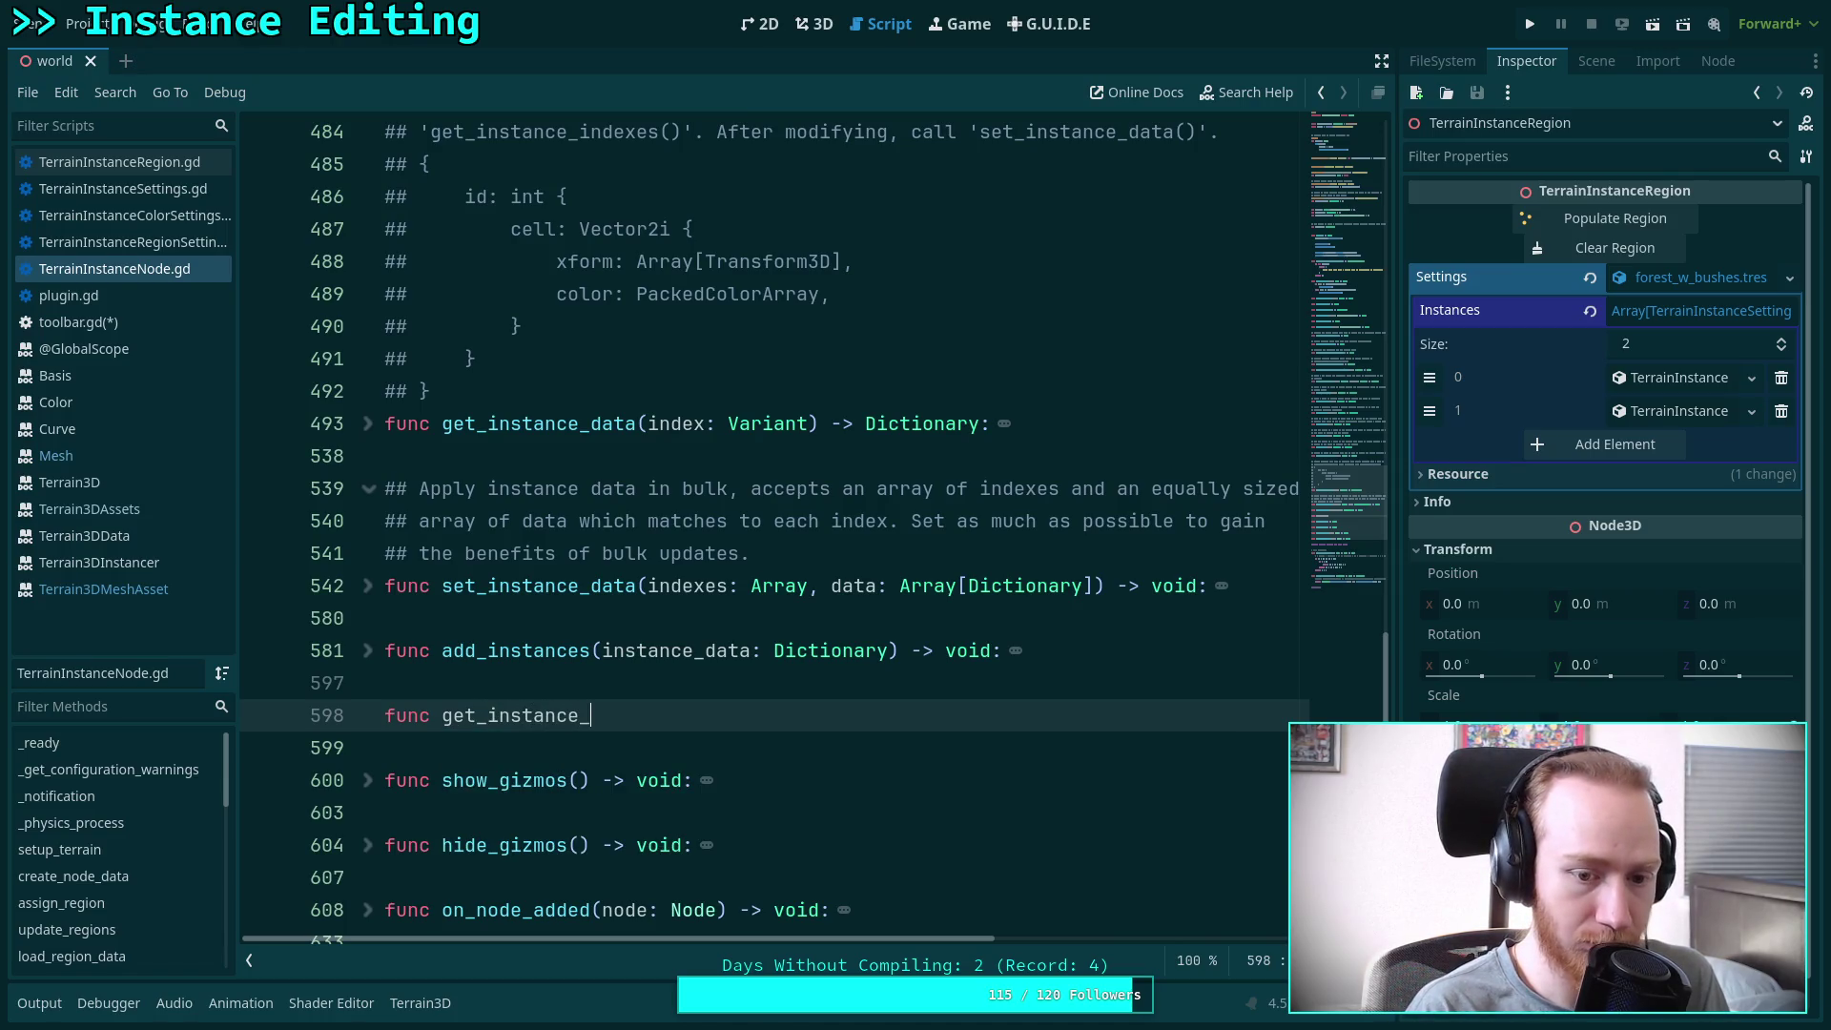
type("lod_mesh(")
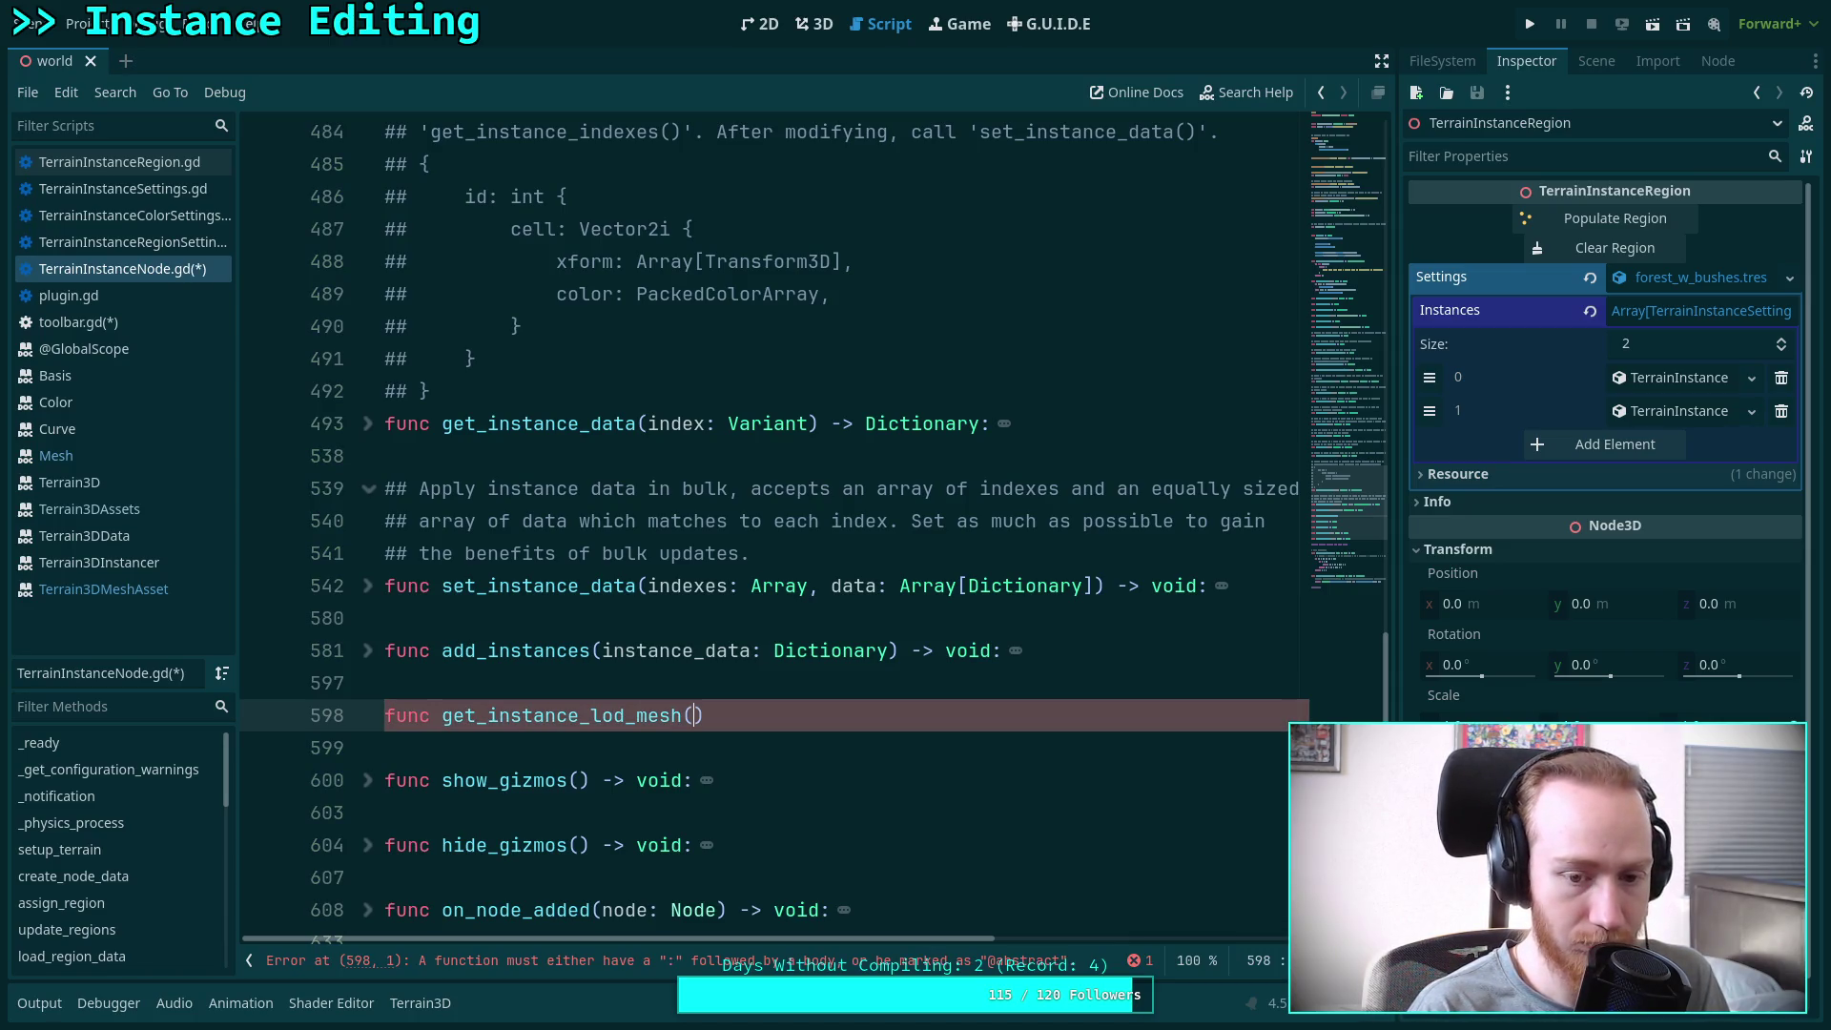
type("instance-id")
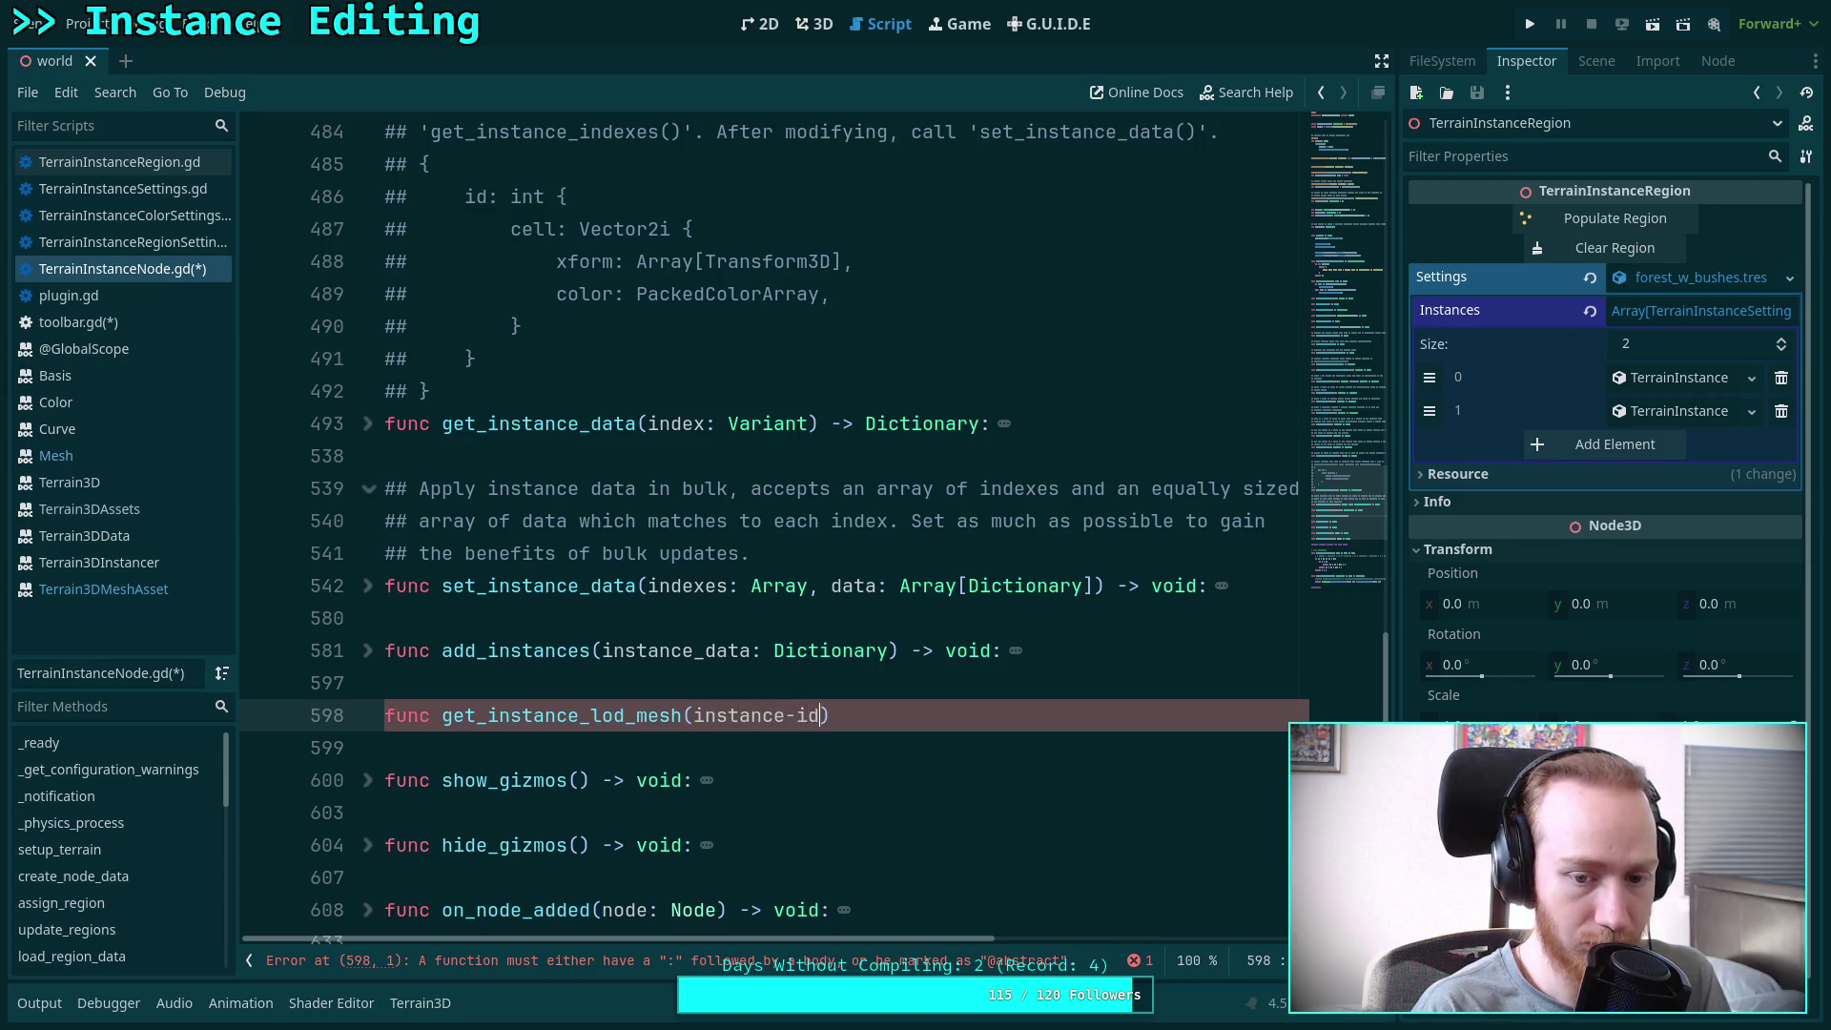
key("BackSpace")
key("BackSpace")
key("BackSpace")
type("_id: ")
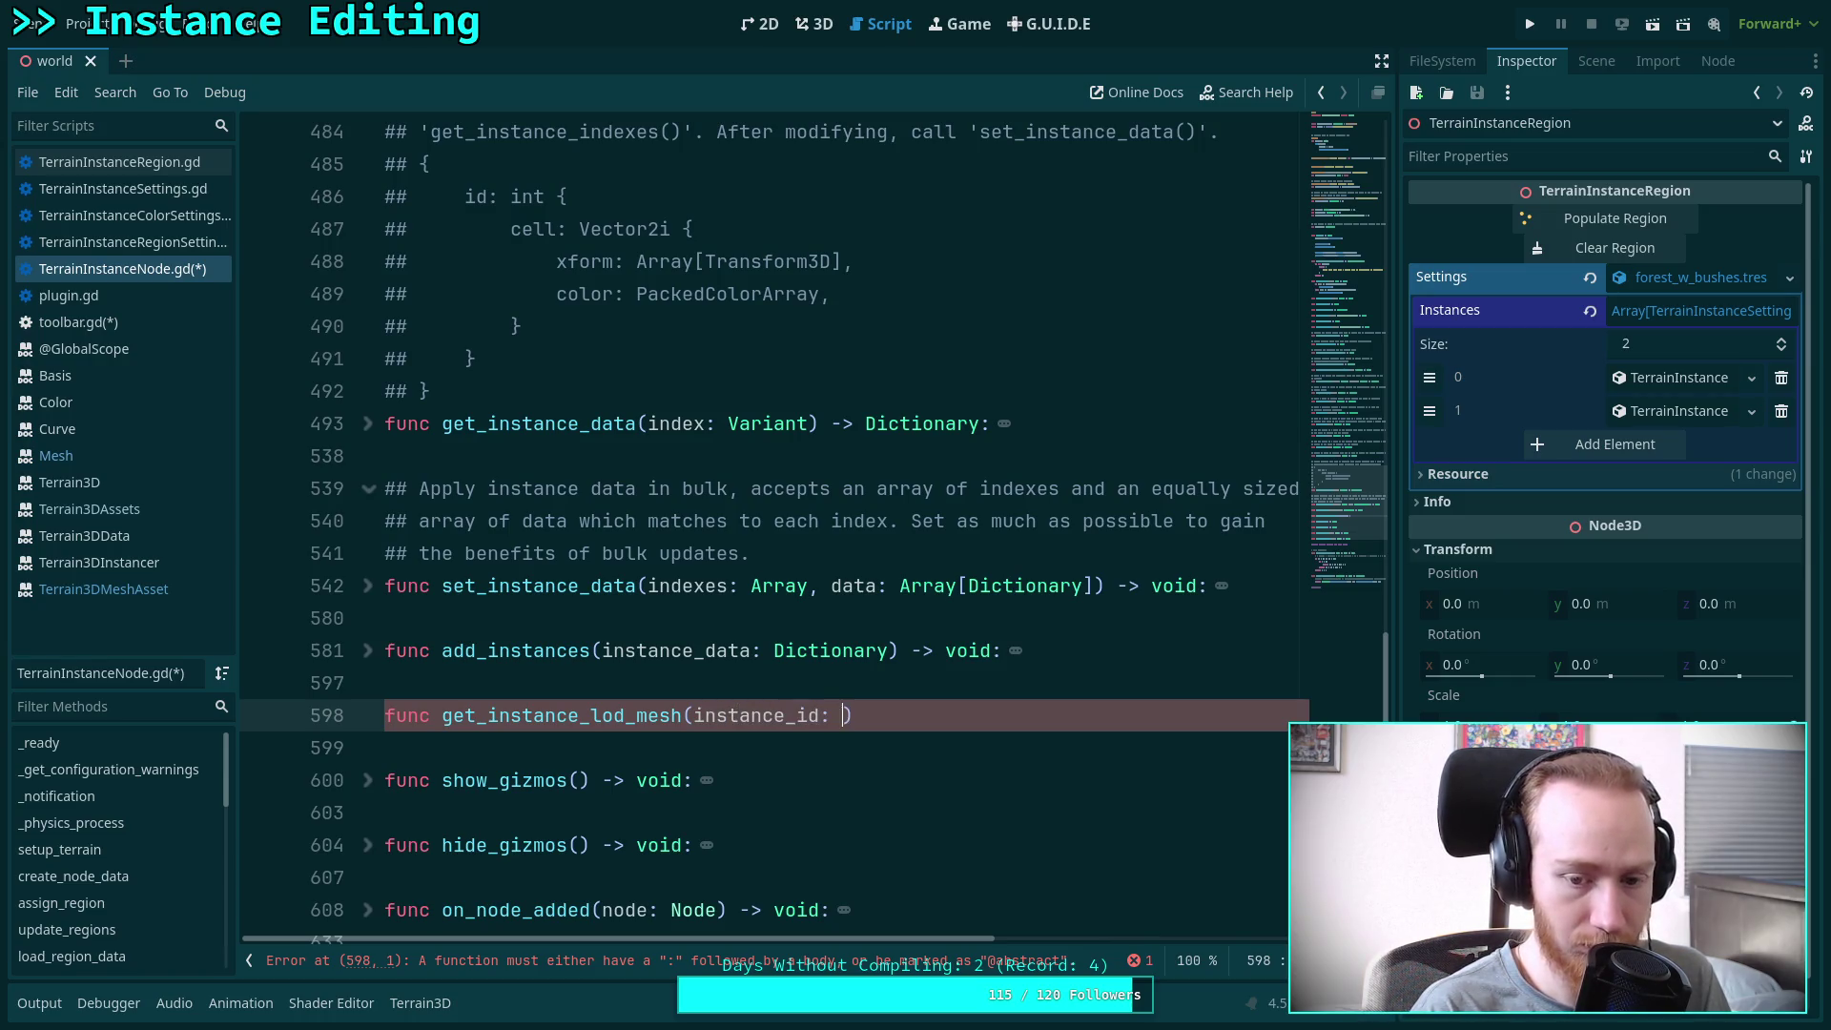
type("int, lod")
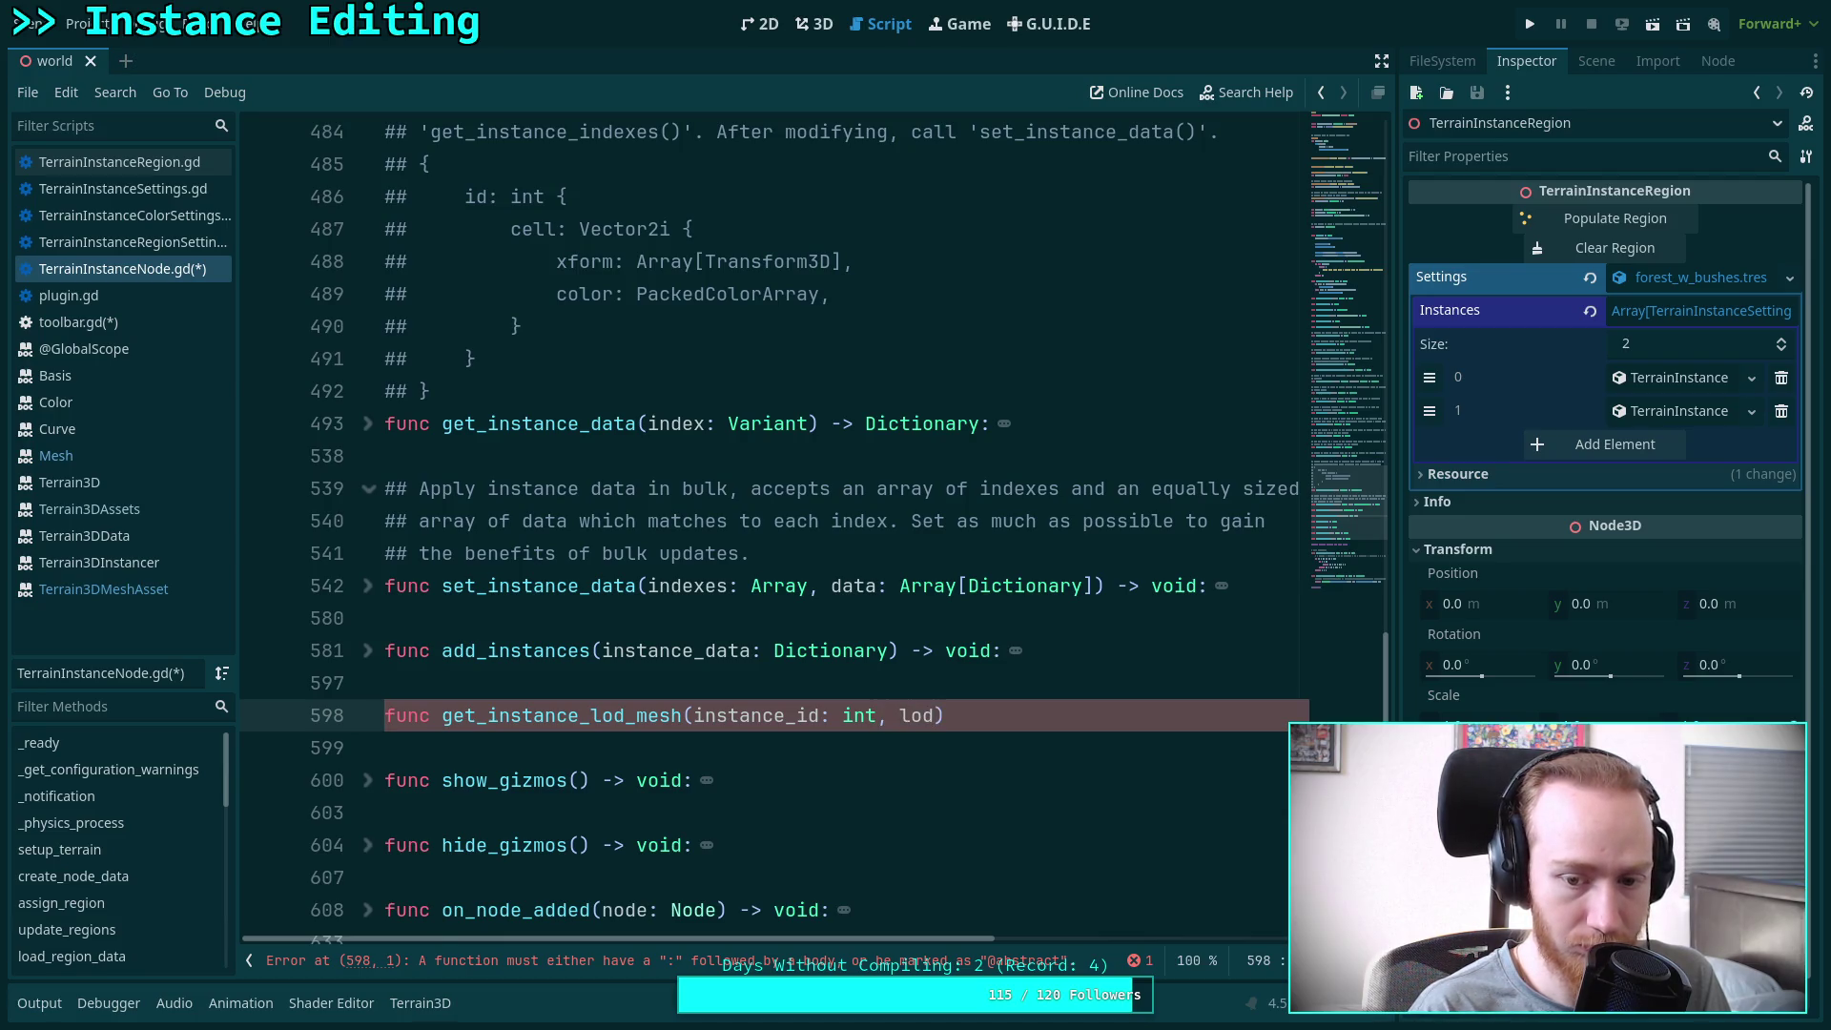
type(": int = 0")
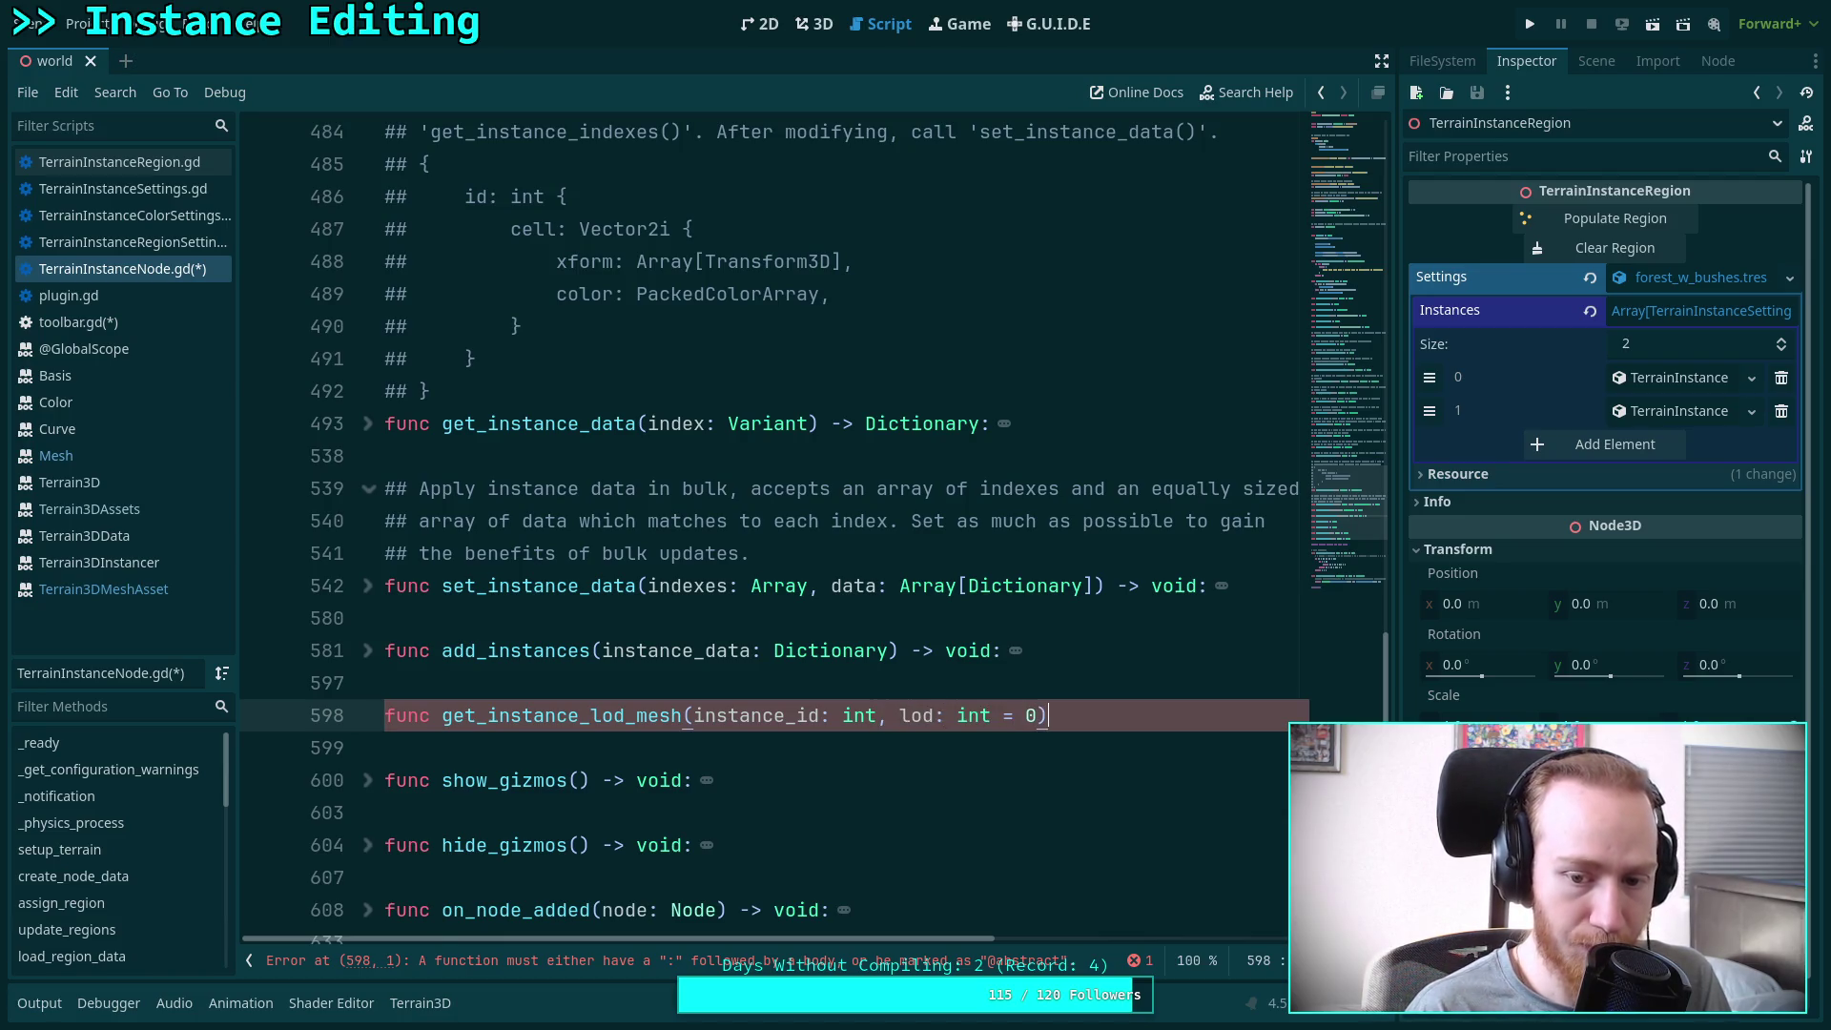
type(" -> v")
key("BackSpace")
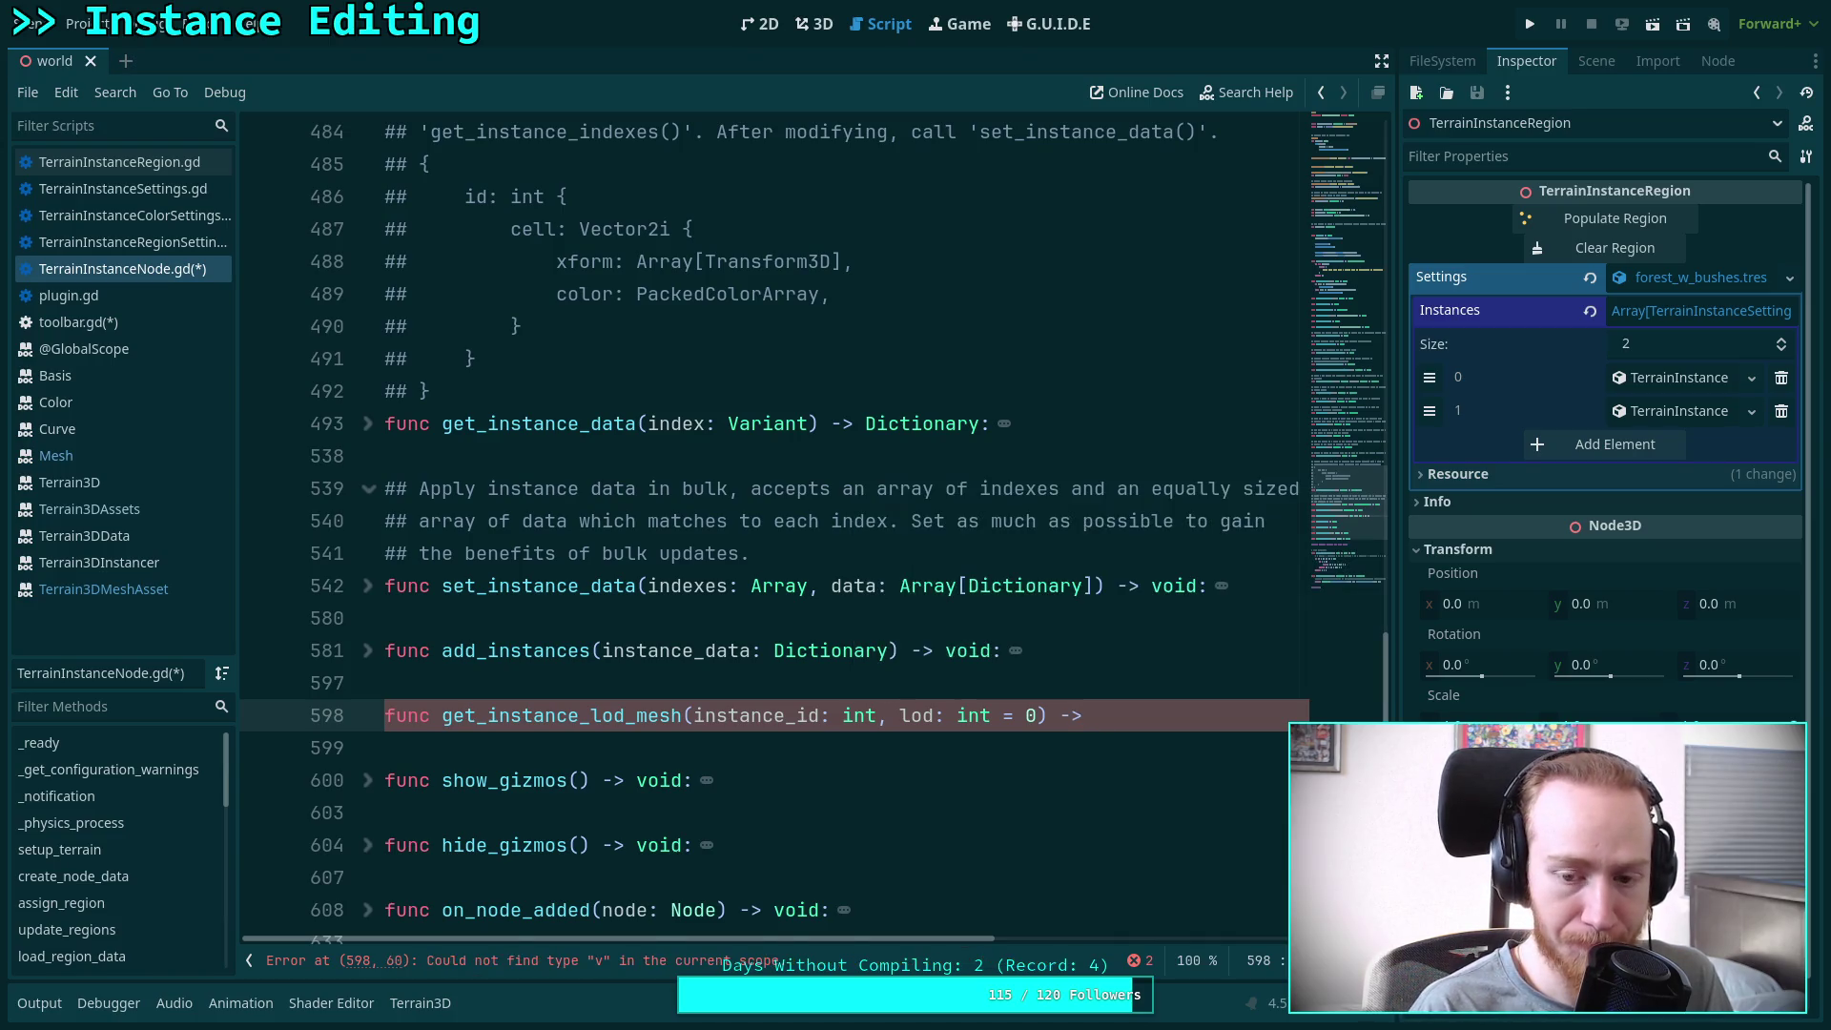
type("Mesh:")
Add a ## doc comment above it about getting an instance's mesh for an optional LOD
key("Return")
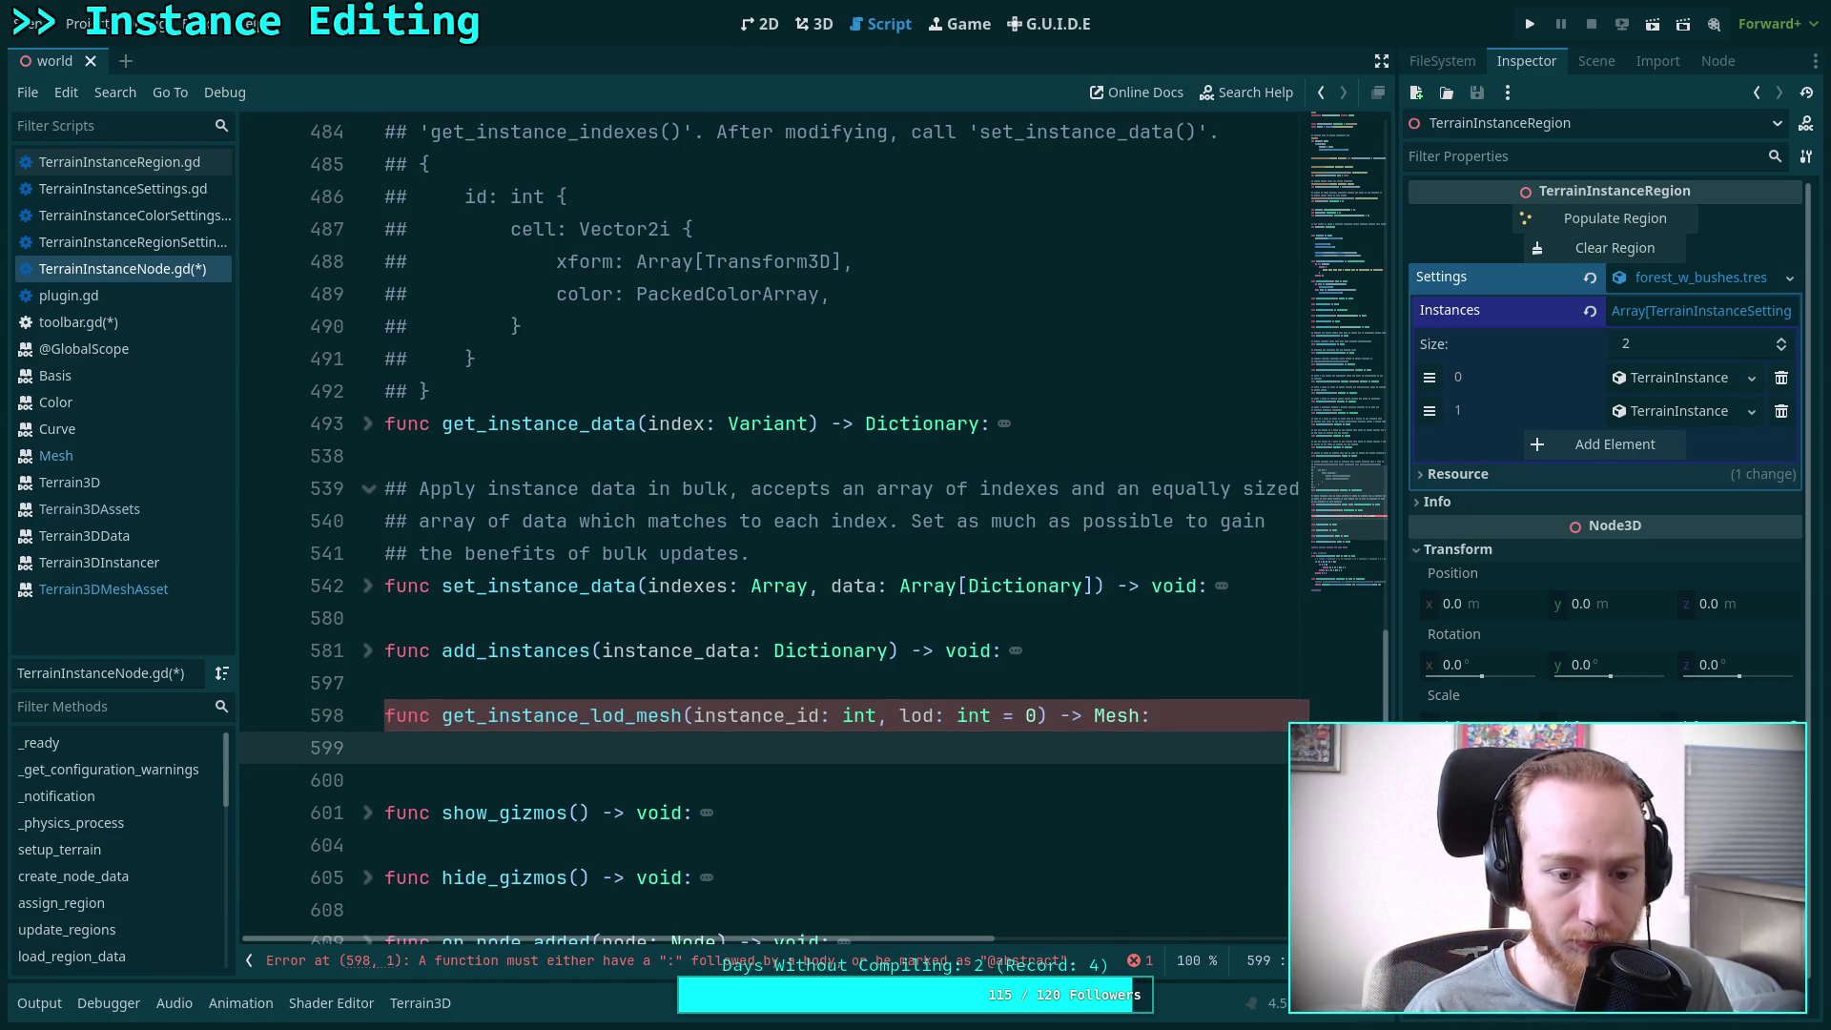
key("Up")
key("Up")
key("Return")
type("## ")
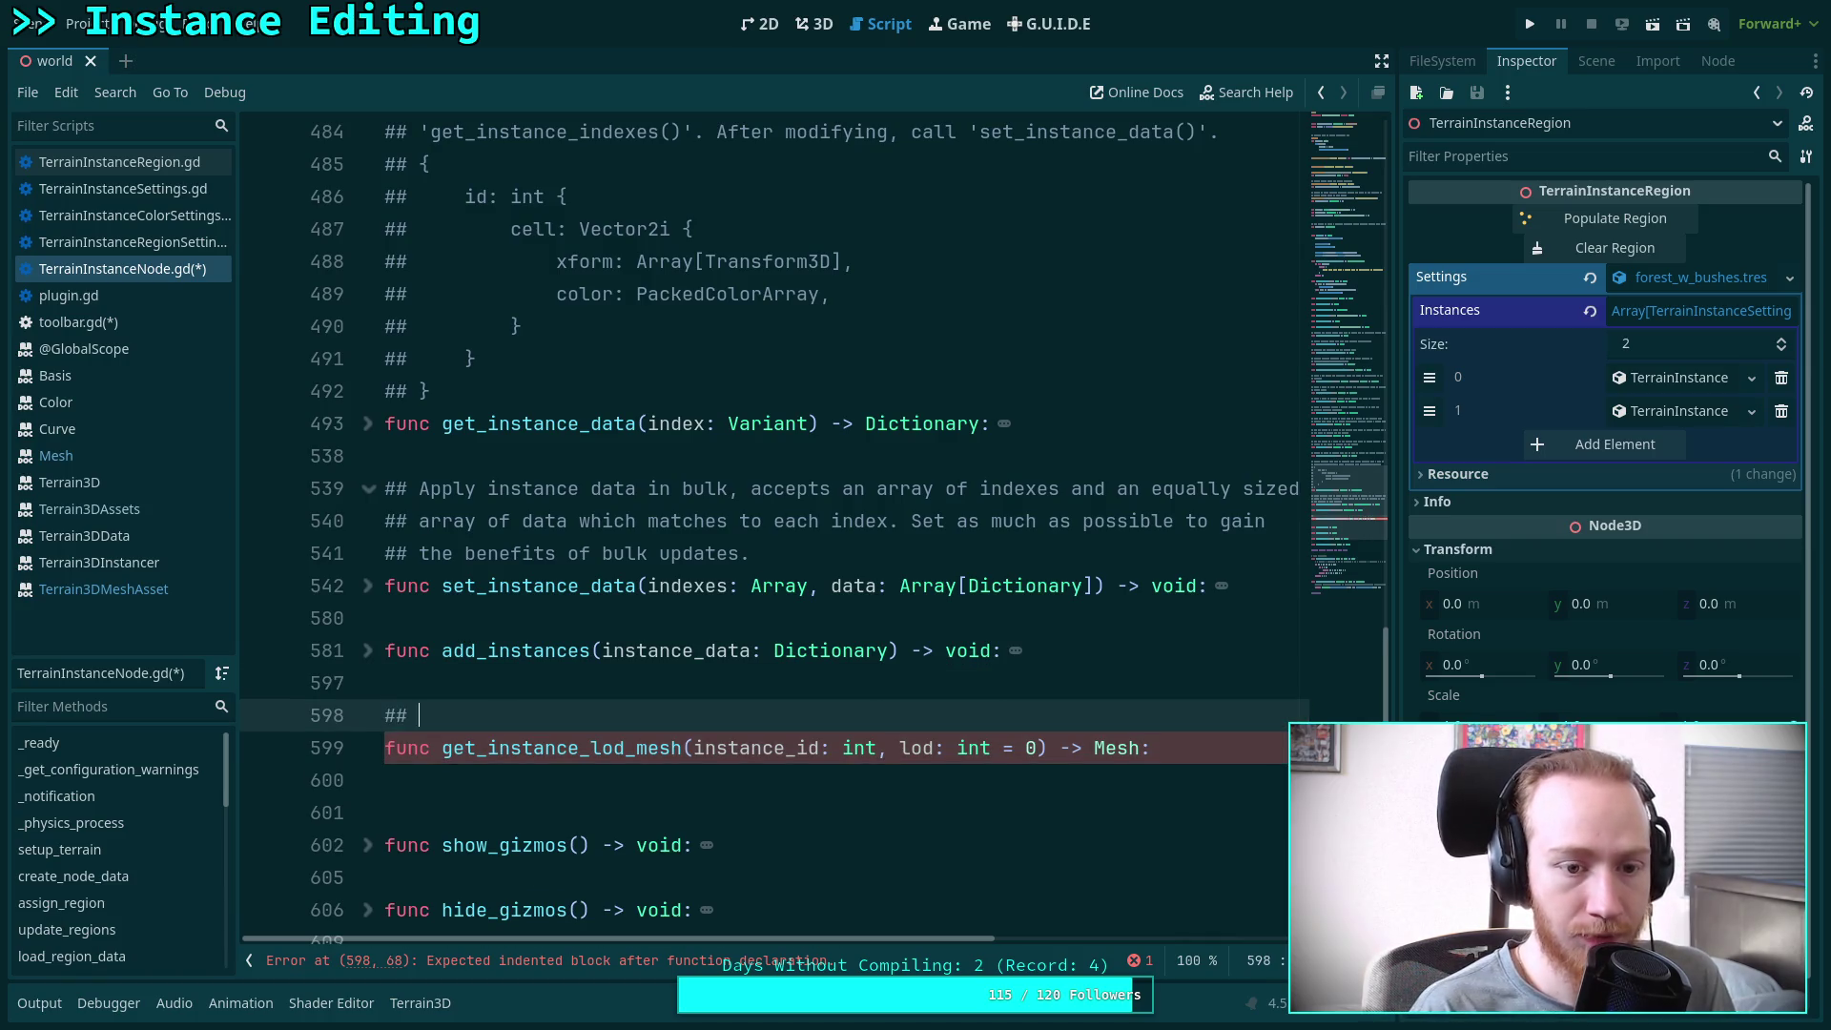
type("Gethe mesh ")
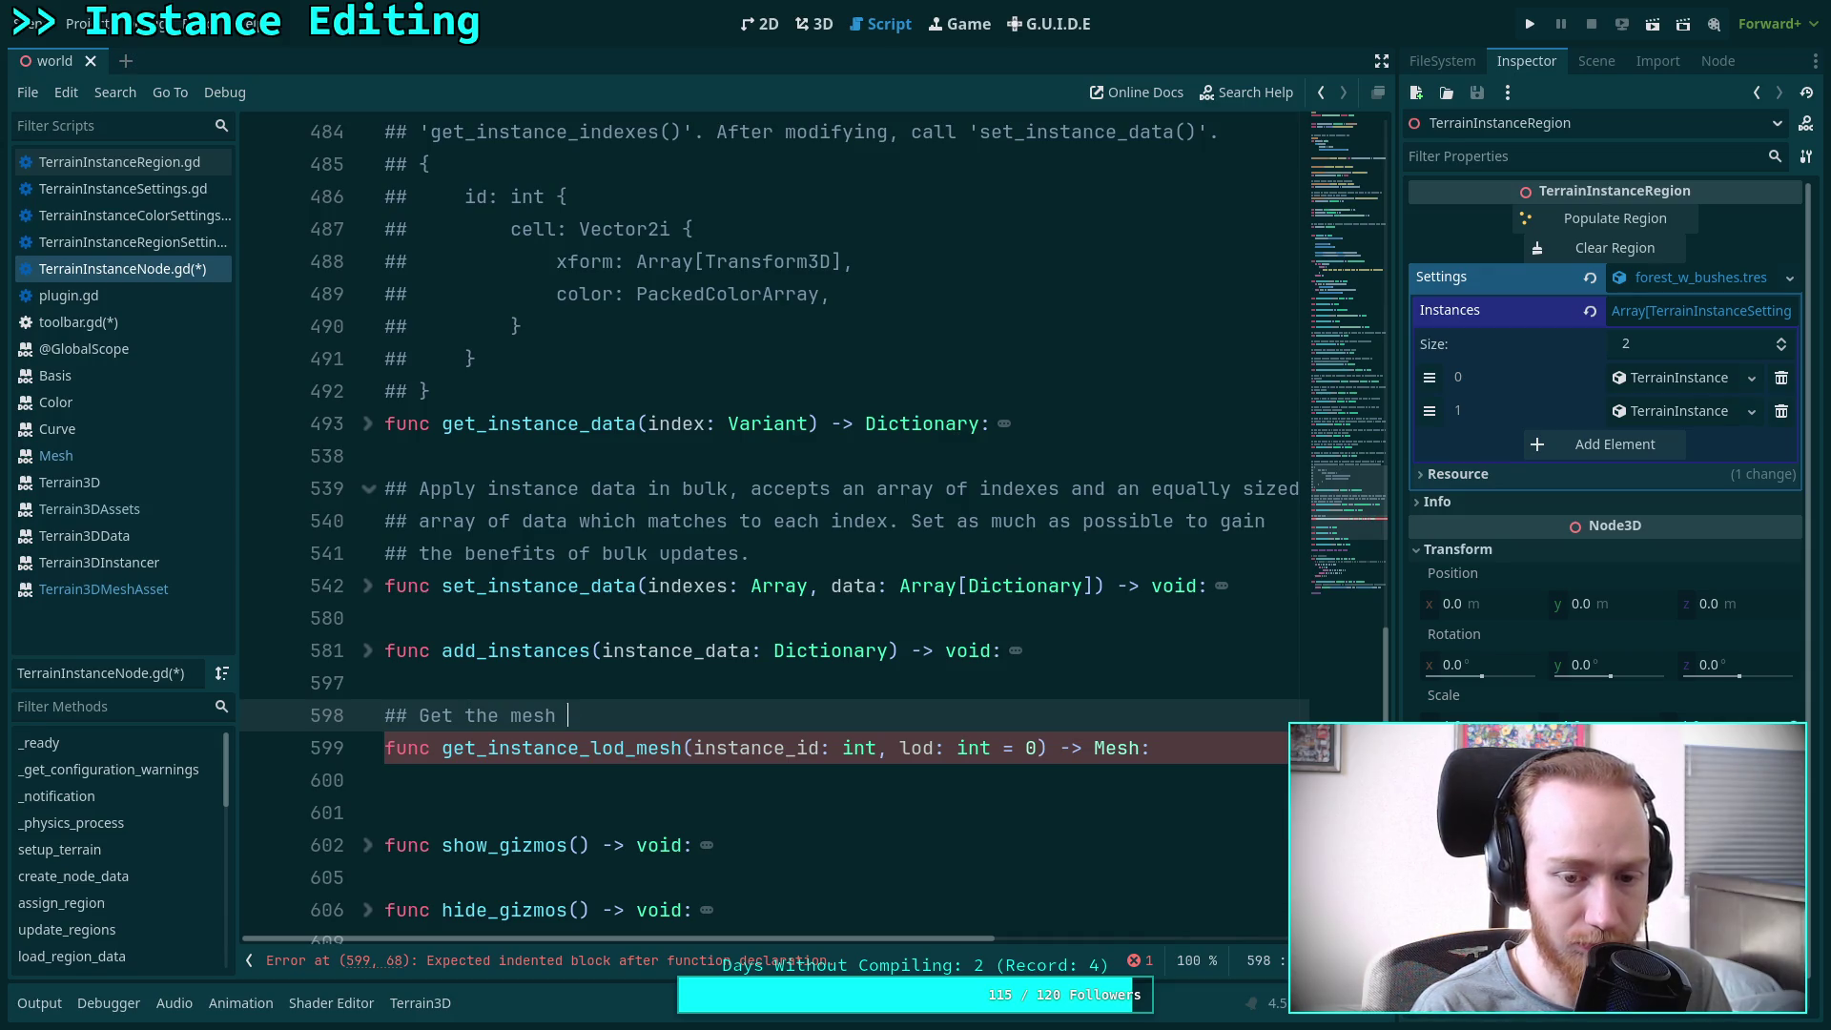
type("if")
type("an")
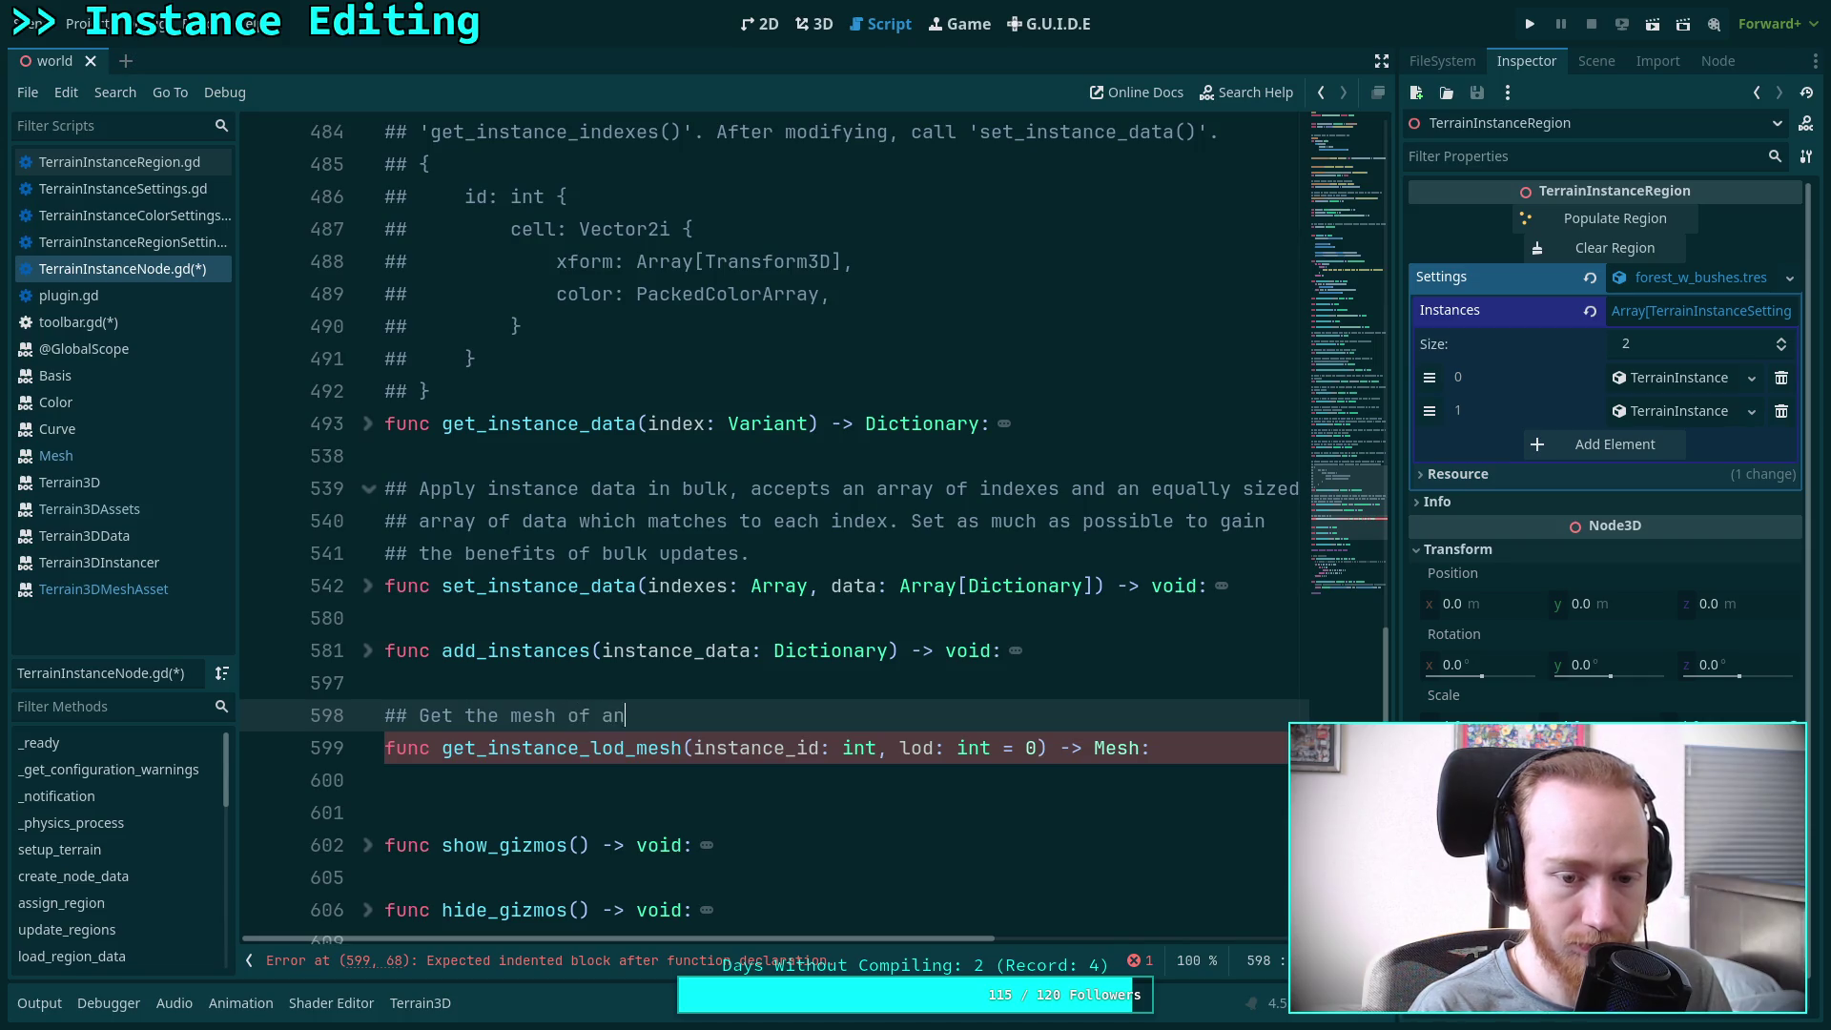
type("instance,")
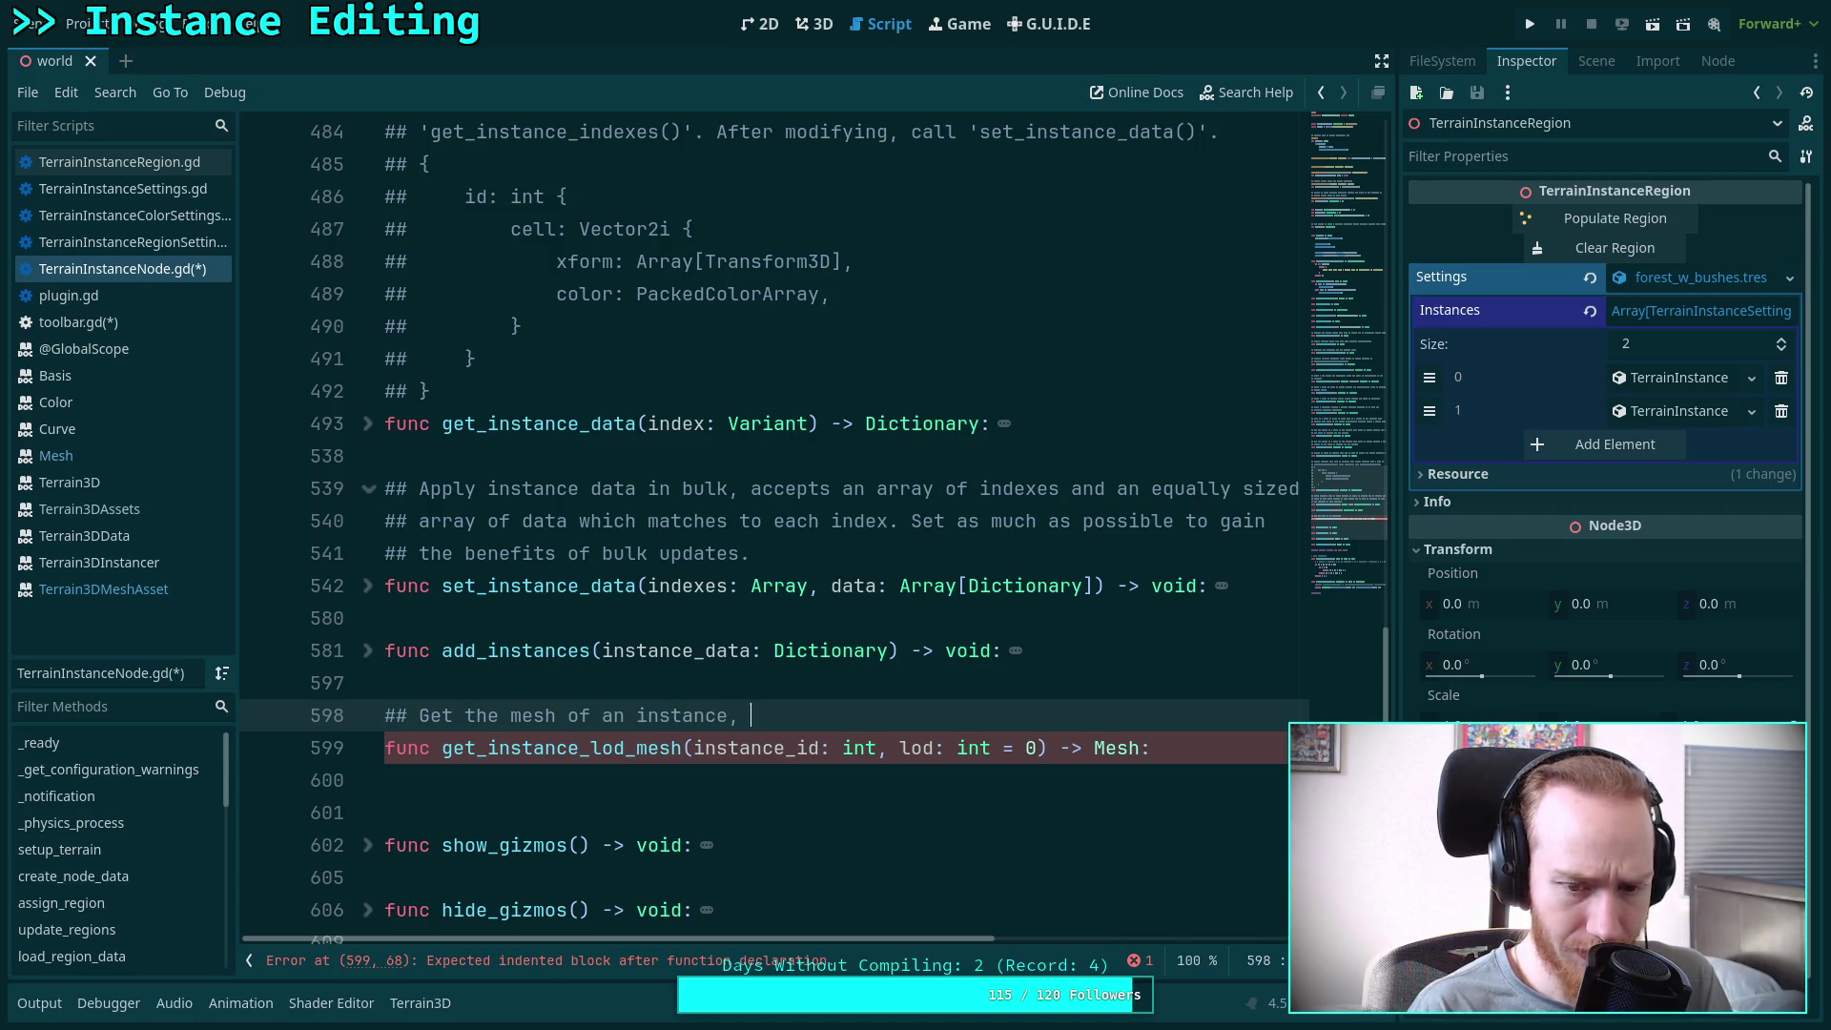
type("optionally ")
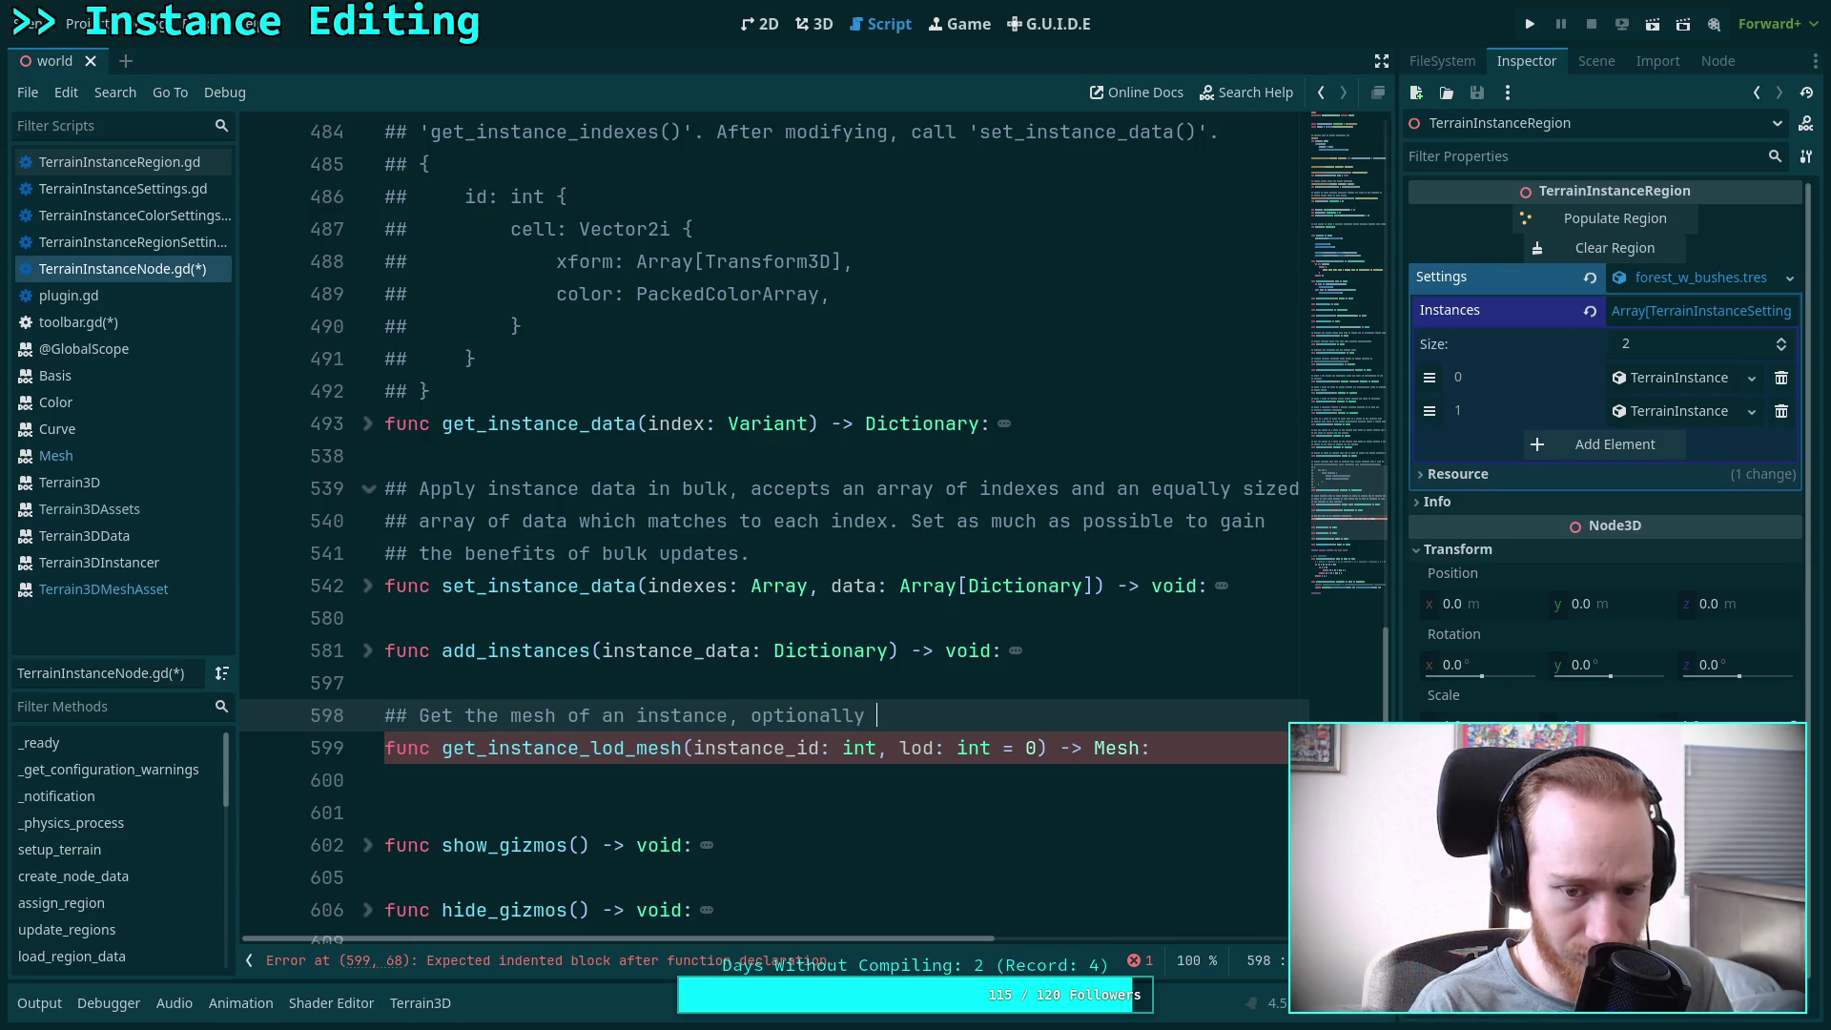
type("at a given ")
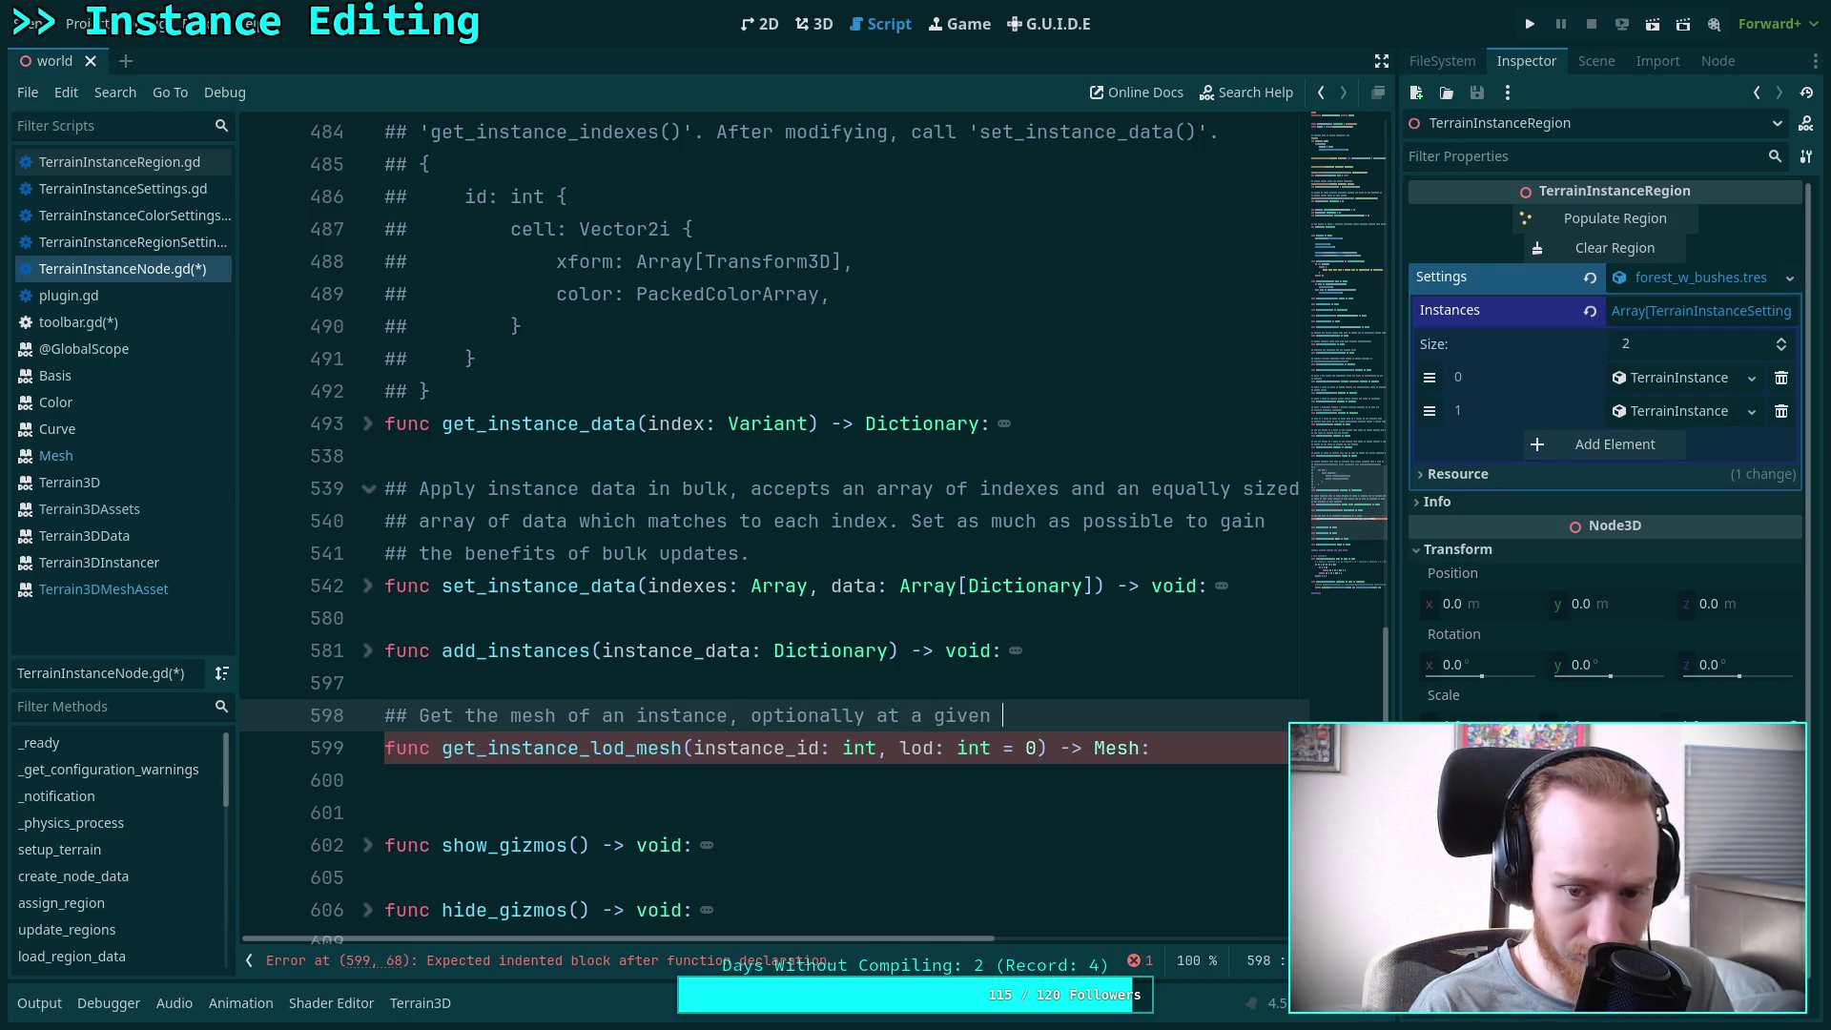
type("LOD")
Make the function return null when there is no terrain
key("Down")
key("Down")
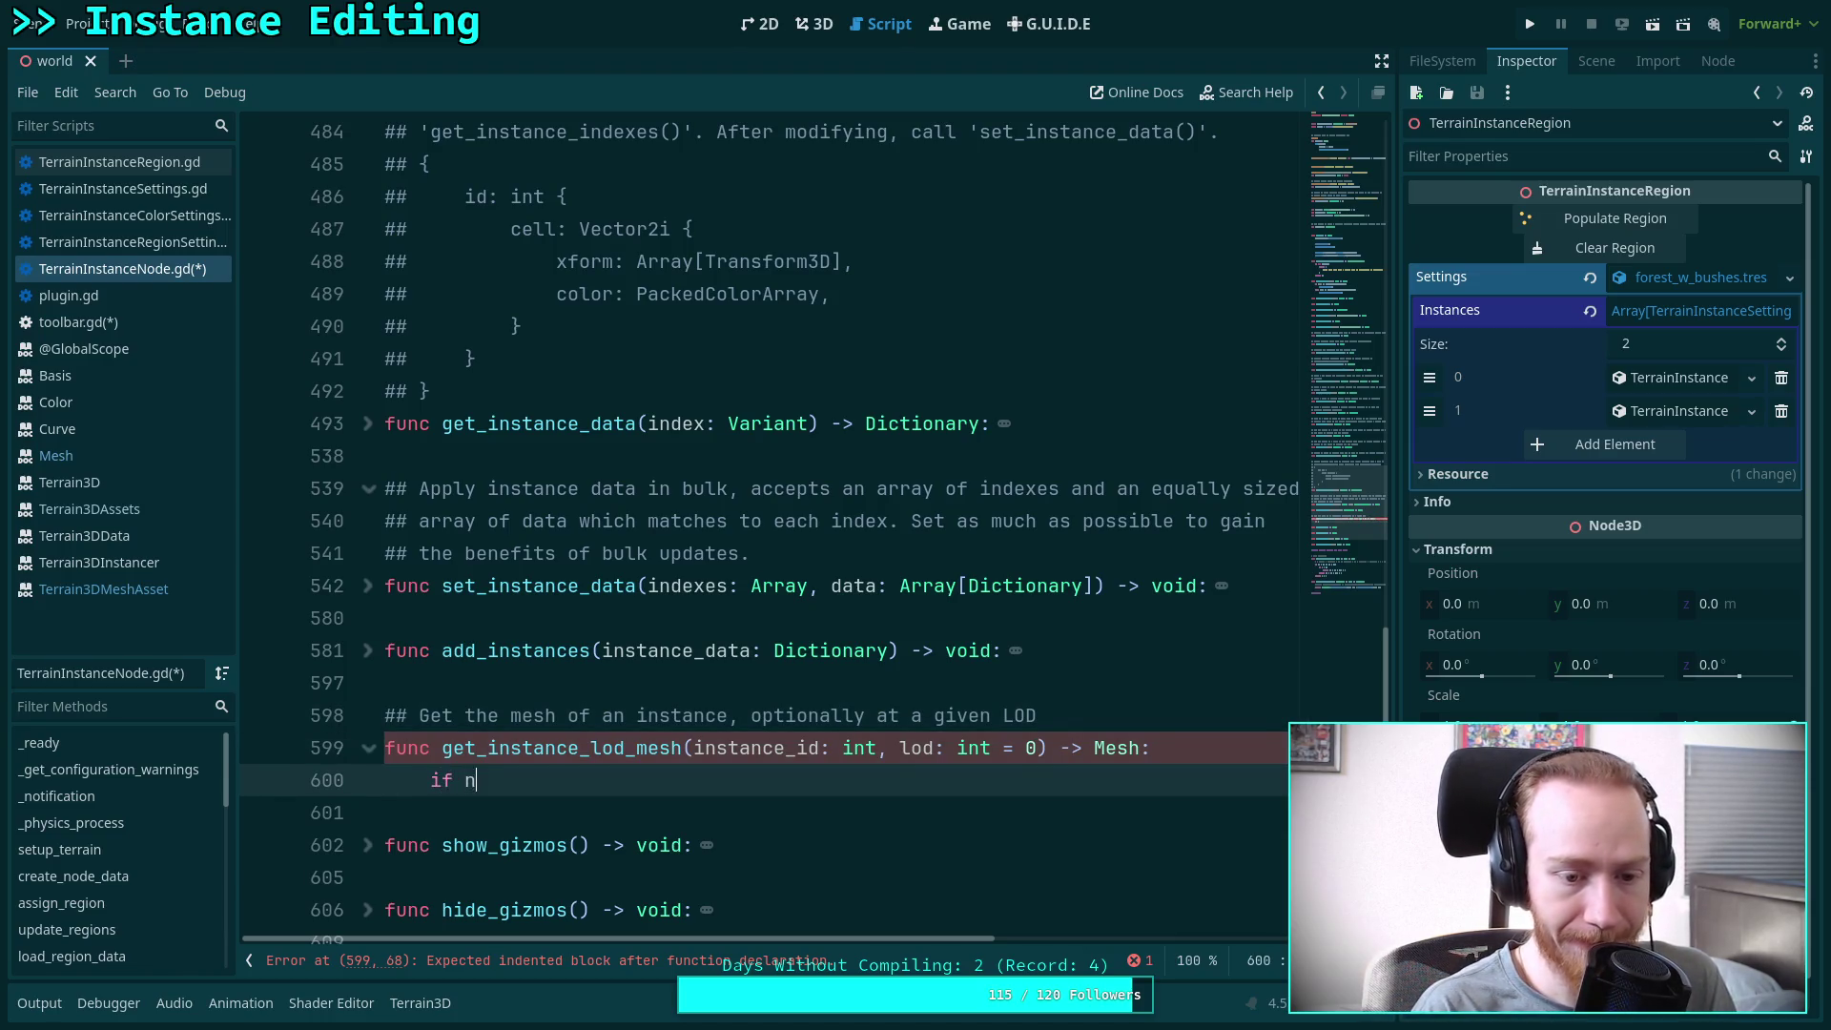
type("ot terrain:")
key("Return")
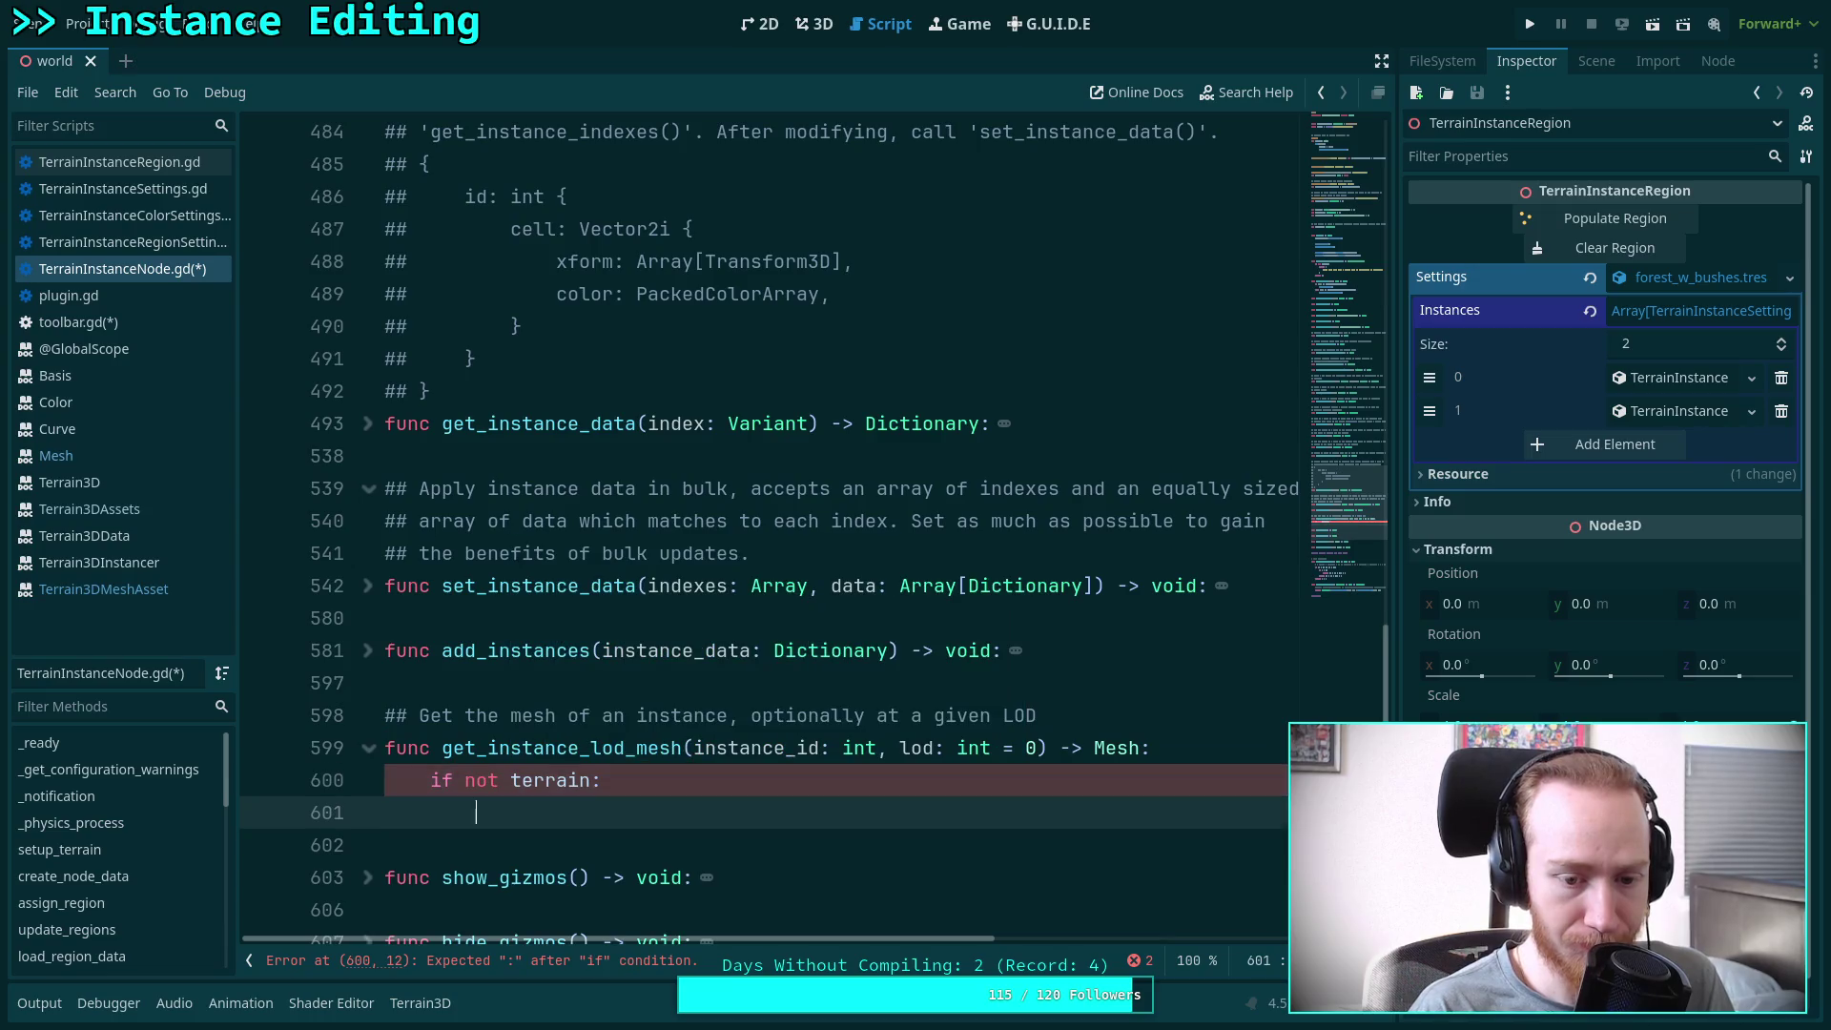
type("return null")
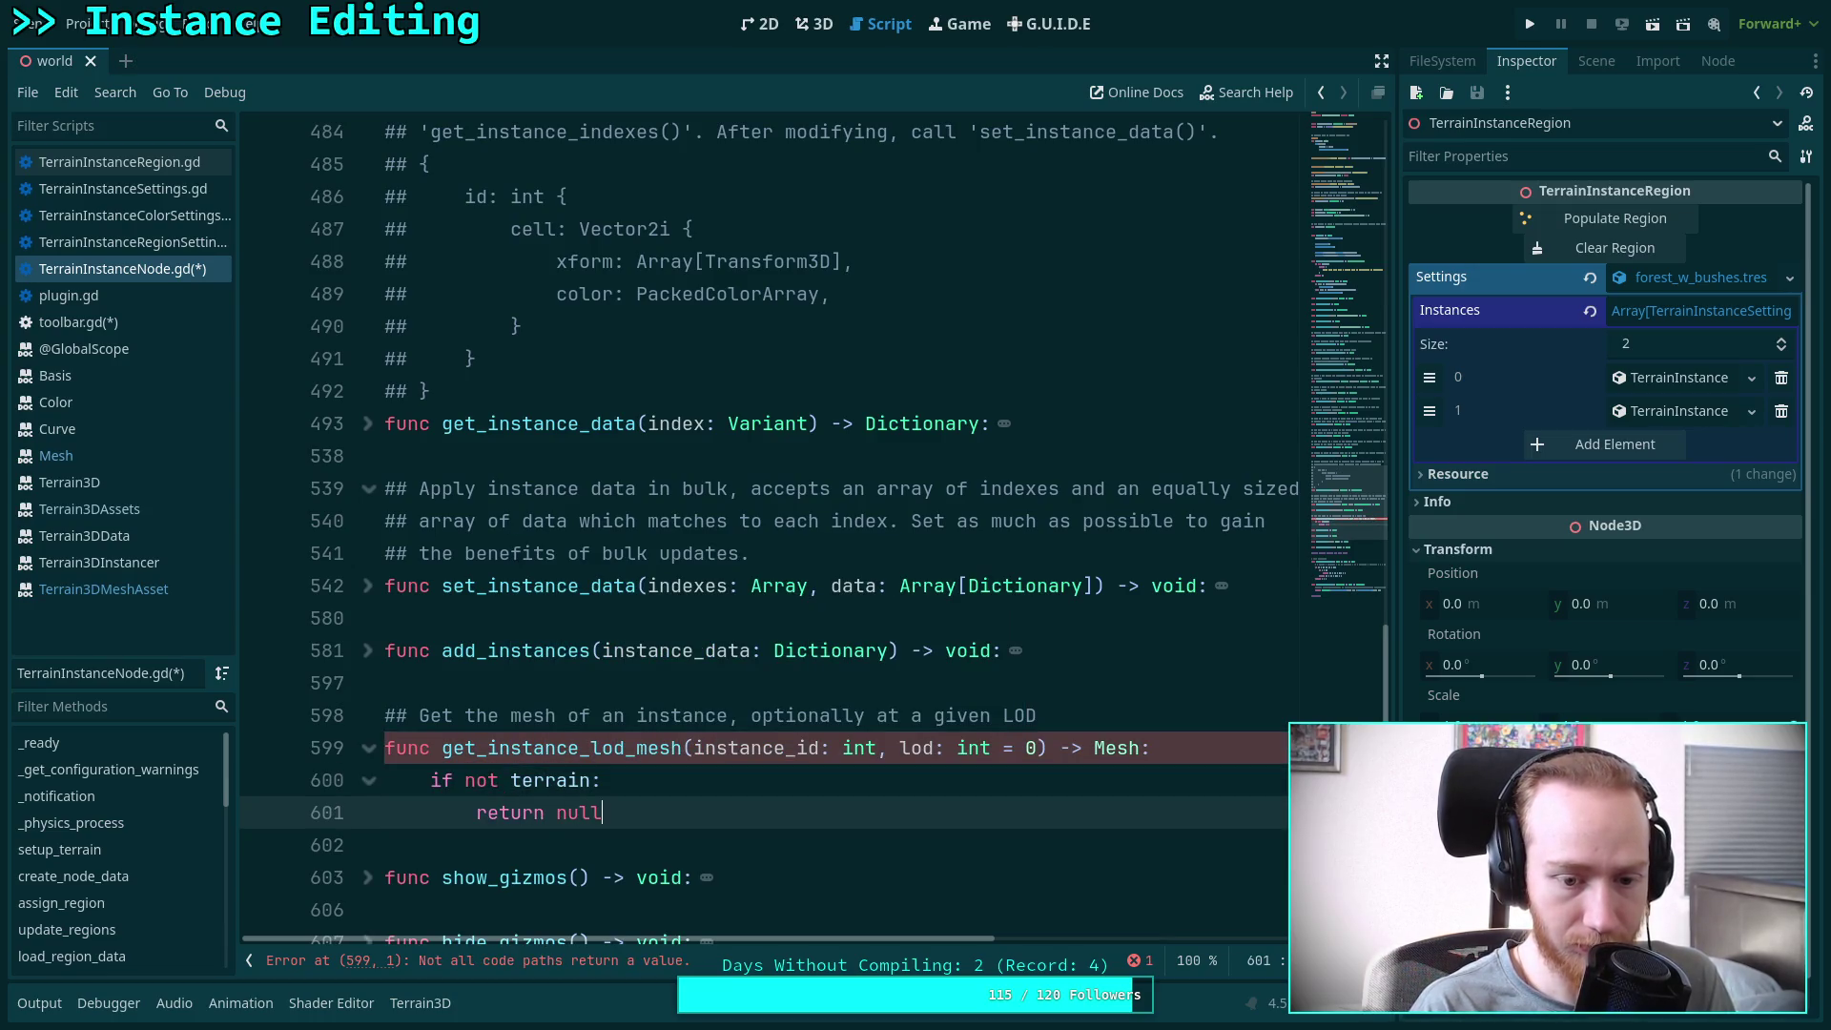
key("Return")
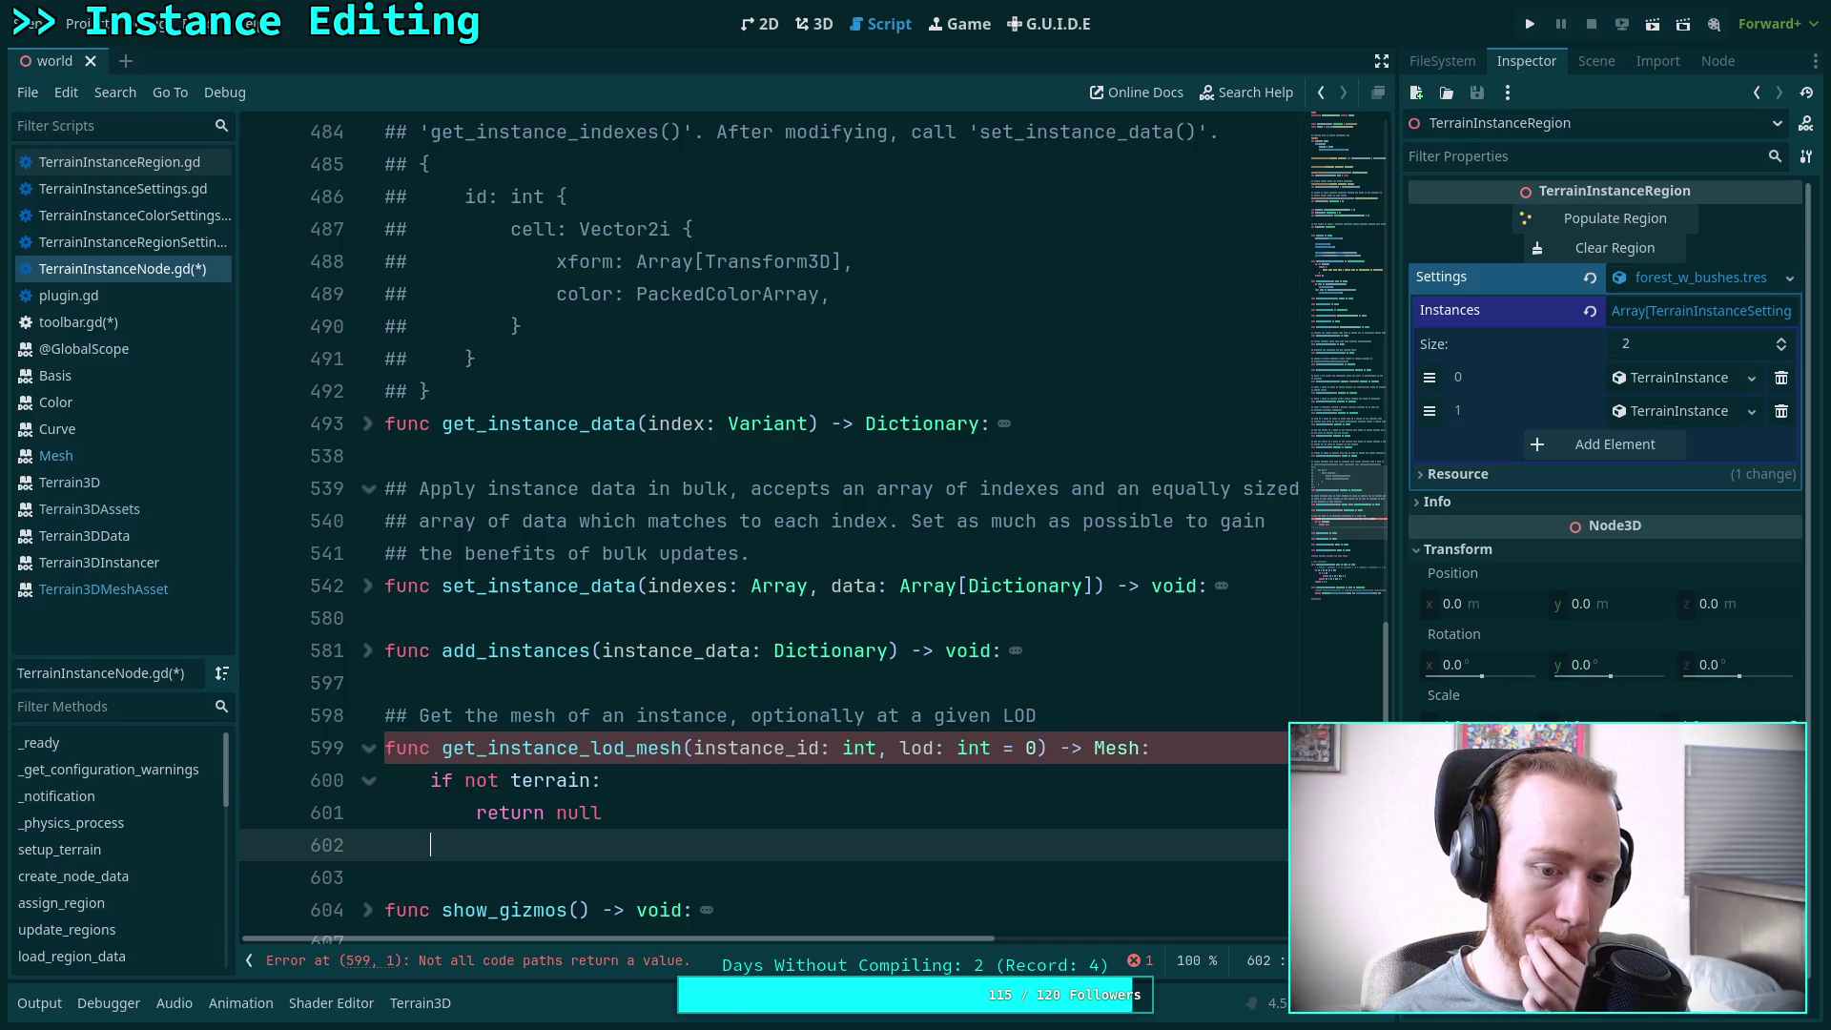
Begin an if terrain.get_class() check against CLASS_TERRAIN3D
mouse_move(1109, 744)
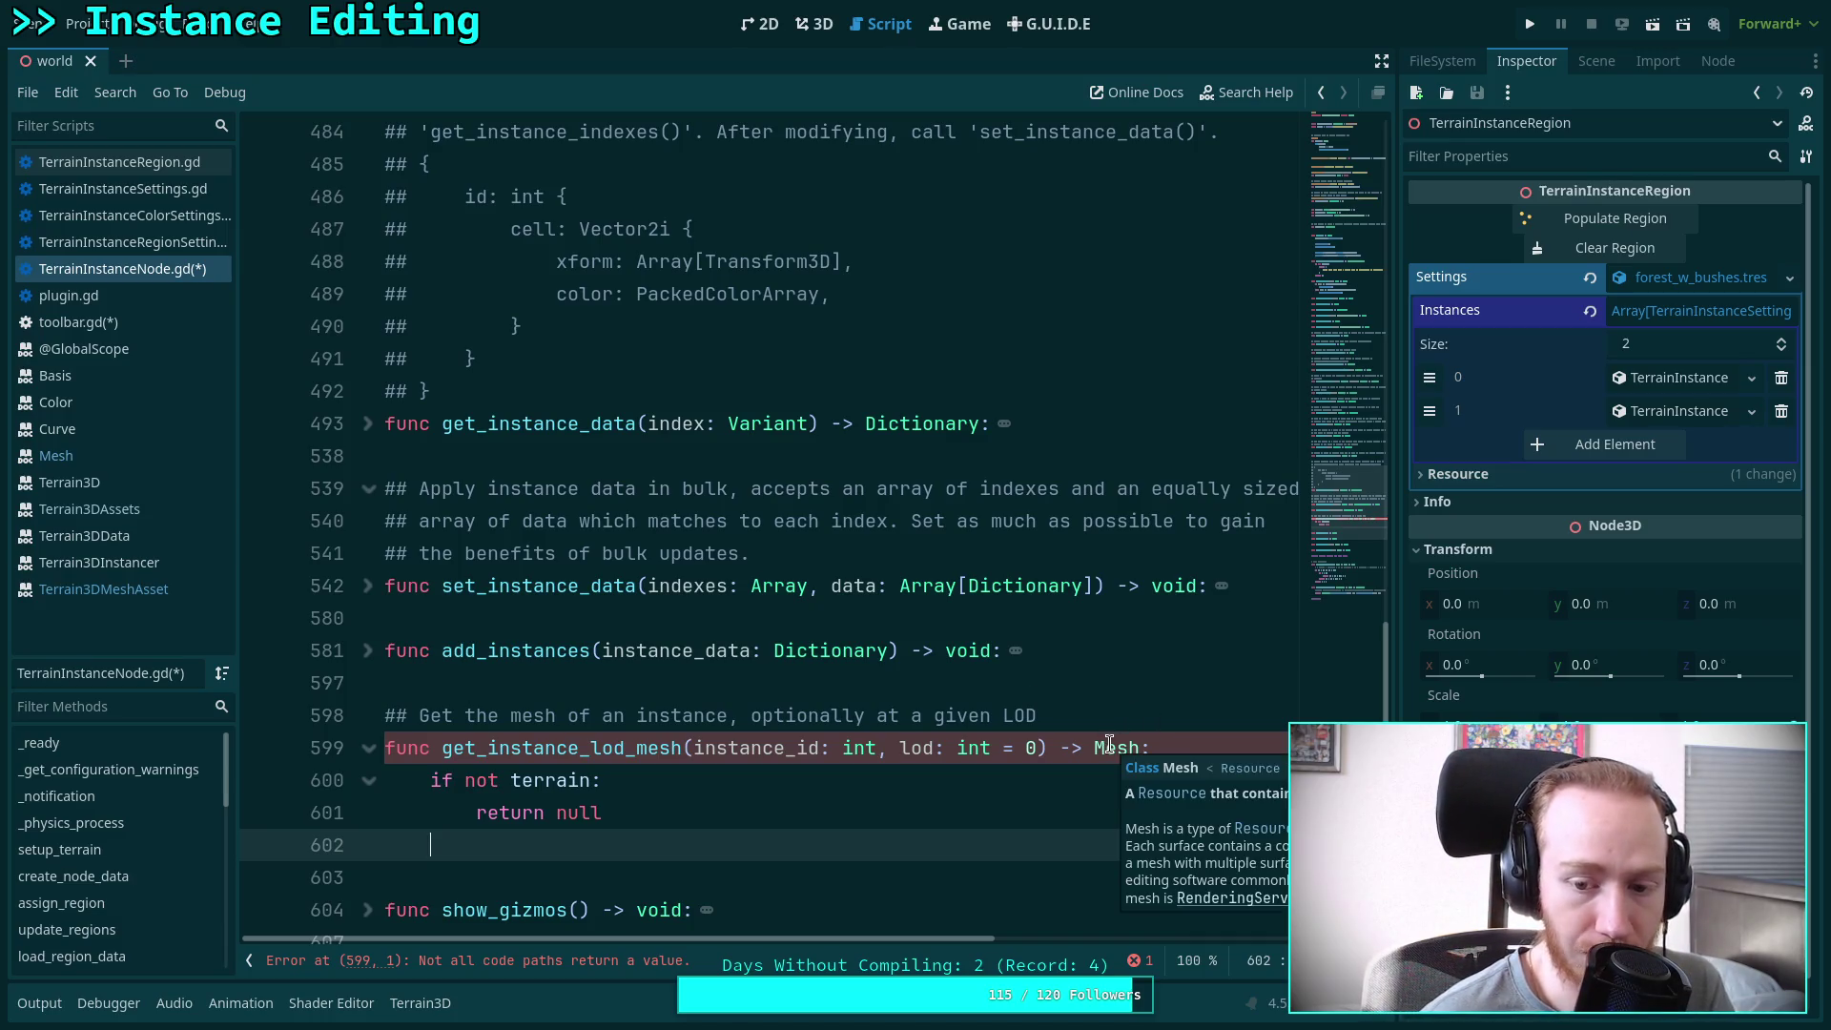
scroll(739, 750, "down", 2)
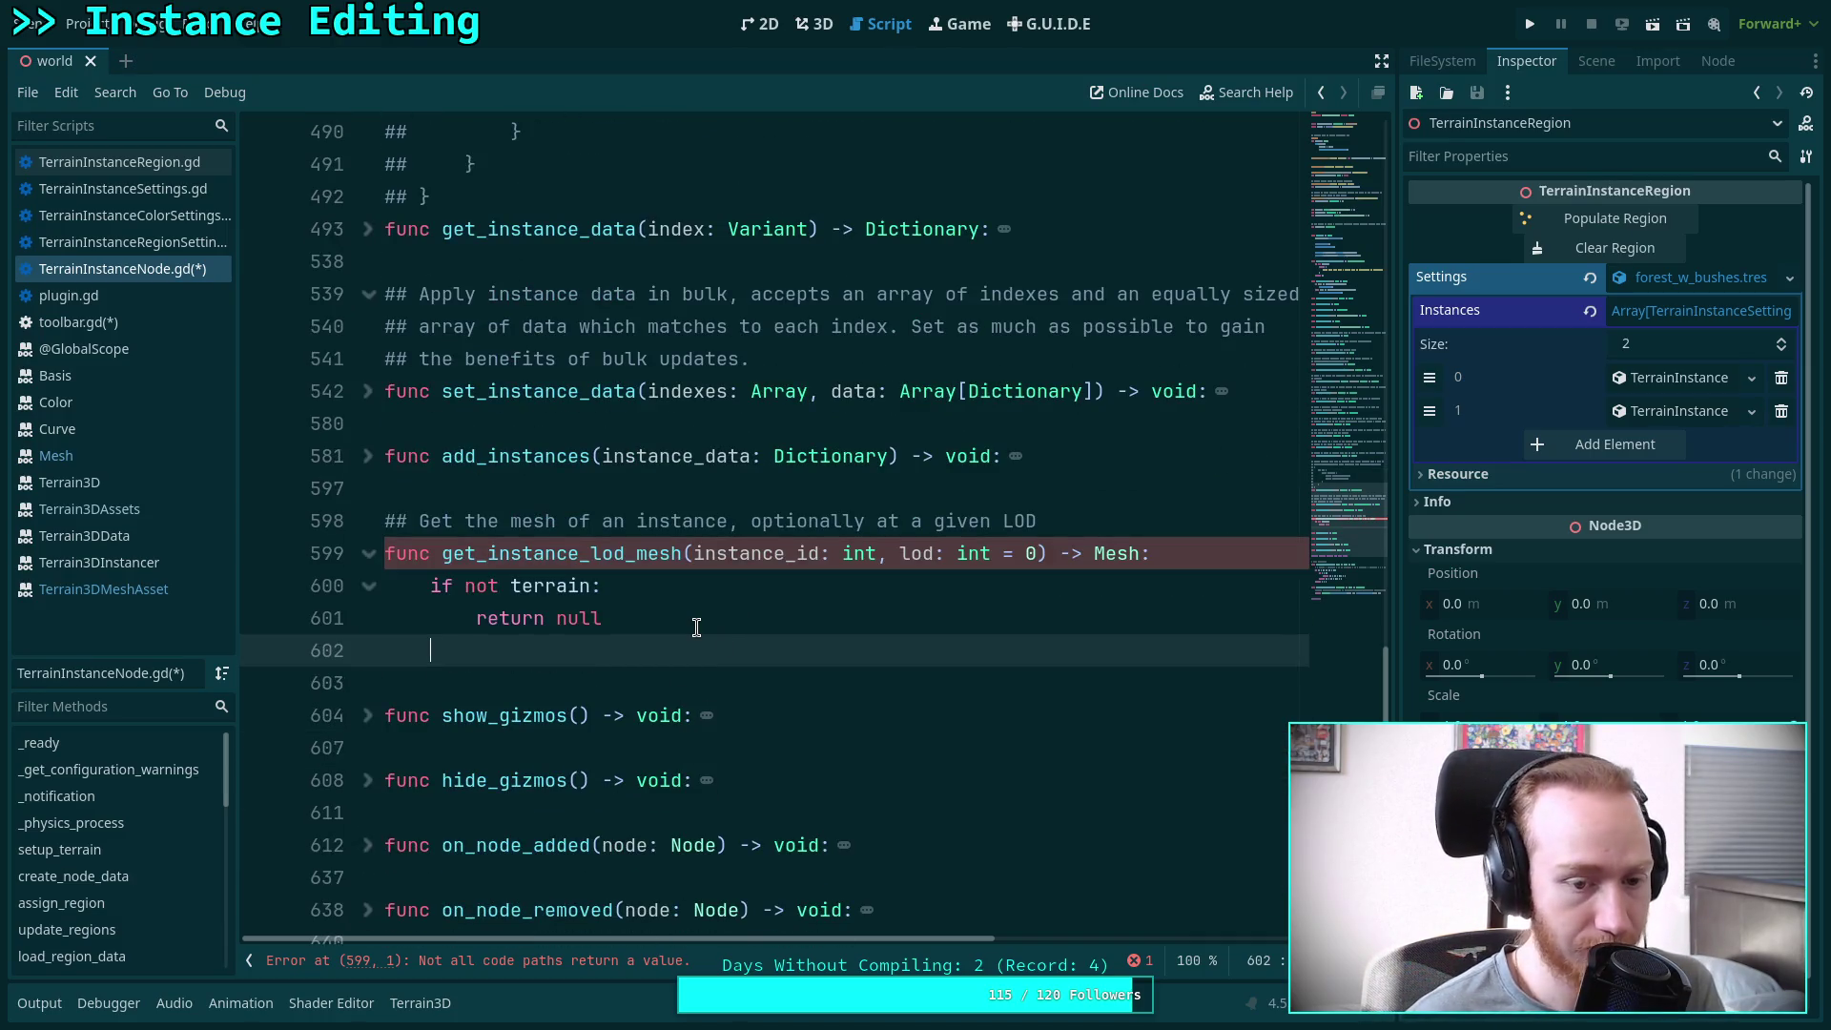
key("Return")
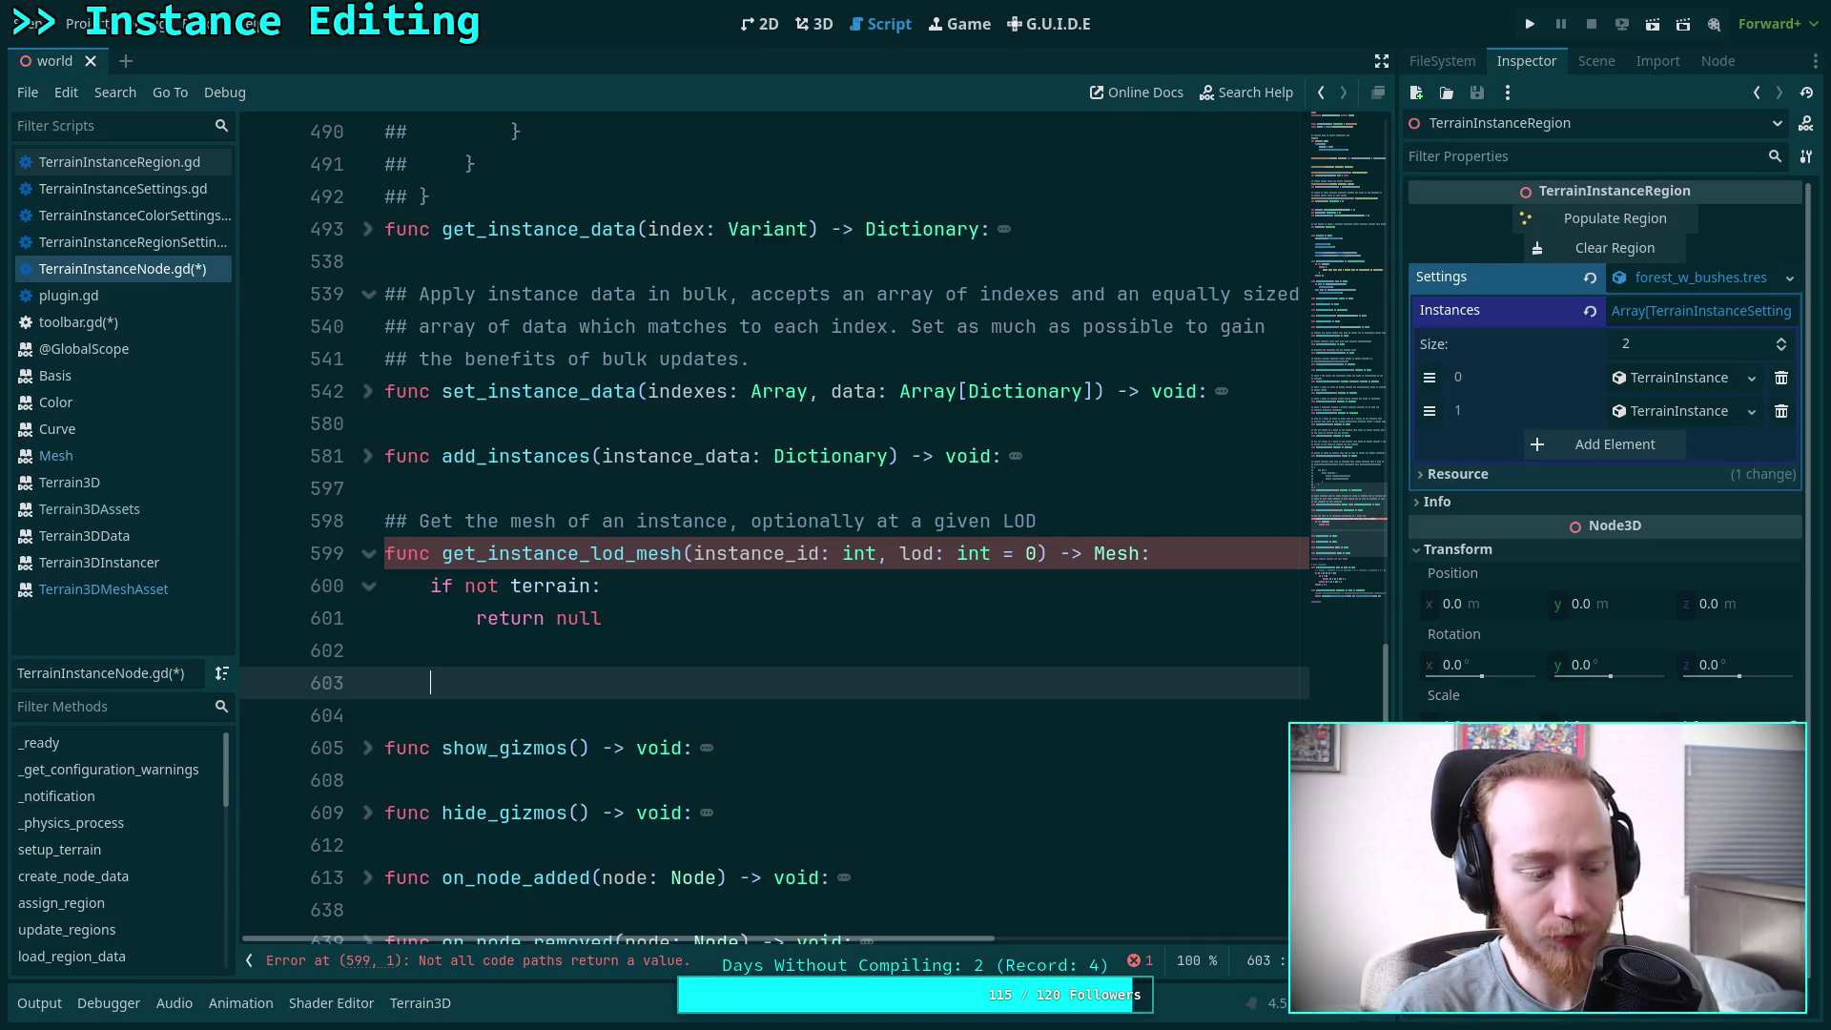
type("if t")
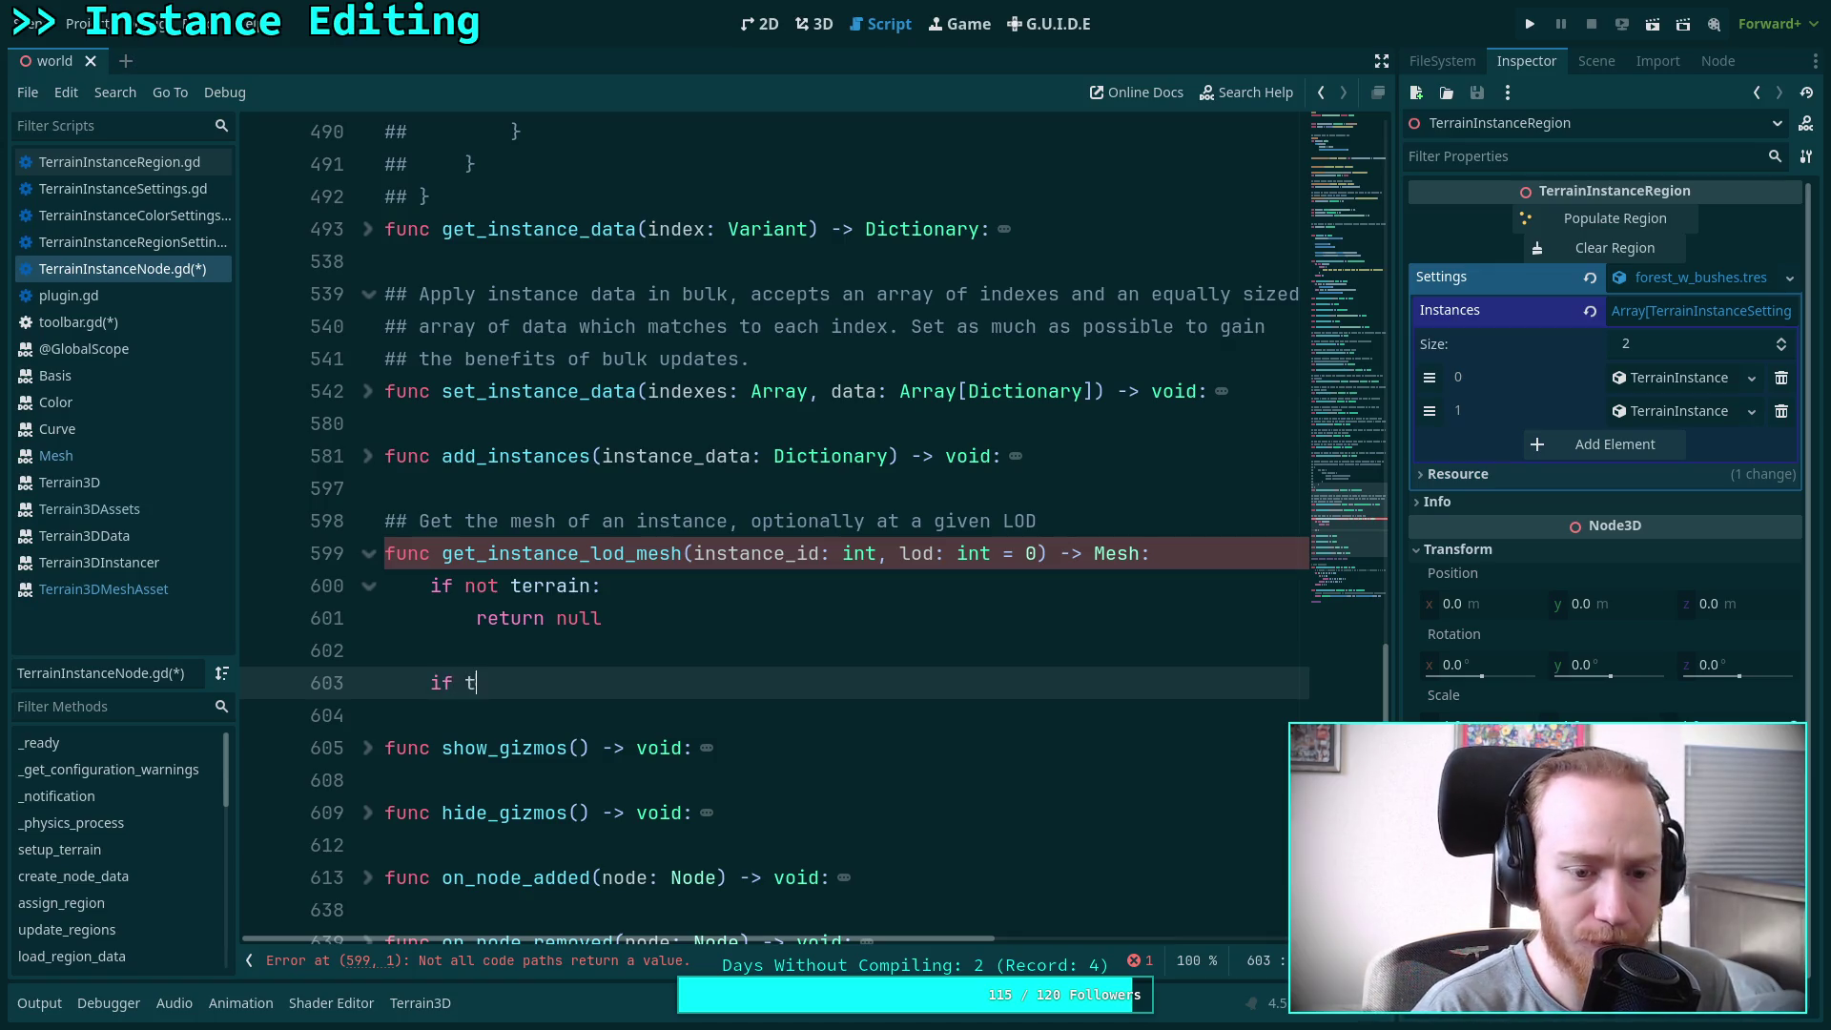
type("errain.get-")
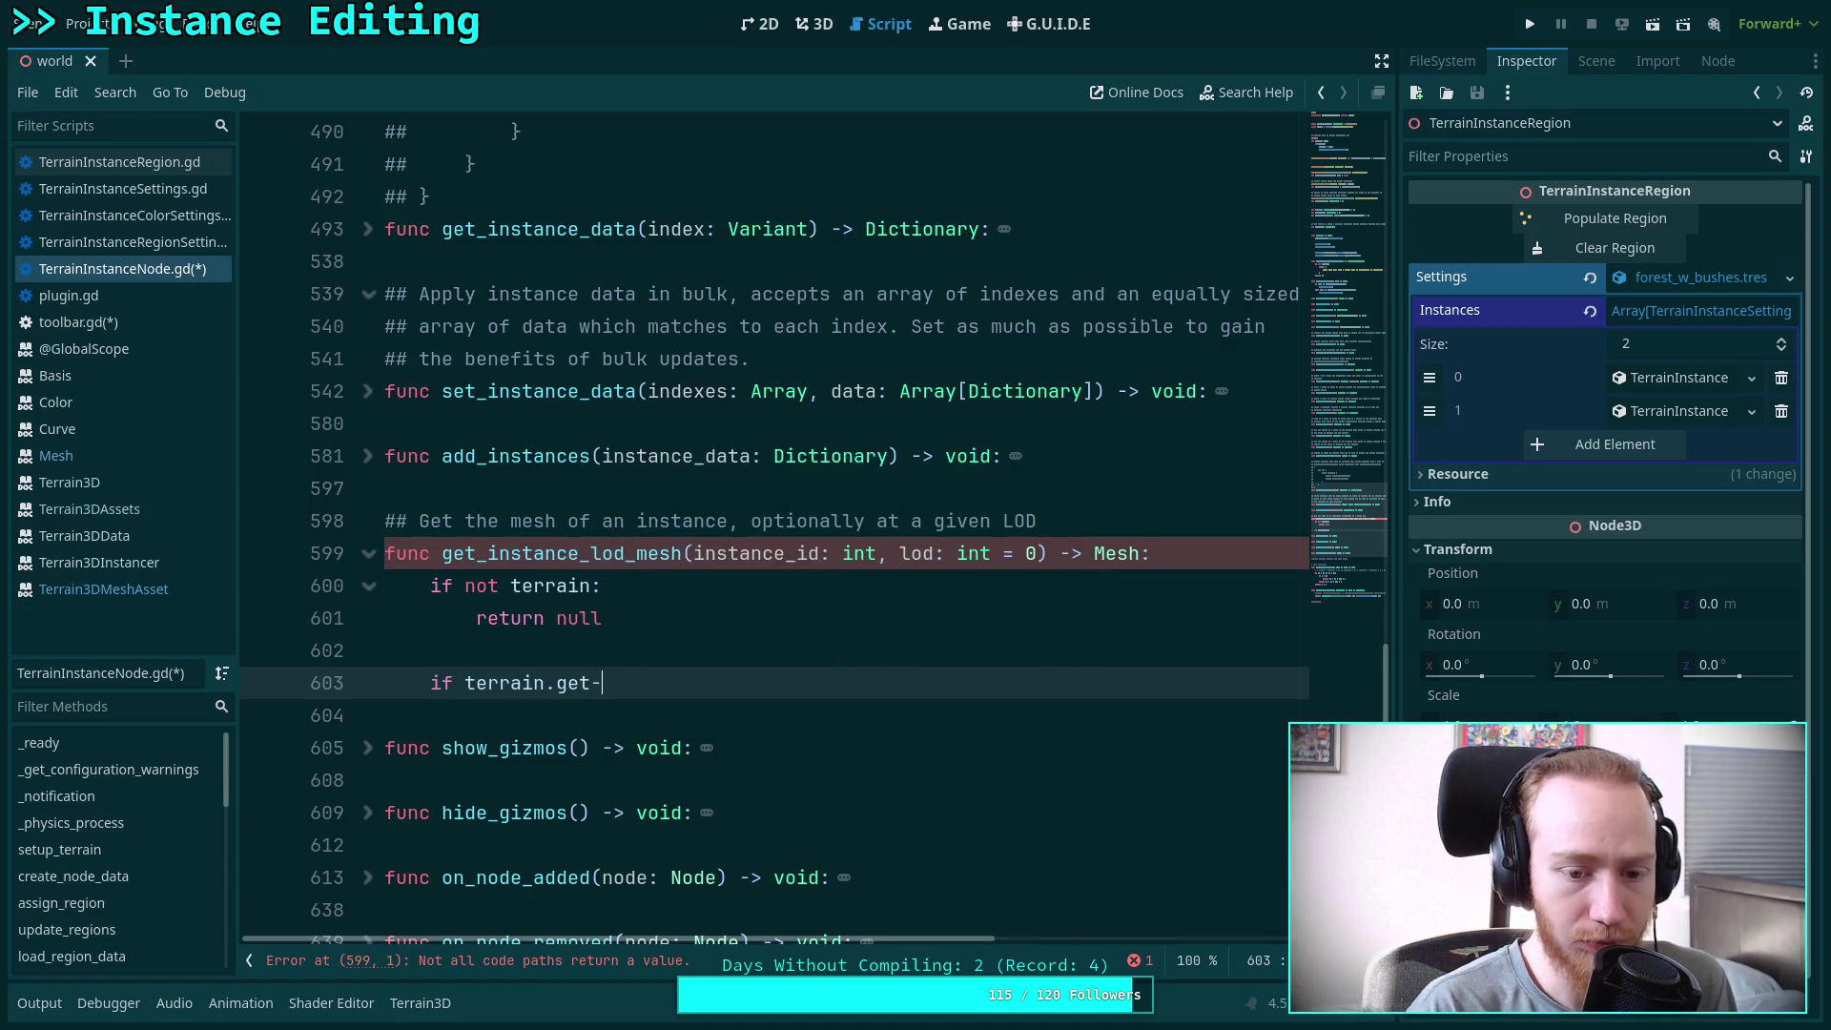
key("BackSpace")
key("Return")
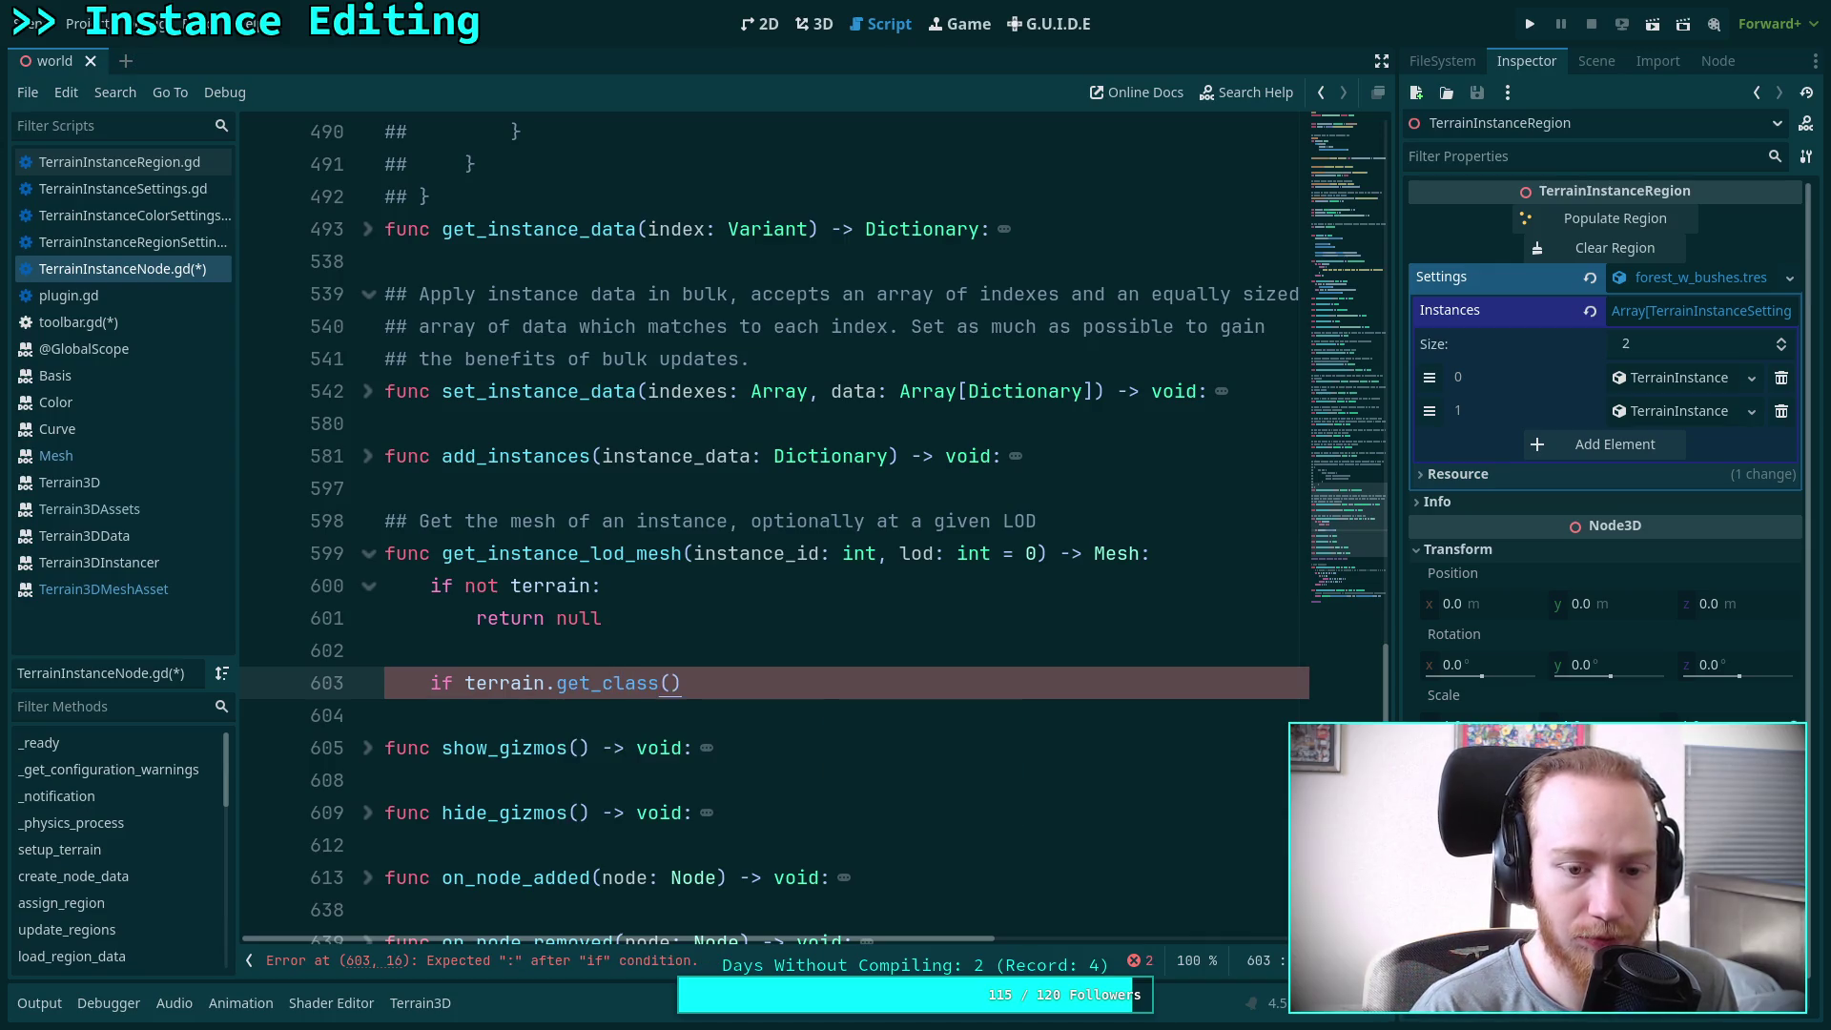
type(" == CLA")
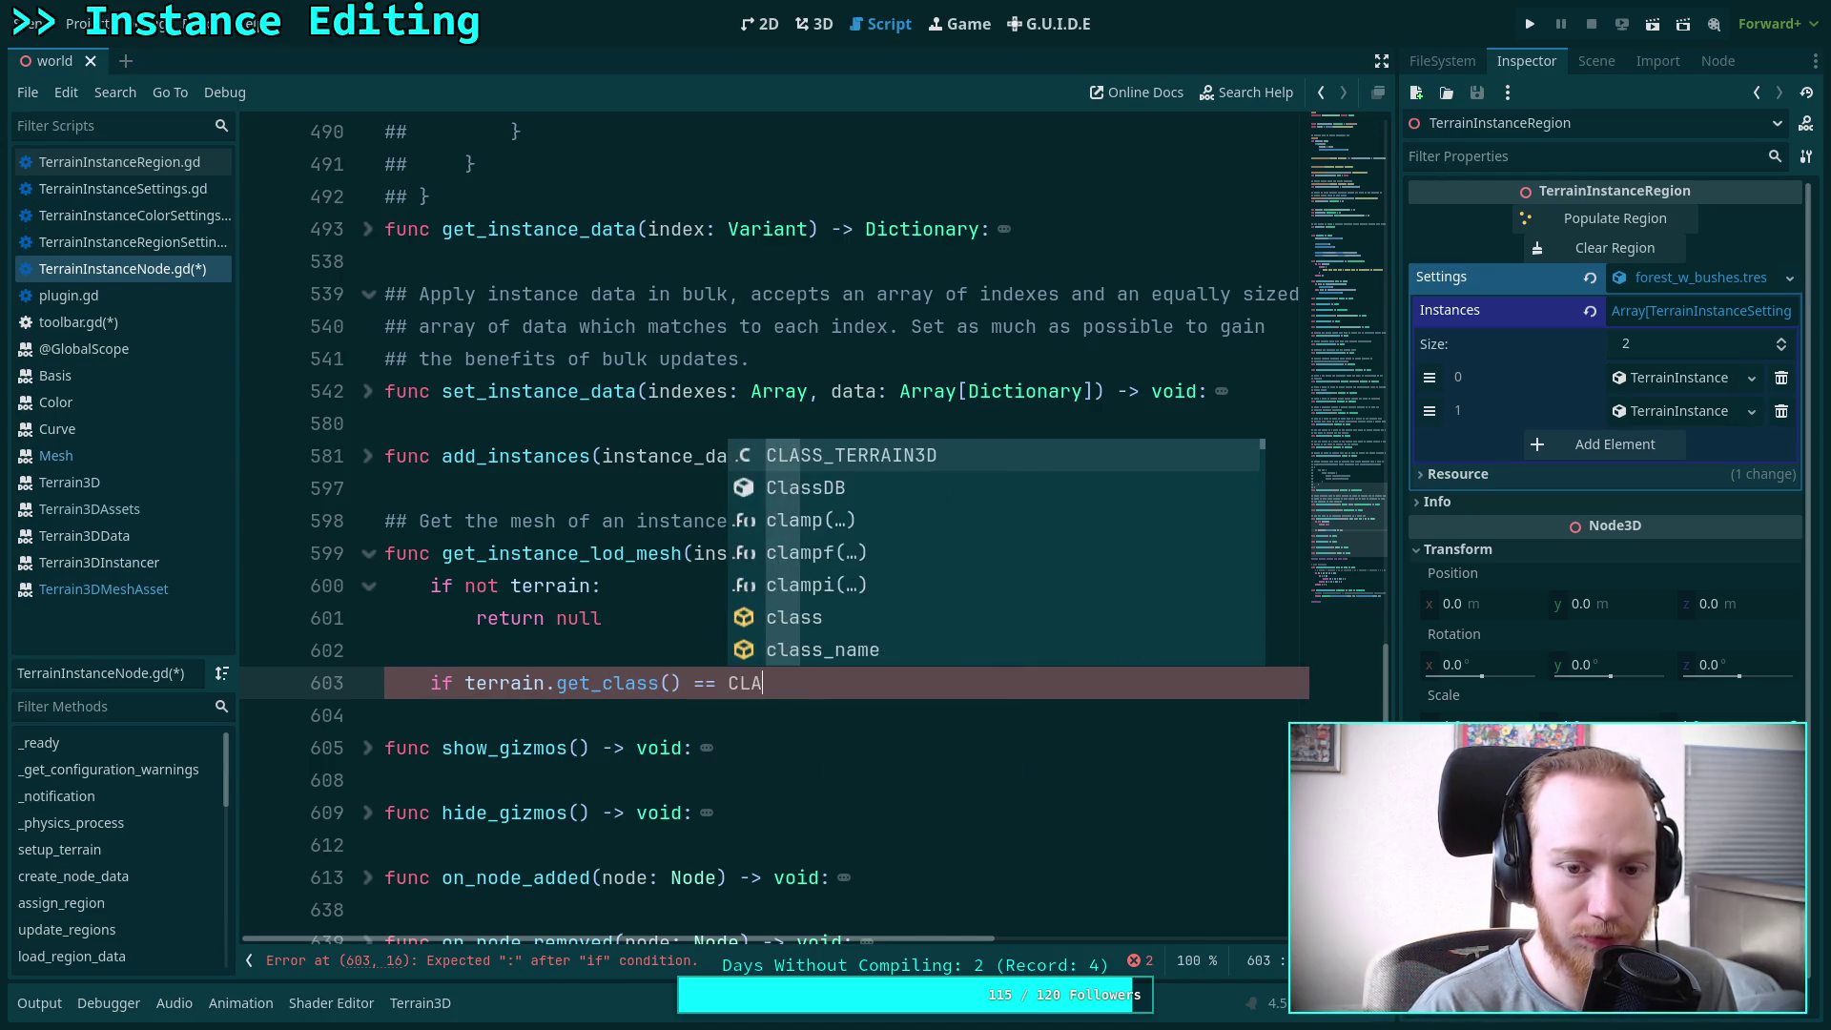
key("Return")
type(":")
key("Return")
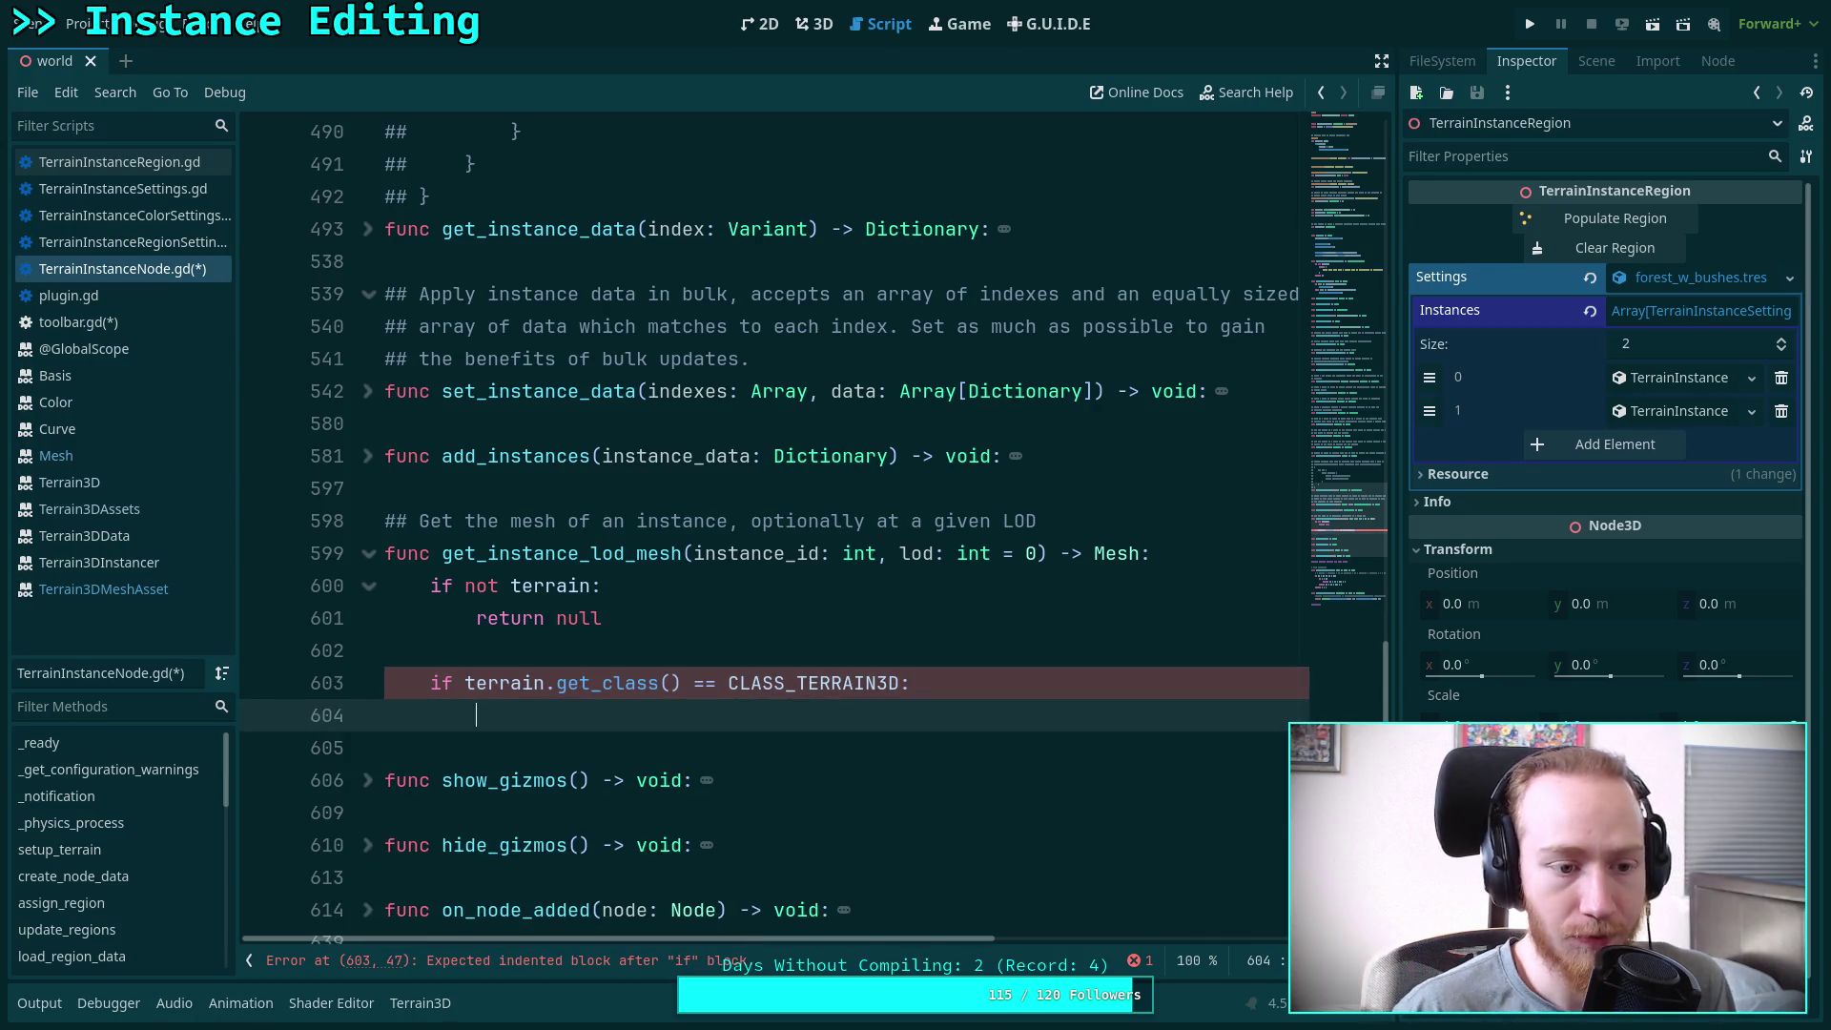
Consult the Terrain3D and Terrain3DMeshAsset class references before coding the branch
left_click(176, 492)
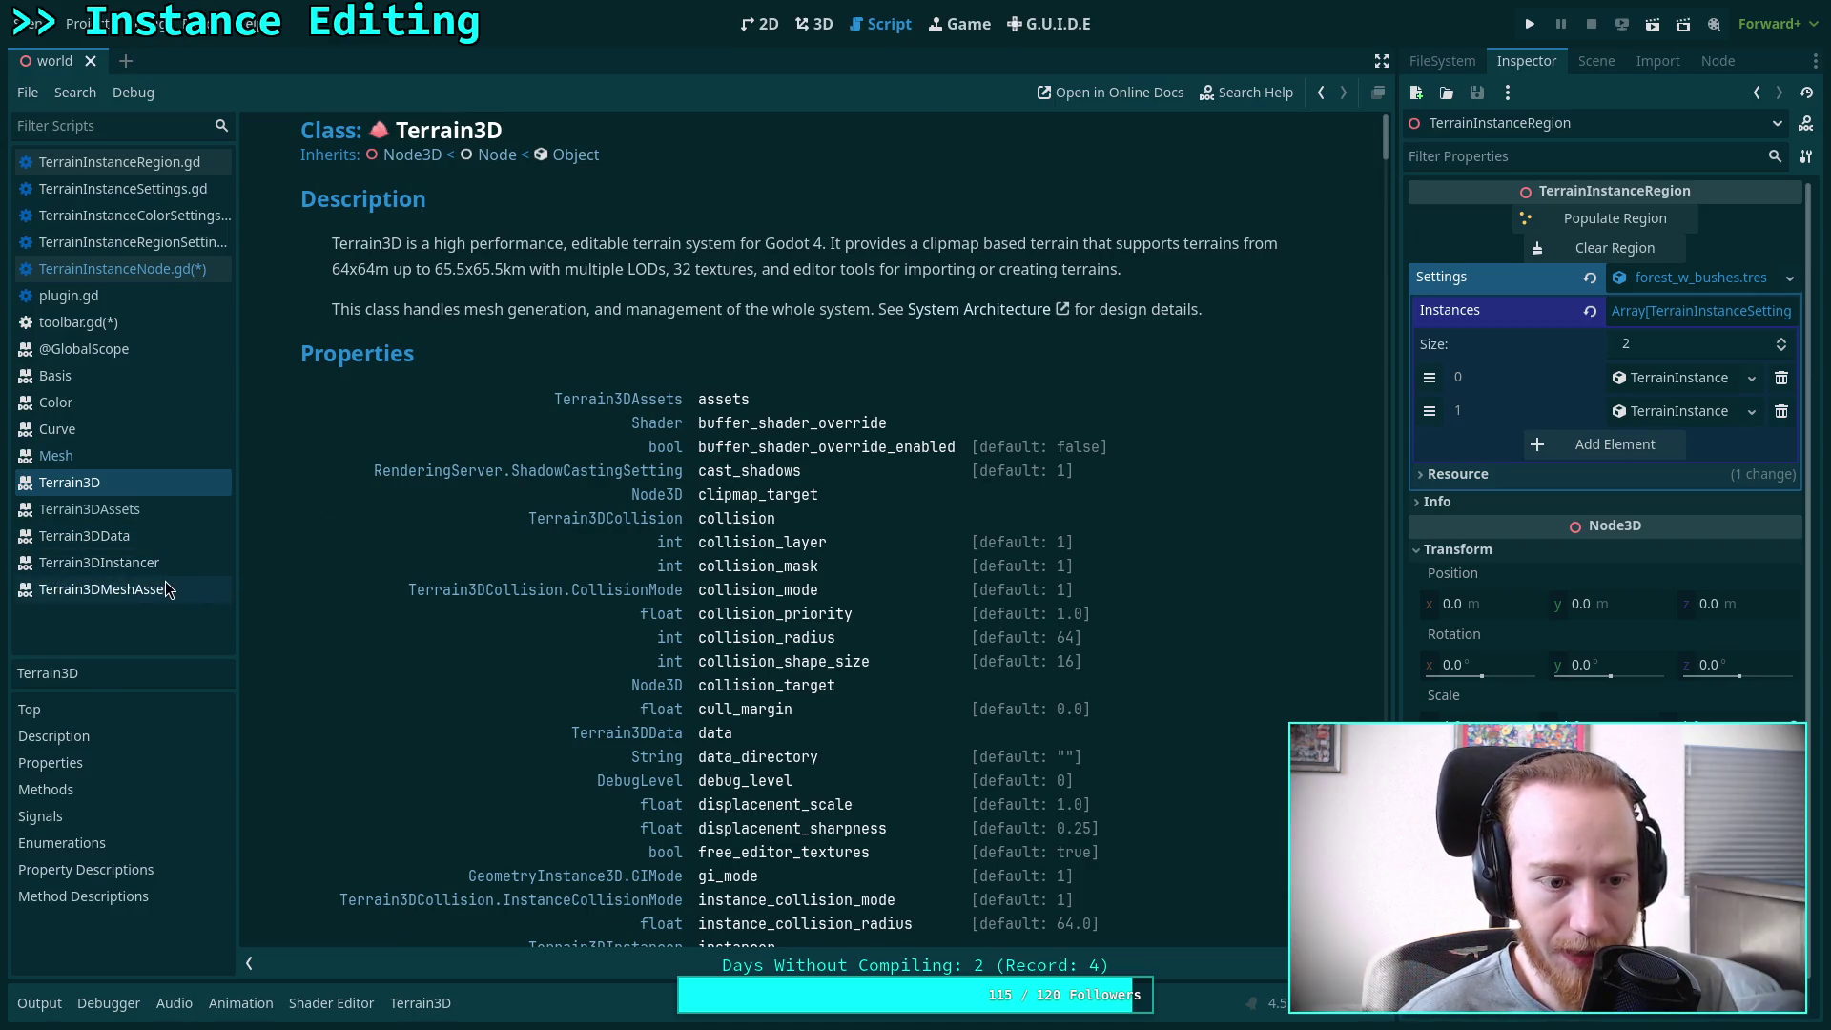
left_click(96, 588)
left_click(143, 271)
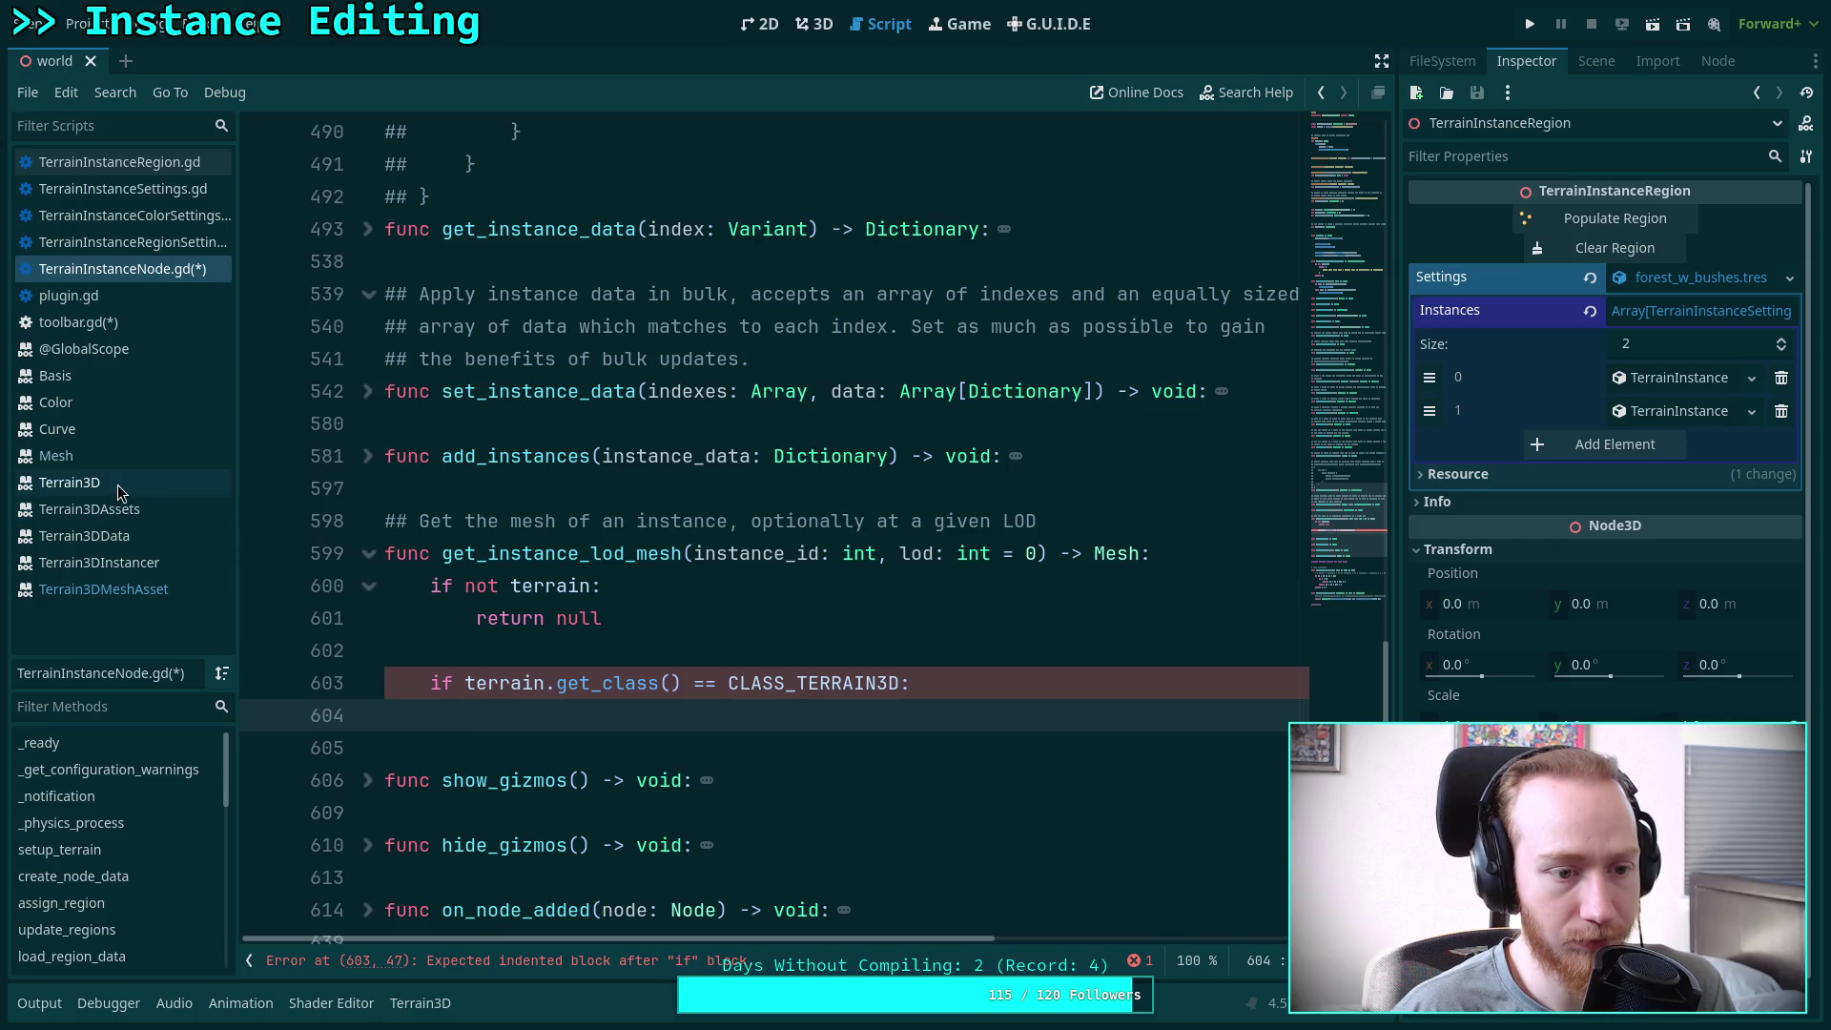
Start line 604 with 'var asset := terrain.assets.' and check the Terrain3DAssets reference
left_click(654, 709)
type("var asset ")
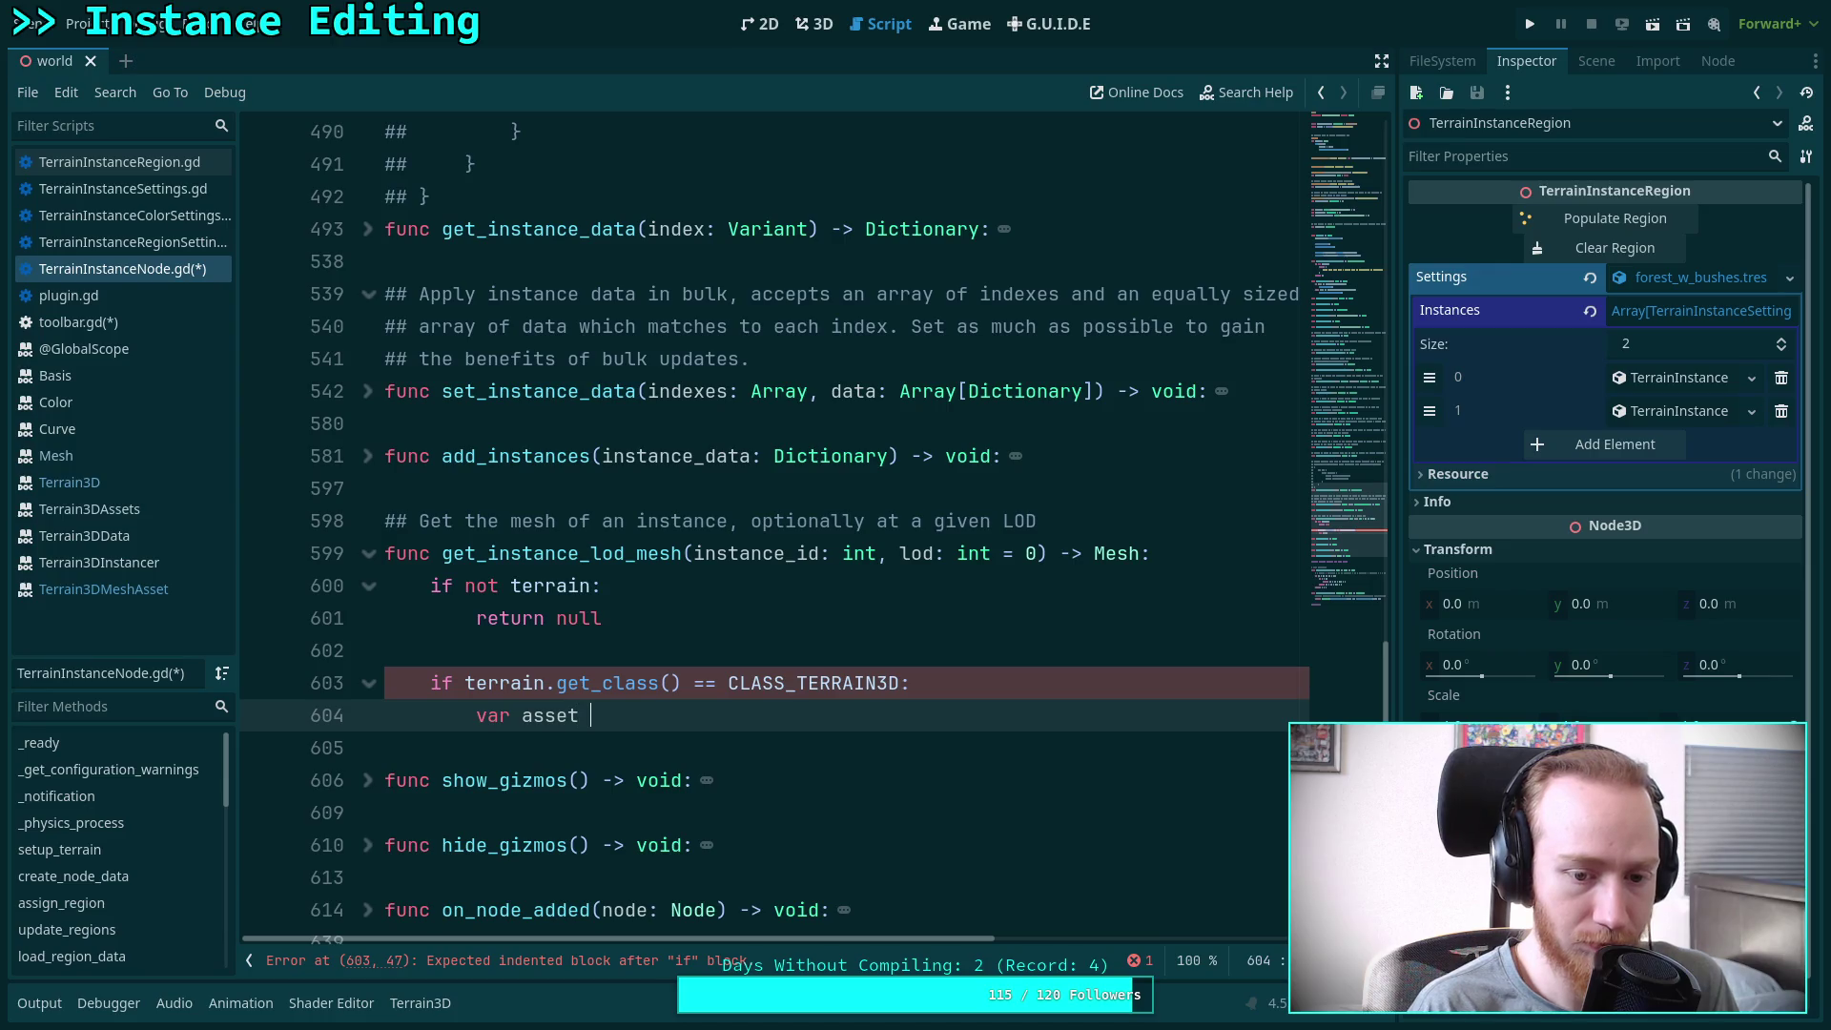
type(":= terrain")
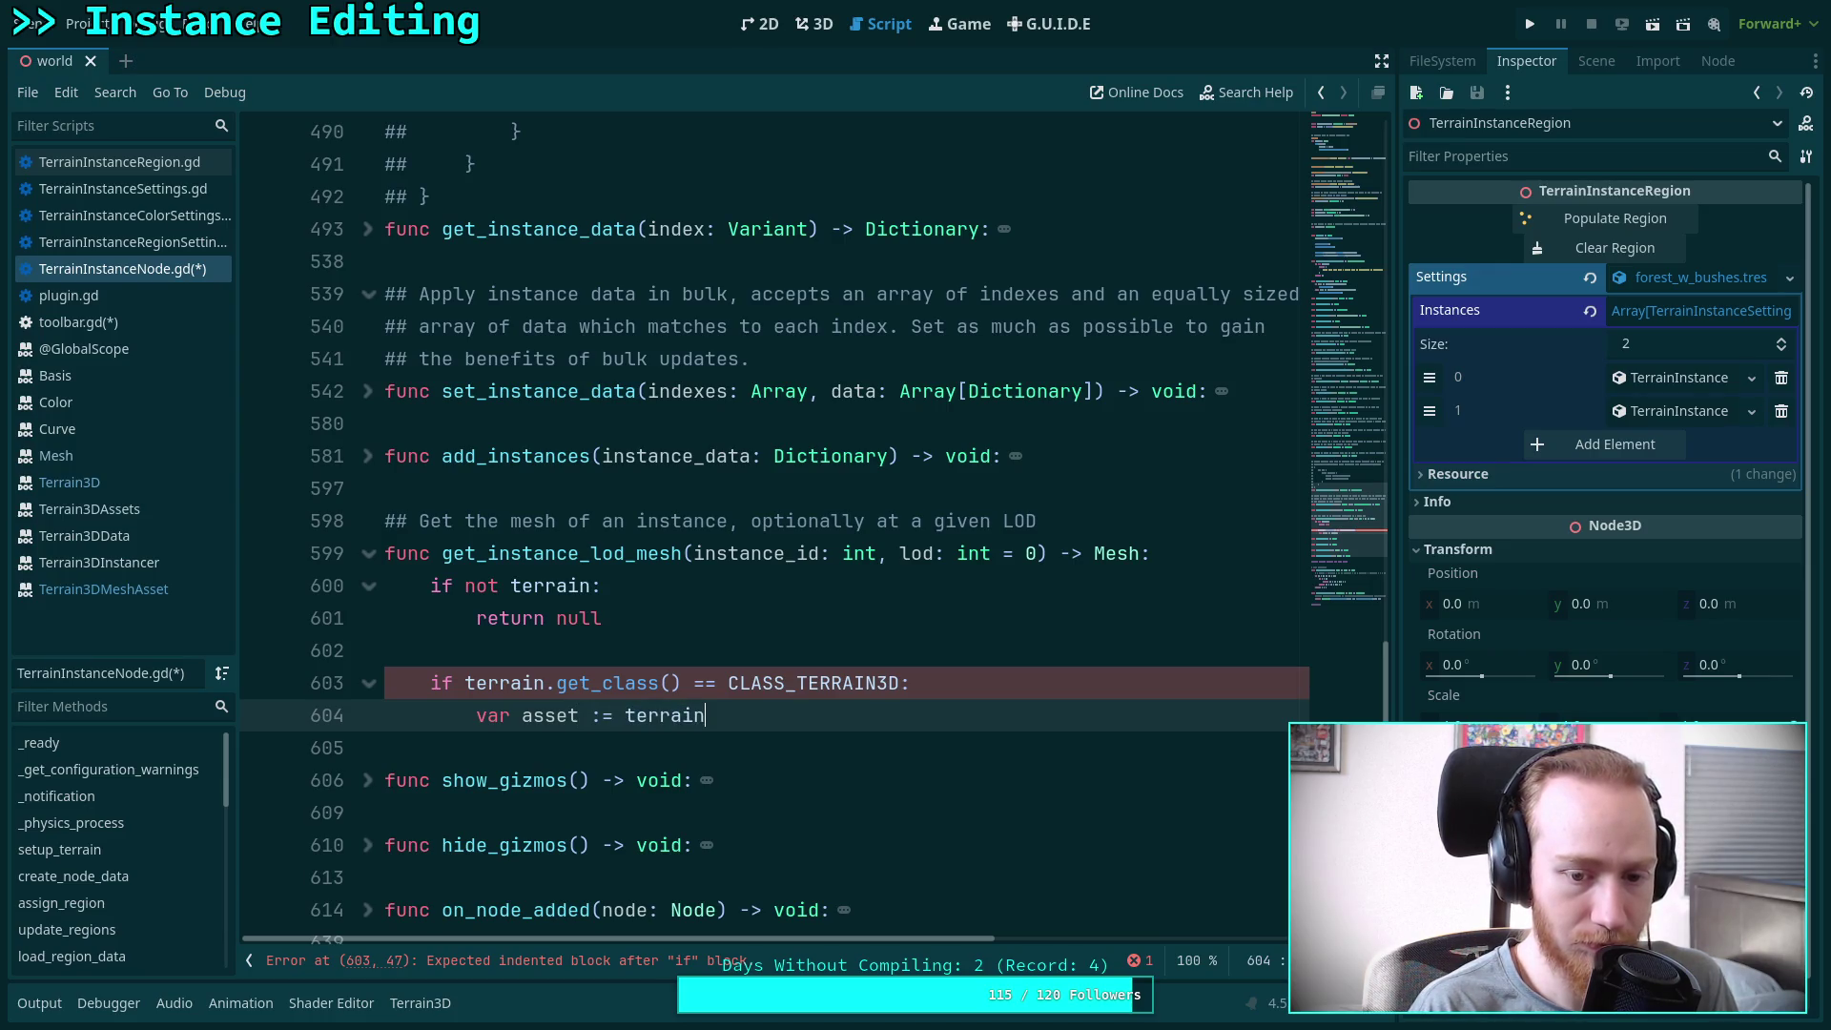
type(".assets.")
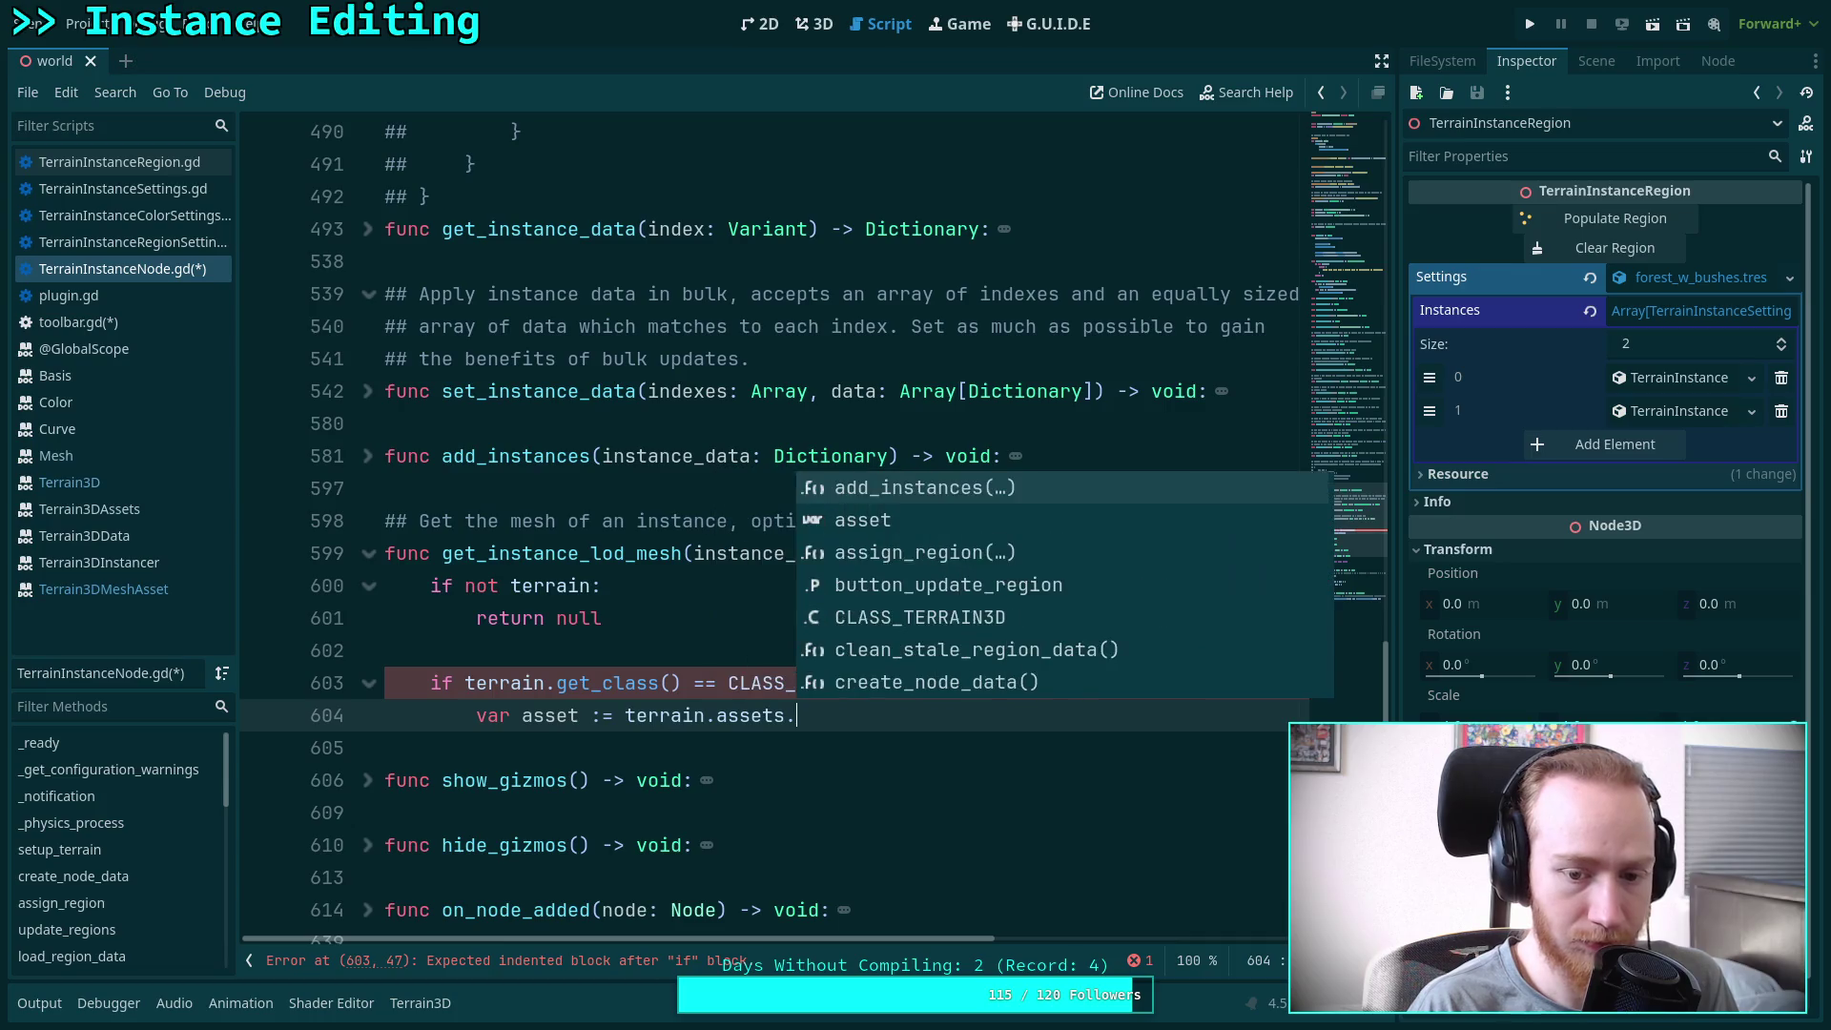
left_click(202, 513)
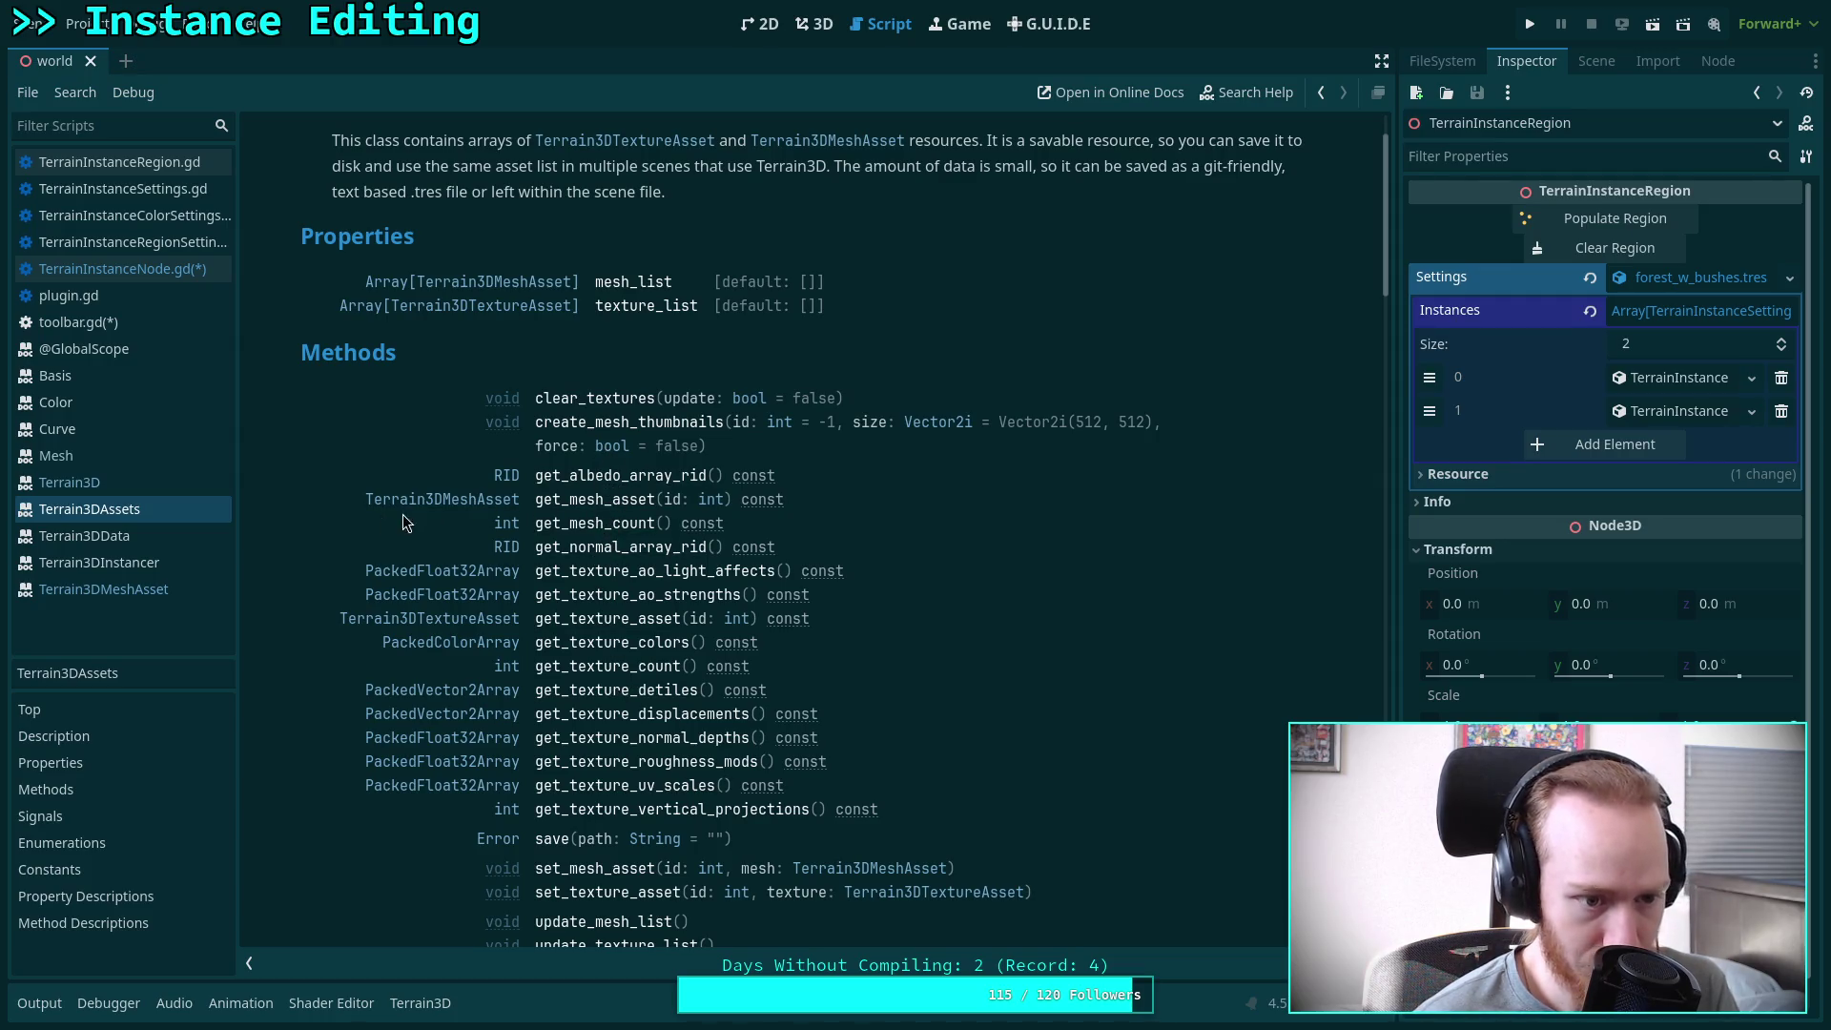
left_click(182, 277)
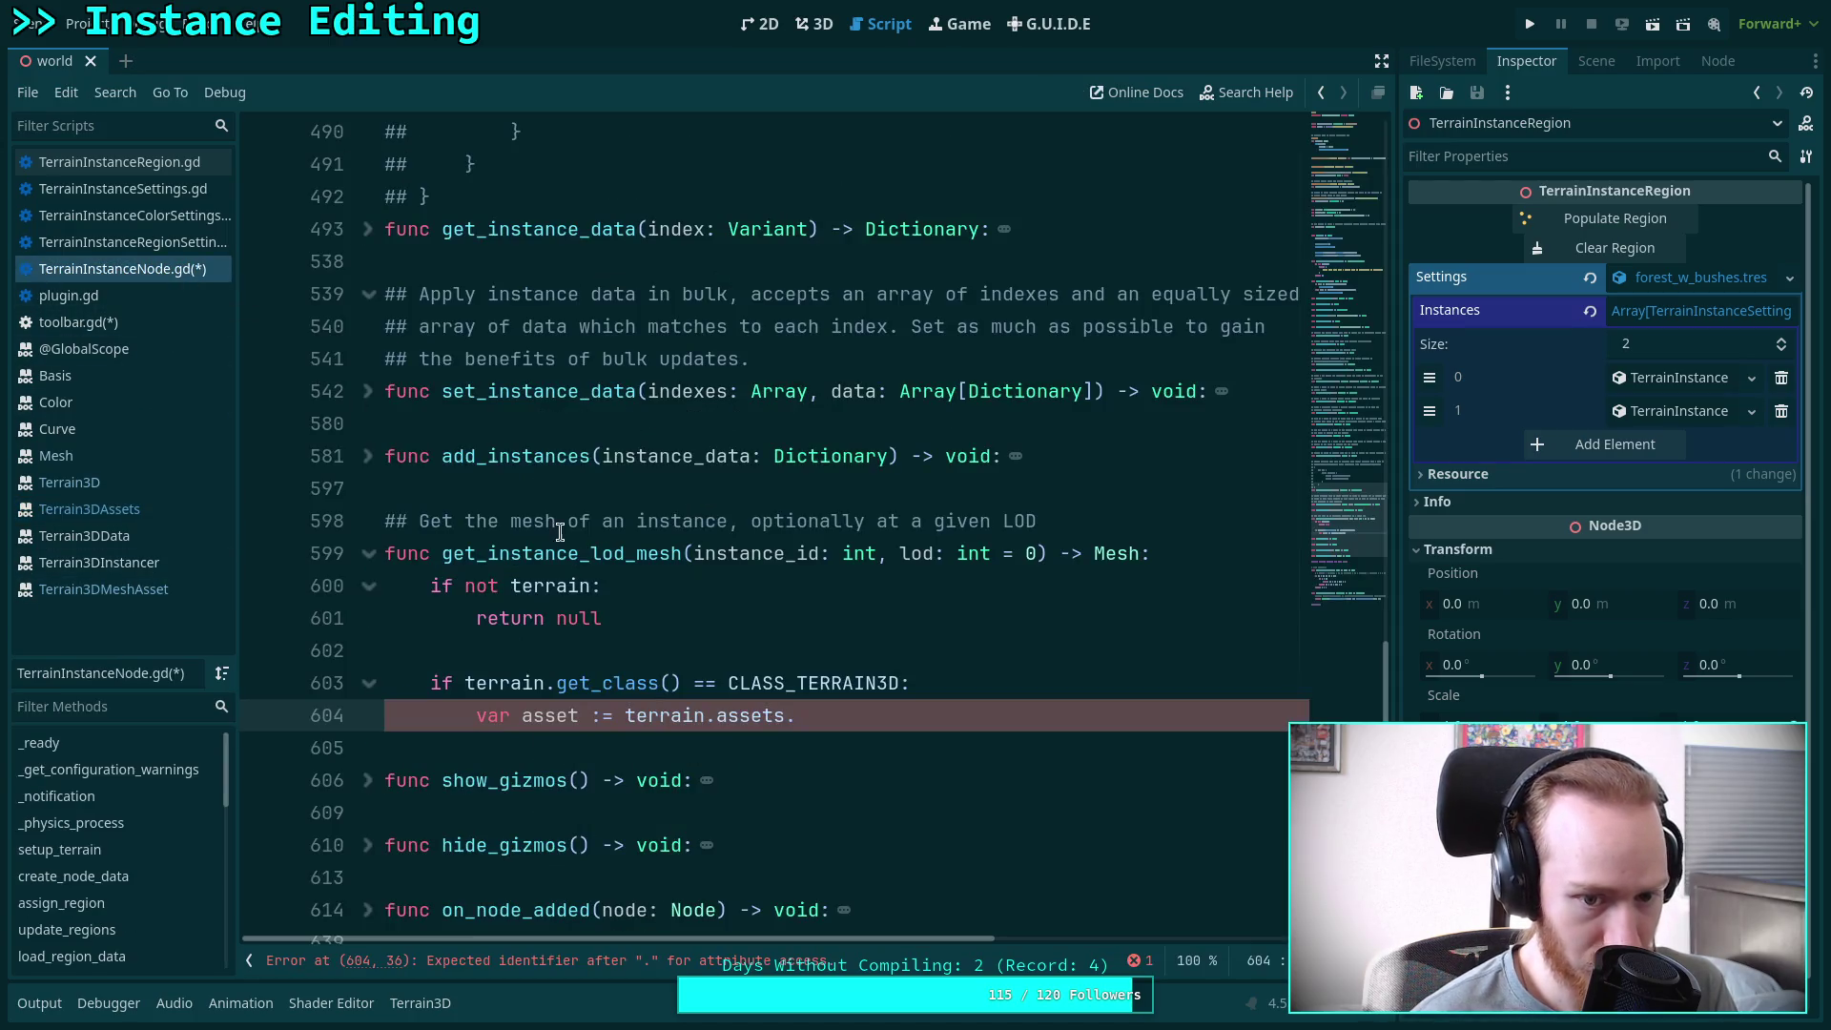
Complete the lookup with get_mesh_asset(instance_id) and return null if no asset is found
type("get_m")
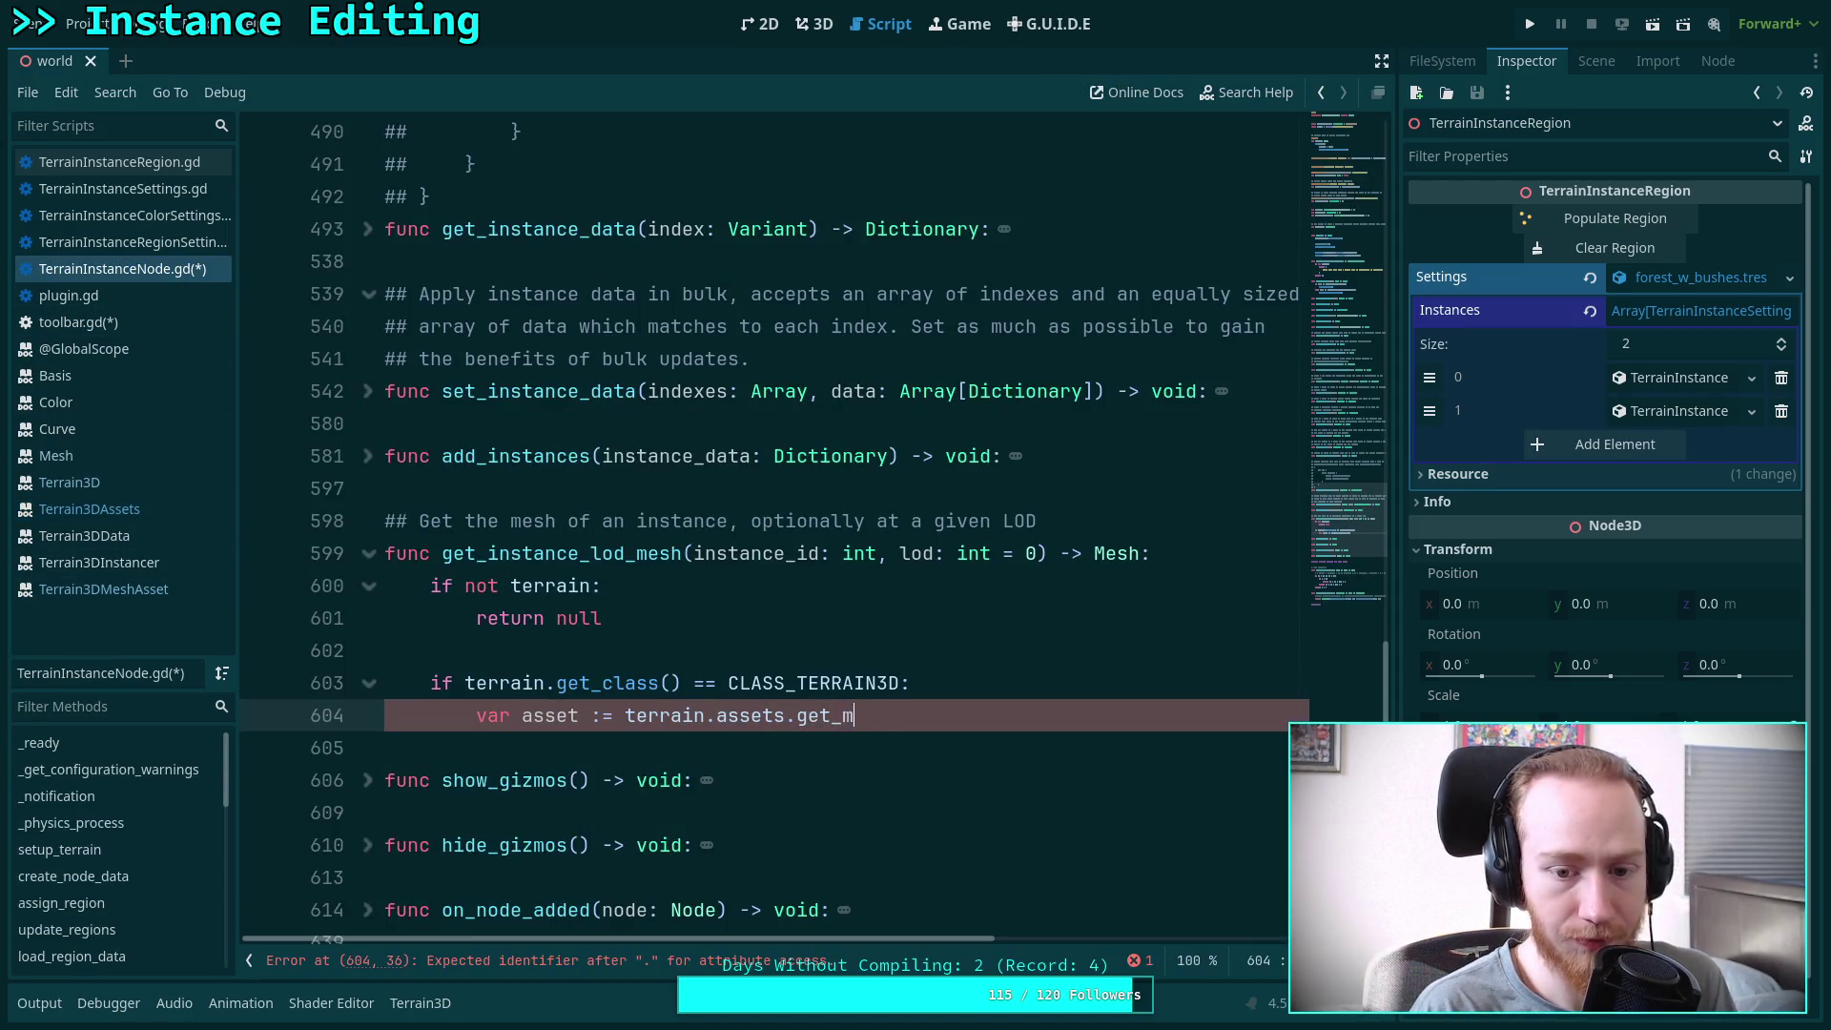
type("esh_asset(")
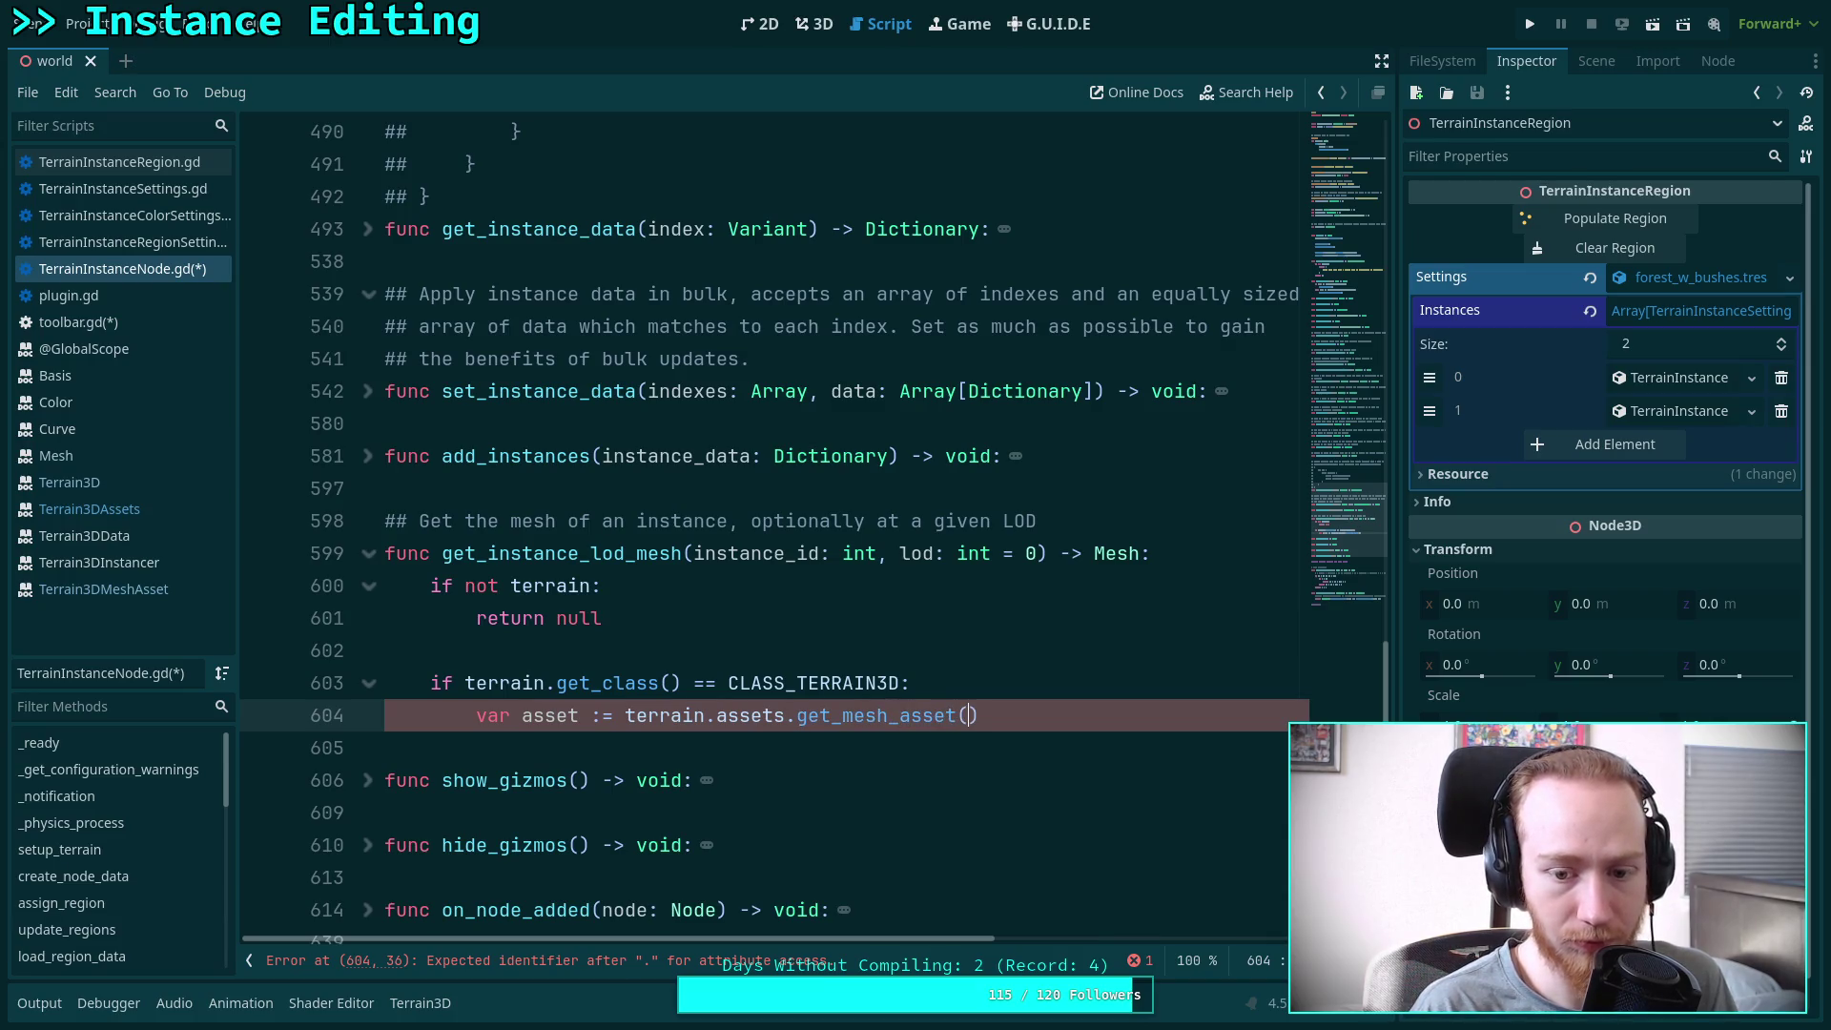
type("instance_id)")
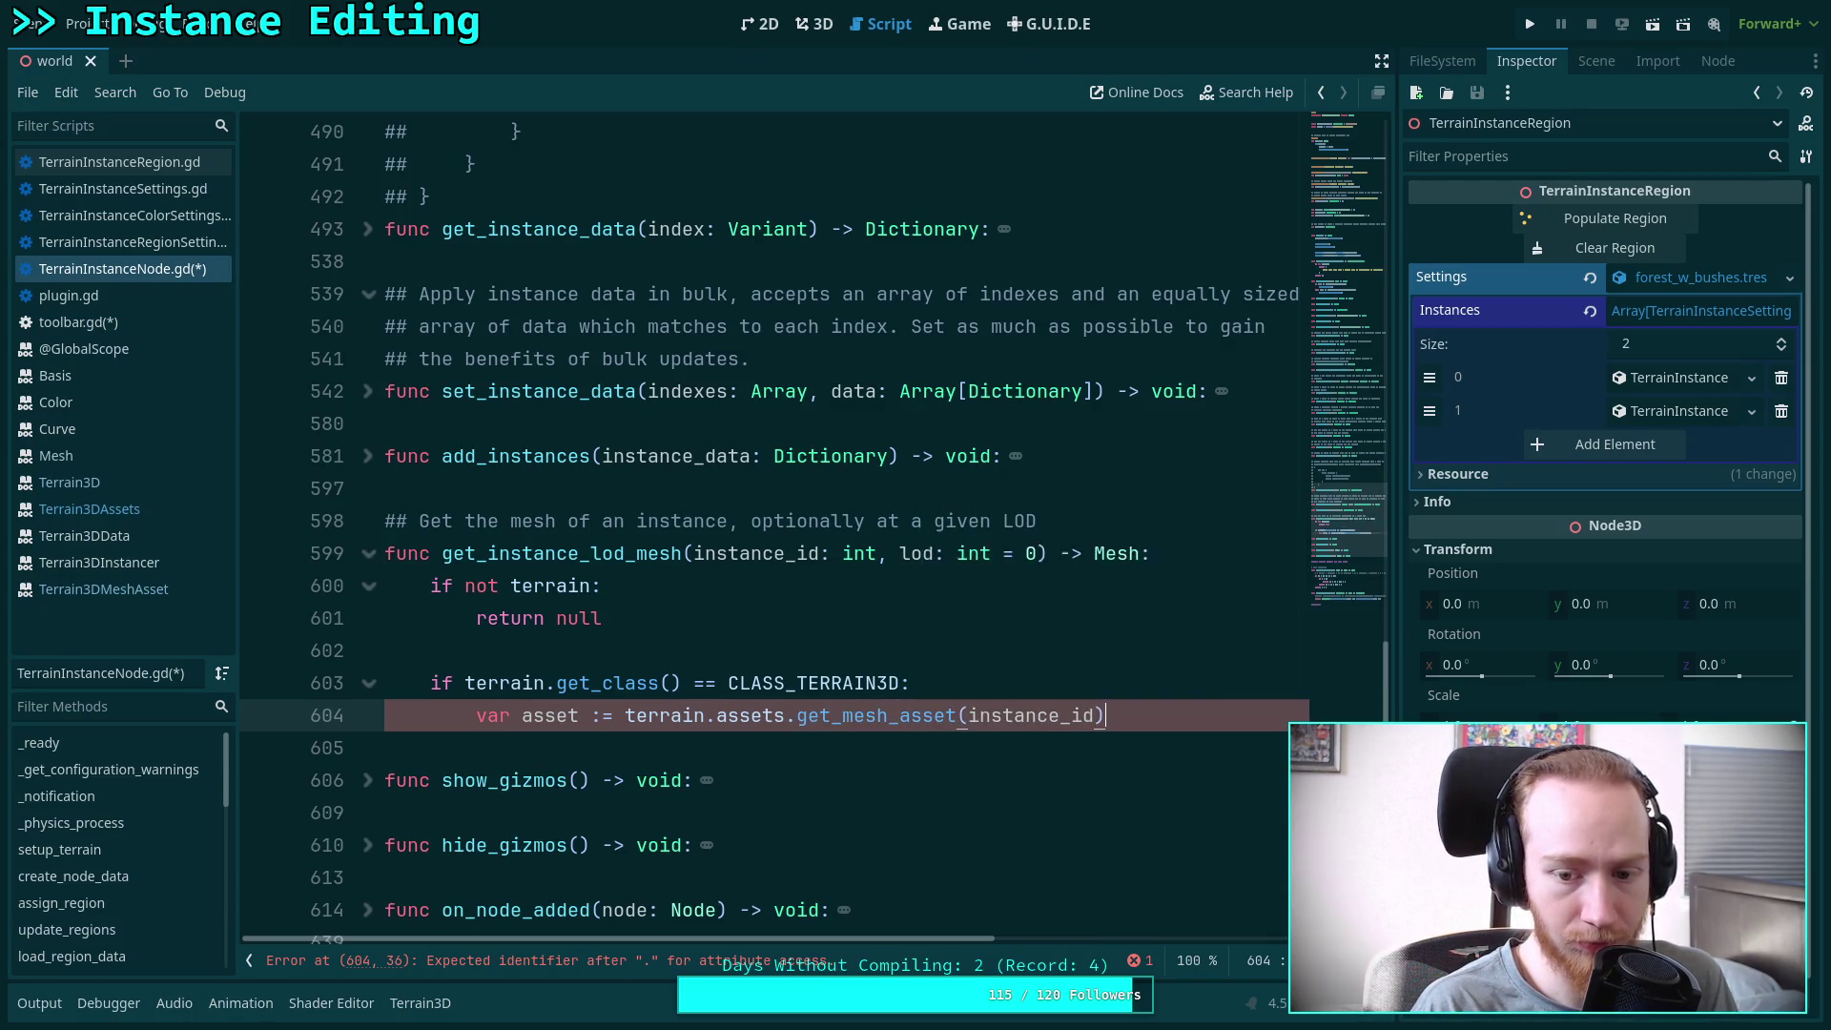
key("Return")
type("if not asset:")
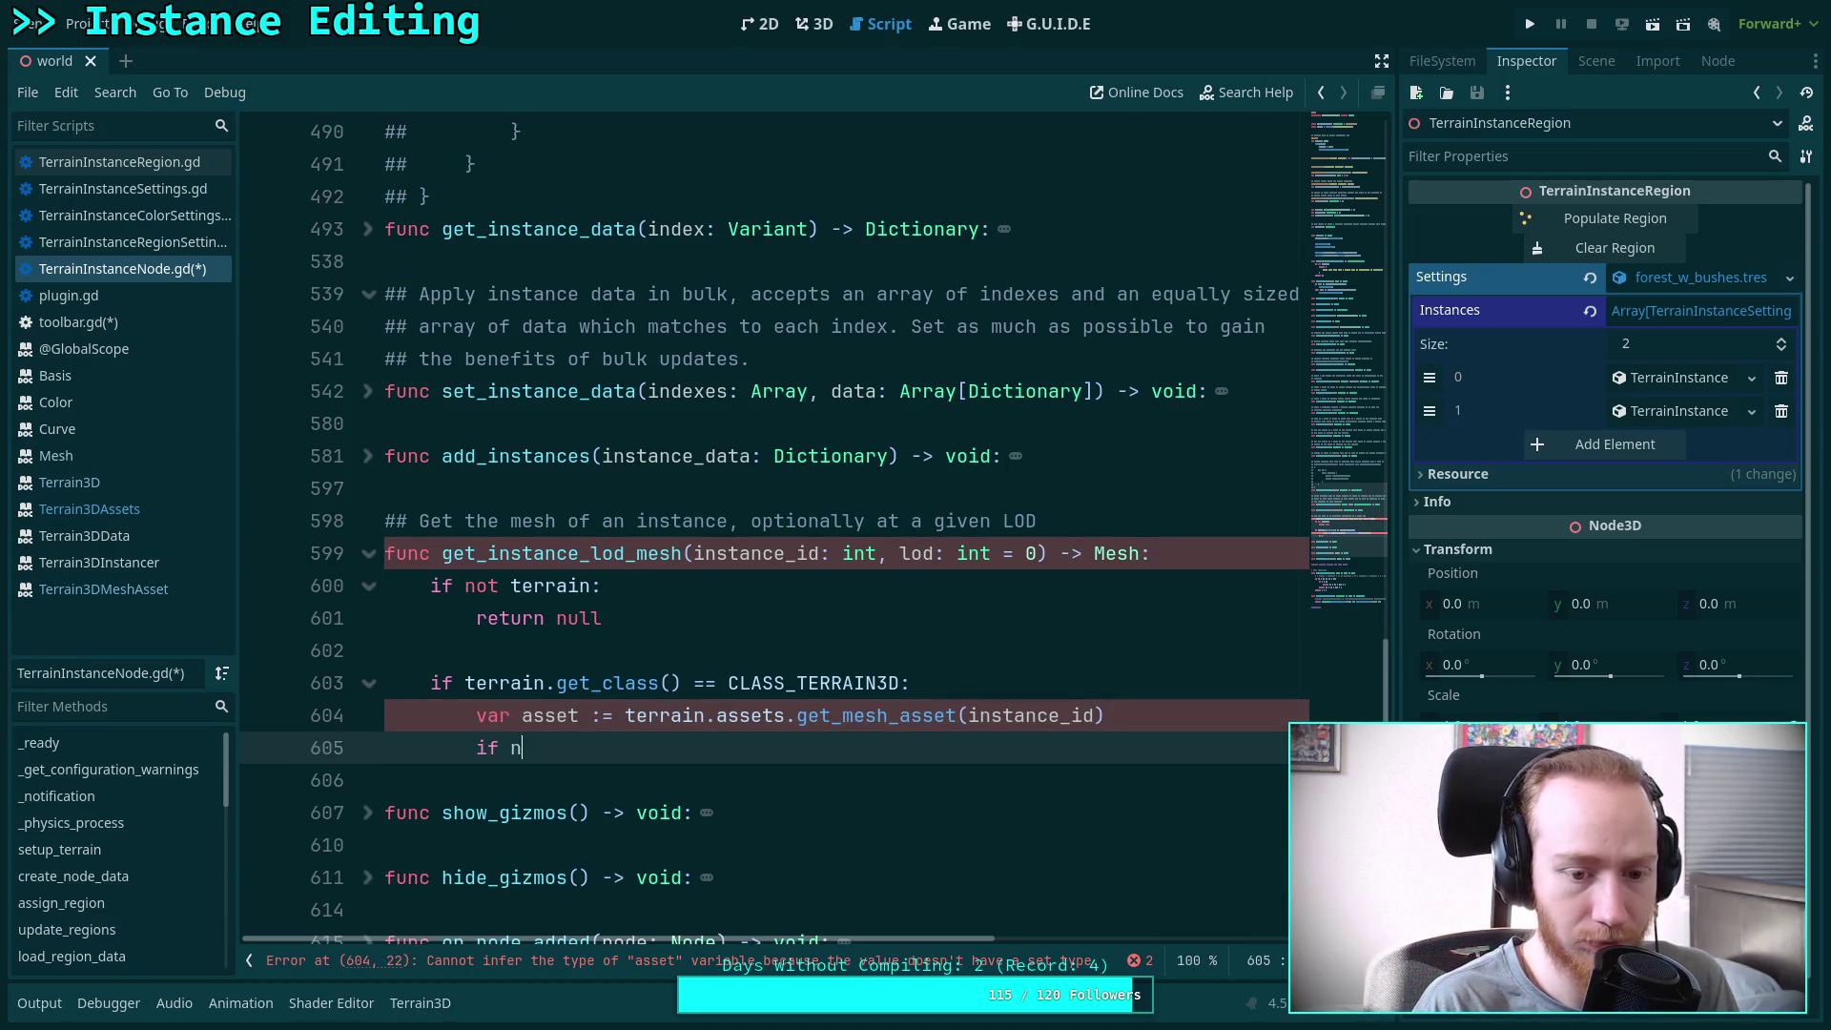
key("Return")
type("return ne")
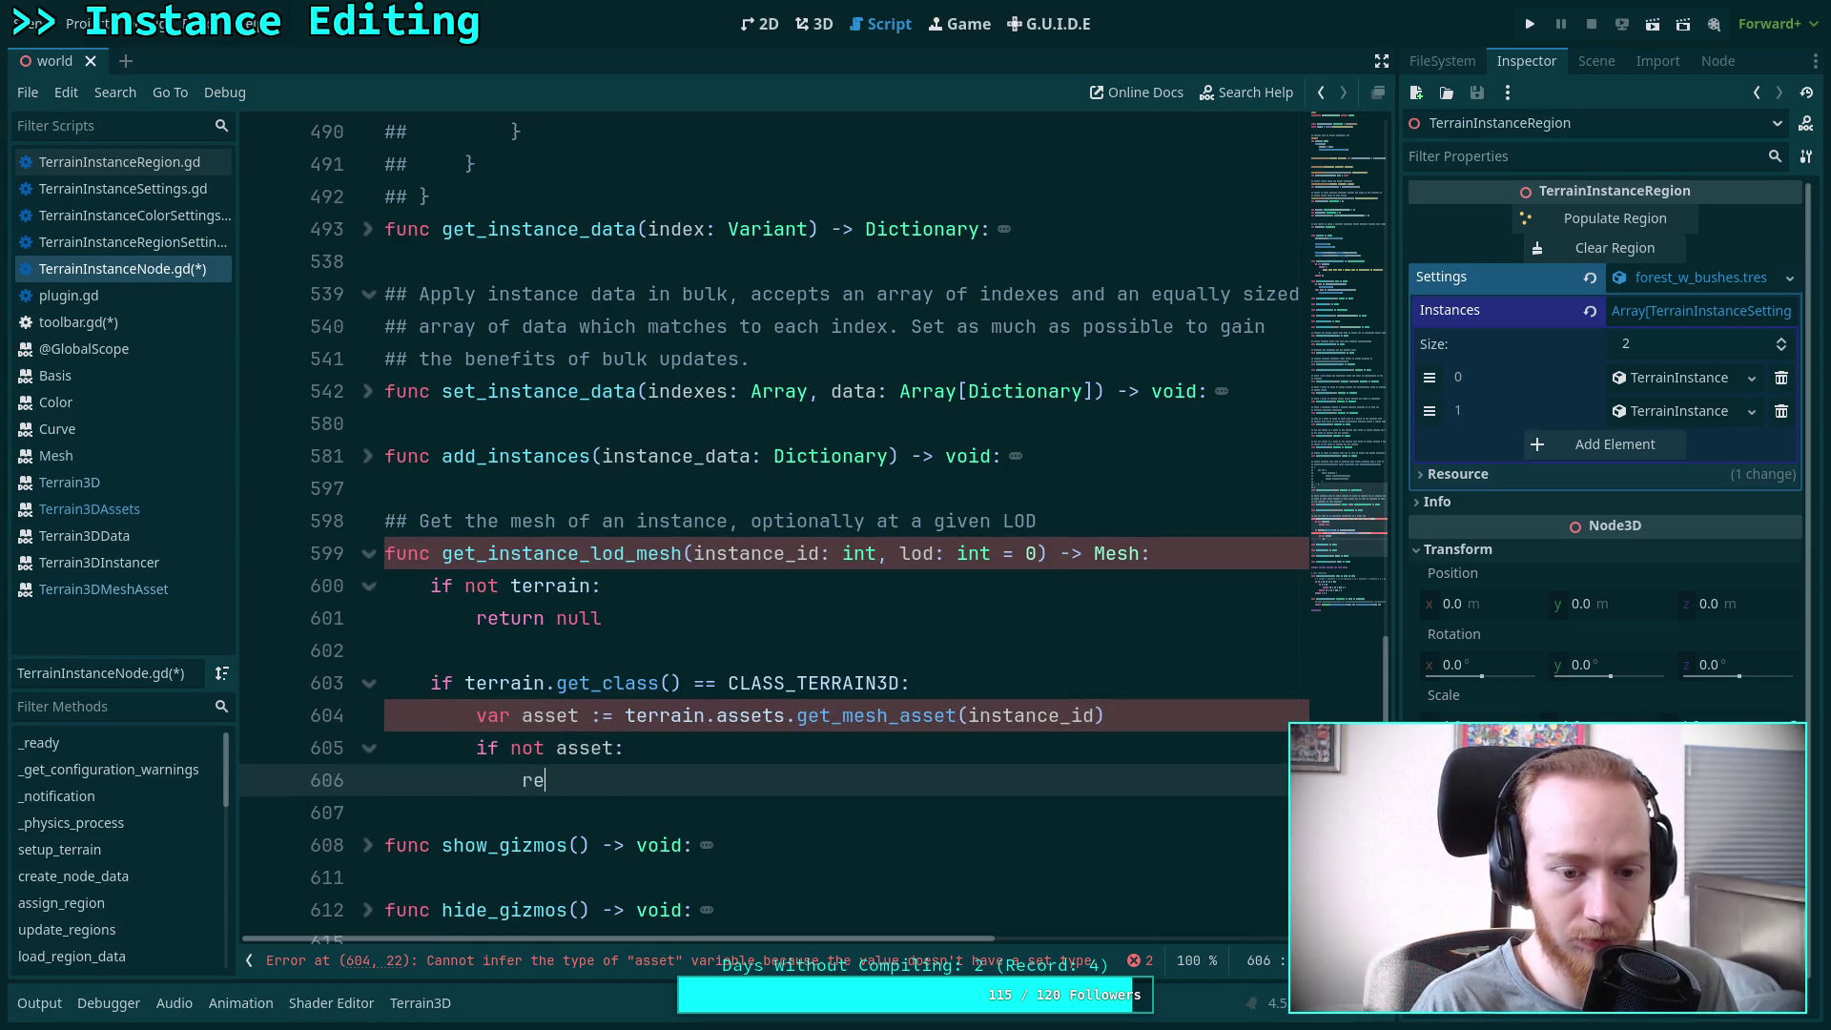
key("BackSpace")
type("ull")
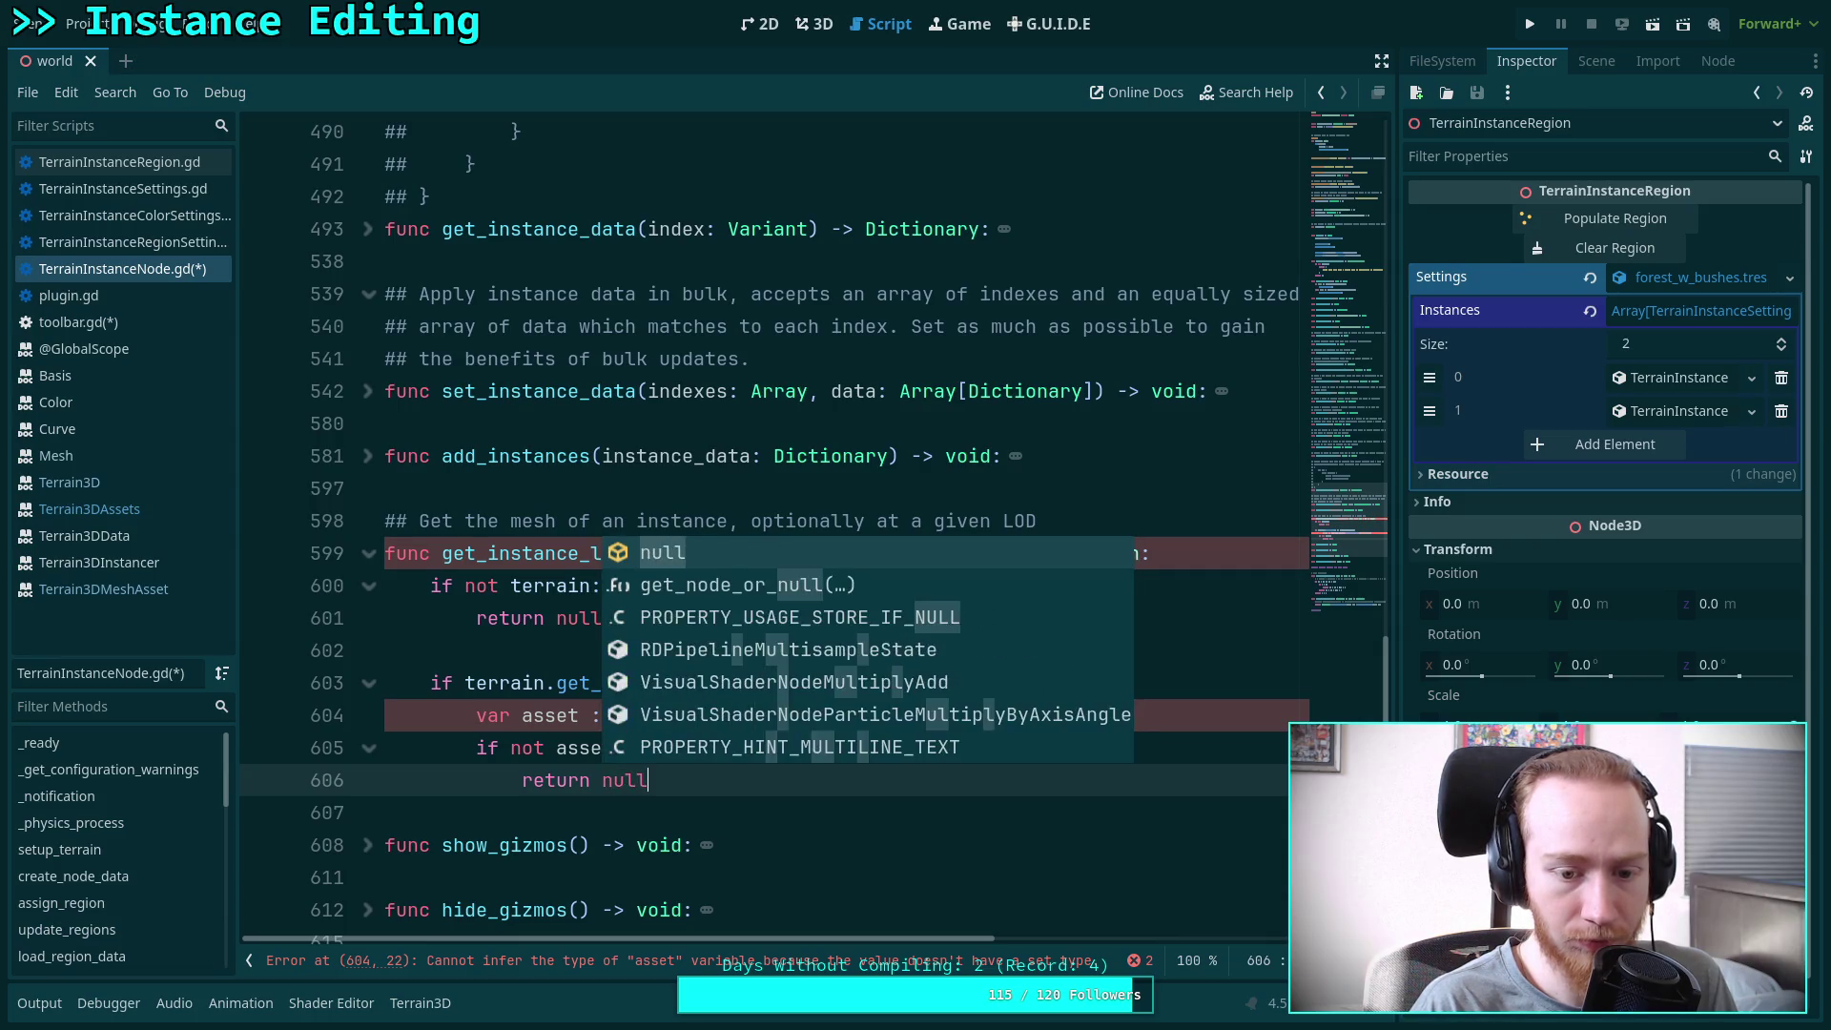
key("Return")
key("Return")
Add a fallback 'return null' at the function's end and change ':=' to '=' on line 604
key("BackSpace")
type("re")
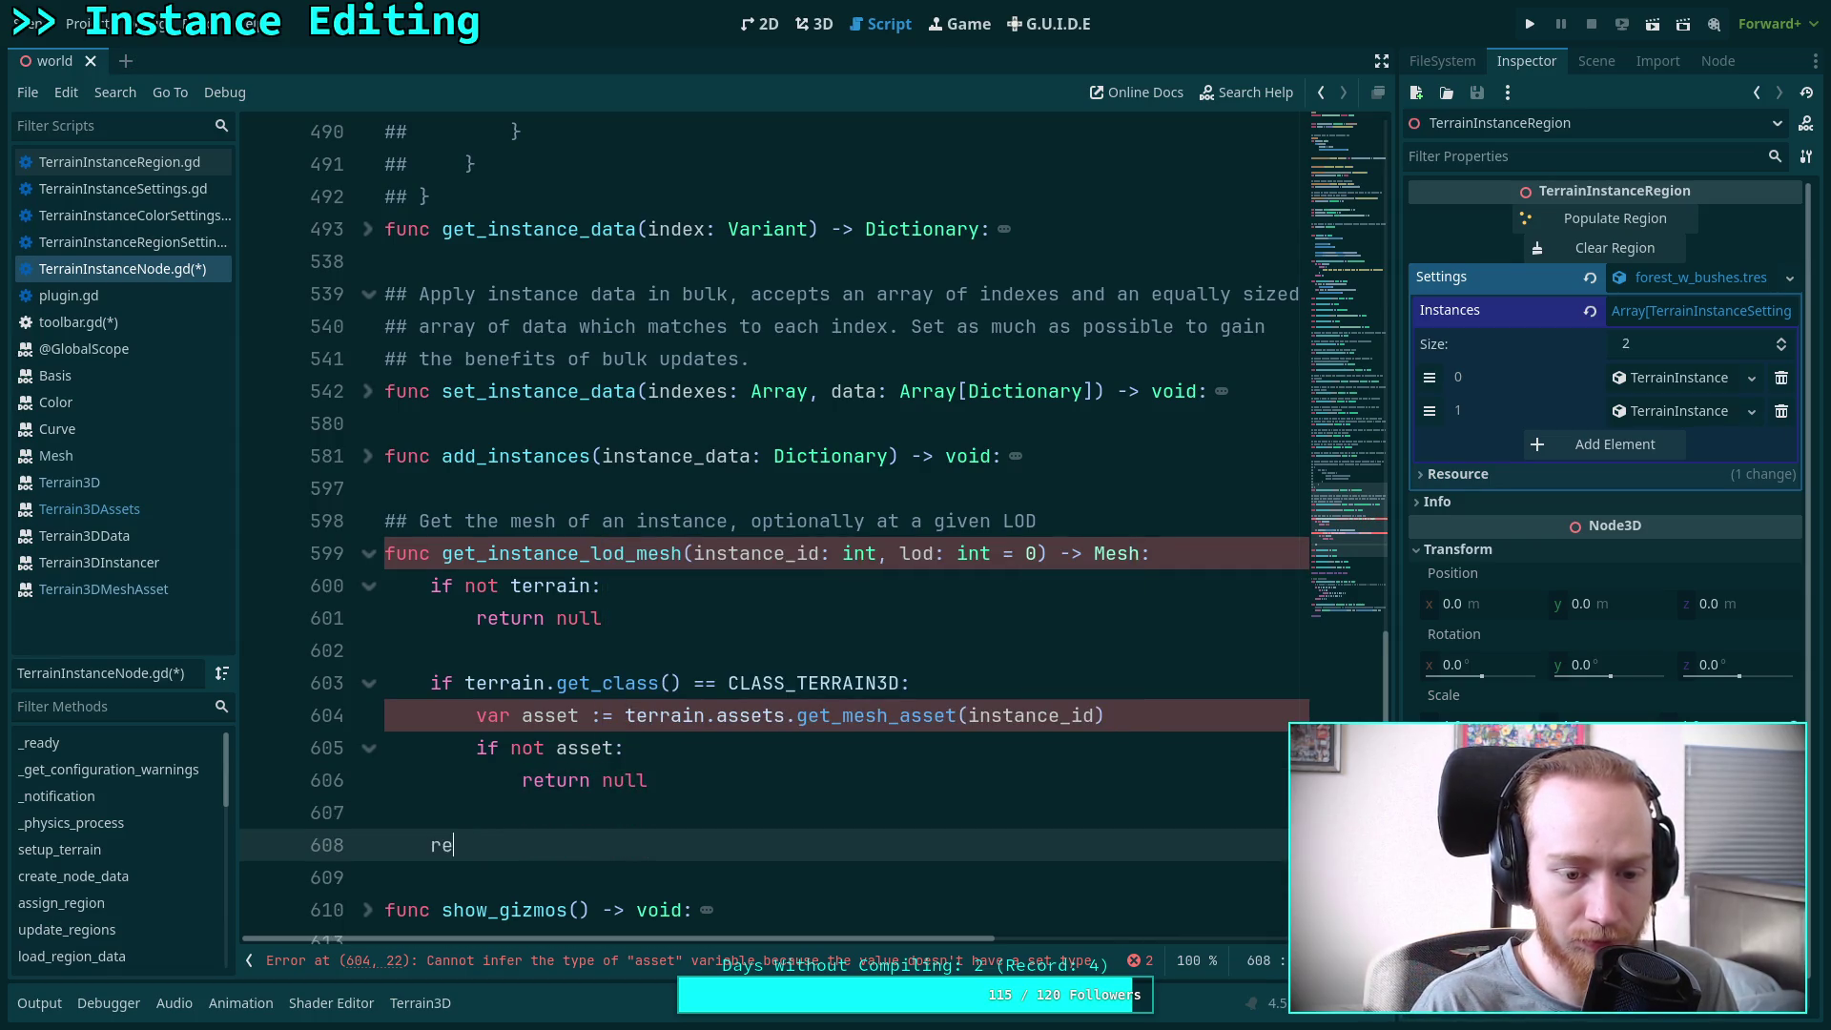
type("turn null")
key("Up")
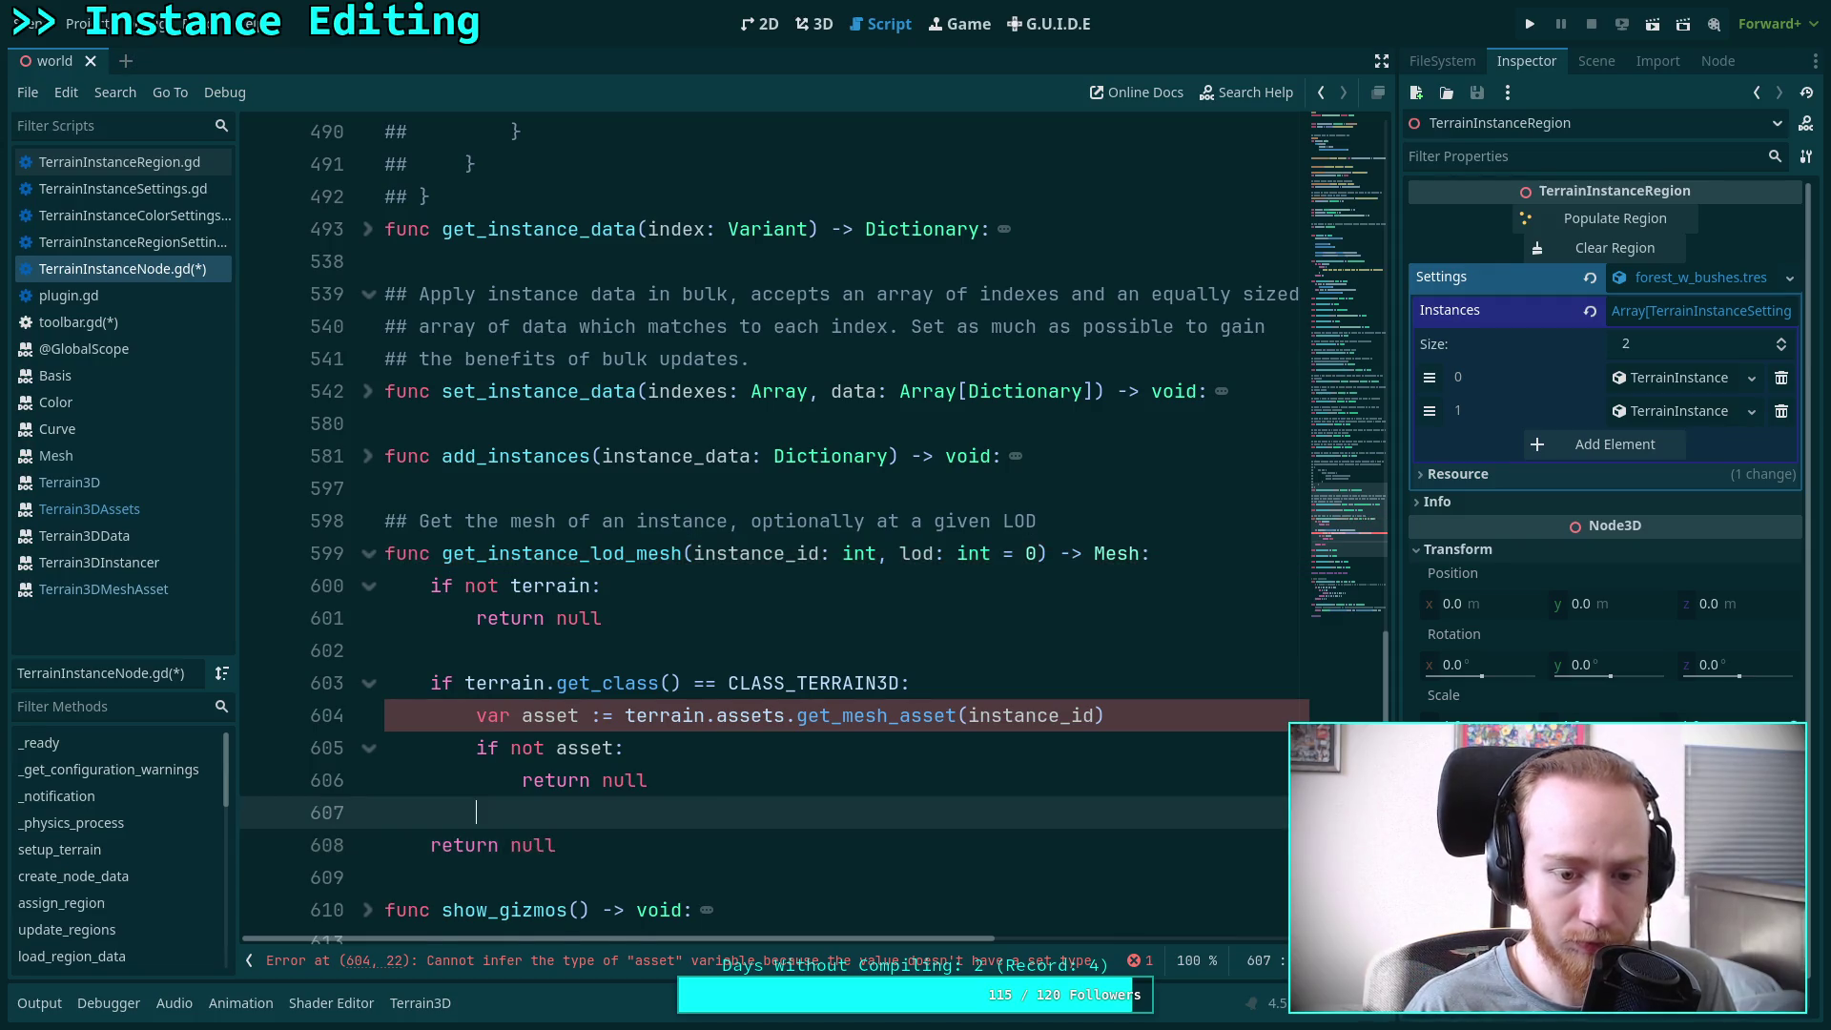
key("Return")
key("Return")
scroll(1014, 706, "down", 1)
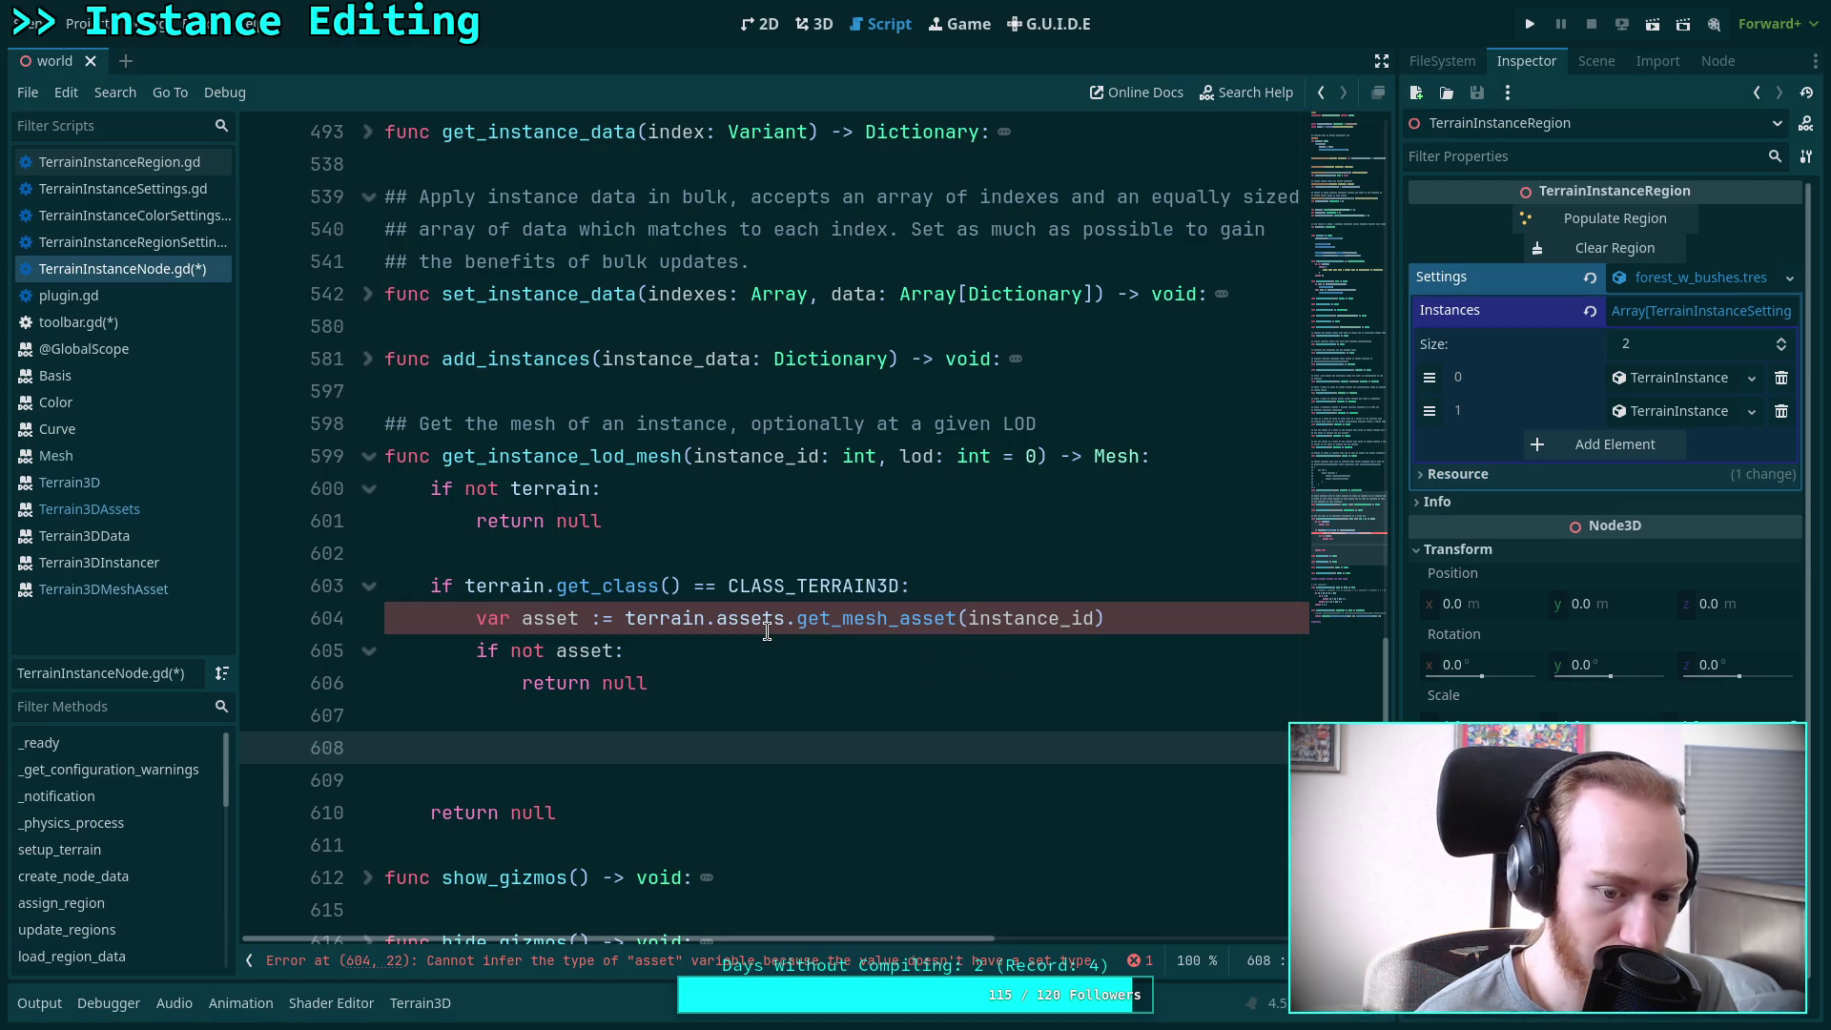
left_click(601, 616)
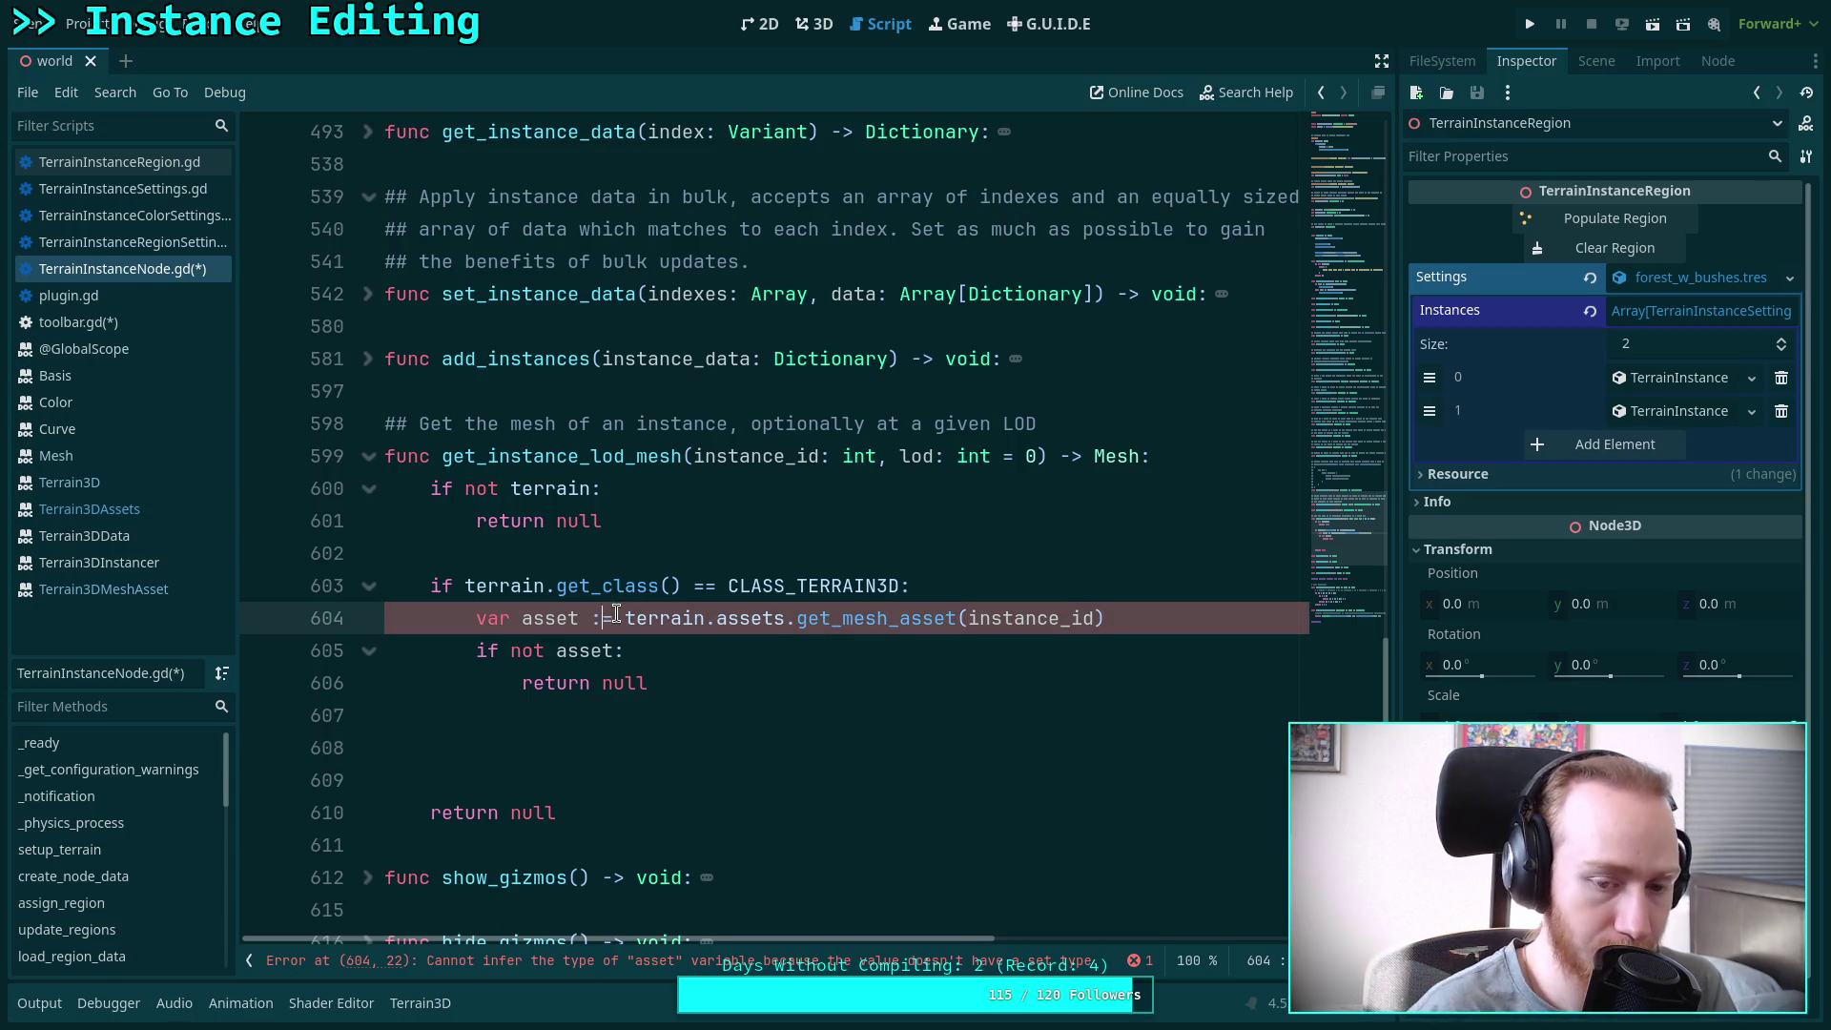
key("BackSpace")
left_click(604, 736)
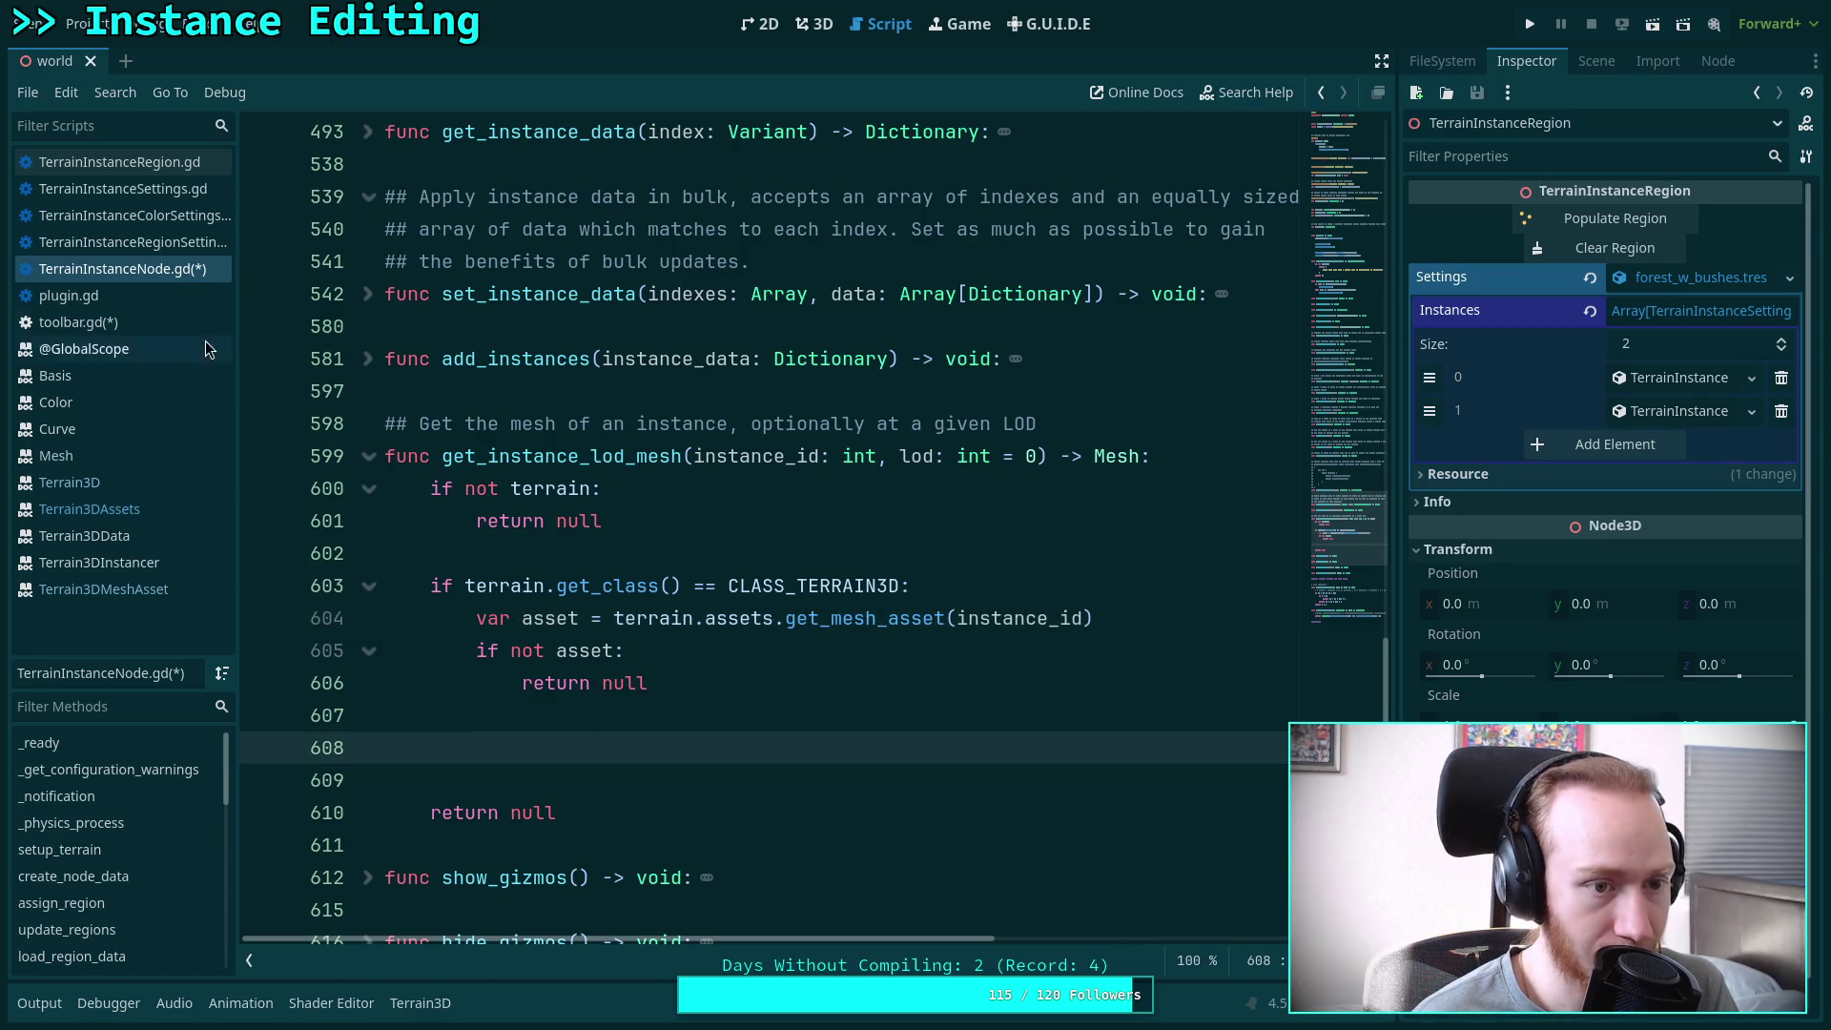
After checking the Terrain3DMeshAsset docs, add 'return asset.get_mesh(lod)' and save the script
left_click(145, 587)
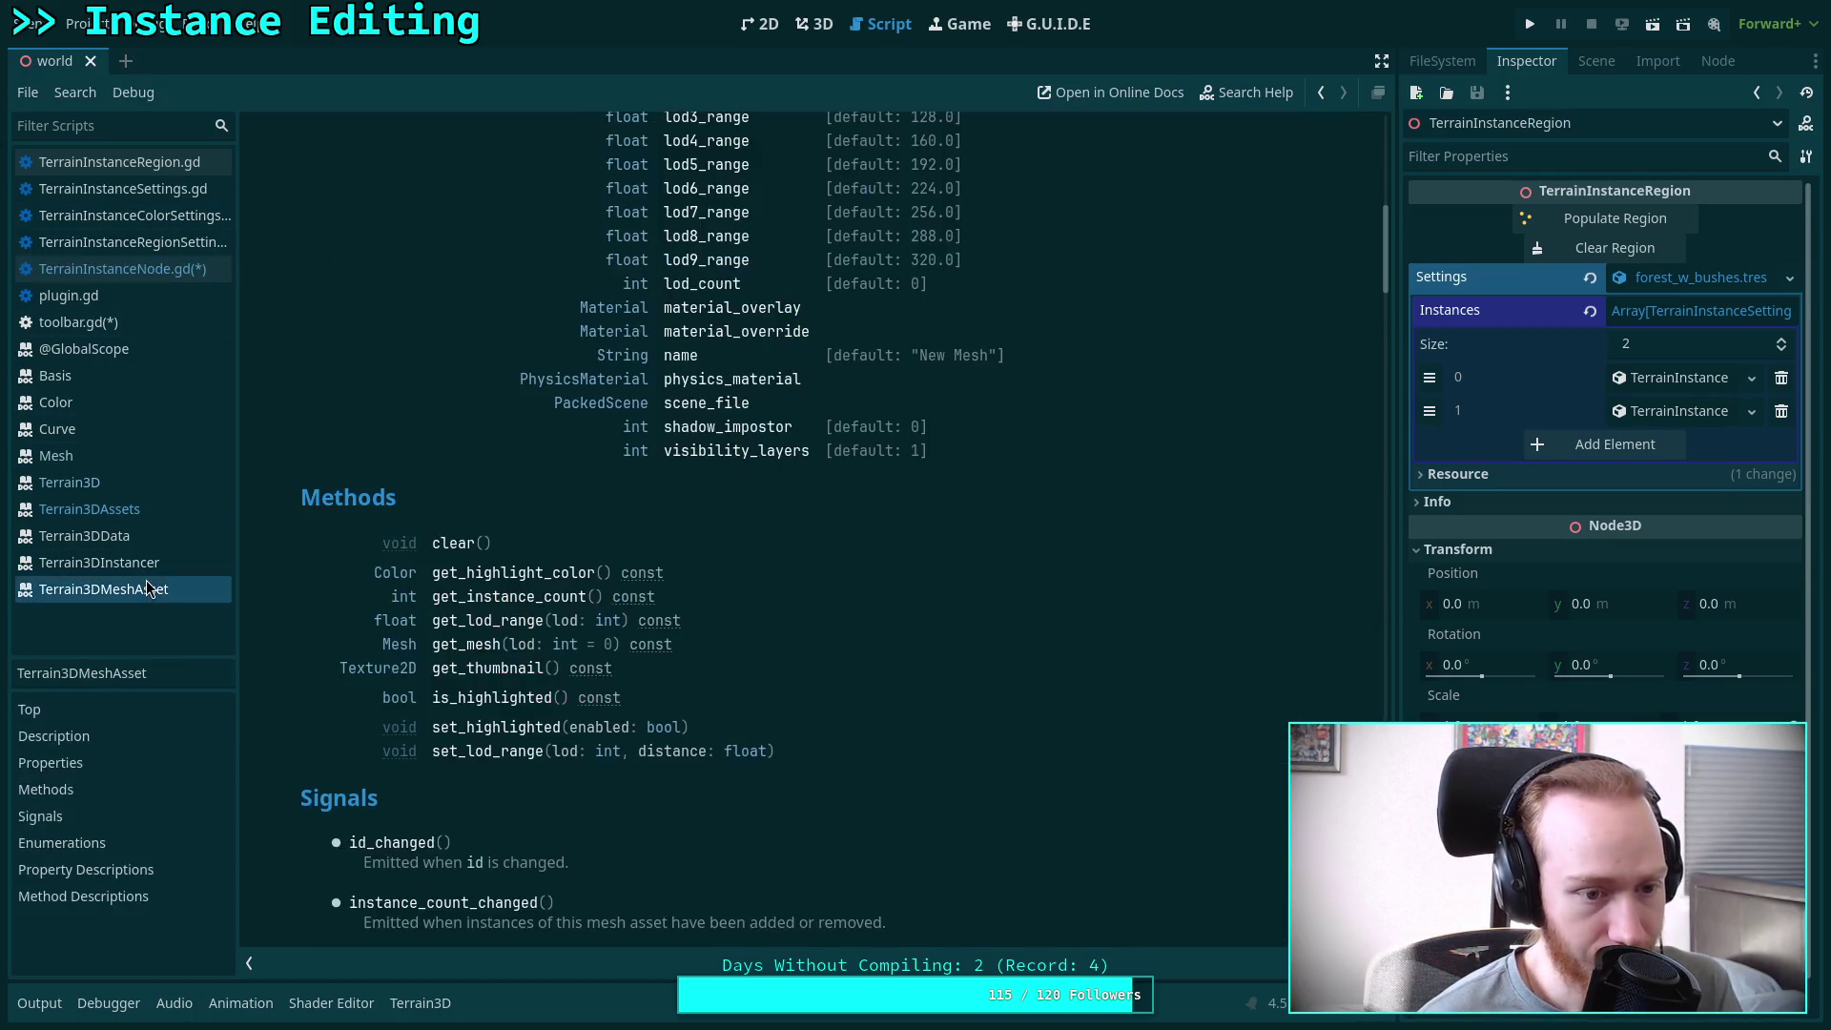
scroll(364, 586, "up", 4)
scroll(690, 639, "down", 4)
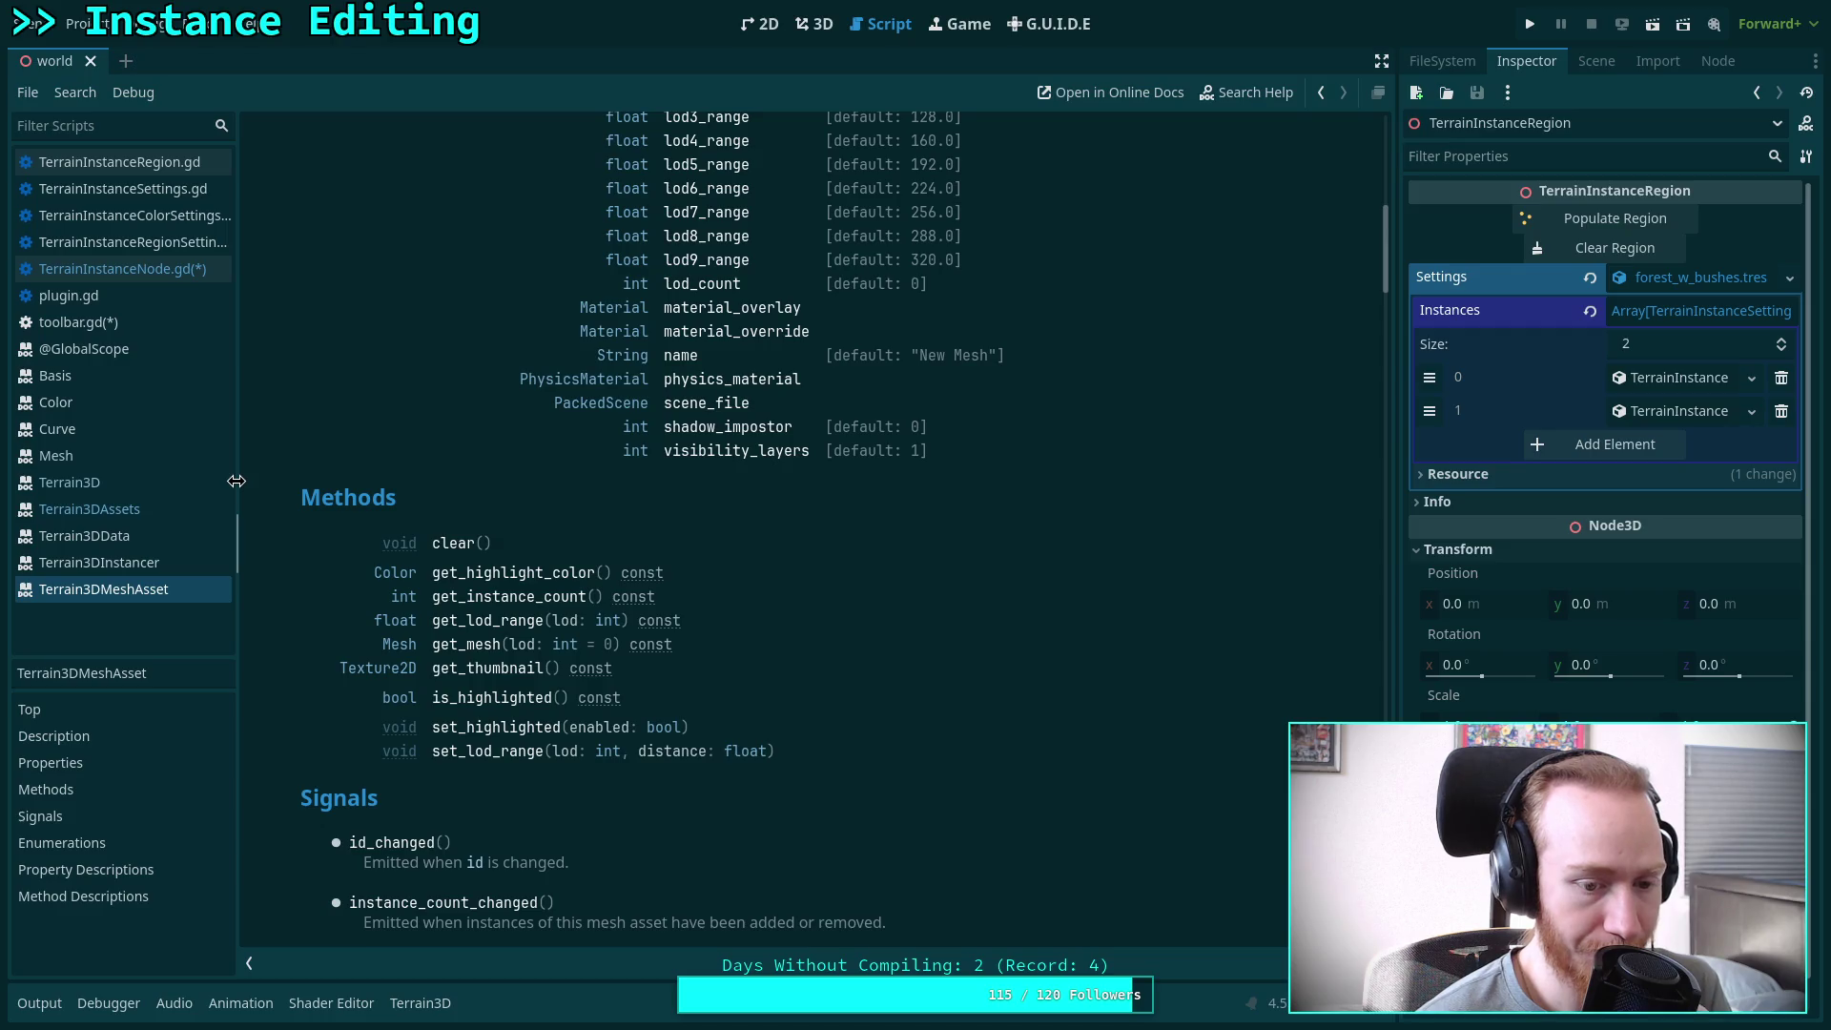
left_click(136, 266)
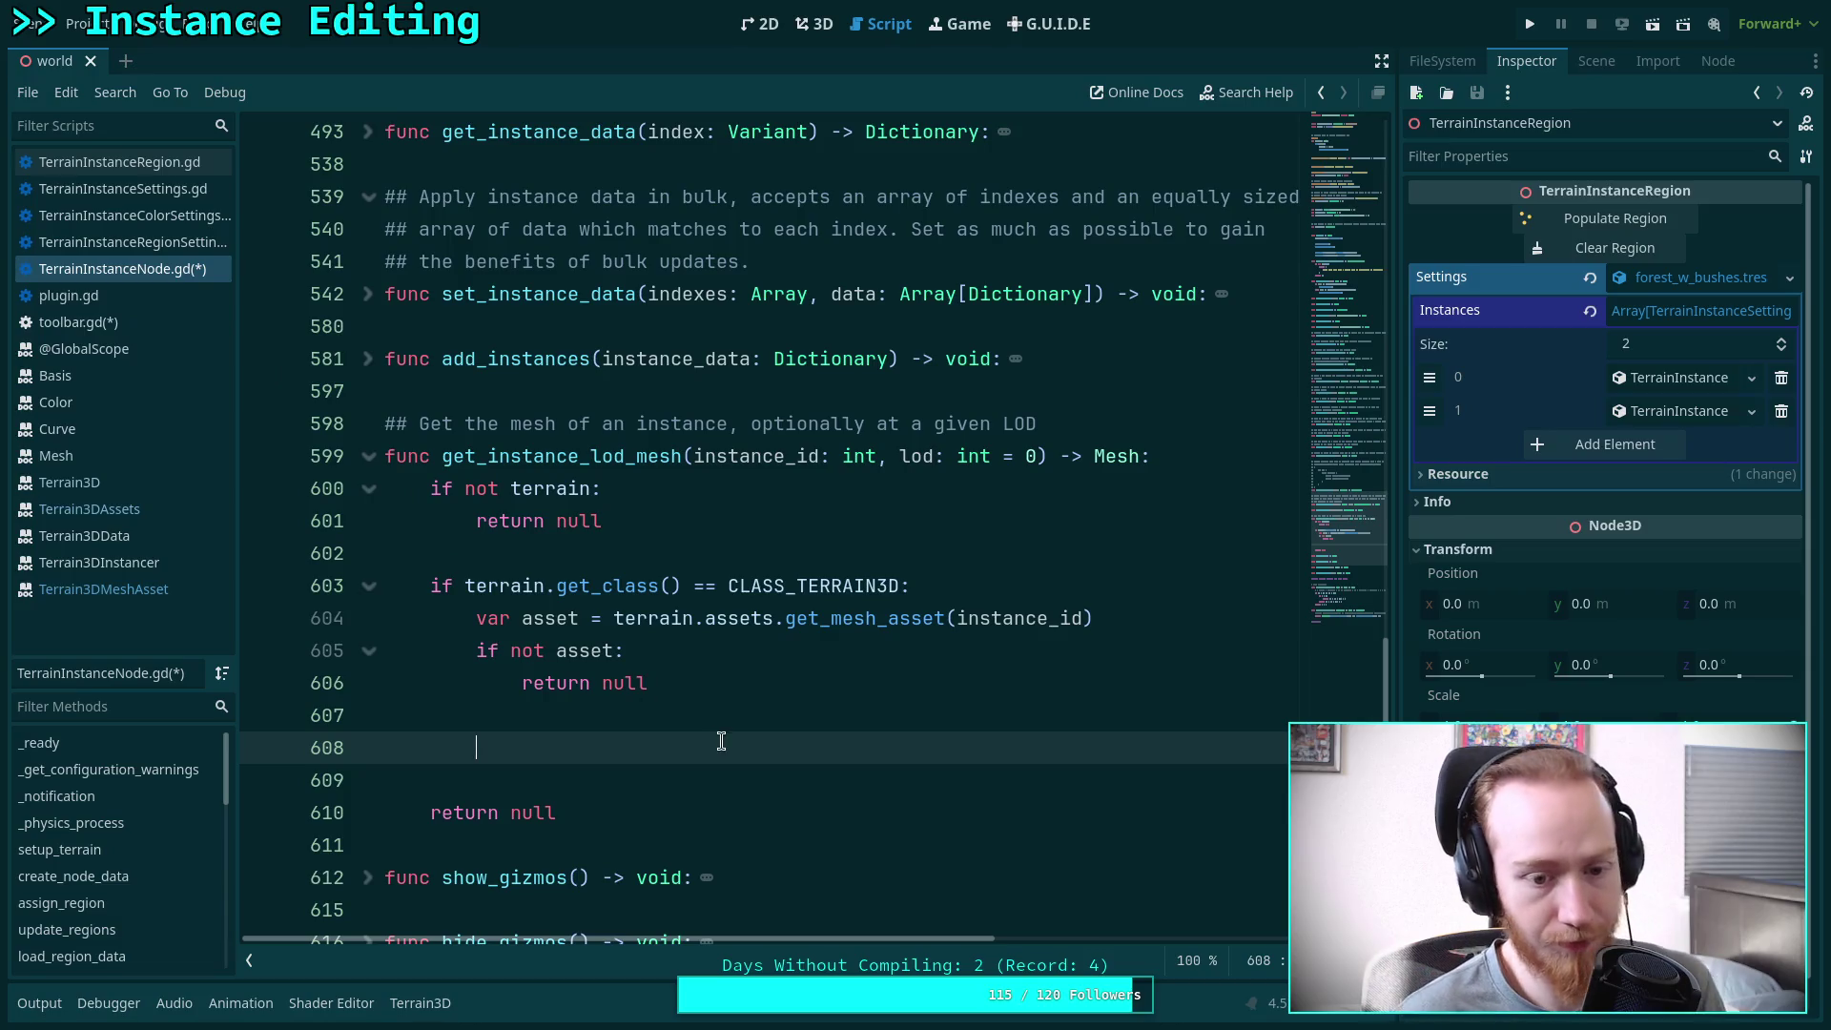
type("return a")
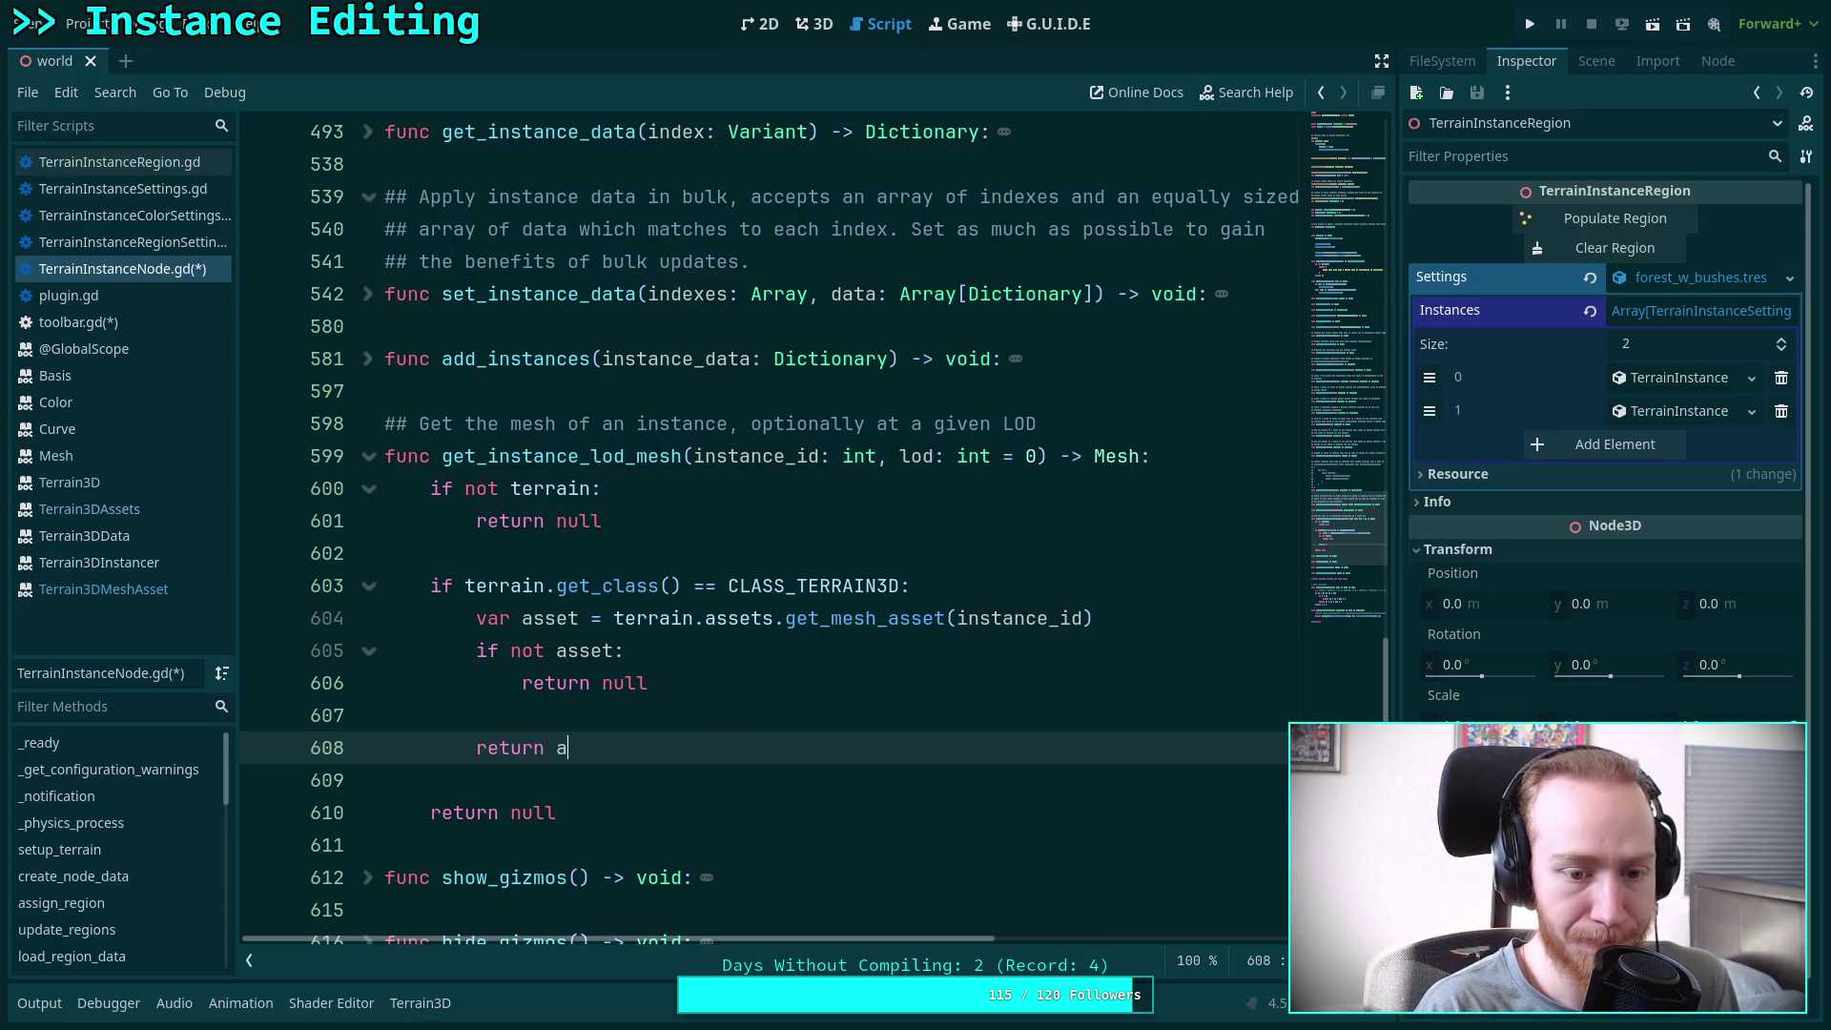
type("sset.get_mes")
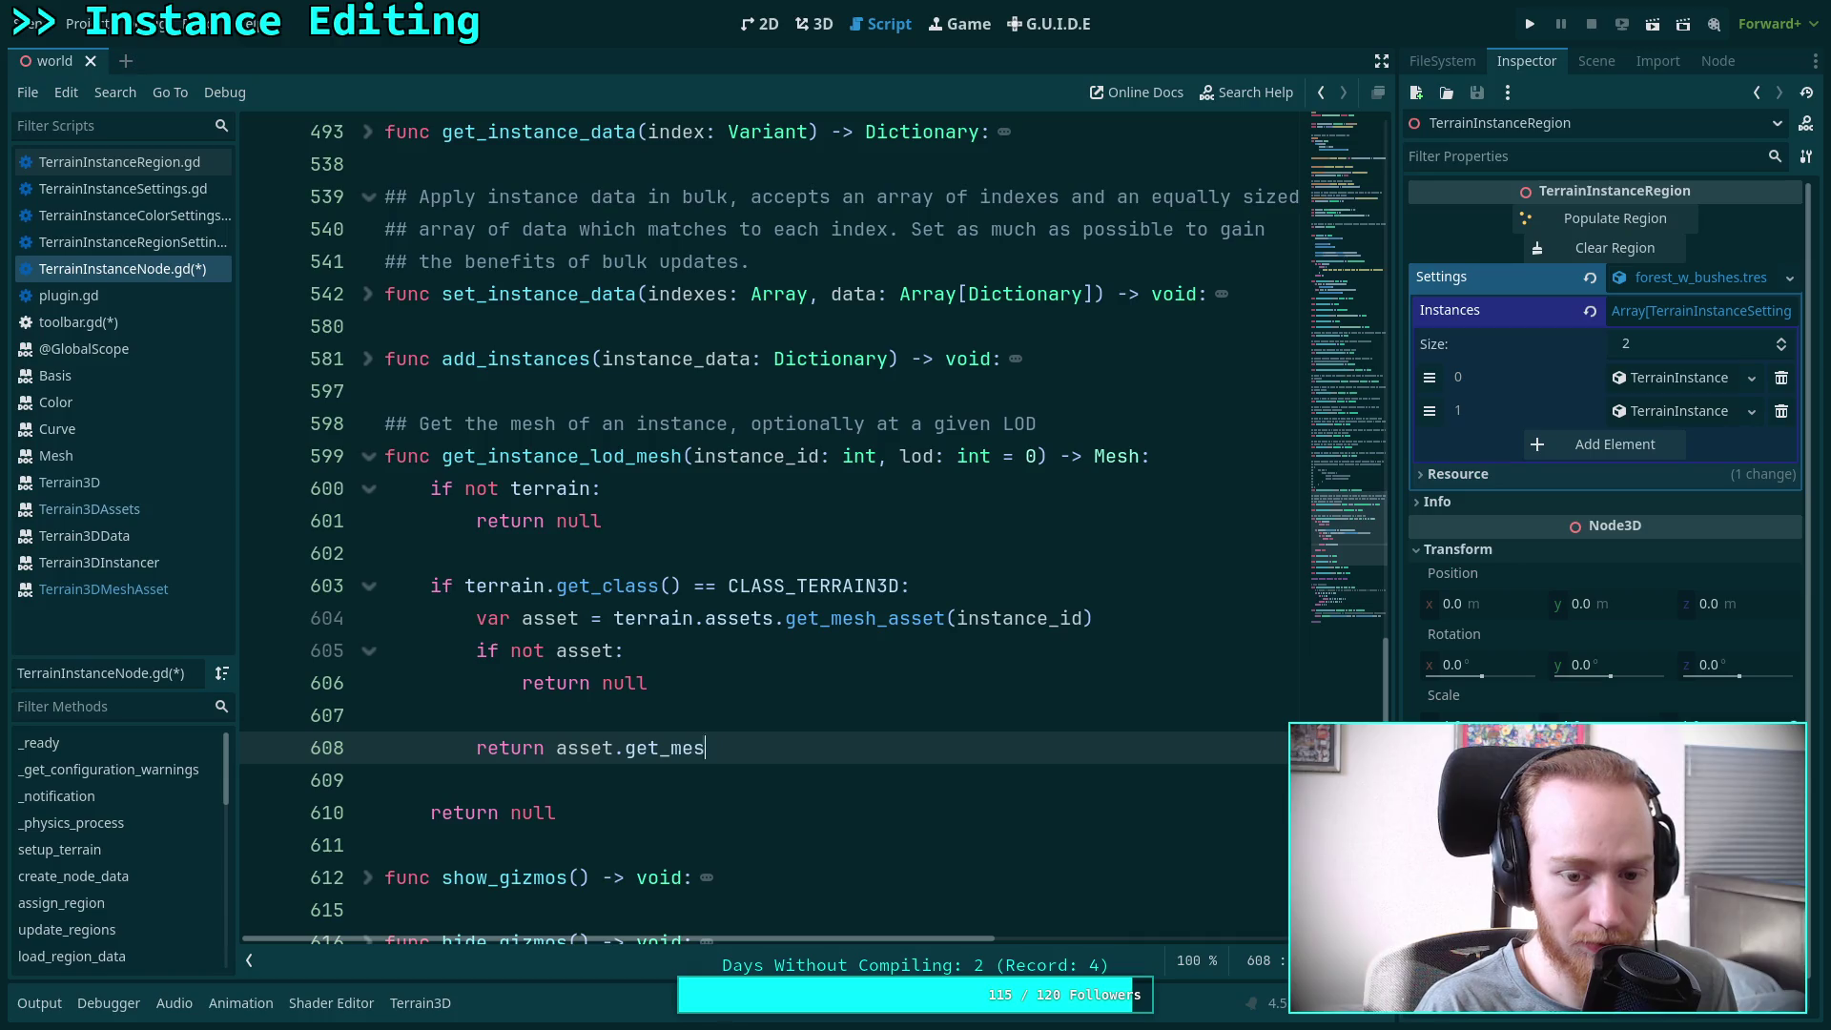
type("h(lod)")
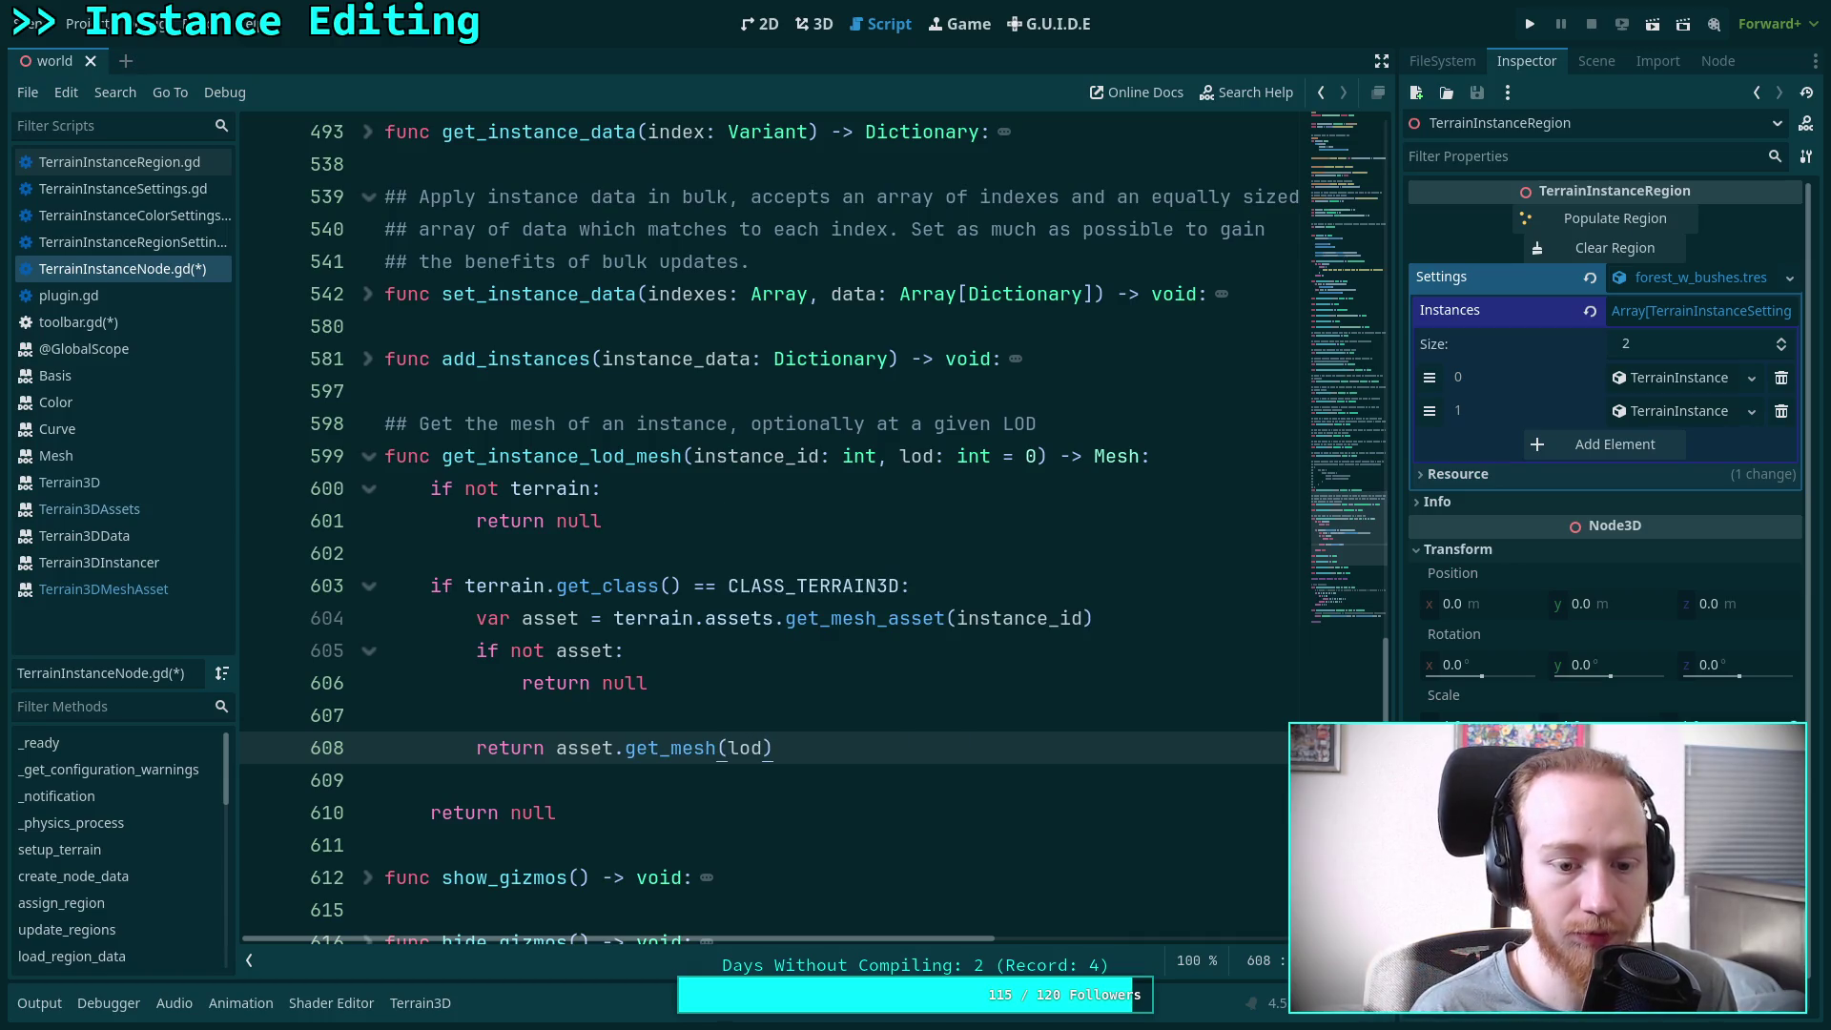
key("ctrl+s")
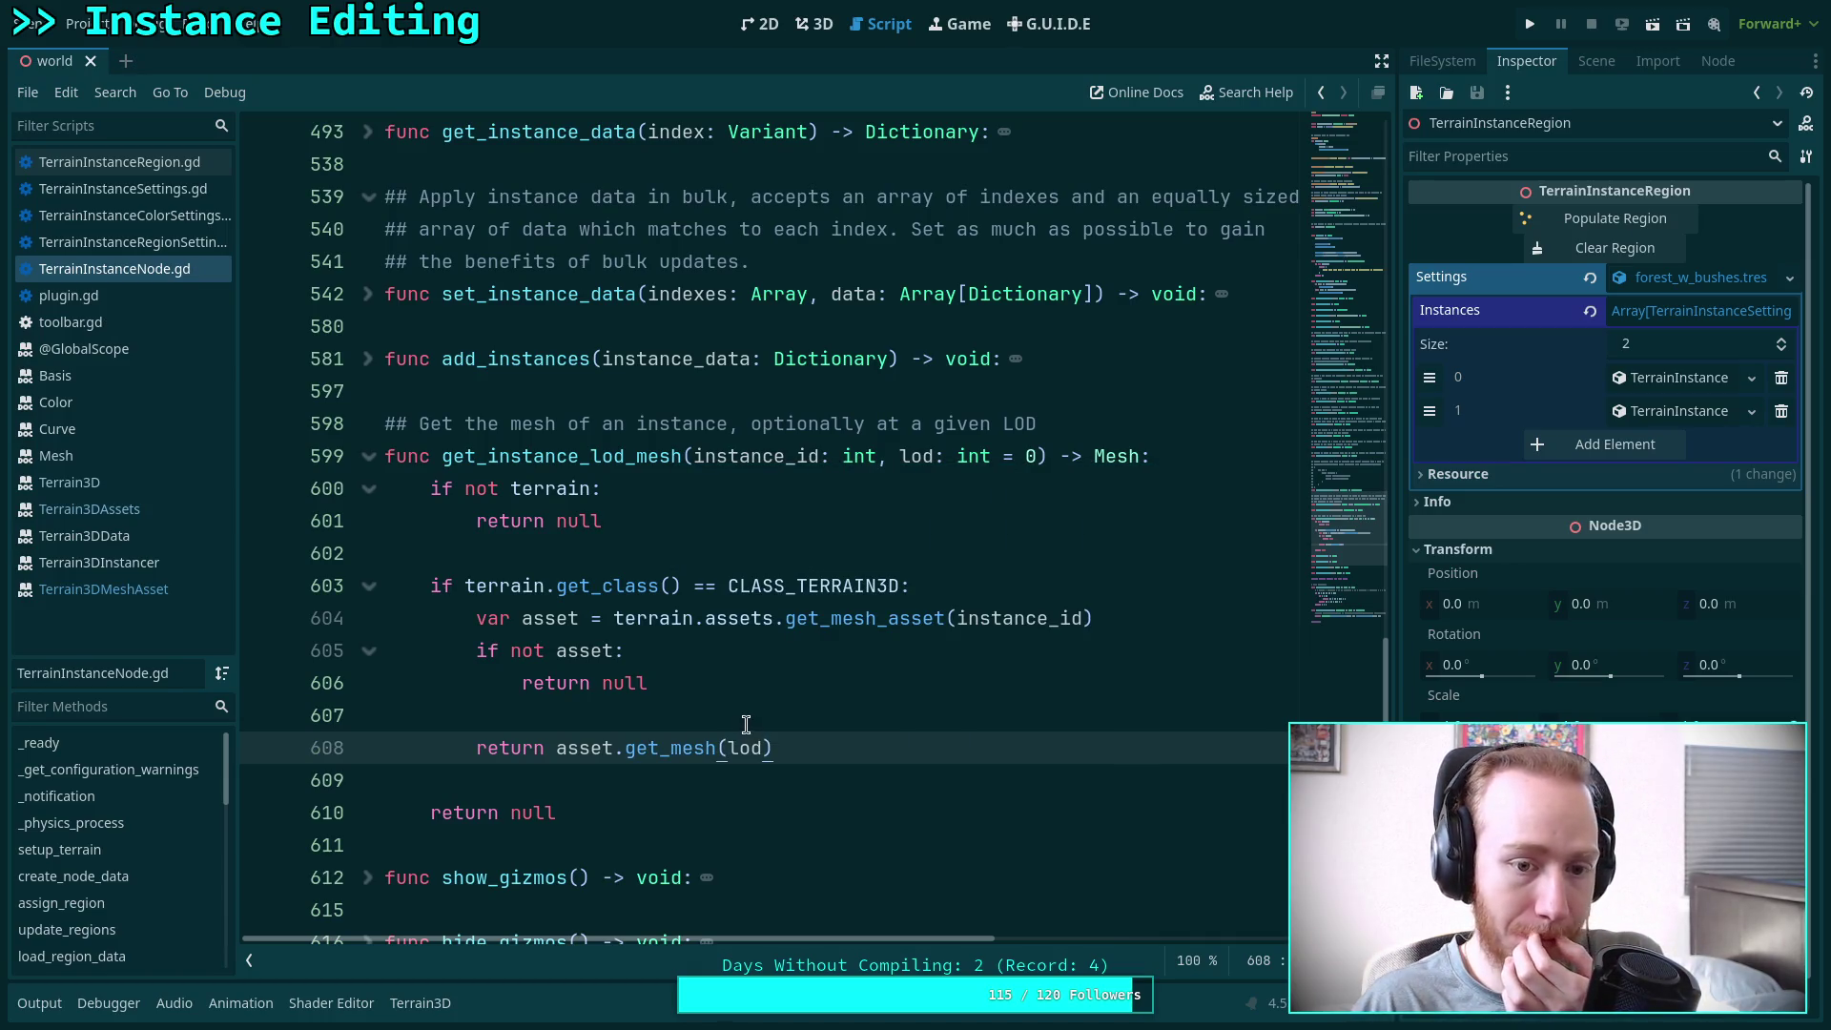
Recheck the Terrain3DMeshAsset reference and fold the get_instance_lod_mesh function
left_click(743, 724)
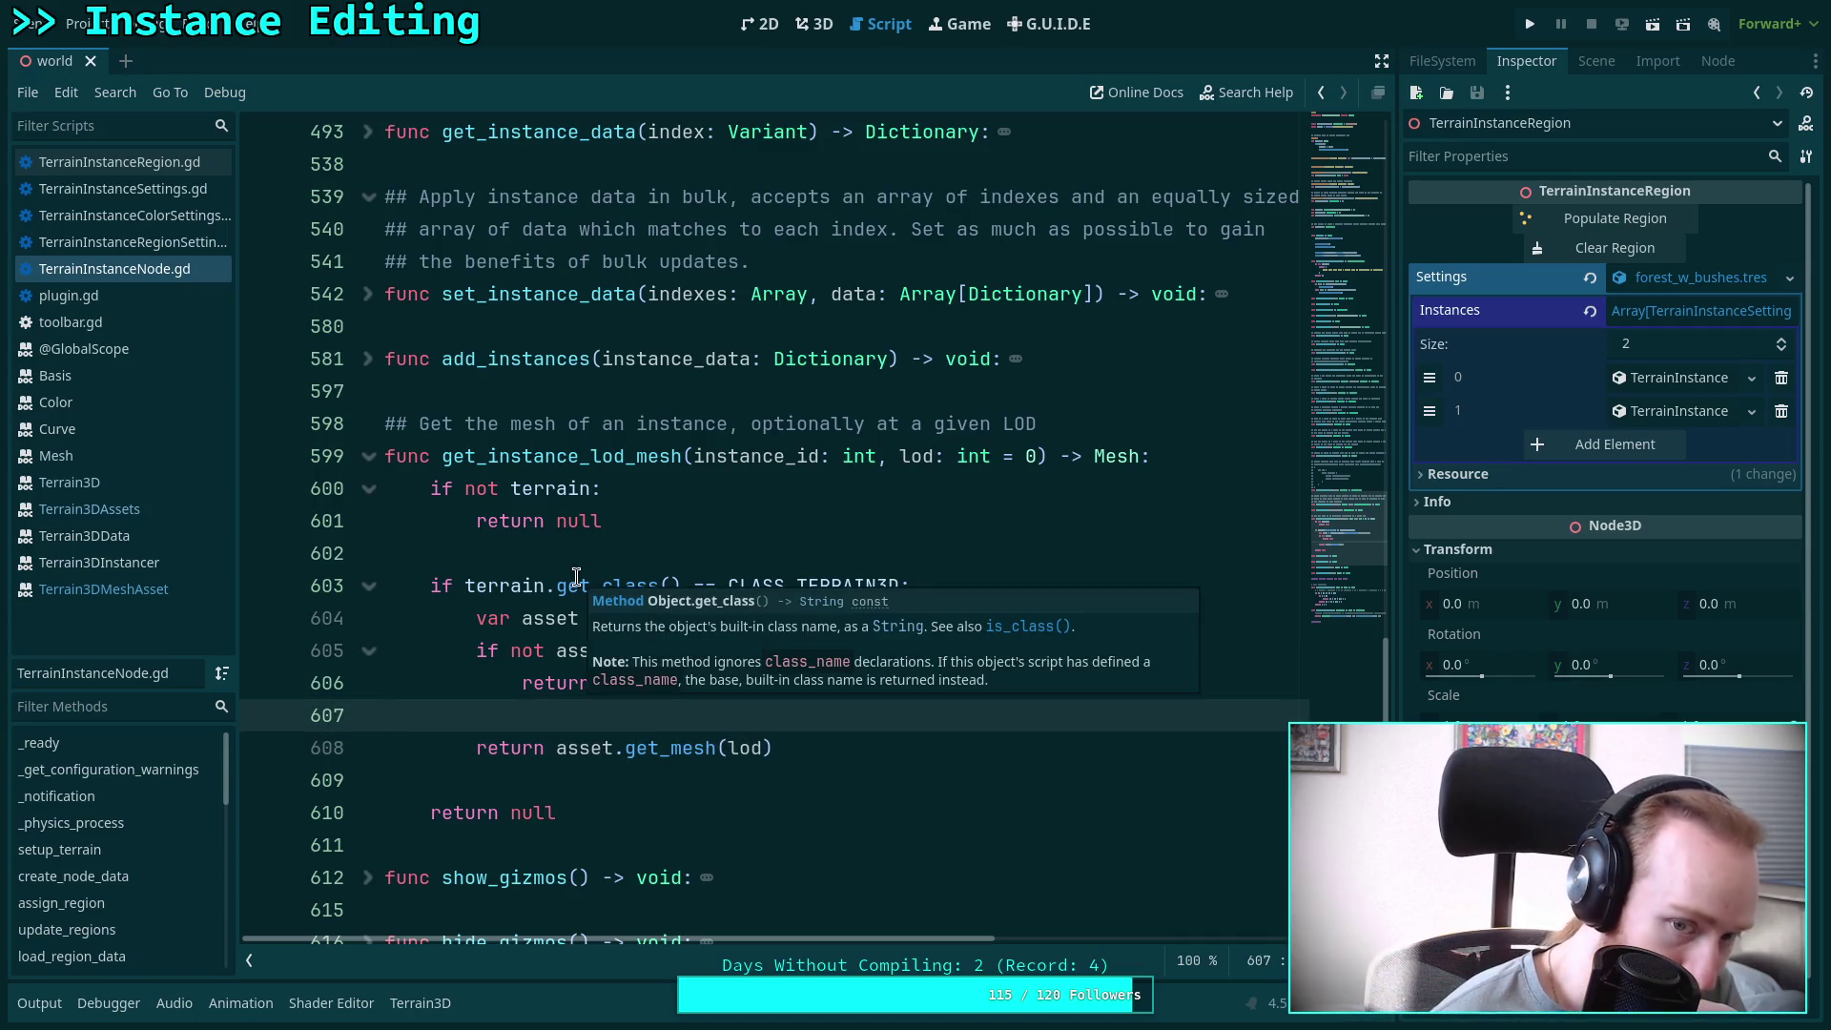
left_click(147, 582)
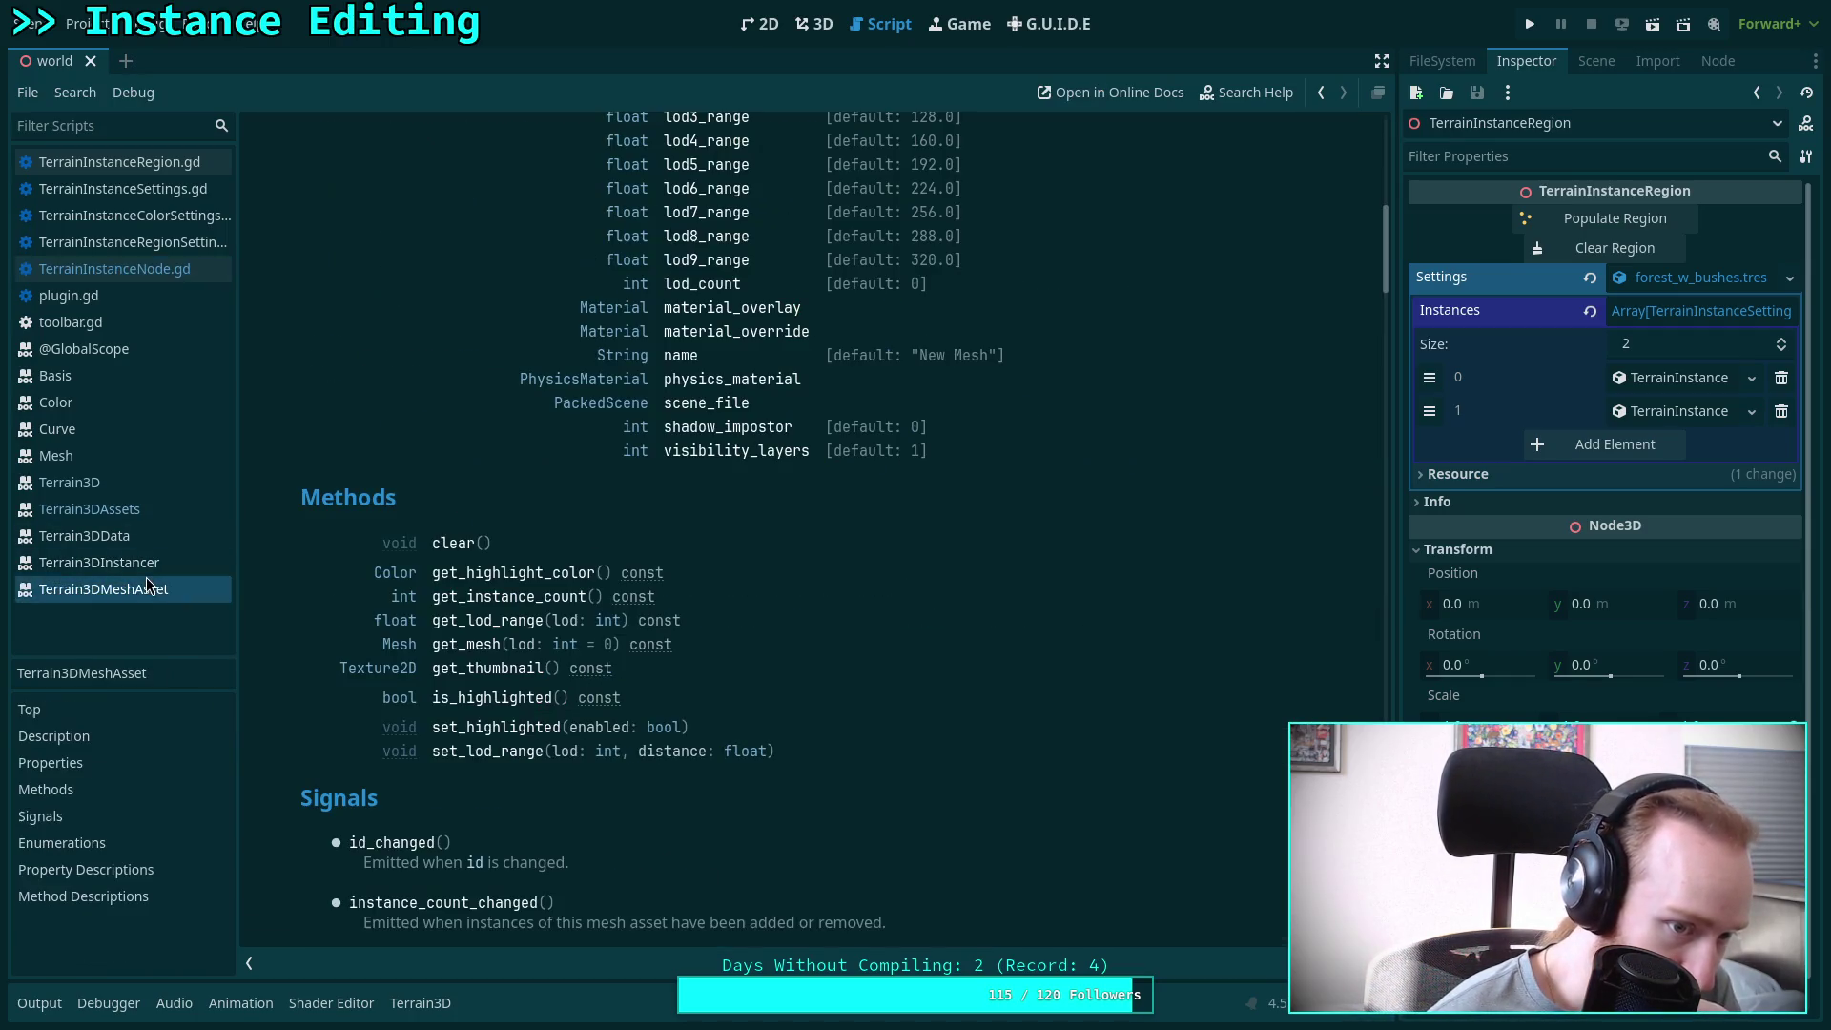
left_click(162, 272)
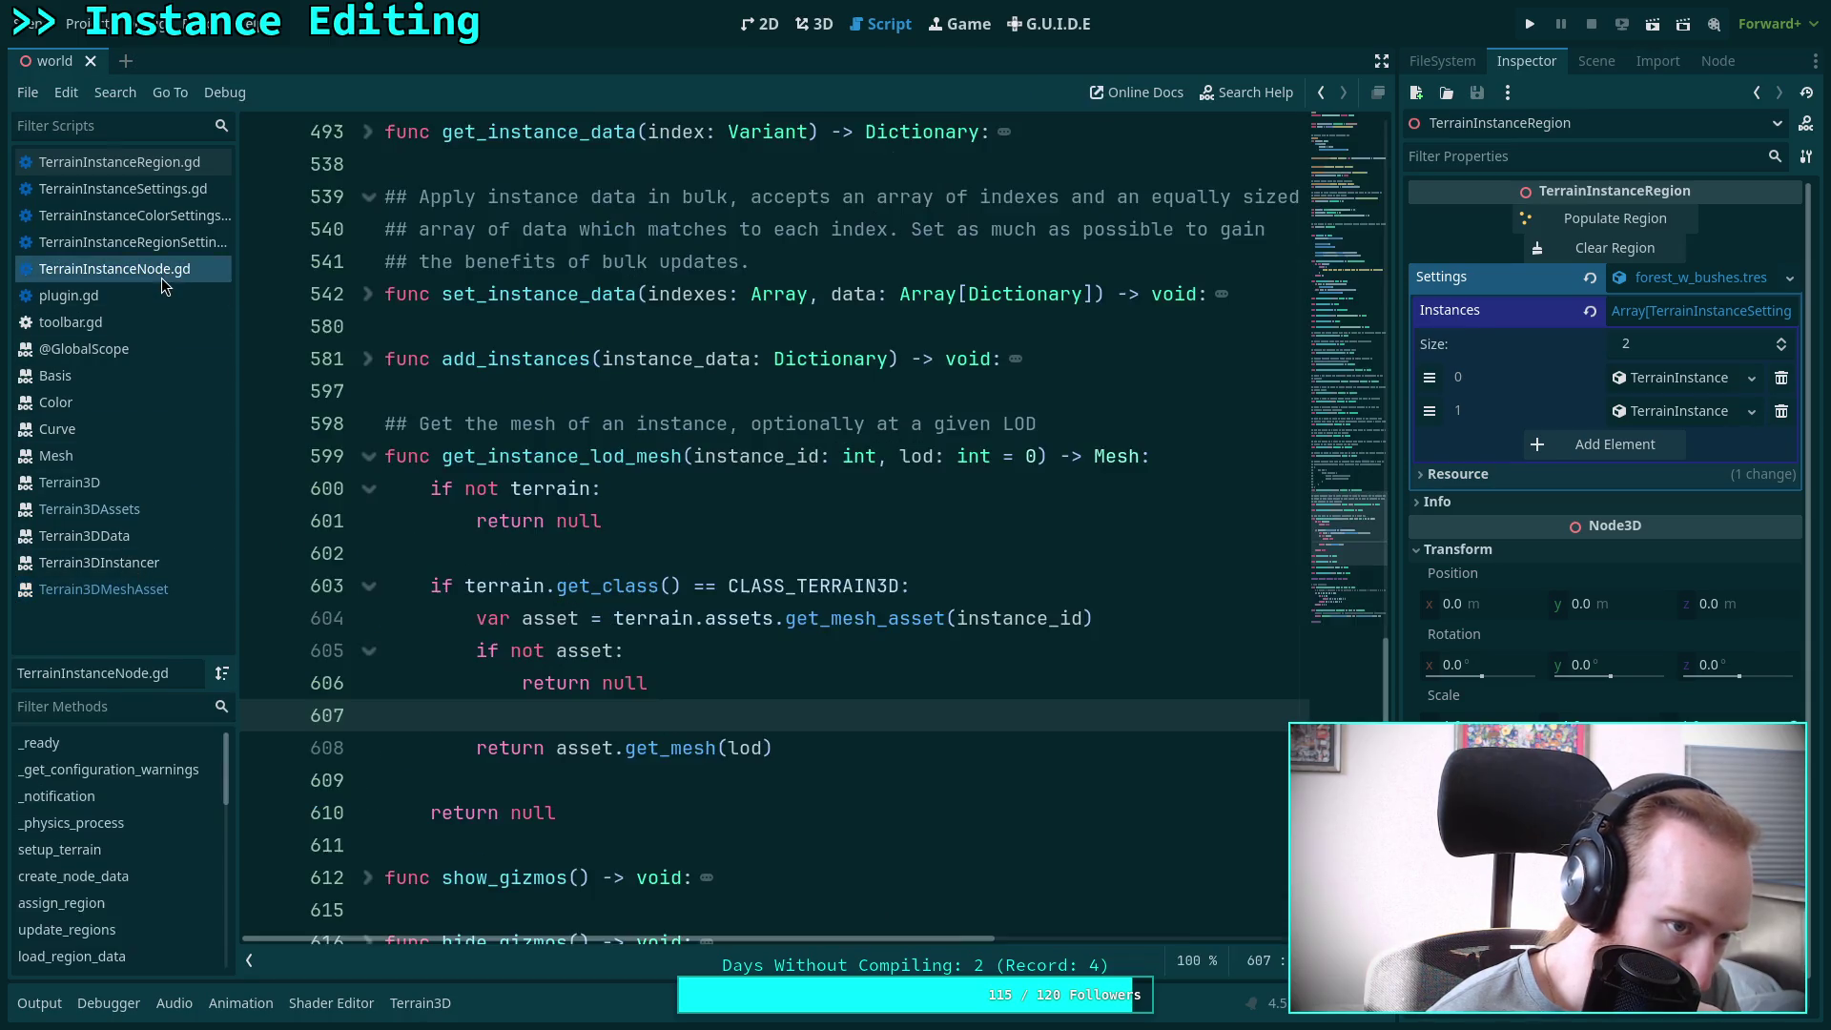
left_click(368, 457)
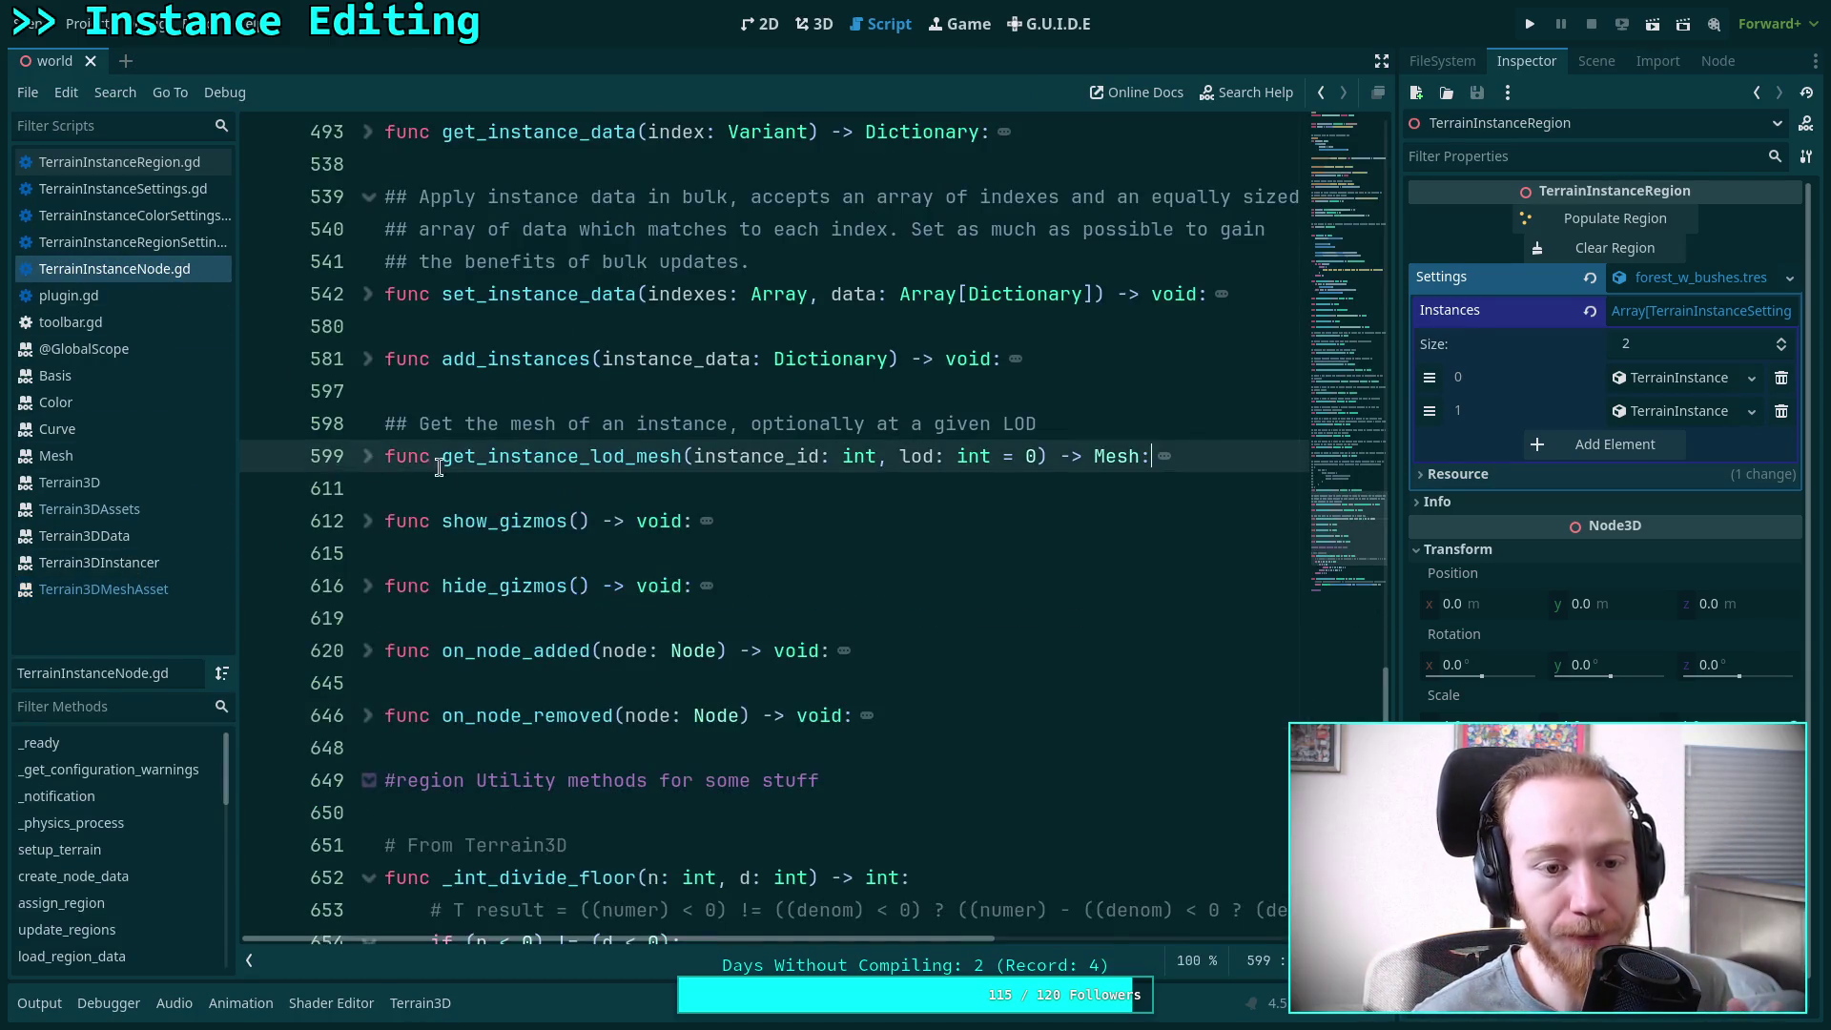
scroll(688, 552, "up", 4)
left_click(696, 550)
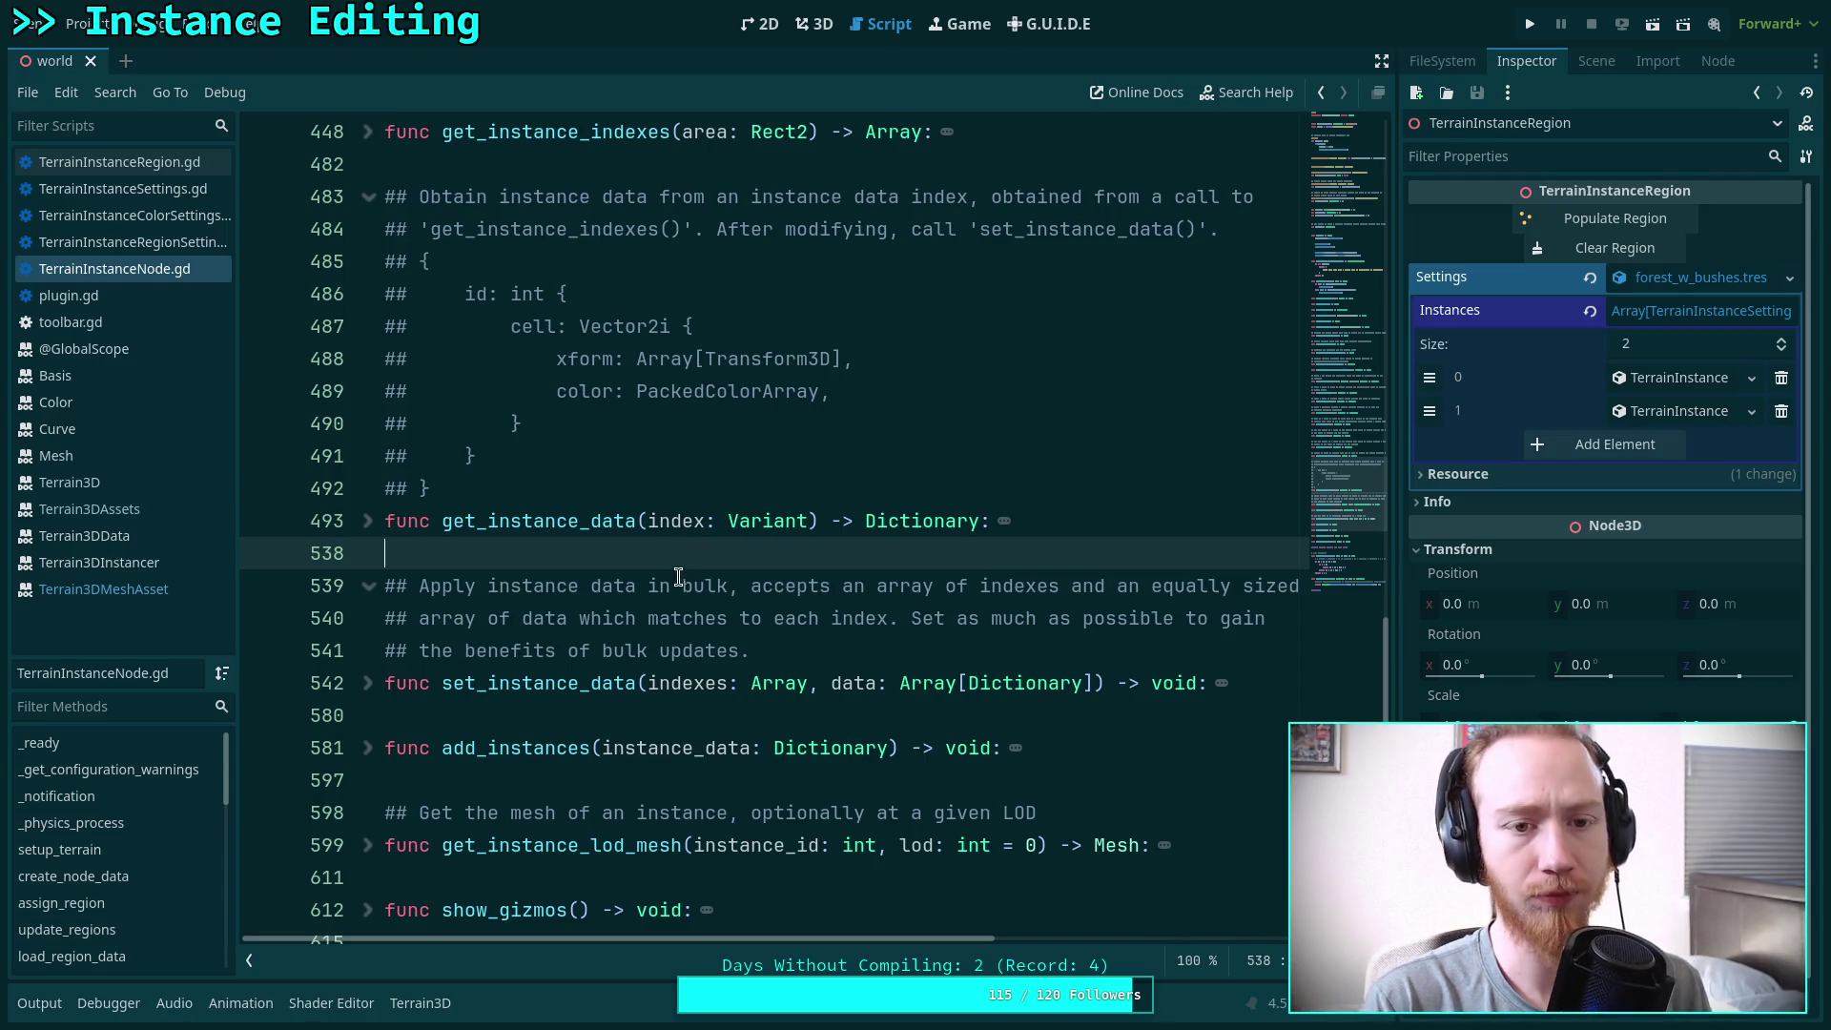
scroll(680, 553, "up", 1)
scroll(680, 554, "up", 1)
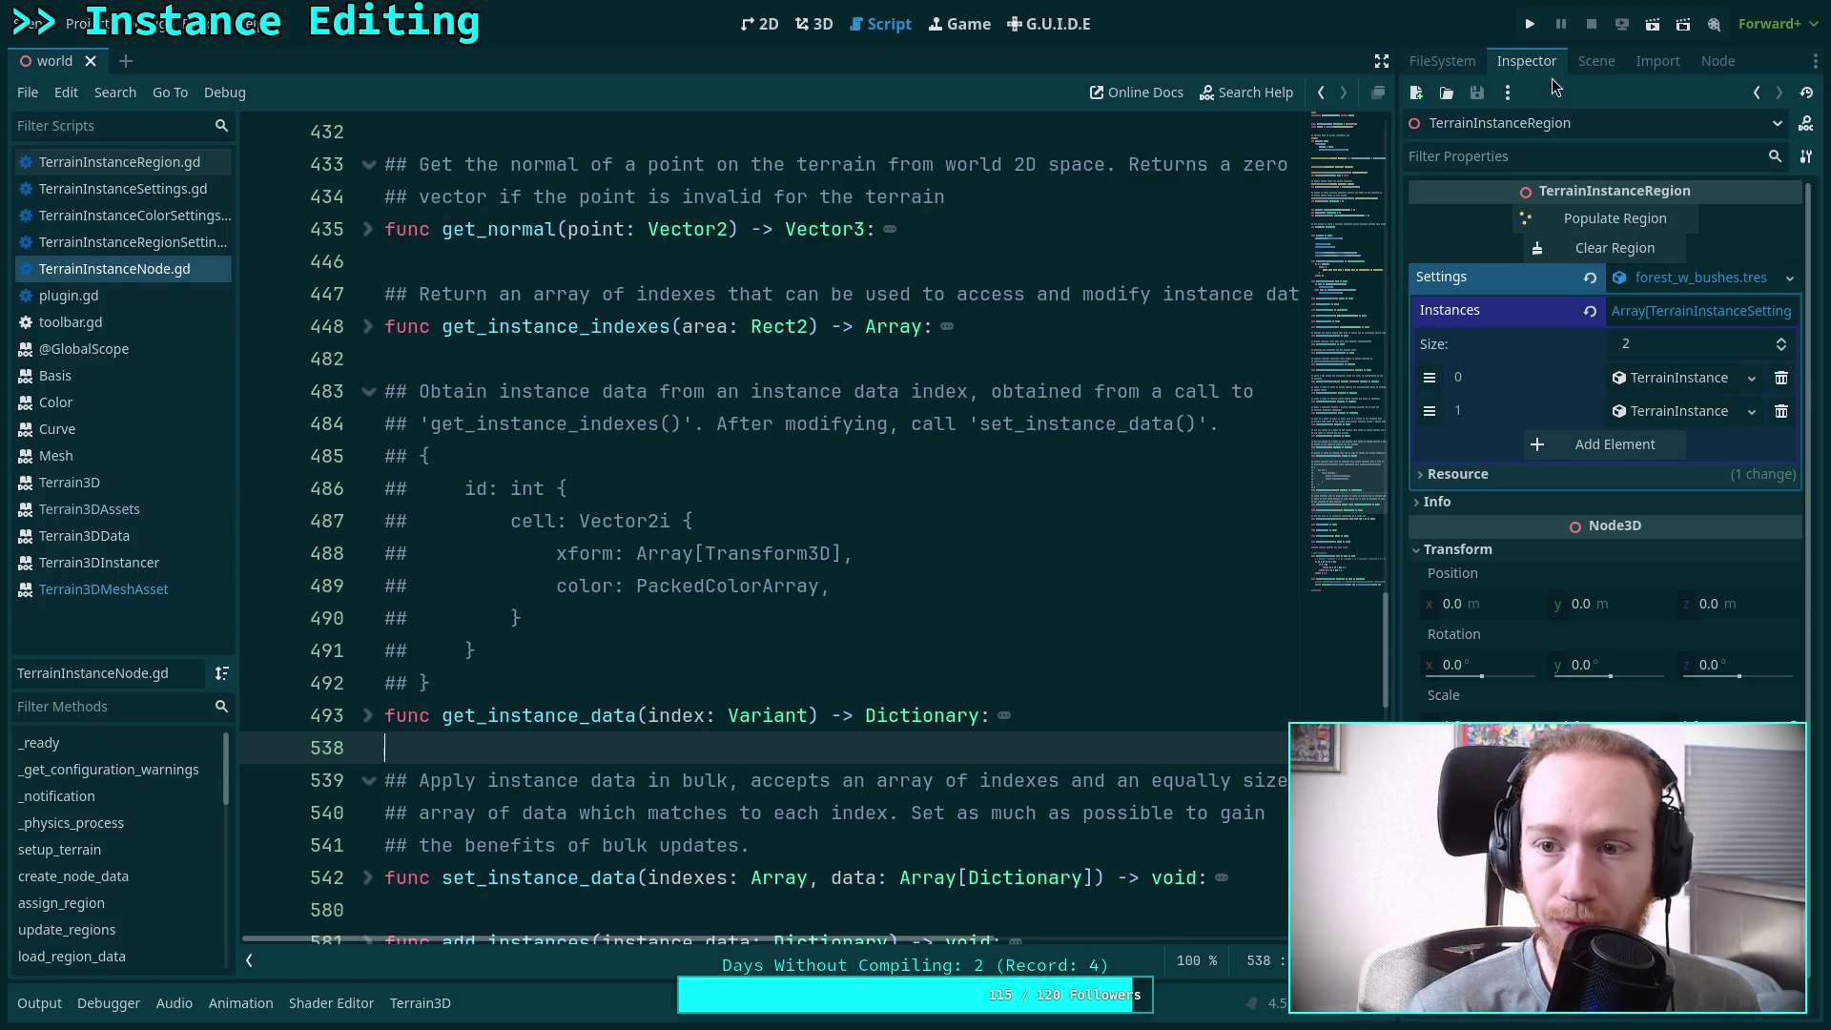
Open toolbar.gd from the FileSystem dock
left_click(1576, 65)
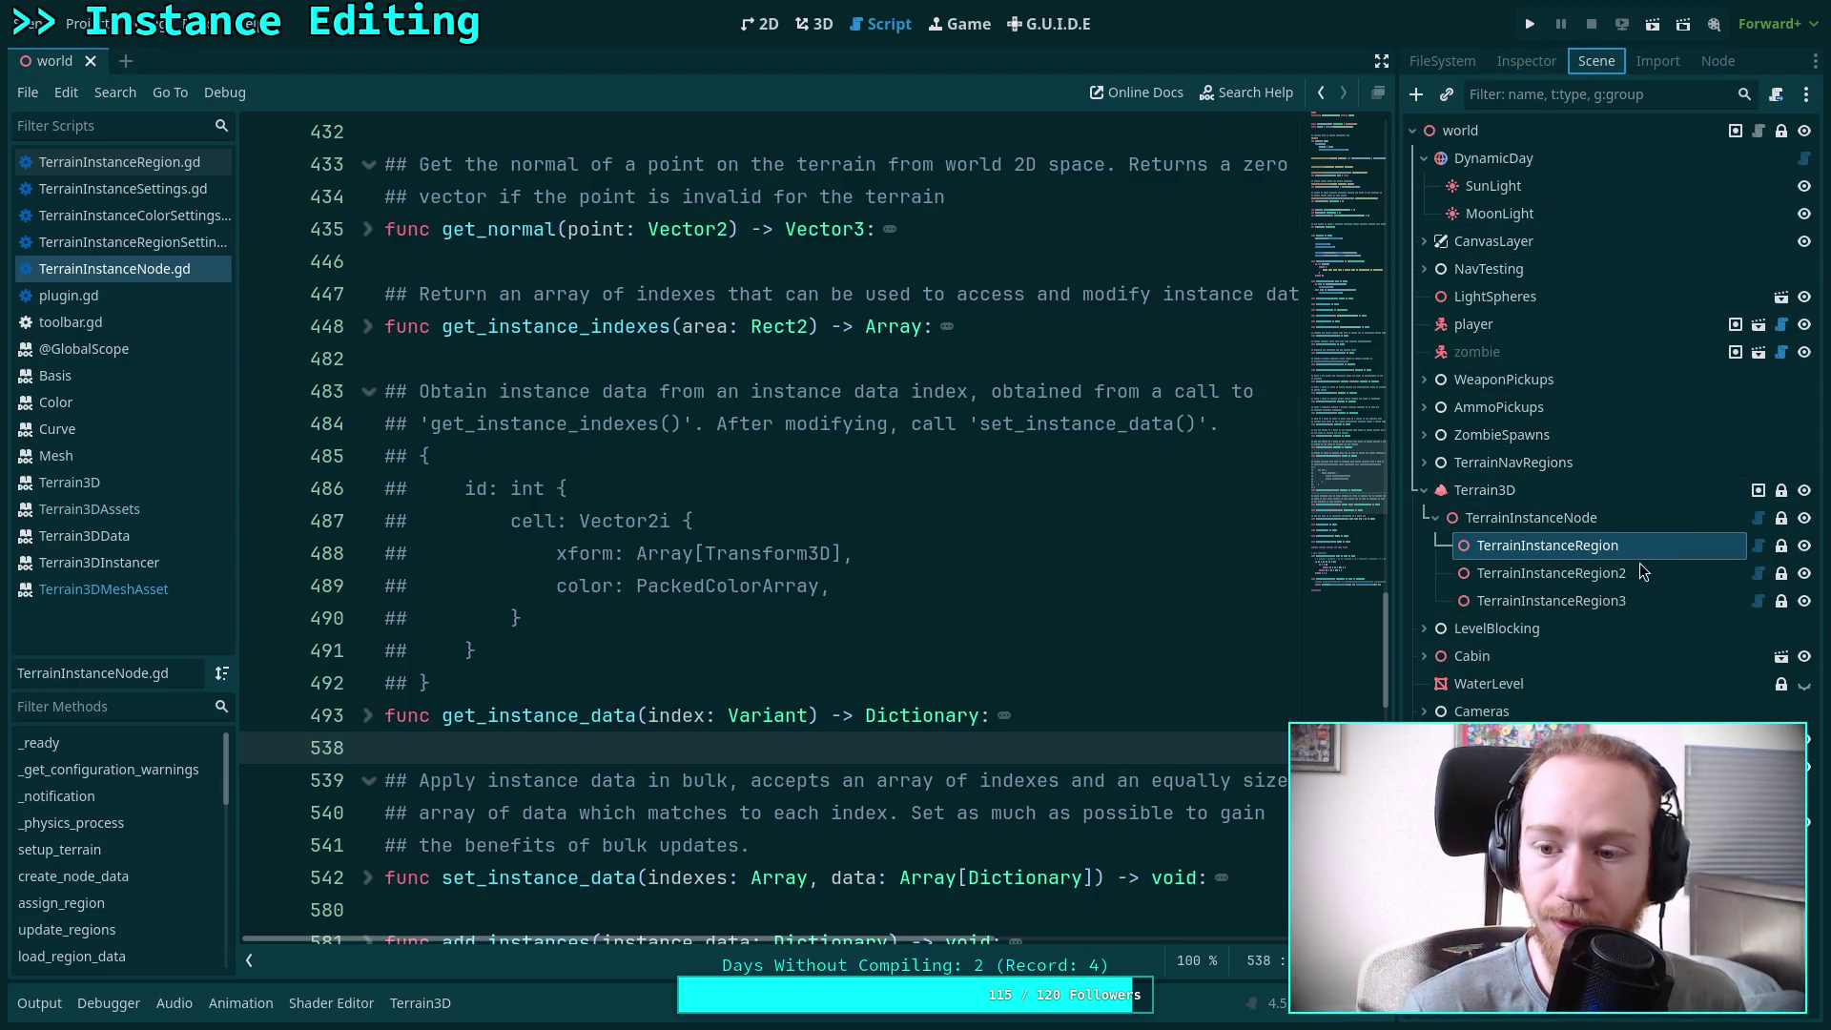
left_click(1441, 60)
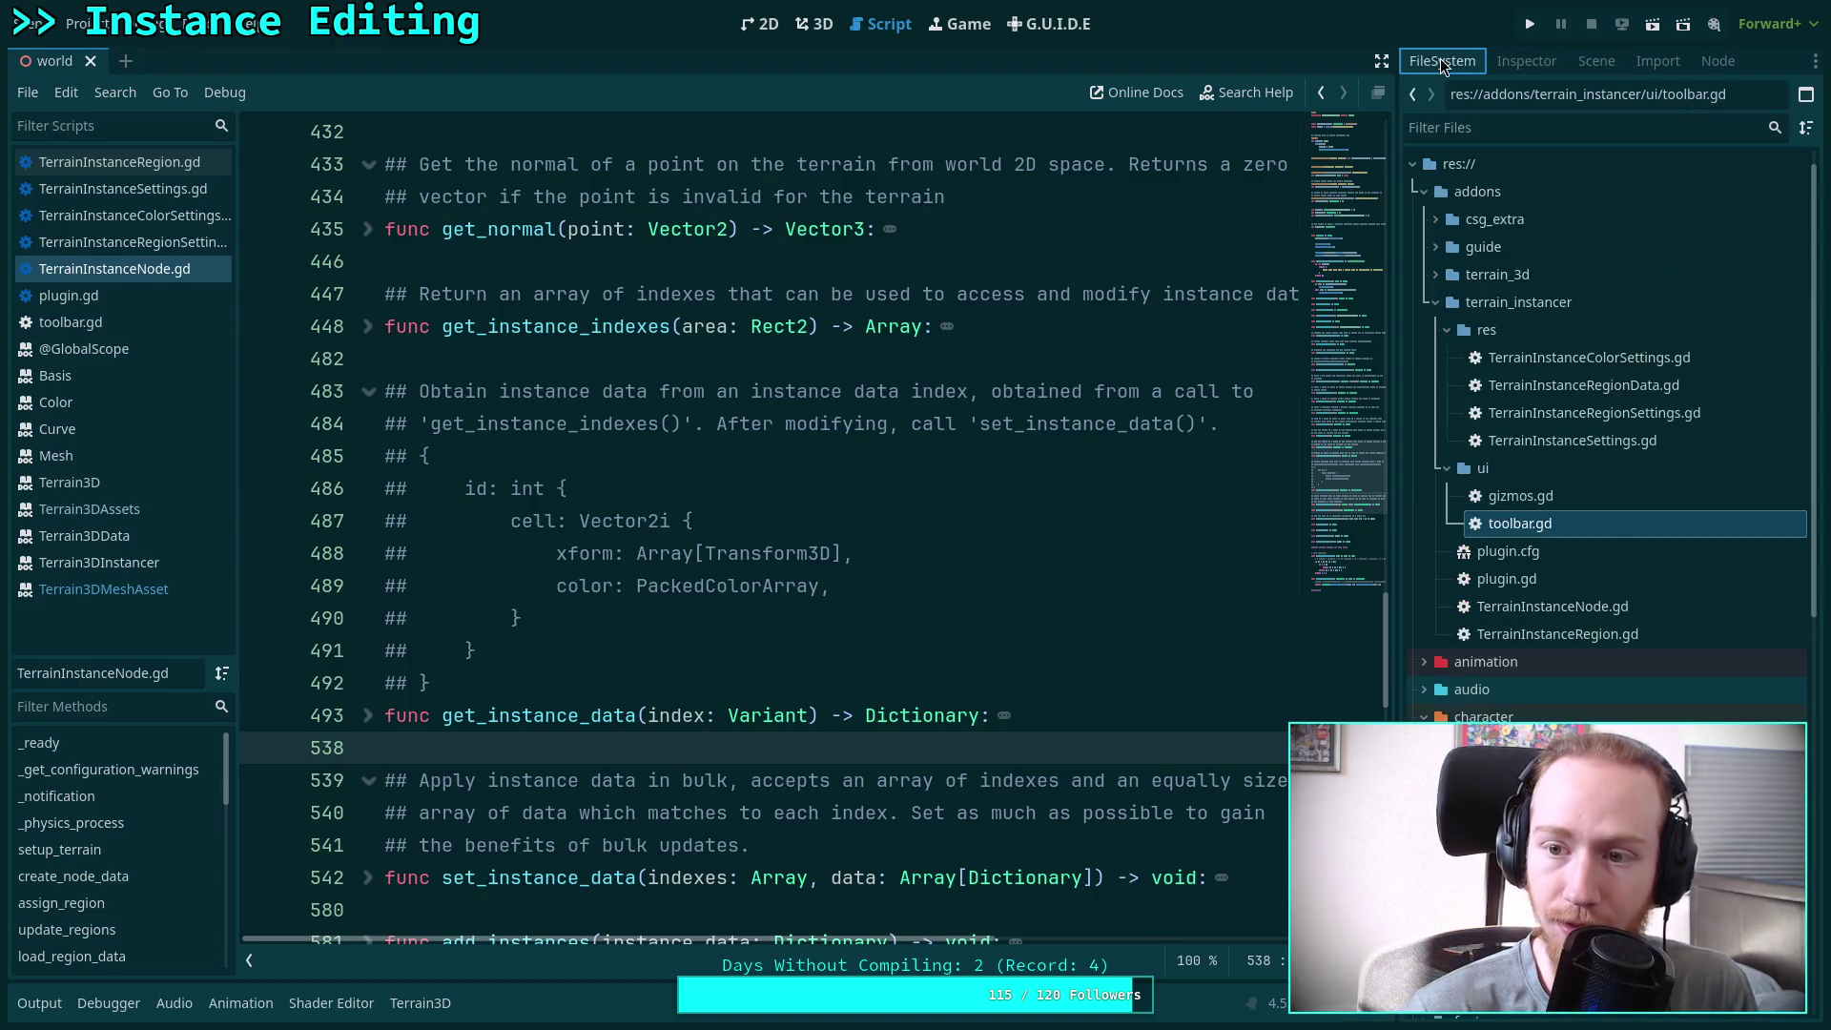
double_click(1570, 523)
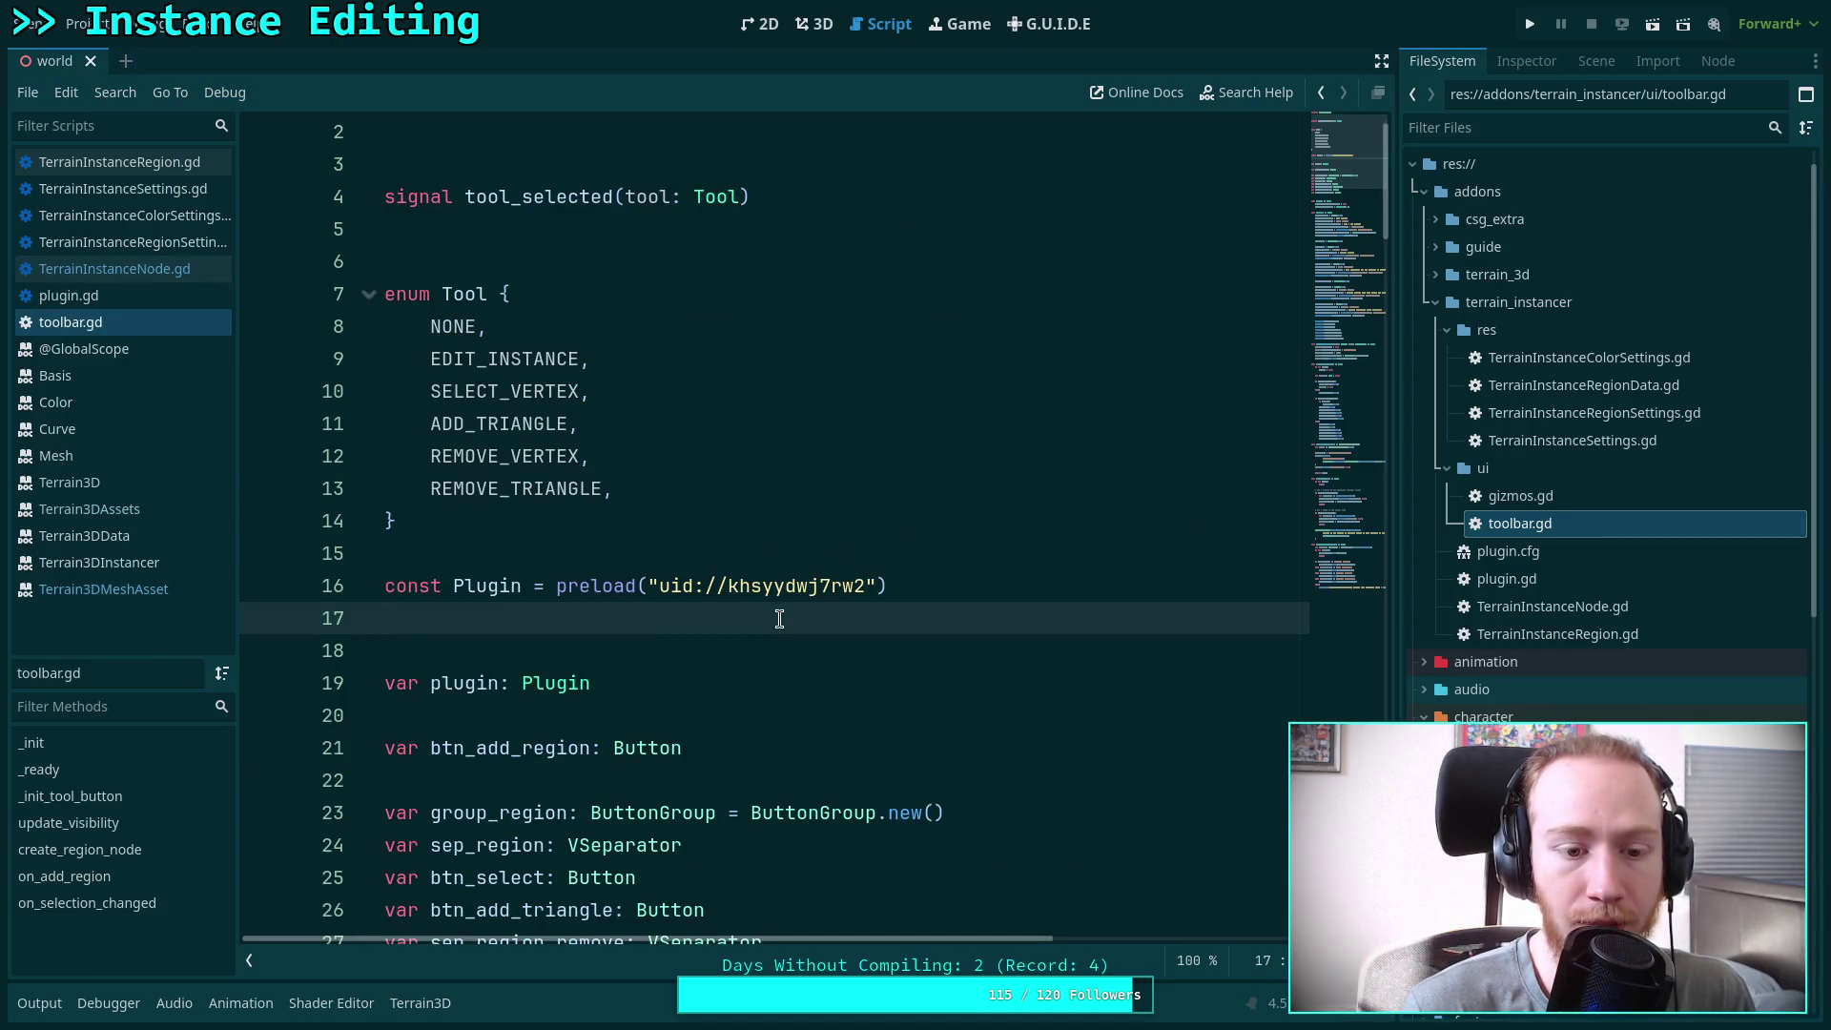
Insert 'ADD_INSTANCE,' after NONE in the Tool enum, then show the 3D view
left_click(667, 334)
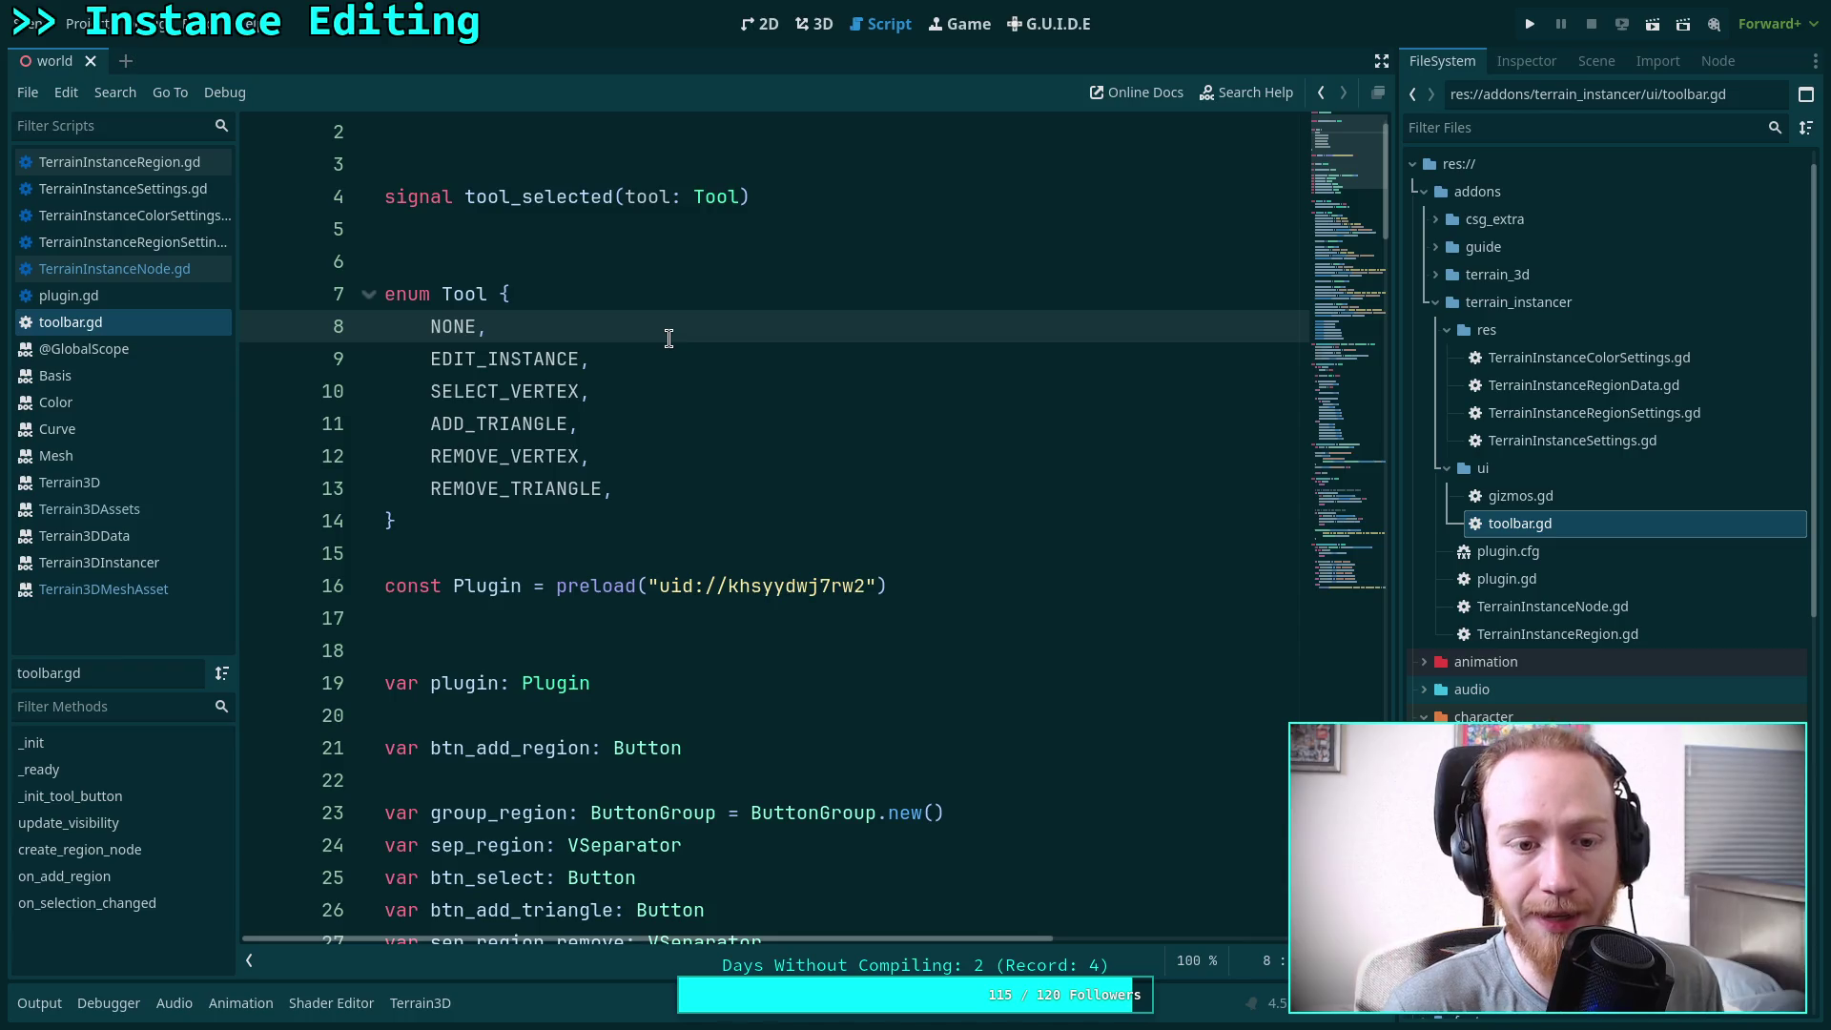
key("Return")
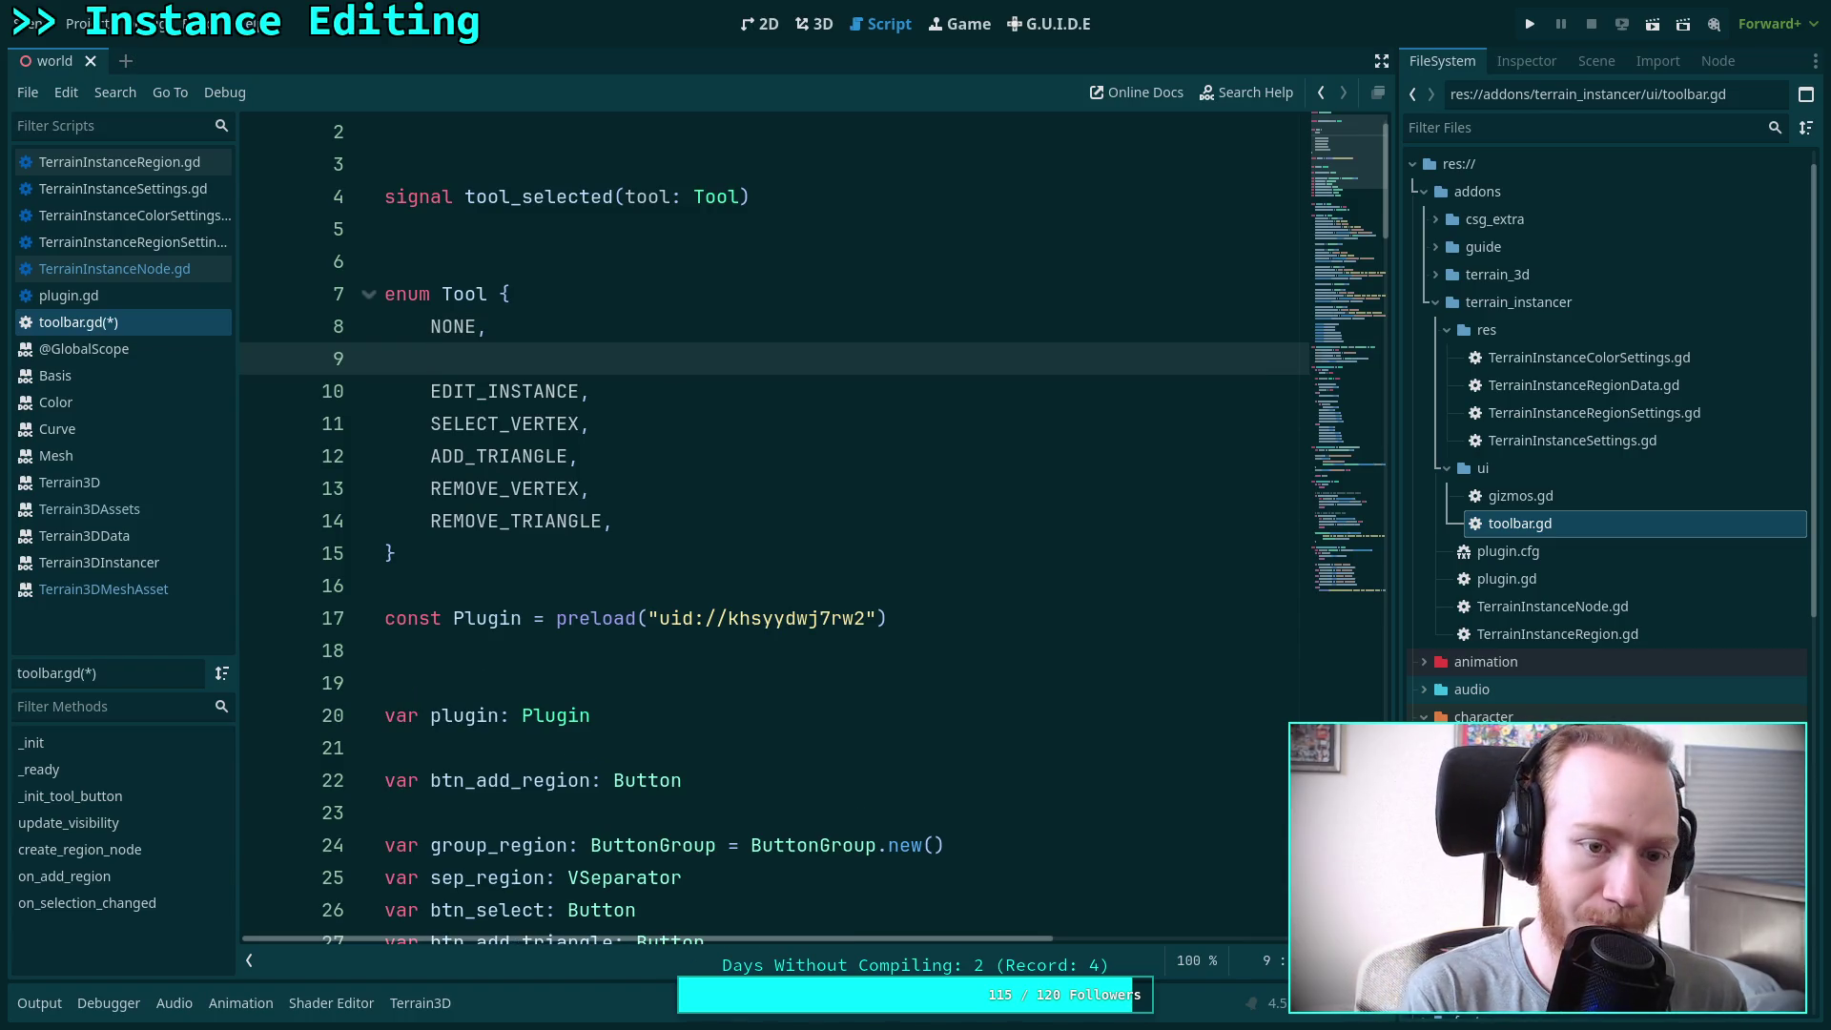
type("ADD_INSTANCE")
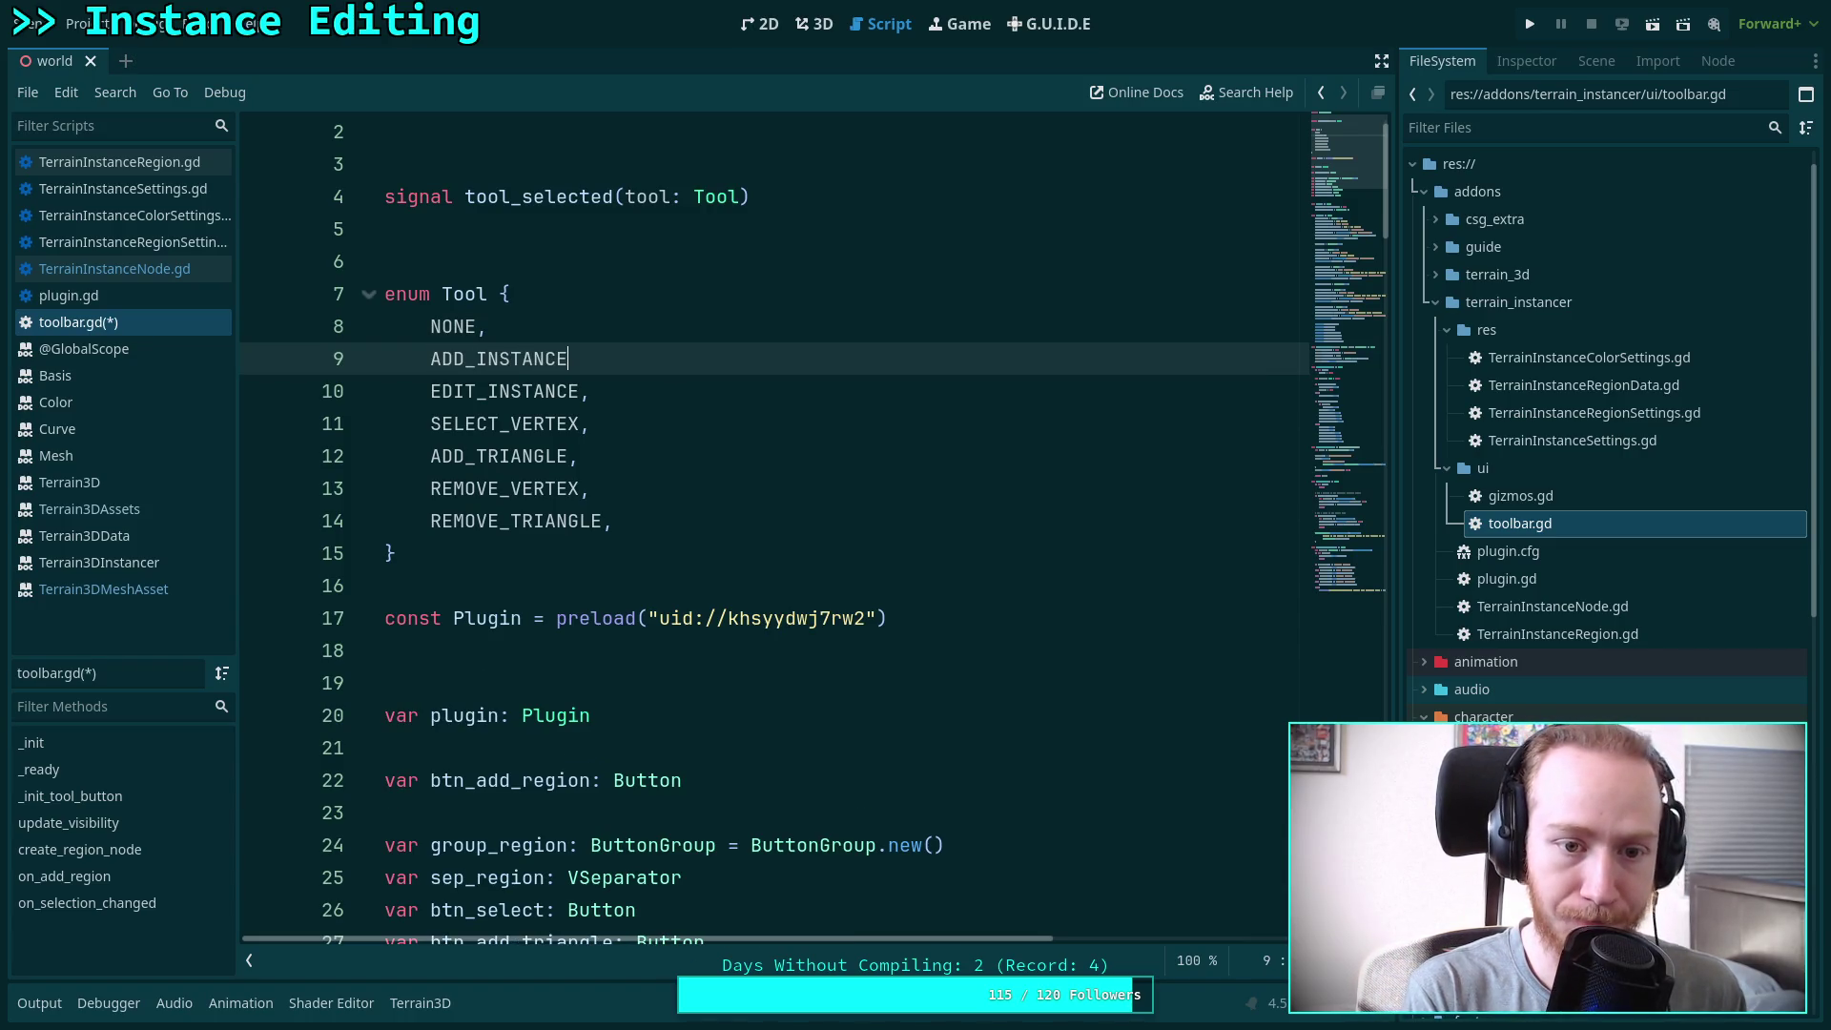
type(",")
left_click(788, 591)
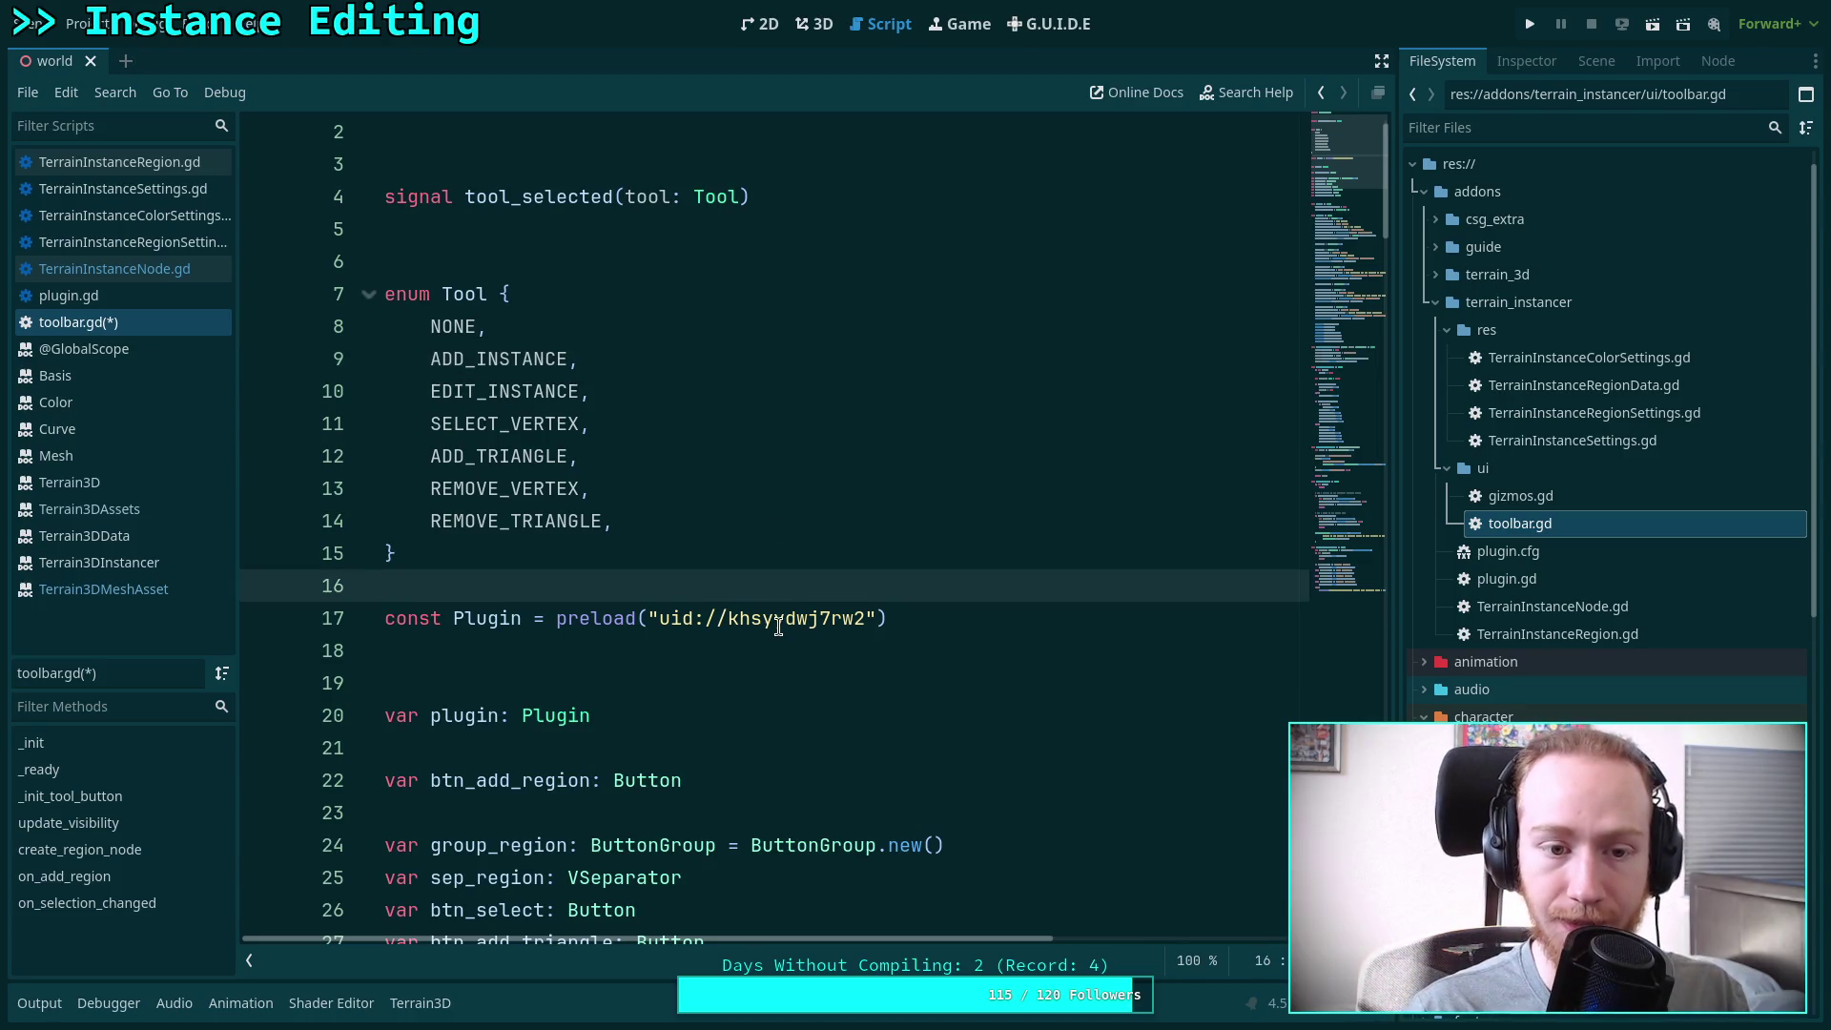
scroll(780, 620, "down", 4)
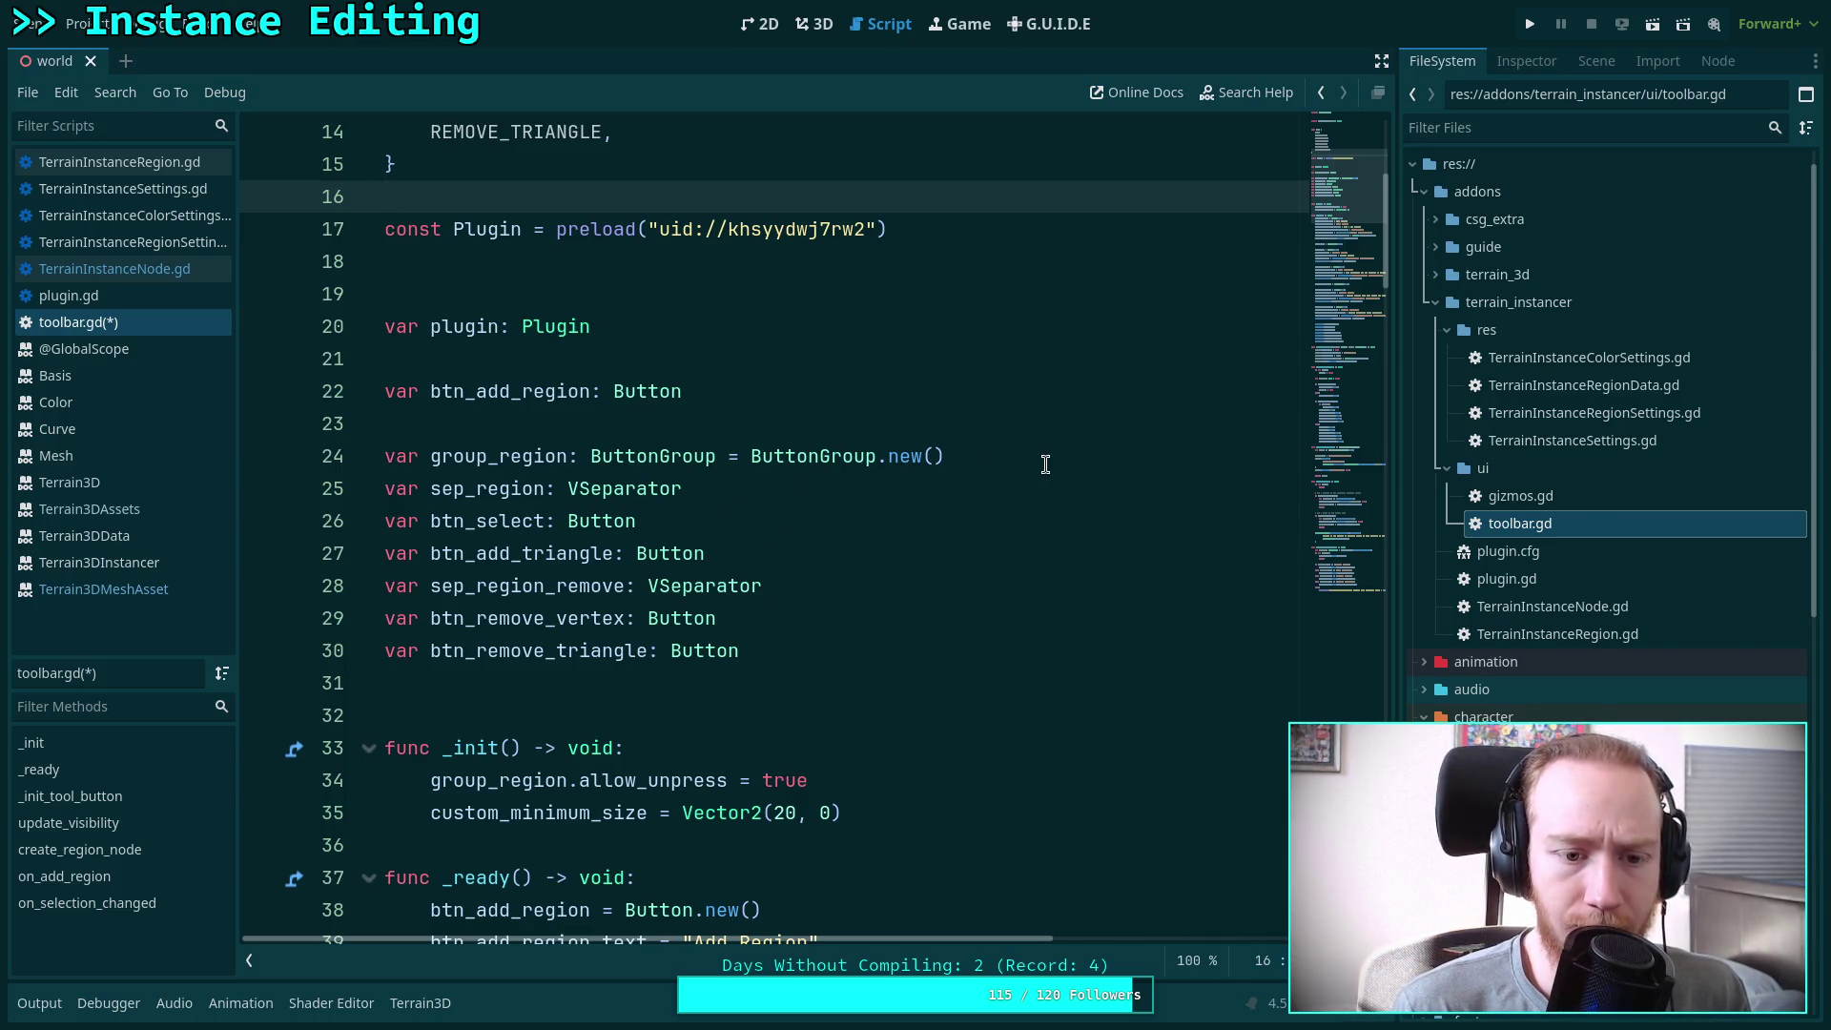
left_click(814, 24)
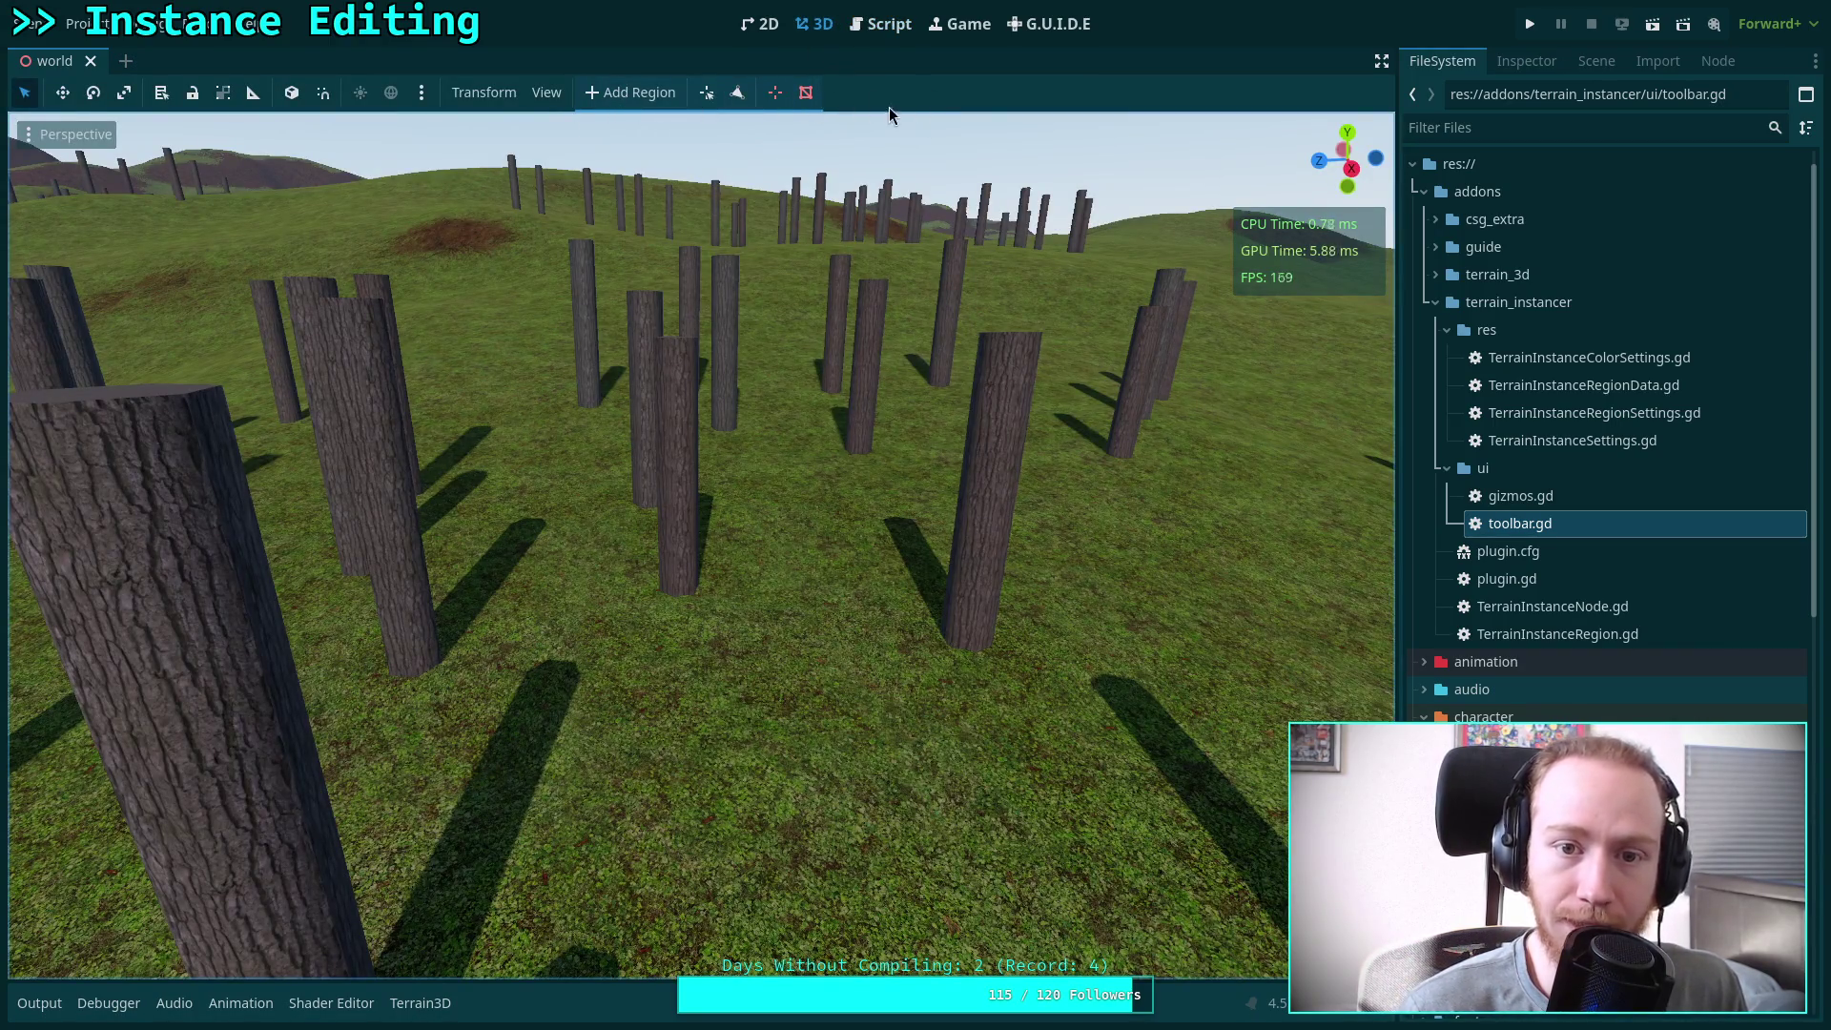
Declare a sep_edit_instance: VSeparator variable below btn_remove_triangle and start another btn declaration
left_click(885, 28)
left_click(851, 651)
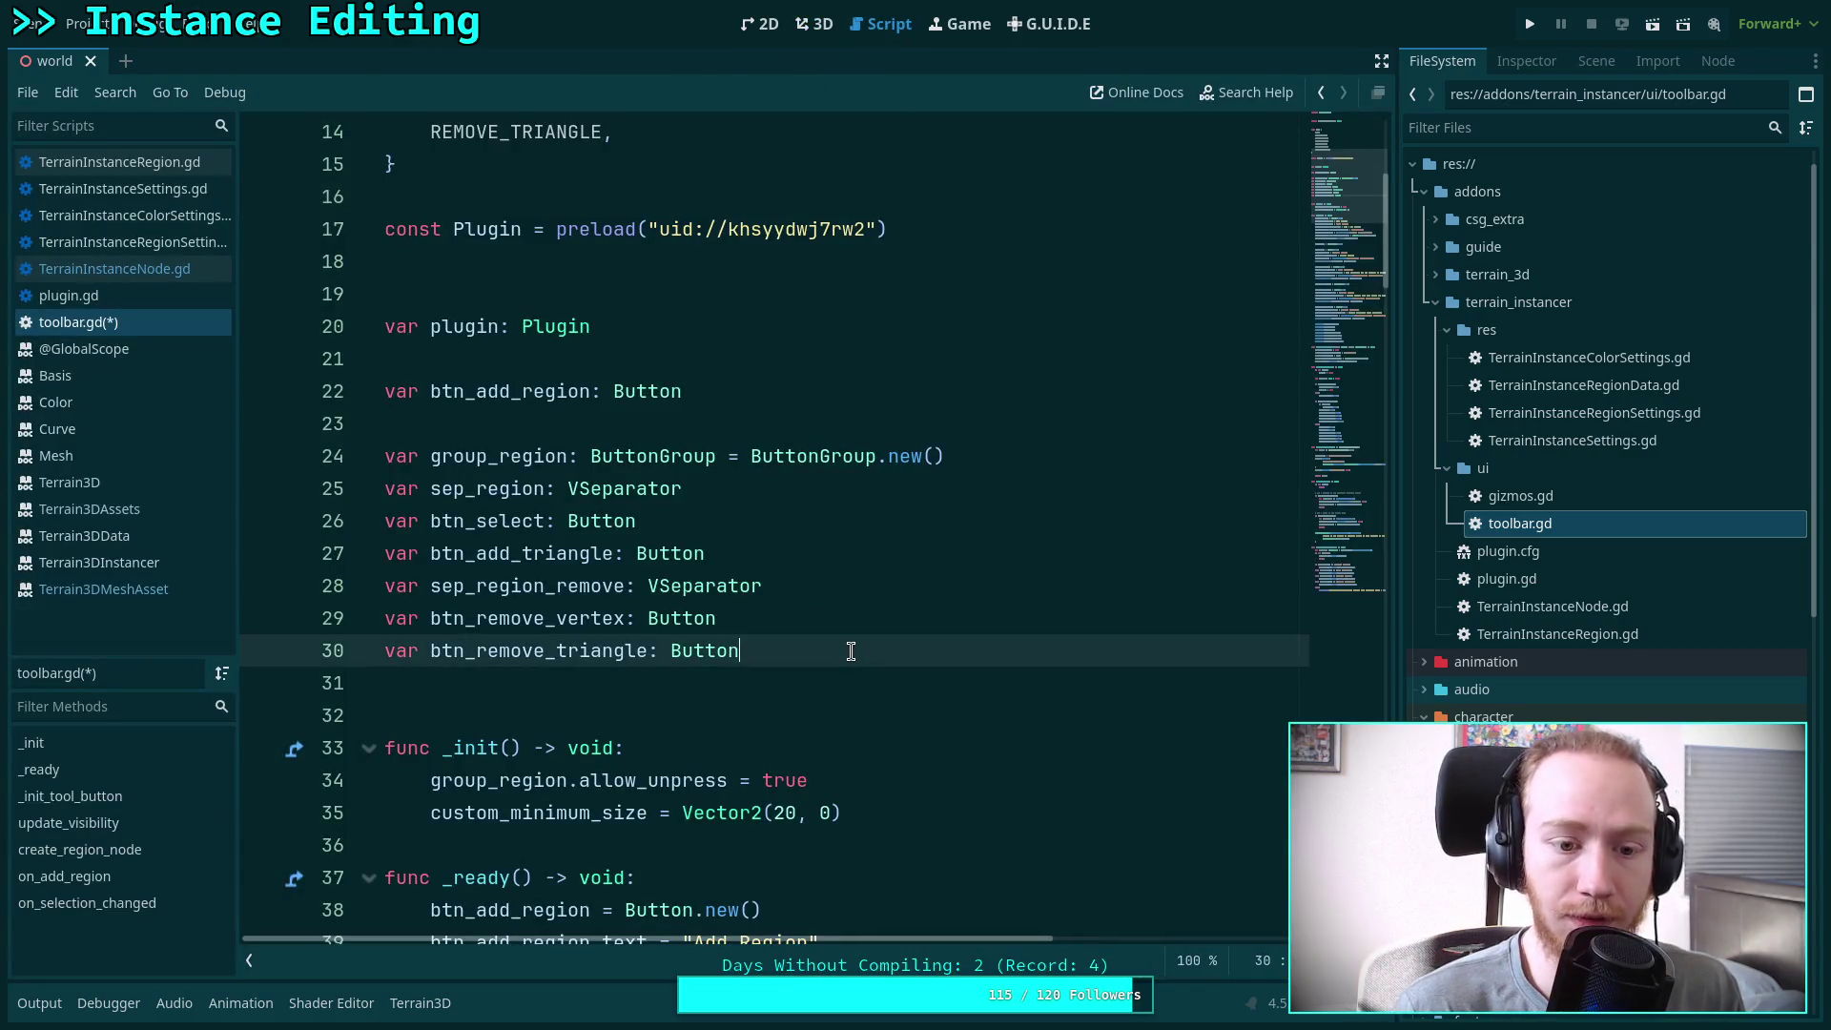
key("Return")
type("var s")
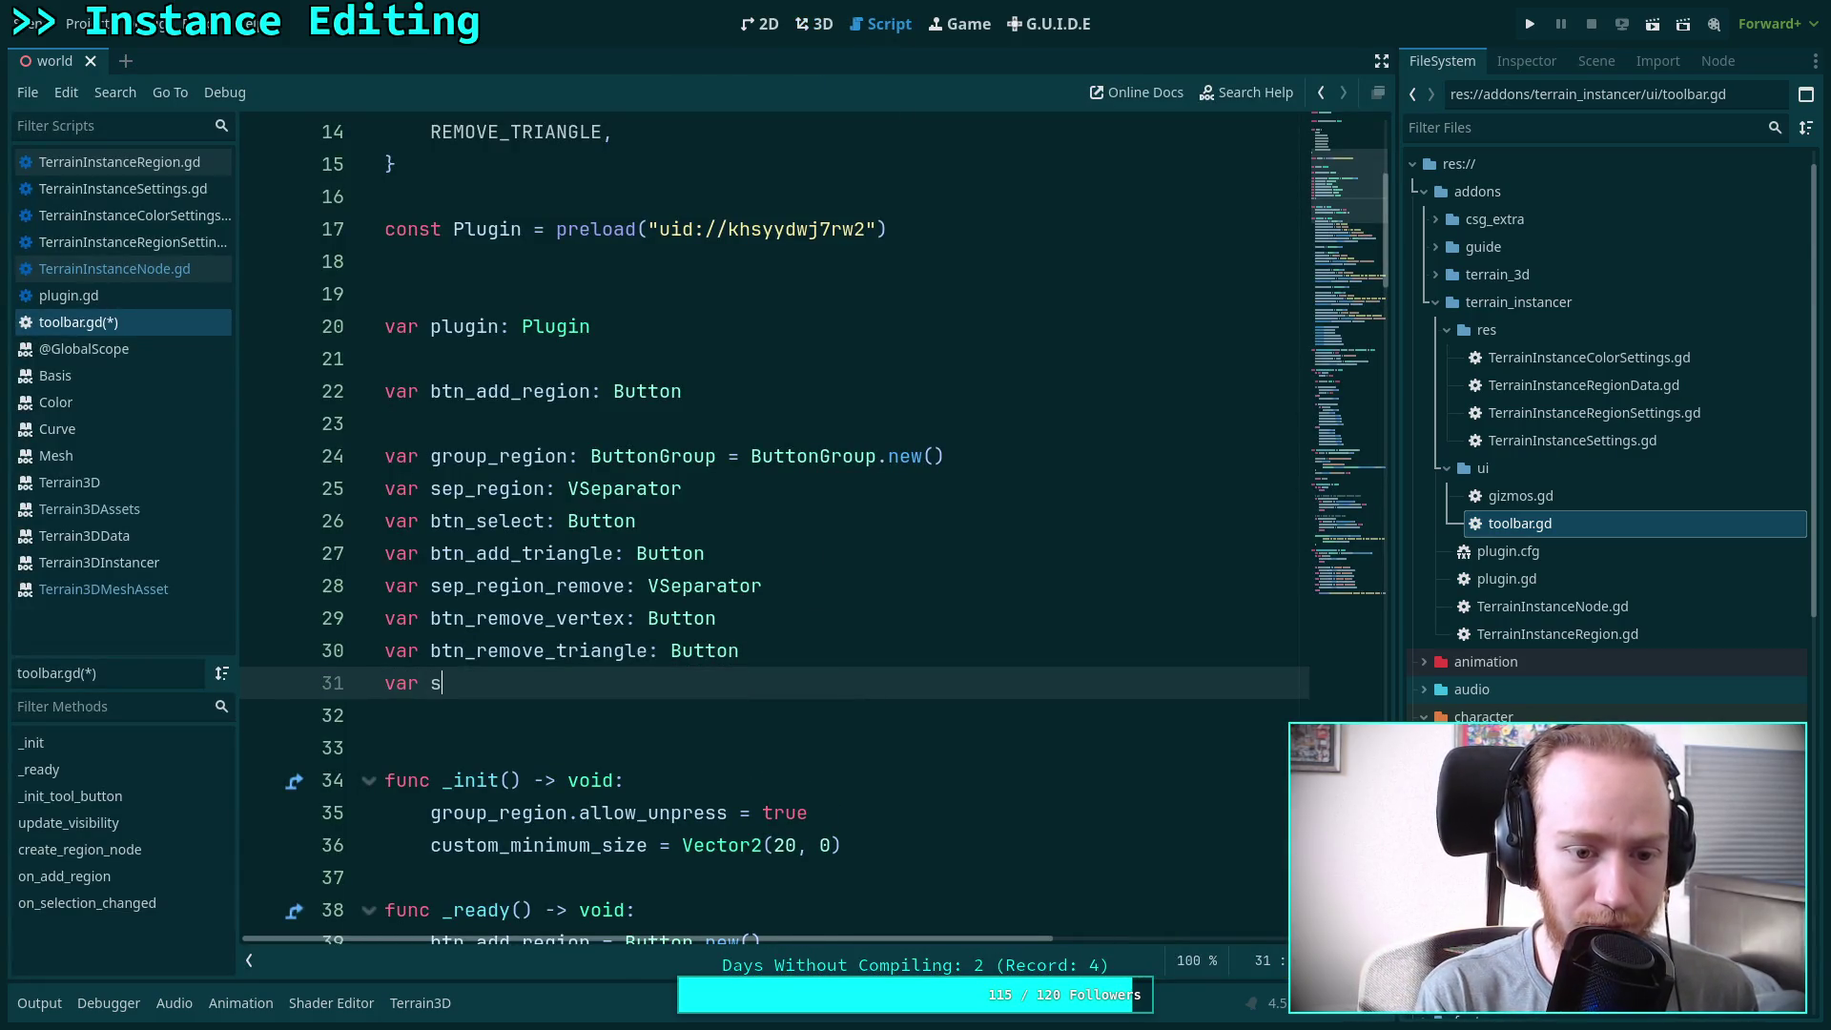
type("ep_")
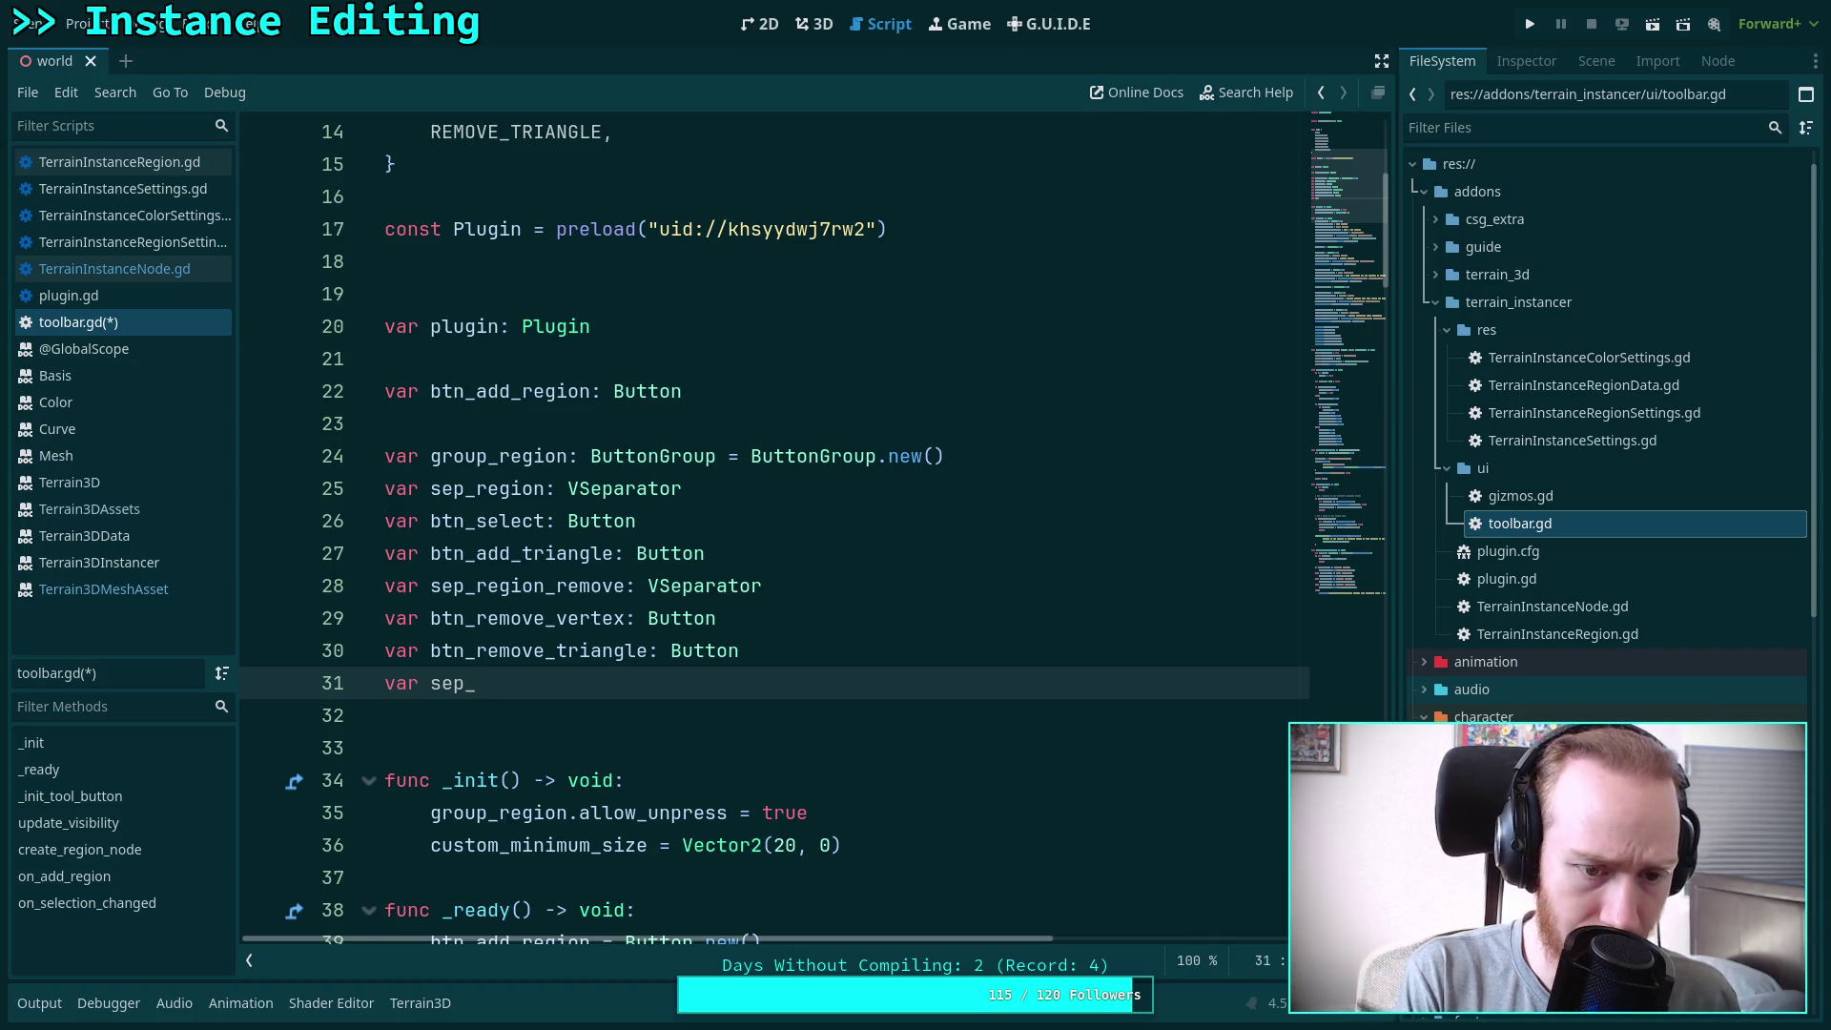
type("edit_")
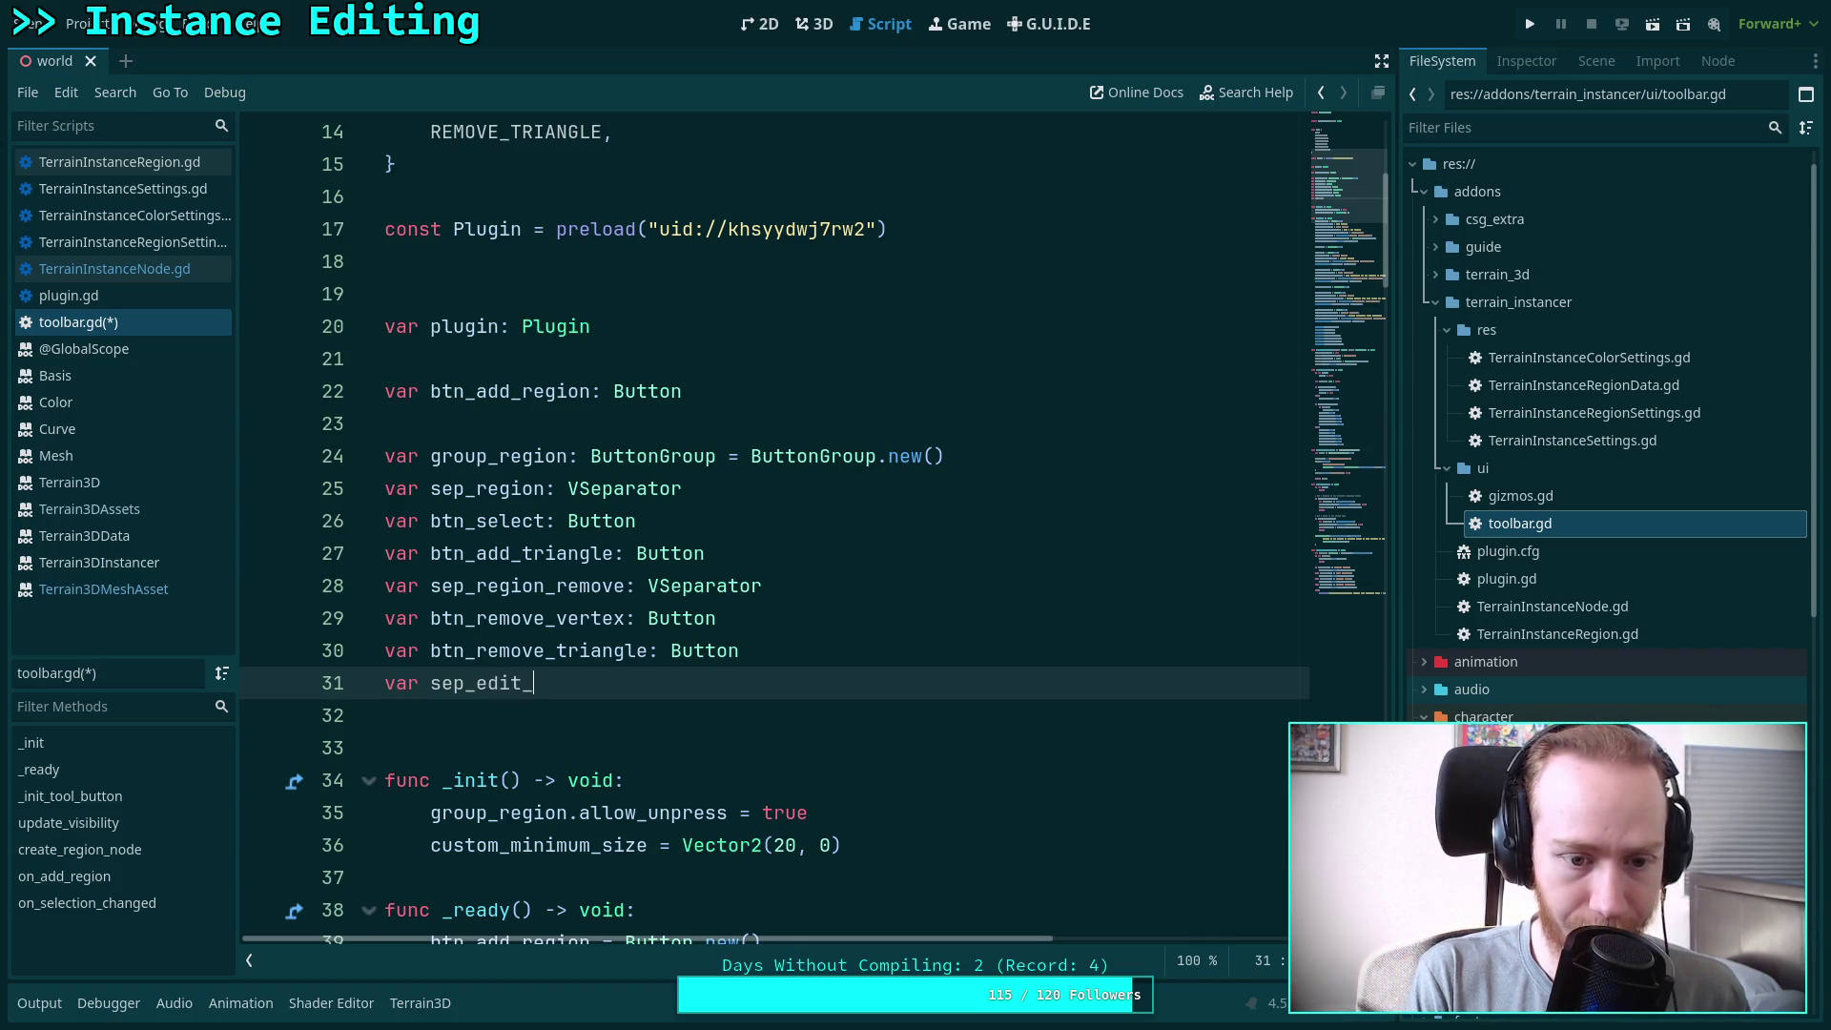
type("instance: ")
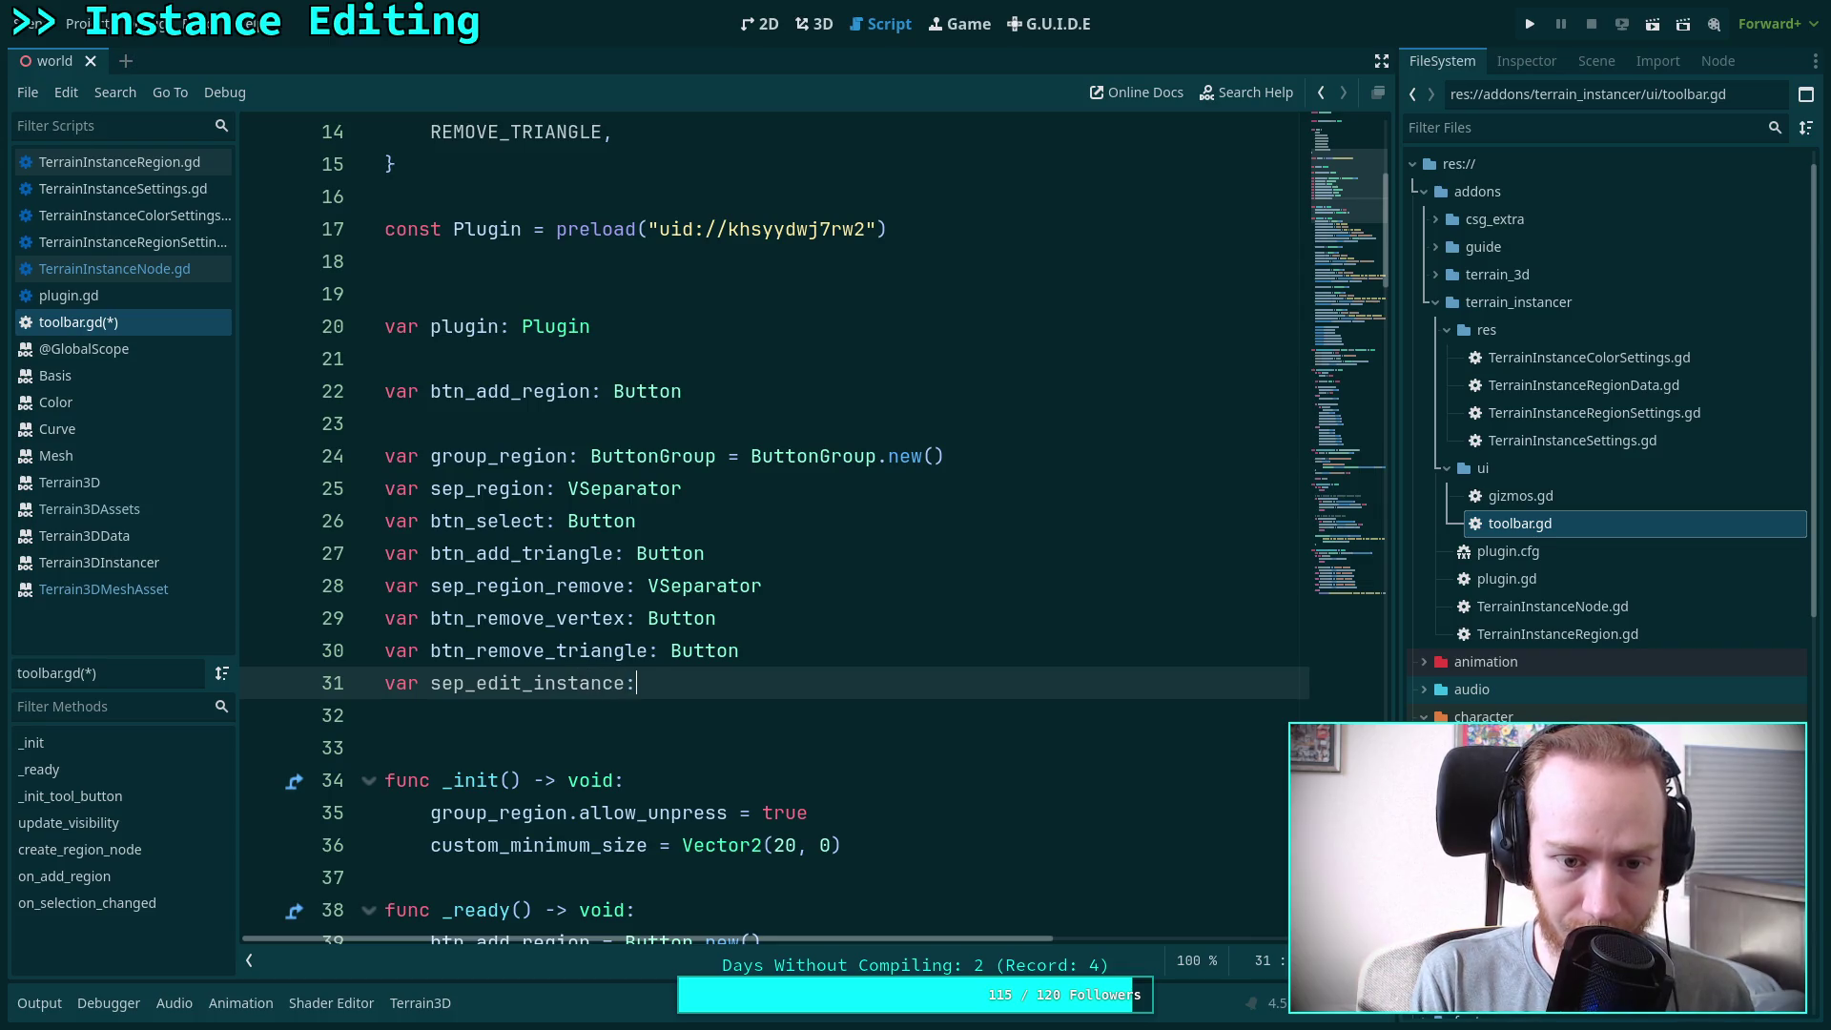
type("VS")
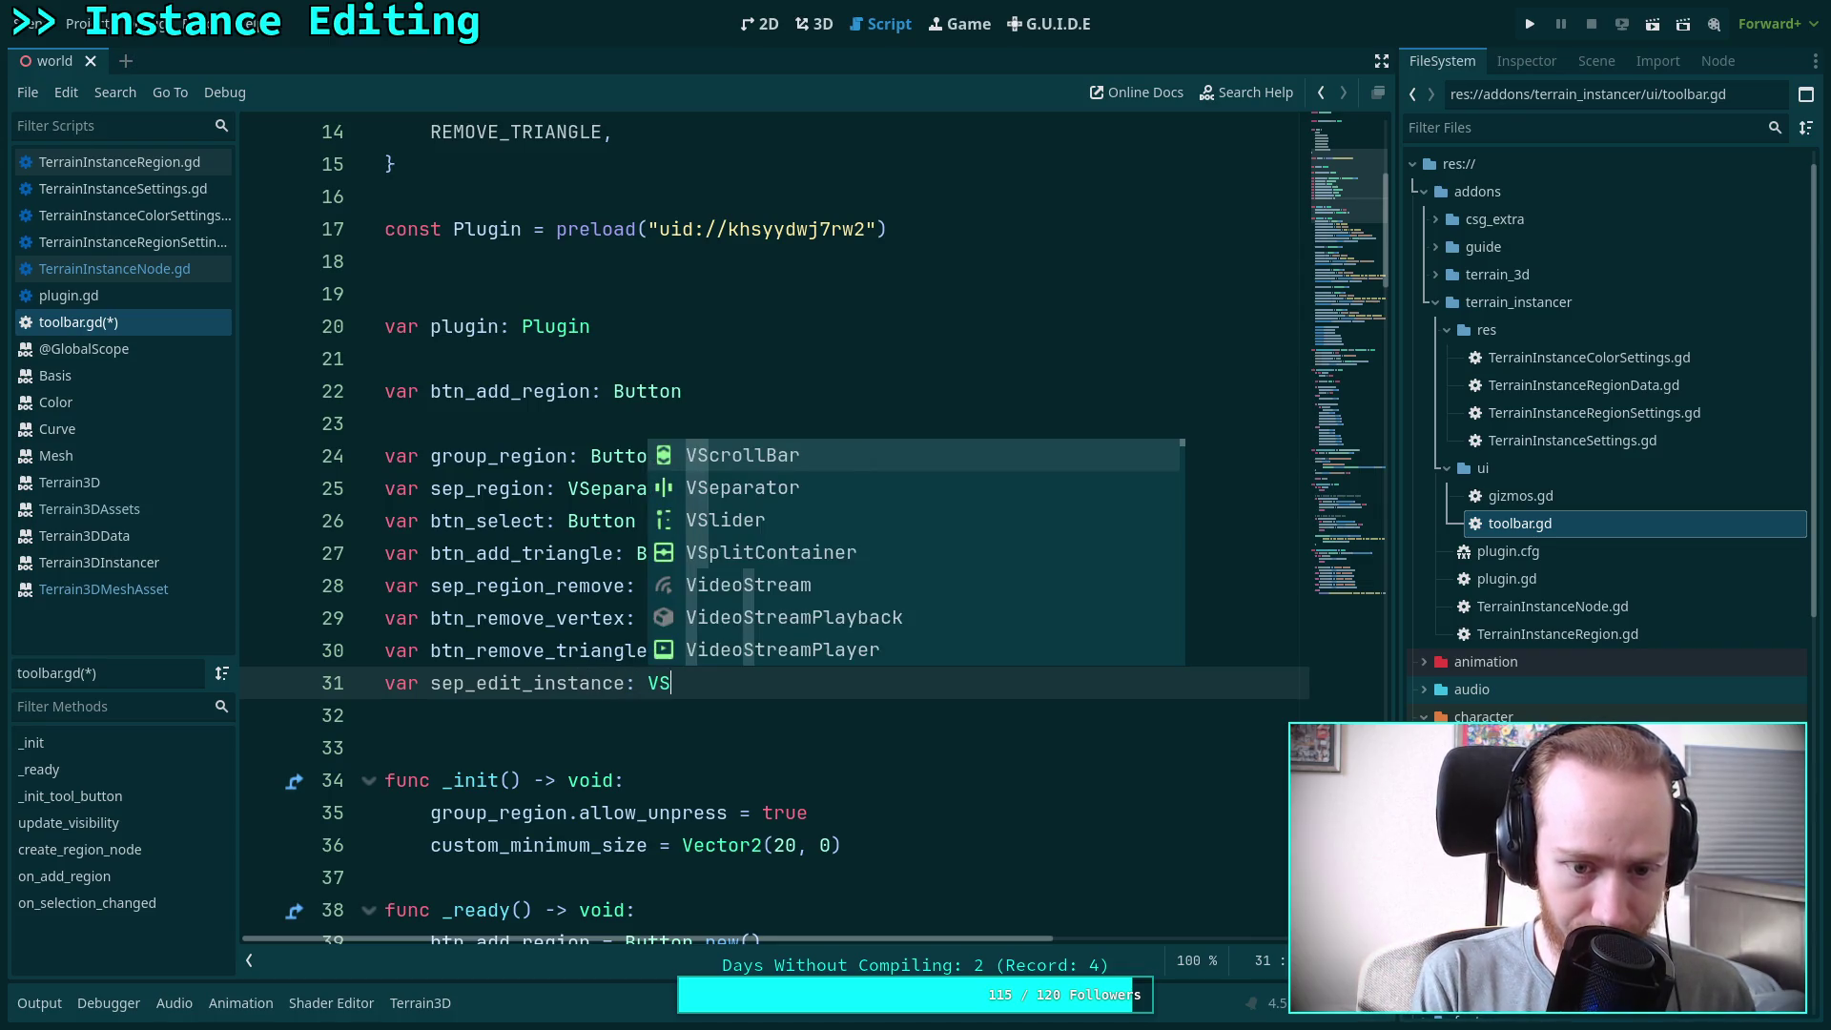
key("Down")
key("Return")
key("Return")
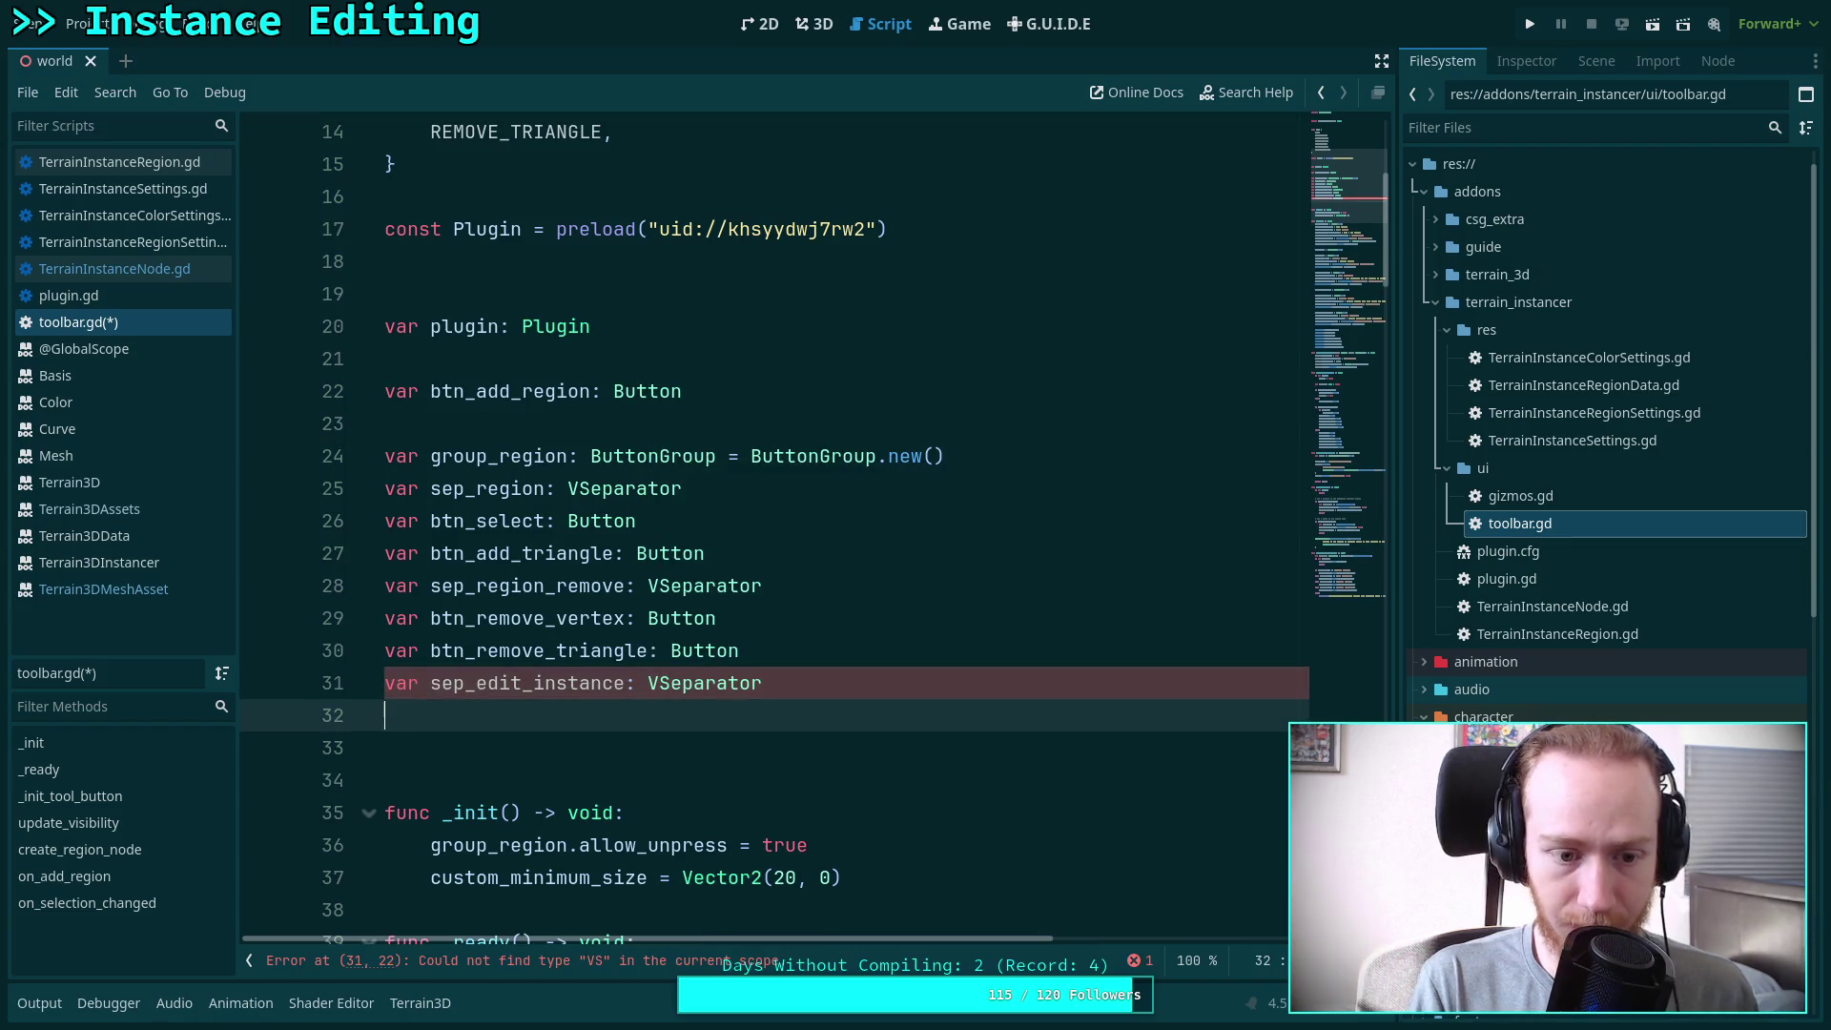
type("var btn_")
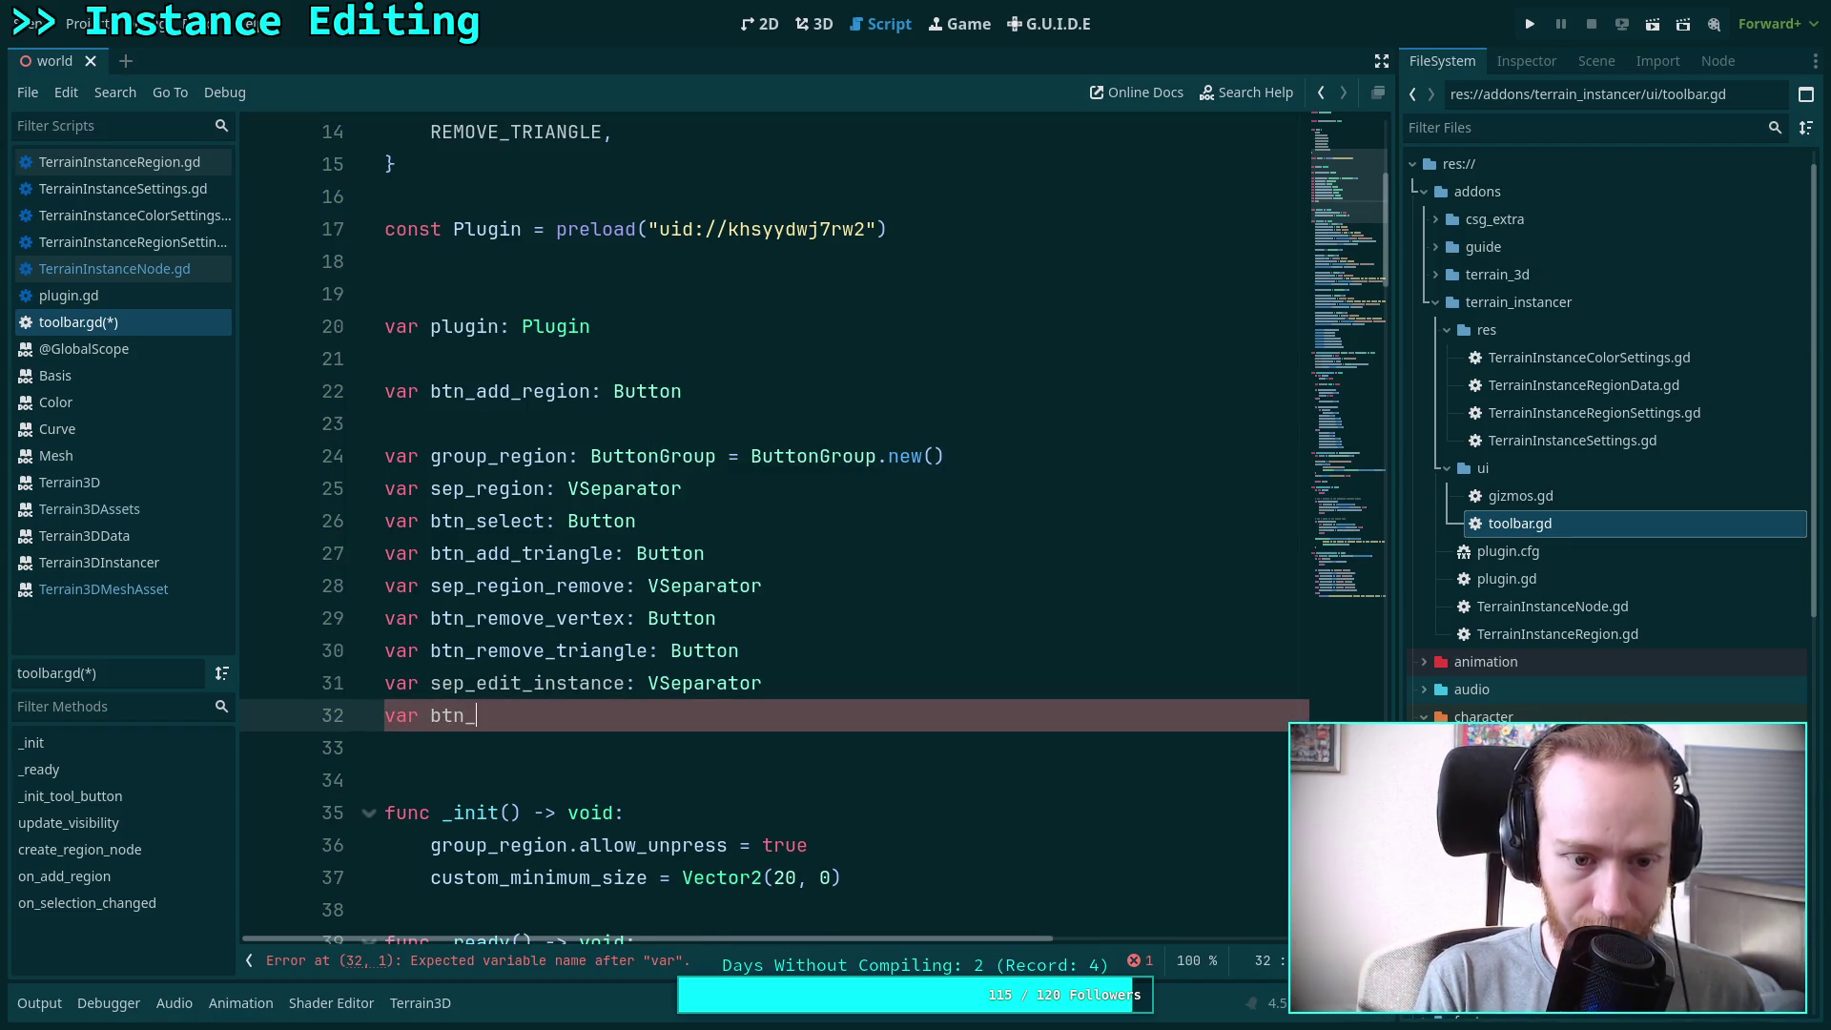
Insert blank lines after btn_add_triangle, btn_remove_triangle and group_region
left_click(750, 551)
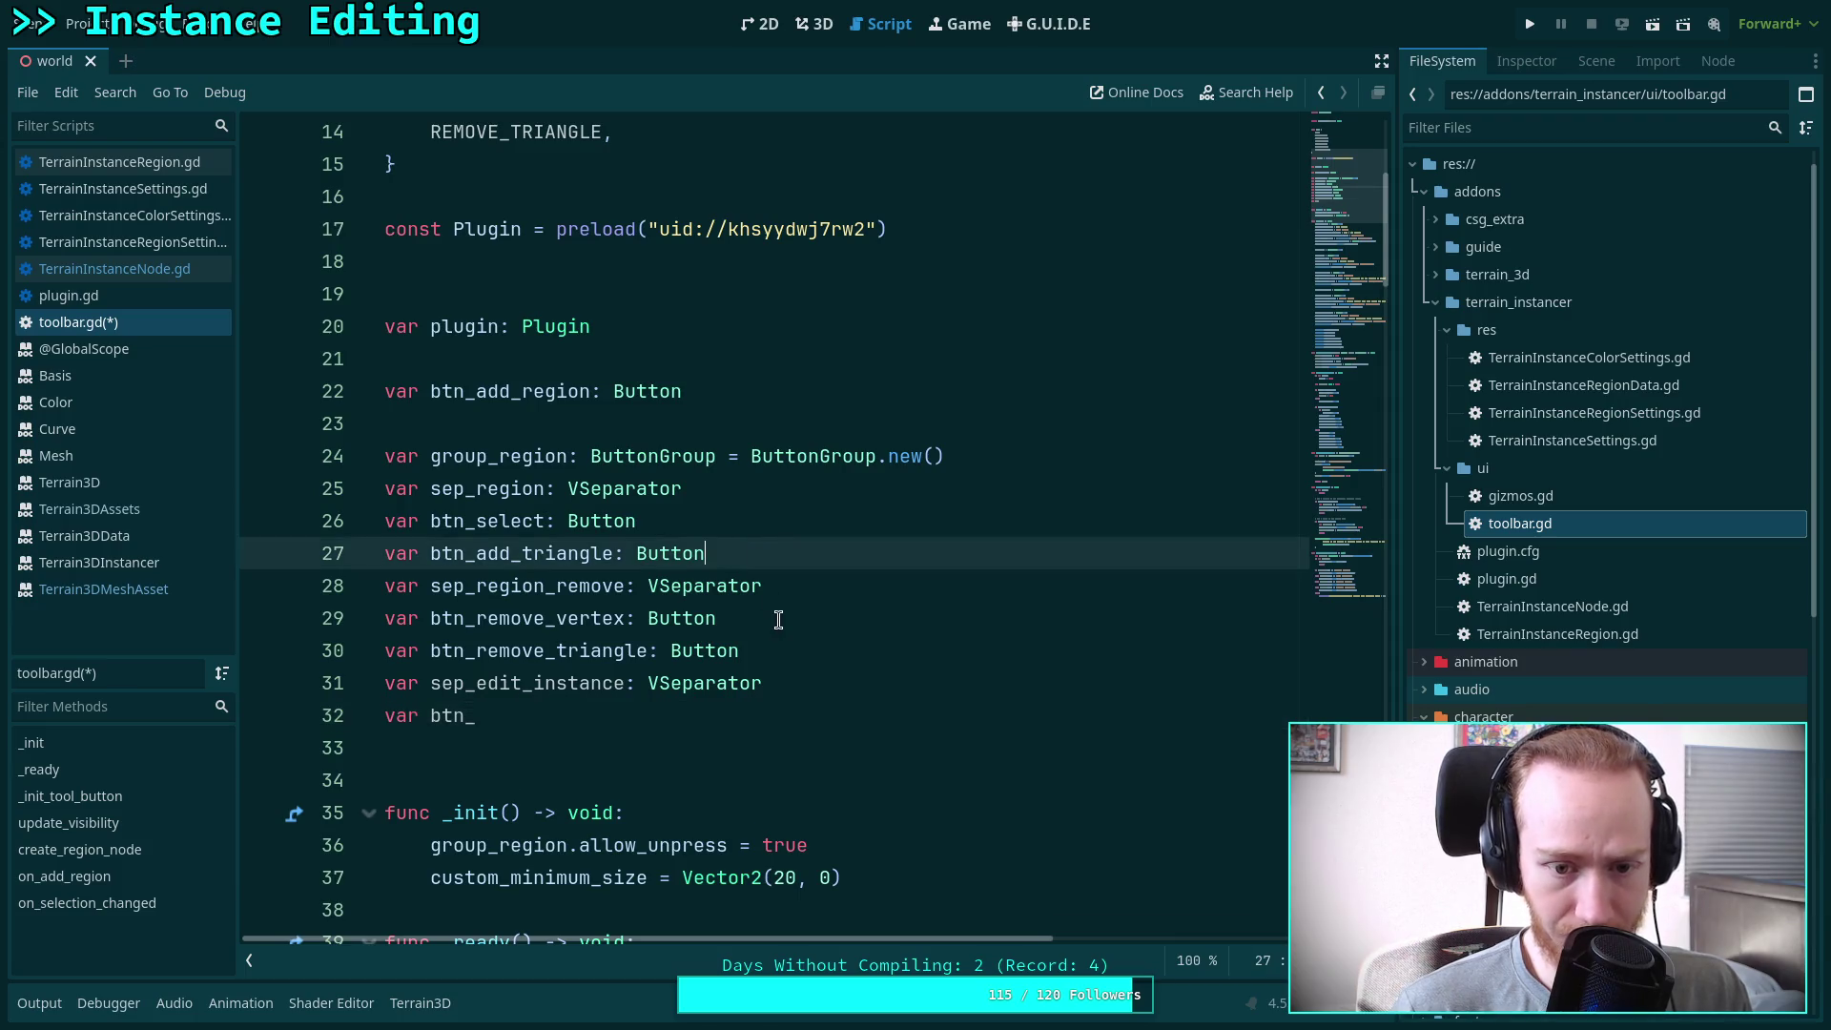
key("Return")
left_click(777, 679)
key("Return")
left_click(1054, 454)
key("Return")
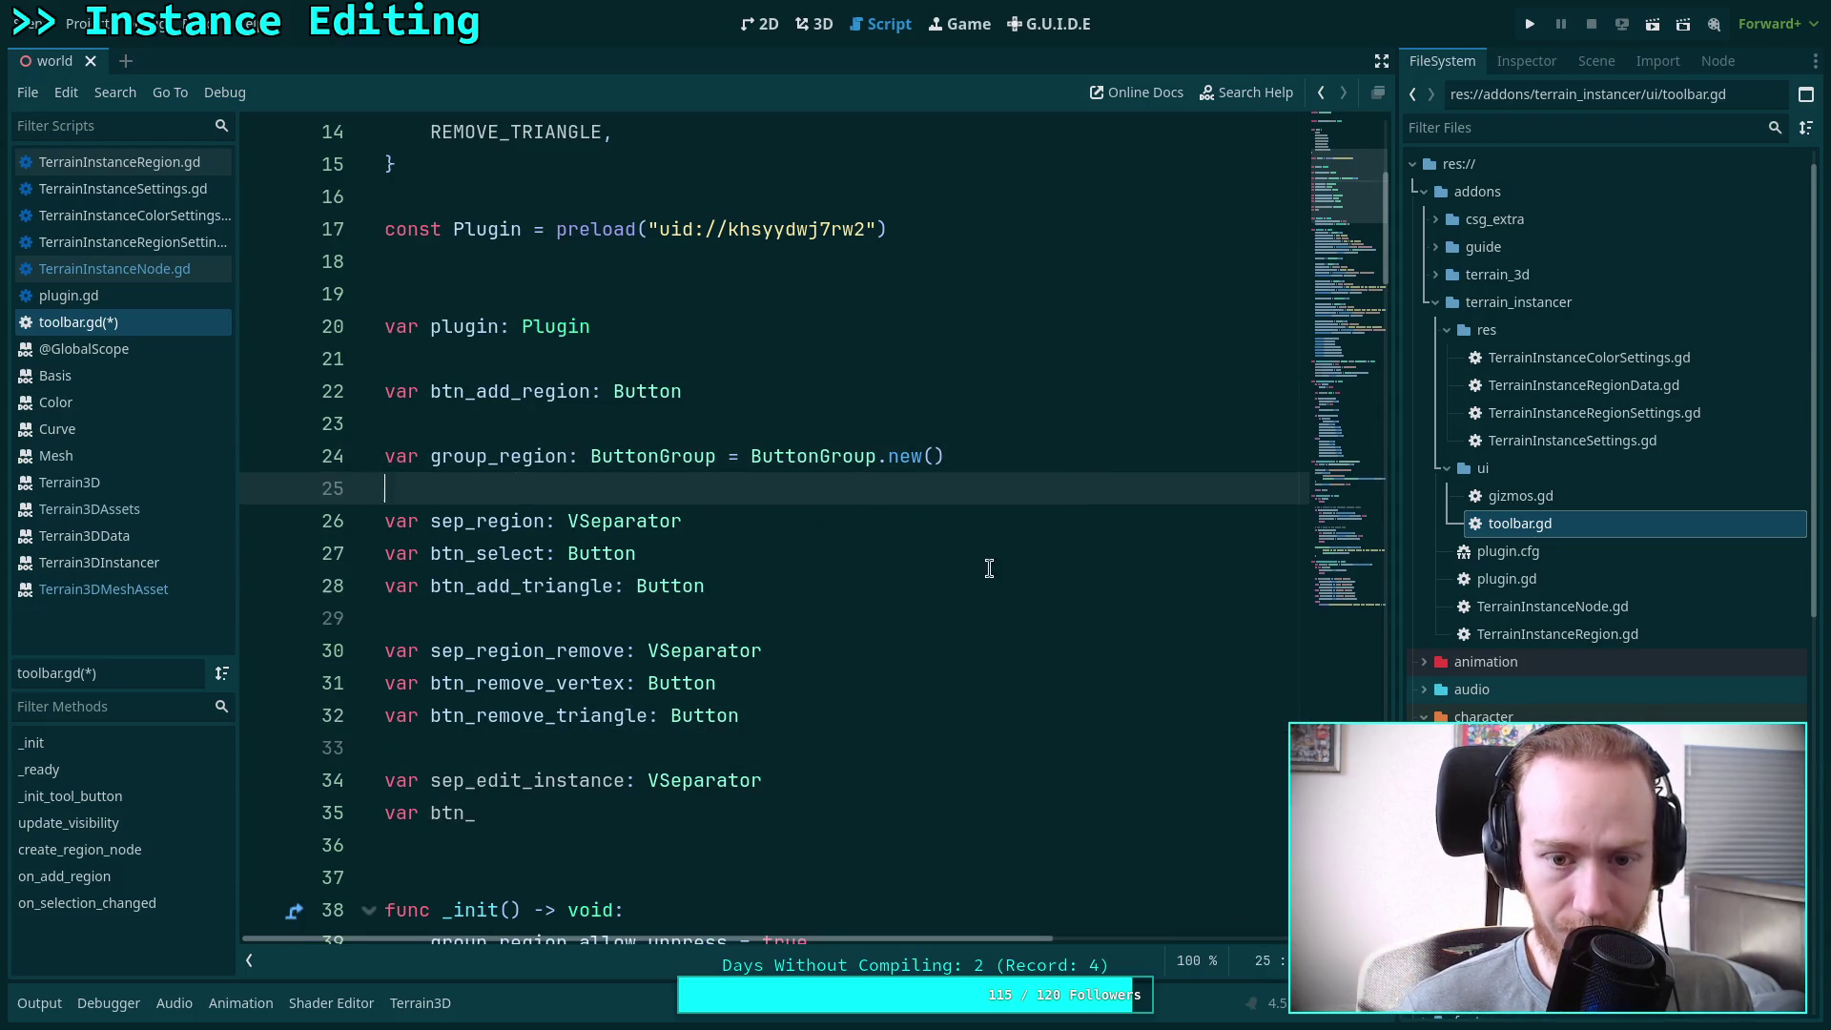
scroll(930, 680, "down", 1)
Rename the separator to sep_instances and declare btn_add_instance and btn_edit_instance as Buttons
left_click(658, 704)
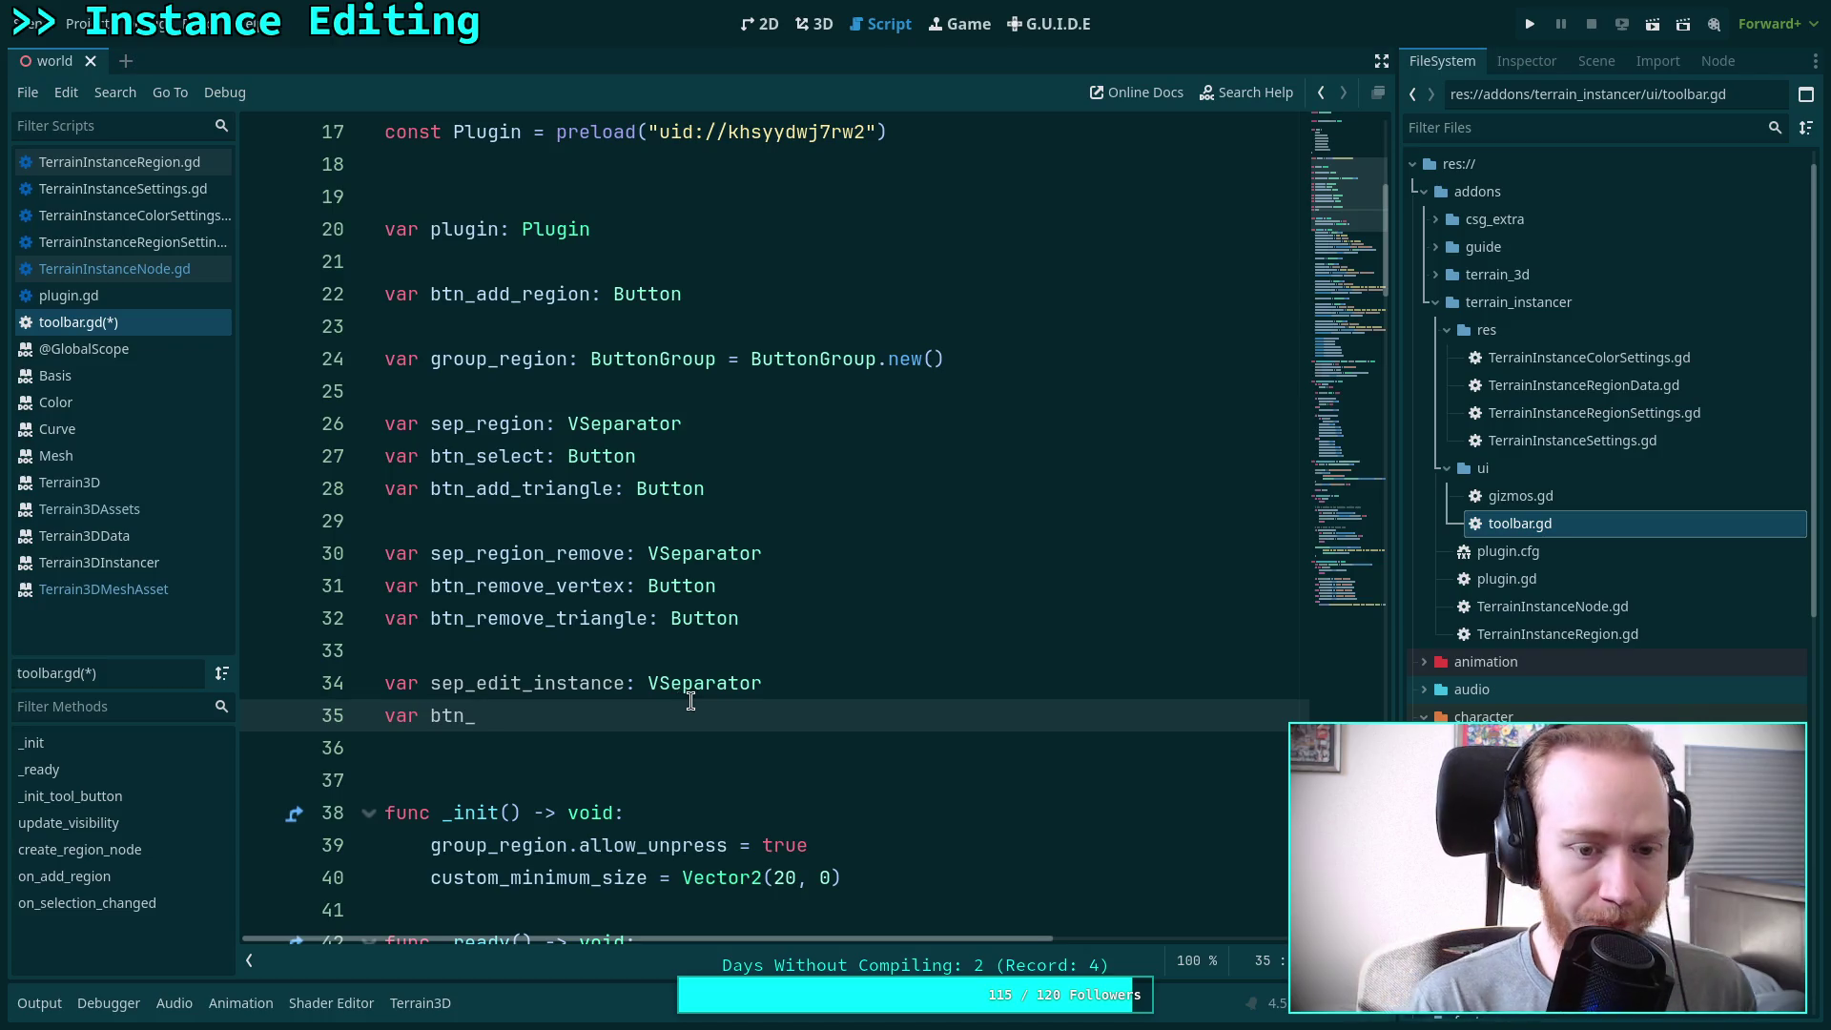
type("ed")
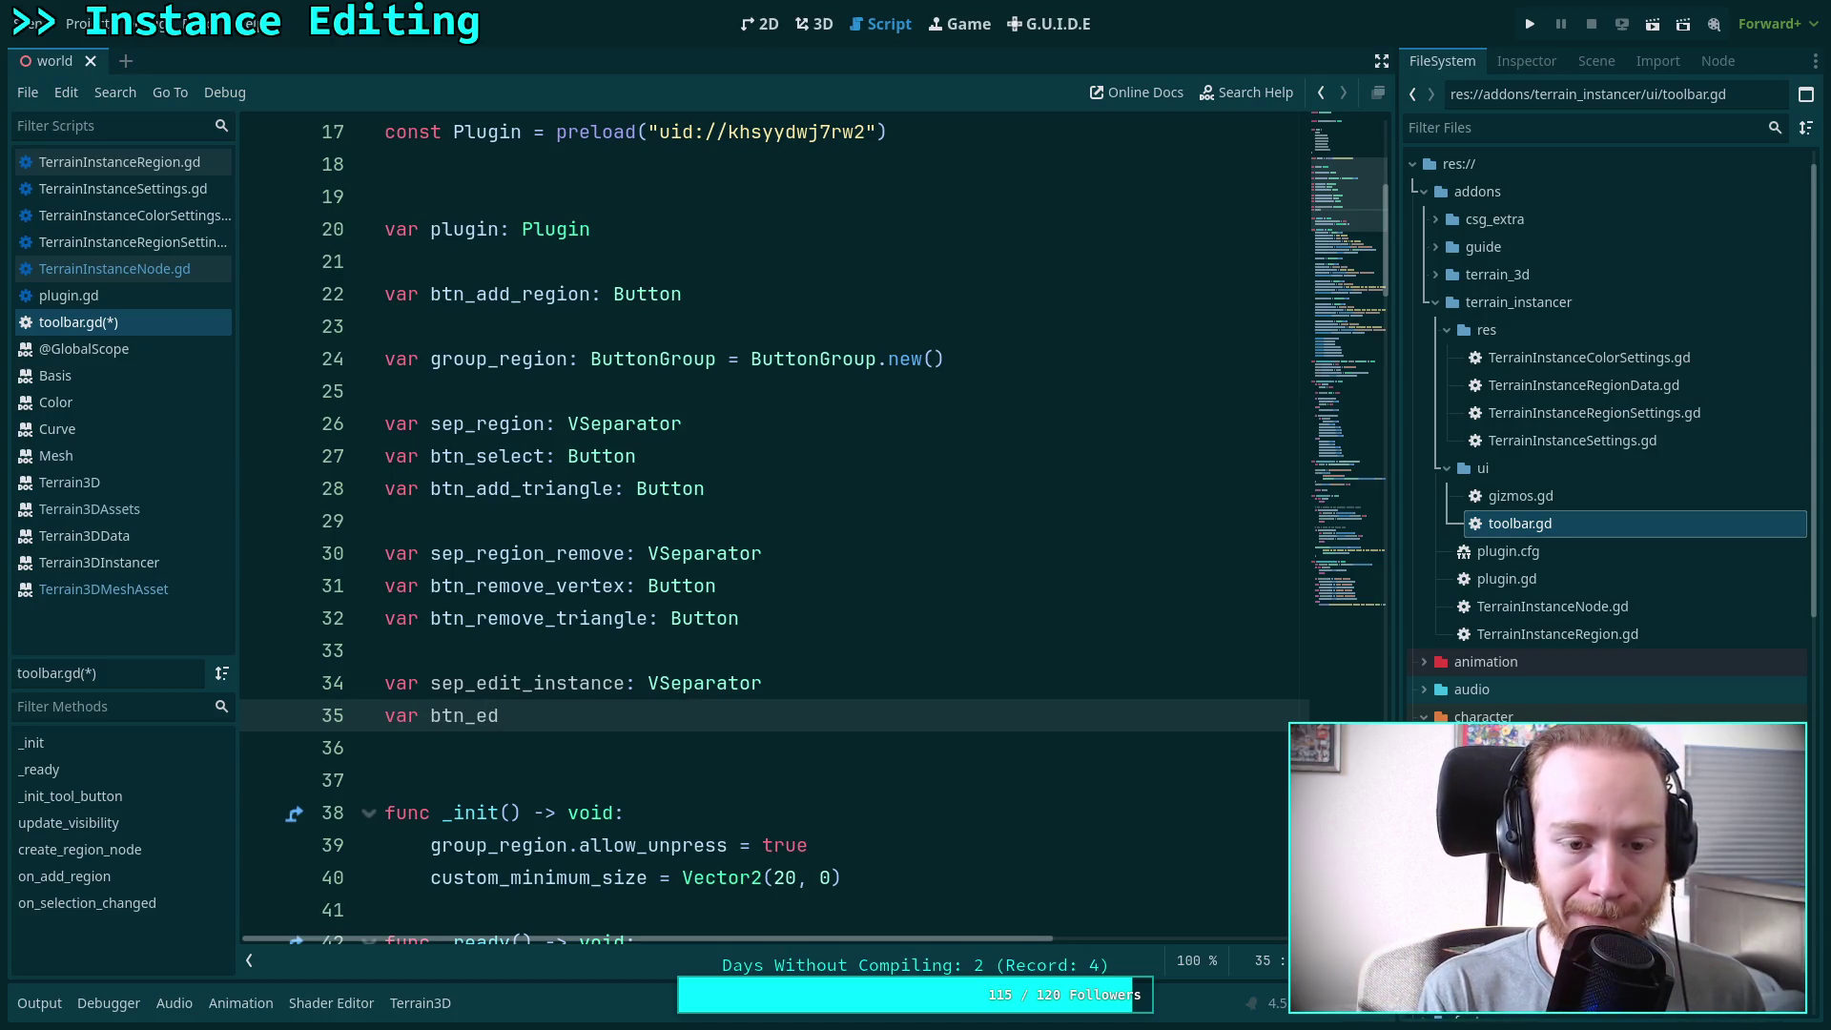
left_click_drag(521, 683, 475, 686)
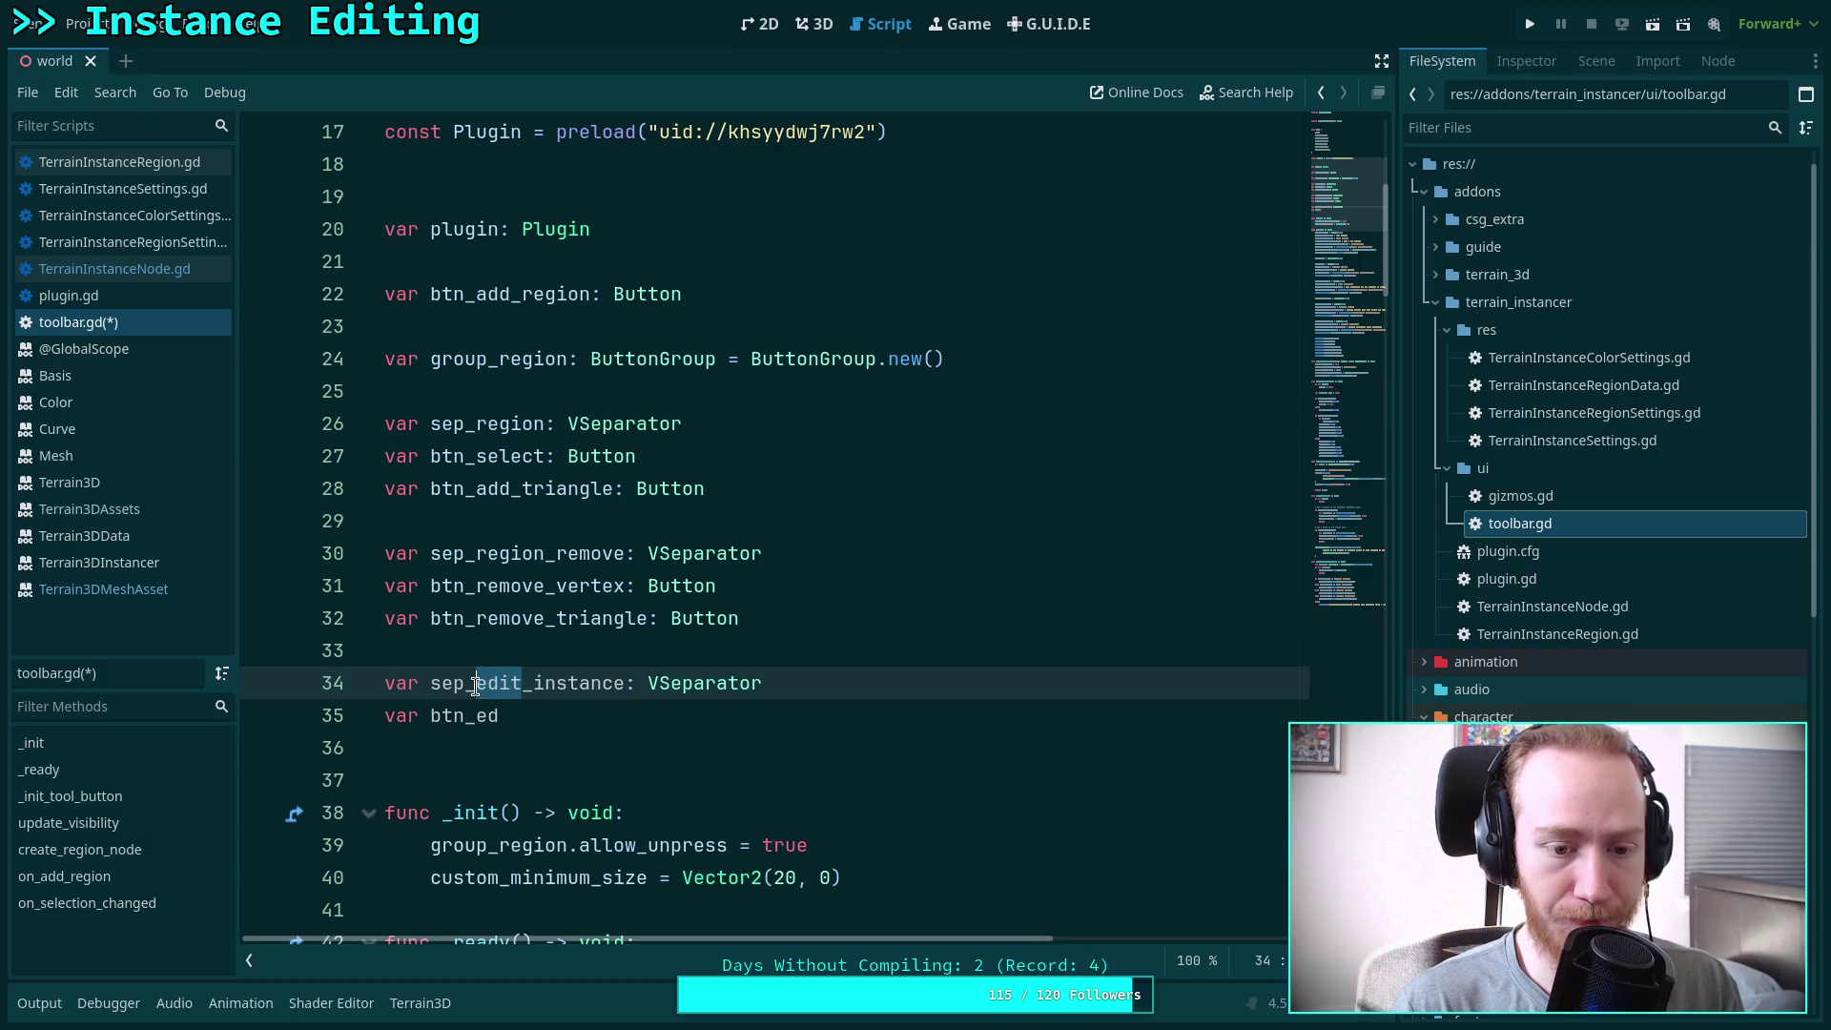
key("Delete")
key("Delete")
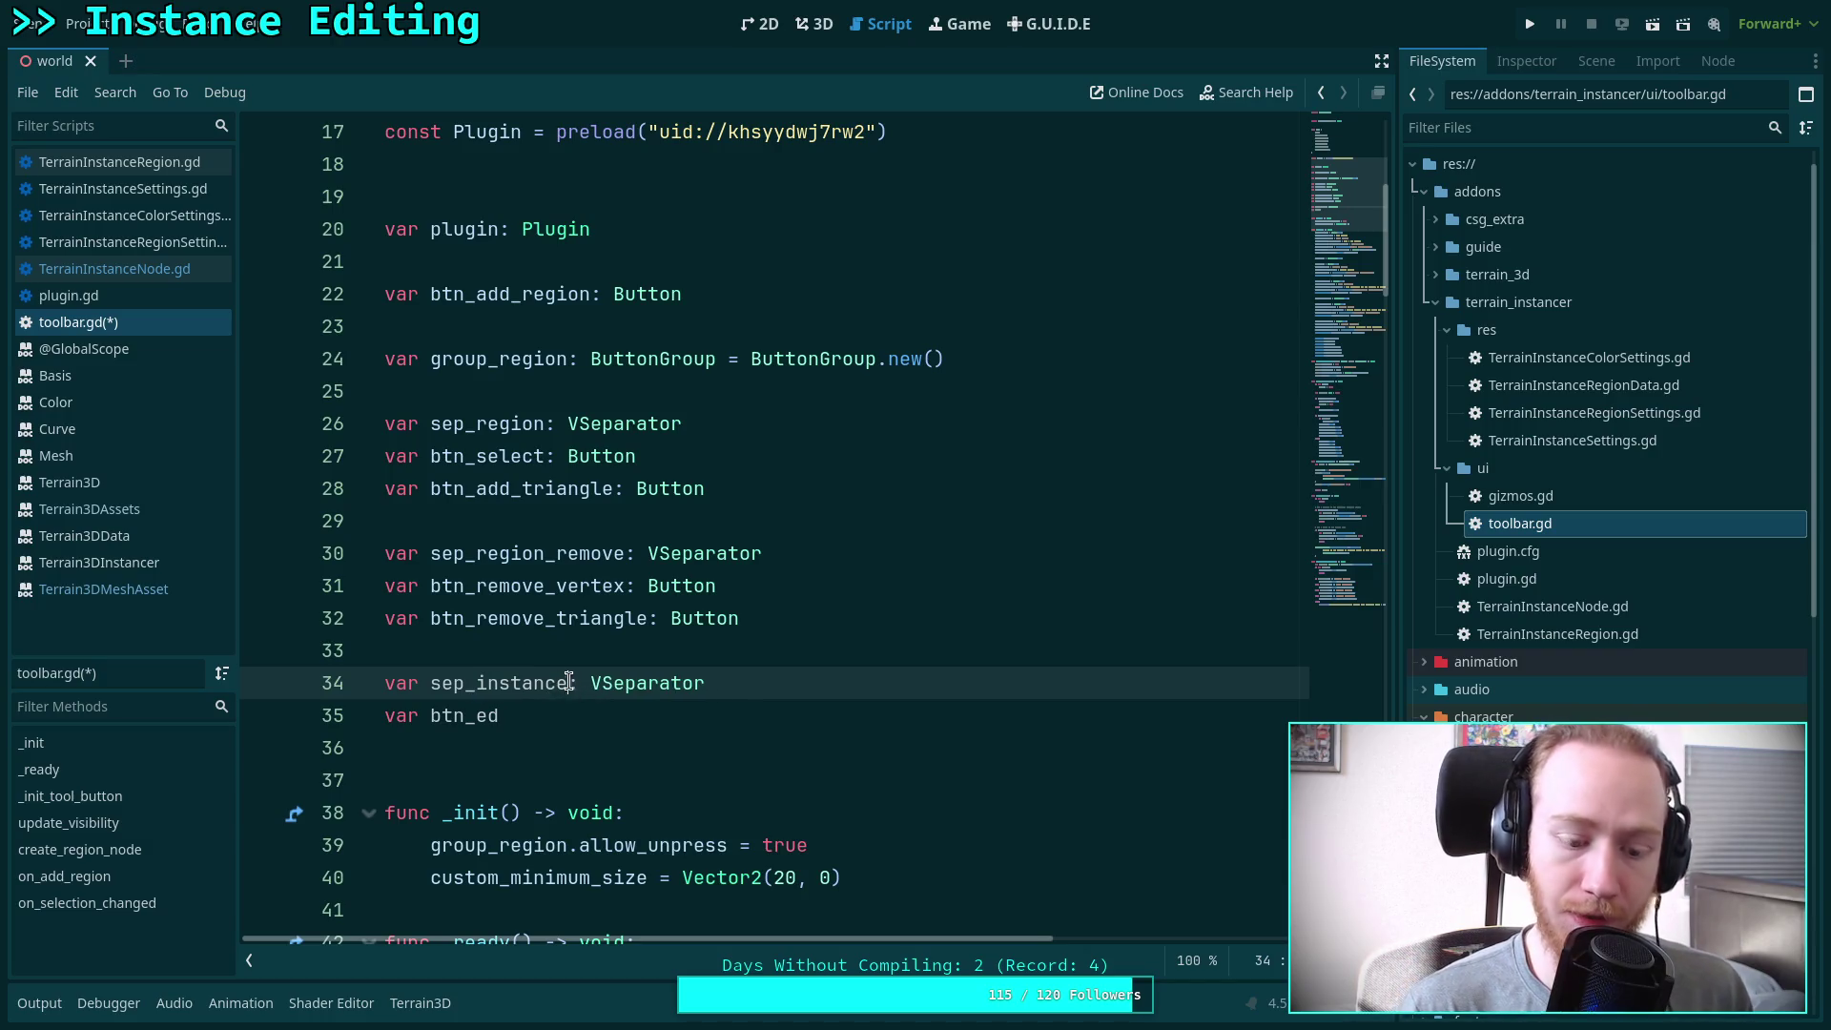
type("s")
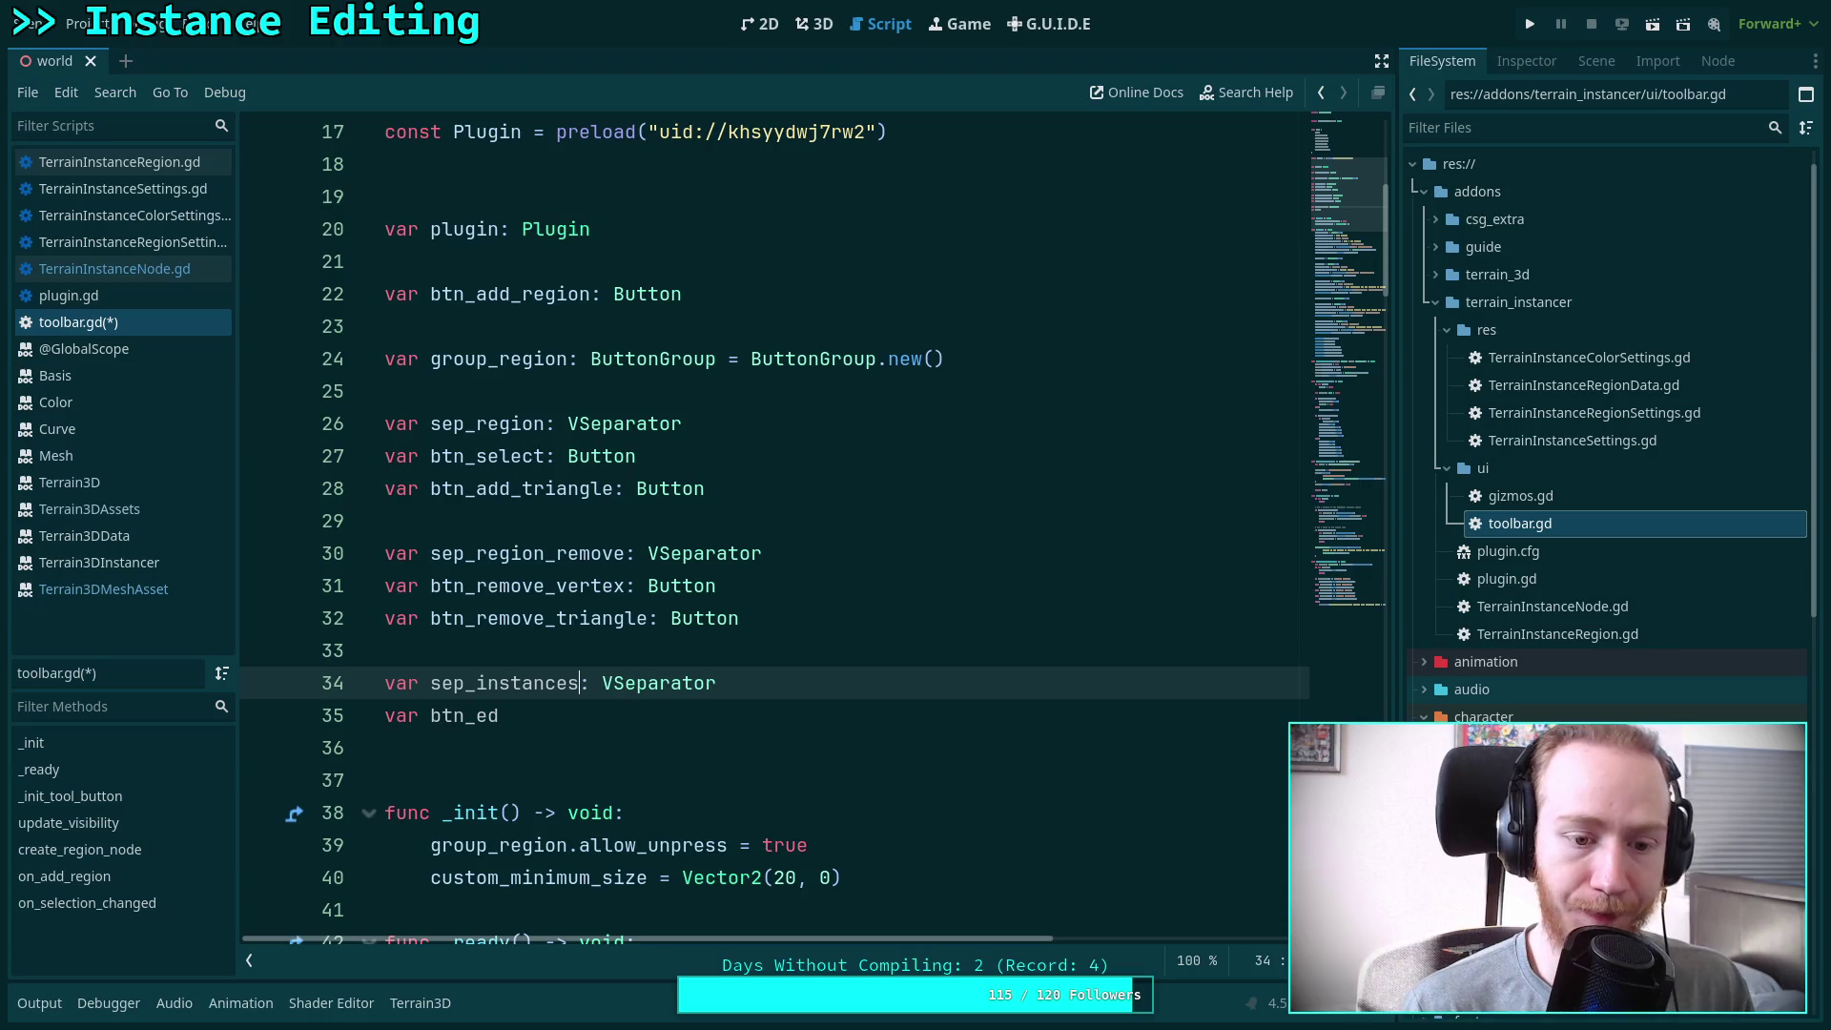
left_click(646, 721)
key("BackSpace")
key("BackSpace")
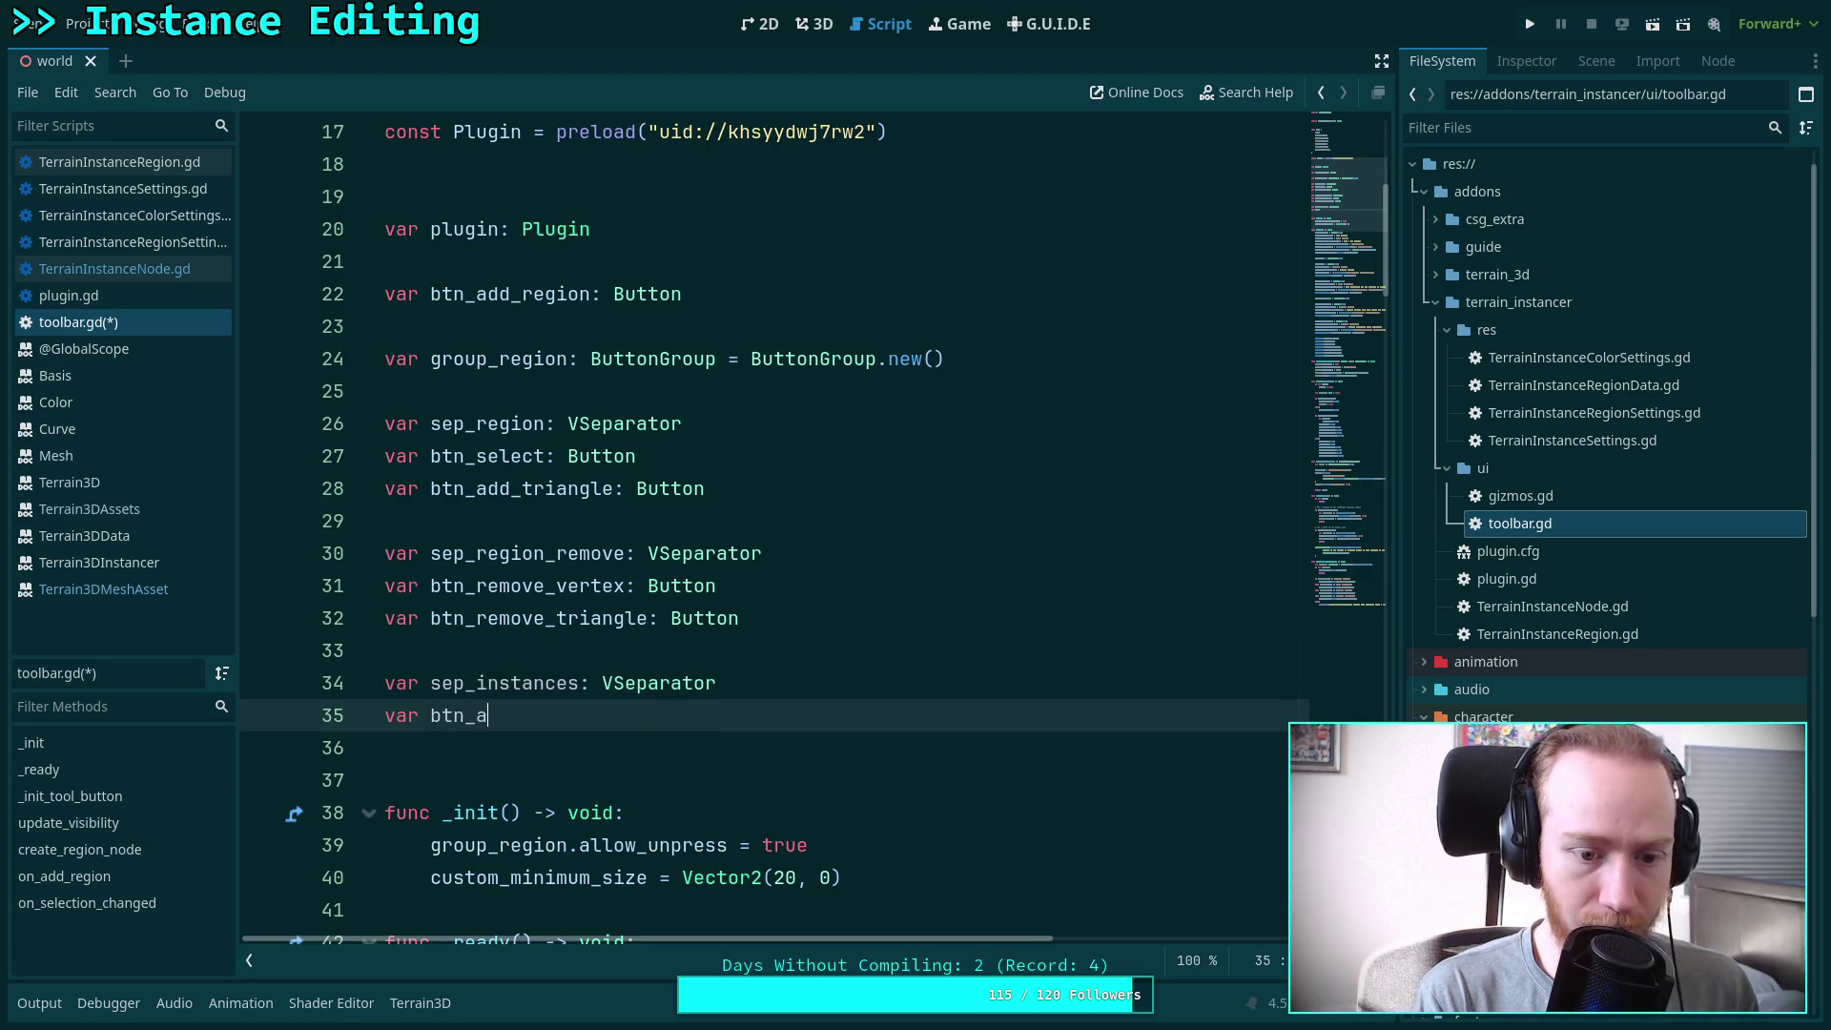
type("add_instance: Button")
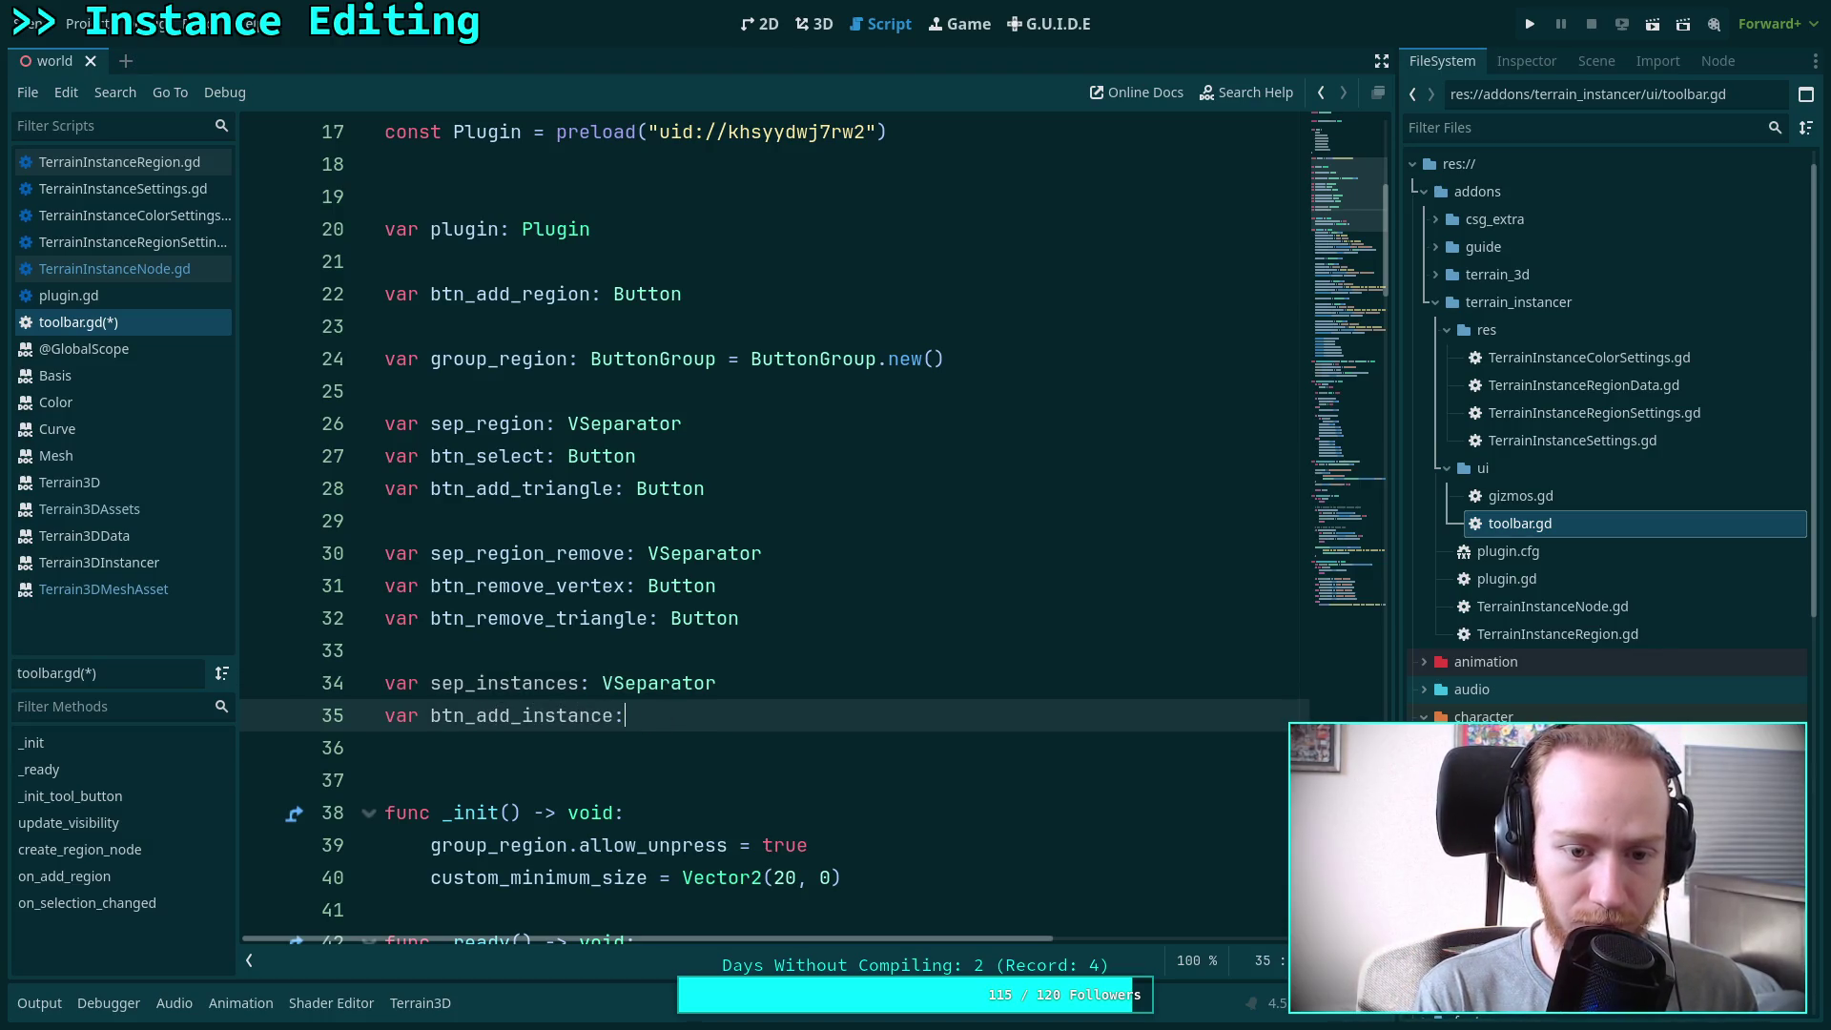
key("Return")
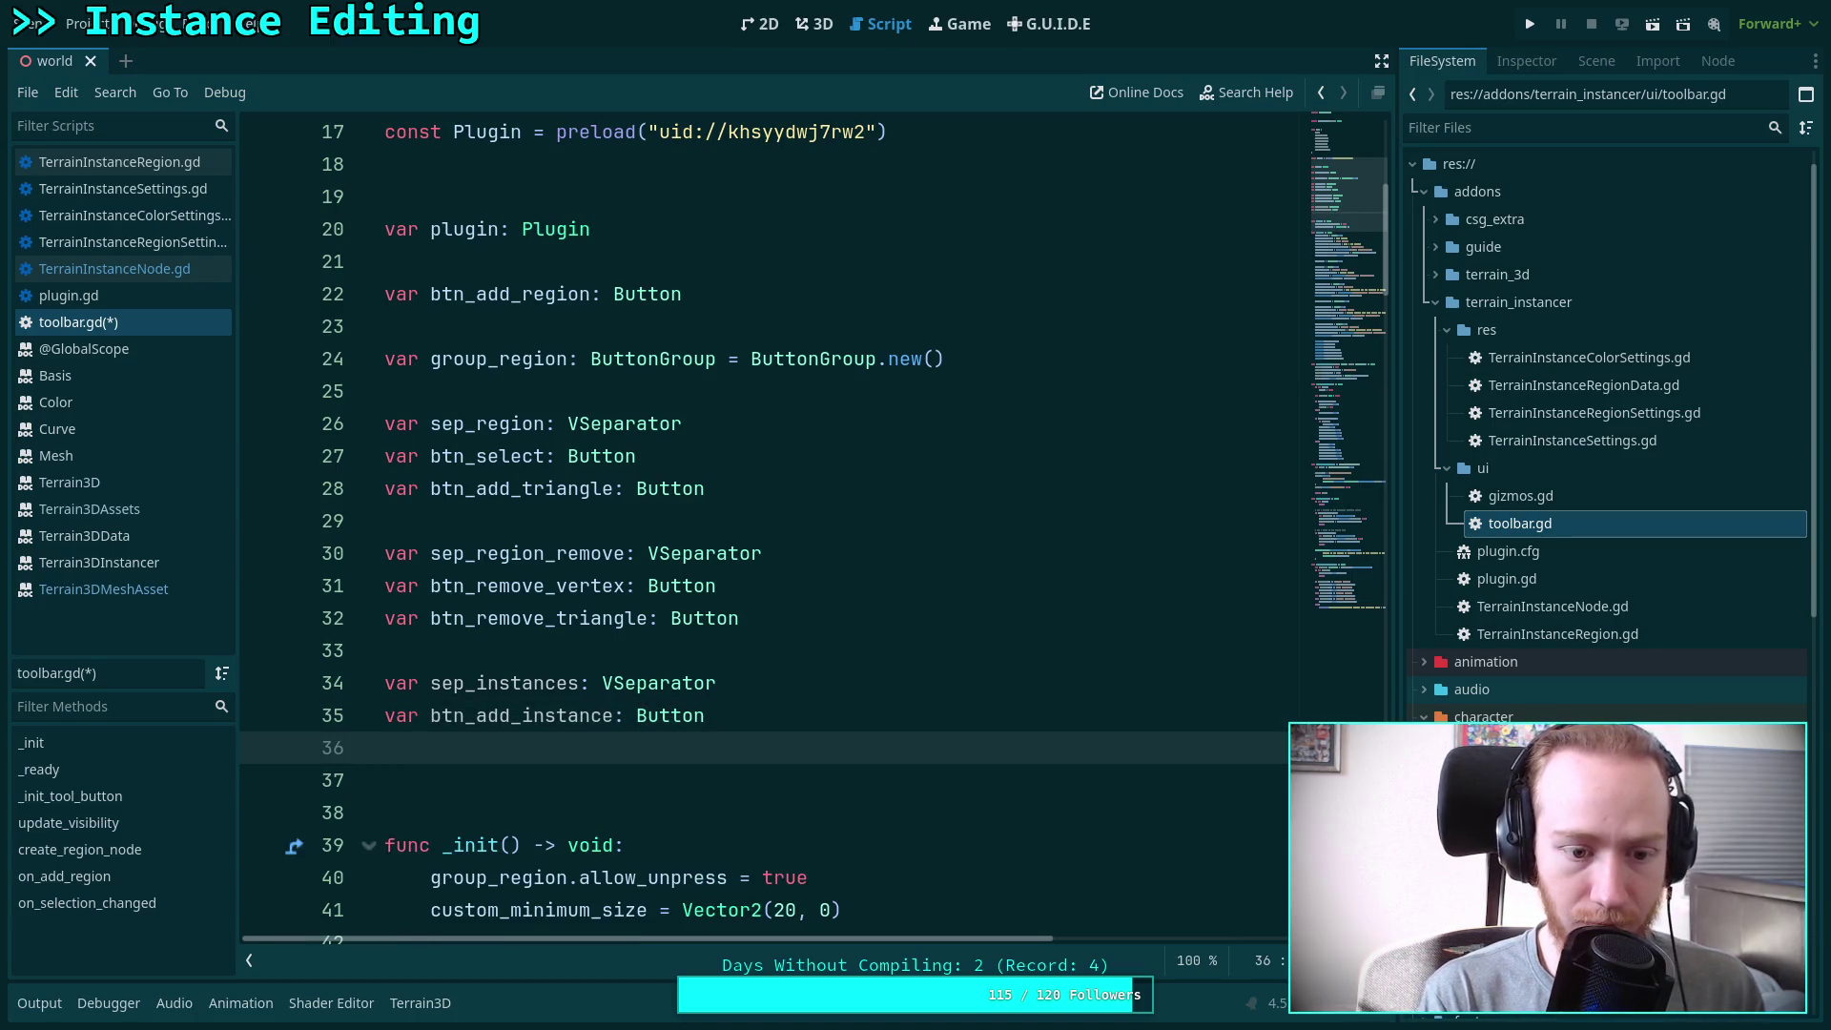
type("btn_edit_")
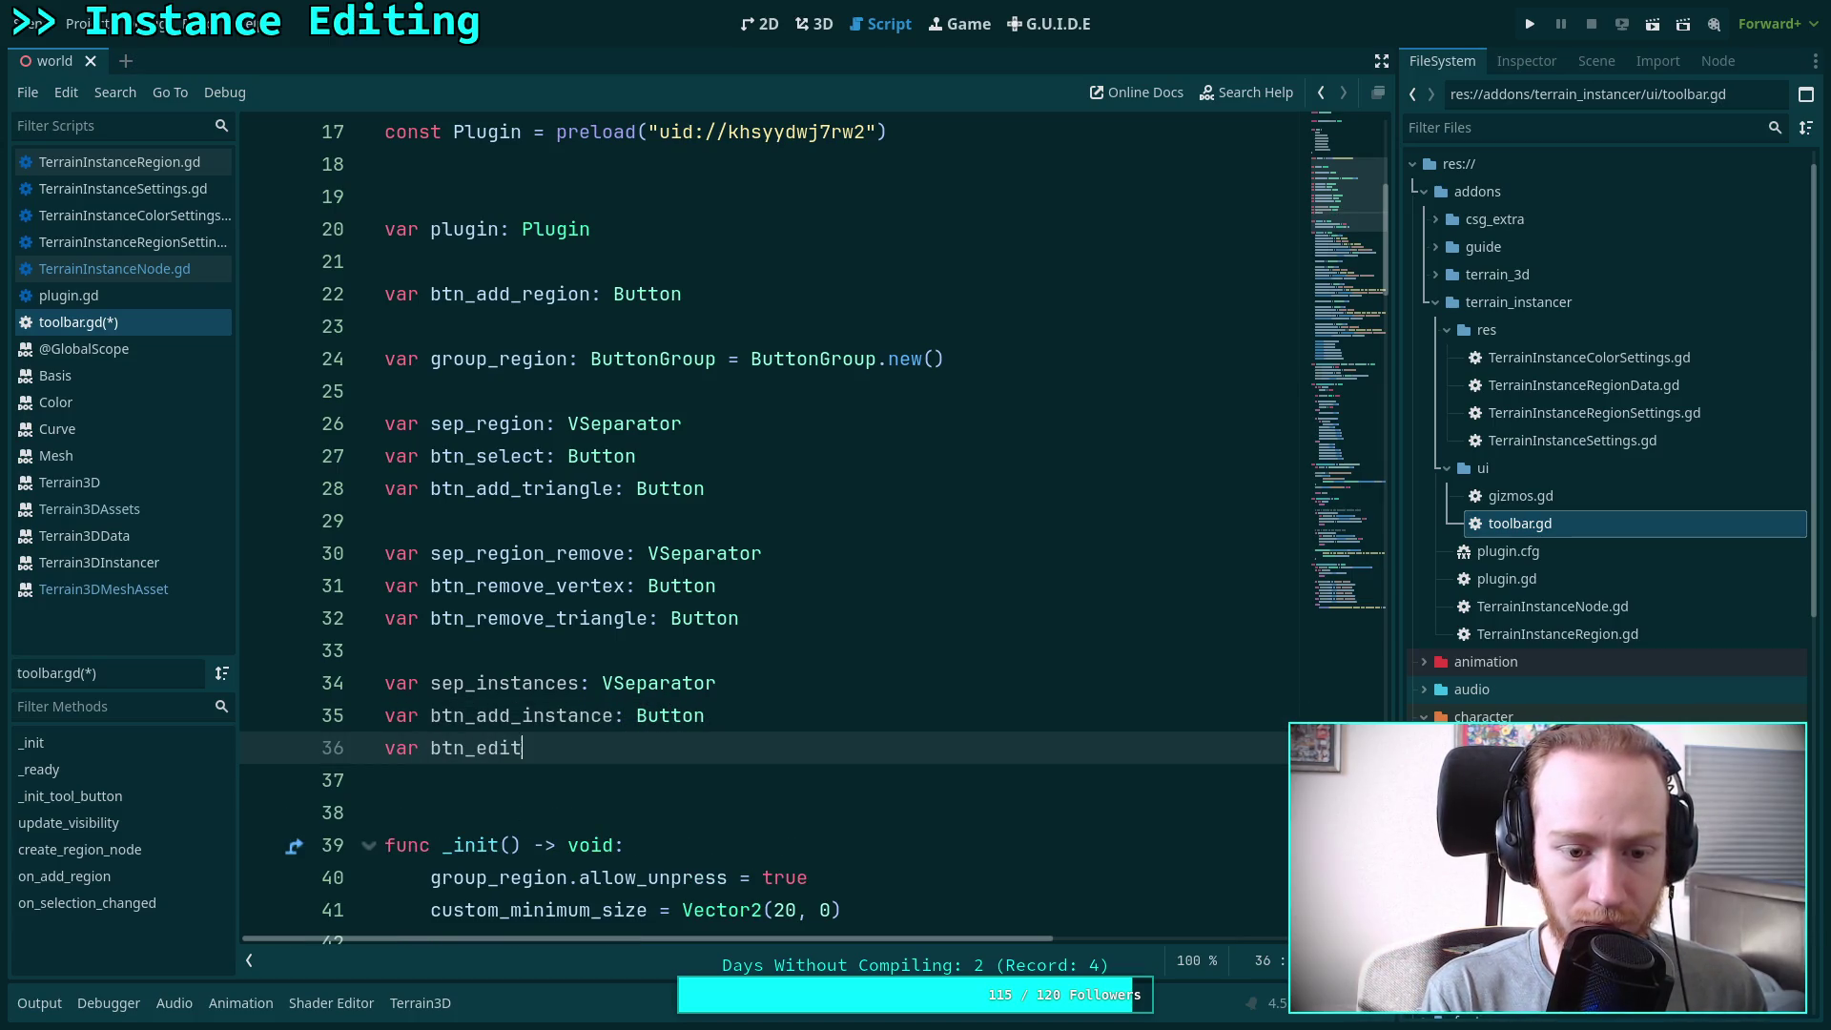
type("instance: ")
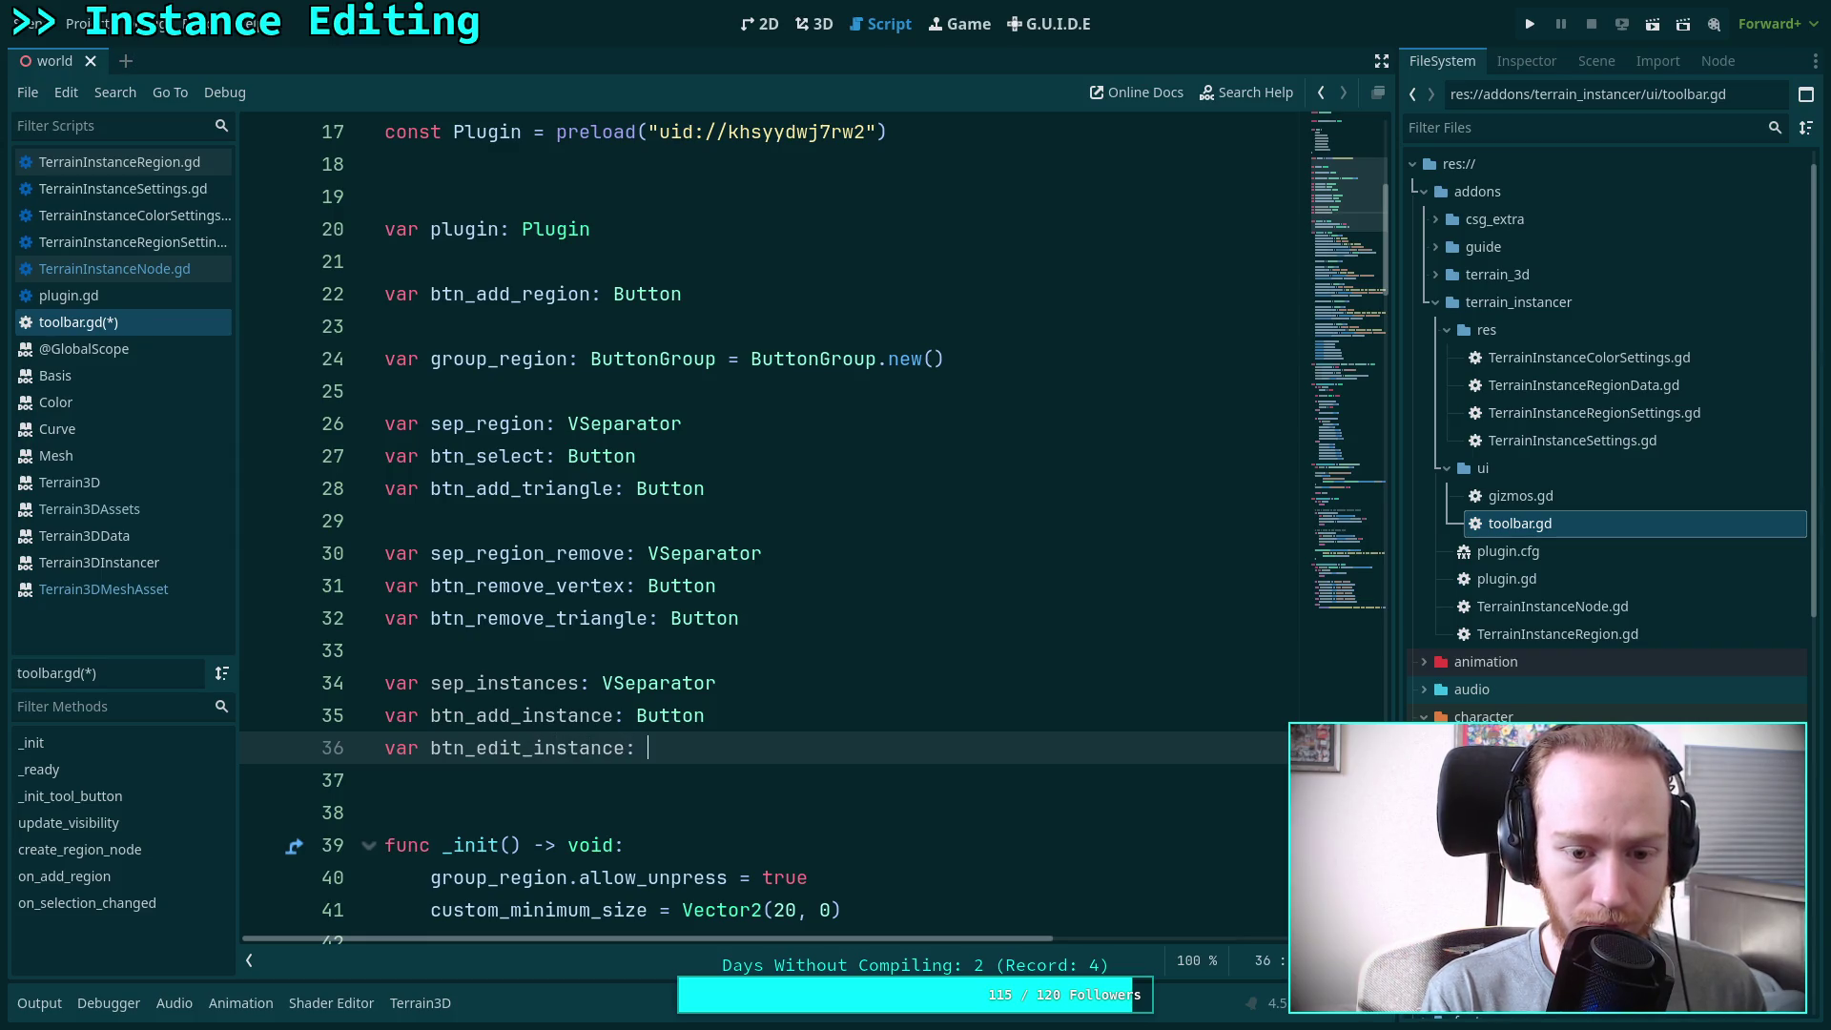
type("Button")
scroll(603, 683, "down", 1)
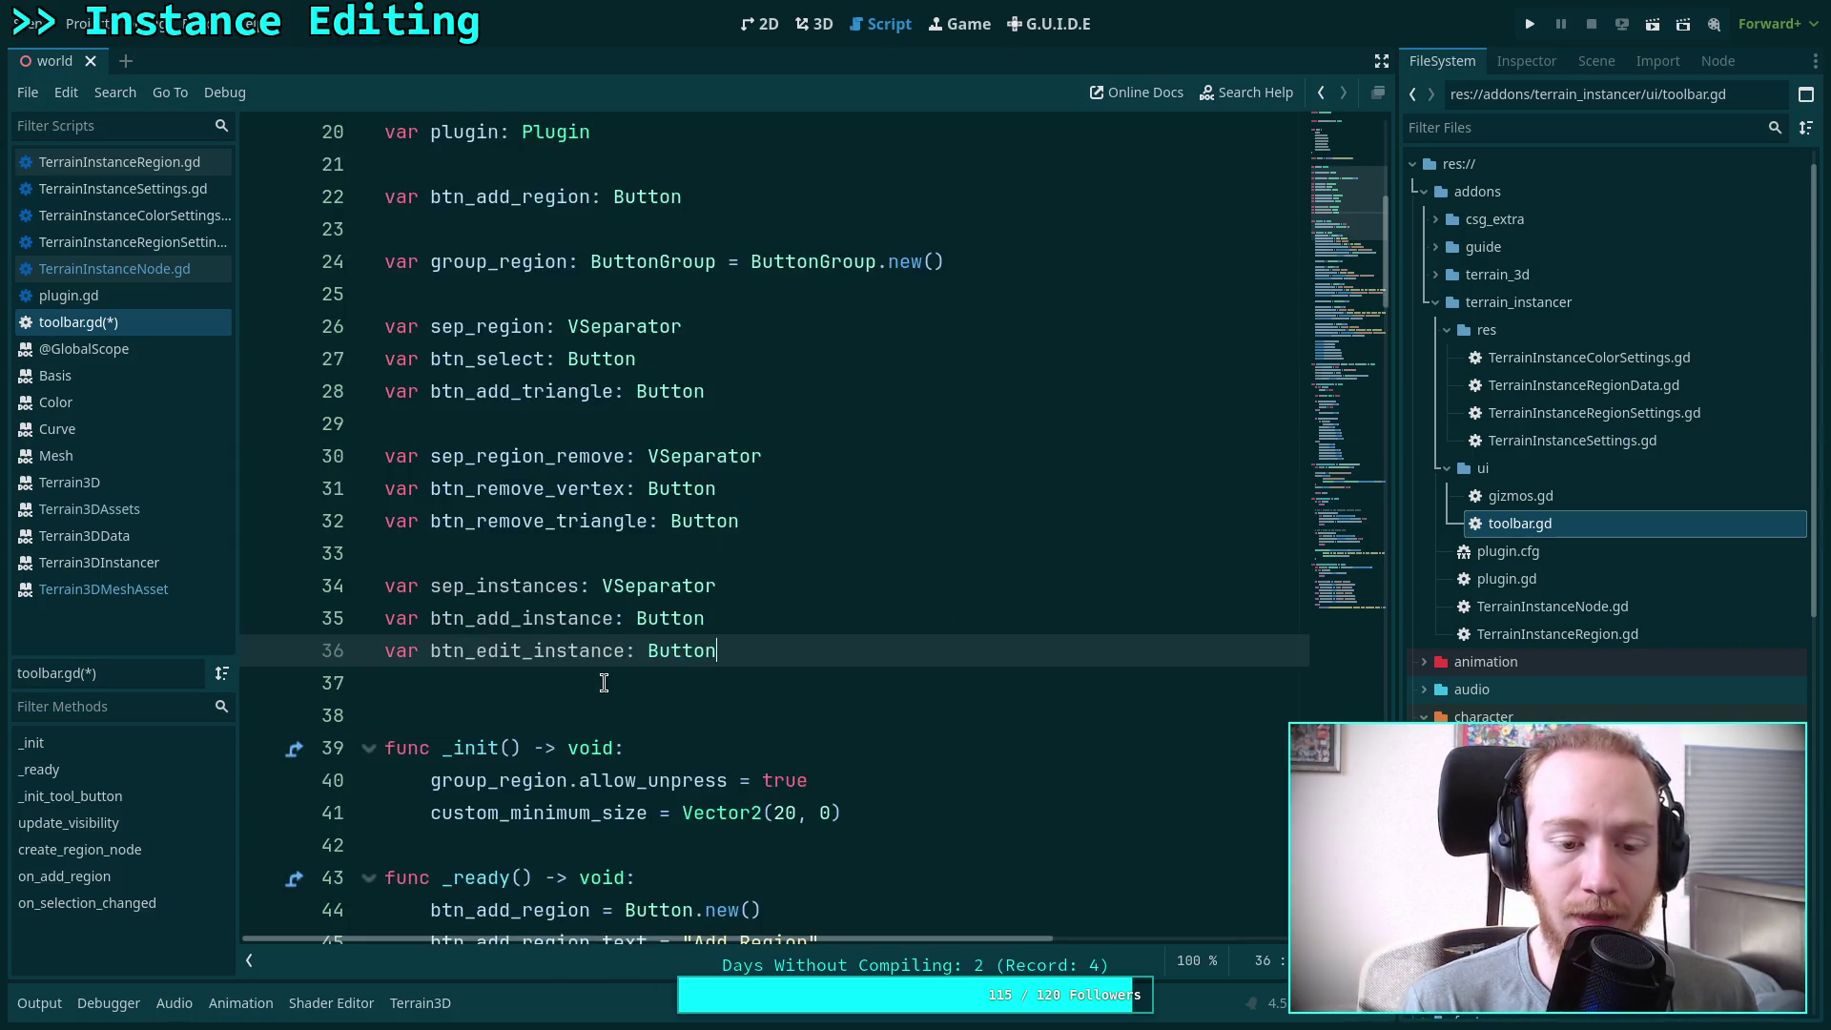
Add a sep_instances = VSeparator.new() line after the remove-triangle button setup
left_click(604, 683)
scroll(603, 683, "down", 6)
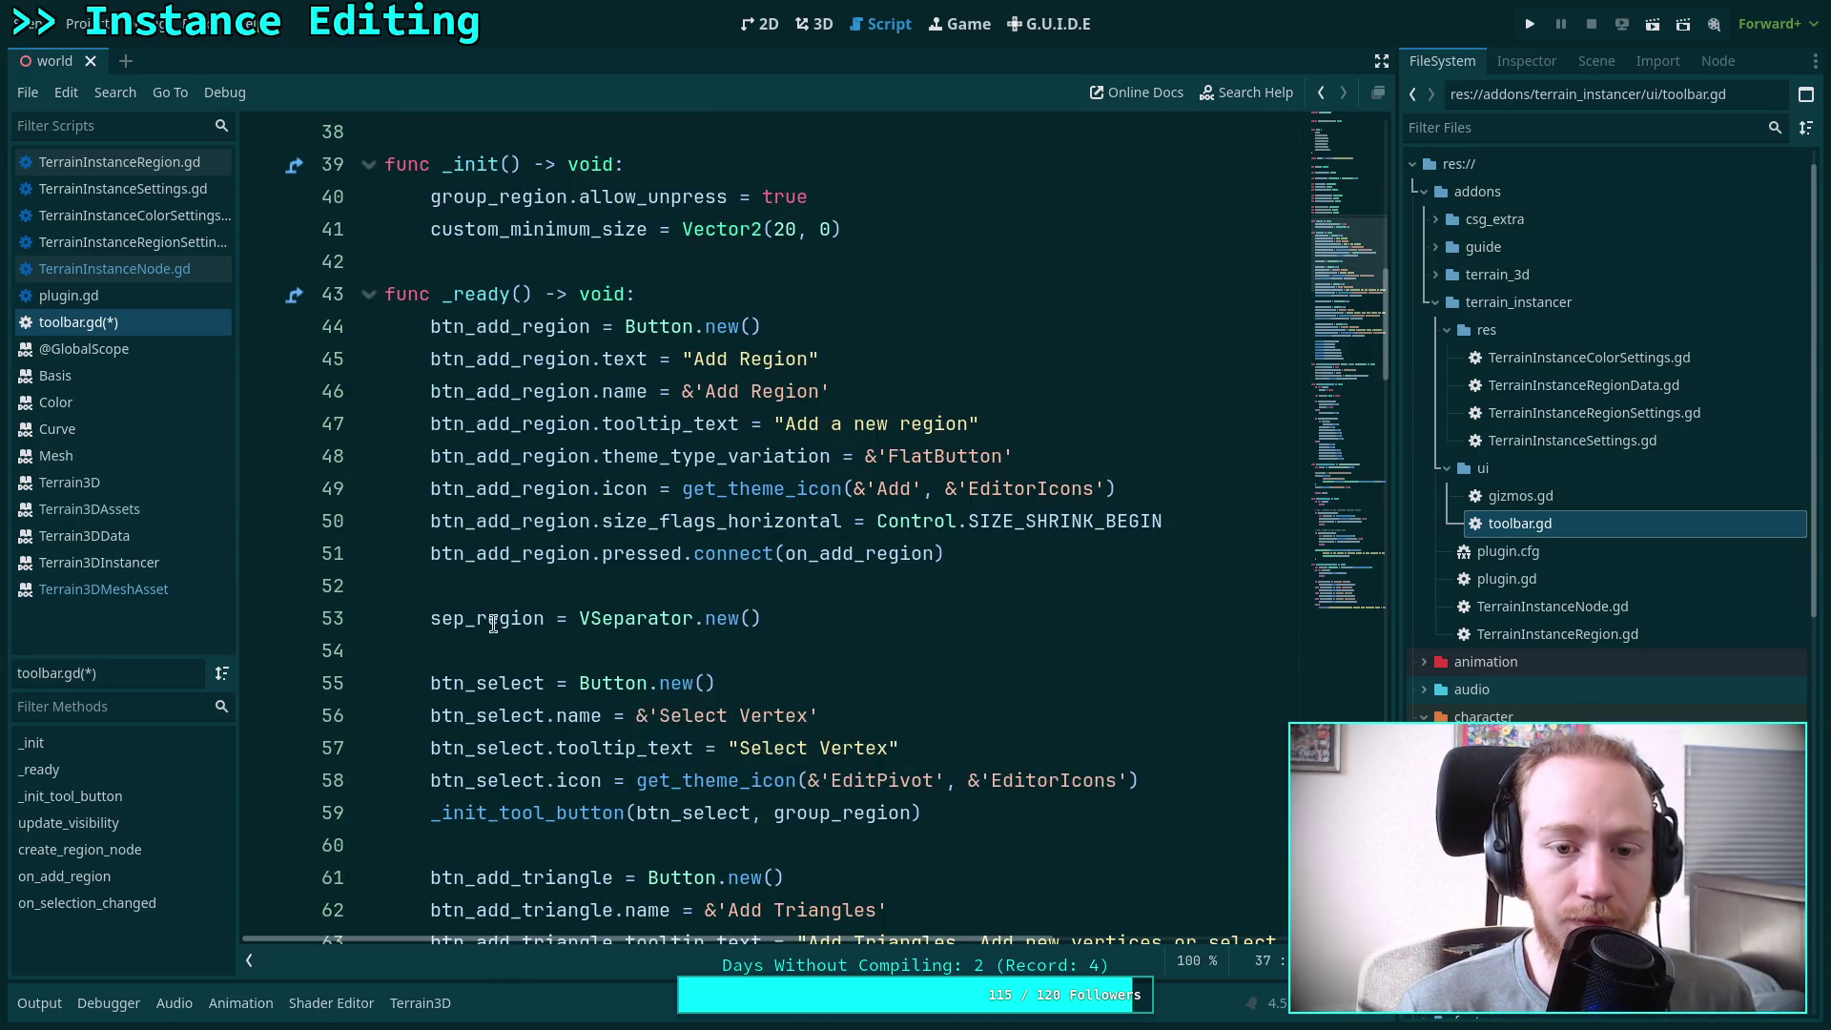
scroll(496, 623, "up", 2)
scroll(523, 577, "up", 2)
scroll(563, 572, "down", 5)
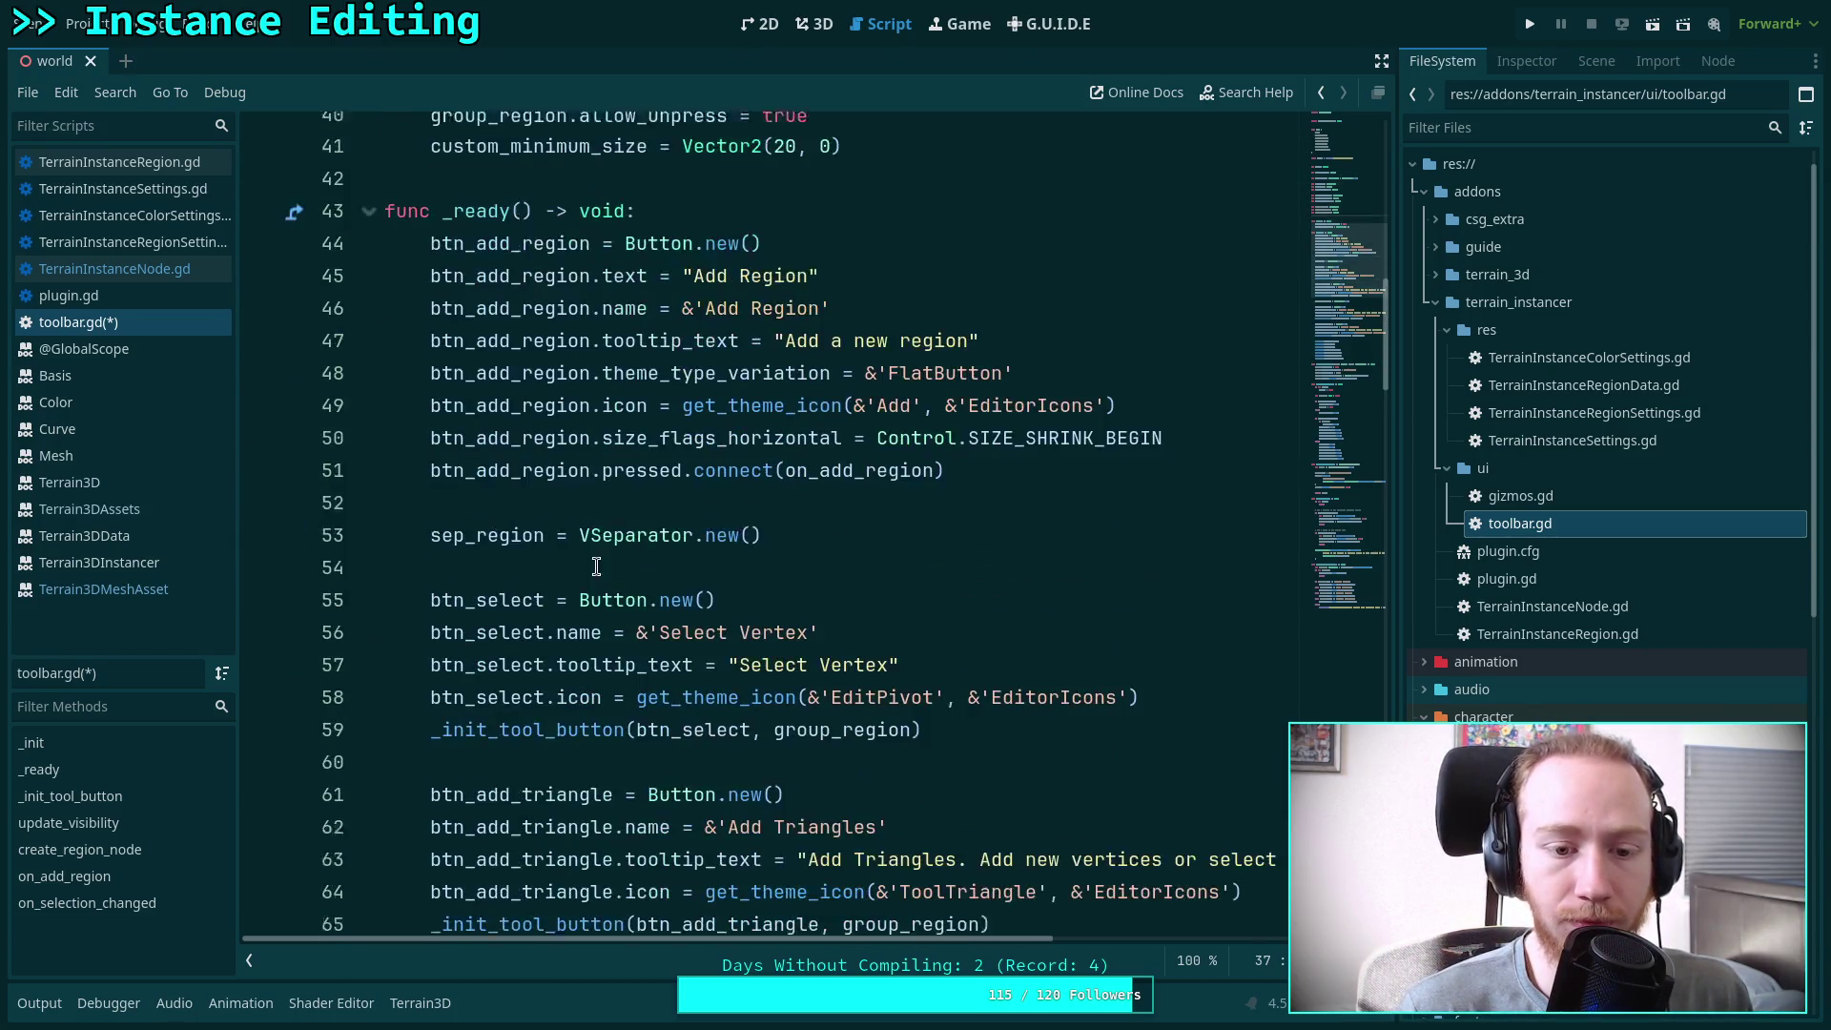
scroll(846, 614, "down", 3)
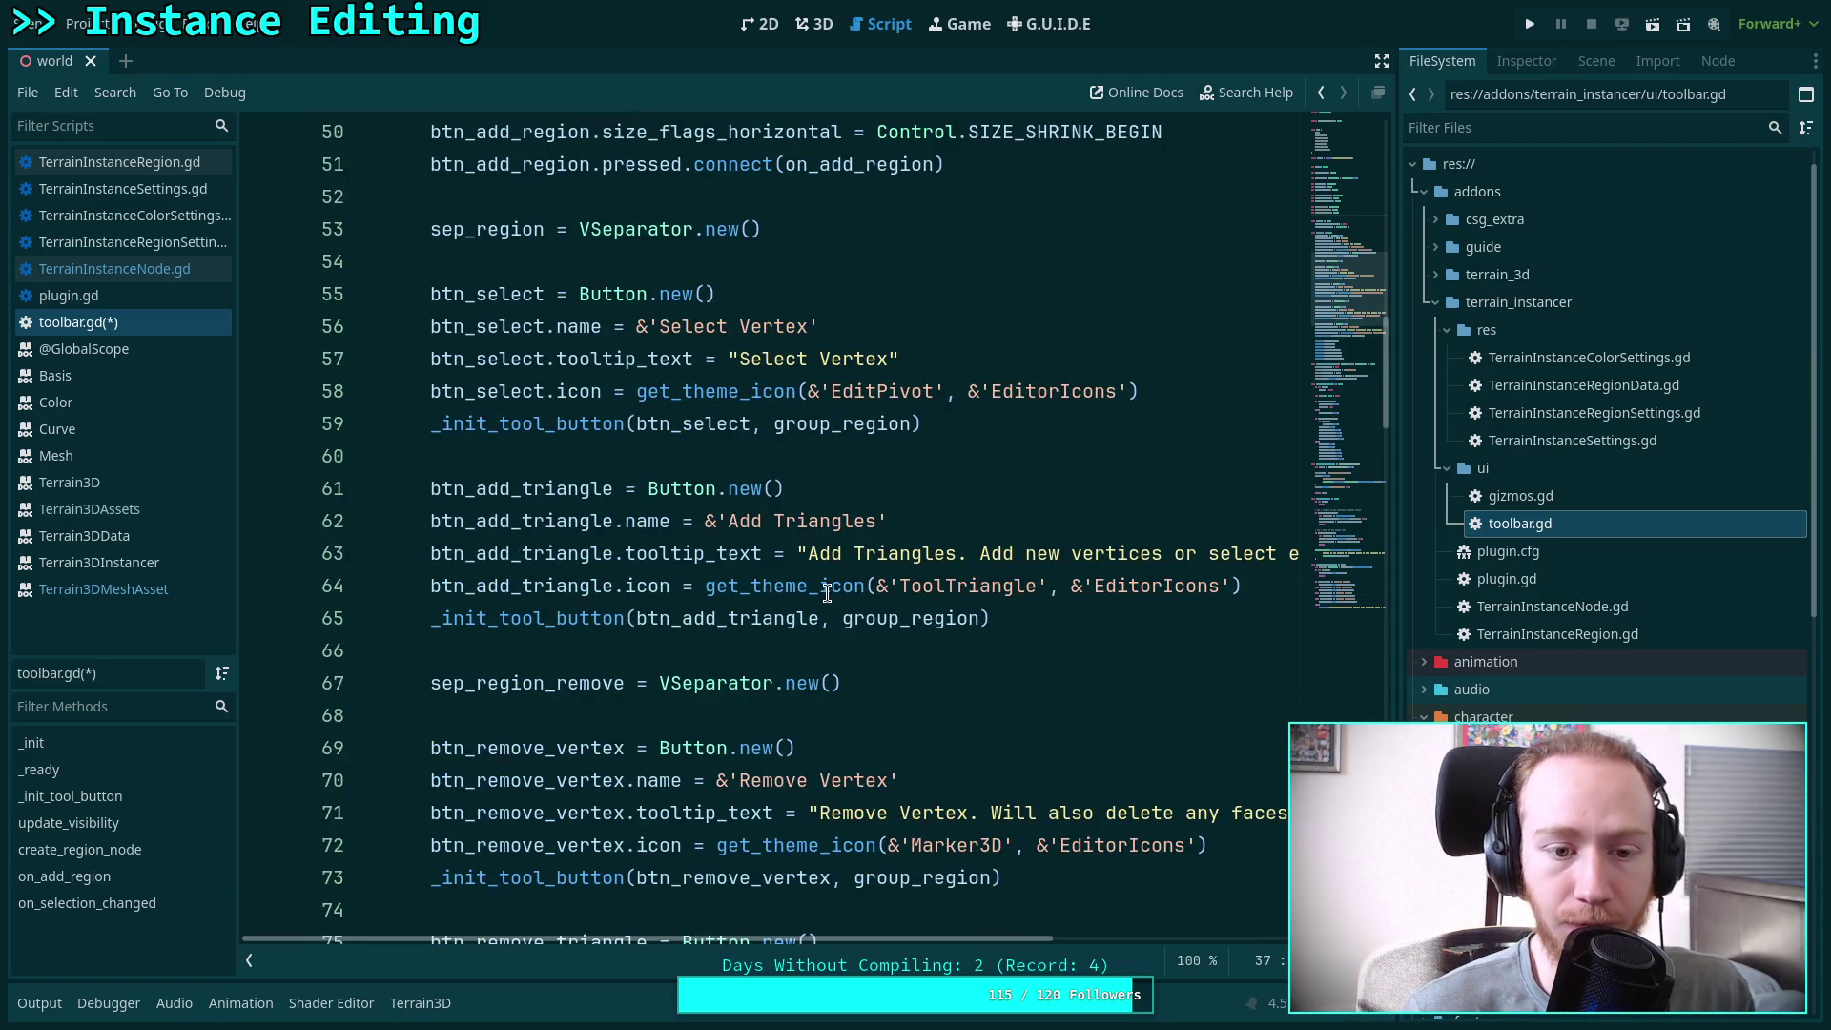
scroll(745, 587, "down", 4)
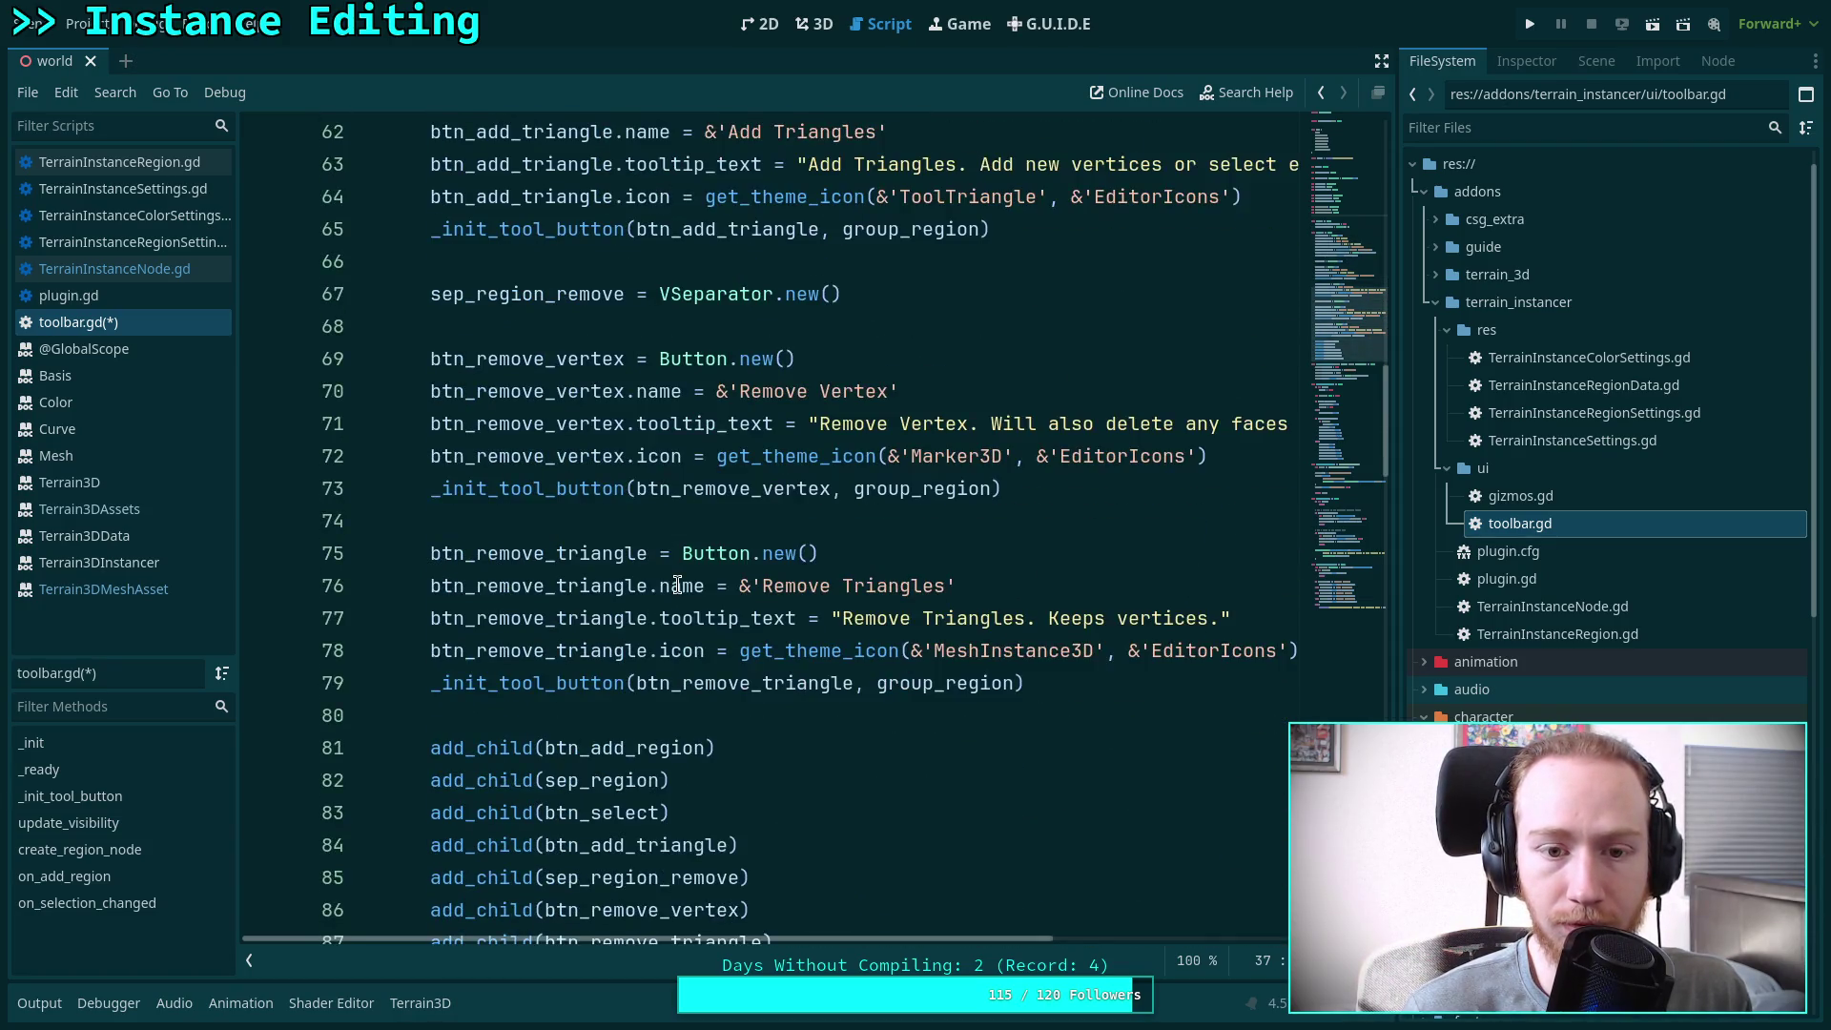
scroll(677, 585, "down", 3)
scroll(845, 694, "up", 3)
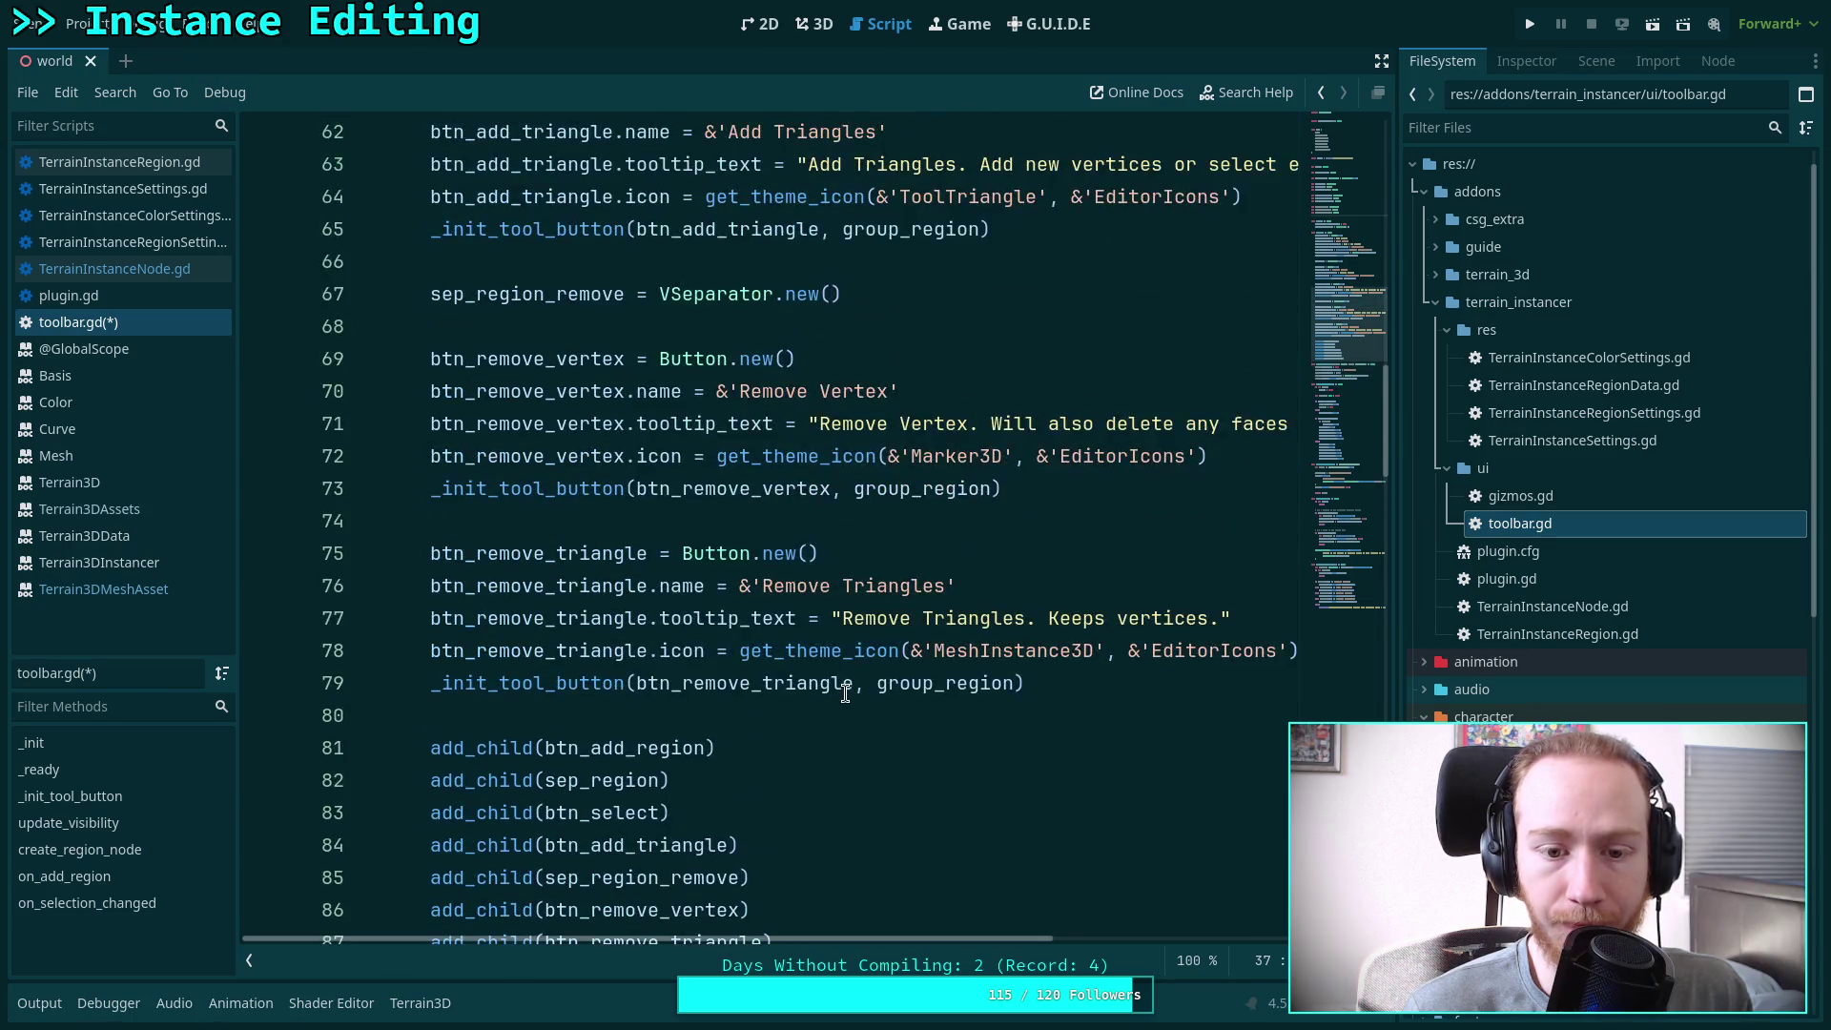
left_click(1145, 678)
key("Return")
key("Return")
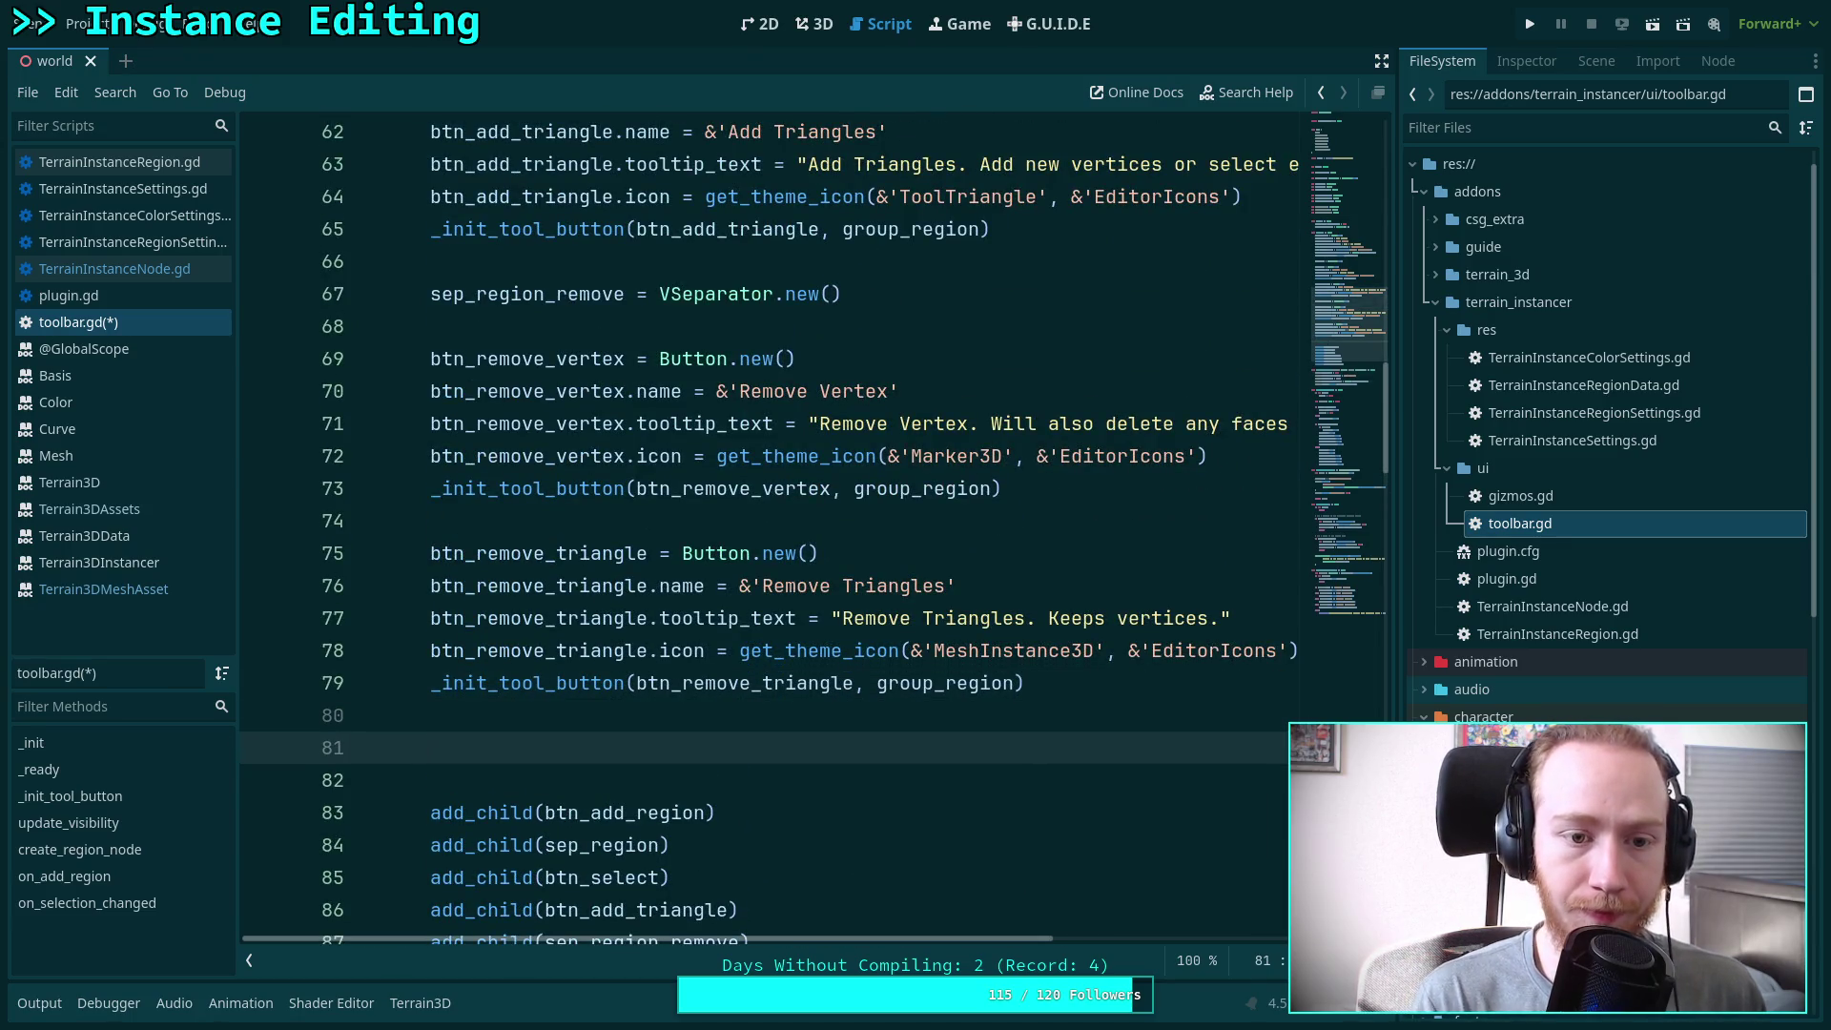
type("sep")
key("Return")
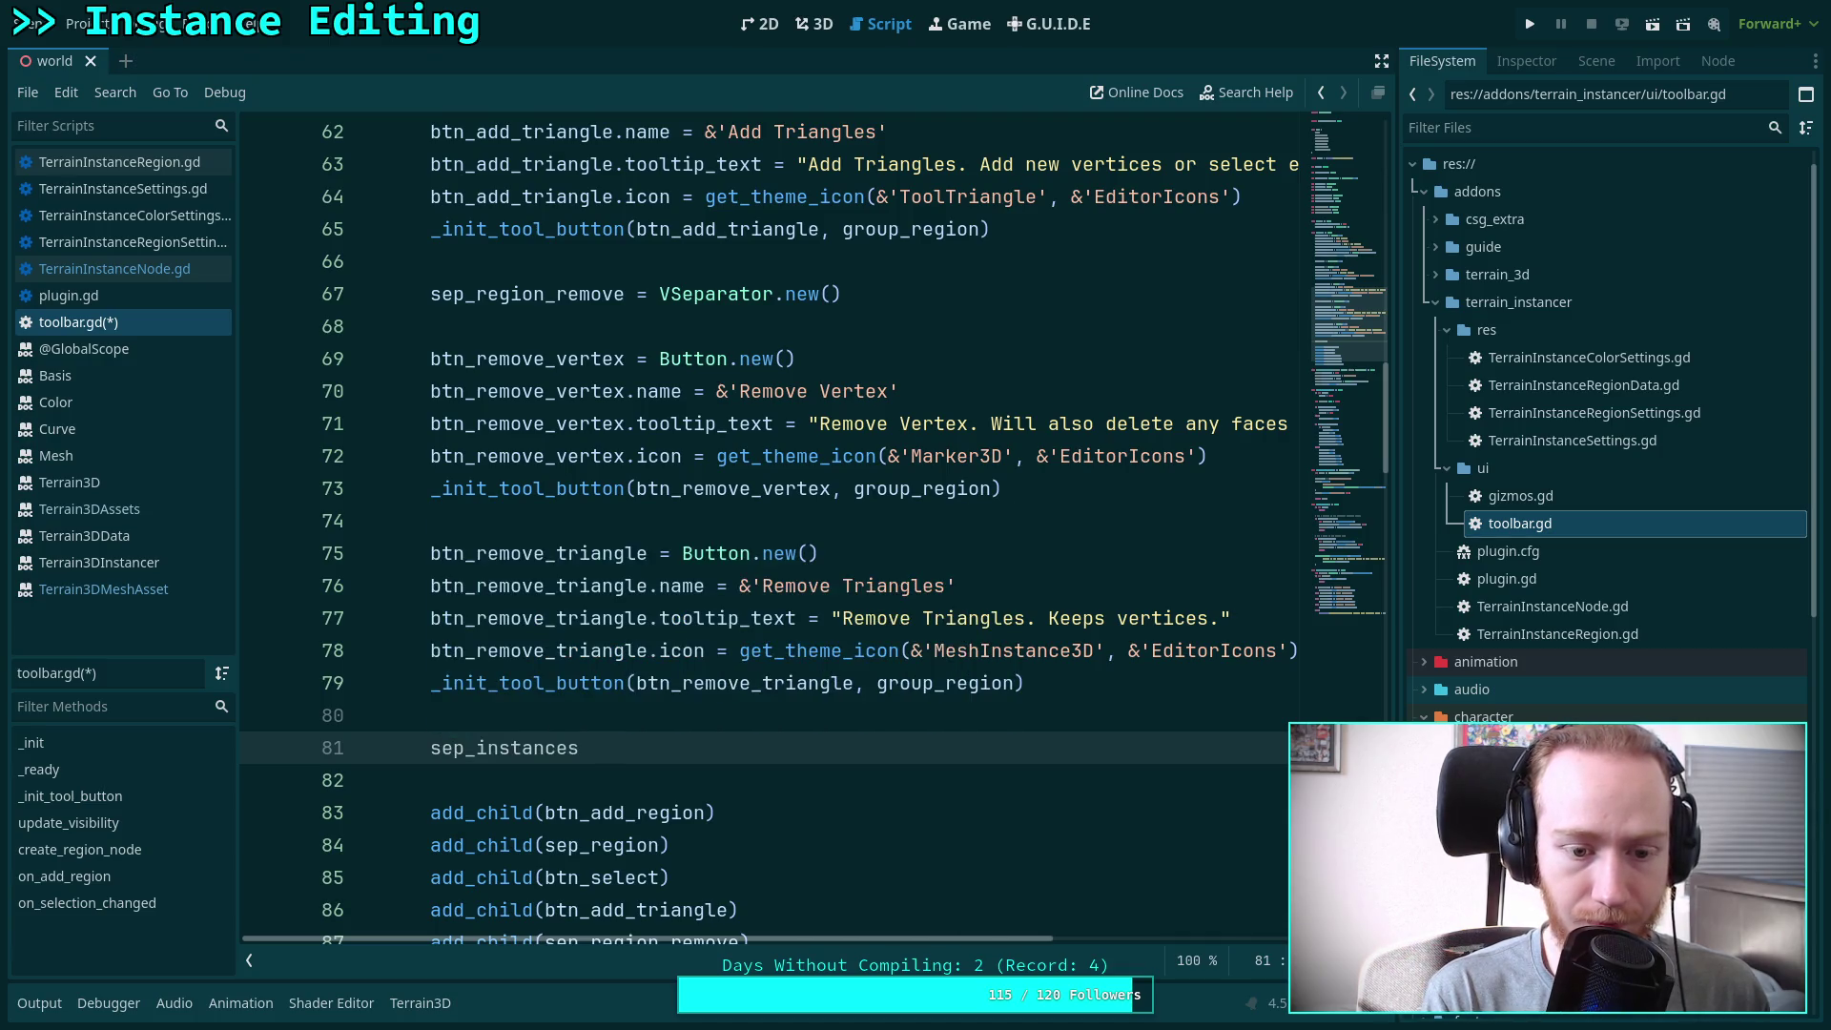
type(" = VS")
key("Down")
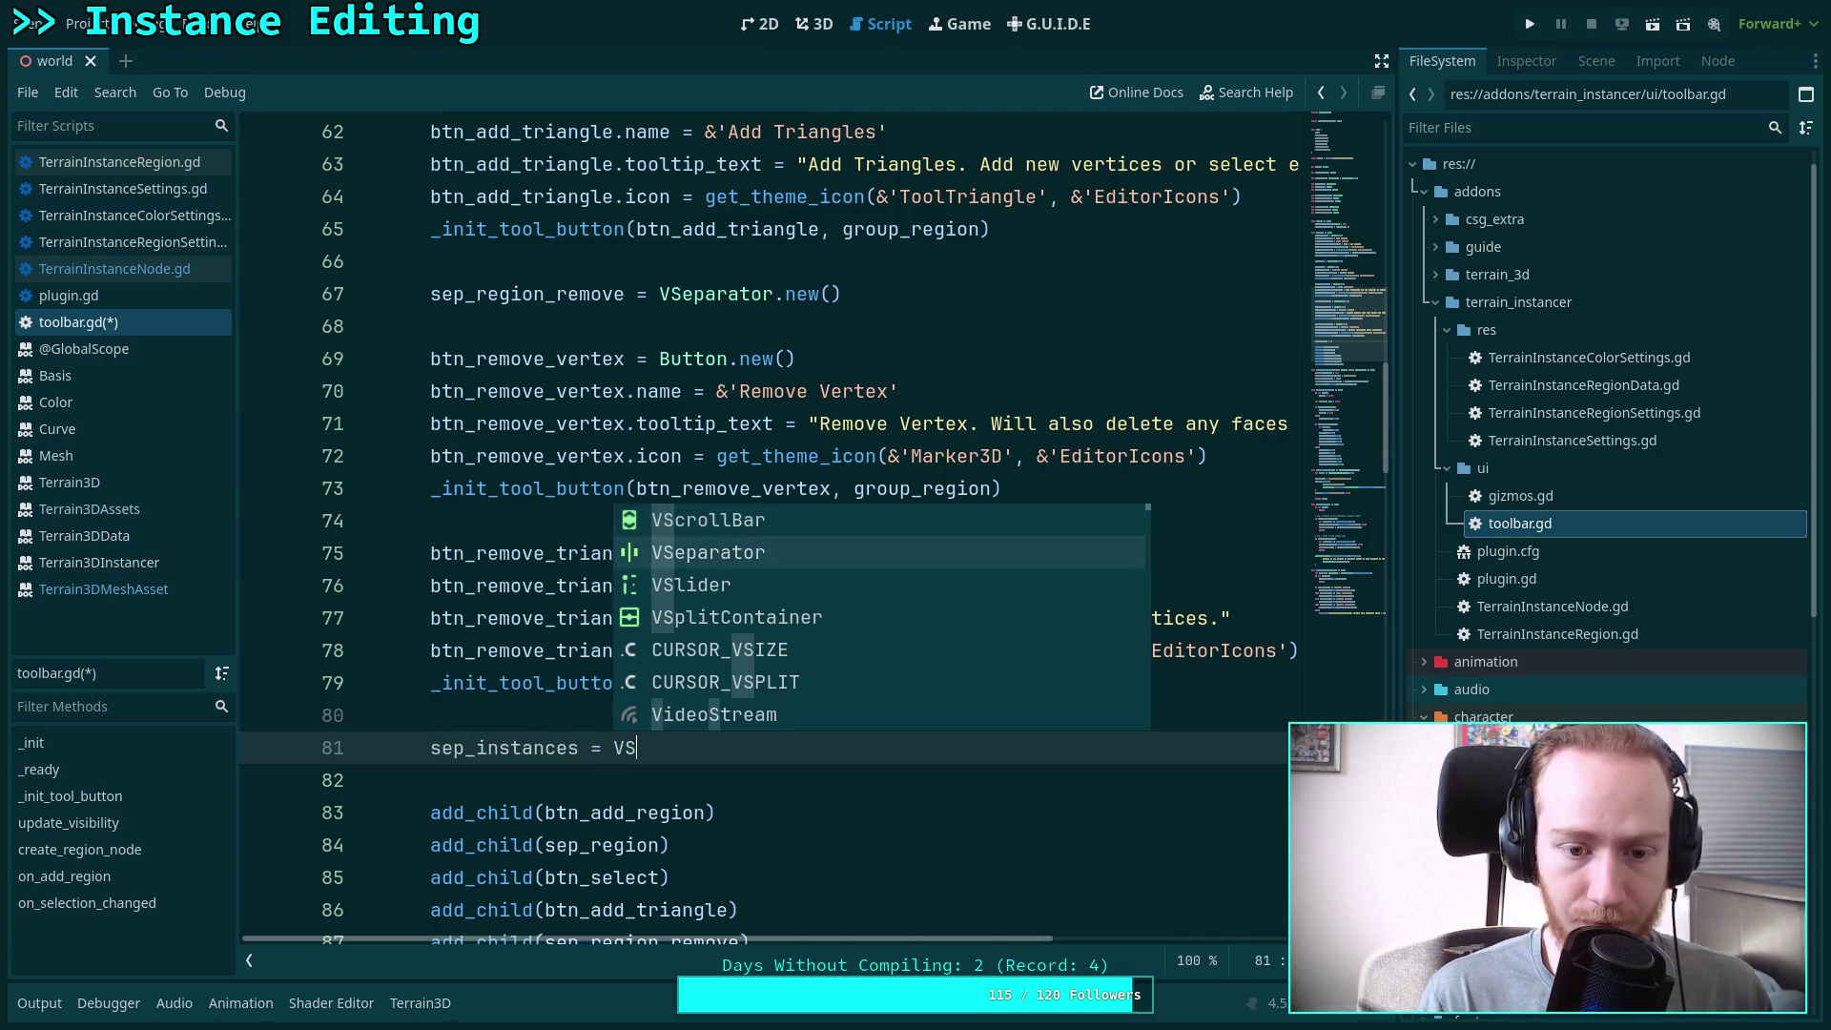
key("Return")
type(".new")
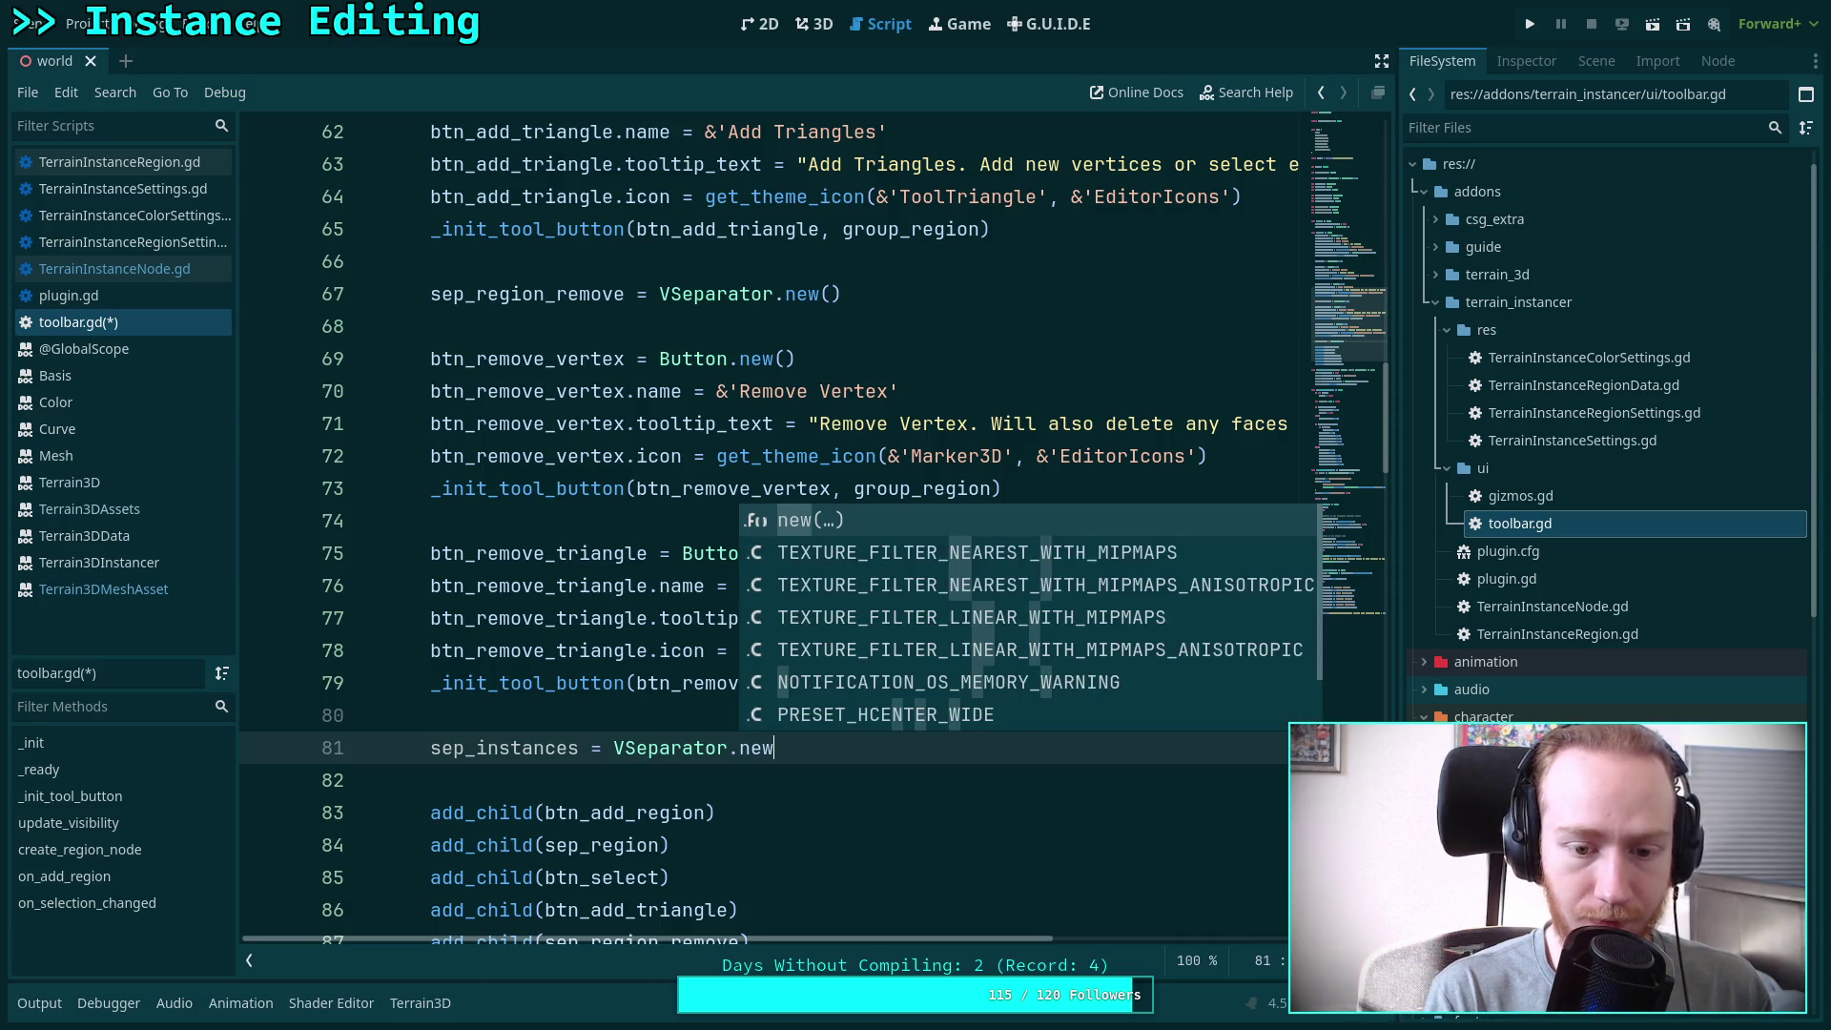
key("Return")
key("Return")
key("Return")
Set the button's tooltip_text to 'Add instances. Creates a temporary child node… Combines into region on save'
type("btn_add_instance.to")
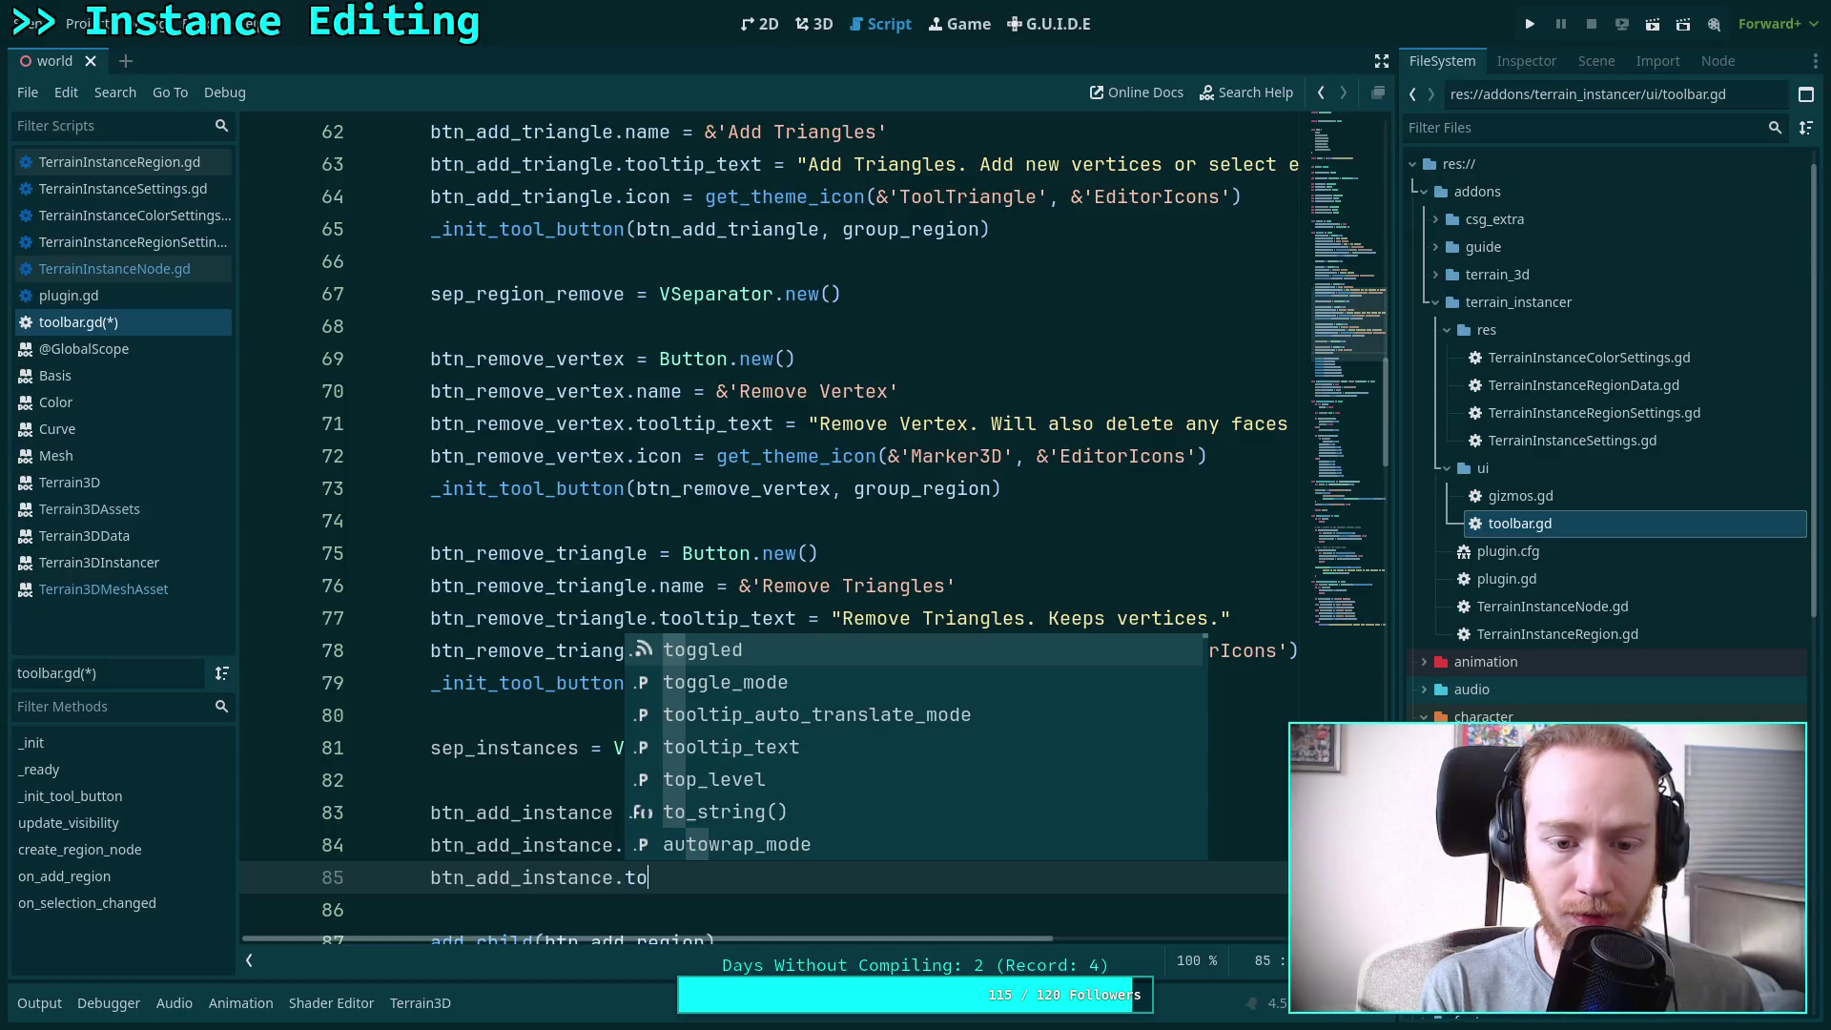
type("l")
key("Down")
key("Return")
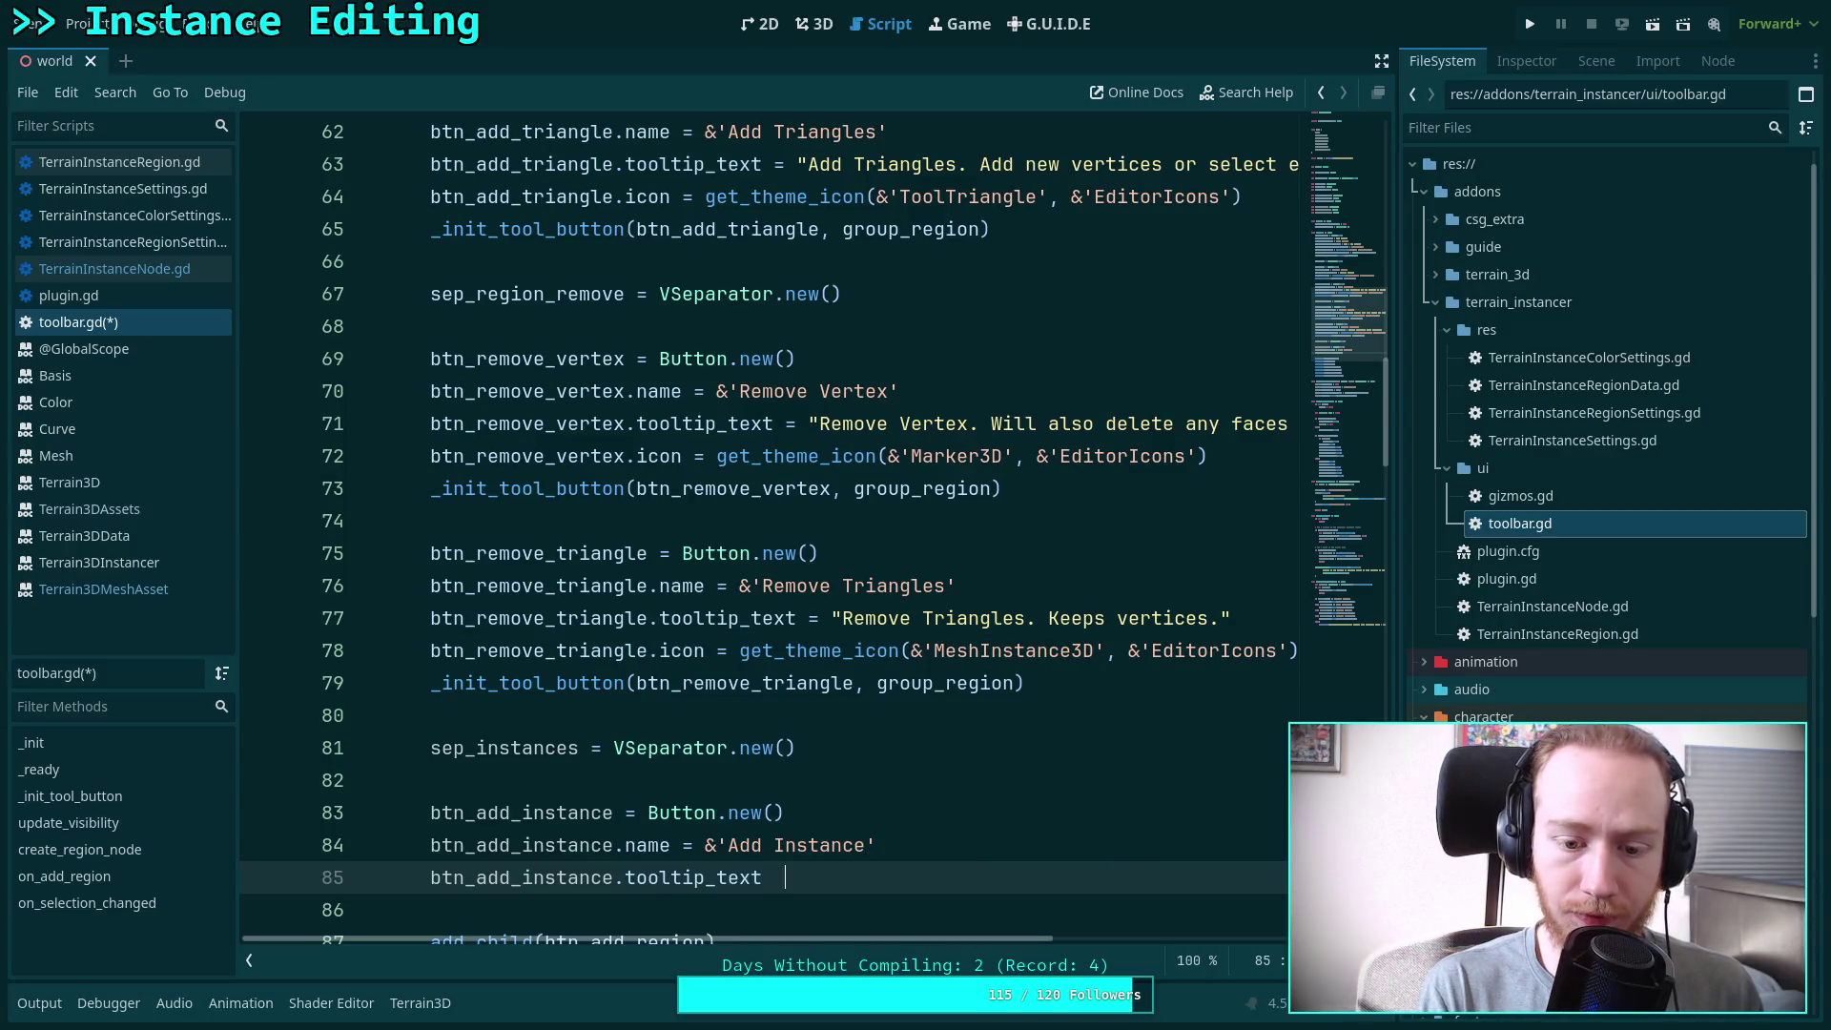
type("\"")
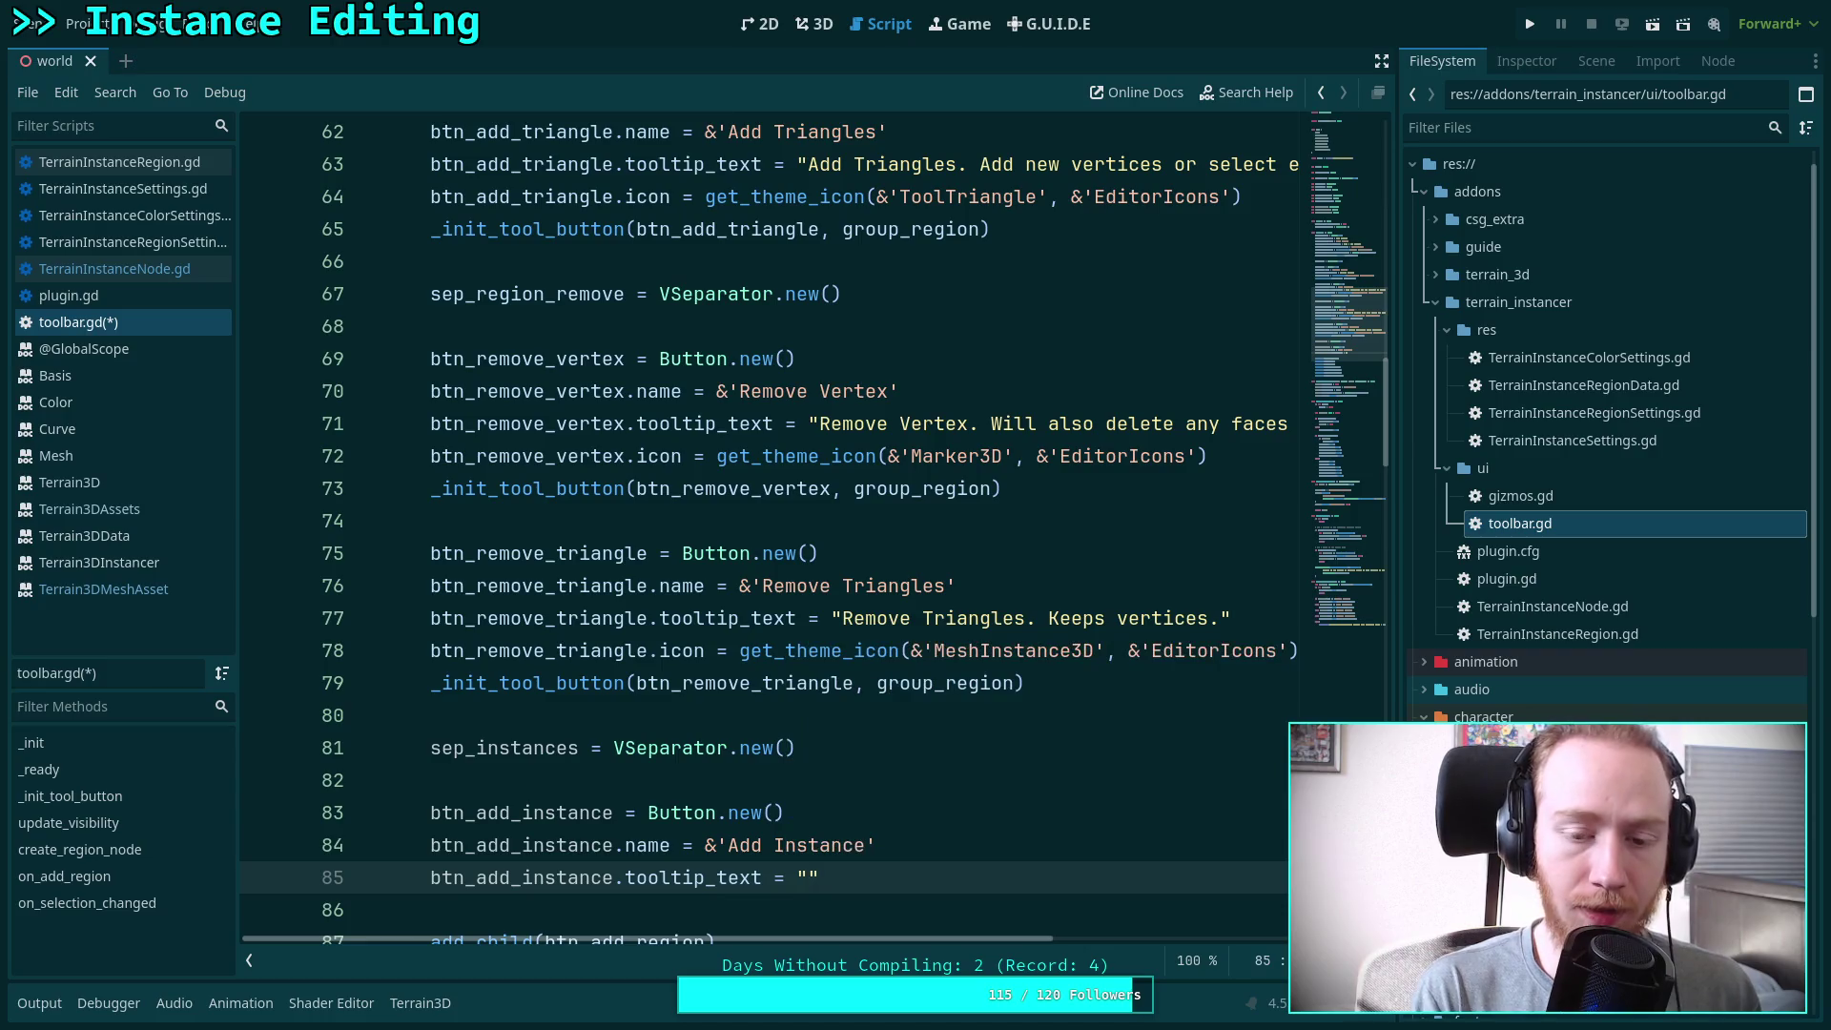
type("Add ")
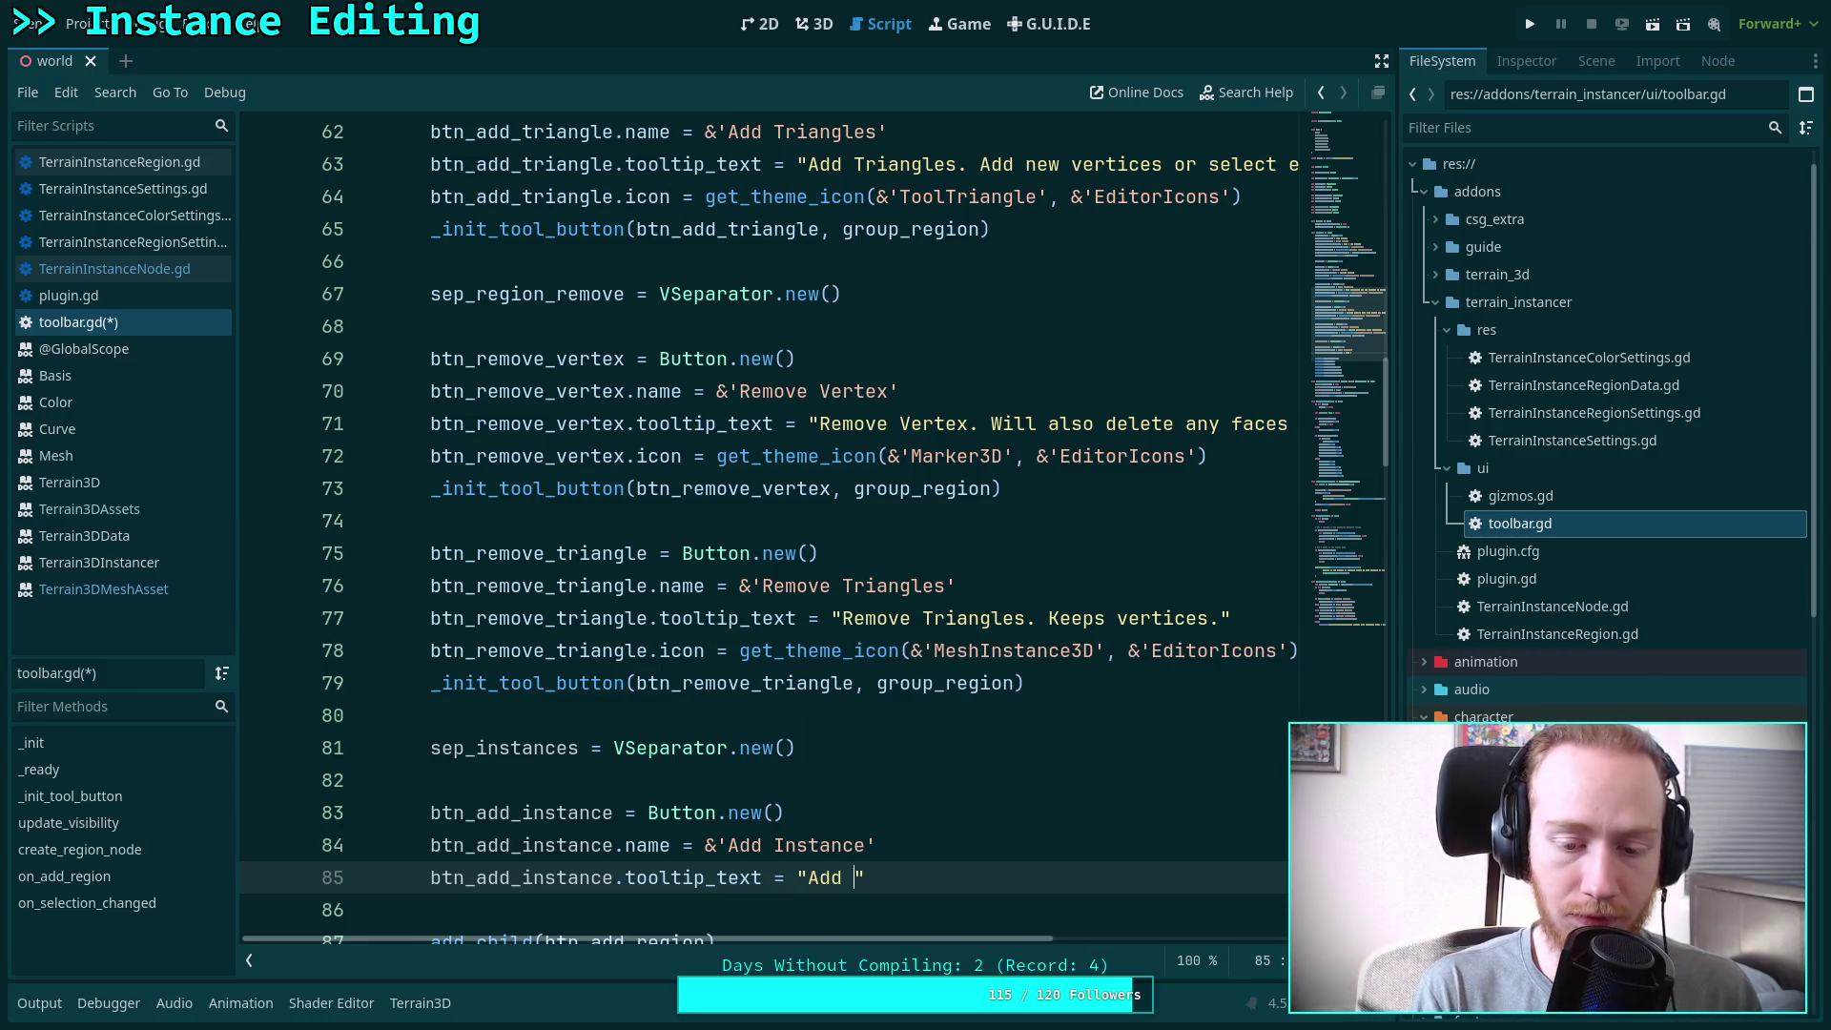
type("instance")
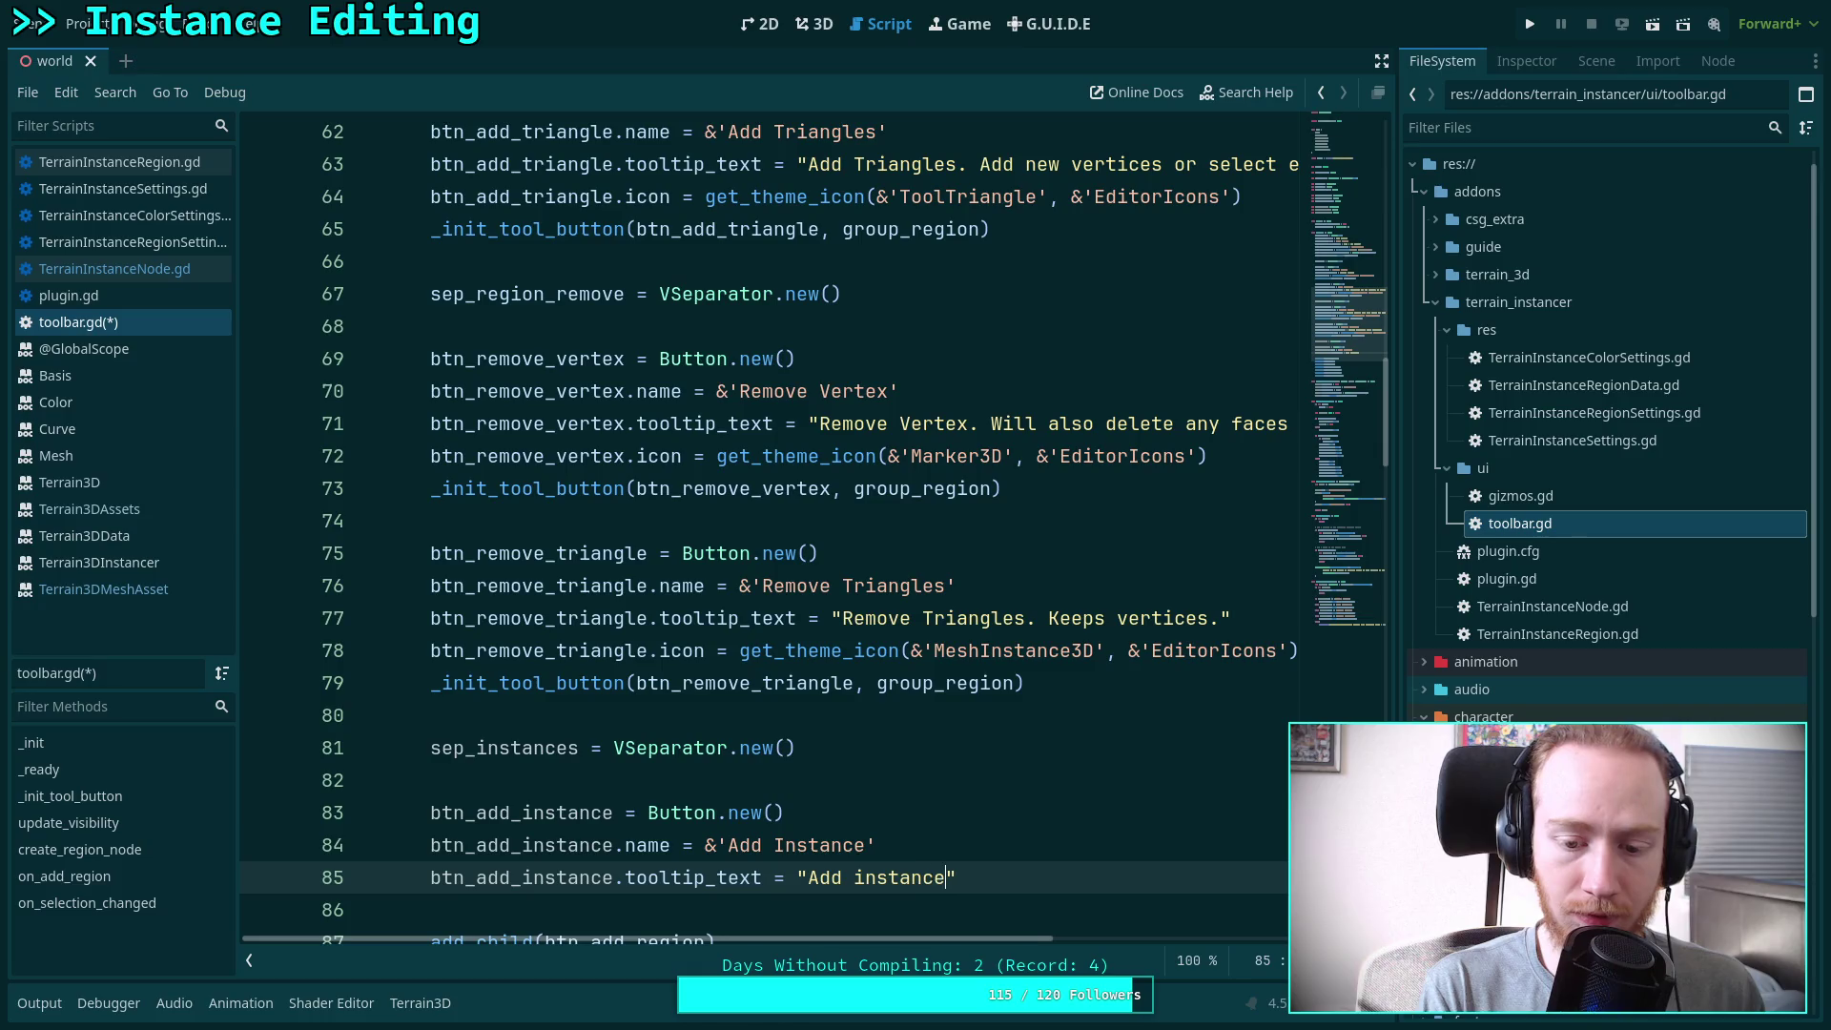
type("s")
key("BackSpace")
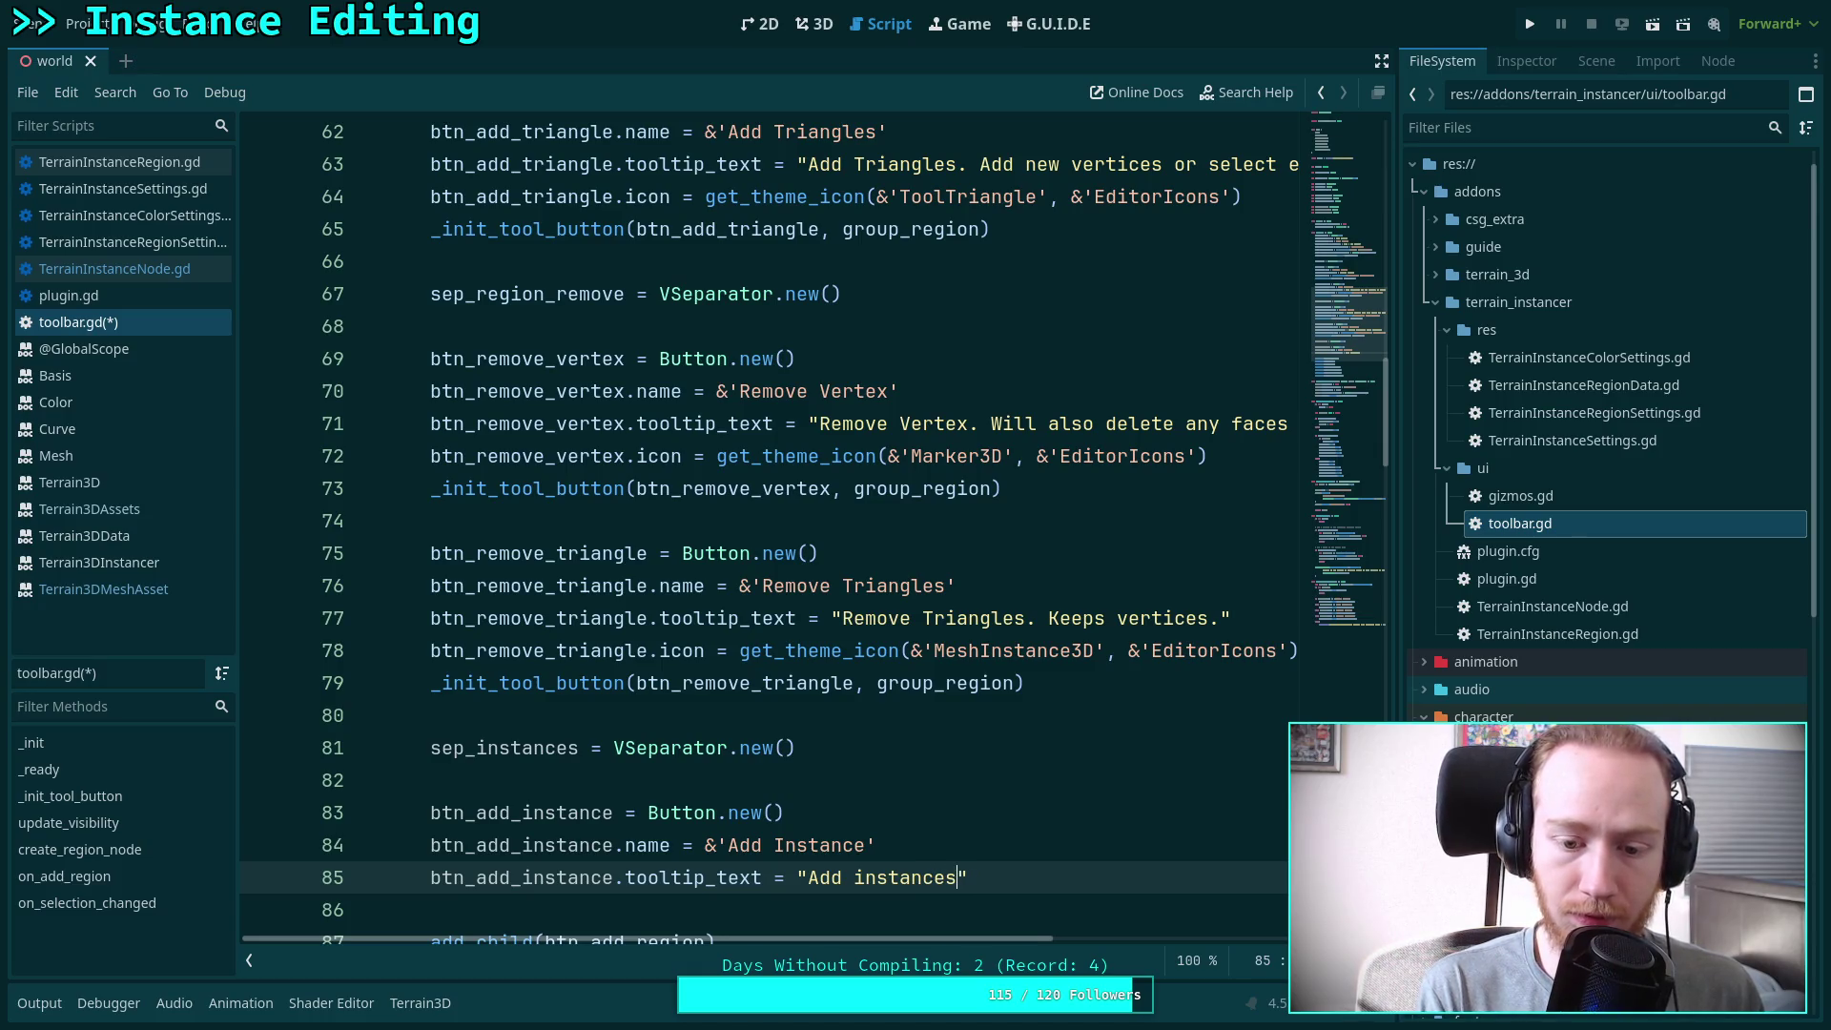
type(". Creates ")
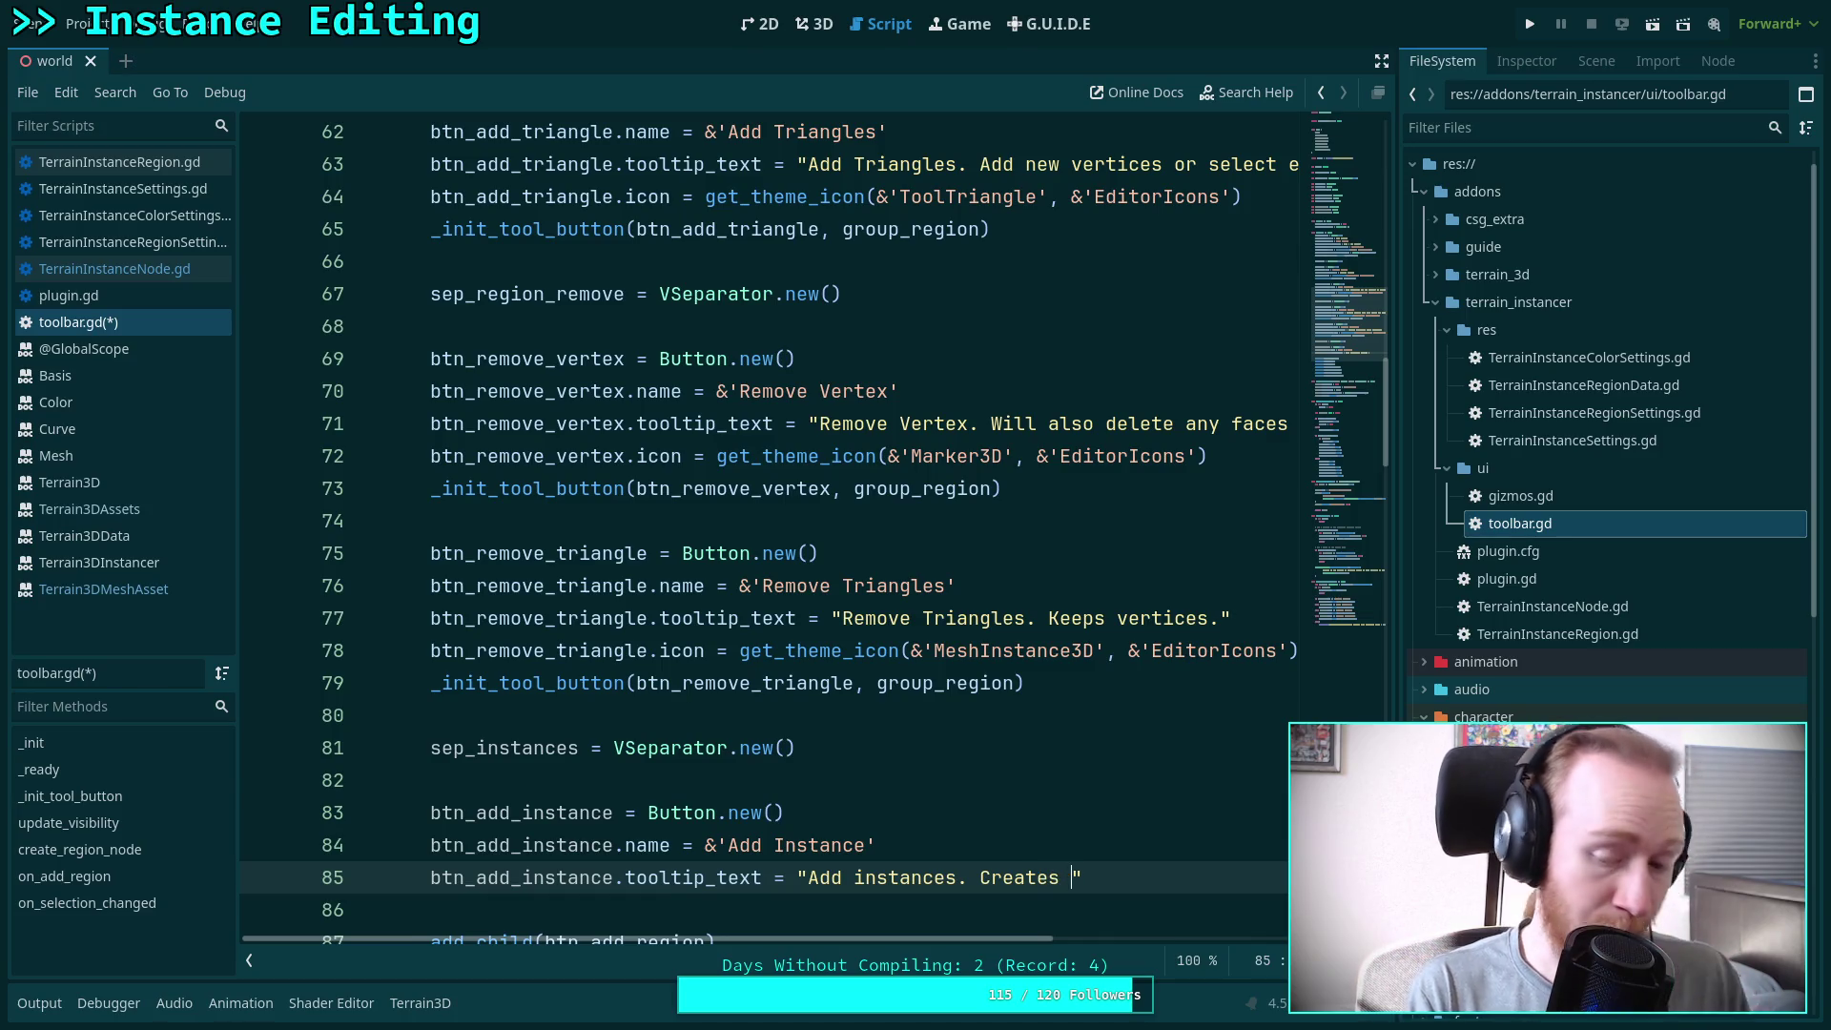
type("a tom")
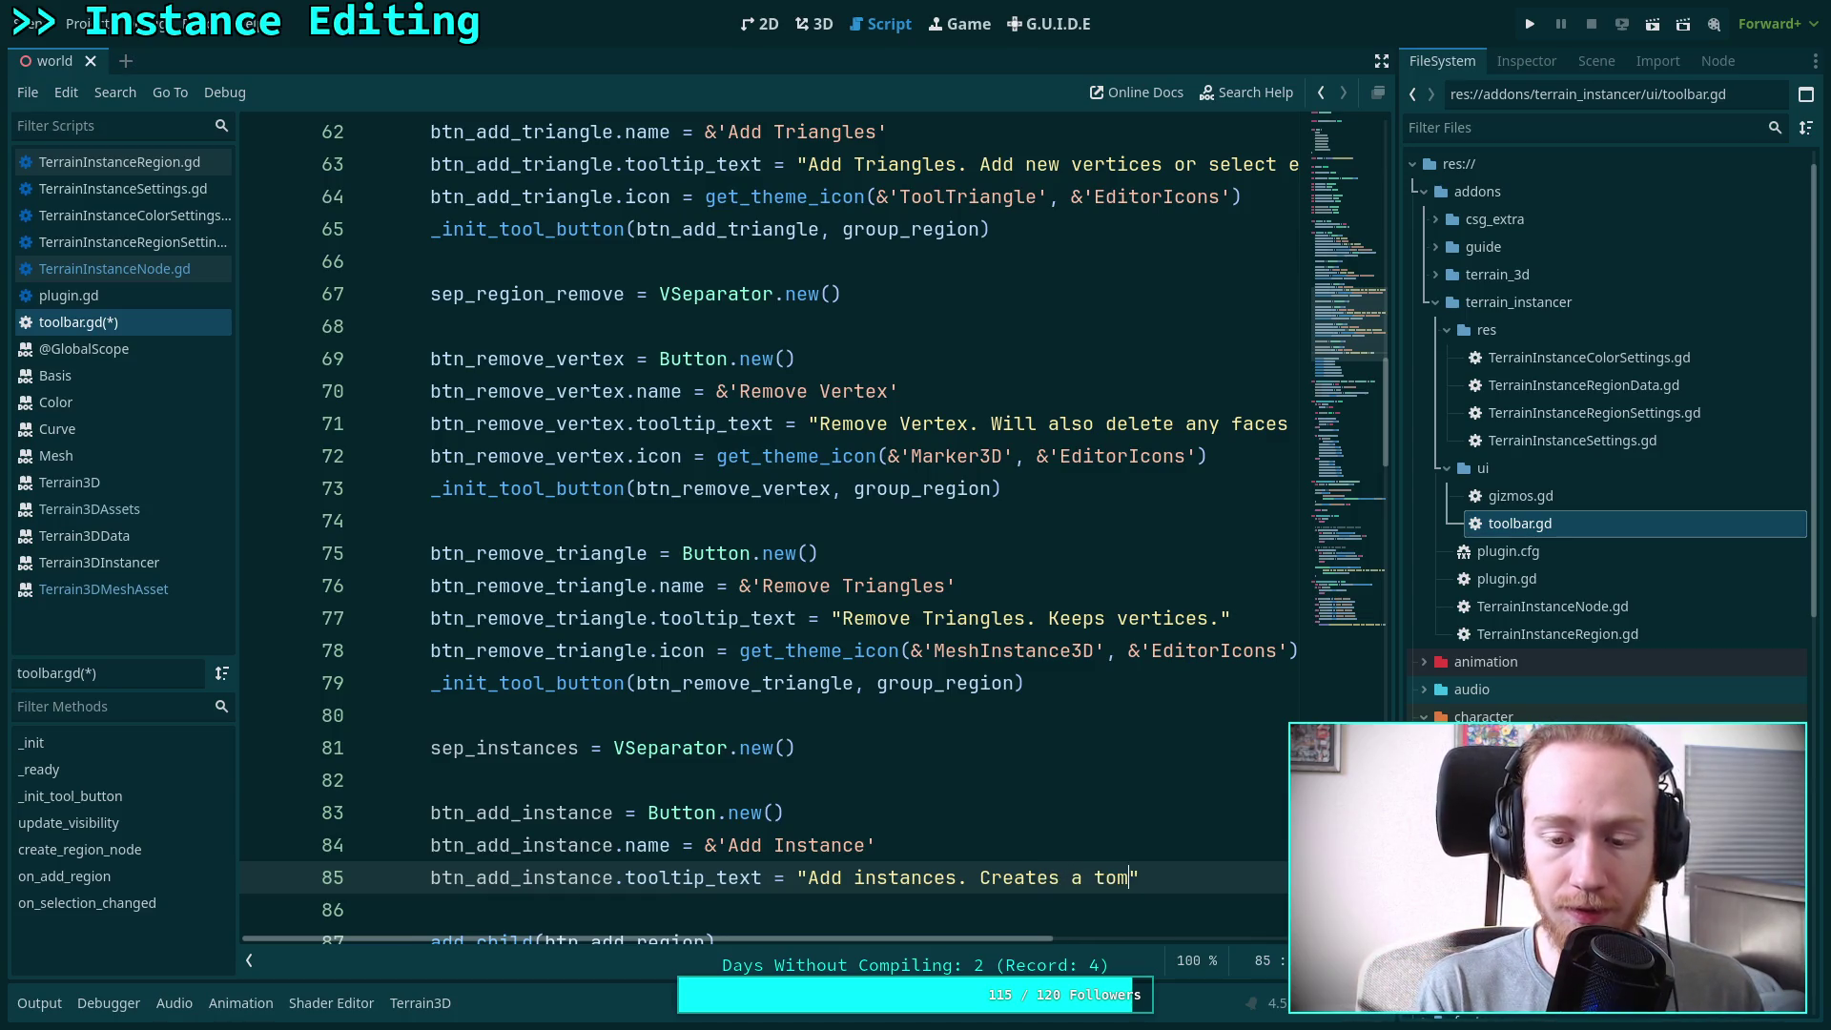
key("BackSpace")
key("BackSpace")
type("empora")
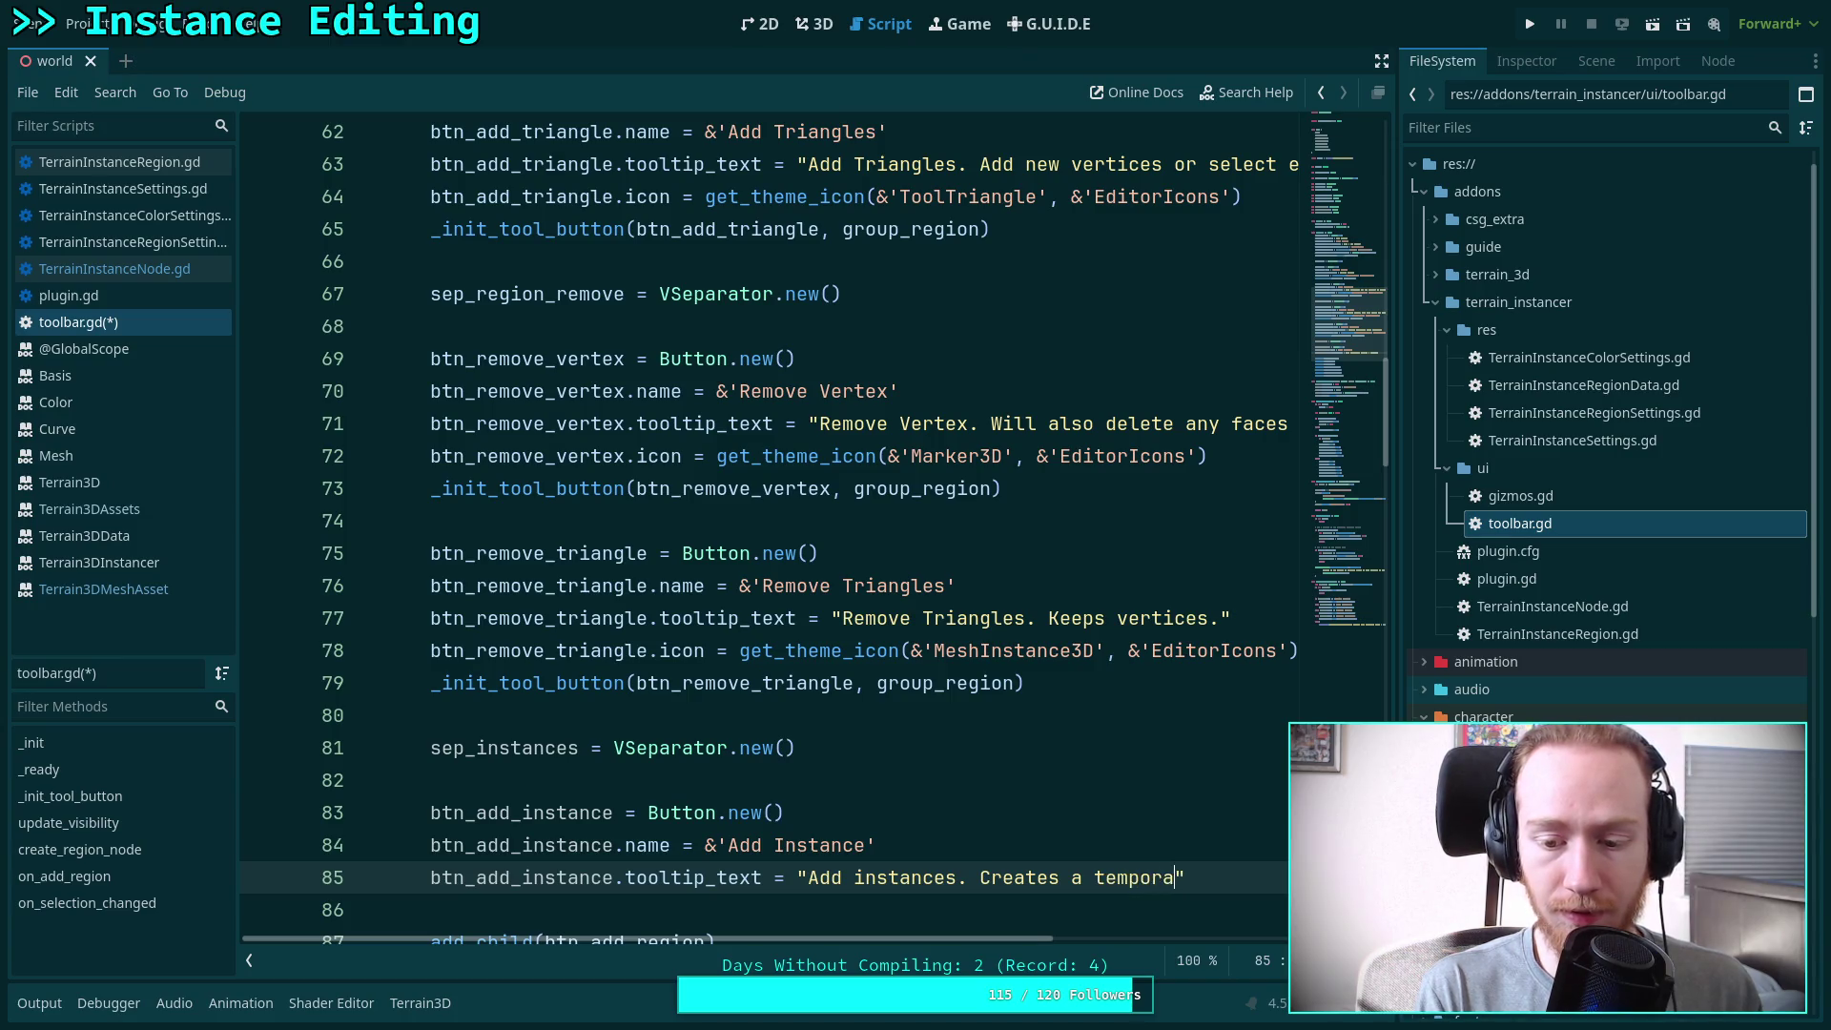
type("ry ")
type("child ")
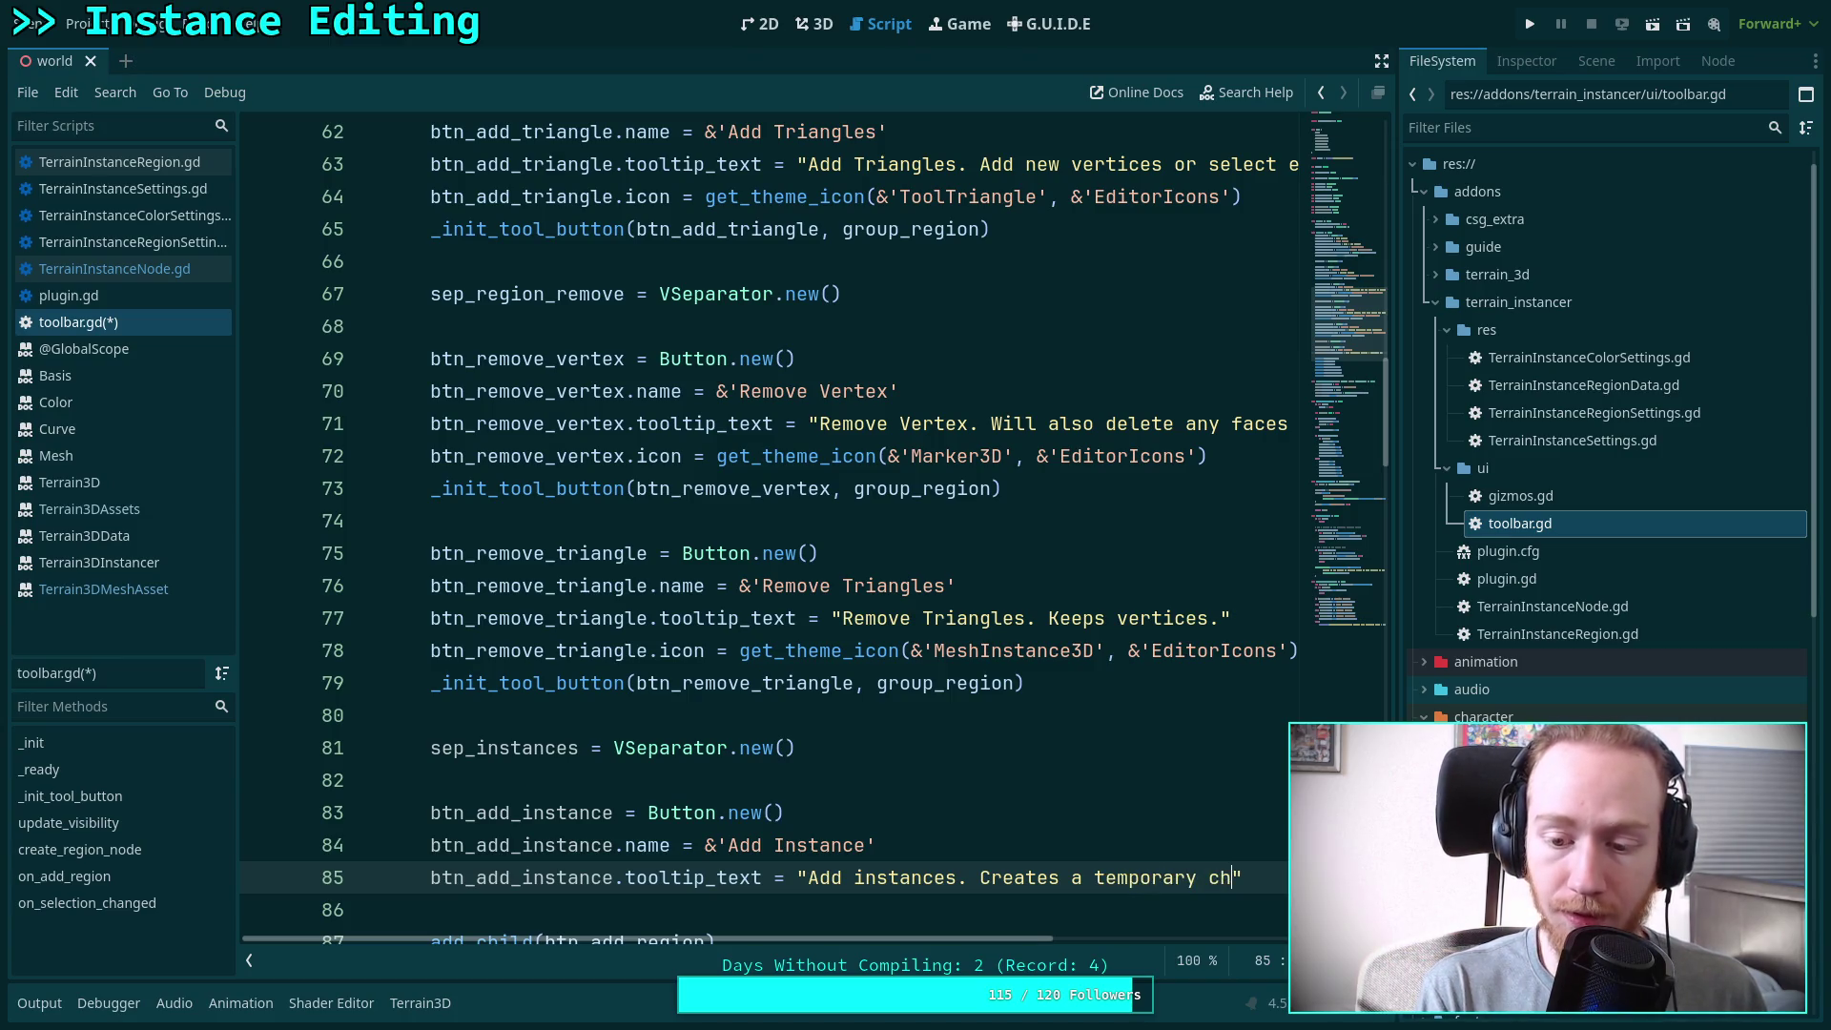
type("node whi")
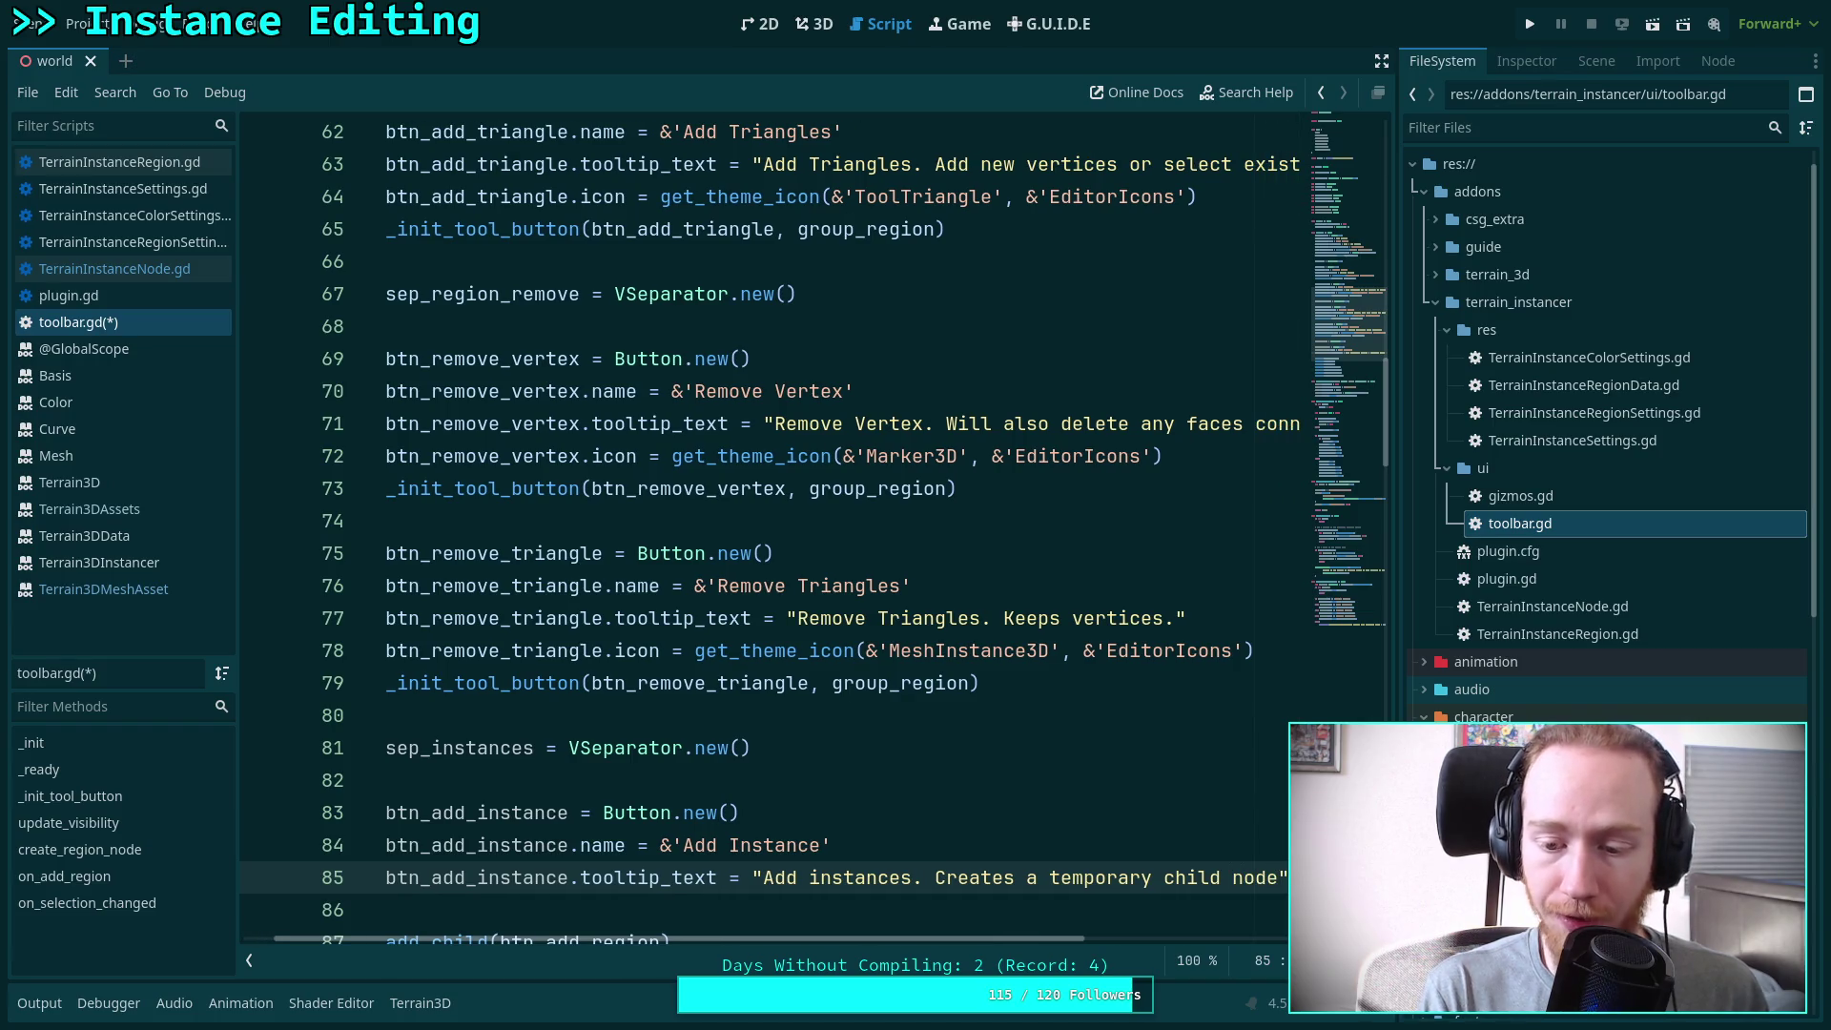
type("ch can be ")
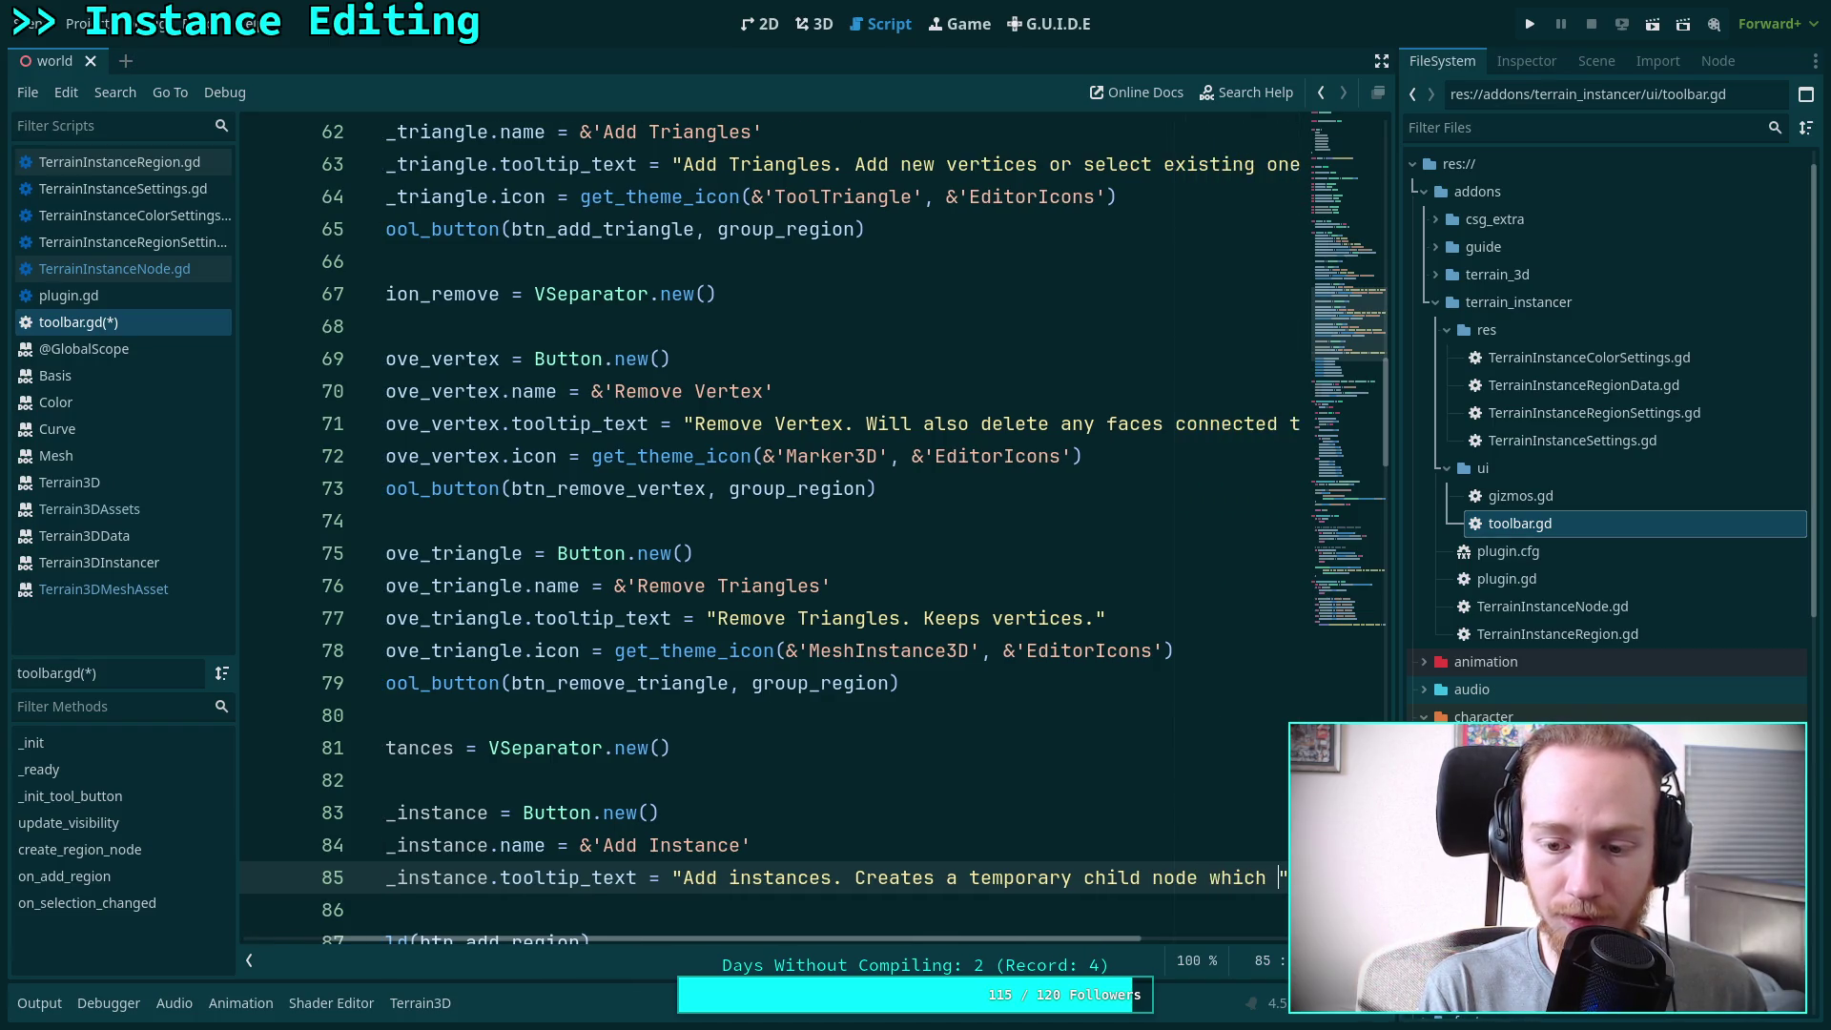
type("edited. ")
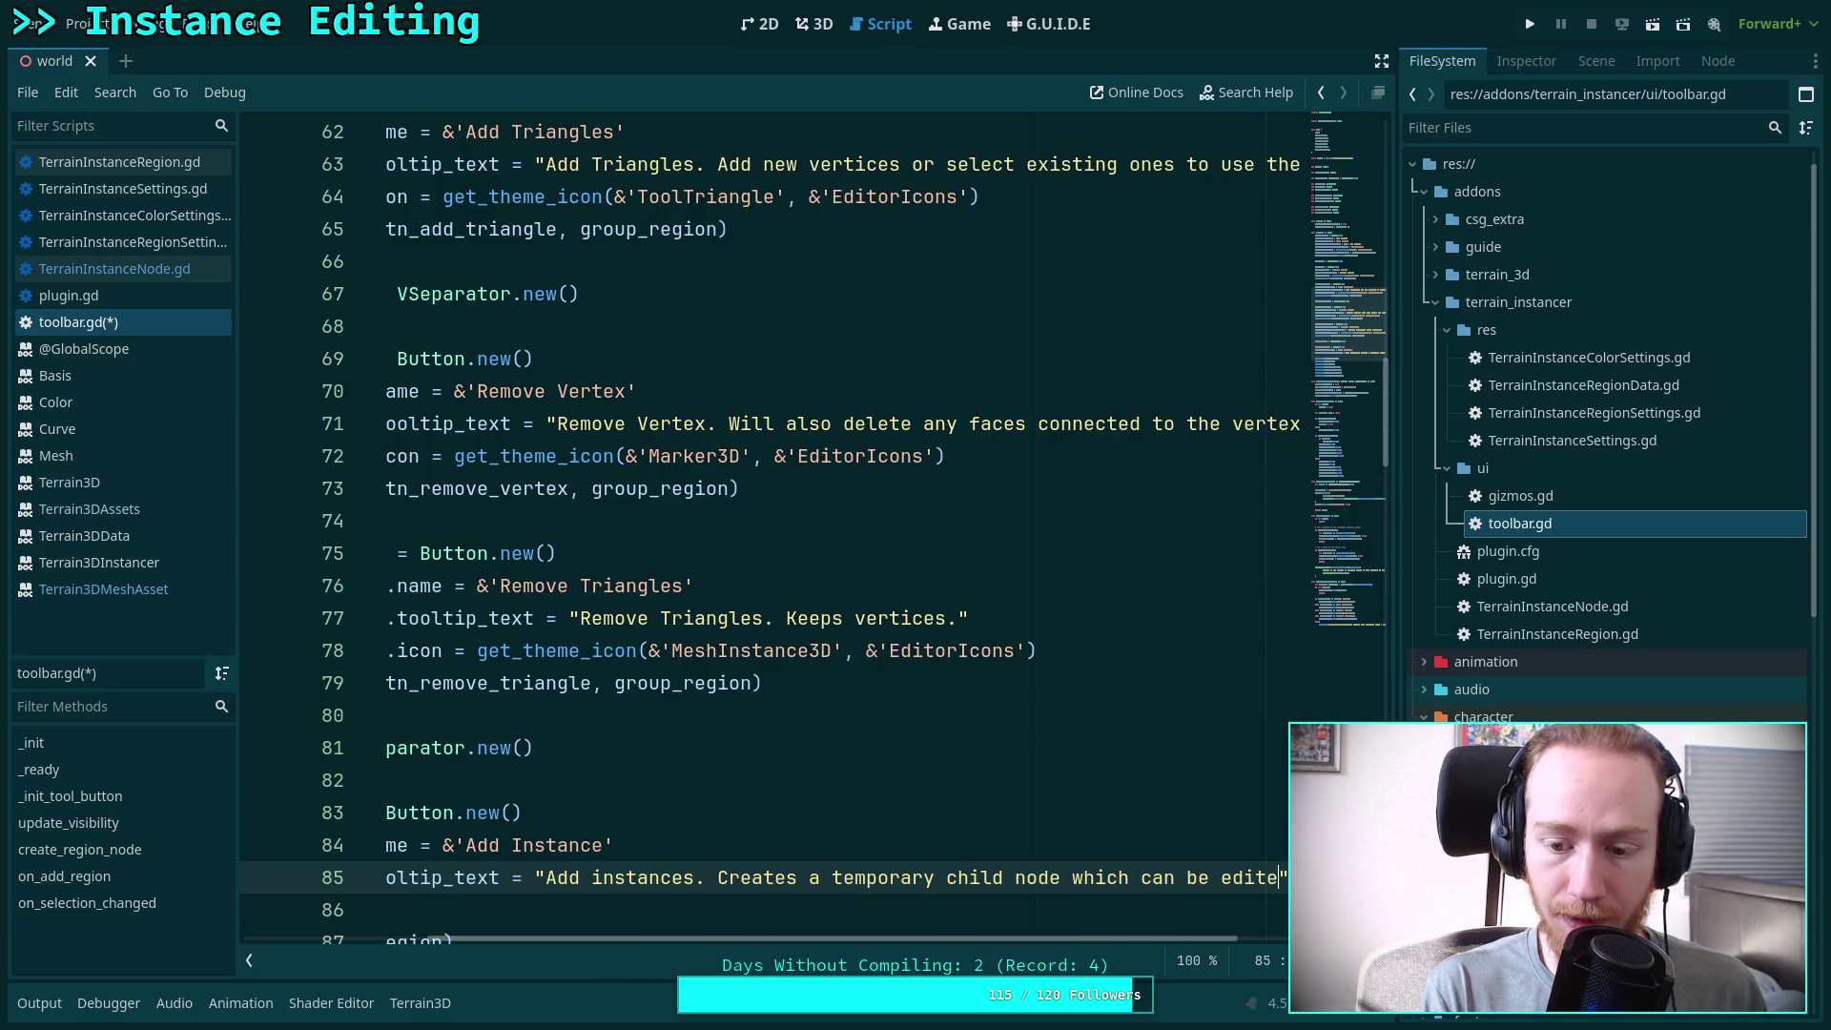
type("Sav")
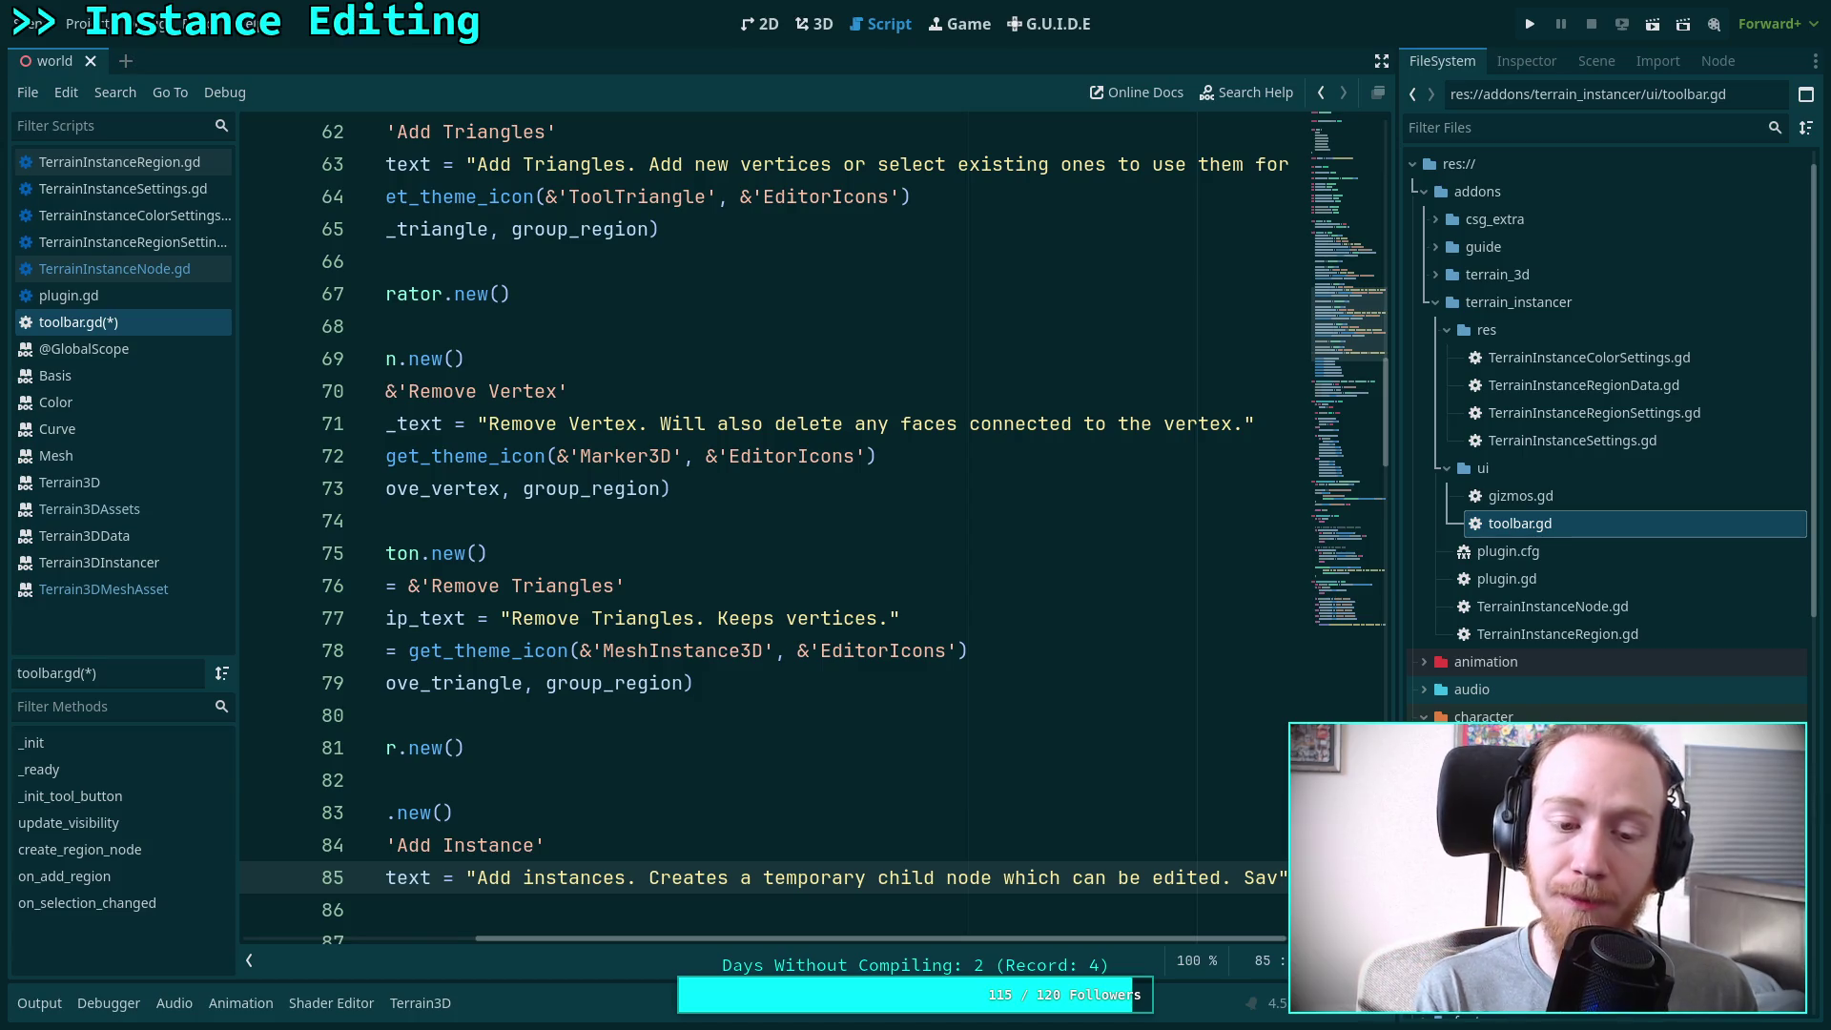
key("BackSpace")
type("Com")
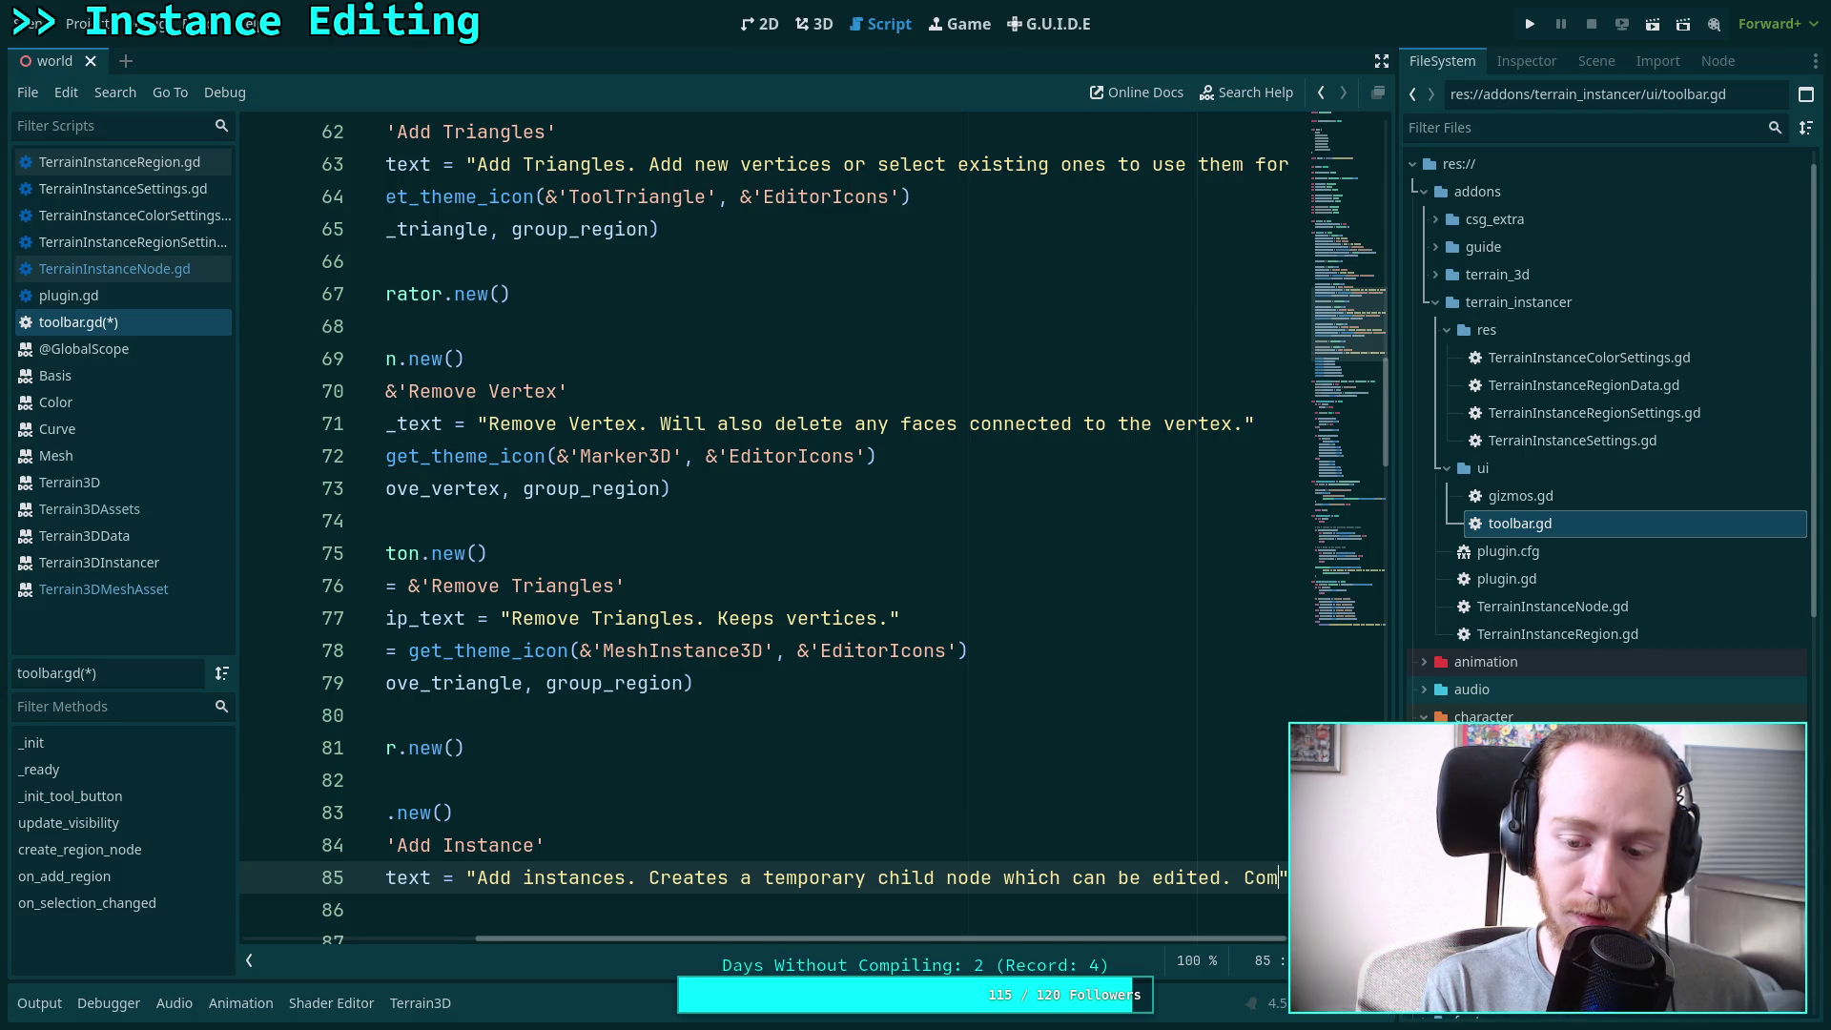
type("be edited. Combin")
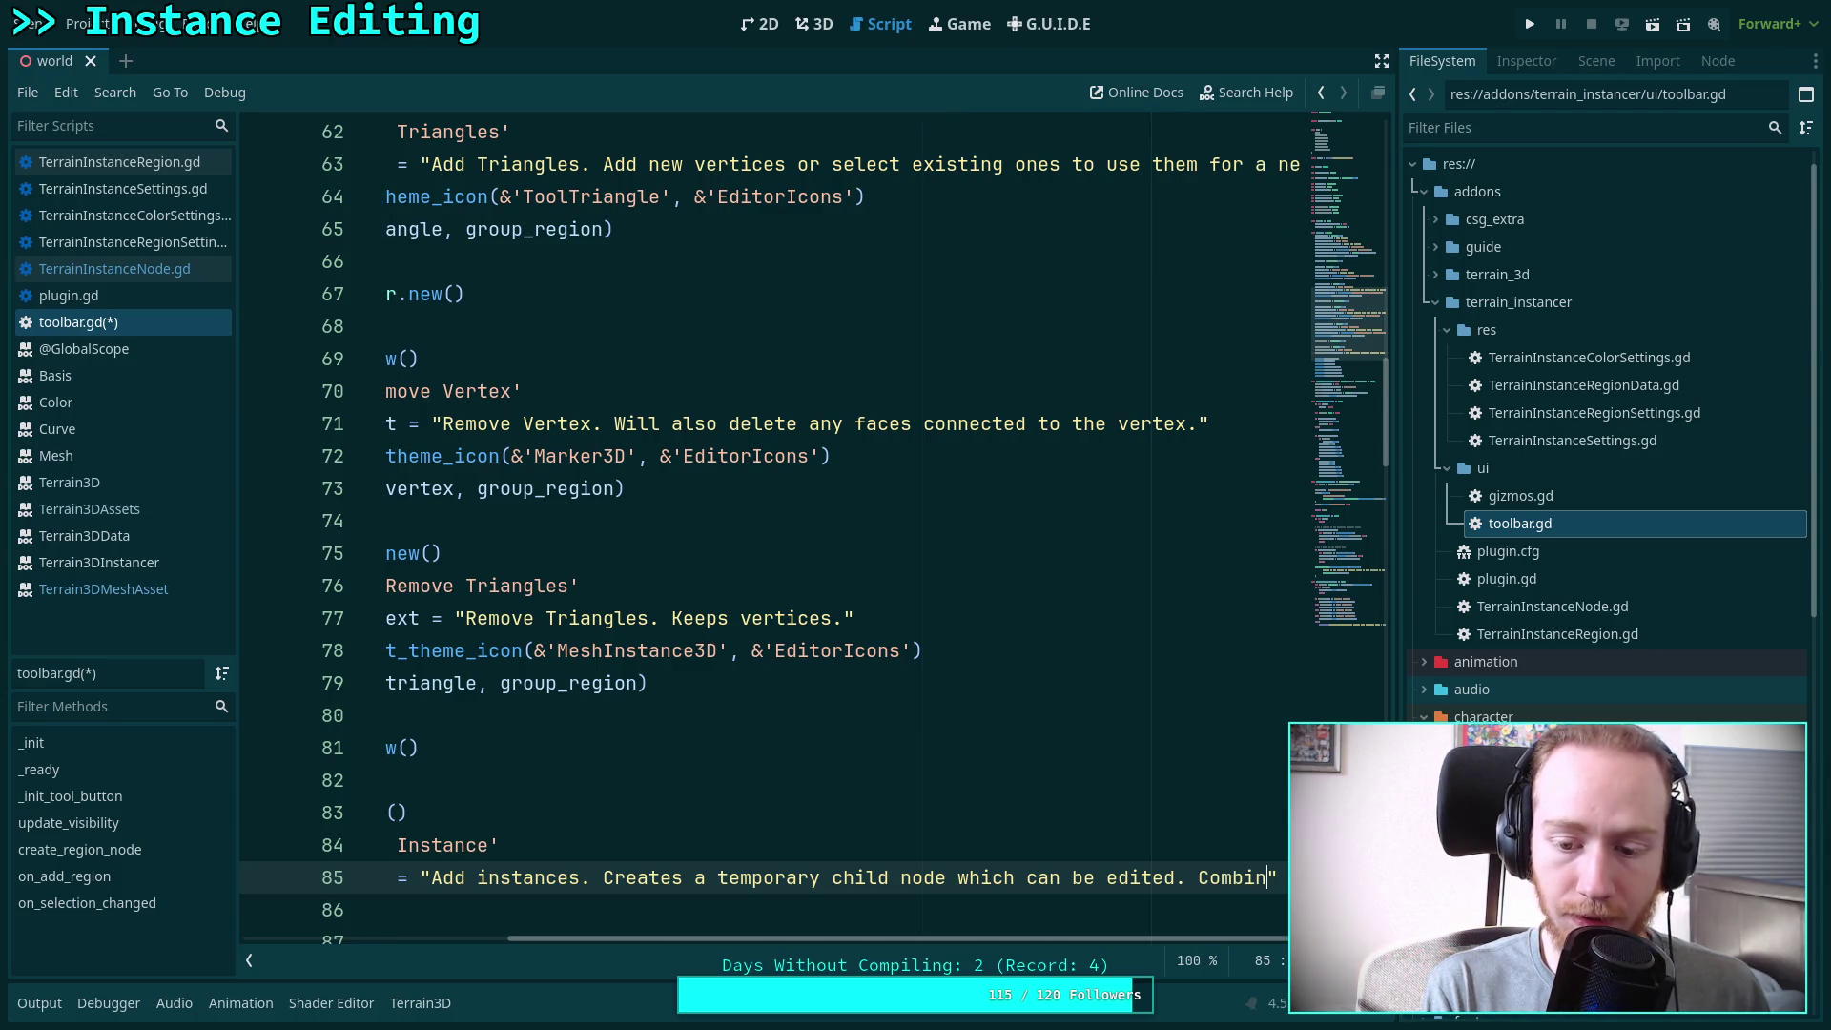
type("es into regi")
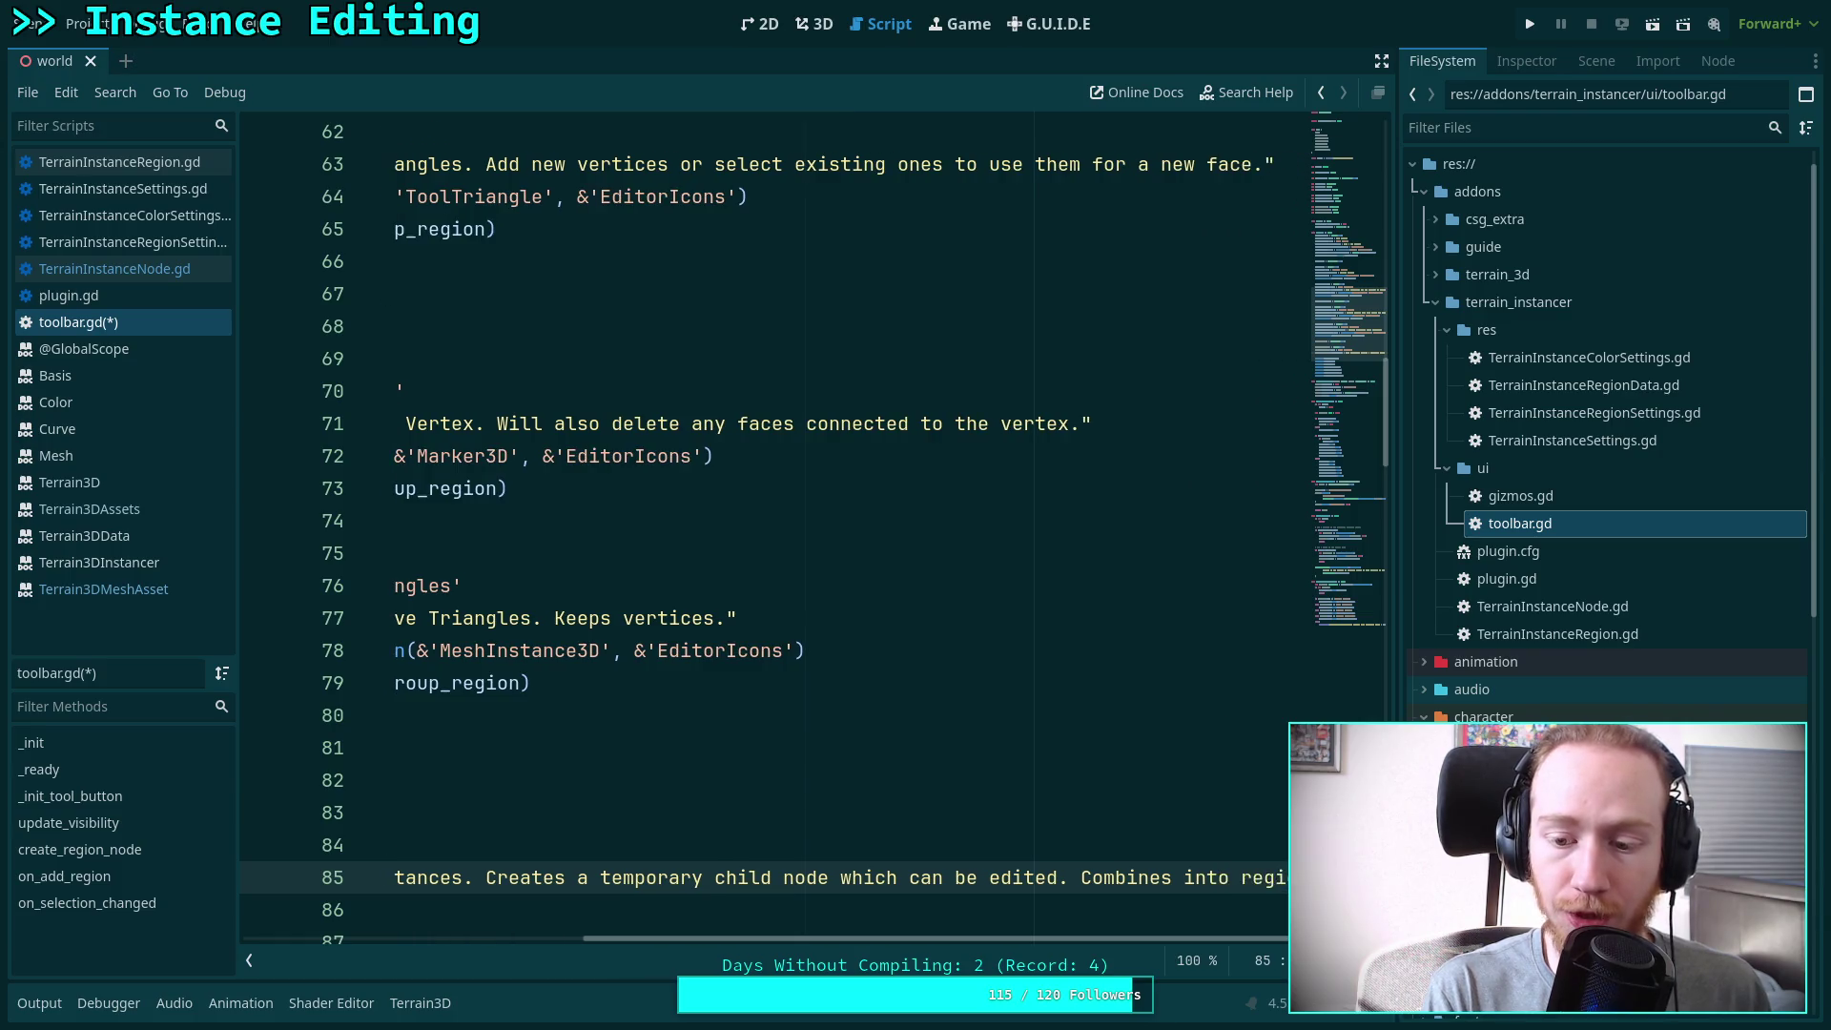
type("on on save")
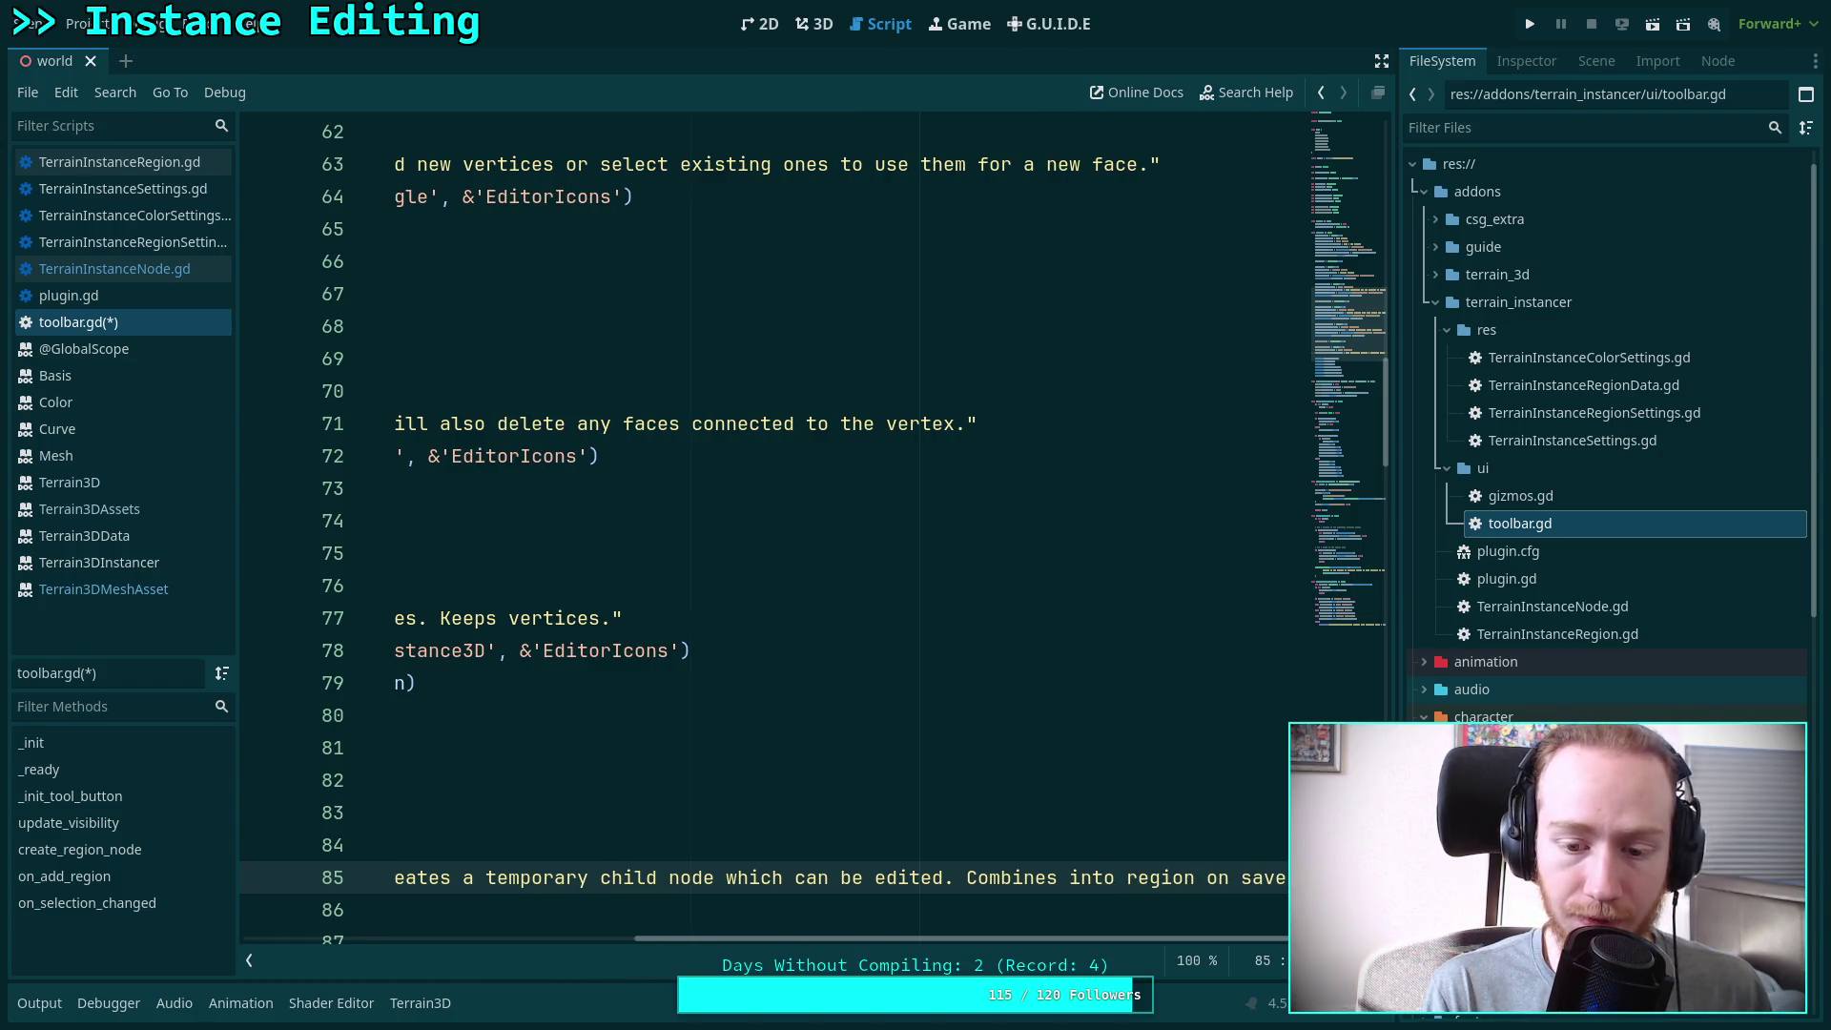
key("Return")
Save toolbar.gd and switch to the TerrainInstanceRegion.gd script
scroll(982, 684, "down", 1)
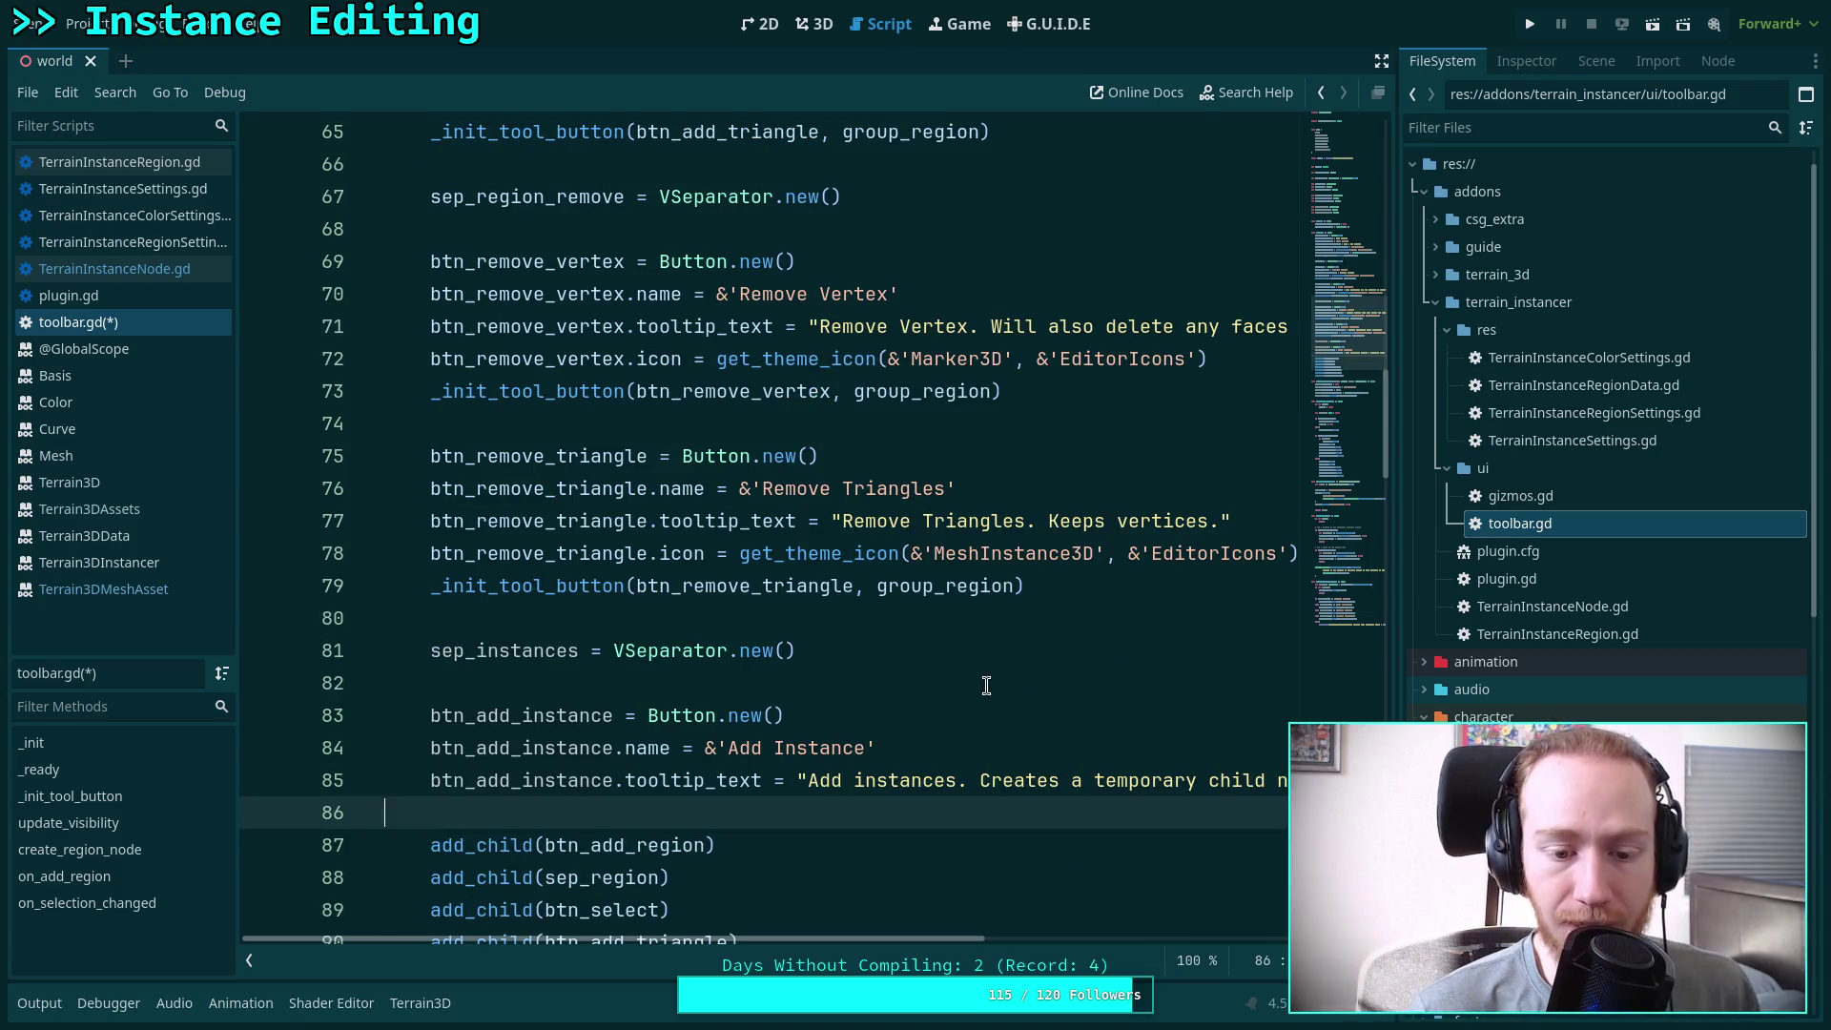
key("ctrl+s")
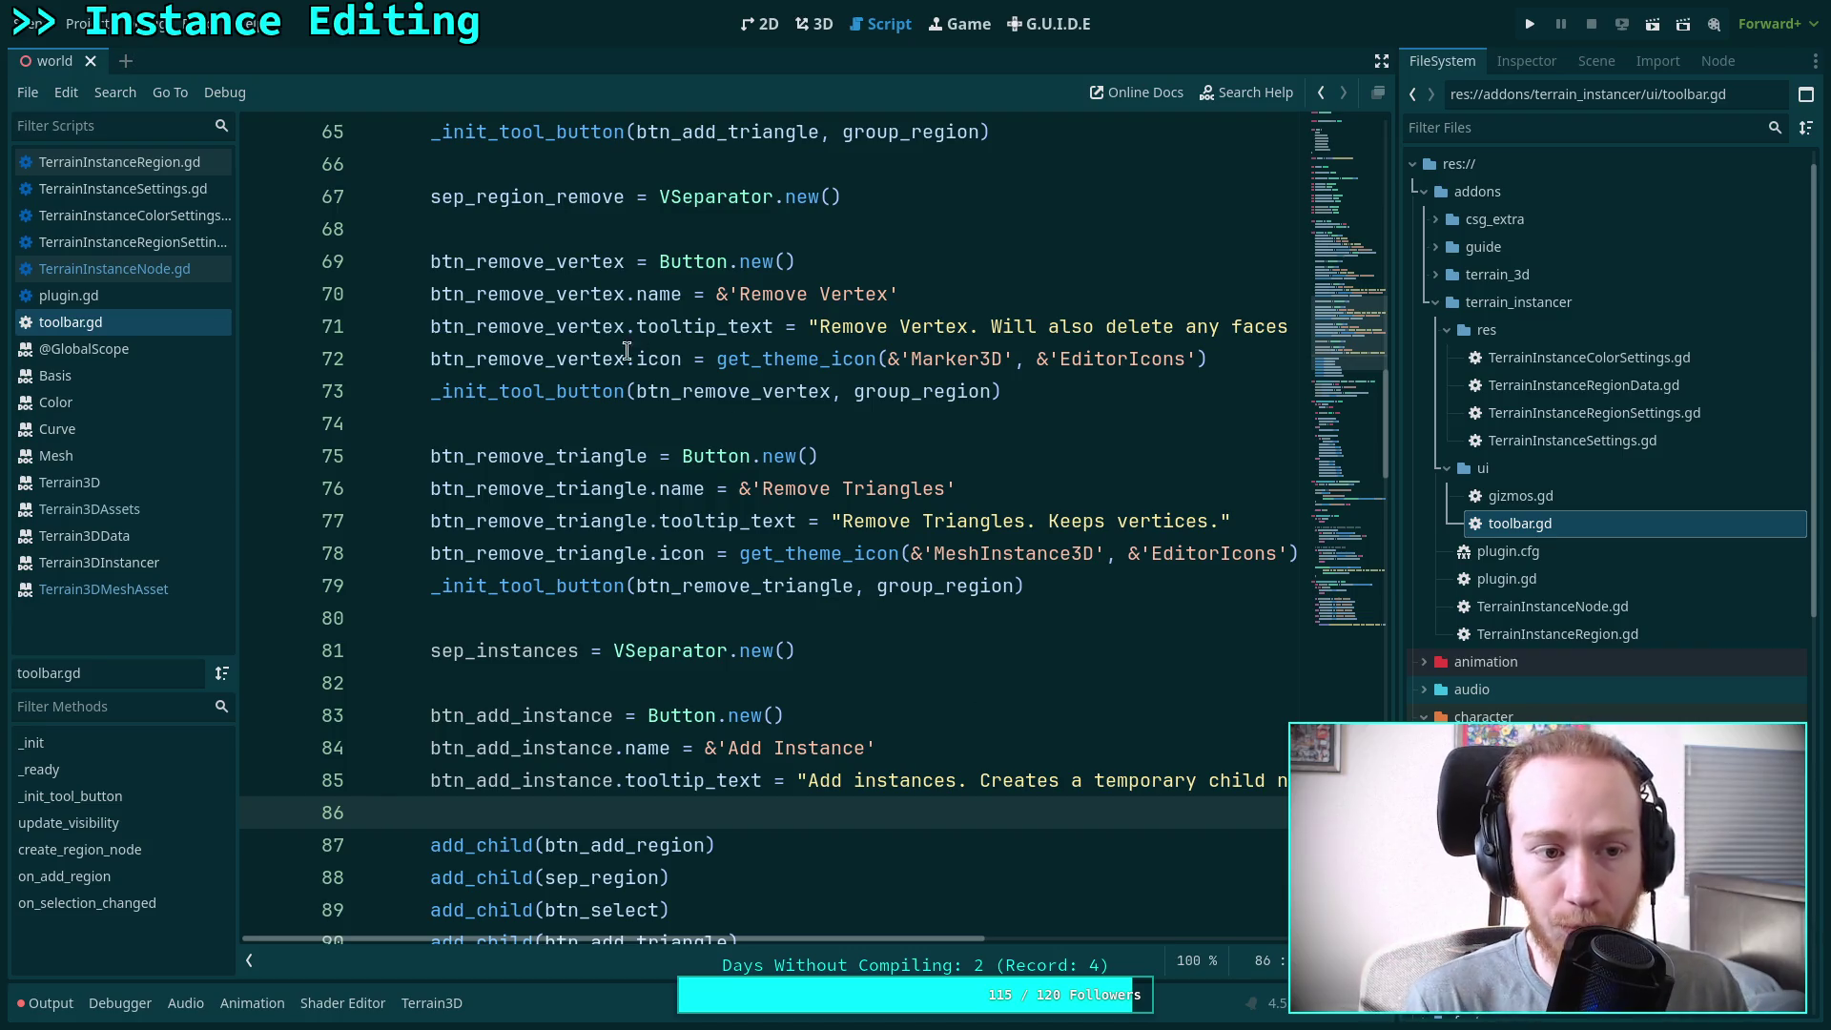
left_click(119, 162)
scroll(1087, 592, "up", 20)
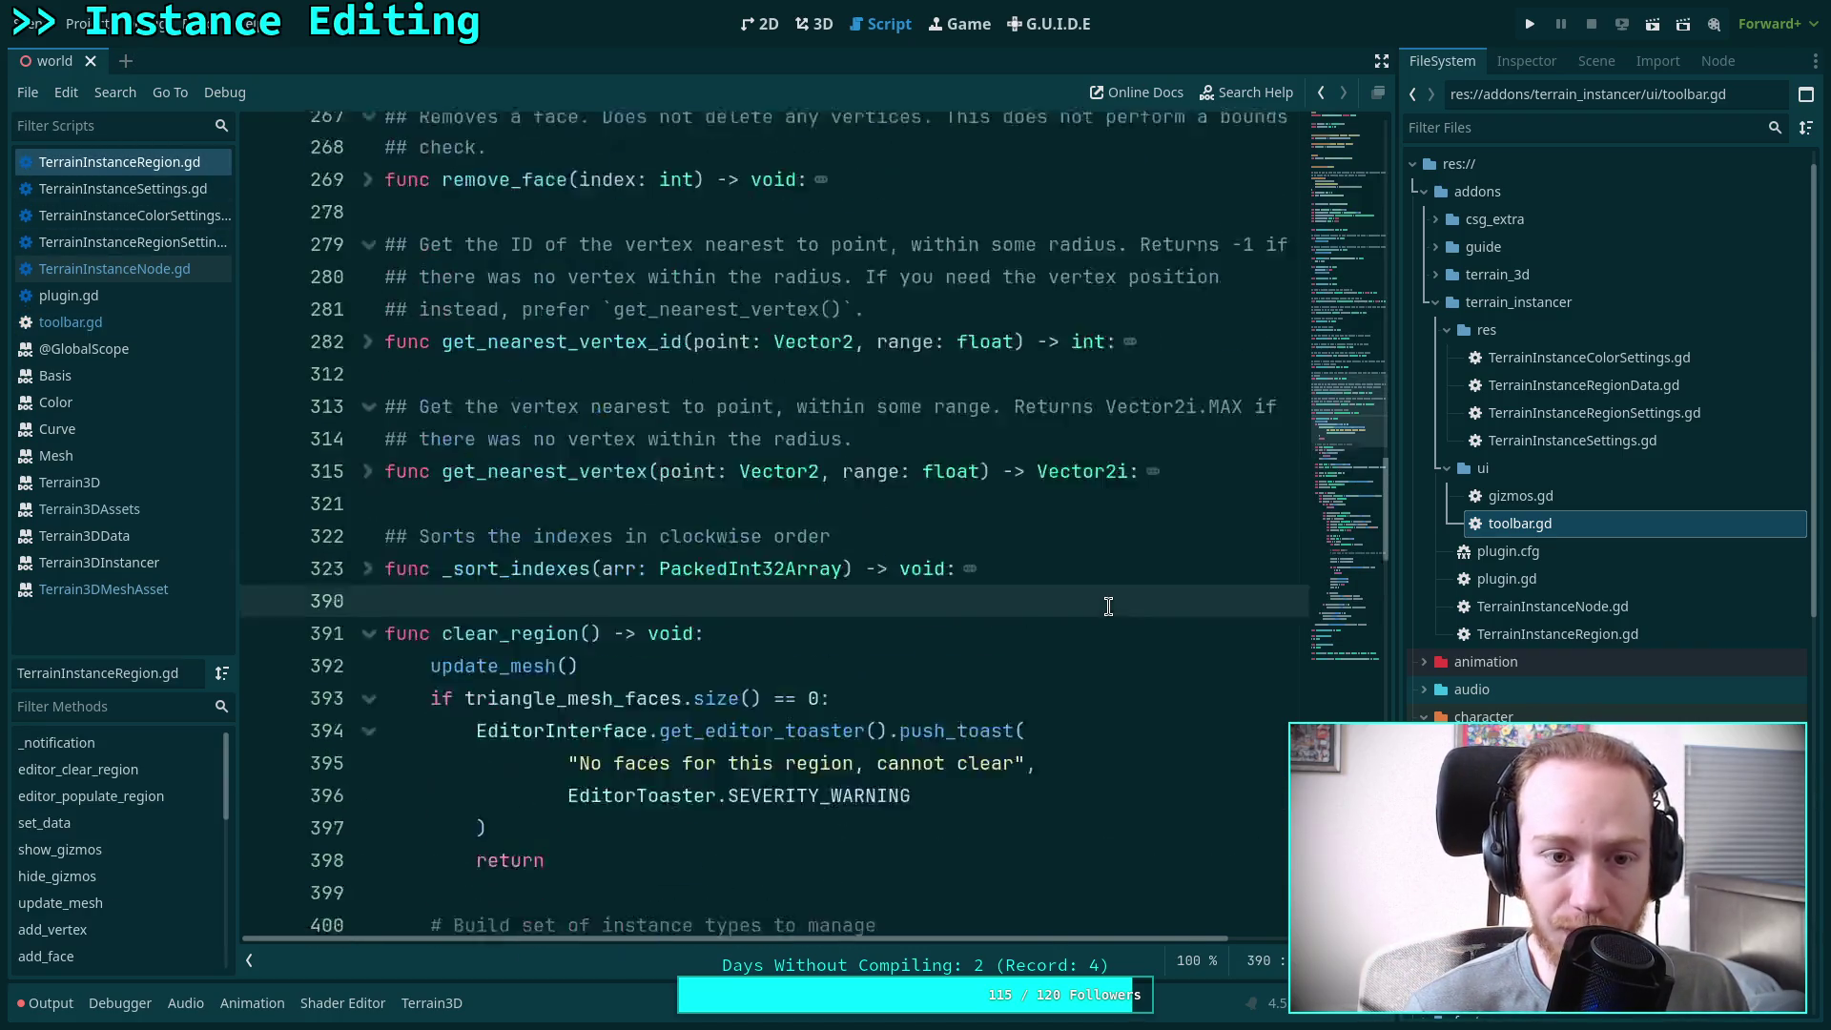
scroll(539, 563, "up", 5)
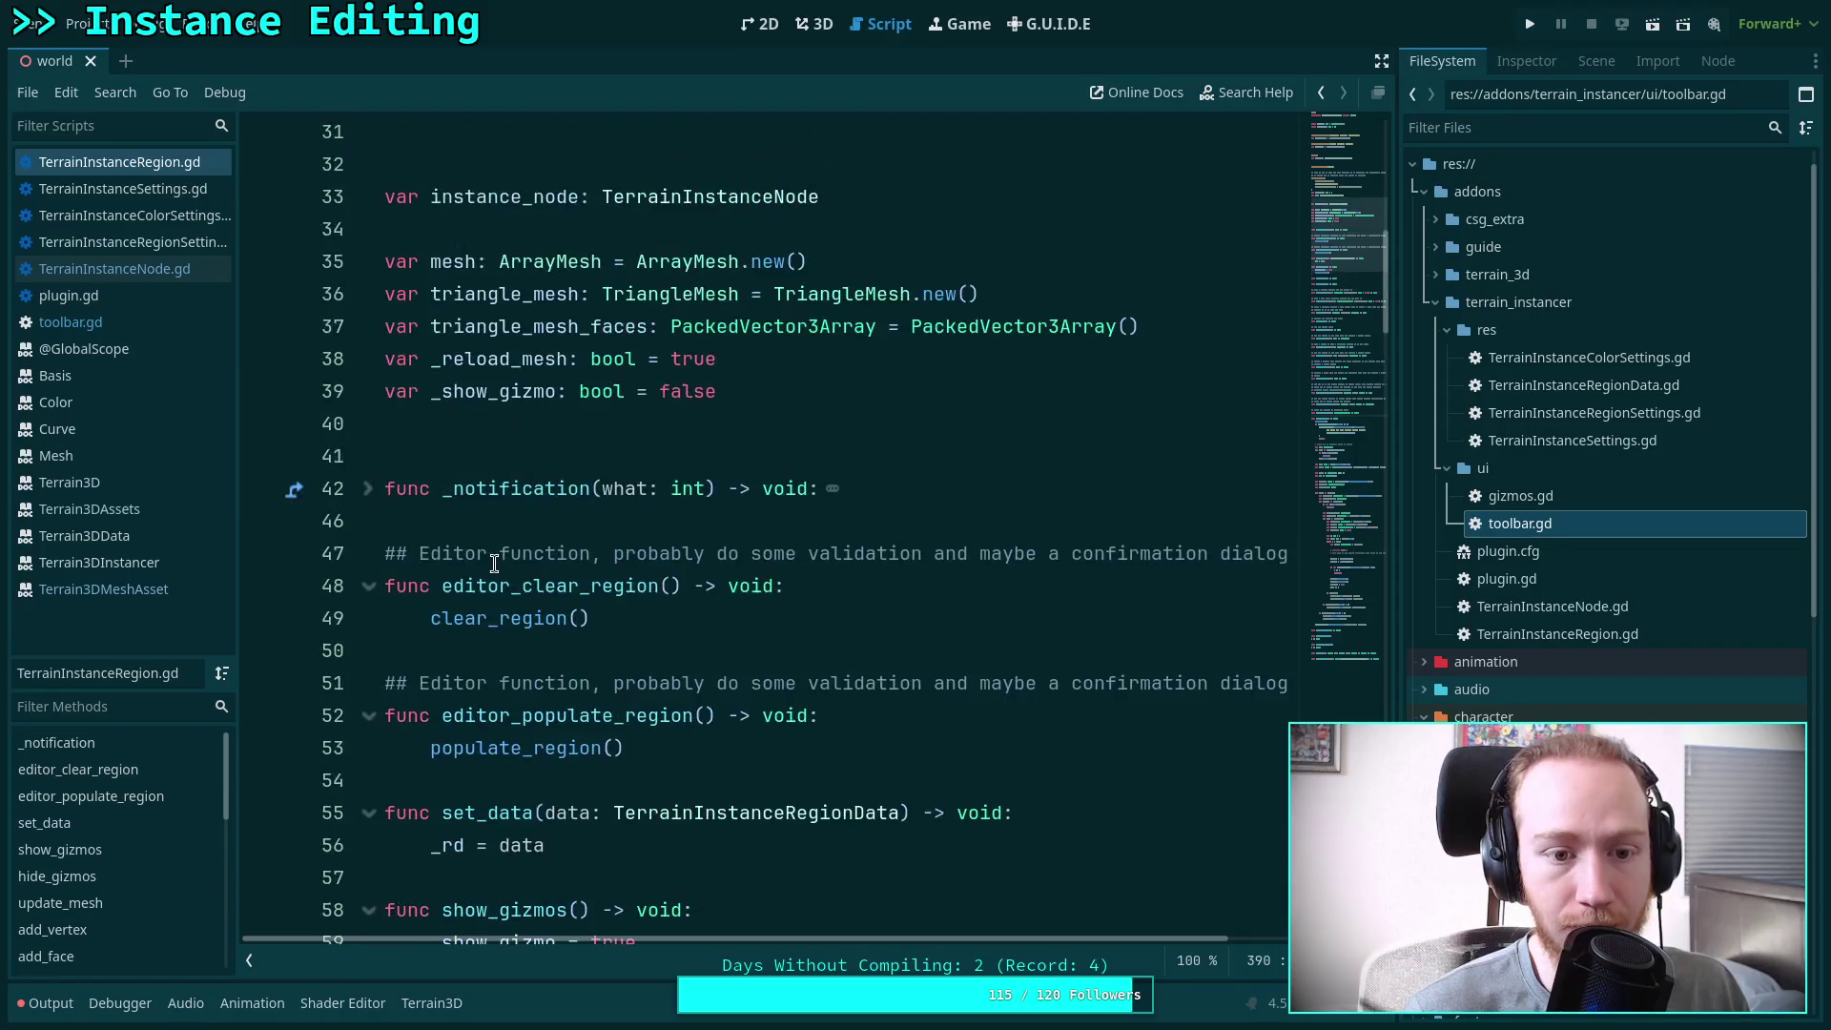
left_click(369, 489)
left_click_drag(1055, 579, 527, 574)
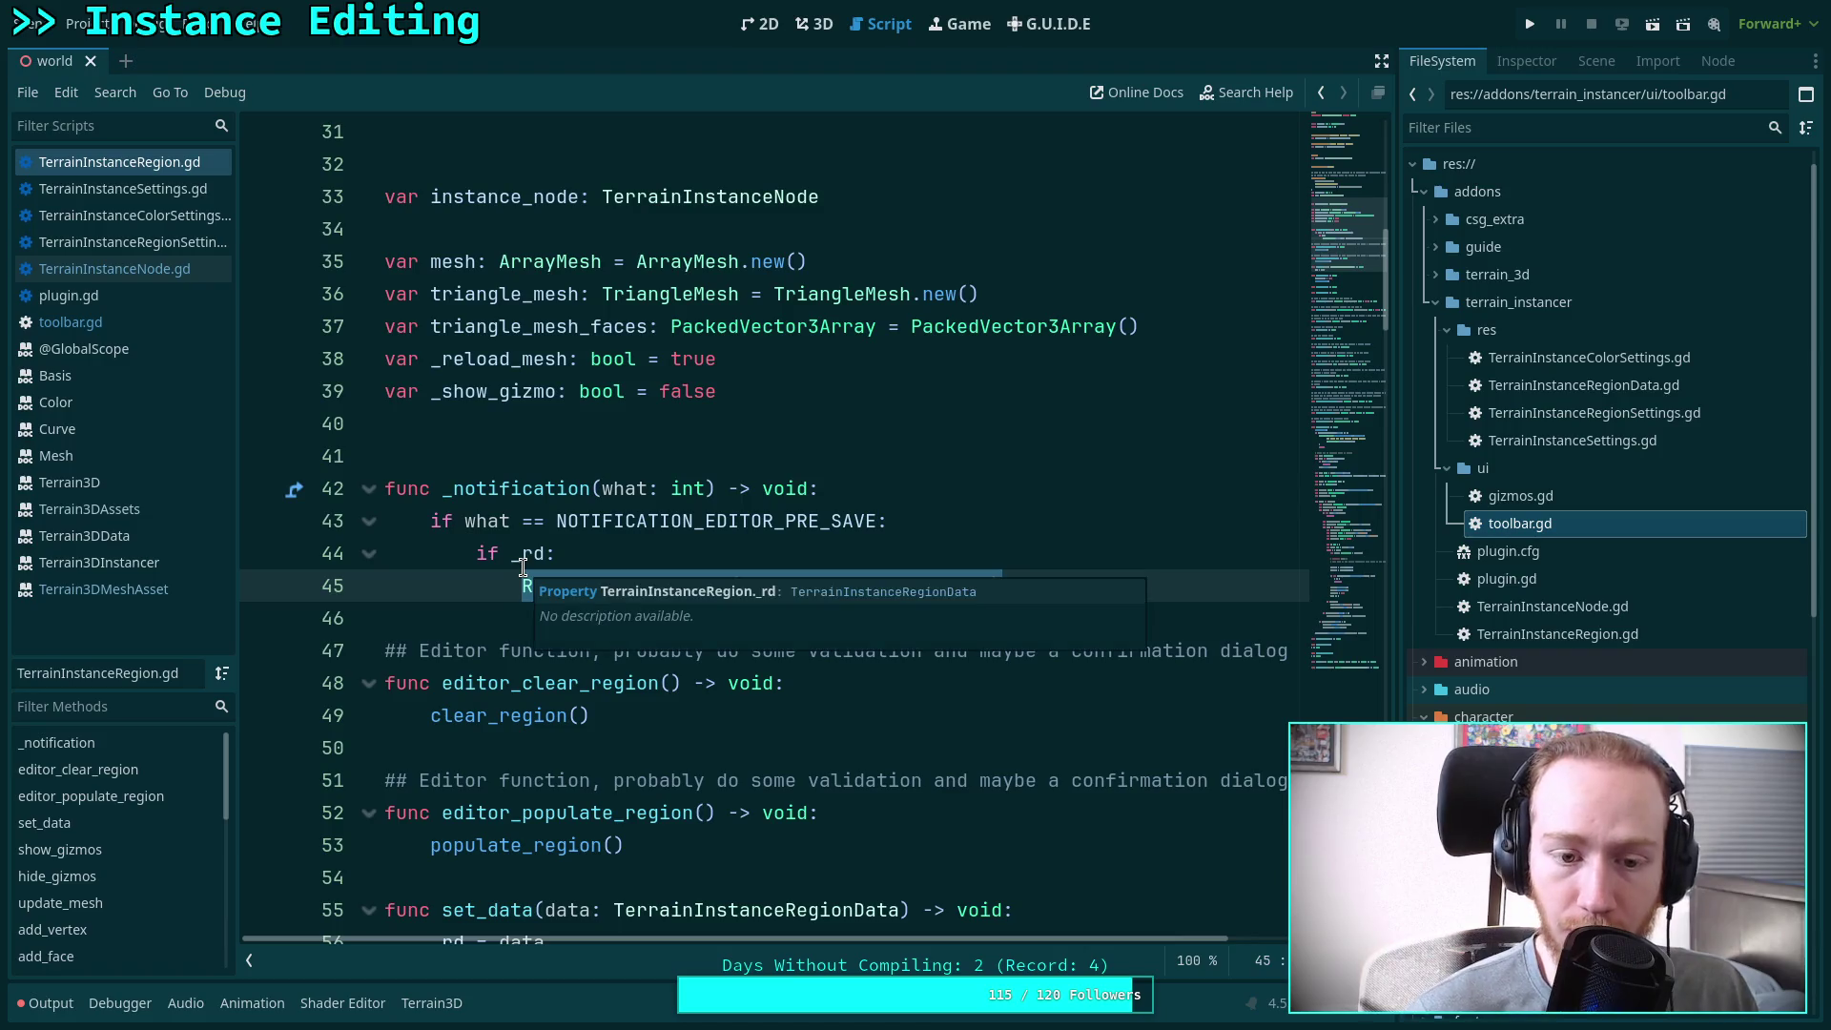
left_click(542, 523)
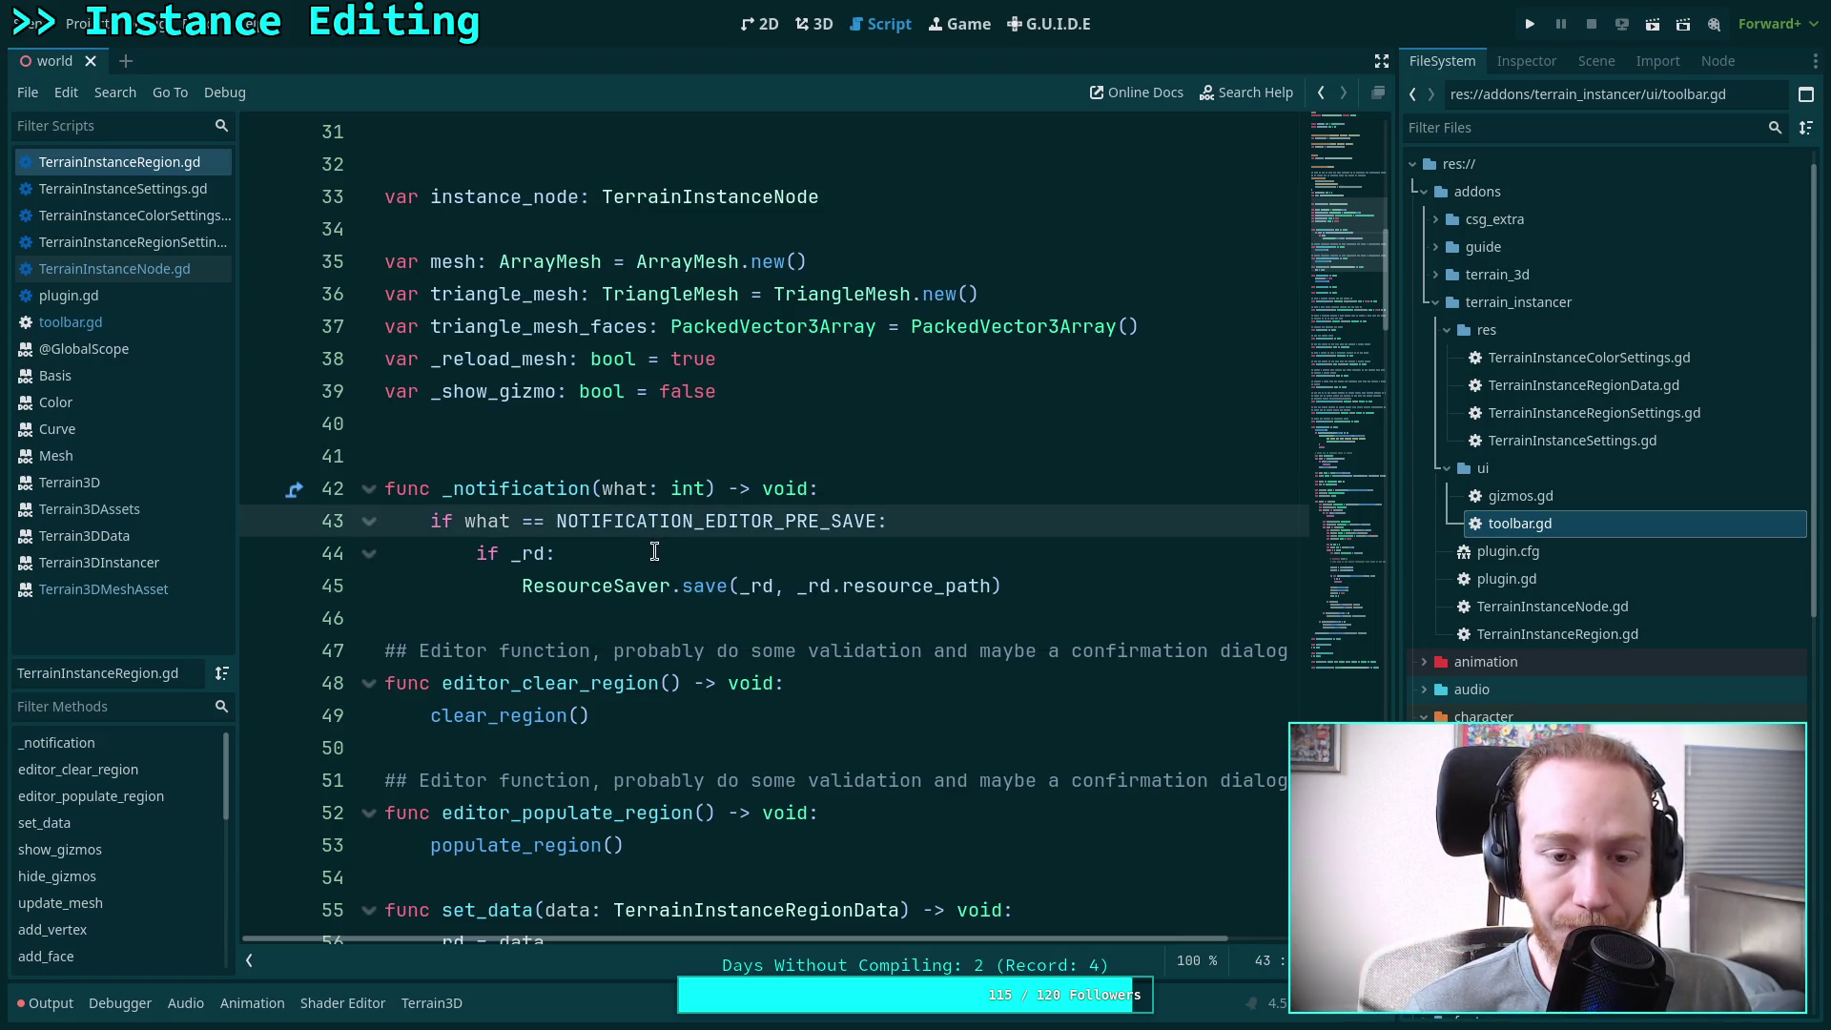
mouse_move(753, 590)
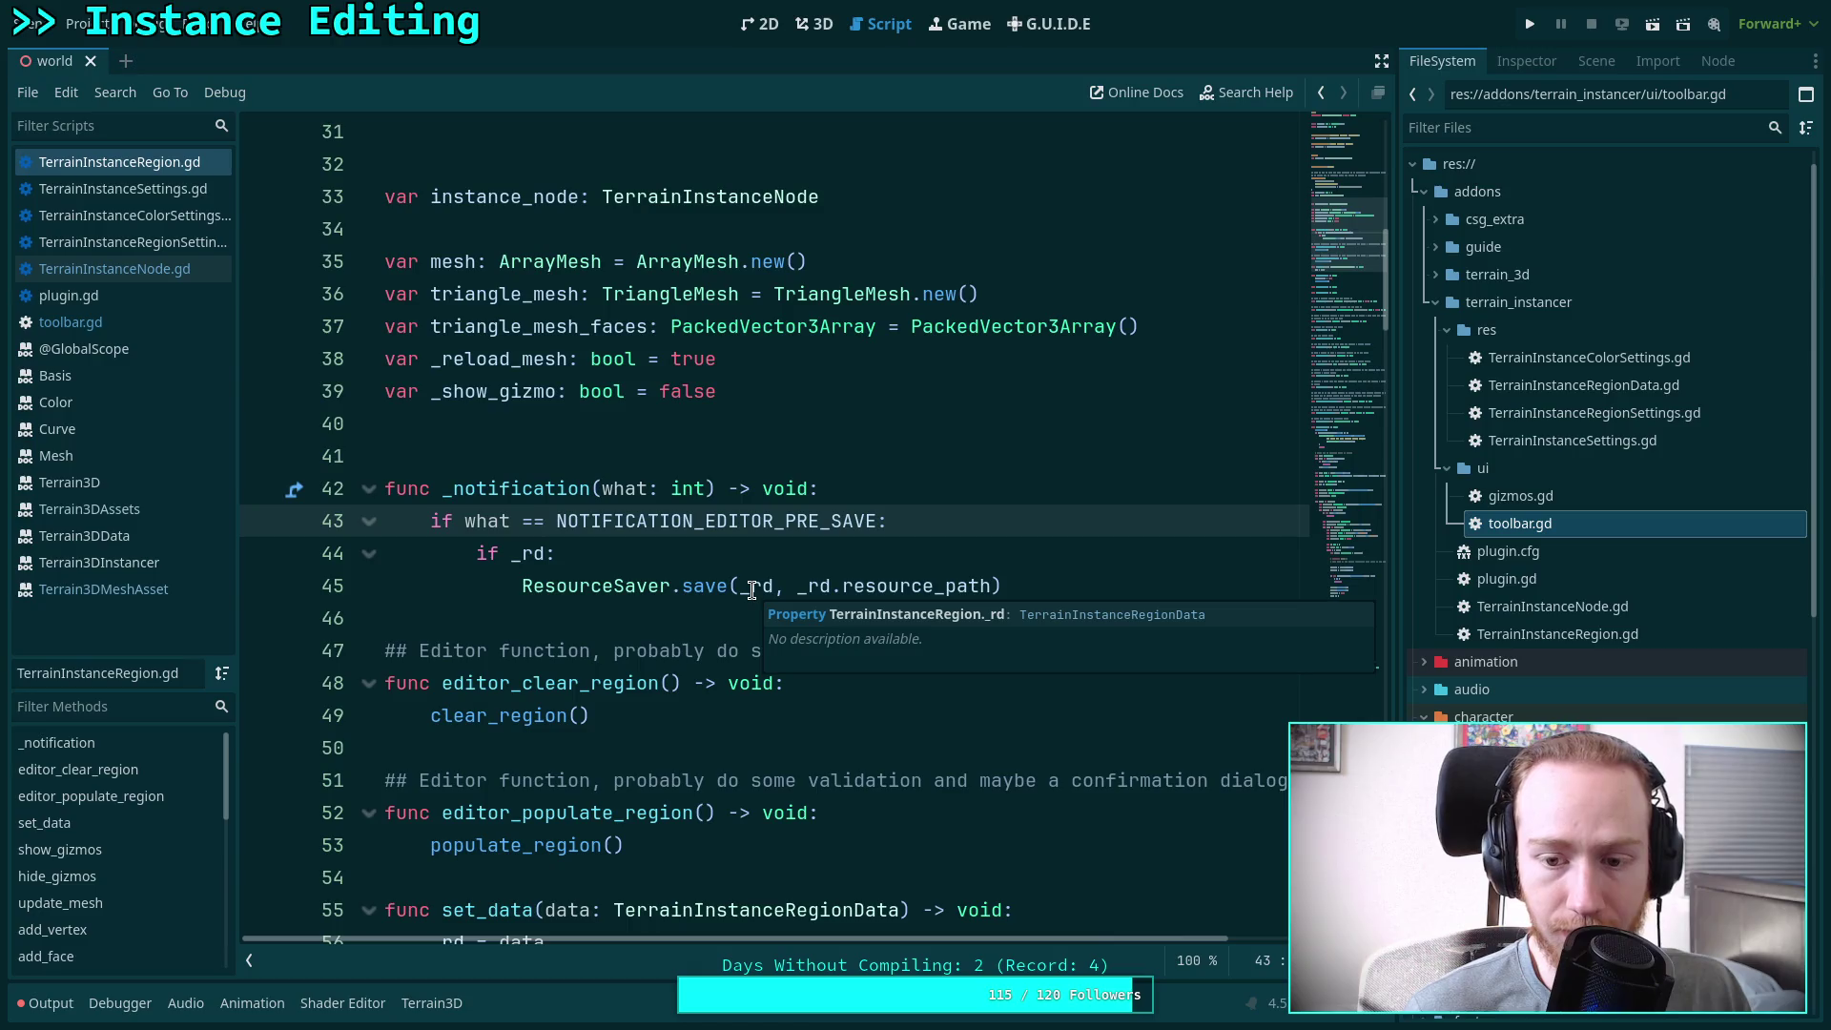
left_click(766, 563)
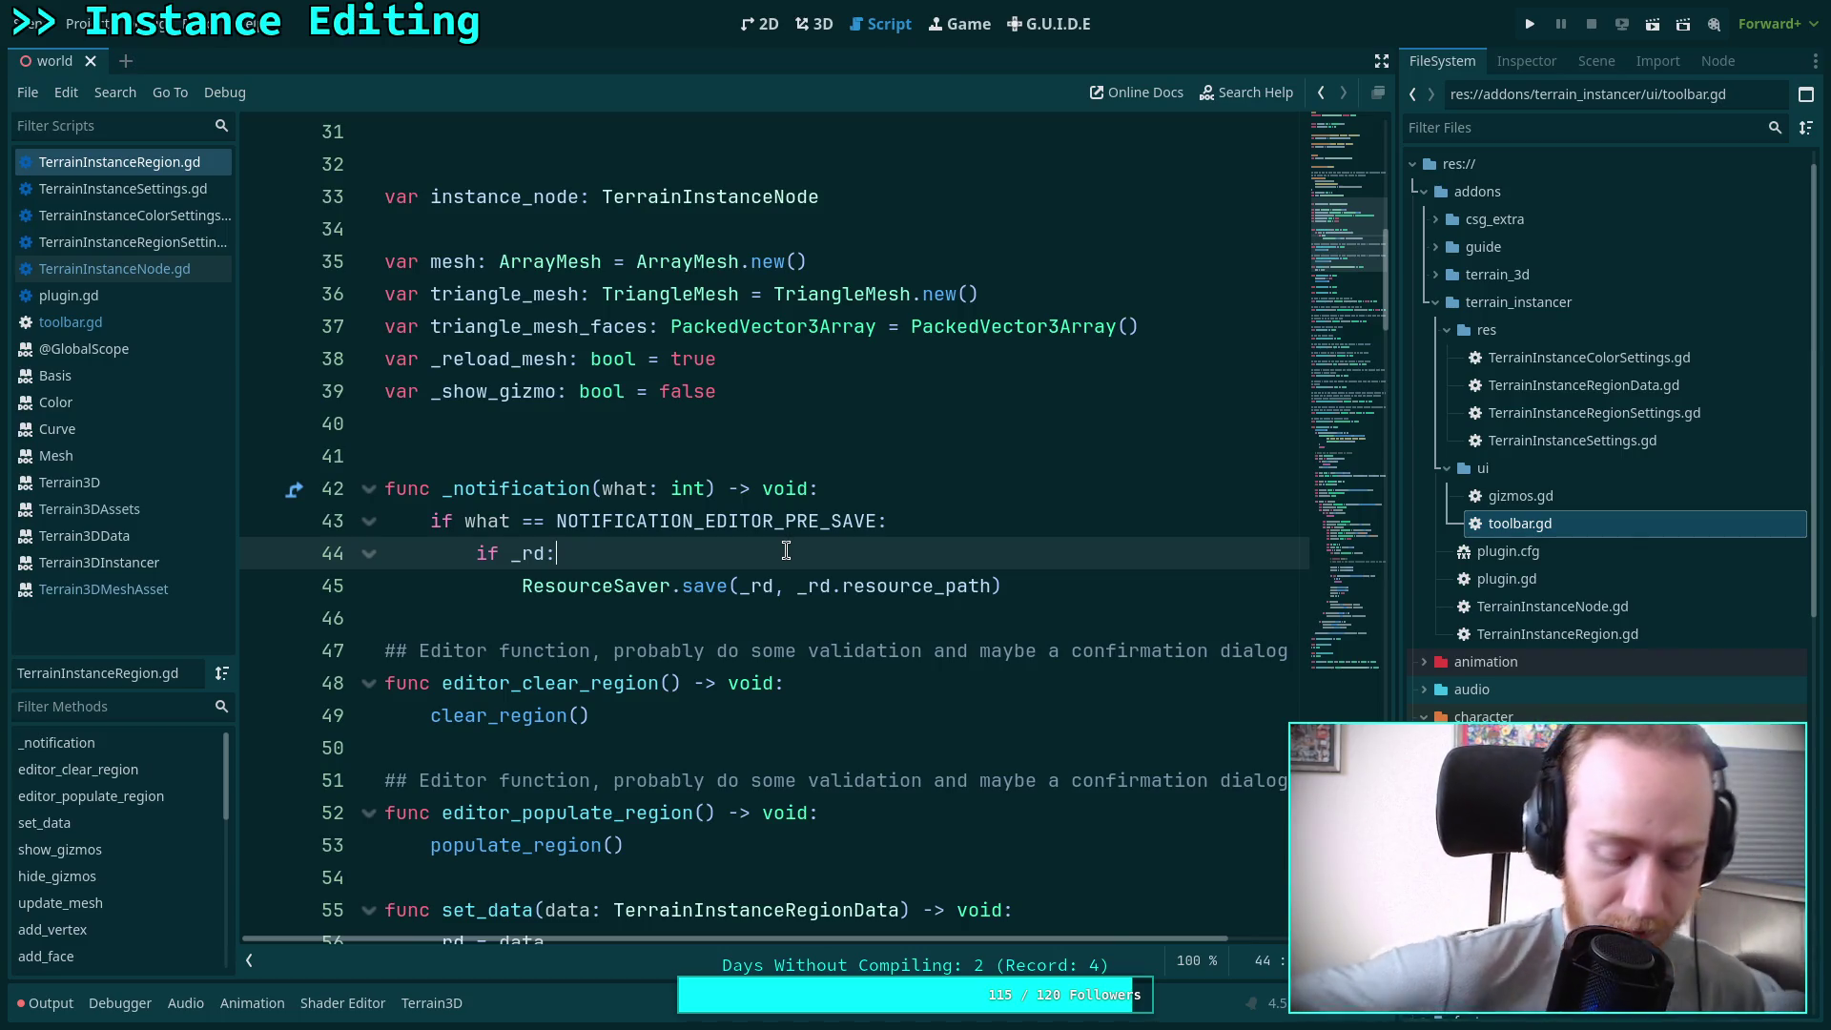
scroll(552, 511, "up", 1)
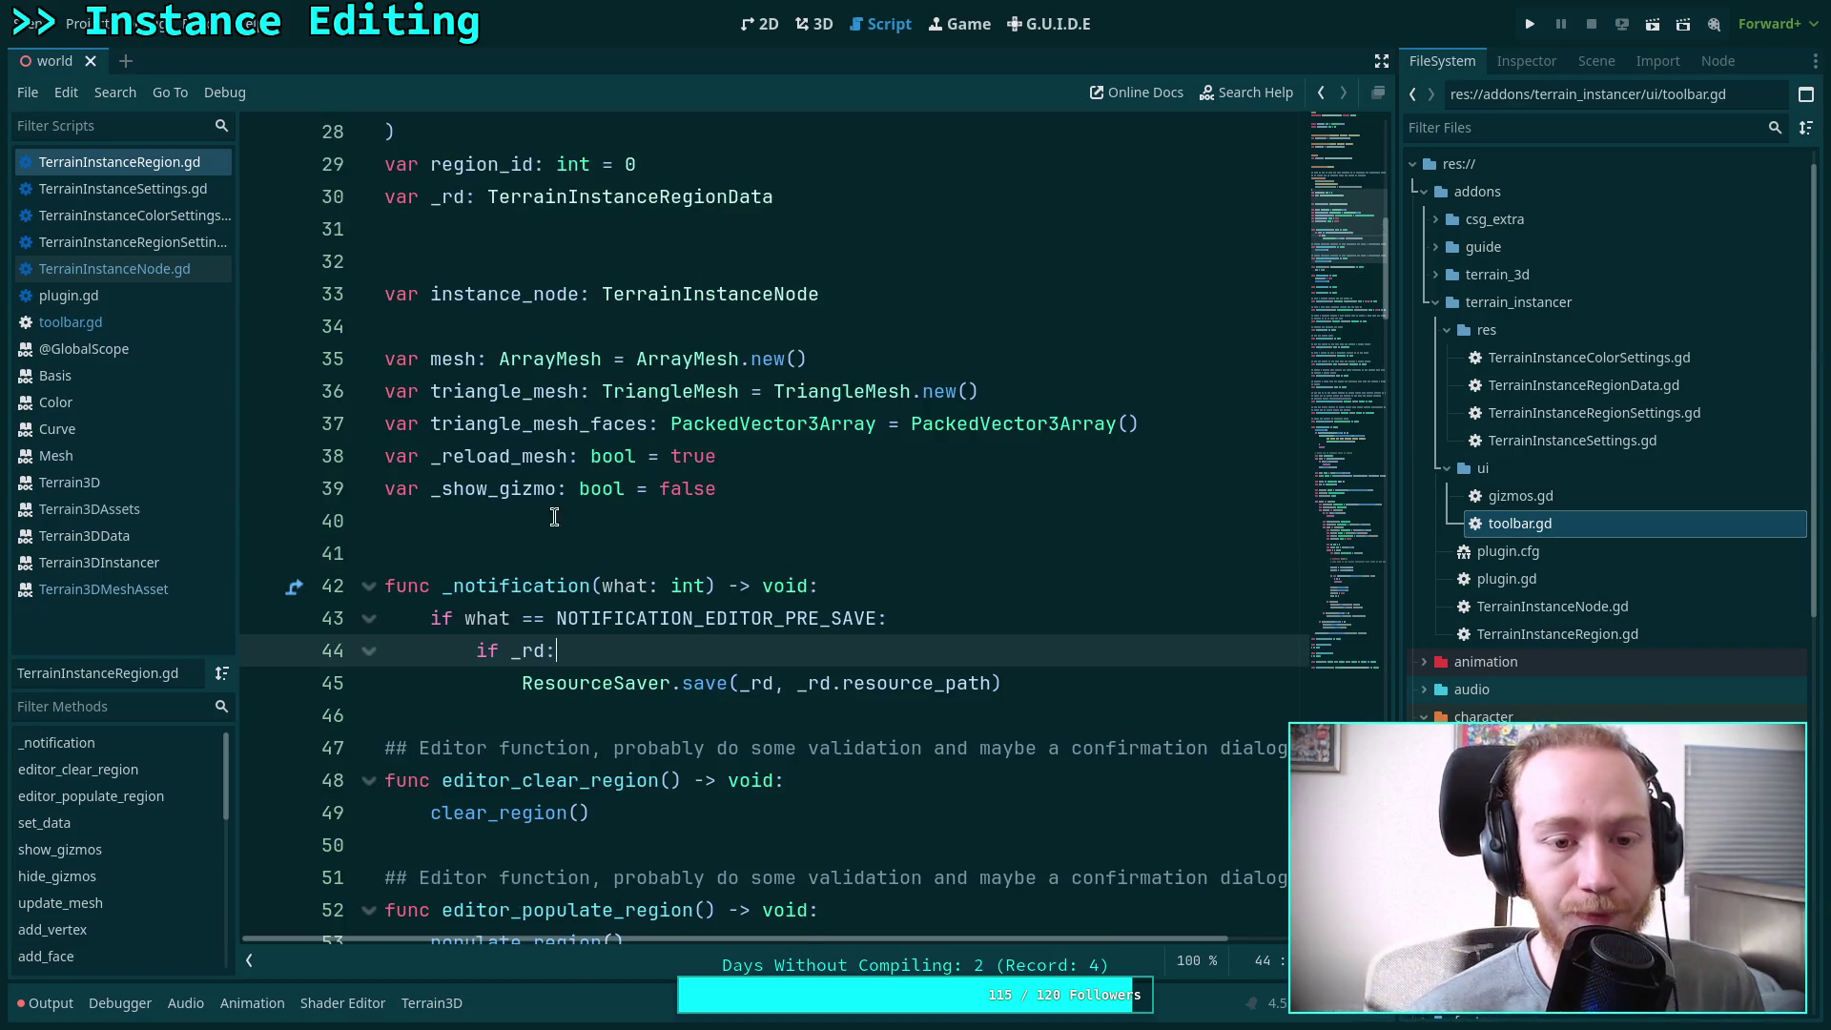
scroll(556, 410, "down", 2)
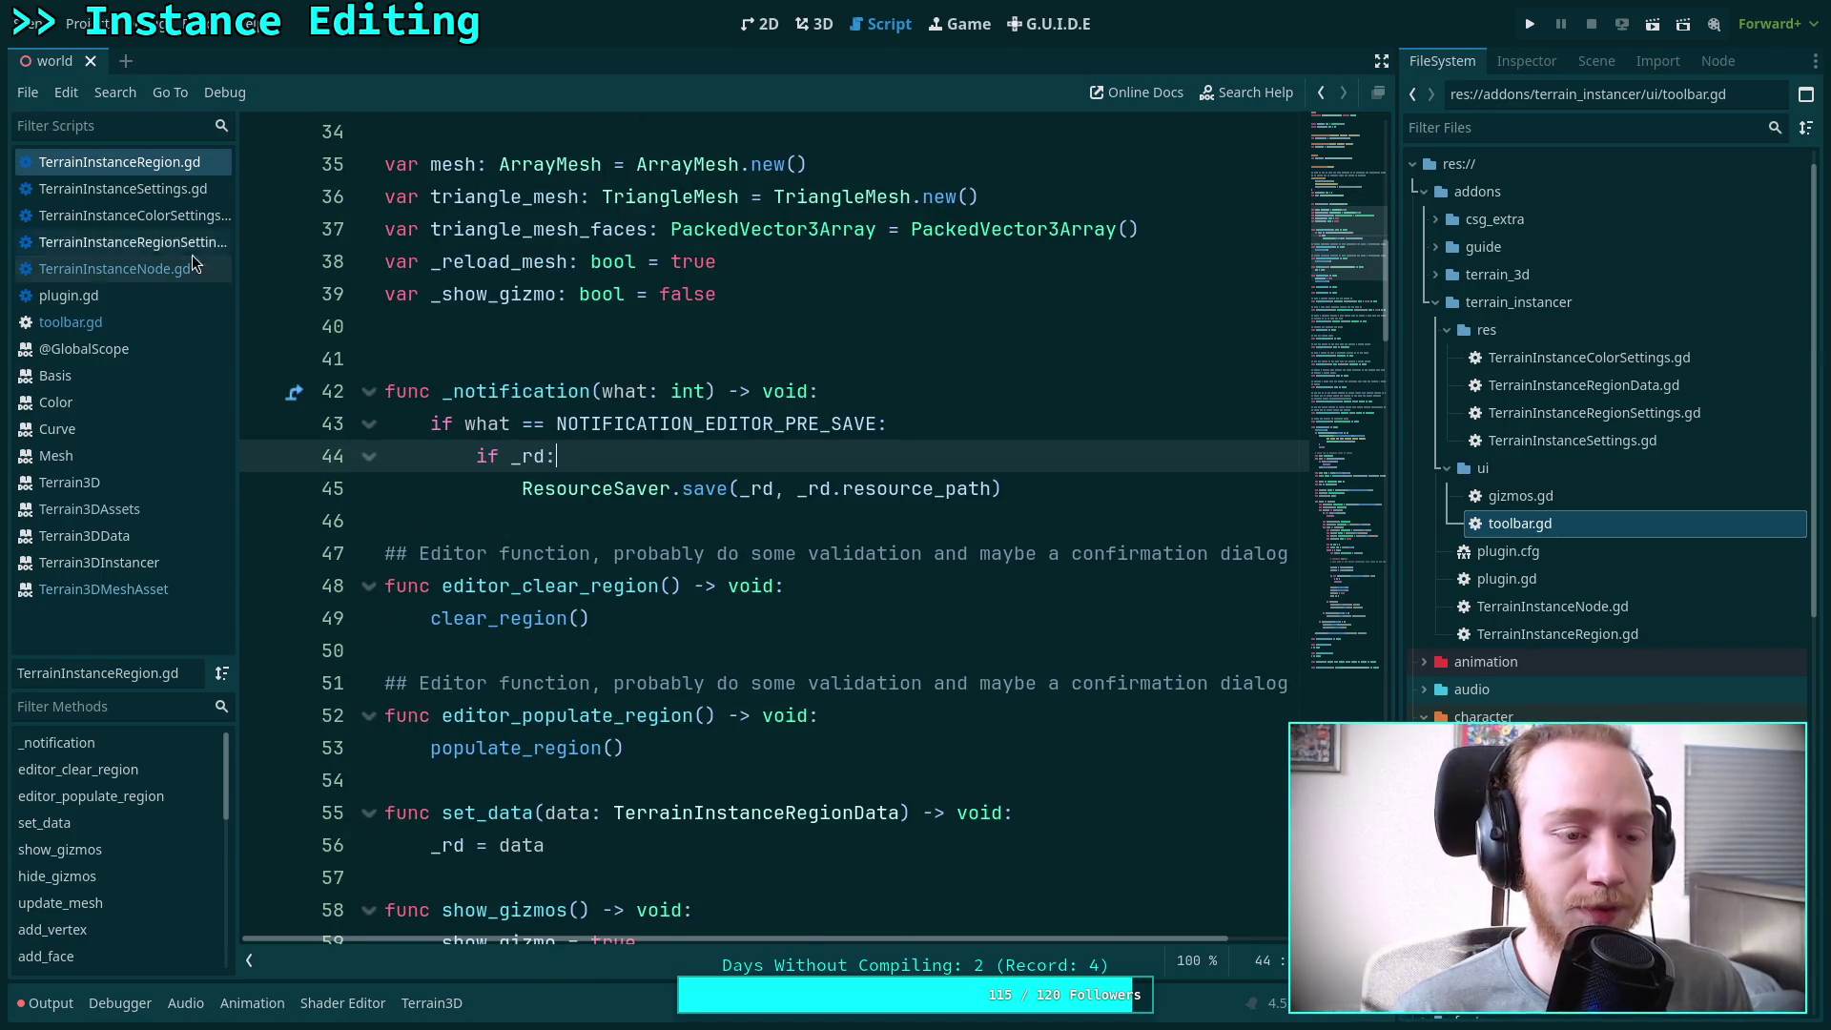
left_click(173, 270)
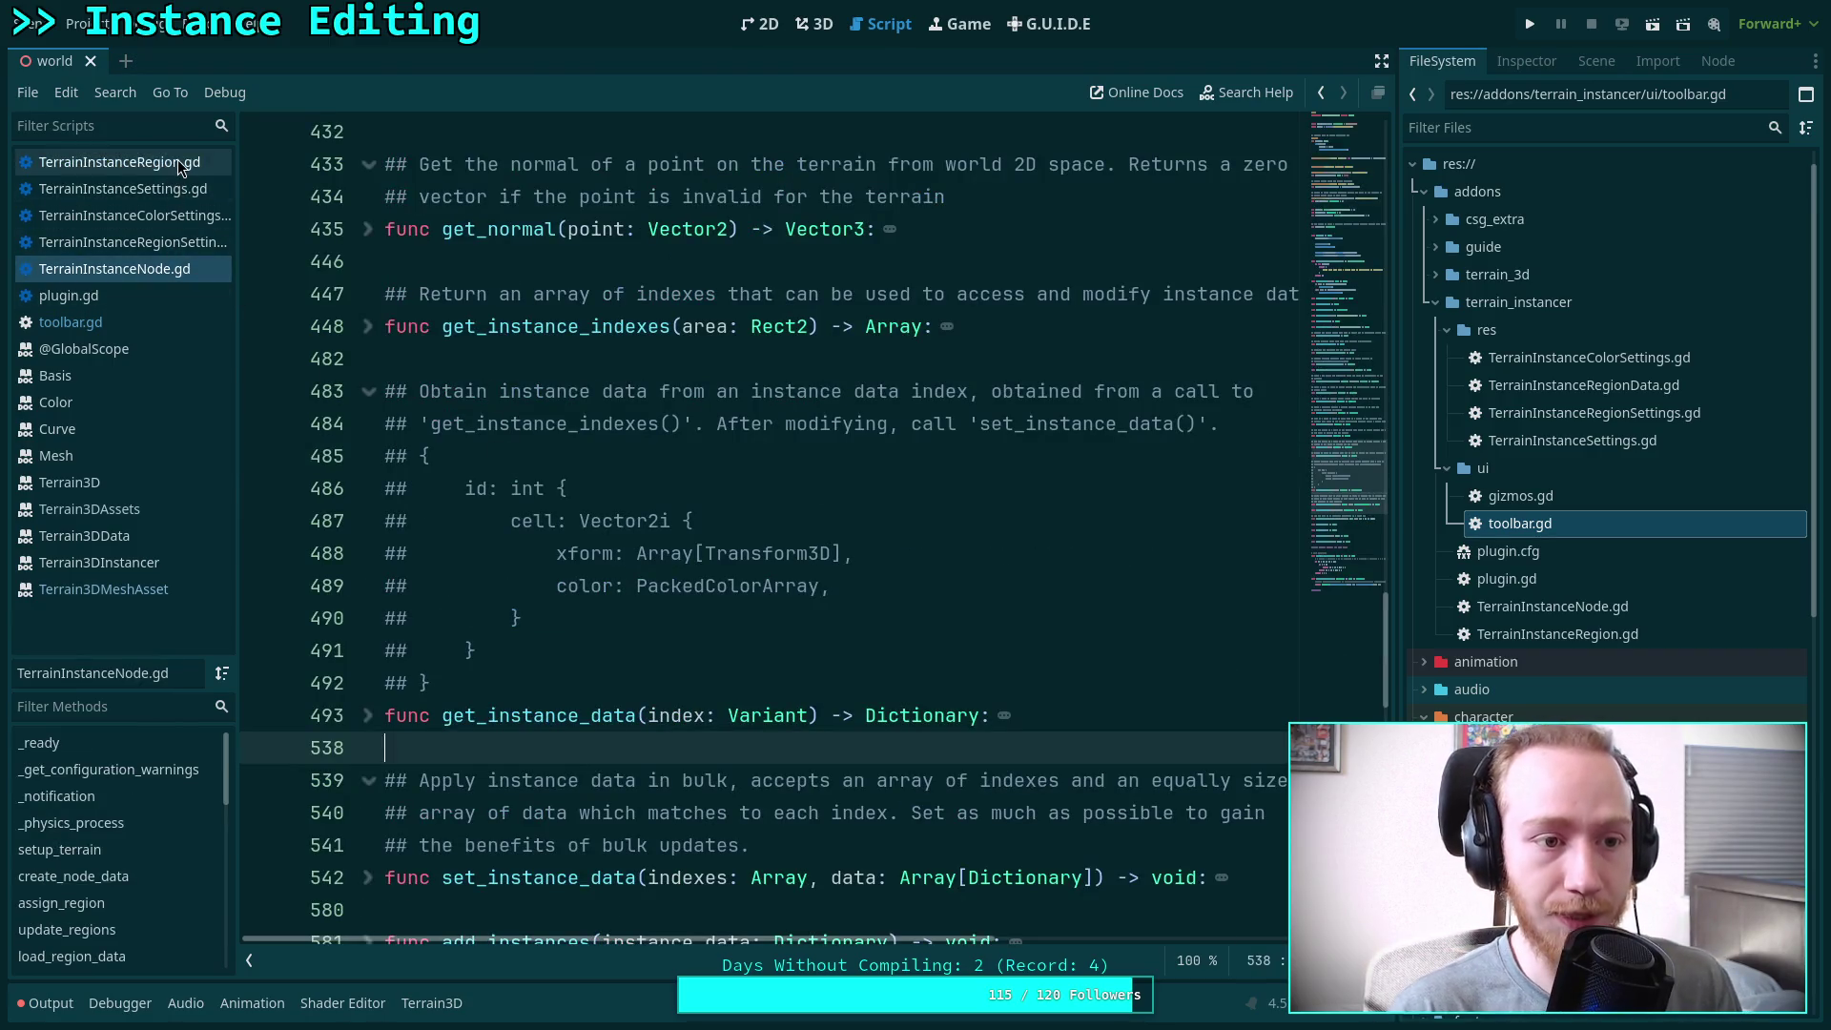
left_click(178, 162)
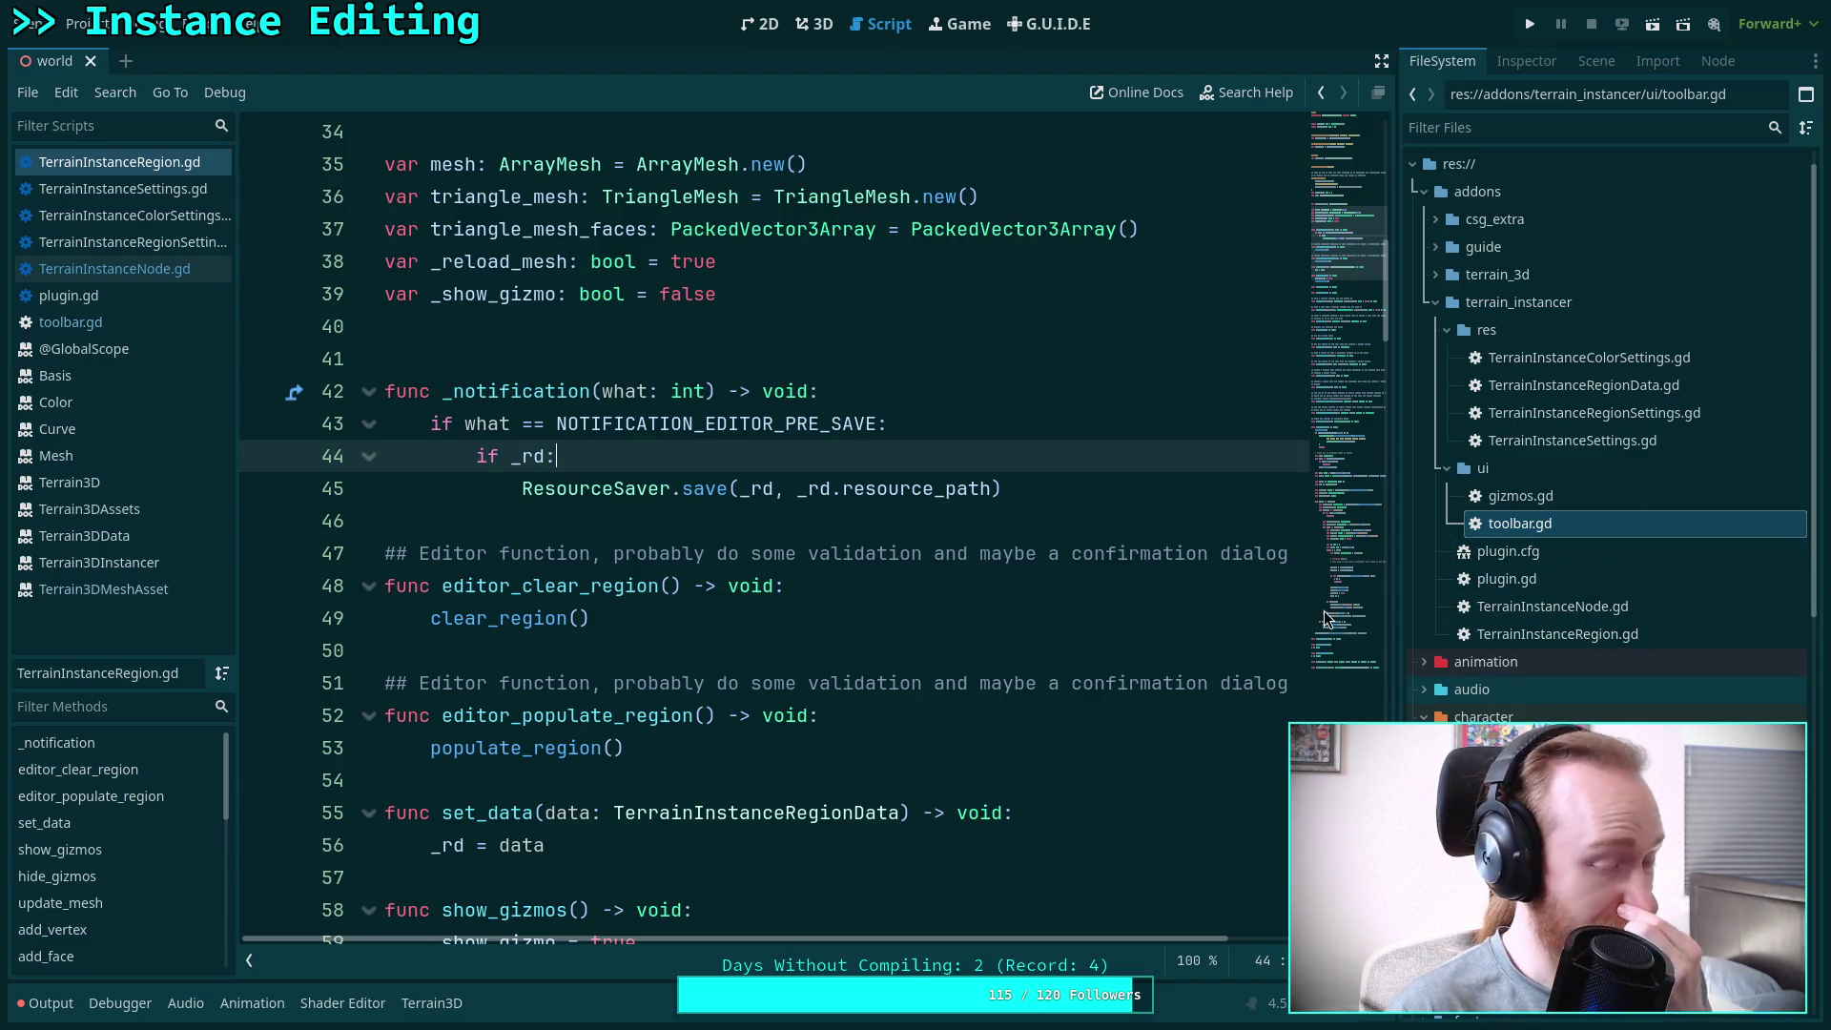
left_click(164, 244)
left_click(186, 183)
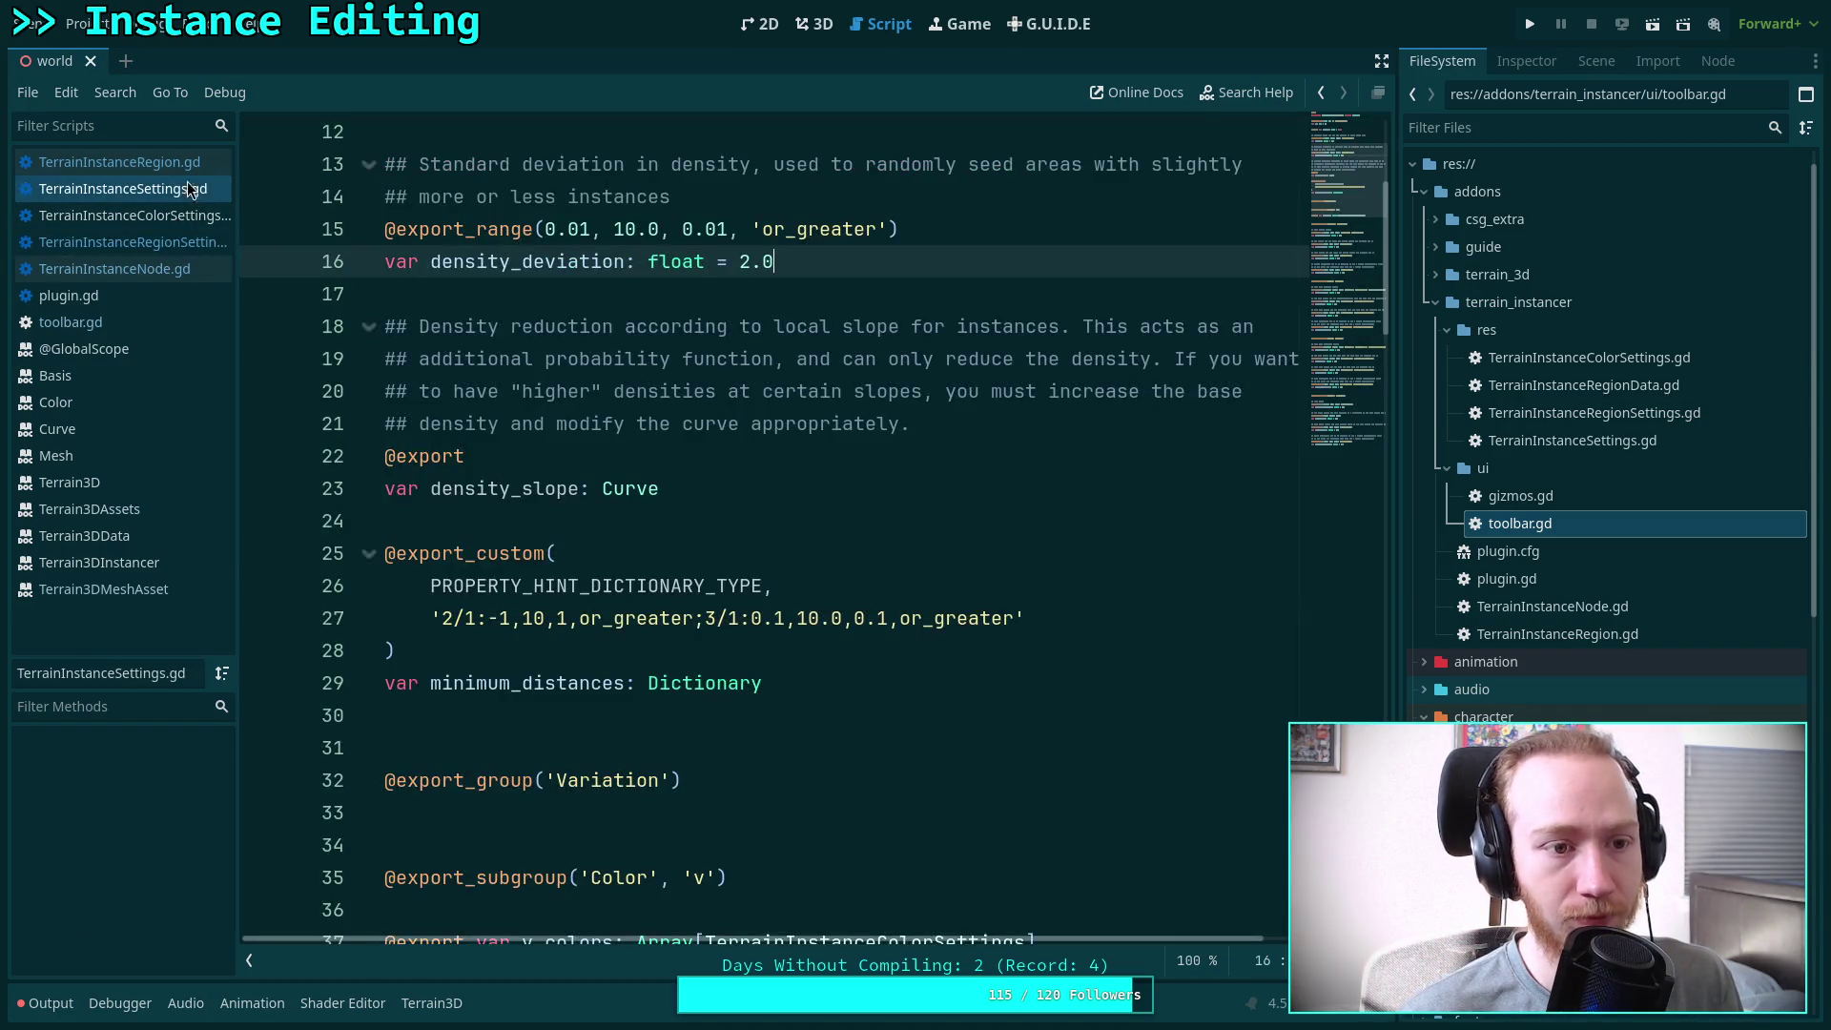
left_click(187, 160)
scroll(879, 524, "down", 6)
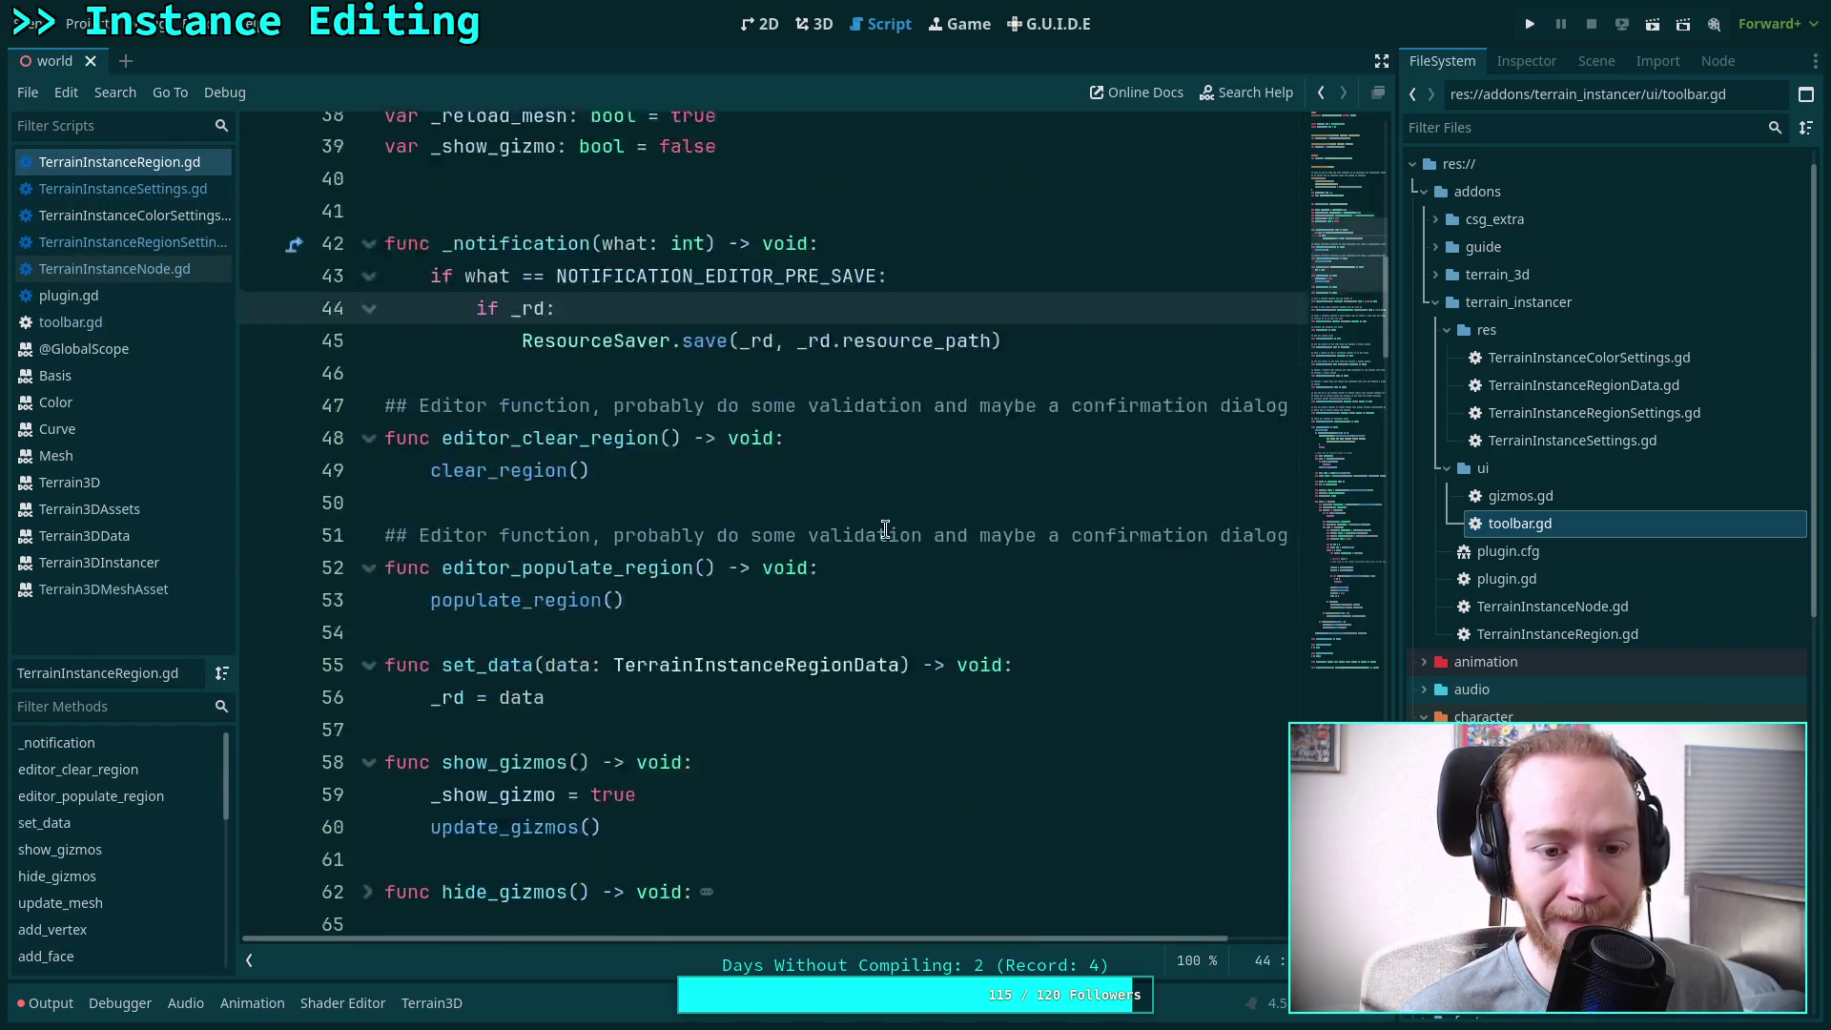
left_click(1343, 561)
scroll(1343, 560, "down", 3)
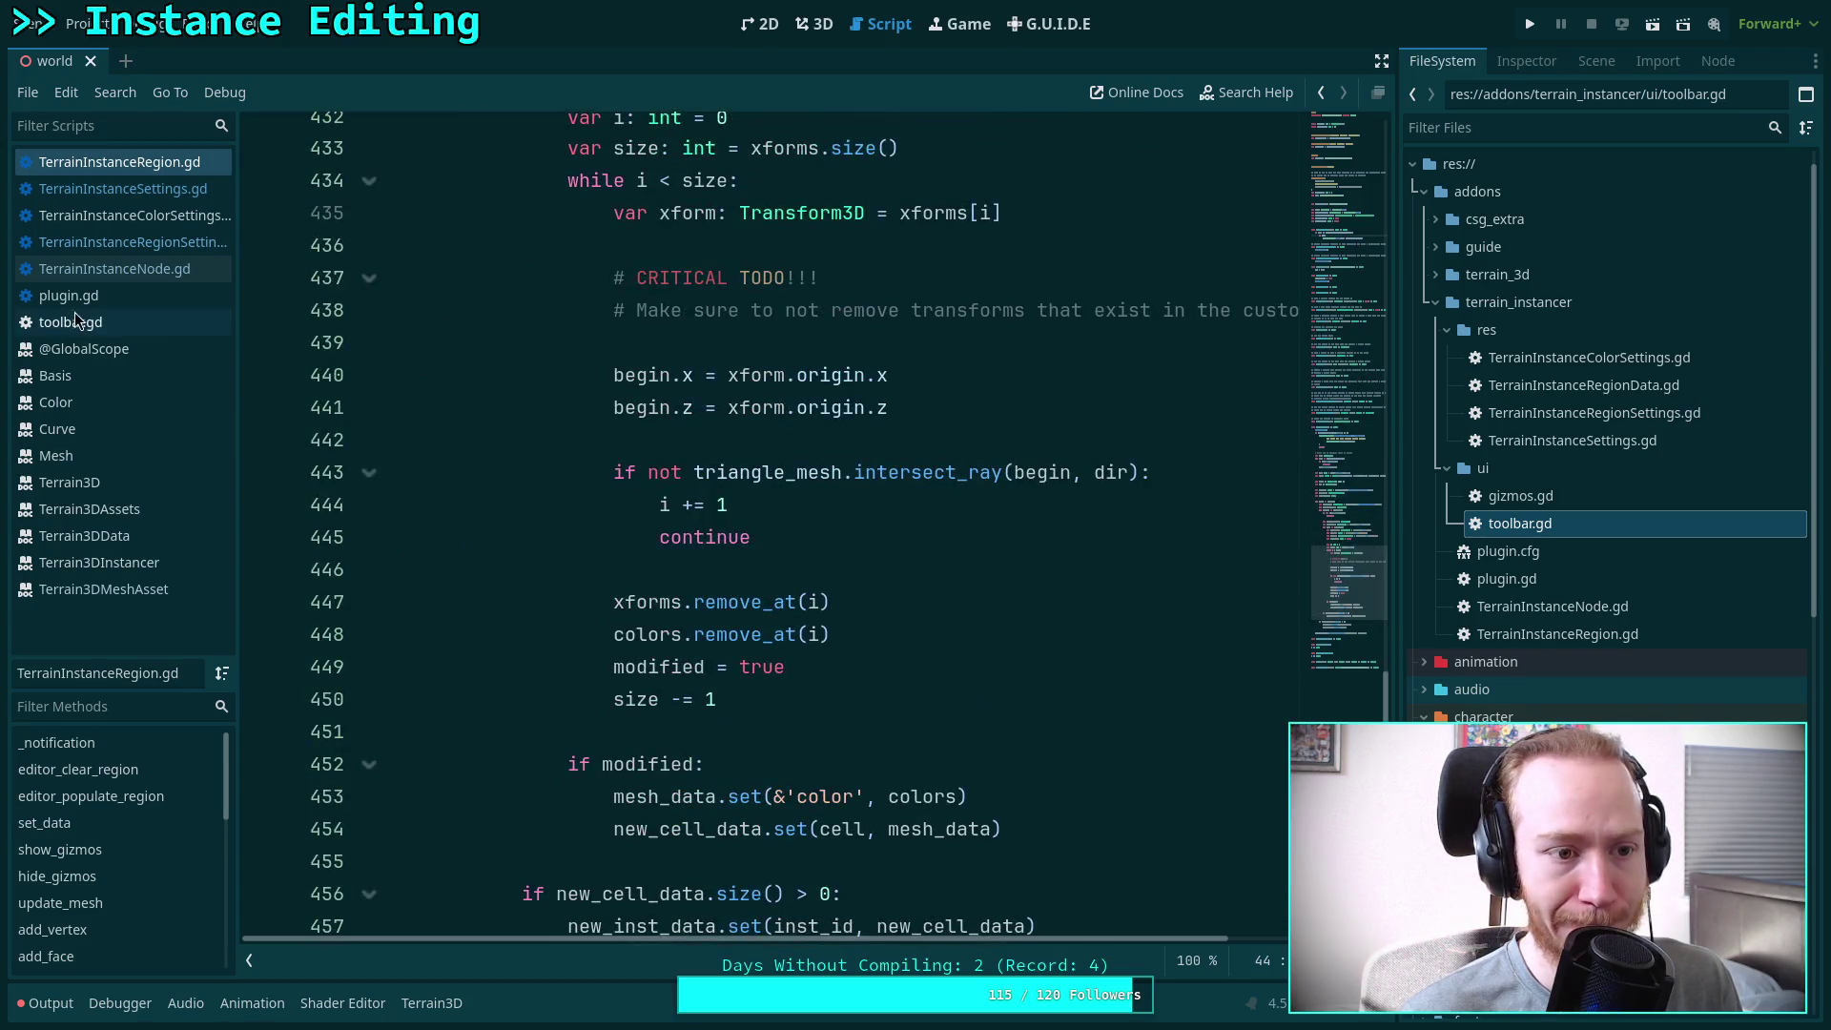
left_click(72, 322)
scroll(661, 505, "down", 2)
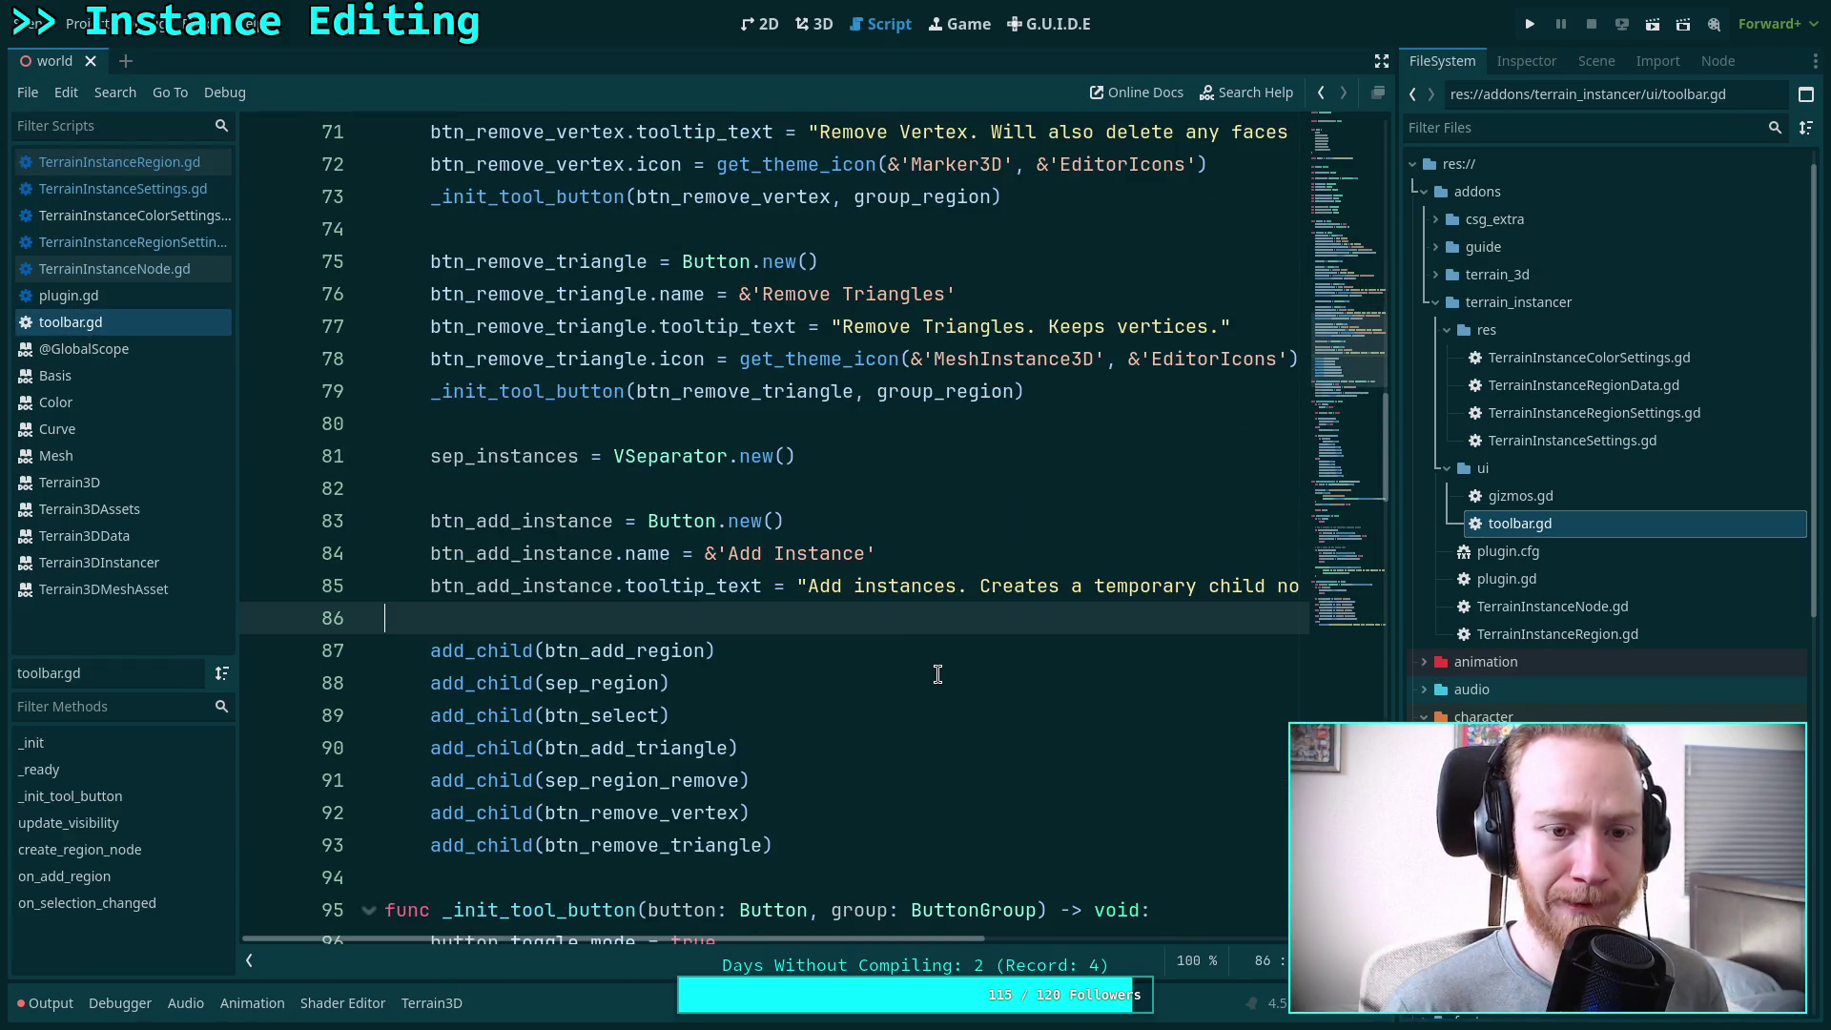
On line 86 set btn_add_instance.icon = get_theme_icon(&'', &'EditorIcons'), leaving the icon name empty
key("Return")
key("Up")
type("btn_add_in")
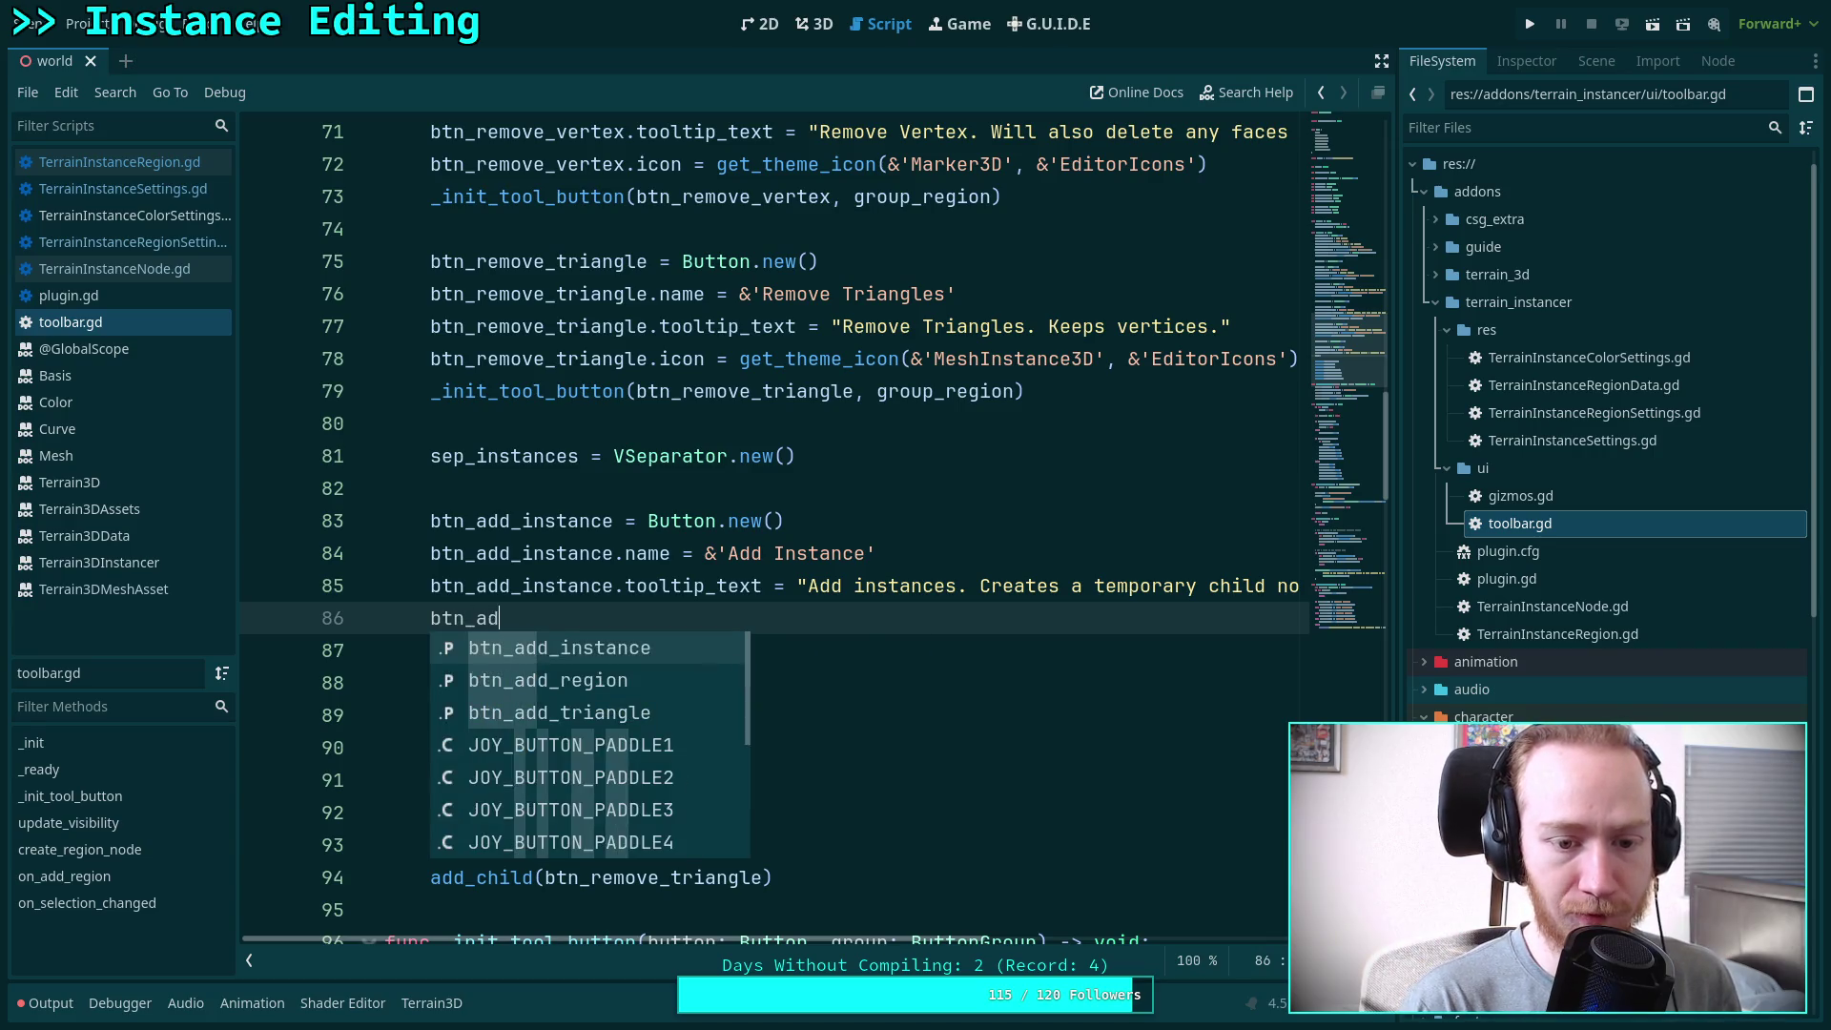
key("Return")
type(".ic")
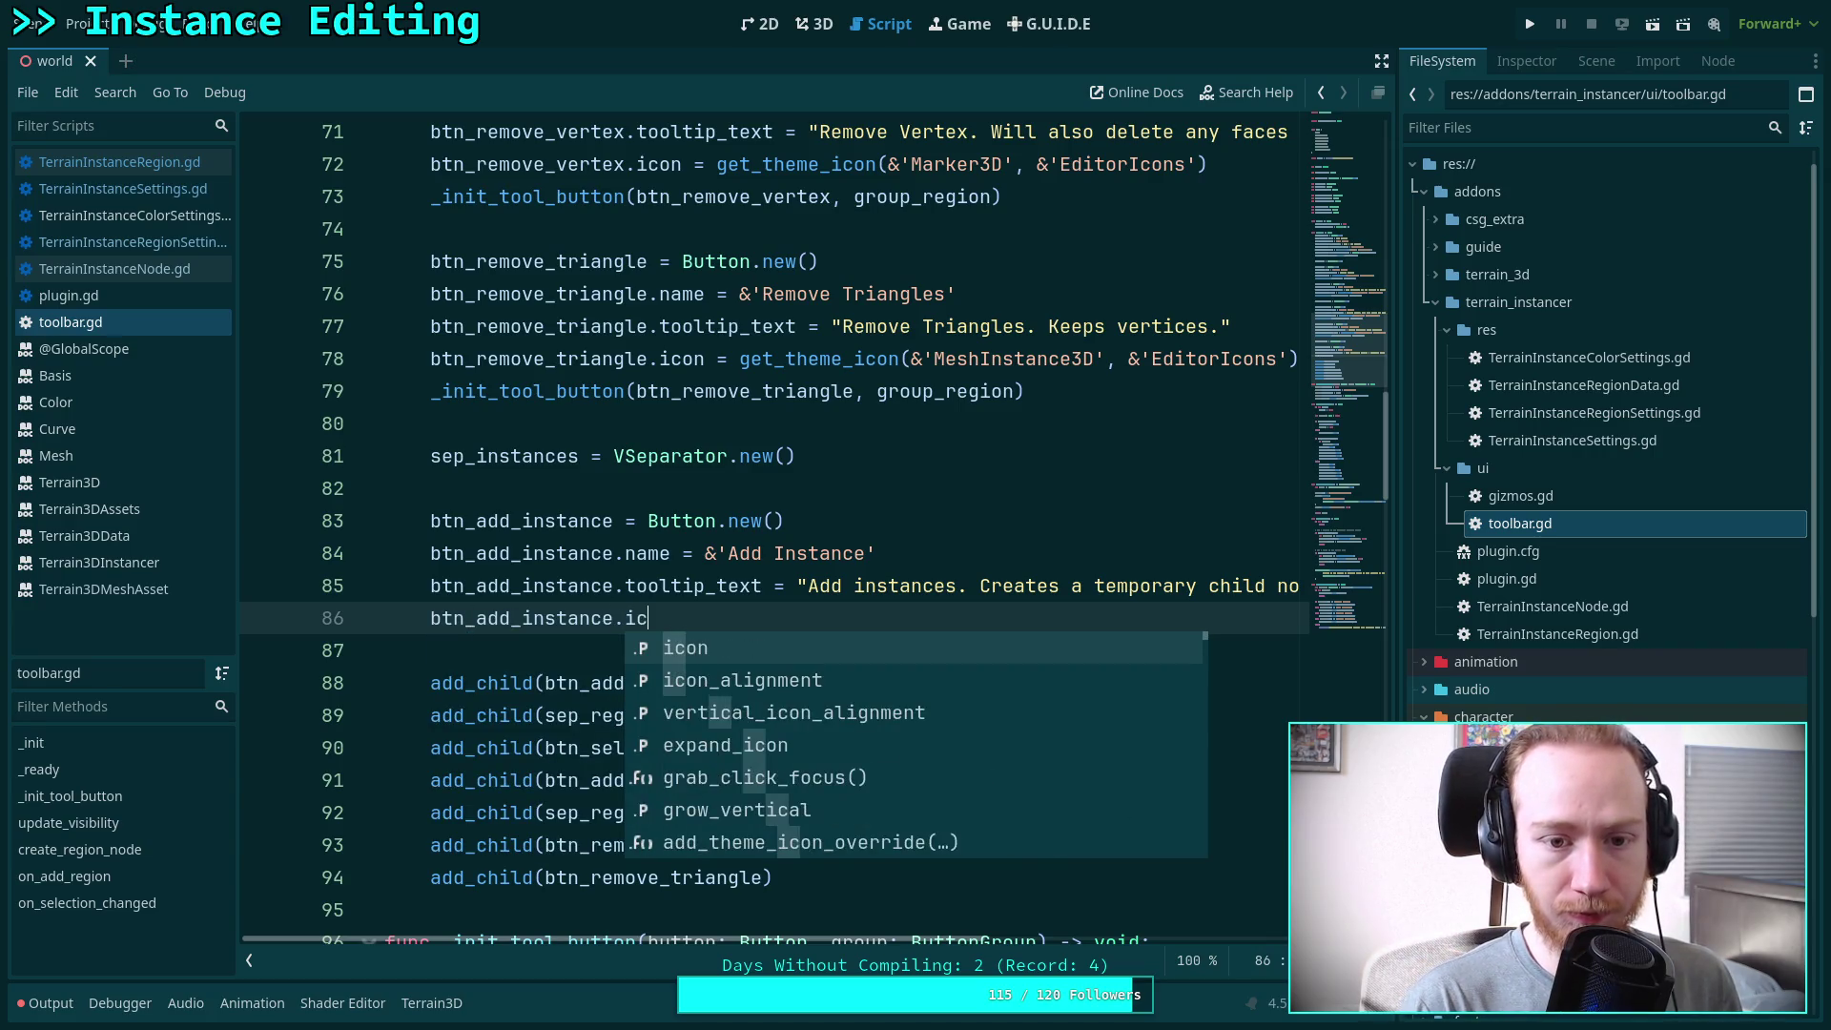
type("on = get_")
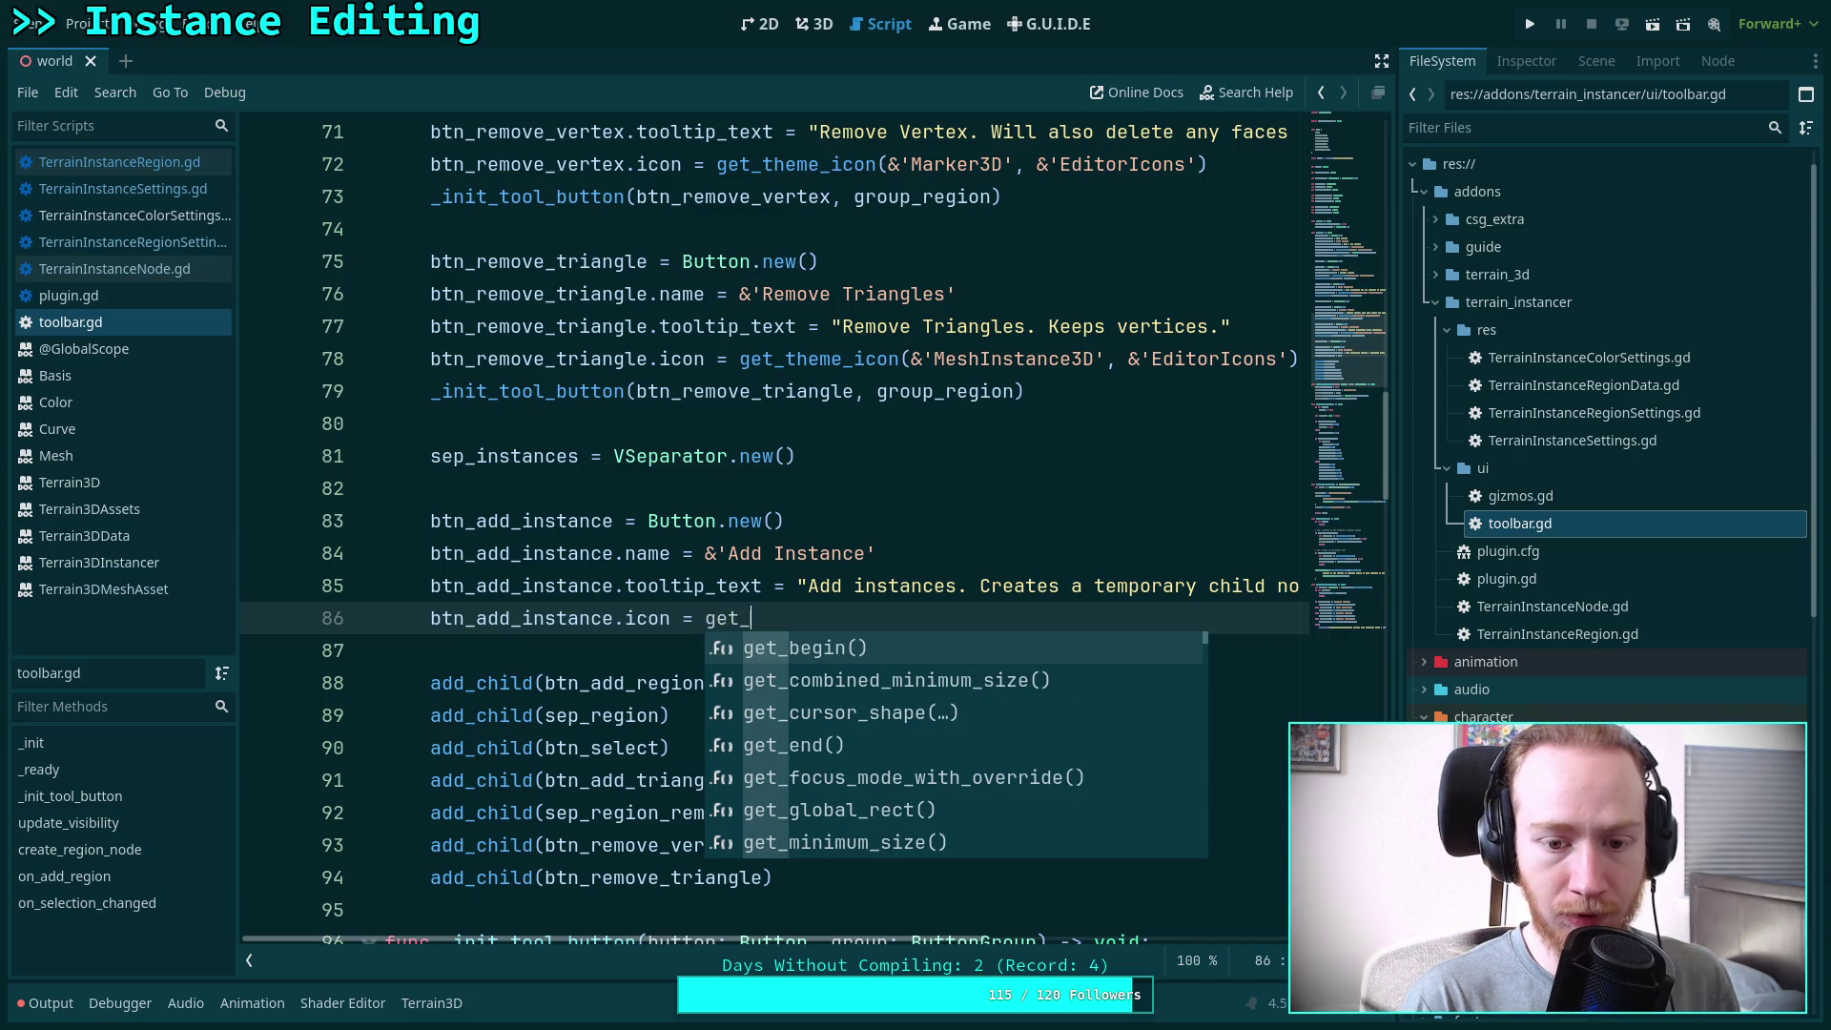
type("theme_")
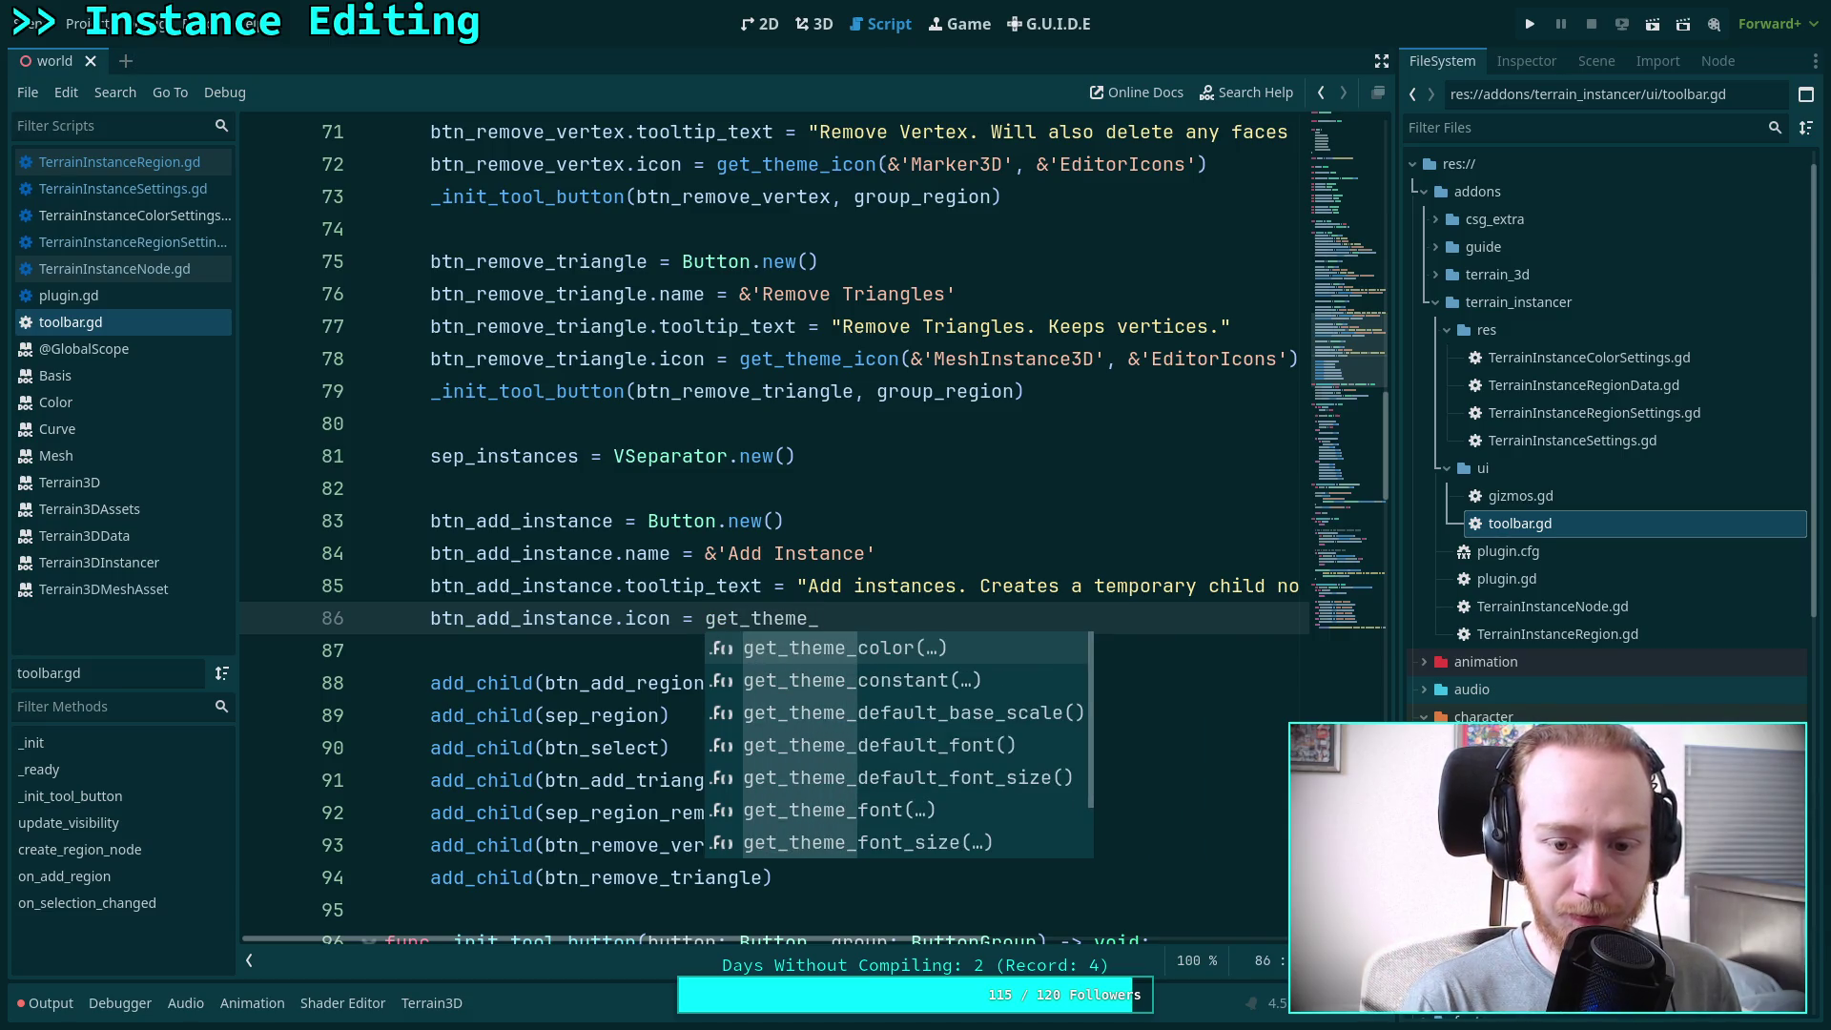
type("ic")
key("Return")
type("&'")
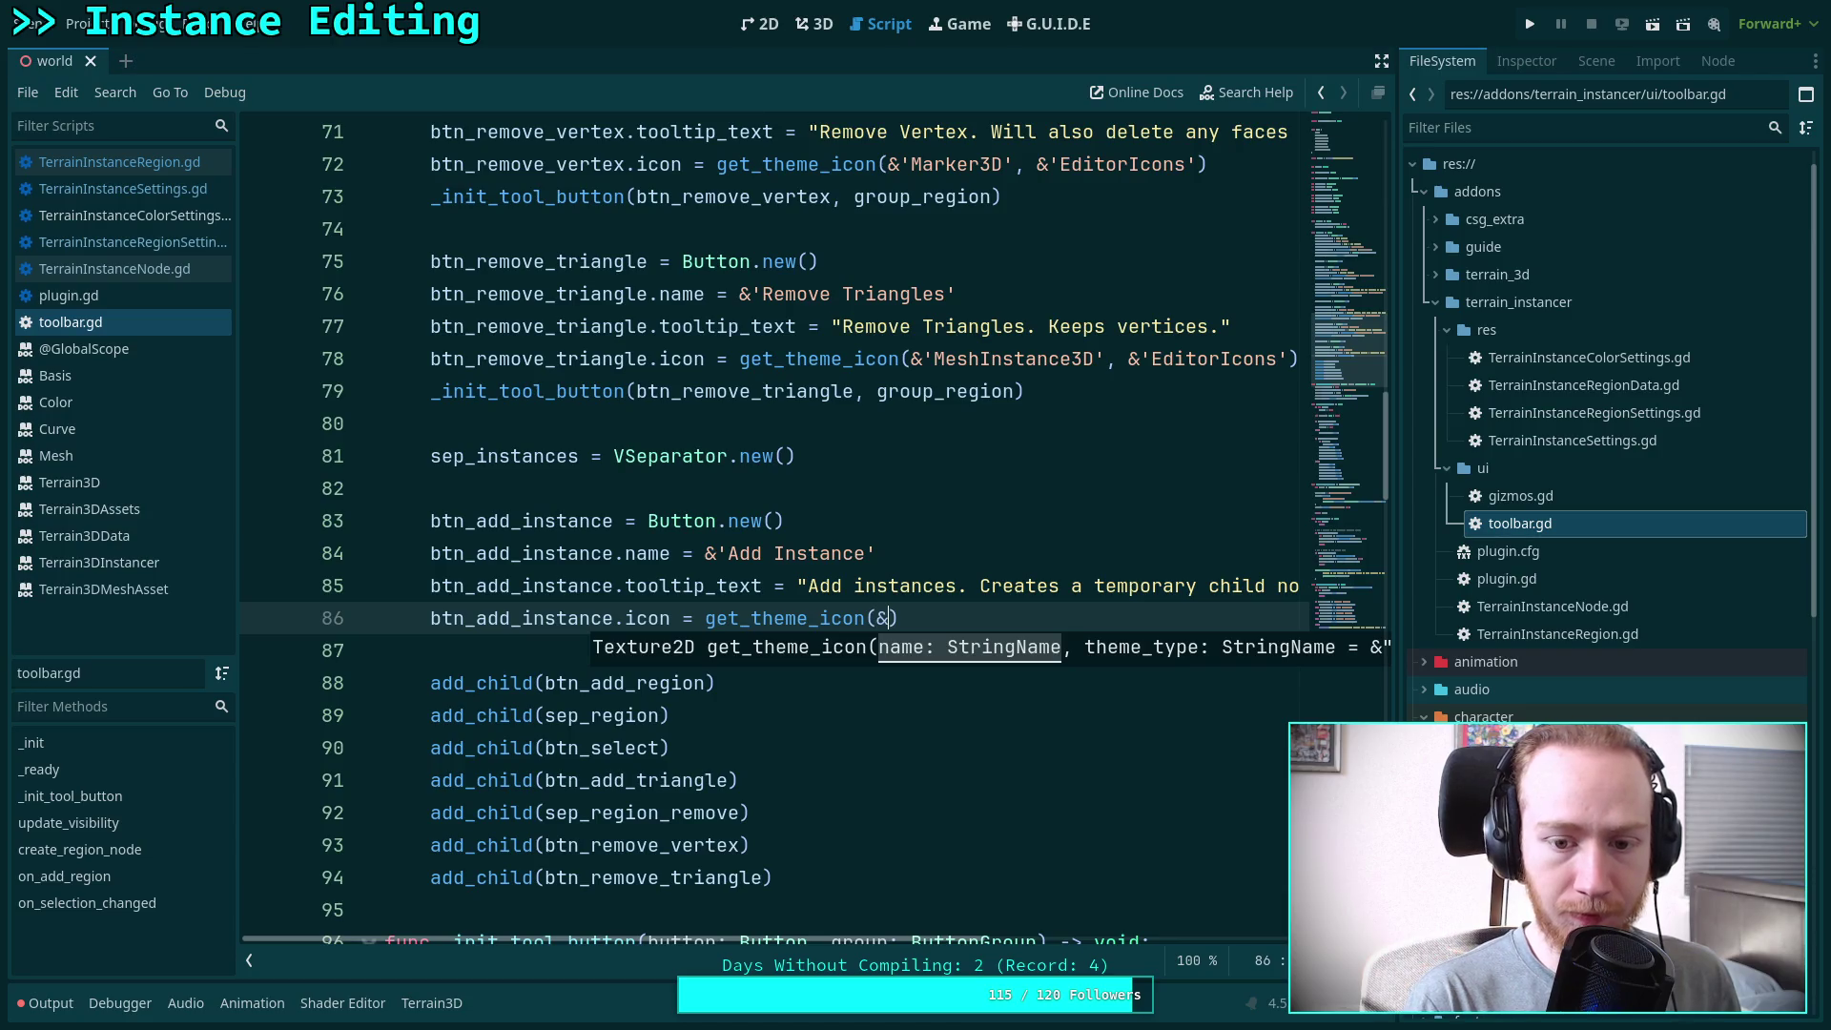
type("EditorIcons")
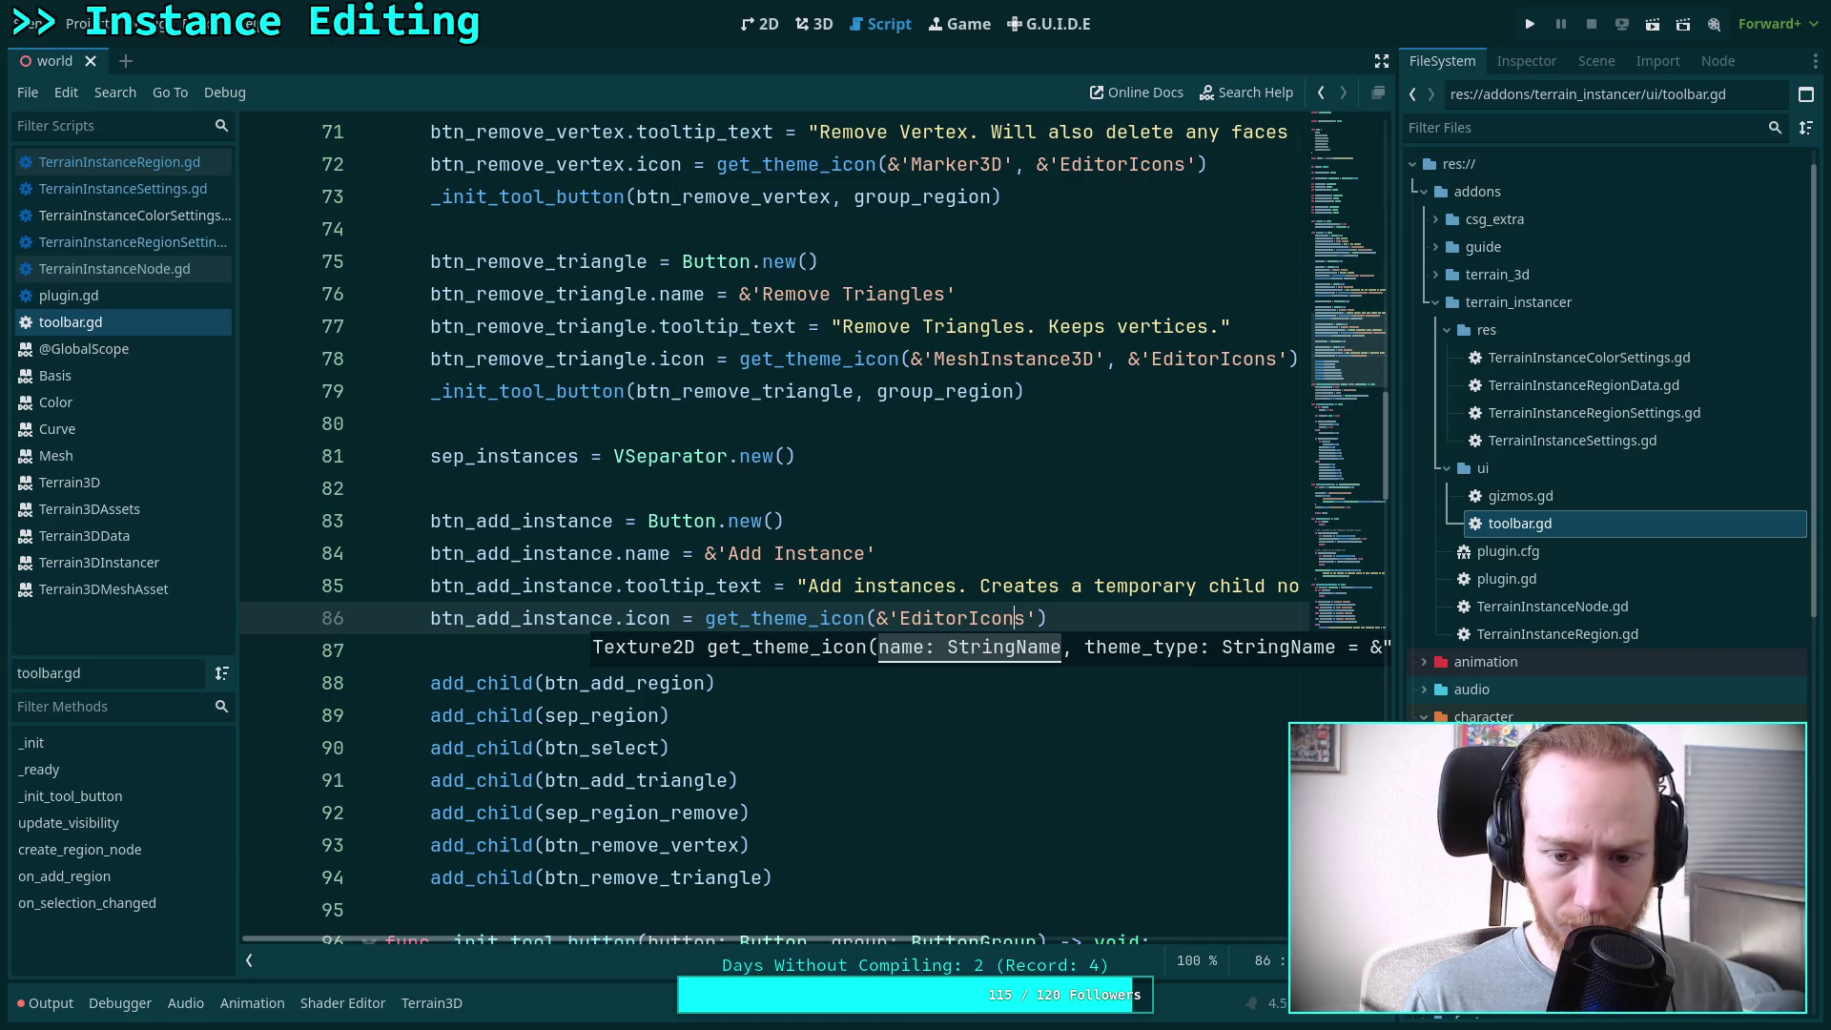
key("Left")
key("Left")
key("Left")
type(", ")
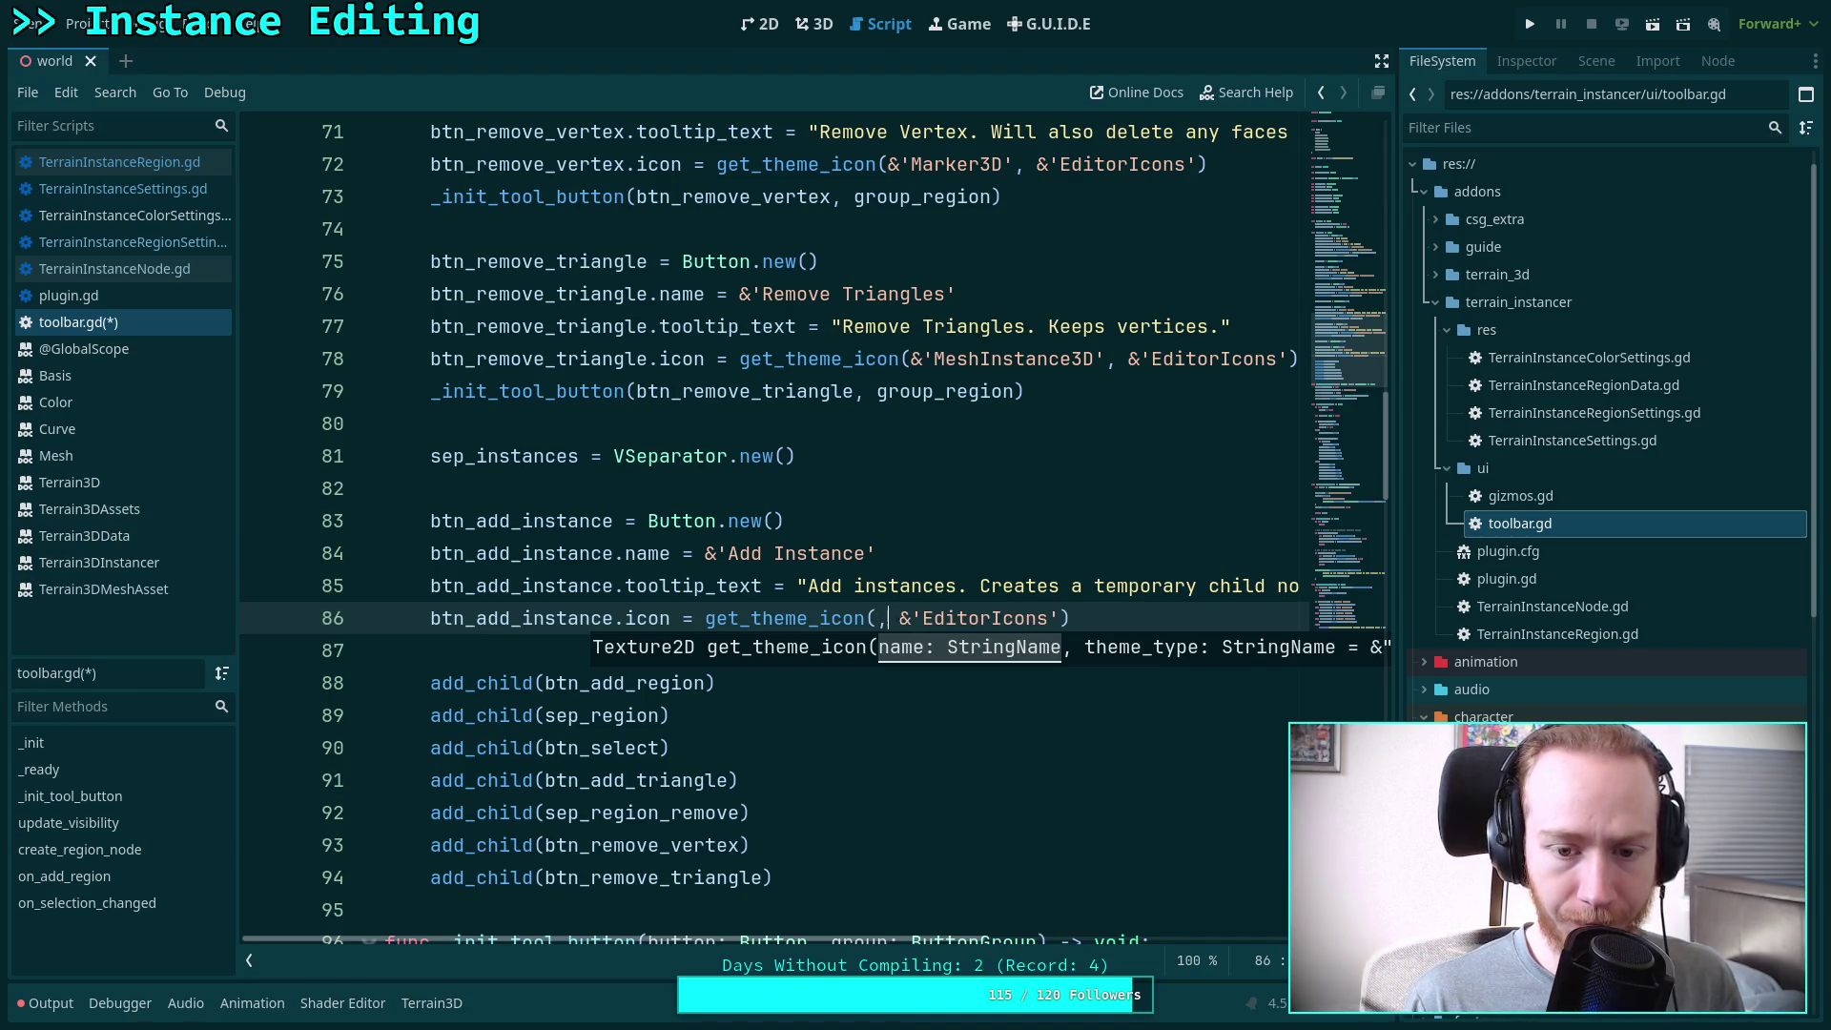
type("&'")
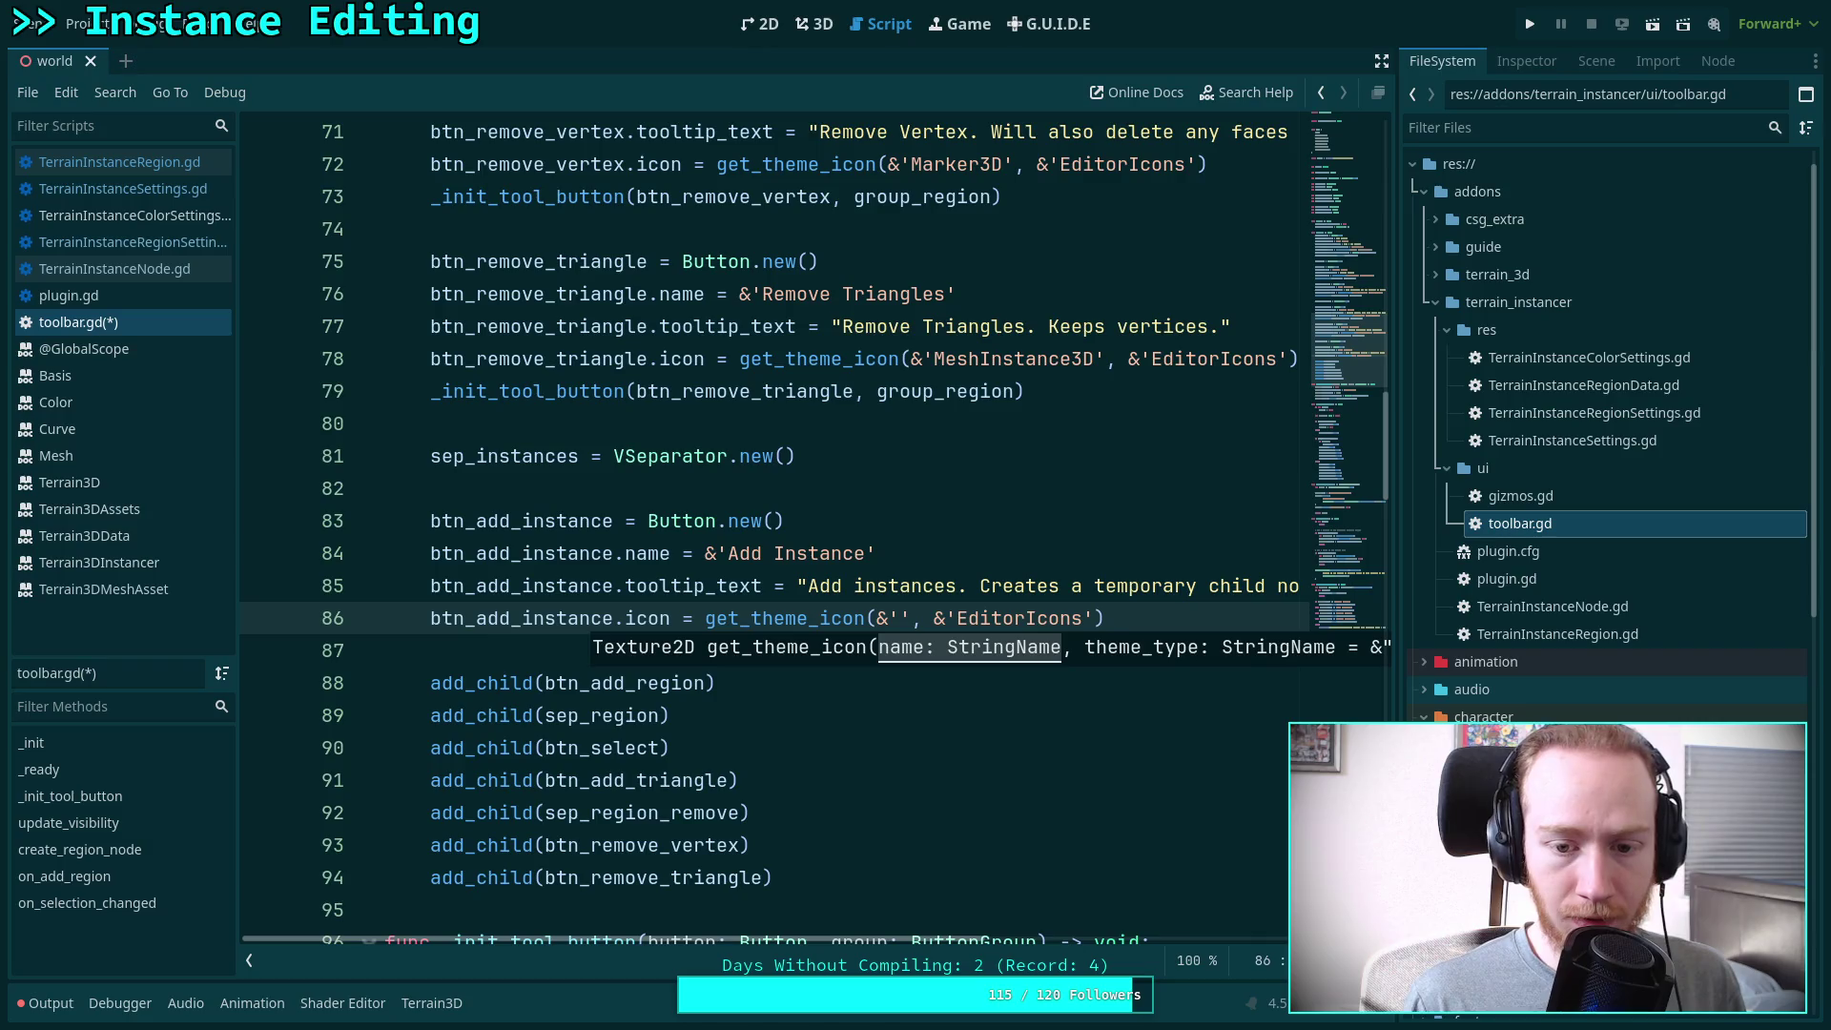
left_click(934, 553)
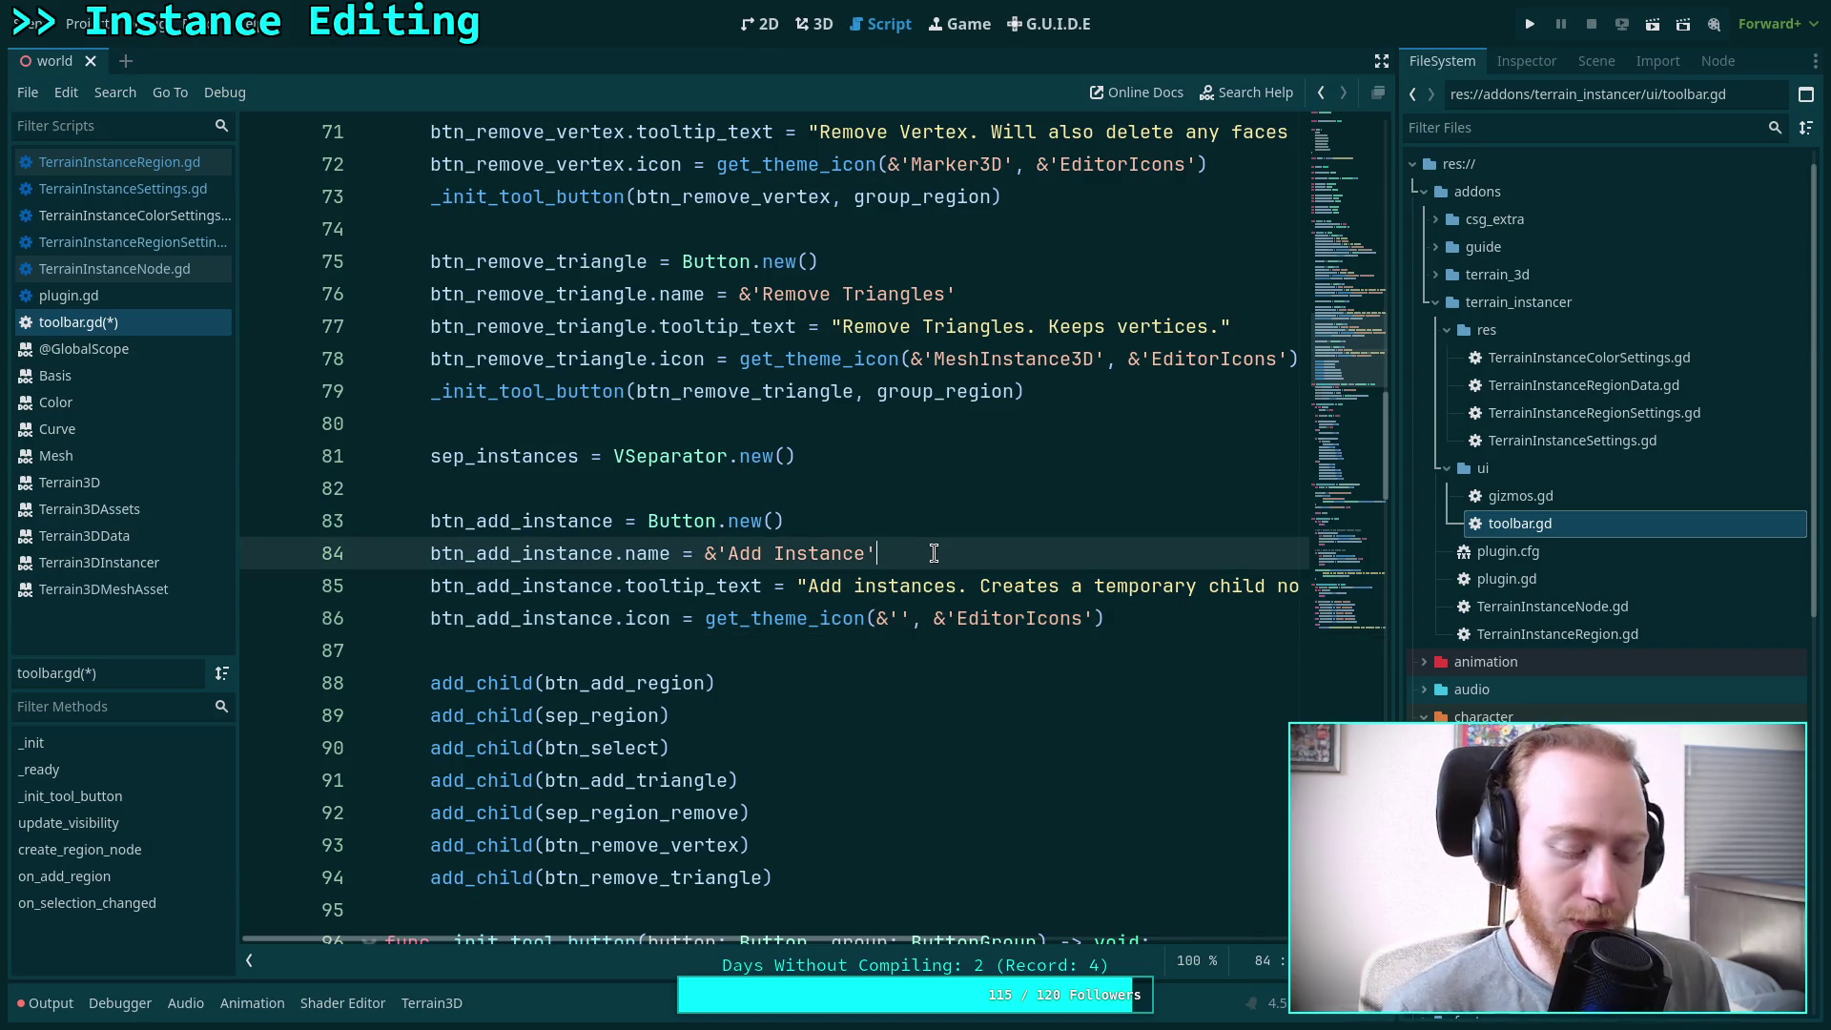
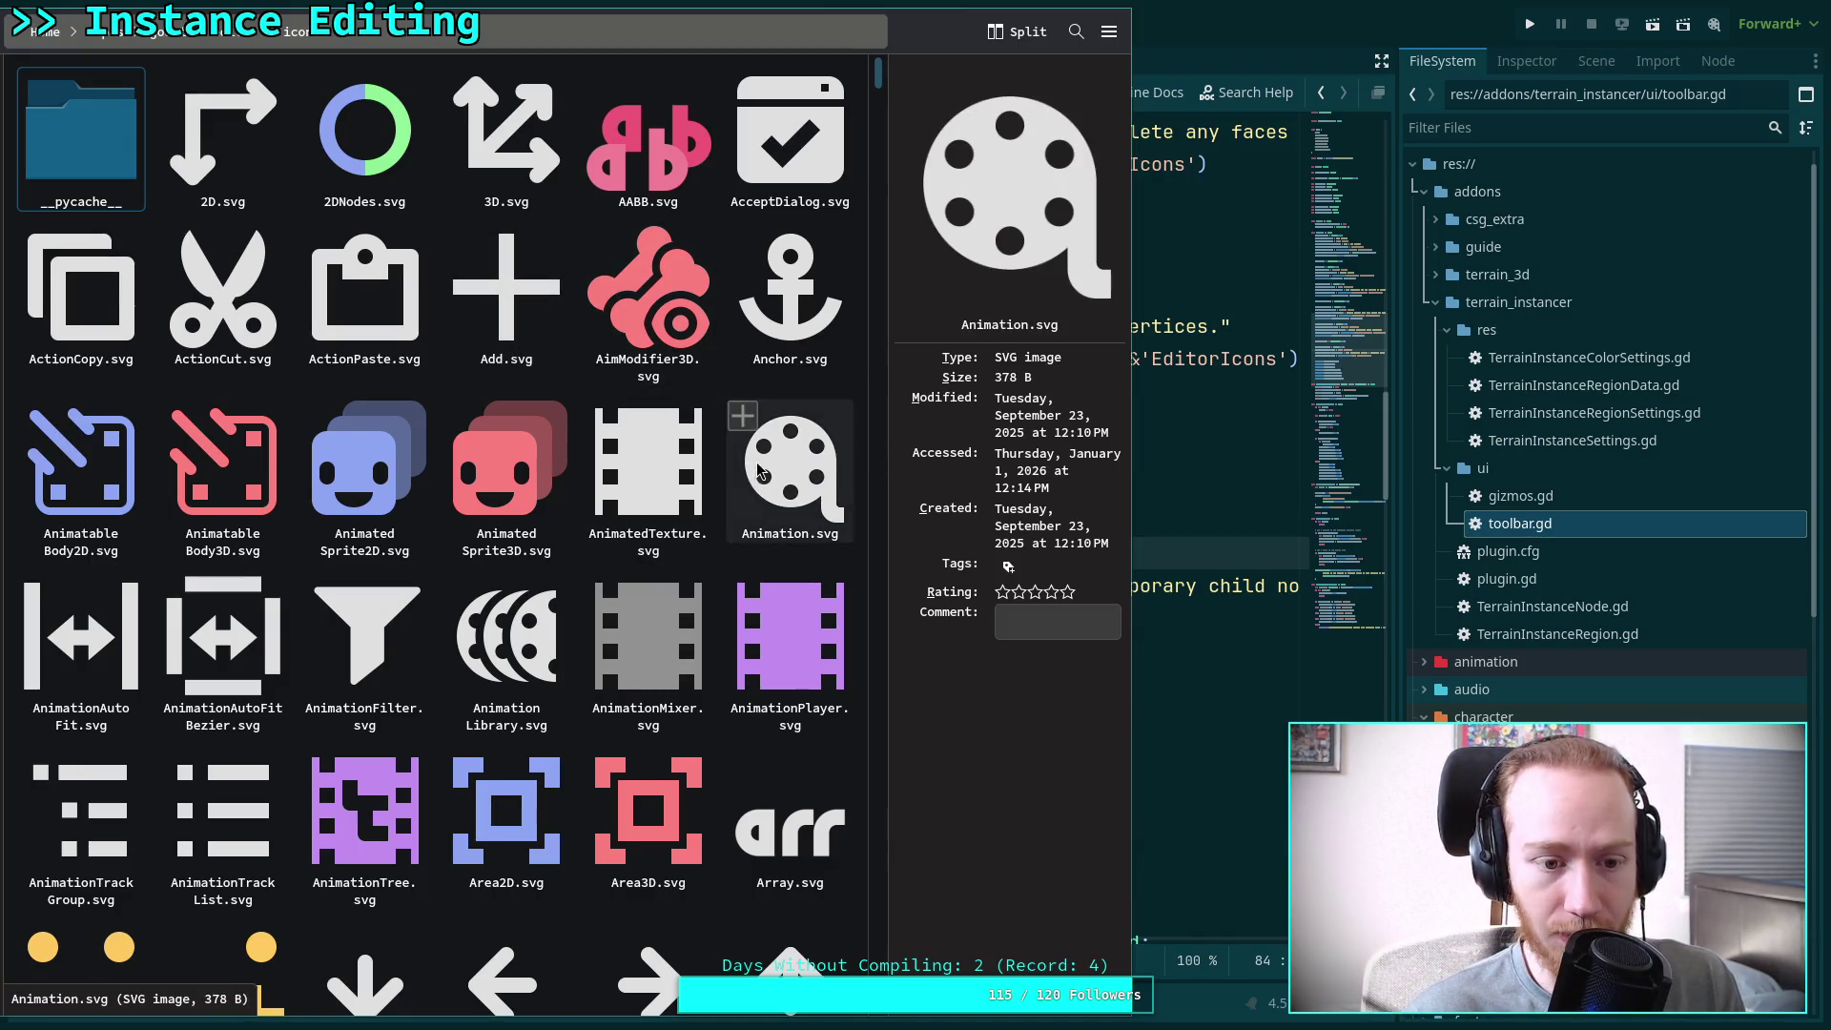
Browse Dolphin's editor icons grid from Array past Cubemap.svg down to CurveCreate.svg and CurveTilt.svg
scroll(763, 467, "down", 6)
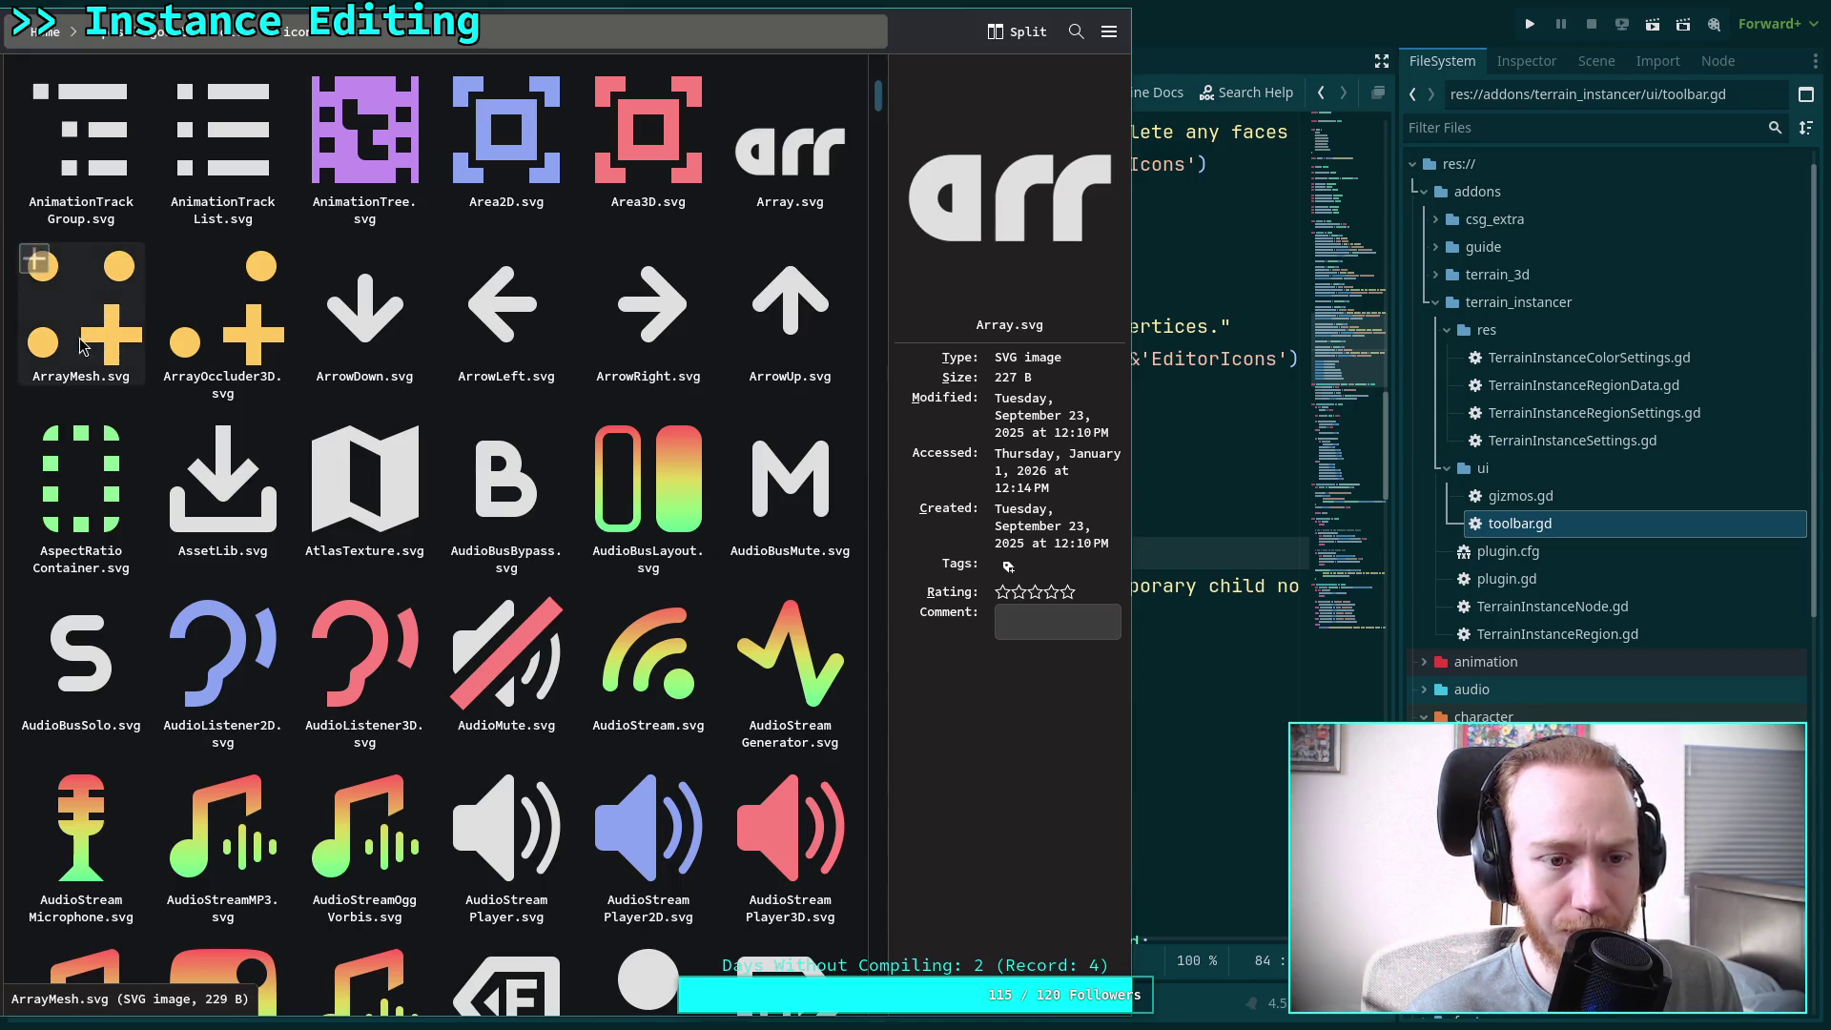
scroll(864, 429, "down", 8)
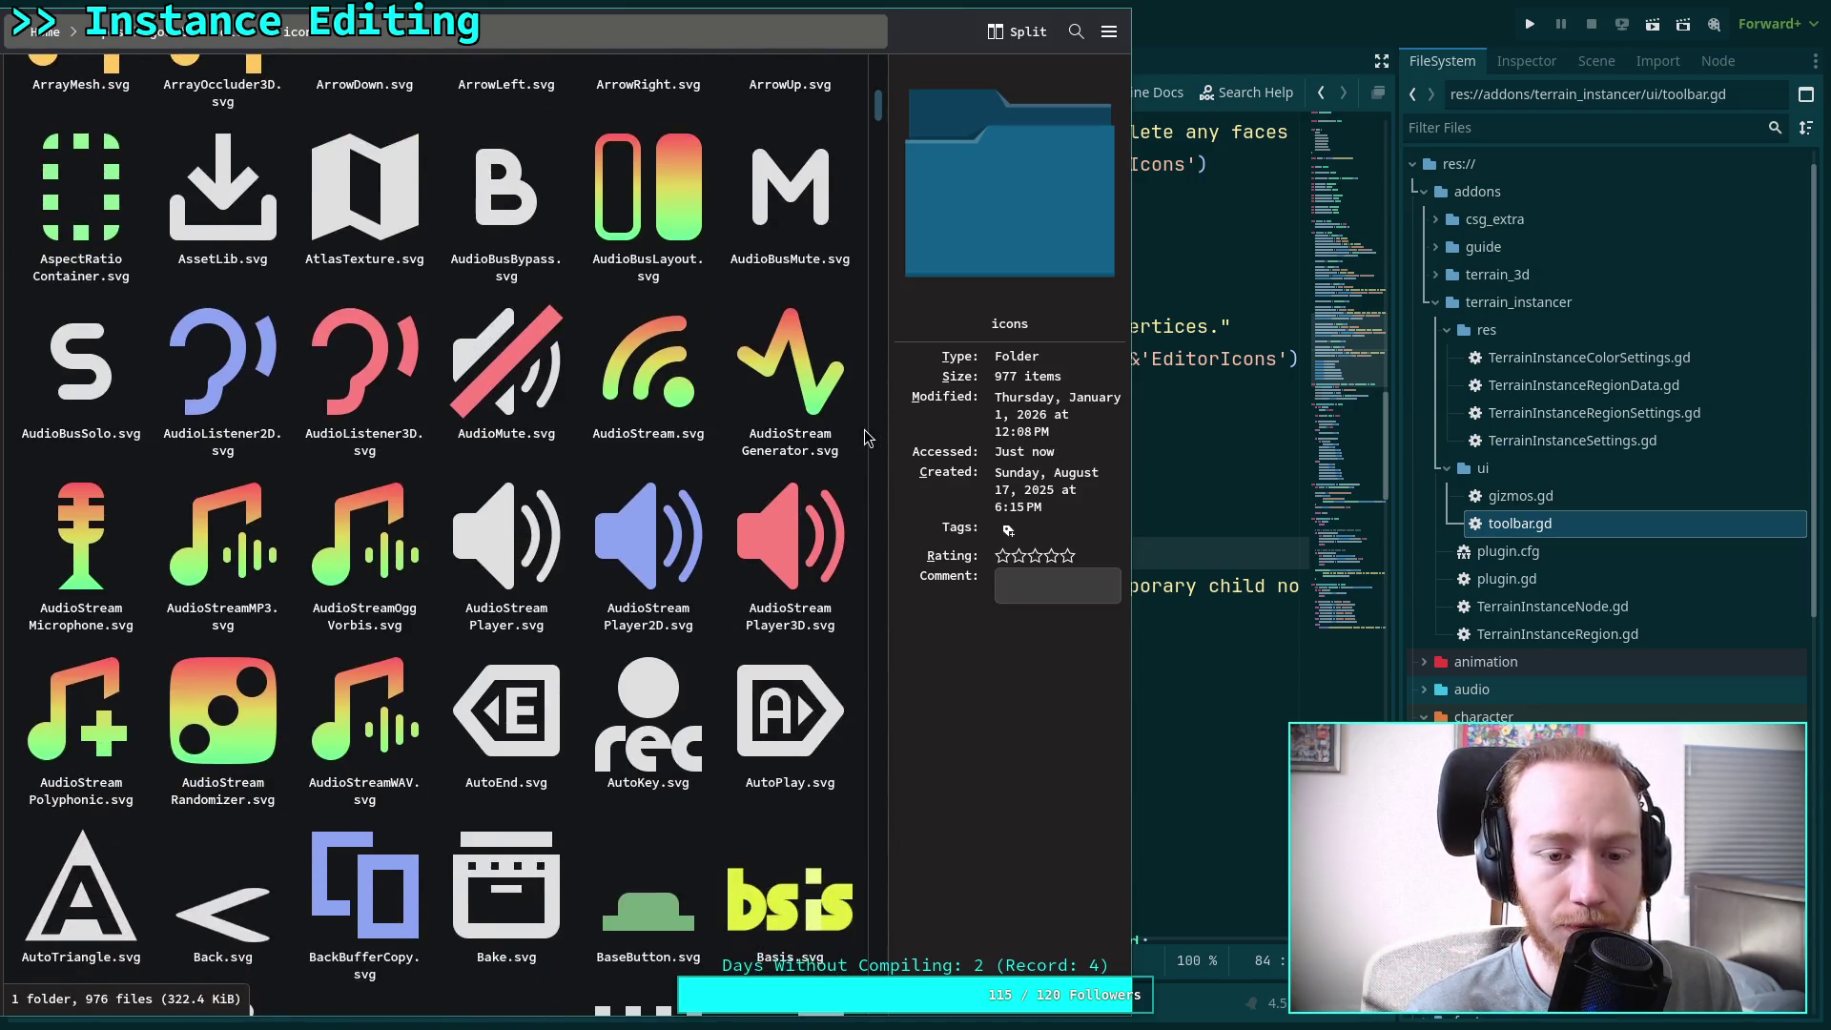
scroll(864, 429, "down", 6)
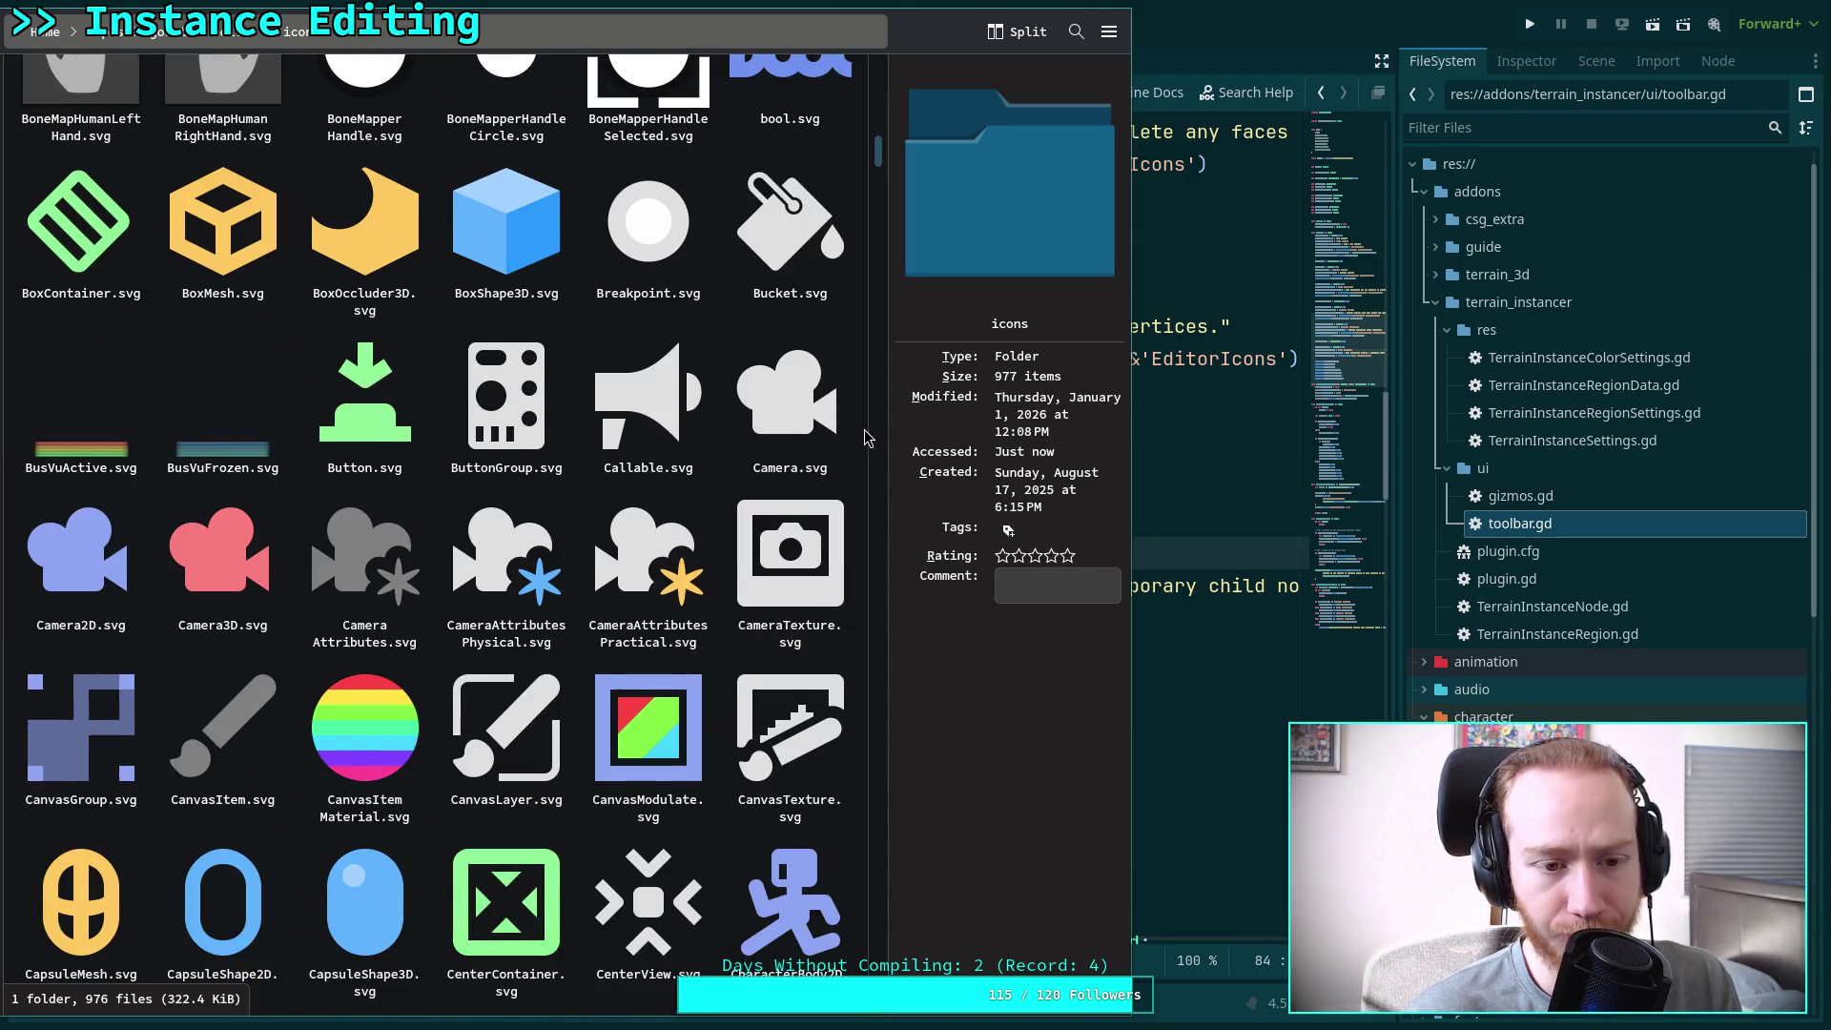
scroll(864, 429, "down", 3)
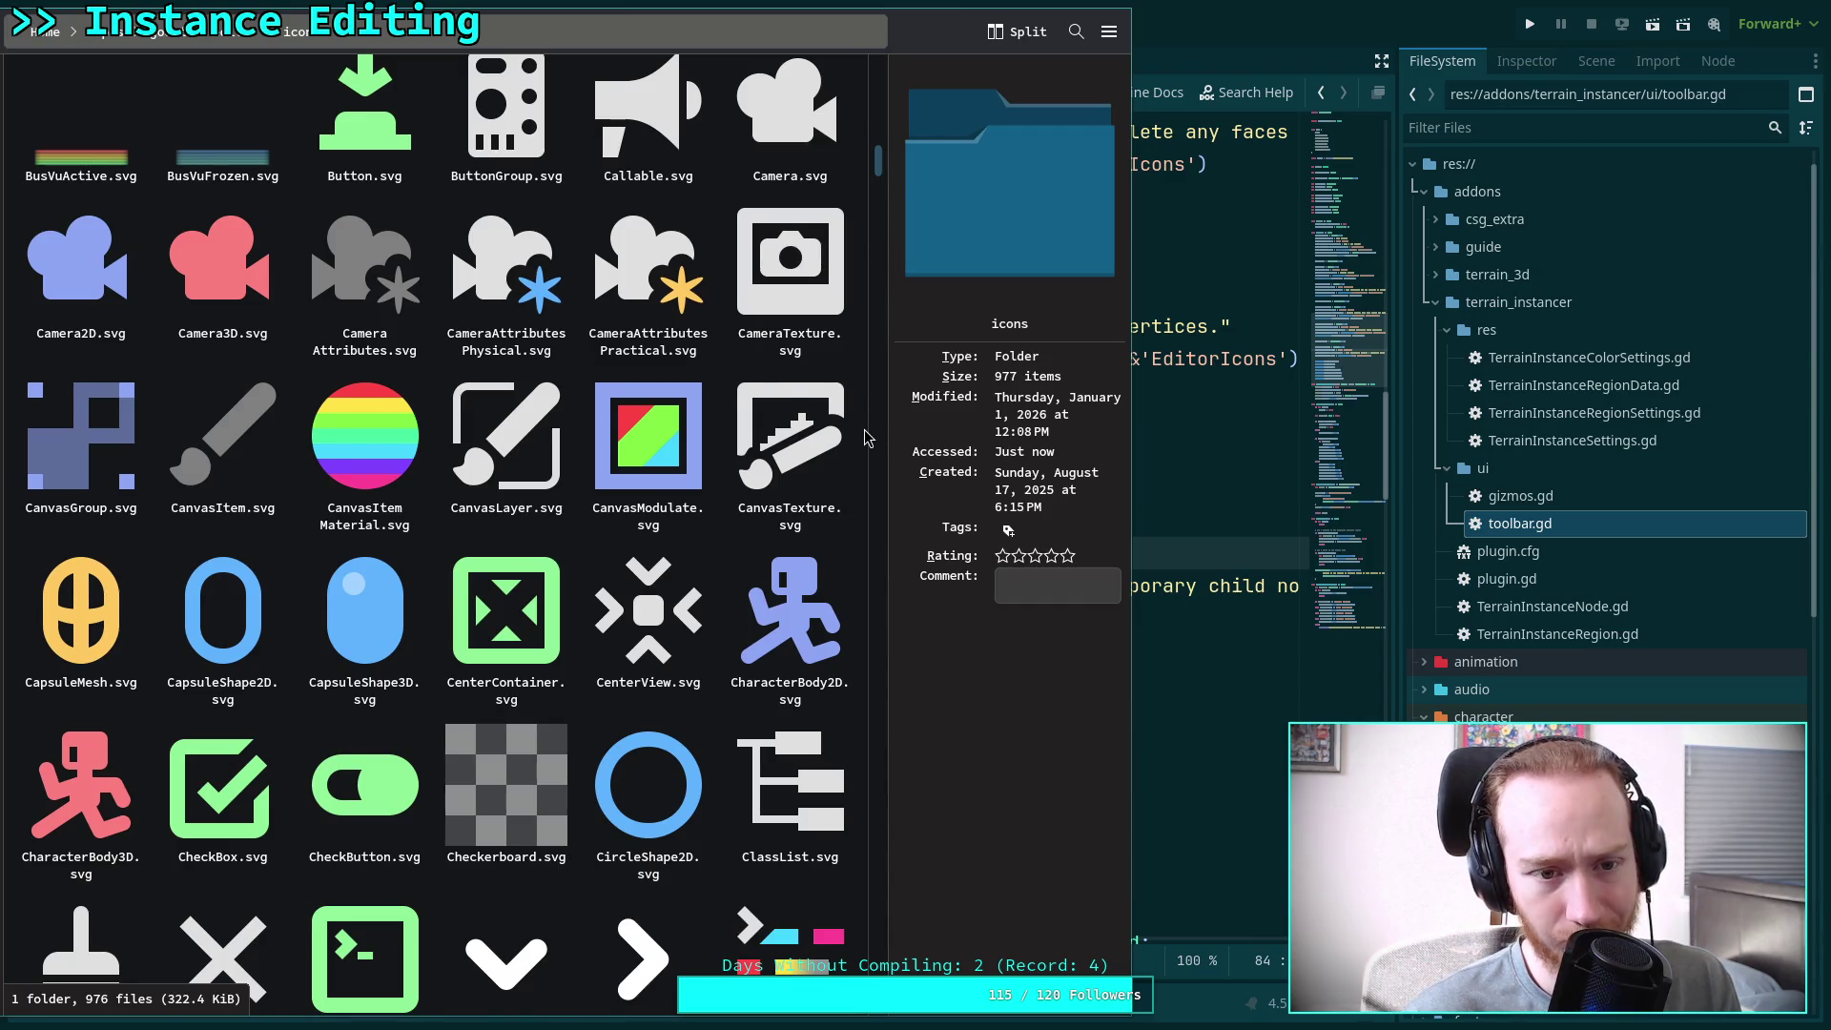
scroll(864, 429, "down", 2)
scroll(864, 429, "down", 5)
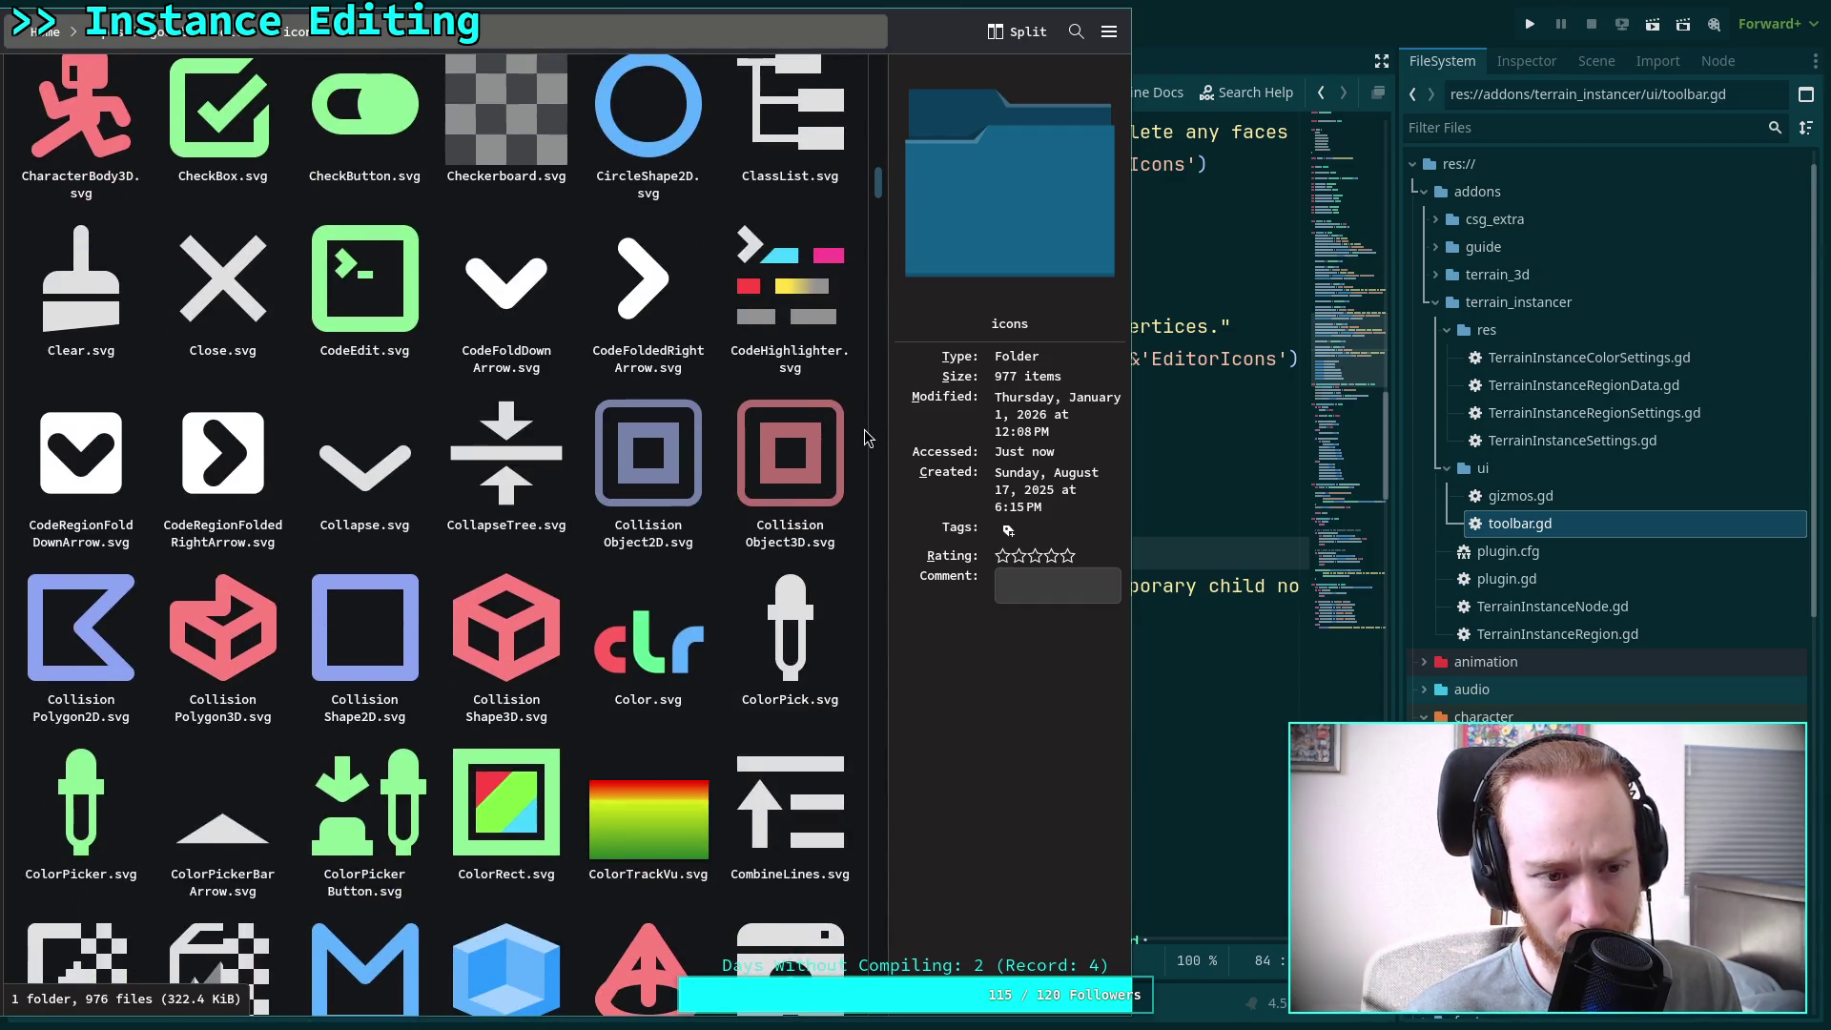
scroll(864, 429, "down", 2)
scroll(864, 430, "down", 2)
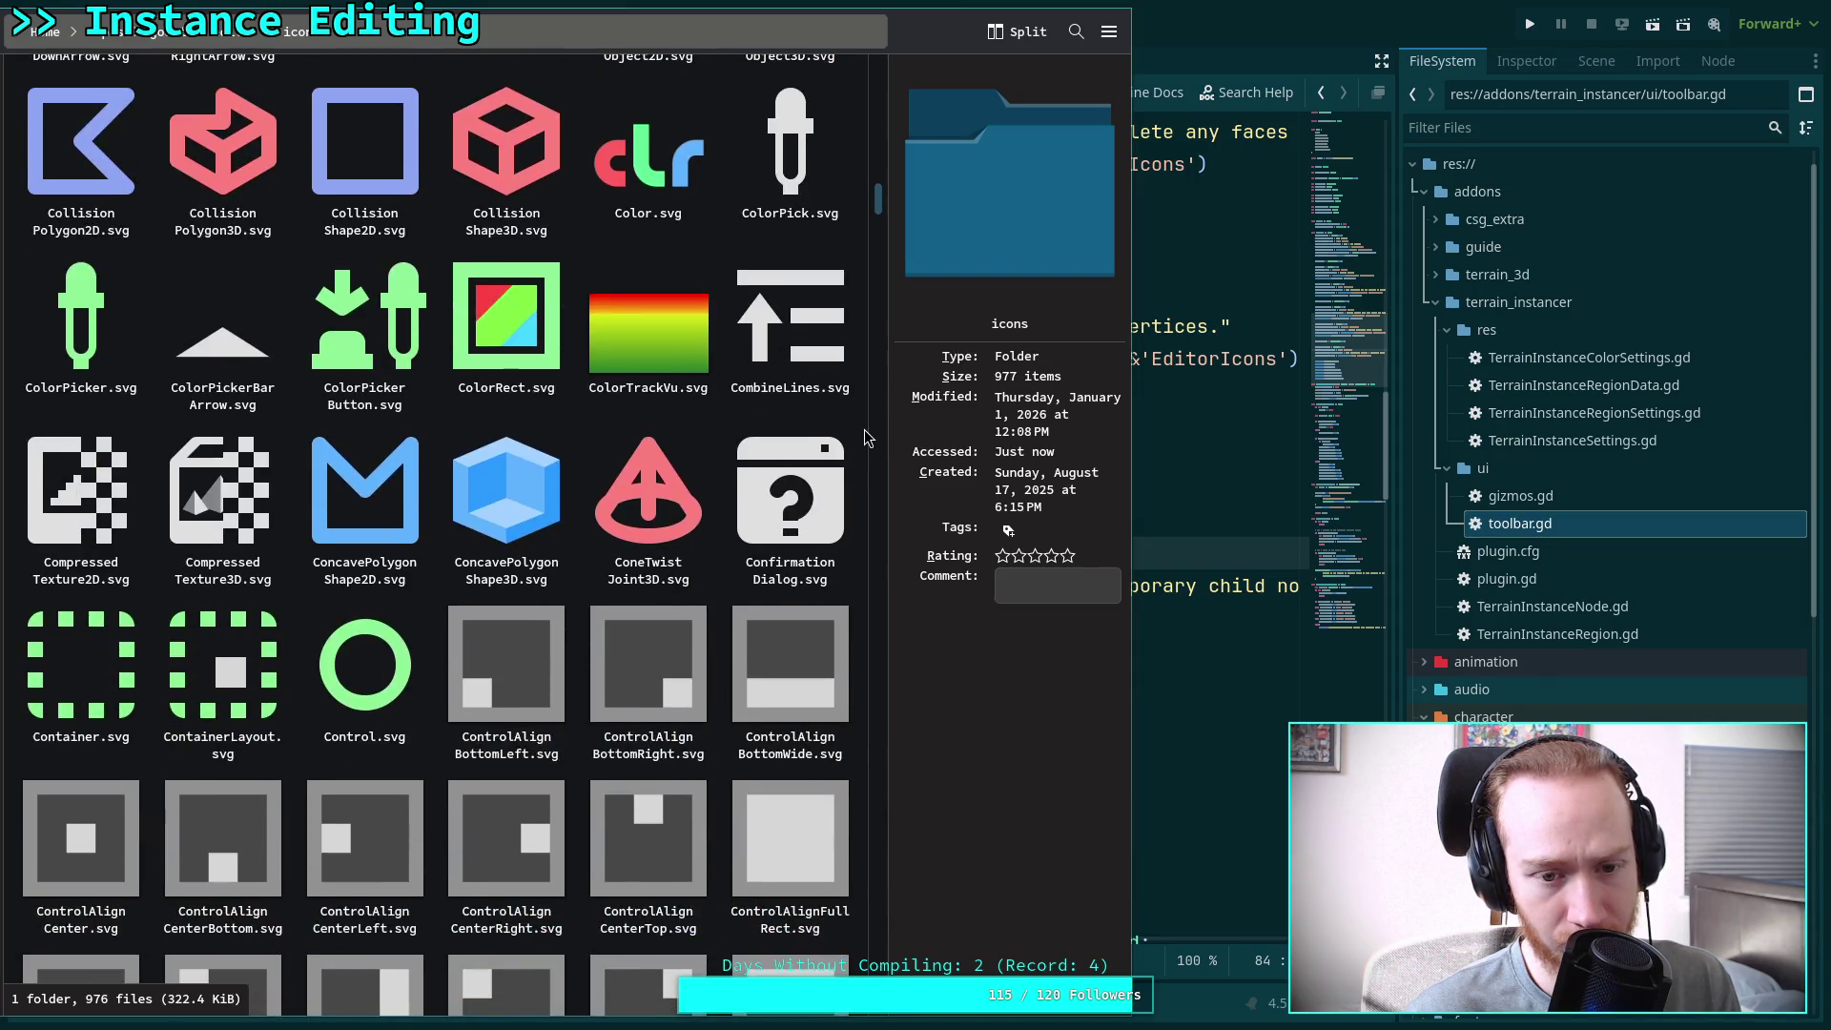
scroll(864, 437, "down", 3)
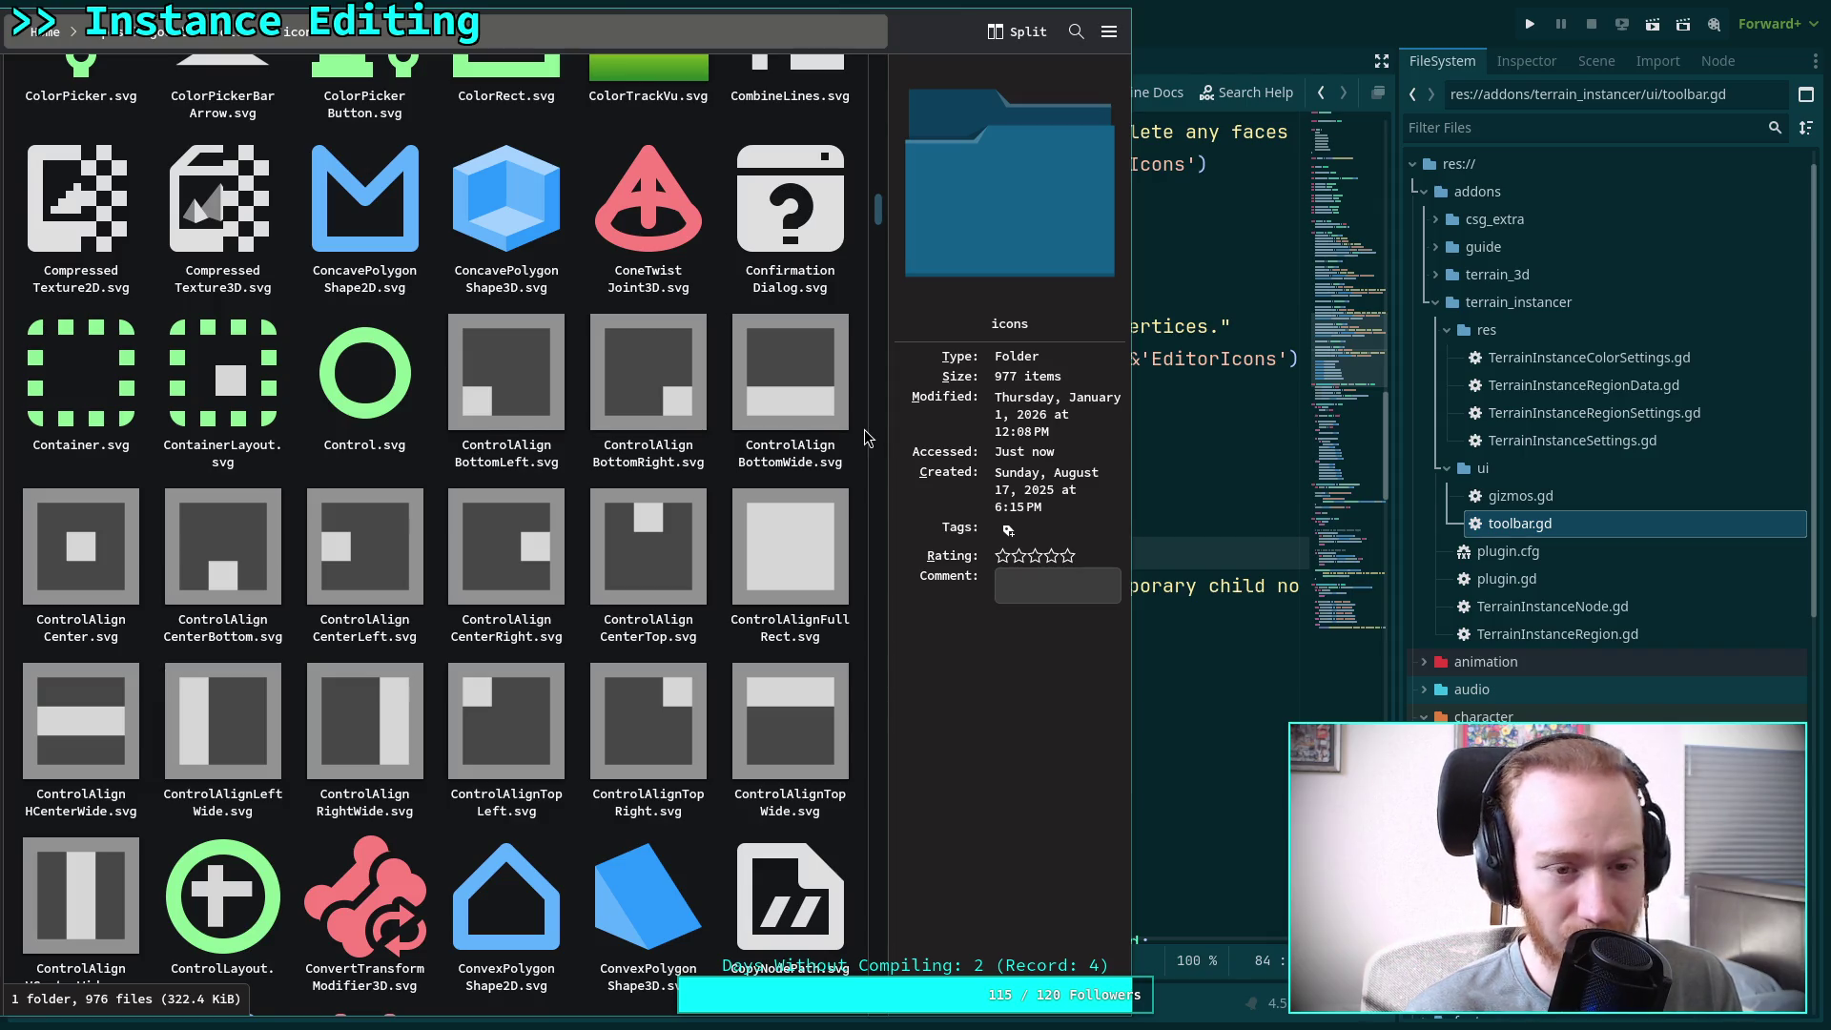
scroll(865, 437, "down", 6)
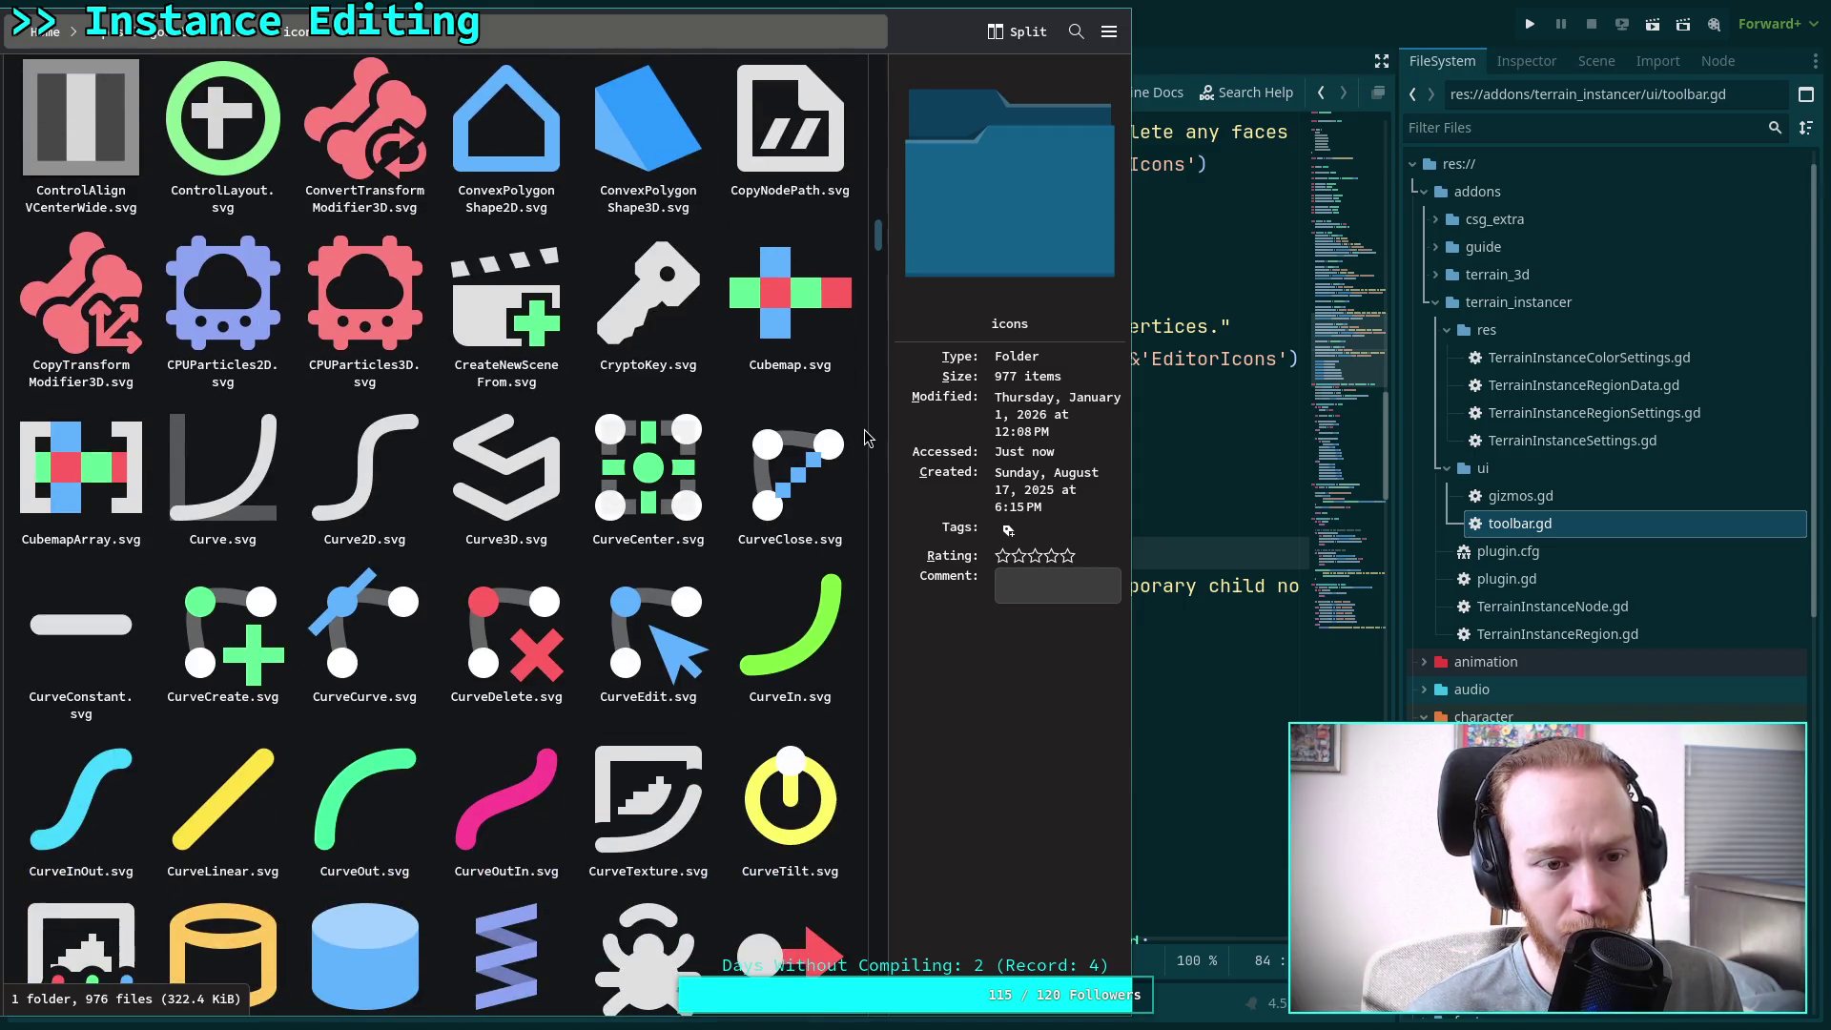
scroll(866, 437, "down", 3)
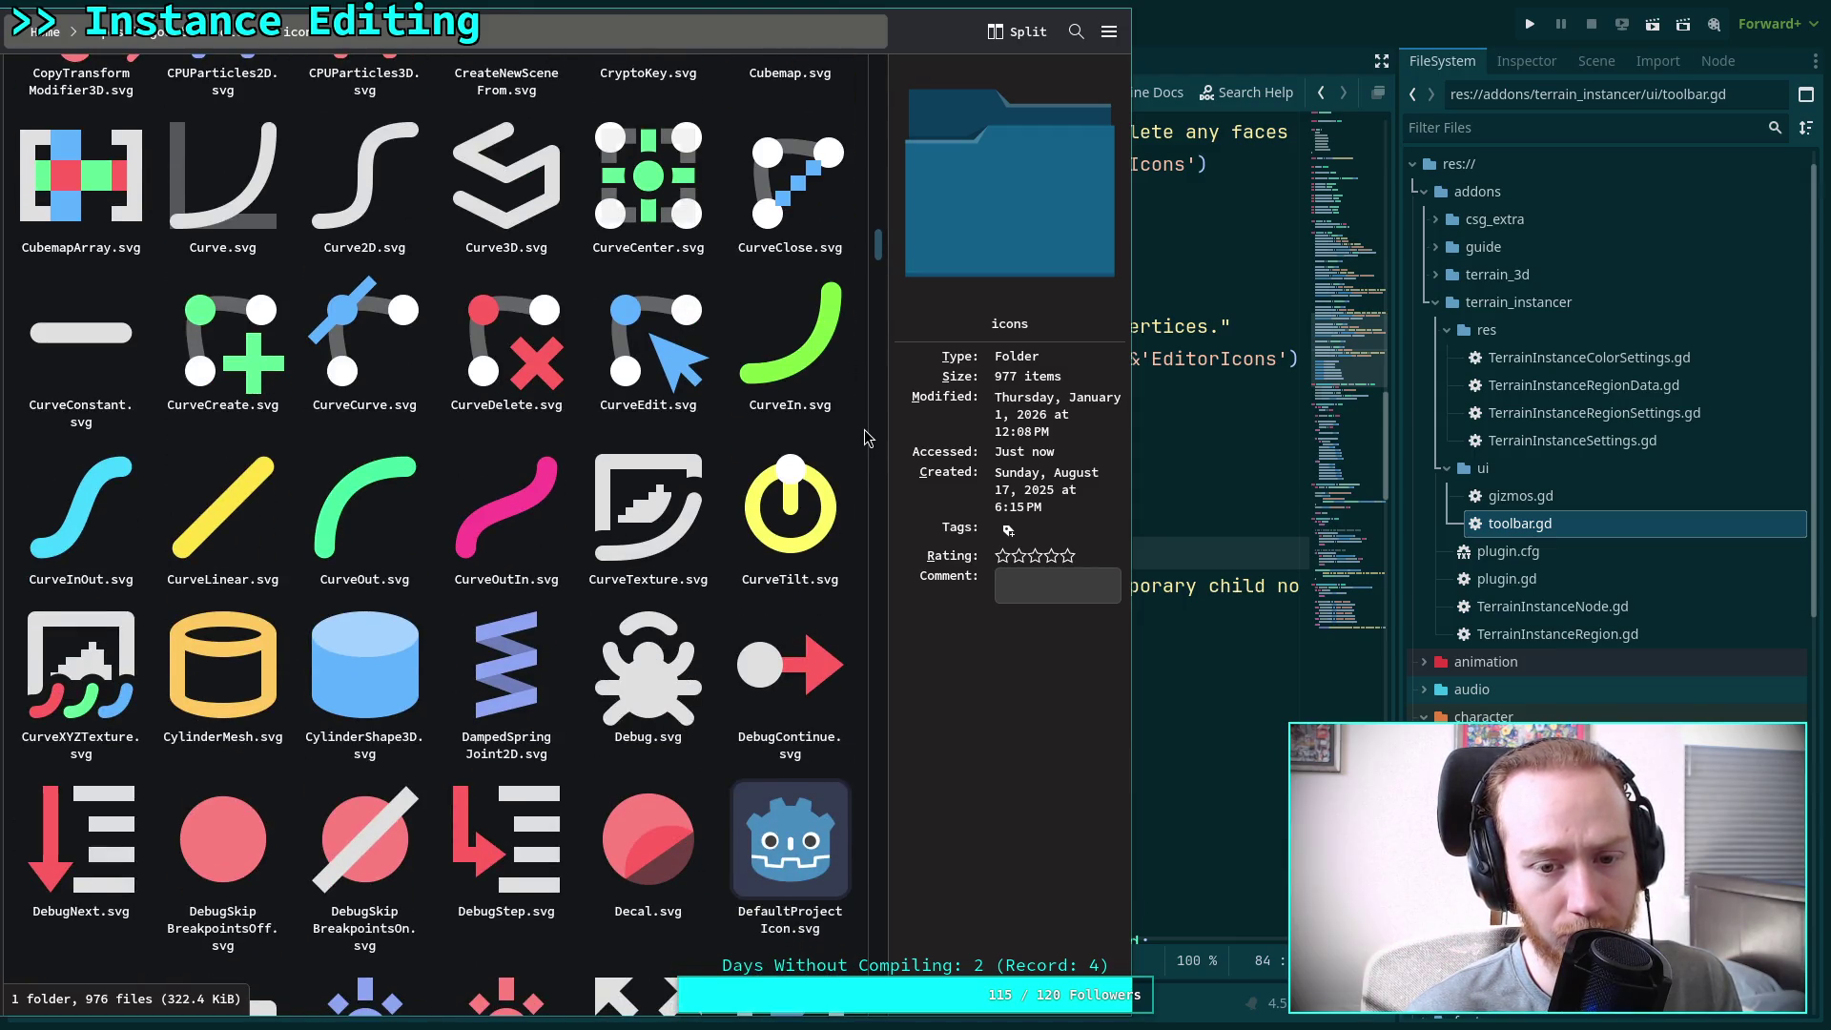
scroll(865, 437, "down", 2)
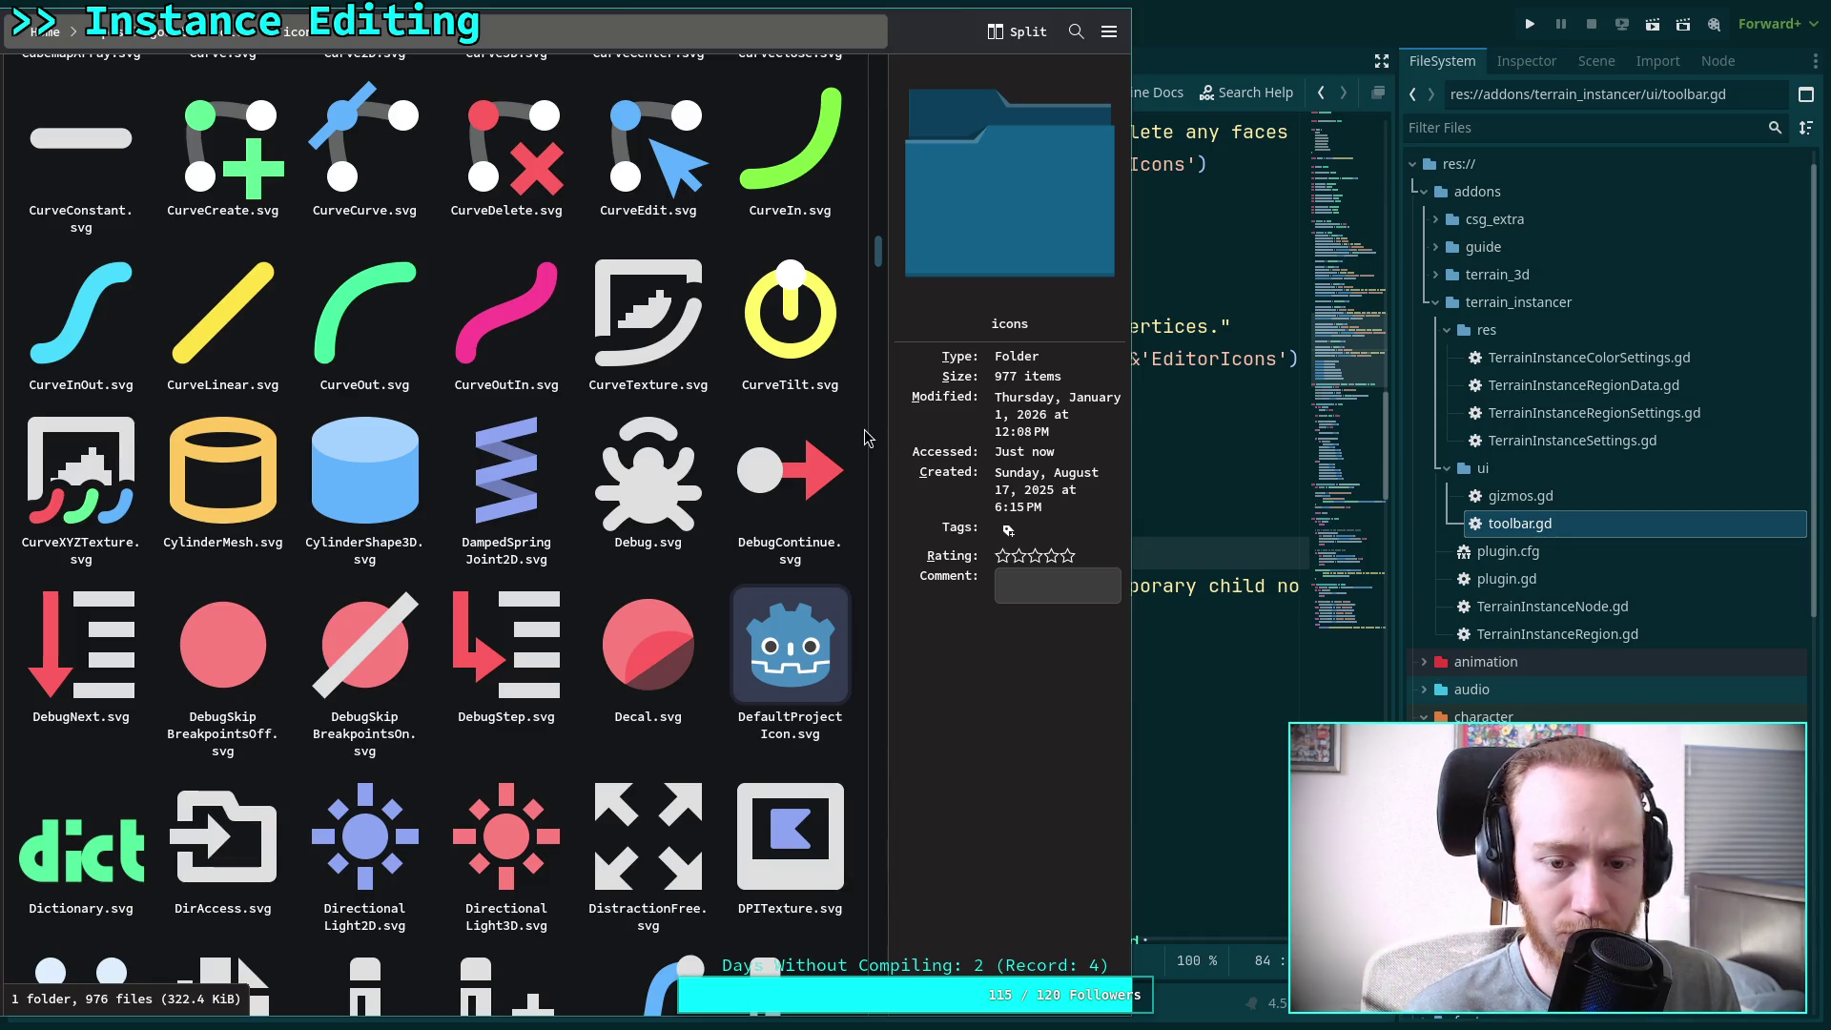
scroll(866, 437, "down", 3)
scroll(867, 437, "down", 2)
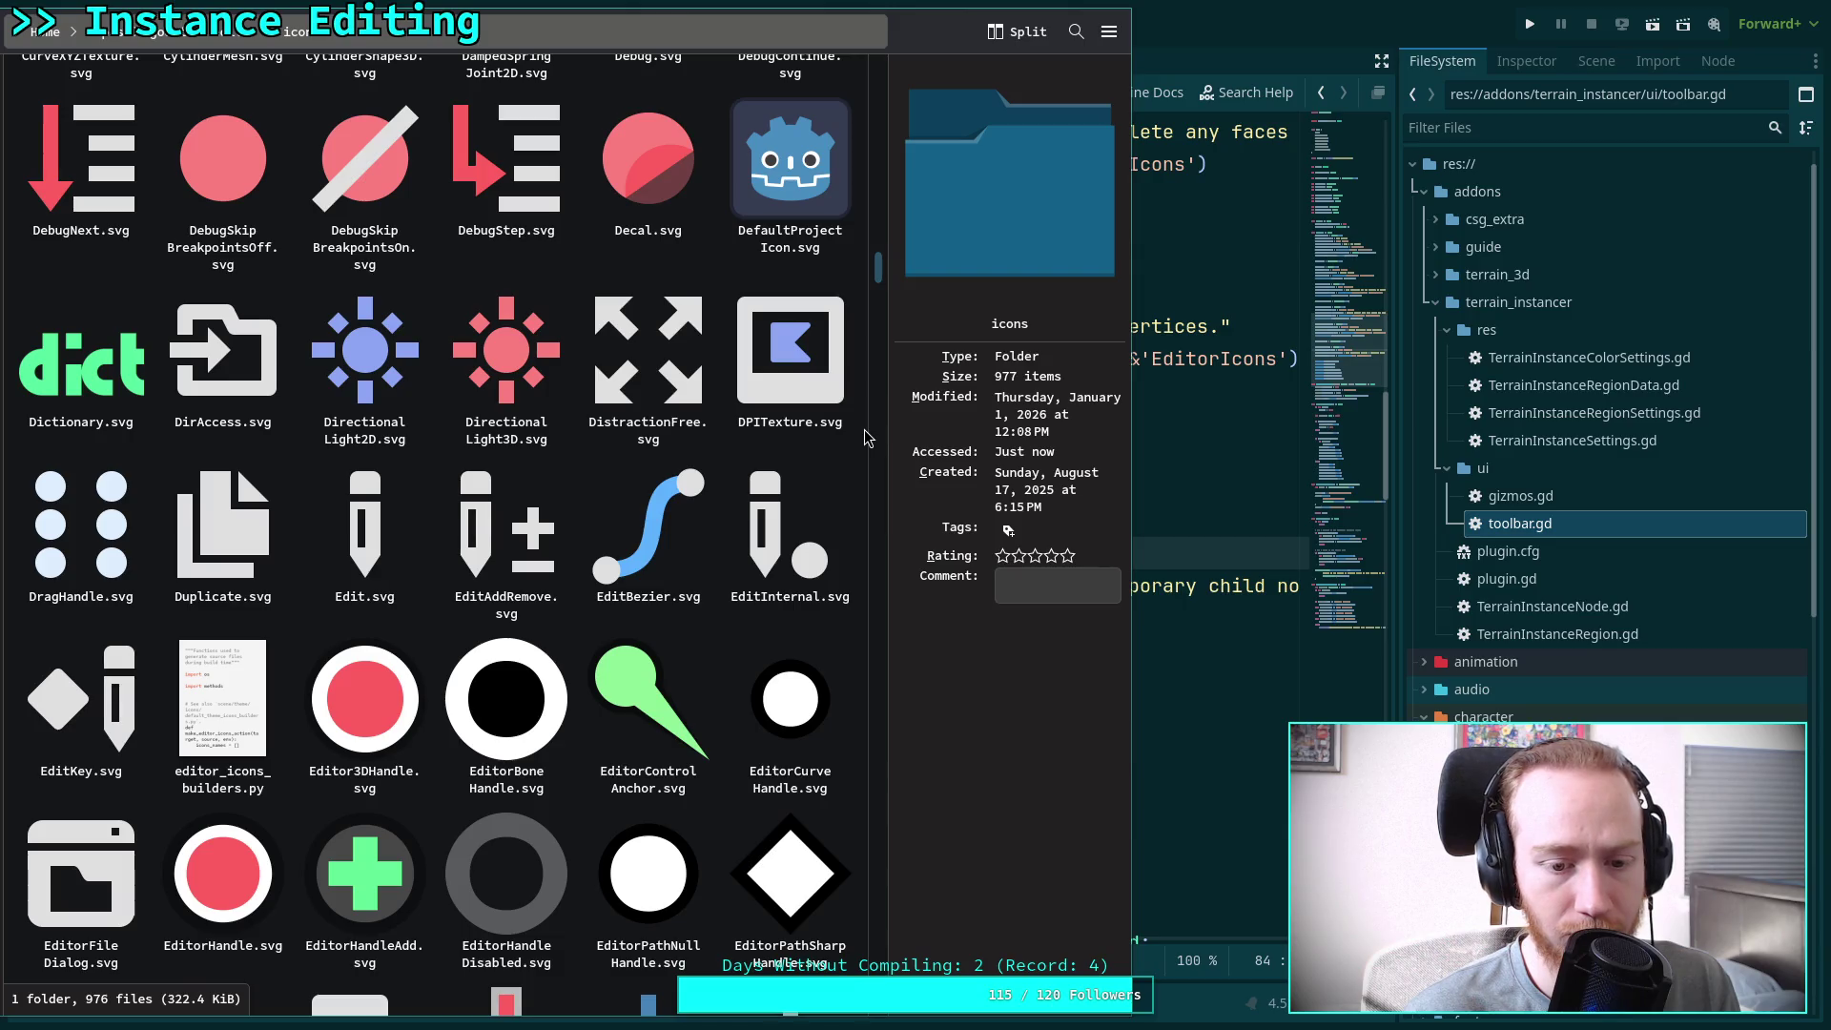
scroll(866, 436, "down", 3)
scroll(864, 431, "down", 6)
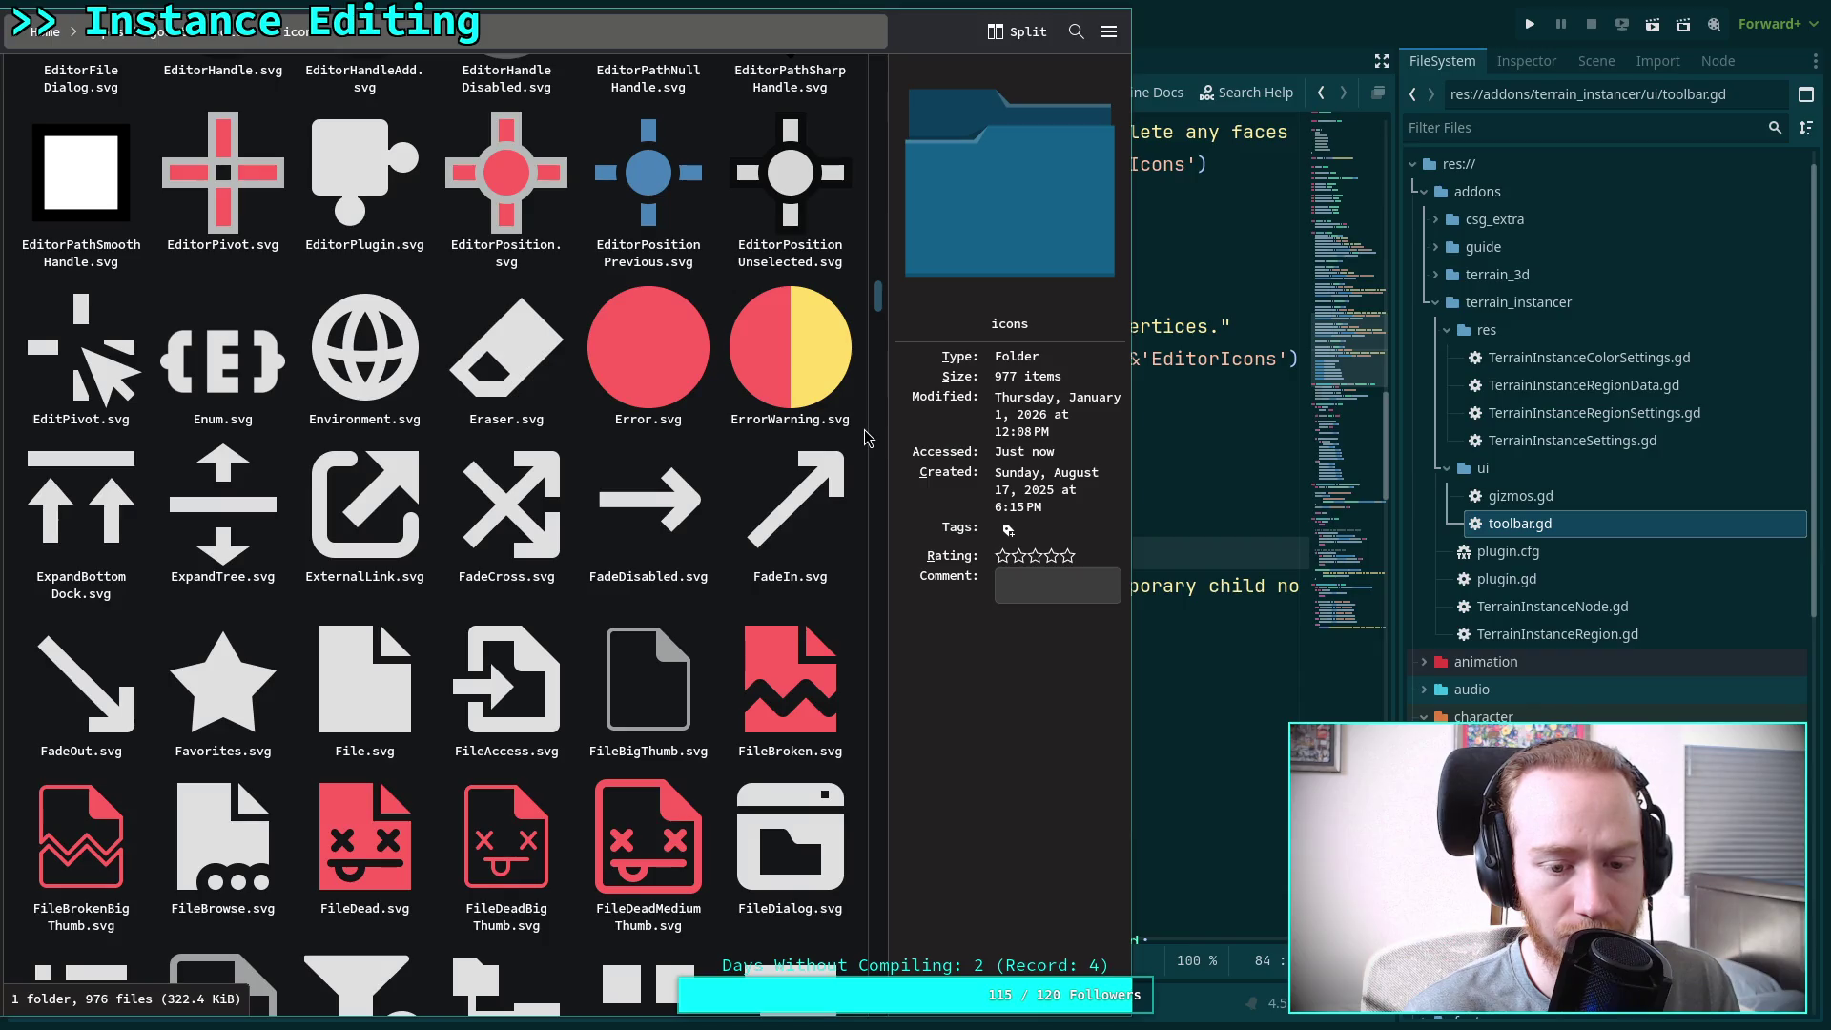
scroll(865, 430, "down", 4)
scroll(865, 437, "down", 7)
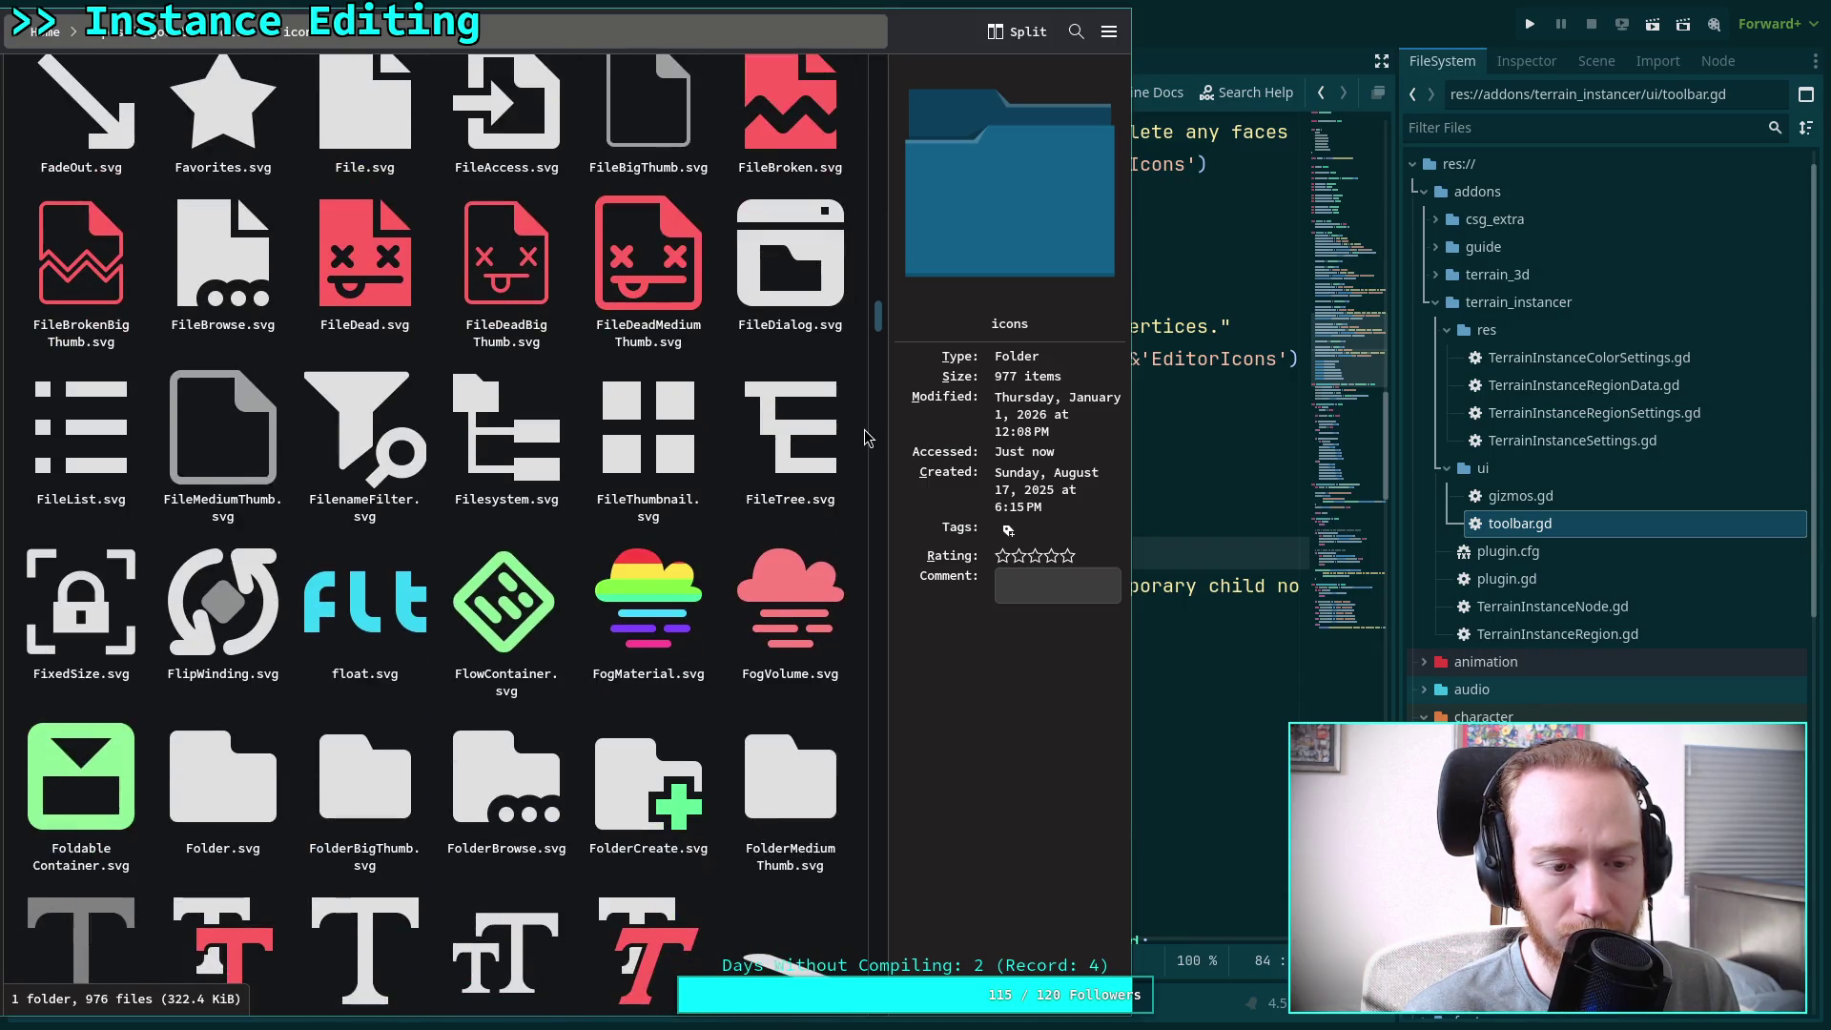
scroll(864, 437, "down", 4)
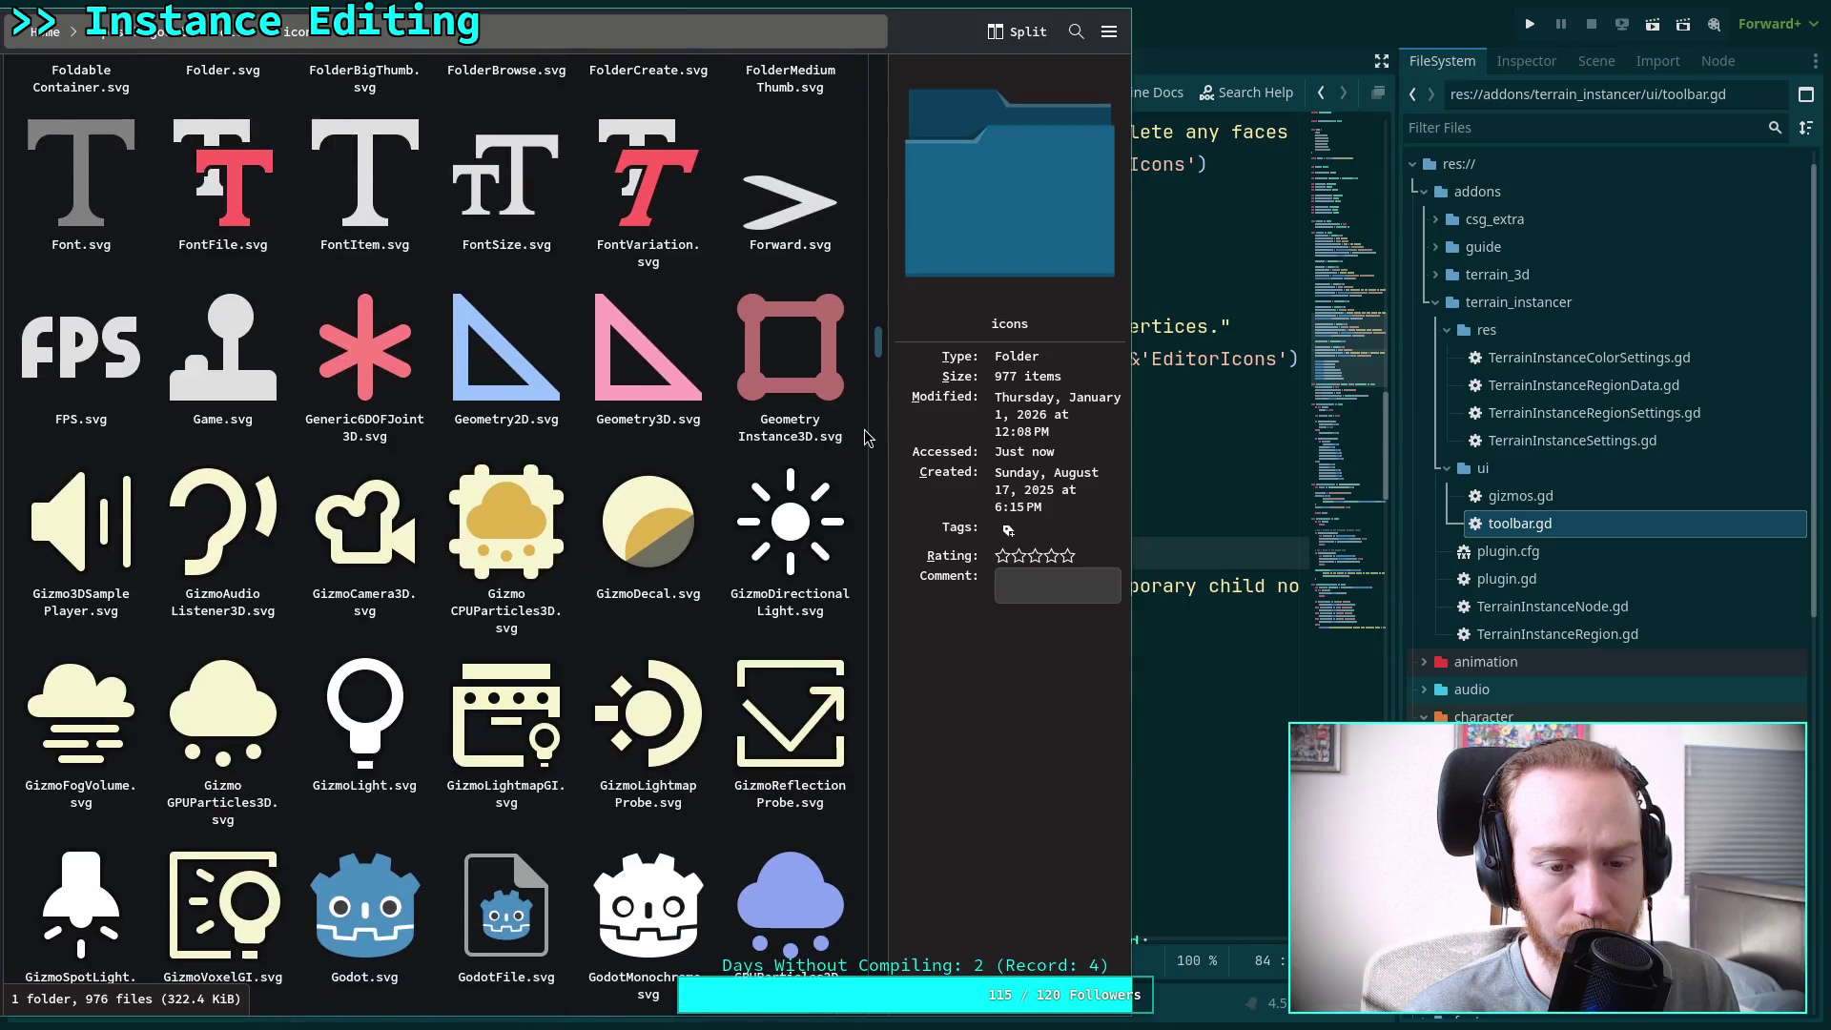
scroll(864, 437, "down", 2)
scroll(864, 437, "down", 2)
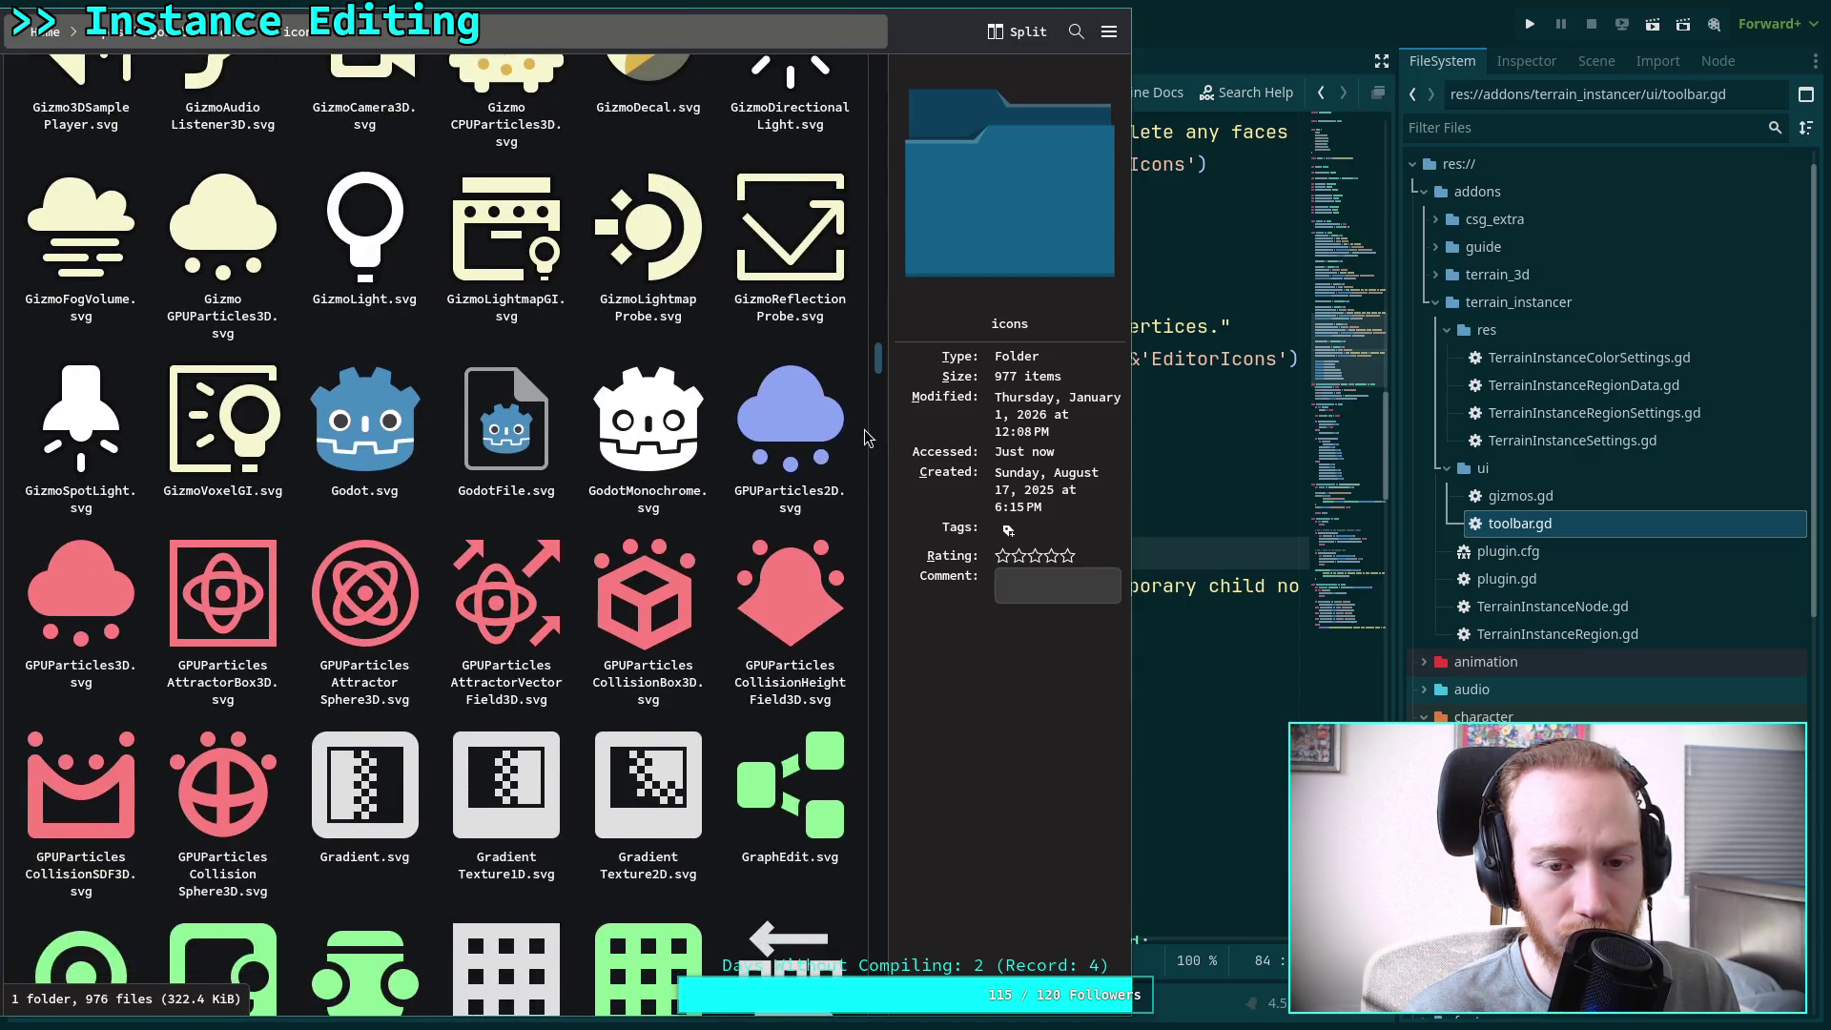
scroll(864, 437, "down", 4)
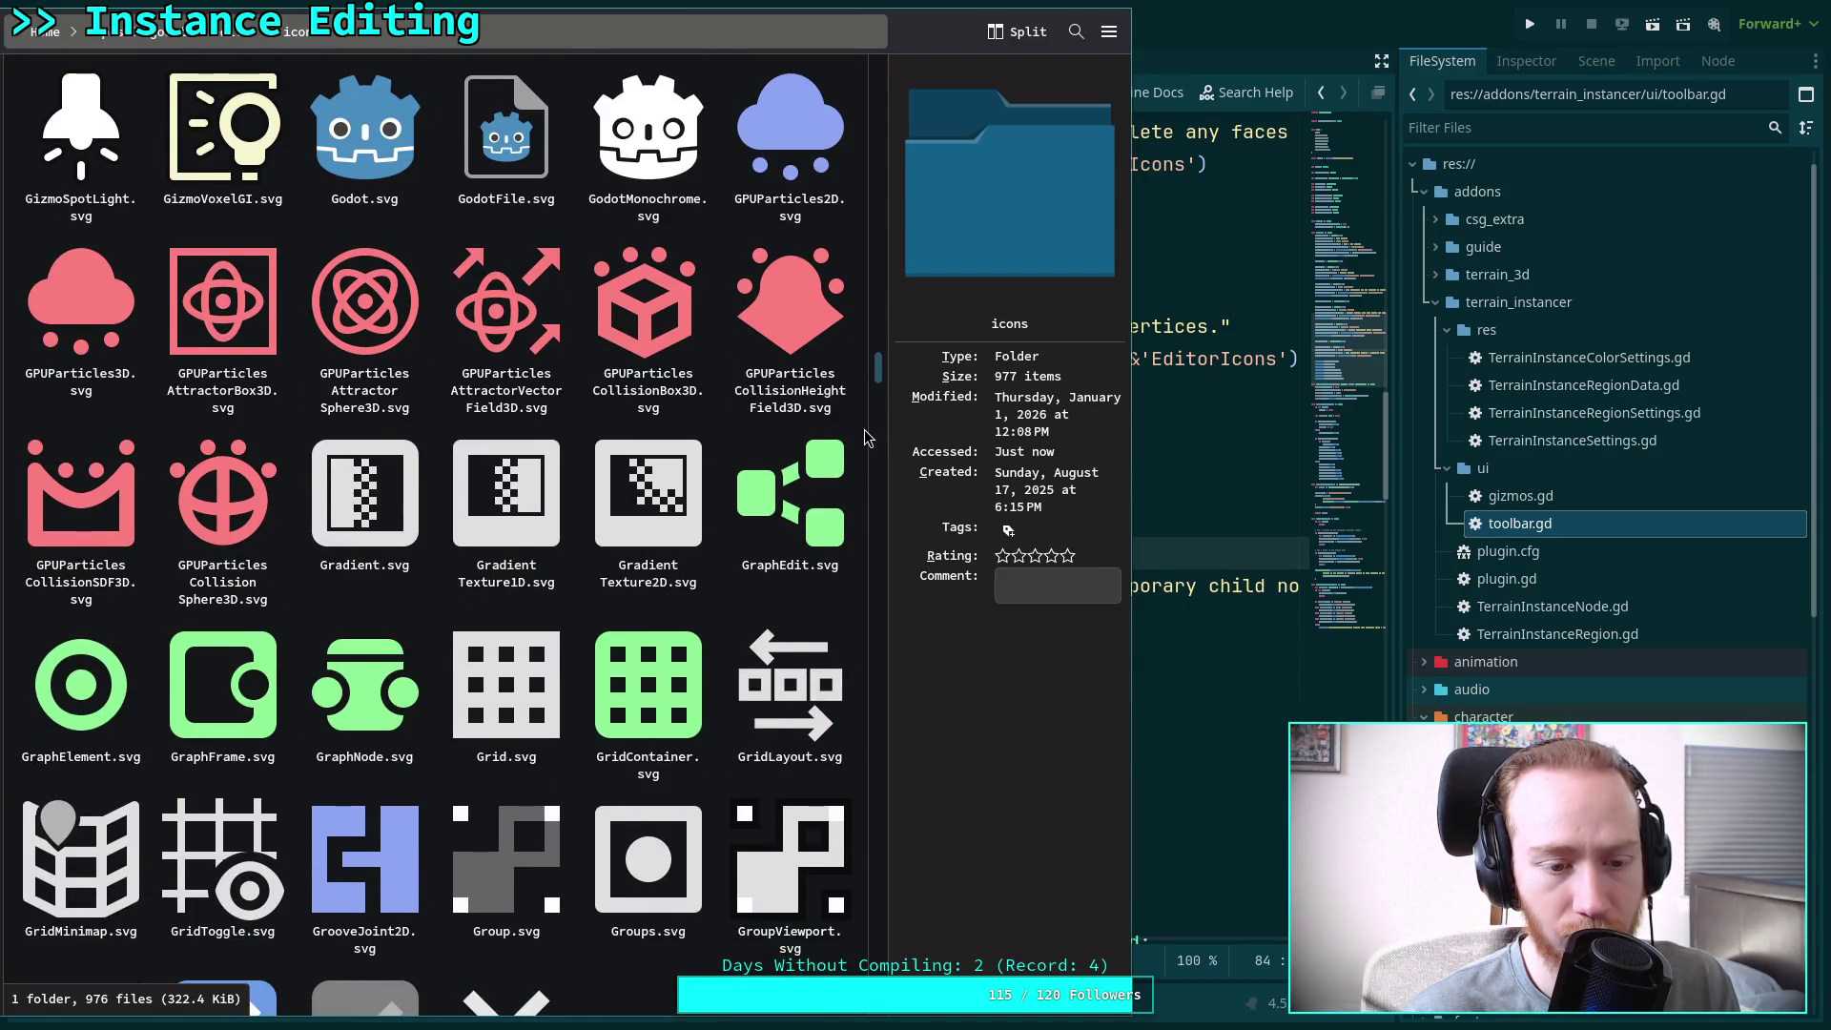
scroll(864, 437, "down", 6)
scroll(864, 437, "down", 3)
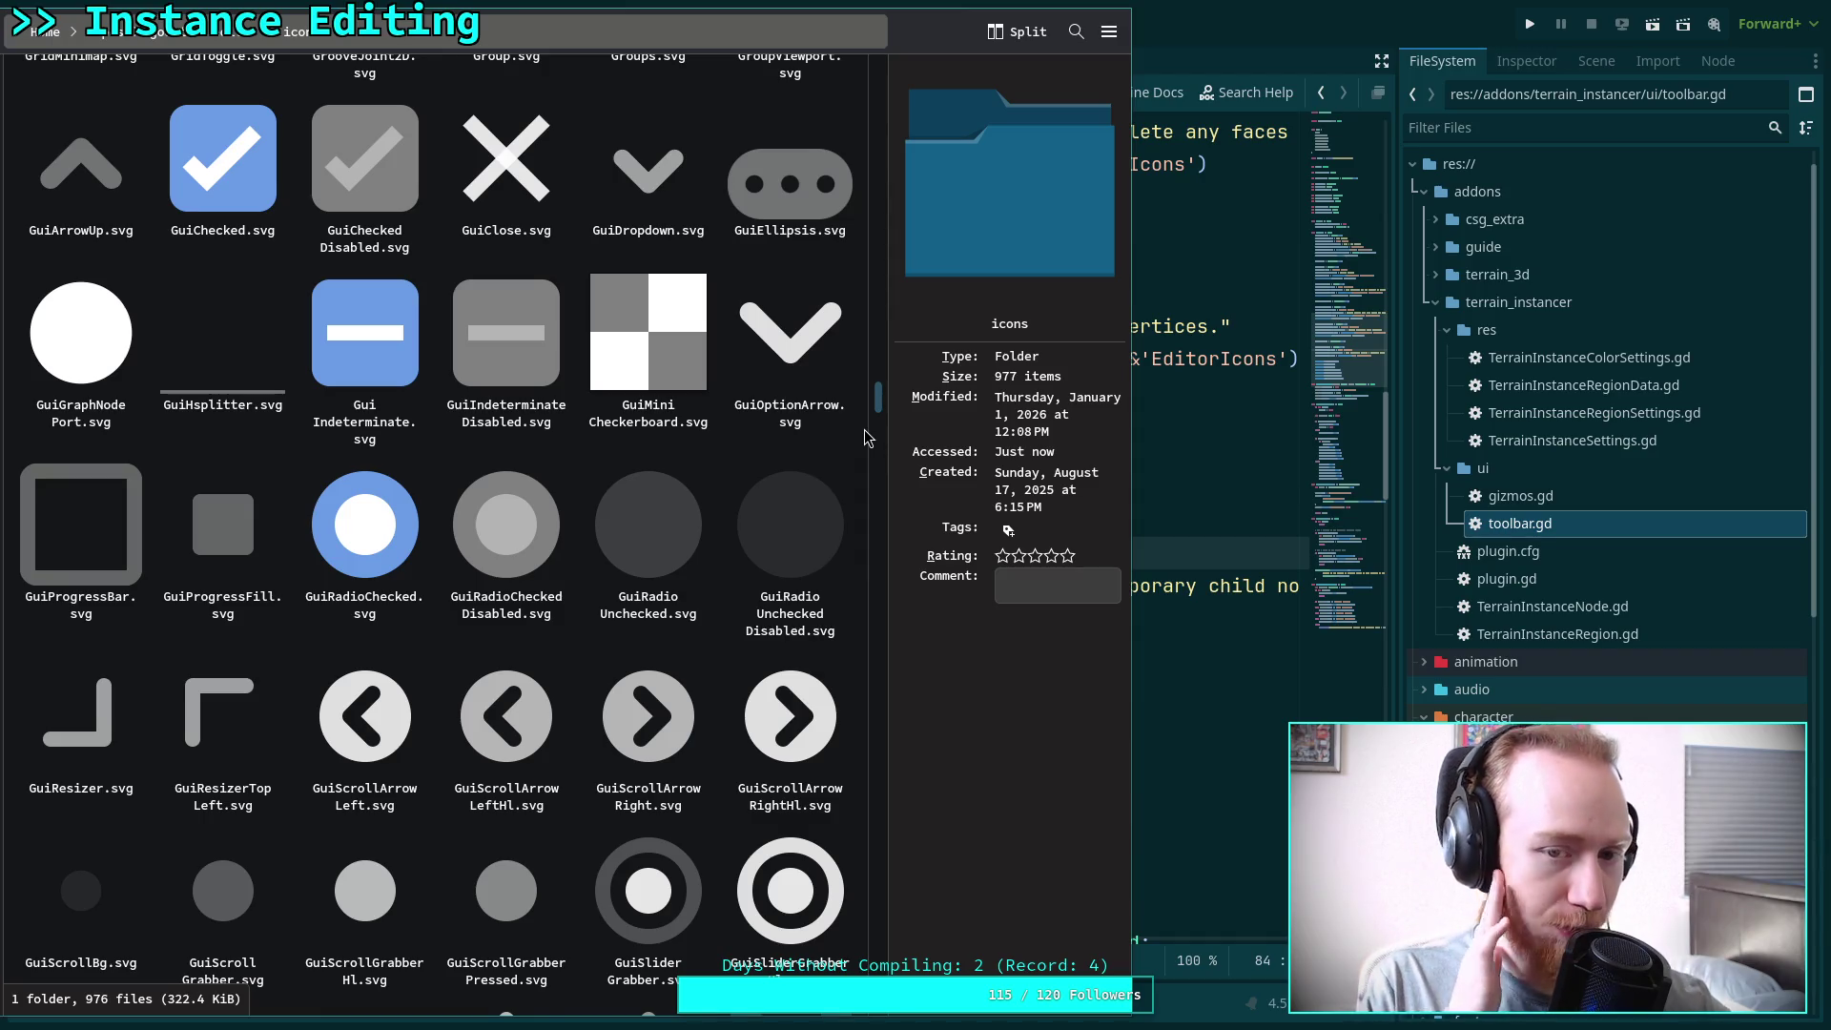
scroll(865, 437, "down", 10)
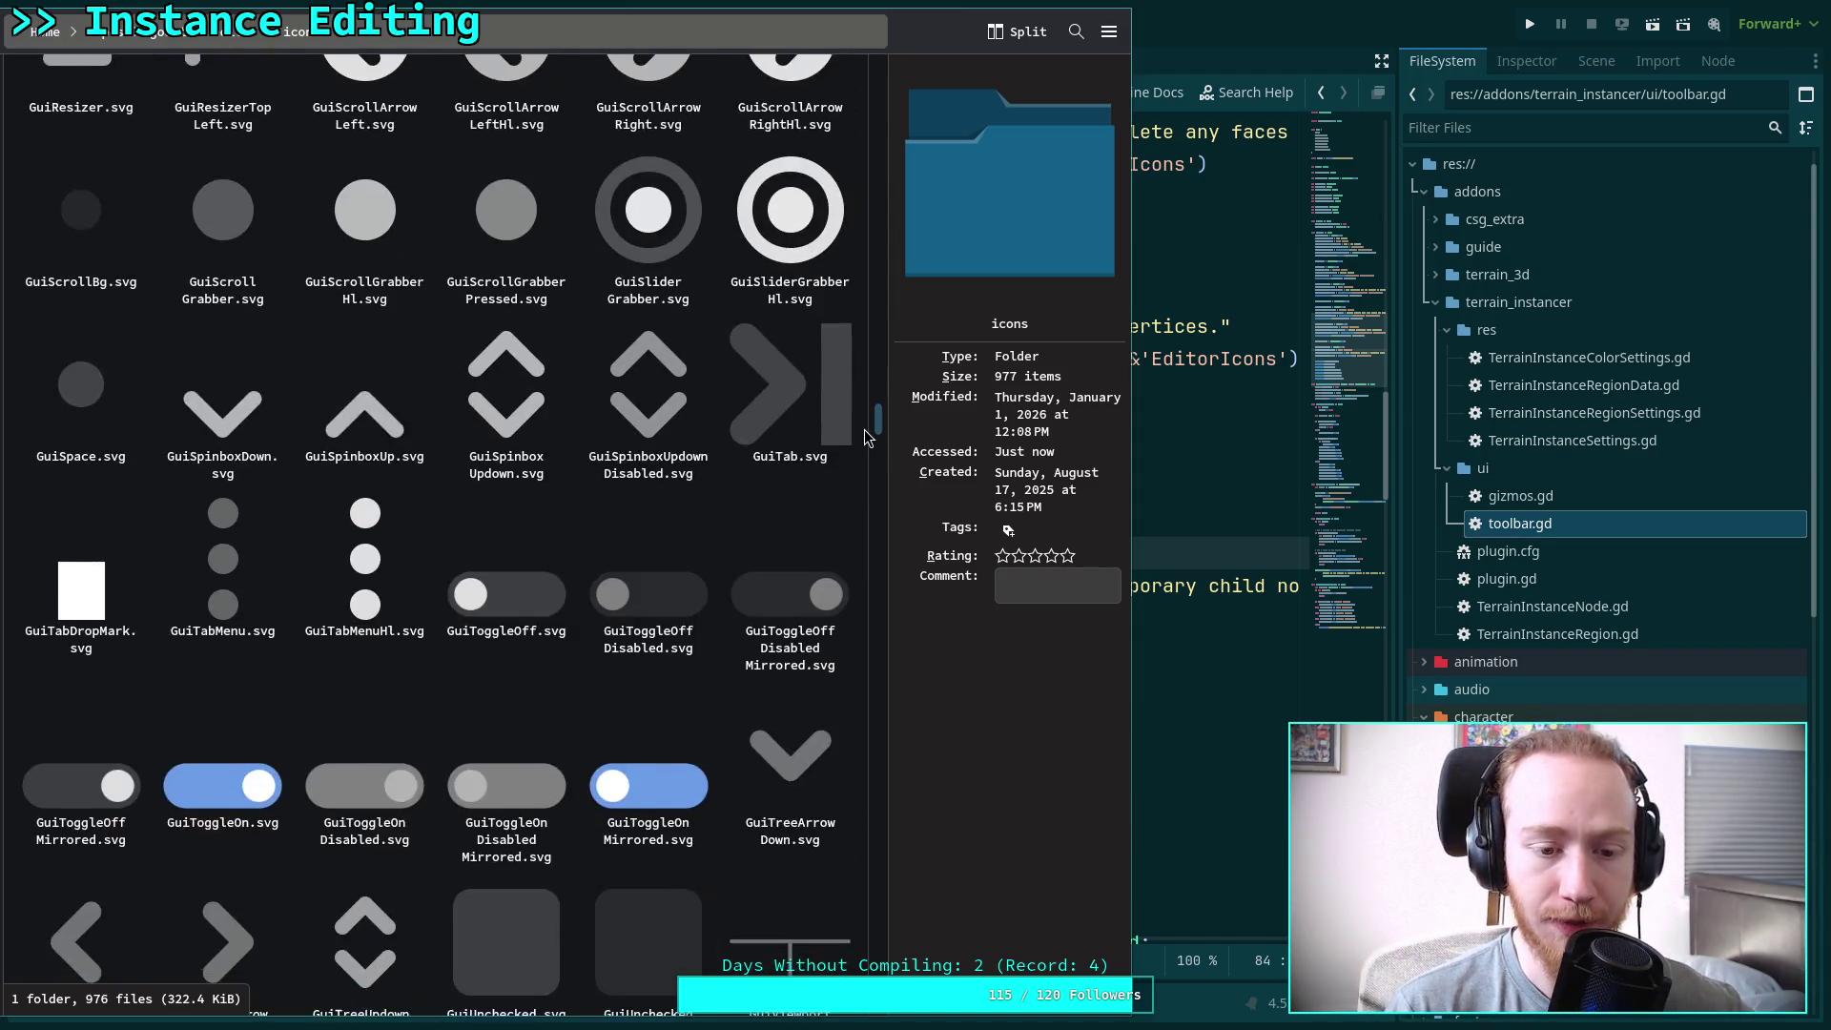
scroll(868, 437, "down", 1)
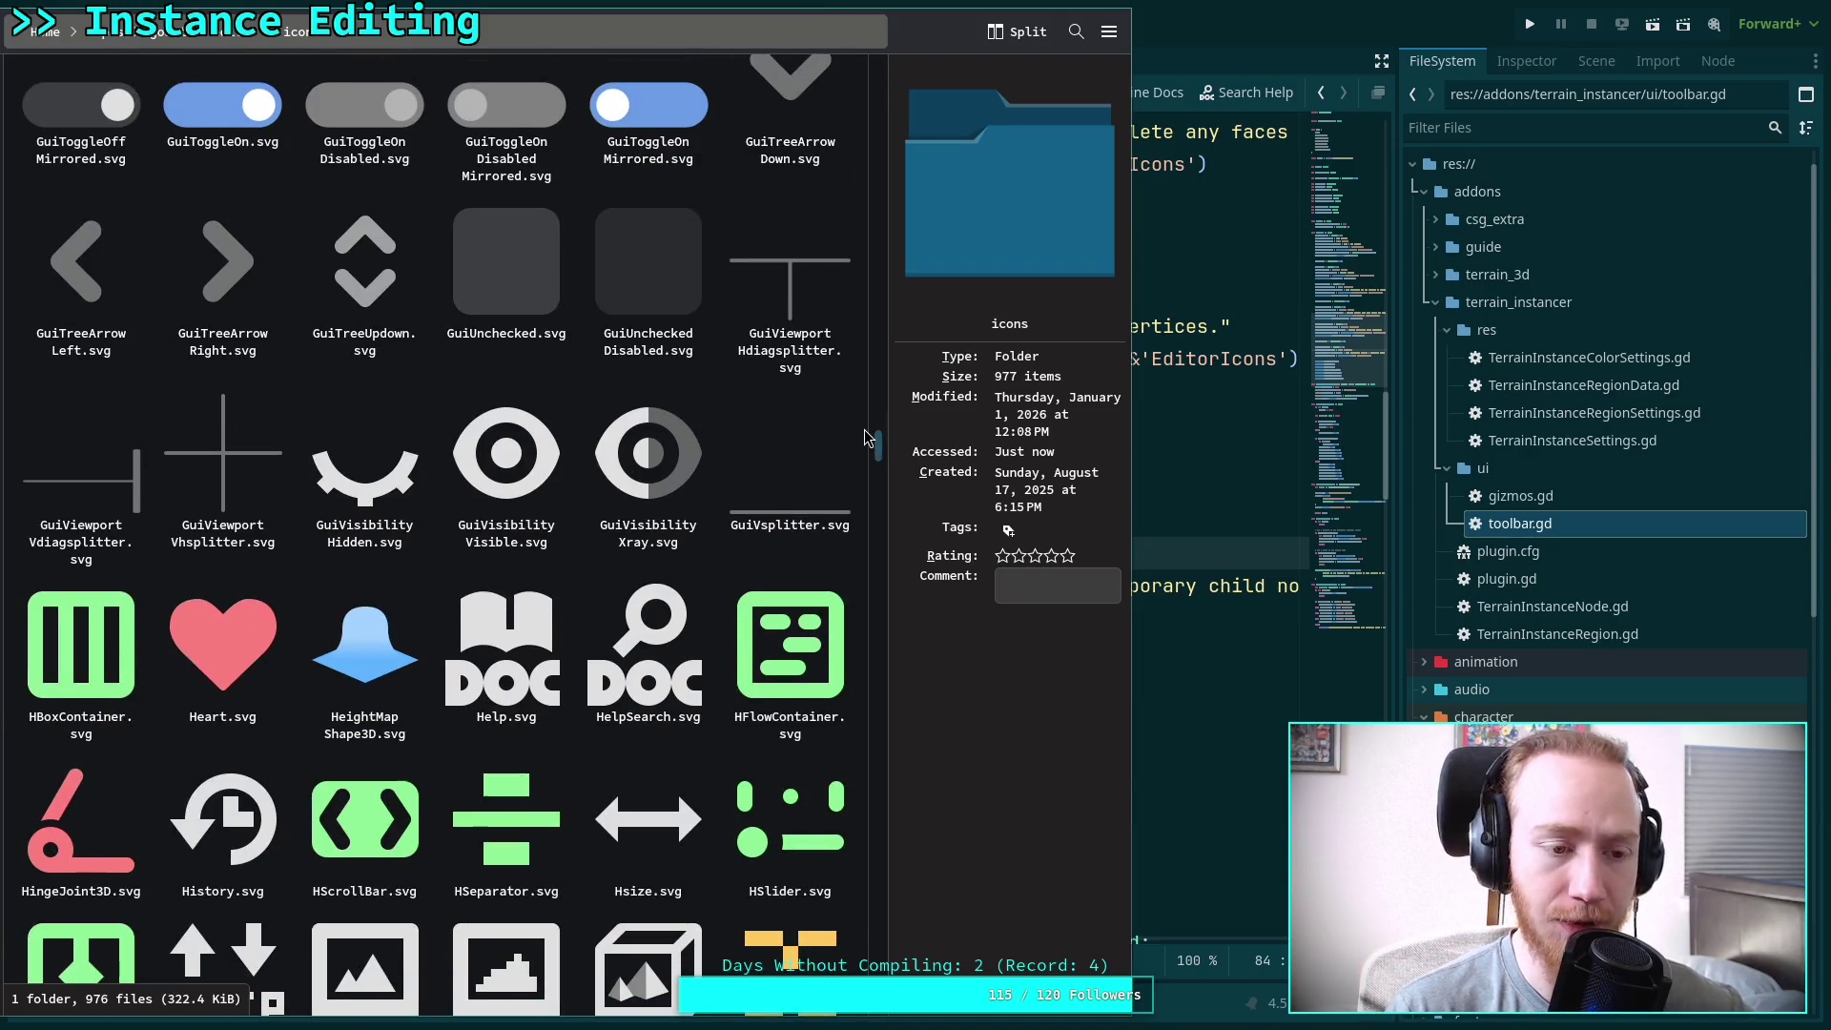
scroll(864, 437, "down", 3)
scroll(864, 437, "down", 1)
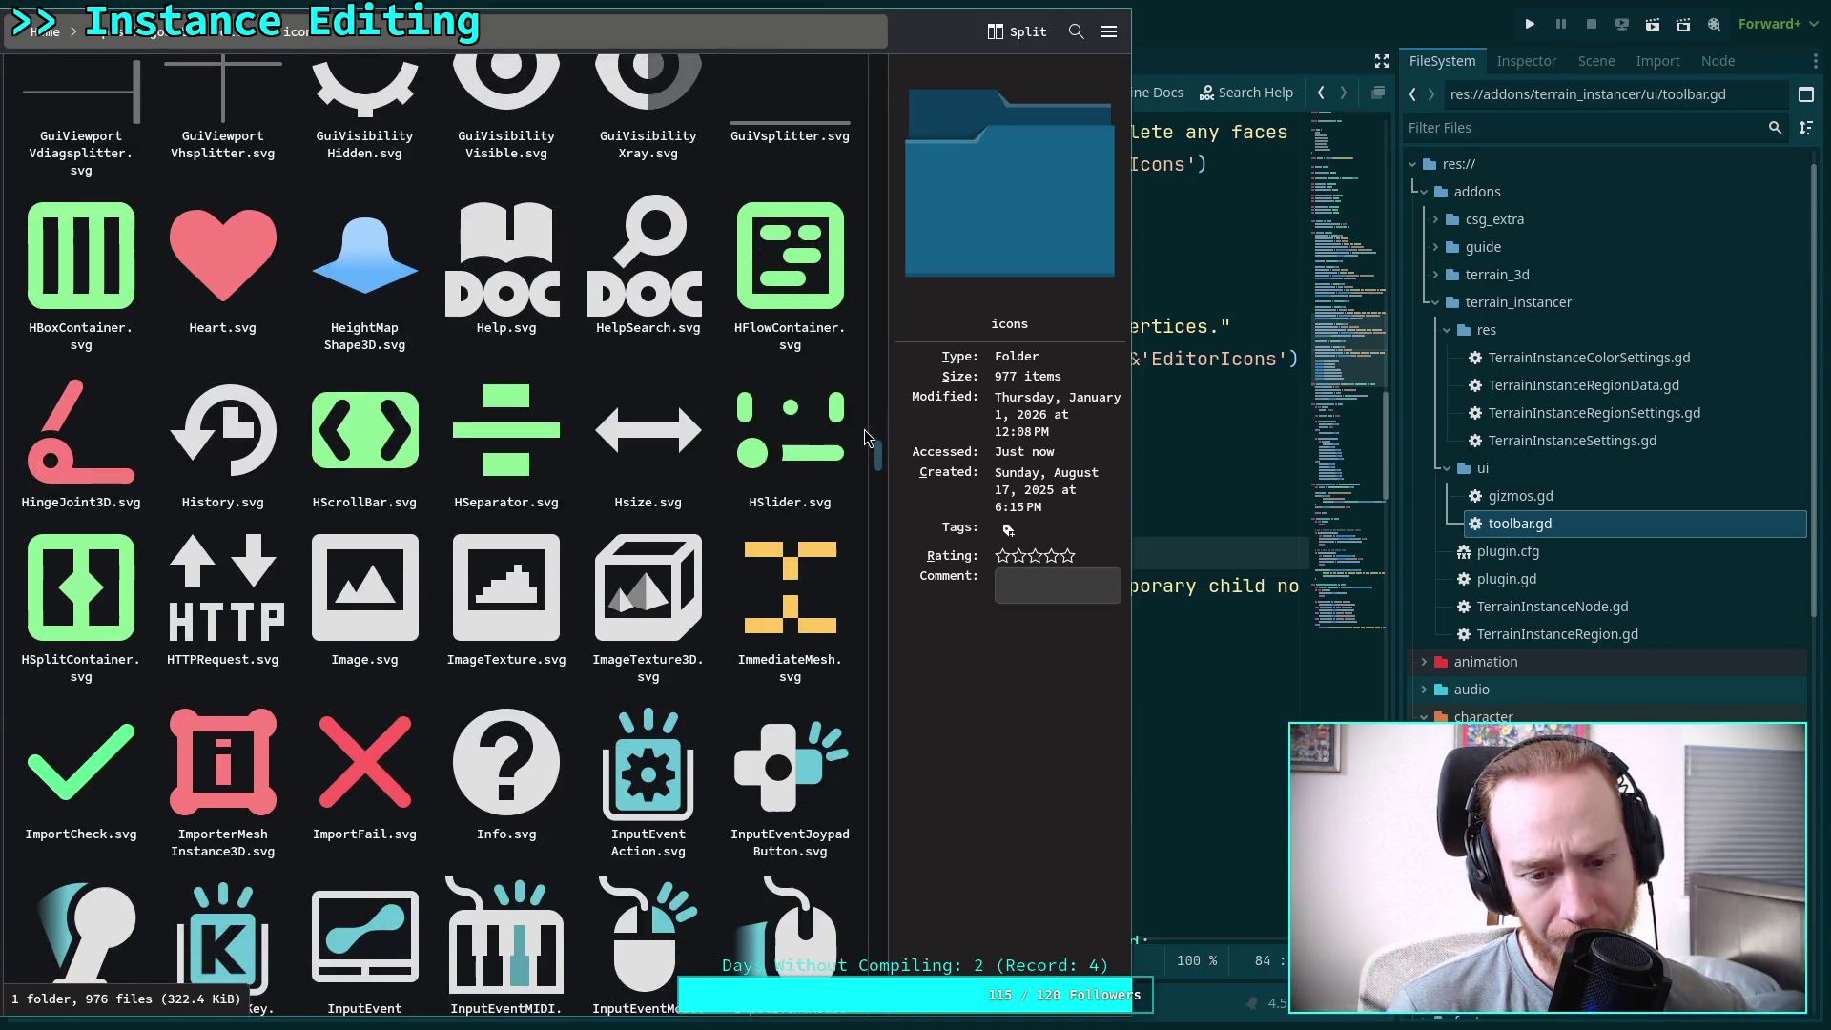
scroll(864, 437, "down", 8)
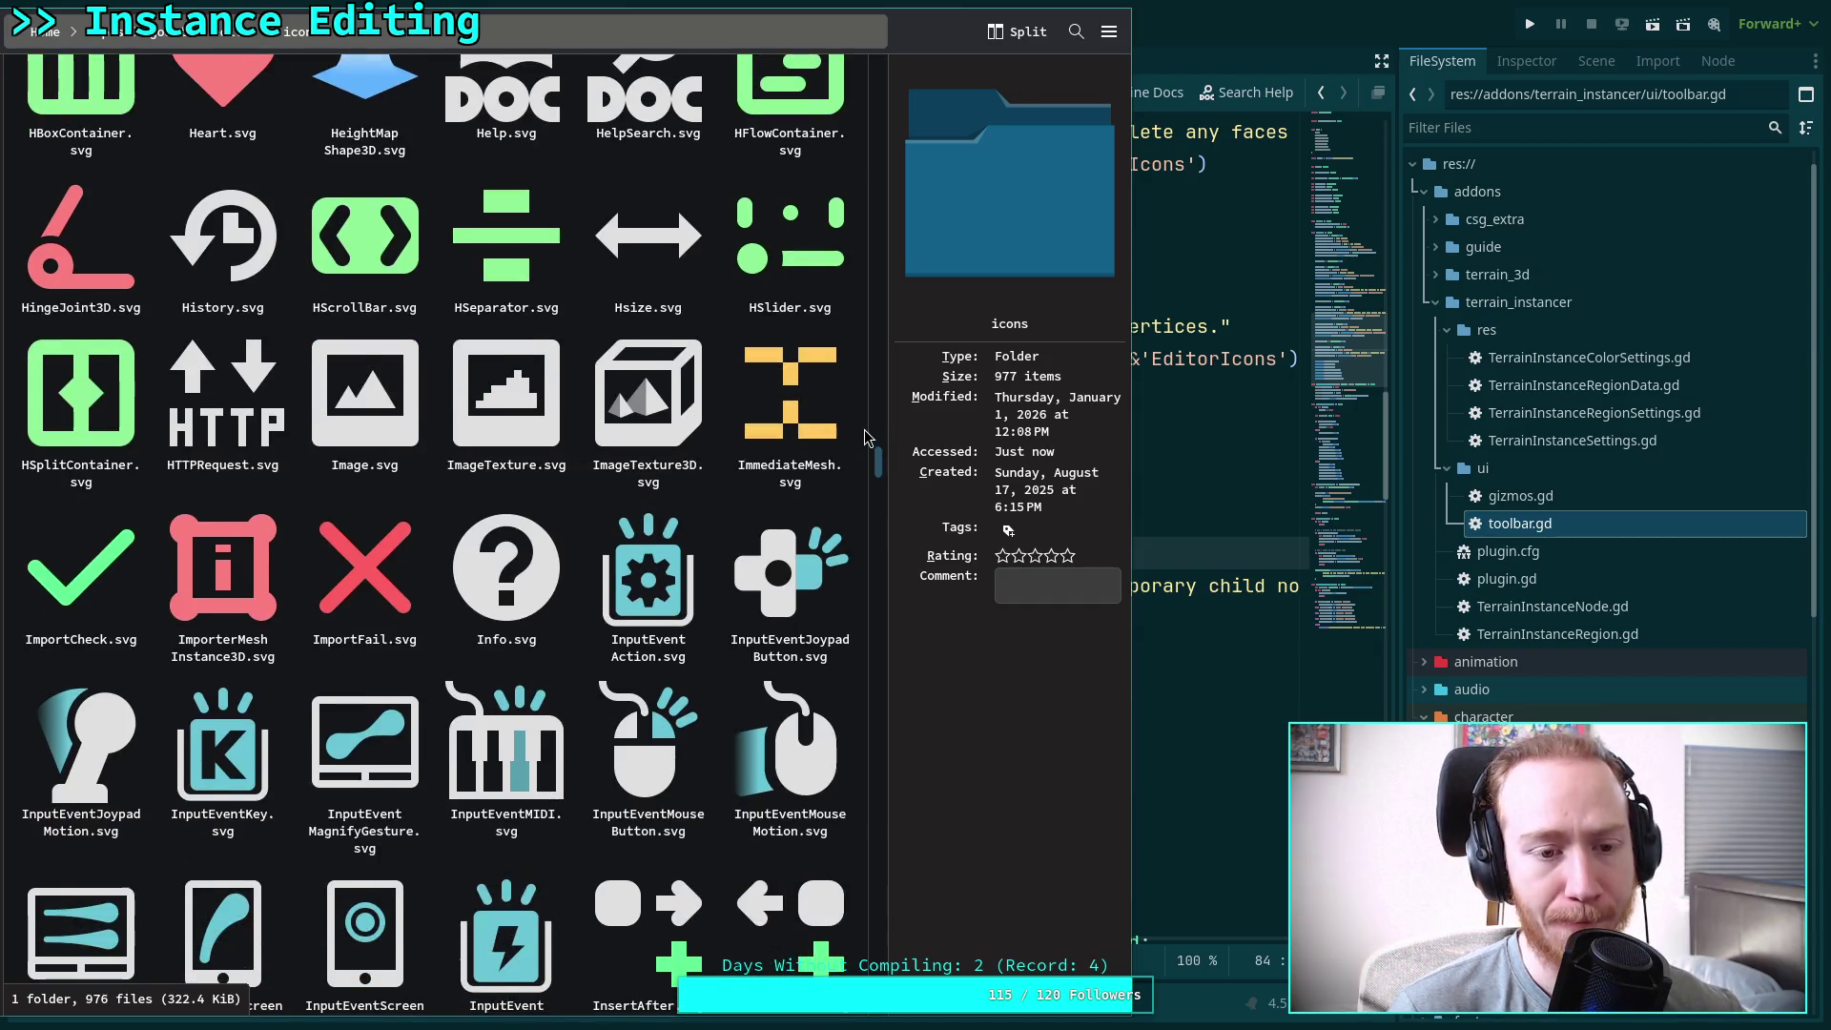
scroll(865, 437, "down", 3)
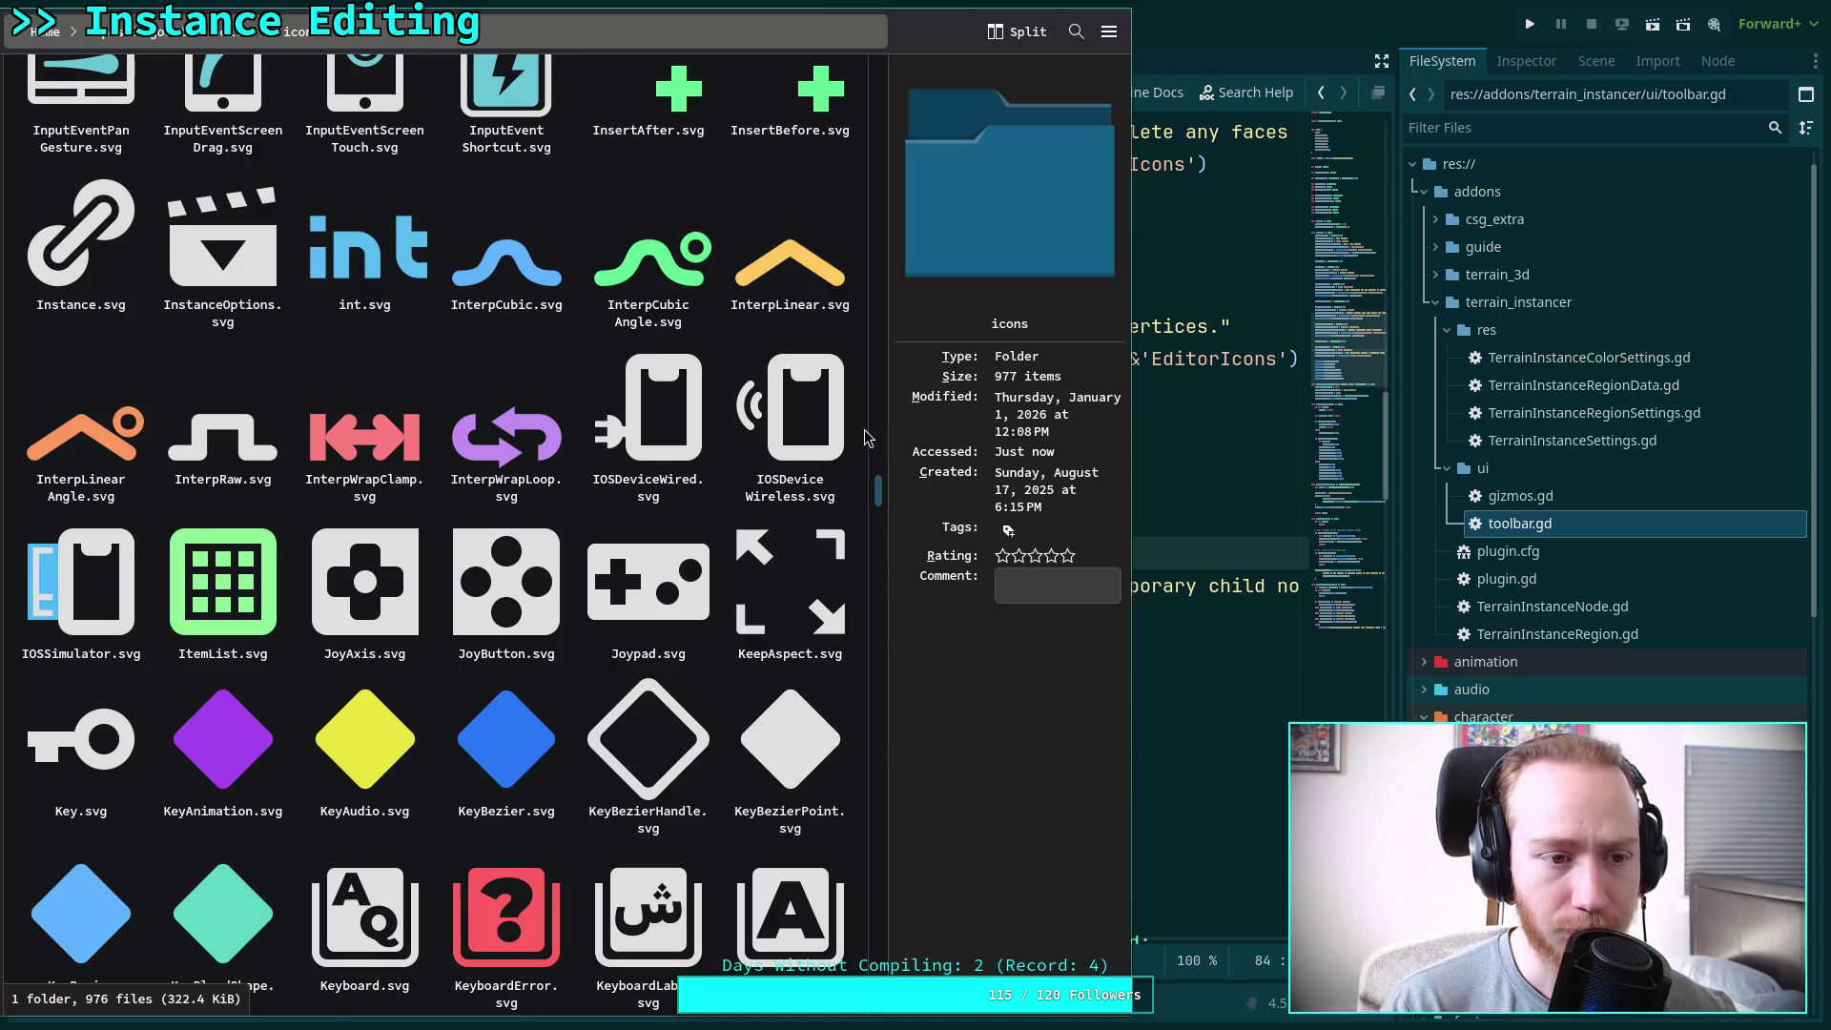
scroll(868, 437, "down", 4)
scroll(864, 429, "down", 2)
scroll(864, 429, "up", 6)
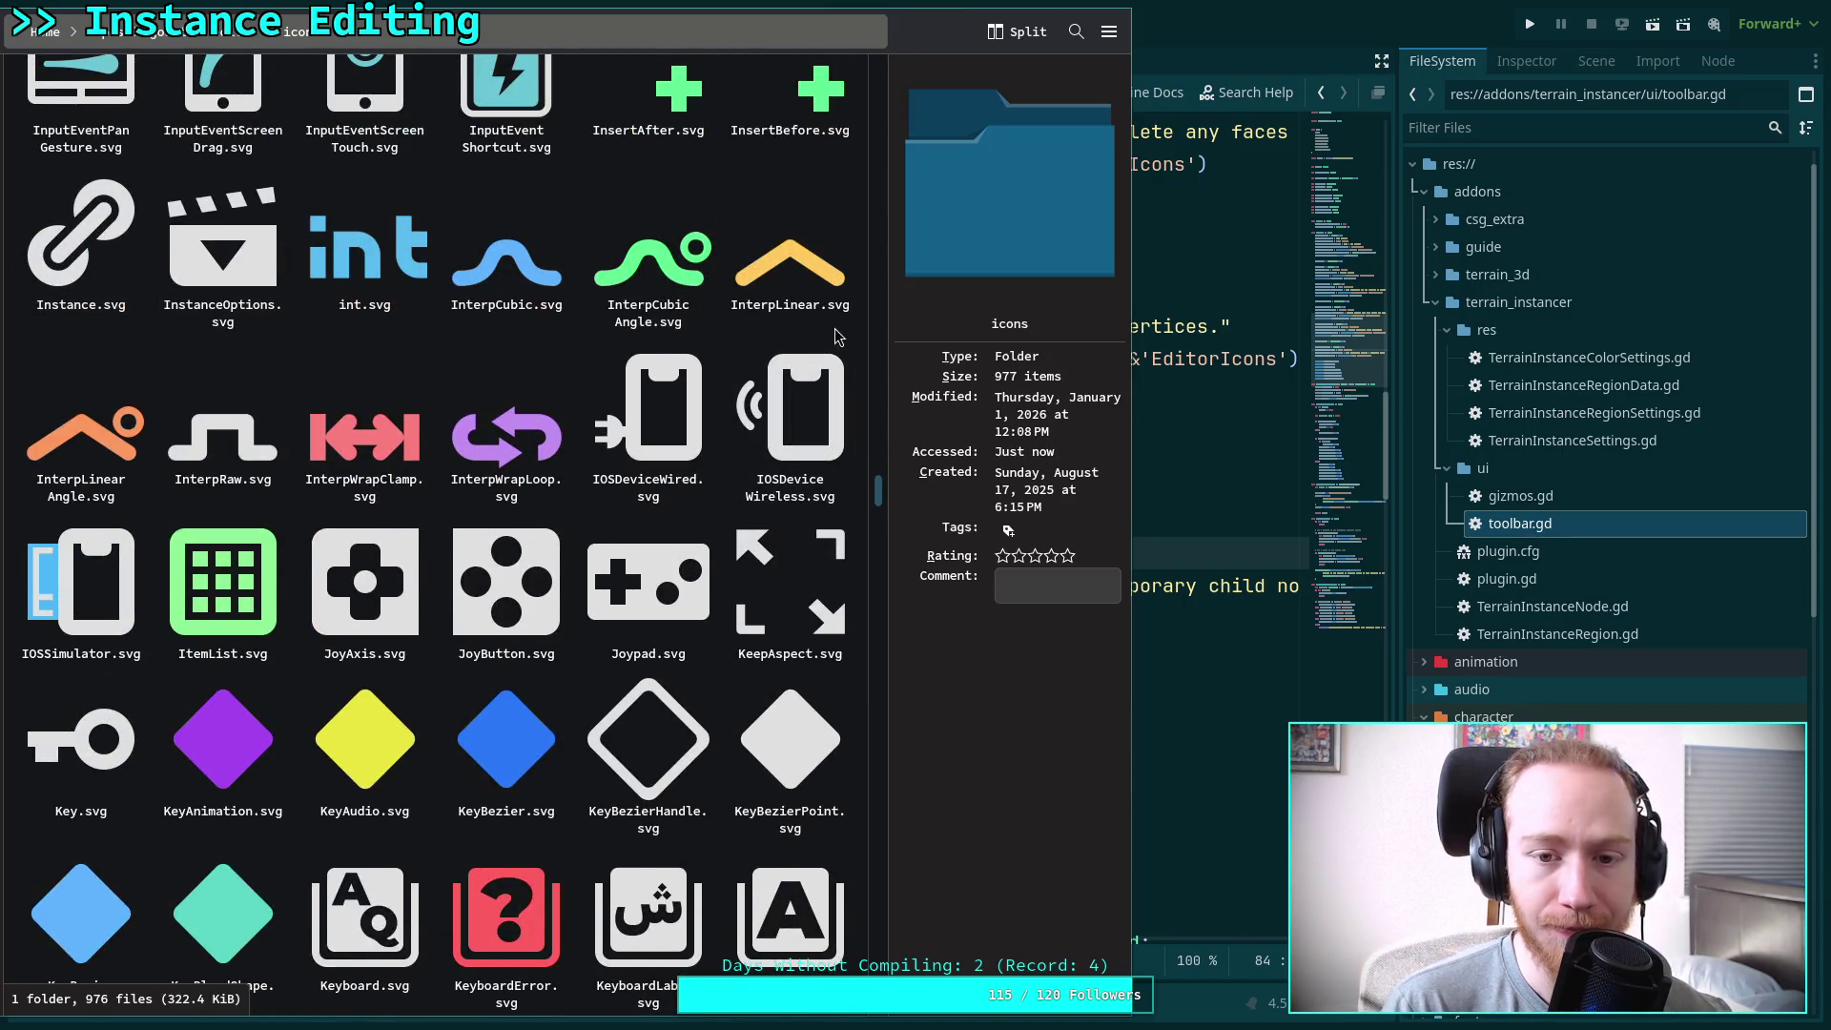
scroll(864, 329, "down", 4)
scroll(864, 329, "down", 3)
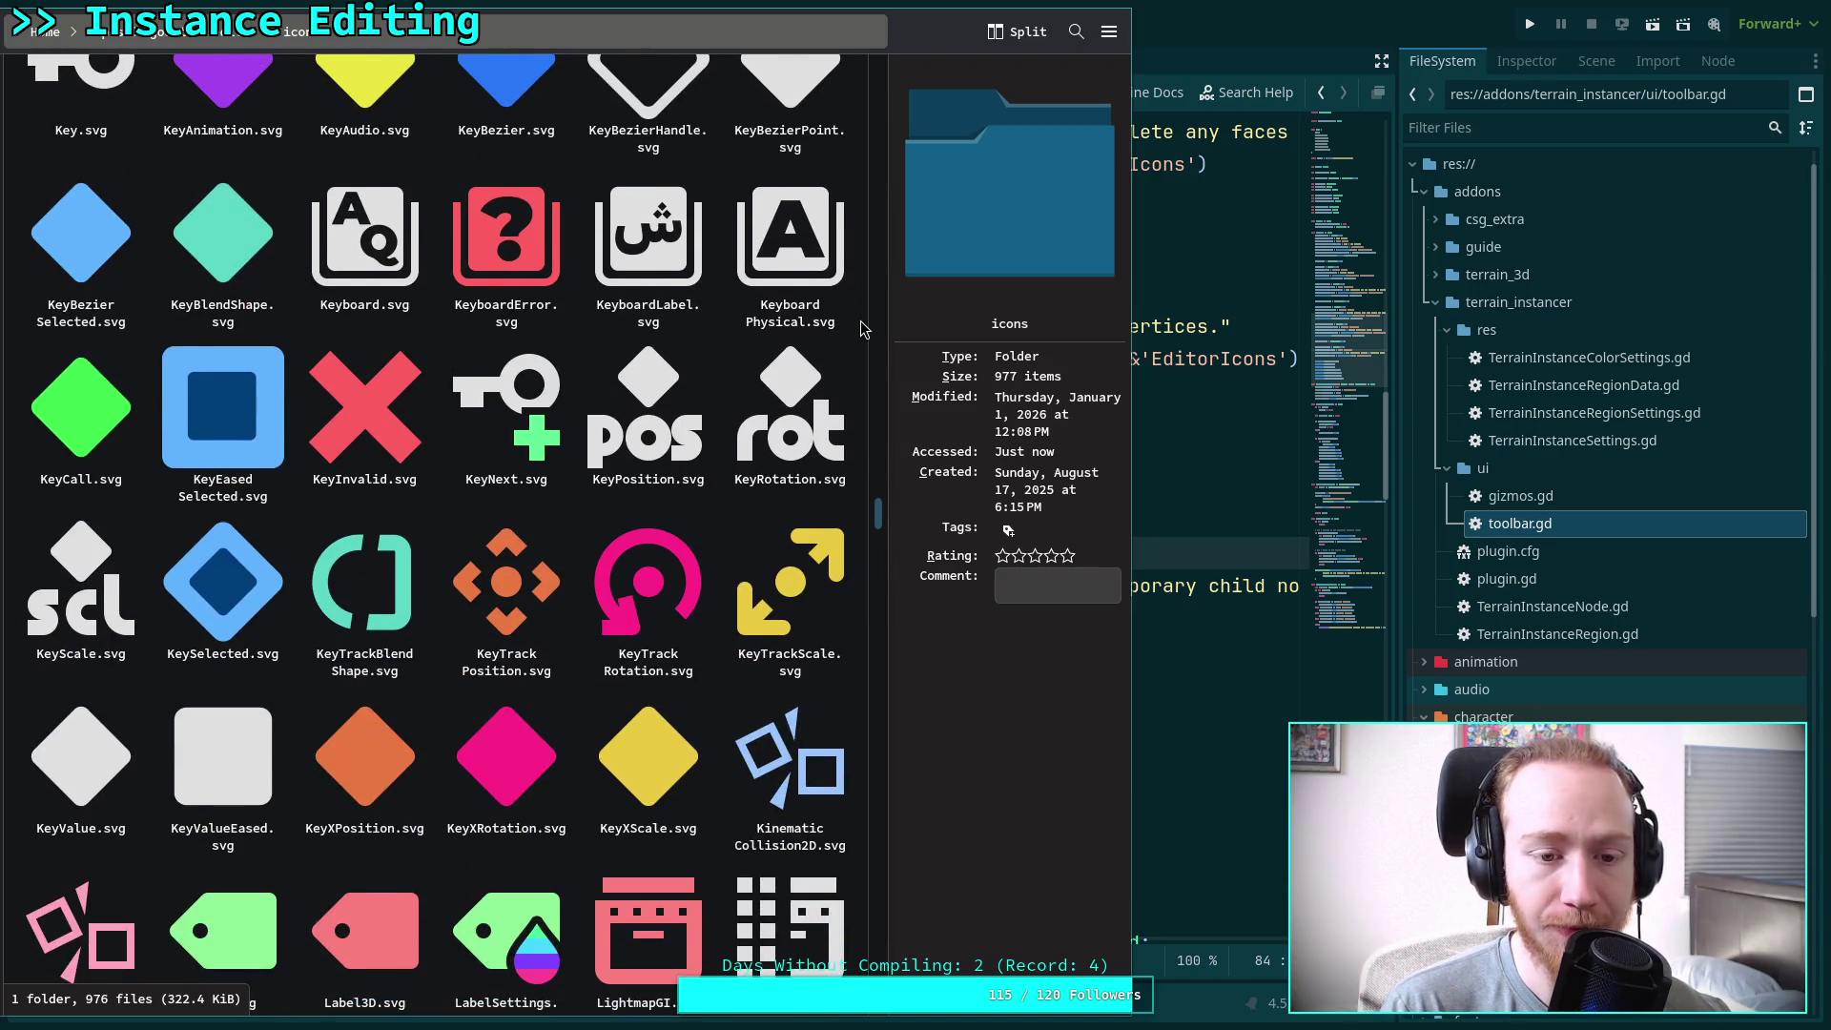
scroll(864, 329, "down", 9)
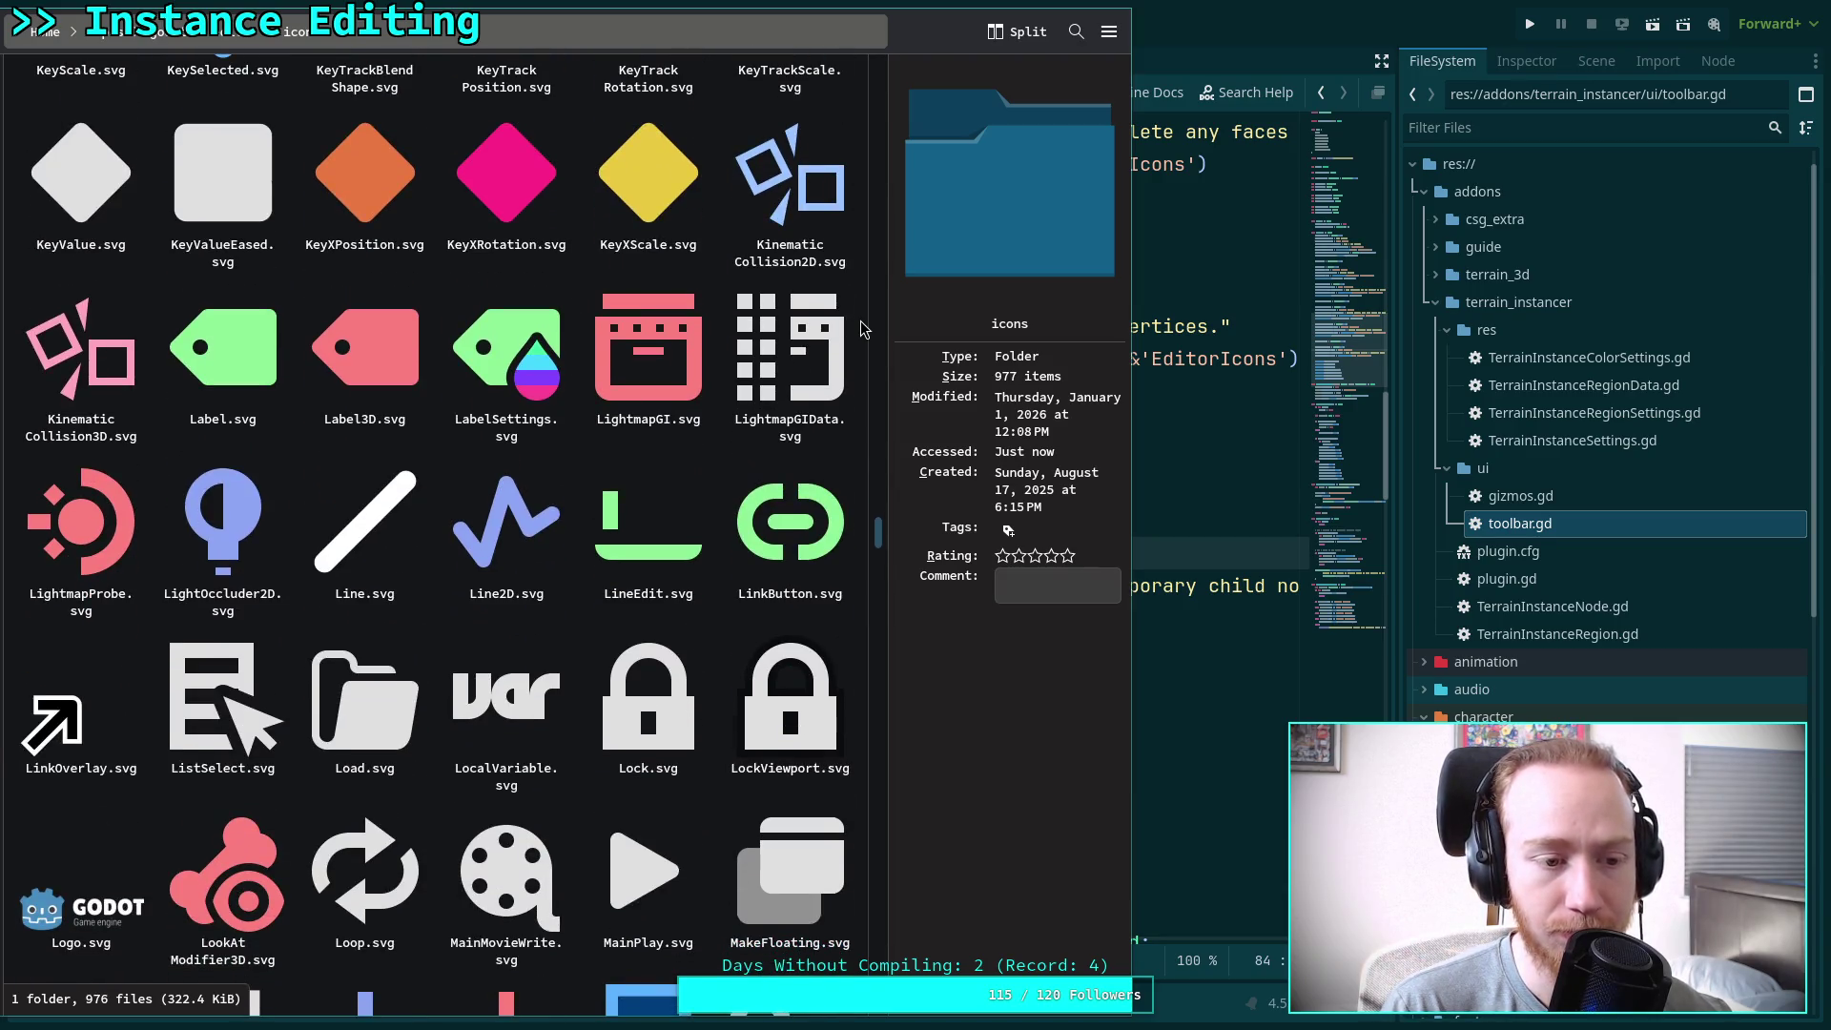
scroll(860, 324, "down", 5)
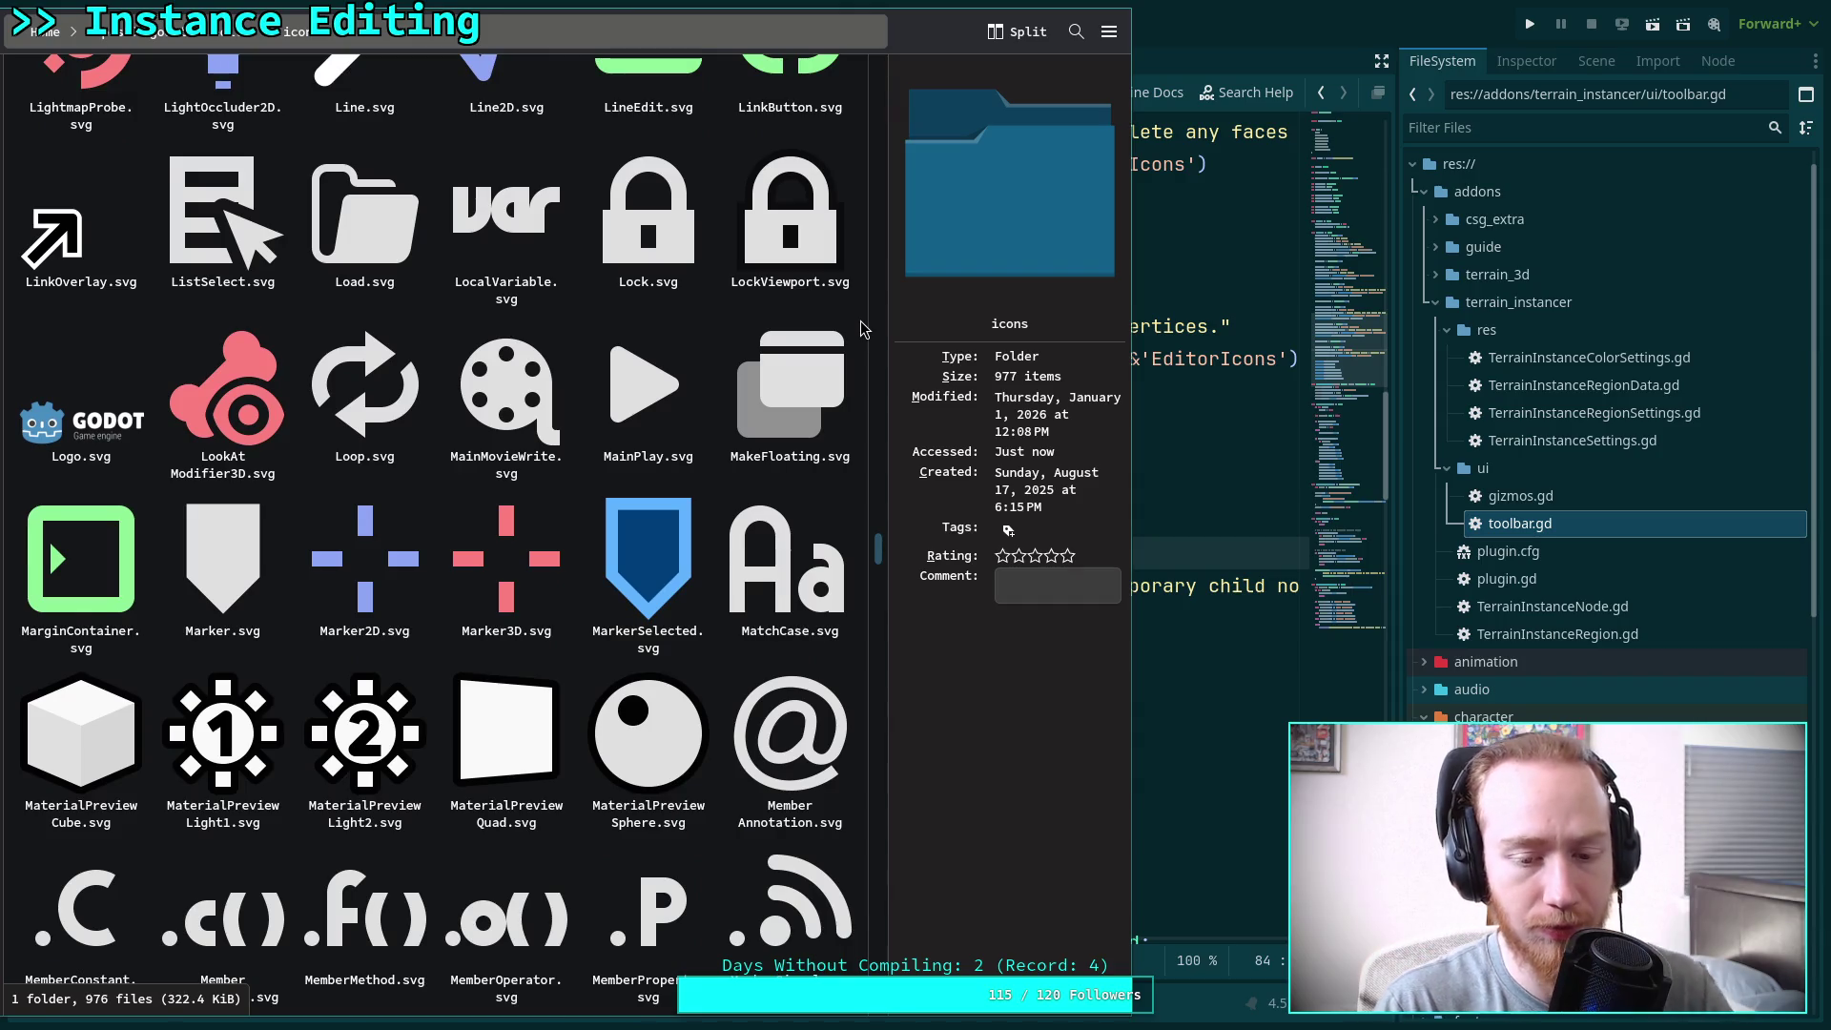
scroll(858, 326, "down", 6)
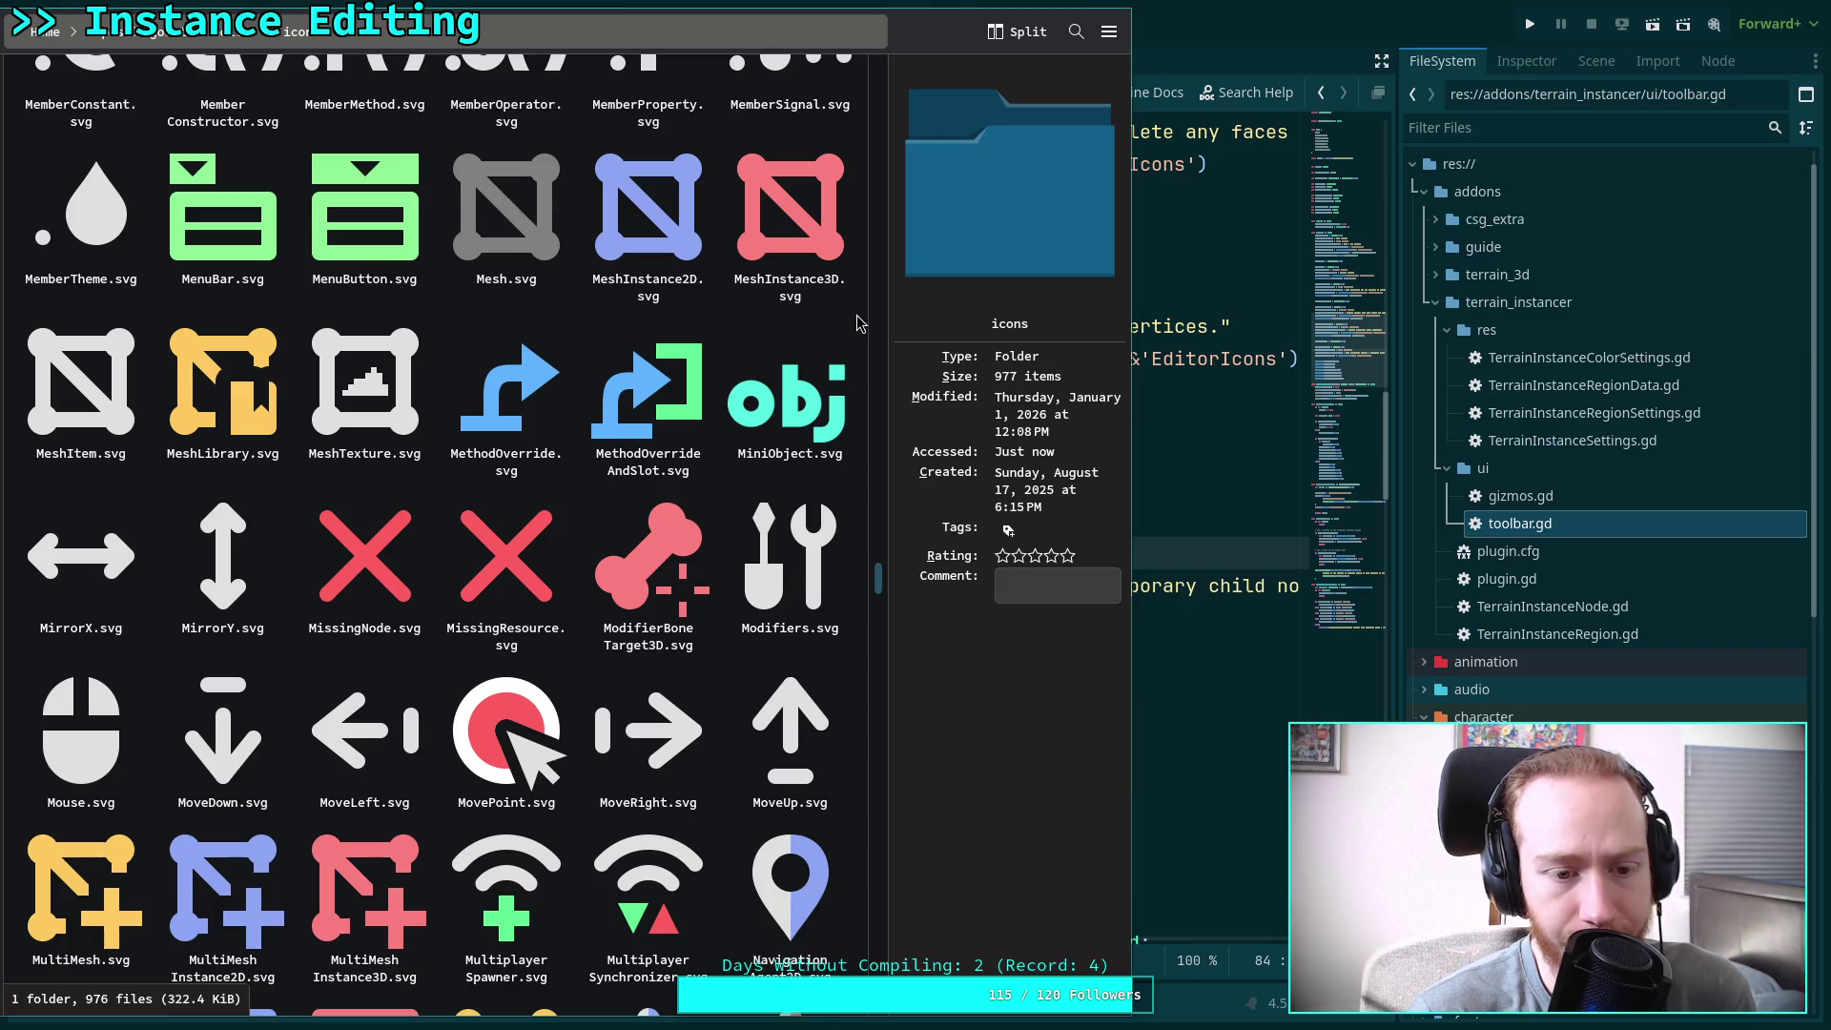
scroll(860, 324, "down", 5)
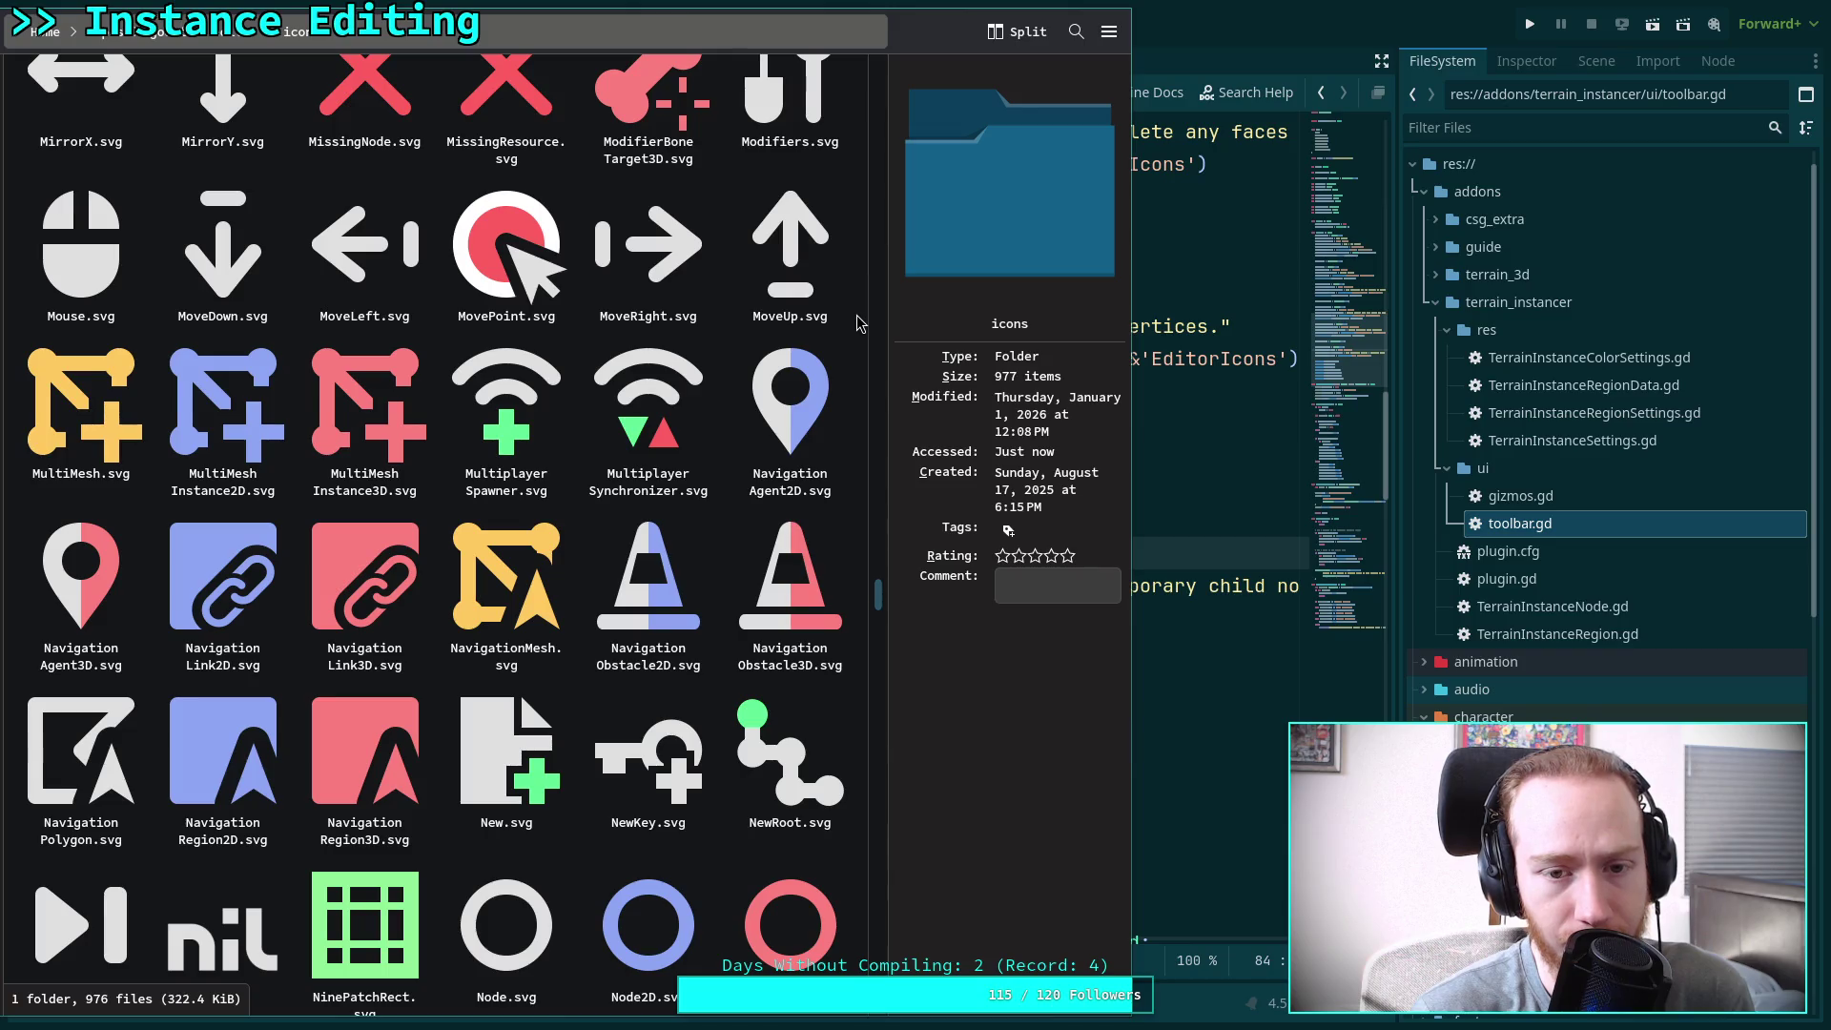
scroll(858, 325, "down", 4)
scroll(858, 324, "down", 10)
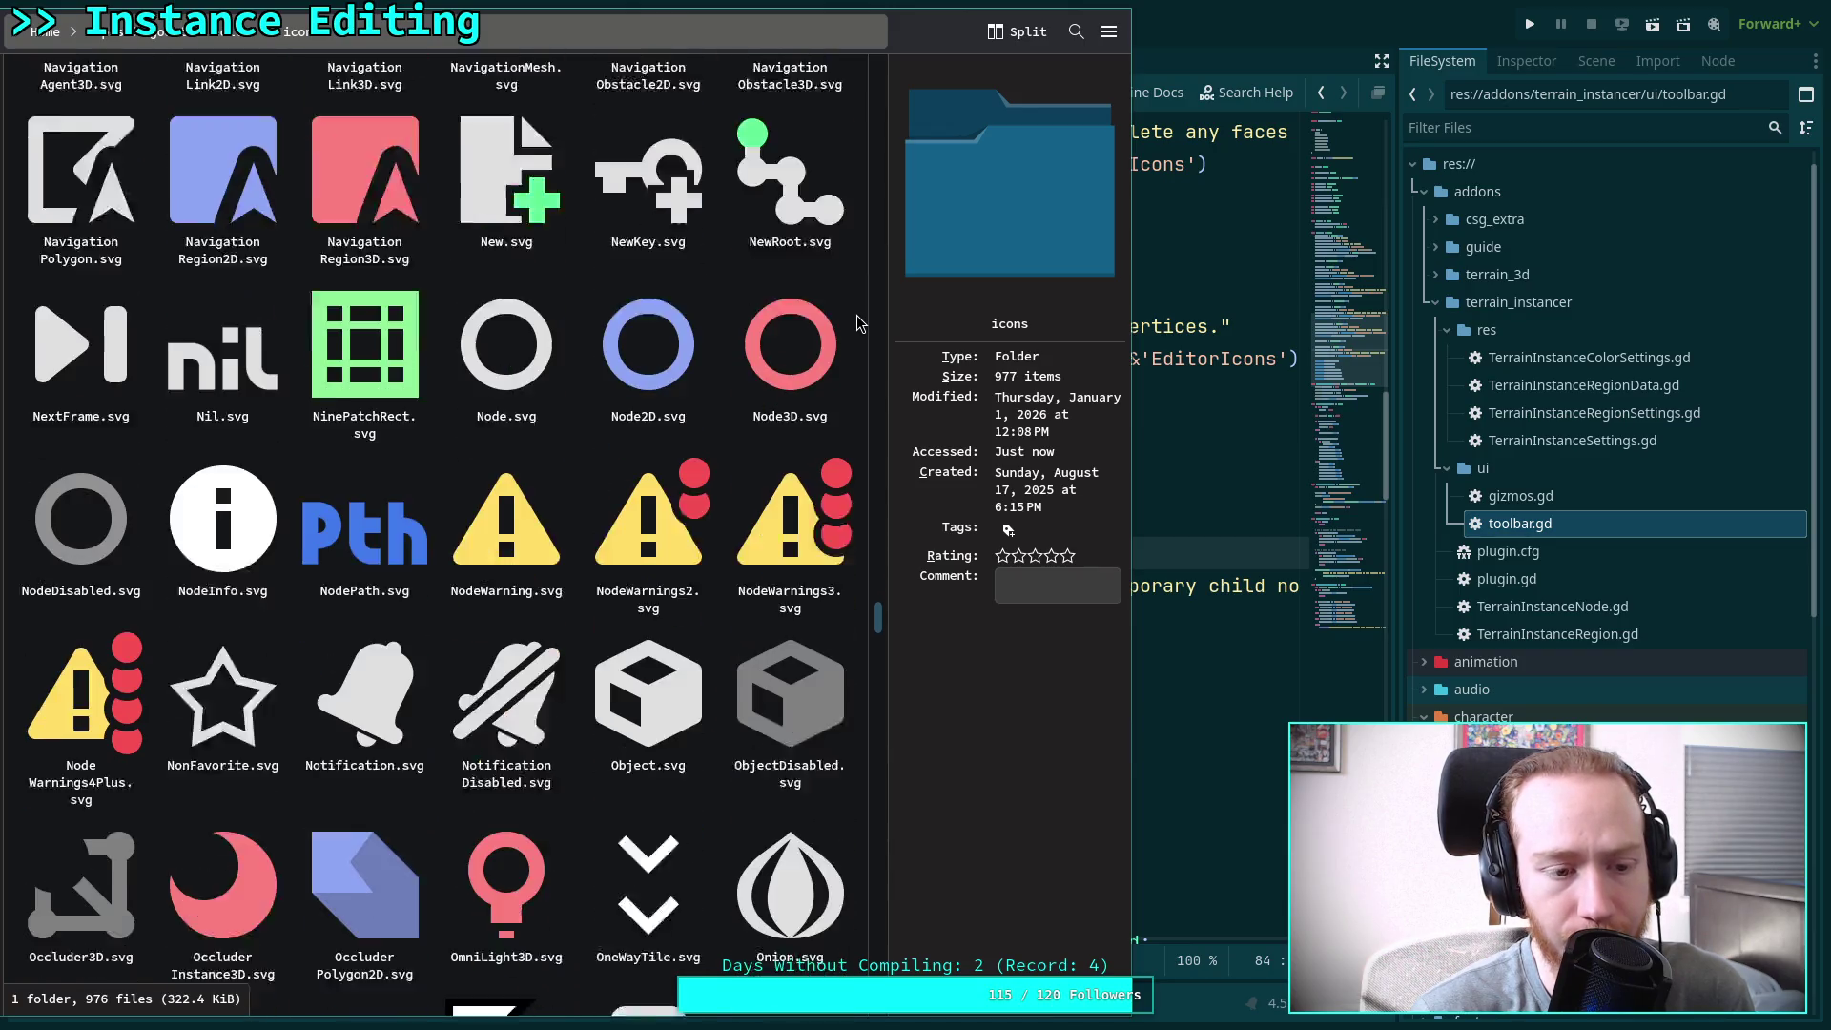
scroll(860, 324, "down", 9)
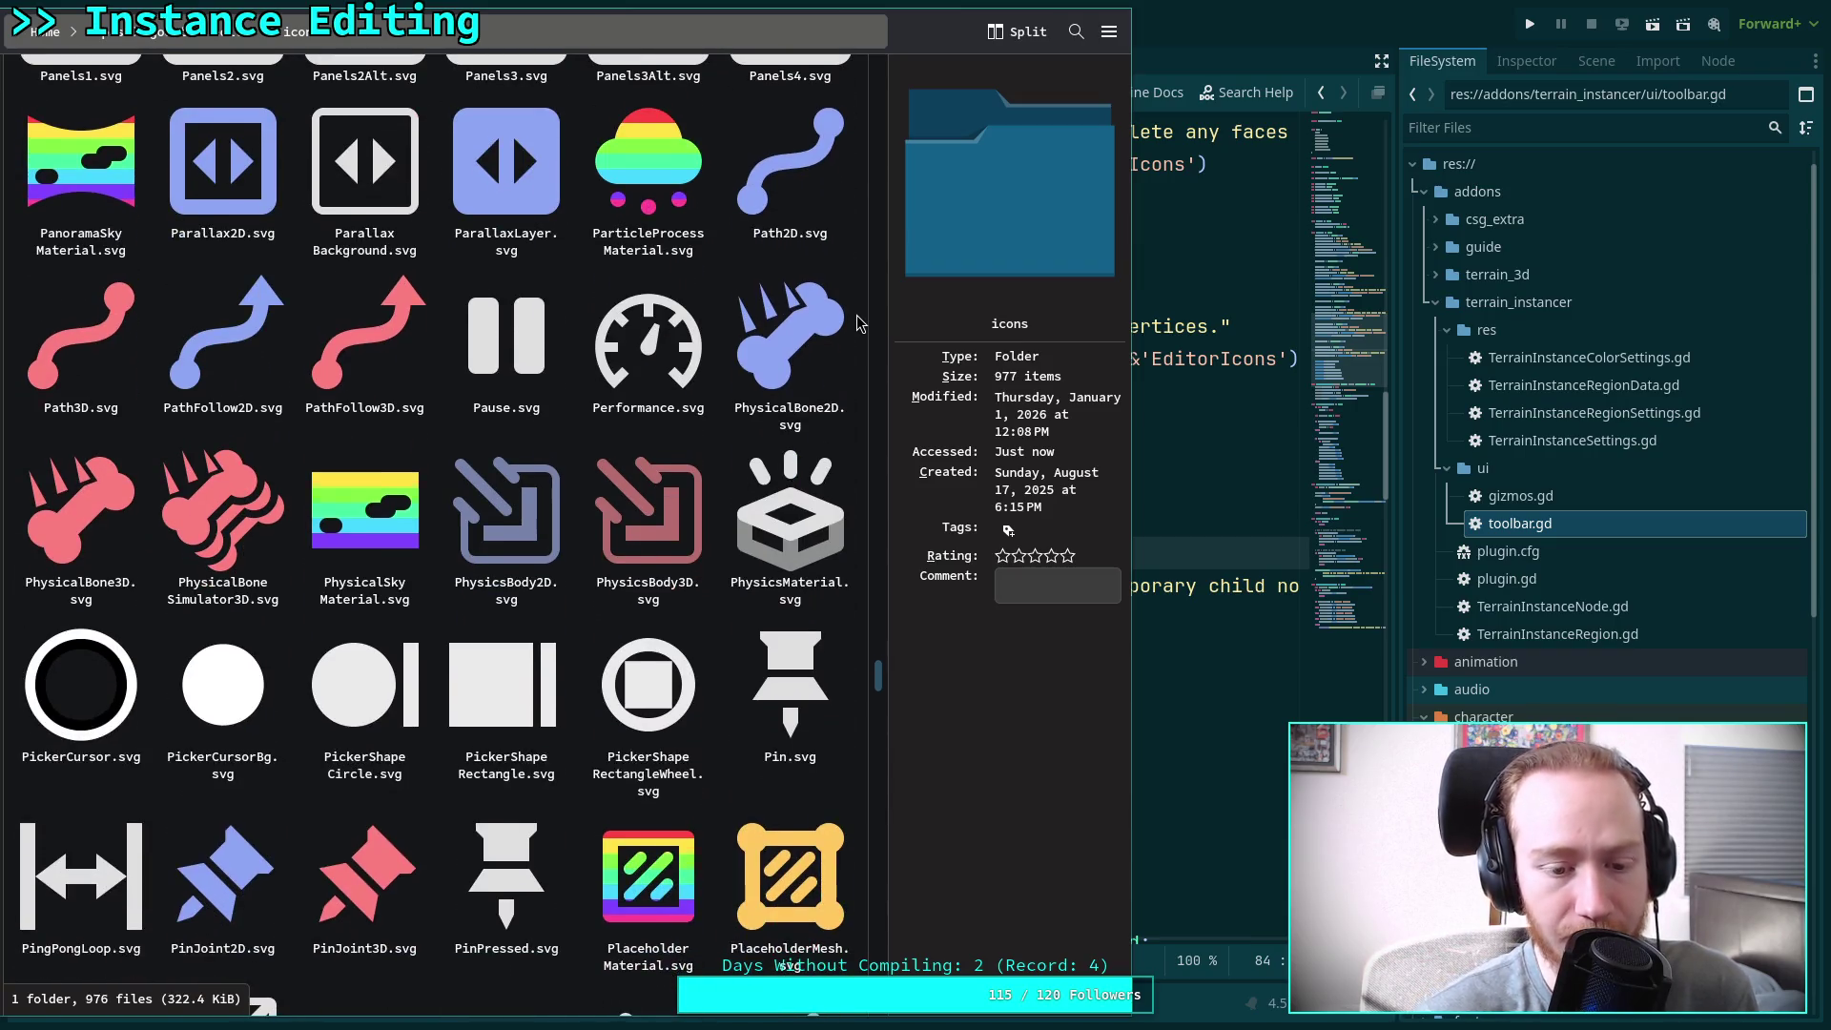
scroll(859, 324, "down", 3)
scroll(858, 325, "down", 7)
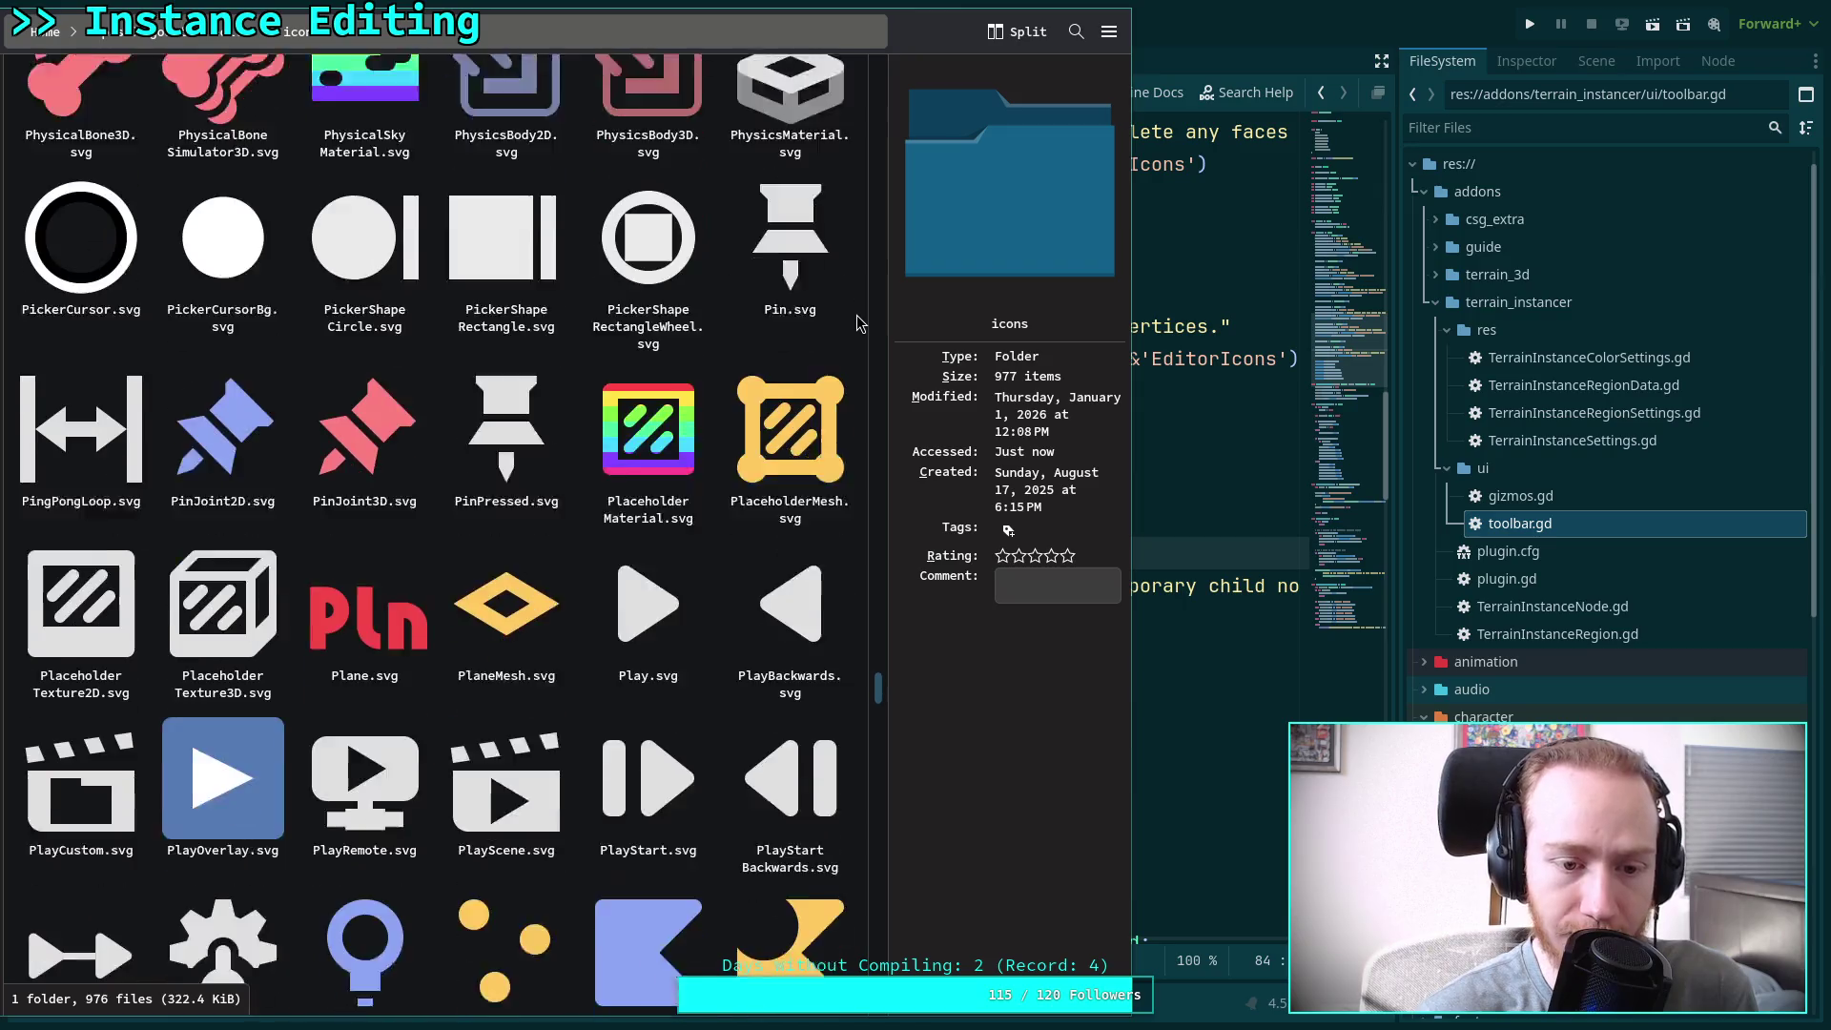
scroll(858, 325, "down", 6)
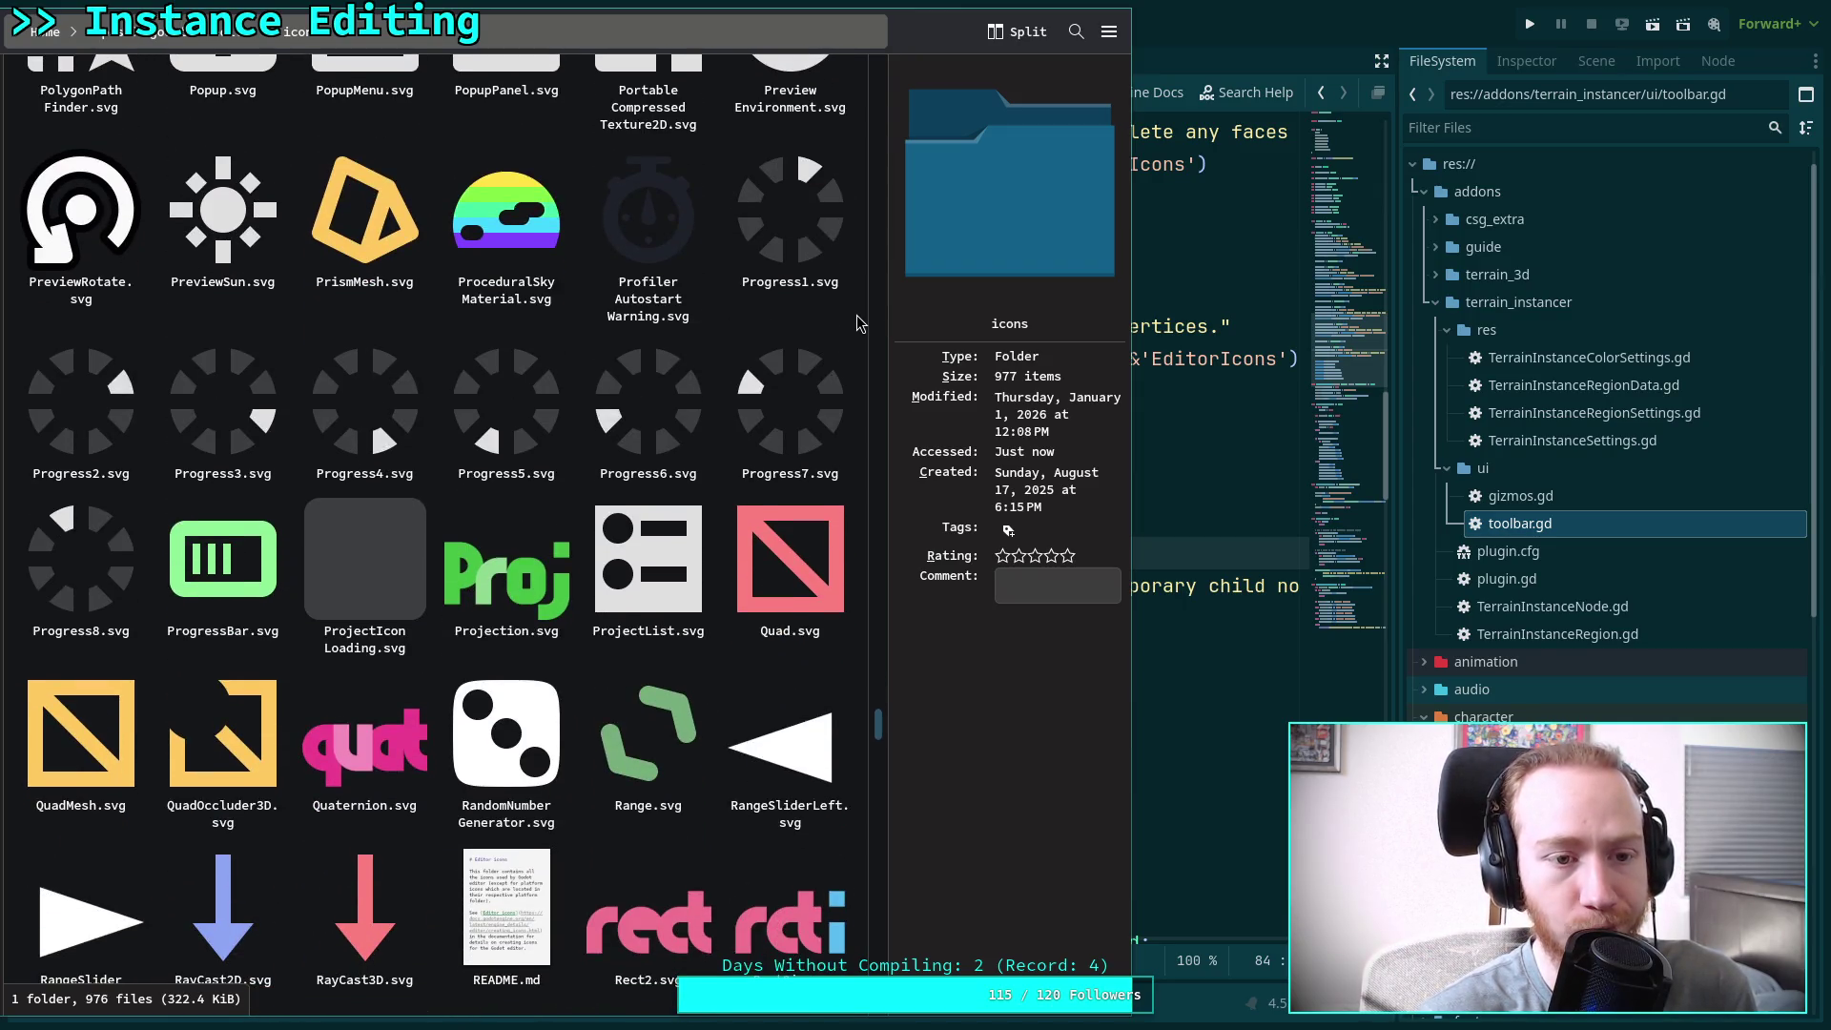
scroll(856, 323, "down", 2)
scroll(857, 322, "down", 1)
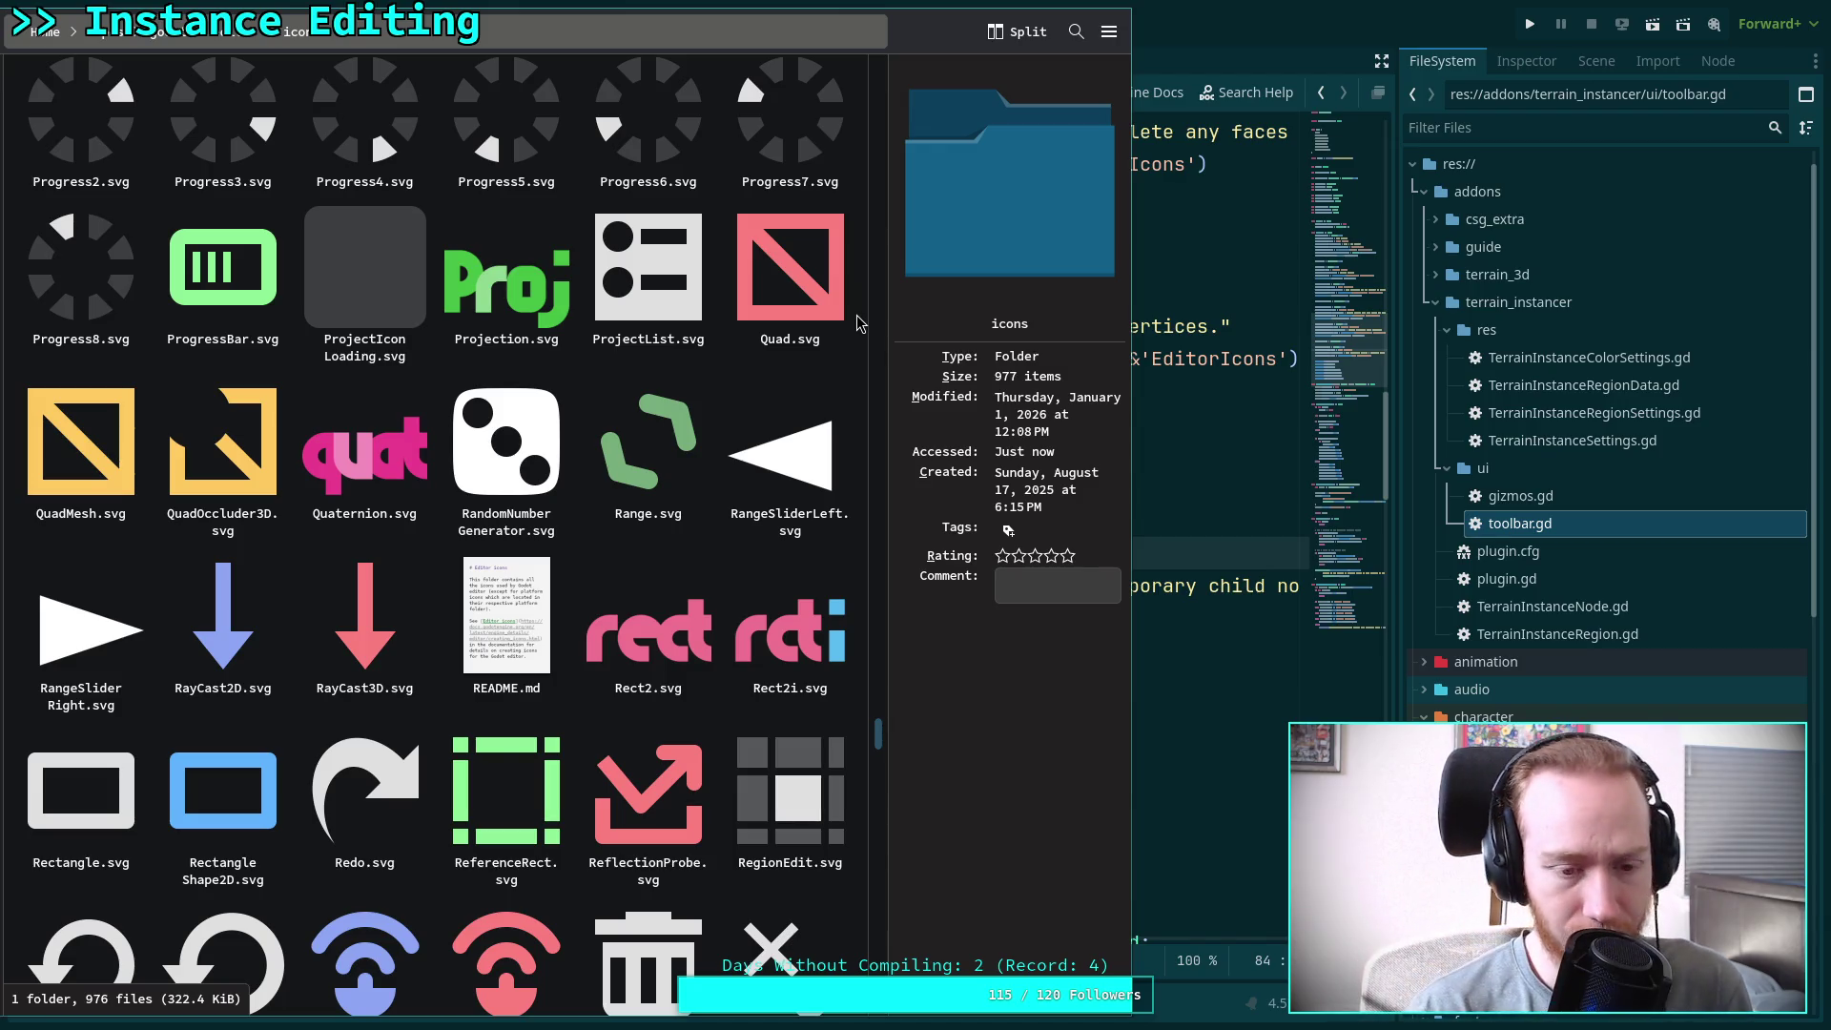
scroll(857, 323, "down", 1)
scroll(856, 322, "down", 2)
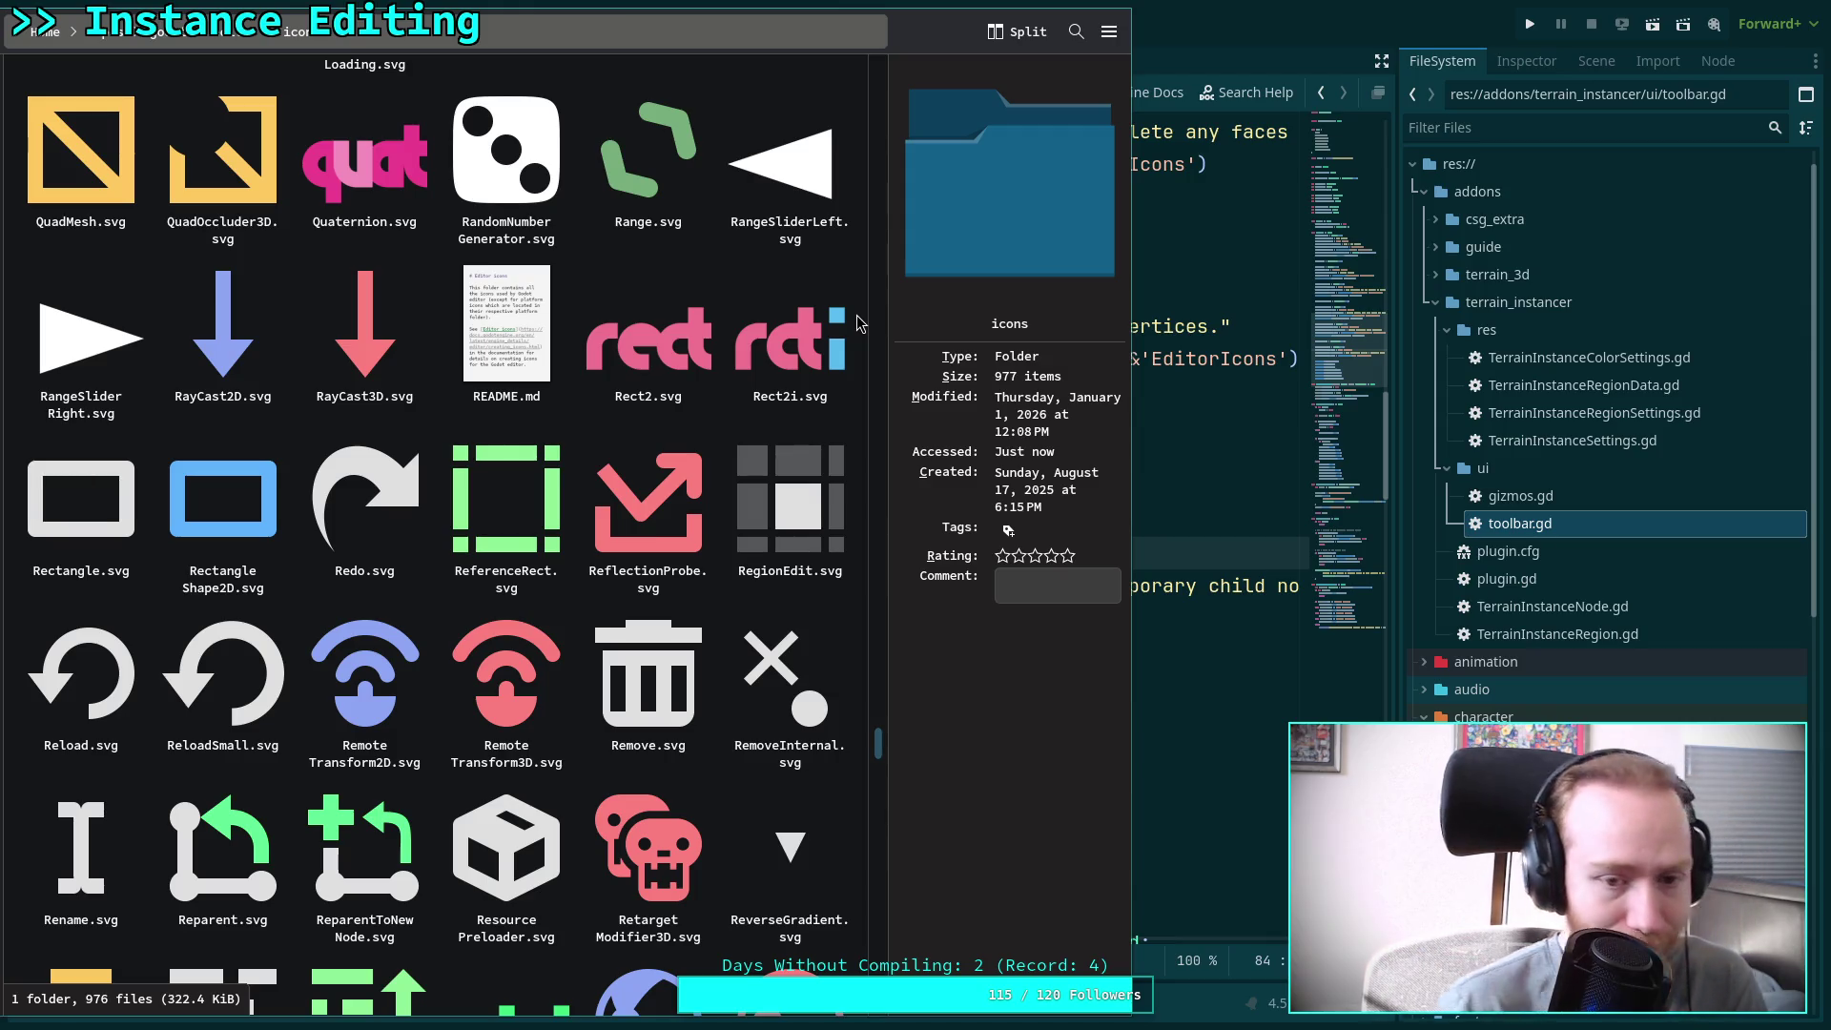
scroll(858, 324, "down", 2)
scroll(857, 324, "down", 2)
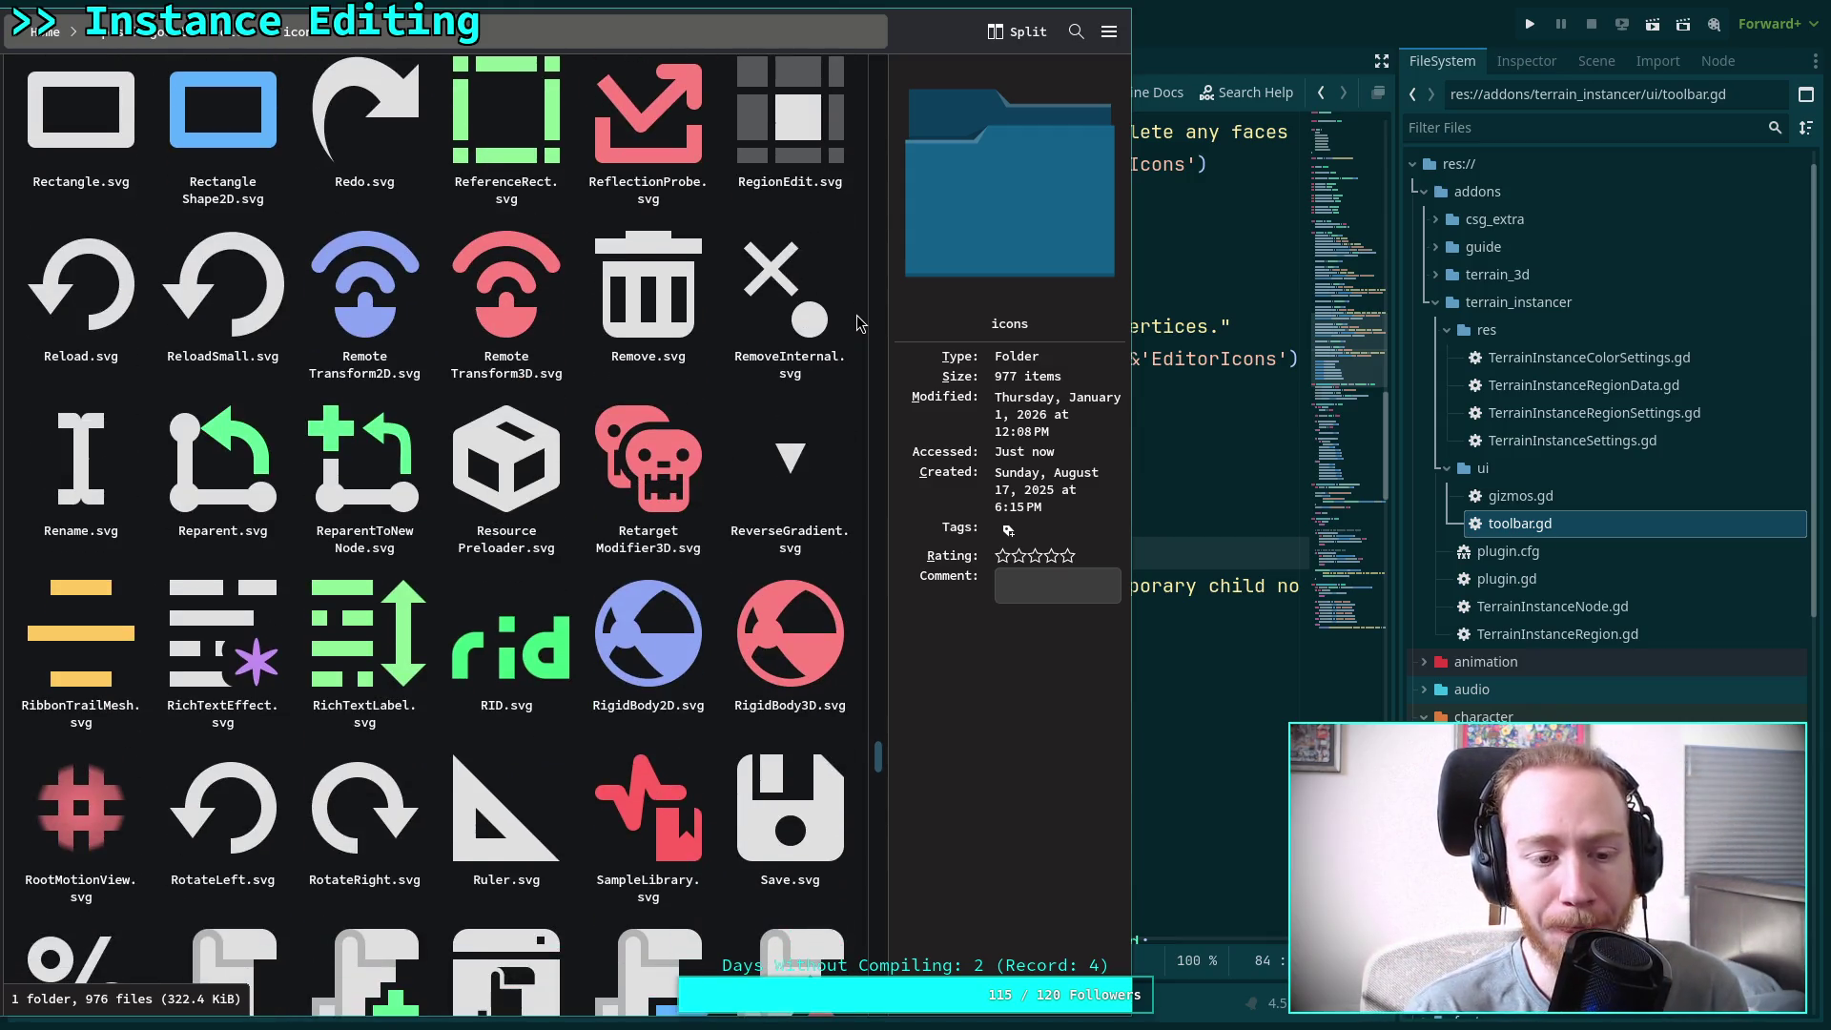
scroll(858, 324, "down", 1)
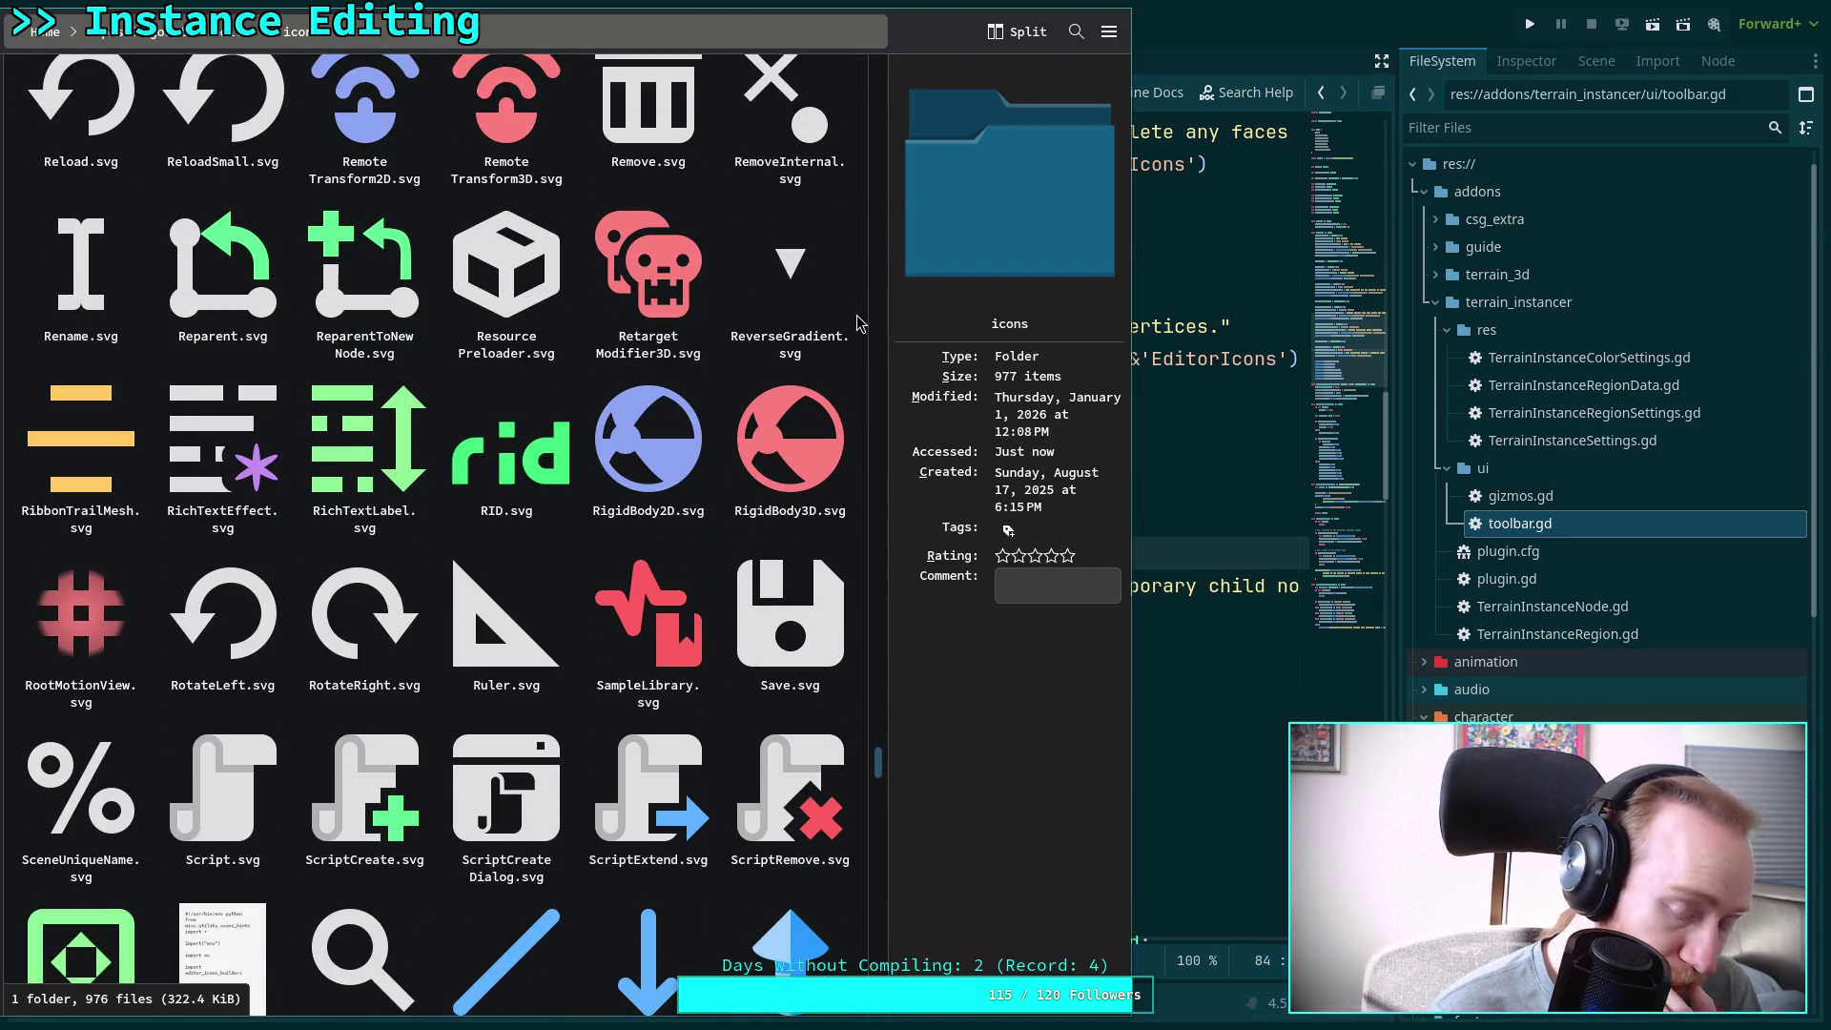
scroll(858, 324, "down", 1)
scroll(858, 324, "down", 1)
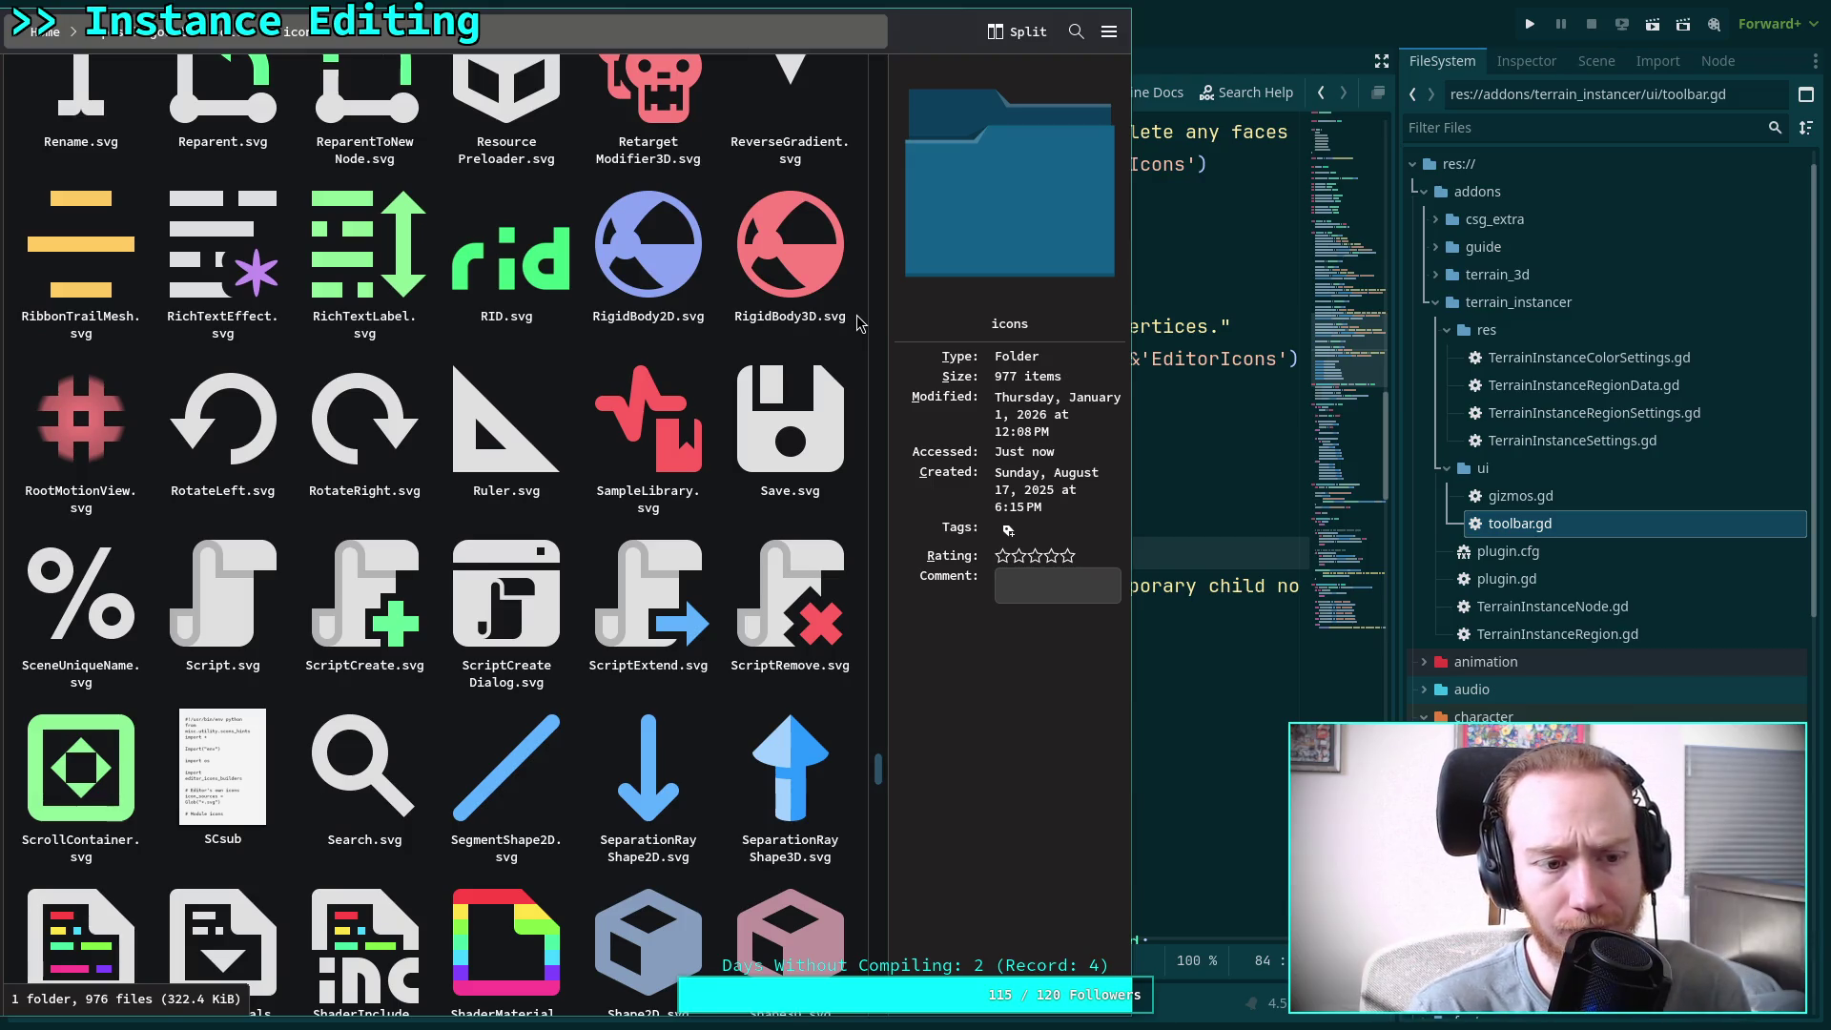
scroll(857, 325, "down", 1)
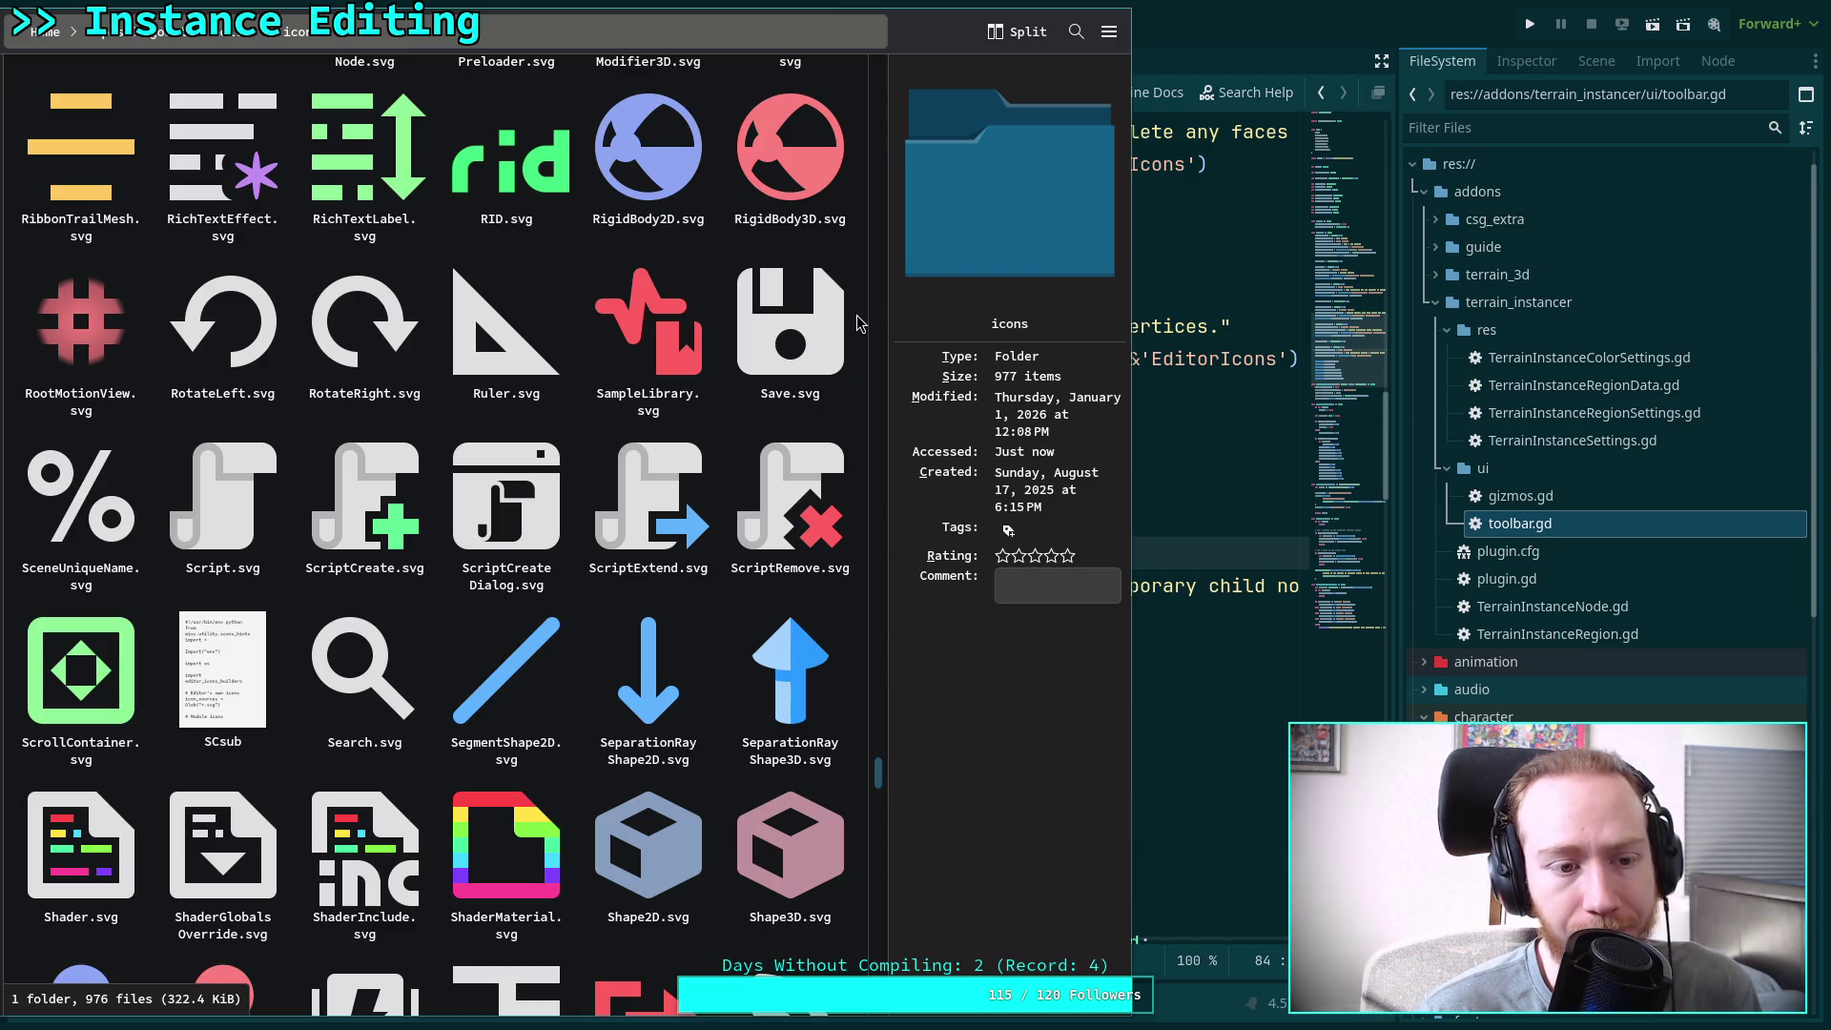
scroll(858, 324, "down", 1)
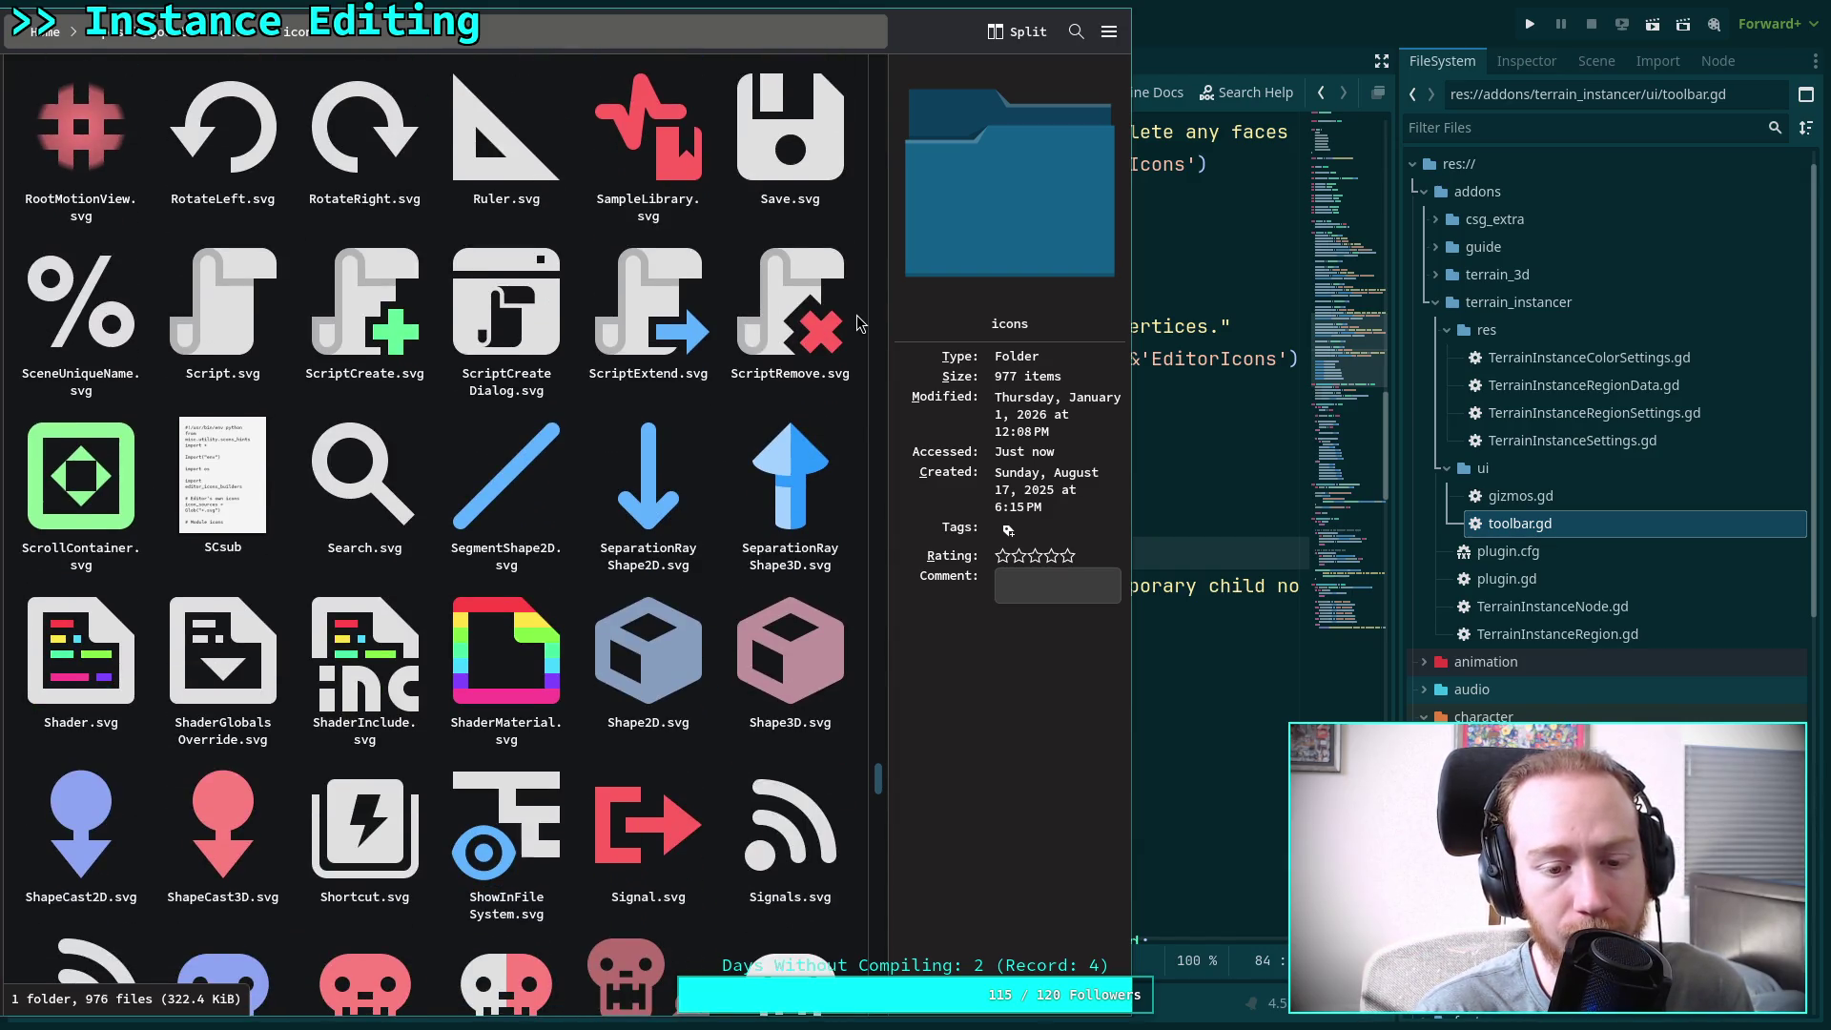
scroll(857, 324, "down", 1)
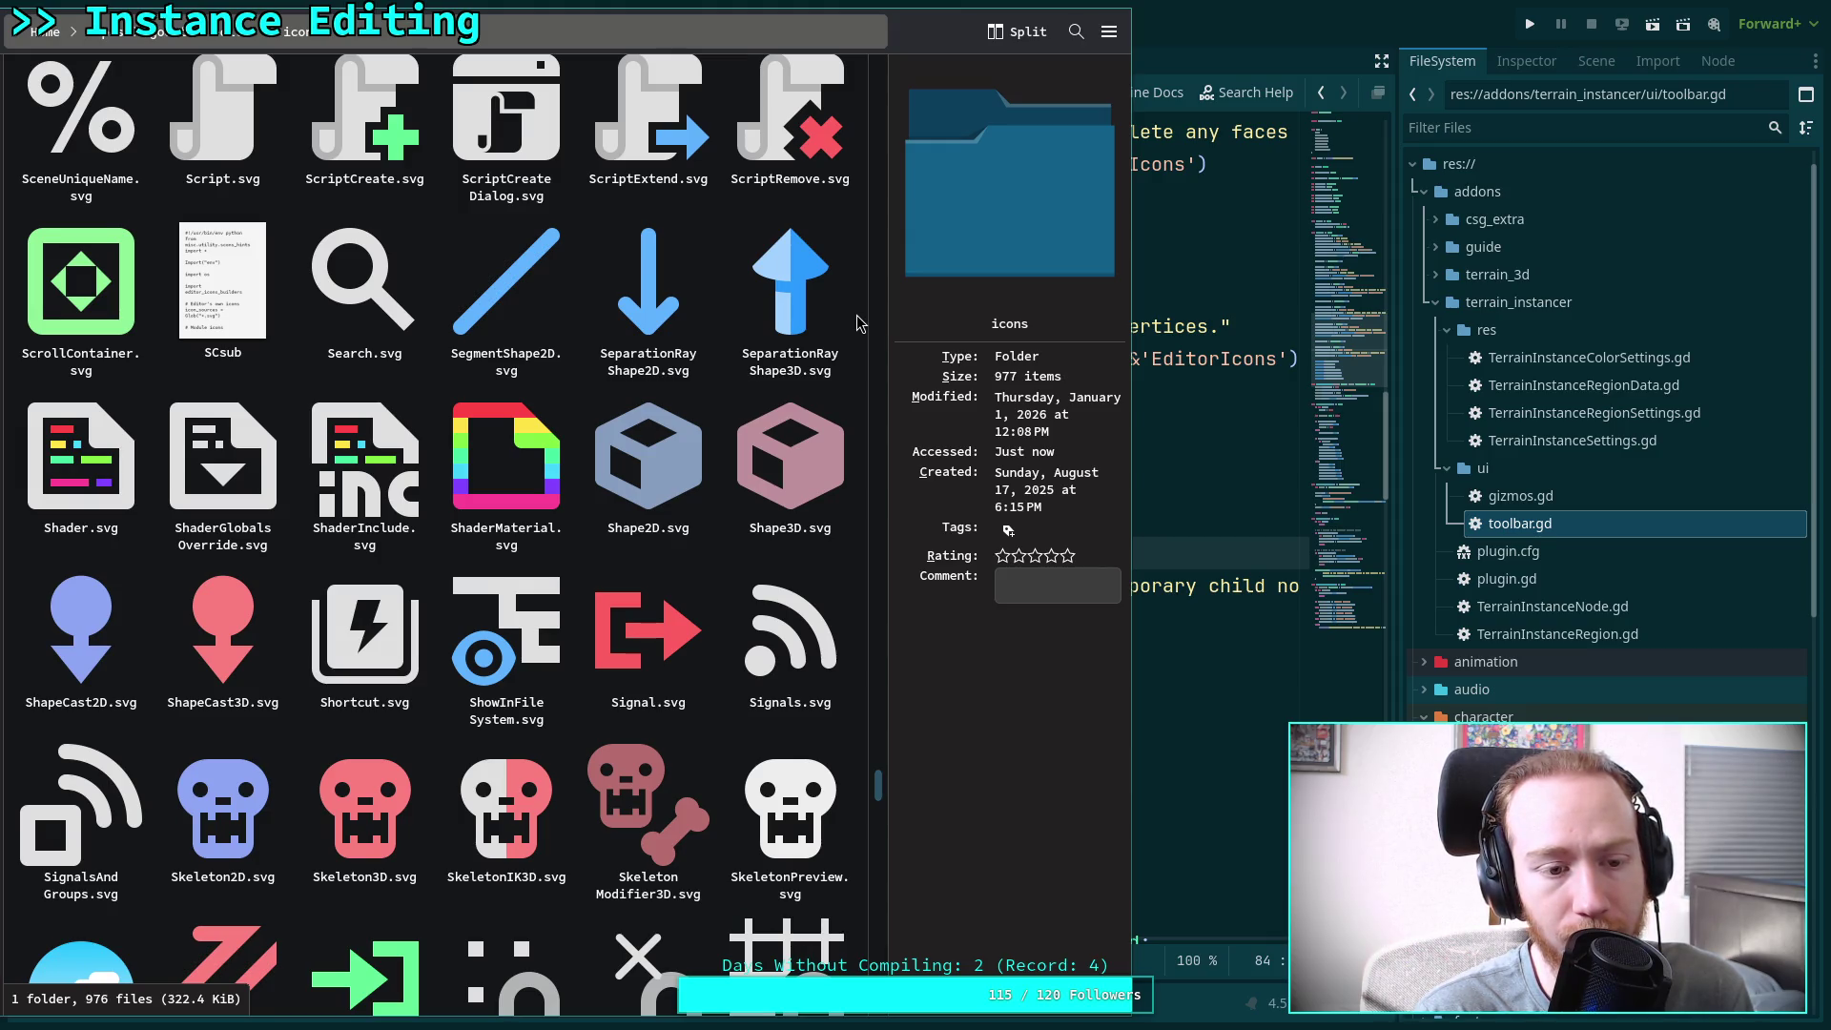
scroll(858, 325, "down", 2)
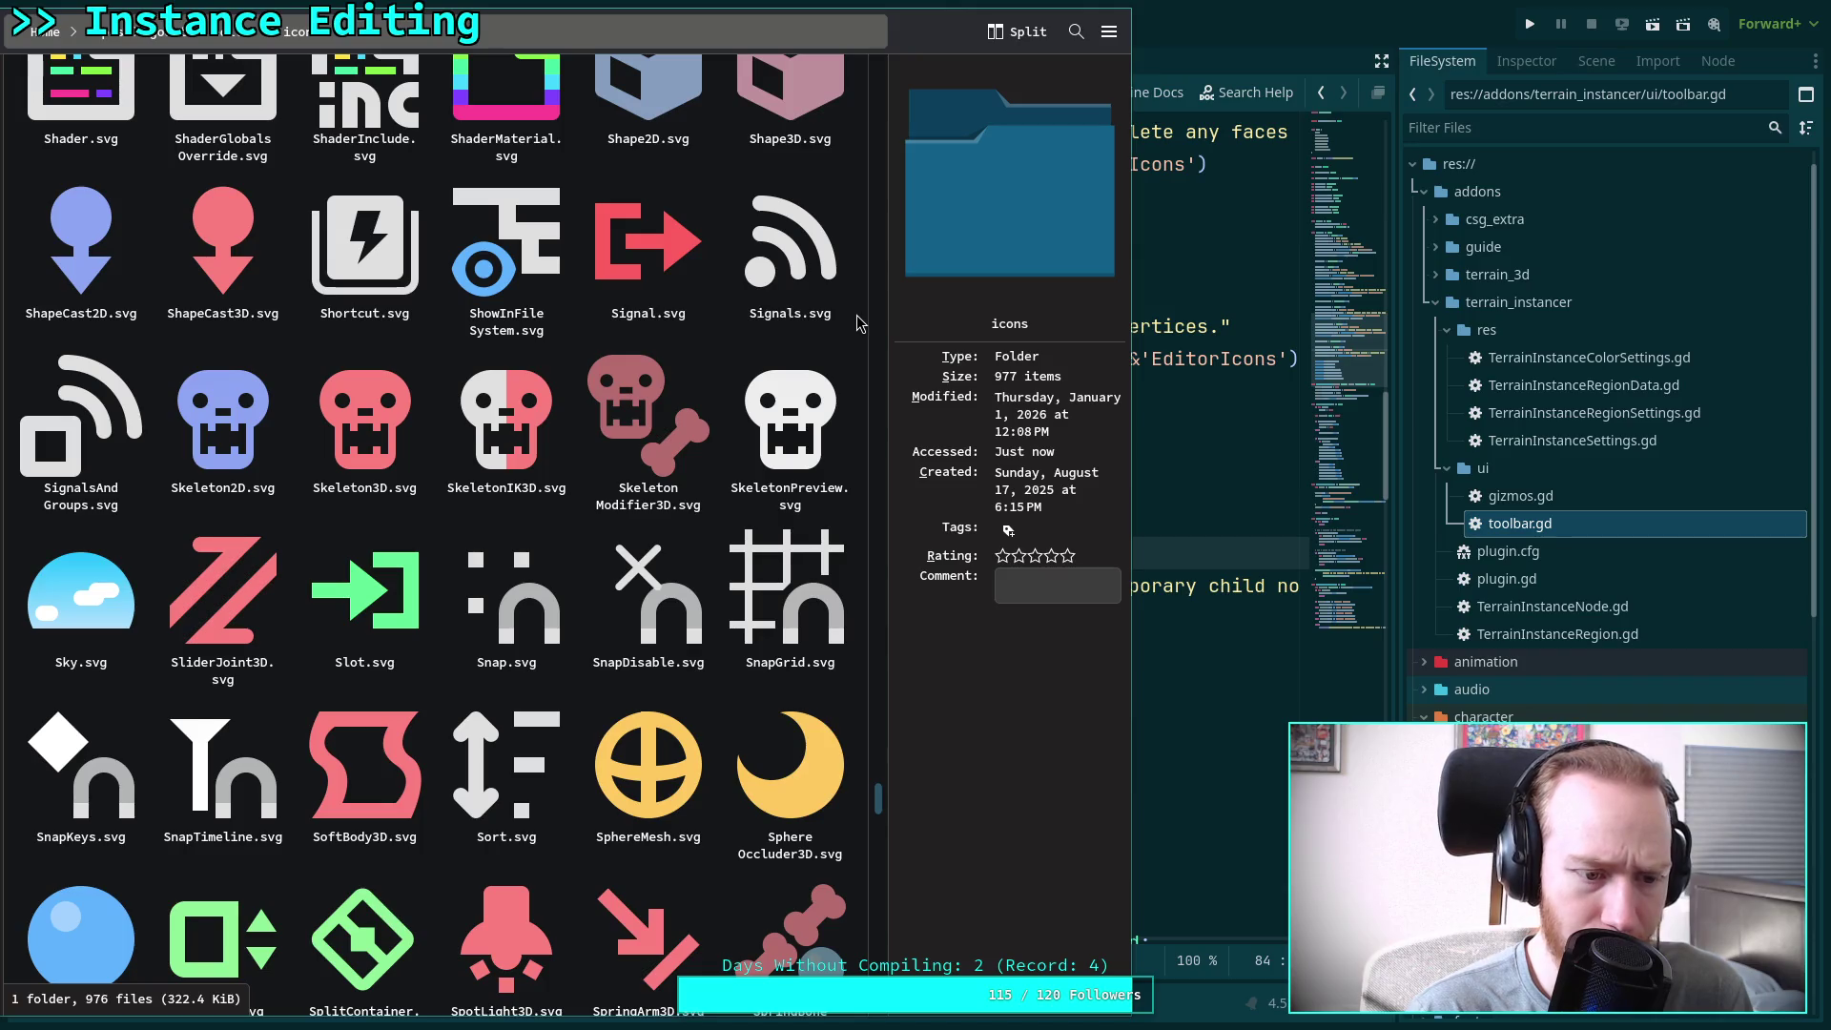
scroll(858, 324, "down", 3)
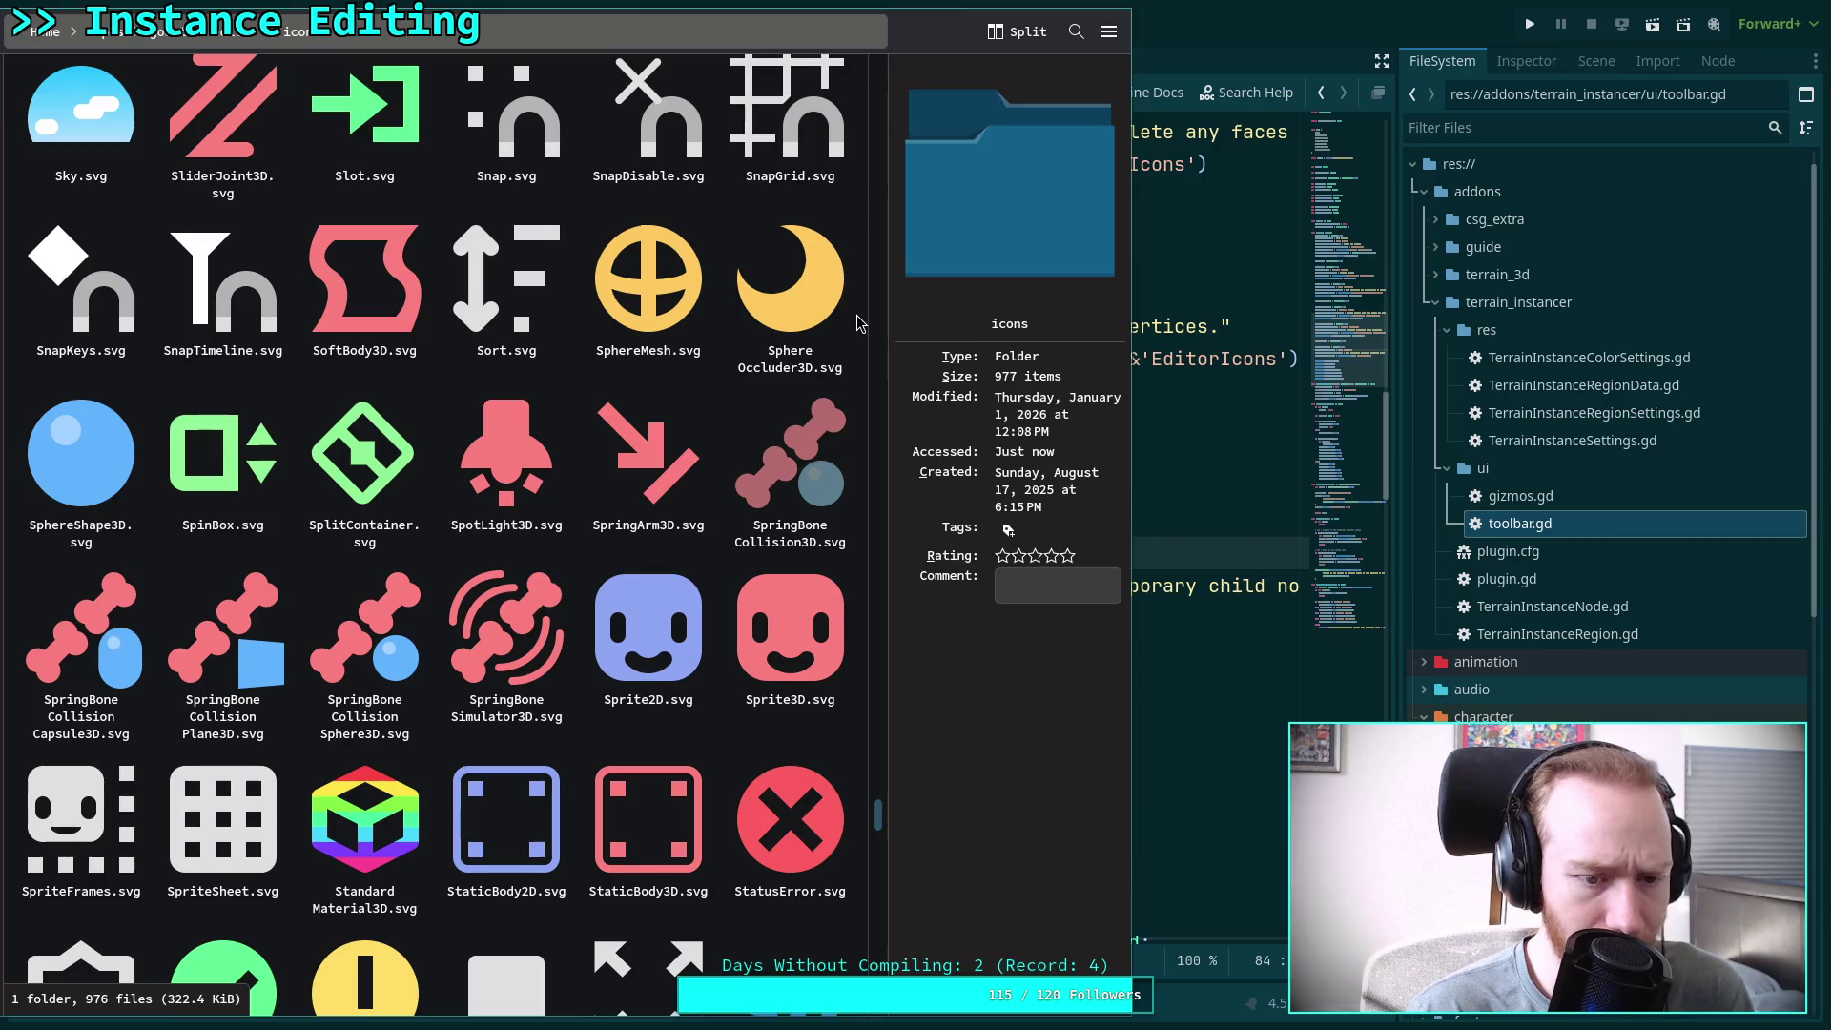
scroll(858, 325, "down", 2)
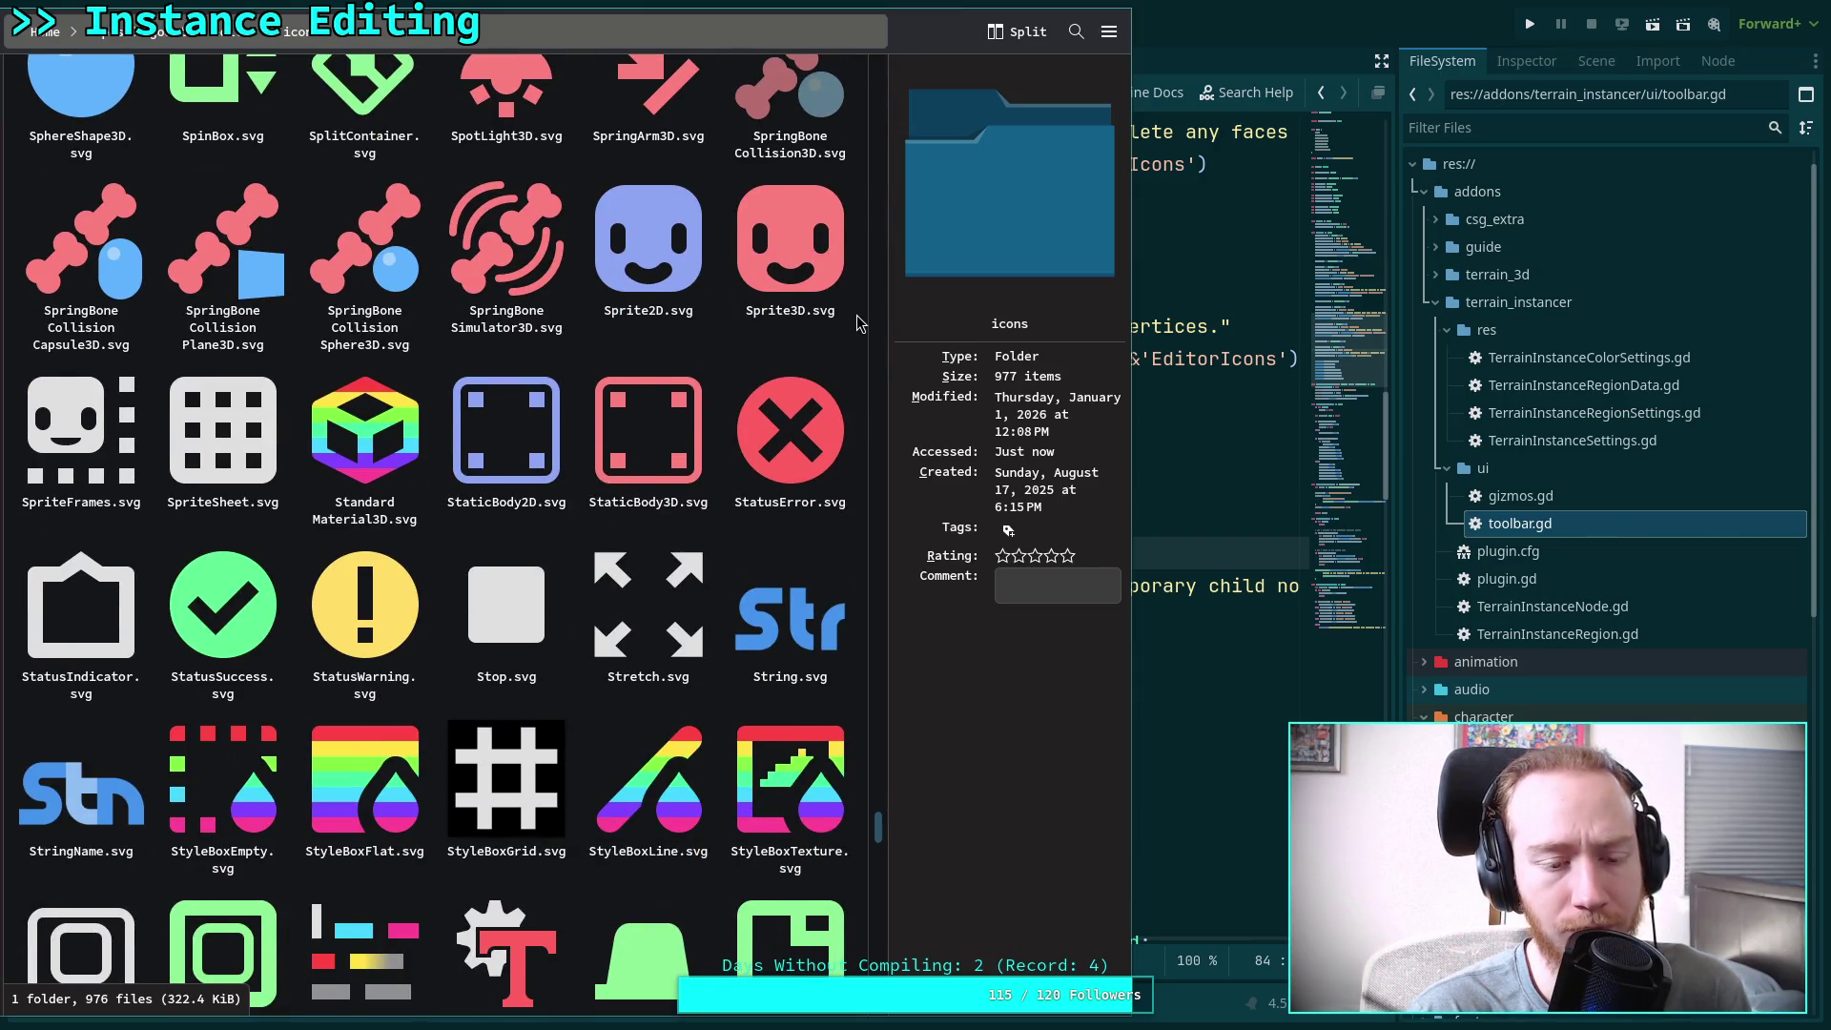
scroll(858, 324, "down", 3)
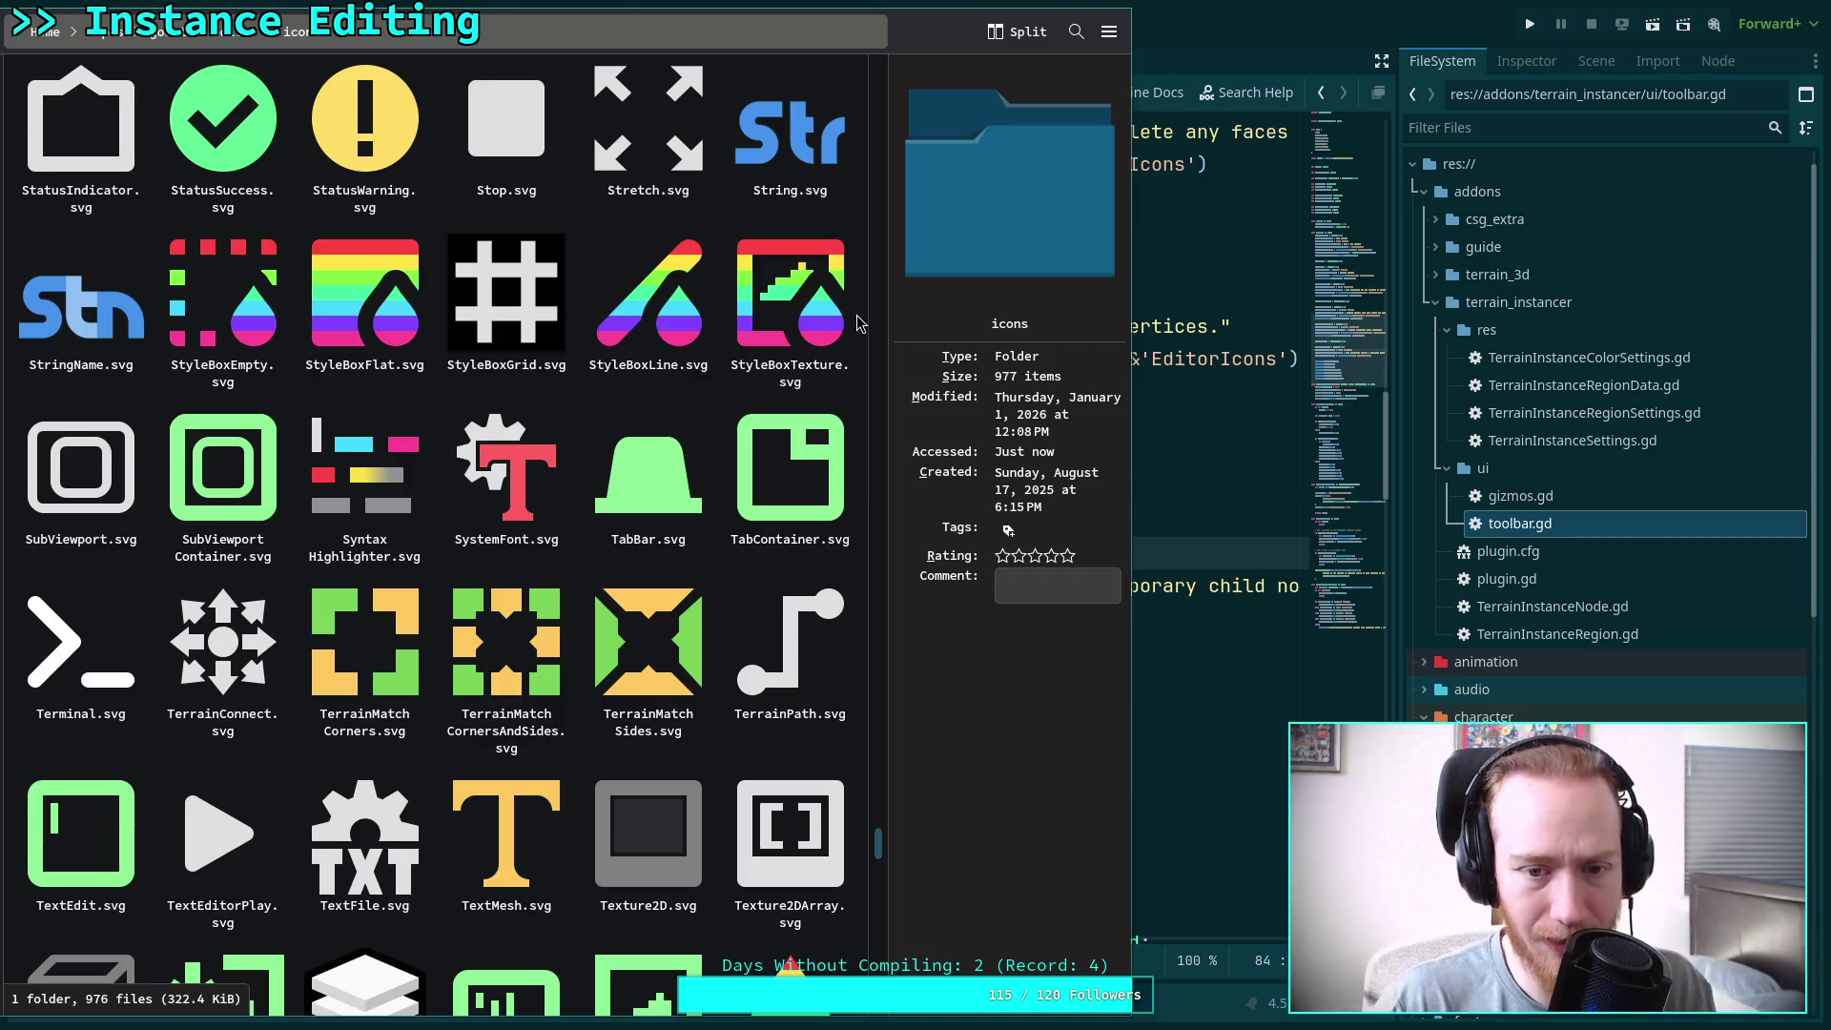
scroll(856, 323, "down", 2)
scroll(856, 322, "down", 3)
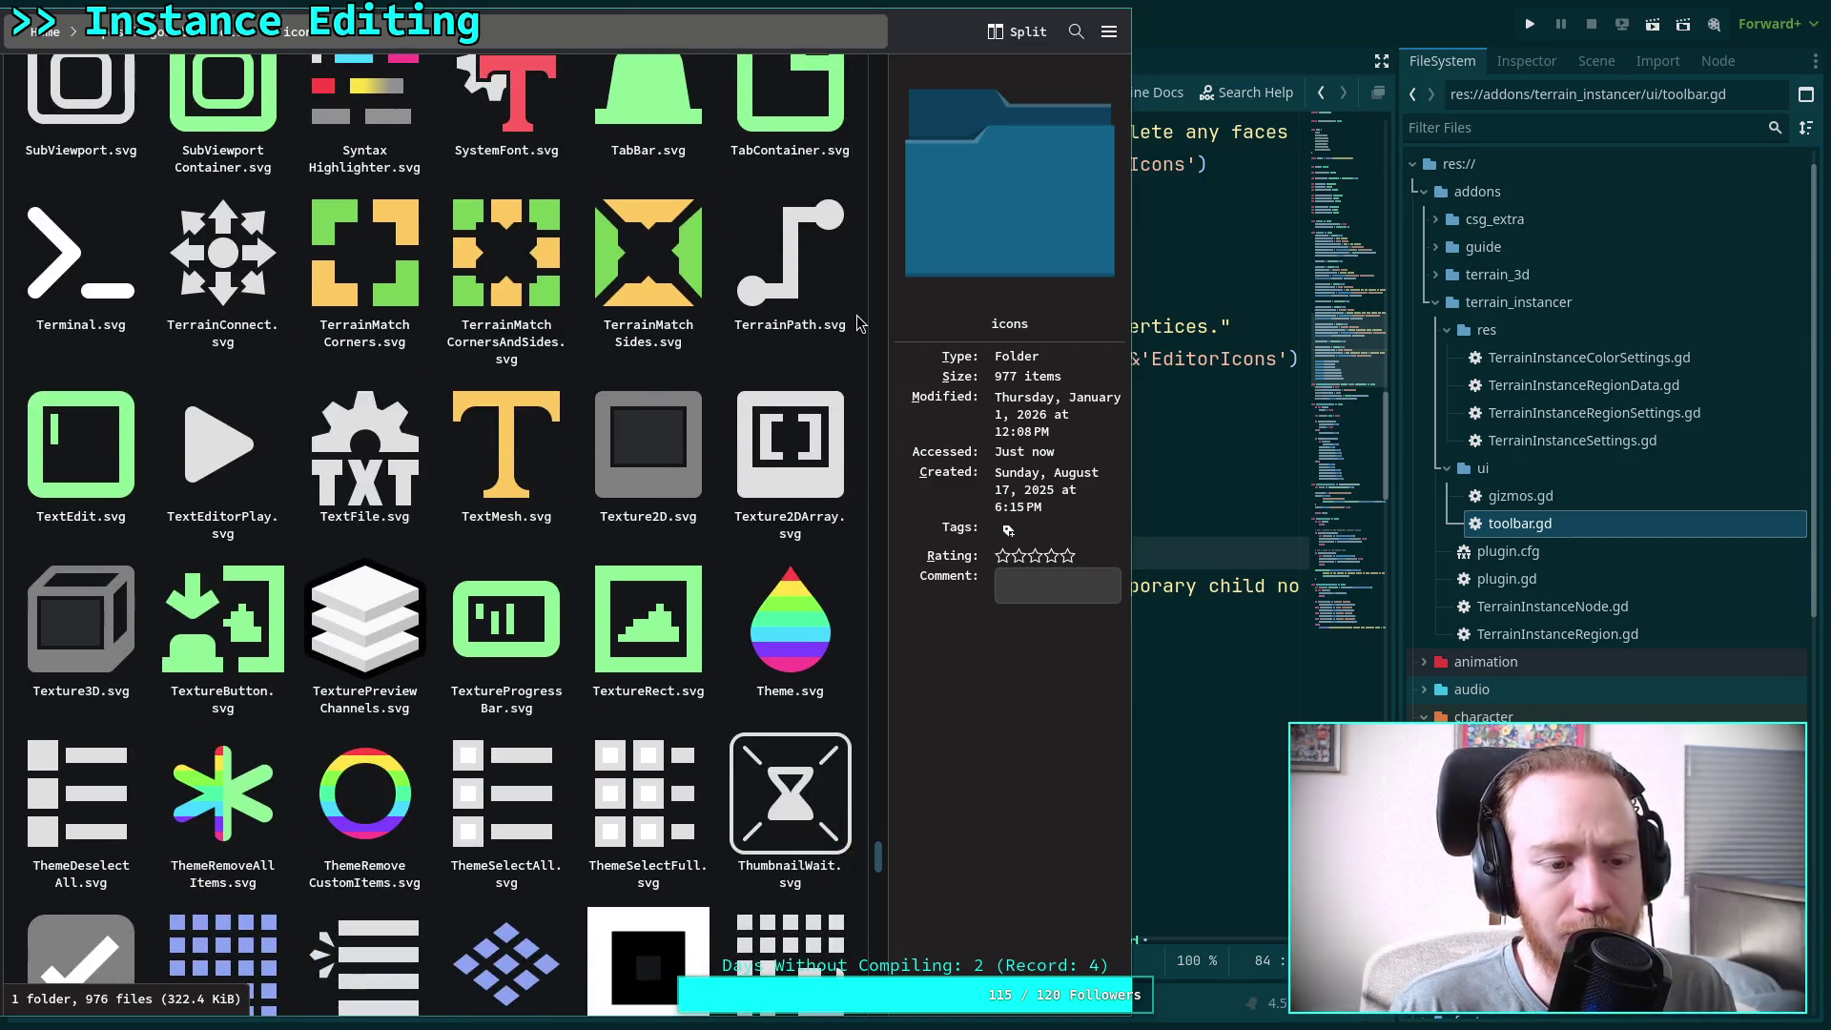
scroll(857, 323, "down", 1)
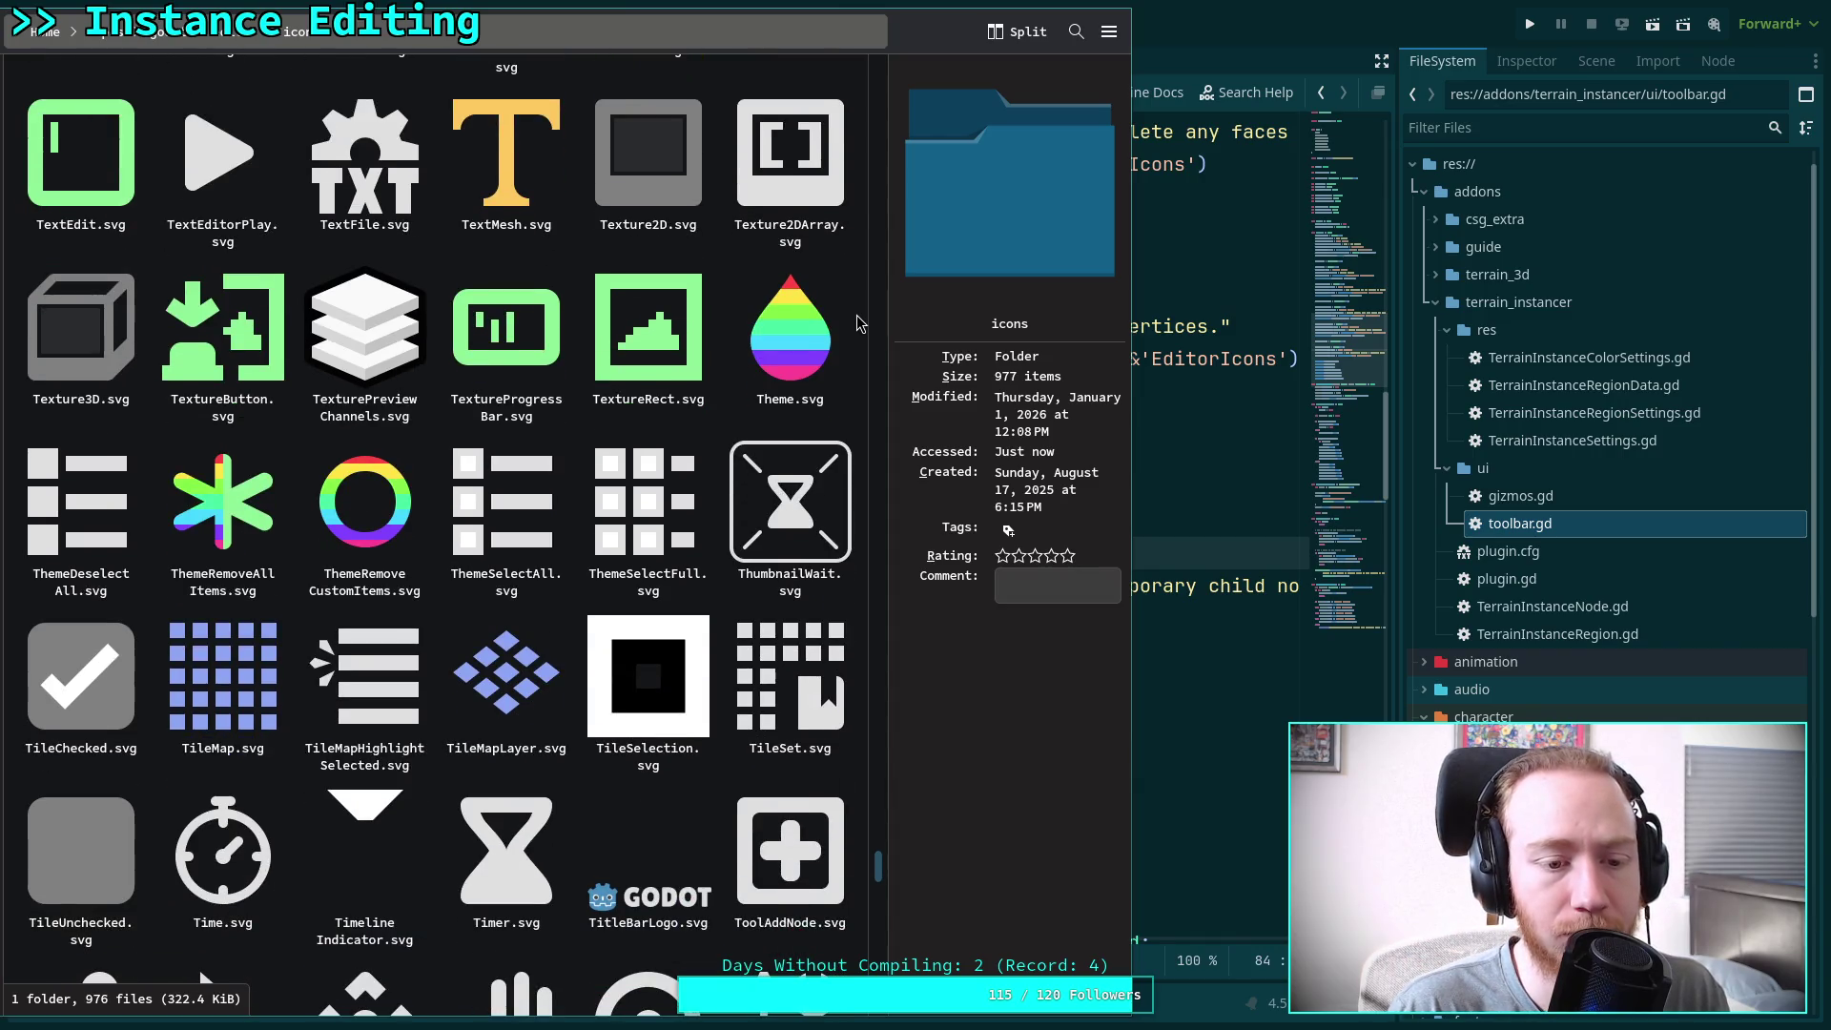
scroll(857, 322, "down", 1)
scroll(855, 323, "down", 6)
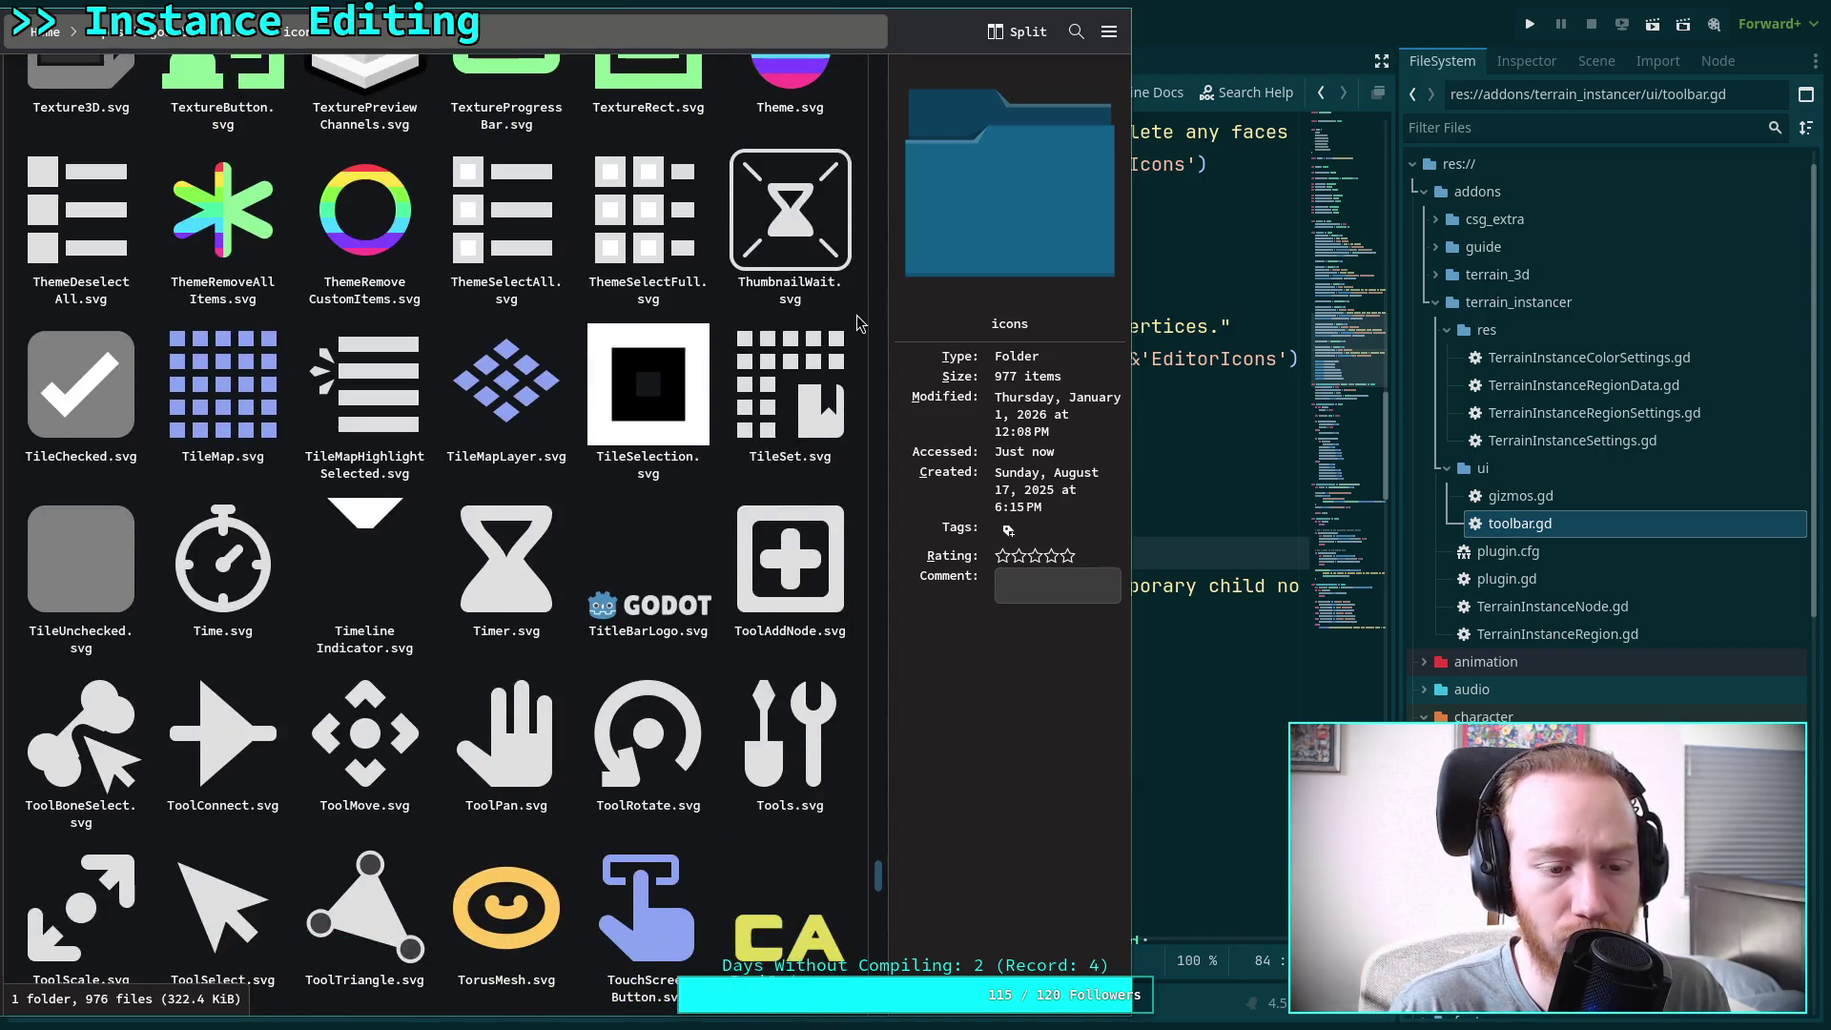
scroll(855, 323, "down", 2)
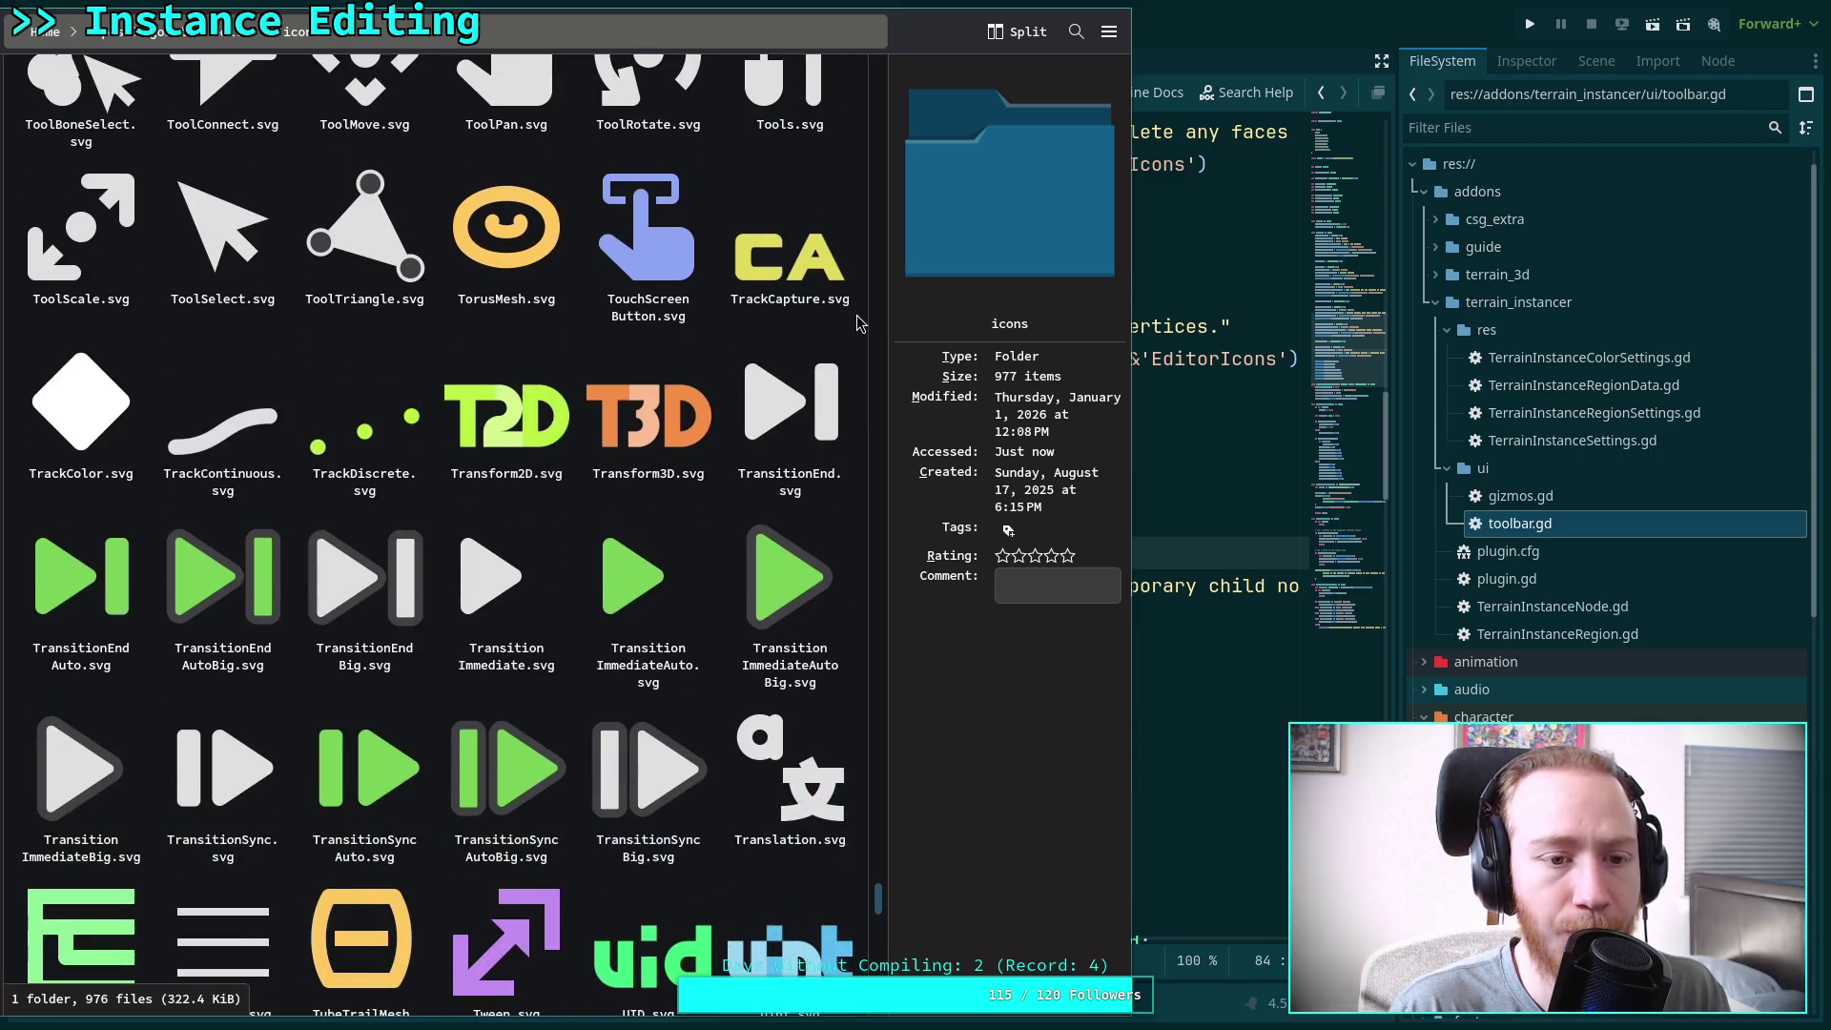
scroll(856, 323, "down", 6)
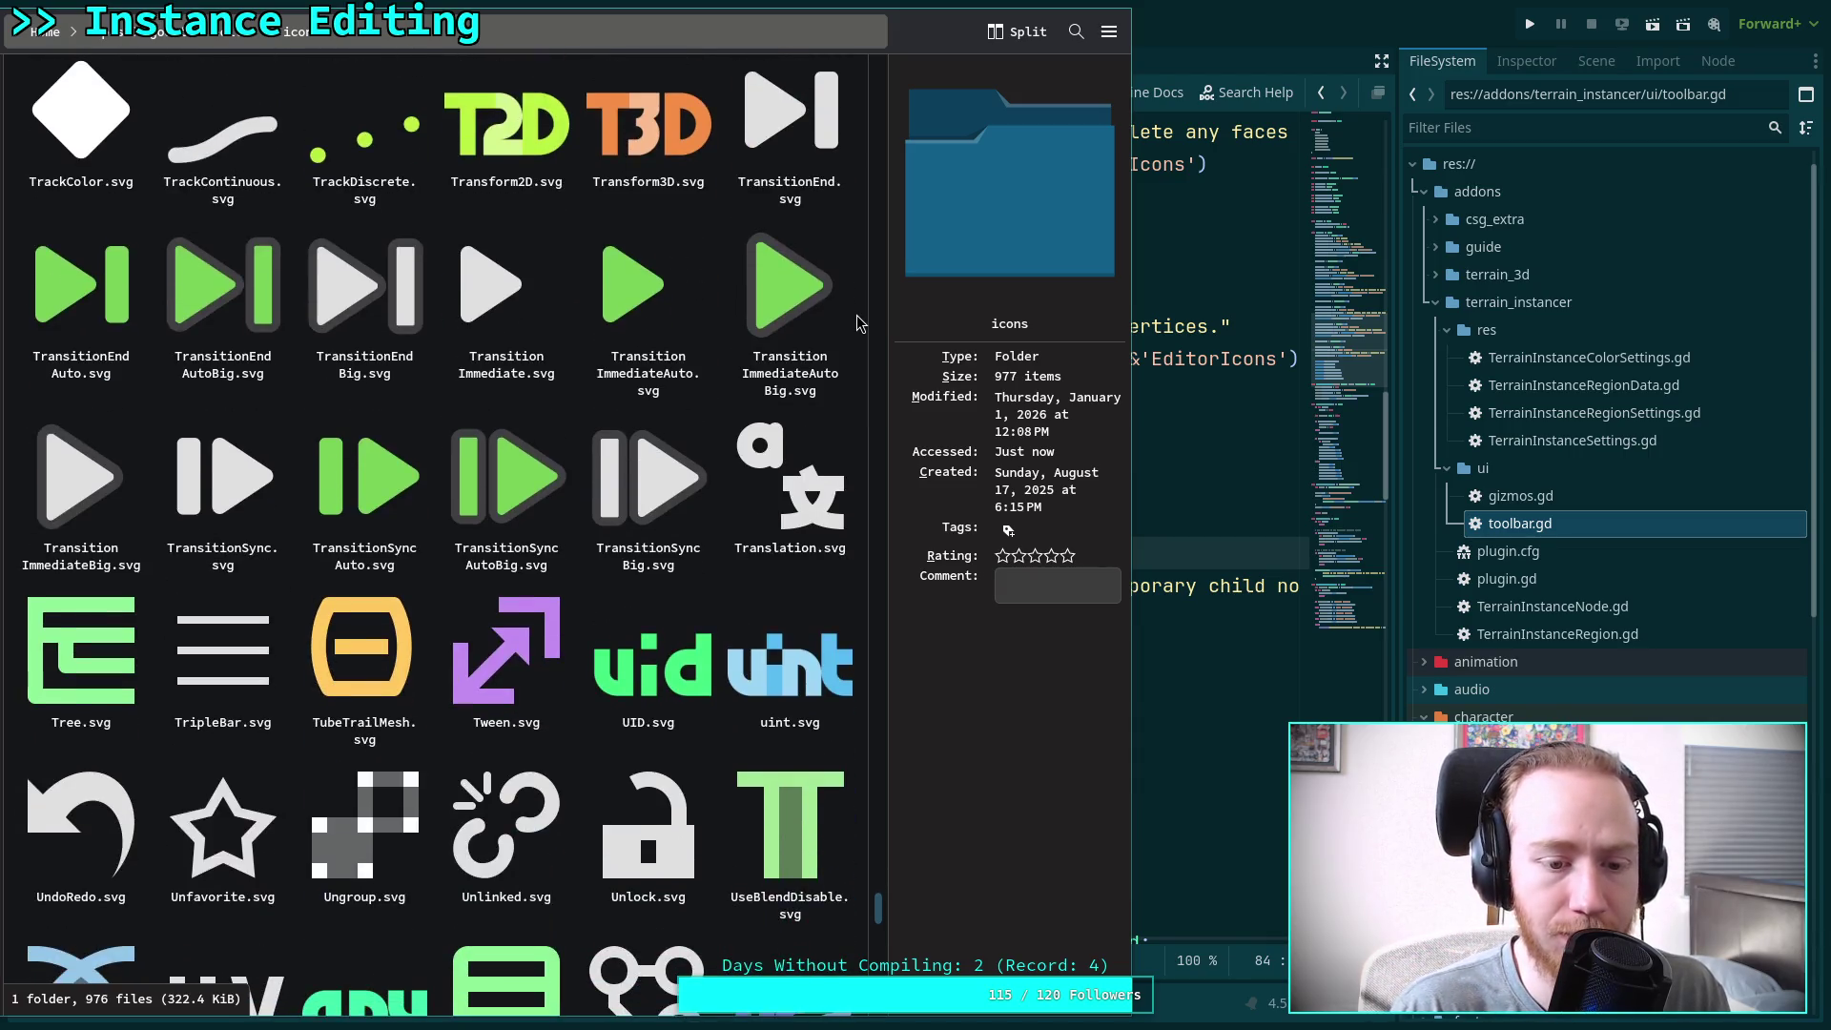
scroll(856, 323, "down", 9)
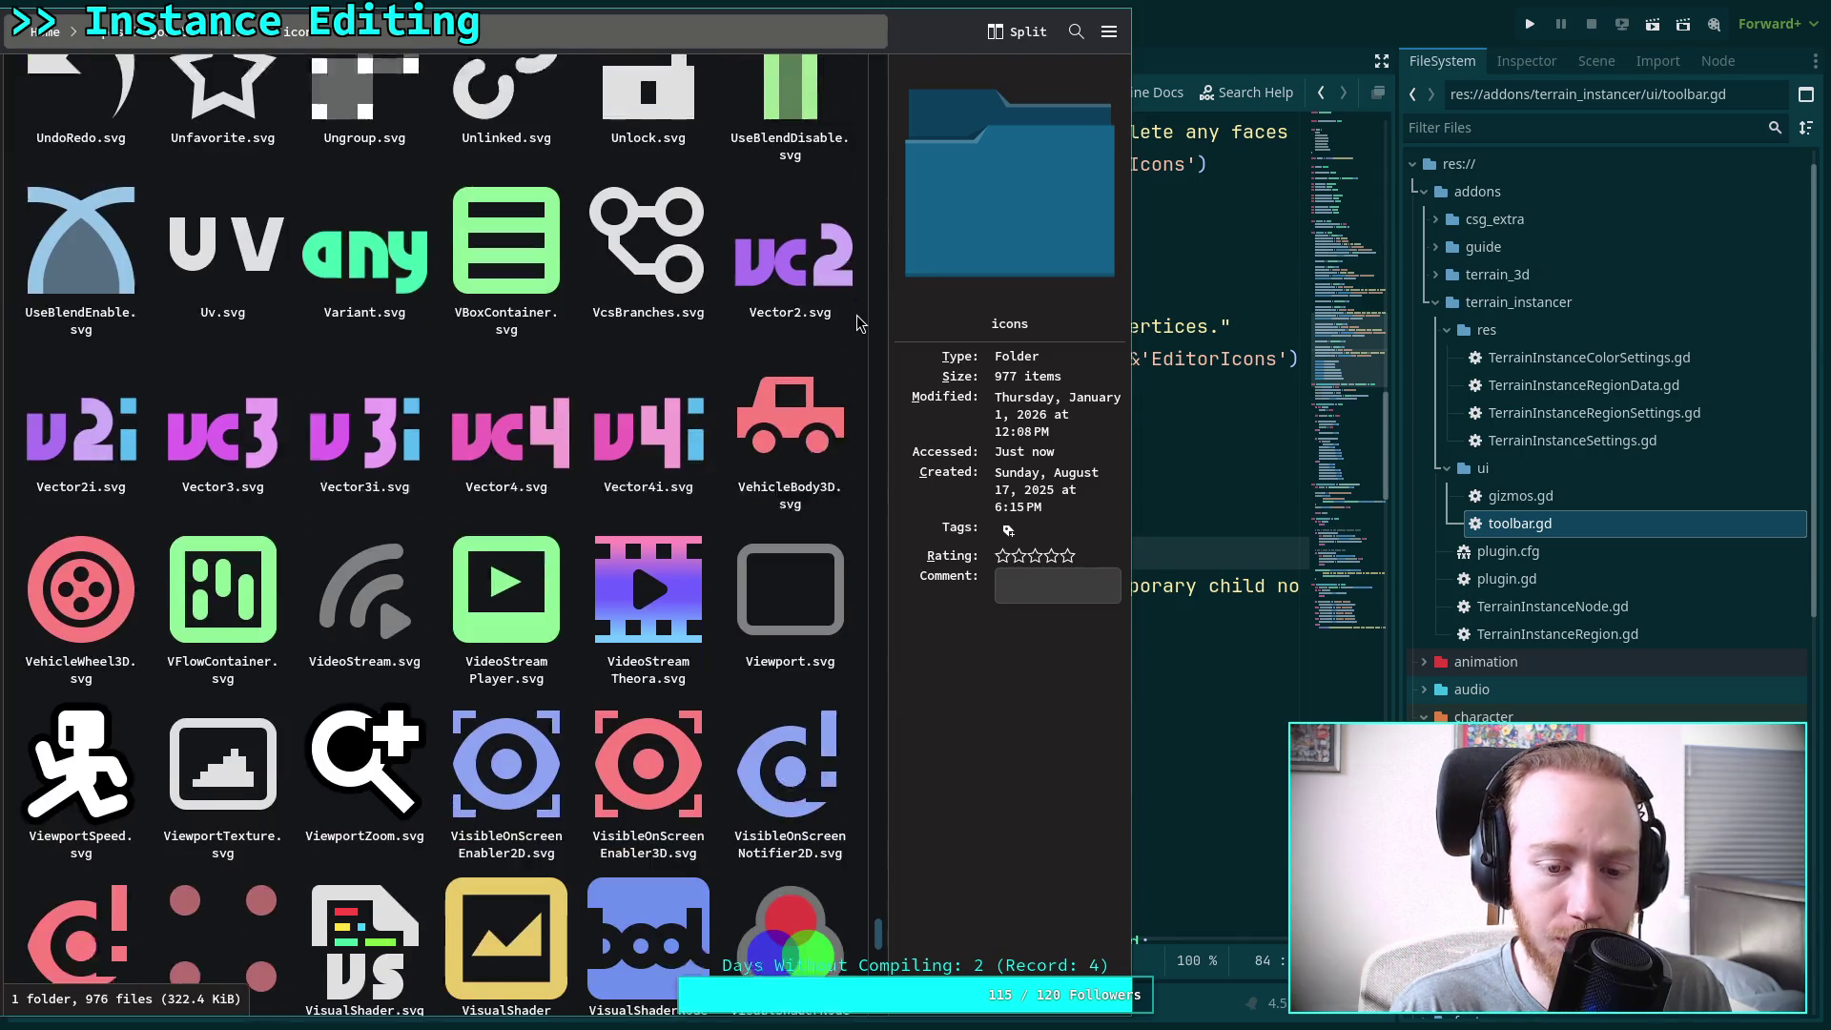
scroll(856, 322, "down", 2)
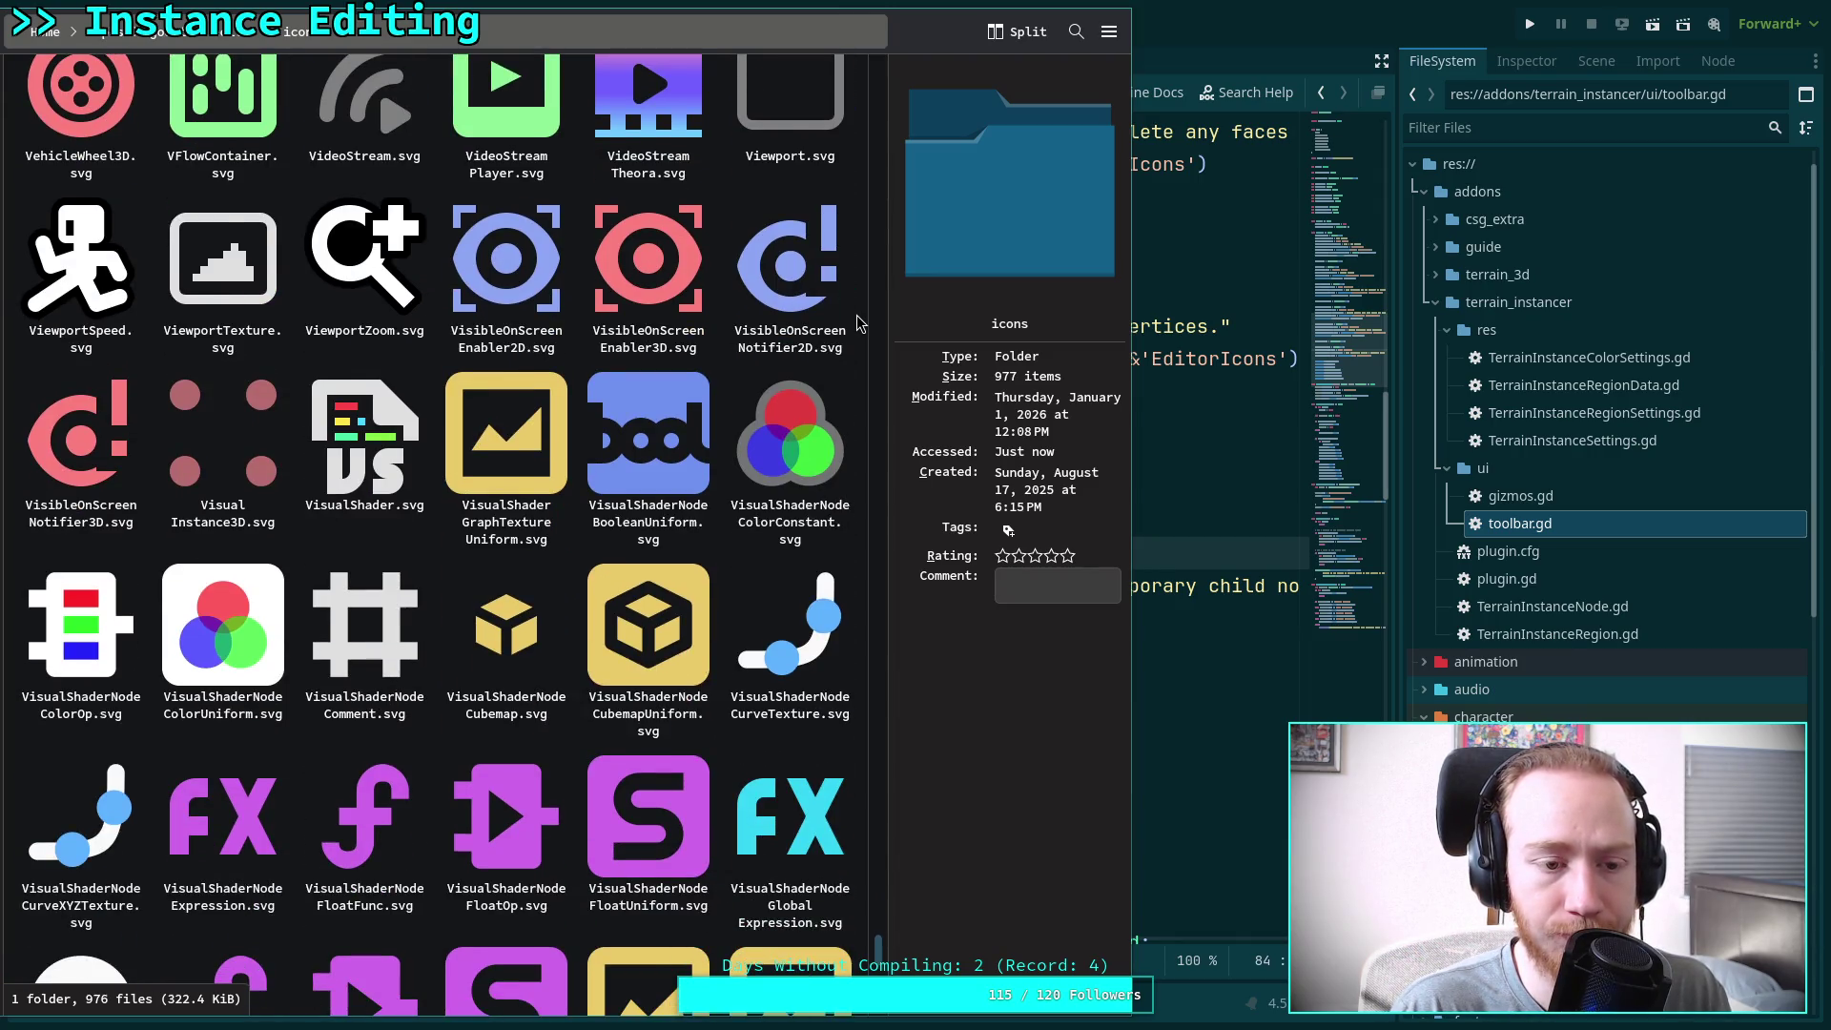
scroll(856, 322, "down", 2)
scroll(856, 323, "down", 9)
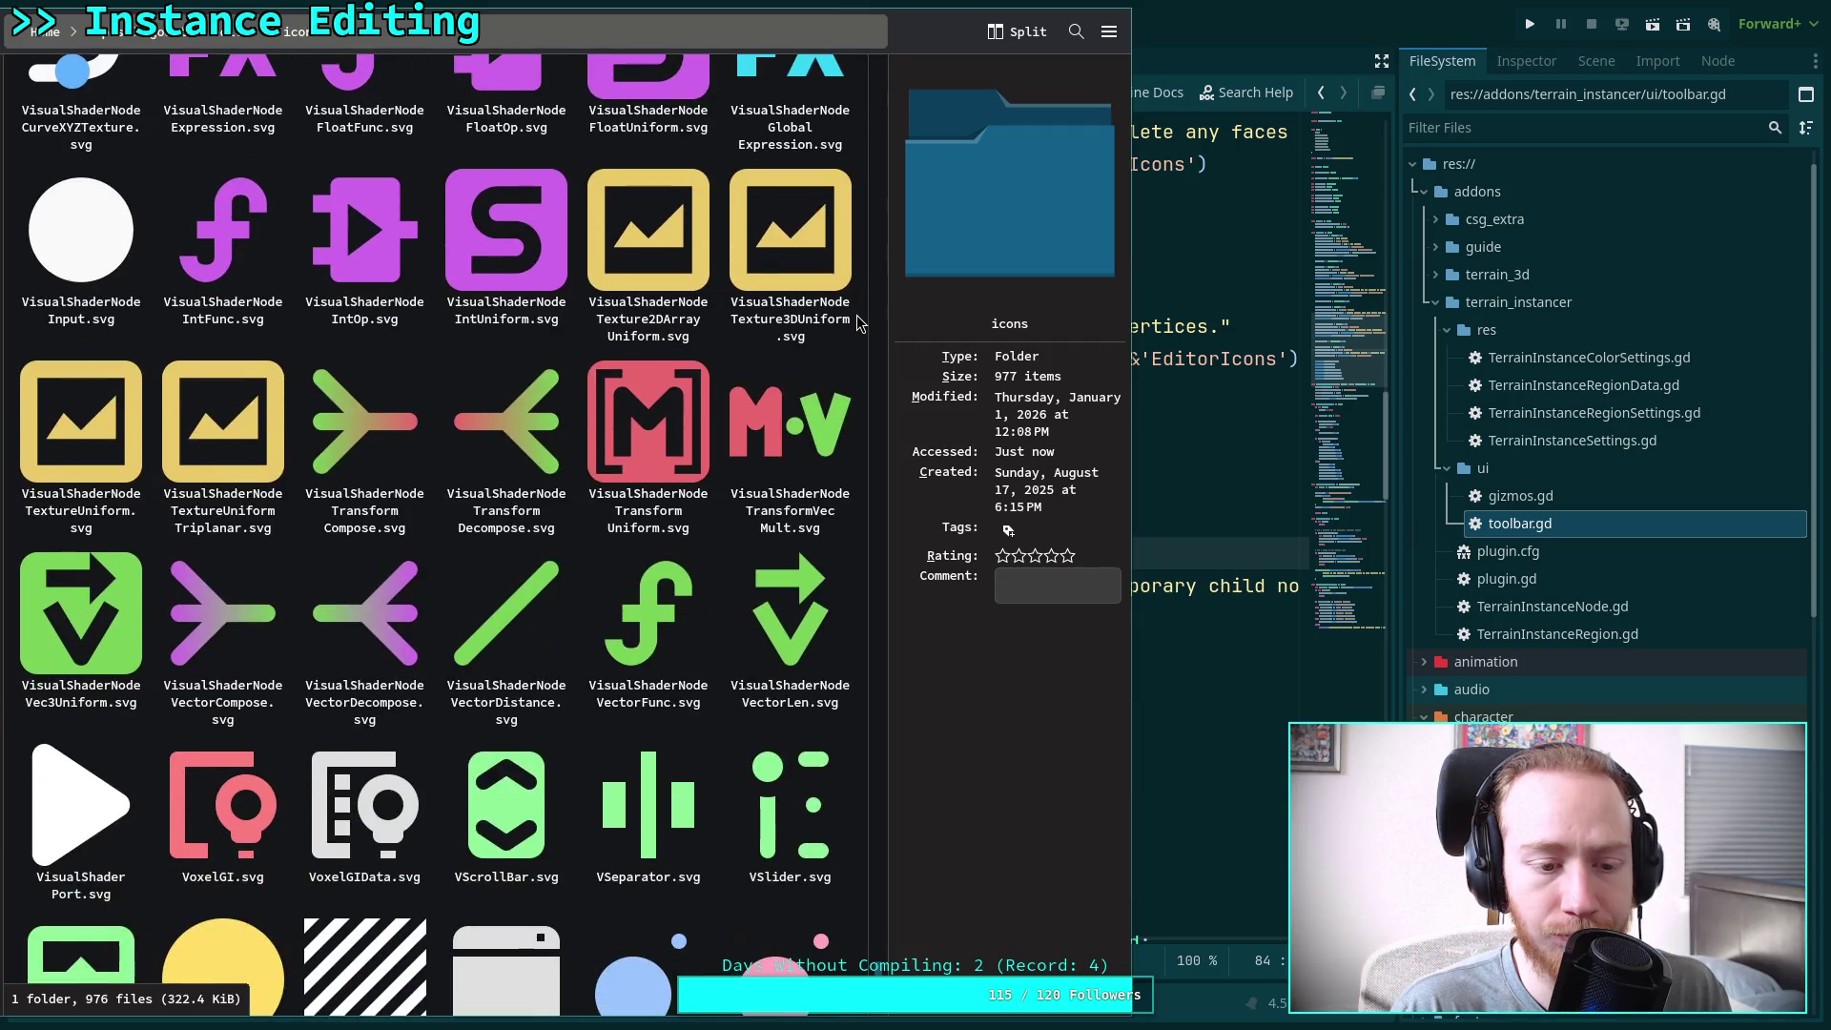
scroll(856, 323, "down", 3)
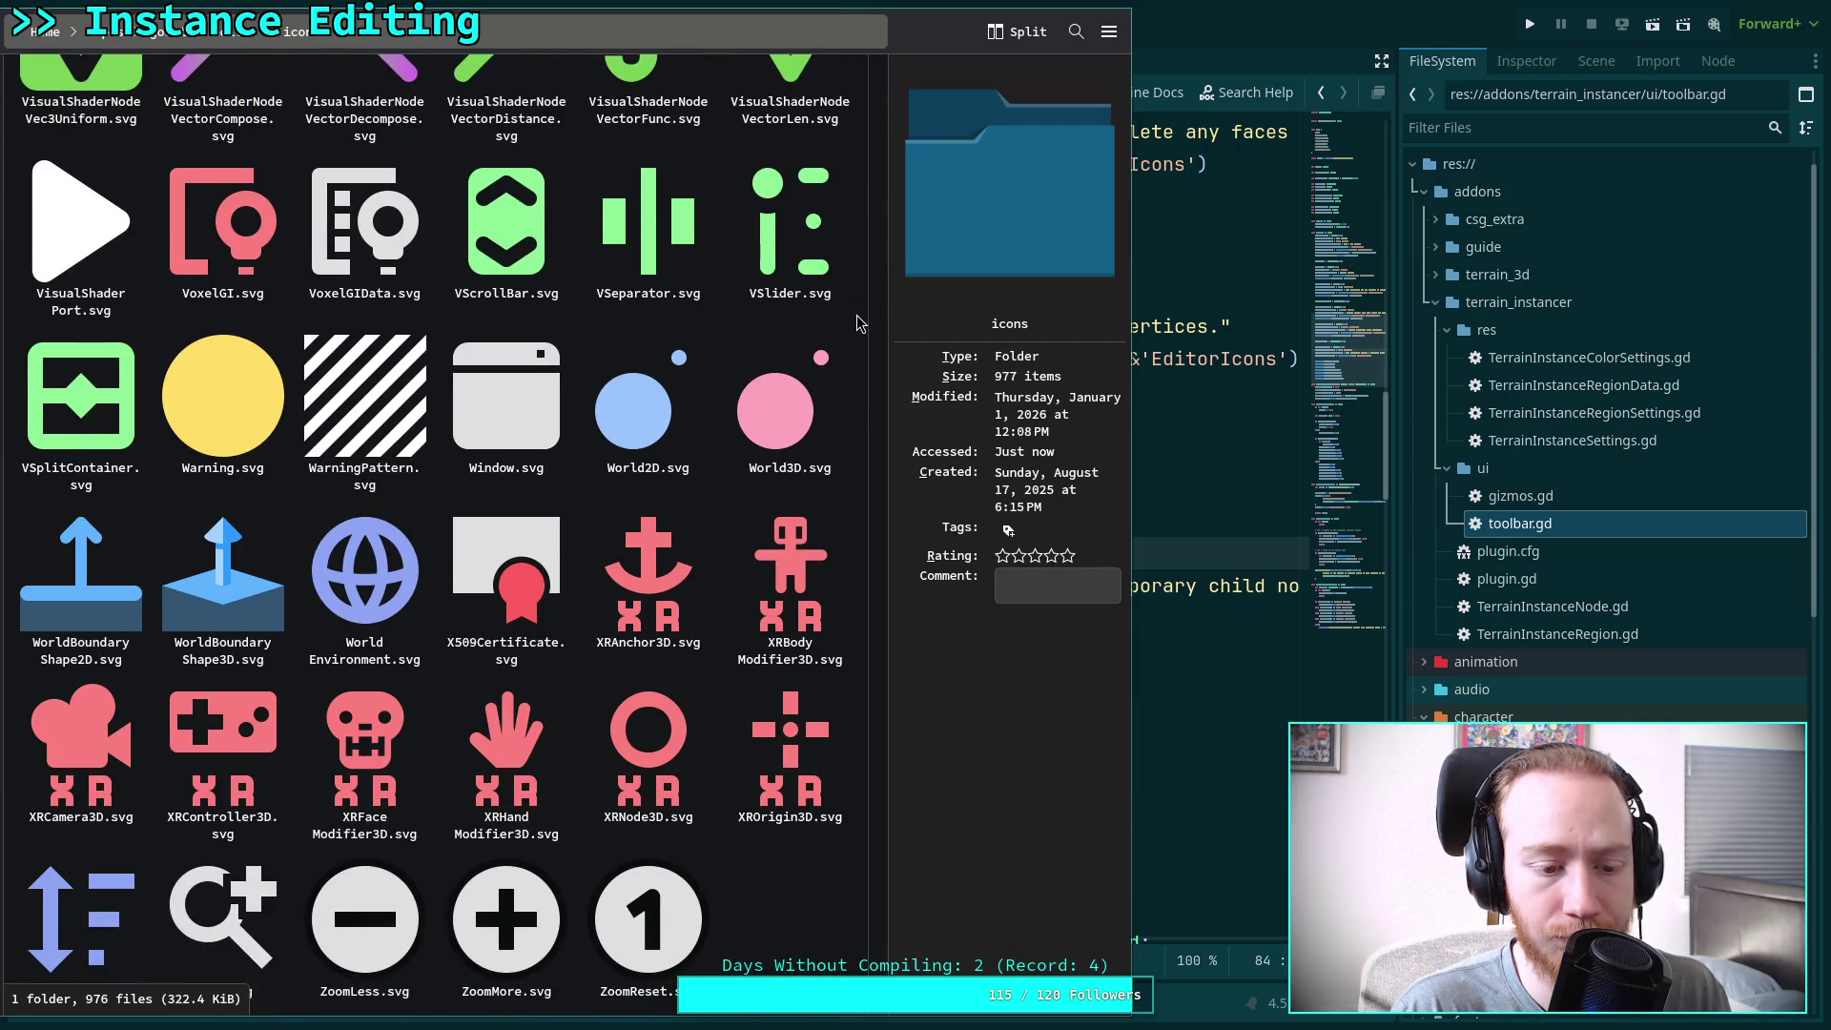
scroll(855, 322, "down", 1)
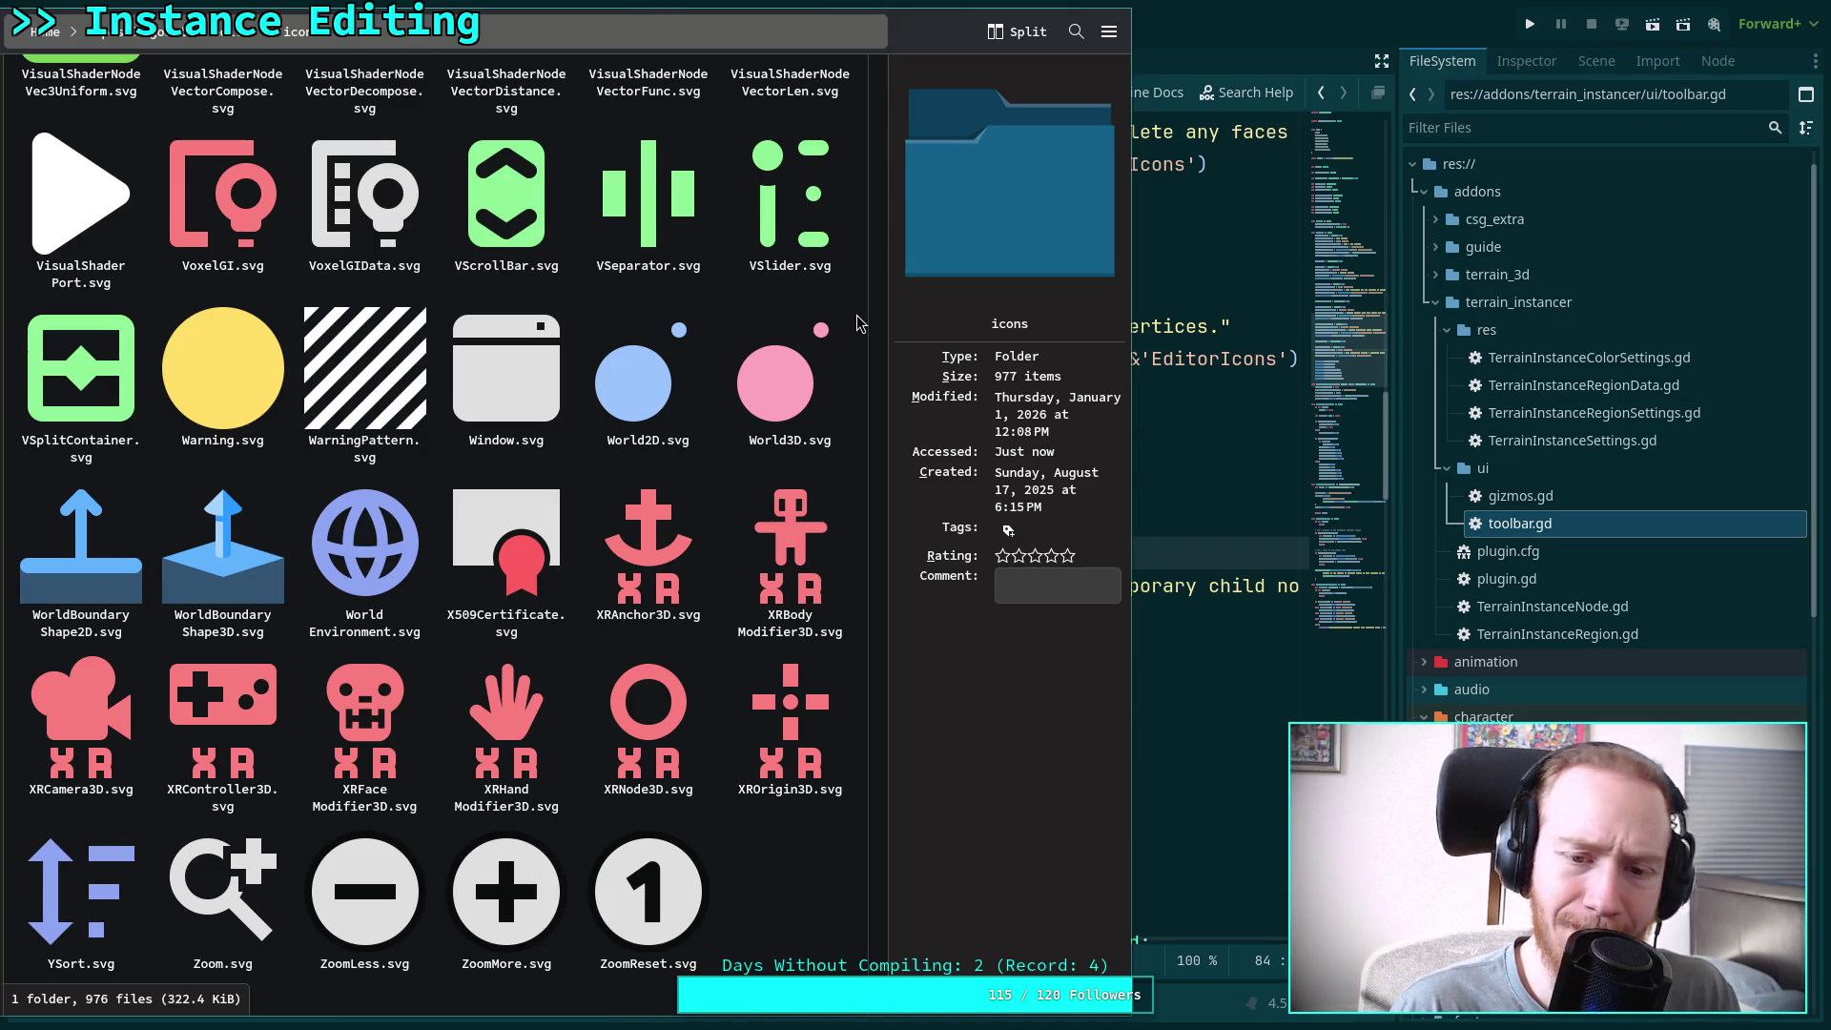
scroll(856, 322, "up", 12)
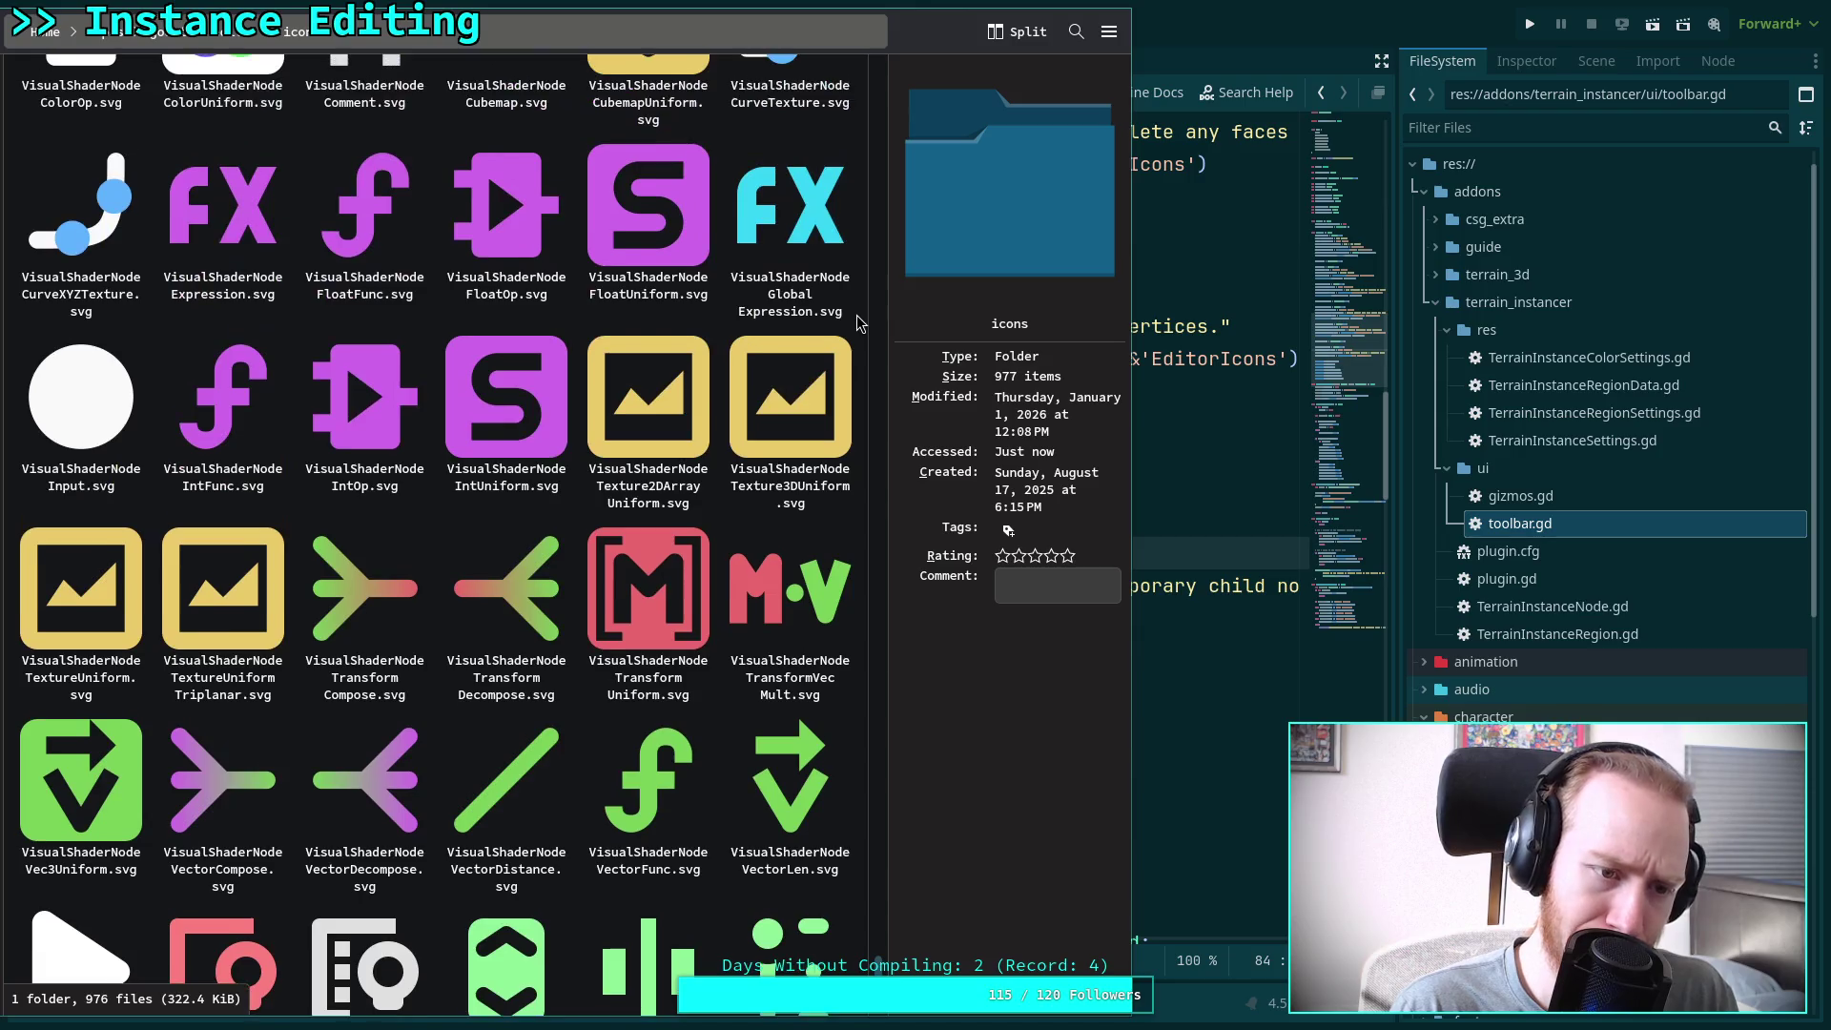
scroll(856, 322, "up", 5)
scroll(856, 323, "up", 7)
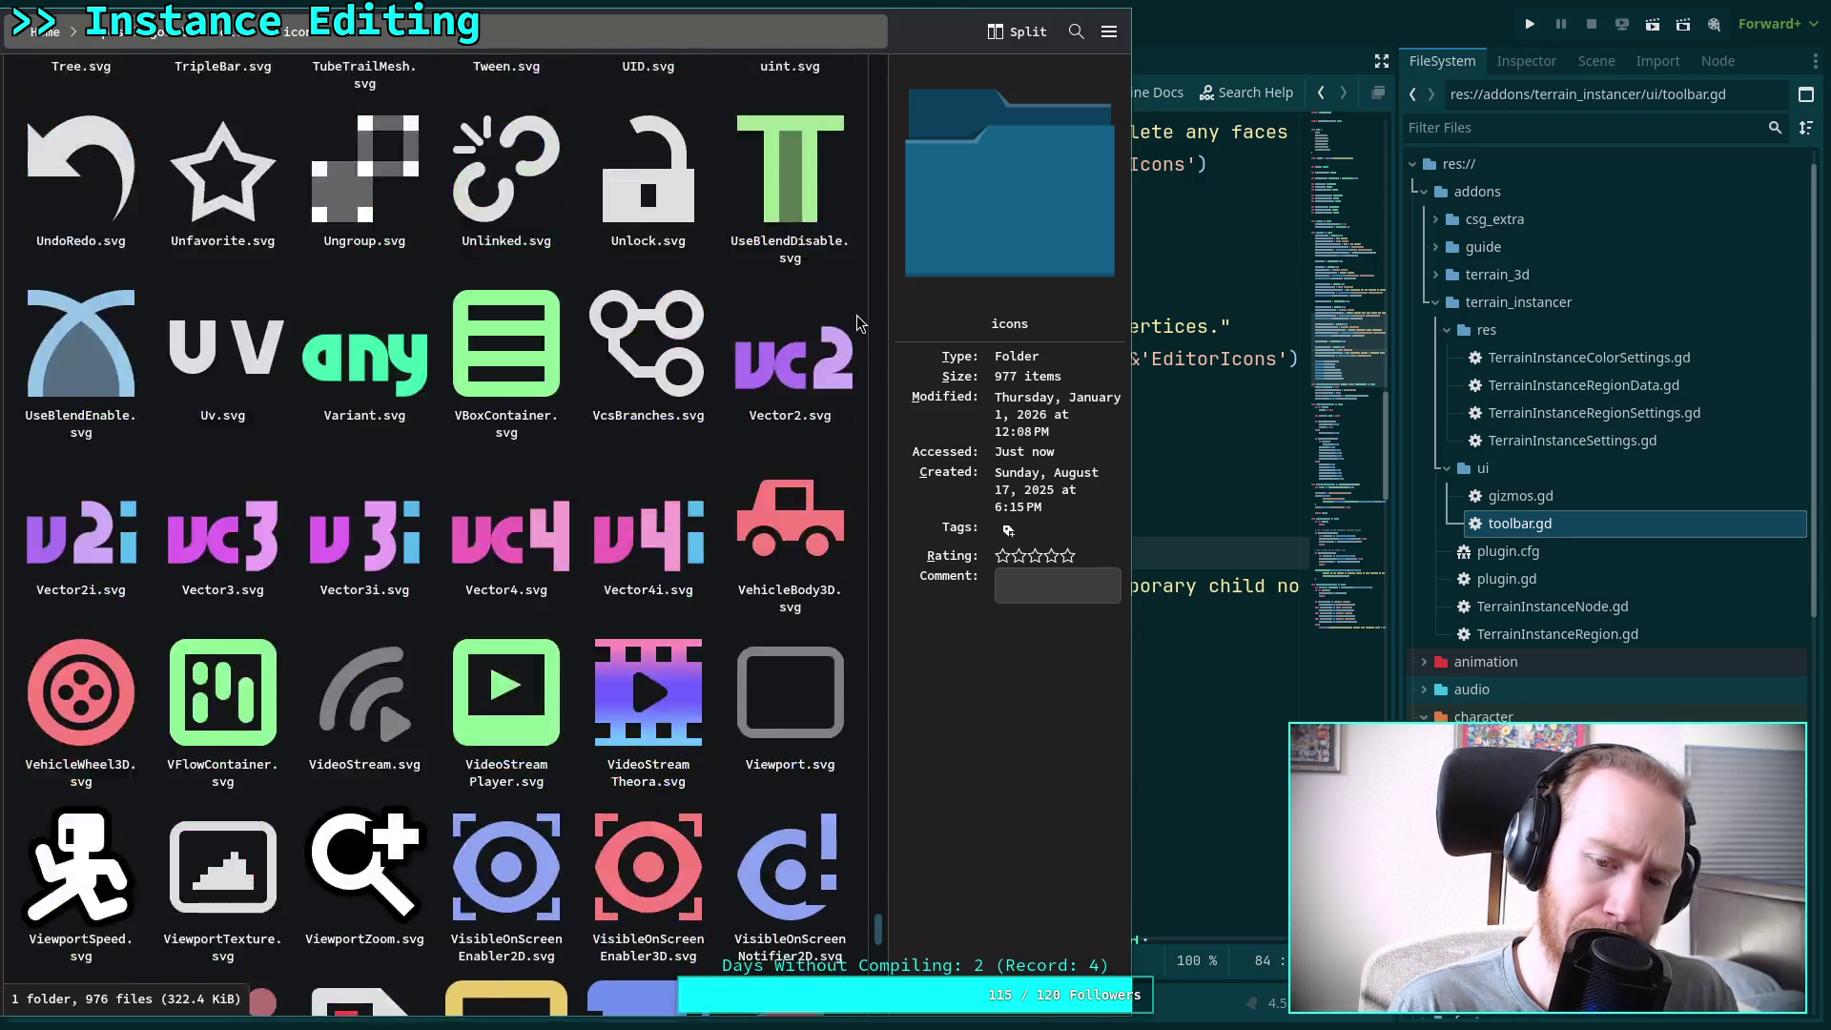
left_click_drag(868, 913, 866, 73)
scroll(790, 144, "down", 4)
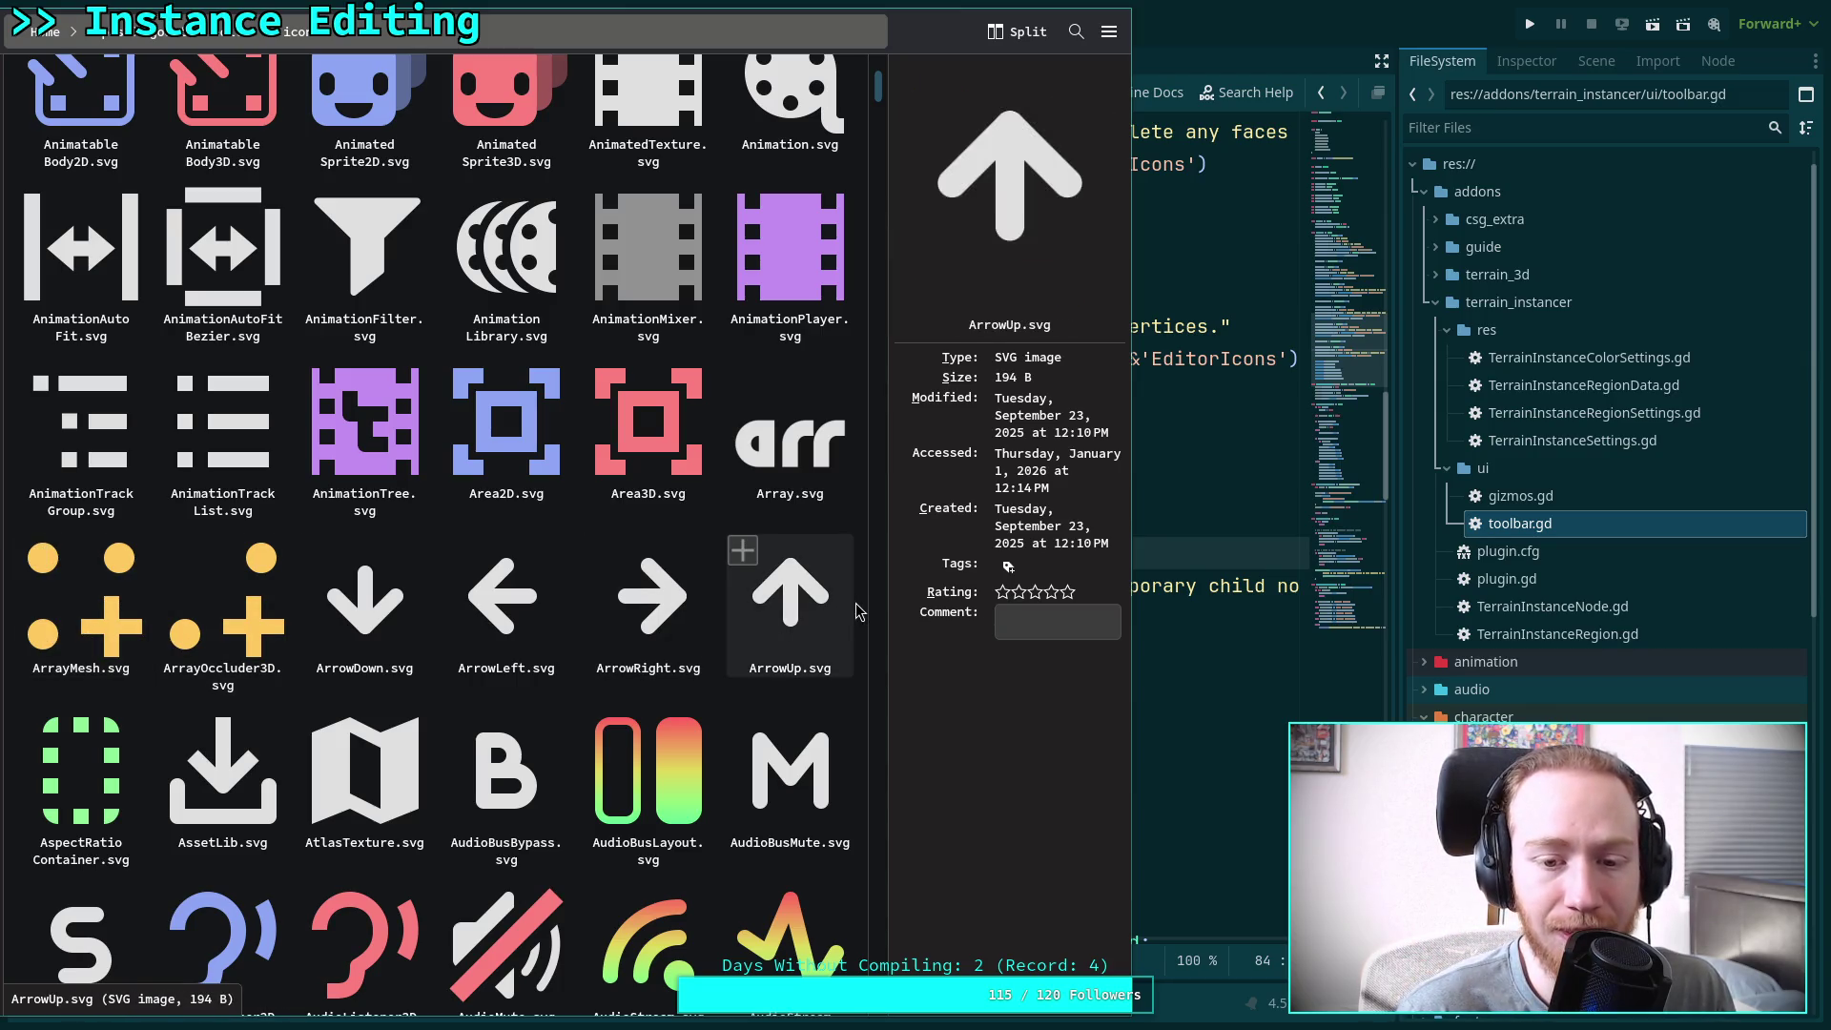
scroll(856, 610, "up", 4)
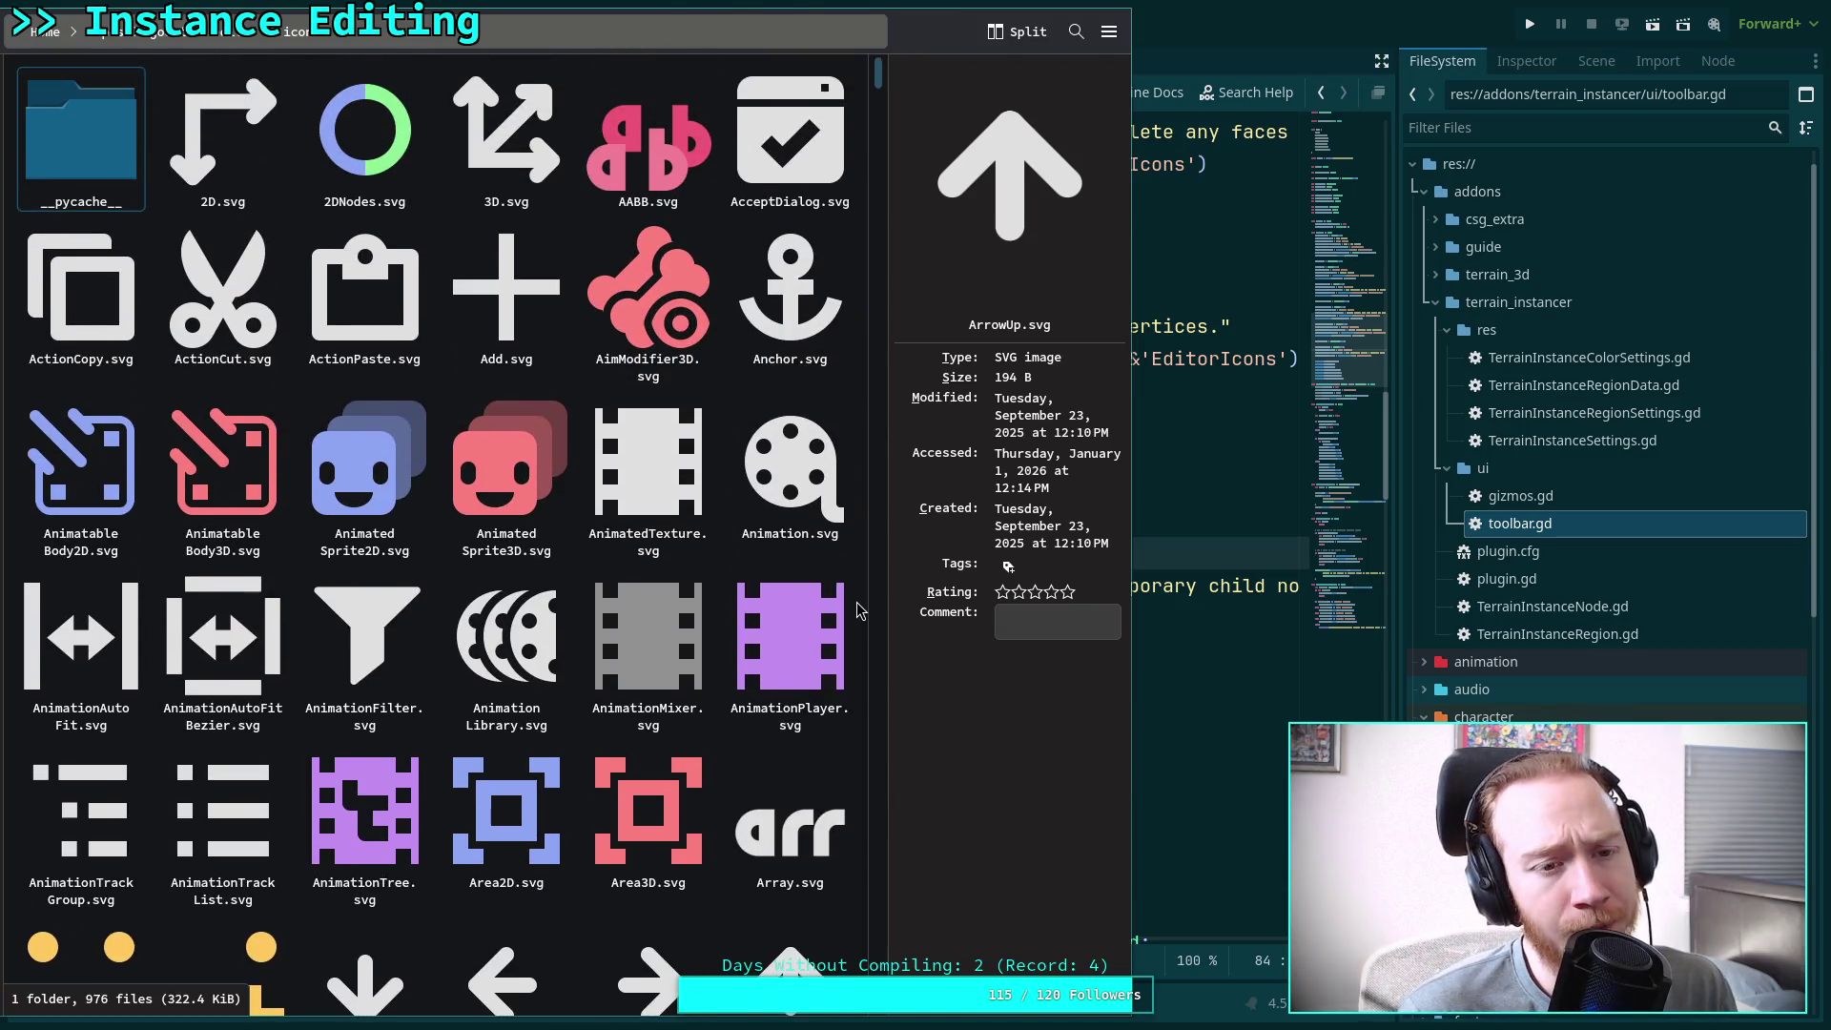
scroll(856, 611, "down", 1)
scroll(857, 610, "down", 3)
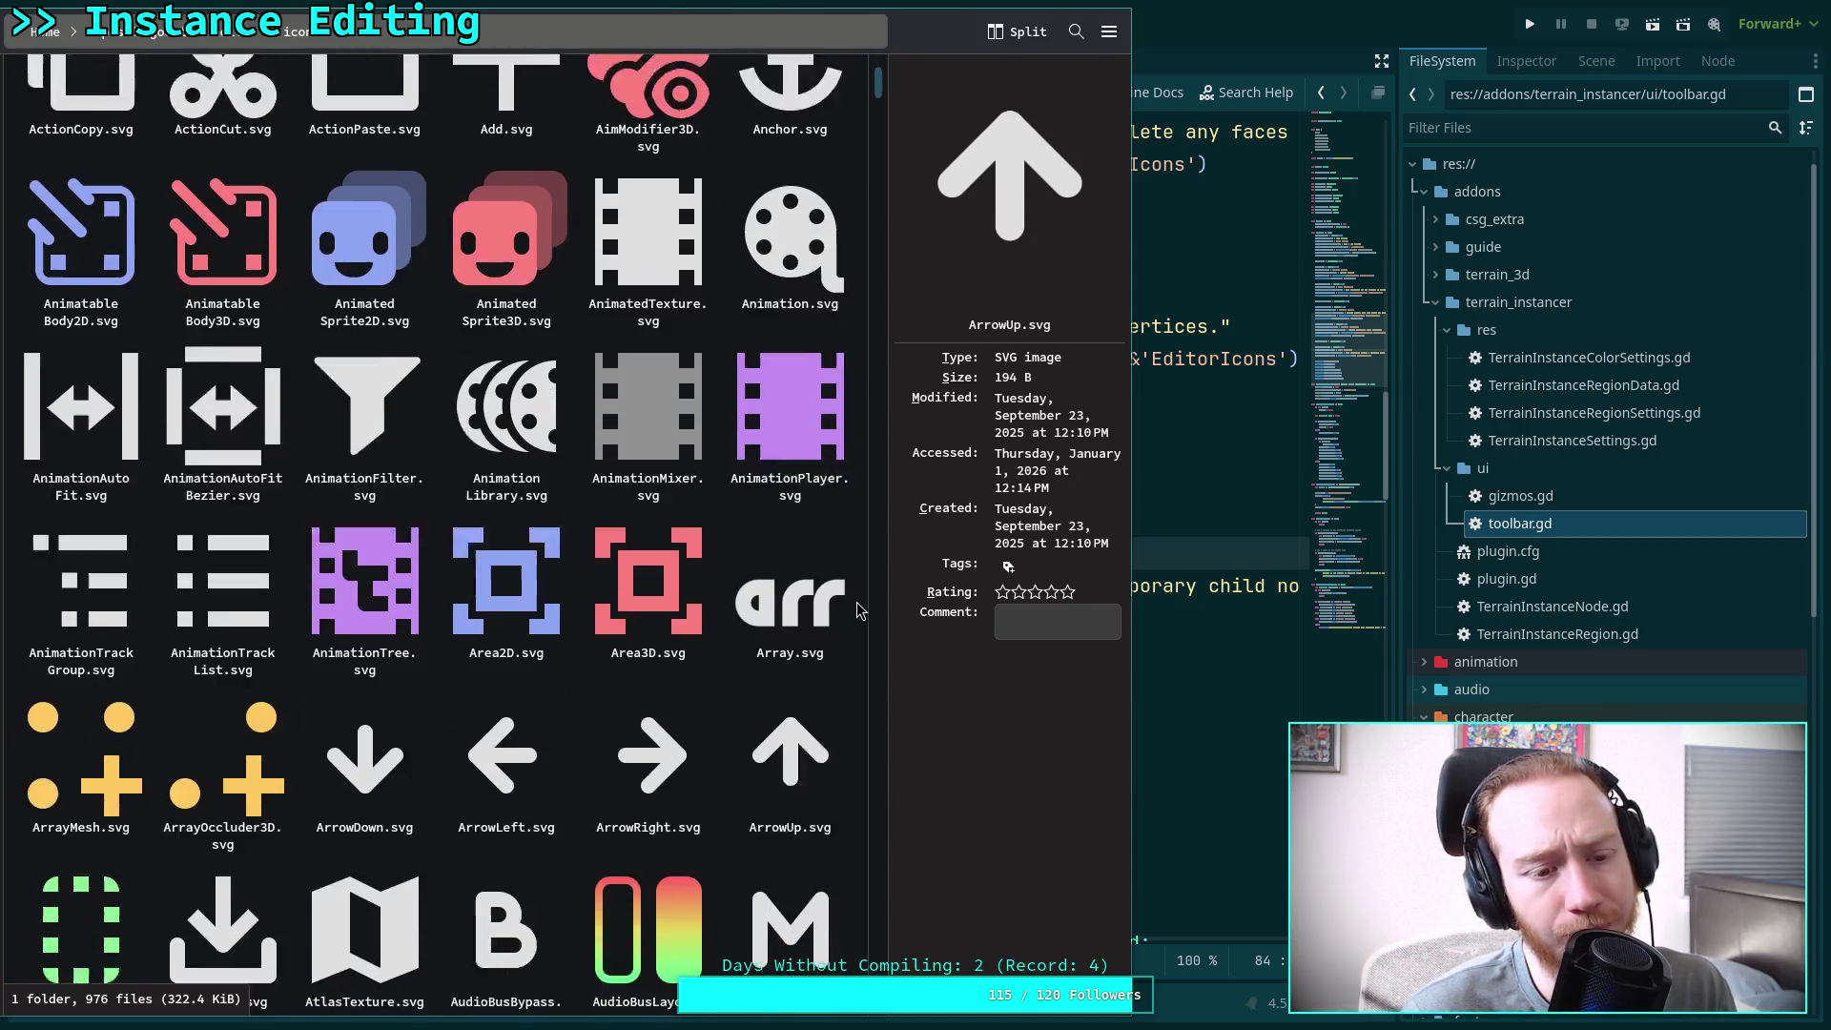
scroll(857, 610, "down", 3)
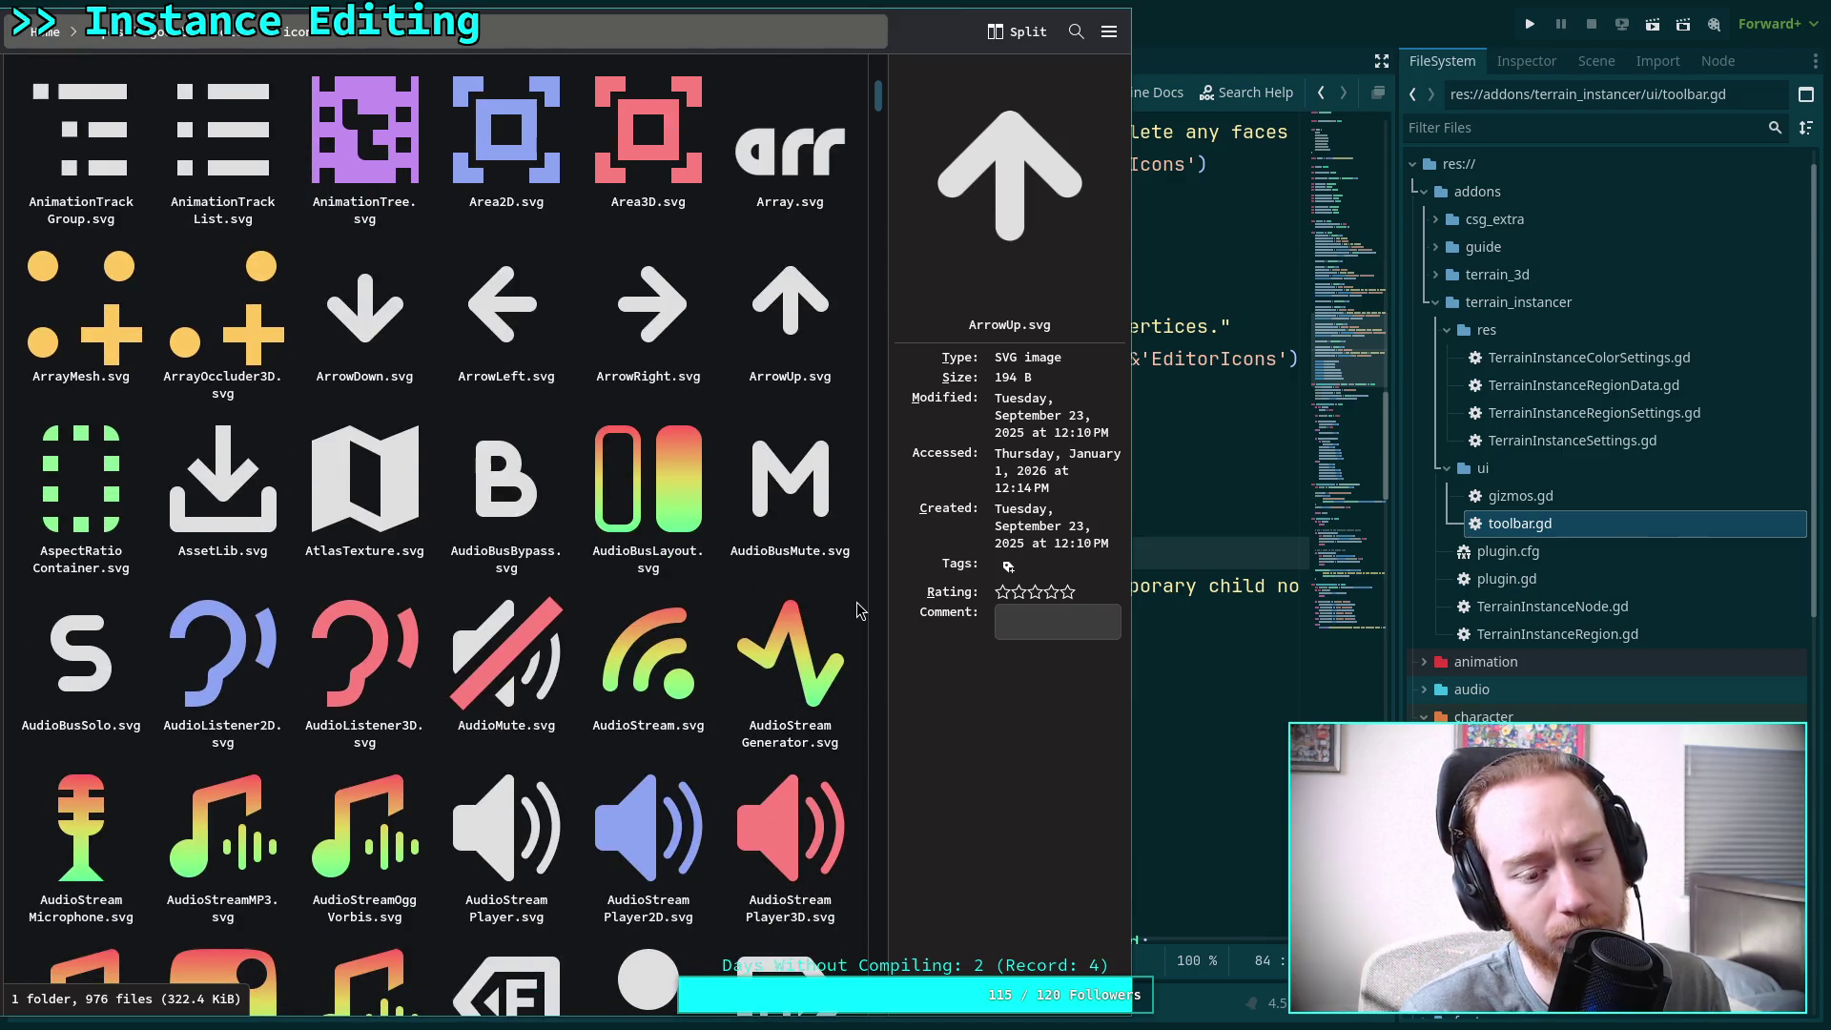
scroll(856, 610, "down", 2)
scroll(857, 610, "down", 2)
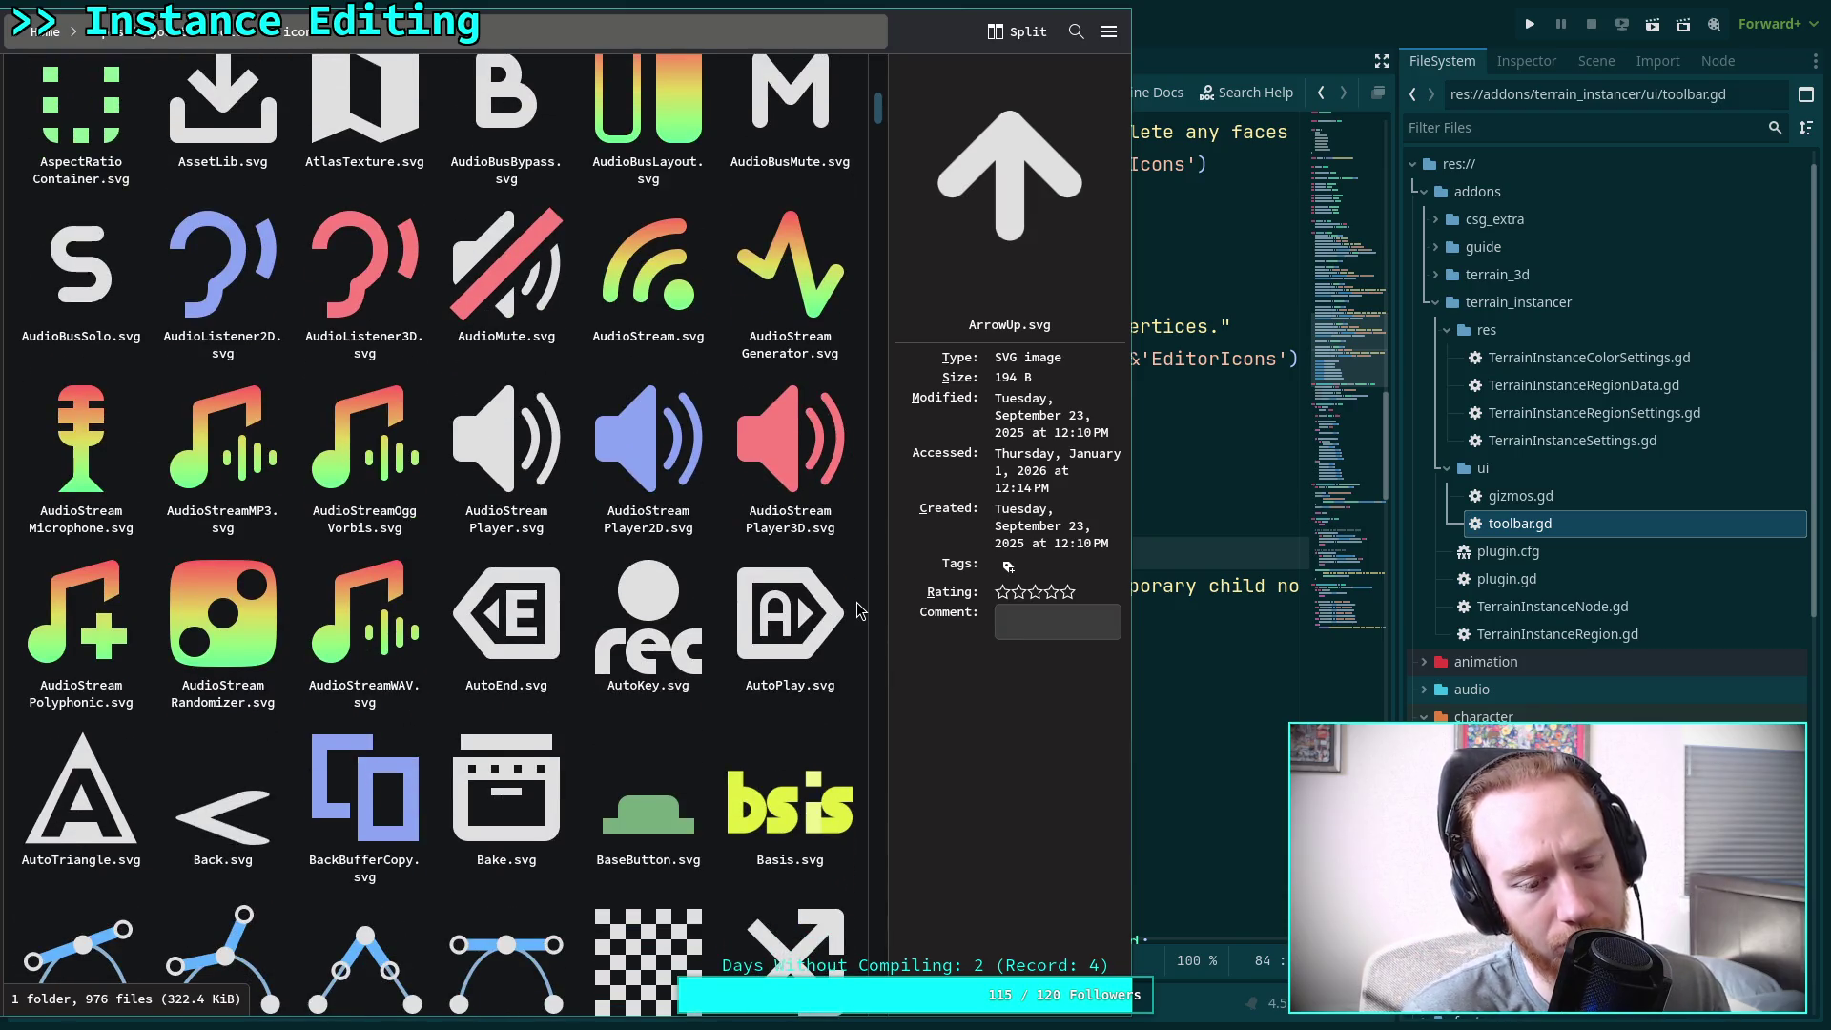
scroll(856, 610, "down", 3)
scroll(857, 611, "down", 5)
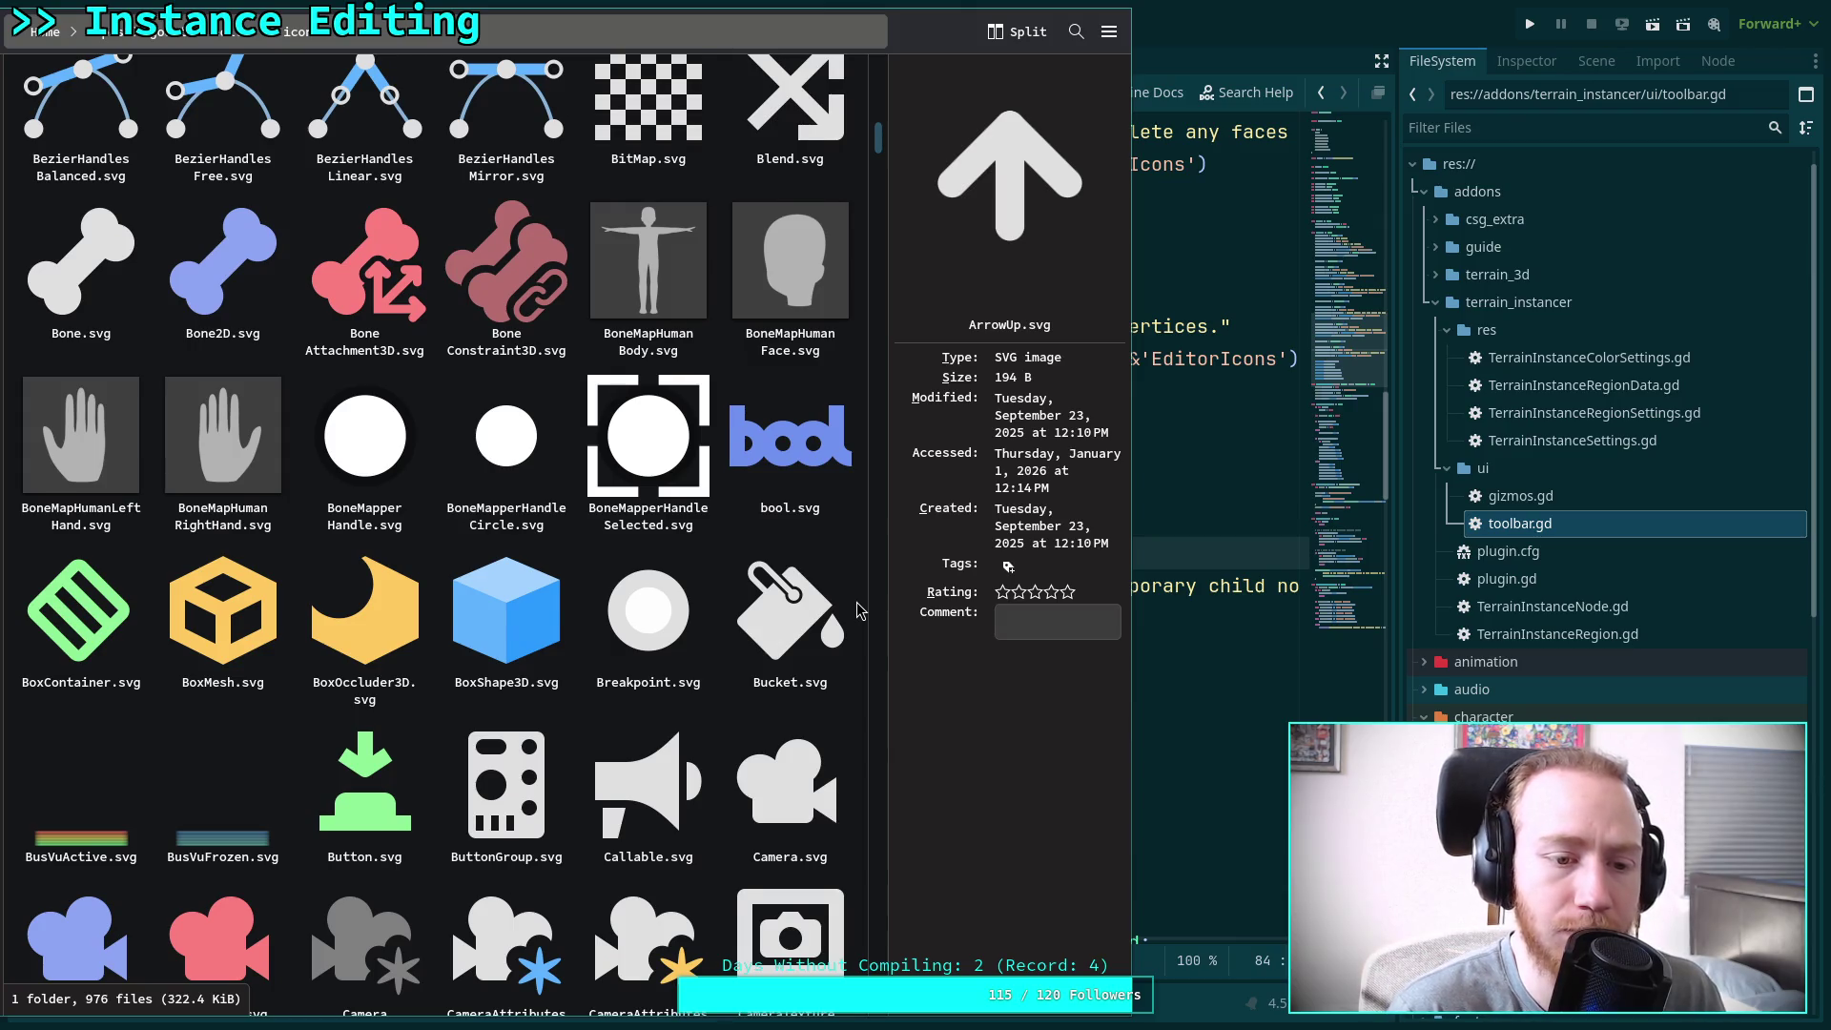
scroll(856, 610, "down", 2)
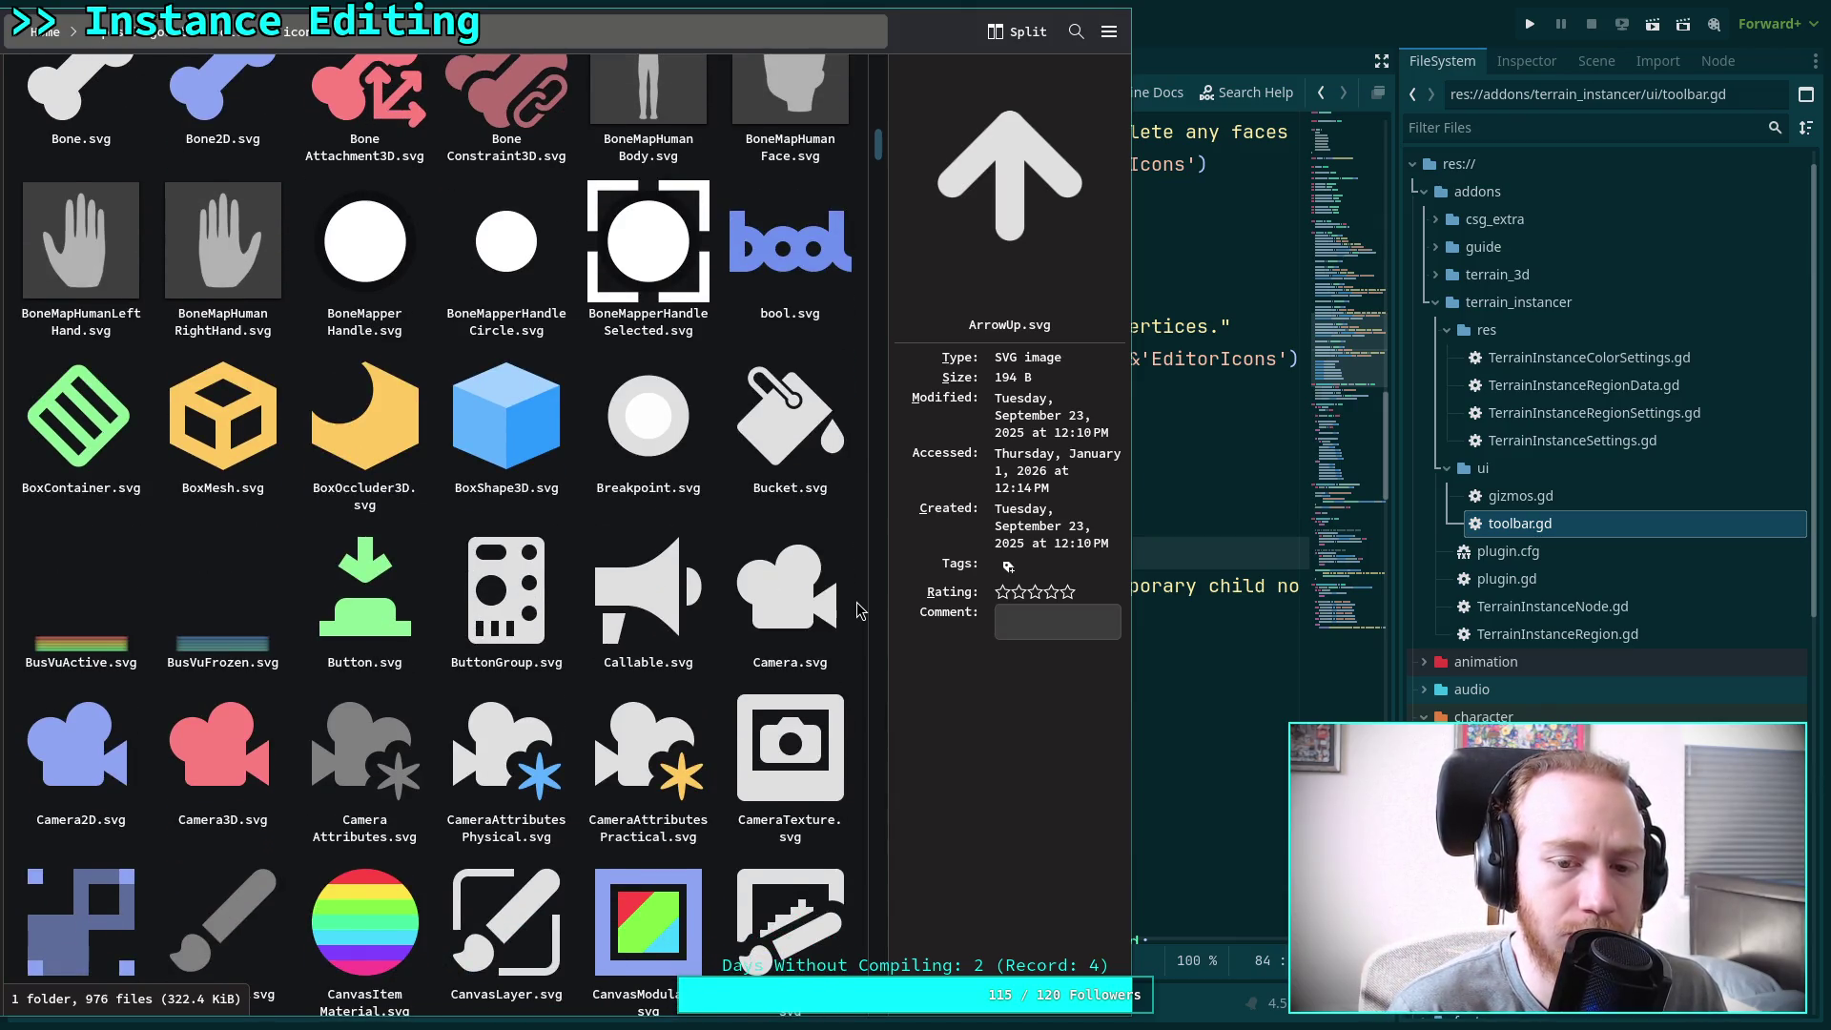
scroll(856, 611, "down", 5)
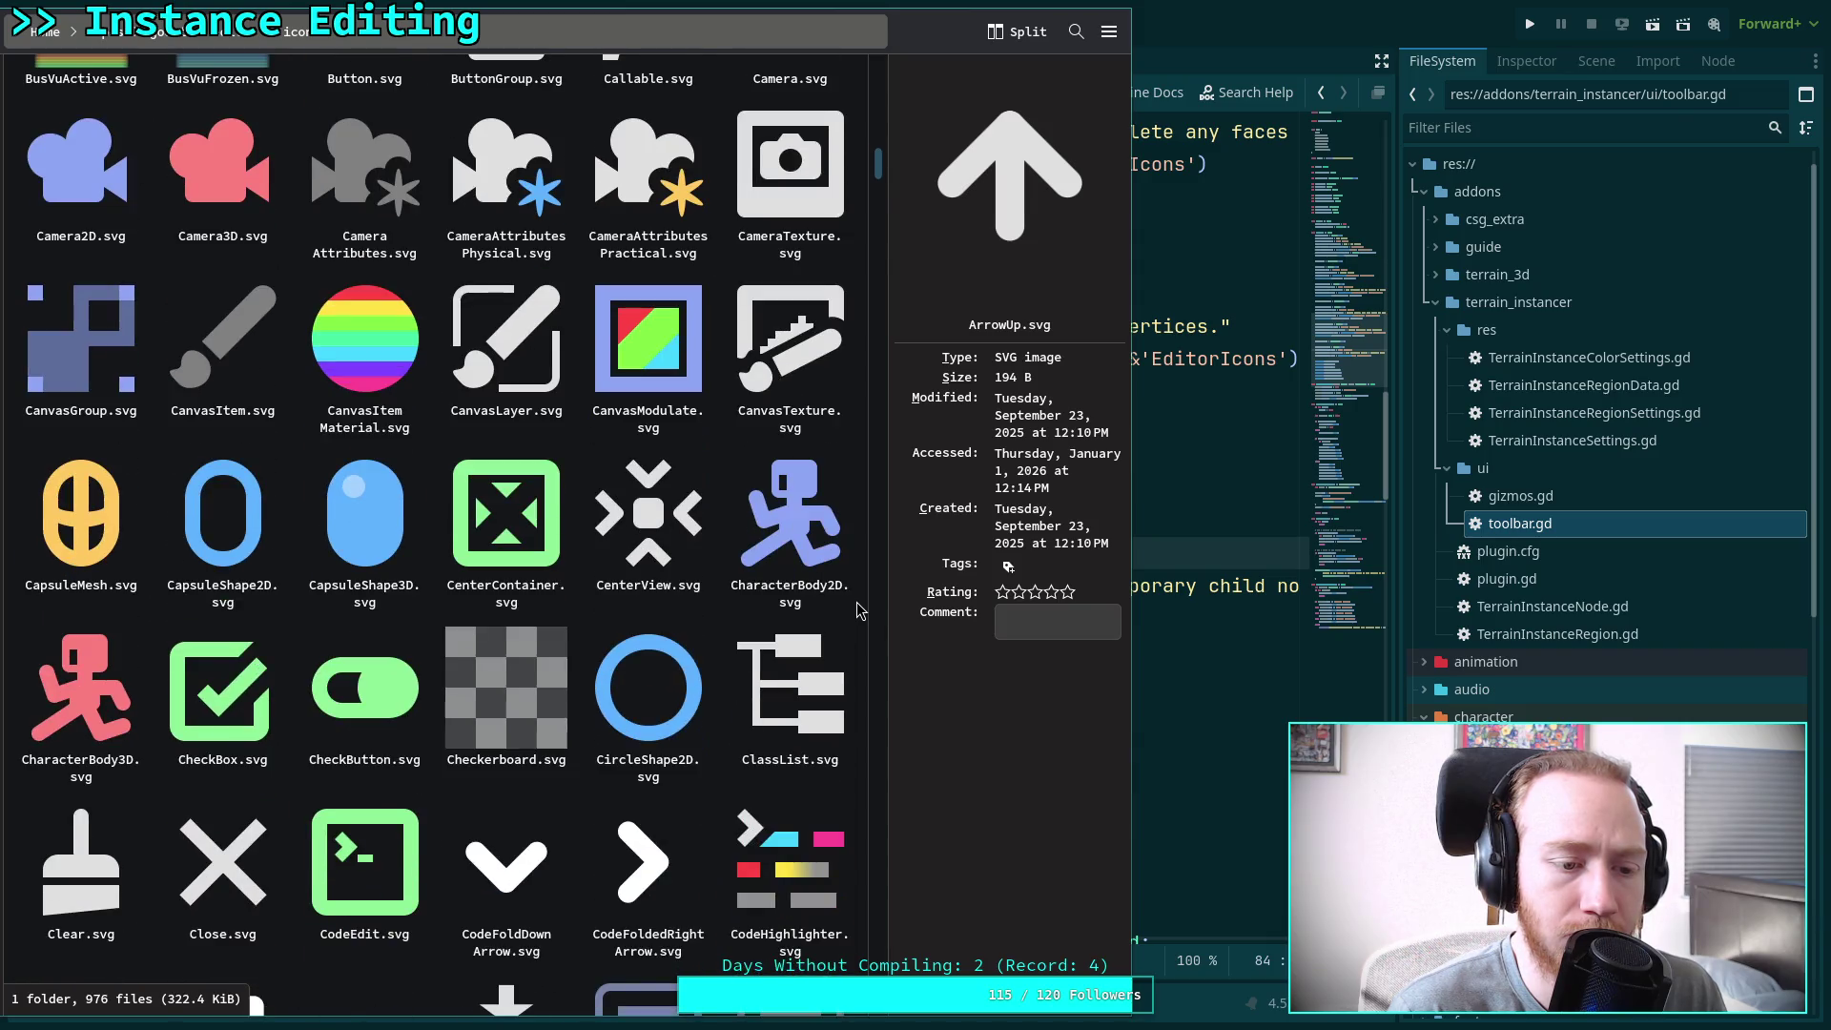
scroll(857, 611, "down", 3)
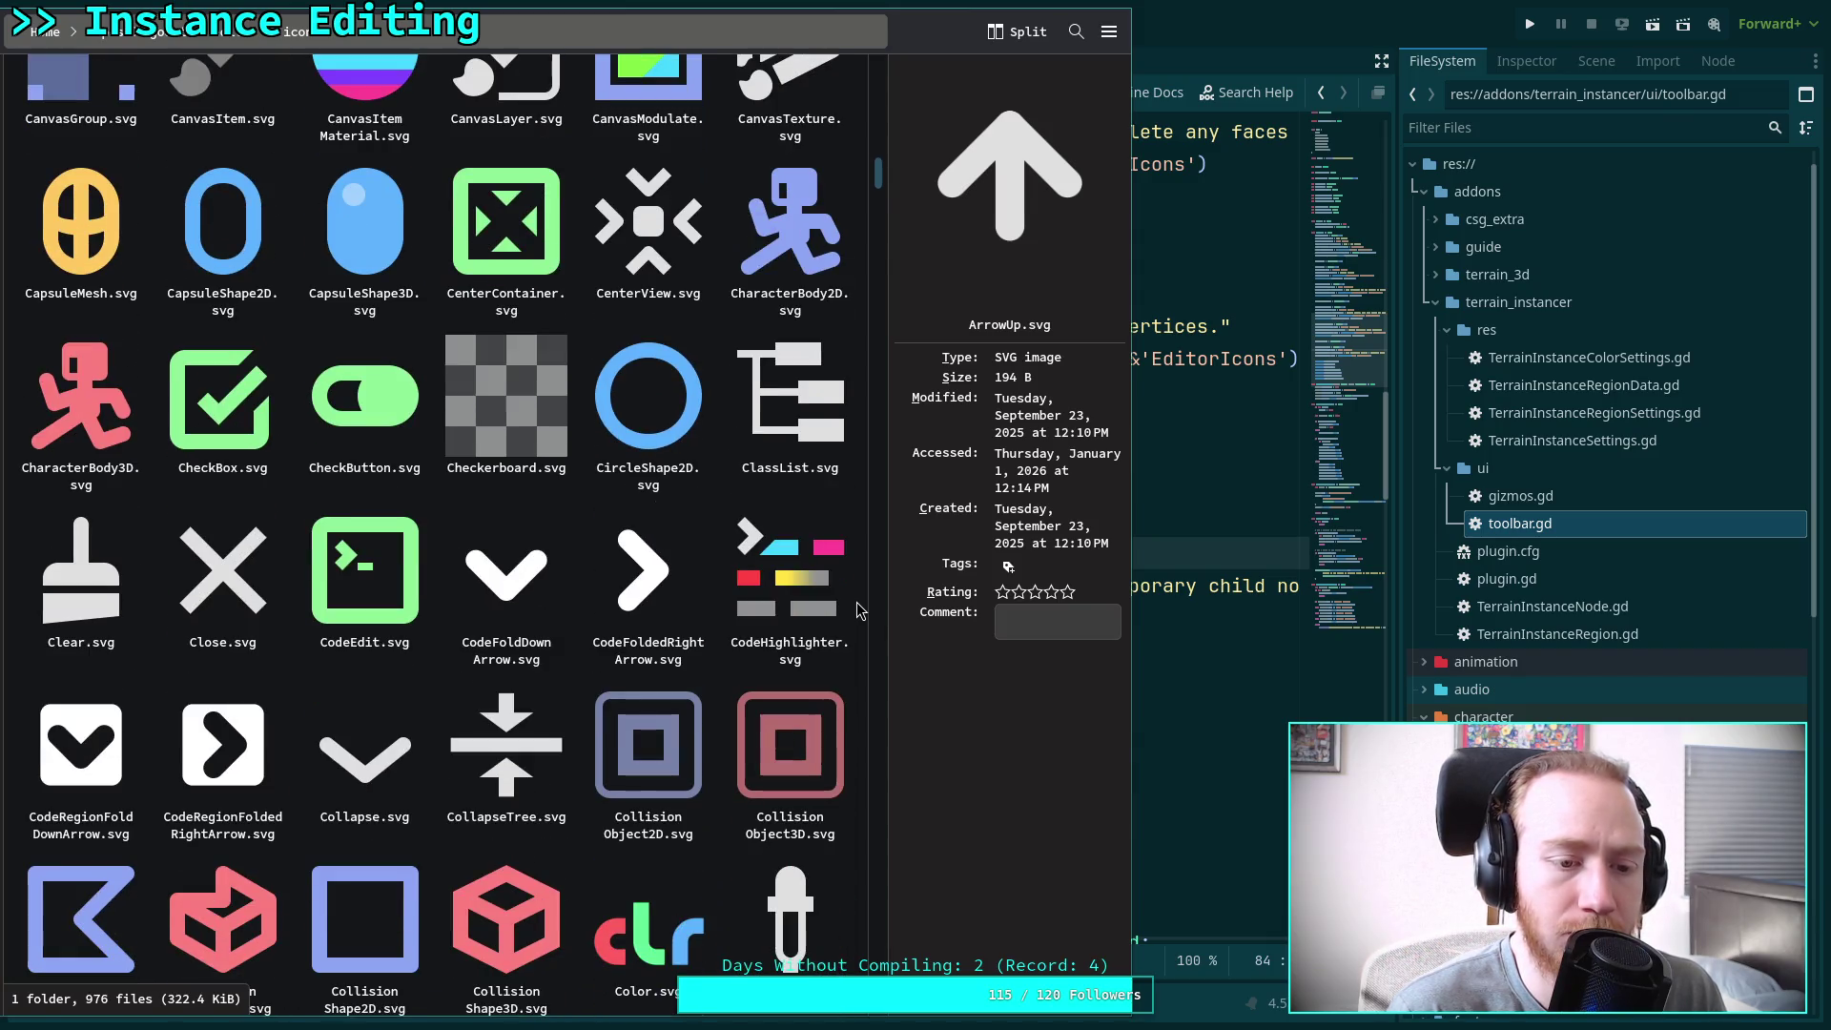
scroll(857, 610, "down", 3)
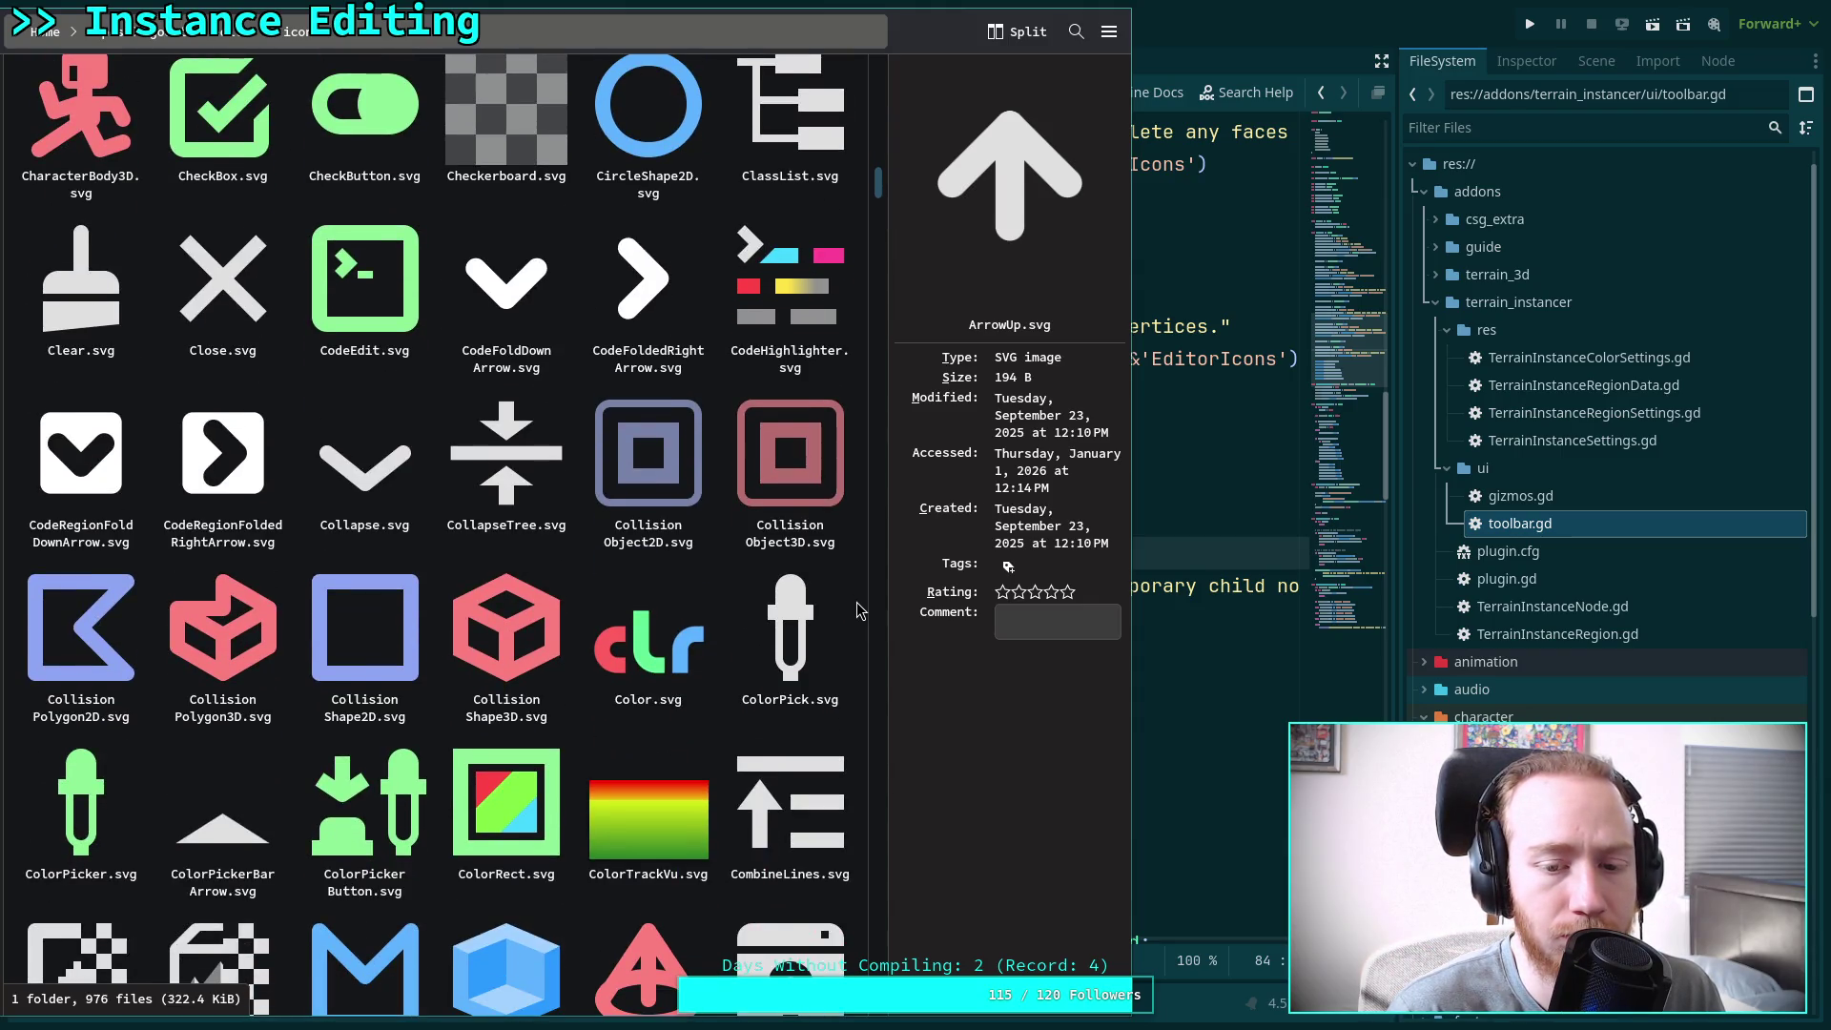
scroll(857, 610, "down", 3)
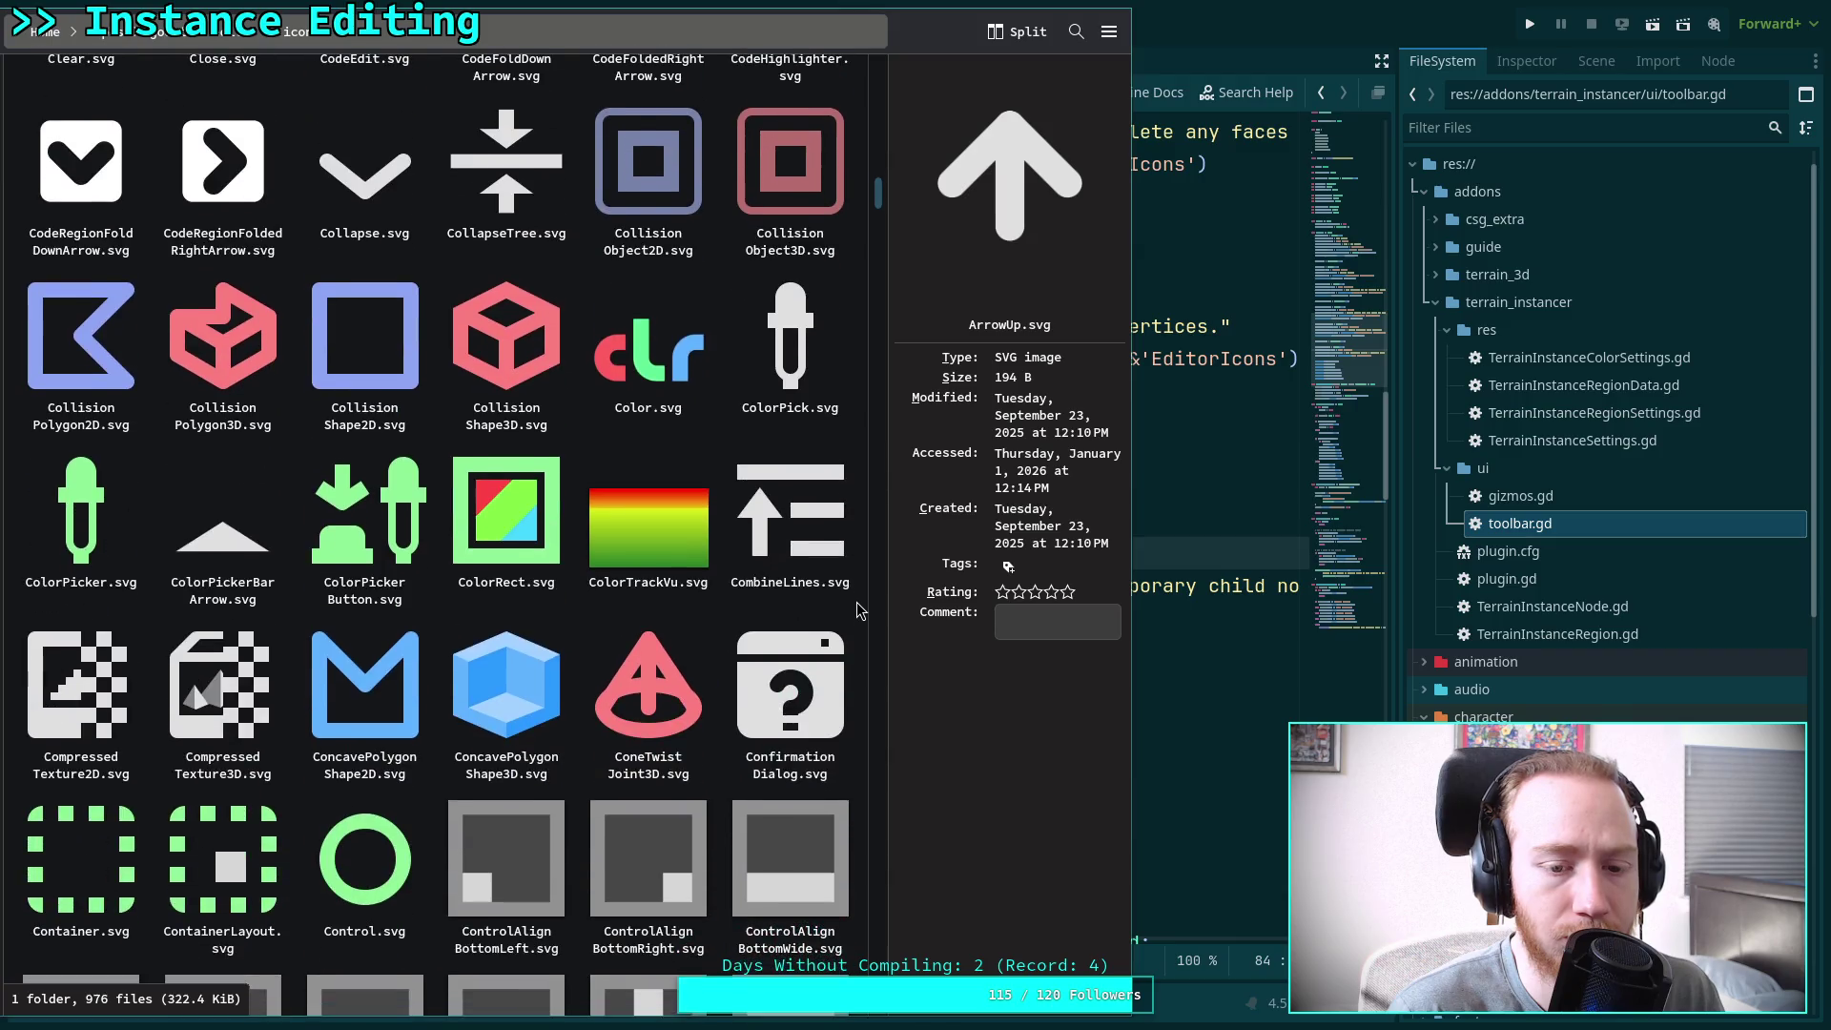
scroll(856, 611, "down", 2)
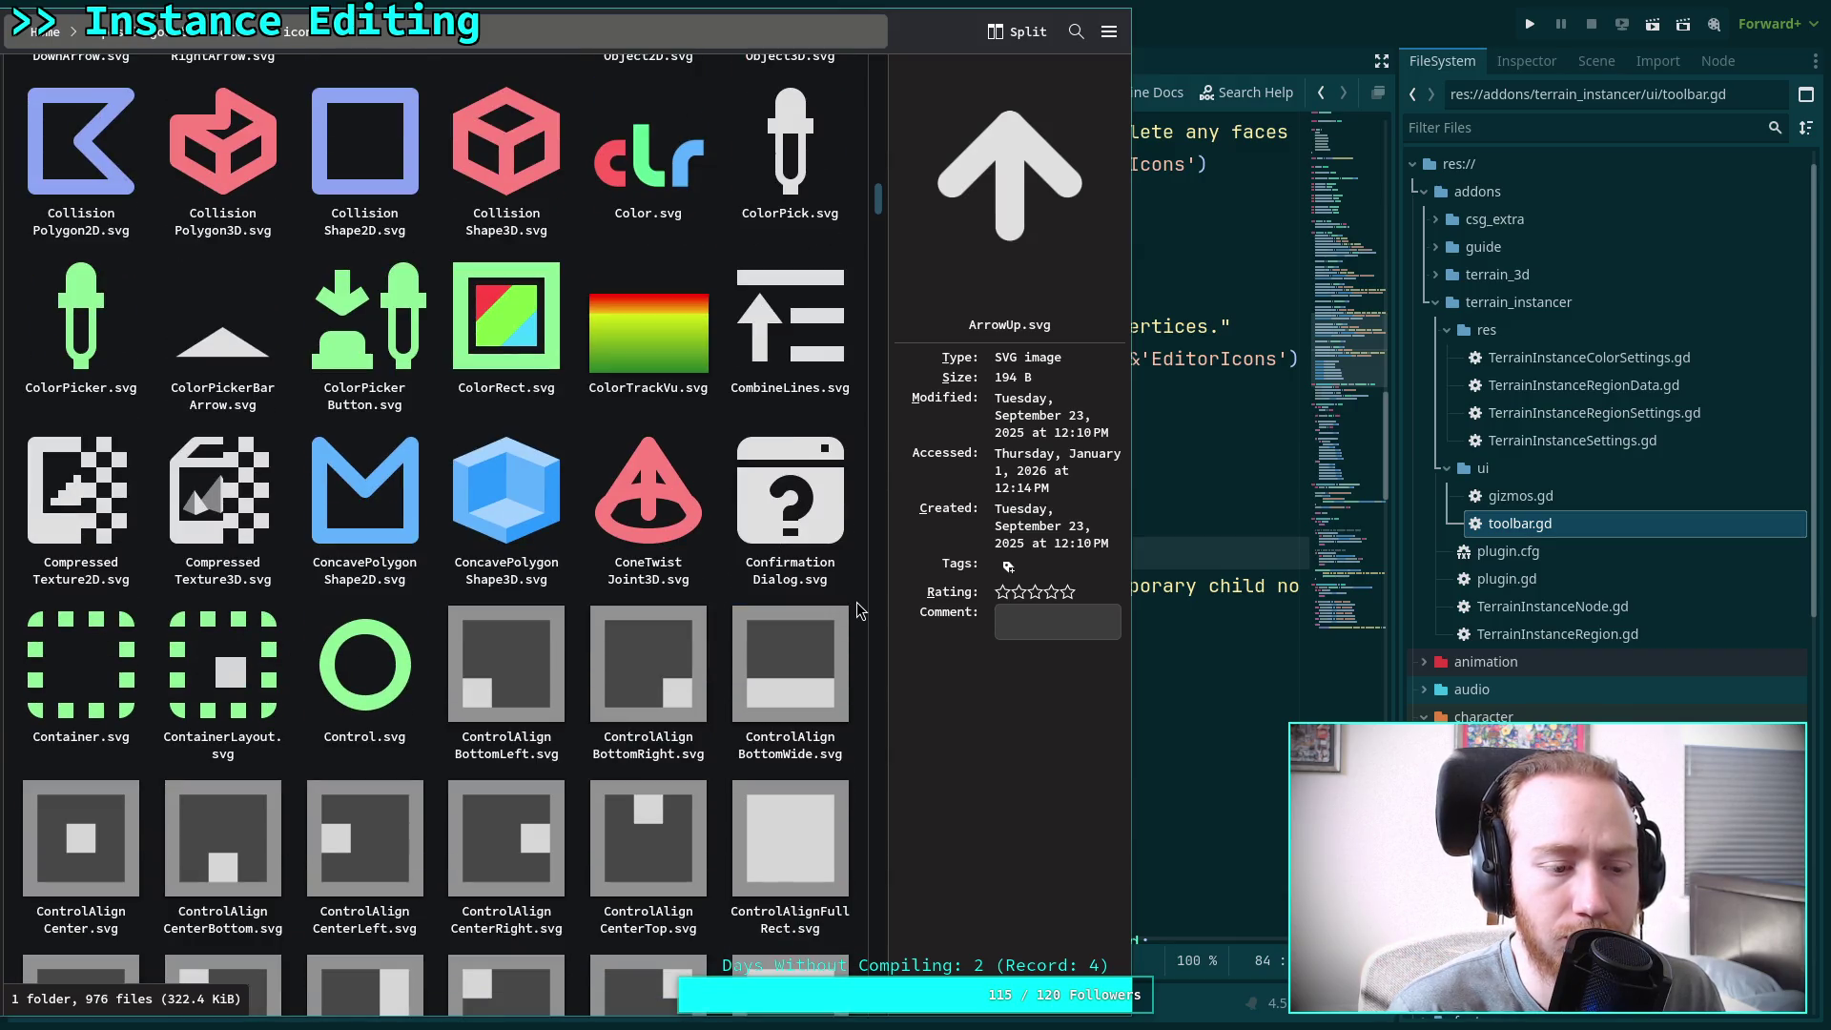
scroll(857, 610, "down", 3)
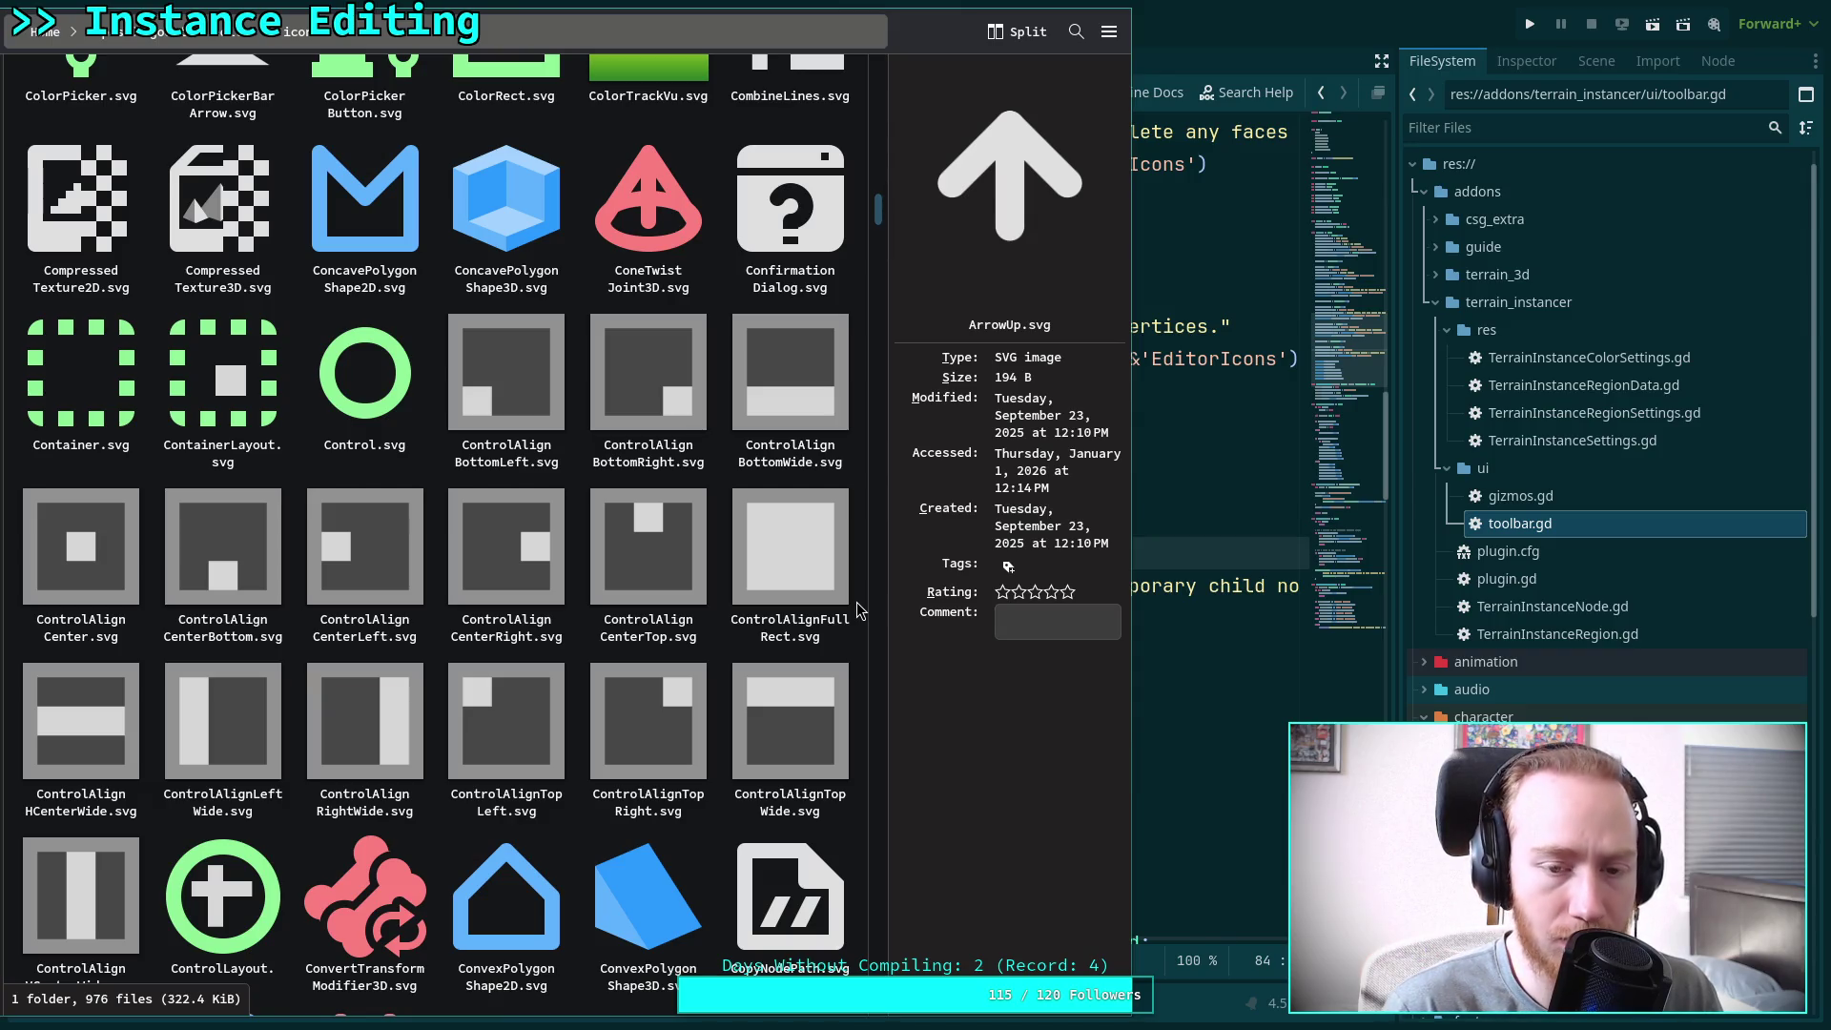
scroll(856, 610, "down", 4)
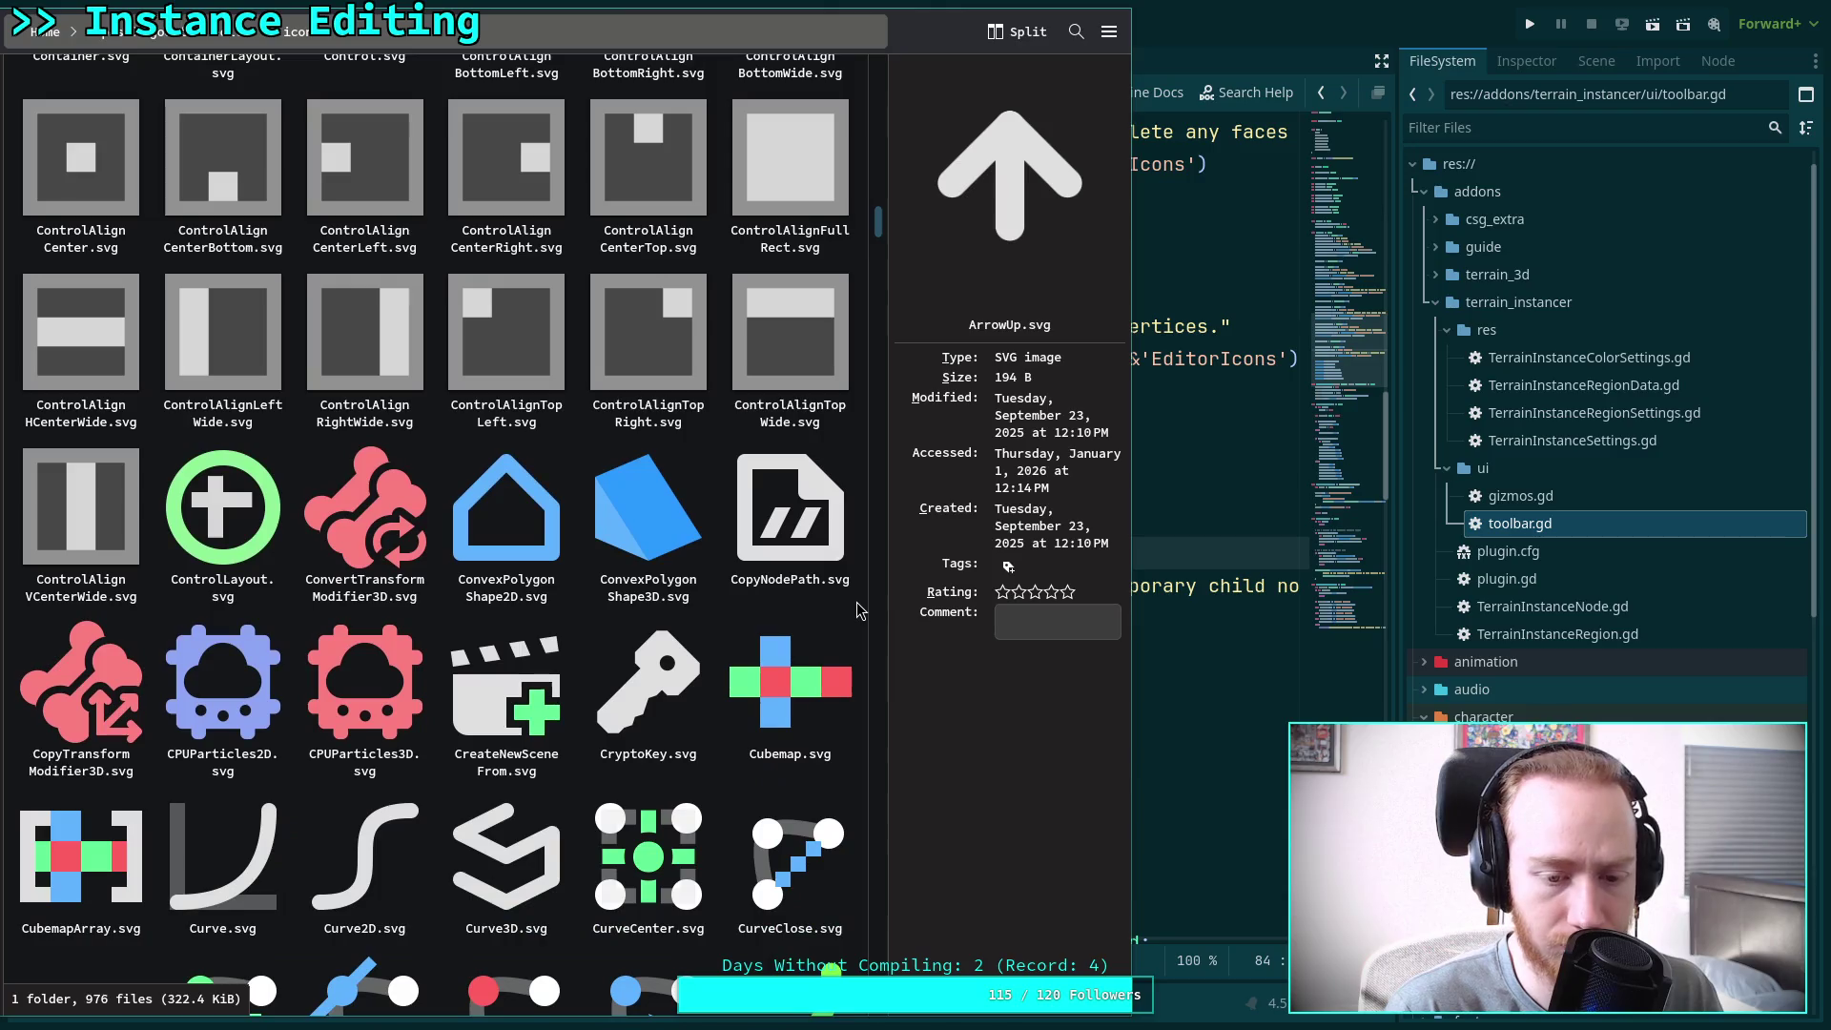
scroll(857, 610, "down", 2)
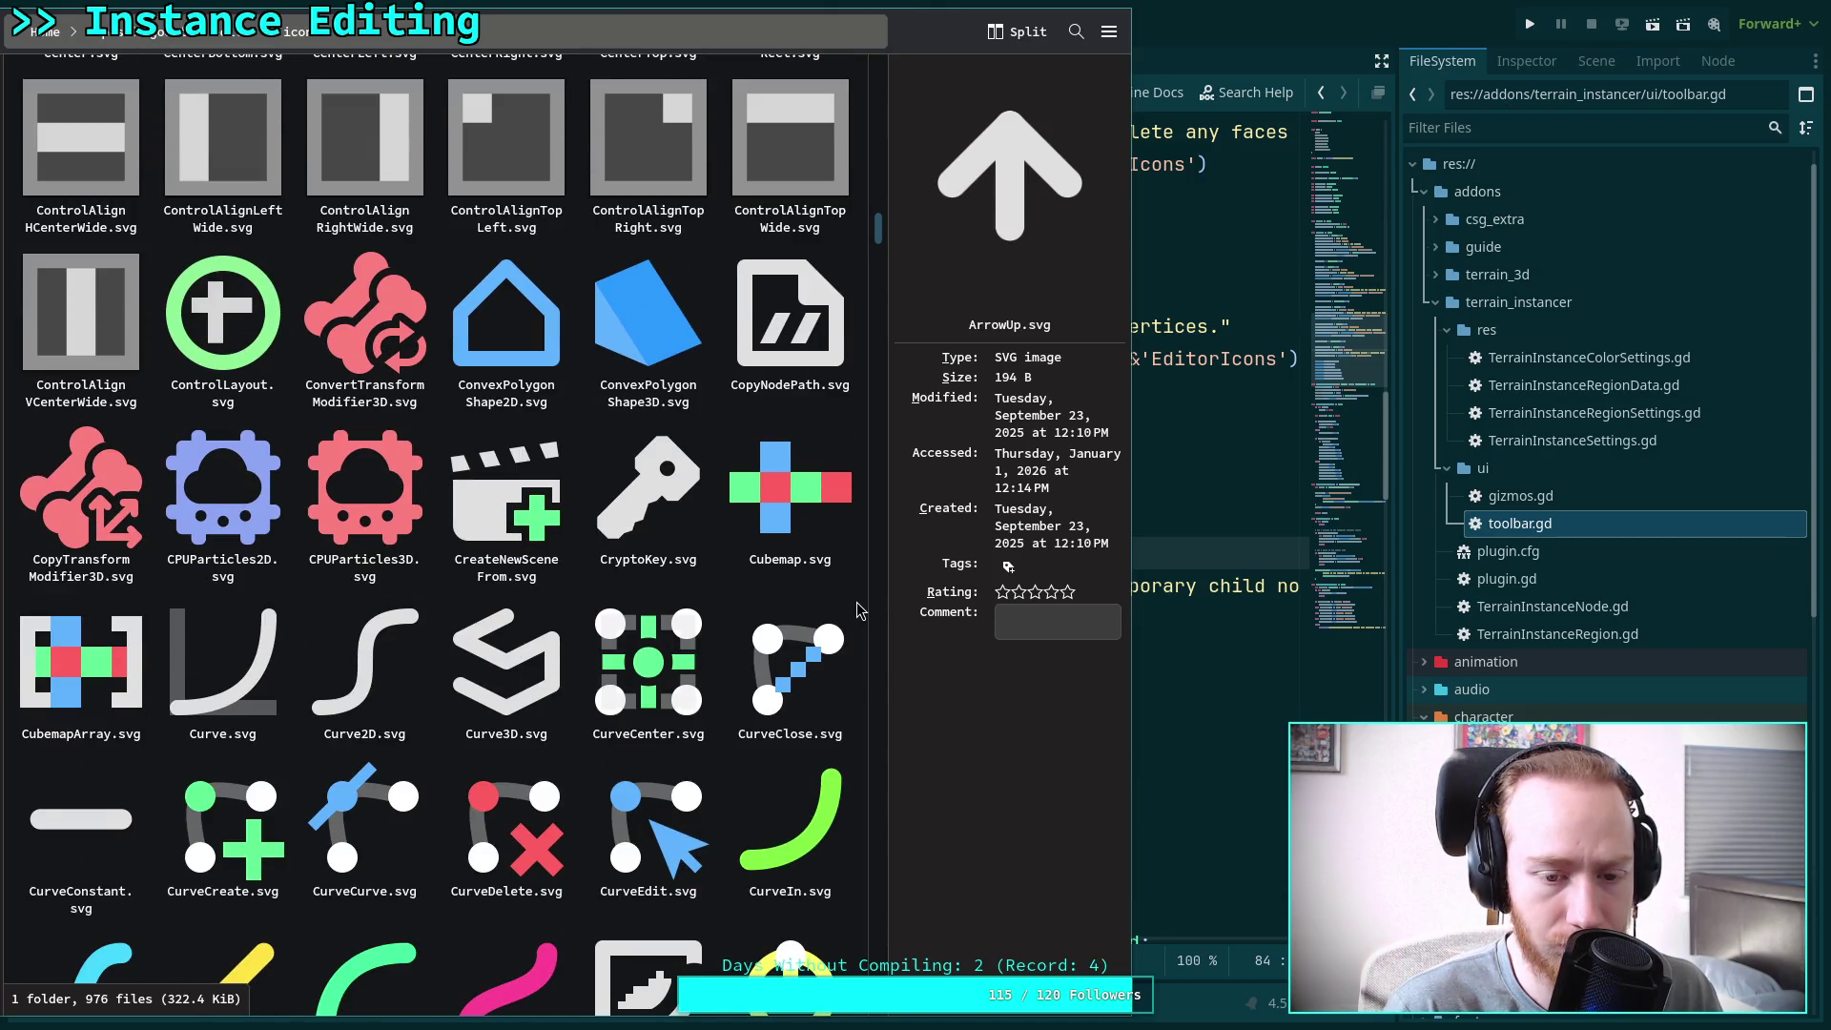
scroll(856, 611, "down", 2)
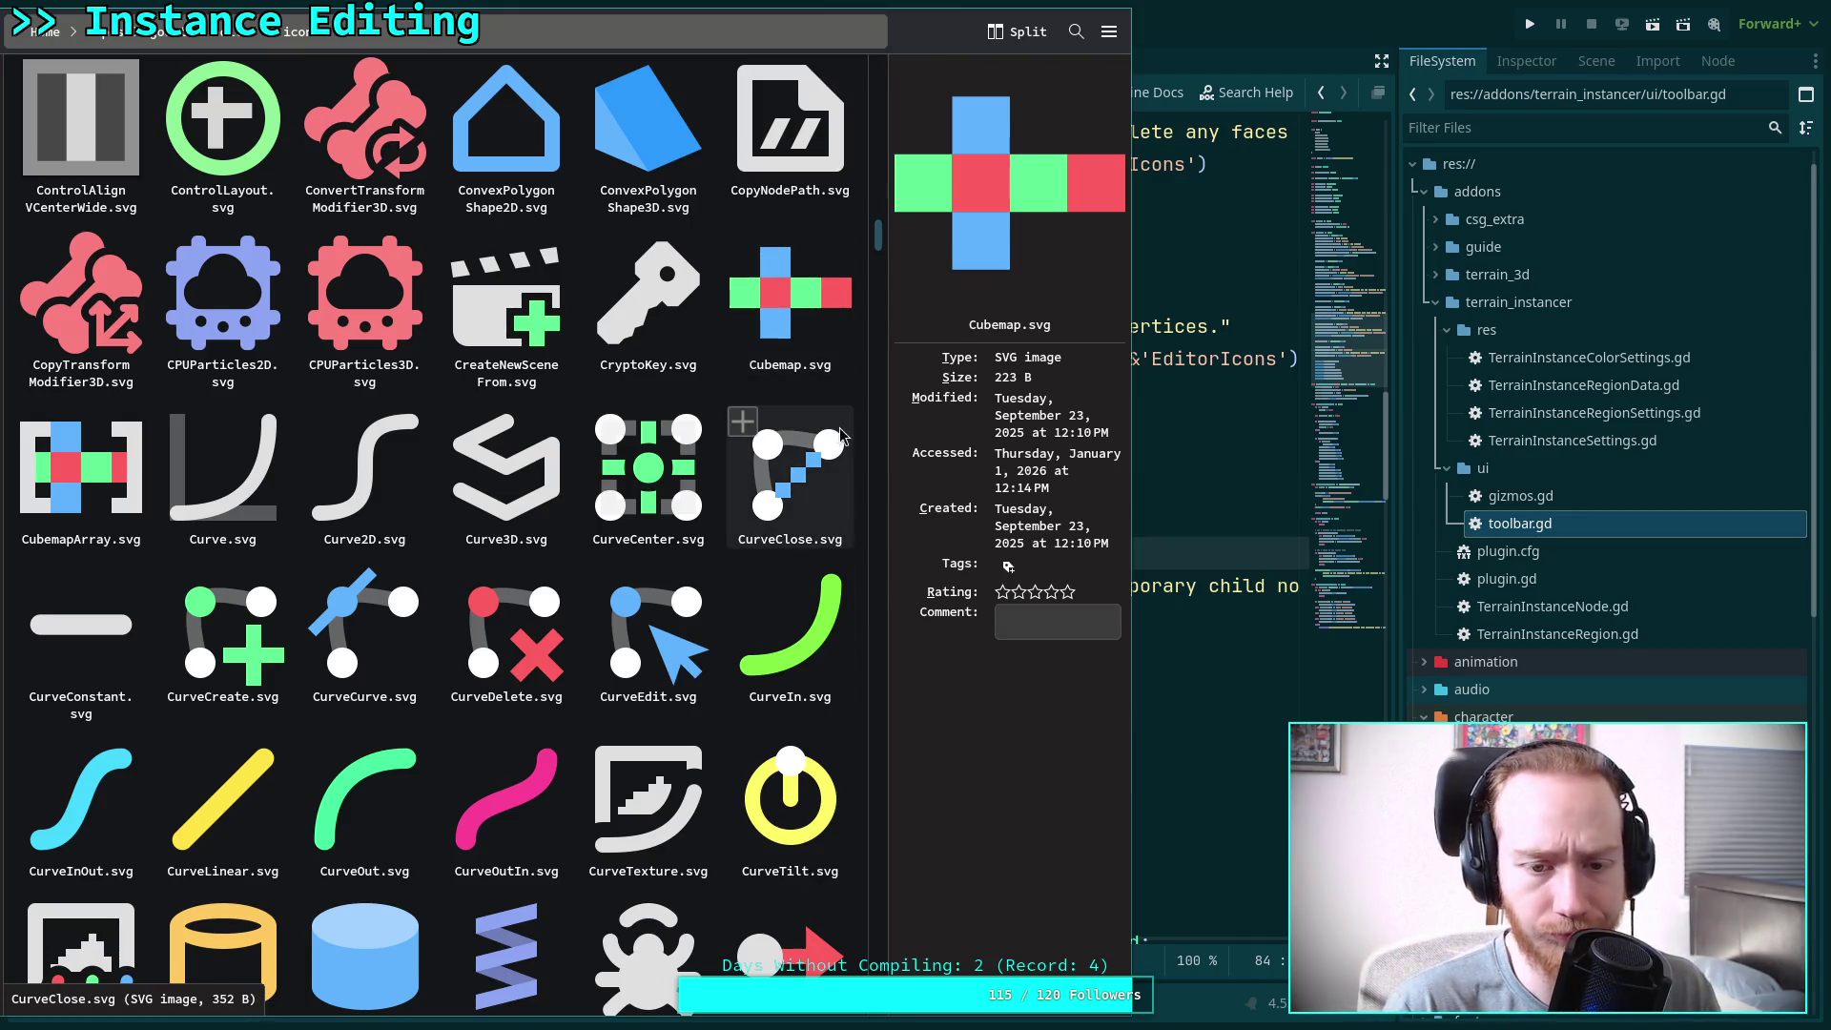
Scroll on through the Debug, Editor and File icons, then bring Godot's toolbar.gd script forward
scroll(867, 440, "down", 2)
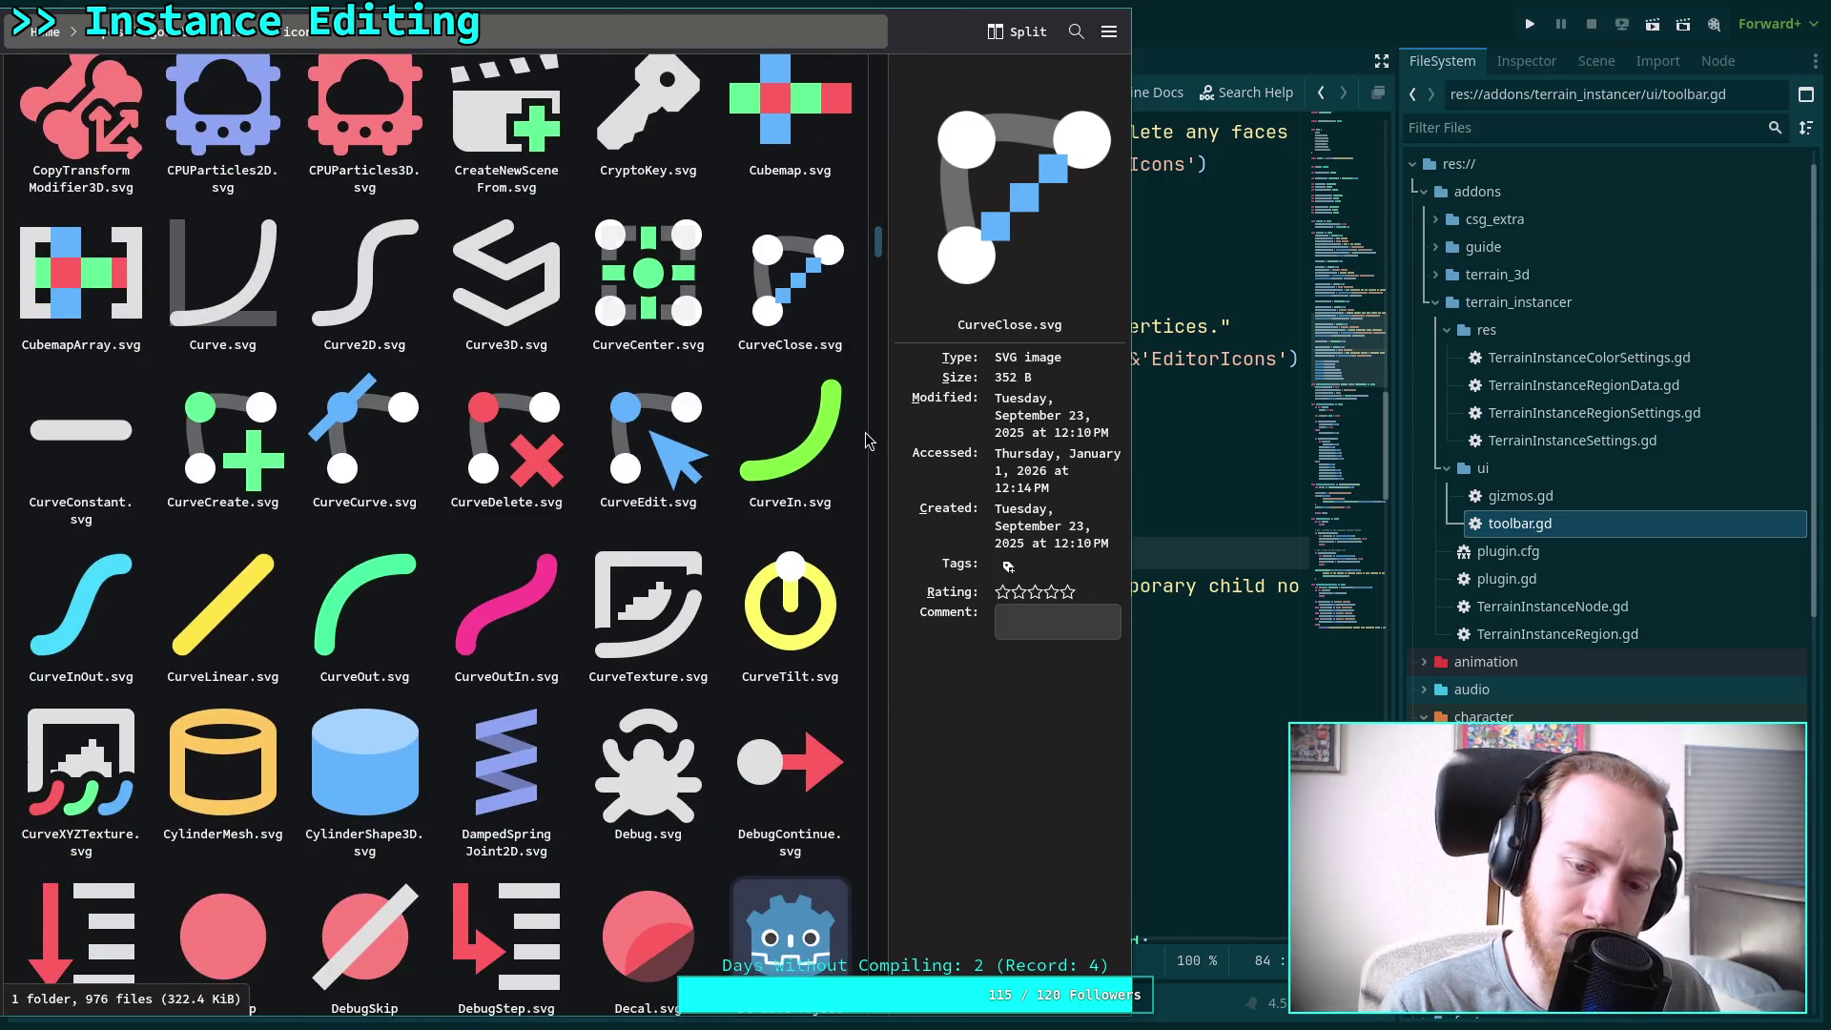
scroll(867, 441, "down", 4)
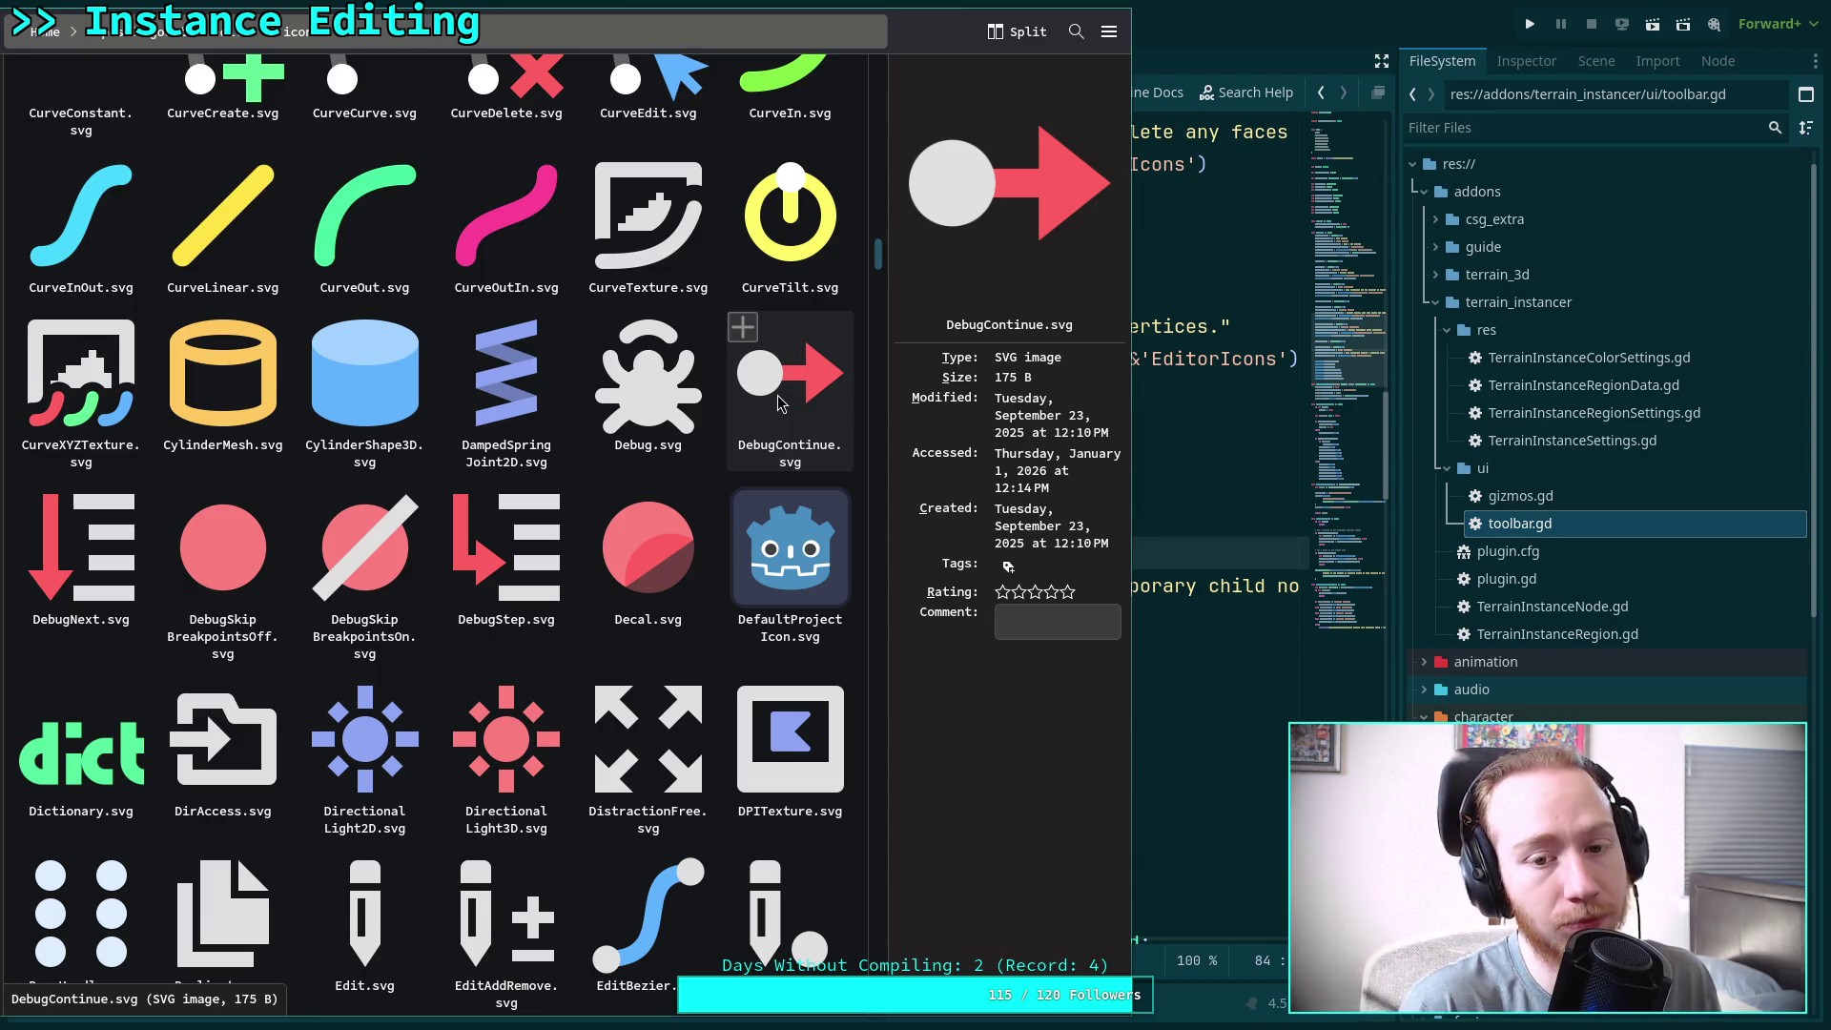
scroll(866, 379, "down", 3)
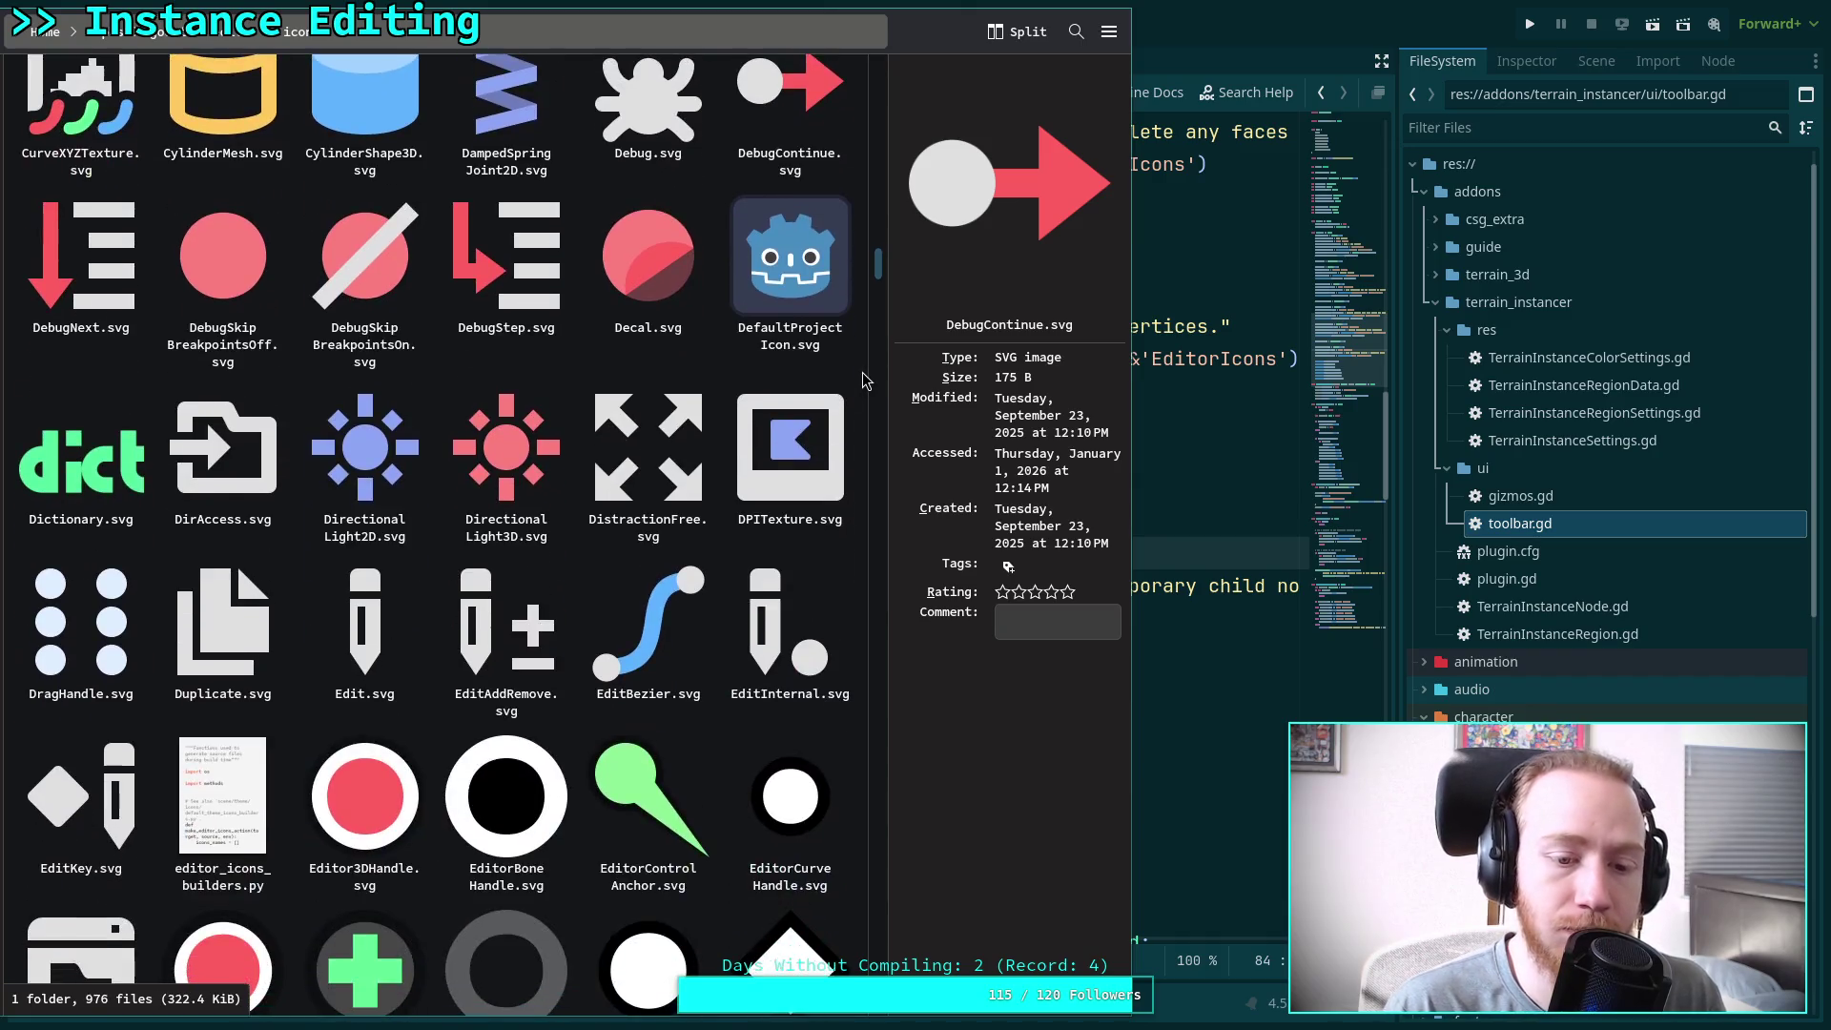
scroll(866, 380, "down", 2)
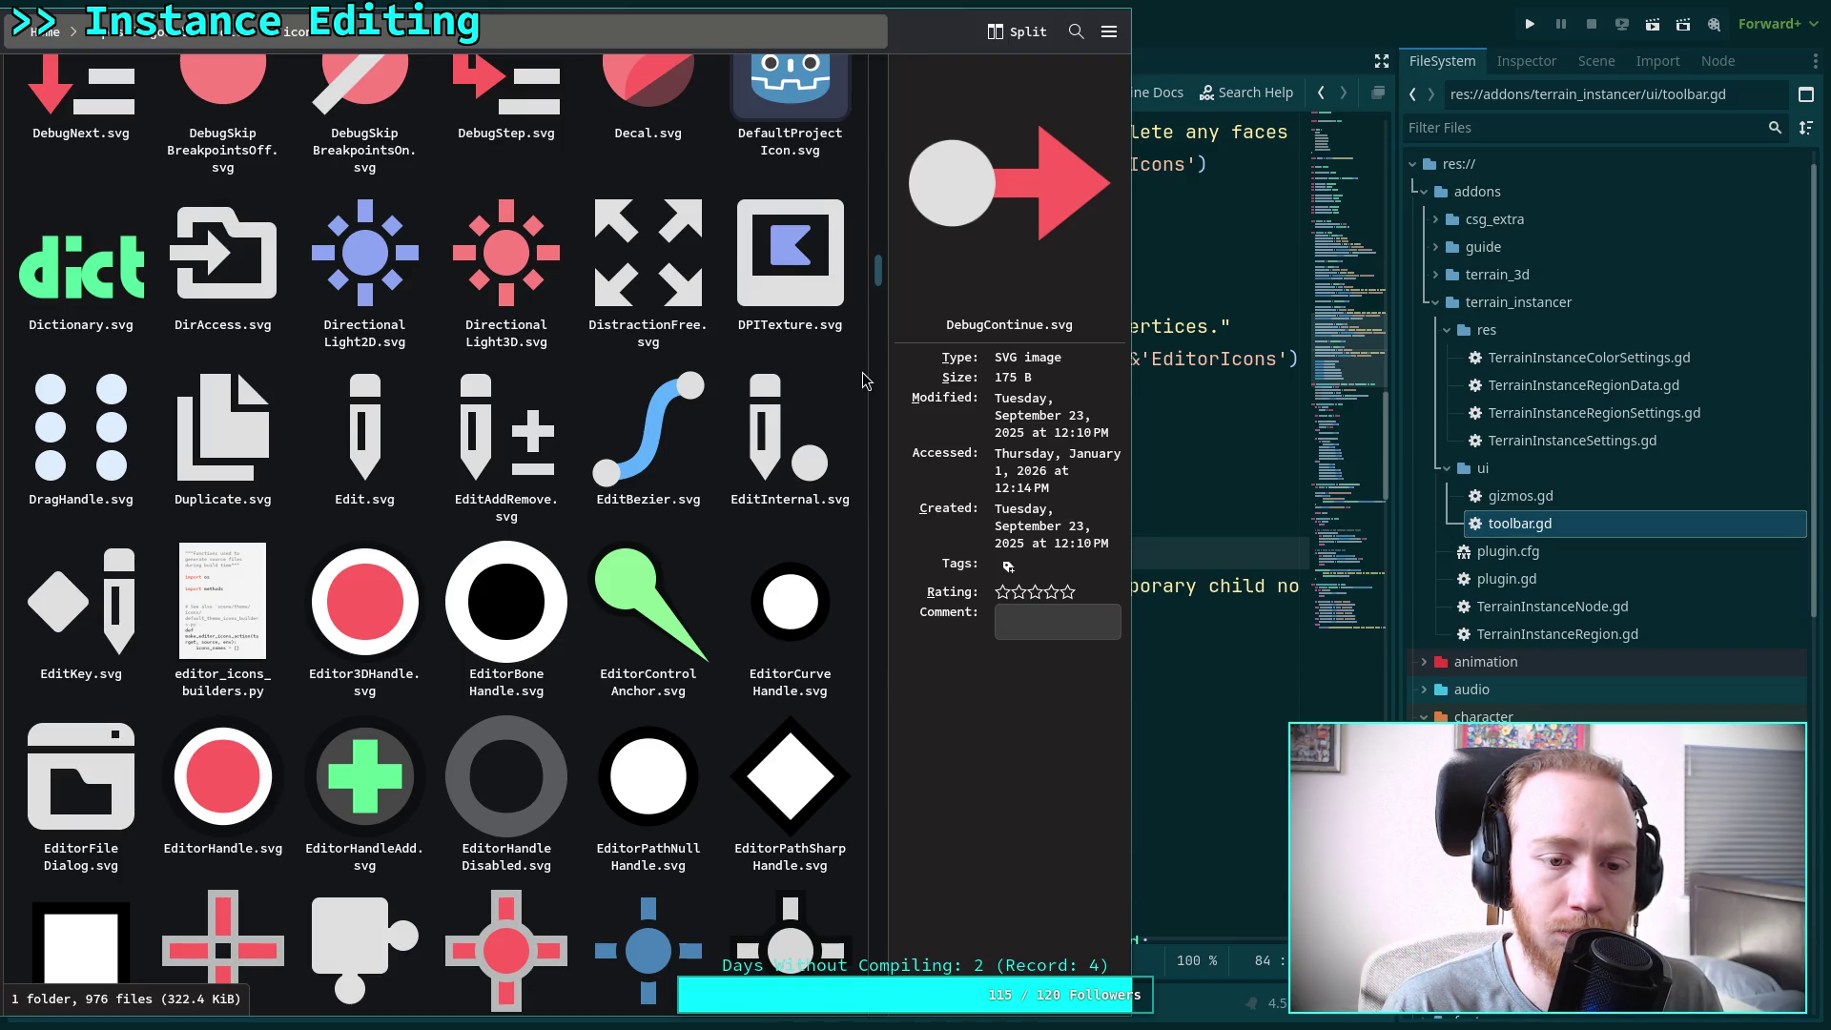
scroll(866, 379, "down", 2)
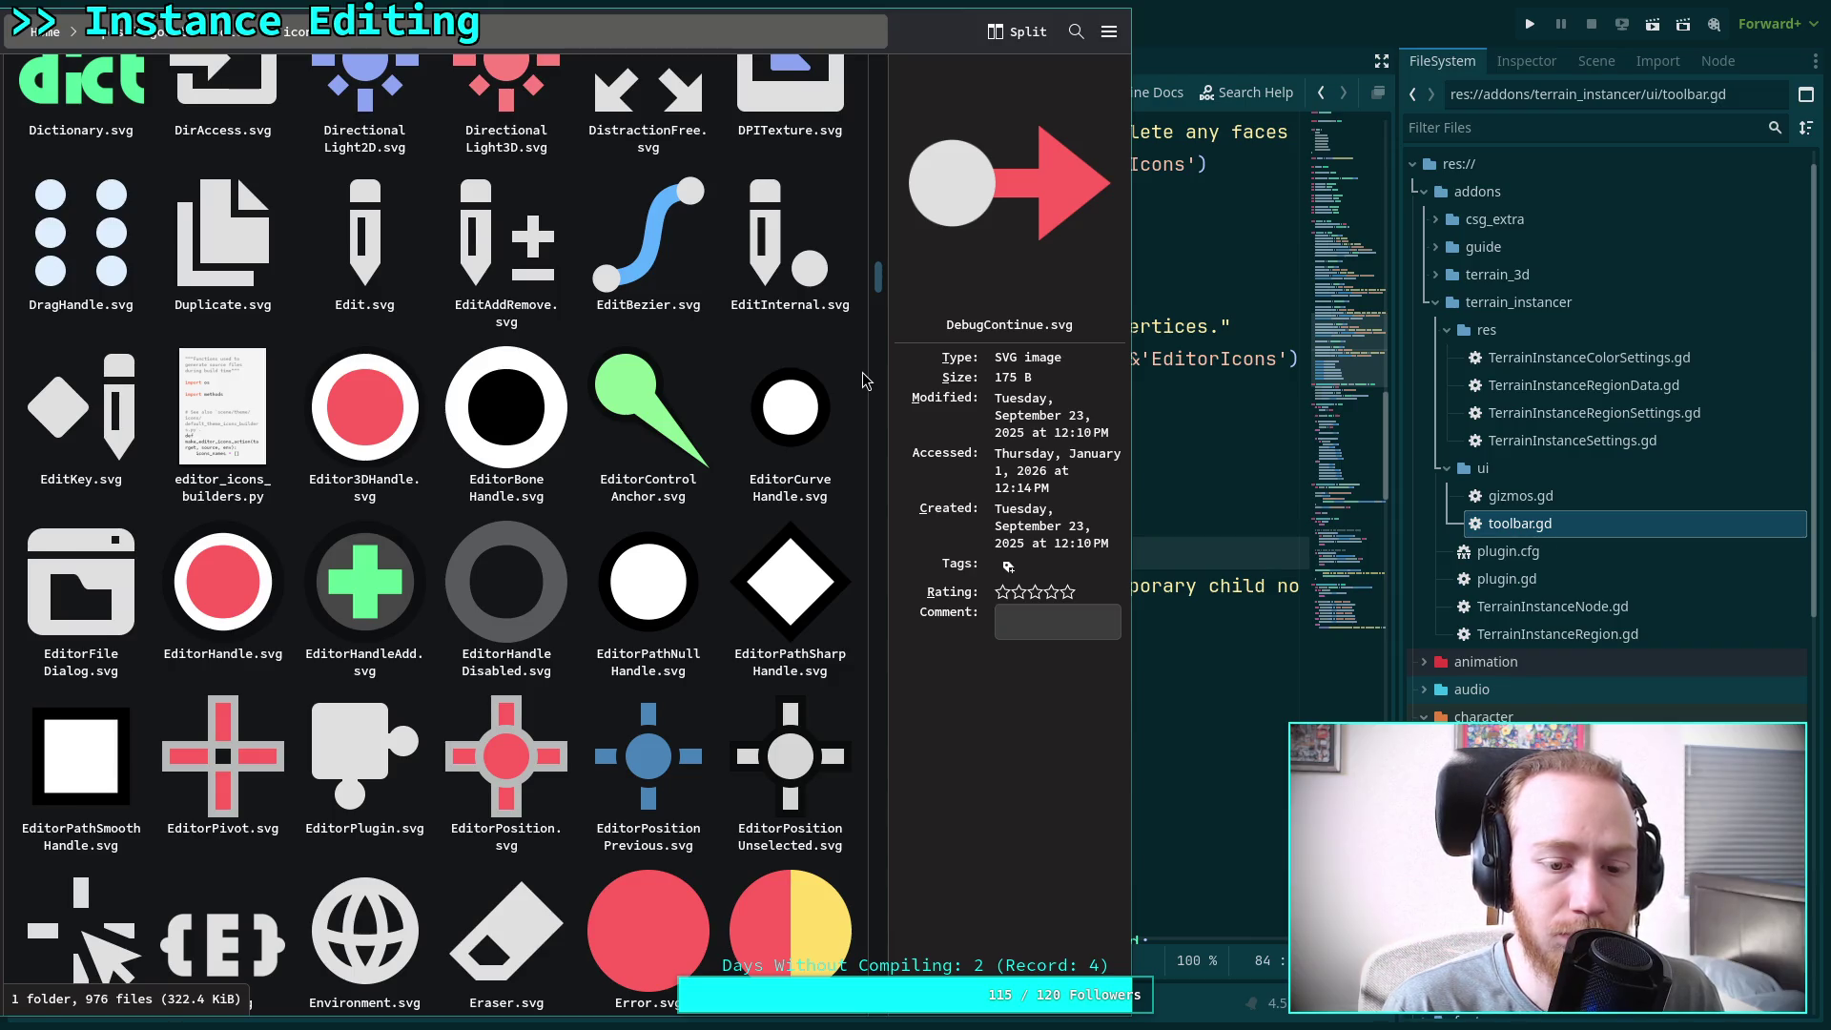
scroll(864, 380, "down", 4)
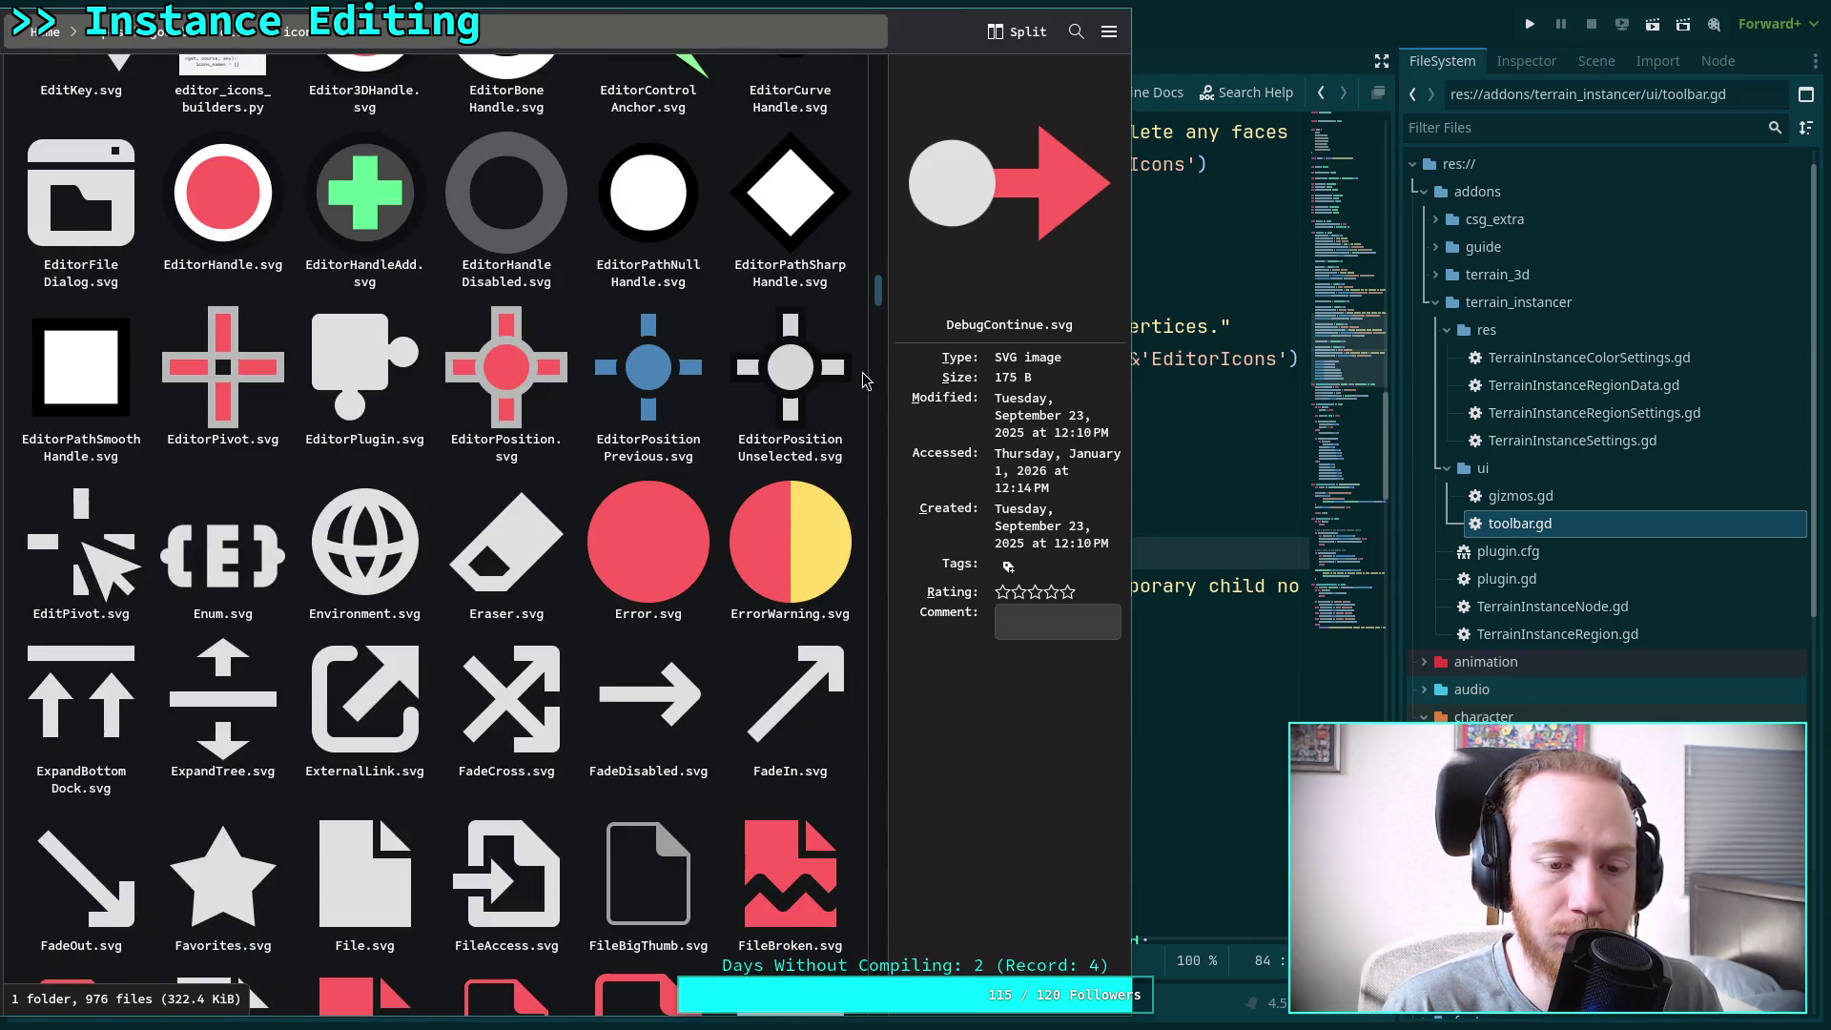
scroll(863, 380, "down", 1)
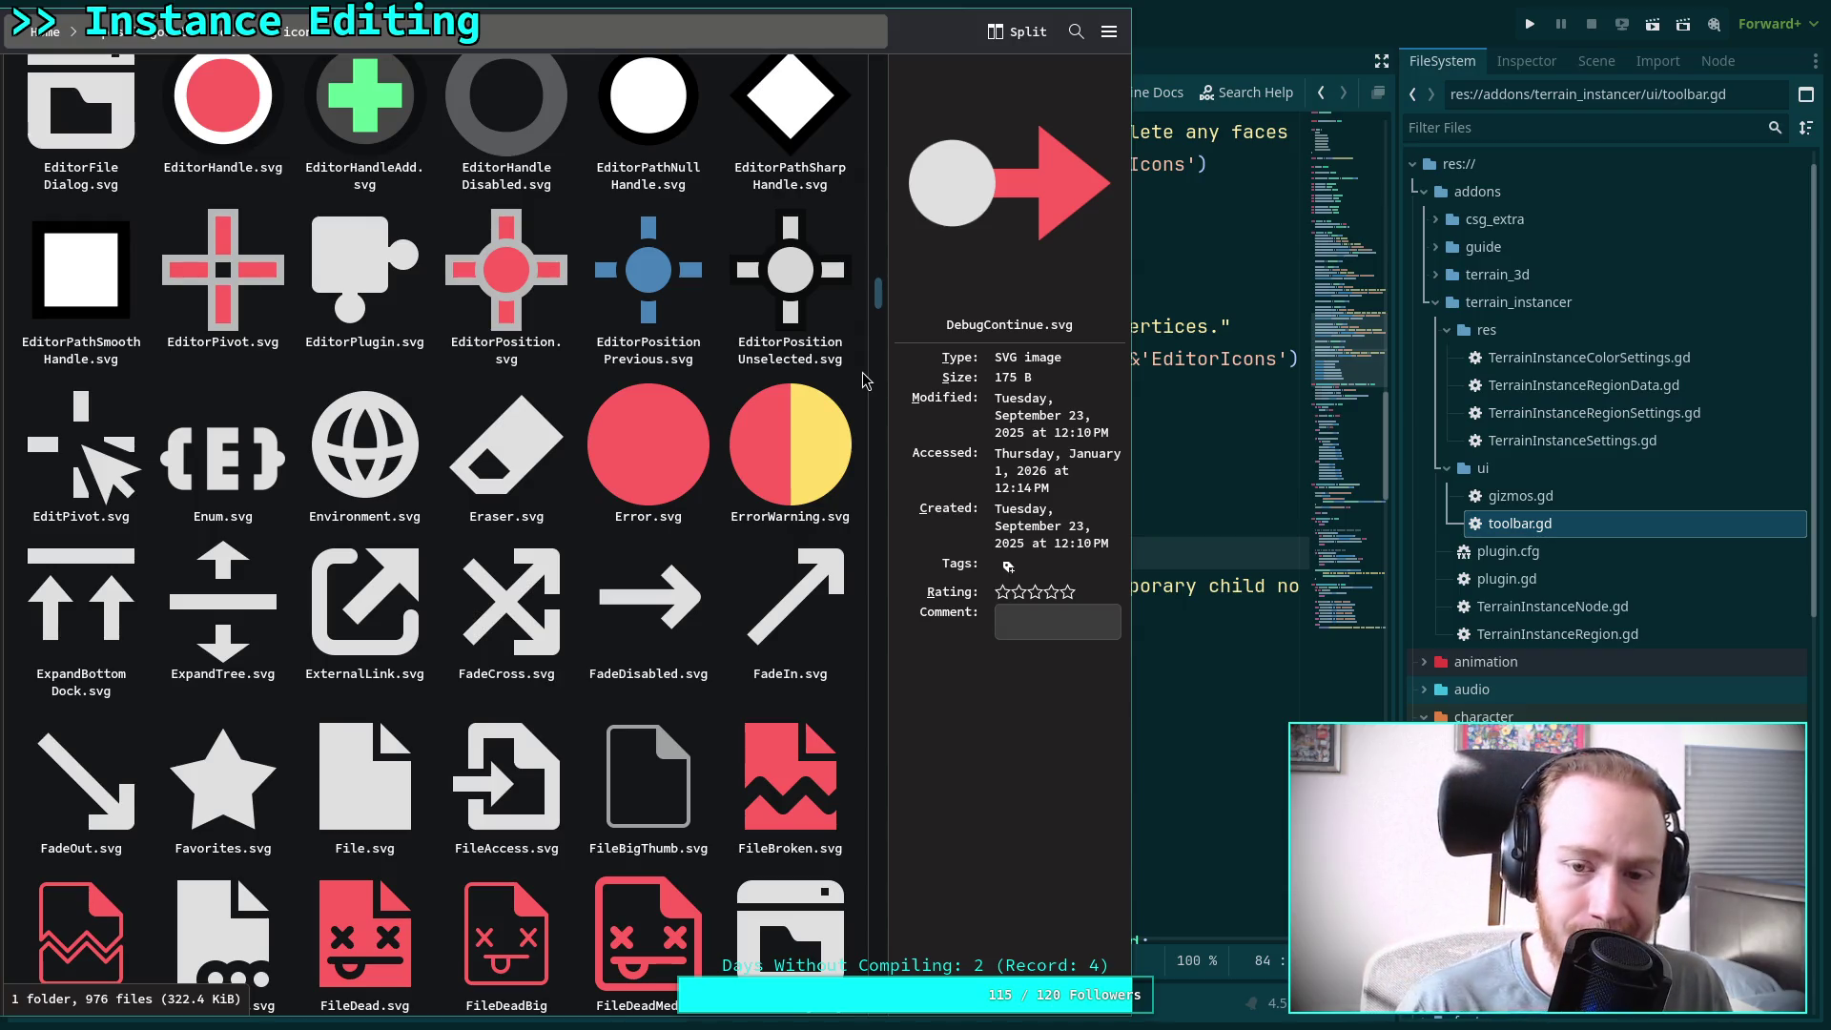
left_click(1152, 358)
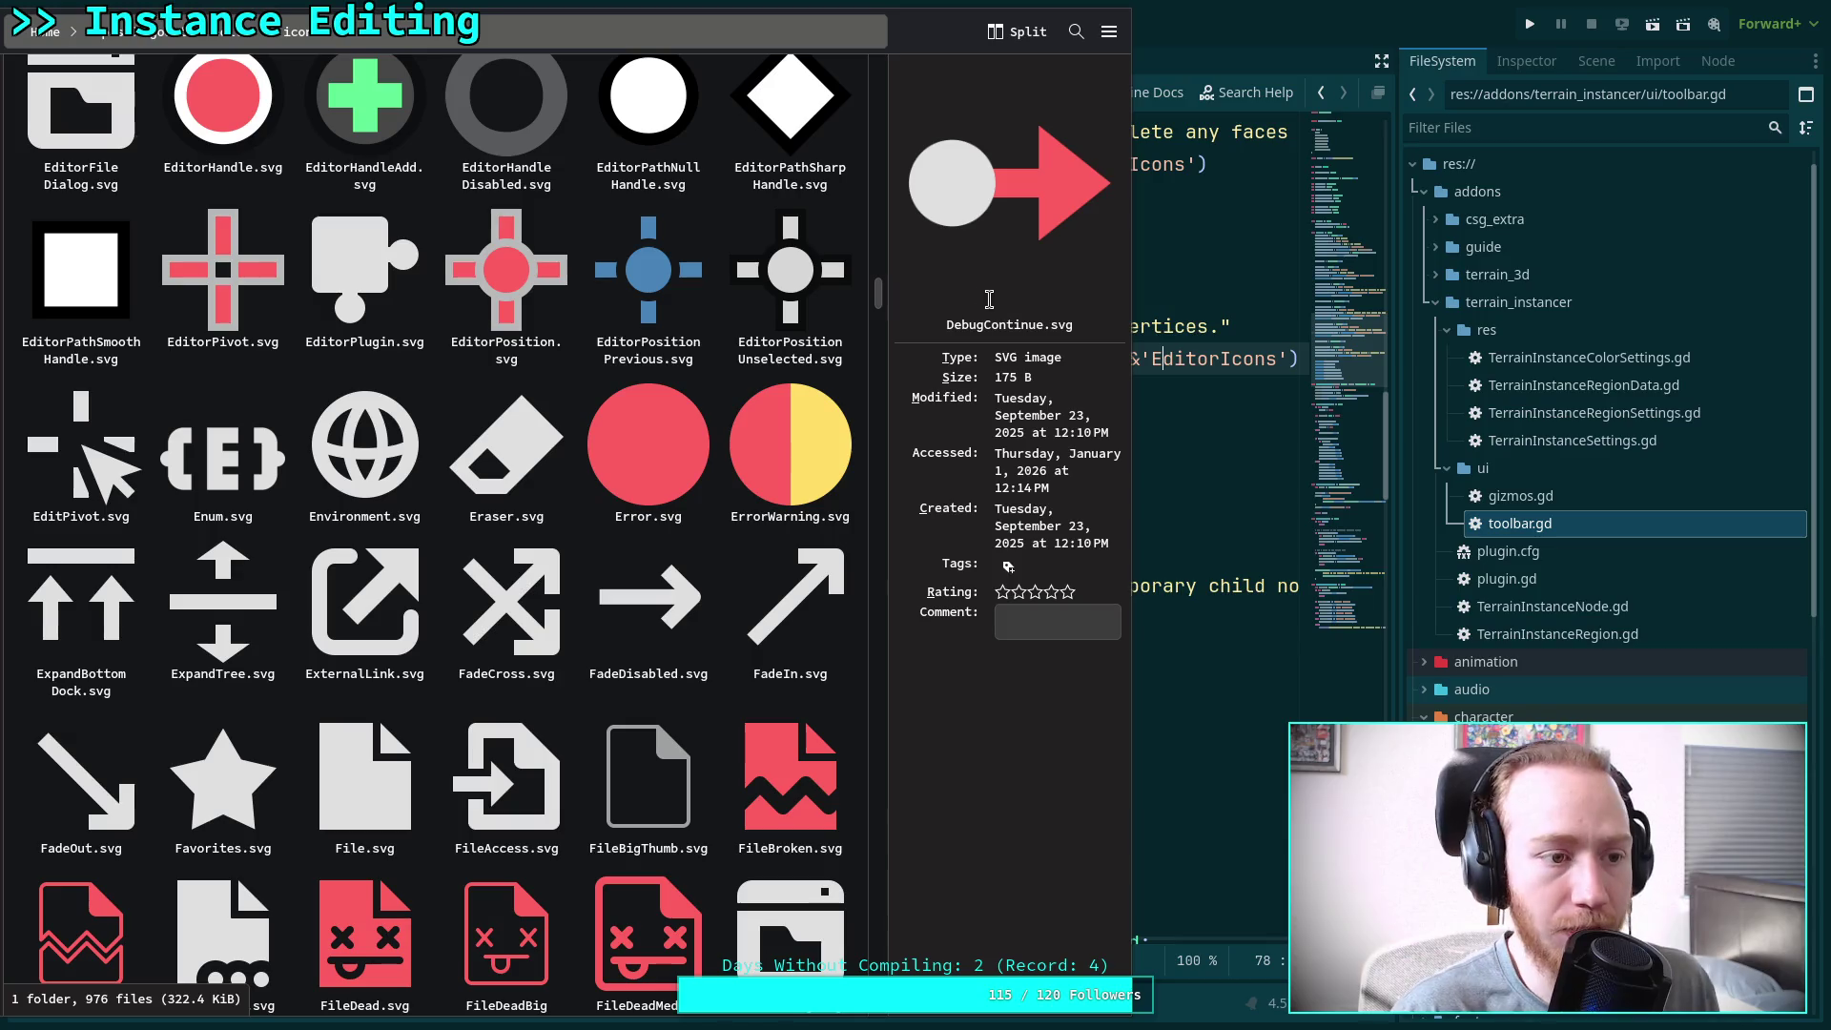
mouse_move(919, 522)
left_mouse_down()
mouse_move(286, 535)
mouse_move(143, 629)
mouse_move(662, 646)
mouse_move(859, 520)
mouse_move(895, 503)
mouse_move(921, 521)
left_mouse_up()
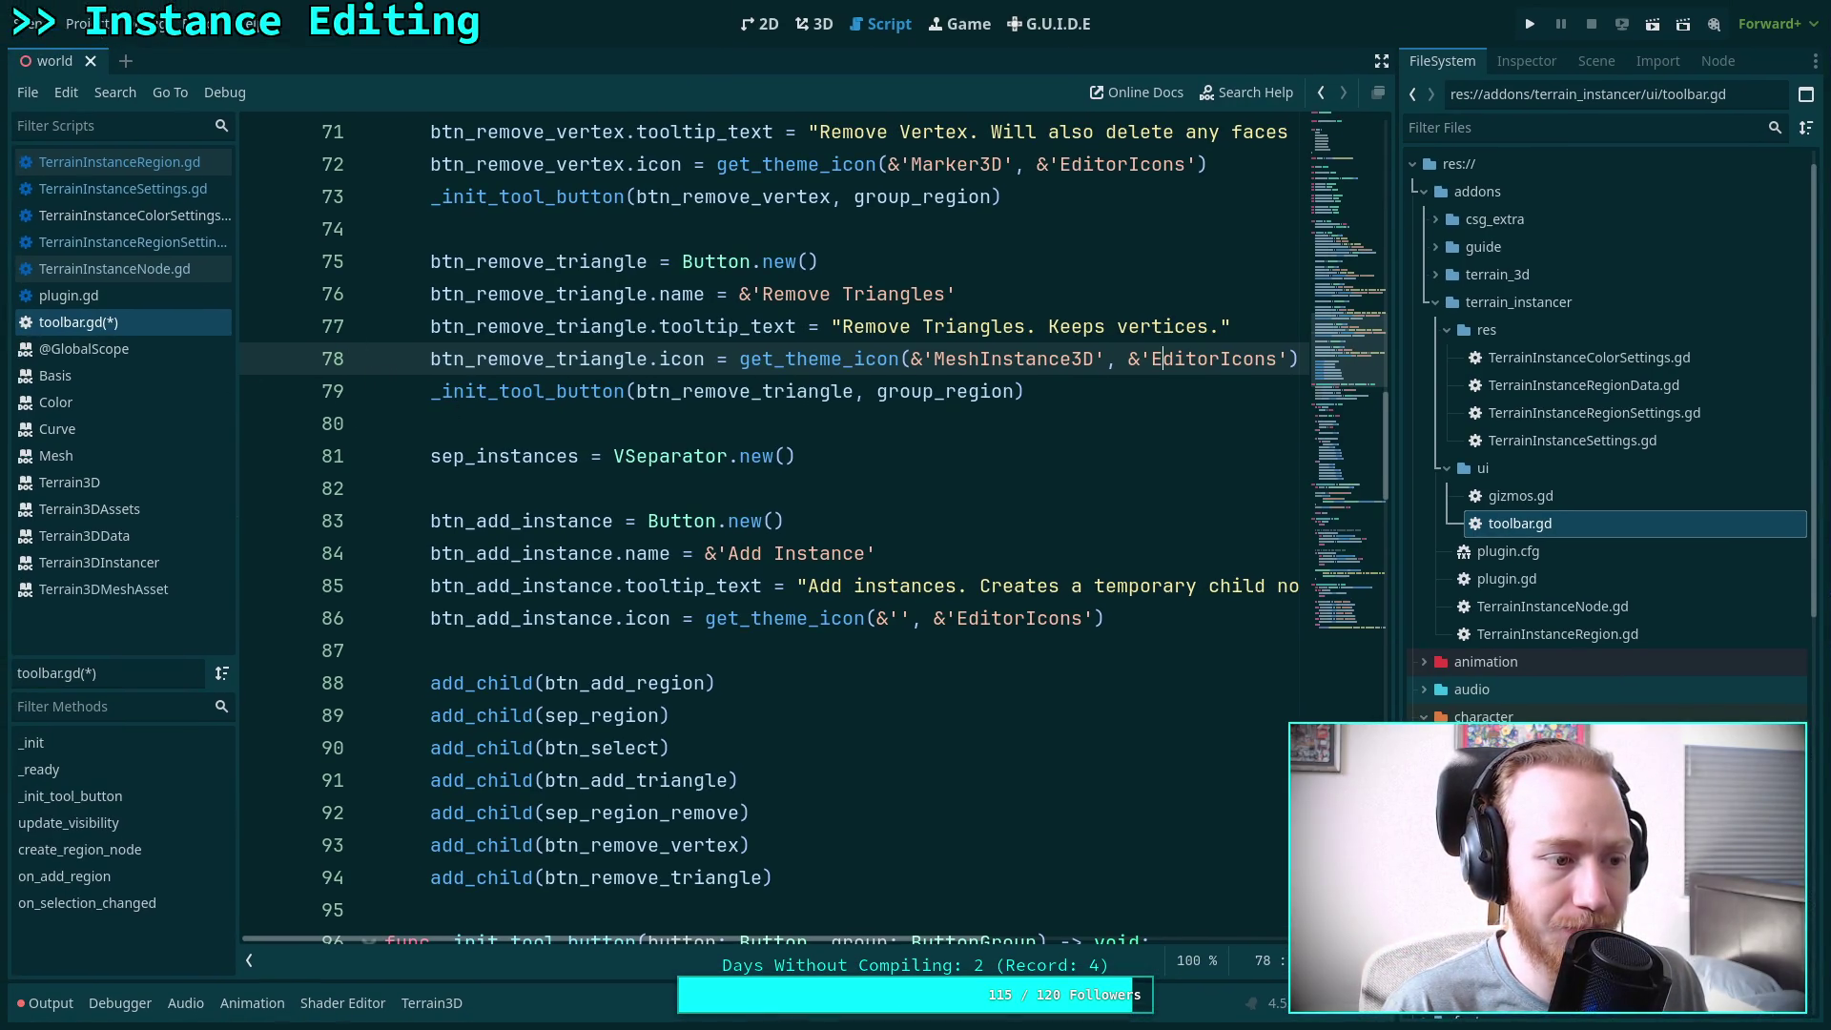
Peek at the icons folder window, then restore the Godot window to full screen
key("super+e")
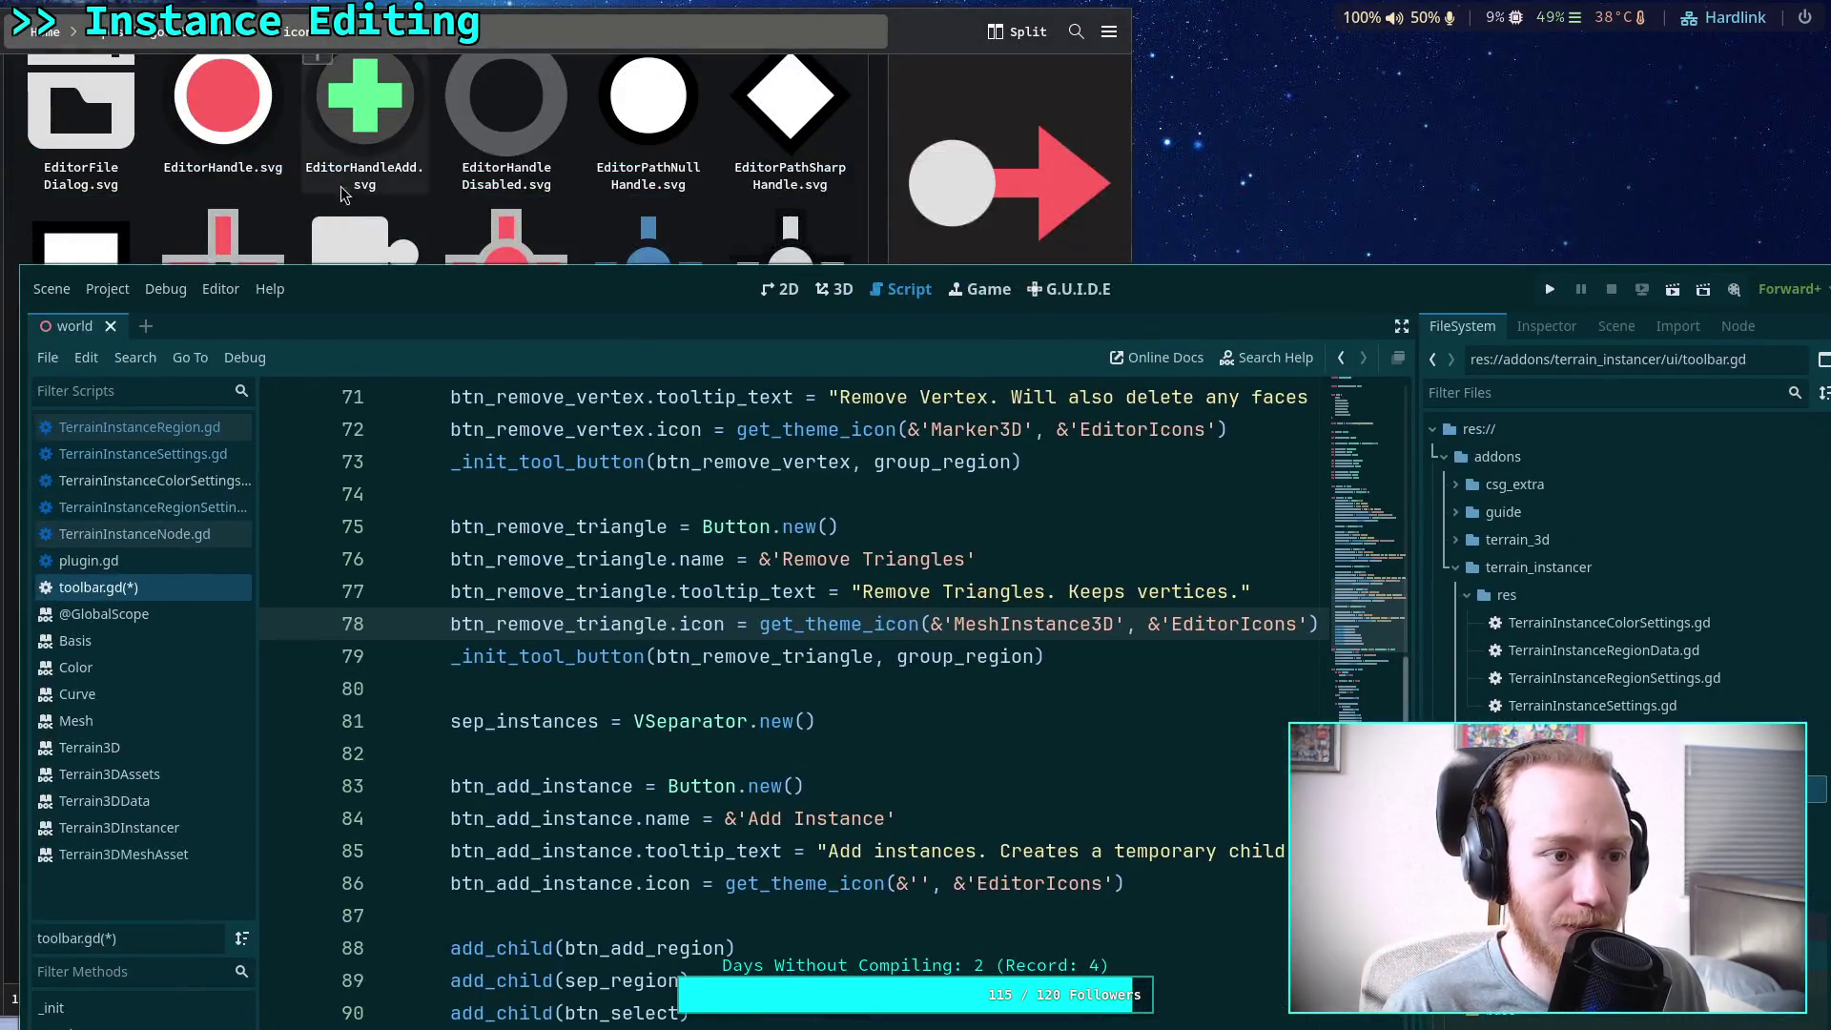
key("super+e")
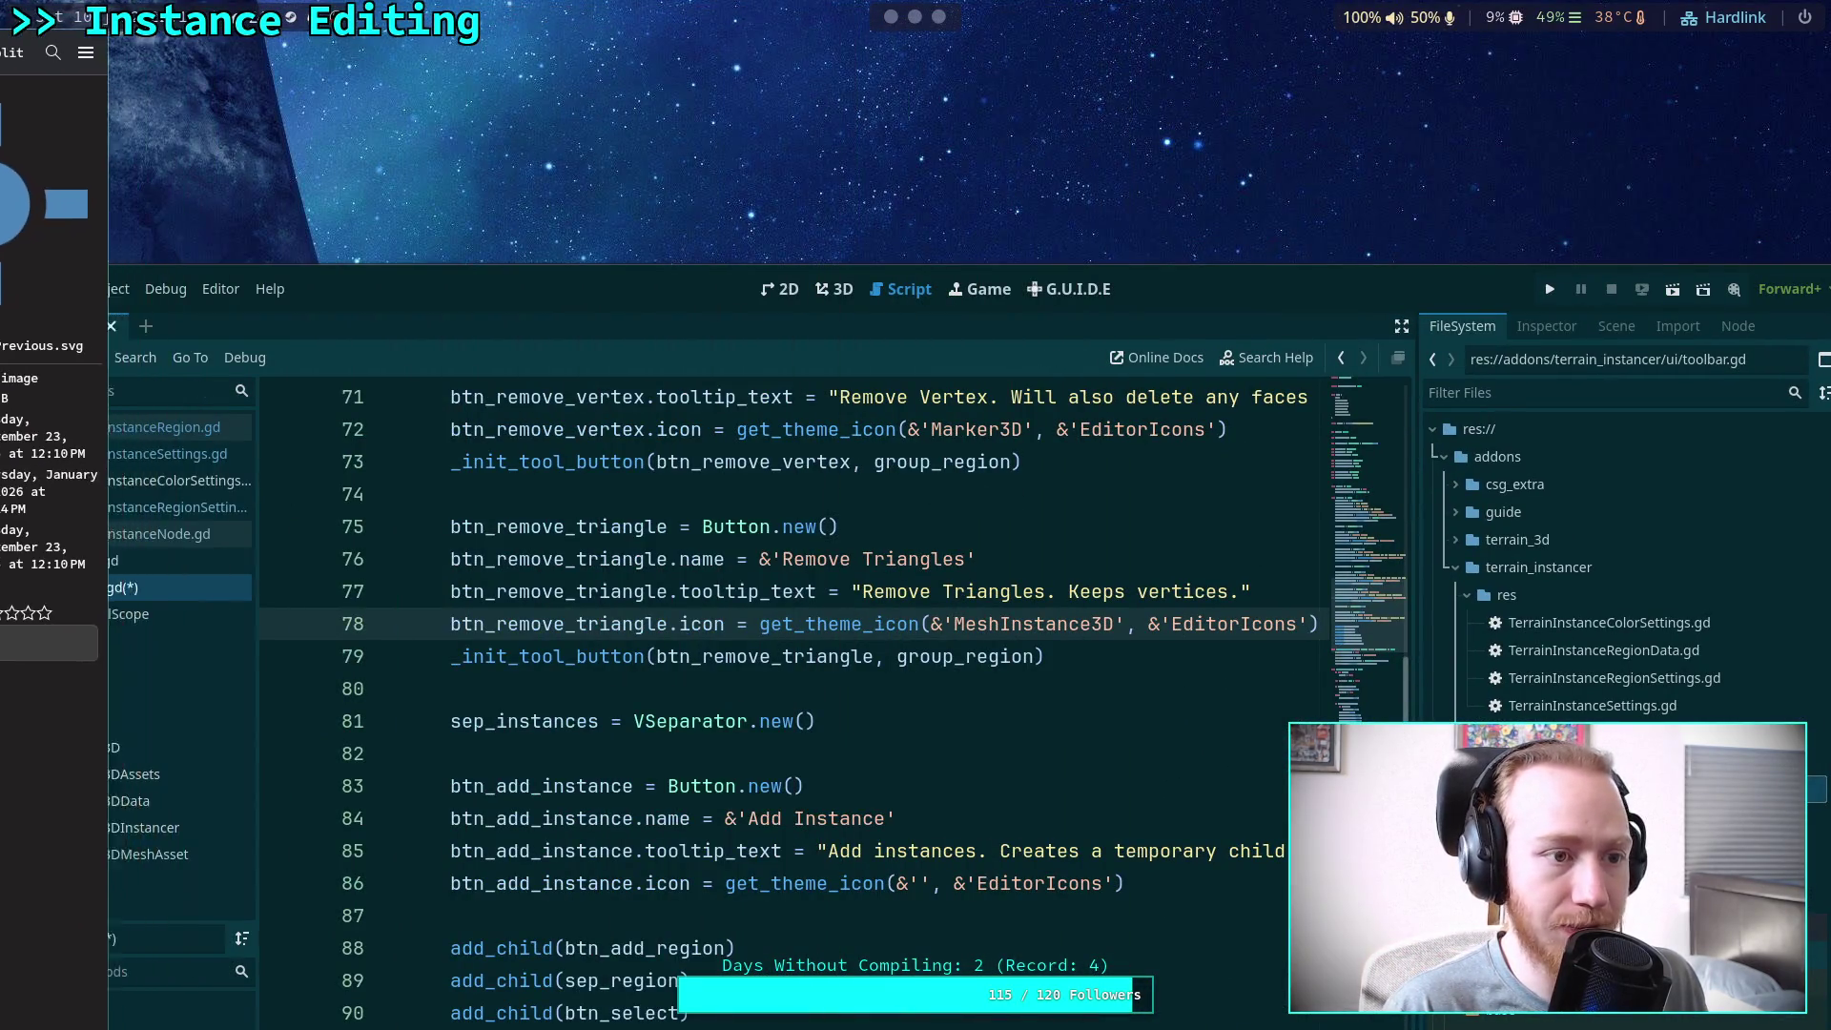
key("super+f")
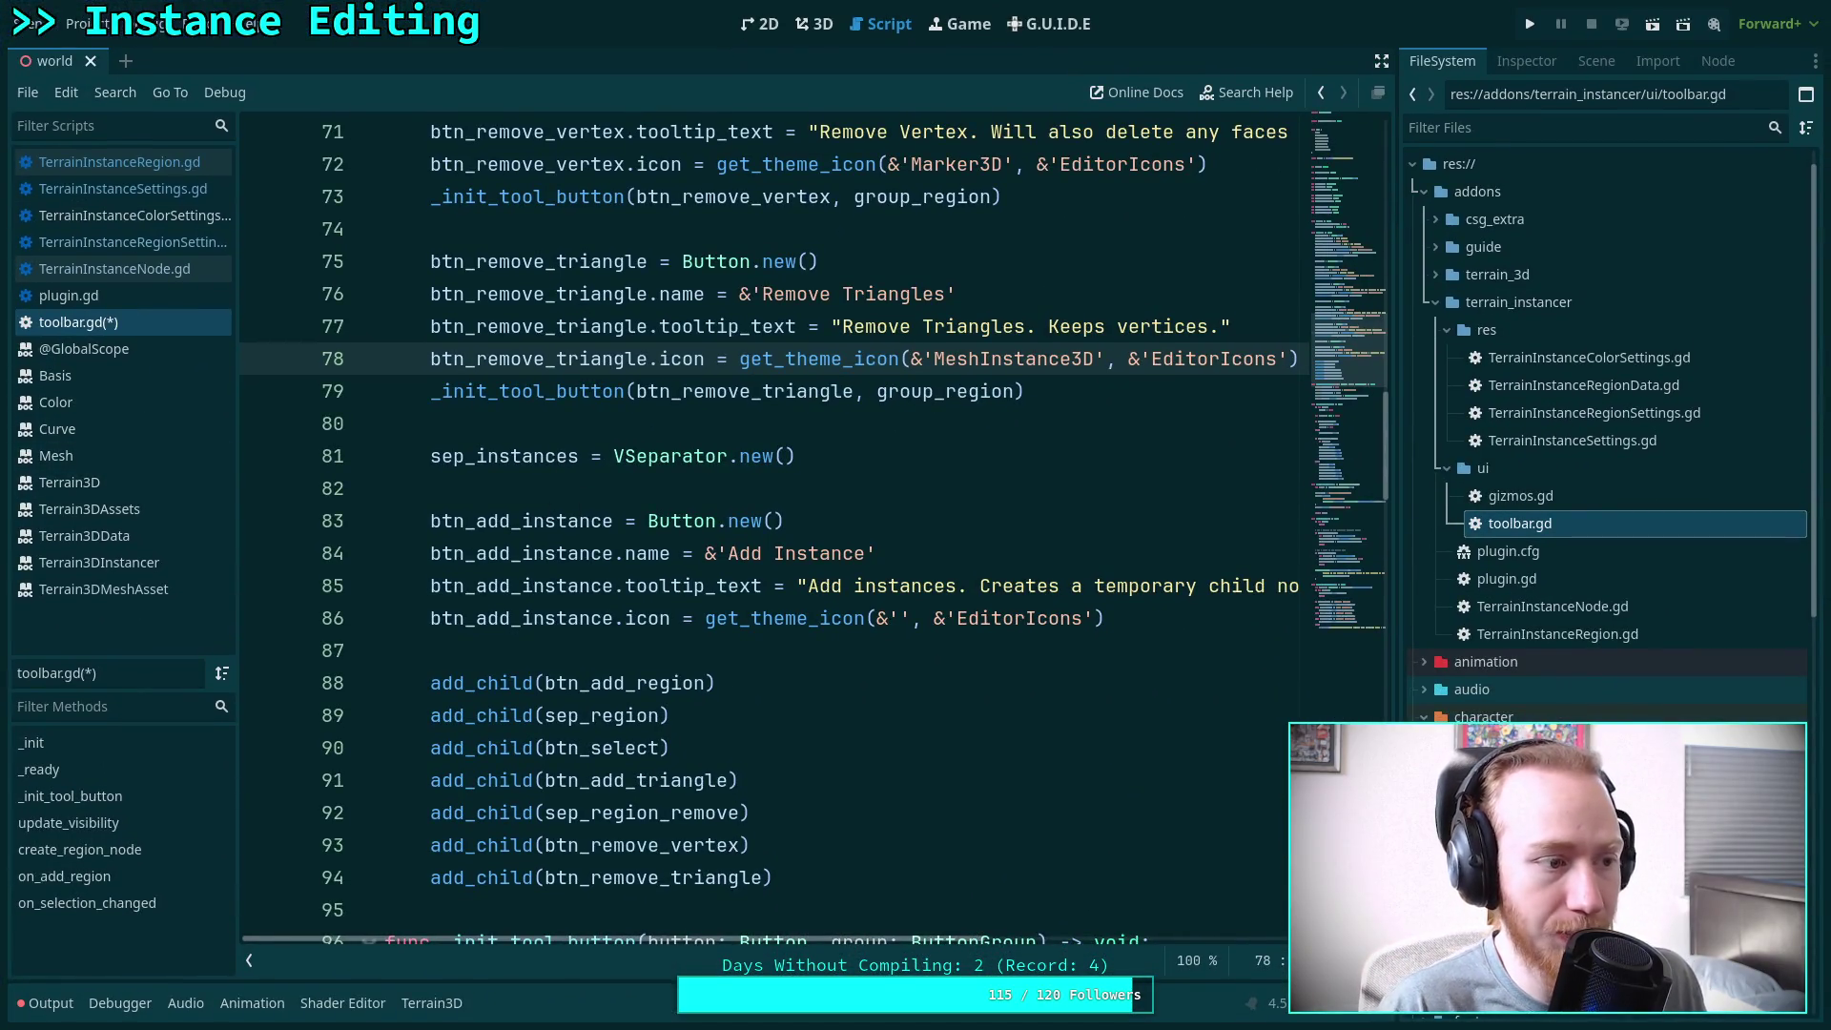
Show the 3D terrain view with the triangle editing tool, then return to the icons folder
left_click(801, 25)
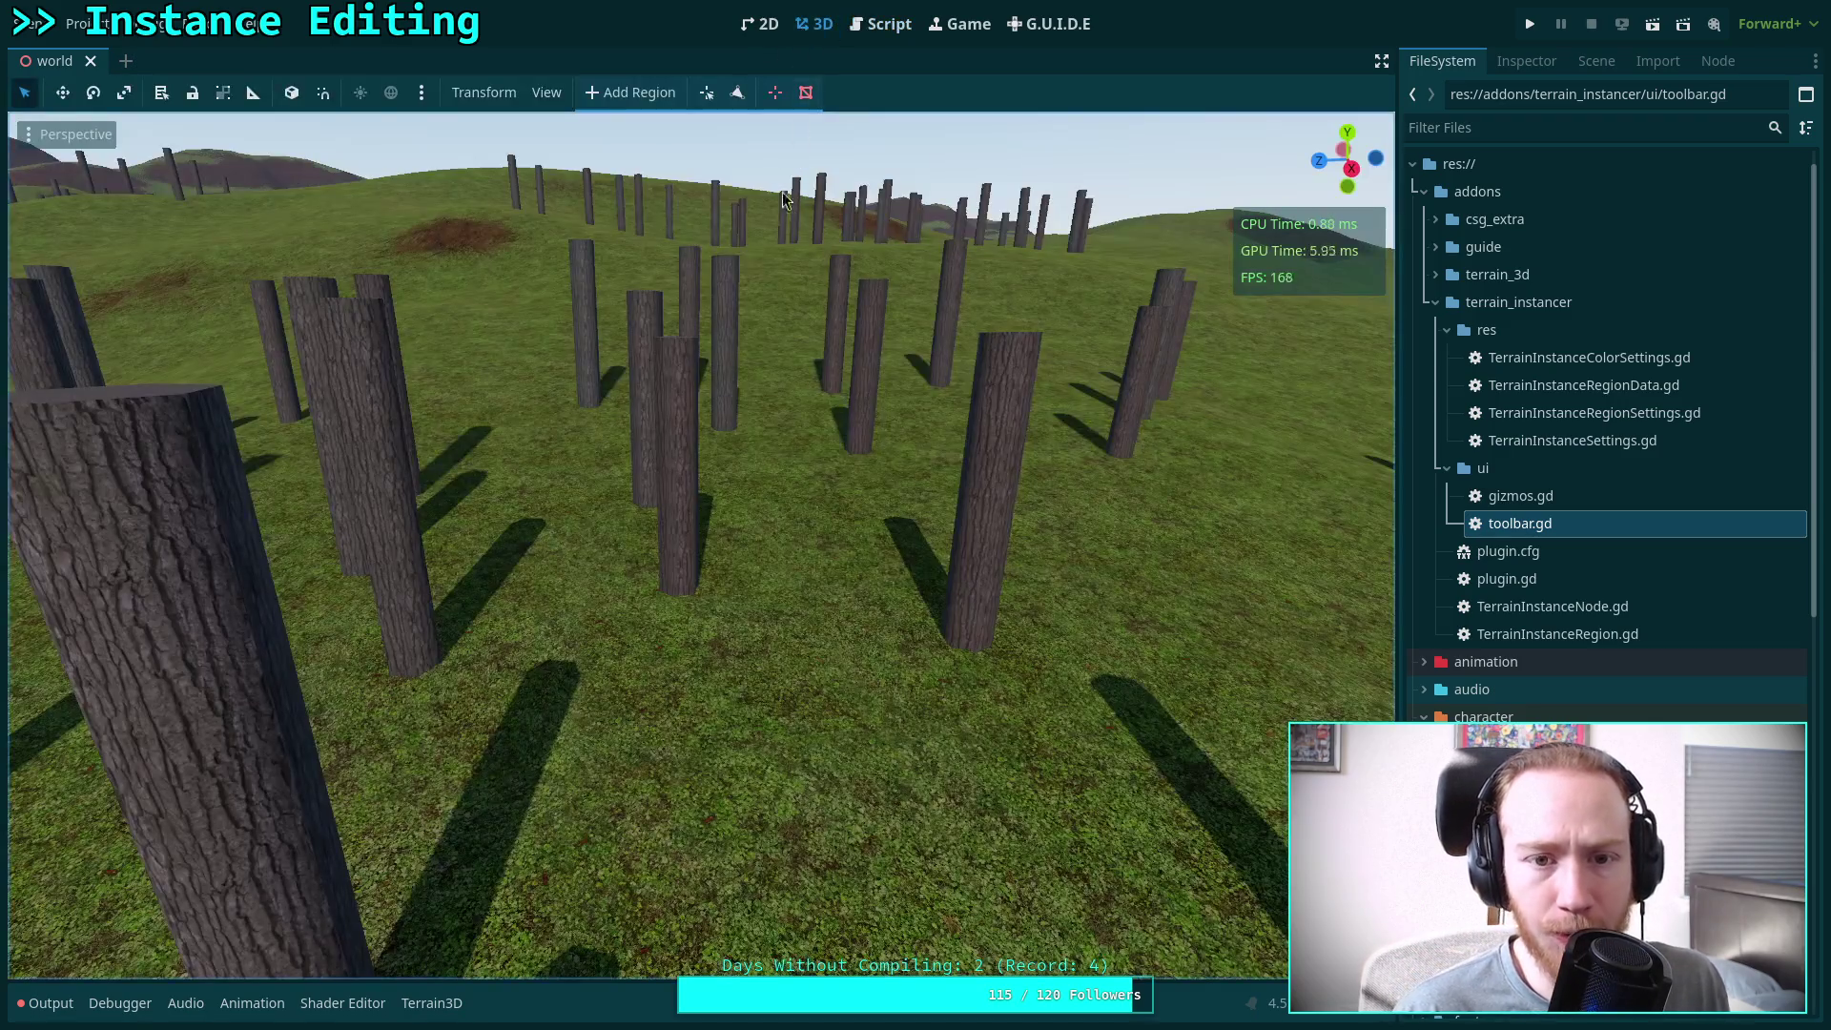
left_click(738, 93)
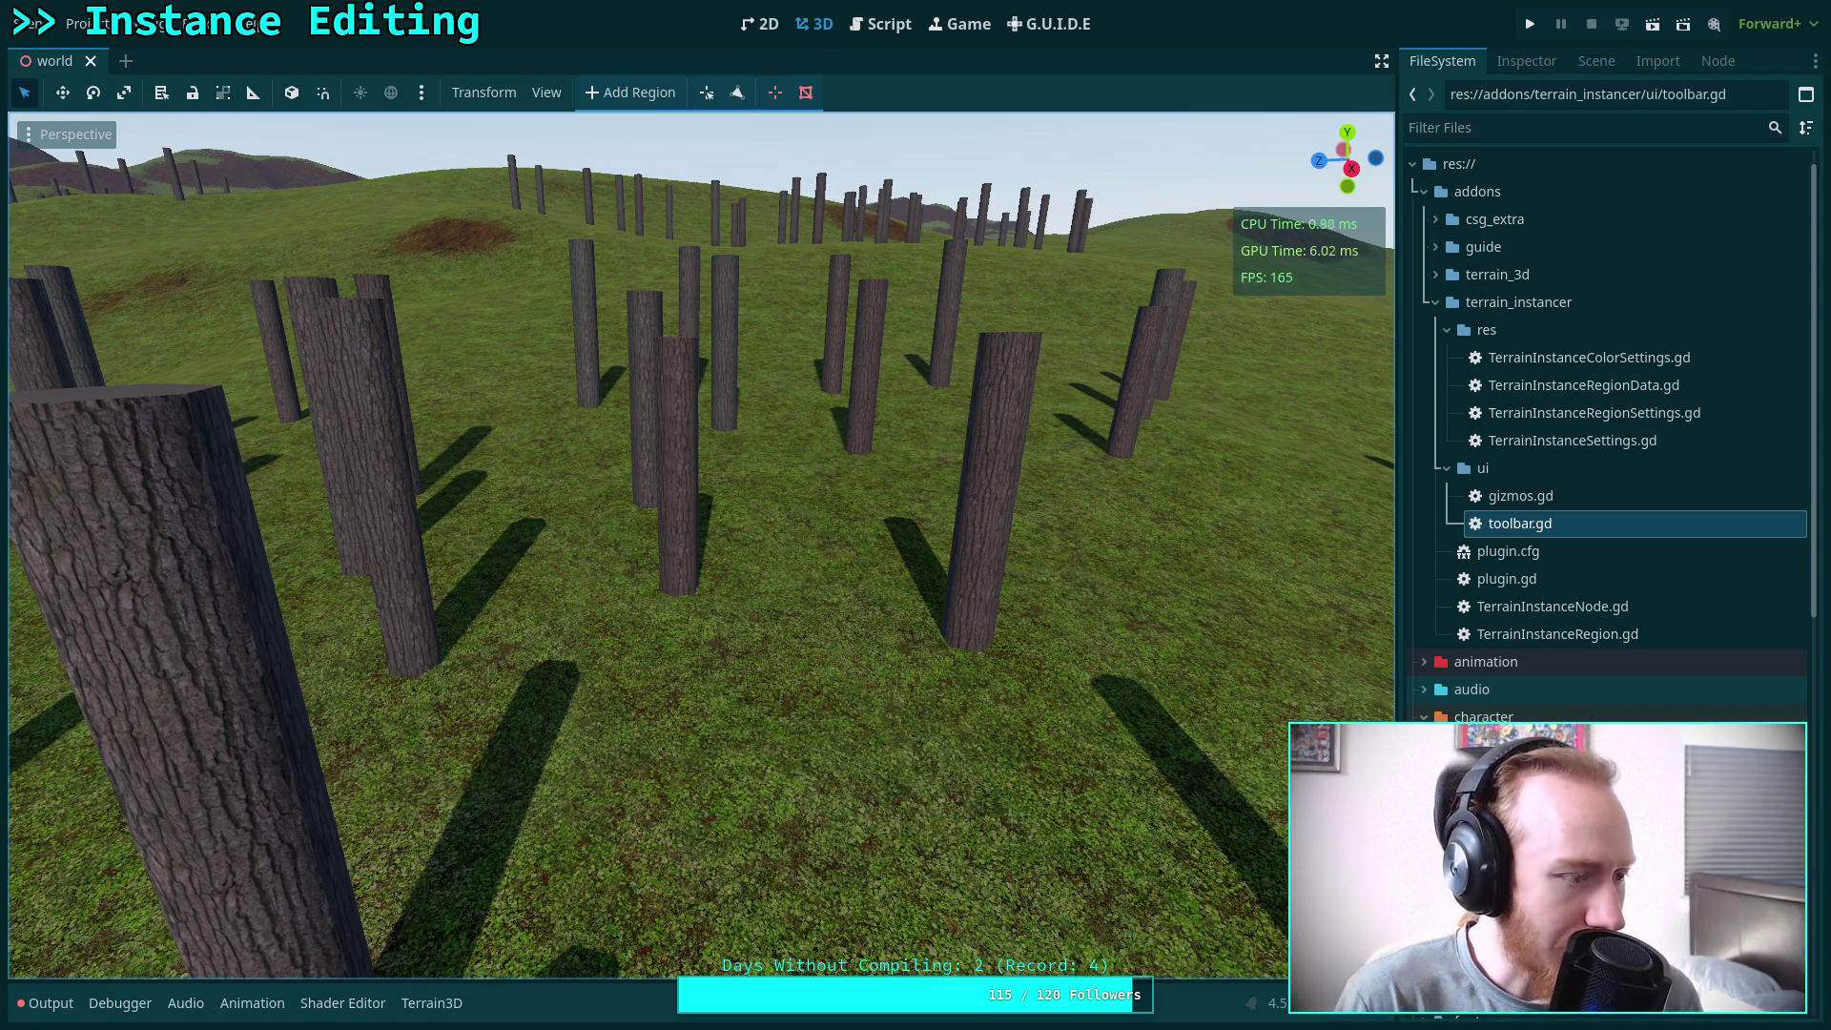
key("alt+Tab")
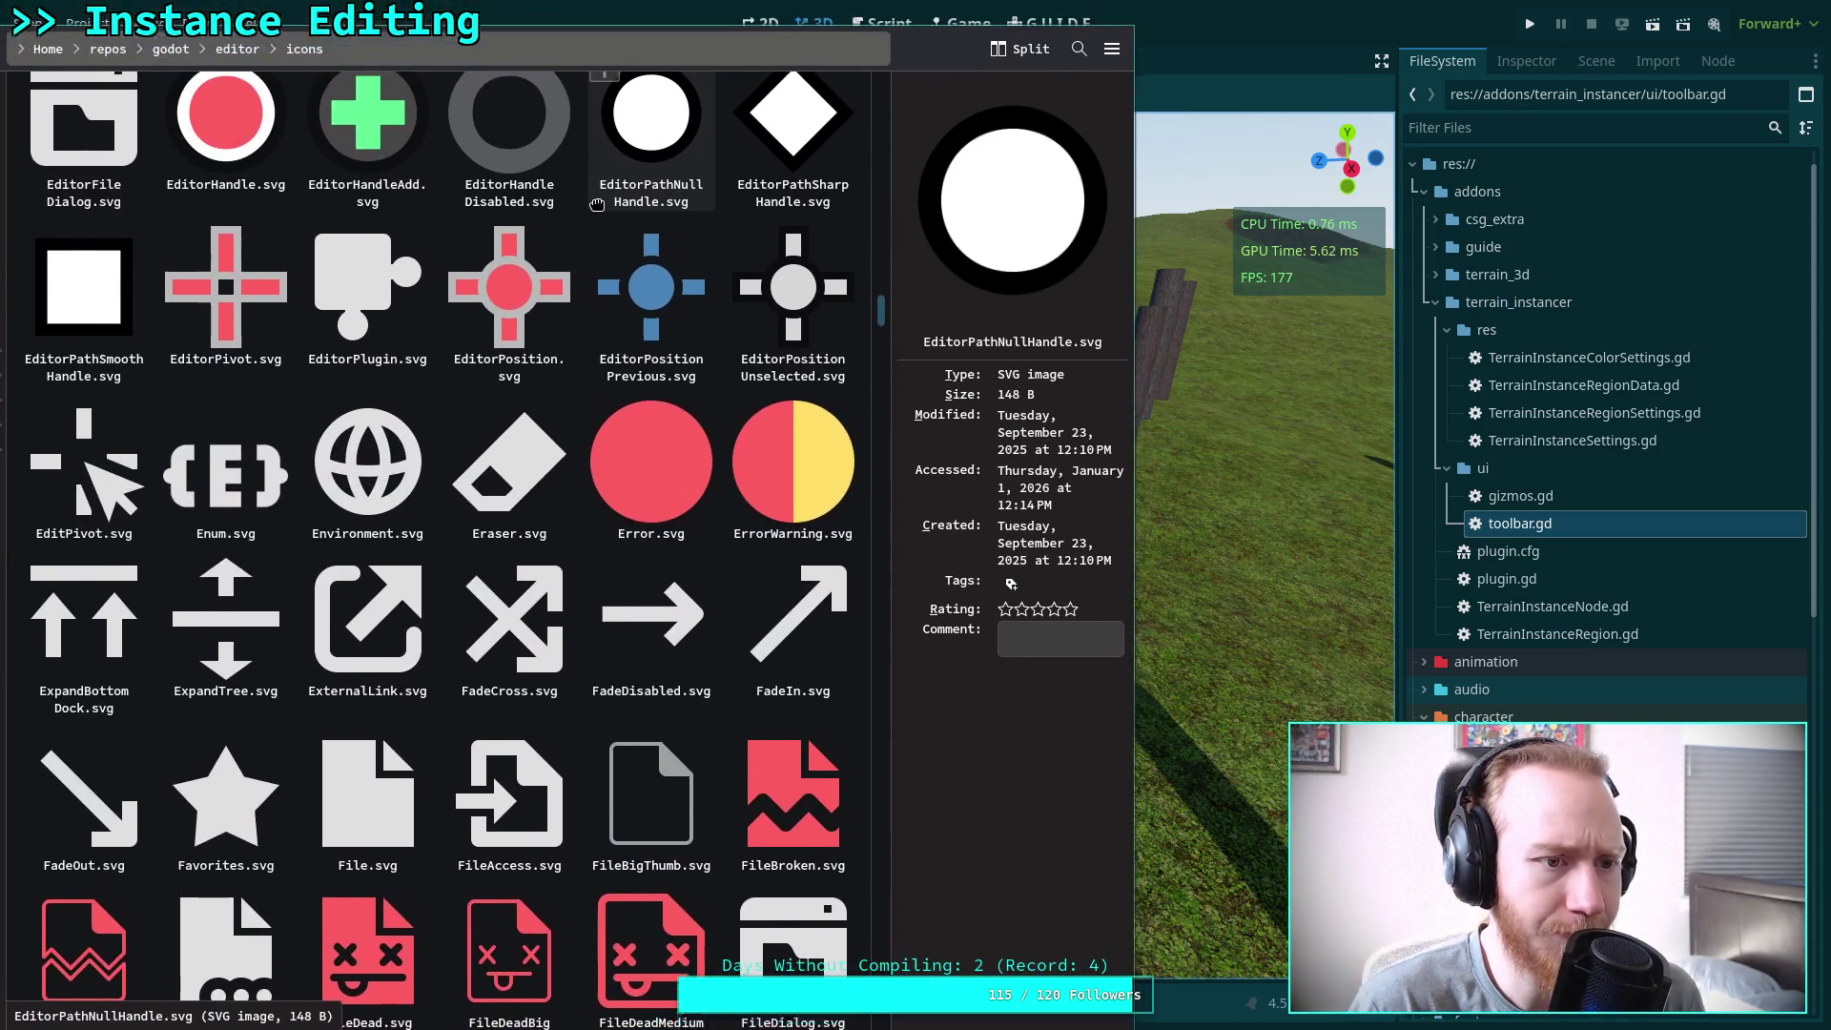
Move the Dolphin icons window up-left over the Godot editor
scroll(668, 305, "up", 10)
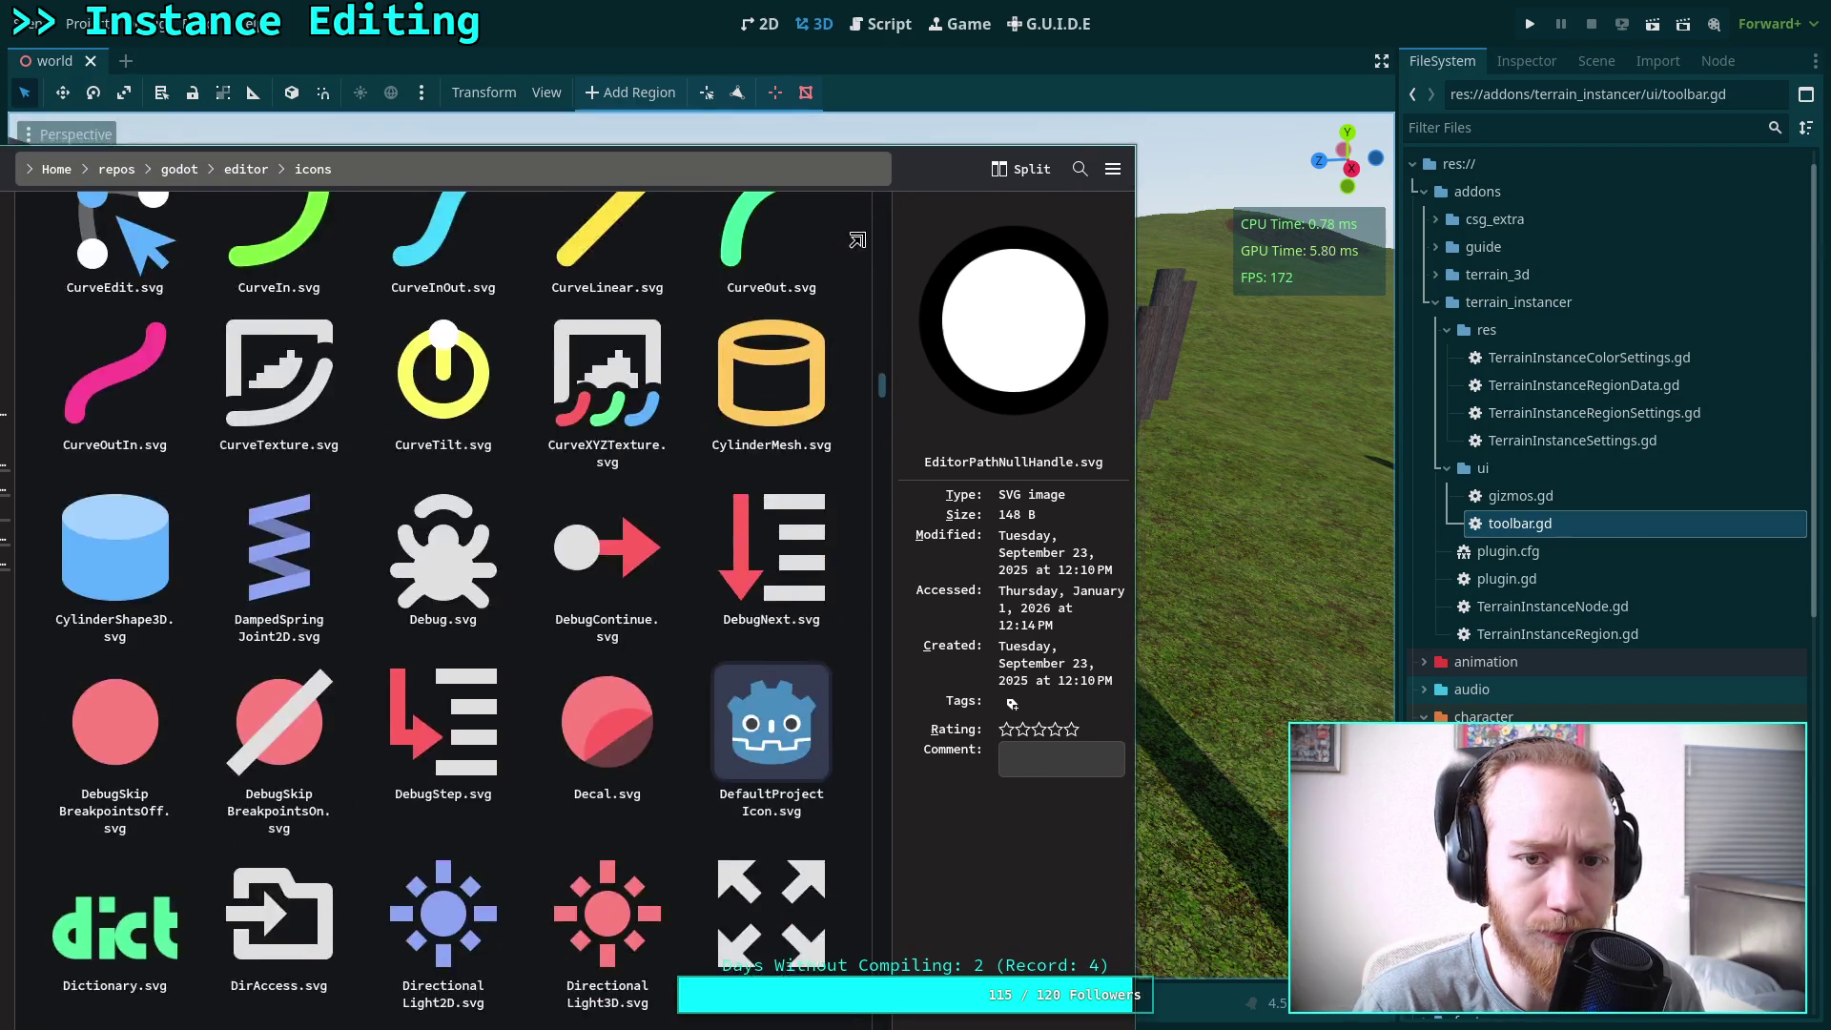
scroll(839, 353, "down", 10)
mouse_move(864, 359)
left_mouse_down()
mouse_move(837, 294)
mouse_move(985, 221)
left_mouse_up()
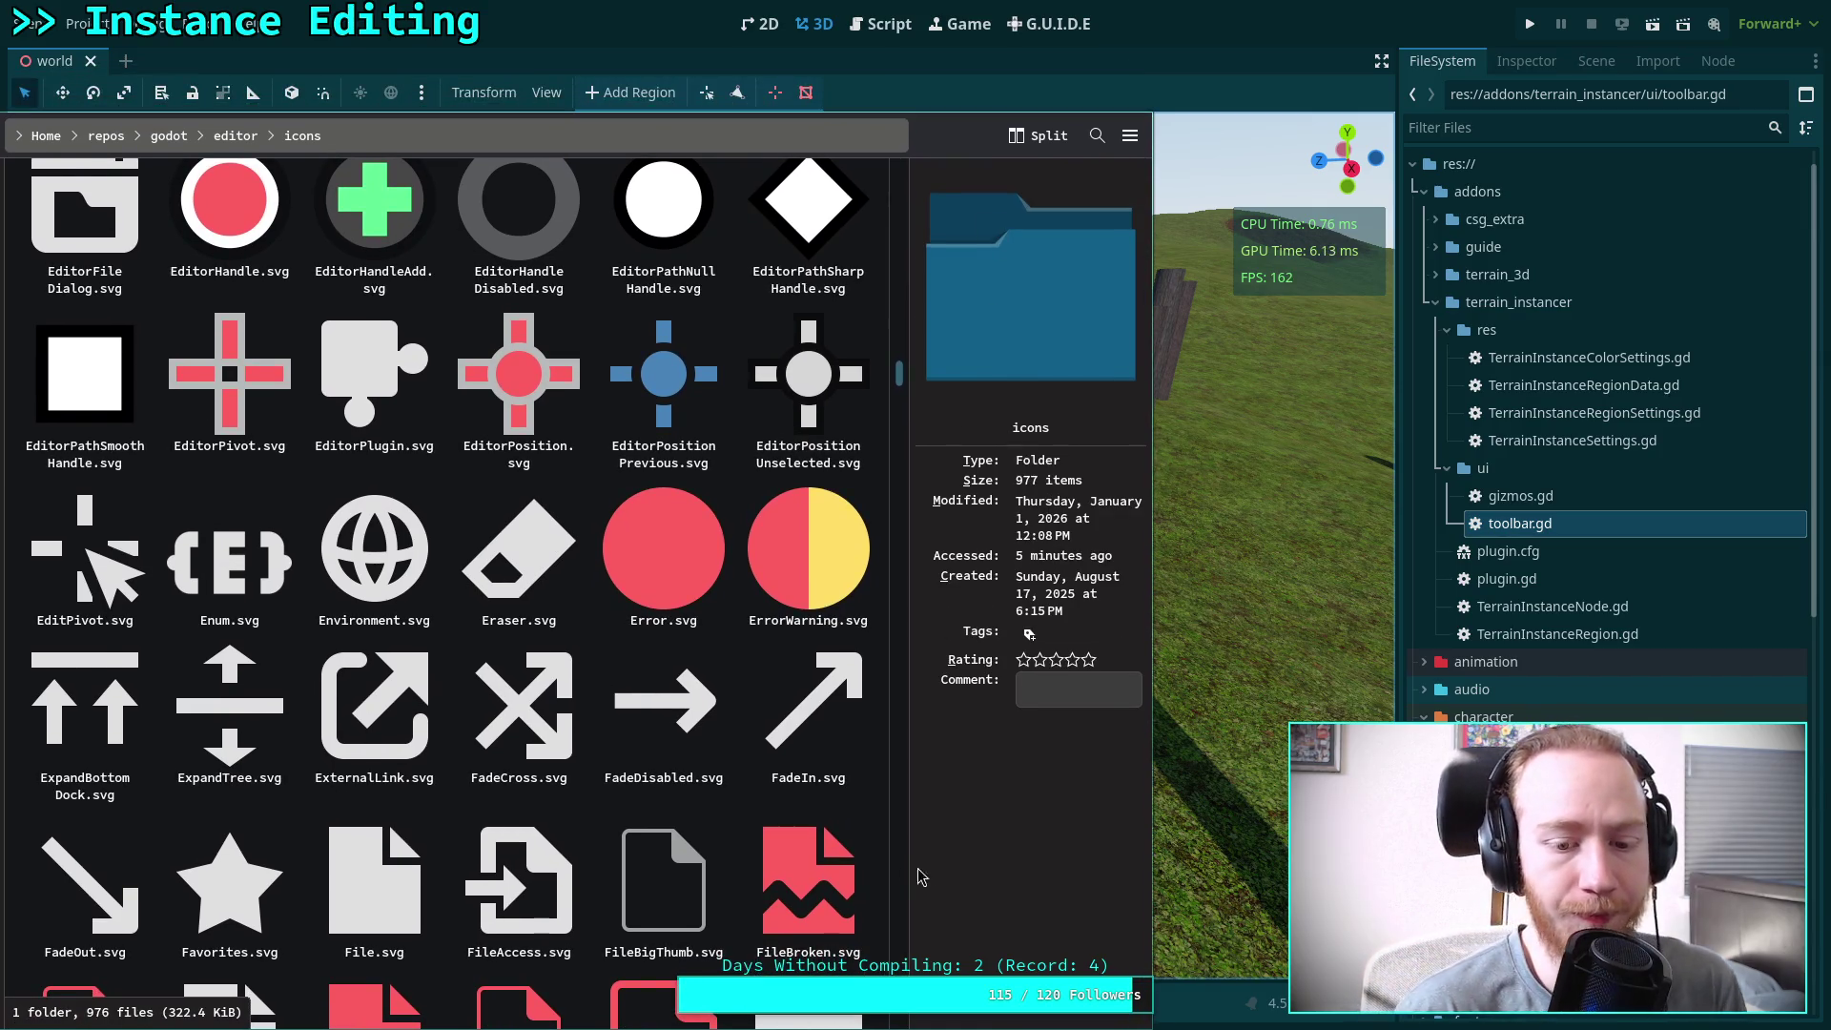
Browse the 977-item icons folder around CharacterBody3D.svg, CheckBox.svg and CodeEdit.svg
scroll(873, 754, "up", 5)
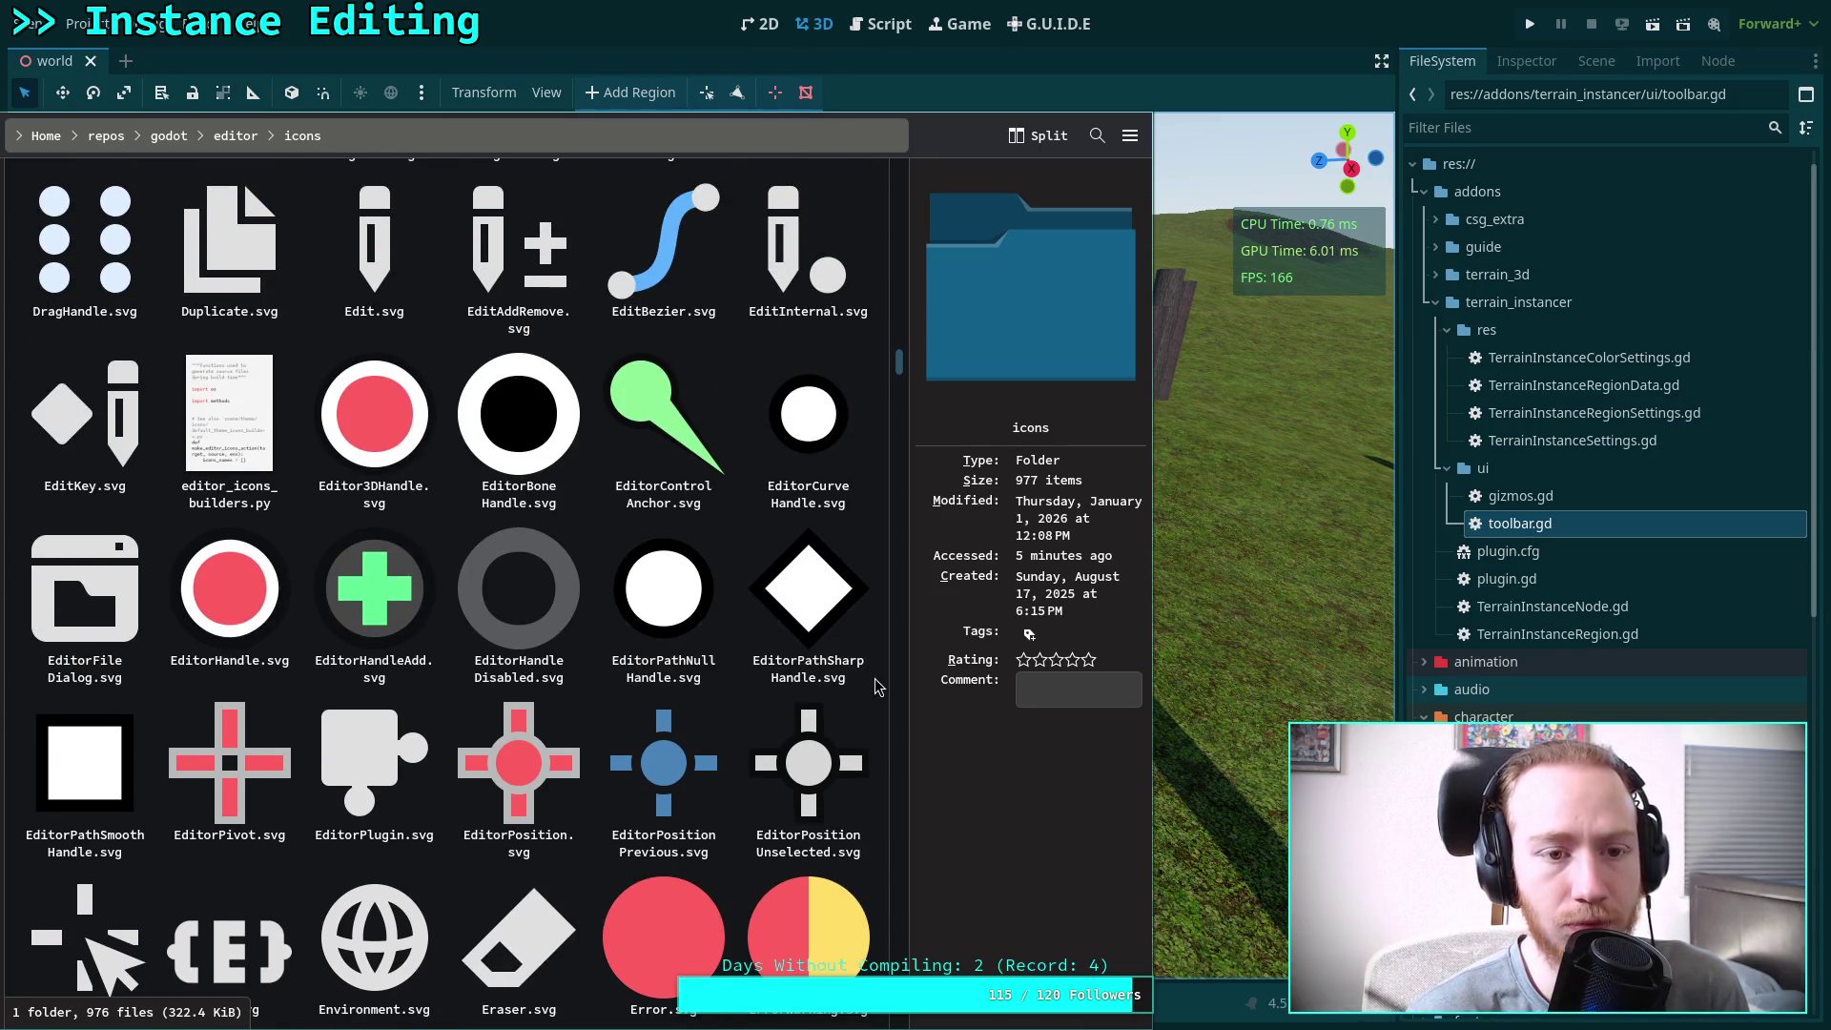
scroll(877, 687, "up", 8)
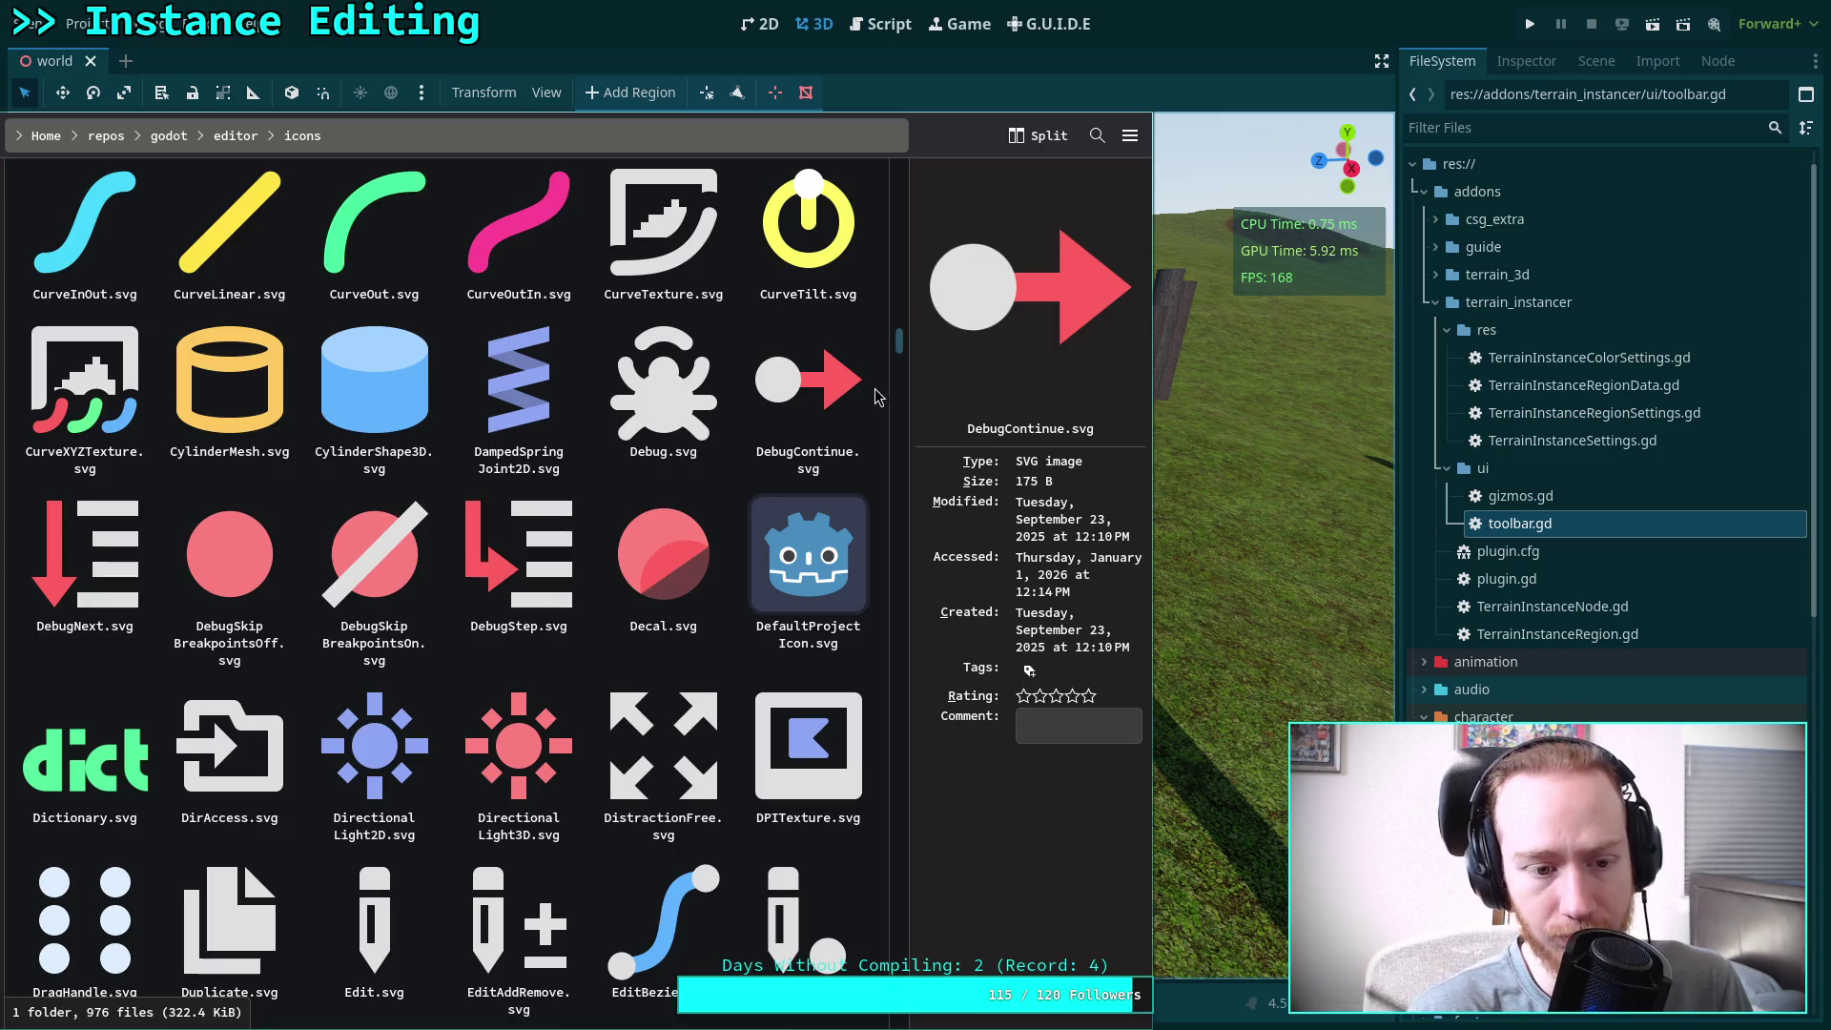
scroll(880, 401, "down", 3)
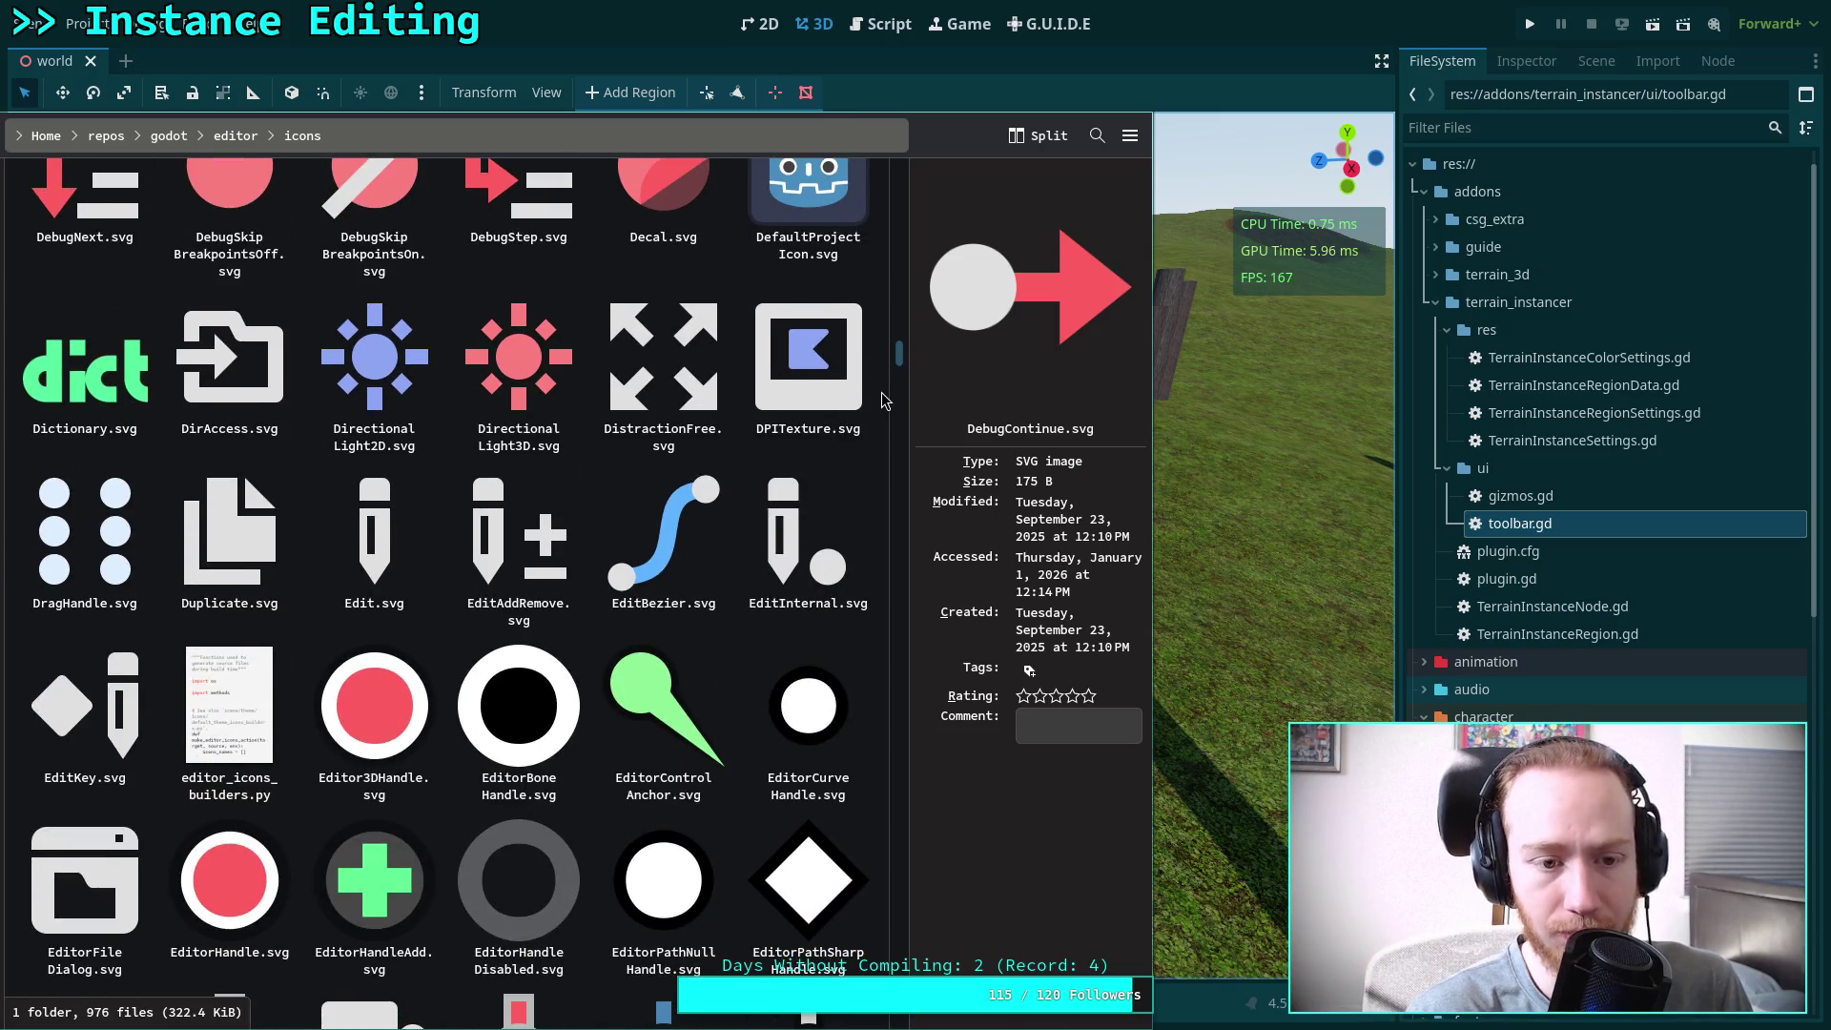
scroll(882, 401, "down", 1)
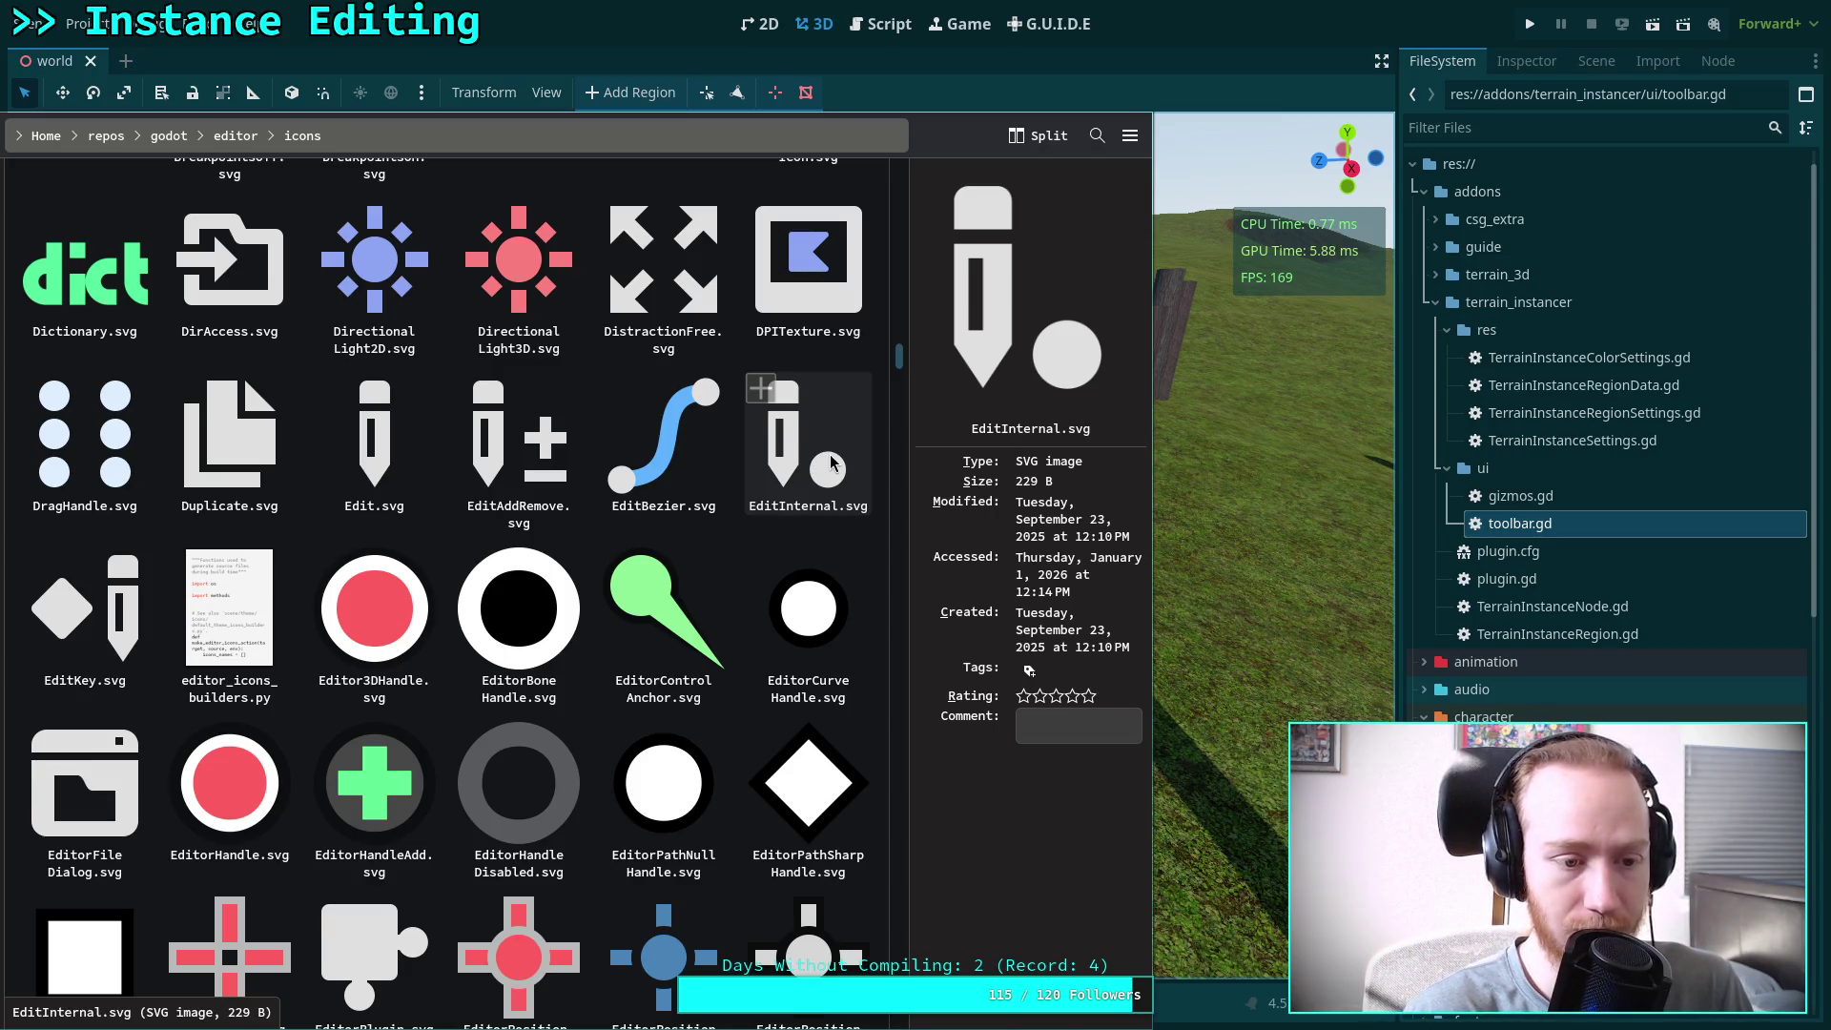
scroll(839, 458, "up", 3)
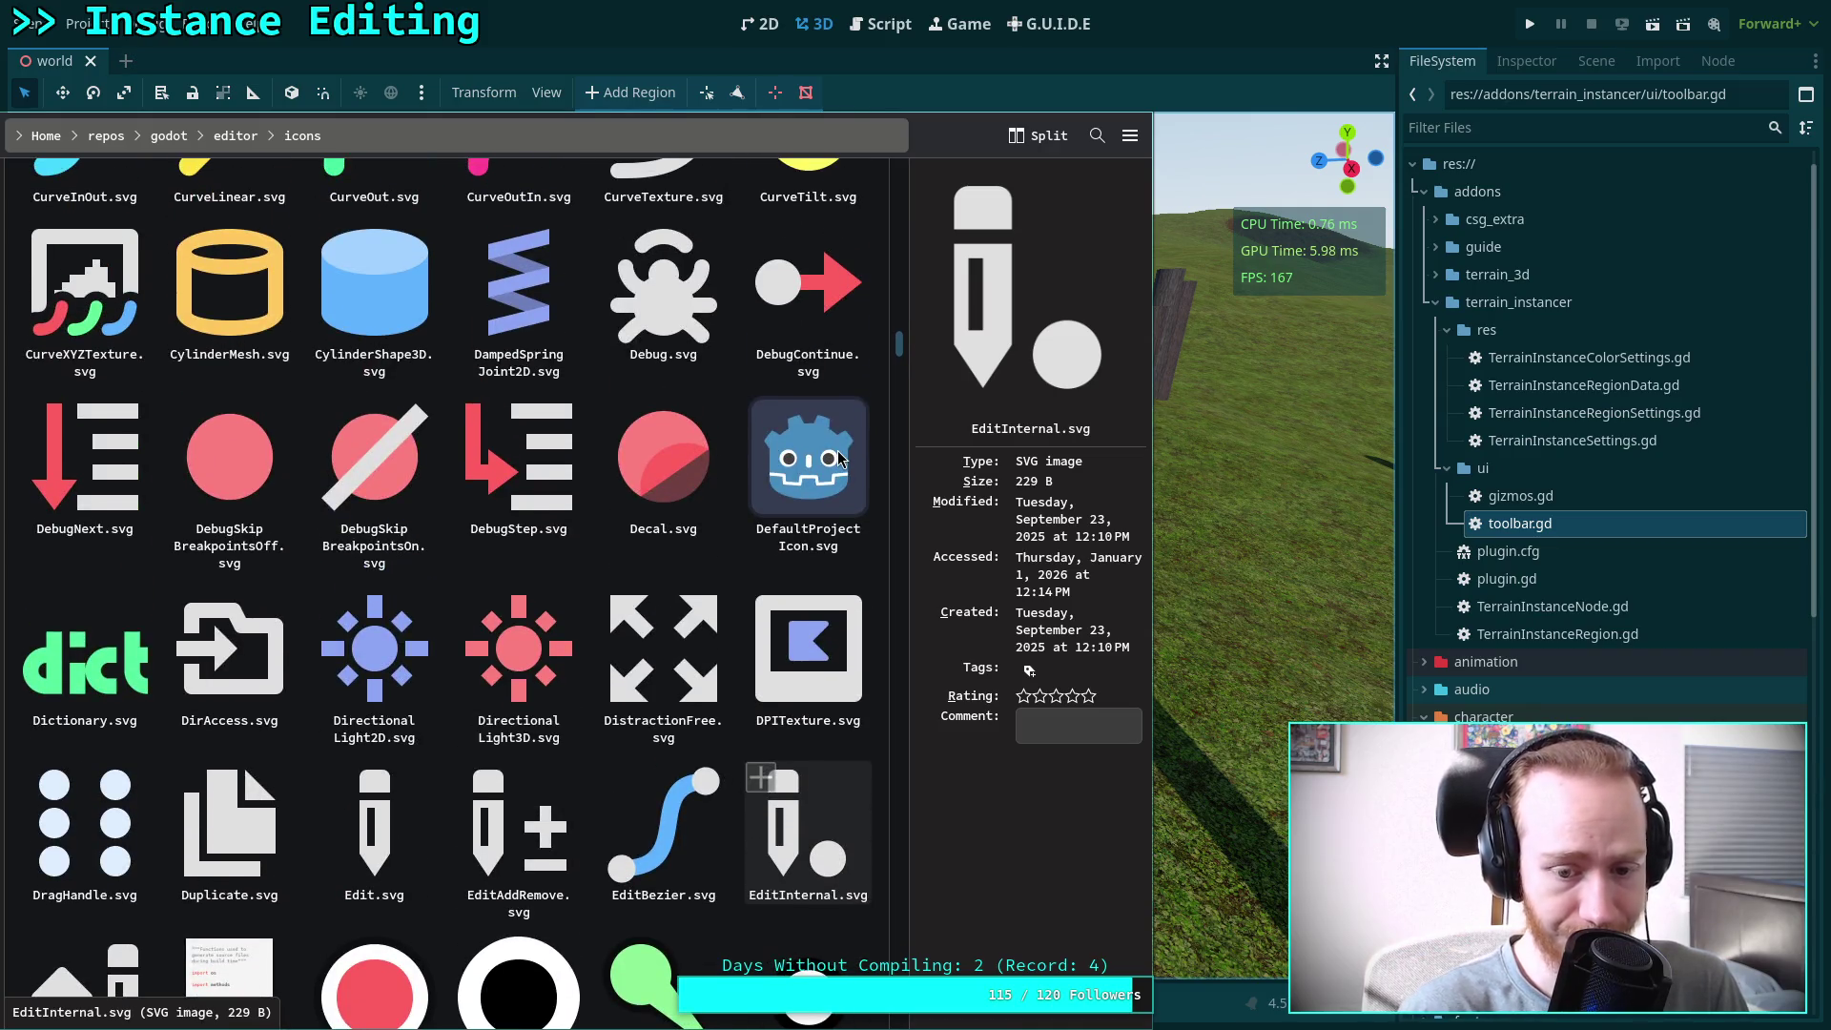
scroll(839, 459, "down", 5)
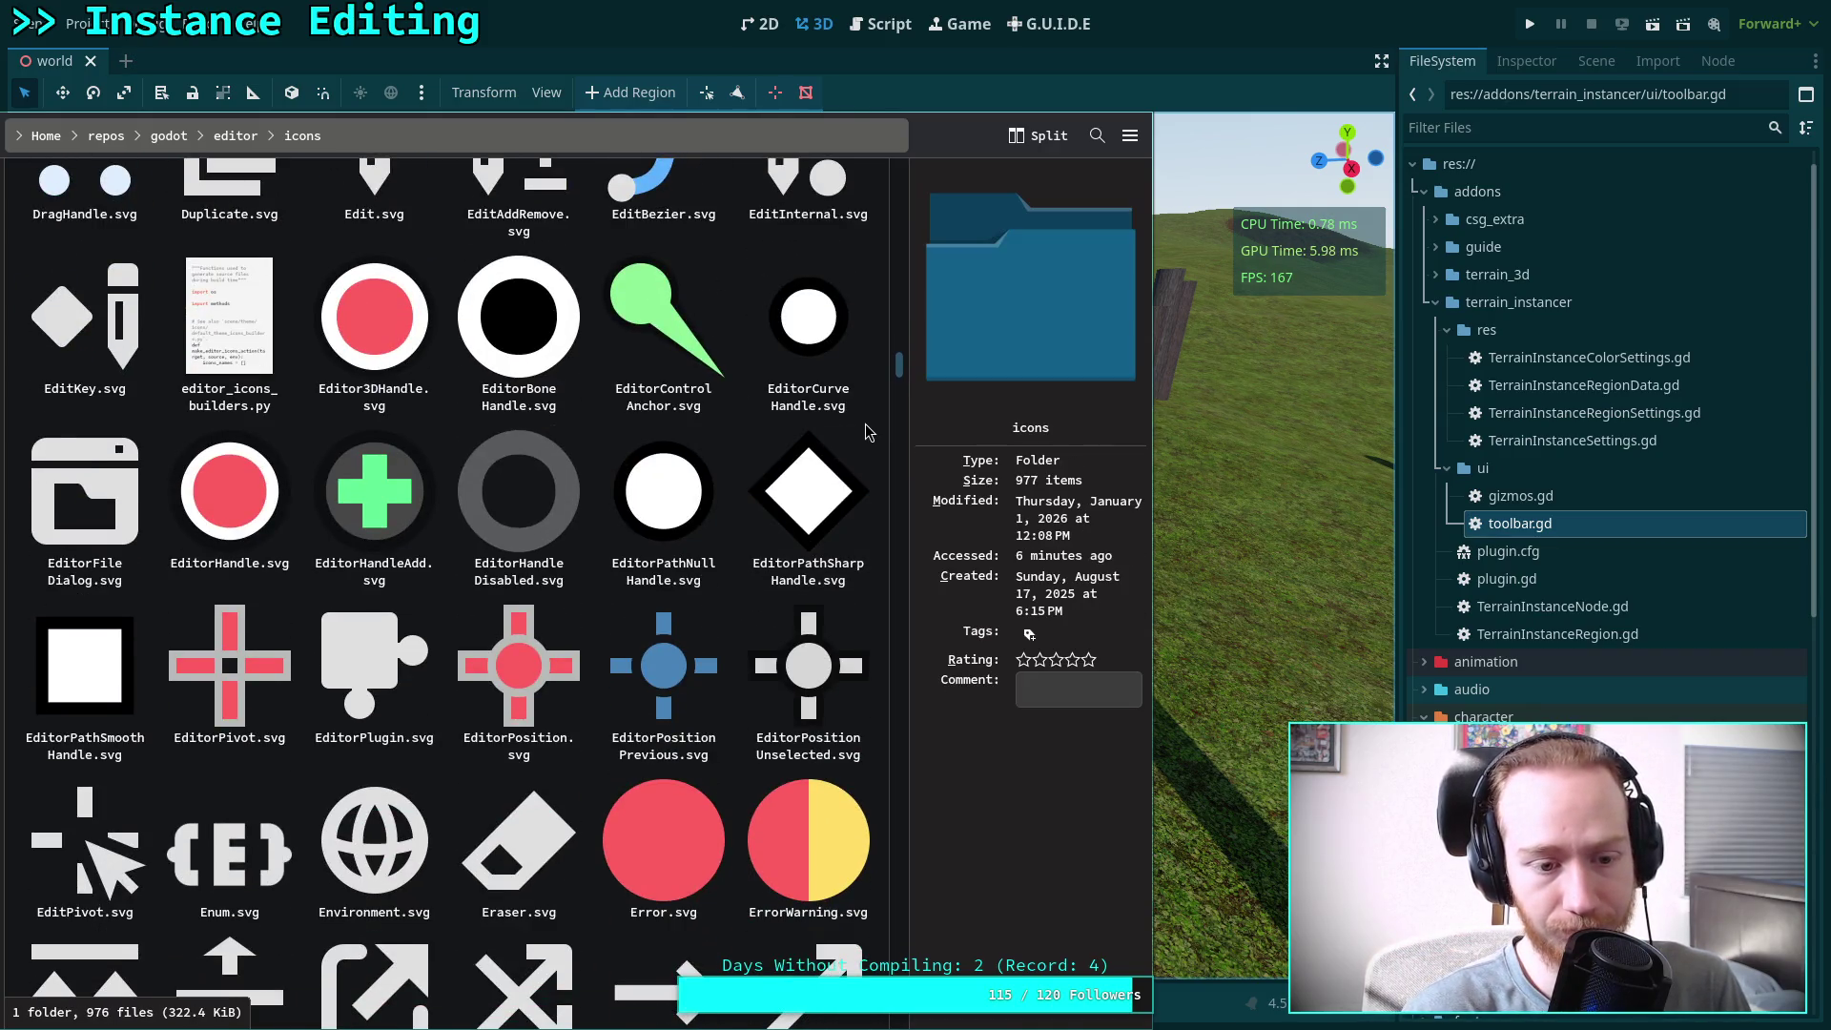
scroll(866, 426, "down", 3)
scroll(866, 425, "up", 8)
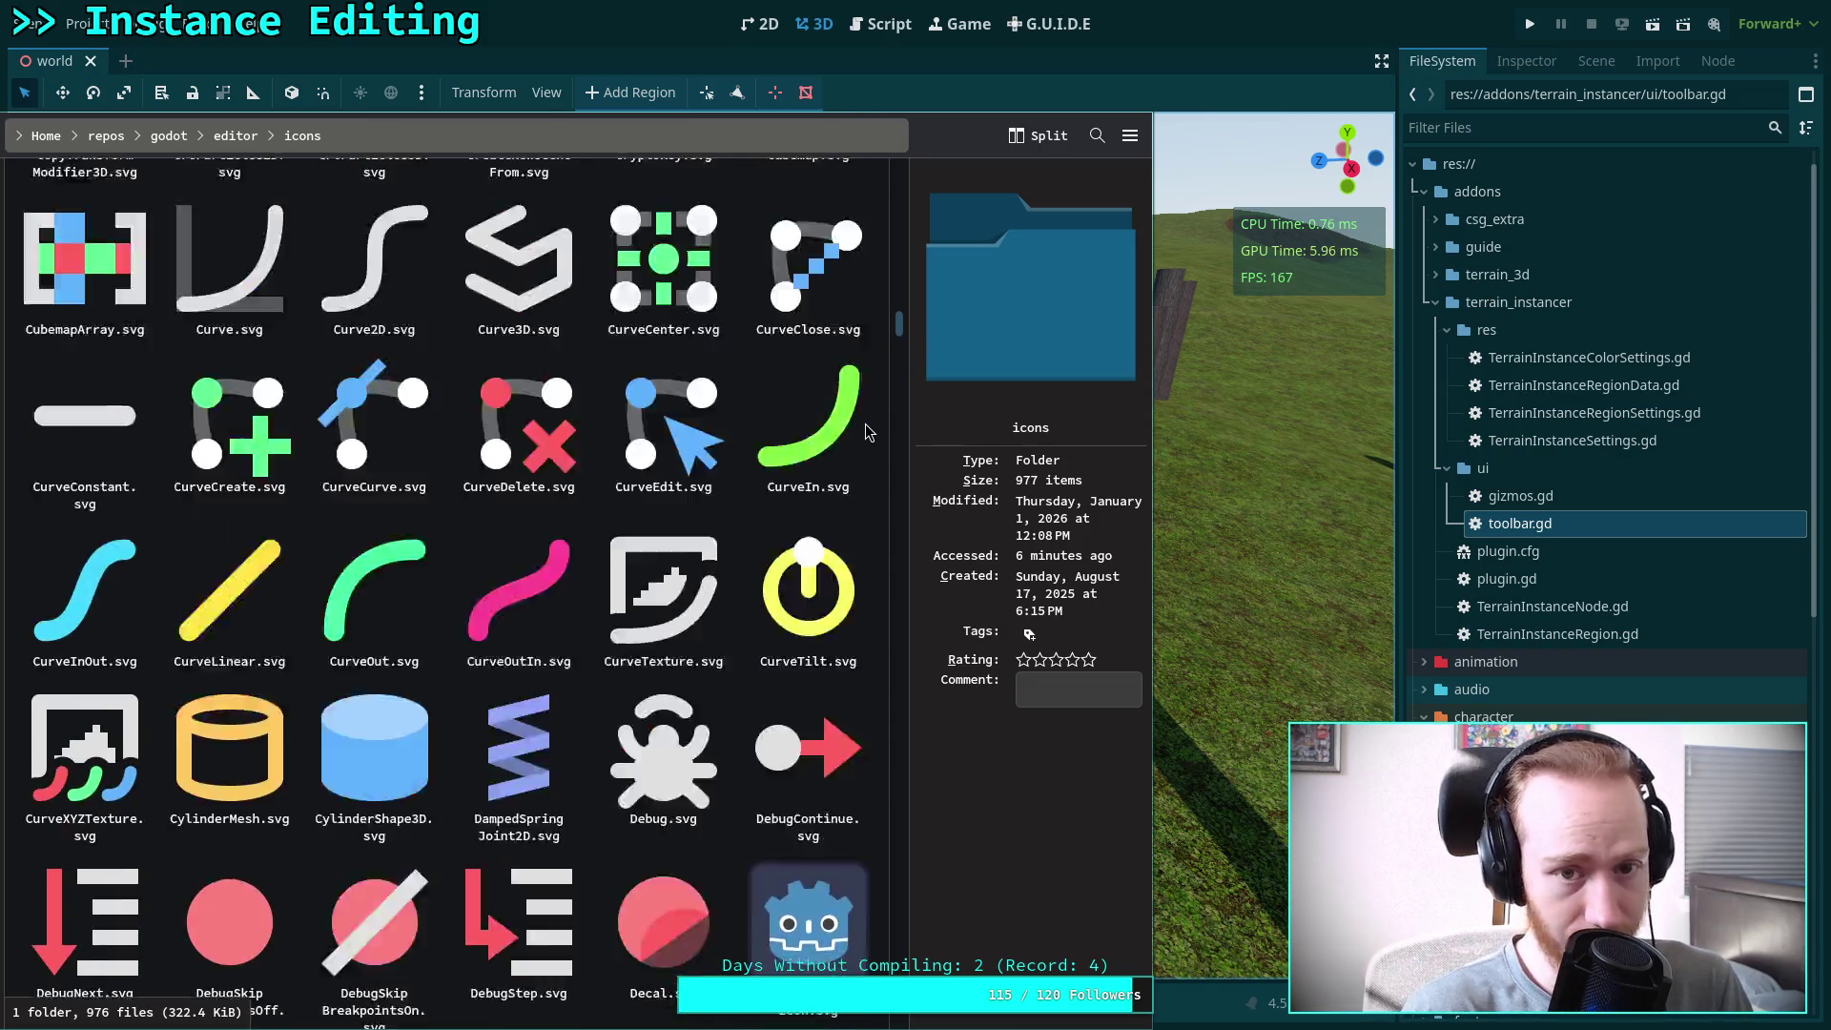
scroll(866, 426, "up", 12)
scroll(867, 425, "down", 6)
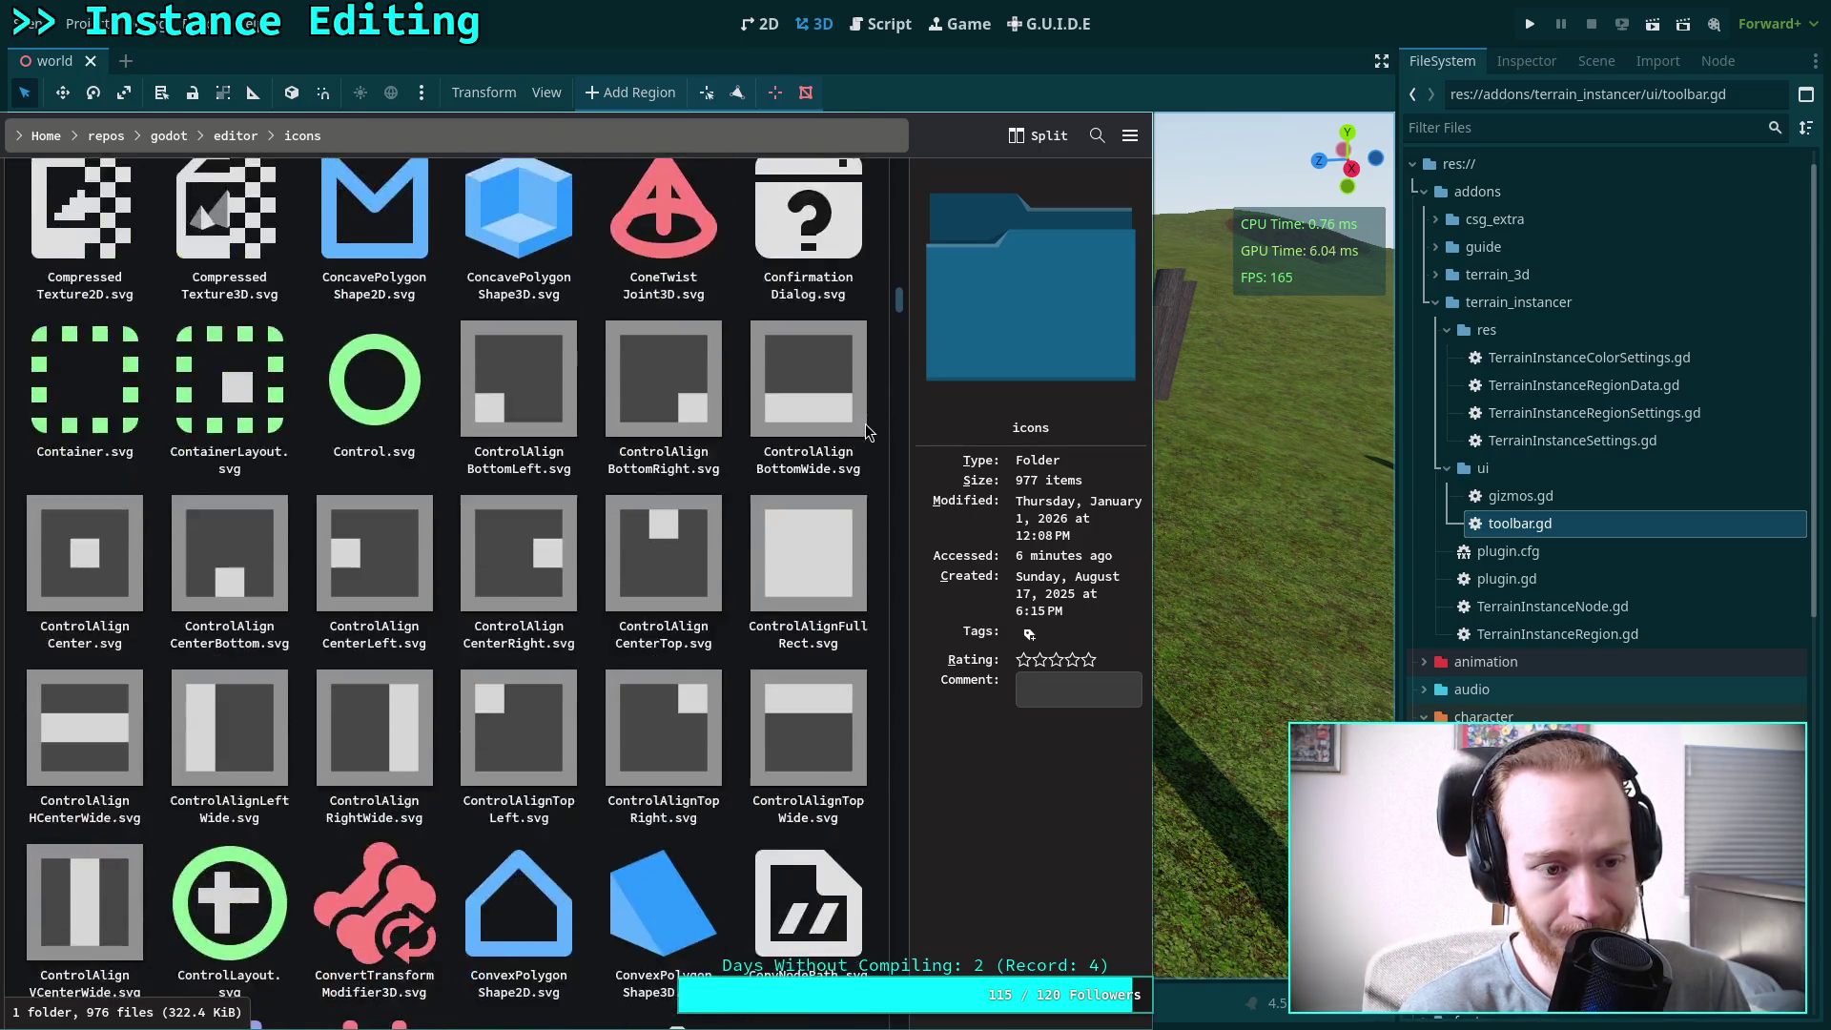
scroll(863, 429, "down", 15)
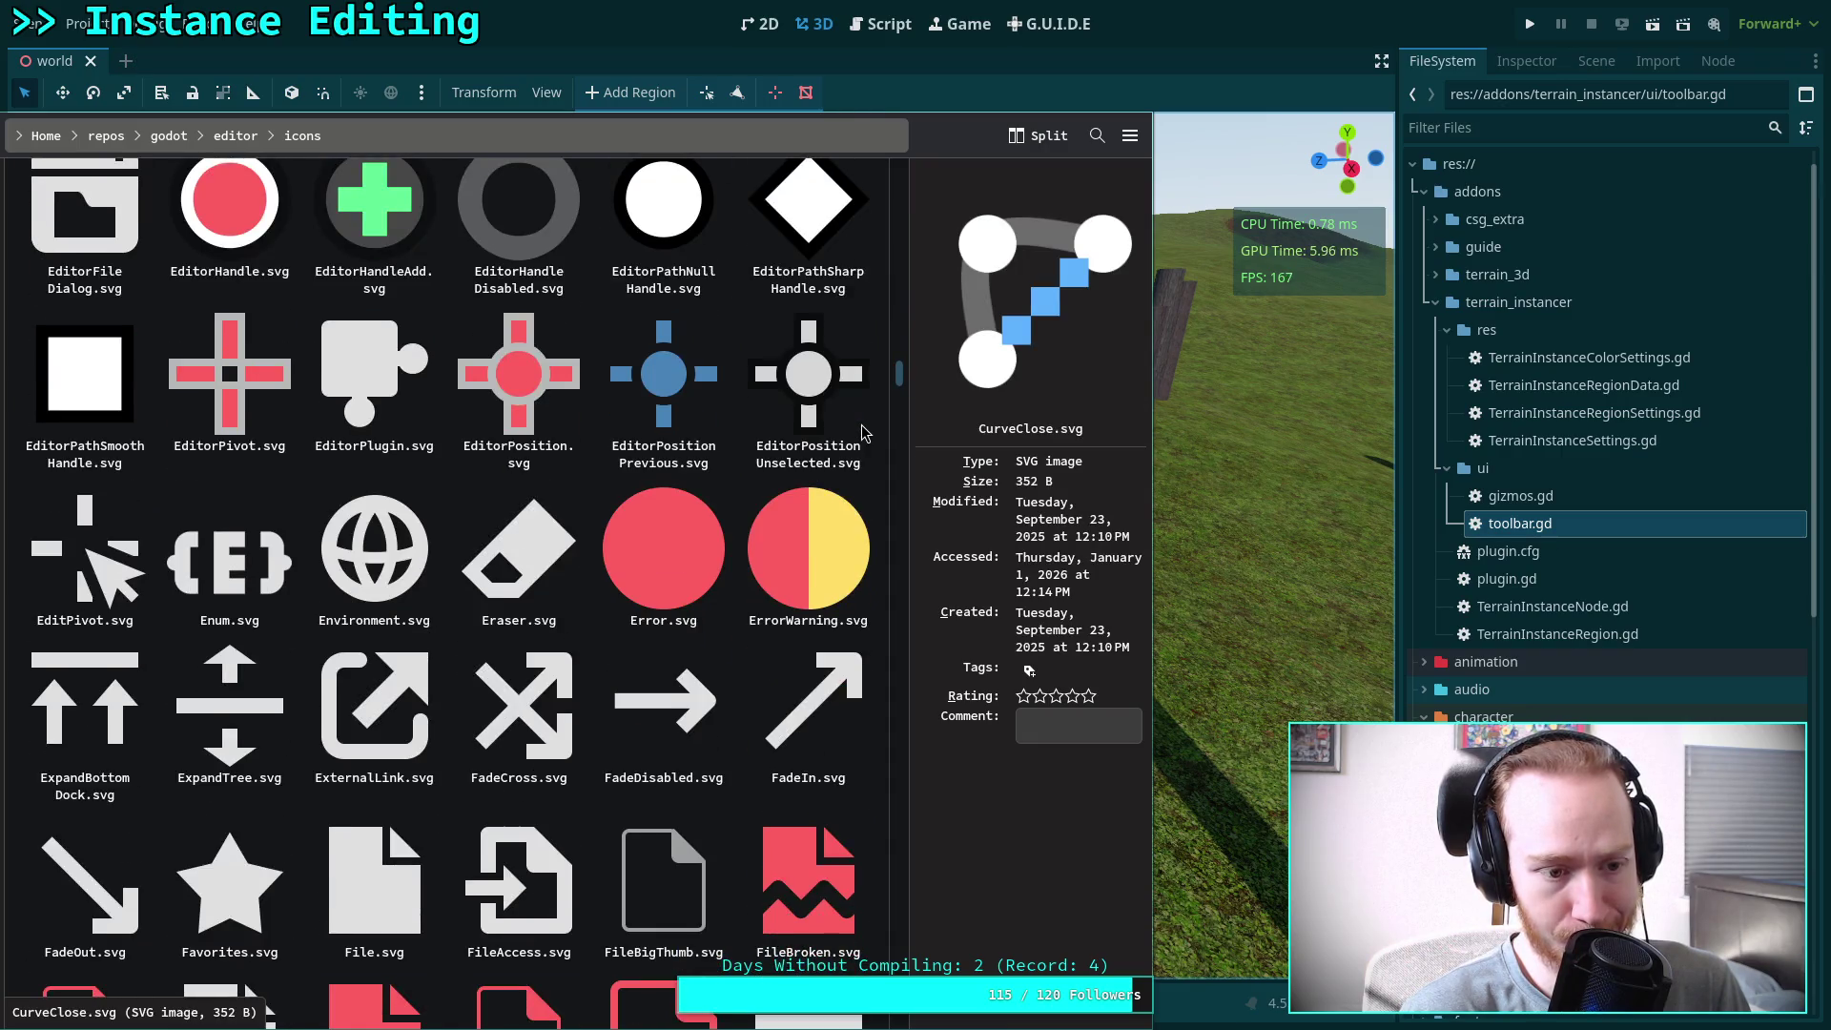
scroll(861, 426, "up", 5)
scroll(901, 246, "up", 8)
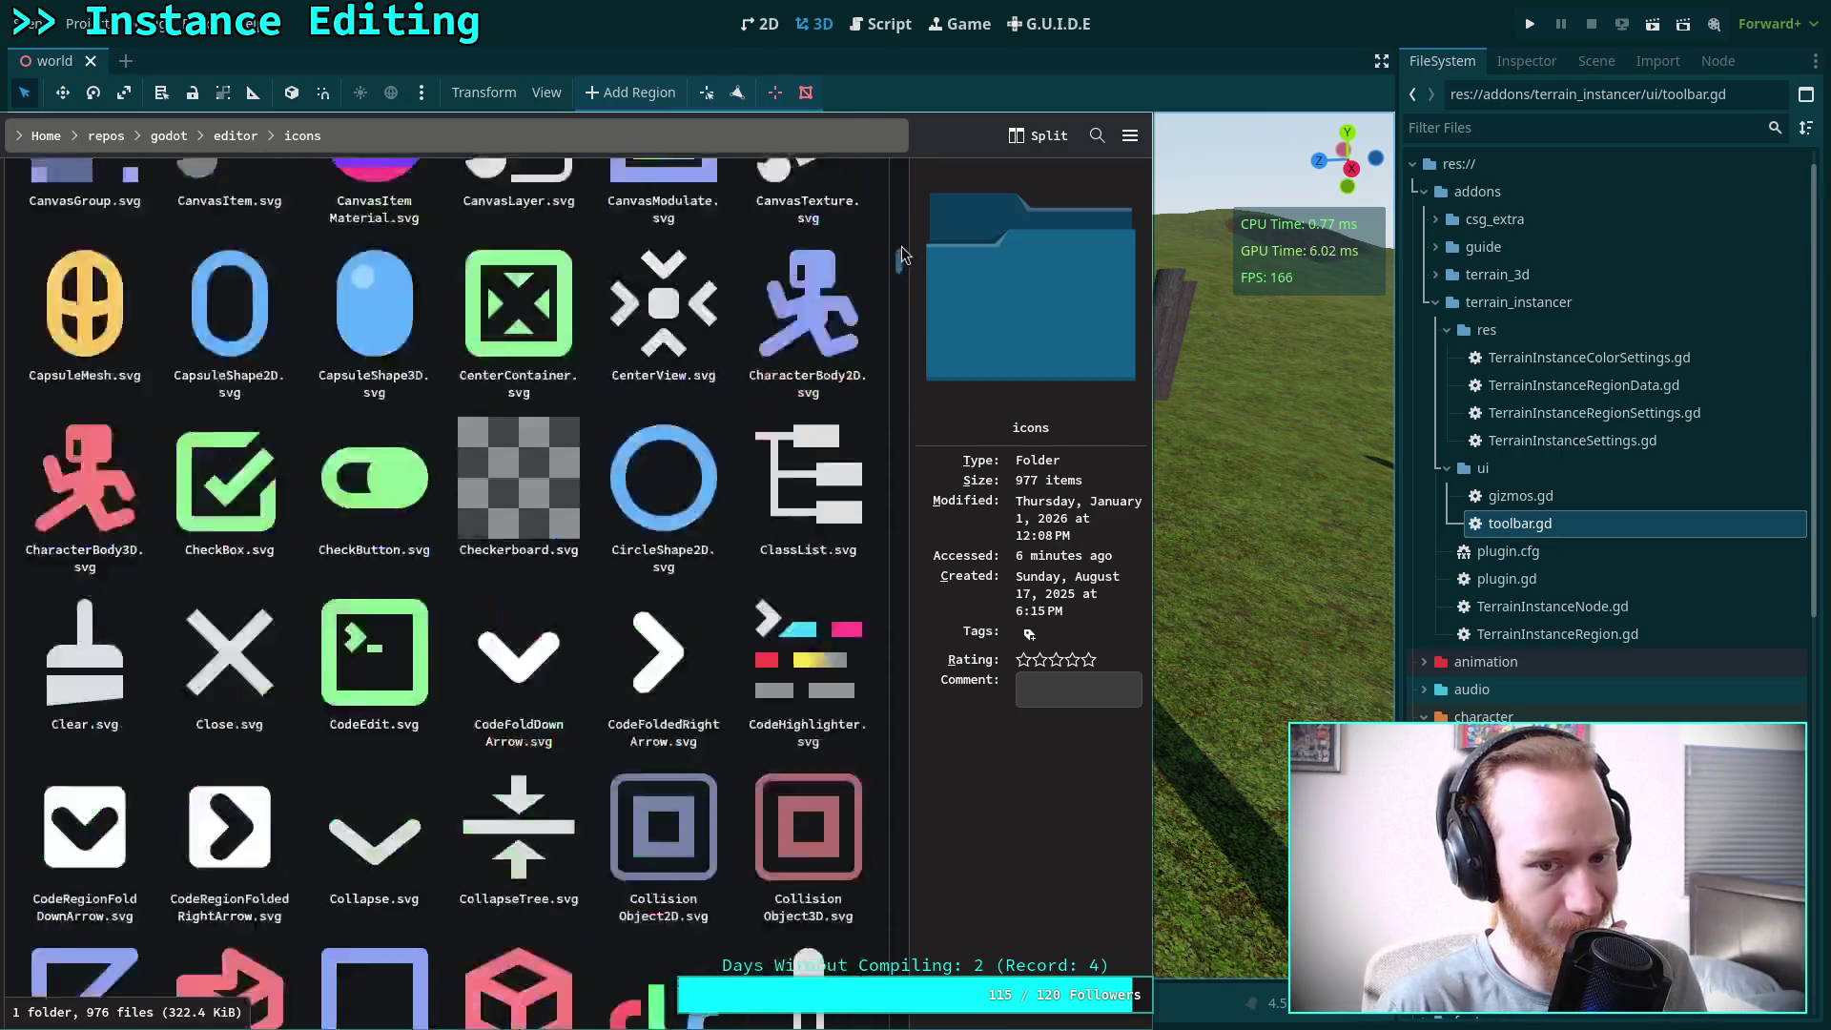
left_click_drag(901, 247, 902, 138)
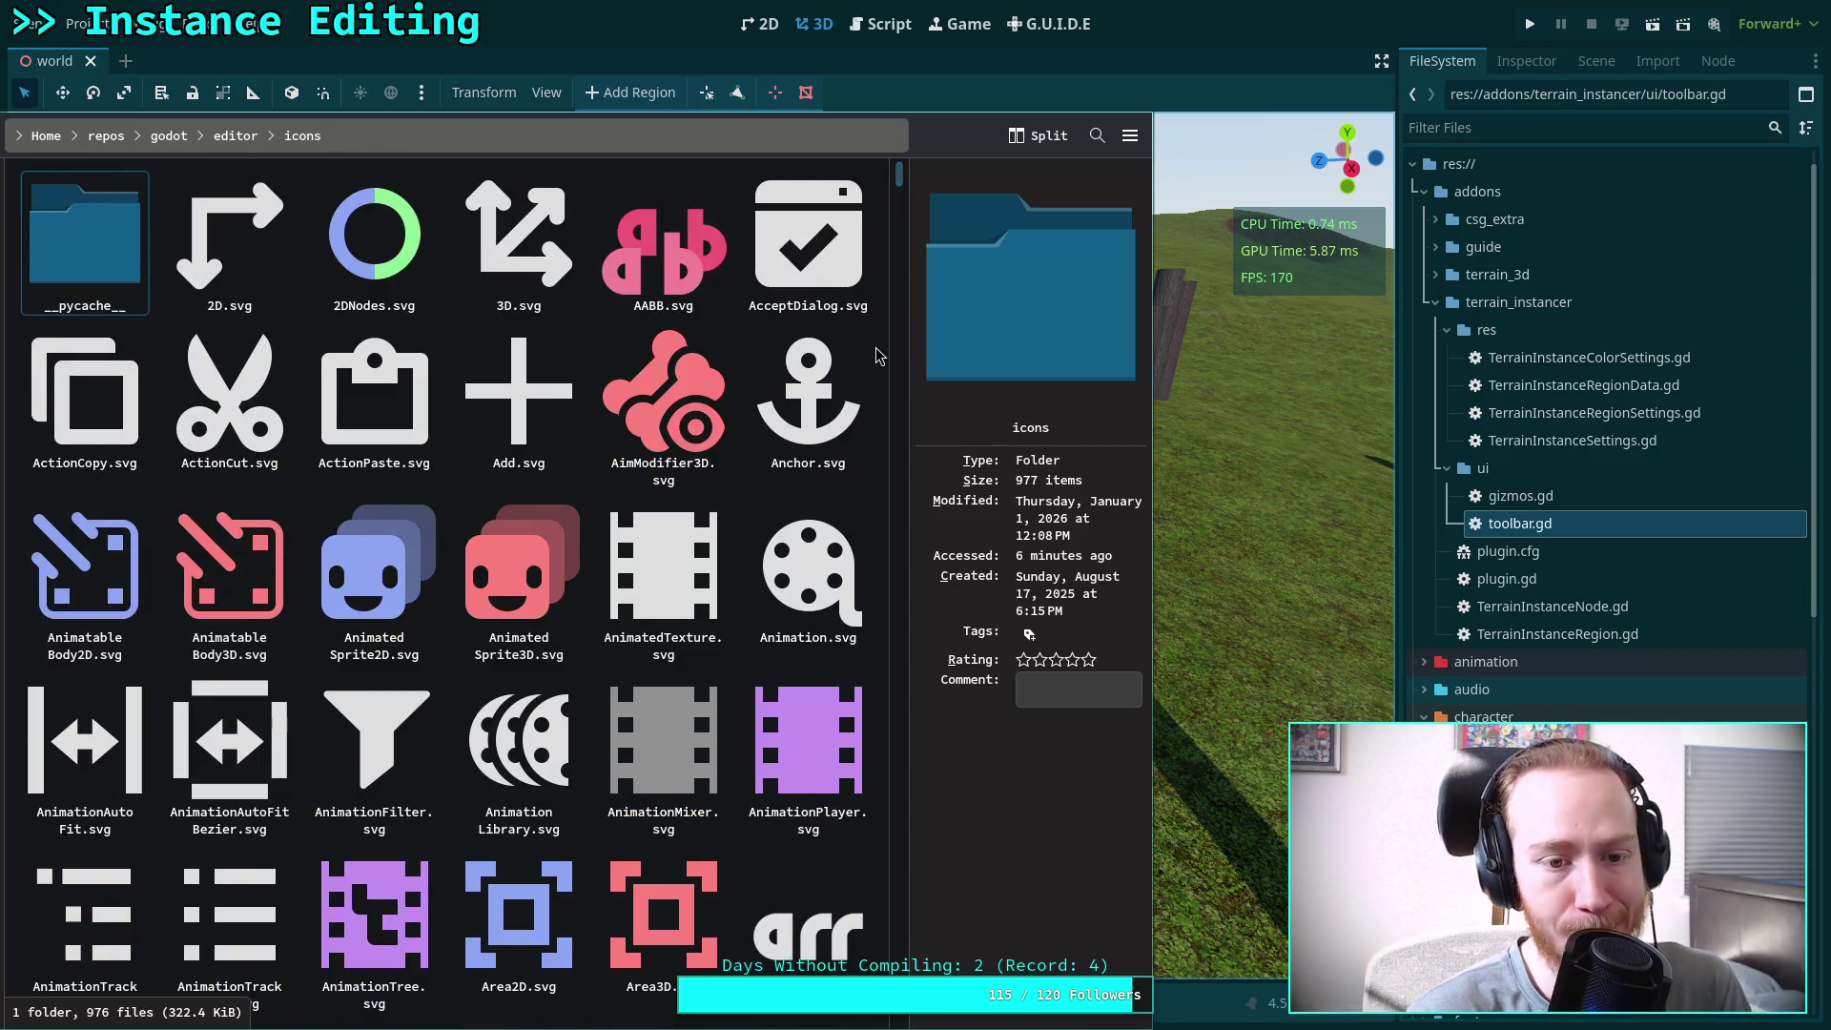
Scroll through the godot/editor/icons grid in Dolphin and preview ArrayOccluder3D.svg
scroll(879, 356, "down", 1)
scroll(879, 355, "down", 4)
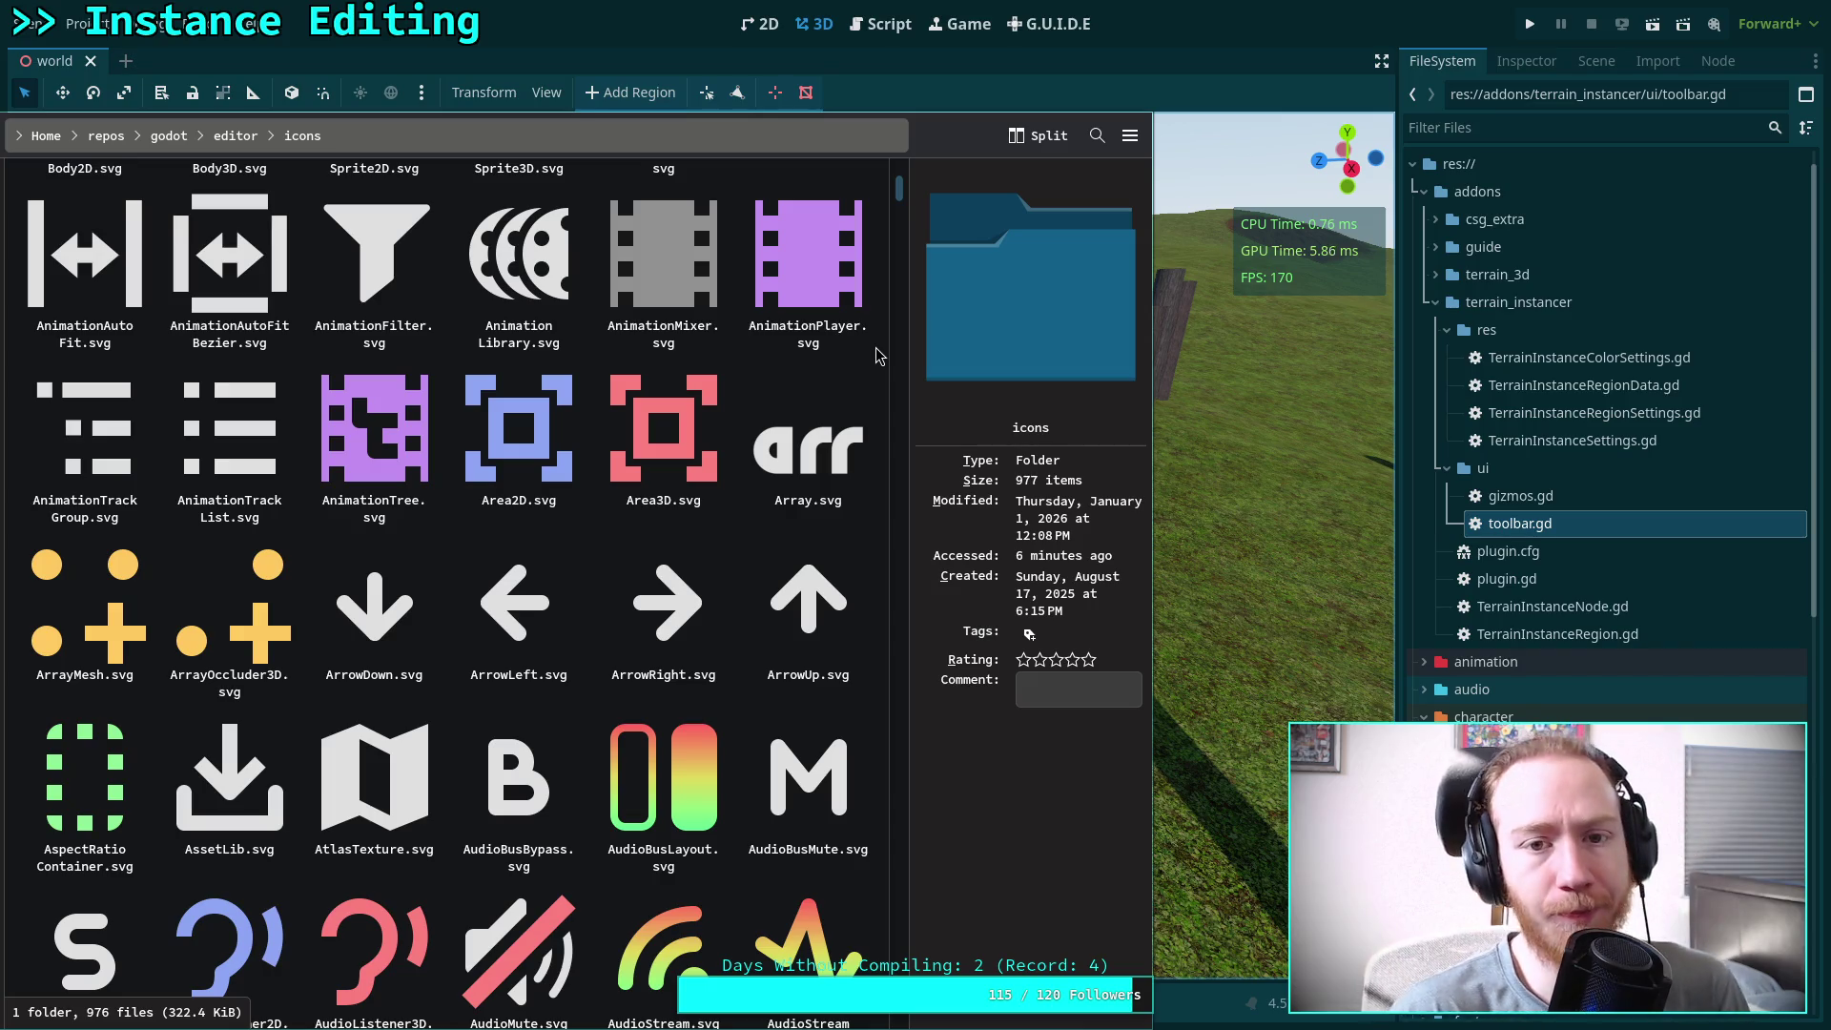
scroll(879, 356, "down", 2)
scroll(879, 355, "down", 1)
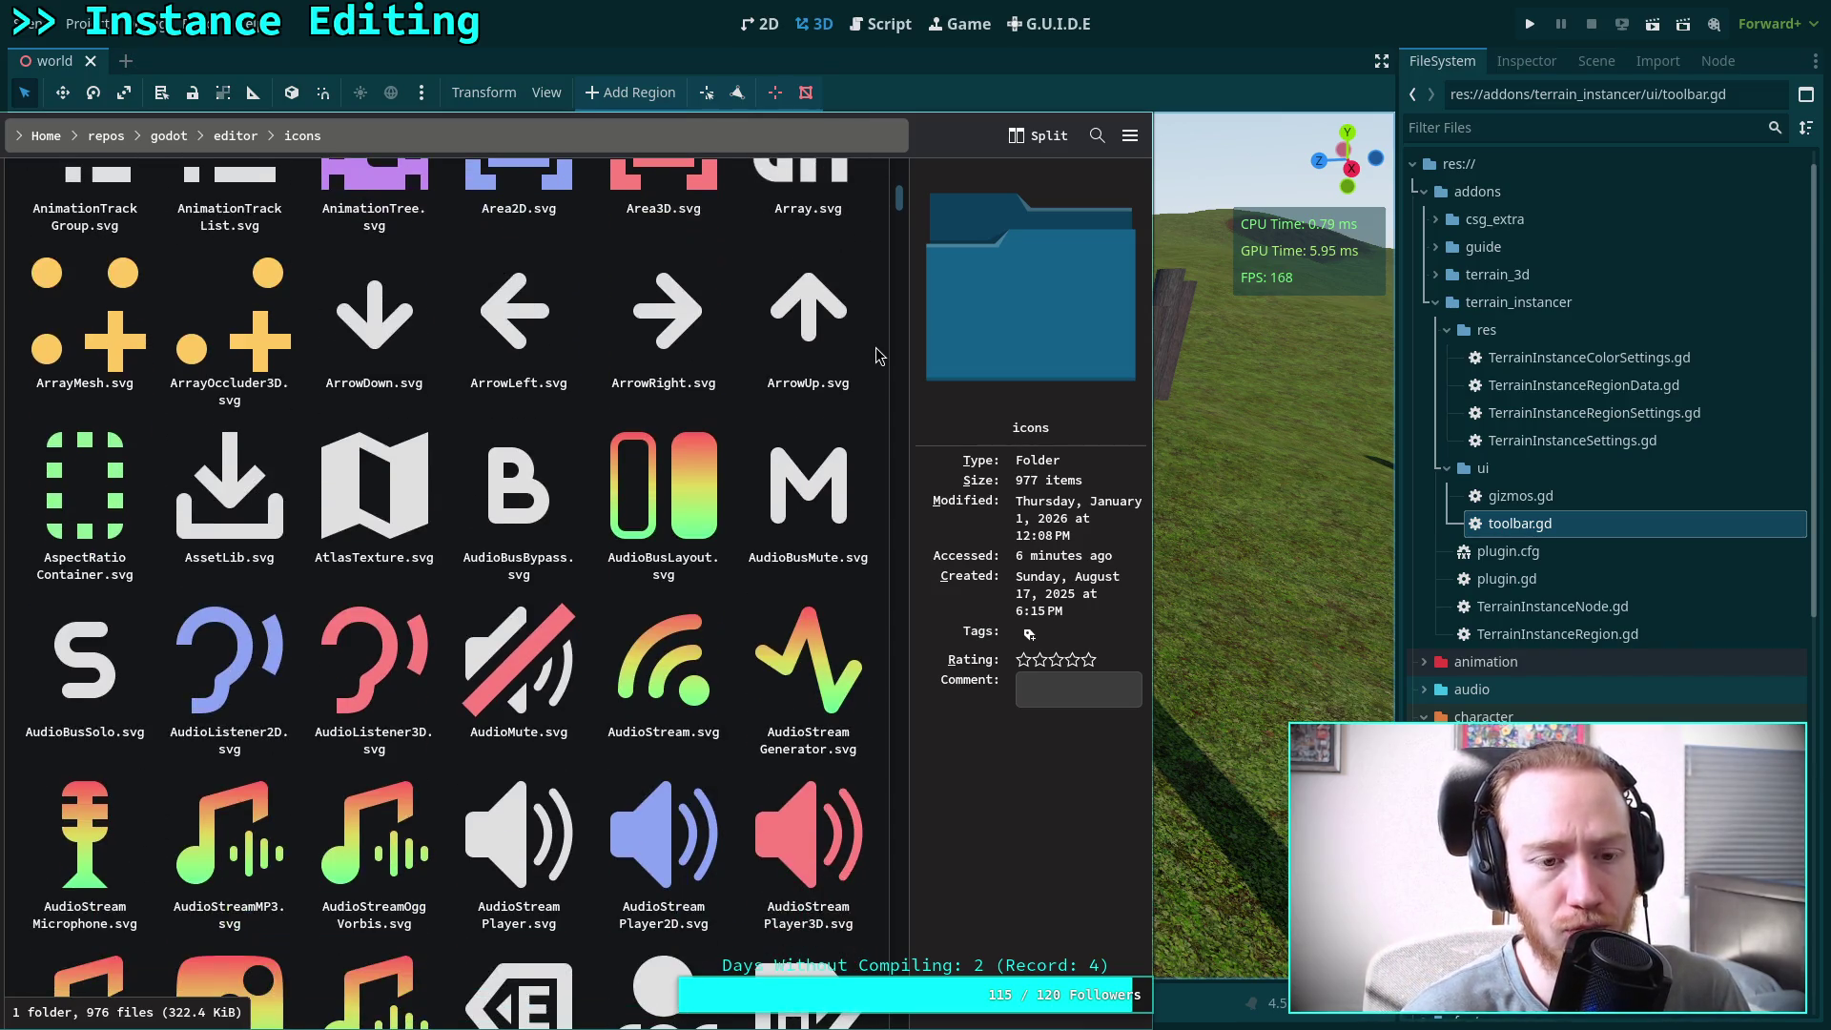
scroll(879, 356, "down", 2)
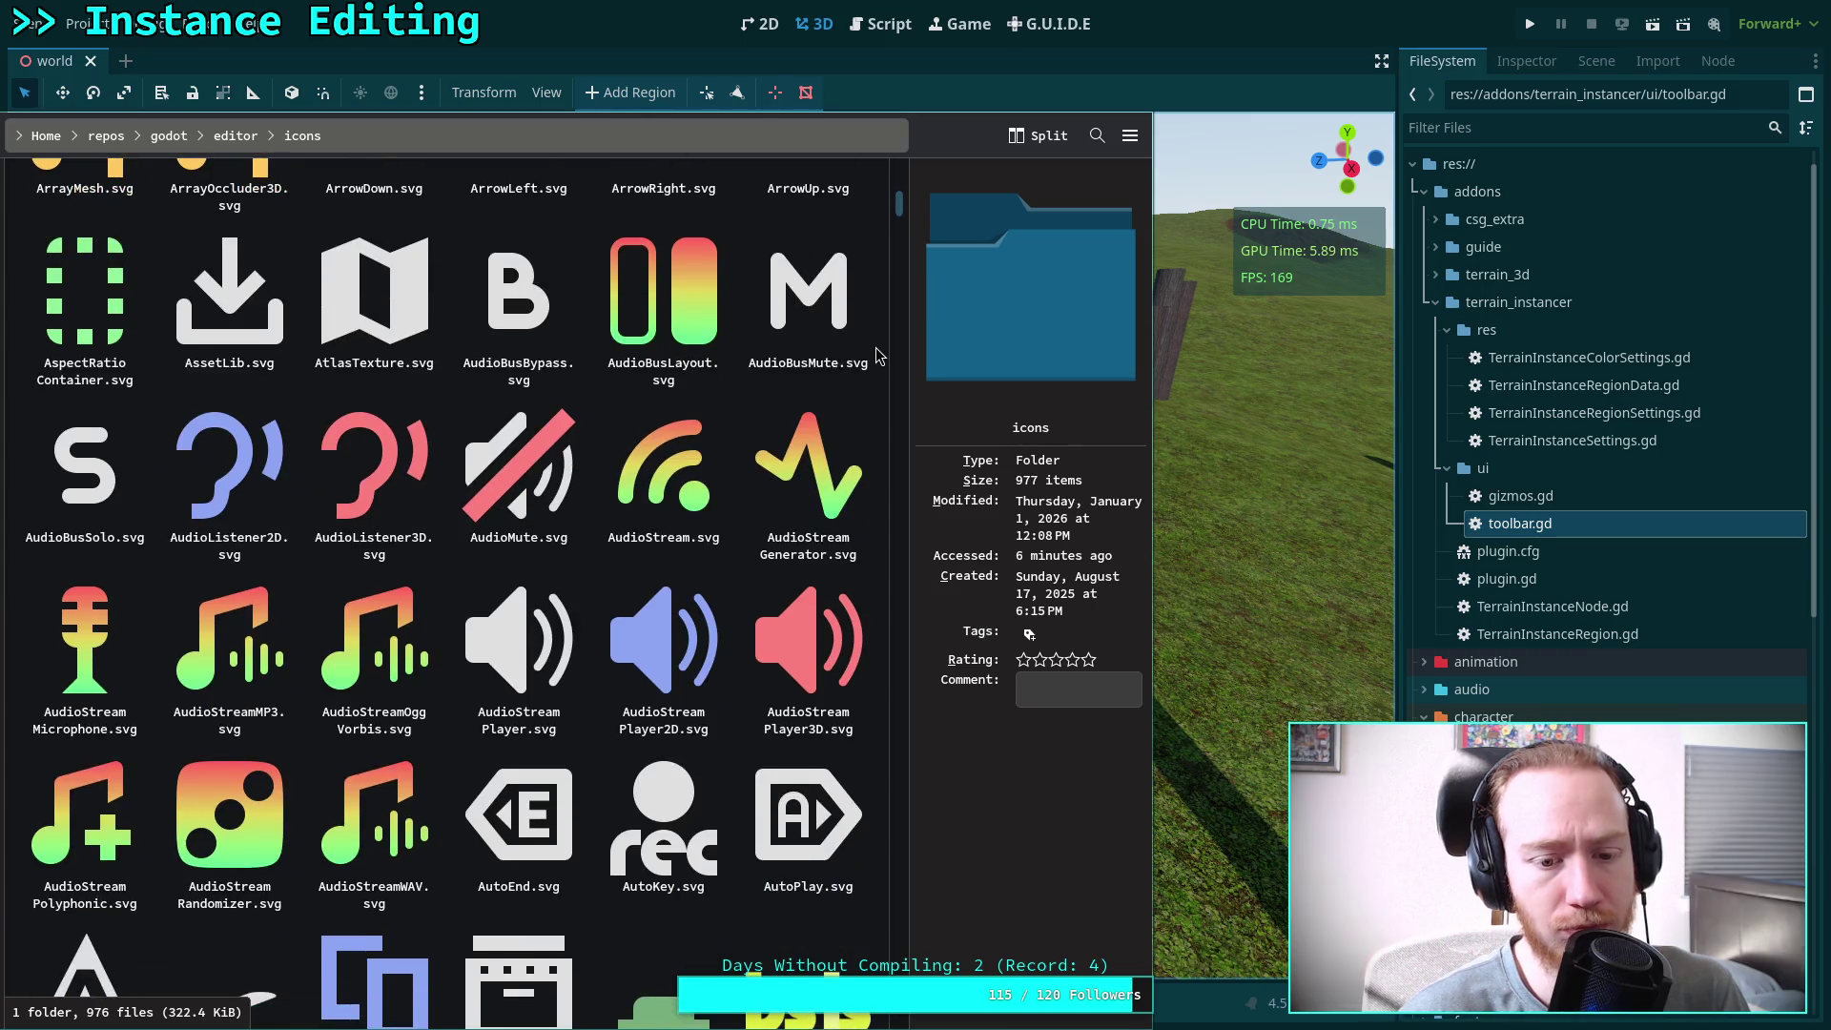
scroll(879, 356, "down", 3)
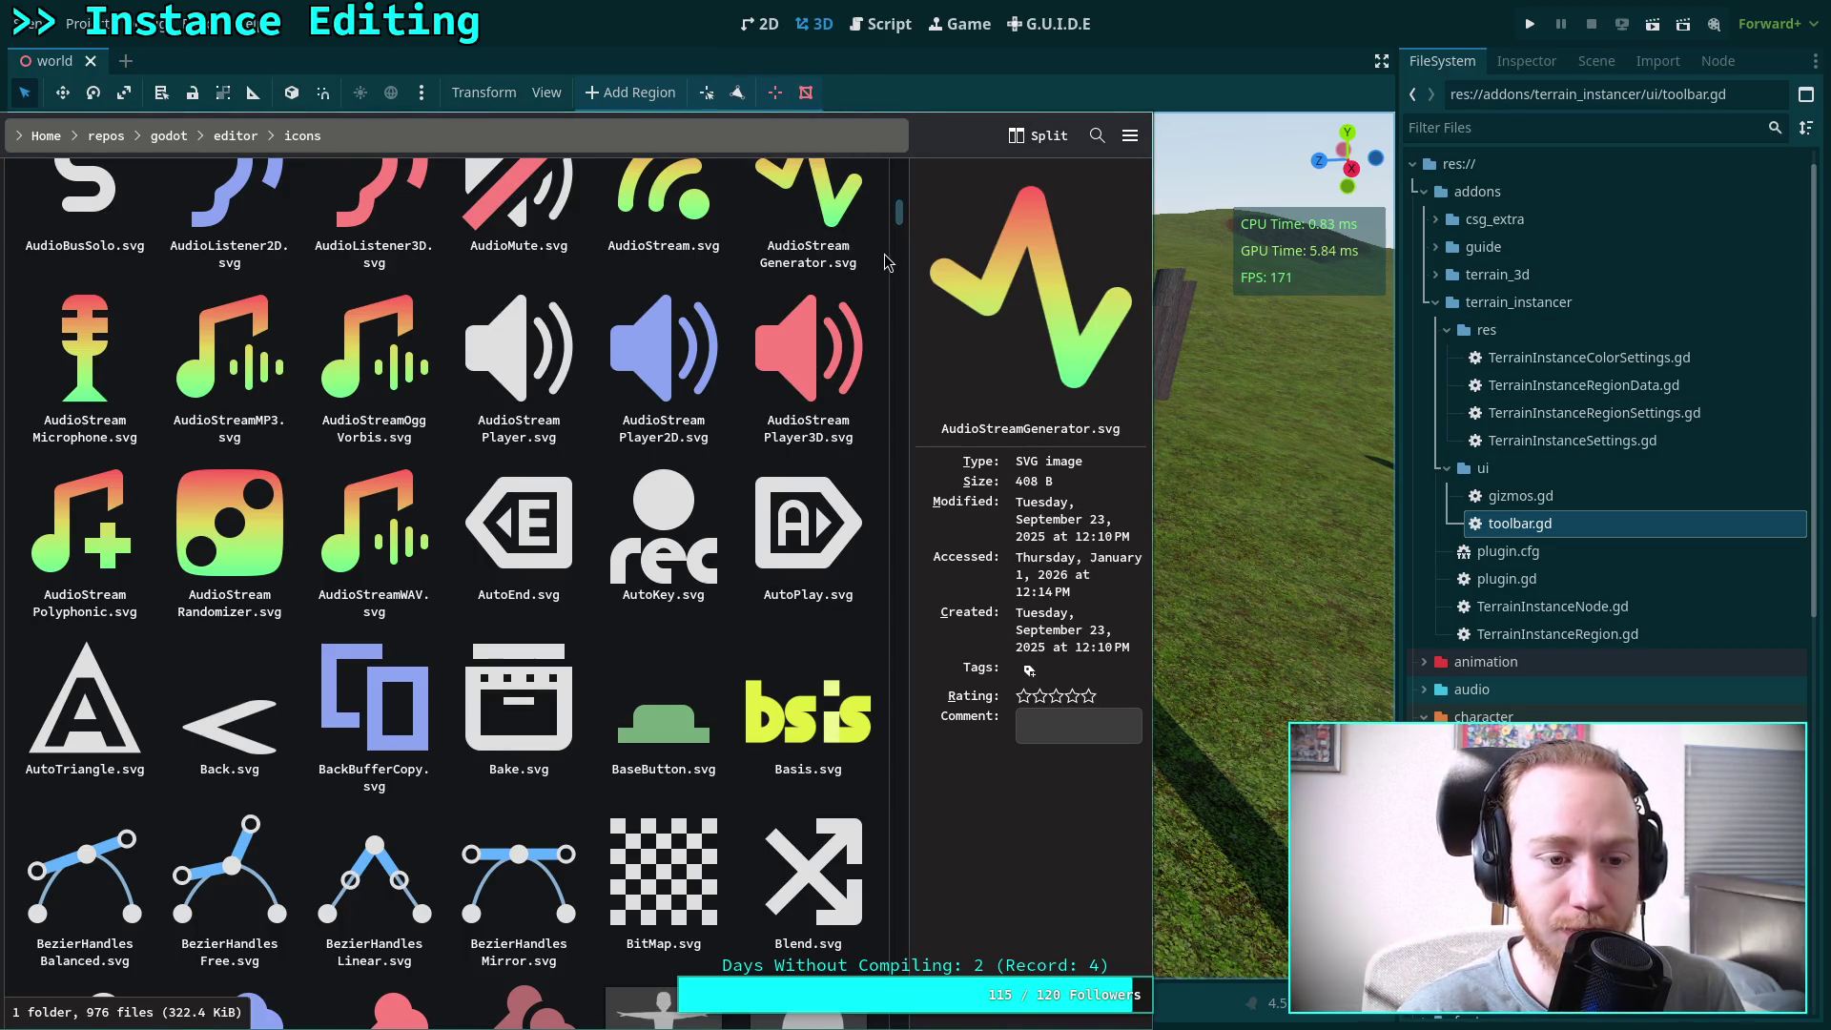
scroll(884, 255, "down", 2)
scroll(885, 254, "down", 3)
scroll(884, 254, "down", 2)
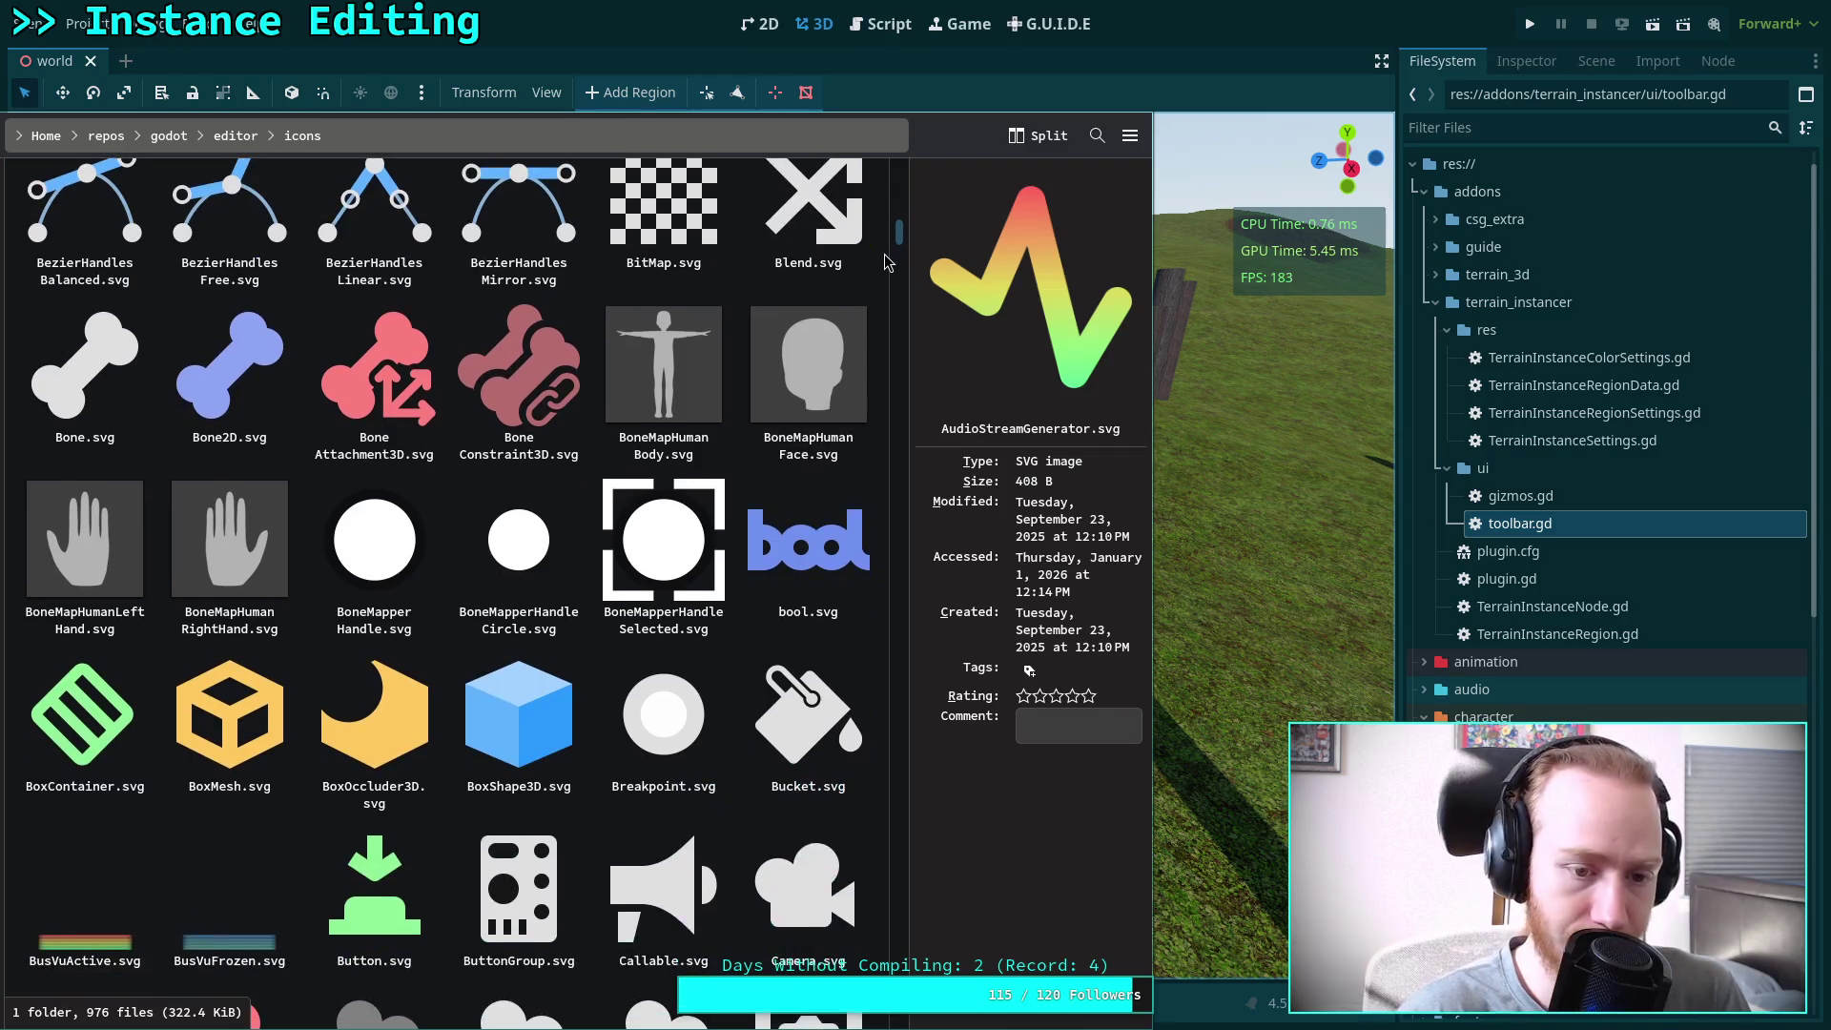
scroll(885, 254, "down", 5)
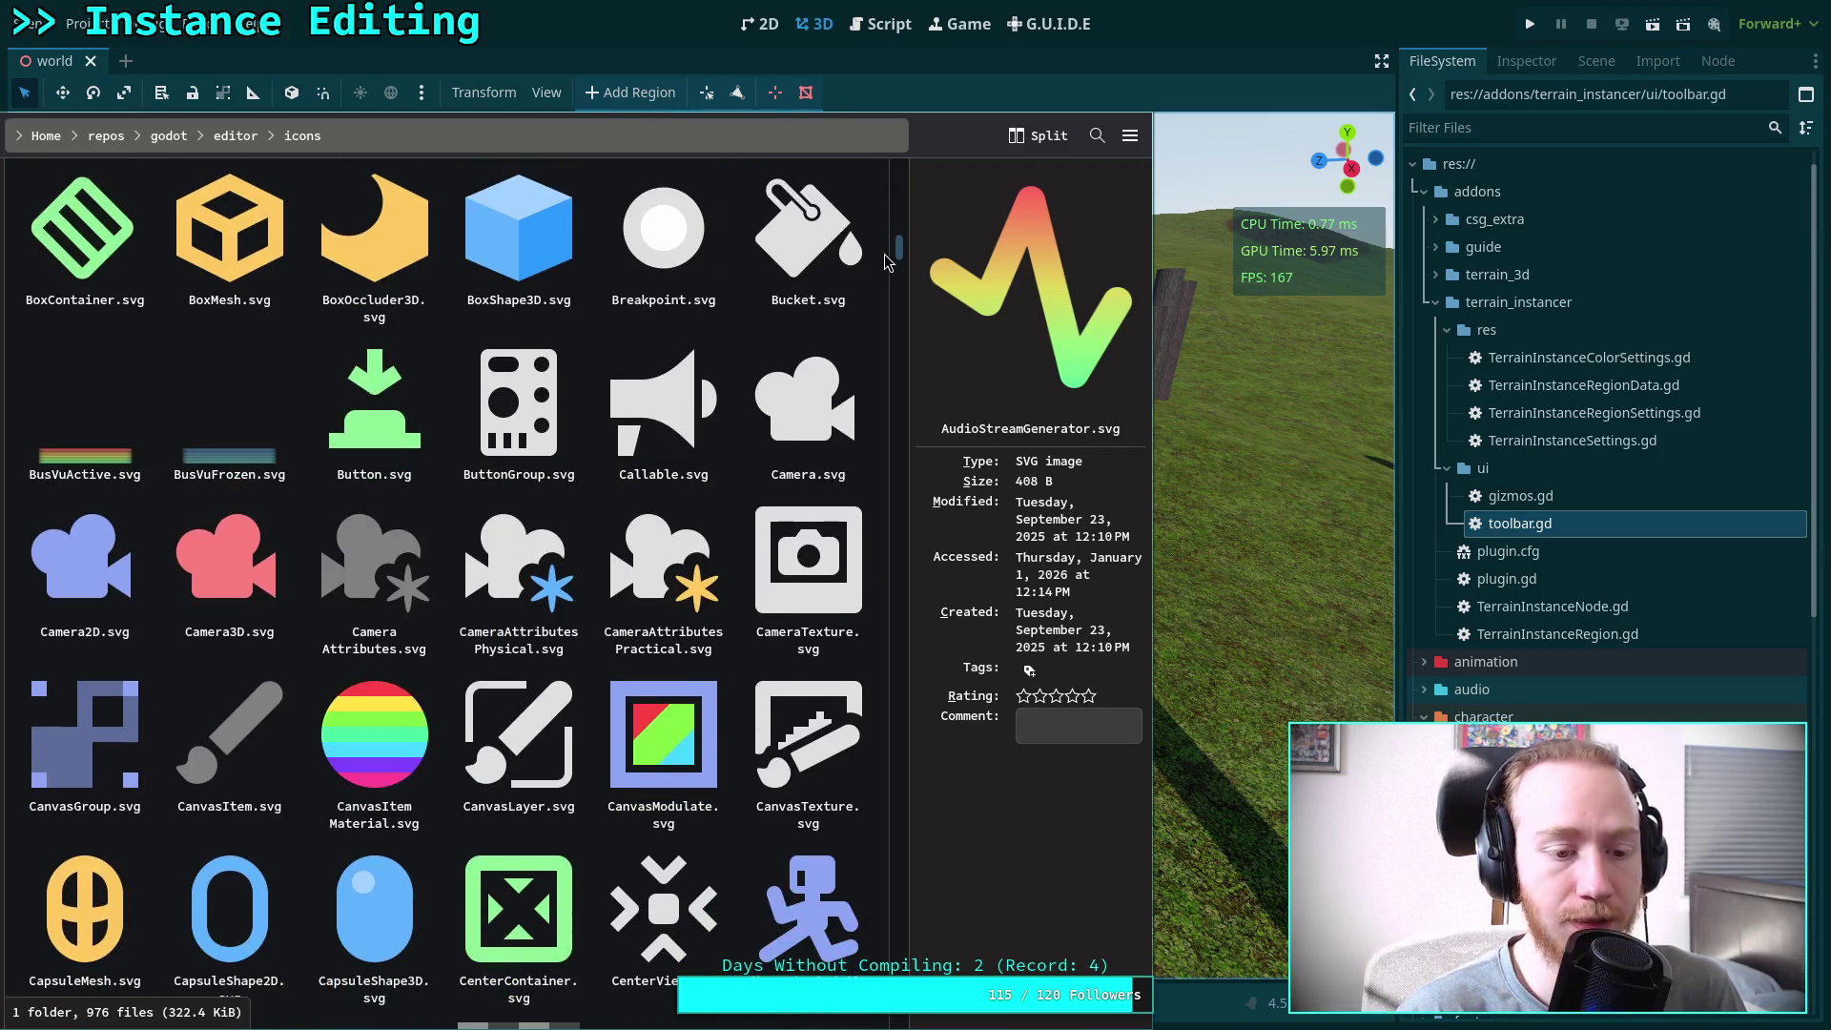
scroll(885, 253, "up", 20)
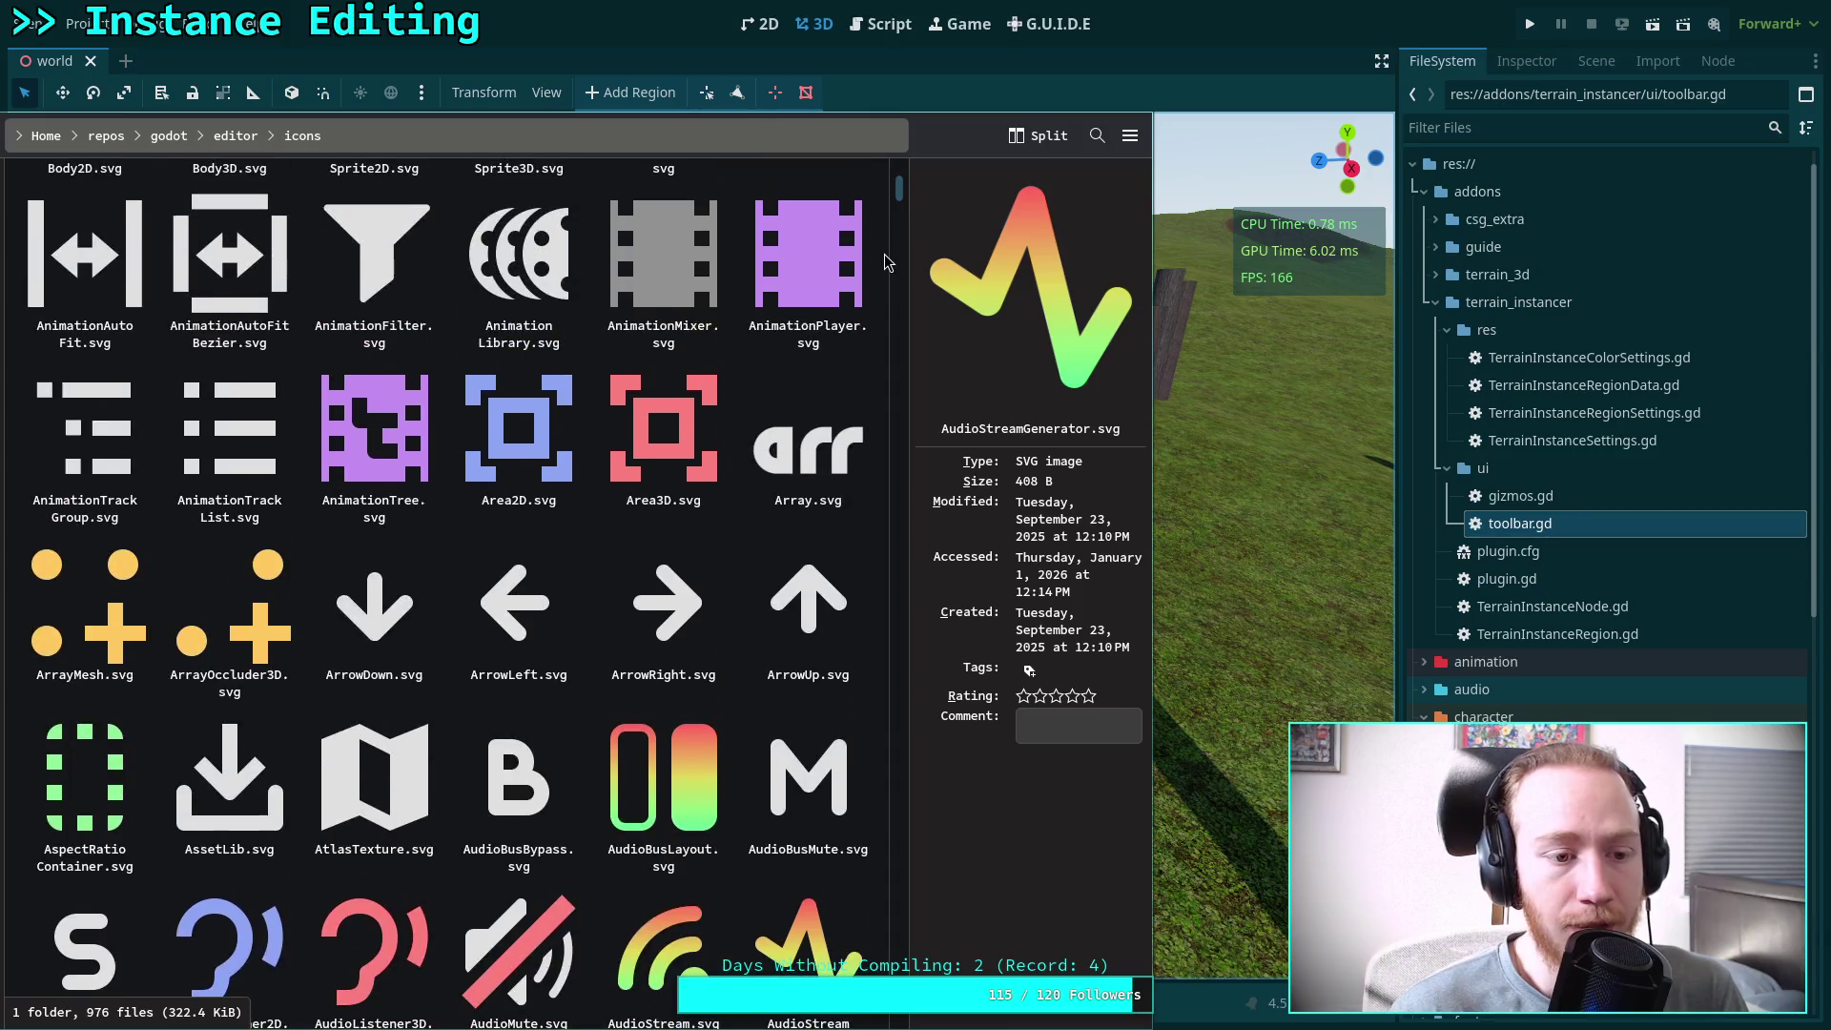
left_click(269, 637)
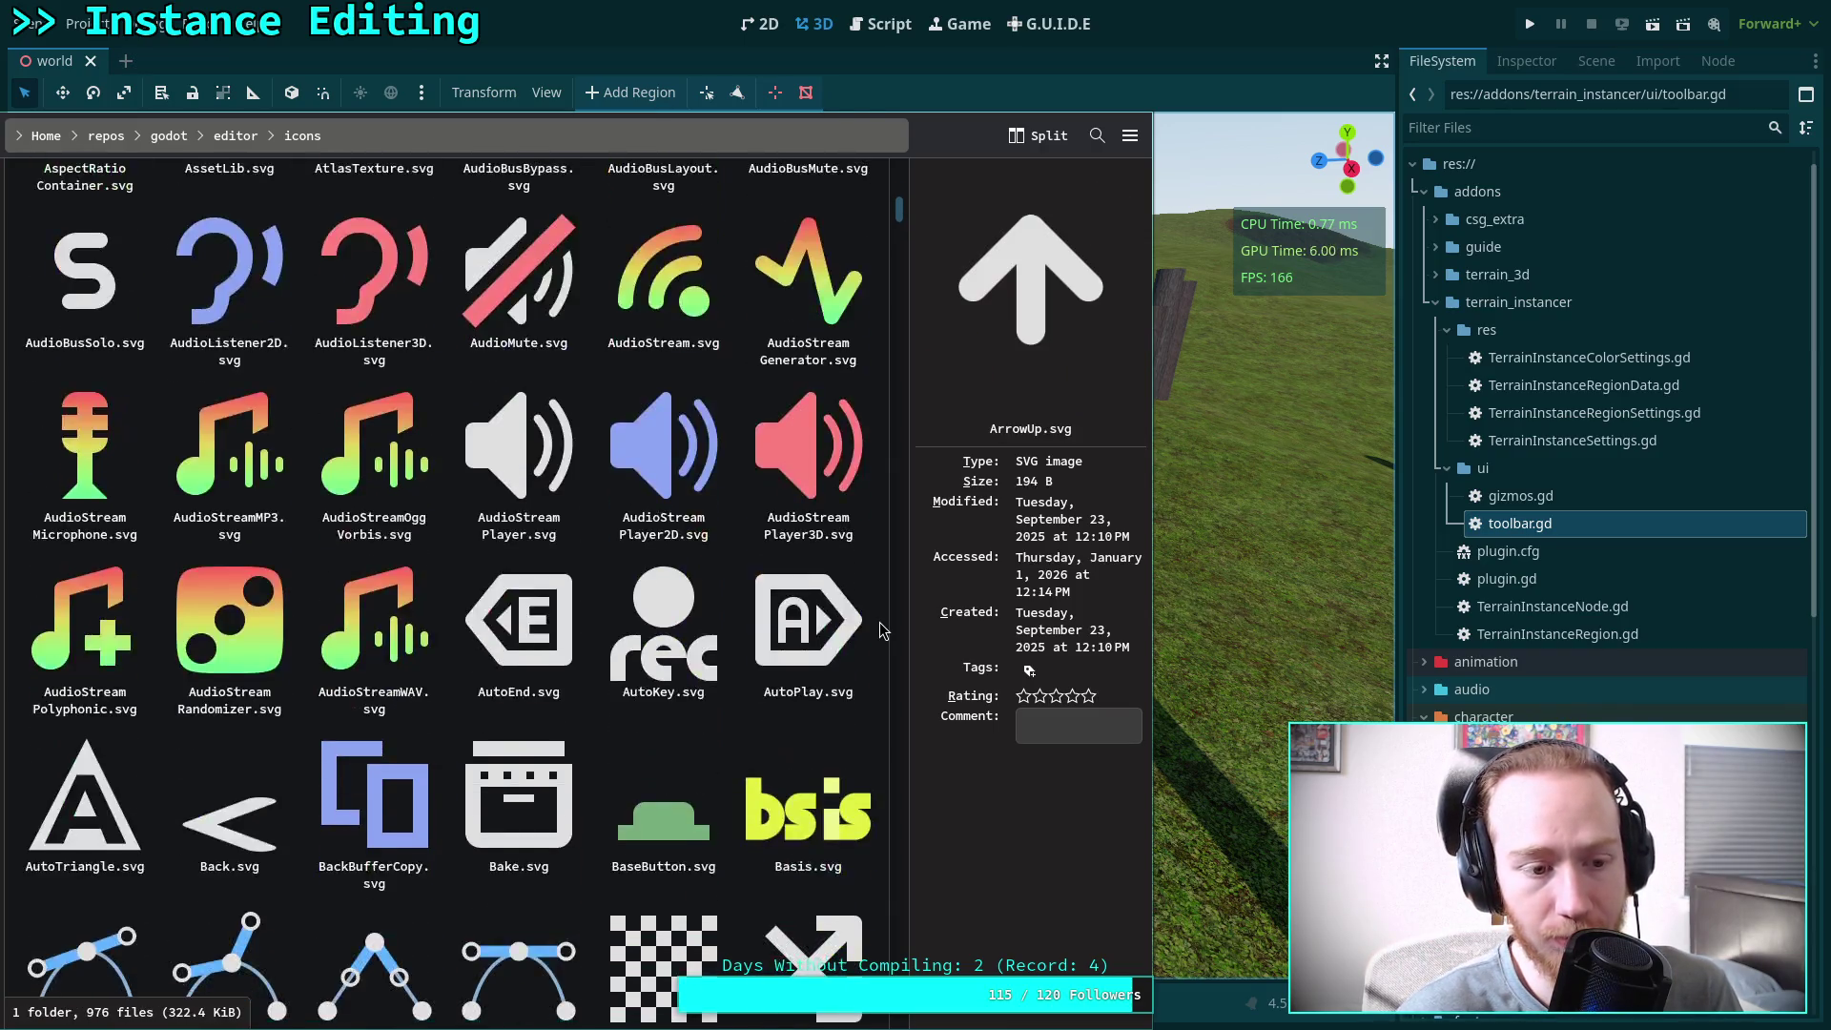
Scroll further through the icons, ending with DebugContinue.svg previewed
scroll(879, 625, "down", 15)
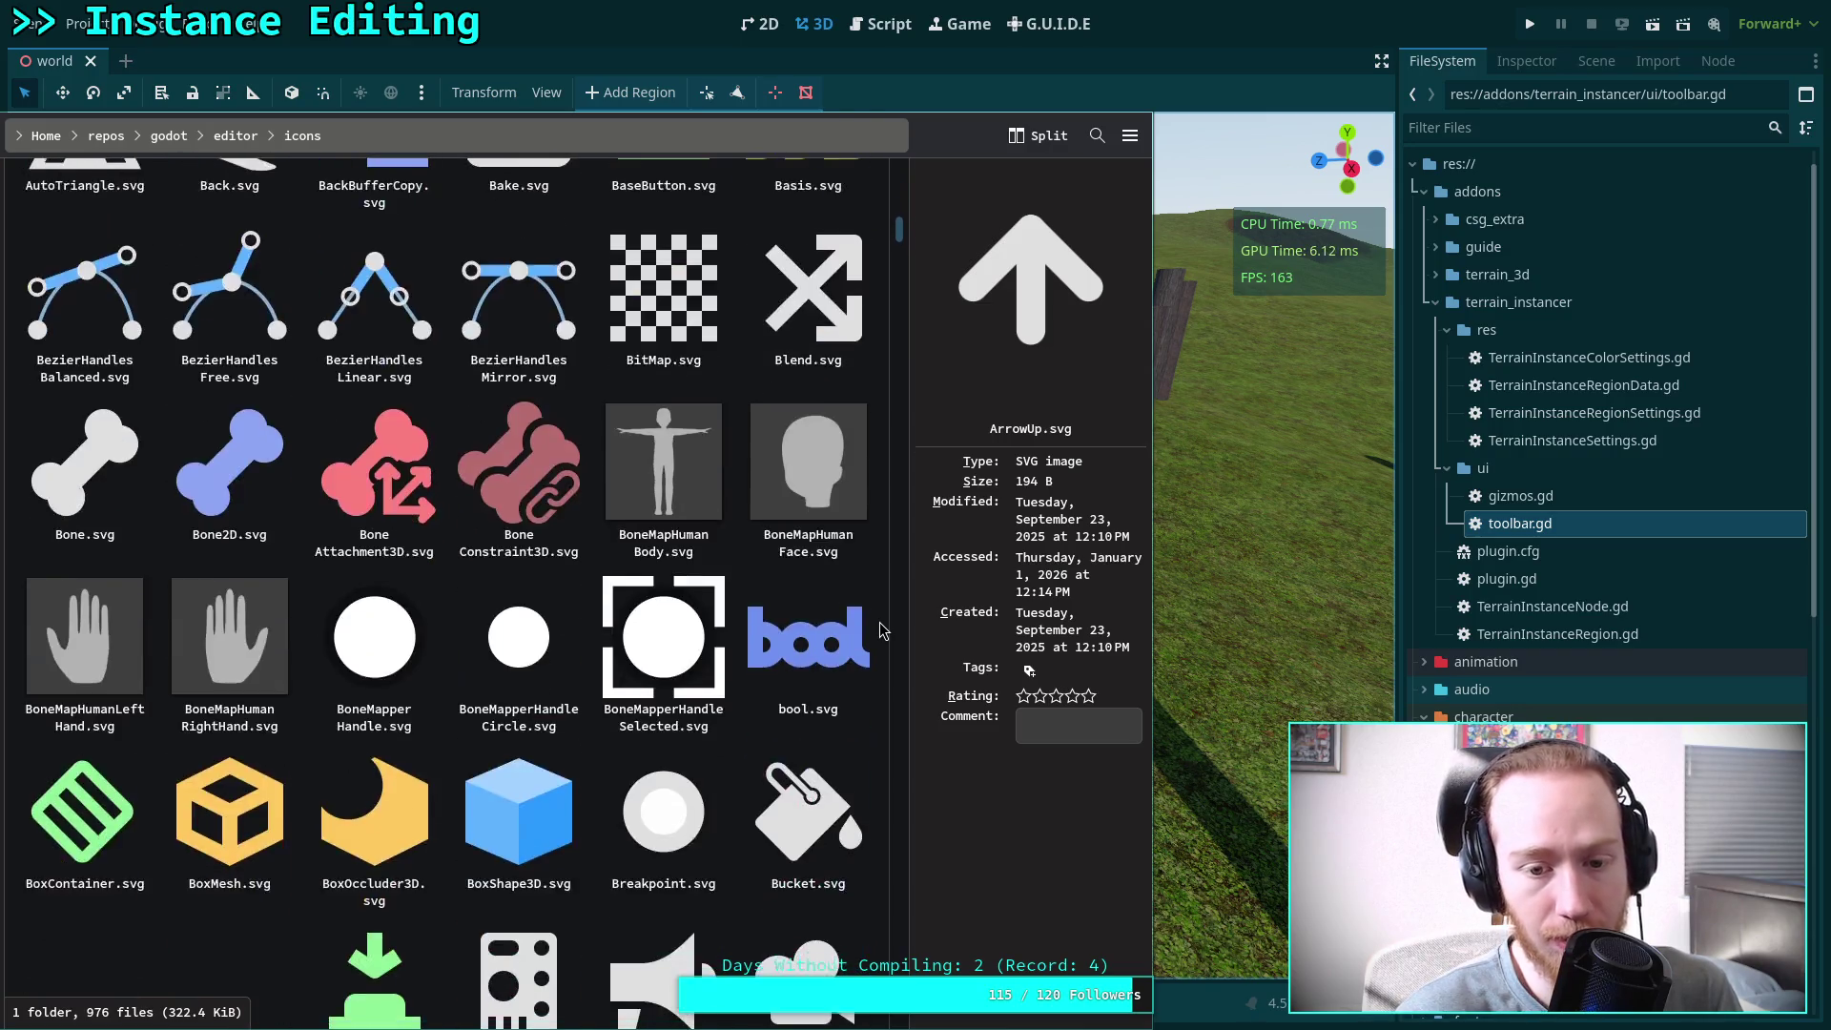
scroll(879, 625, "down", 5)
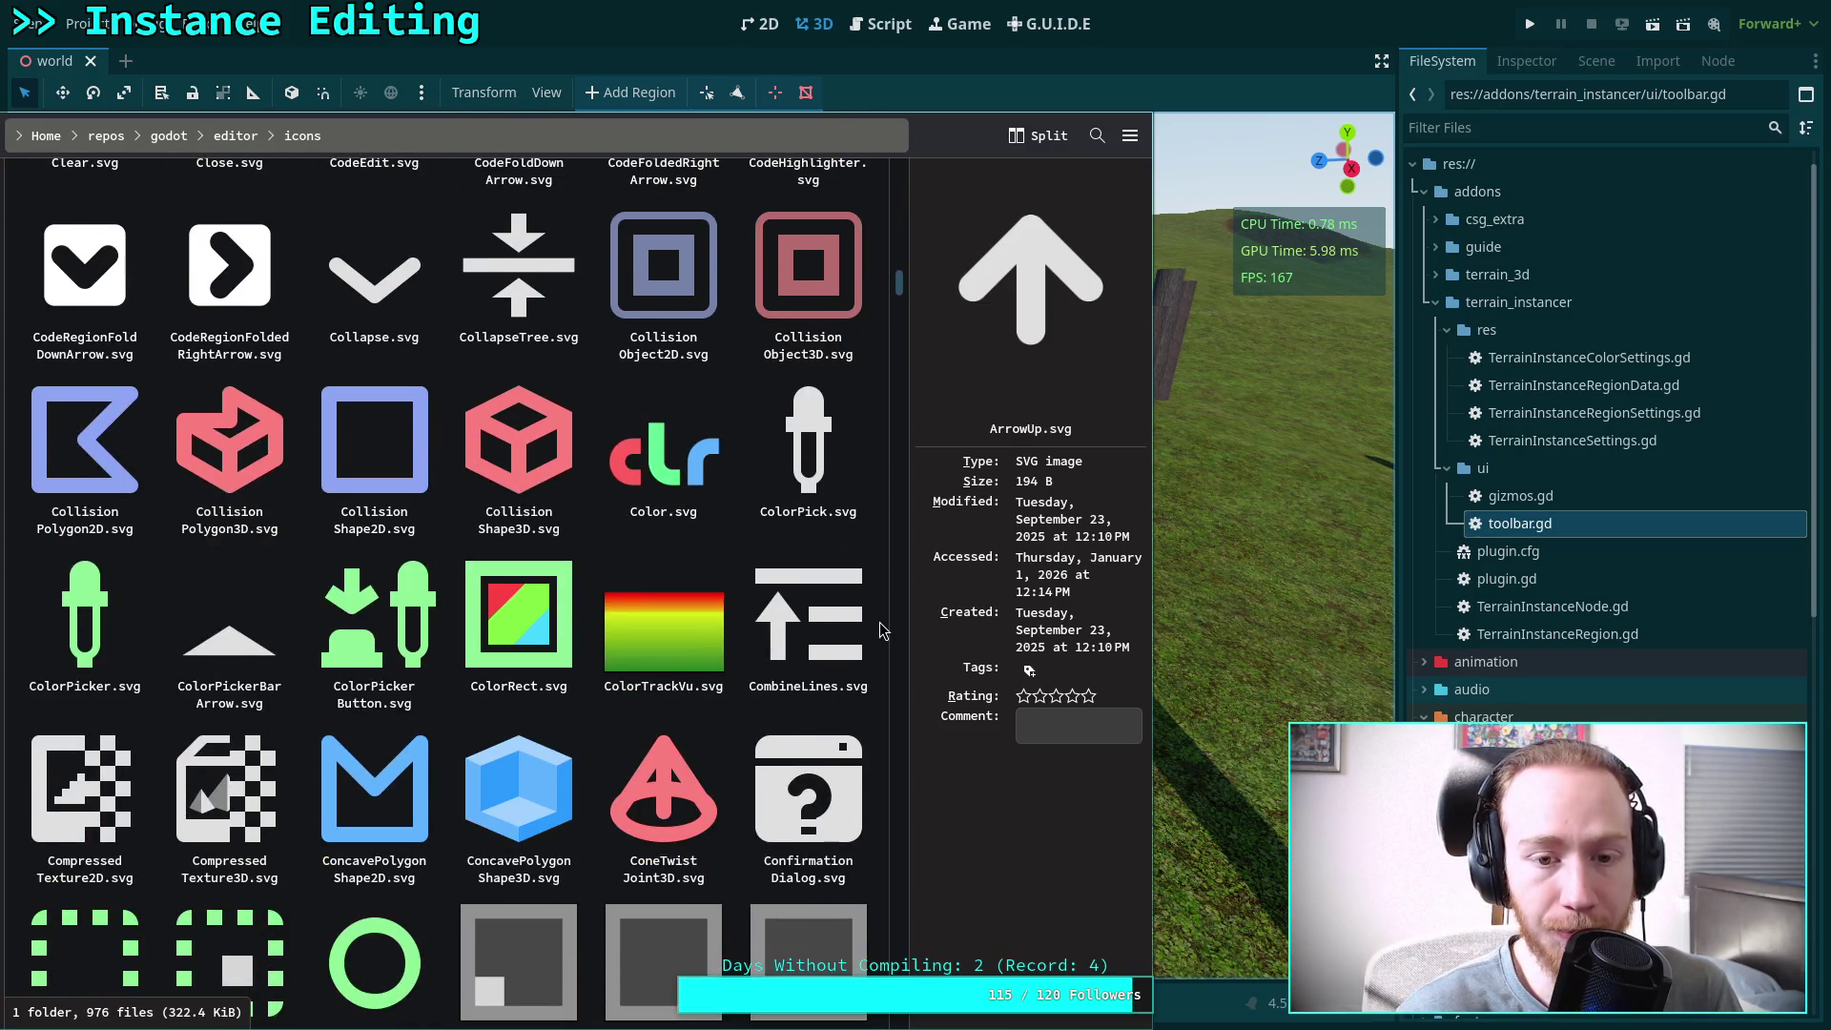
scroll(883, 629, "down", 20)
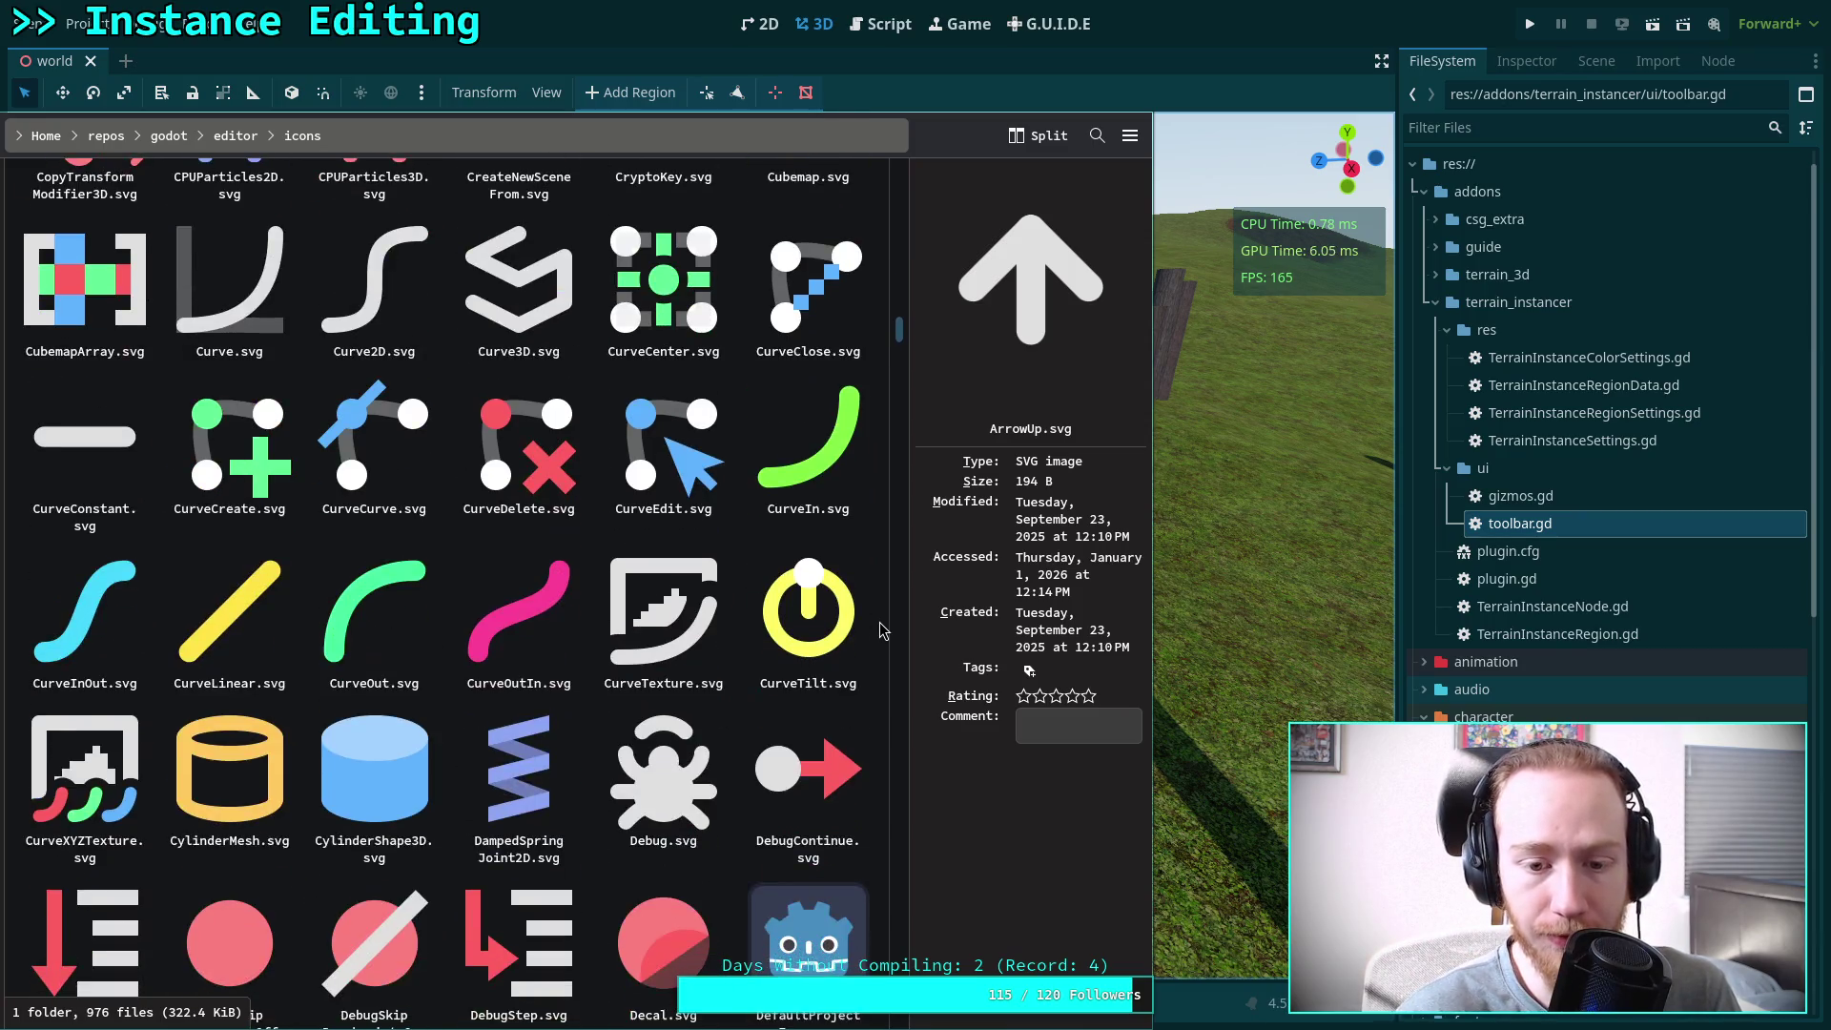
scroll(880, 622, "down", 5)
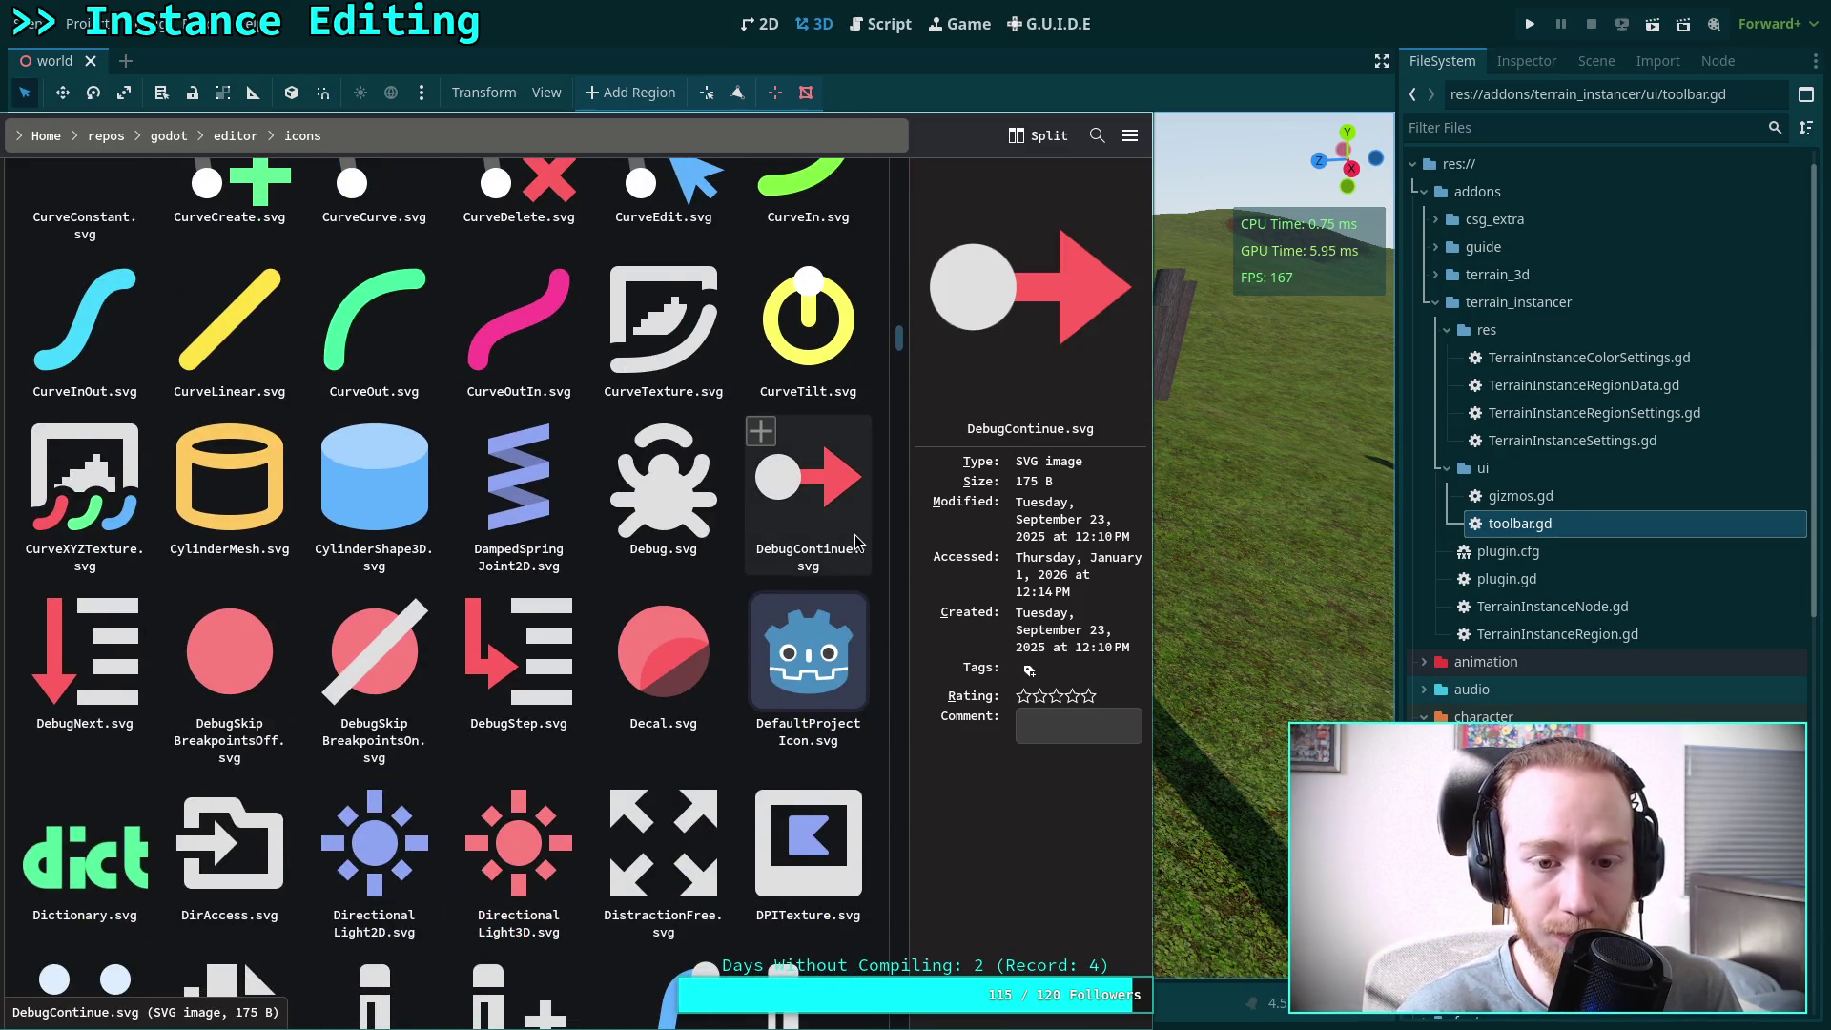
scroll(877, 537, "down", 8)
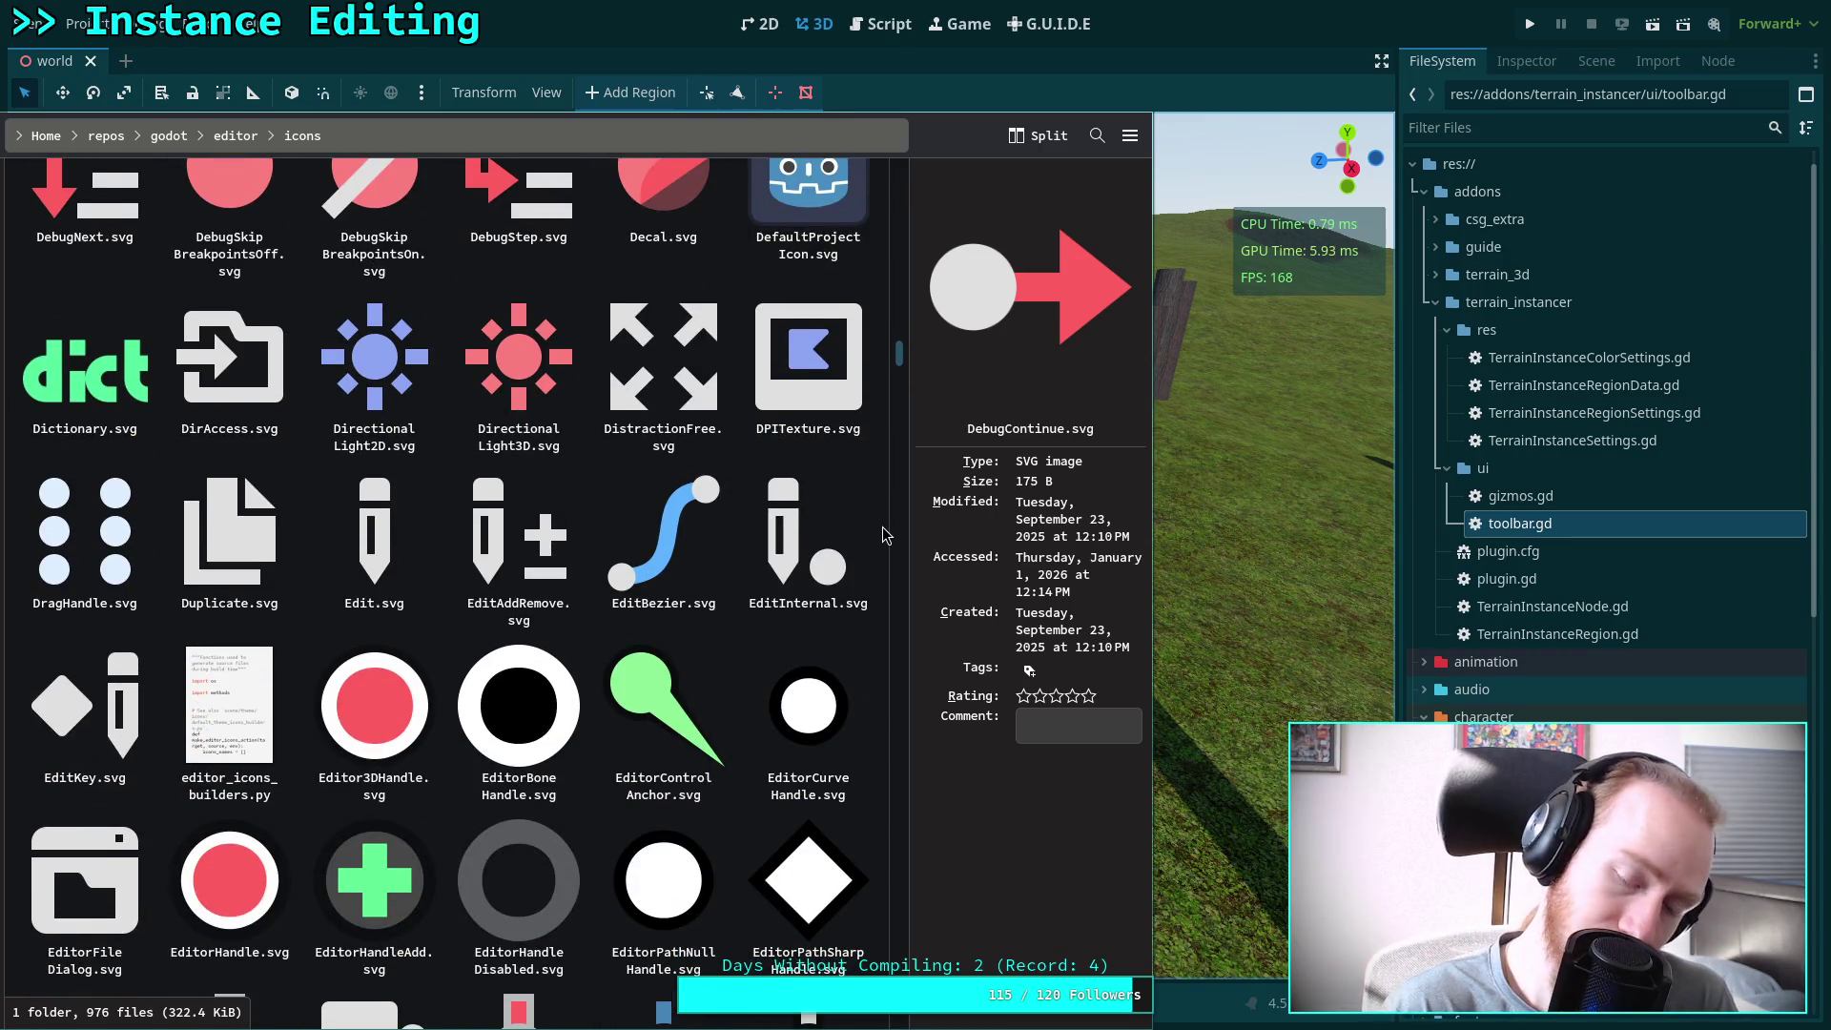
scroll(884, 534, "down", 7)
scroll(776, 437, "up", 10)
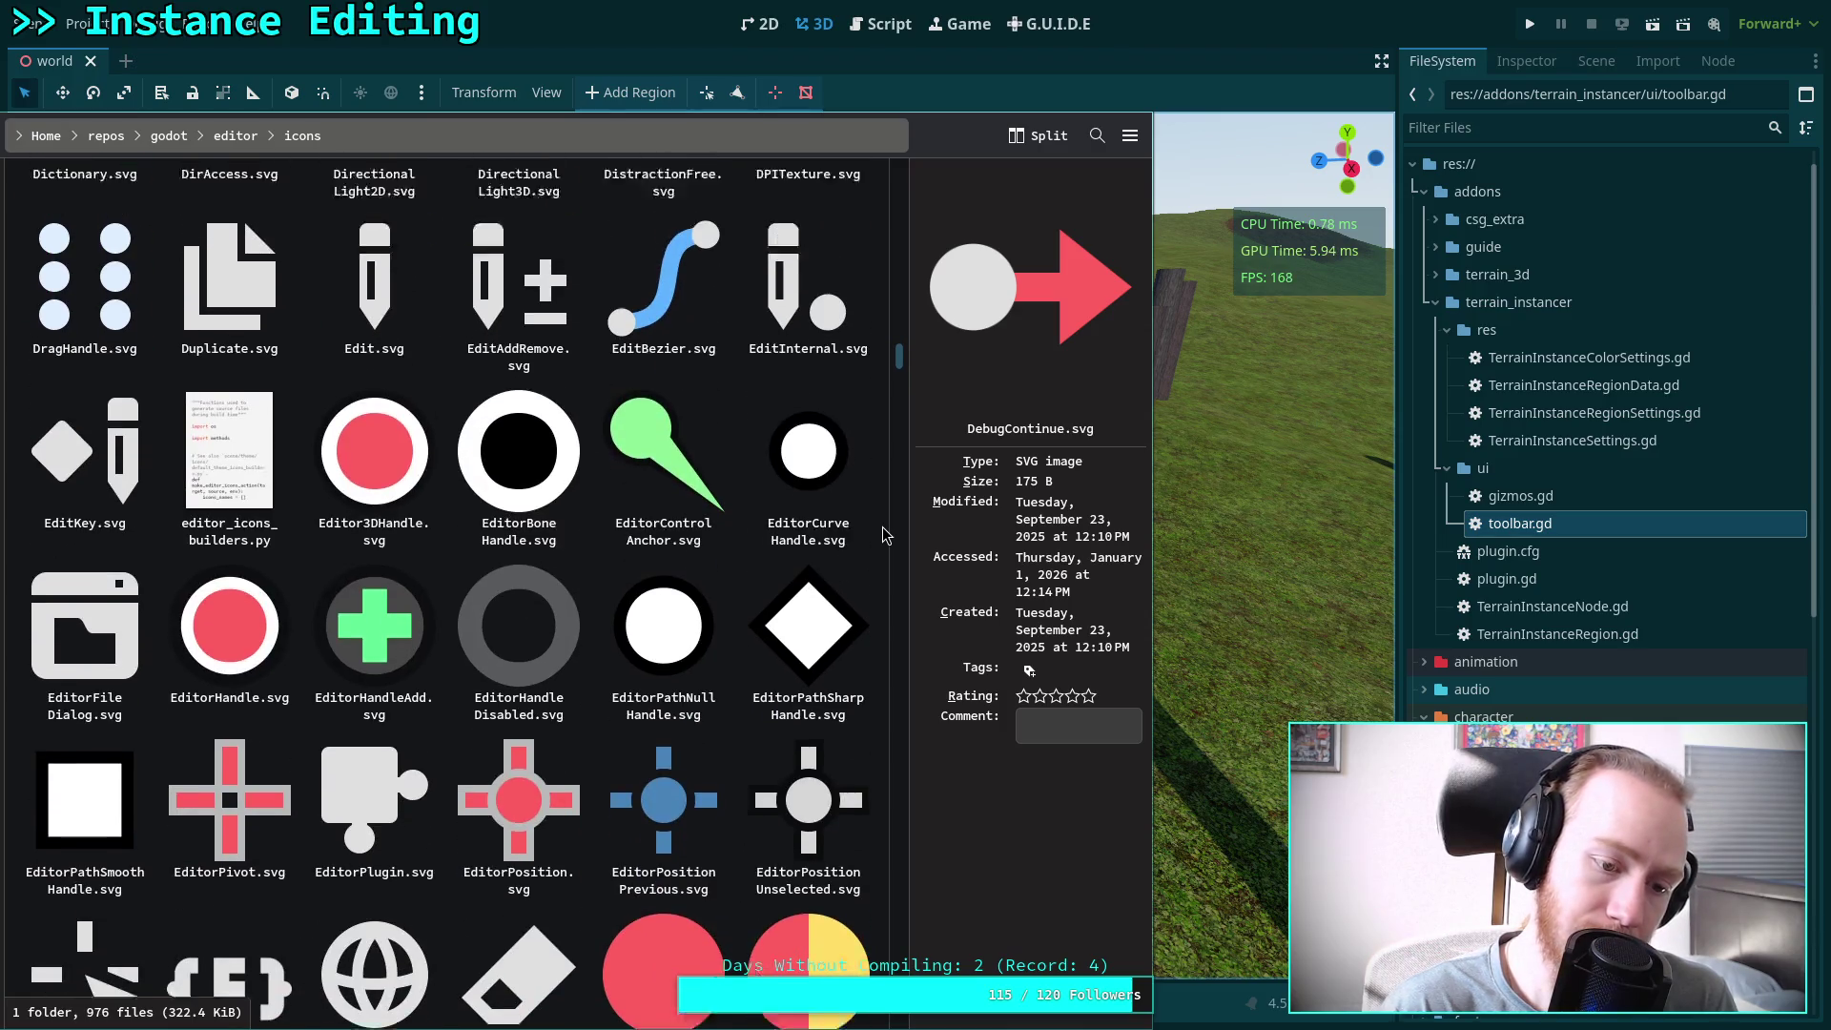
scroll(775, 437, "up", 5)
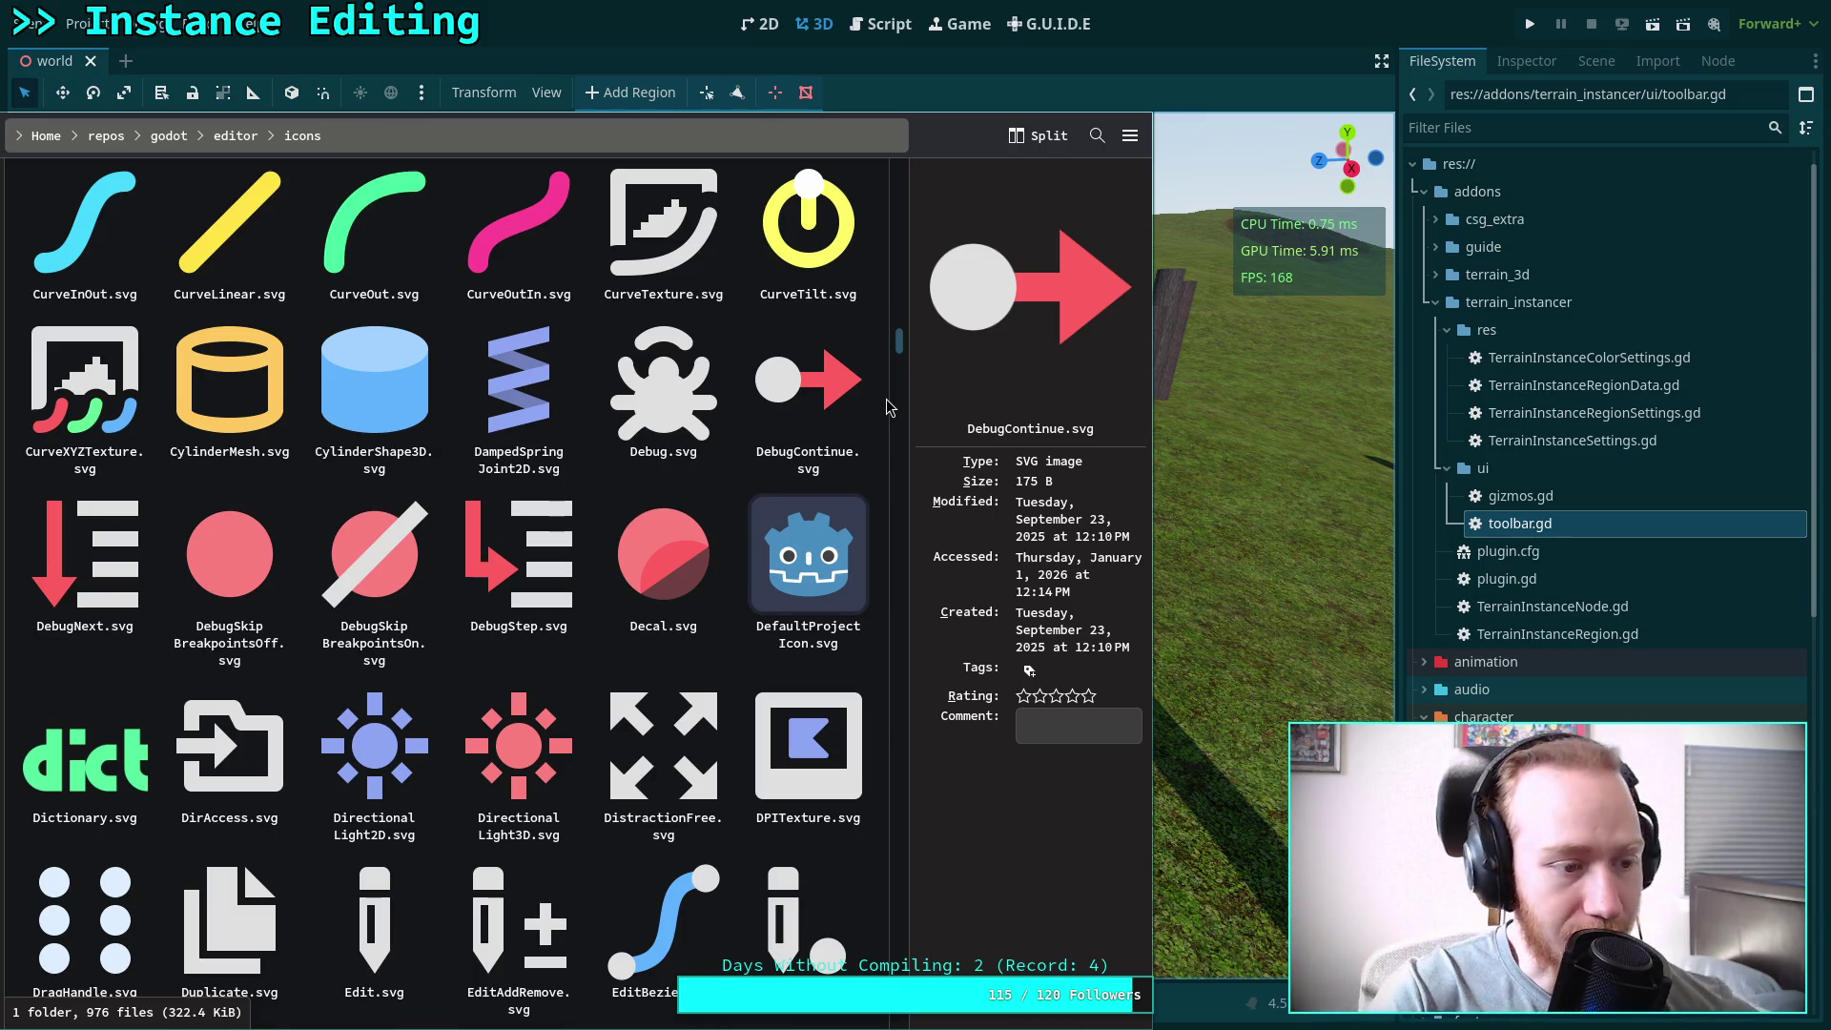
scroll(885, 399, "up", 10)
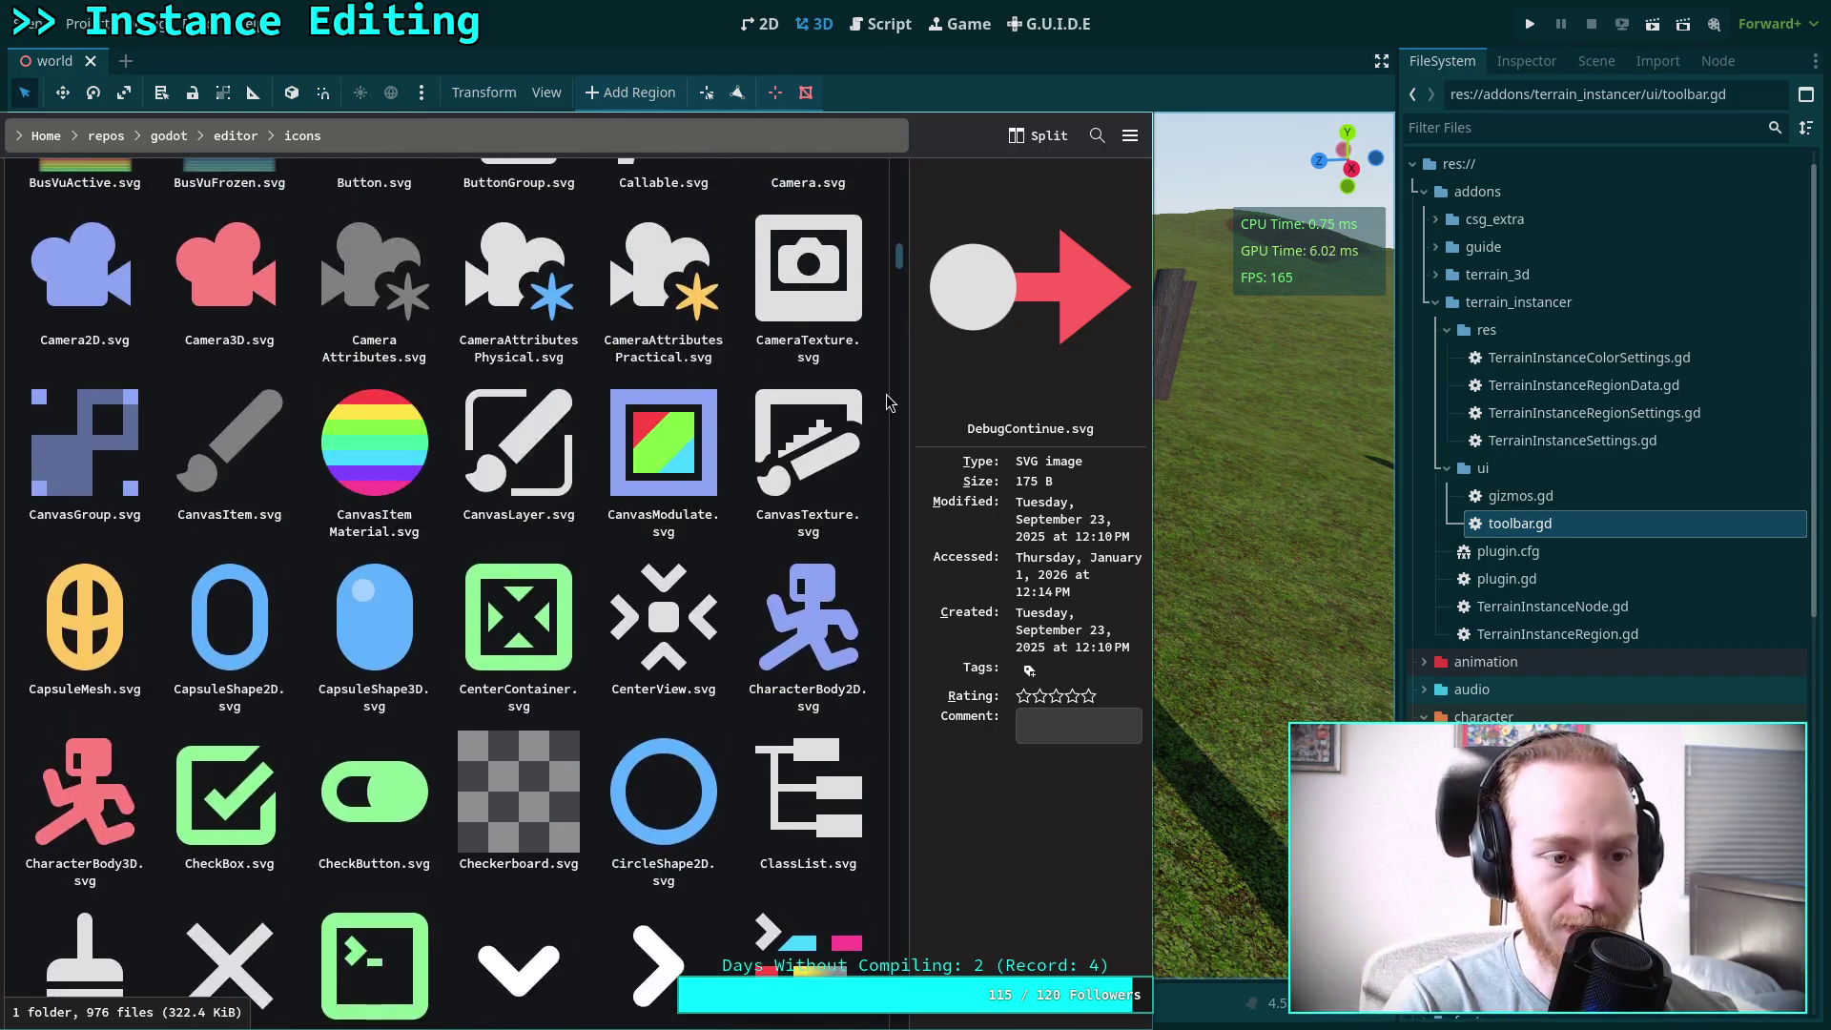
scroll(886, 395, "up", 10)
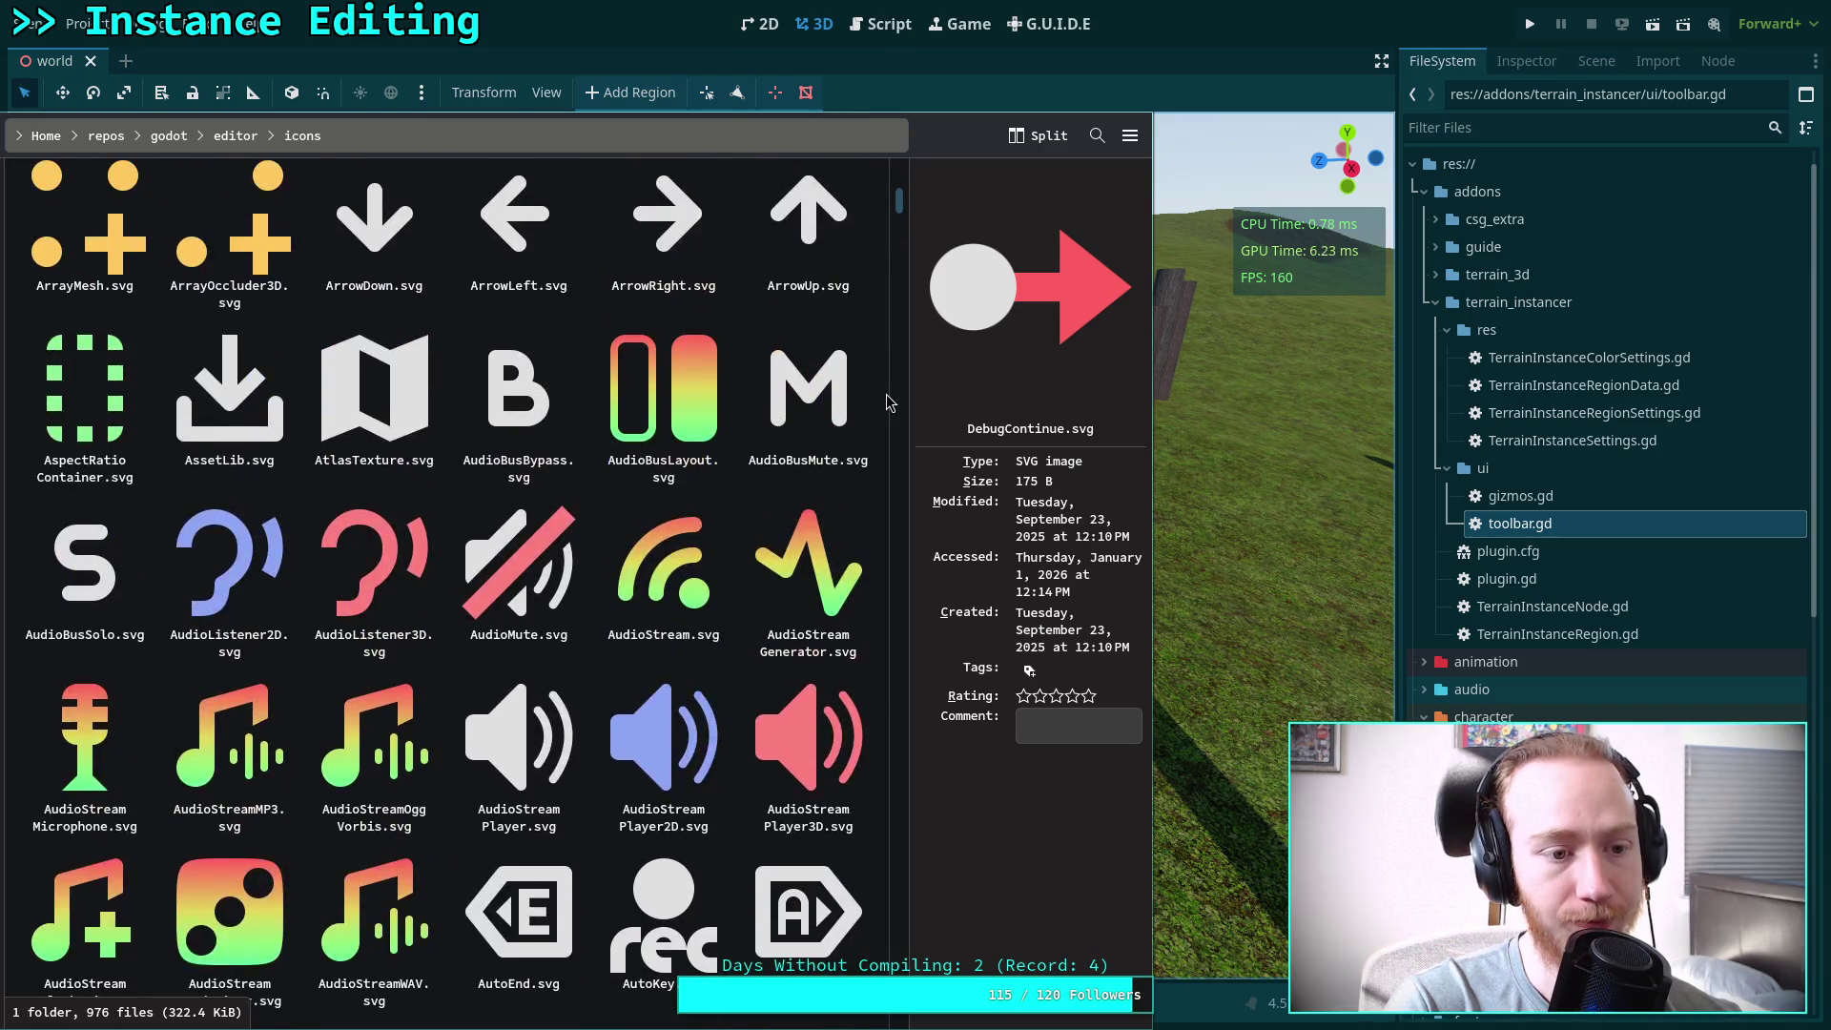
Close Dolphin and bring Godot's toolbar.gd script back up, maximized on screen
key("ctrl+F3")
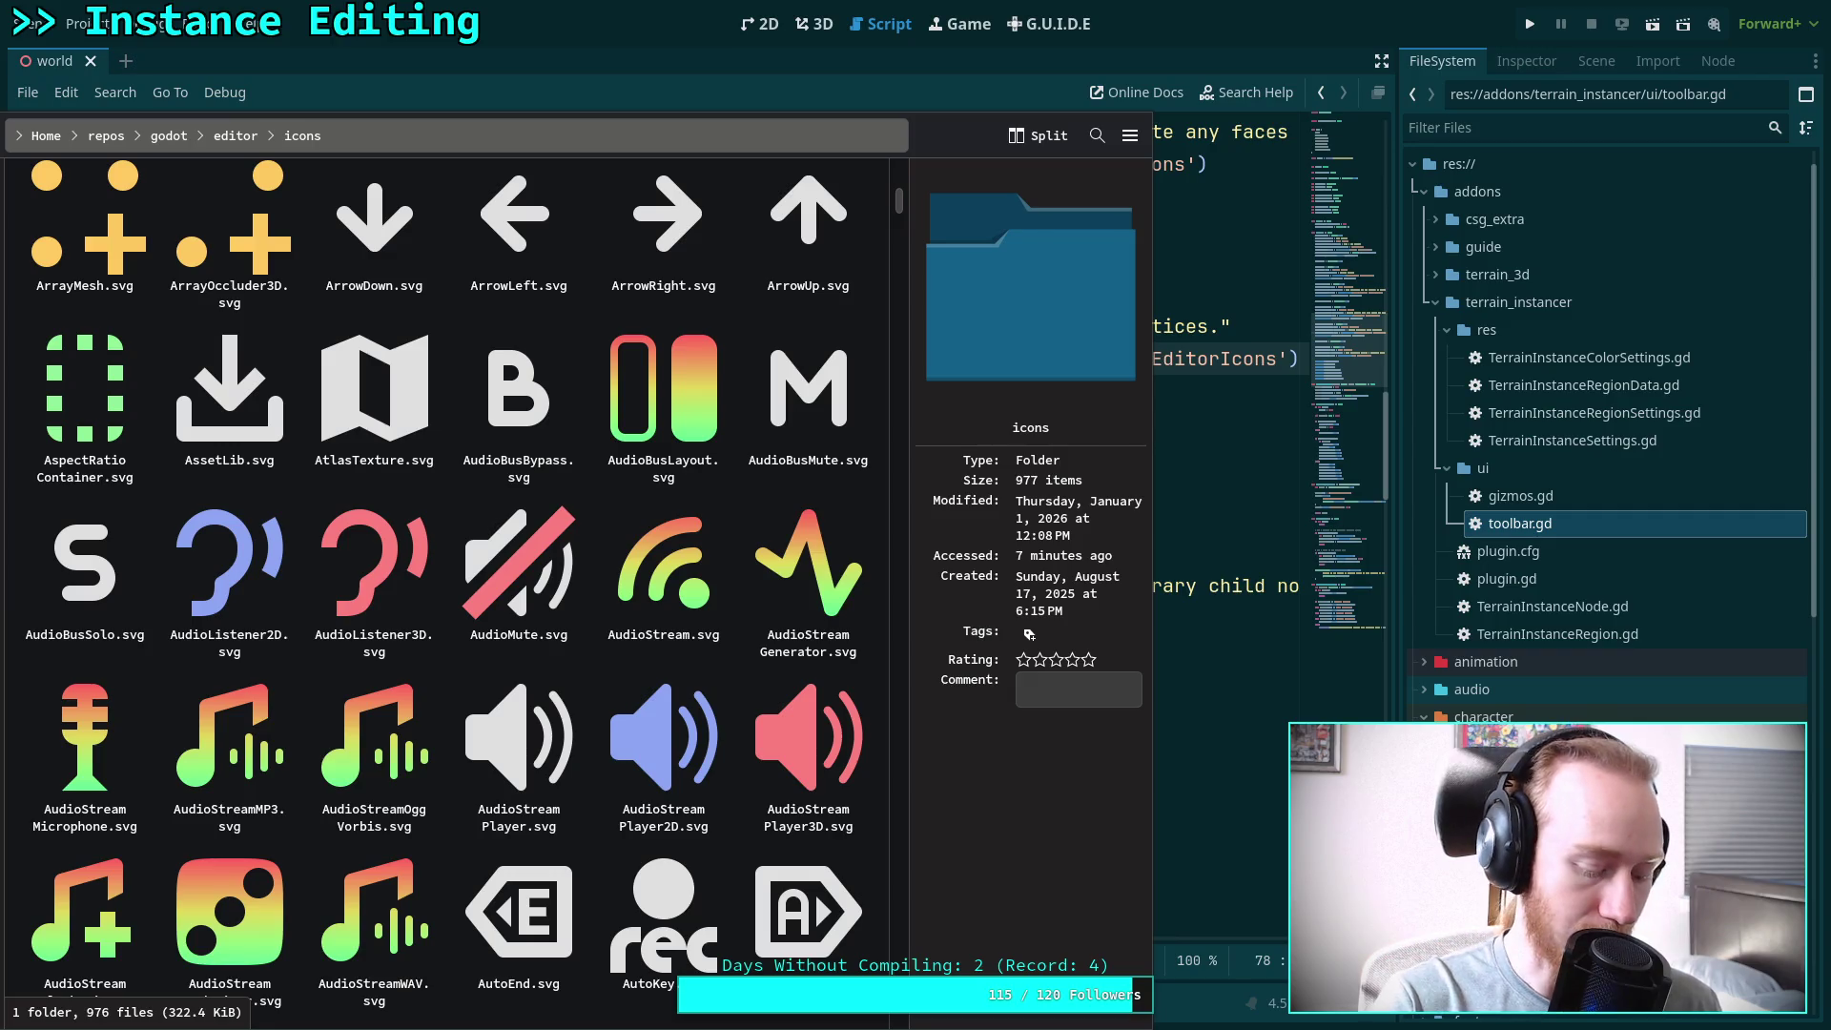
key("super+q")
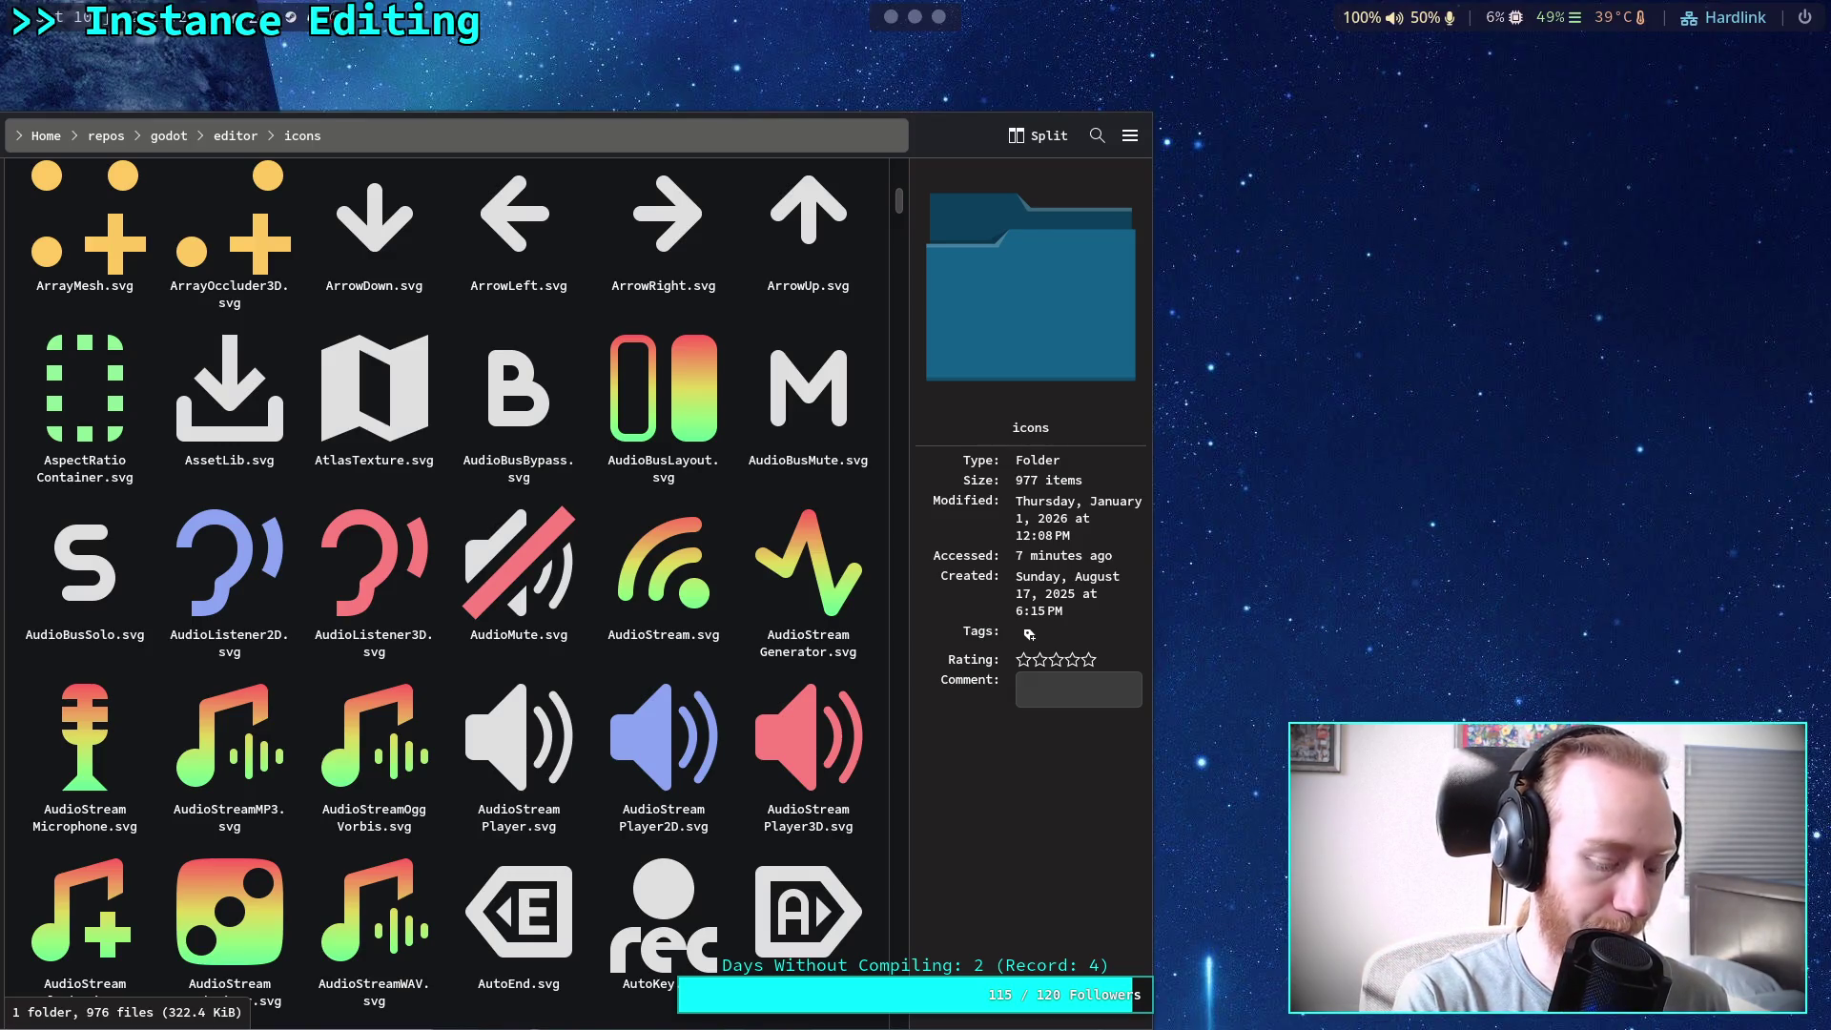
key("alt+Tab")
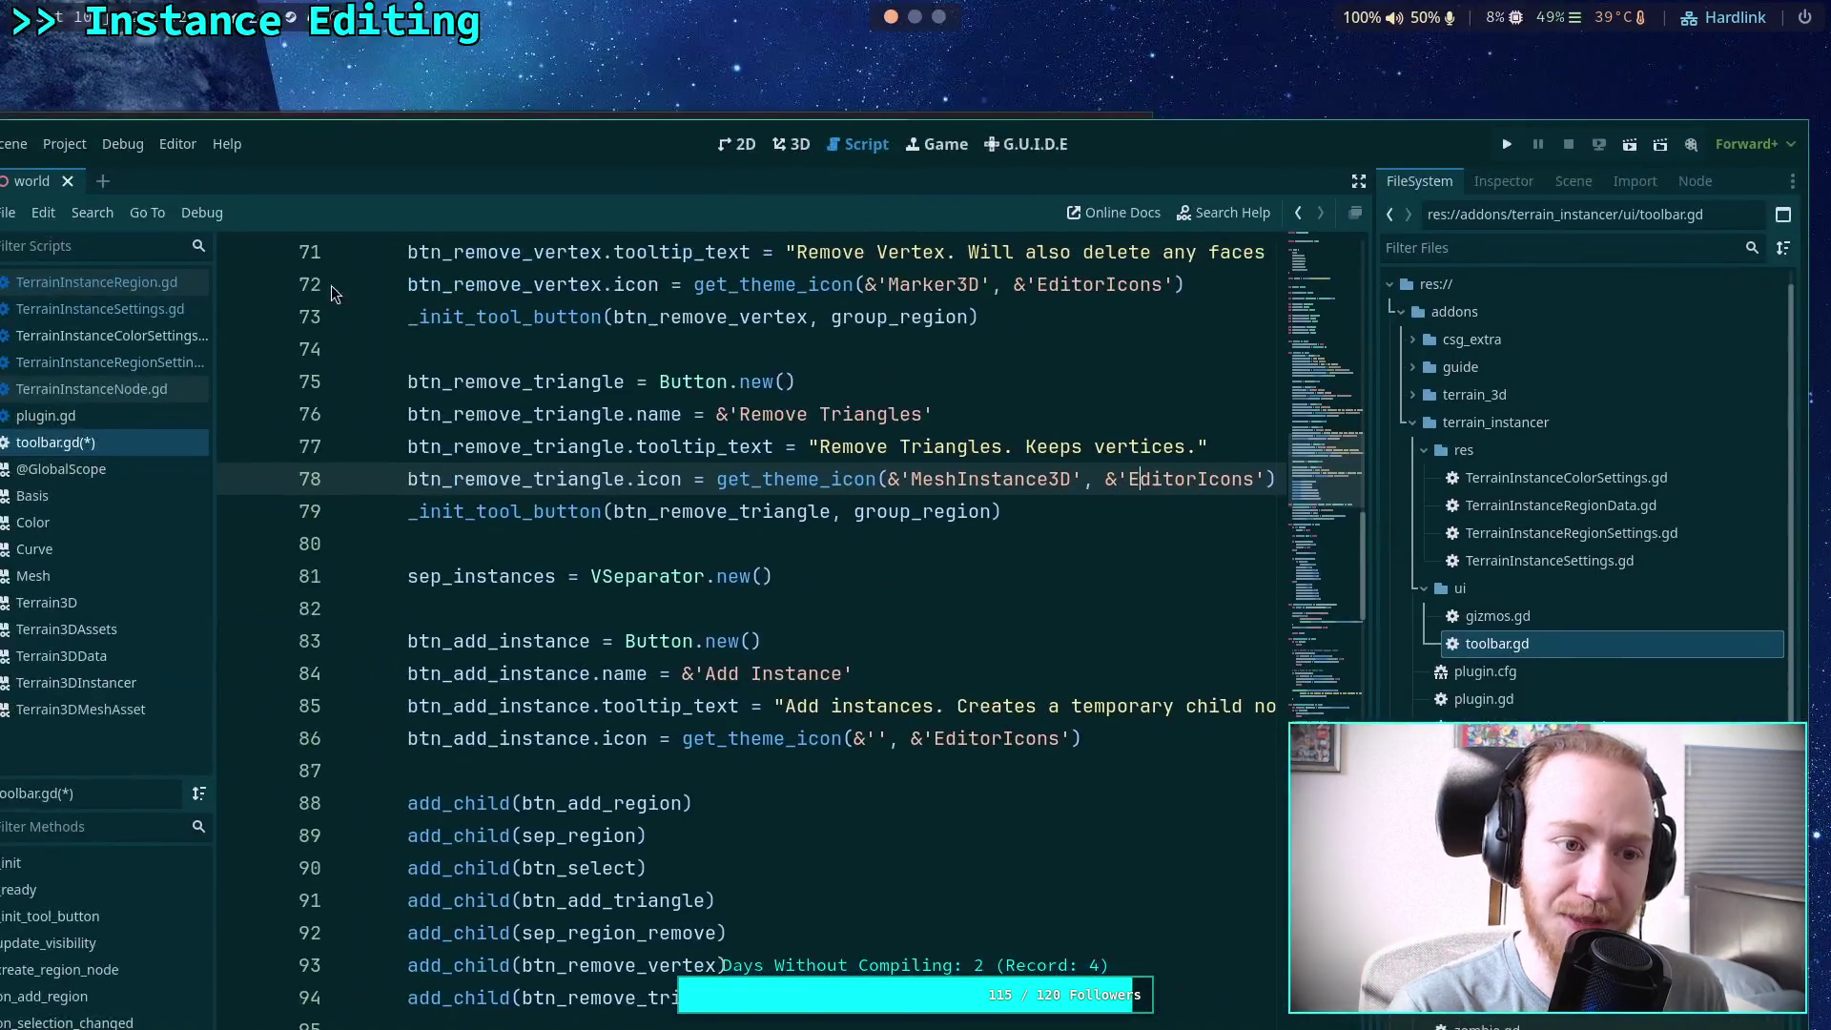
key("alt+Tab")
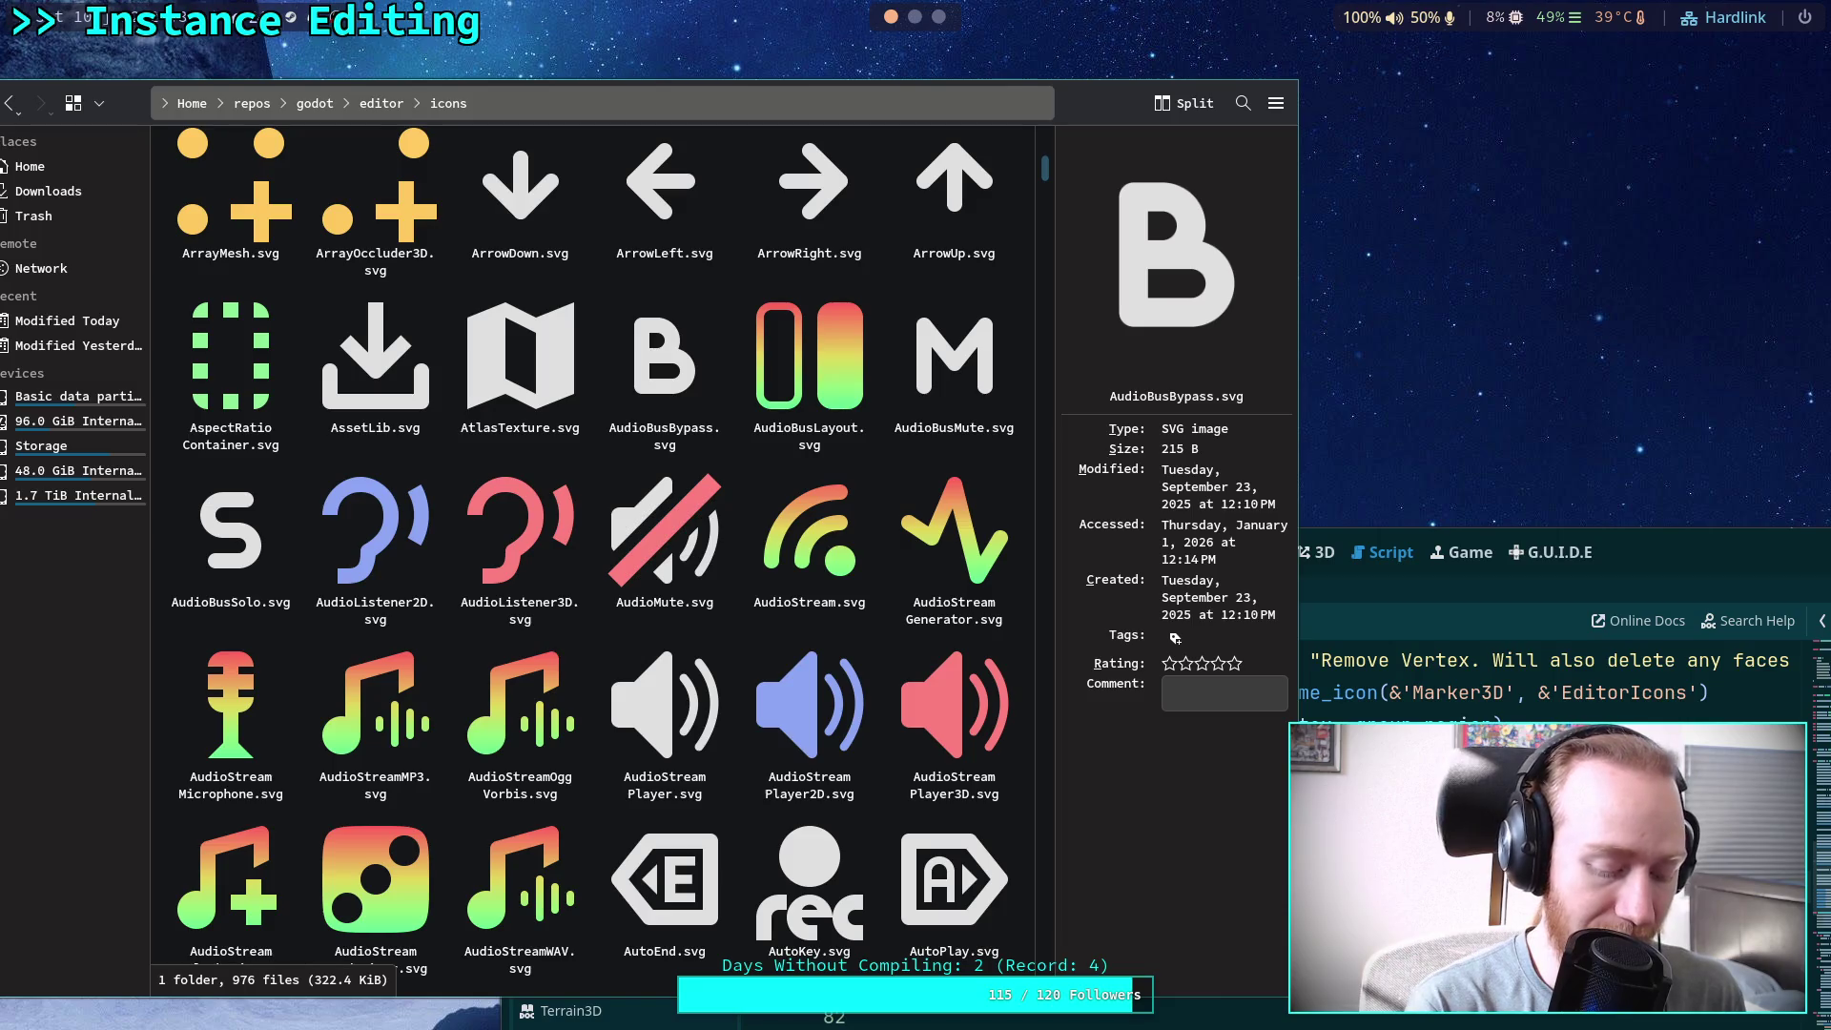
key("ctrl+q")
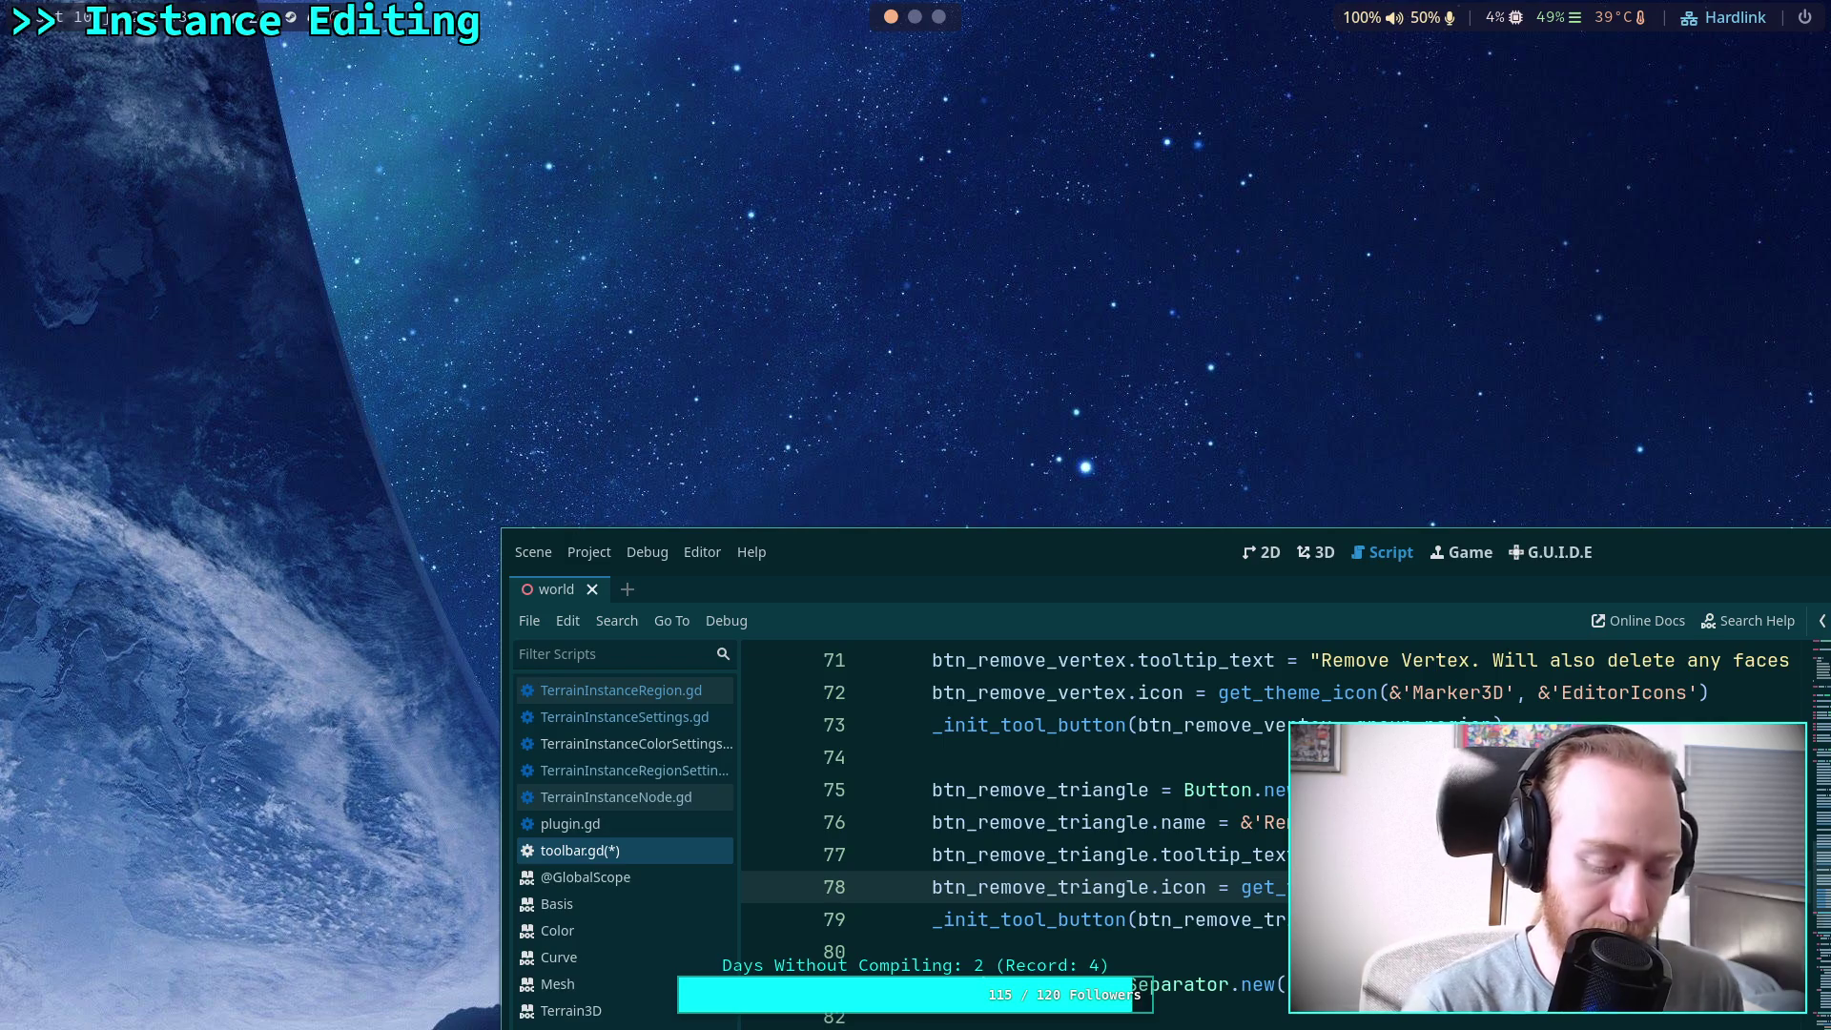
key("super+f")
left_click(931, 483)
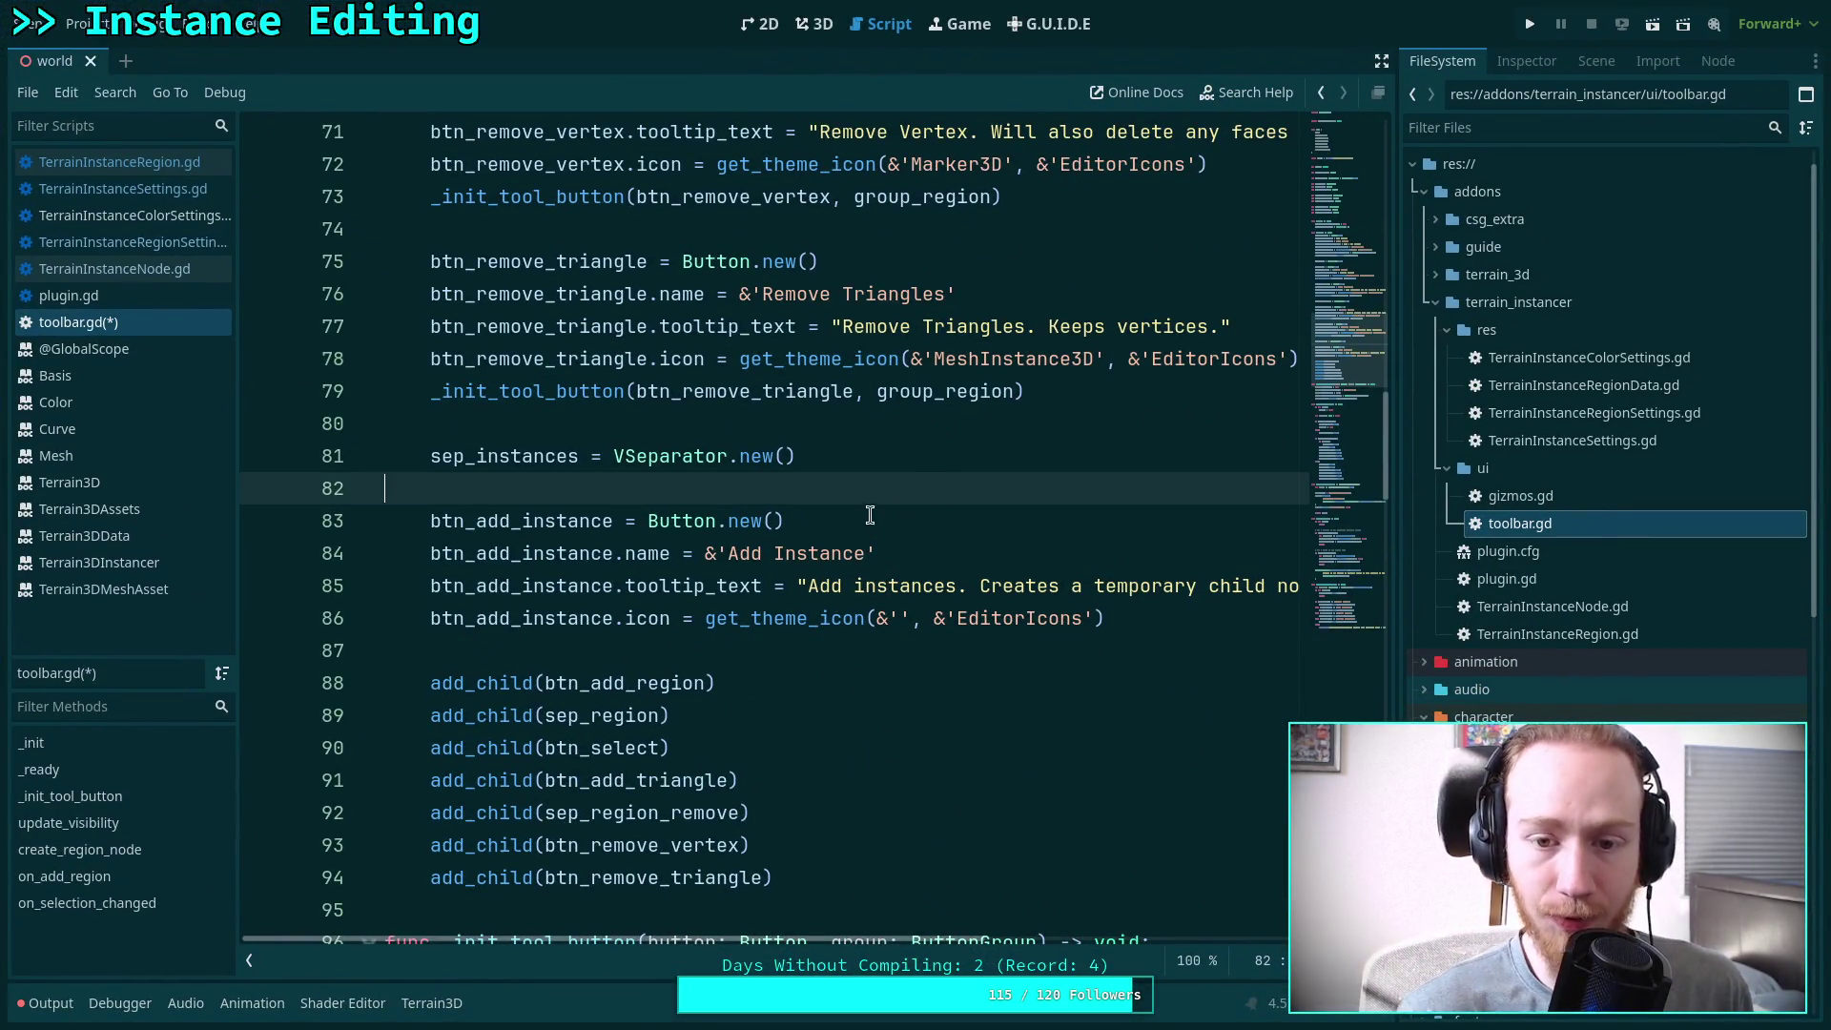
scroll(914, 474, "up", 2)
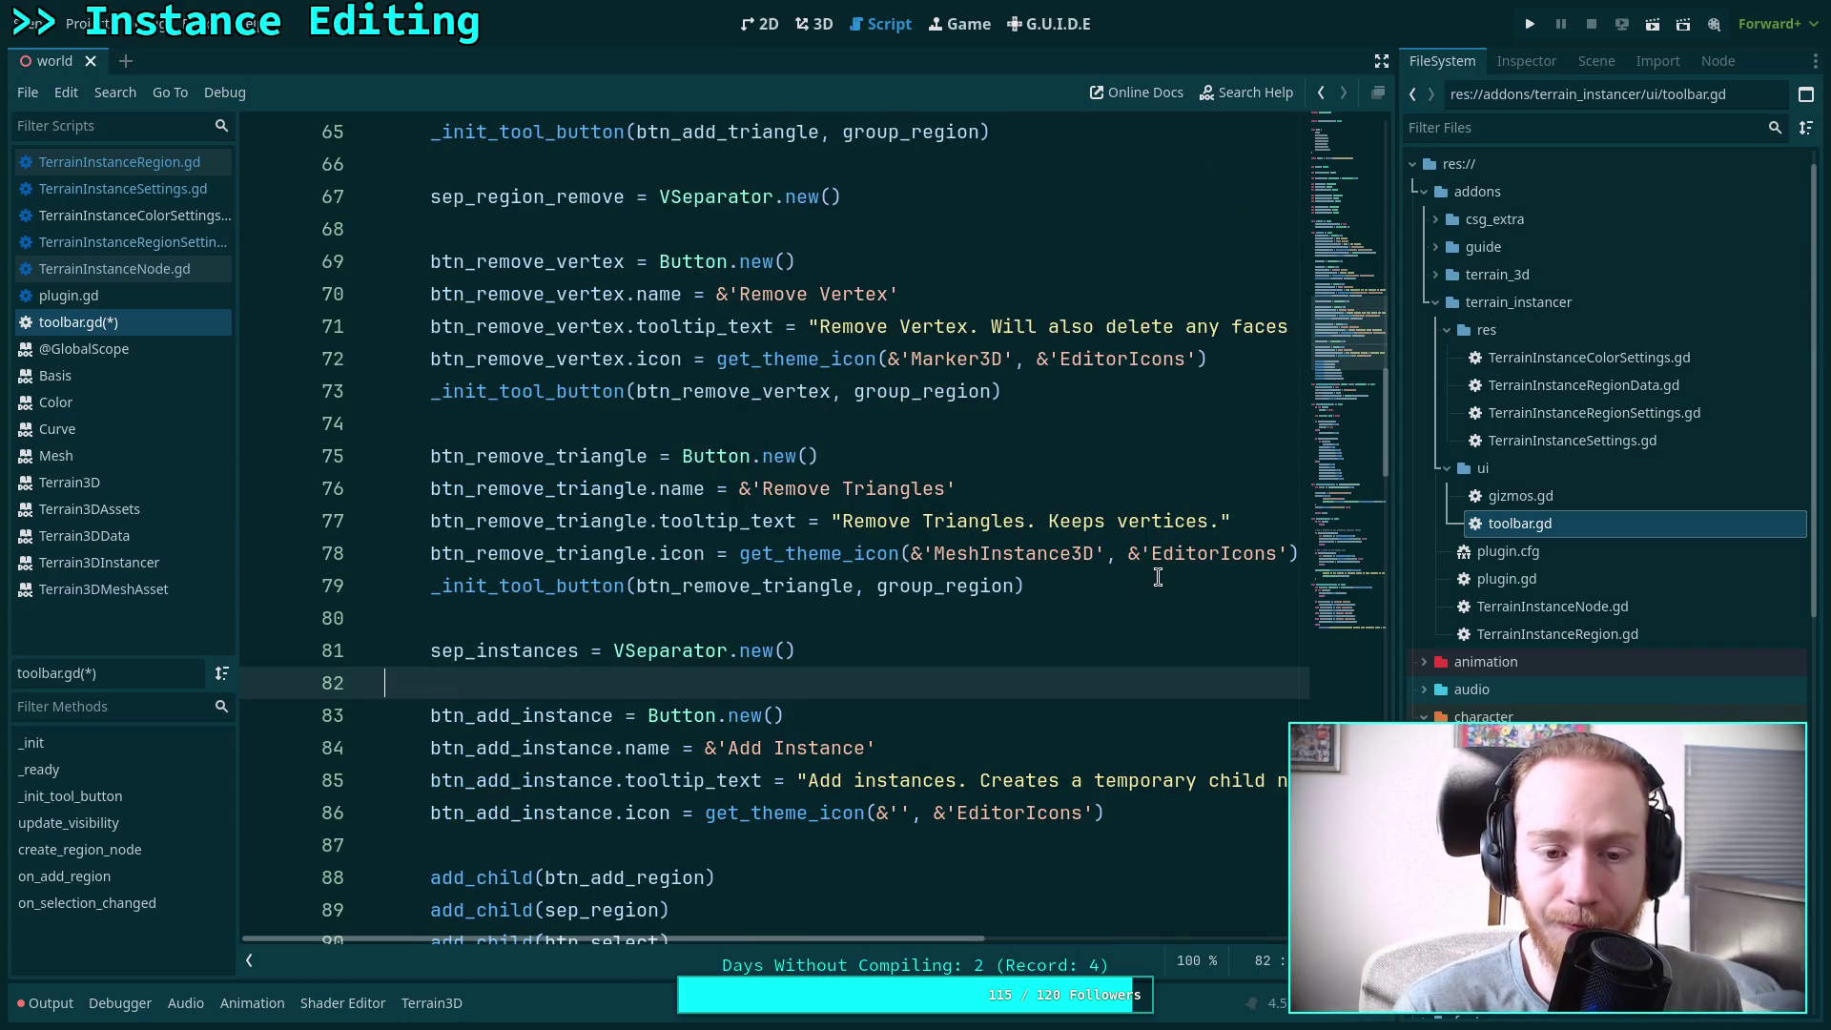
scroll(1141, 593, "down", 2)
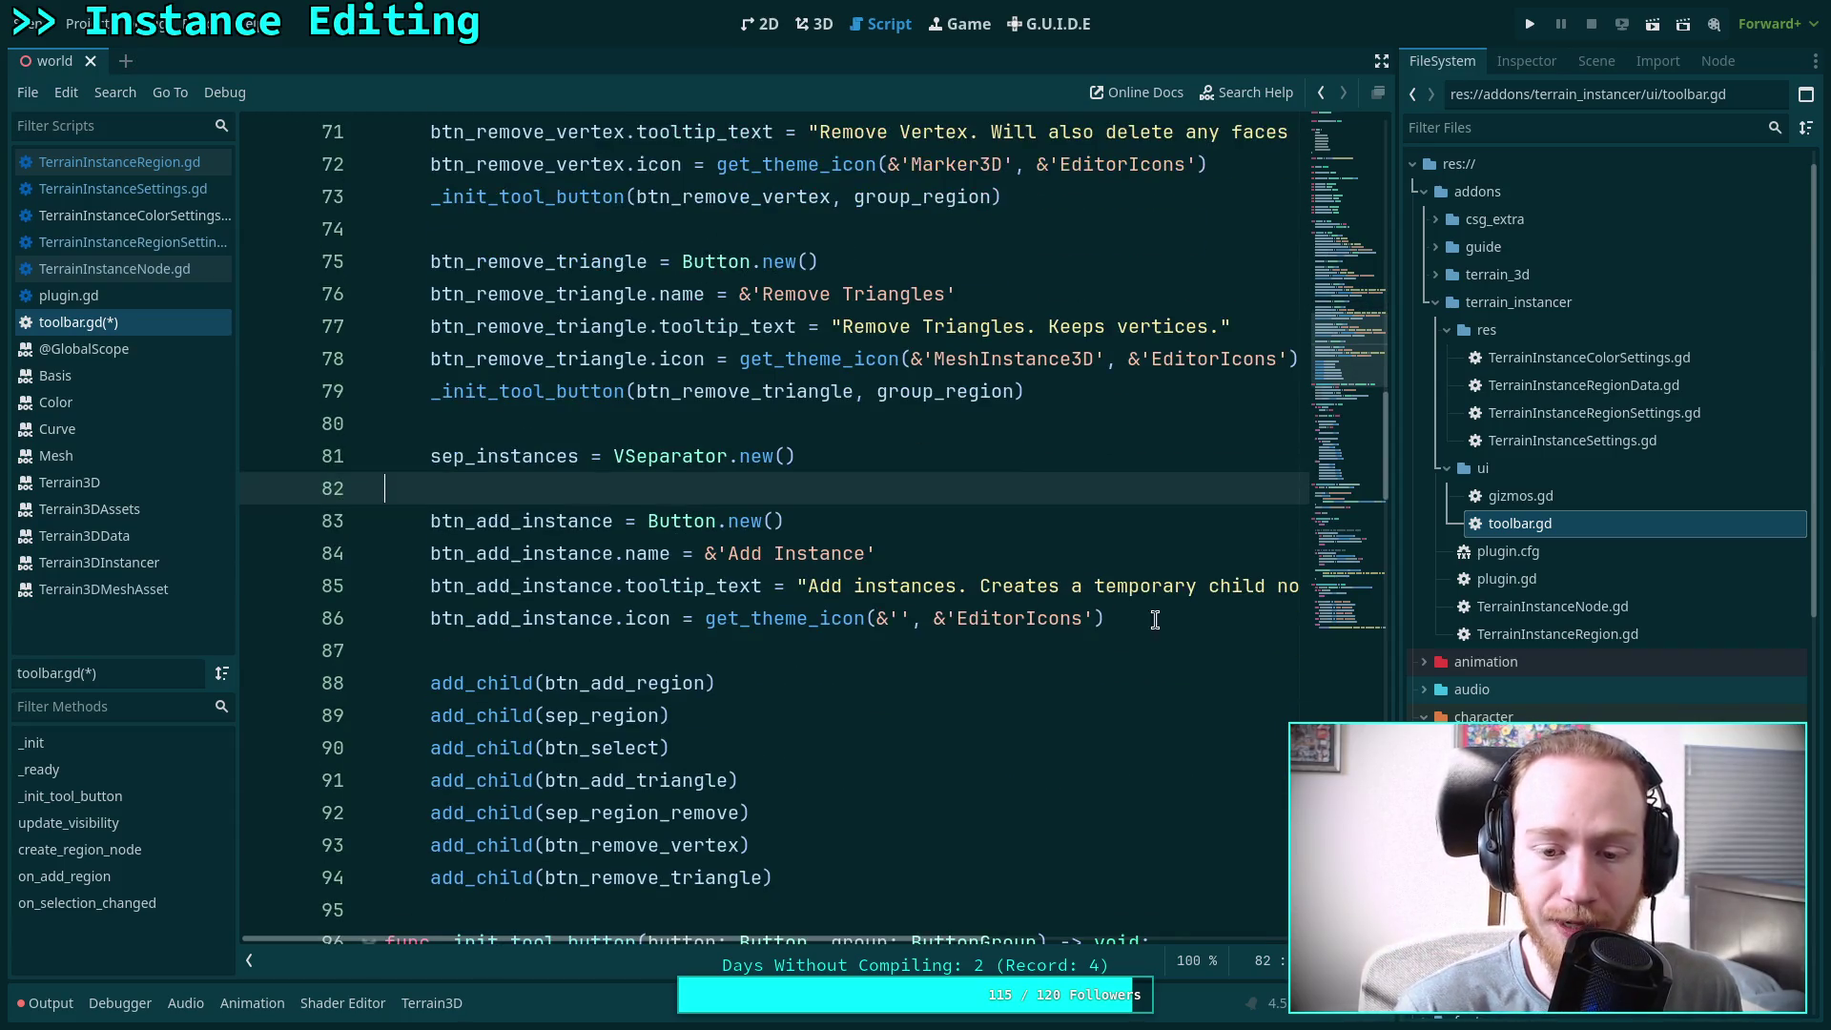
Give btn_add_instance the 'ArrayMesh' icon and add _init_tool_button(btn_add_instance, group_region) on line 87
left_click(893, 618)
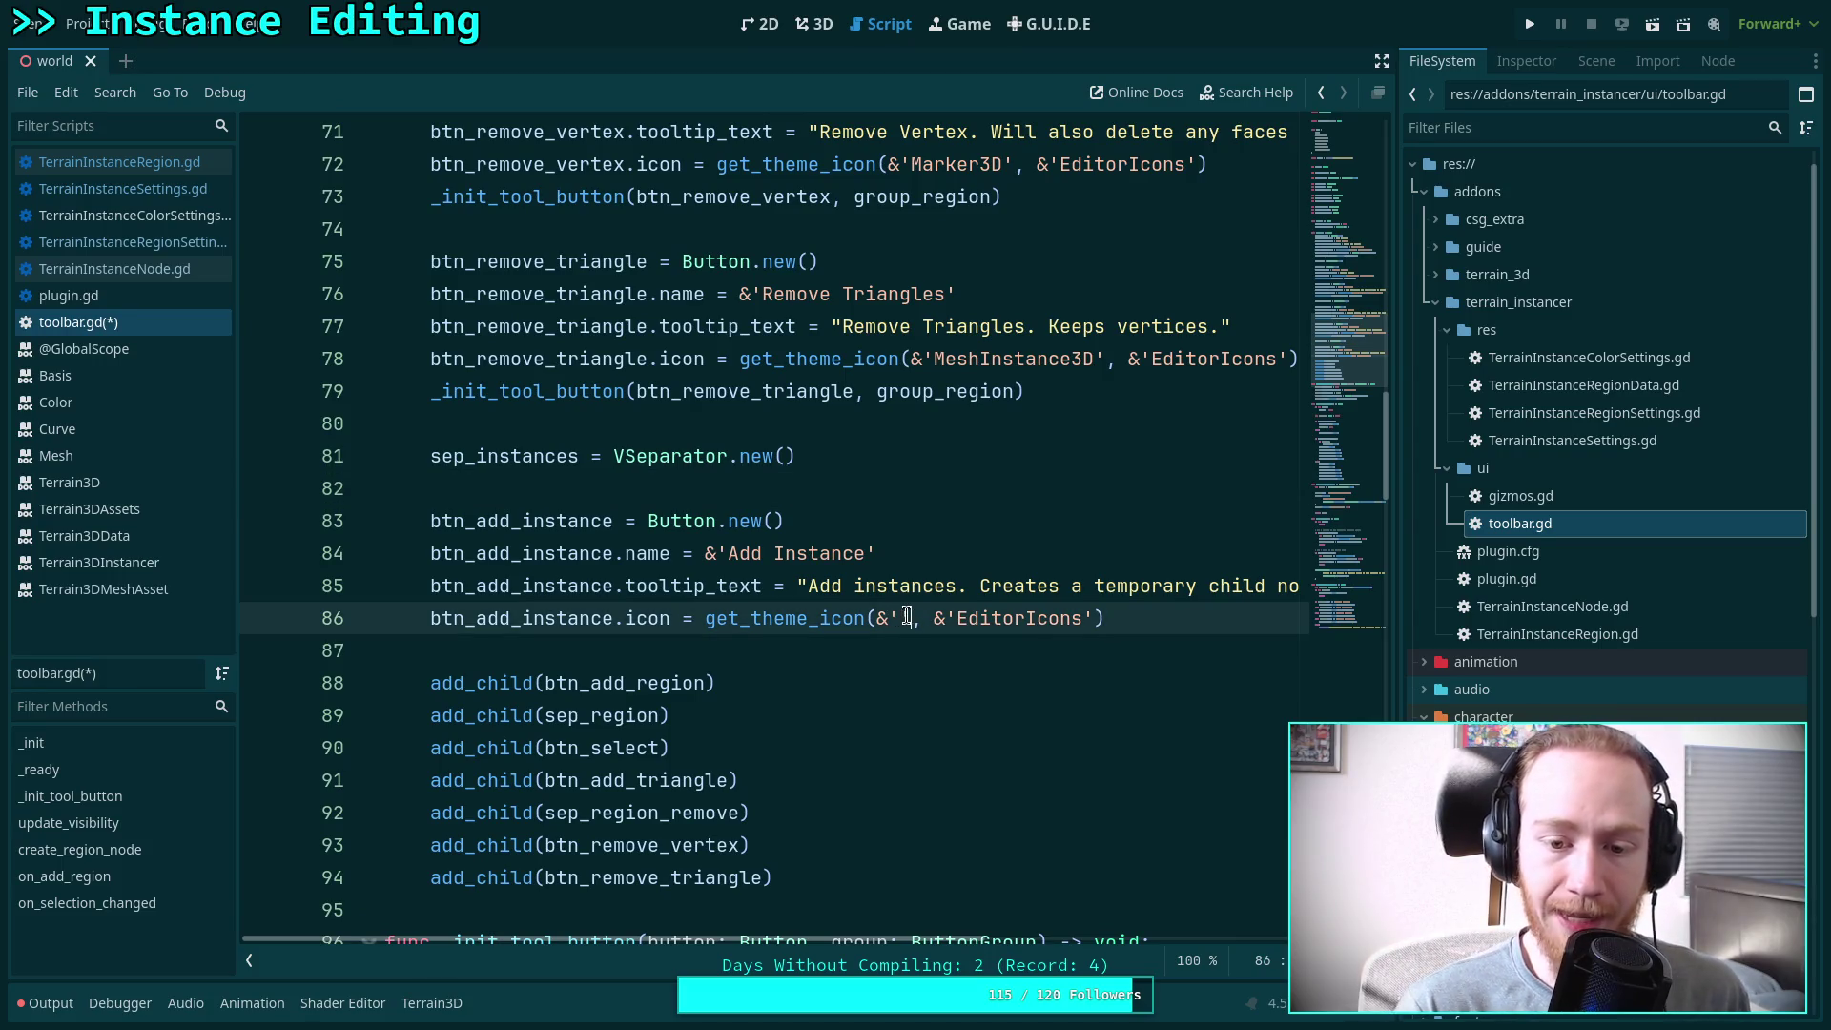
type("ArrayM")
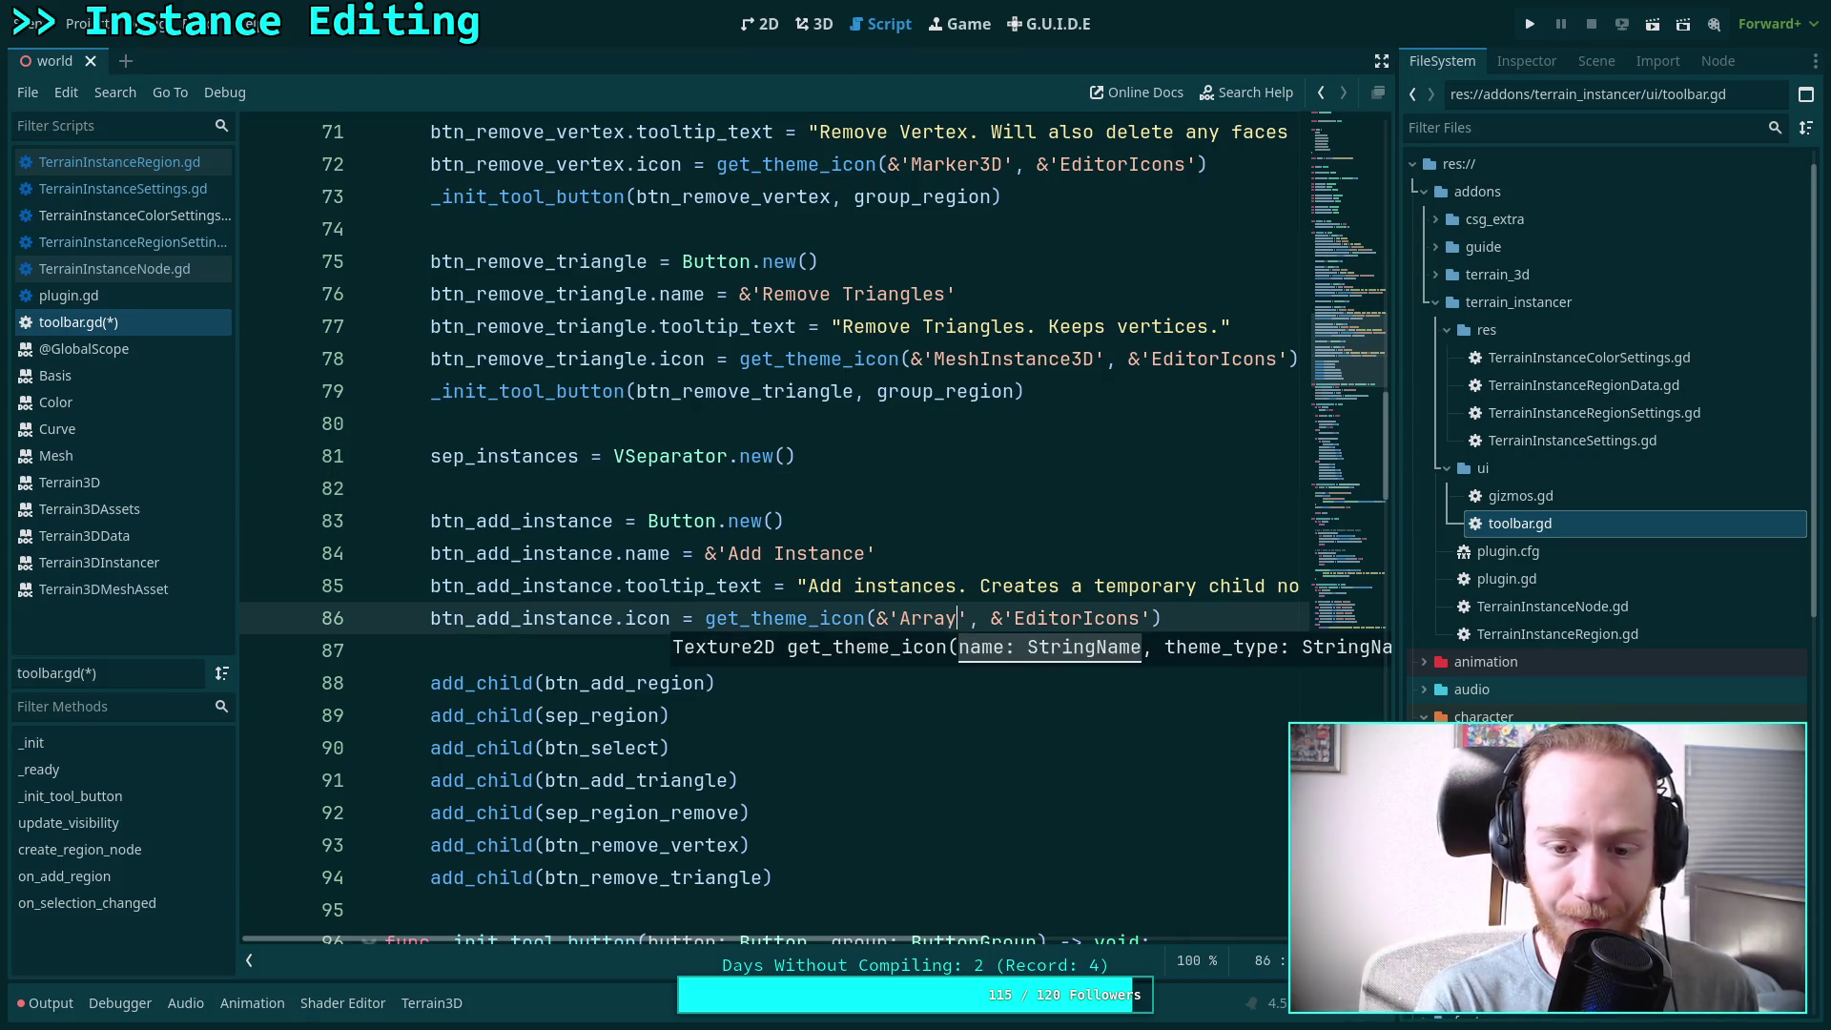
type("esh")
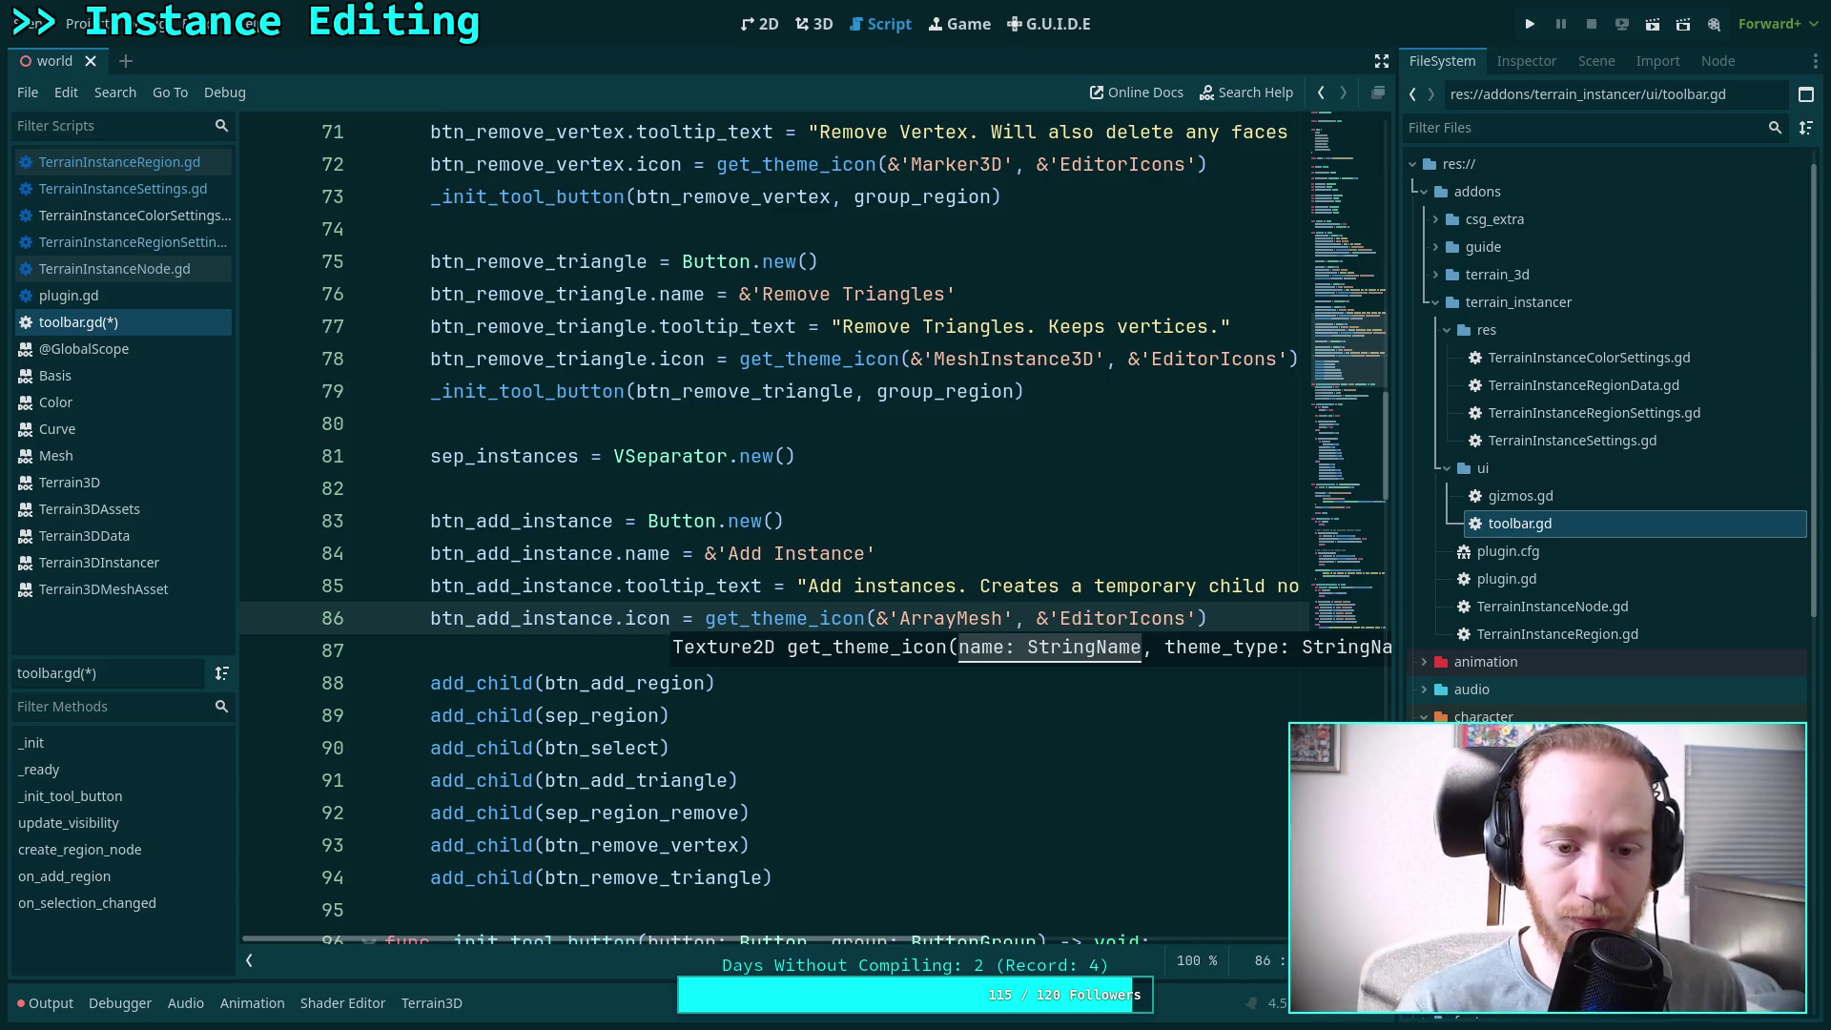
key("End")
key("Return")
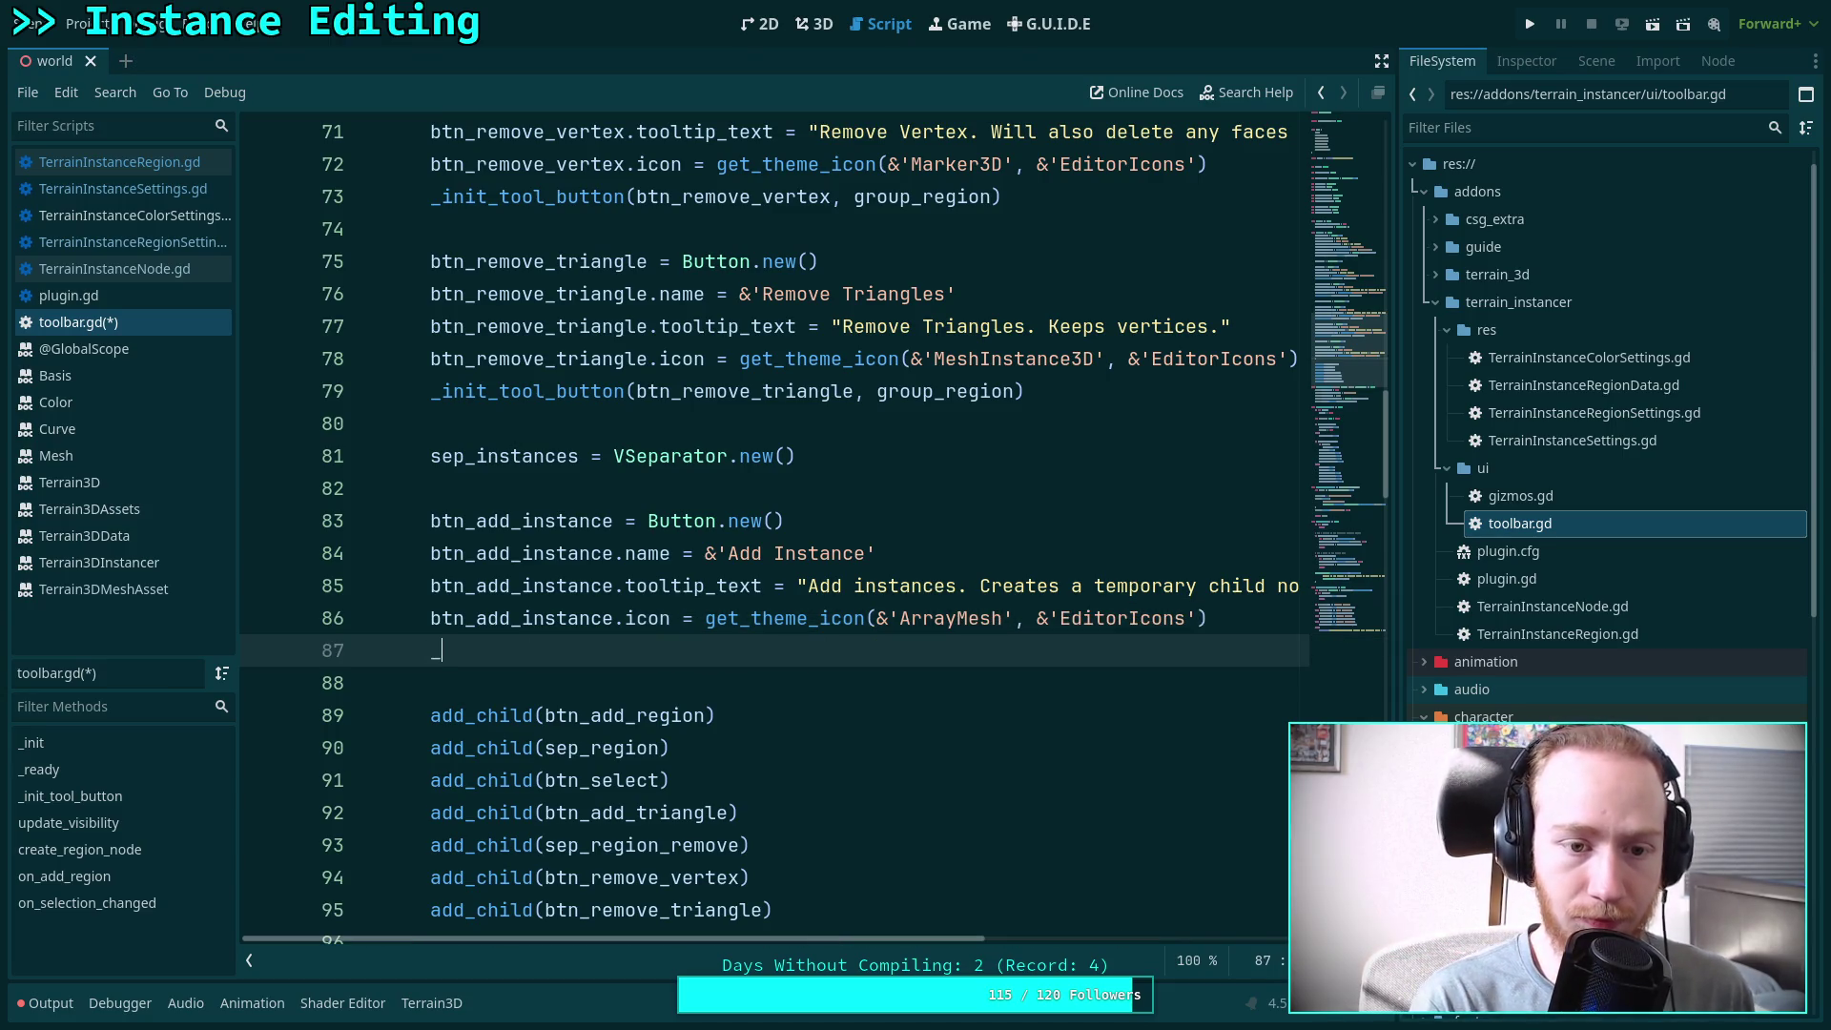
type("init")
key("Down")
key("Return")
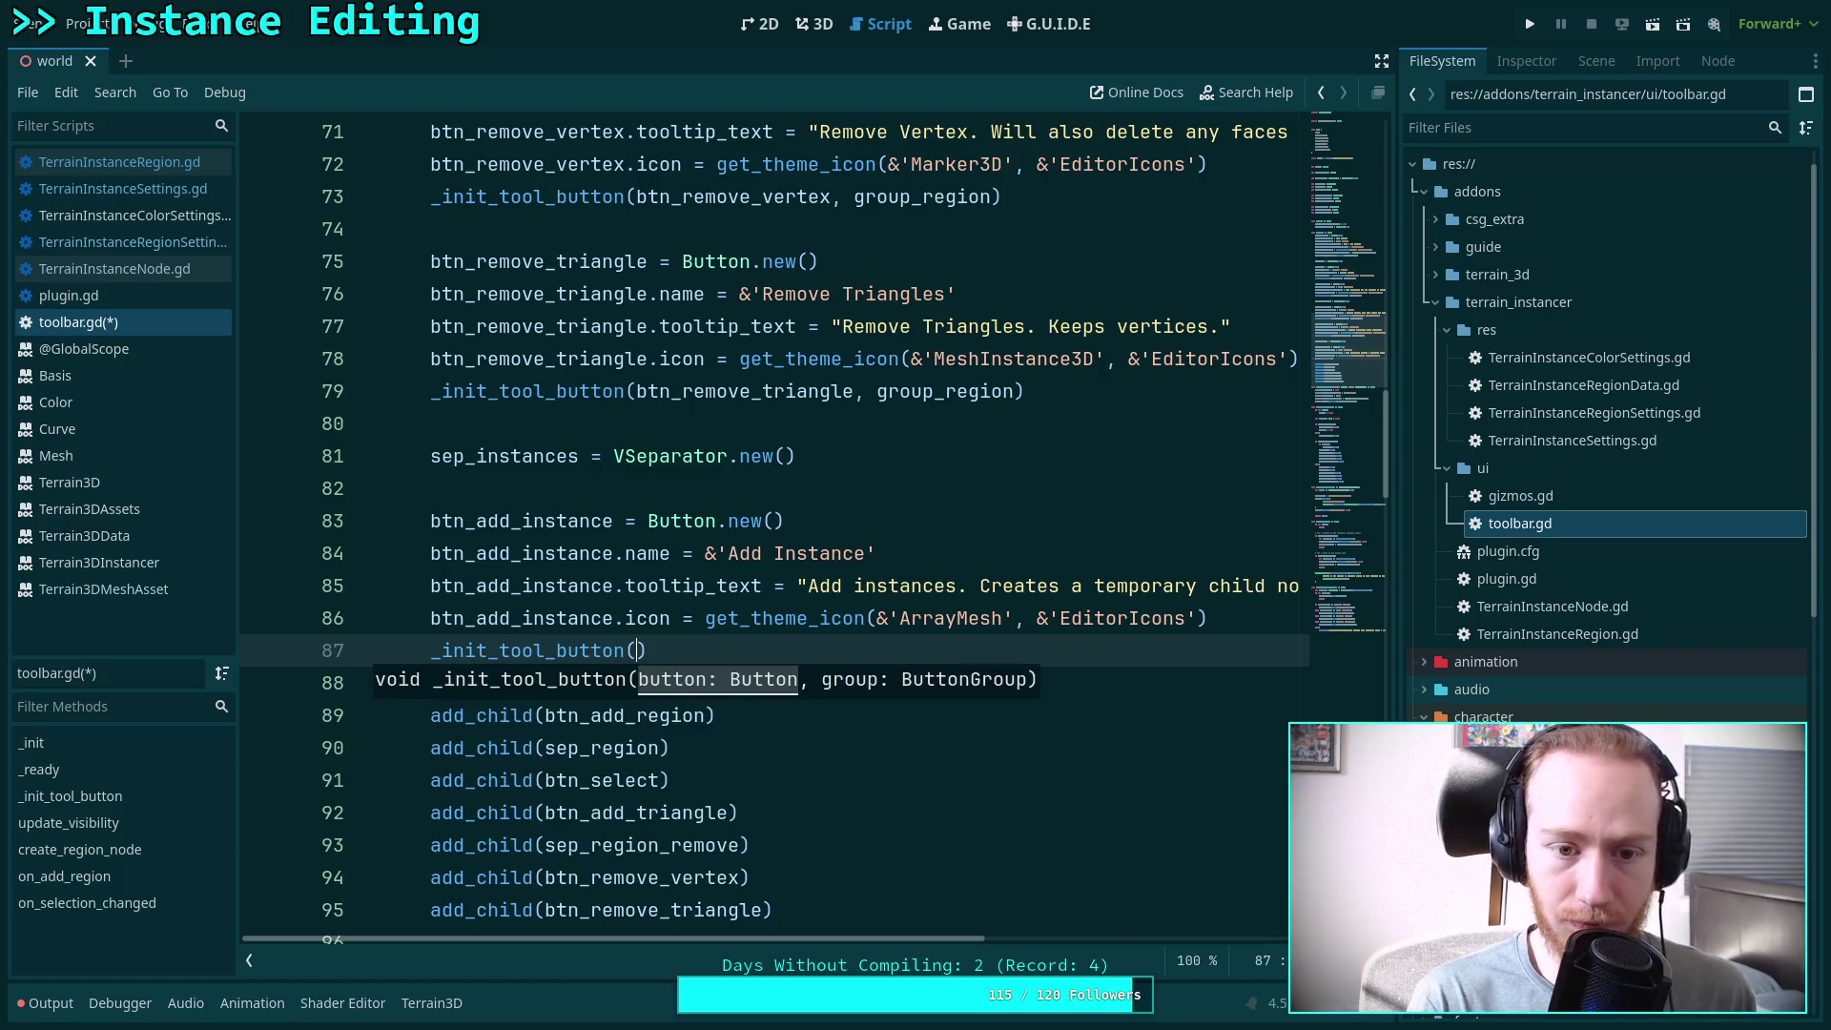
type("btn_ad")
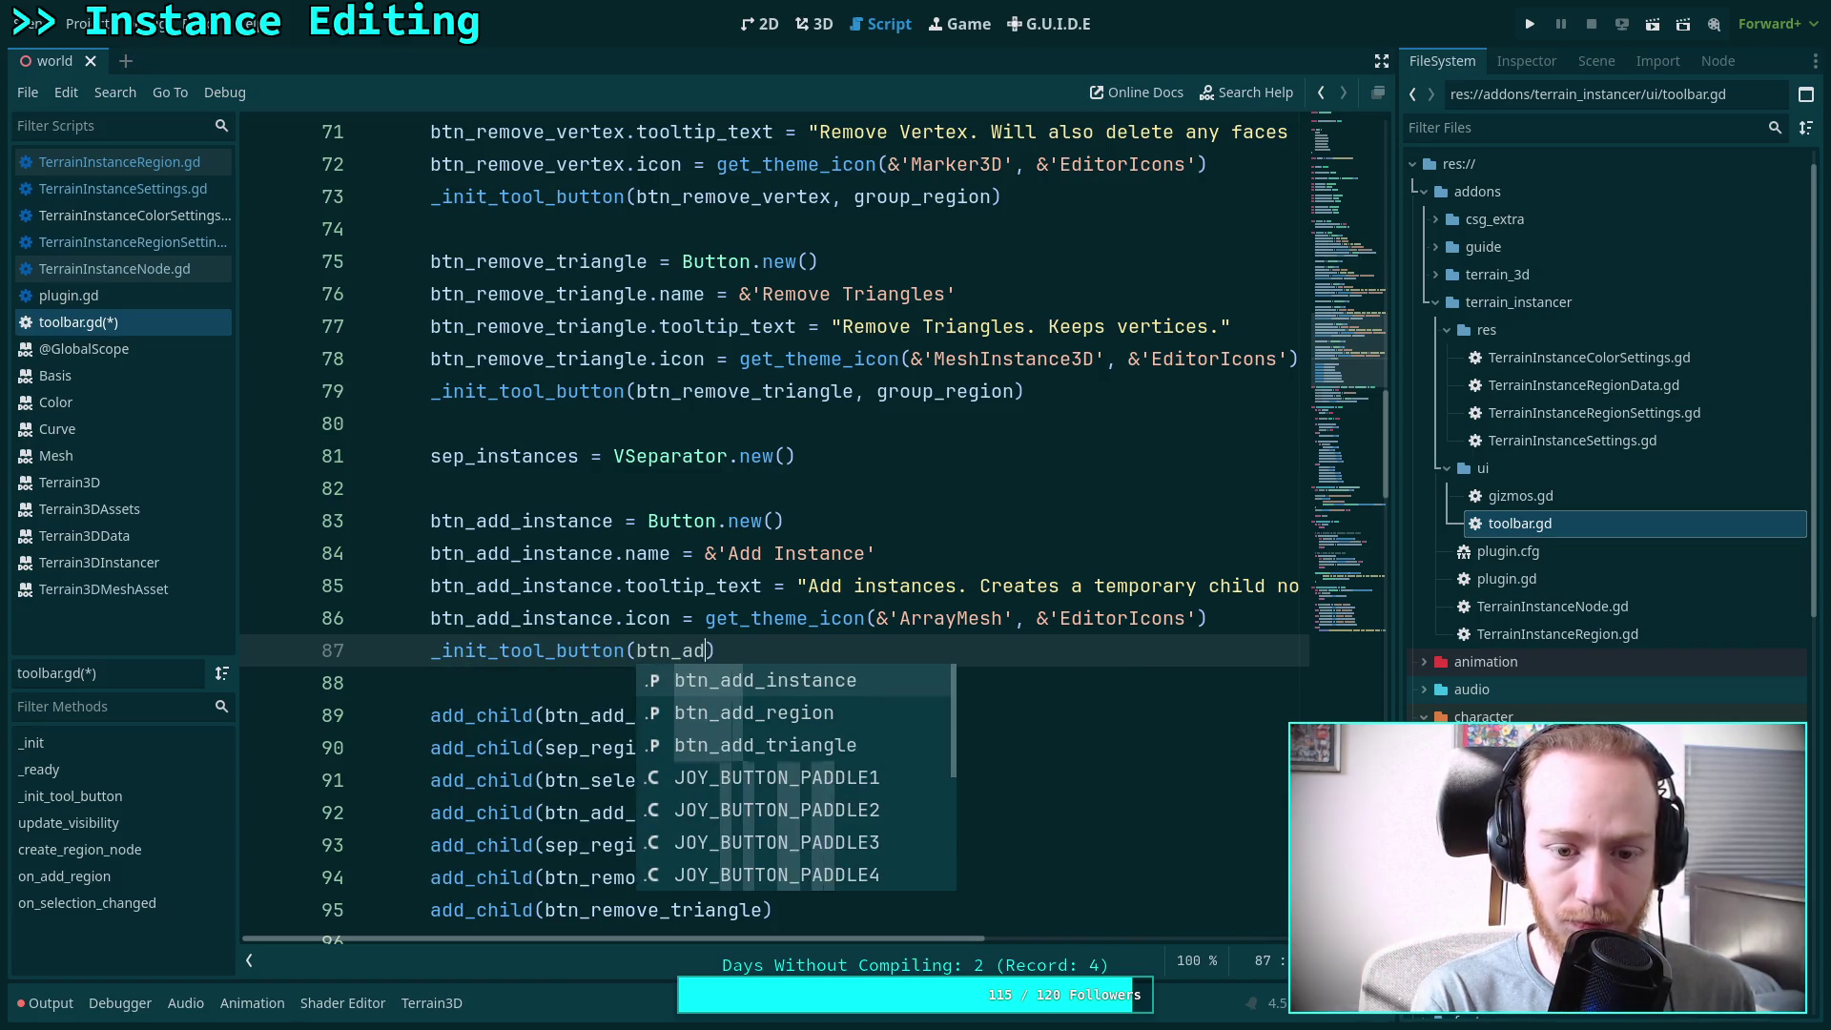
key("Return")
type("group_")
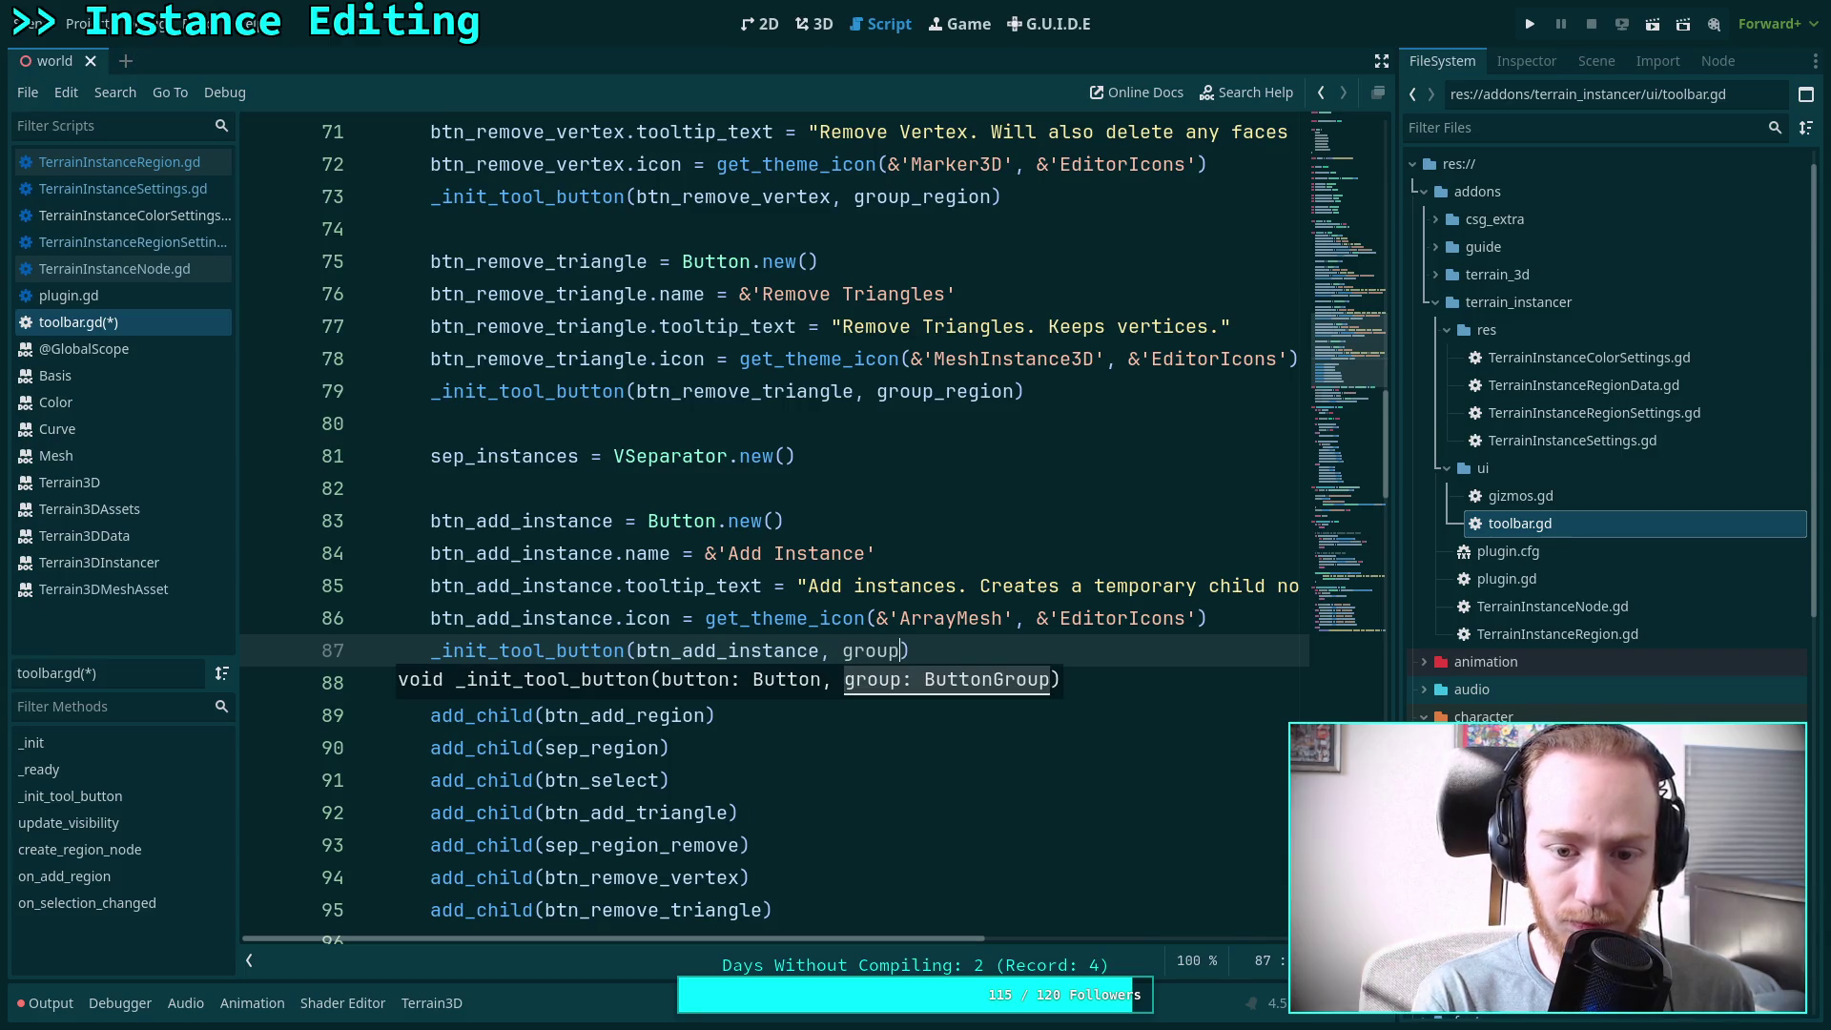
scroll(987, 454, "up", 10)
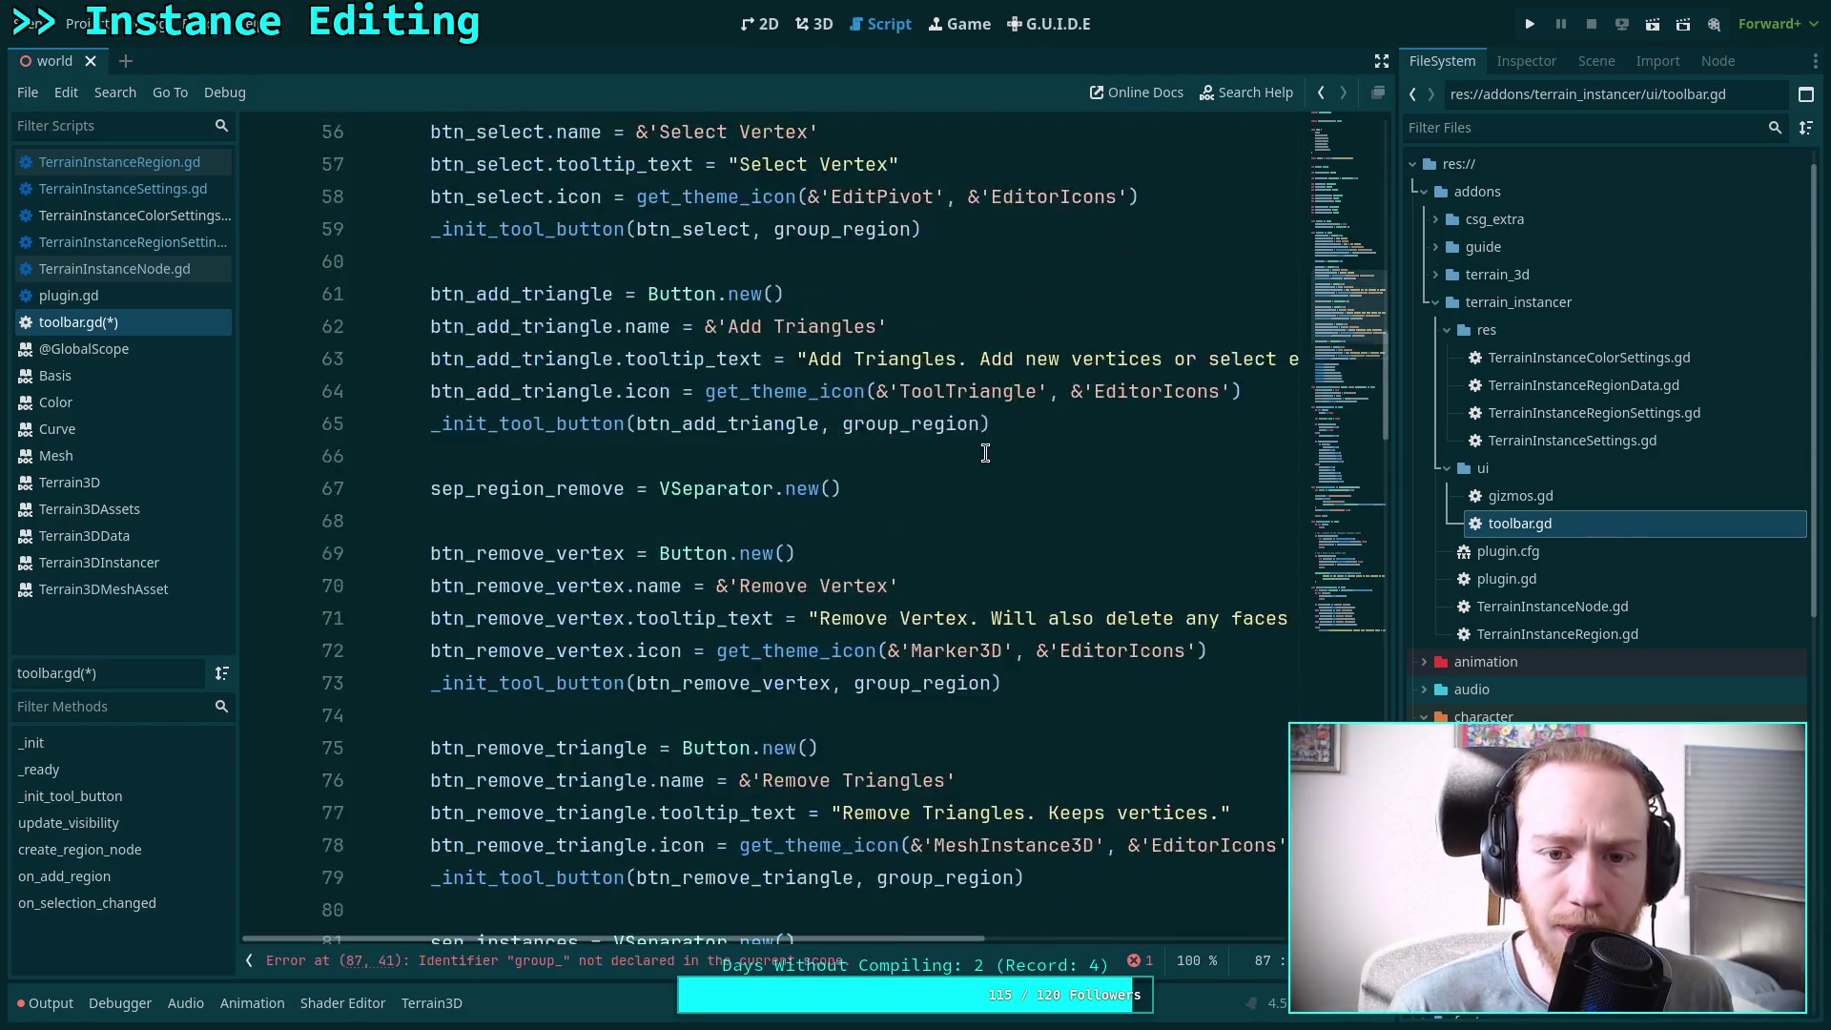
scroll(985, 452, "down", 10)
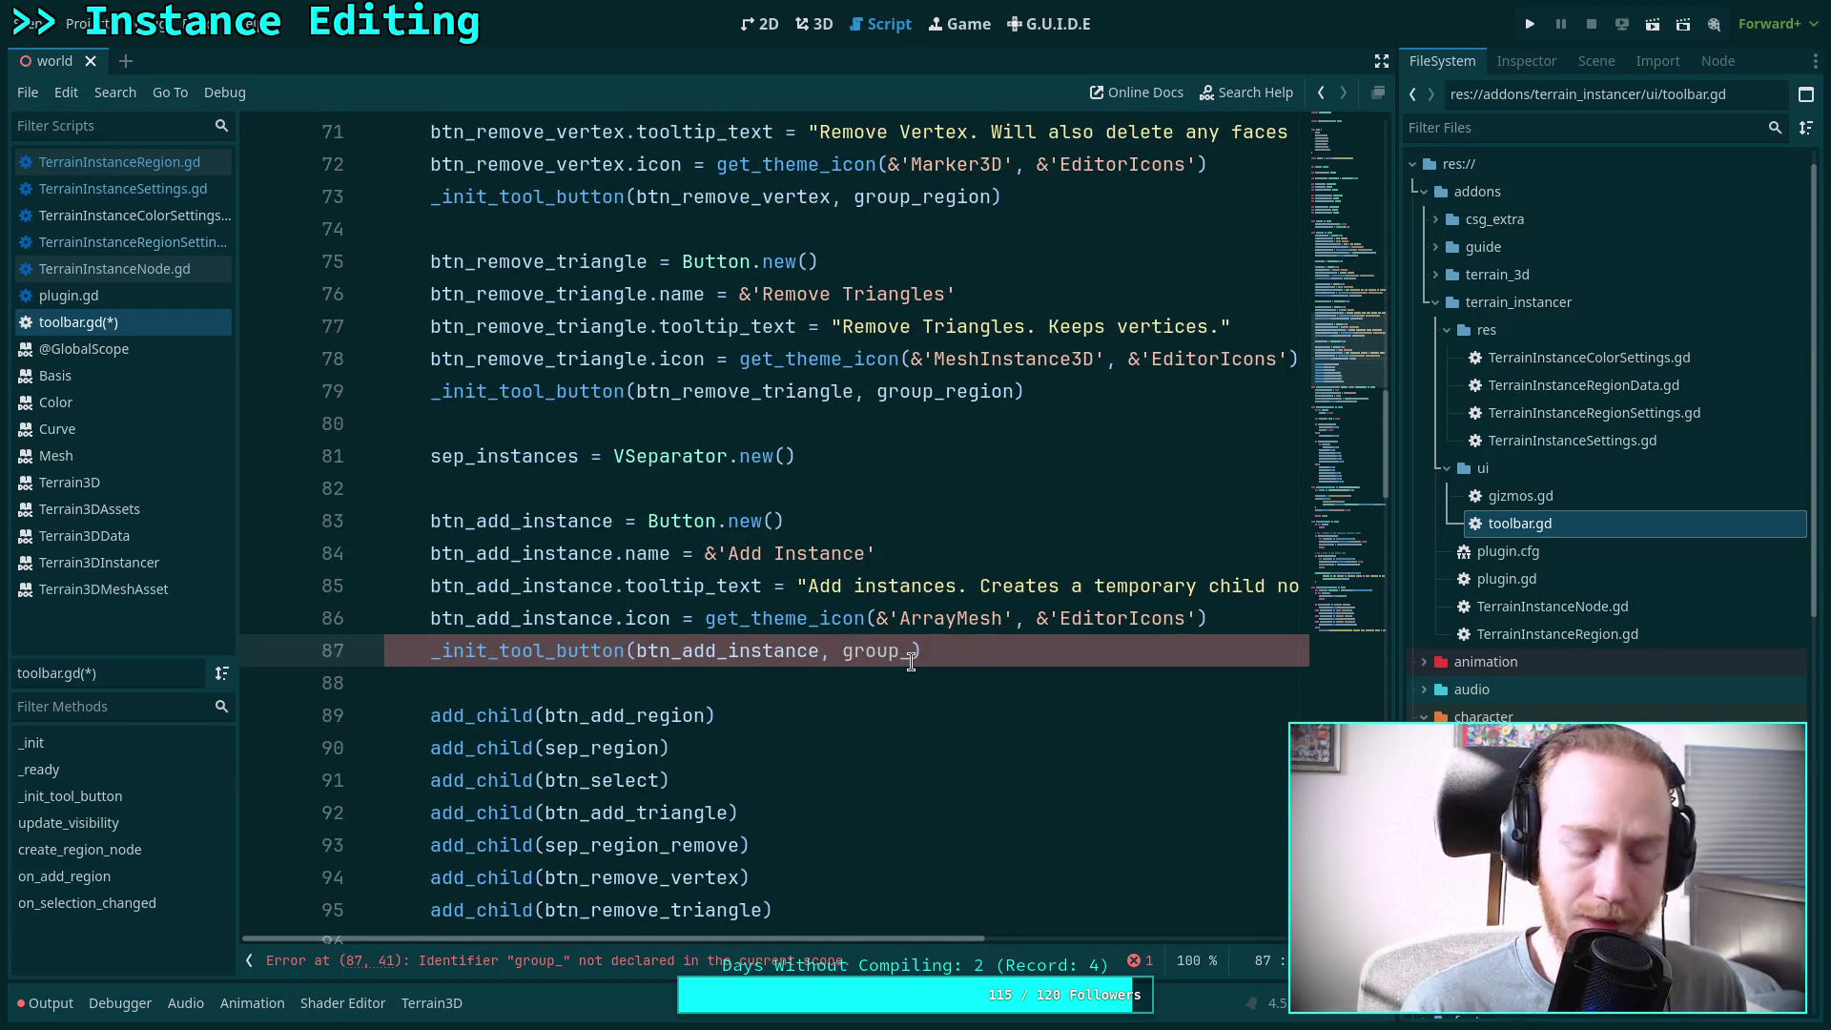
type("r")
key("Return")
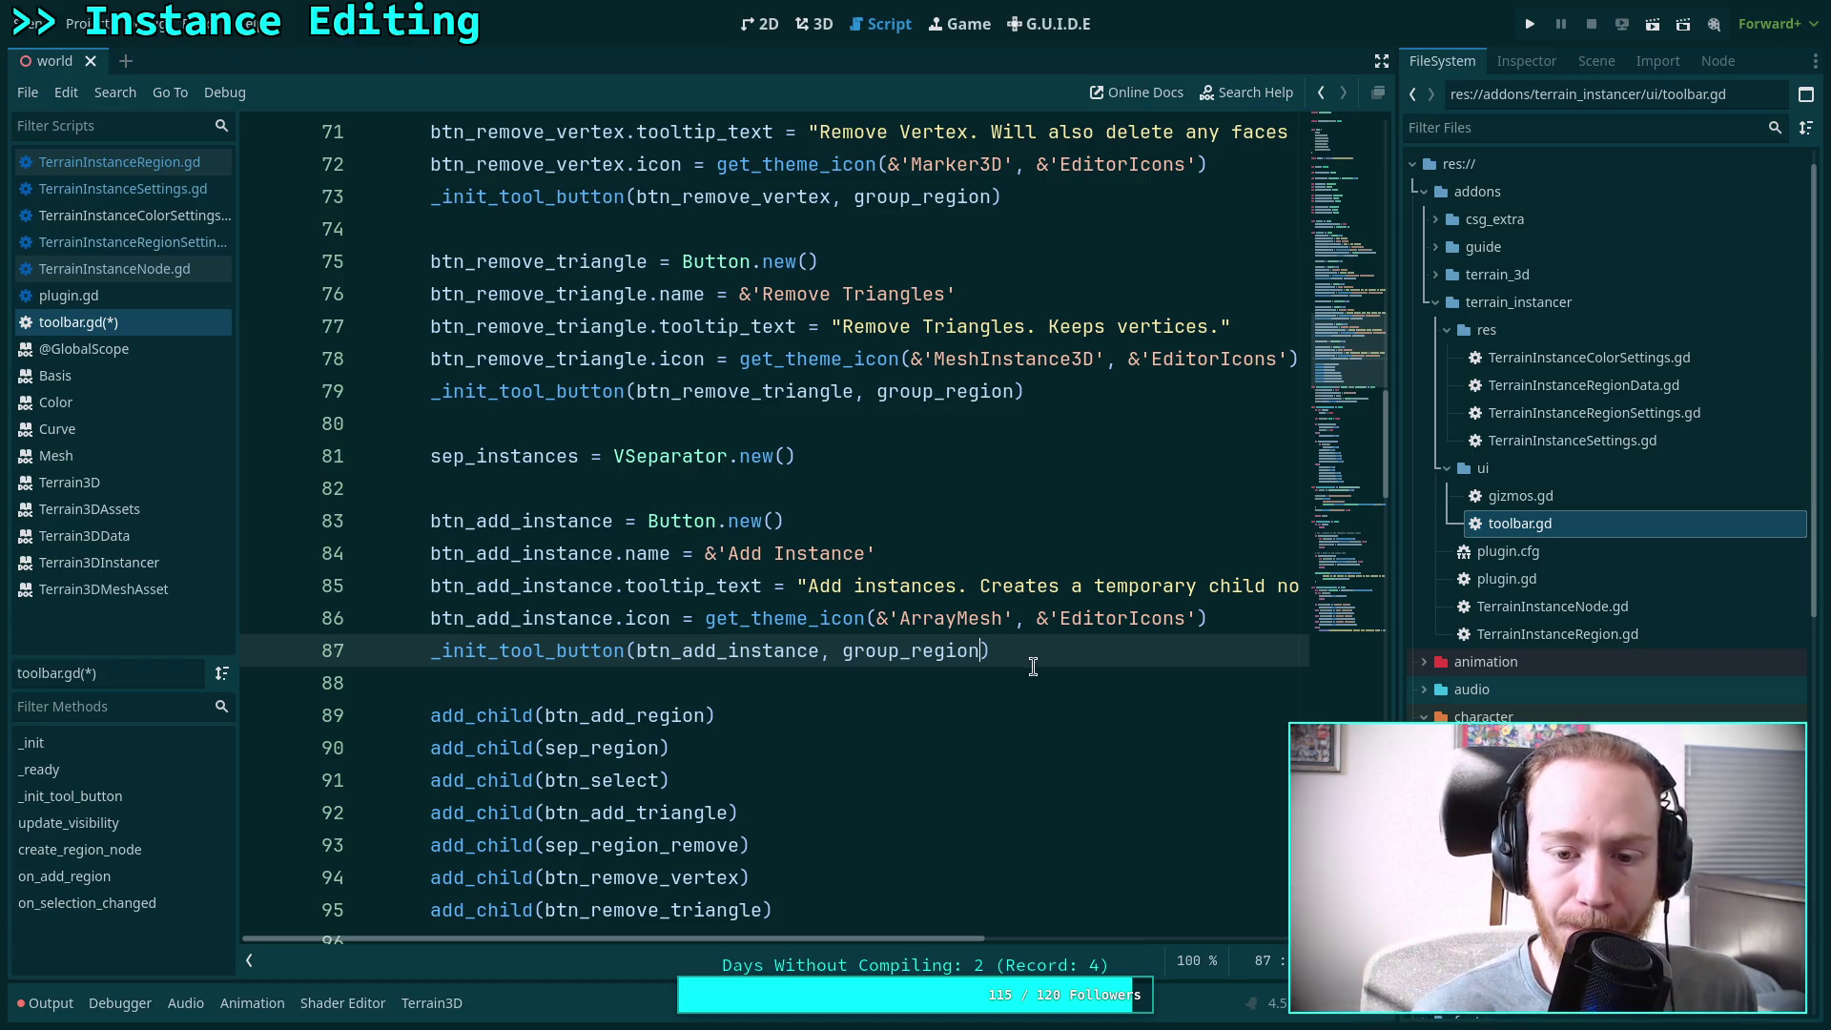
Insert blank lines after the Add Instance block (lines 83–87)
left_click_drag(1026, 653, 438, 520)
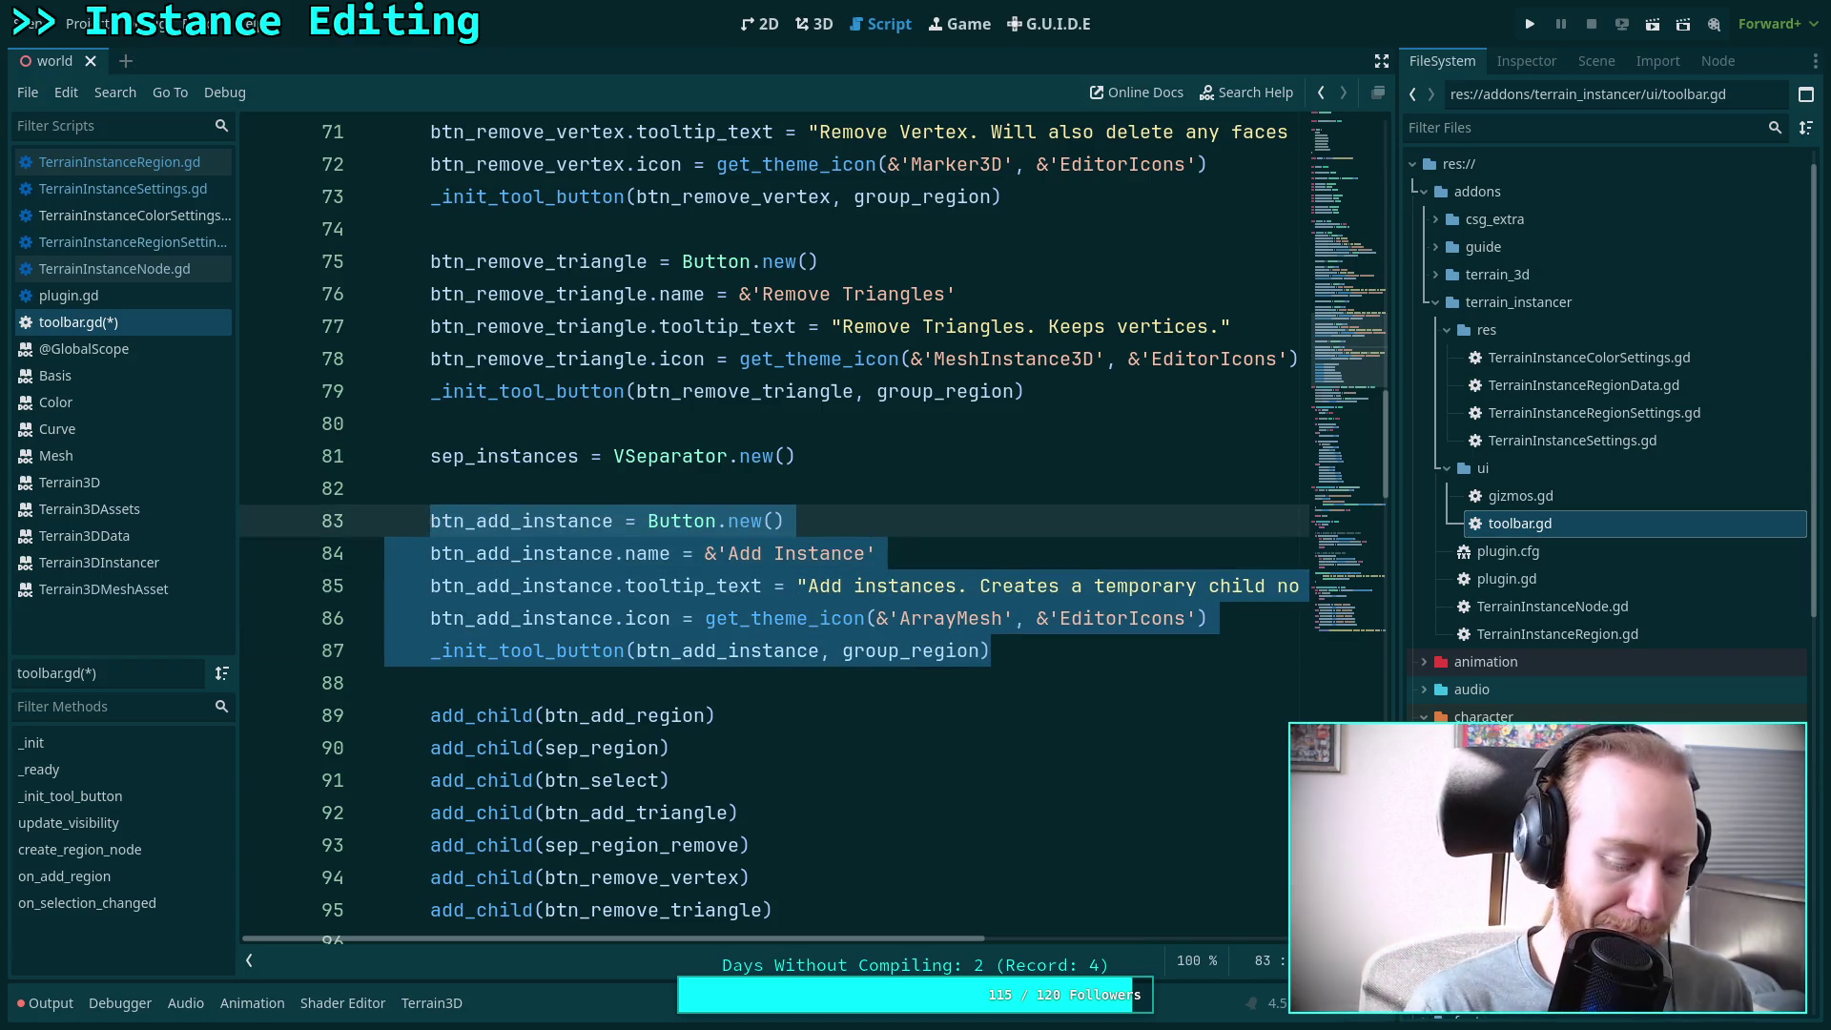
left_click(993, 650)
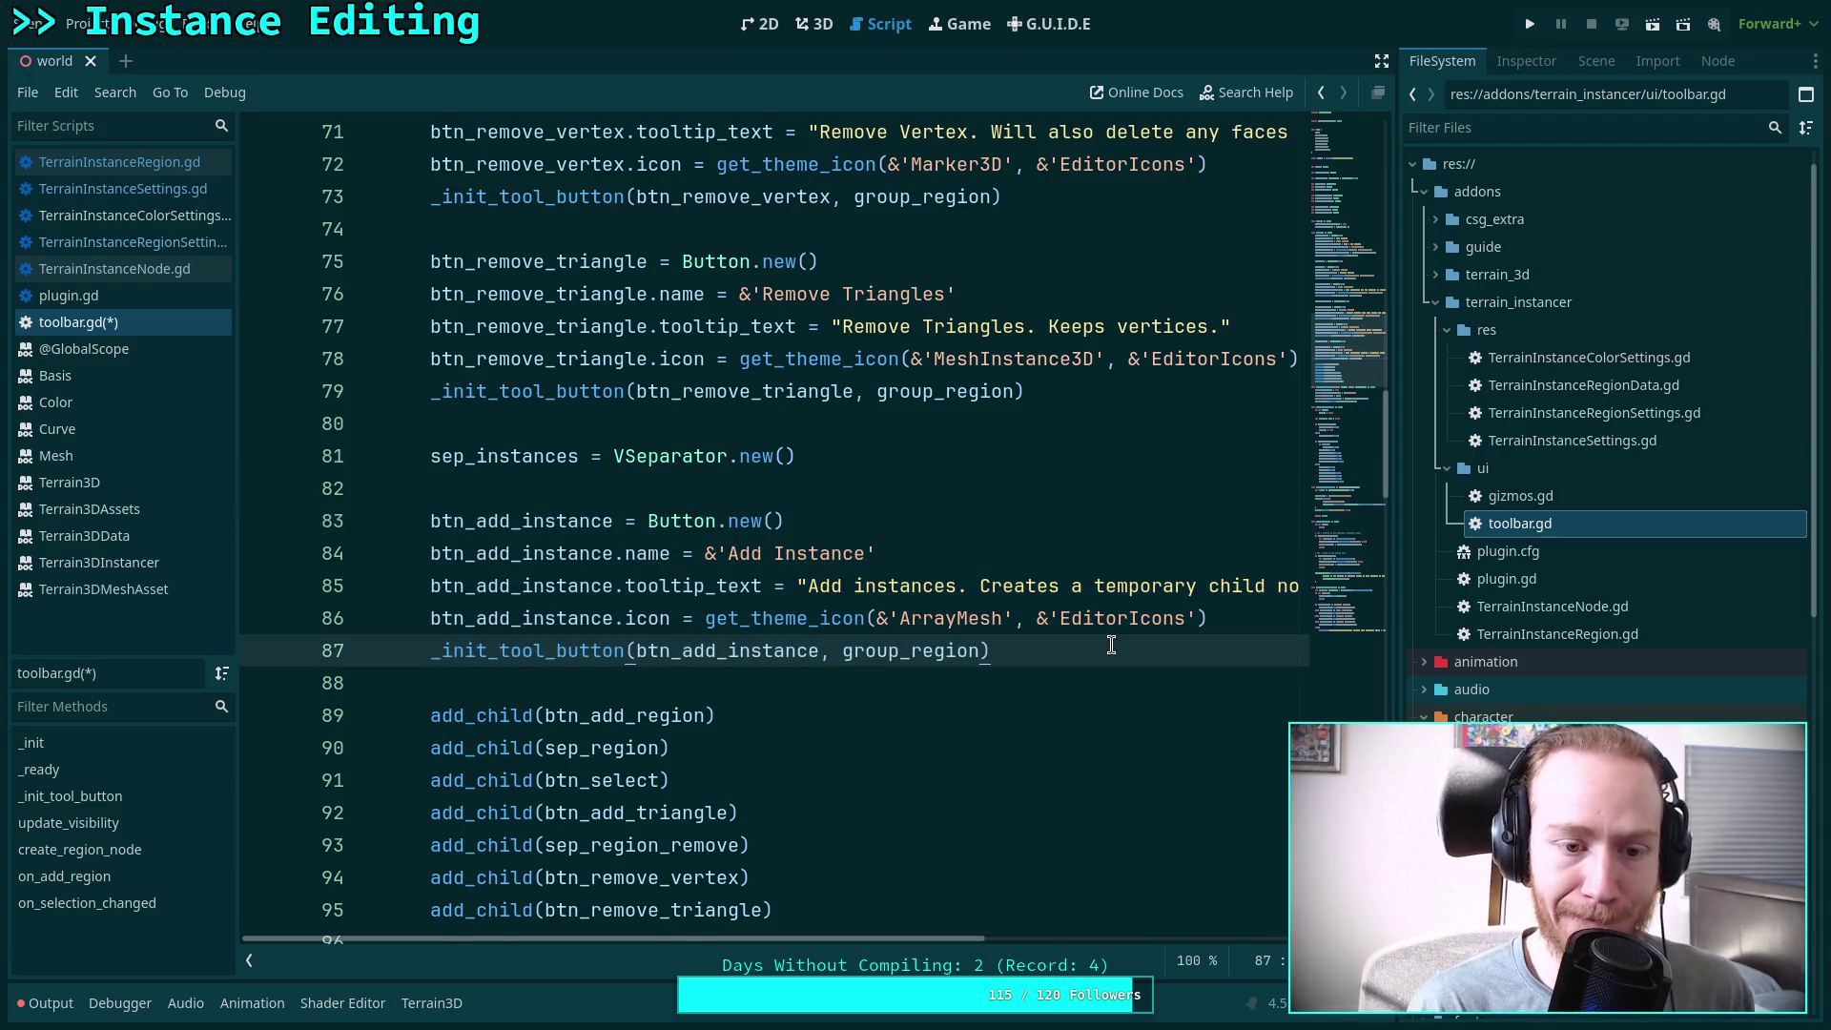
key("Return")
key("Return")
Declare btn_edit_instance as a new Button.new() on line 89
key("BackSpace")
type("tn")
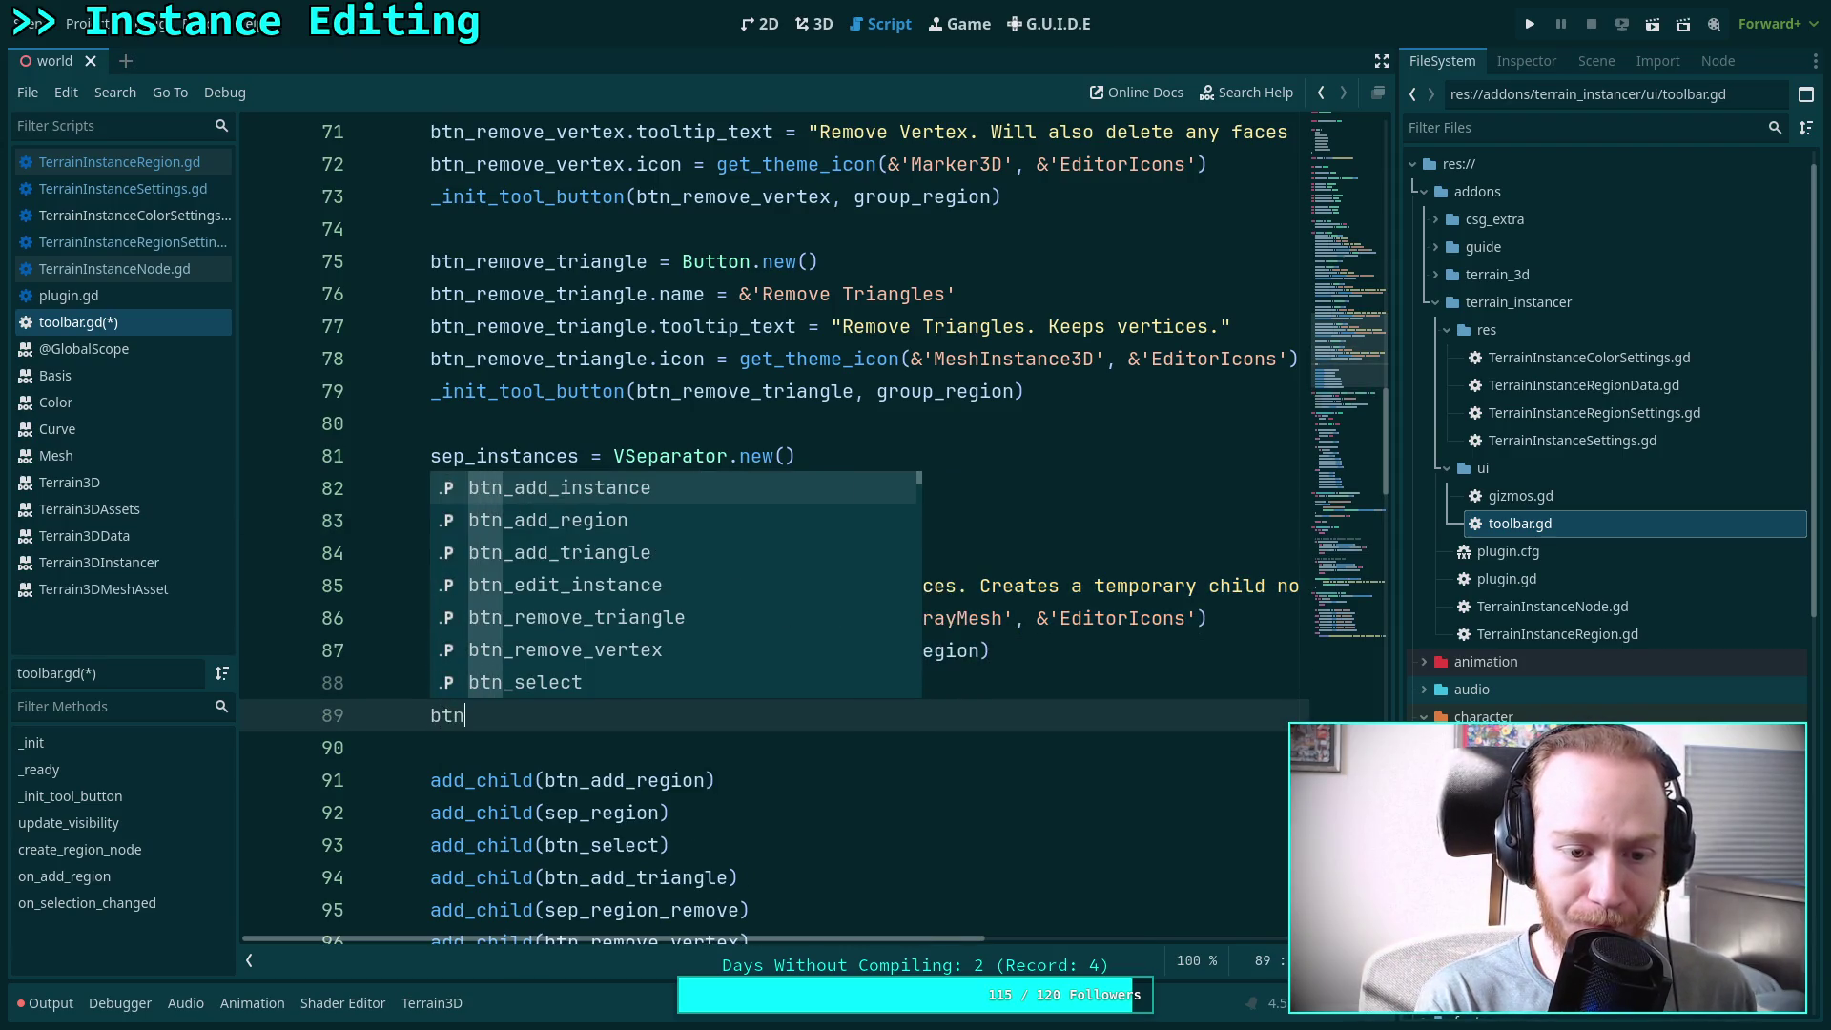
type("_ed")
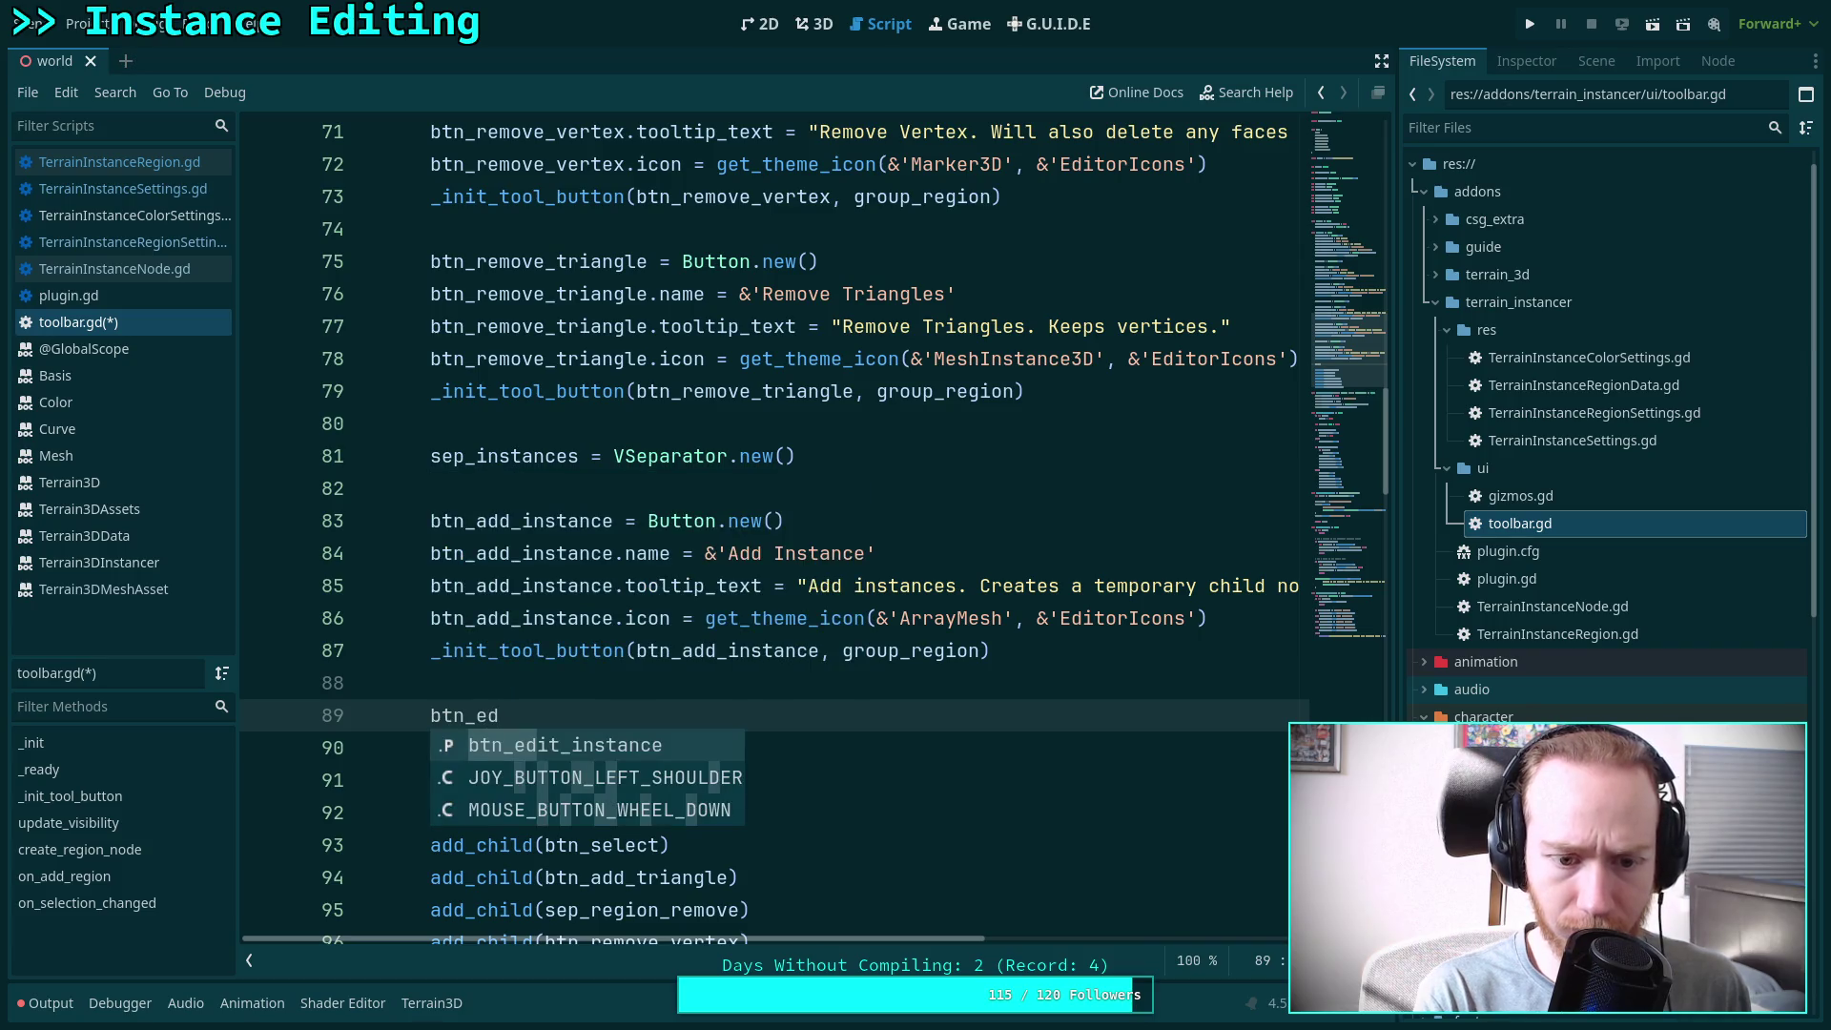
key("Return")
type("utton,")
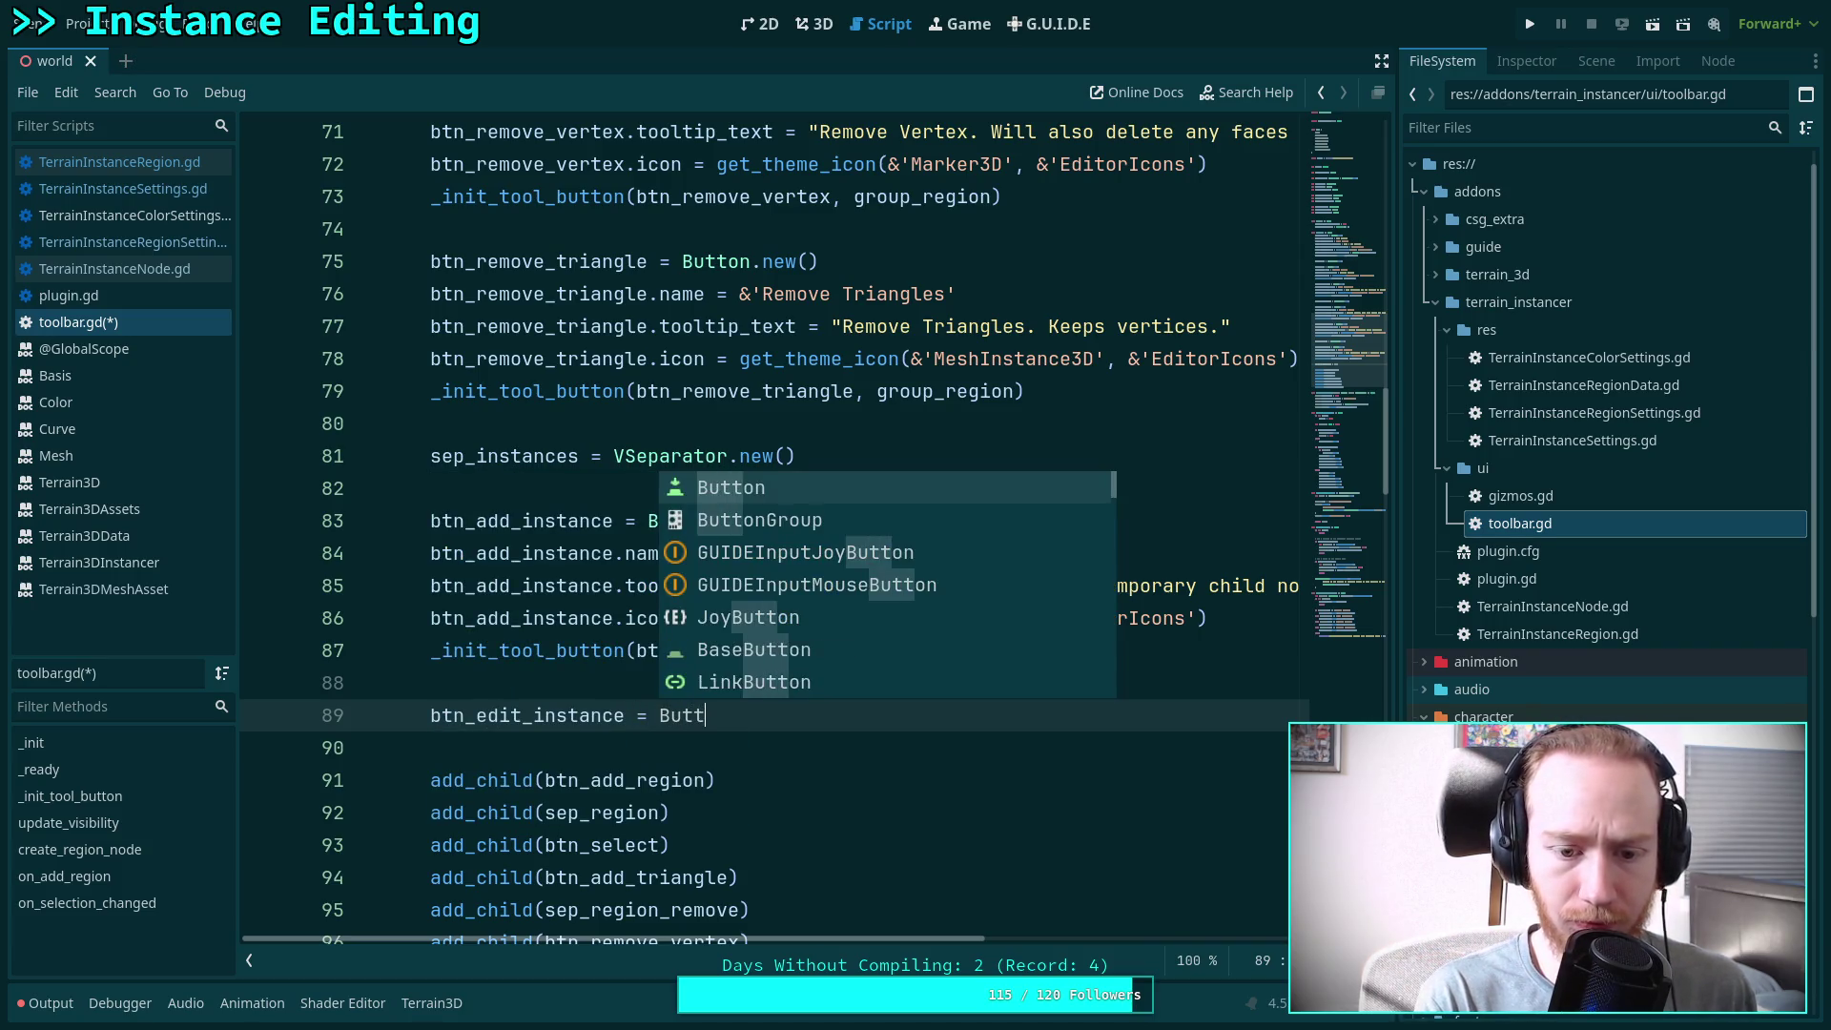
key("BackSpace")
type(".net")
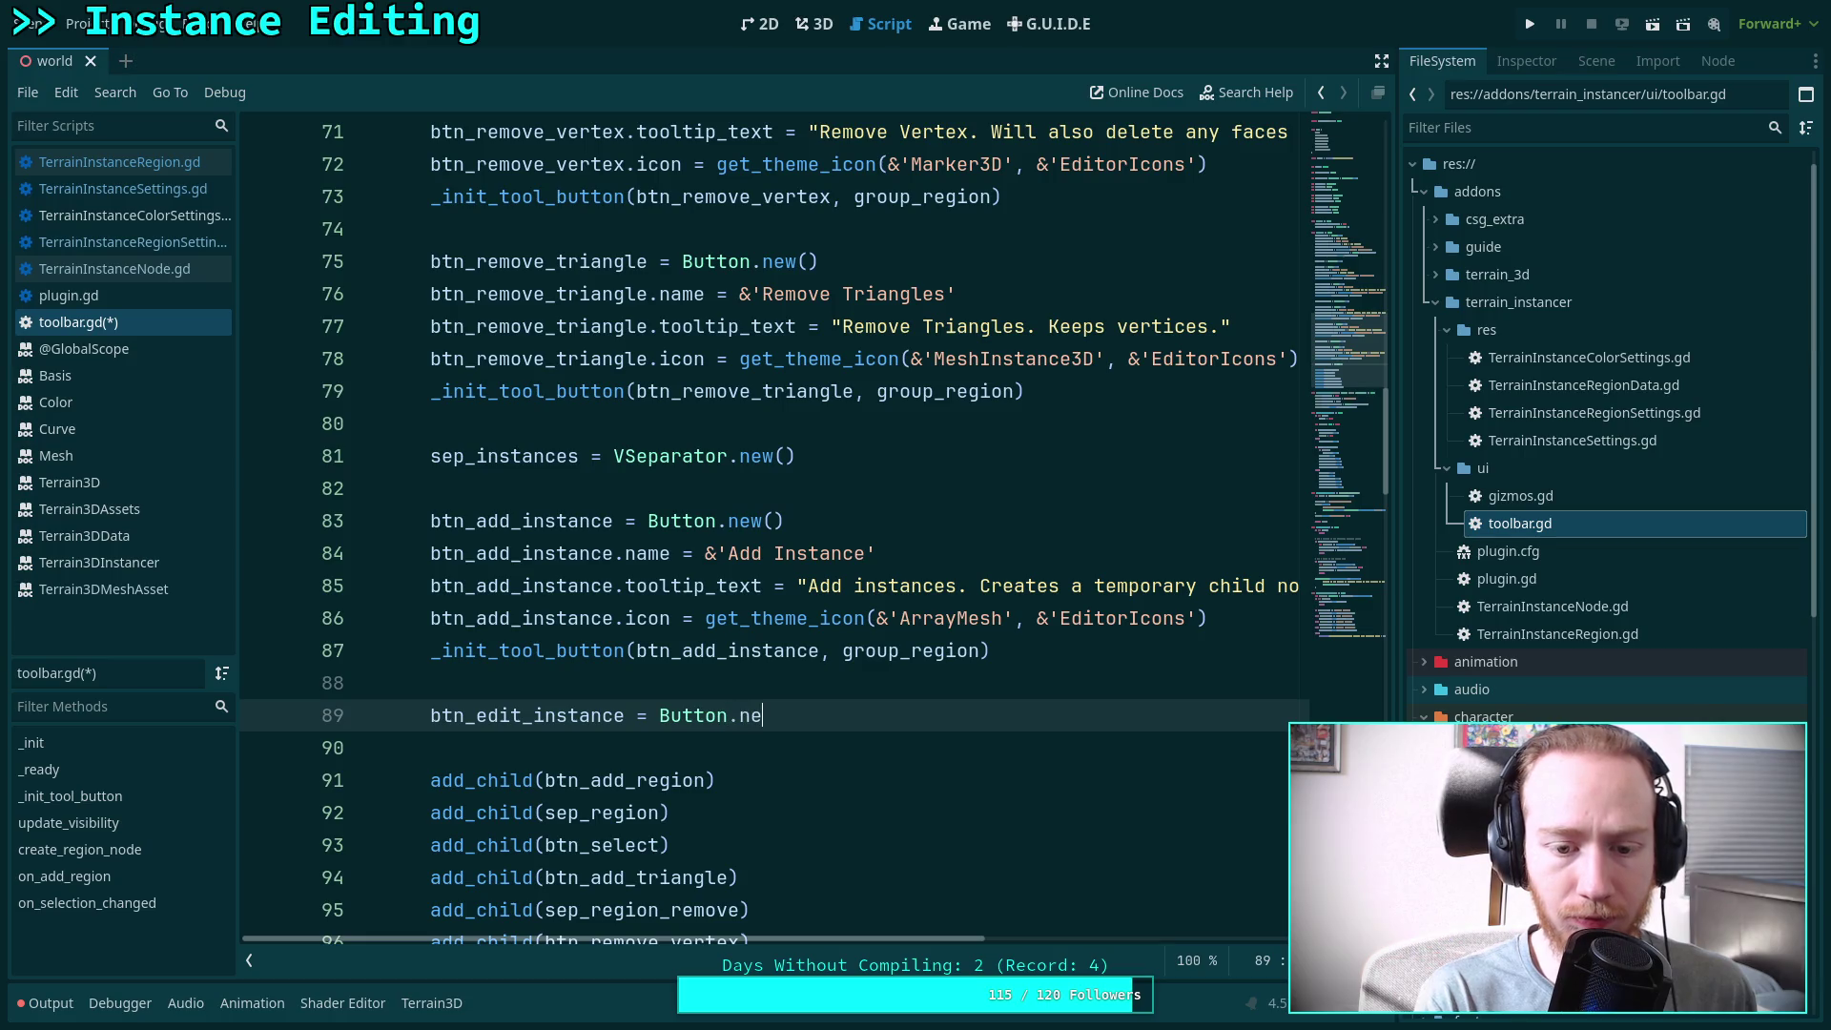
key("BackSpace")
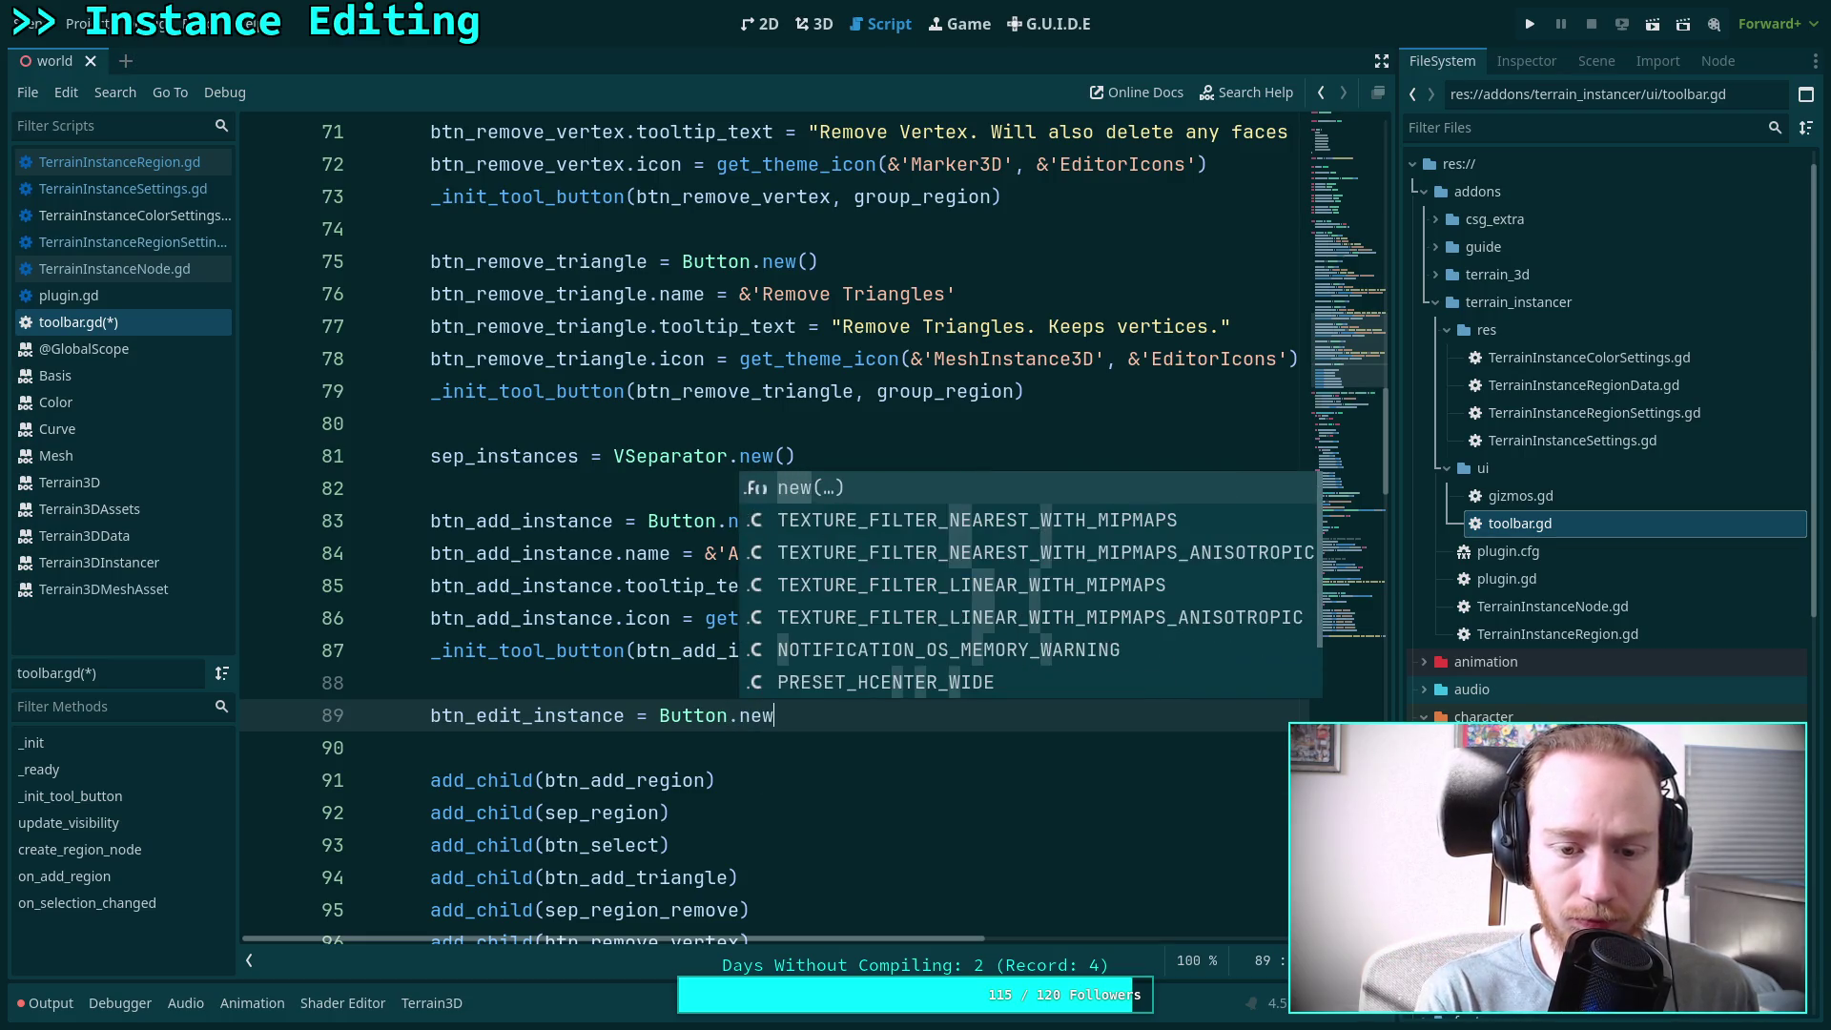
type("w")
Name btn_edit_instance 'Edit Instance' and start a new btn_edit_instance line below
key("Return")
key("Return")
type("btn_")
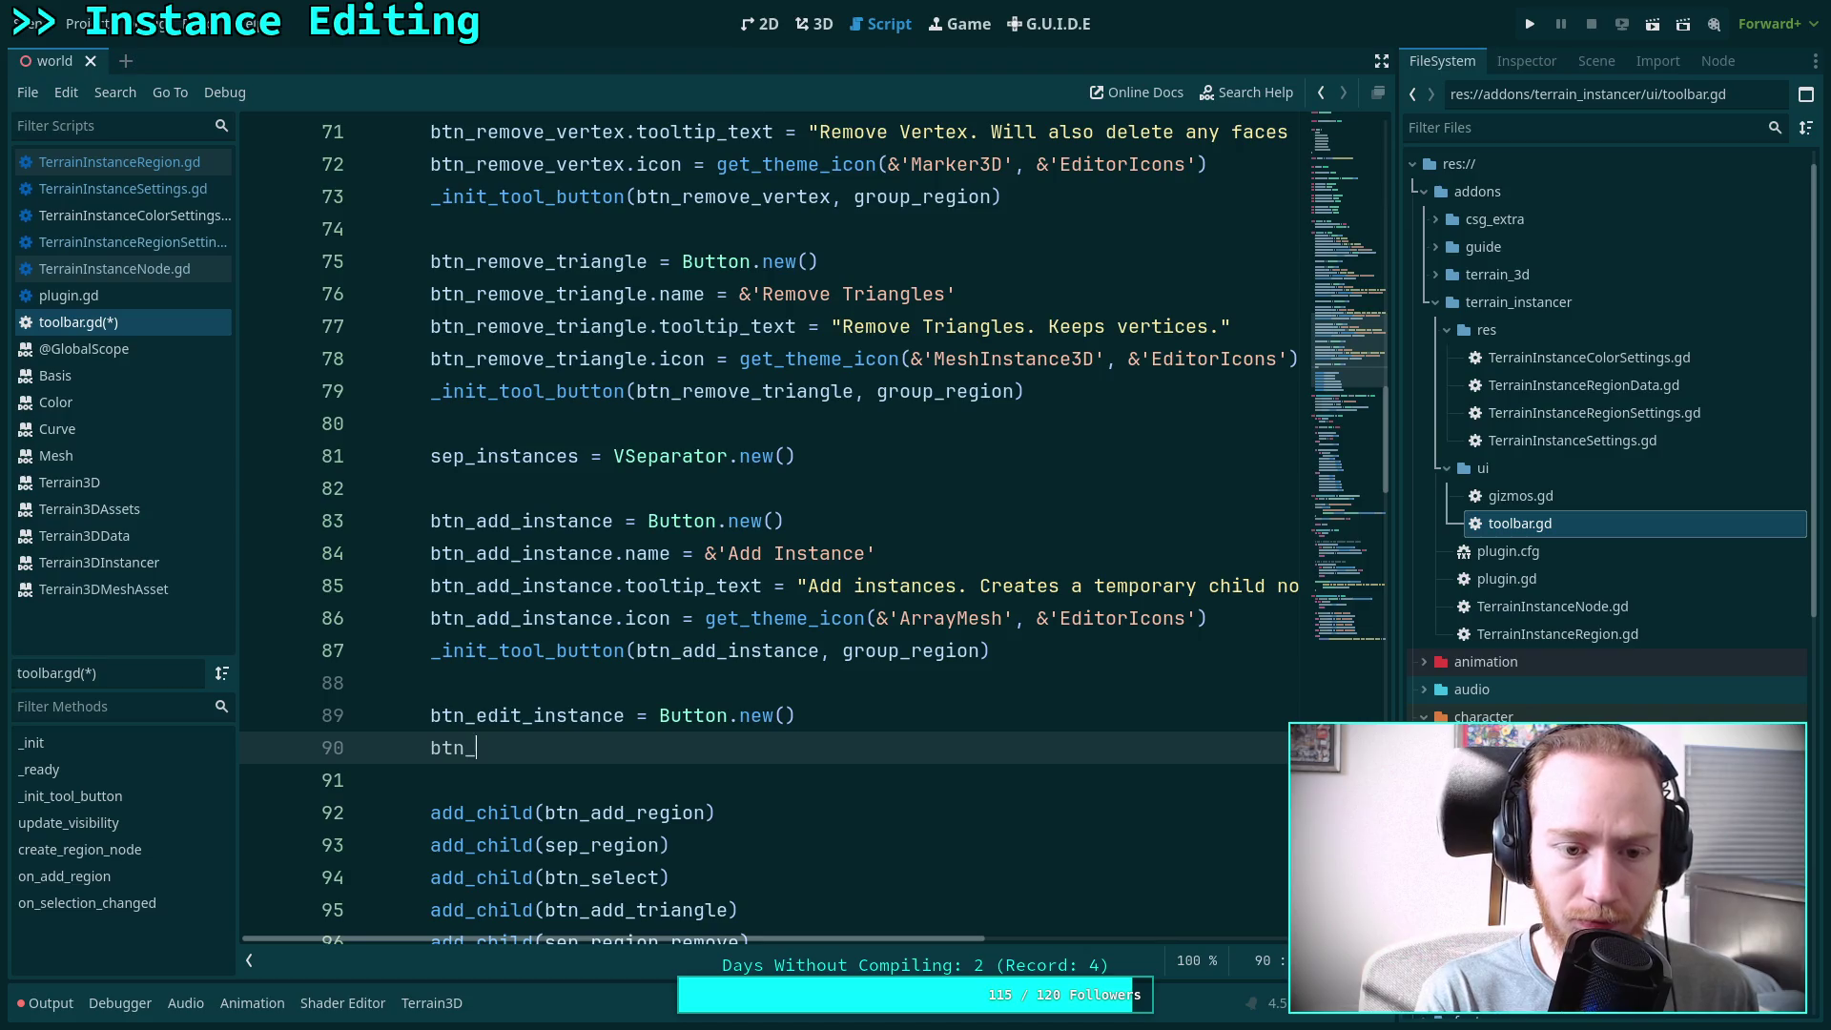
type("ed")
key("Return")
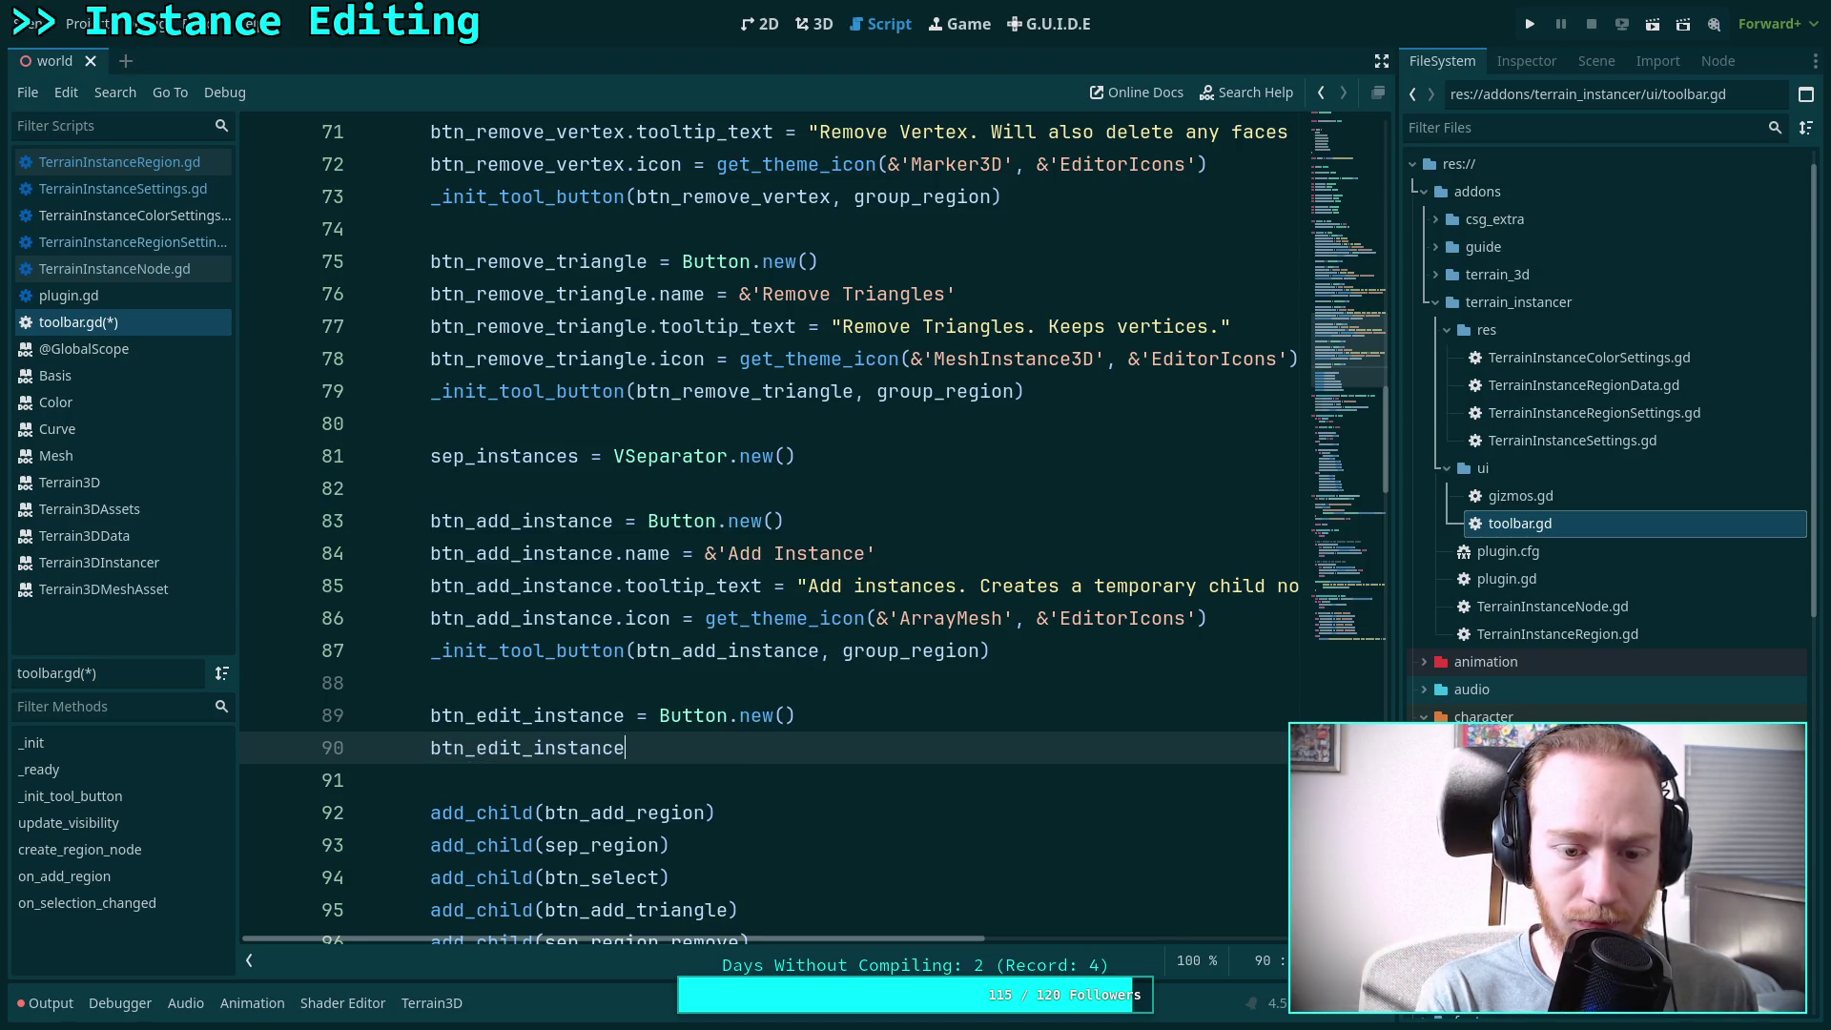
type(".name = ")
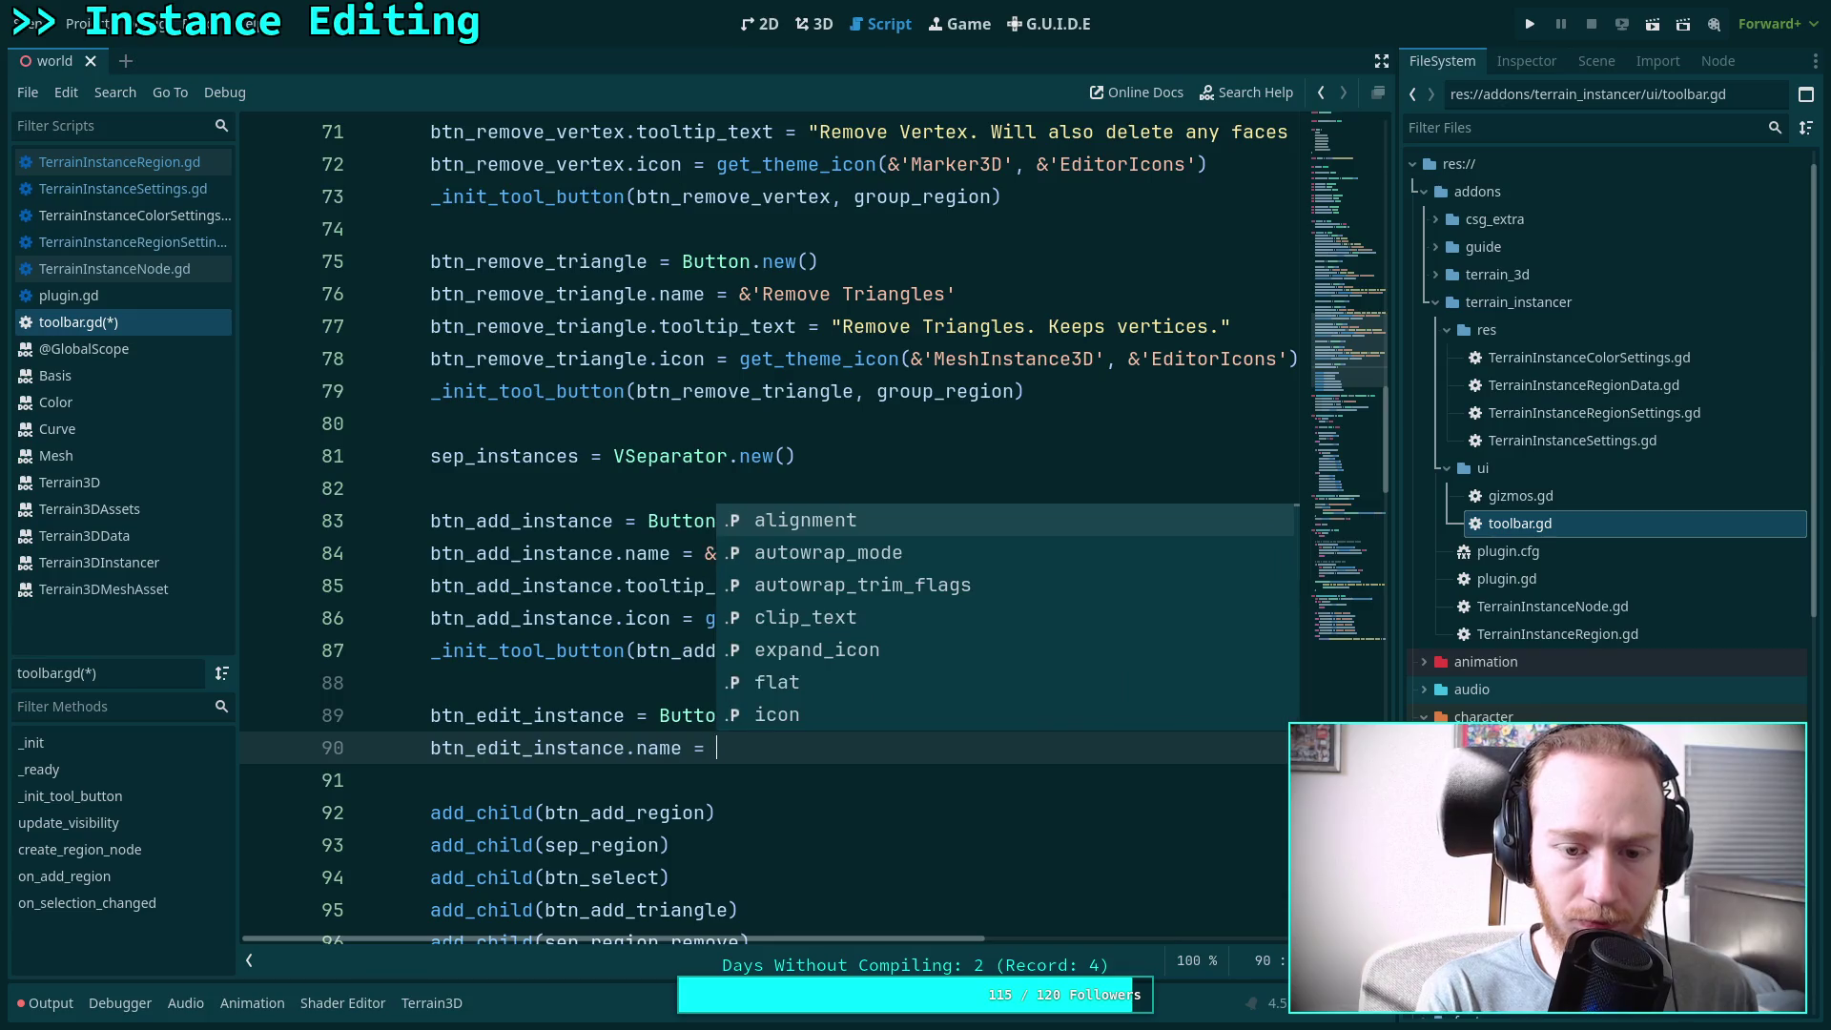
type("*")
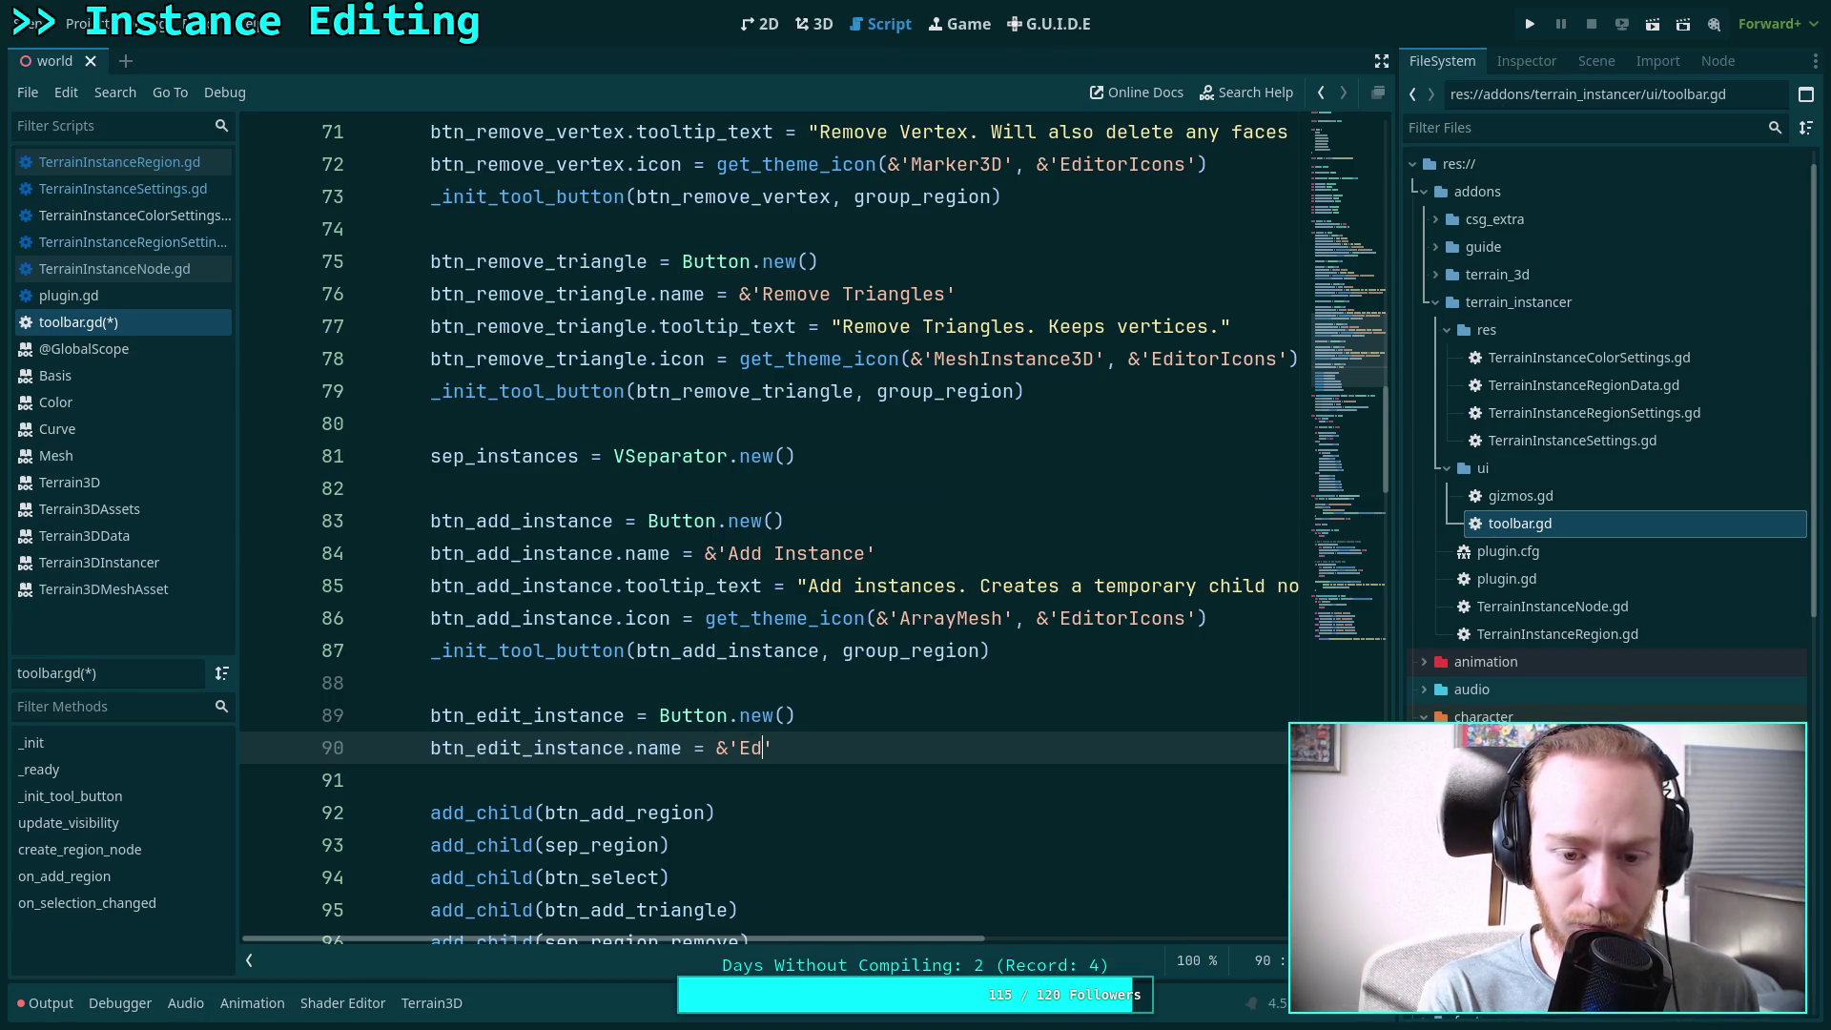
type("Instance")
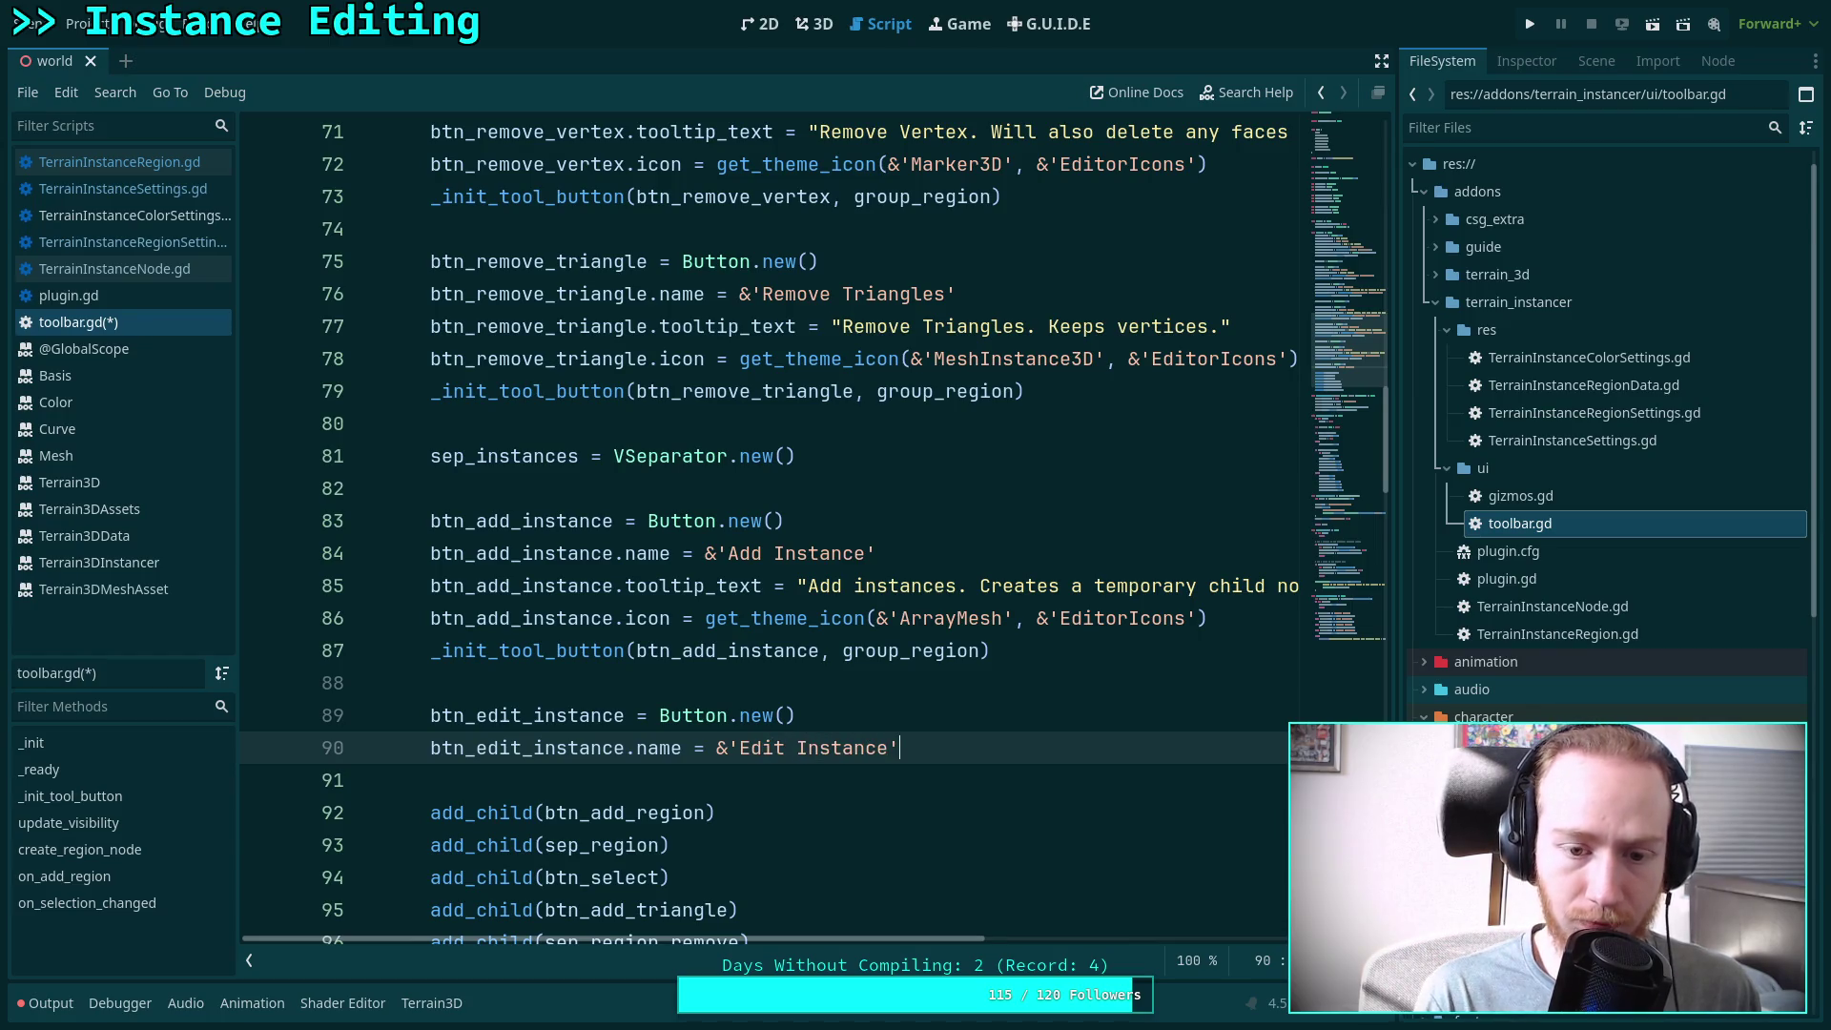
key("Return")
type("btn_ed")
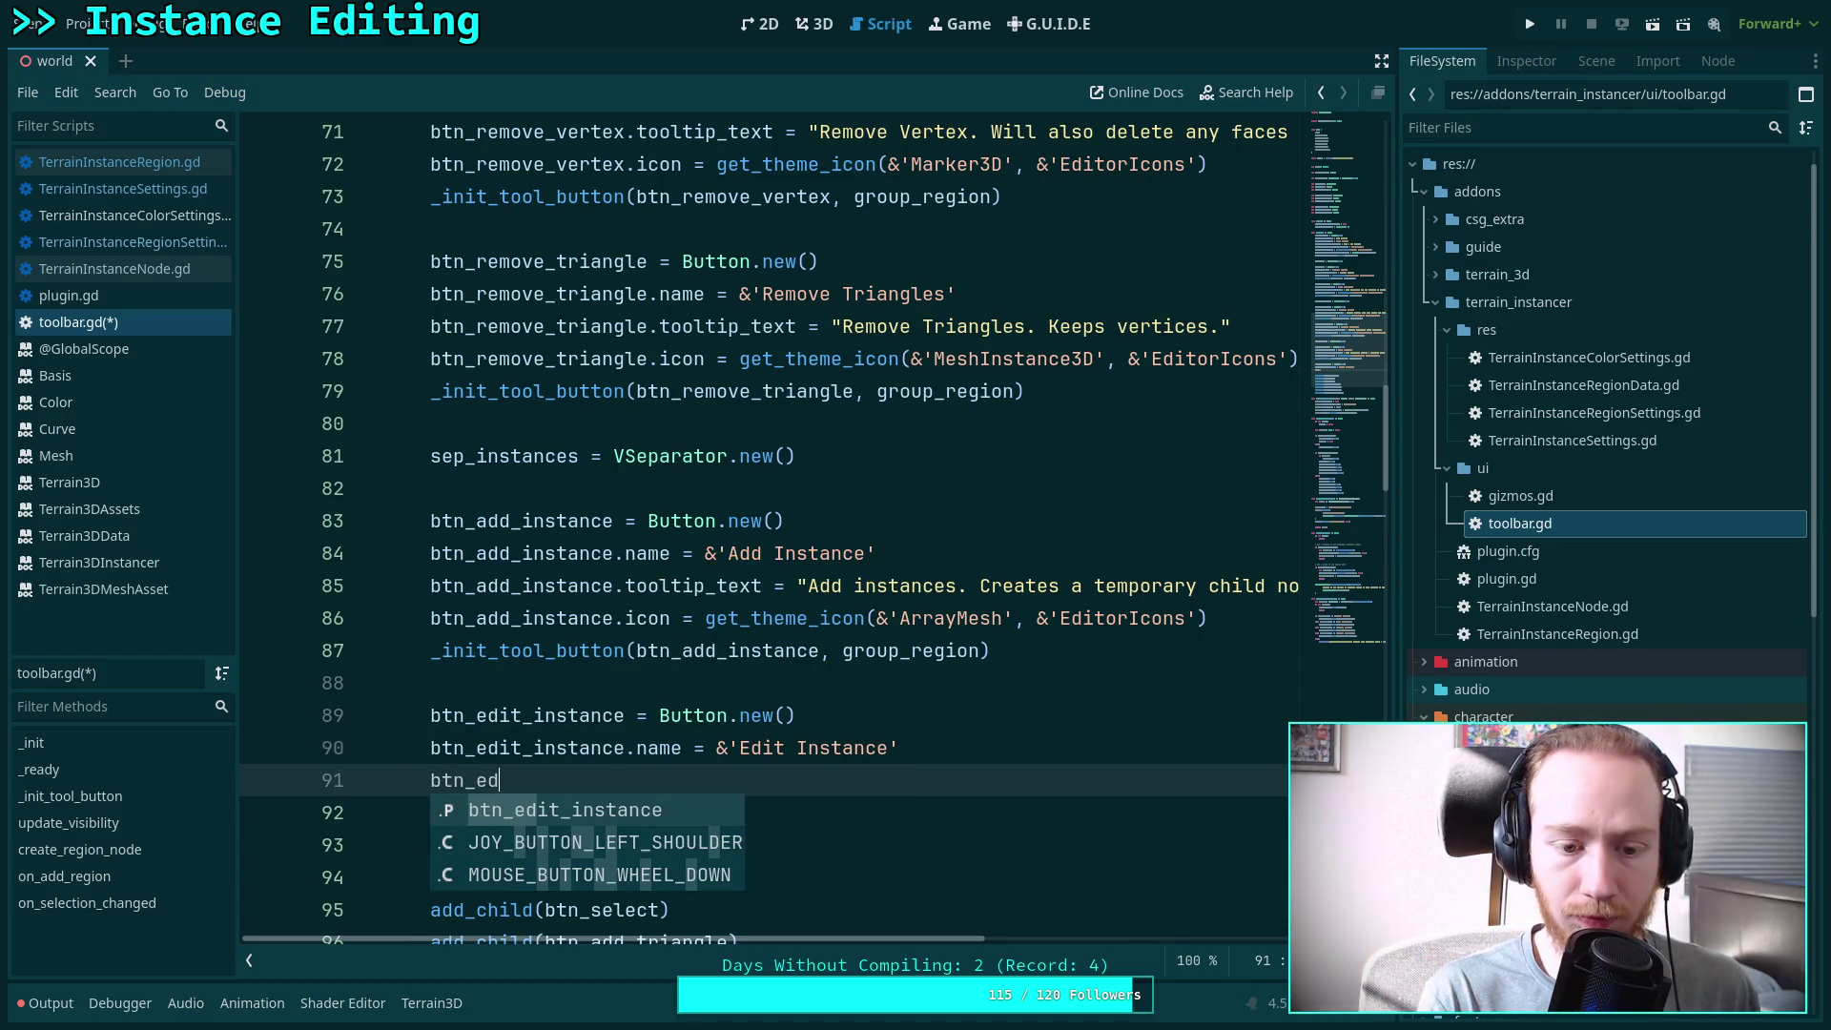
key("Return")
Set btn_edit_instance.tooltip_text to 'Edit instances. Changes selected instance meshes into temporary child nodes…'
type(".too")
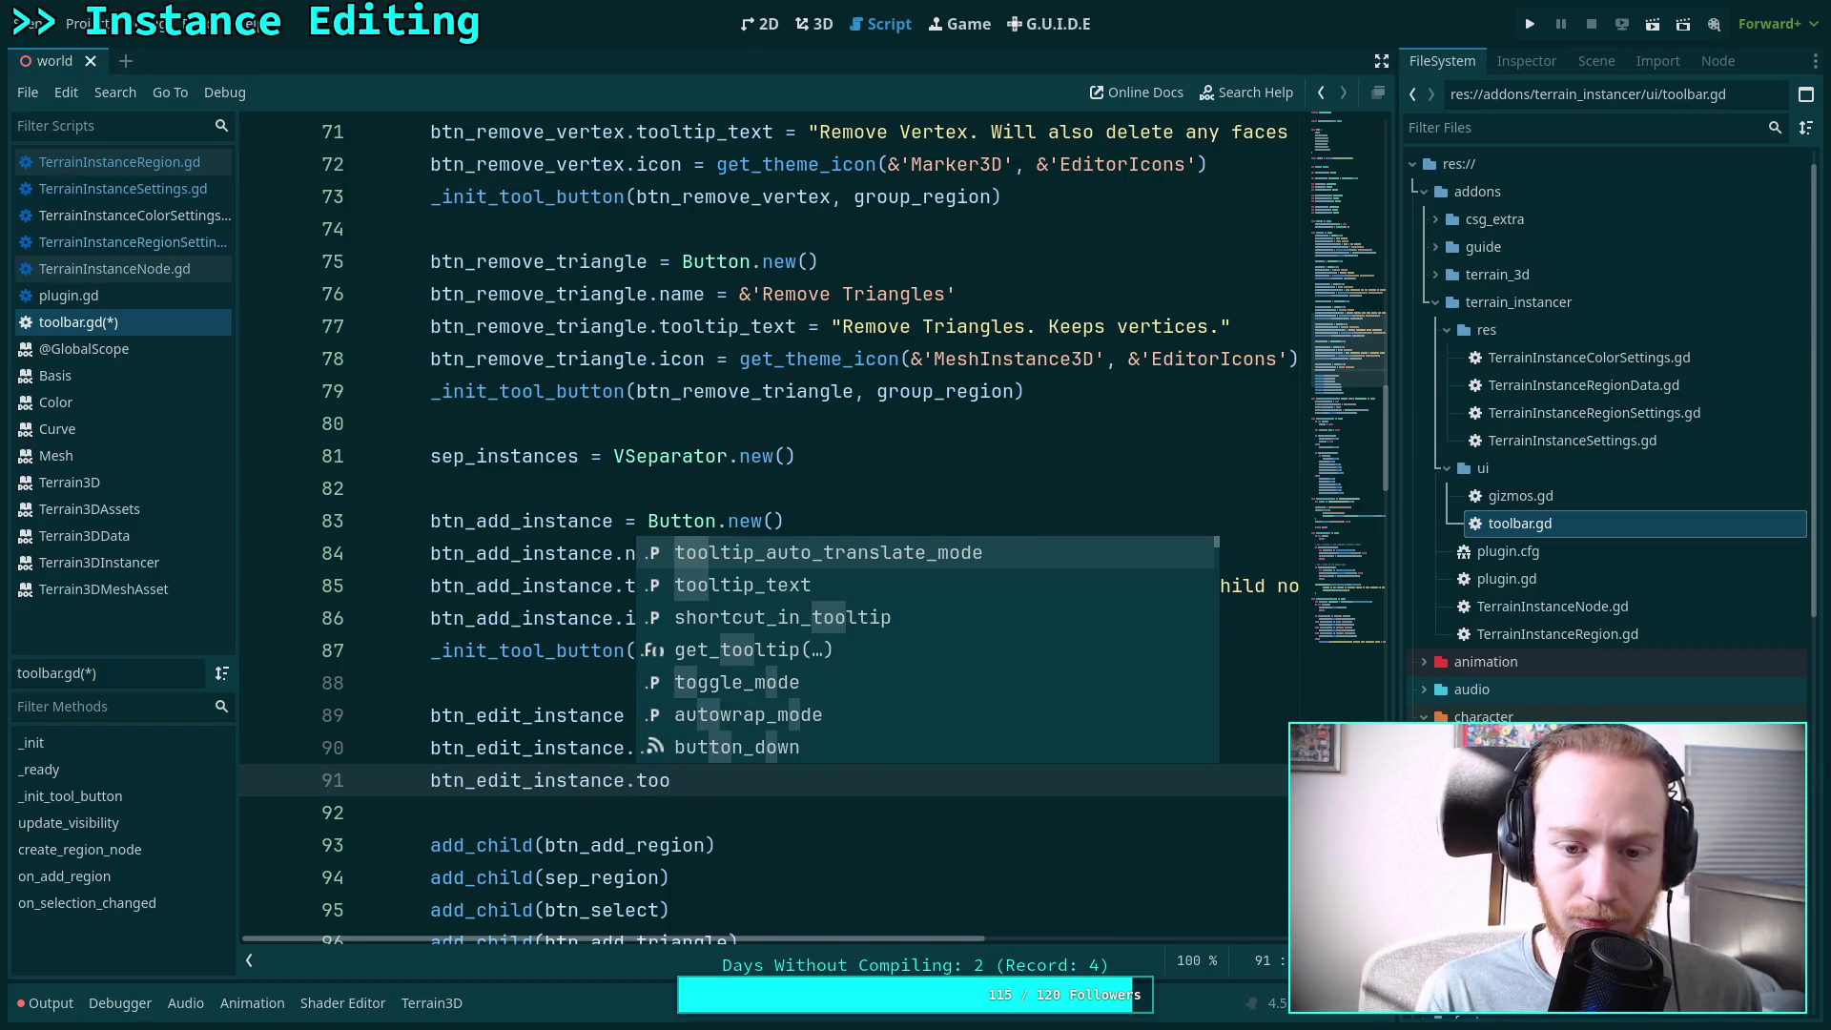
key("Down")
key("Return")
type("\"E")
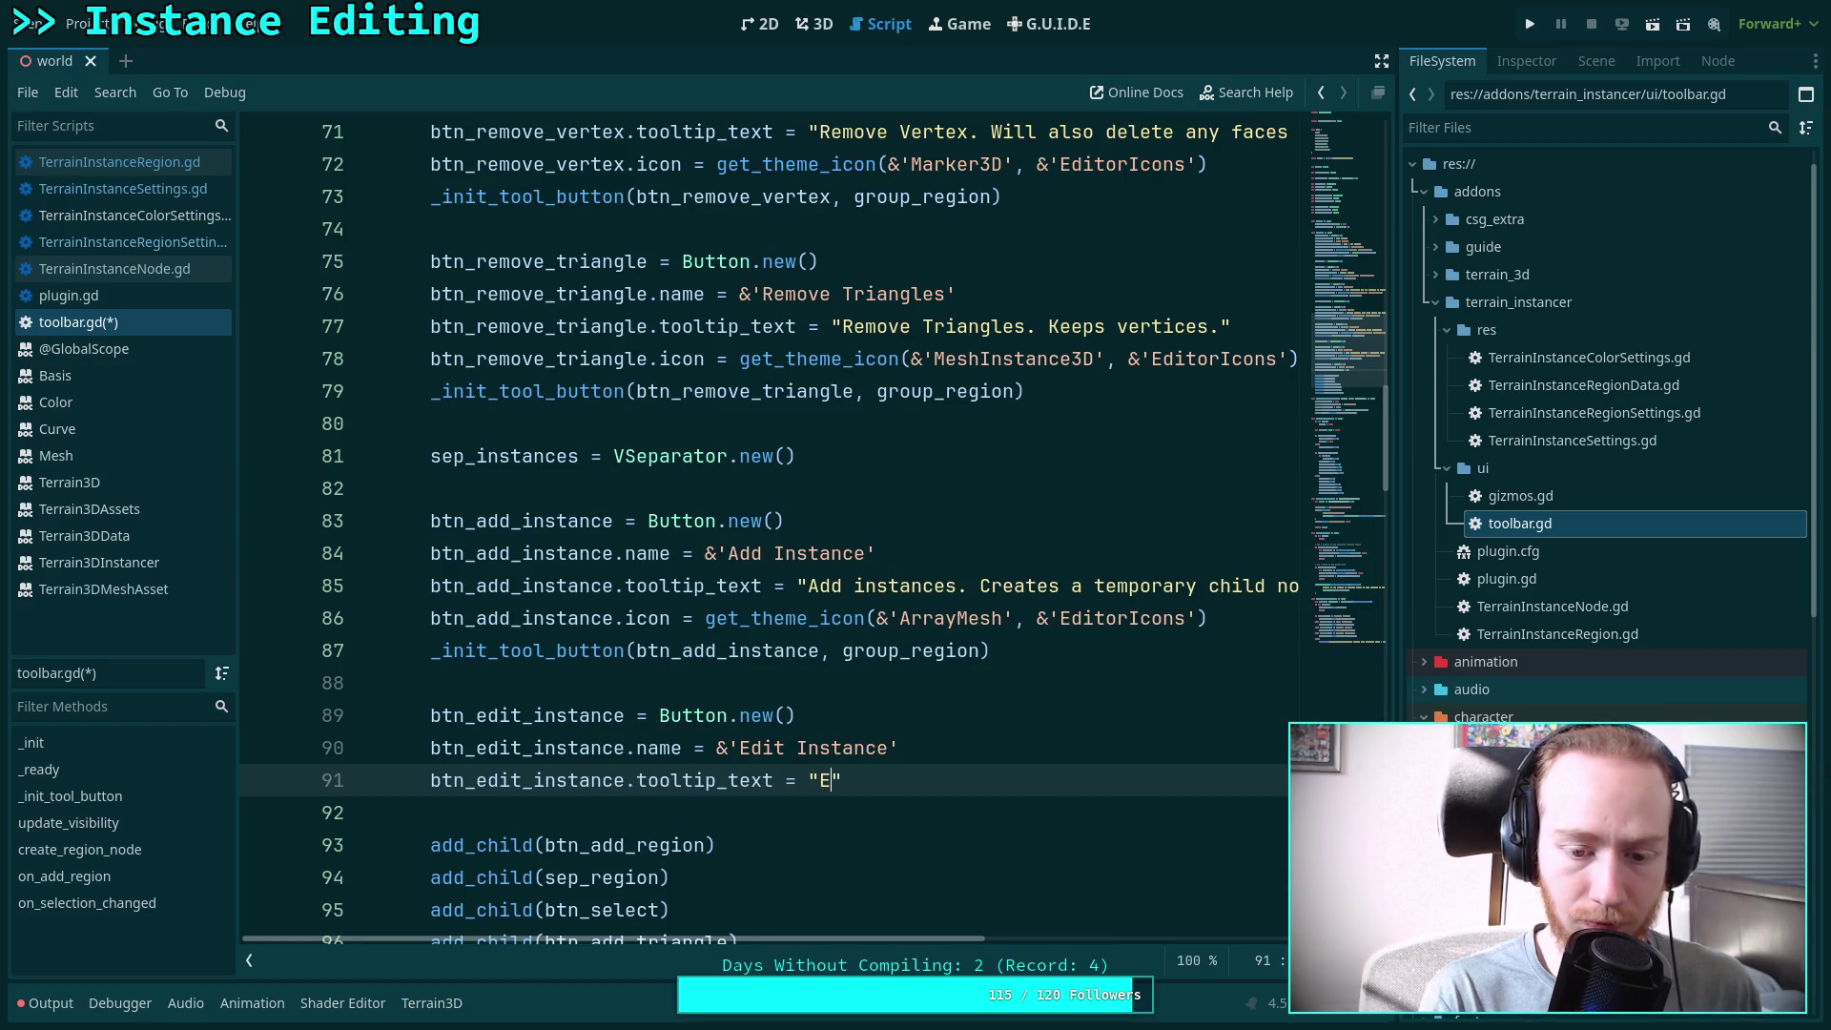
type("dit instances.")
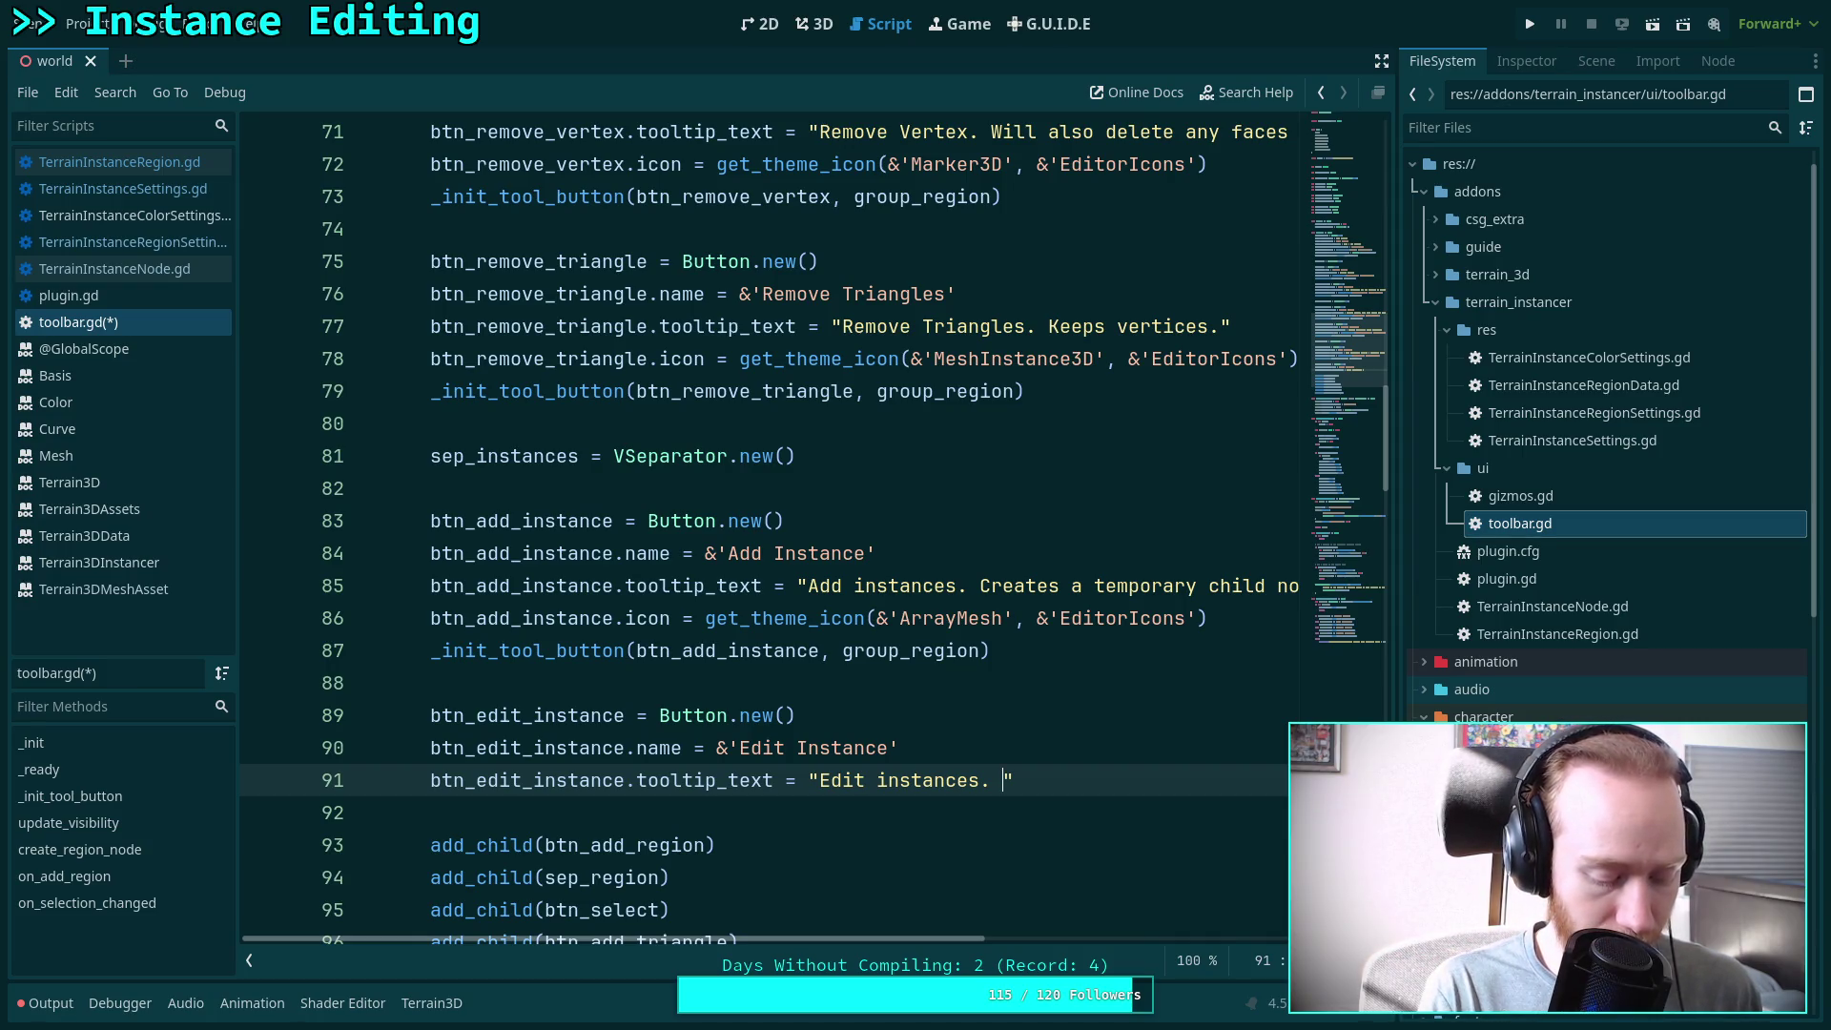
type("Changes s")
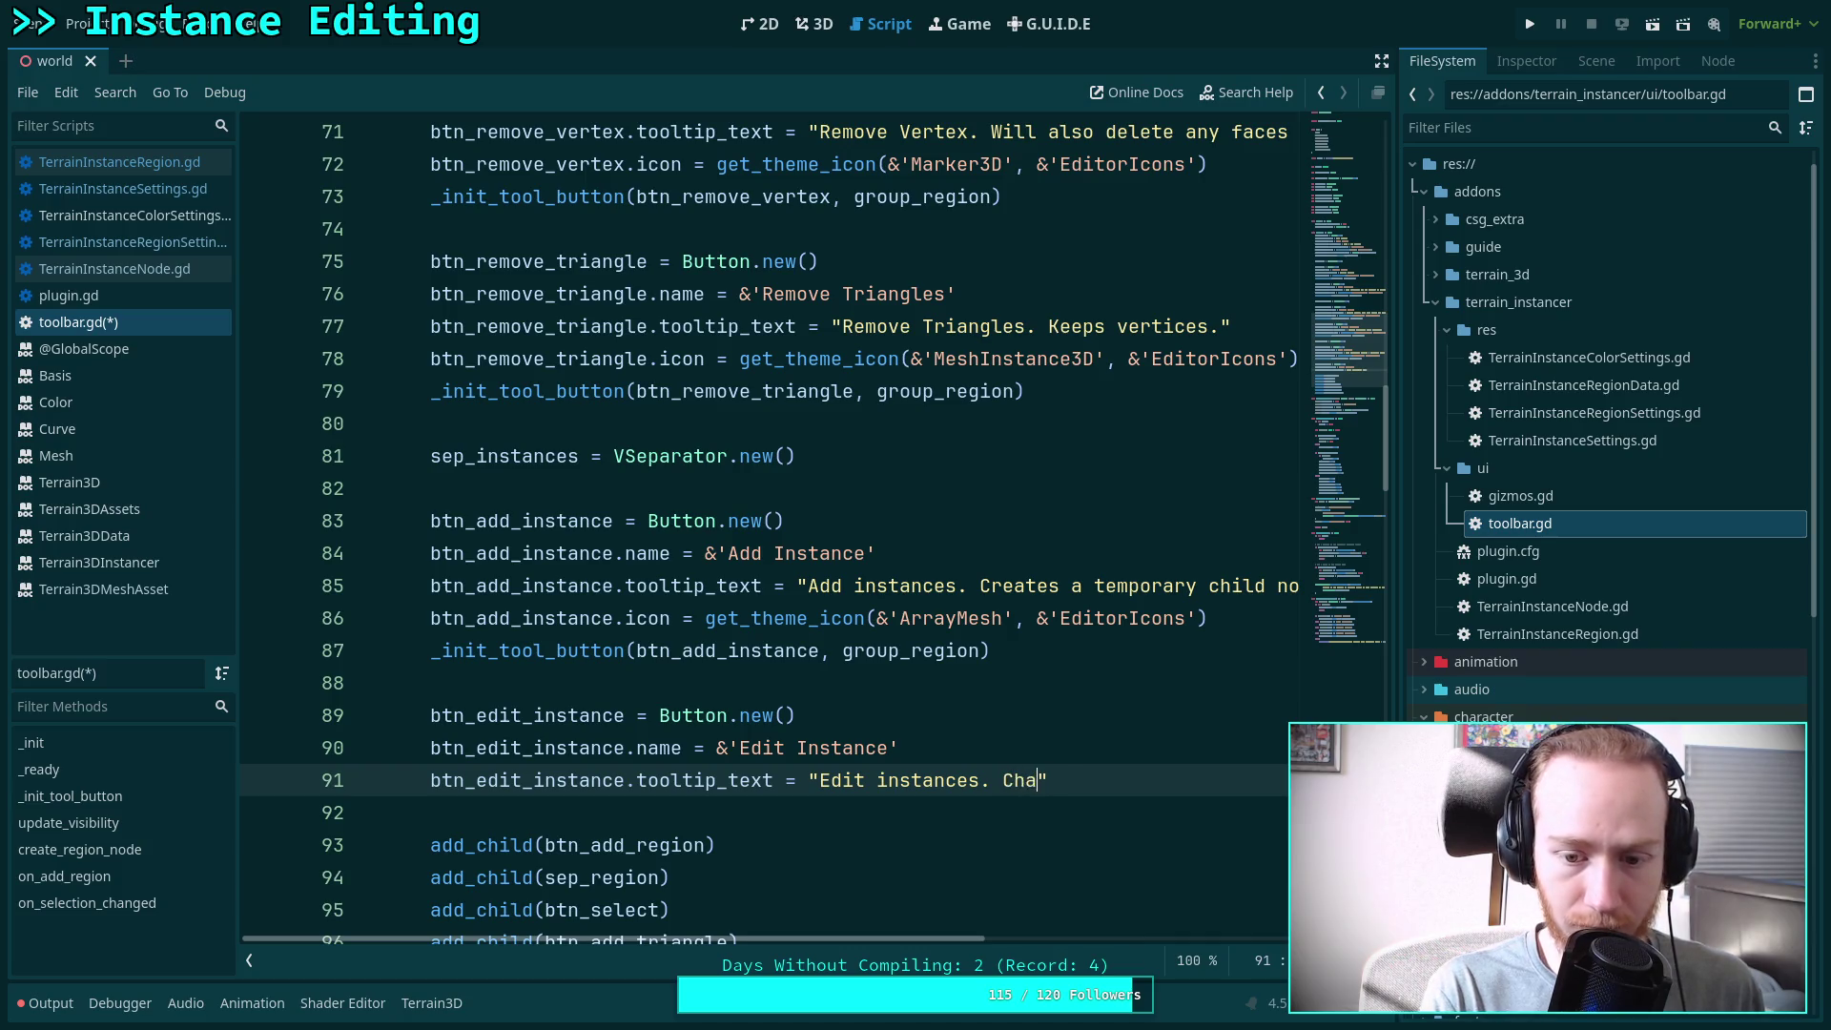
type("elected instan")
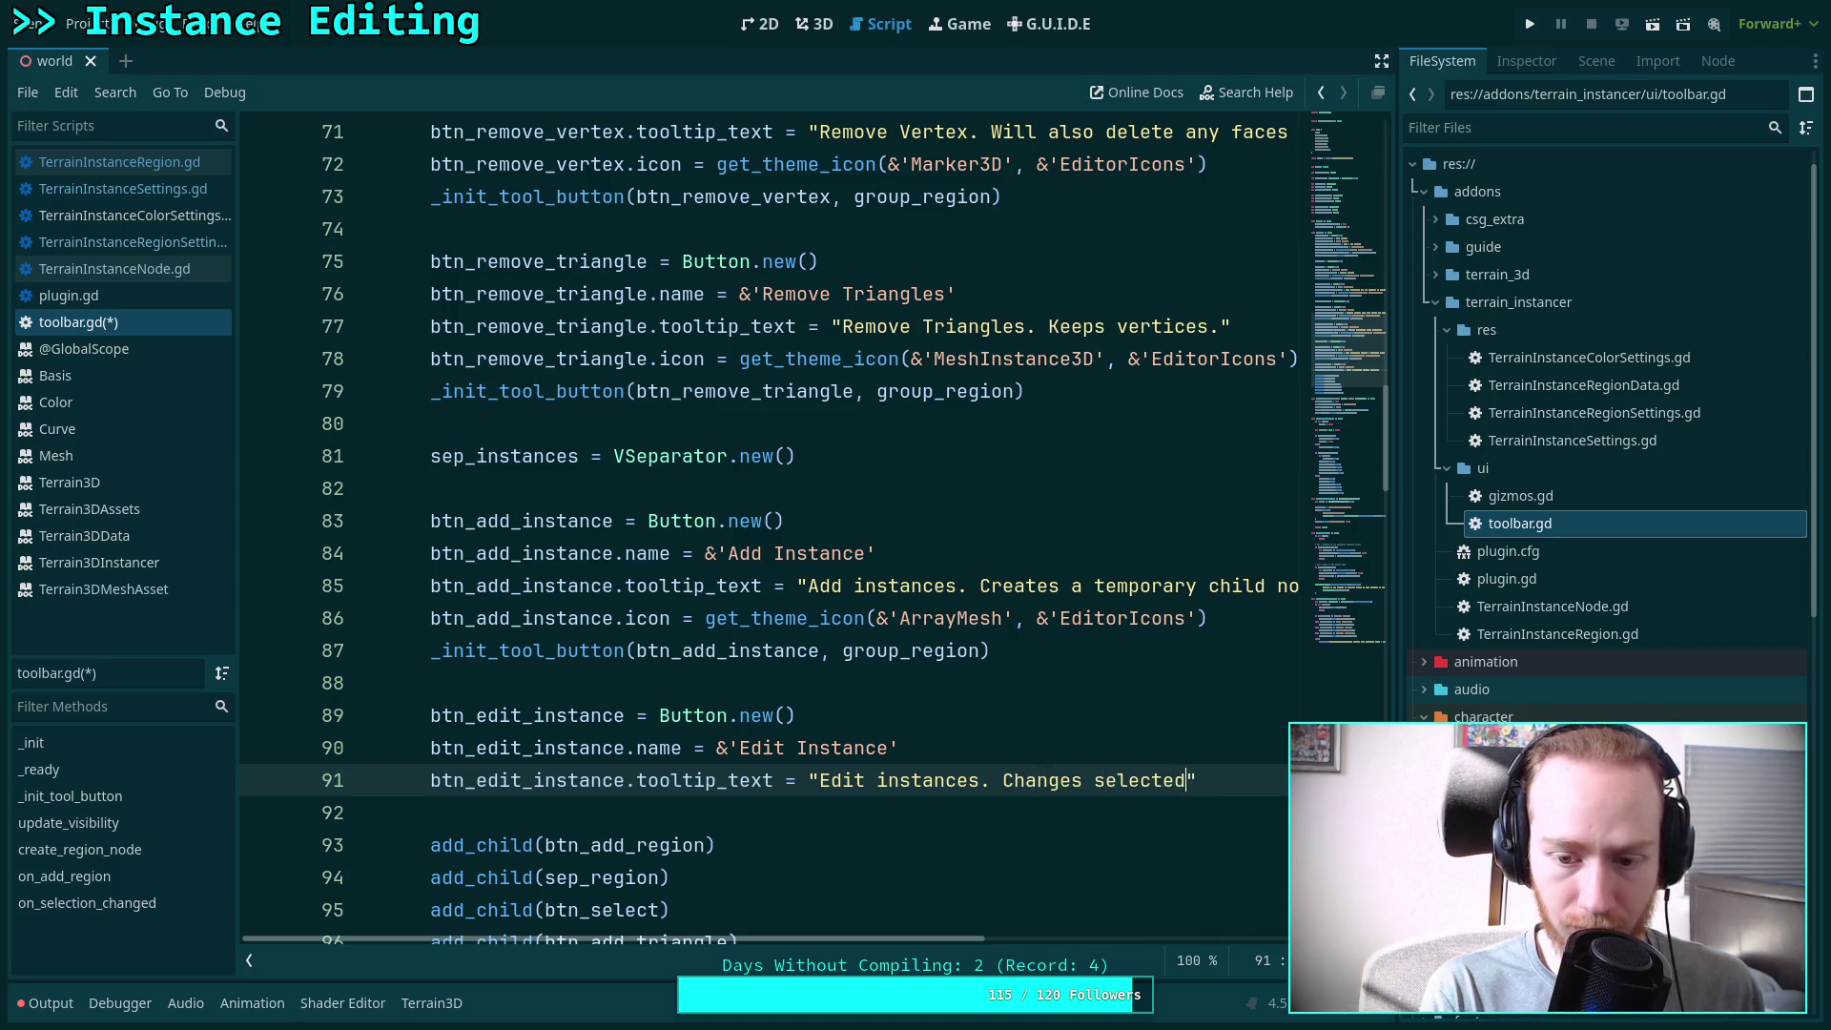
type("ce meshes ")
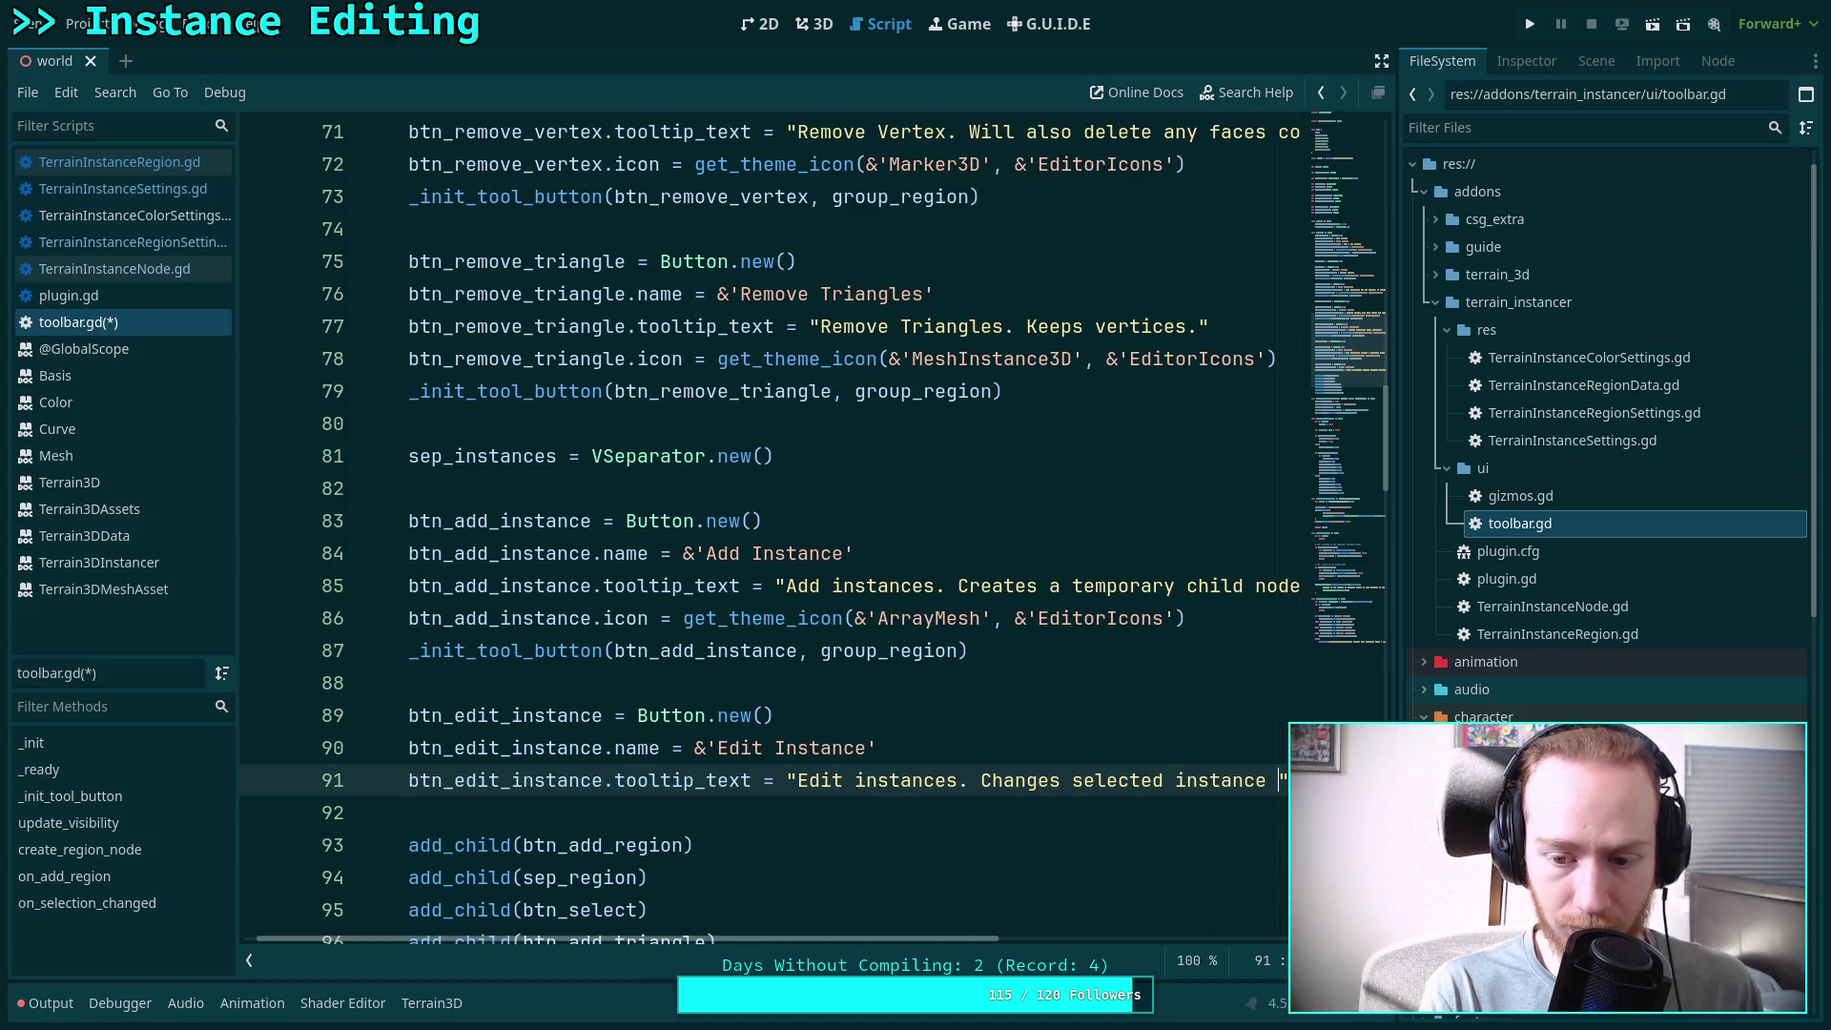
type("into te")
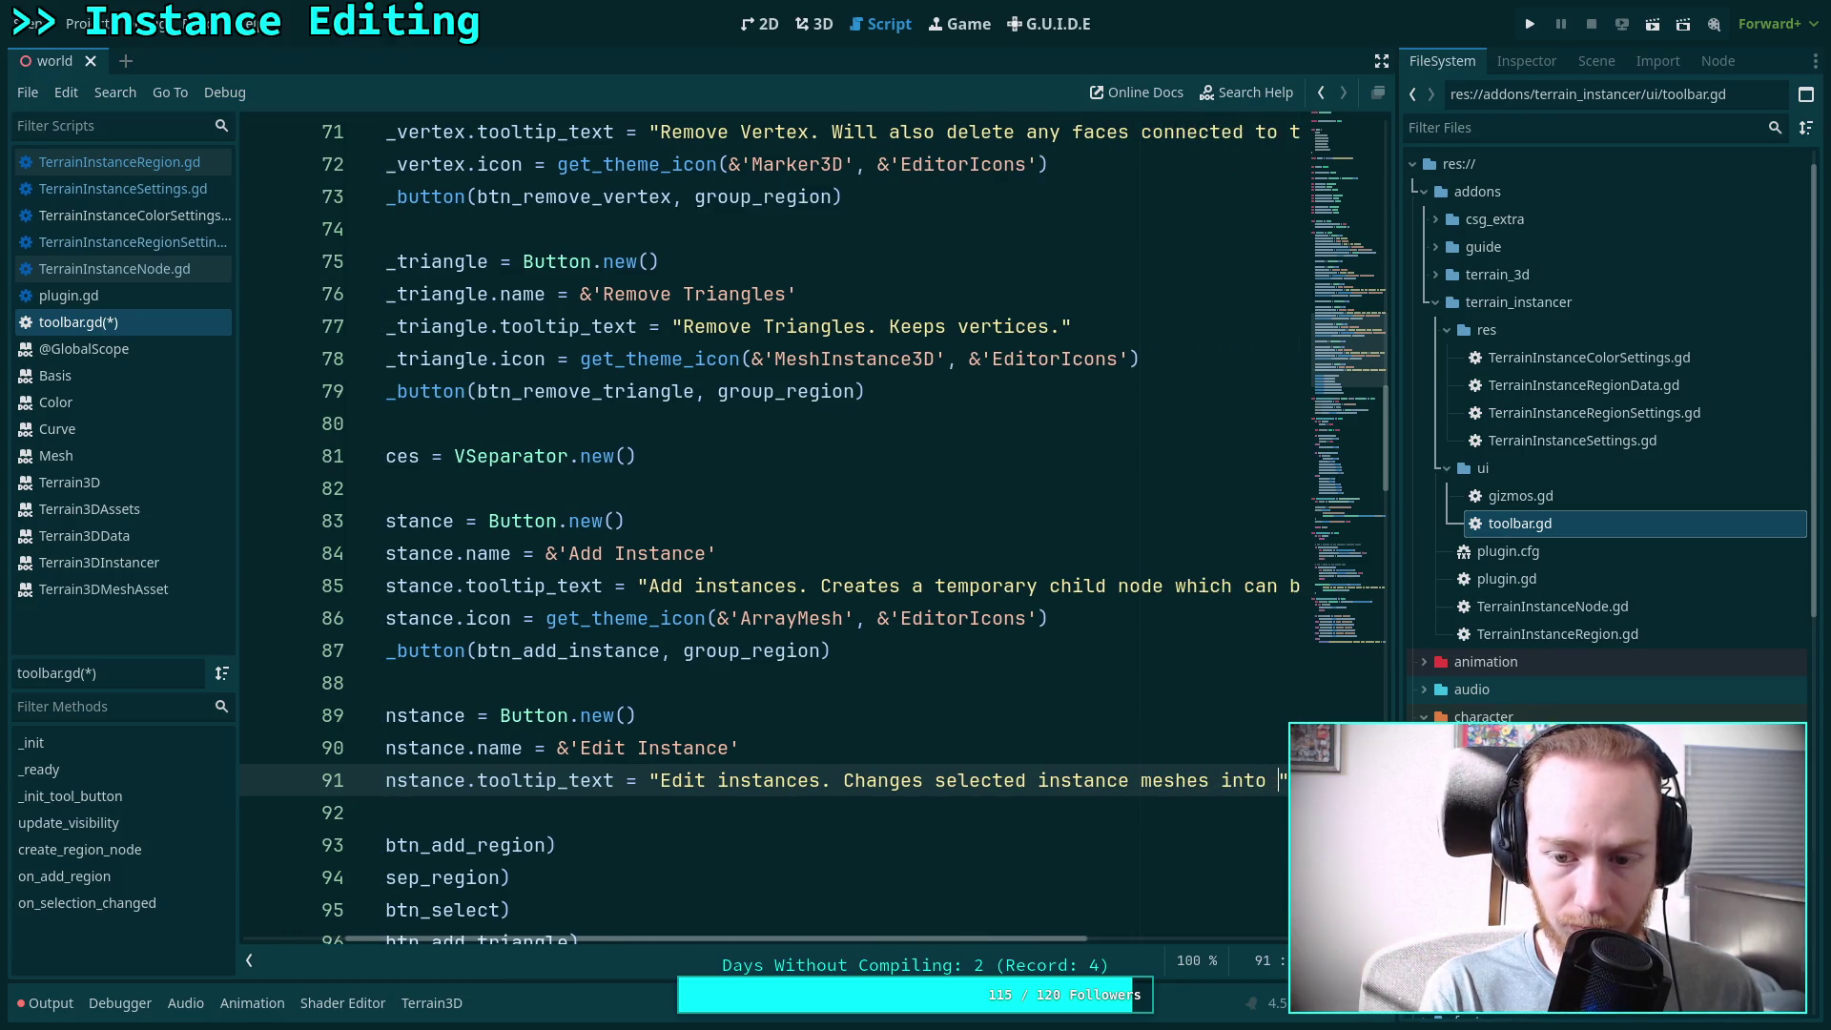
type("mporary ")
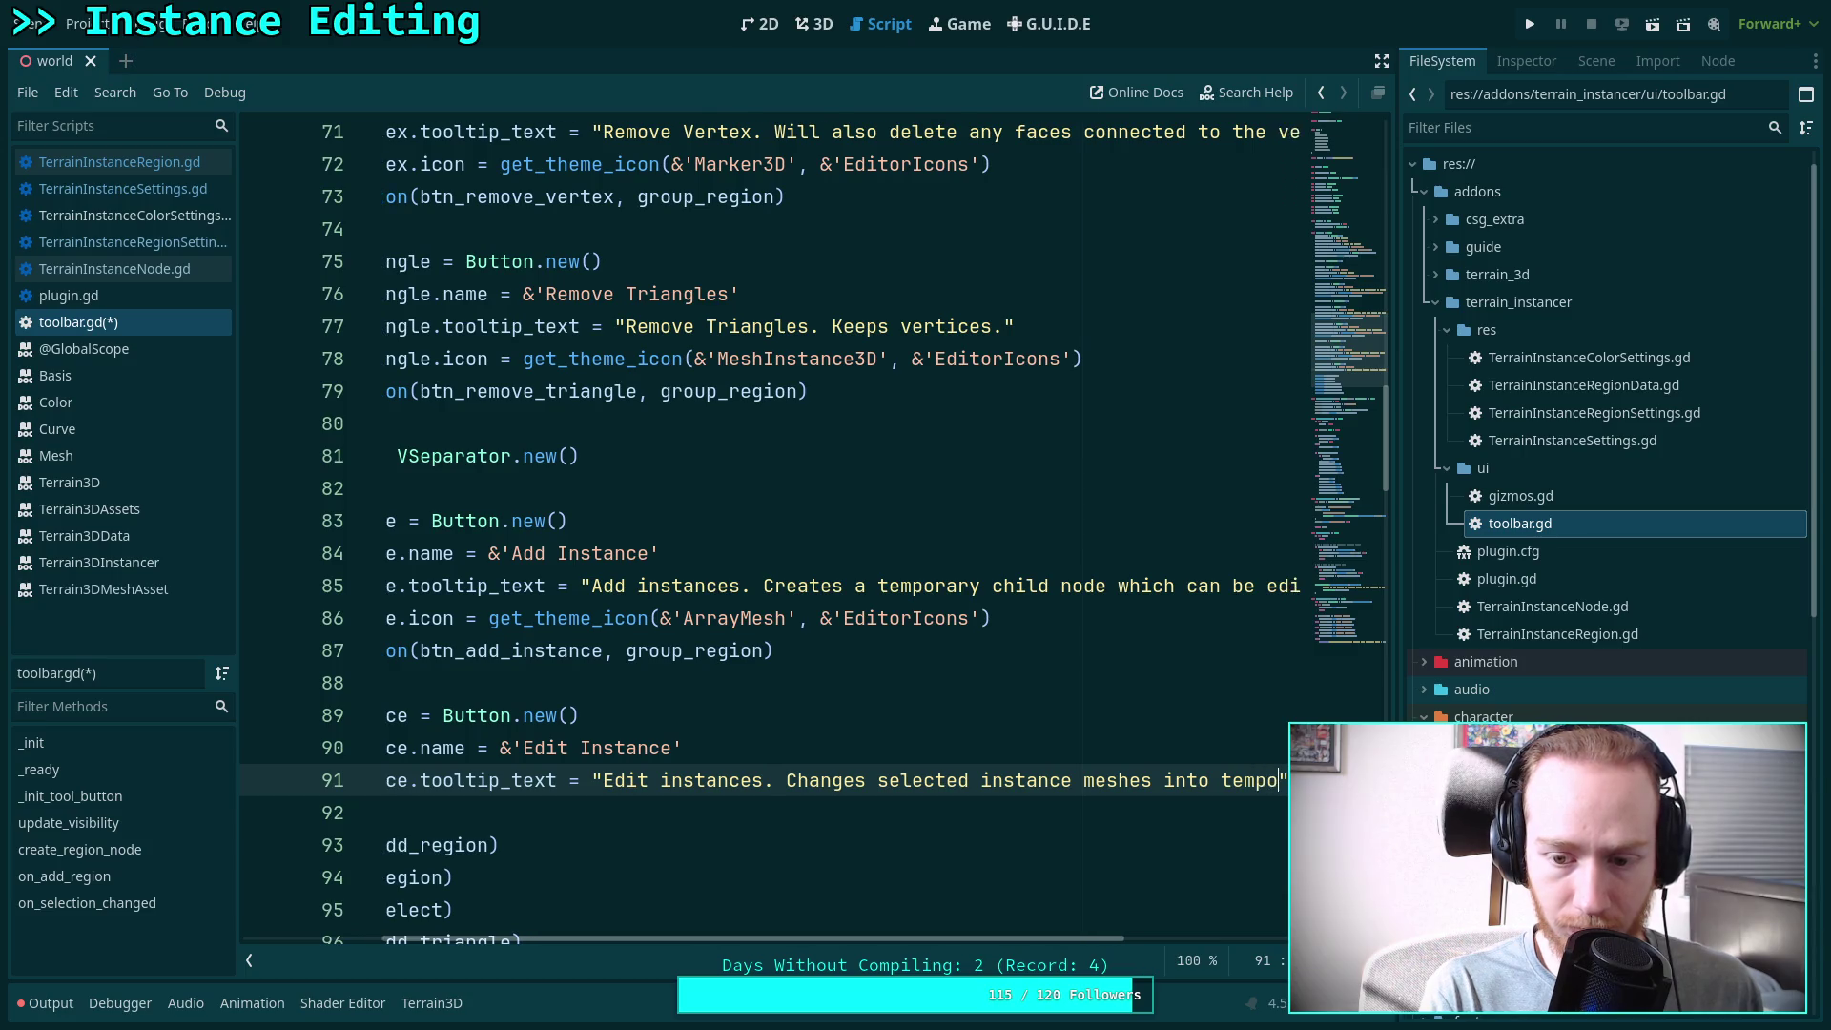
type("child nodes ")
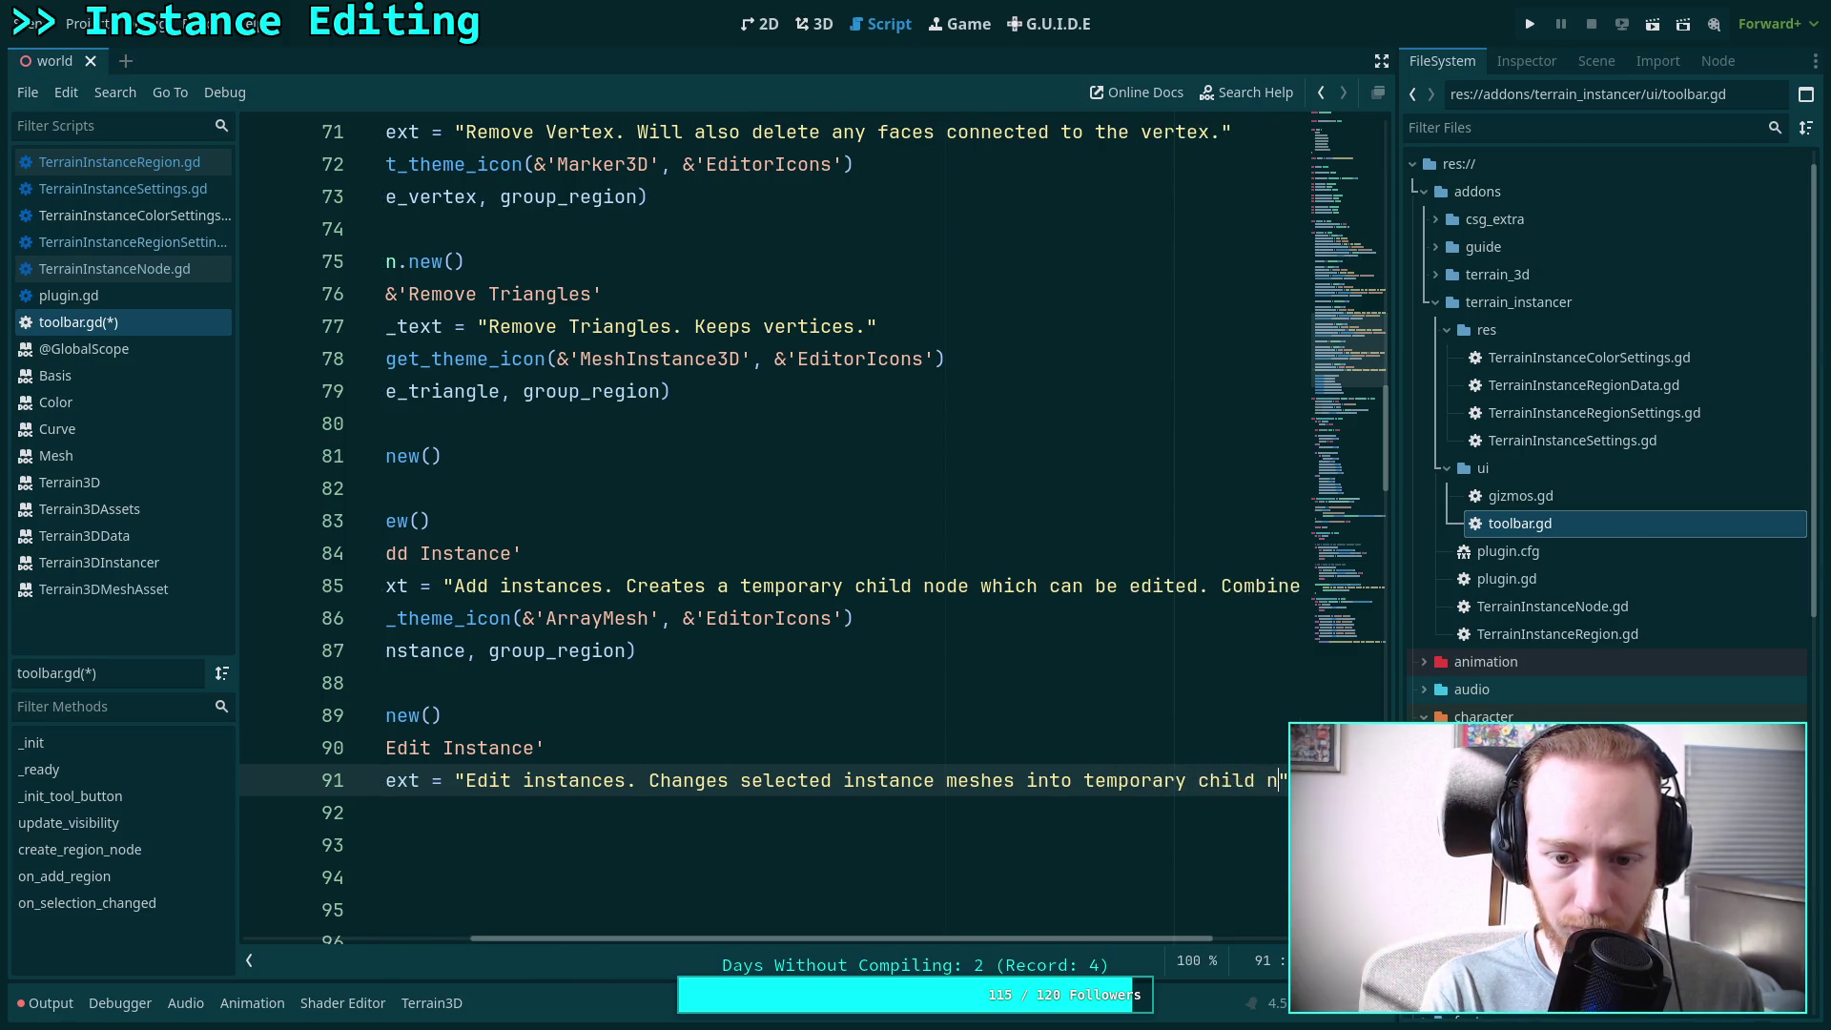
type("which can be")
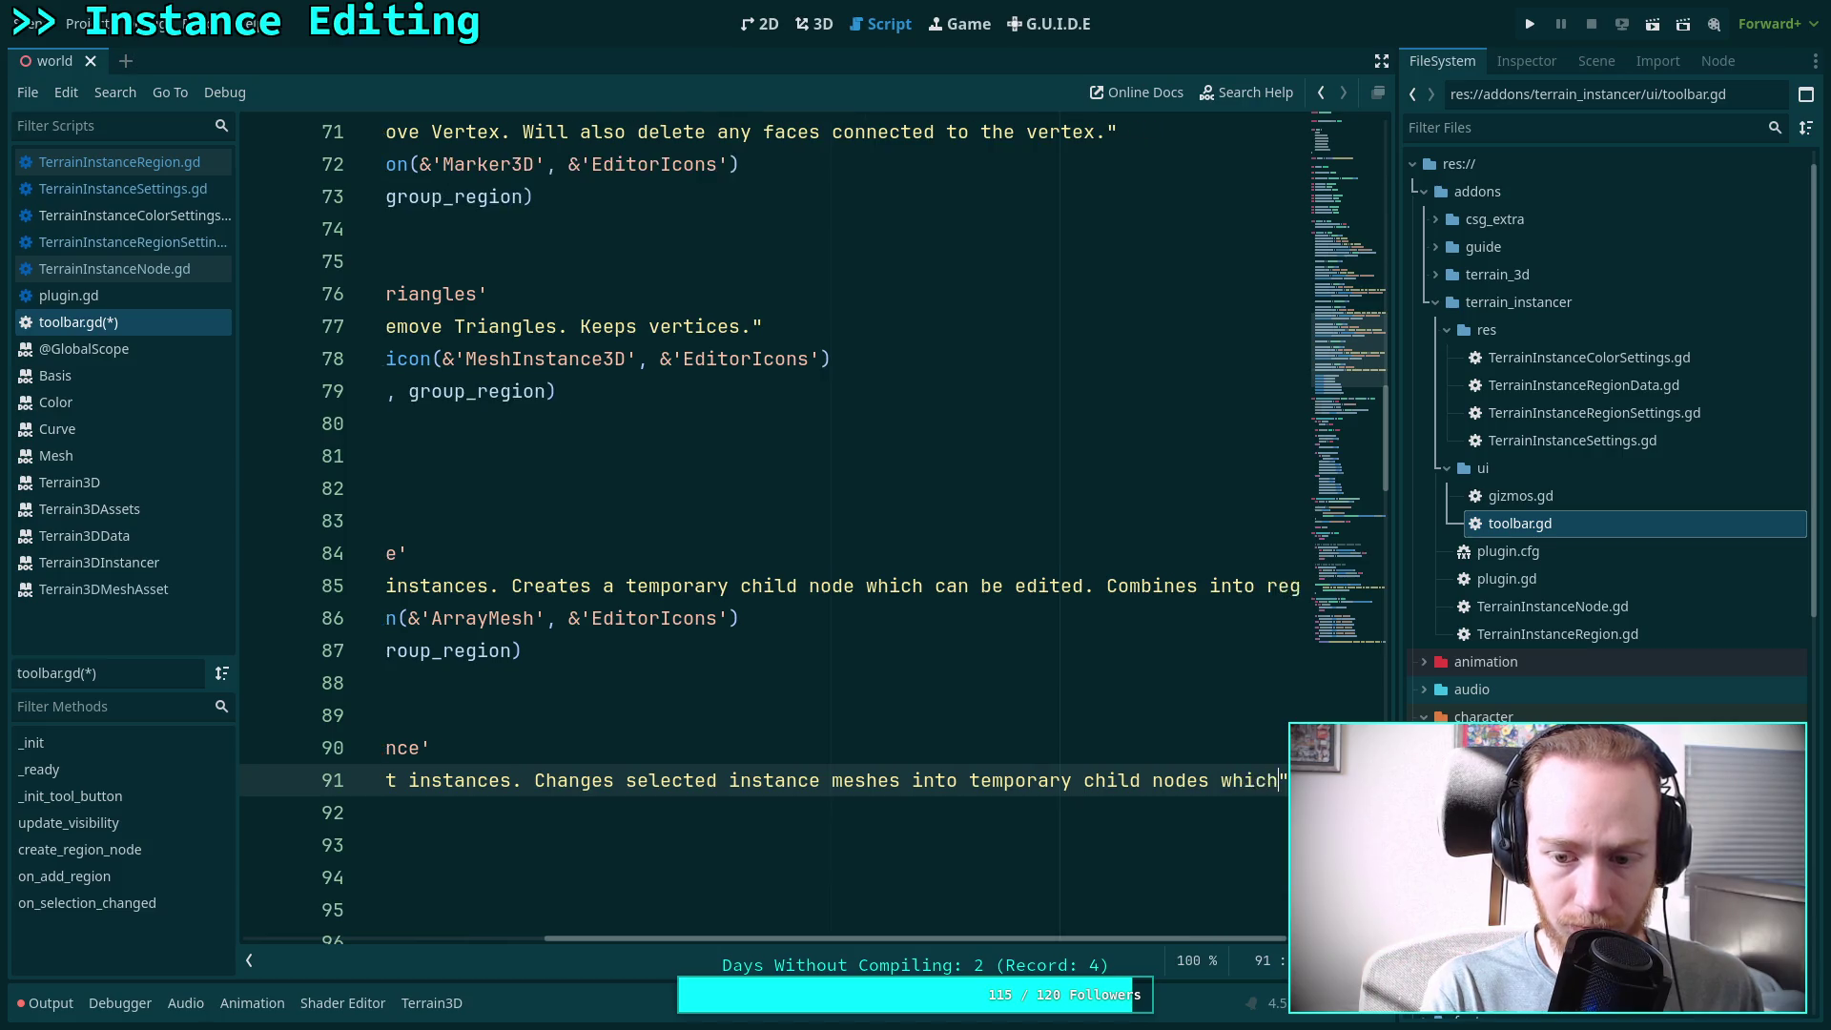
type(" edited")
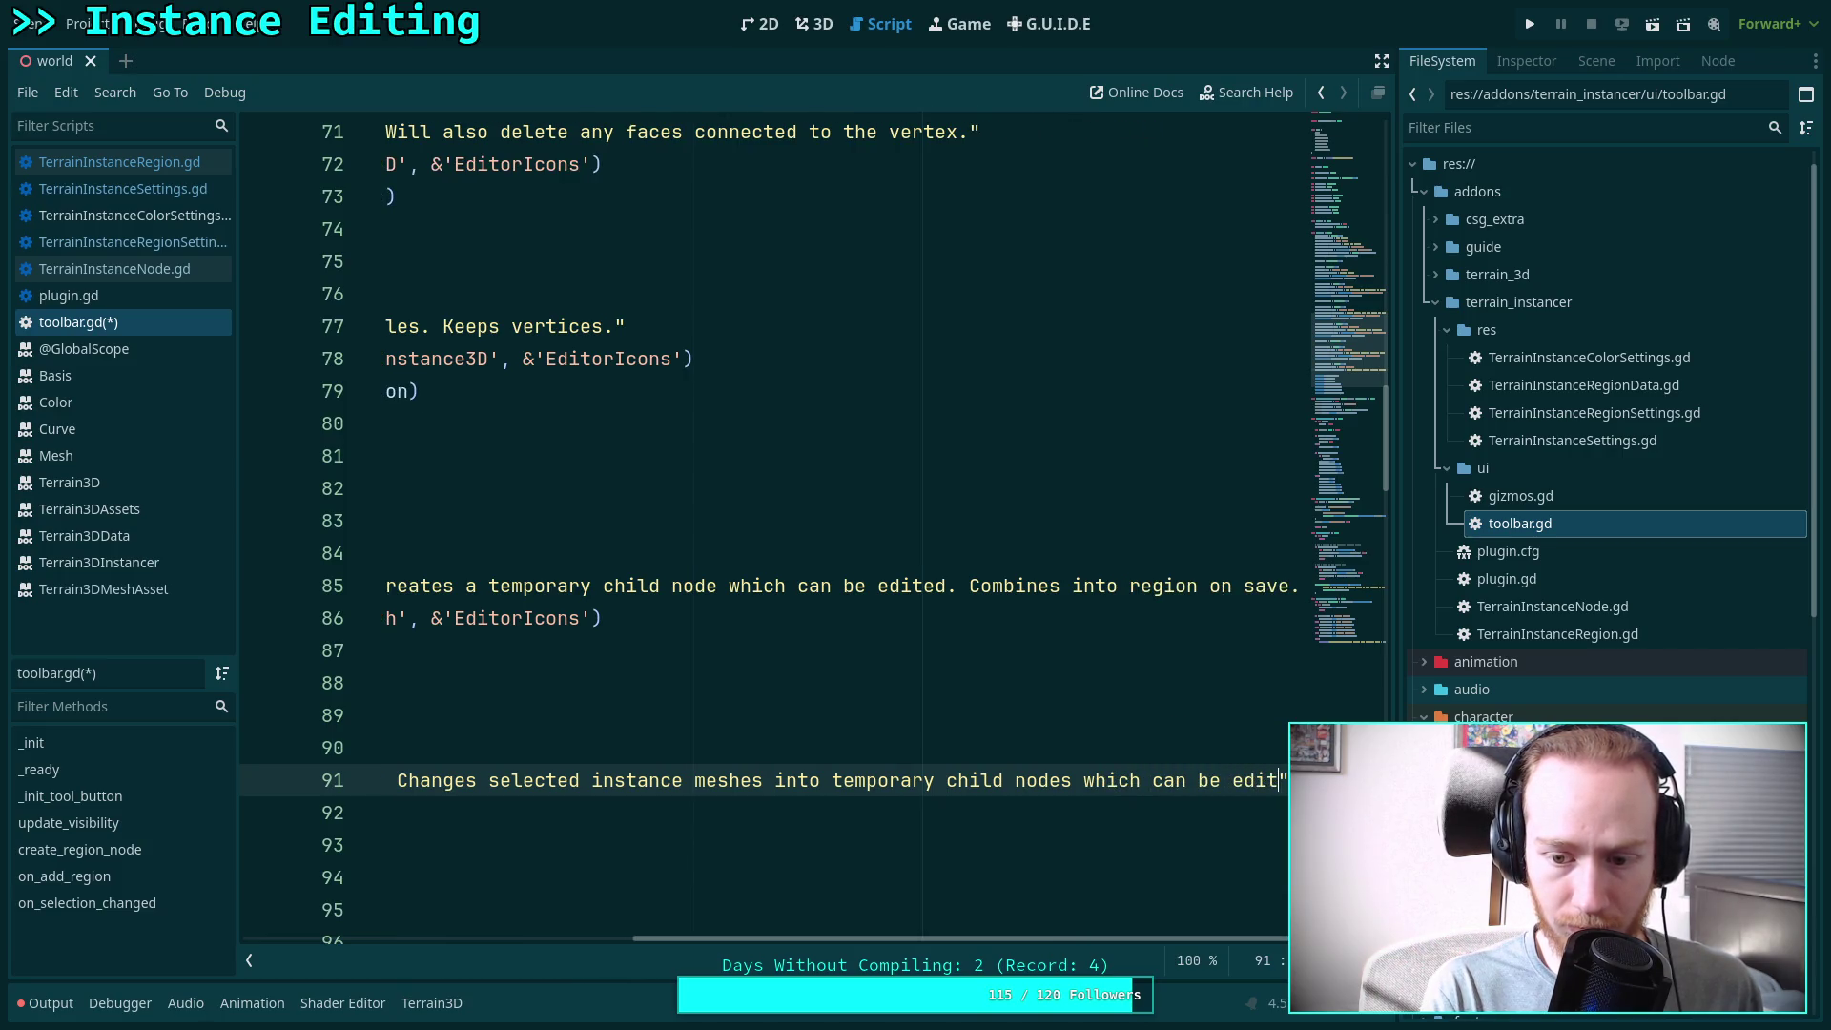
type(" or del")
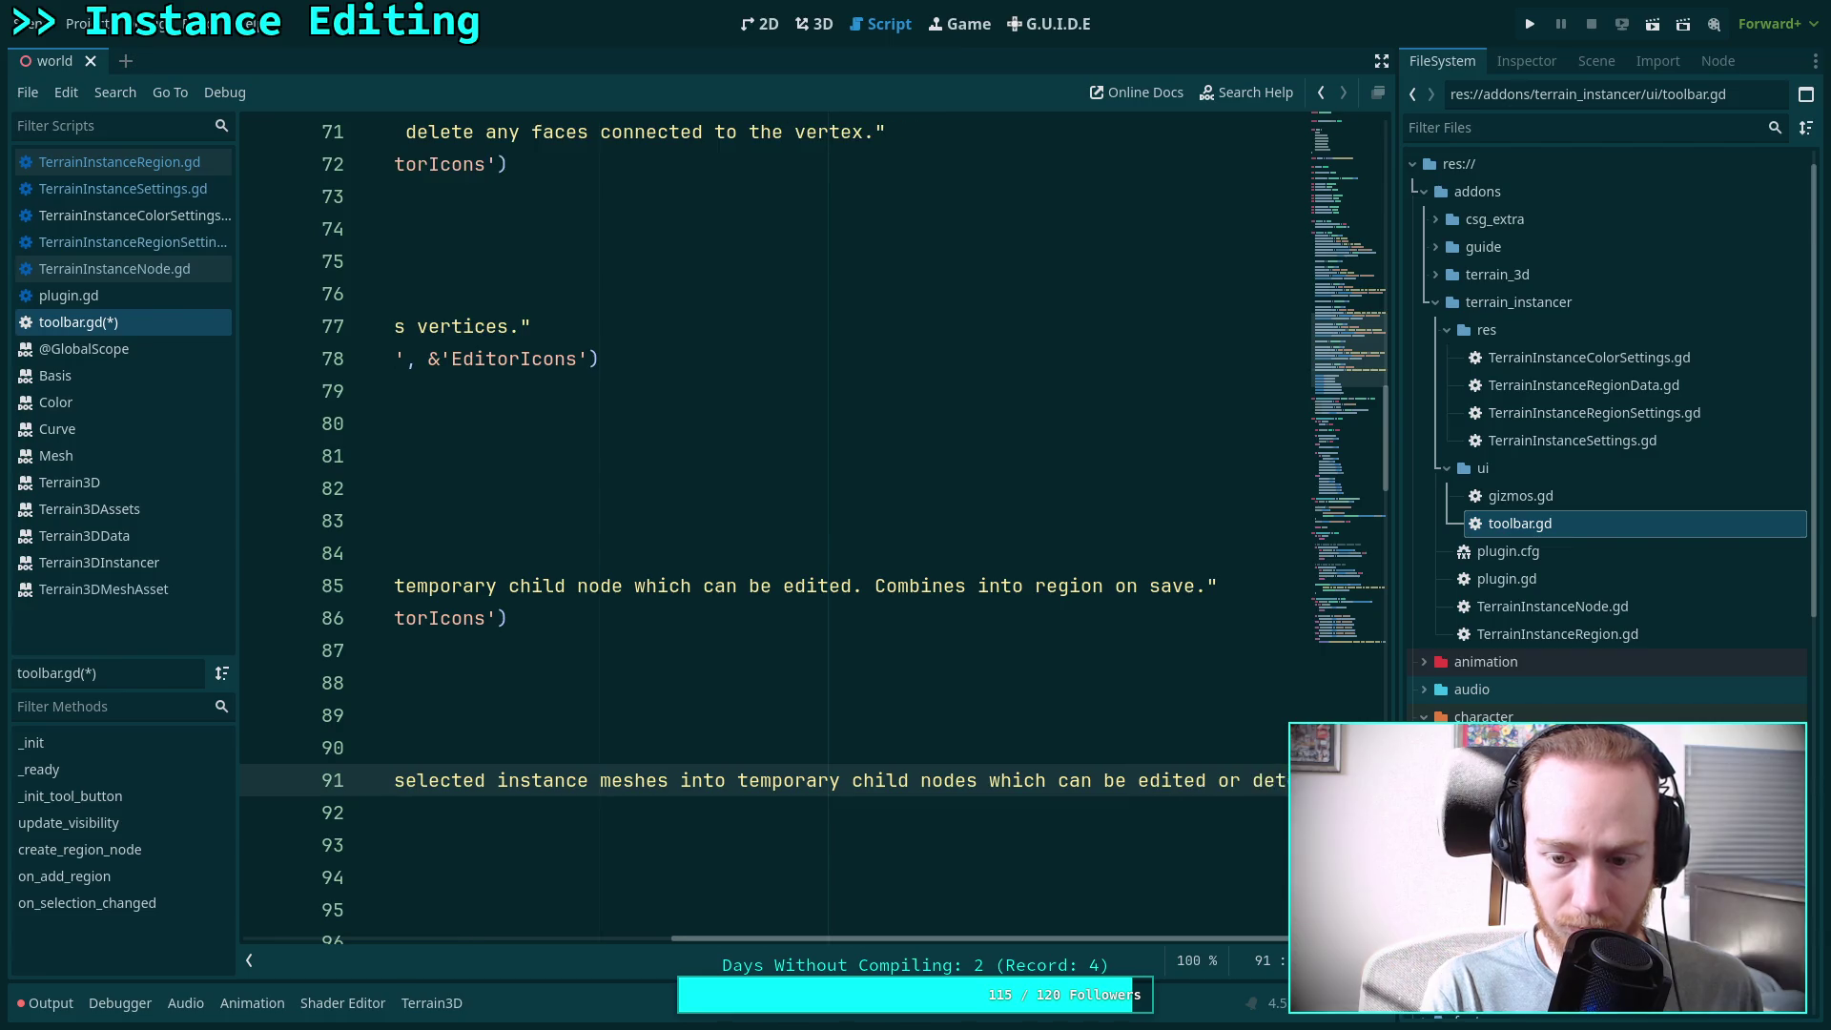
type("eted.")
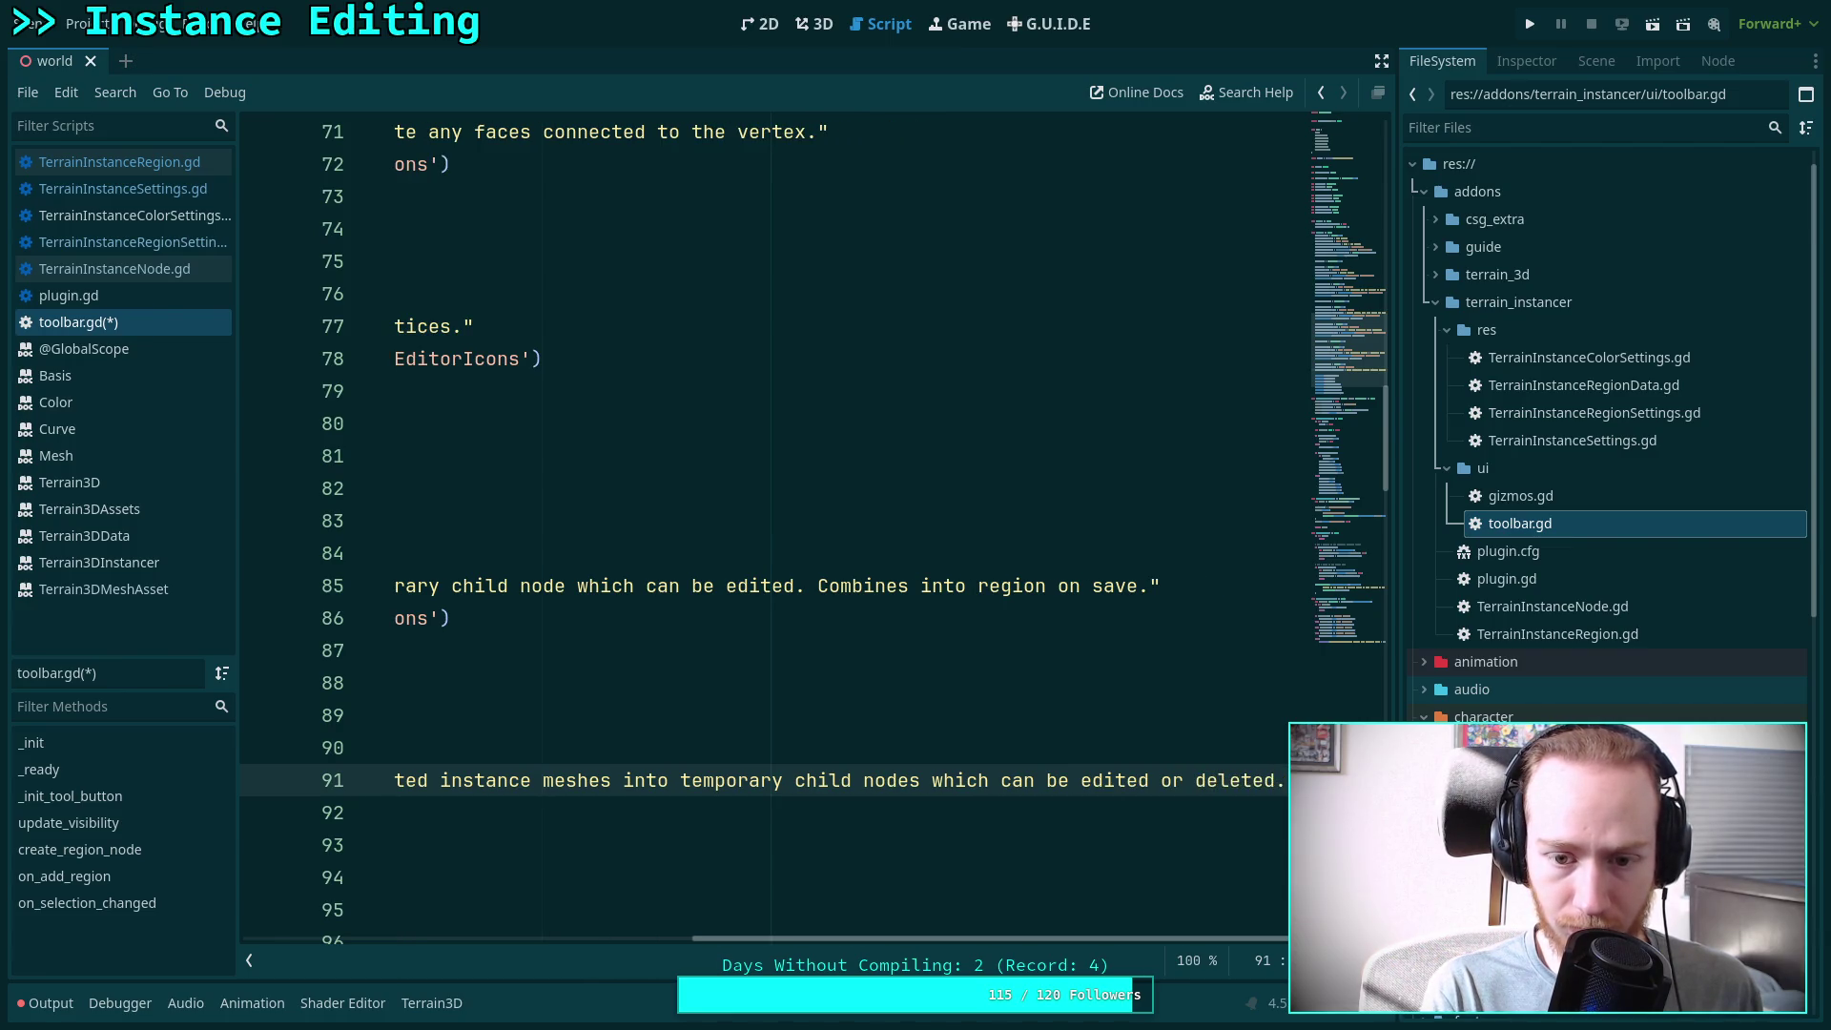
type(" Combines")
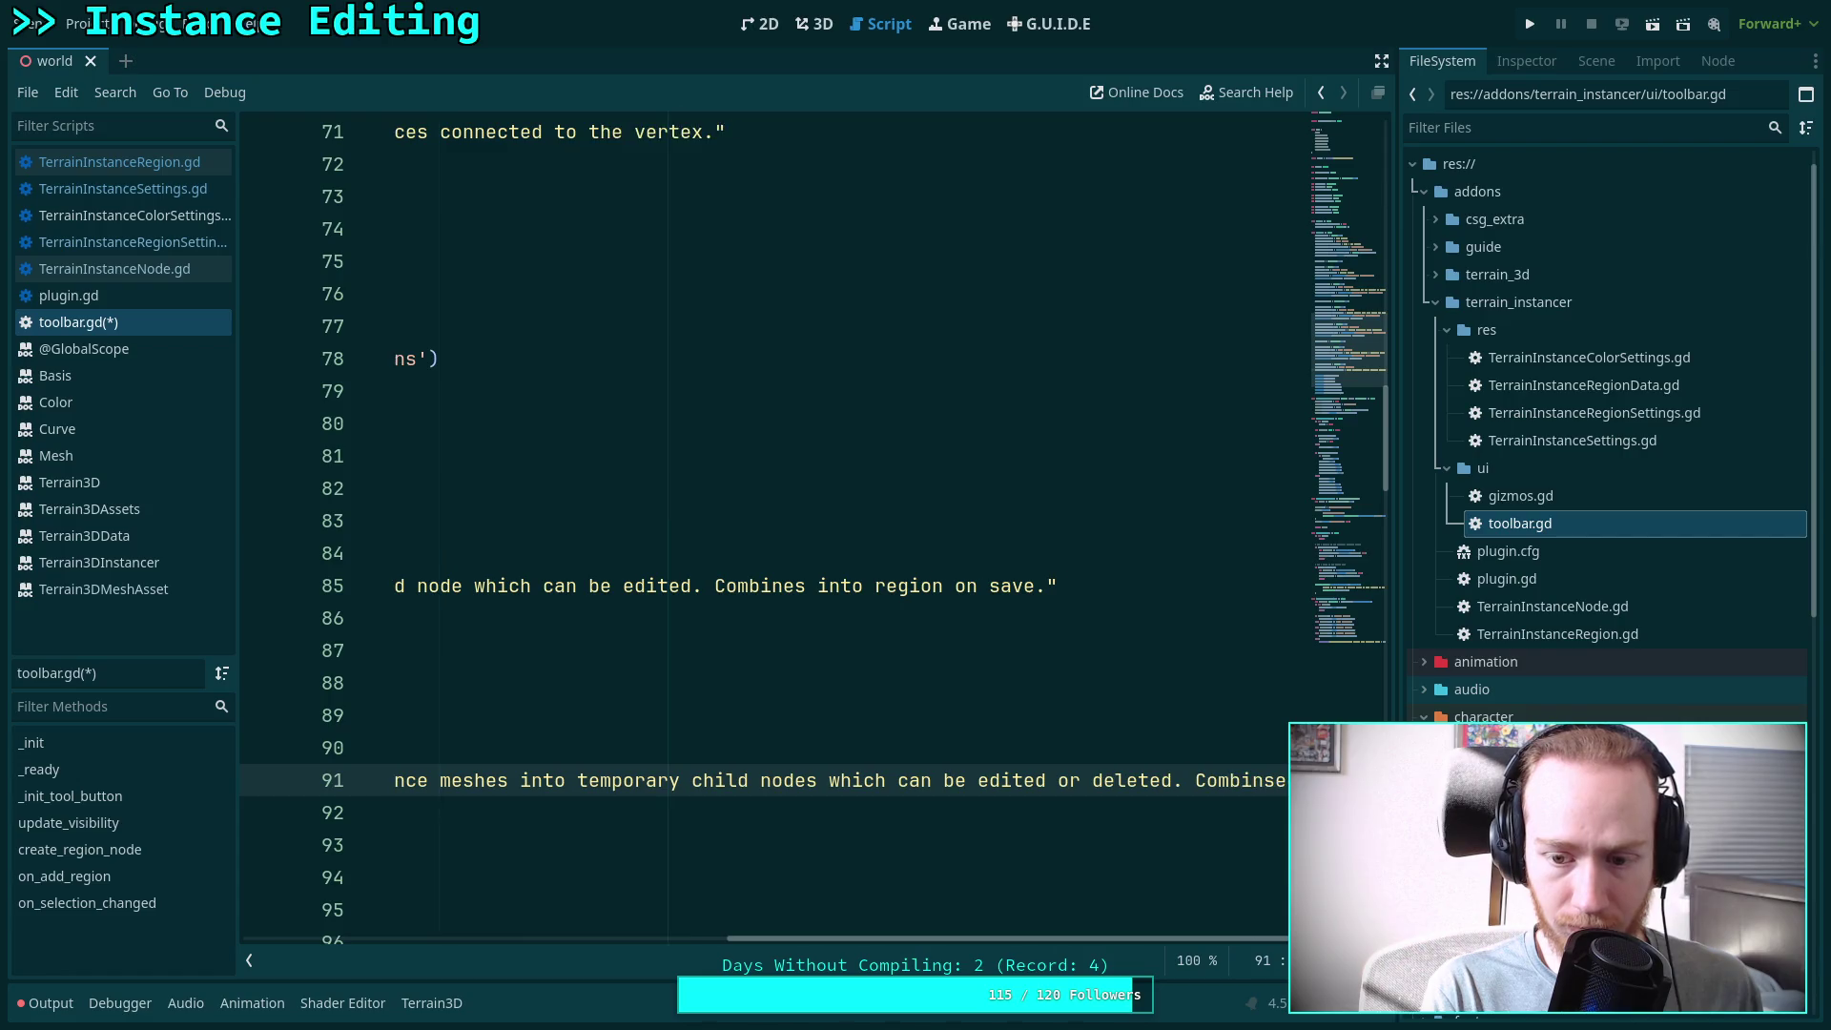
type(" bac")
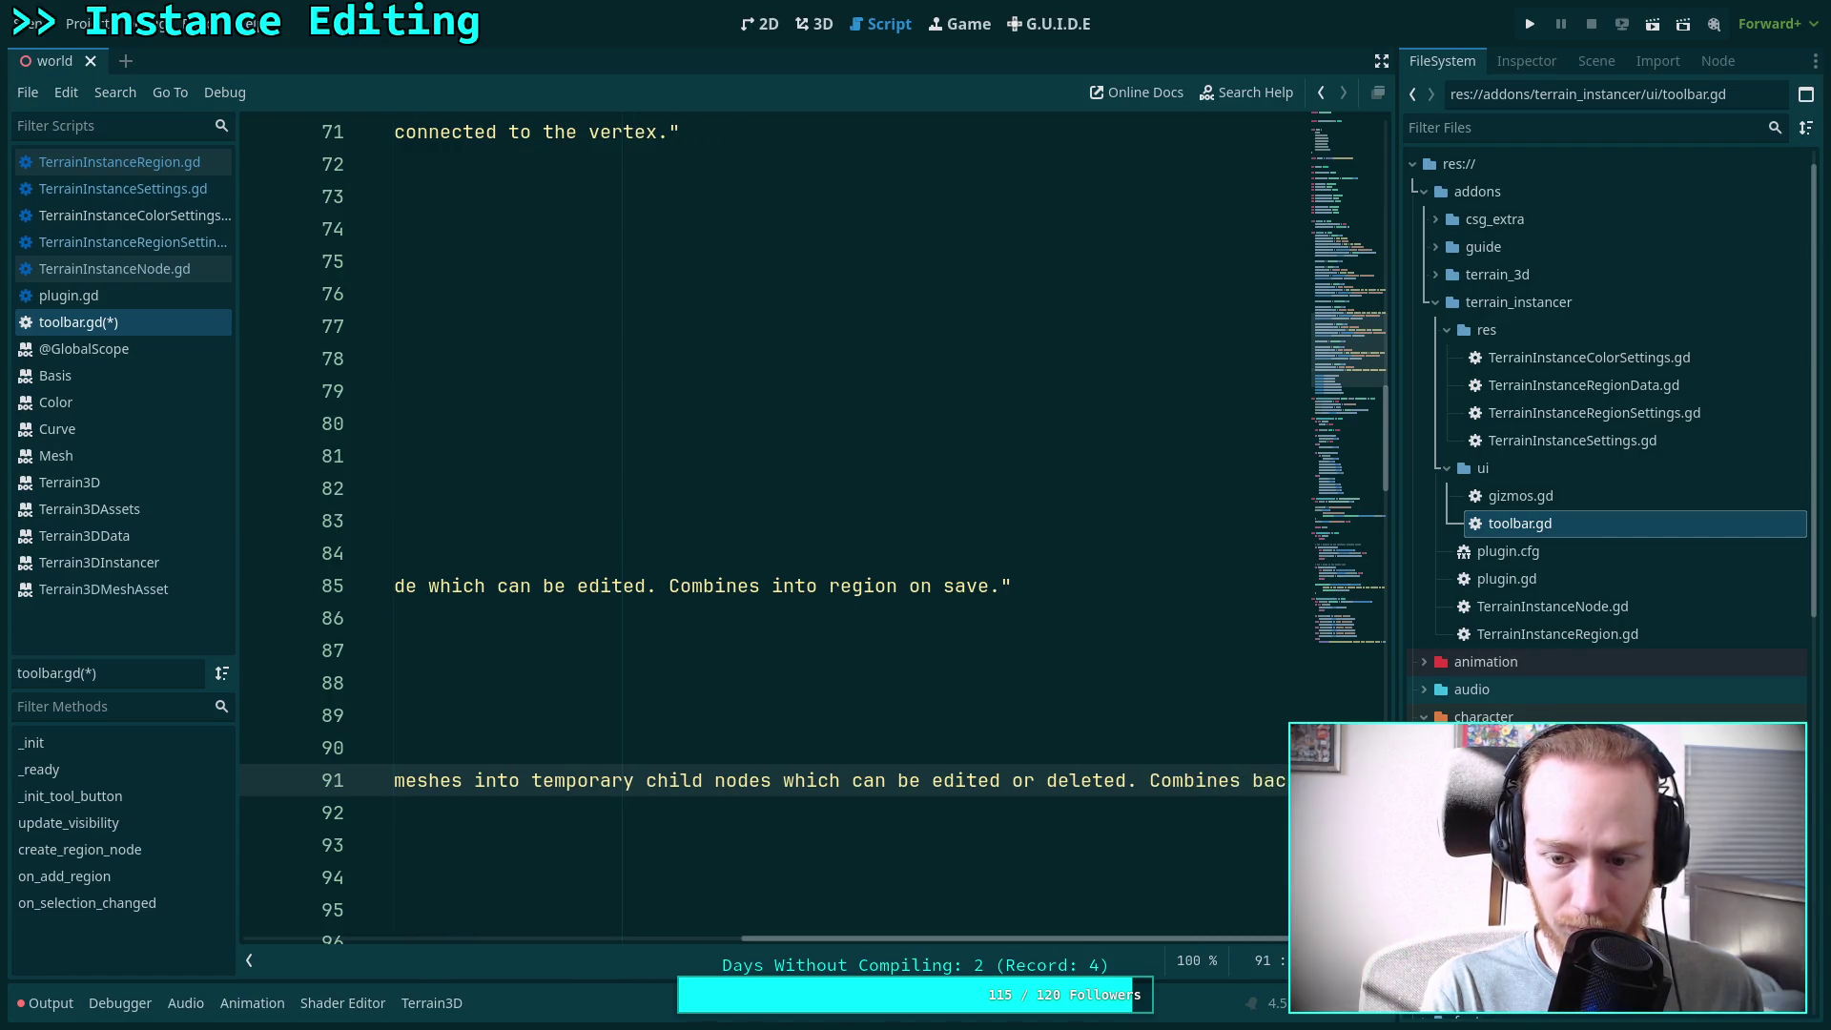
type("k into region")
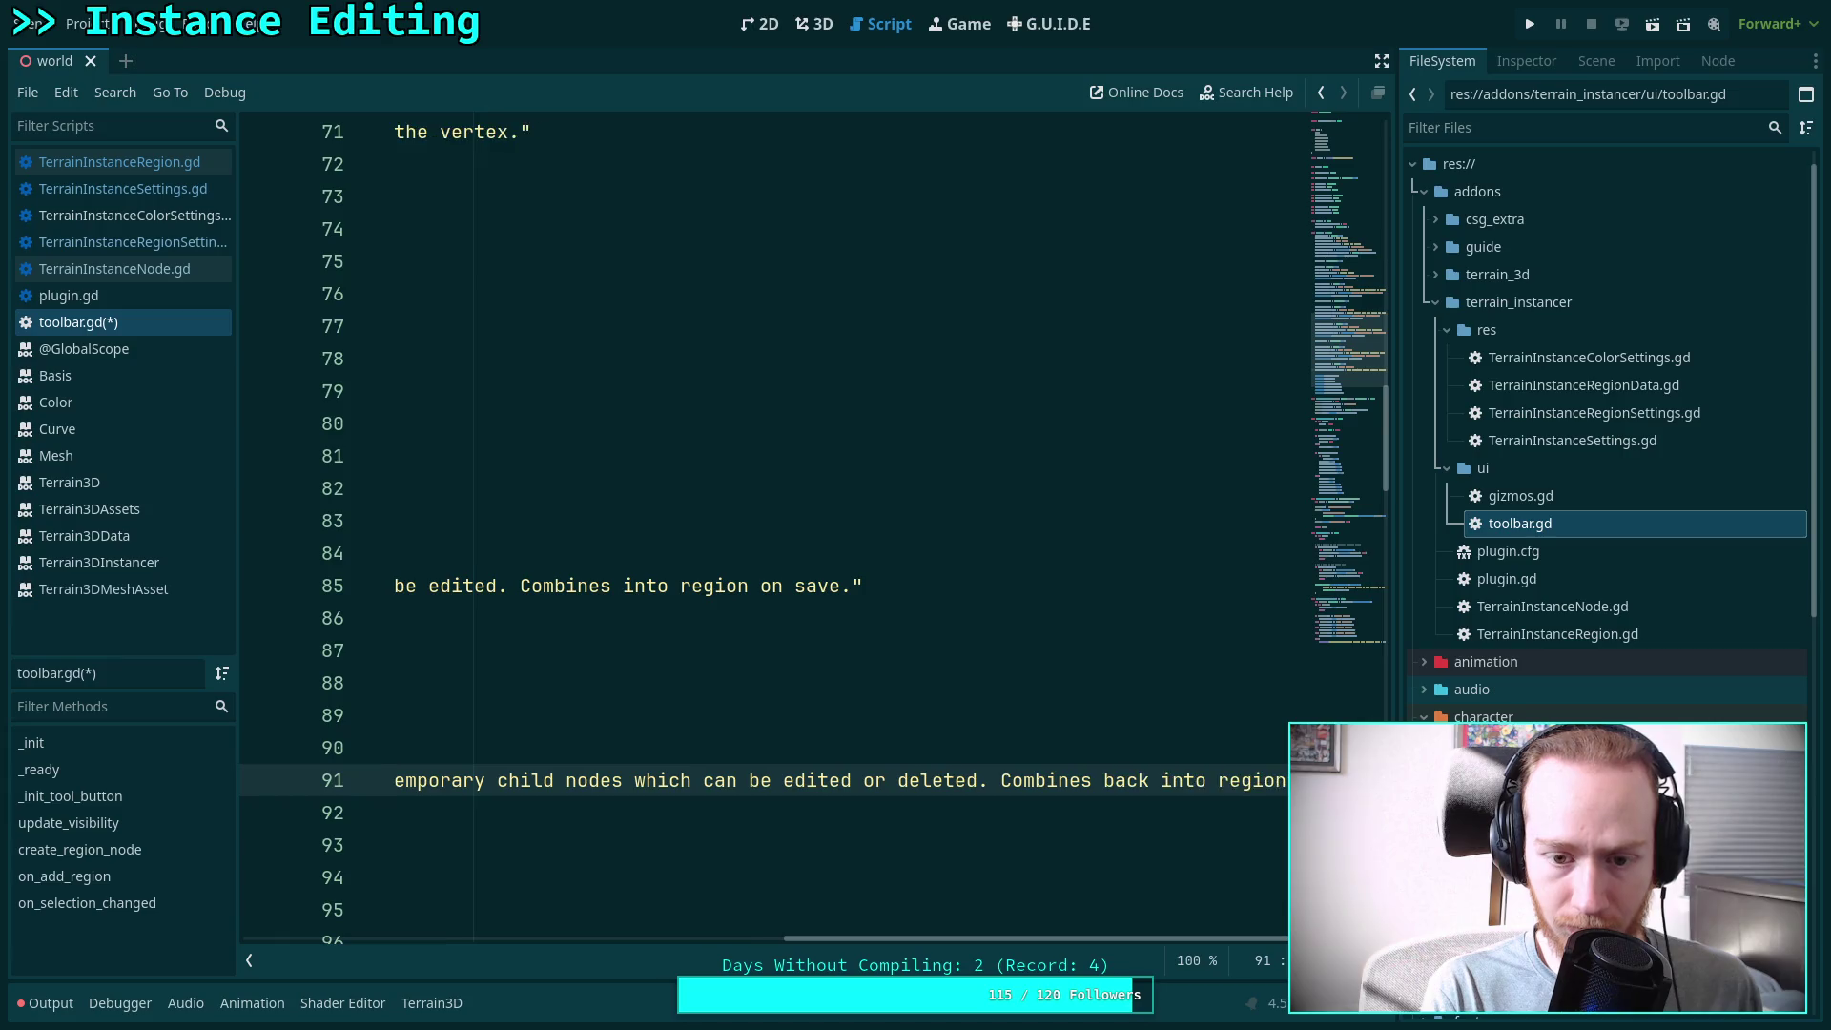
type(" on save.")
left_click(385, 812)
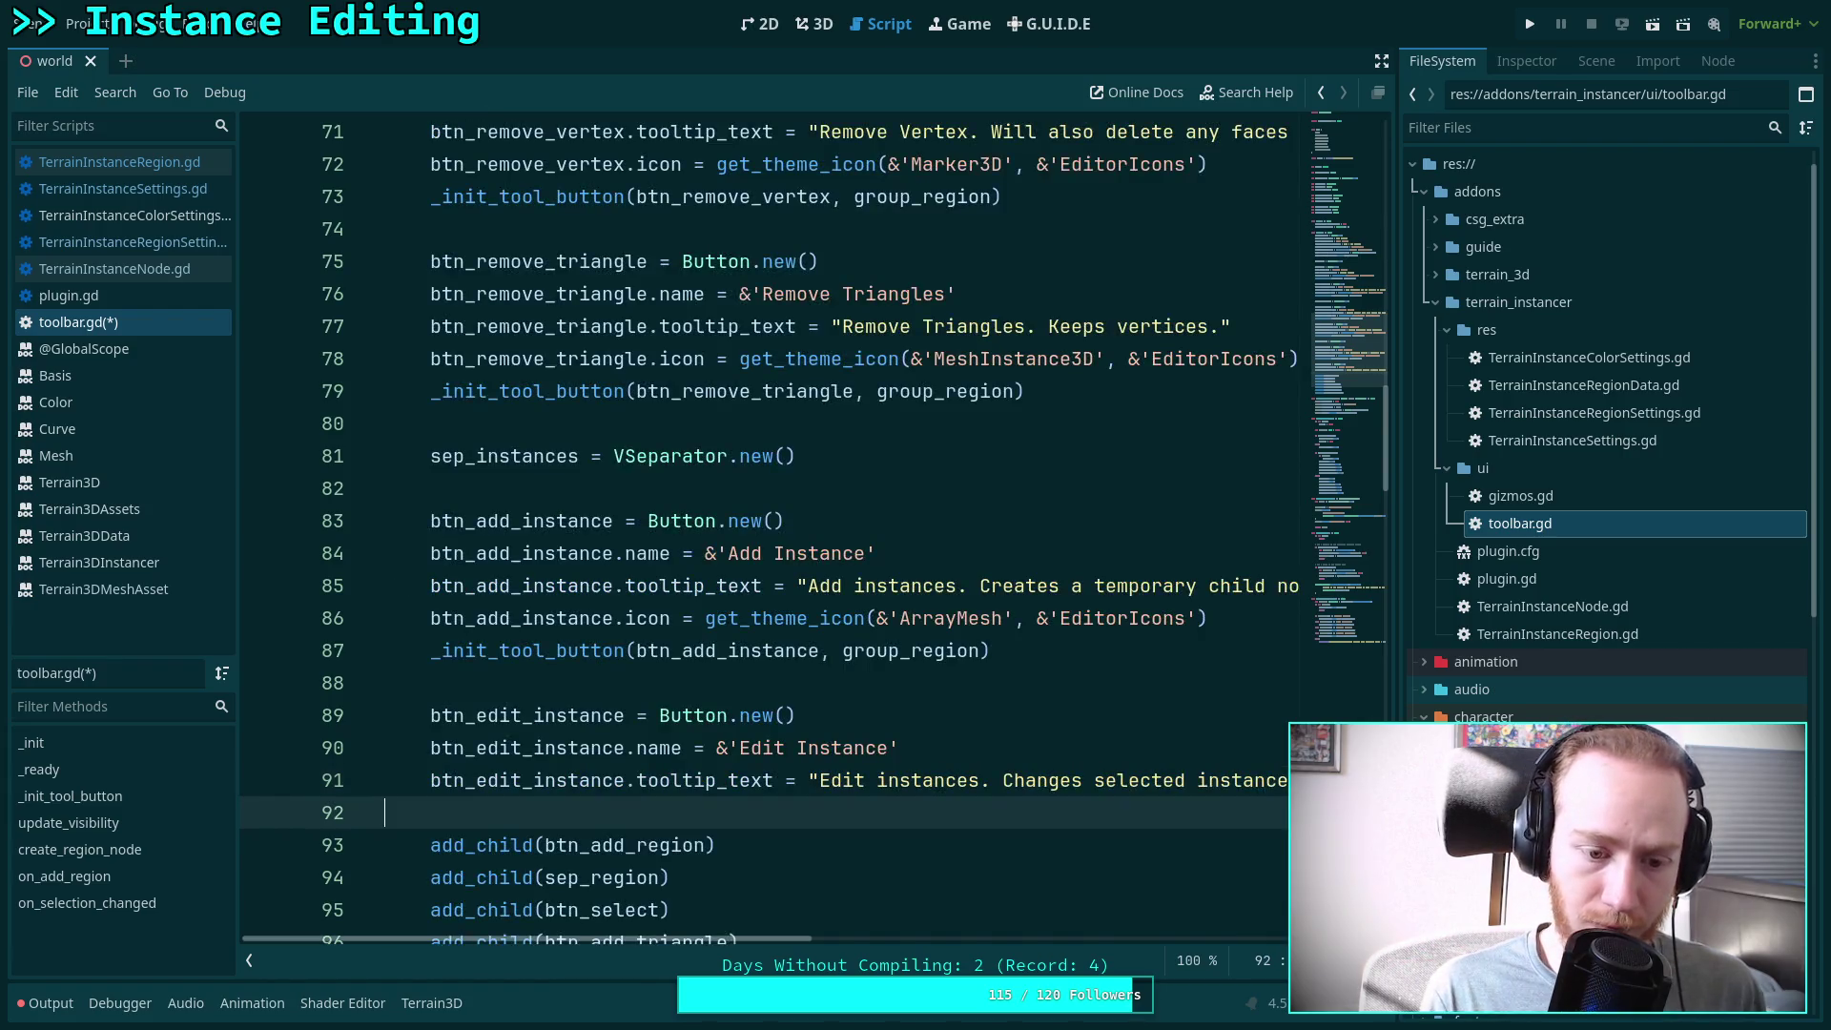
Set btn_edit_instance.icon to get_theme_icon('DebugContinue', 'EditorIcons') on line 92
key("Return")
key("Up")
type("btn_")
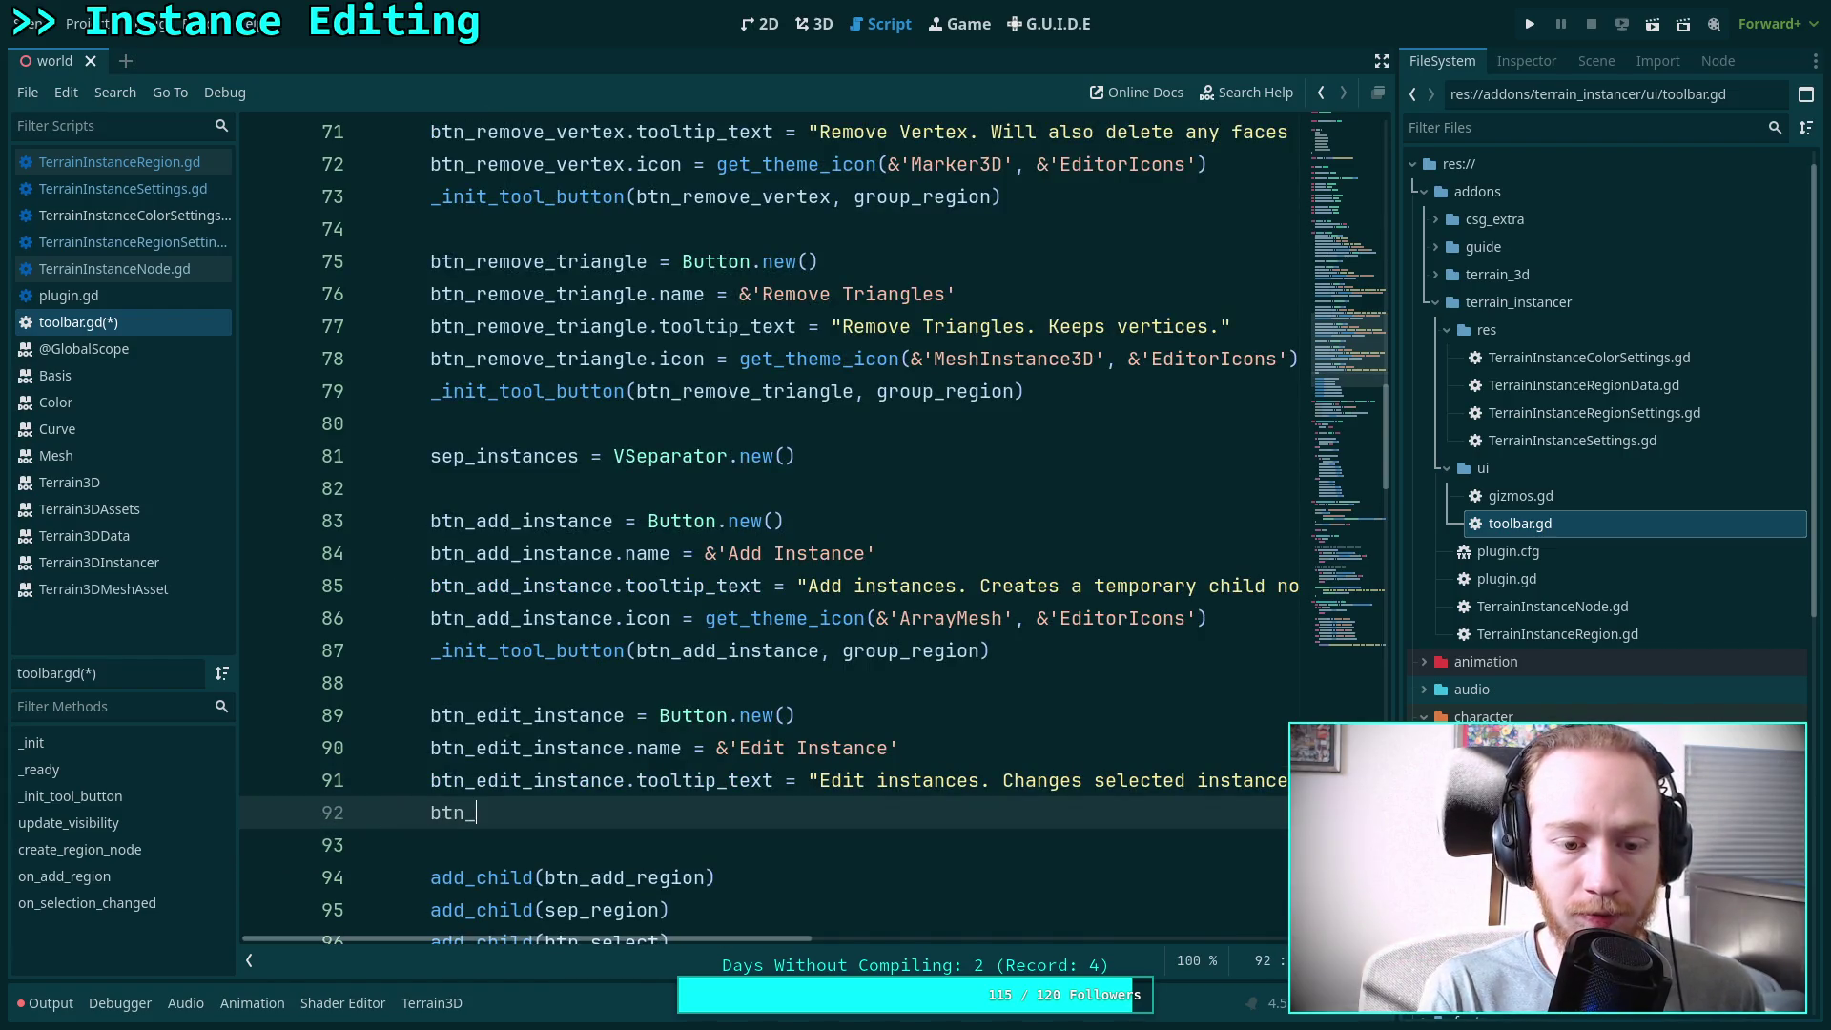
type("ed")
key("Return")
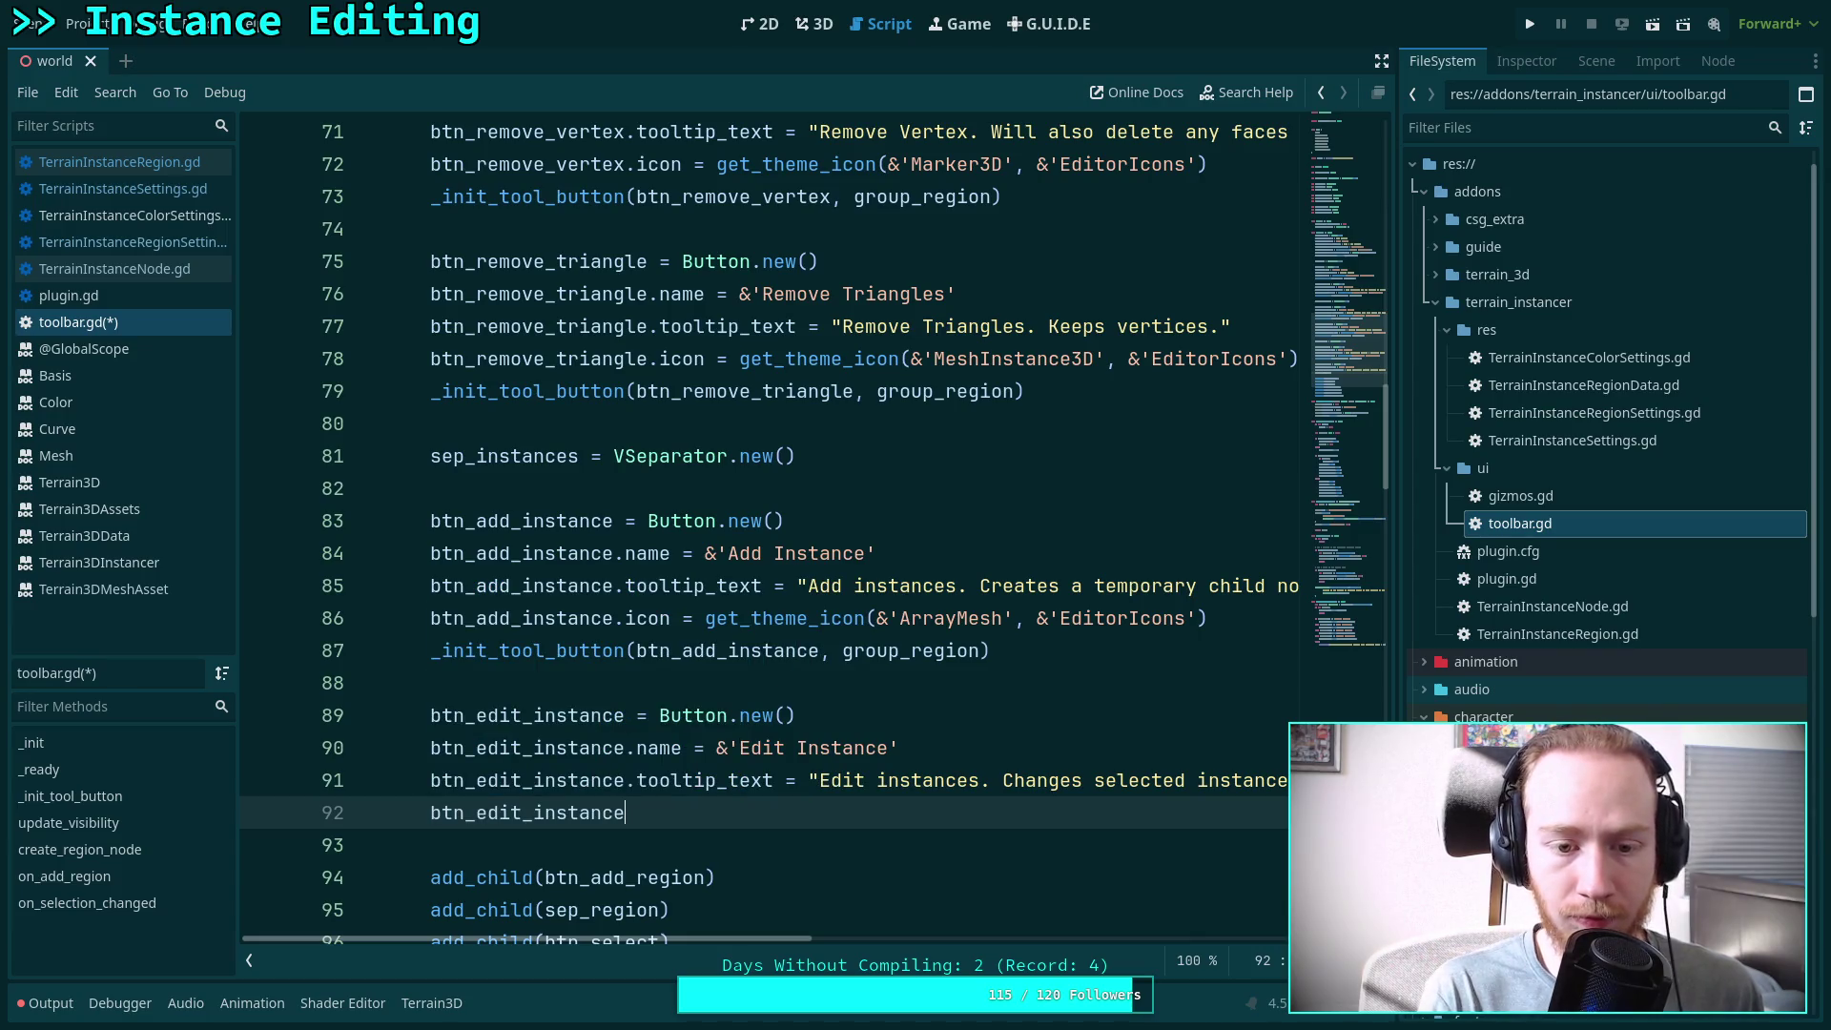
type(".ic")
key("Return")
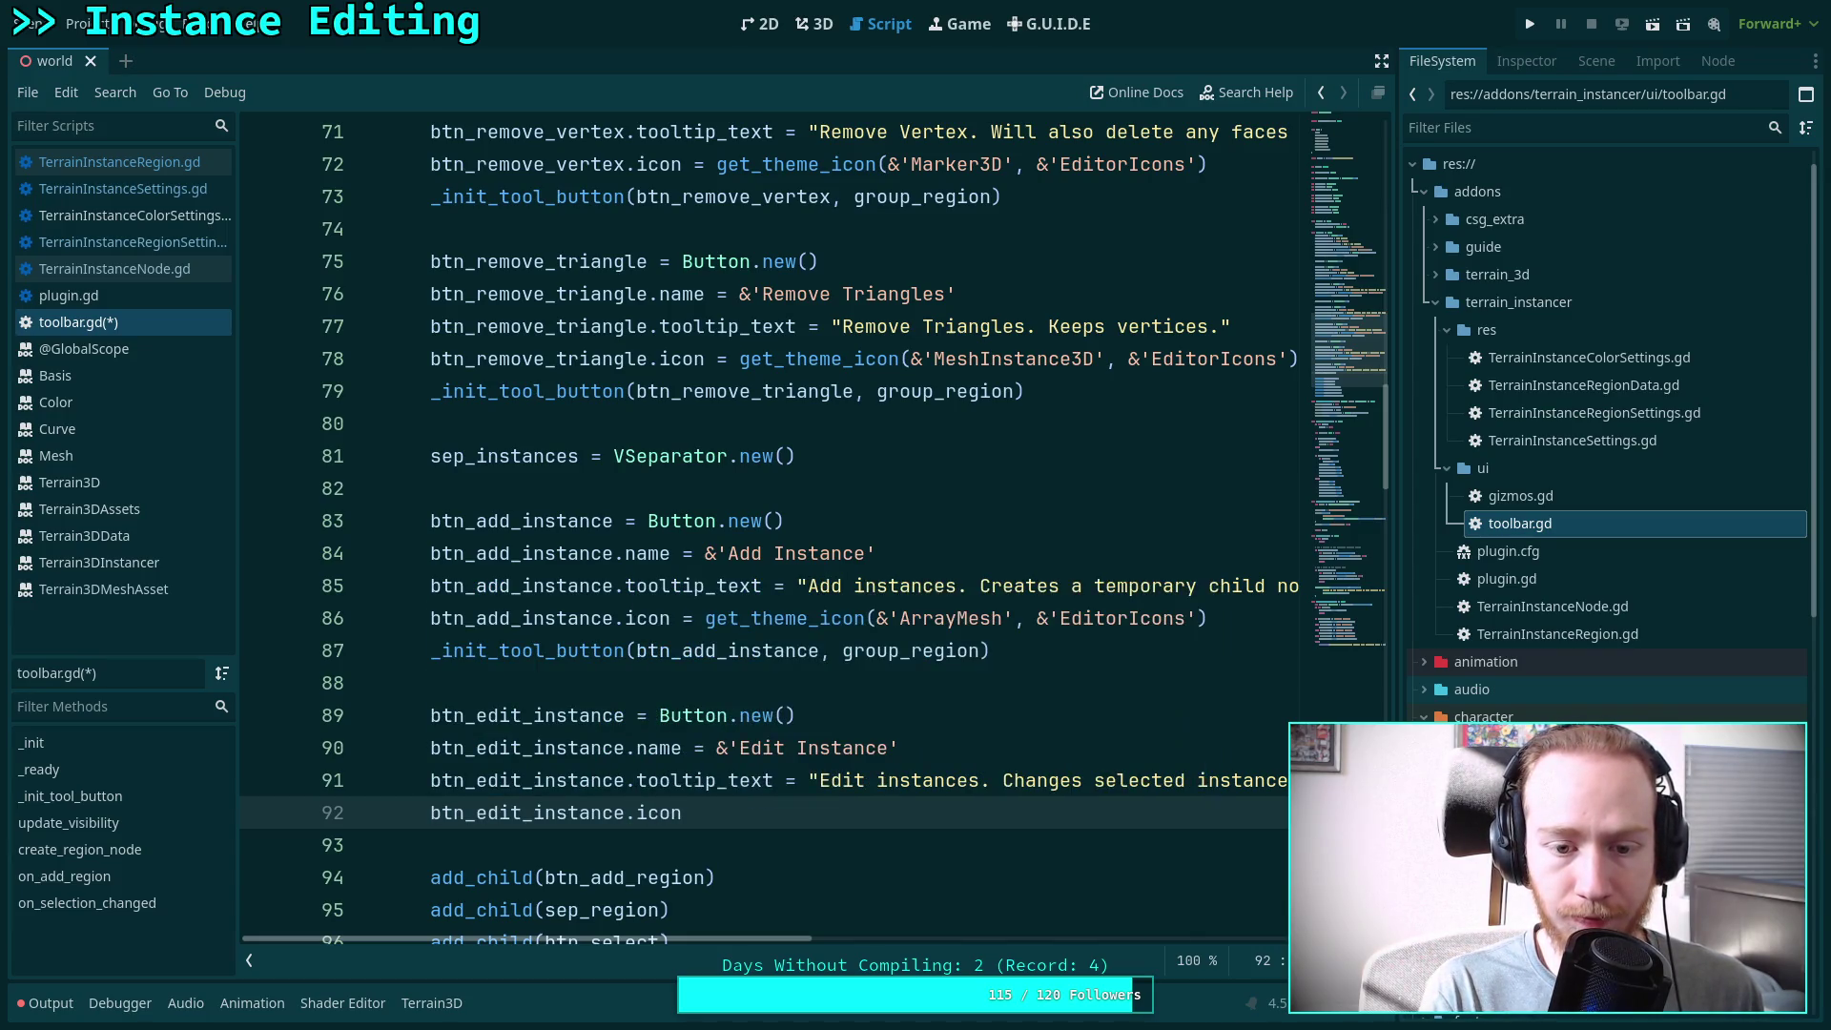
type(" = getn")
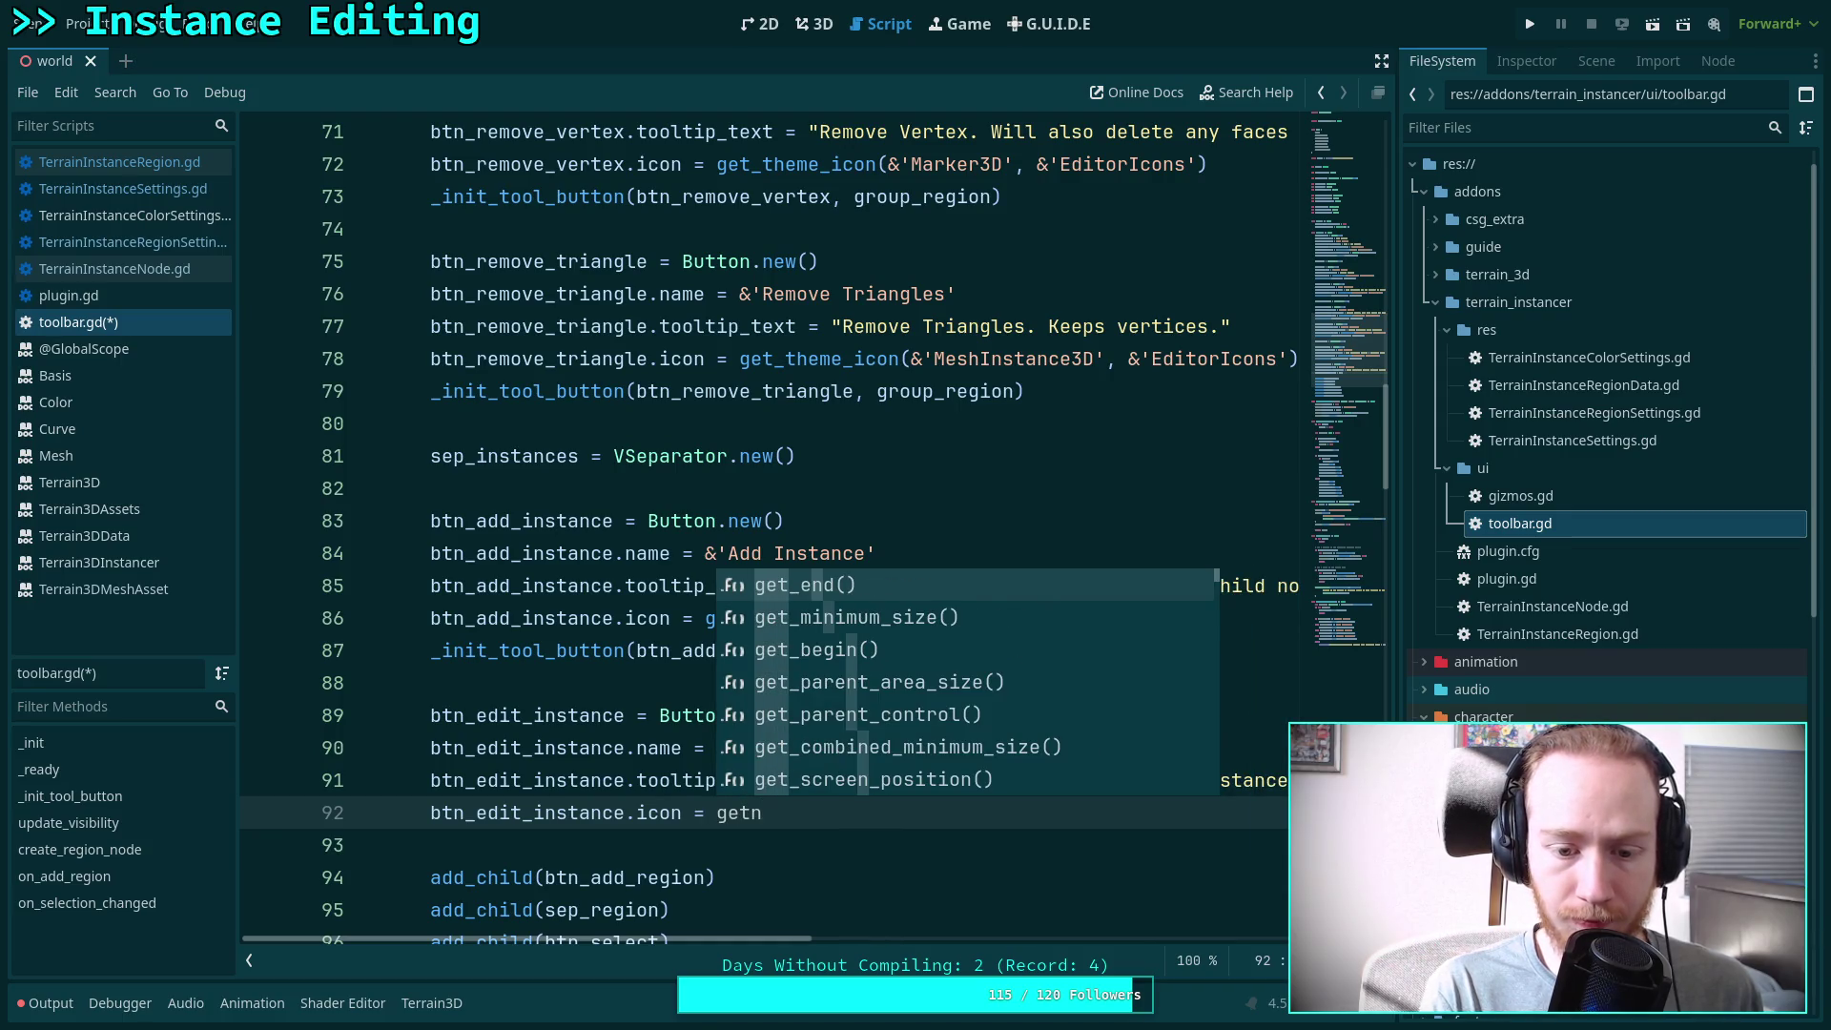
key("BackSpace")
type("_theme")
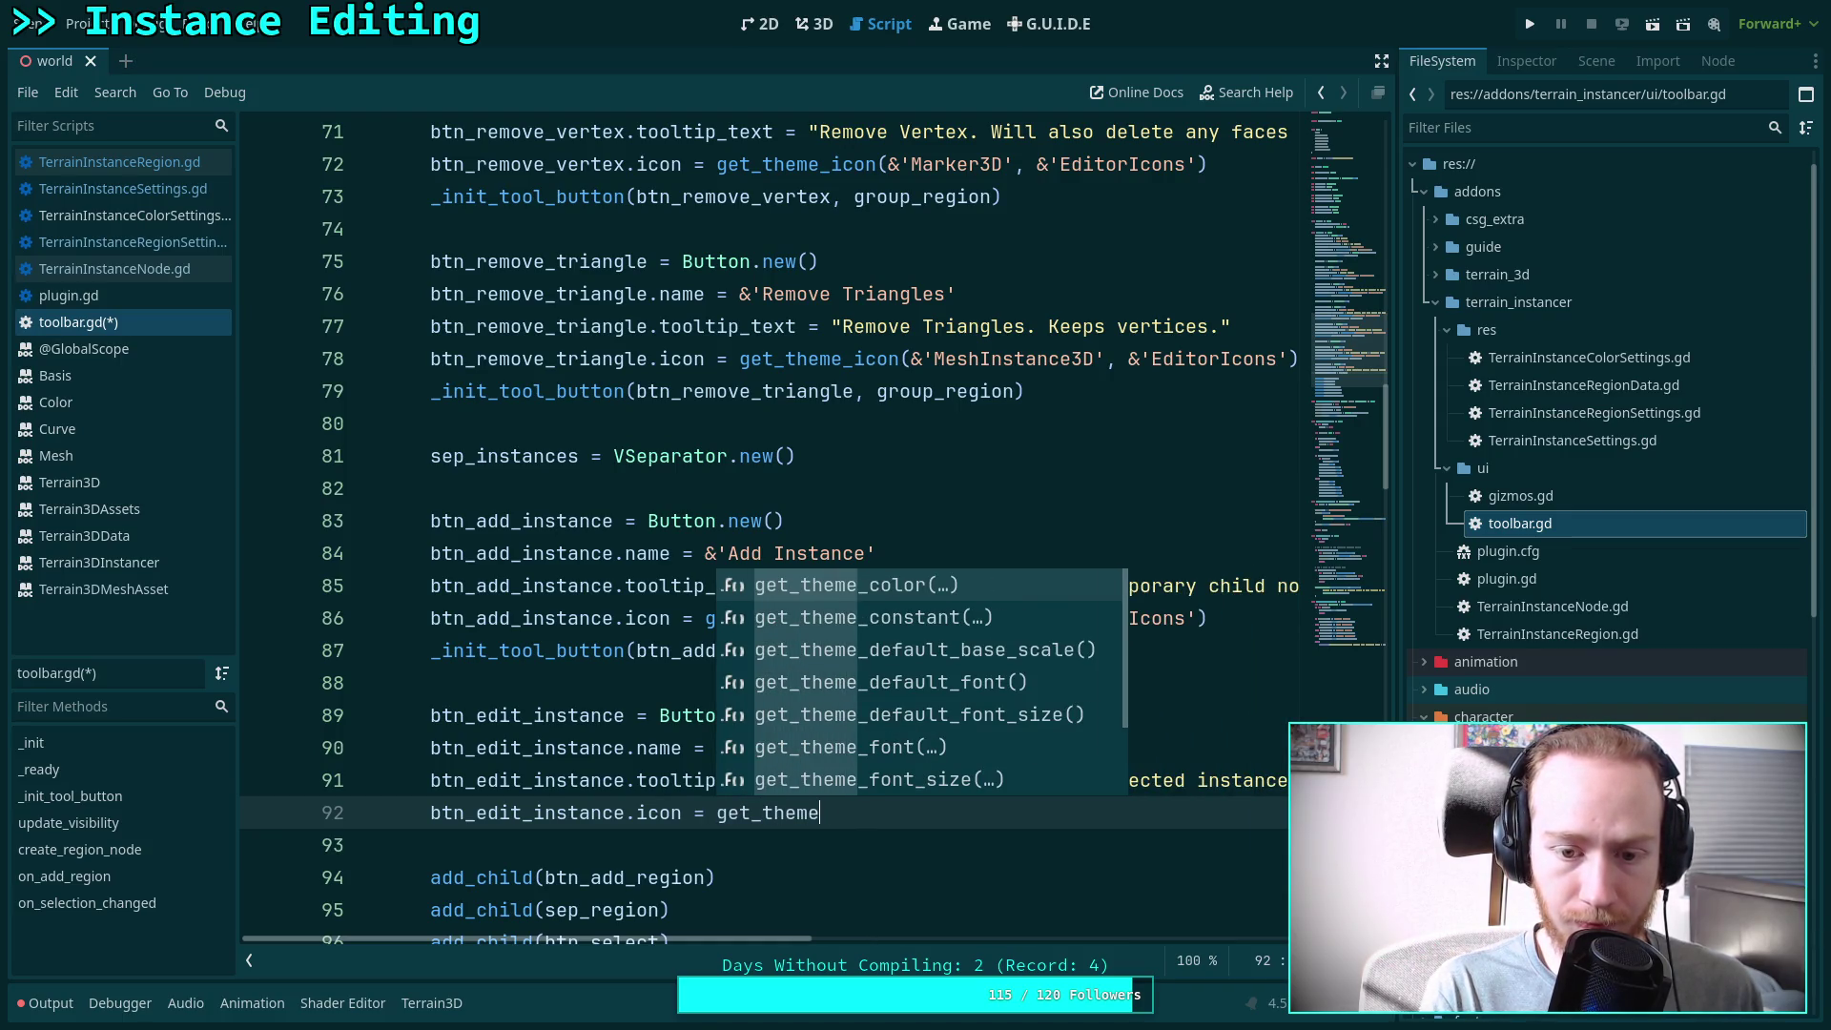
type("_ic")
key("Return")
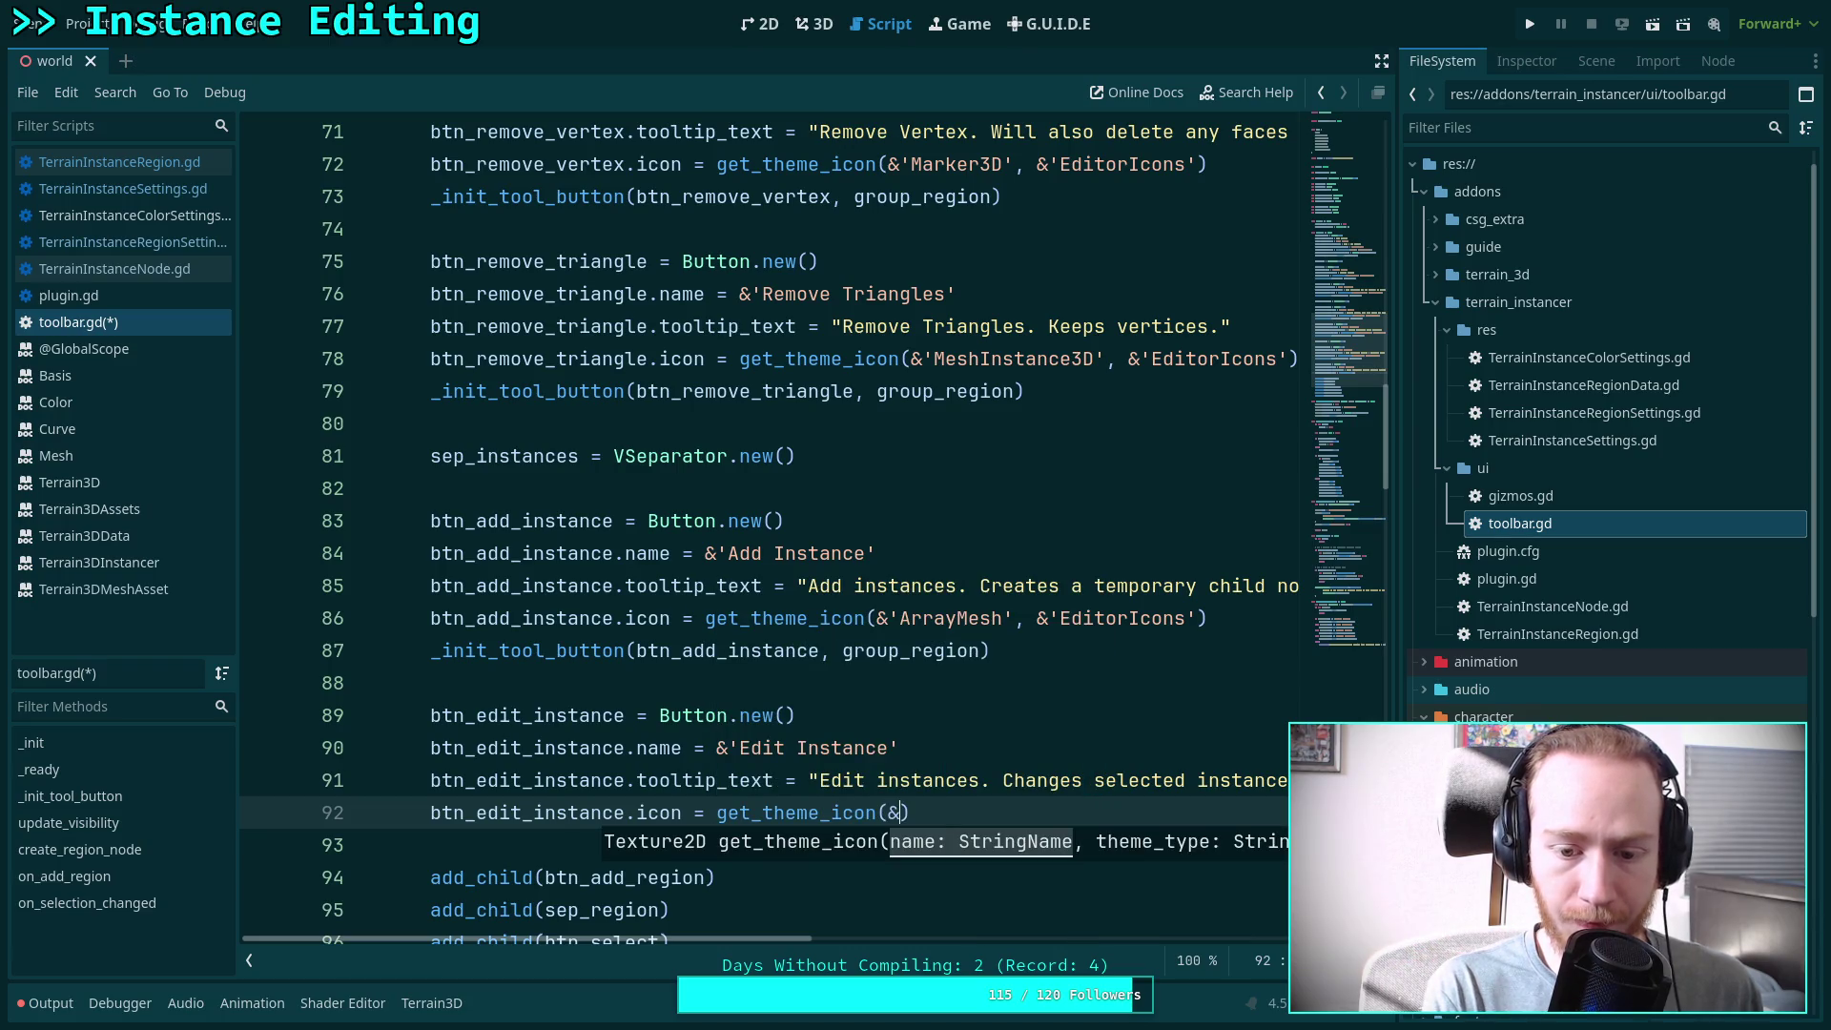
type("DebugCon")
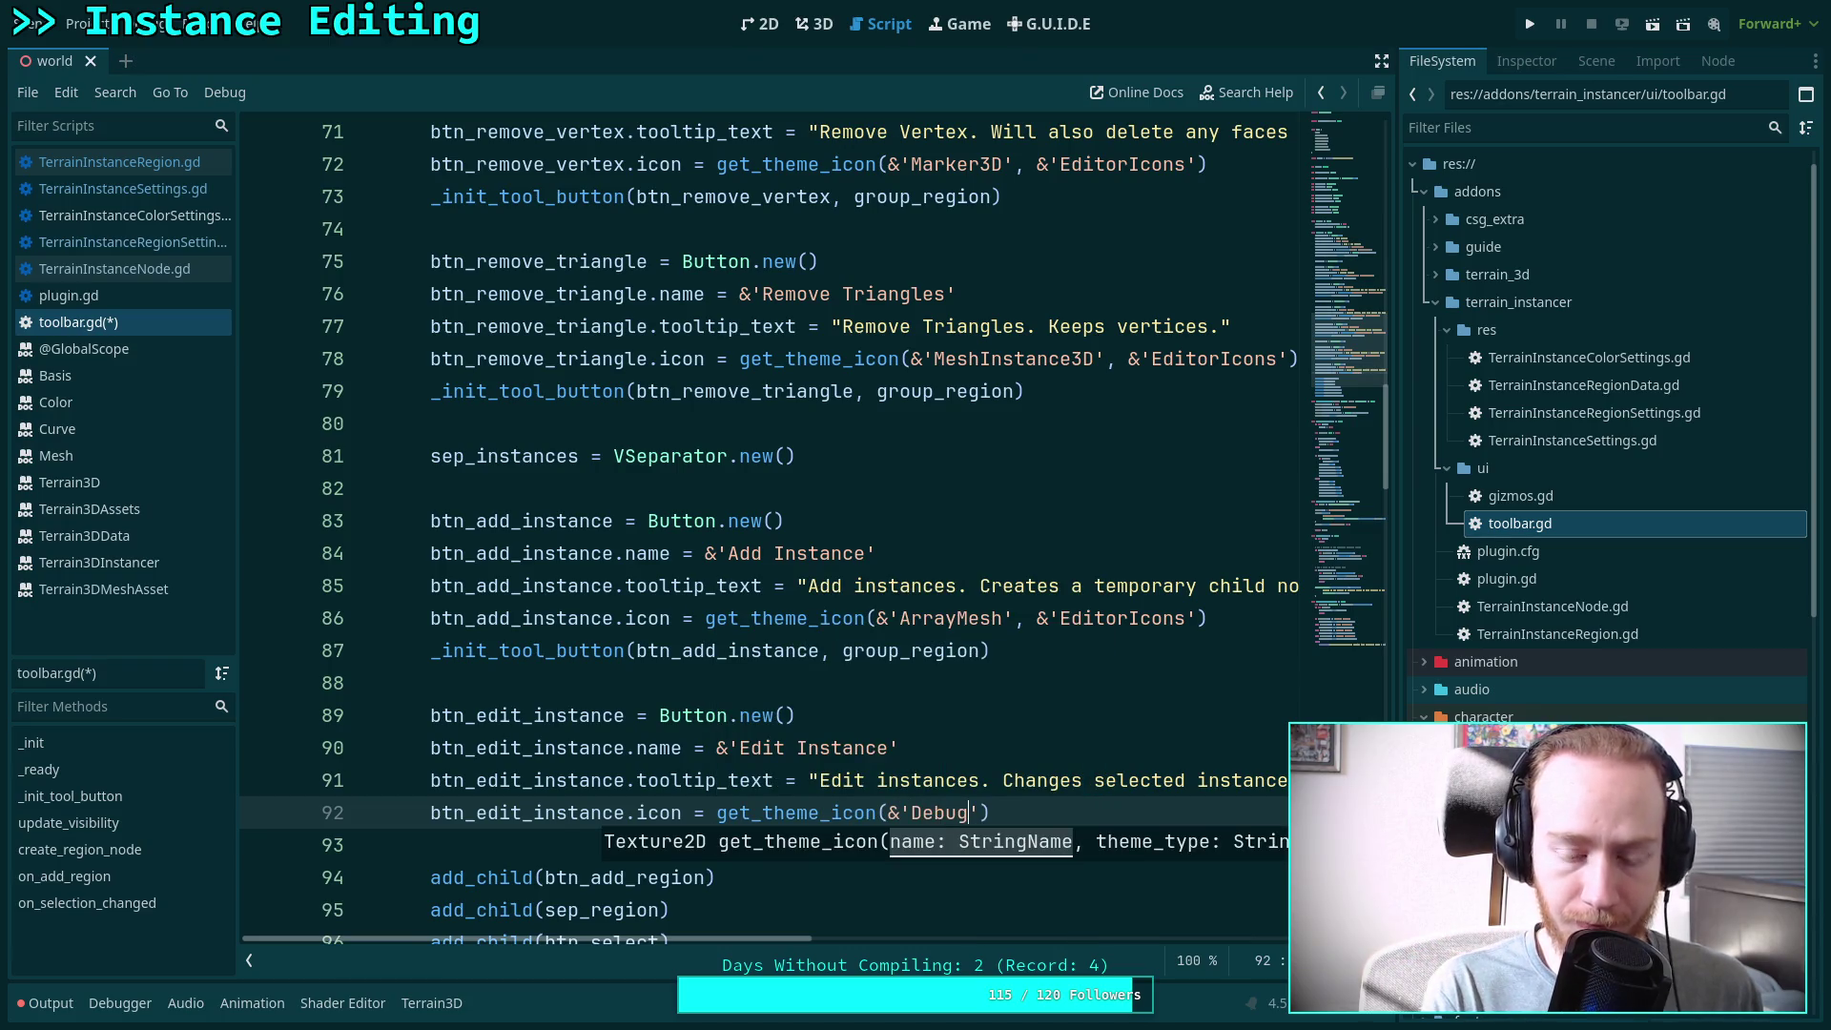
type("tinue")
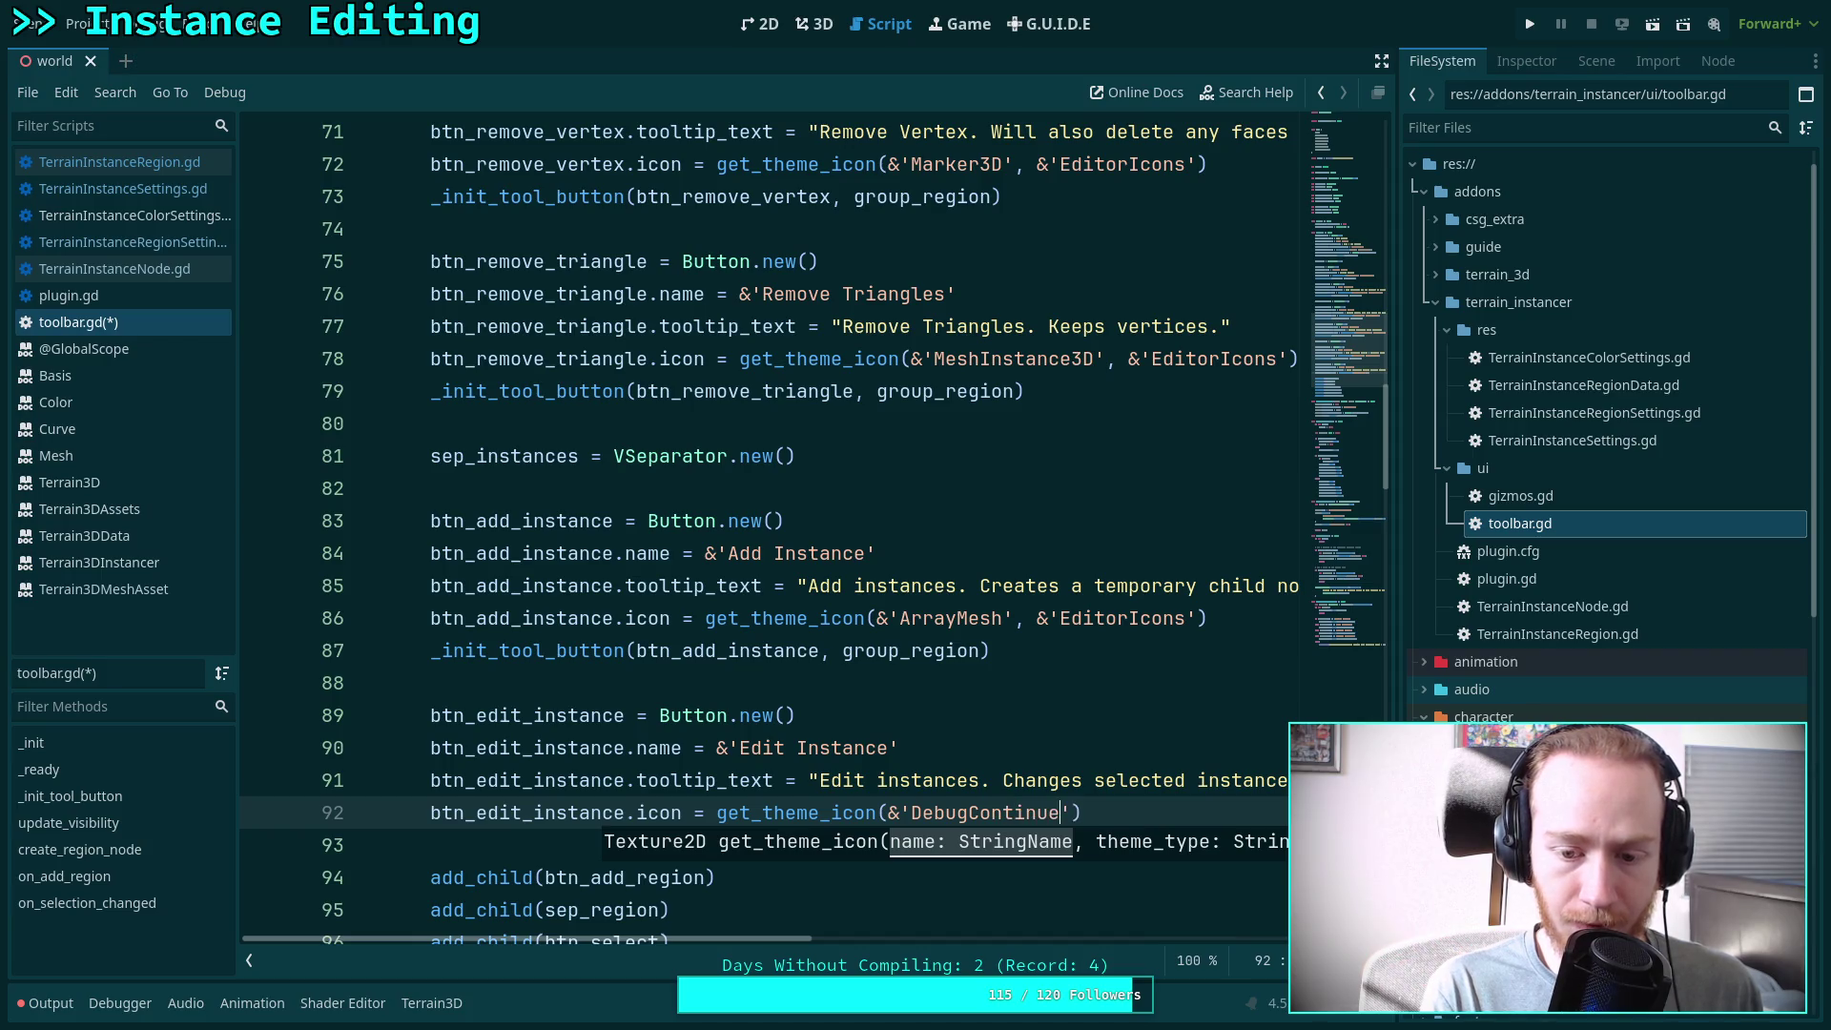
key("super+1")
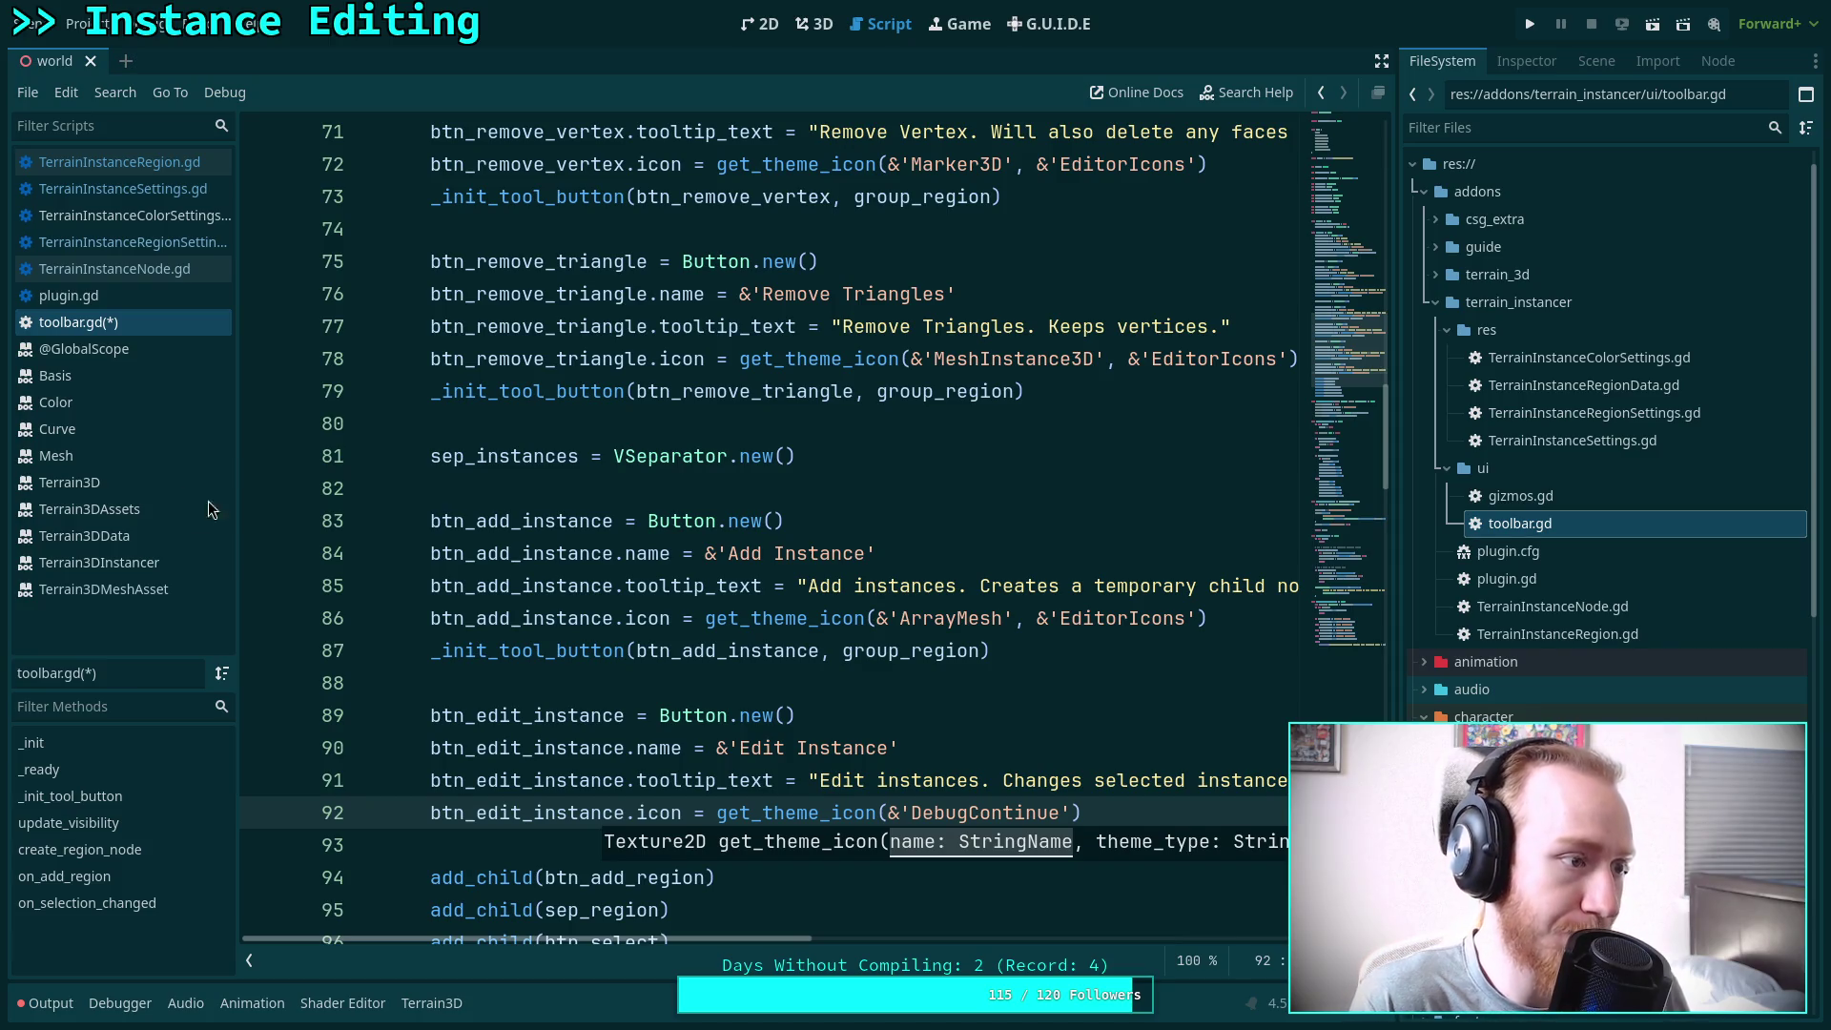
type(",")
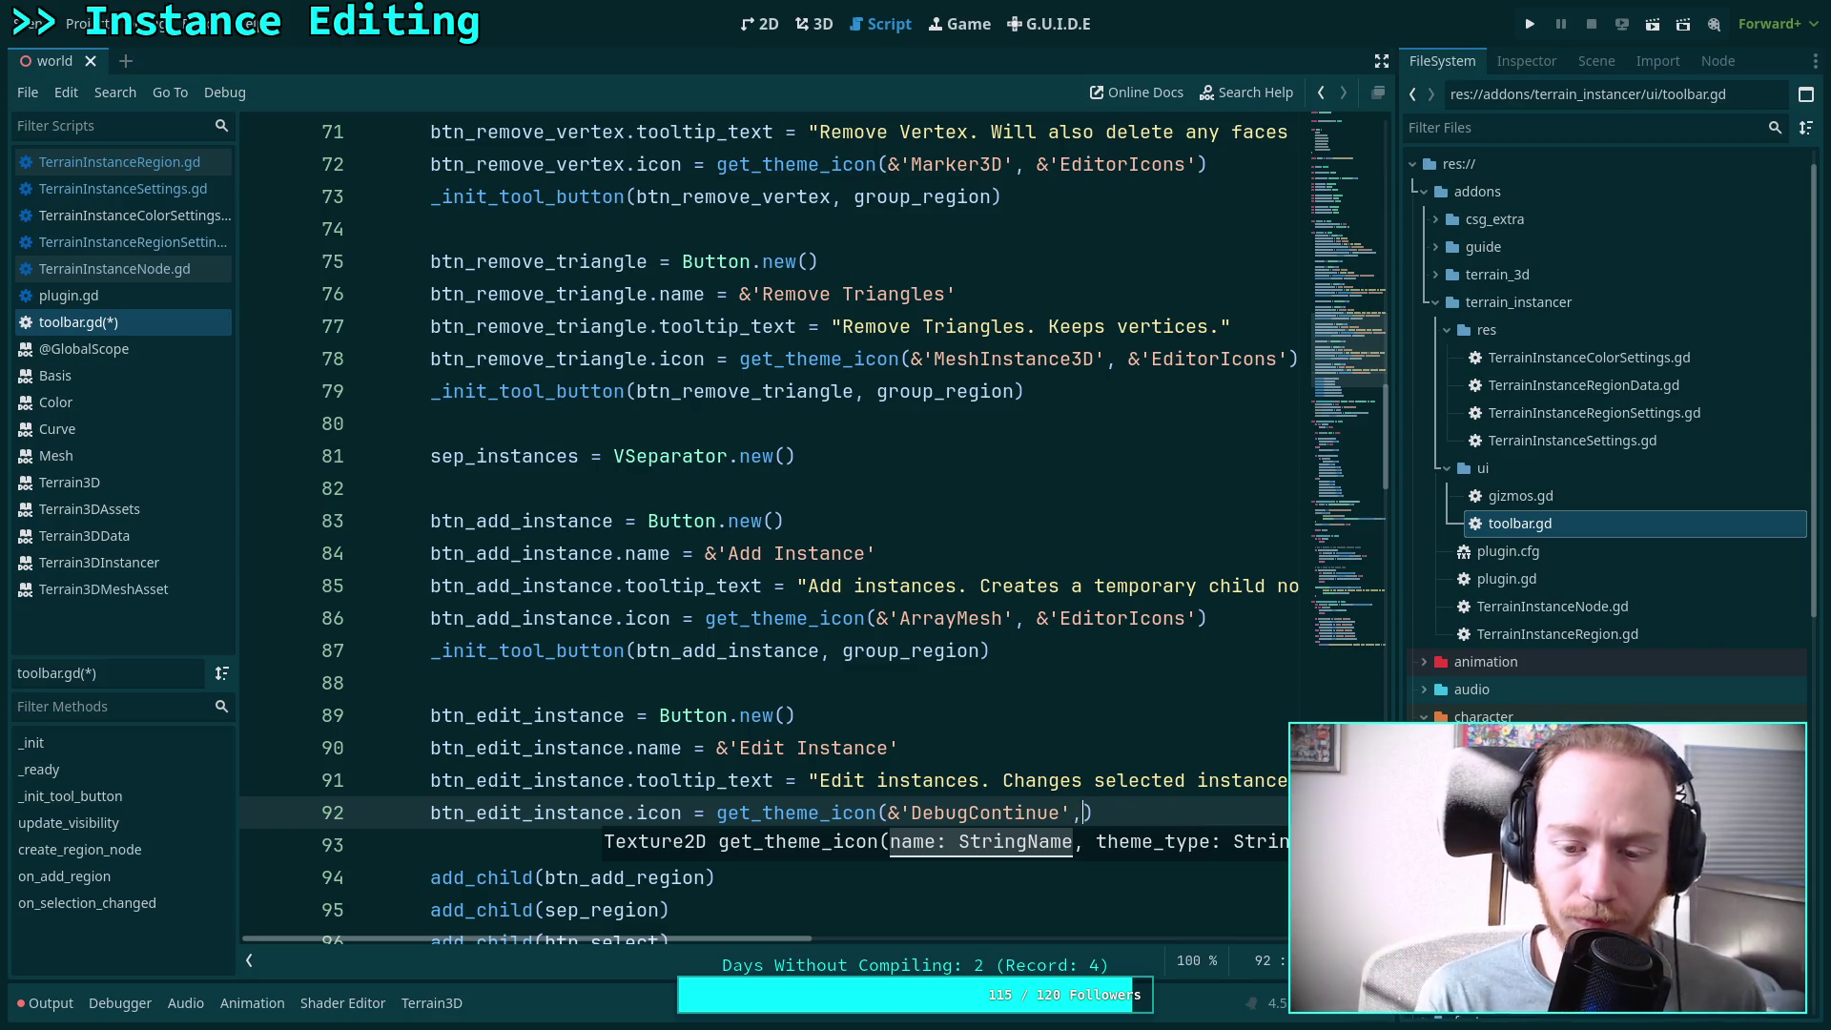
type(" &'")
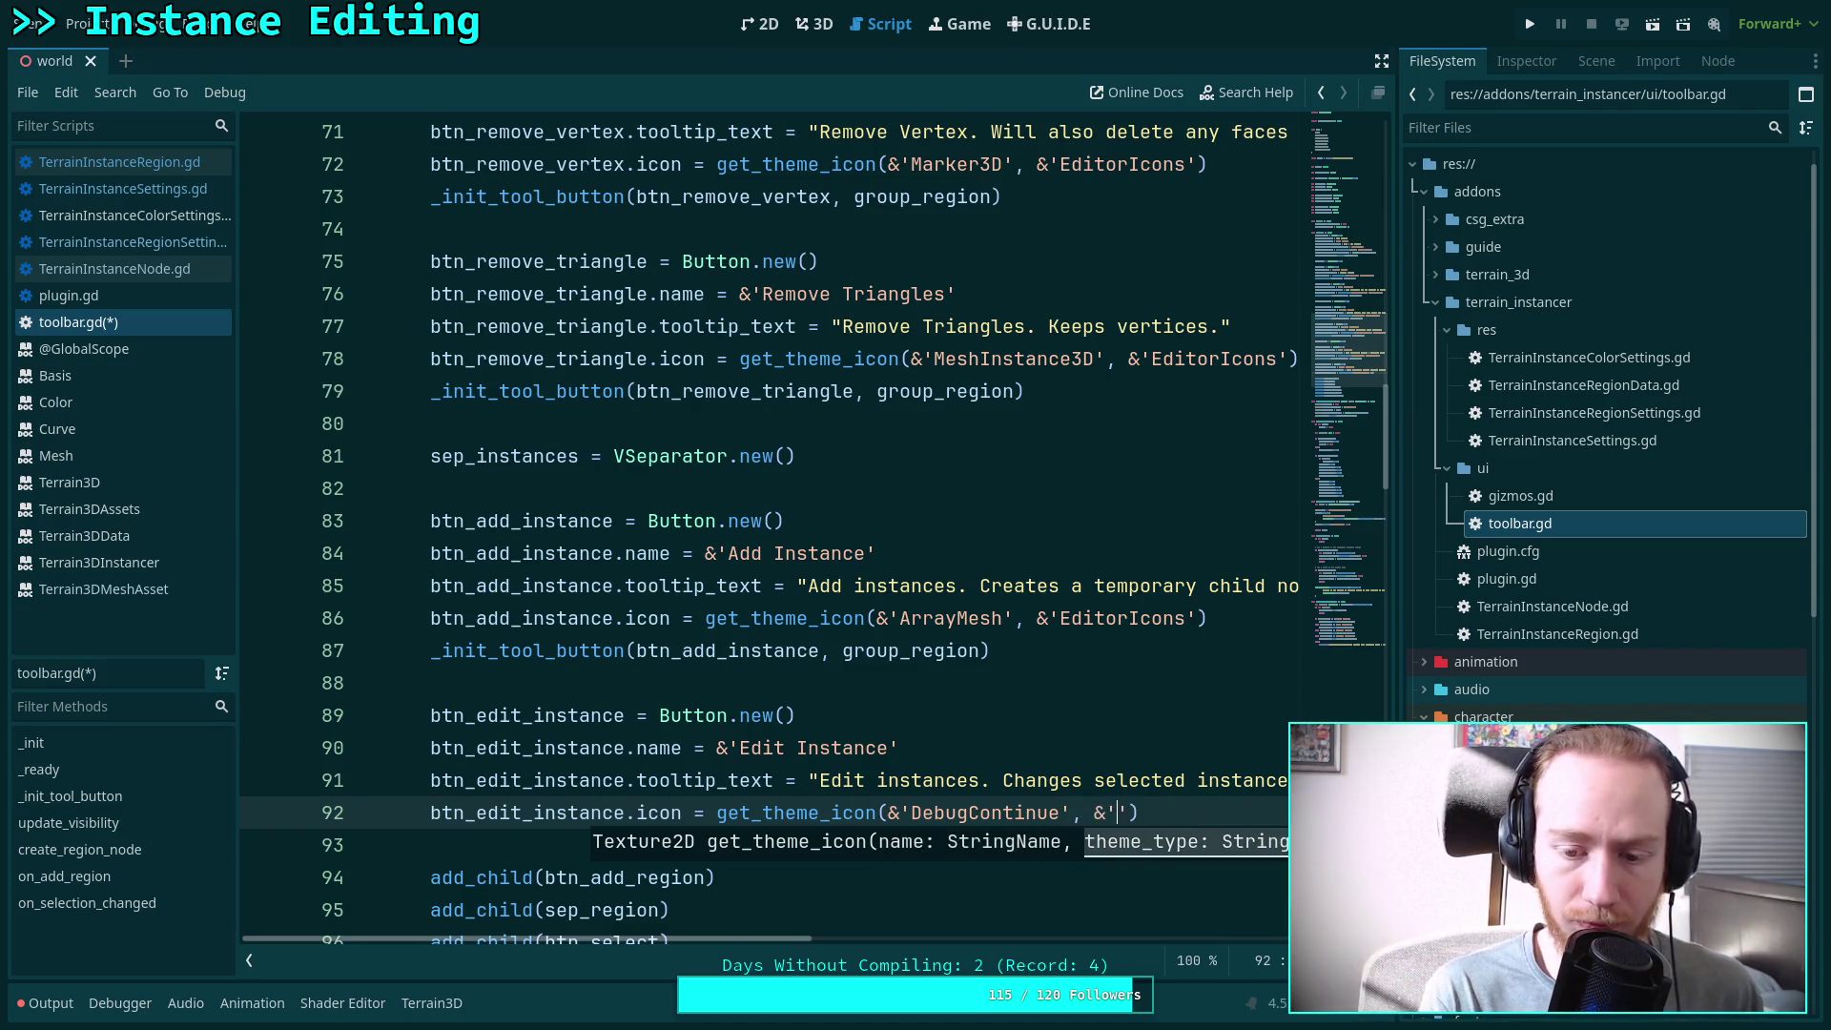
type("Editor")
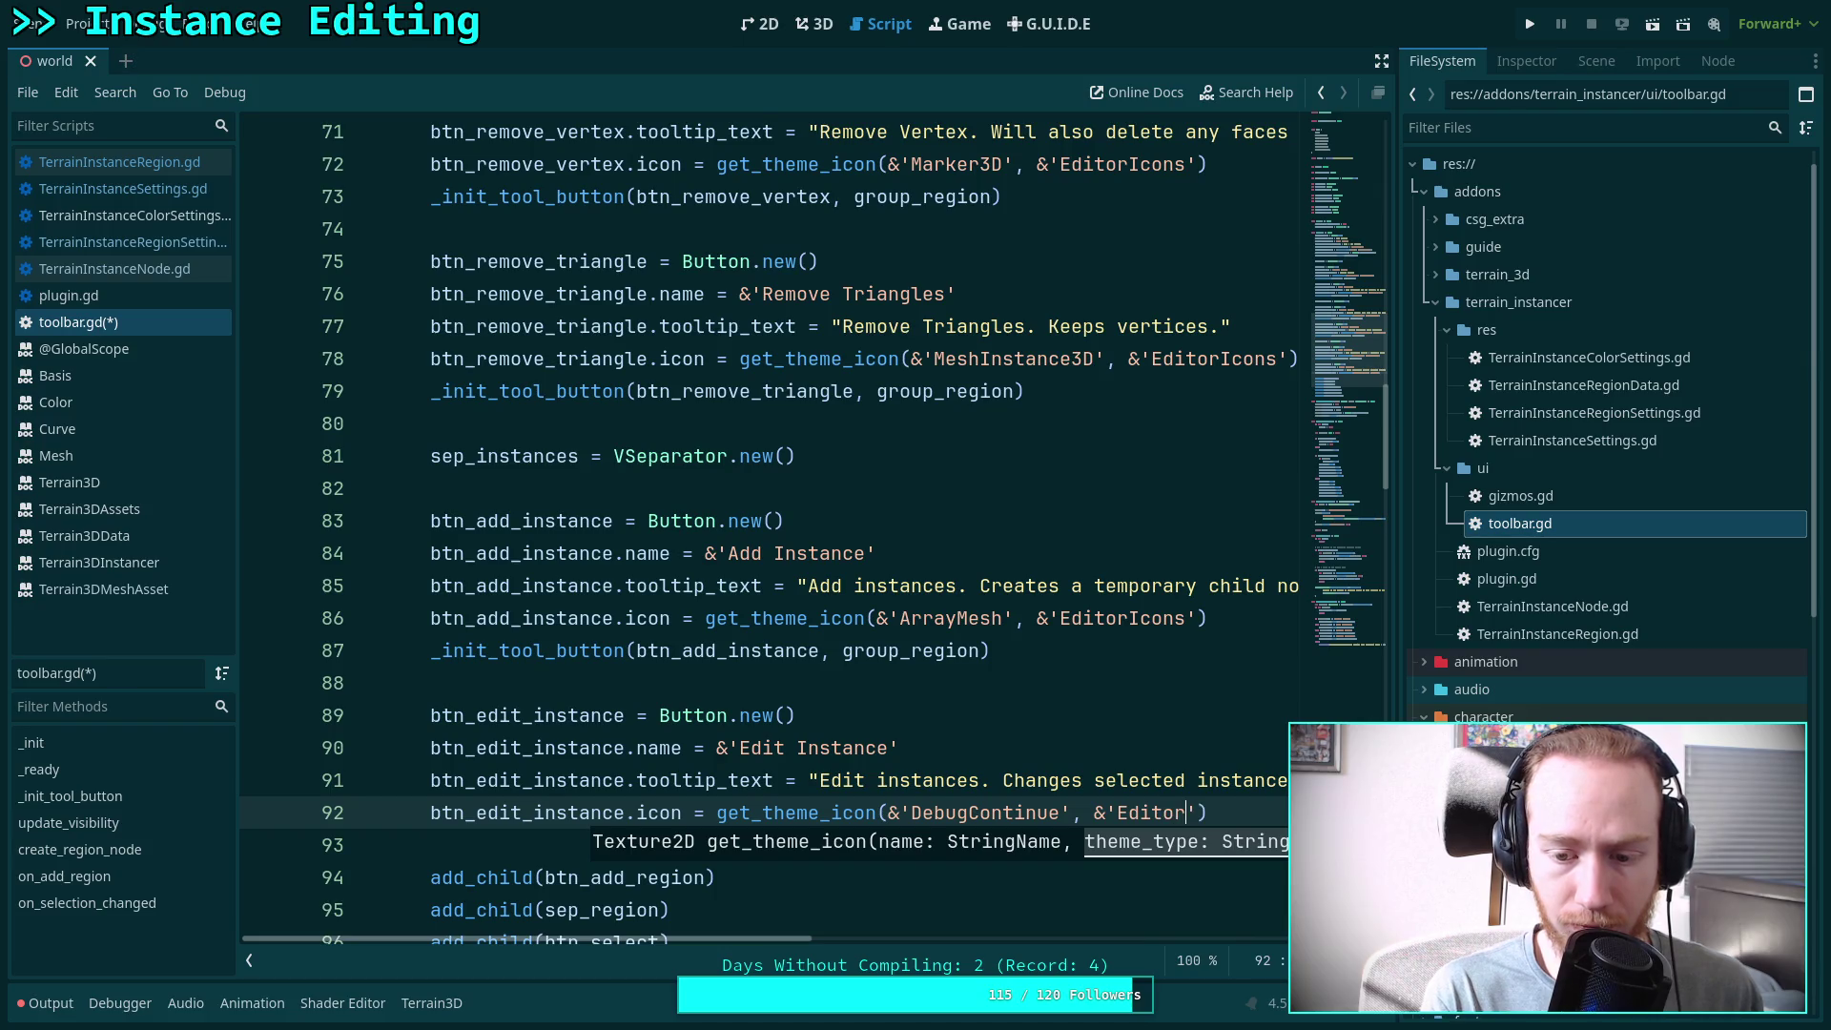
type("Icons")
key("End")
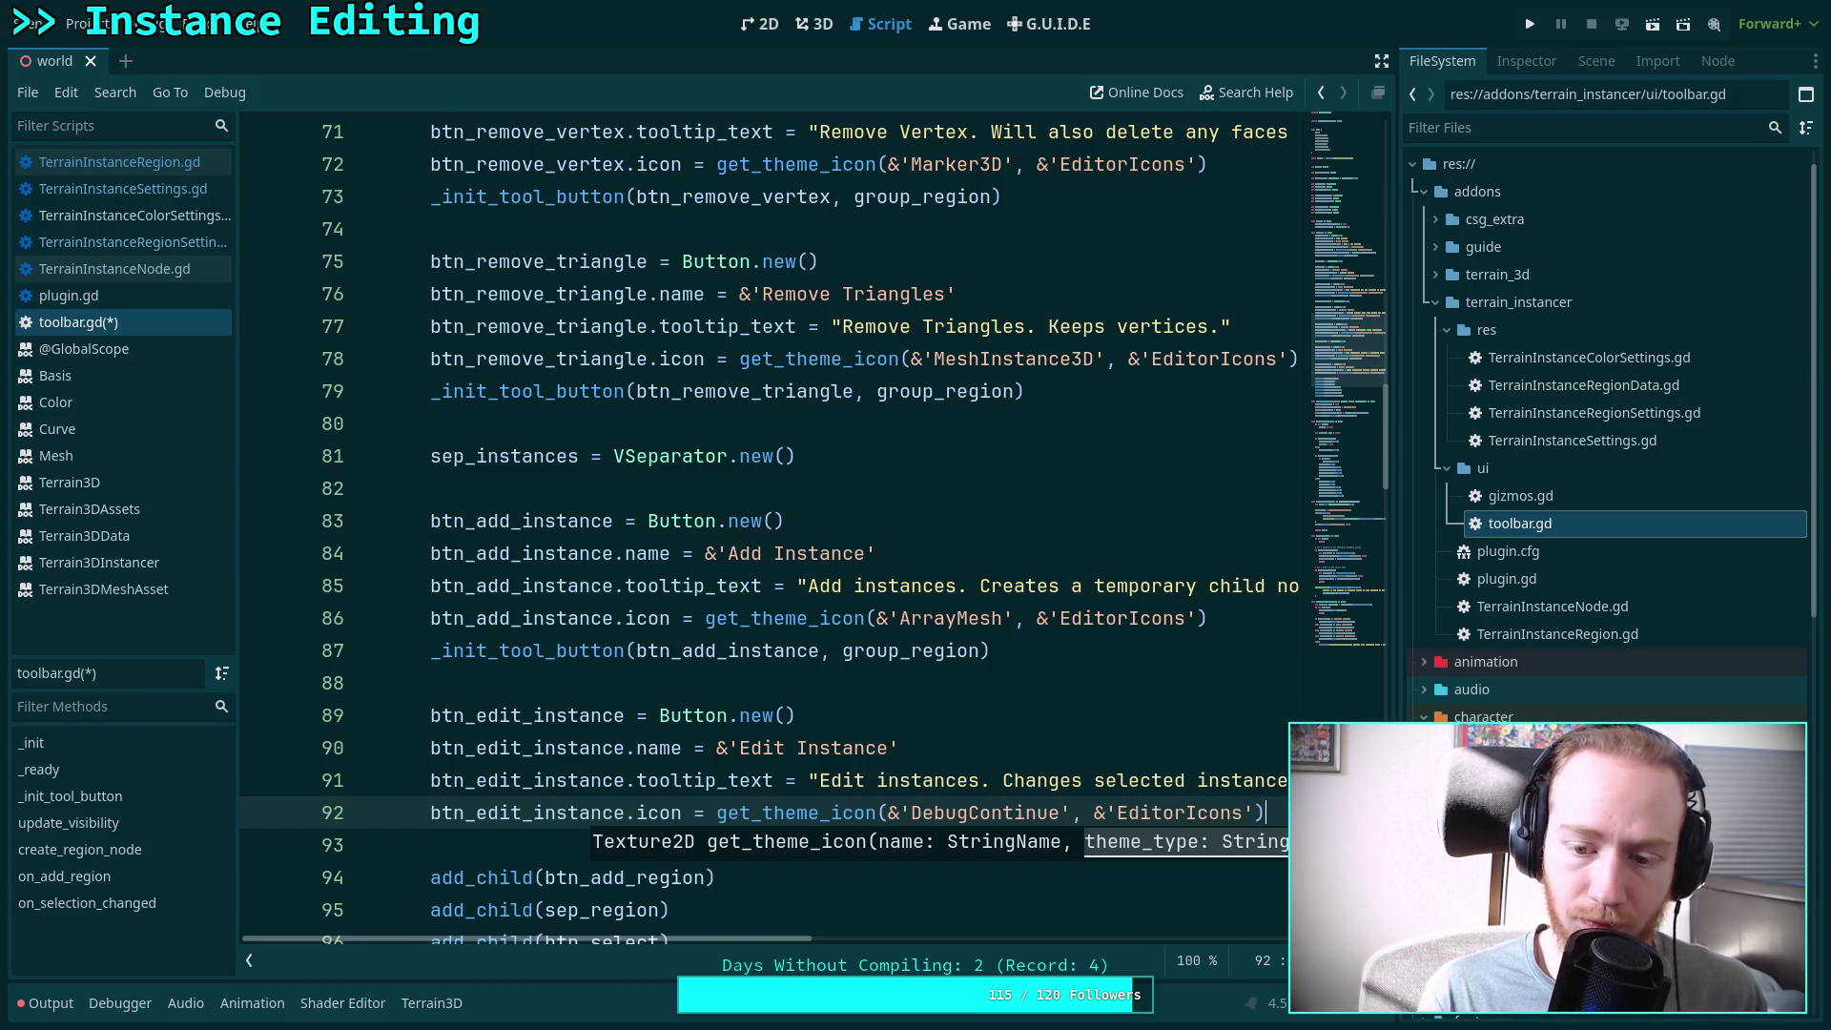
Add _init_tool_button(btn_edit_instance, group_region) on line 93 and save toolbar.gd
key("Return")
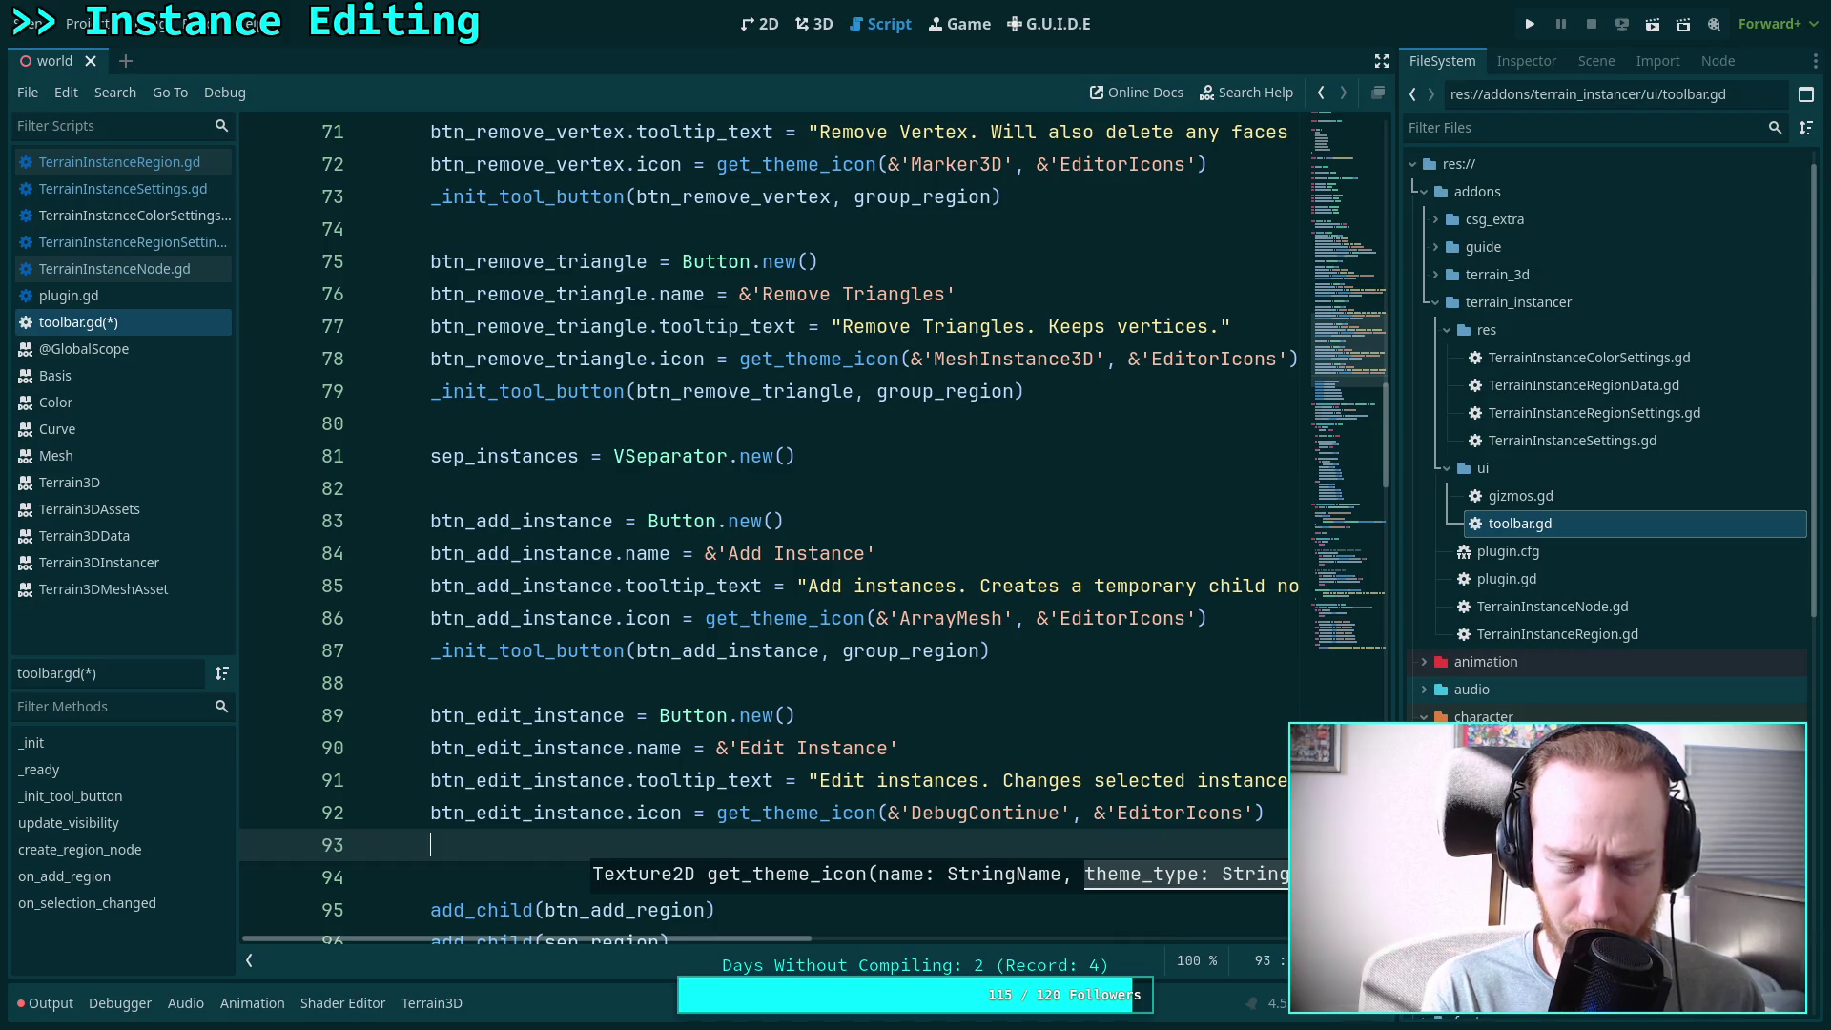
type("_init")
key("Down")
key("Return")
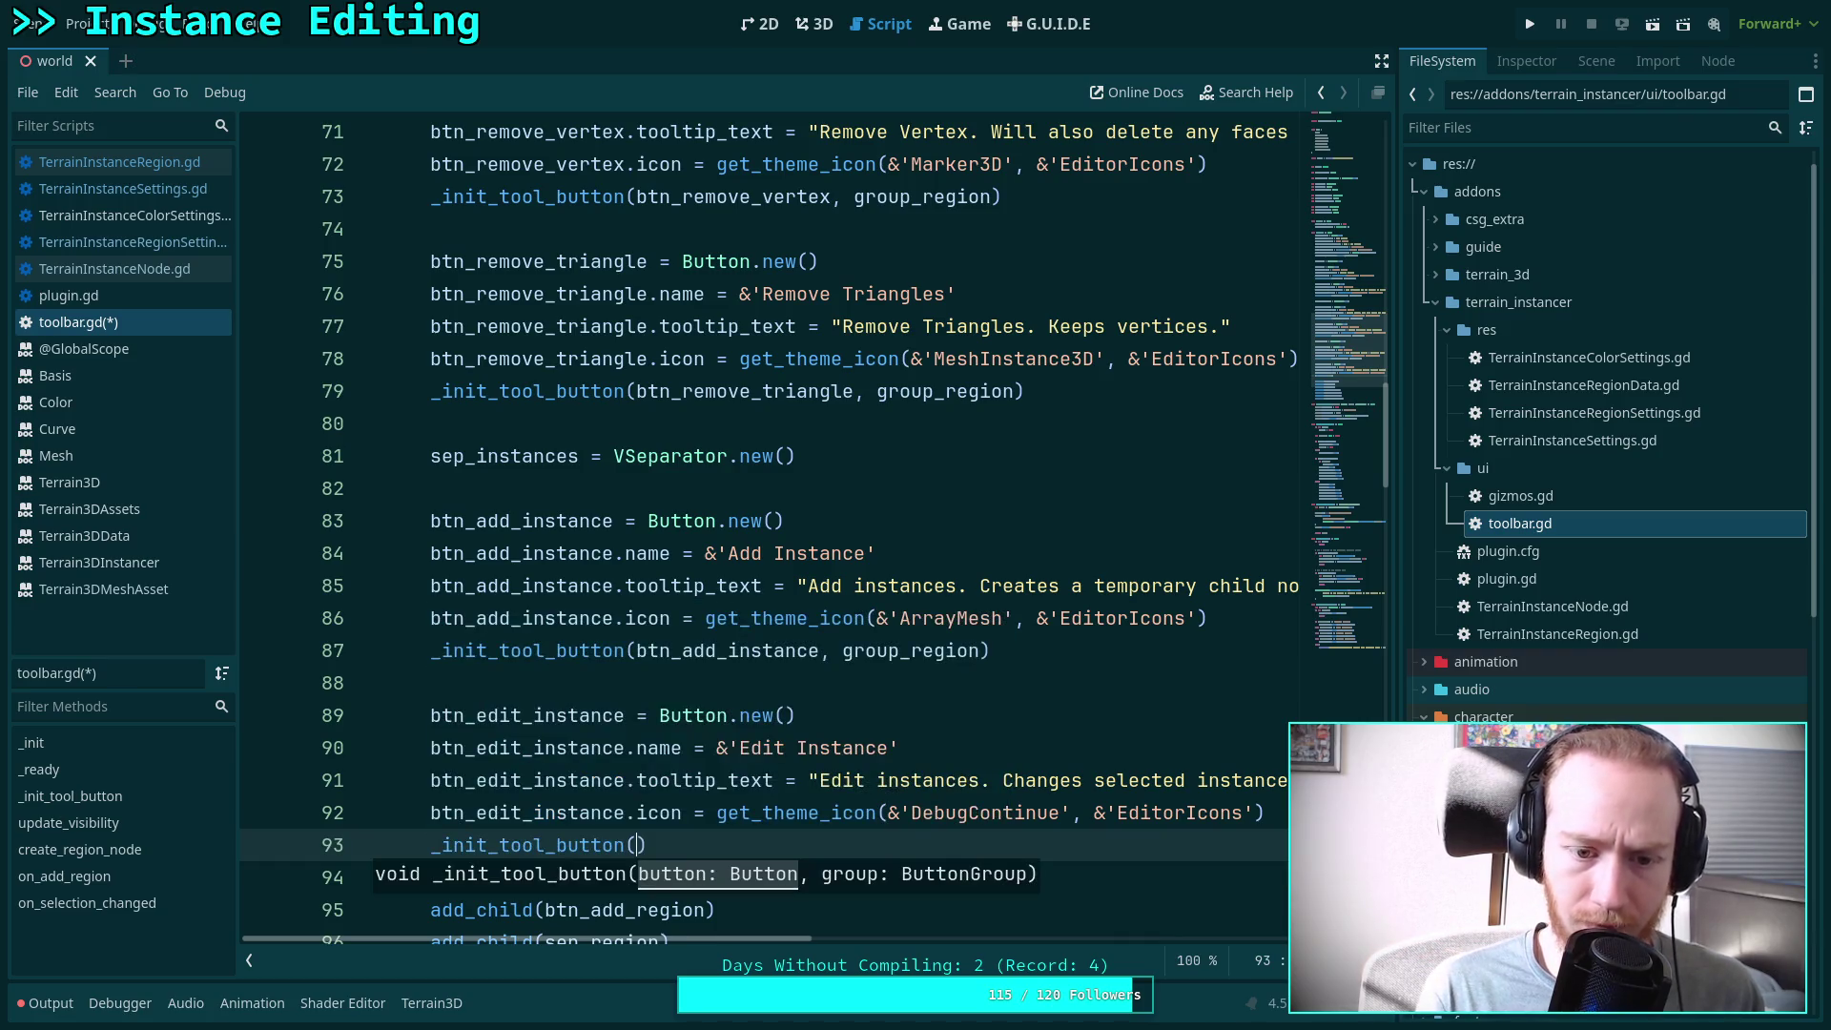
type("btn_ed")
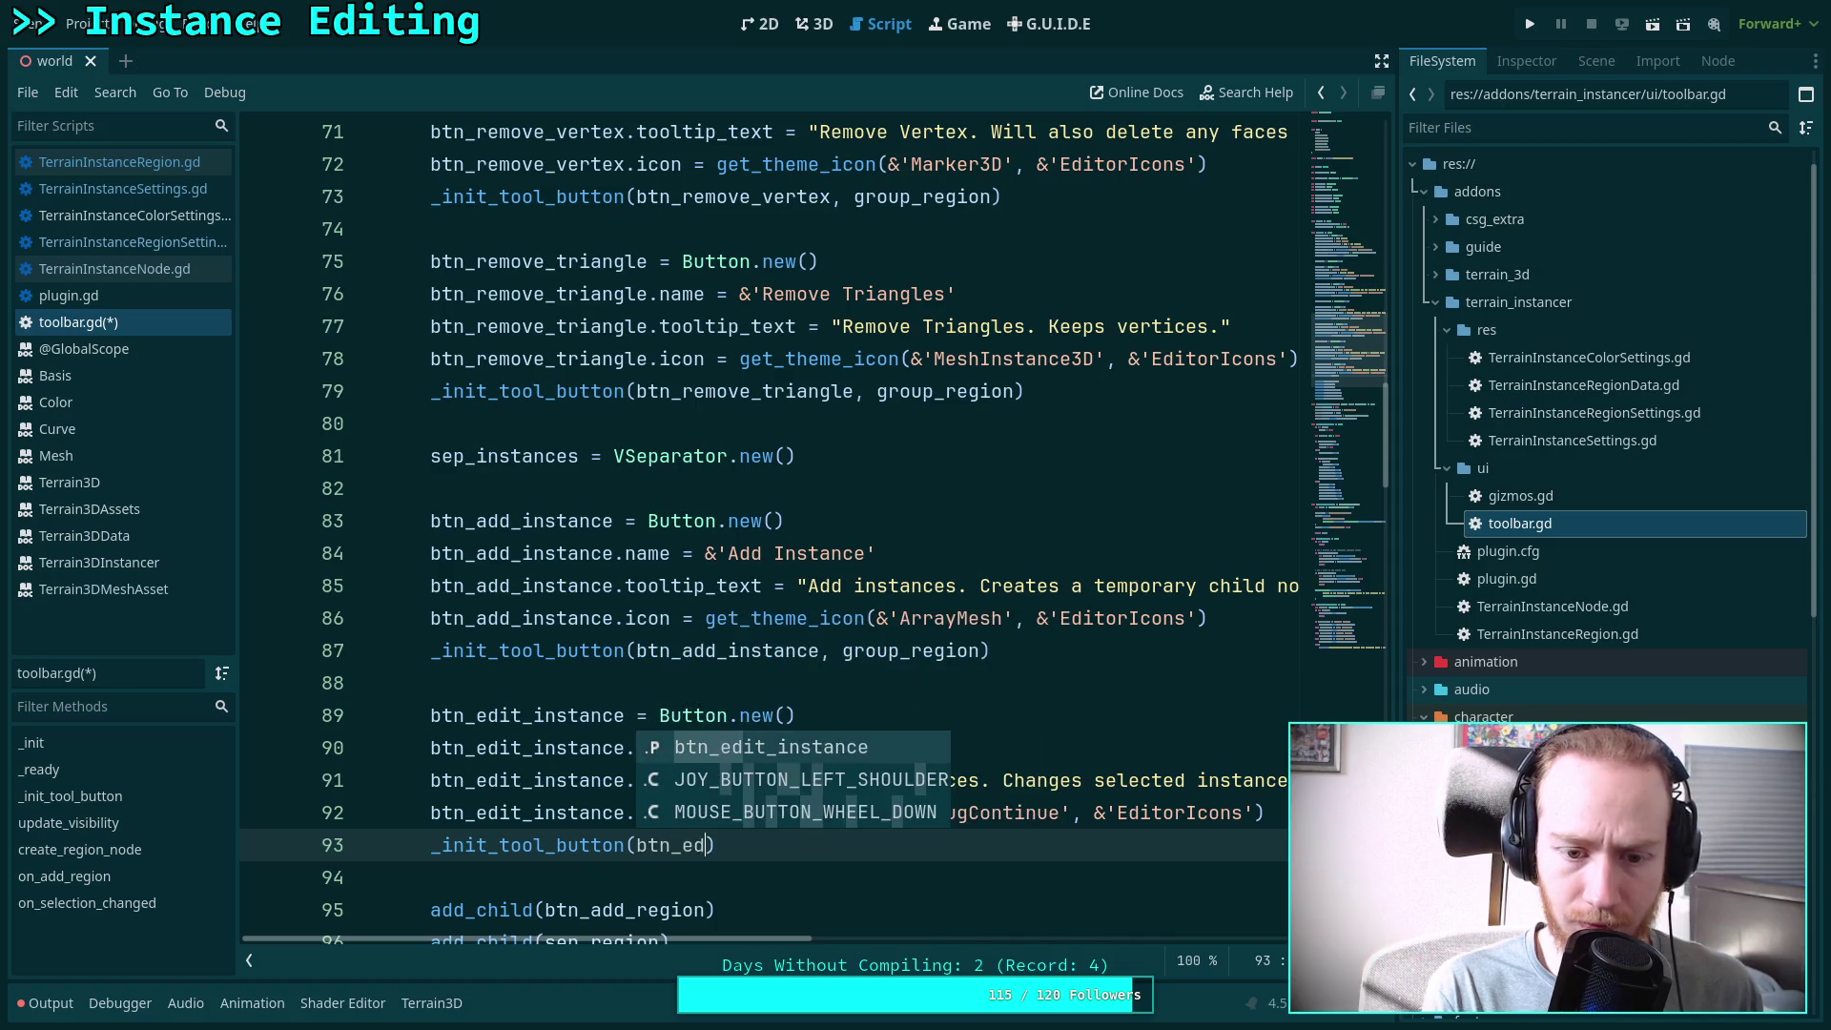
key("Return")
type(", group_r")
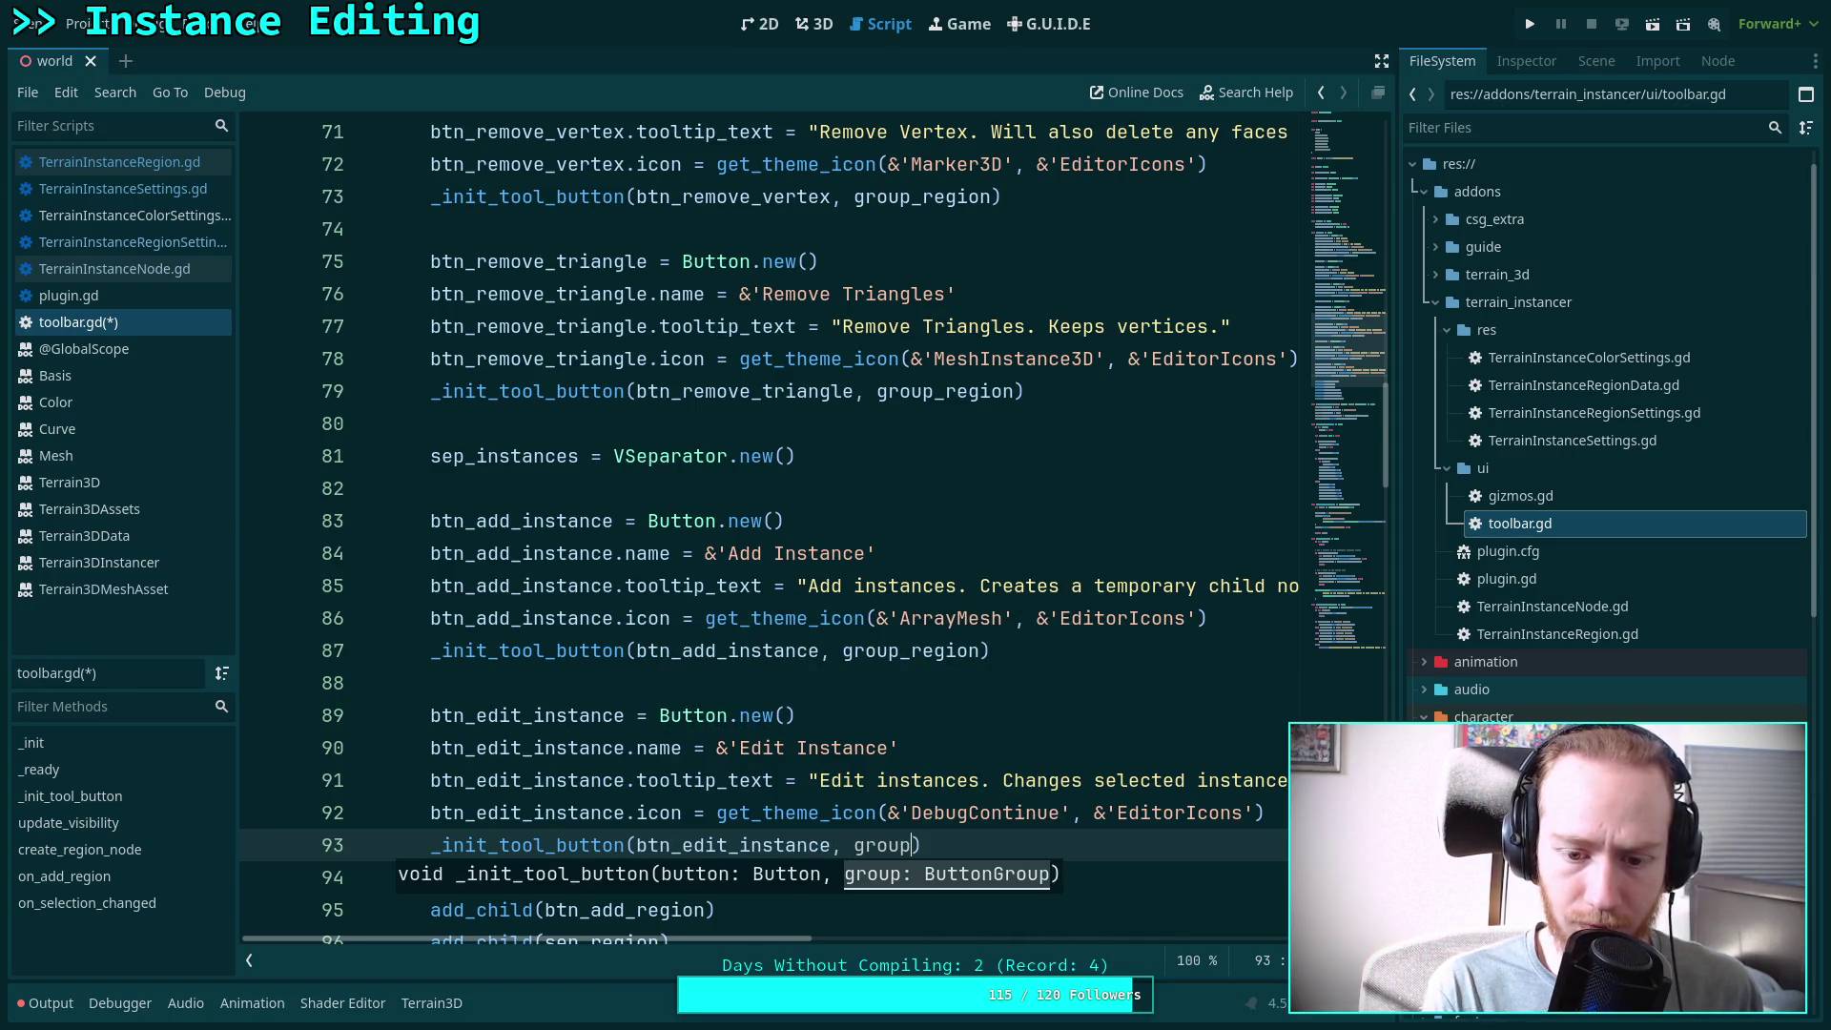
type("e")
key("Return")
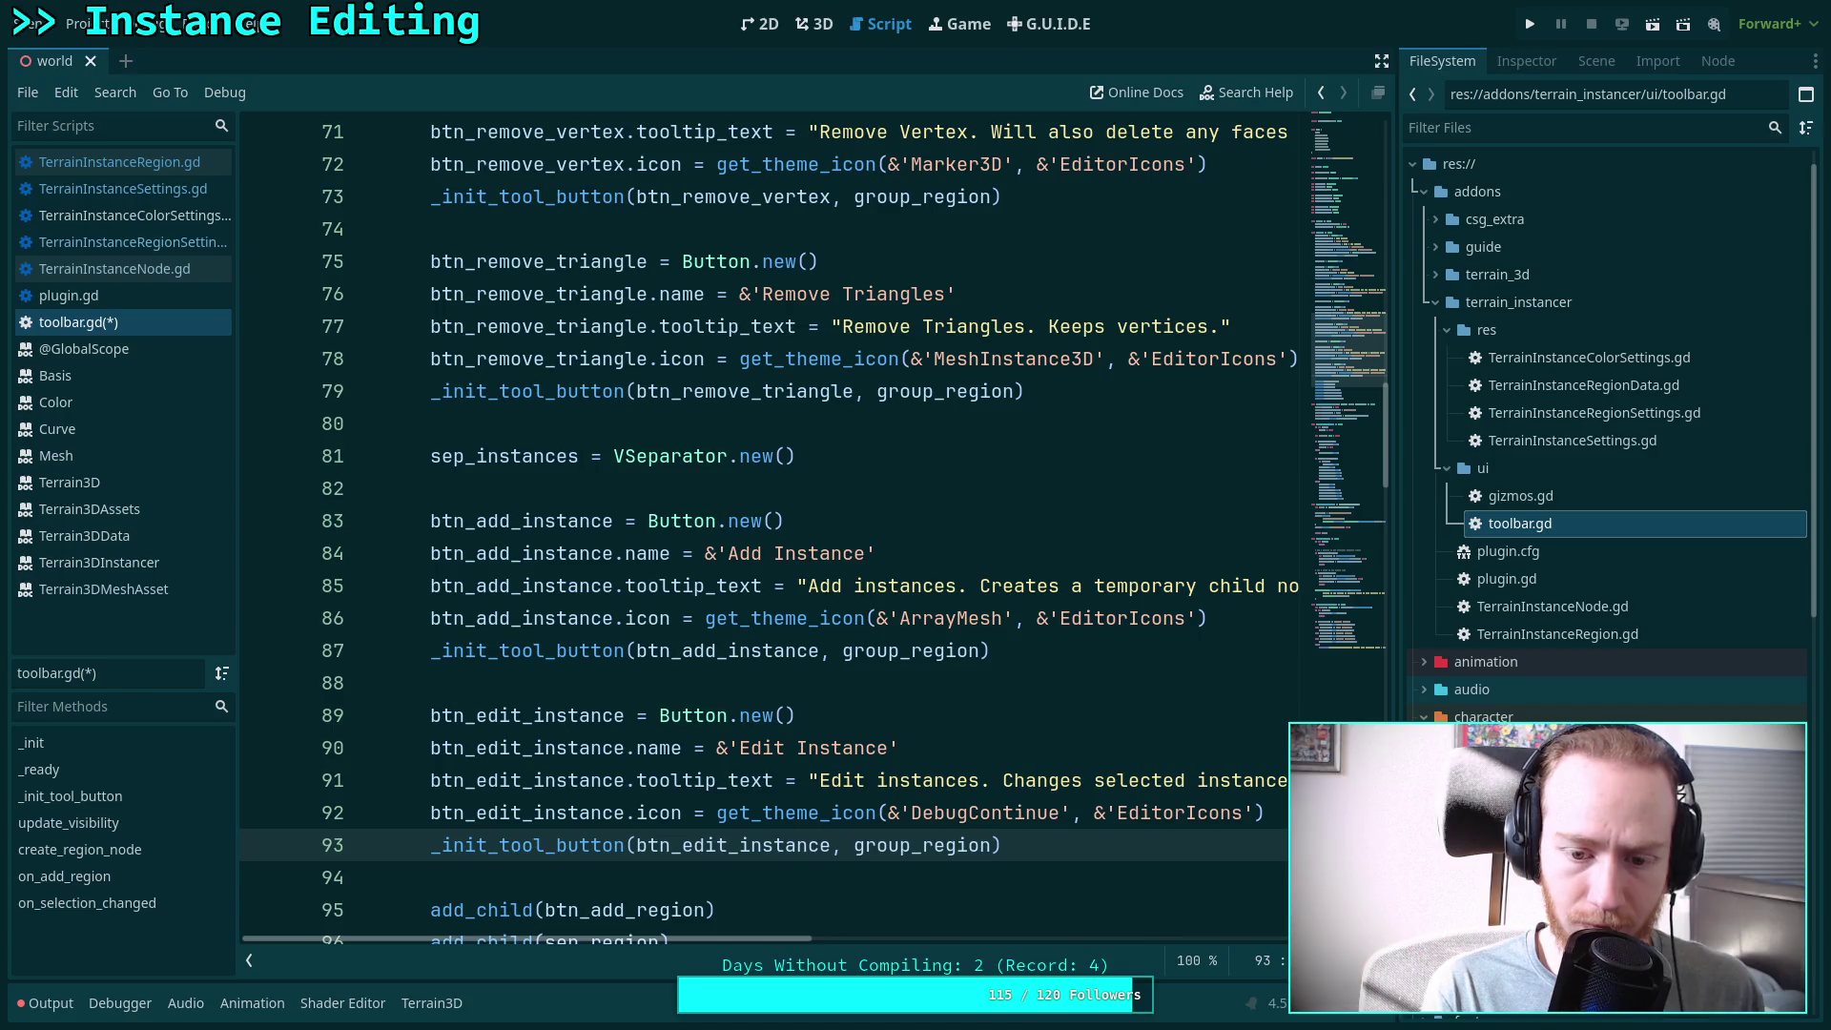
key("ctrl+s")
Separate the add_child calls into groups with blank lines after the add, triangle and remove calls
scroll(711, 581, "down", 5)
scroll(711, 580, "up", 1)
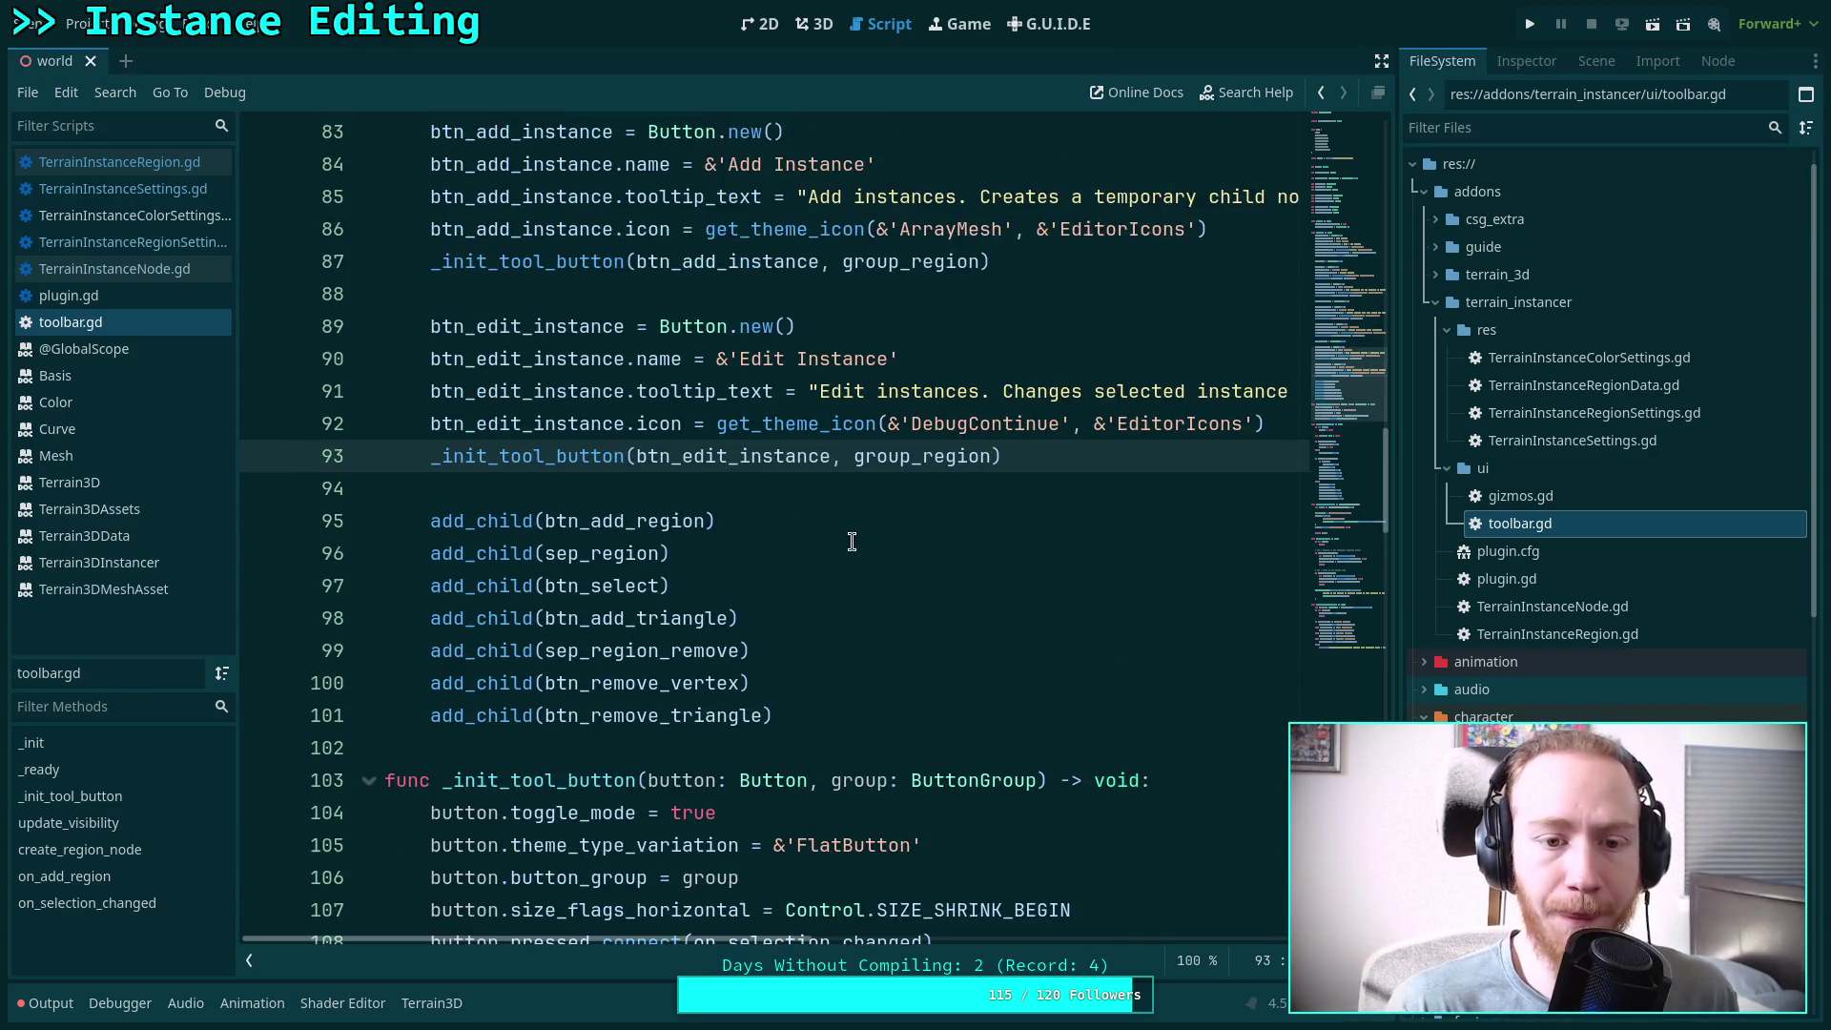
left_click(759, 587)
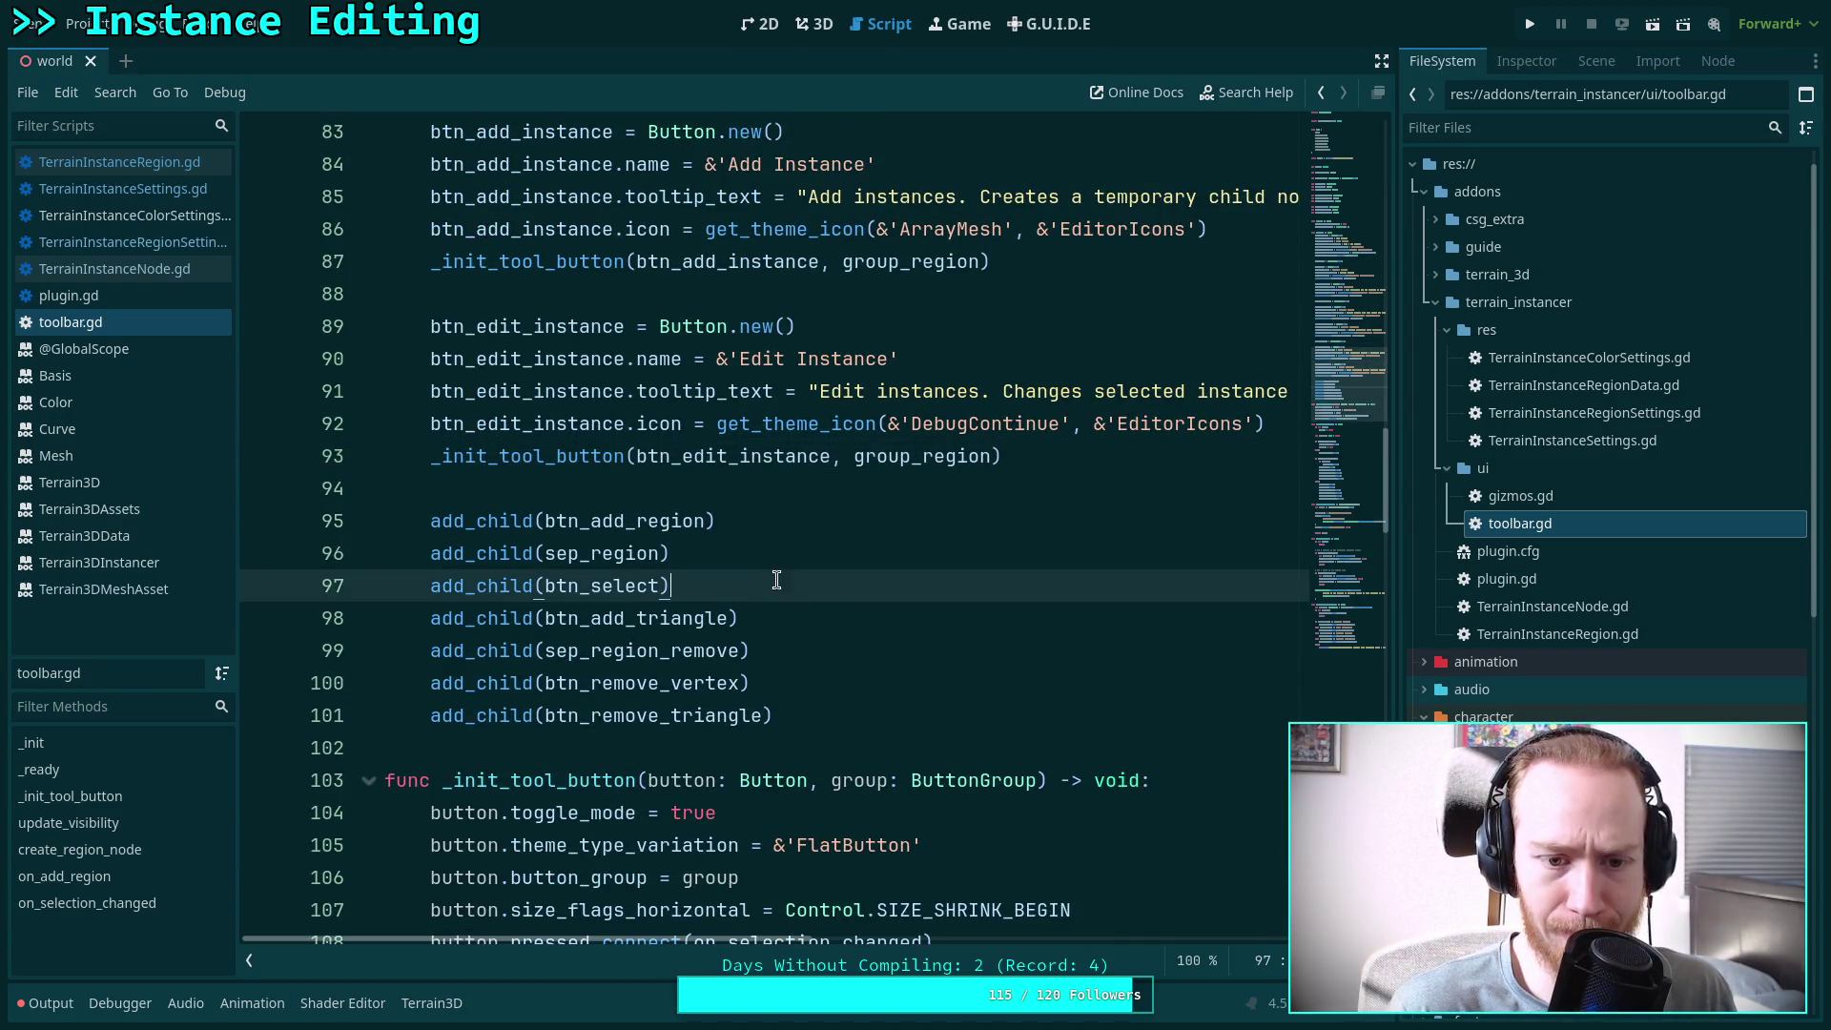
left_click(797, 532)
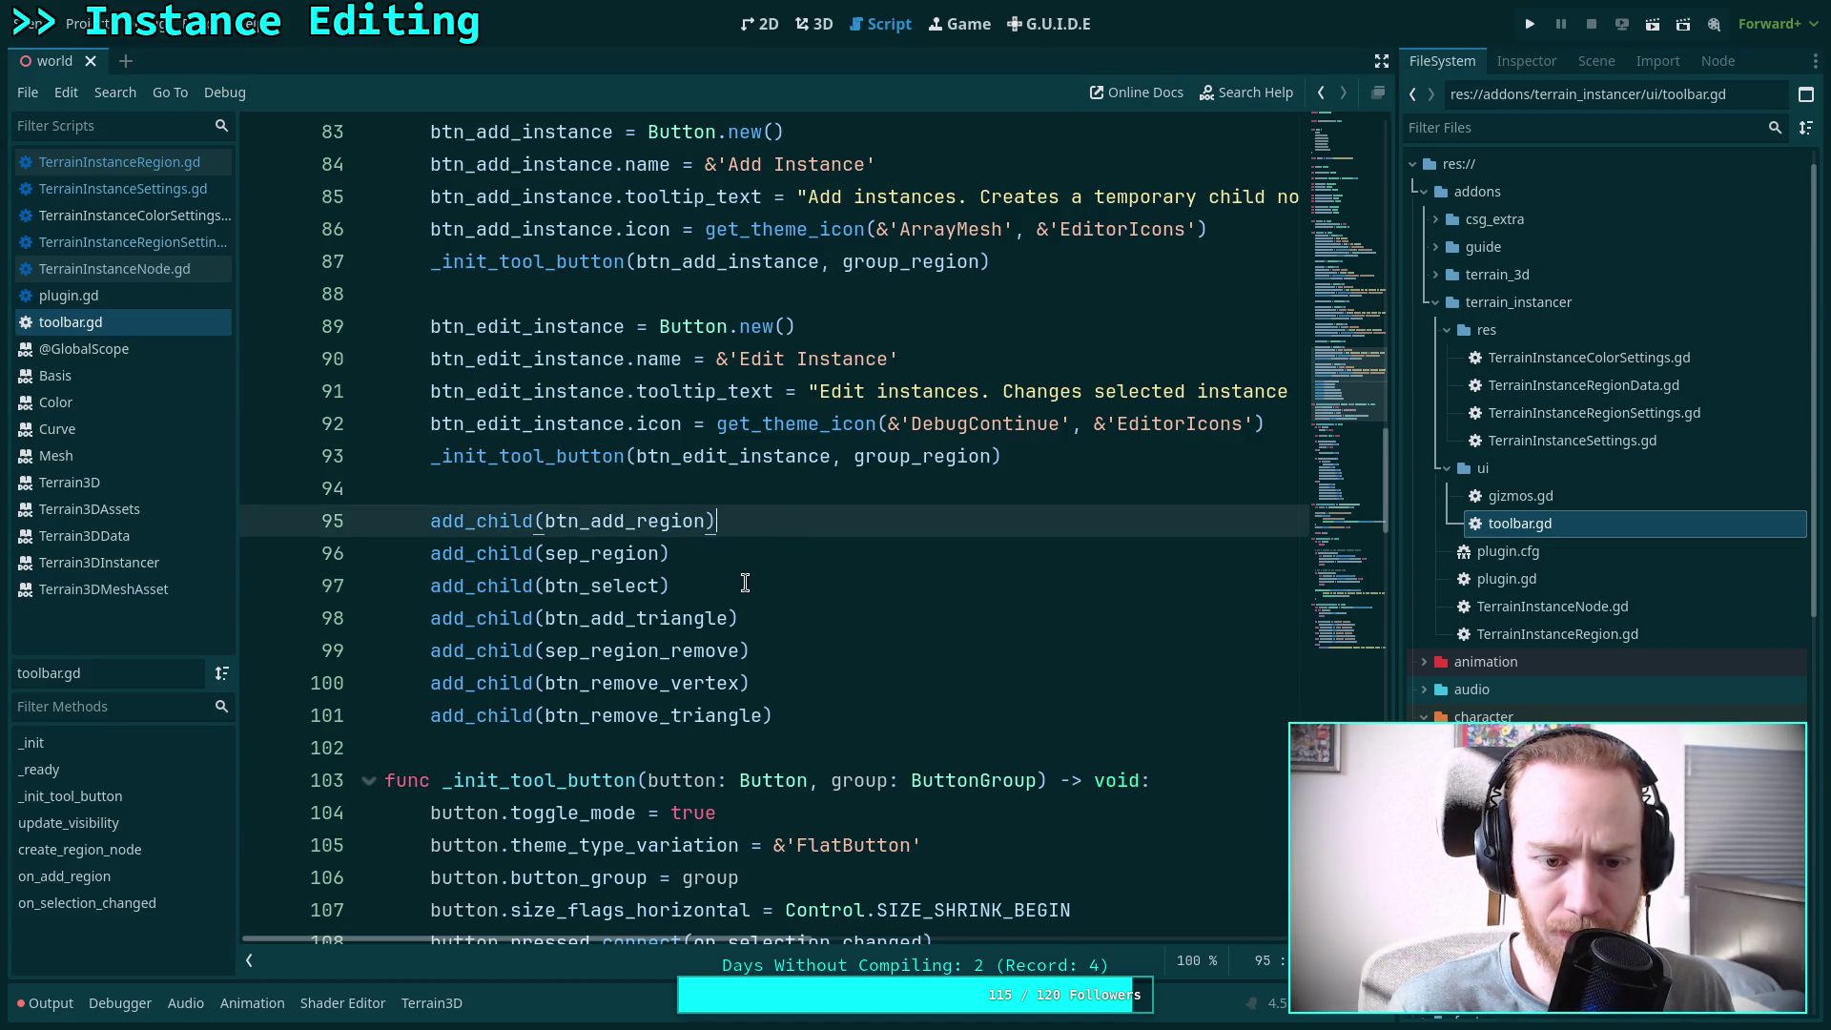
key("Return")
left_click(799, 657)
key("Return")
left_click(860, 780)
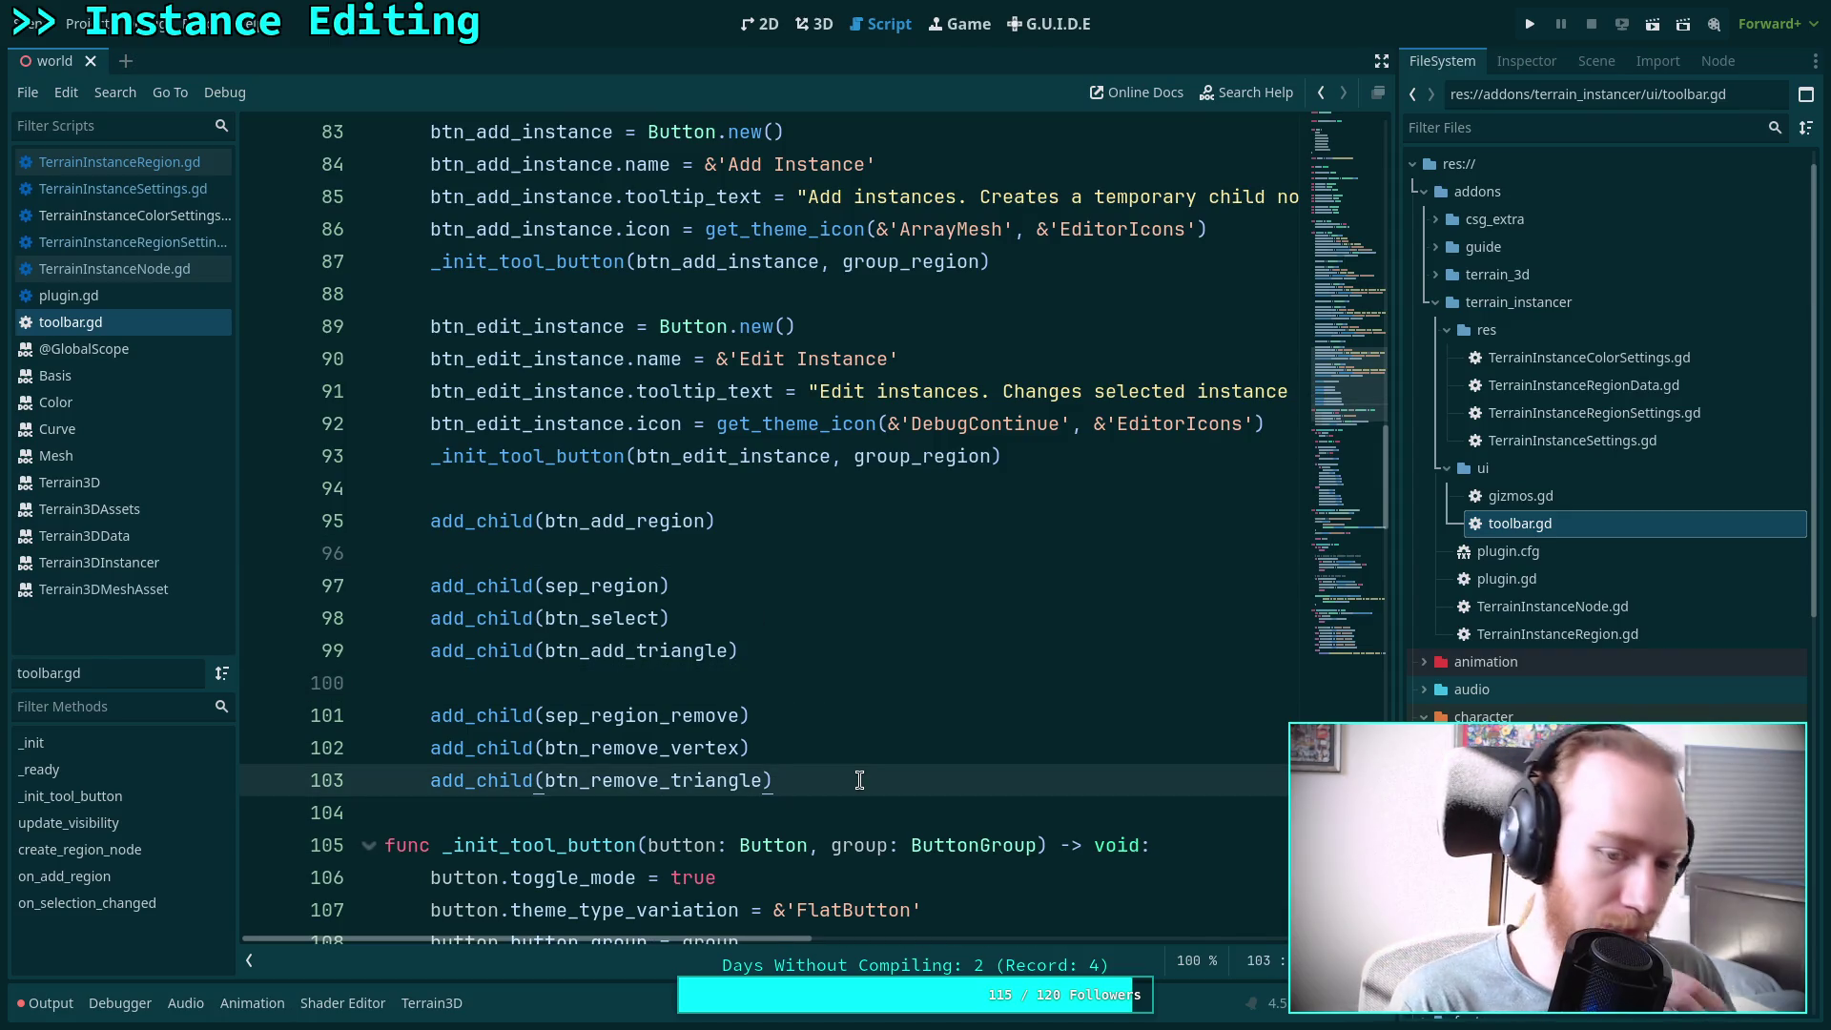
key("Return")
key("Return")
key("Up")
key("Return")
Append add_child(sep_instances) after the region children
type("add_ch")
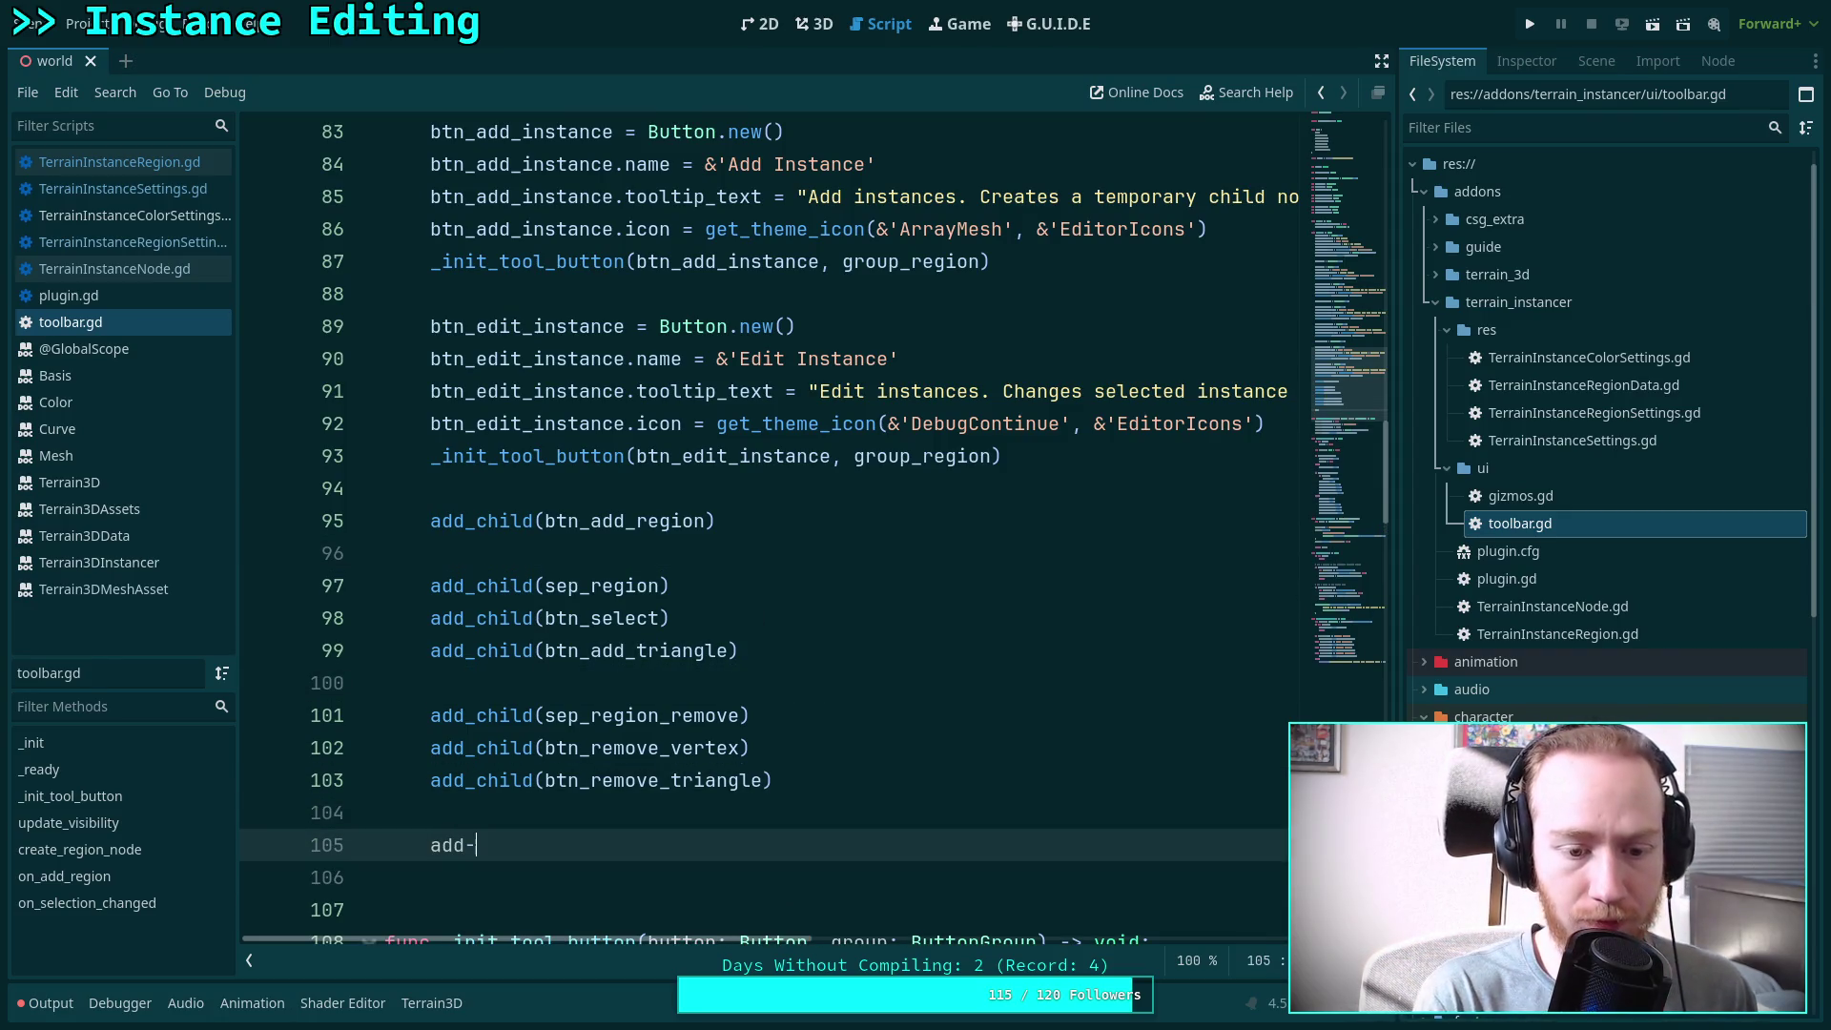
key("BackSpace")
key("BackSpace")
key("BackSpace")
type("_child(sep_")
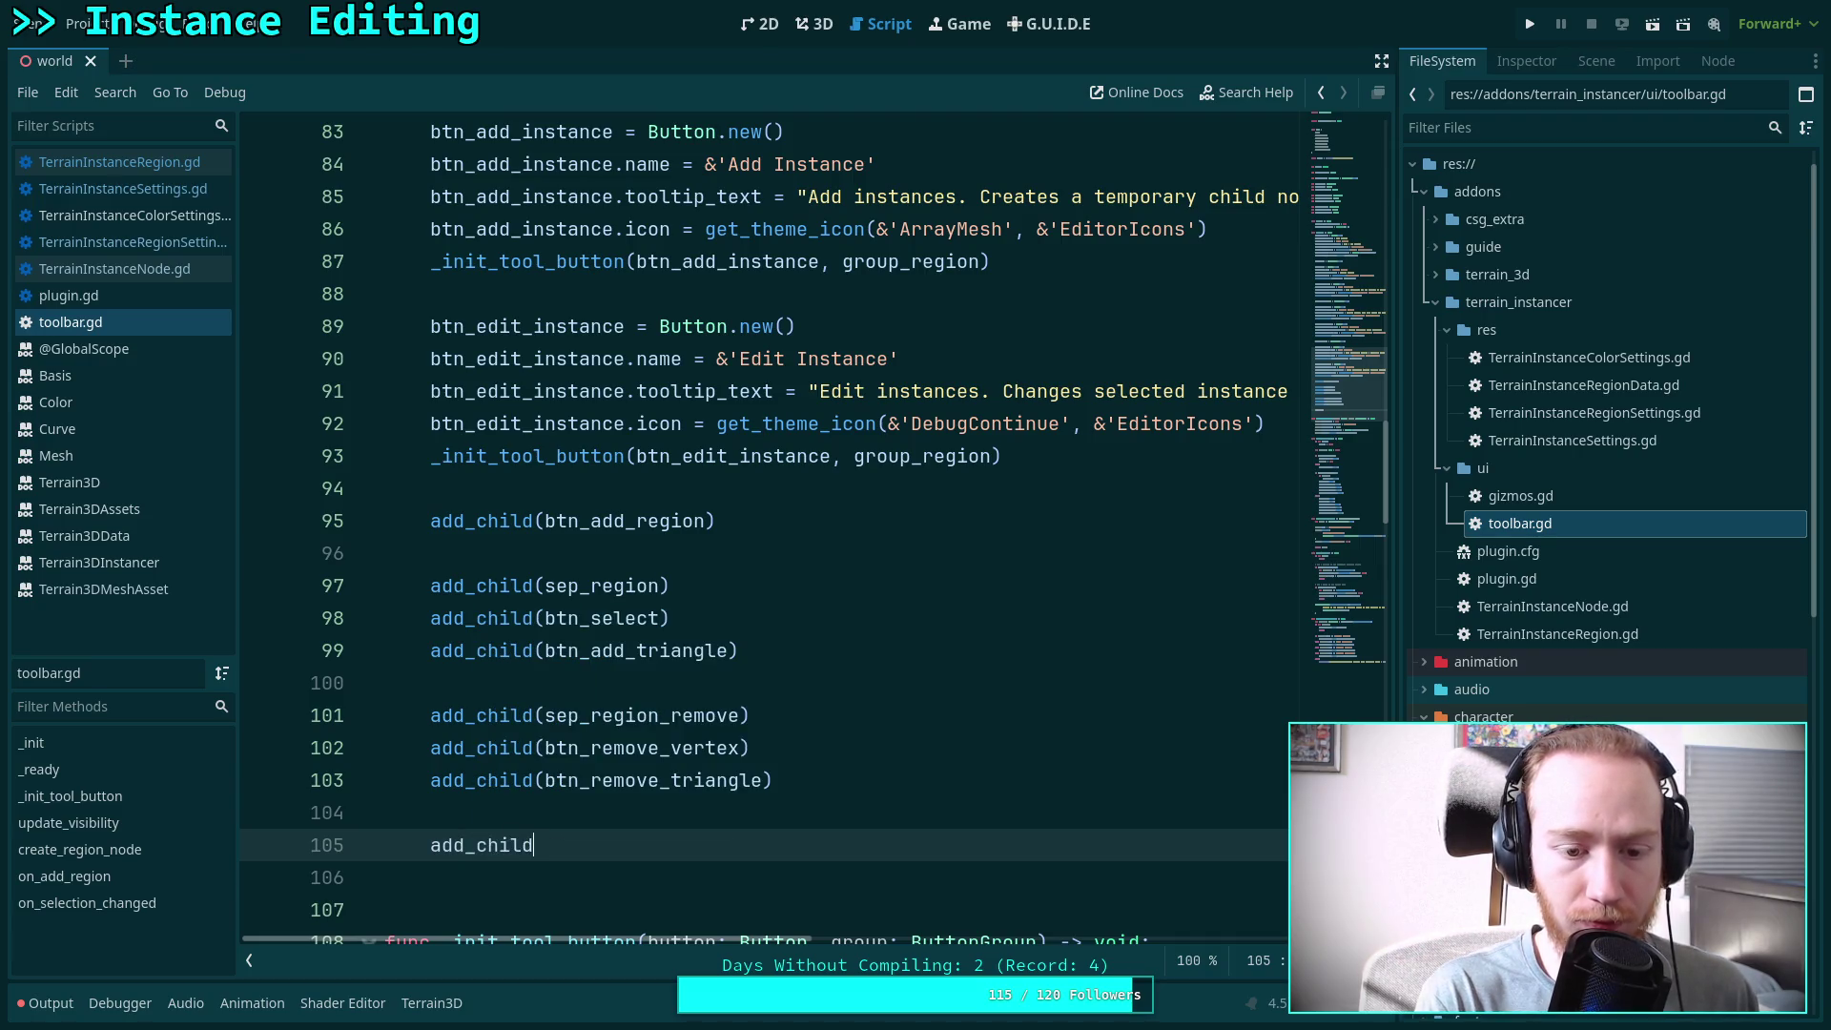
key("Return")
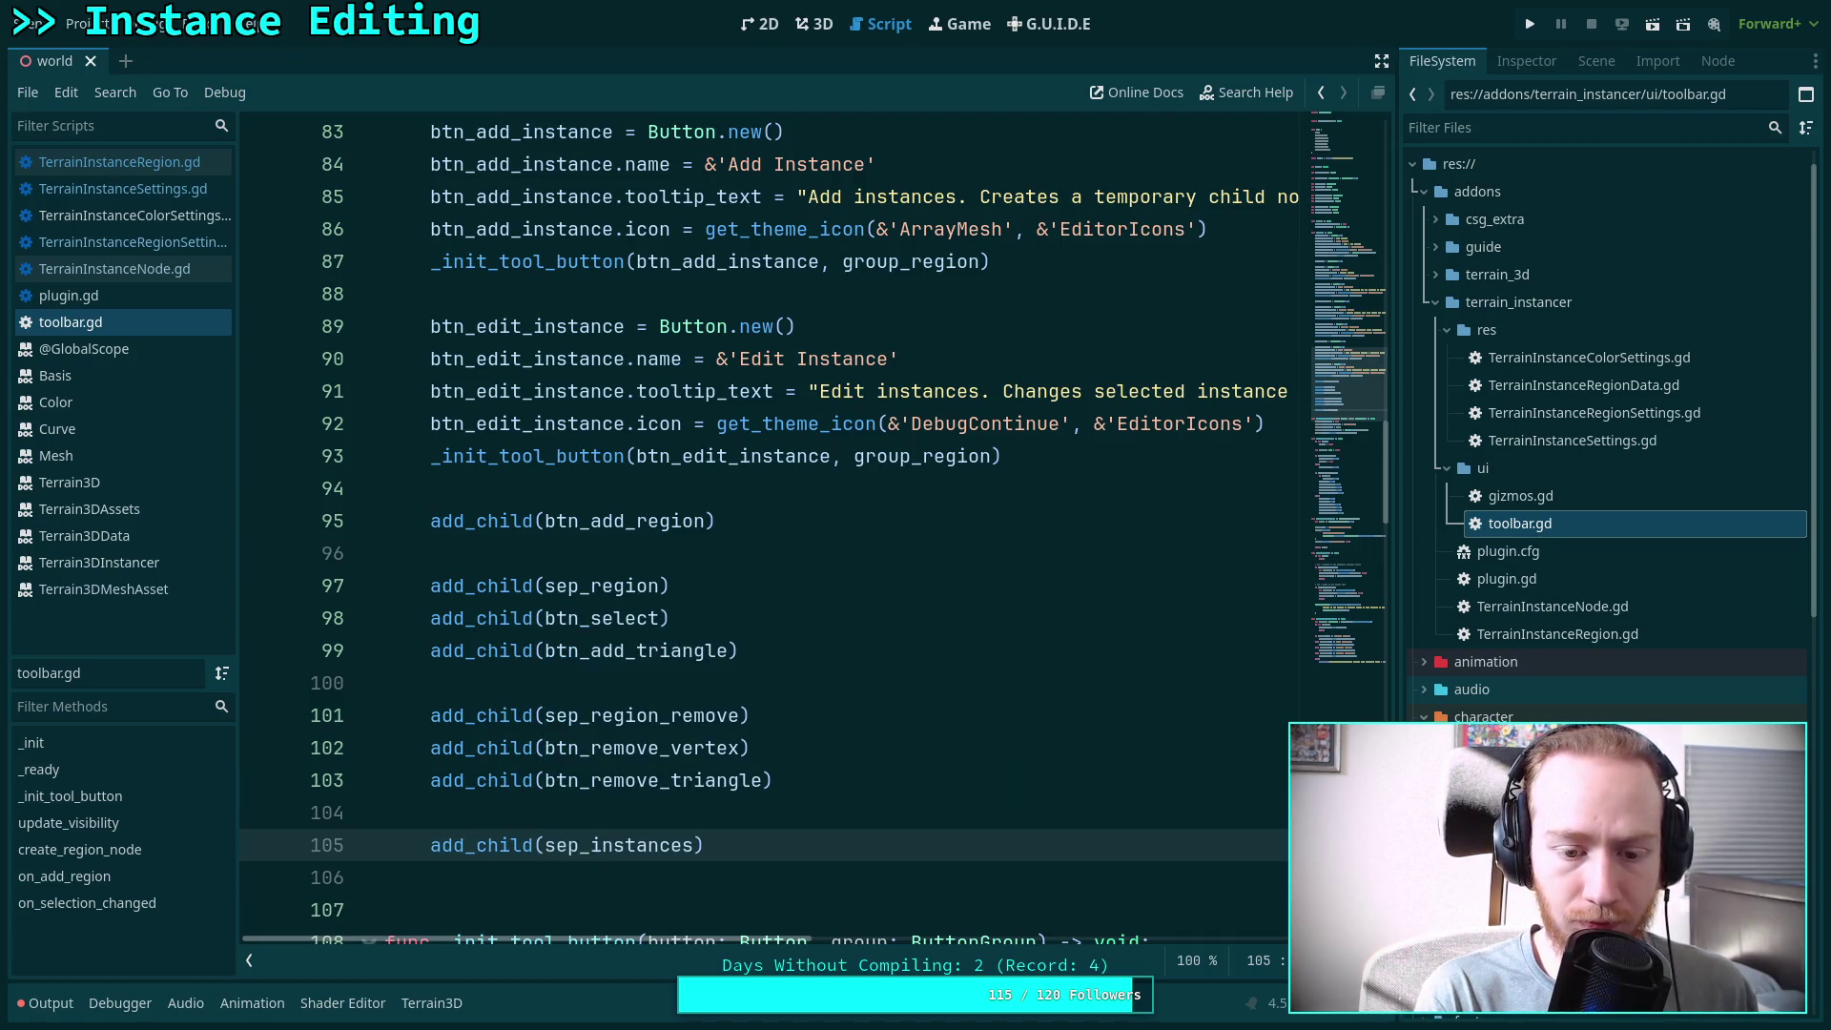
key("Return")
Add add_child(btn_add_instance) and add_child(btn_edit_instance) below the separator, then save
type("add_h")
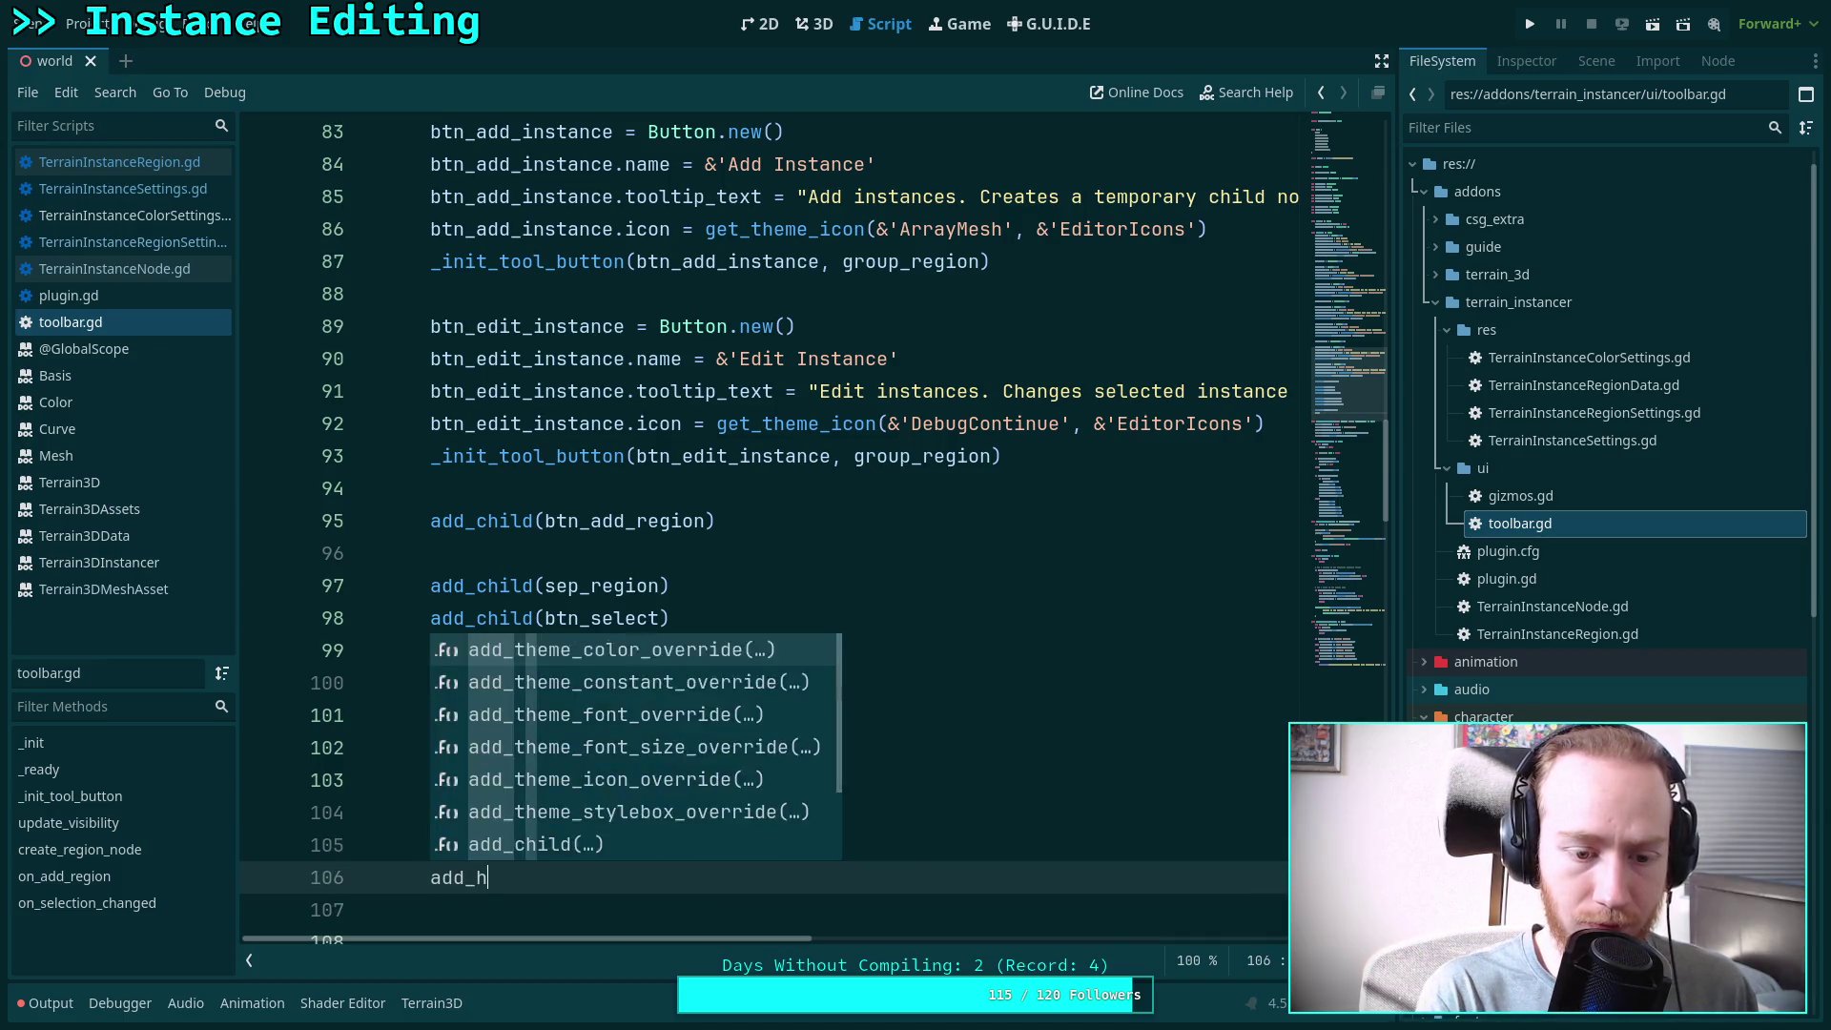
key("BackSpace")
type("ch")
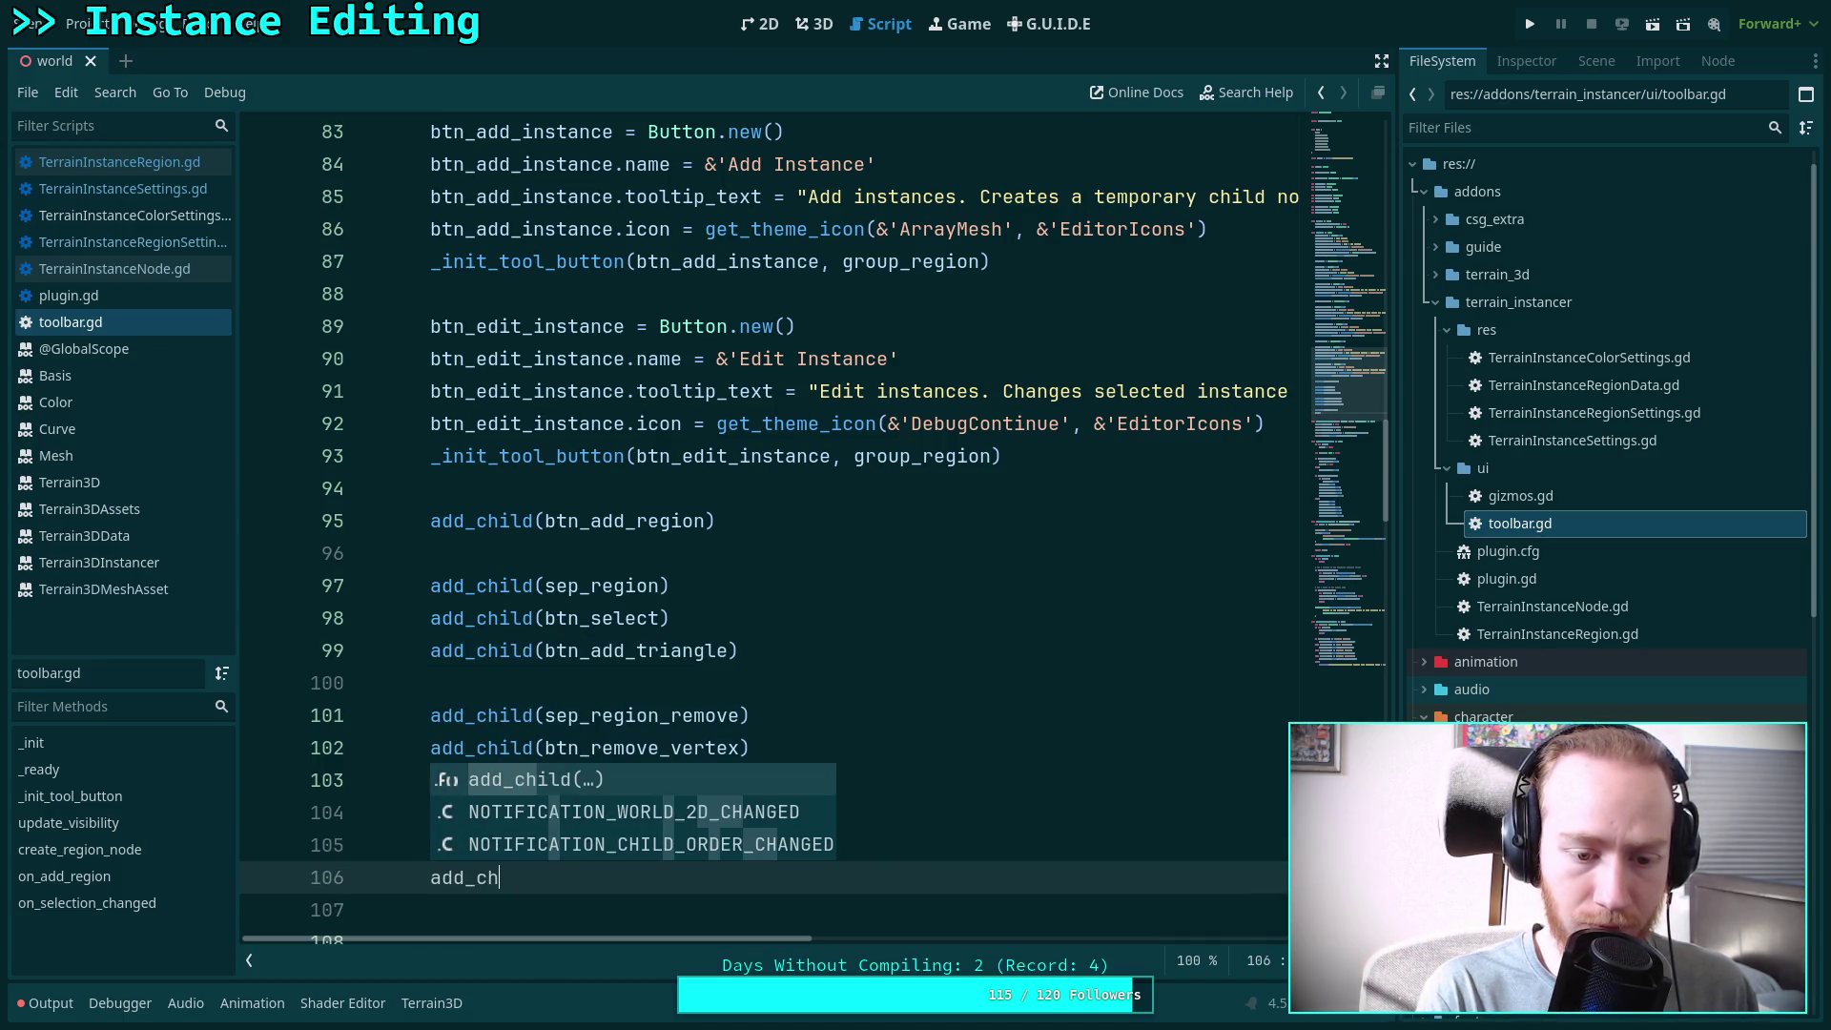
key("Return")
type("btn_ed")
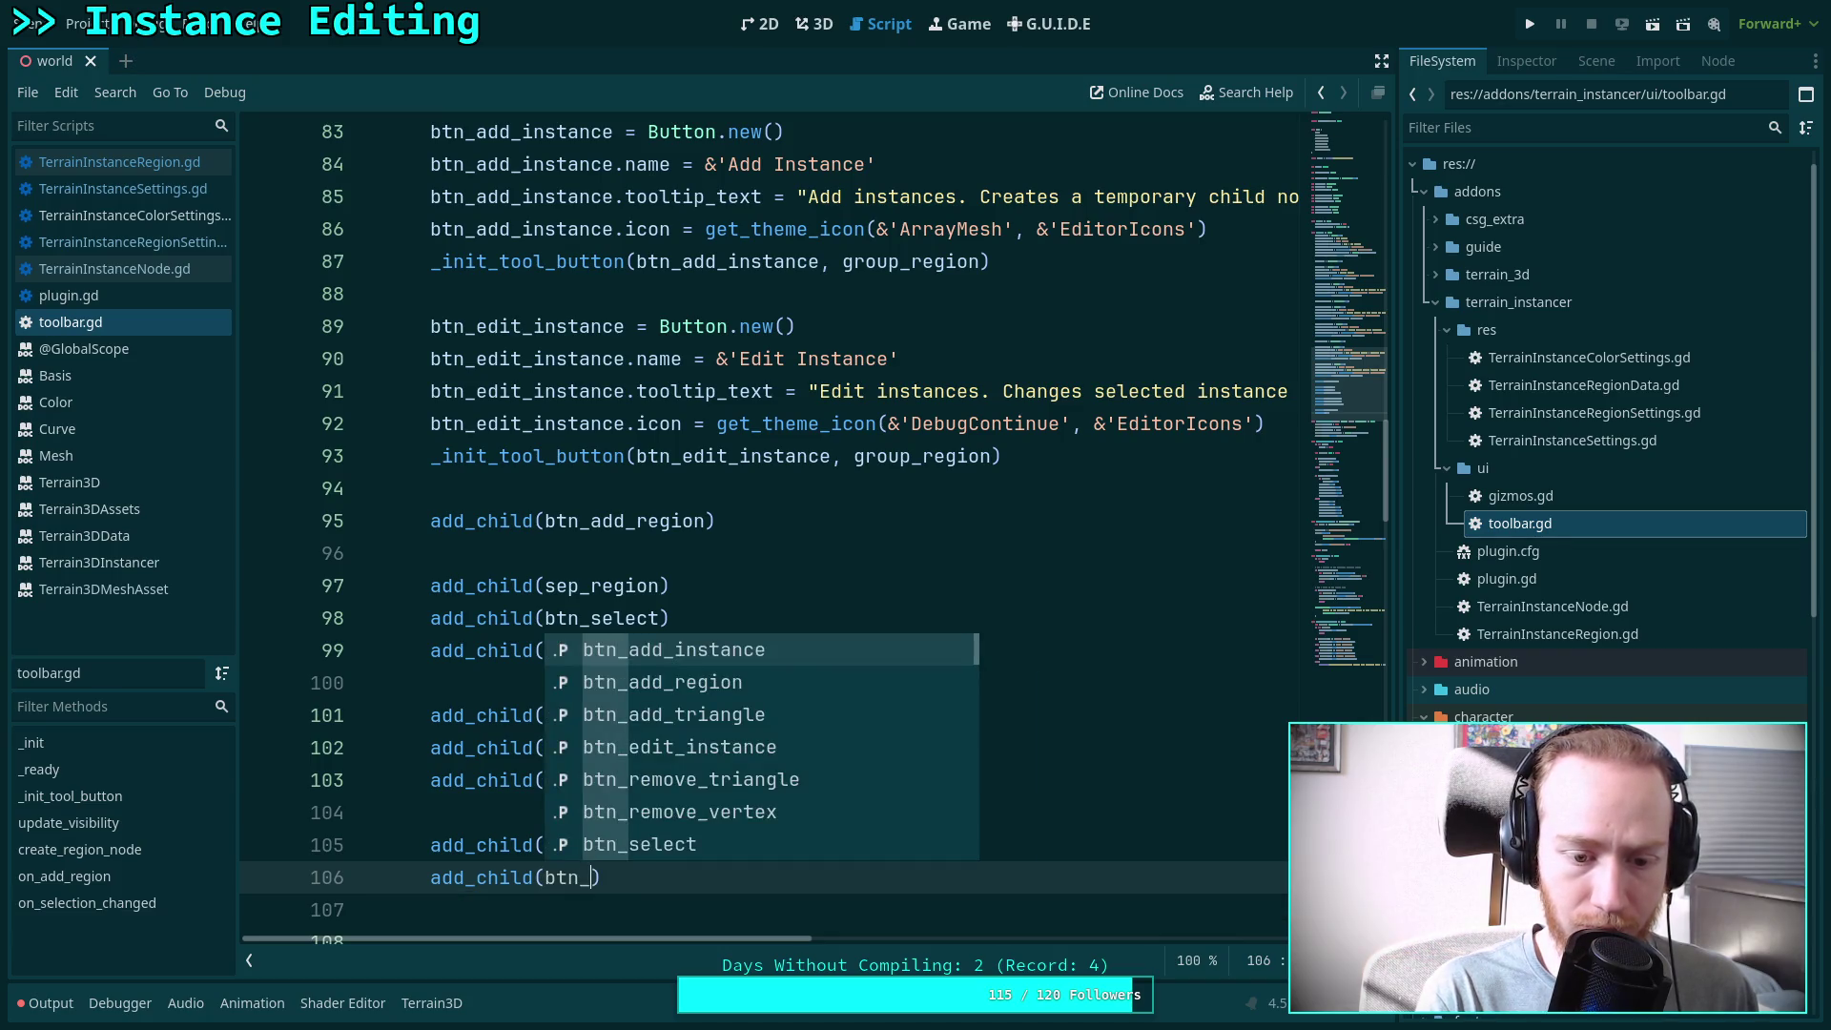
key("BackSpace")
key("BackSpace")
type("ad")
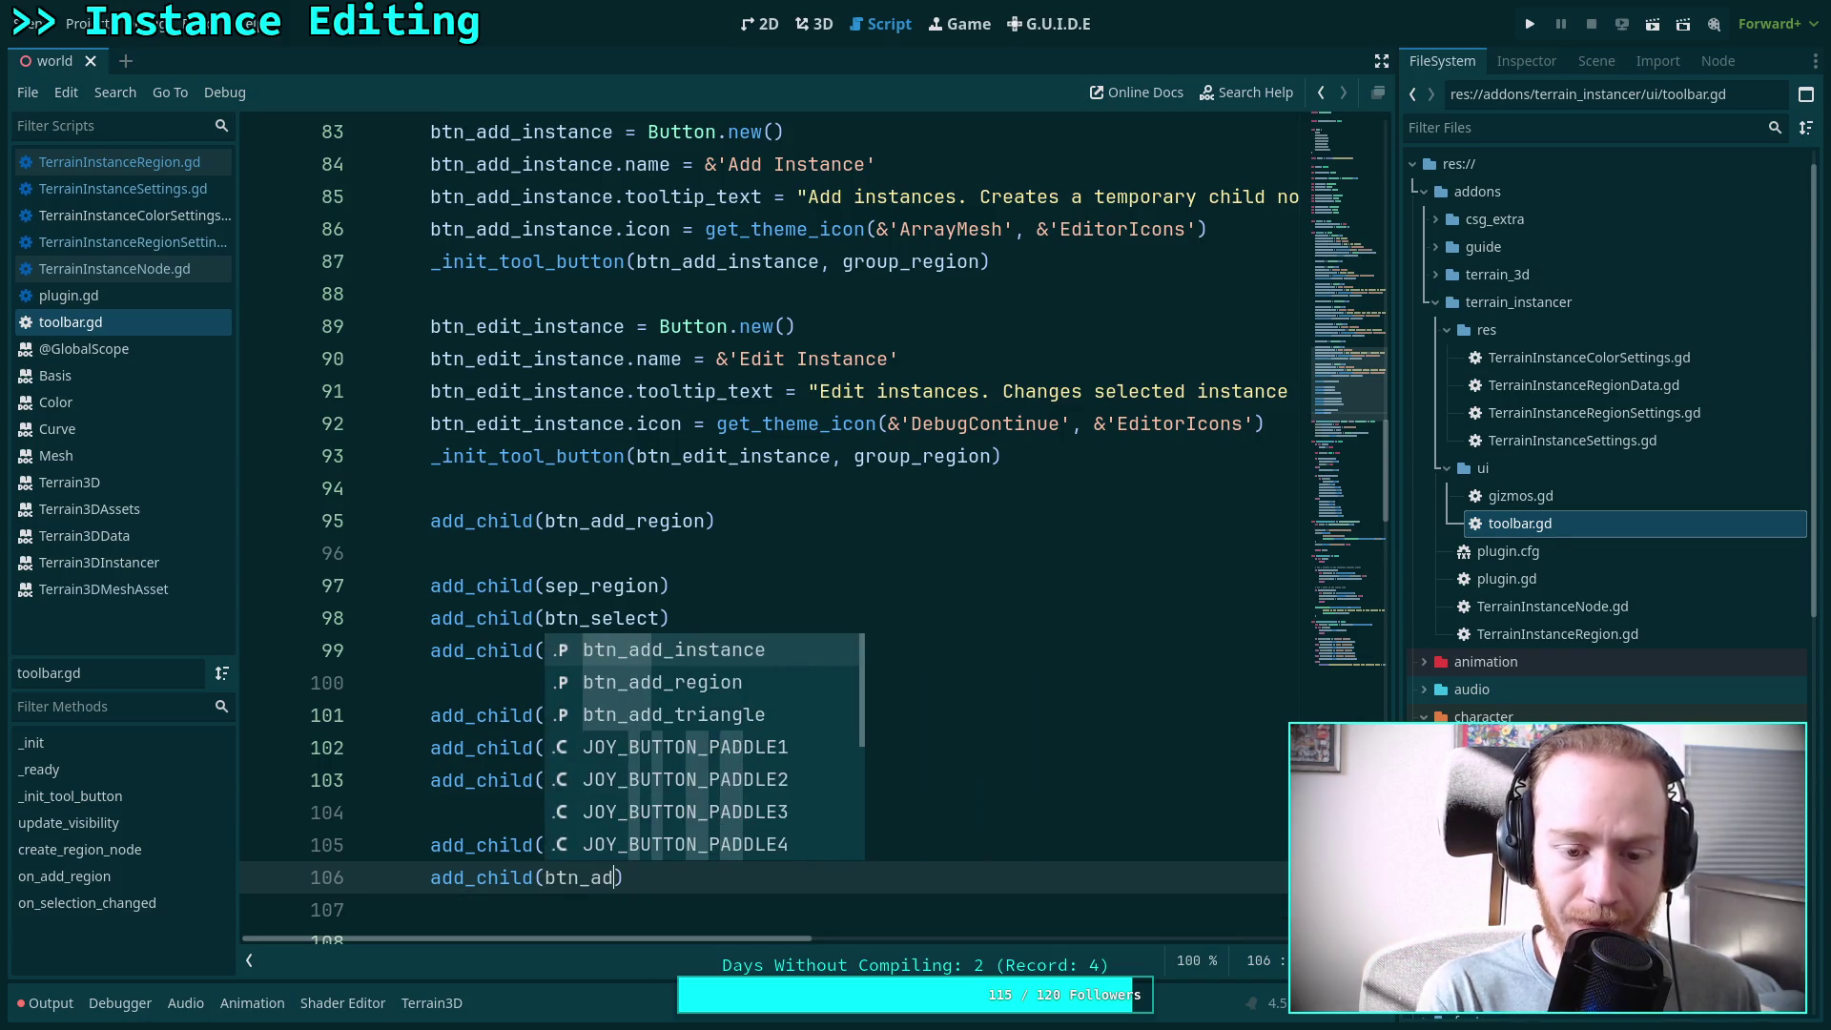
key("Return")
key("Return")
type("add_cha")
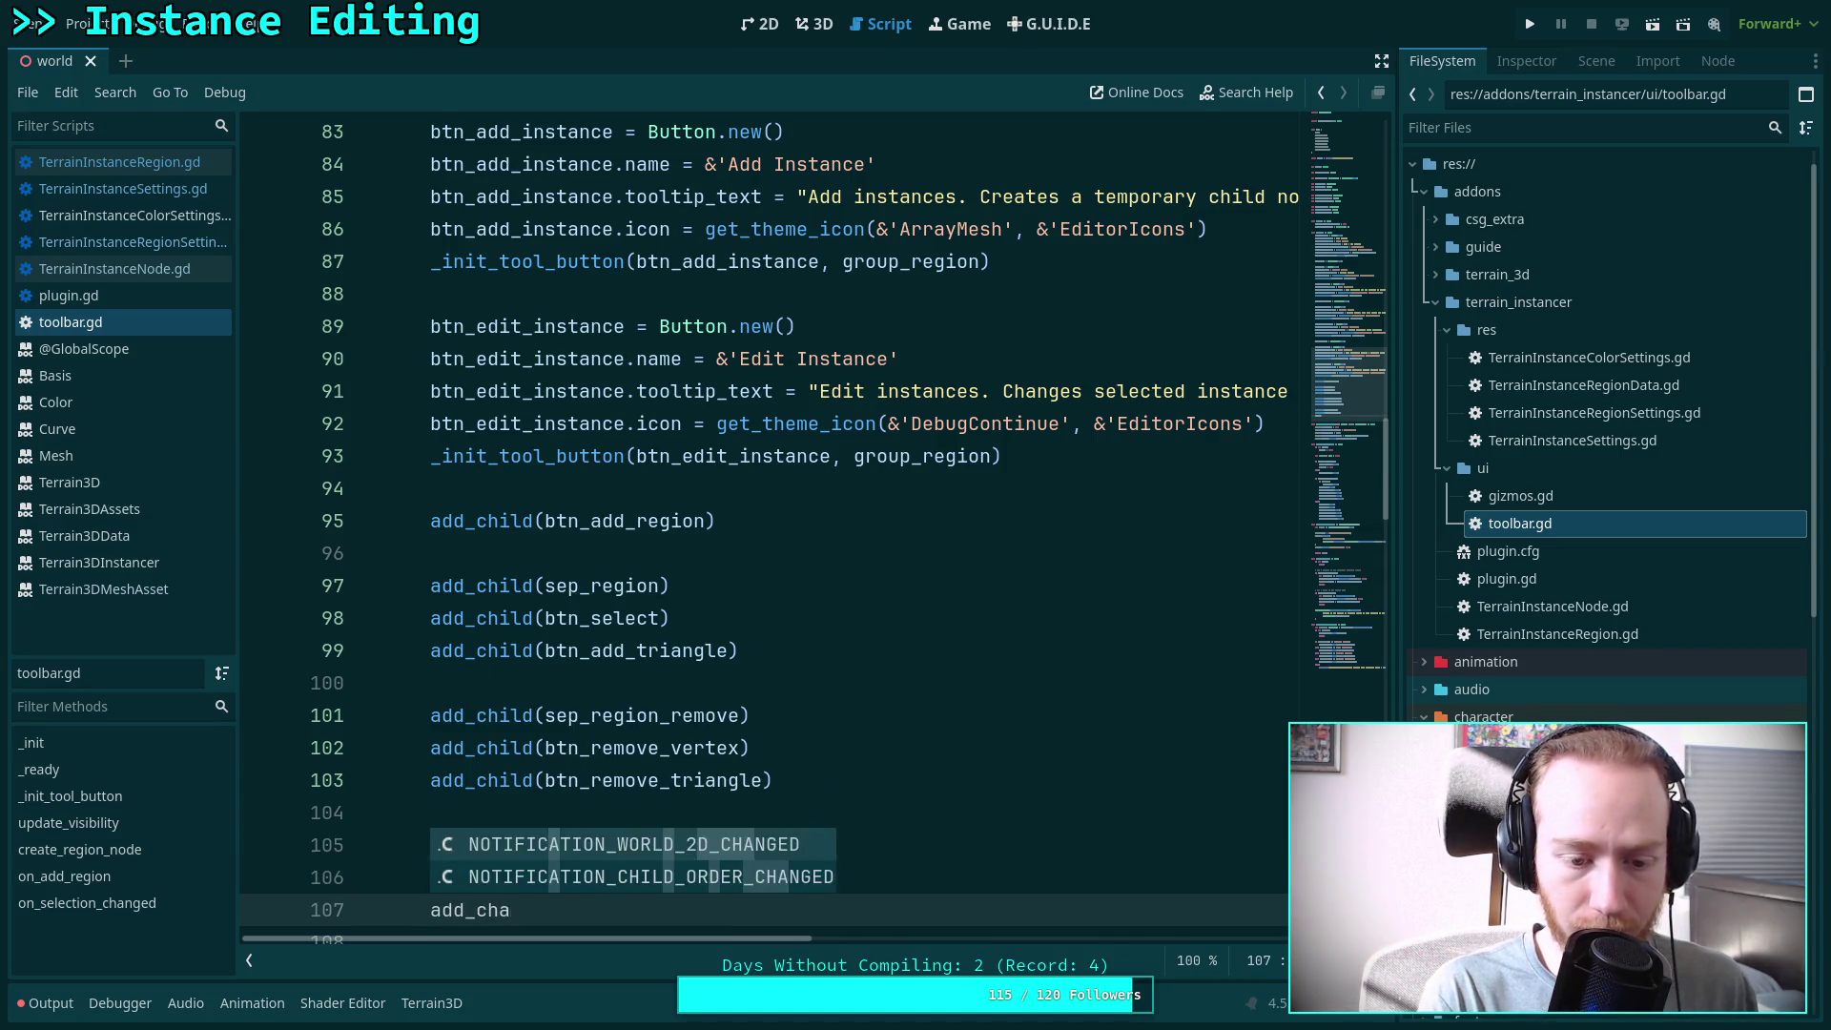
key("BackSpace")
type("ild")
key("Return")
type("btn_ed")
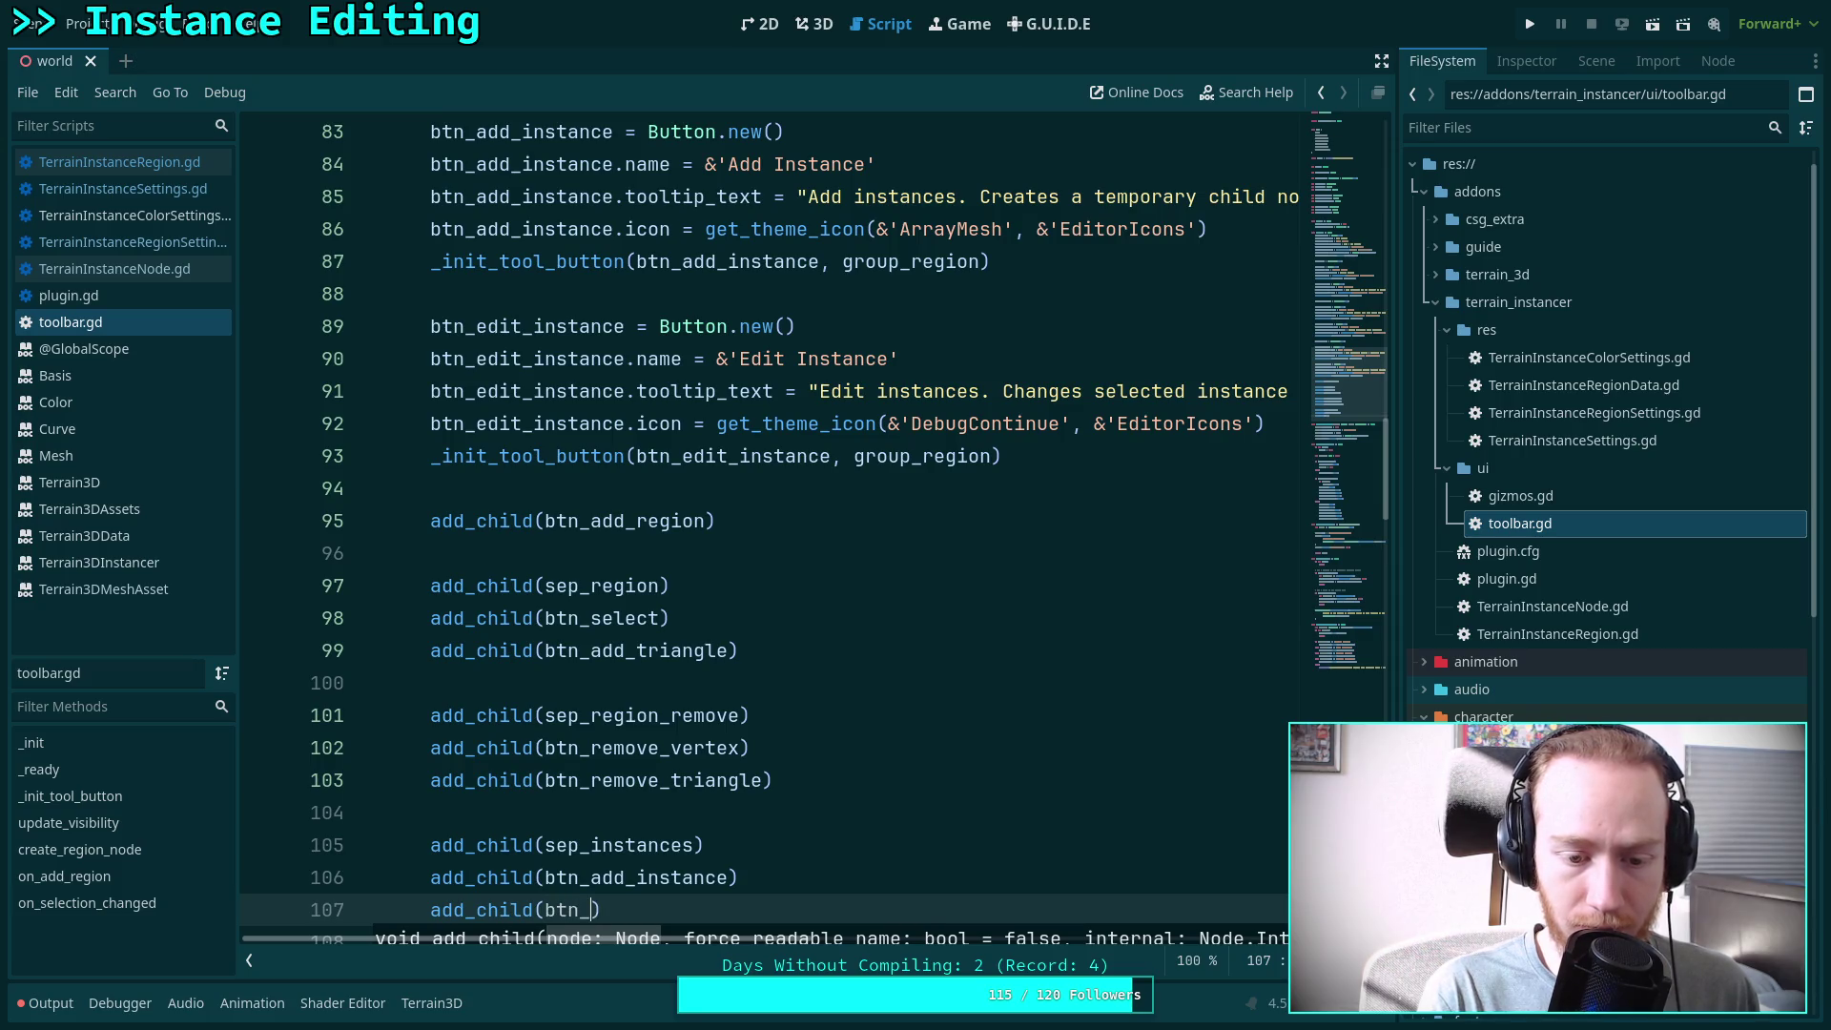
key("Return")
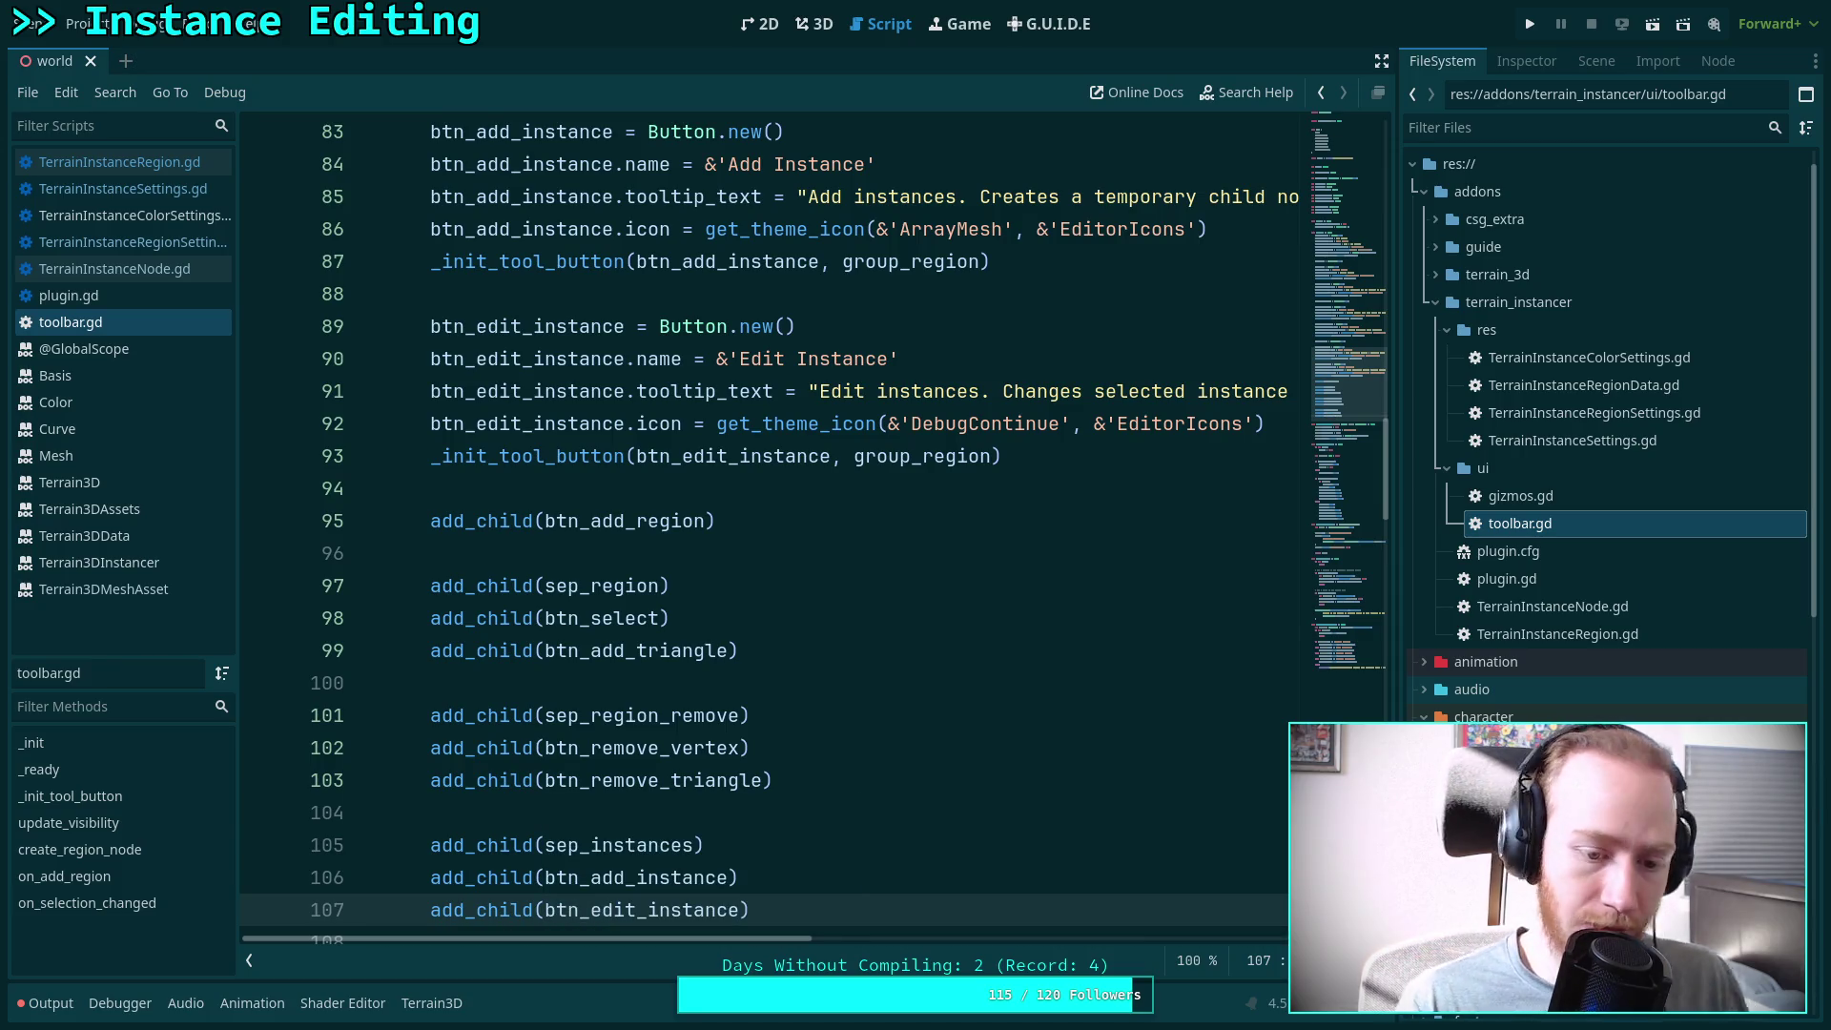
scroll(980, 604, "down", 3)
key("ctrl+s")
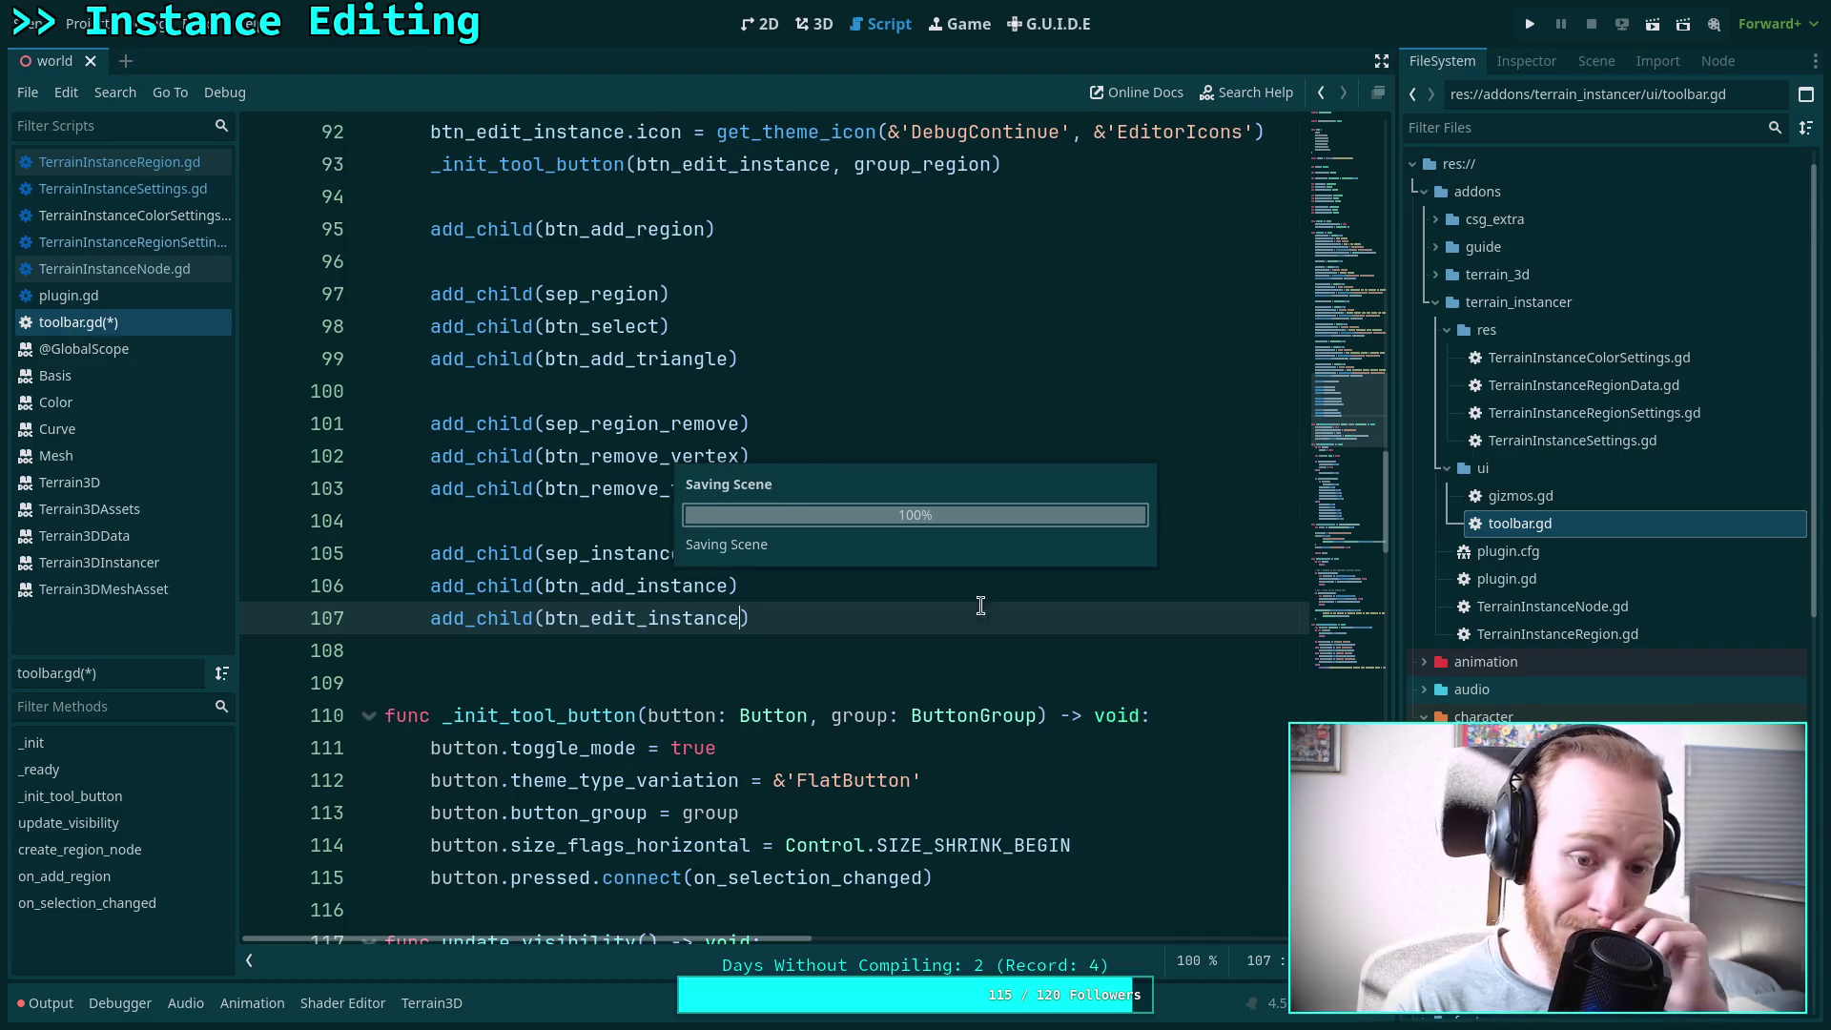
In on_selection_changed, open a new line after the REMOVE_TRIANGLE emit
scroll(850, 610, "down", 5)
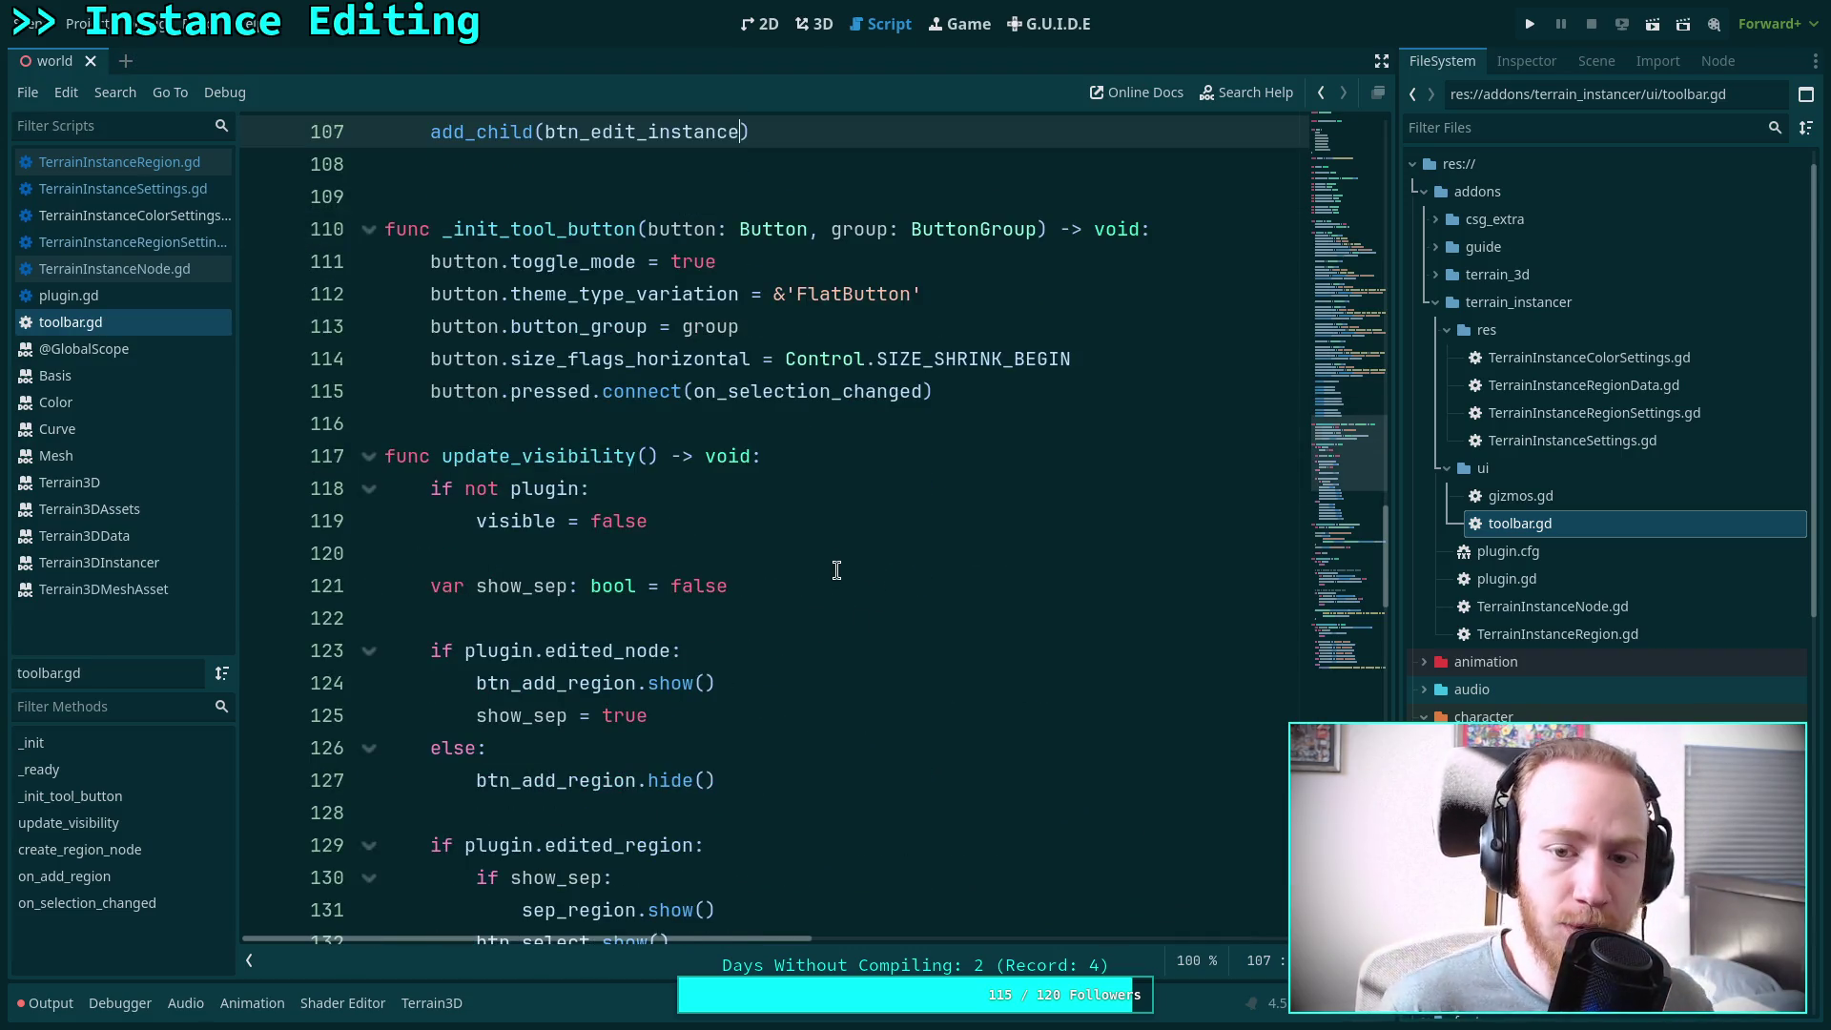
scroll(837, 571, "down", 17)
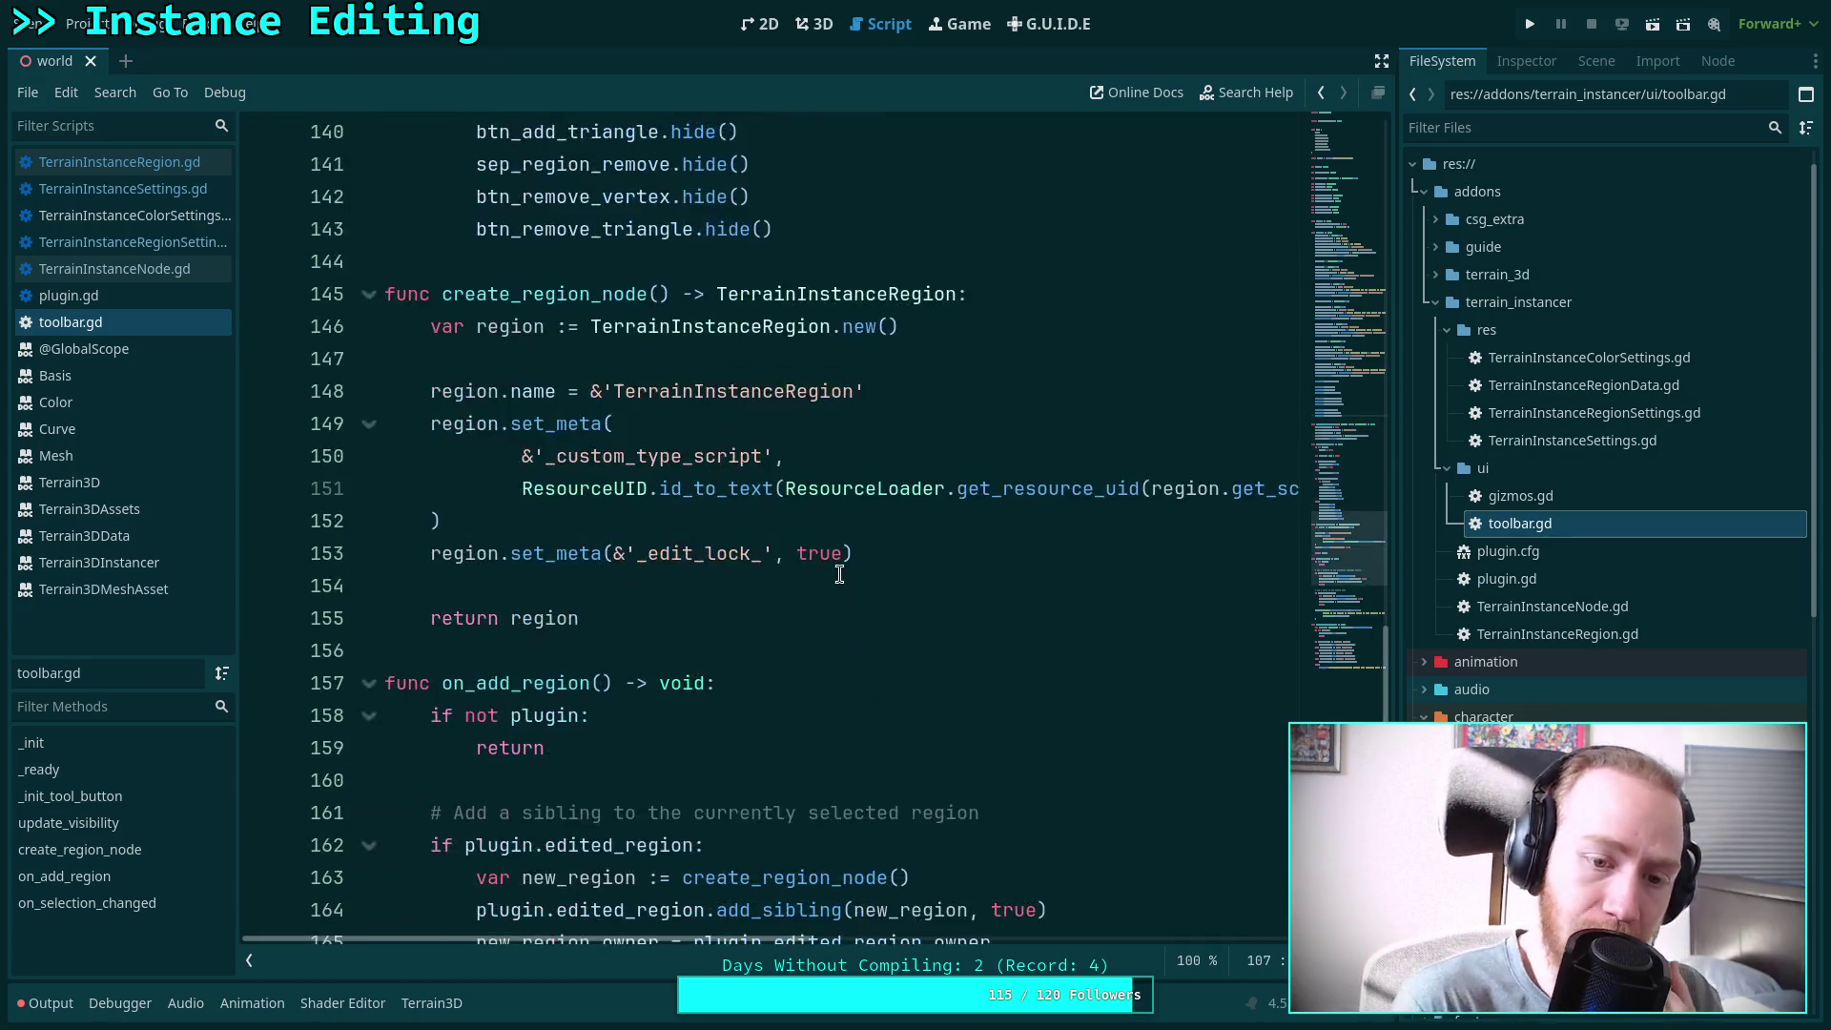
scroll(841, 573, "down", 8)
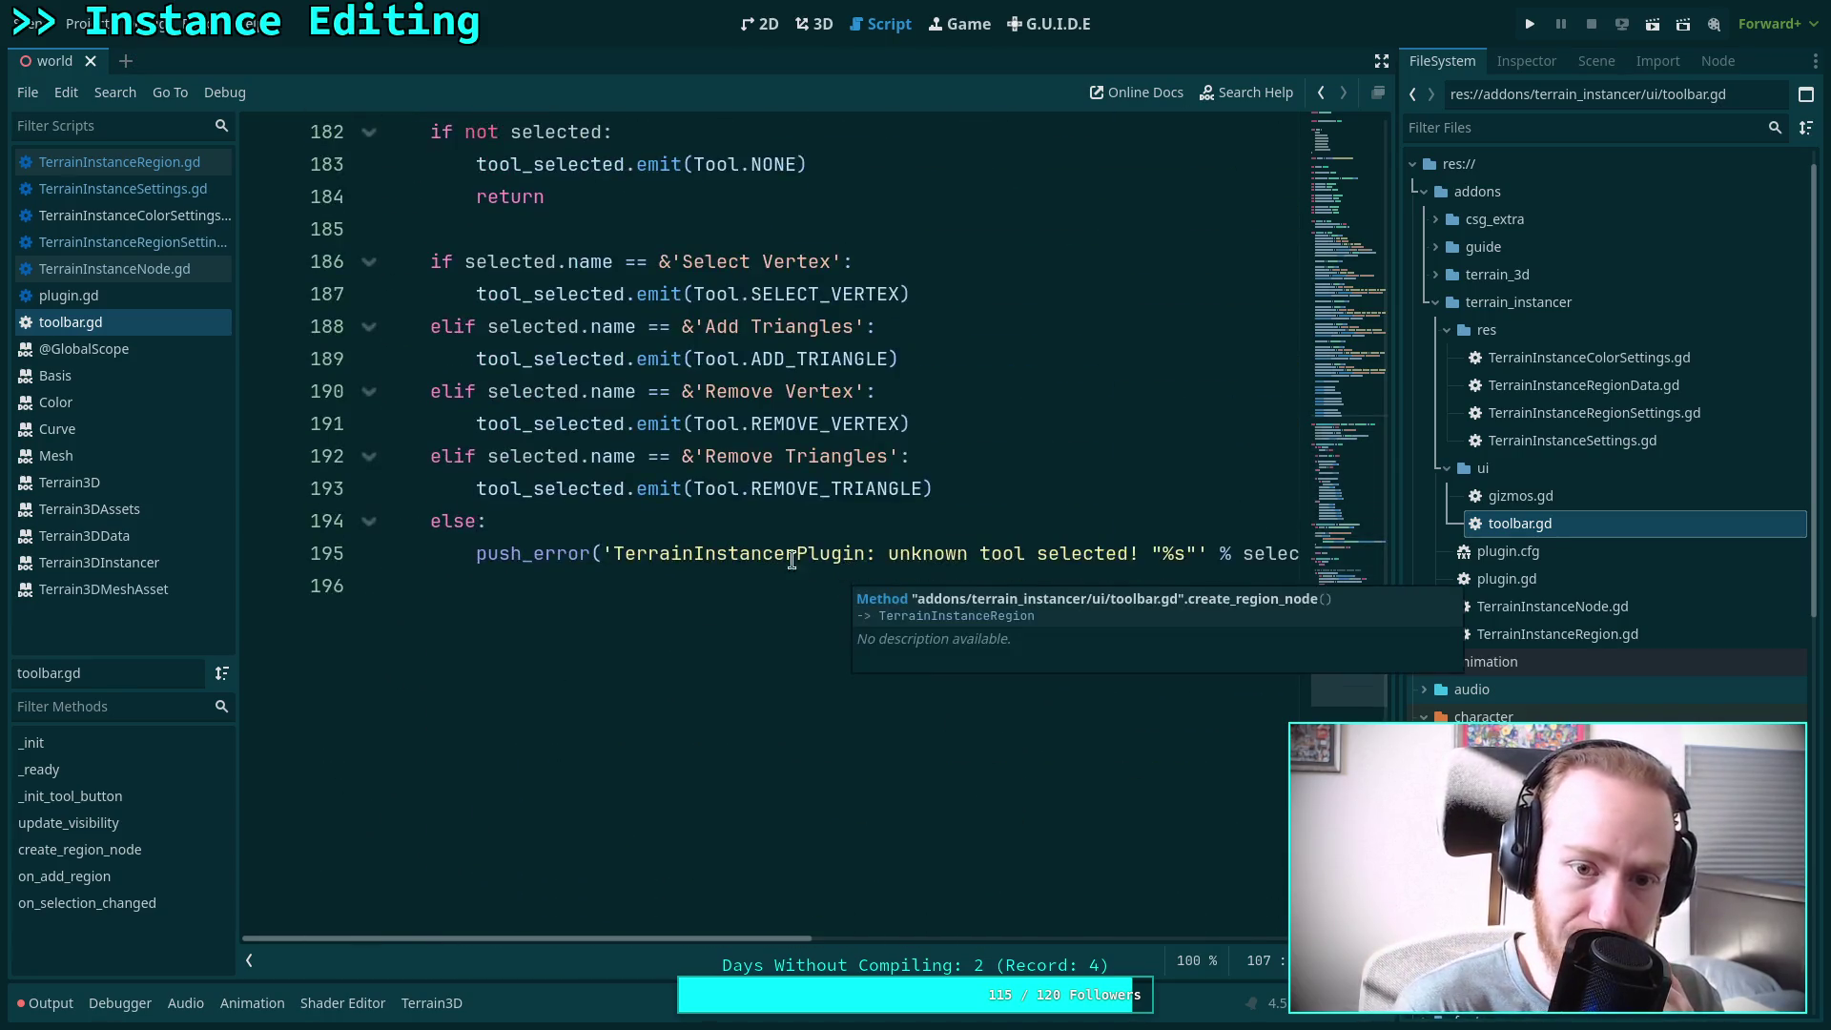
scroll(821, 563, "up", 2)
left_click(1080, 683)
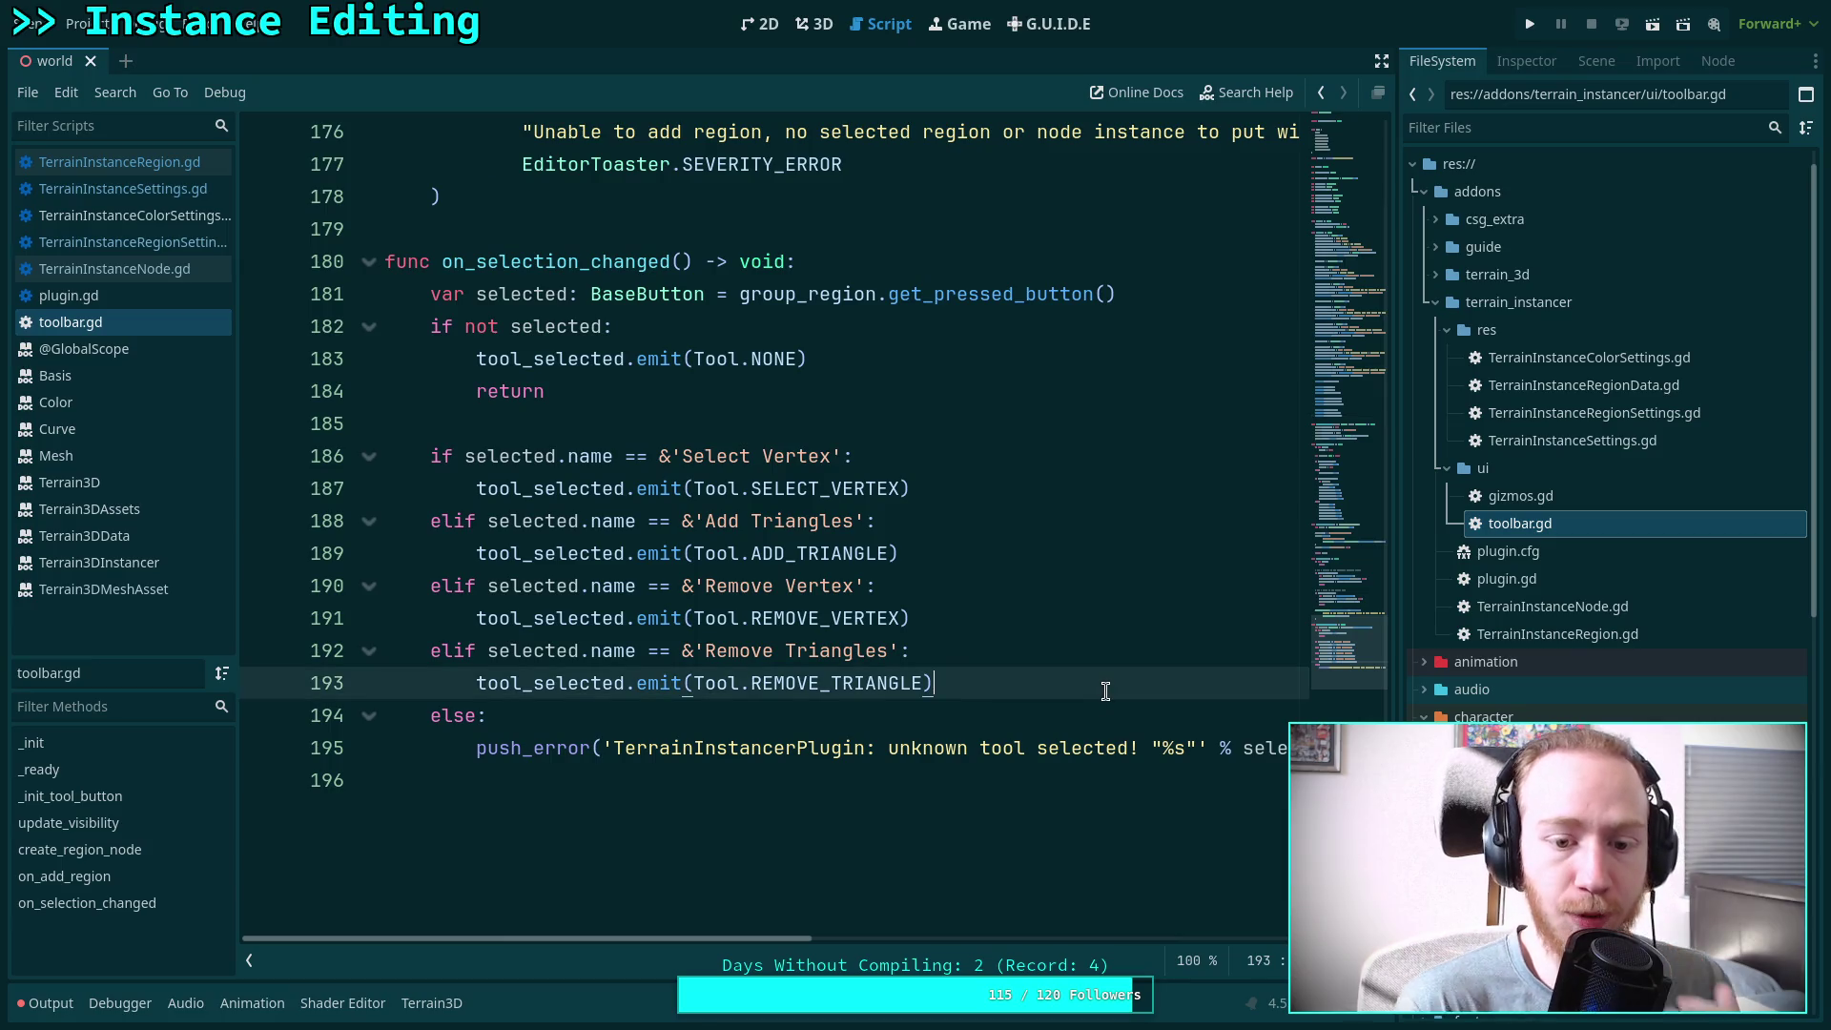
key("Return")
Add an elif branch for 'Add Instance' that emits tool_selected with Tool.ADD_INSTANCE
key("BackSpace")
type("elif")
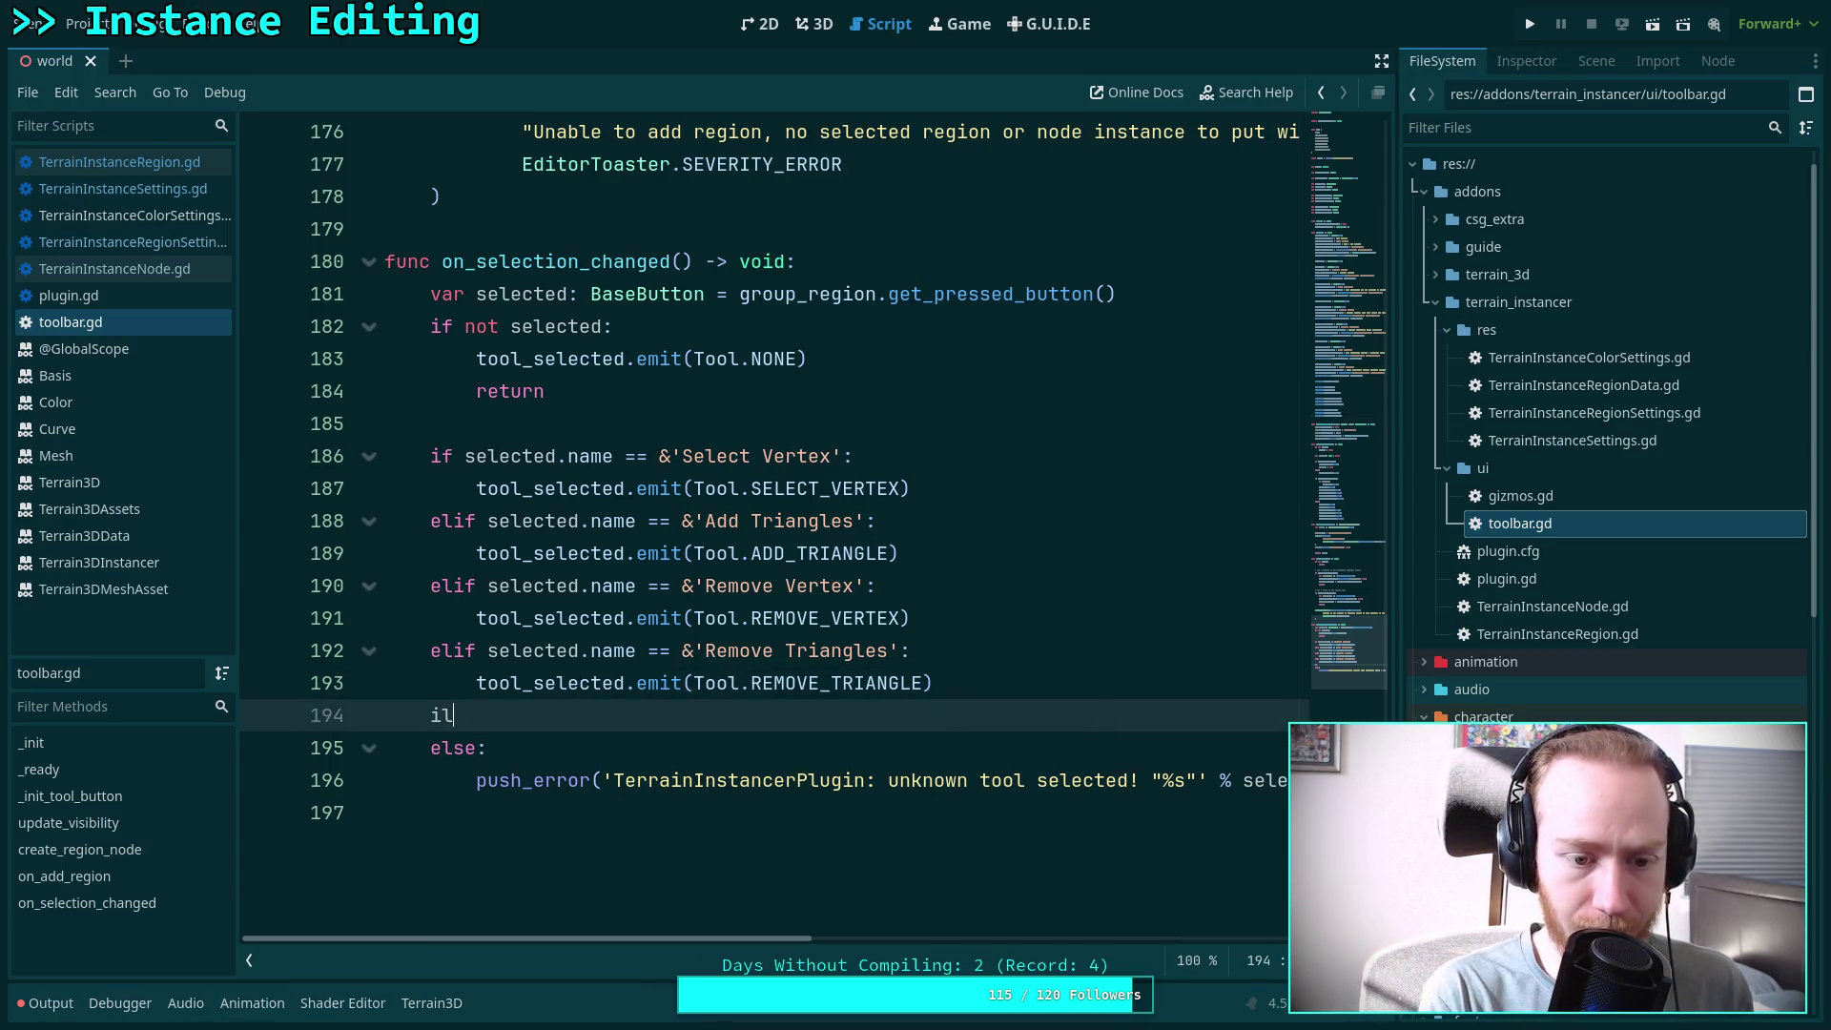
type(" selec")
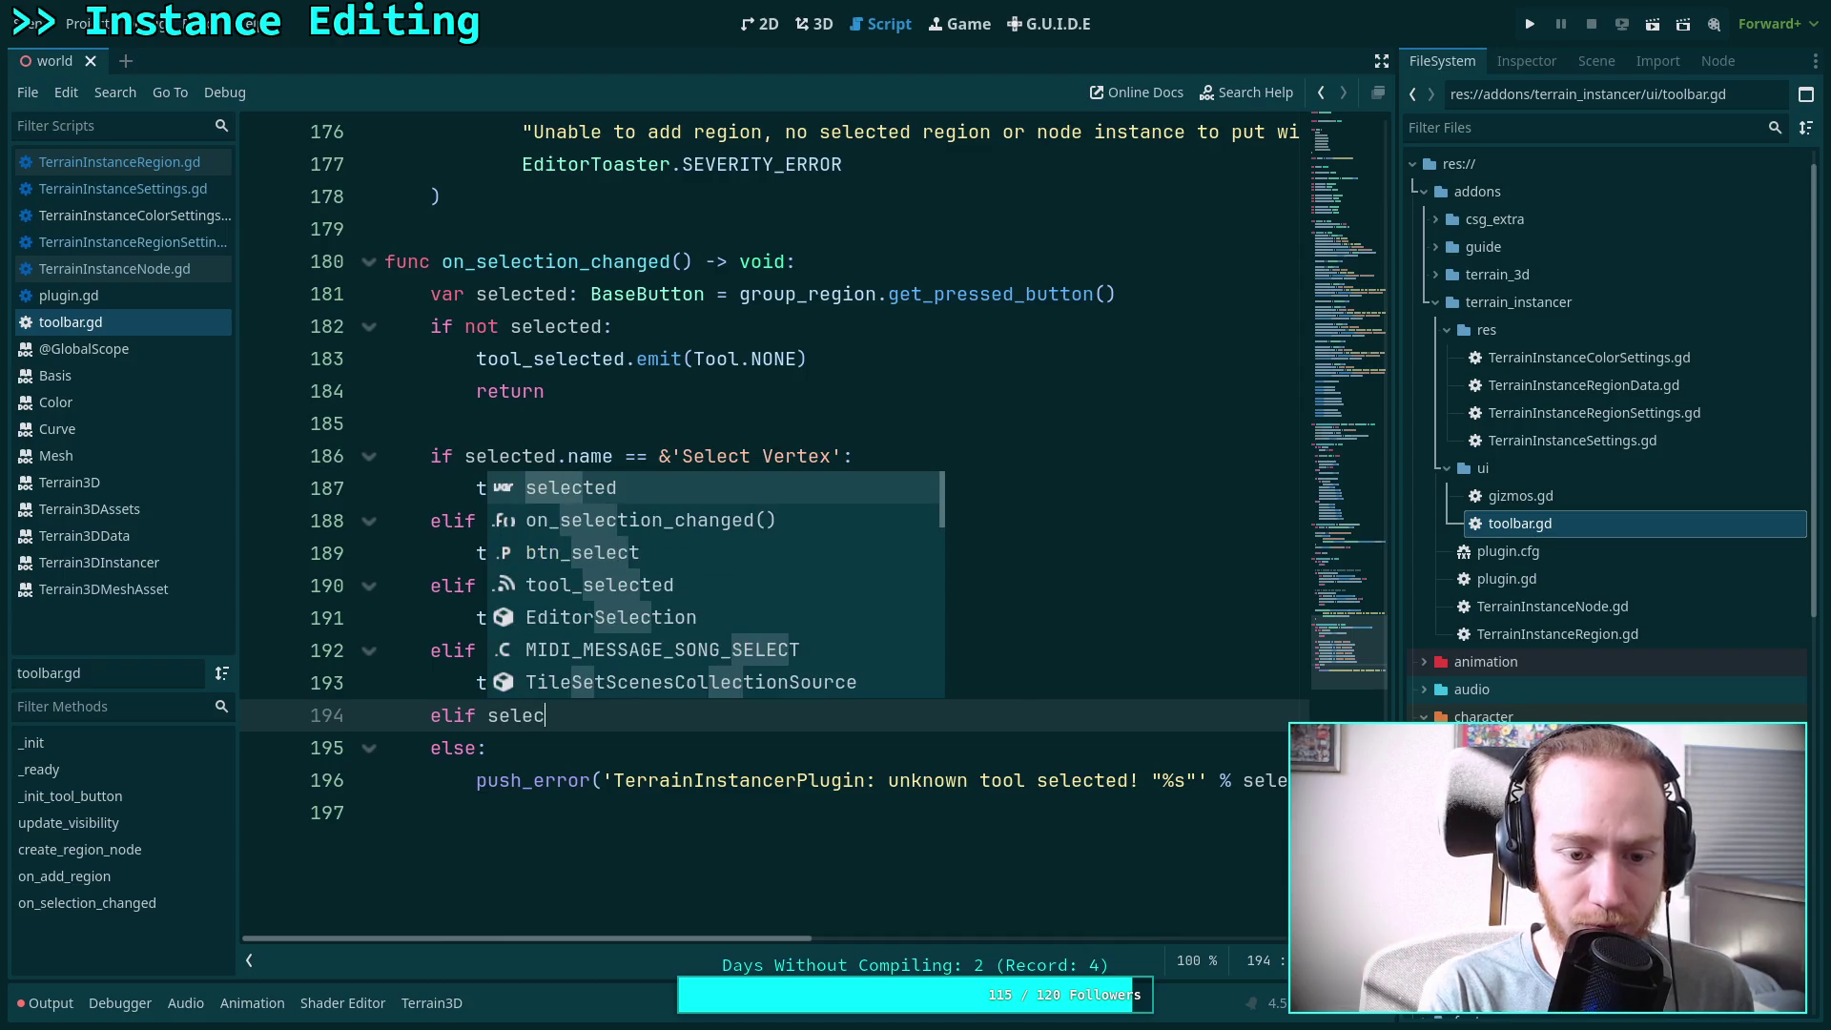
type("ted.name == &'")
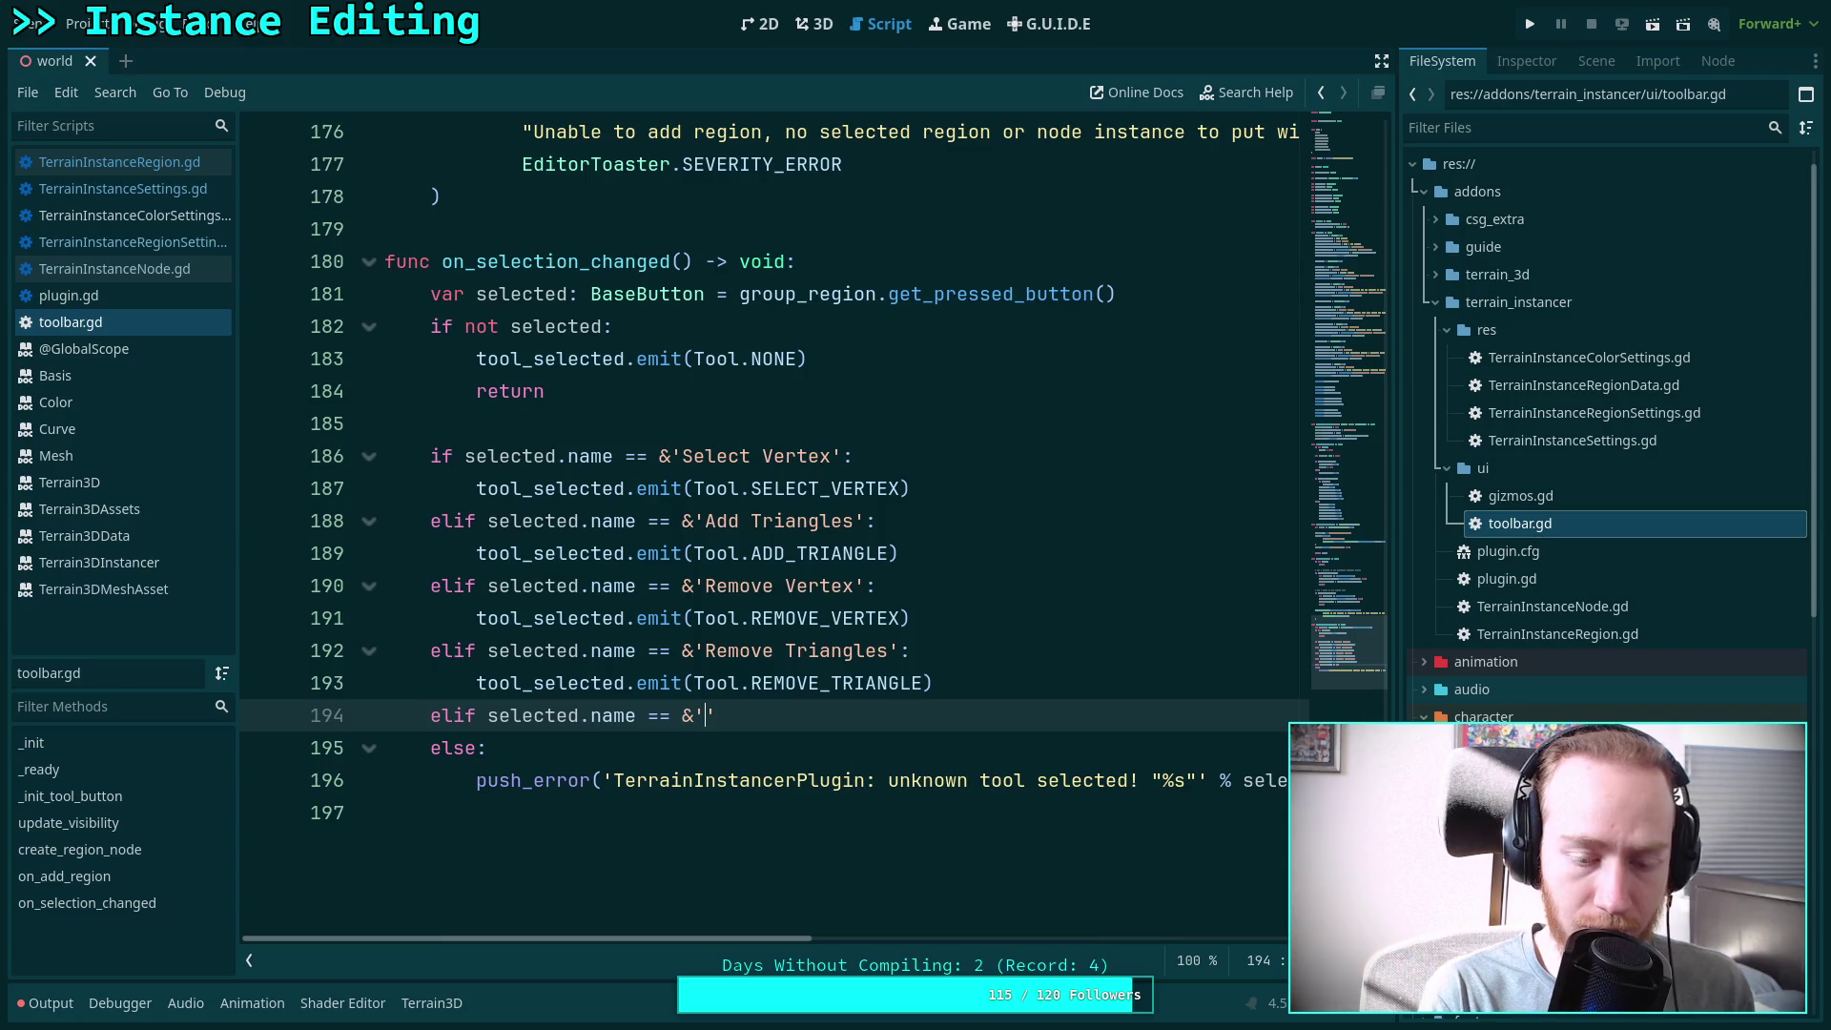
type("Ed")
key("BackSpace")
key("BackSpace")
type("Add Instanc")
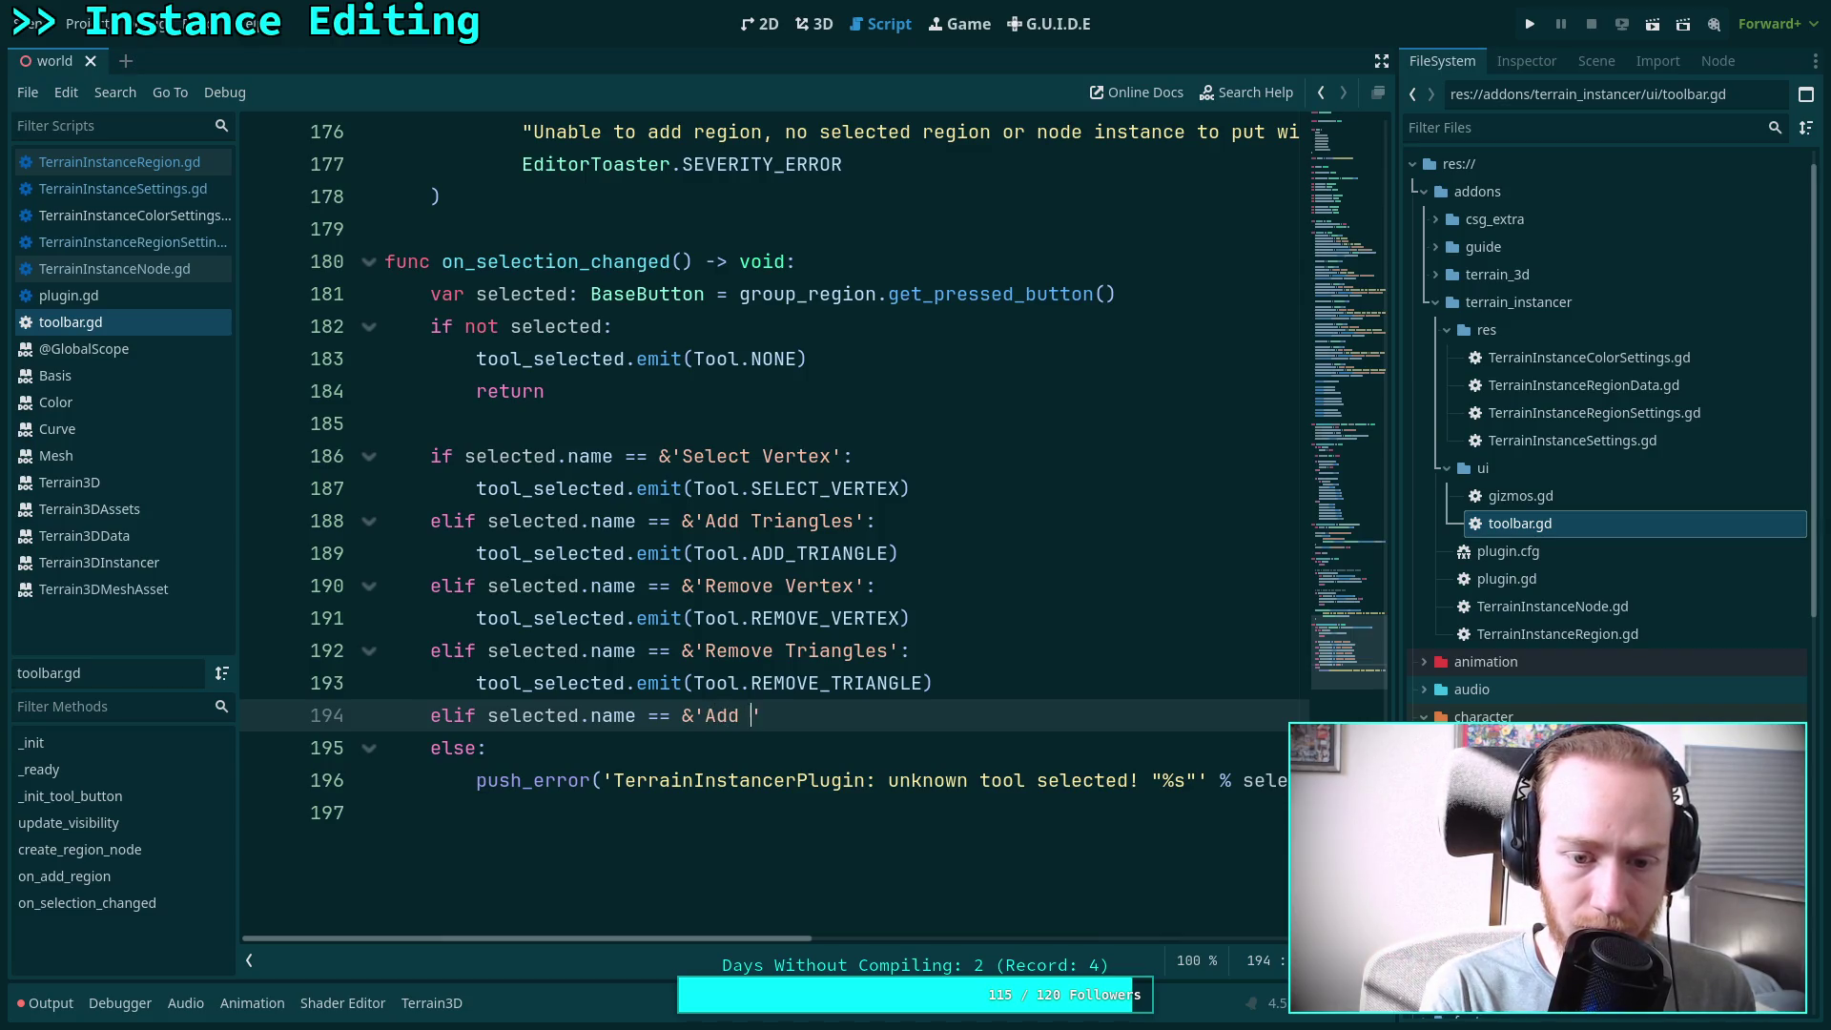
type("e'")
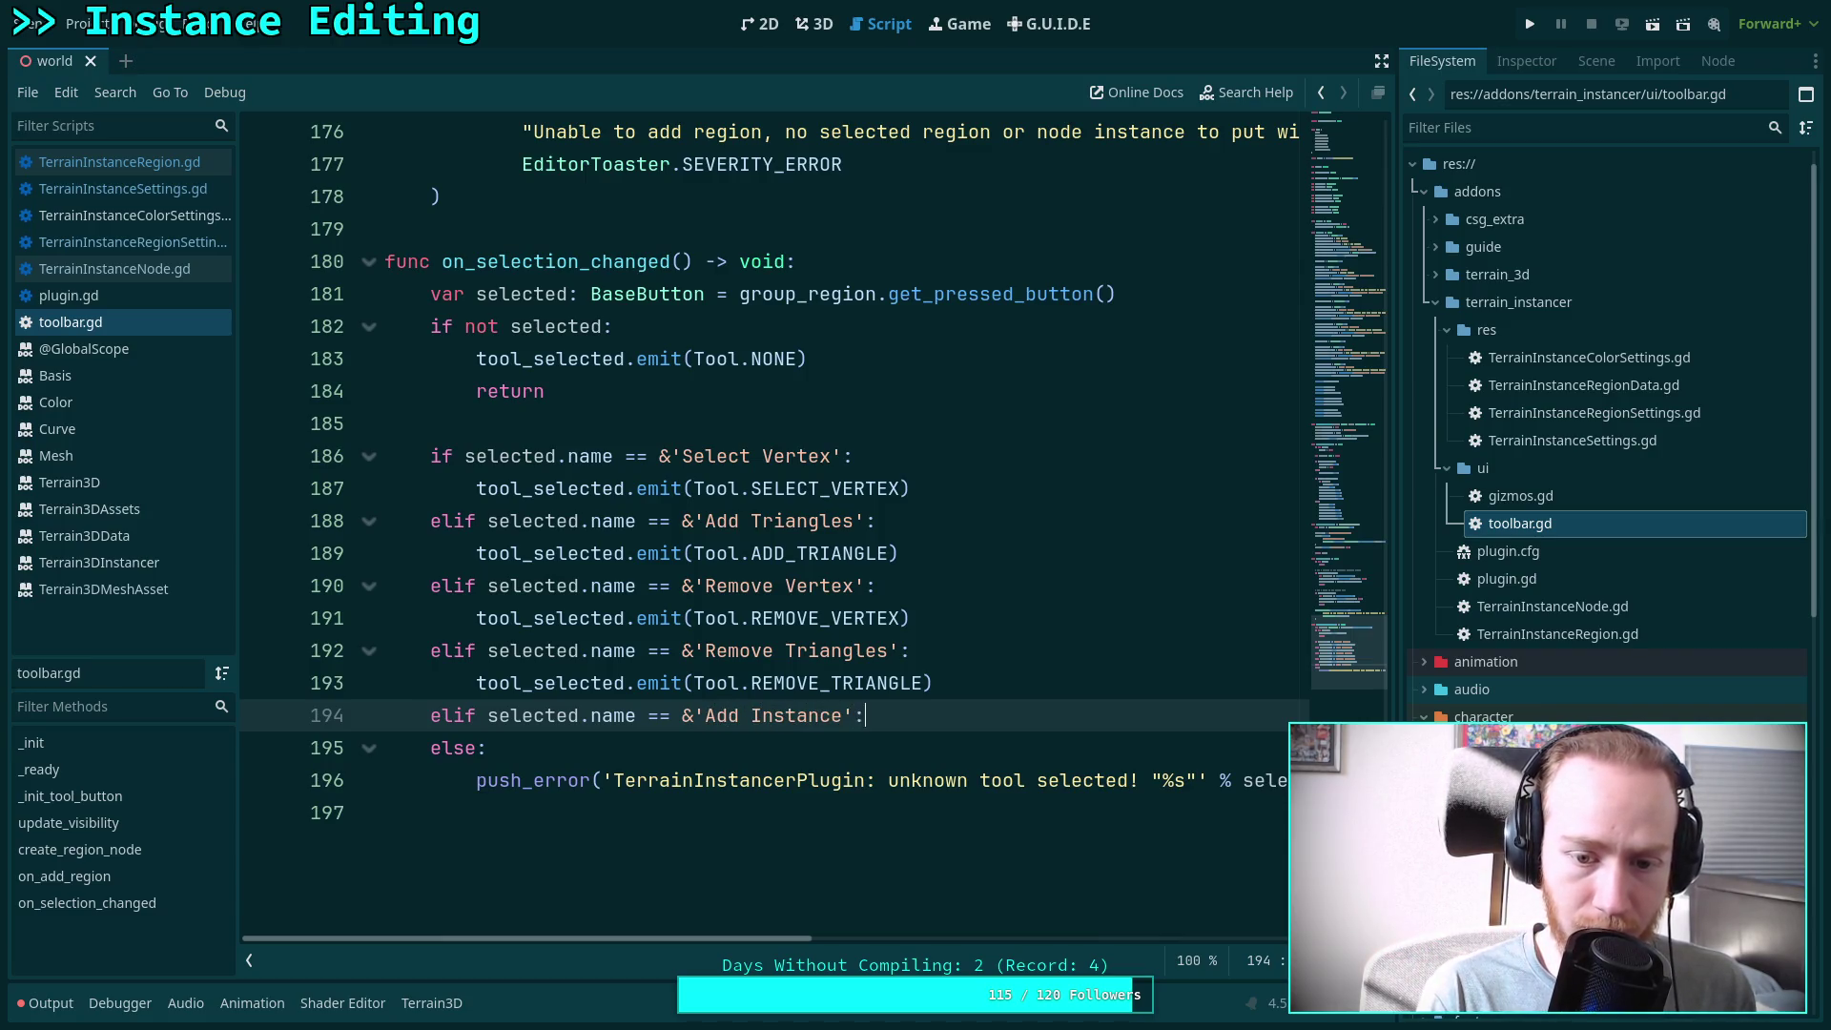
key("Return")
type("tool")
key("Escape")
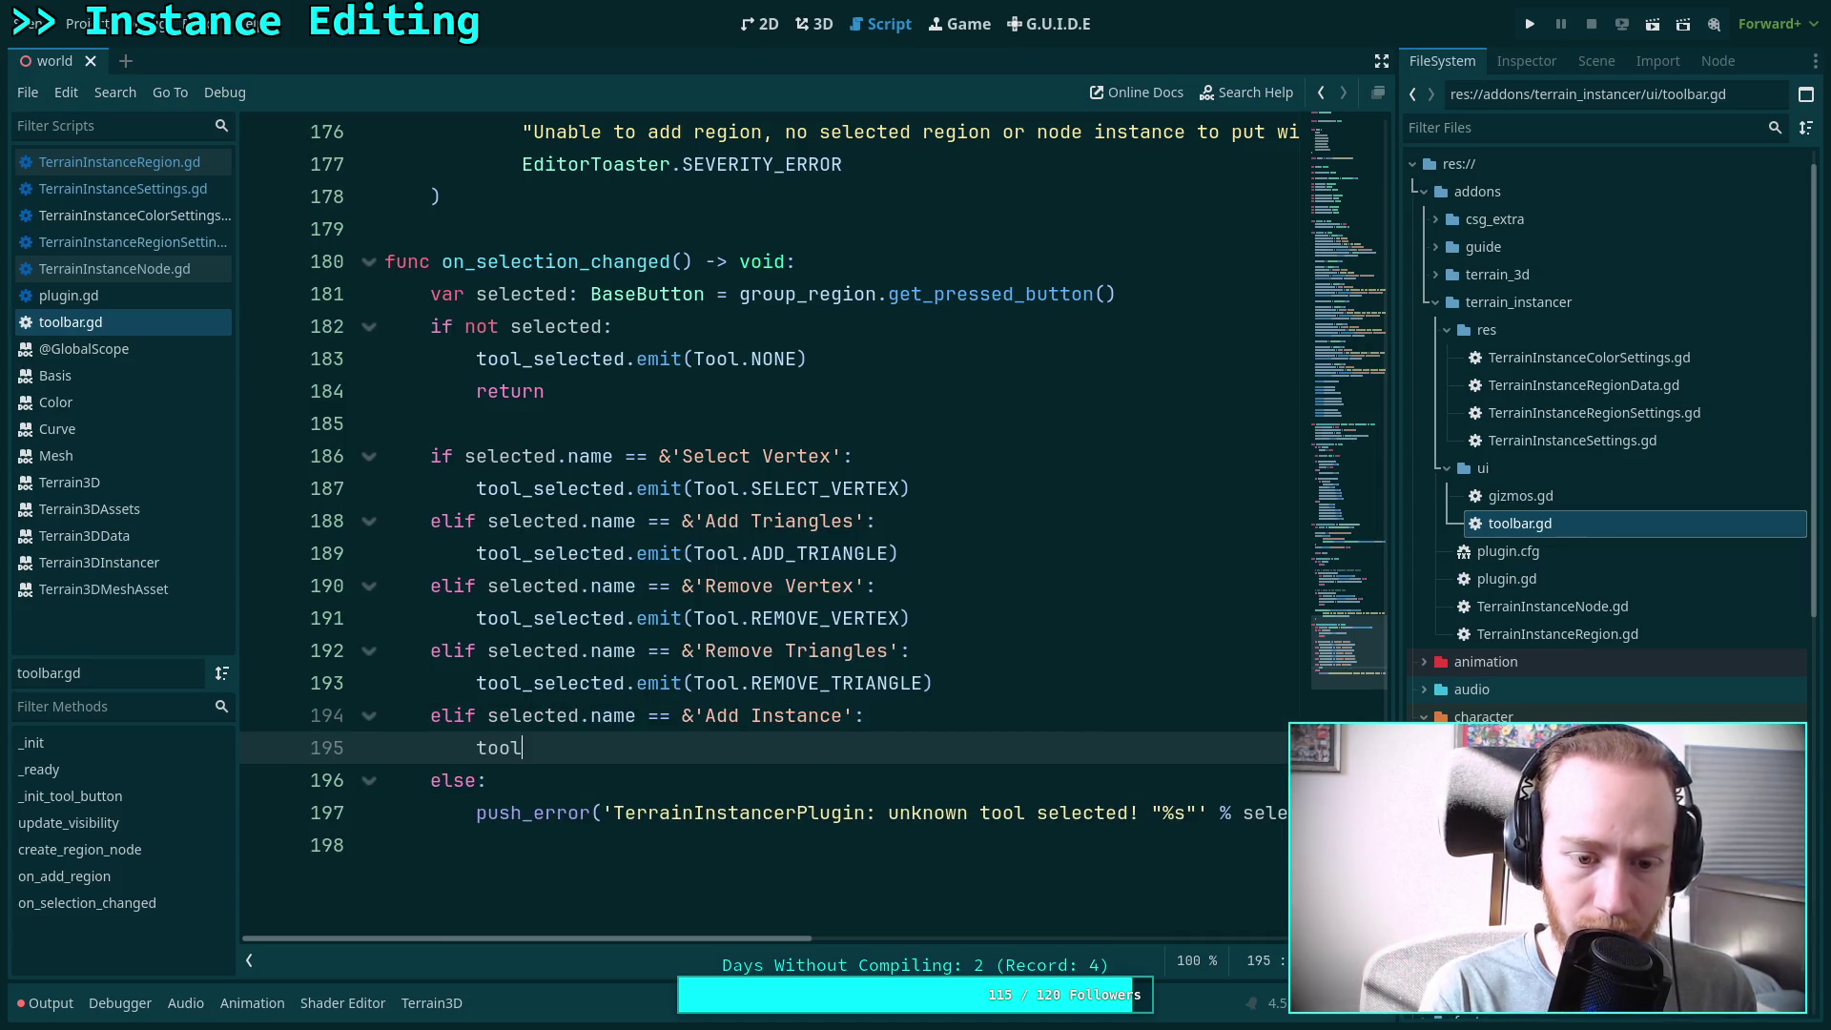
type("_se")
key("Return")
type(".emi")
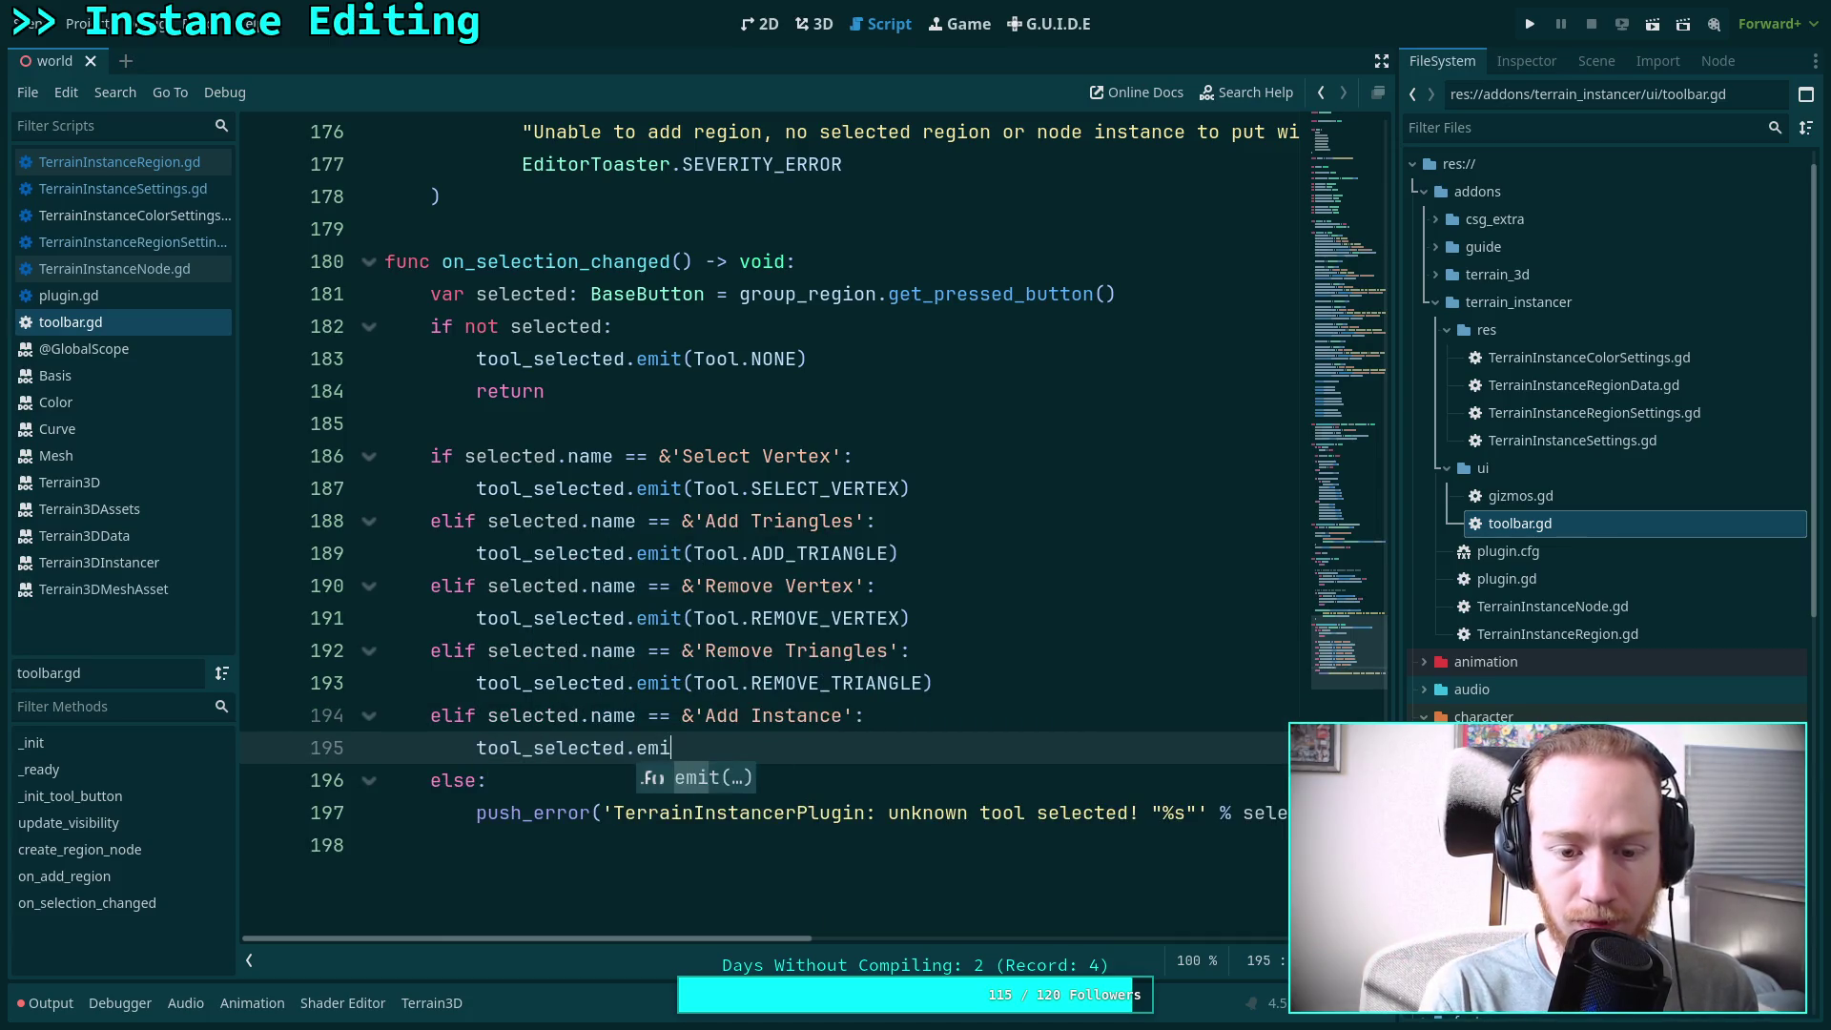
type("t(Tool.")
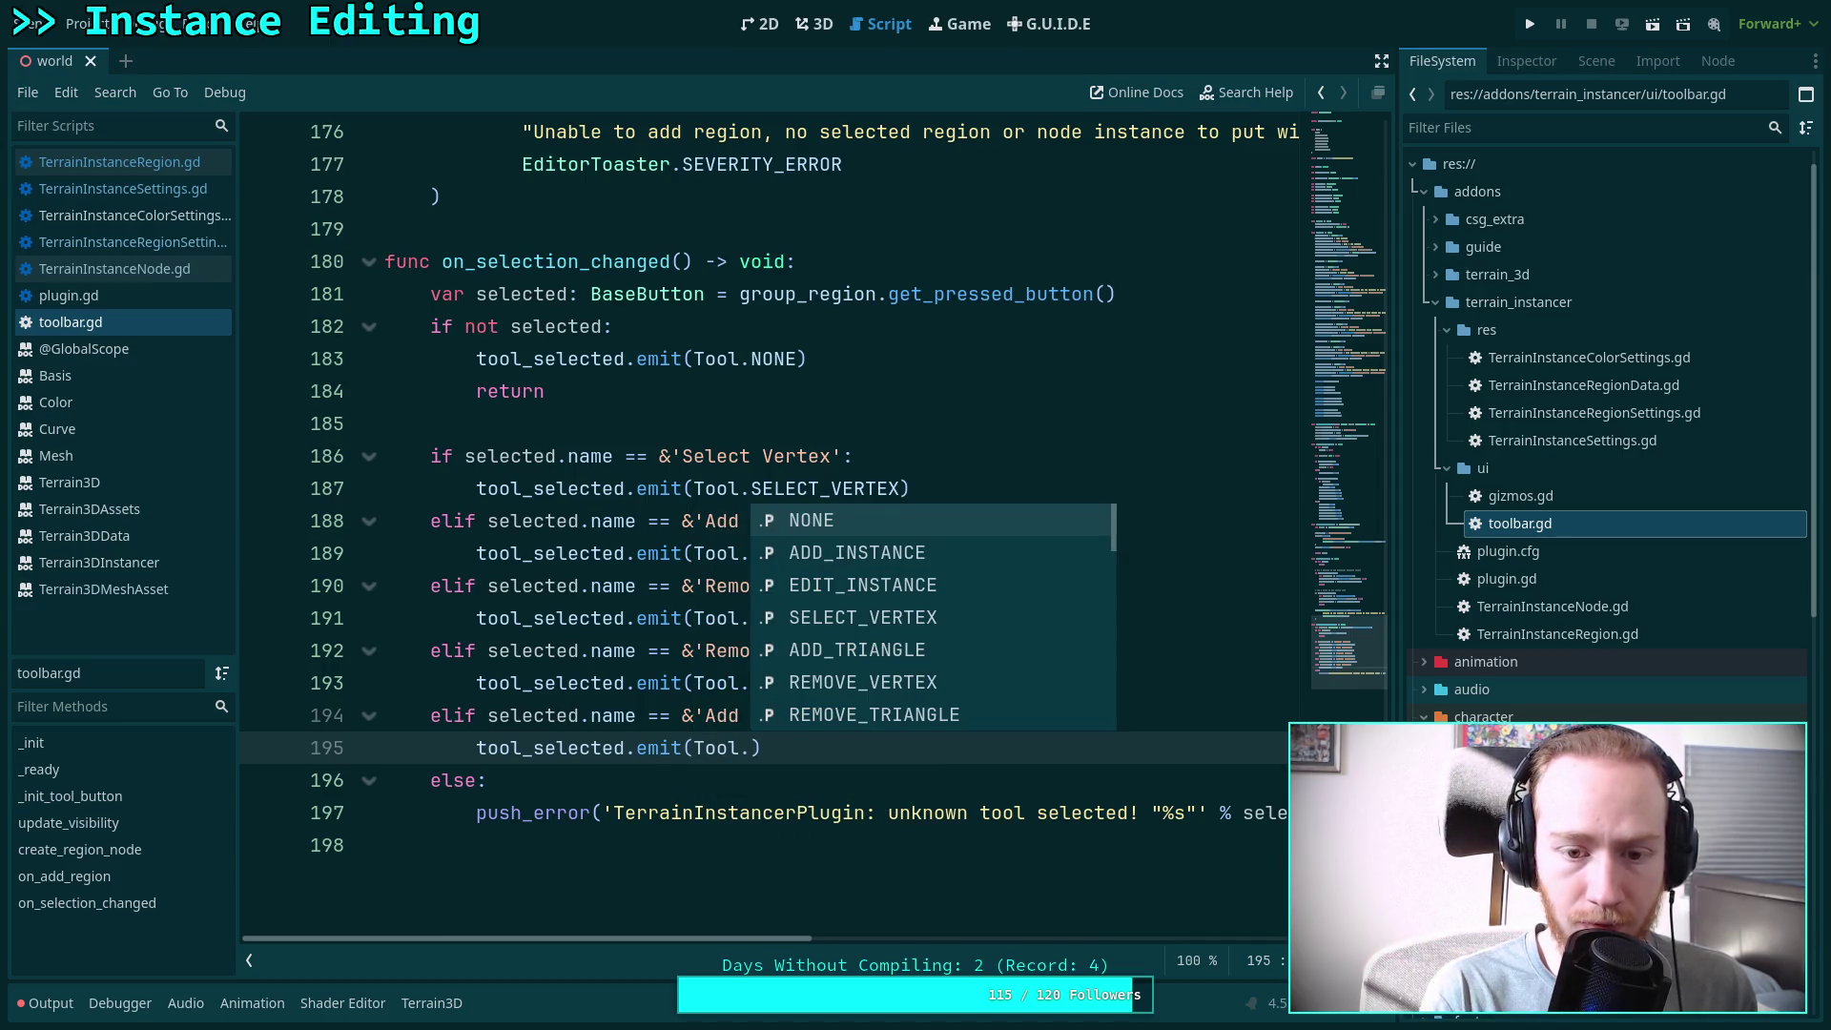
key("Down")
key("Return")
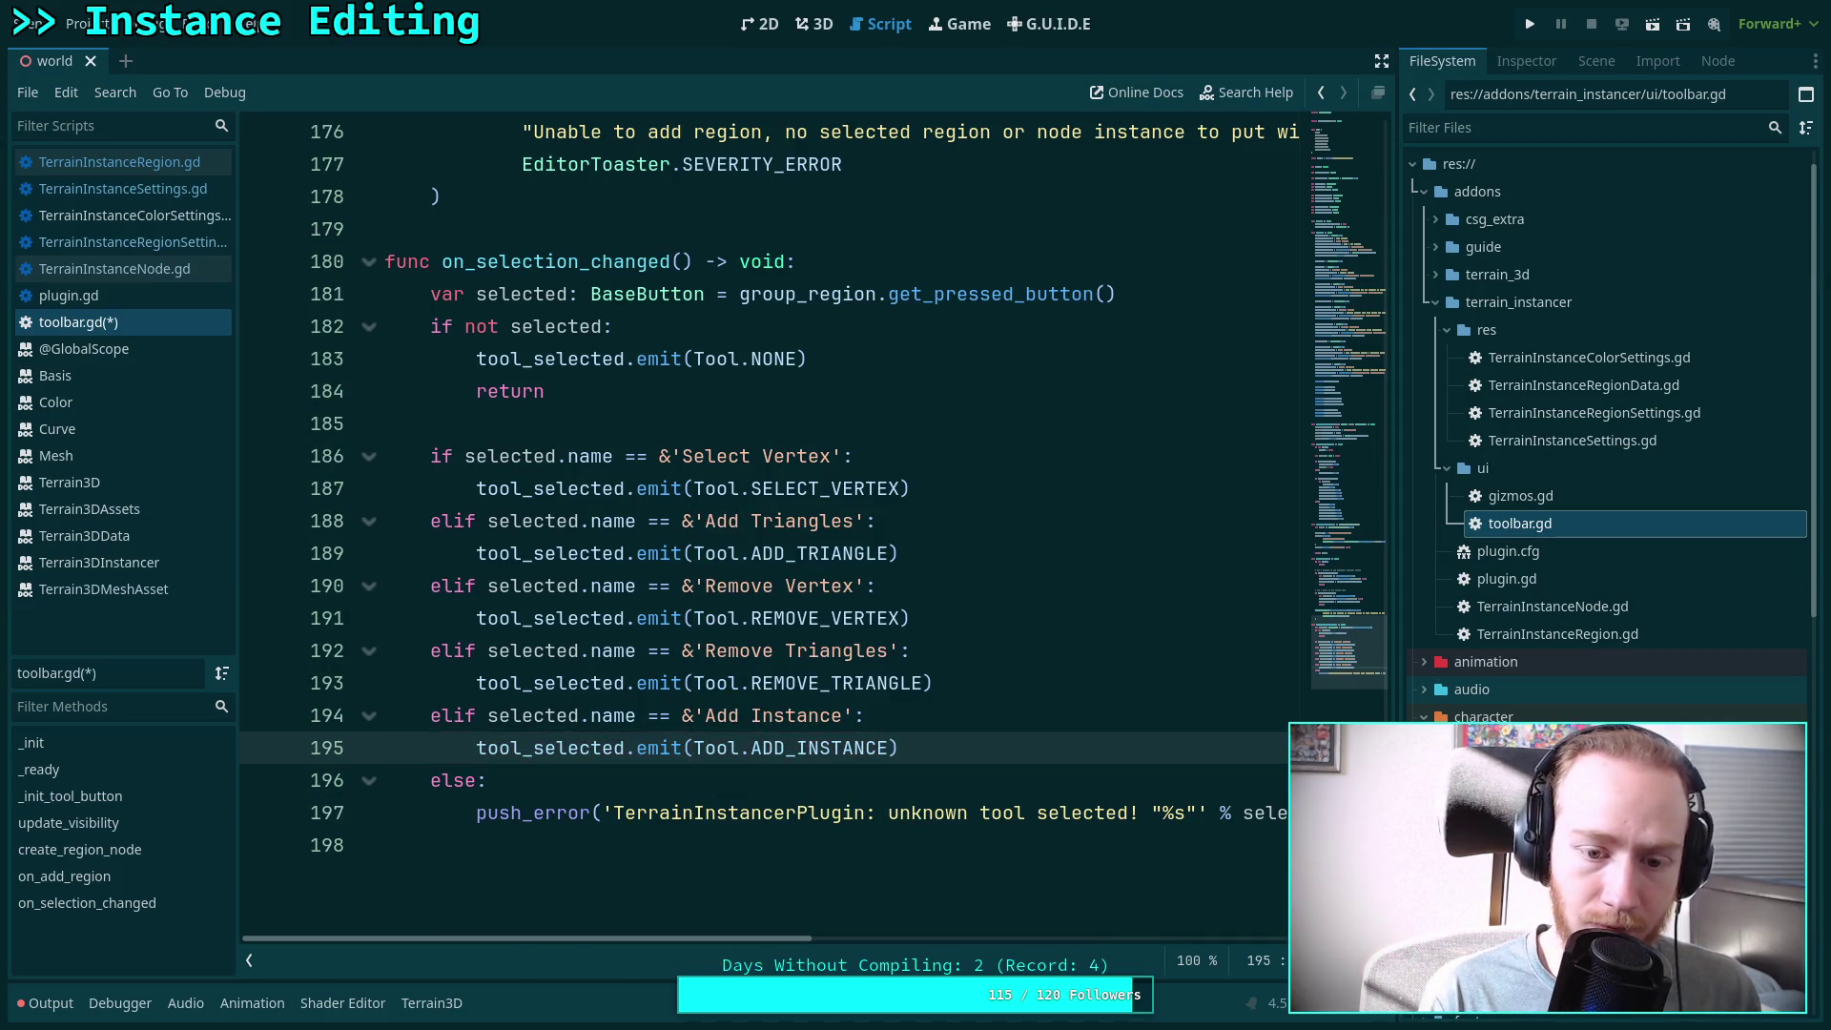
Add an elif branch for 'Edit Instance' that emits tool_selected with Tool.EDIT_INSTANCE
key("Return")
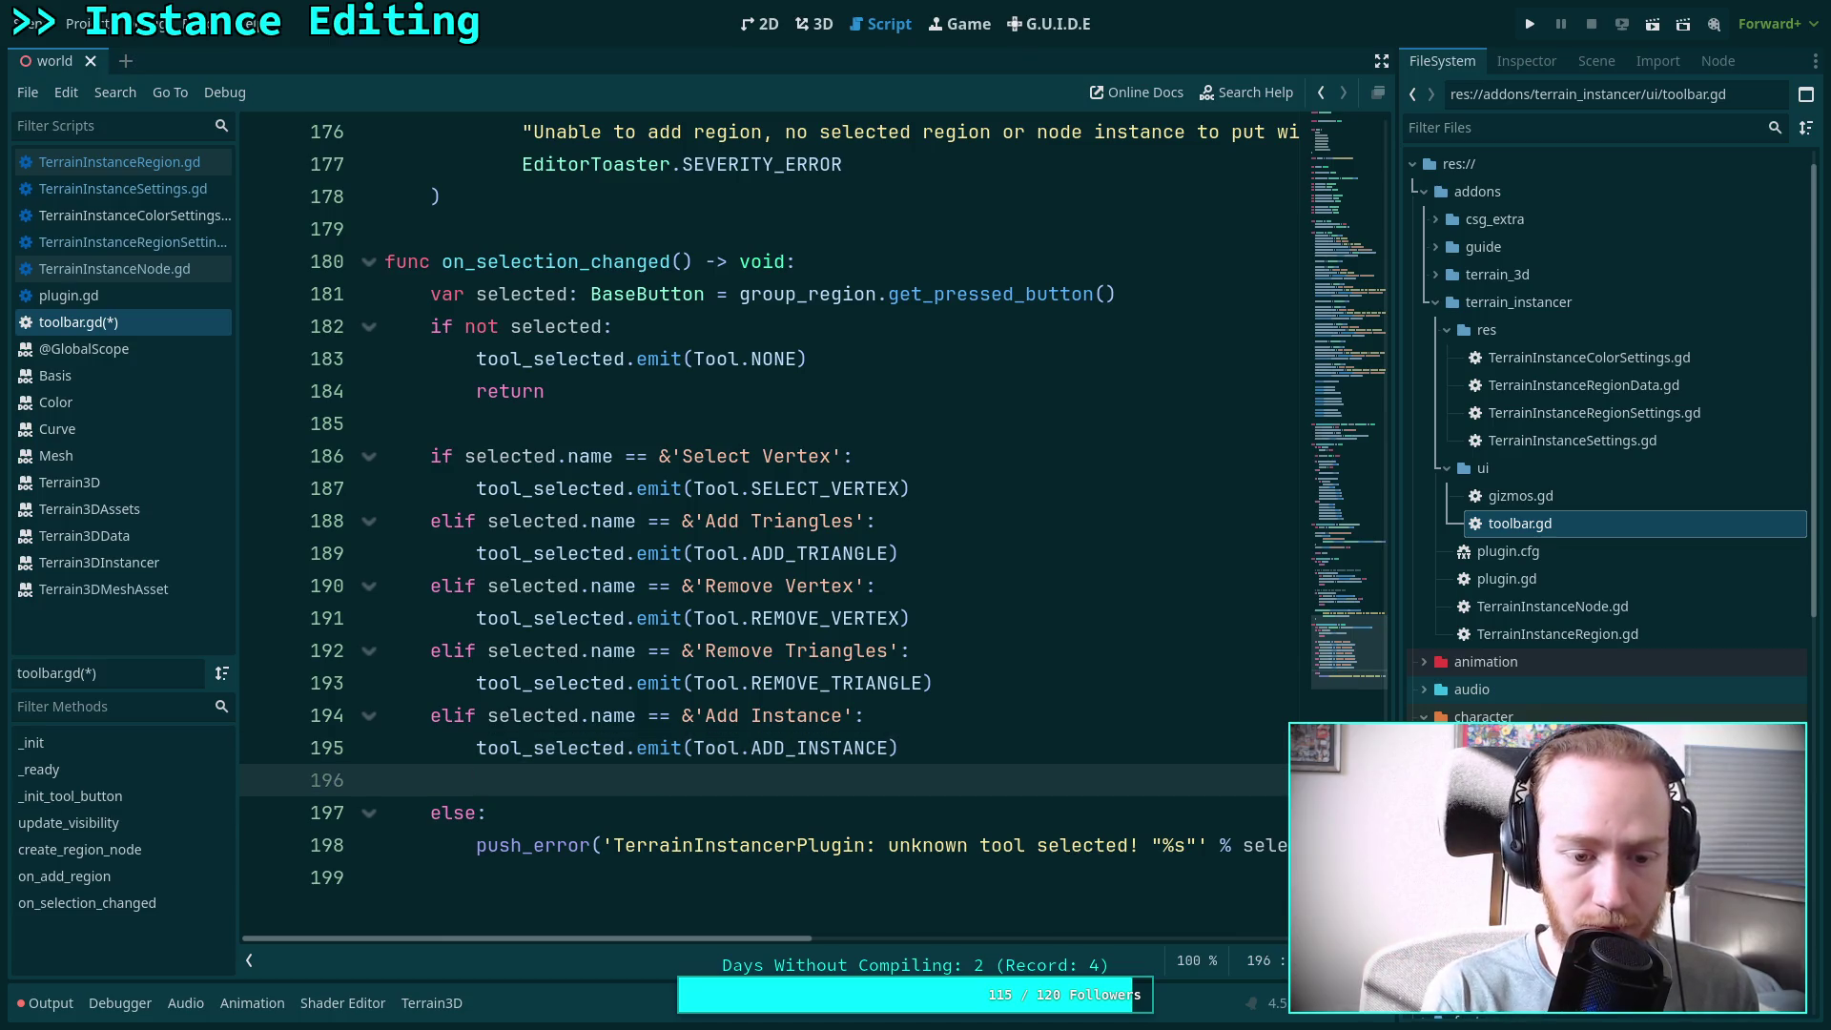
key("BackSpace")
type("elif sel")
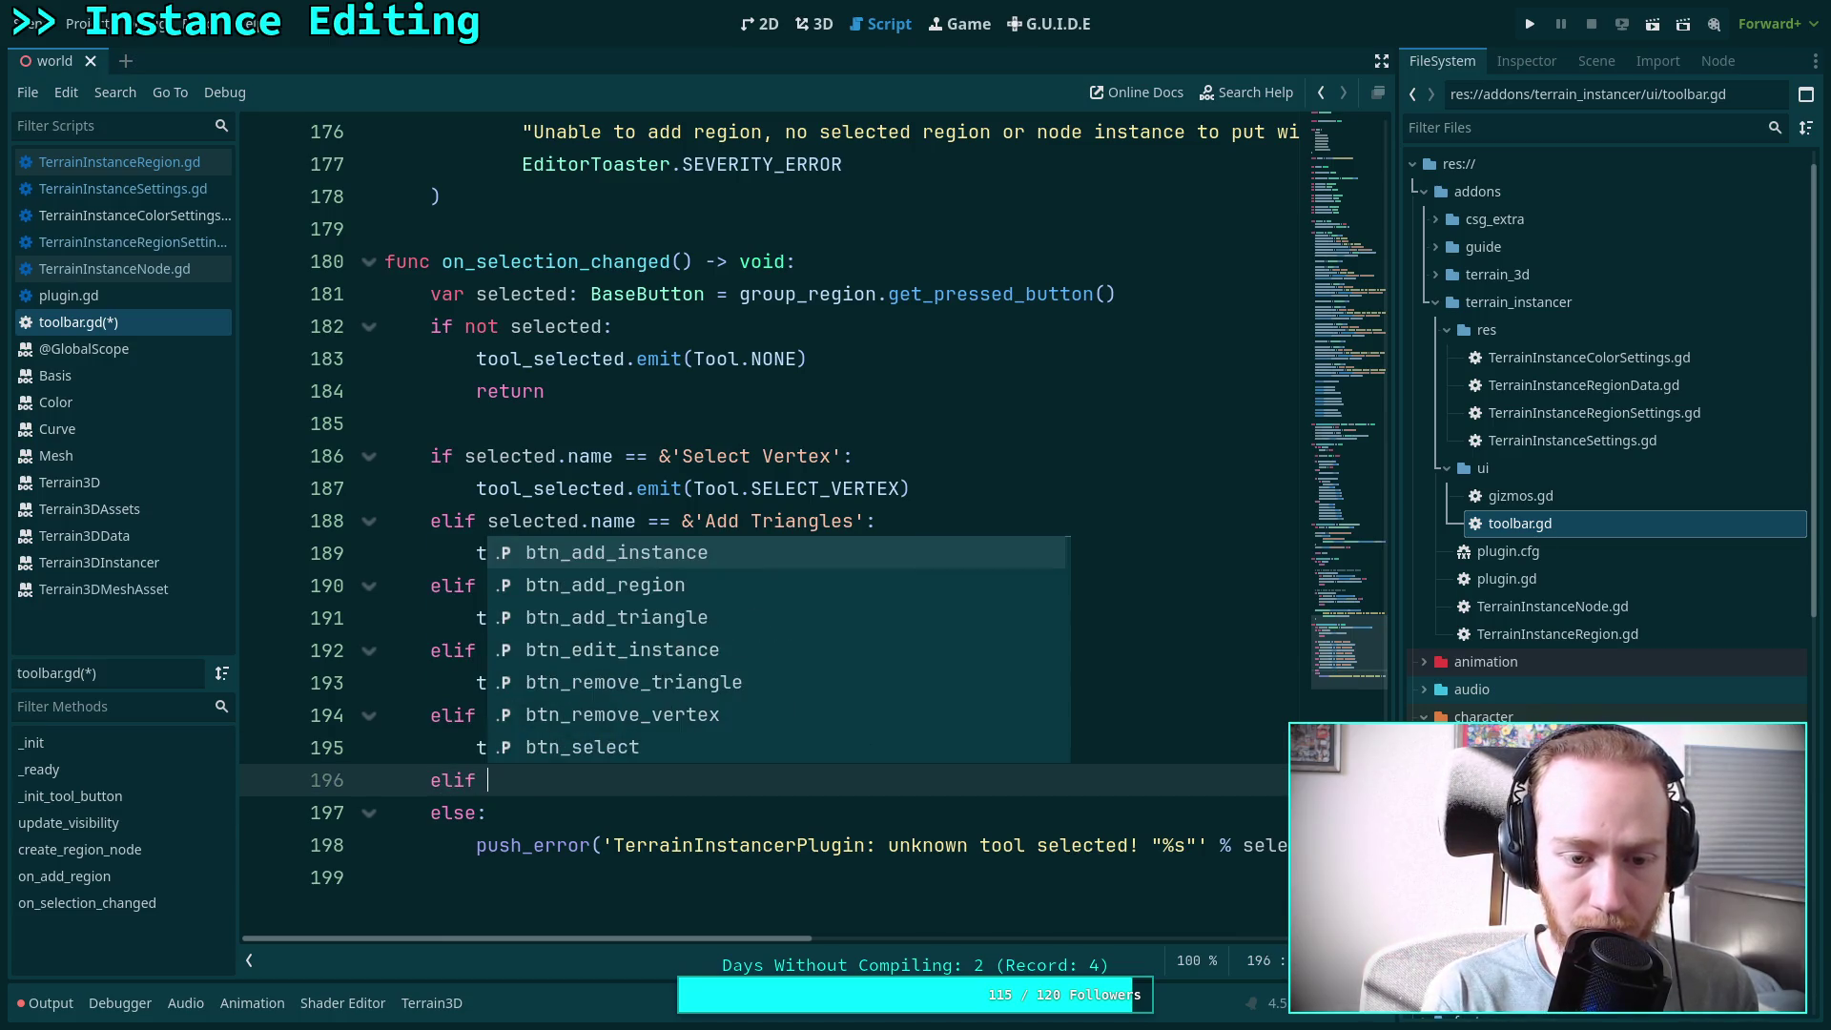
key("Return")
type(".name ")
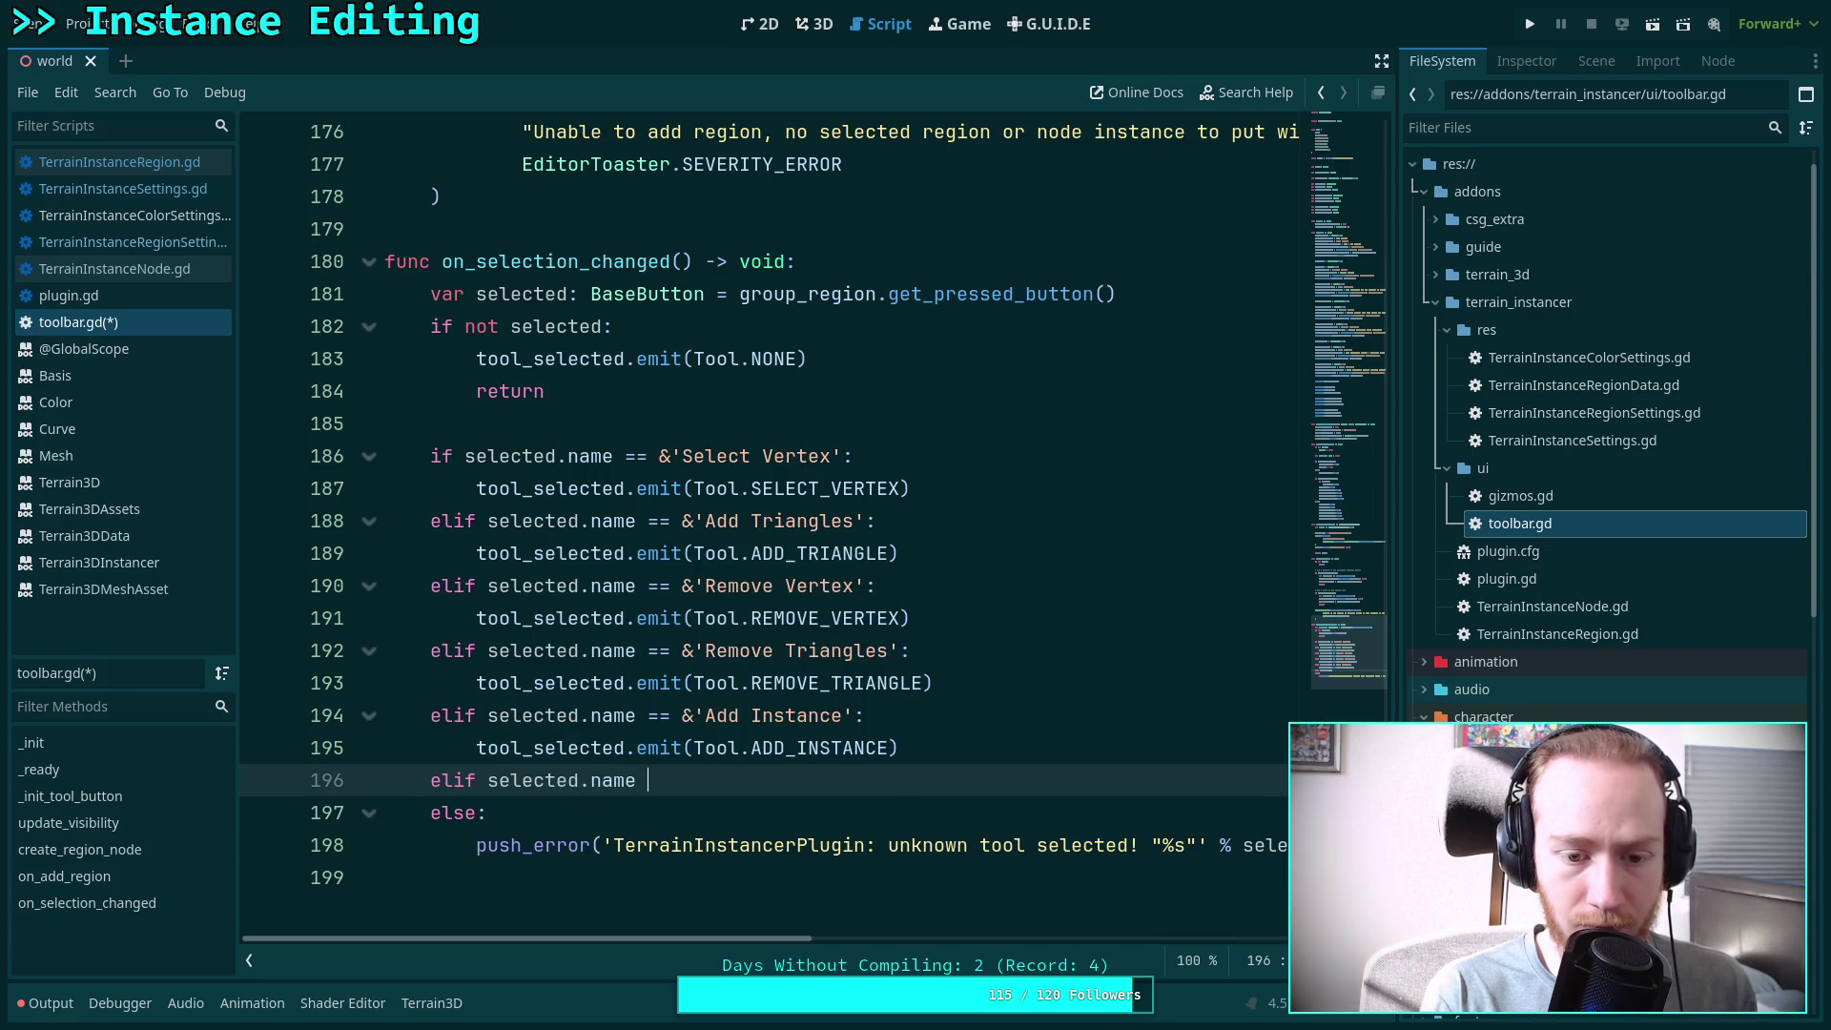
type("== &")
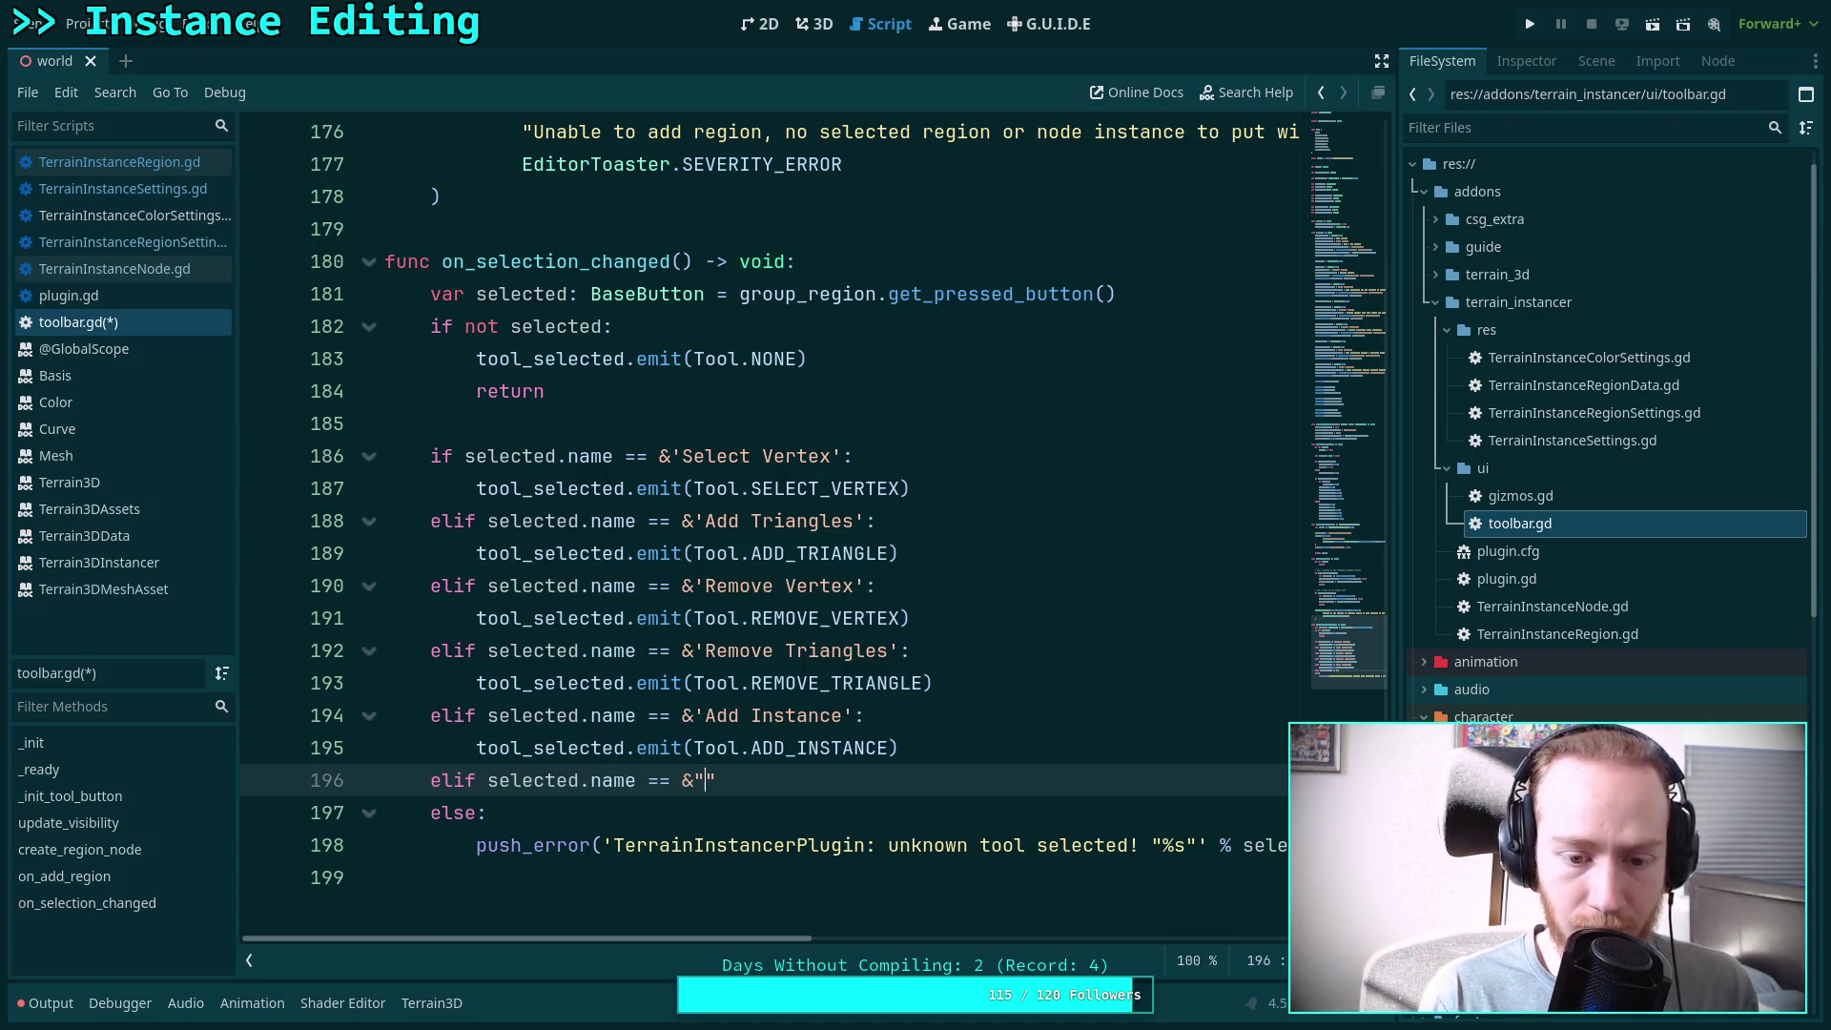
type("Edit Insta")
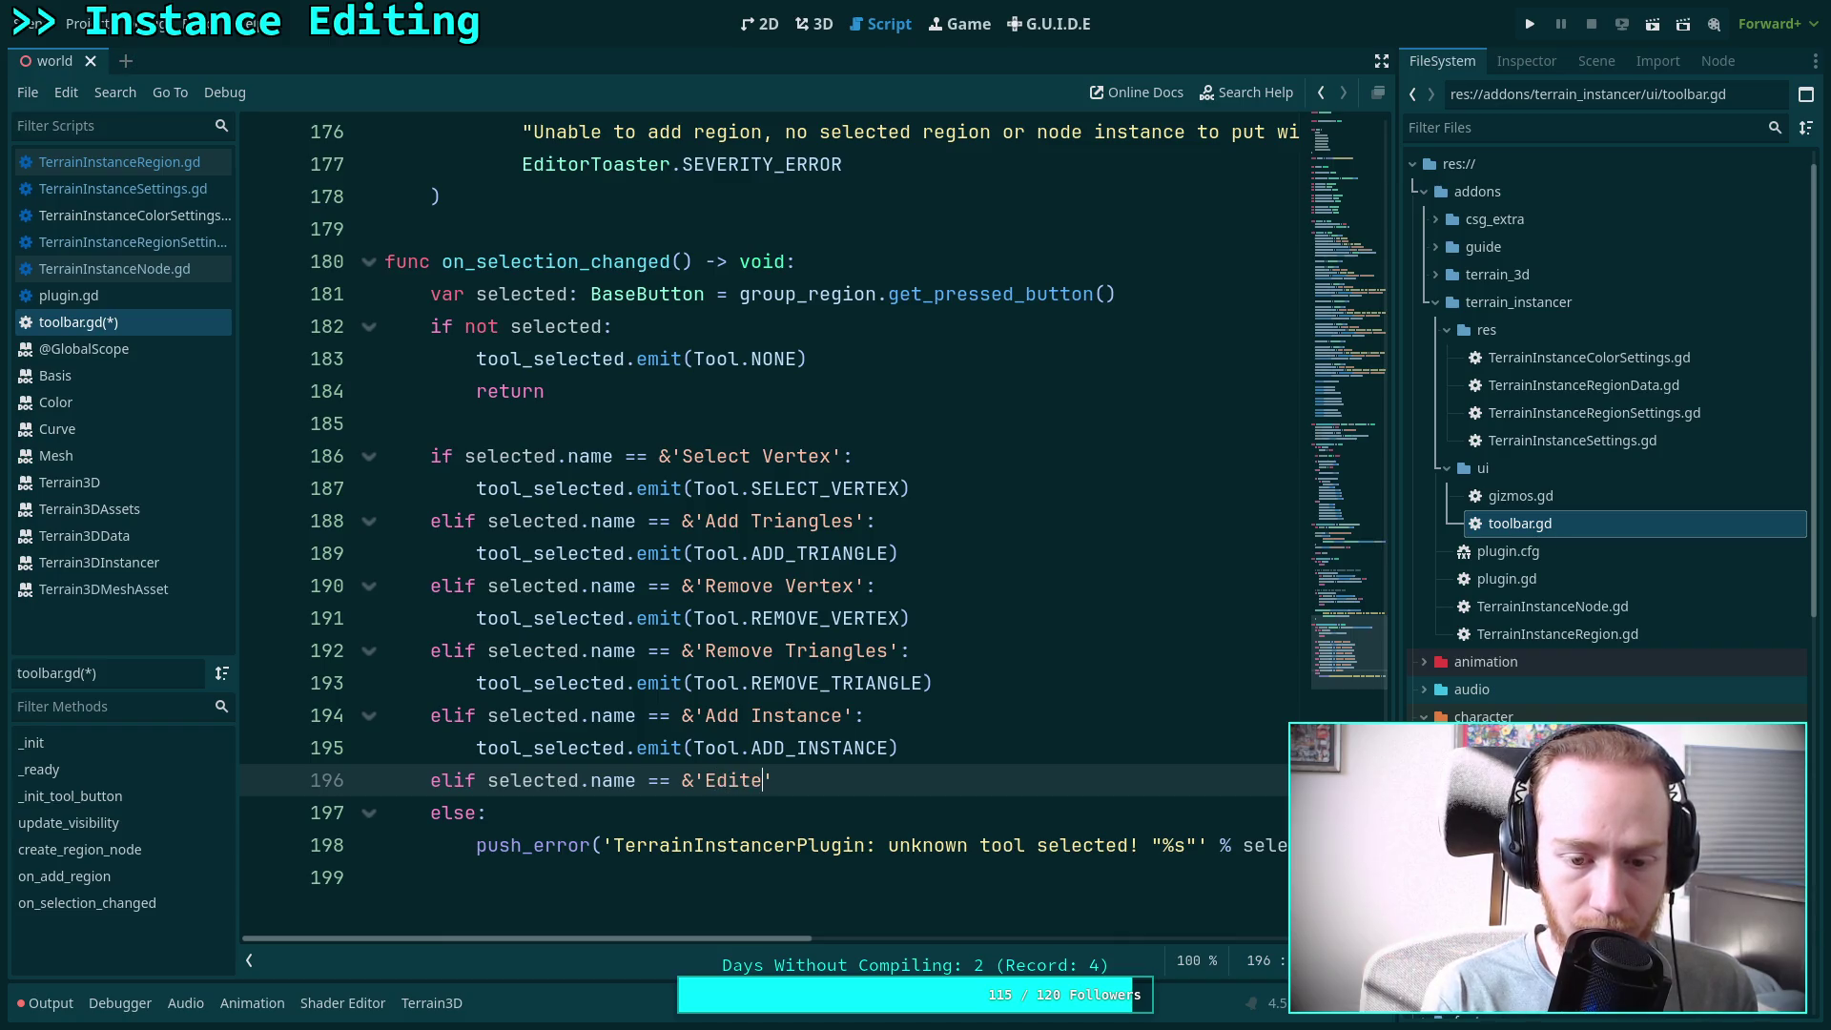
type("nce")
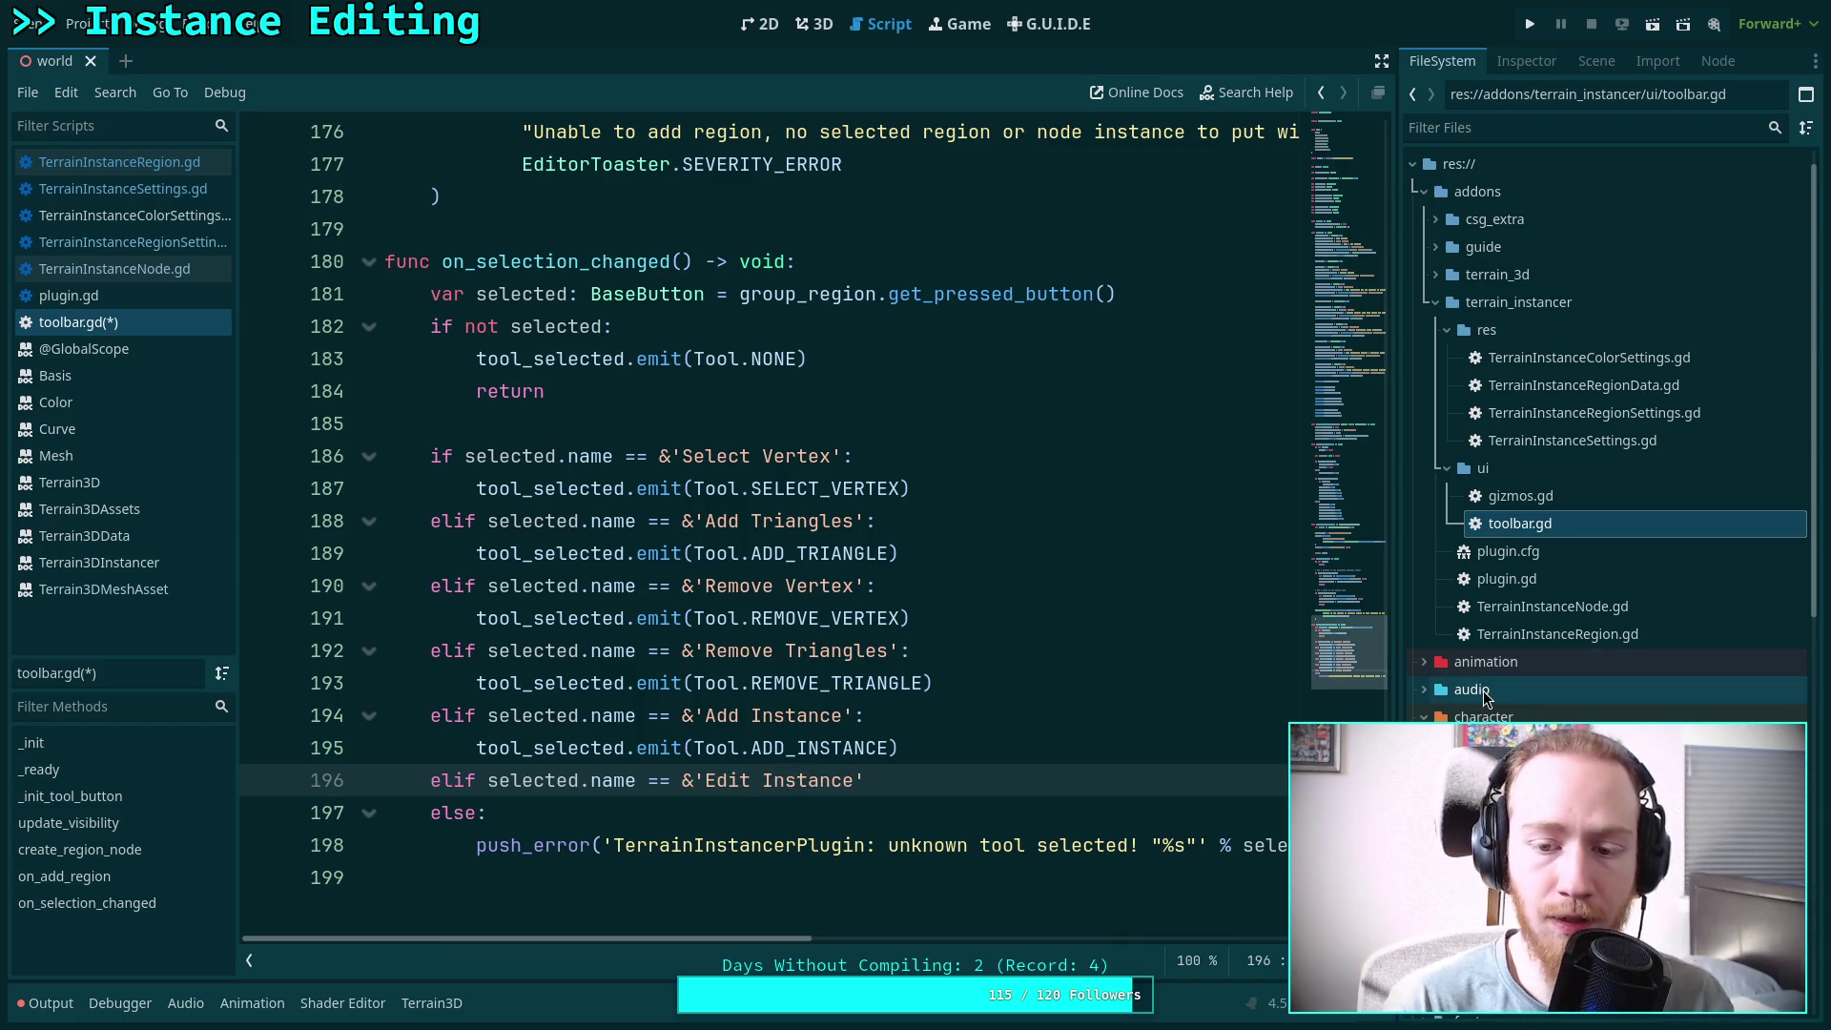
left_click(1347, 324)
left_click_drag(1347, 323, 1348, 661)
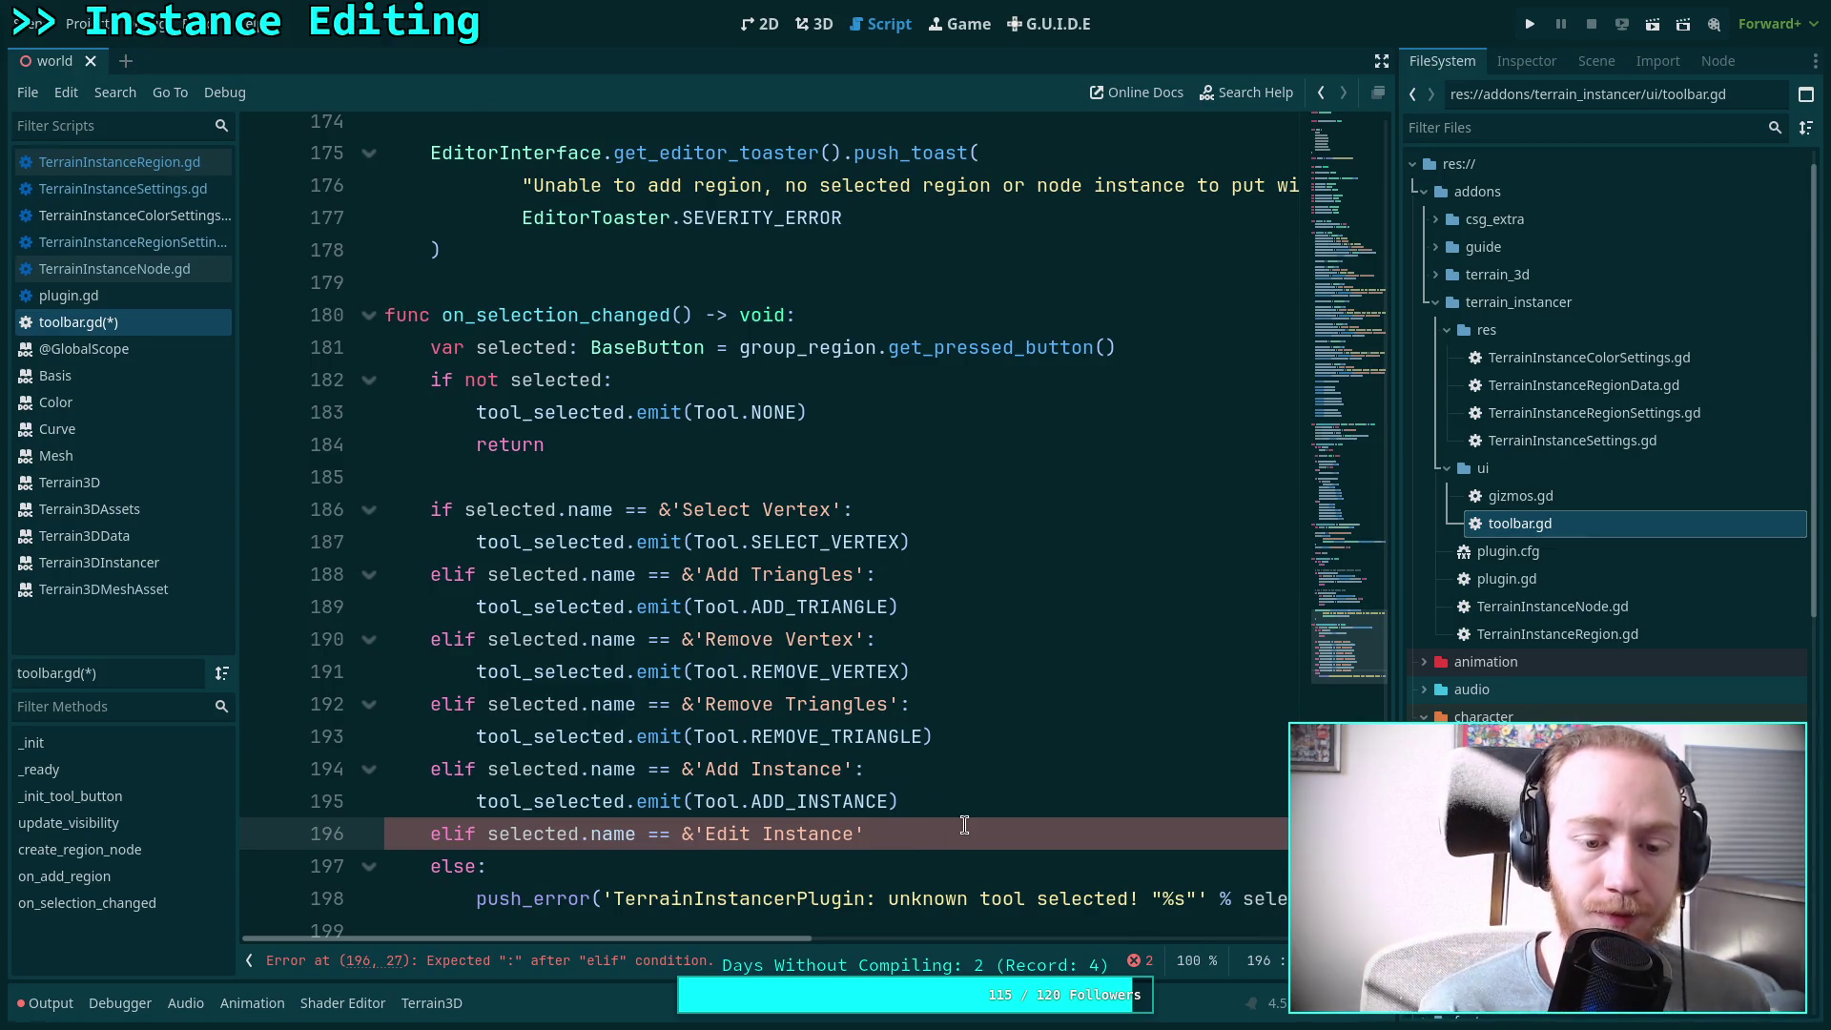
type(":")
key("Return")
type("tool_")
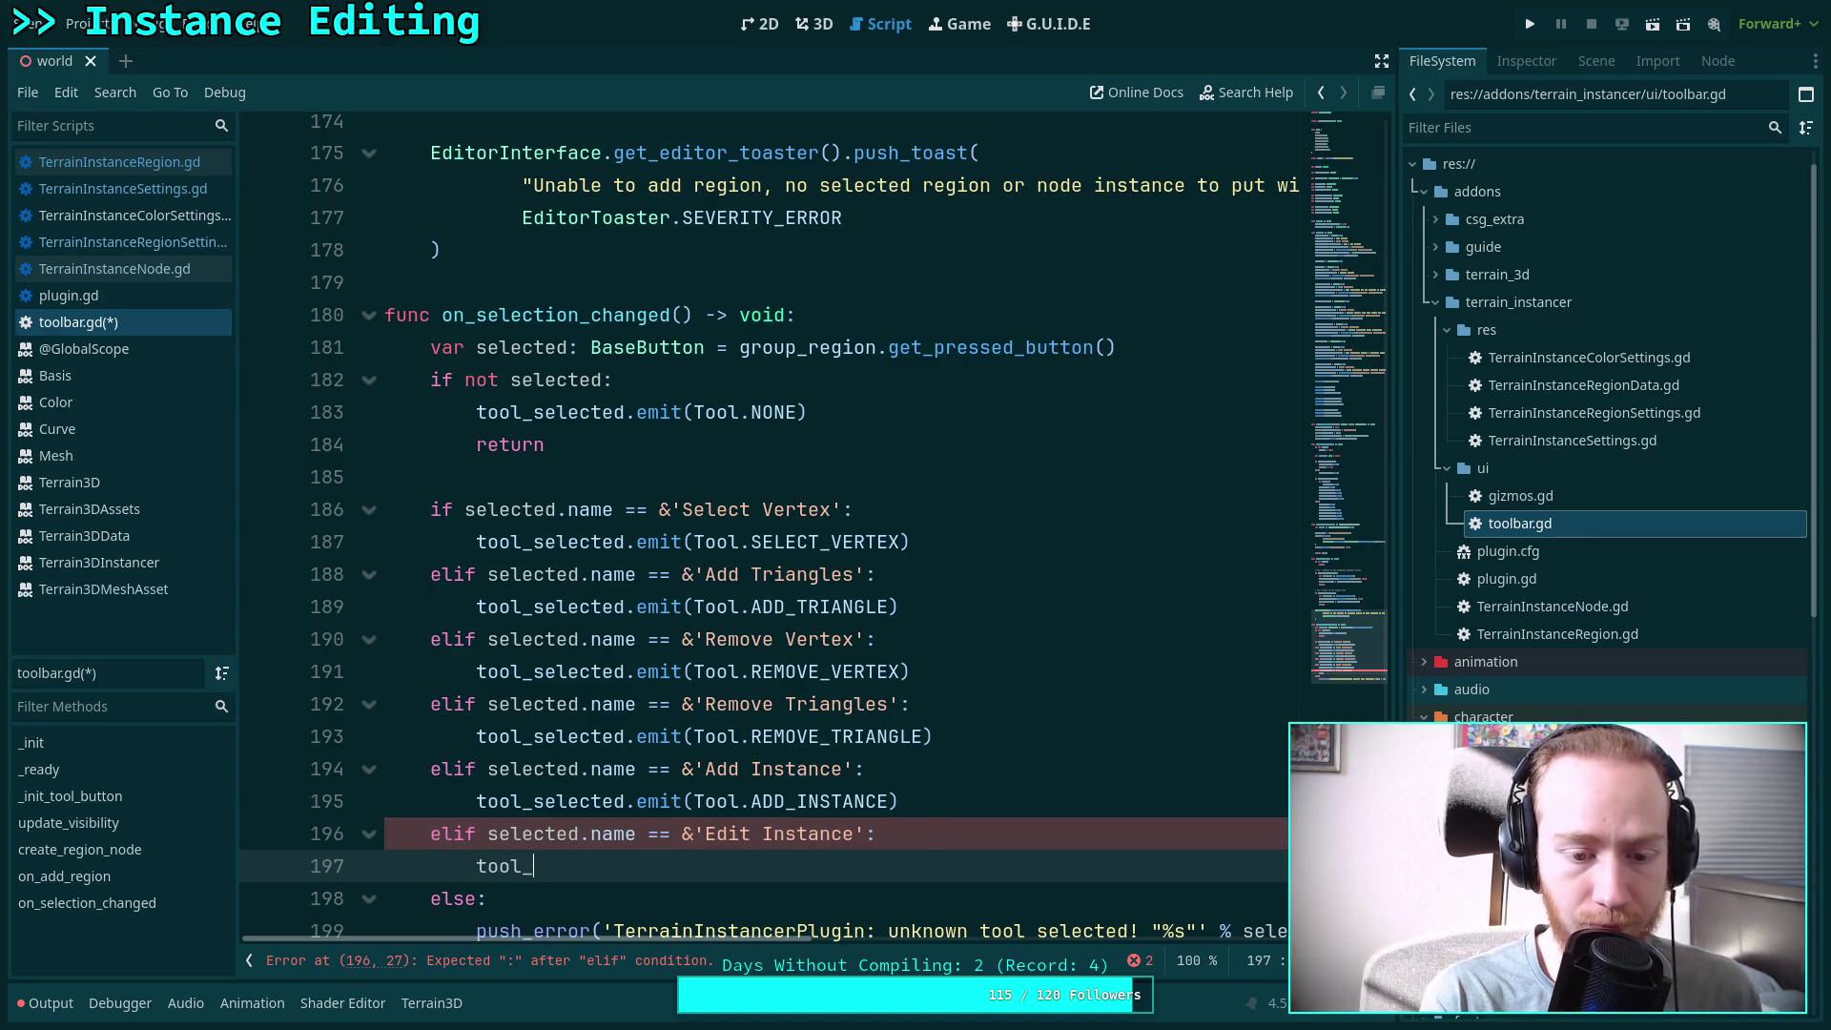
type("selected.emit(Tool.")
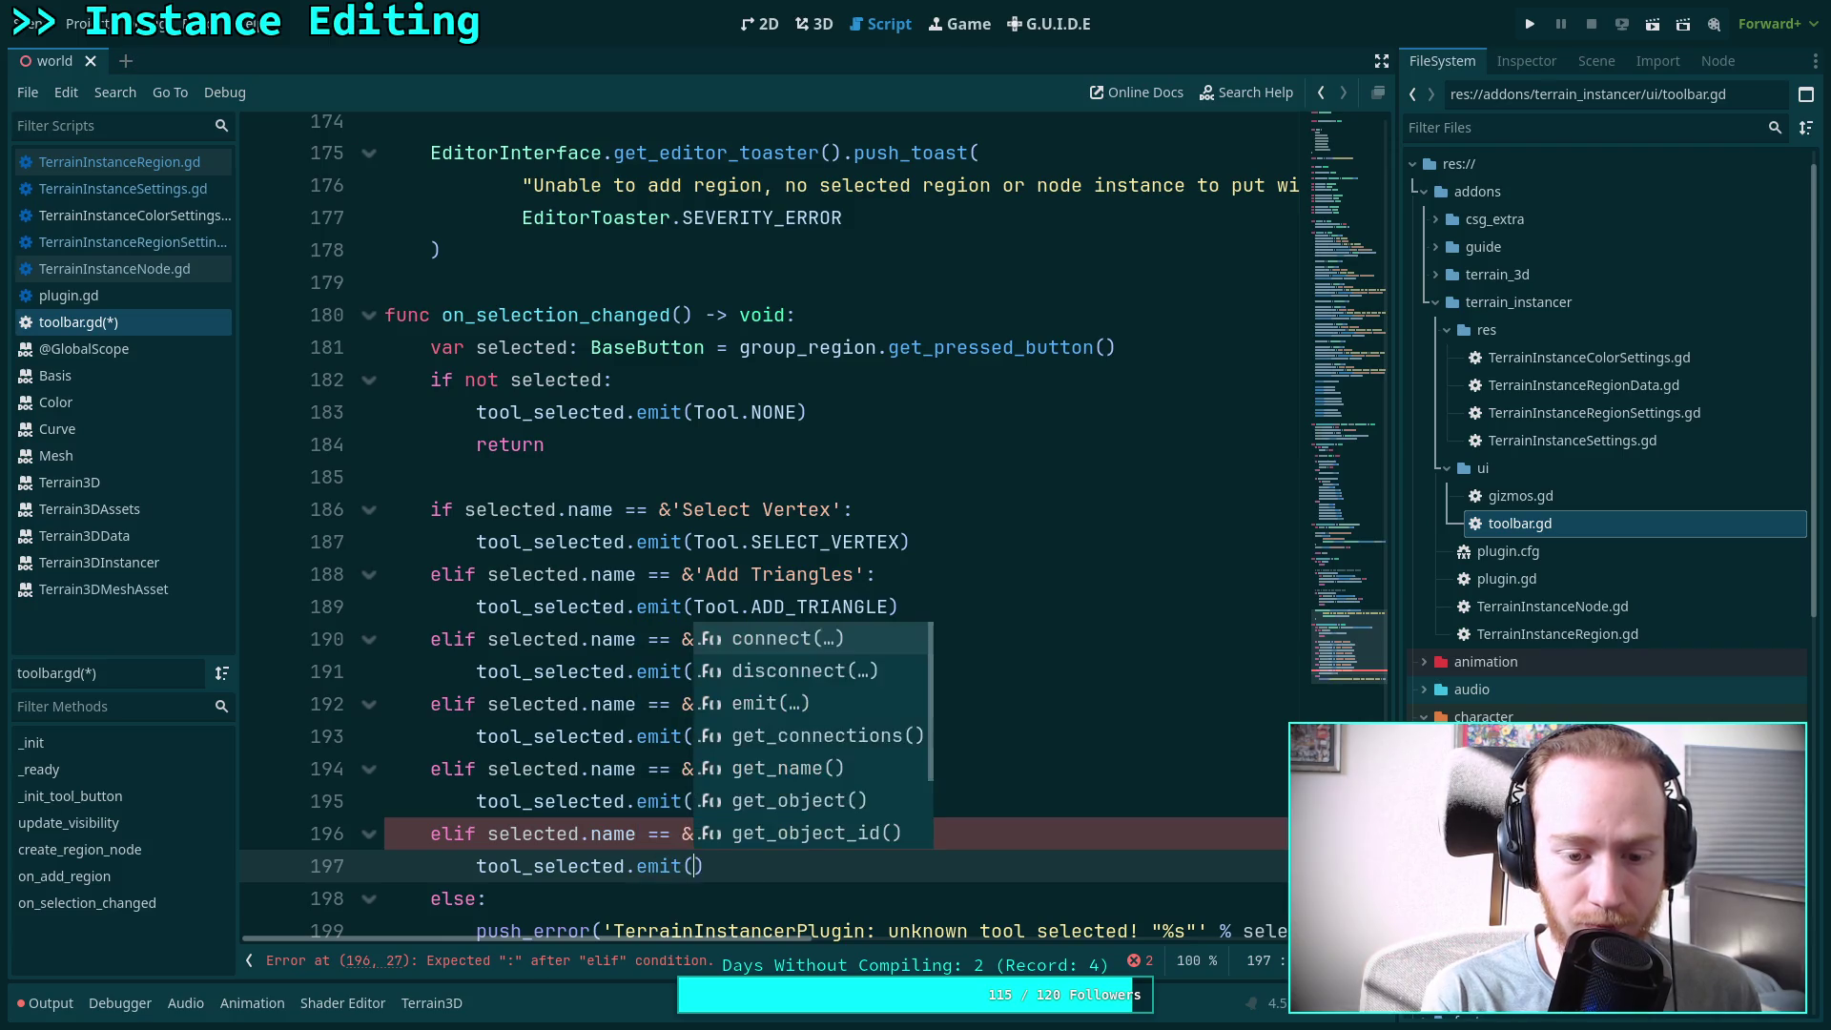
type("ED")
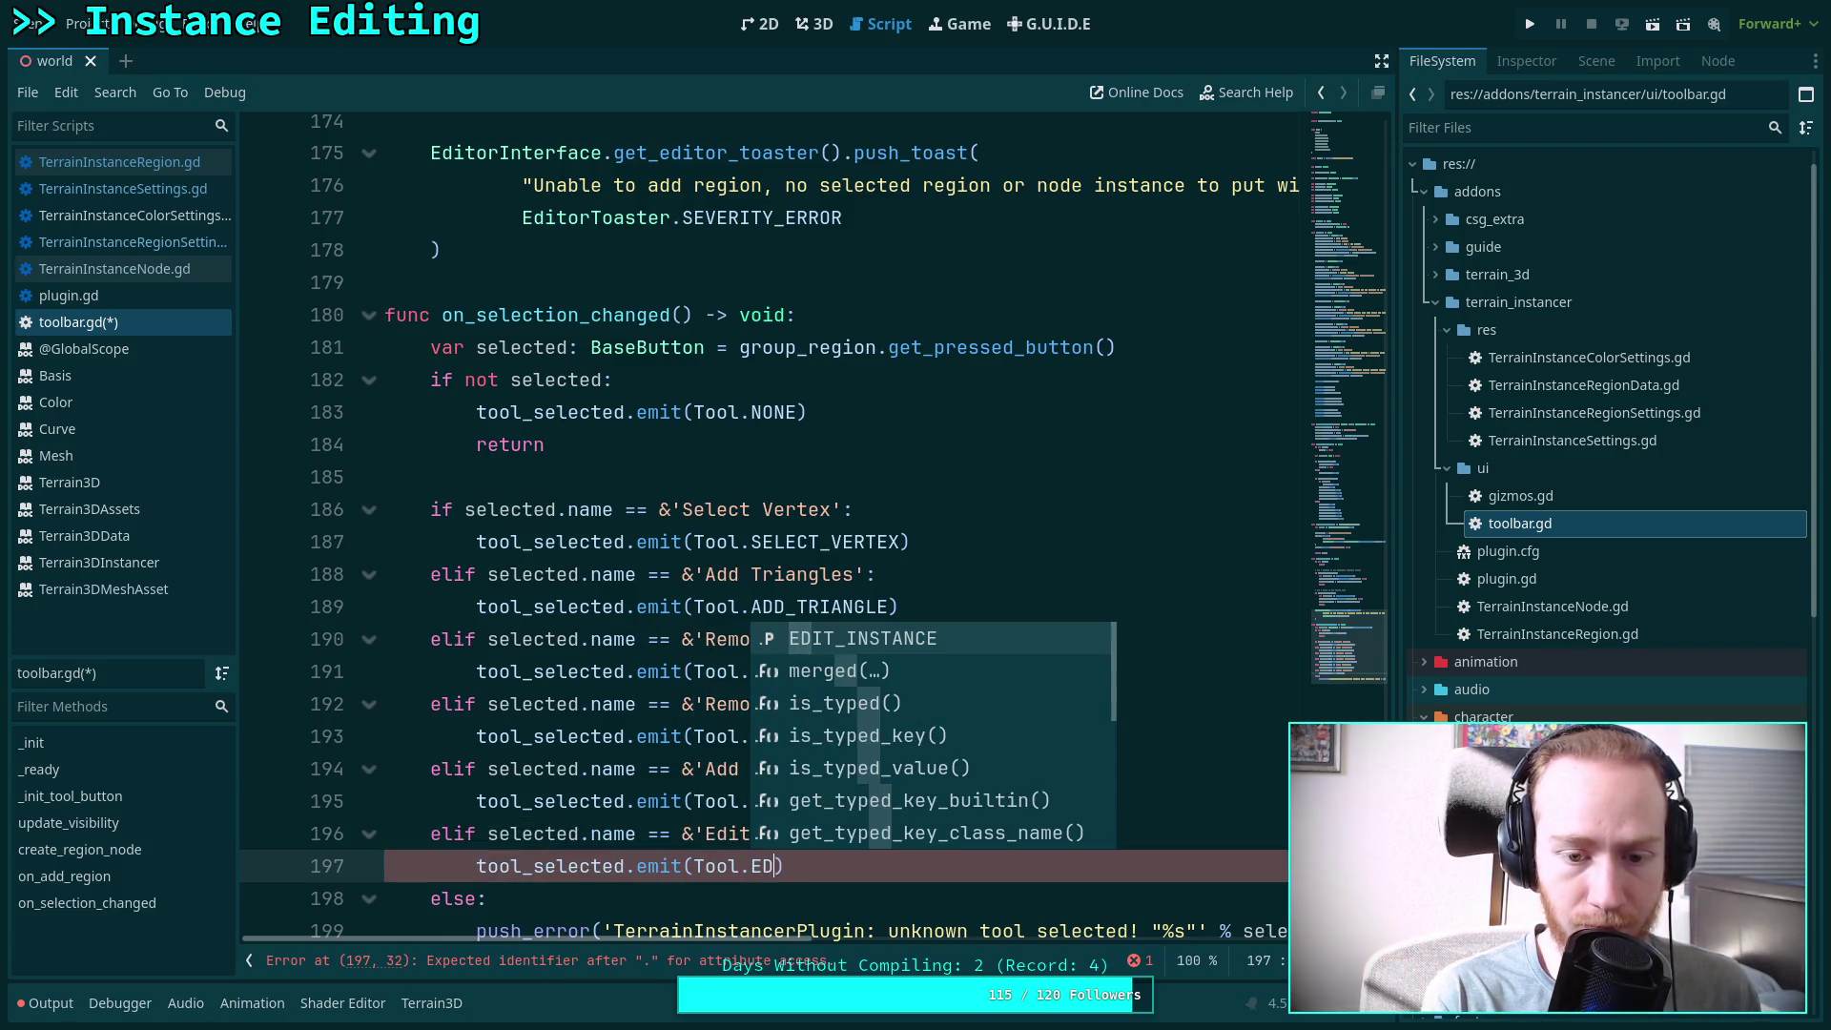
key("Return")
Save toolbar.gd and the project with Ctrl+S
key("ctrl+s")
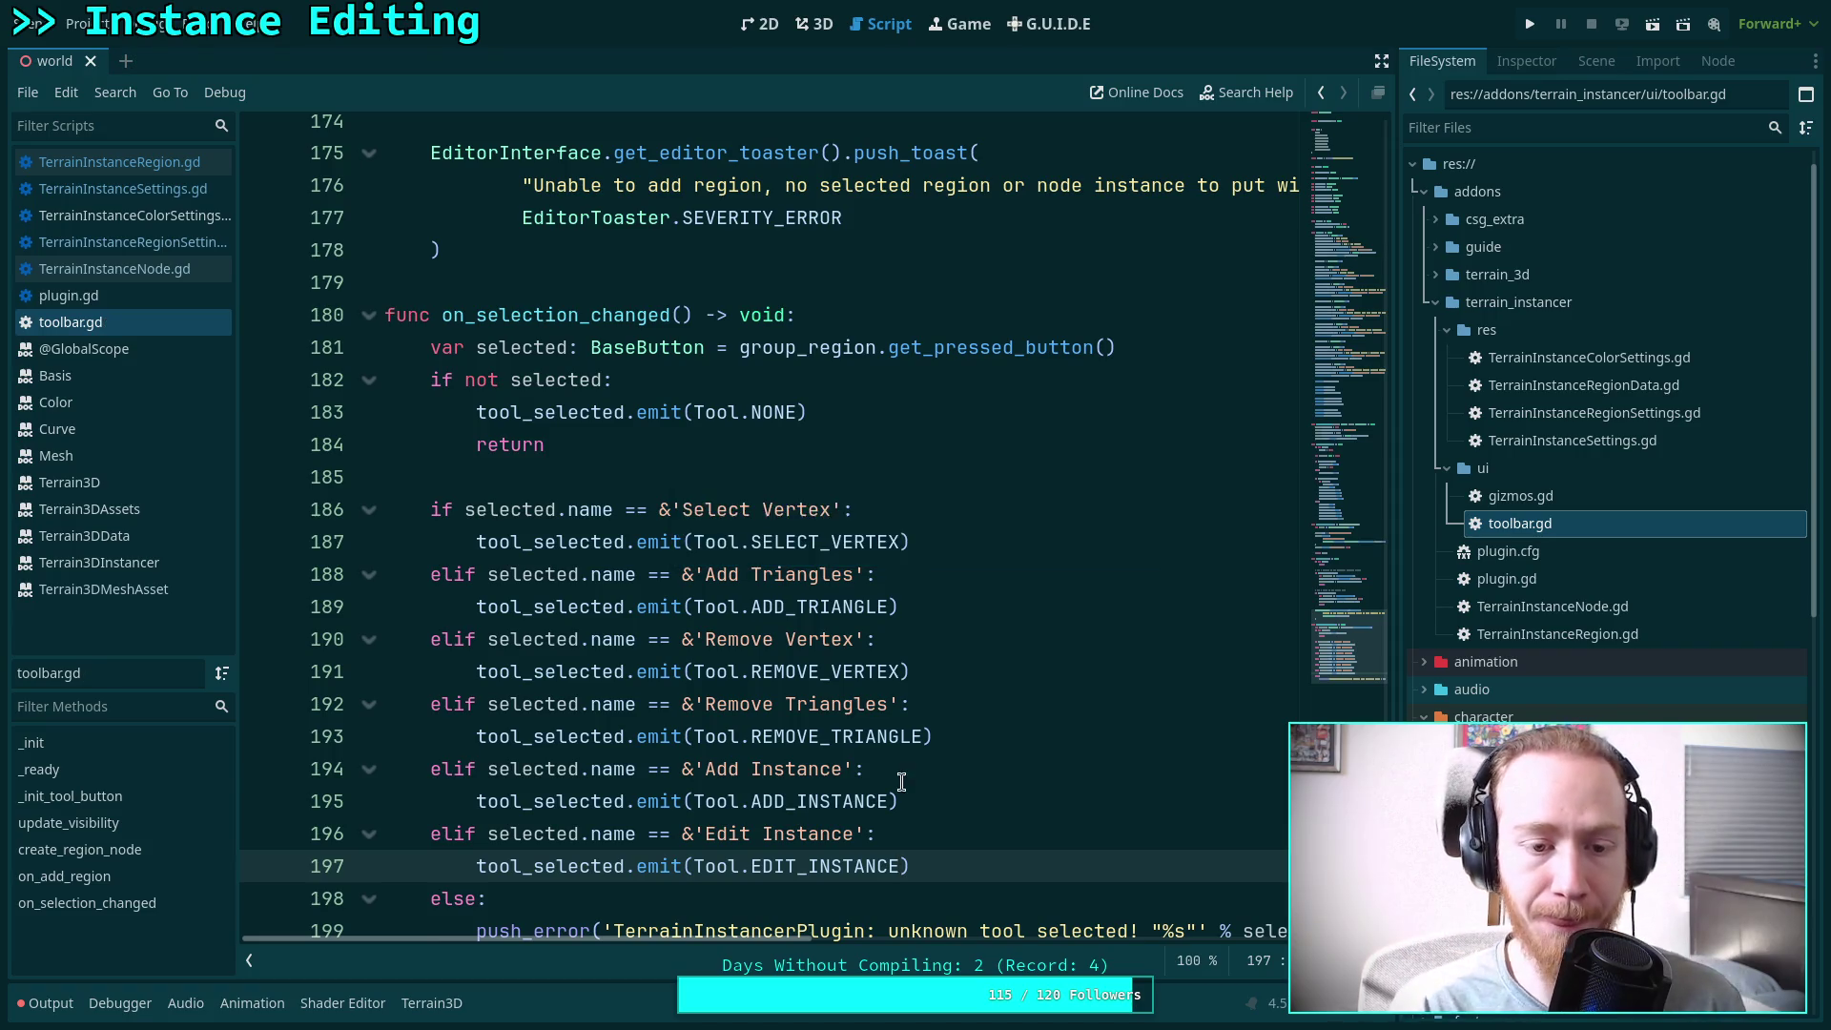
scroll(928, 786, "down", 1)
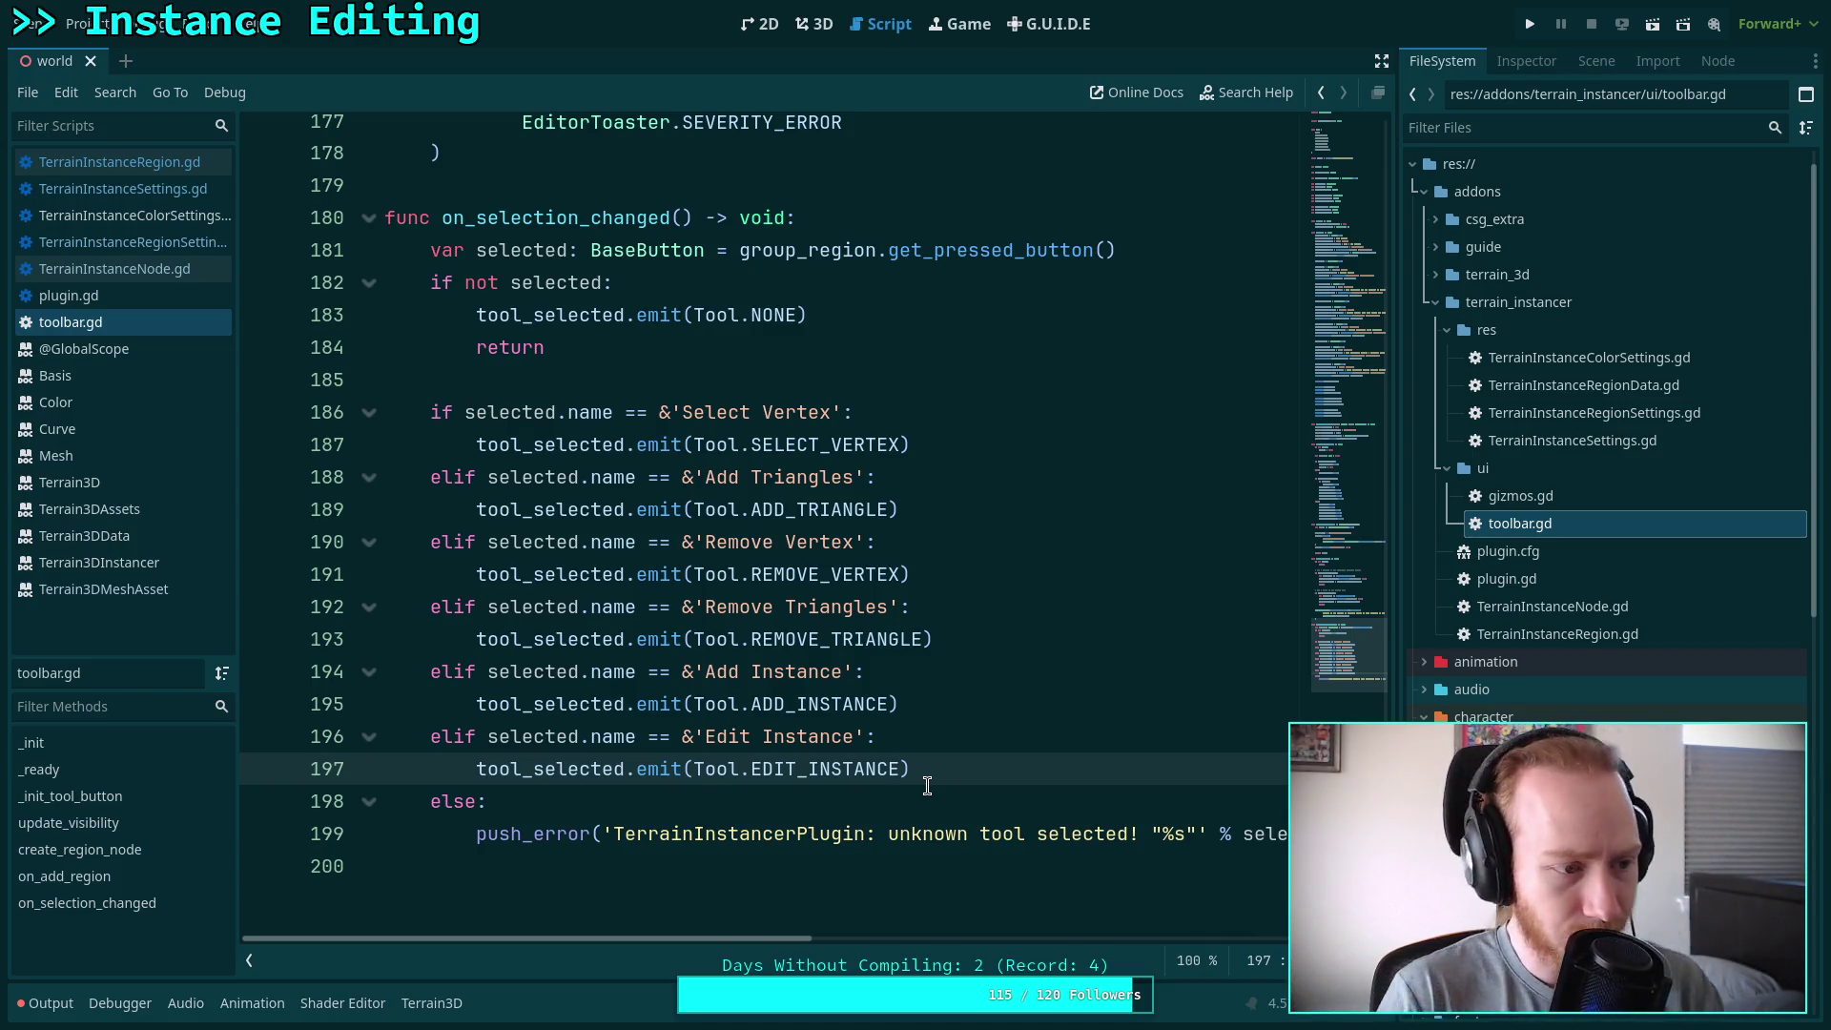
key("Left")
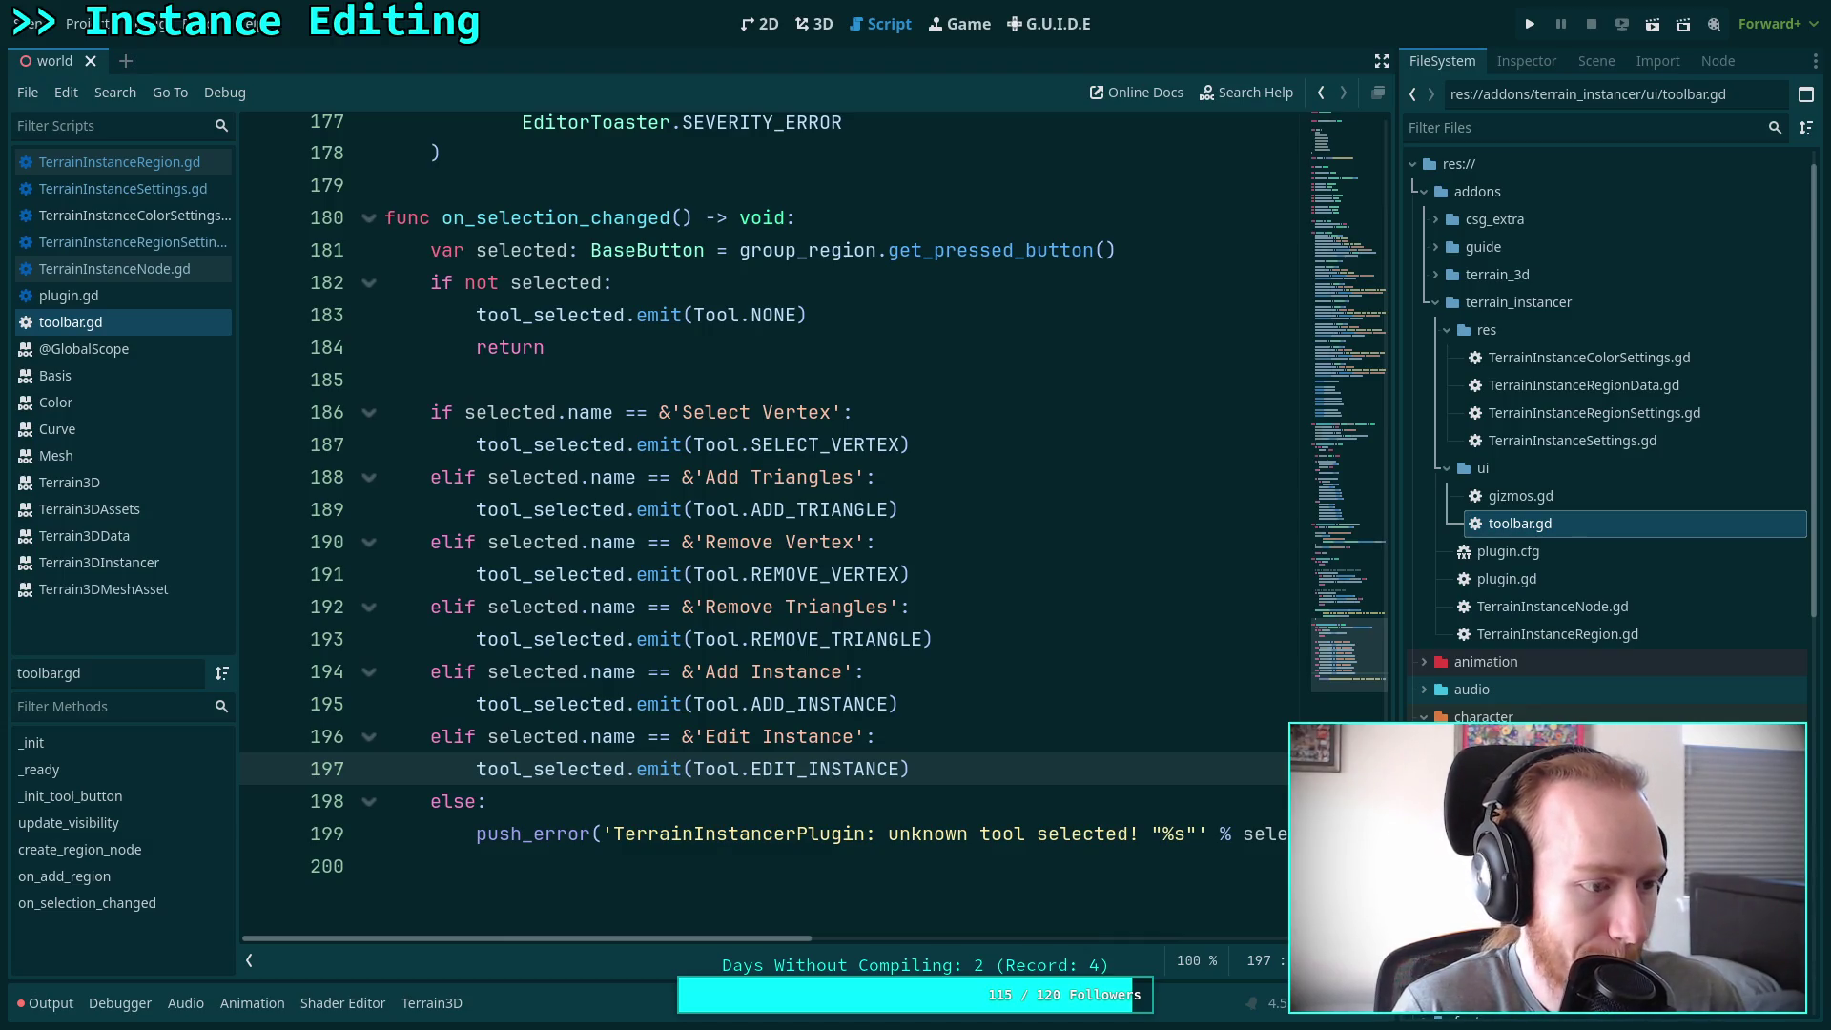
left_click(1001, 763)
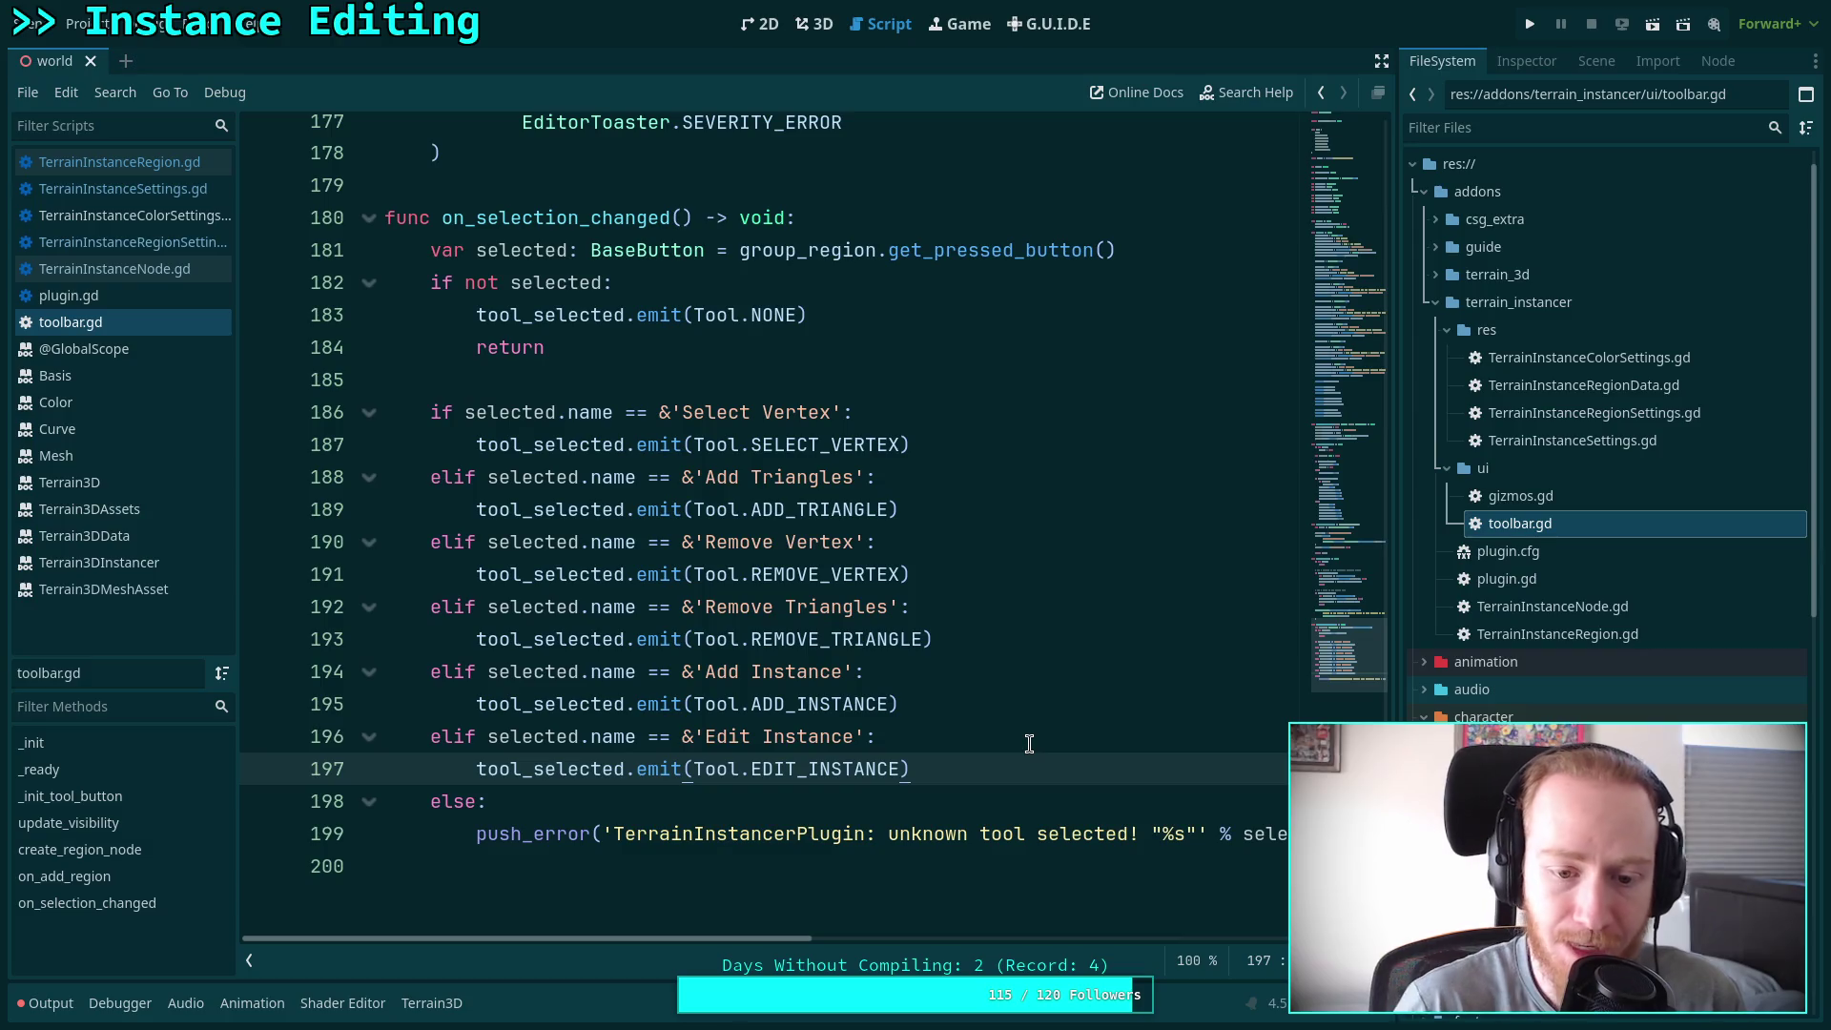
key("ctrl+s")
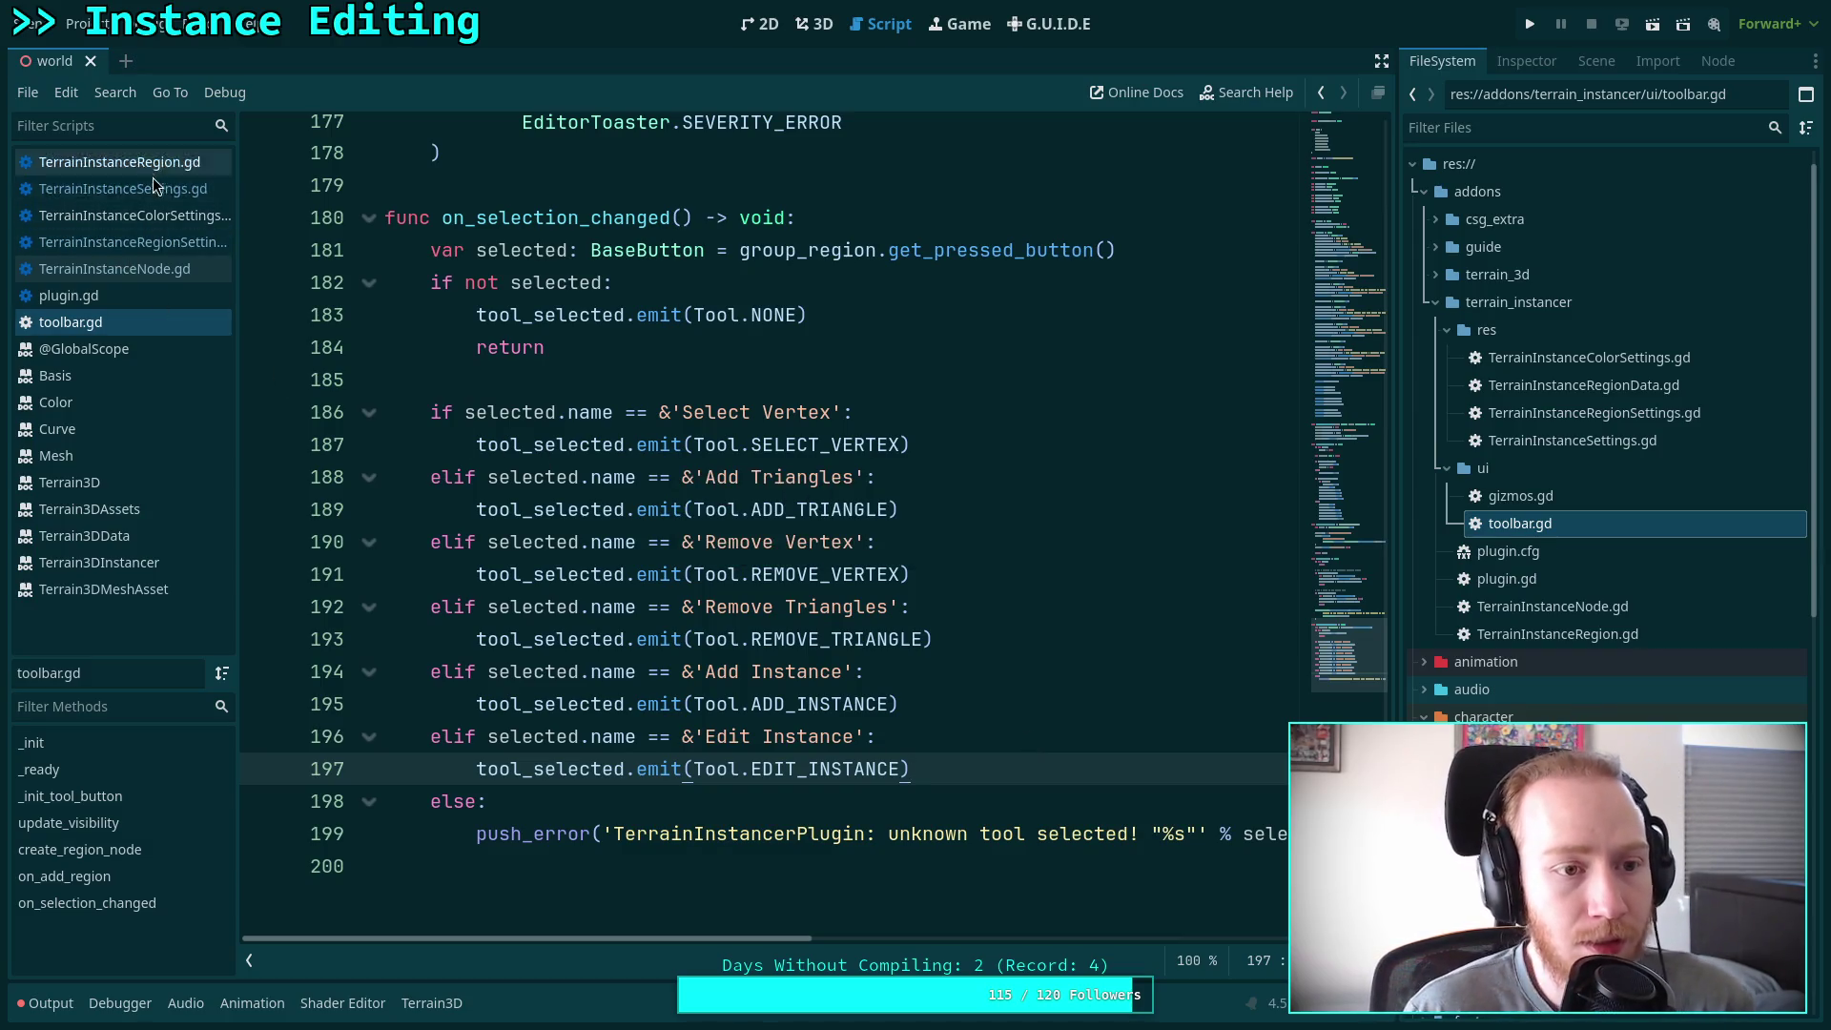
In plugin.gd, change line 177's Toolbar.Tool.SELECT check to SELECT_VERTEX
left_click(107, 296)
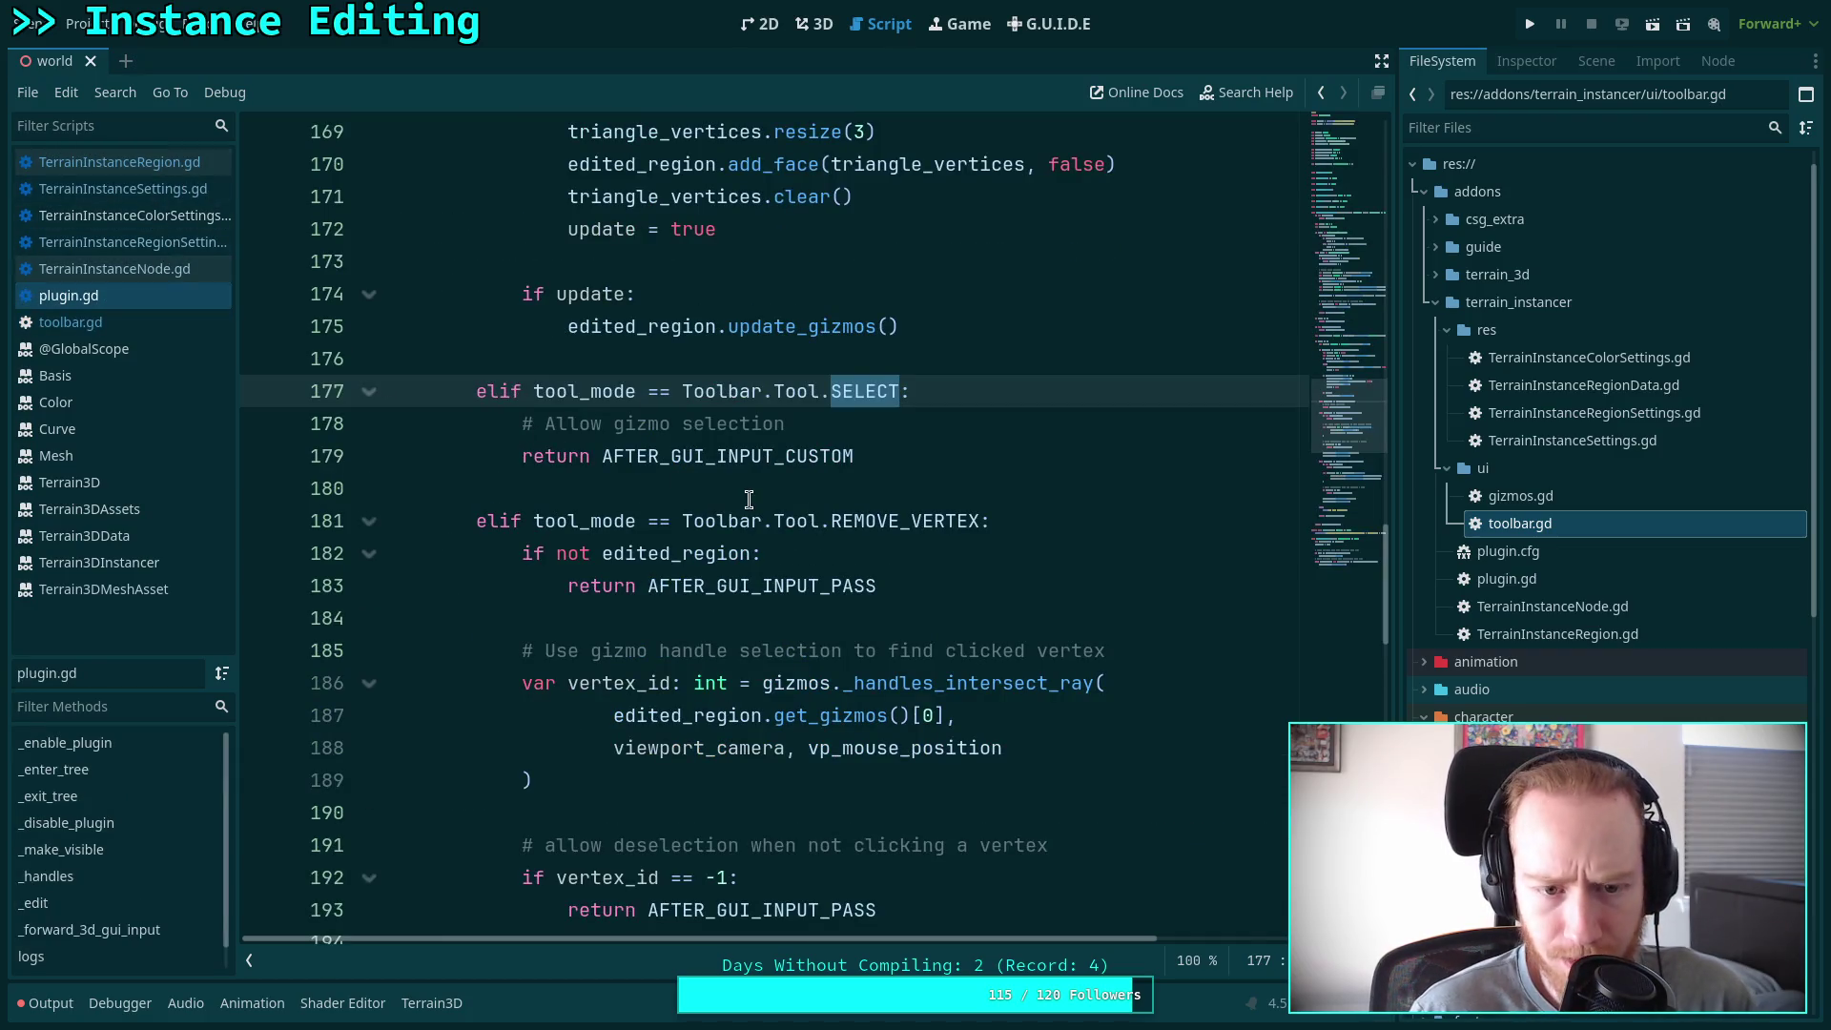
left_click(750, 489)
scroll(814, 512, "down", 4)
scroll(814, 513, "down", 12)
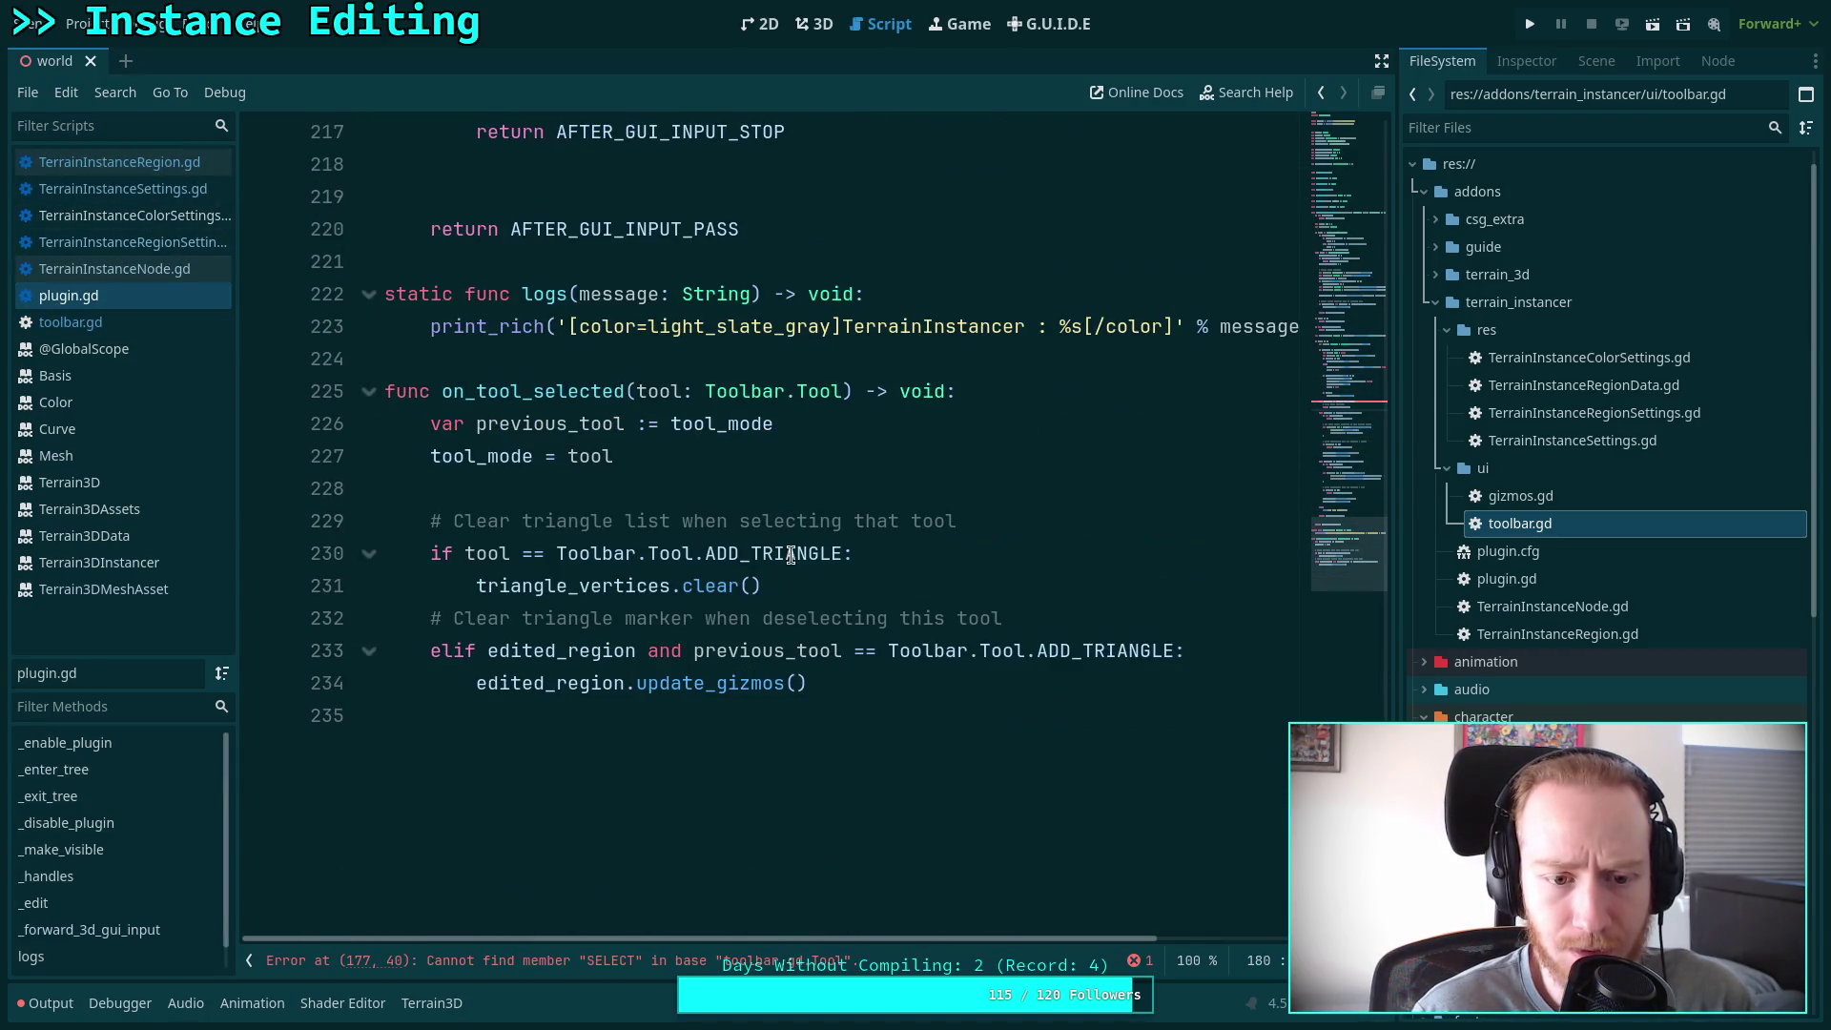
left_click(867, 681)
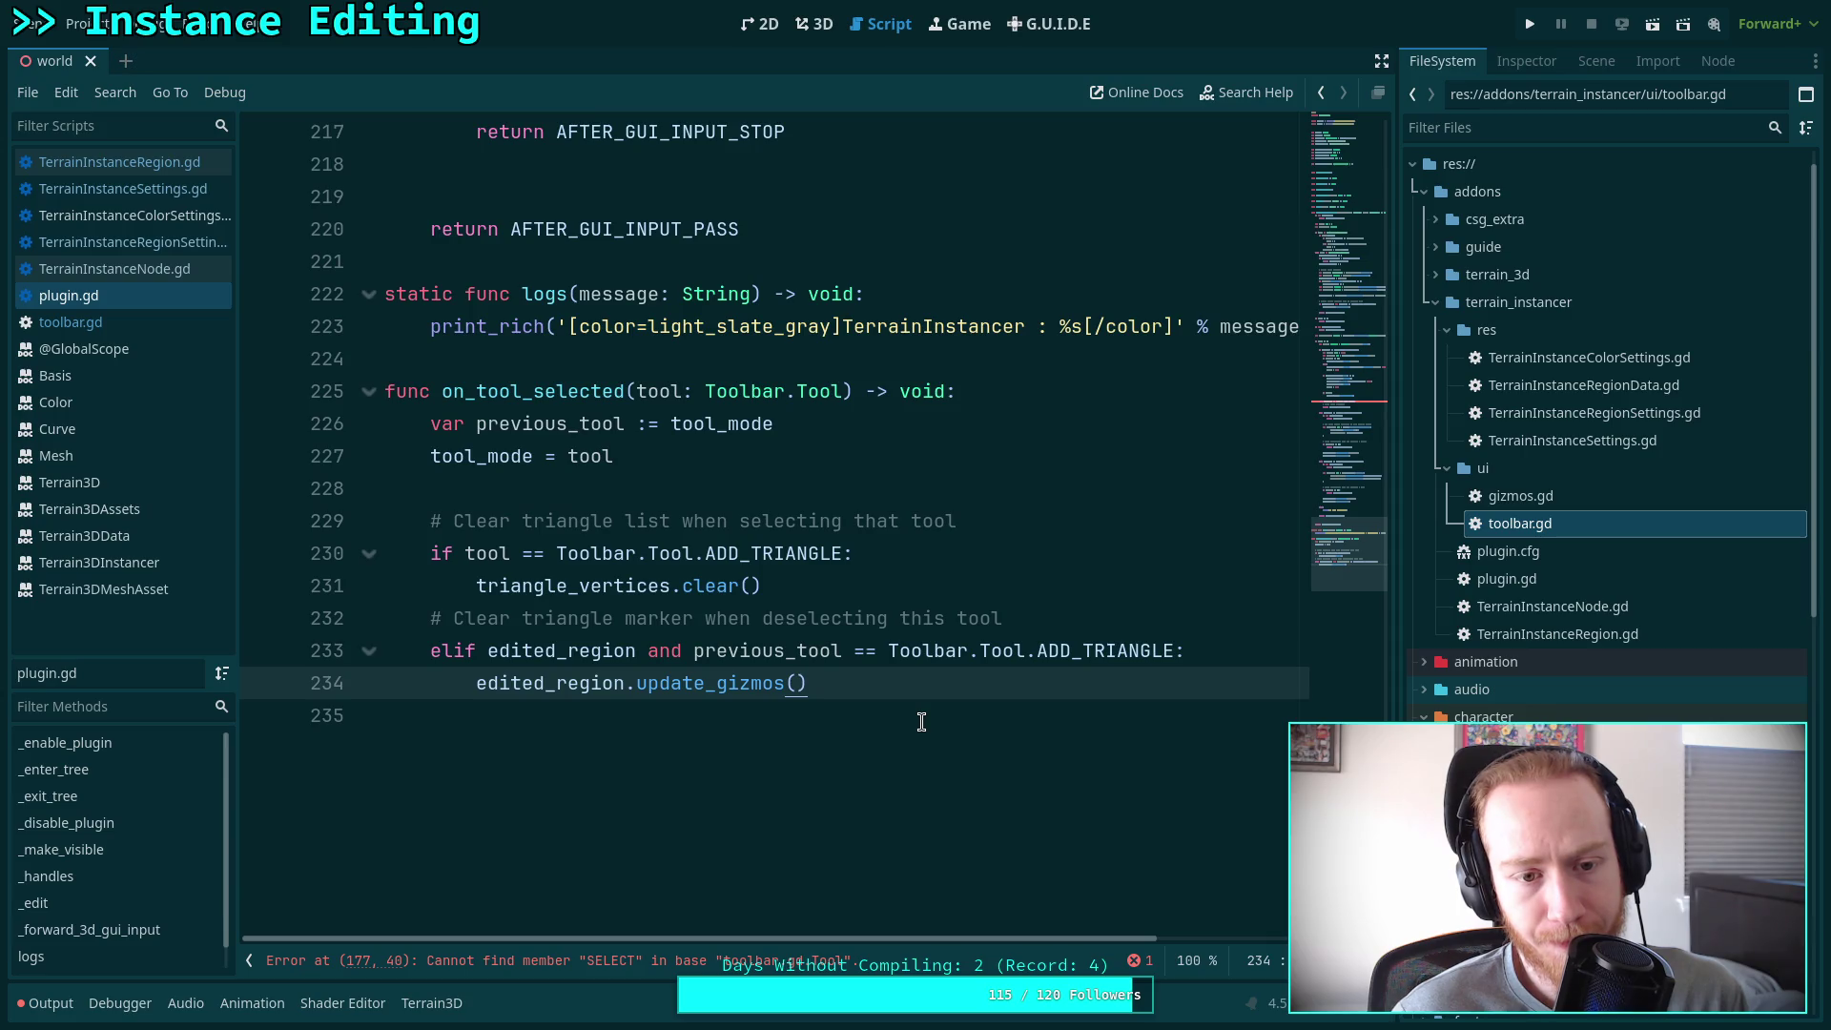
scroll(940, 582, "up", 10)
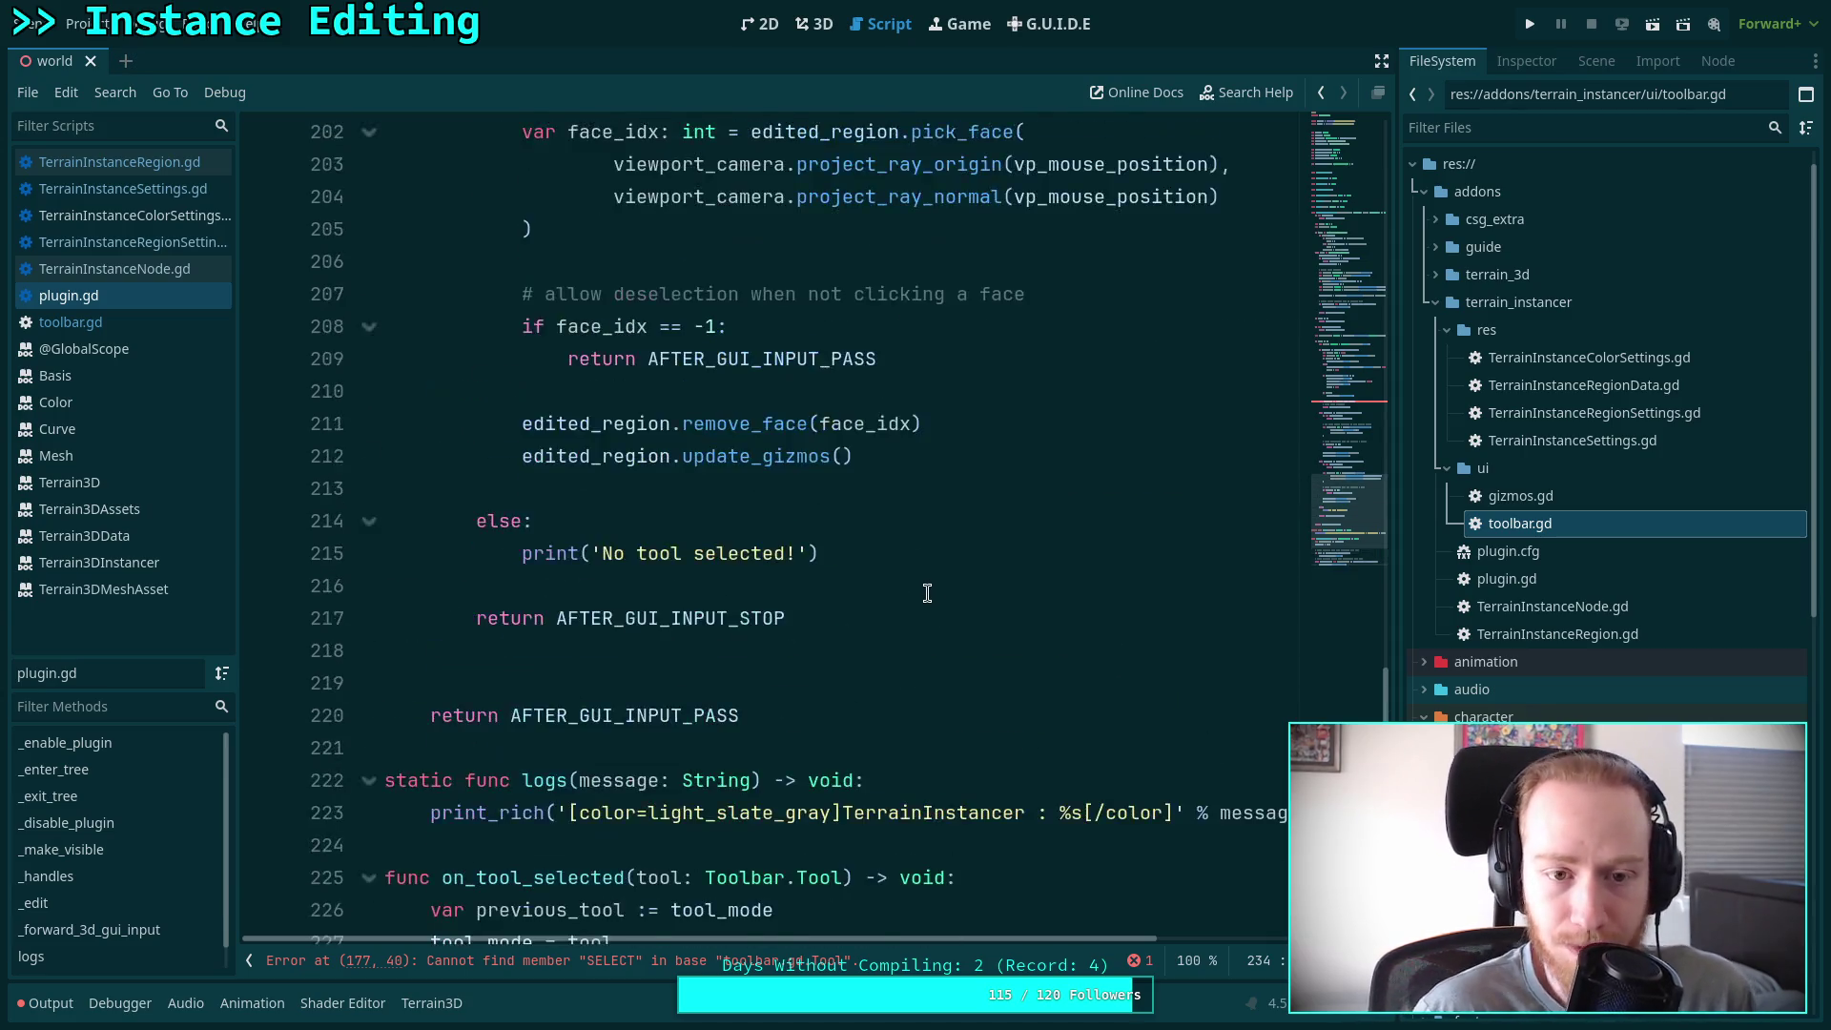
scroll(931, 587, "up", 7)
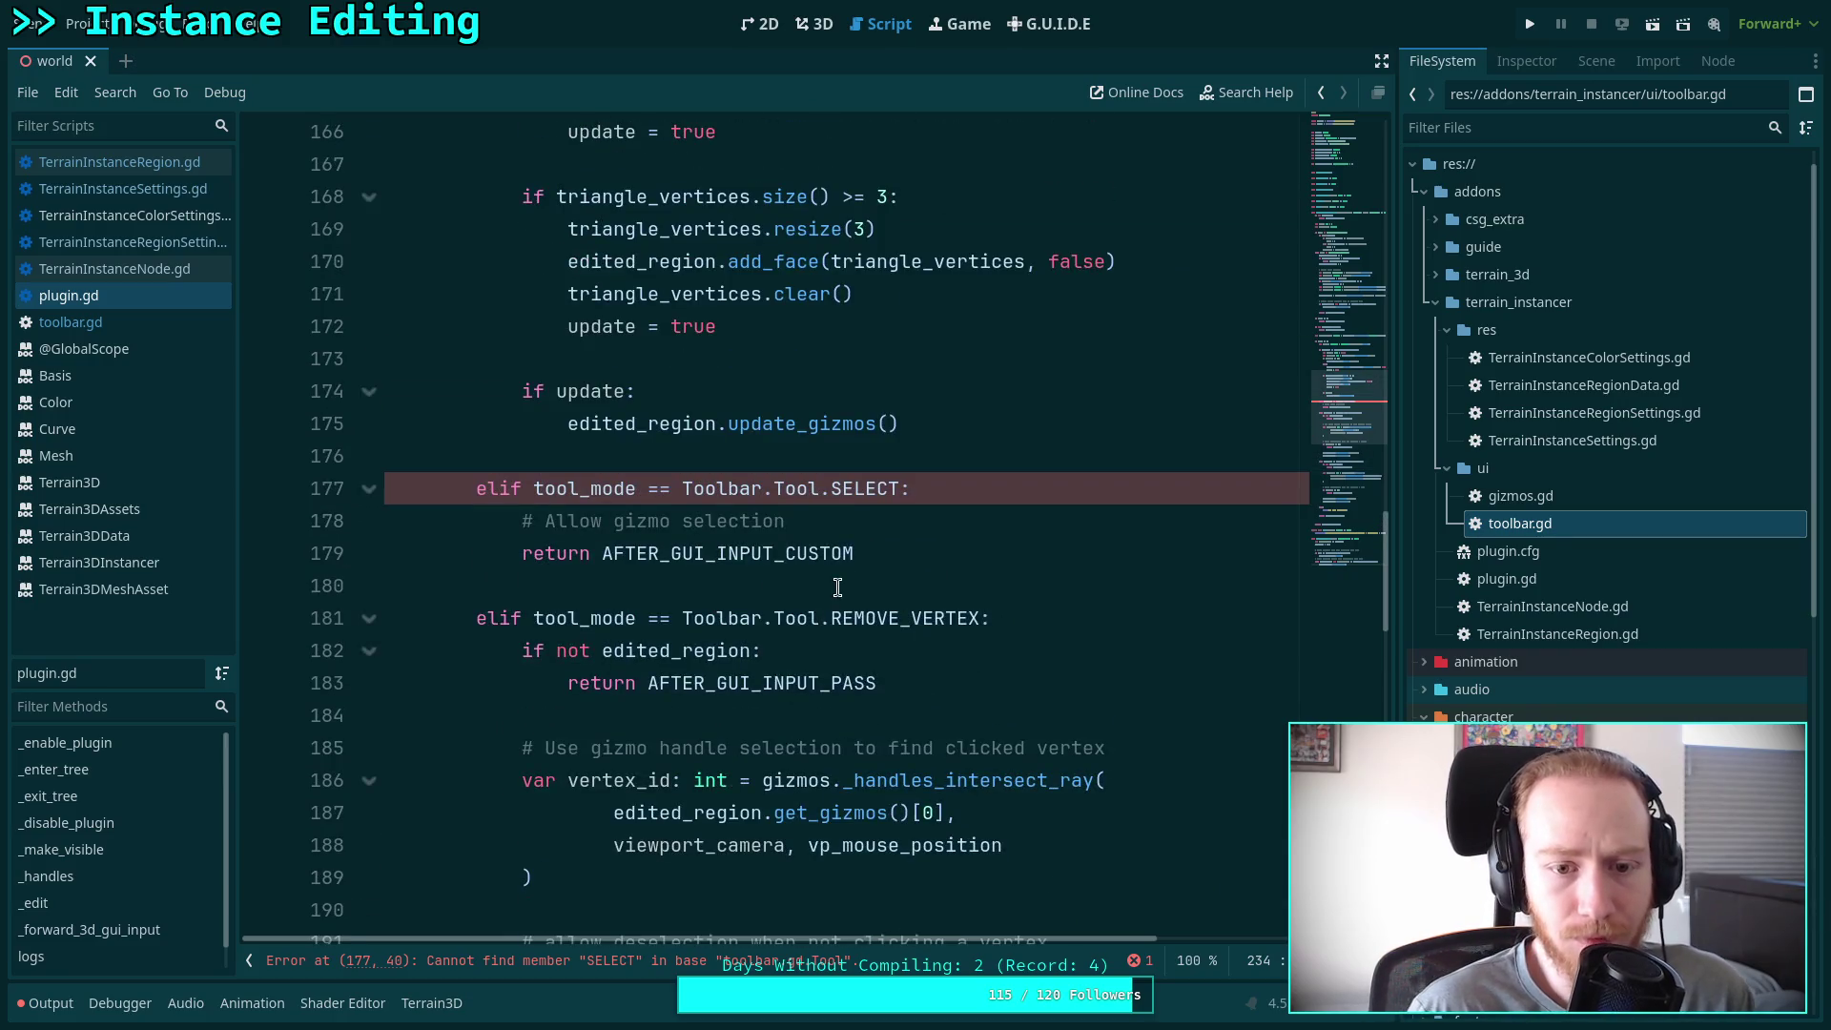
left_click(838, 586)
left_click(900, 488)
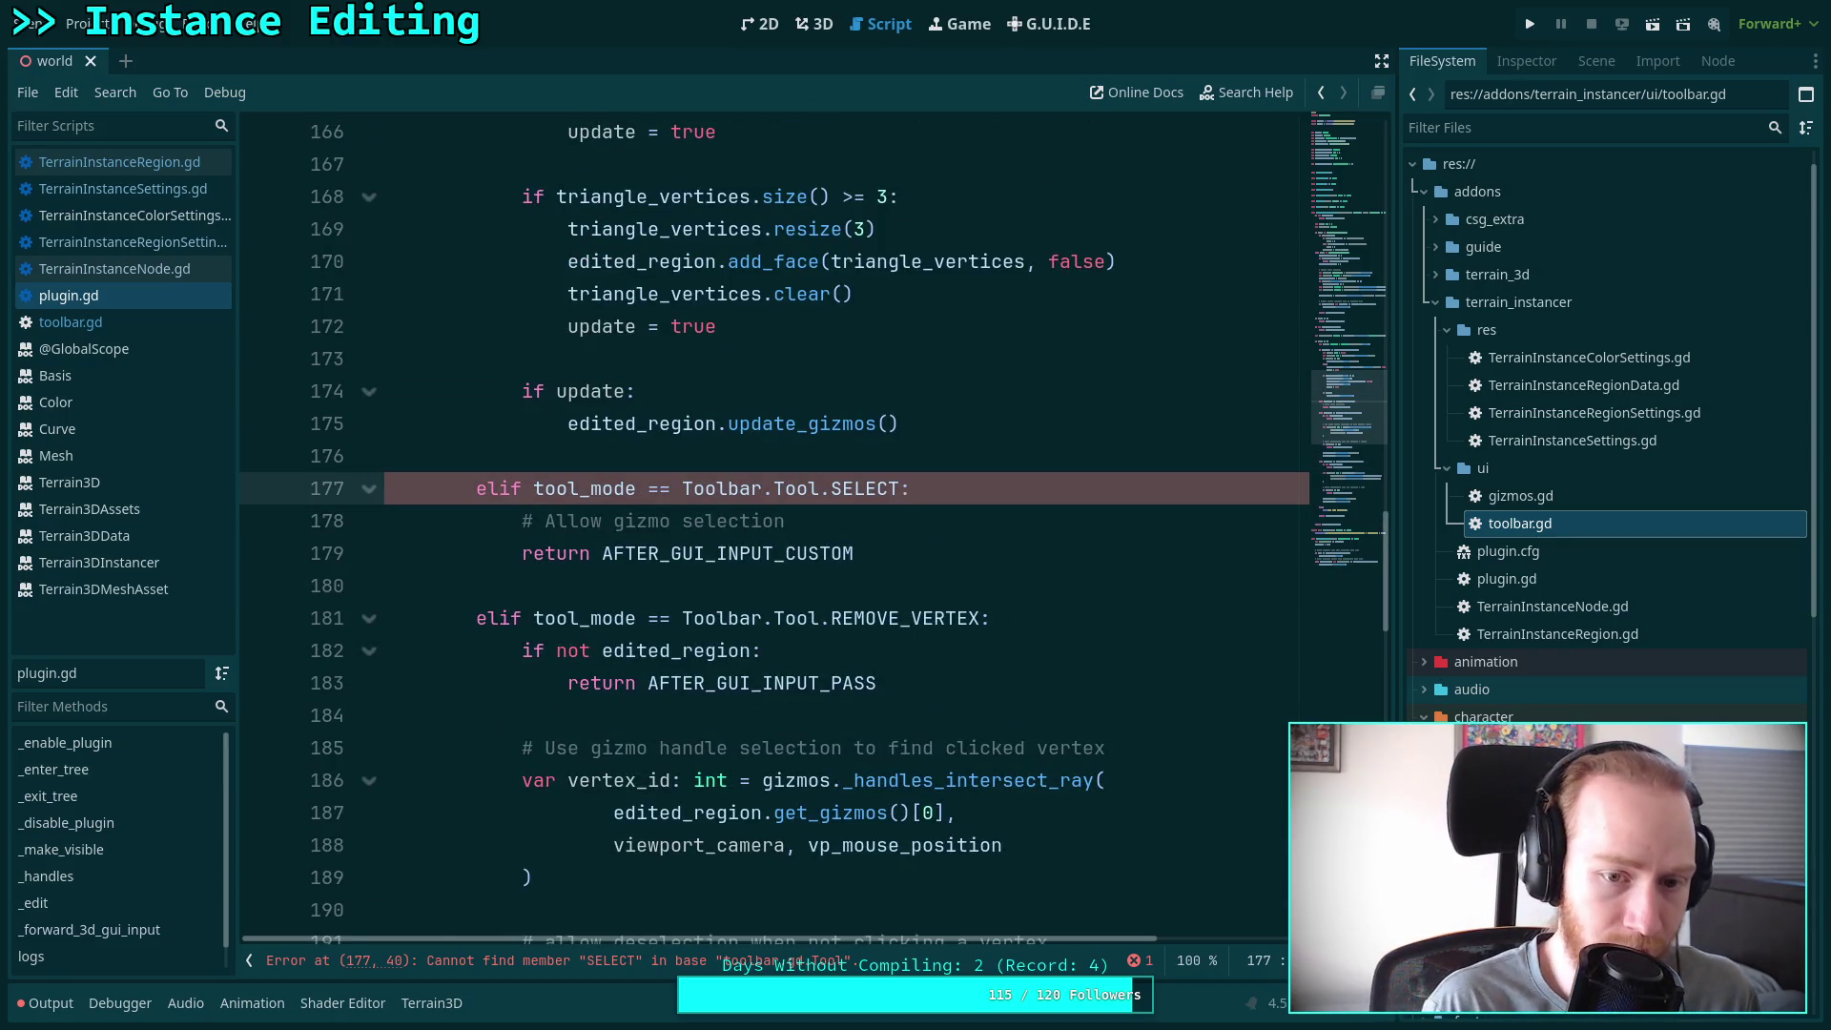
type("_VE")
key("Return")
Select AFTER_GUI_INPUT_CUSTOM on line 179 and open TerrainInstanceRegionSettings.gd
scroll(922, 610, "up", 2)
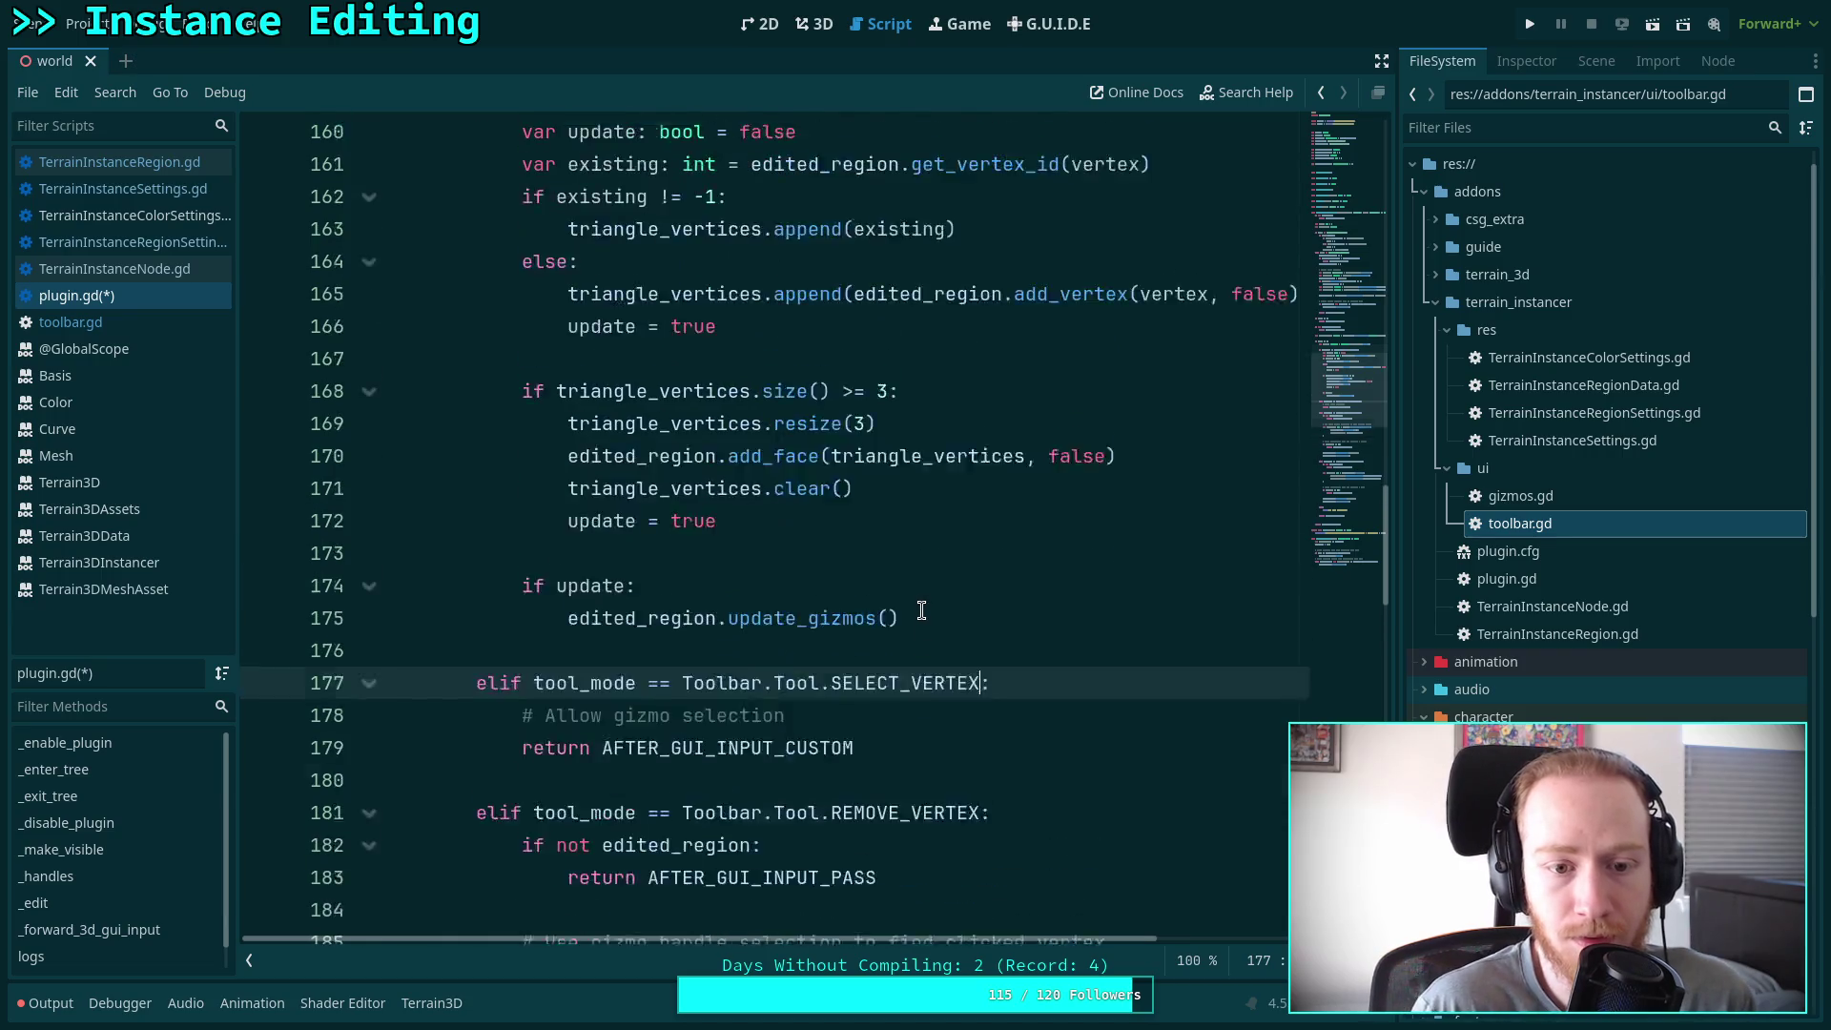
scroll(921, 611, "up", 2)
scroll(899, 651, "down", 3)
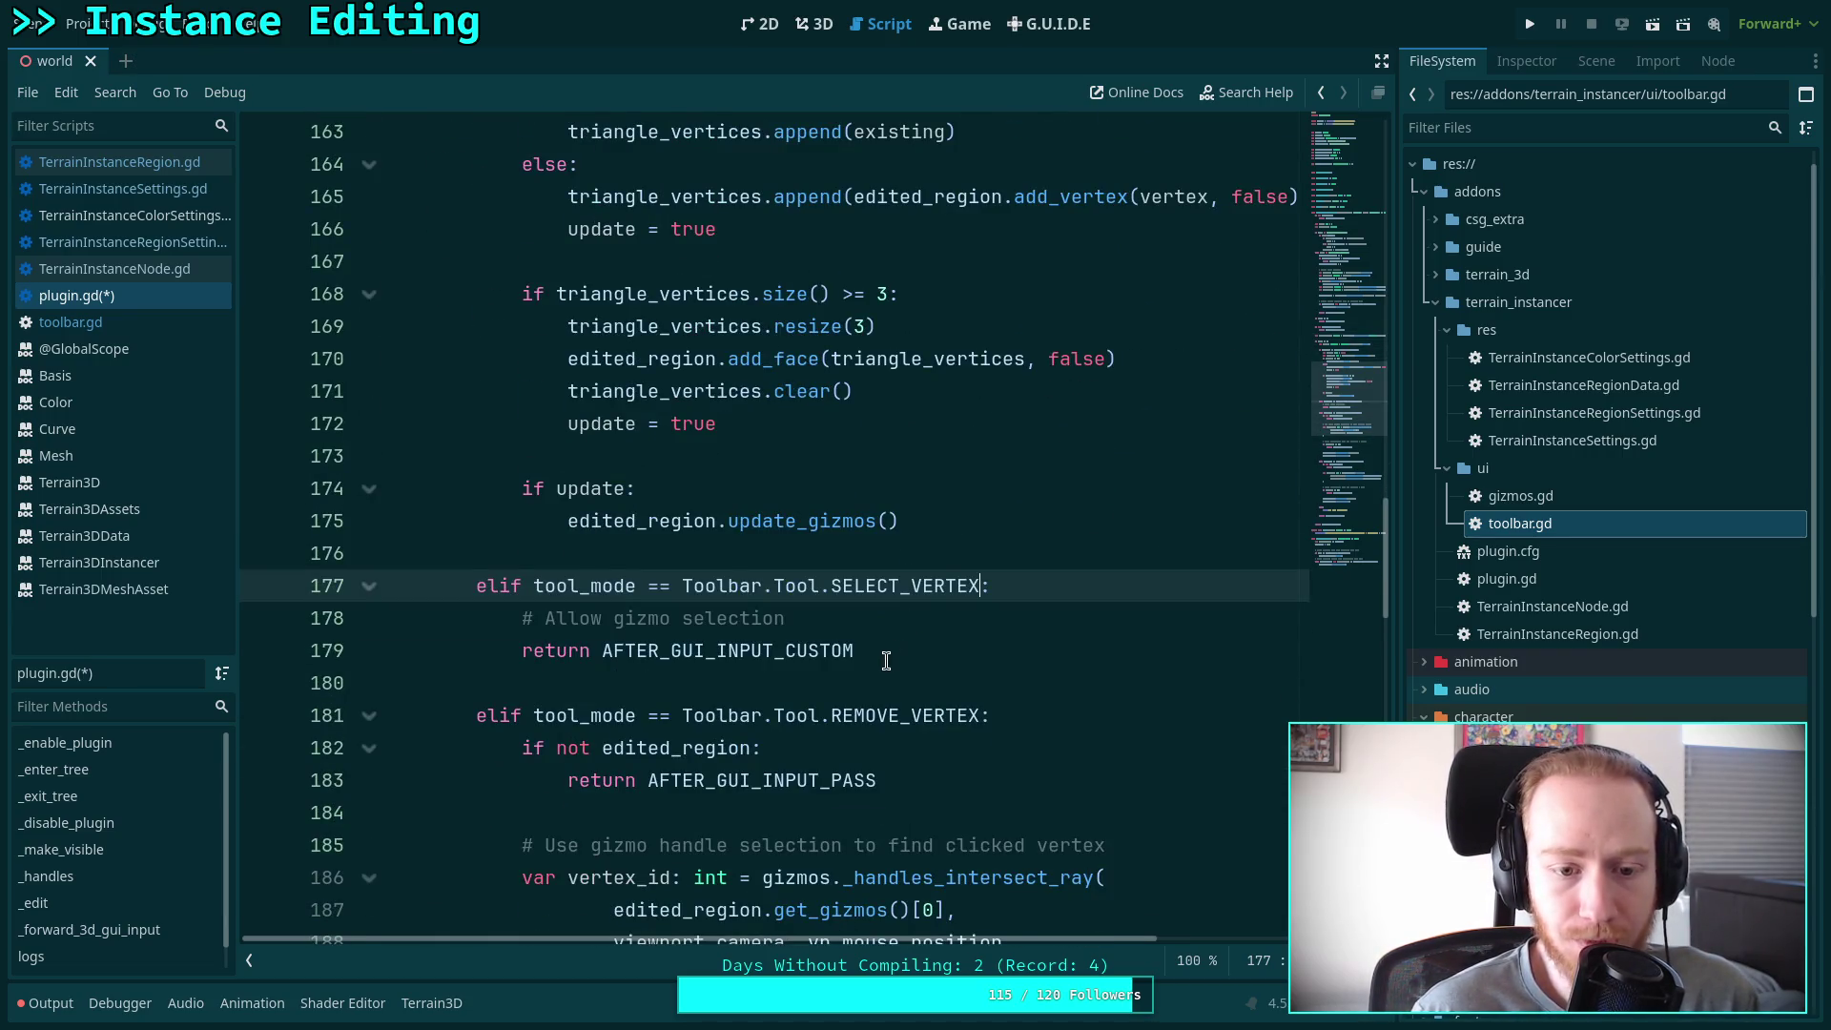
scroll(886, 662, "up", 2)
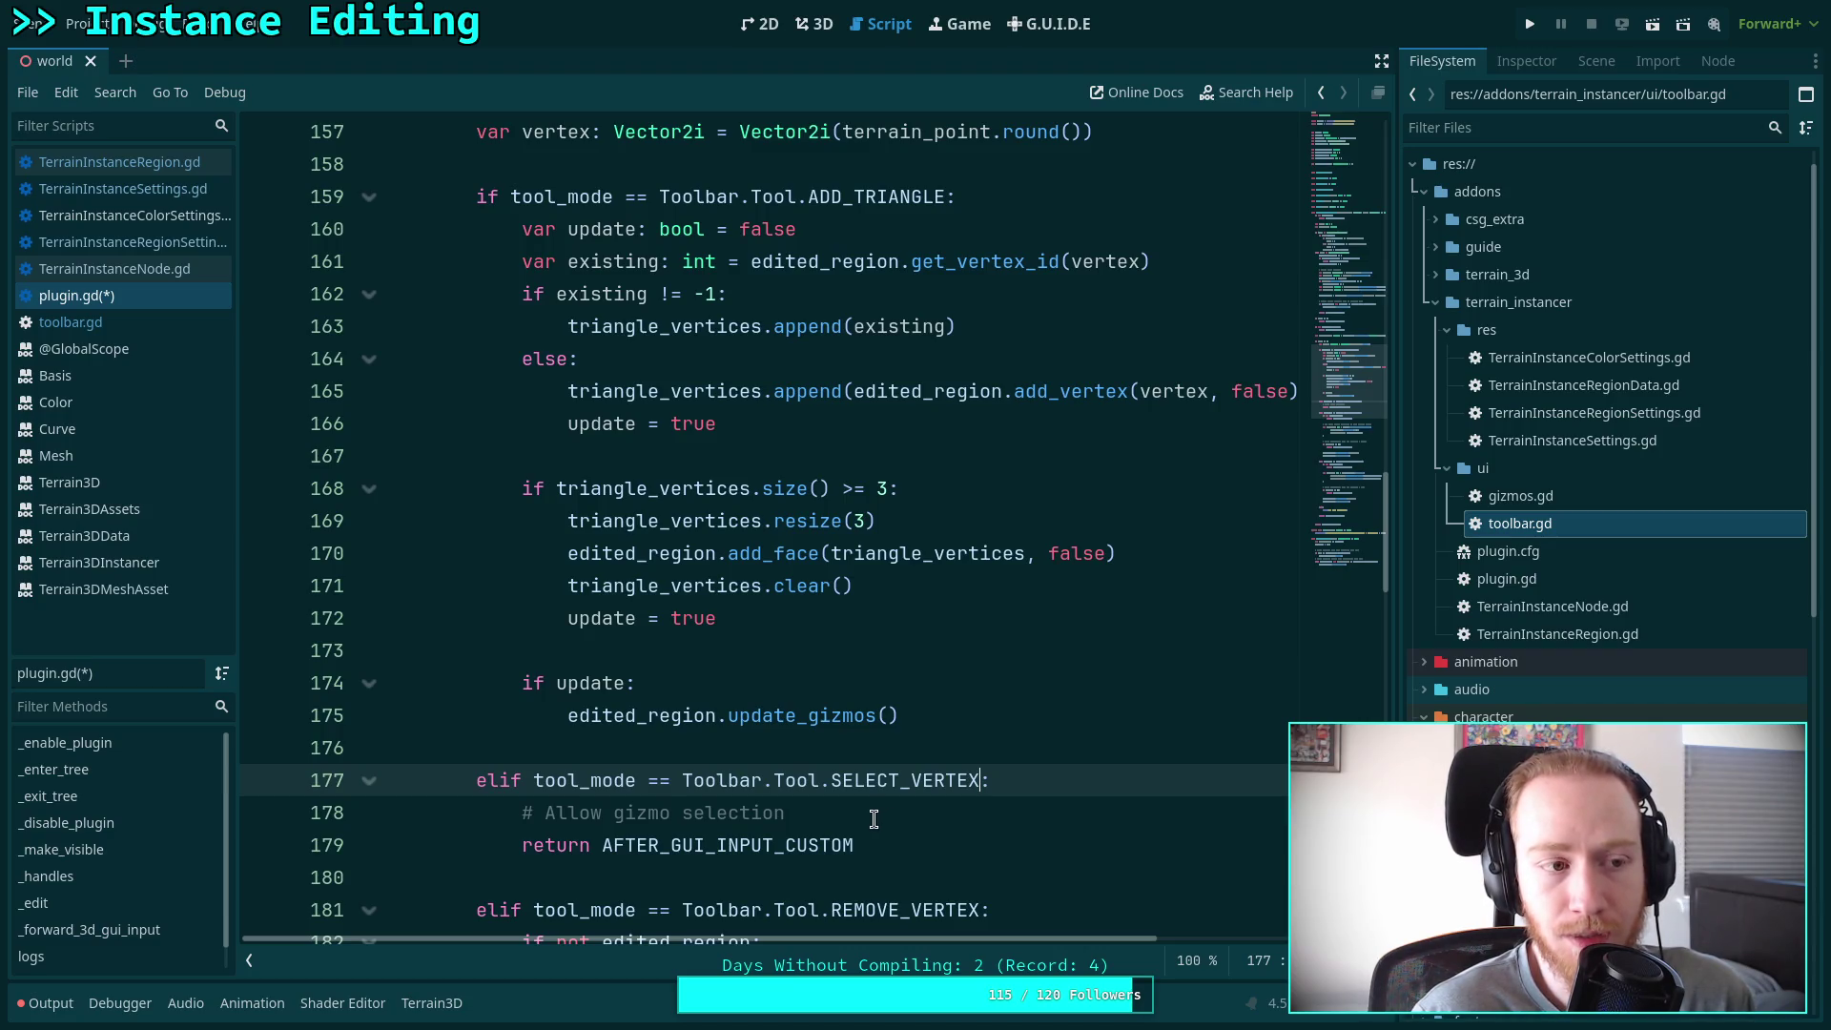
scroll(874, 818, "down", 2)
double_click(735, 650)
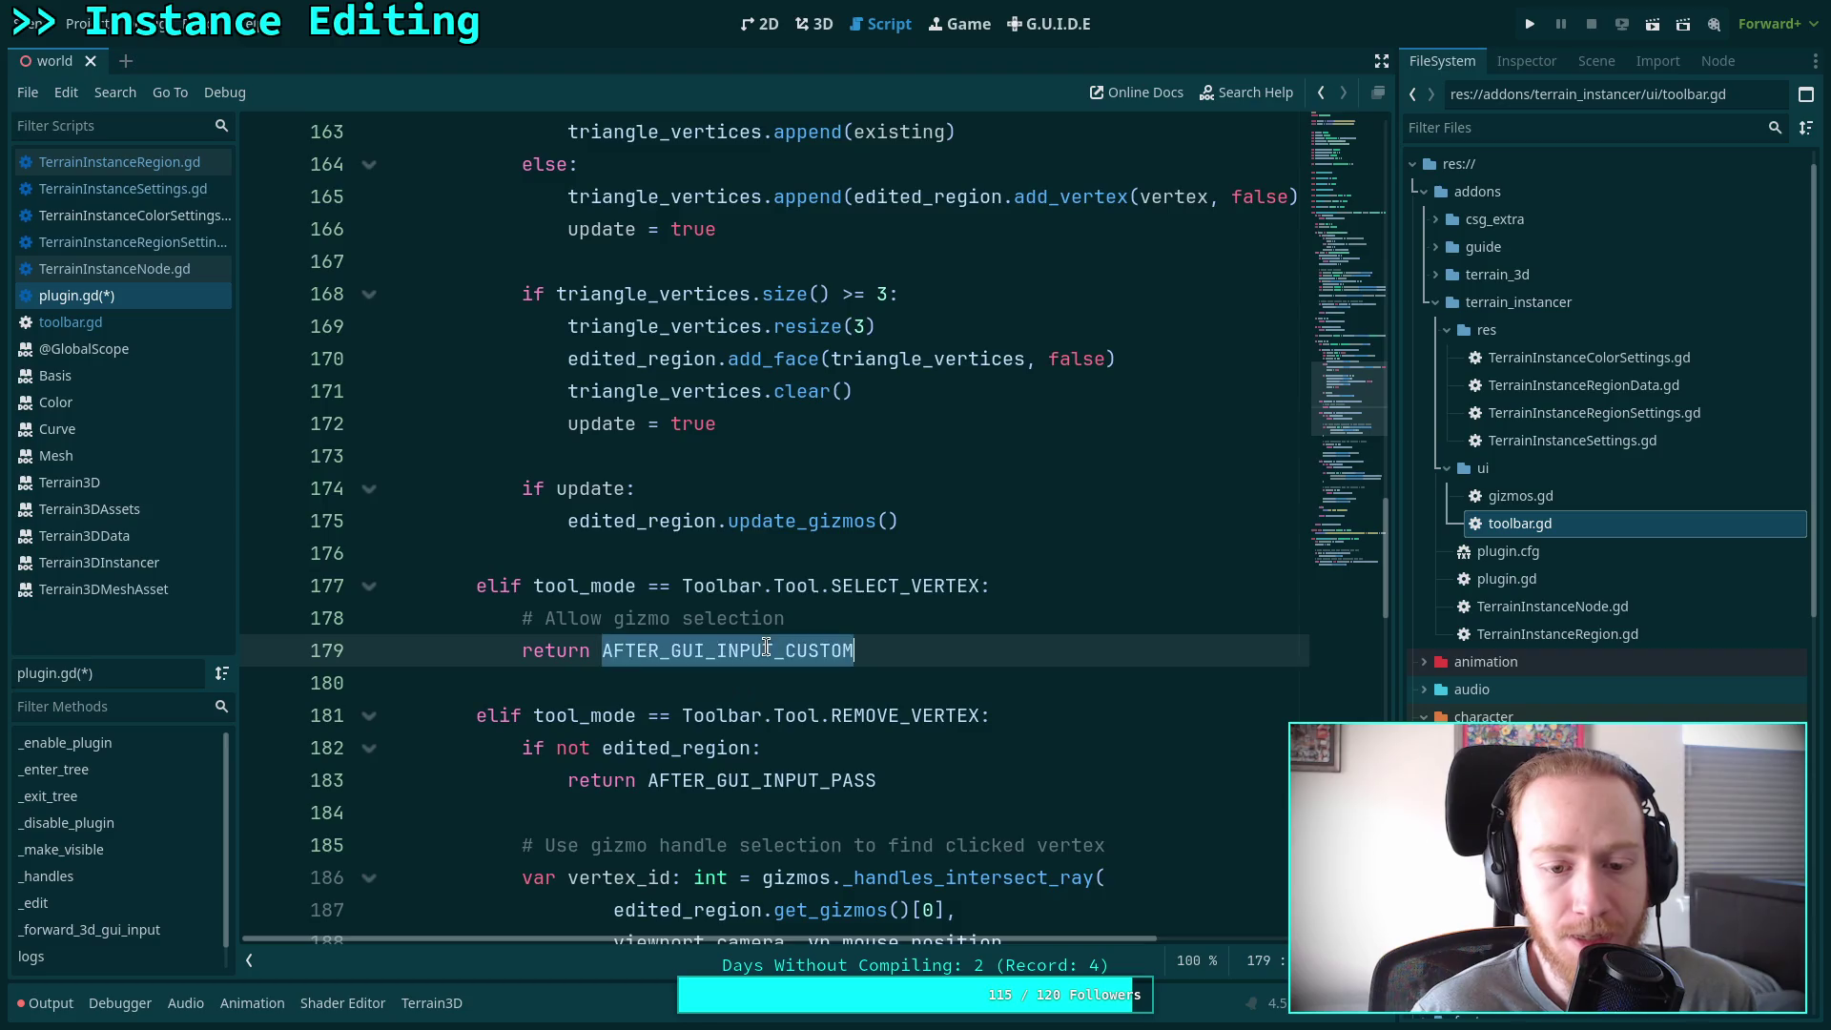
scroll(908, 688, "down", 10)
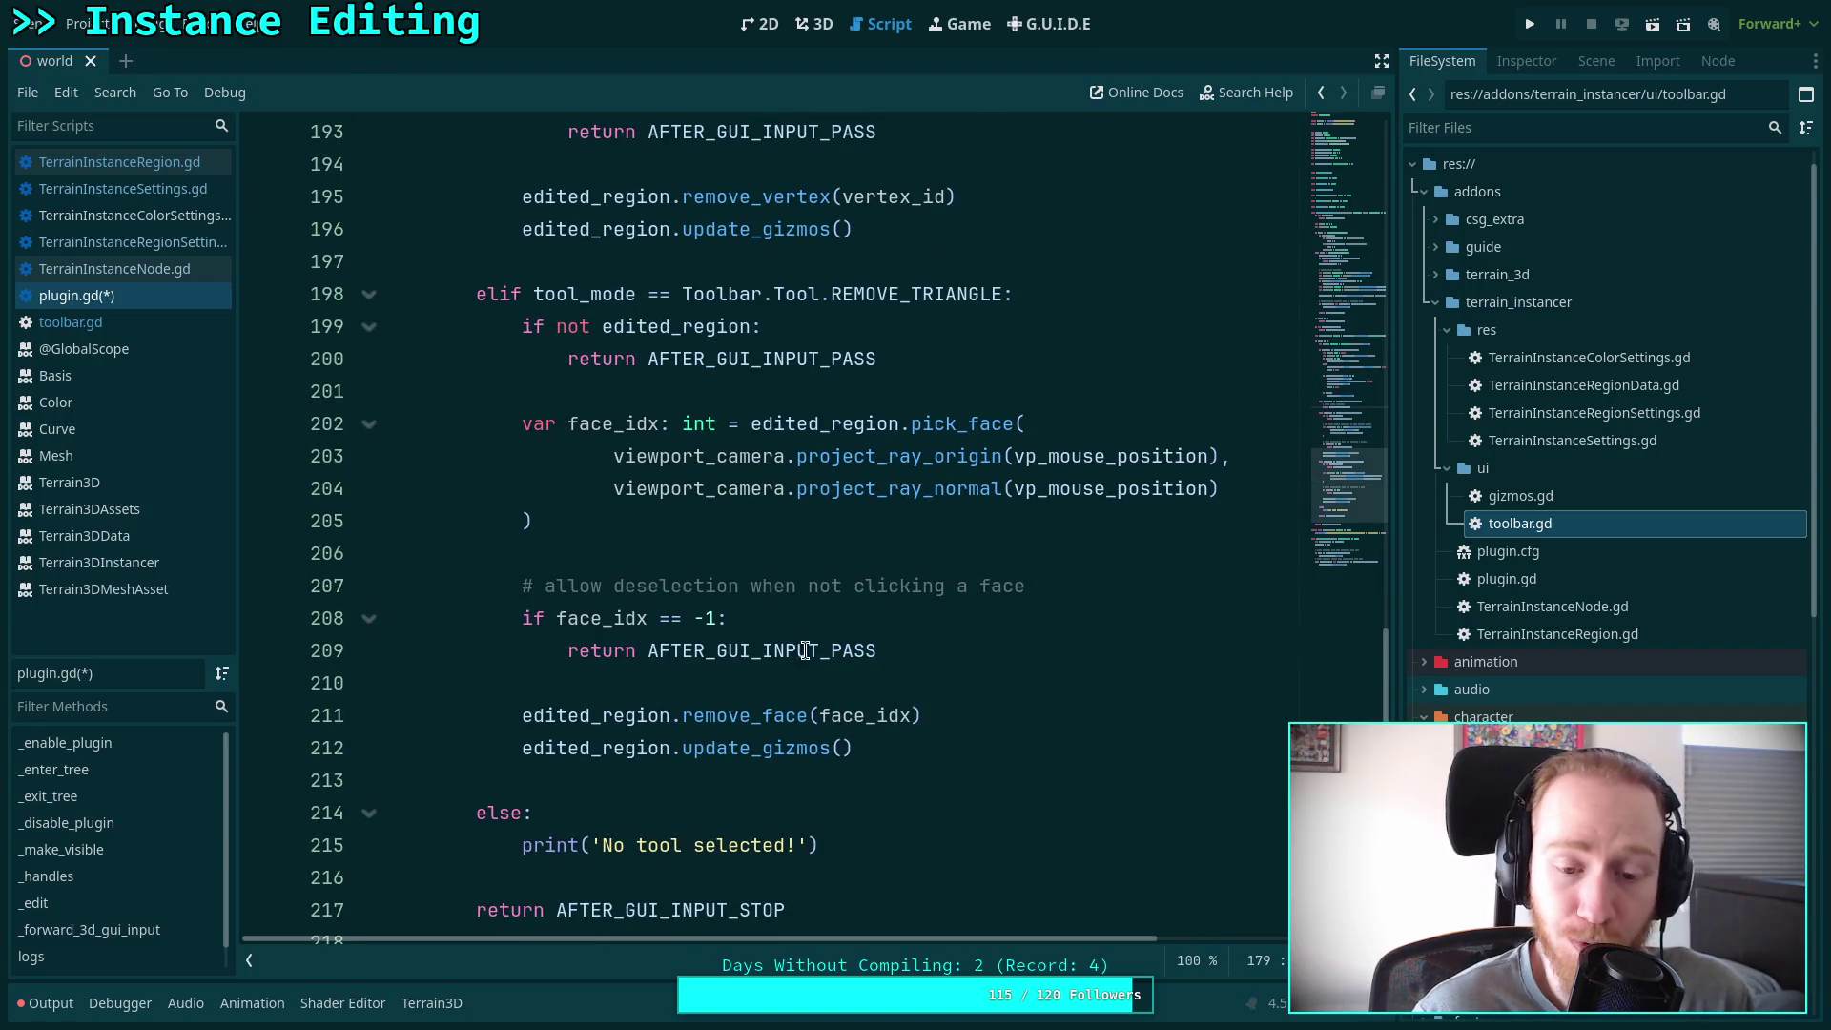
left_click(204, 241)
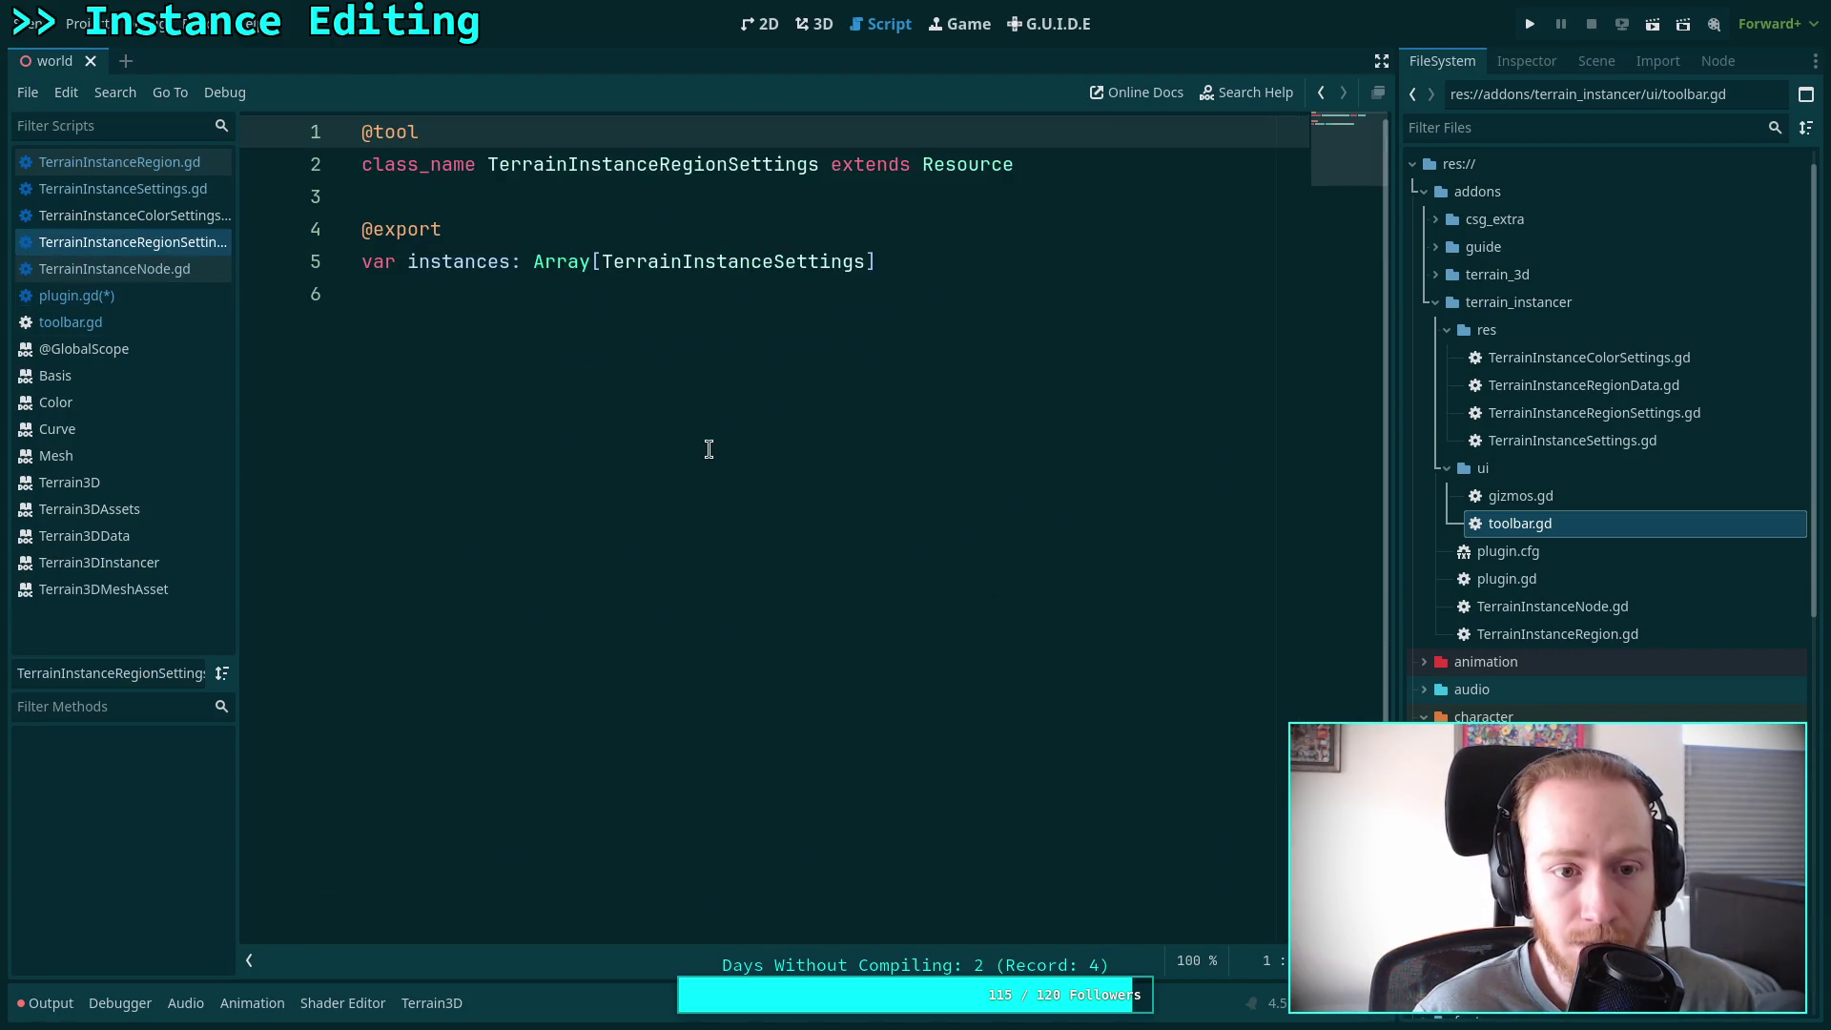
Browse the top of TerrainInstanceRegion.gd and the early functions of TerrainInstanceNode.gd
left_click(194, 164)
scroll(1182, 512, "up", 10)
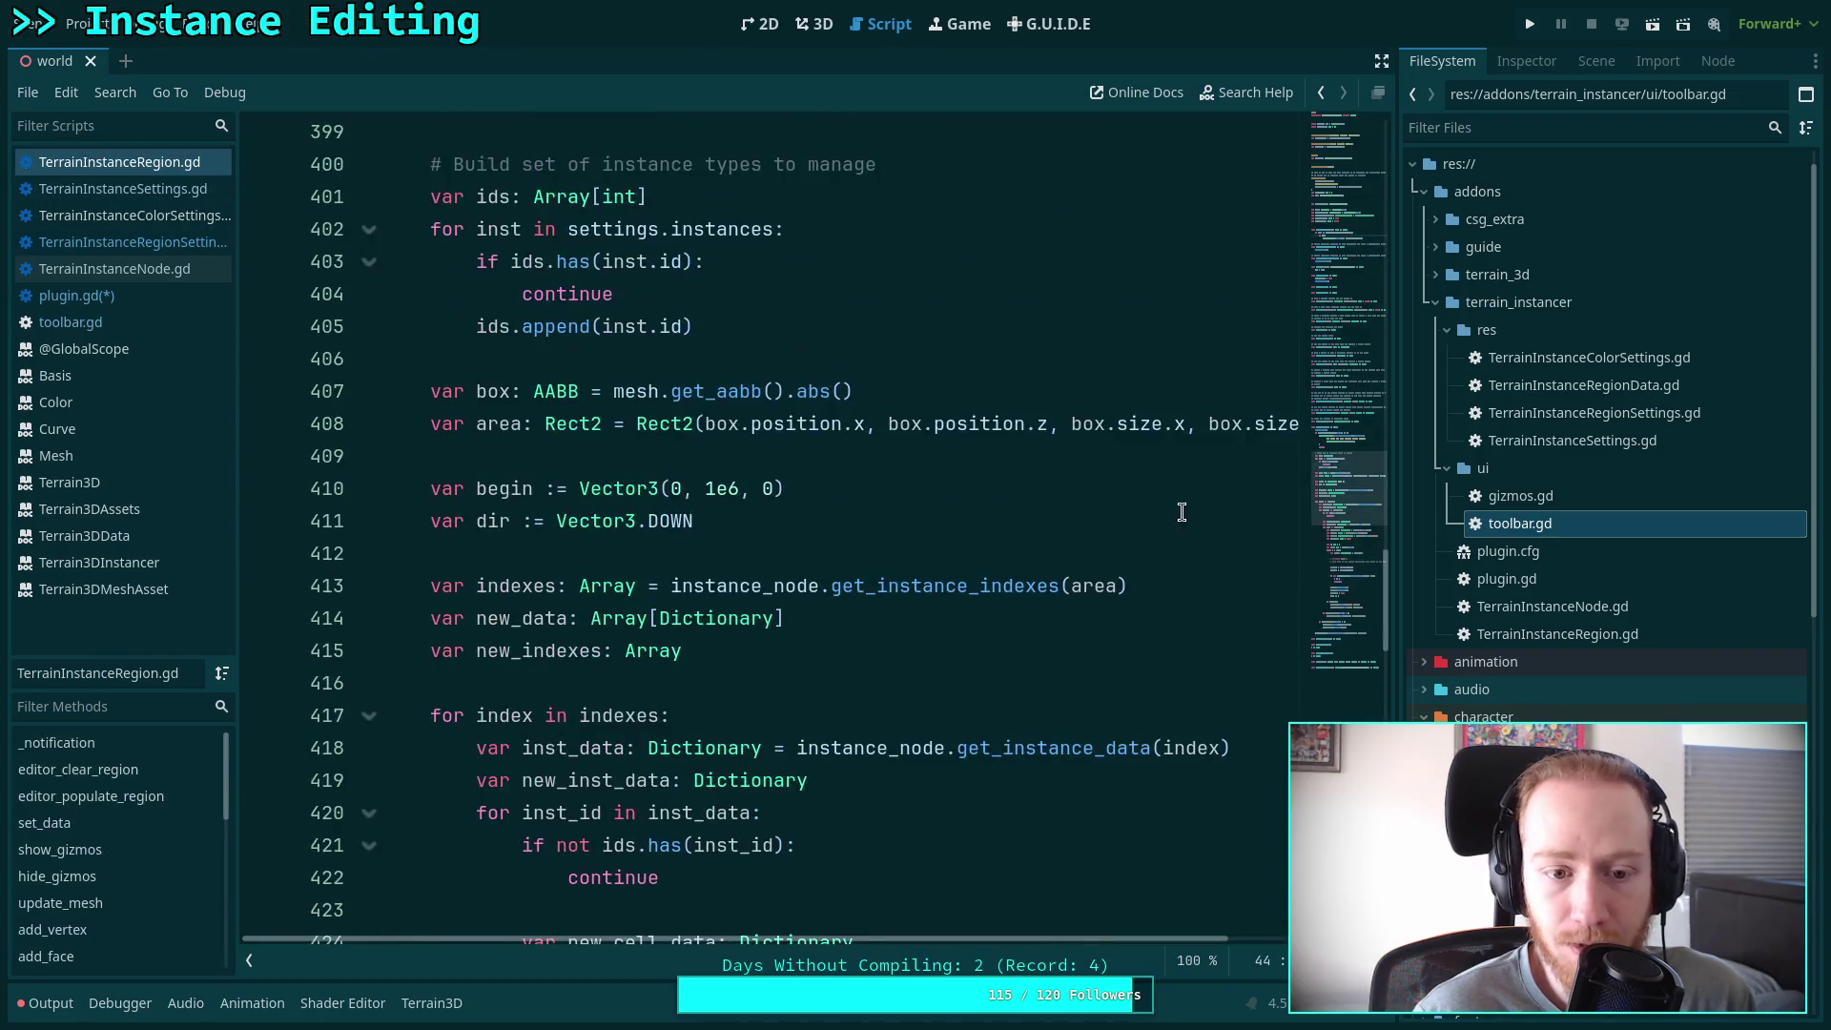
mouse_move(1375, 520)
left_mouse_down()
mouse_move(1341, 275)
mouse_move(1357, 244)
mouse_move(1356, 290)
mouse_move(1377, 246)
left_mouse_up()
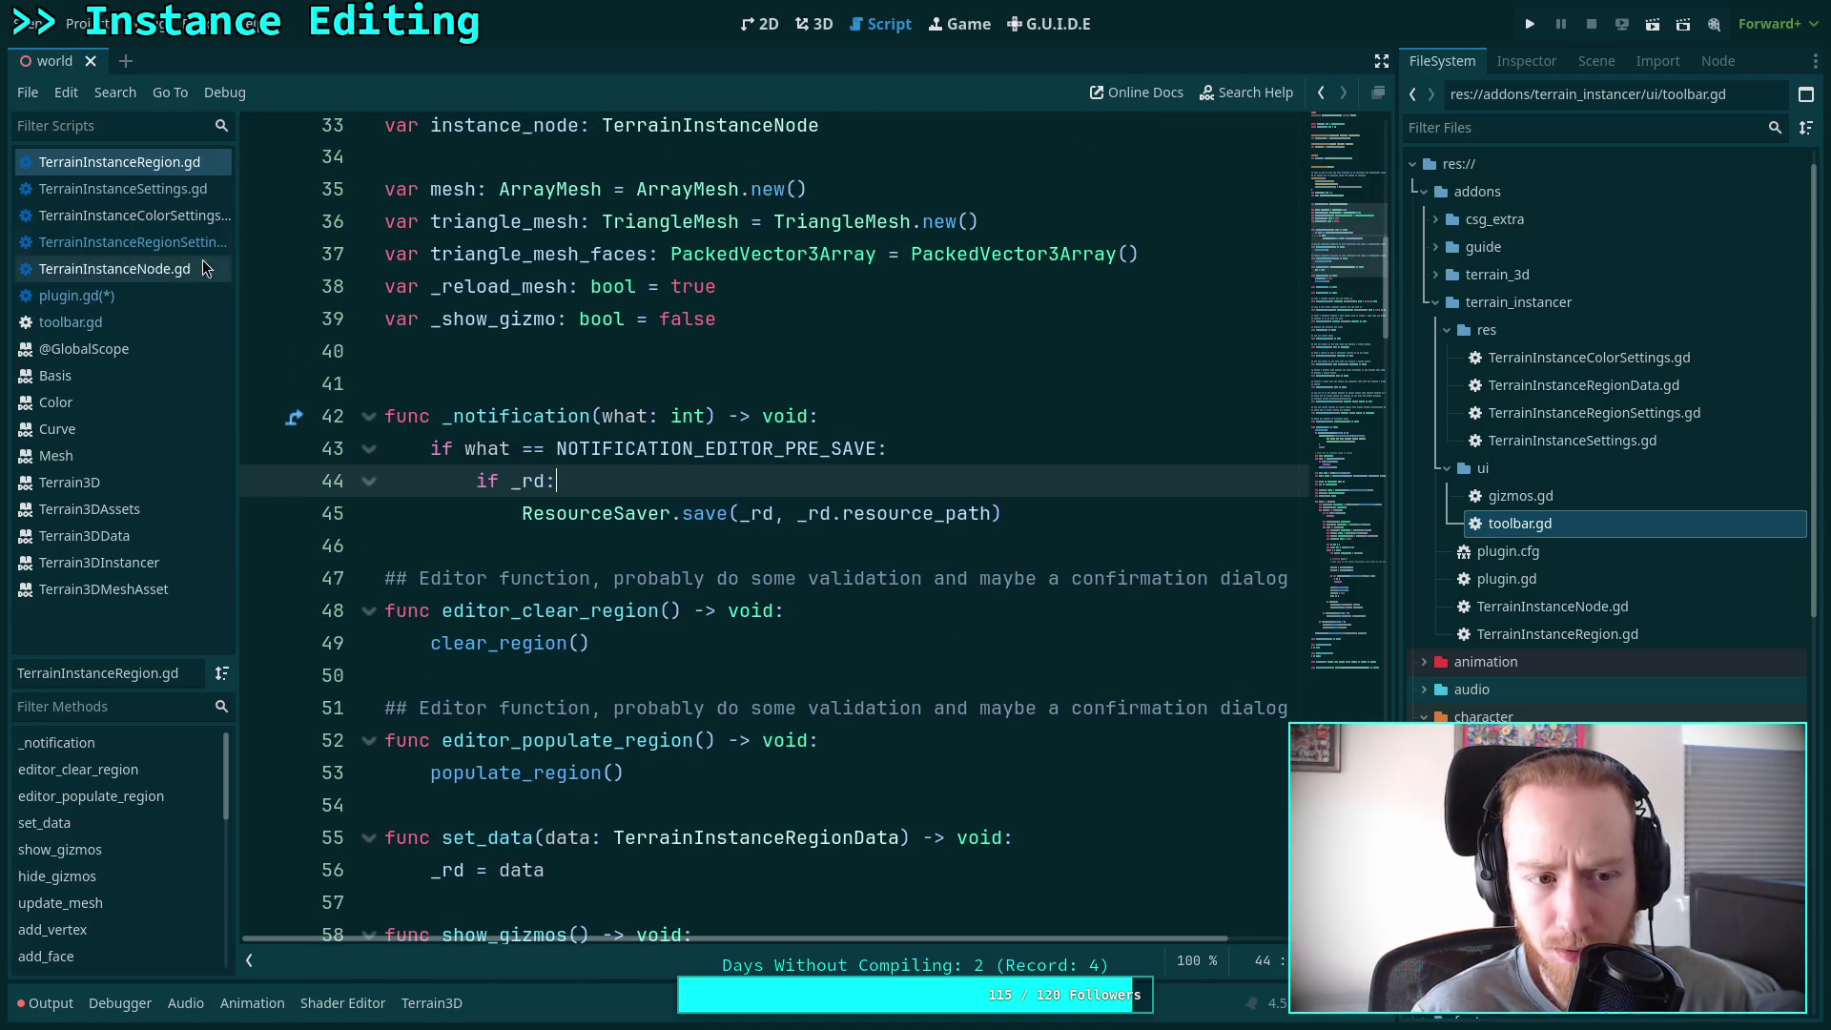
left_click(169, 267)
left_click_drag(1343, 246, 1339, 305)
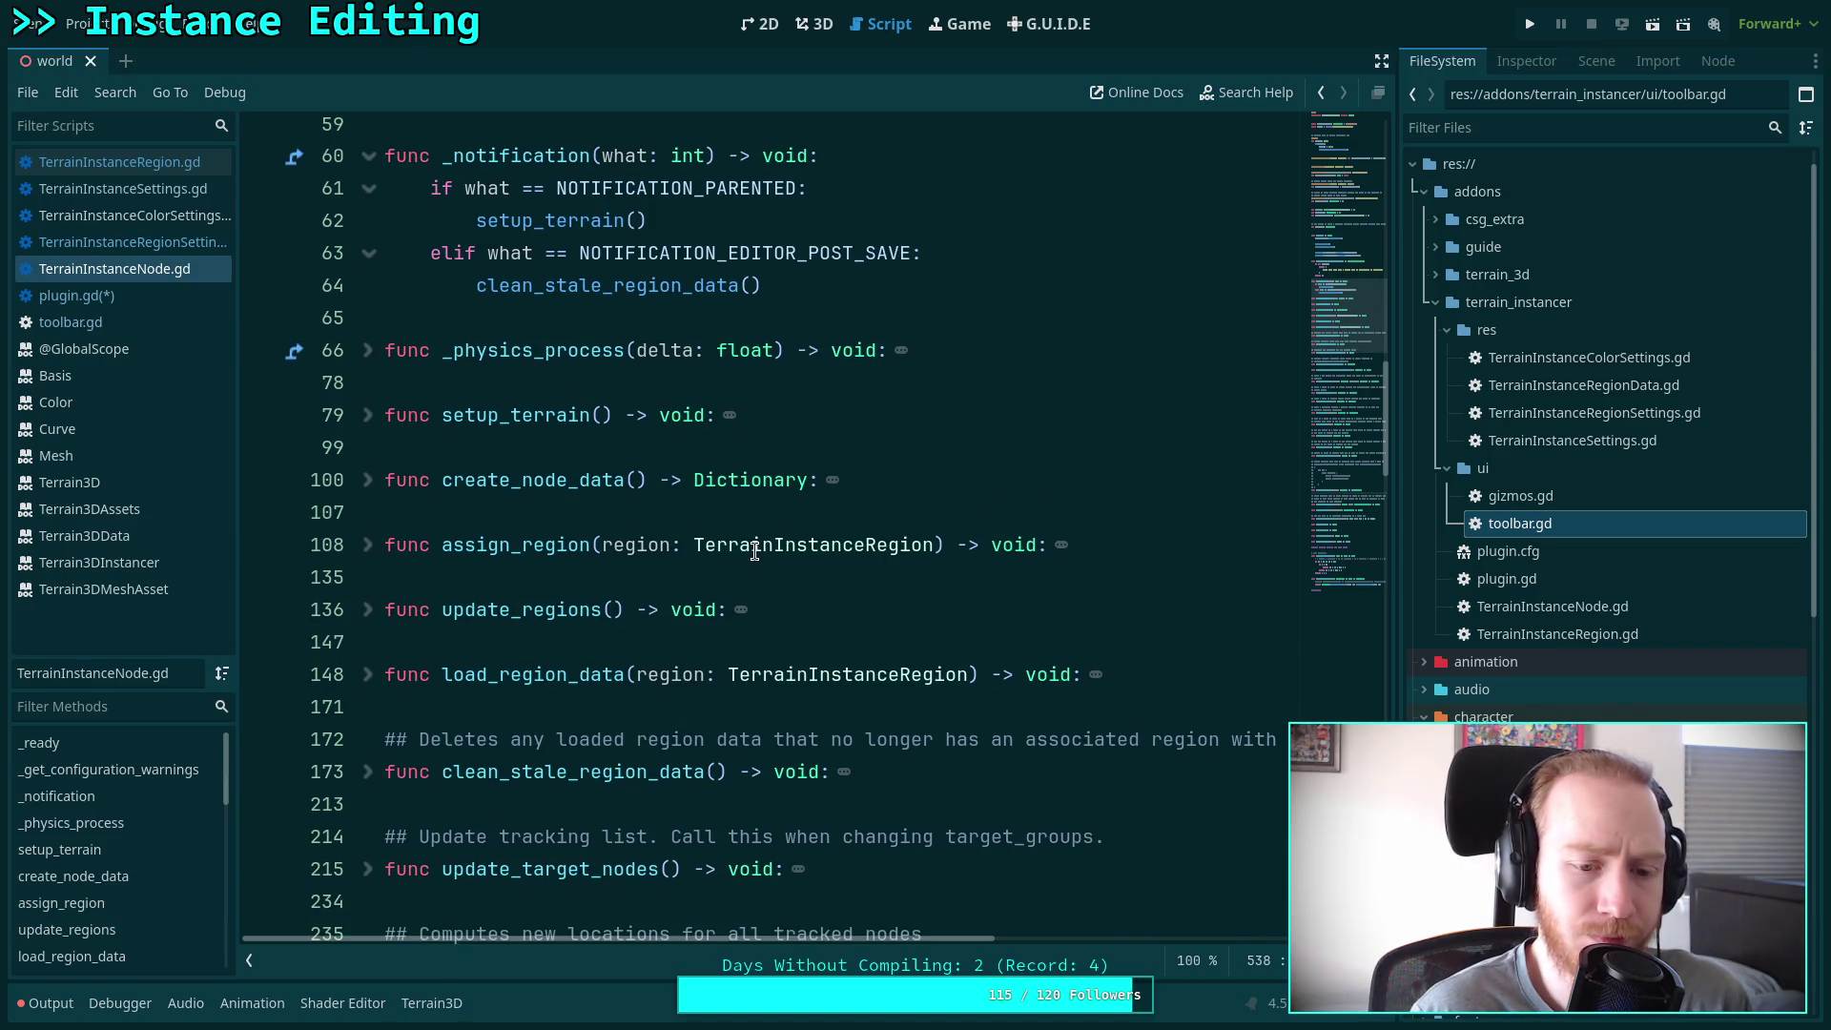
scroll(665, 546, "up", 4)
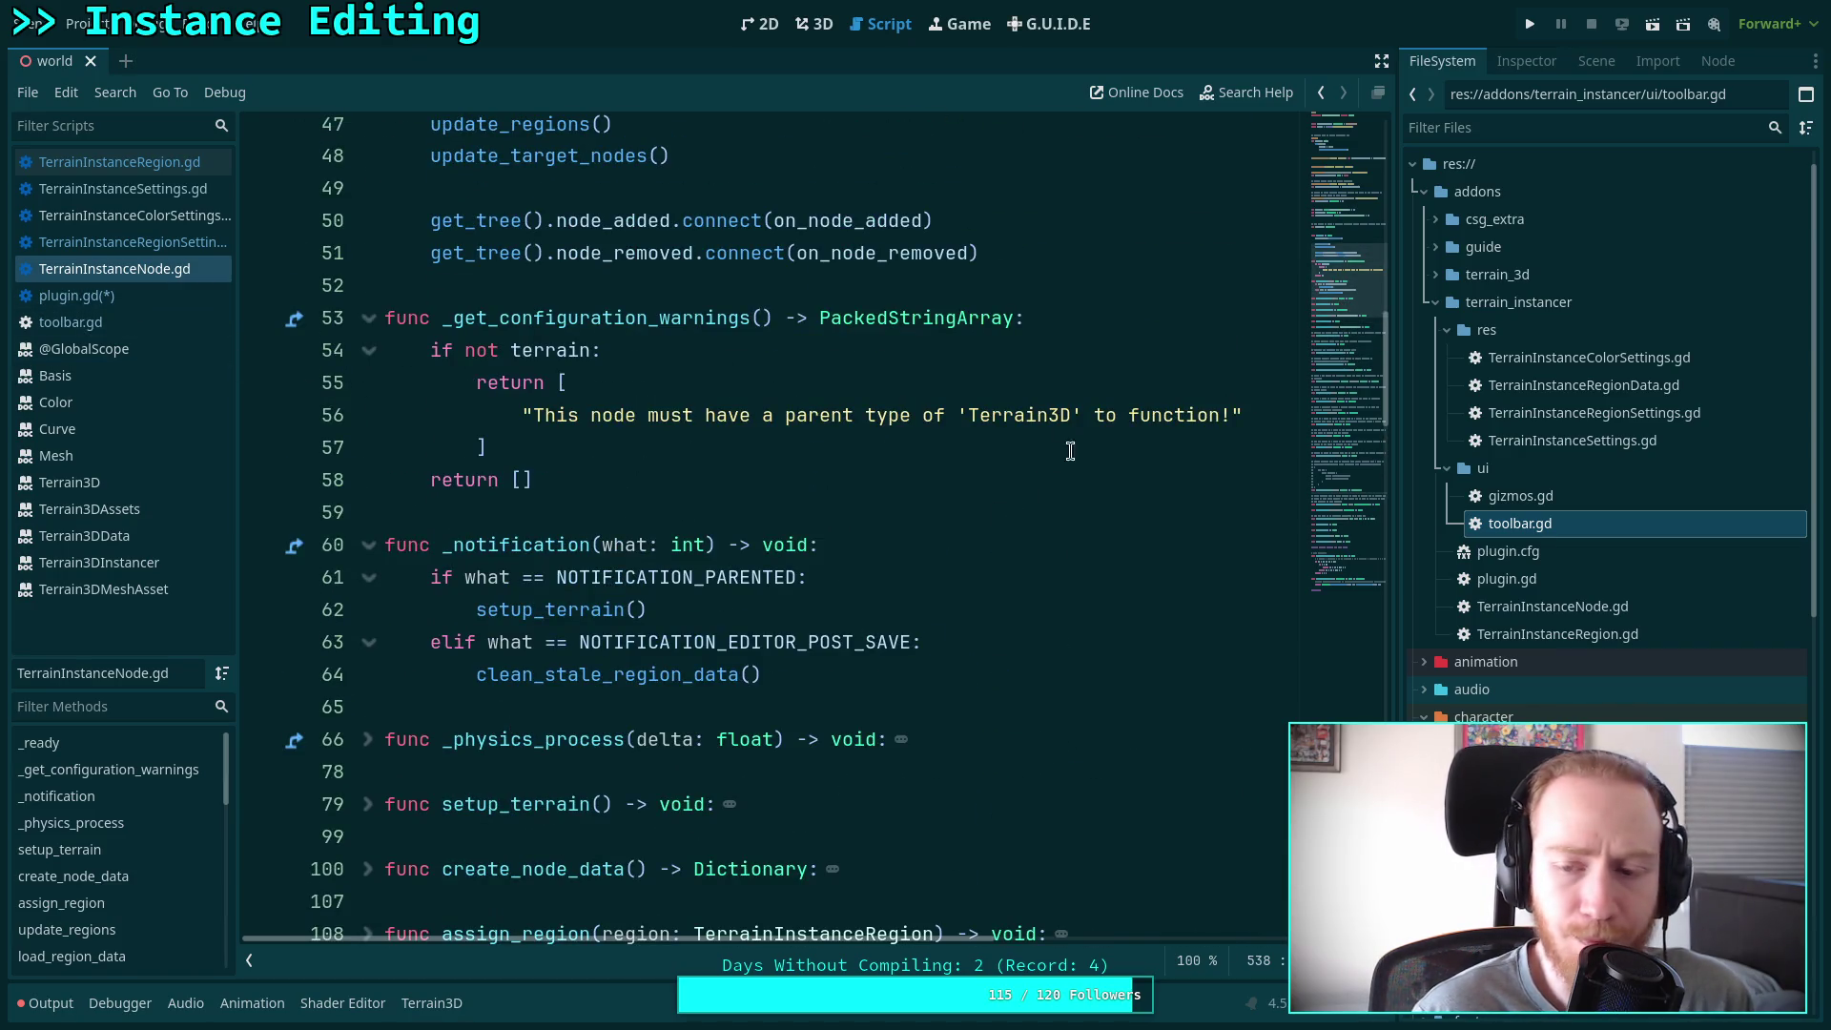
Open gizmos.gd and review its _handles_intersect_ray vertex-picking code
double_click(1612, 501)
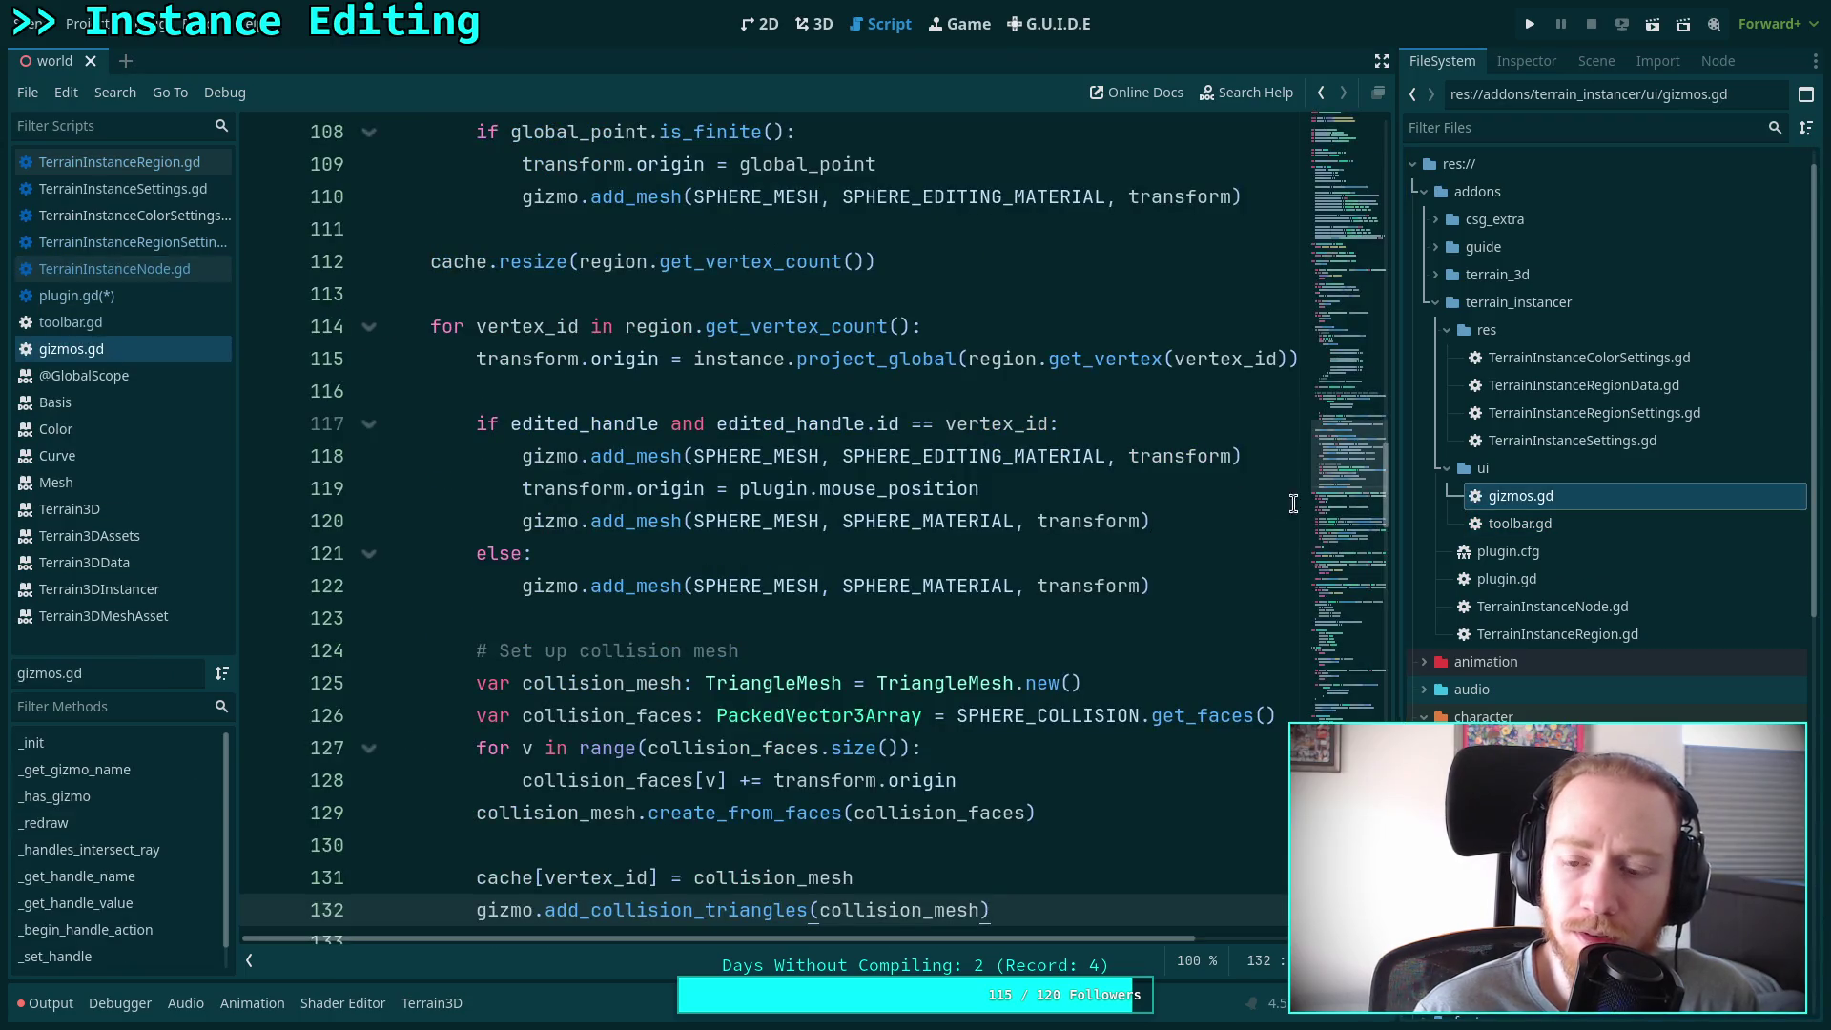
mouse_move(1343, 462)
left_mouse_down()
mouse_move(1347, 240)
mouse_move(1368, 304)
mouse_move(1379, 593)
mouse_move(1395, 552)
left_mouse_up()
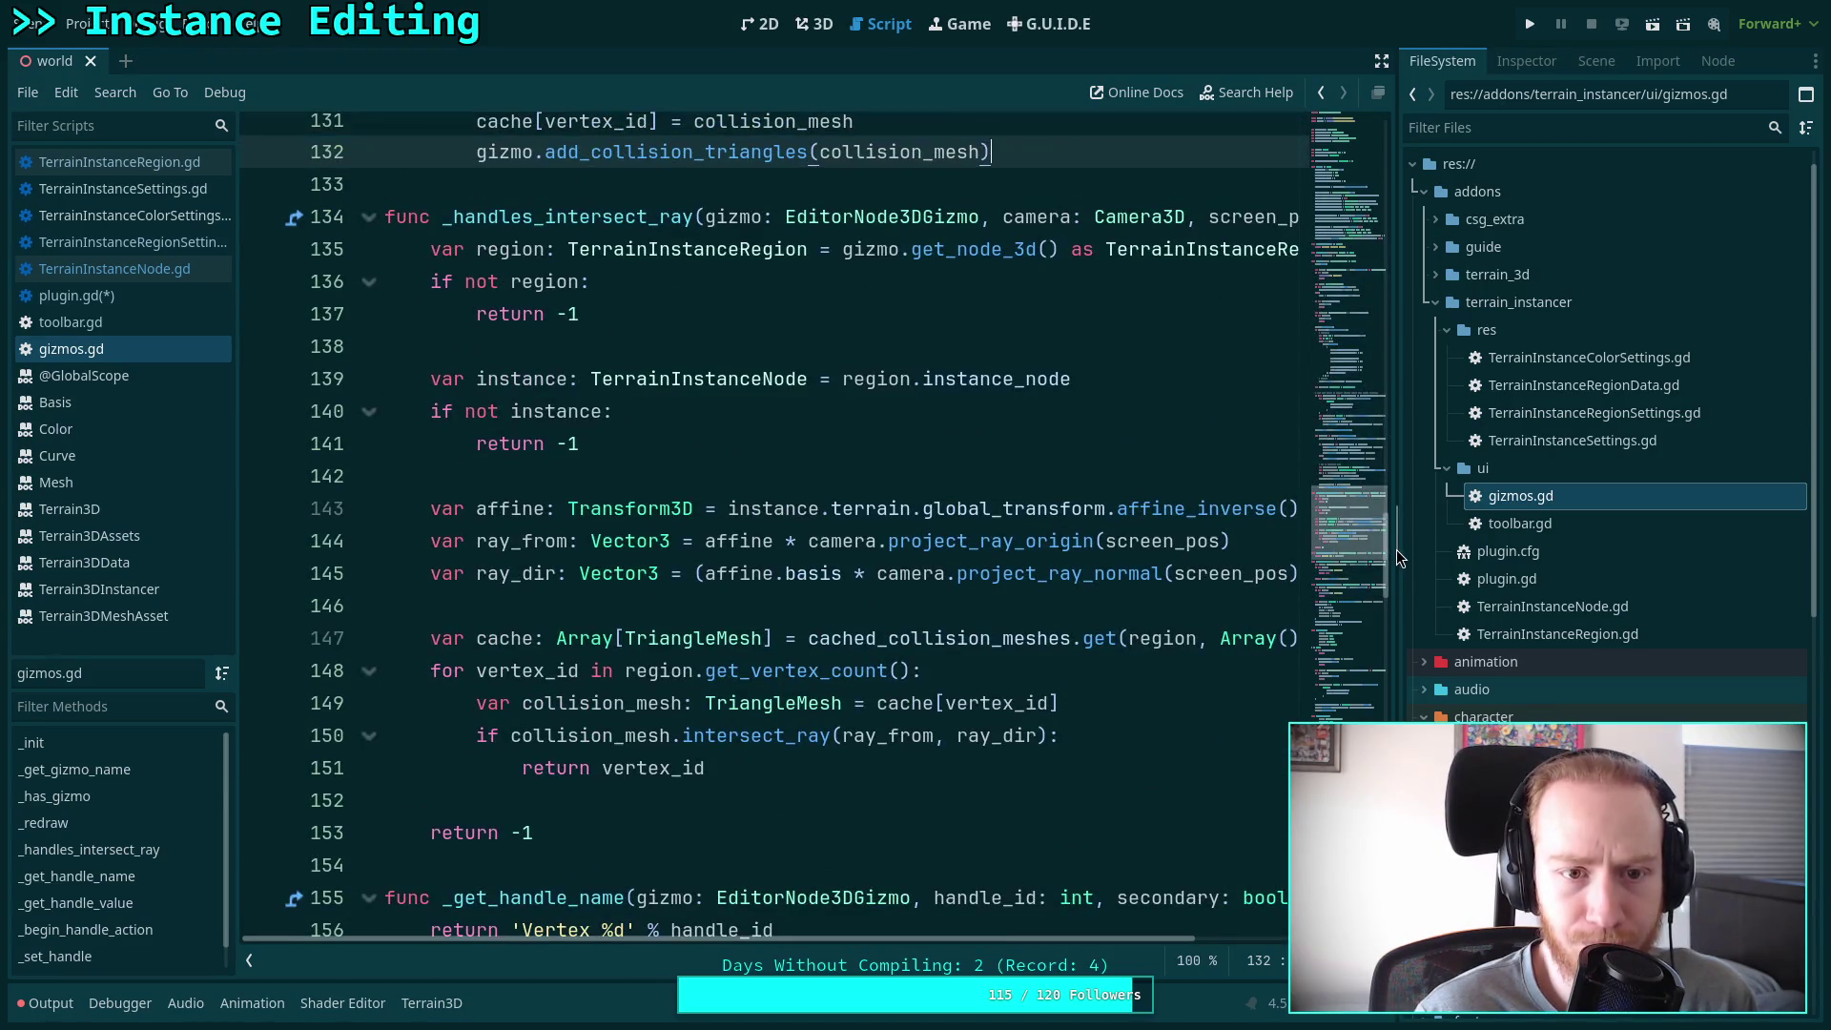
mouse_move(449, 214)
left_mouse_down()
mouse_move(591, 463)
mouse_move(578, 735)
left_mouse_up()
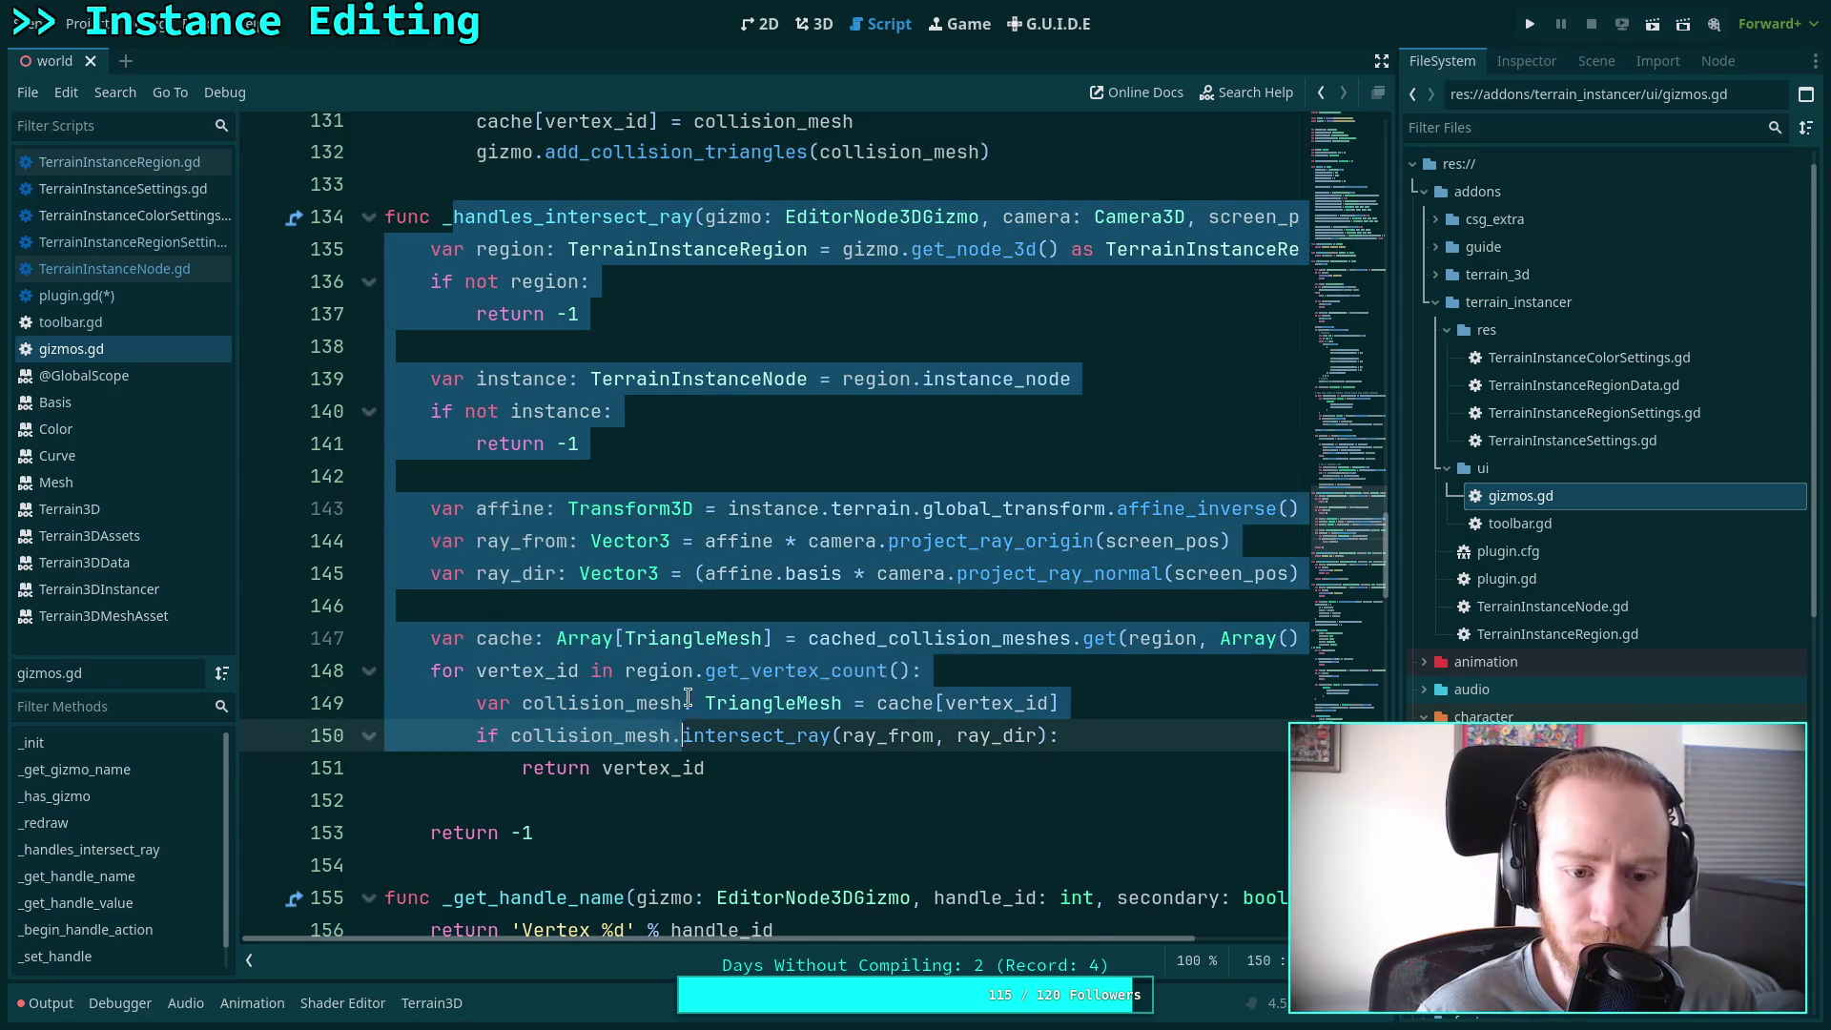
scroll(578, 569, "down", 7)
scroll(515, 534, "down", 8)
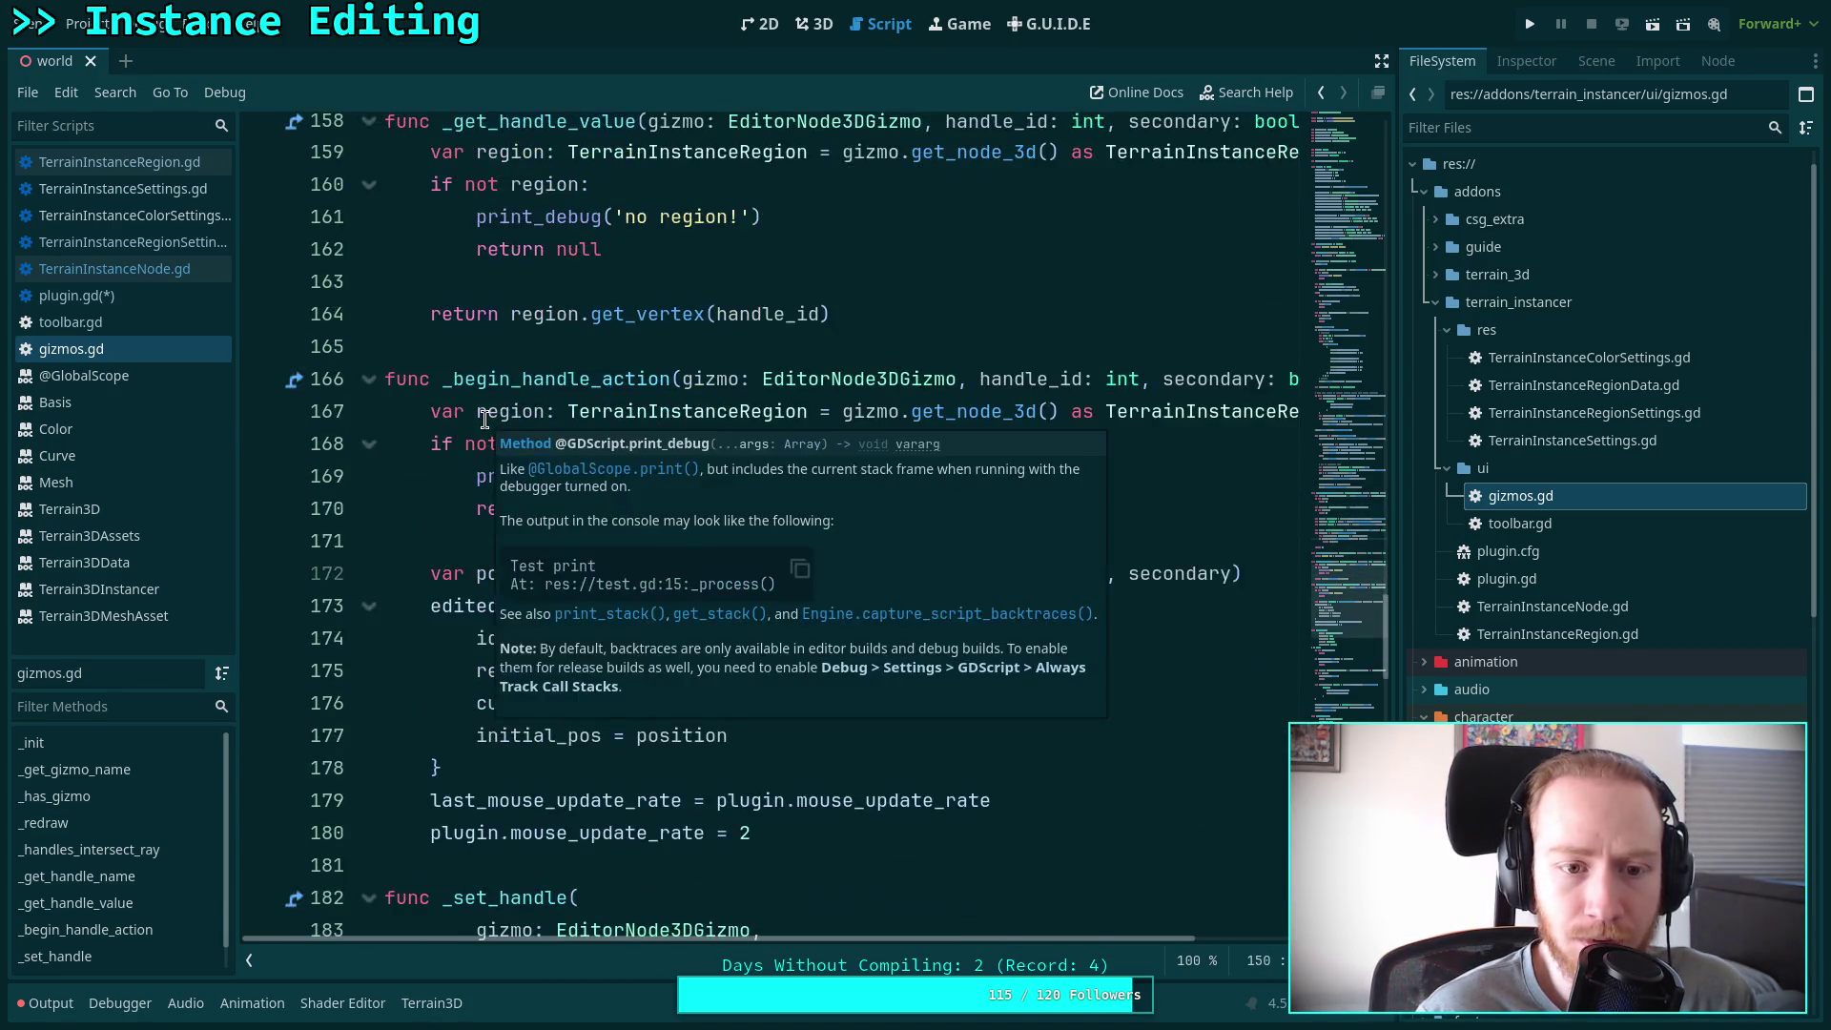
scroll(530, 511, "down", 14)
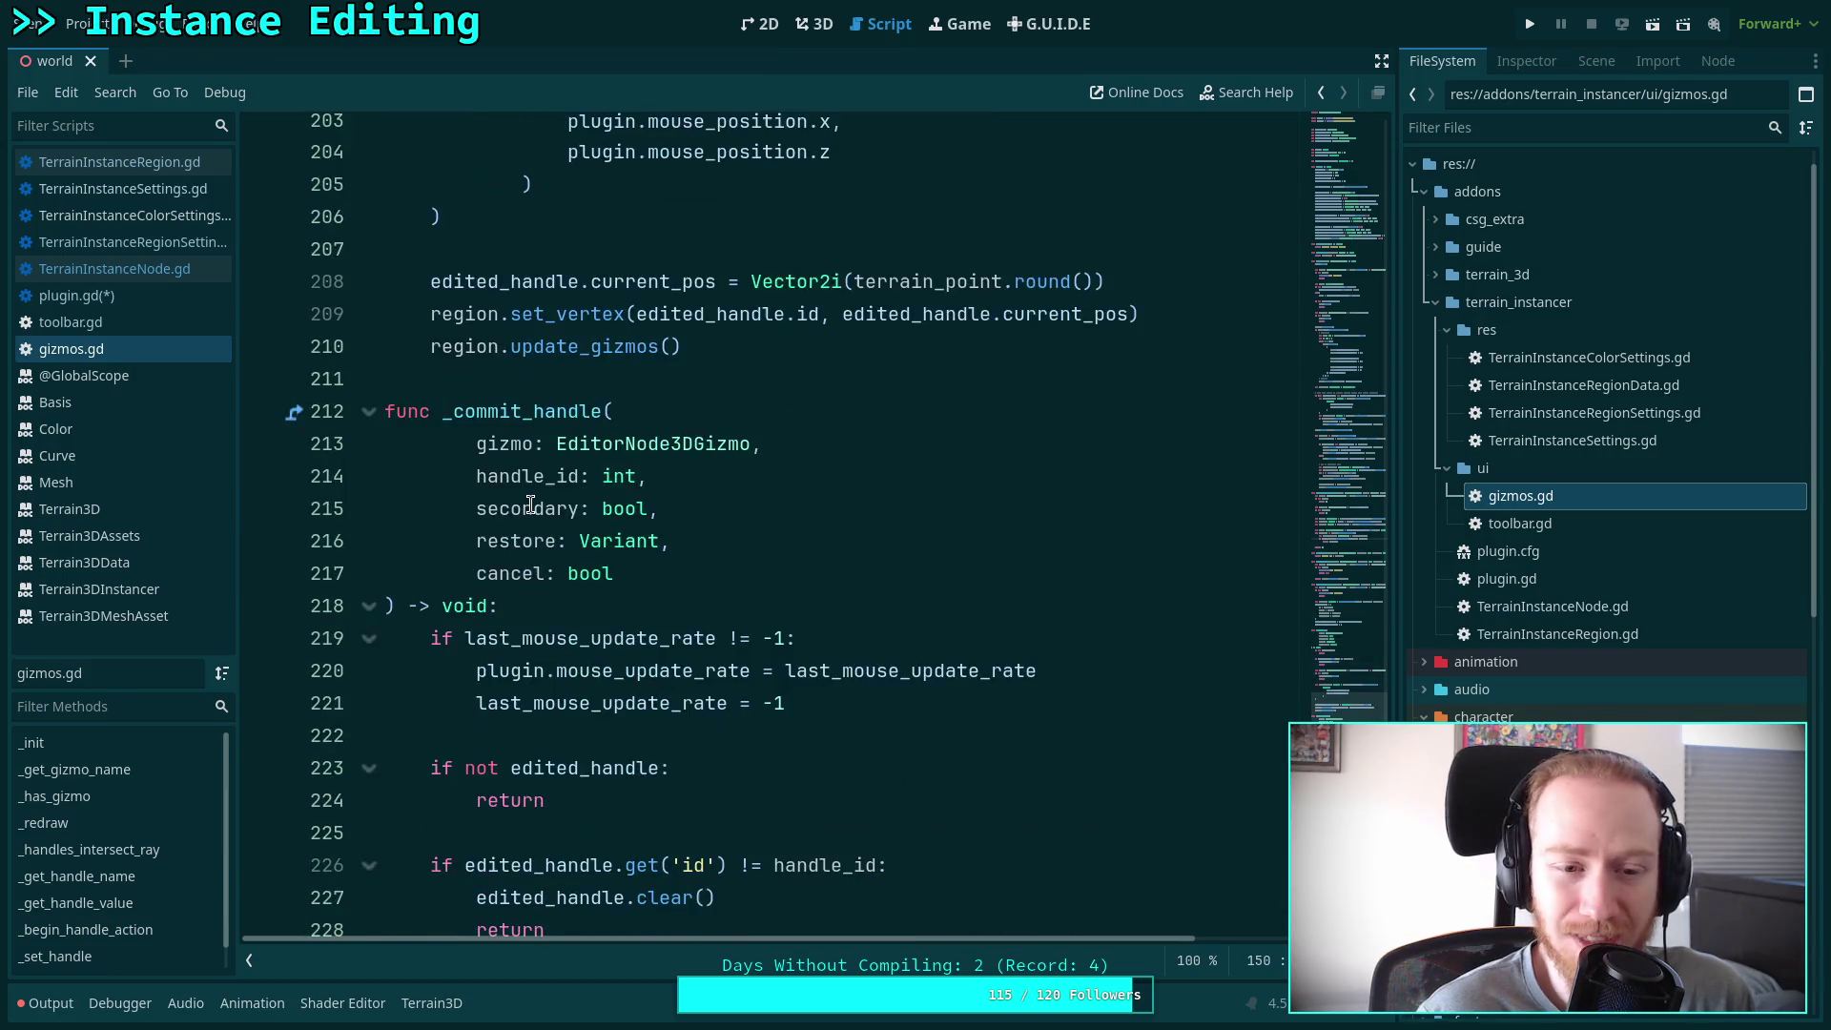
scroll(620, 505, "up", 20)
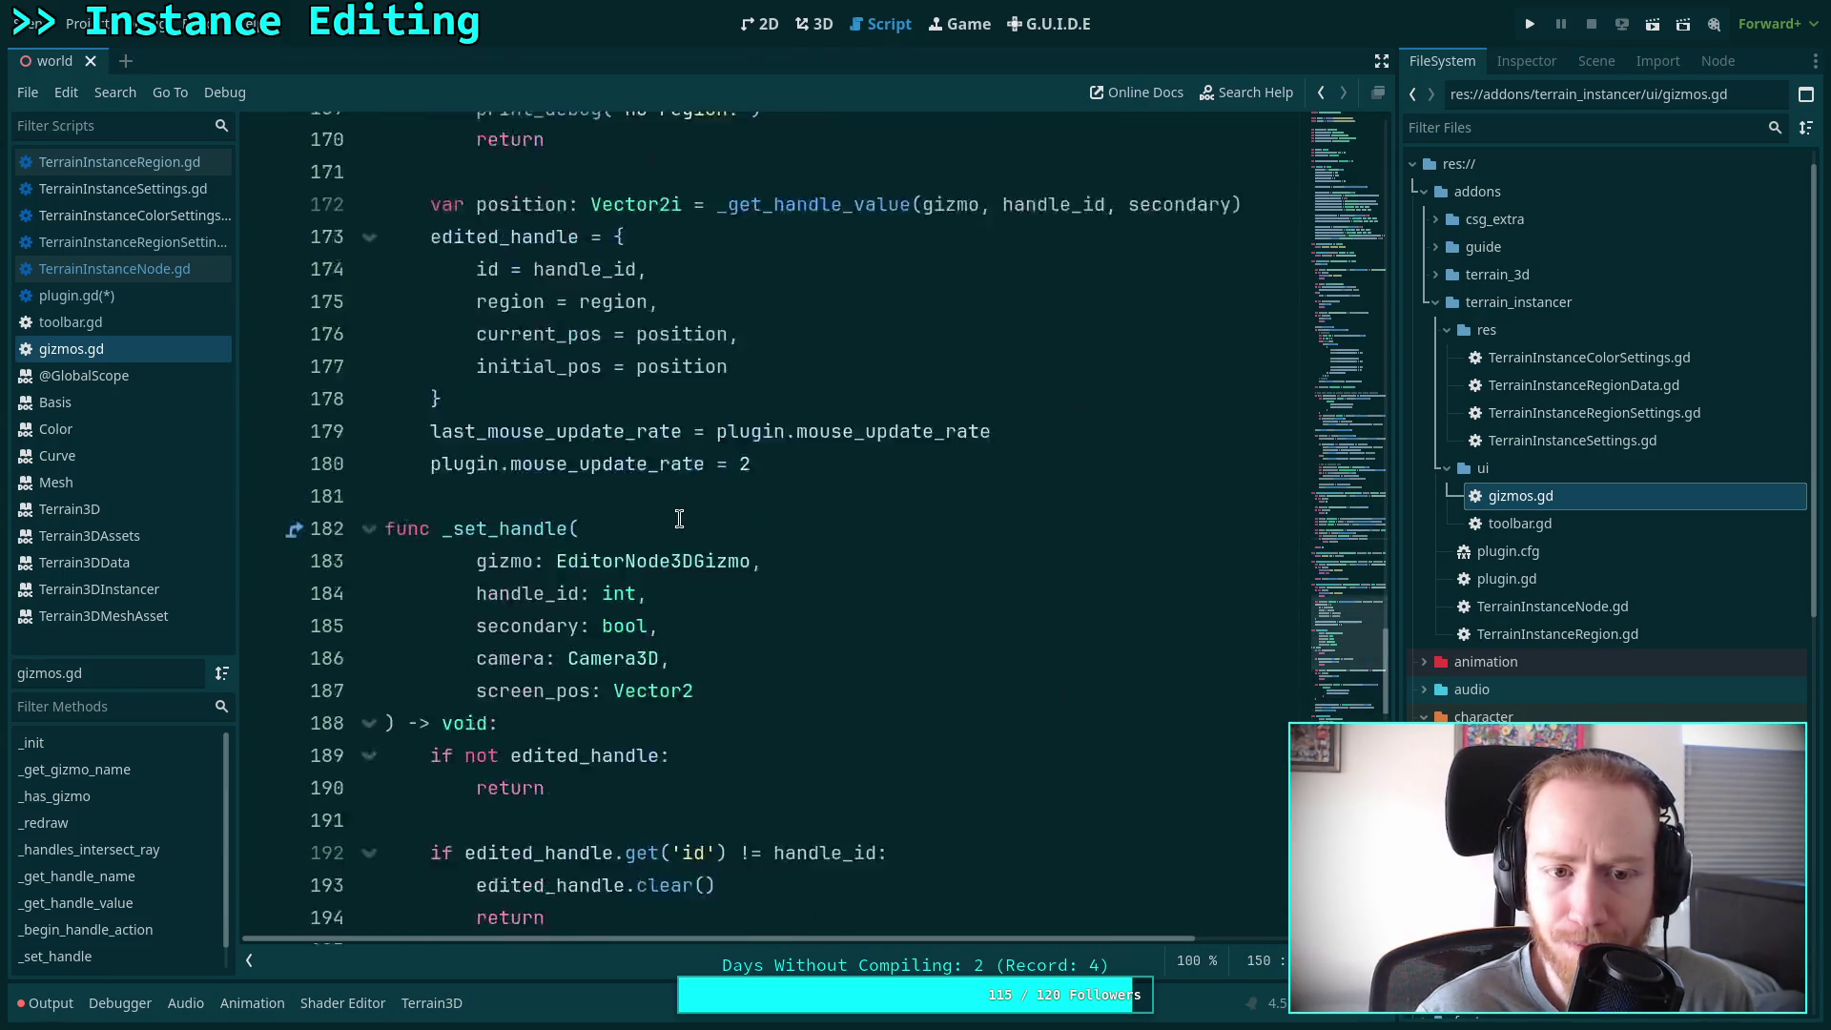
scroll(682, 506, "down", 1)
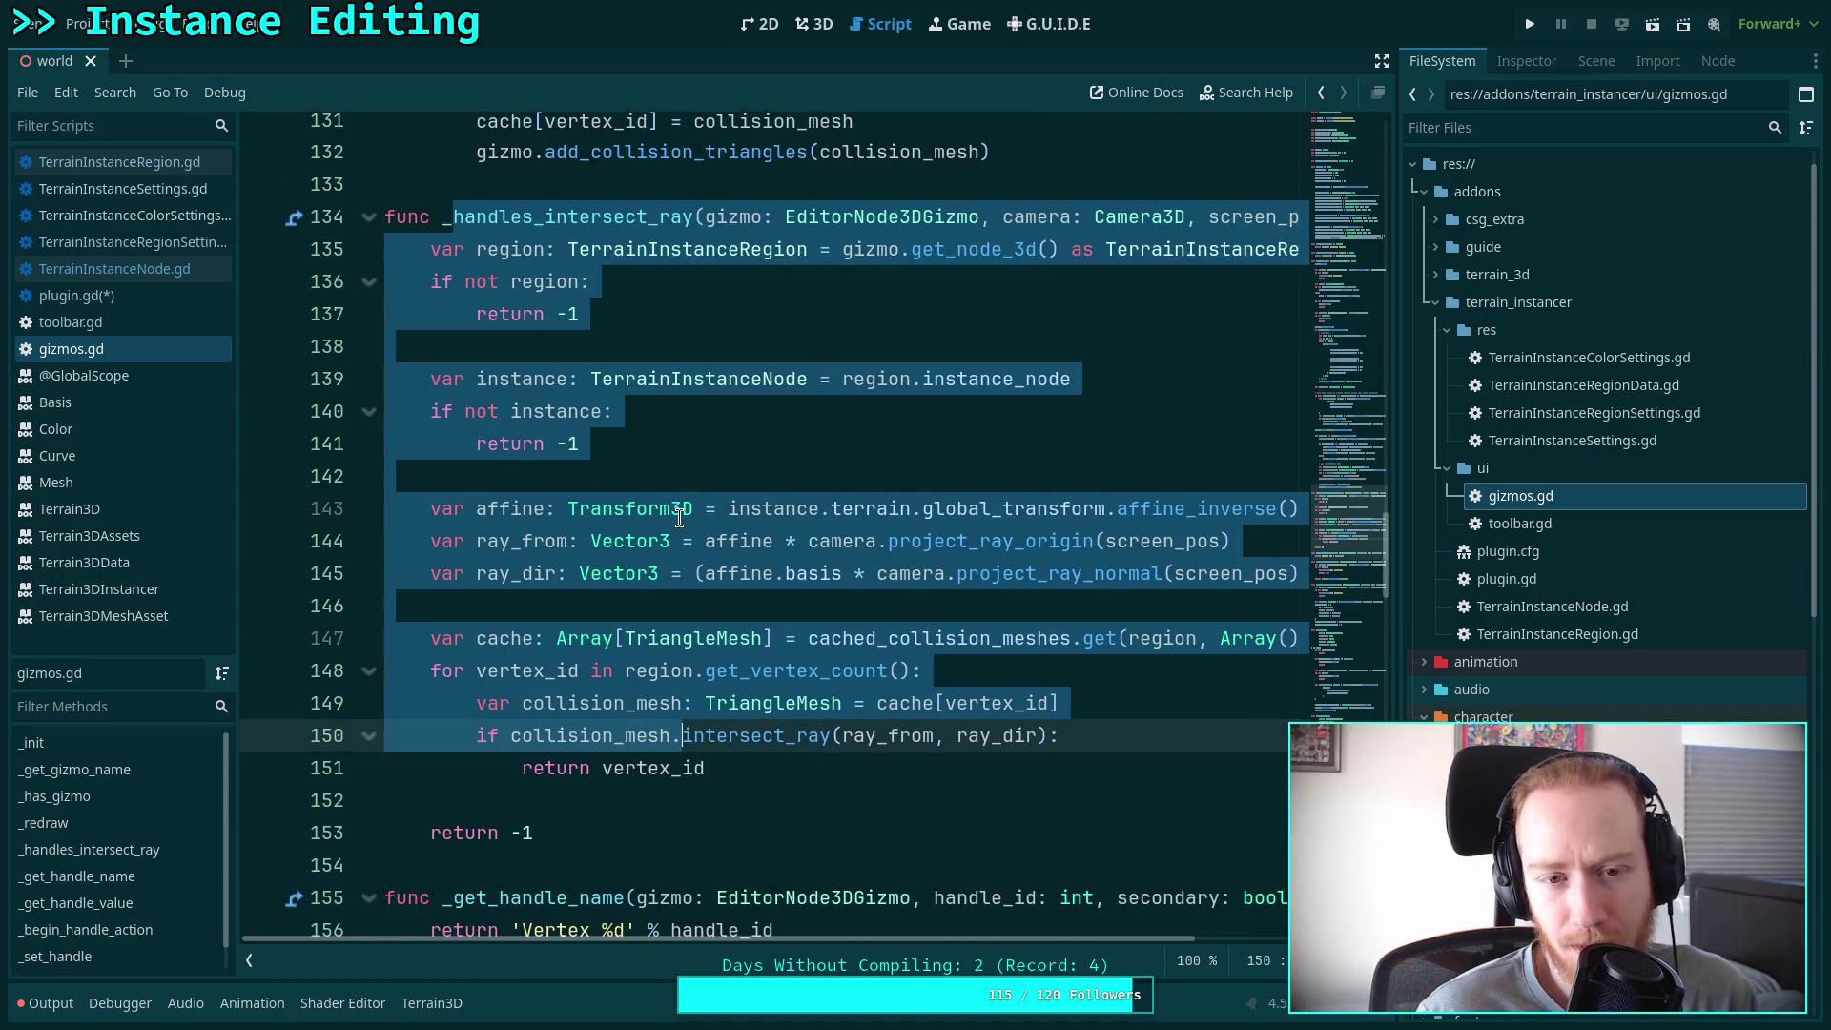
left_click(688, 489)
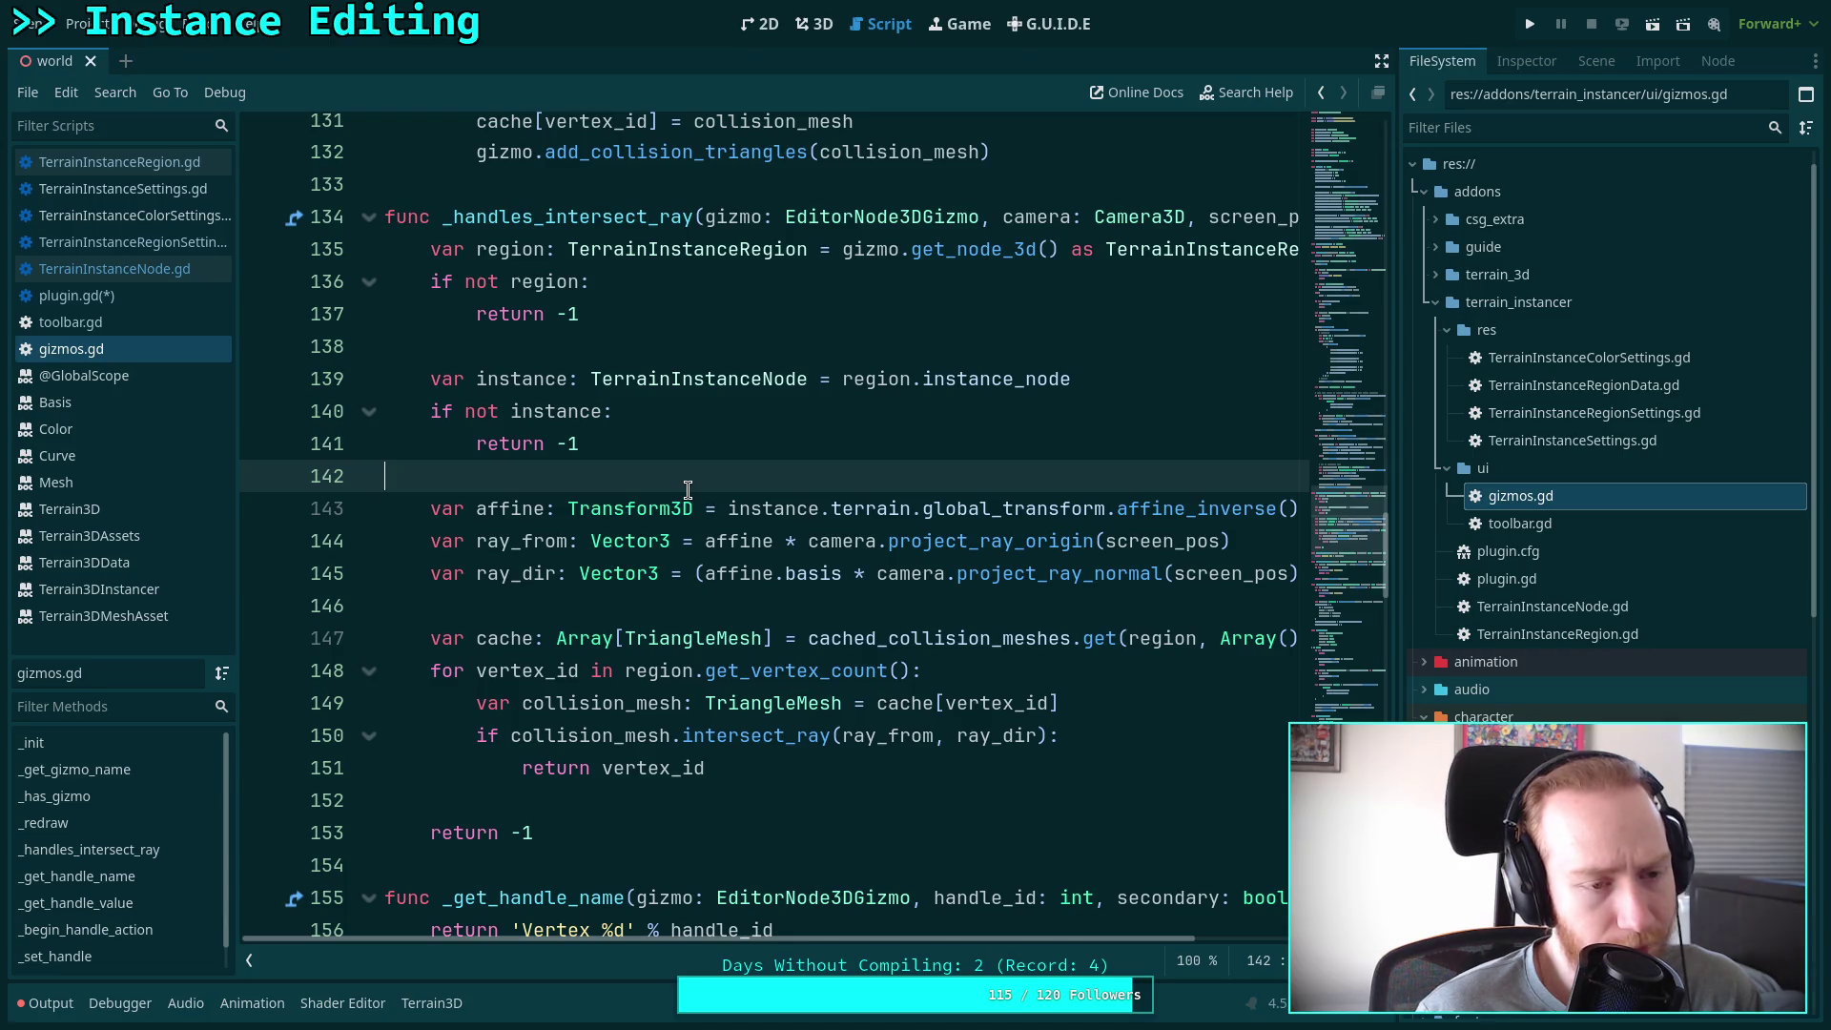
Switch between plugin.gd, TerrainInstanceRegion.gd and gizmos.gd, ending on plugin.gd
left_click(176, 295)
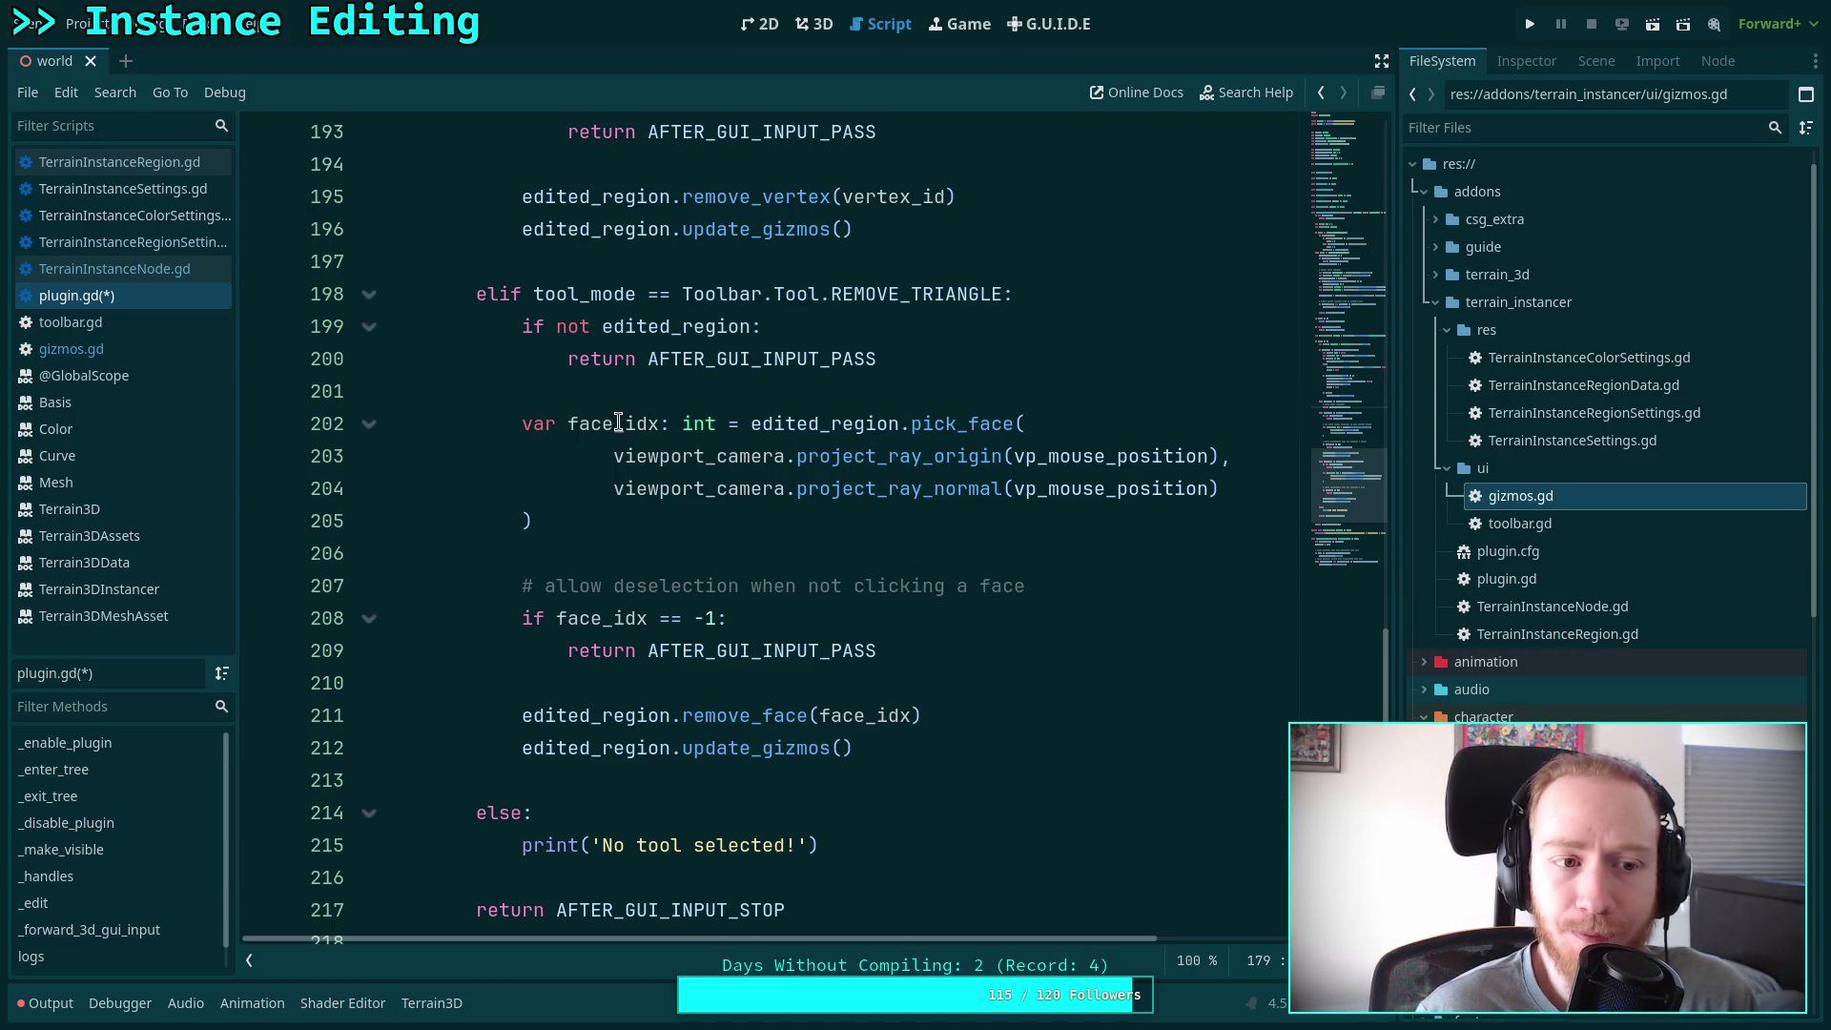
left_click(174, 163)
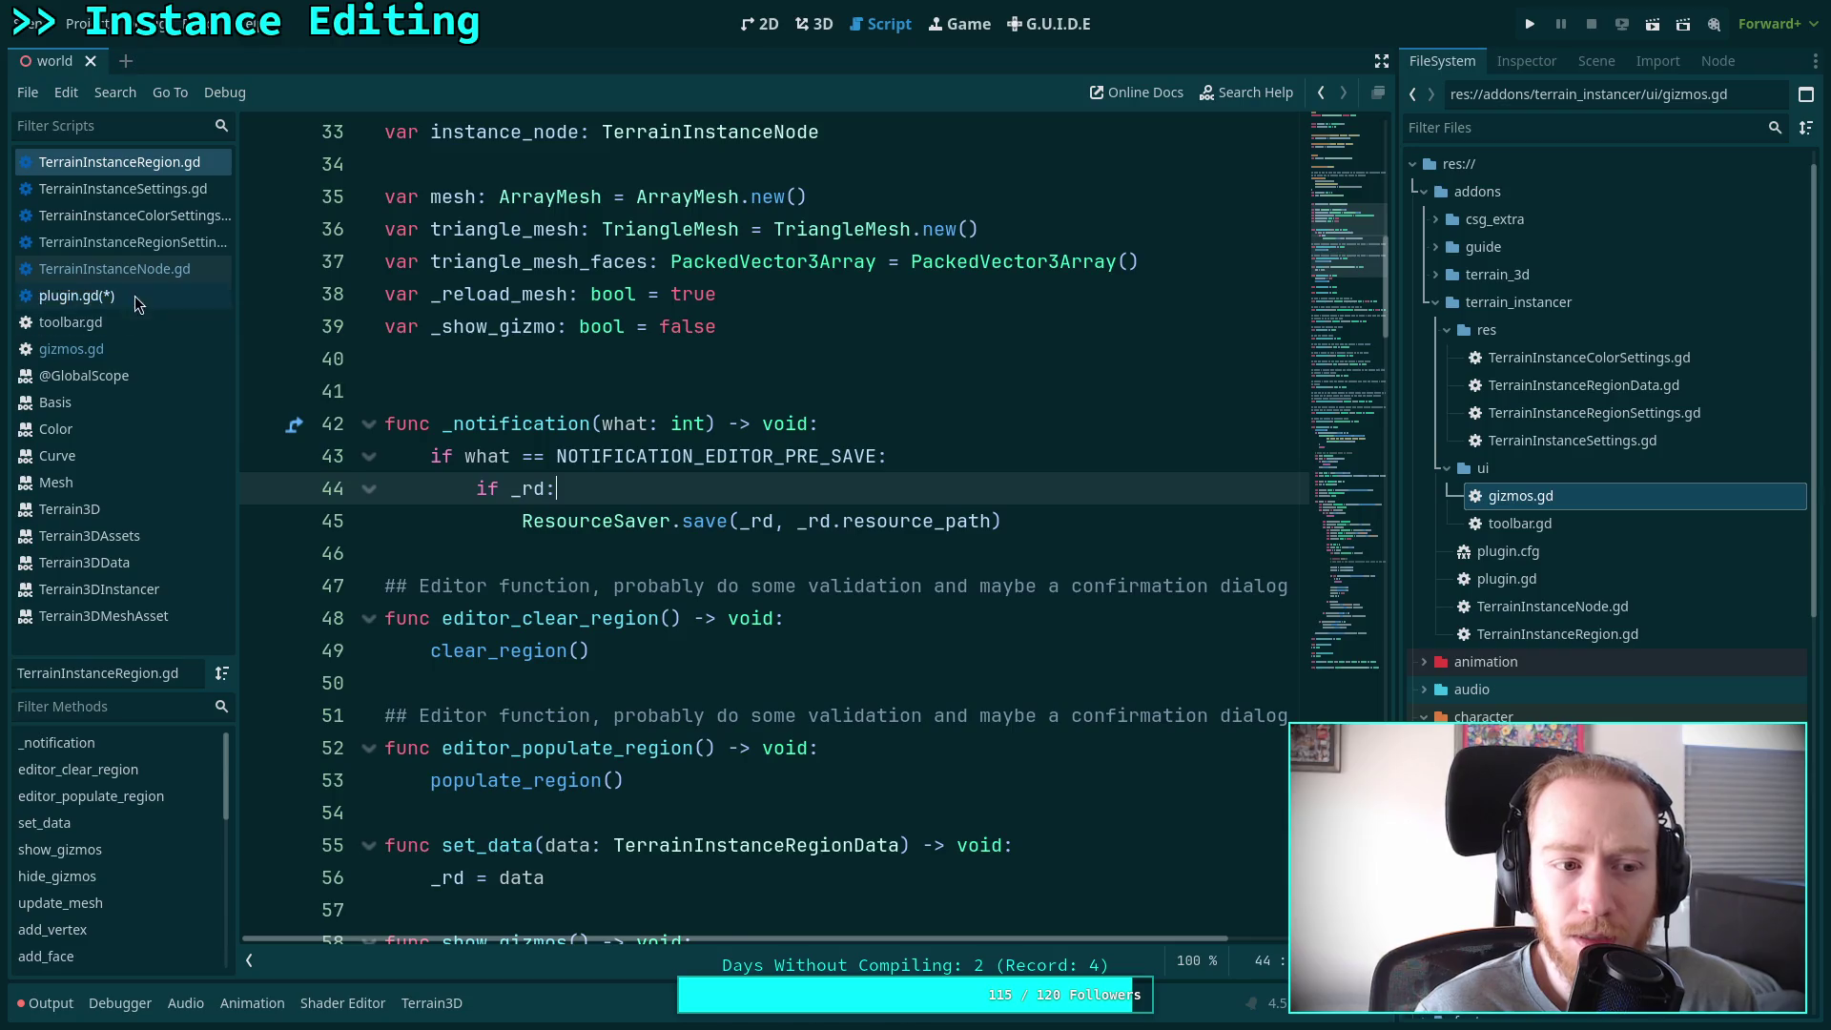
left_click(106, 351)
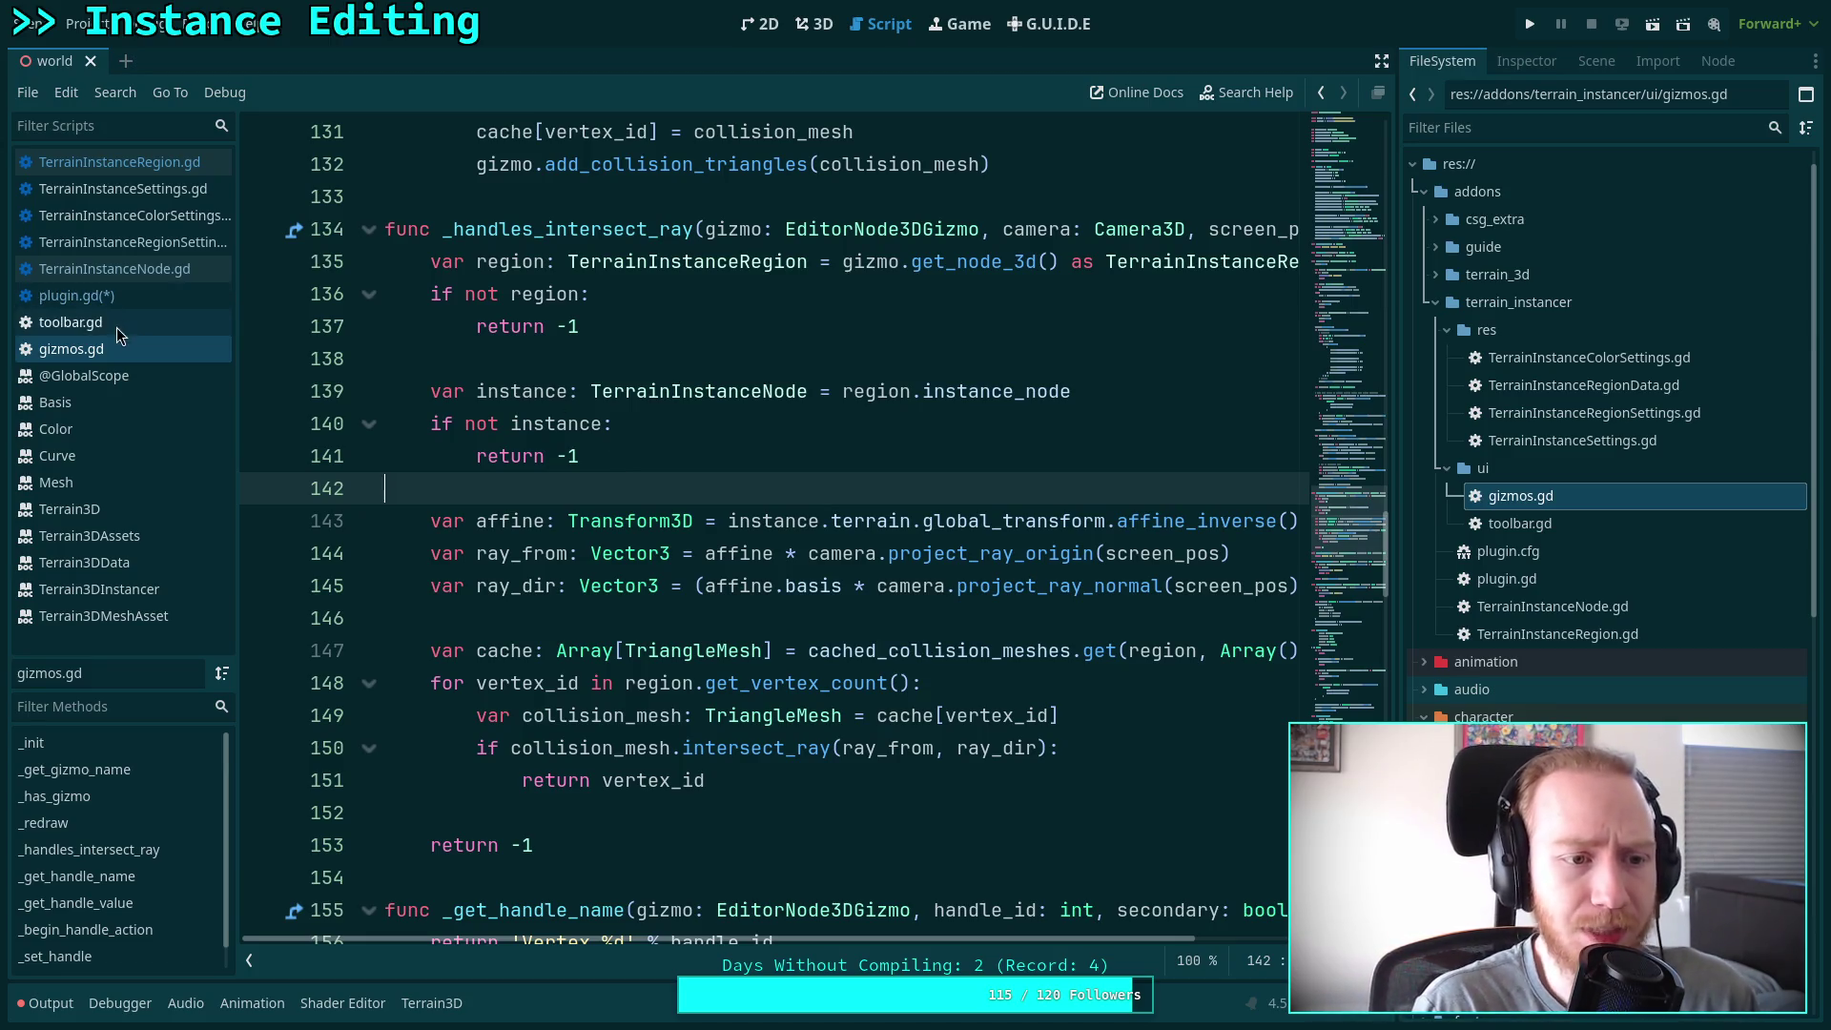
left_click(77, 295)
Below line 212's REMOVE_TRIANGLE branch, begin a new 'elif tool_mode ==' tool branch
scroll(753, 496, "down", 2)
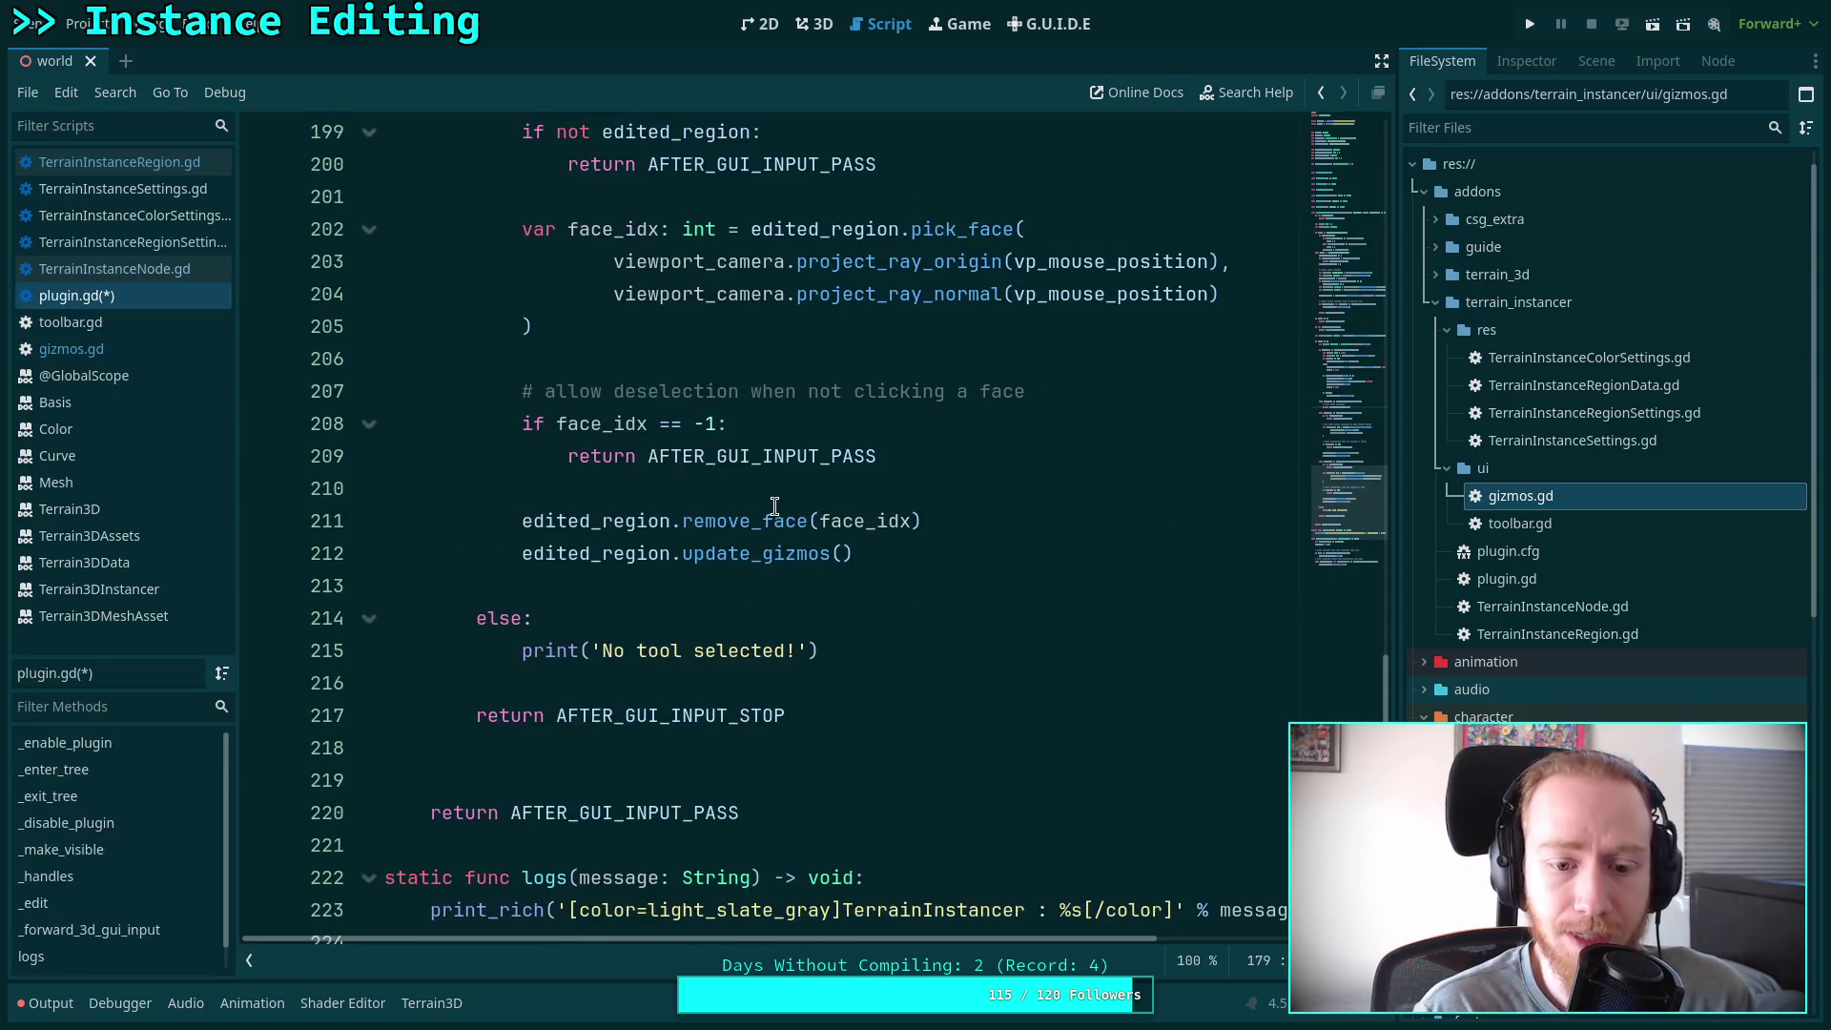
scroll(790, 437, "up", 3)
scroll(790, 436, "down", 1)
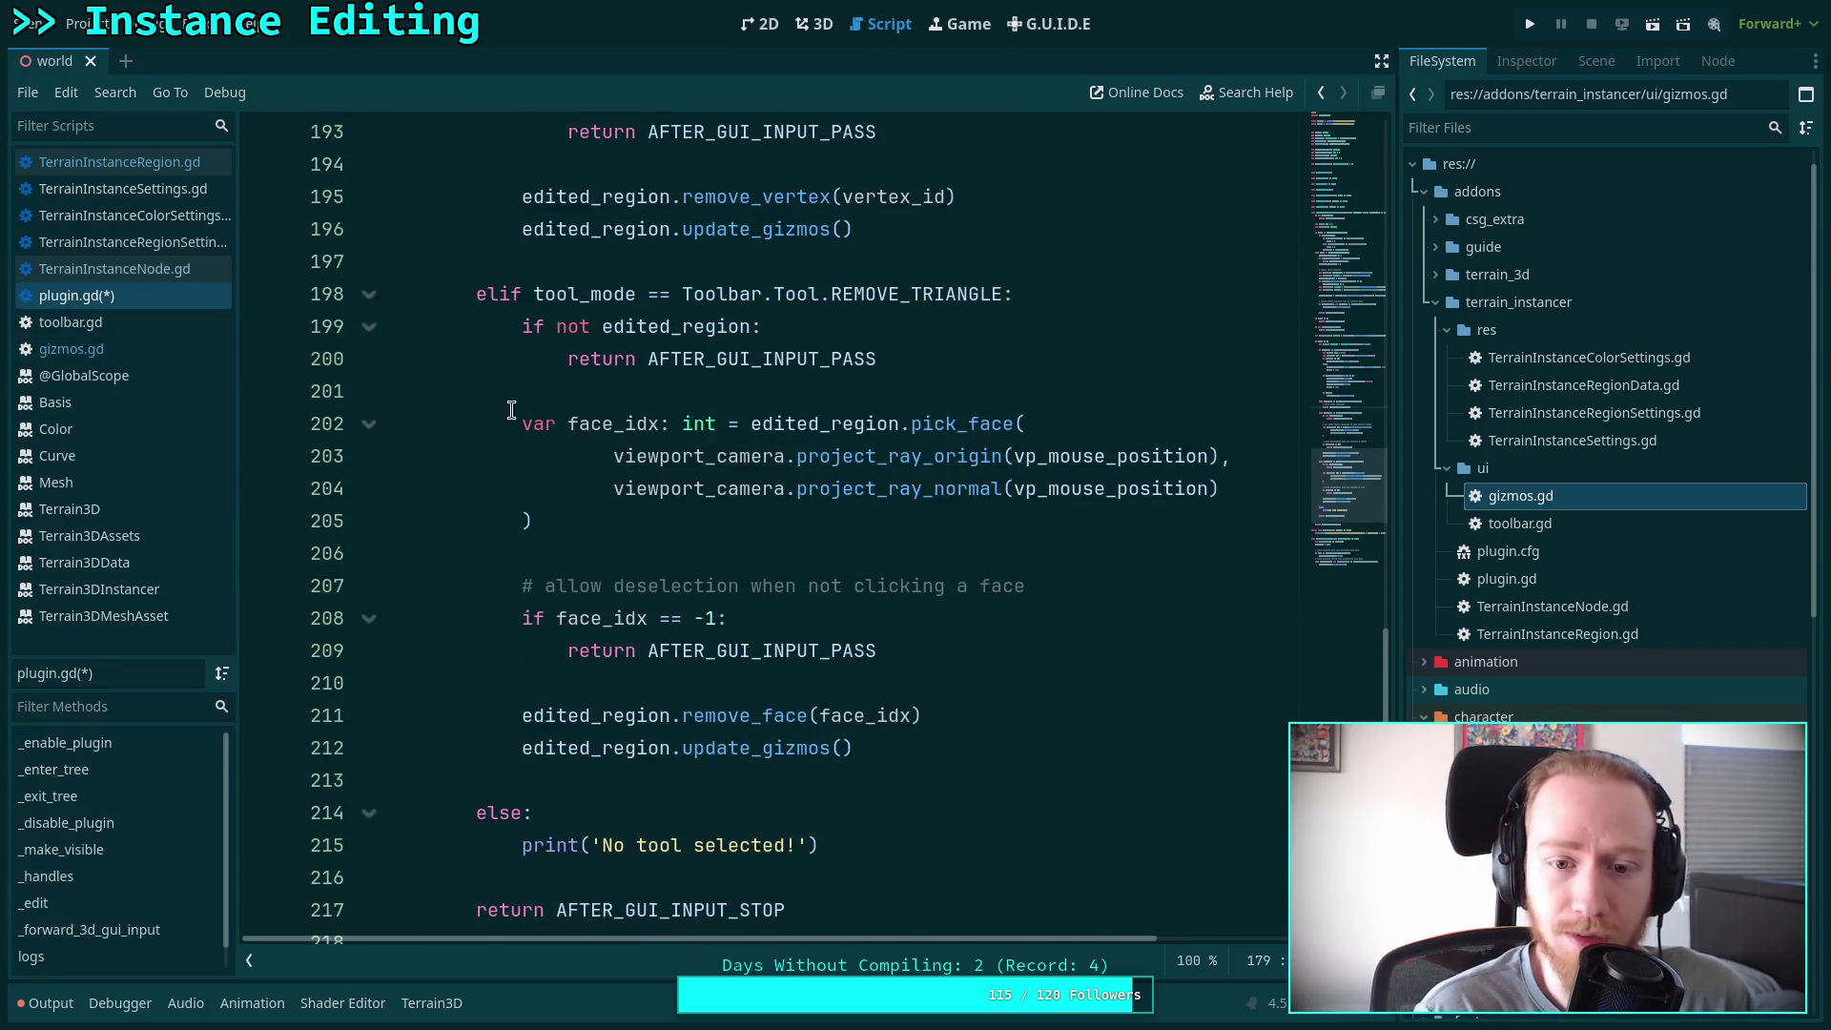
left_click_drag(512, 418, 816, 561)
left_click(766, 503)
left_click_drag(516, 427, 573, 511)
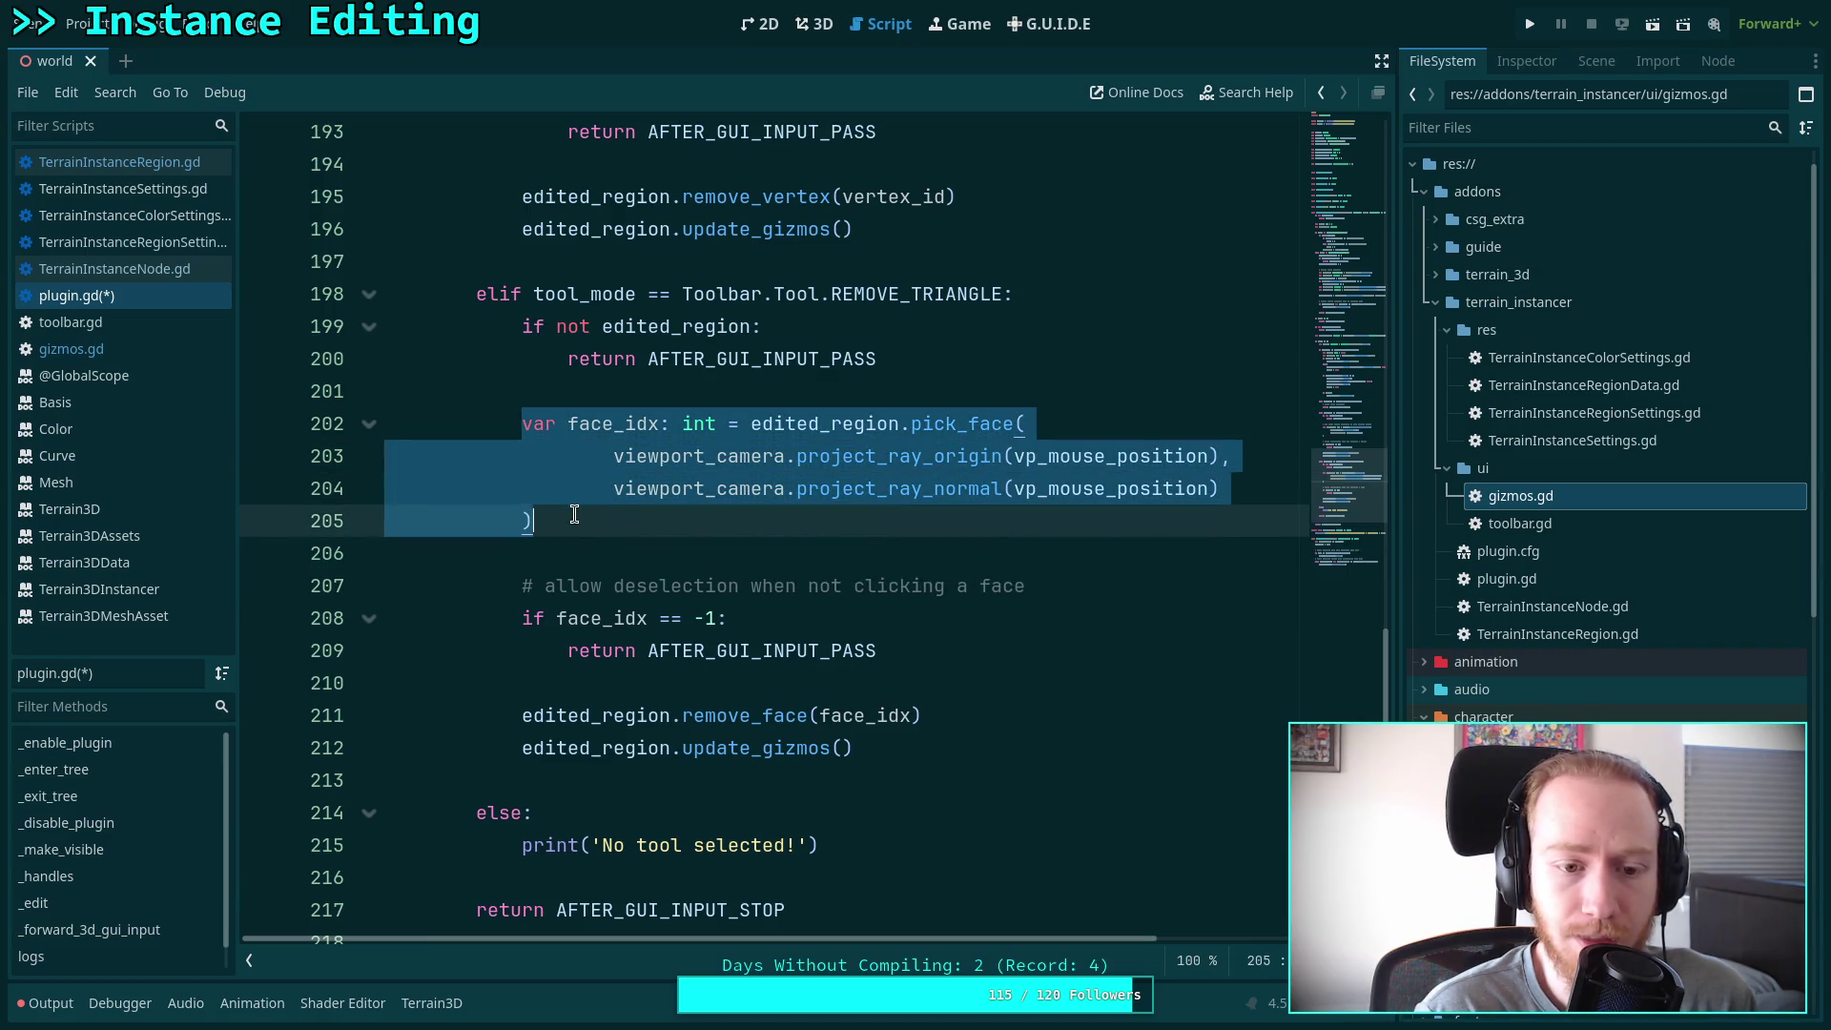
left_click(945, 748)
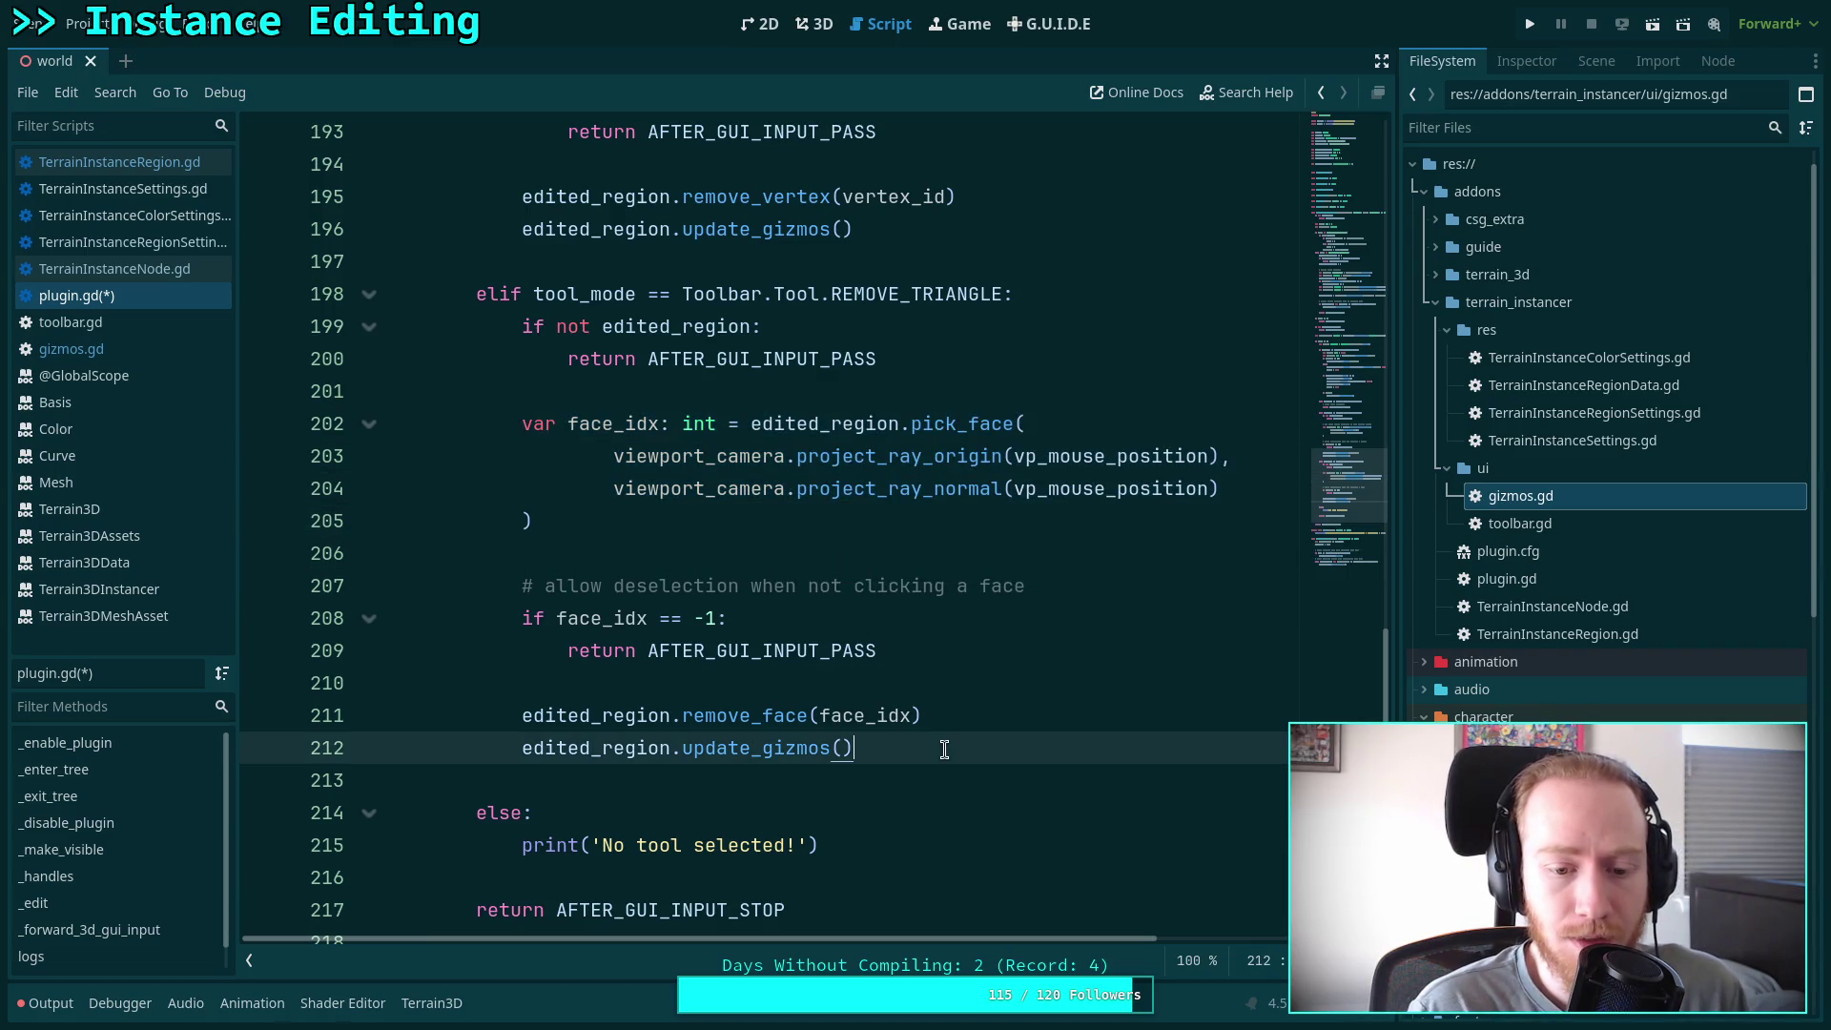
key("Return")
key("Return")
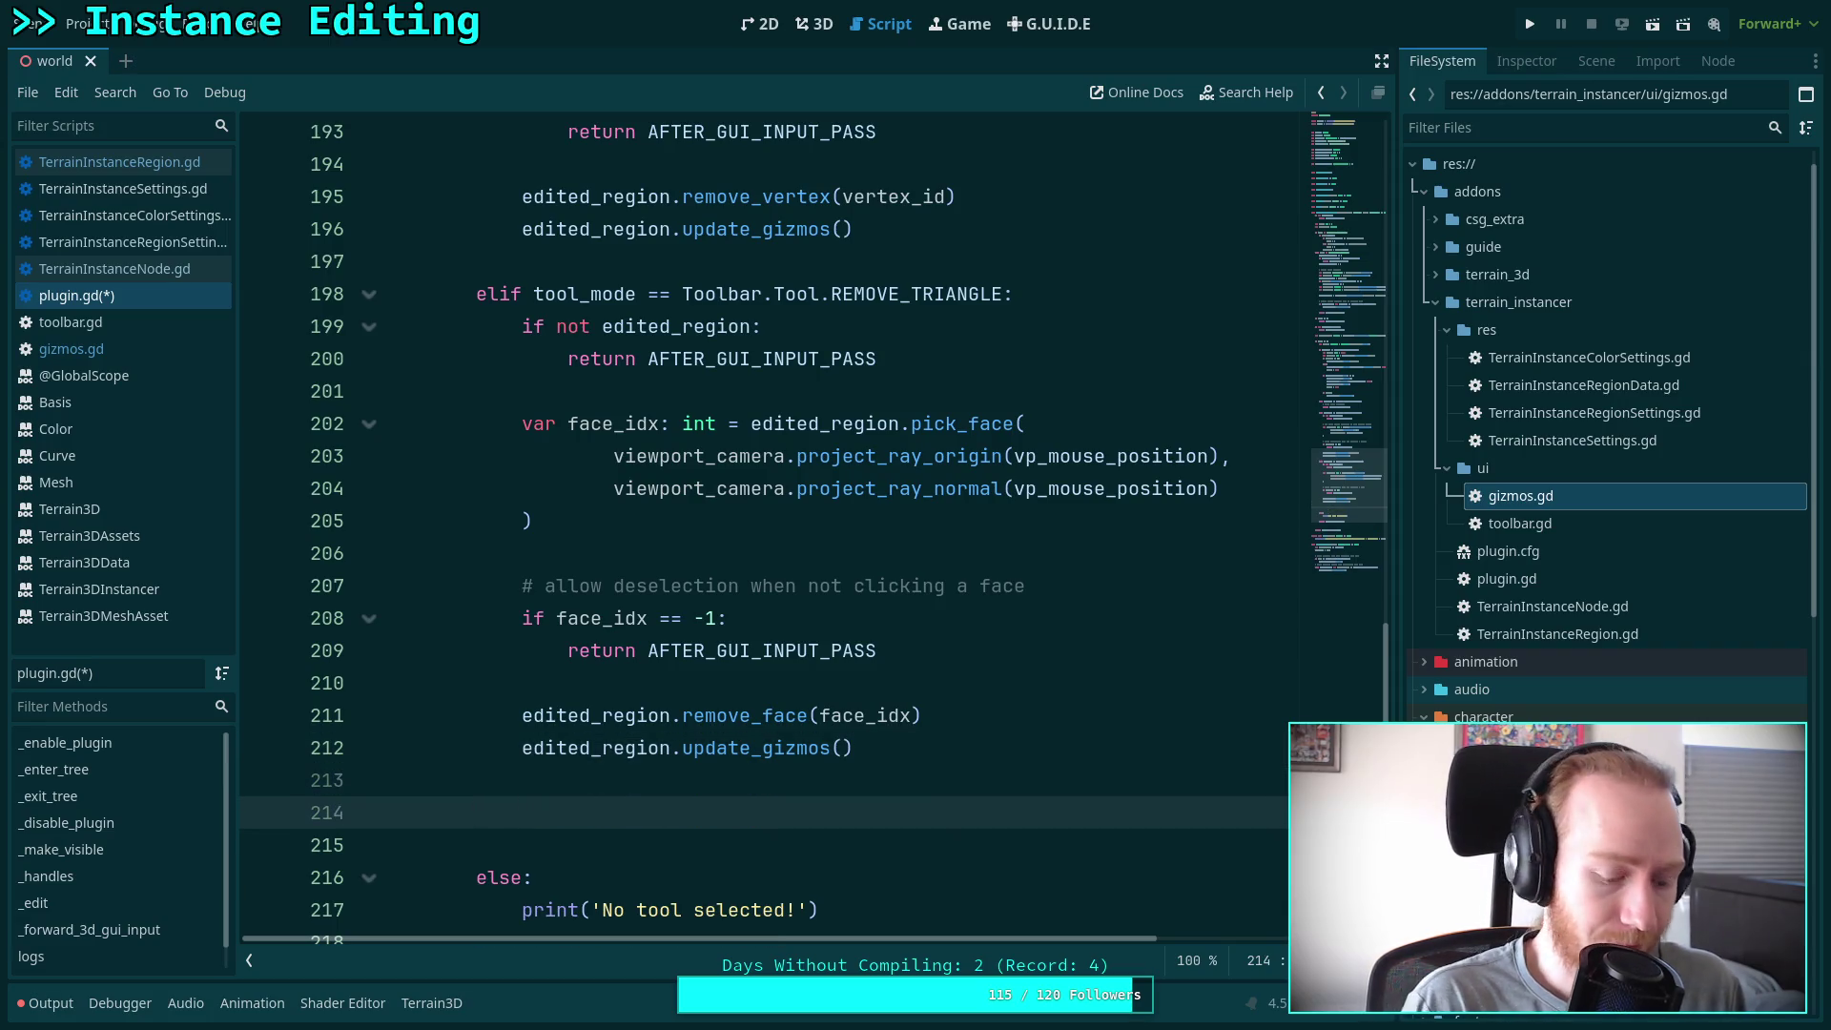
type("elif tool_mode == Toolbar.Tool.ADD_INSTANCE:")
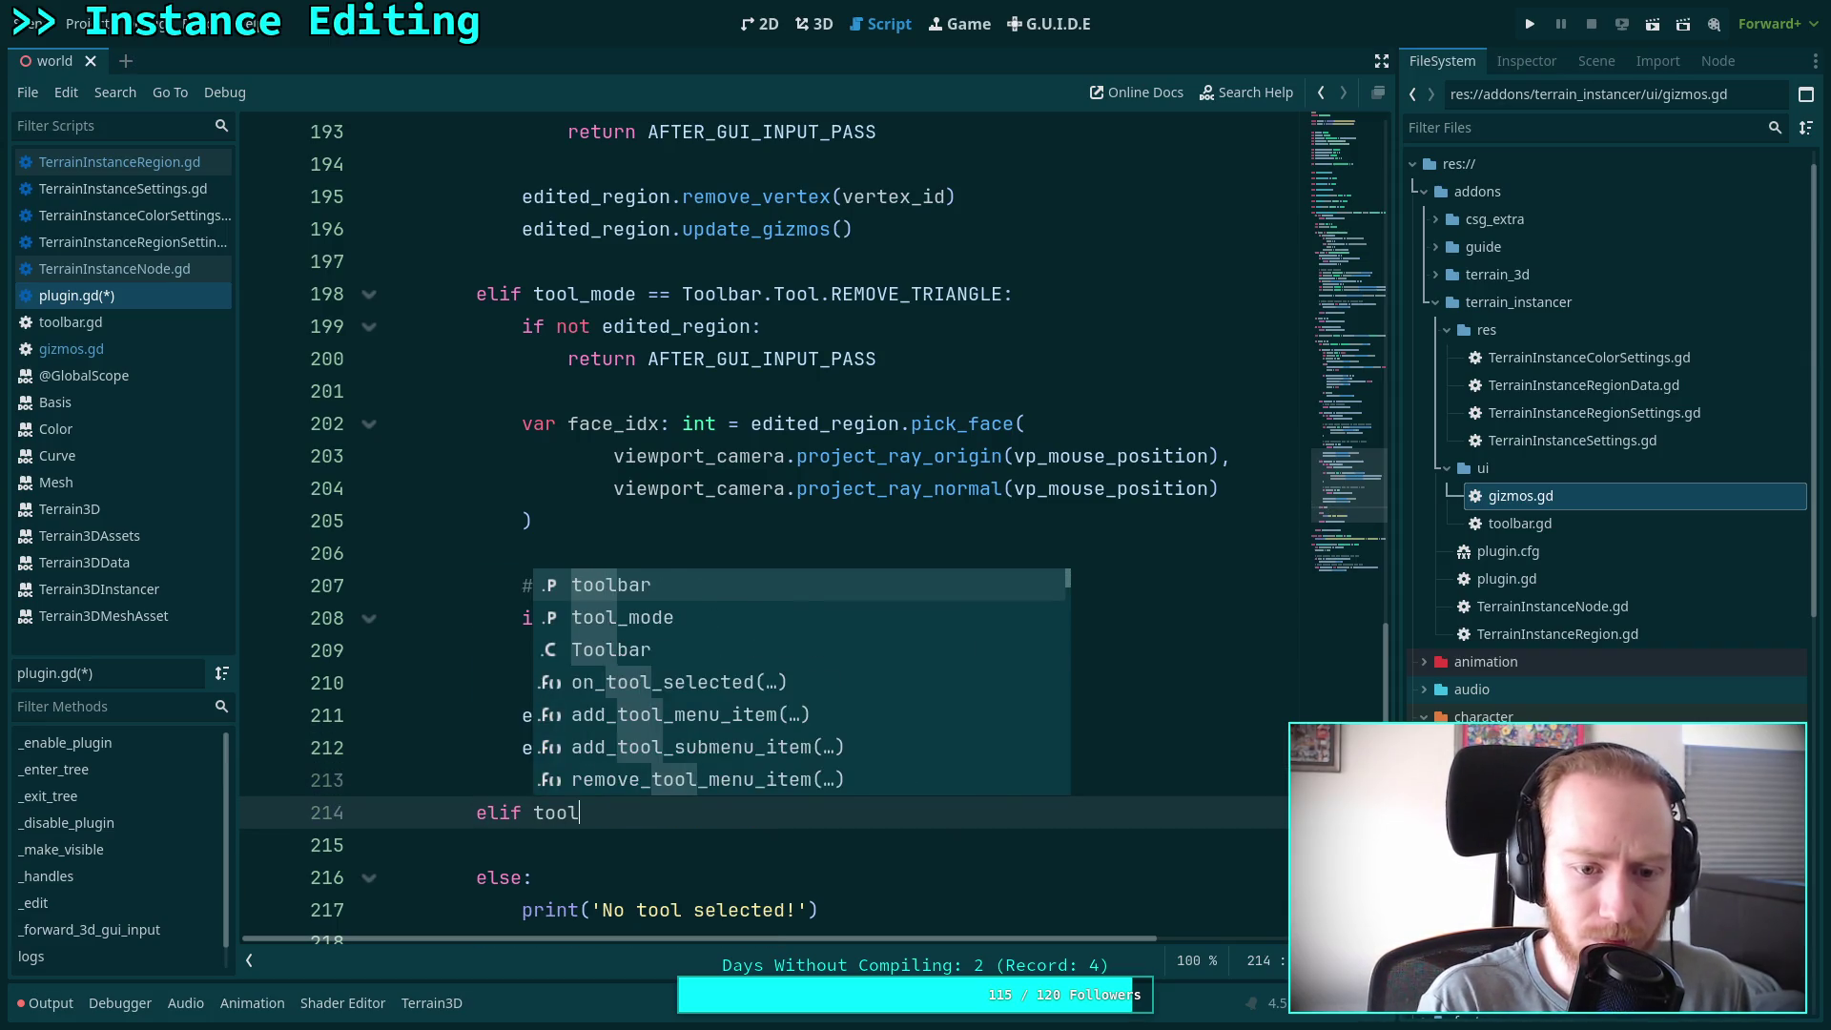
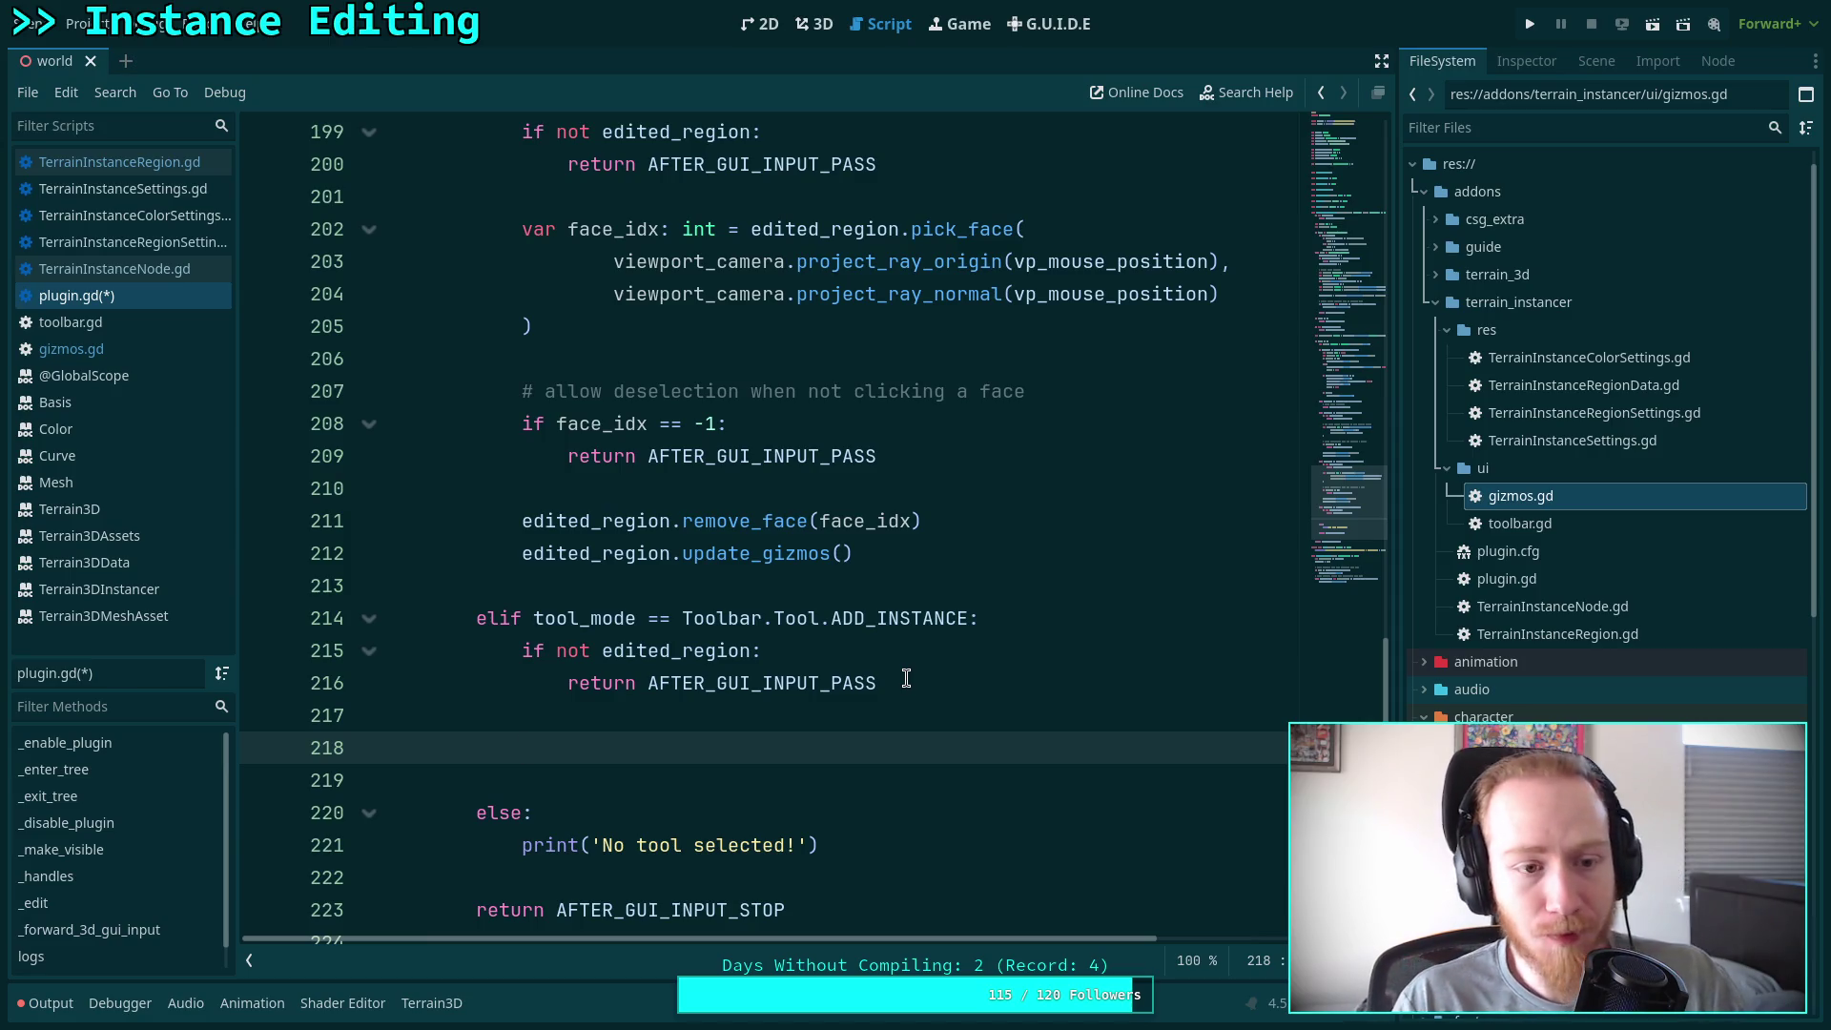
Open toolbar.gd and browse its tool_selected signal code
left_click(67, 324)
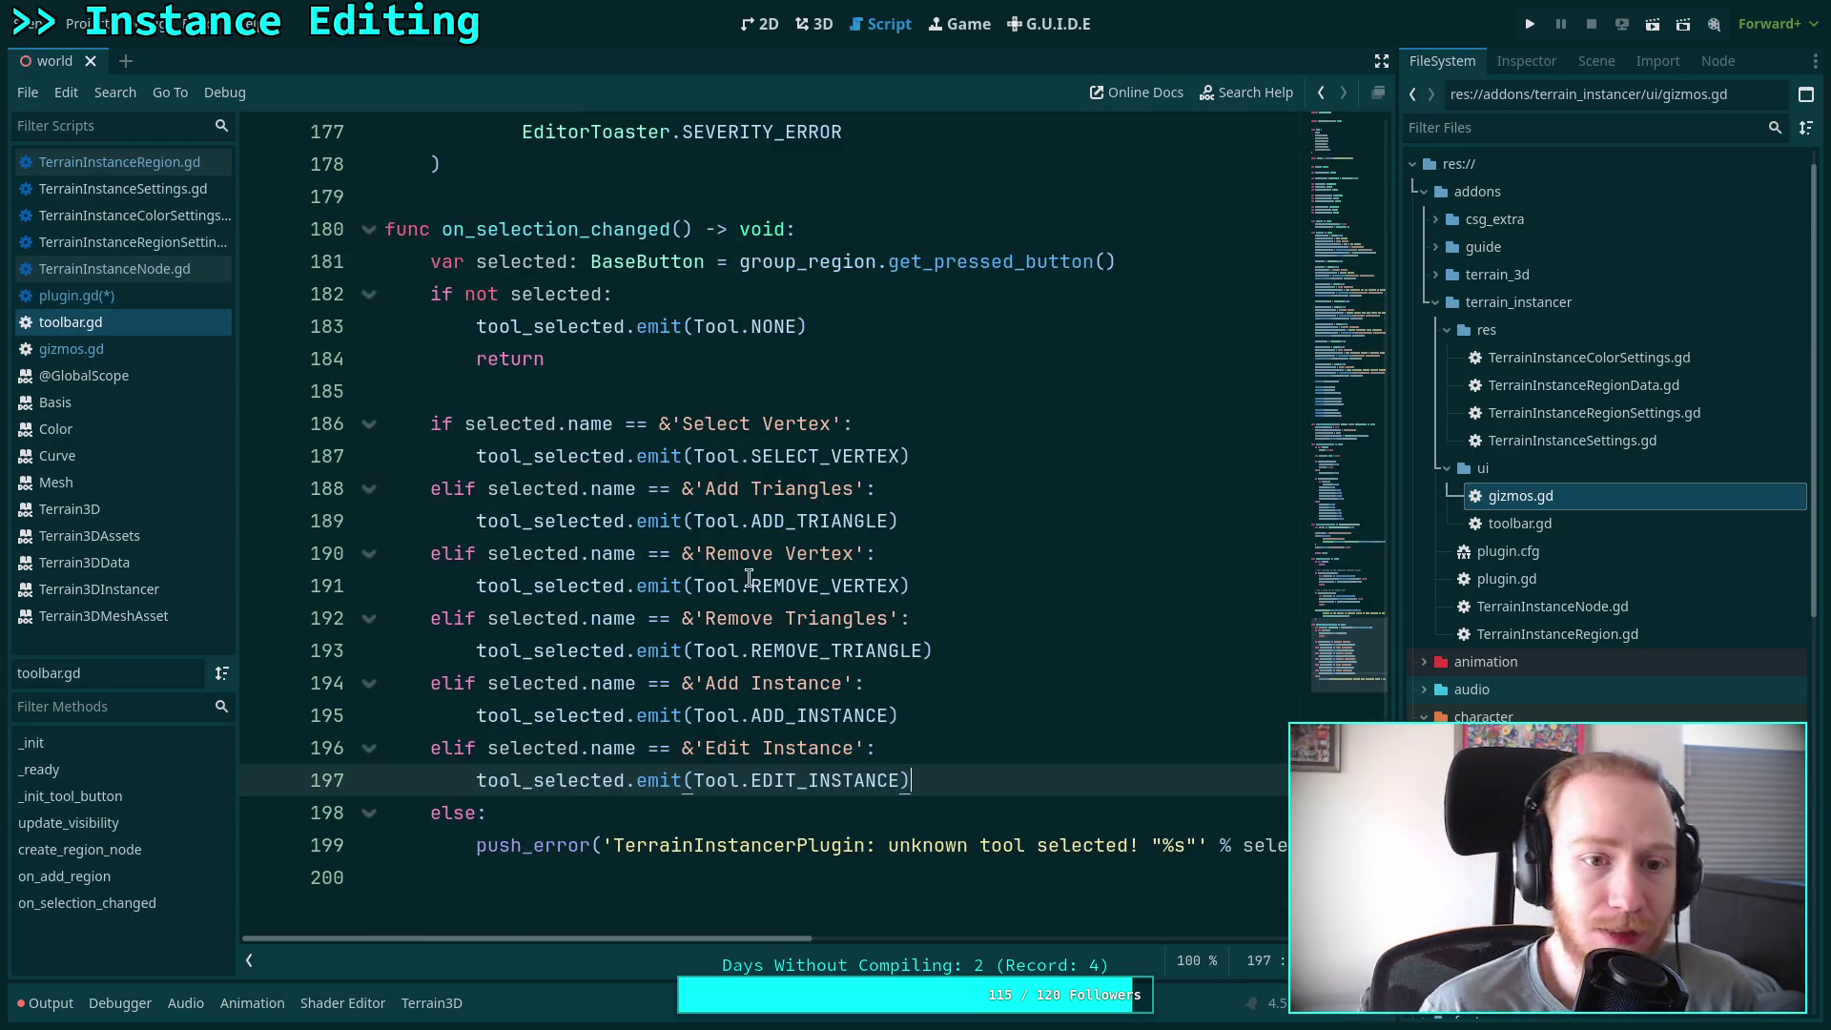
scroll(997, 664, "up", 15)
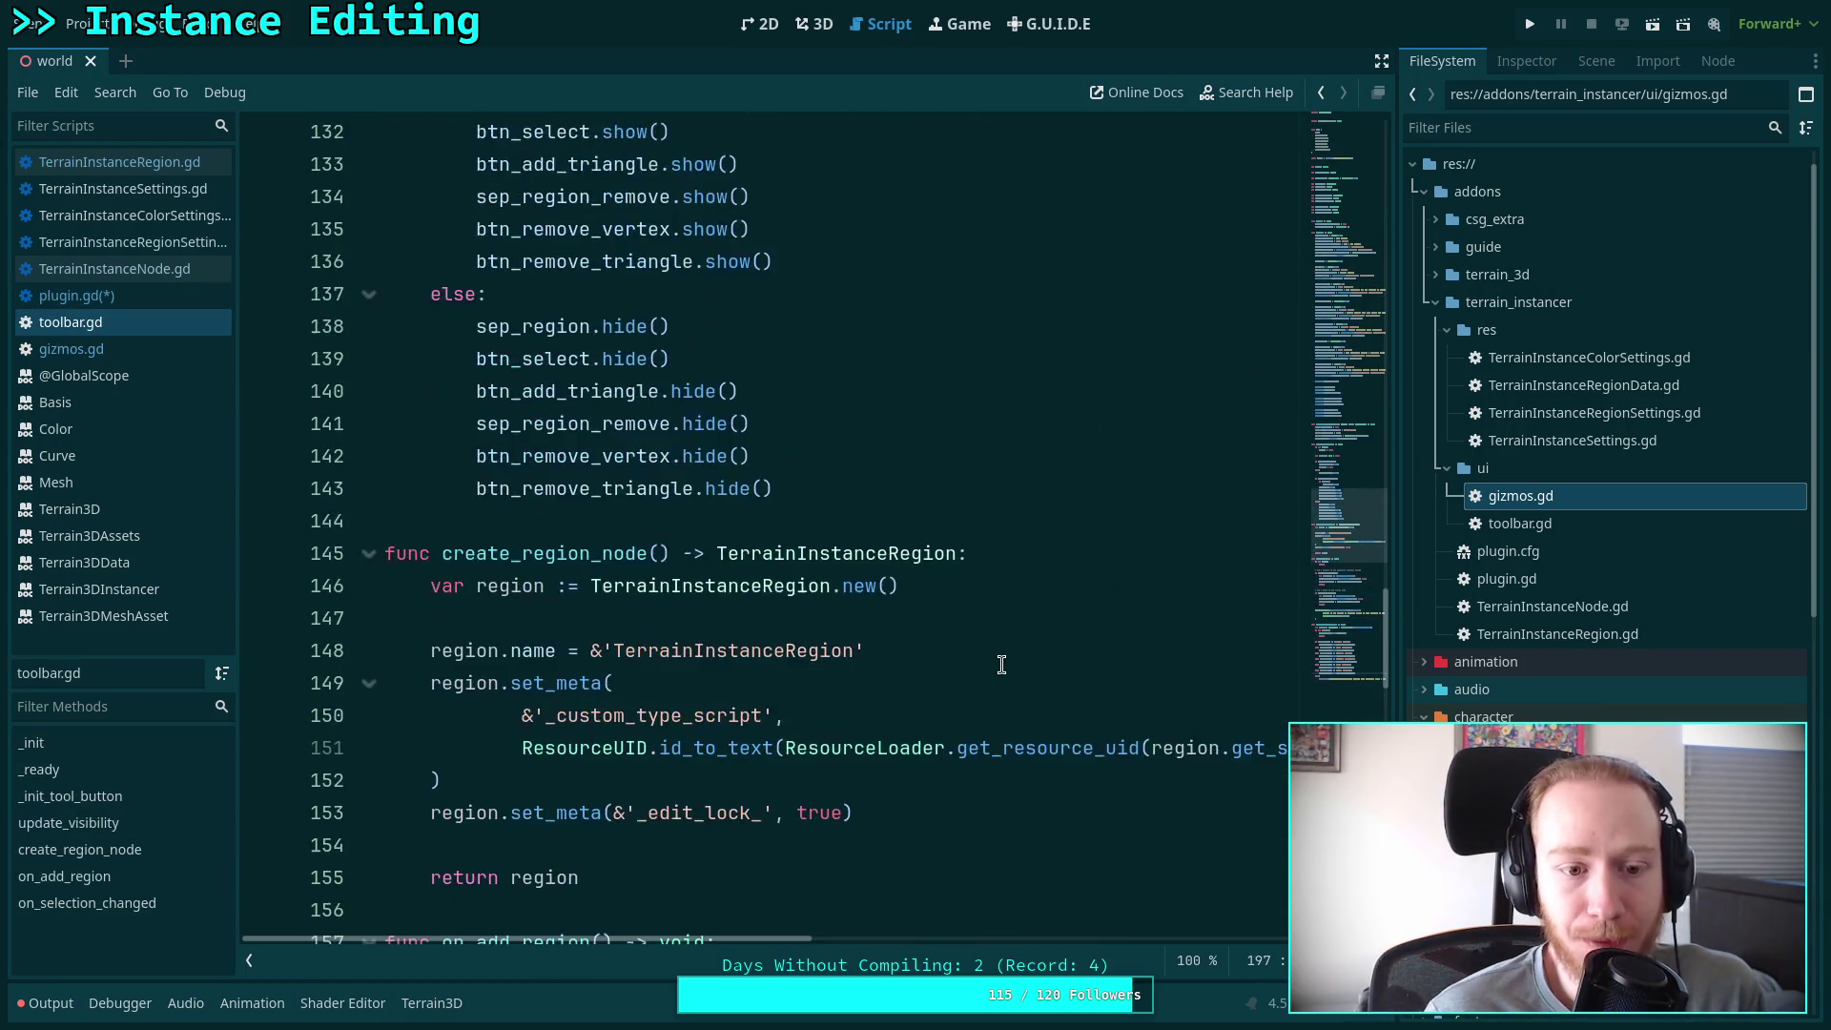
scroll(1002, 665, "up", 10)
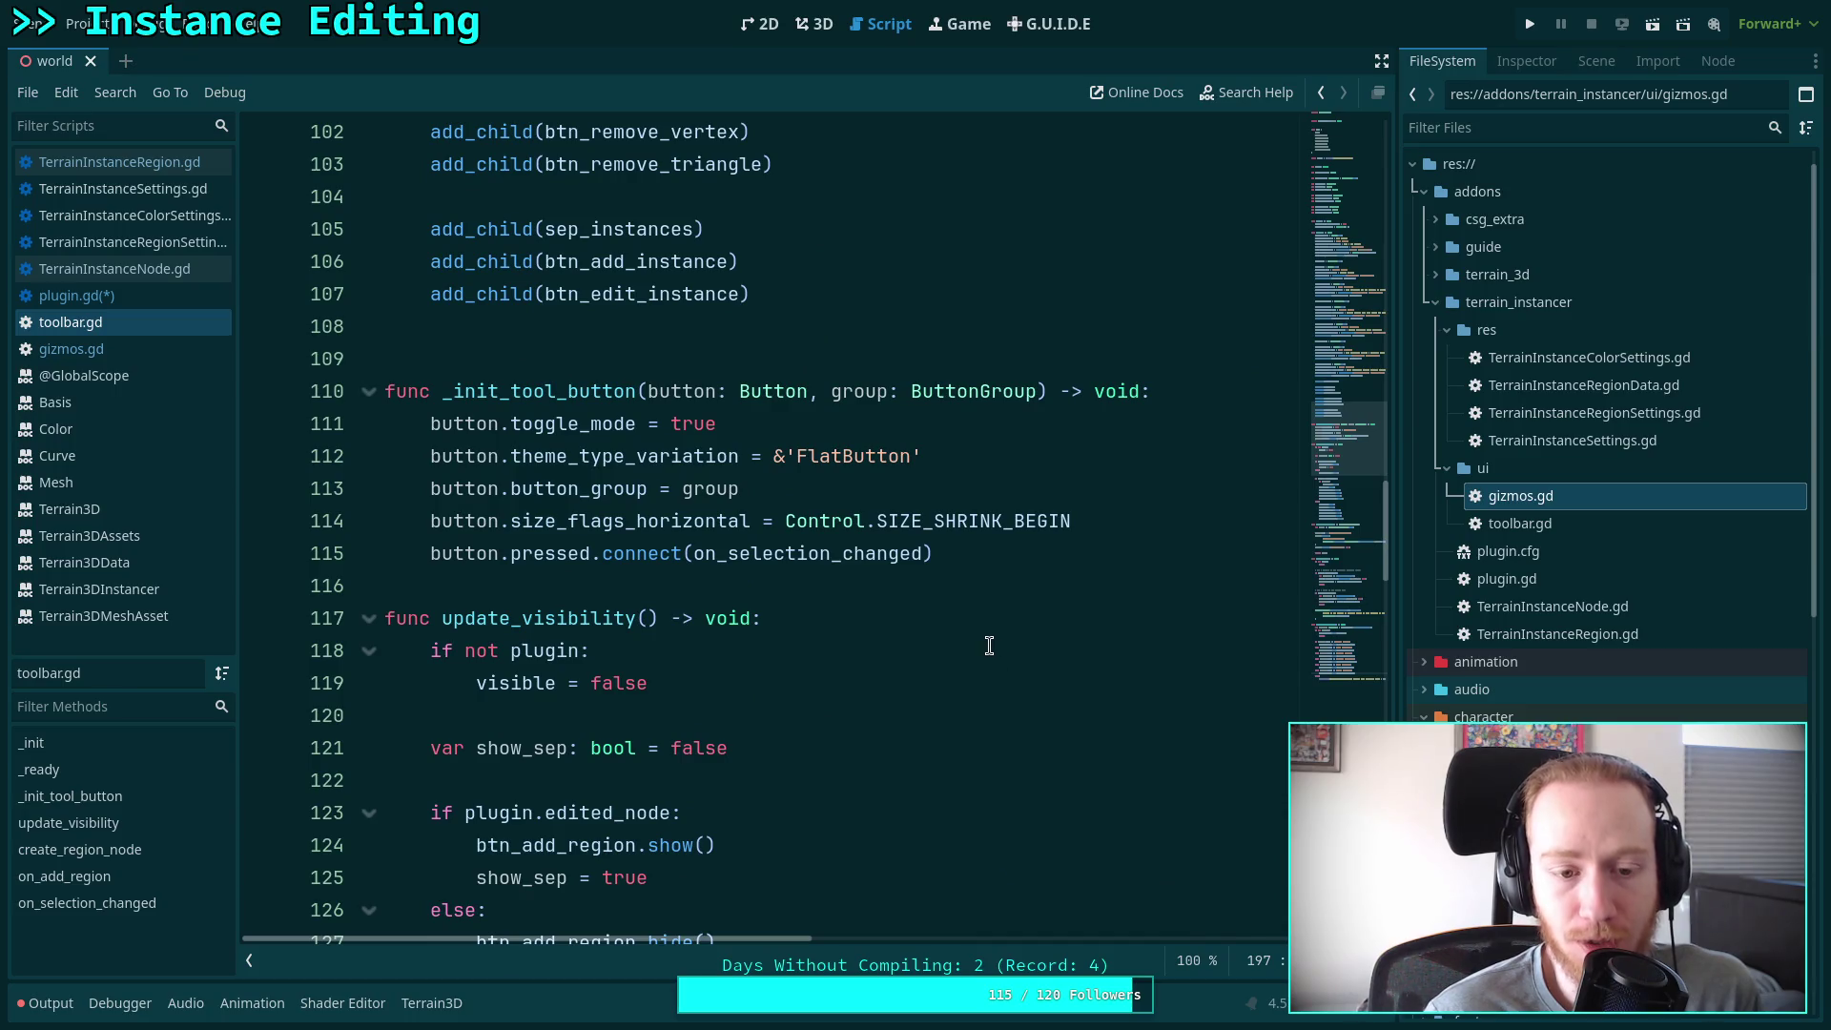
scroll(802, 573, "down", 1)
scroll(801, 572, "down", 4)
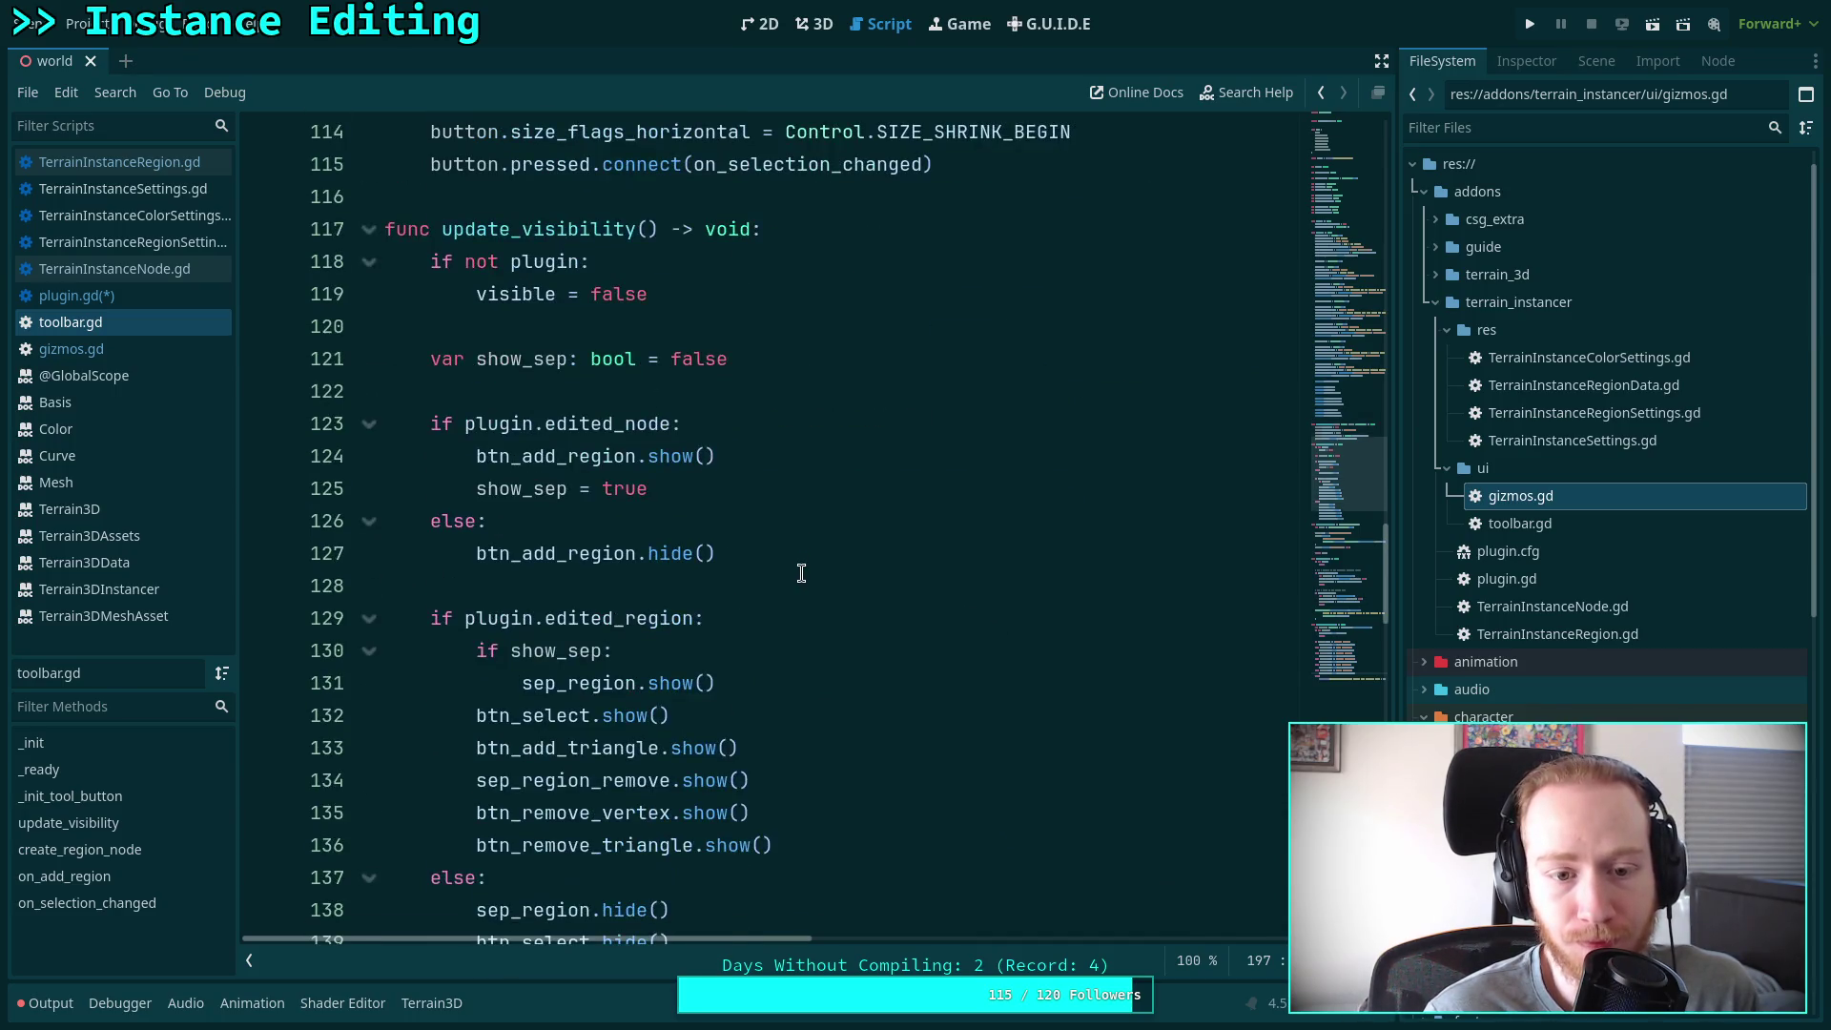
scroll(801, 573, "up", 16)
scroll(801, 572, "up", 12)
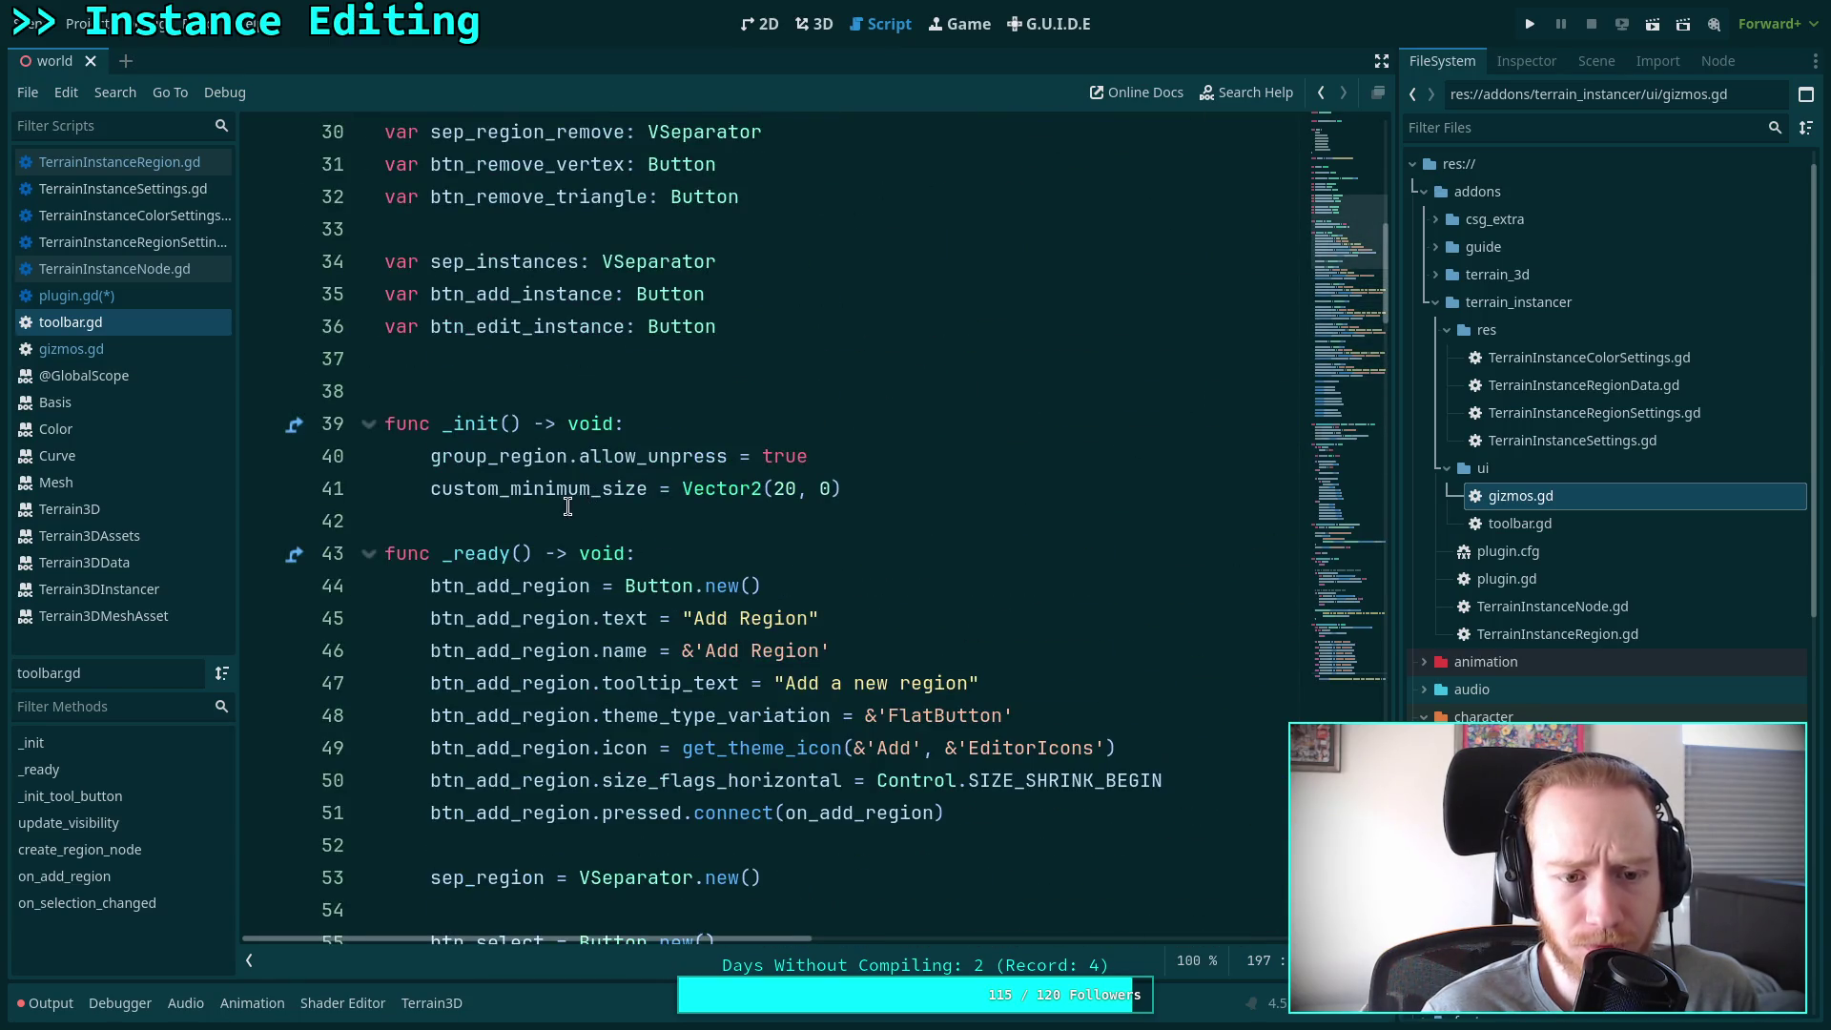
scroll(577, 505, "up", 9)
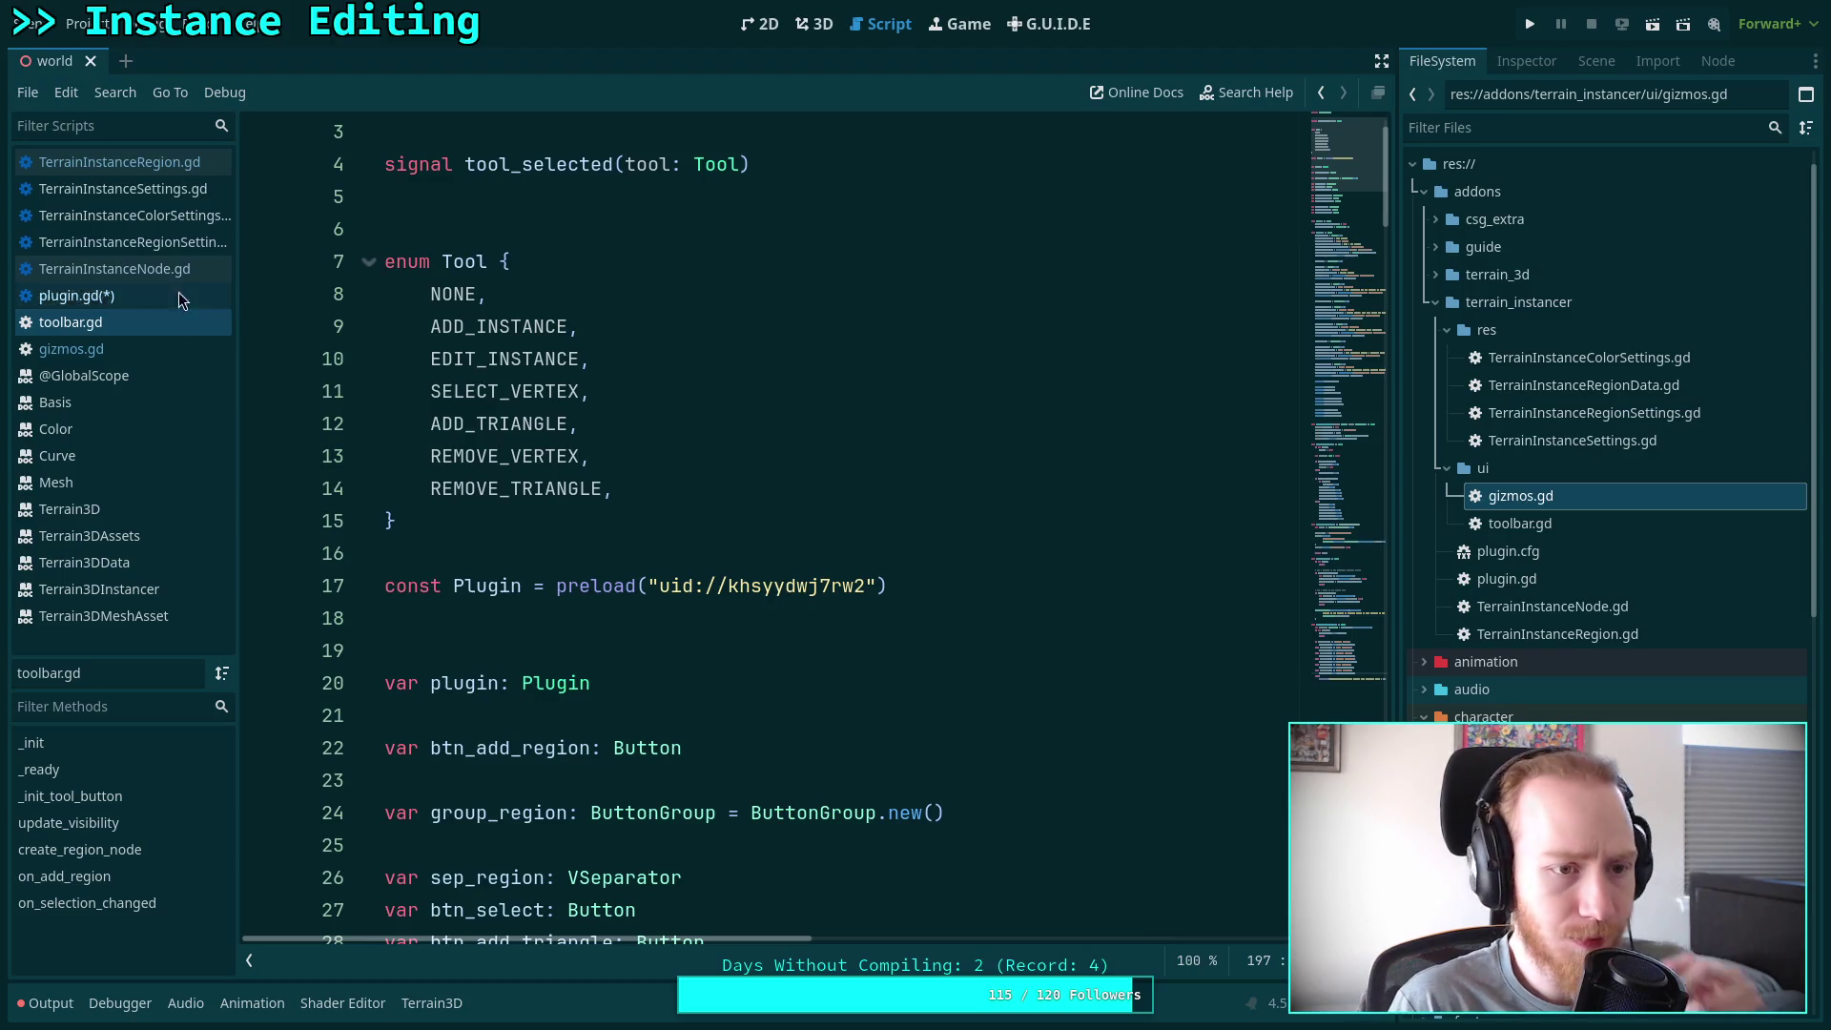
Back in plugin.gd, unfold _enter_tree and put the caret on line 30's container constant
left_click(149, 302)
scroll(1251, 438, "up", 20)
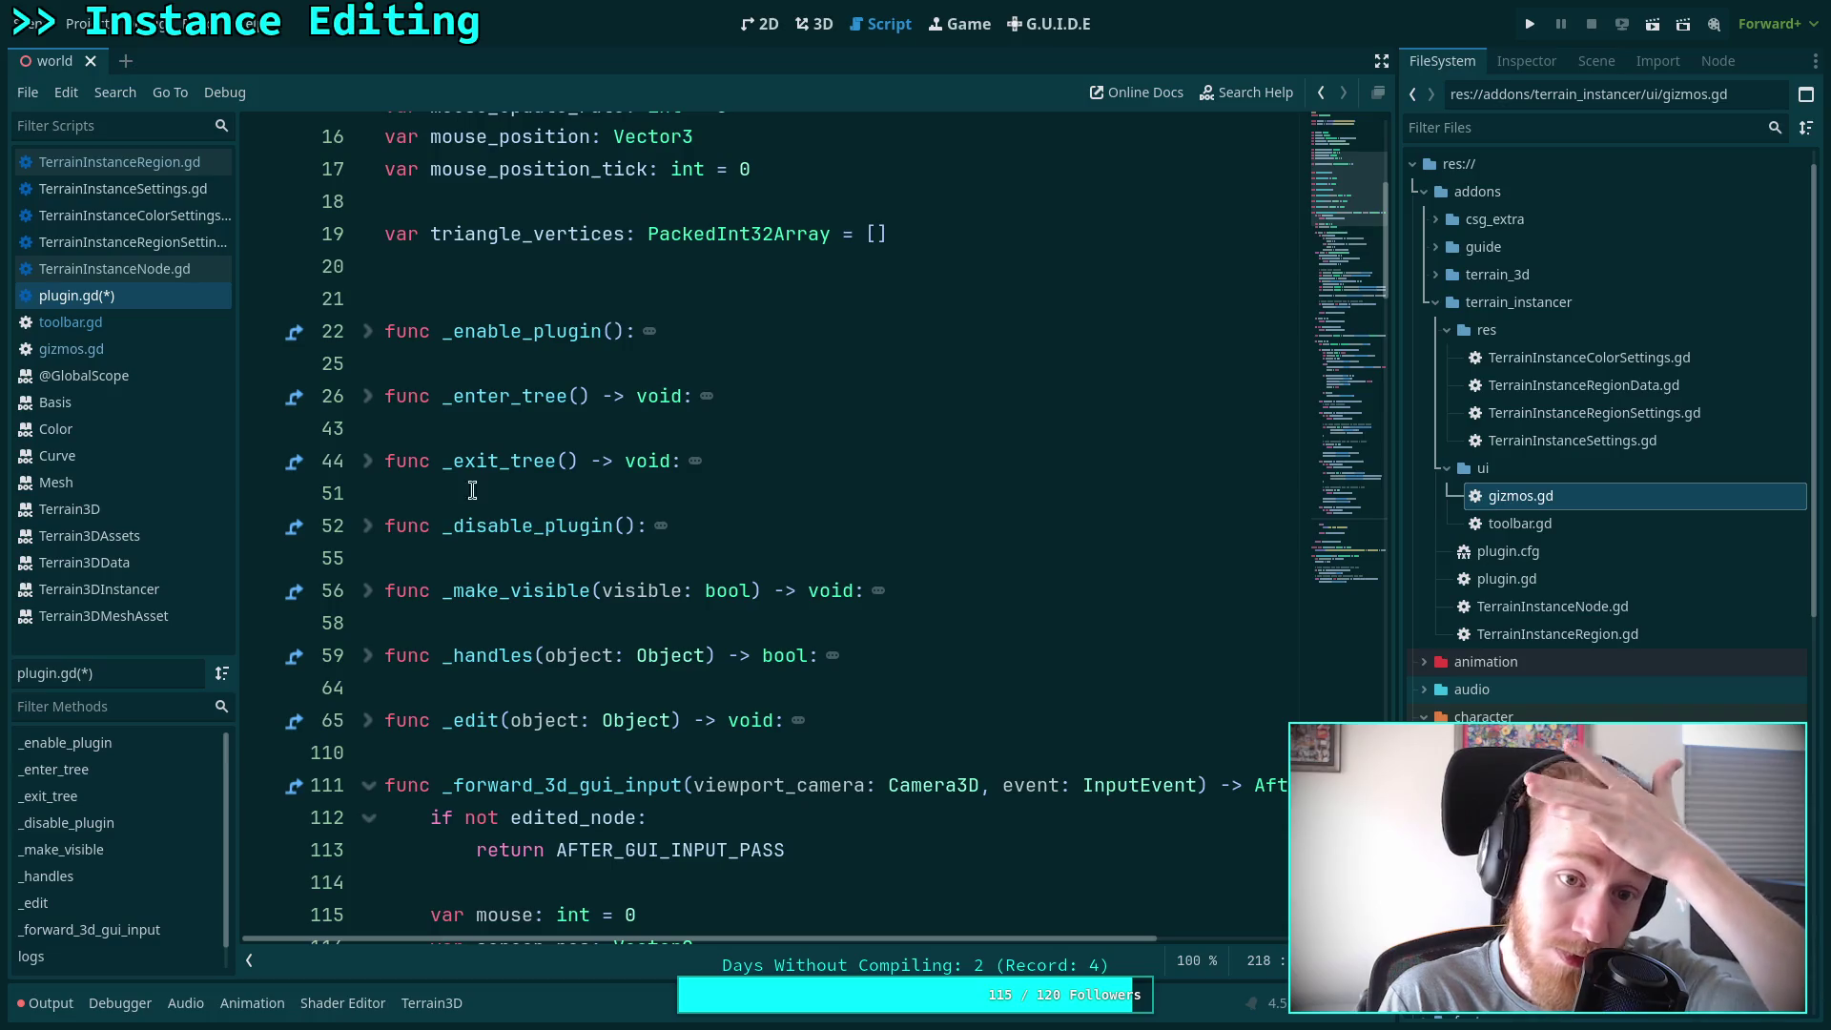
left_click(366, 331)
left_click(366, 331)
left_click(366, 396)
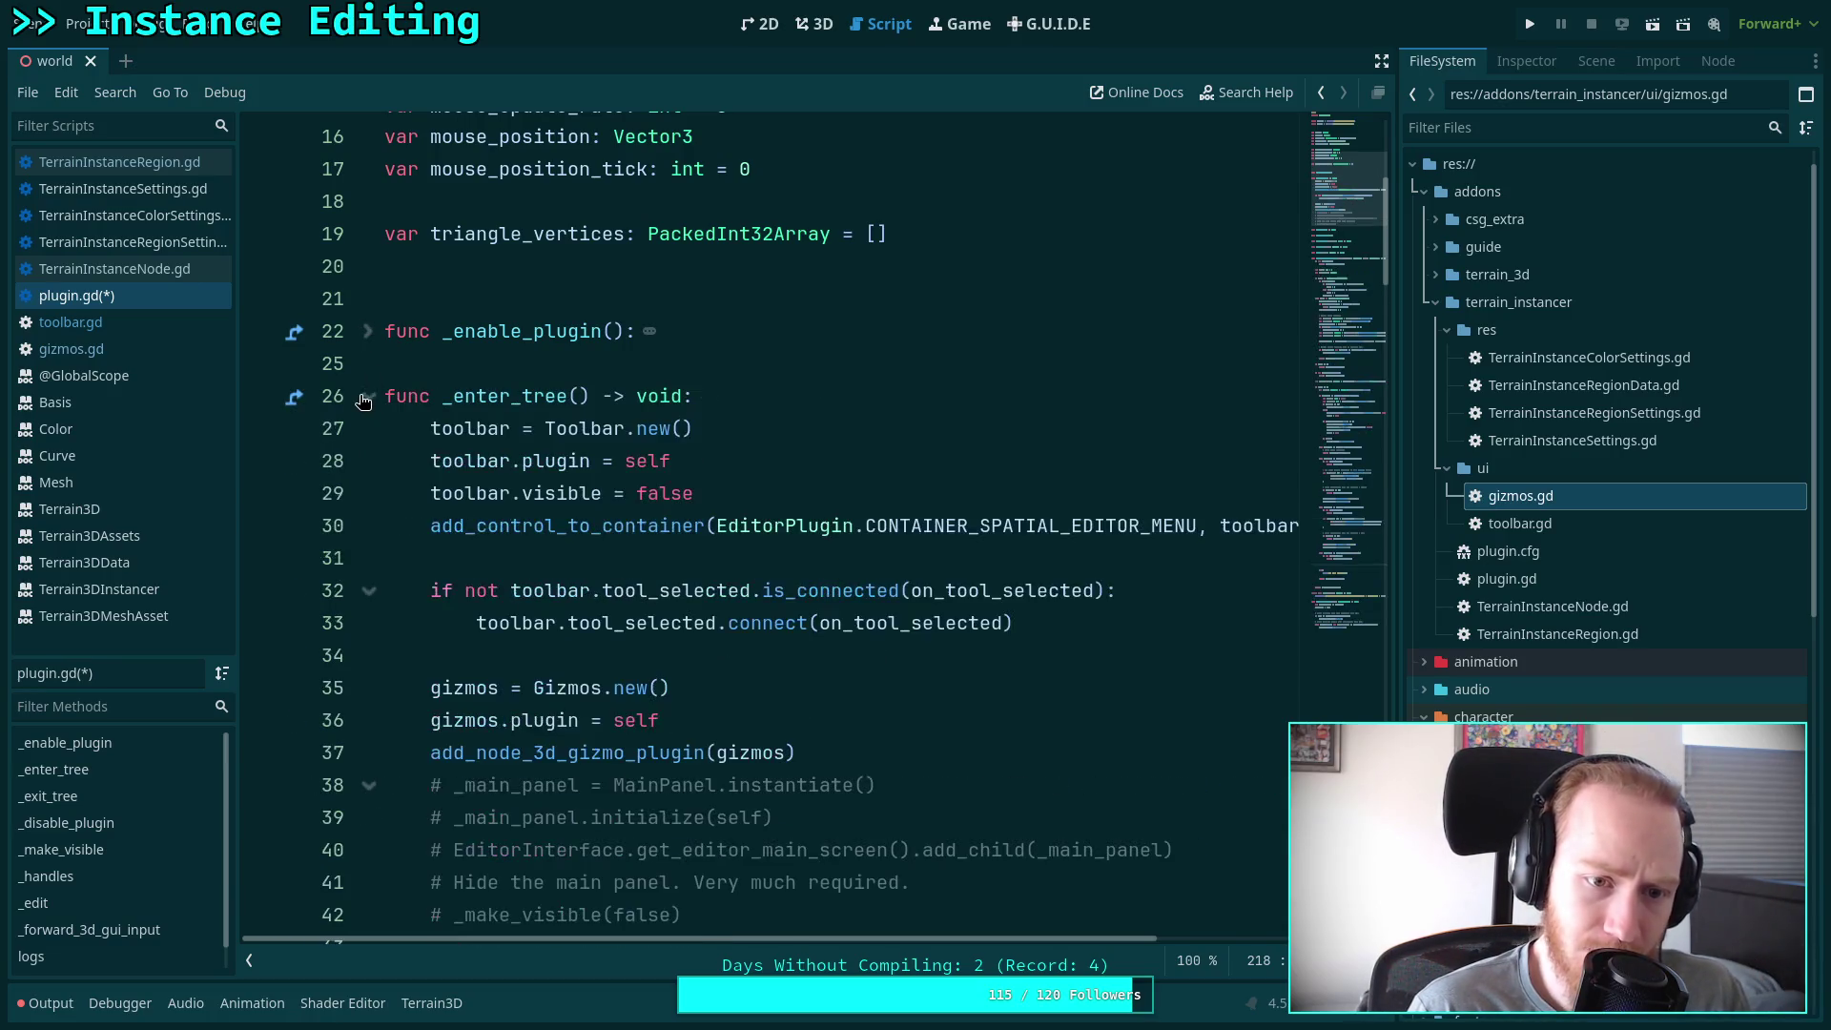
scroll(558, 434, "down", 2)
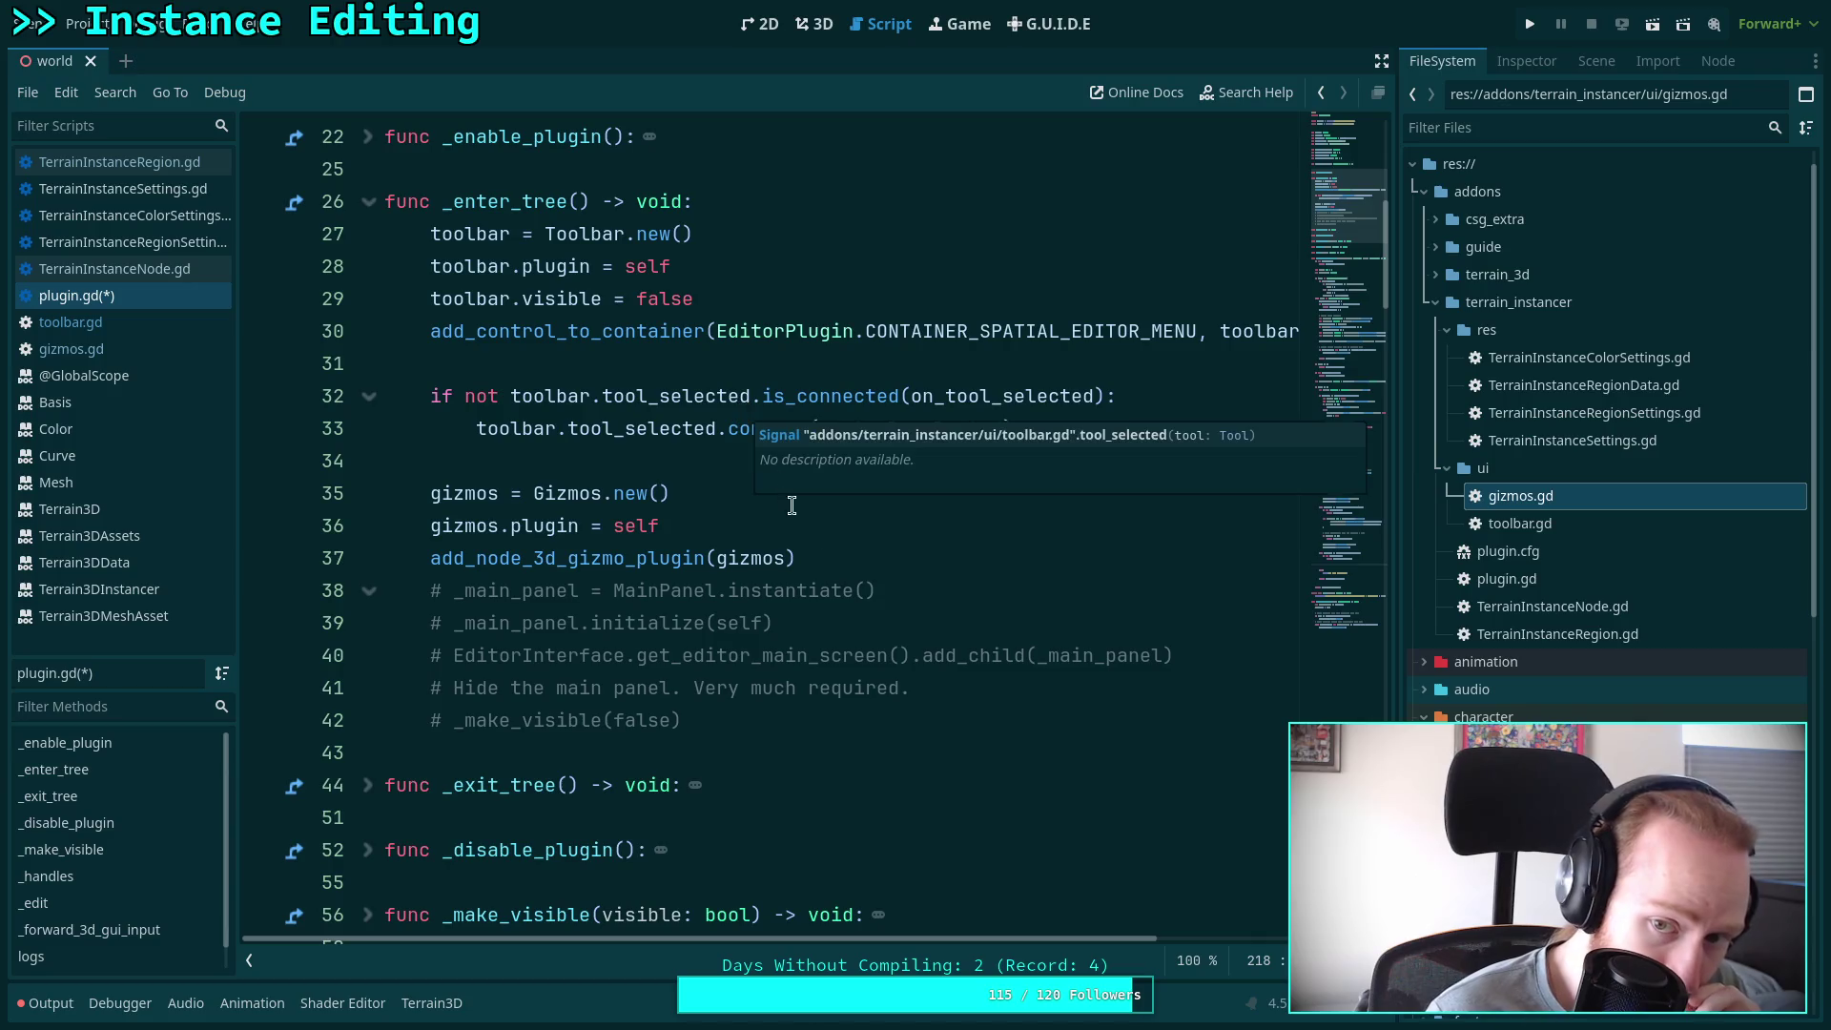
mouse_move(873, 940)
left_mouse_down()
mouse_move(1095, 942)
mouse_move(962, 966)
mouse_move(906, 950)
mouse_move(706, 757)
left_mouse_up()
left_click(973, 331)
Look up CONTAINER_SPATIAL_EDITOR_MENU in the EditorPlugin docs, then show the 3D viewport
right_click(973, 331)
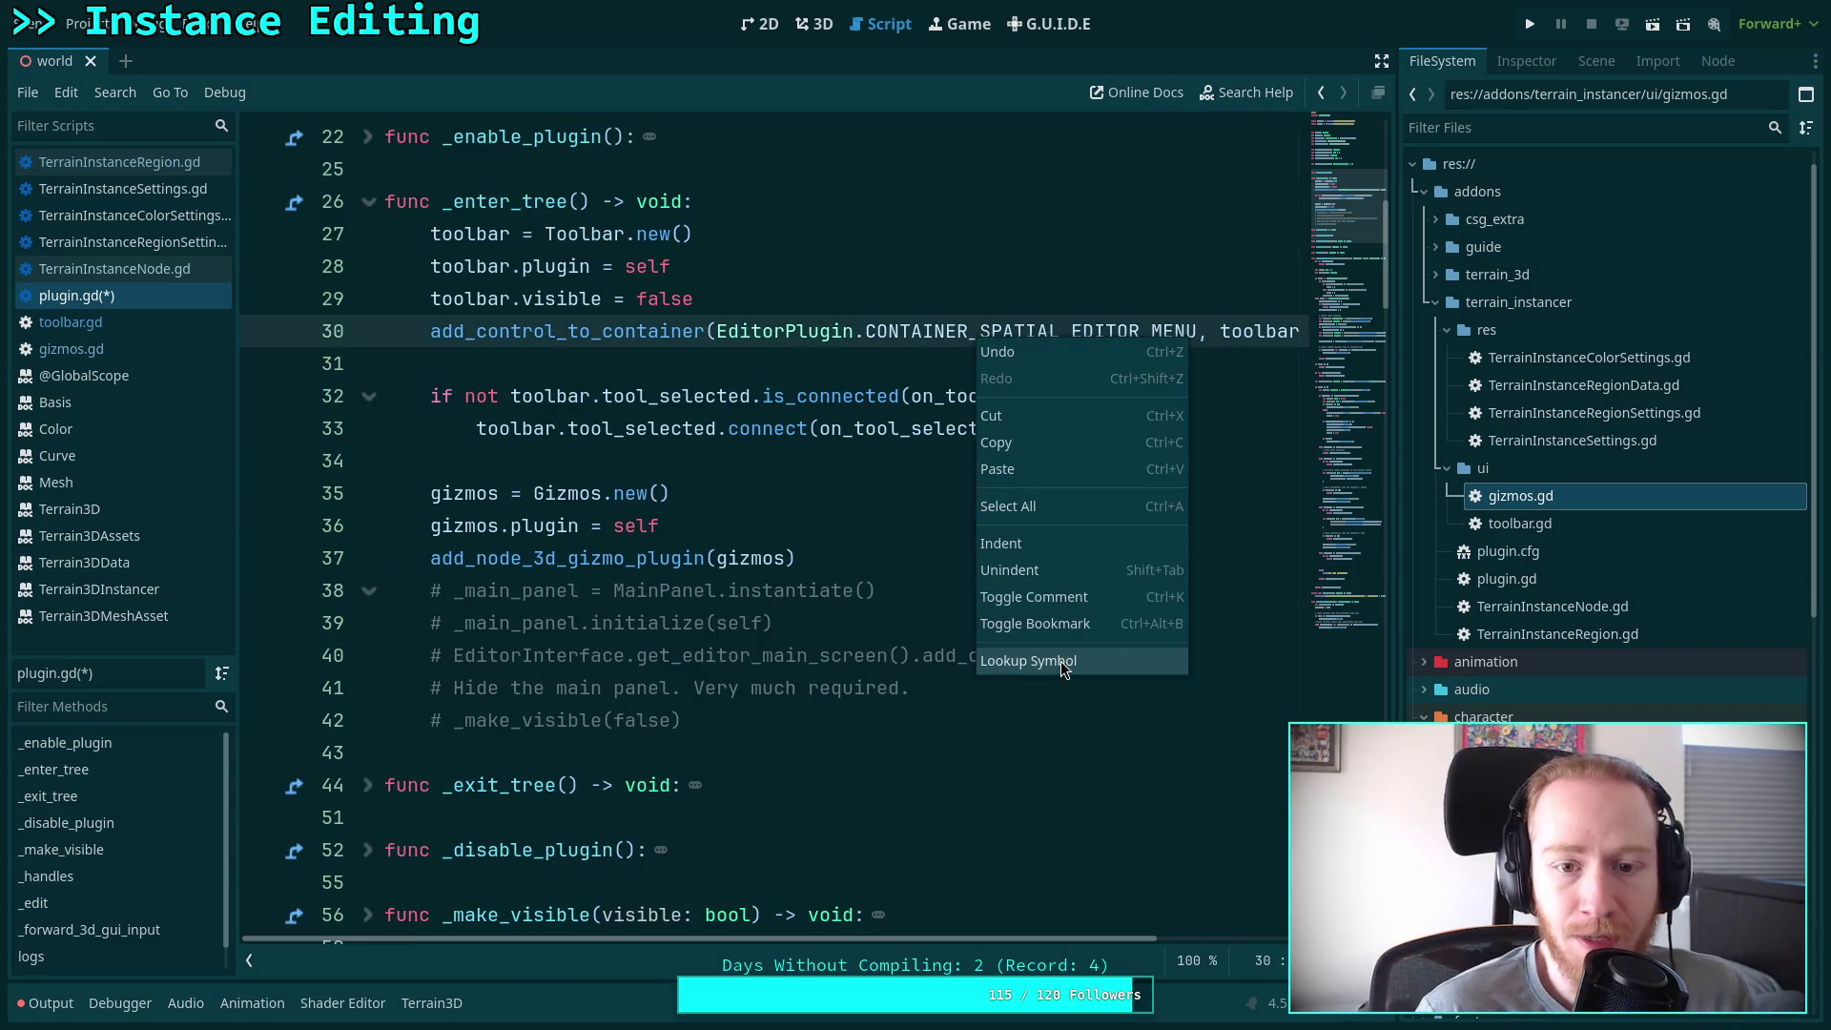
left_click(1059, 661)
scroll(792, 616, "up", 3)
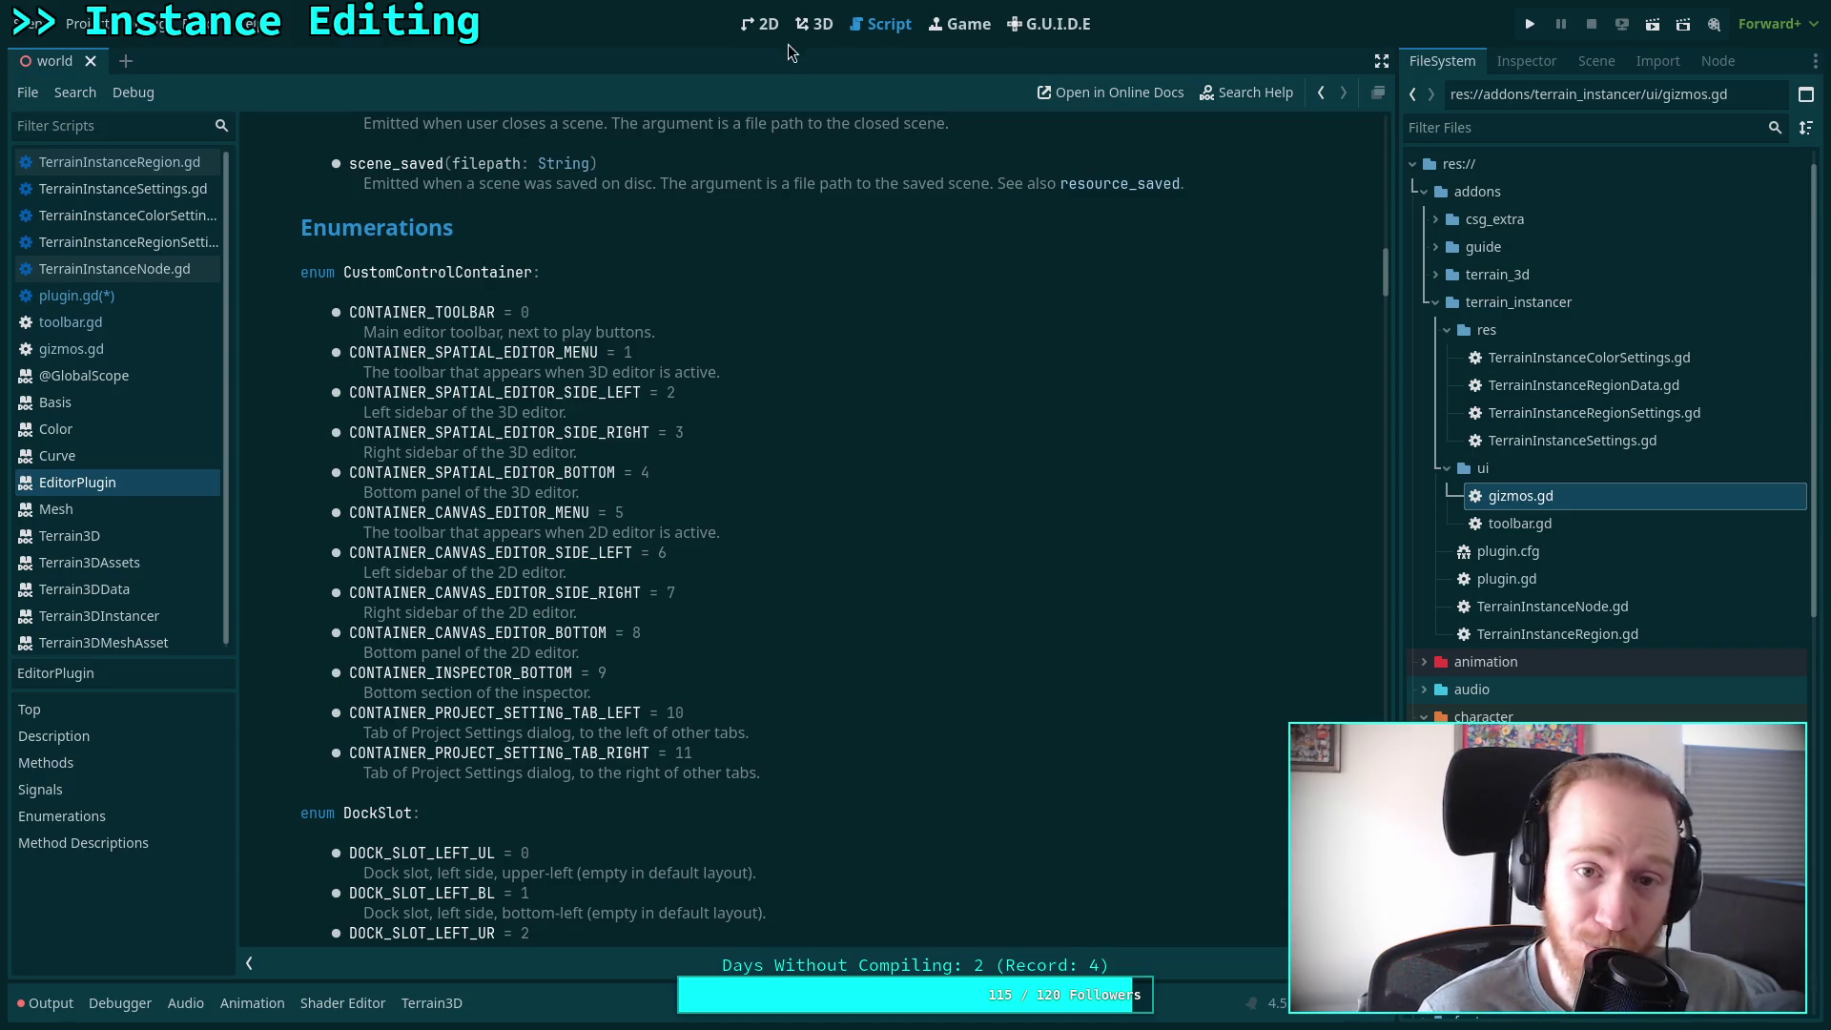
left_click(813, 24)
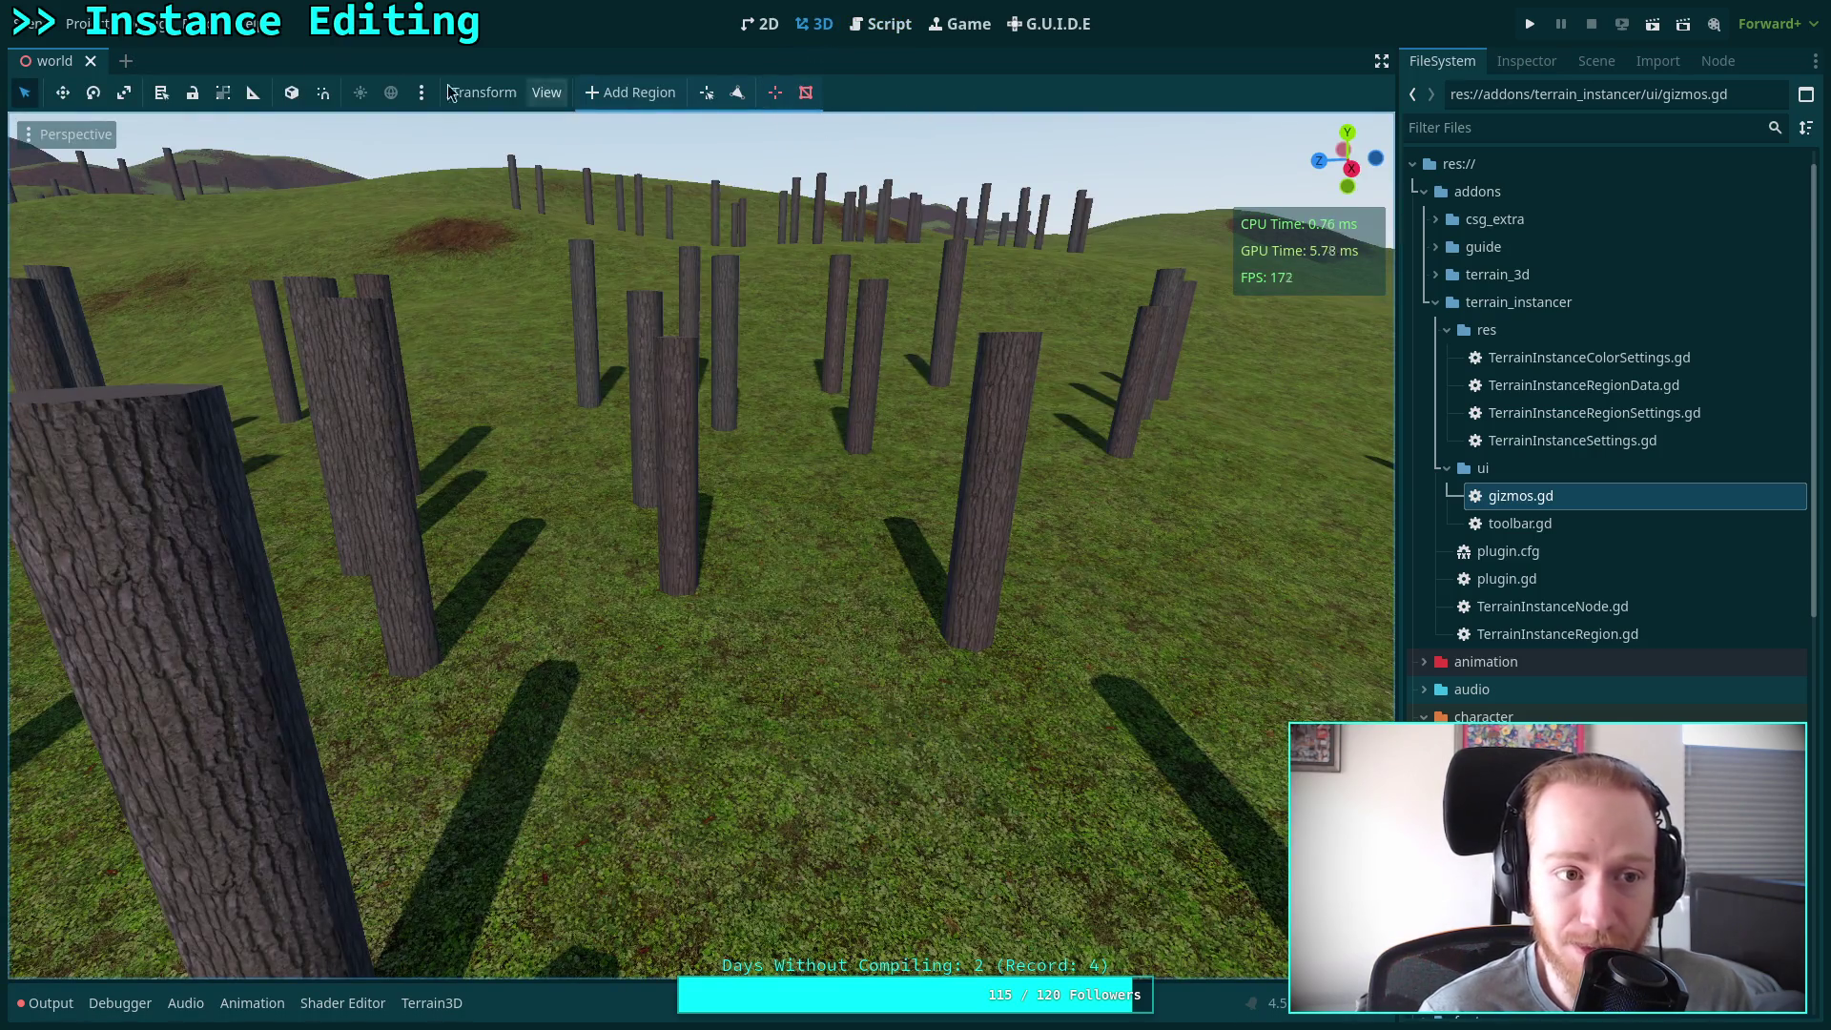
Reload the Terrain Instancer plugin by toggling it off and on in Project Settings > Plugins
left_click(95, 24)
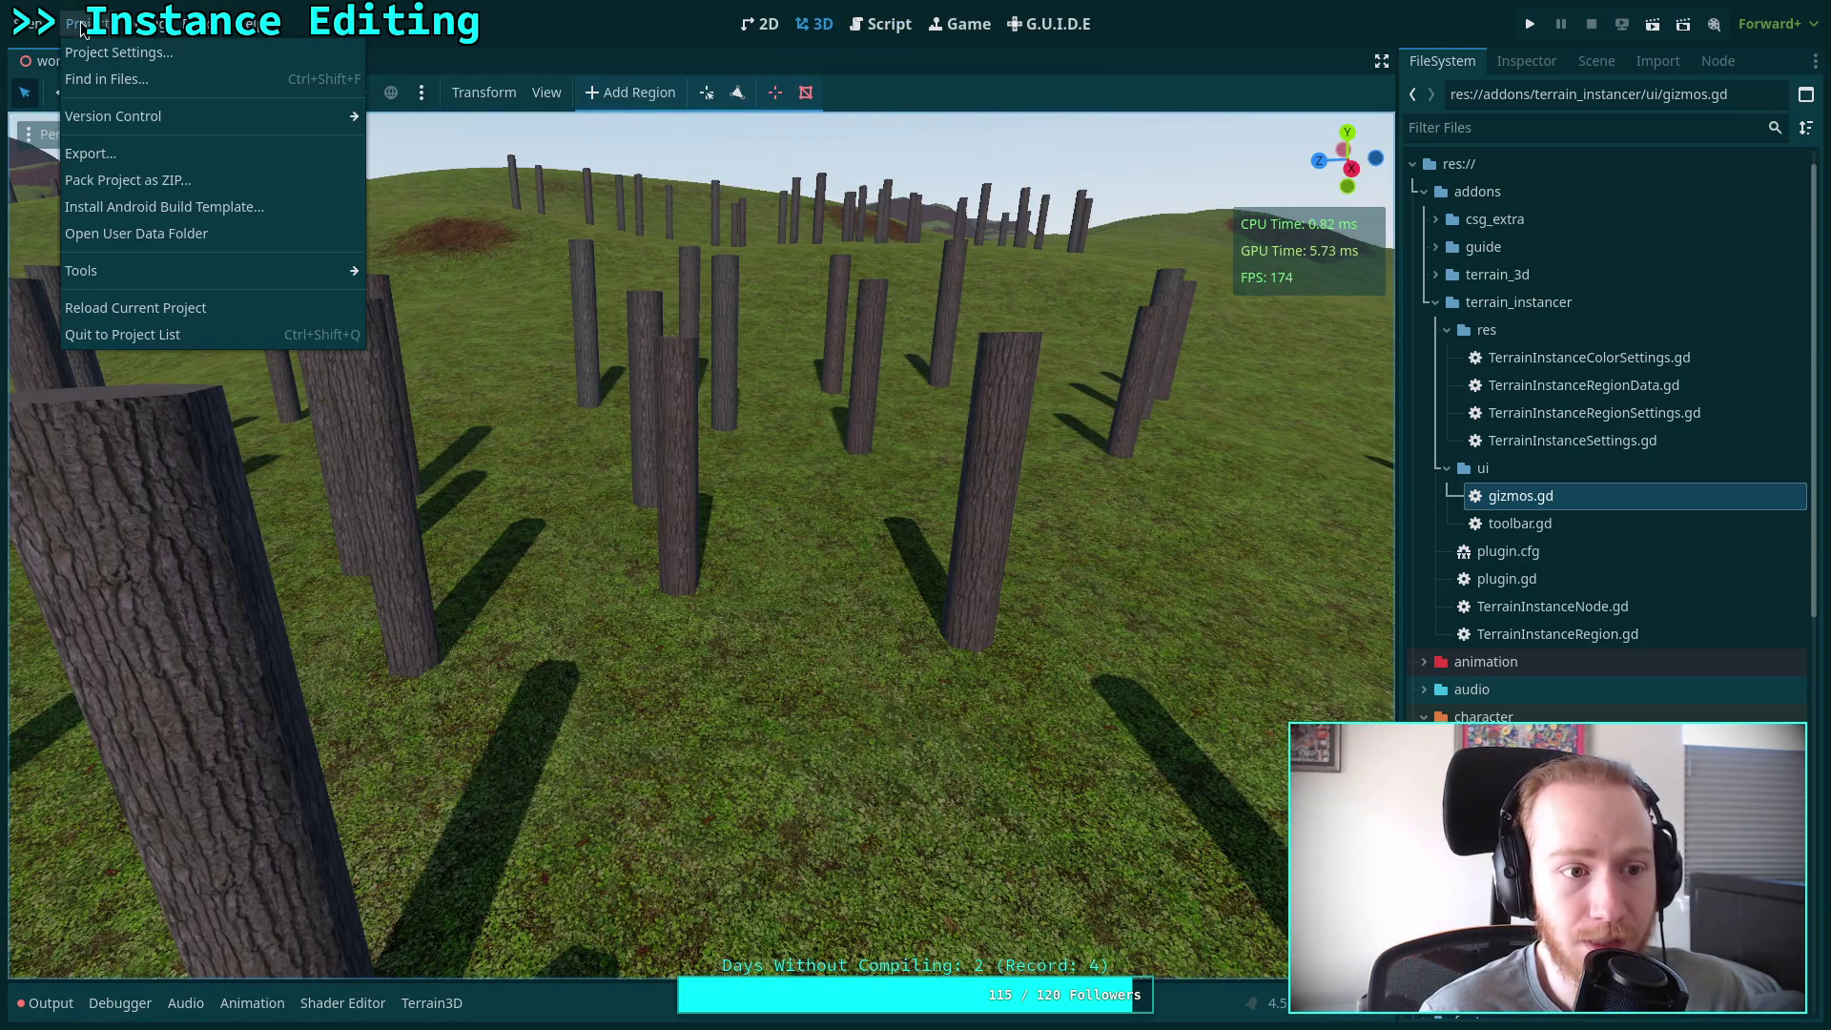
left_click(155, 54)
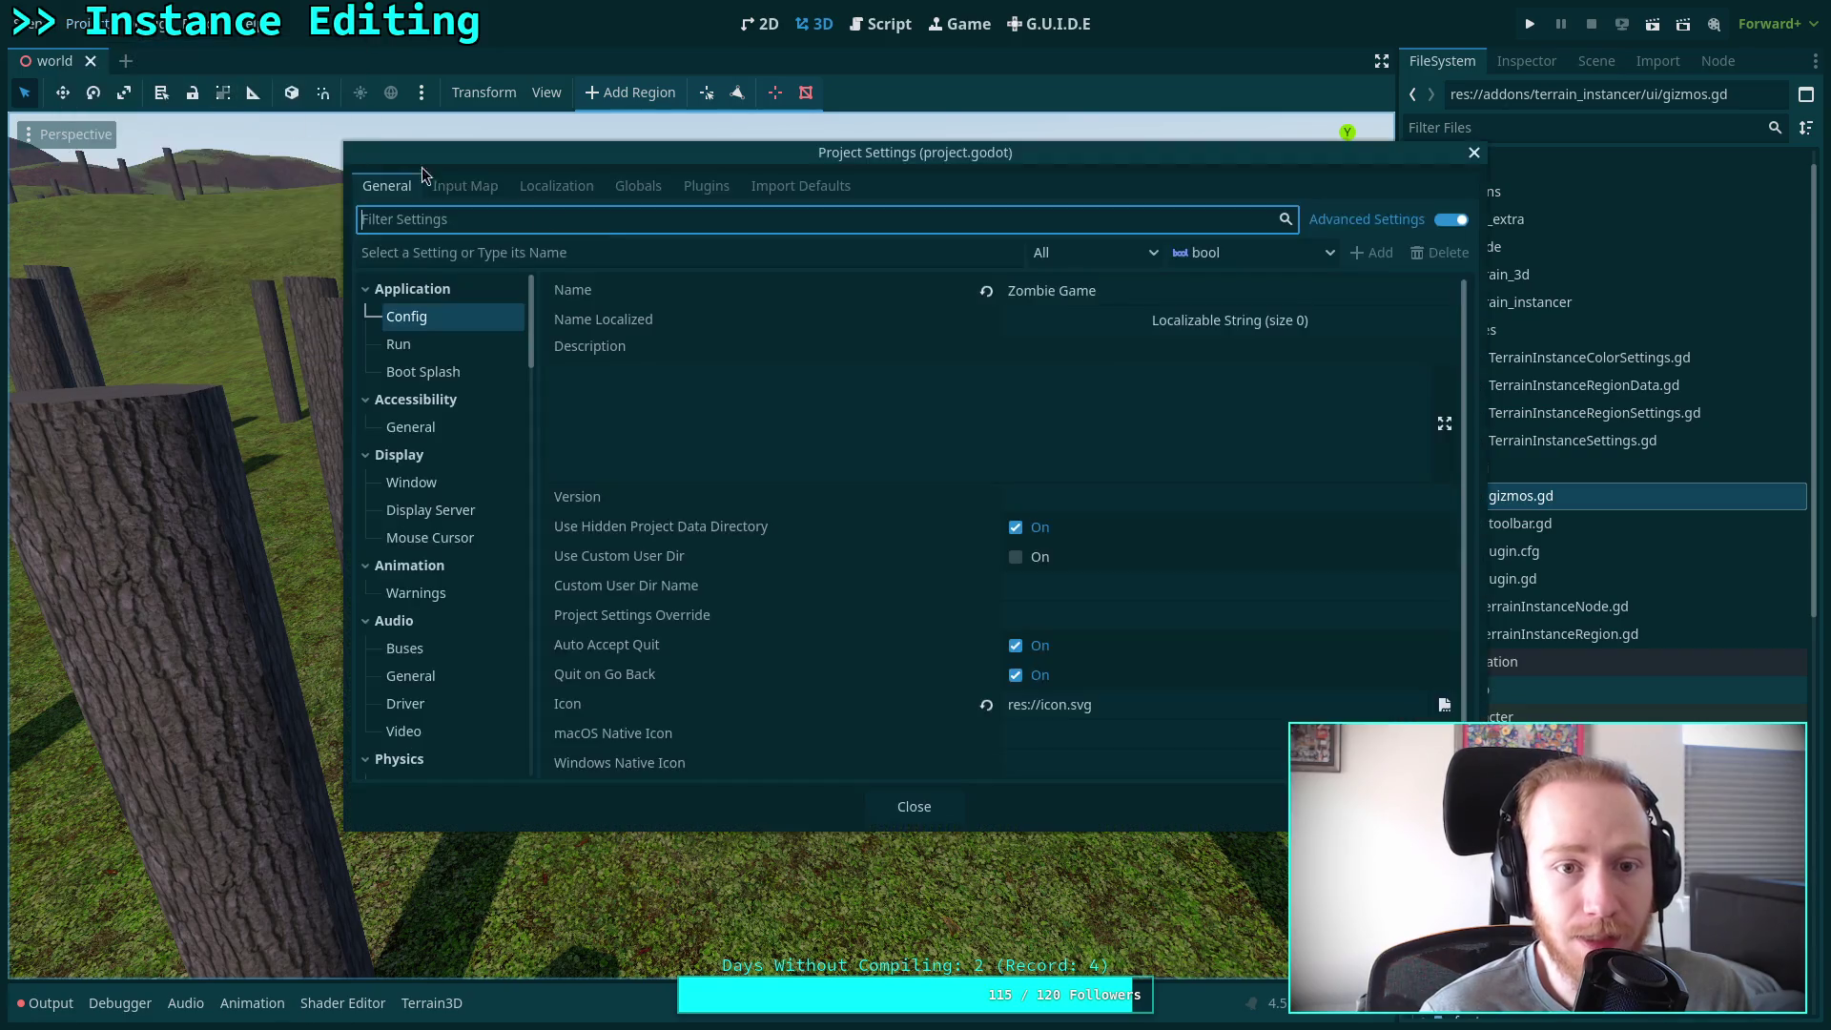
left_click(706, 186)
left_click(392, 364)
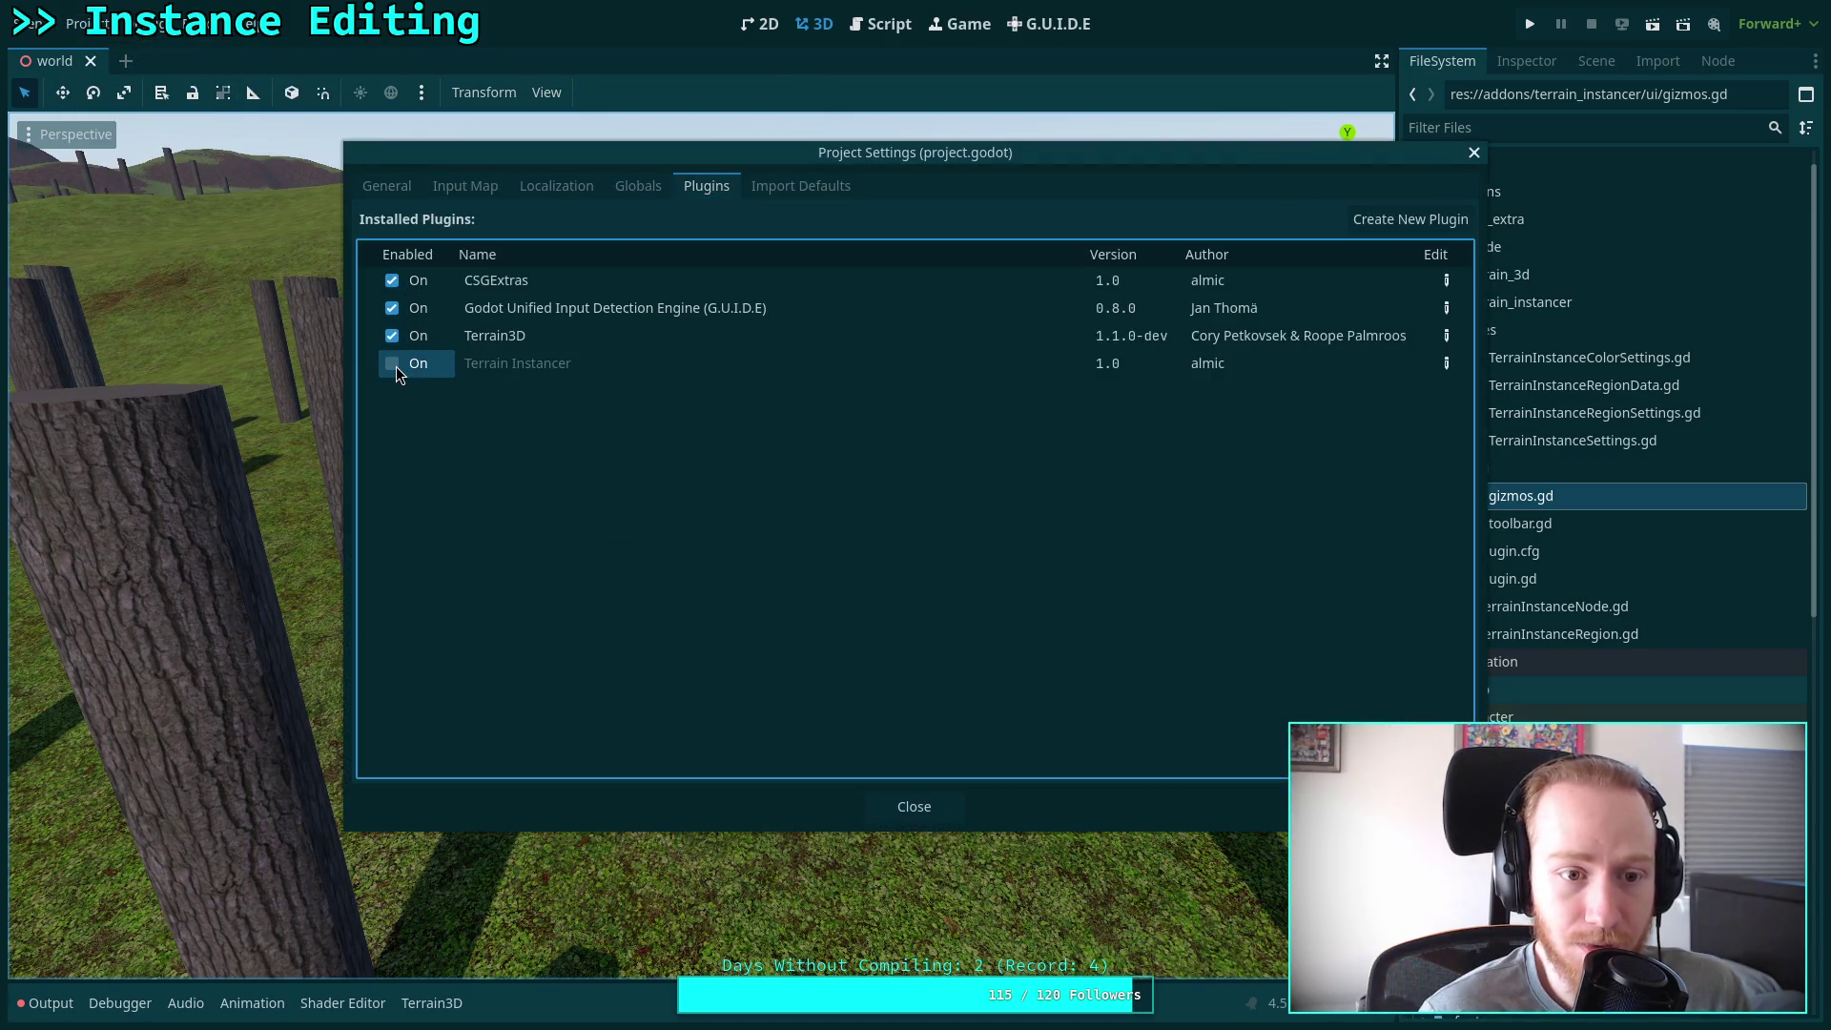
left_click(392, 363)
left_click(901, 804)
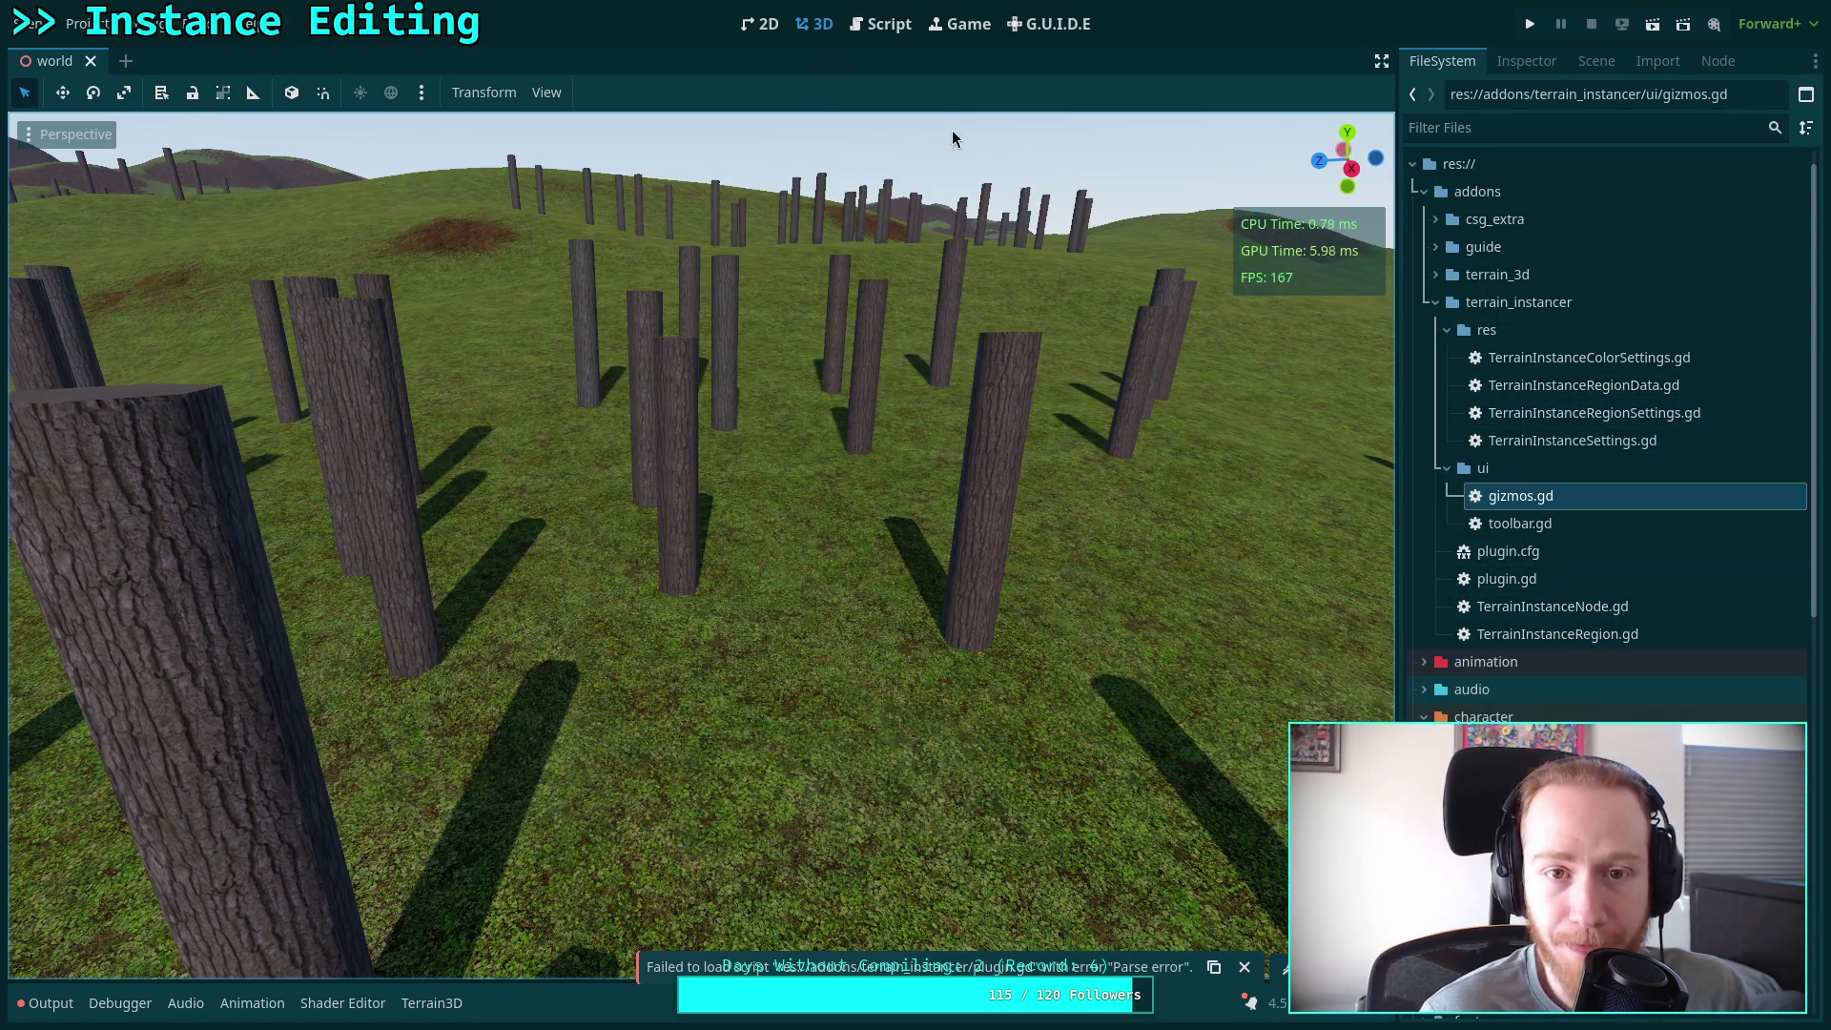
Bring plugin.gd back in the script editor and read the errors in the Output log
left_click(902, 32)
left_click(157, 300)
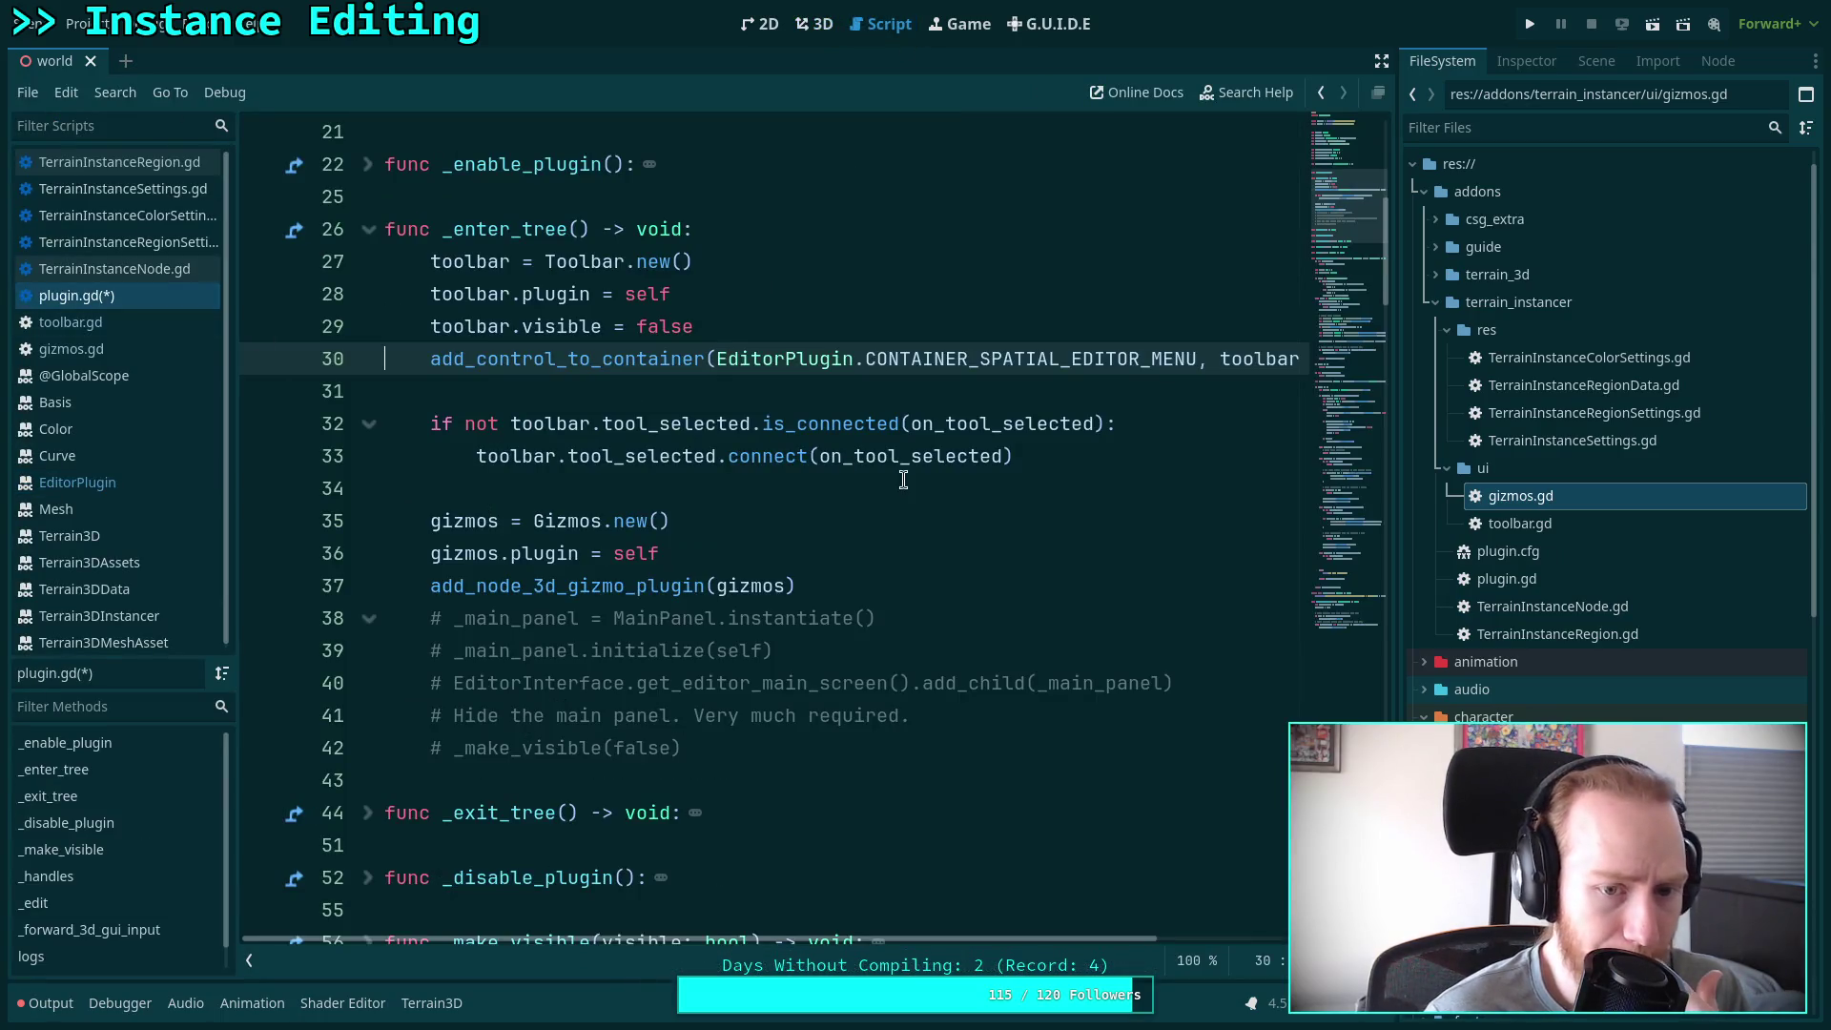
left_click(1108, 479)
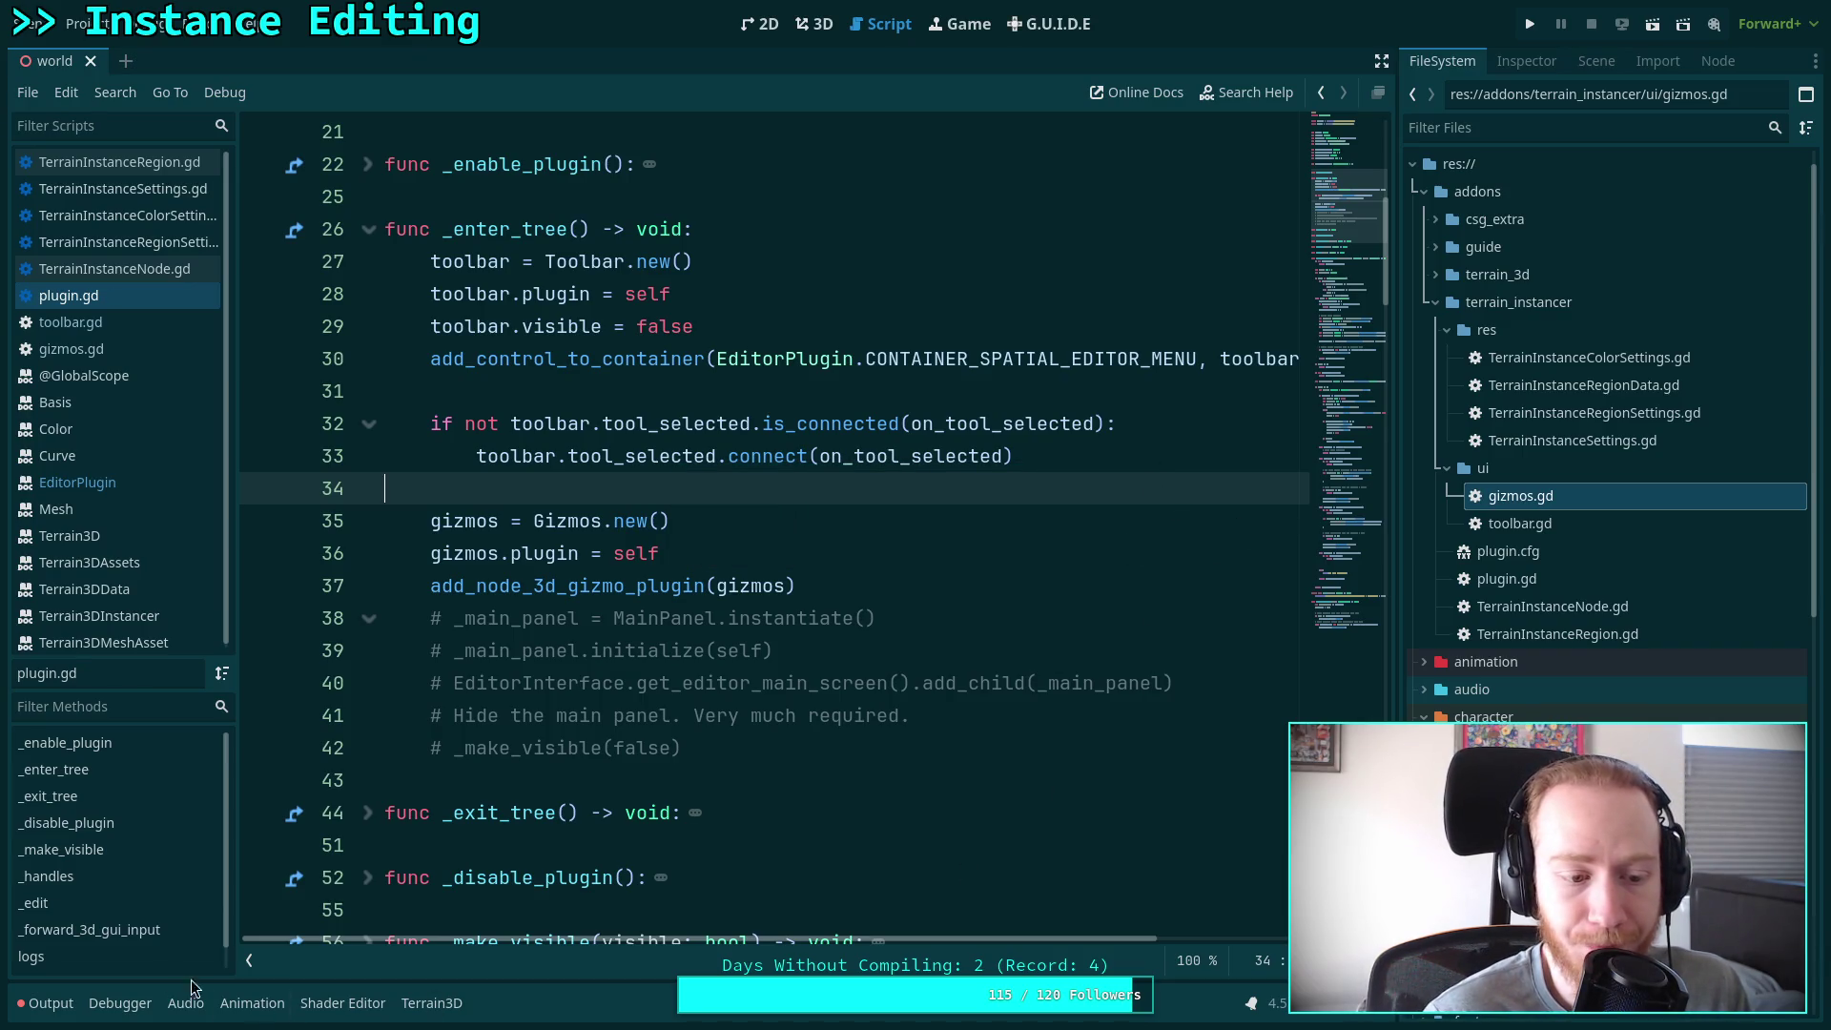
left_click(43, 1003)
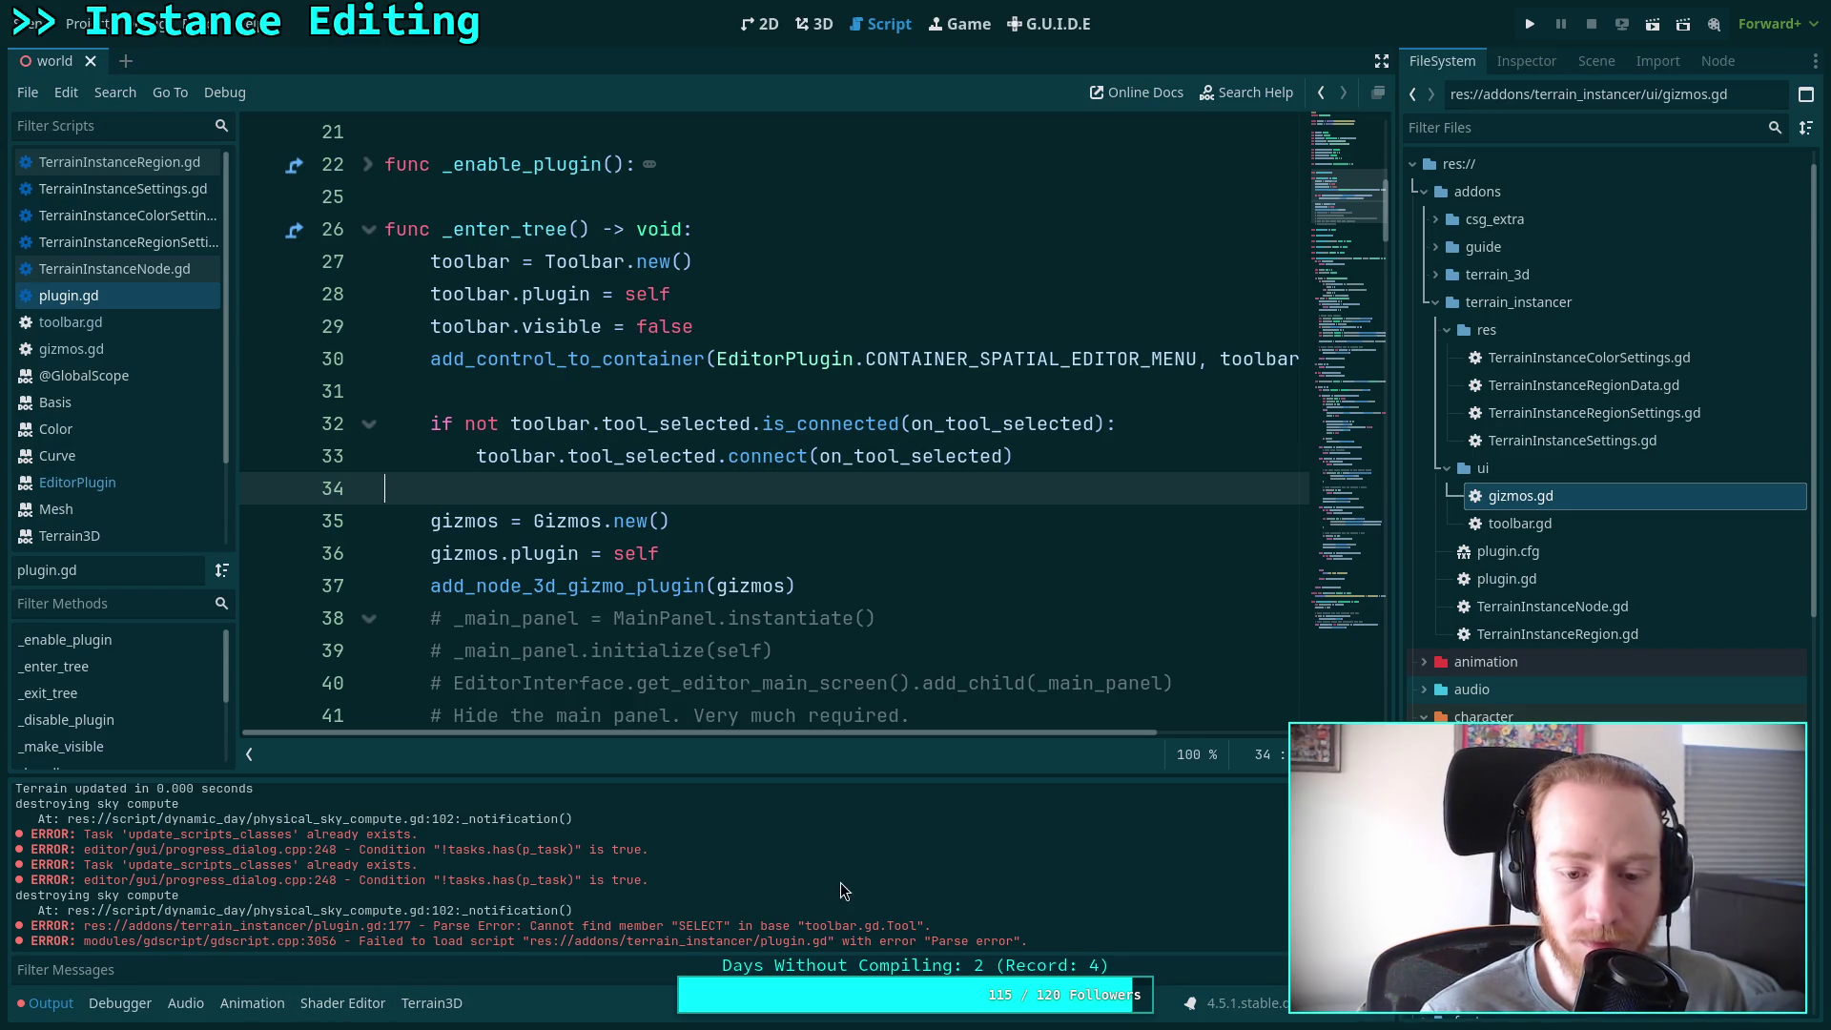
scroll(964, 611, "down", 15)
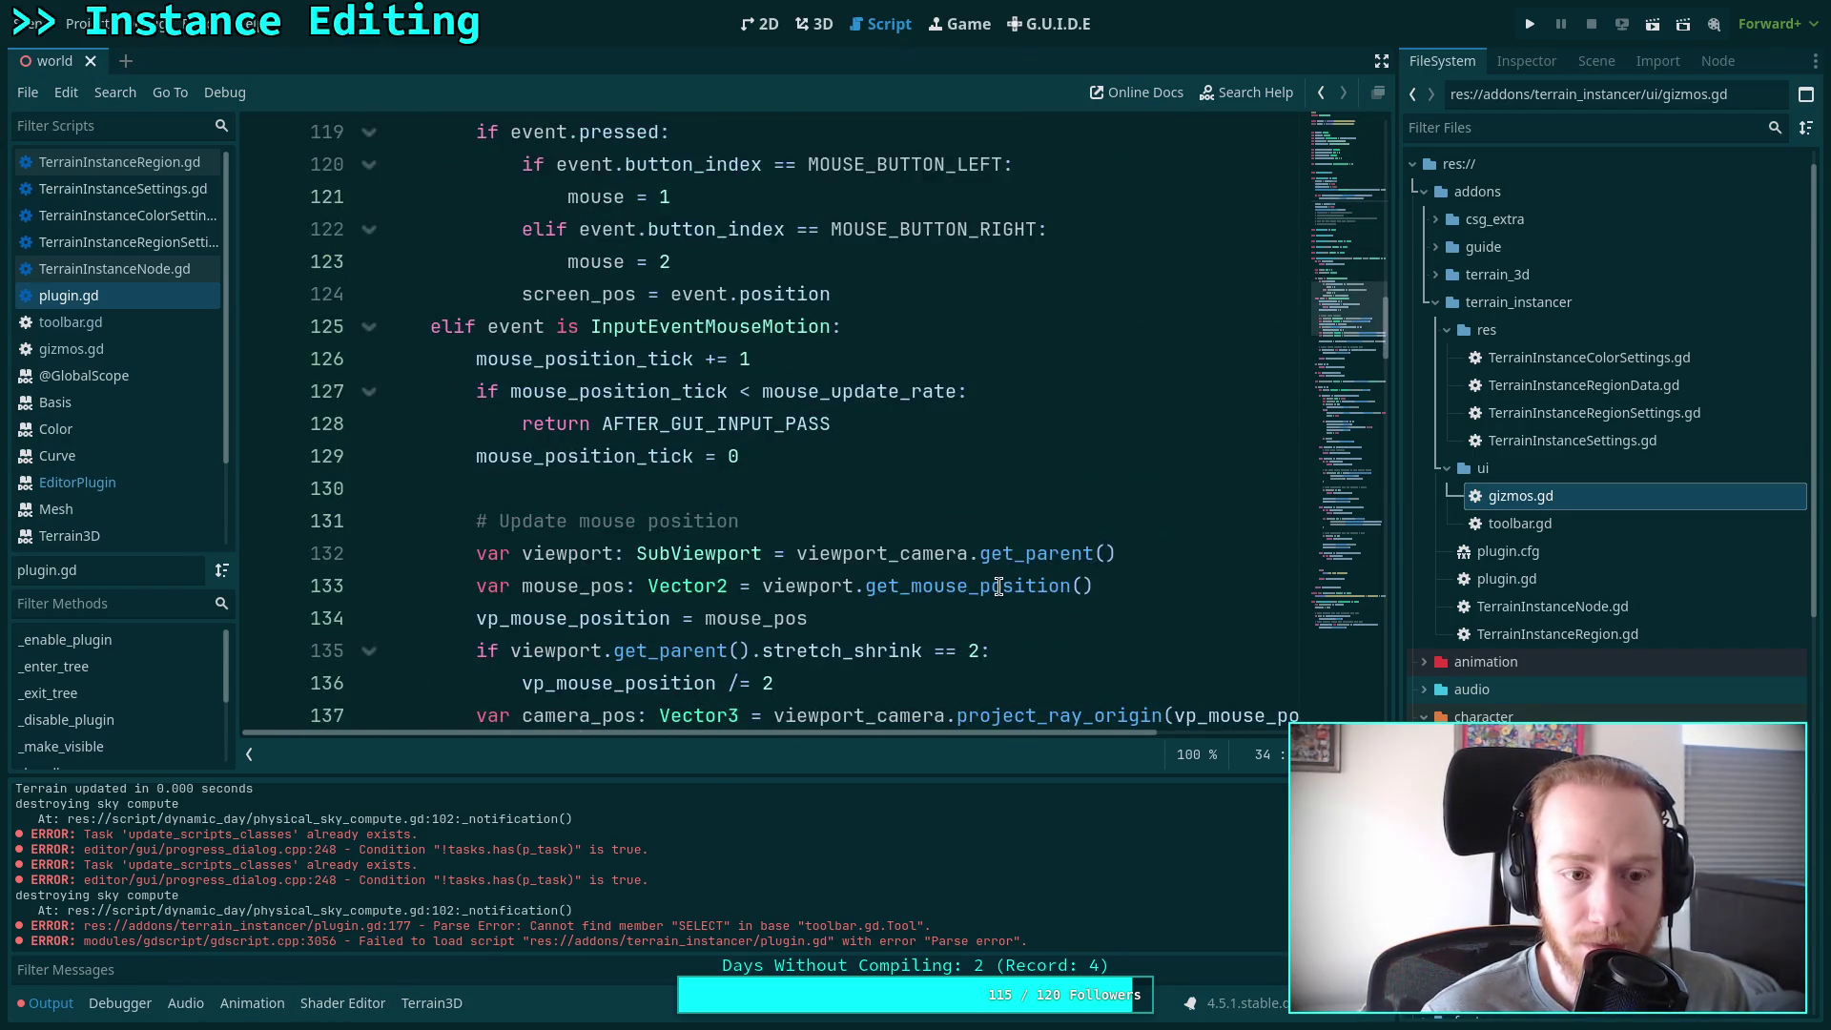
scroll(997, 586, "up", 12)
scroll(858, 554, "down", 17)
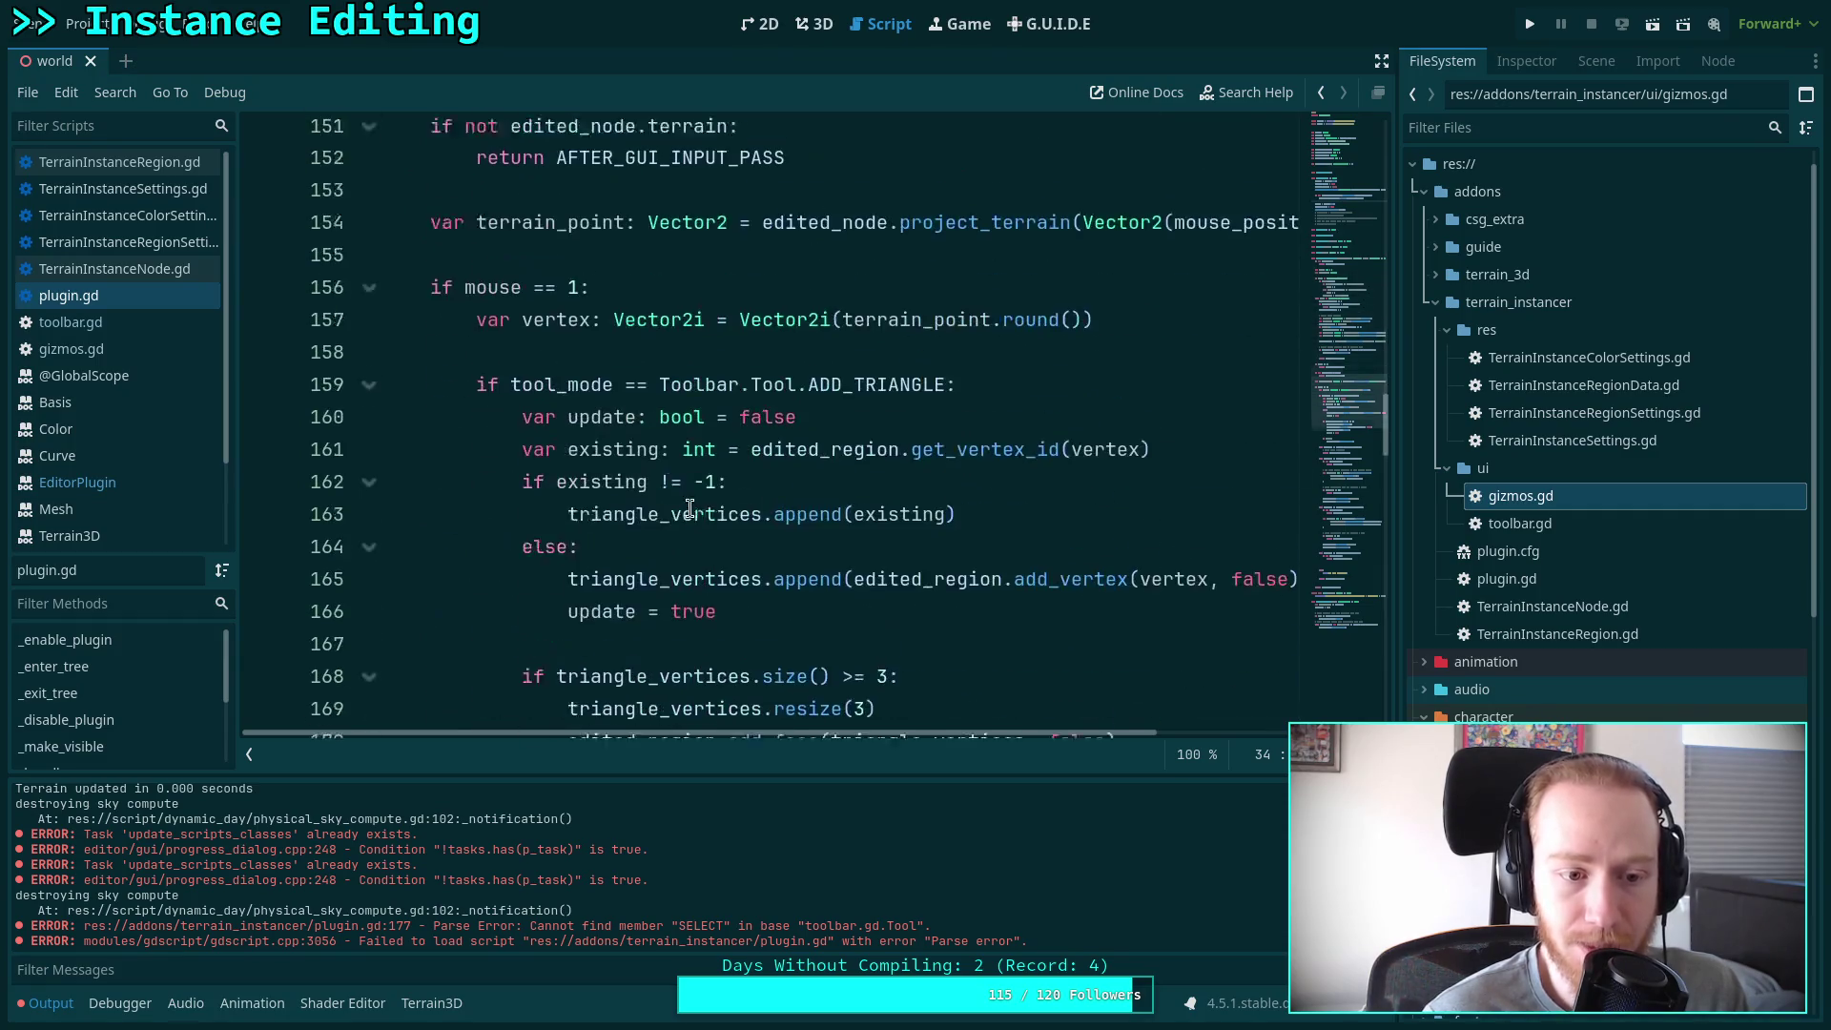
scroll(690, 509, "down", 4)
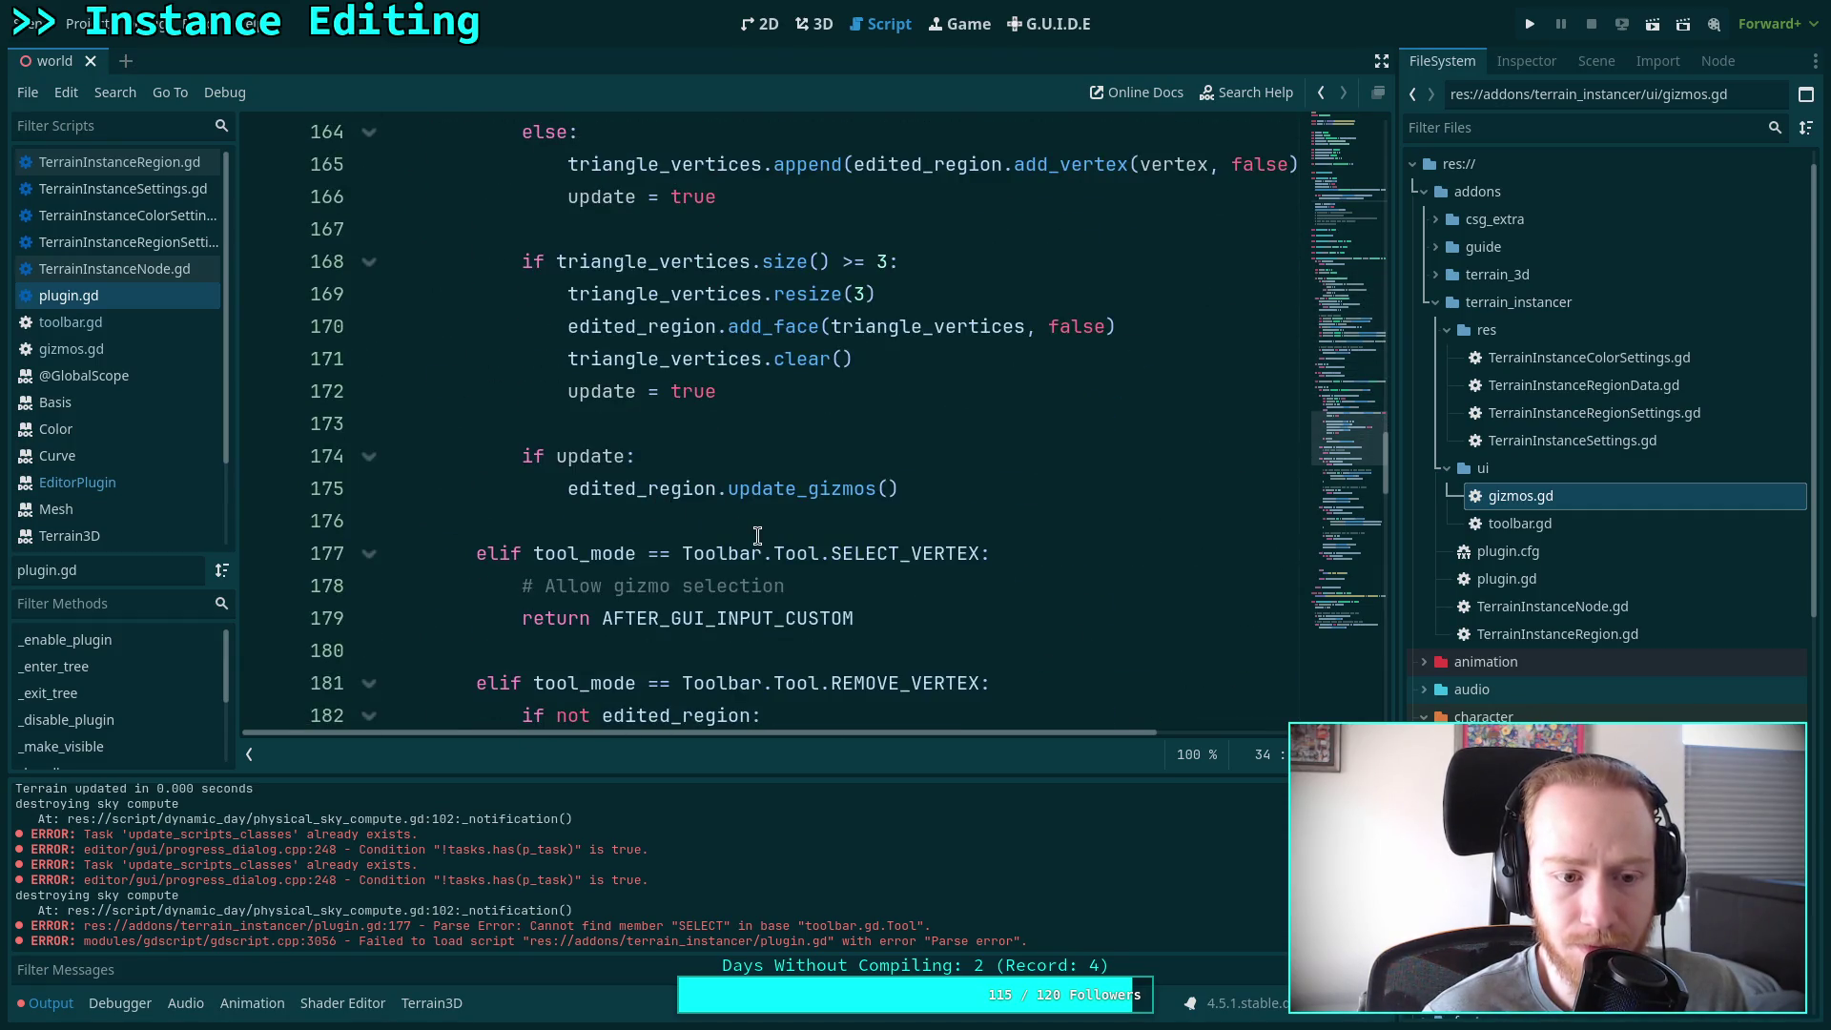
left_click(773, 534)
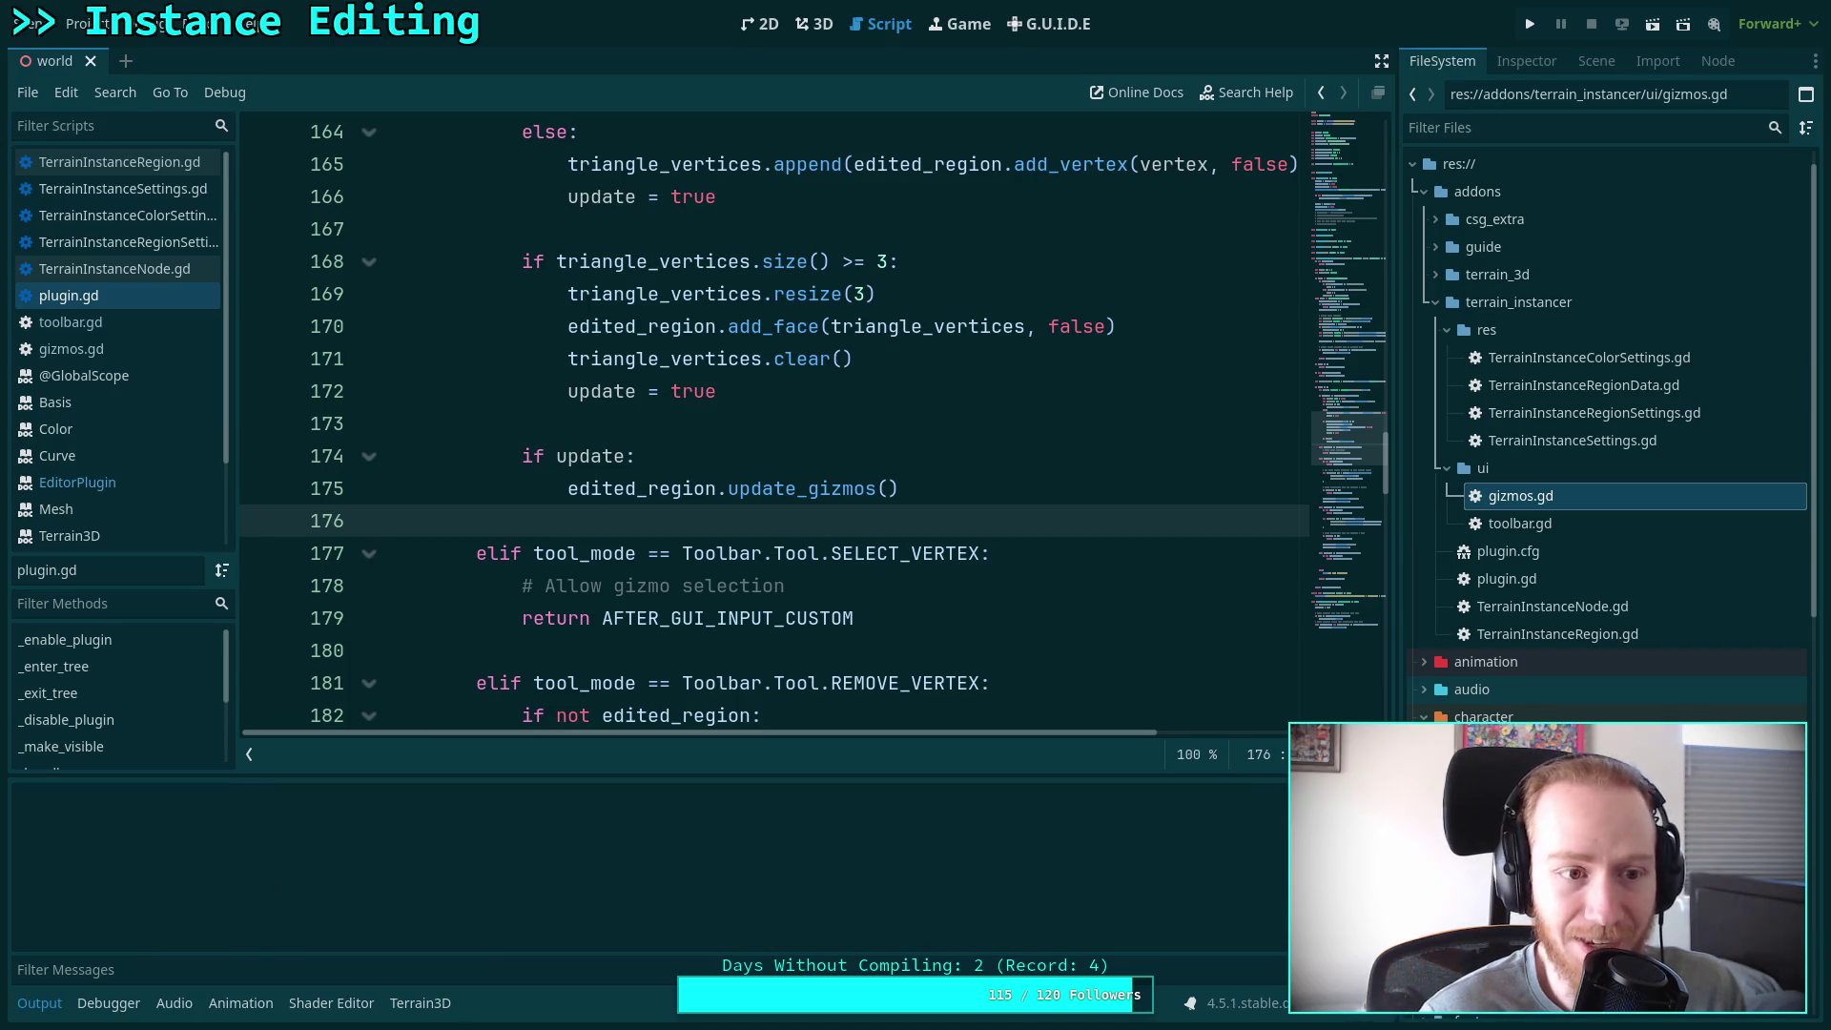
Reload the Terrain Instancer plugin again from Project Settings > Plugins
left_click(208, 24)
mouse_move(81, 24)
left_click(114, 53)
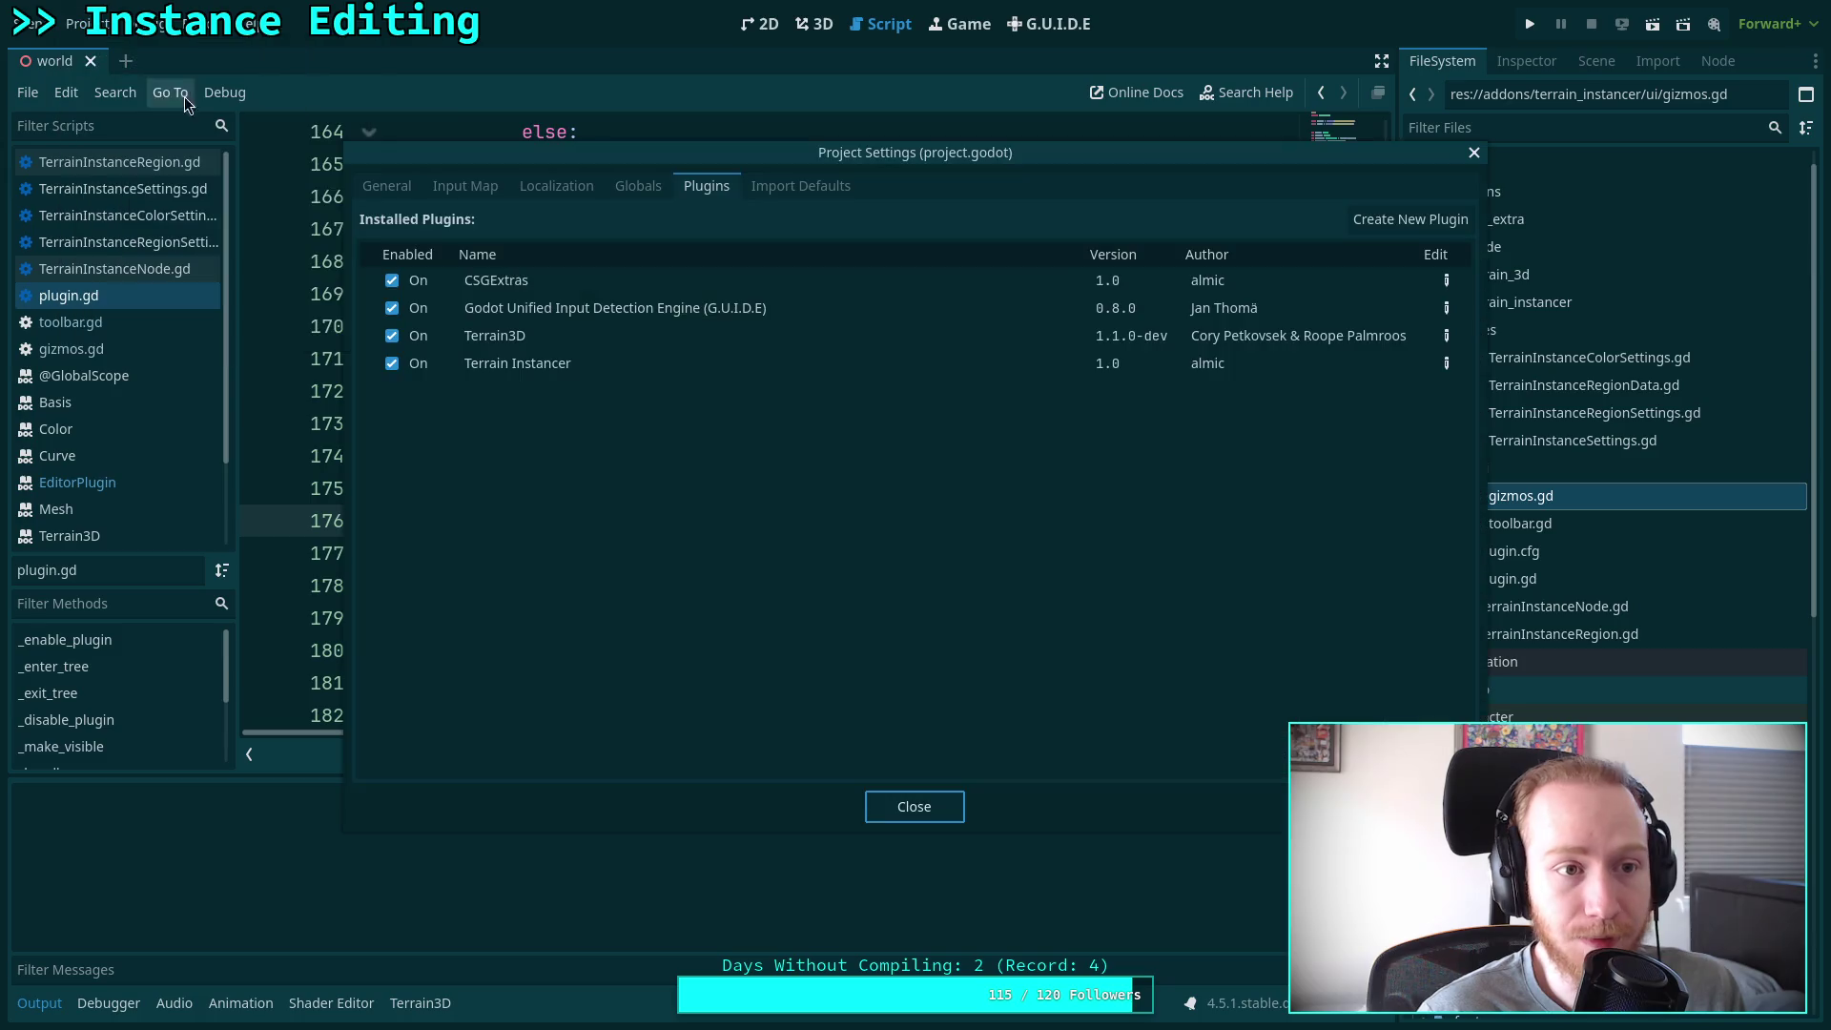
left_click(403, 370)
left_click(402, 370)
left_click(915, 807)
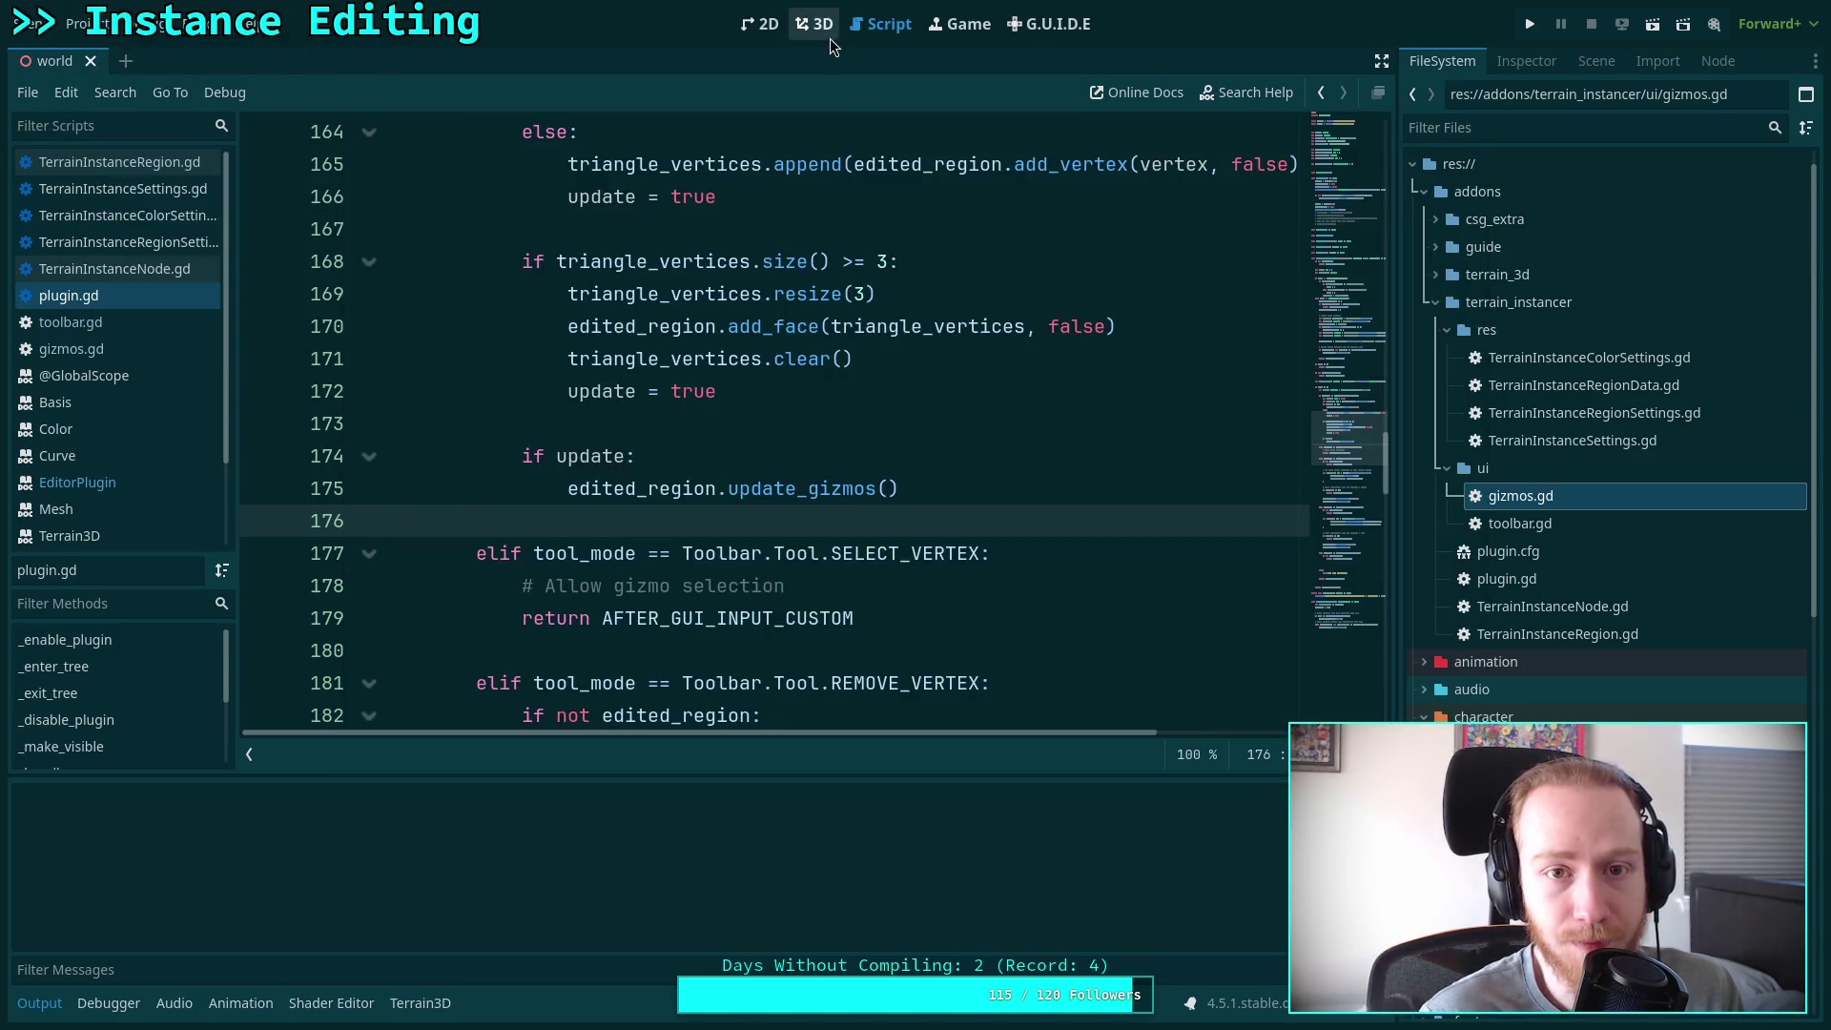
In the 3D view, select TerrainInstanceRegion and switch to its add-instance tool
left_click(815, 24)
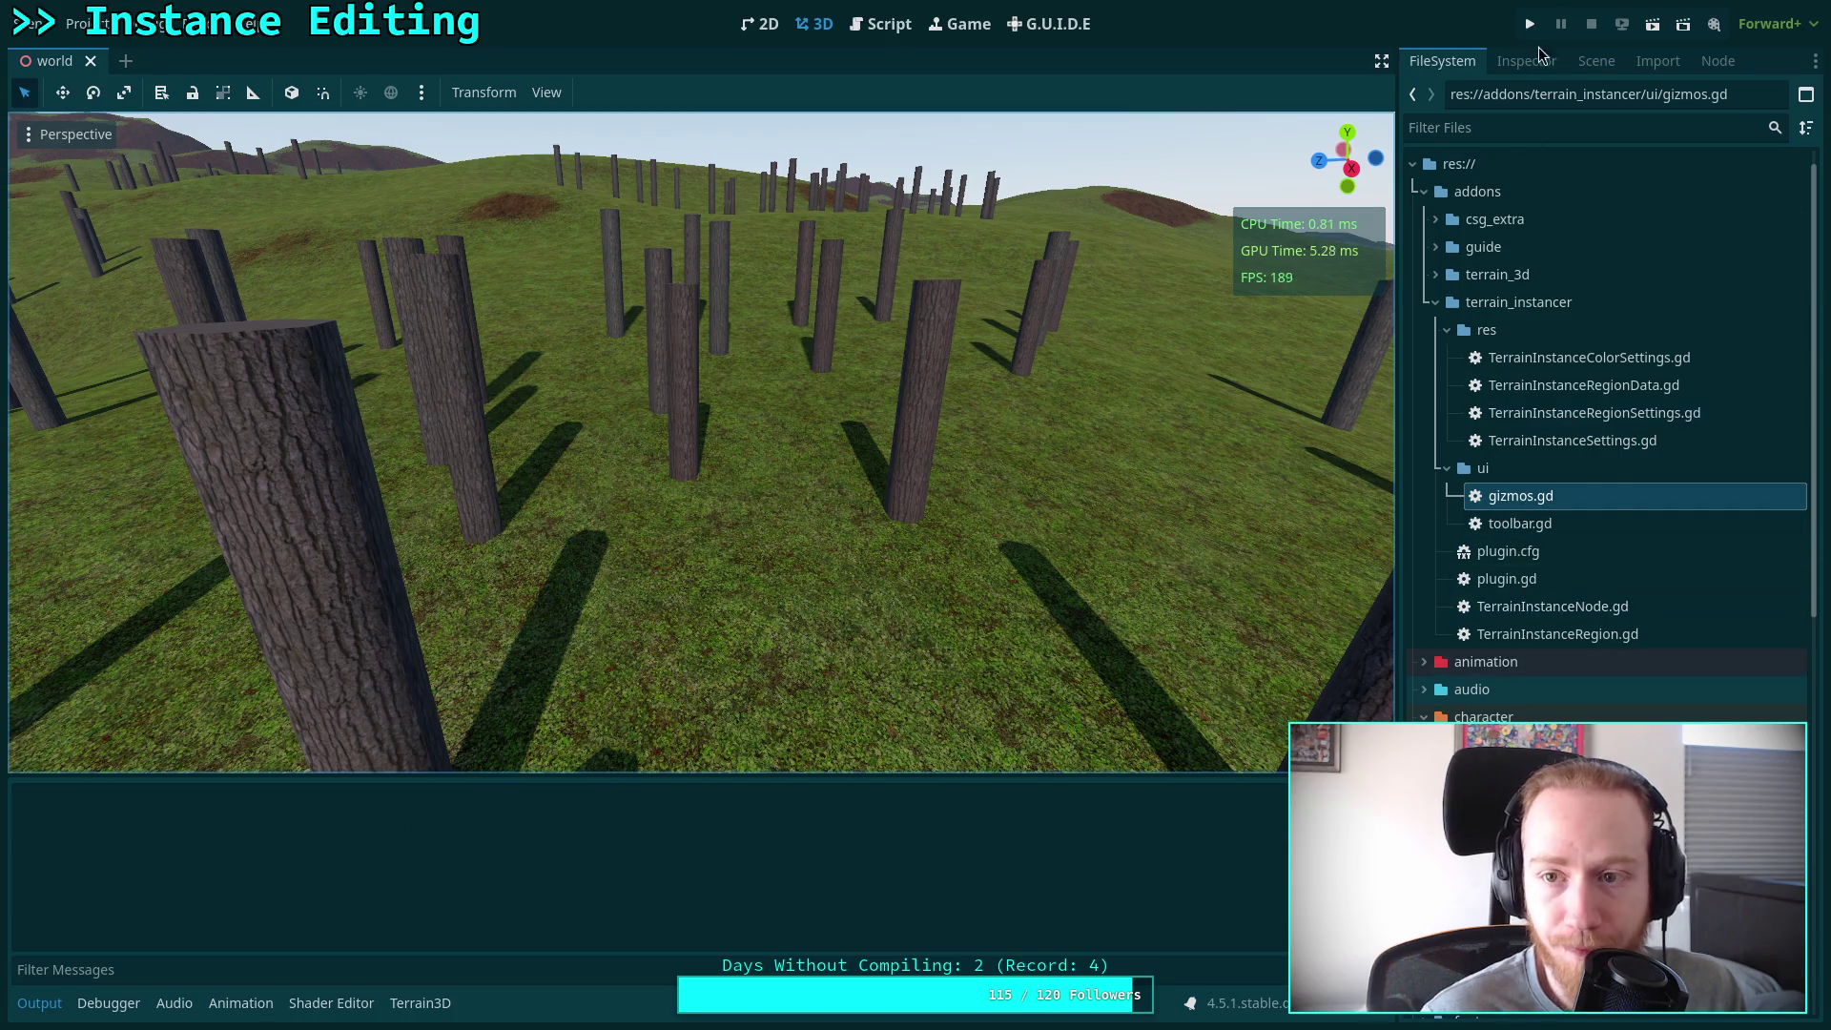
left_click(1597, 60)
left_click(1564, 558)
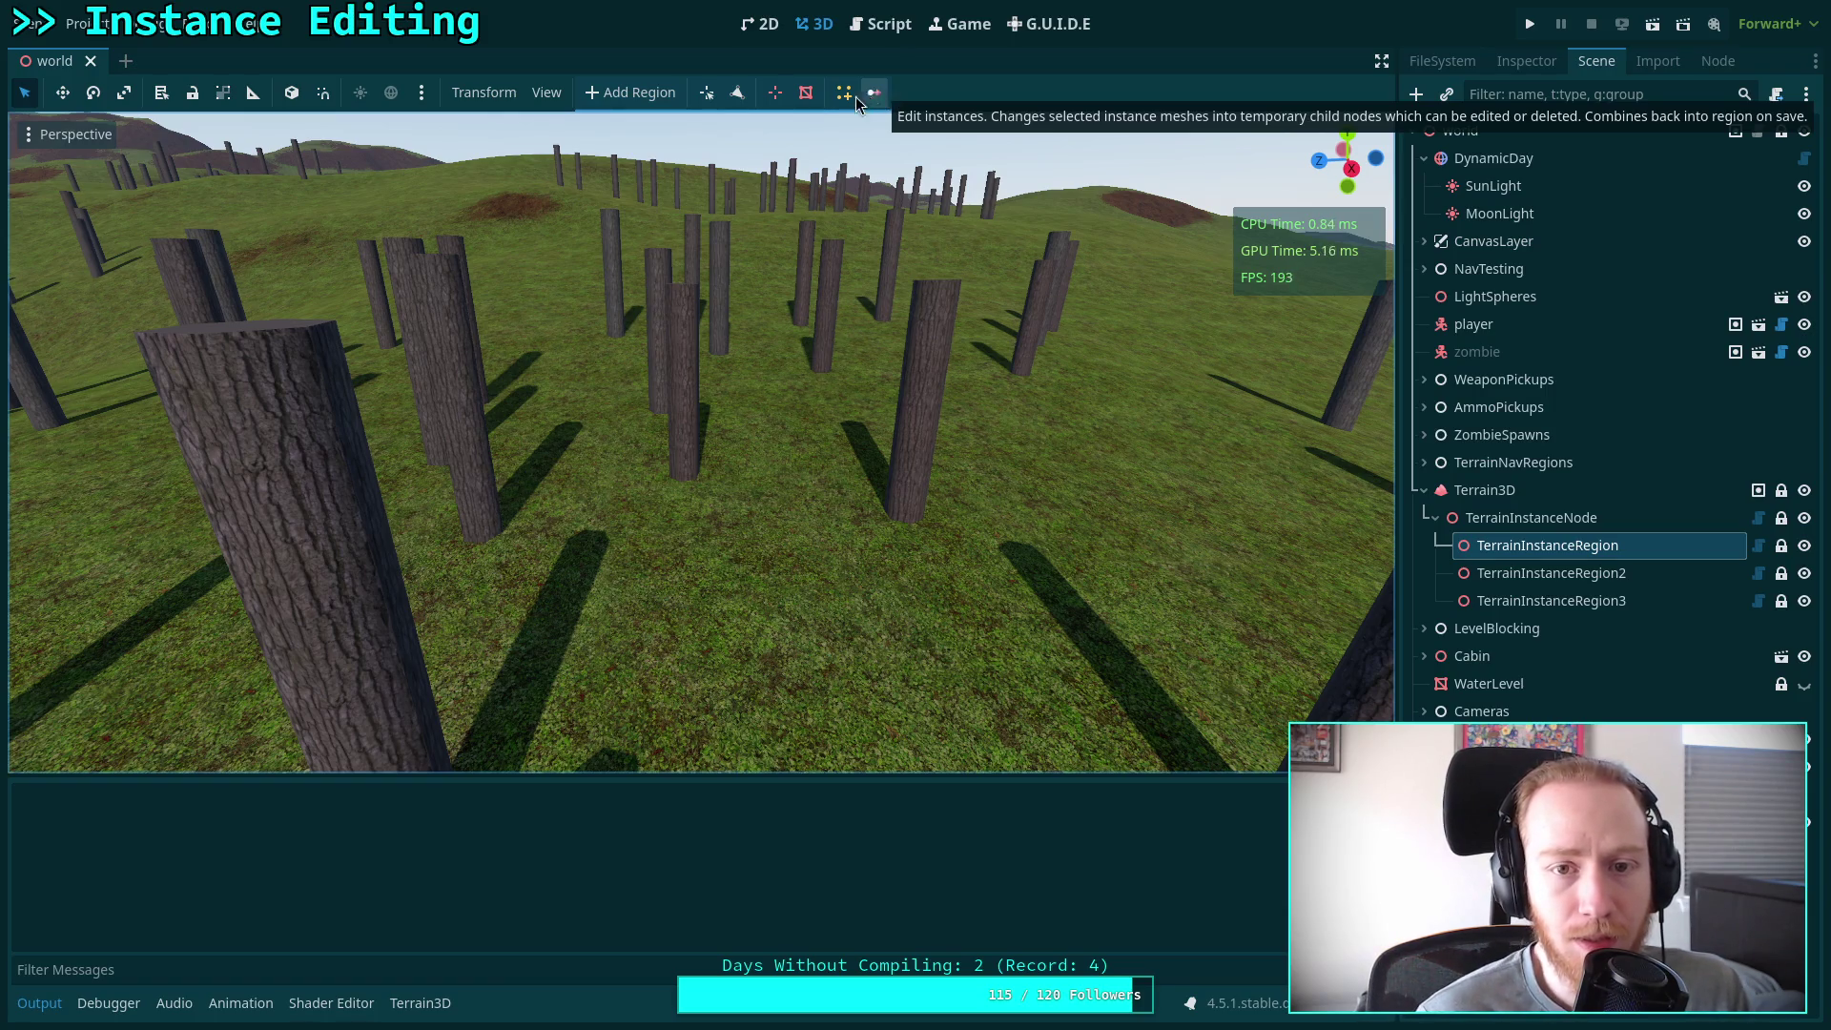
left_click(845, 95)
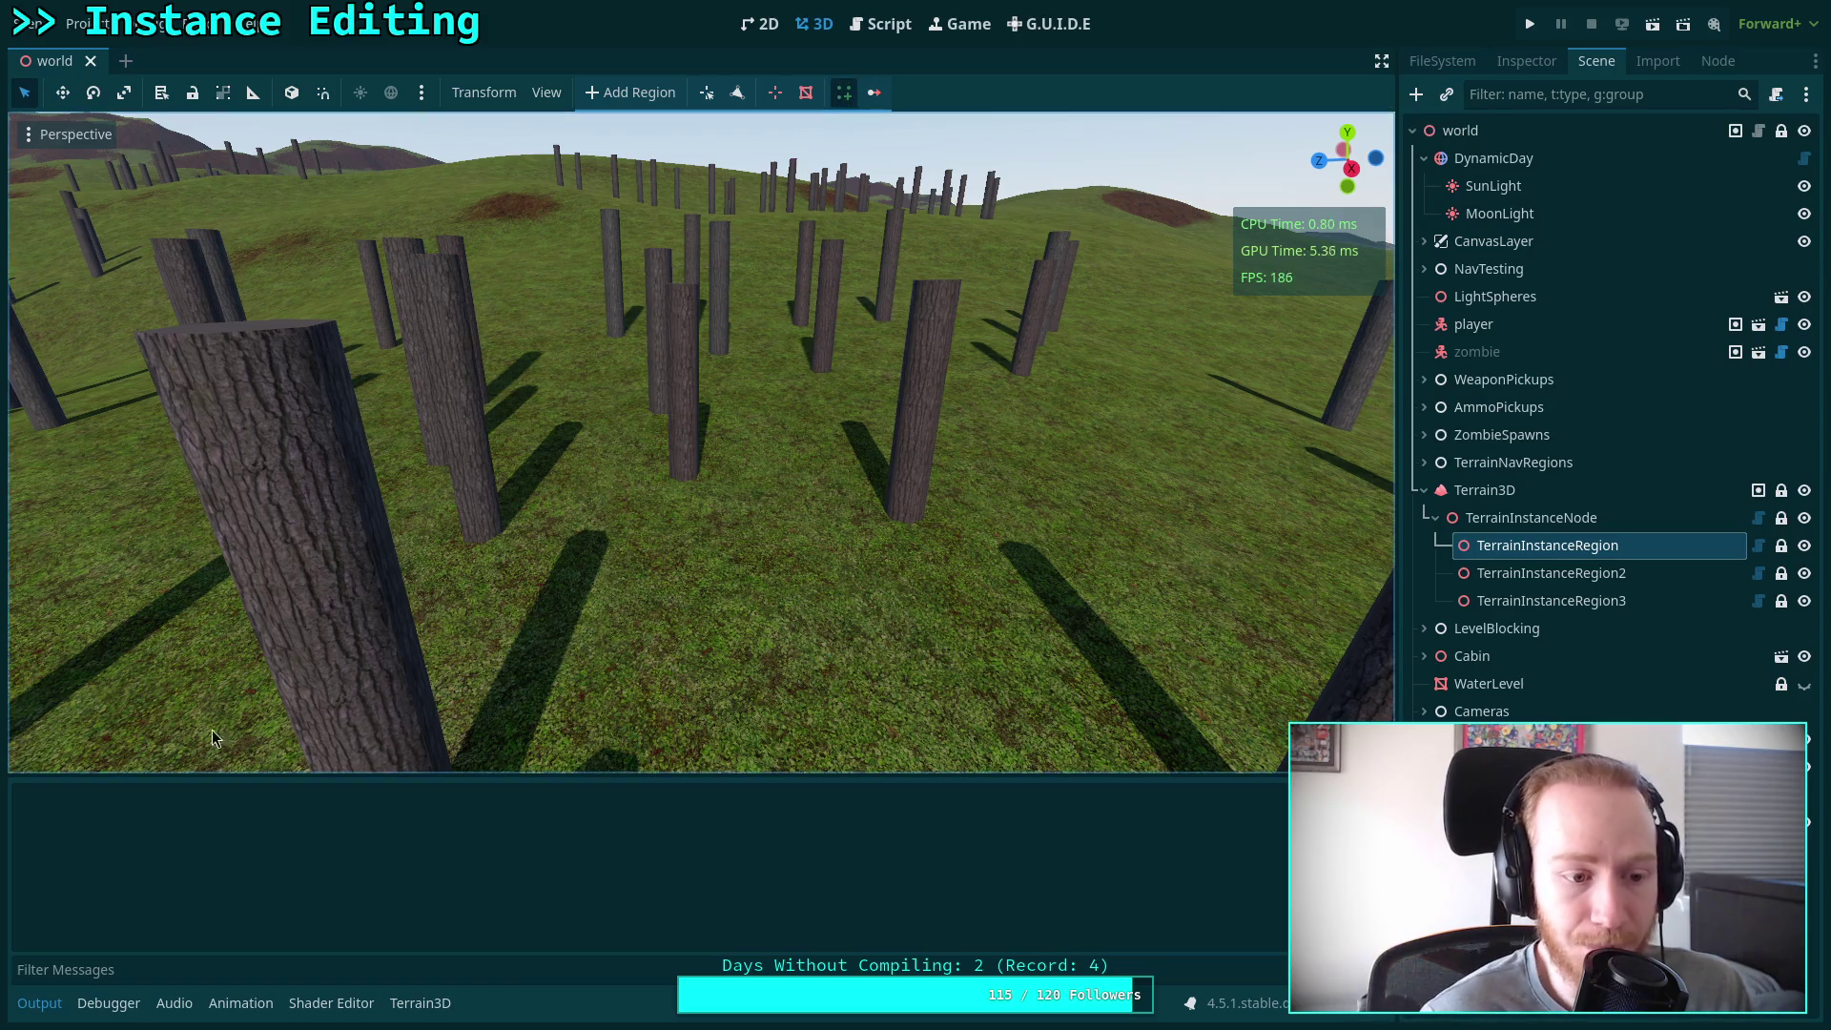
Select the Terrain3D node, return to plugin.gd's code, and show the node's properties
left_click(38, 1002)
left_click(411, 1004)
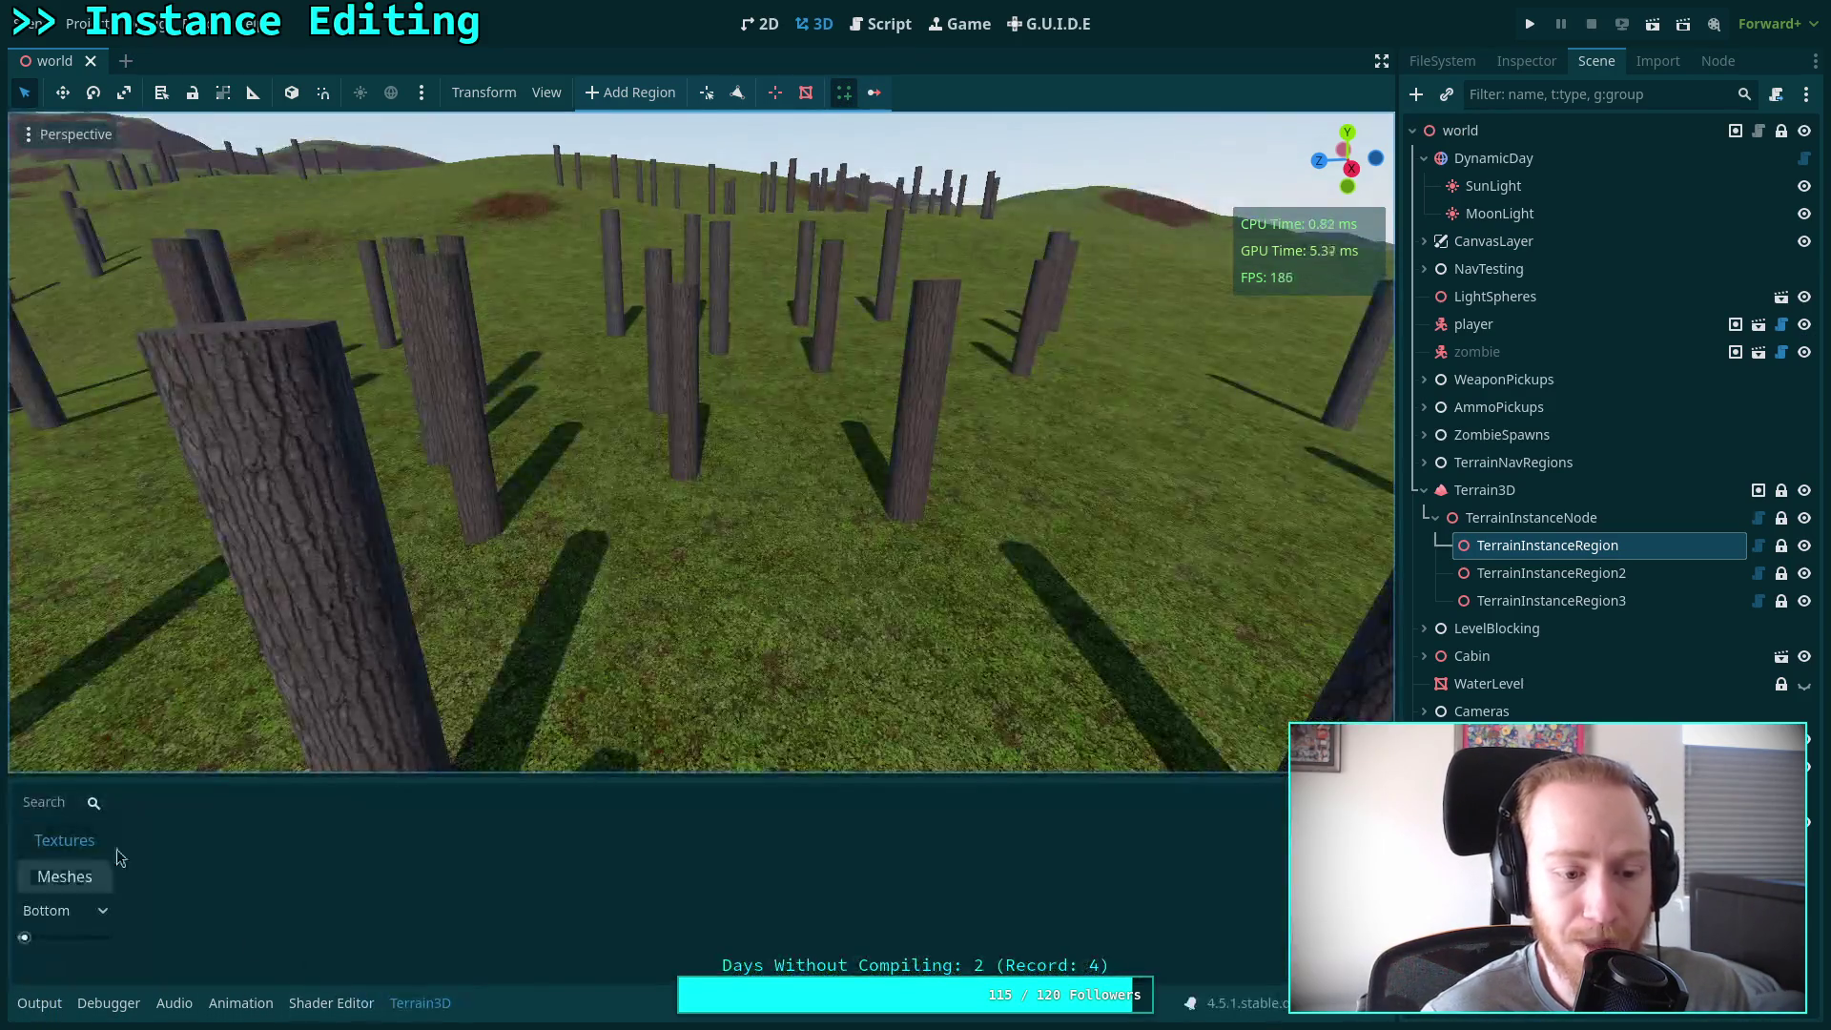
left_click(1484, 490)
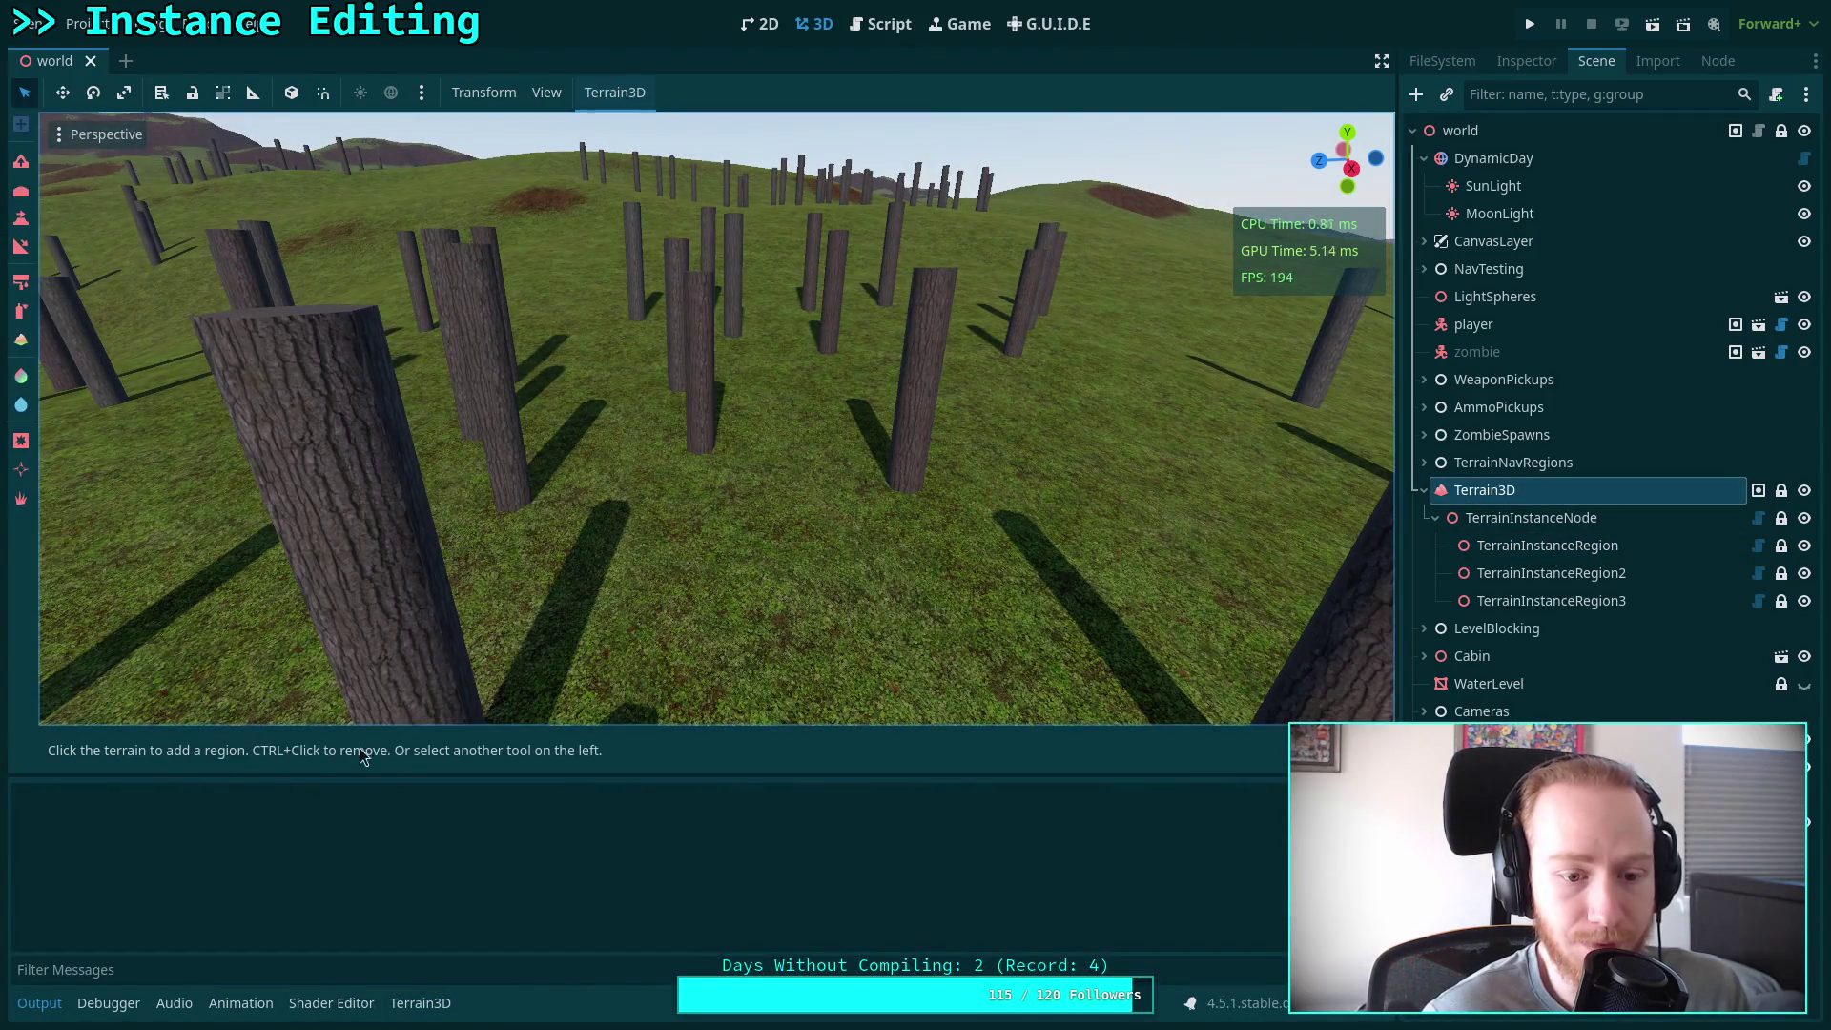
left_click(38, 1003)
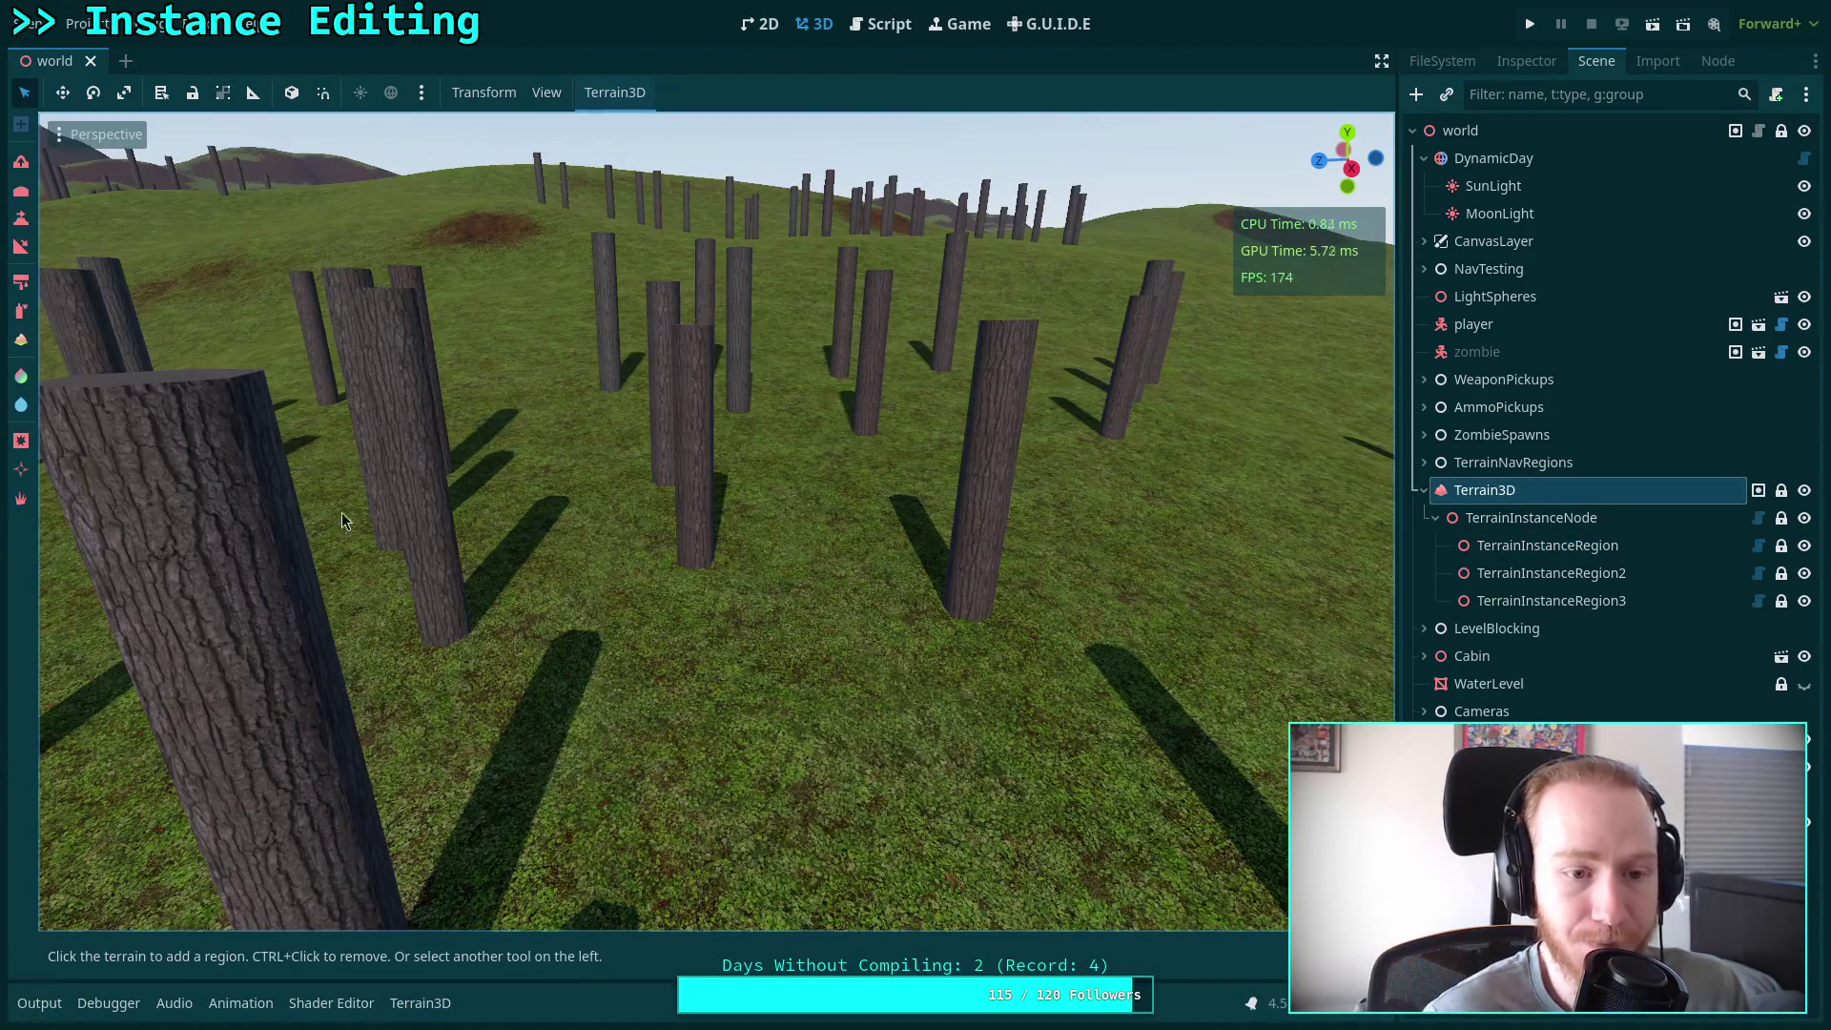
left_click(880, 24)
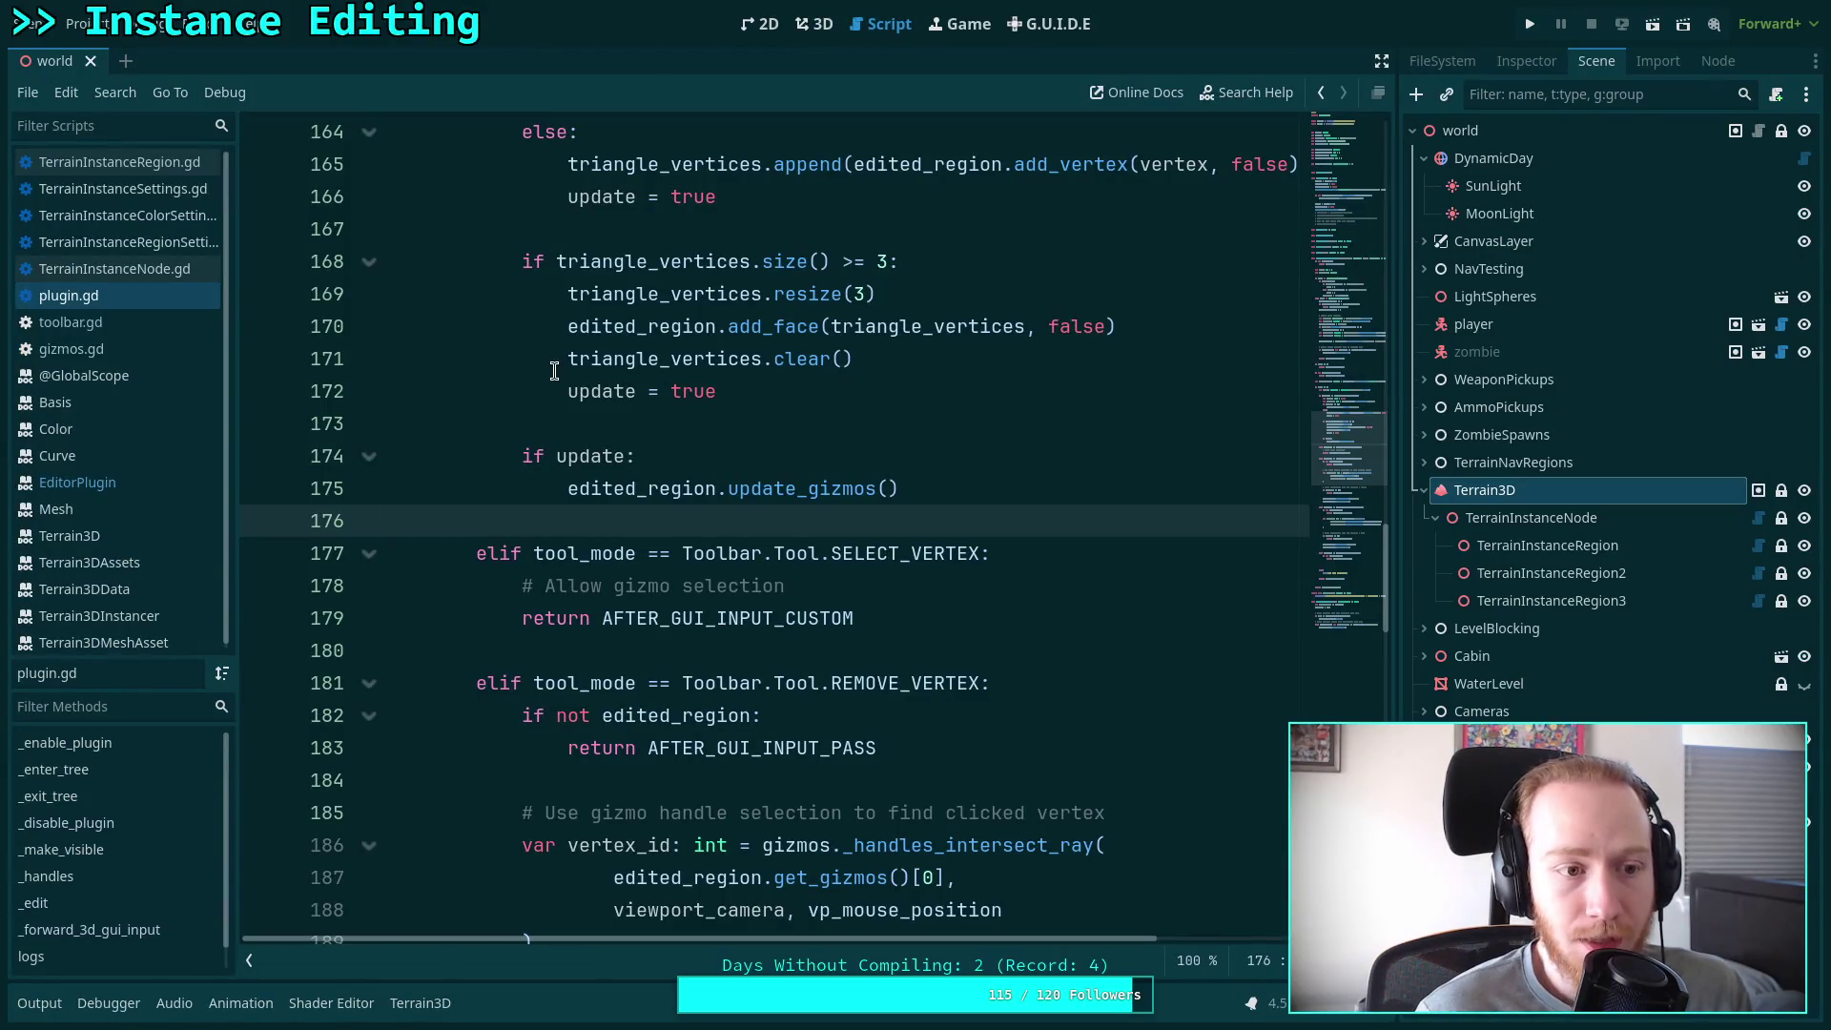
left_click(1526, 61)
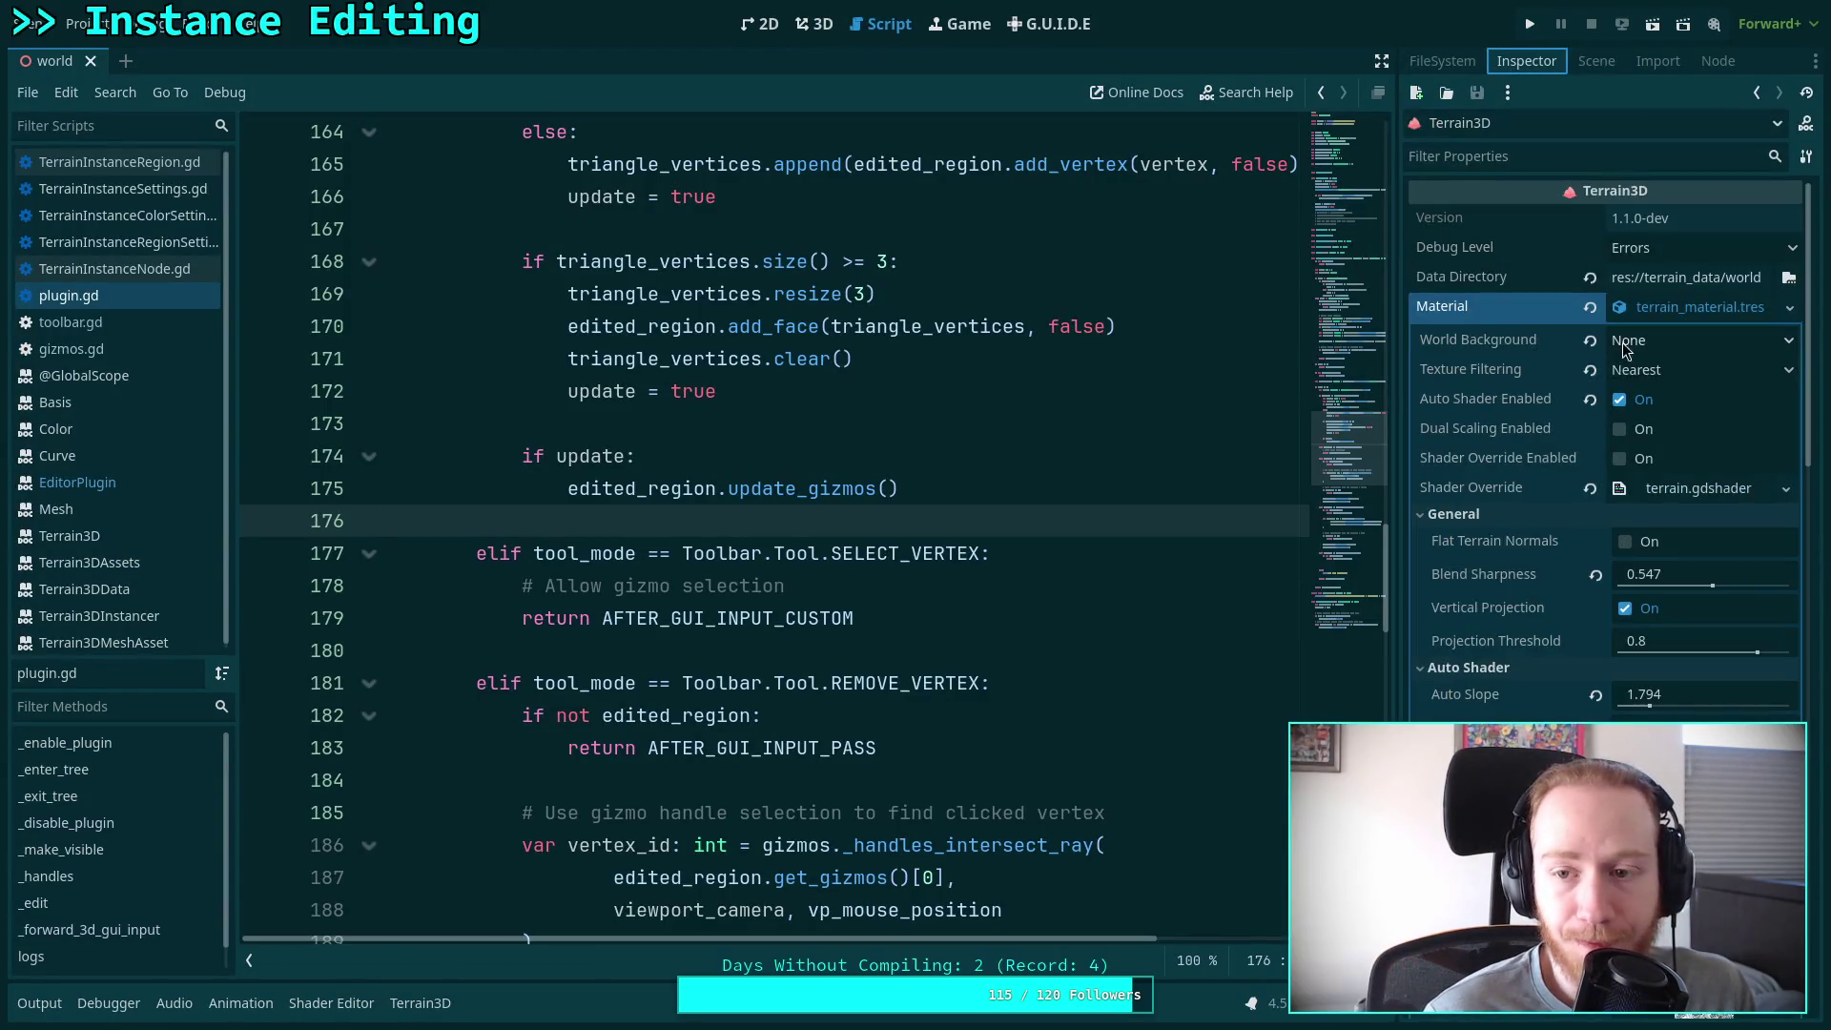
Create a new script add_instance.gd in the ui folder, inheriting Control
left_click(1597, 61)
left_click(1442, 61)
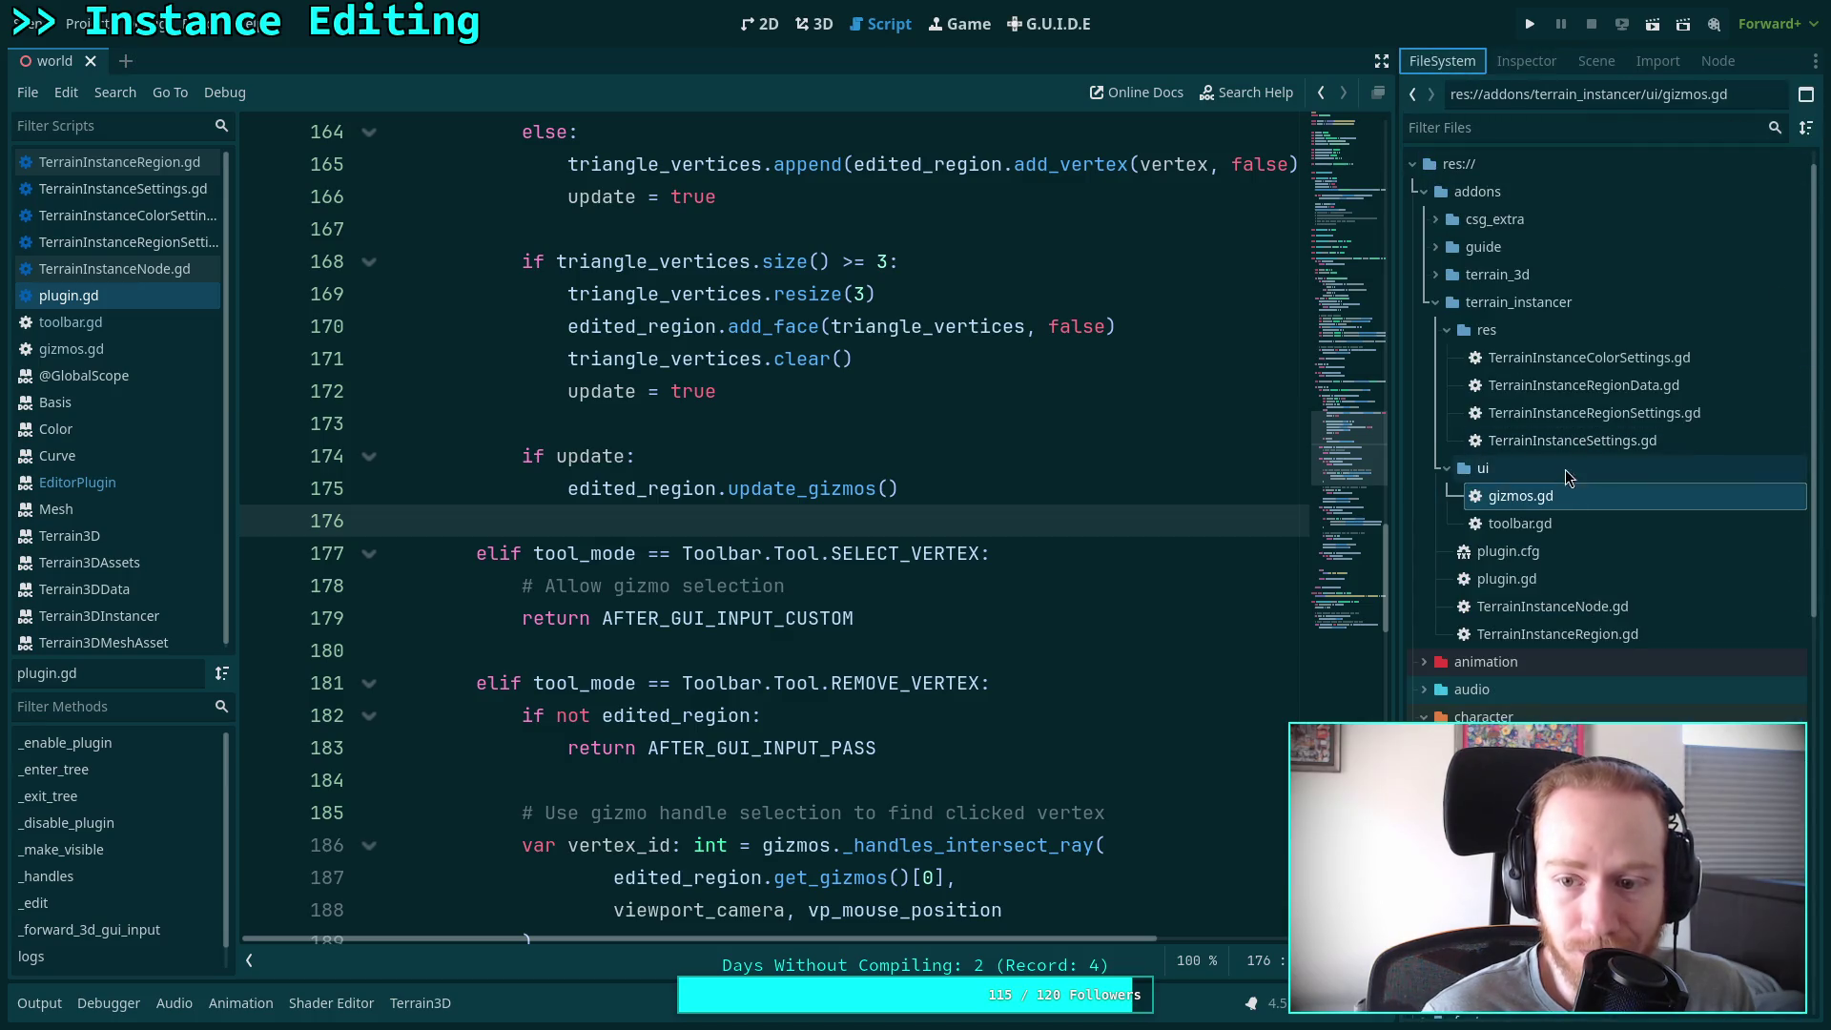
right_click(1573, 468)
mouse_move(1639, 474)
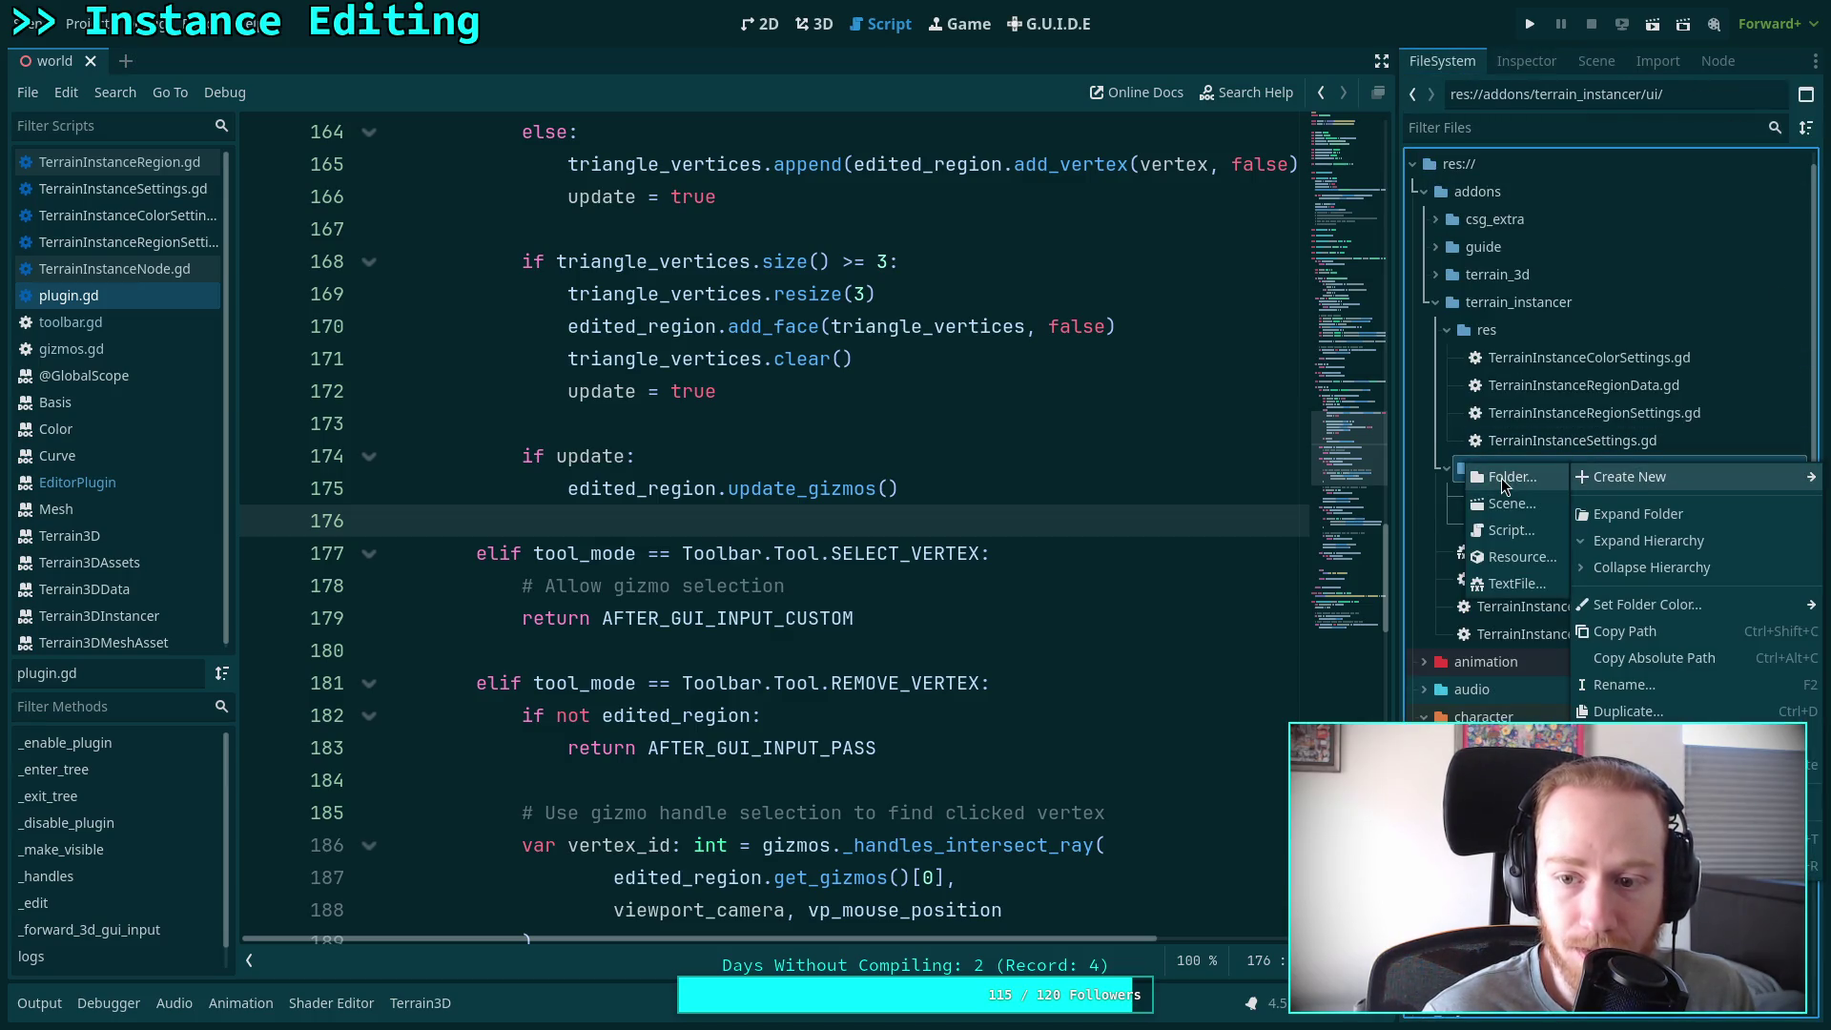
left_click(1511, 530)
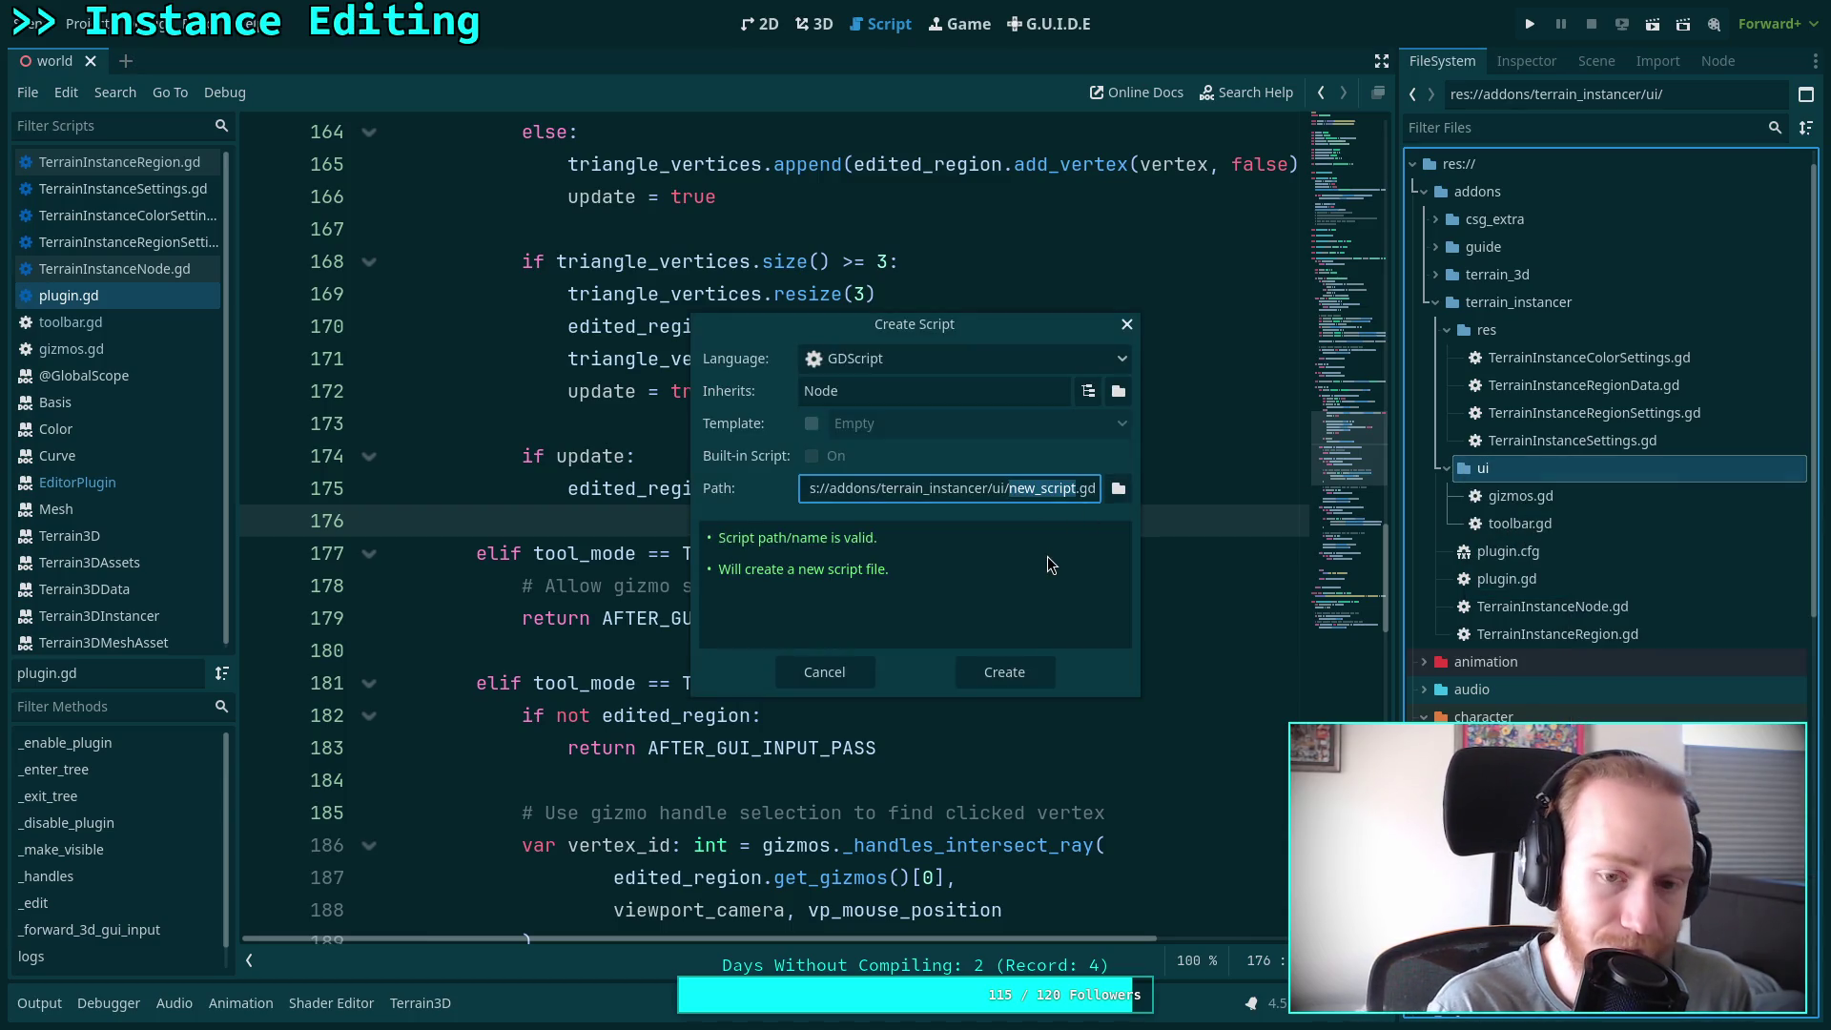
type("add_ins")
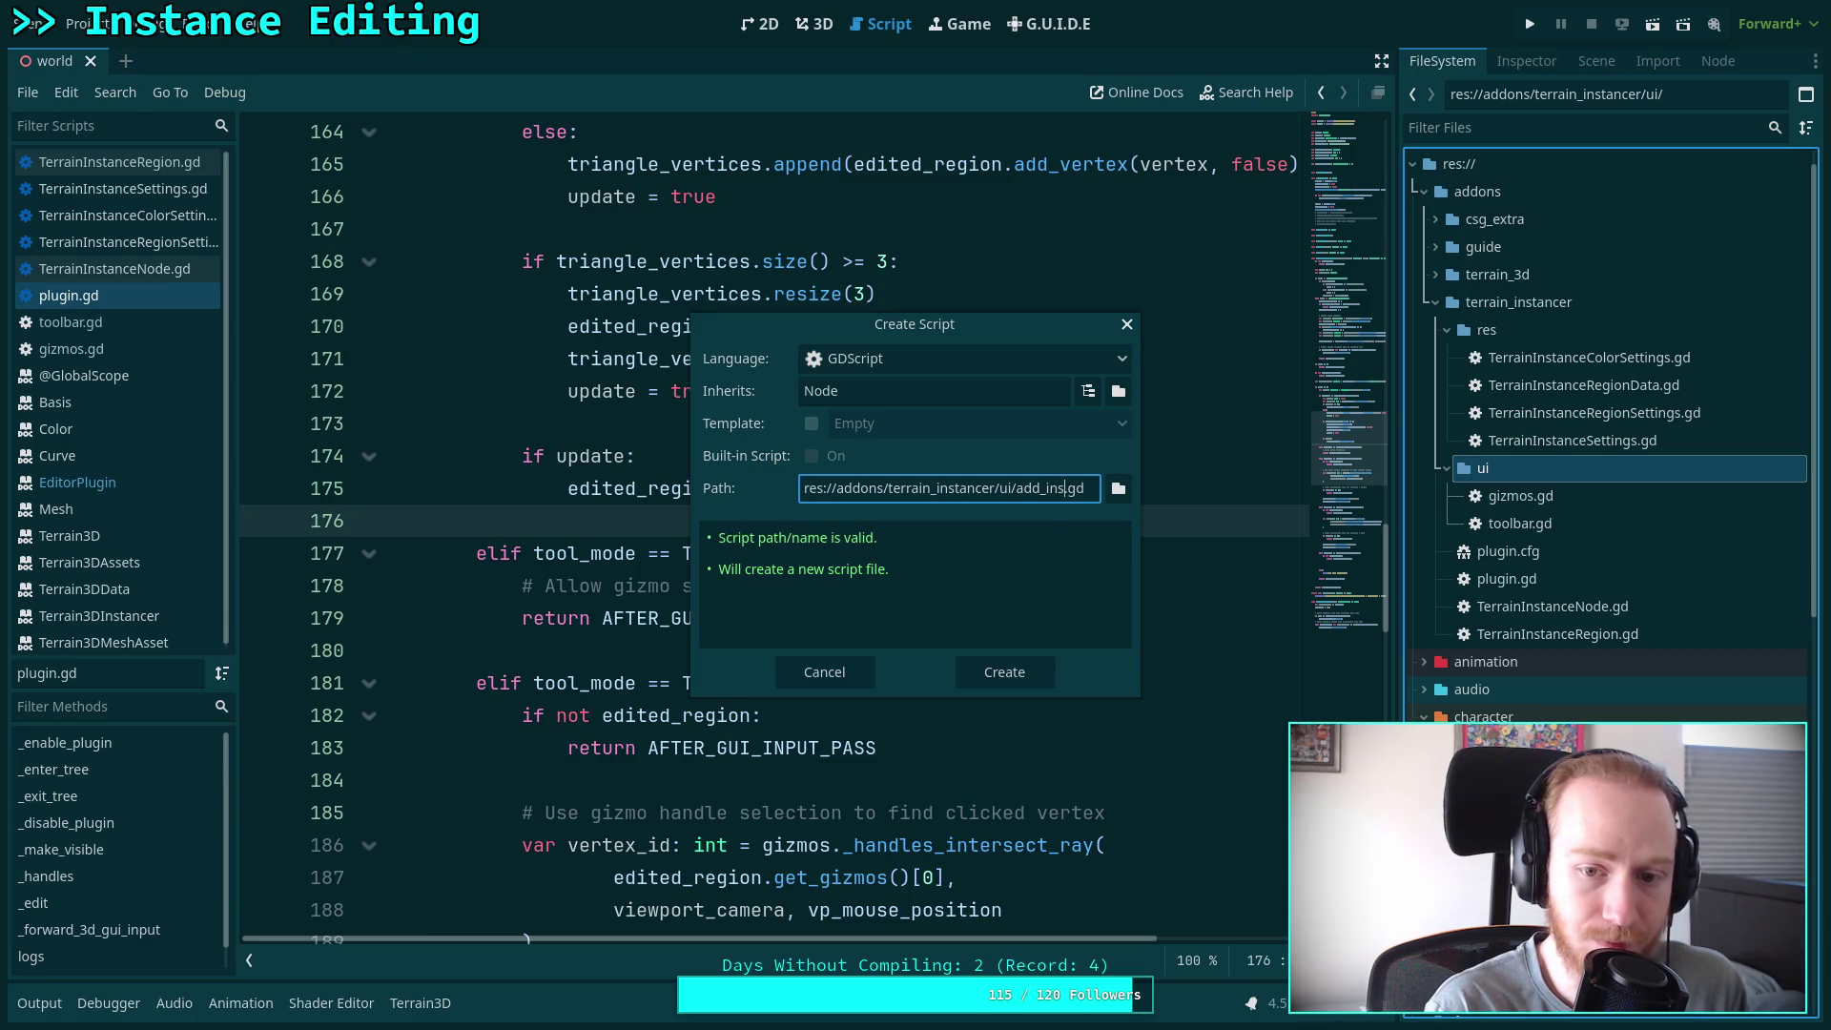
type("tance")
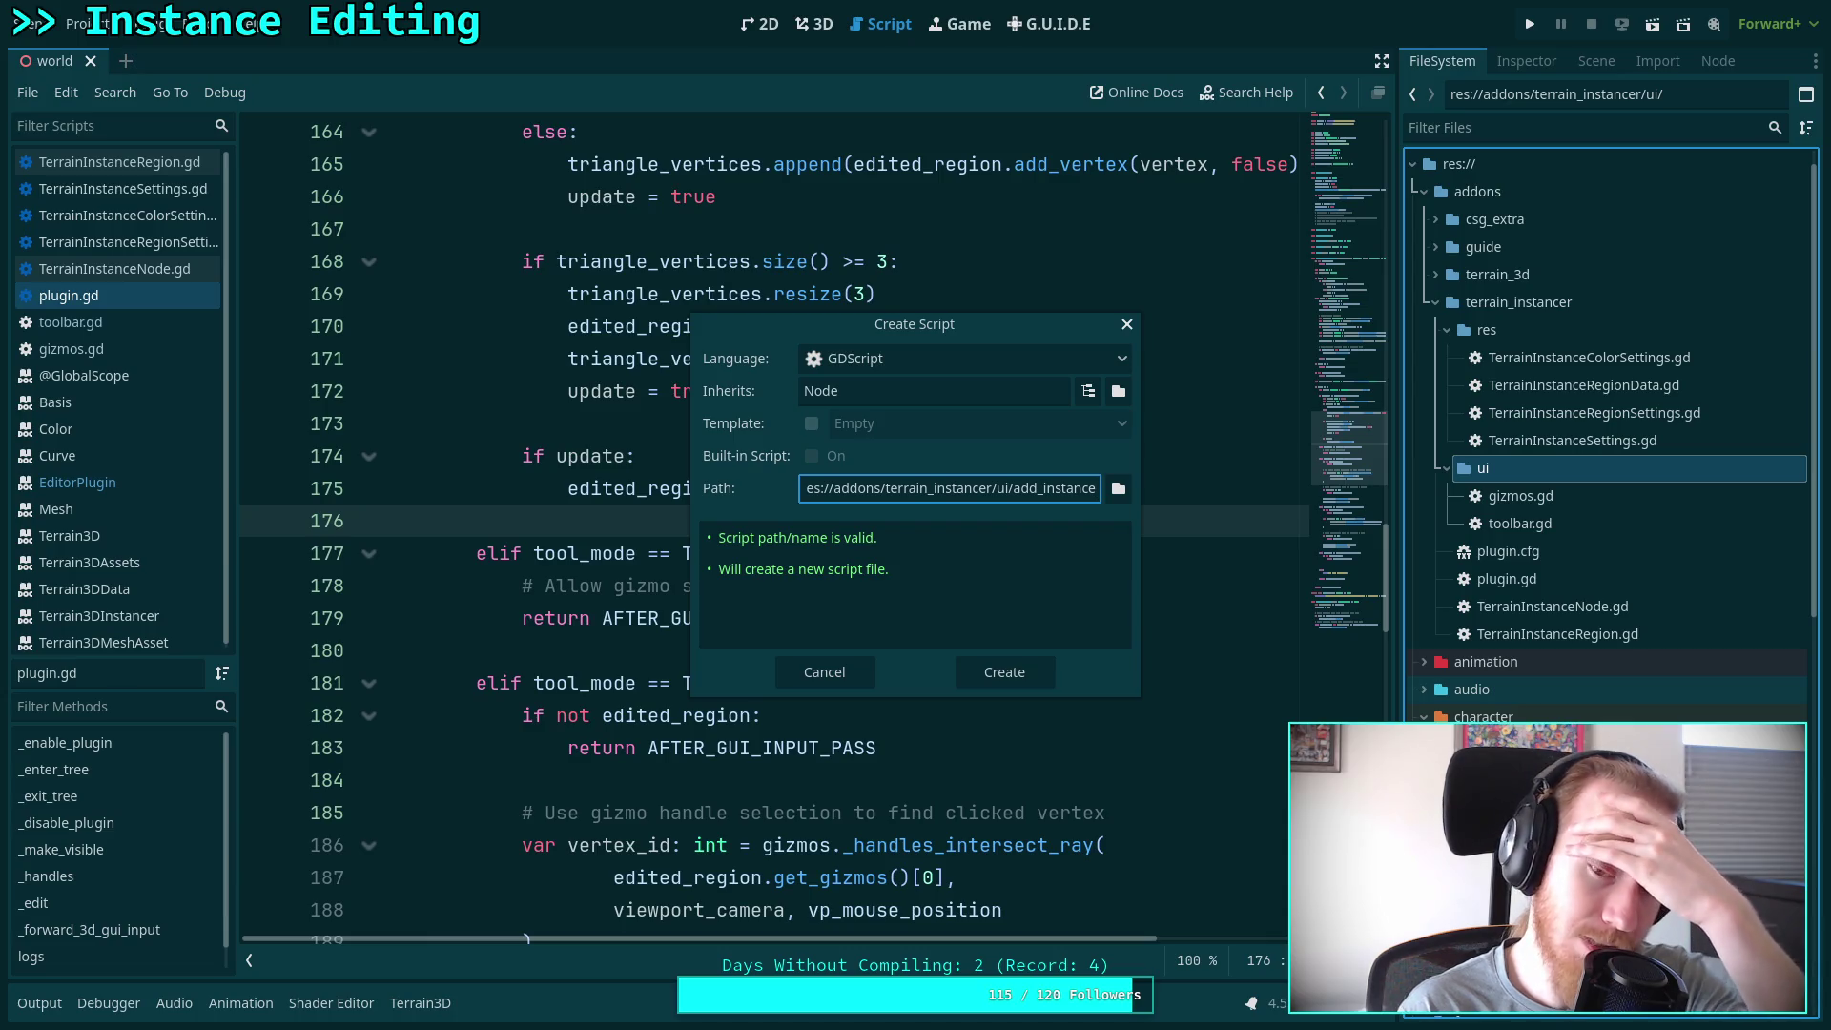
left_click(853, 389)
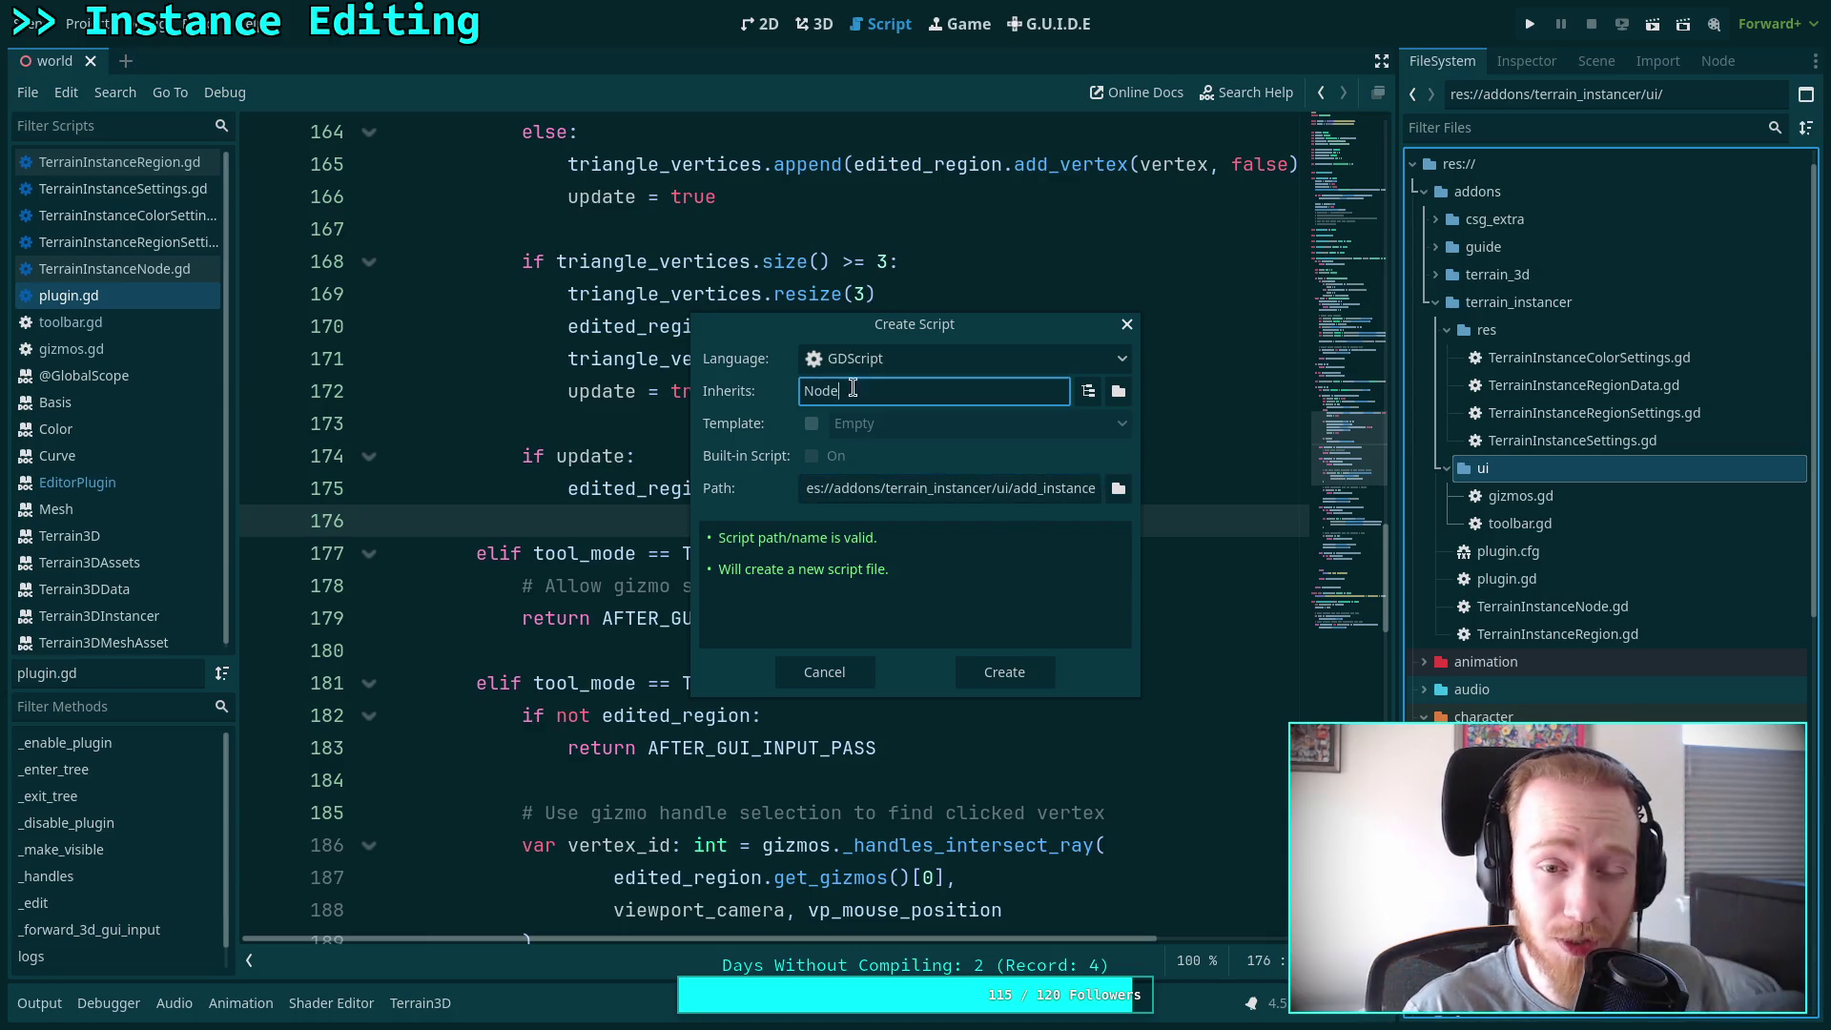
double_click(853, 389)
type("Control")
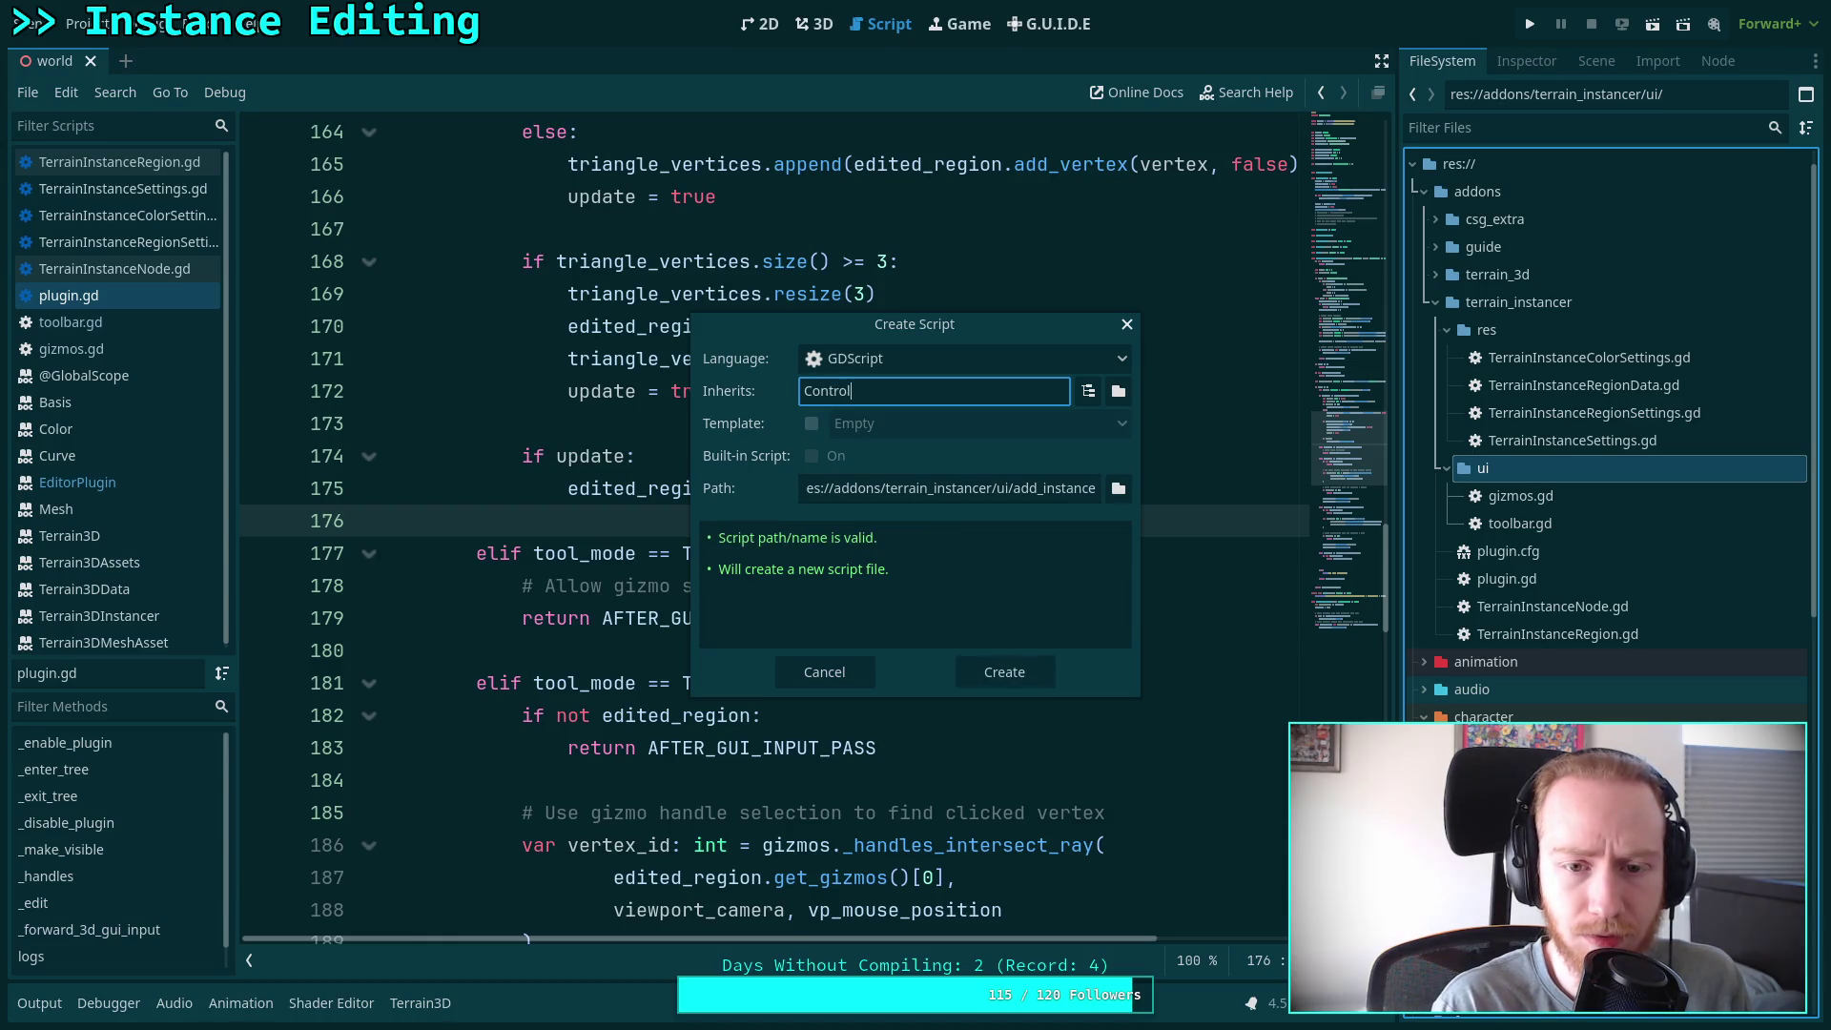
key("Return")
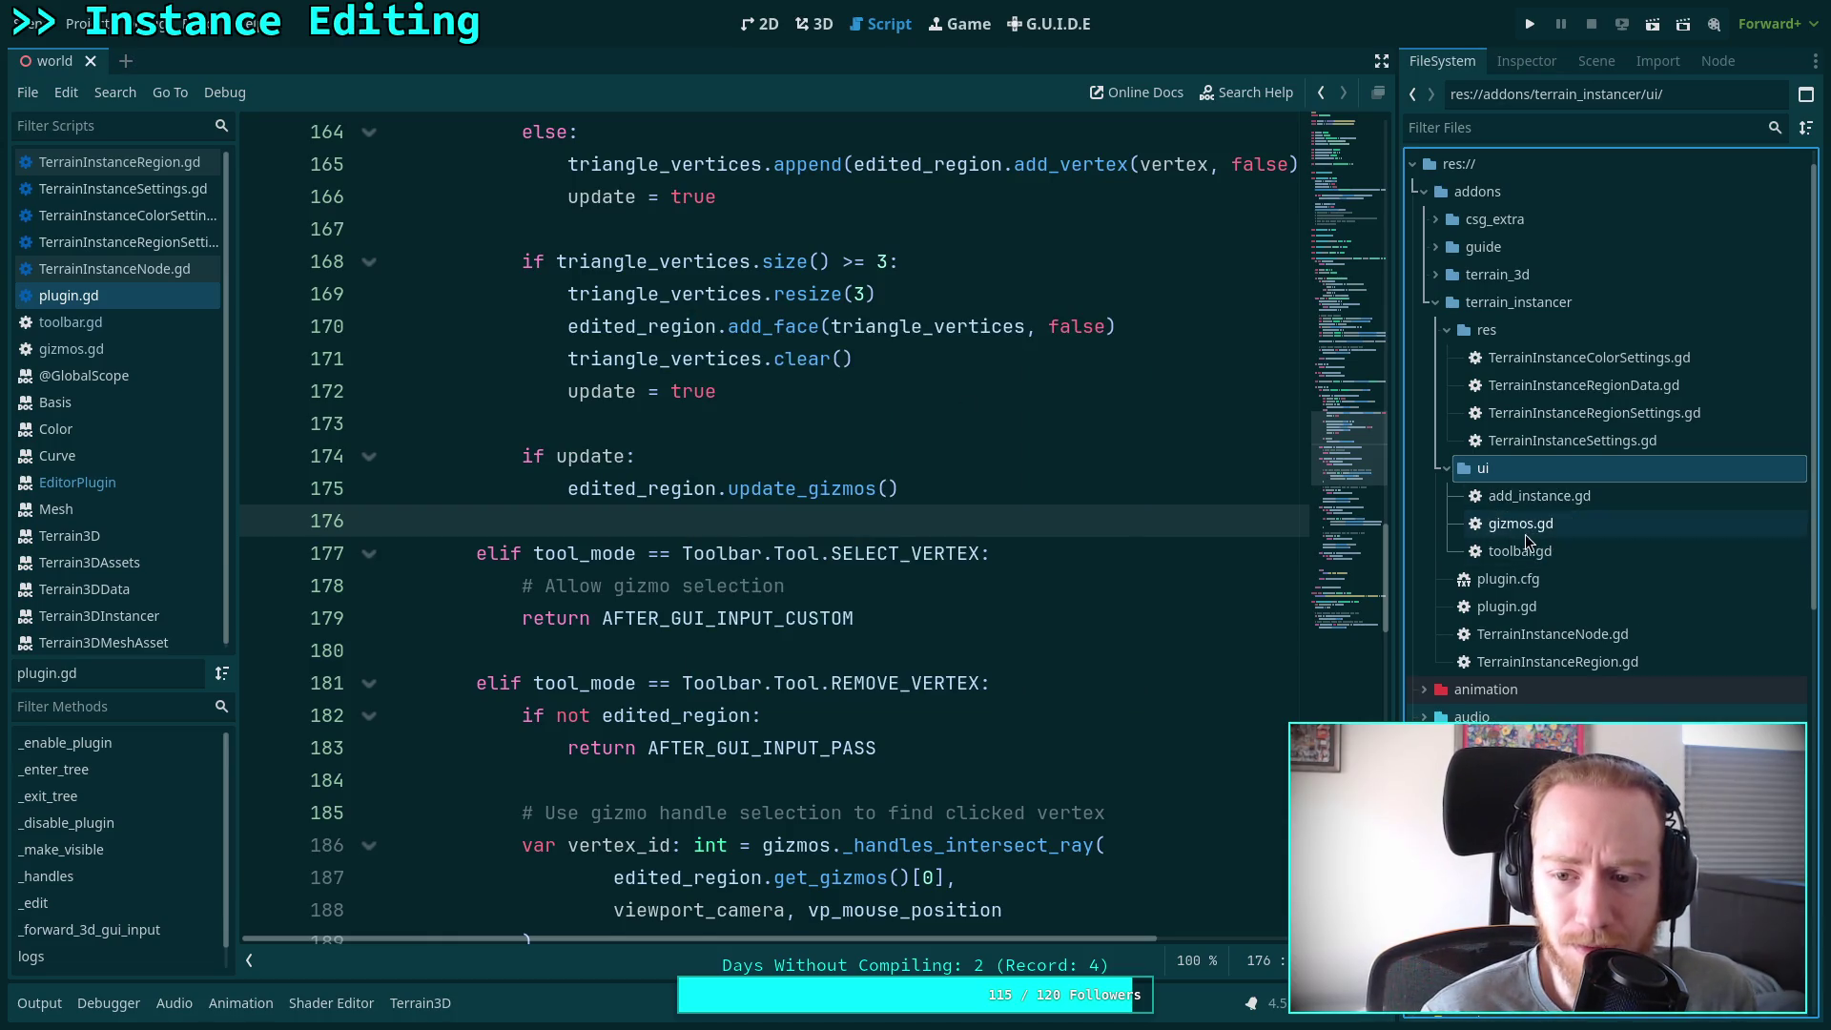
Check toolbar.gd's base class, then change add_instance.gd to extend HBoxContainer
double_click(1525, 549)
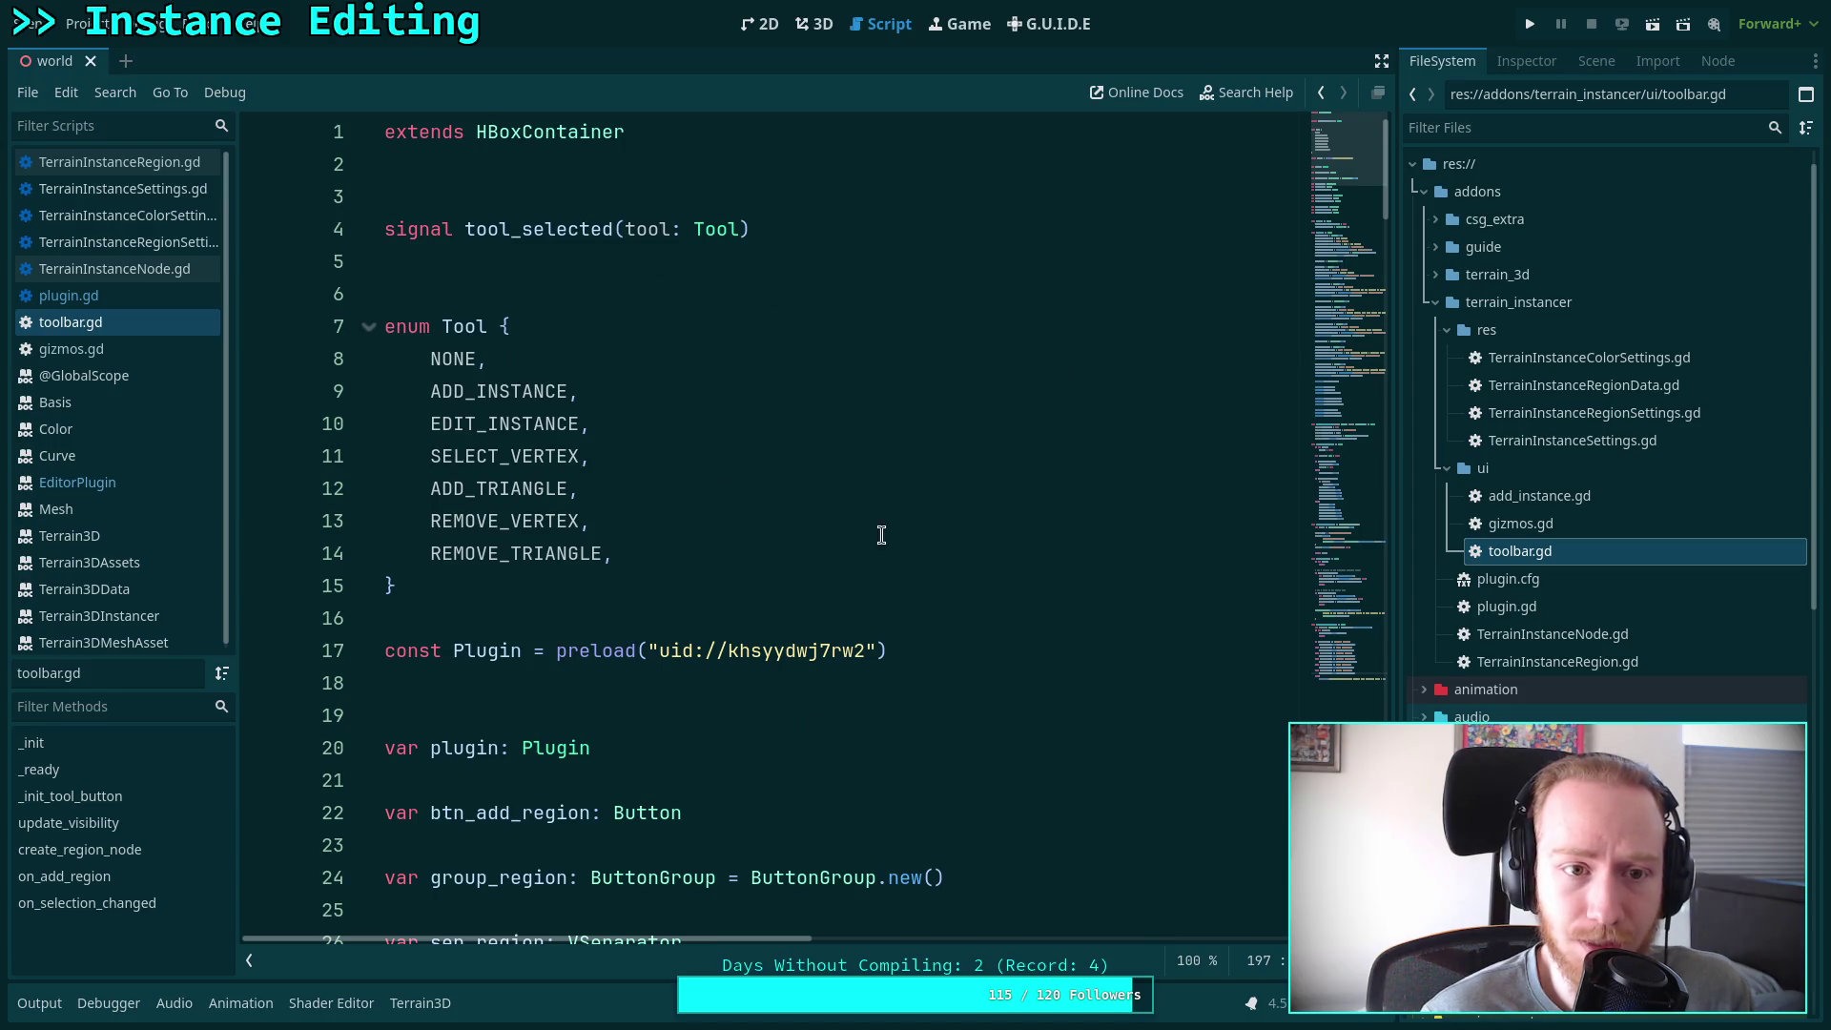
double_click(1605, 506)
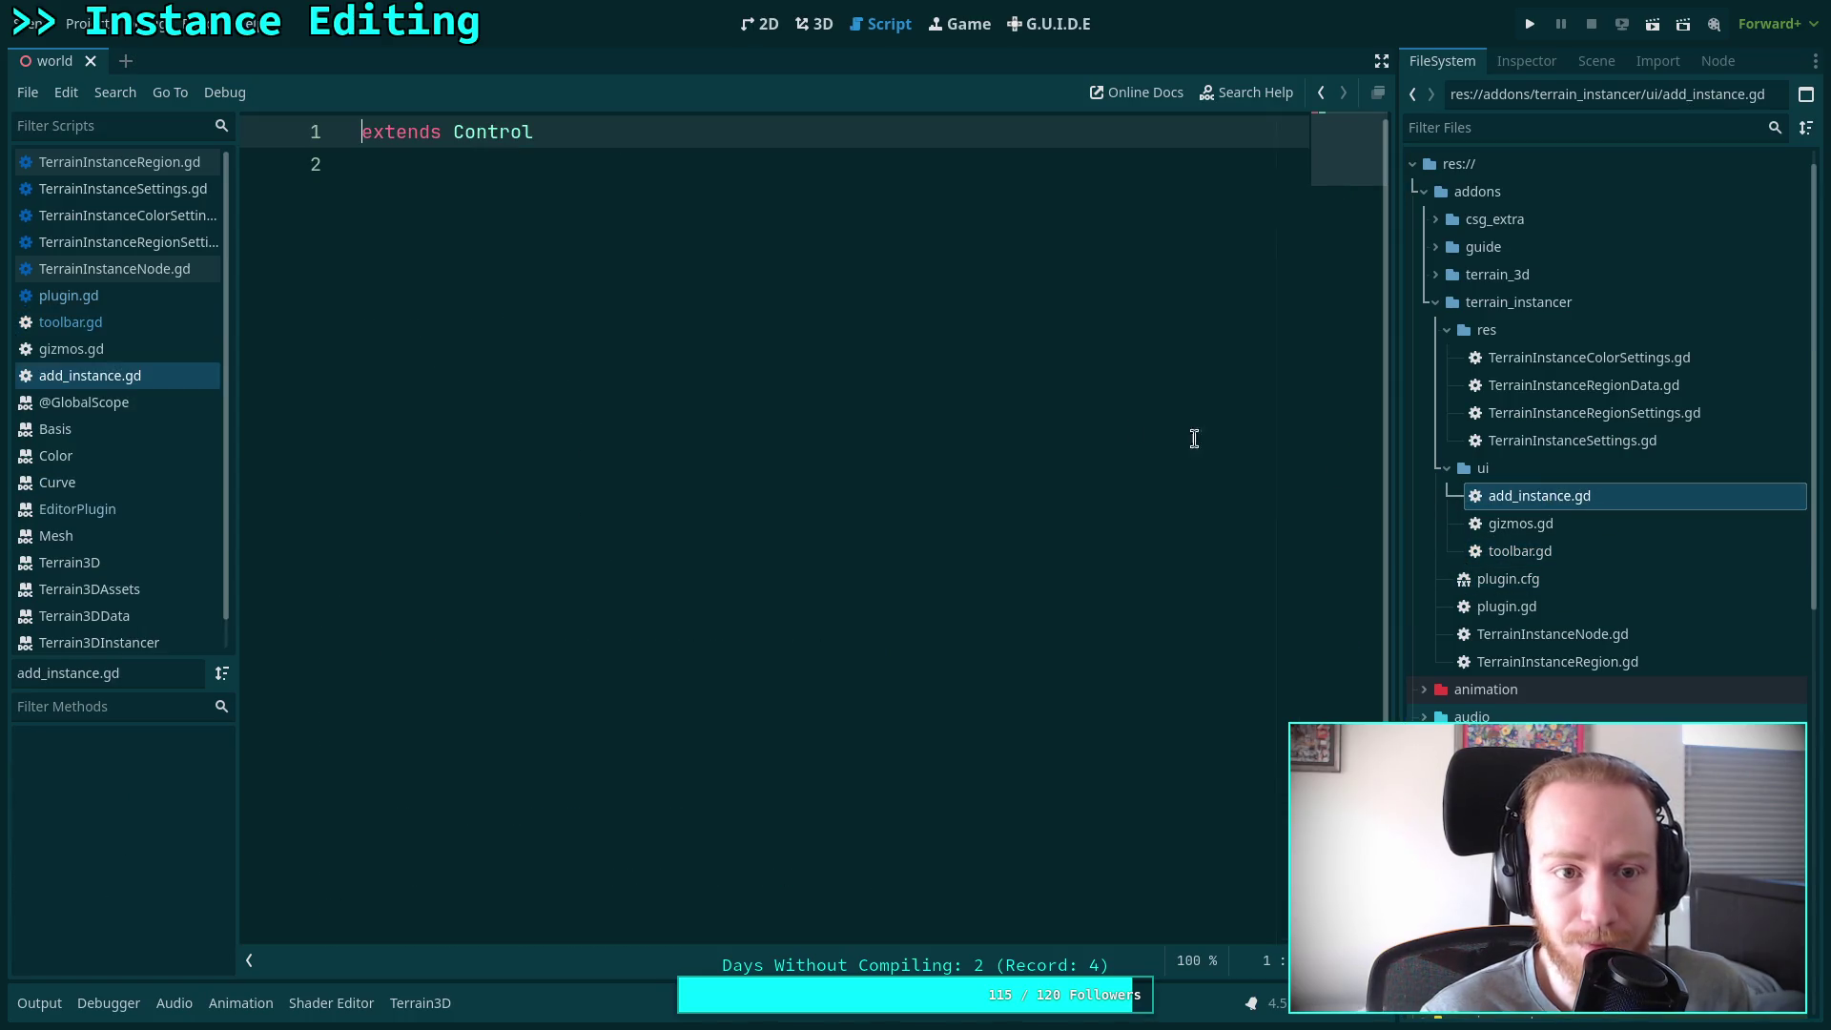
double_click(529, 132)
type("HB")
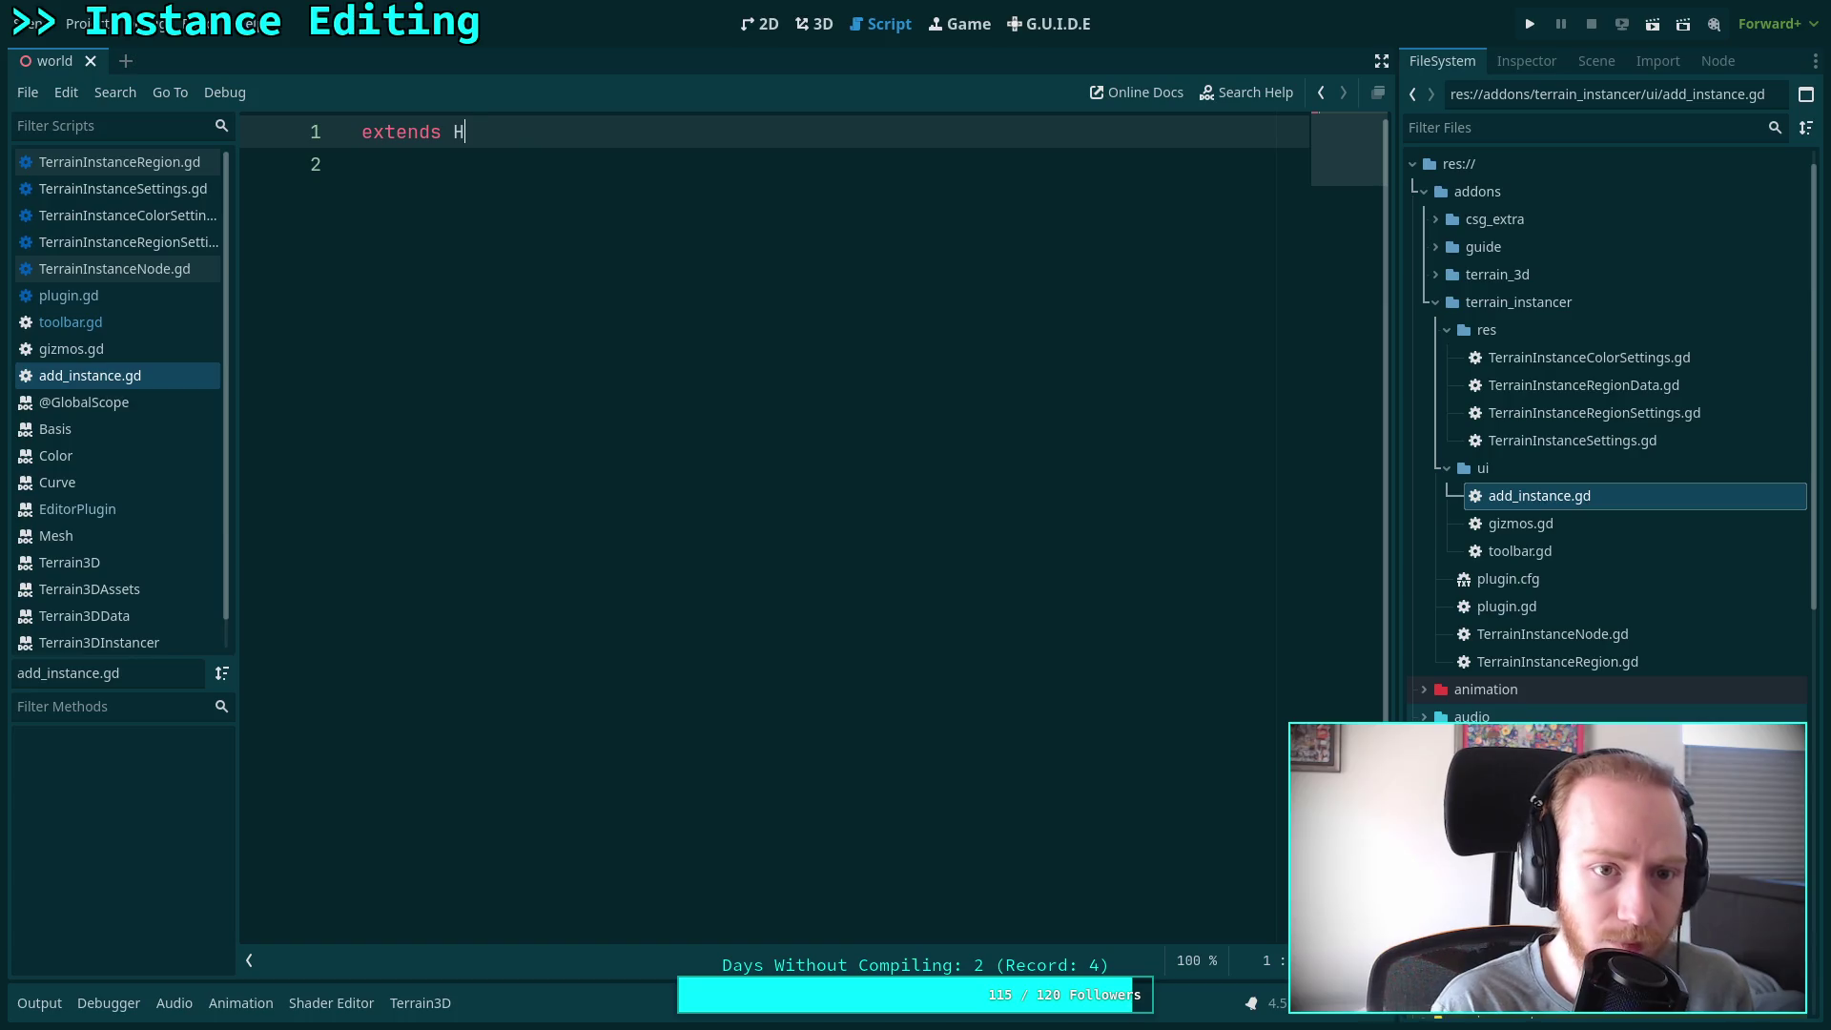
key("Return")
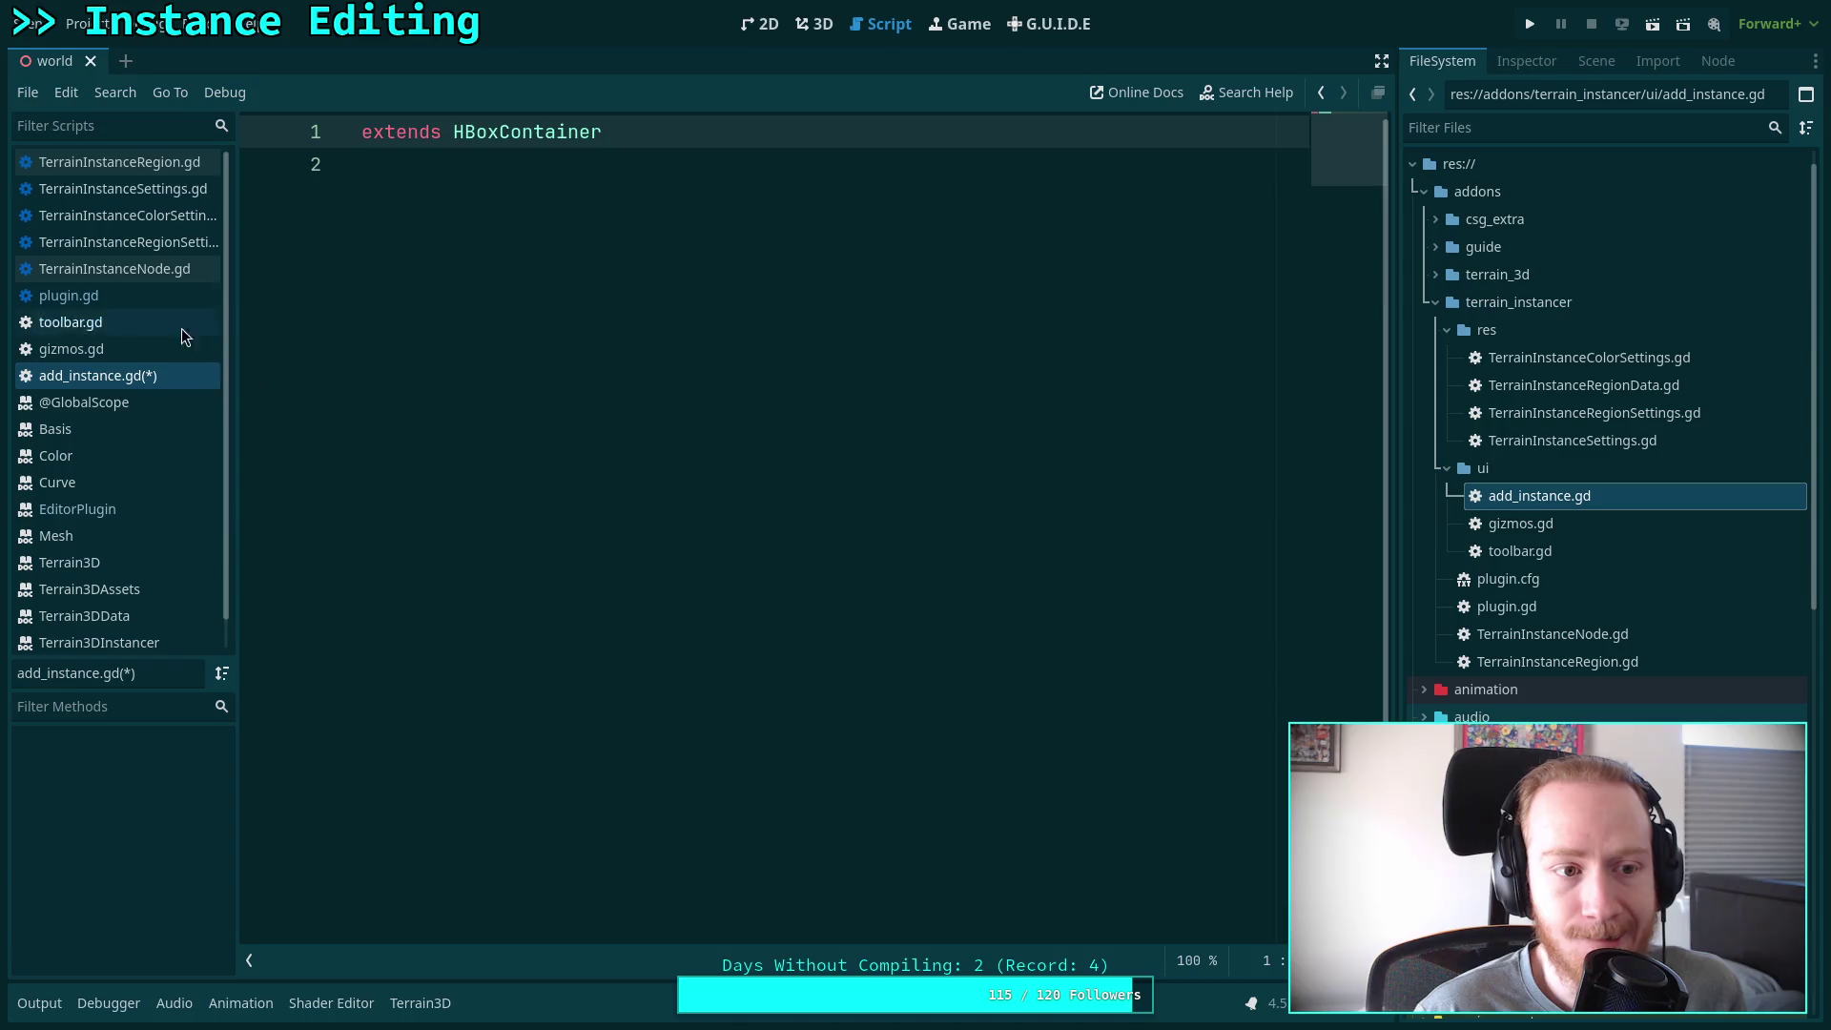
Add 'const InstanceBar =' preloading add_instance.gd near the top of plugin.gd and save
left_click(69, 296)
scroll(838, 324, "up", 20)
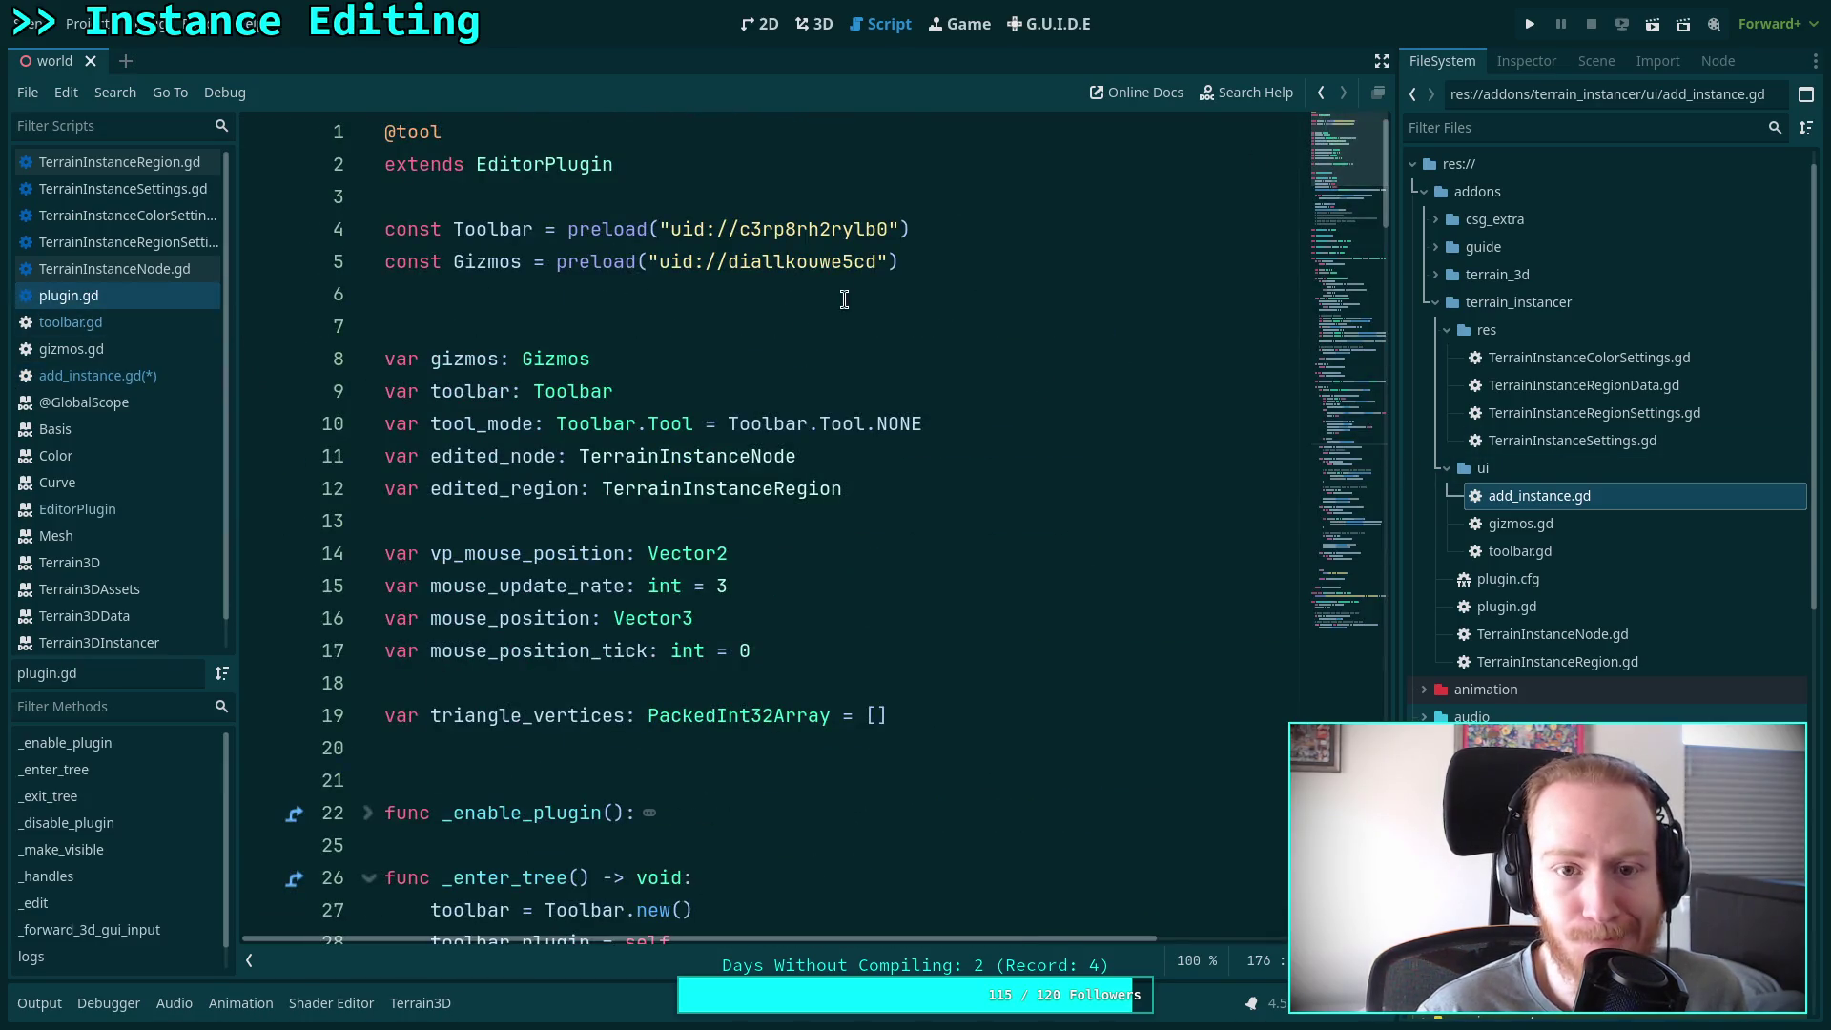
mouse_move(1447, 503)
left_mouse_down()
mouse_move(907, 254)
mouse_move(983, 250)
left_mouse_up()
key("Return")
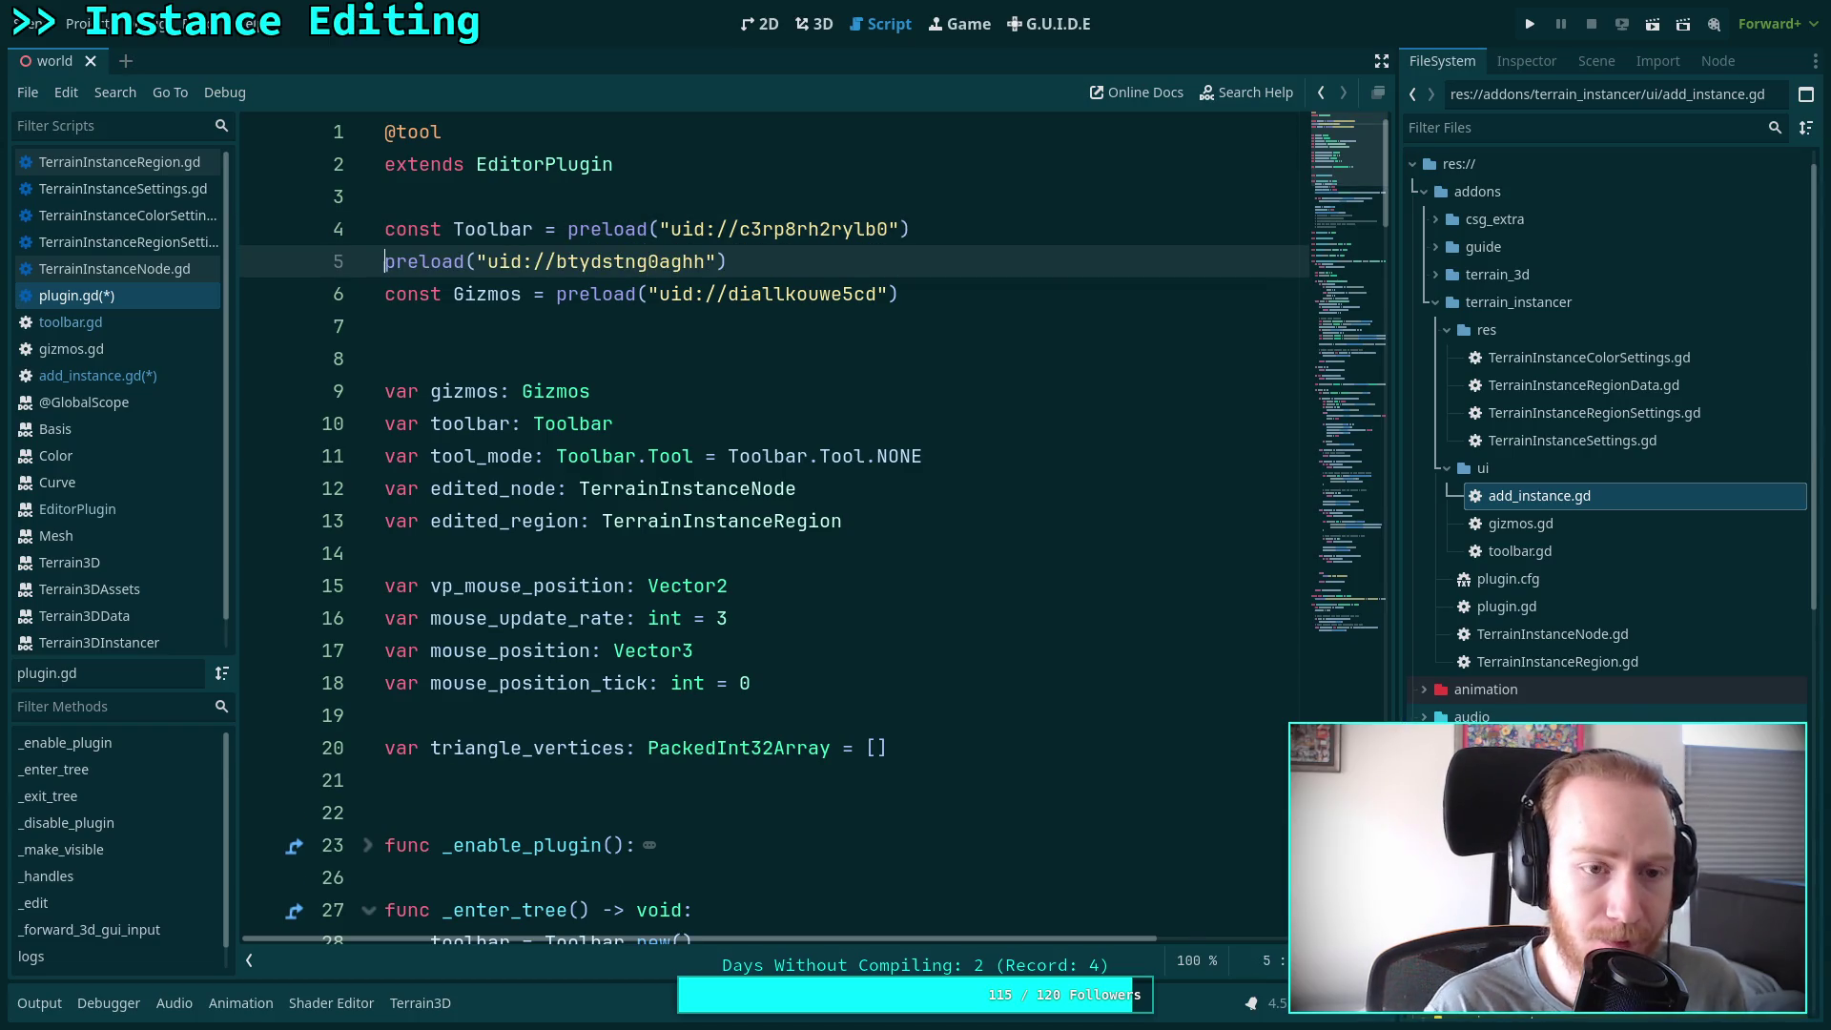
type("const ")
type("AddInstance")
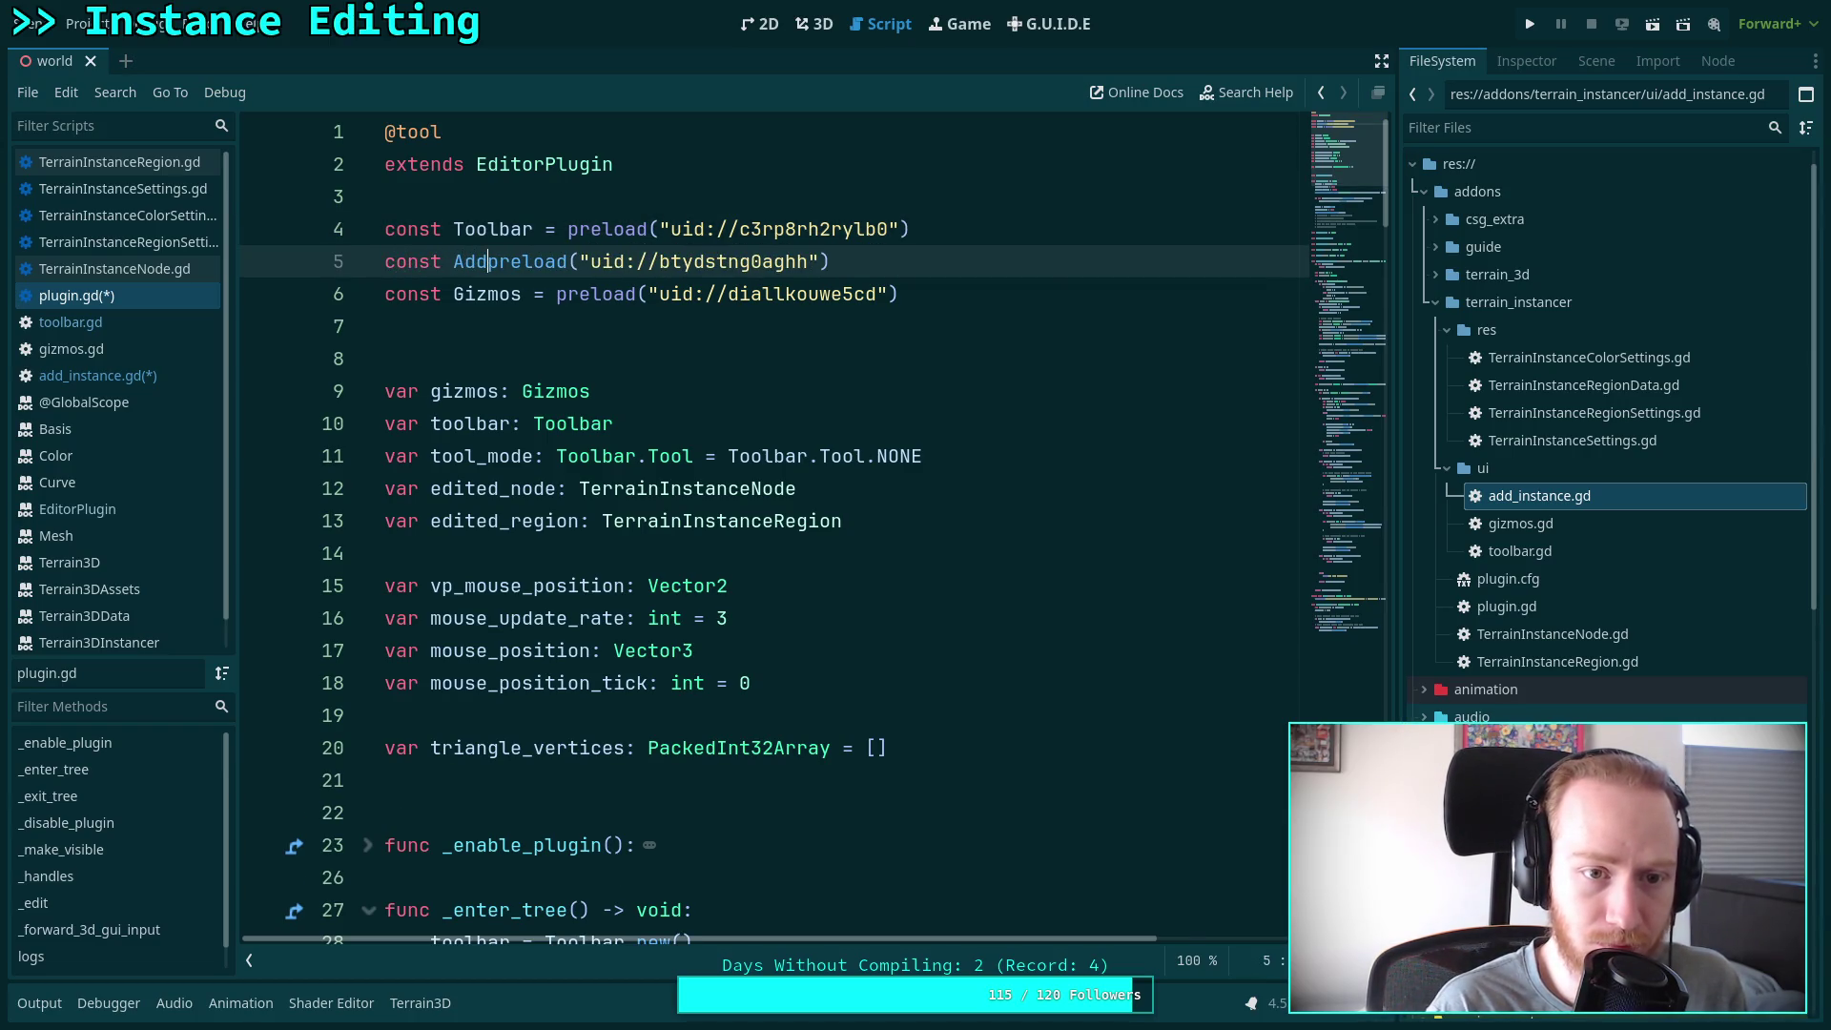
type("Bar")
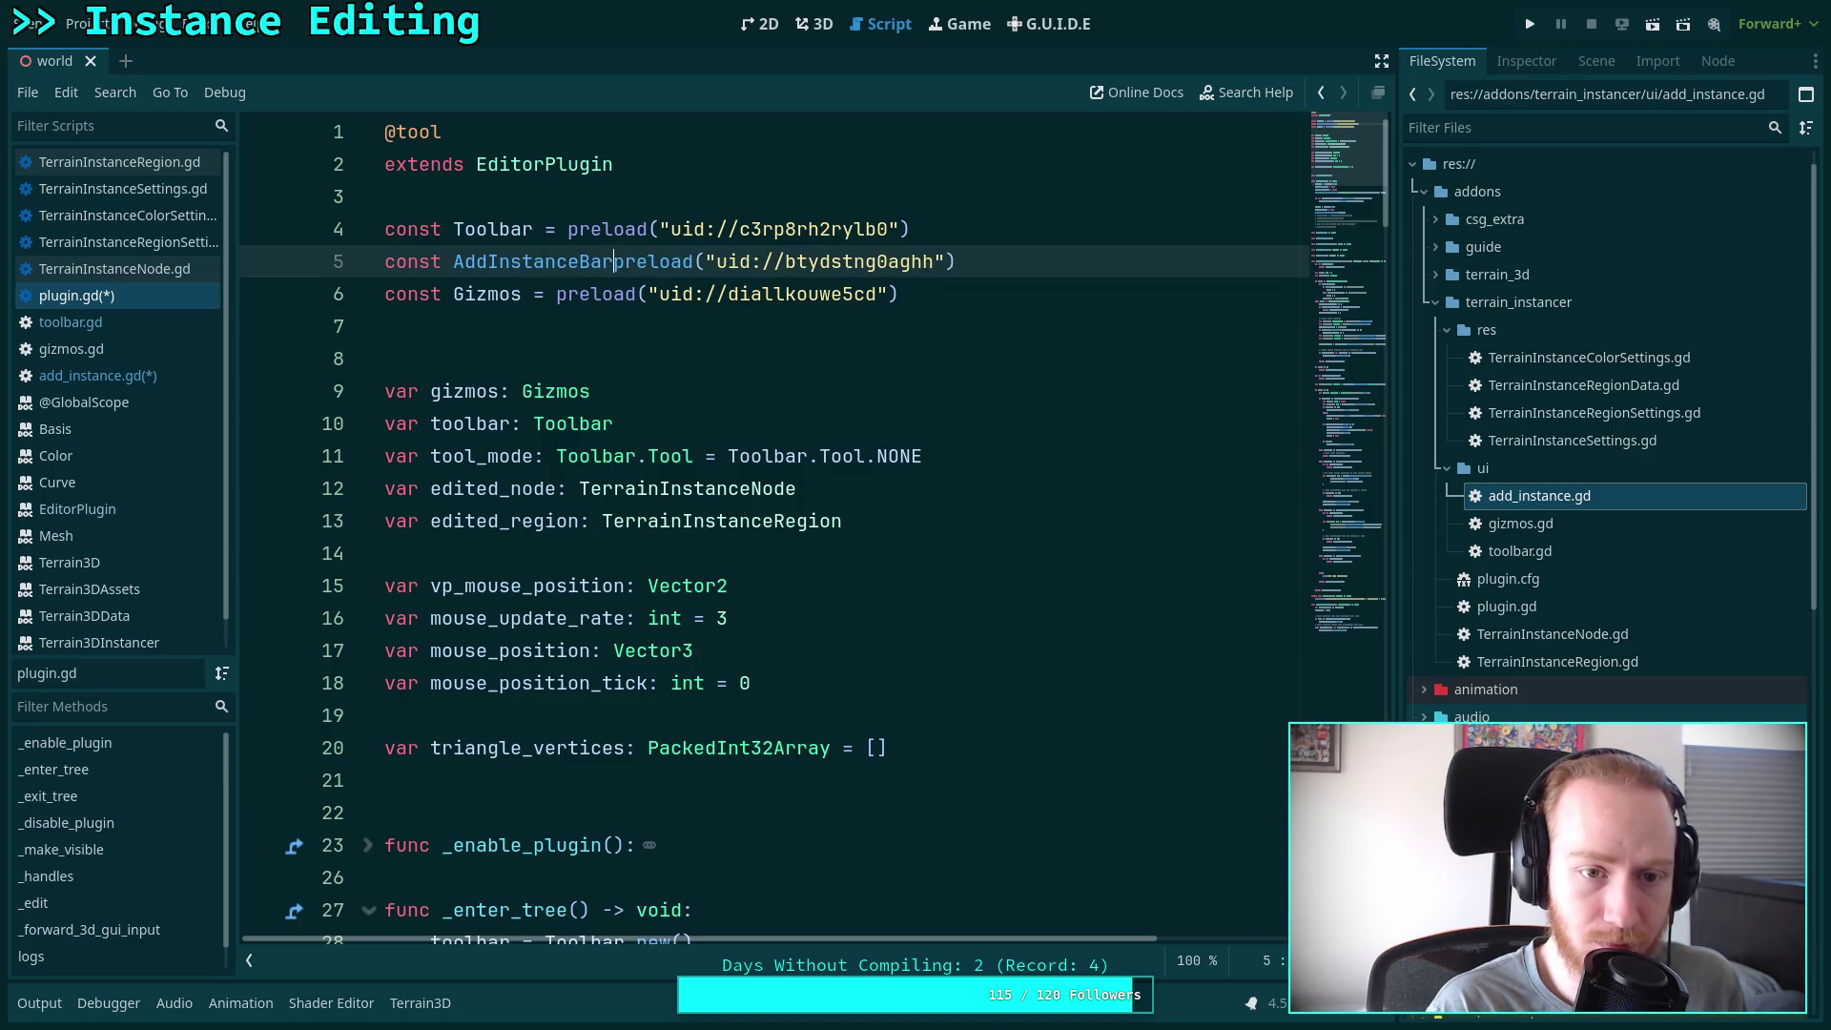
key("BackSpace")
key("BackSpace")
key("BackSpace")
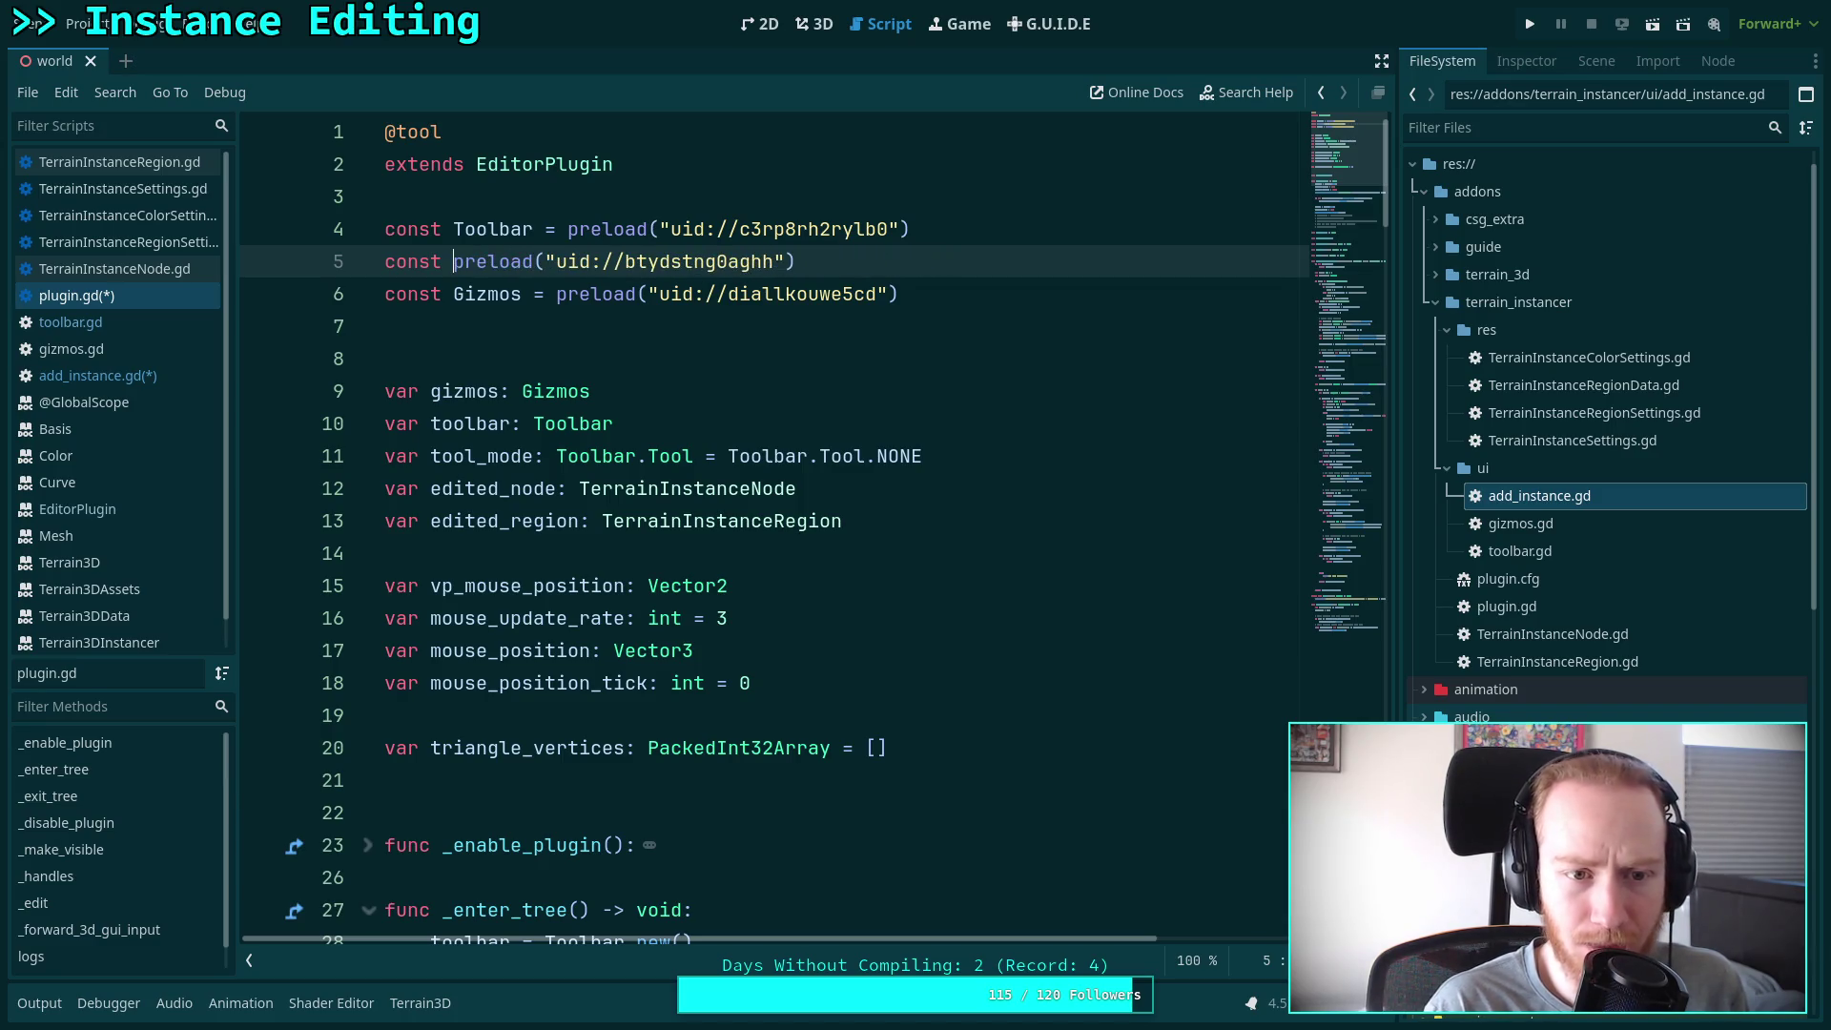
type("IN")
key("BackSpace")
type("nstan")
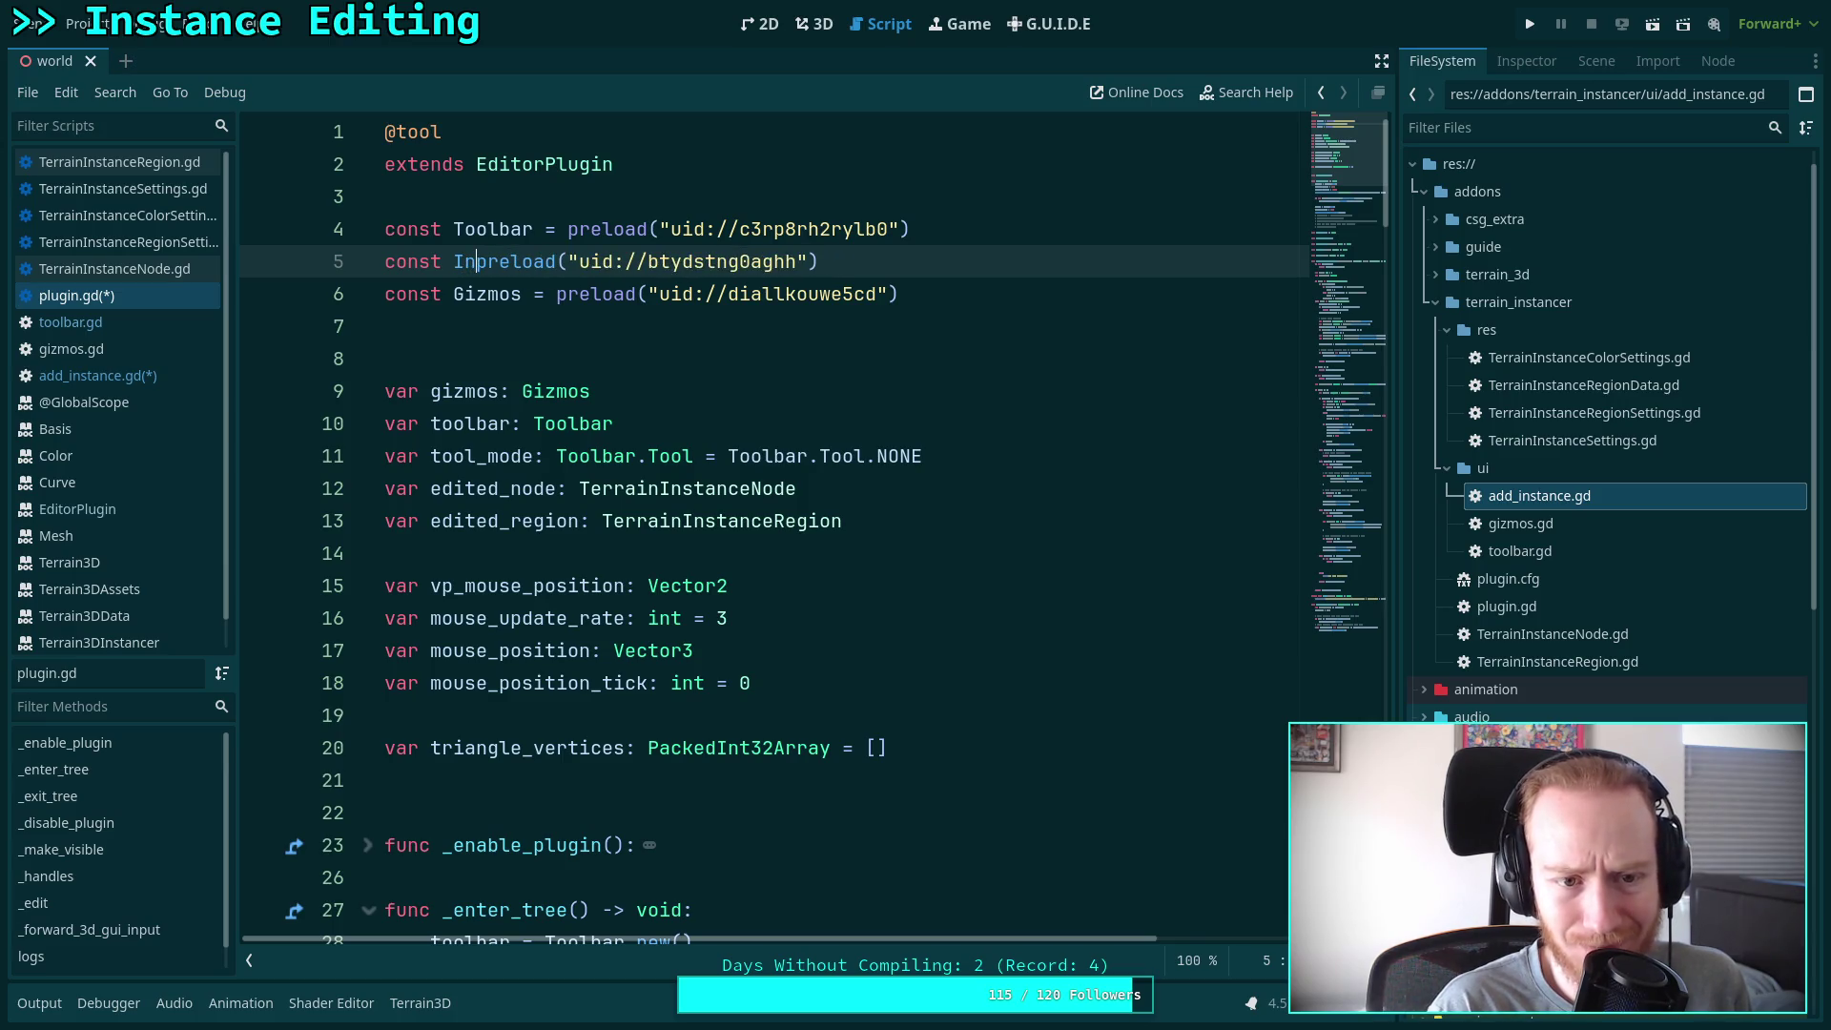
type("ceBar ")
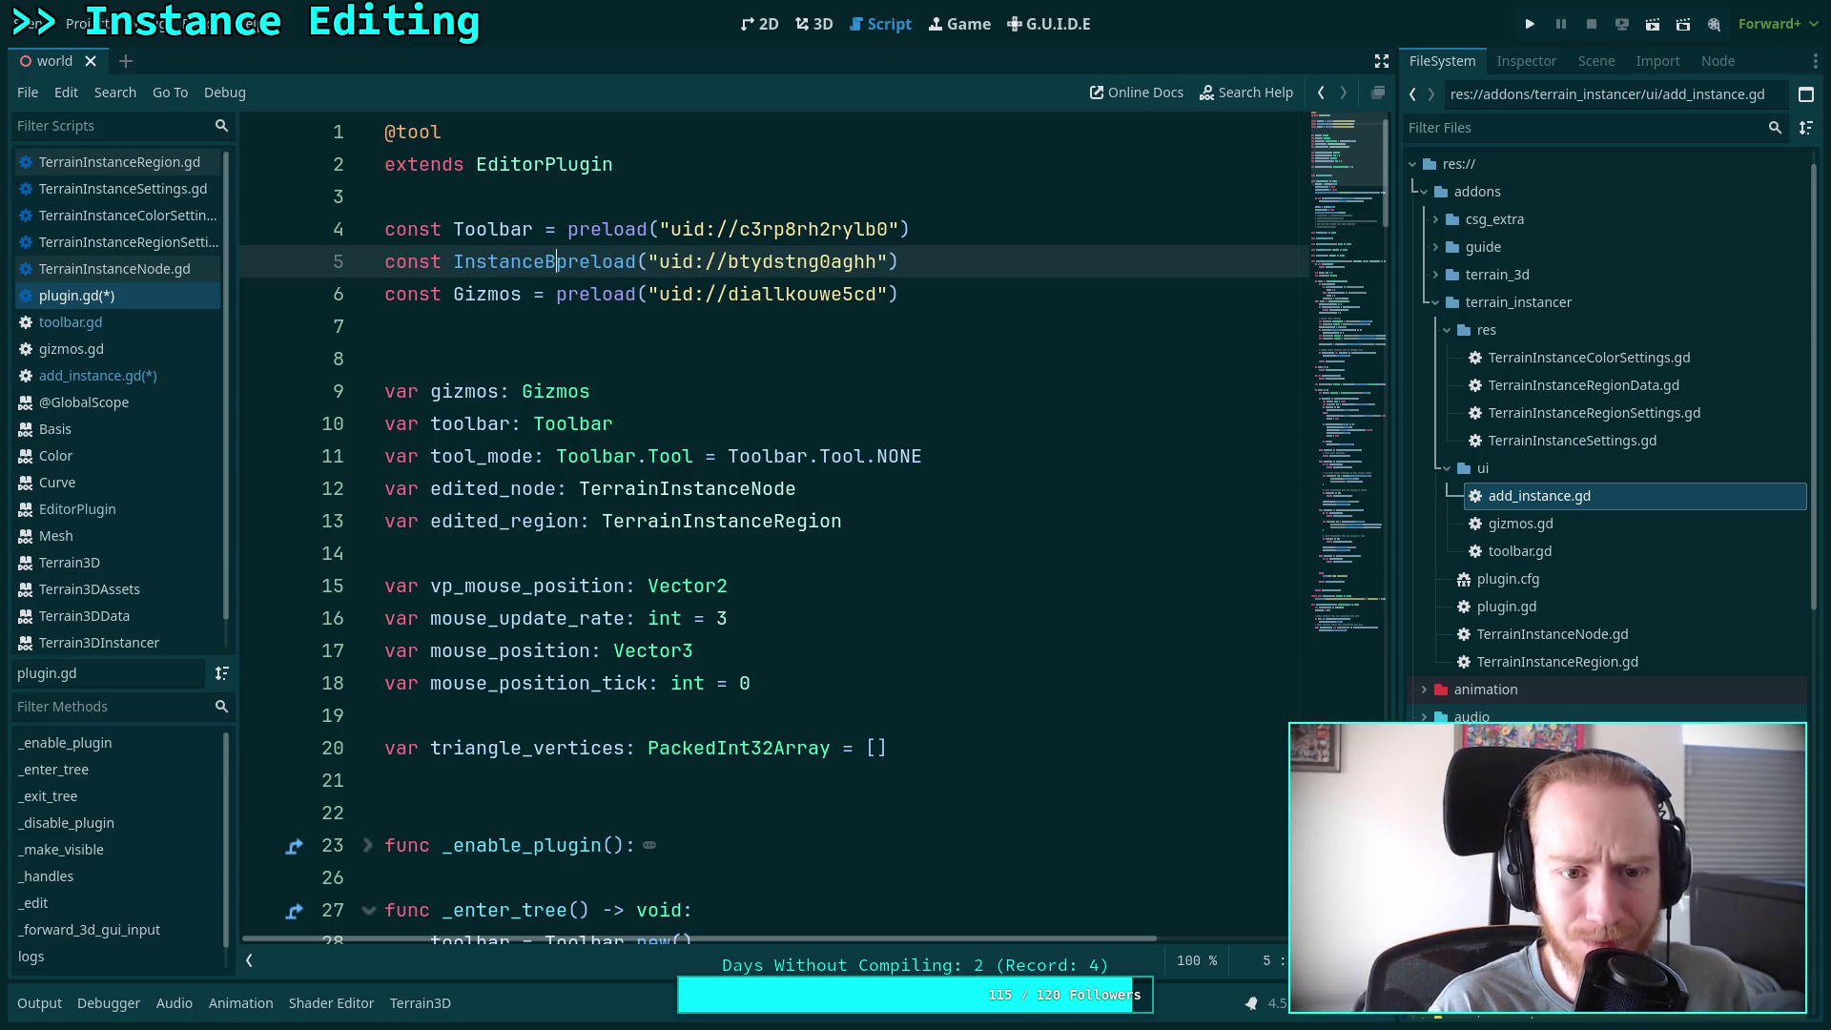
type("=")
key("ctrl+s")
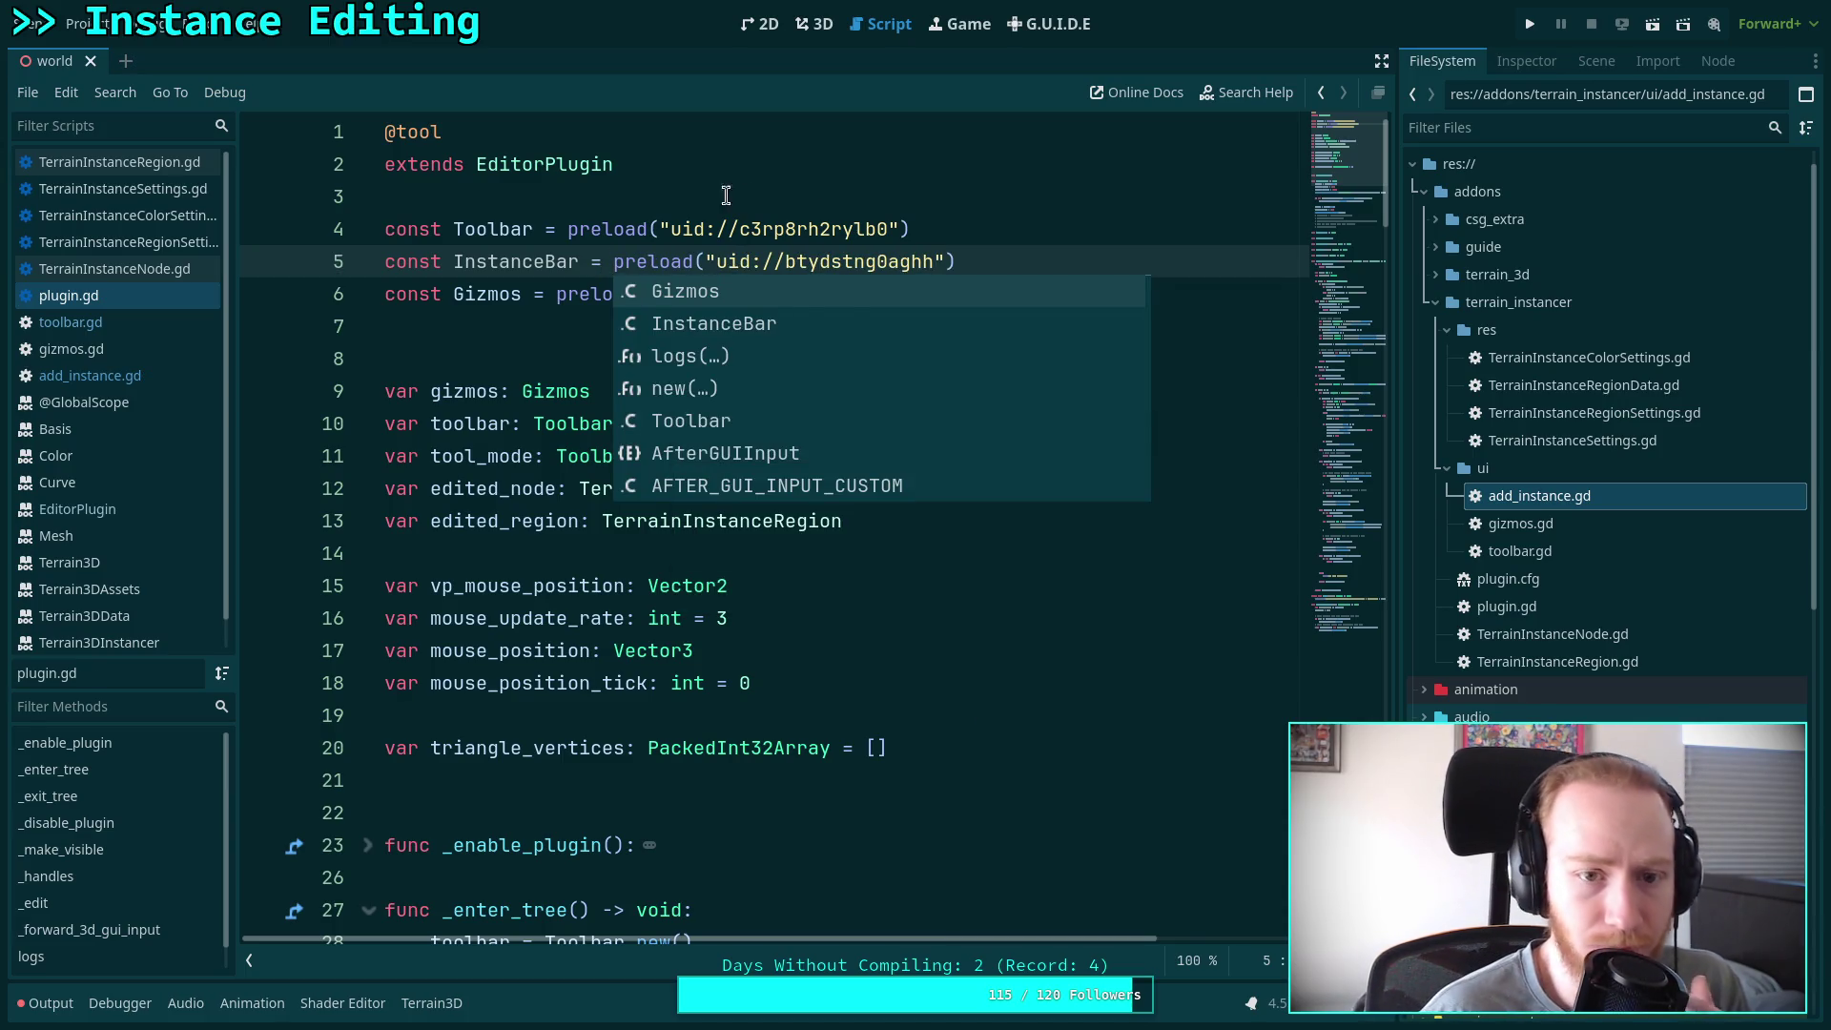
key("Right")
key("Right")
Rename add_instance.gd to instance_bar.gd and open it
right_click(1545, 494)
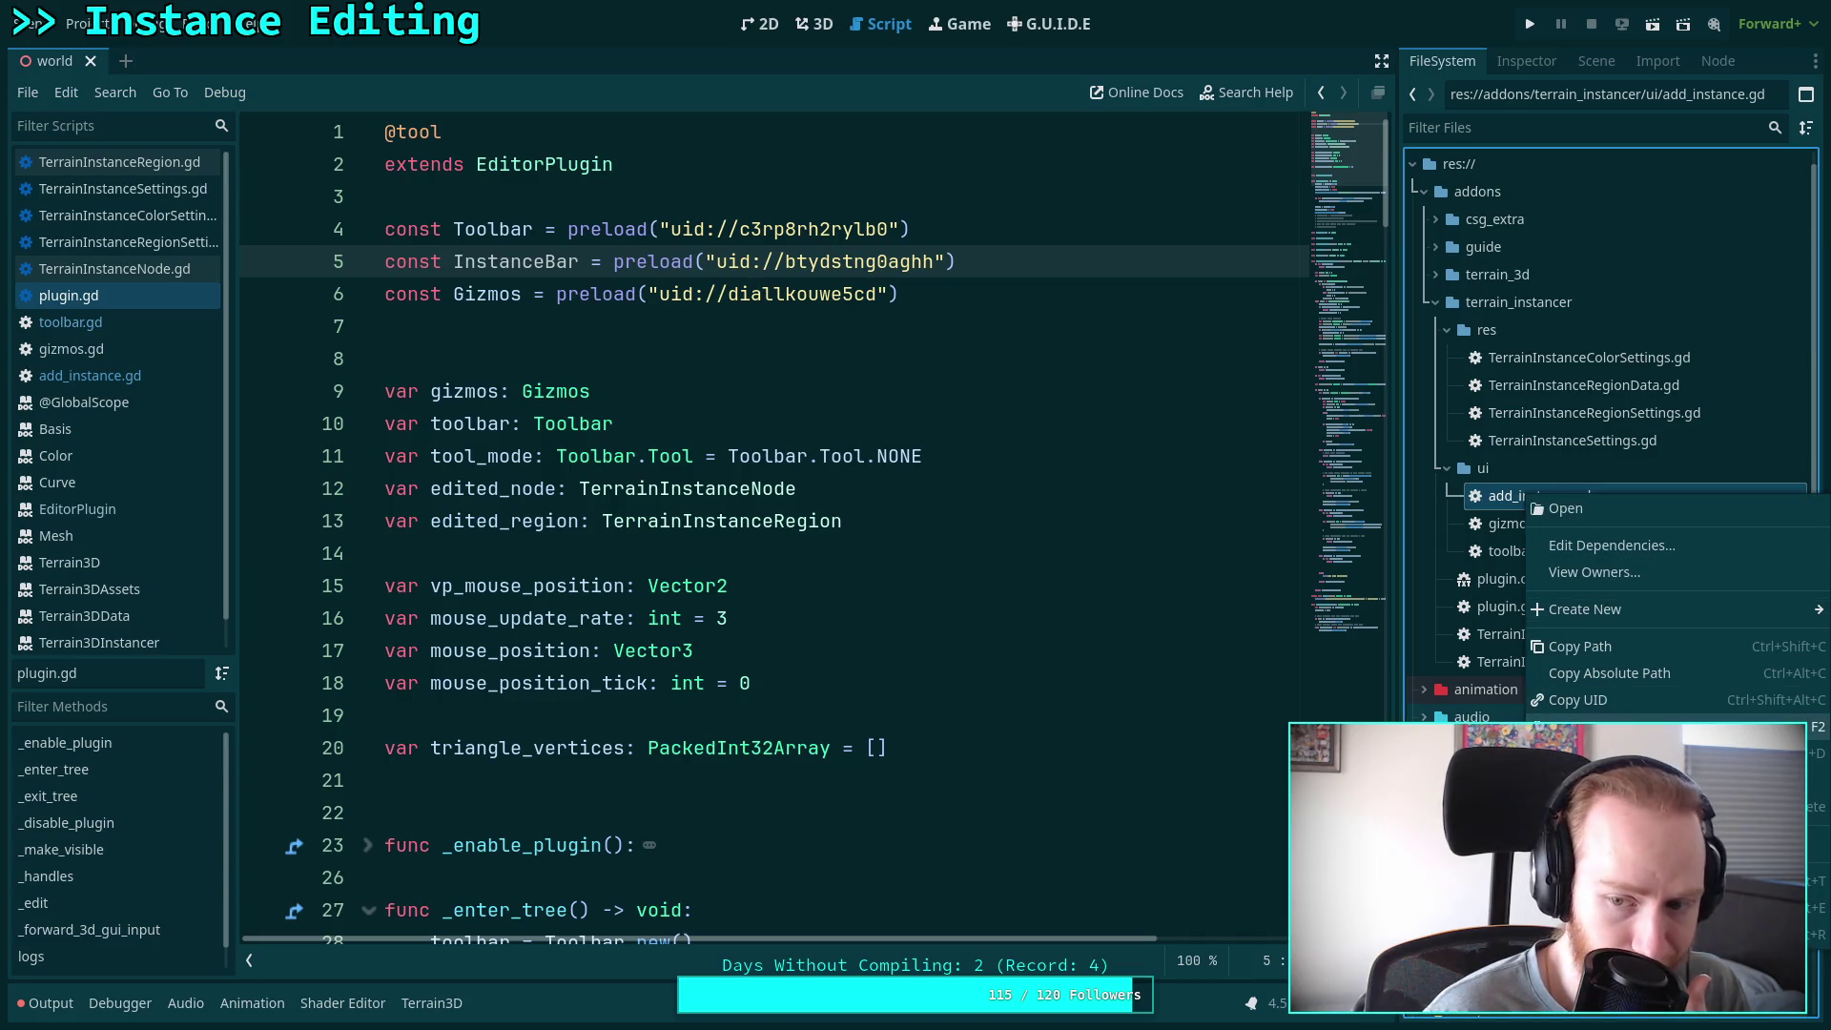
left_click(1583, 609)
type("instance_ba.gd")
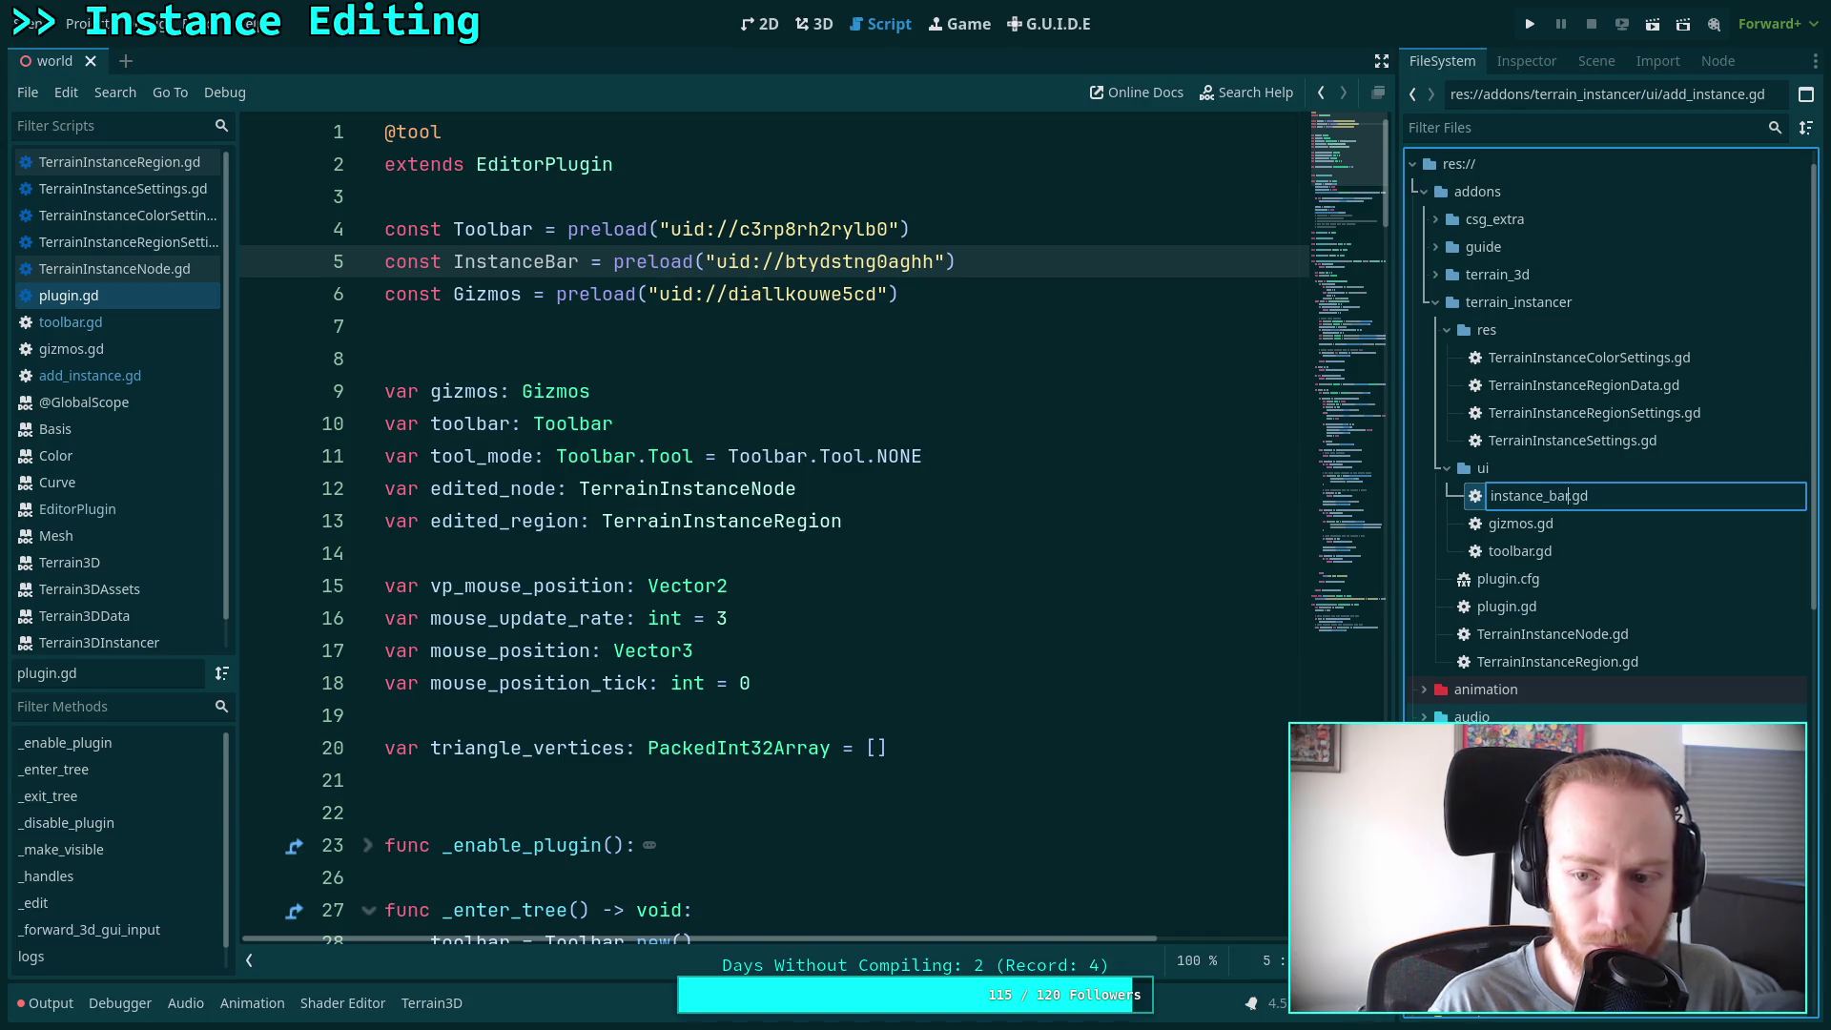
type("bar")
key("Return")
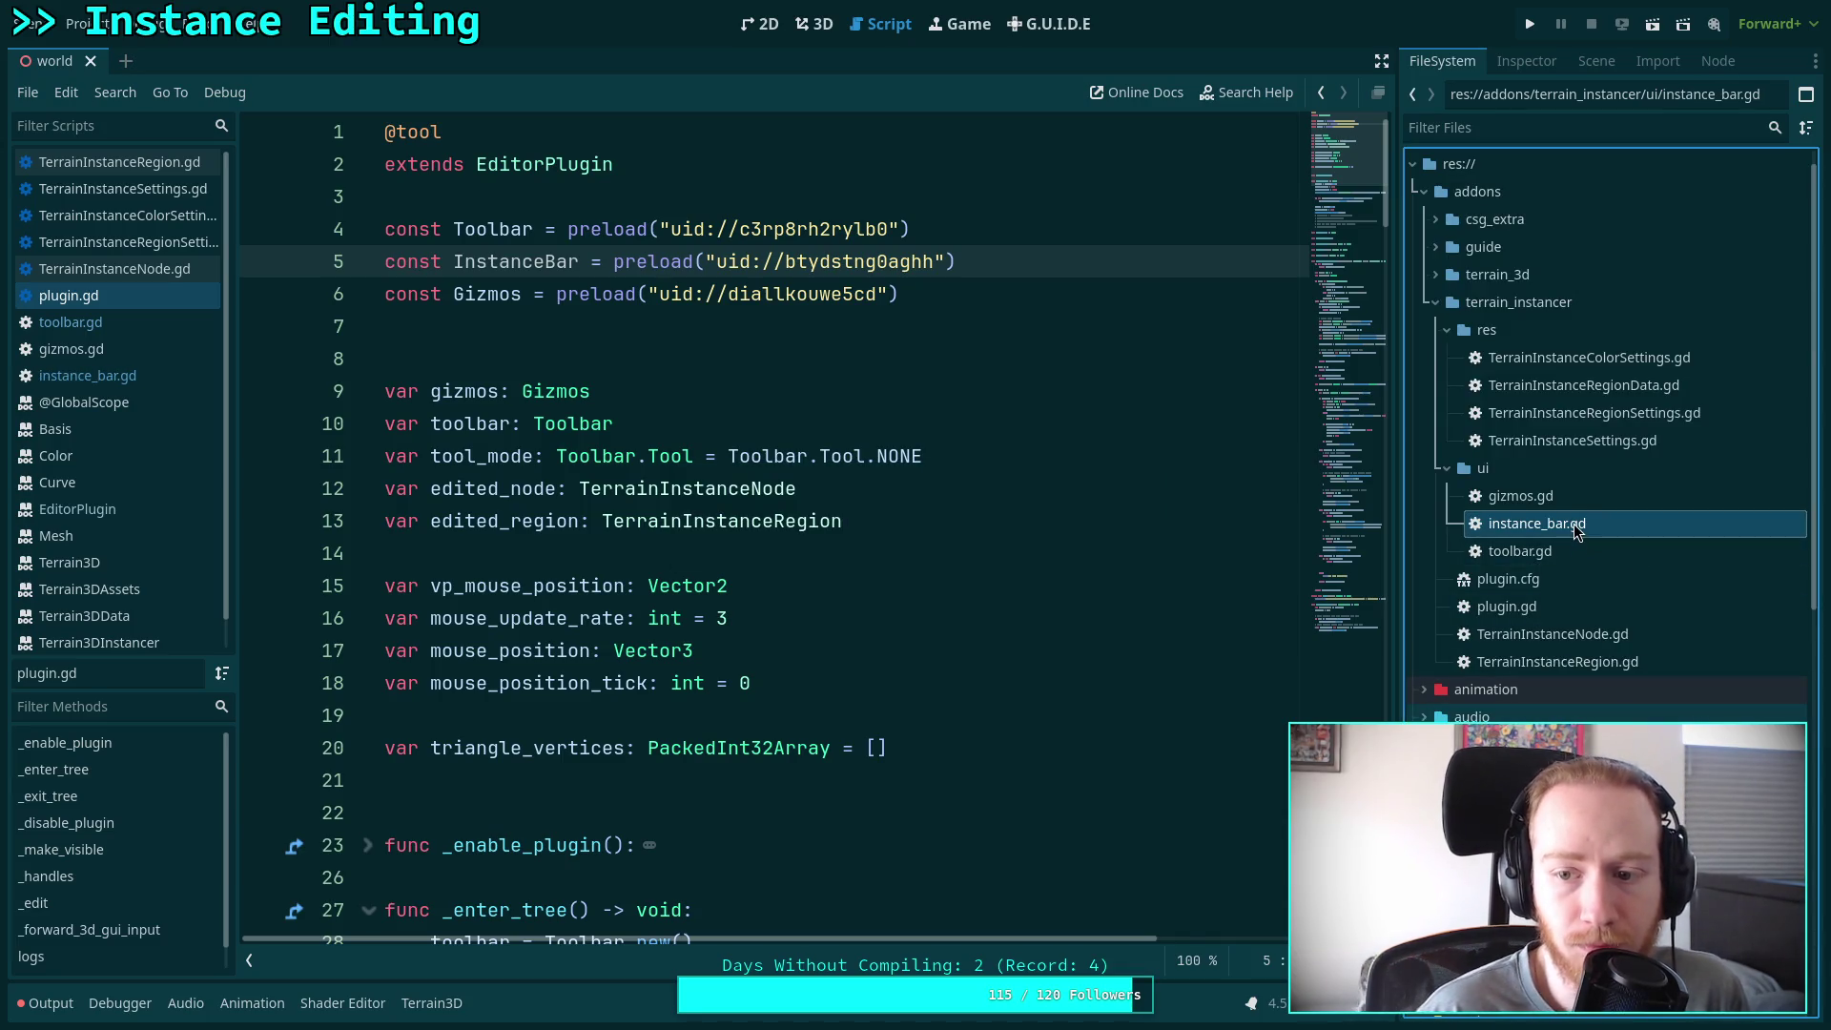
double_click(1538, 524)
Add a preload constant of plugin.gd to instance_bar.gd and save
left_click(71, 322)
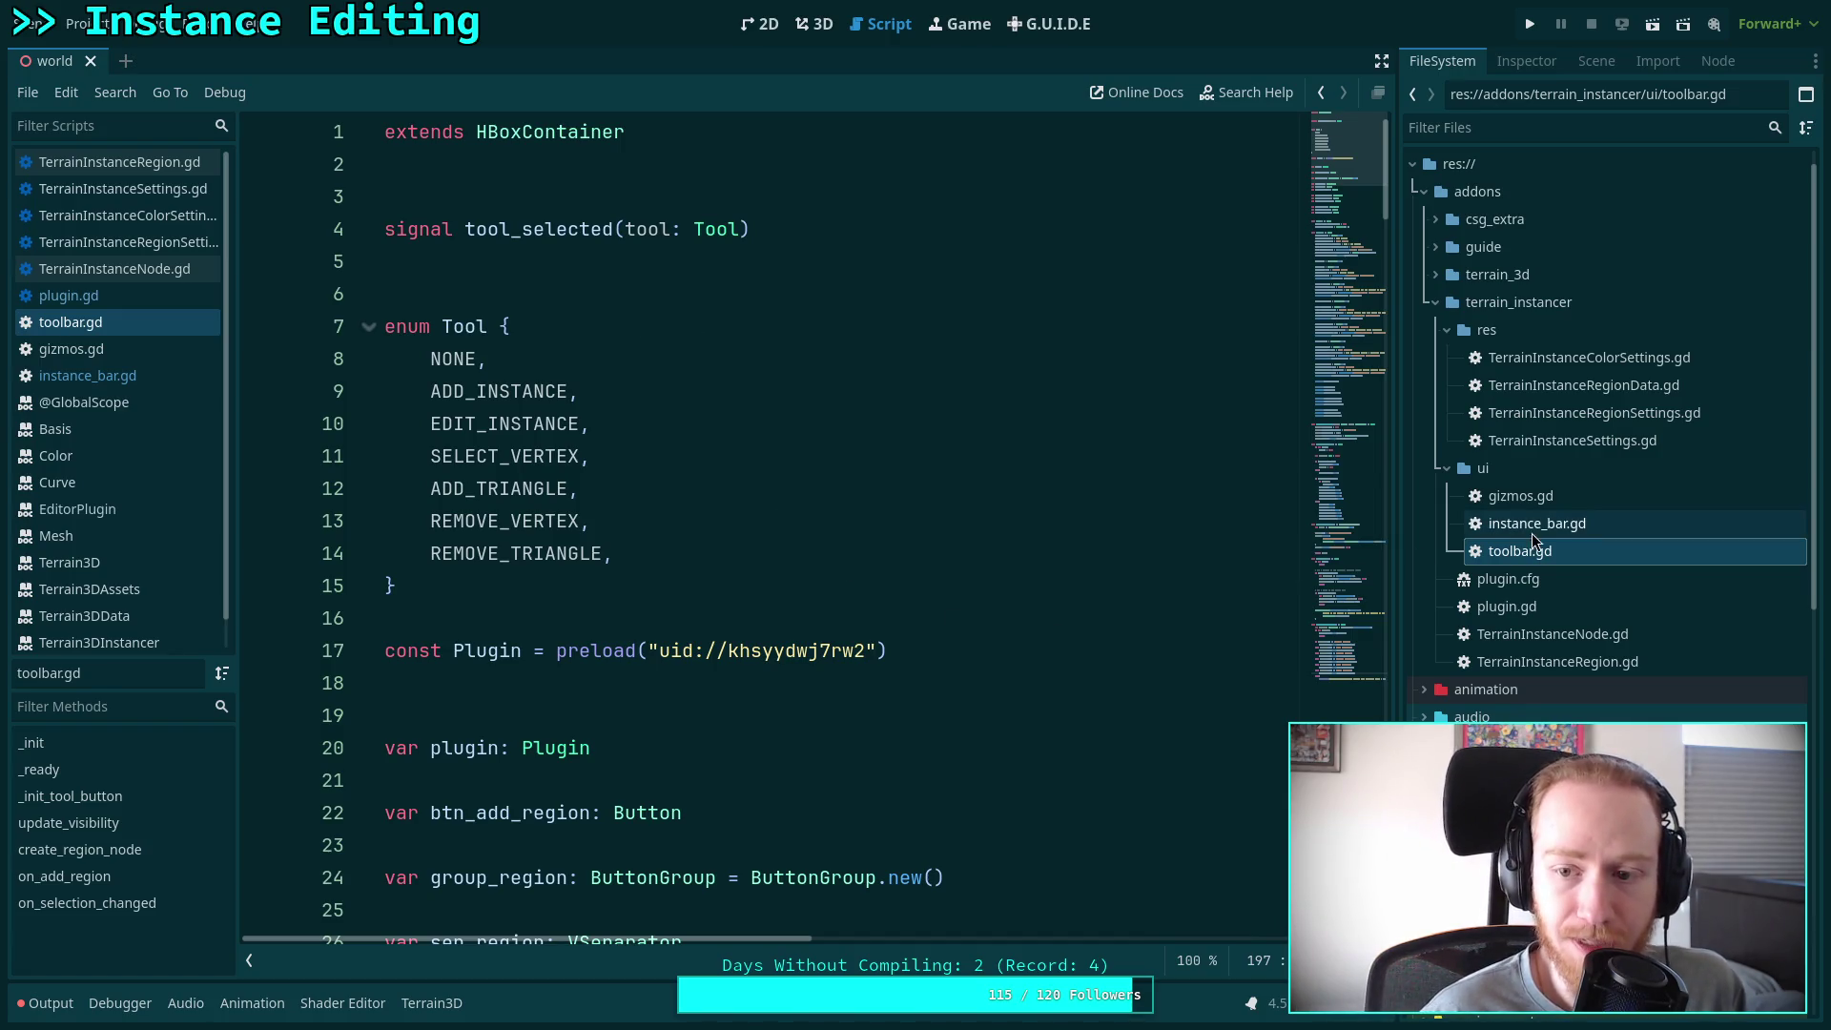
left_click(1560, 522)
left_click_drag(1564, 607, 804, 459)
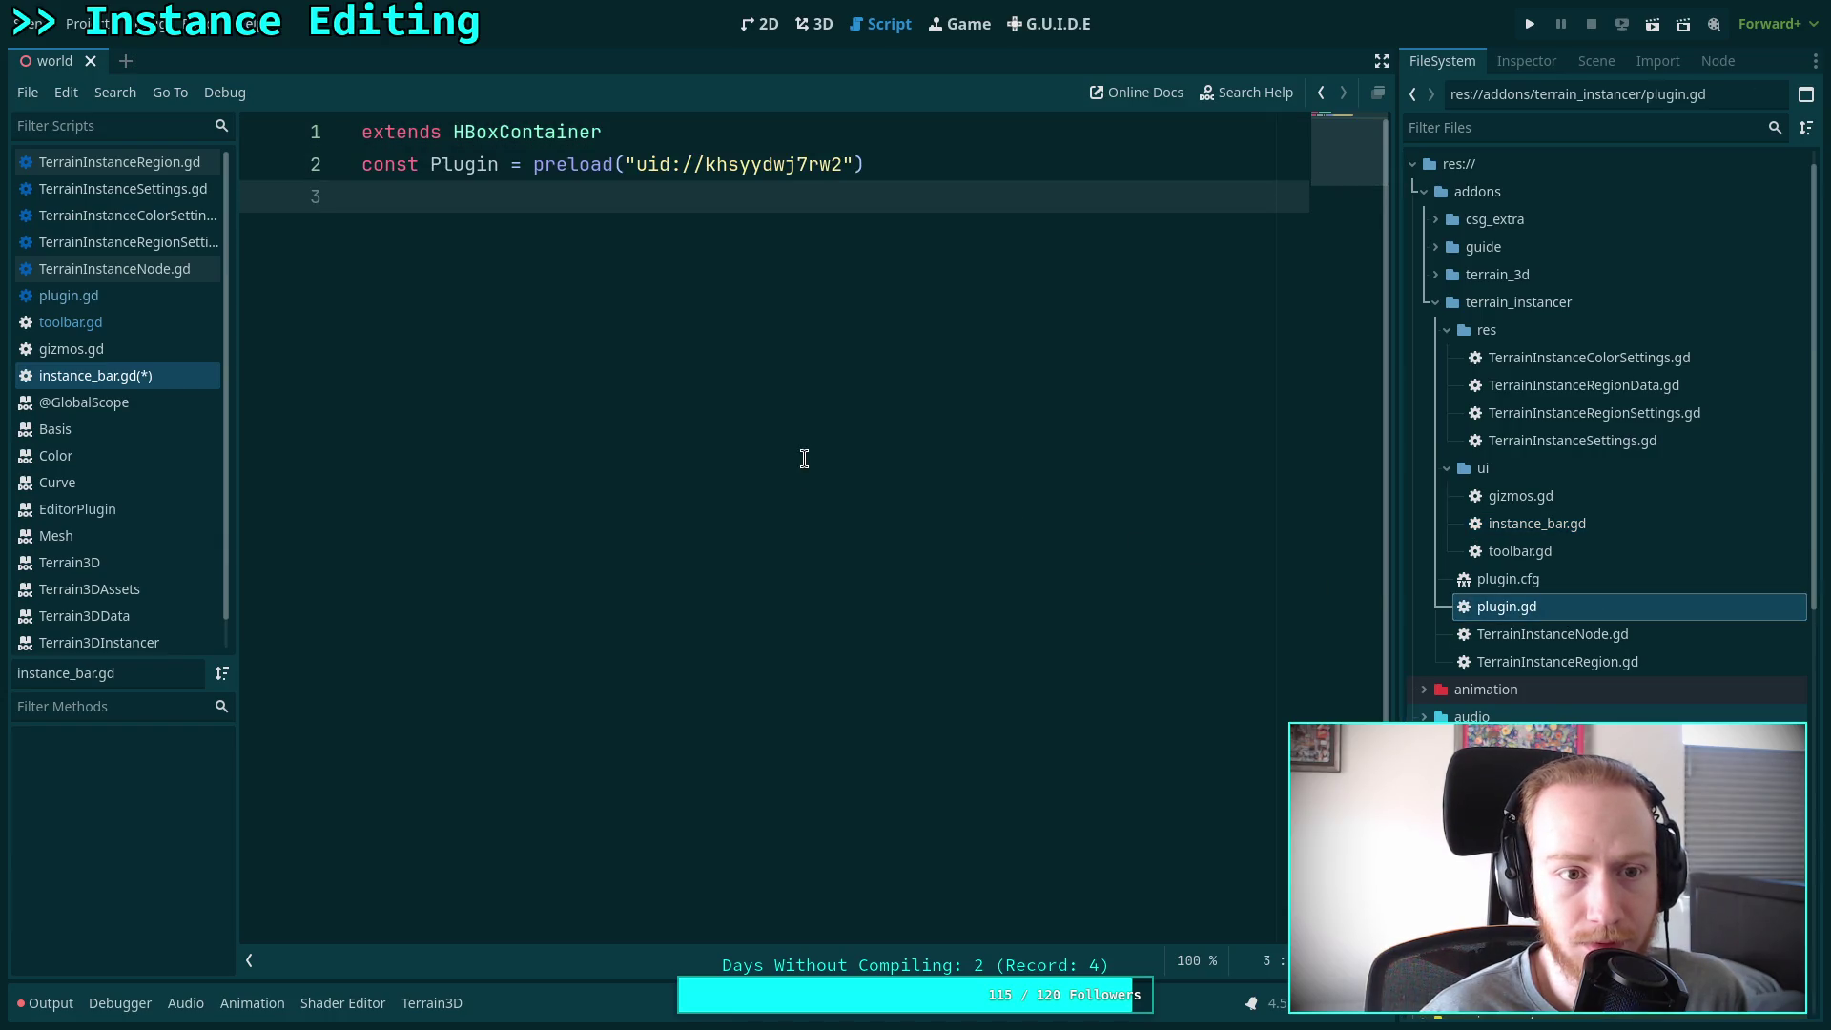
left_click(364, 165)
key("Return")
key("Return")
key("BackSpace")
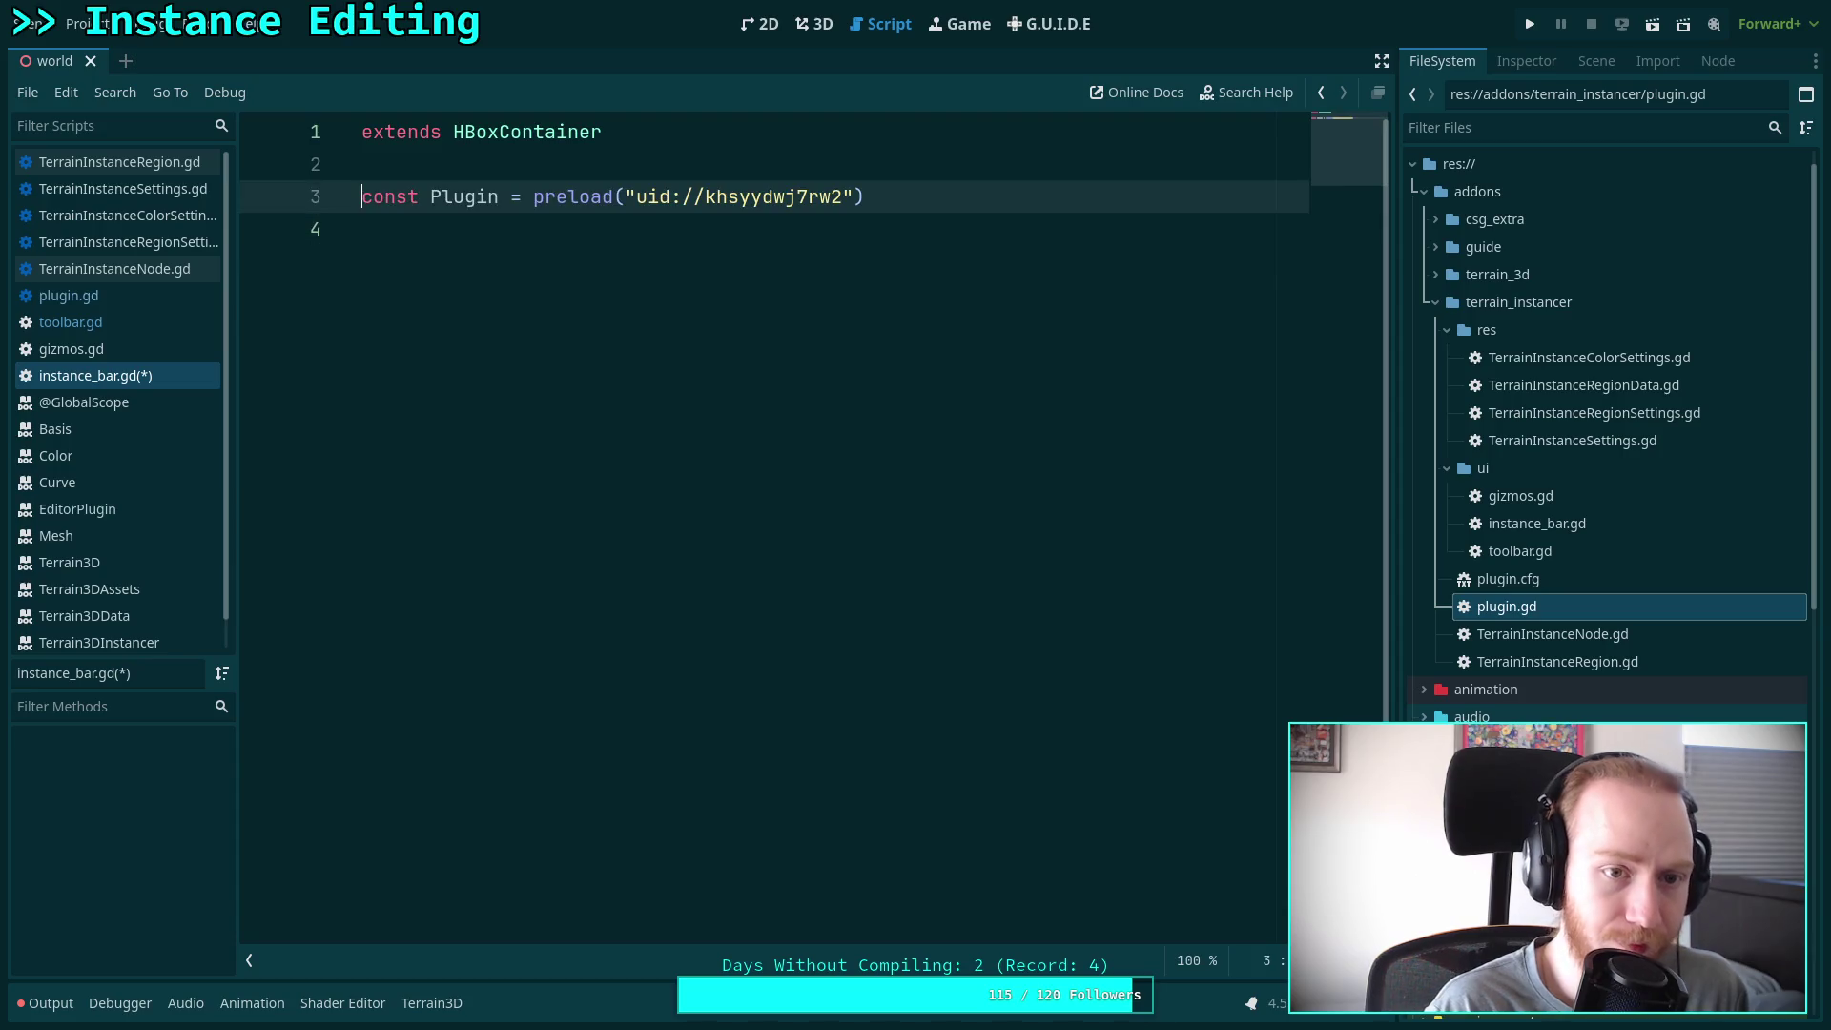
key("ctrl+s")
Review toolbar.gd's var plugin declaration and setup code
left_click(70, 322)
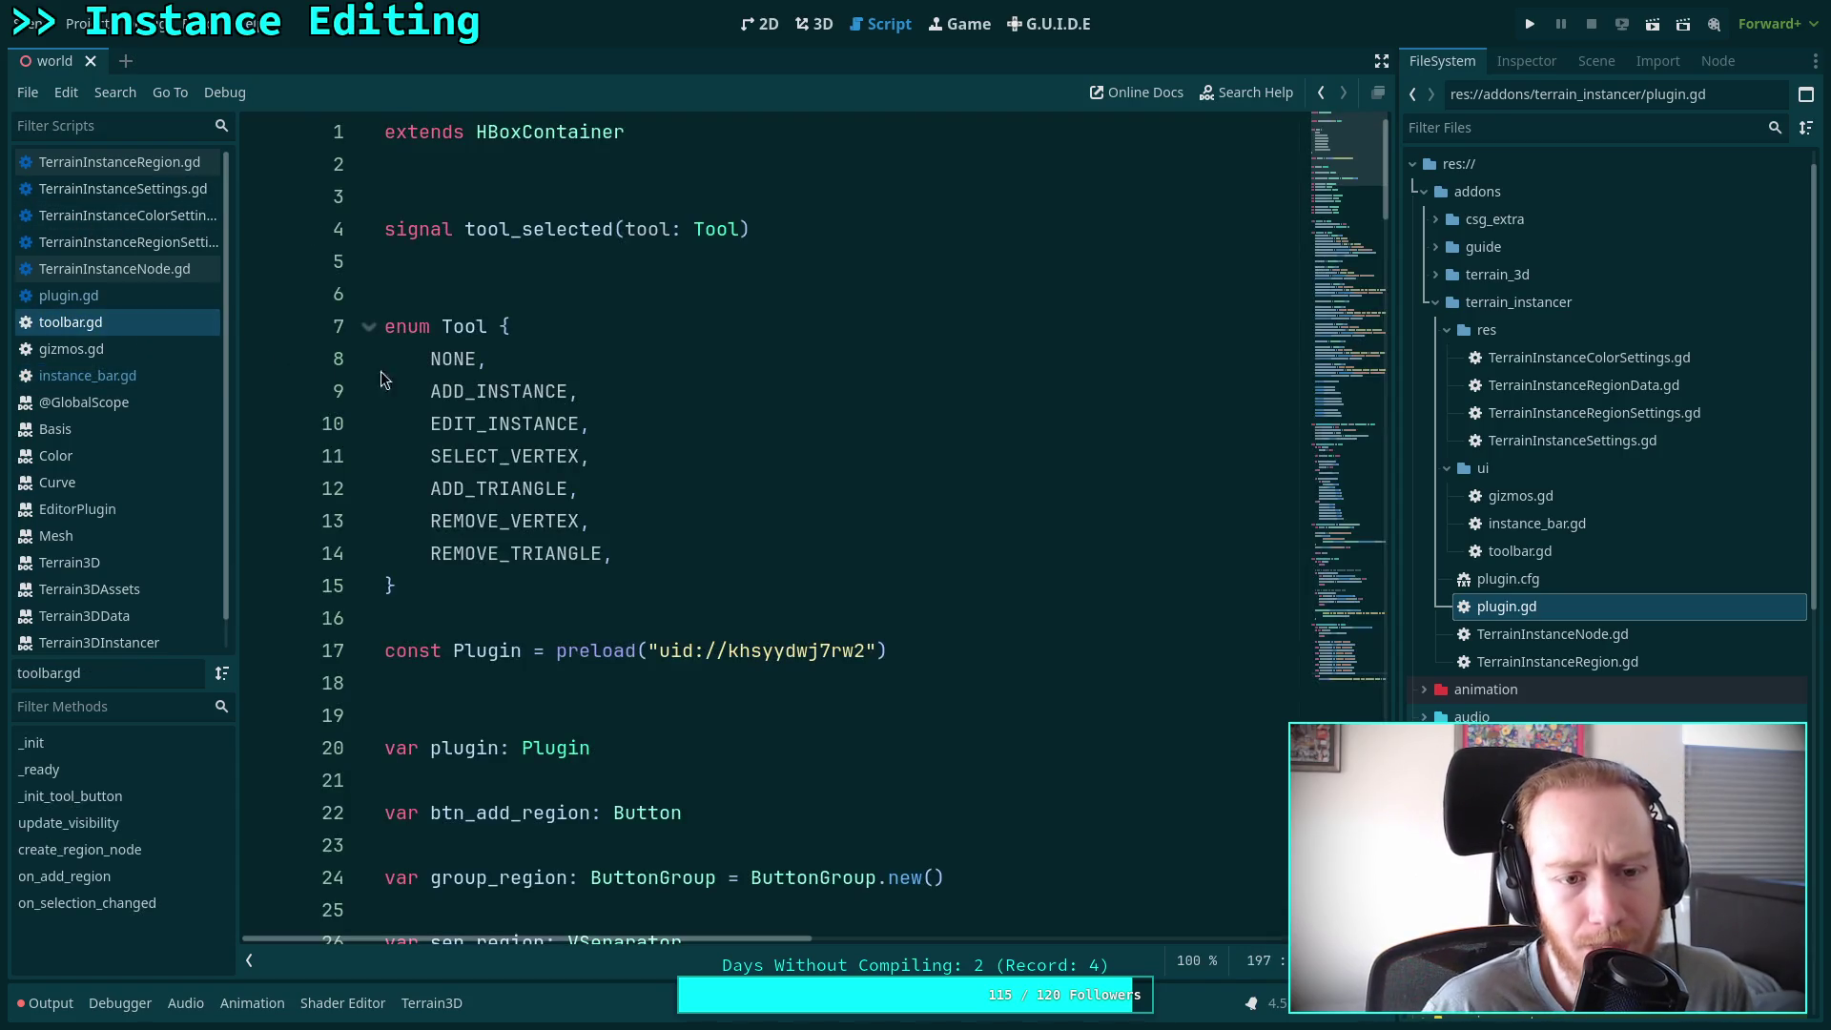
scroll(622, 444, "down", 4)
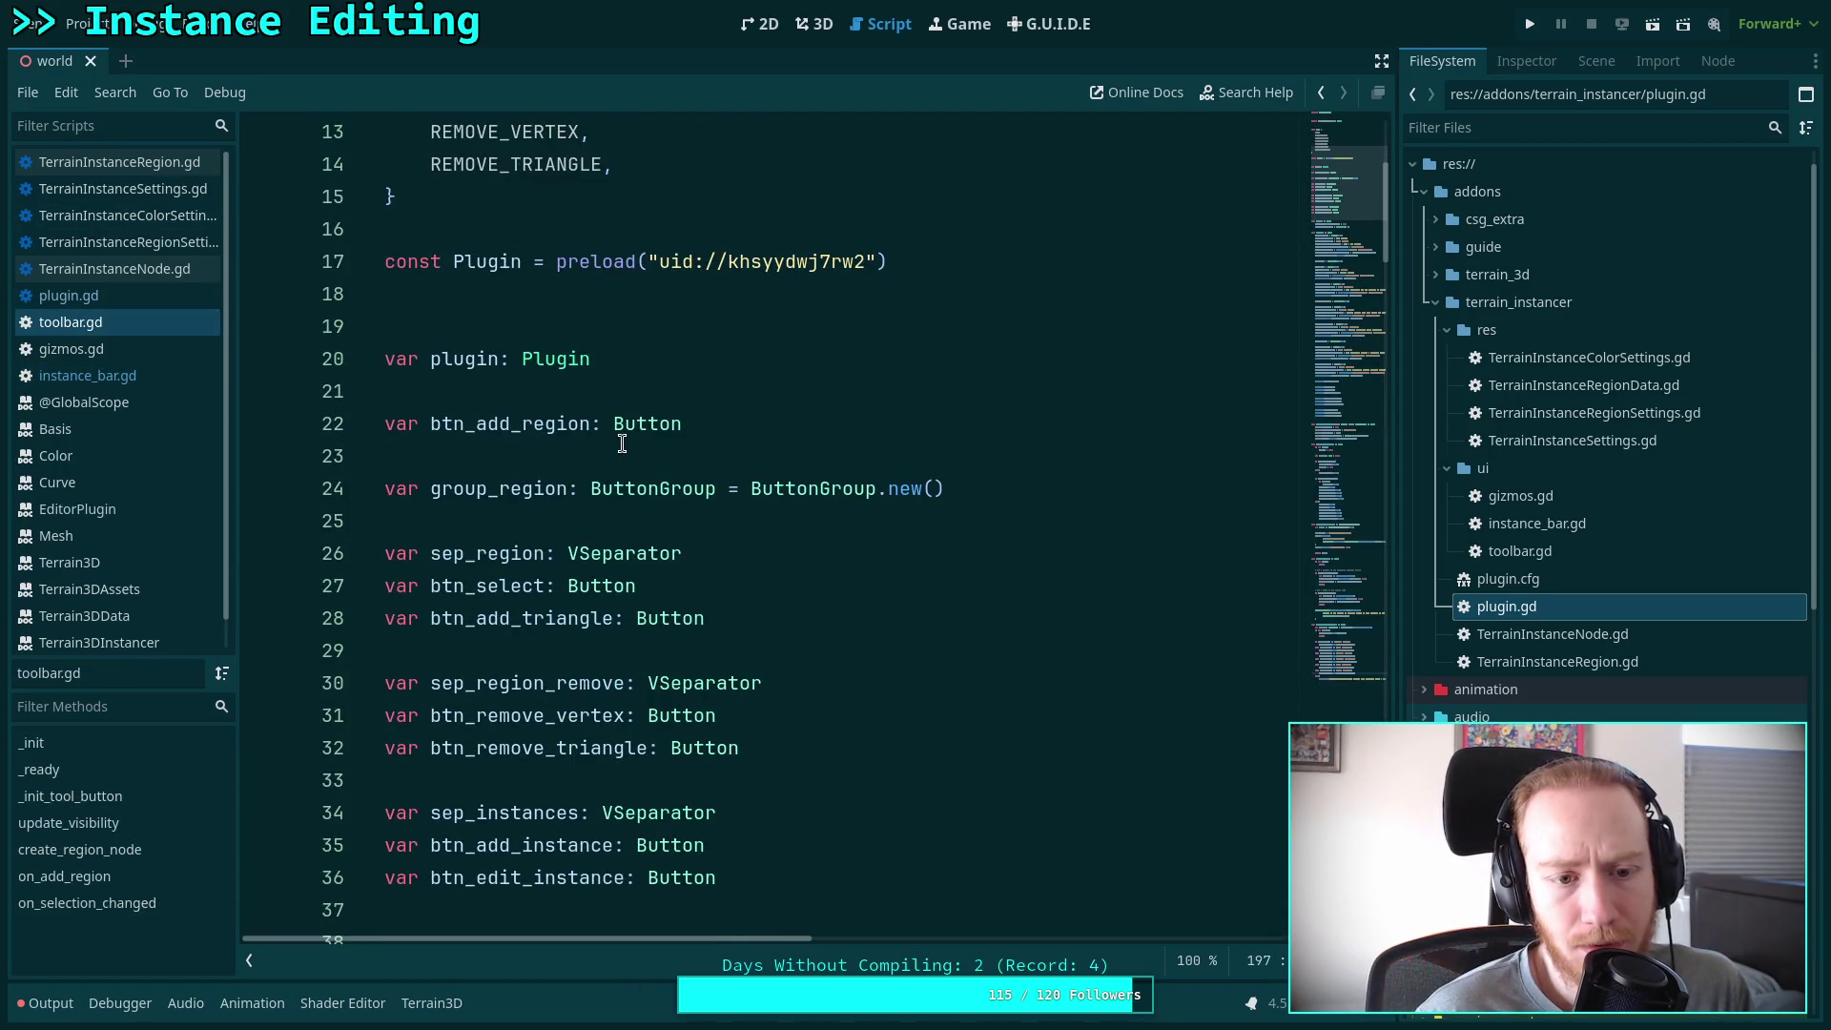
left_click(659, 358)
scroll(659, 359, "down", 6)
scroll(826, 391, "up", 3)
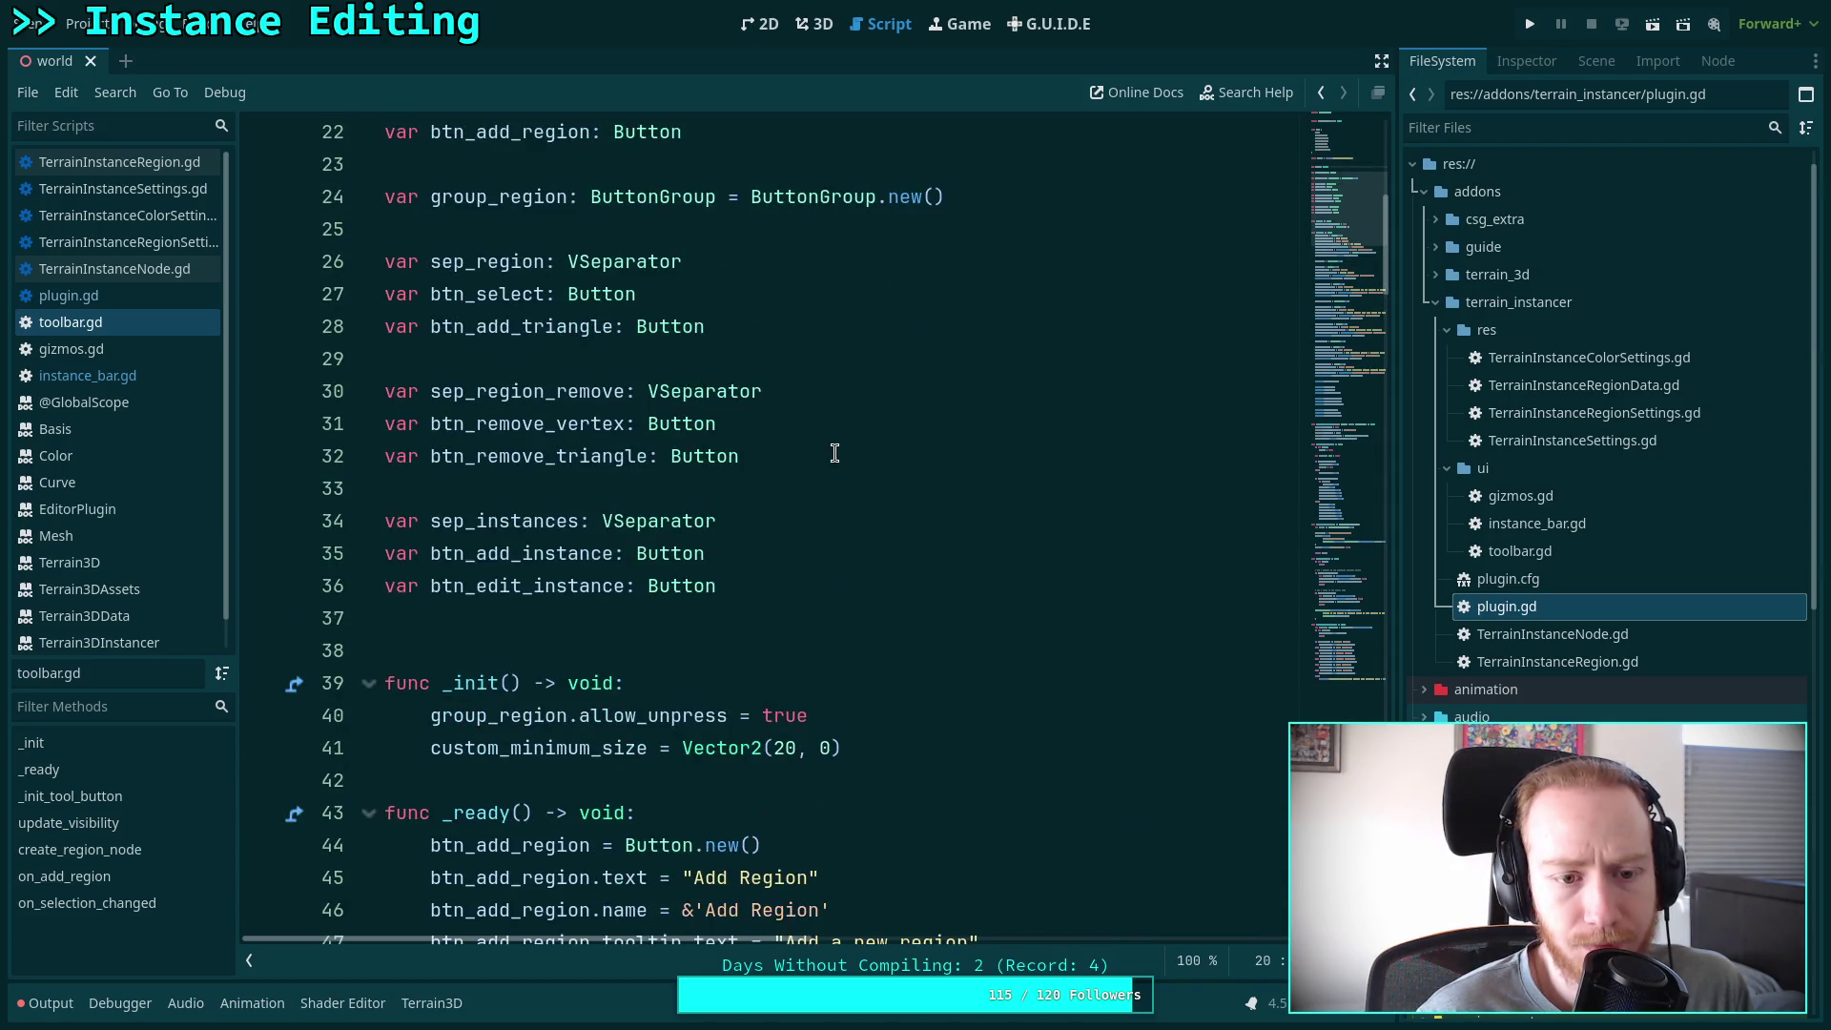
scroll(834, 454, "up", 2)
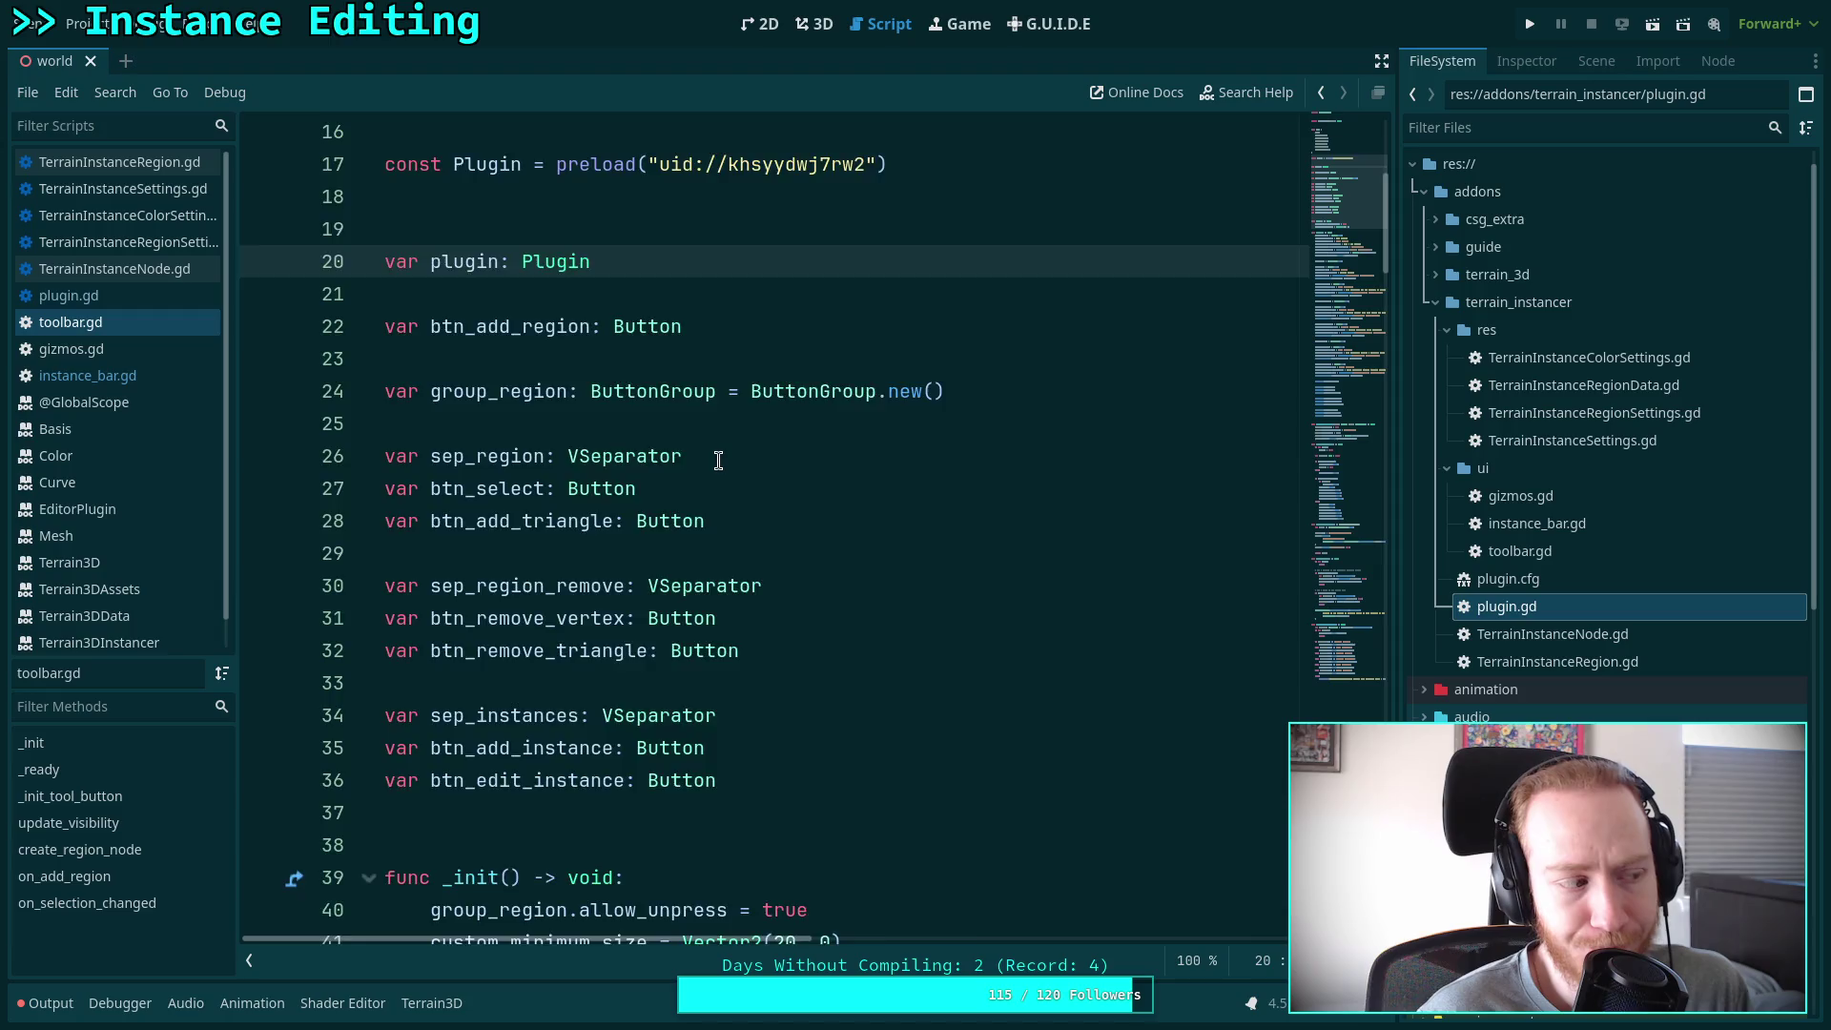
scroll(718, 460, "down", 2)
scroll(721, 435, "up", 3)
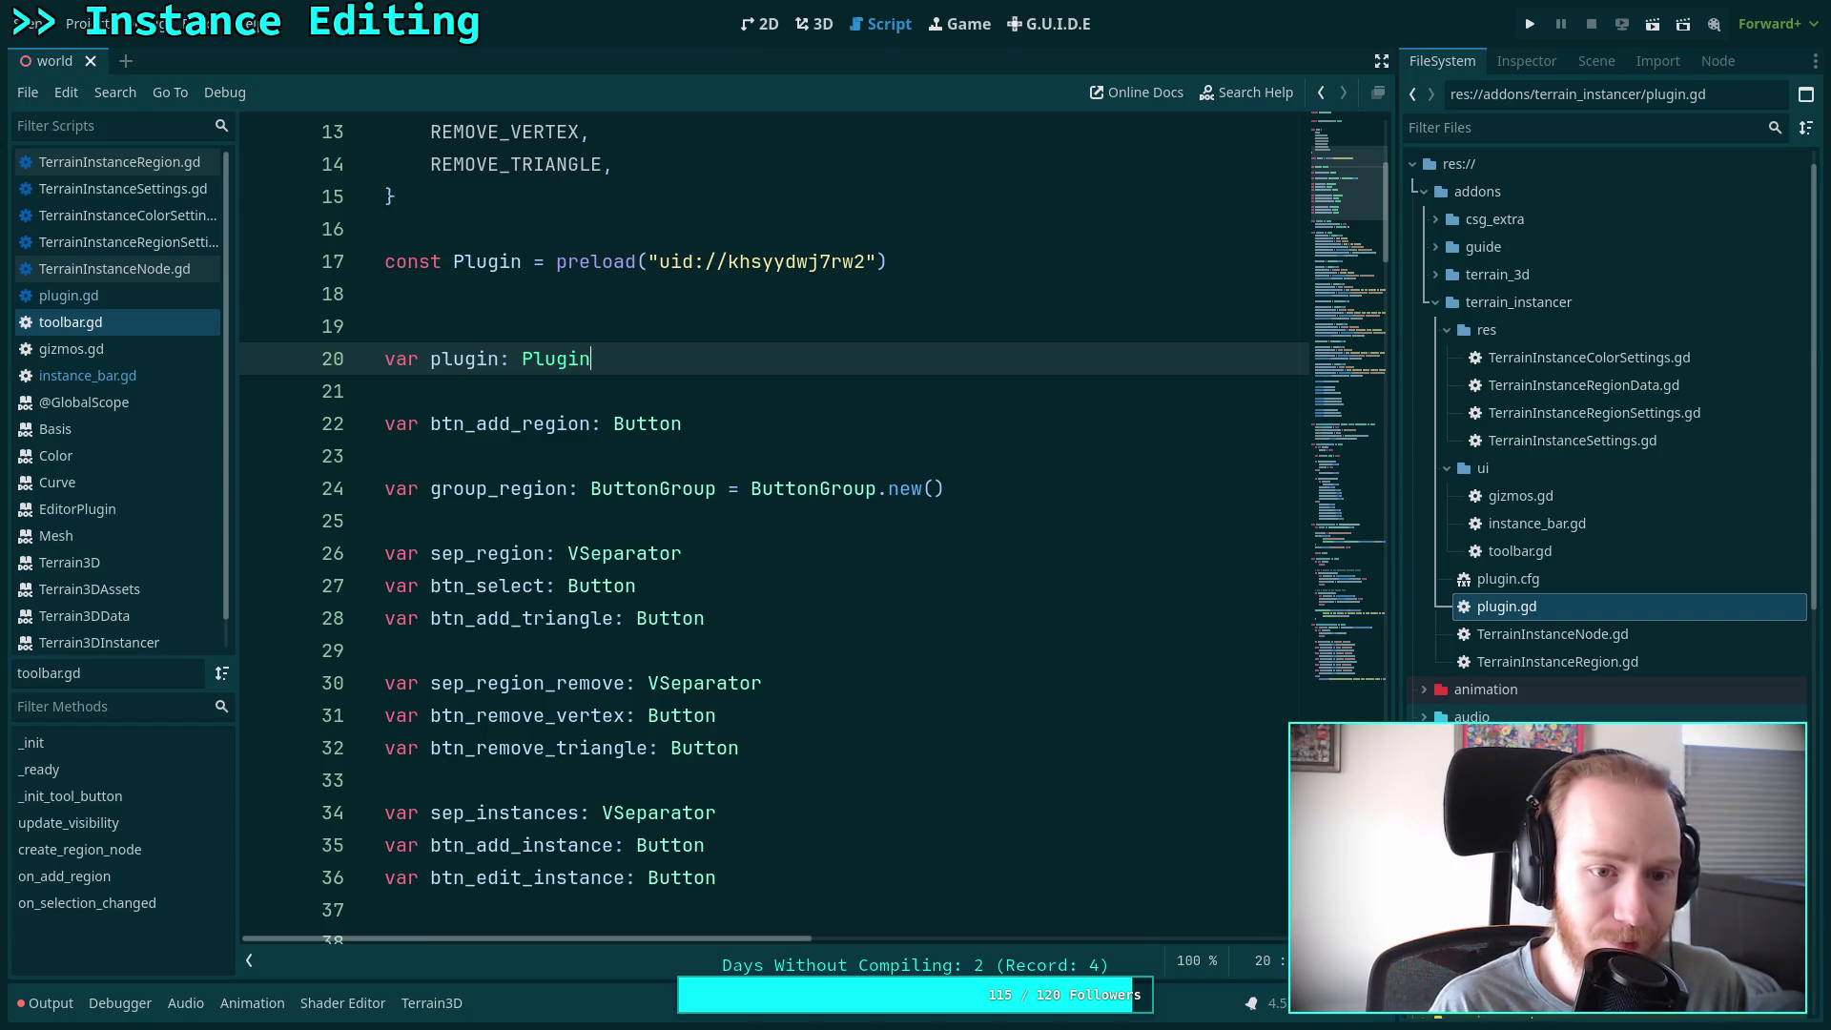
Add 'var plugin: Plugin' and an _init() -> void stub with pass to instance_bar.gd, then save
left_click(117, 374)
key("Return")
key("Return")
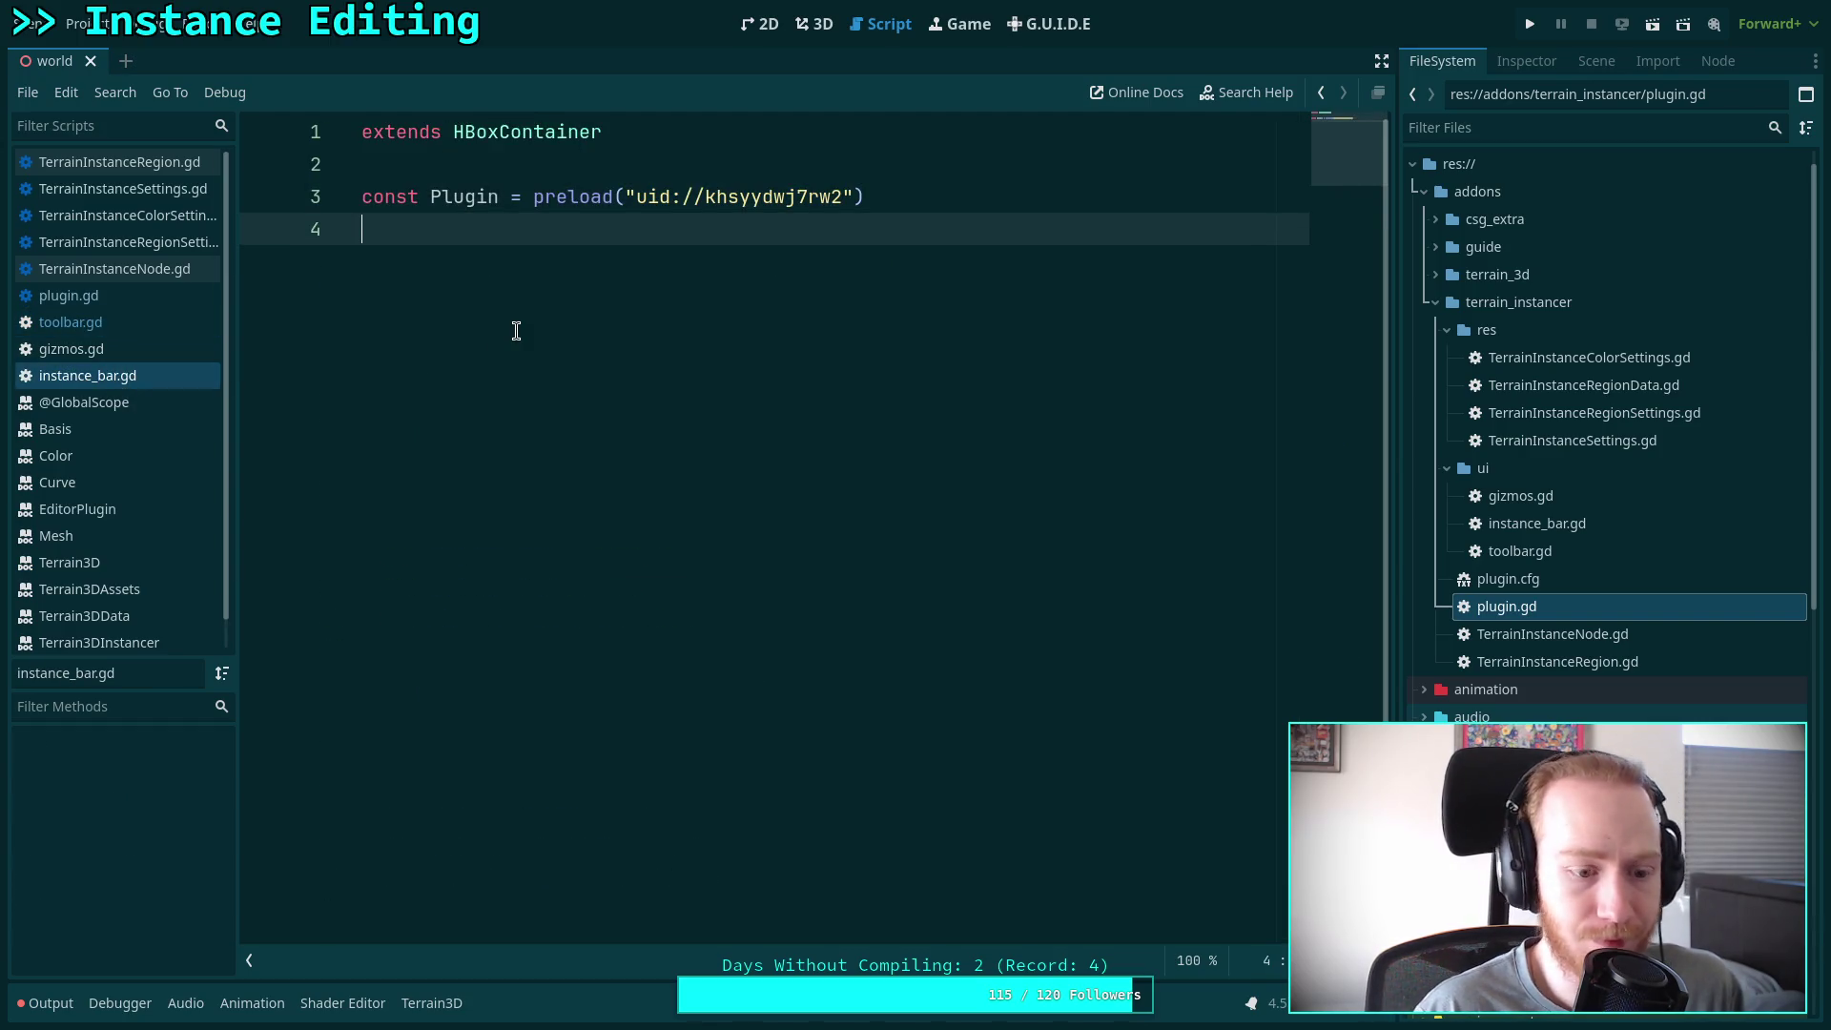
type("var plugin: Plugin")
key("Return")
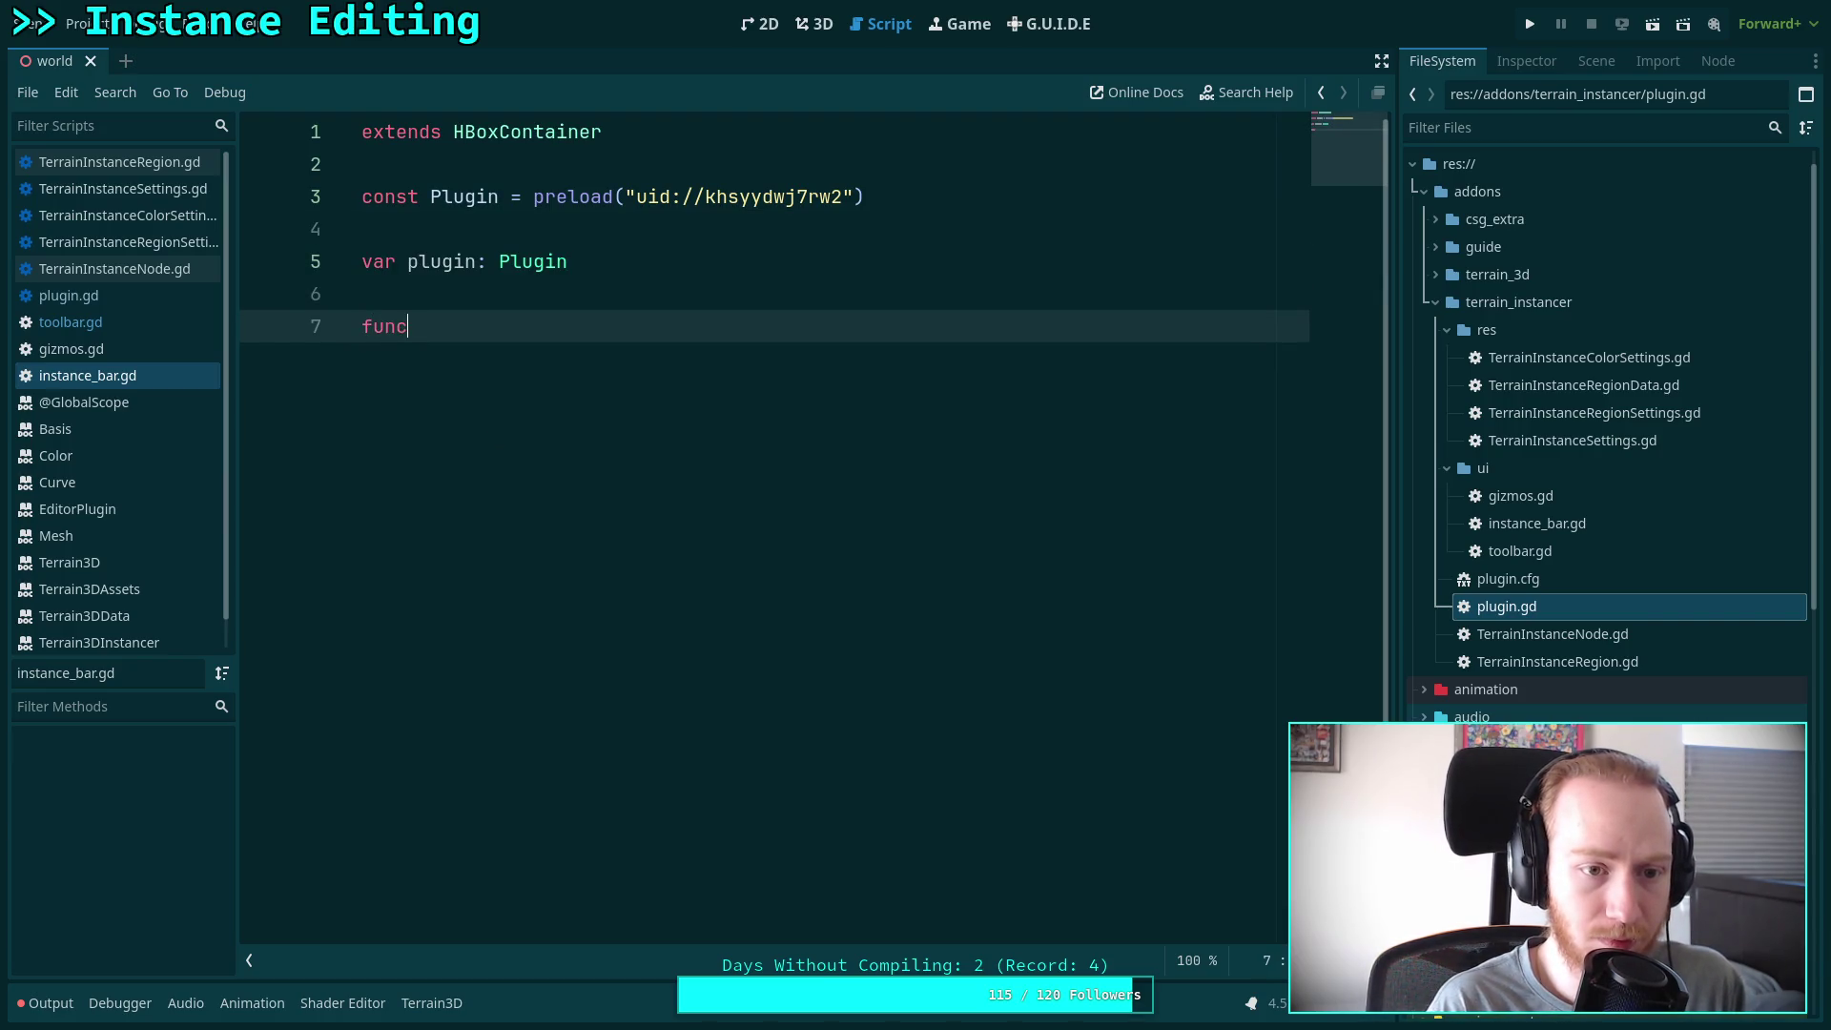
key("Return")
key("Return")
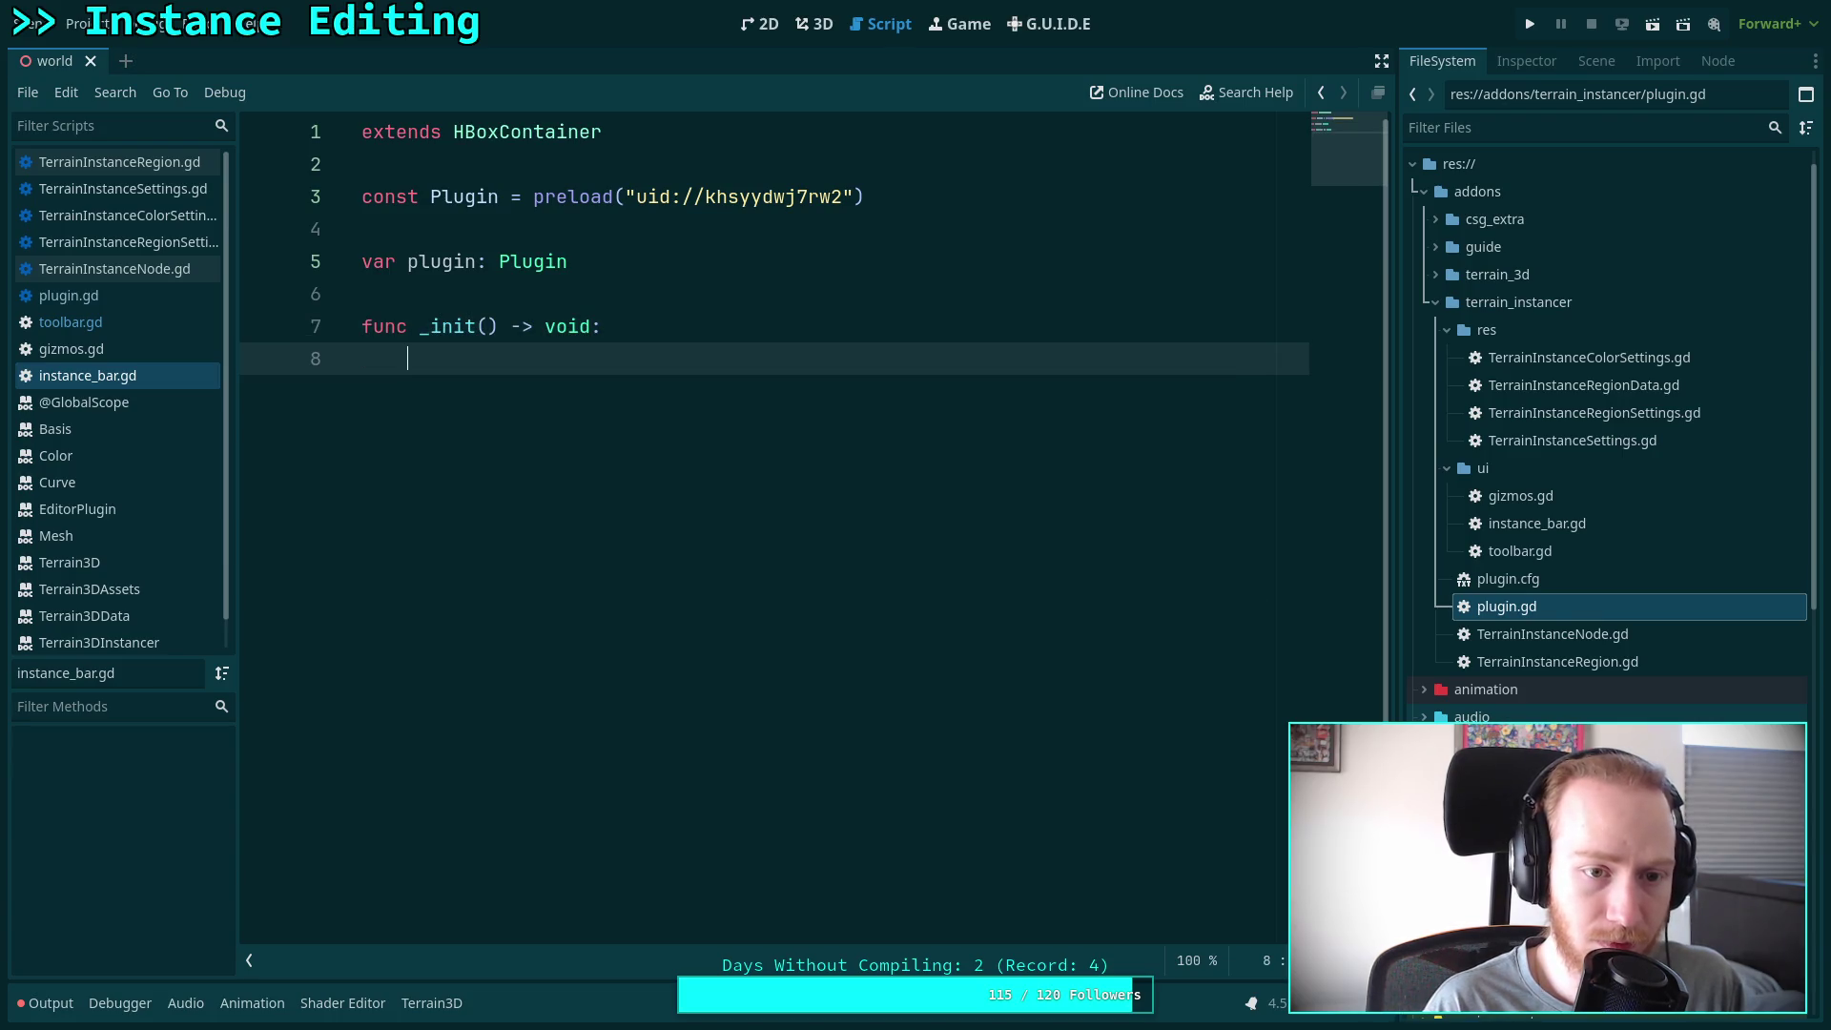
type("pass")
key("ctrl+s")
left_click(96, 348)
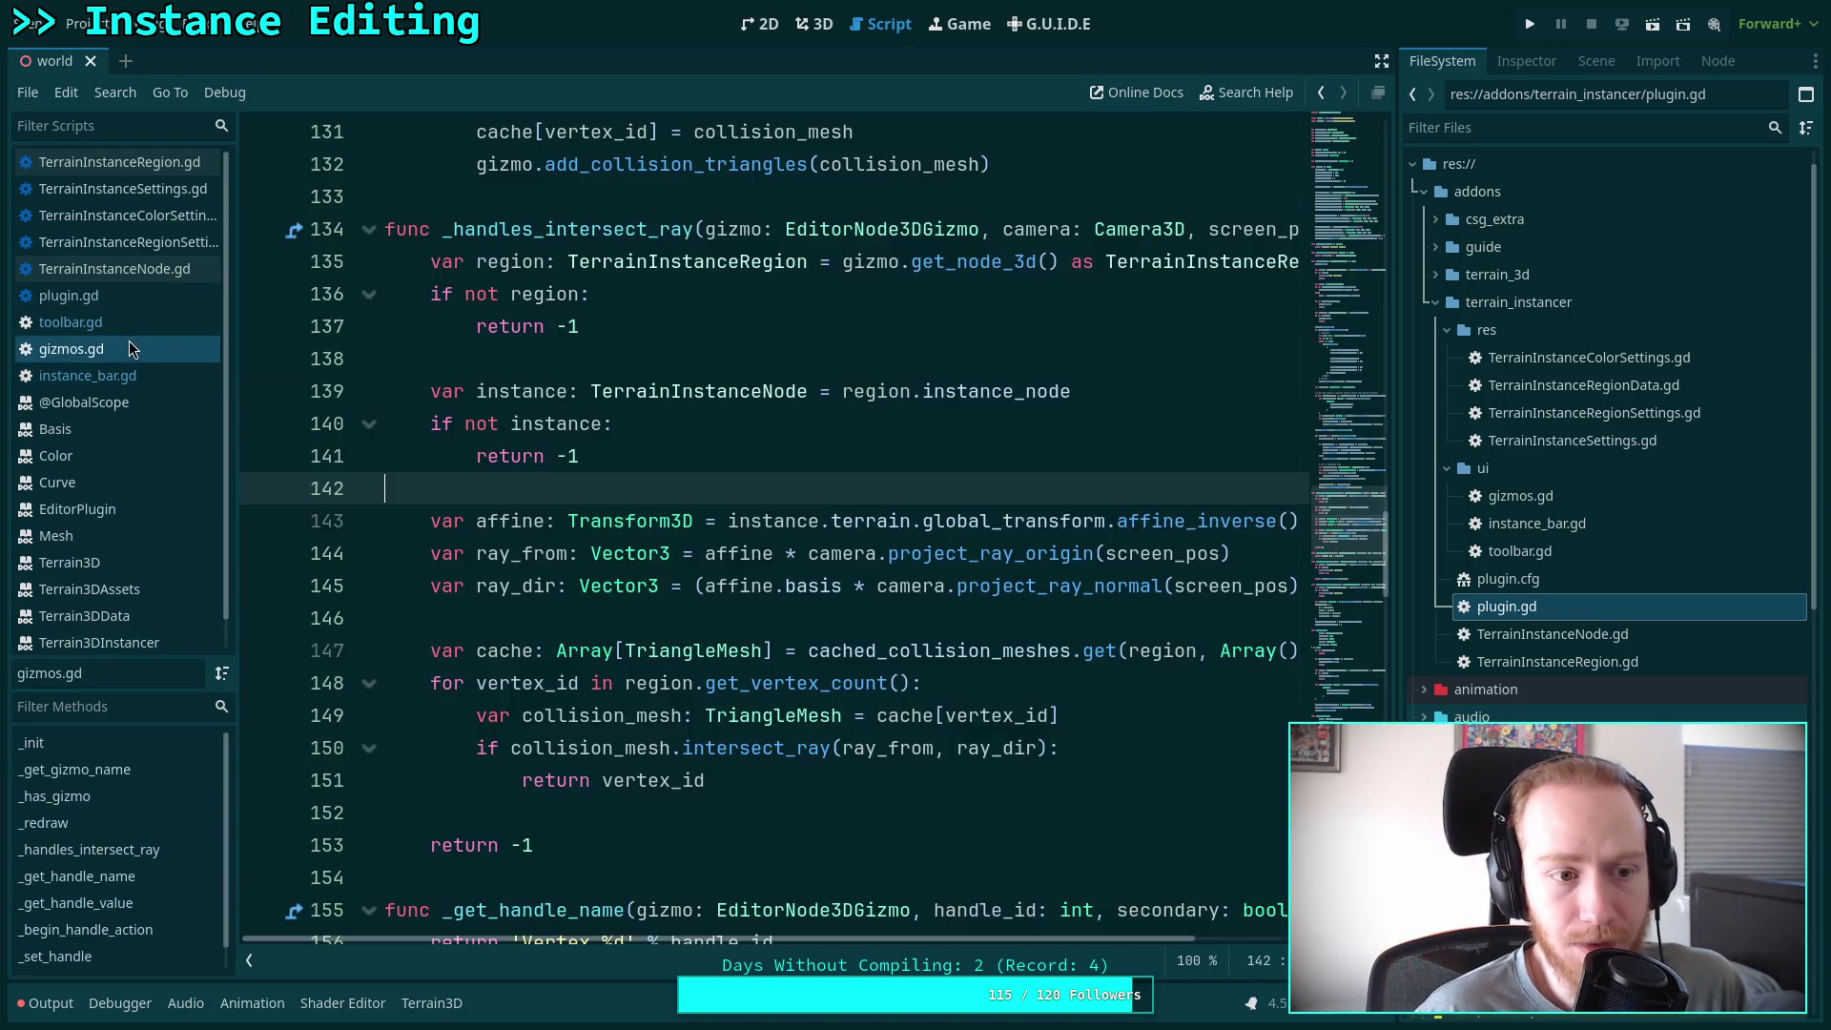
In toolbar.gd's _init, change custom_minimum_size from Vector2(20, 0) to Vector2(0, 20) and save
left_click(95, 322)
scroll(655, 468, "down", 5)
scroll(655, 468, "up", 2)
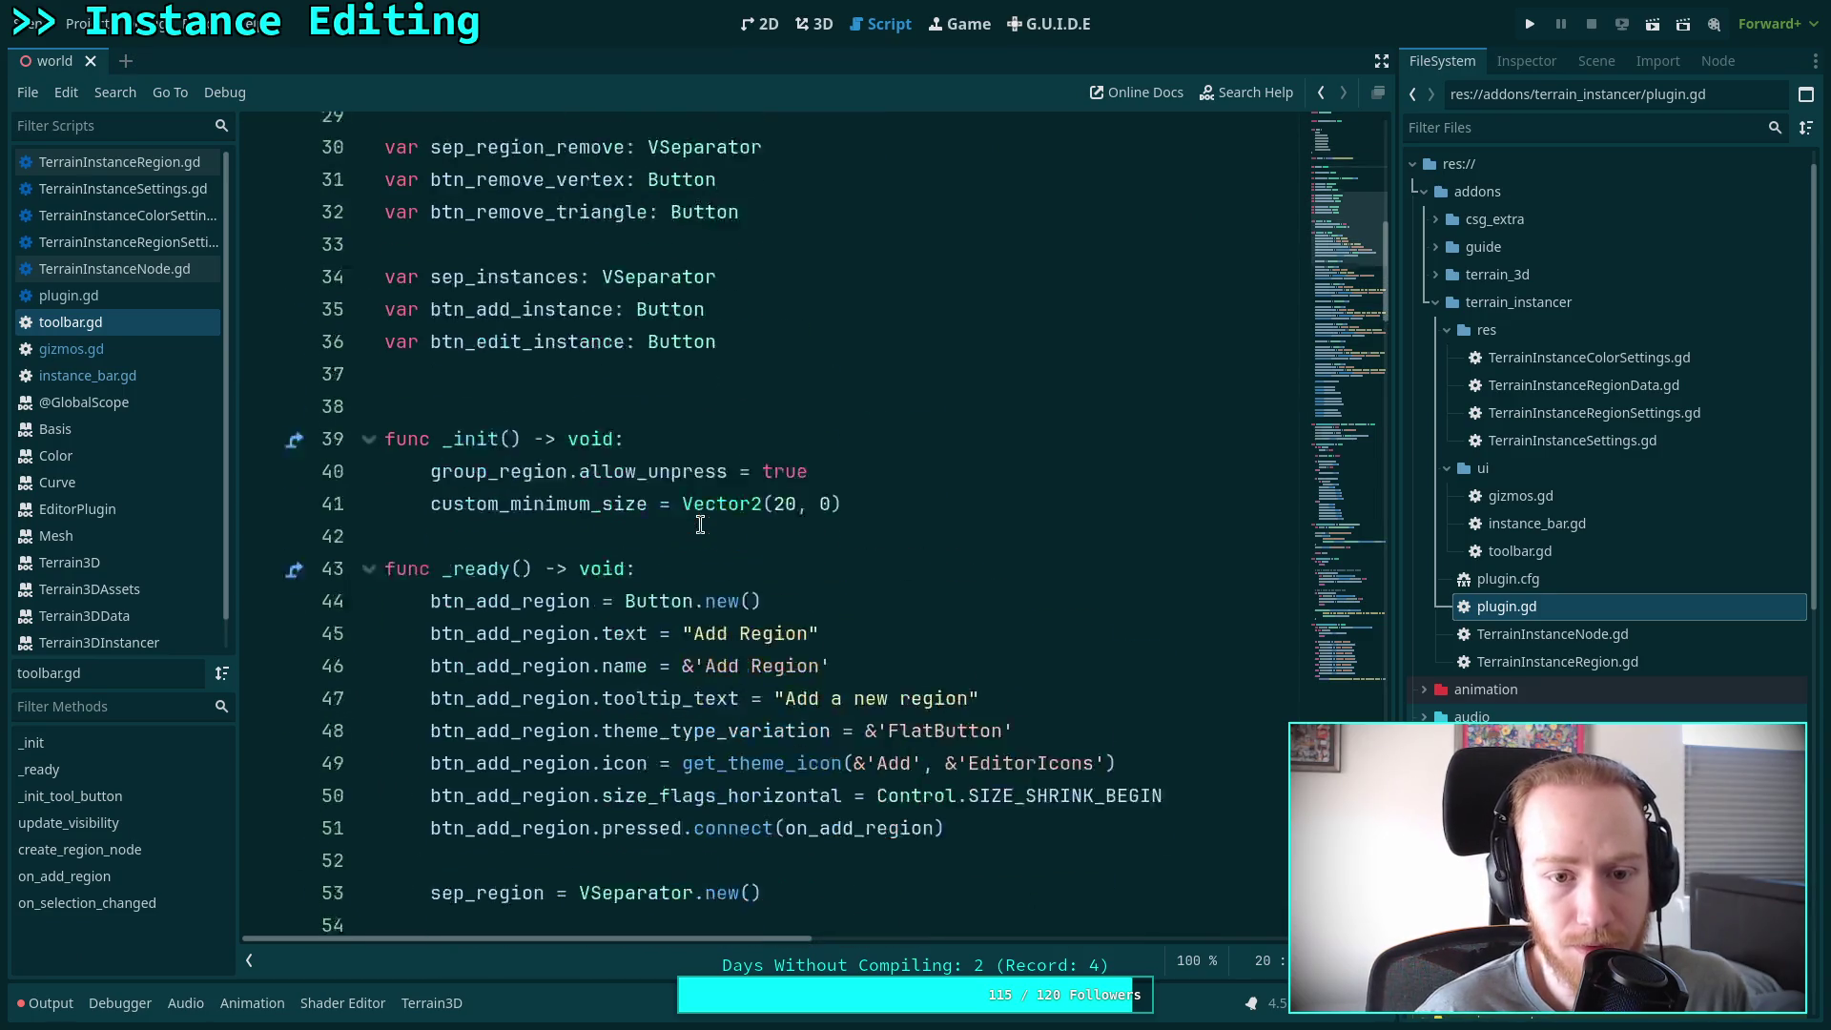
left_click_drag(839, 553, 434, 520)
left_click(809, 580)
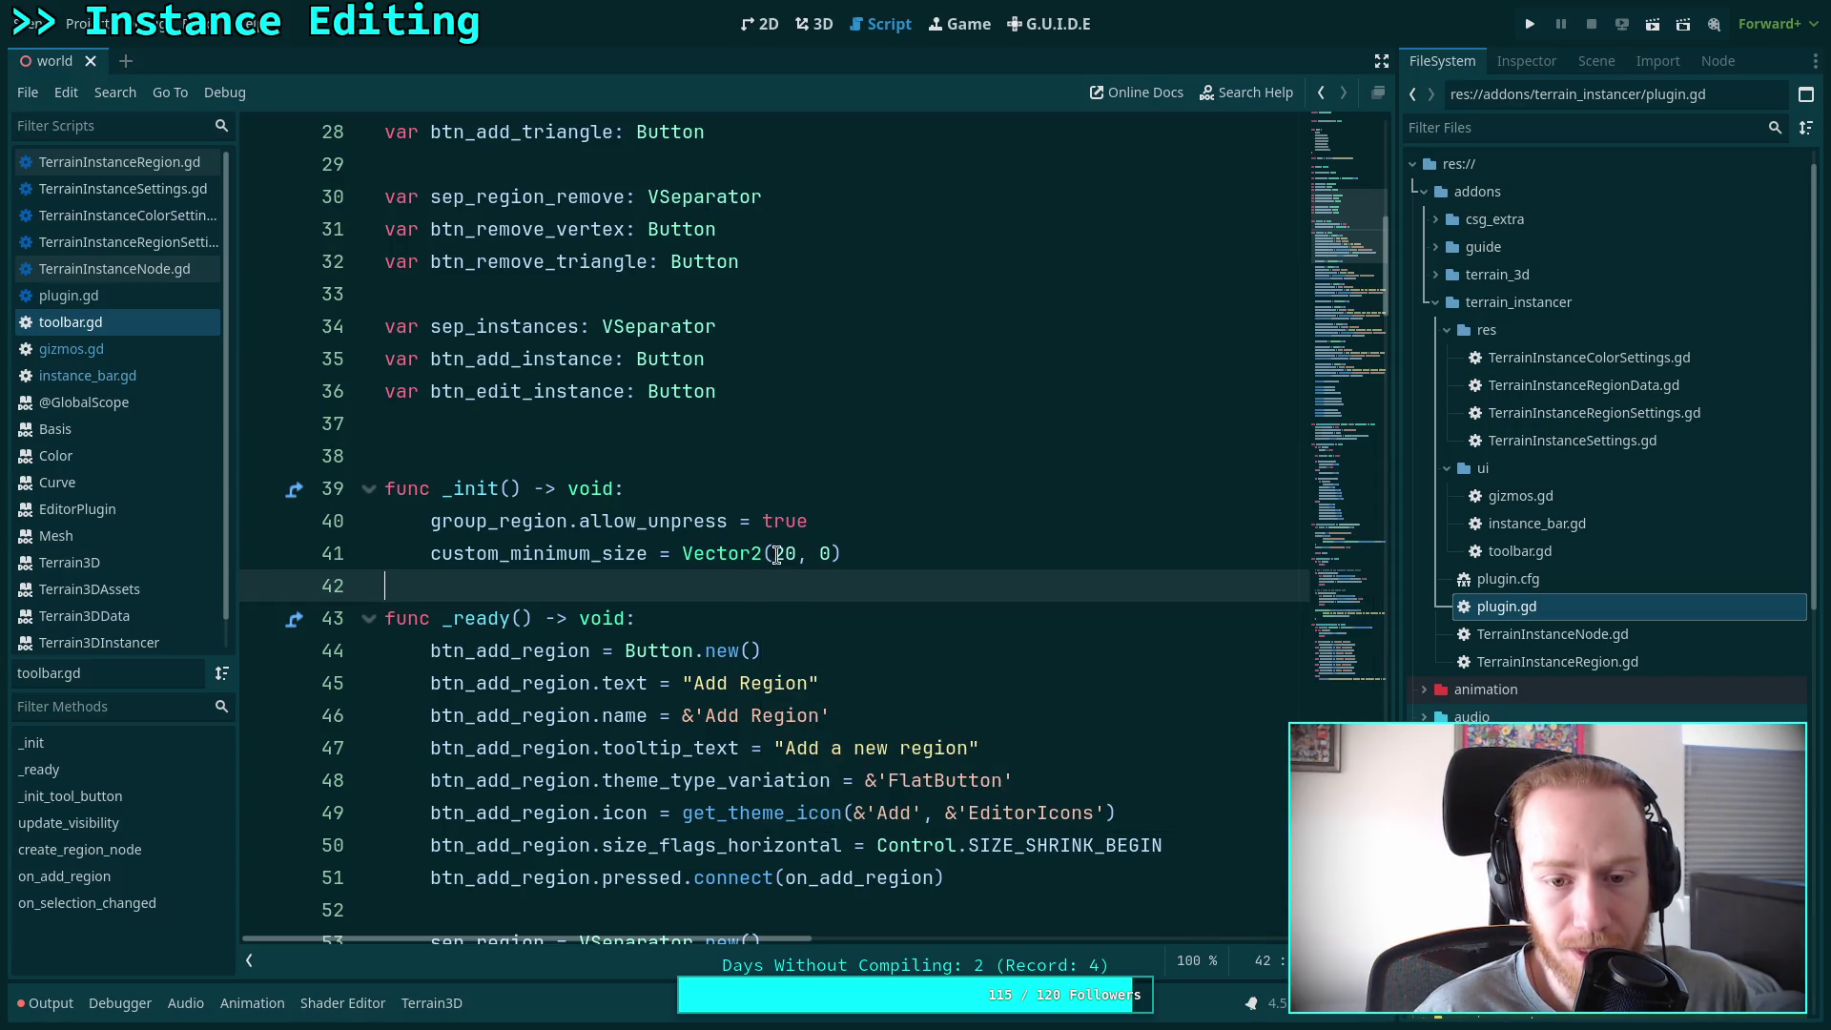
mouse_move(745, 553)
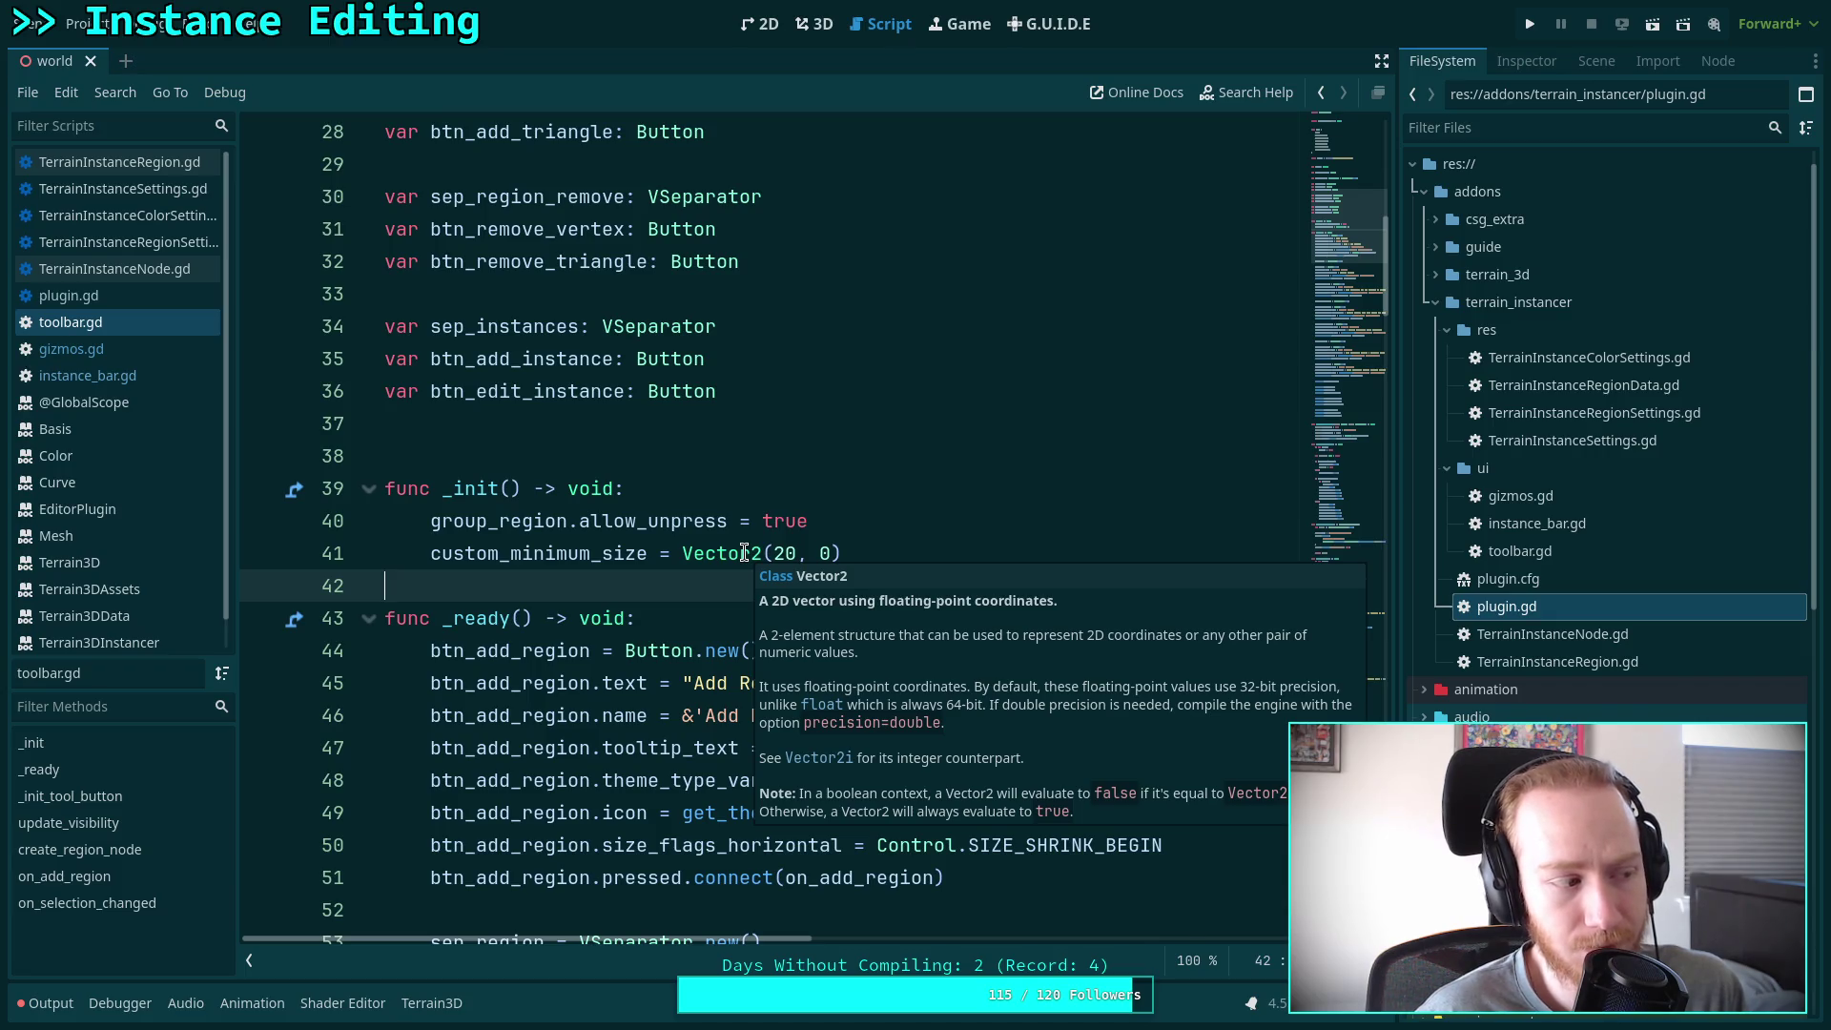
left_click_drag(775, 555, 786, 556)
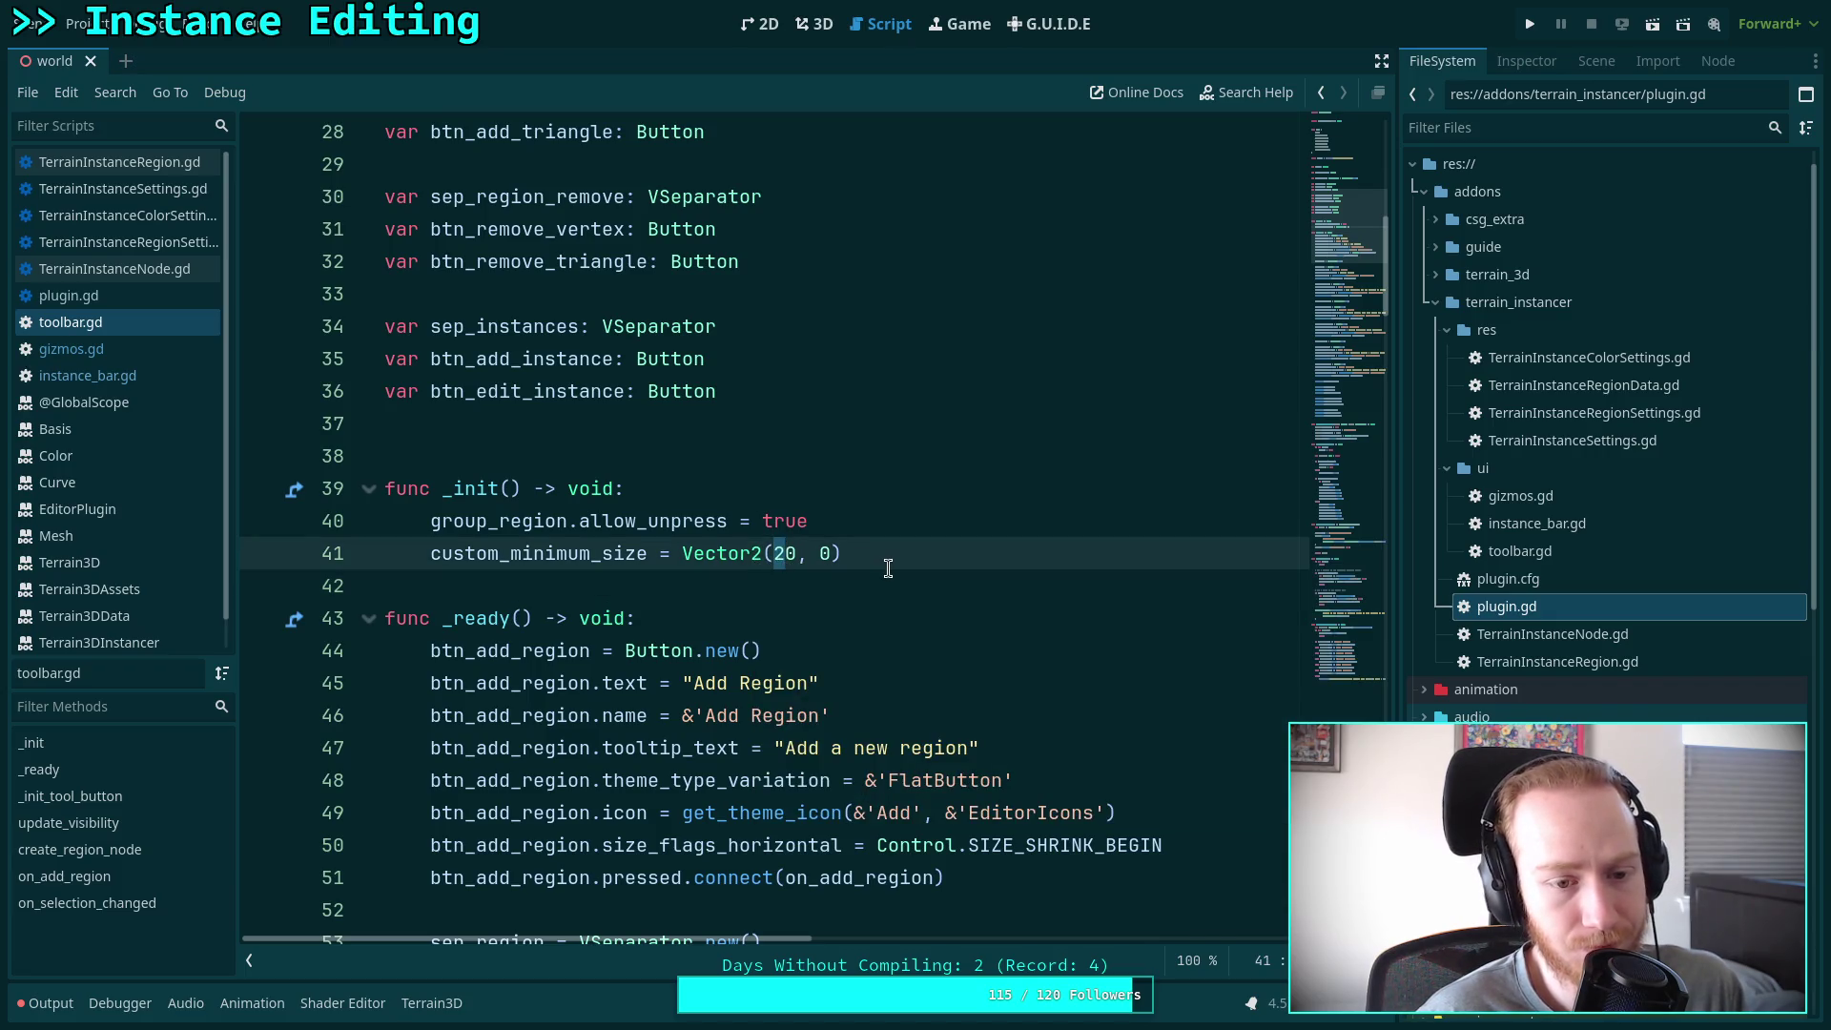
key("BackSpace")
type("2")
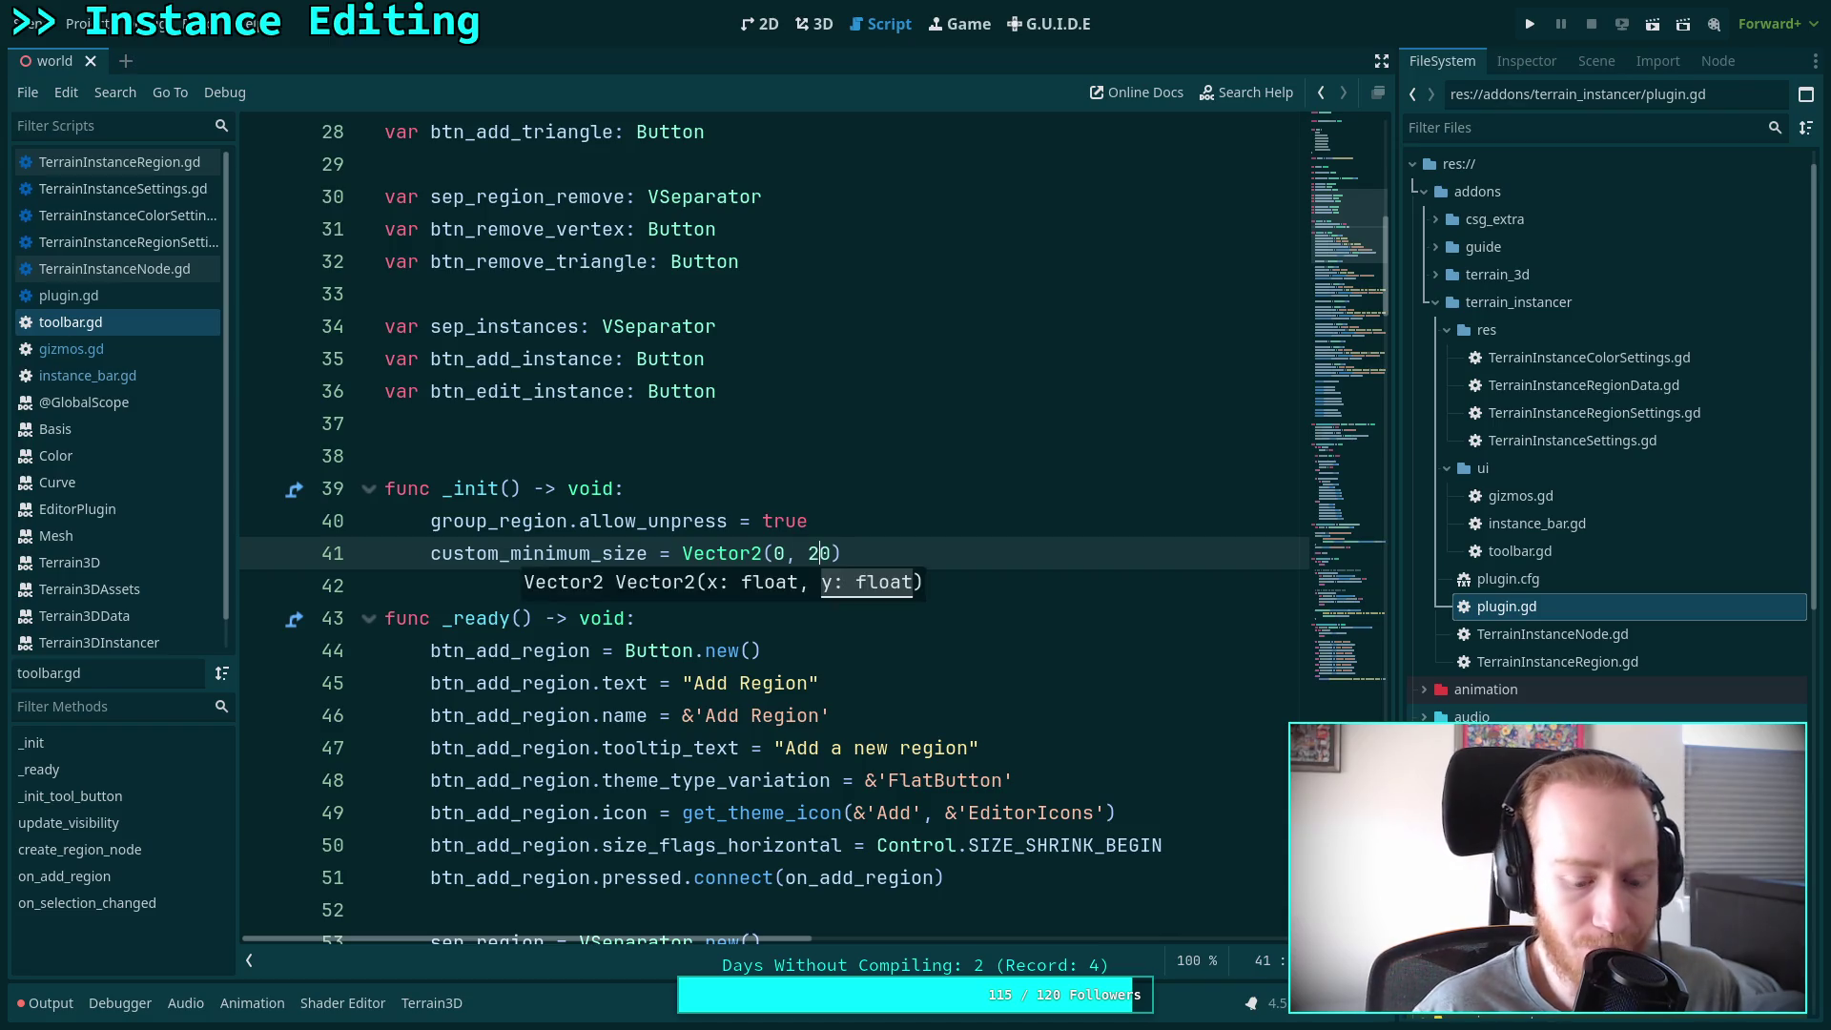
key("ctrl+s")
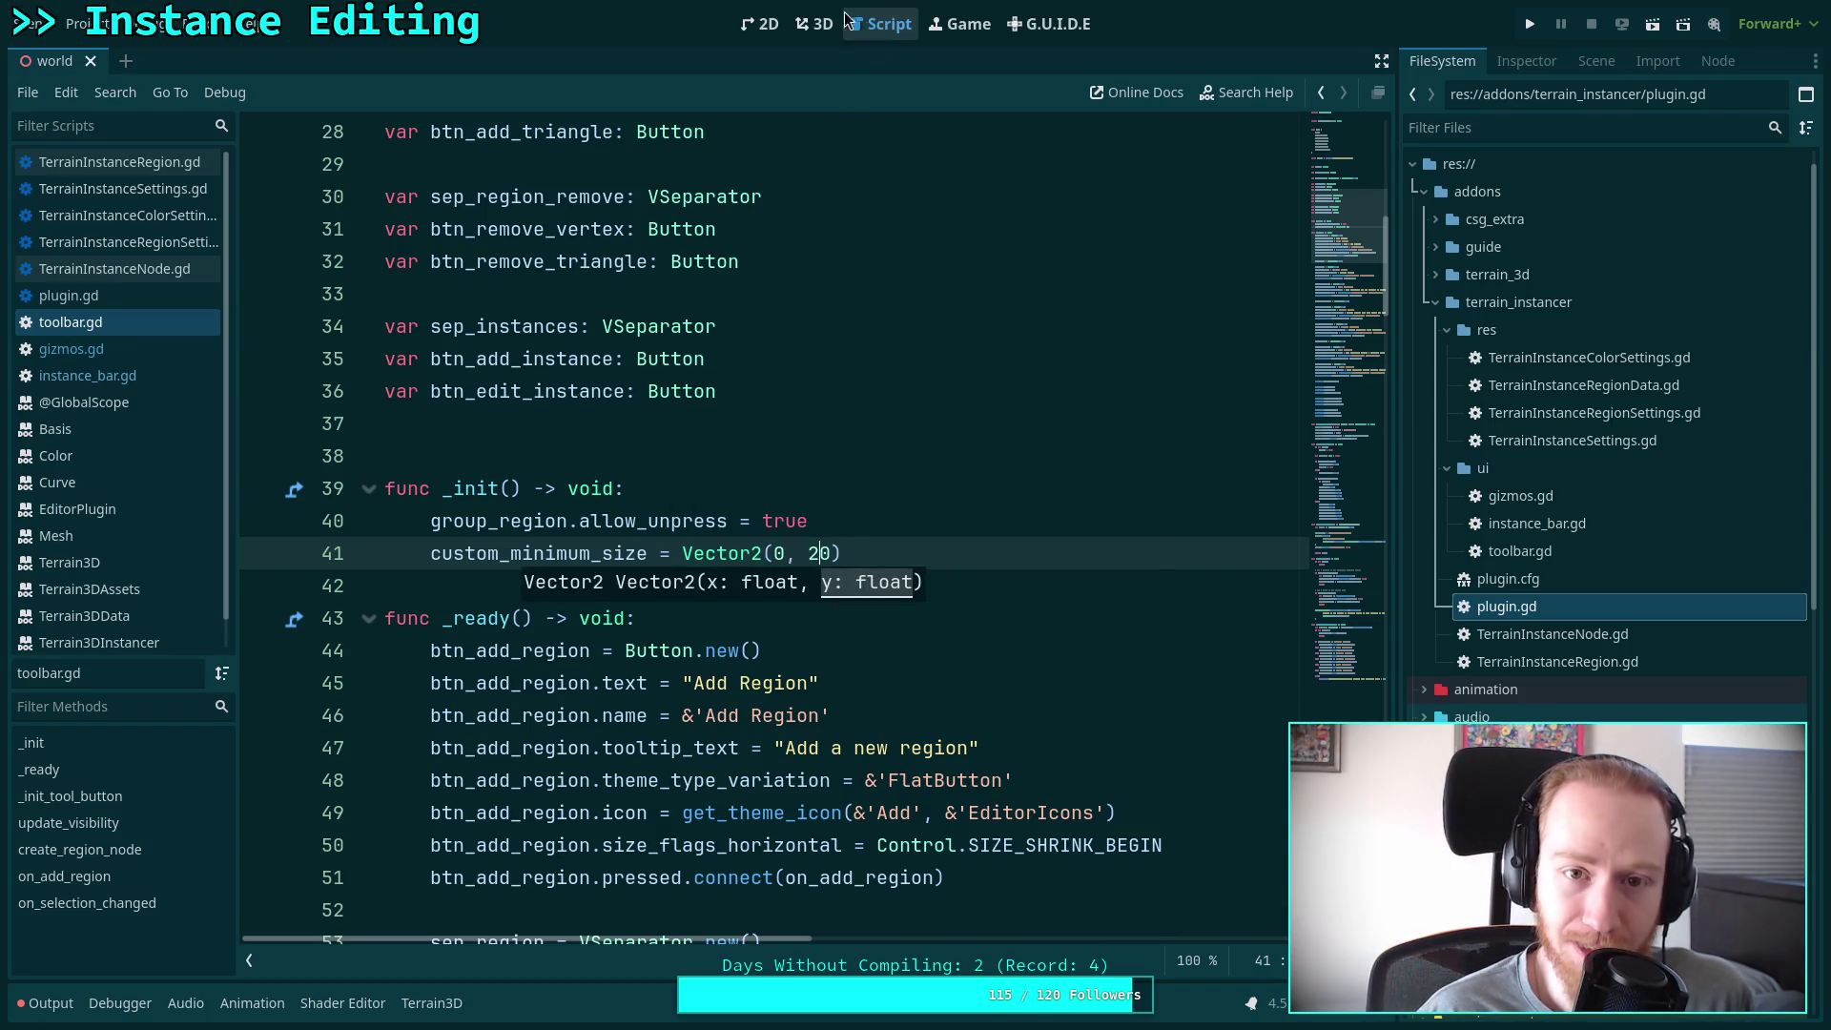
Reload the Terrain Instancer plugin by toggling it in Project Settings > Plugins
left_click(799, 19)
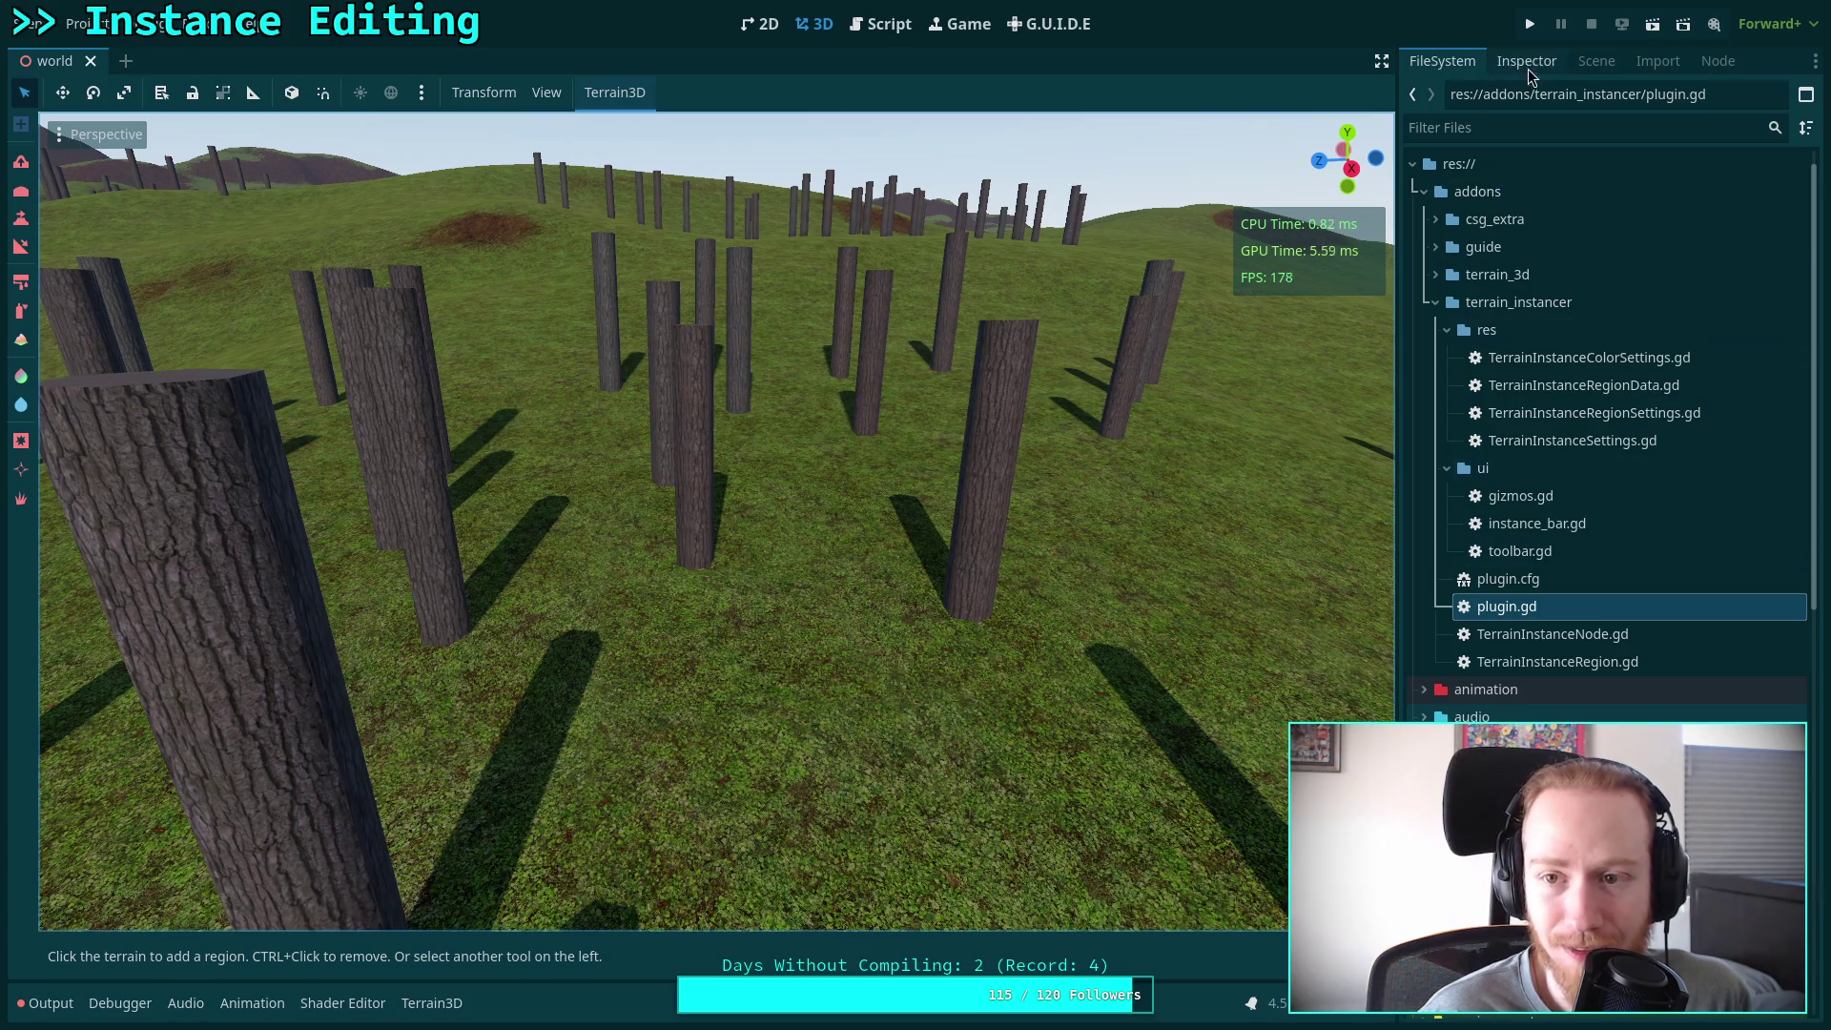
left_click(84, 23)
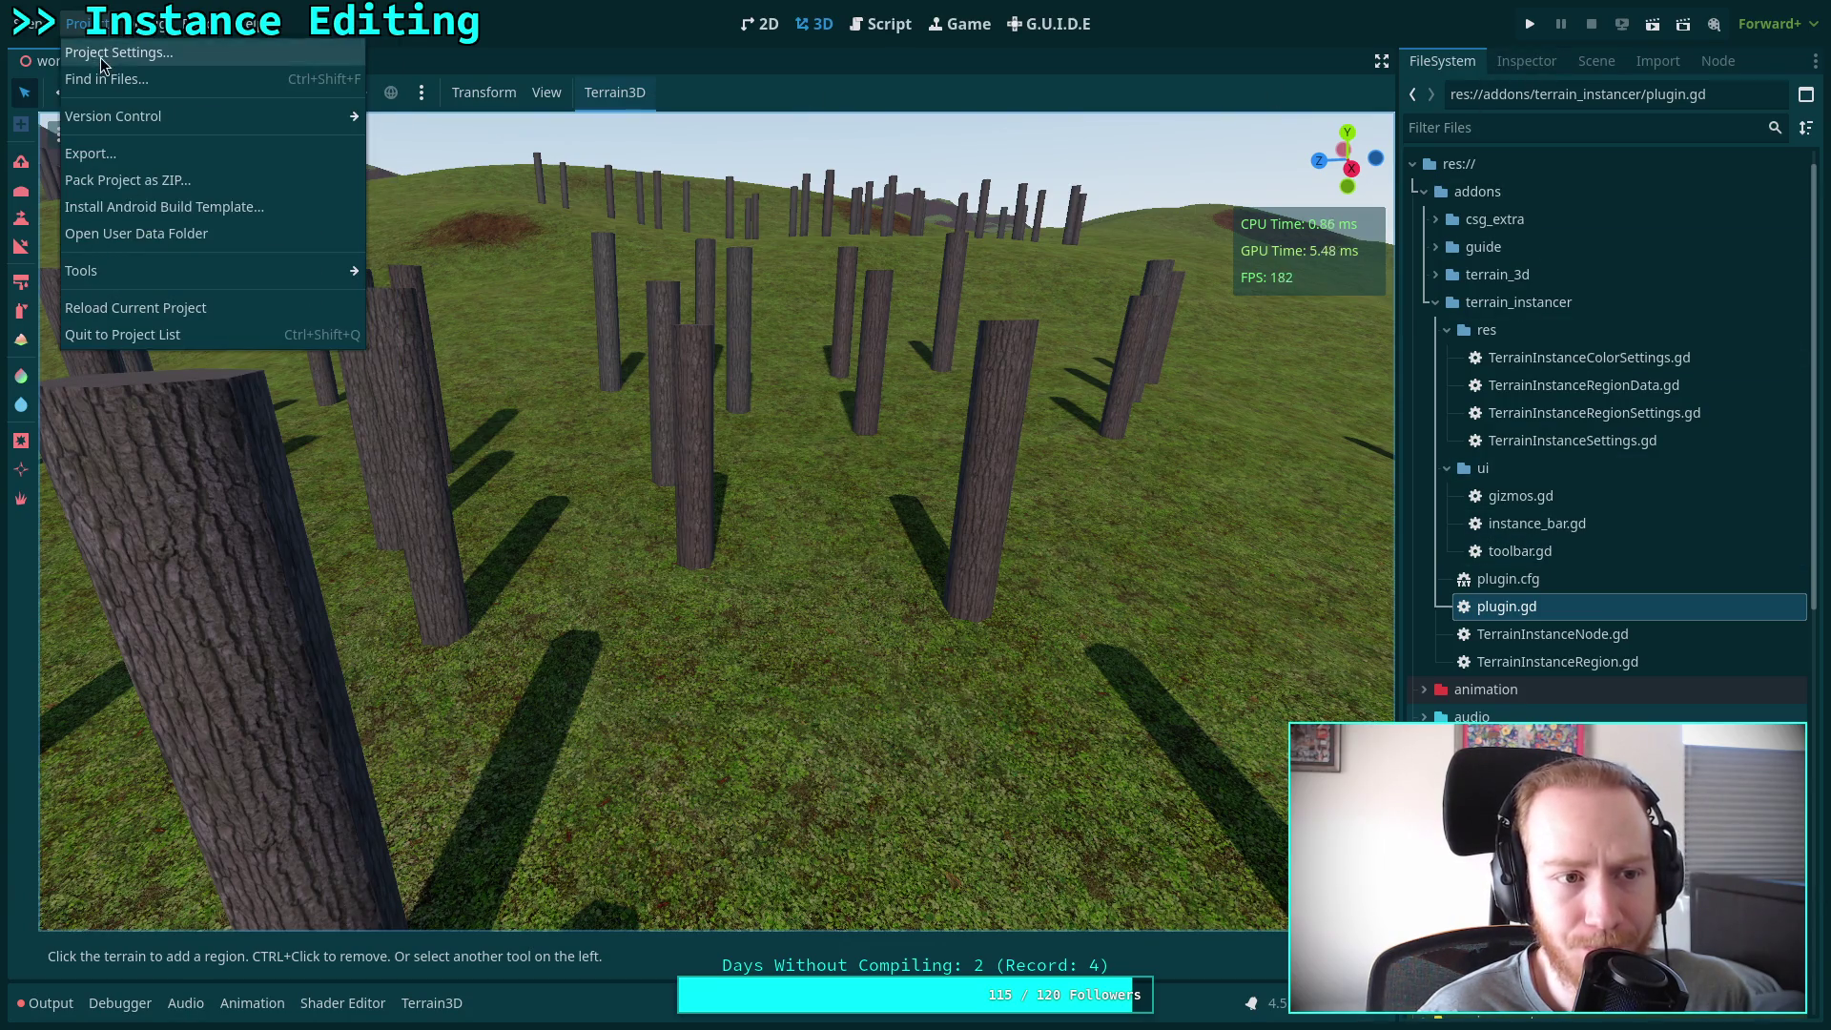
left_click(107, 40)
double_click(392, 364)
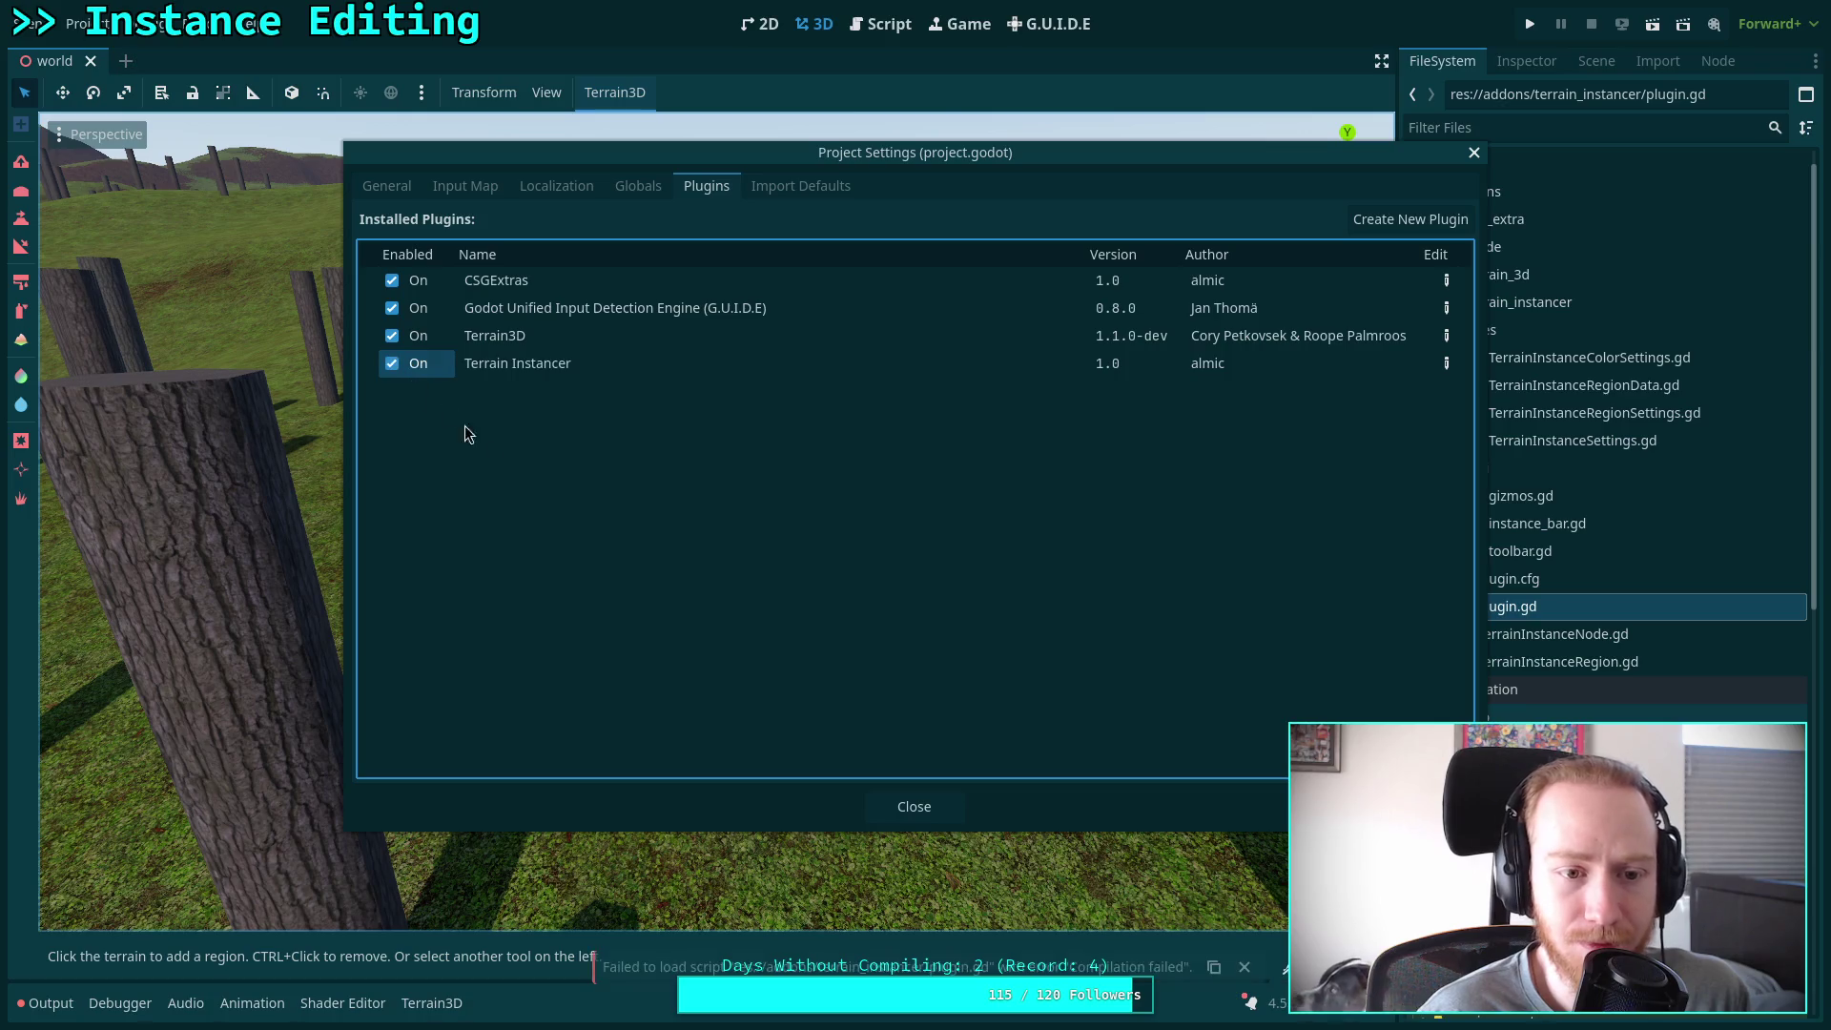
left_click(945, 804)
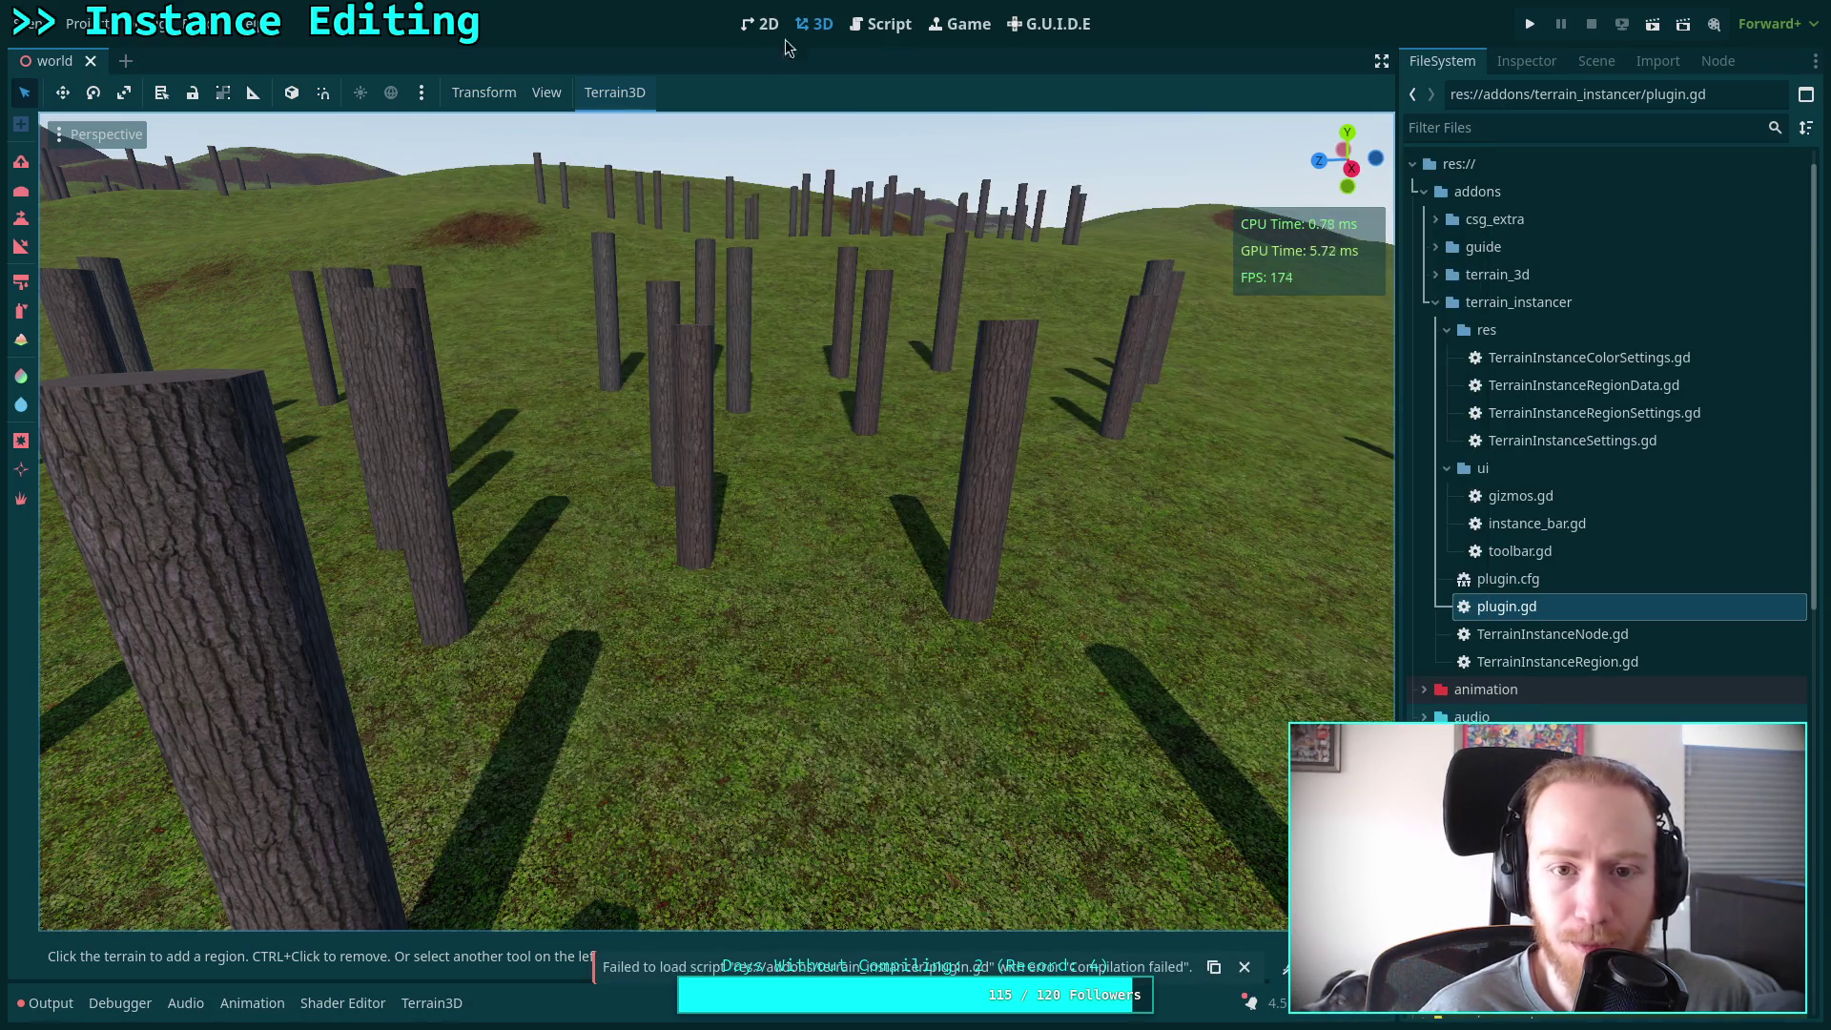
Return to plugin.gd, check the Output log's errors, and clear the log
left_click(881, 24)
left_click(899, 423)
left_click(139, 291)
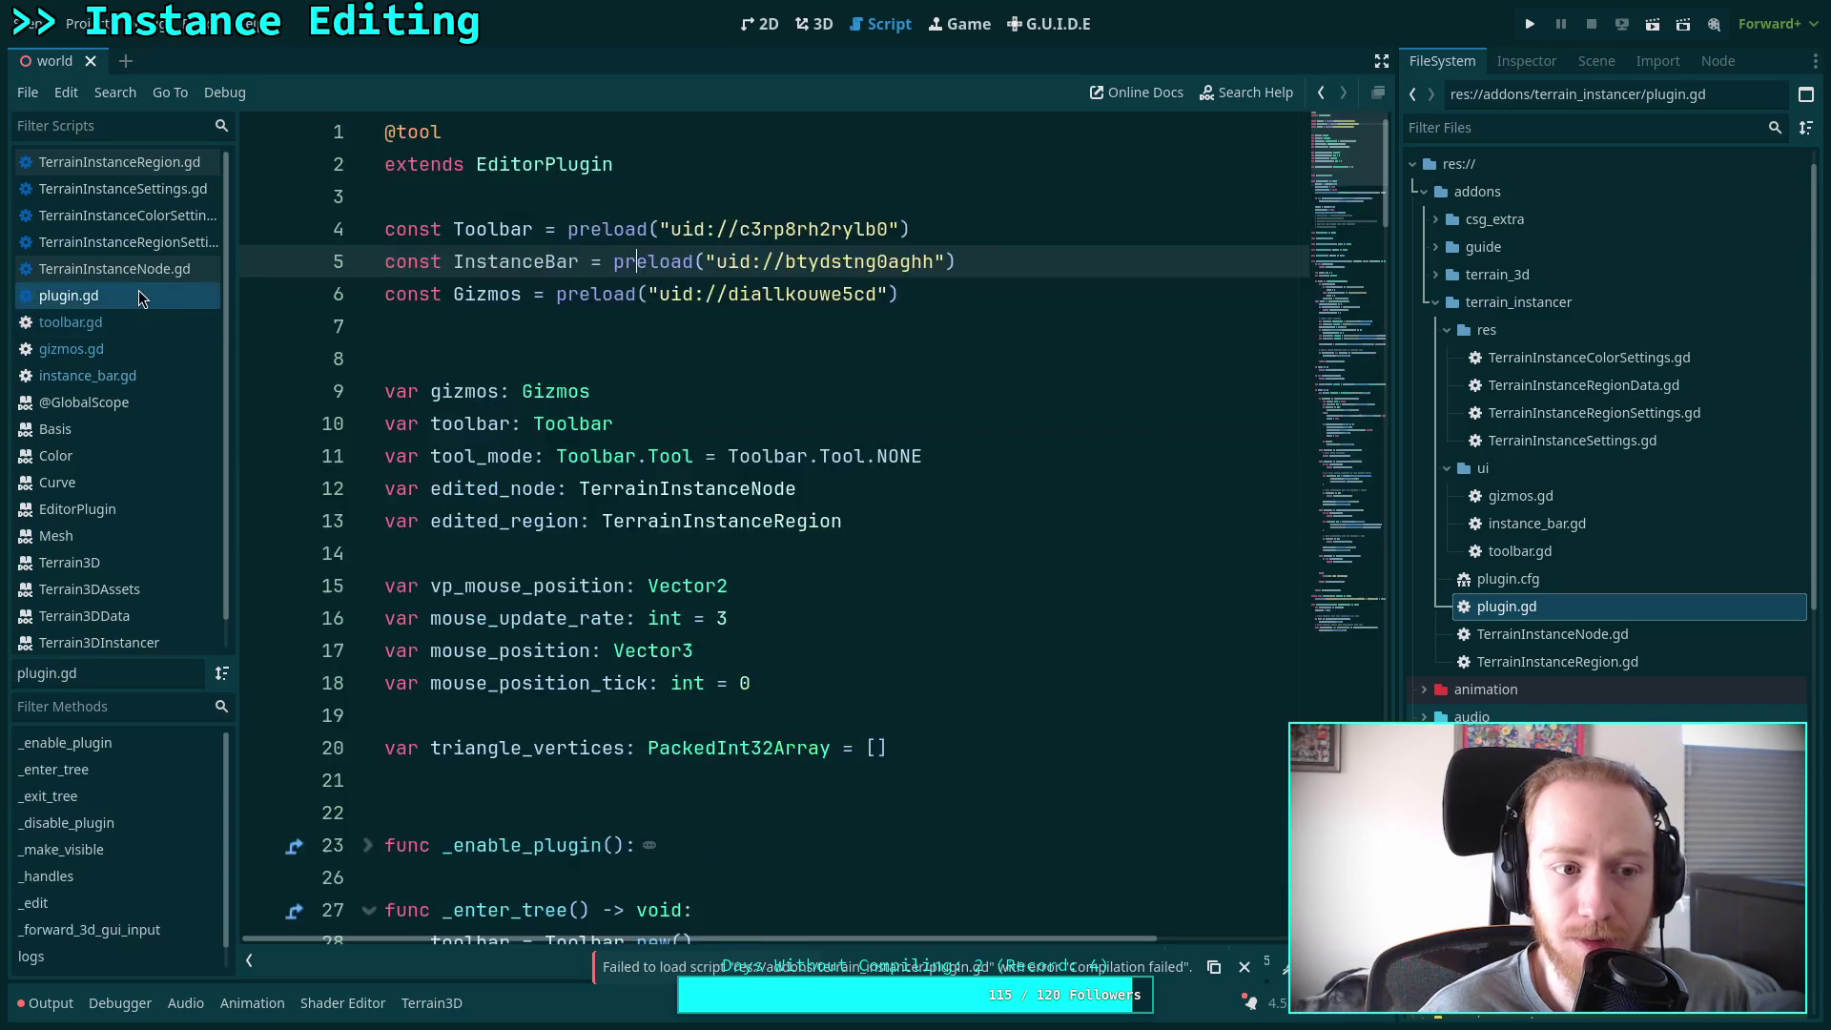
left_click(48, 1004)
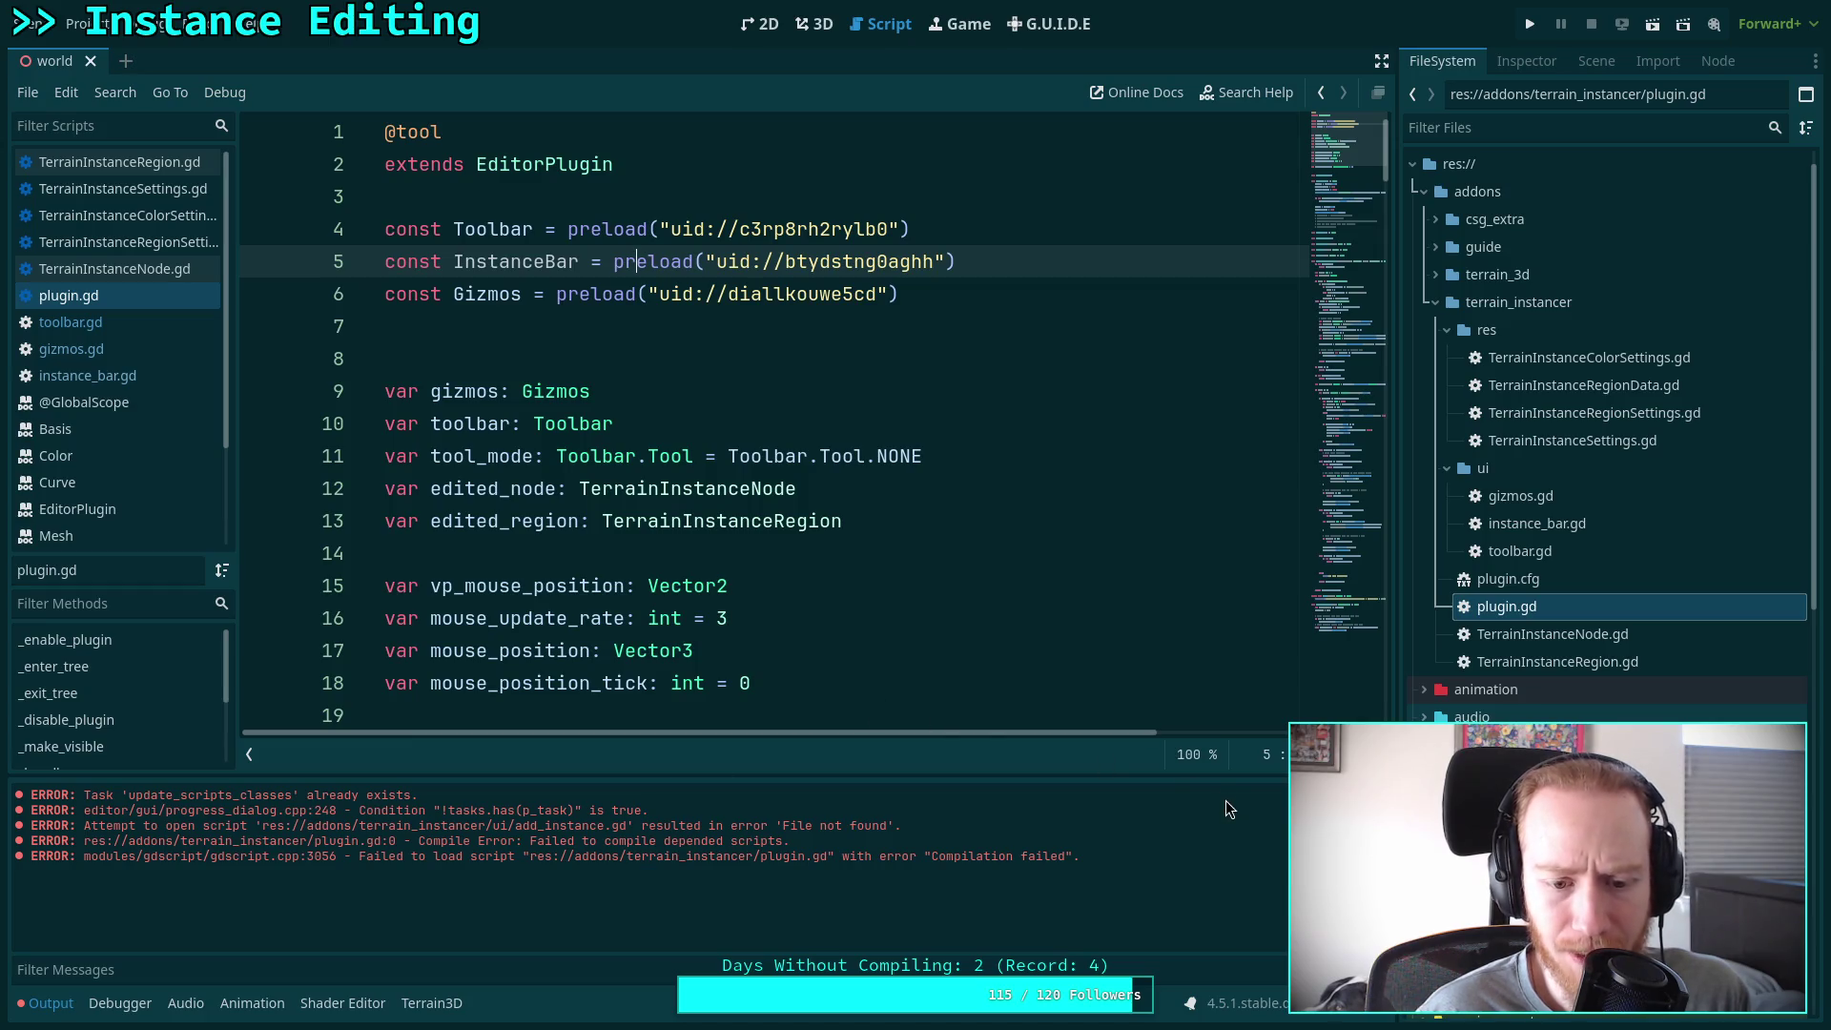
key("ctrl+alt+k")
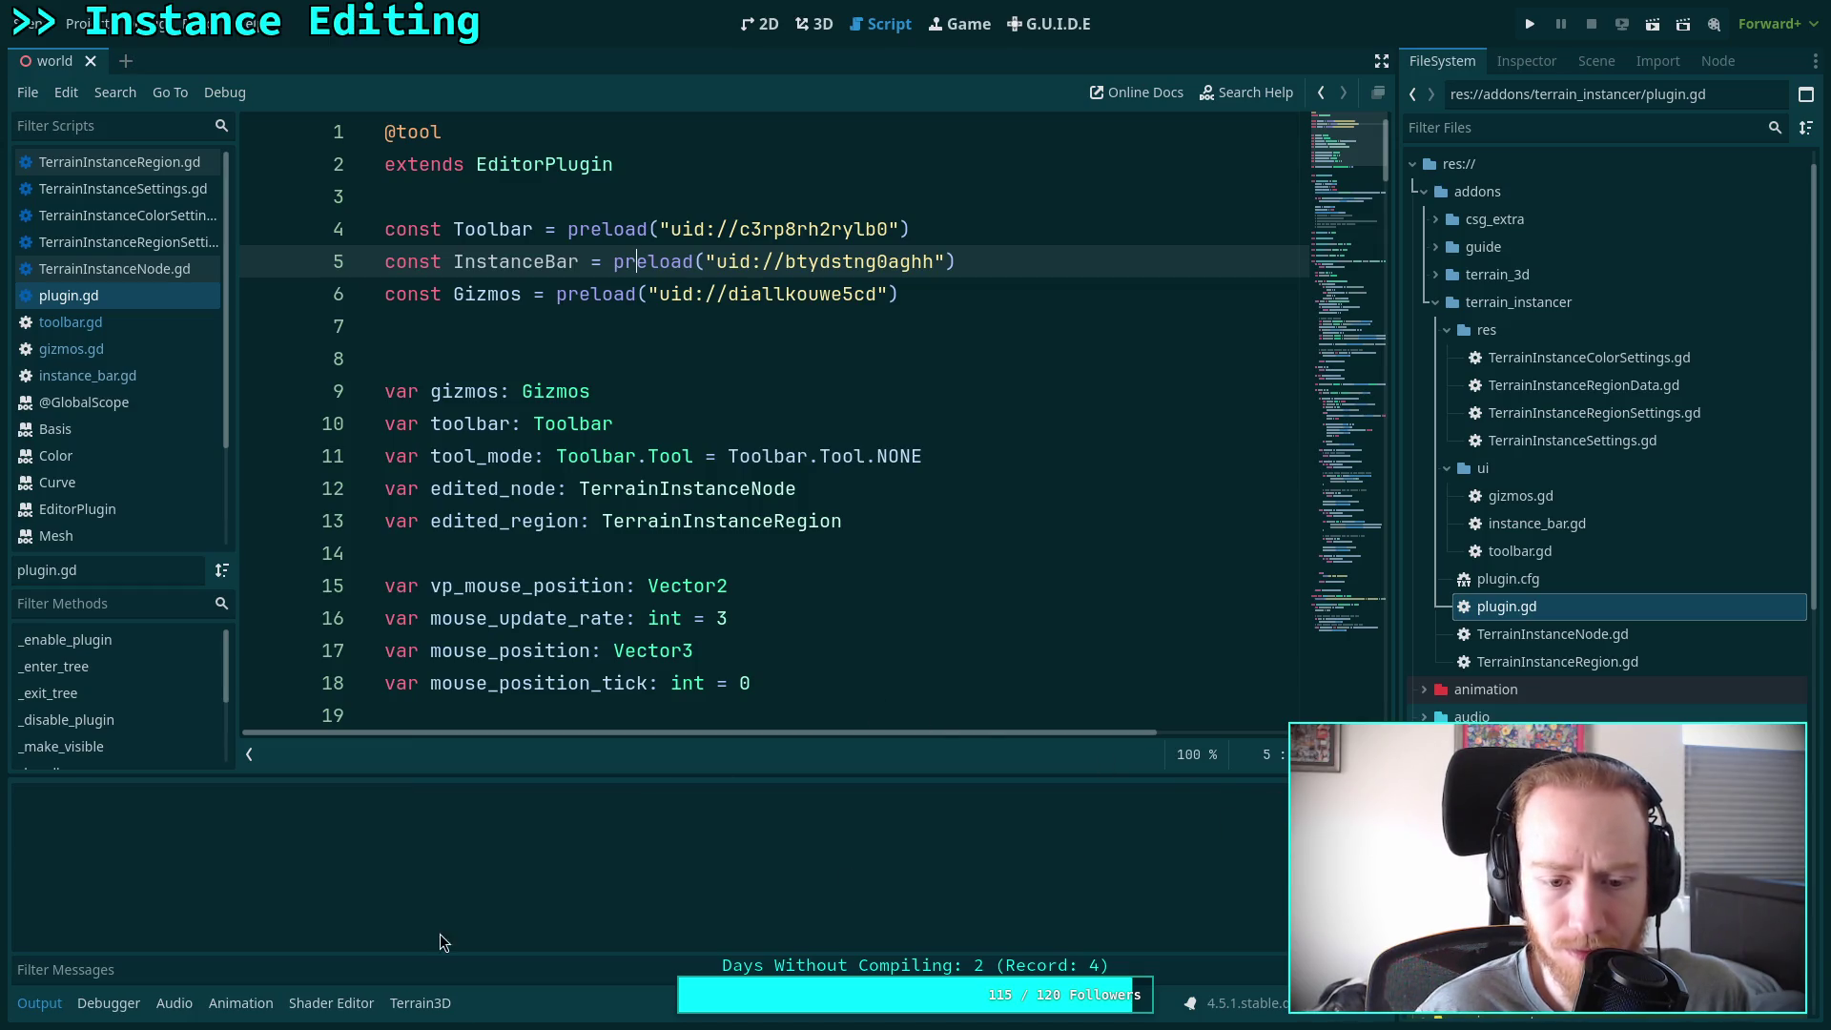
Hide the output log and save the instance_bar.gd script
left_click(68, 1019)
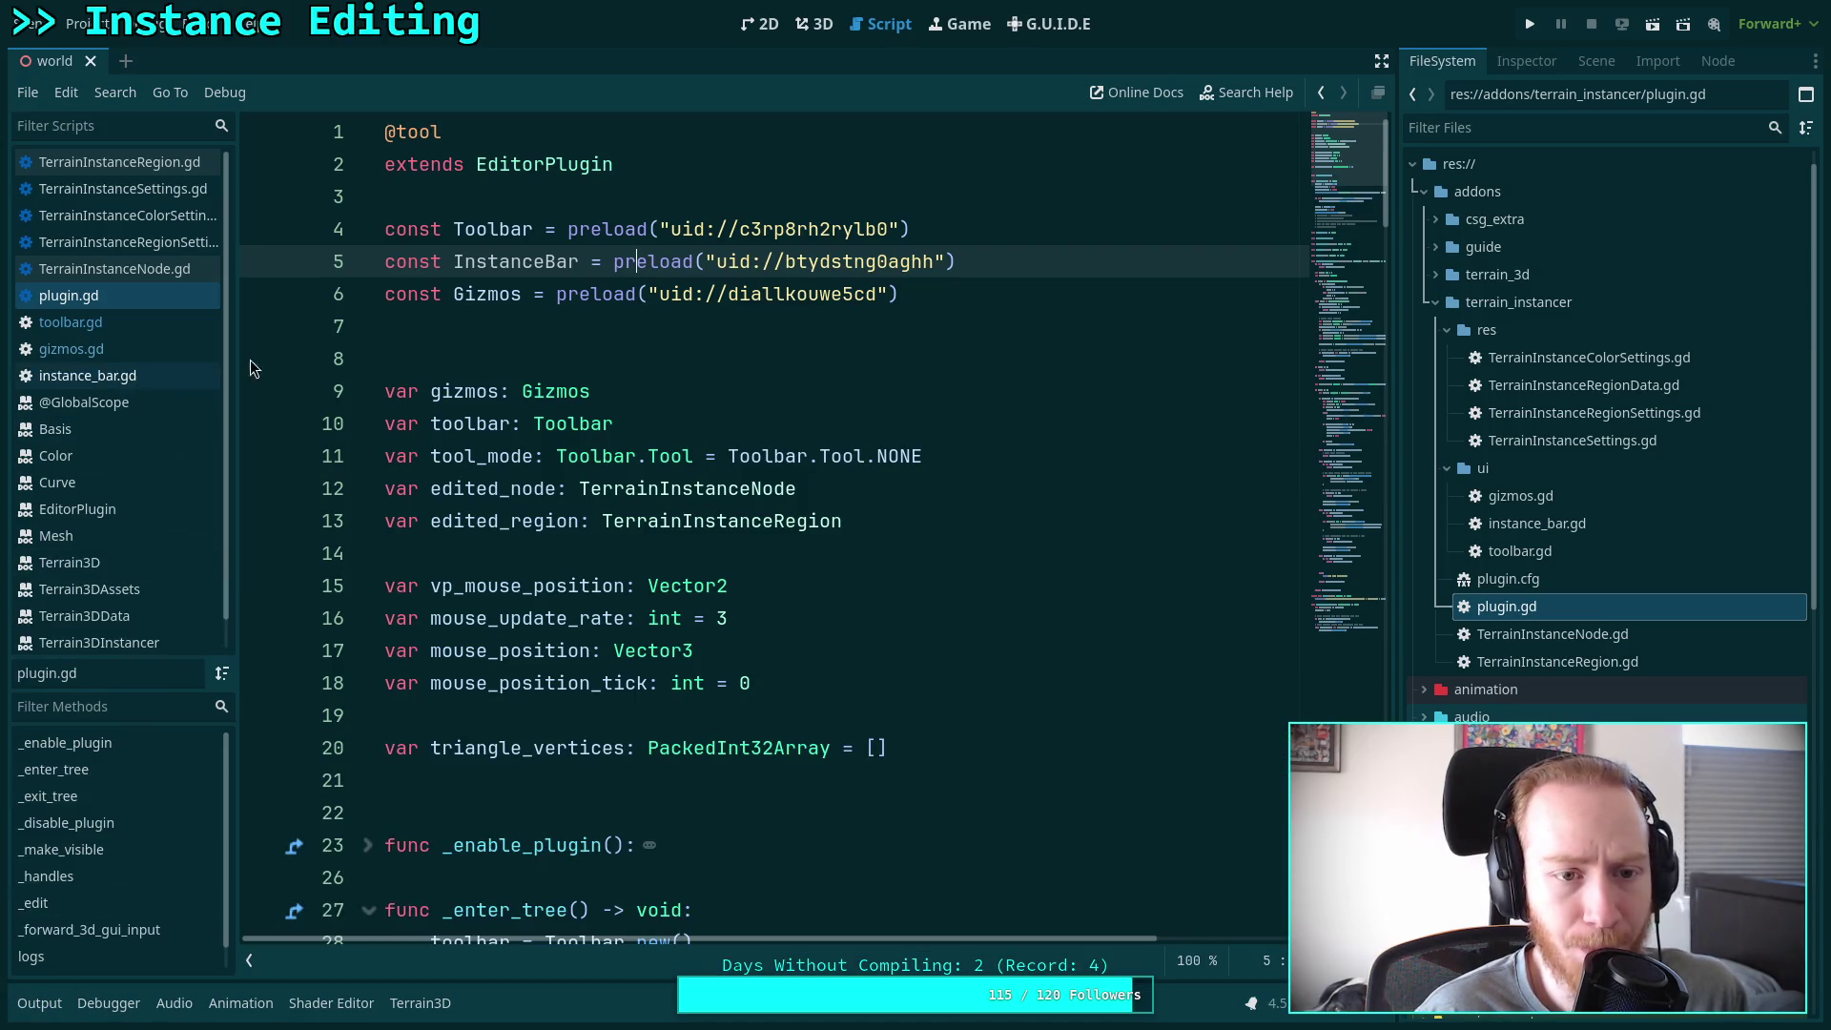
left_click(535, 339)
scroll(613, 384, "down", 8)
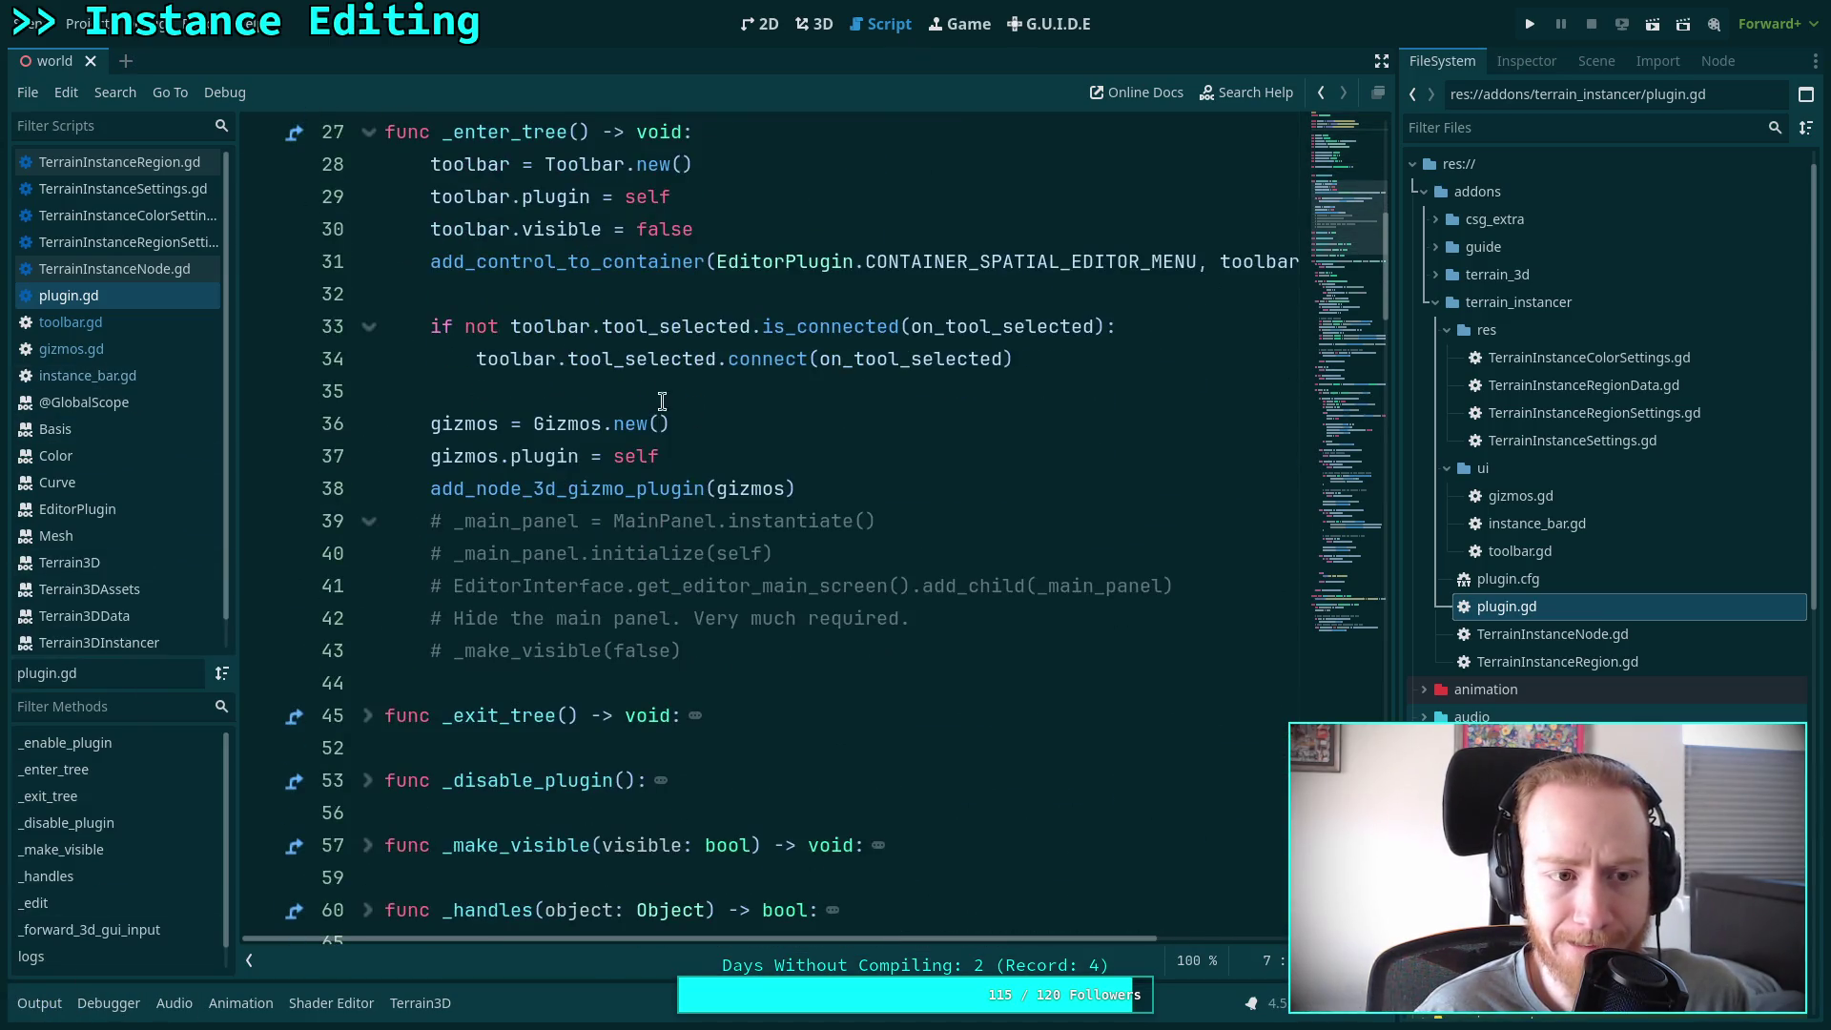
left_click(111, 376)
left_click(625, 398)
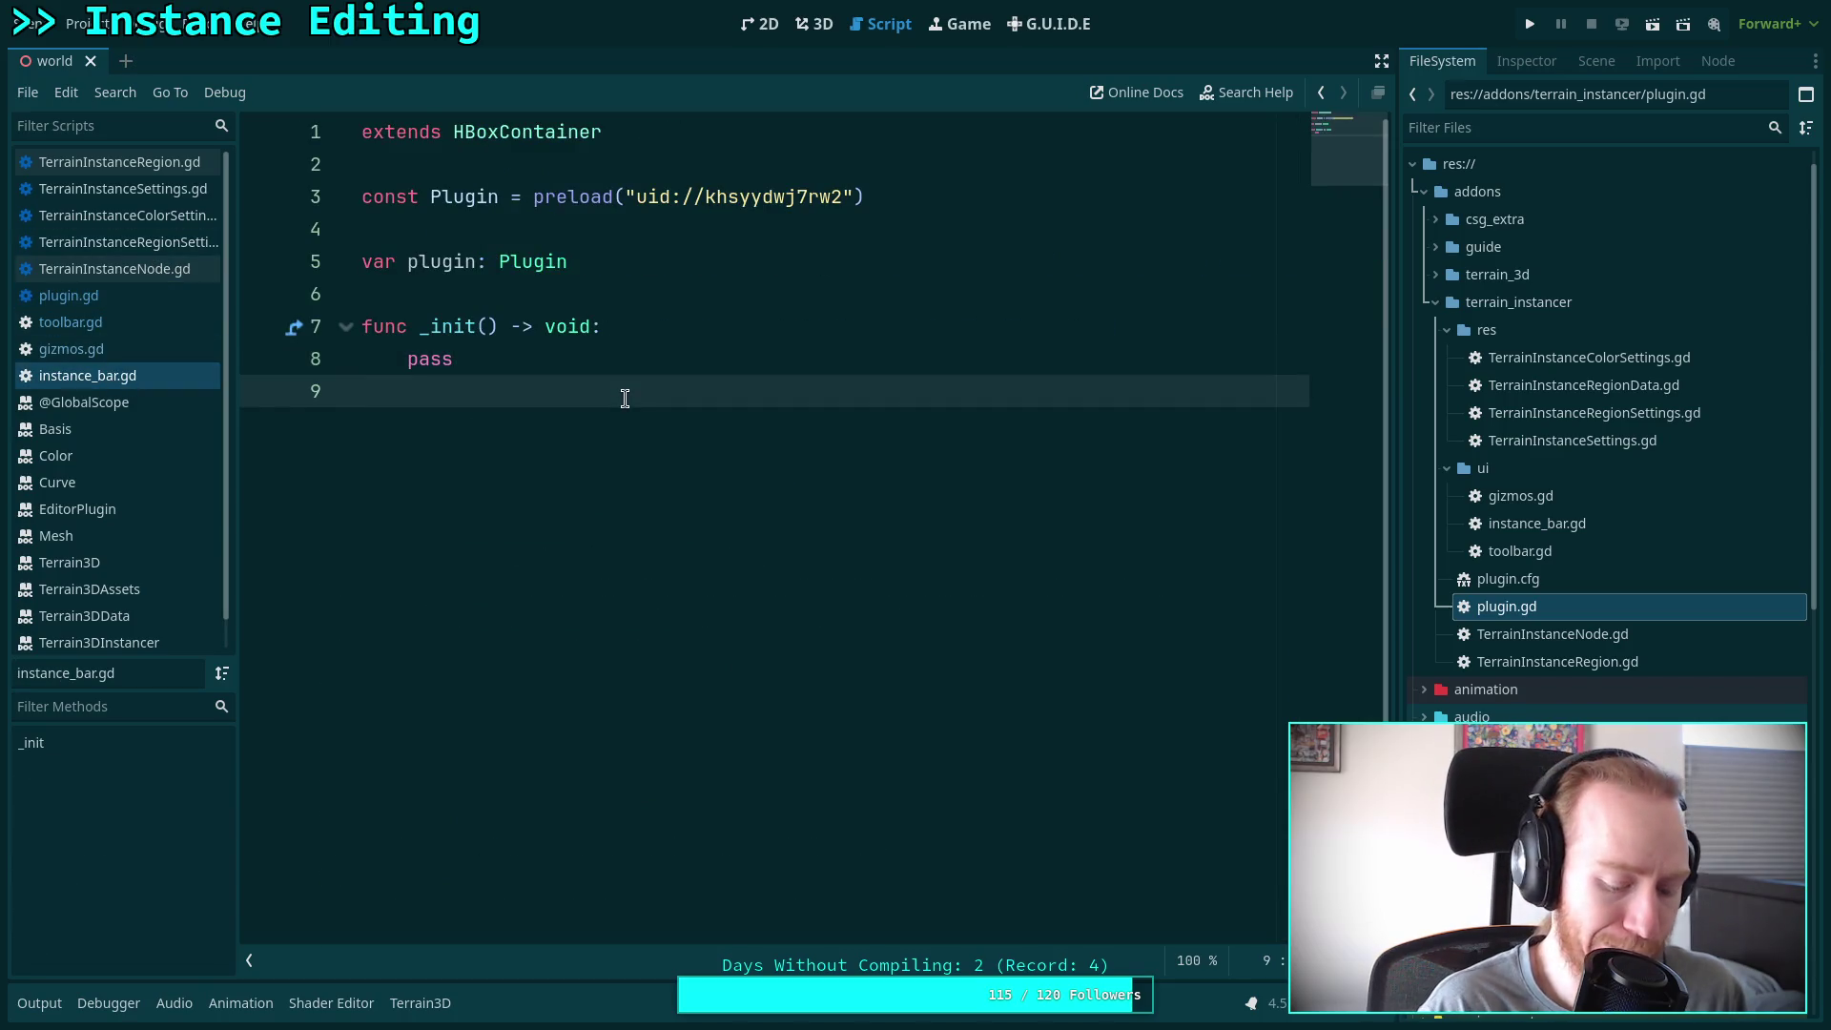
key("ctrl+s")
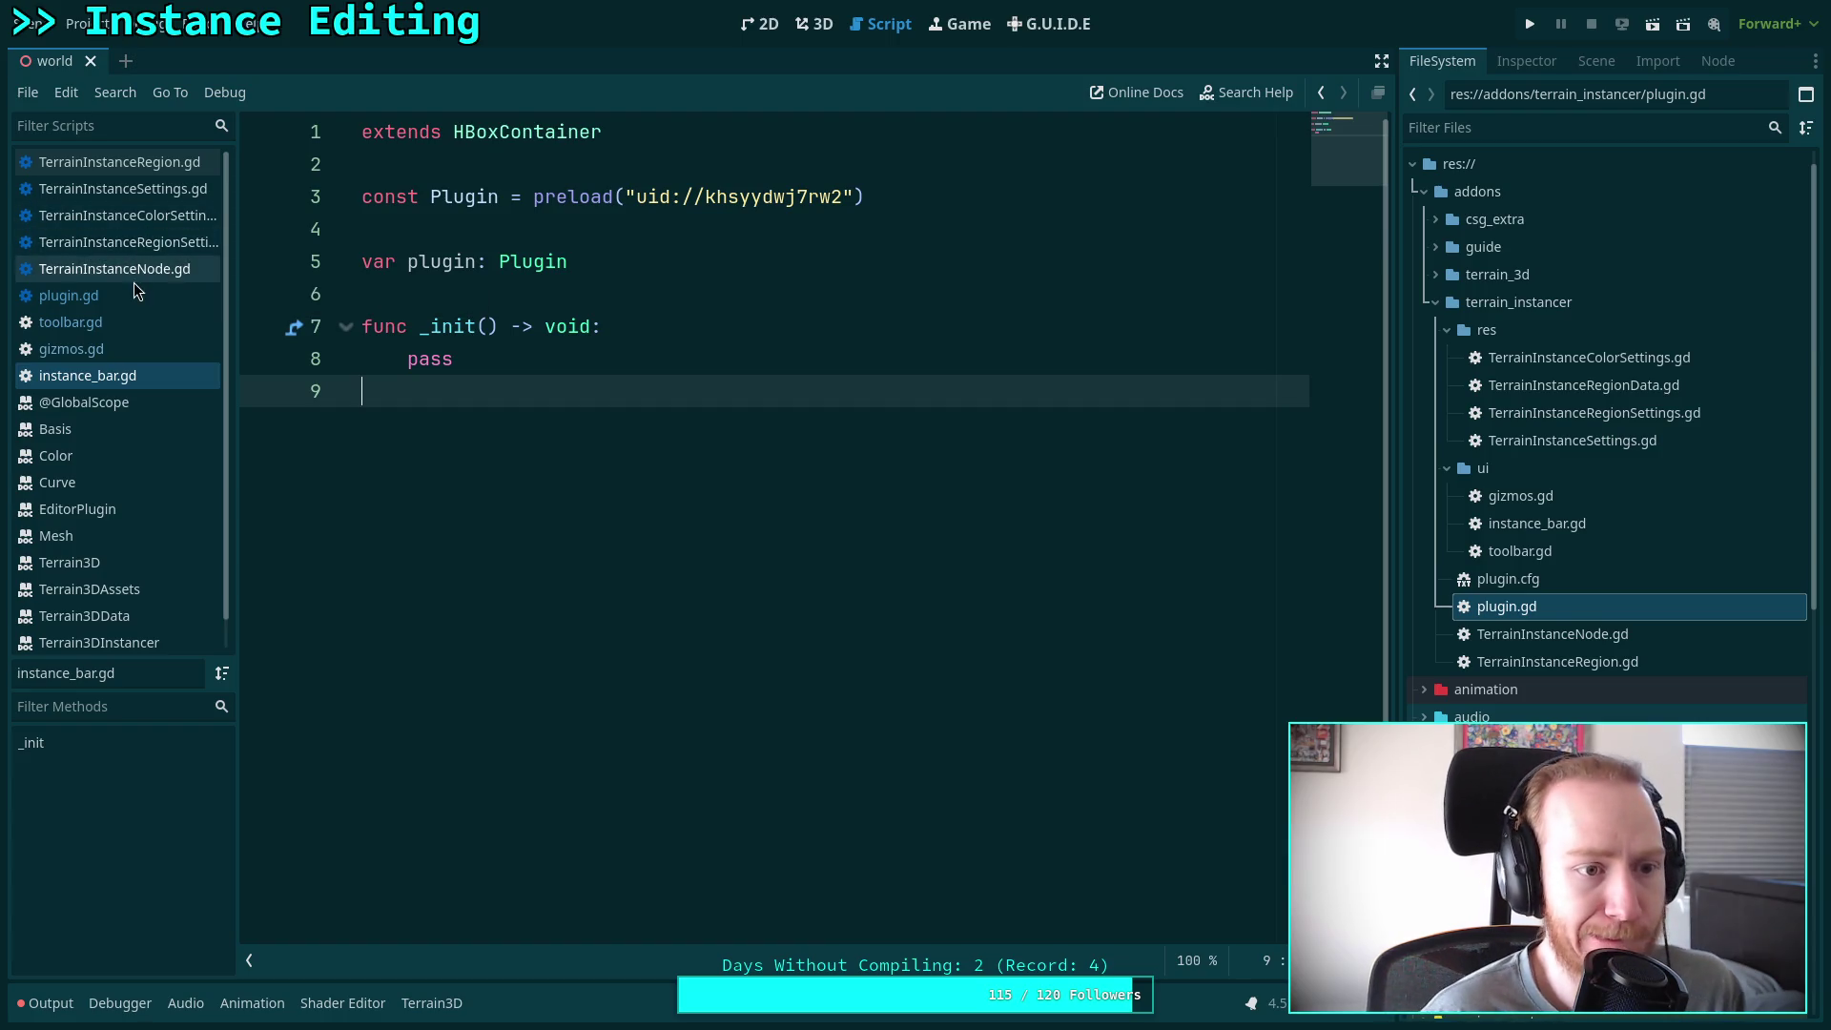
In plugin.gd's _enter_tree, add the line instance_bar = InstanceBar.new()
left_click(124, 297)
scroll(858, 582, "up", 2)
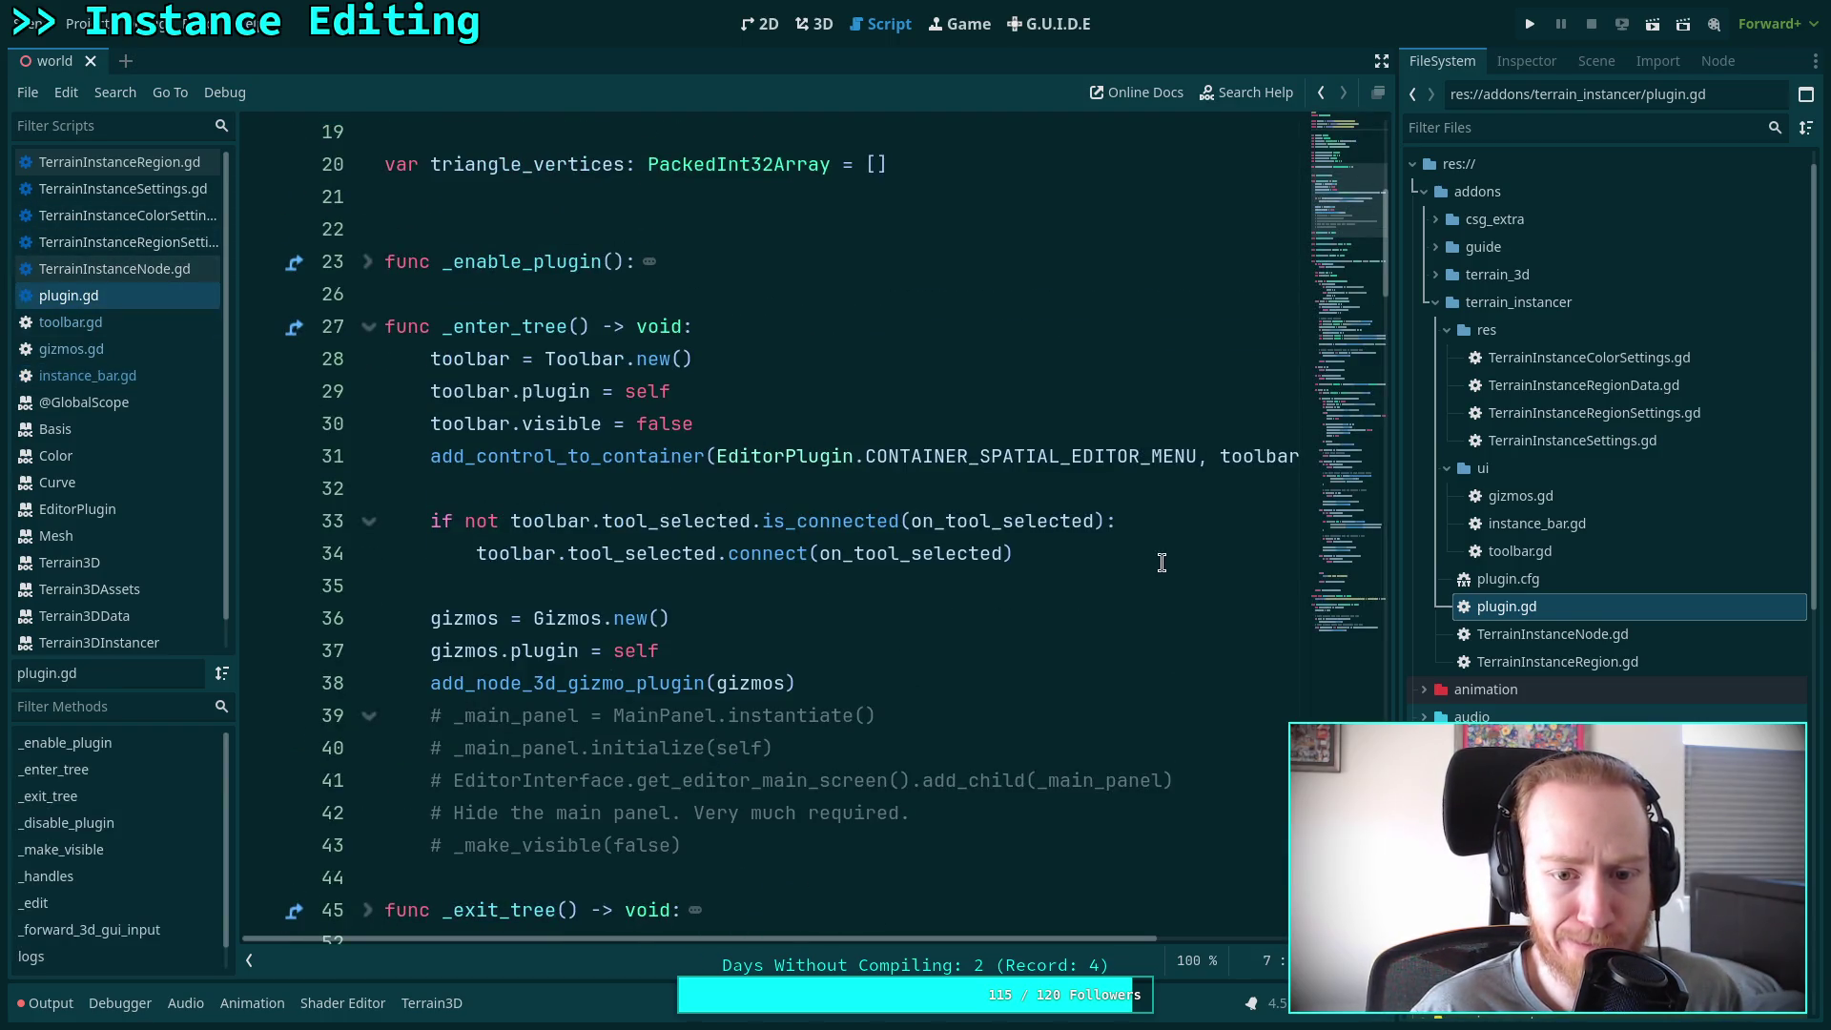
scroll(1069, 558, "up", 3)
scroll(657, 620, "down", 3)
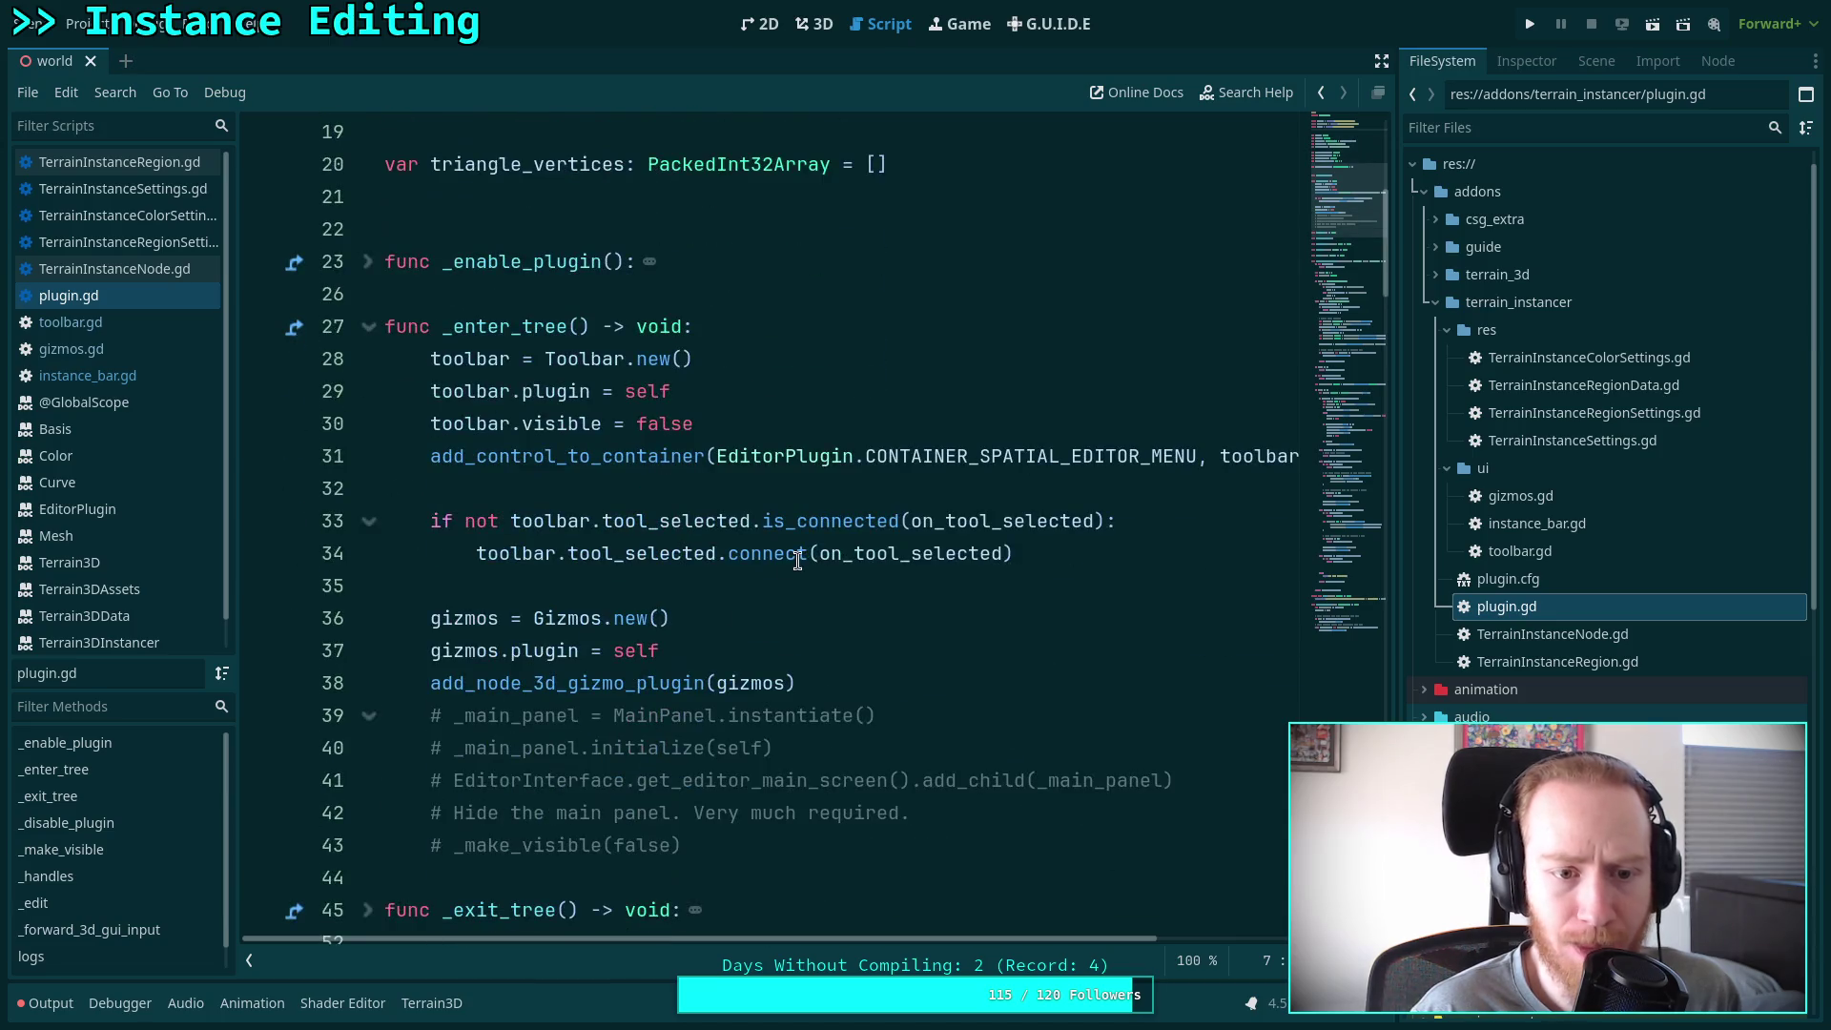
left_click(927, 484)
key("Return")
key("Return")
key("Up")
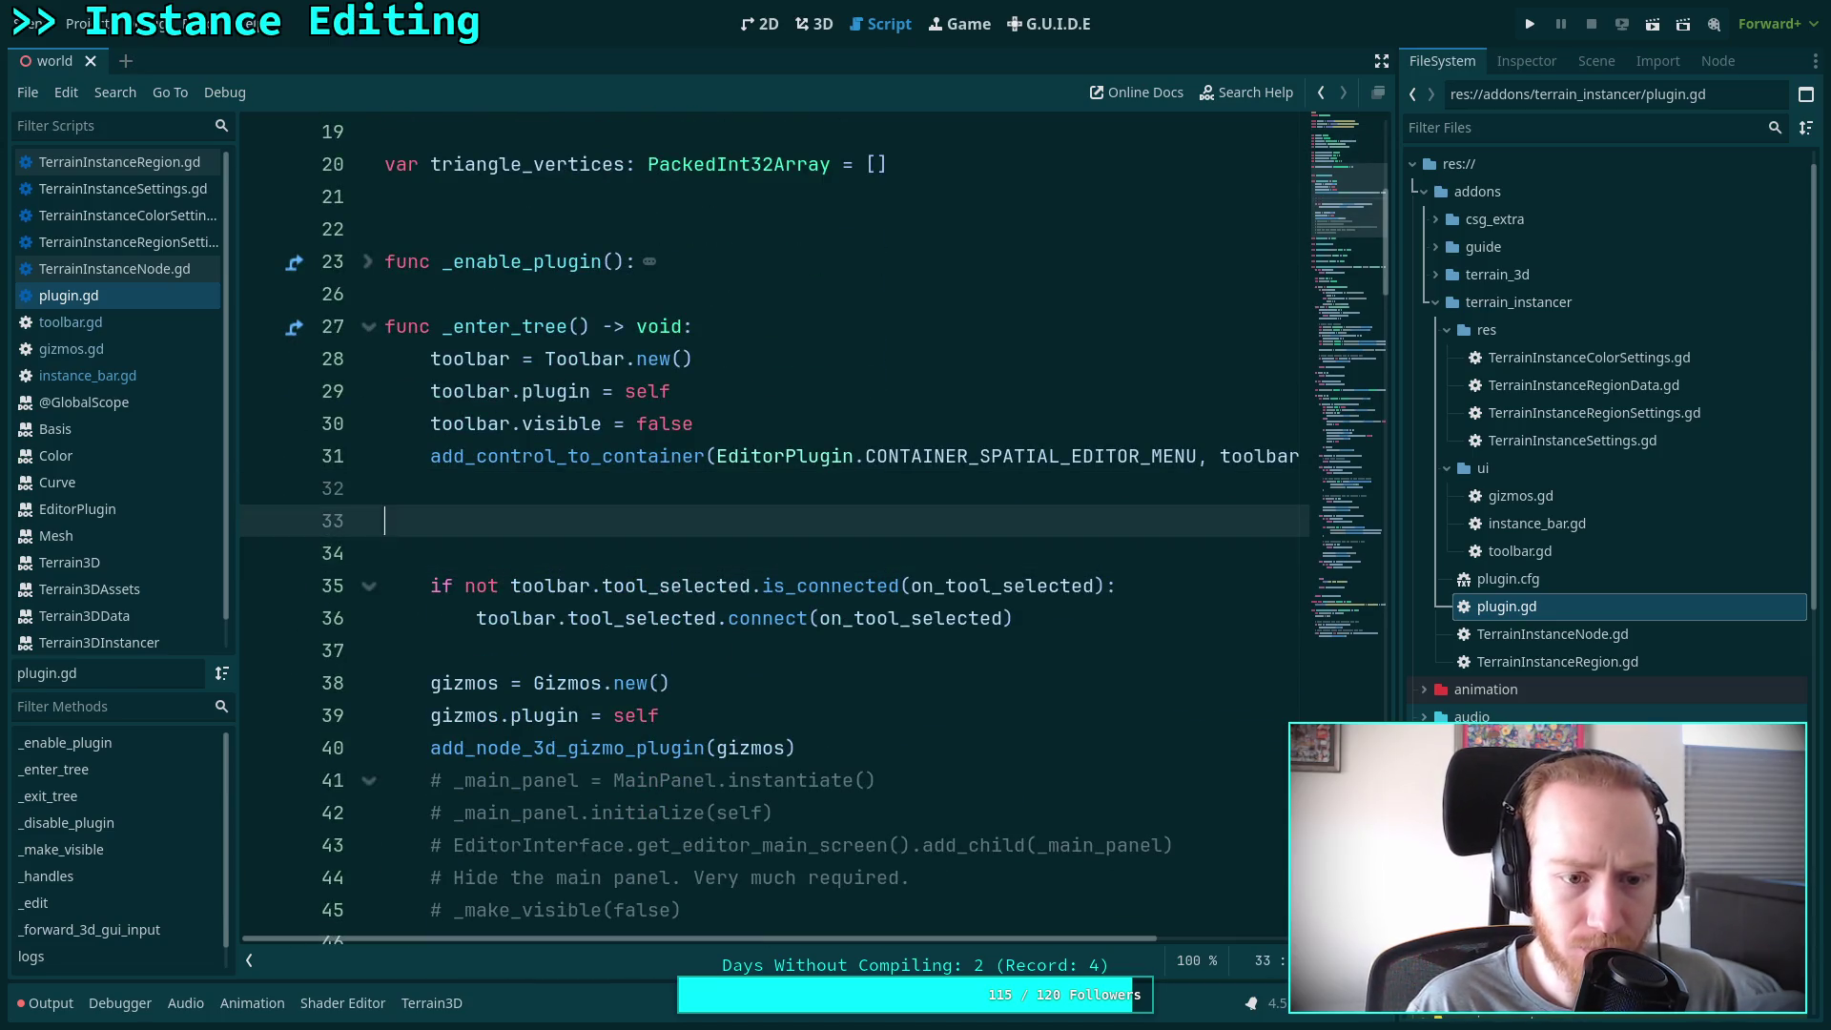
type("int")
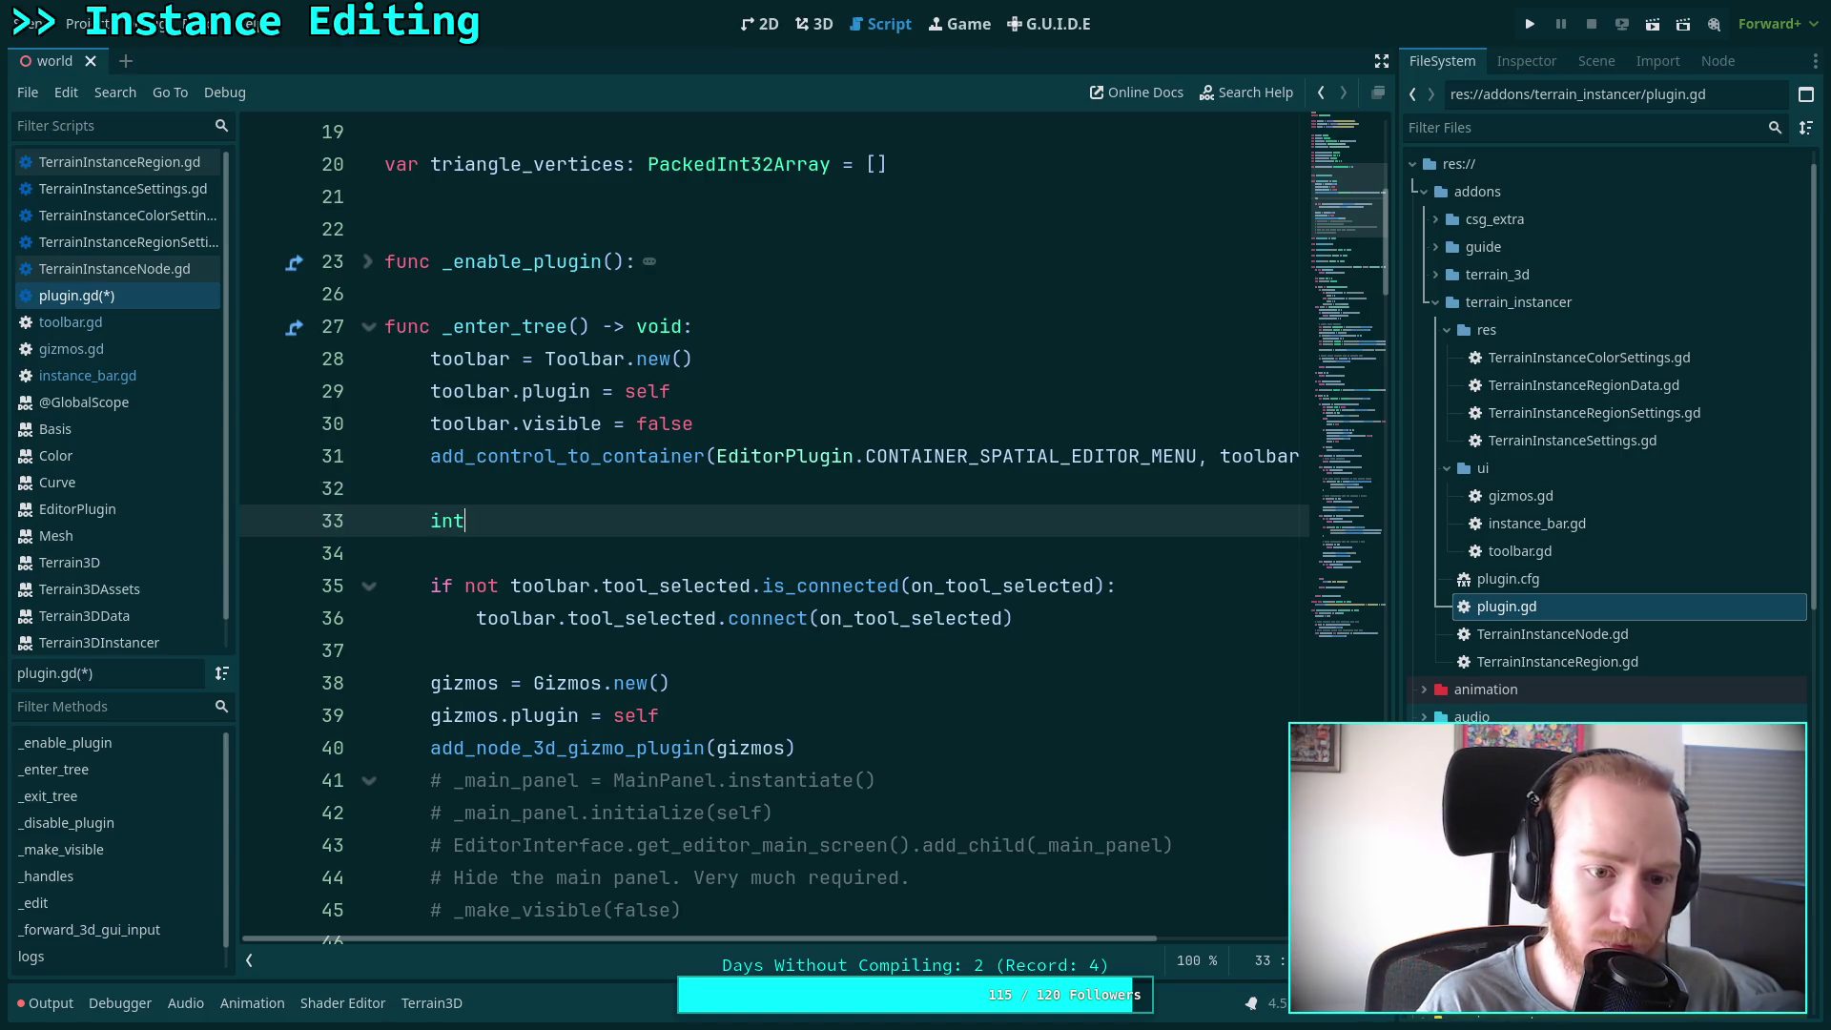
key("BackSpace")
type("sta")
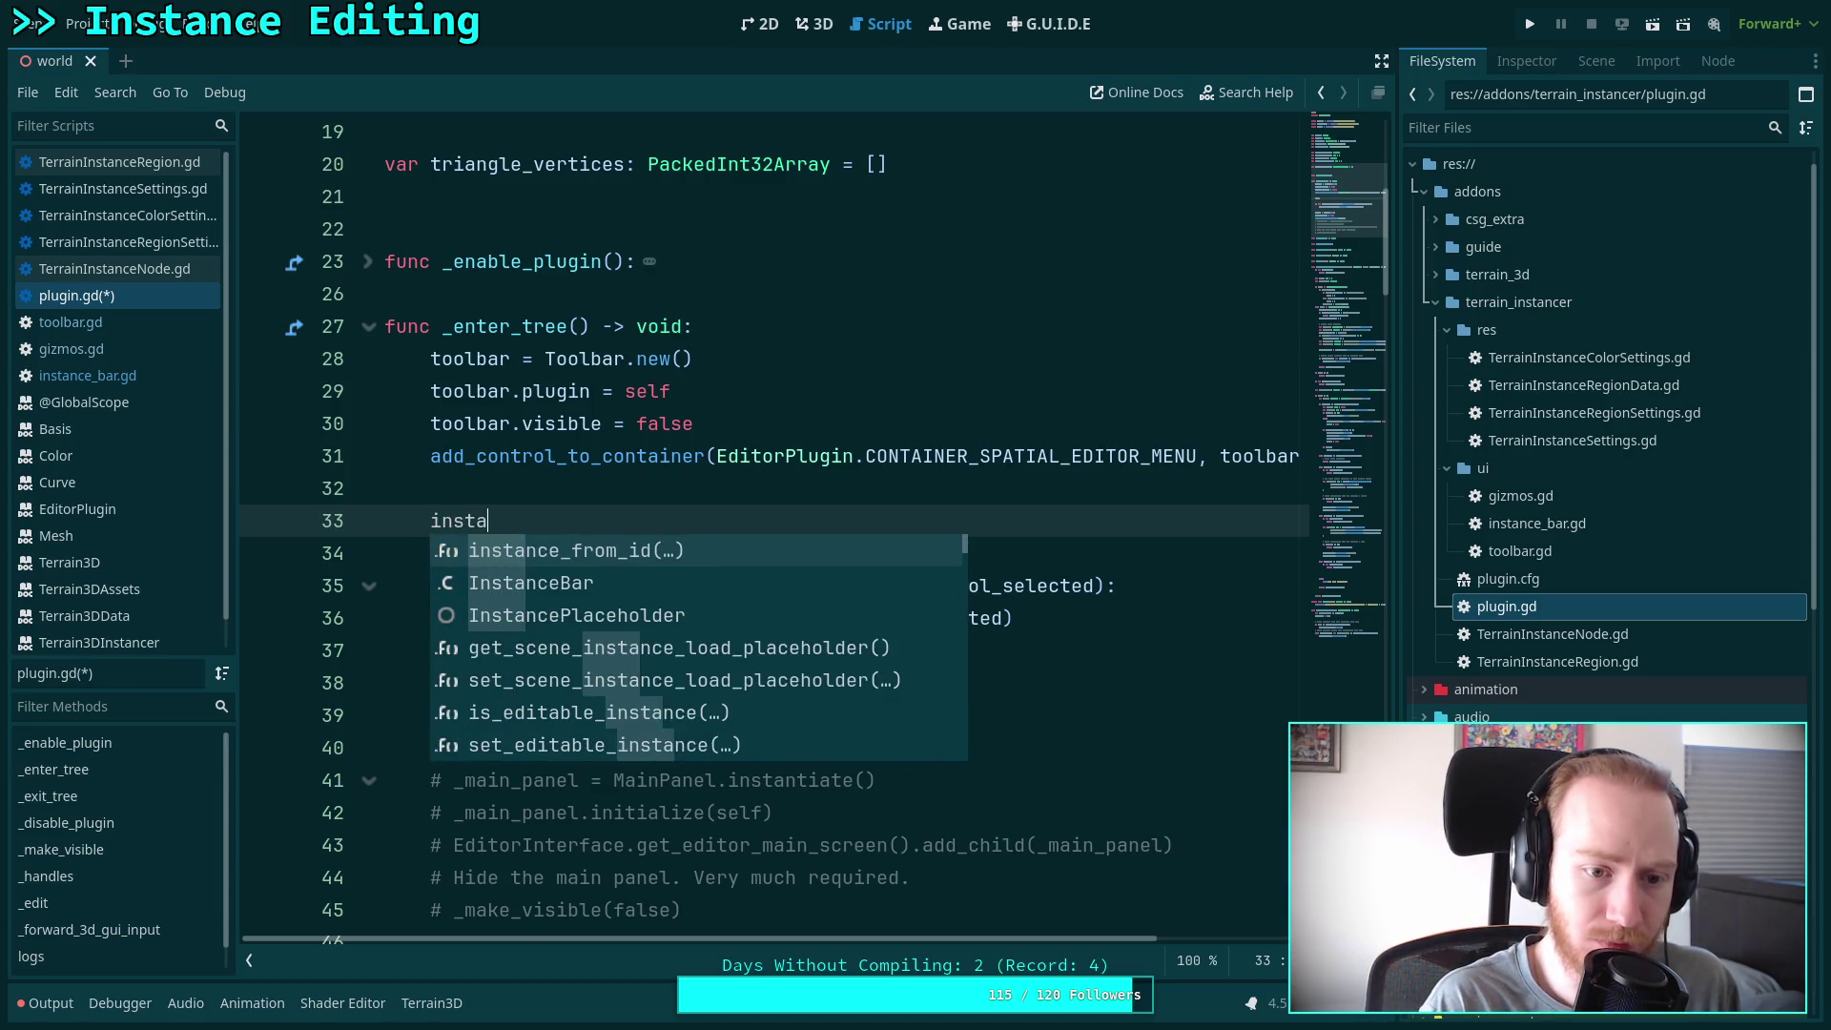
type("nce_bar")
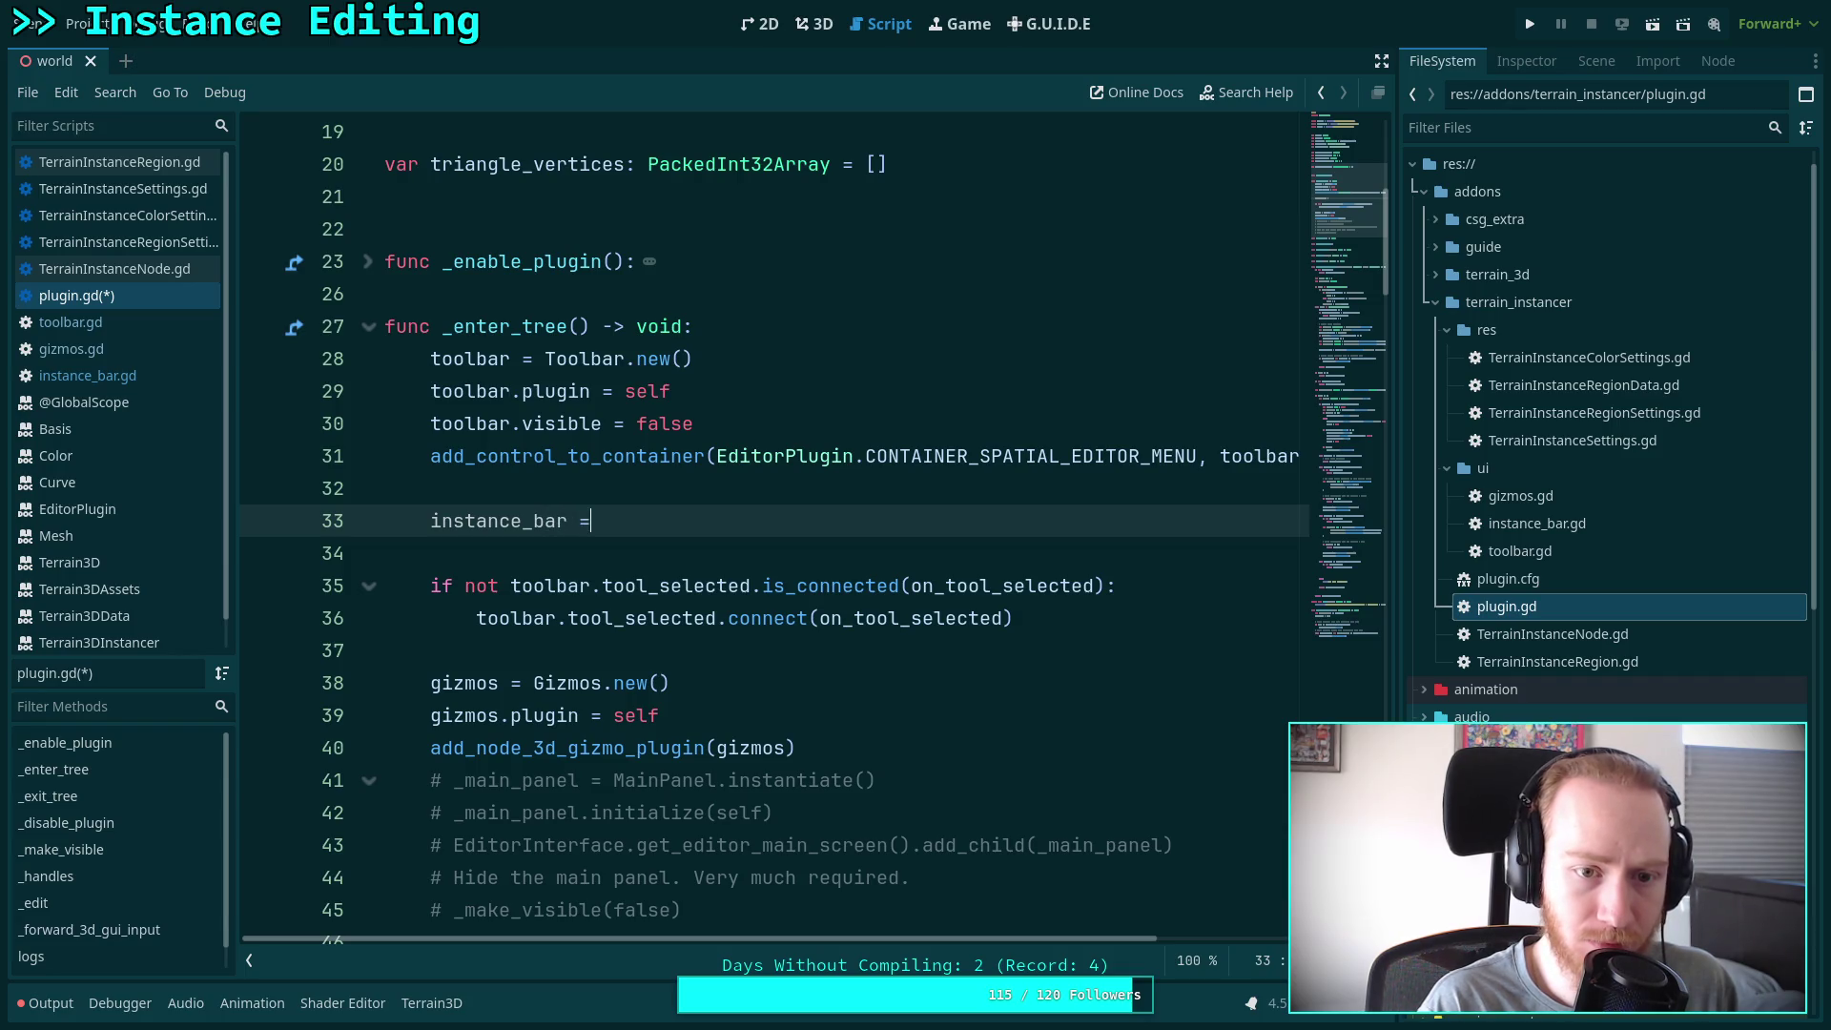
type(" = Inst")
key("Return")
type(".new")
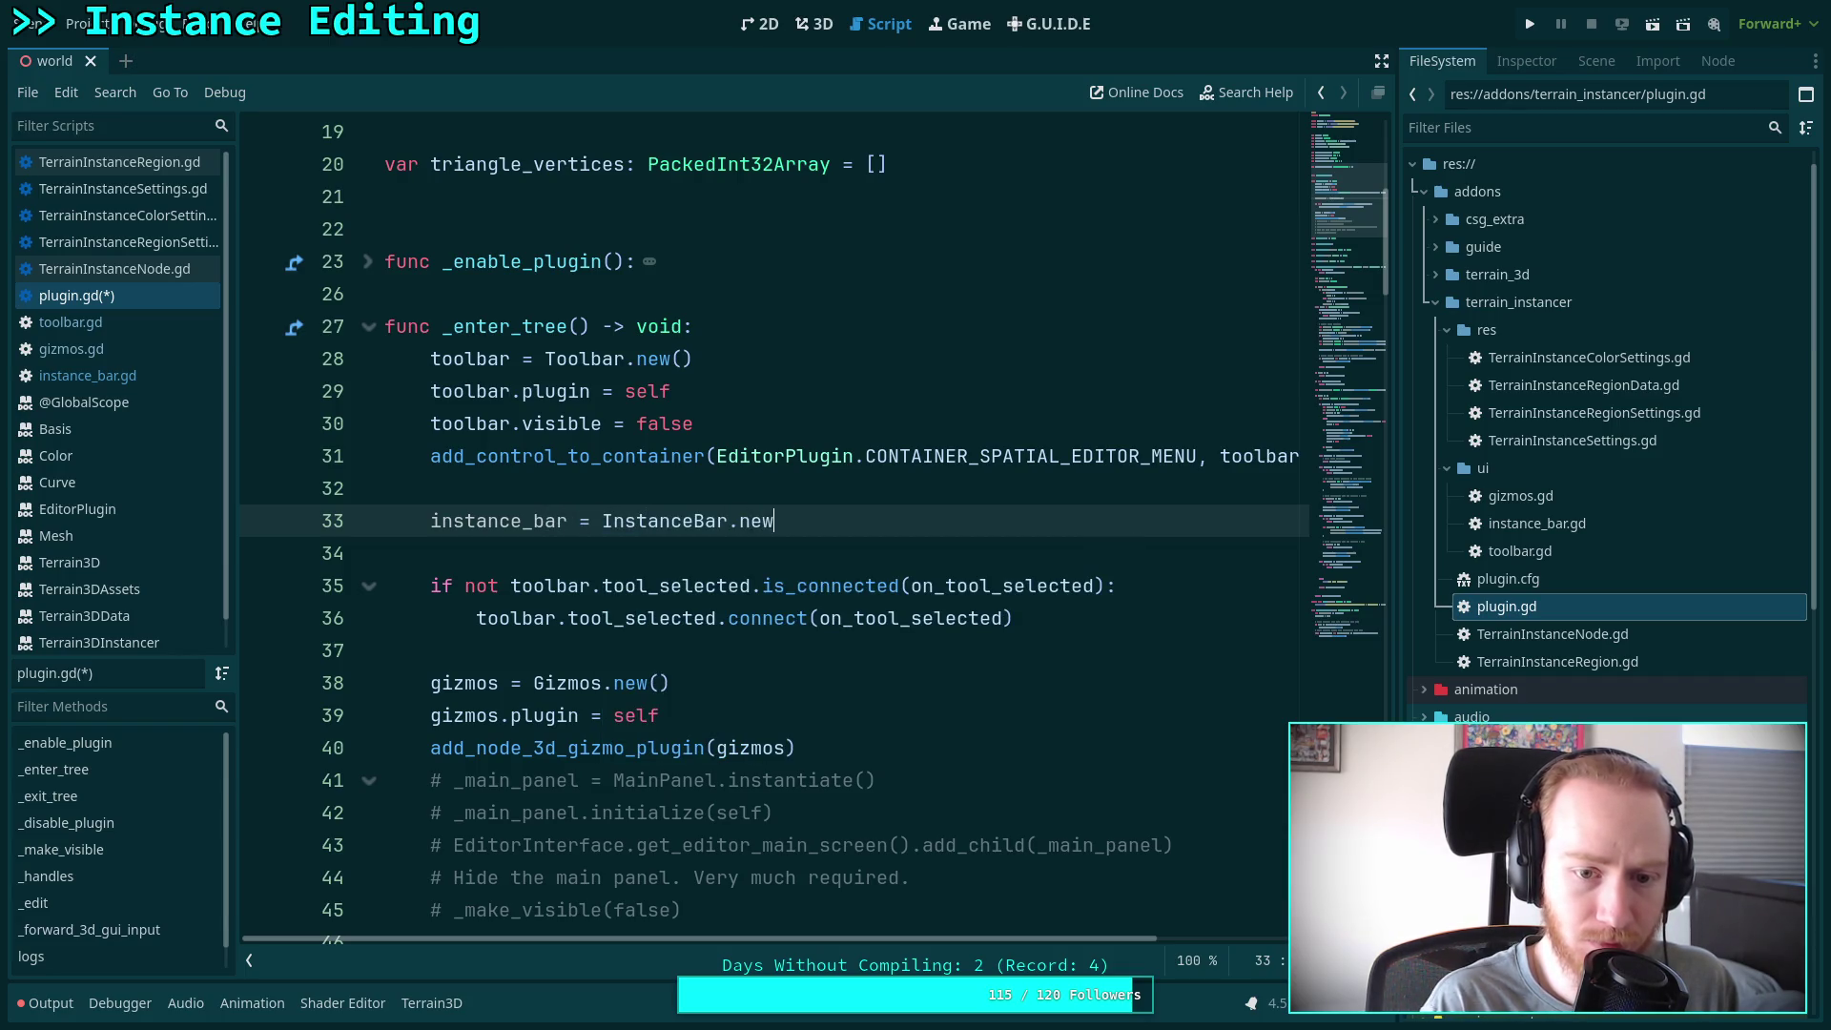
key("Return")
key("Return")
Add instance_bar.plugin = self on the next line
type("inst")
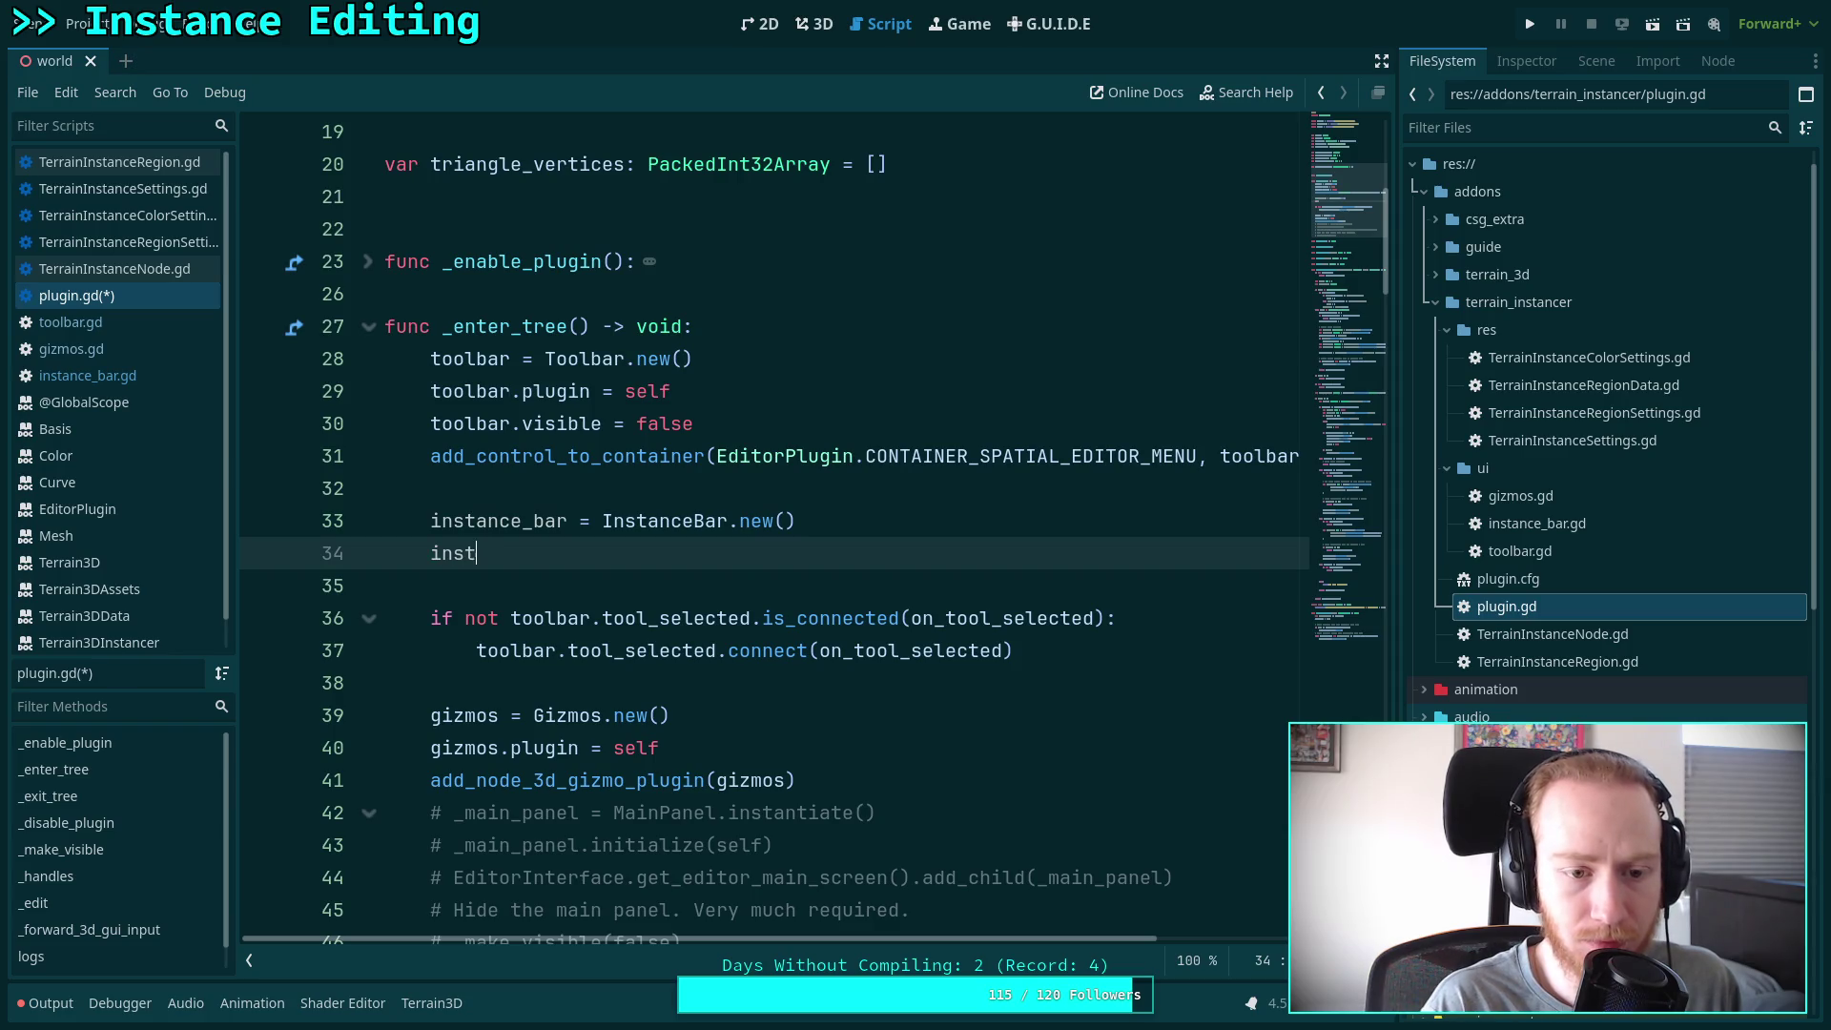
type("ance_bar.p")
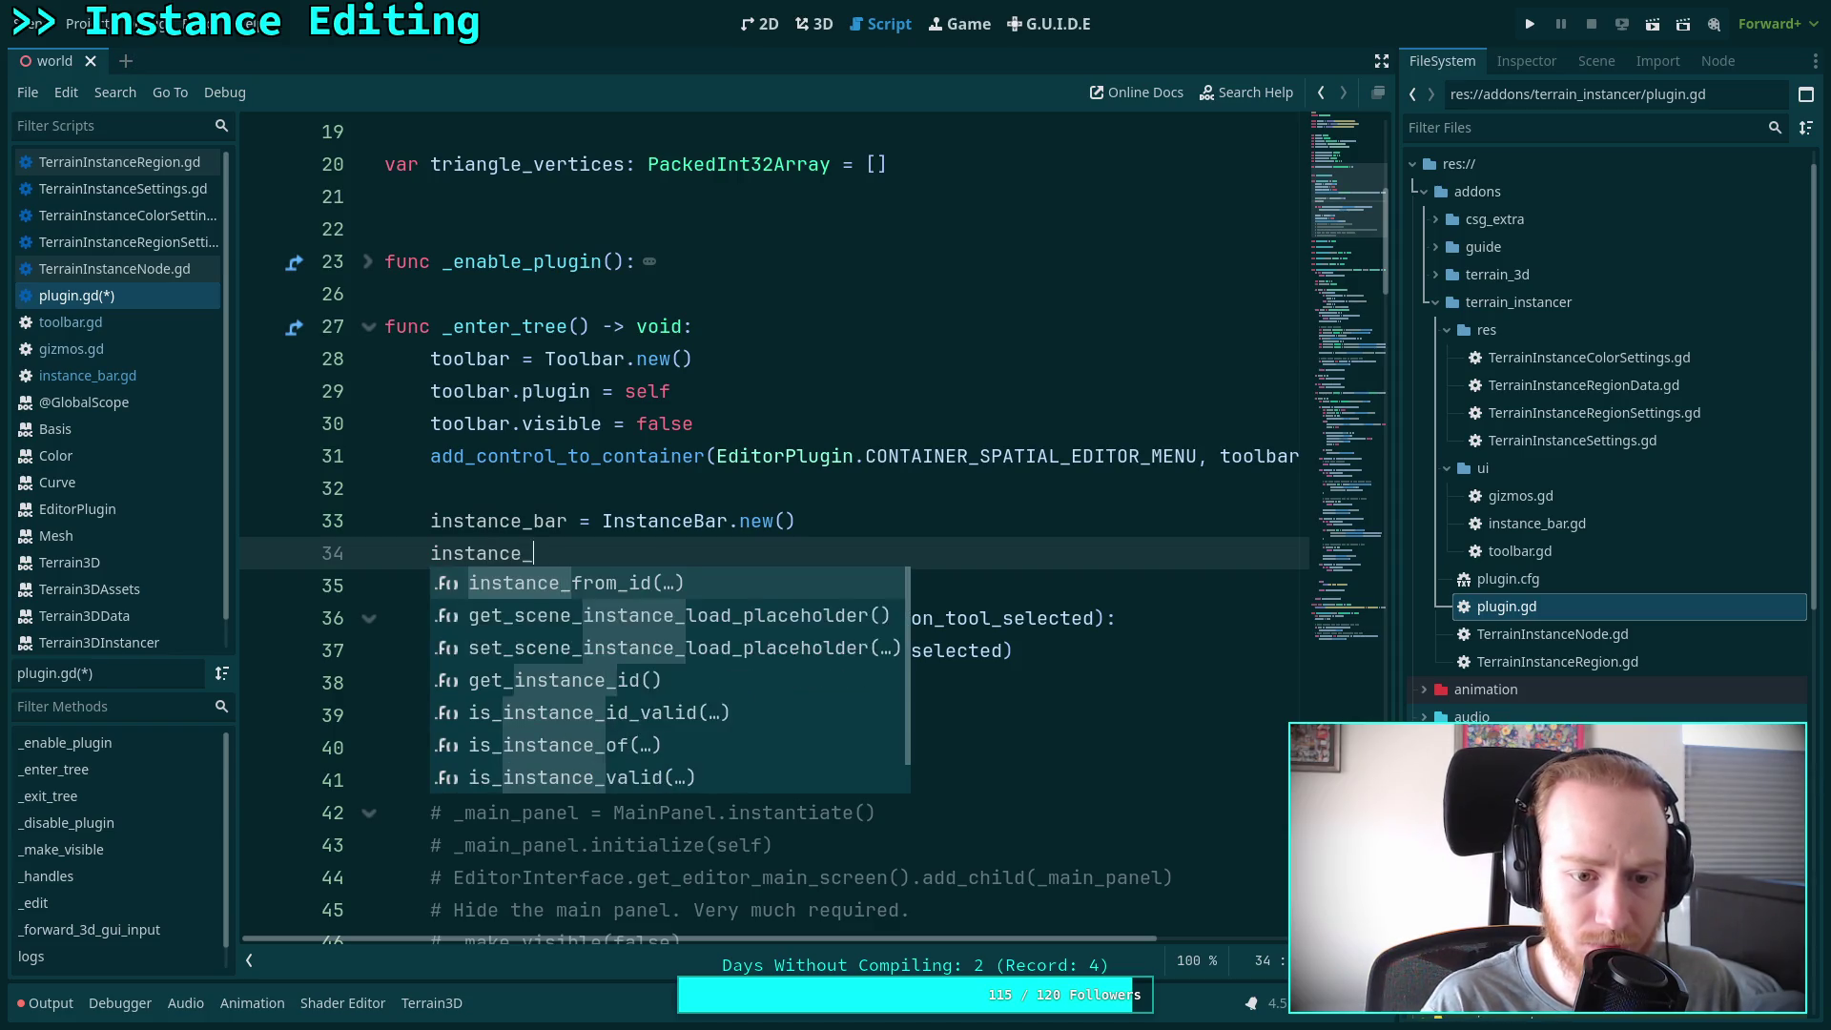
key("Return")
type("= self")
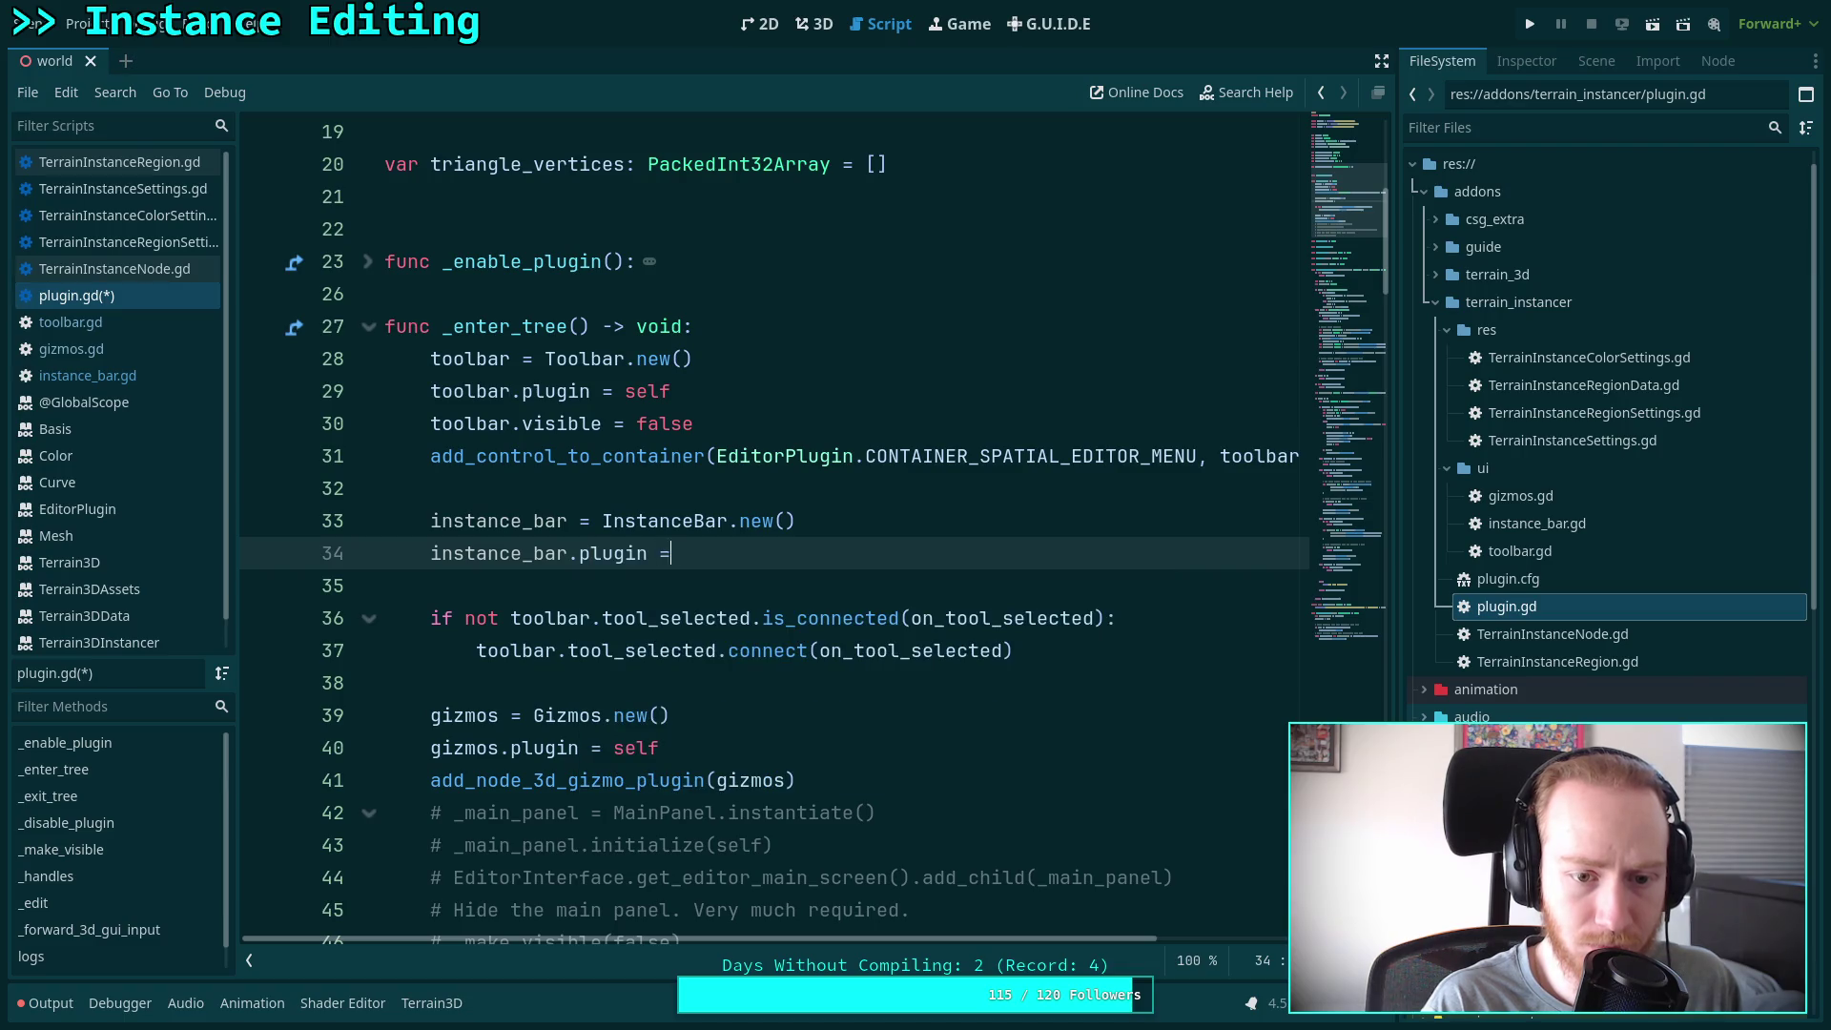
key("Return")
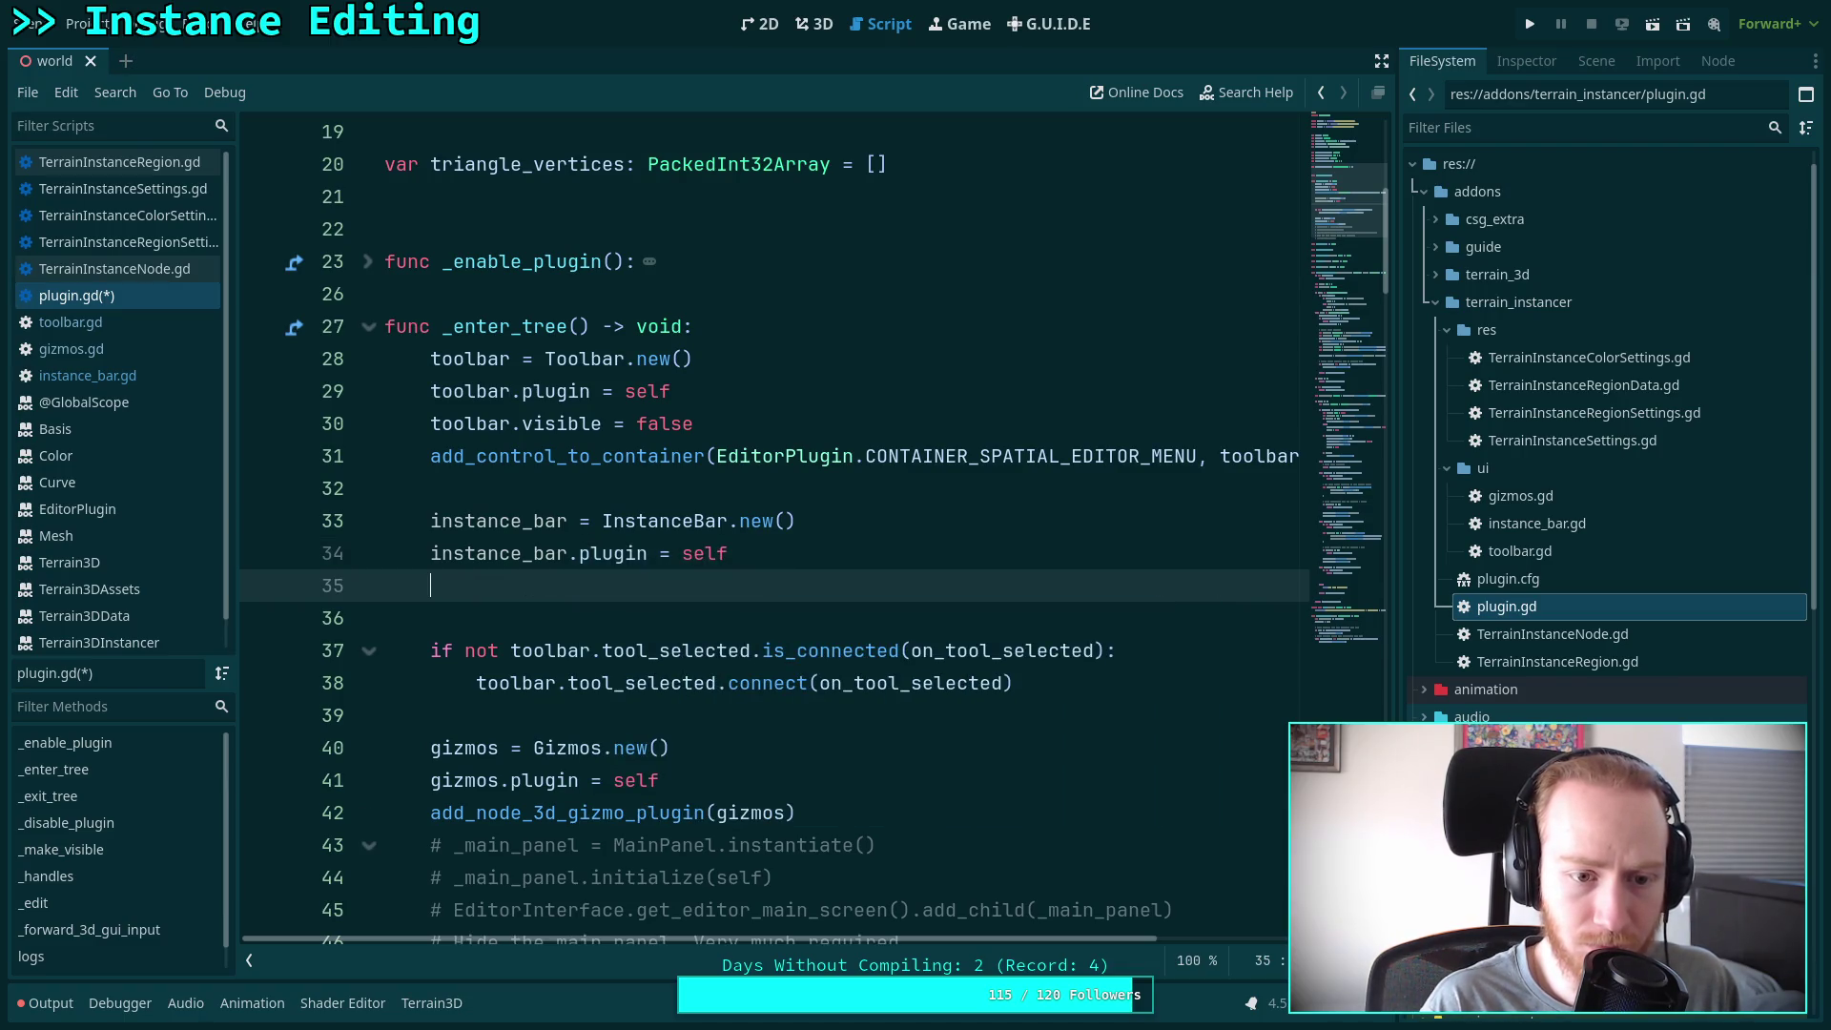
Add instance_bar.visible = false, undoing a wrong autocomplete value
type("instance_bar.v")
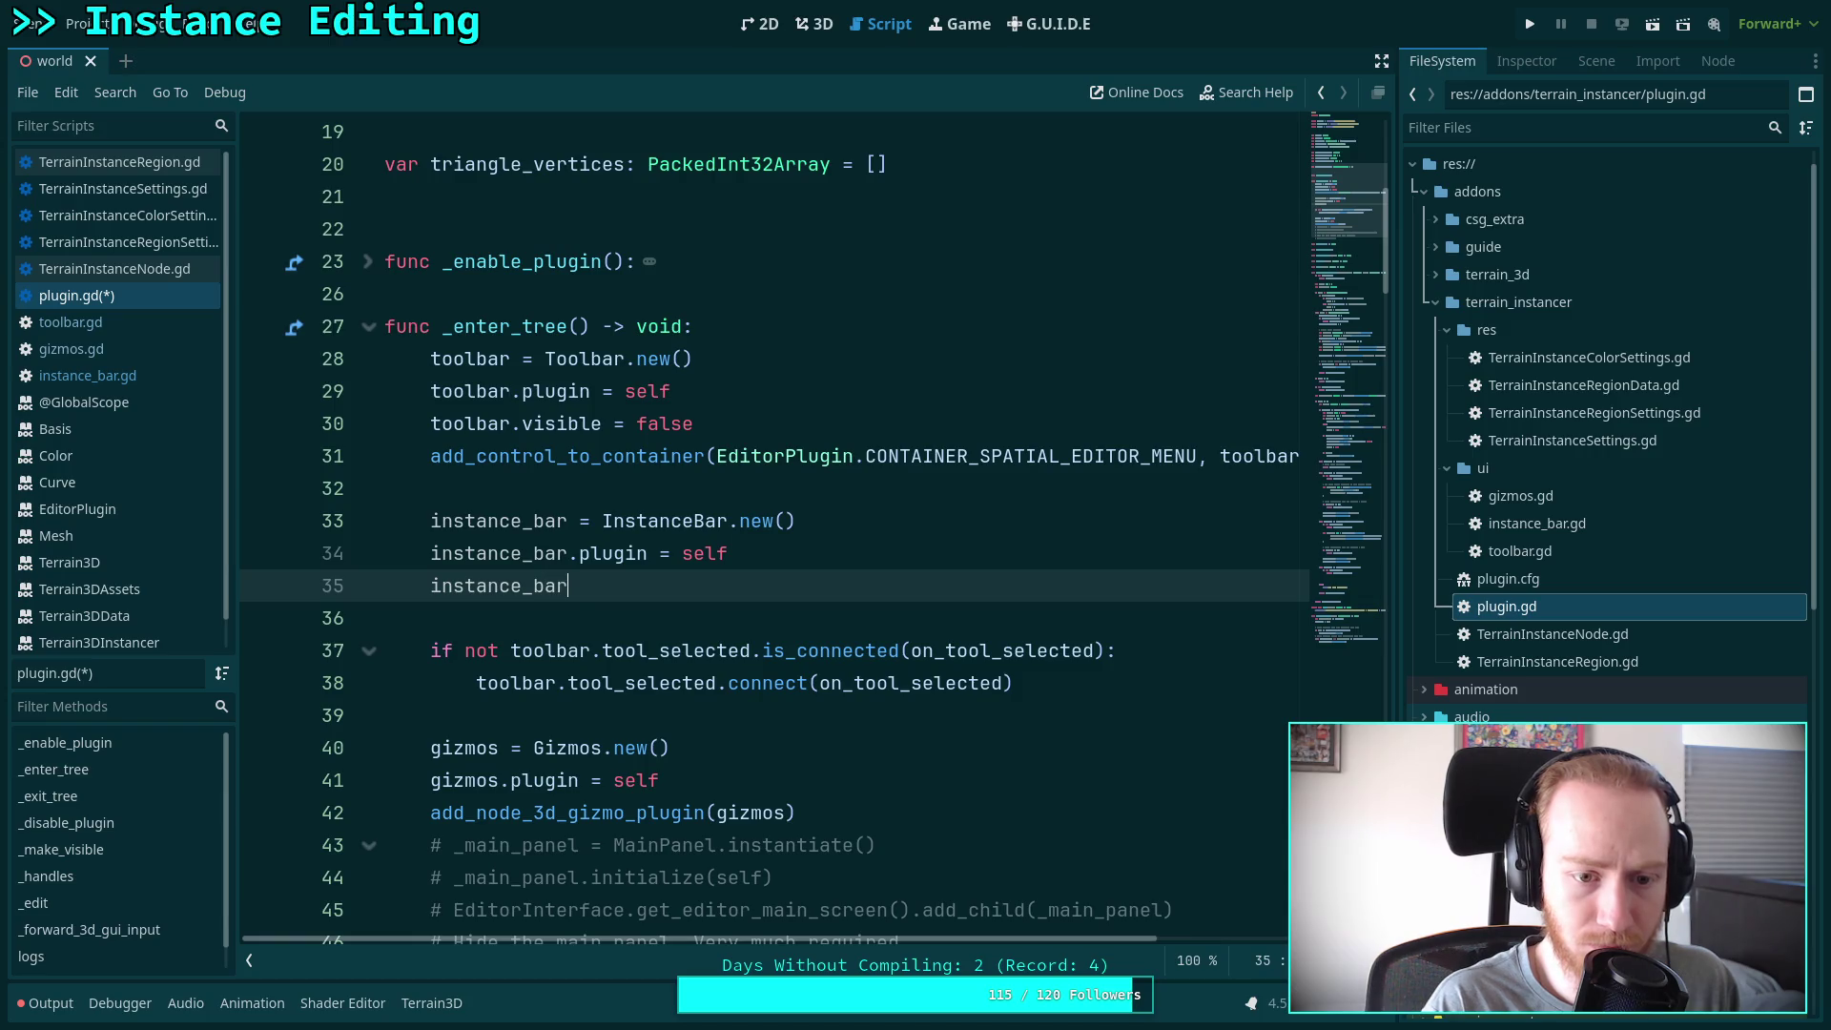
type("isible = ")
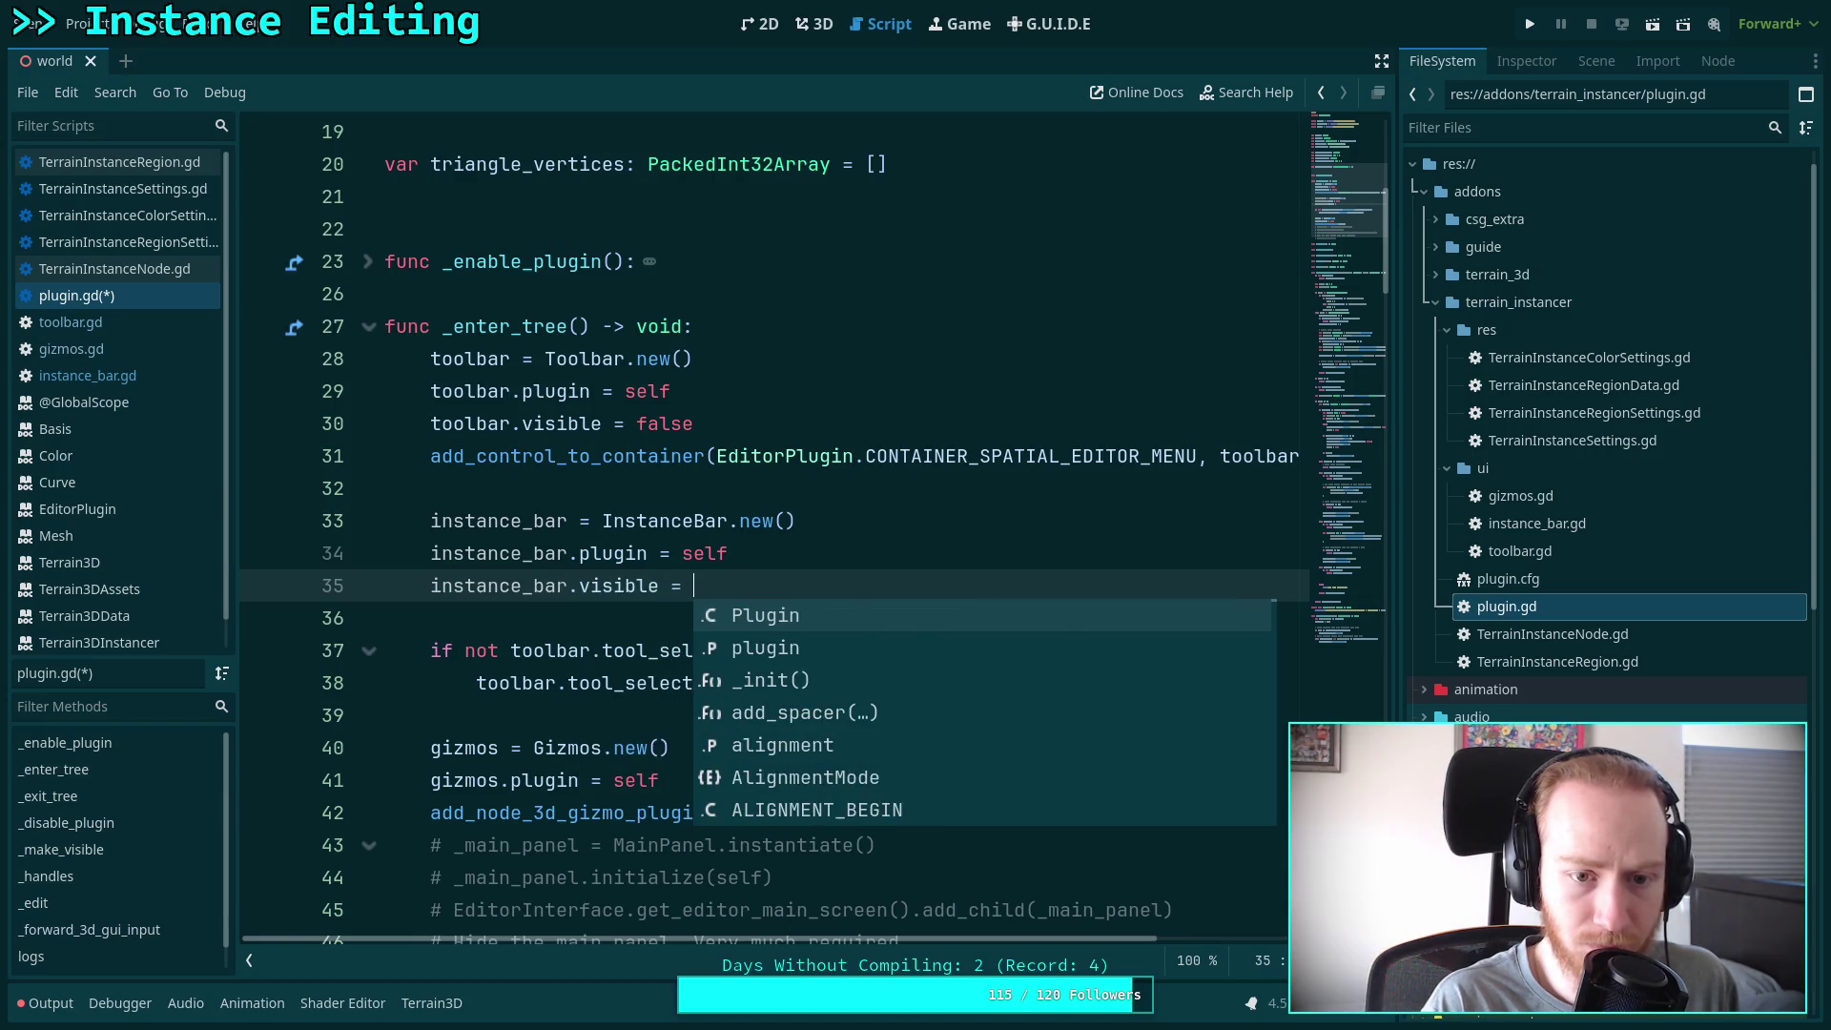
type("get_theme_default_base")
key("Return")
key("ctrl+z")
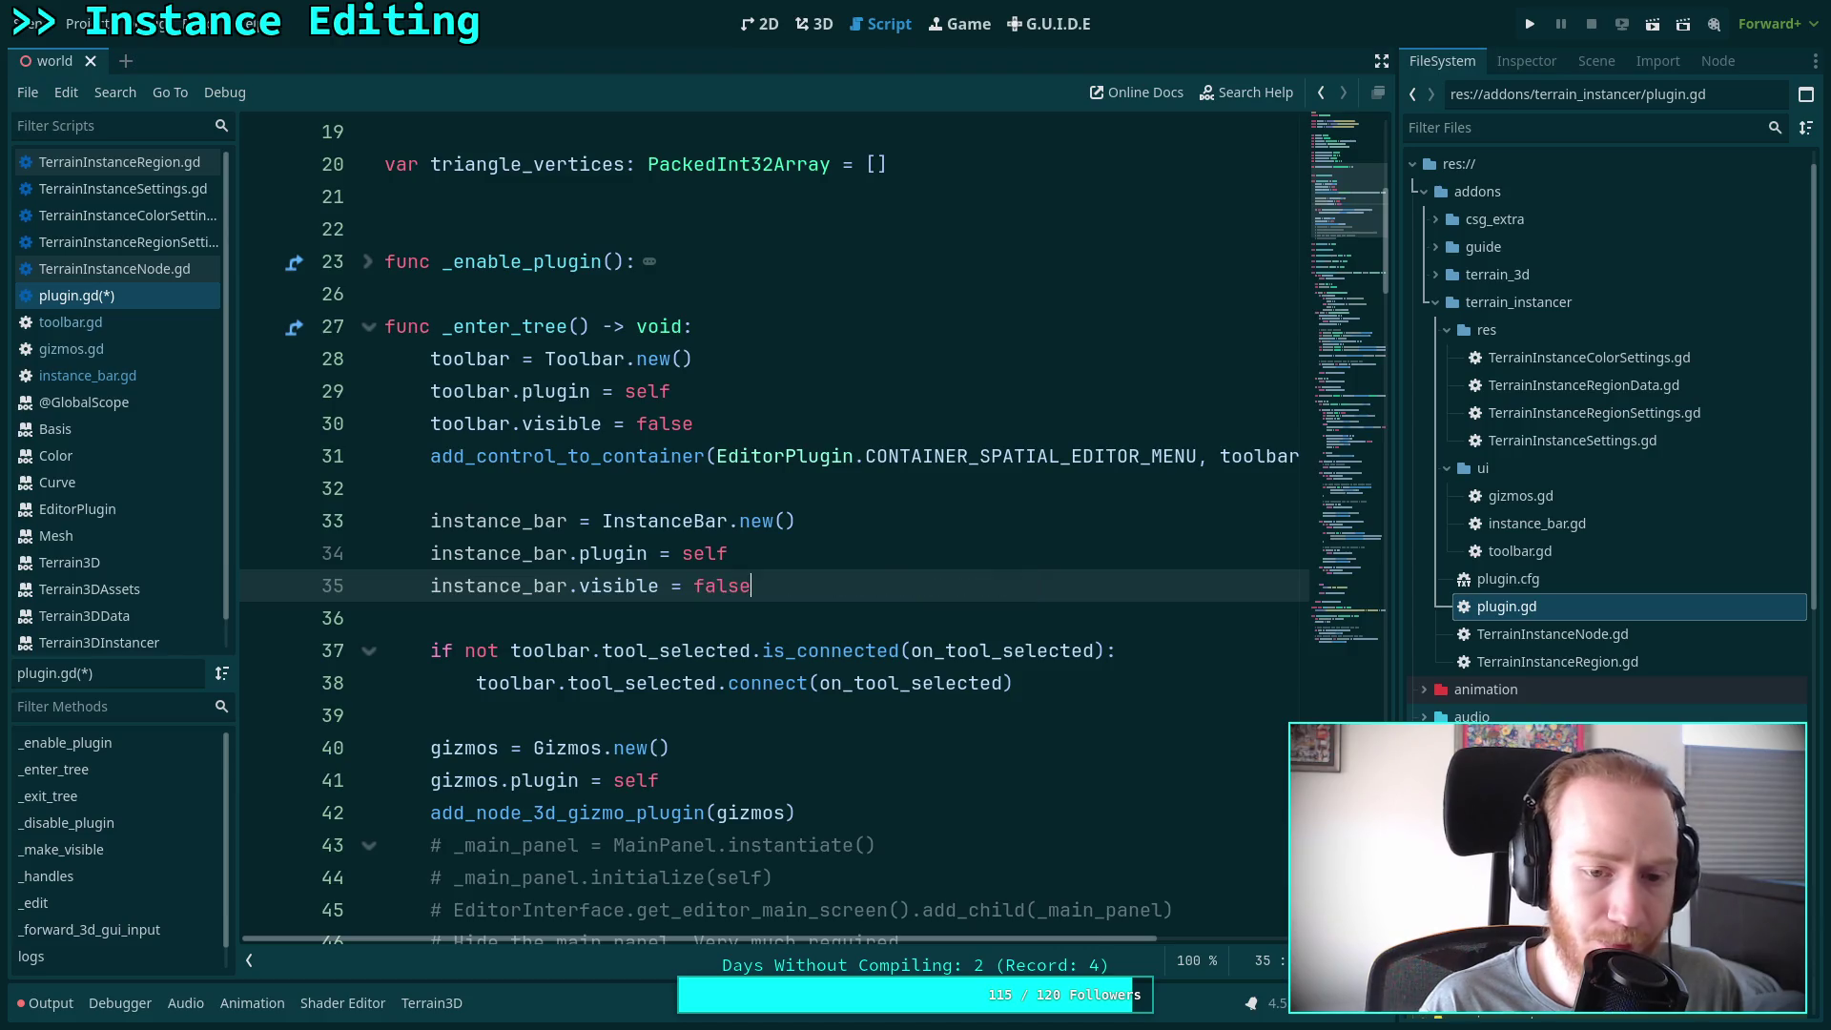
key("Return")
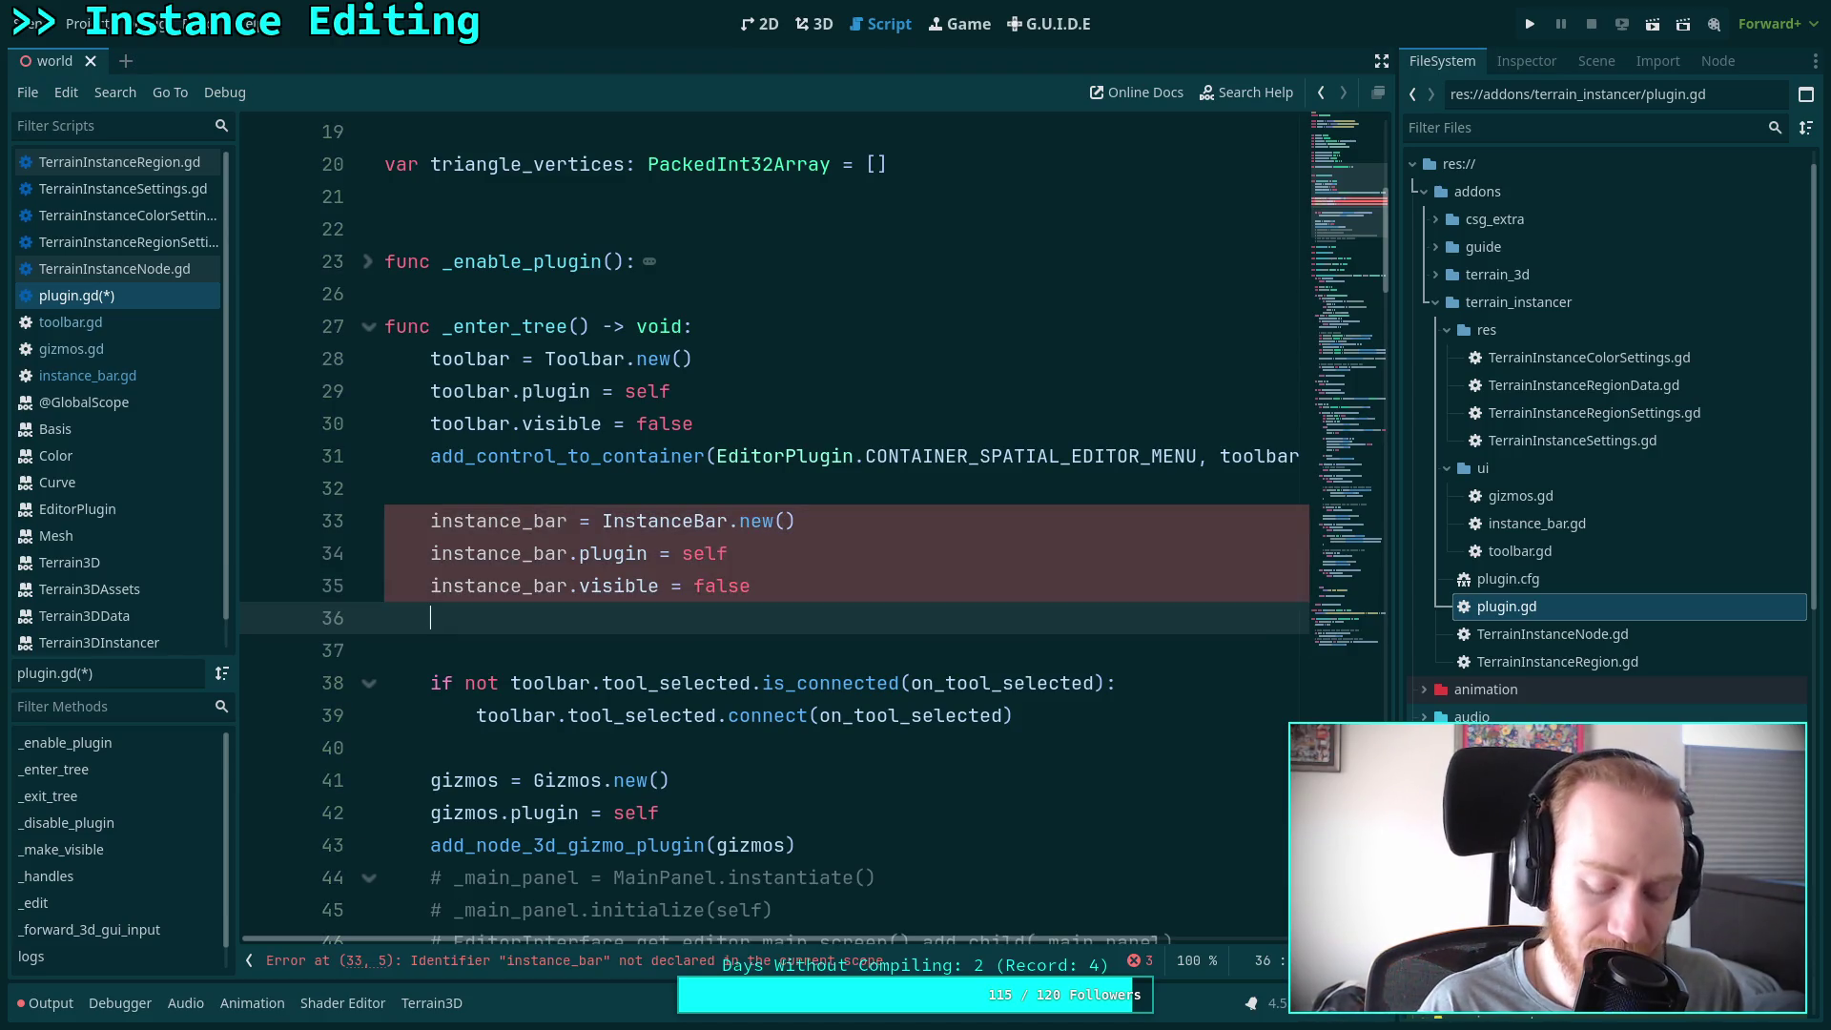
key("ctrl+z")
key("ctrl+z")
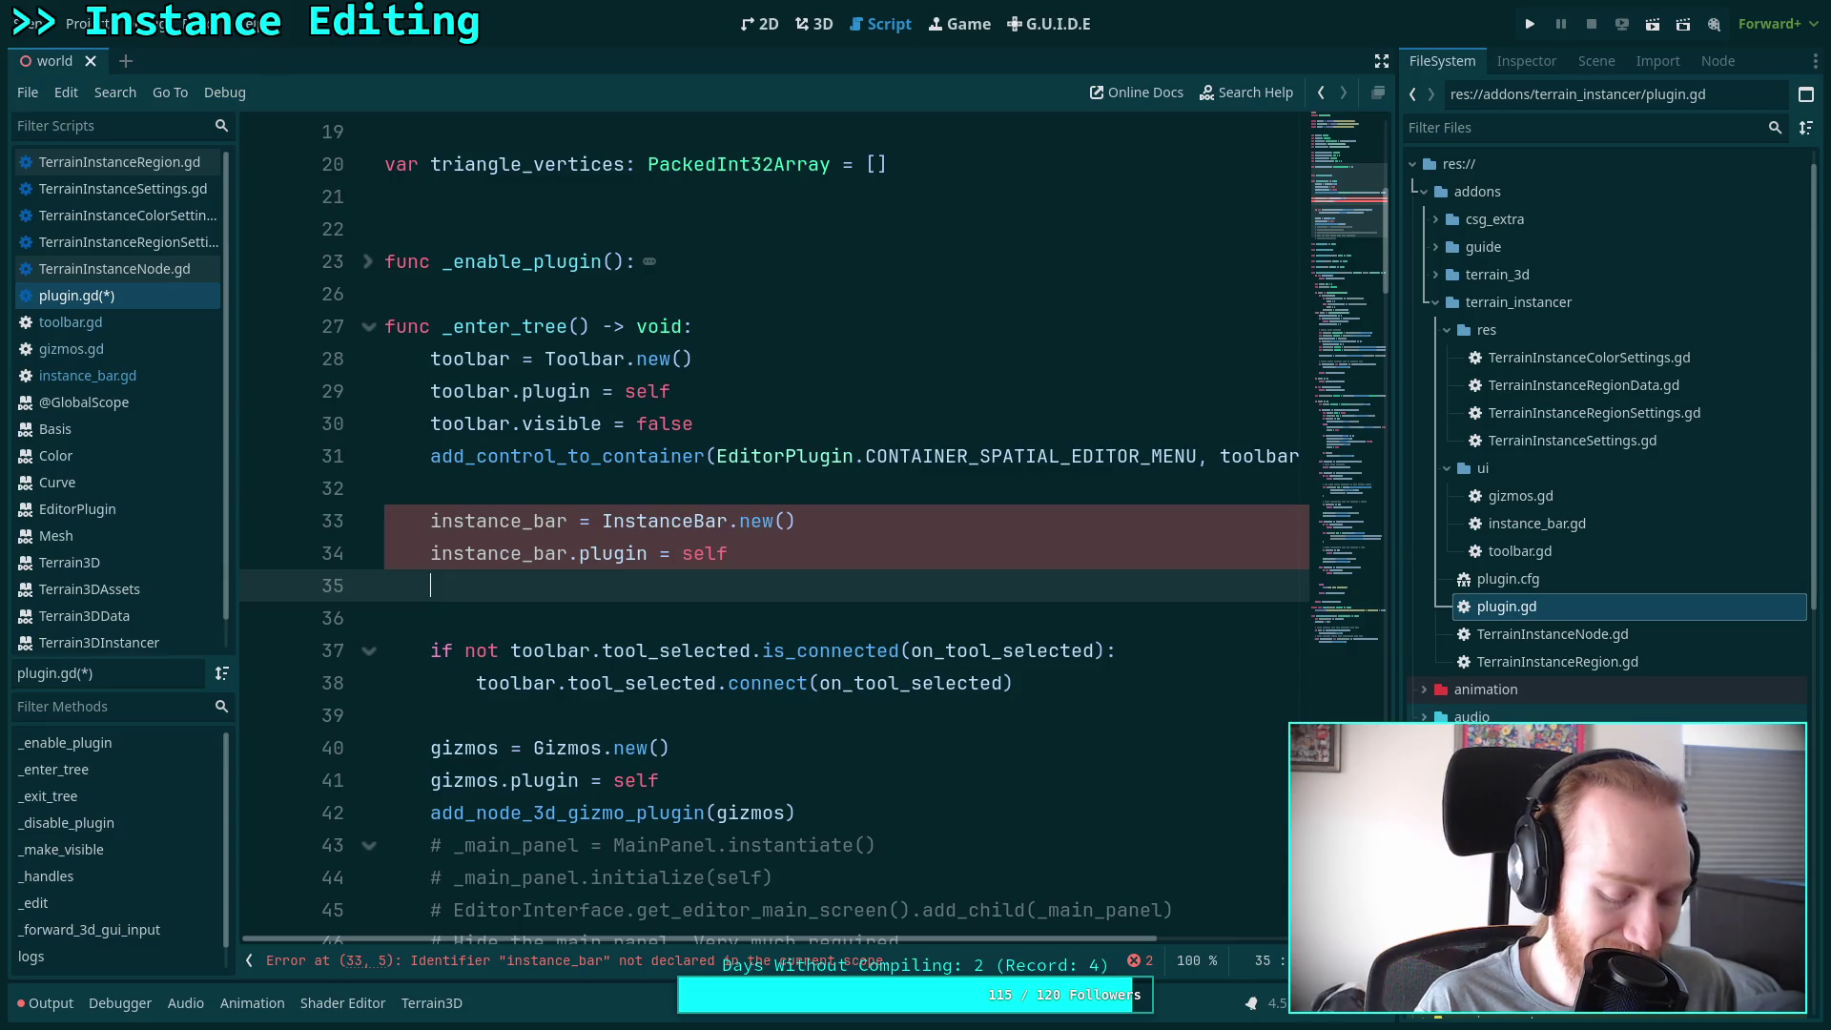
key("shift+alt+o")
key("Escape")
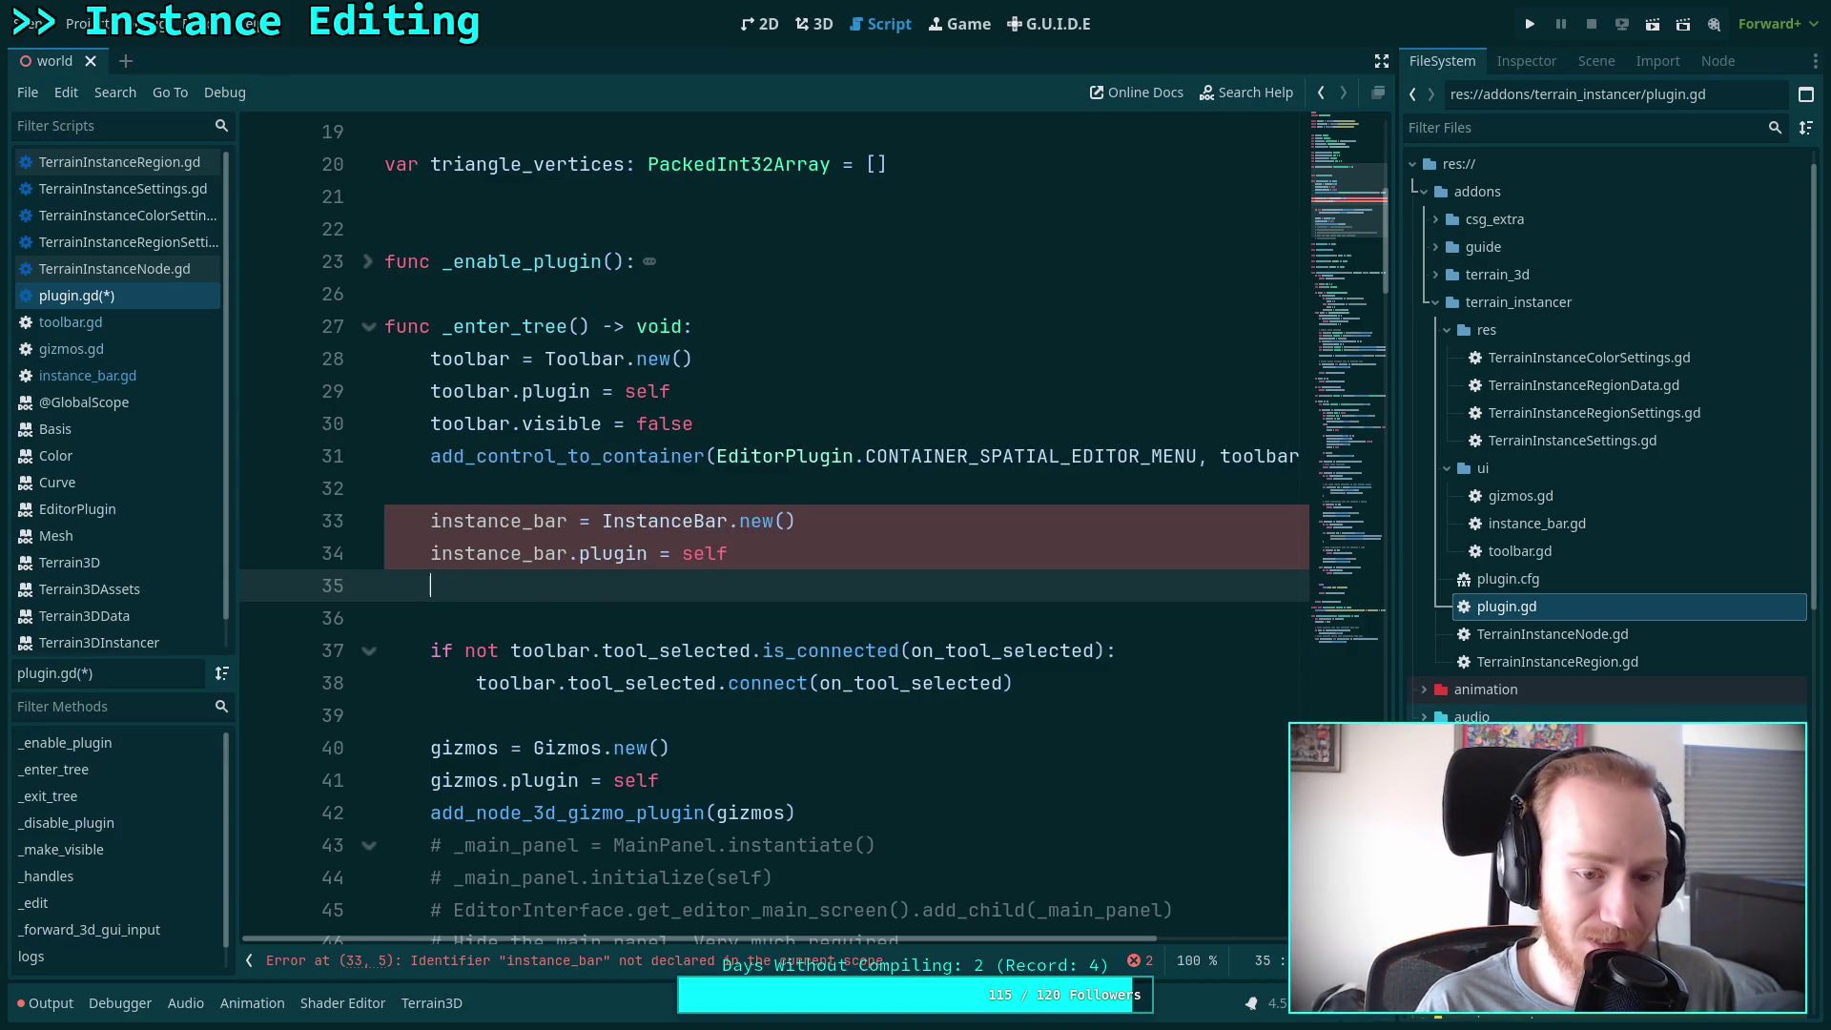
key("ctrl+y")
key("ctrl+y")
Begin an 'add' line below, then return to the member variable declarations
type("instance_bar.visible = false")
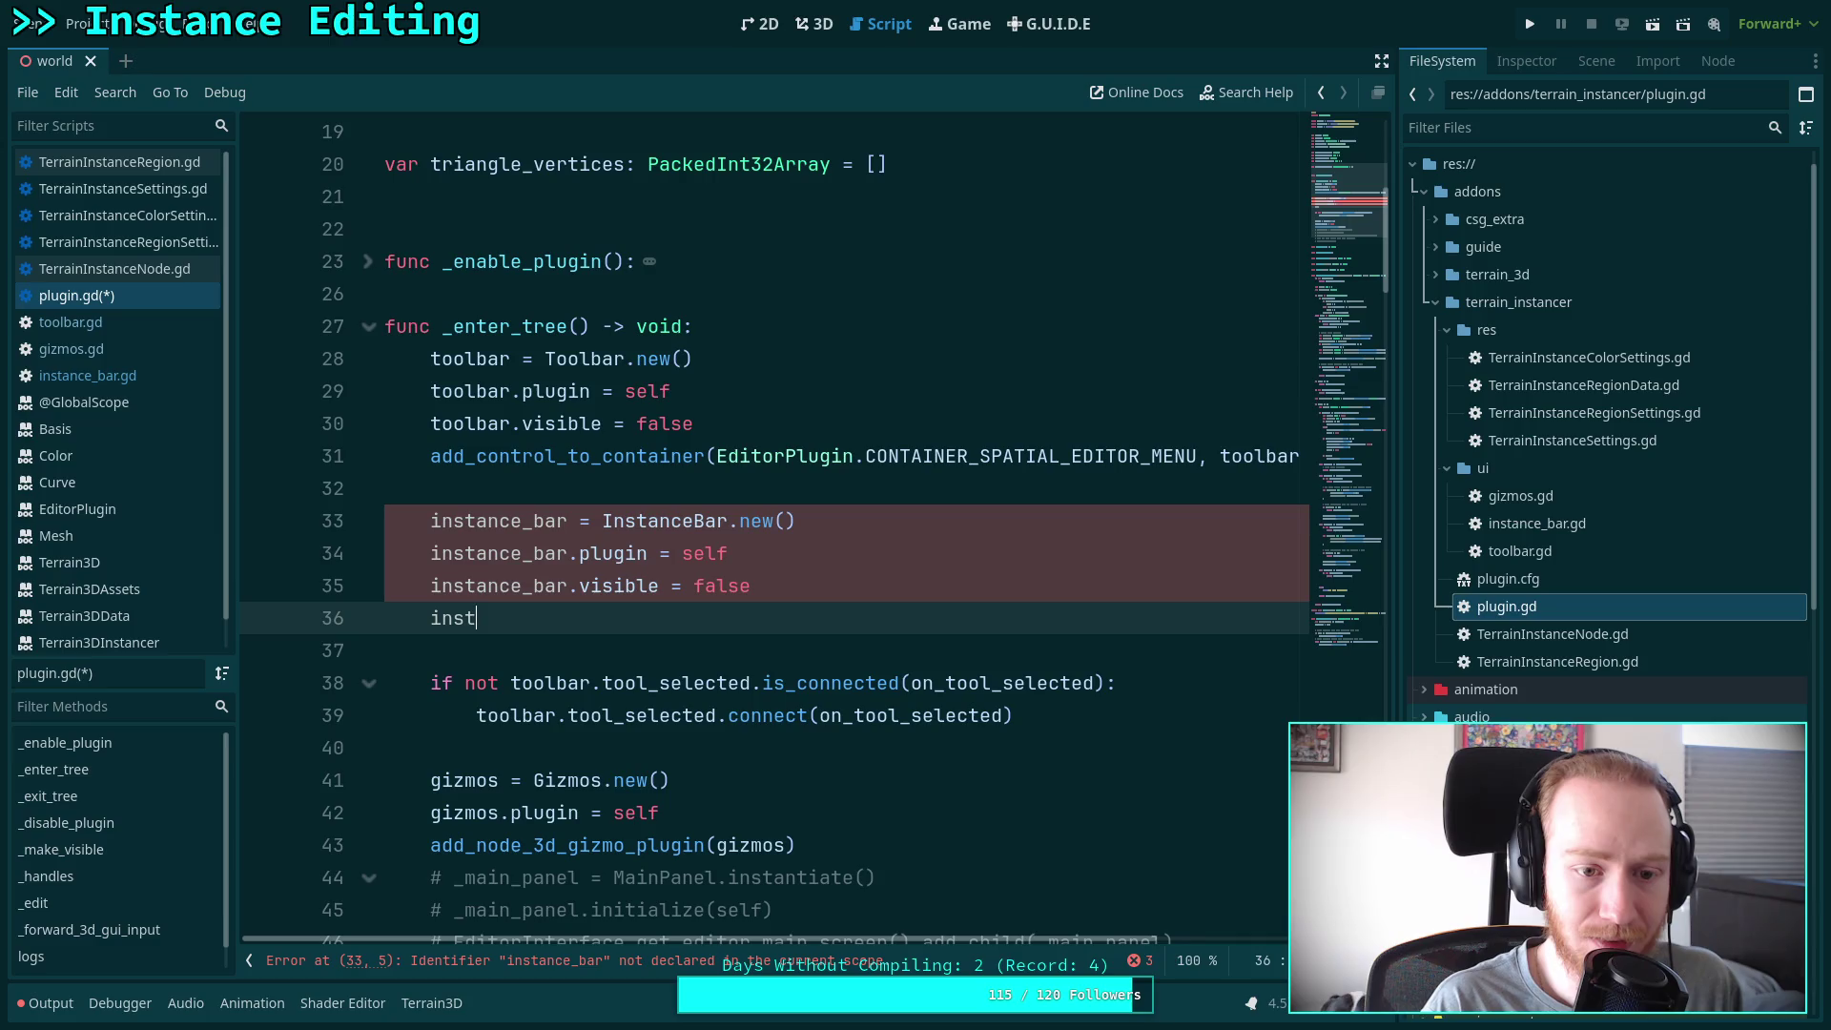
key("ctrl+z")
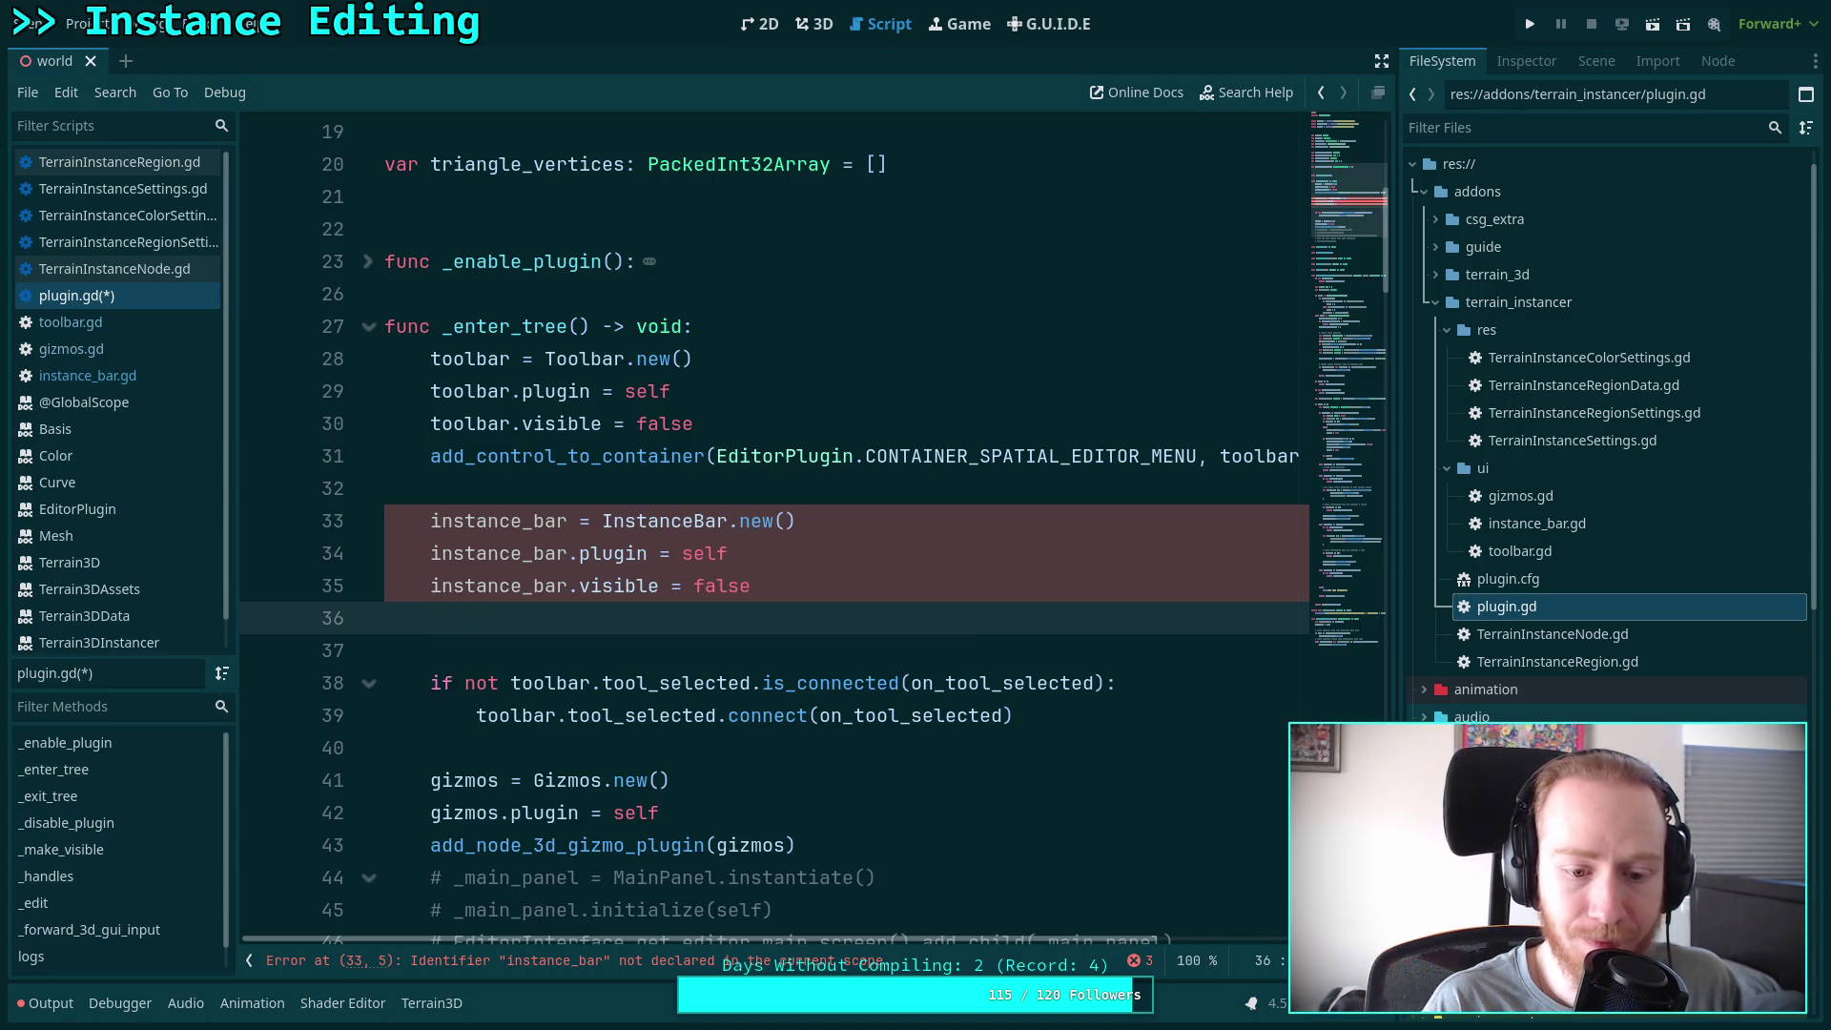
type("add")
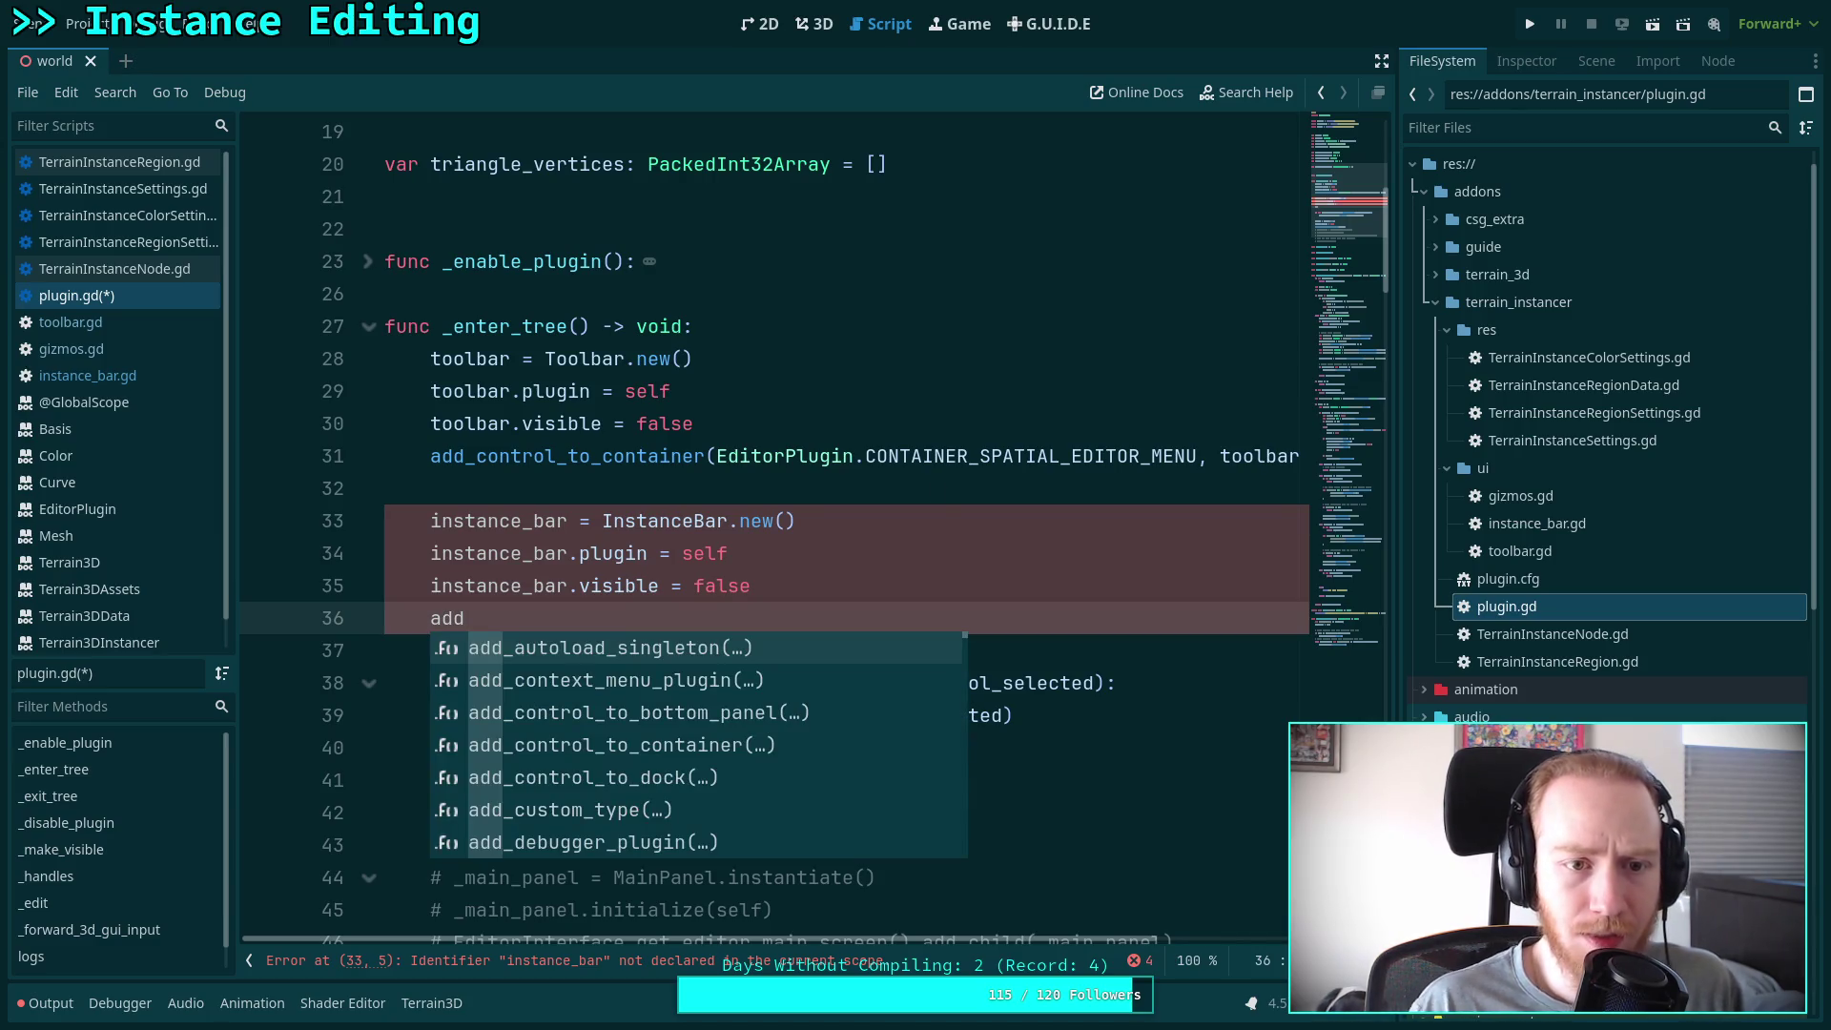
scroll(717, 419, "up", 6)
left_click(717, 421)
scroll(717, 412, "down", 1)
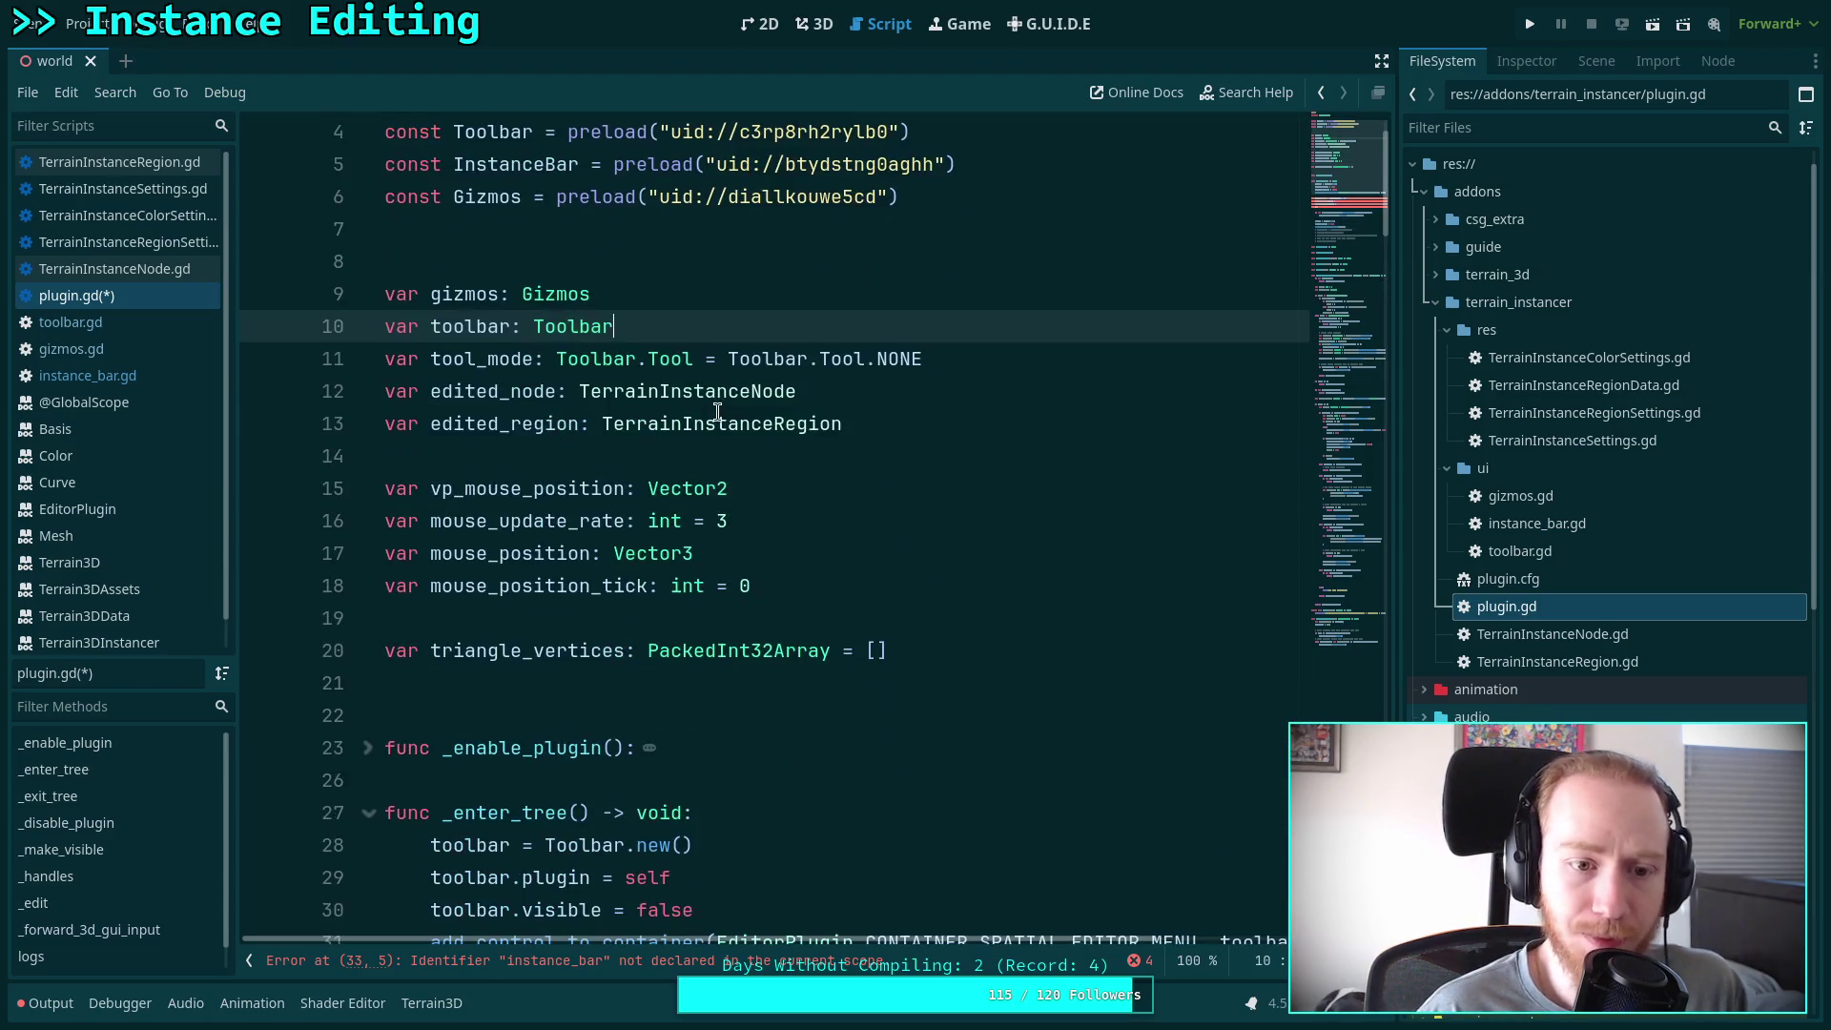
Declare var instance_bar: InstanceBar after tool_mode and save the script
left_click(970, 357)
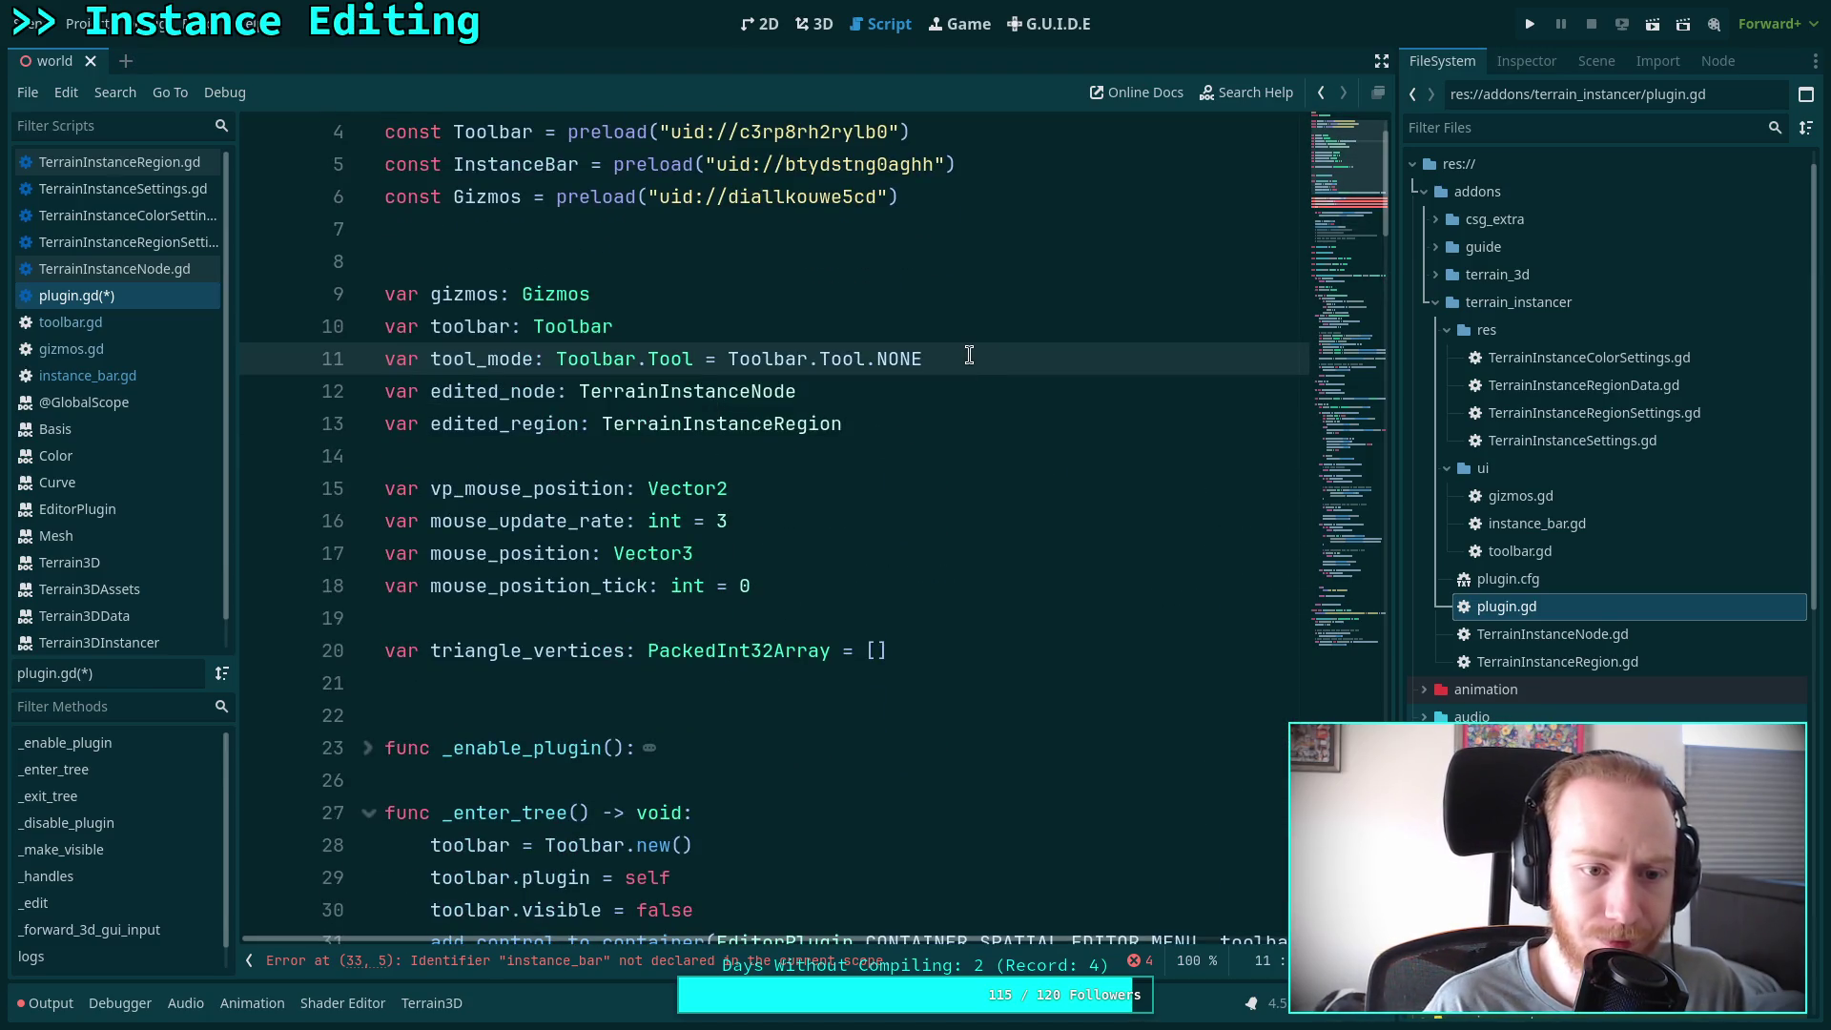
key("Return")
type("var instance")
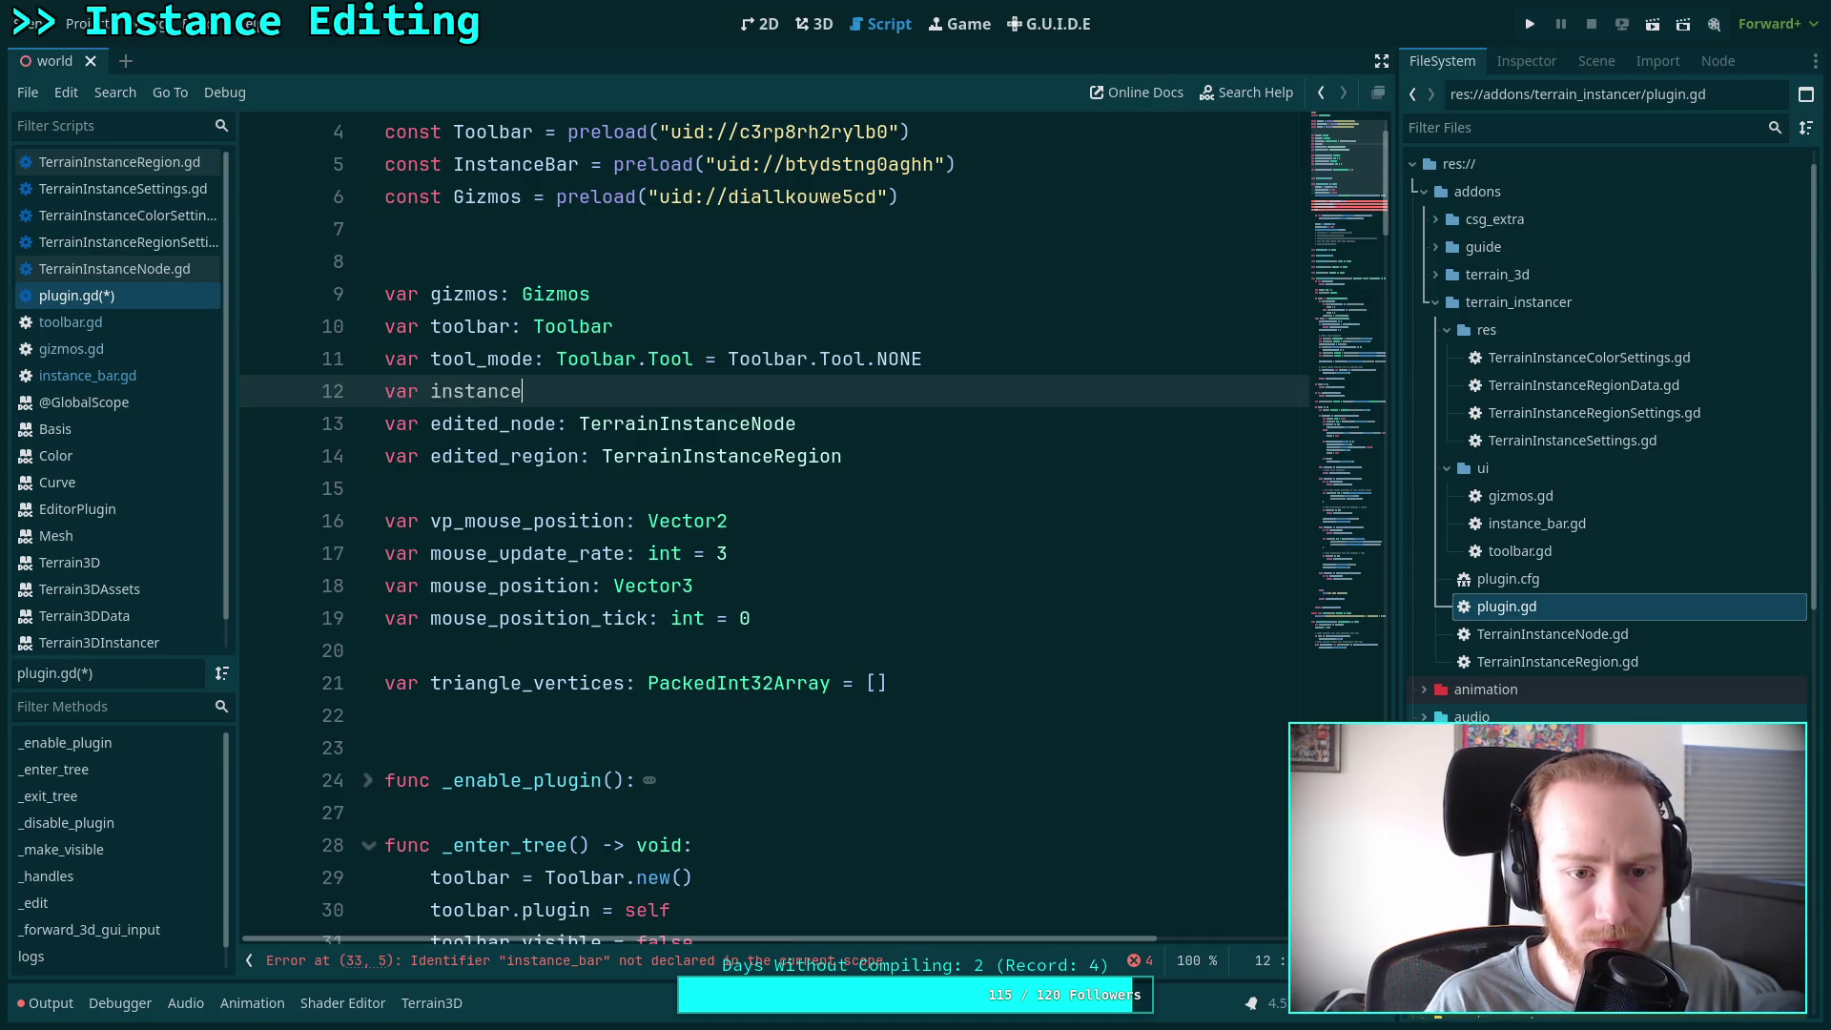
type("_bar: InstanceB")
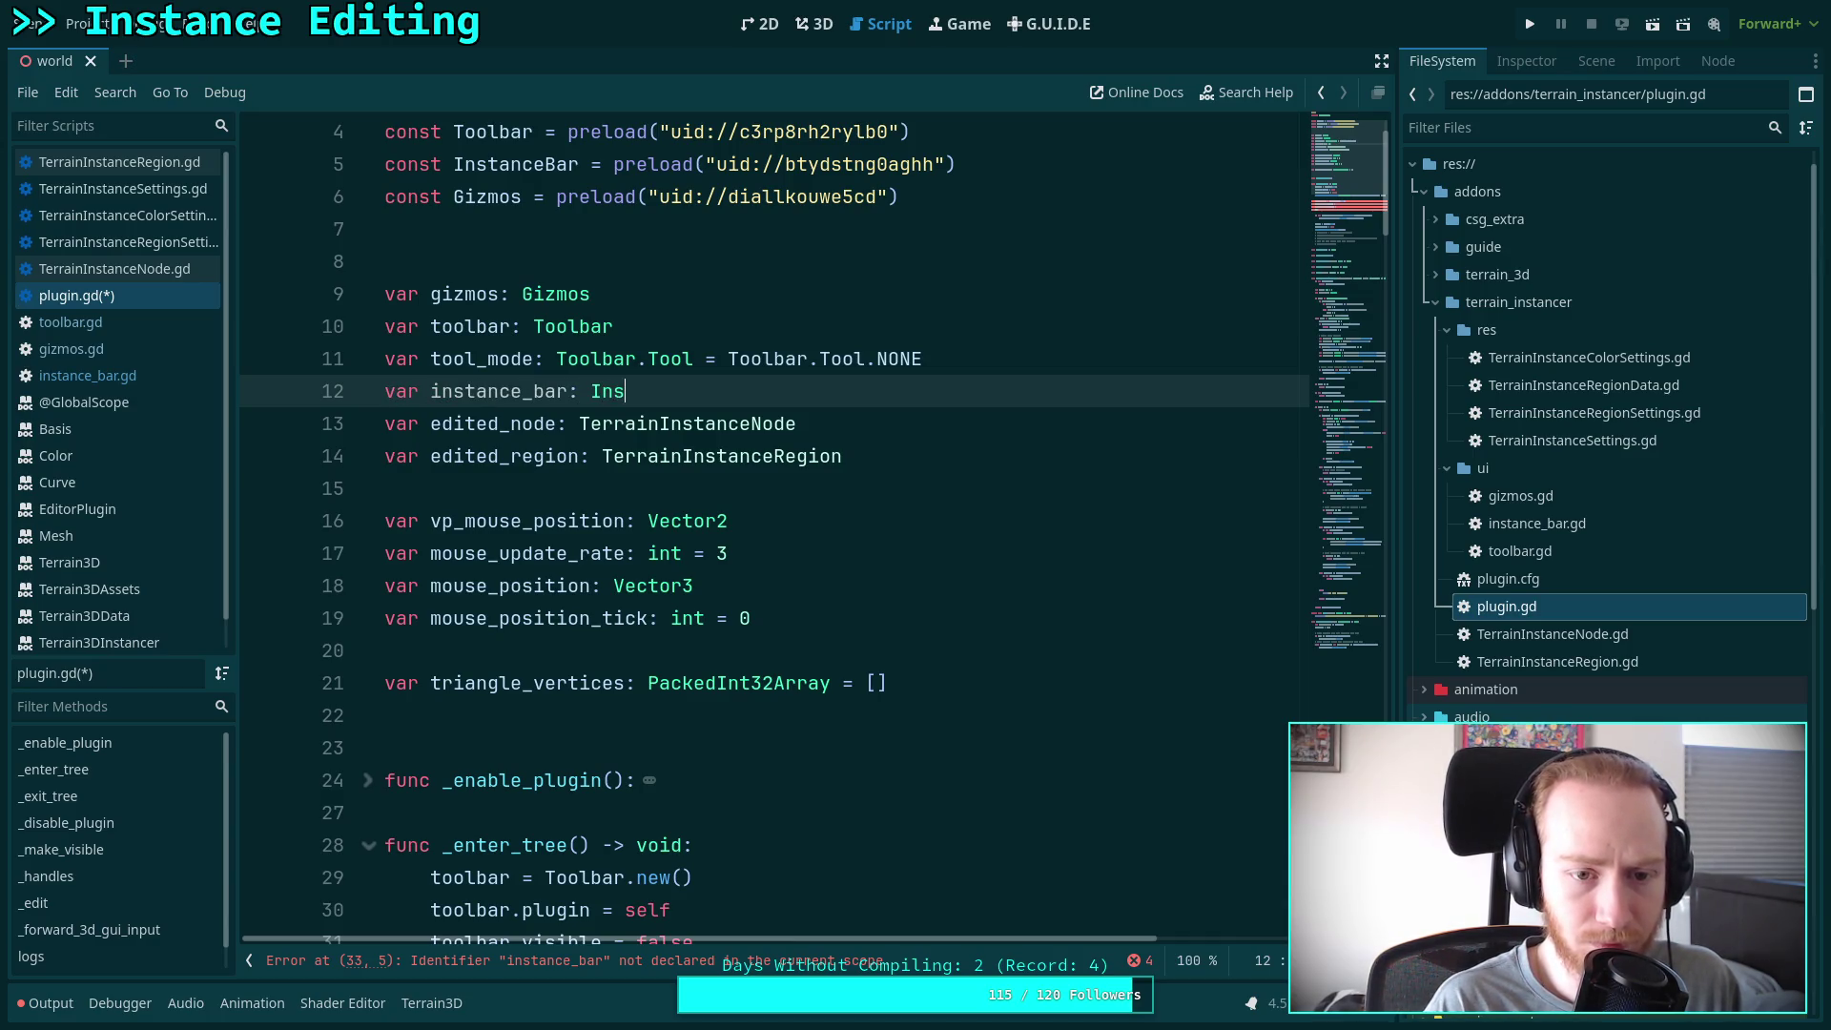
key("Return")
key("ctrl+s")
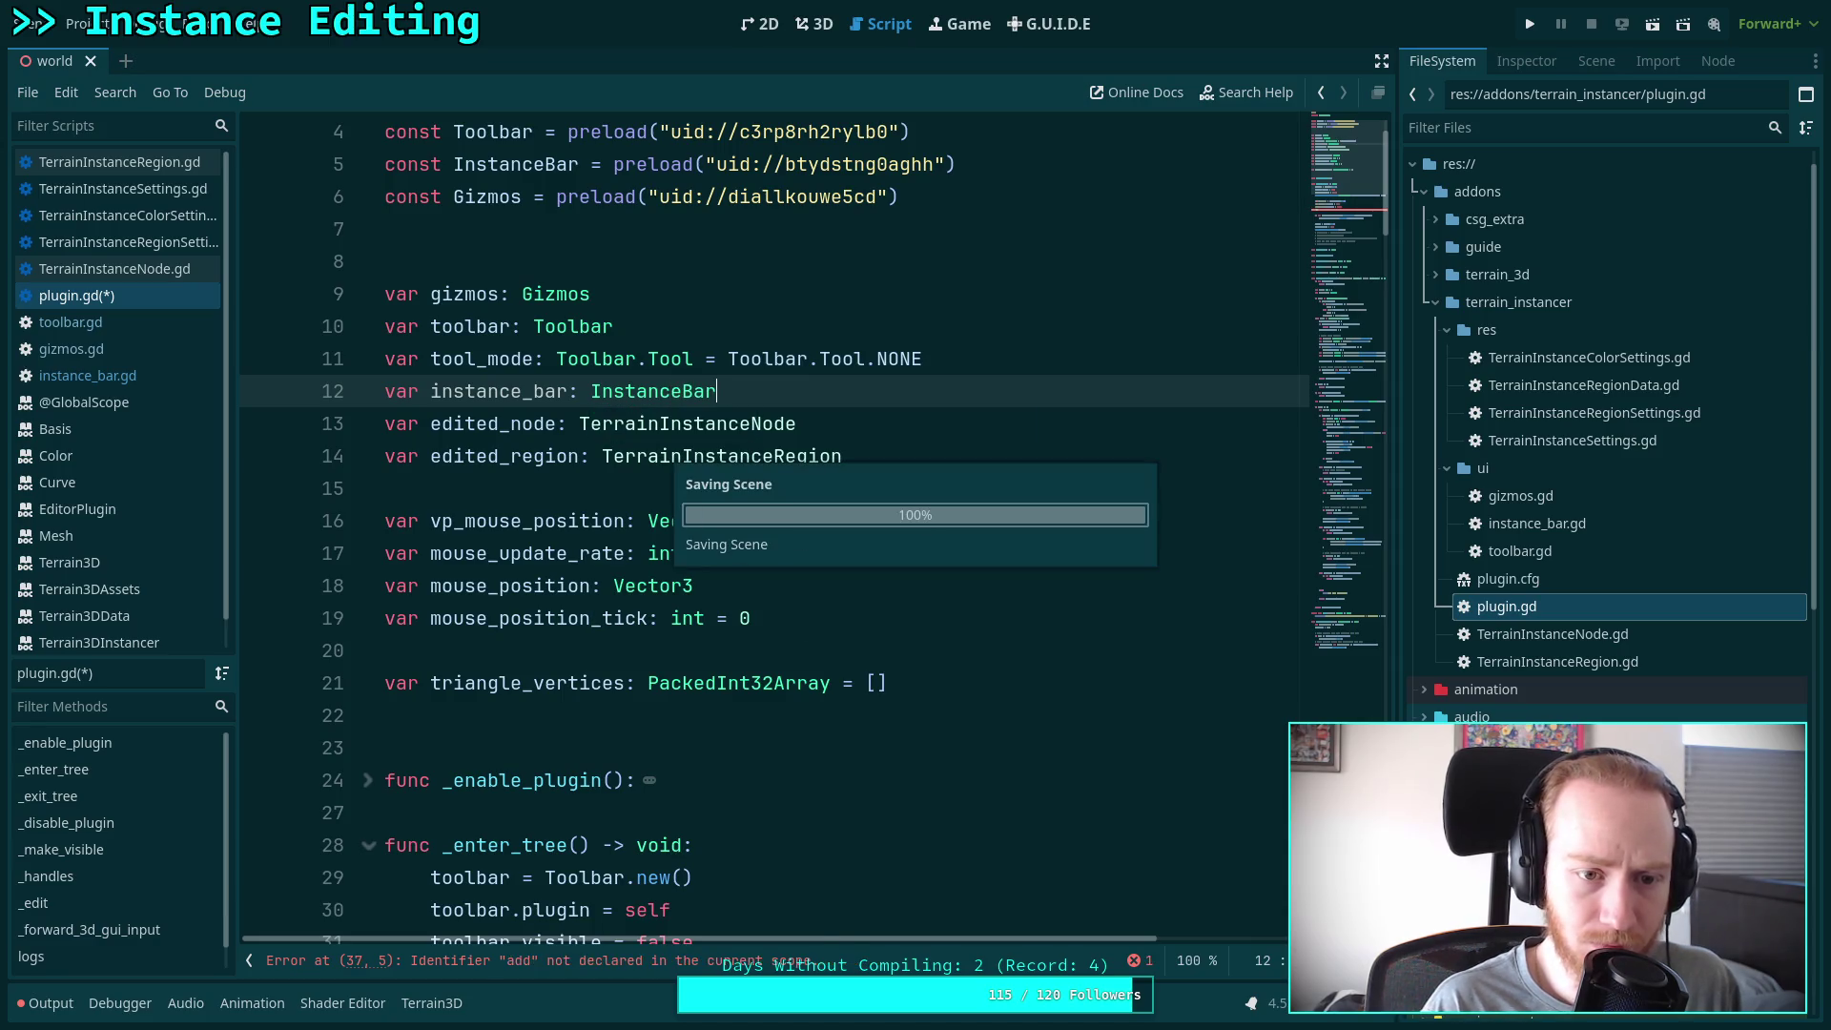
Complete add_control_to_container(CONTAINER_SPATIAL_EDITOR_BOTTOM, instance_bar) in _enter_tree and save
left_click(477, 650)
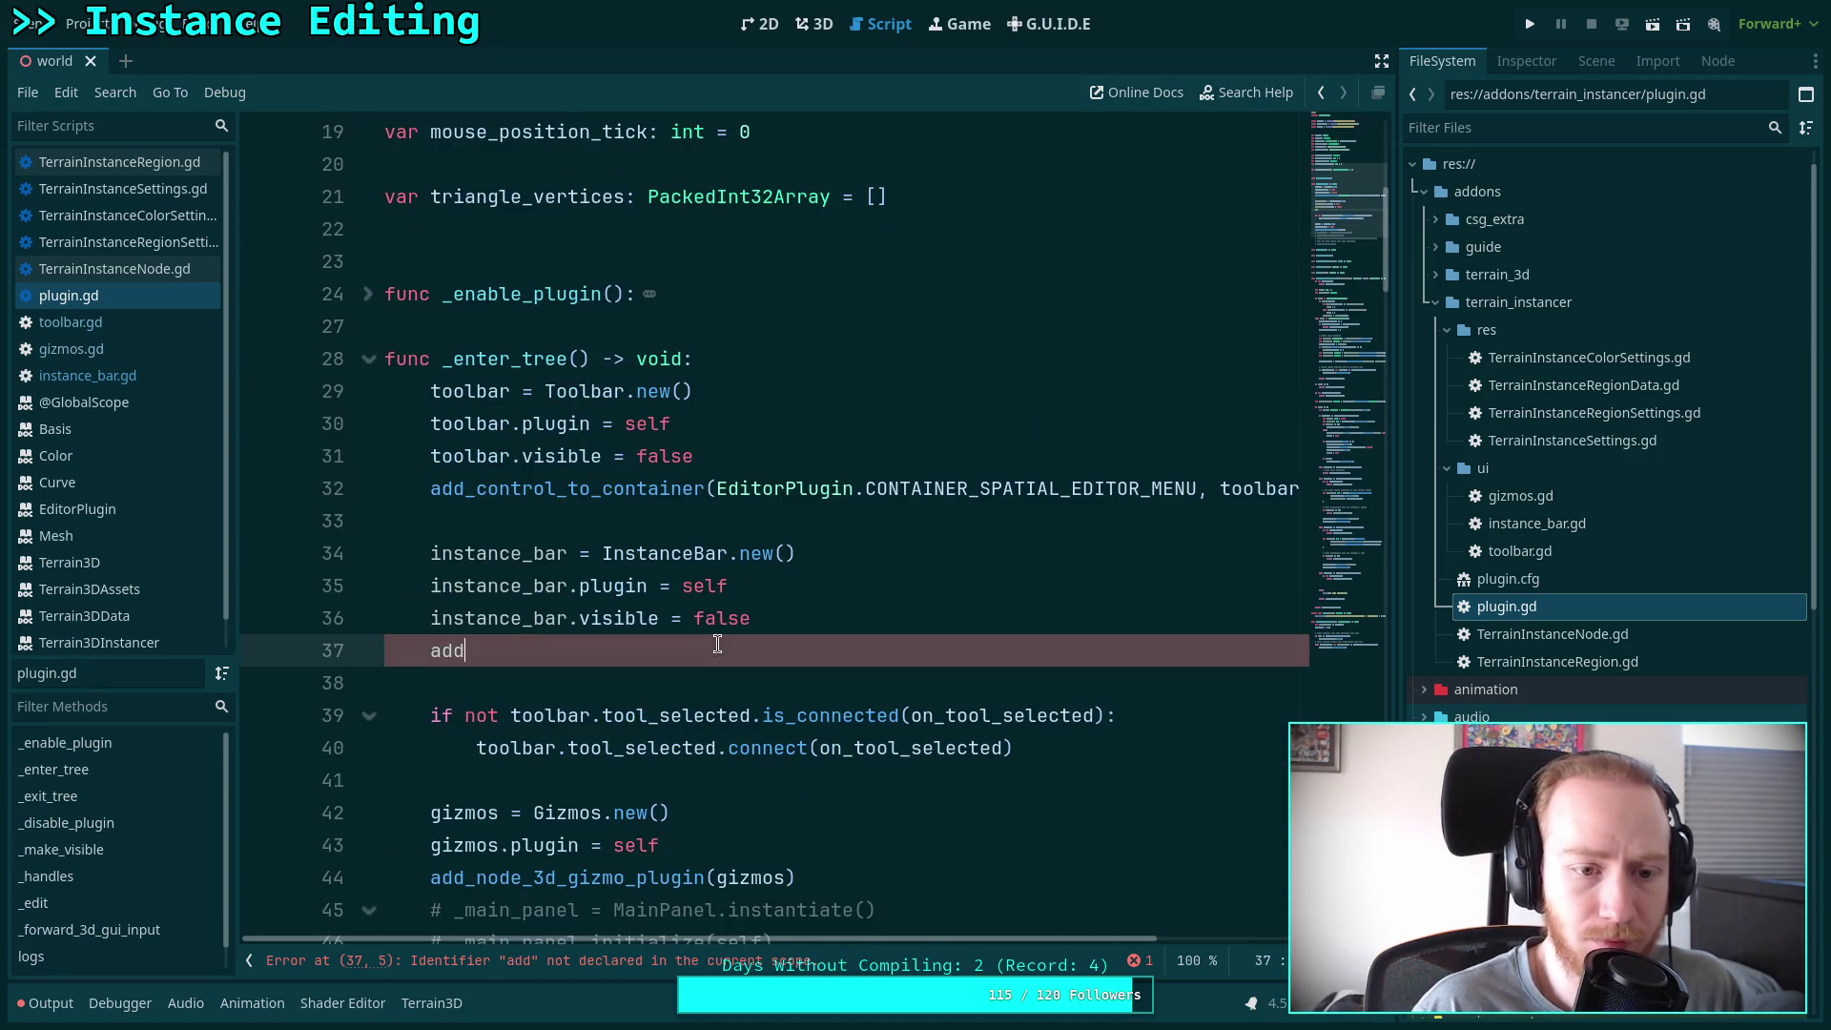
type("_contr")
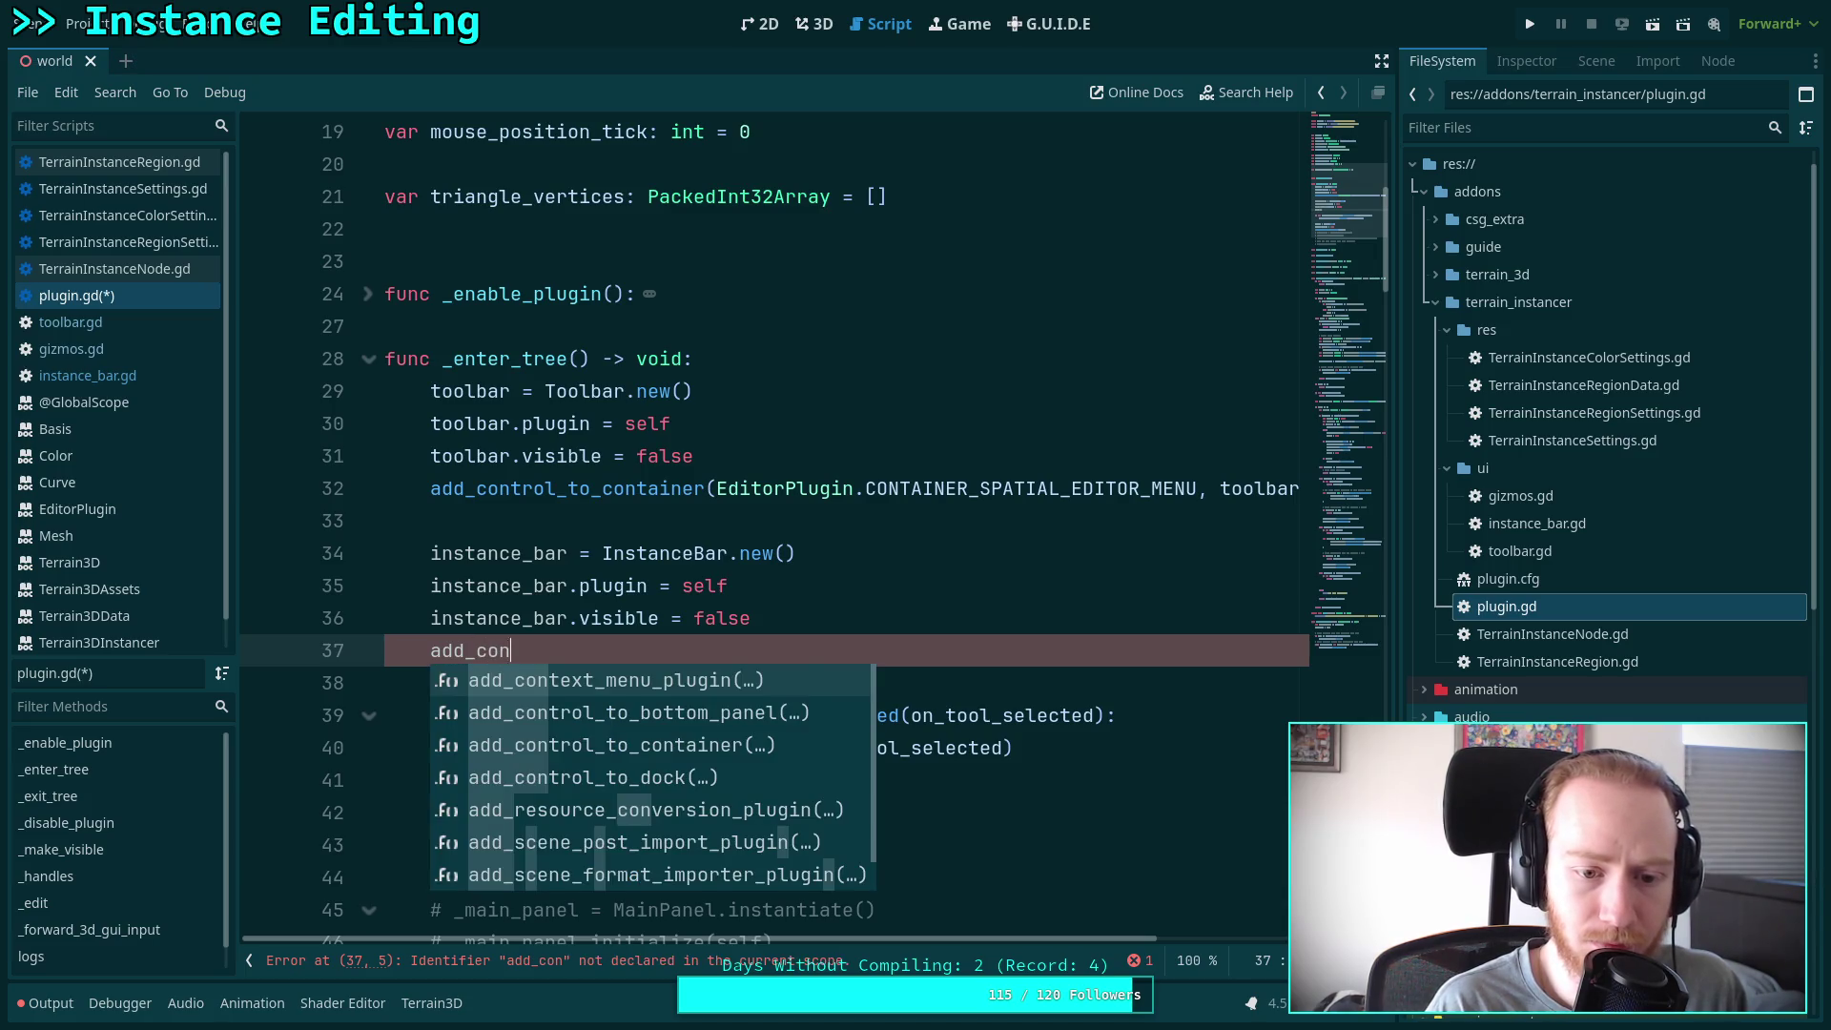
key("Down")
key("Return")
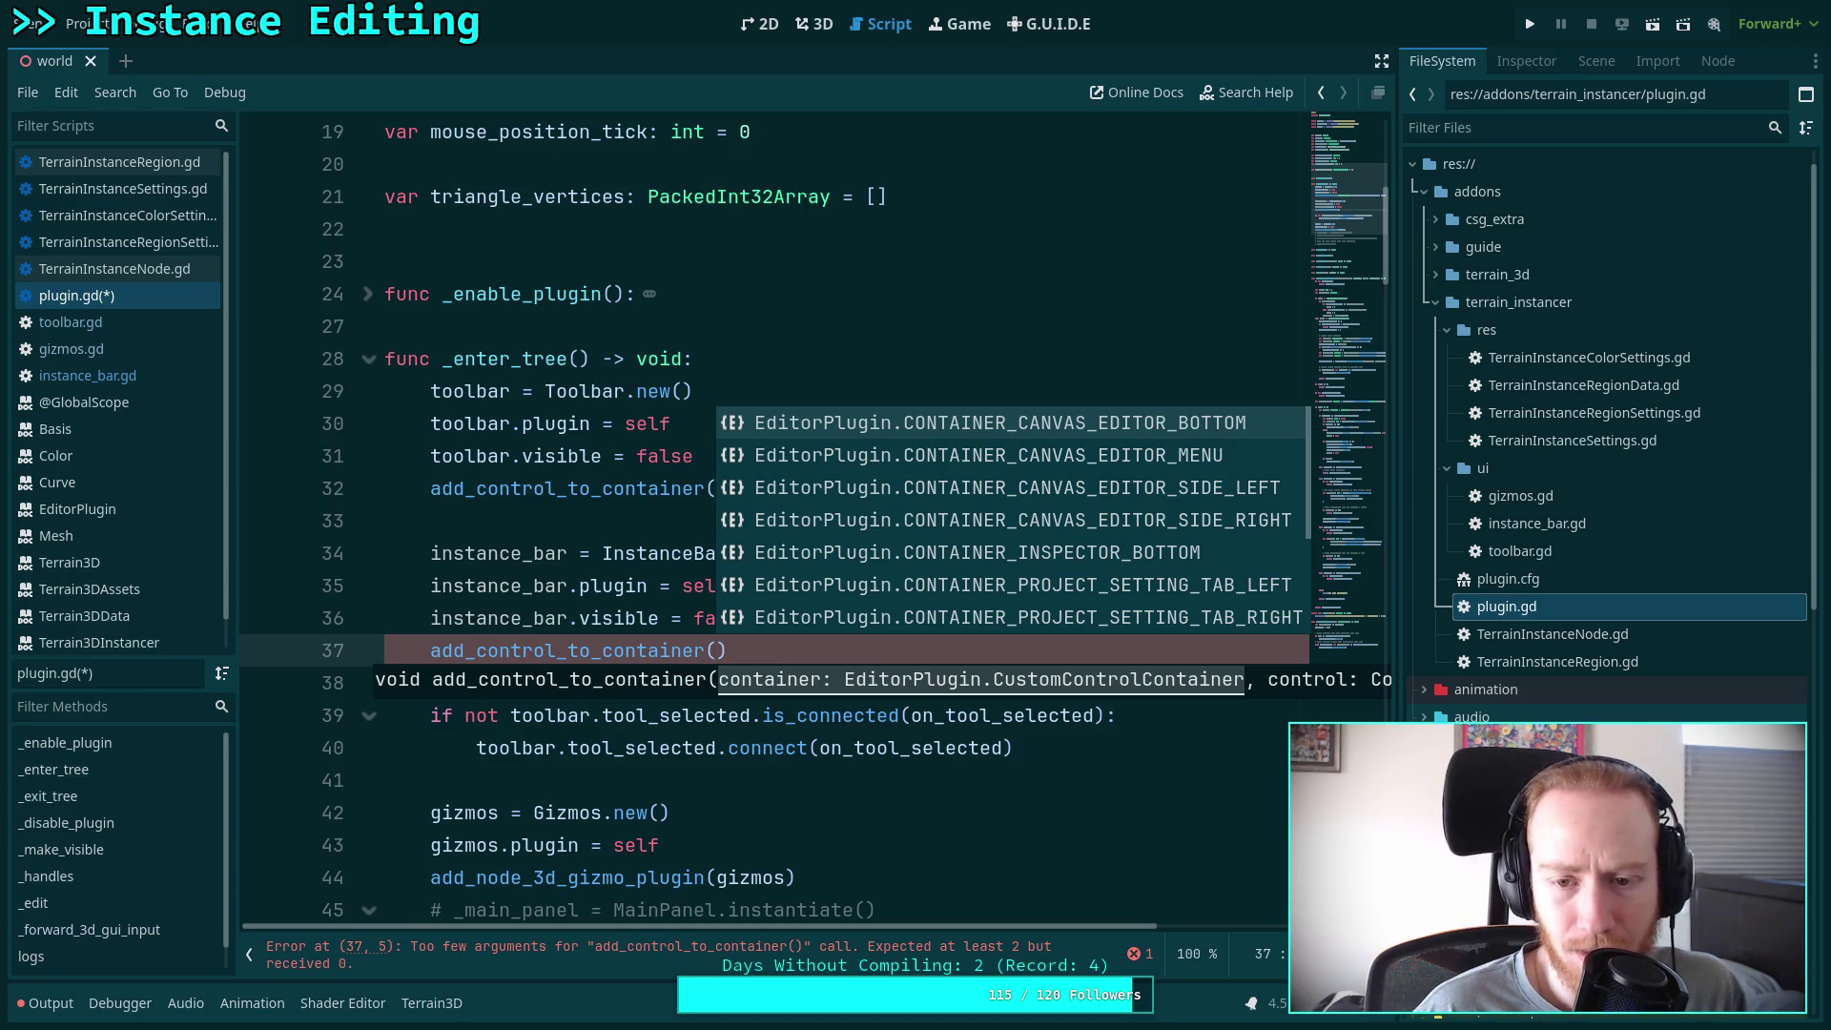
key("Down")
key("Down")
key("Down")
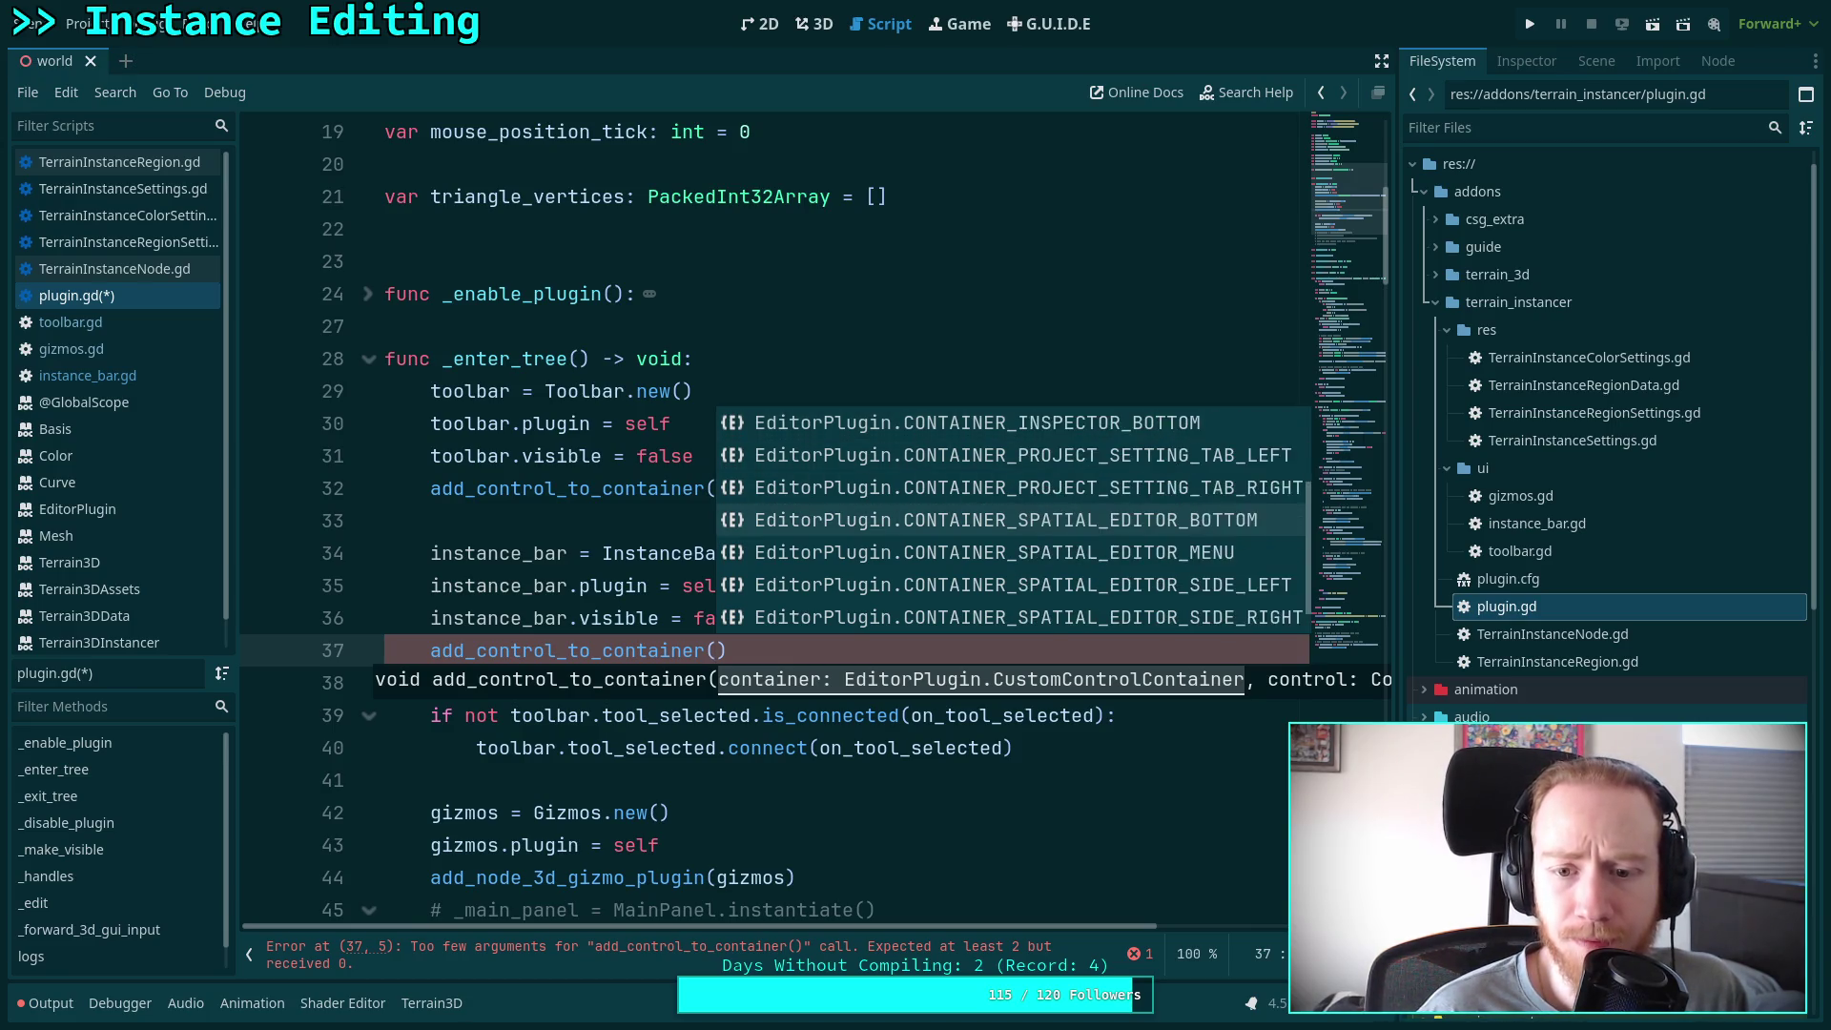
key("Up")
key("Return")
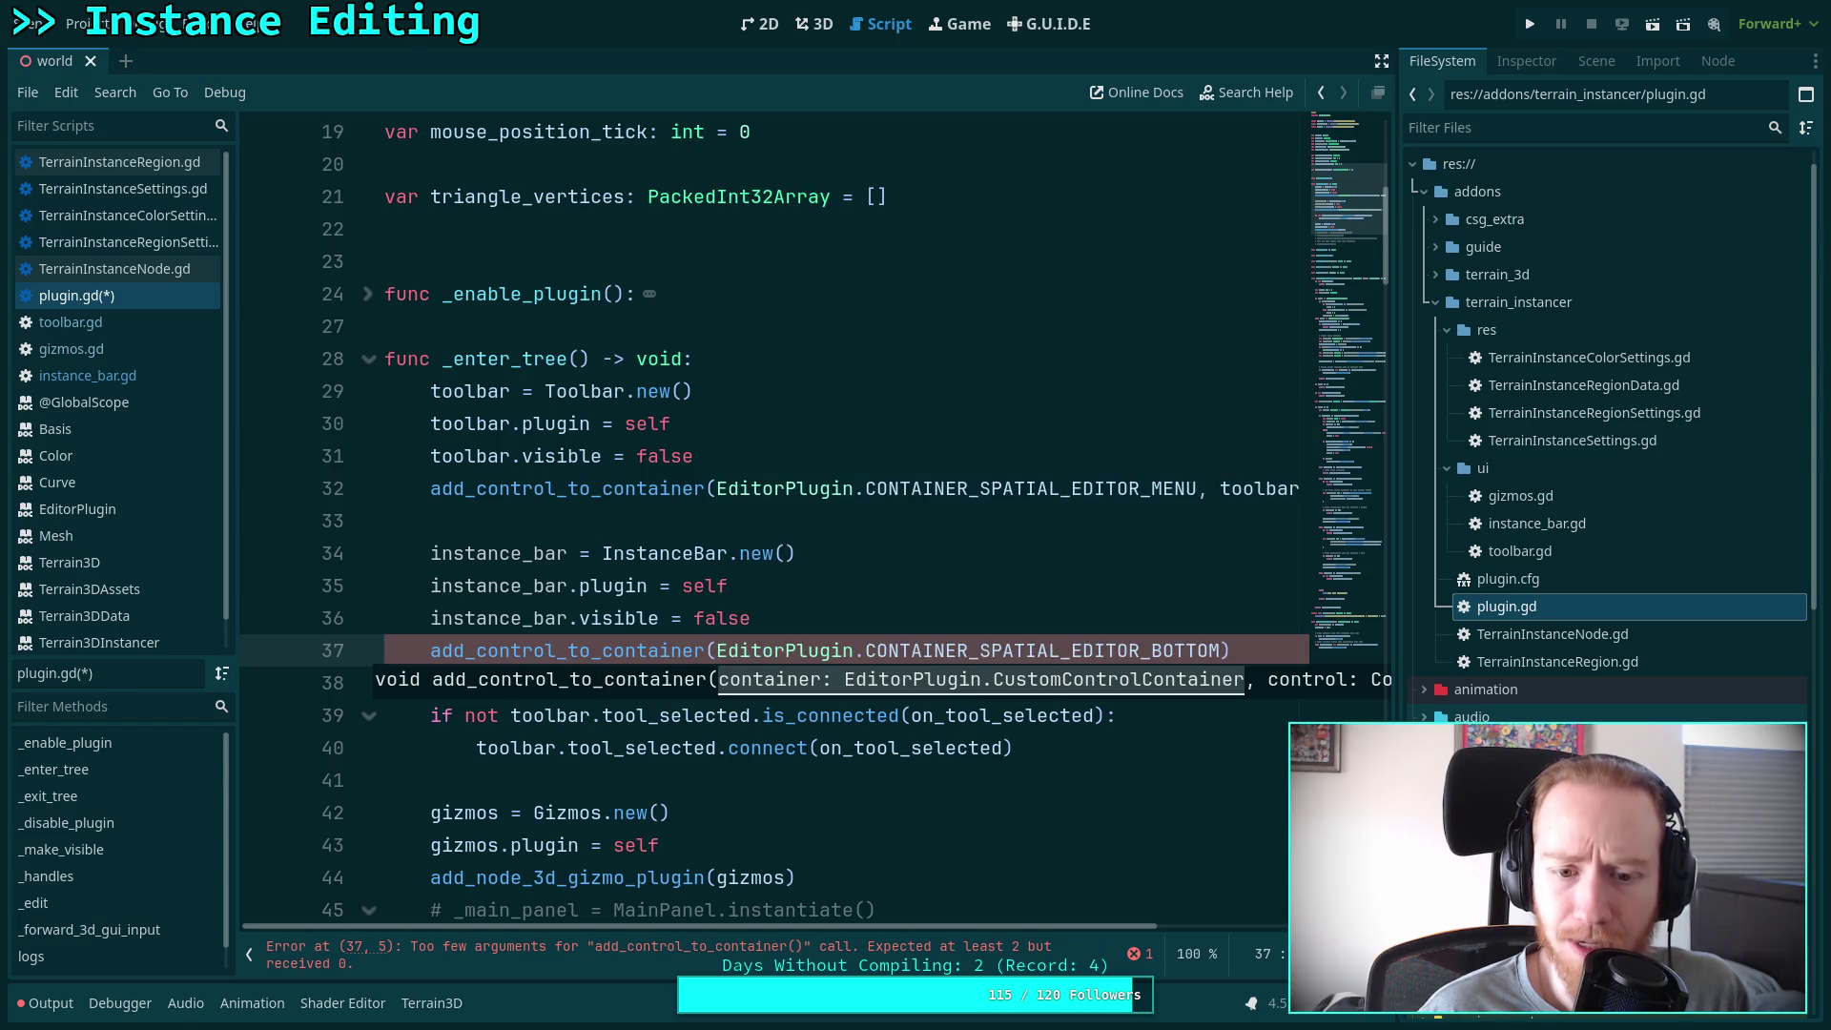
type(", in")
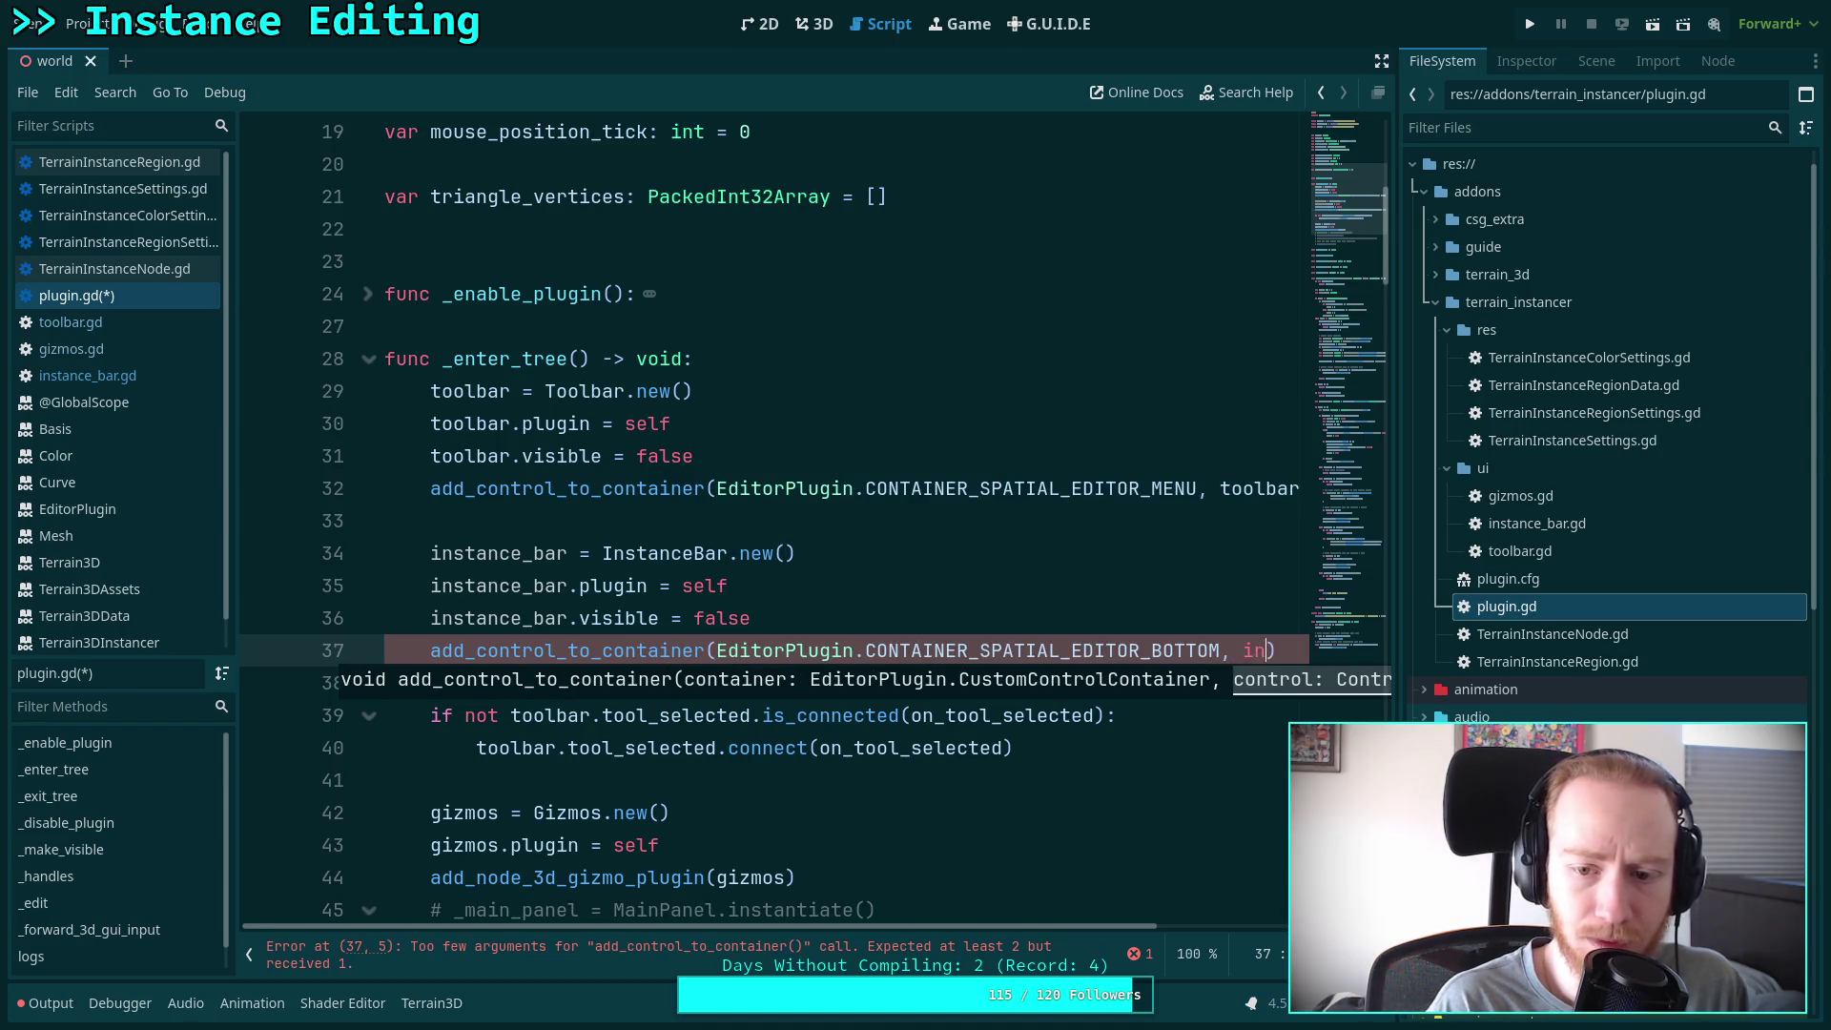
type("sta")
key("Return")
key("ctrl+s")
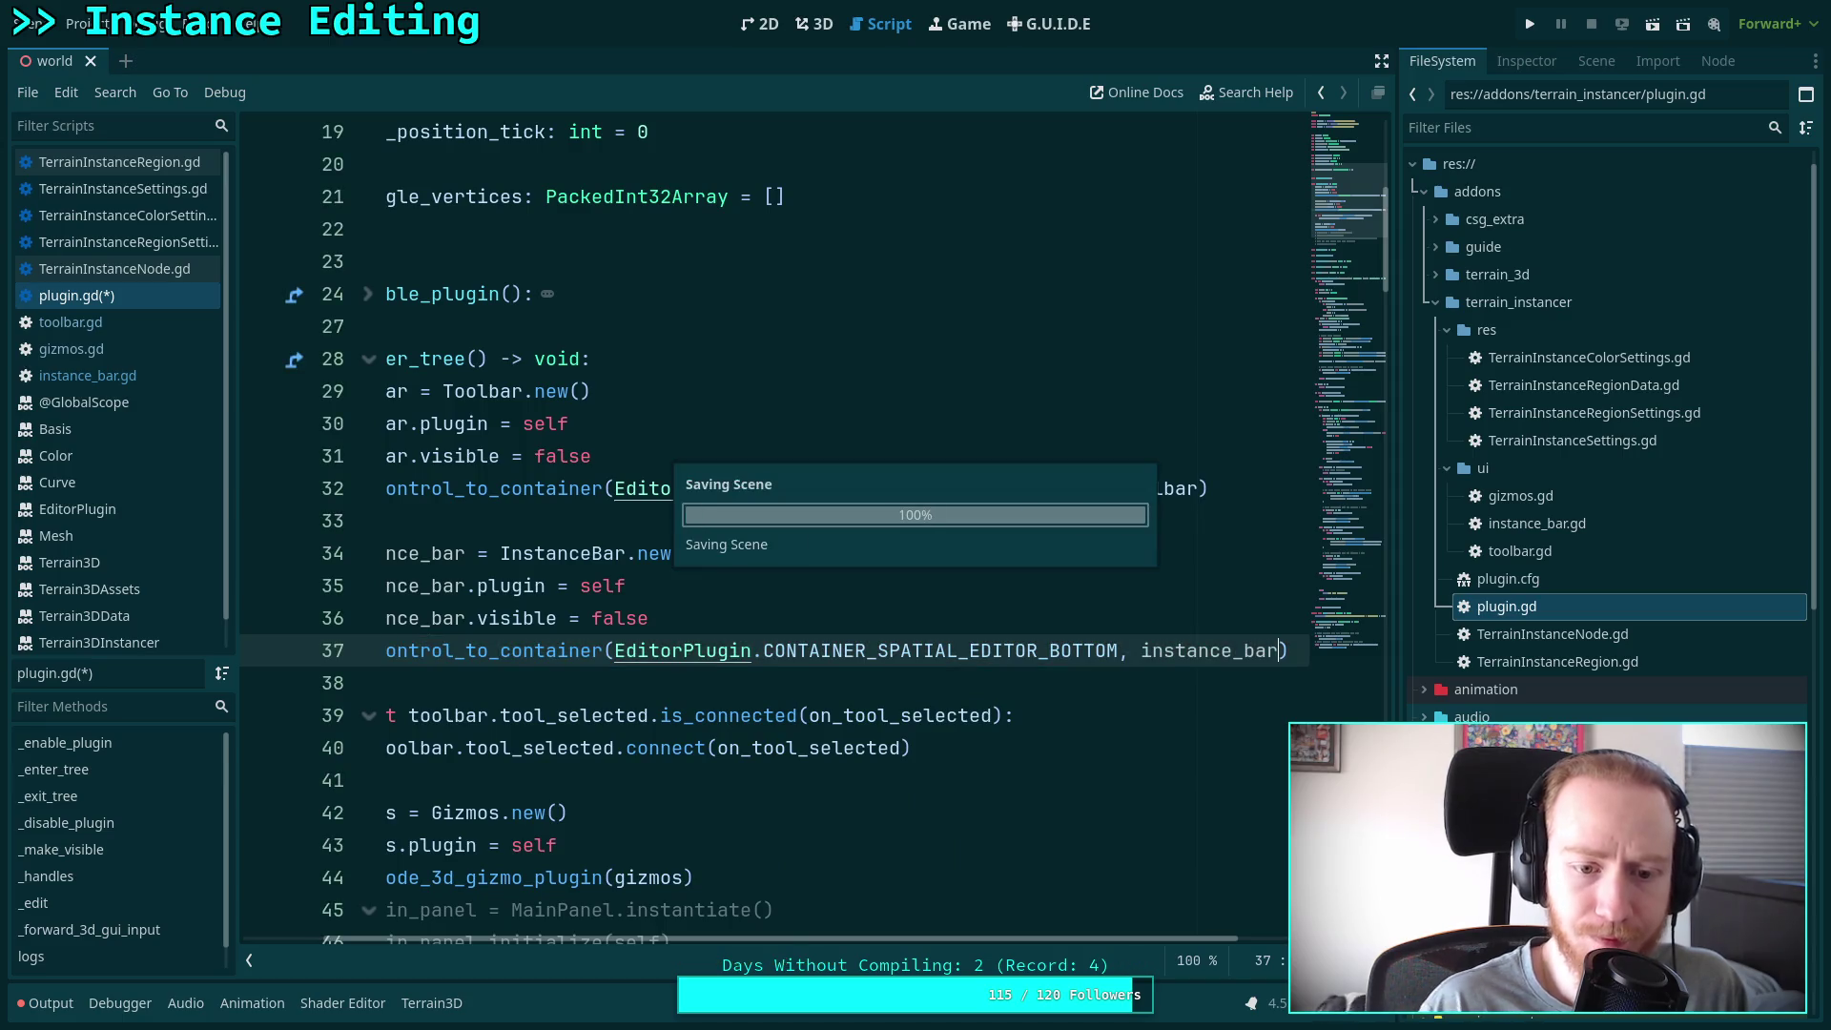
left_click_drag(868, 941, 587, 939)
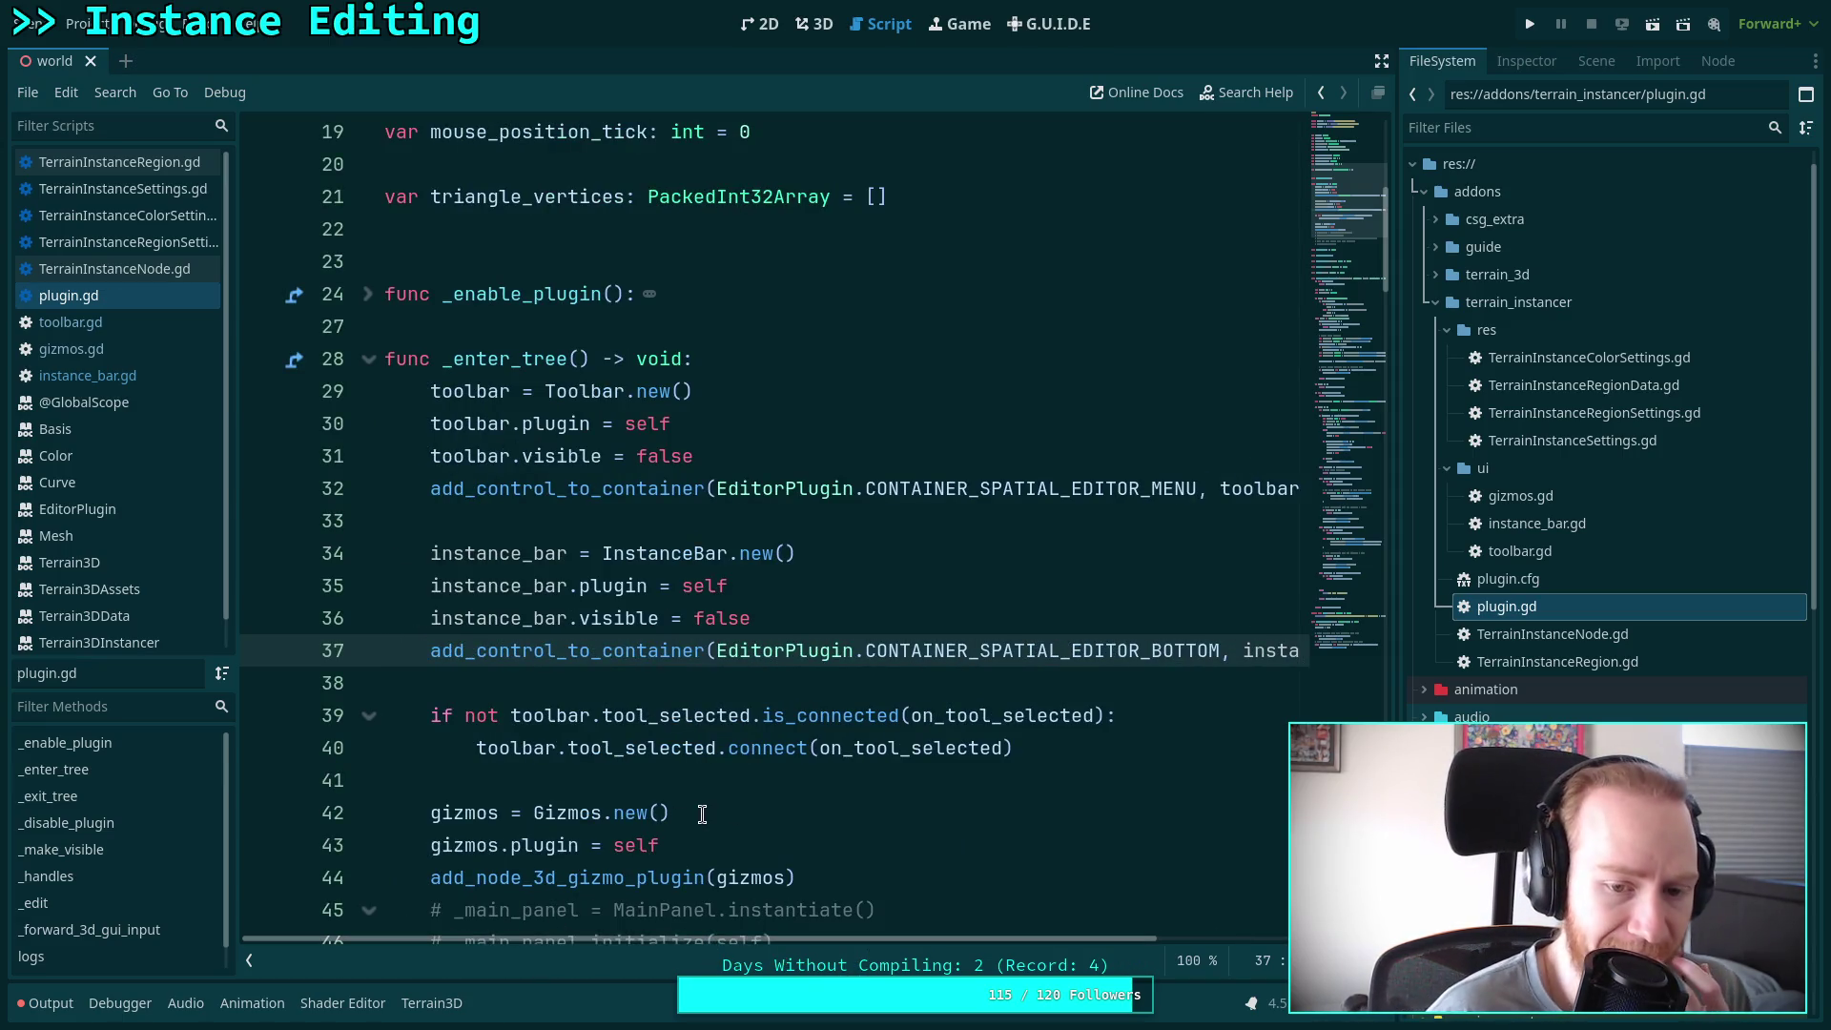
Expand the folded _make_visible function and start a new line at its end
scroll(702, 814, "down", 2)
scroll(703, 720, "down", 4)
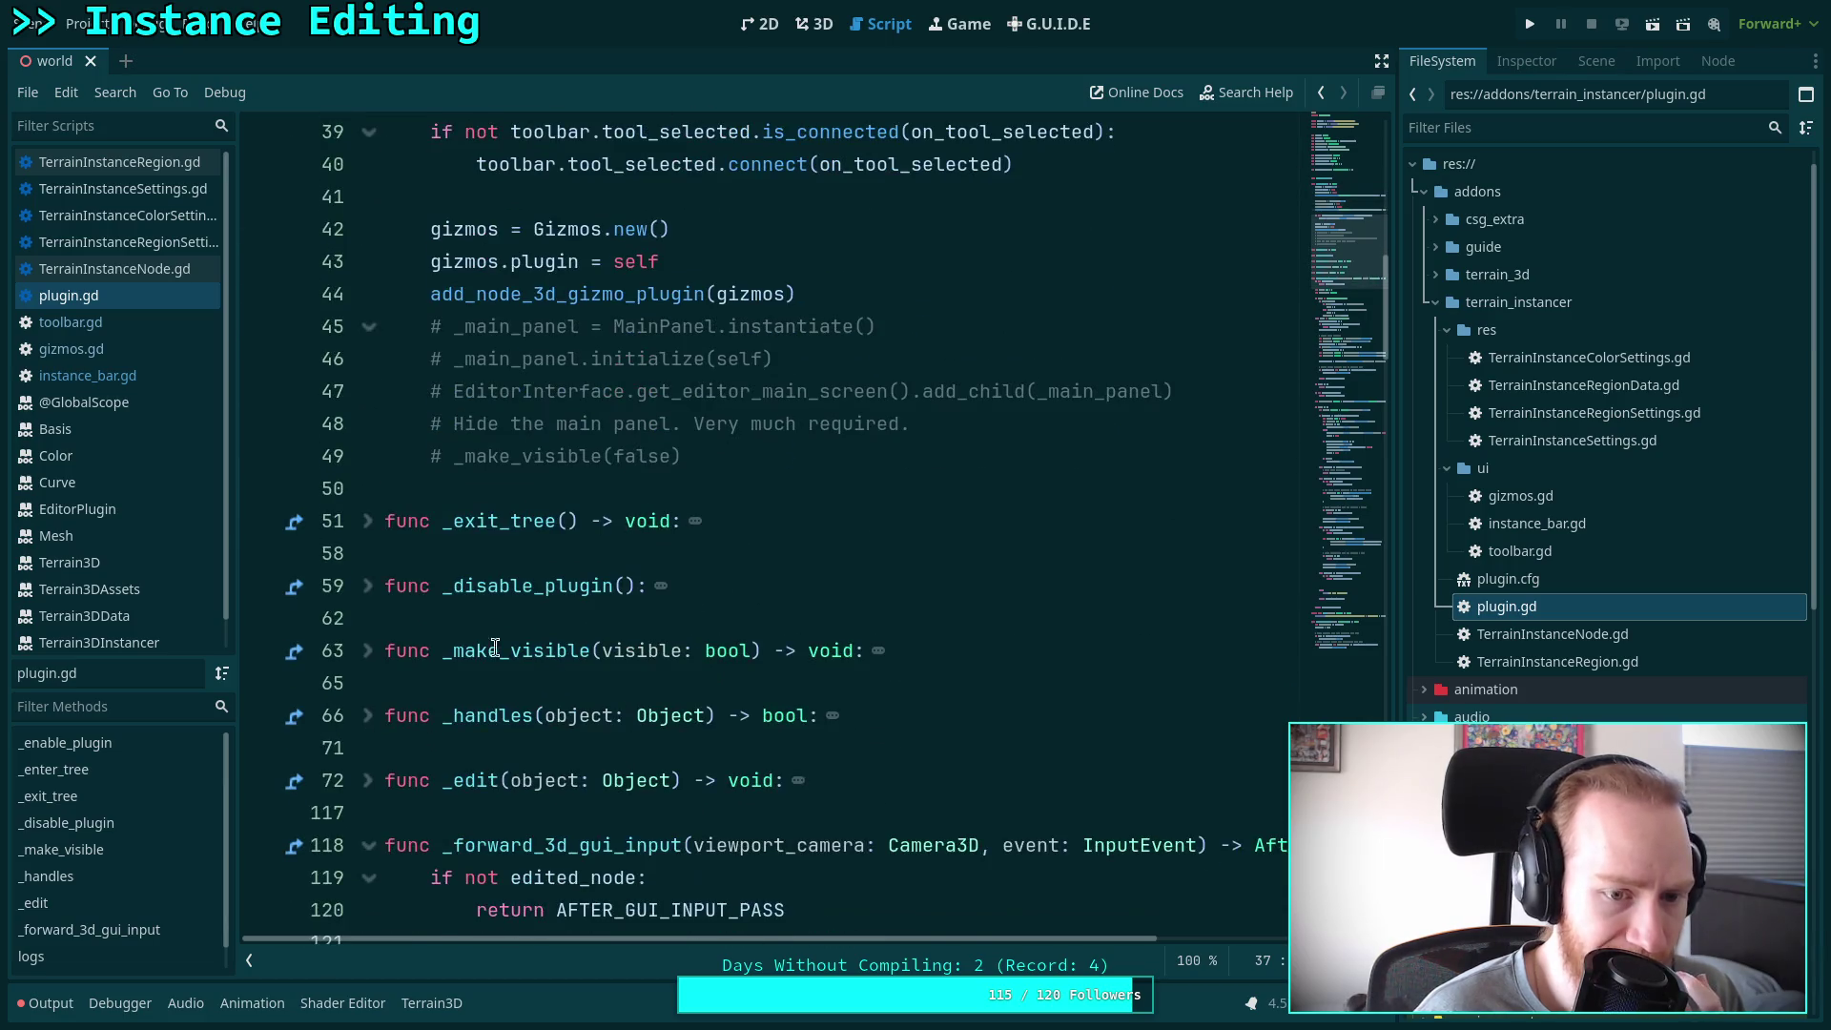
left_click(367, 650)
scroll(572, 620, "down", 1)
left_click(760, 596)
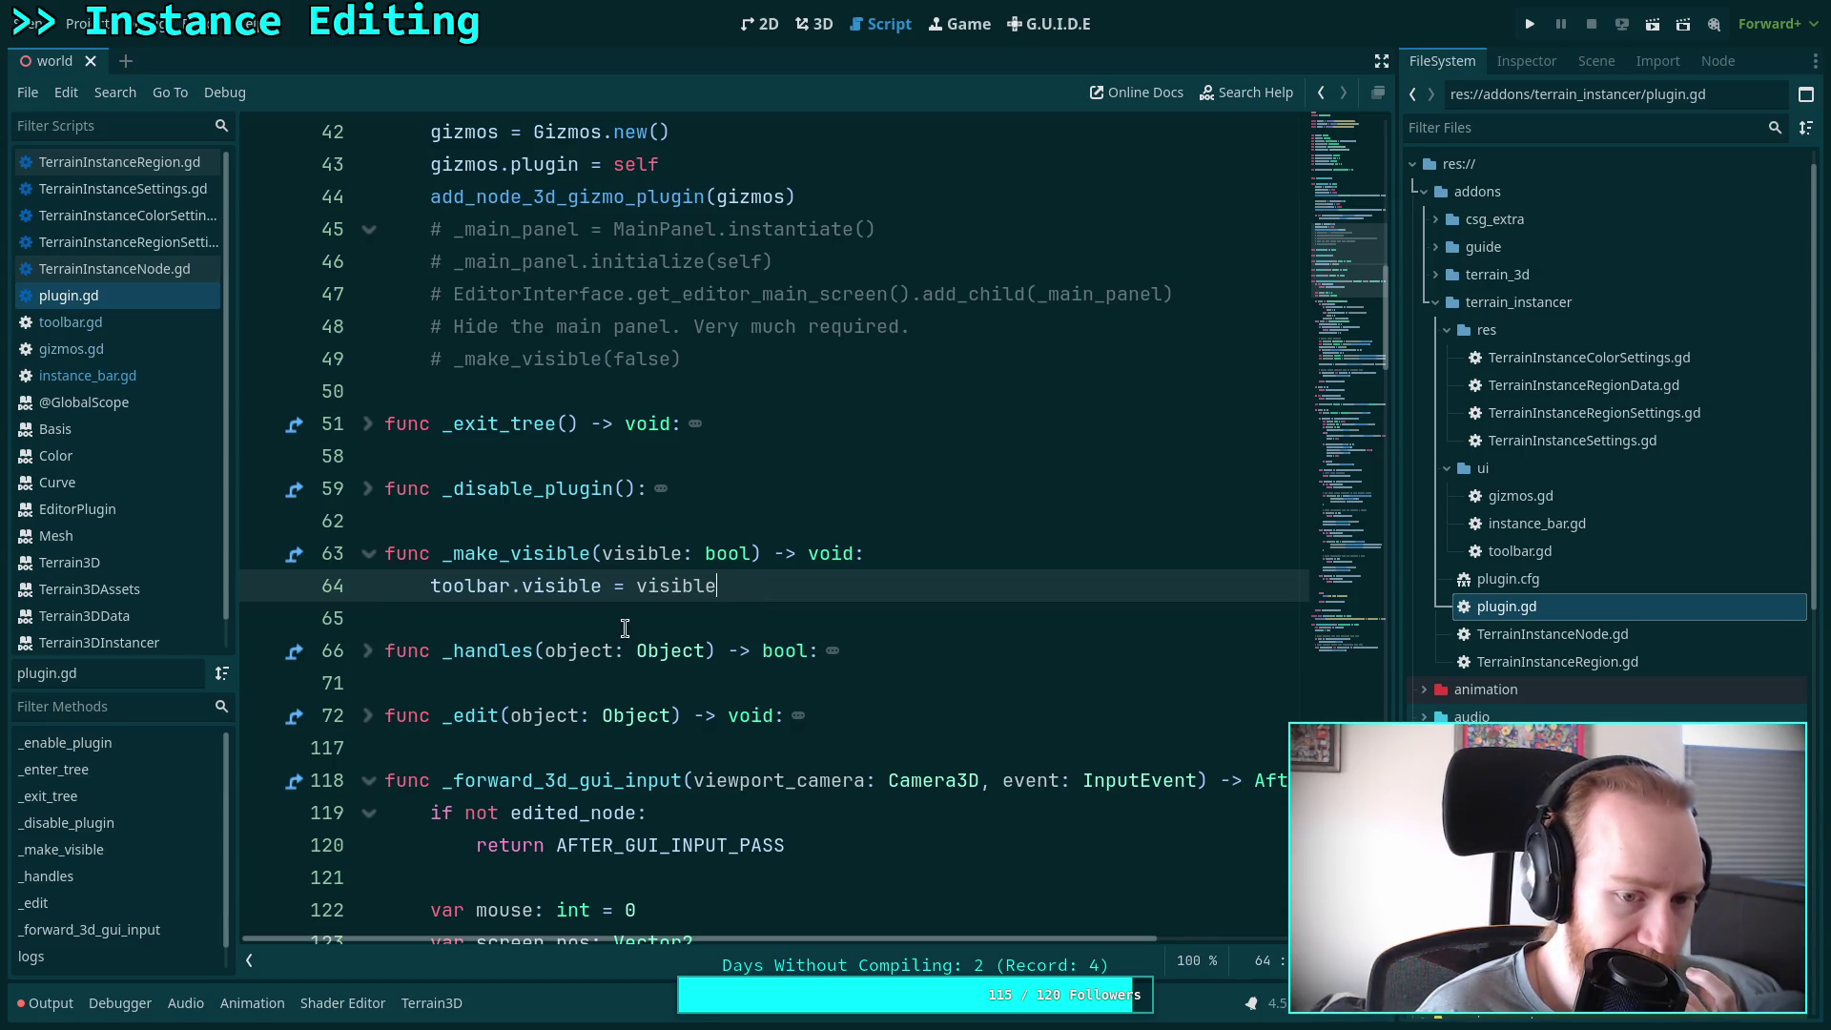
scroll(790, 621, "up", 3)
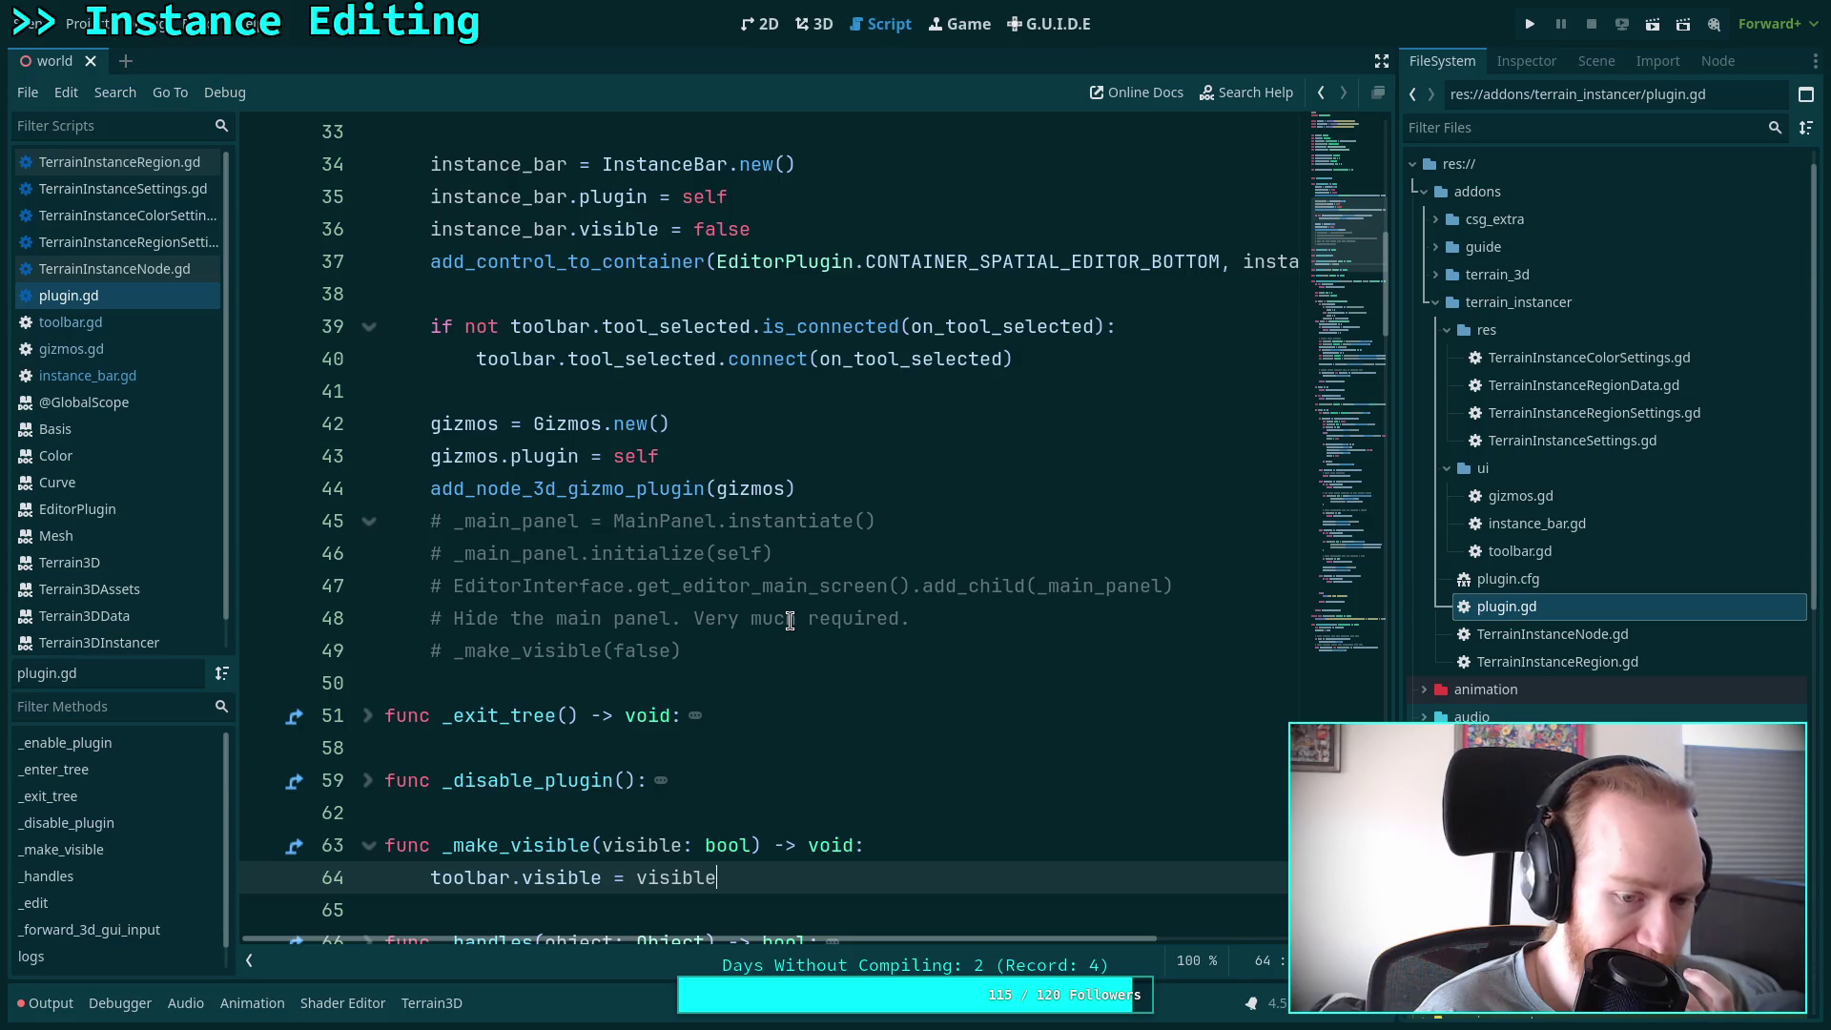
scroll(790, 621, "down", 2)
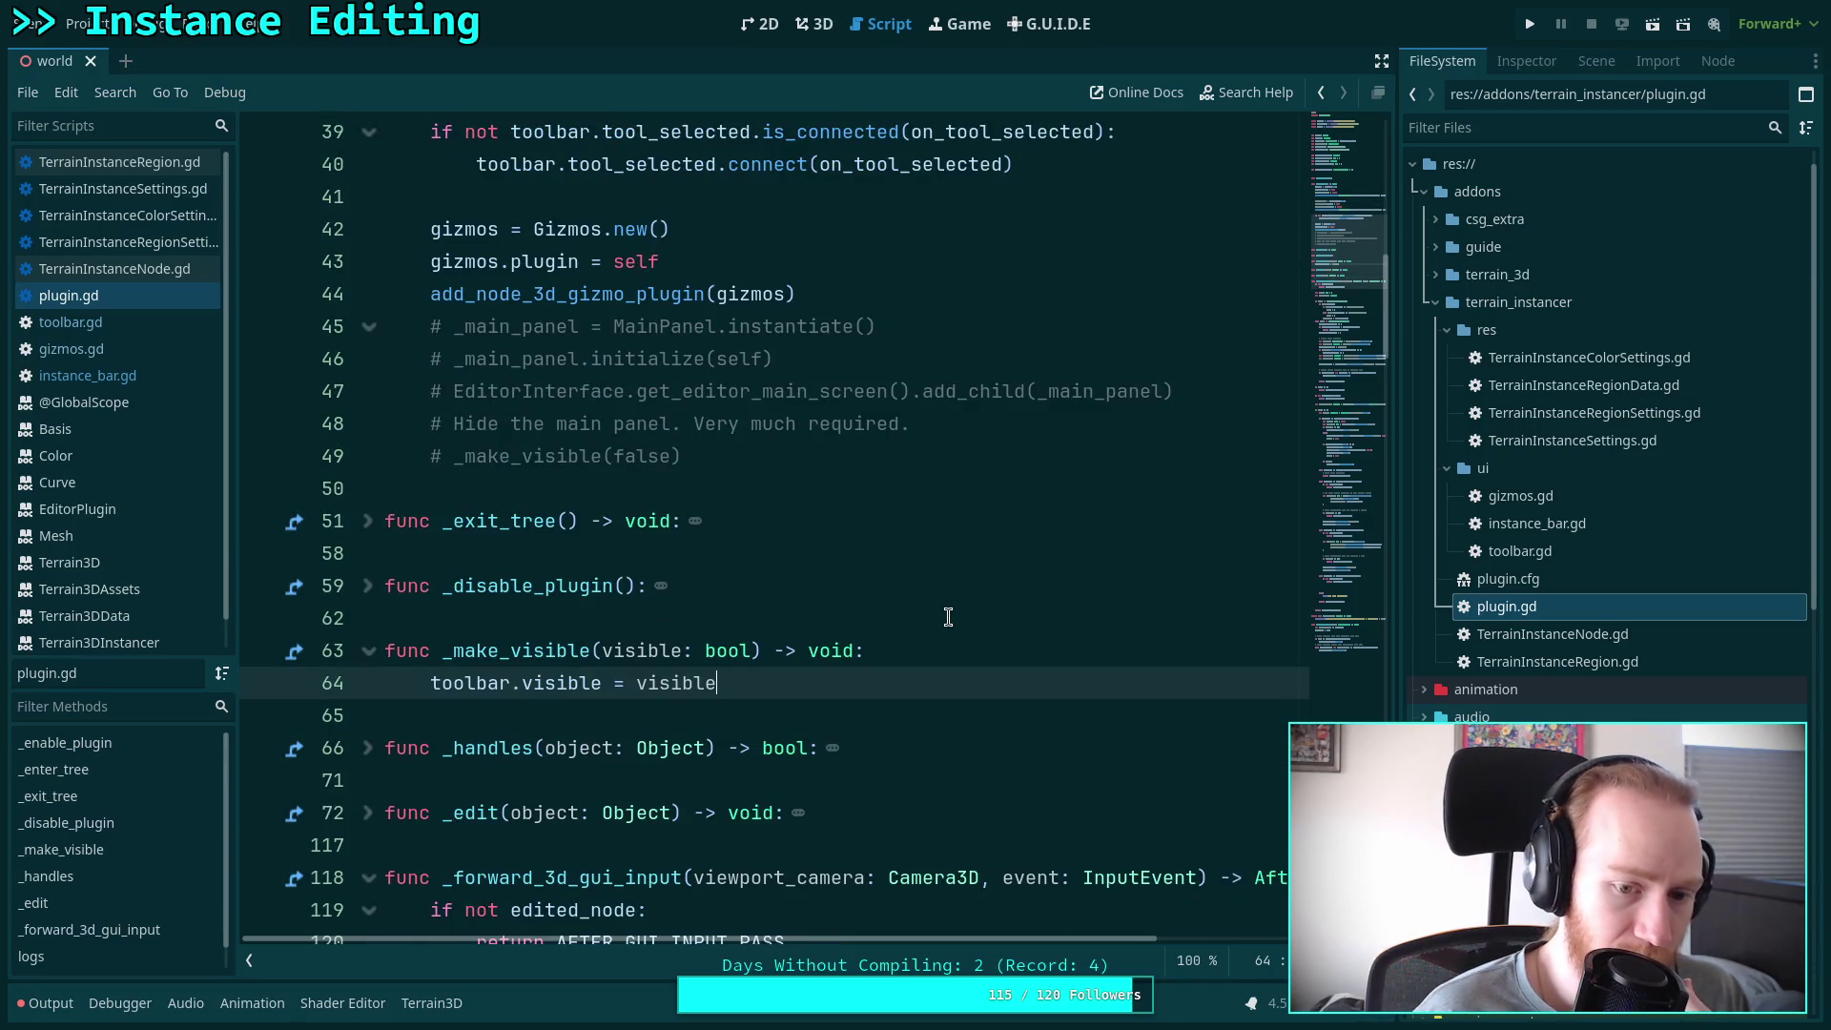
key("Return")
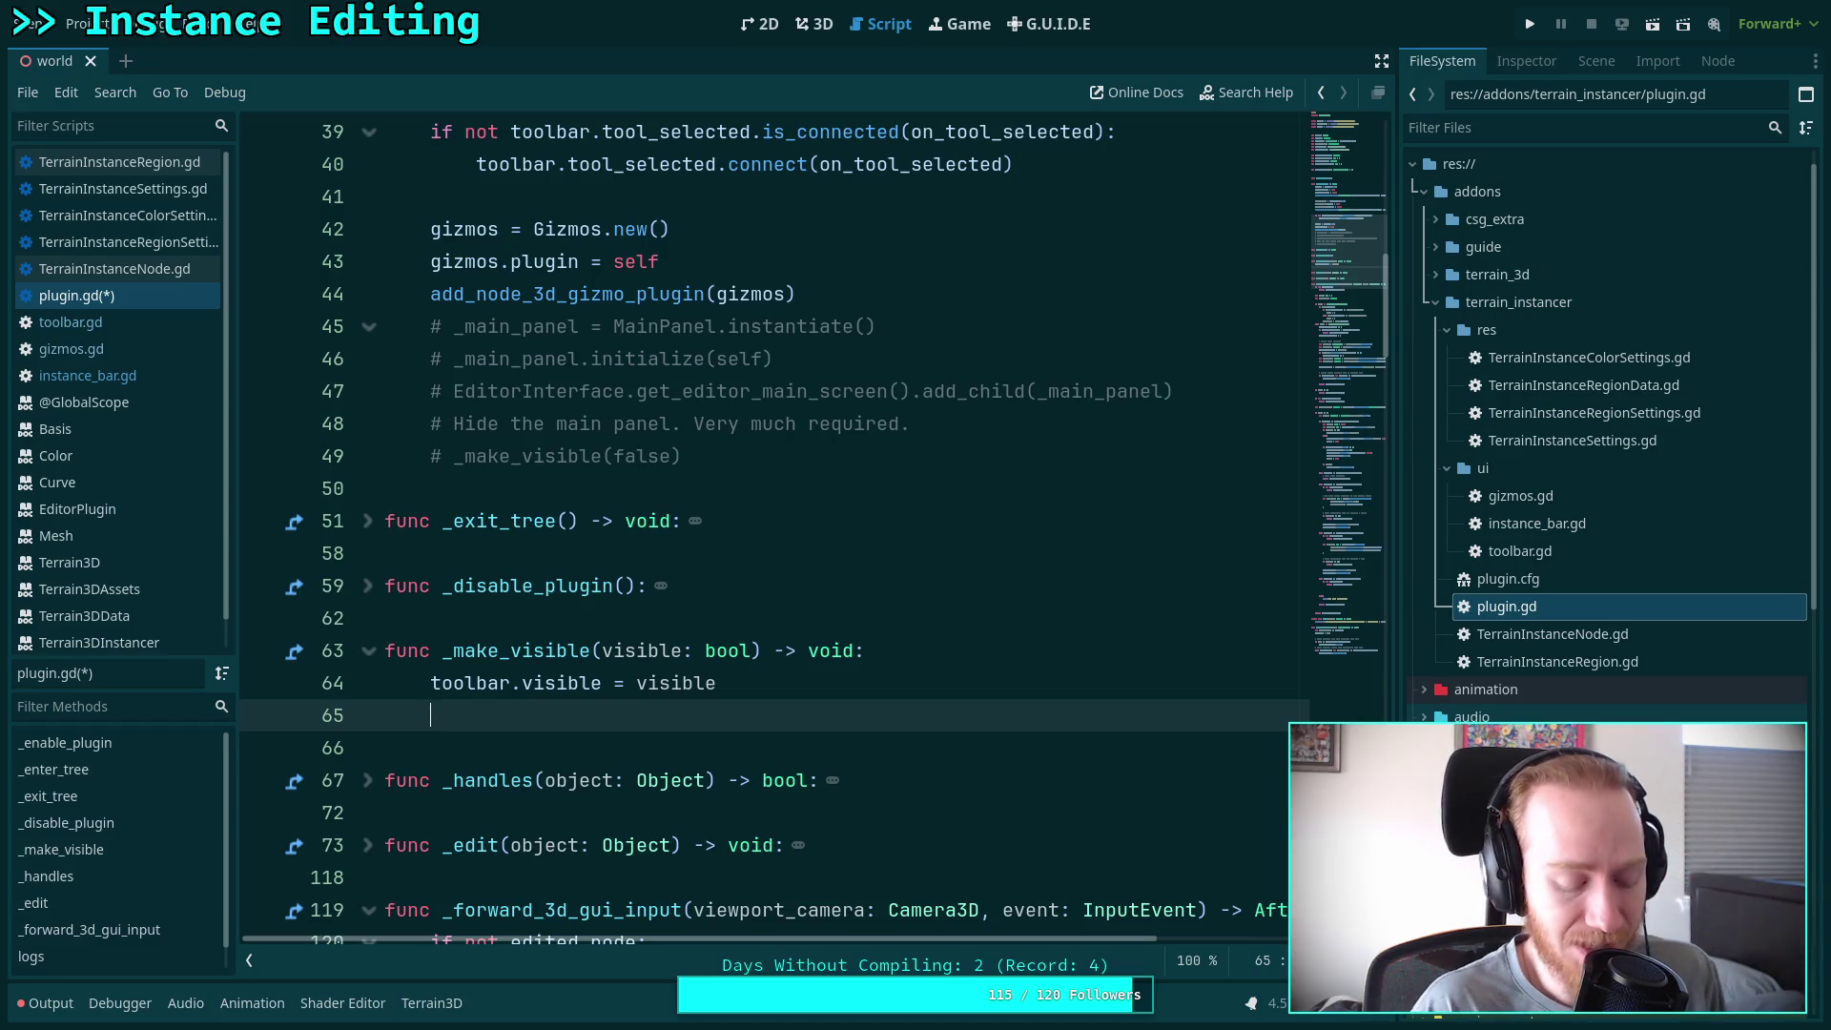
Write the condition if visible and tool_mode == Toolbar.Tool.ADD_INSTANCE
type("if visebl")
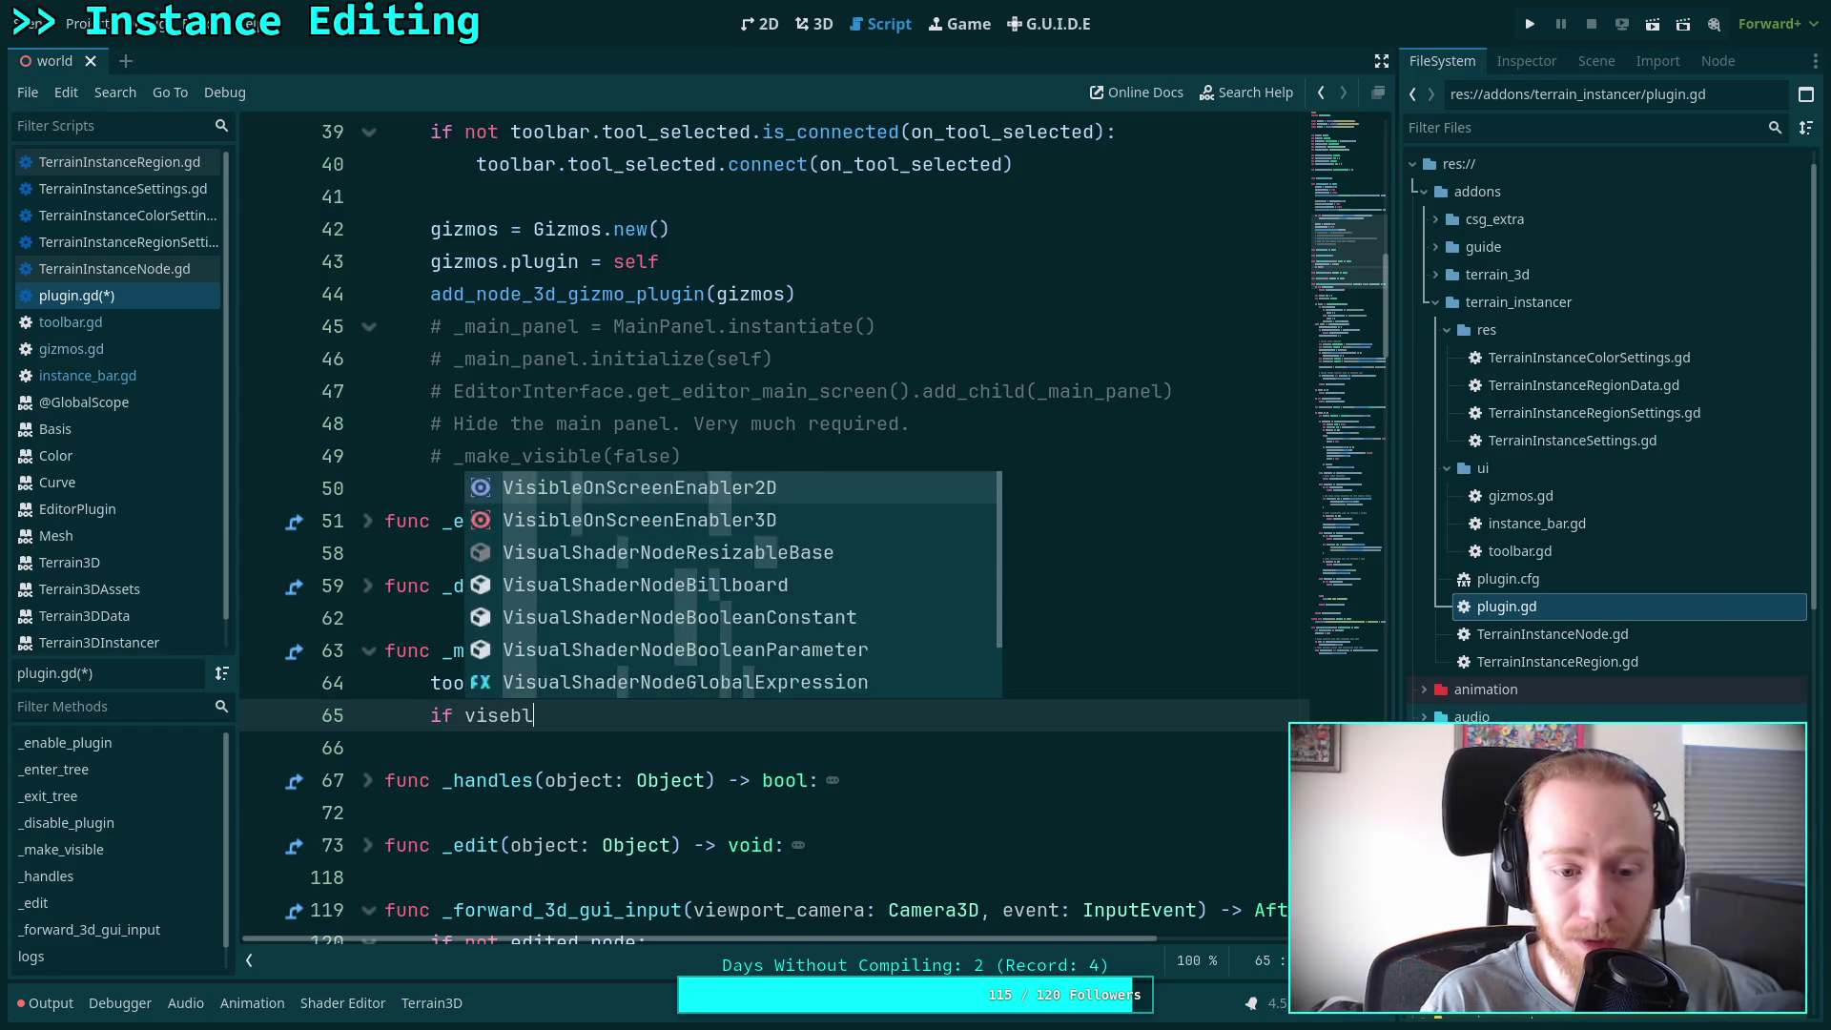
key("BackSpace")
key("BackSpace")
key("BackSpace")
type("ible and")
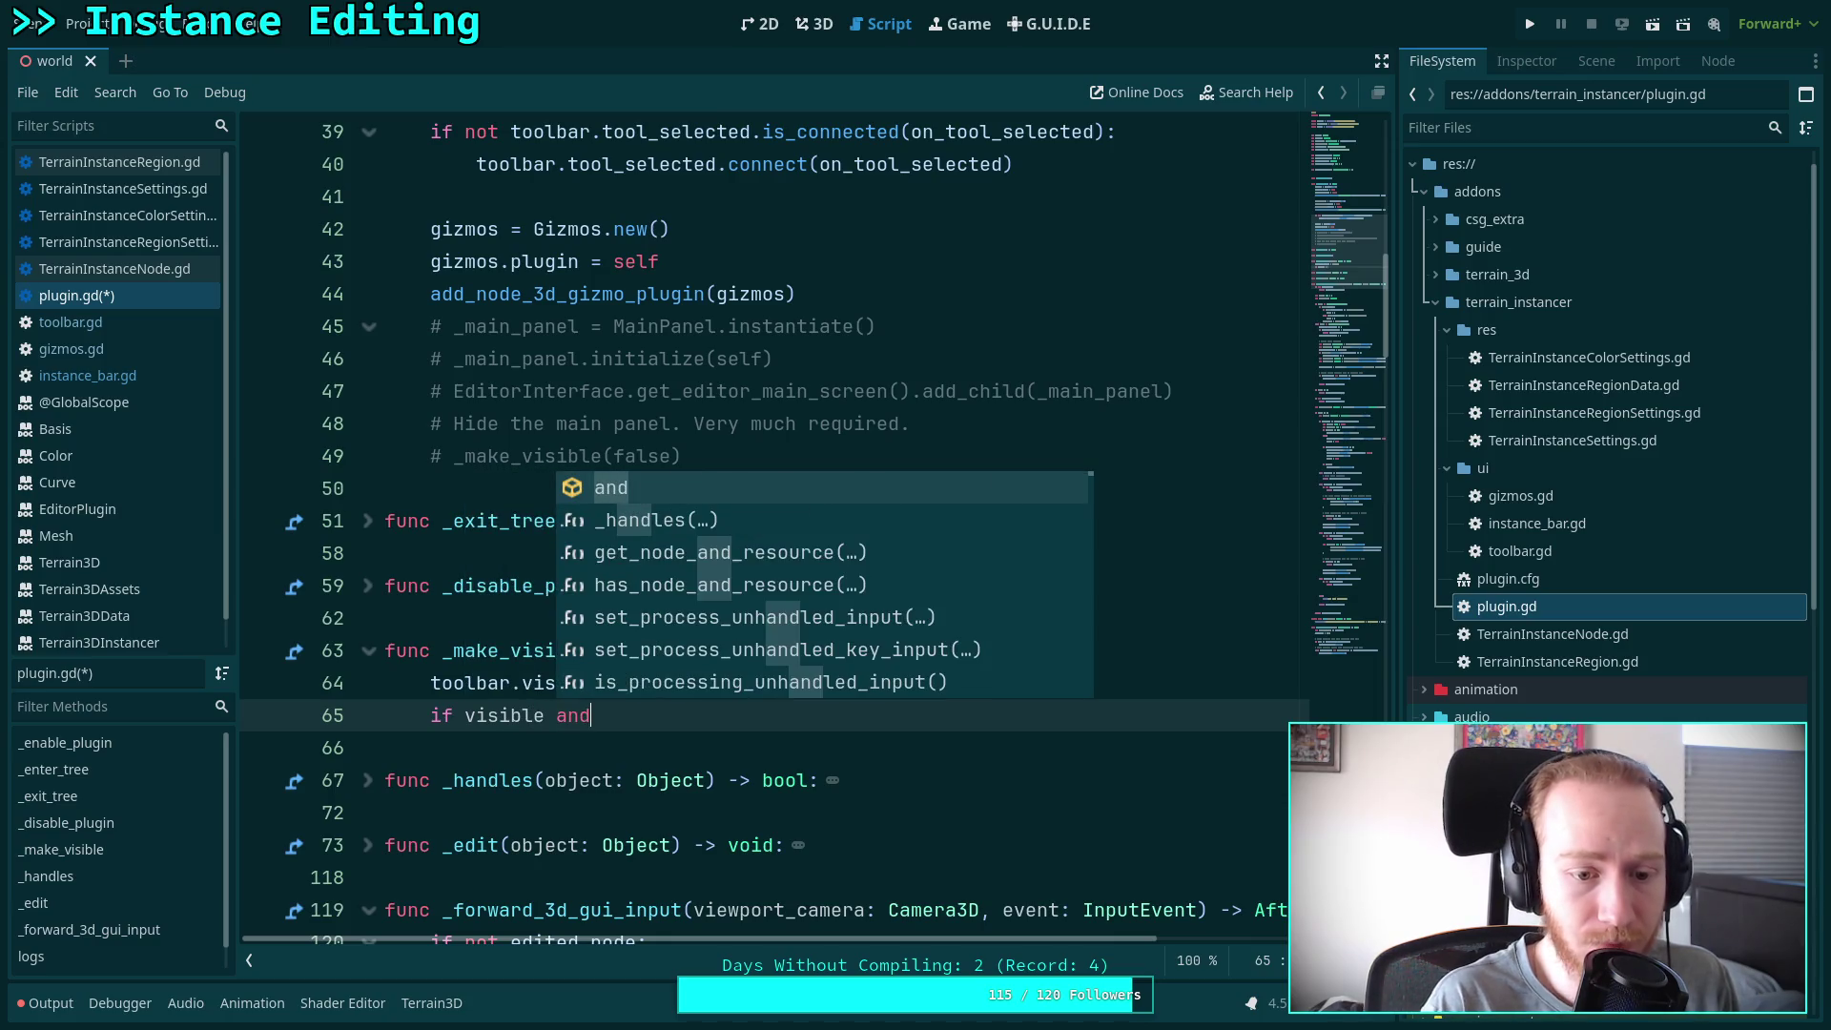
key("Escape")
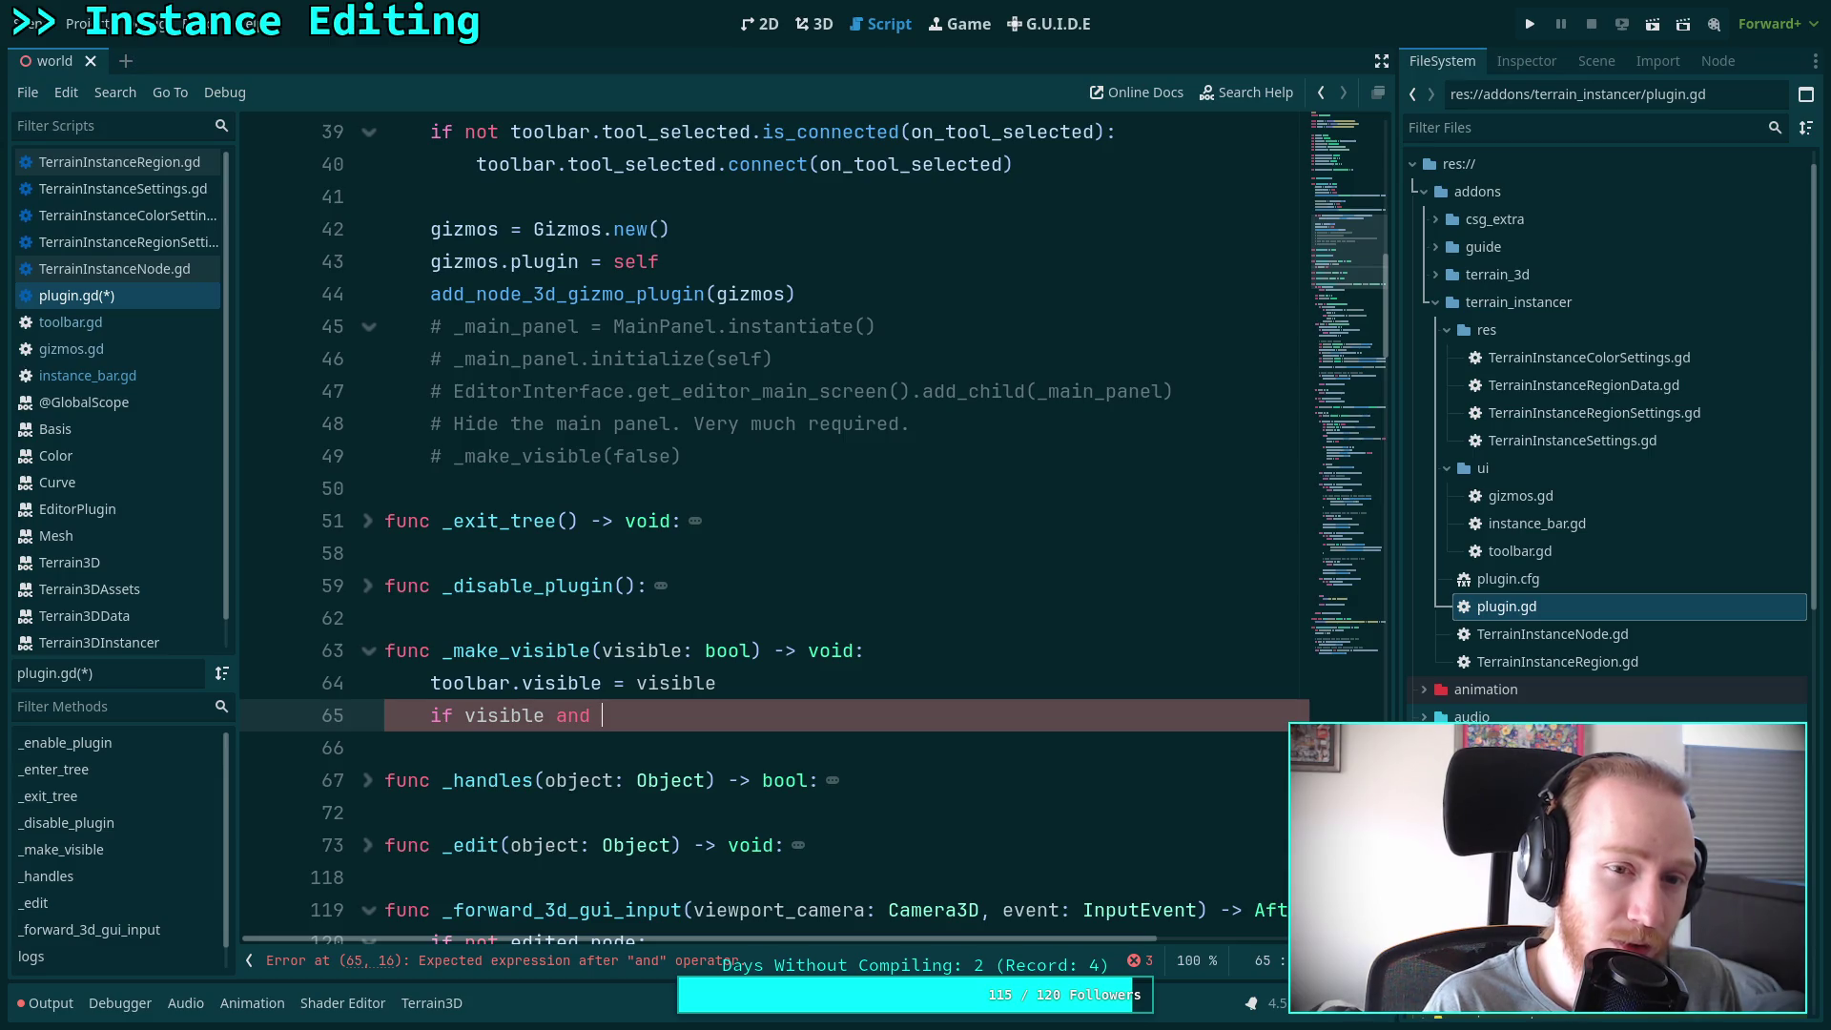
type("too")
key("Down")
key("Return")
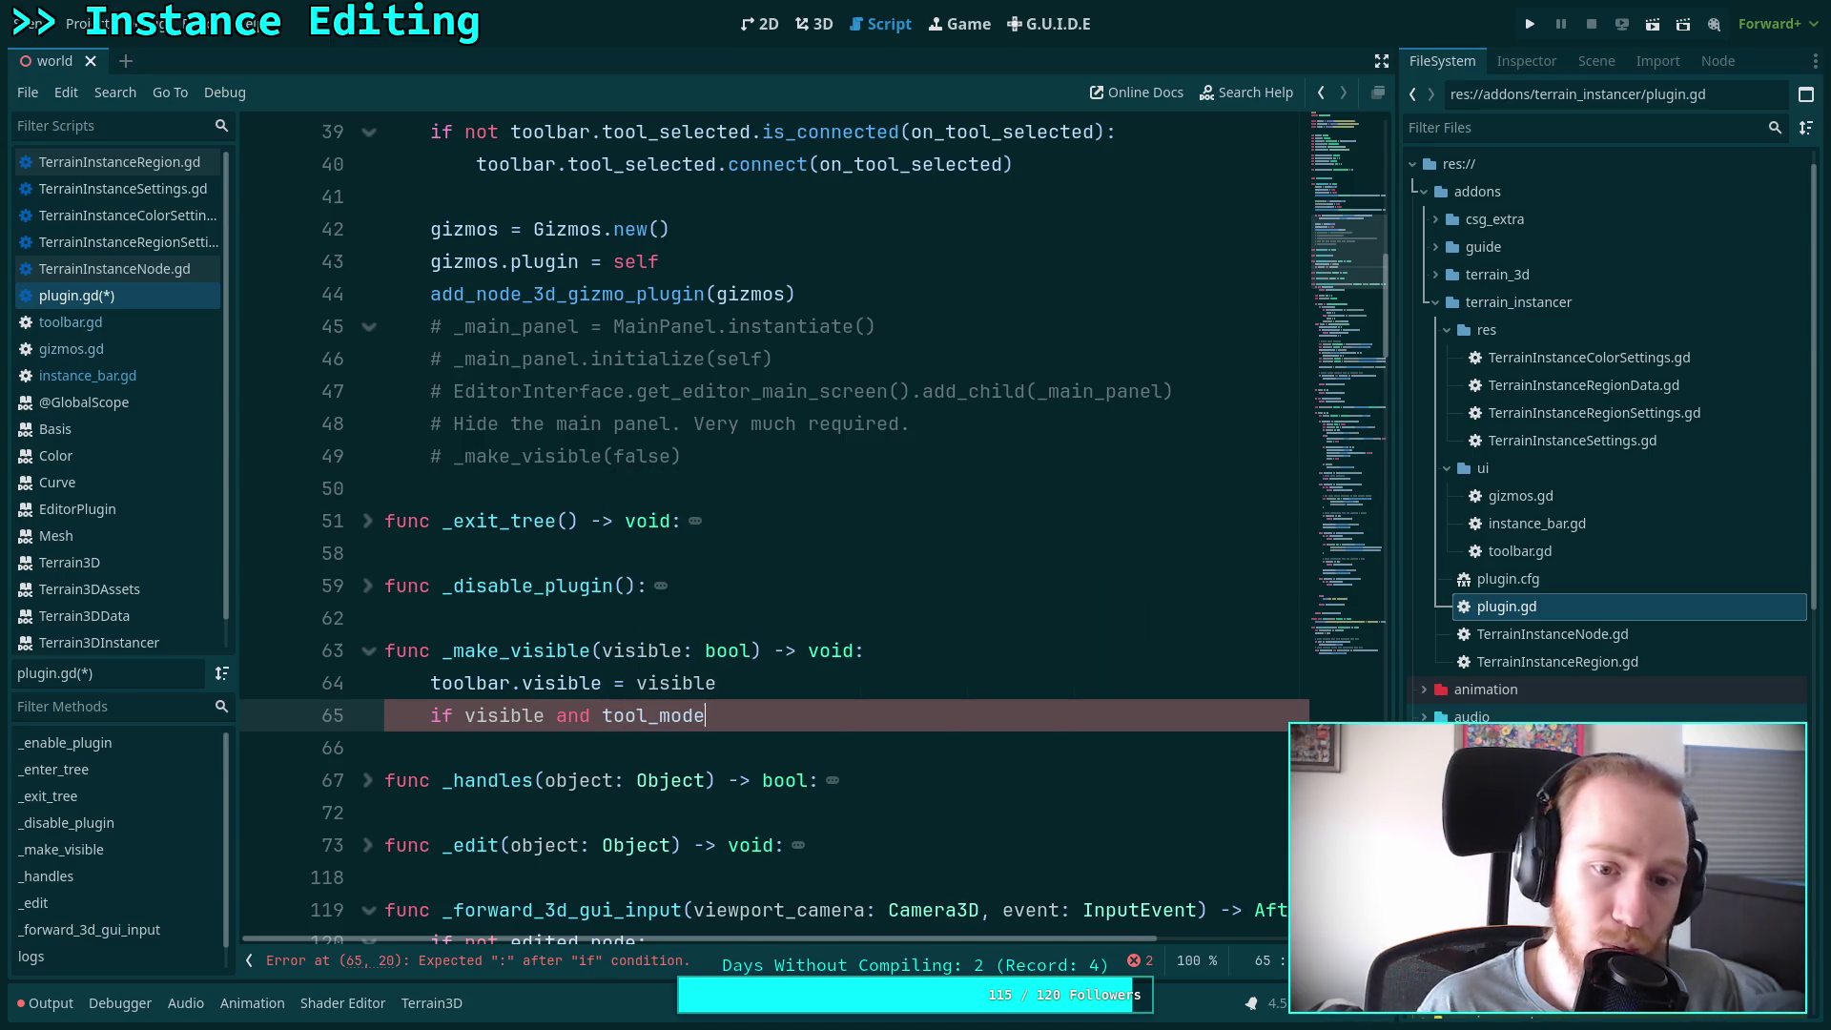
type(" == Tool.")
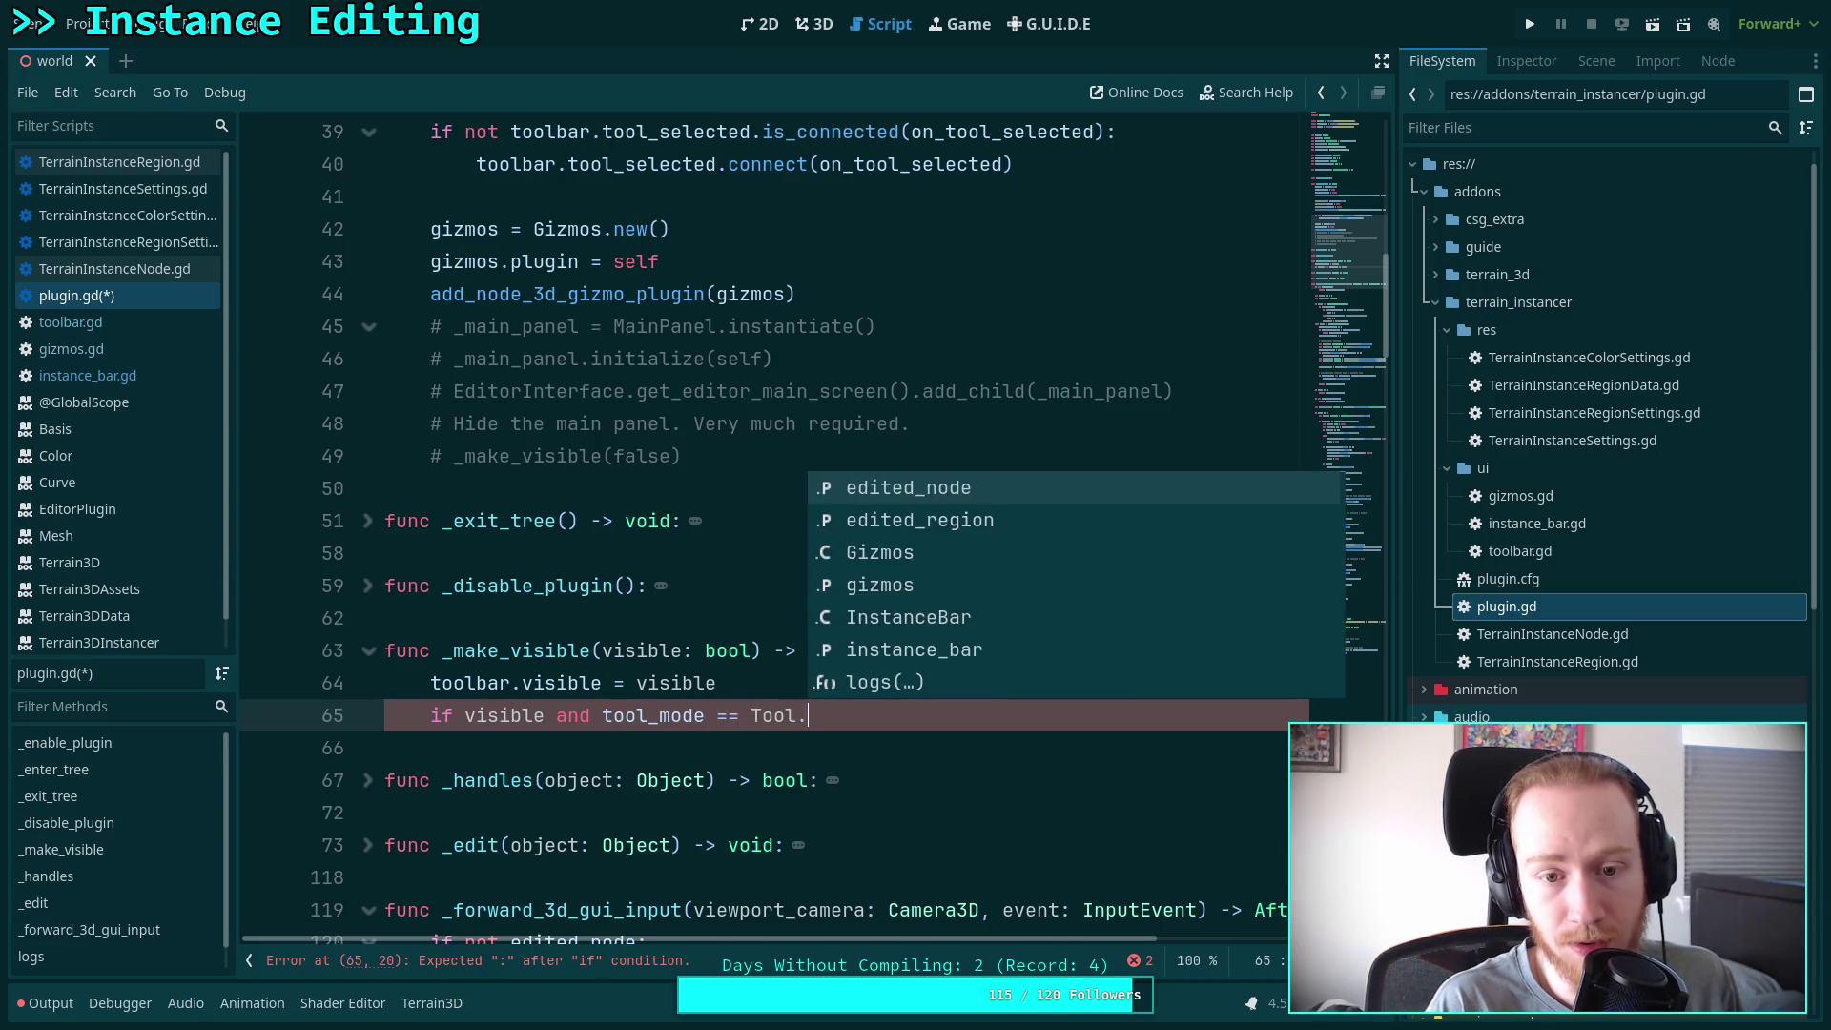
key("BackSpace")
type("B")
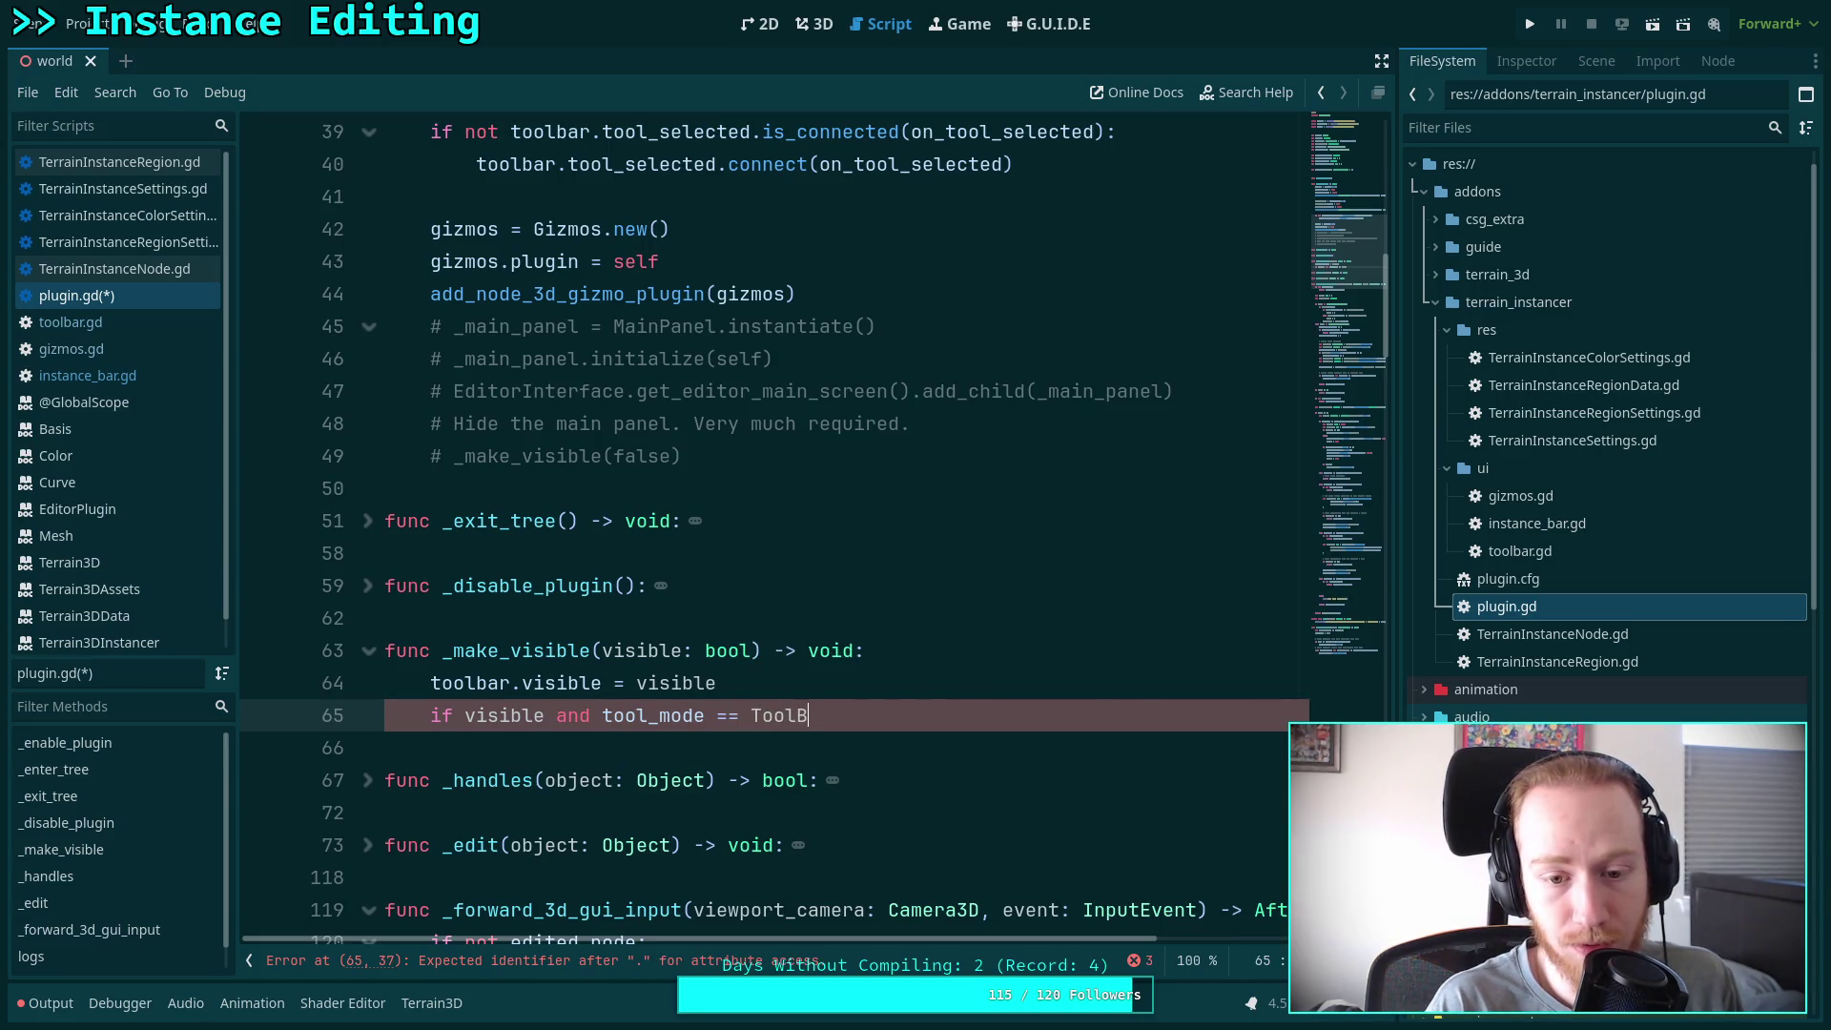
type("bar.Tool.")
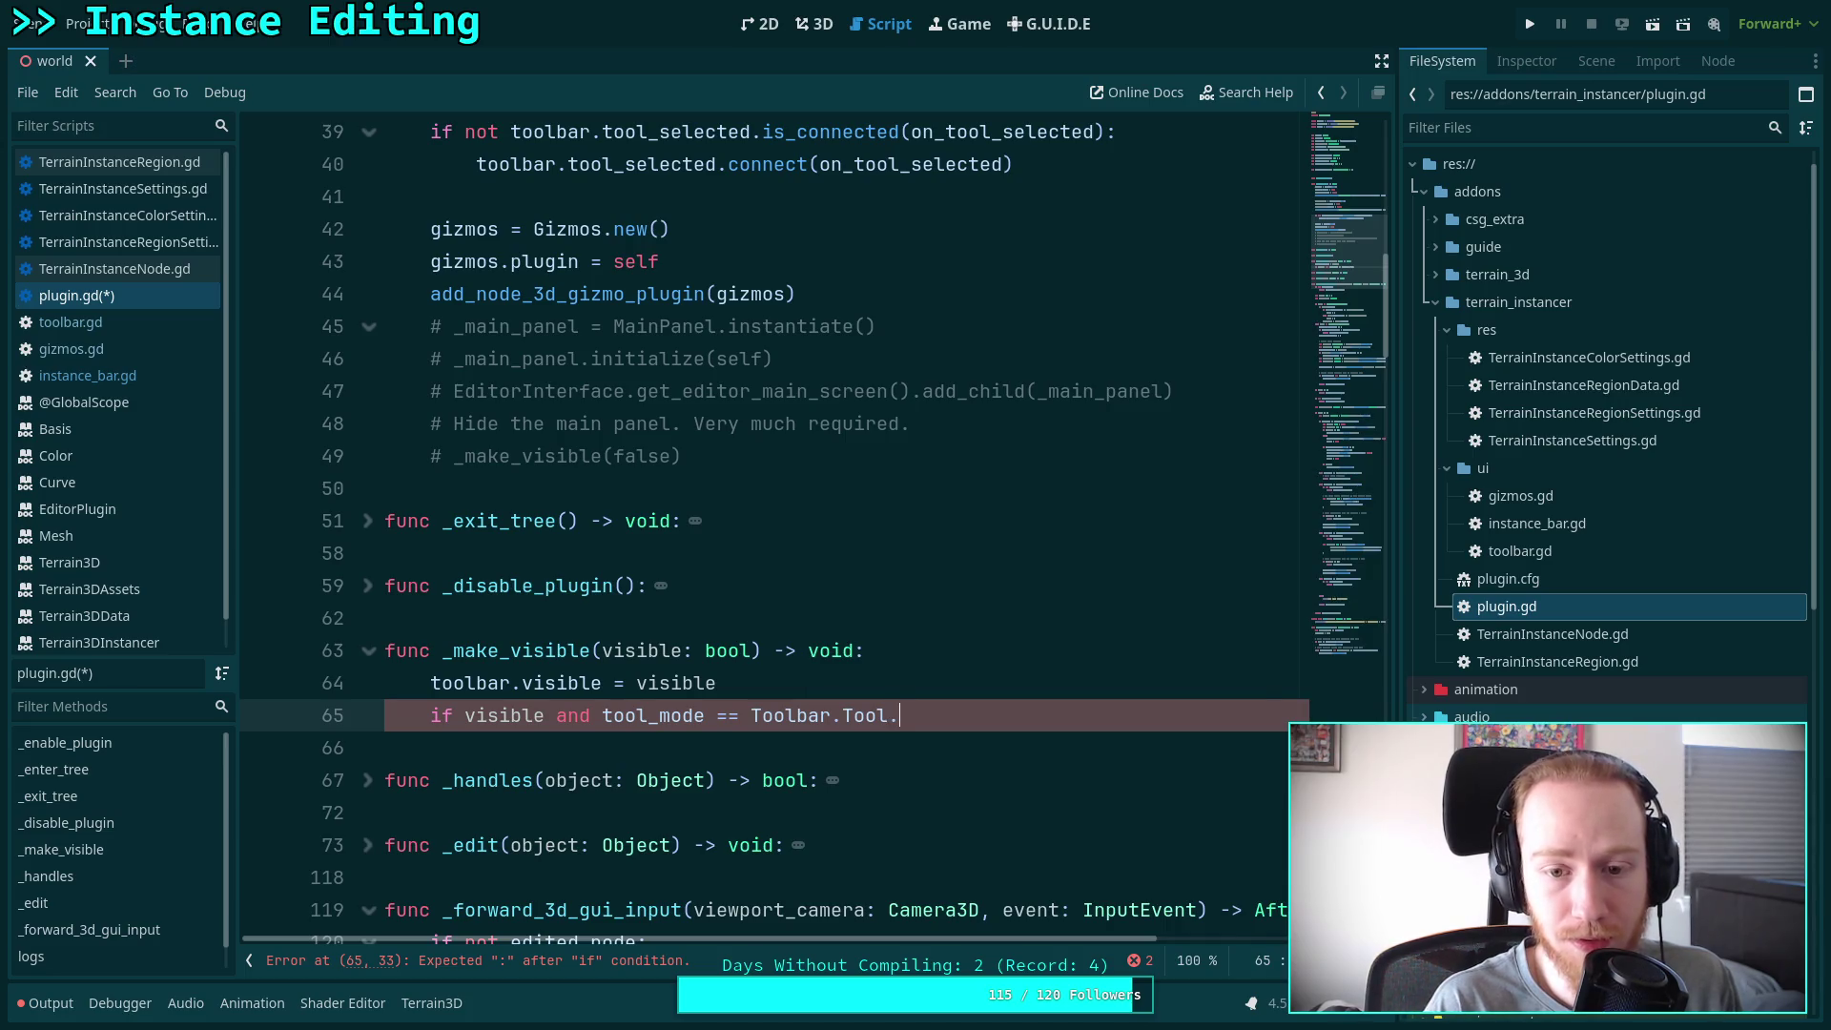
key("Down")
key("Return")
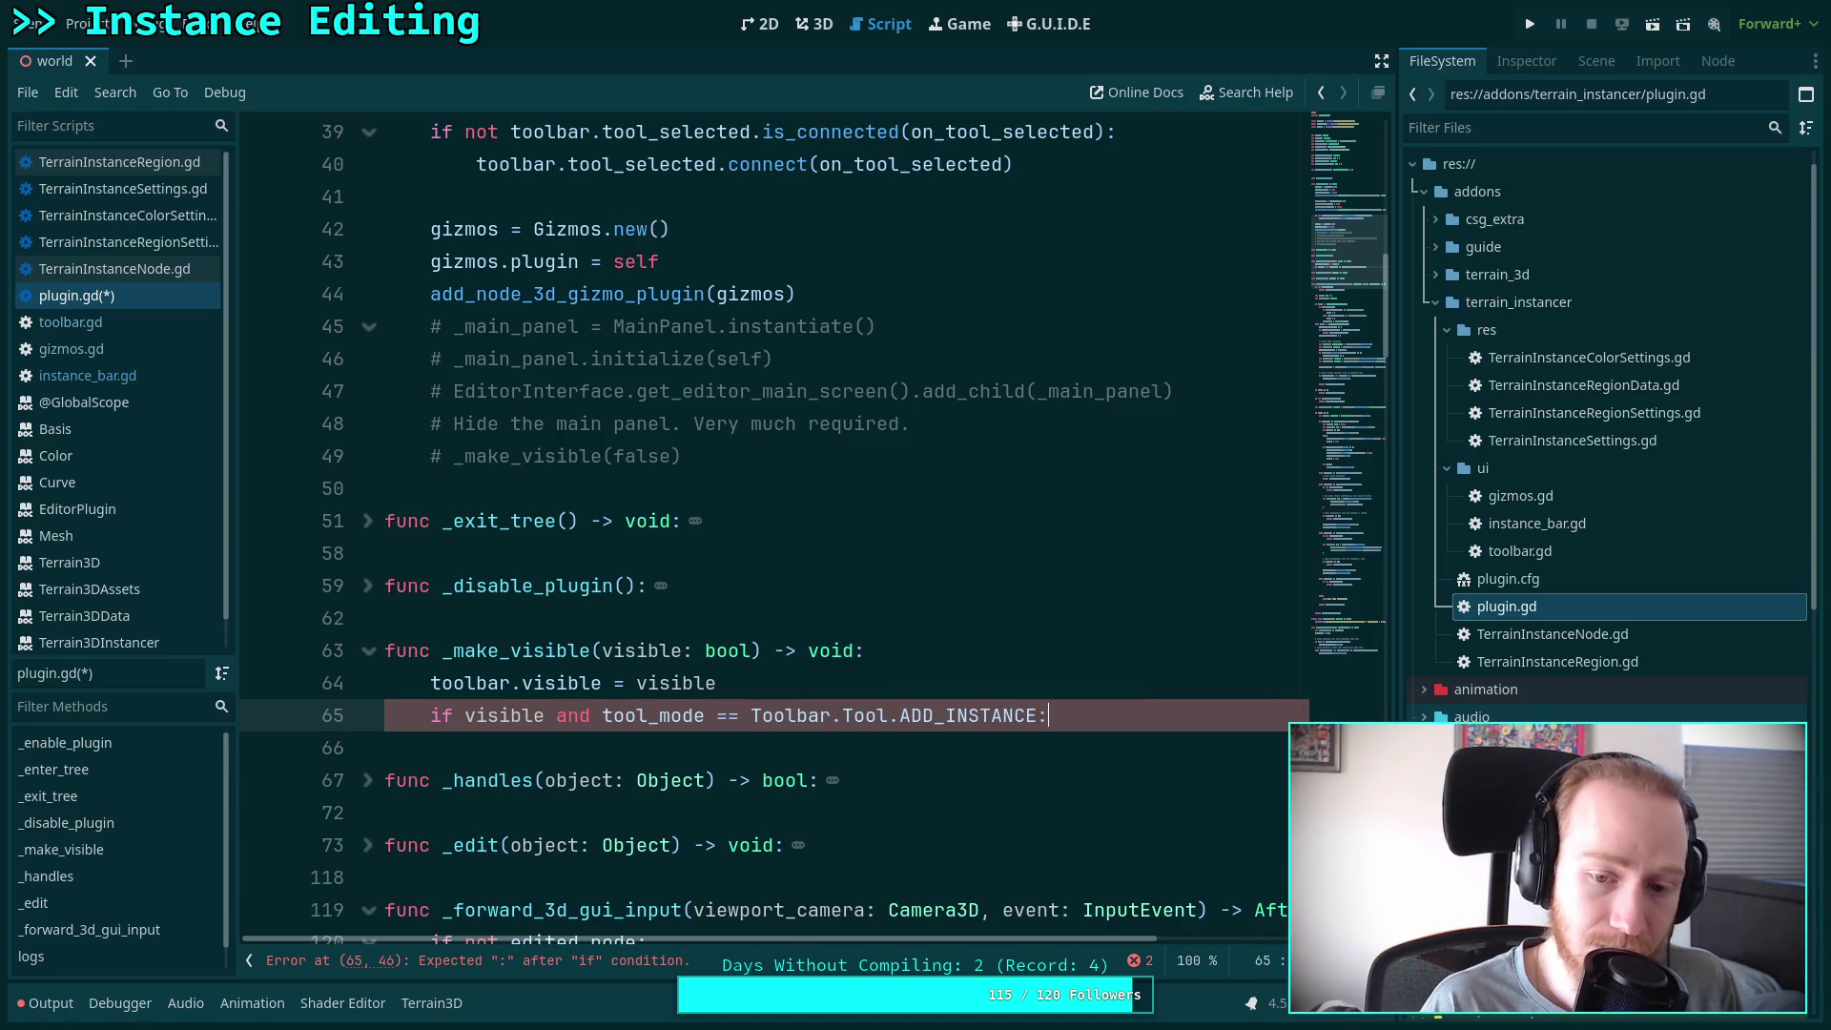
Inside the if, set instance_bar.visible = true
key("Return")
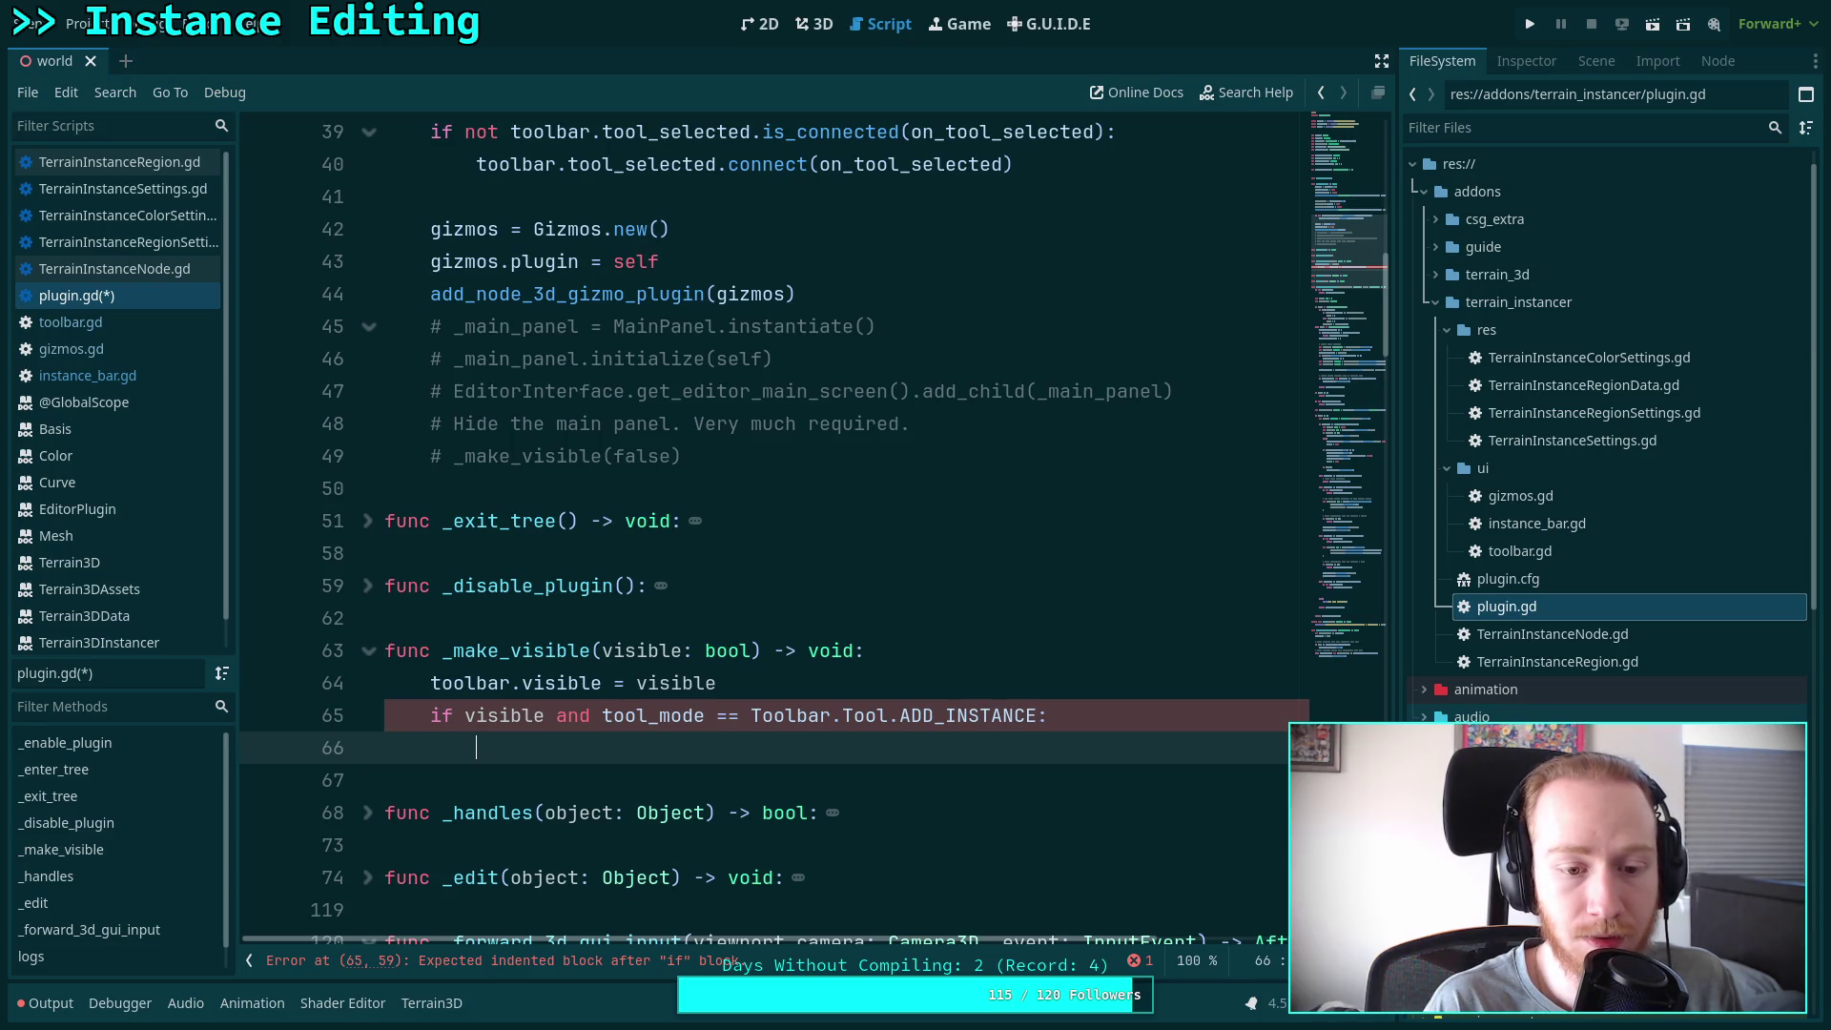
type("inst")
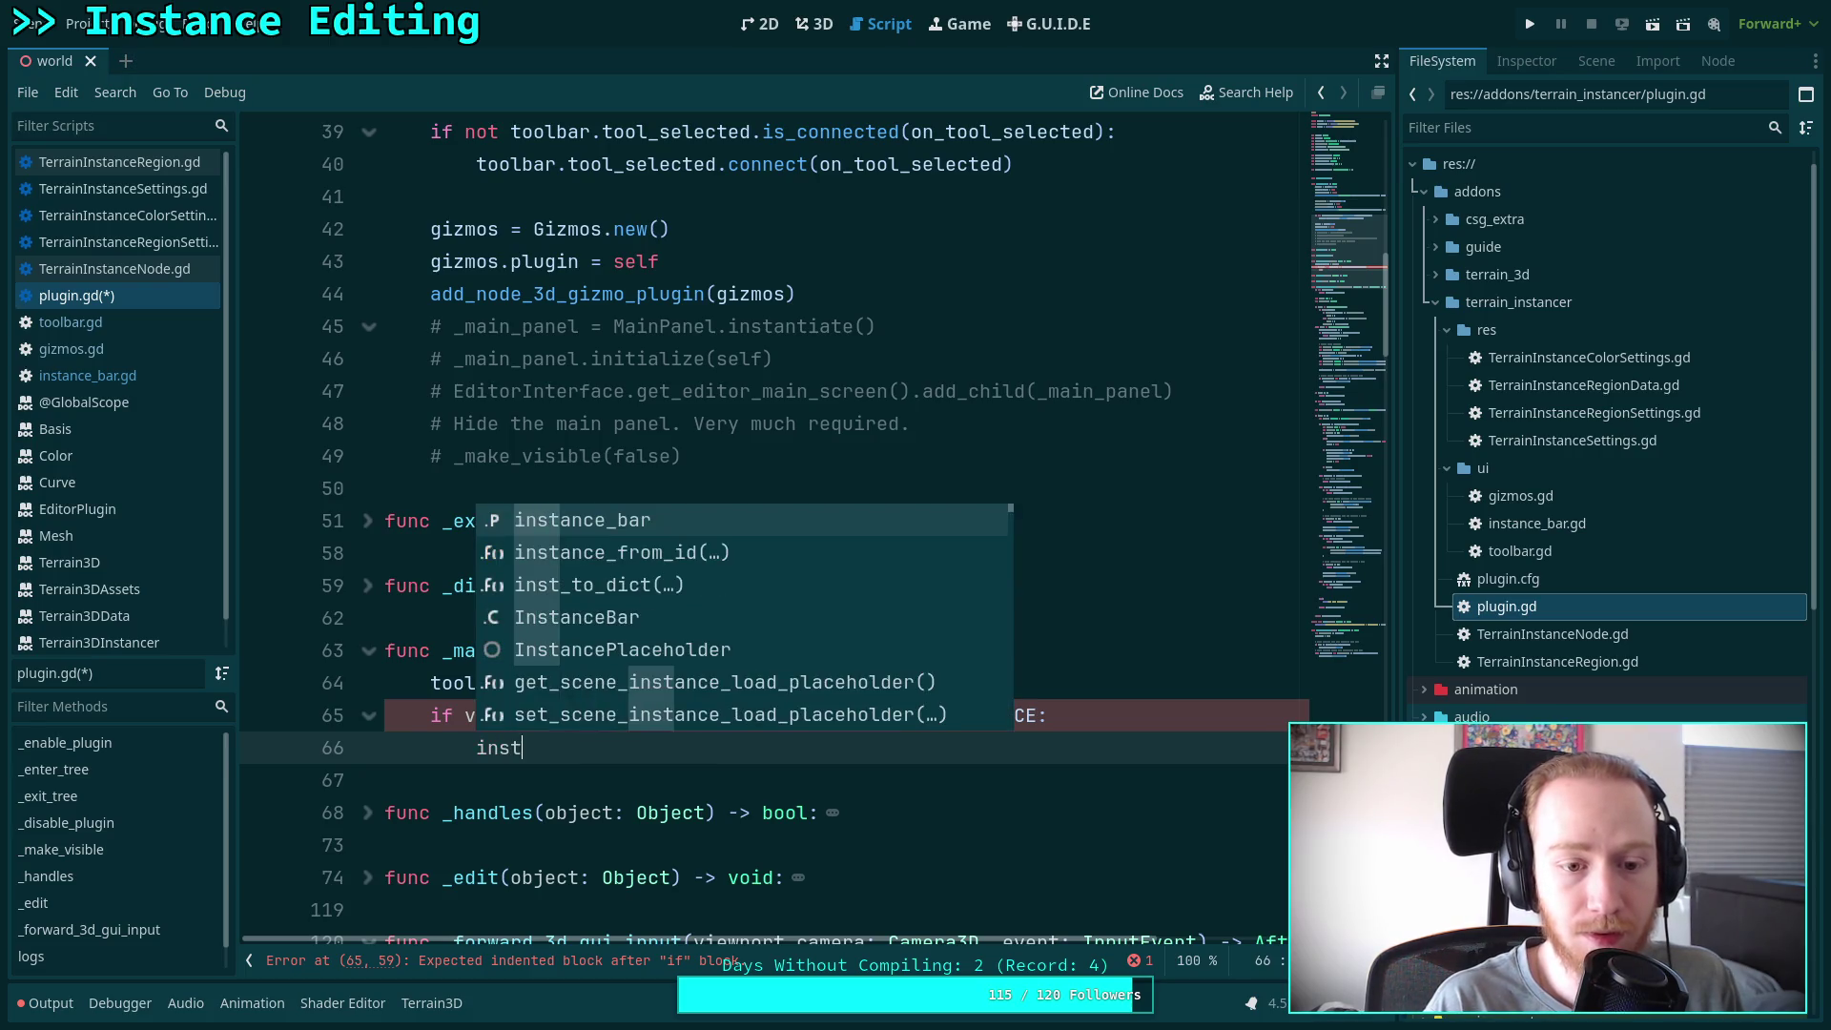
key("Return")
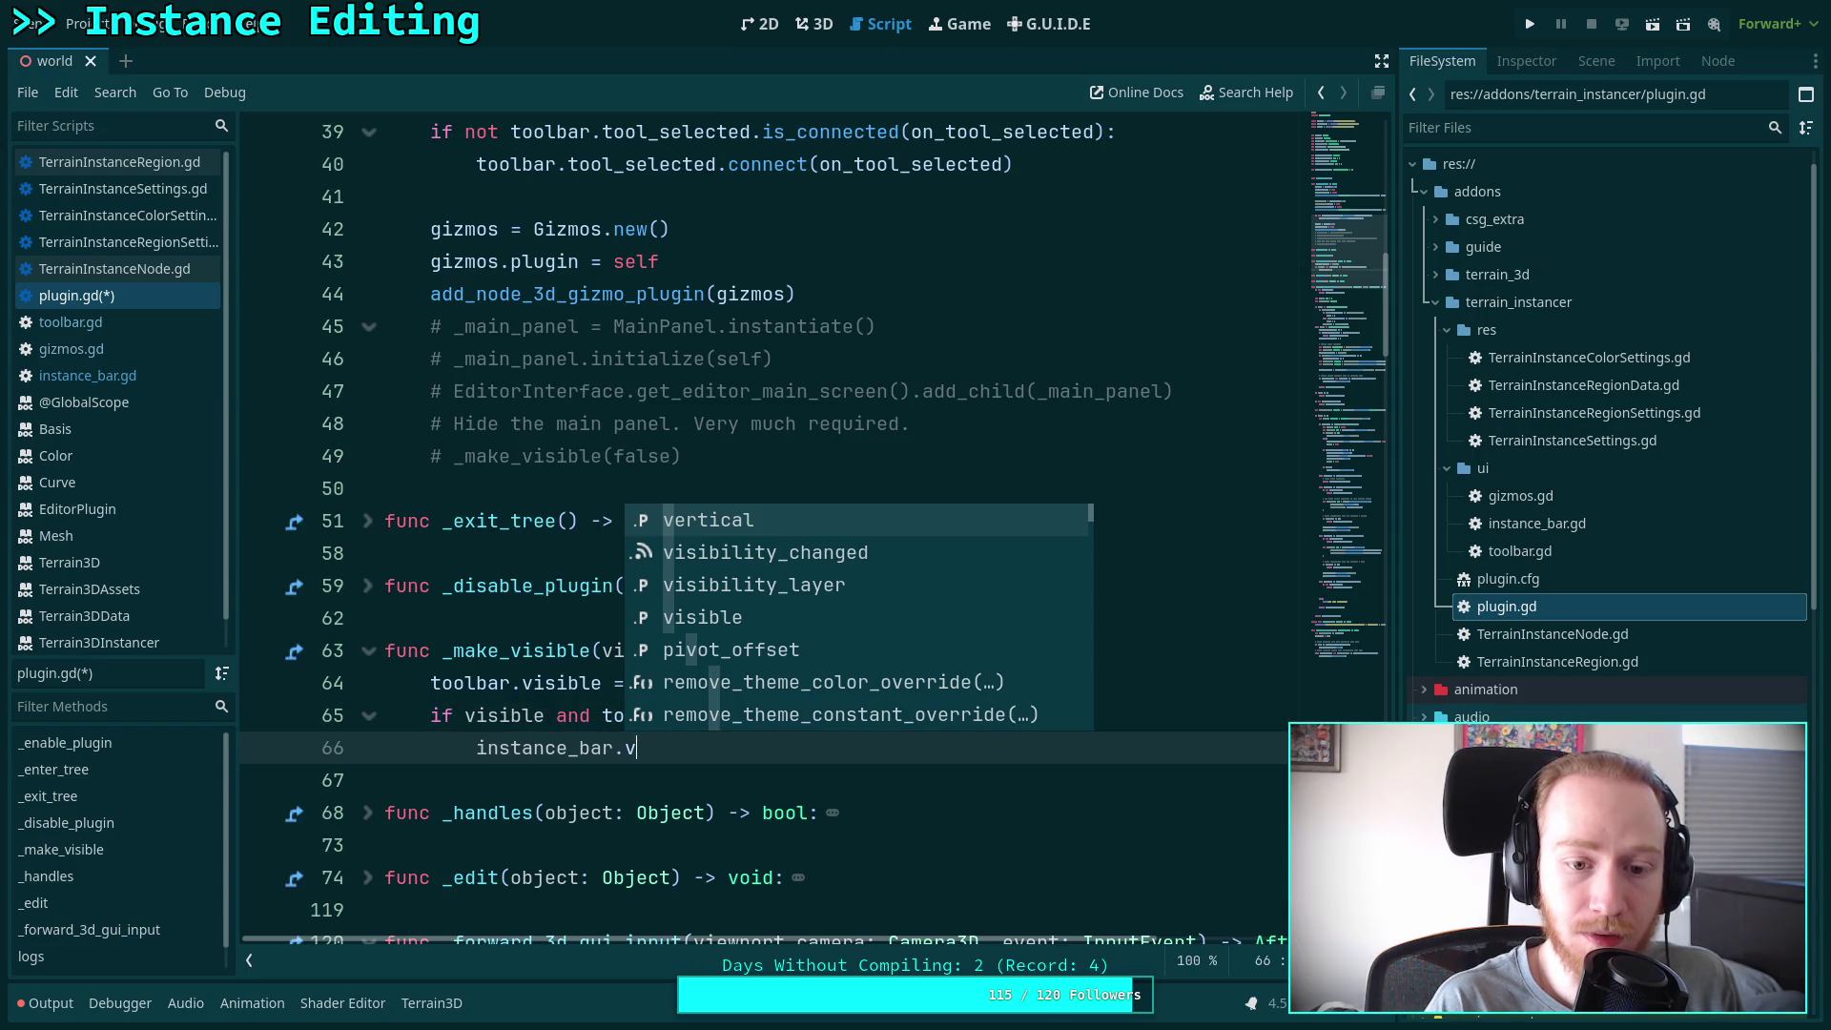
type("is")
key("Down")
key("Down")
key("Return")
type("= t")
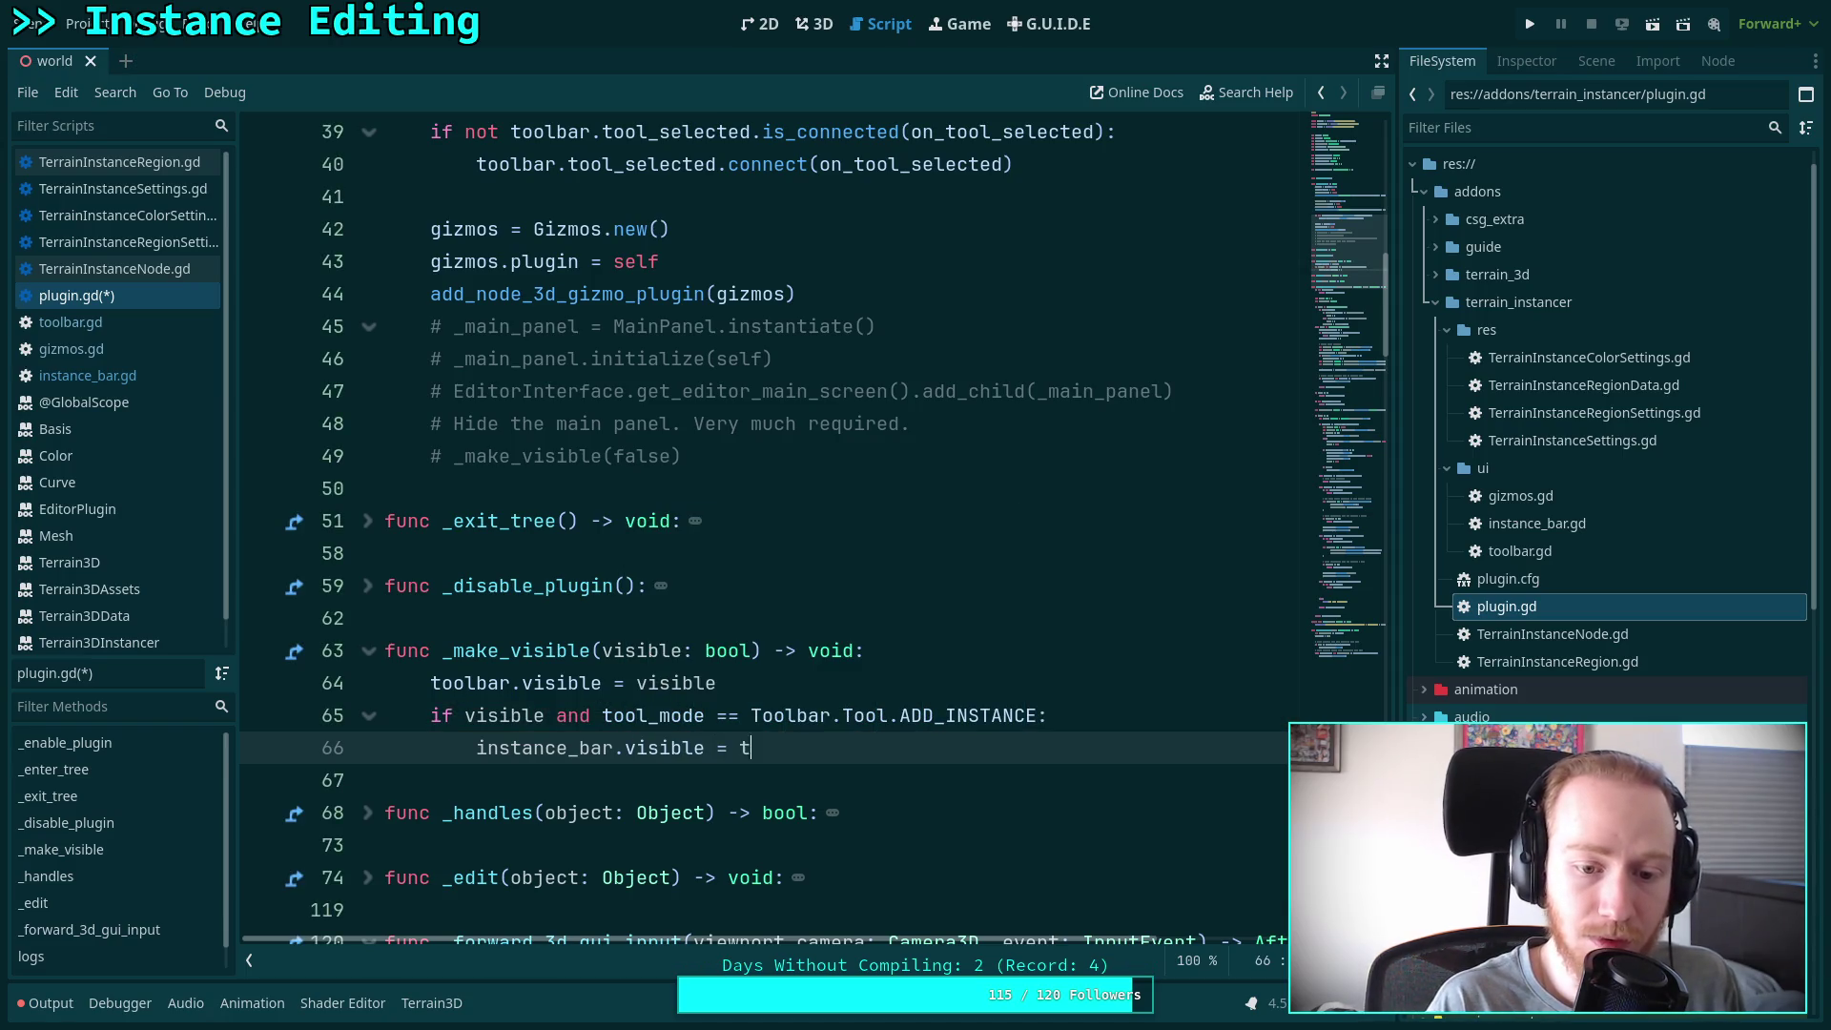
type("rue")
key("Return")
Add an else branch setting instance_bar.visible to false, and save plugin.gd
key("BackSpace")
type("else:")
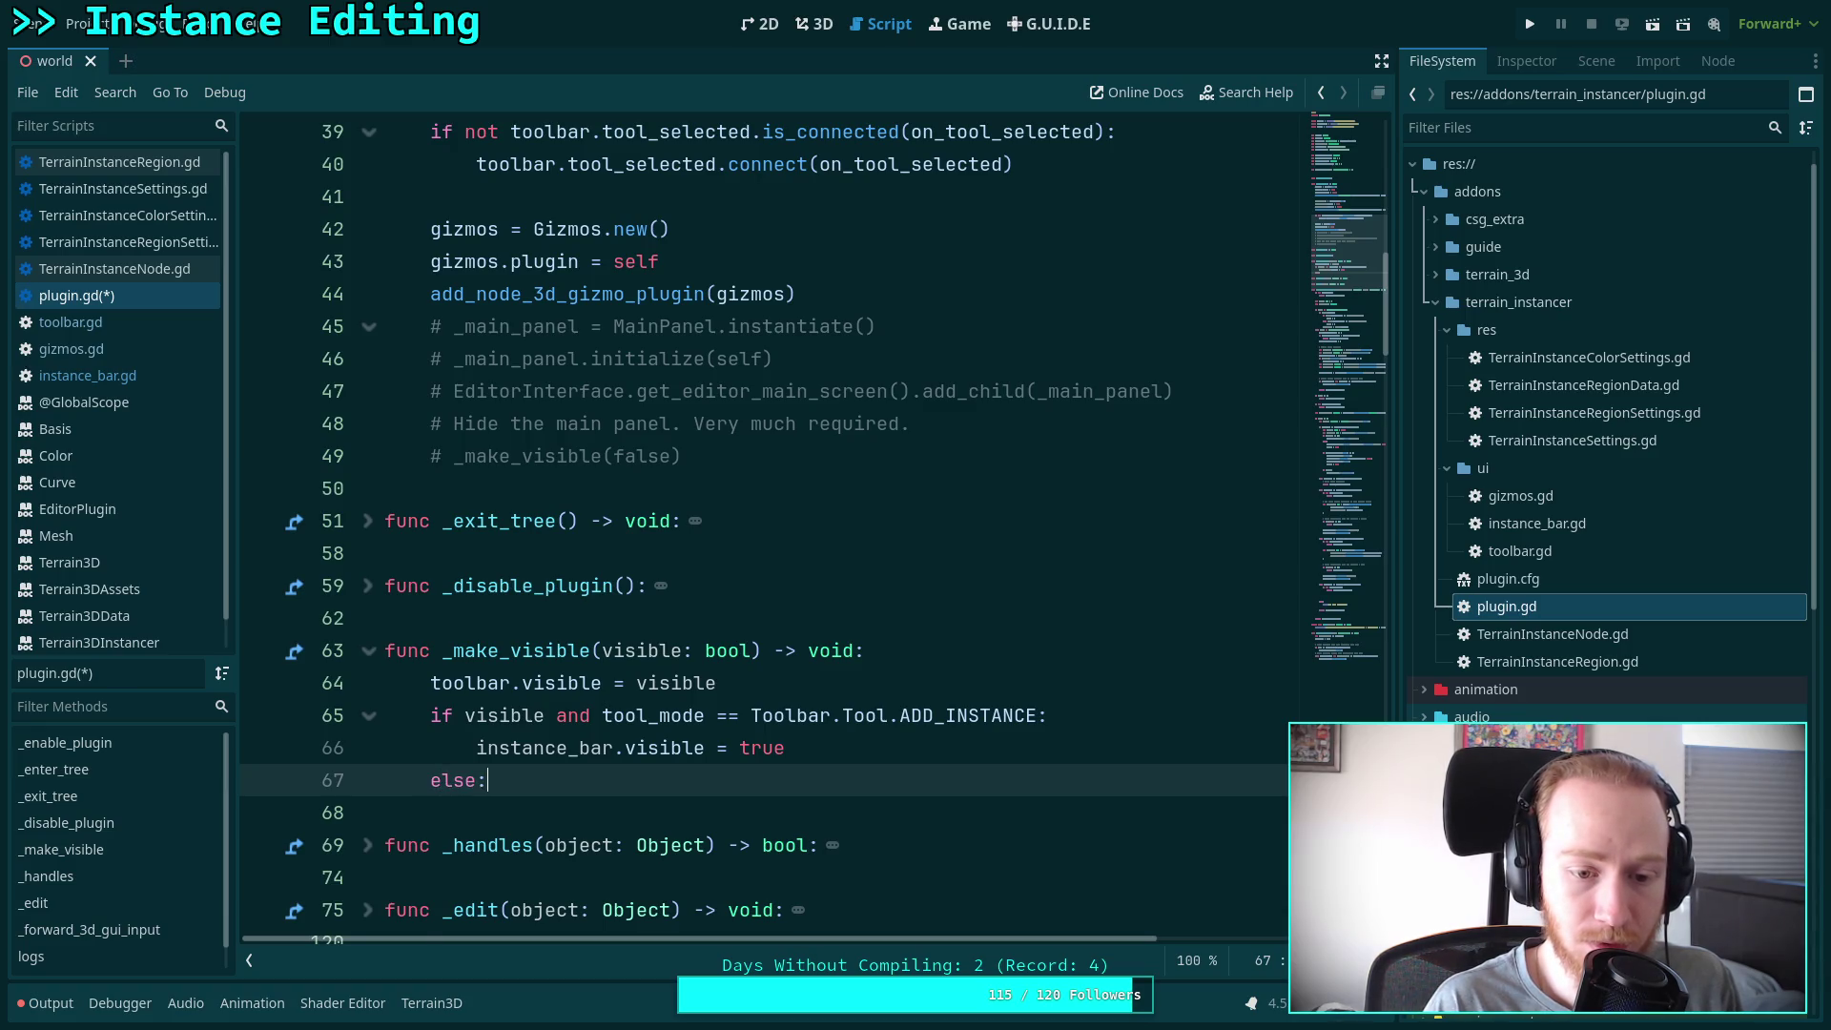
key("Return")
type("instance_")
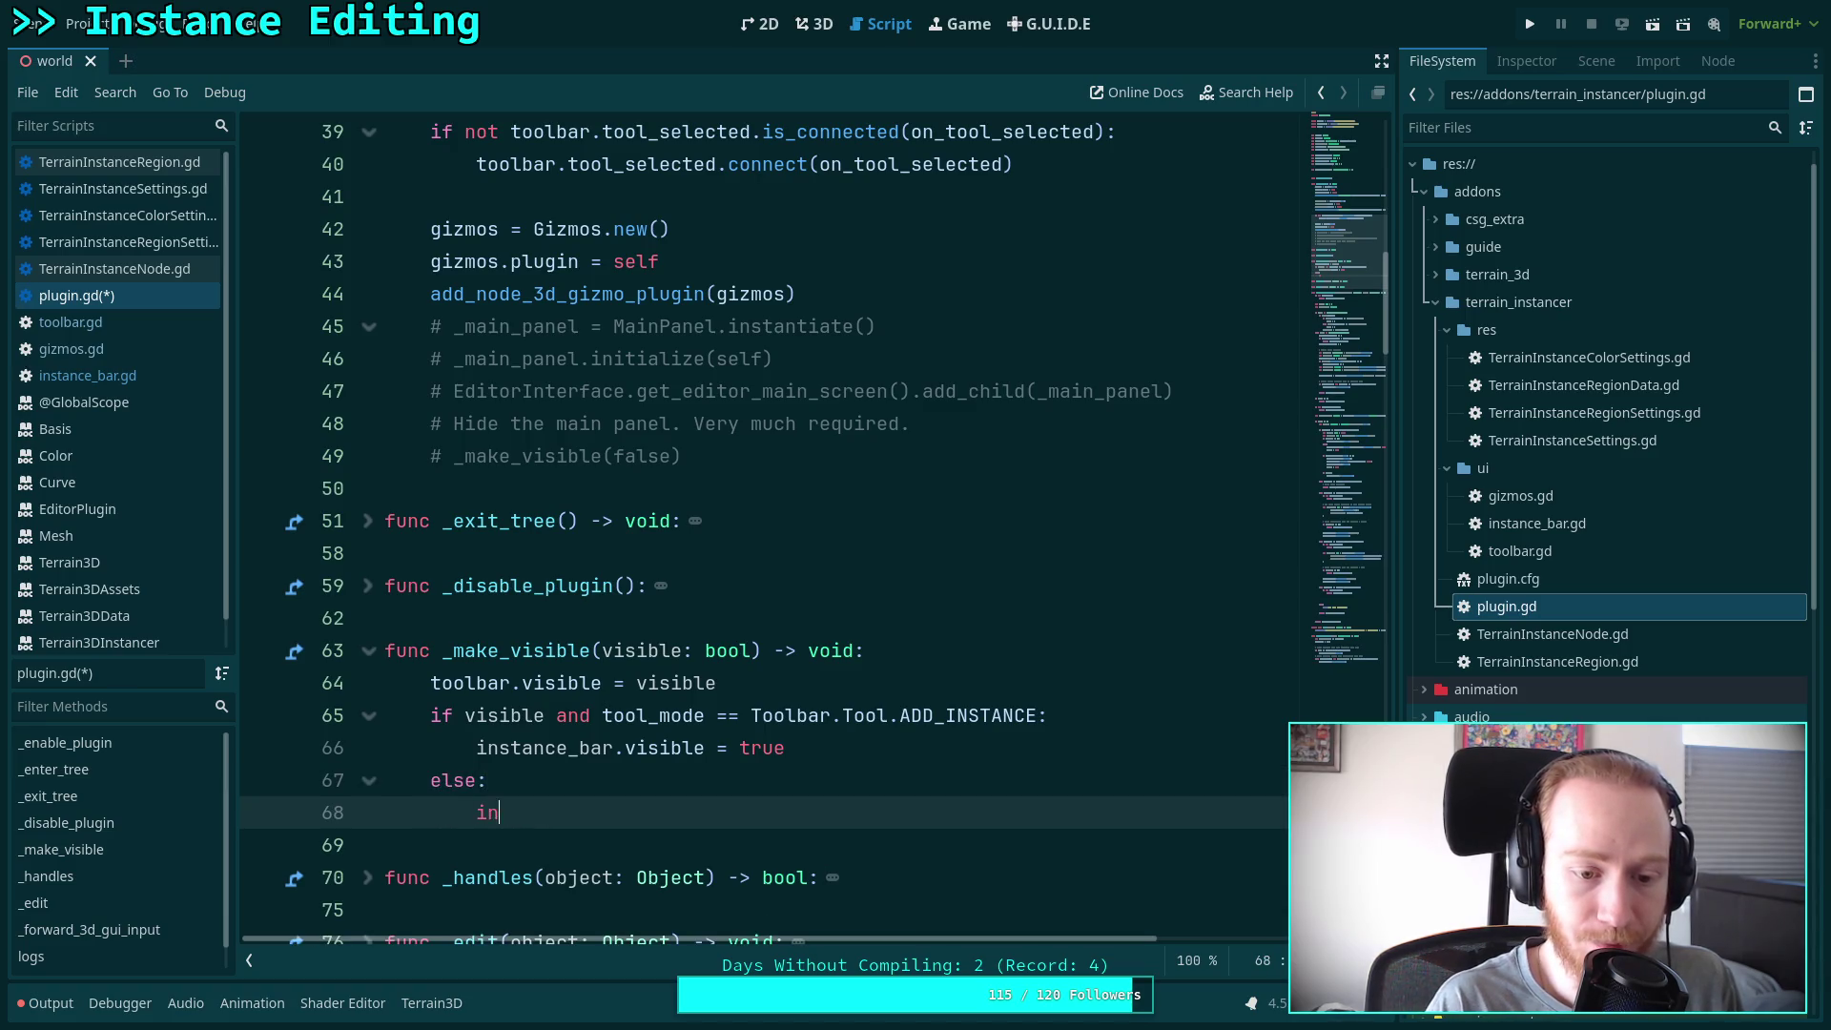
key("Return")
type(".vis")
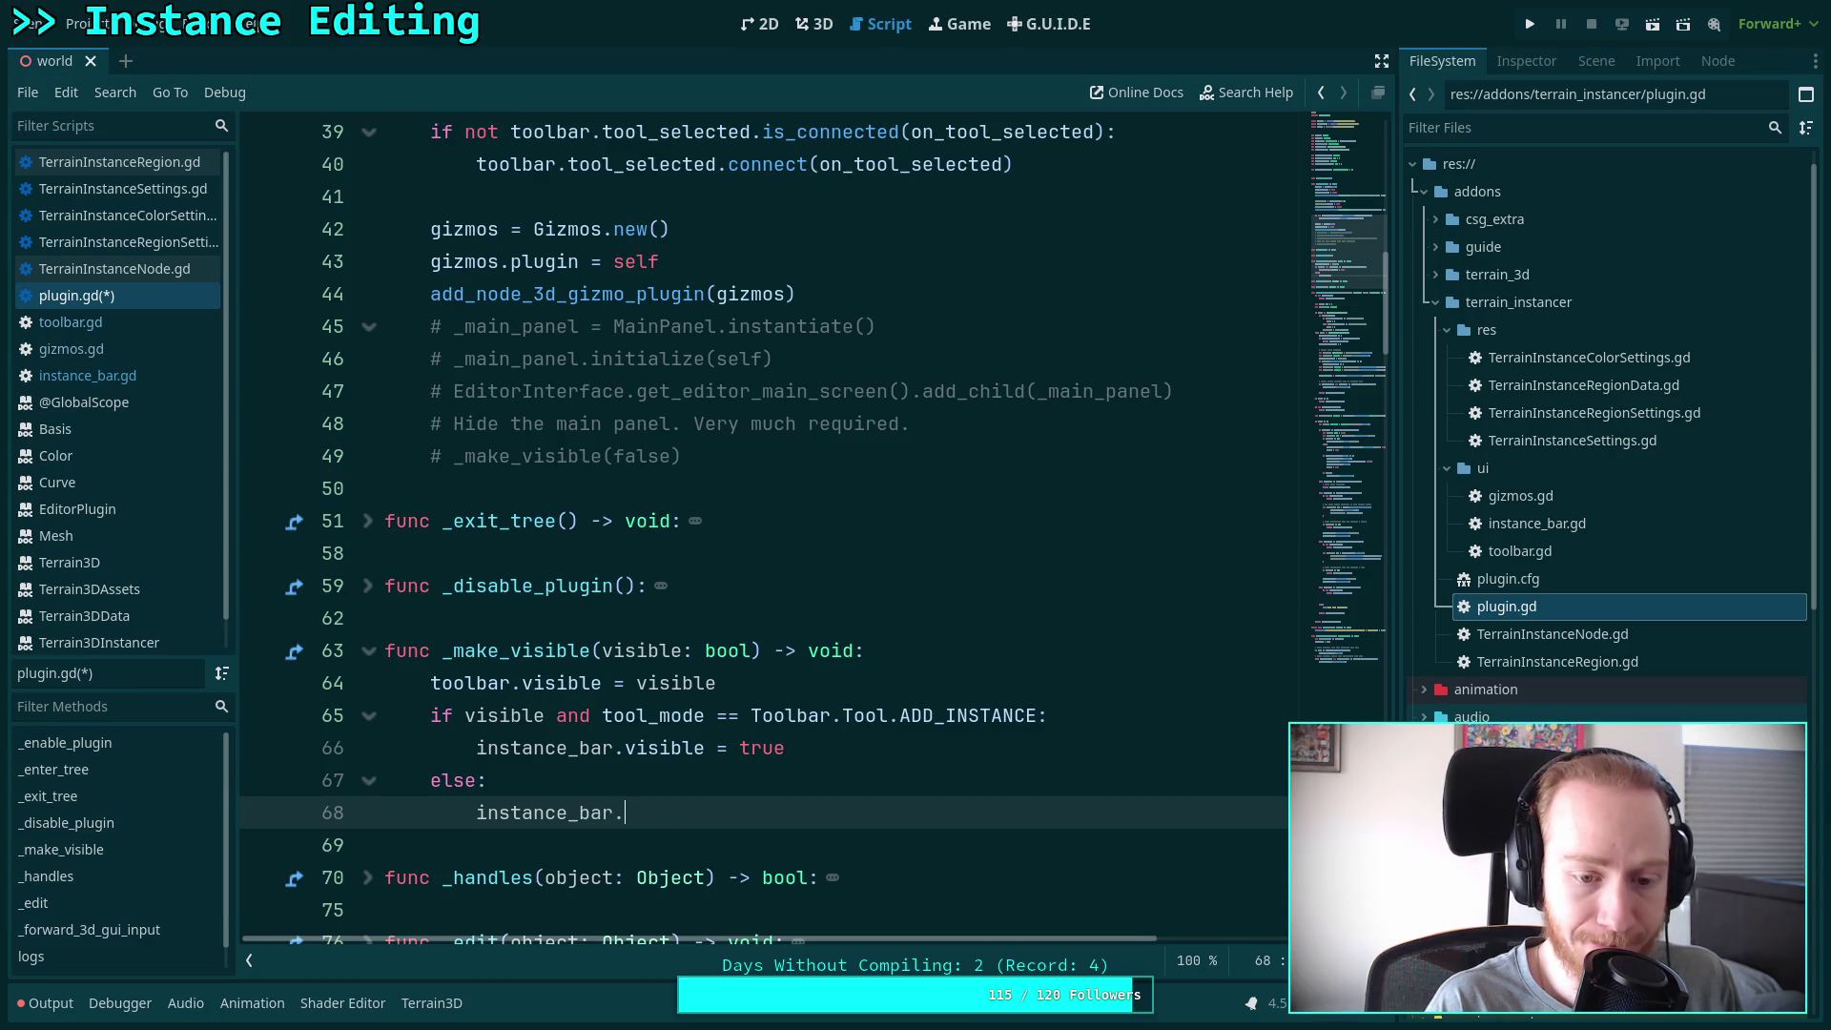
key("Down")
key("Down")
key("Return")
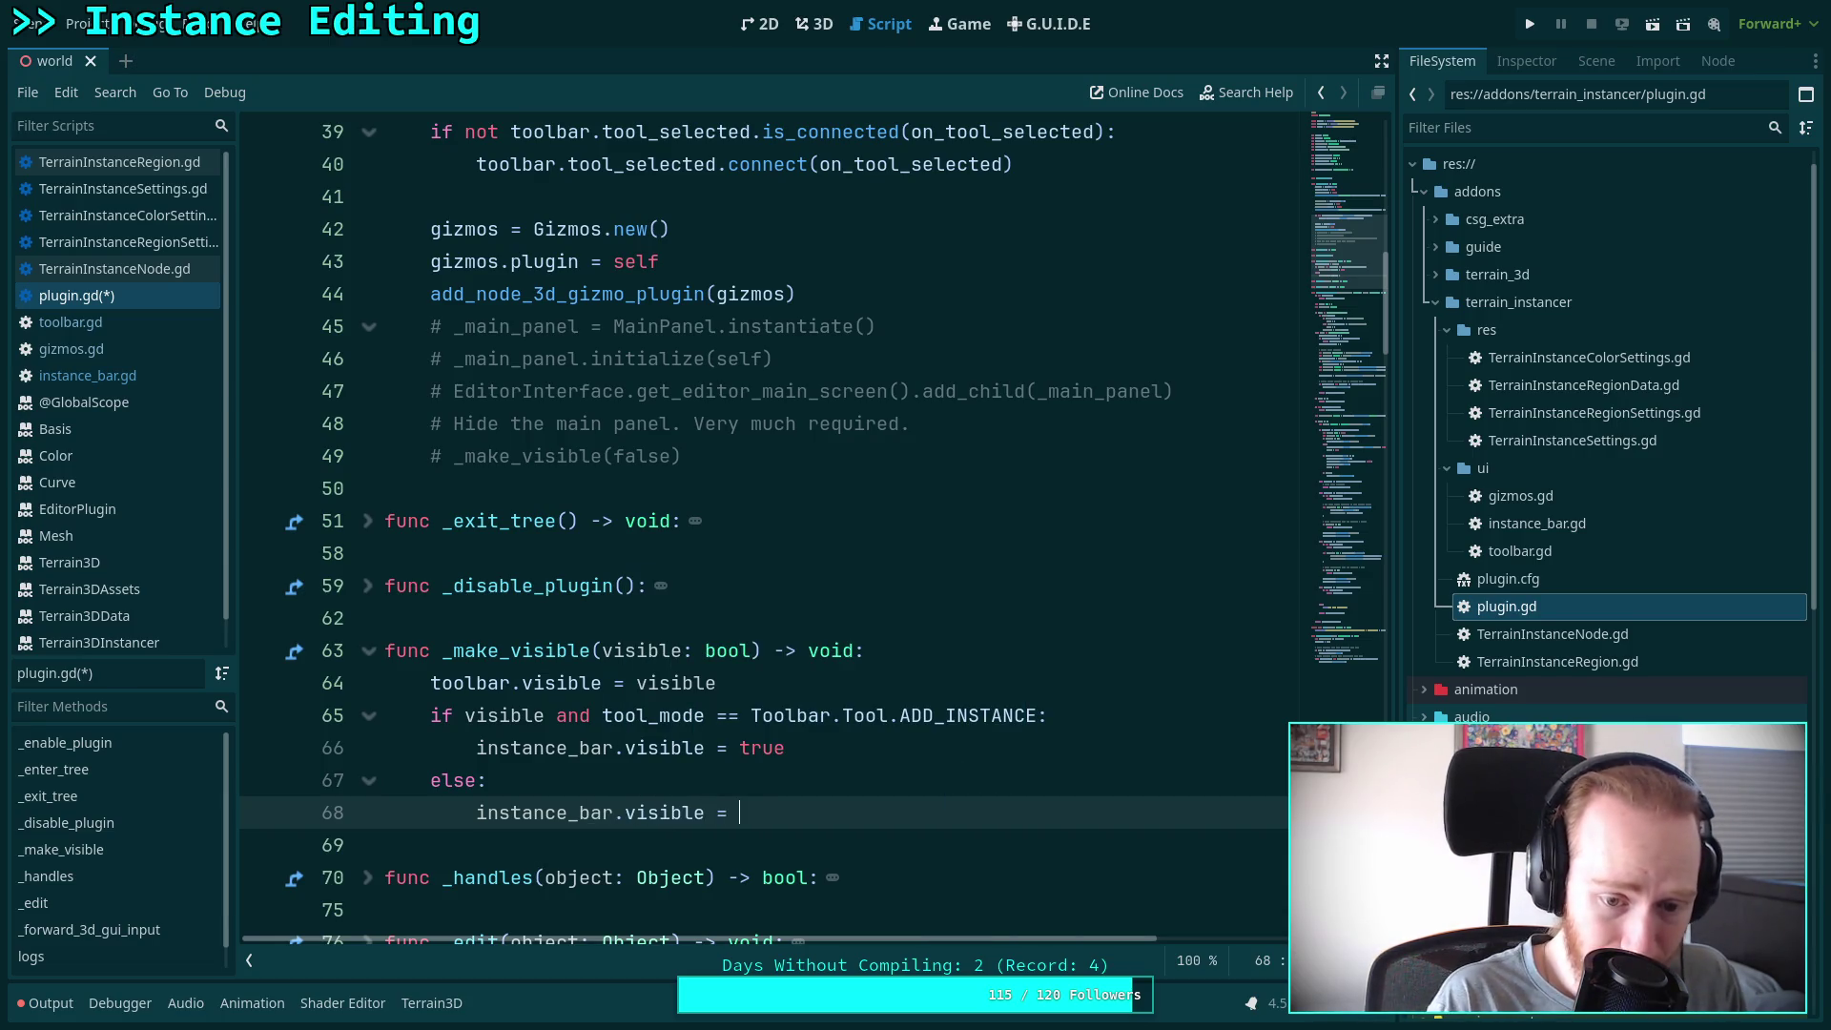
type("false")
key("ctrl+s")
scroll(977, 648, "down", 2)
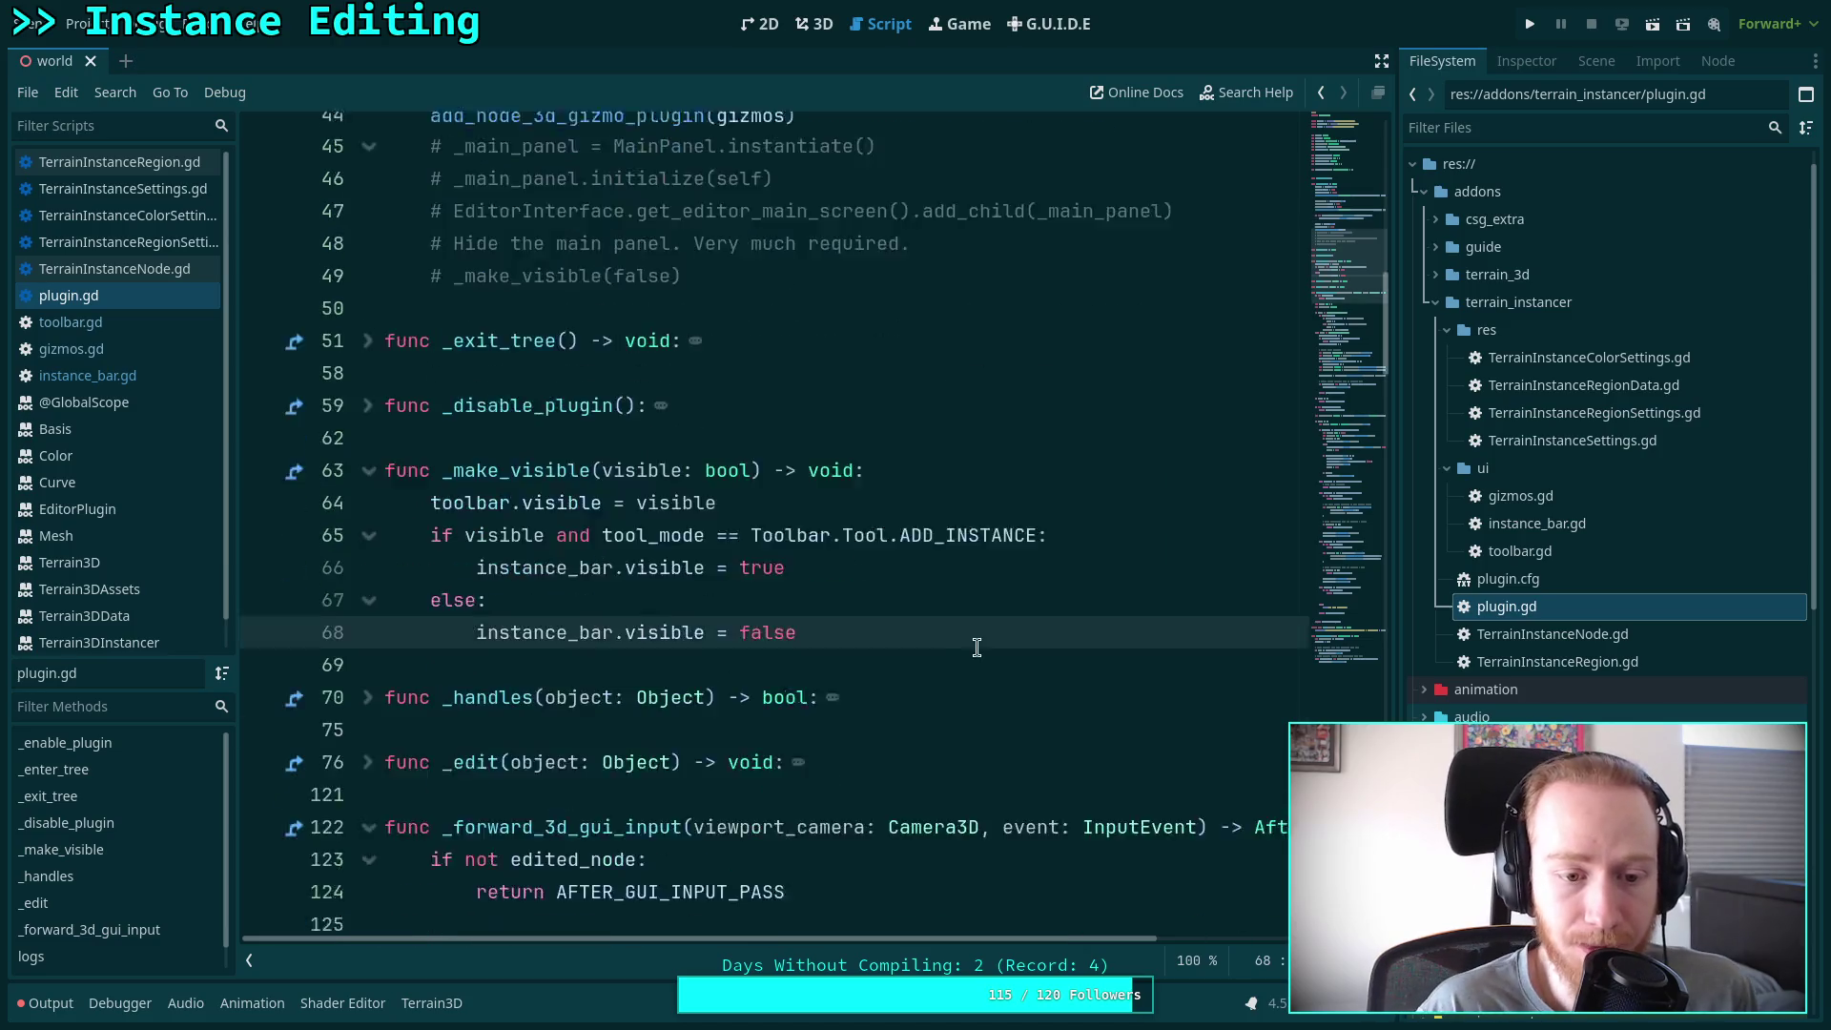
In plugin.gd, expand _edit and look up the documentation for update_visibility
scroll(954, 630, "down", 2)
left_click(846, 552)
scroll(754, 524, "down", 2)
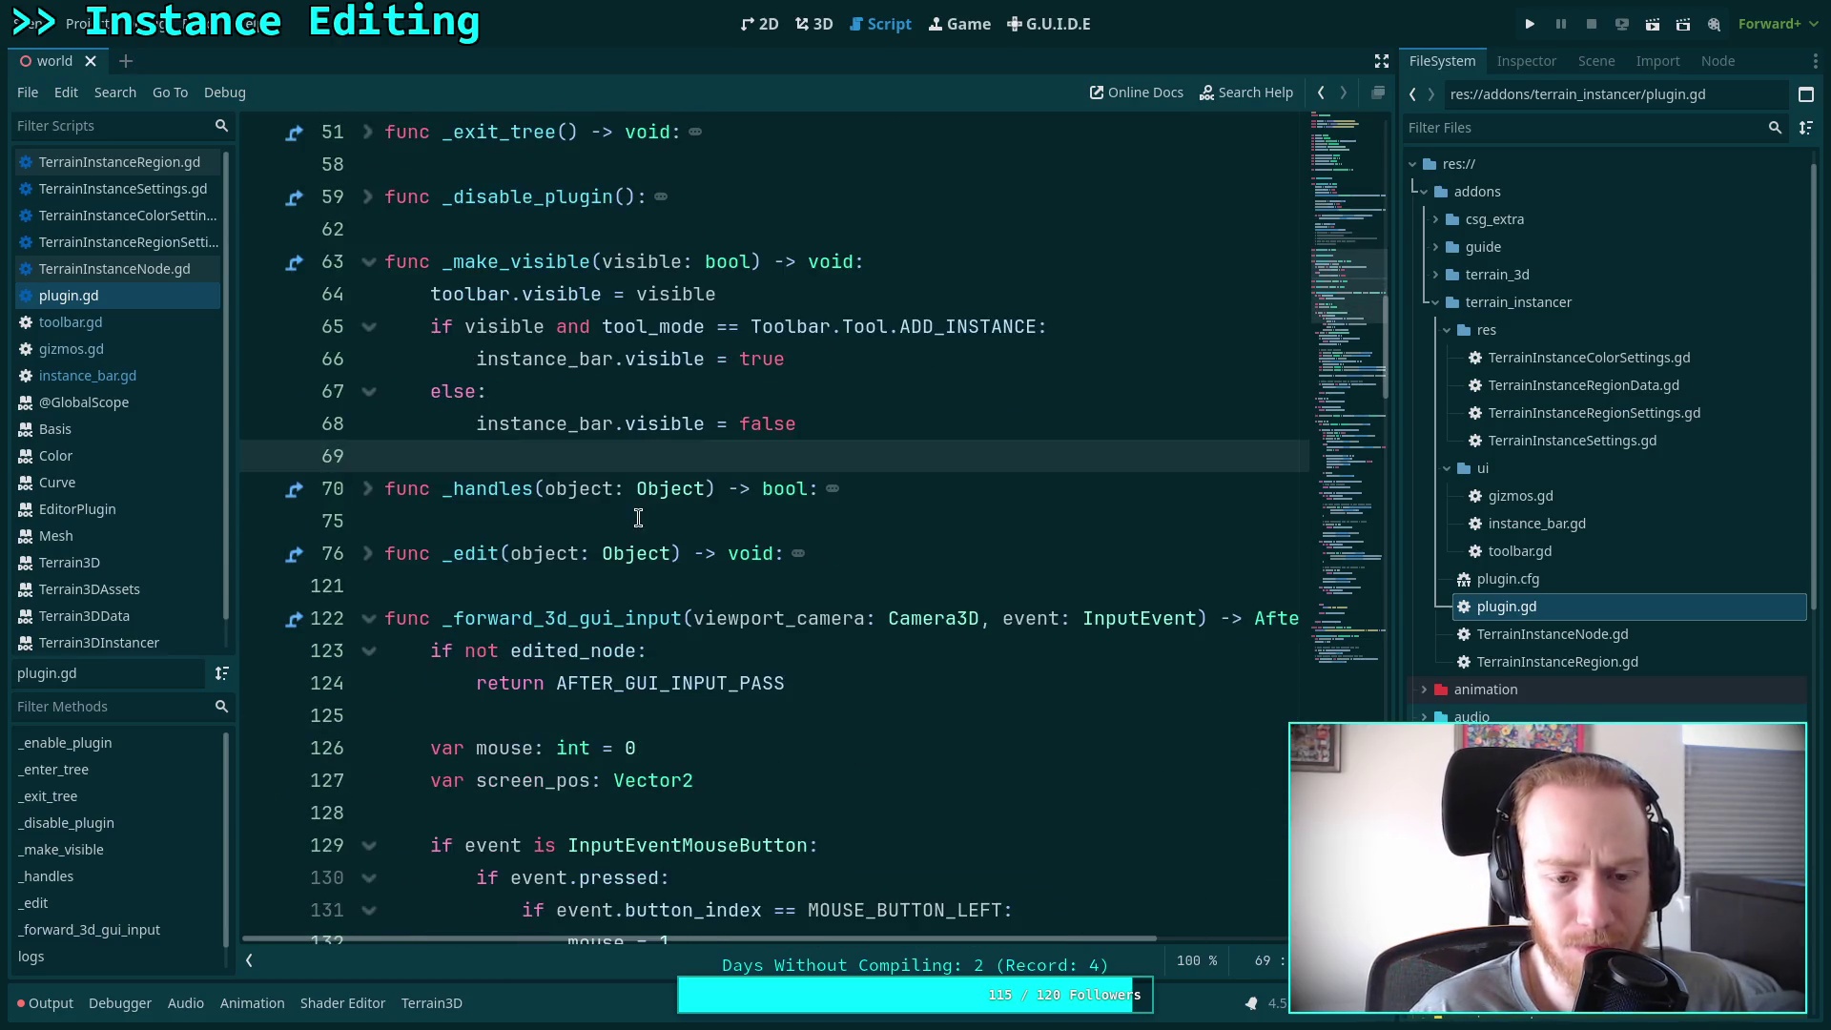
left_click(368, 553)
scroll(487, 534, "down", 3)
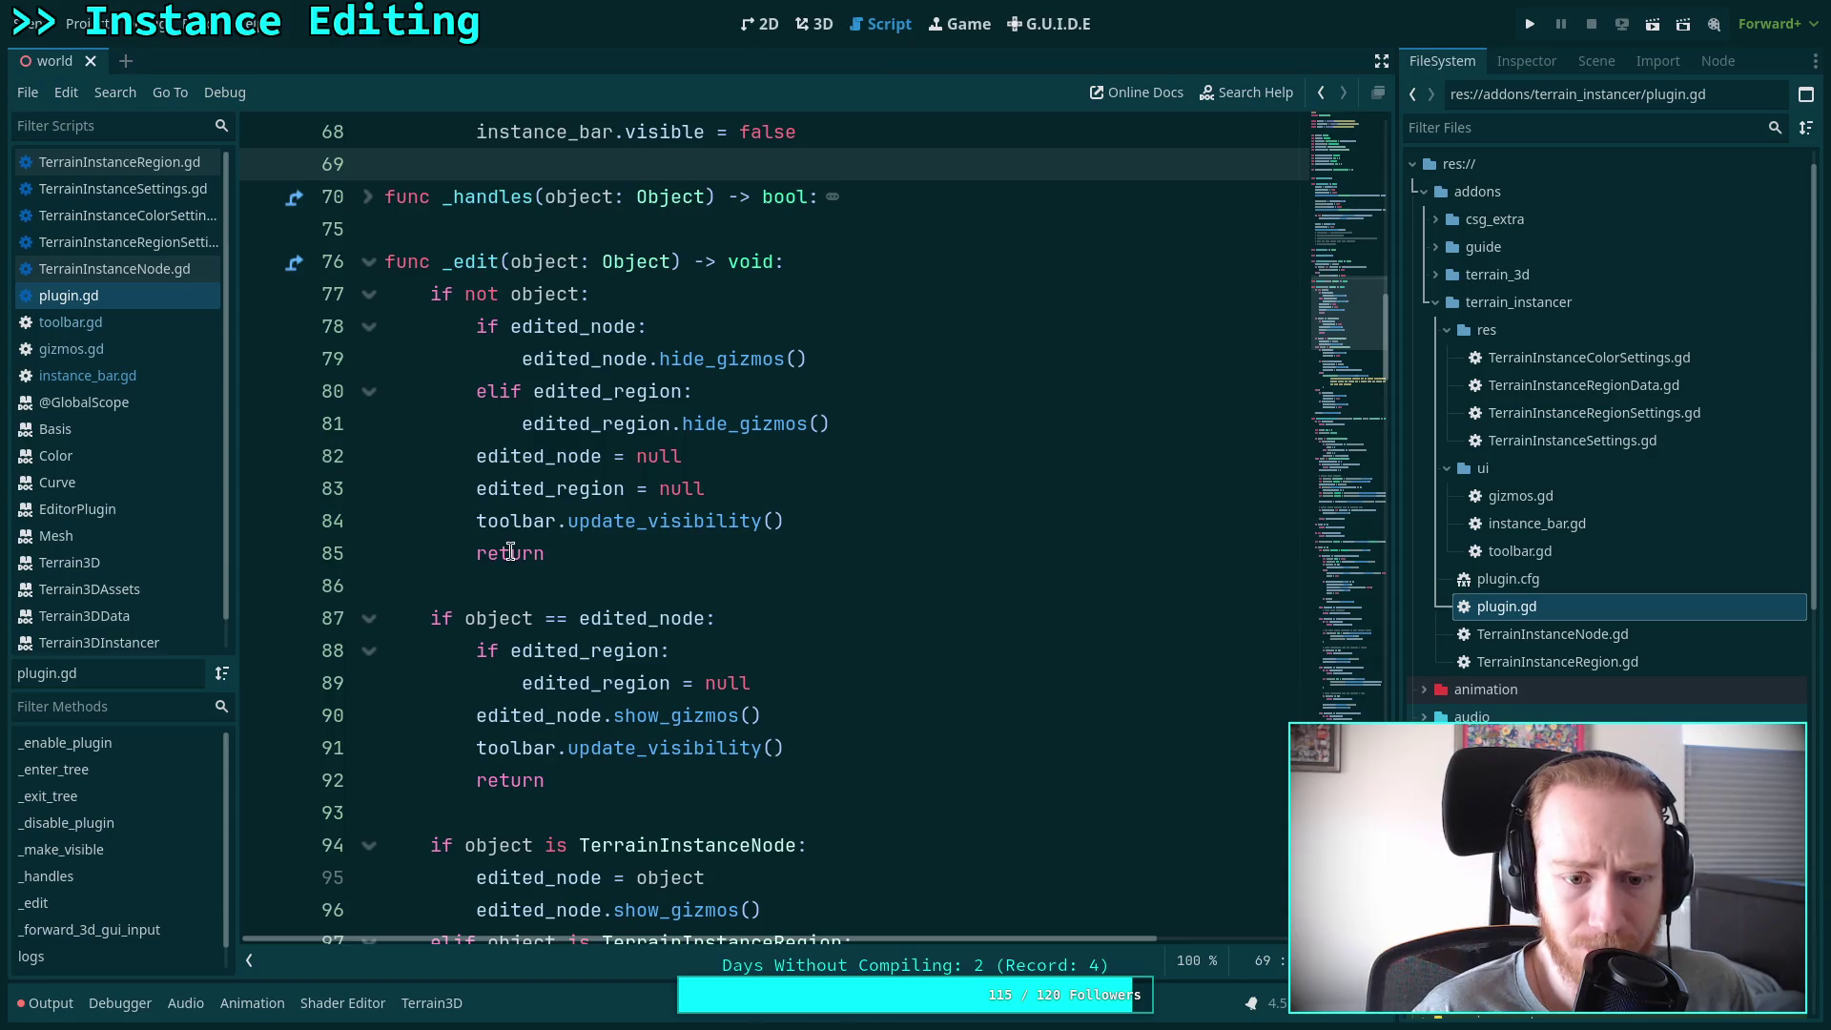
double_click(605, 521)
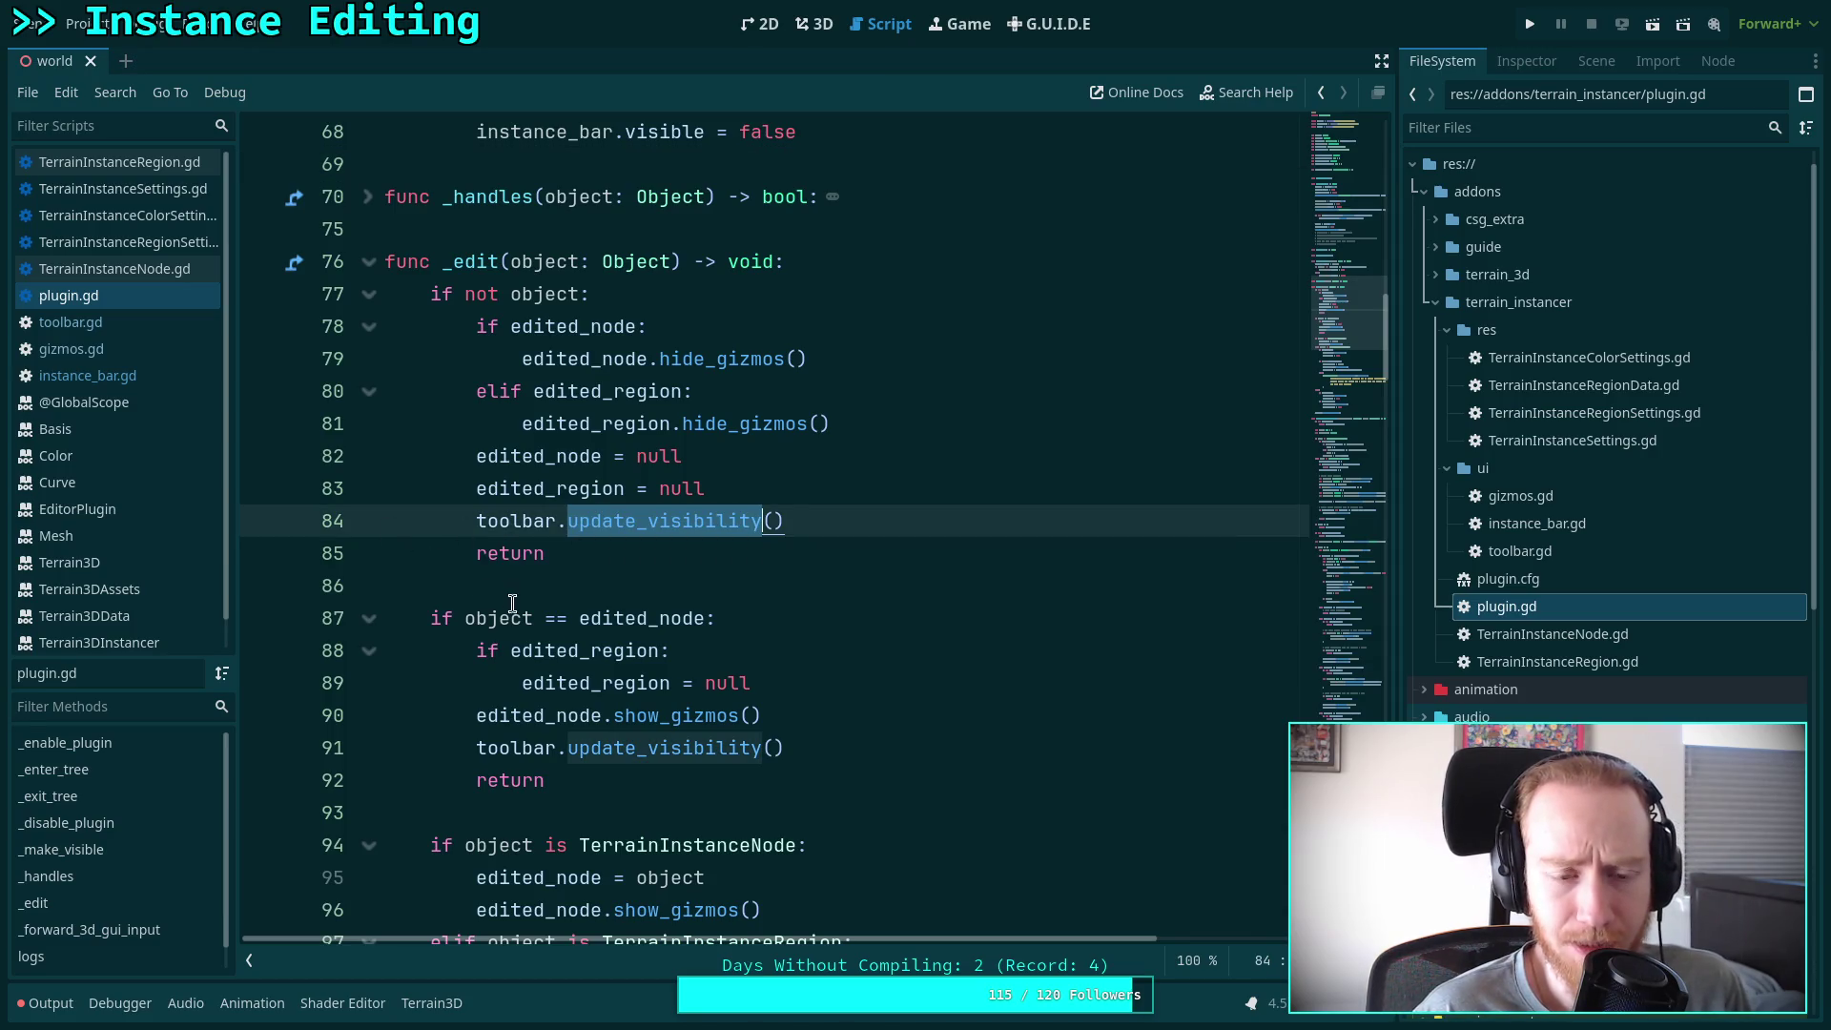
left_click(836, 519)
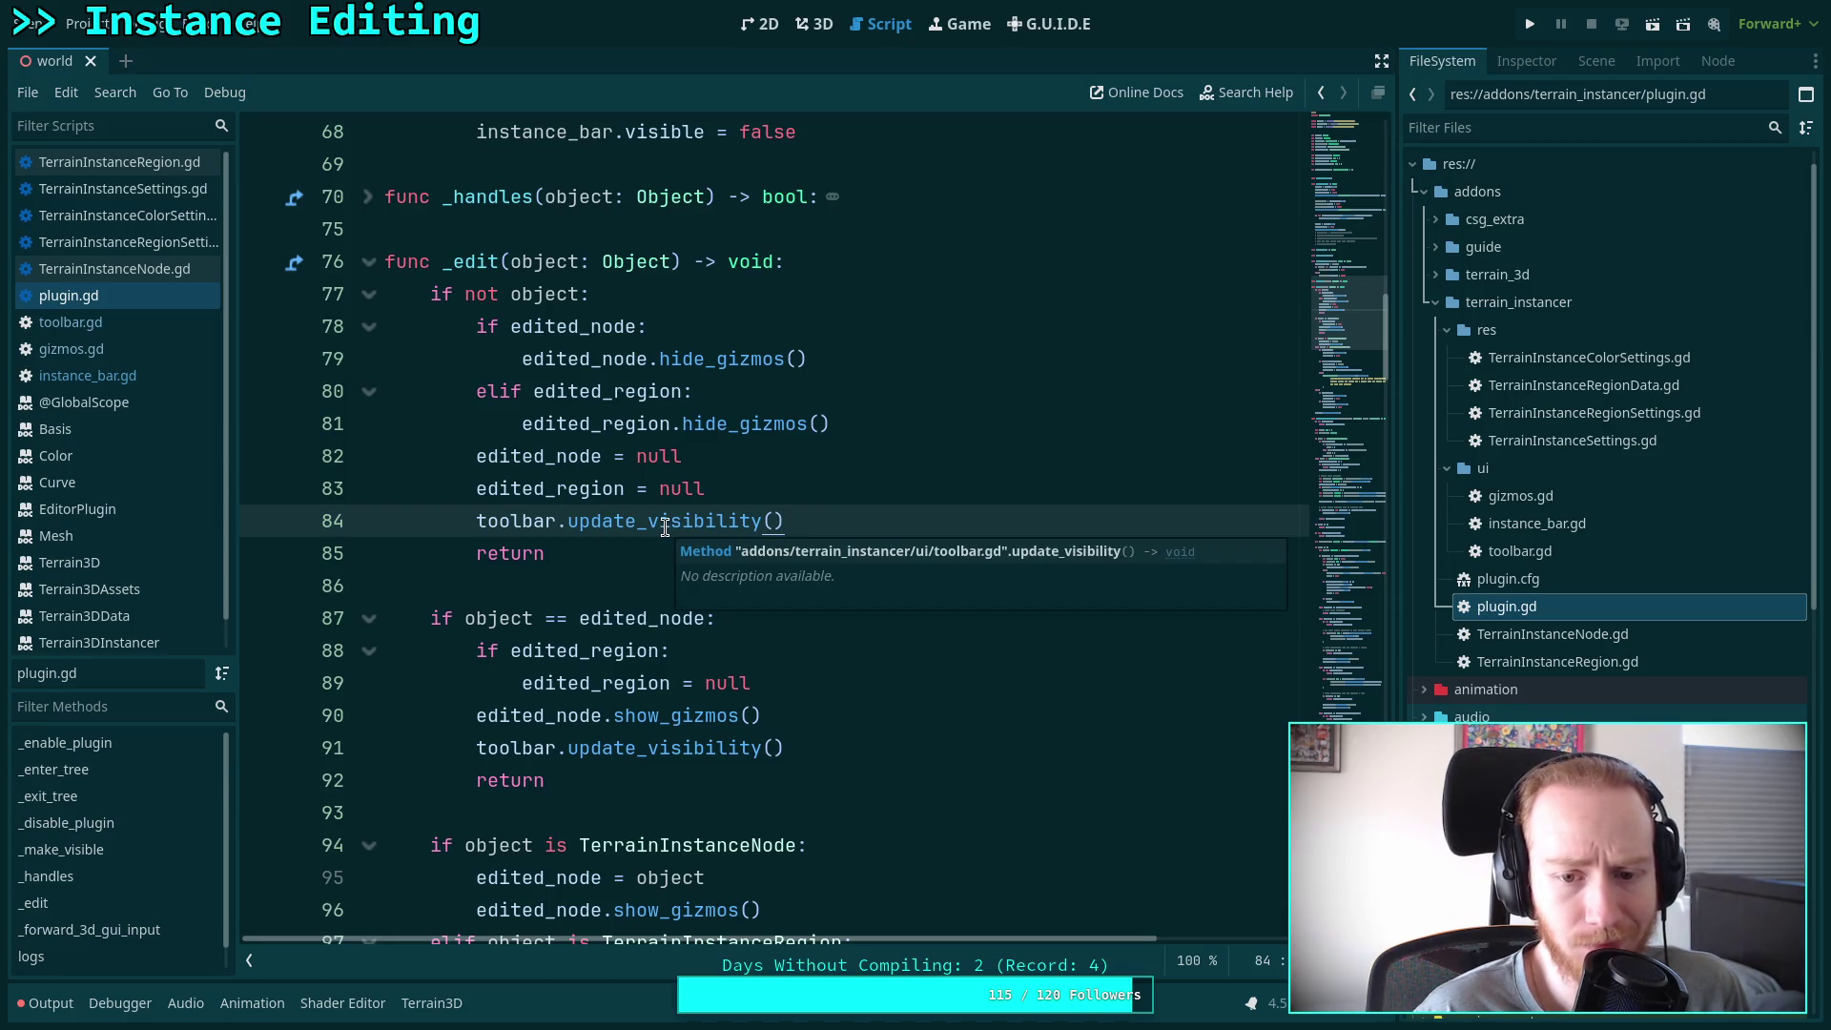
Browse toolbar.gd, instance_bar.gd, gizmos.gd and plugin.gd, ending back in toolbar.gd
left_click(162, 323)
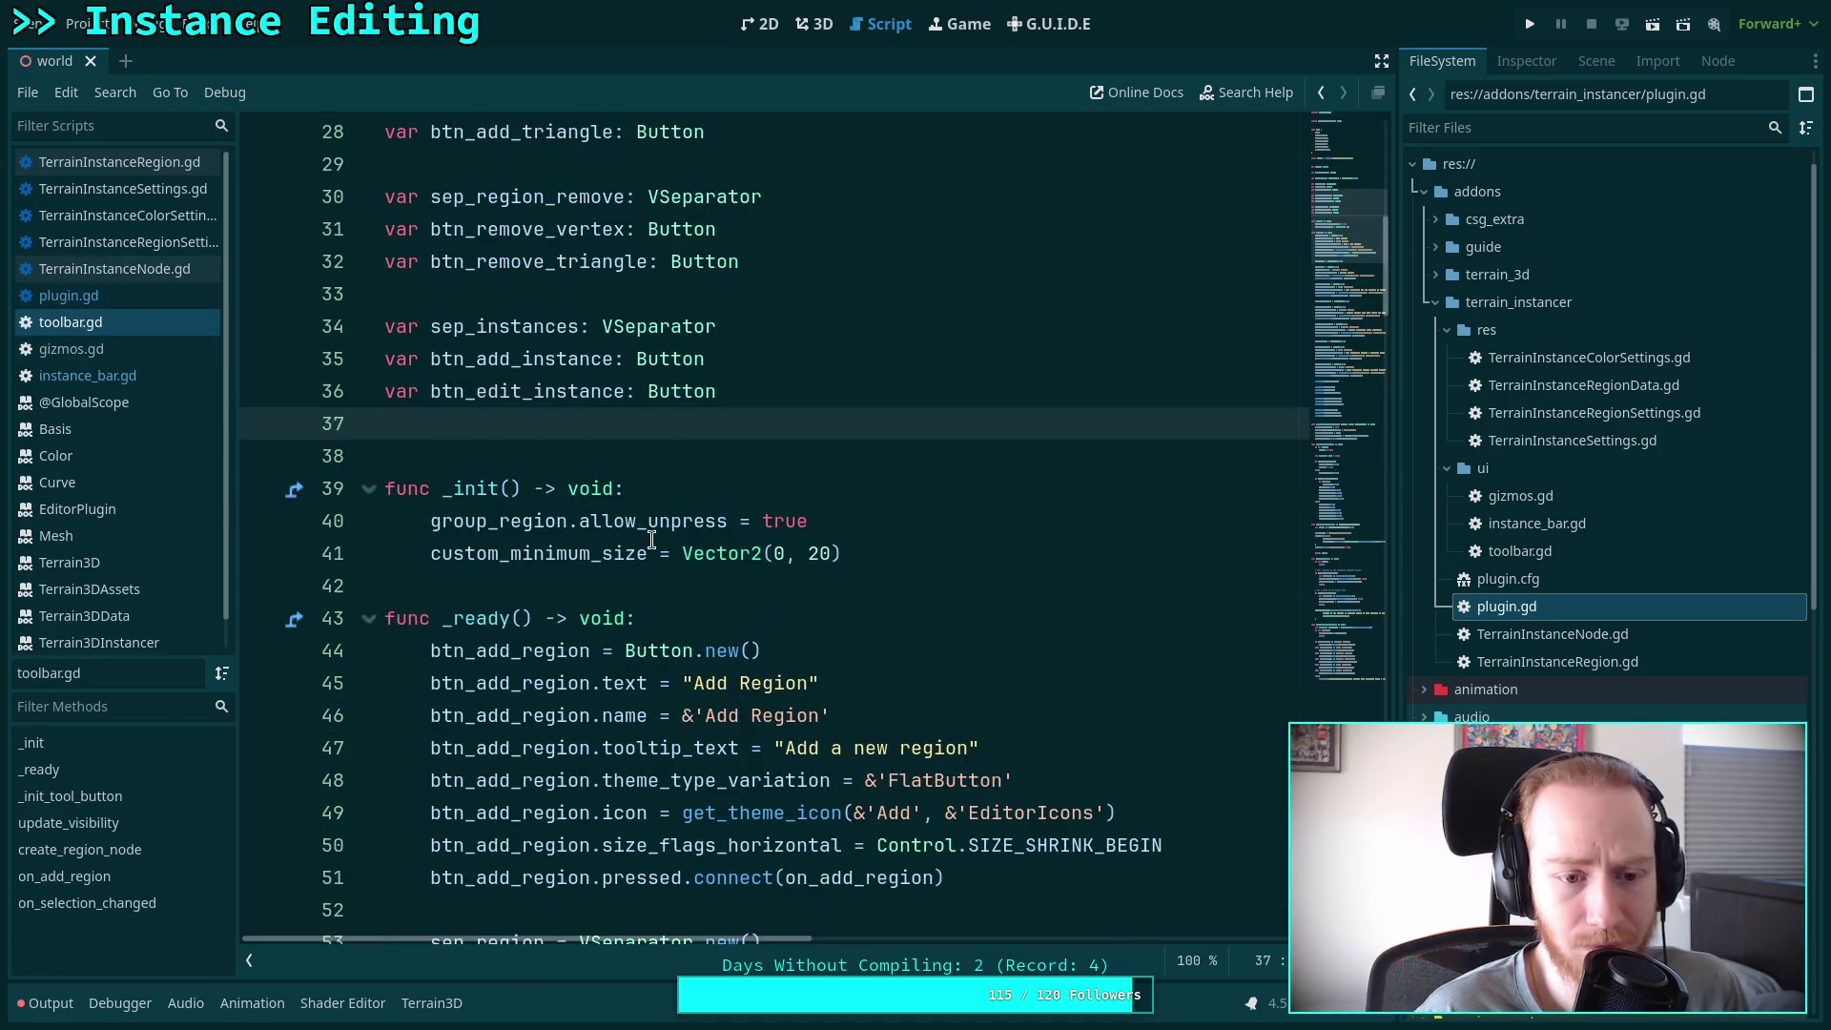
scroll(651, 539, "down", 20)
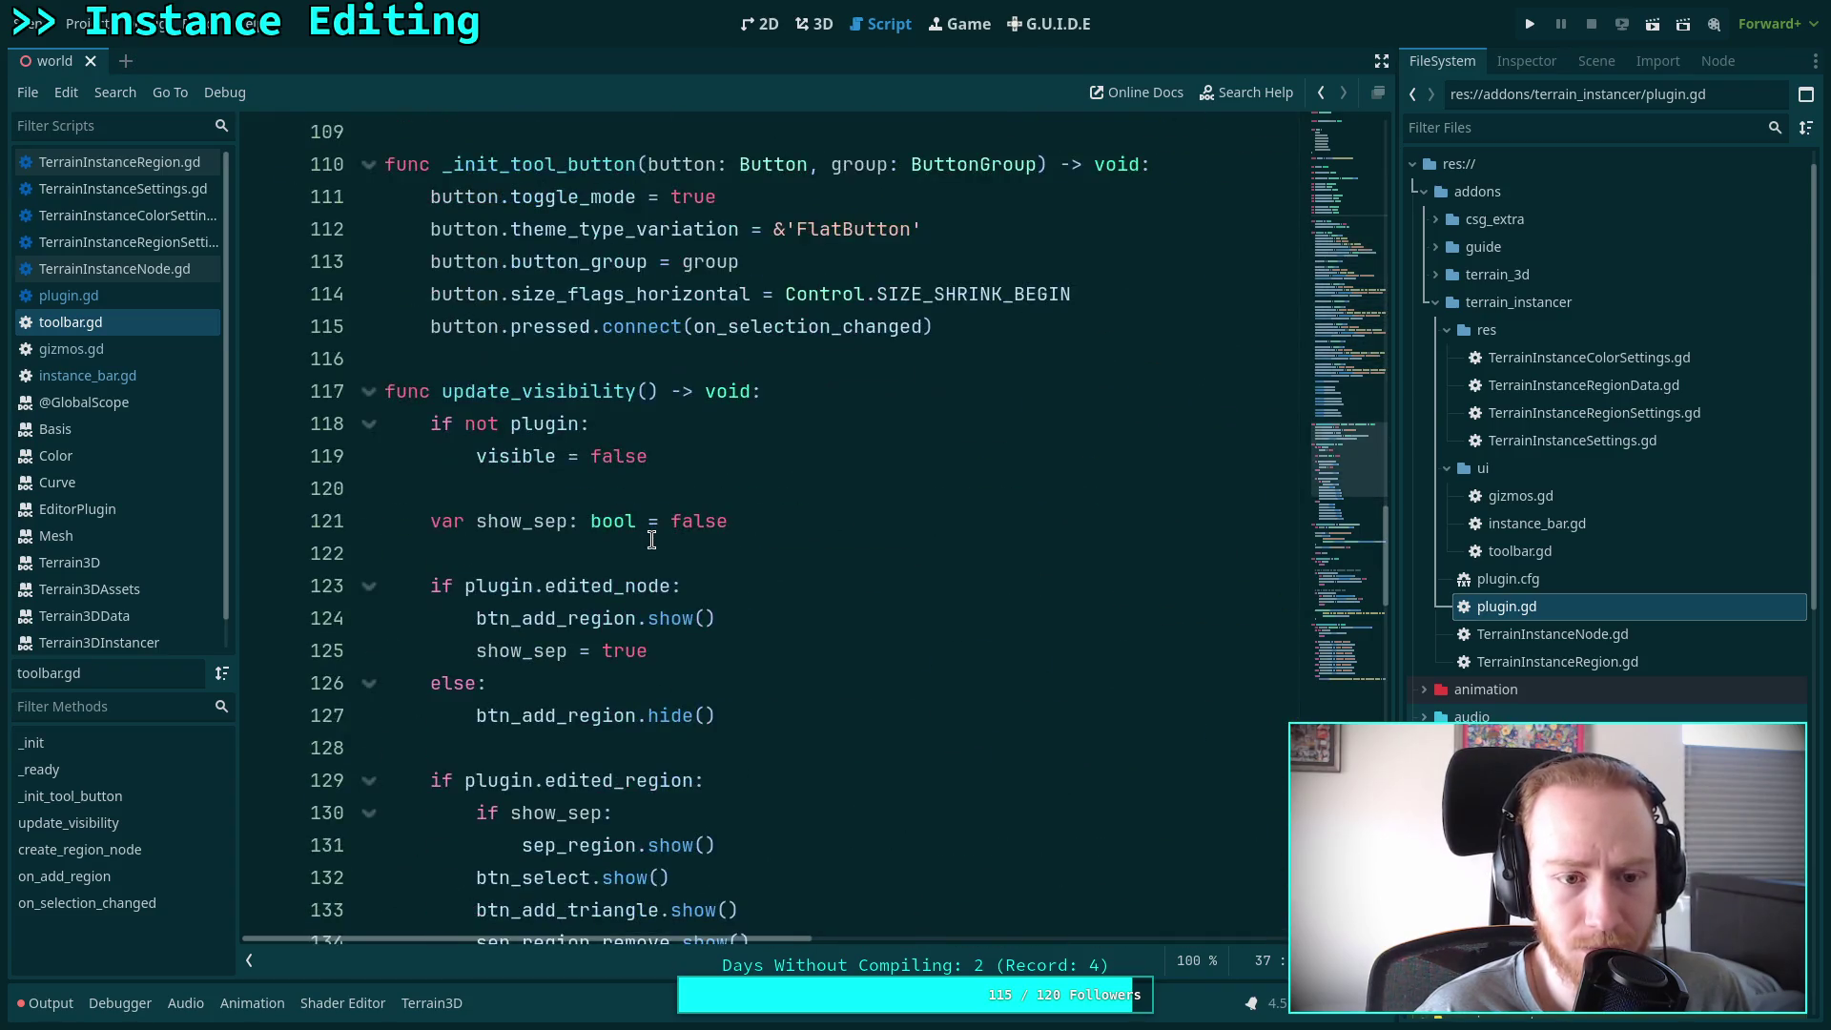
scroll(652, 540, "down", 3)
scroll(652, 540, "down", 3)
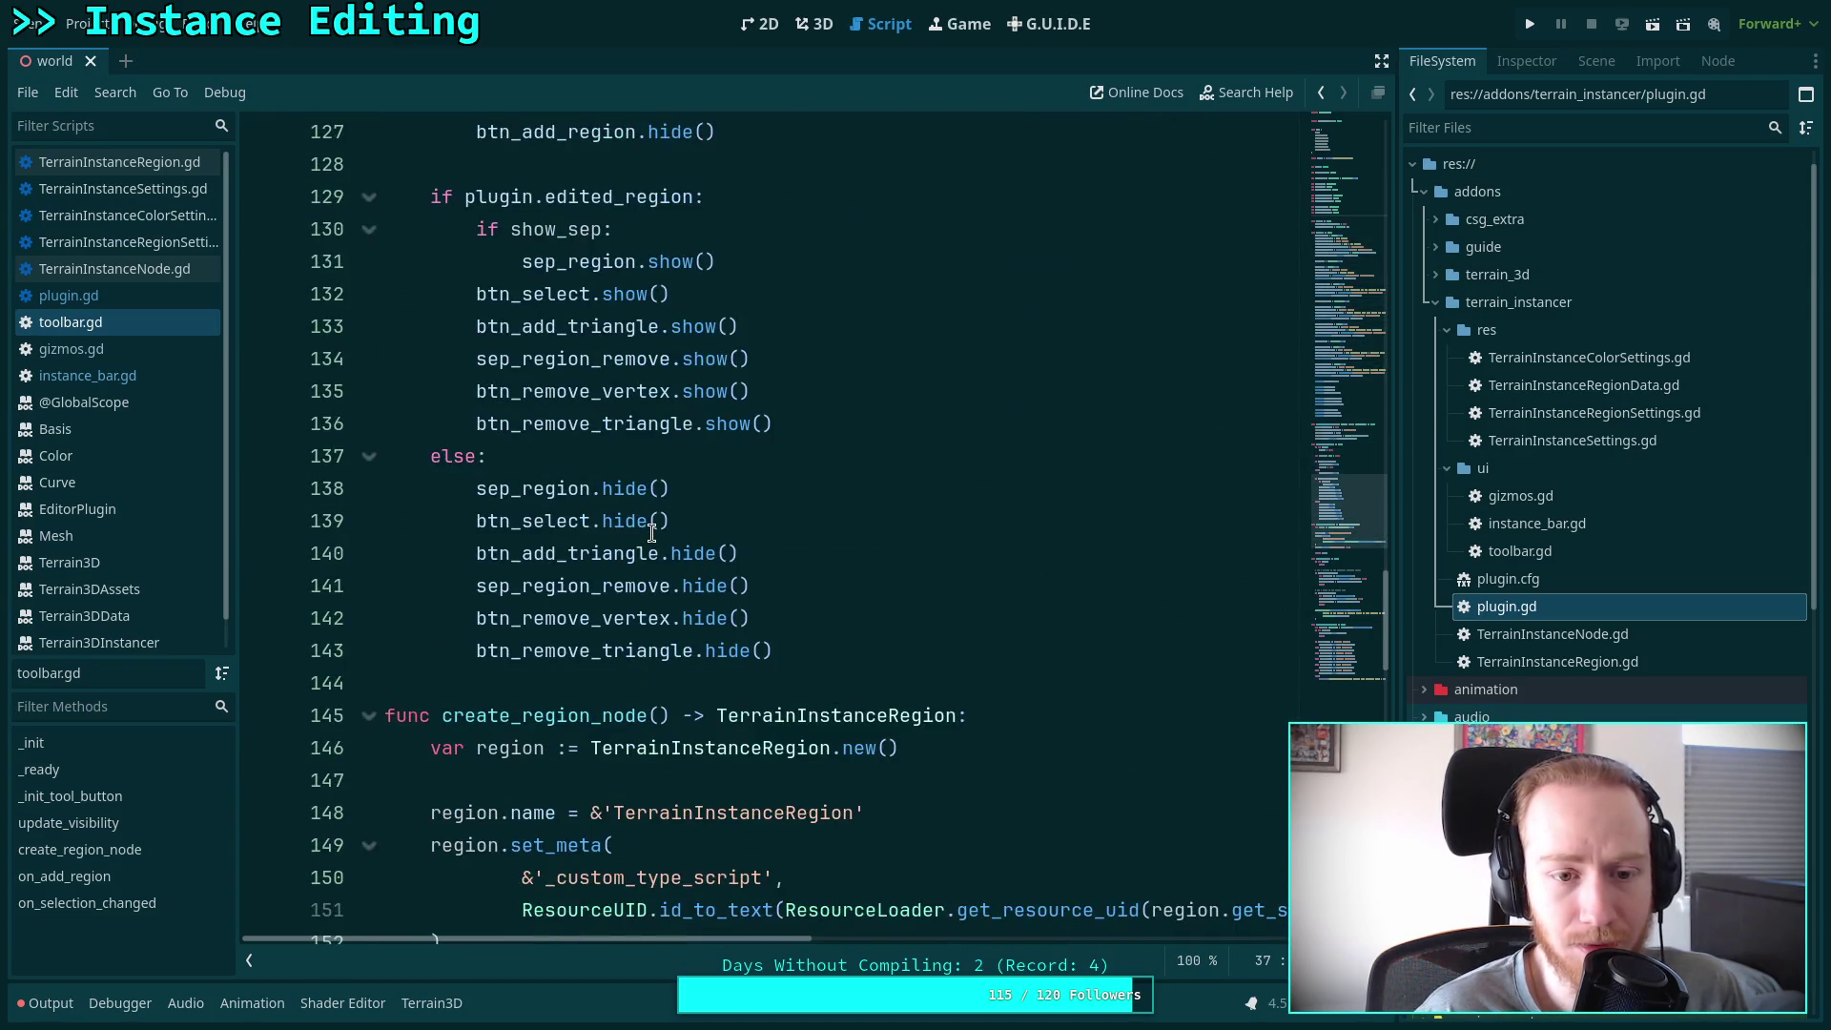
scroll(646, 532, "up", 1)
scroll(645, 529, "up", 3)
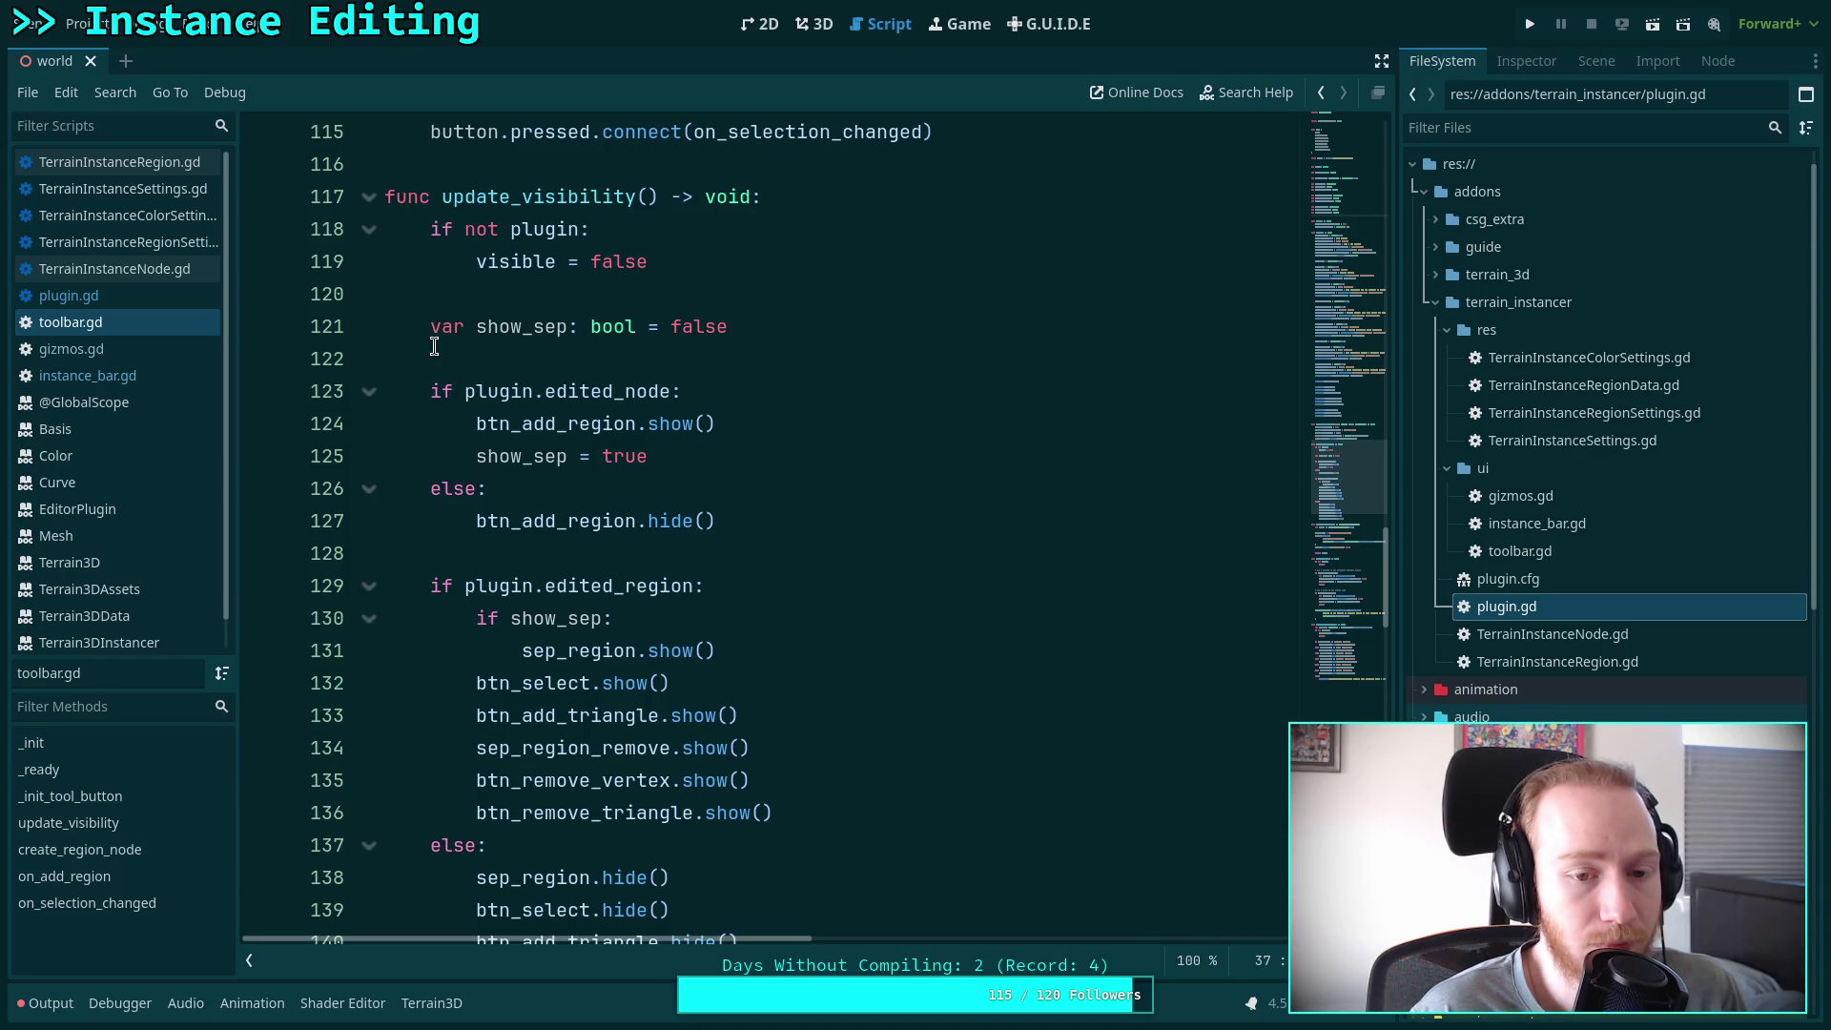
left_click(132, 378)
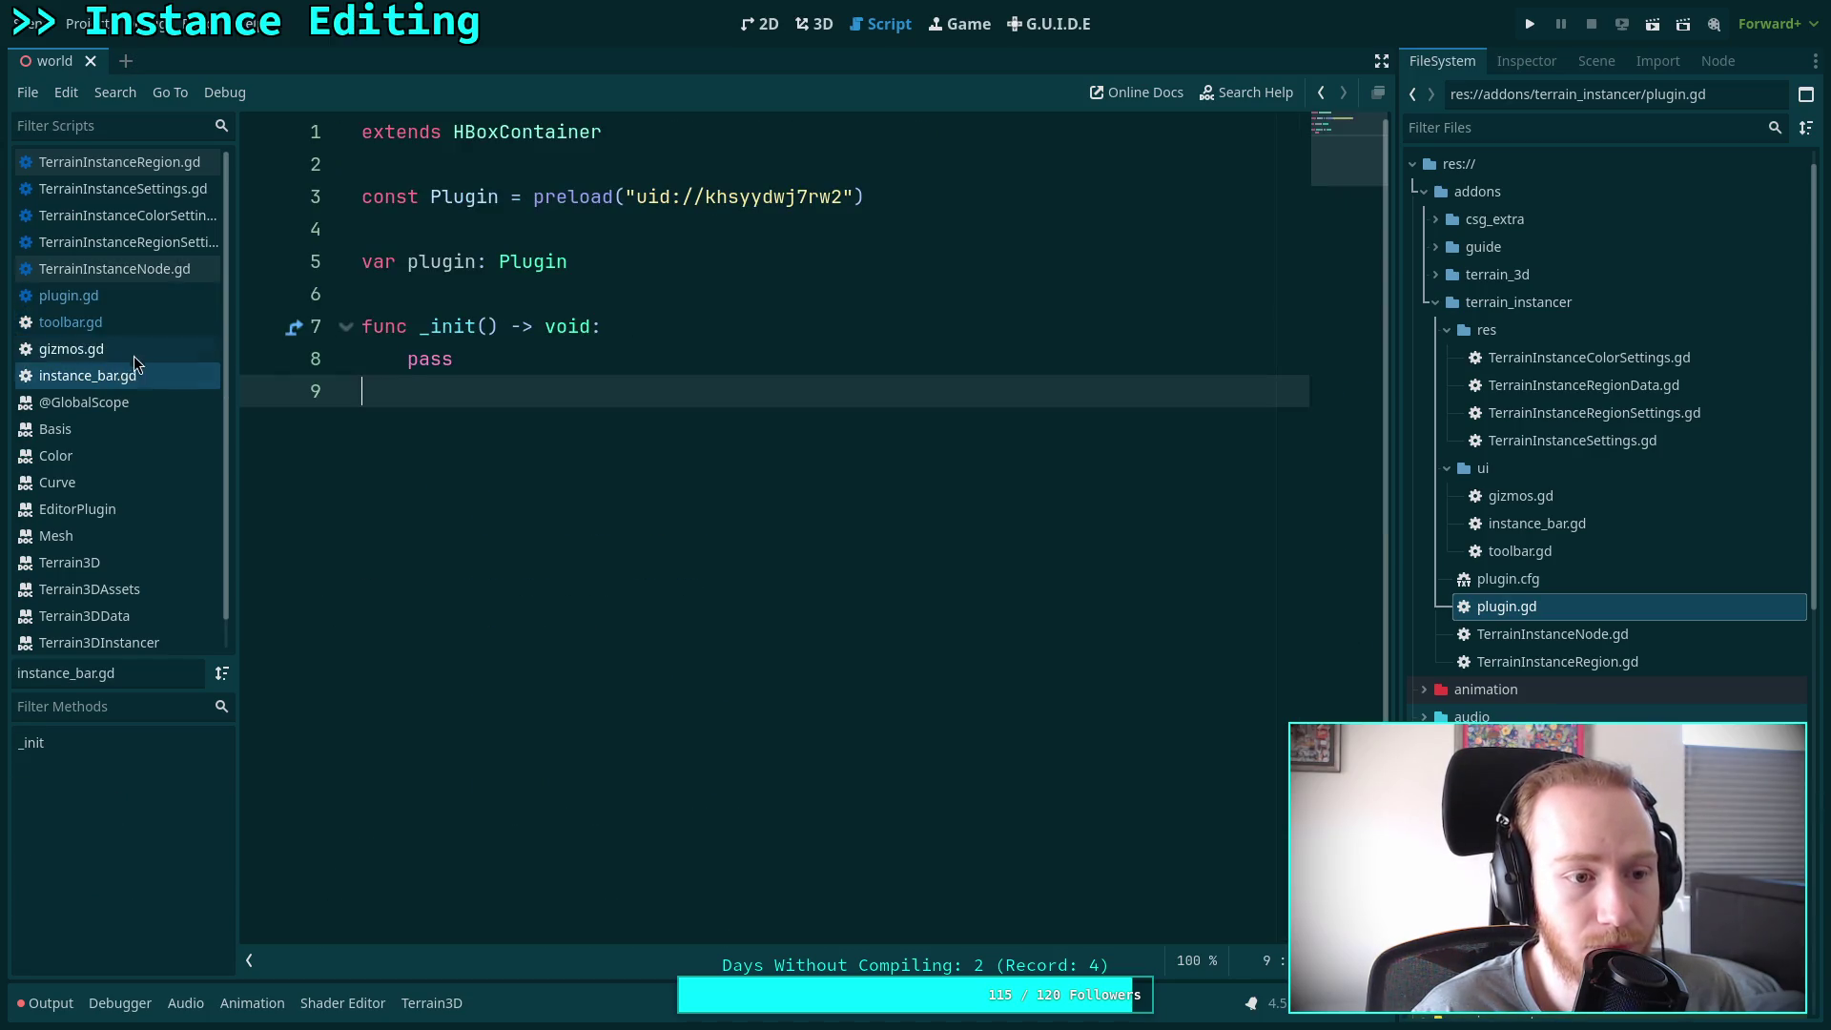
left_click(140, 351)
left_click(161, 299)
left_click(124, 350)
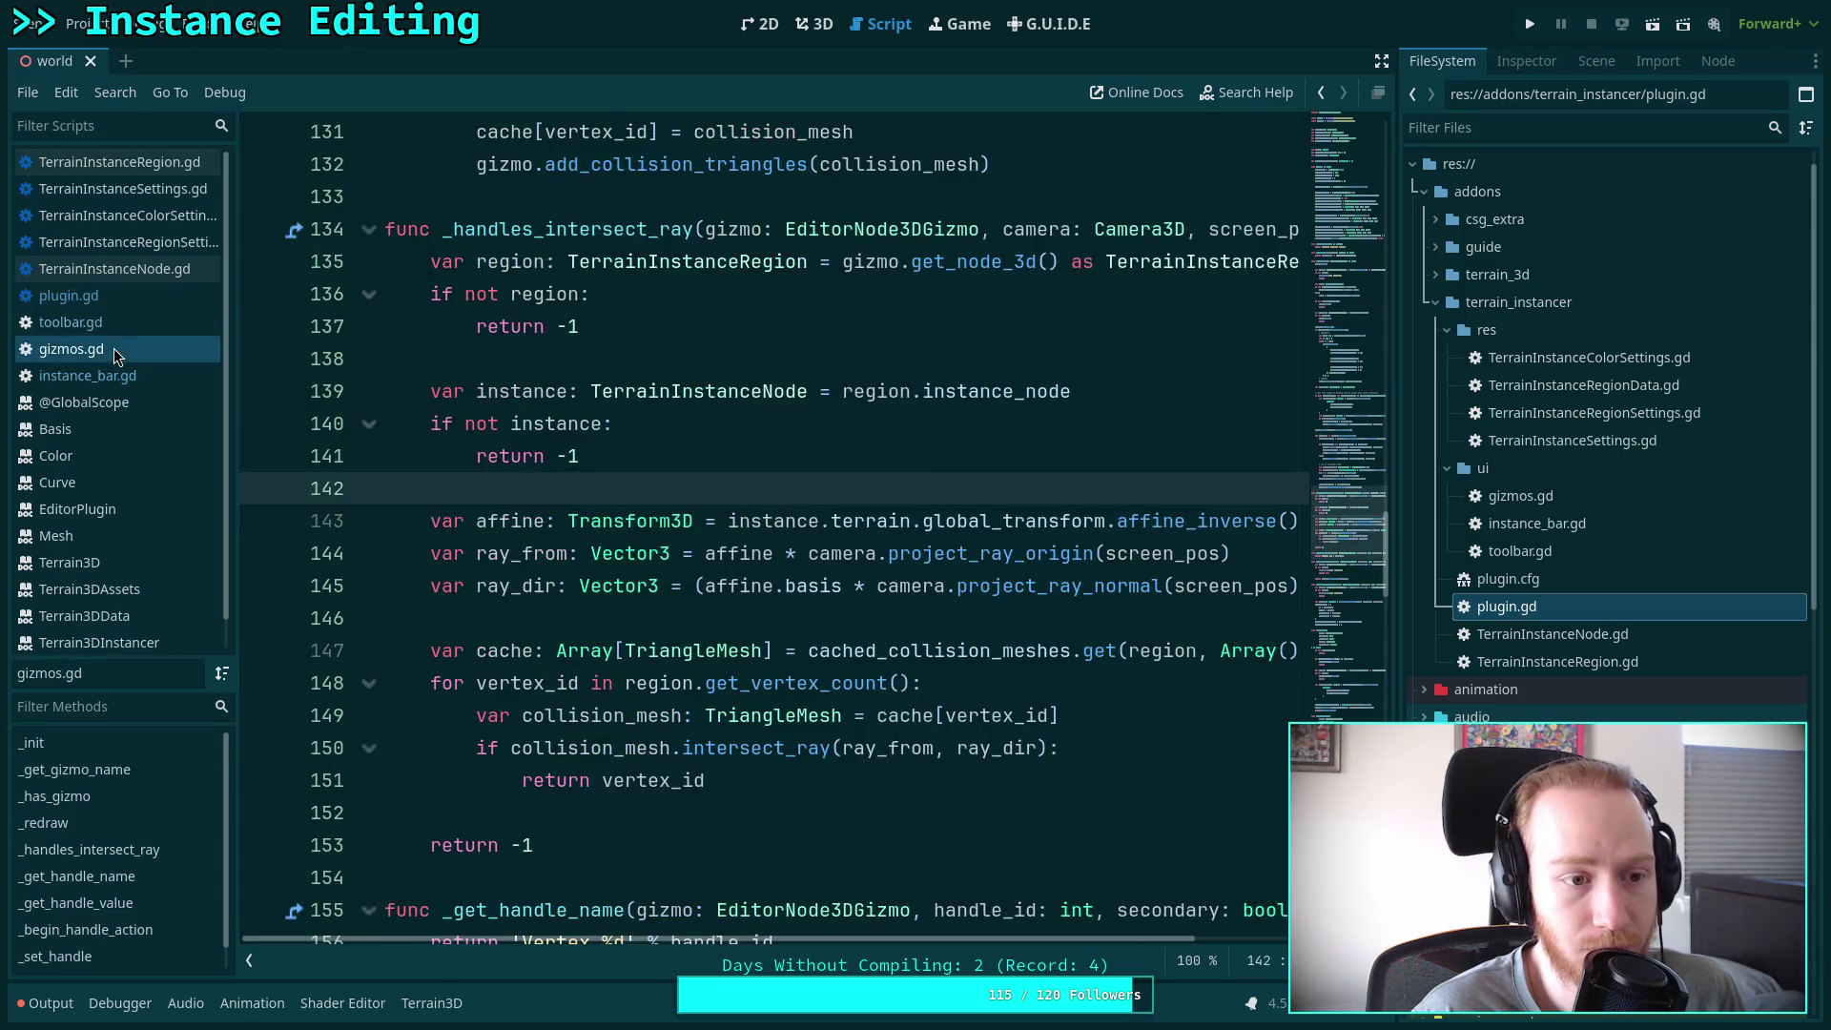
left_click(96, 378)
left_click(114, 322)
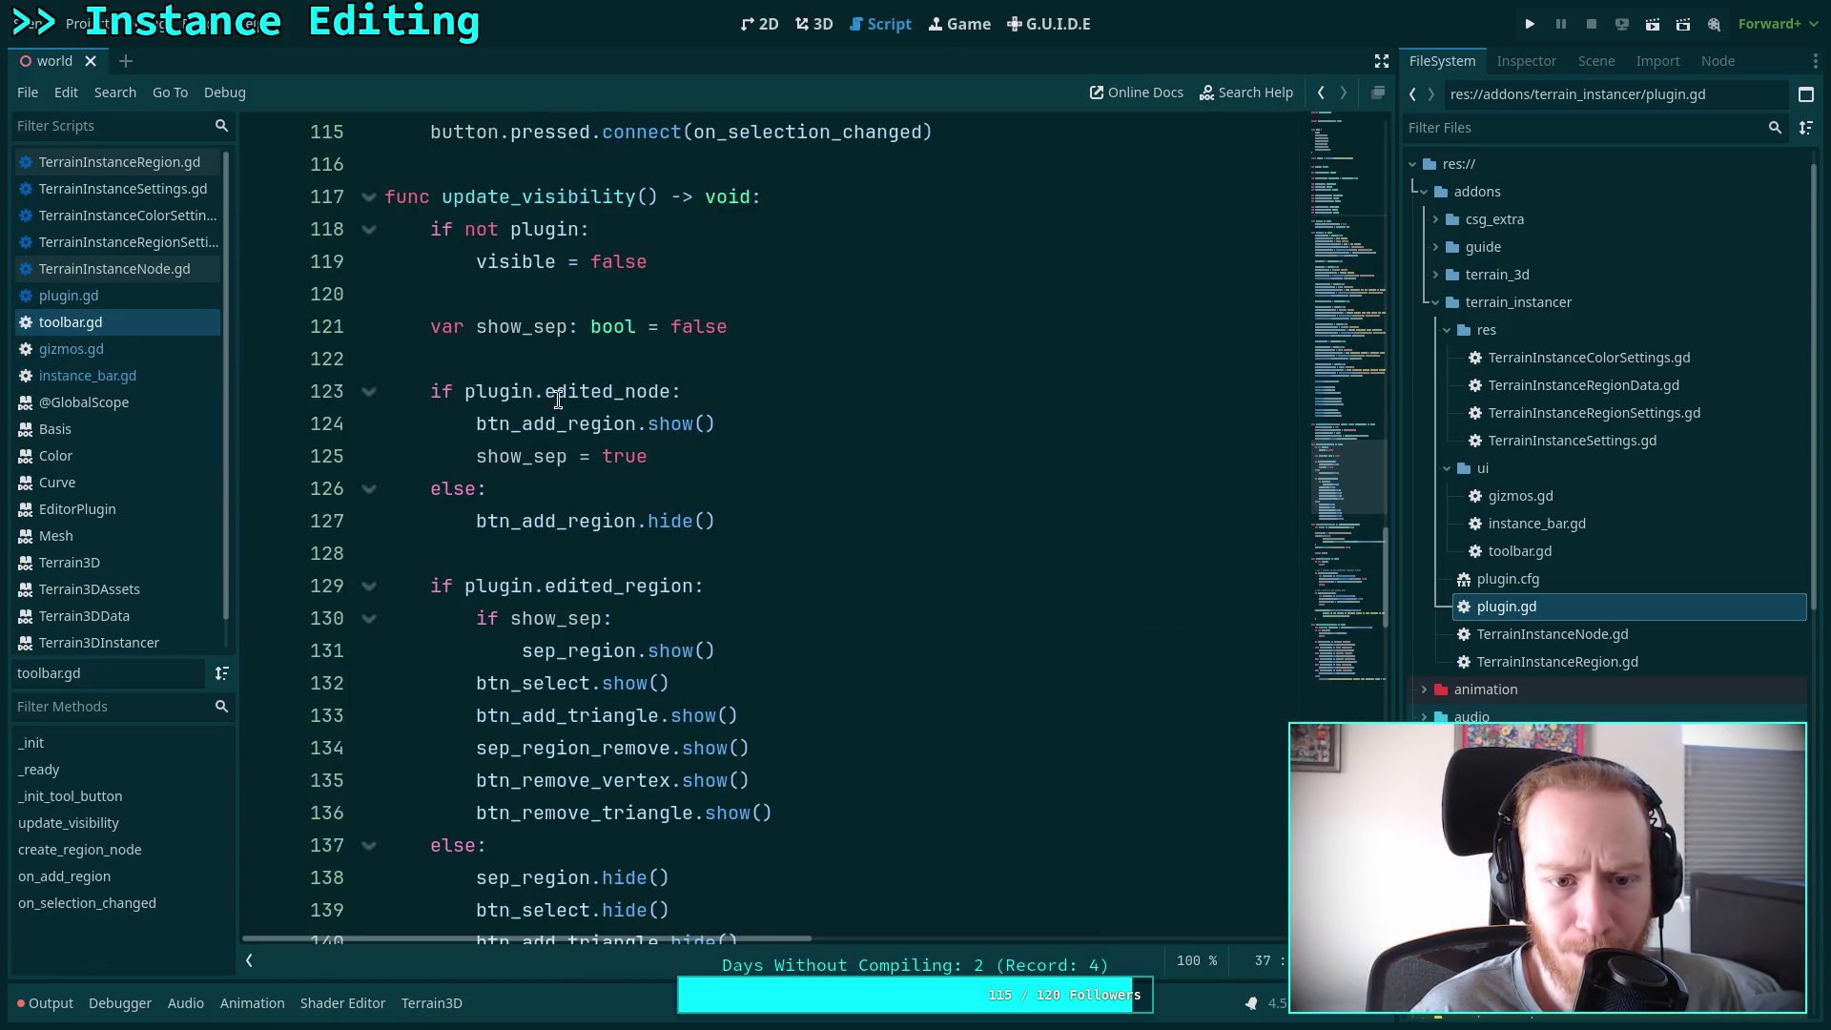
Add an empty line after btn_remove_triangle.show() in update_visibility's edited_region branch
scroll(639, 487, "down", 2)
left_click(591, 393)
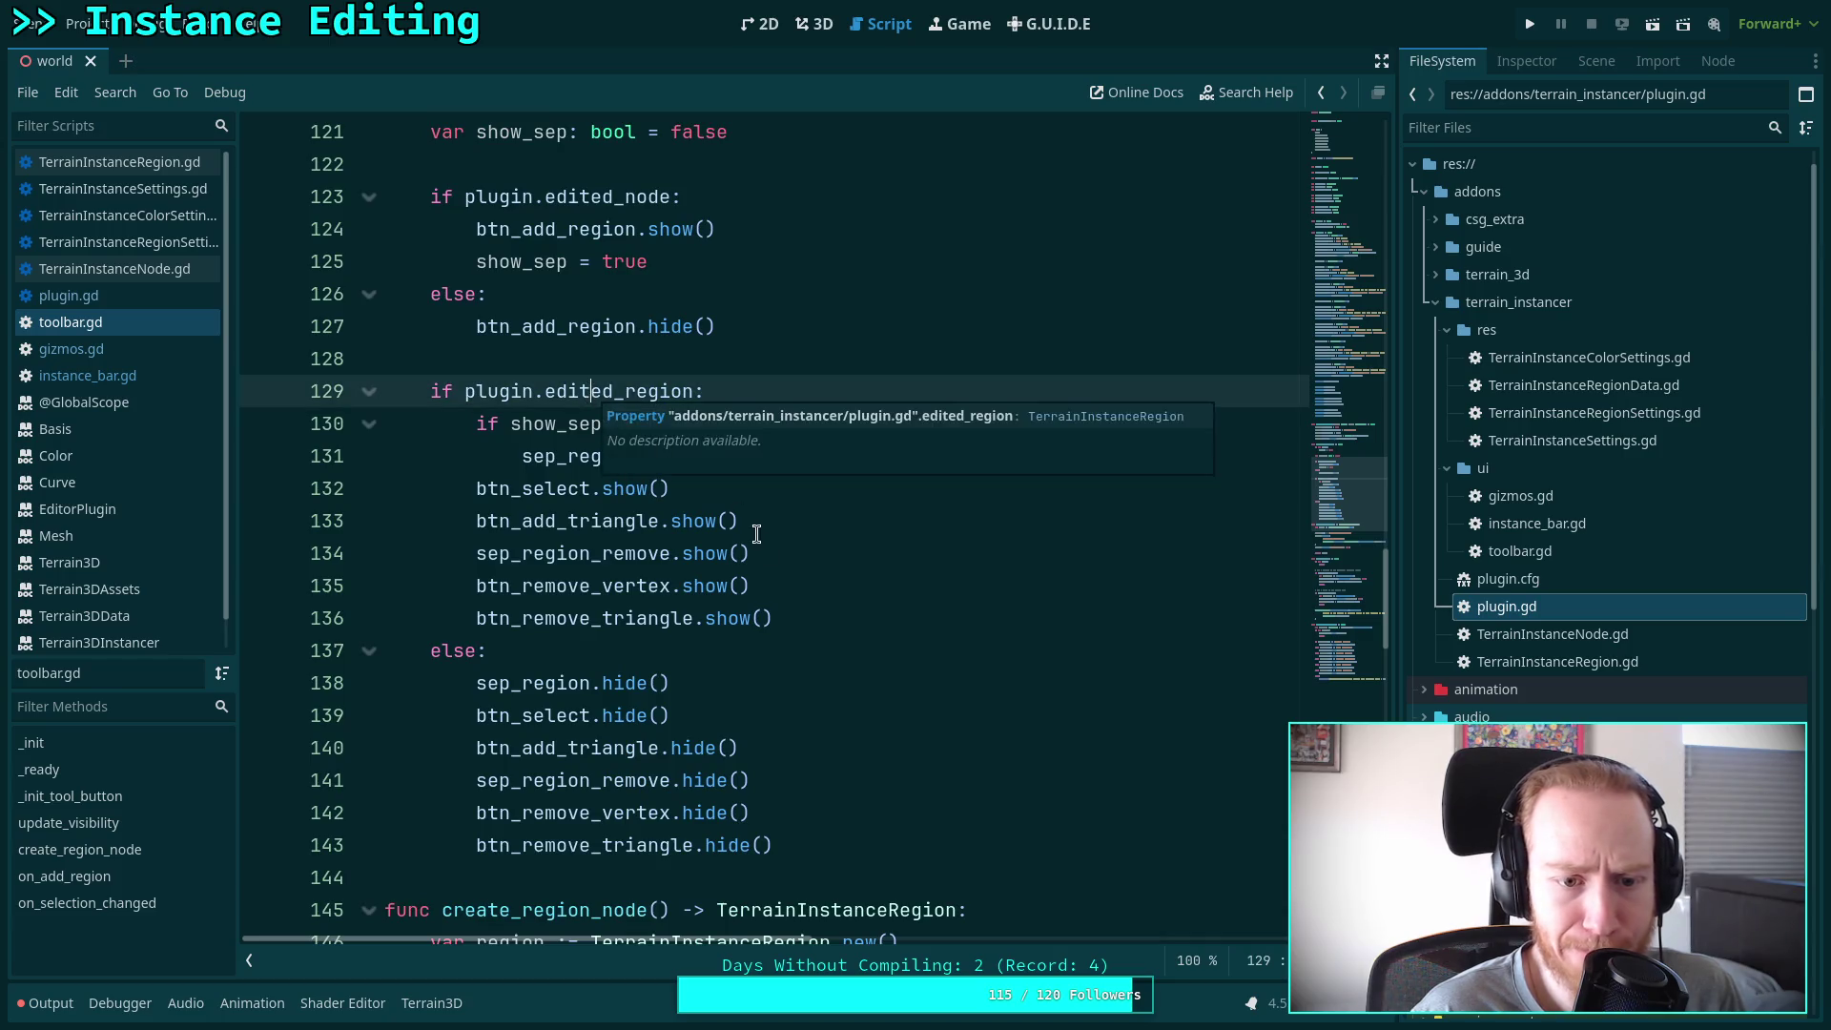
left_click(840, 608)
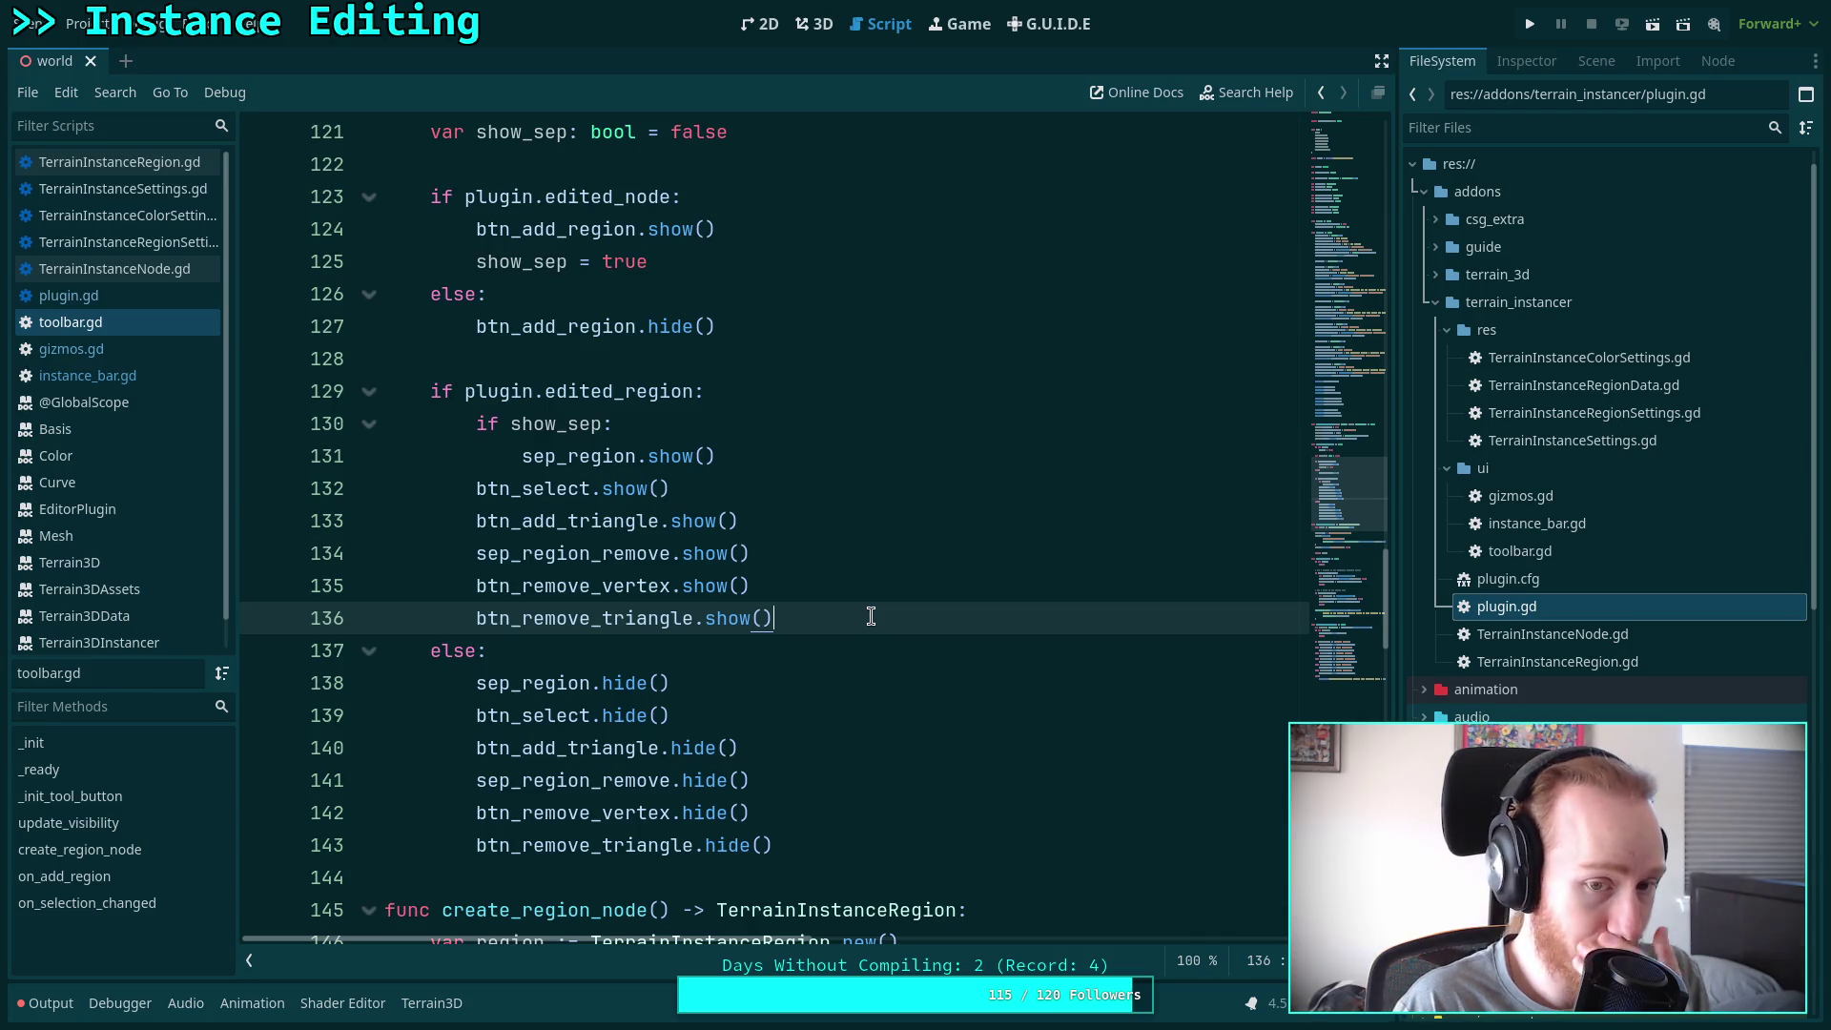
key("Return")
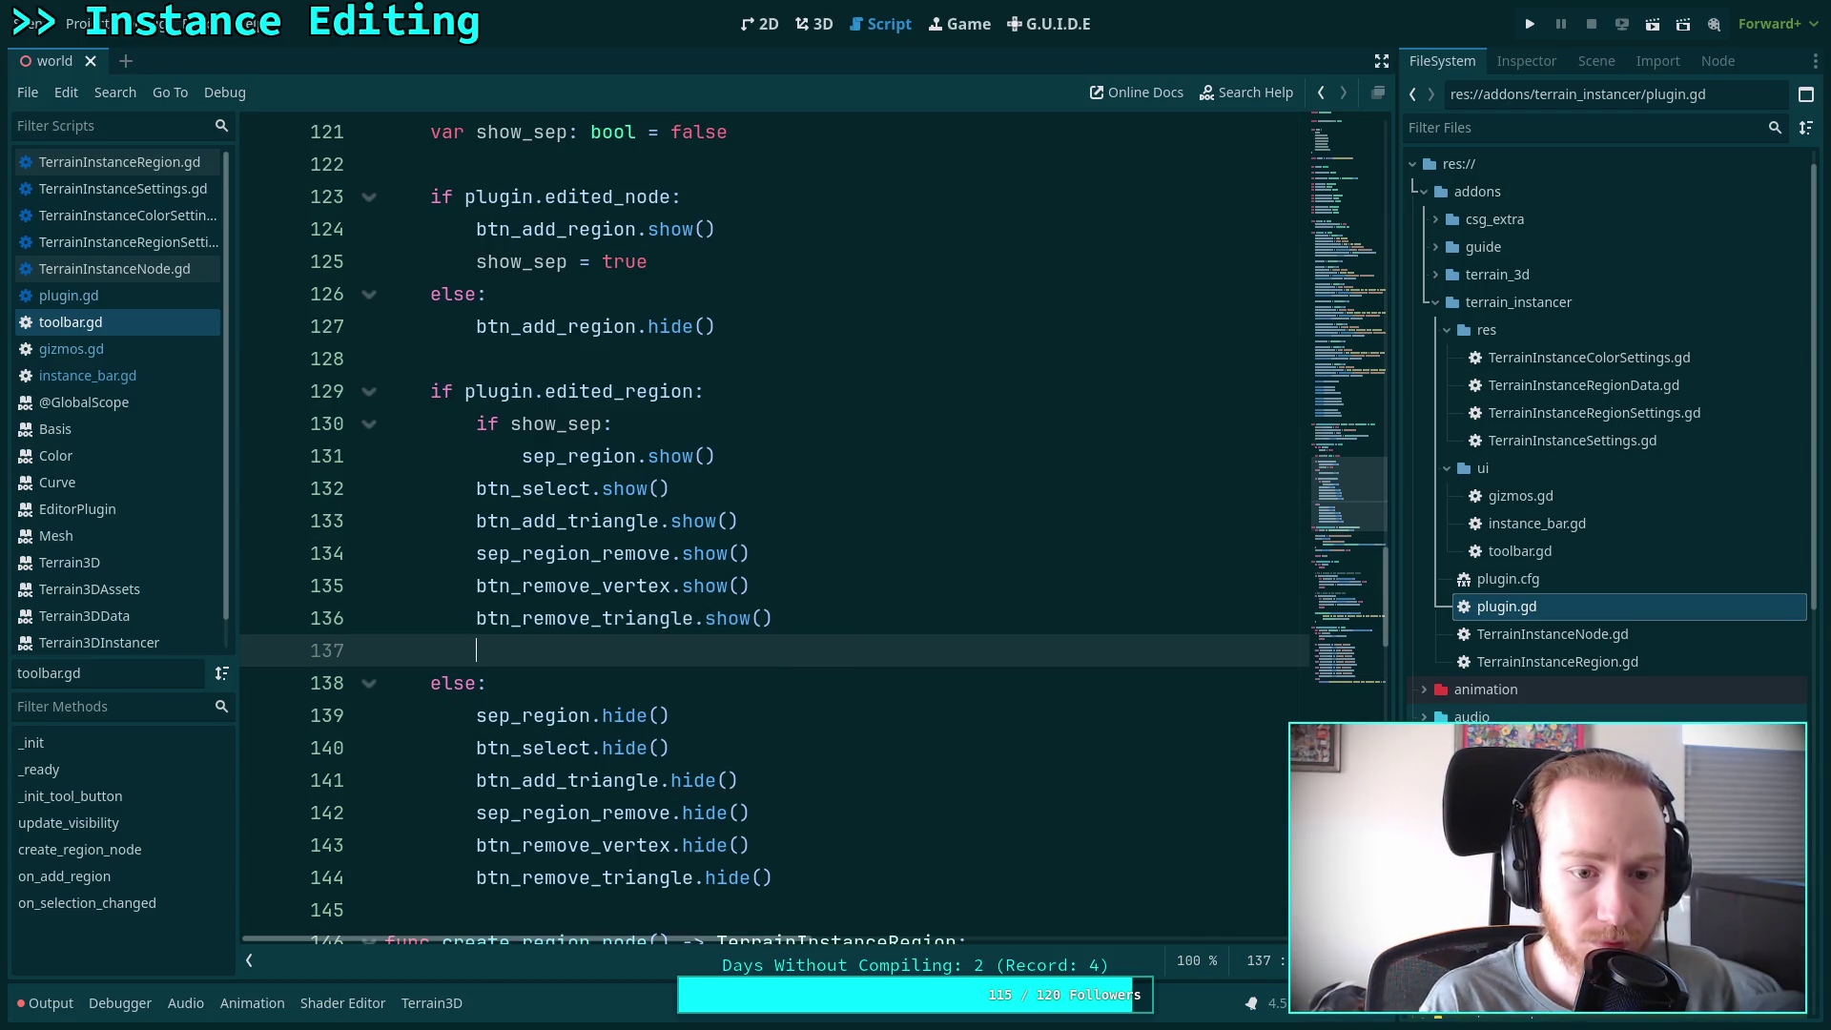
Separate the button groups with a blank line and add sep_instances.show()
left_click(754, 525)
key("Return")
left_click(827, 661)
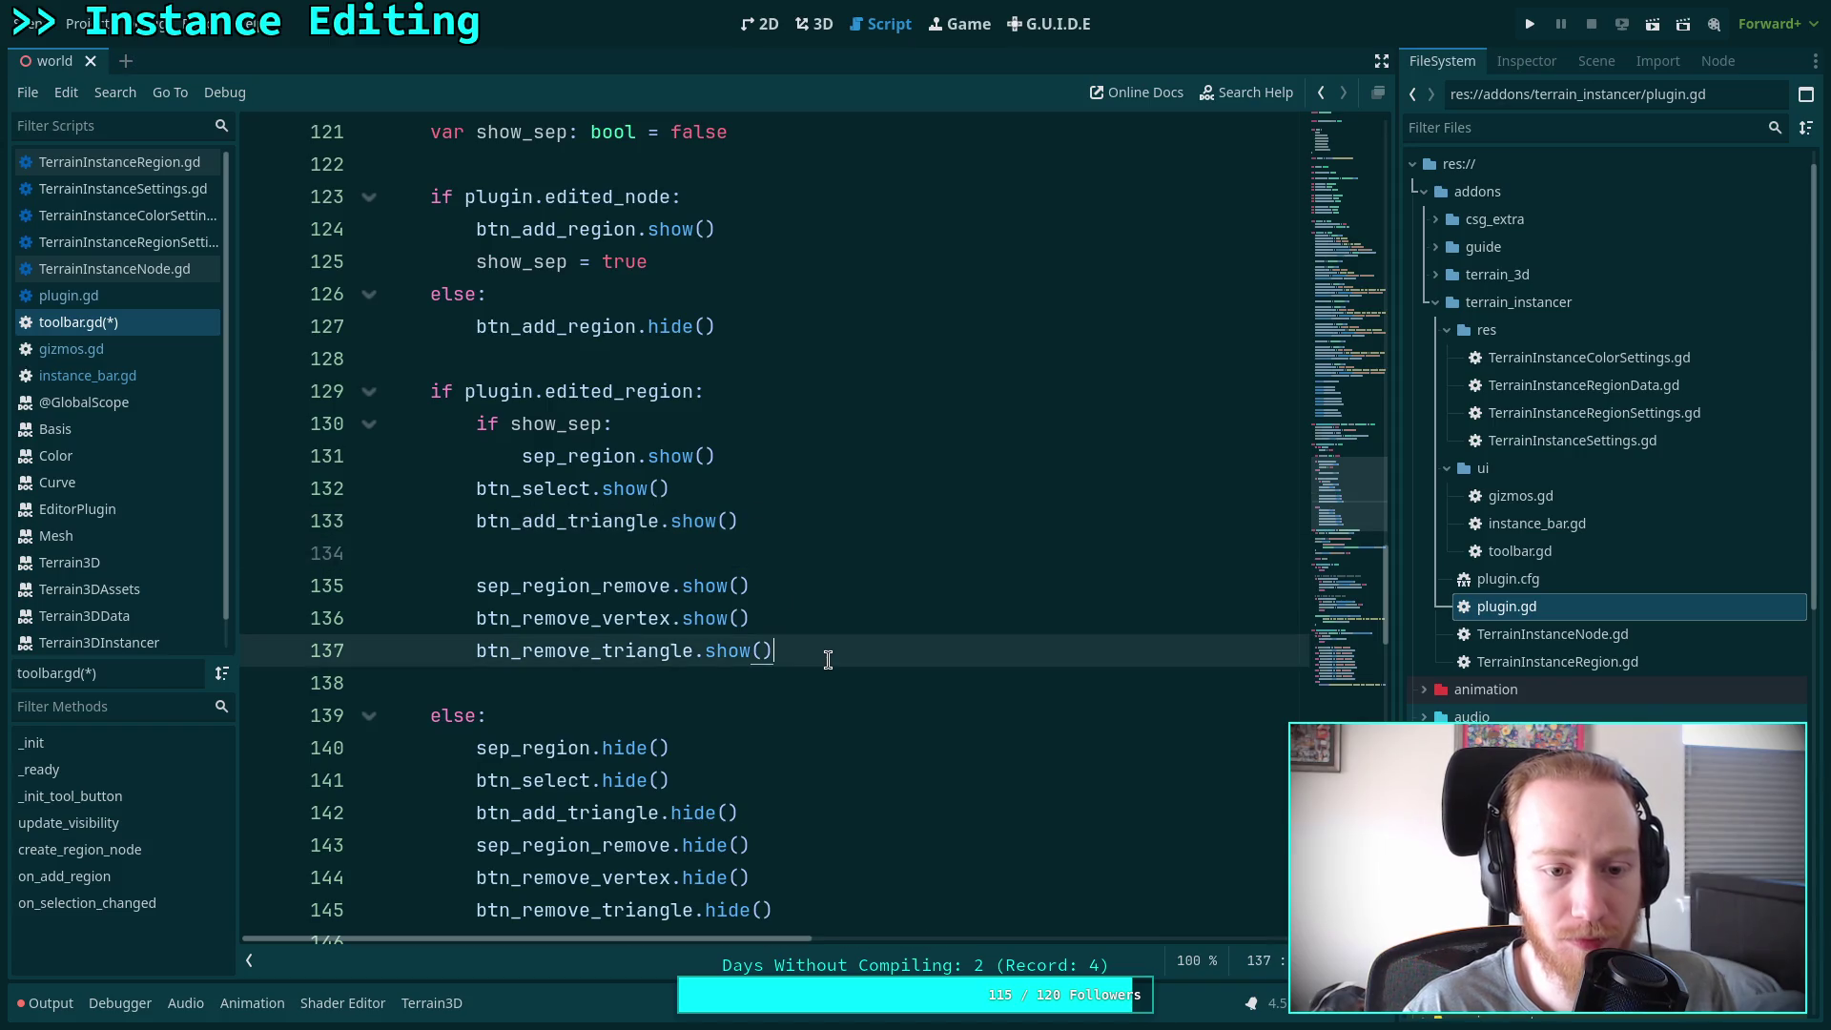
key("Return")
key("Return")
type("sep_")
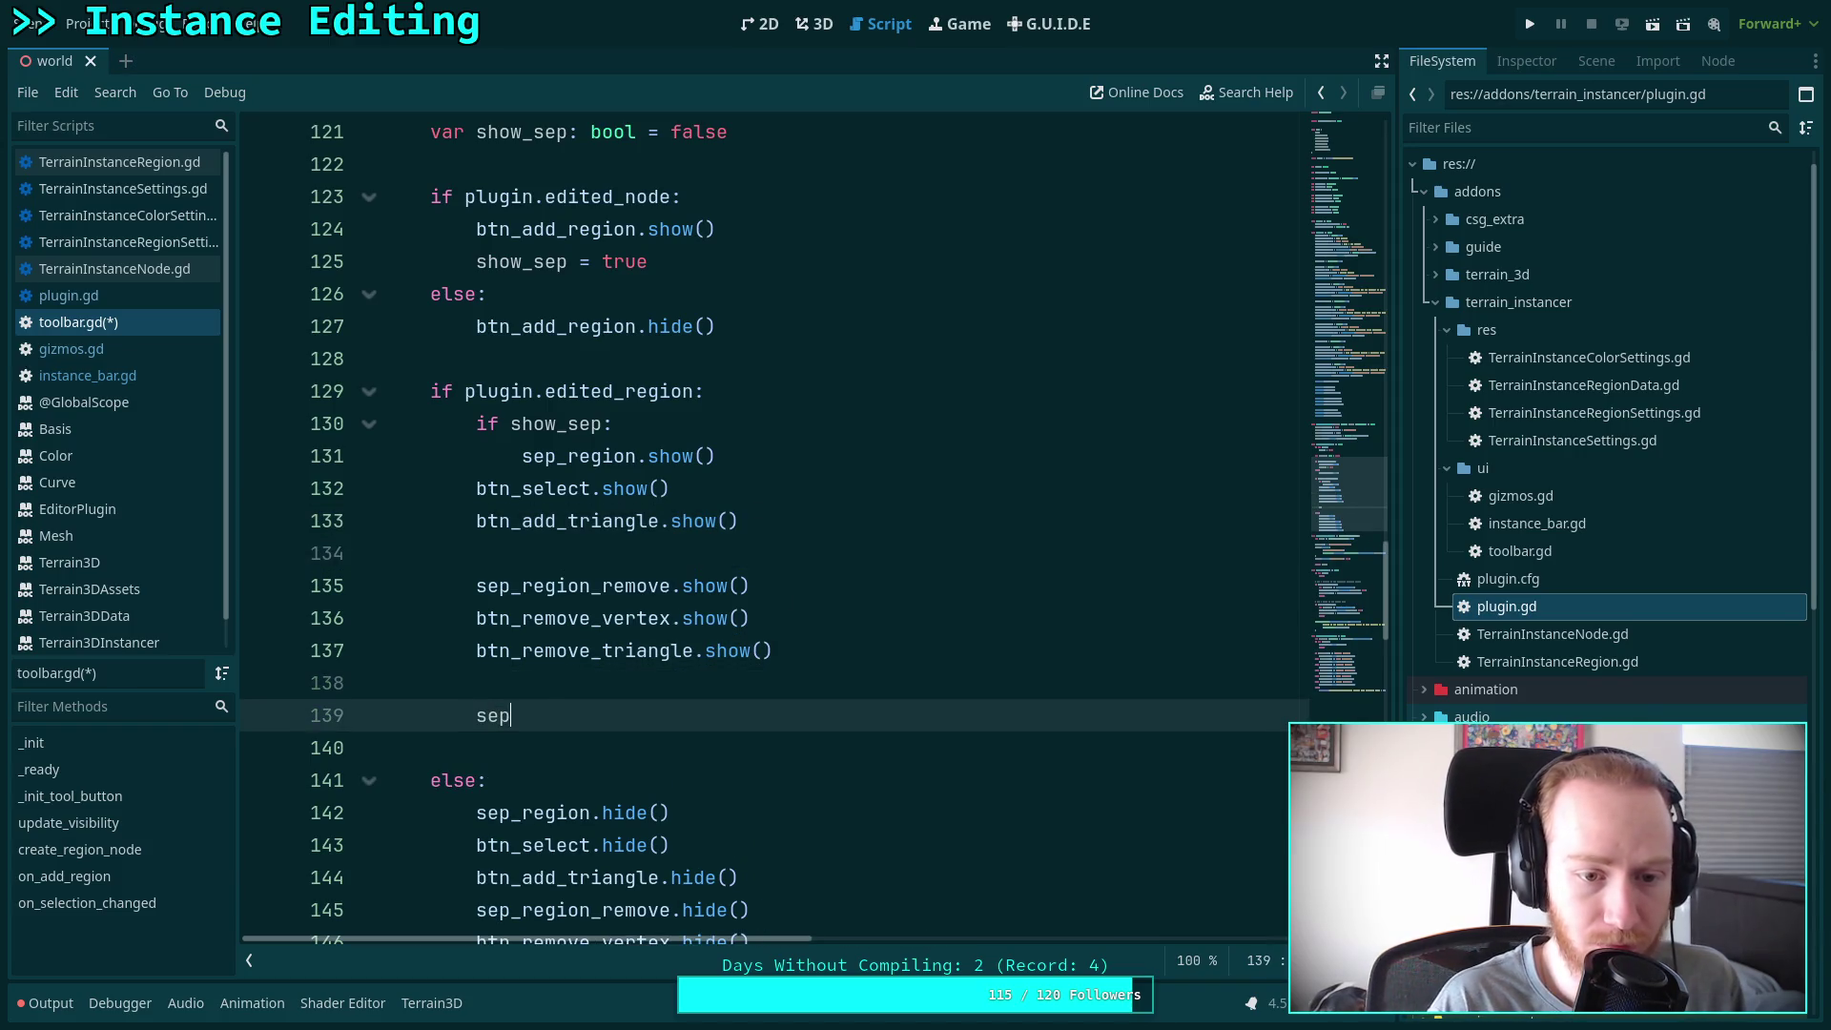
key("Down")
key("Up")
key("Return")
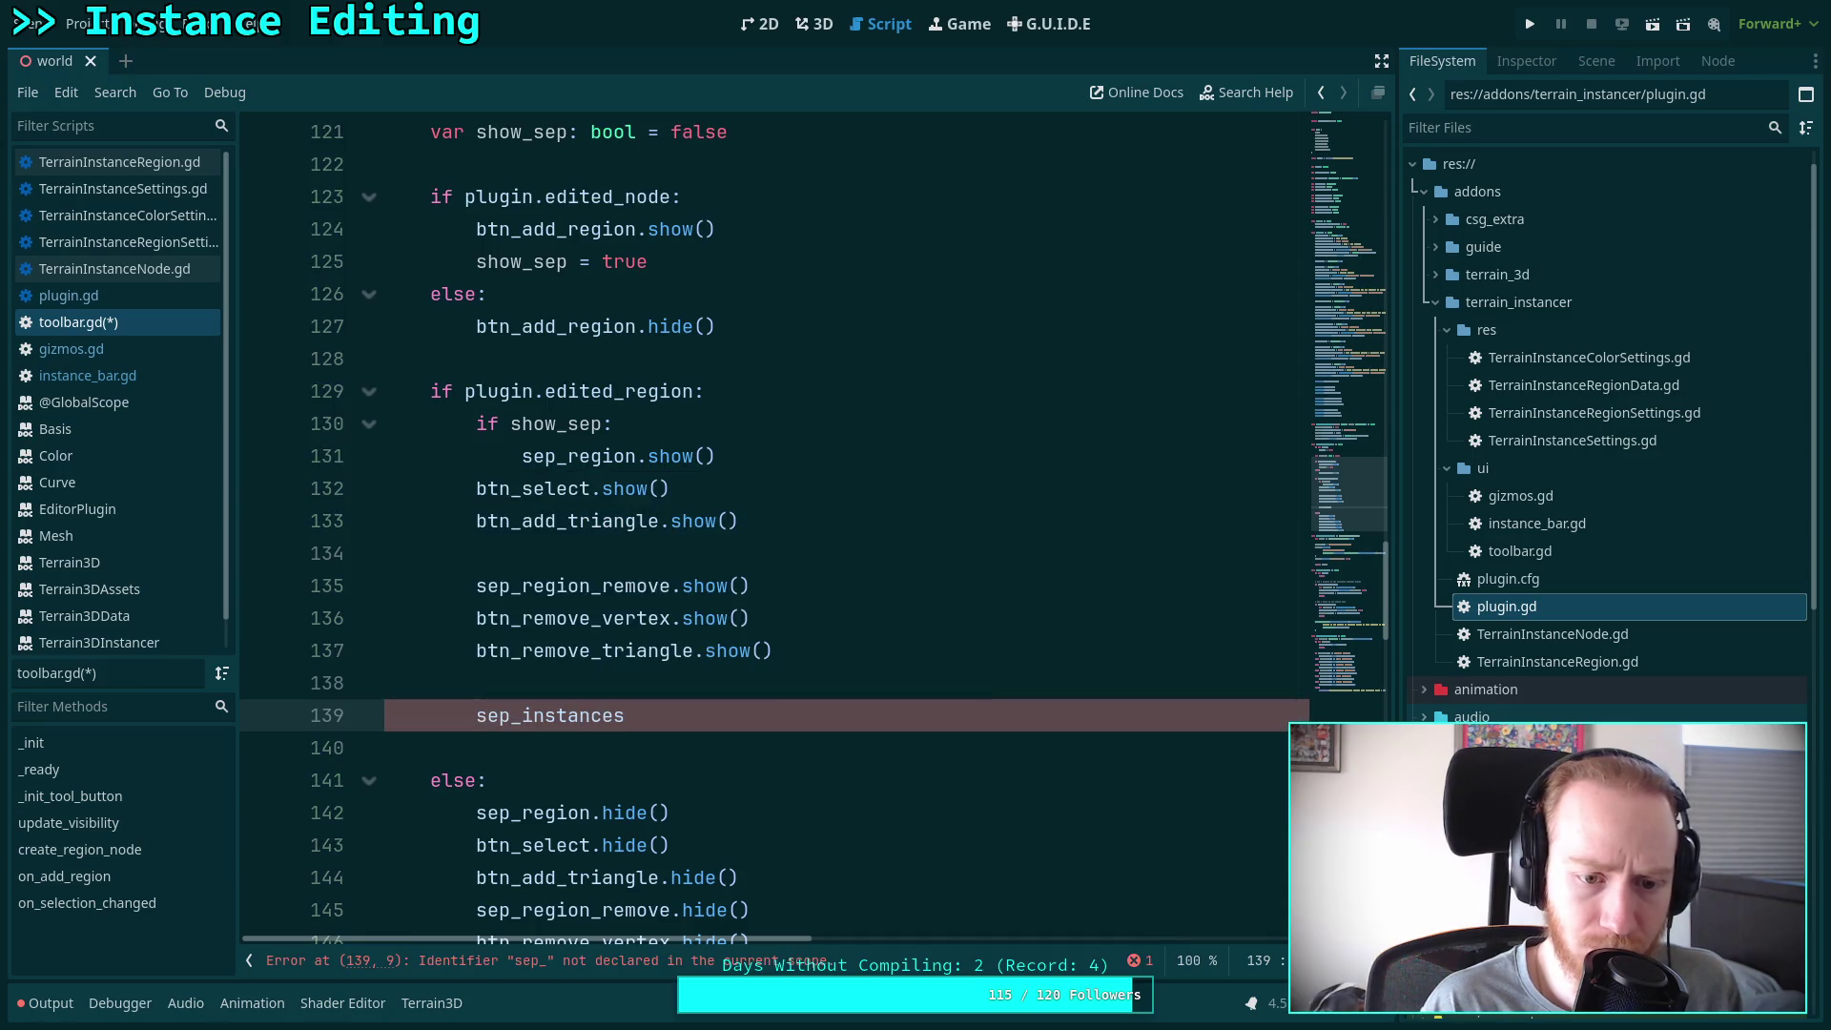
type(".show")
key("Return")
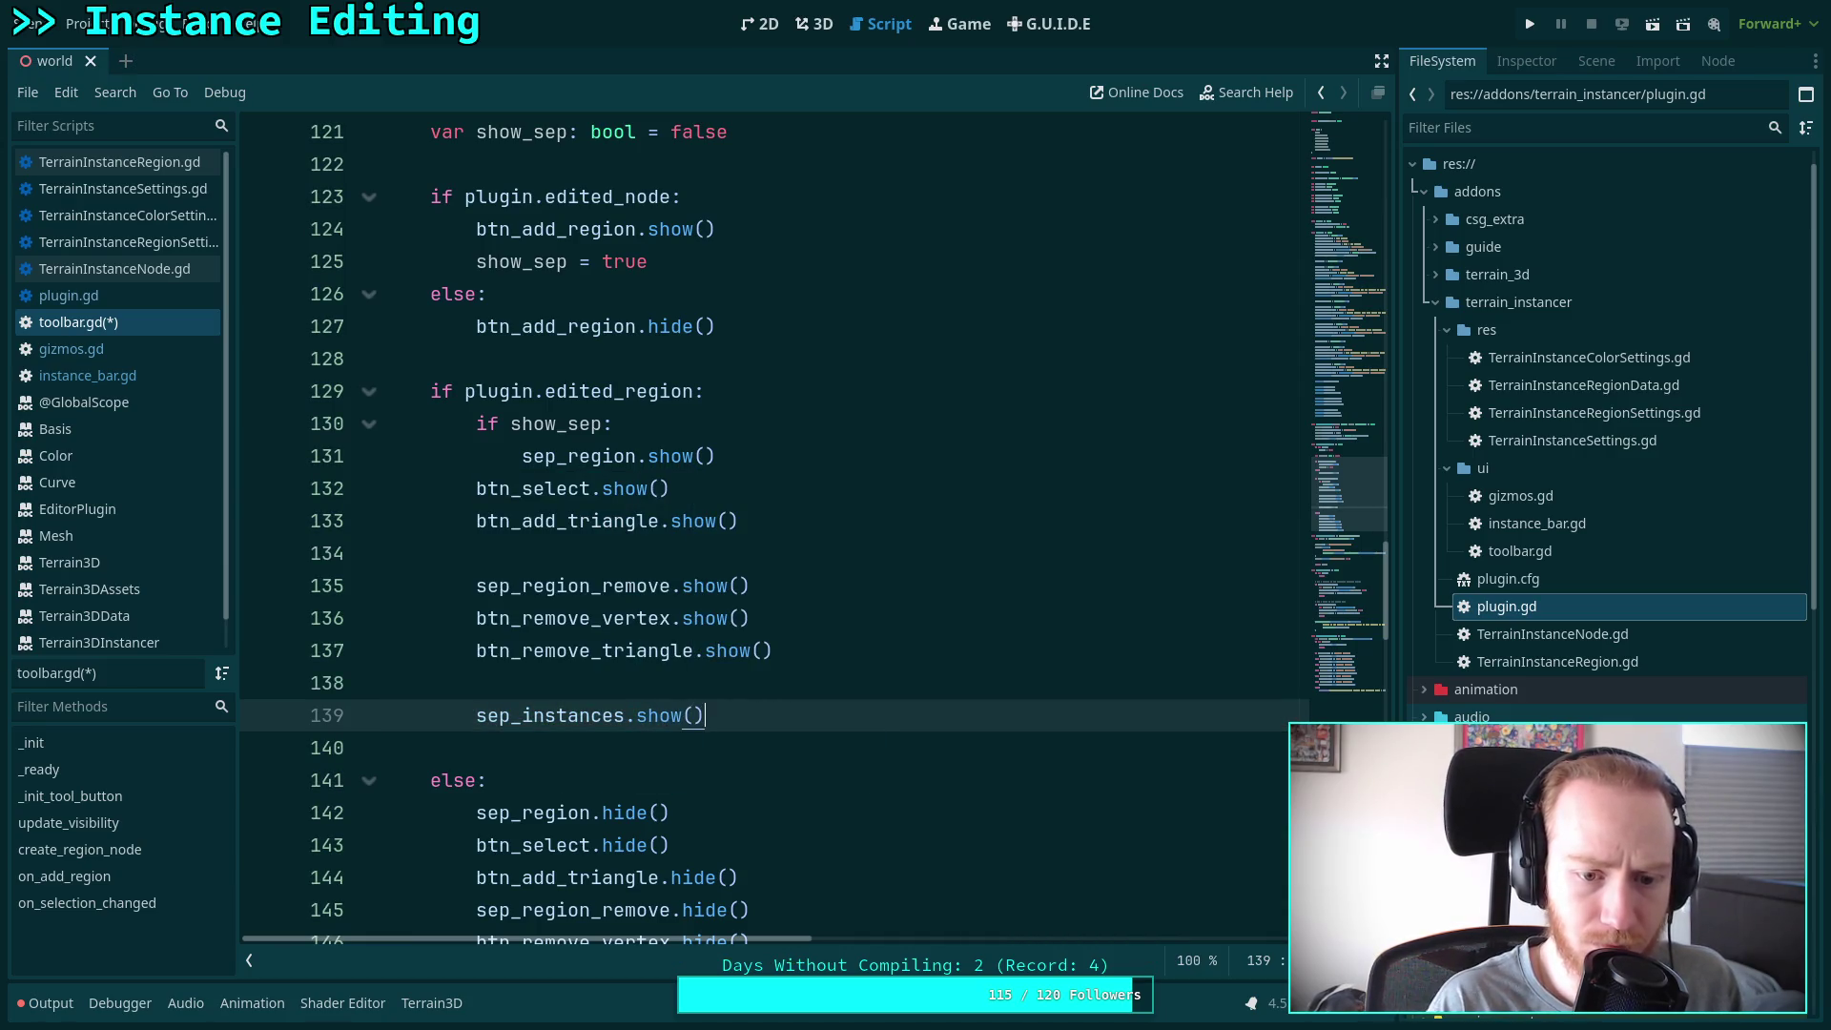
key("Return")
Add btn_add_instance.show() and btn_edit_instance.show() below it
type("btn_")
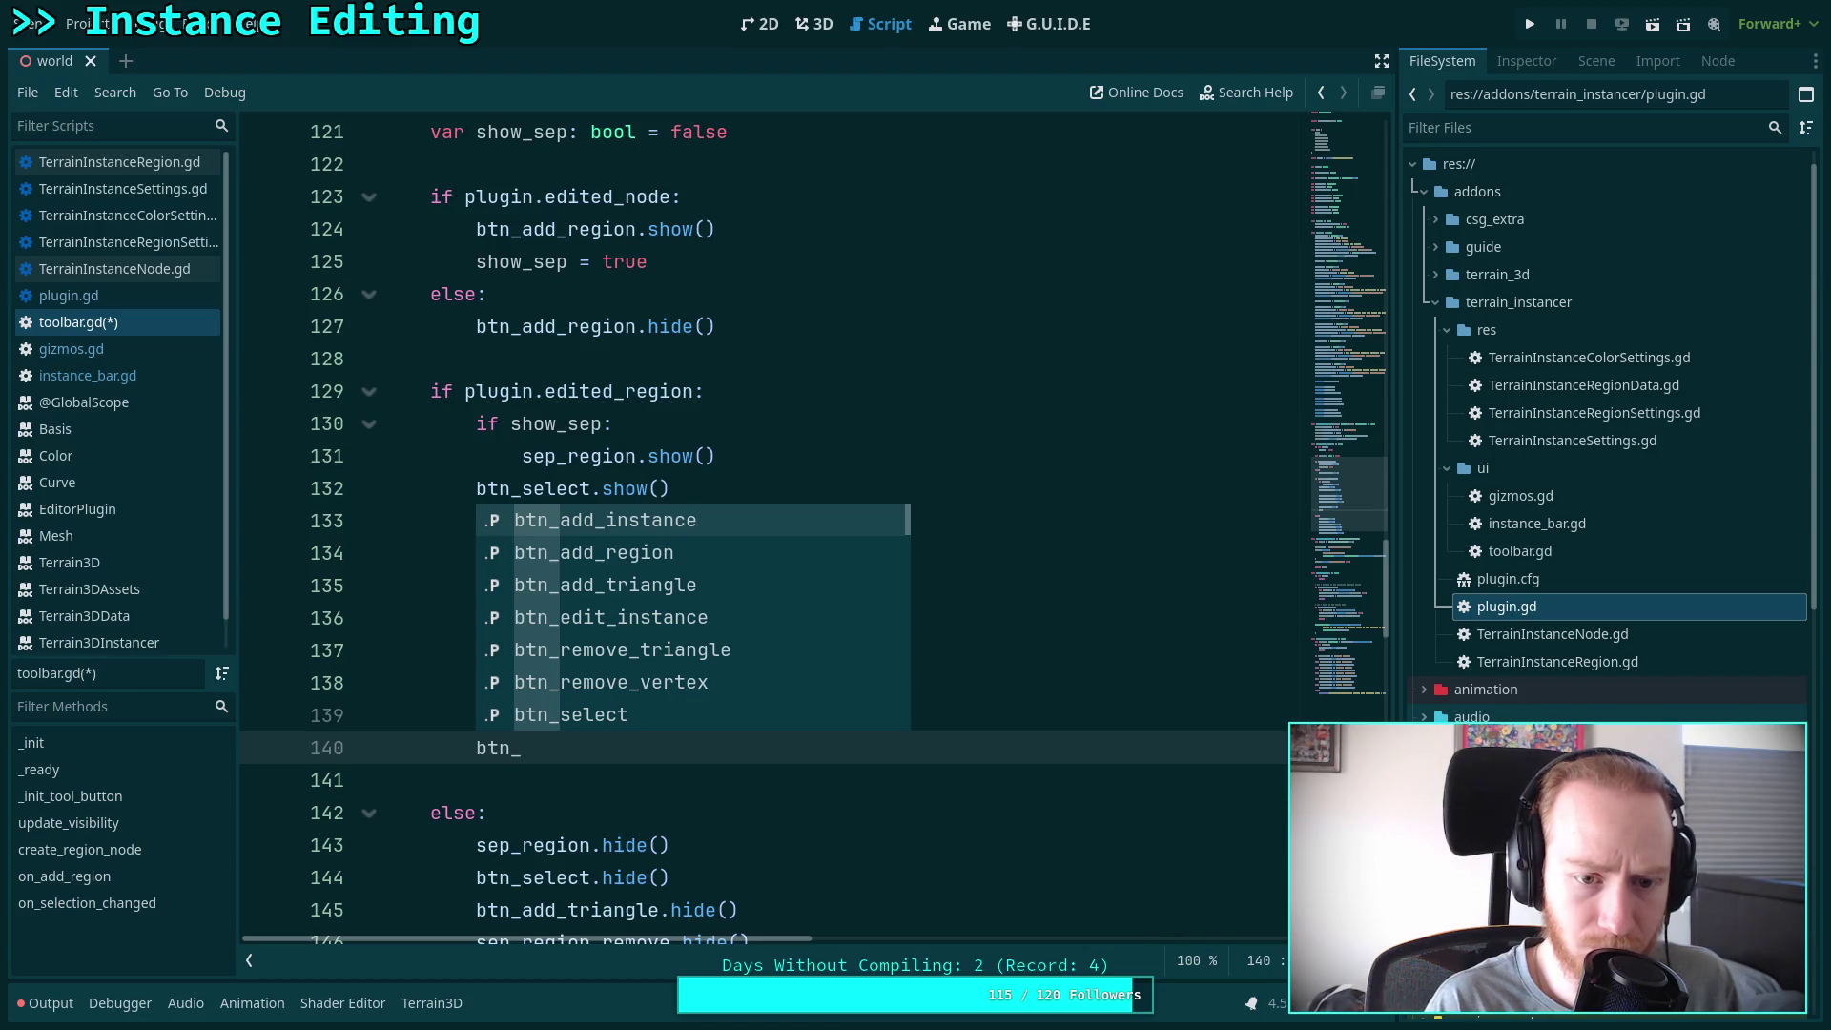
key("Return")
type(".show")
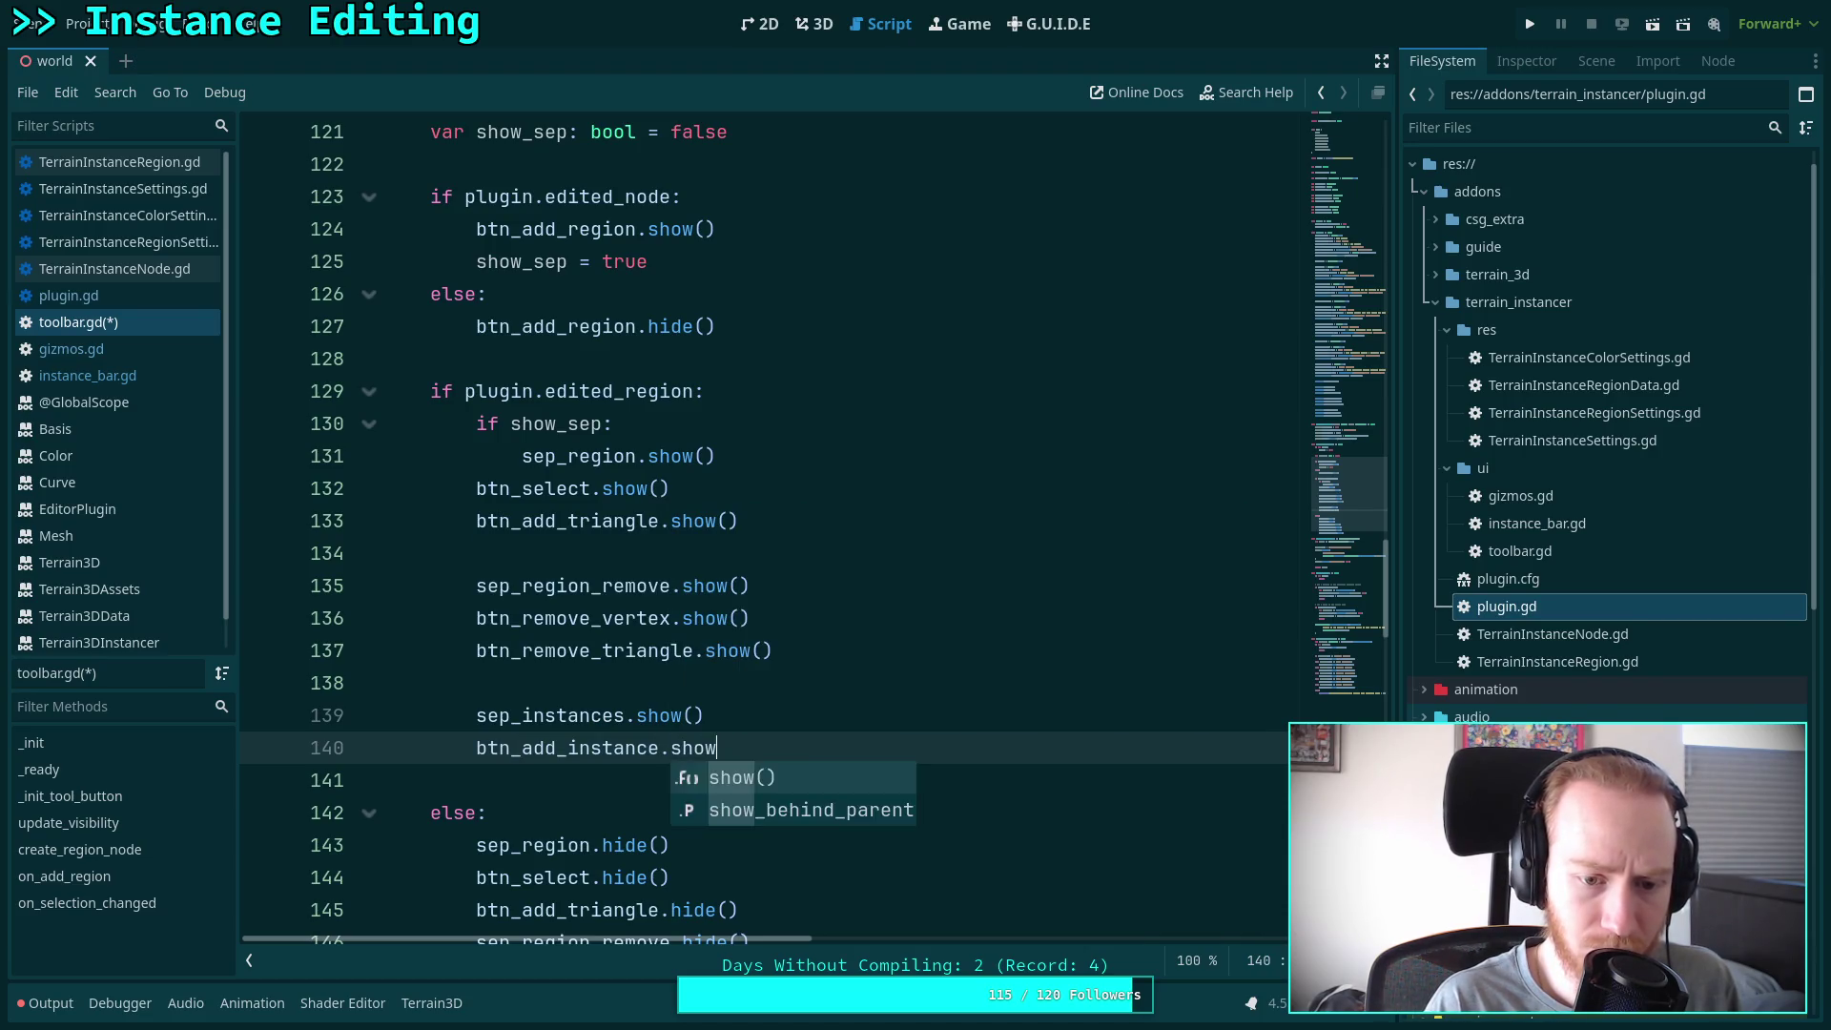
key("Return")
key("Return")
type("btn_ed")
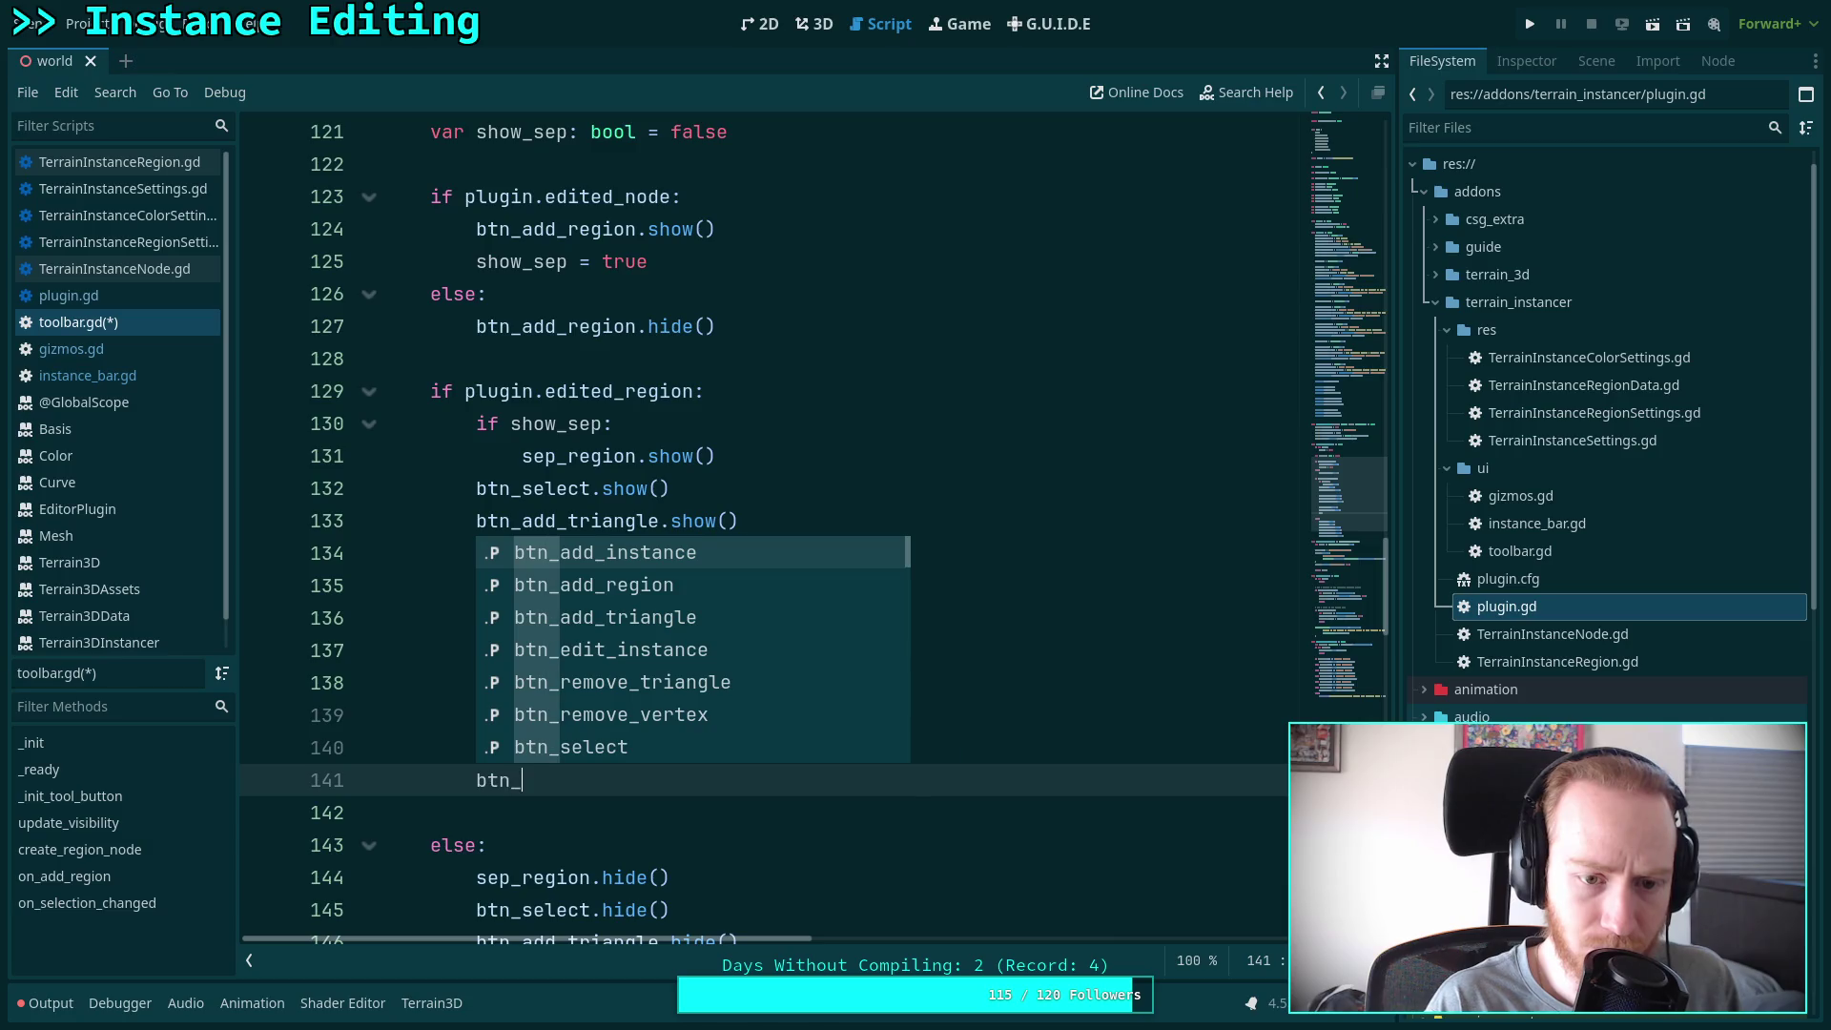
key("Return")
type("sh")
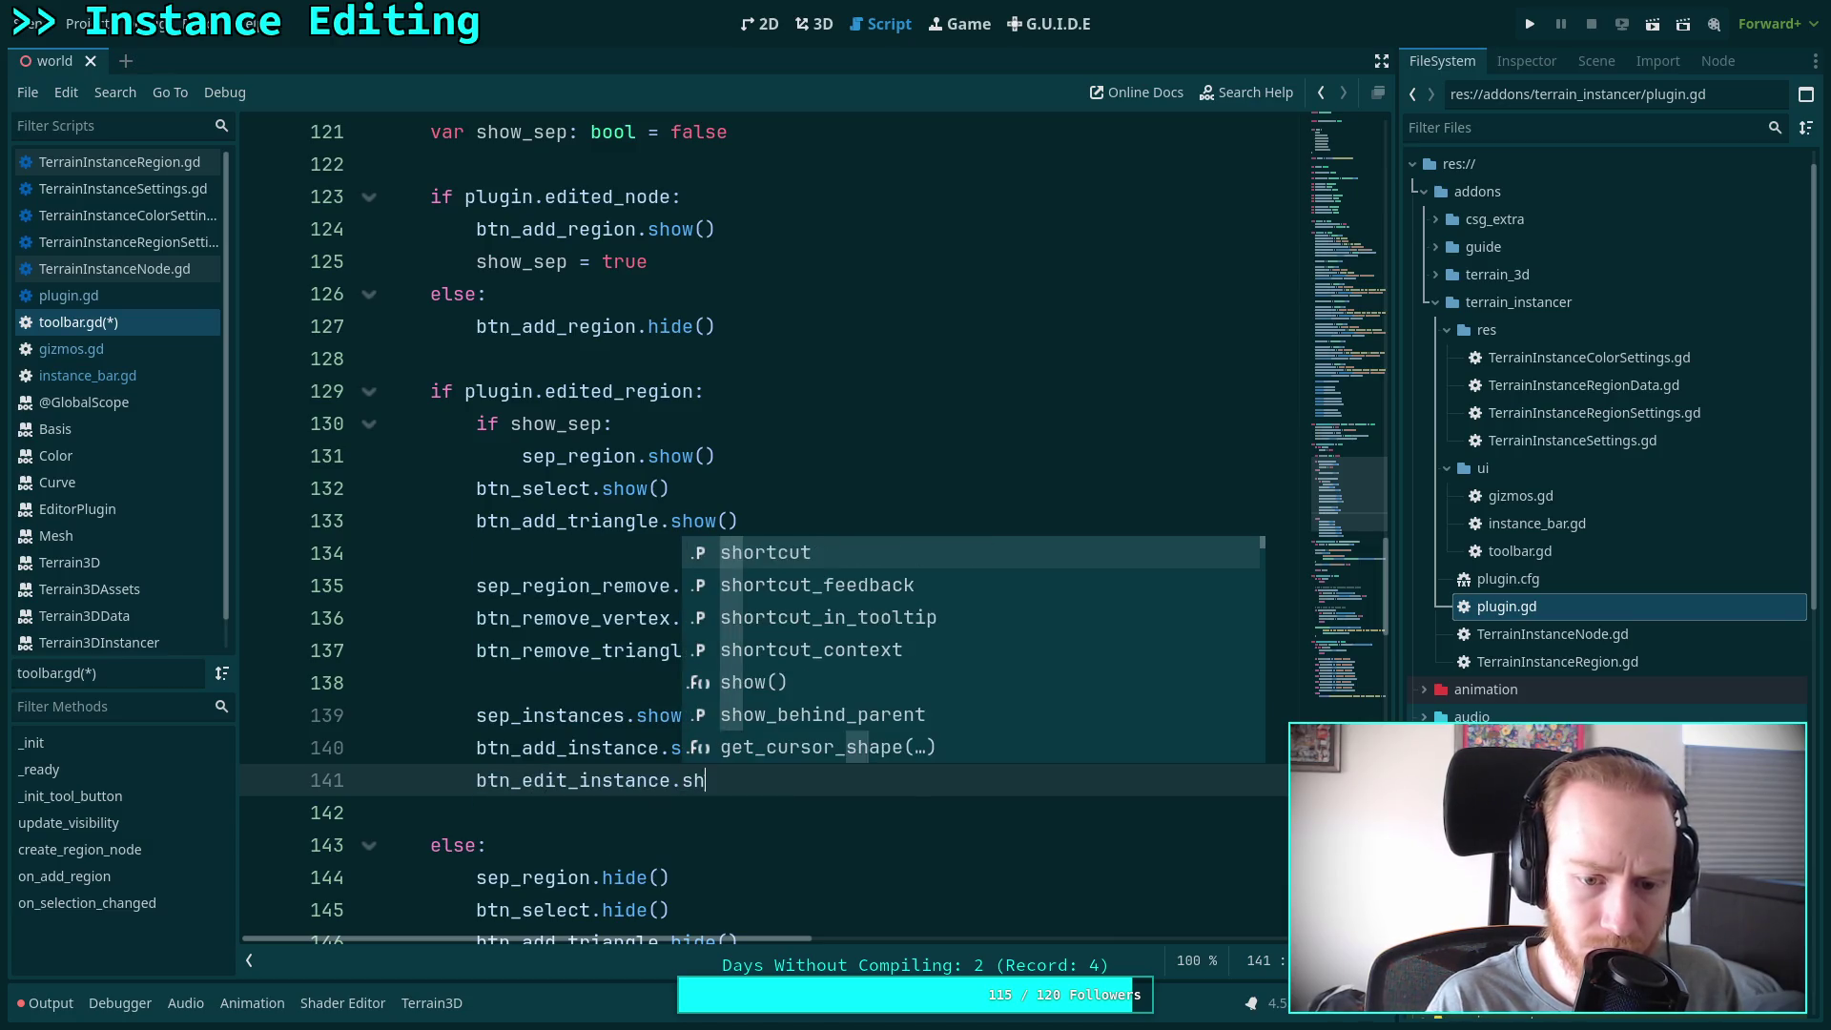
type("ow")
key("Return")
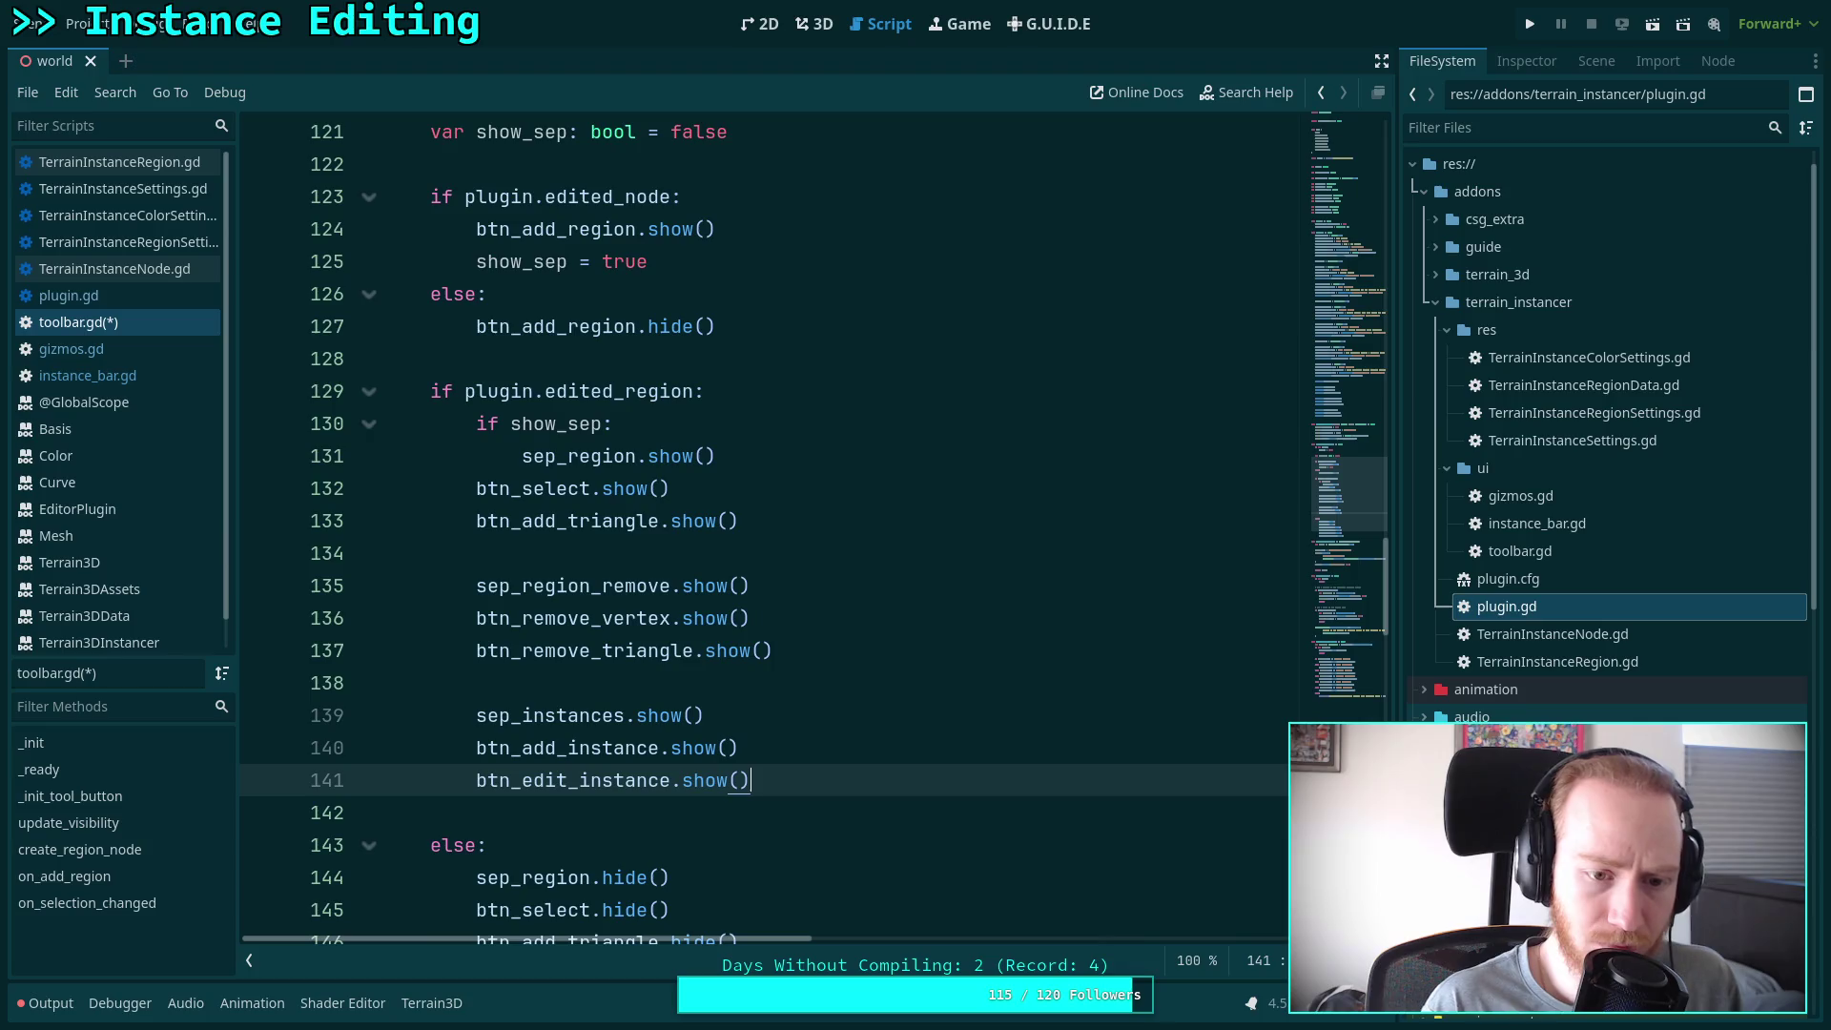
scroll(776, 642, "down", 3)
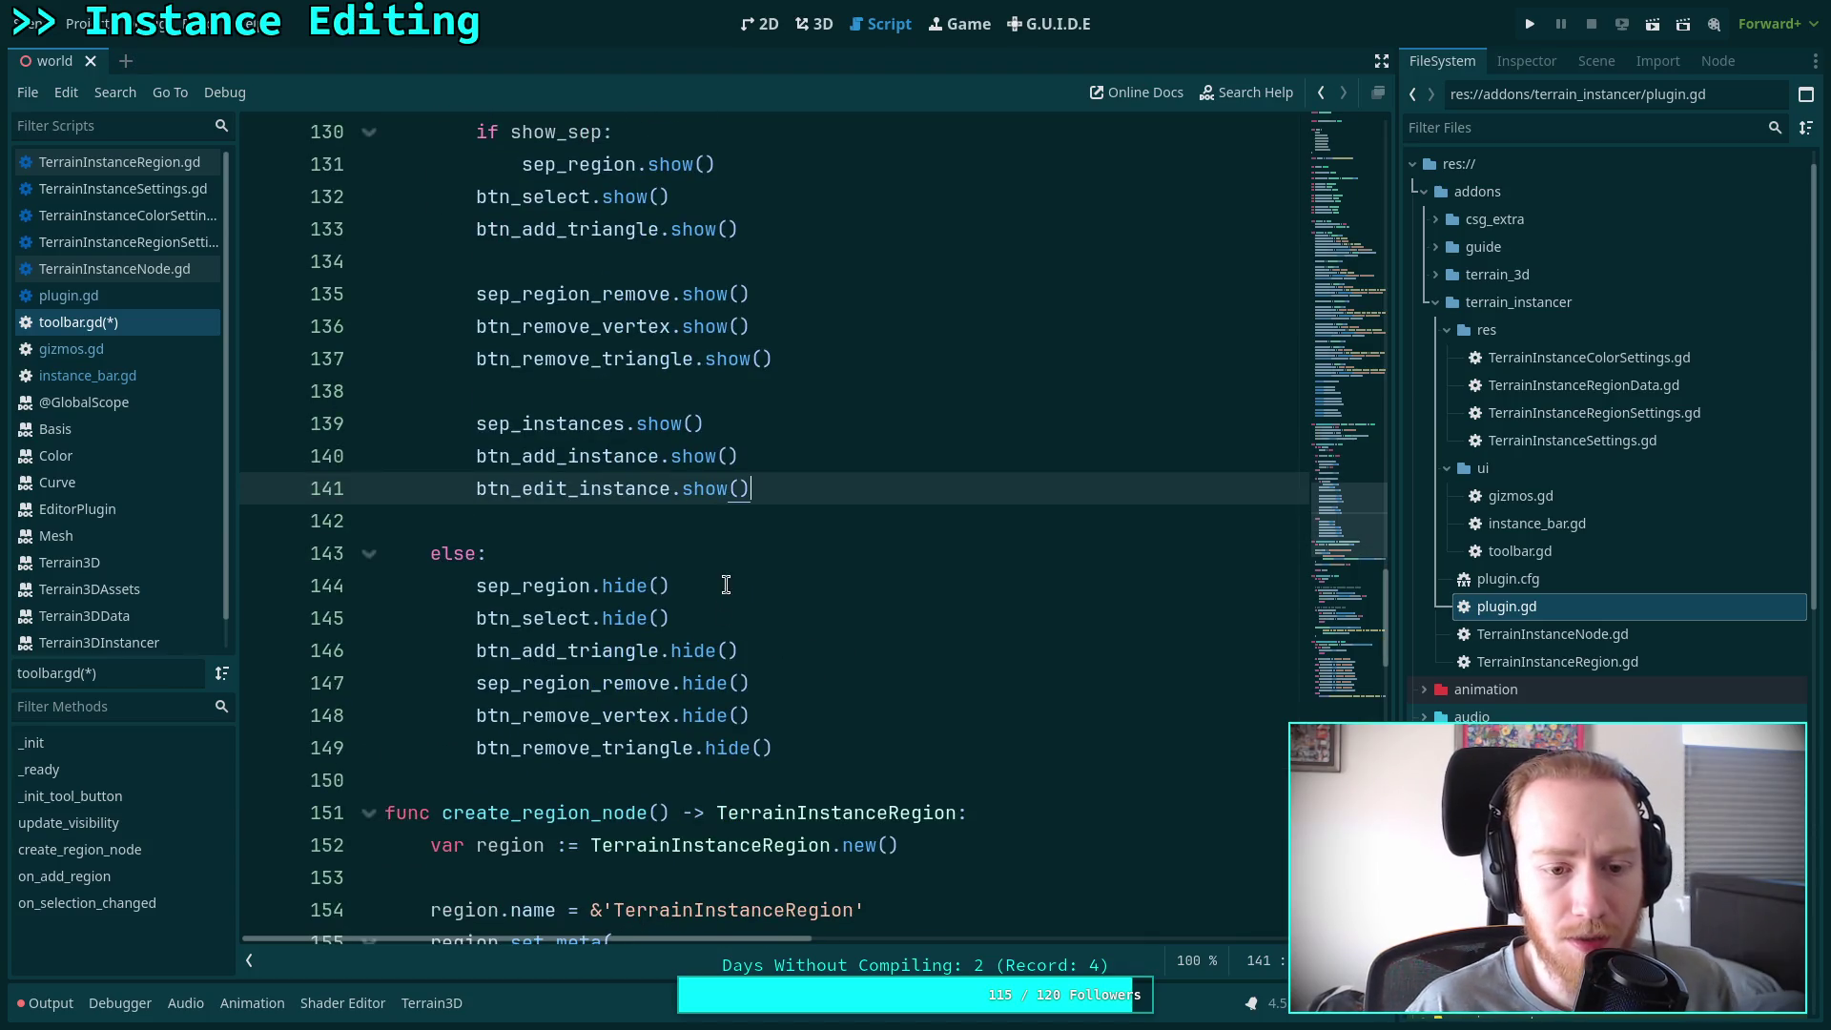
Add a sep_instances call after btn_remove_triangle.hide() in the else branch
left_click(794, 638)
key("Return")
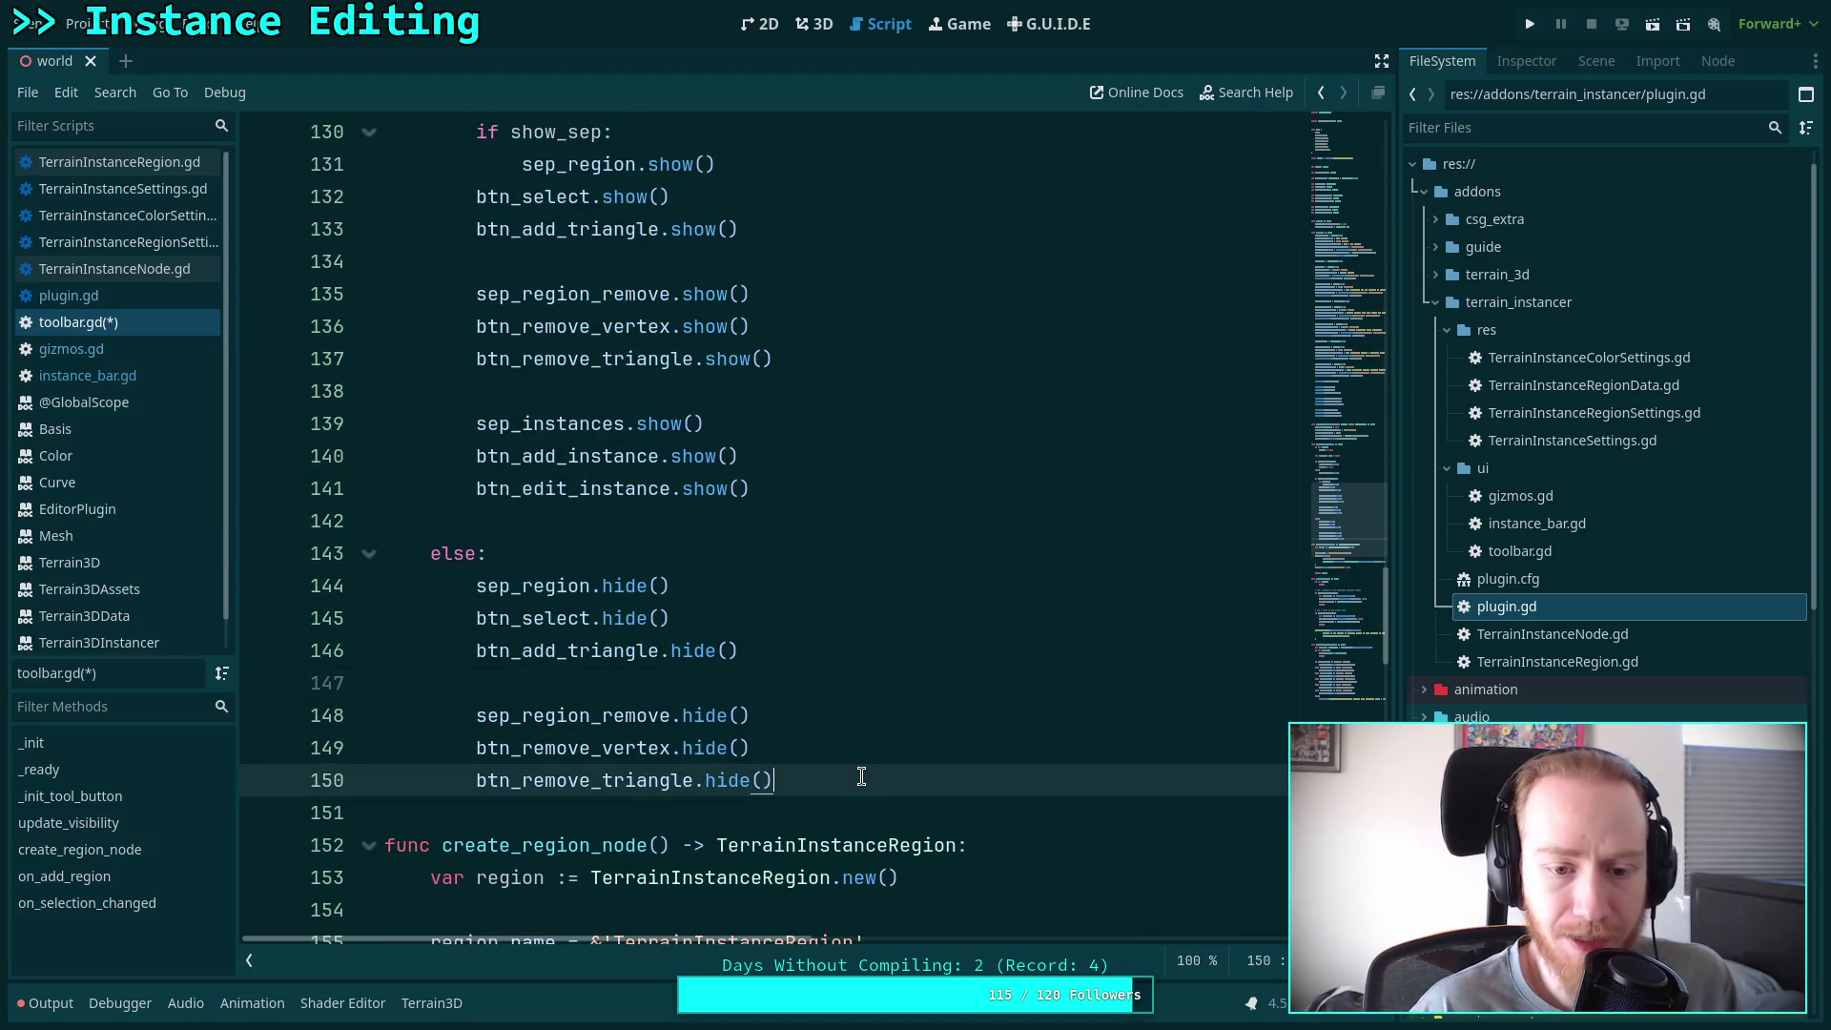
left_click(859, 776)
key("Return")
key("Return")
type("sep")
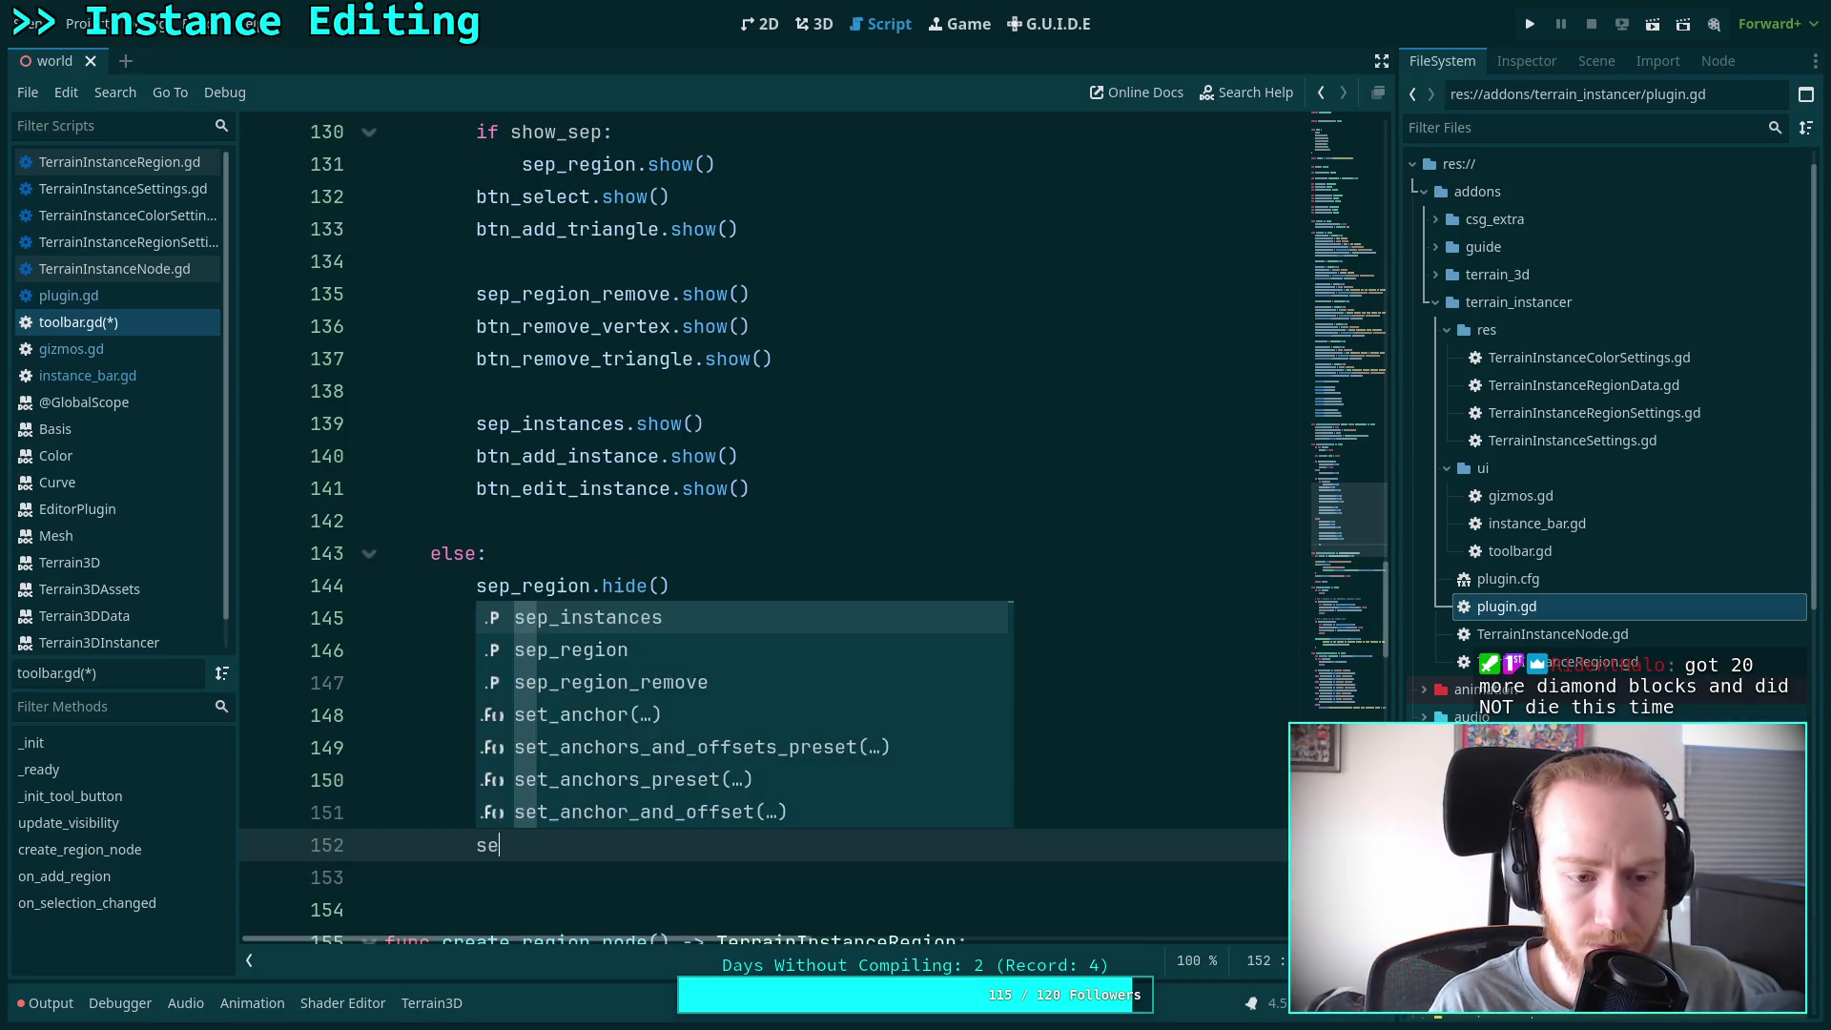
key("Return")
type(".sh")
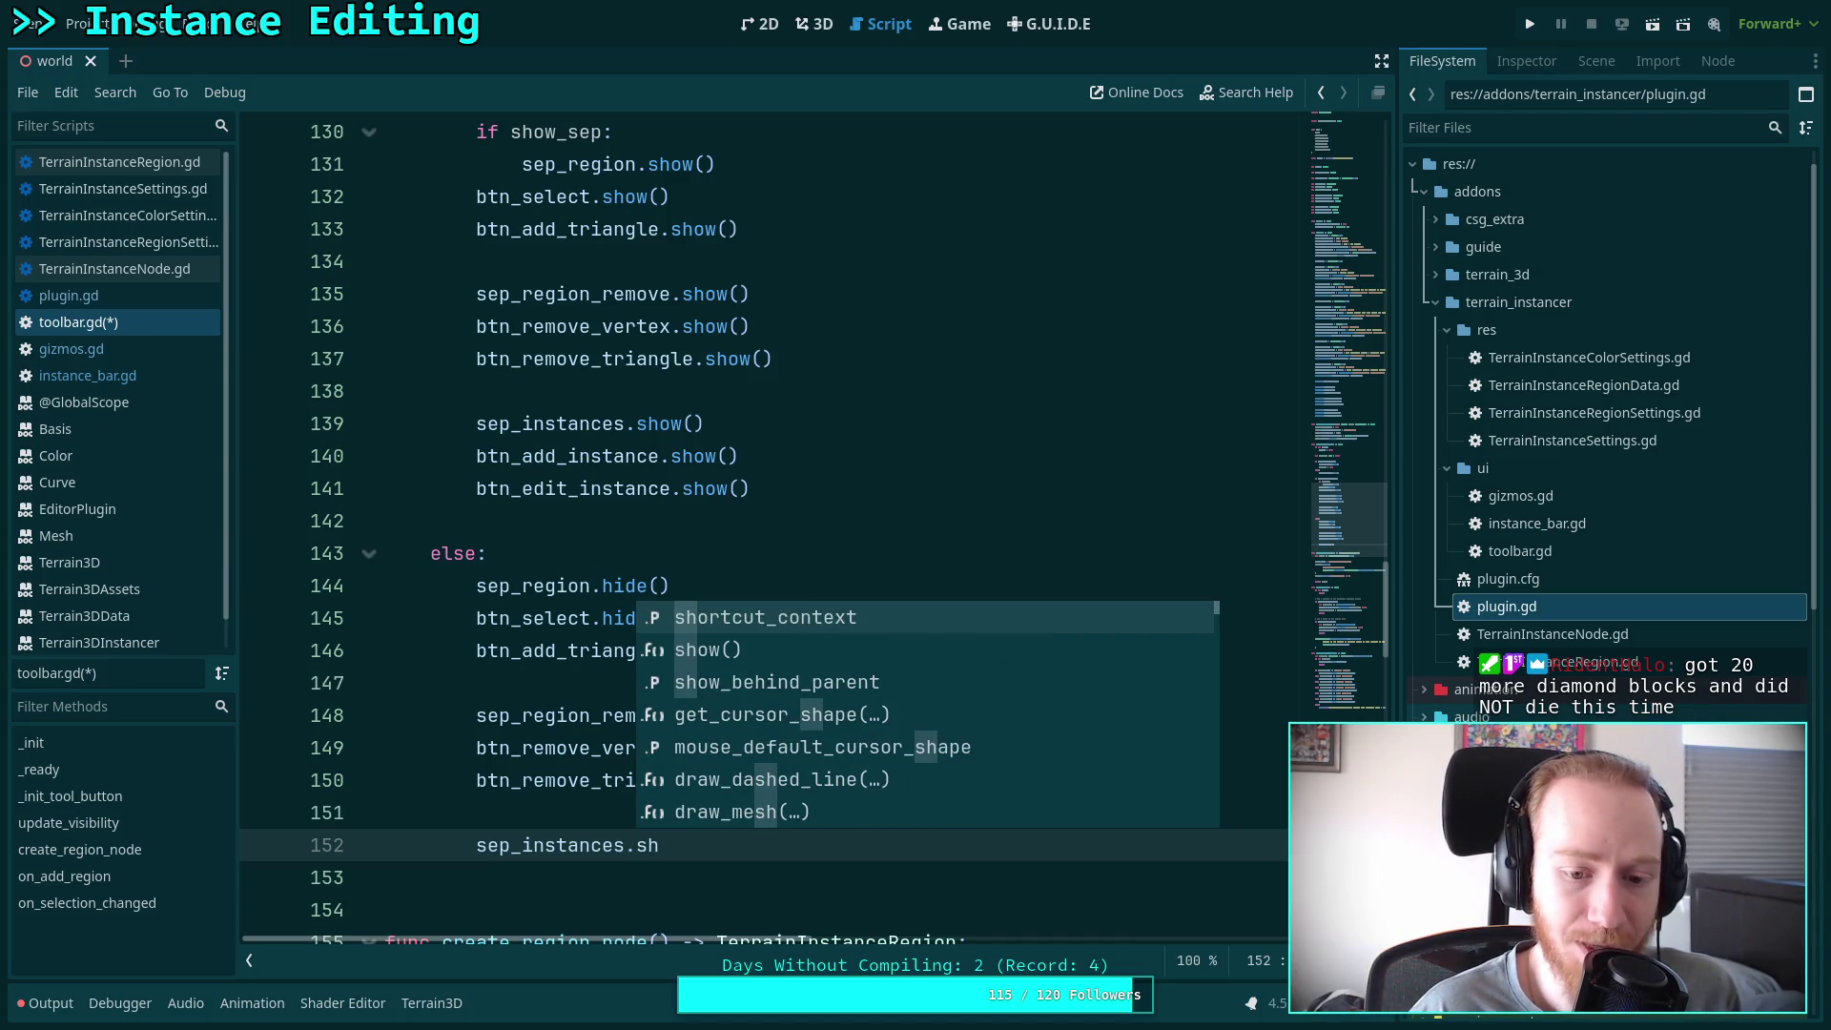
key("Down")
key("Down")
key("Up")
key("Return")
key("Return")
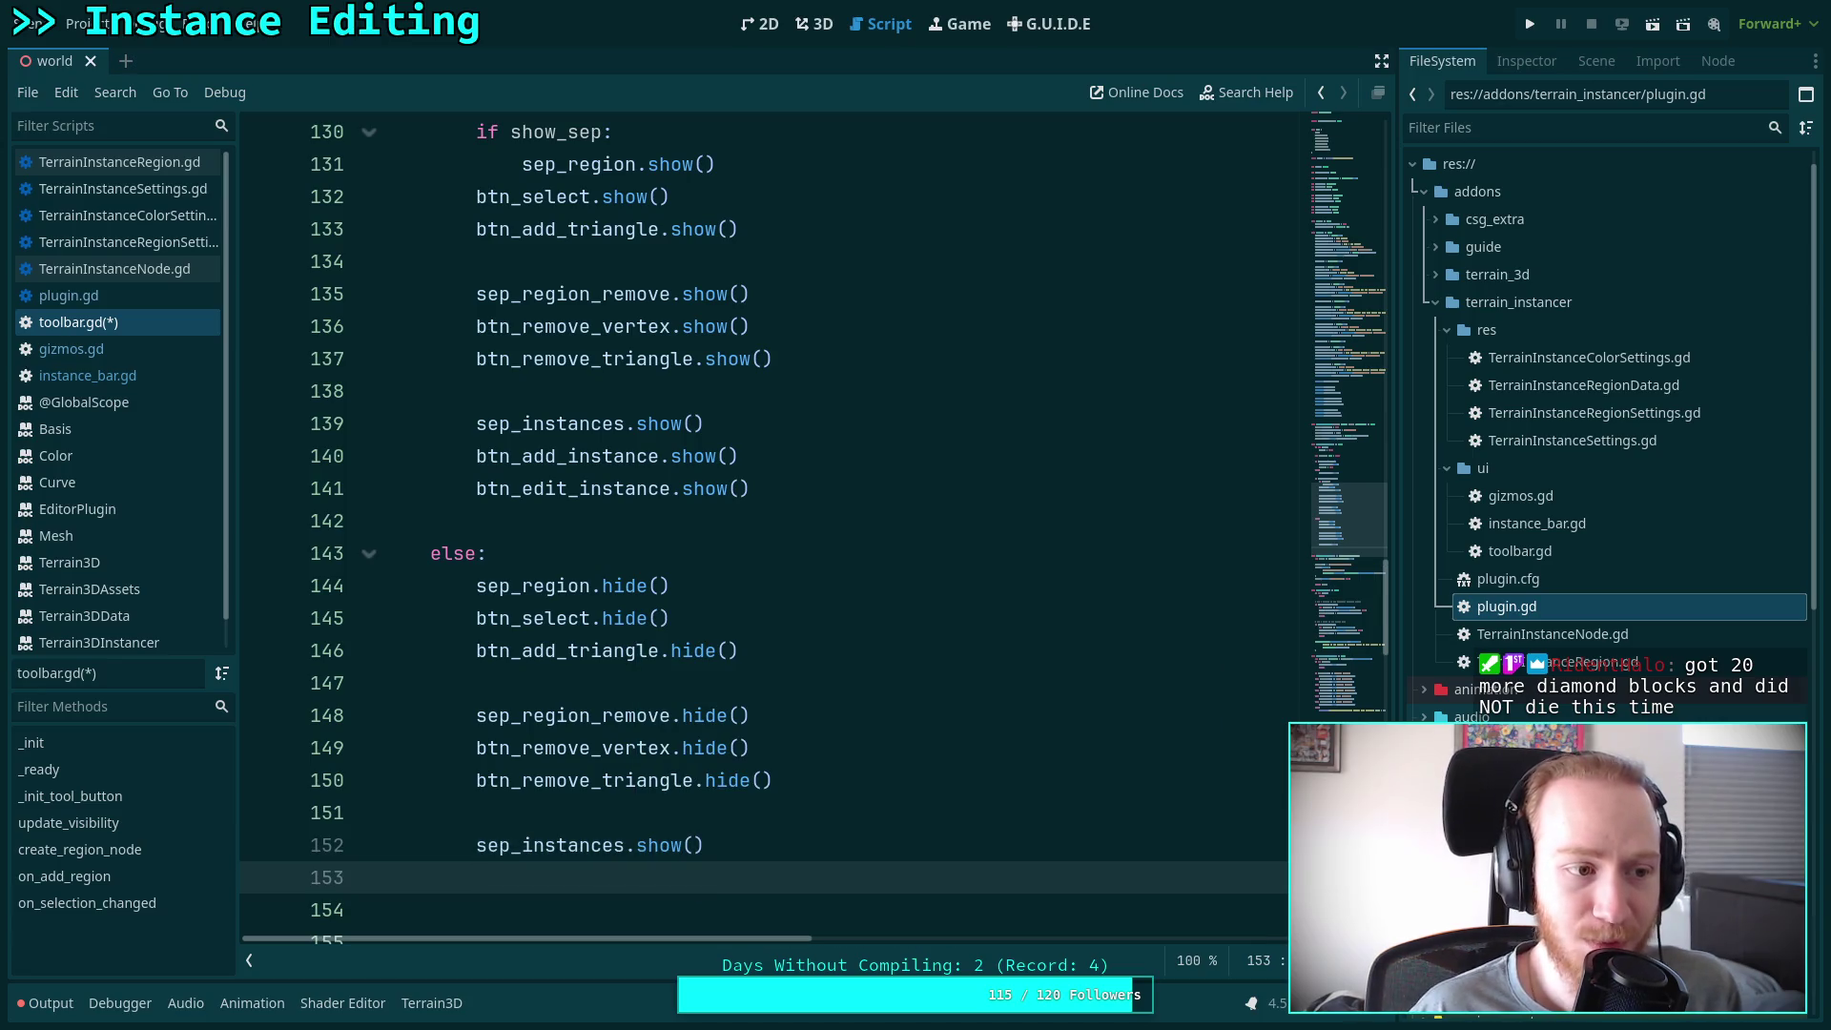
Add btn_add_instance.hide() and change the sep_instances call from show to hide
scroll(849, 686, "down", 1)
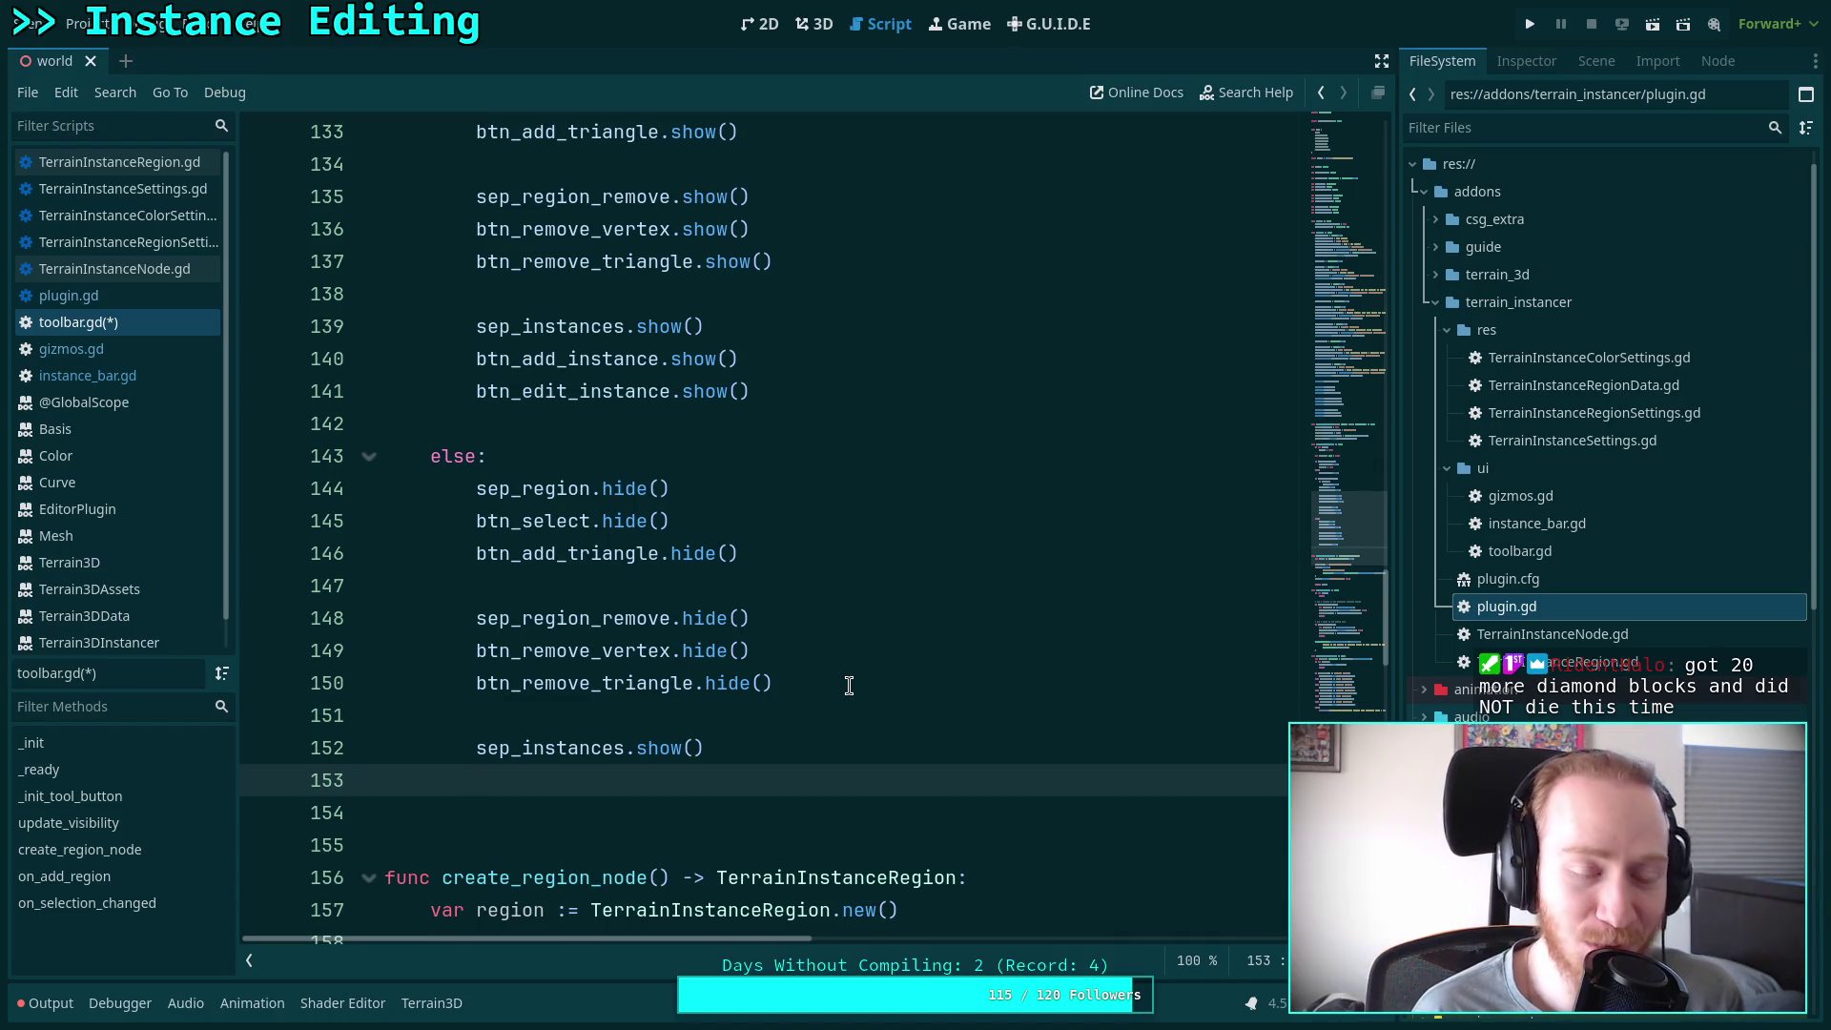
type("btn")
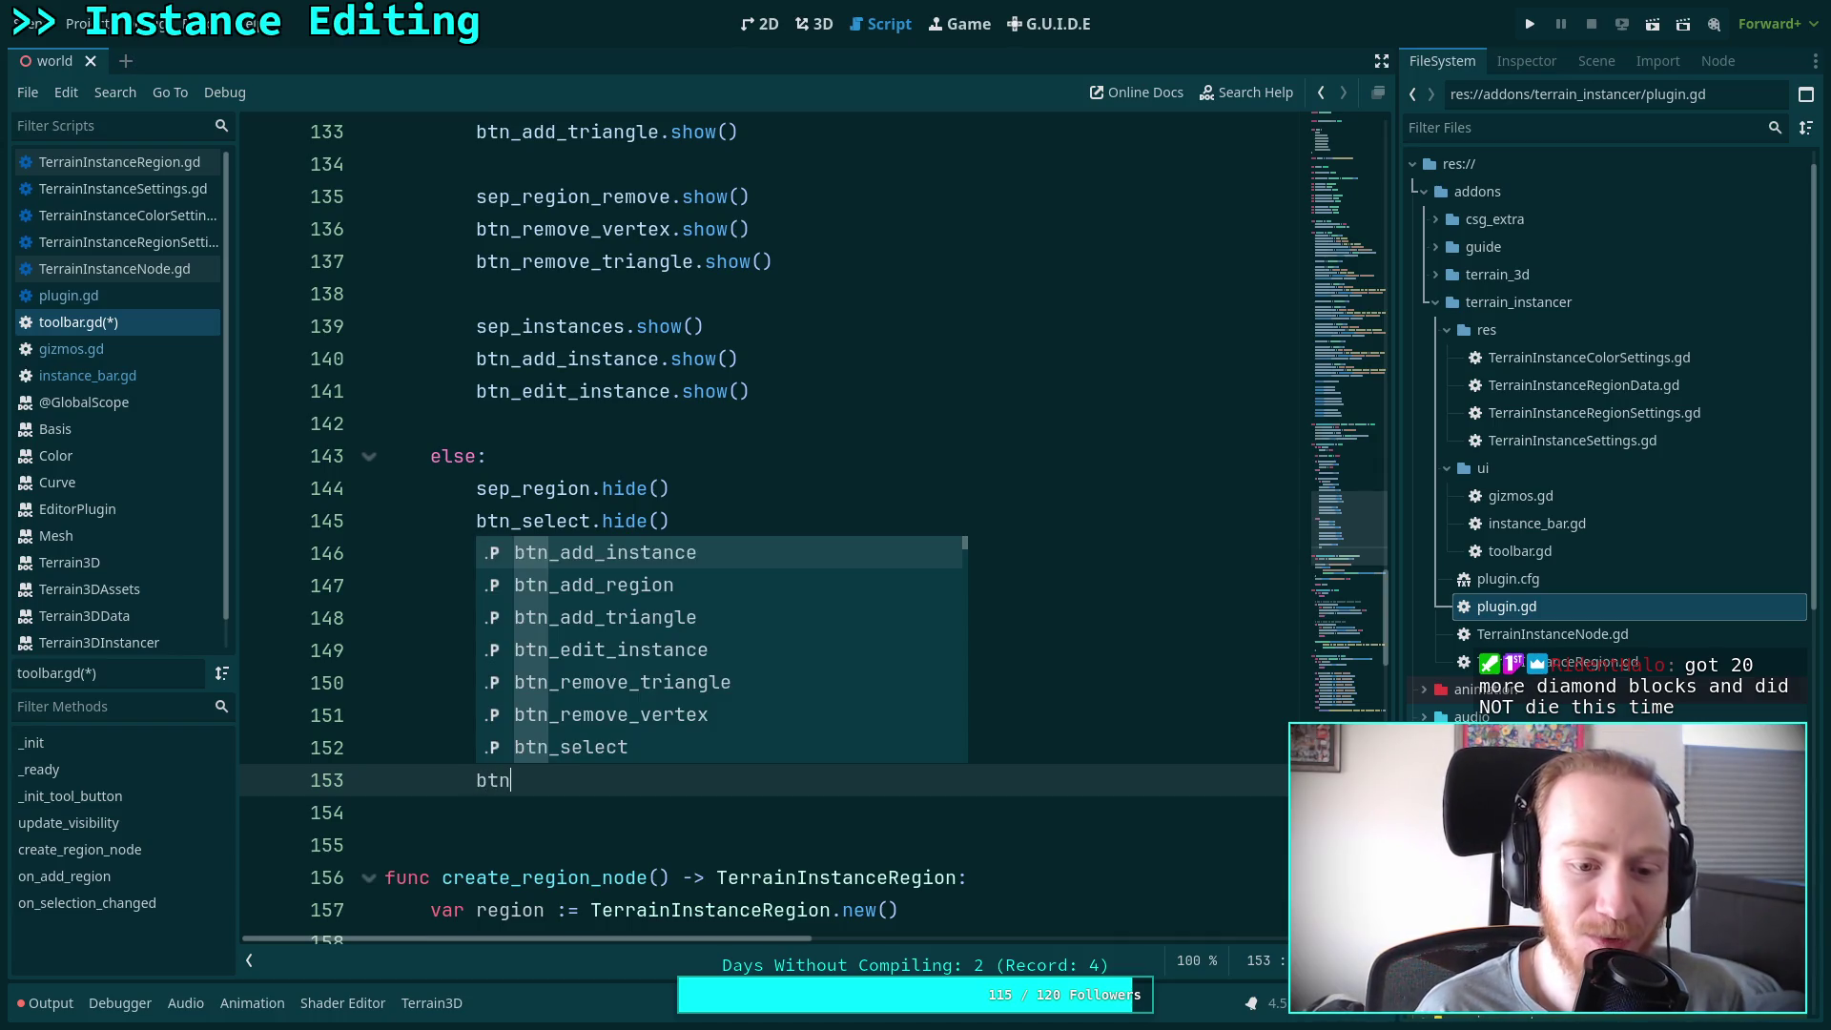
type("_ad")
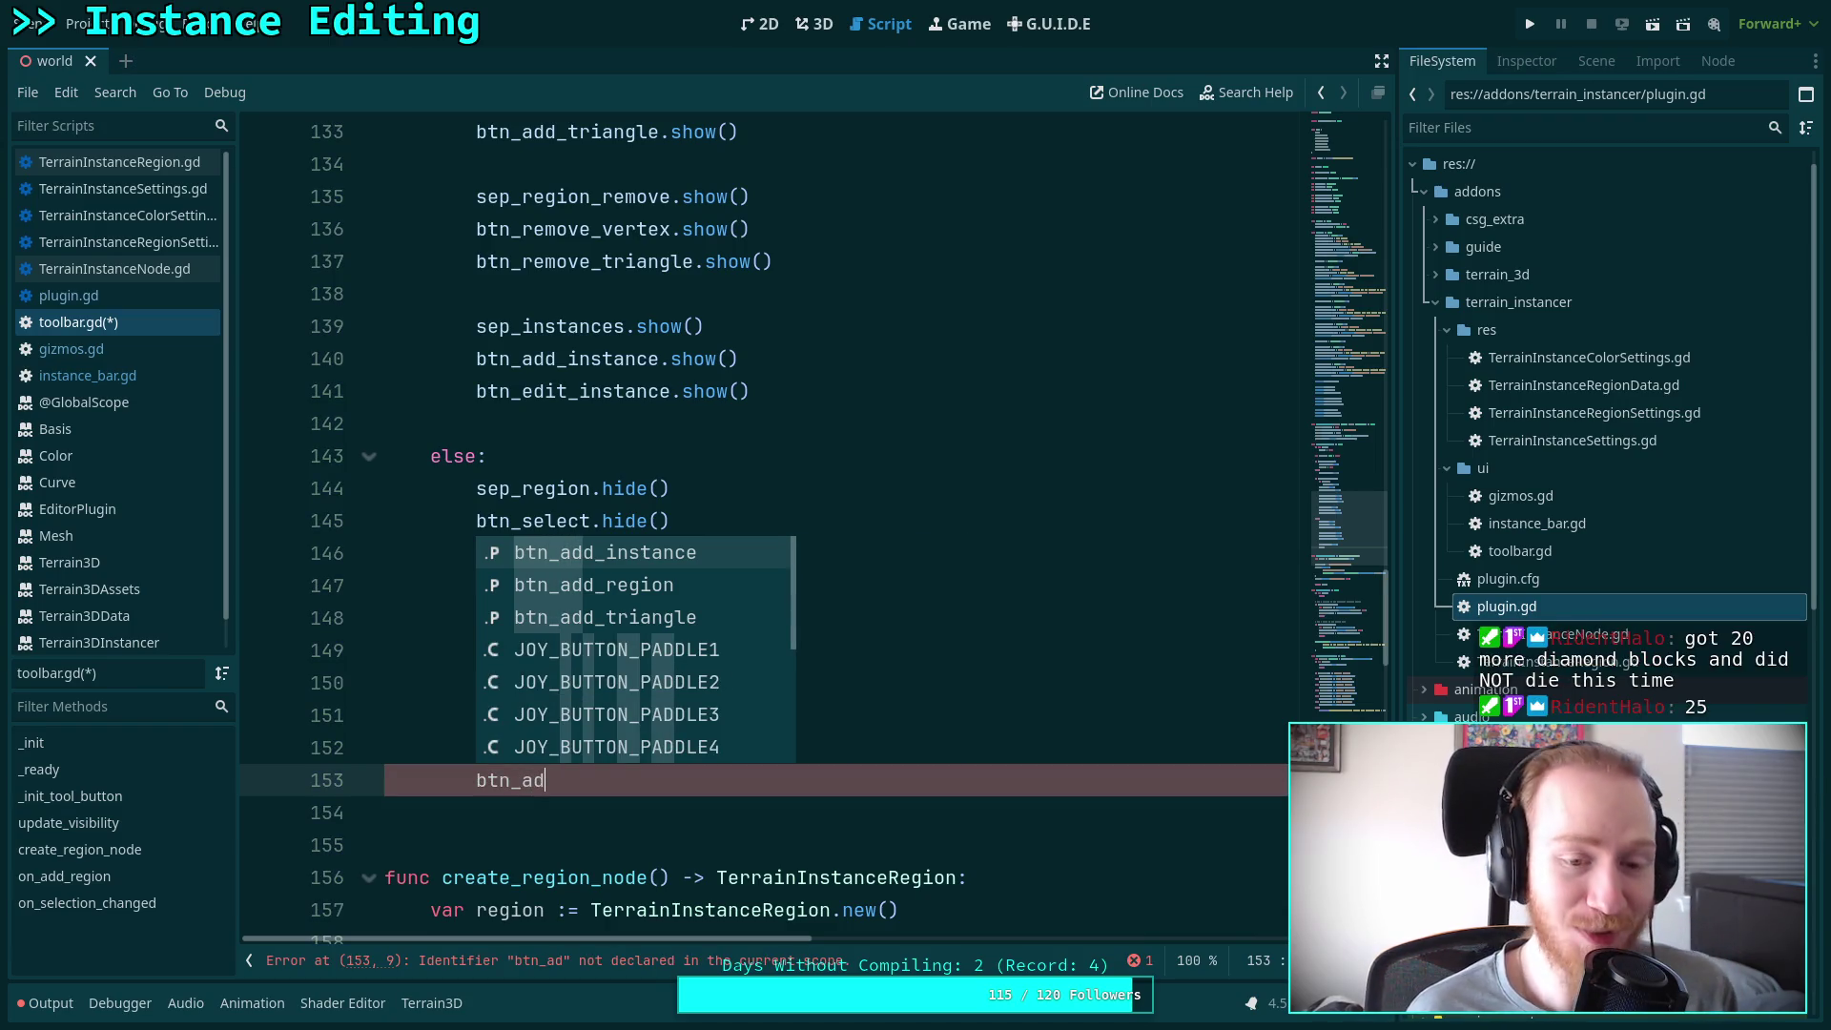
key("Return")
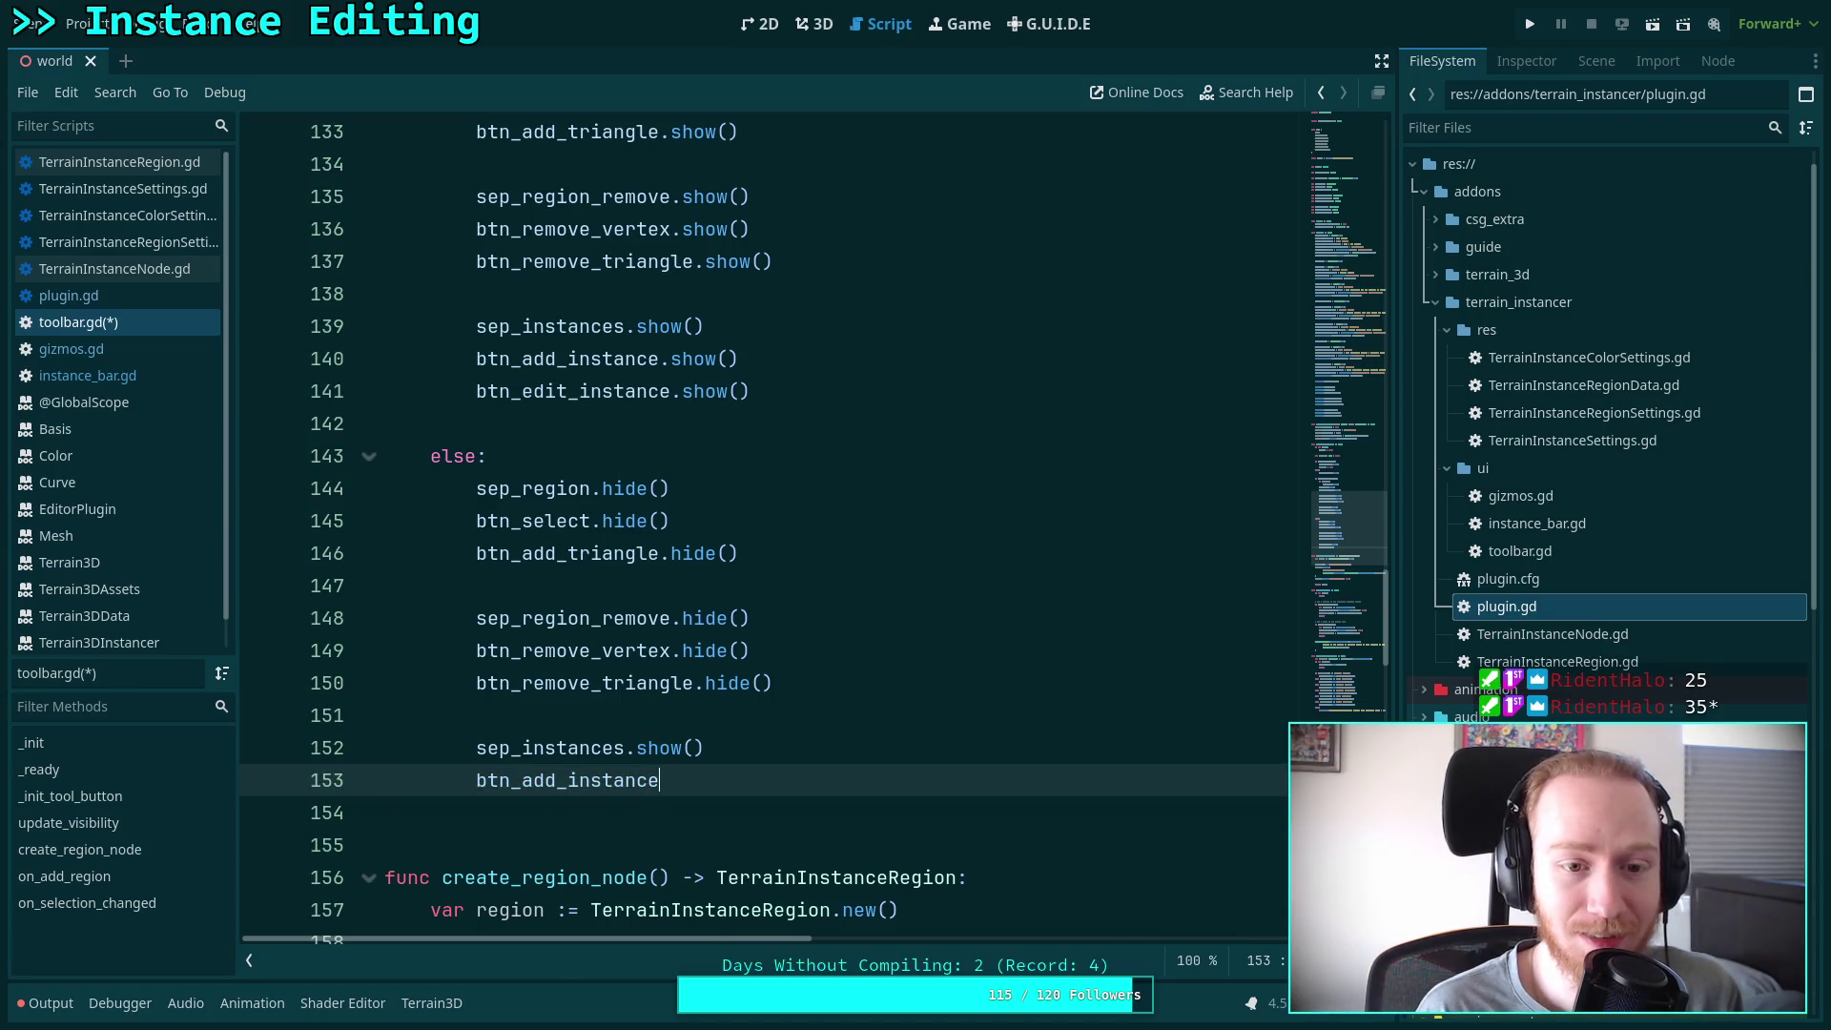
type(".hi")
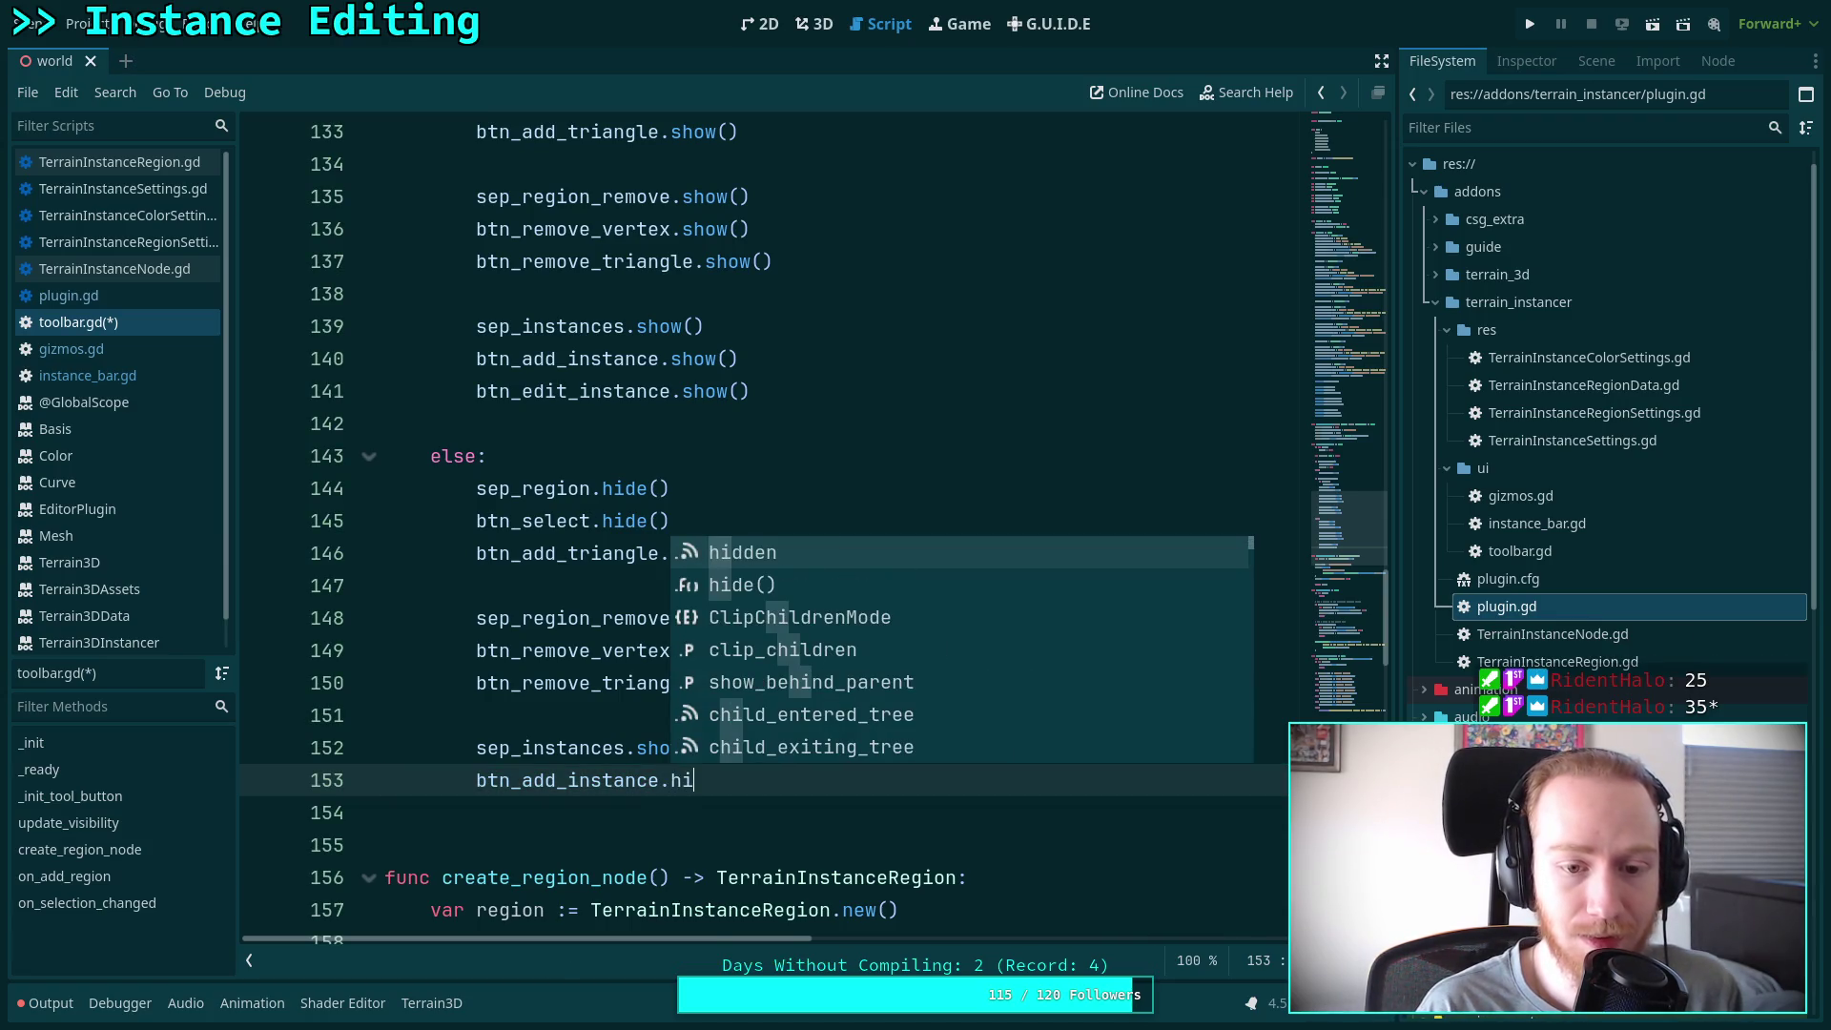
key("Down")
key("Return")
key("Up")
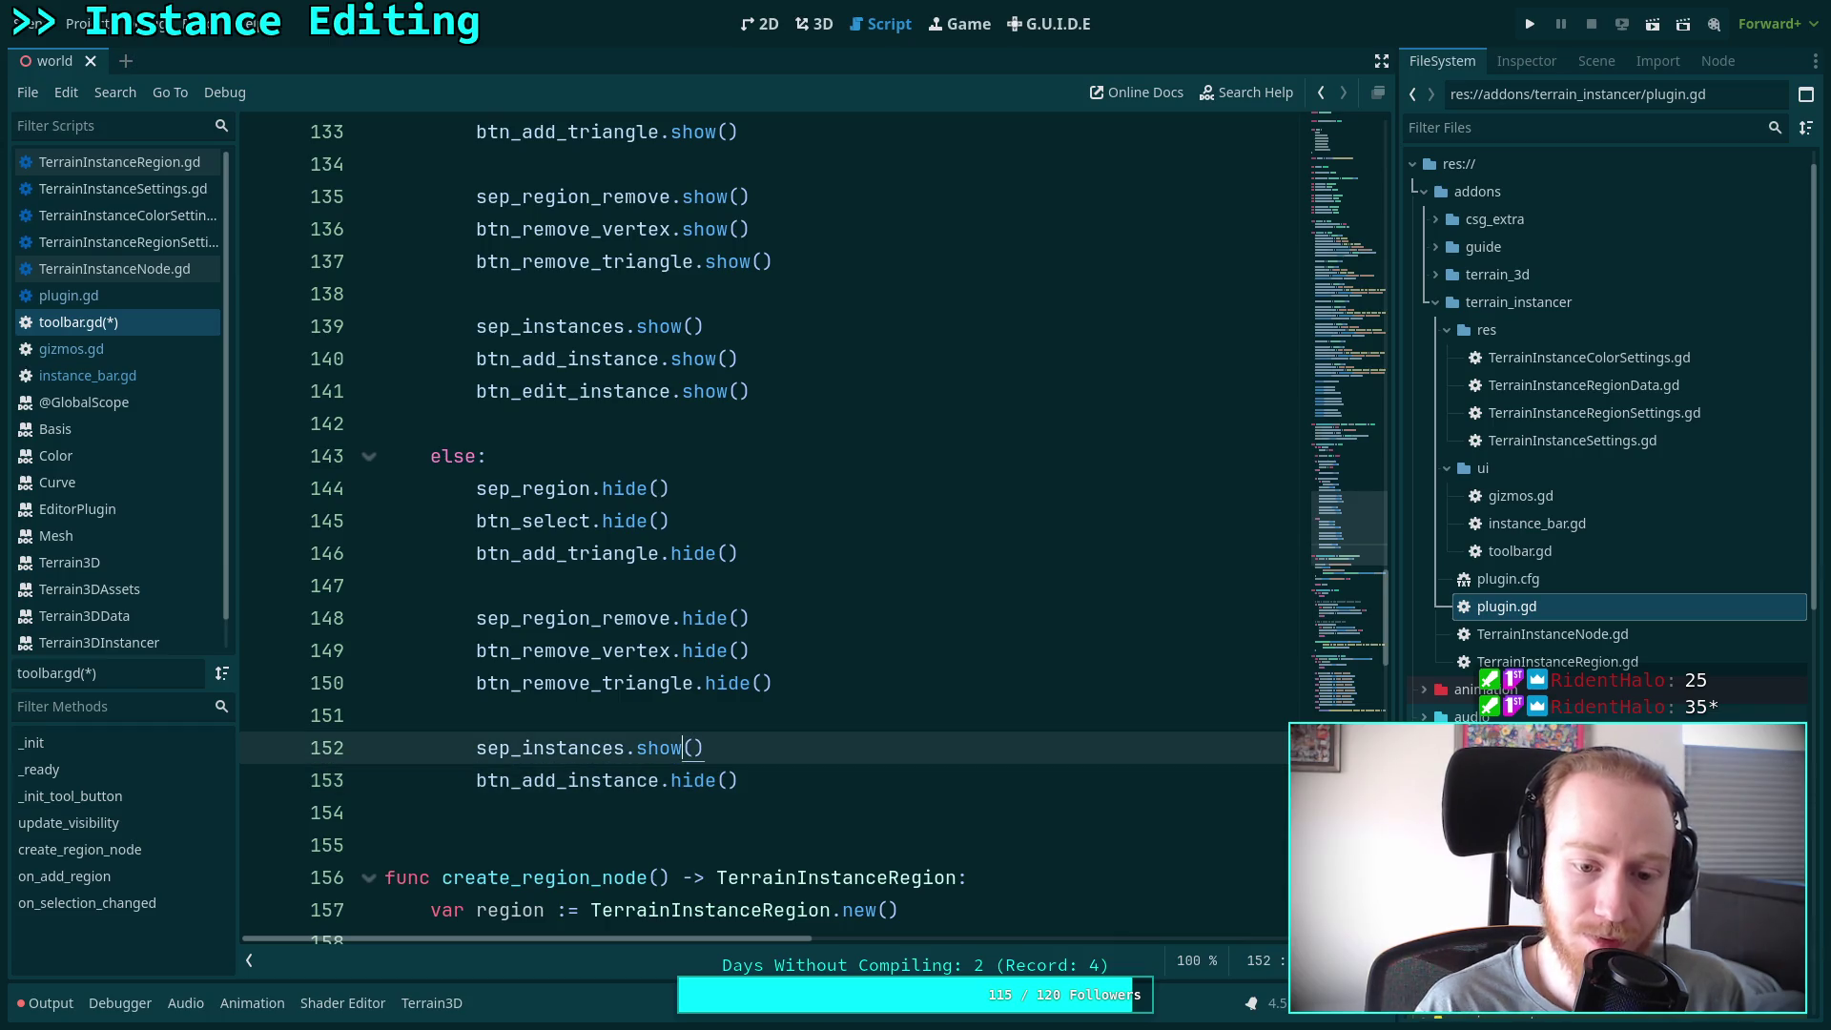
key("BackSpace")
key("BackSpace")
key("BackSpace")
type("hide")
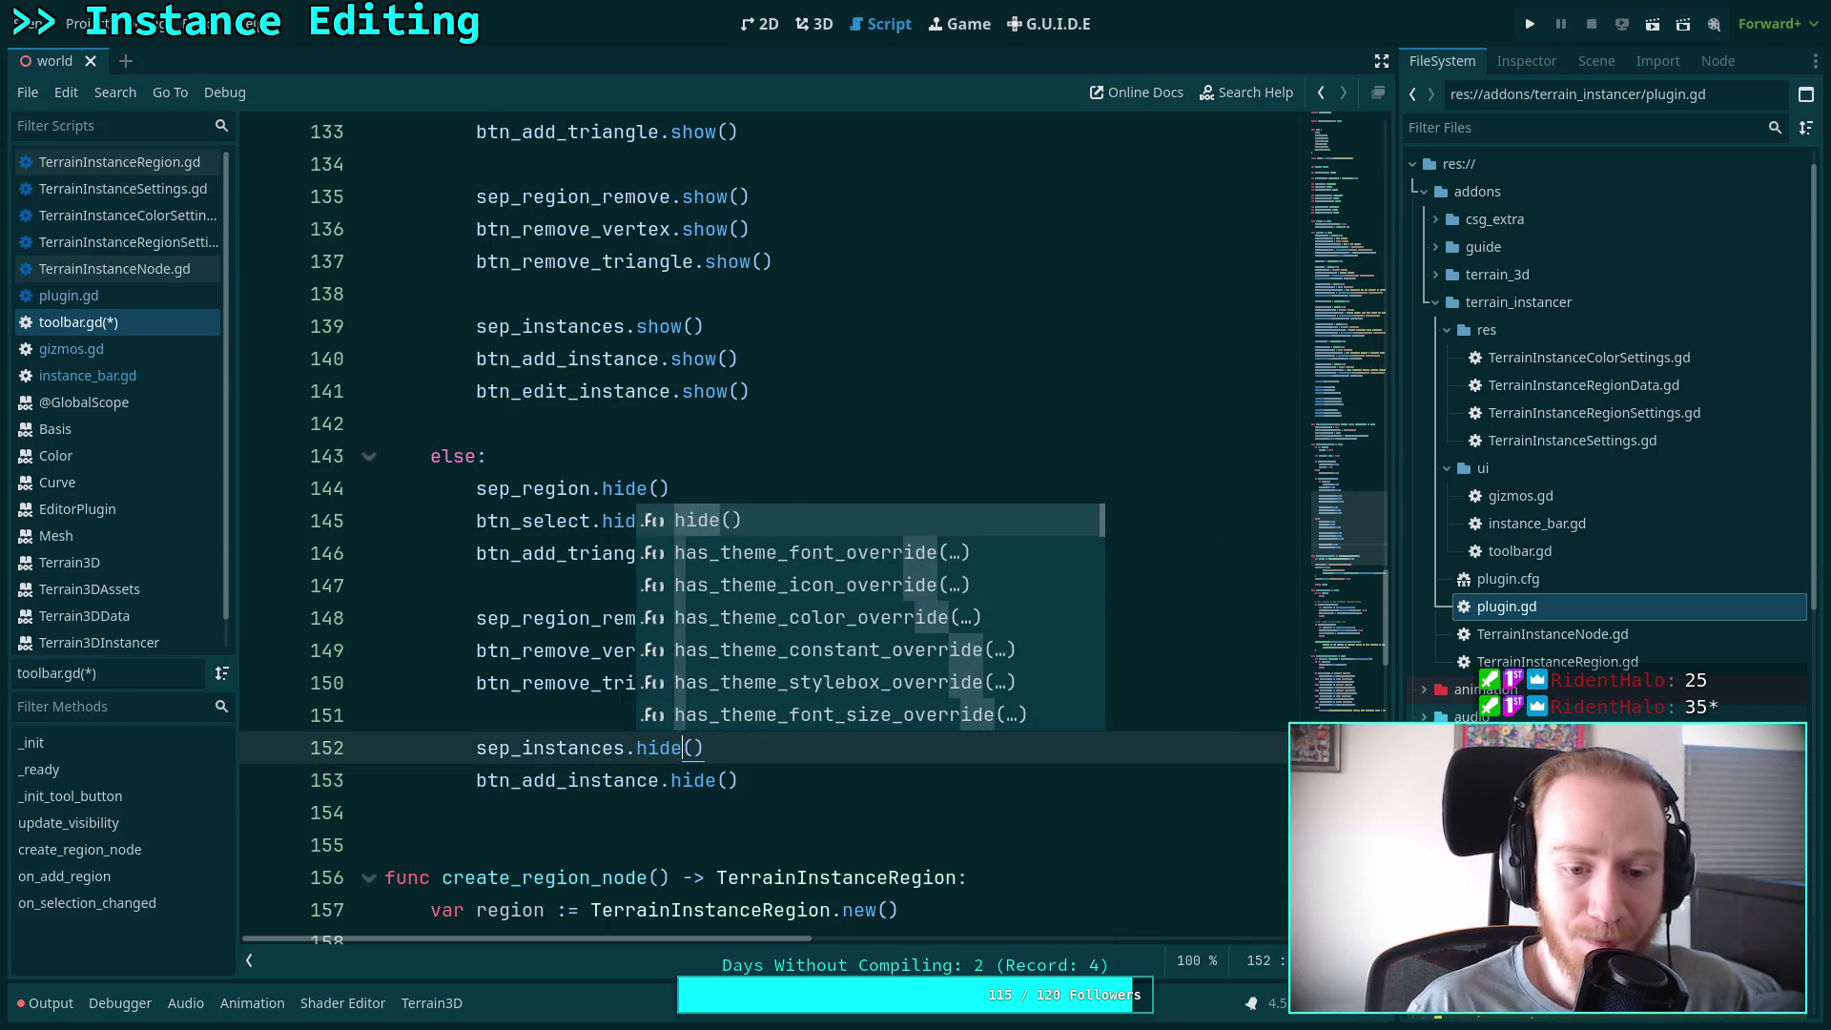
Add btn_edit_instance.hide() on line 154 and save toolbar.gd
left_click(824, 812)
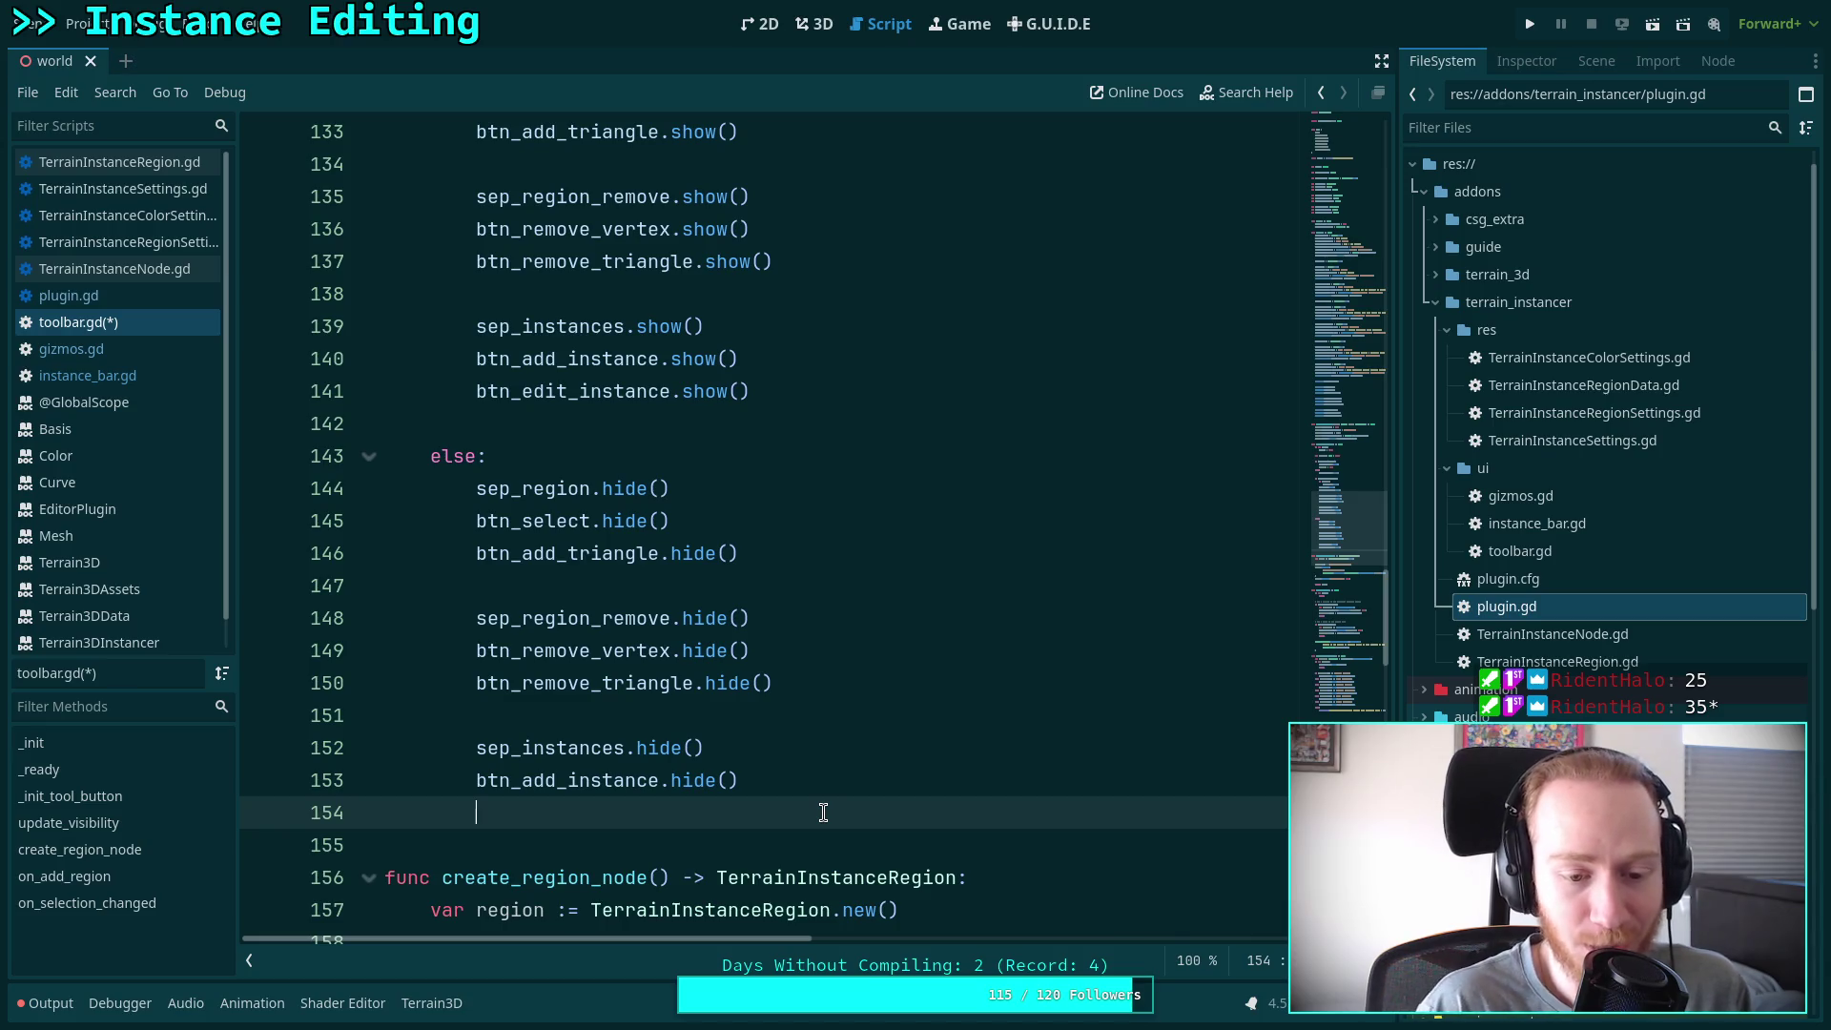
scroll(809, 764, "down", 1)
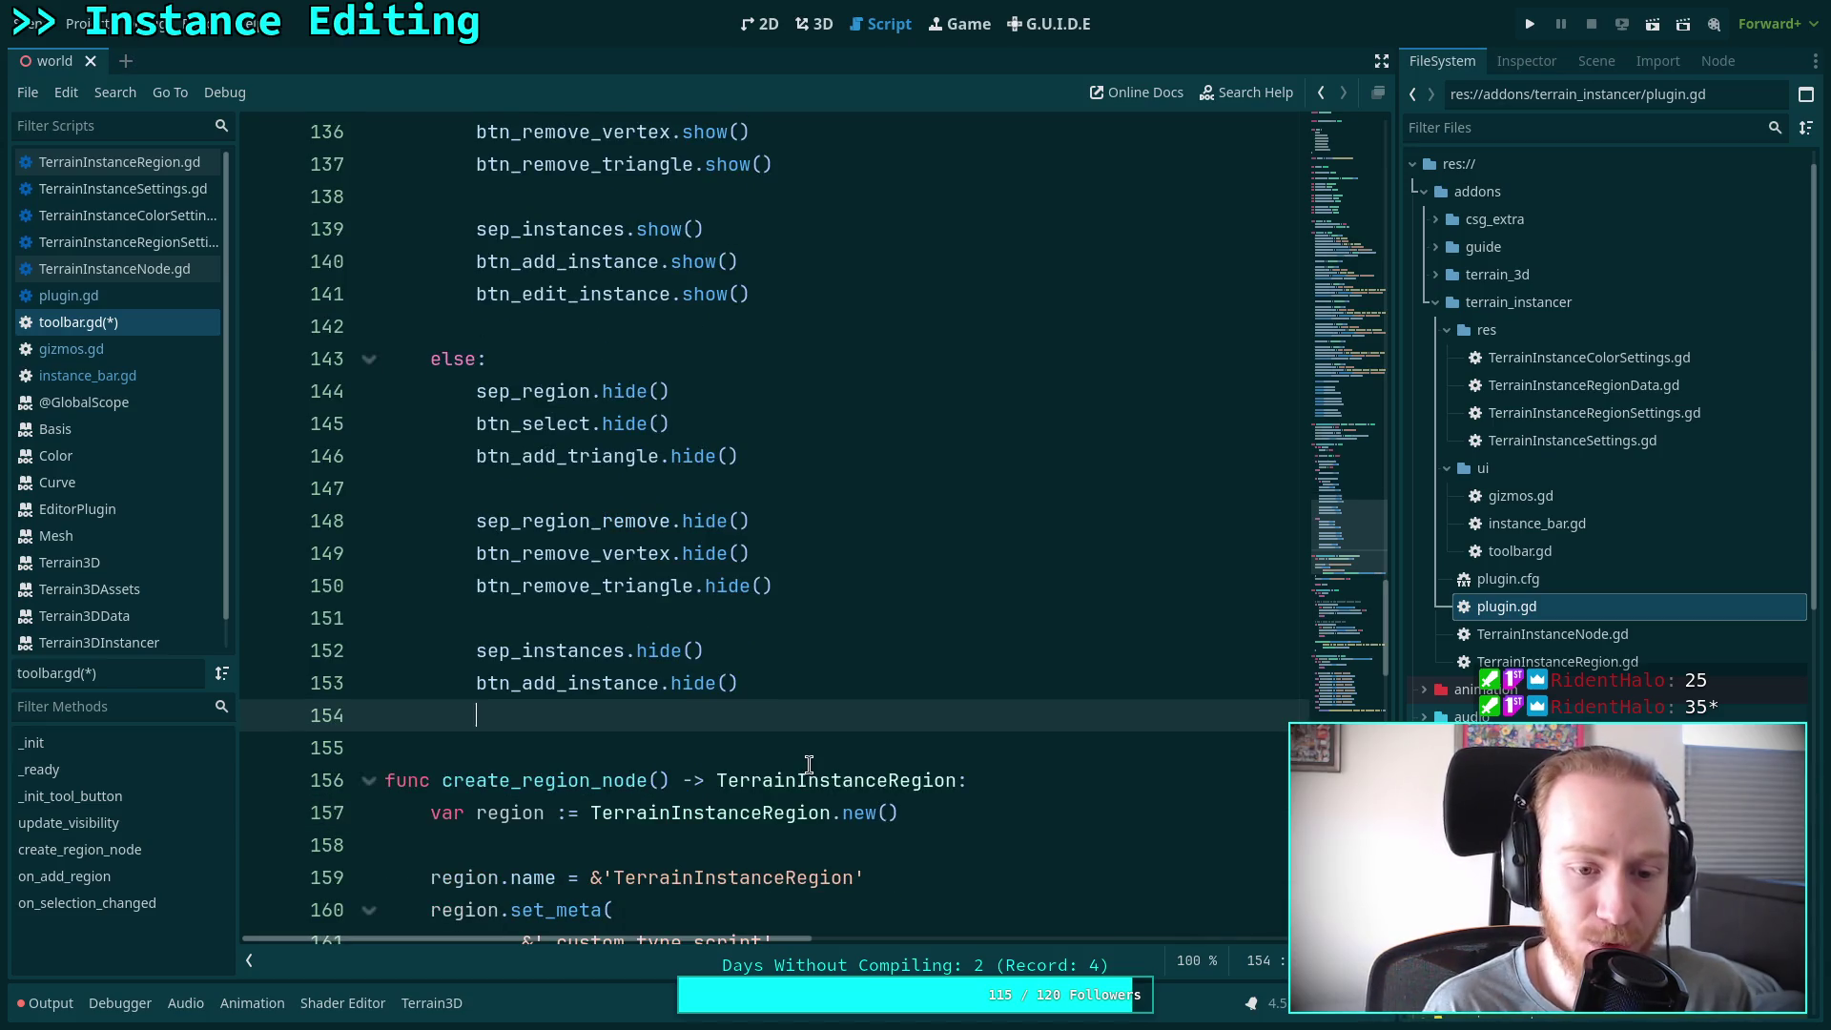
type("btn_")
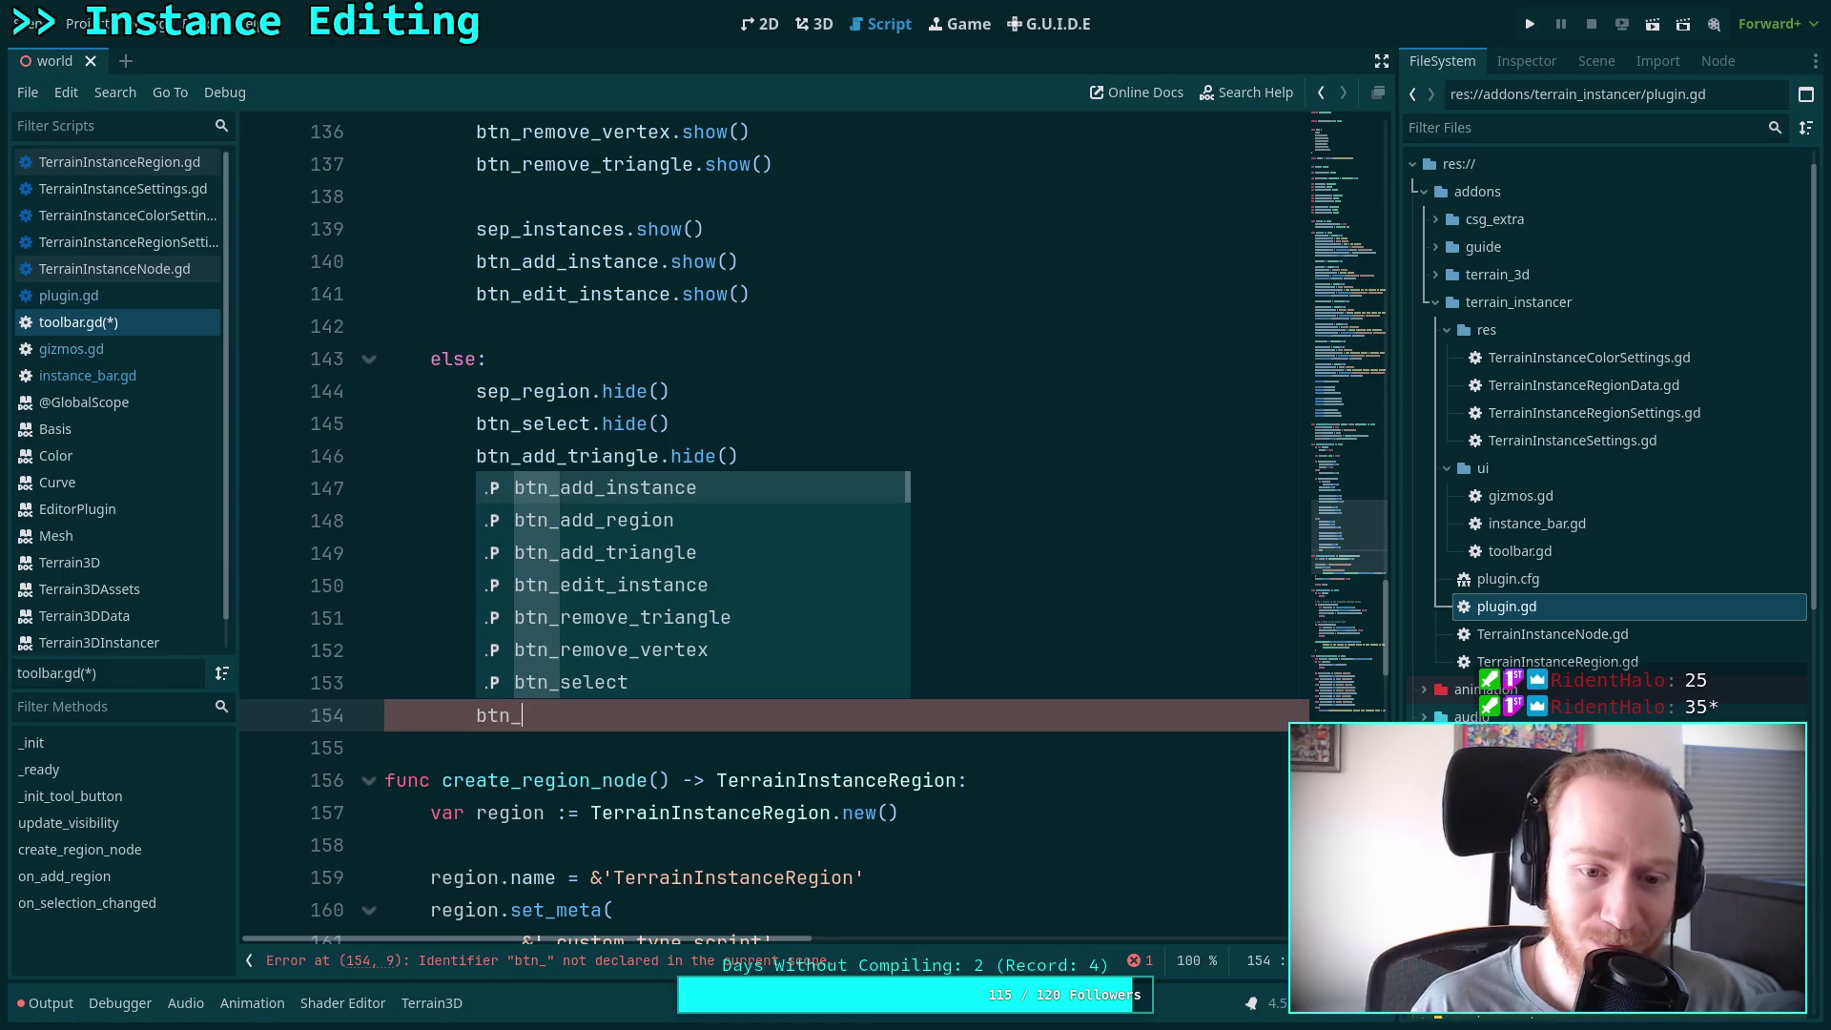
key("Down")
key("Down")
key("Down")
key("Return")
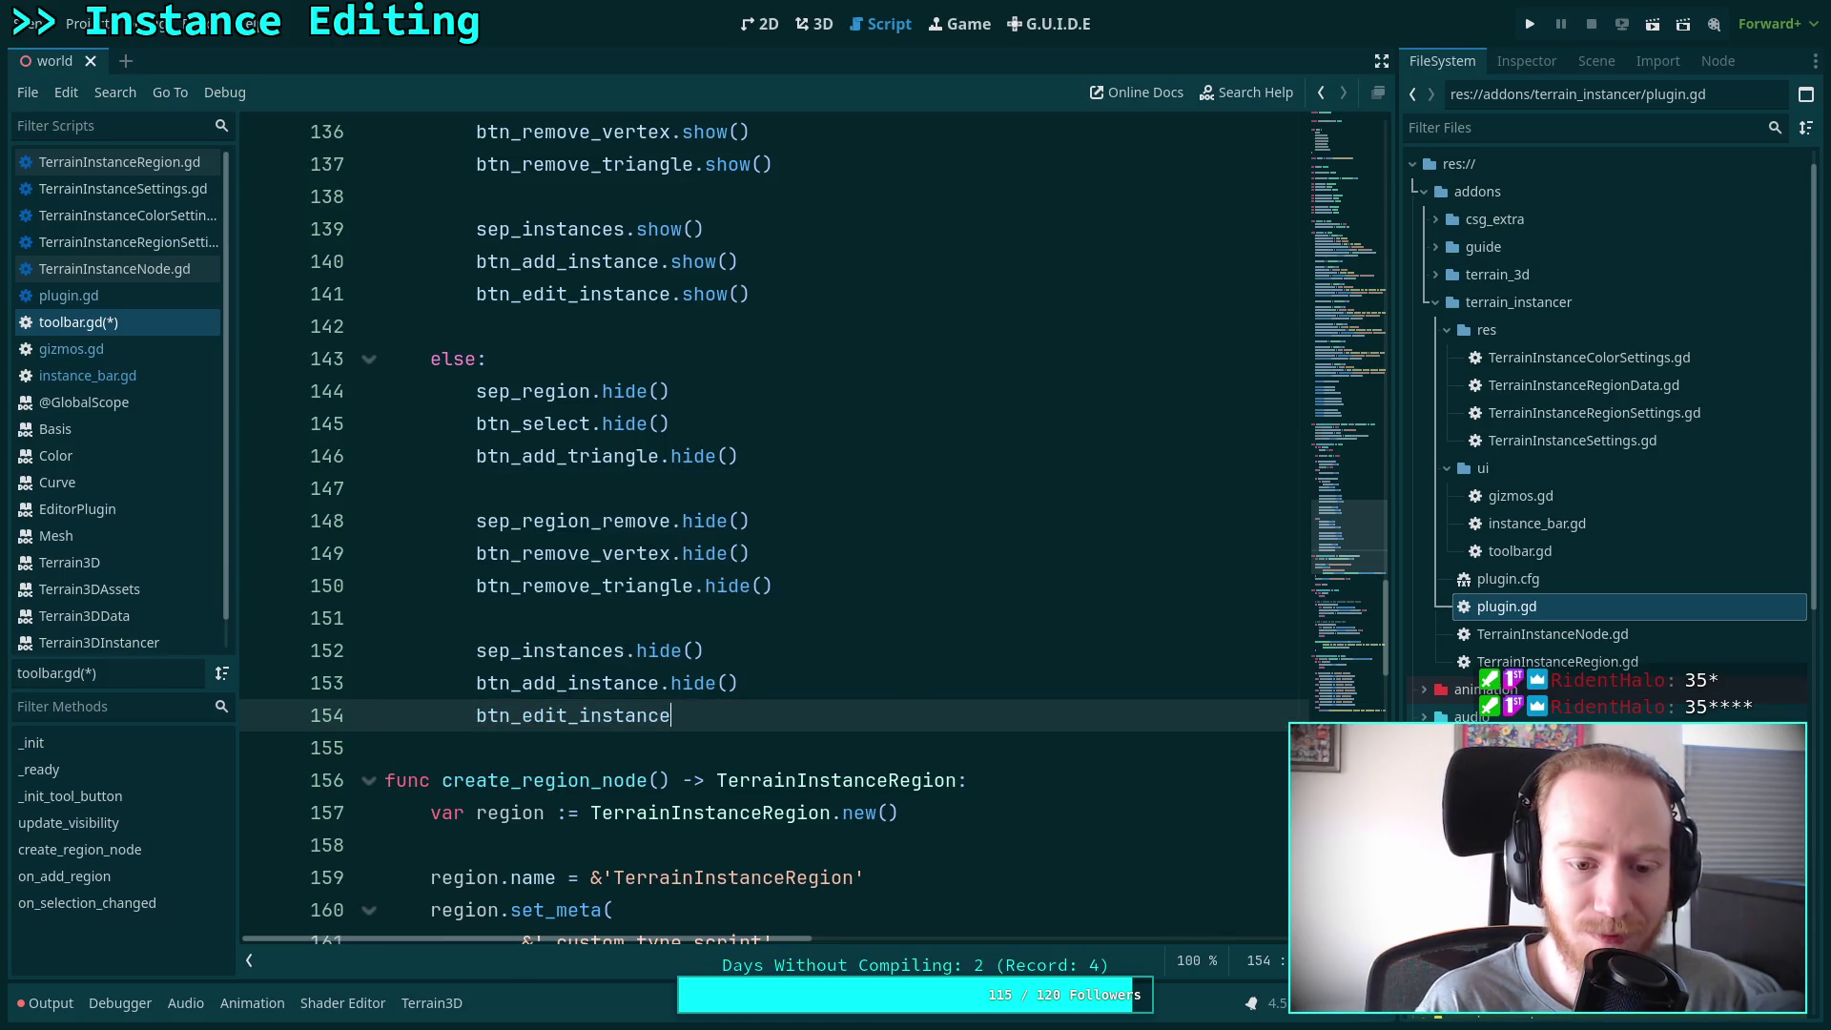
type(".hidde")
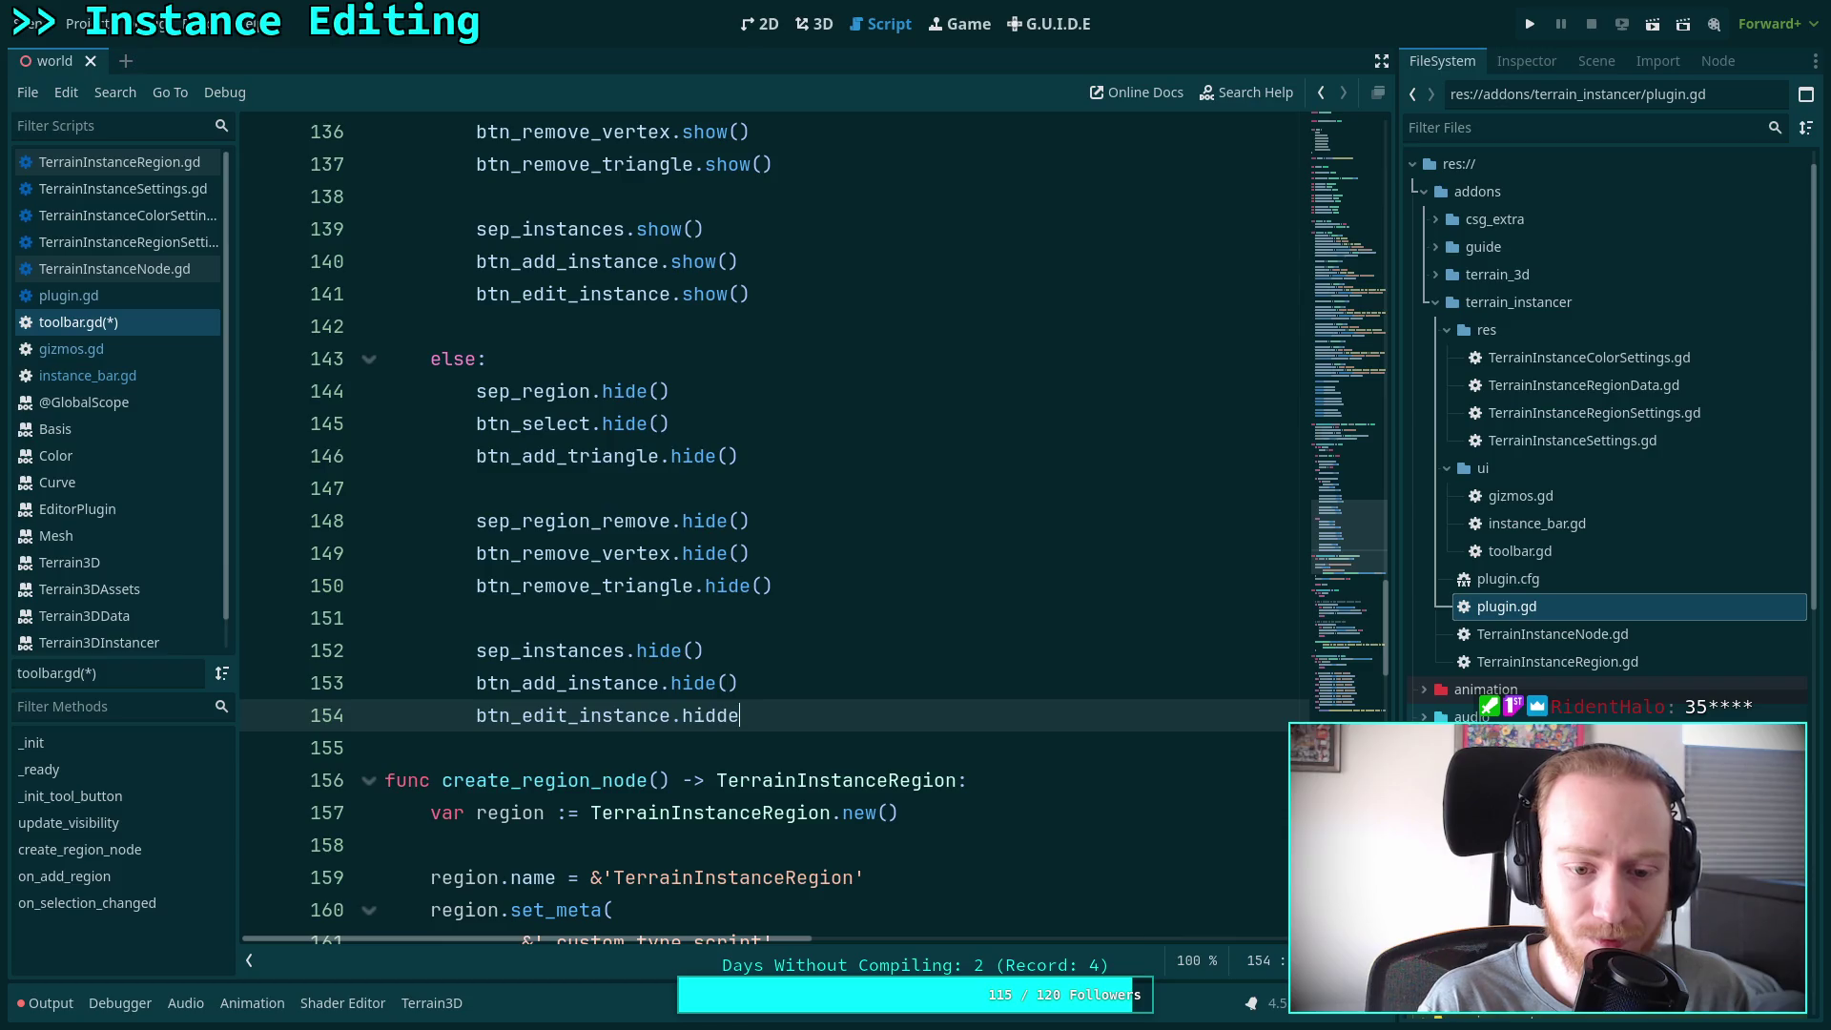
key("BackSpace")
key("BackSpace")
type("e()")
key("ctrl+s")
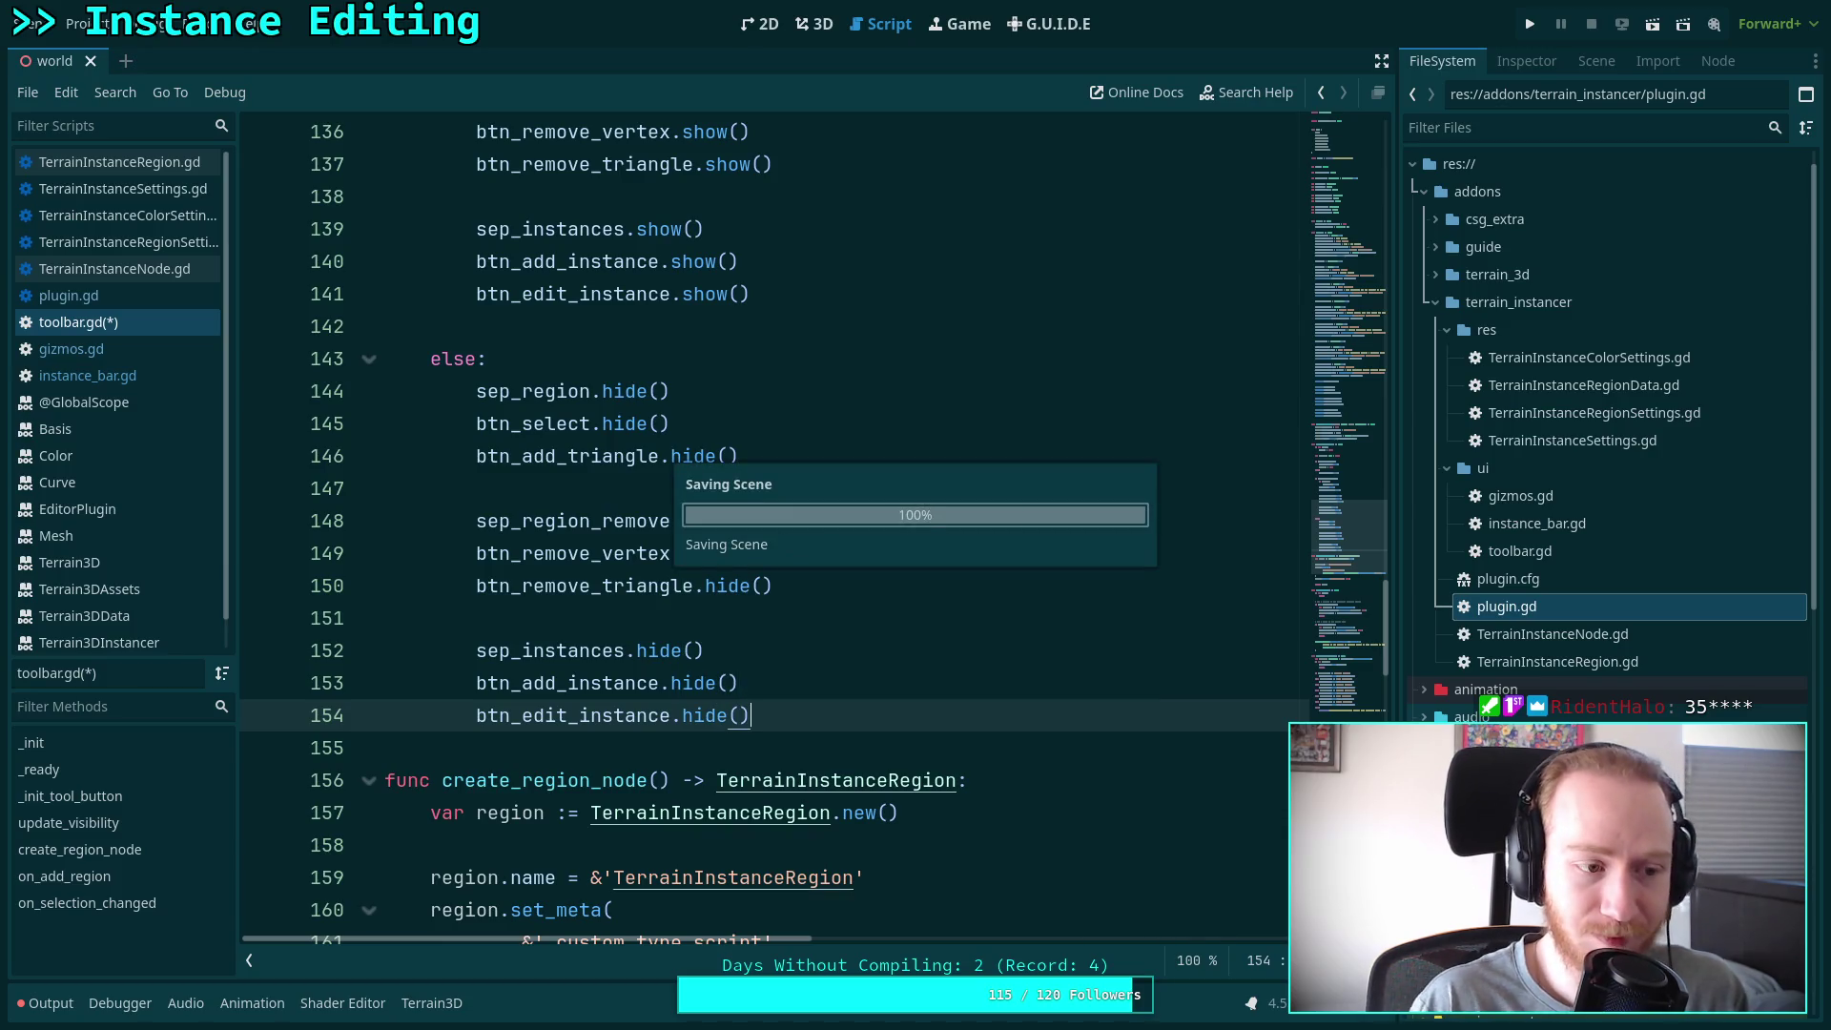
left_click(697, 744)
scroll(720, 631, "up", 8)
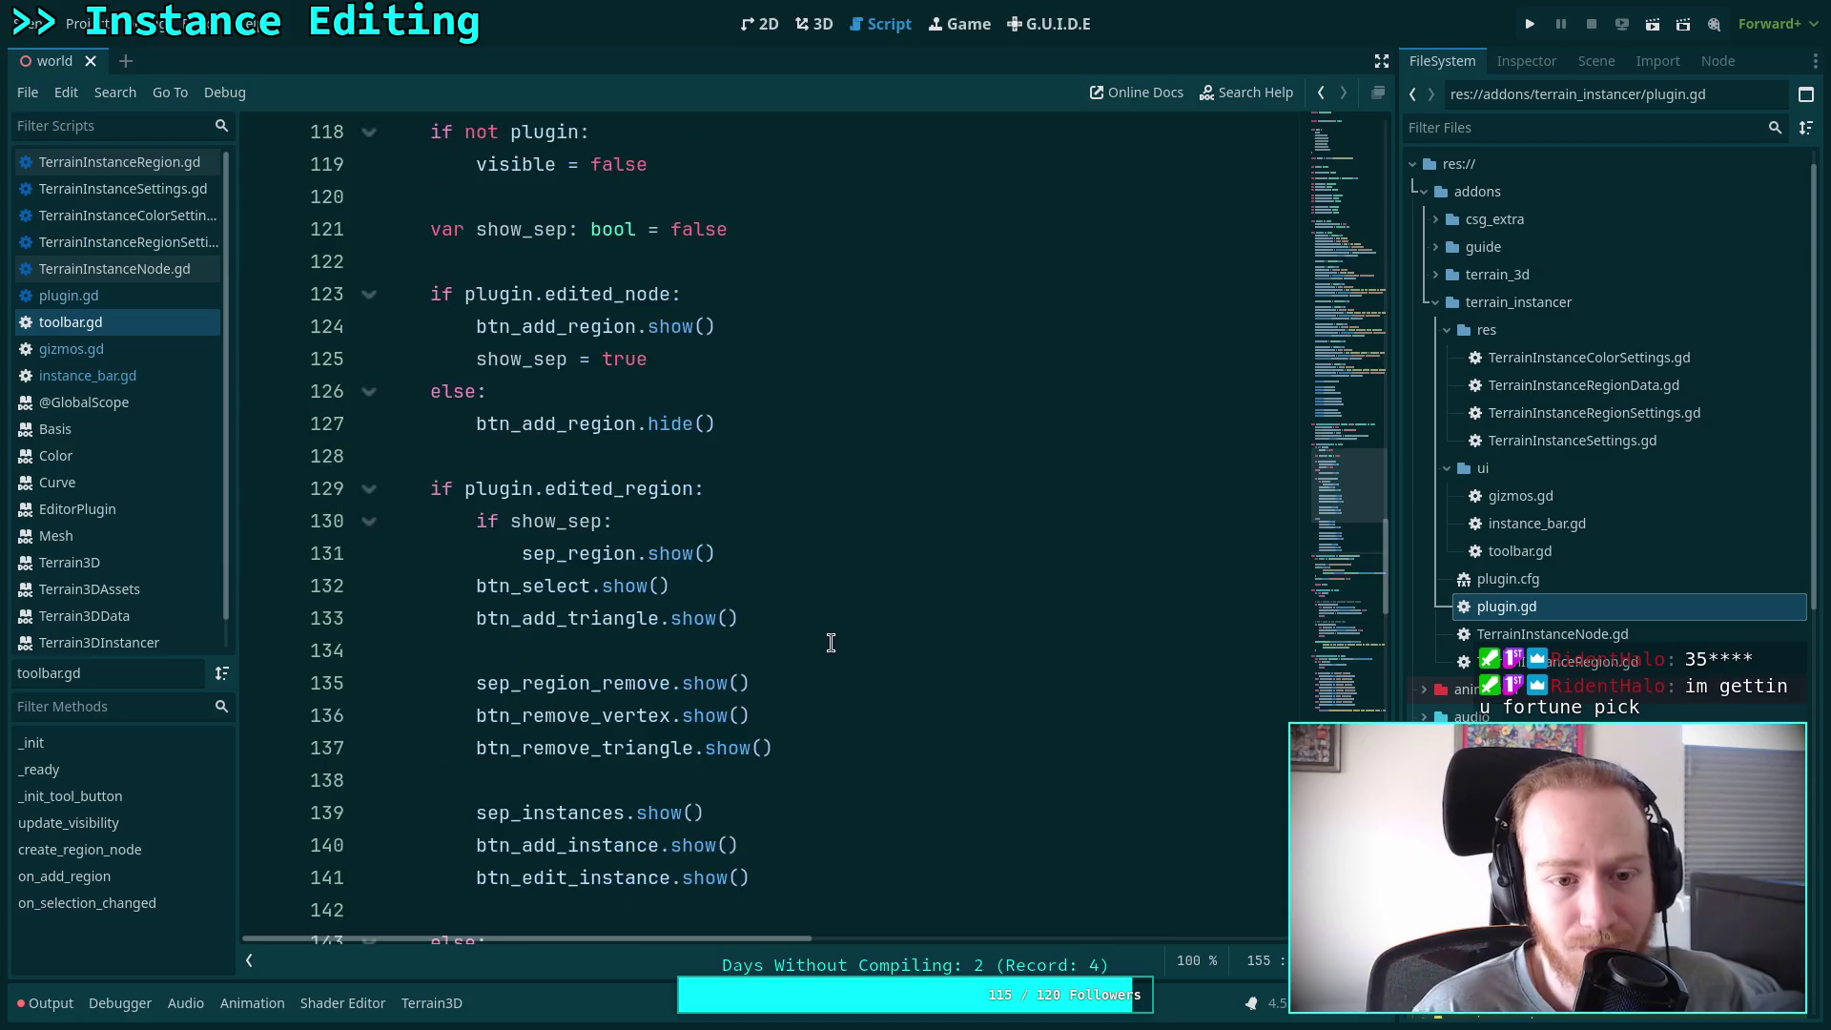
scroll(587, 630, "down", 11)
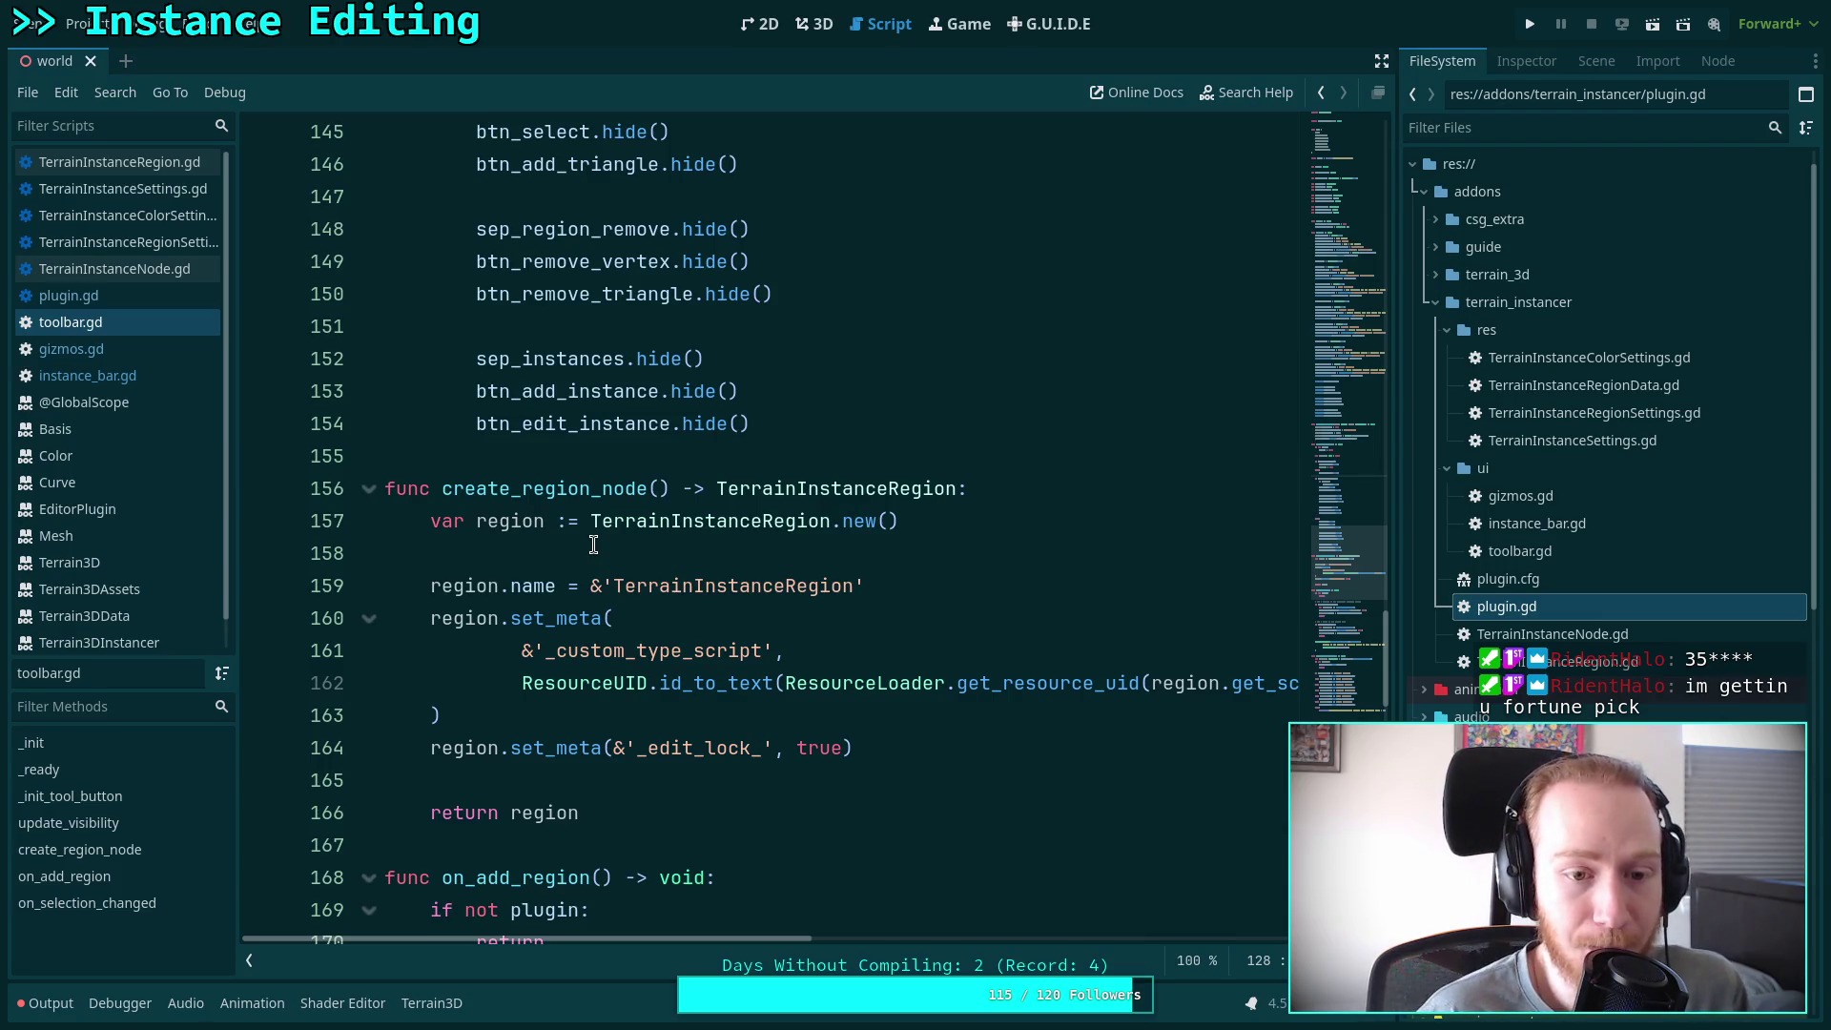
left_click(635, 458)
scroll(657, 549, "up", 3)
left_click(539, 615)
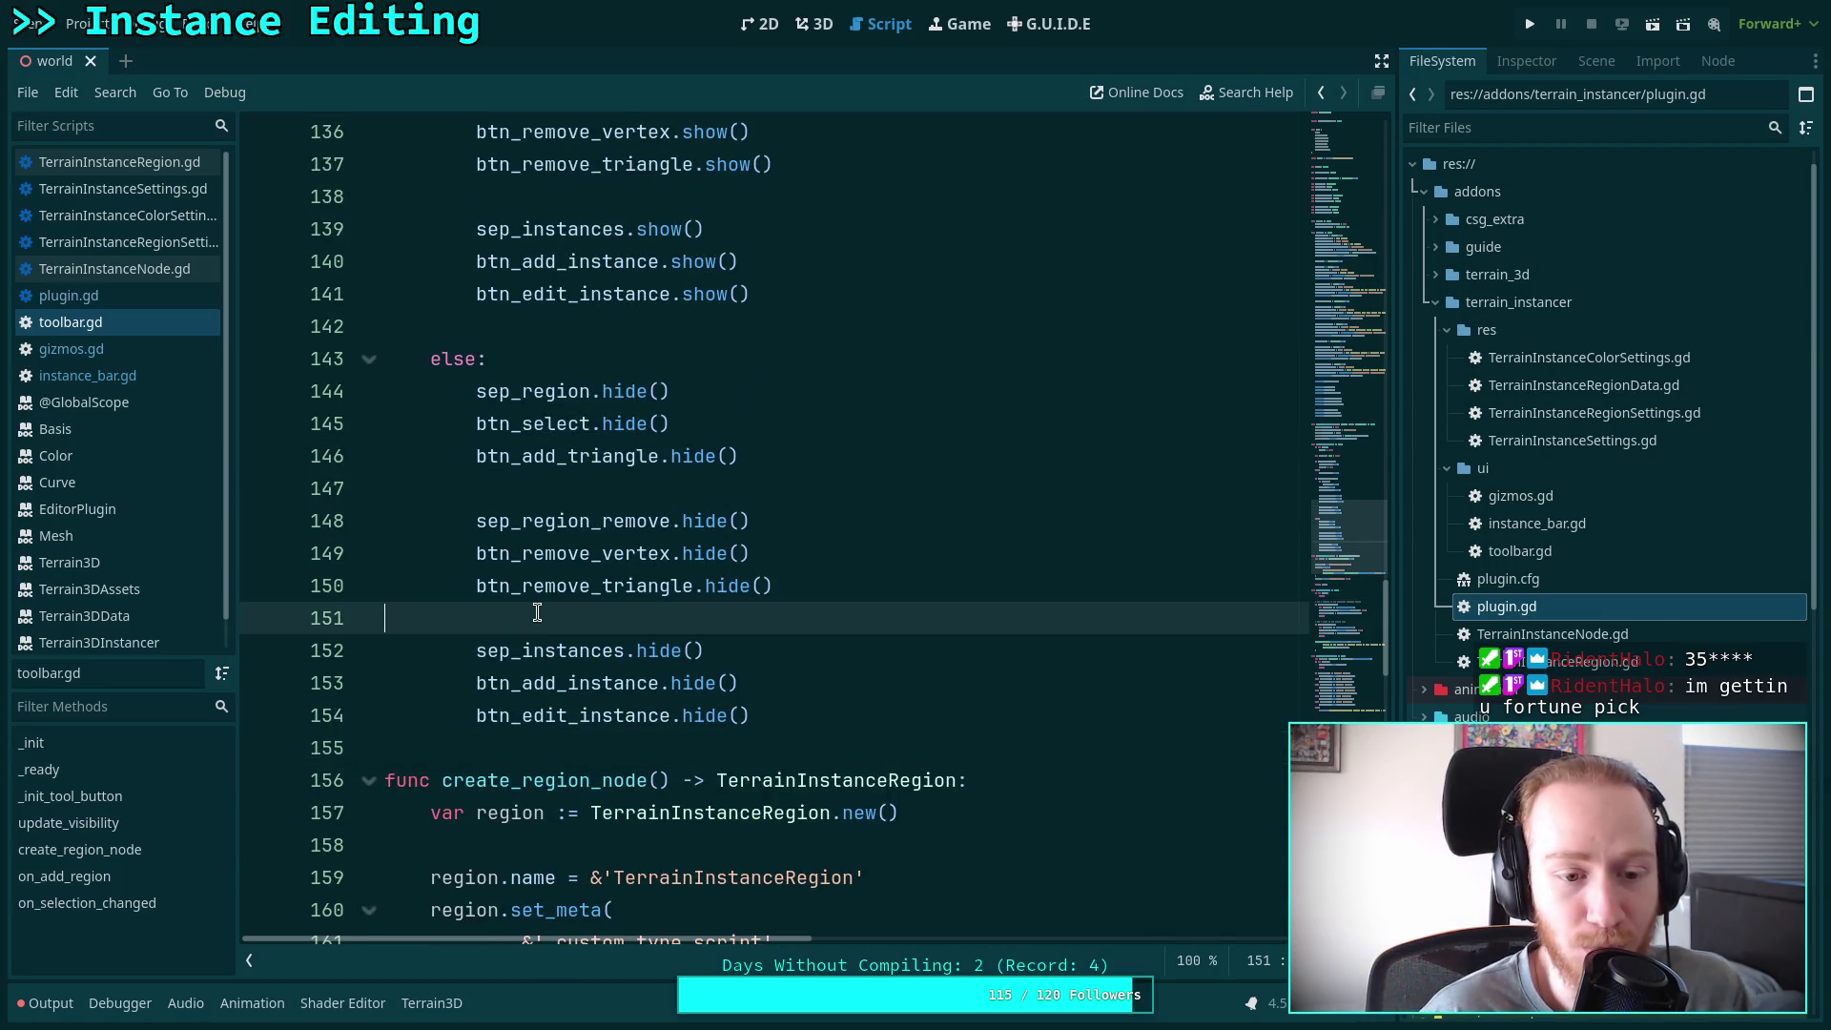
left_click(540, 487)
scroll(755, 562, "up", 3)
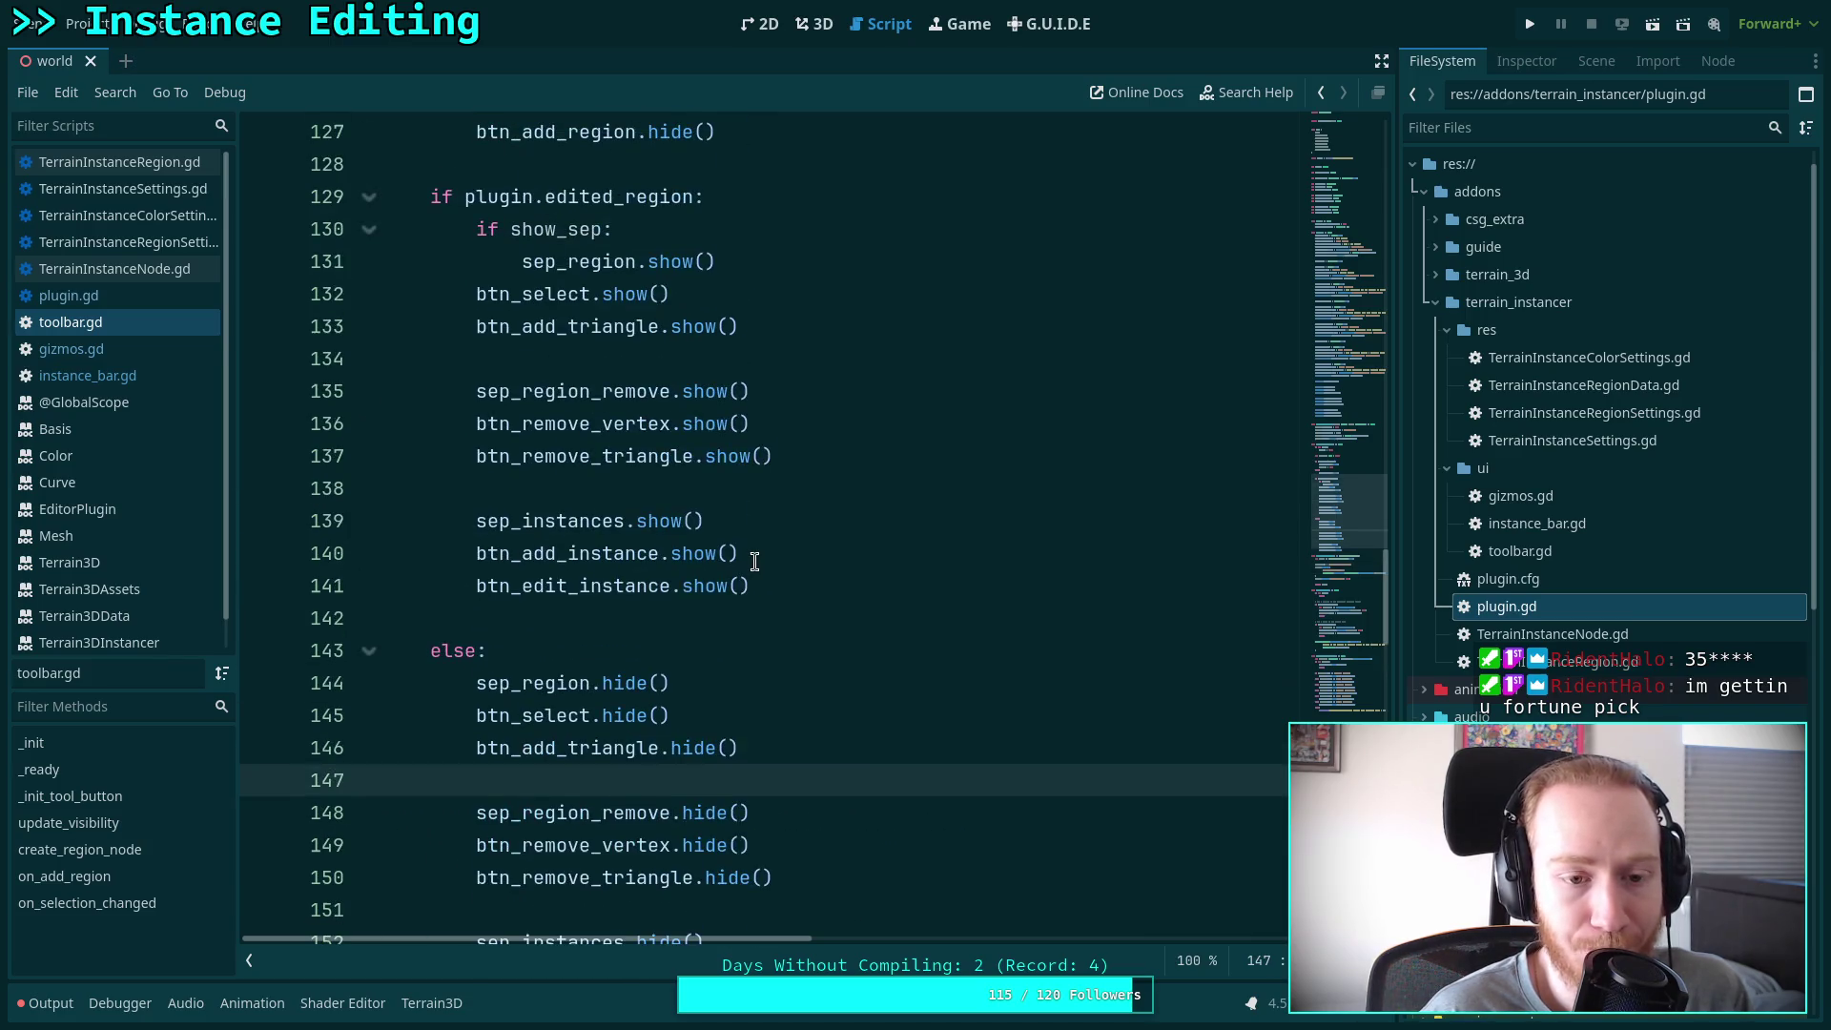
left_click(612, 618)
left_click(552, 492)
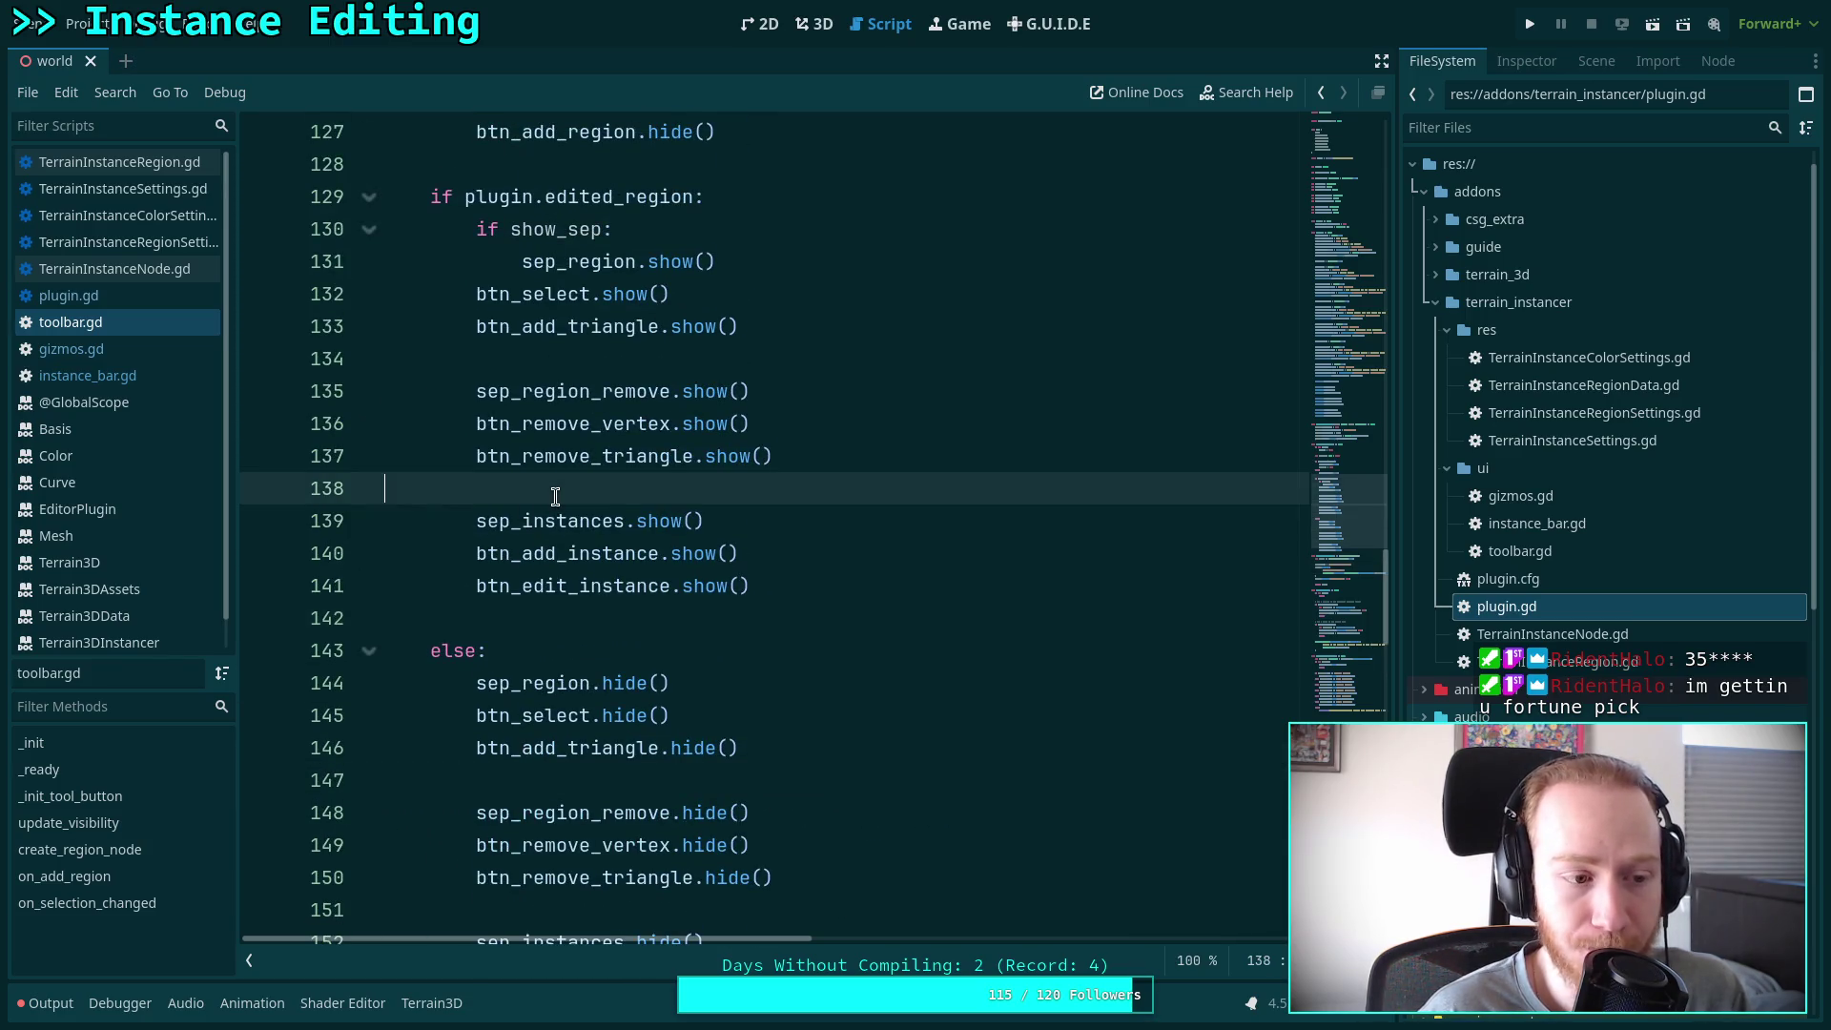
scroll(668, 567, "up", 3)
left_click(535, 463)
scroll(757, 532, "up", 3)
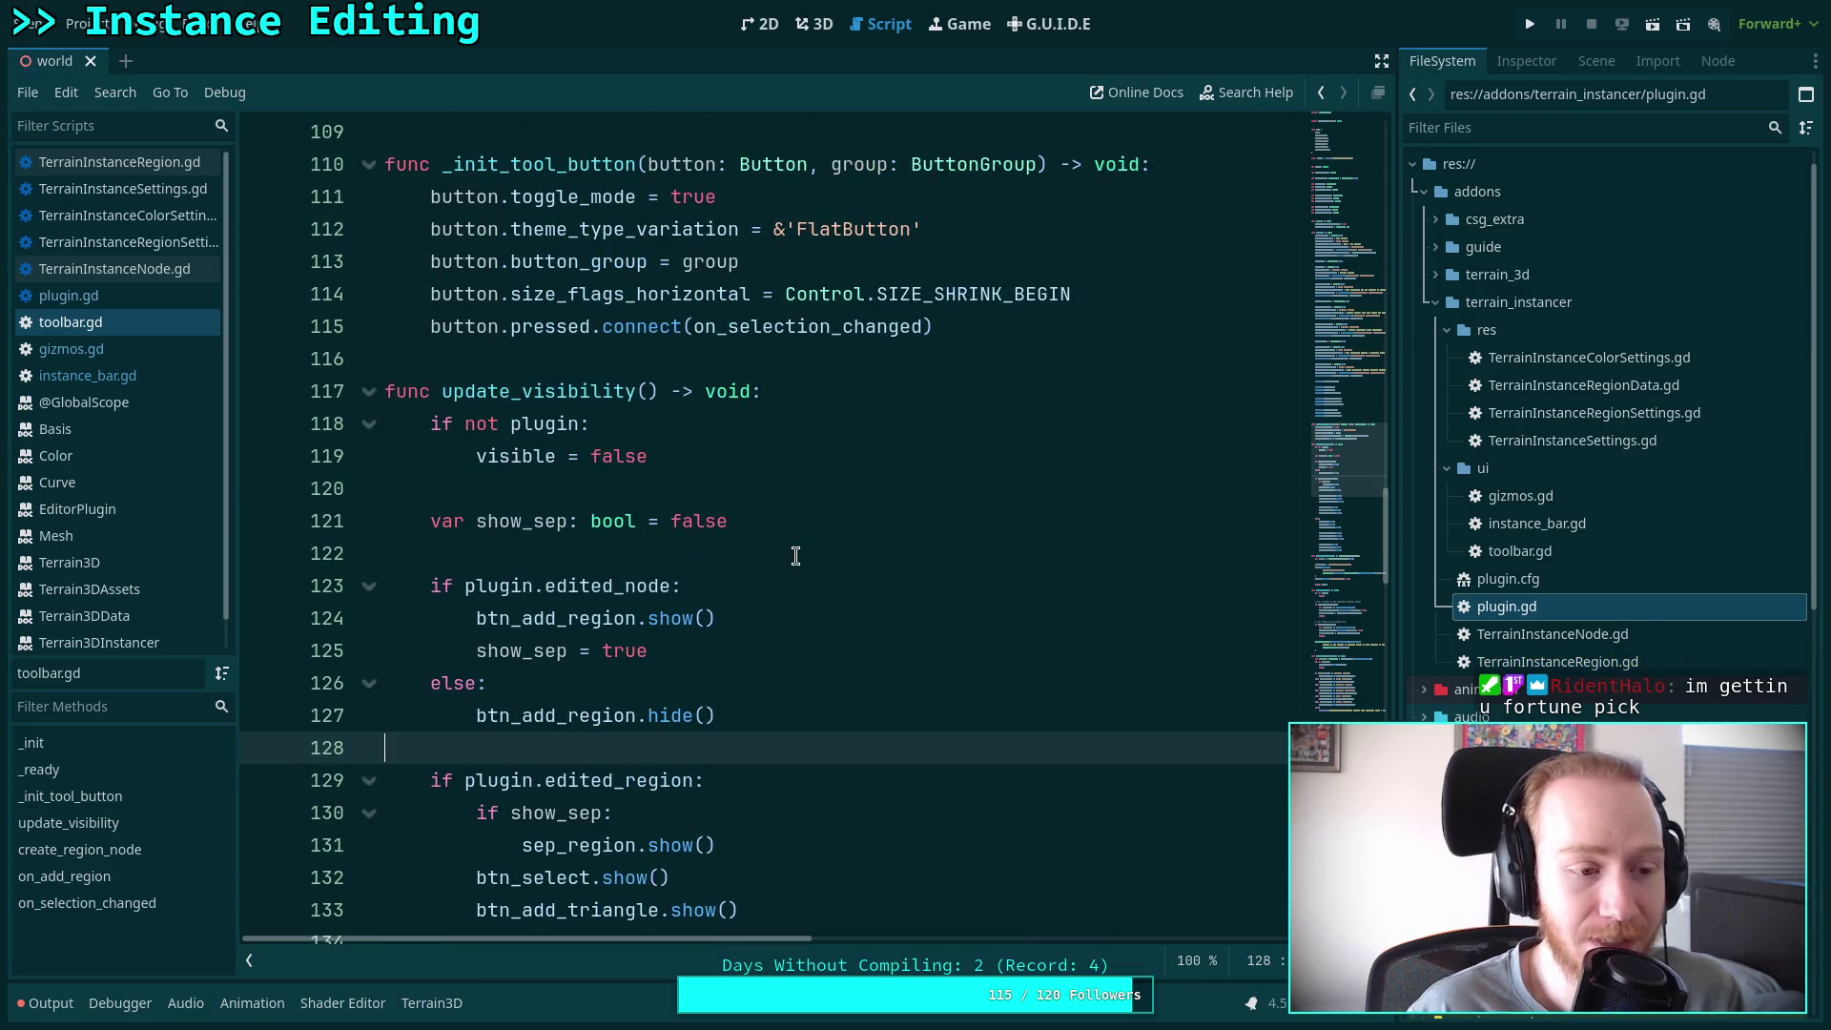
left_click(661, 546)
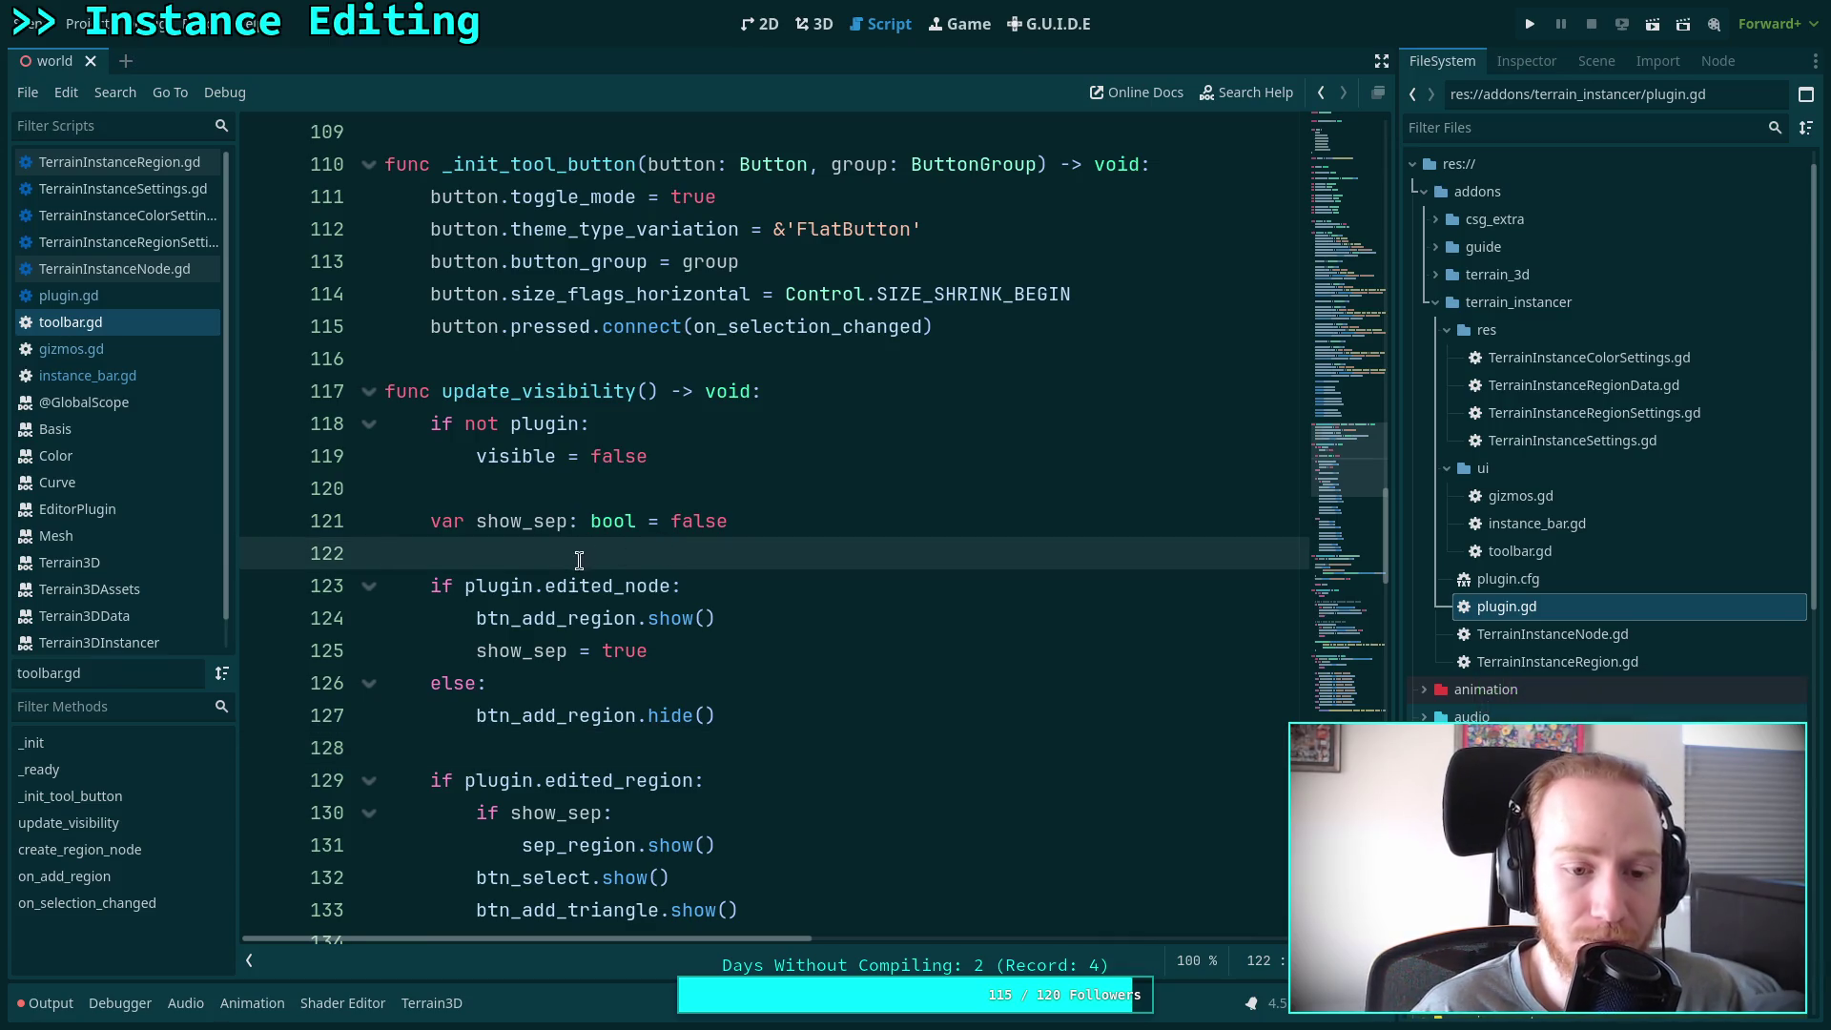
scroll(668, 572, "down", 9)
left_click(670, 727)
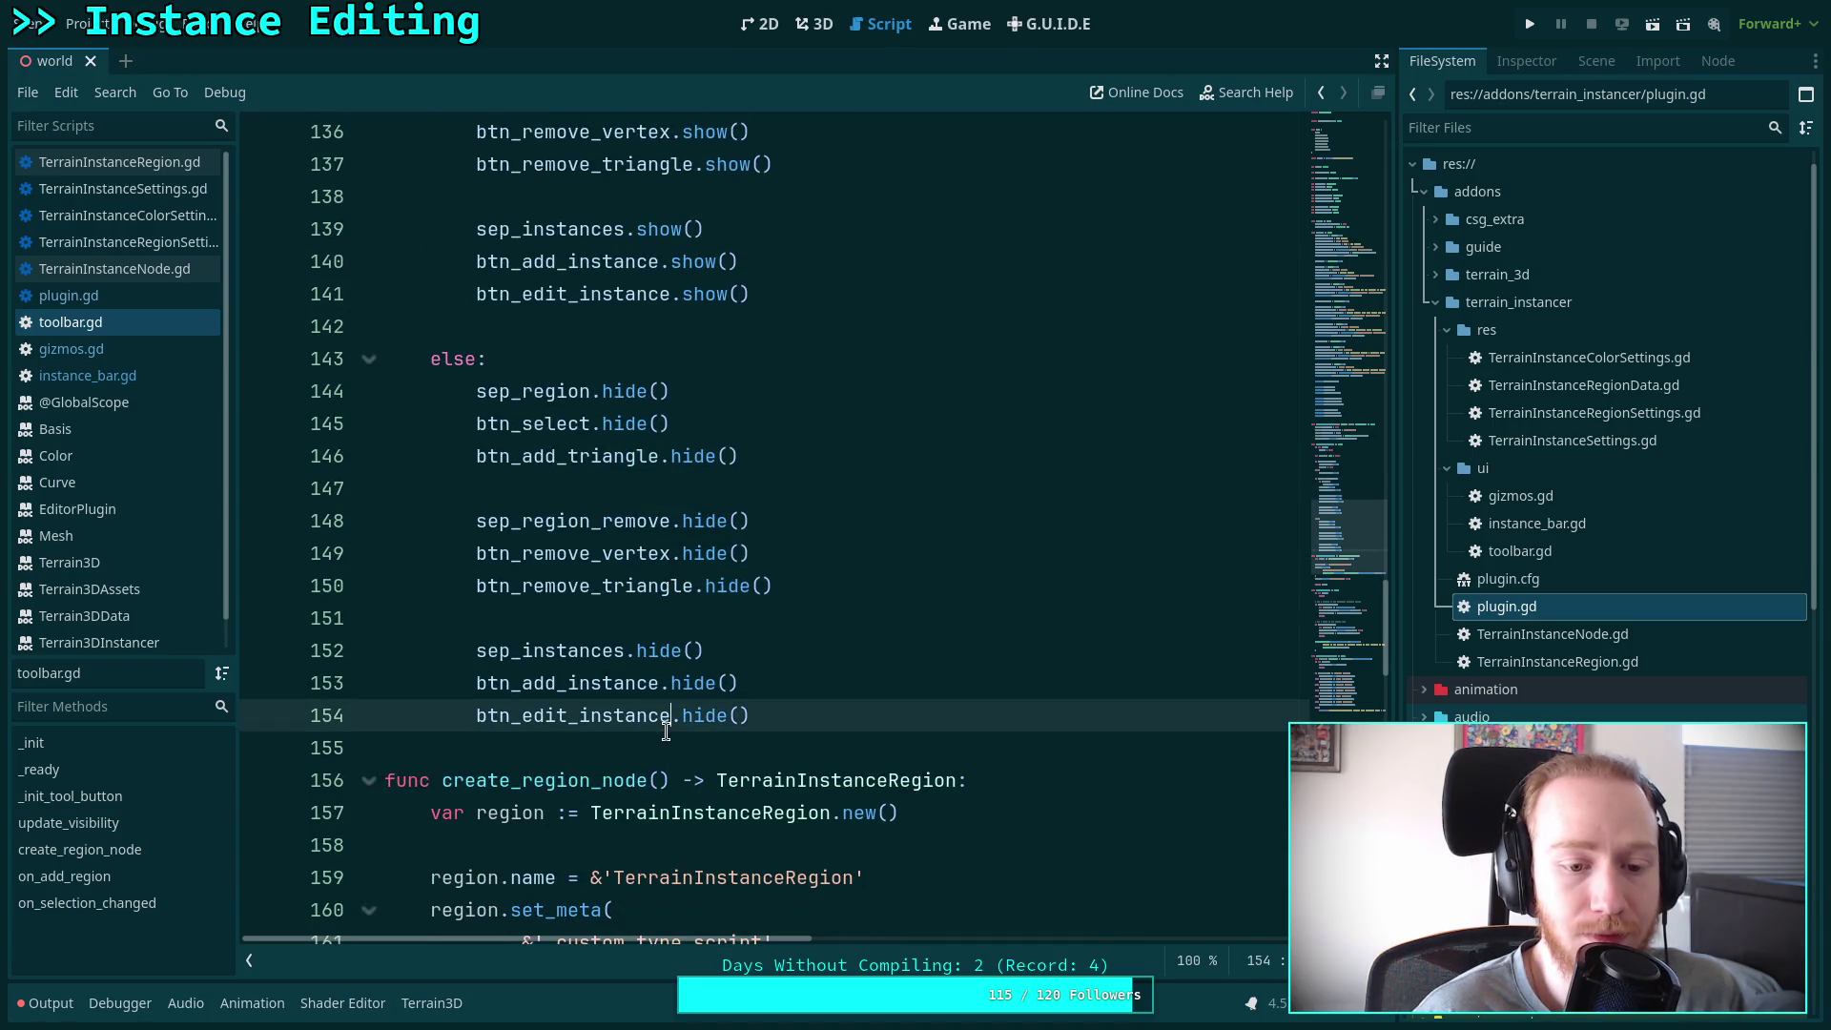
left_click(642, 747)
scroll(655, 730, "down", 3)
scroll(663, 697, "up", 4)
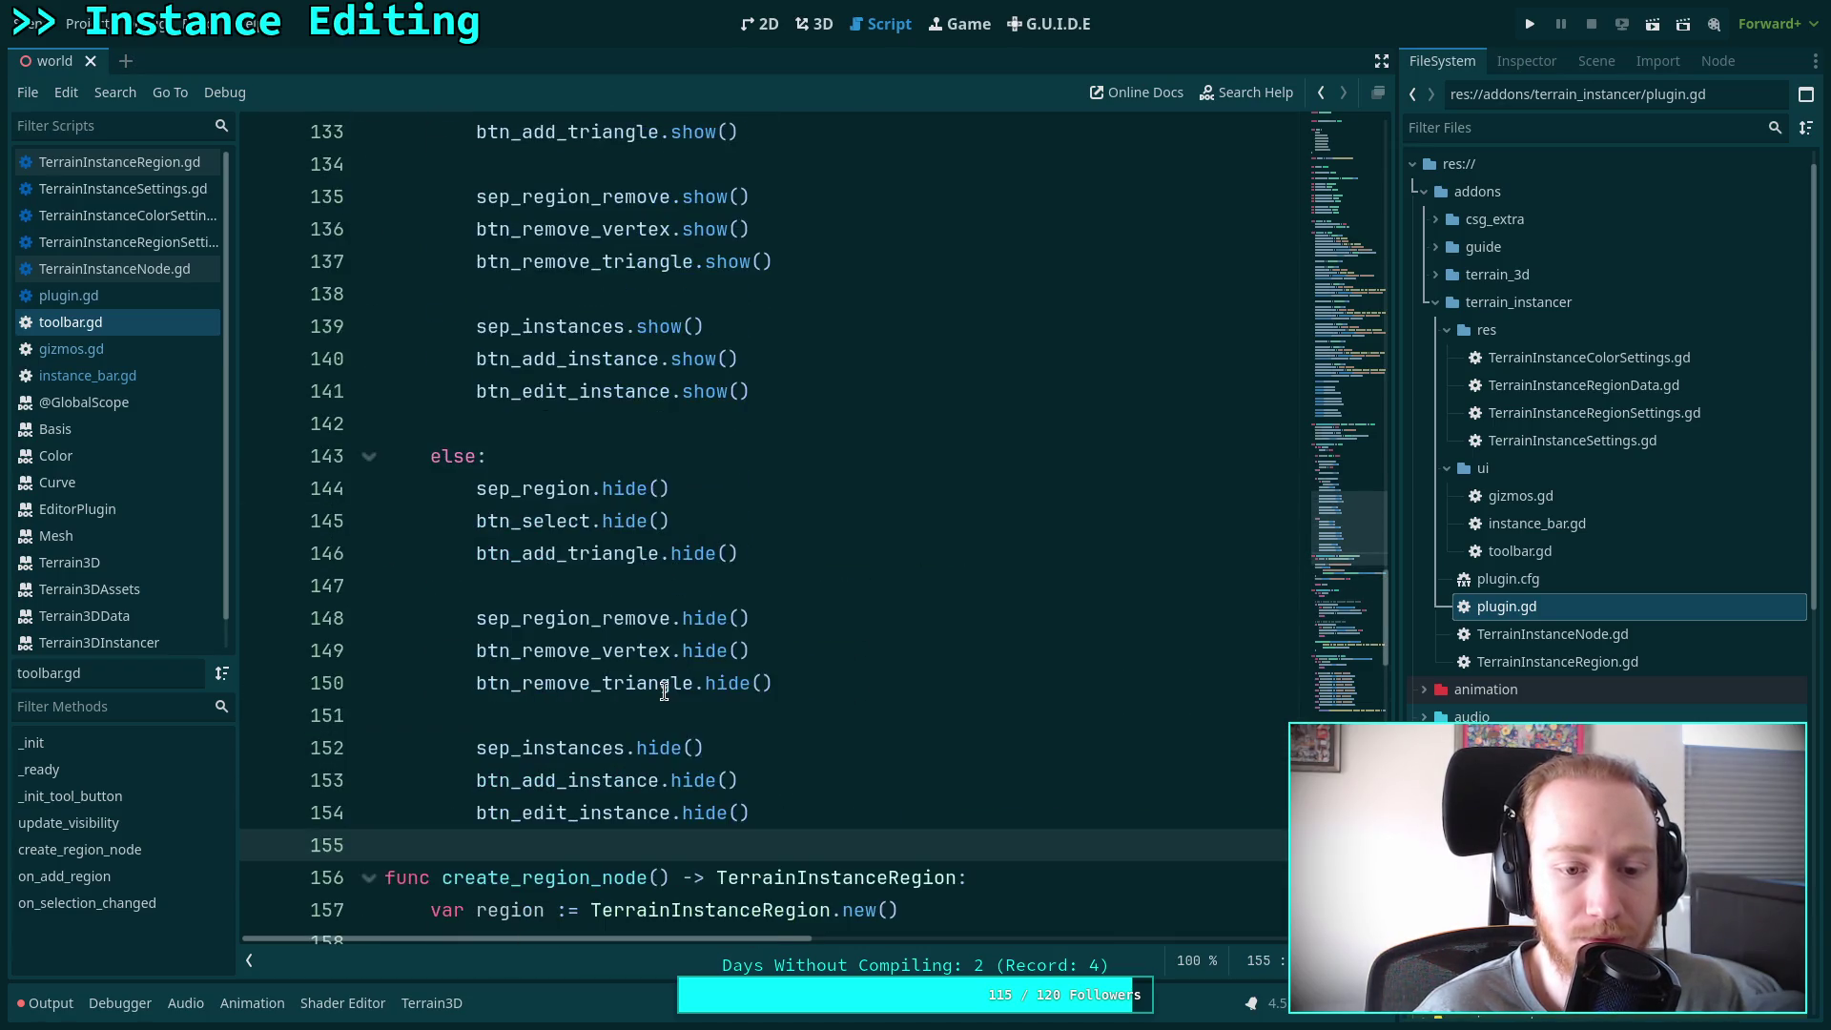
left_click(623, 423)
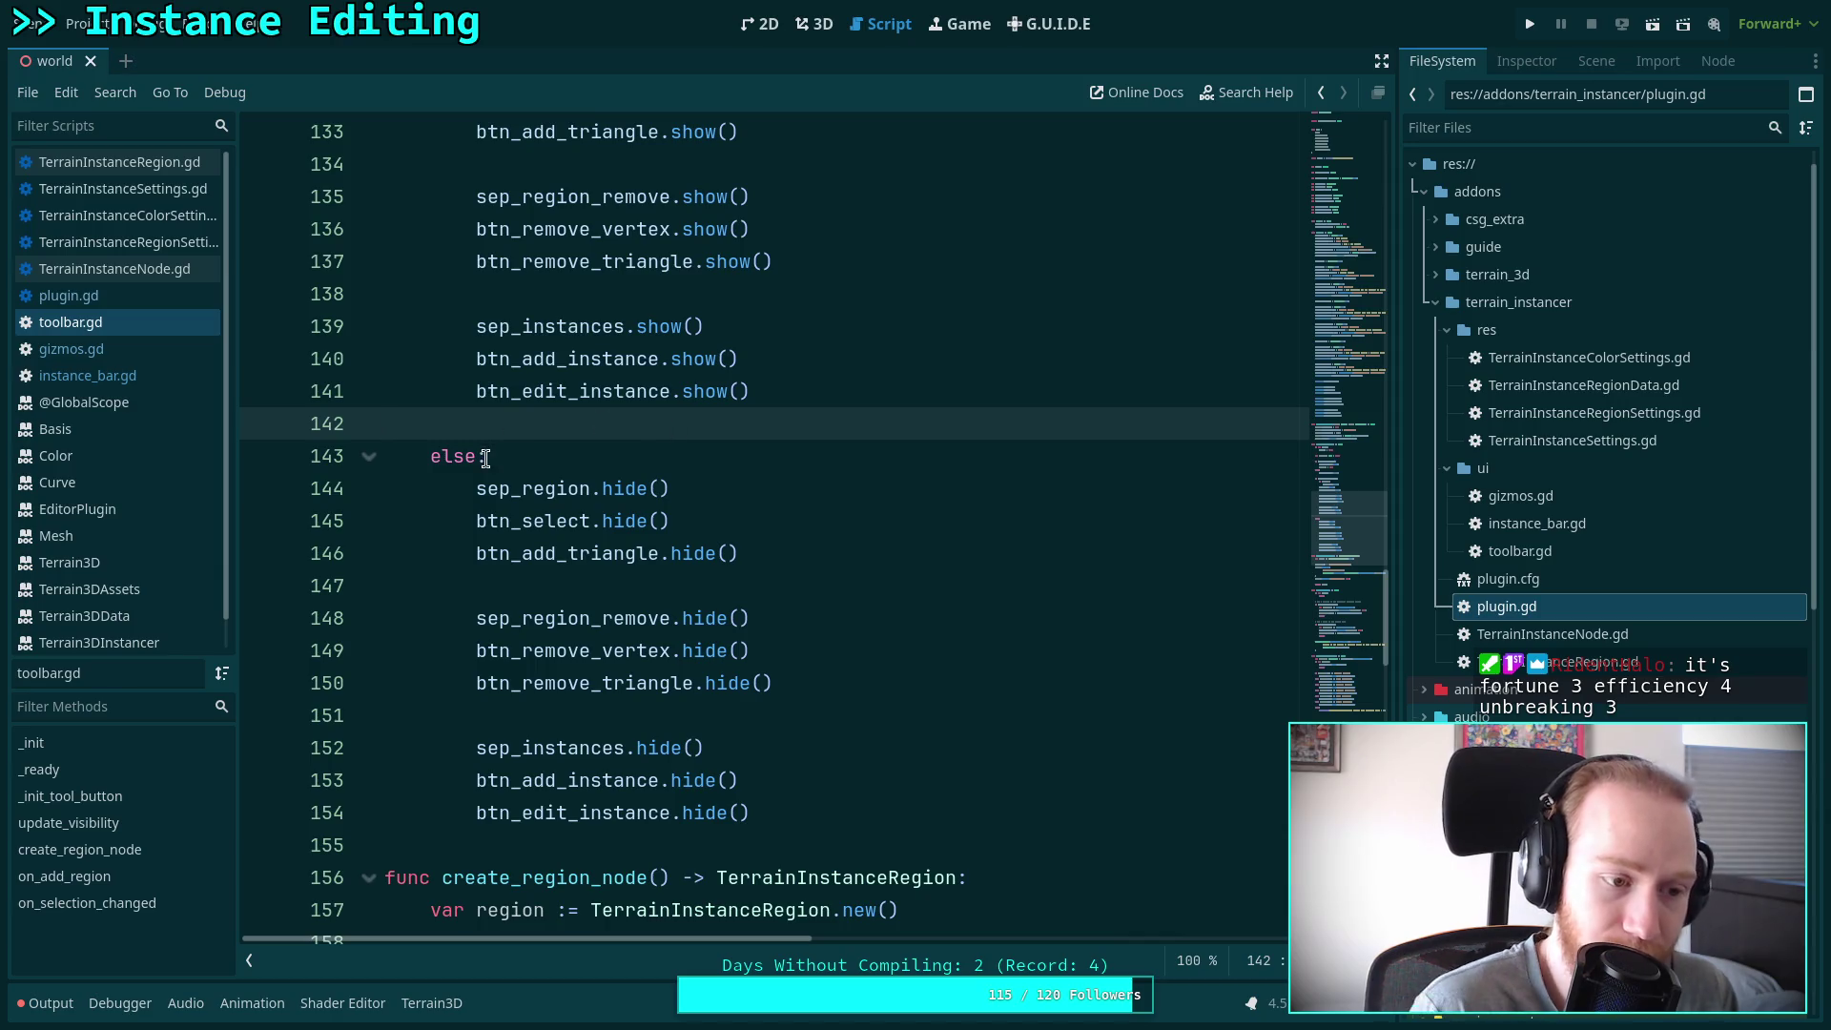
left_click(559, 598)
scroll(773, 610, "down", 3)
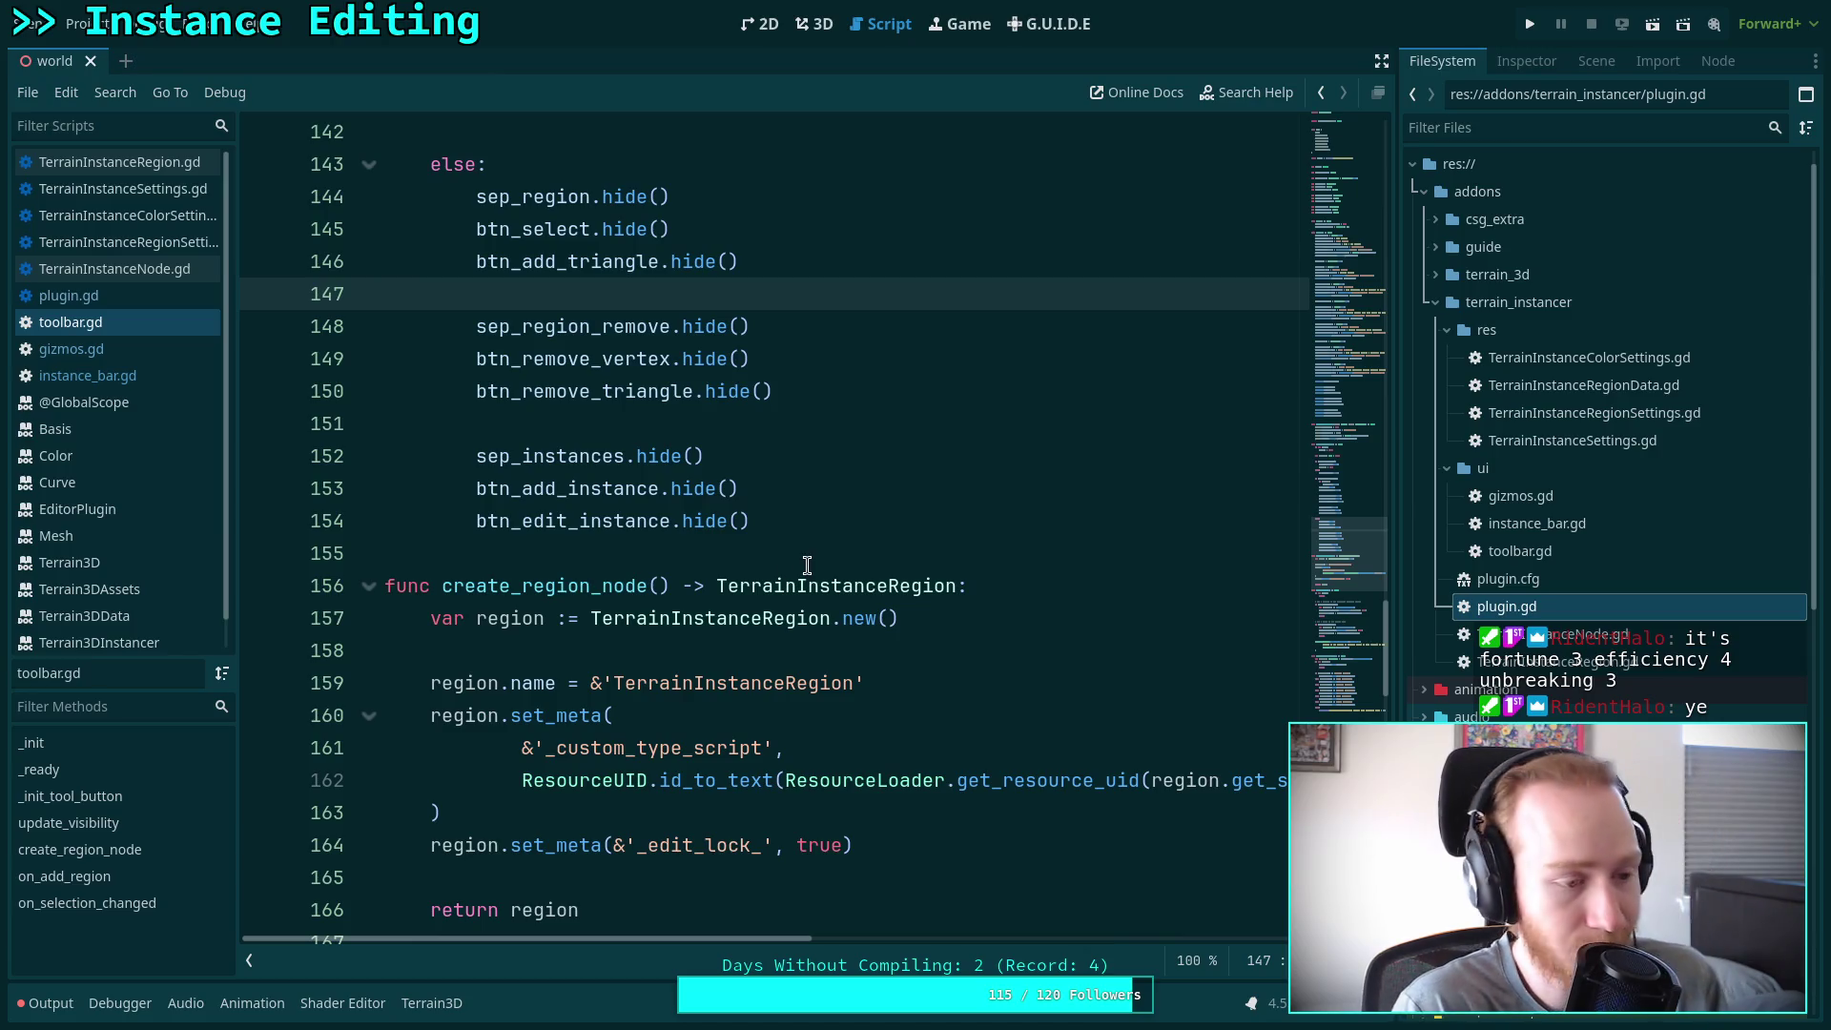
left_click(641, 555)
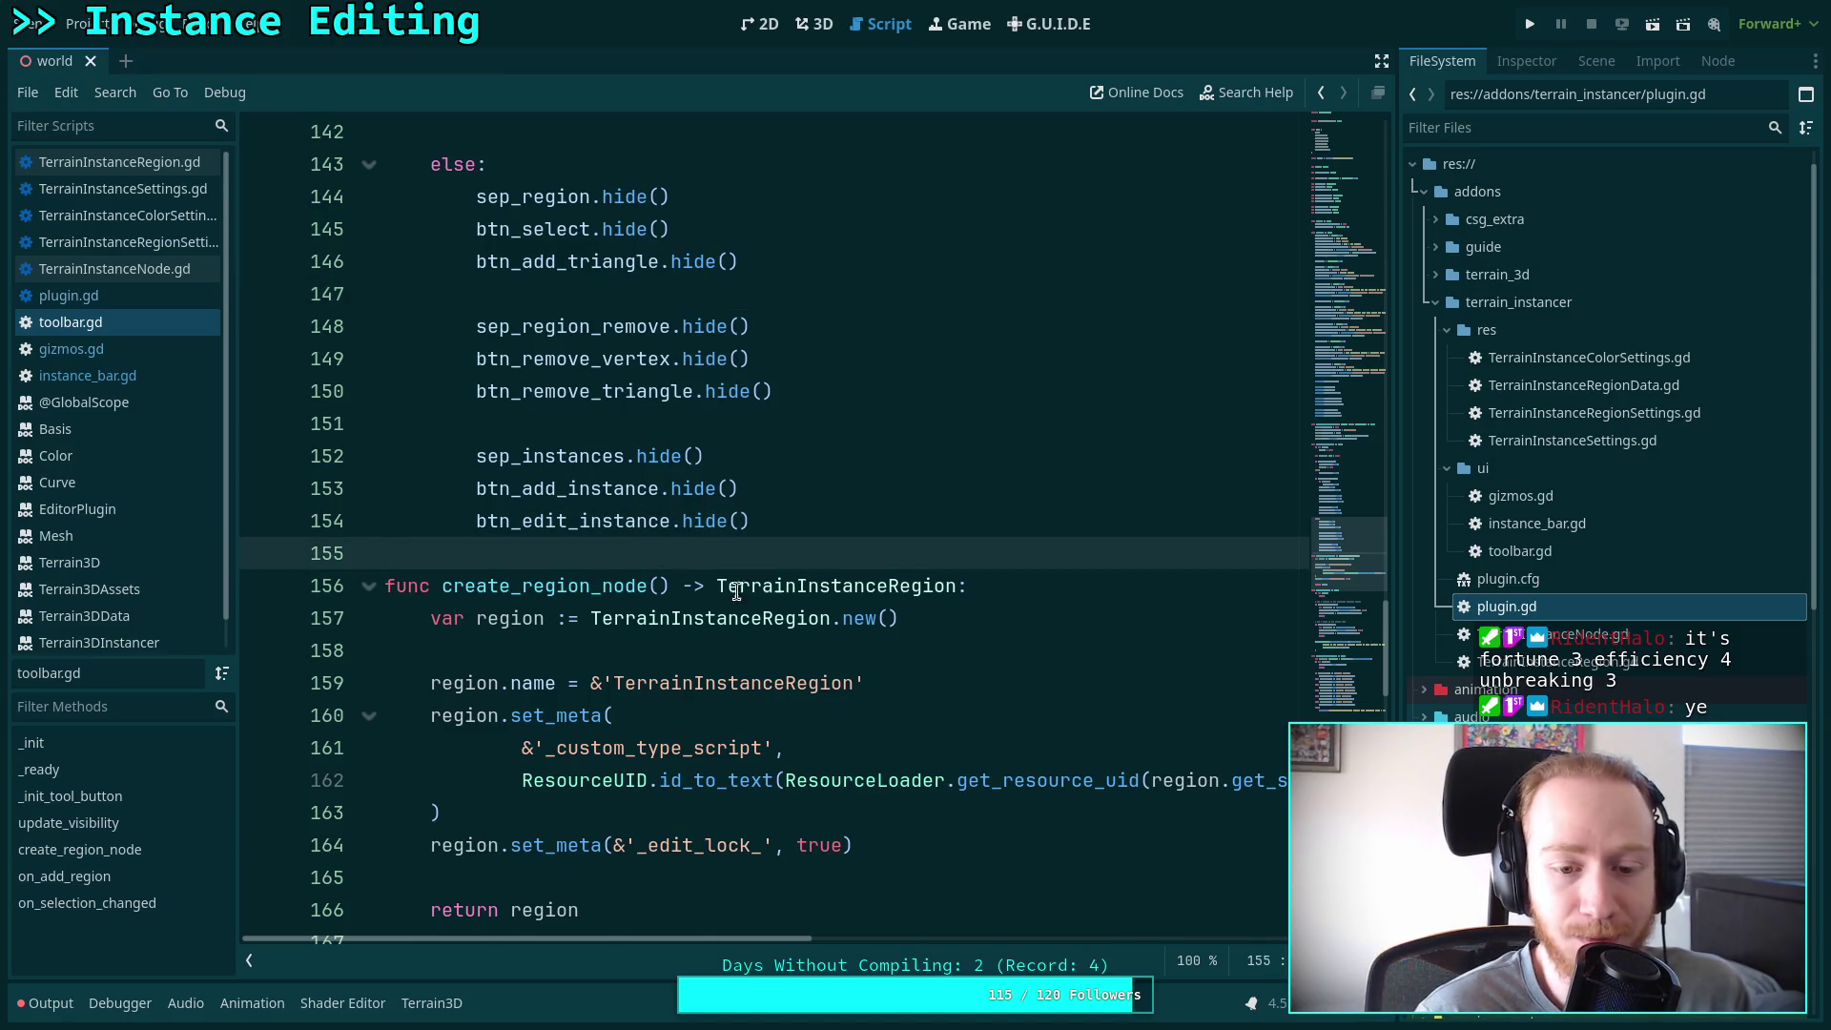
scroll(613, 540, "down", 3)
left_click(554, 584)
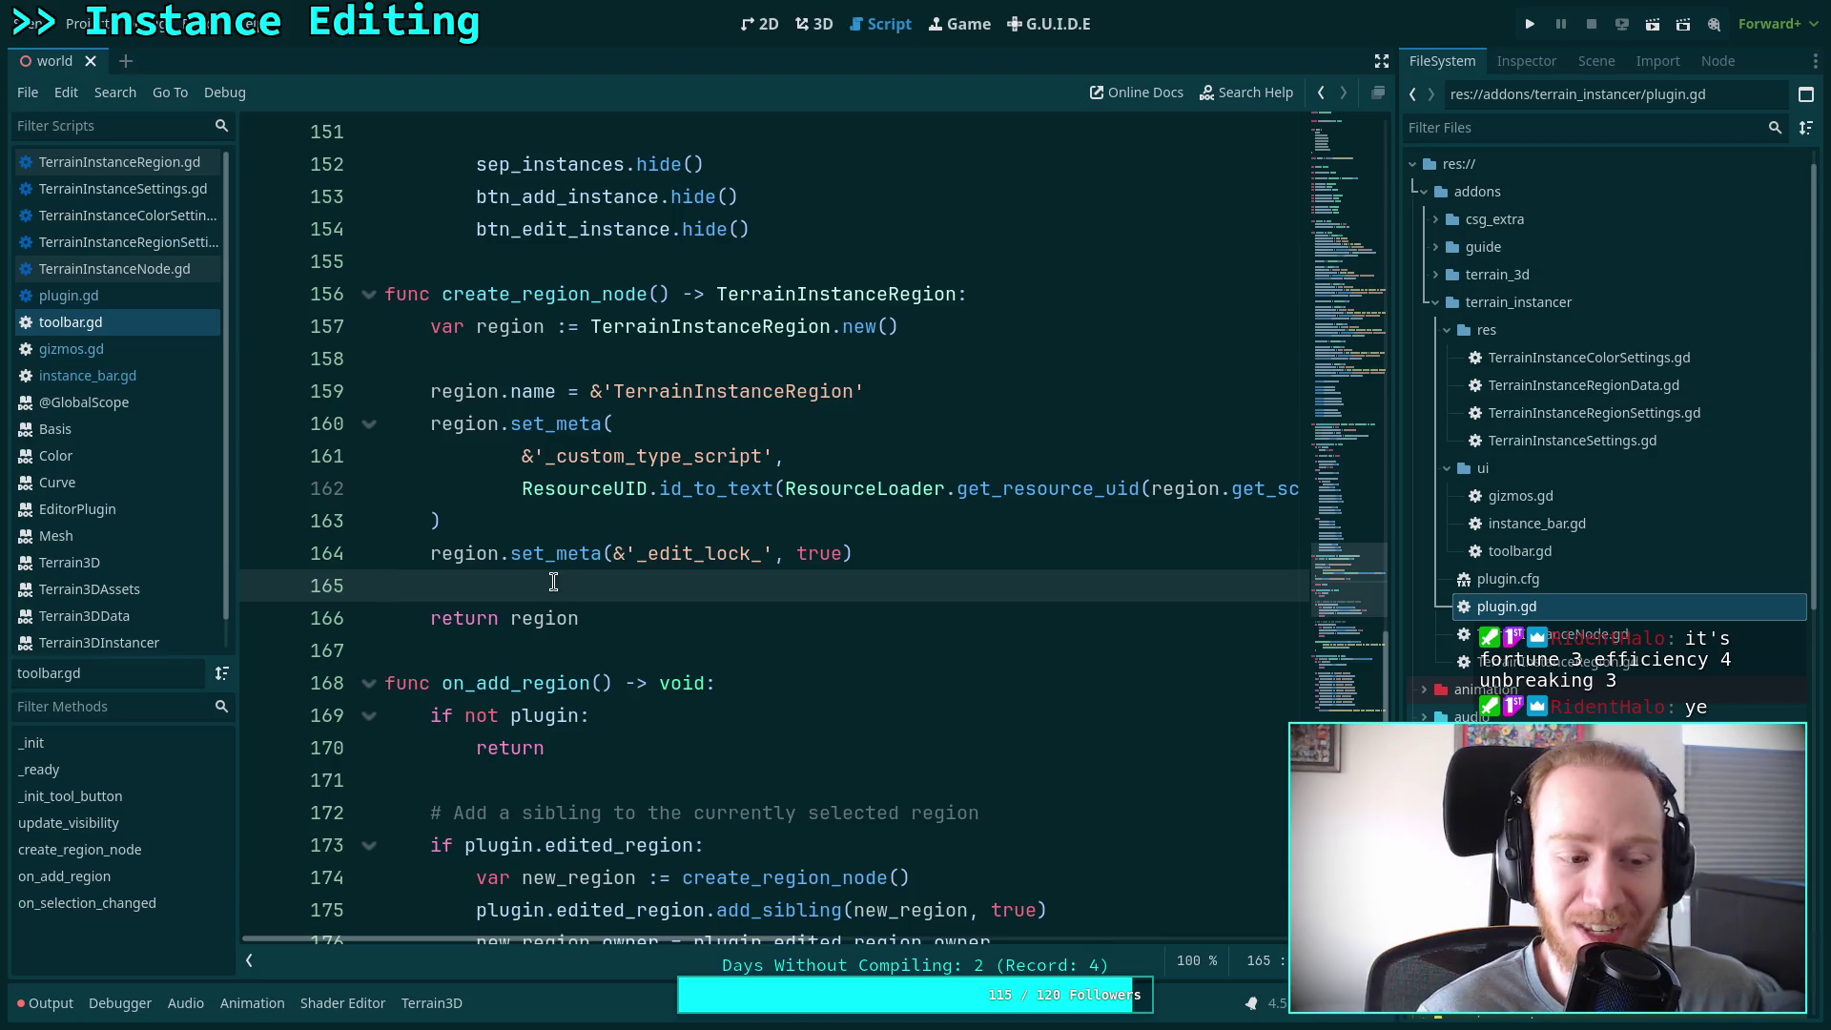
scroll(558, 572, "down", 2)
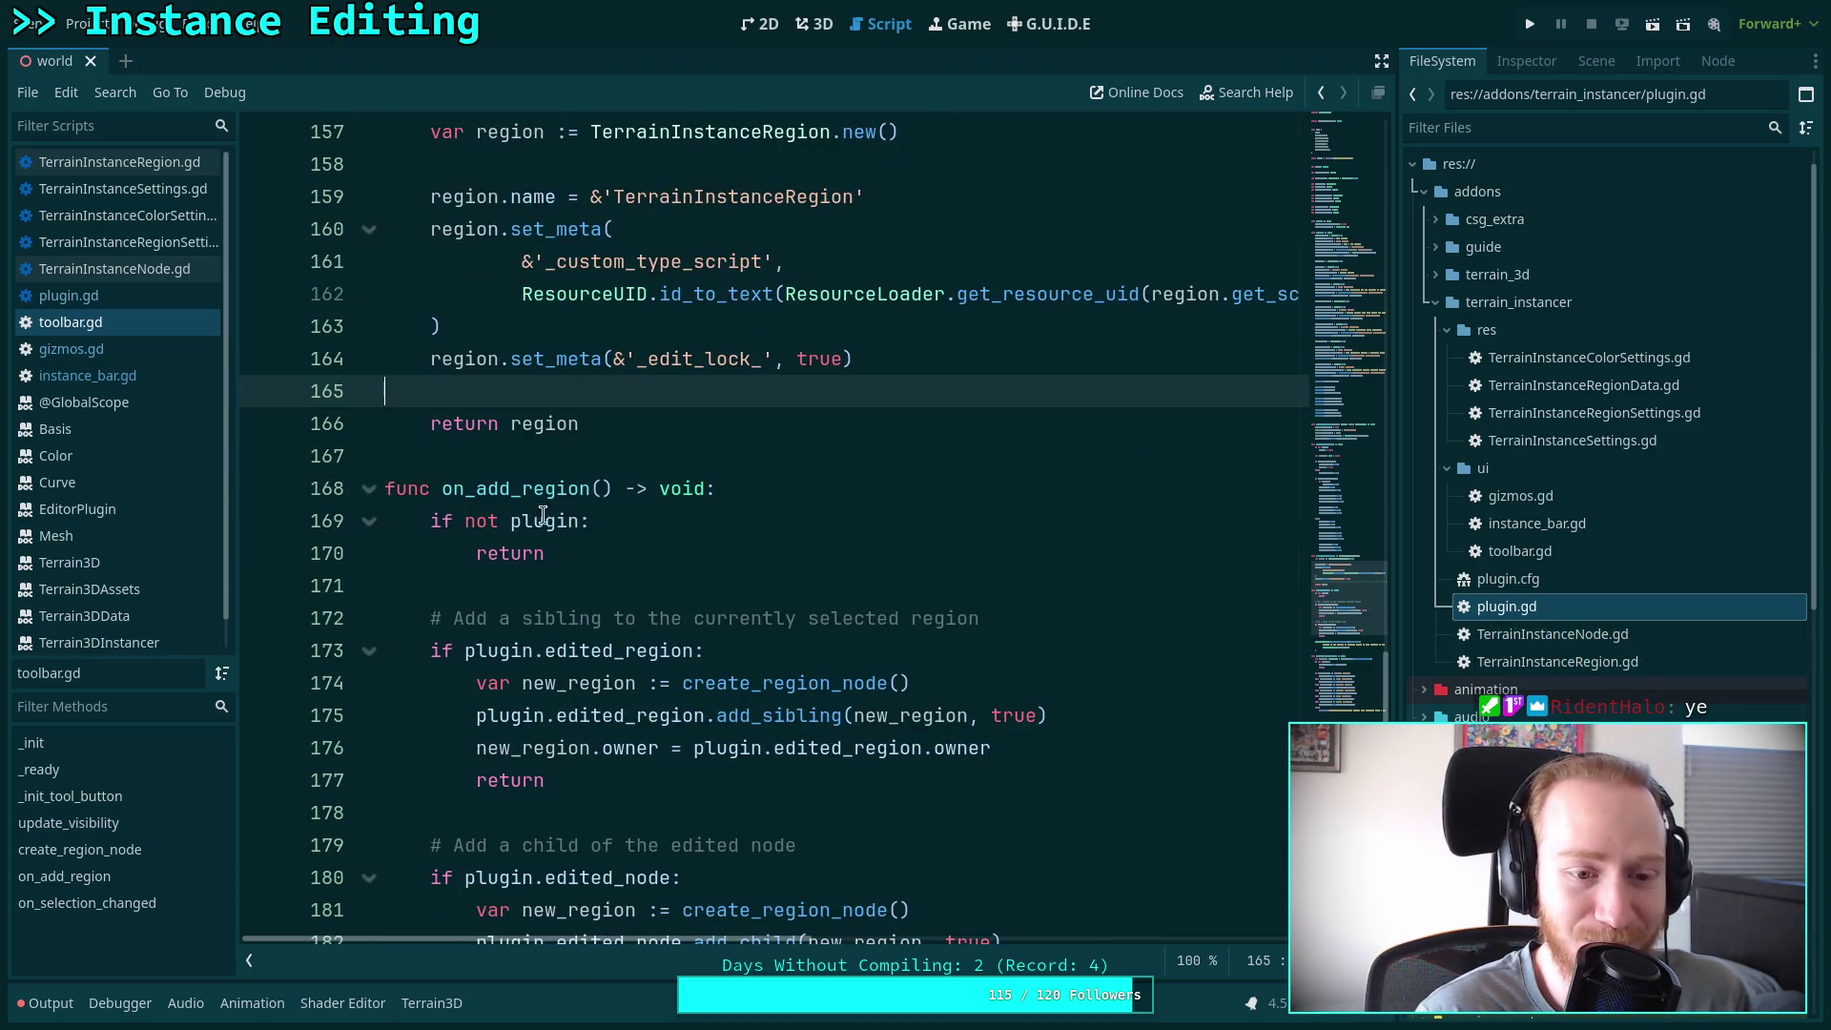
left_click(595, 463)
scroll(704, 512, "down", 4)
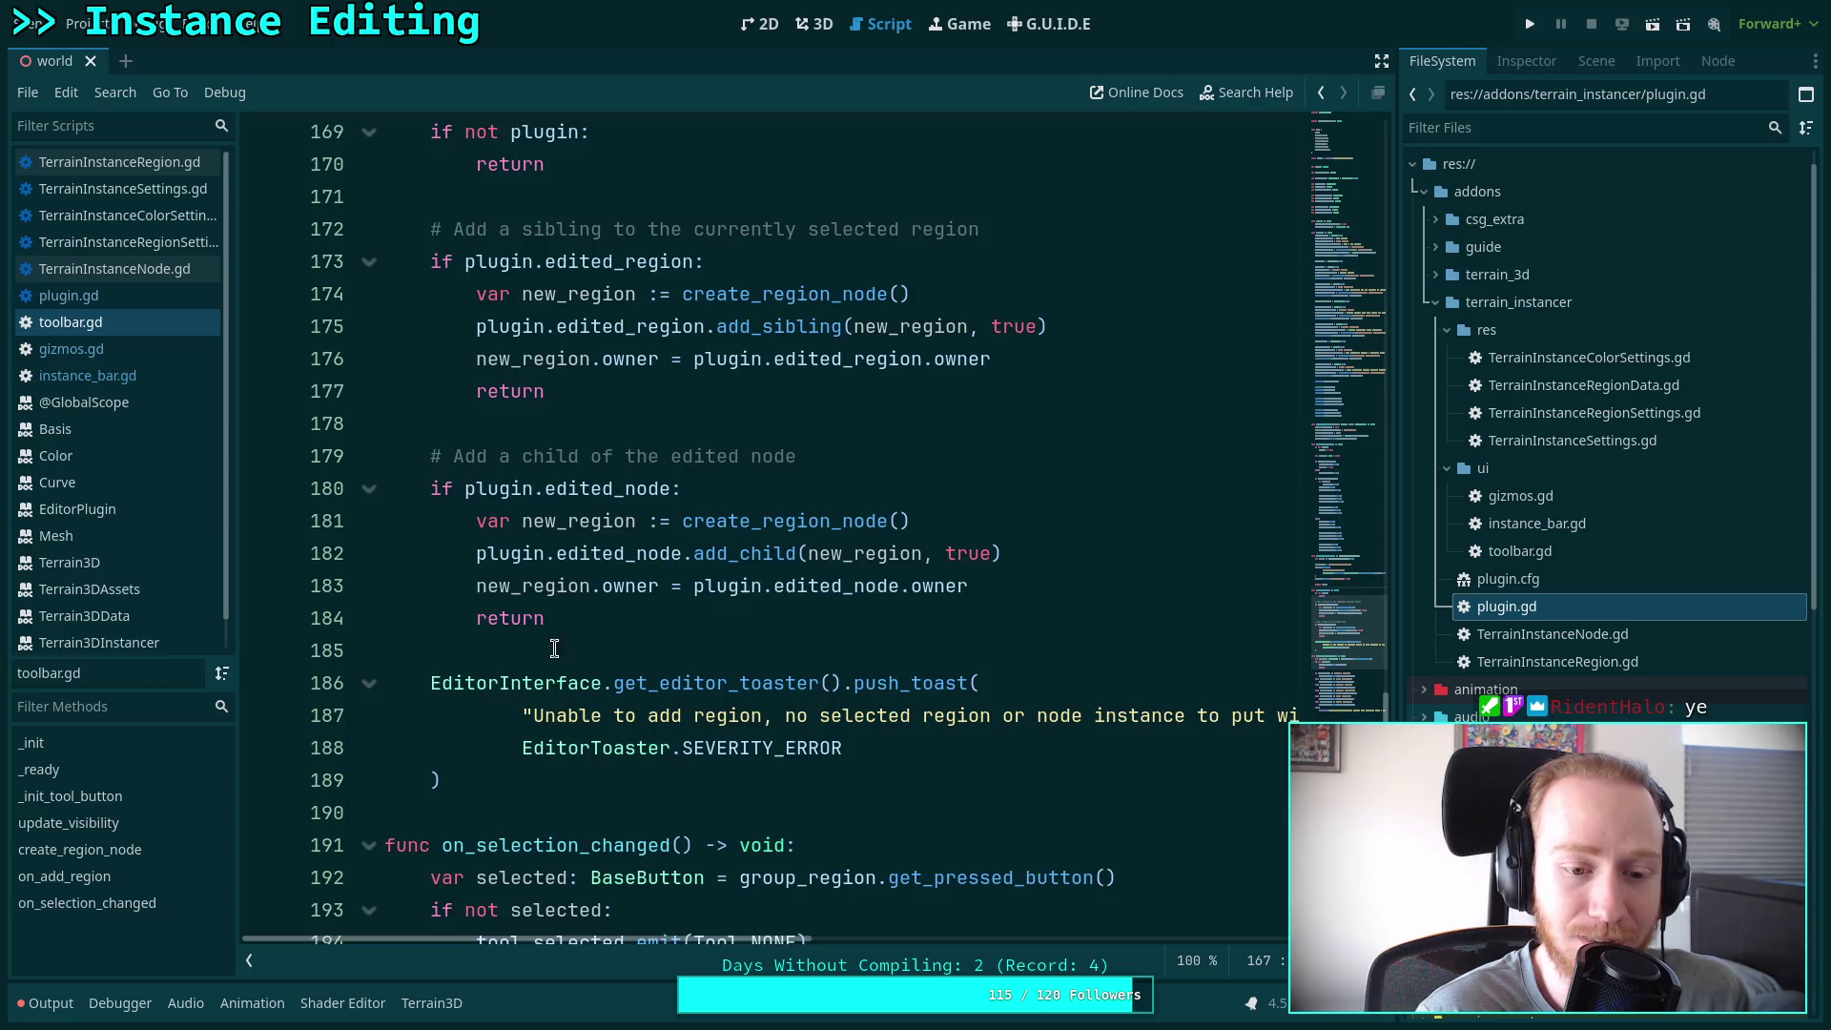
scroll(558, 639, "down", 8)
scroll(576, 625, "up", 15)
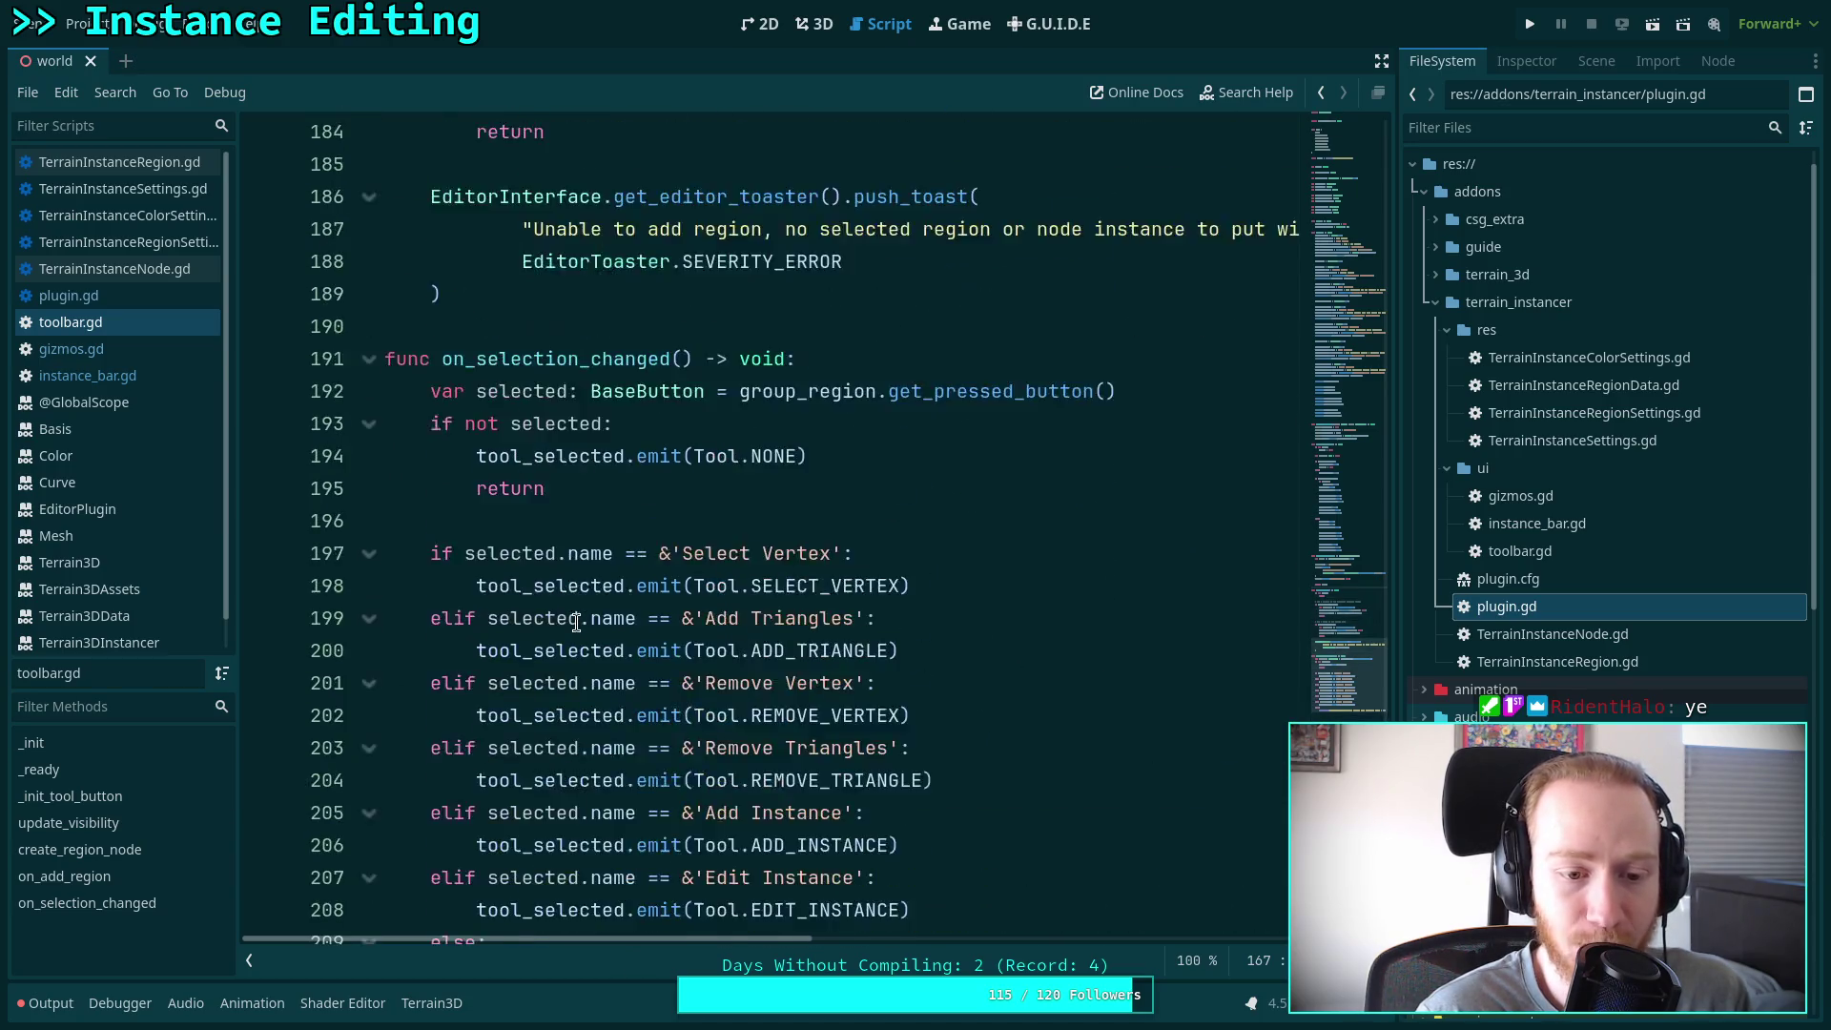
scroll(576, 618, "up", 12)
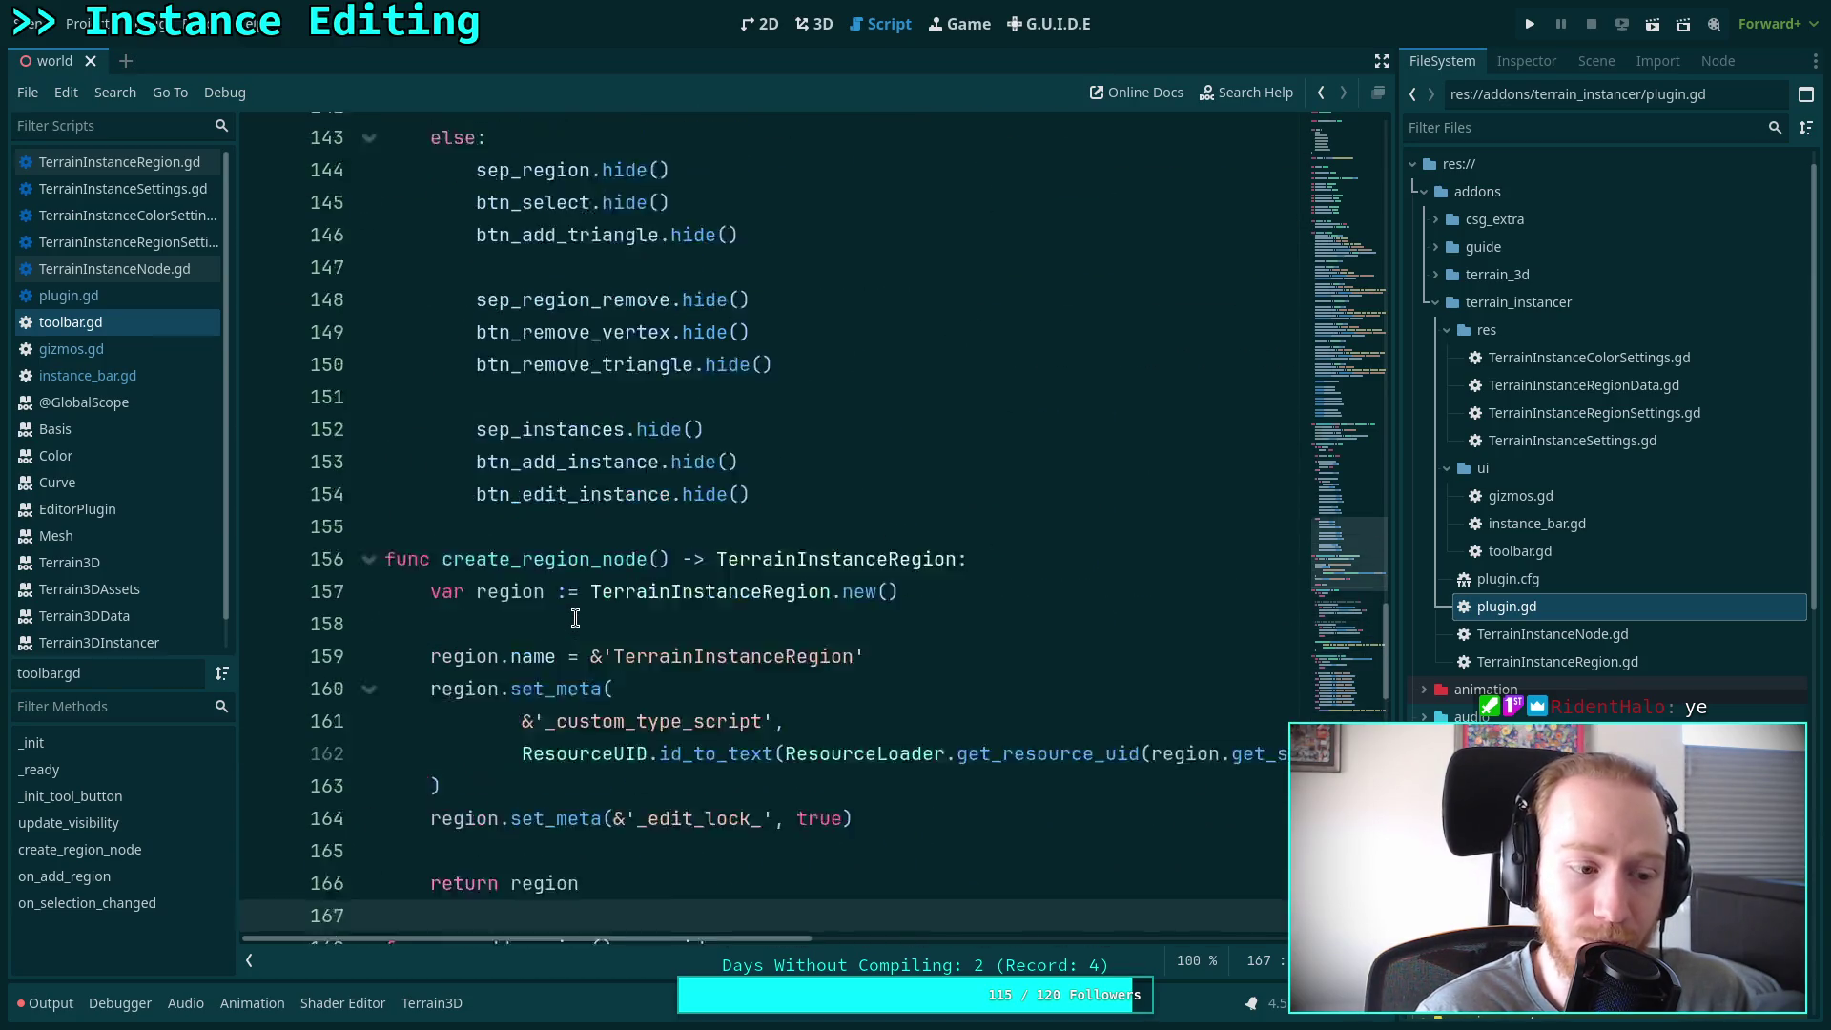
scroll(558, 584, "up", 12)
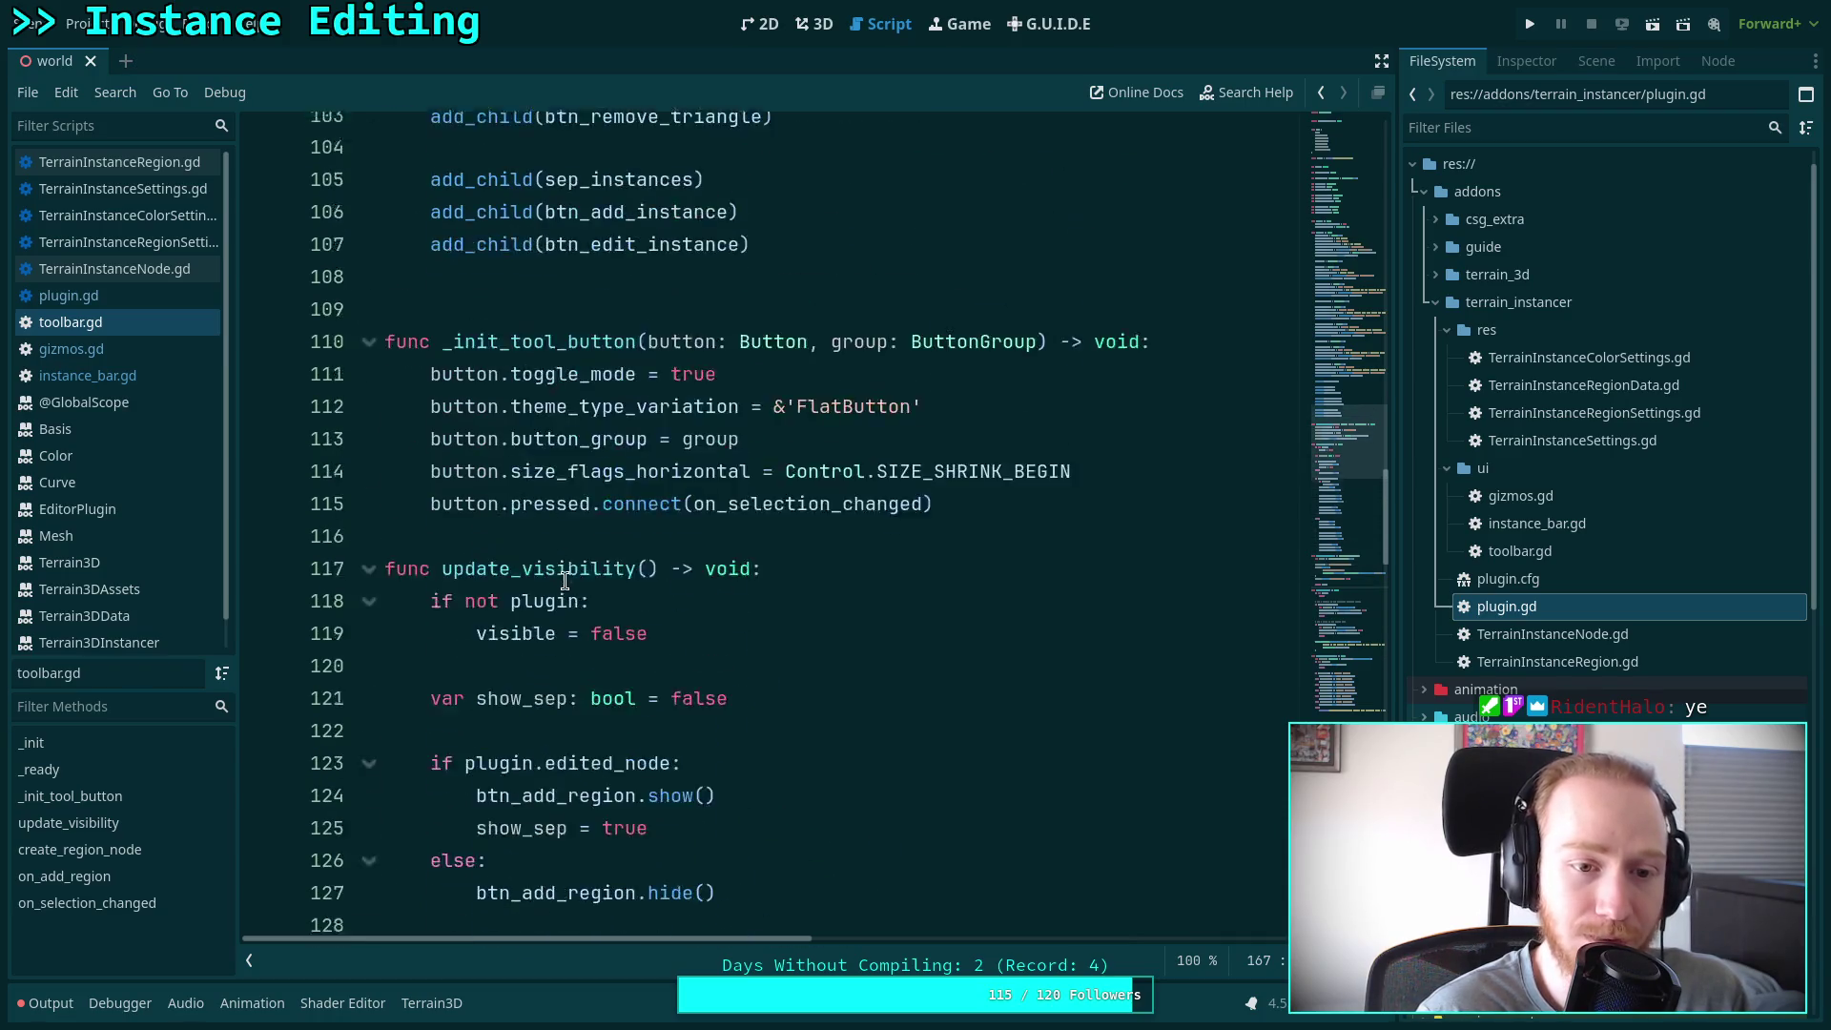
scroll(566, 583, "up", 15)
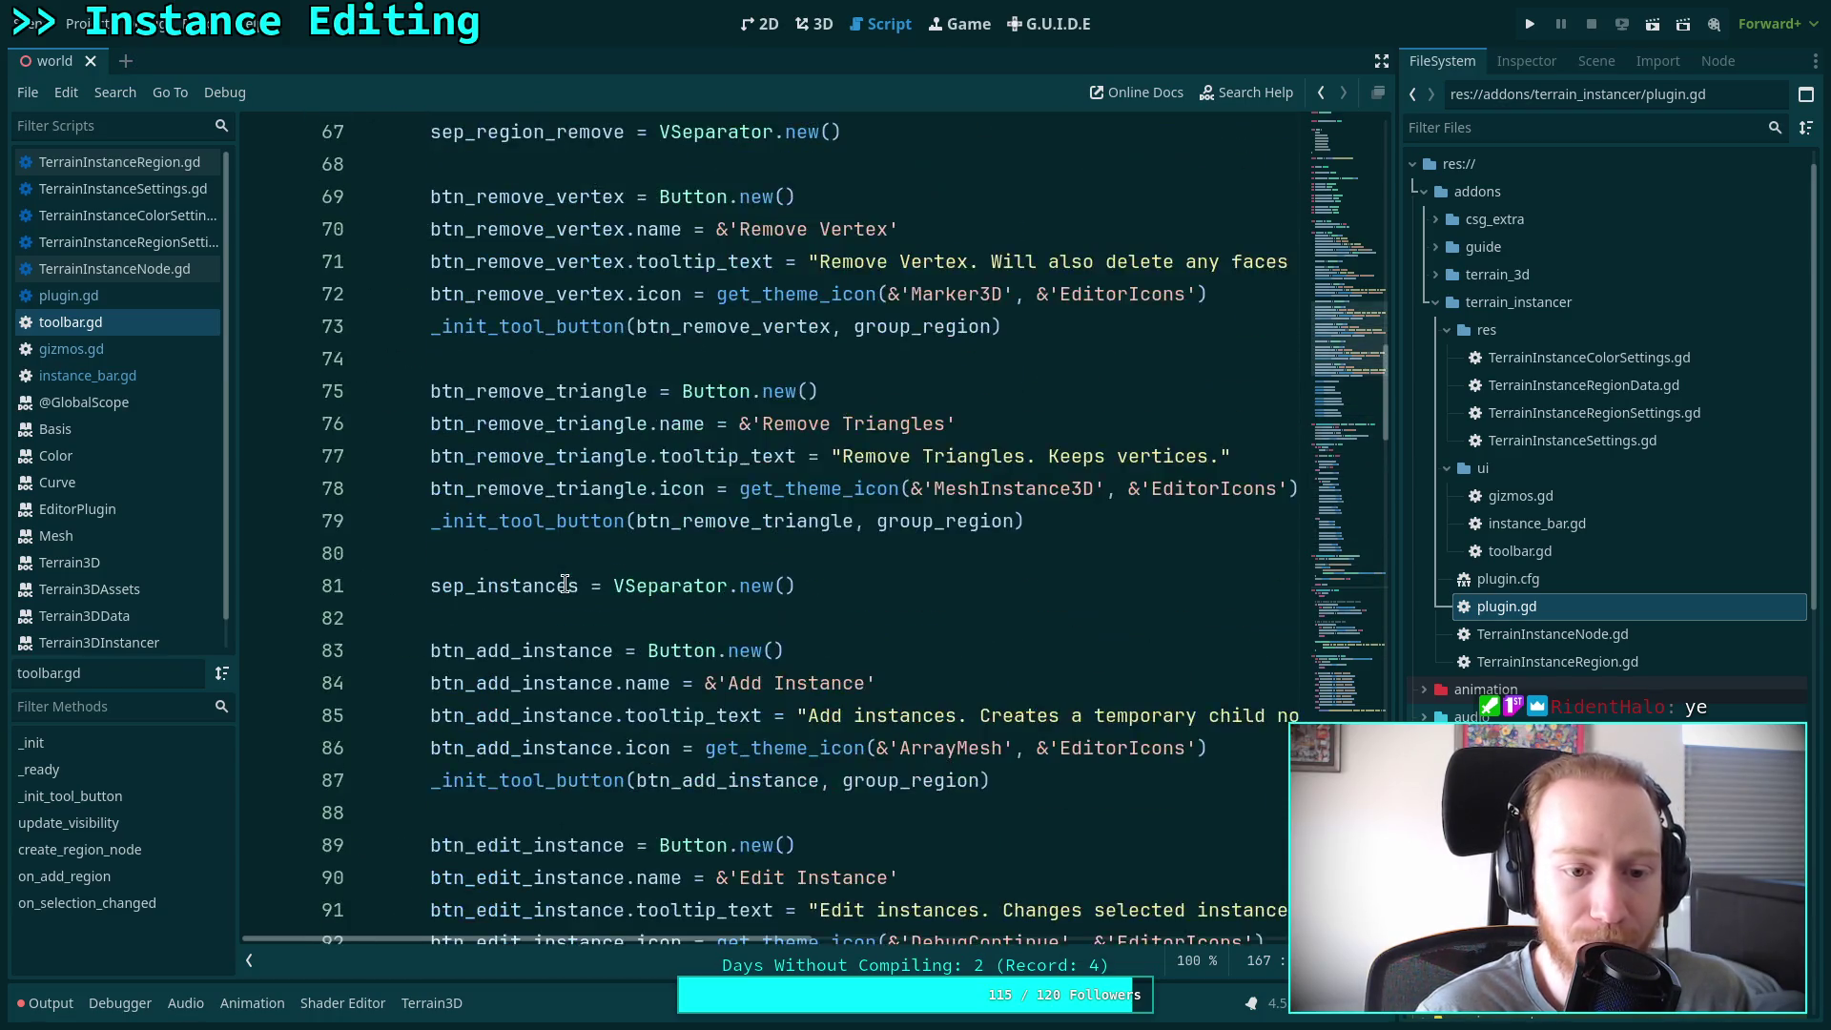
scroll(565, 584, "down", 14)
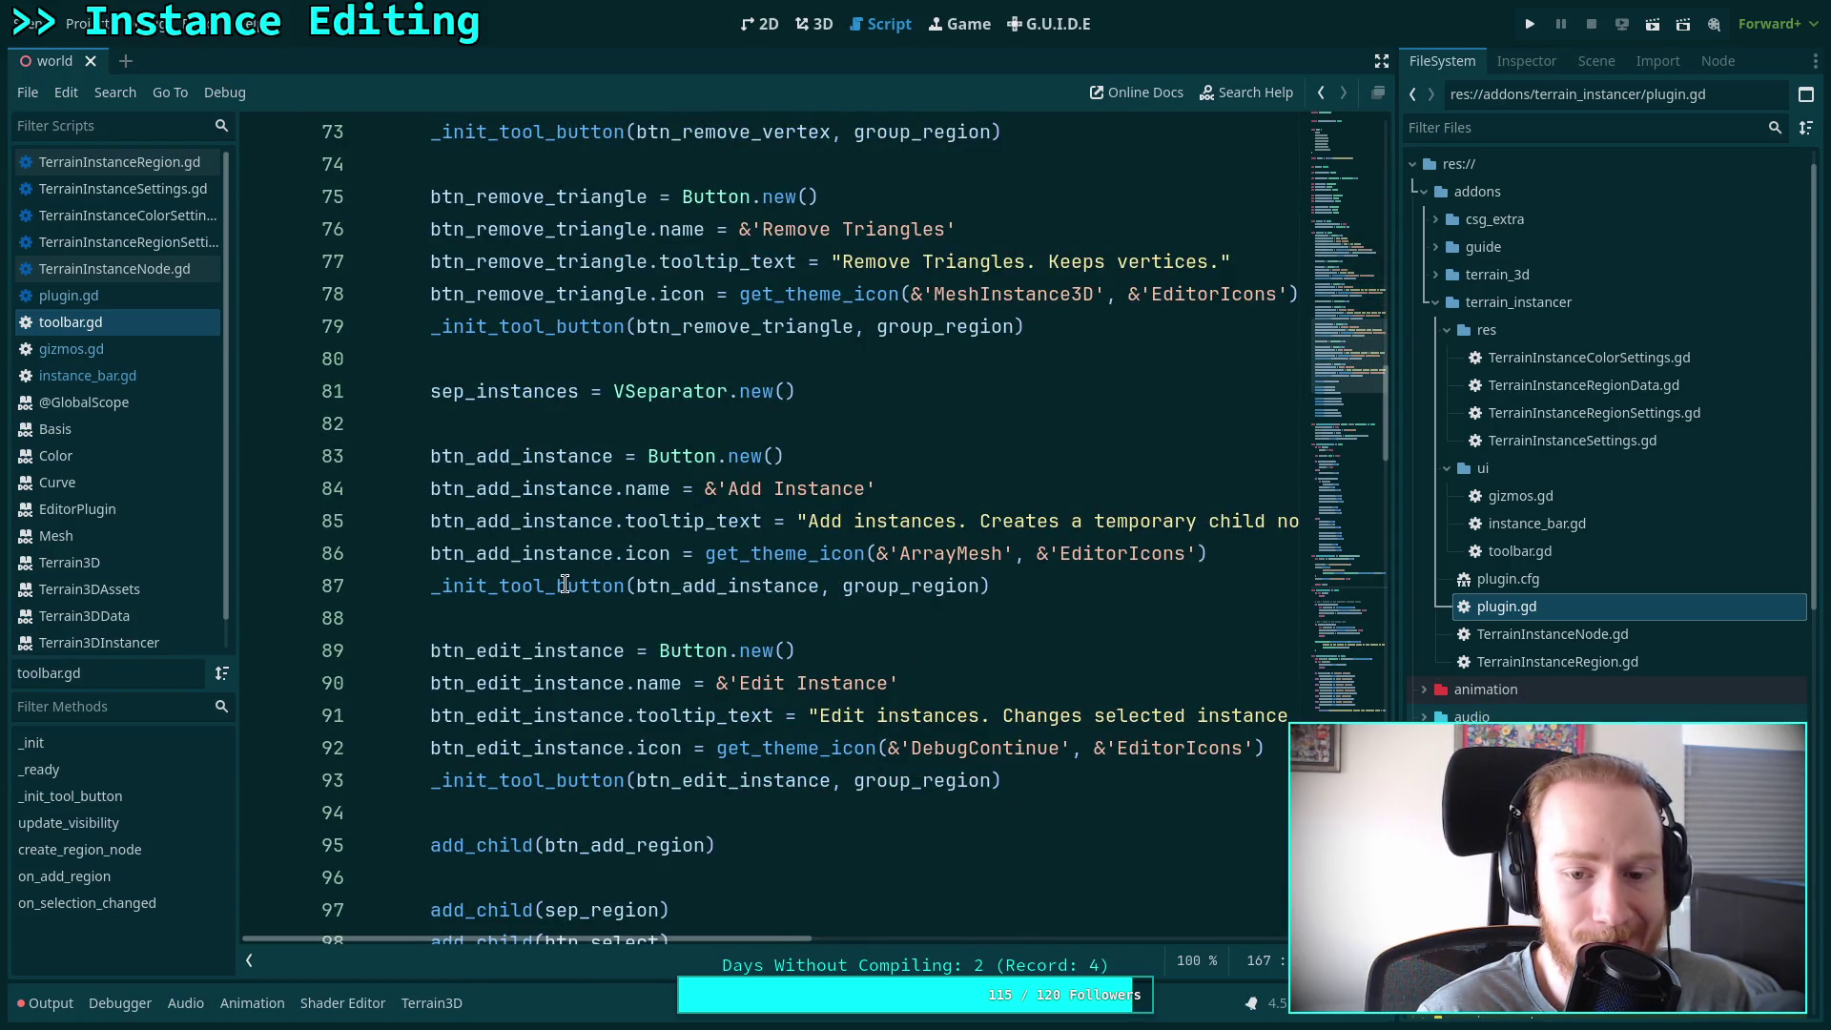
scroll(566, 584, "down", 2)
scroll(566, 583, "down", 2)
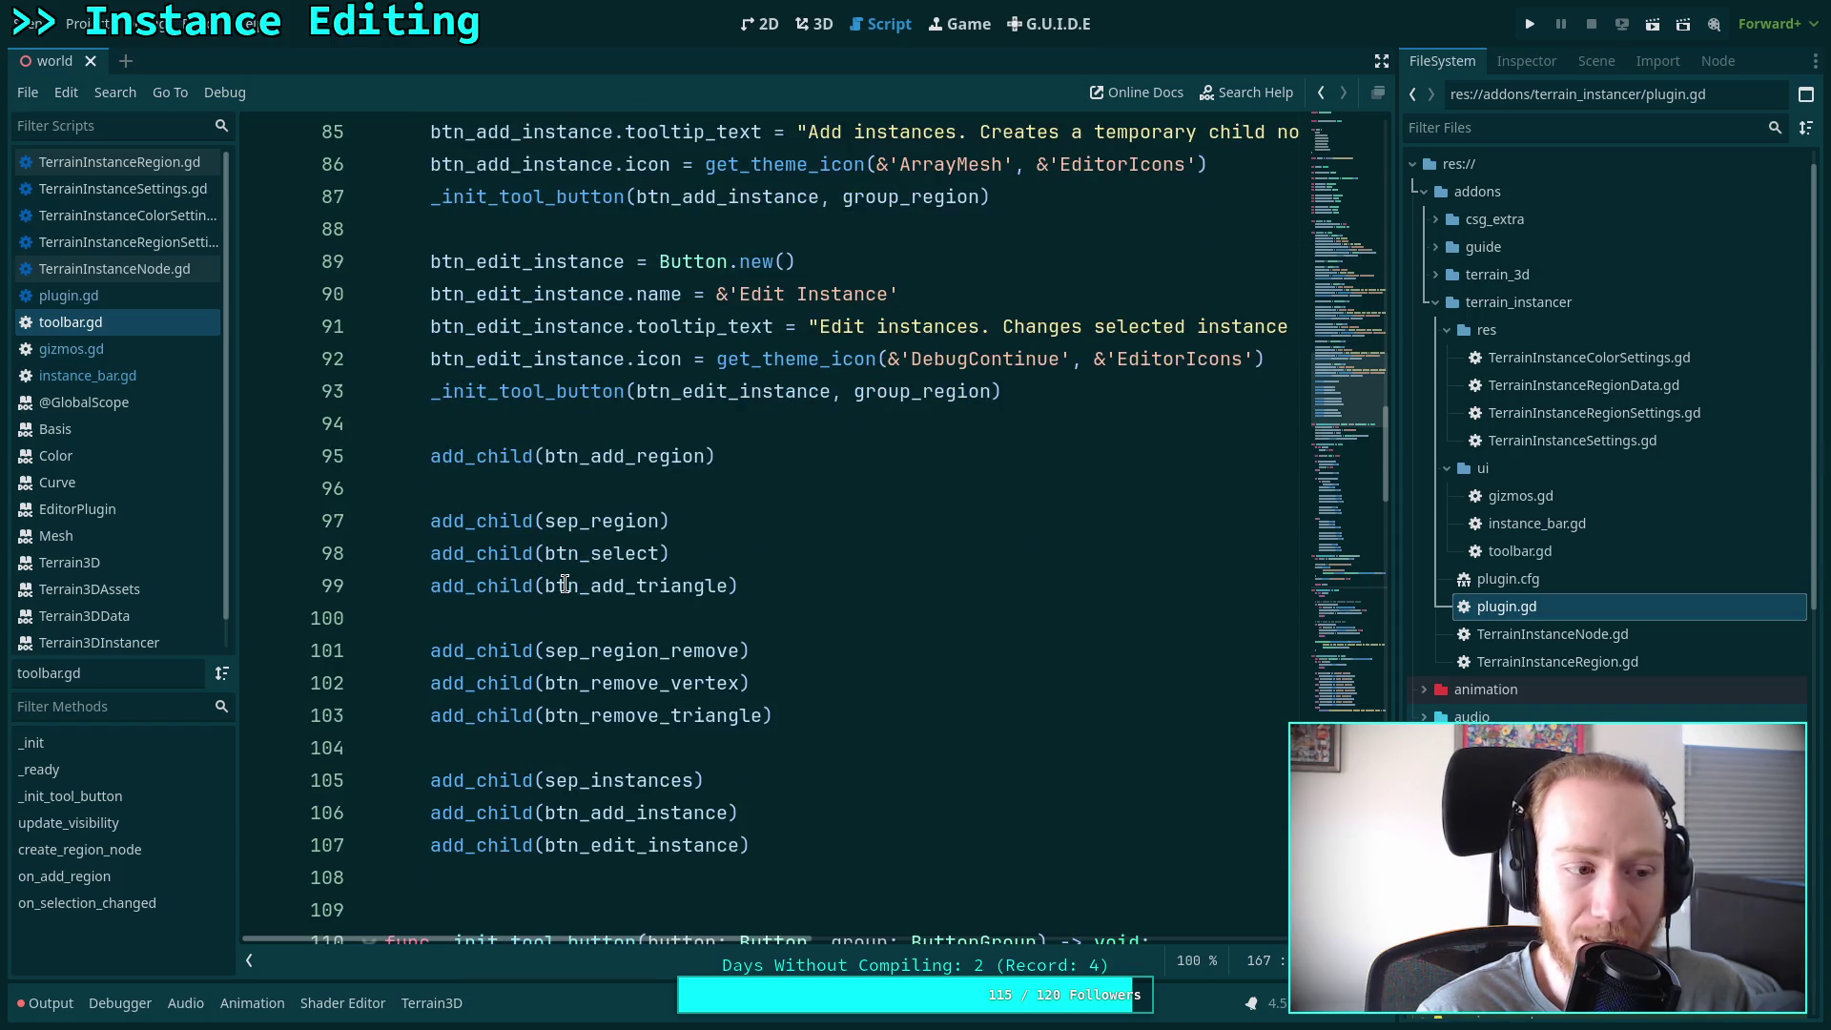
left_click(497, 482)
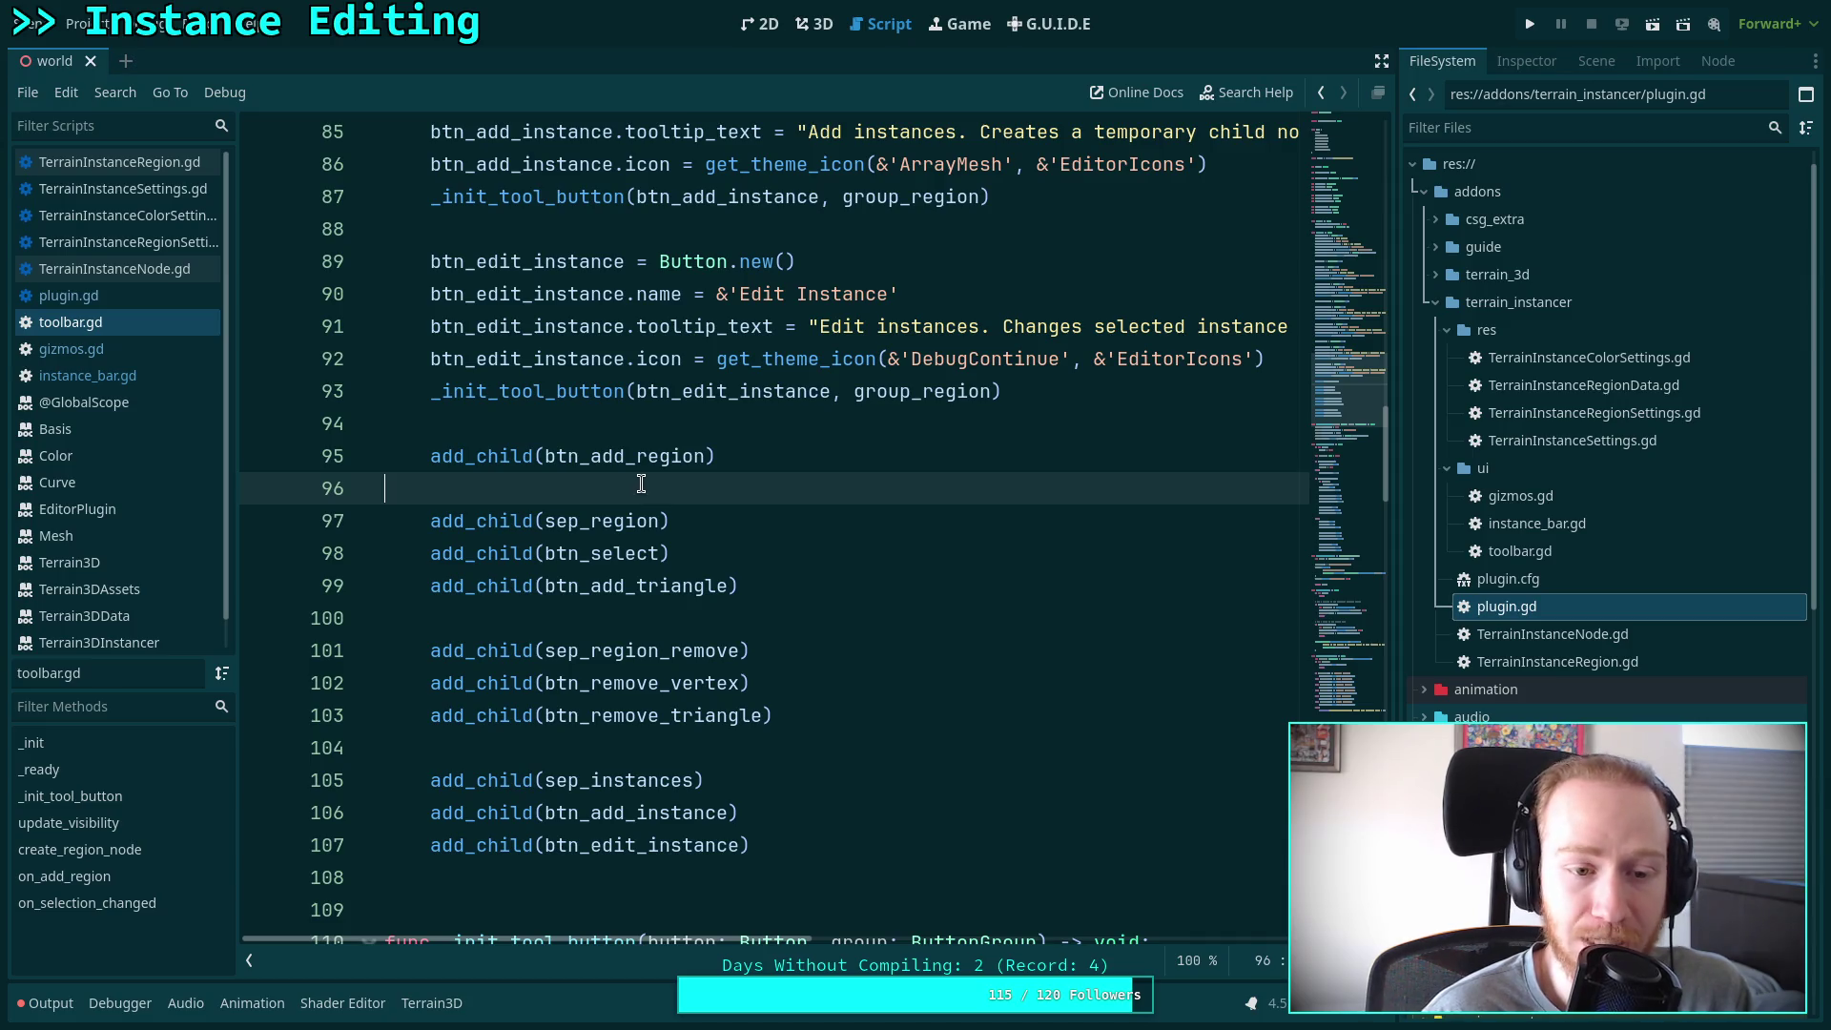
left_click(555, 616)
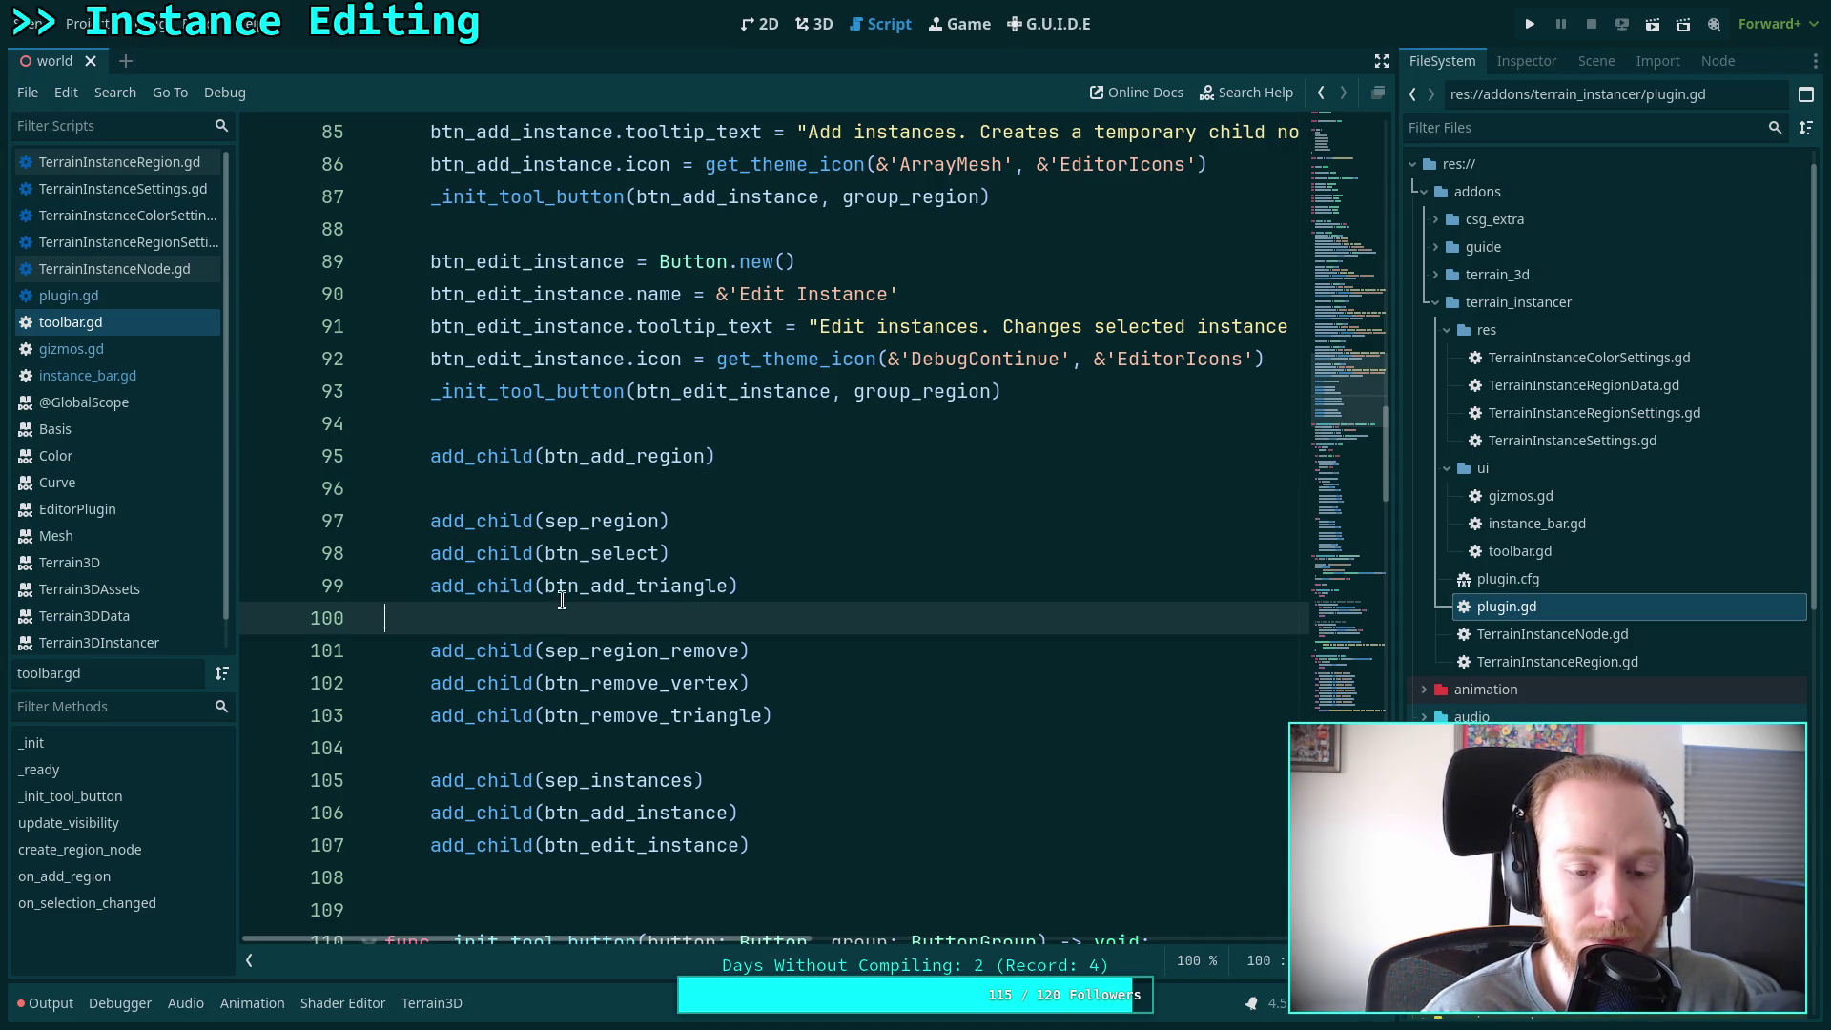
scroll(534, 535, "down", 4)
left_click(547, 357)
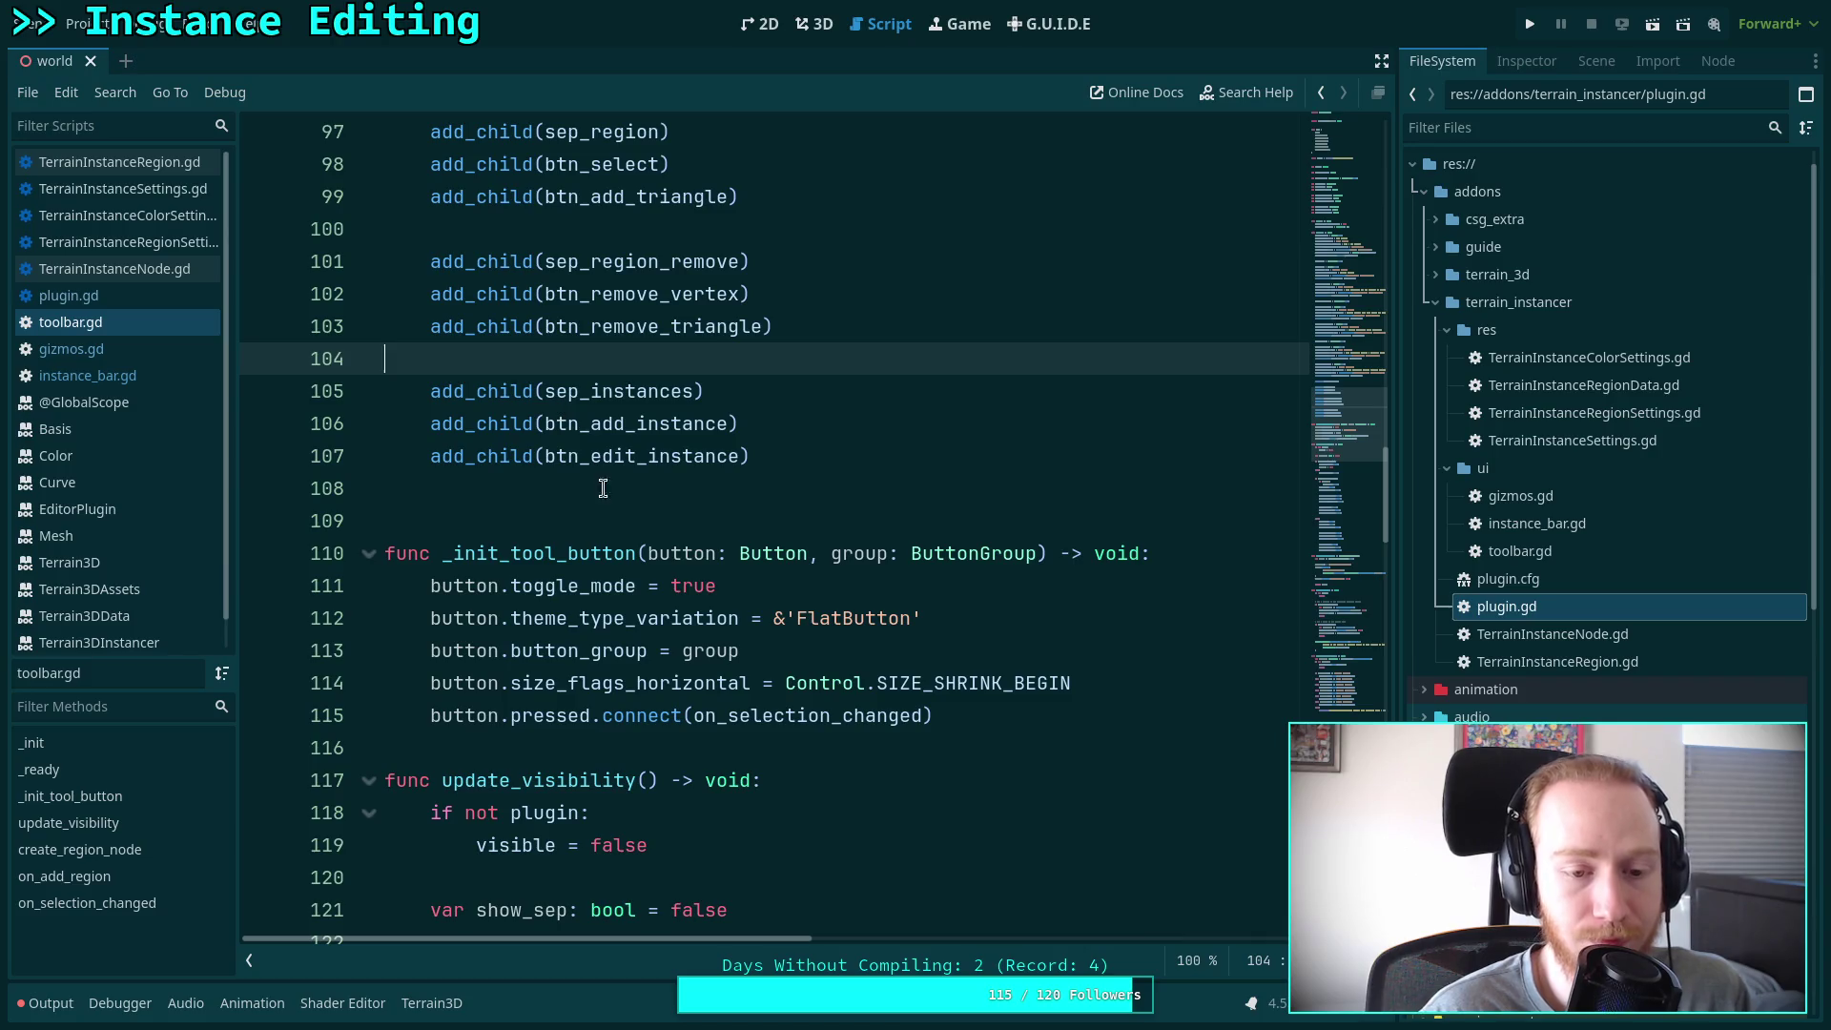
left_click(563, 494)
left_click(576, 521)
scroll(596, 506, "down", 3)
left_click(576, 431)
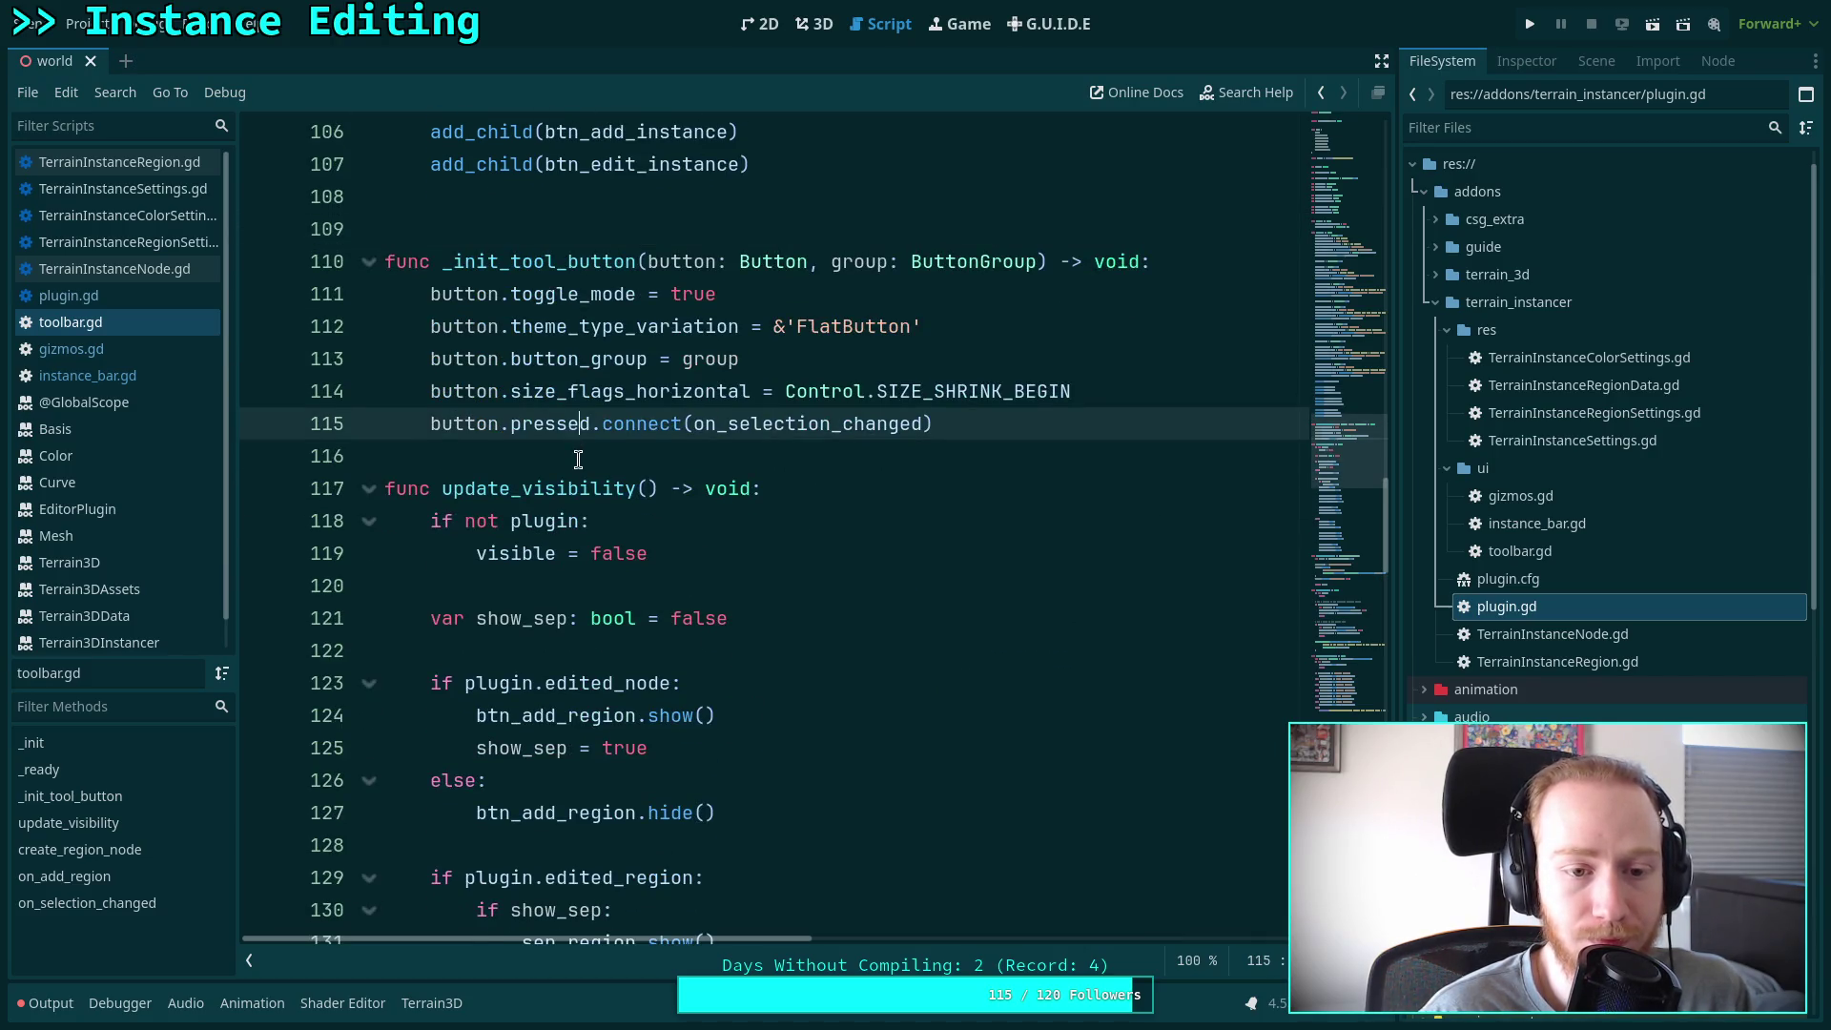
left_click(576, 460)
scroll(795, 508, "down", 12)
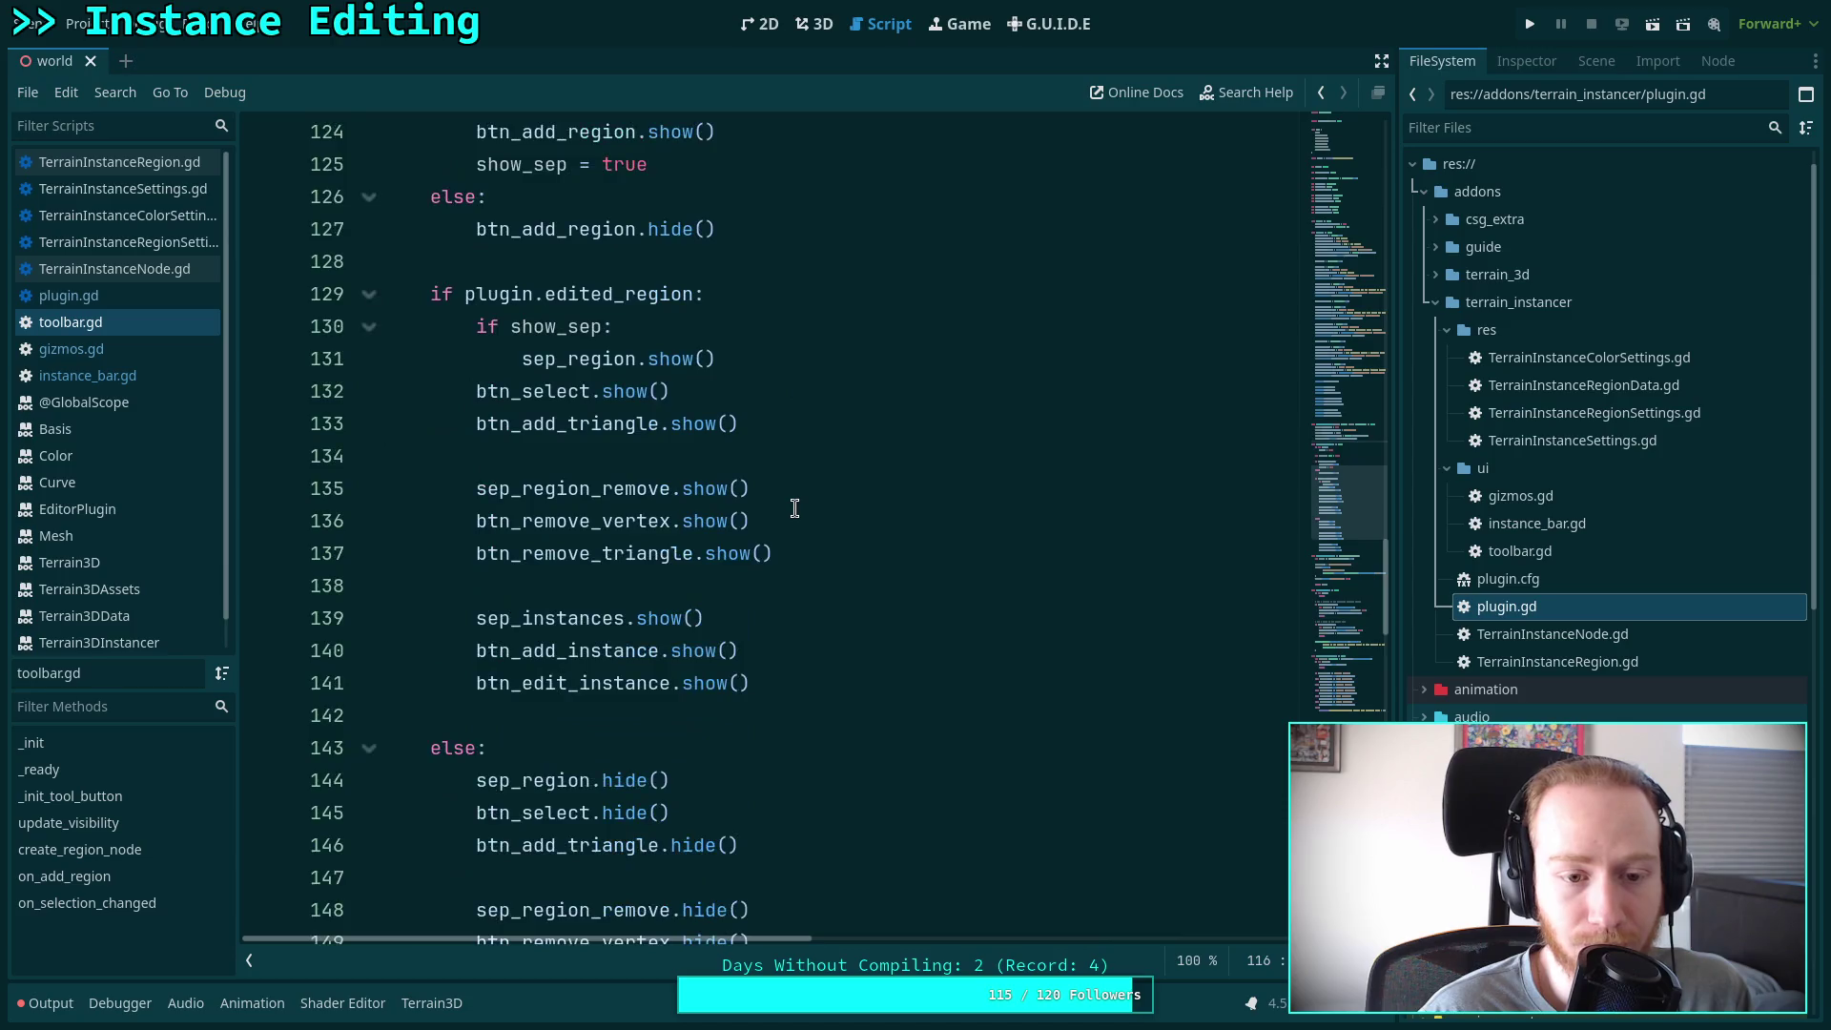
scroll(795, 507, "up", 3)
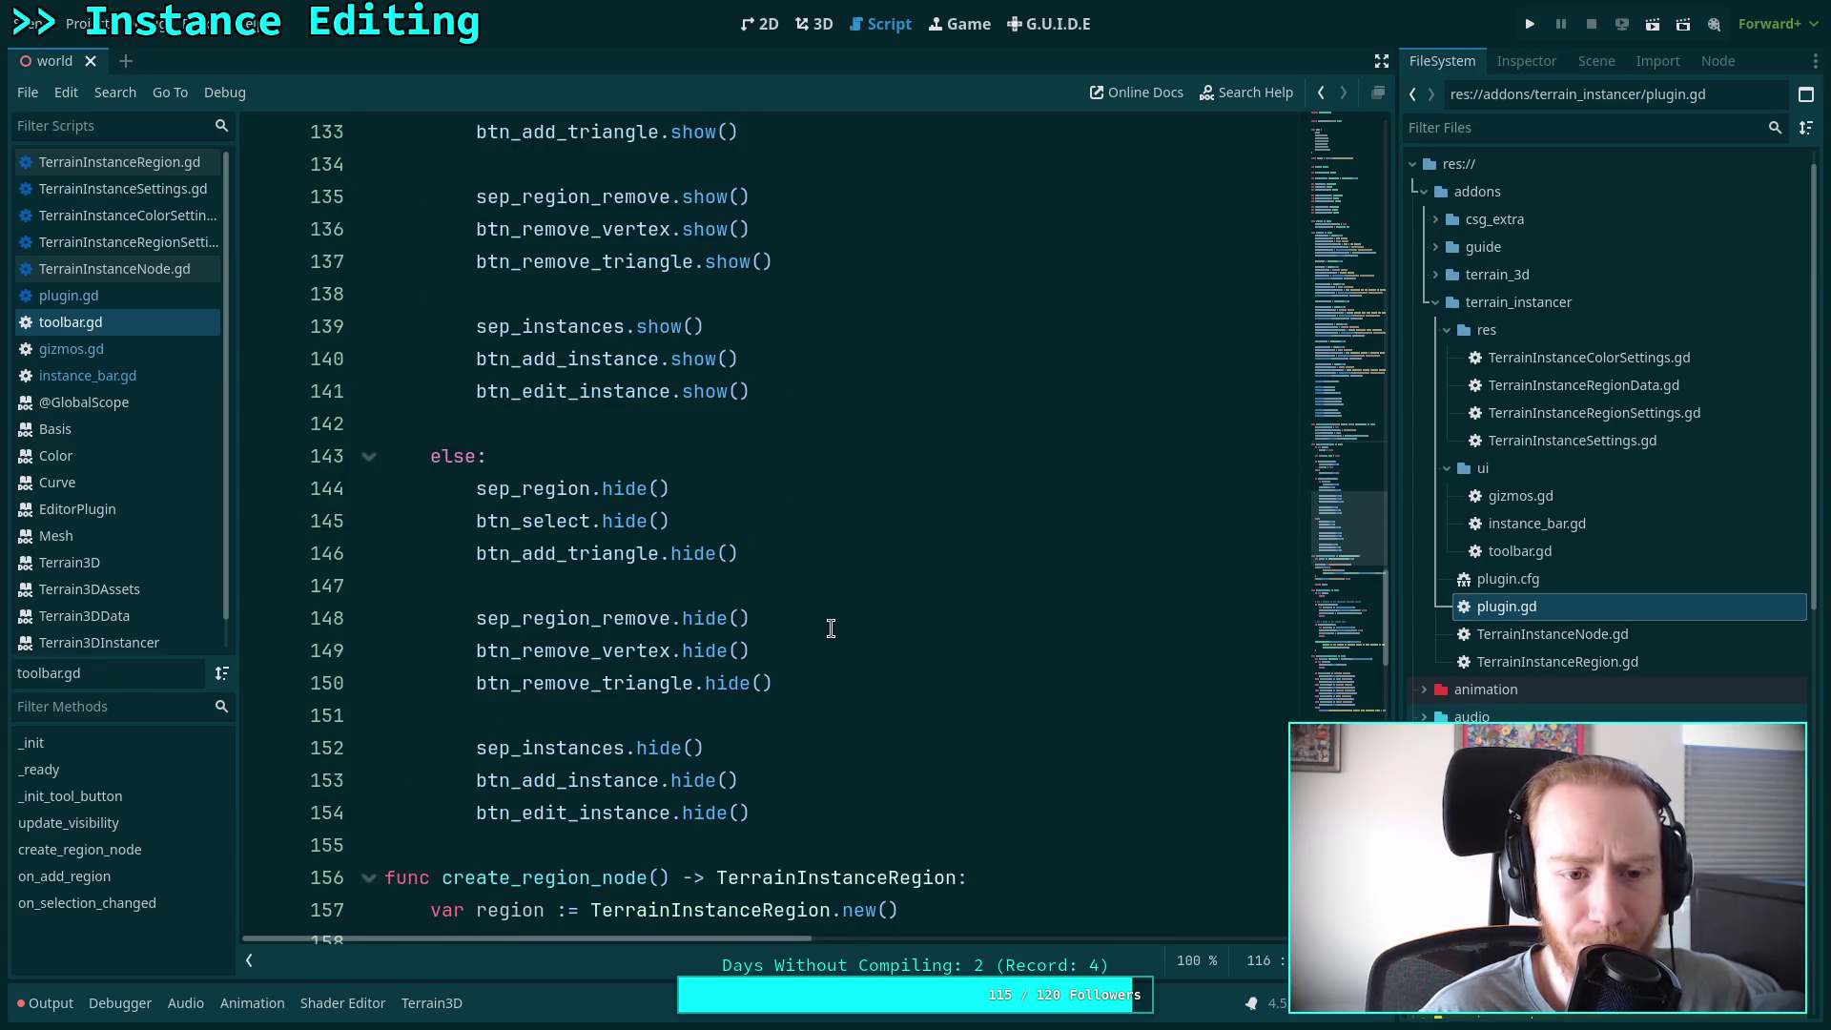
left_click(837, 786)
scroll(838, 786, "down", 3)
scroll(785, 556, "up", 13)
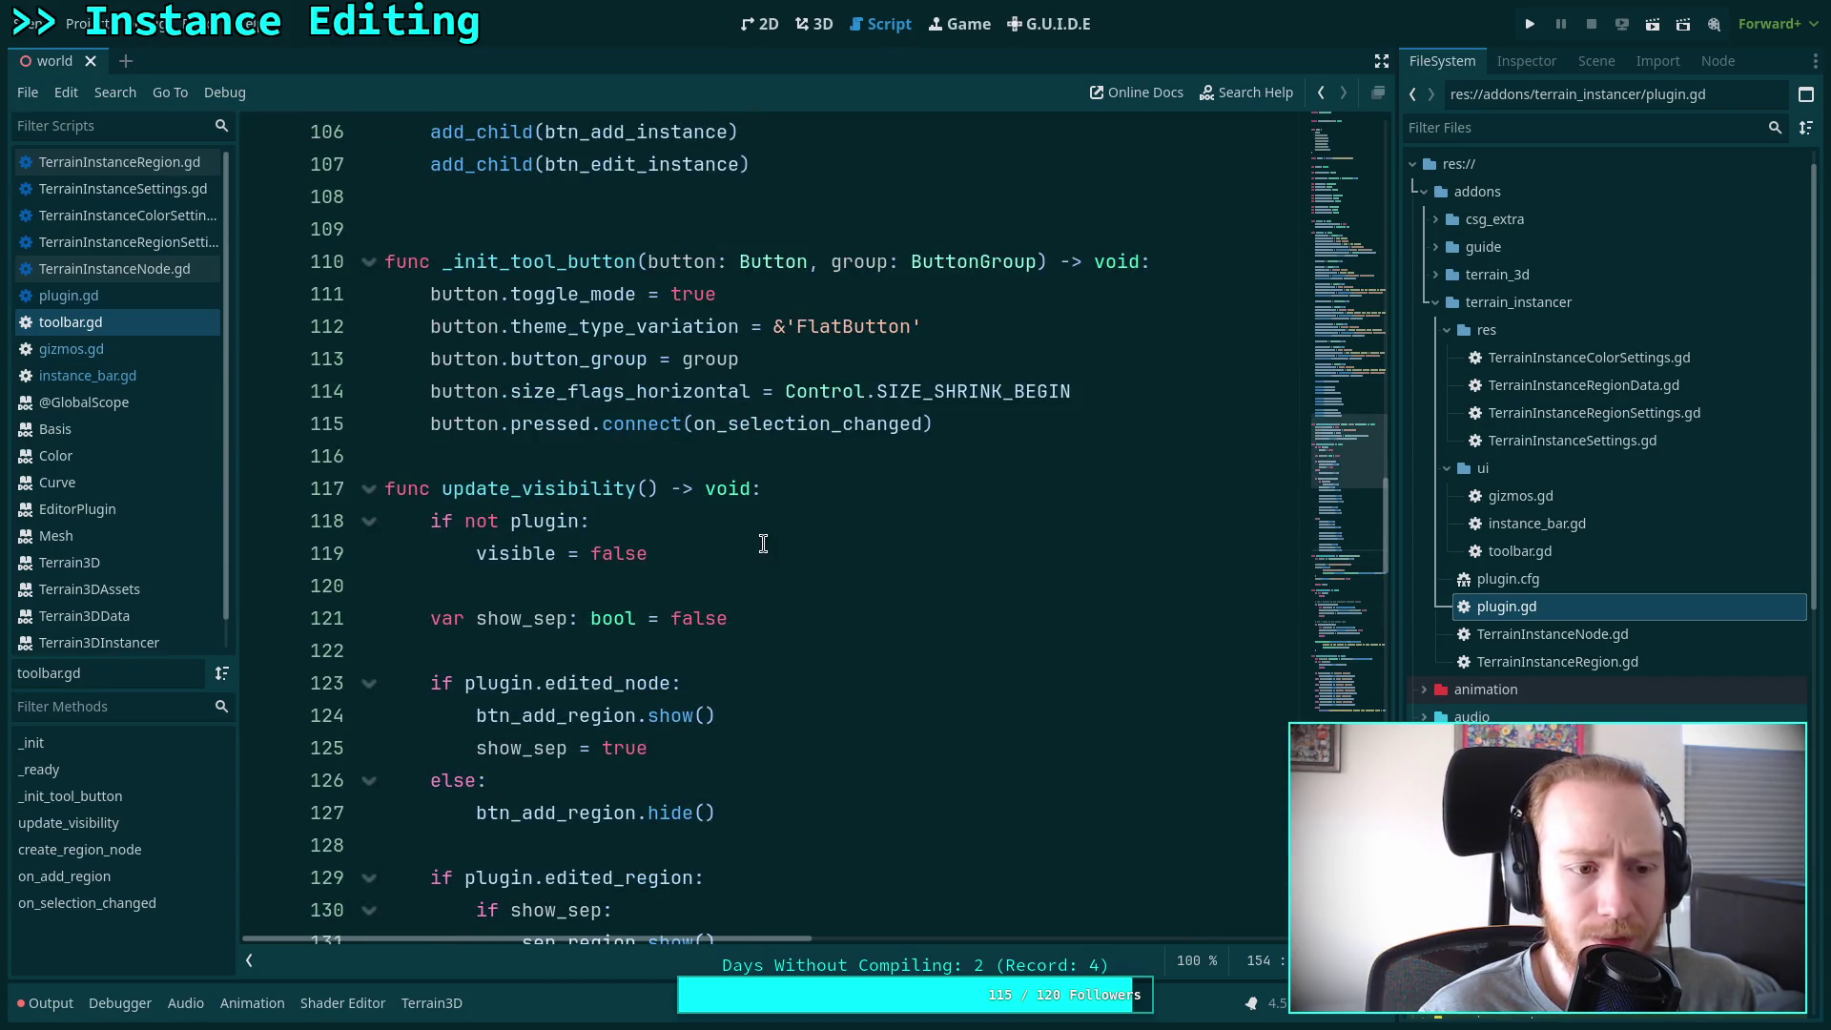
scroll(713, 558, "down", 6)
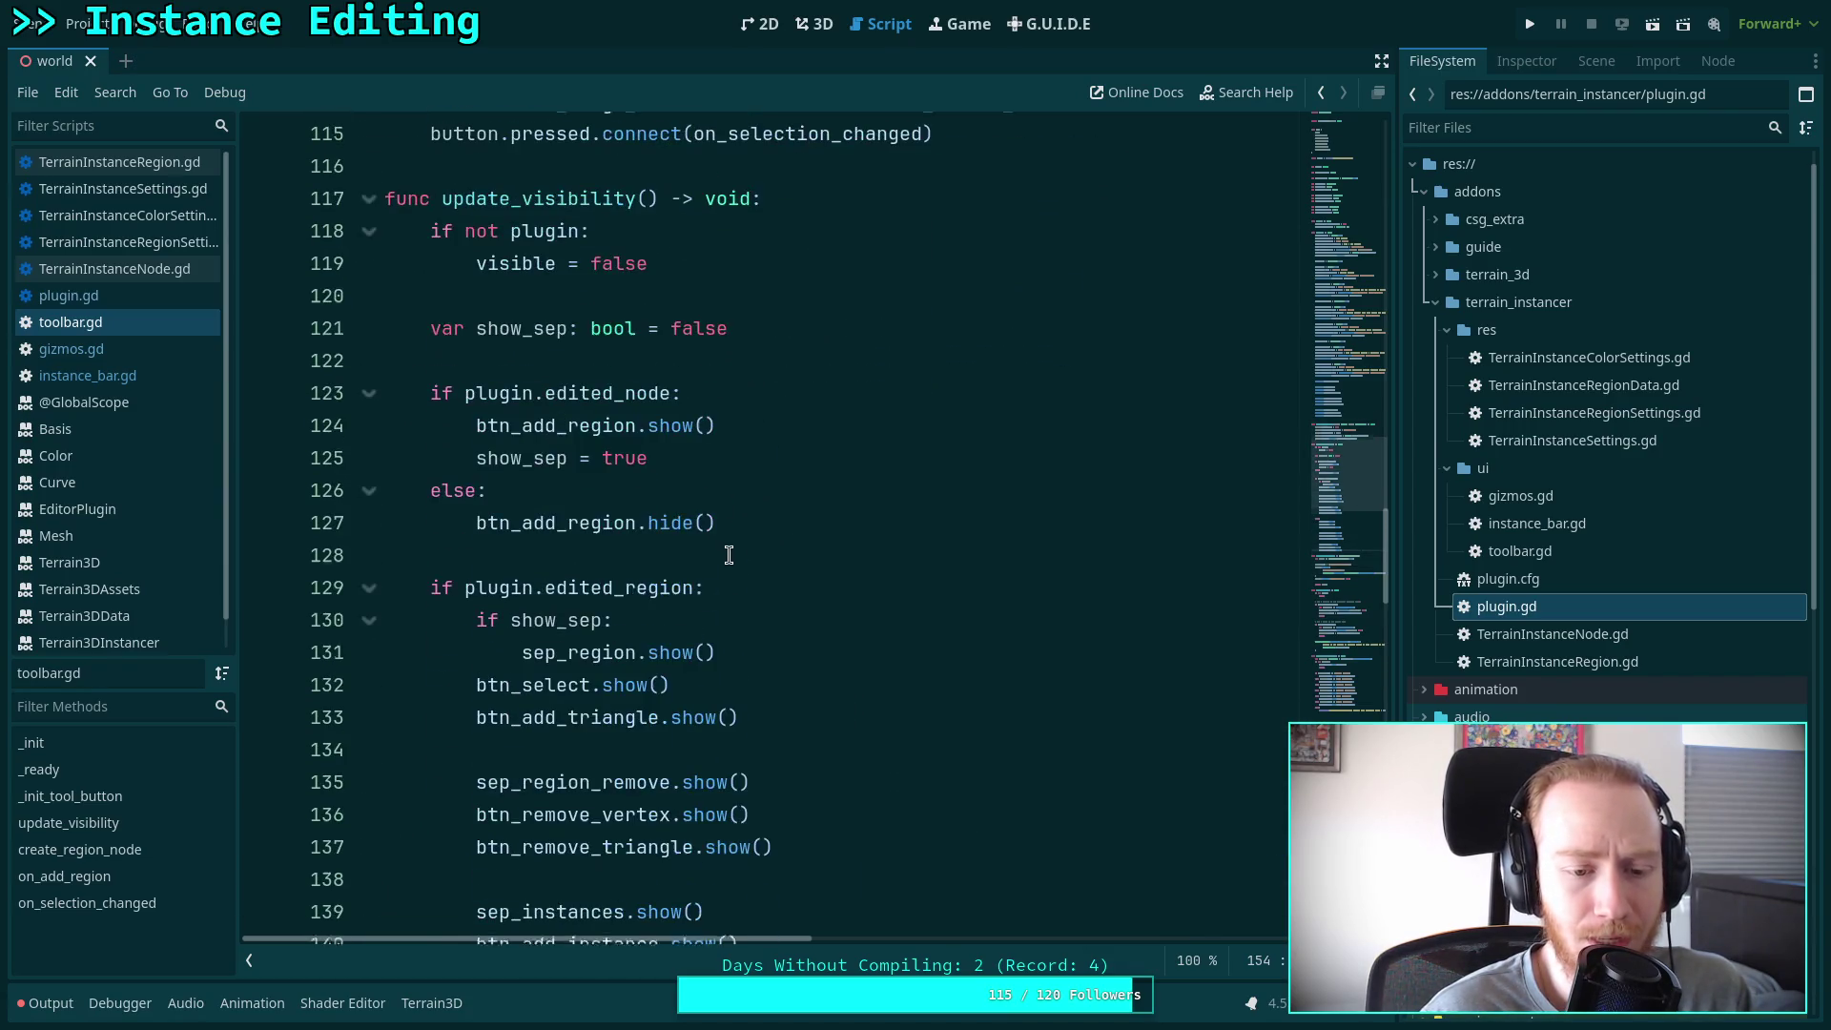
scroll(734, 544, "down", 2)
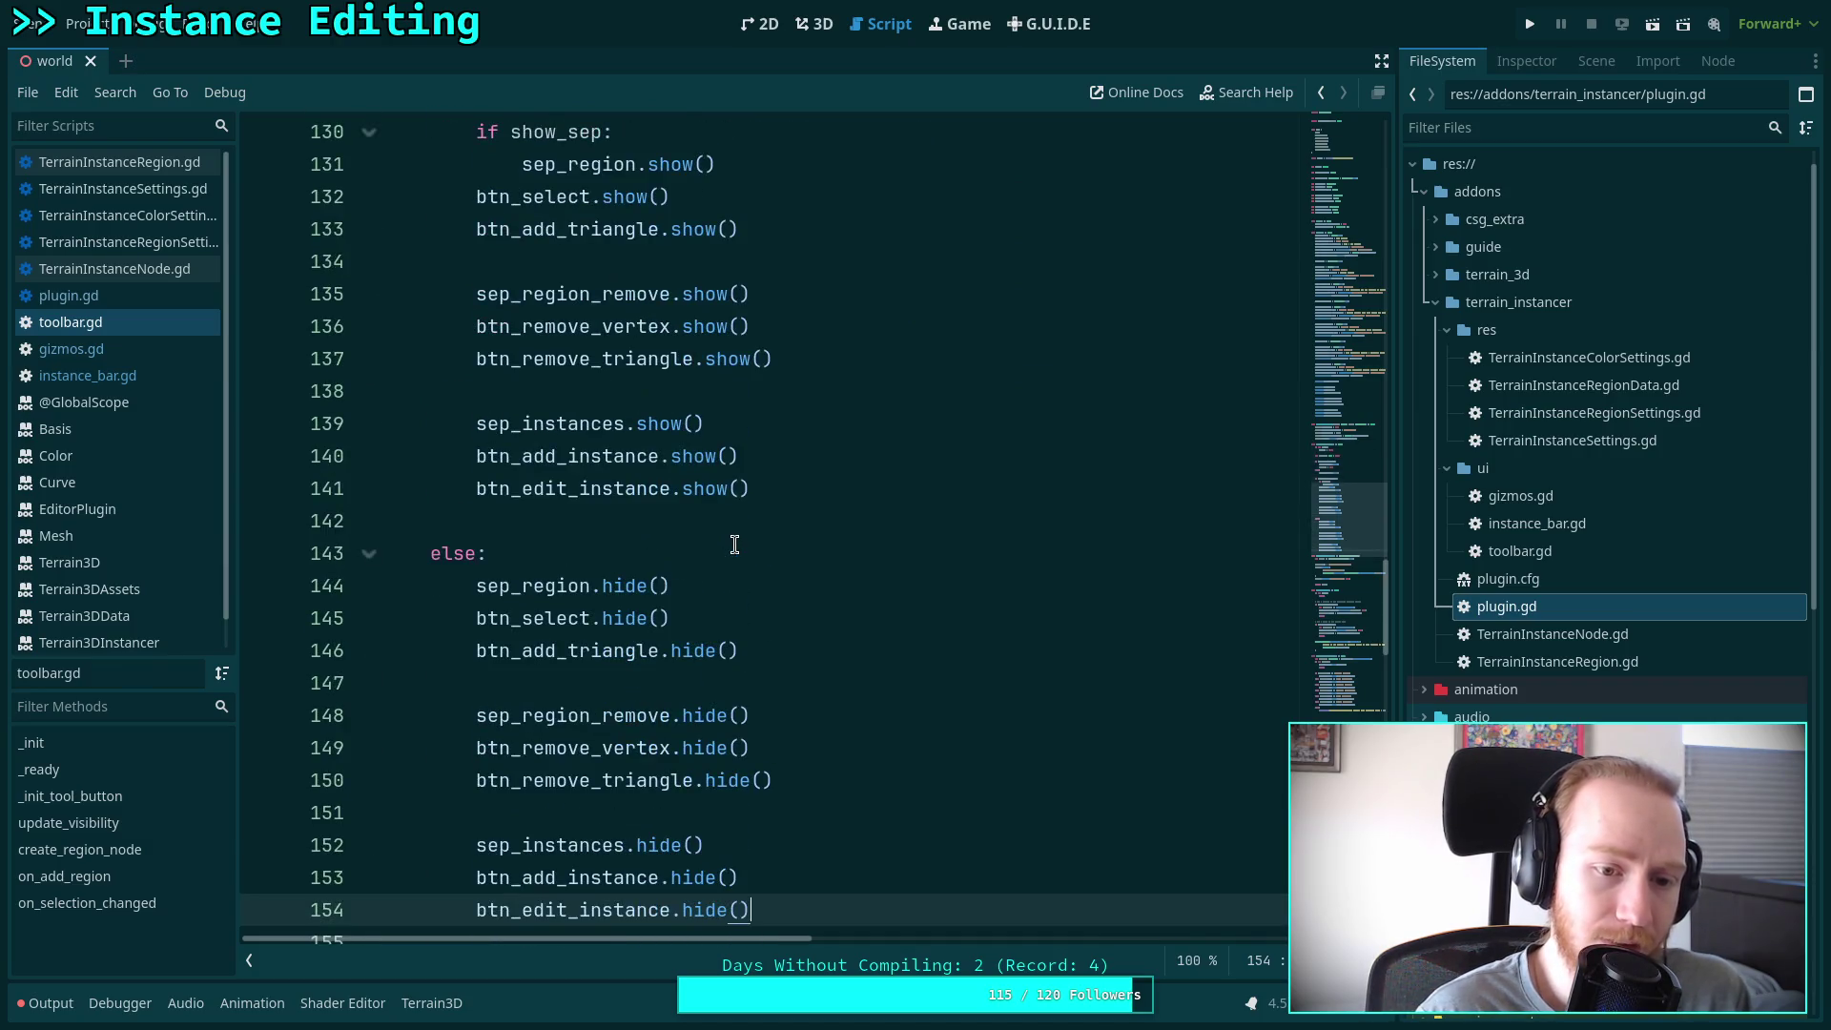
scroll(734, 544, "up", 10)
scroll(734, 546, "up", 2)
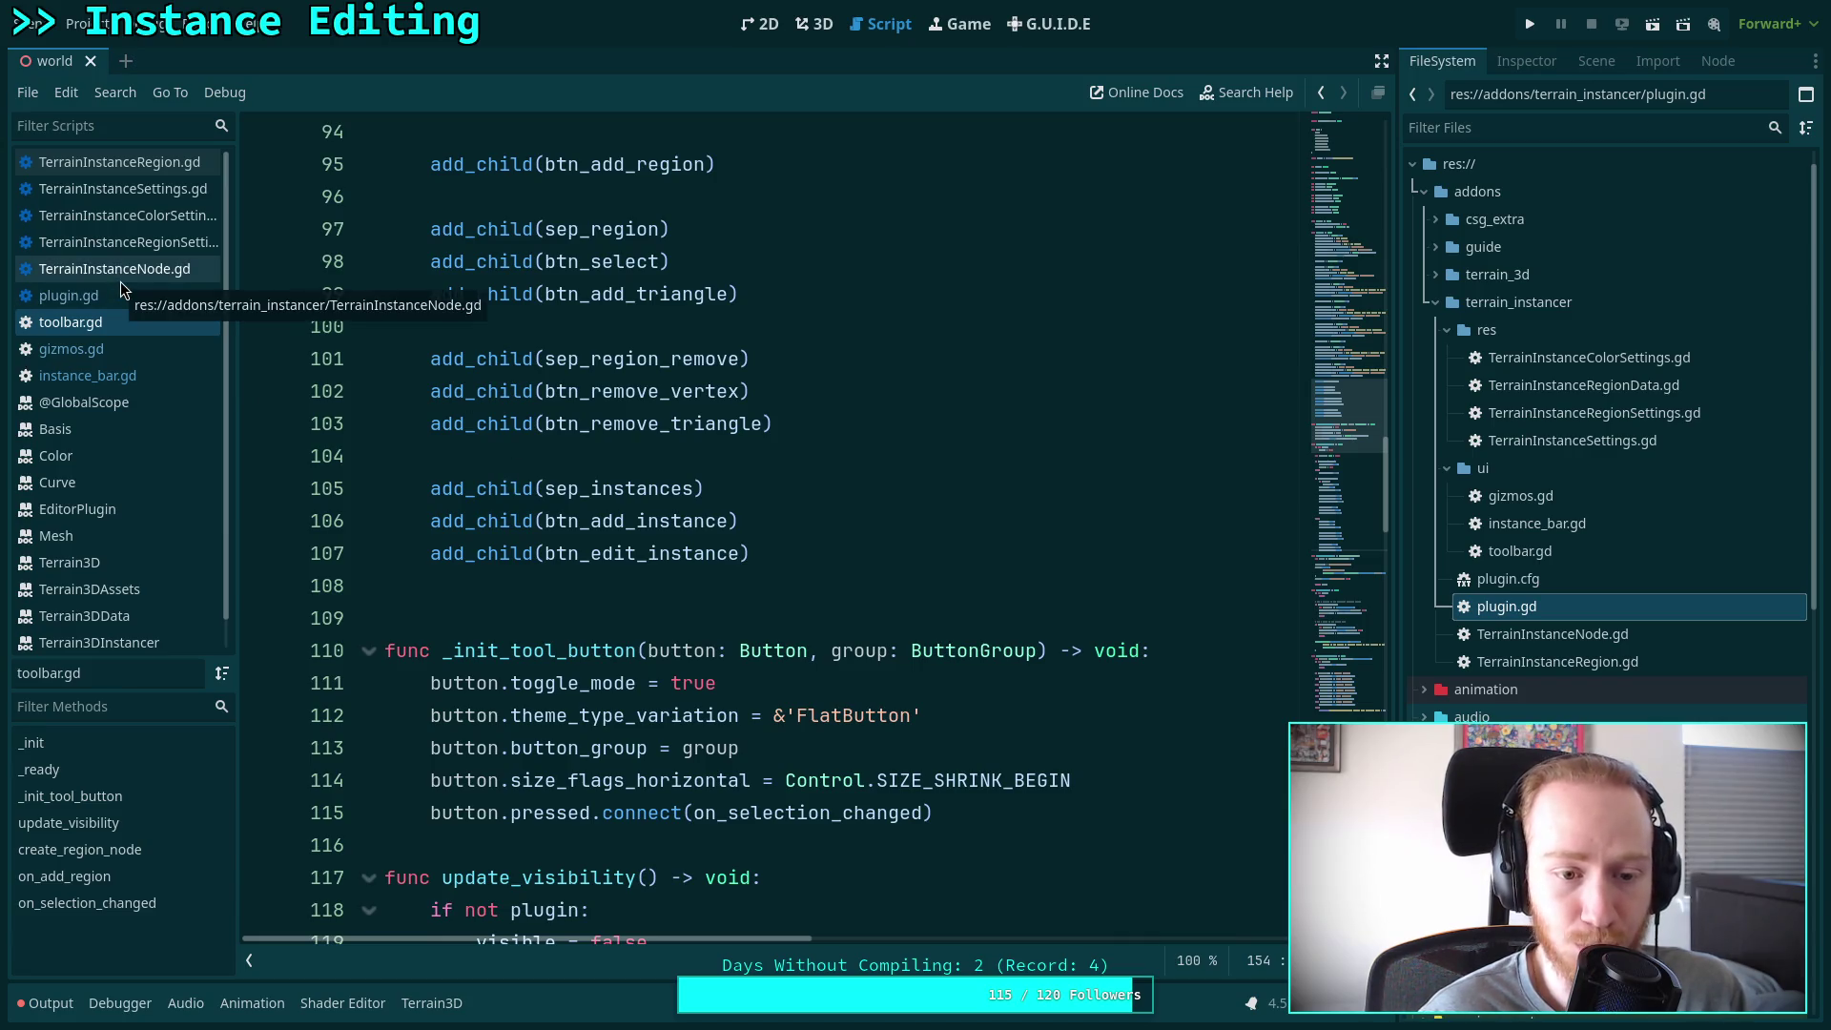
Open plugin.gd and scroll down to the _make_visible function
left_click(67, 295)
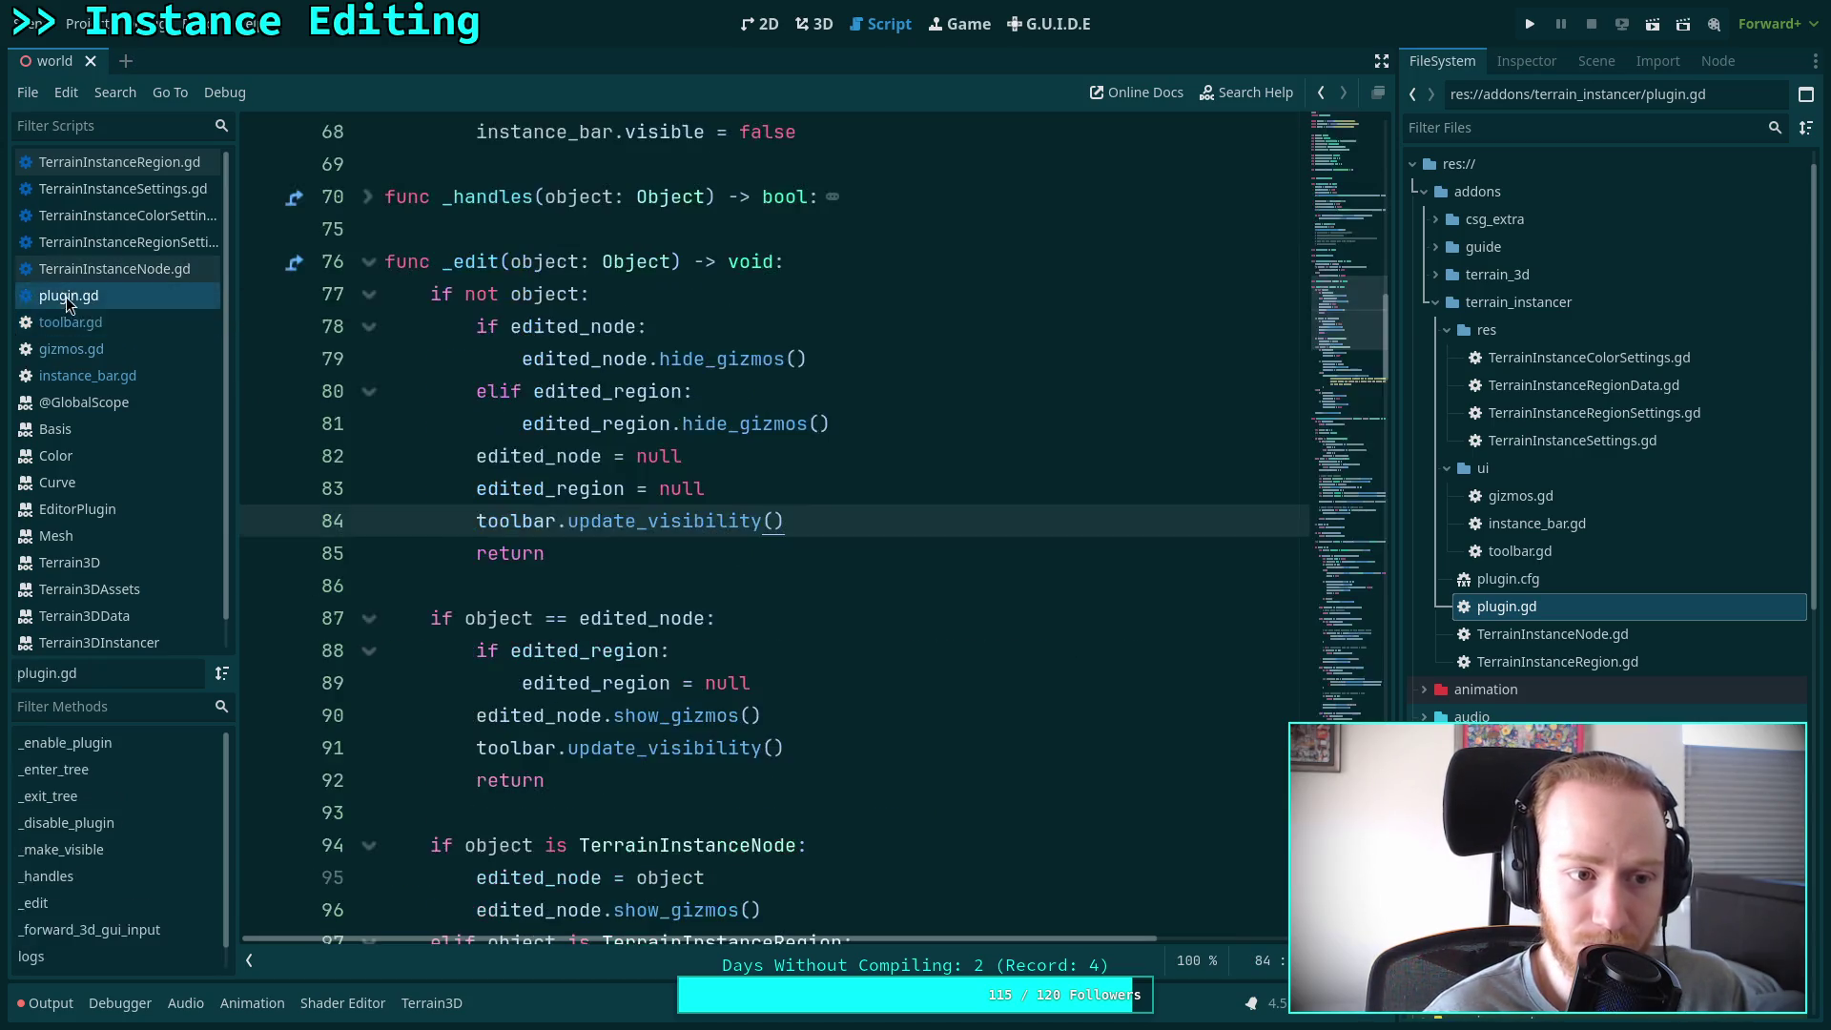
scroll(648, 500, "down", 2)
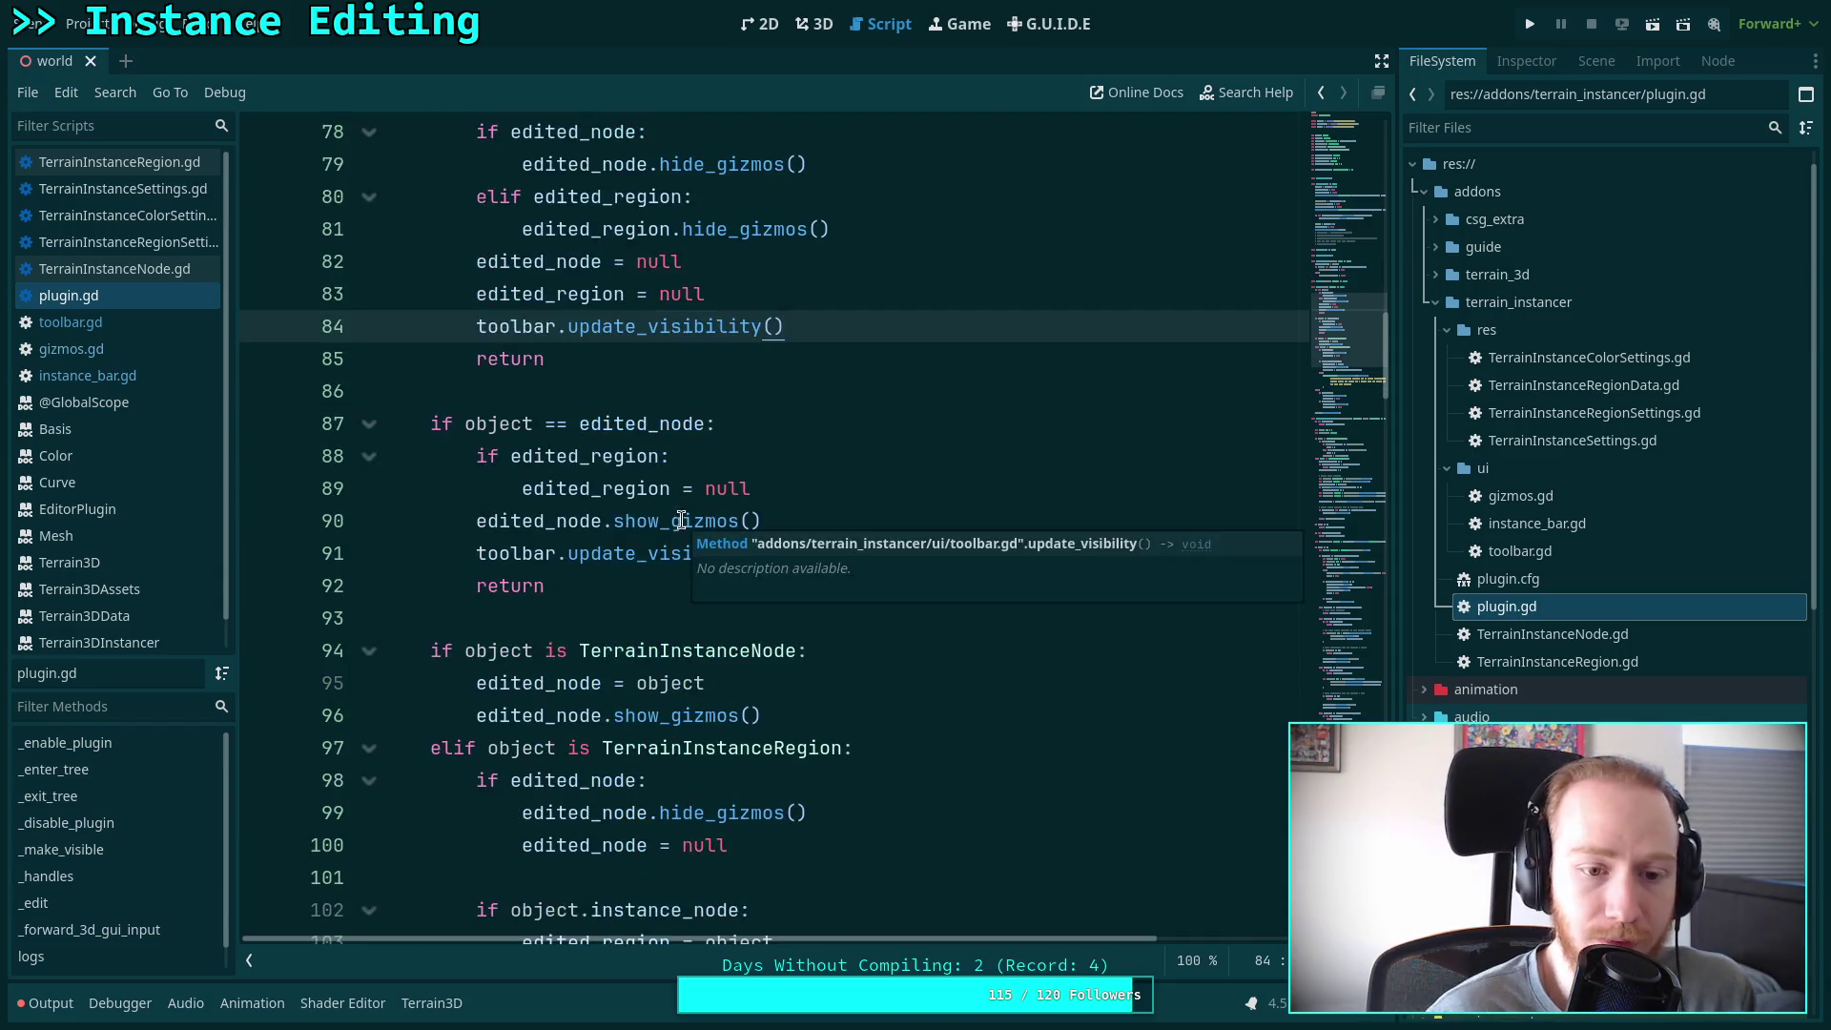
scroll(641, 511, "up", 9)
scroll(644, 584, "down", 1)
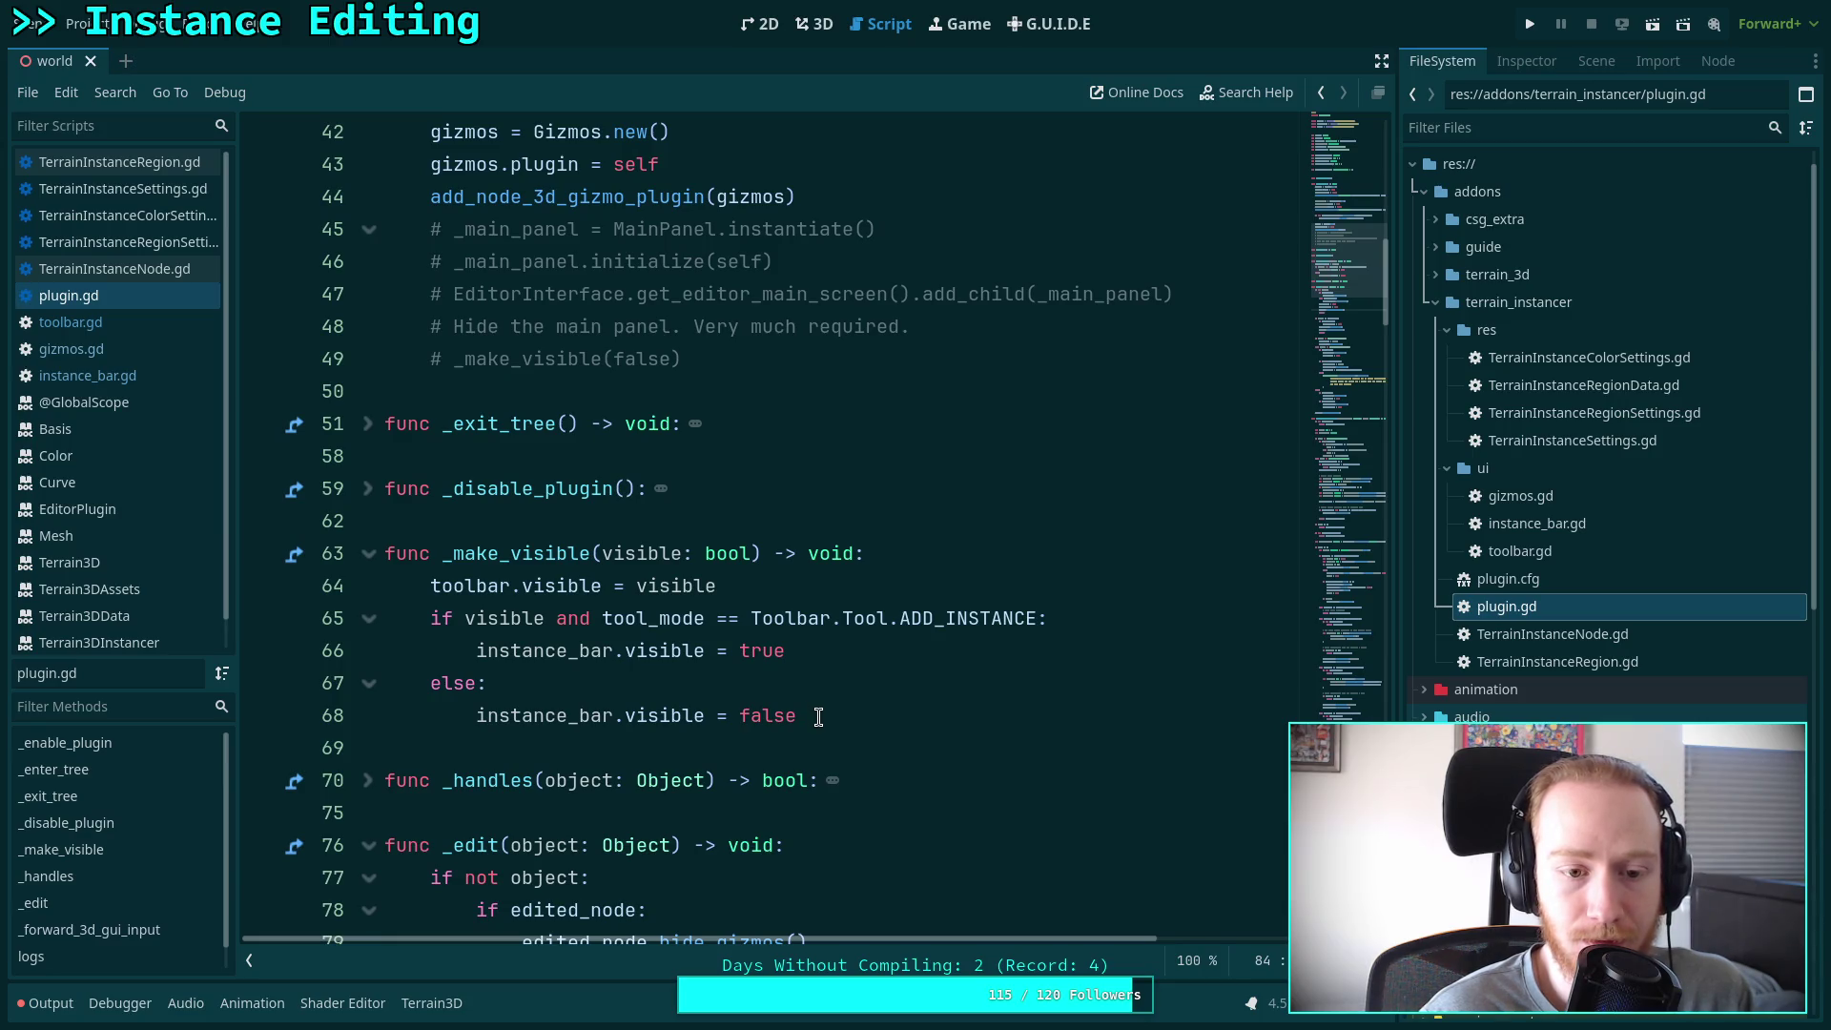
scroll(820, 697, "down", 2)
scroll(826, 666, "down", 2)
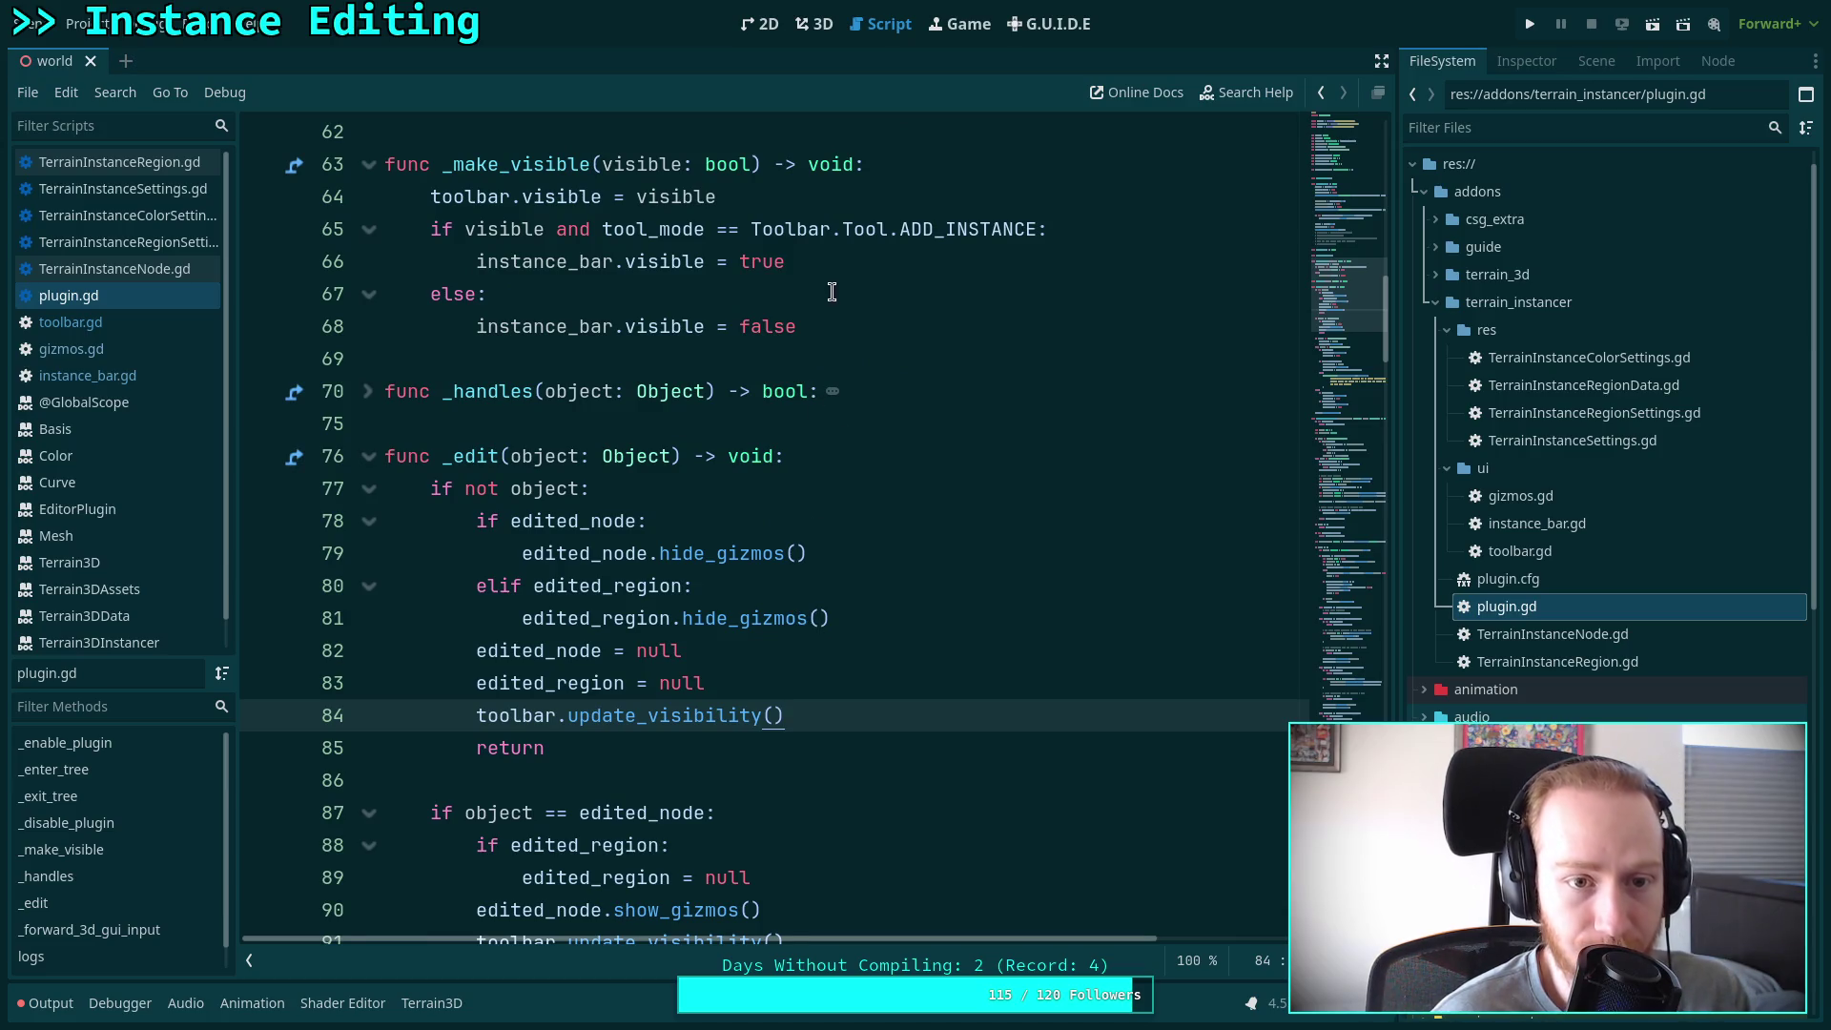
Select the instance_bar visibility if/else block, then switch to toolbar.gd
mouse_move(800, 326)
left_mouse_down()
mouse_move(740, 326)
mouse_move(430, 229)
left_mouse_up()
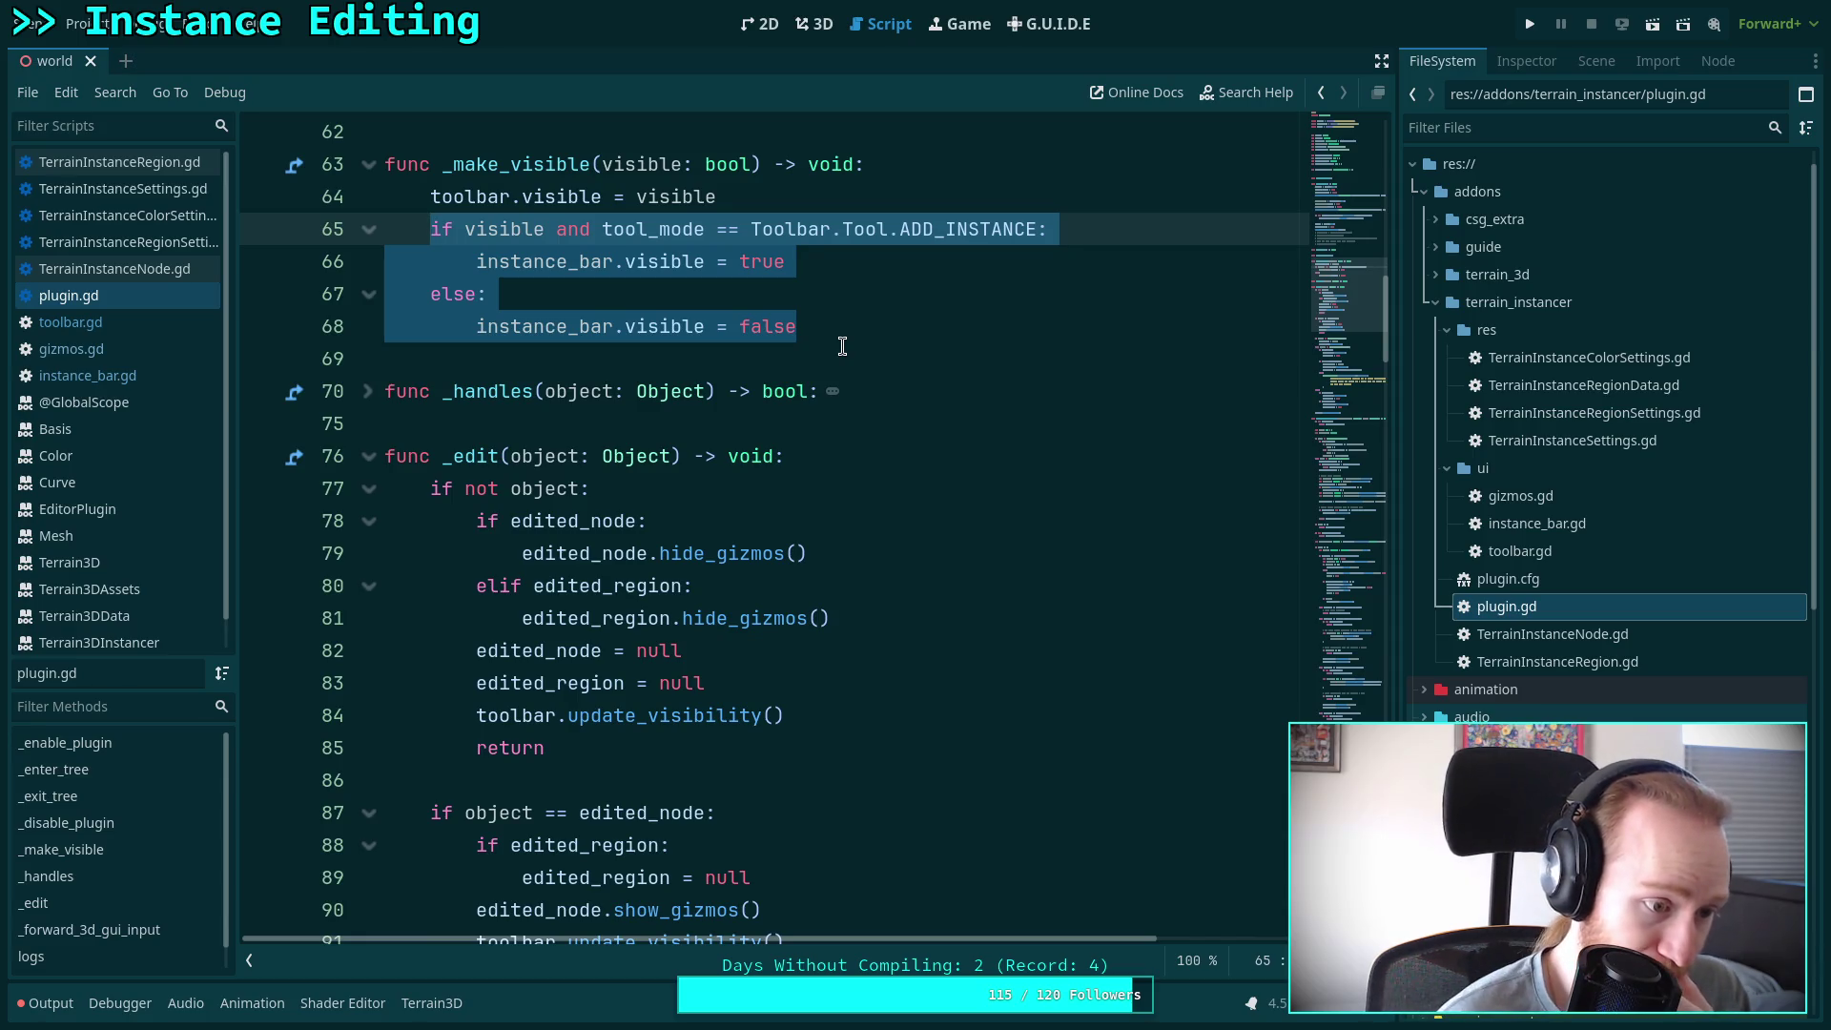
scroll(843, 345, "down", 3)
scroll(791, 391, "up", 2)
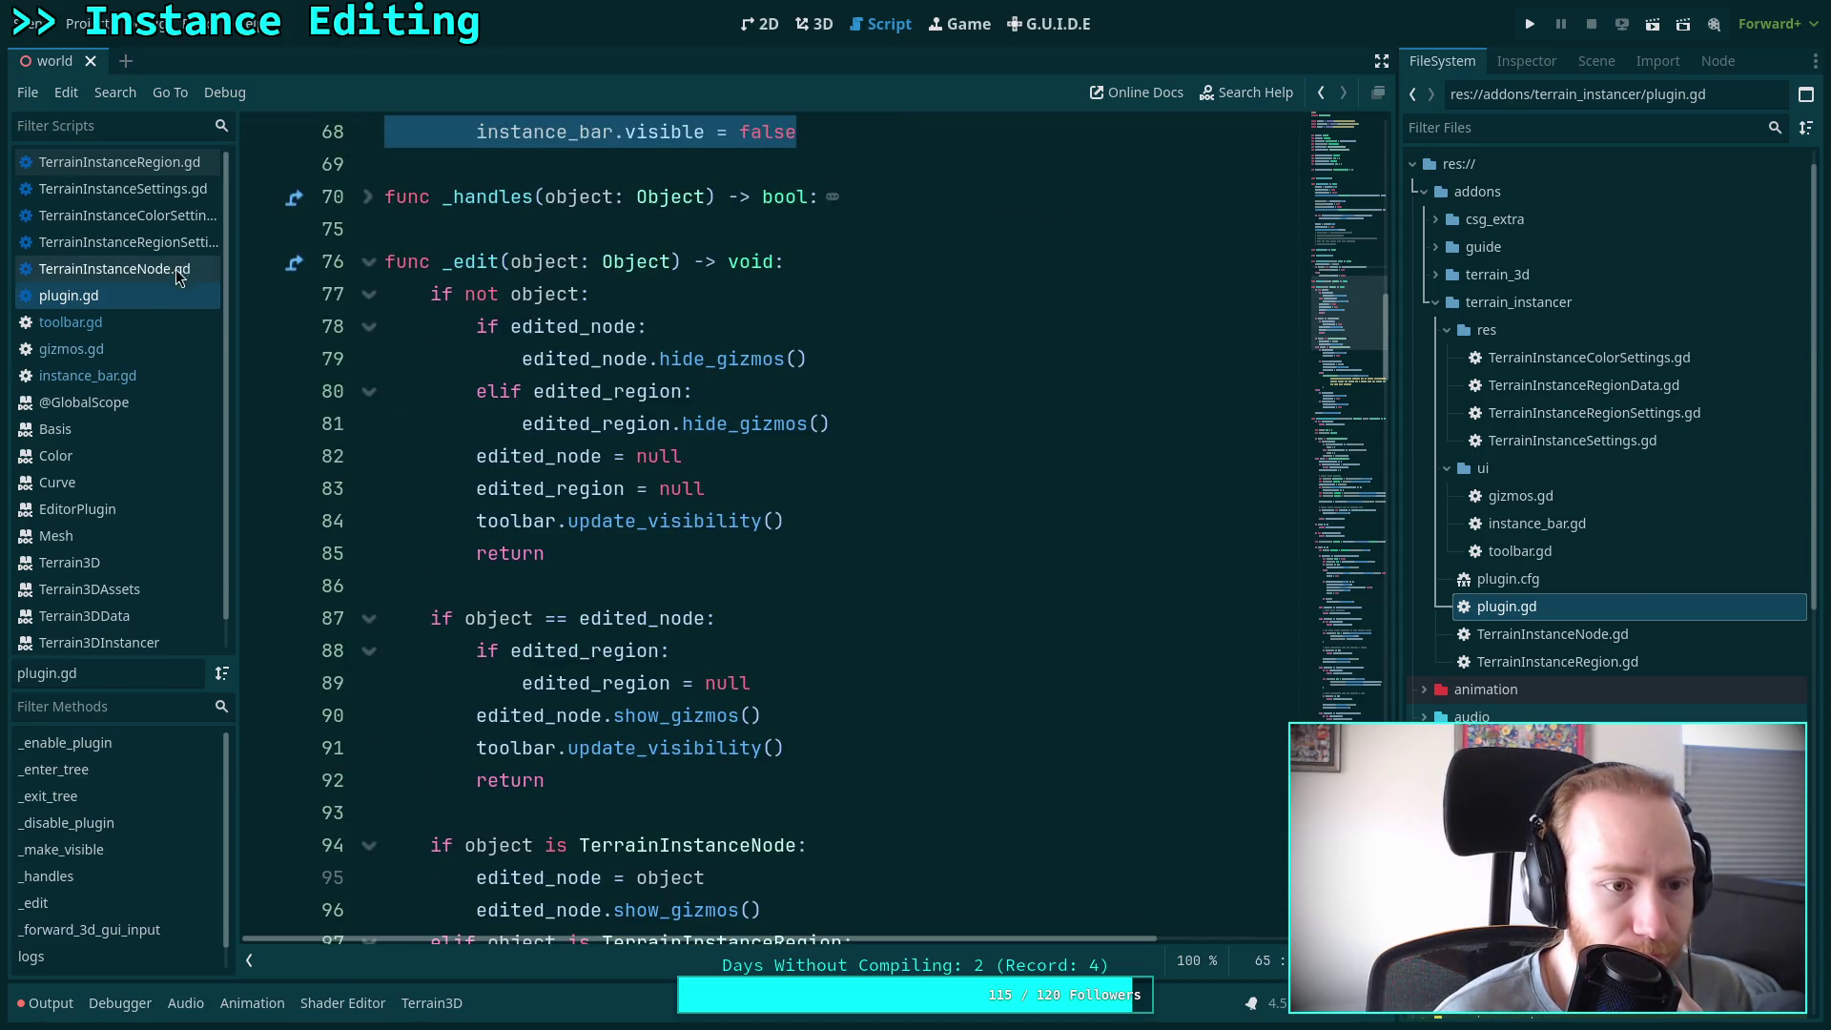
left_click(71, 322)
scroll(593, 450, "up", 10)
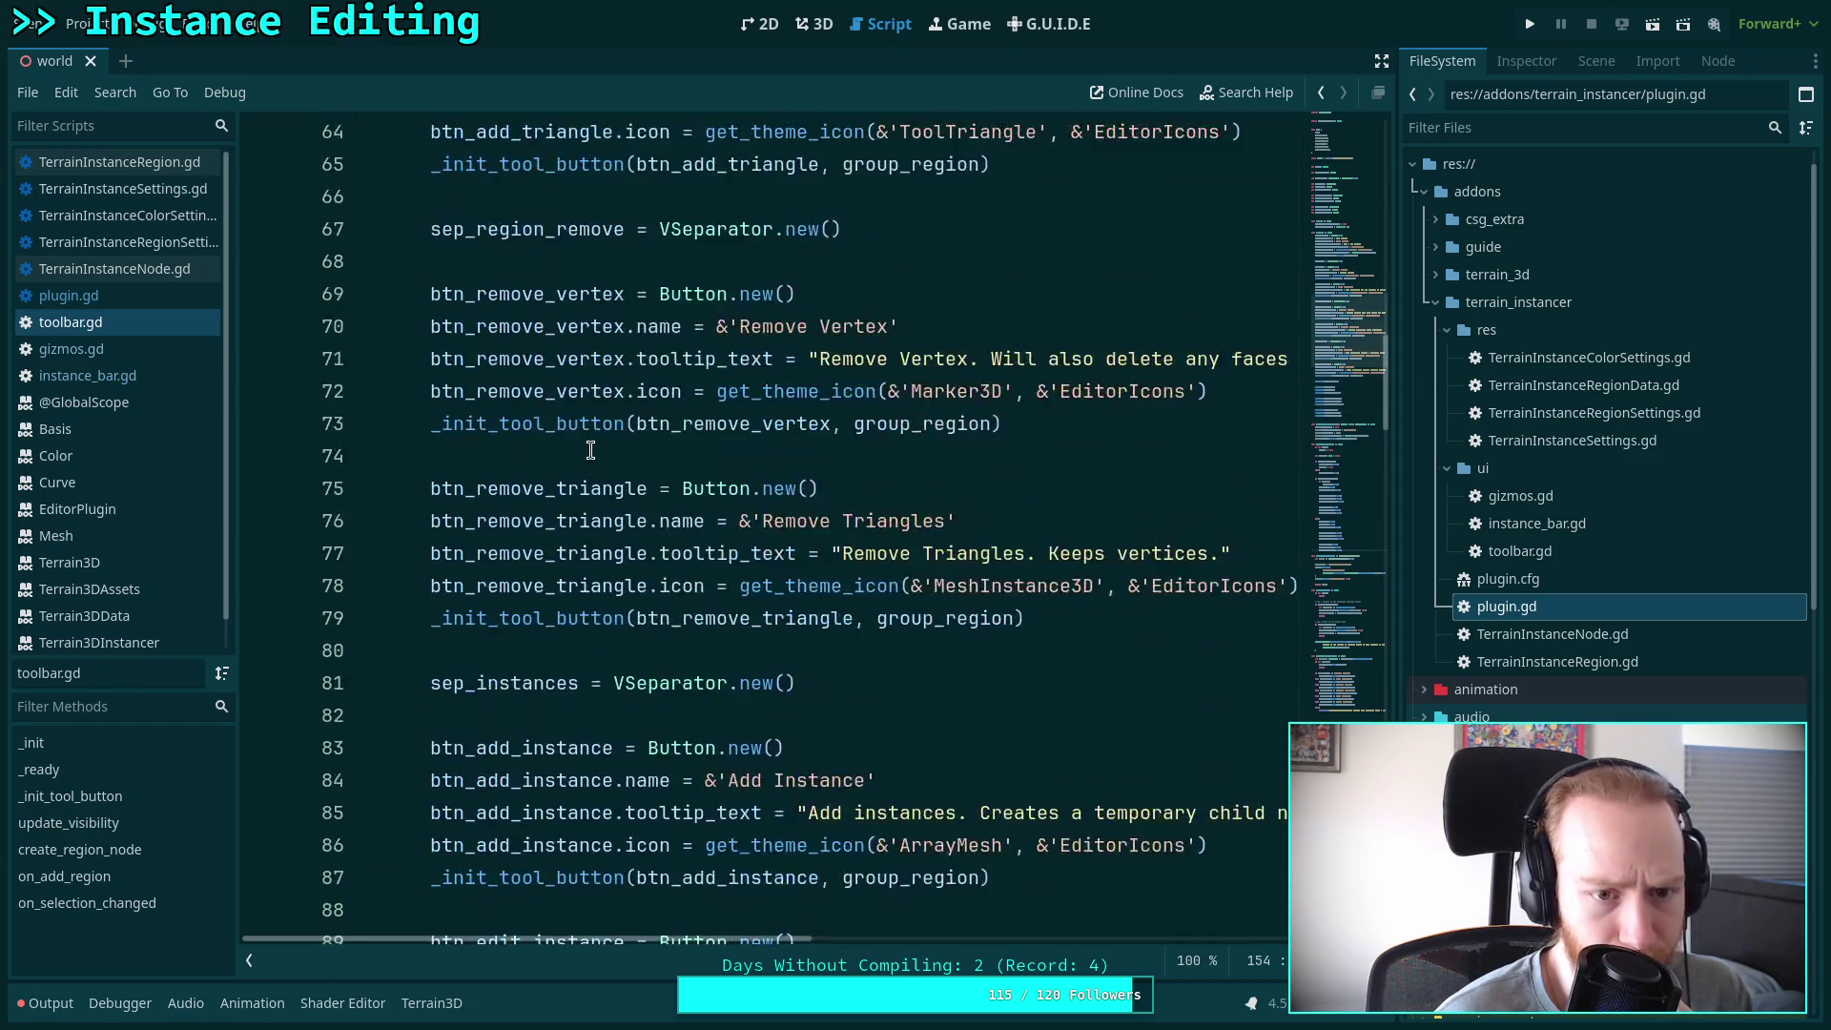
scroll(592, 449, "down", 8)
scroll(592, 449, "down", 9)
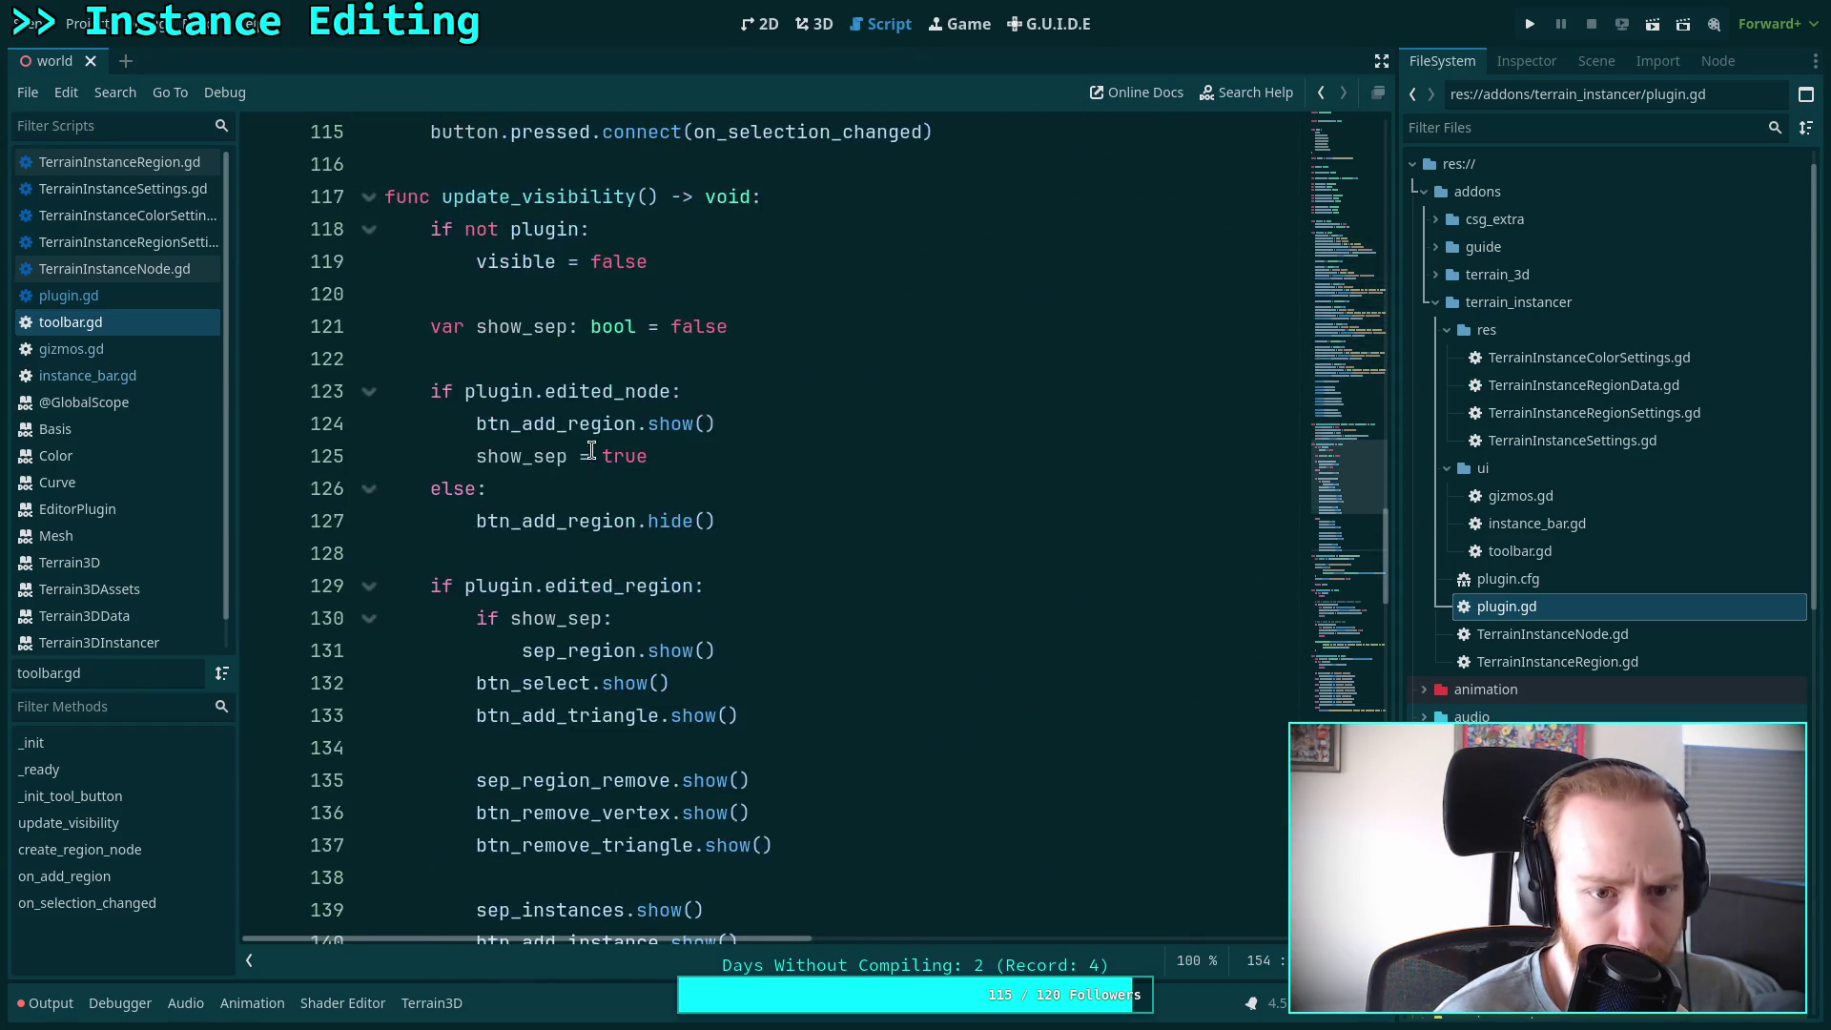
scroll(591, 451, "down", 1)
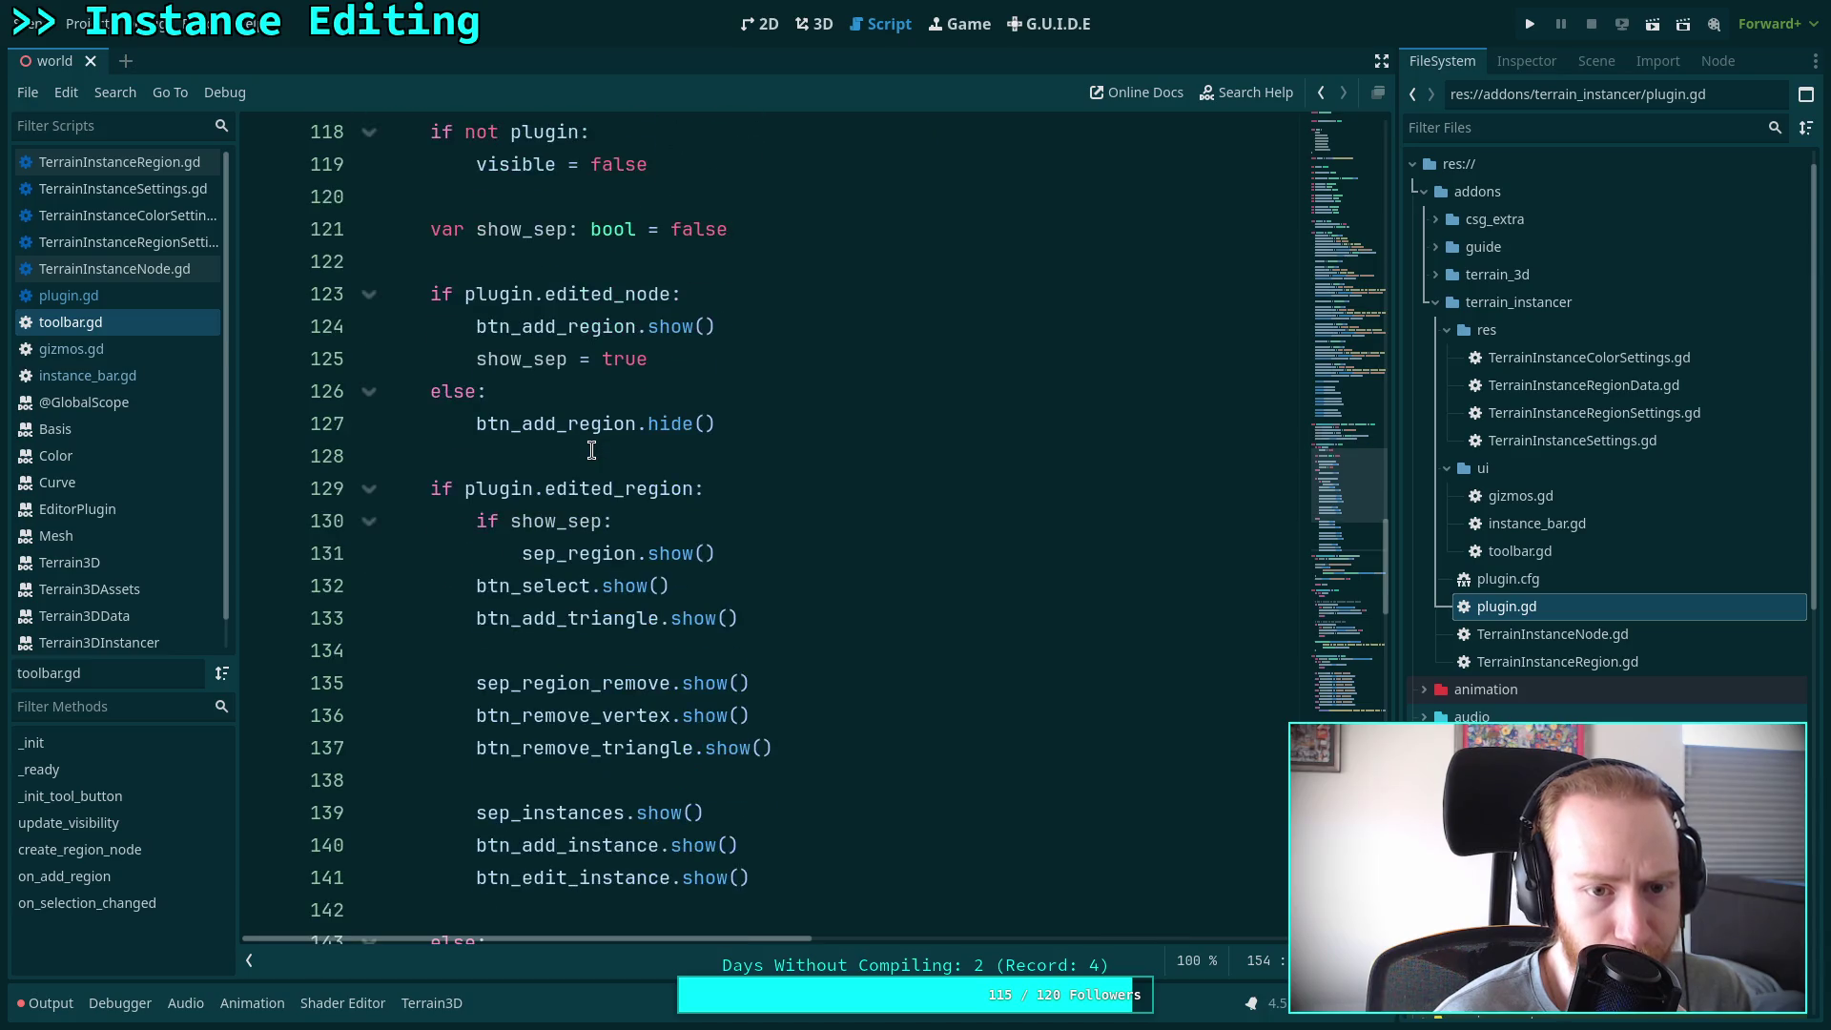
scroll(591, 451, "up", 2)
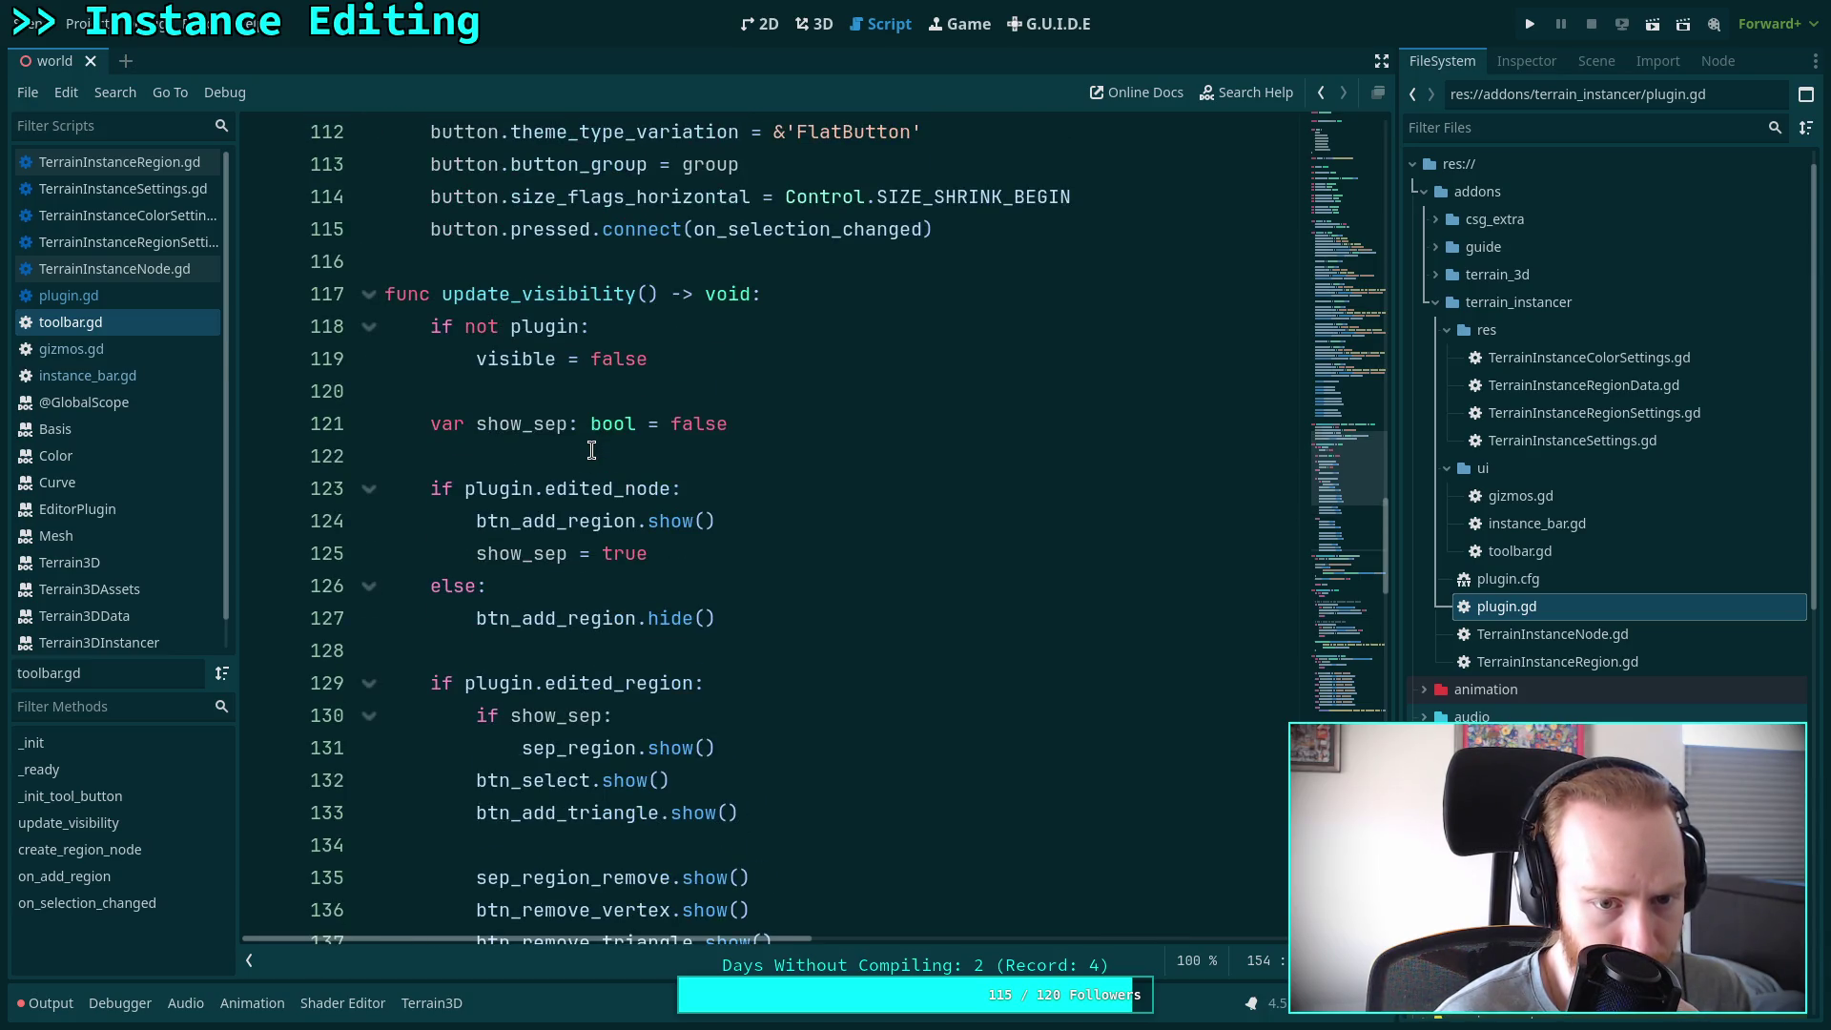
scroll(591, 451, "down", 3)
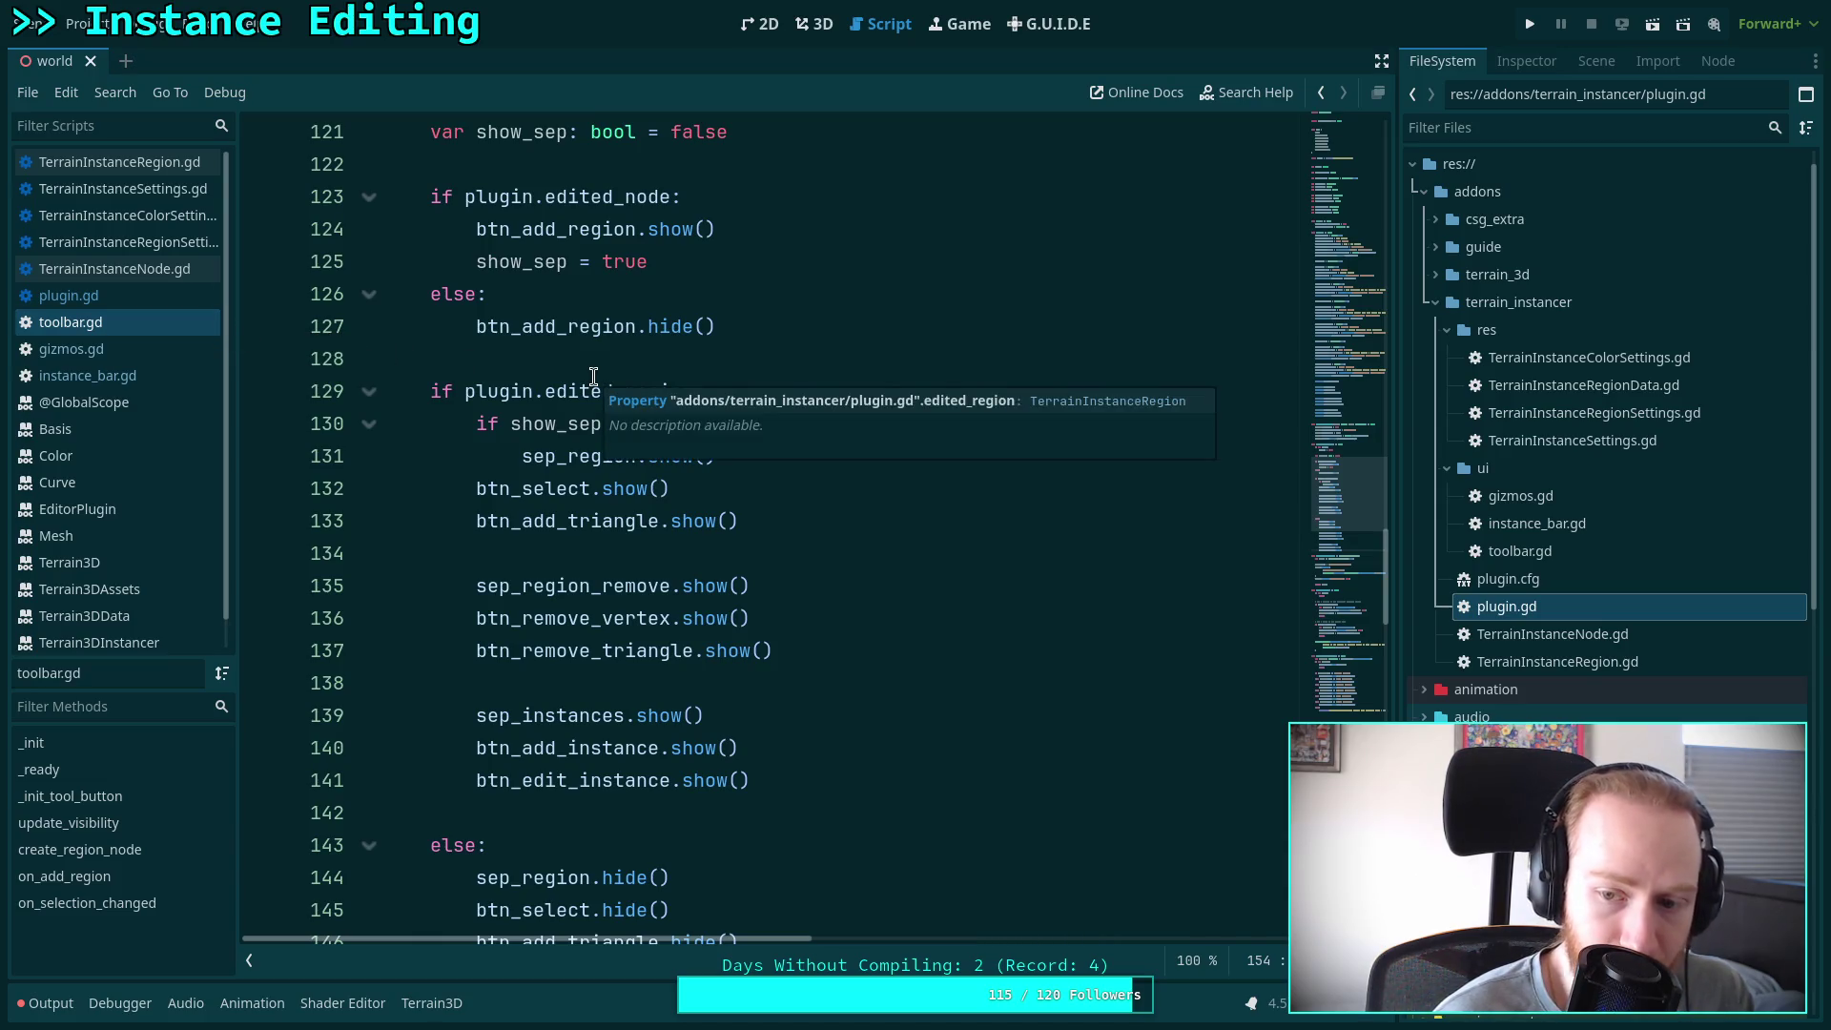
scroll(537, 383, "down", 5)
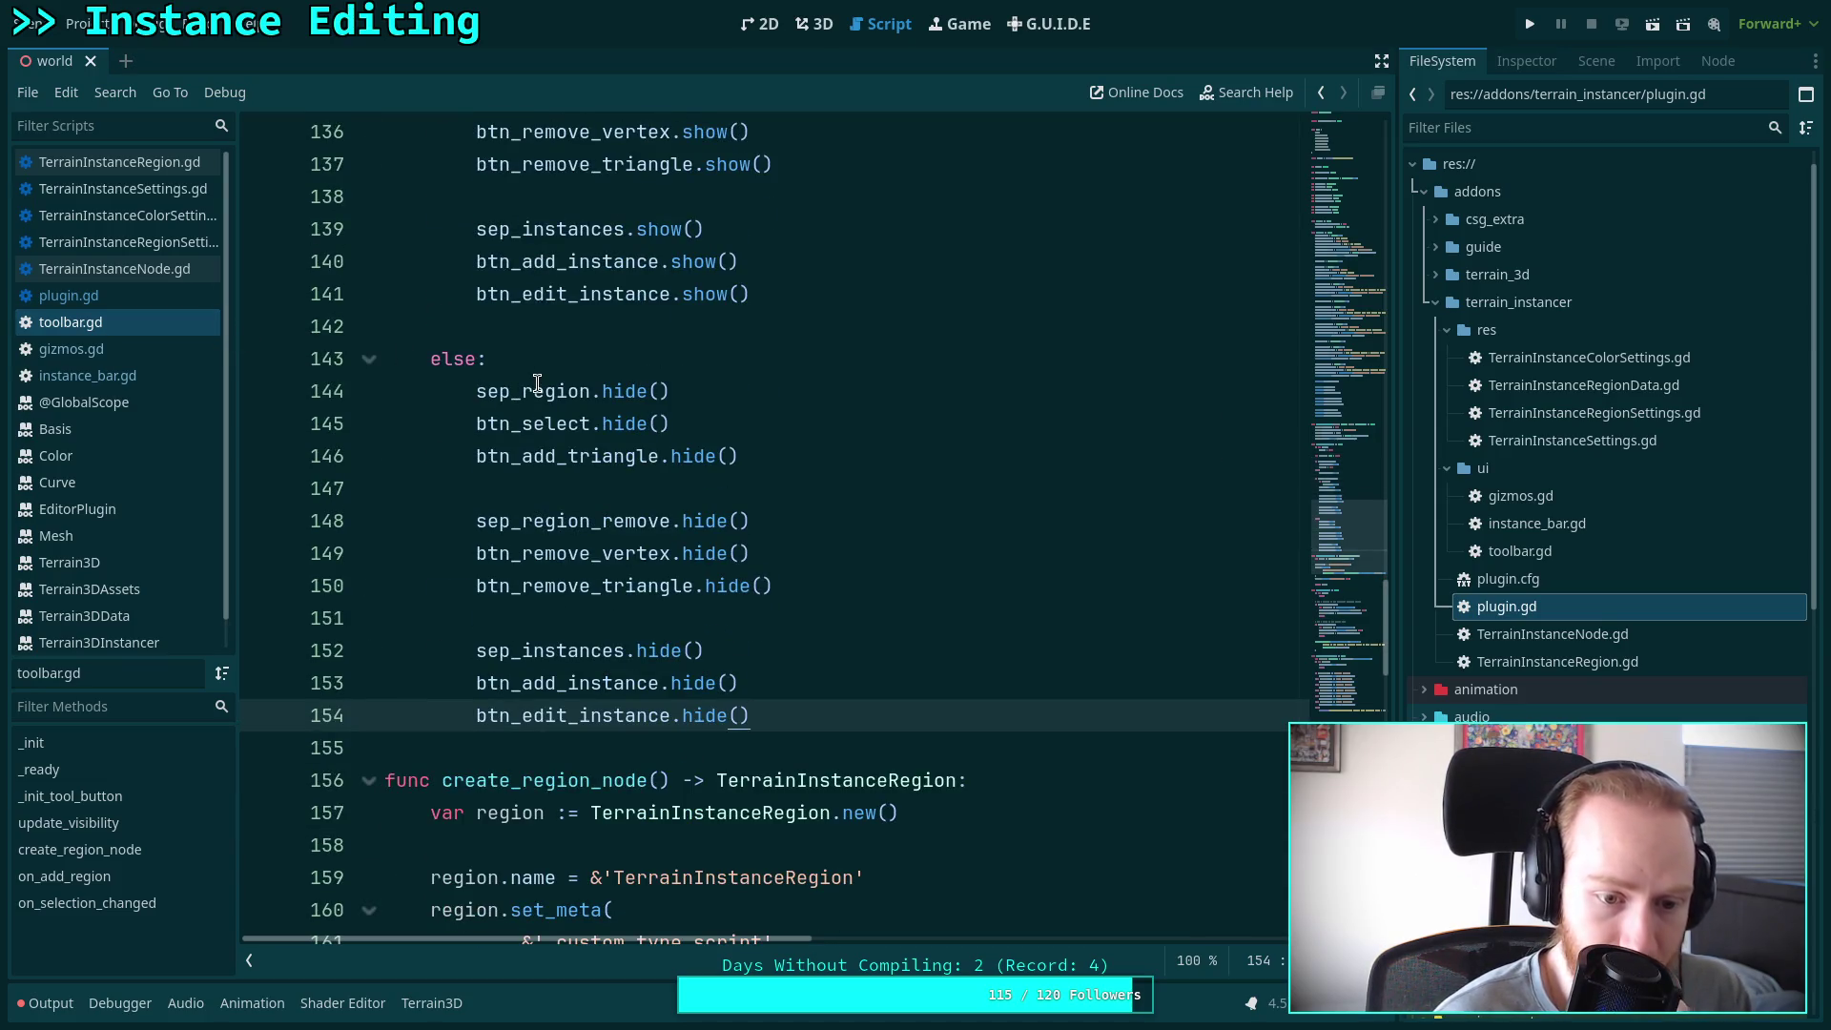
left_click(160, 298)
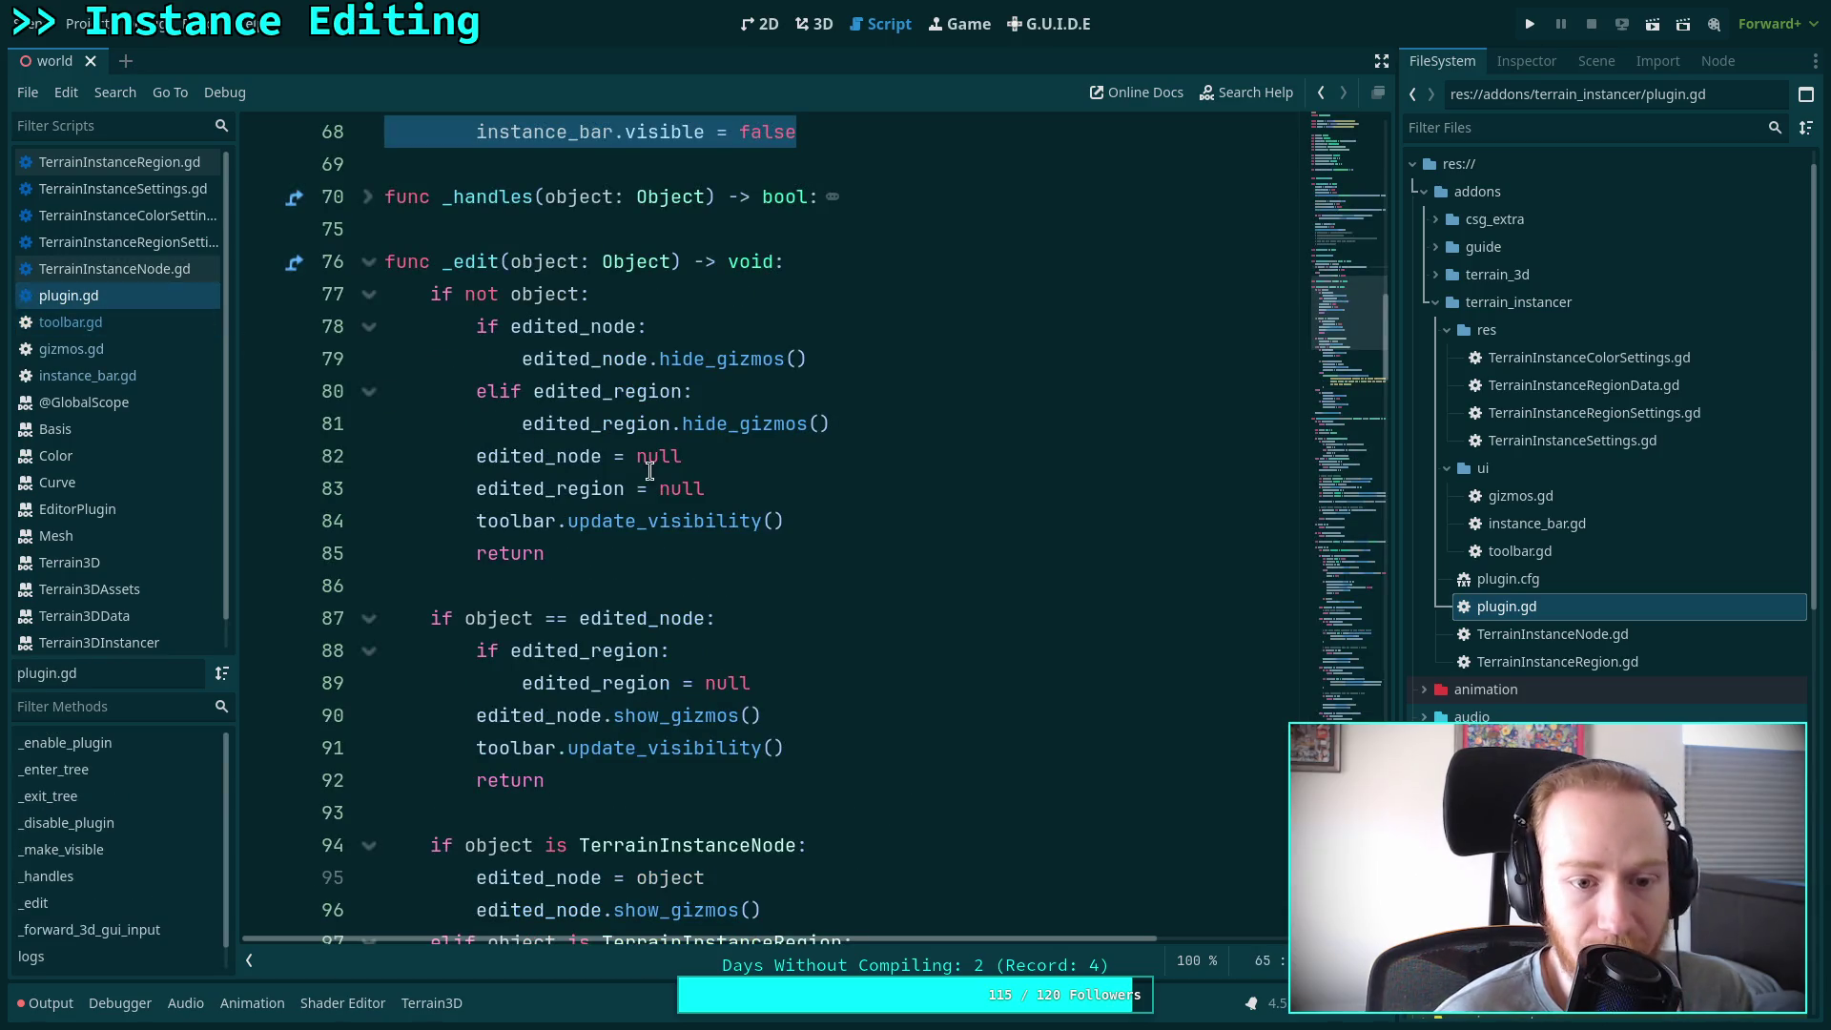
scroll(679, 477, "down", 10)
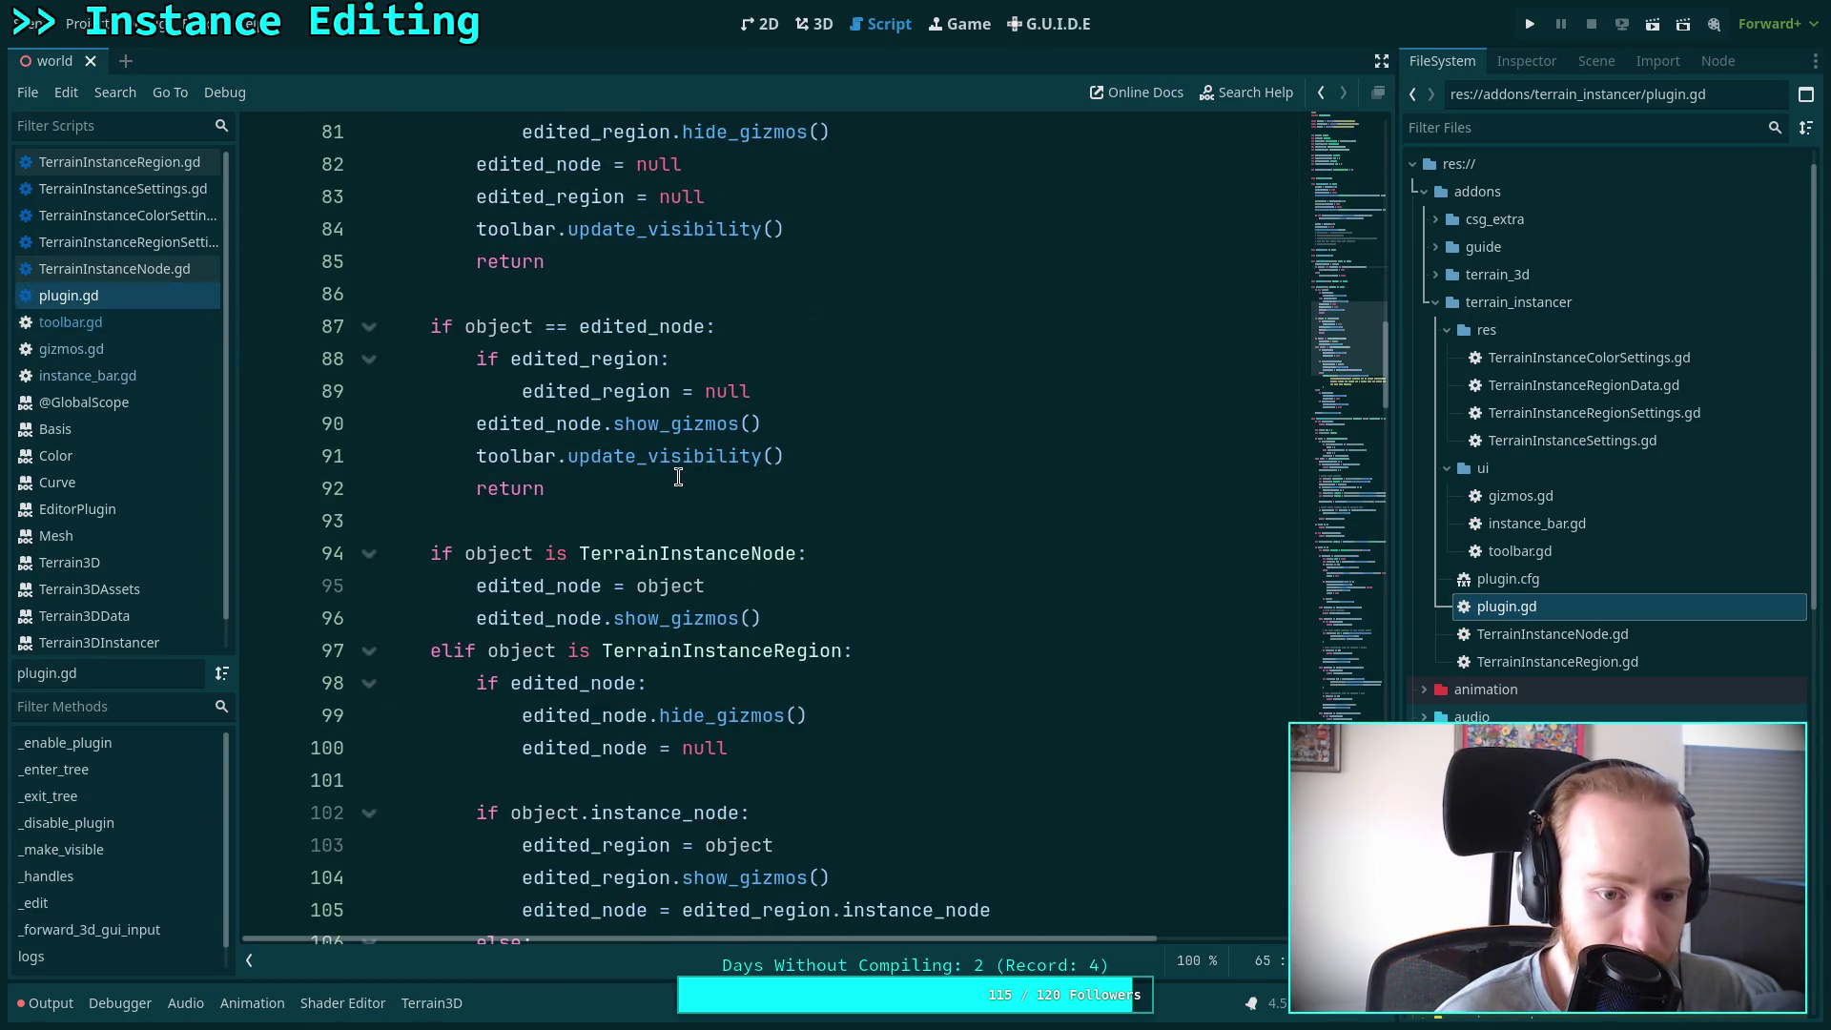
scroll(678, 477, "down", 3)
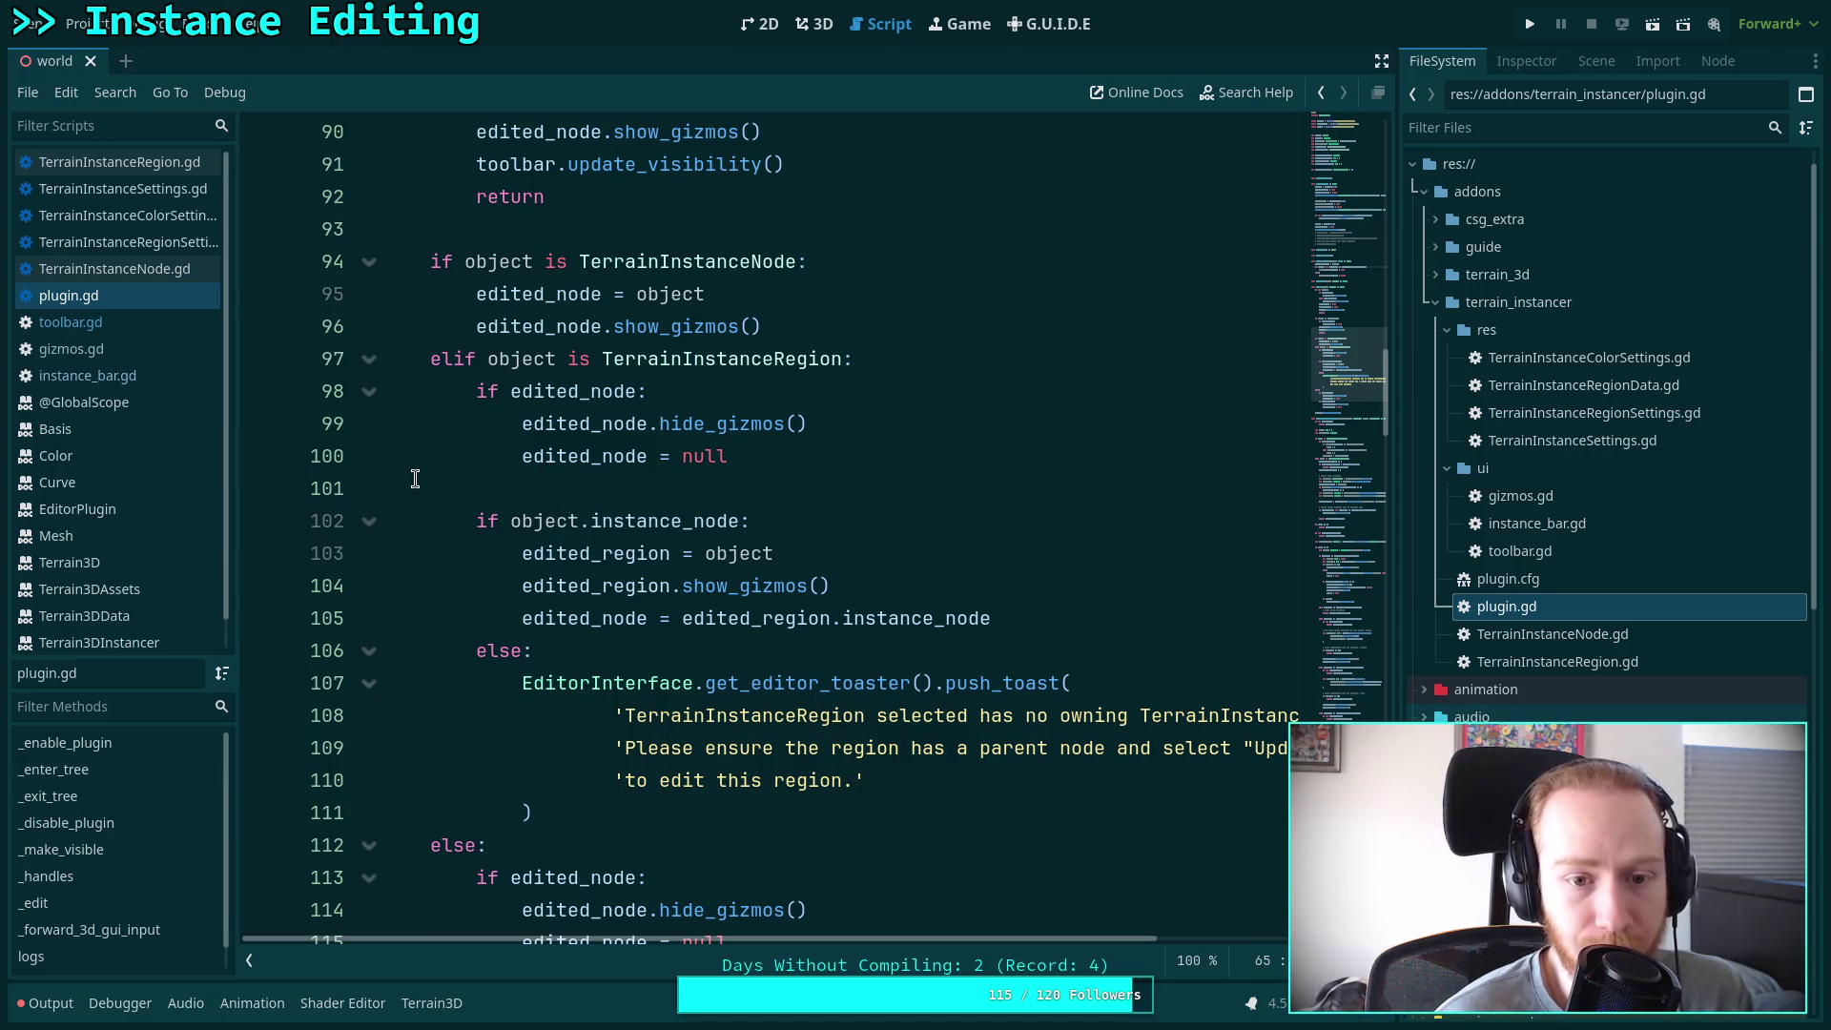
scroll(624, 504, "down", 2)
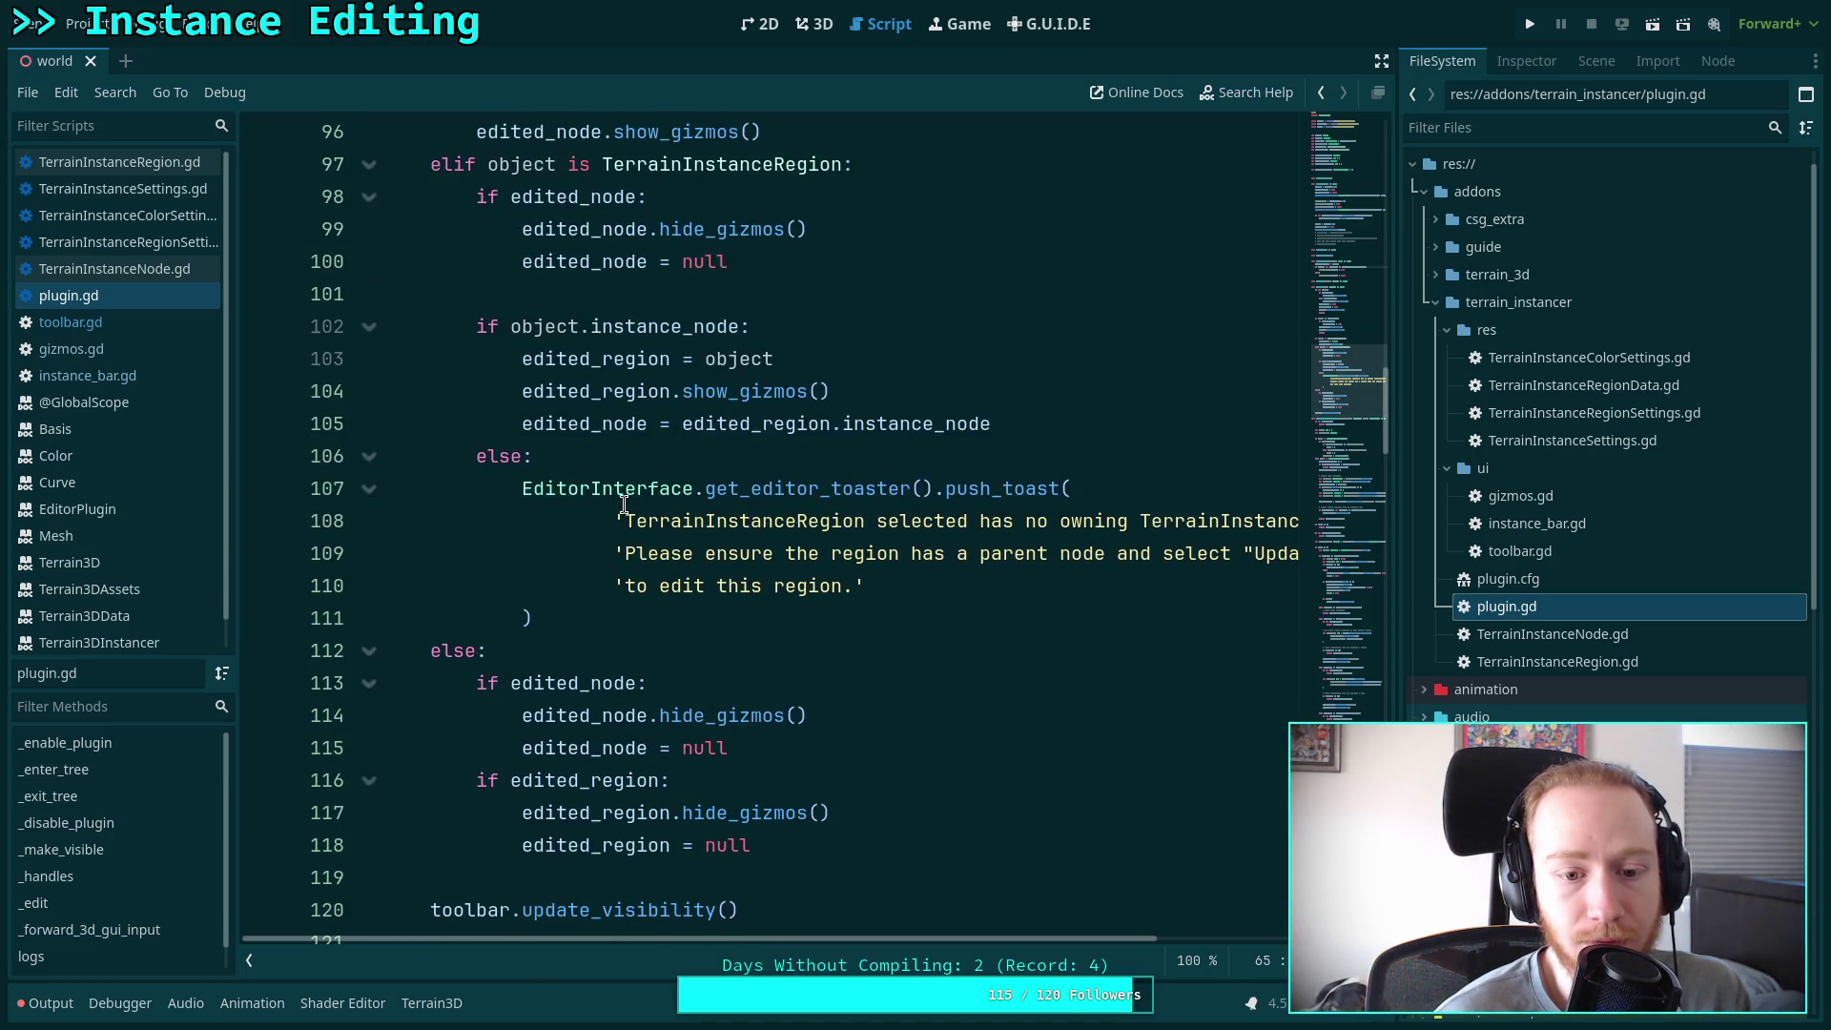
scroll(623, 504, "down", 1)
scroll(625, 504, "up", 2)
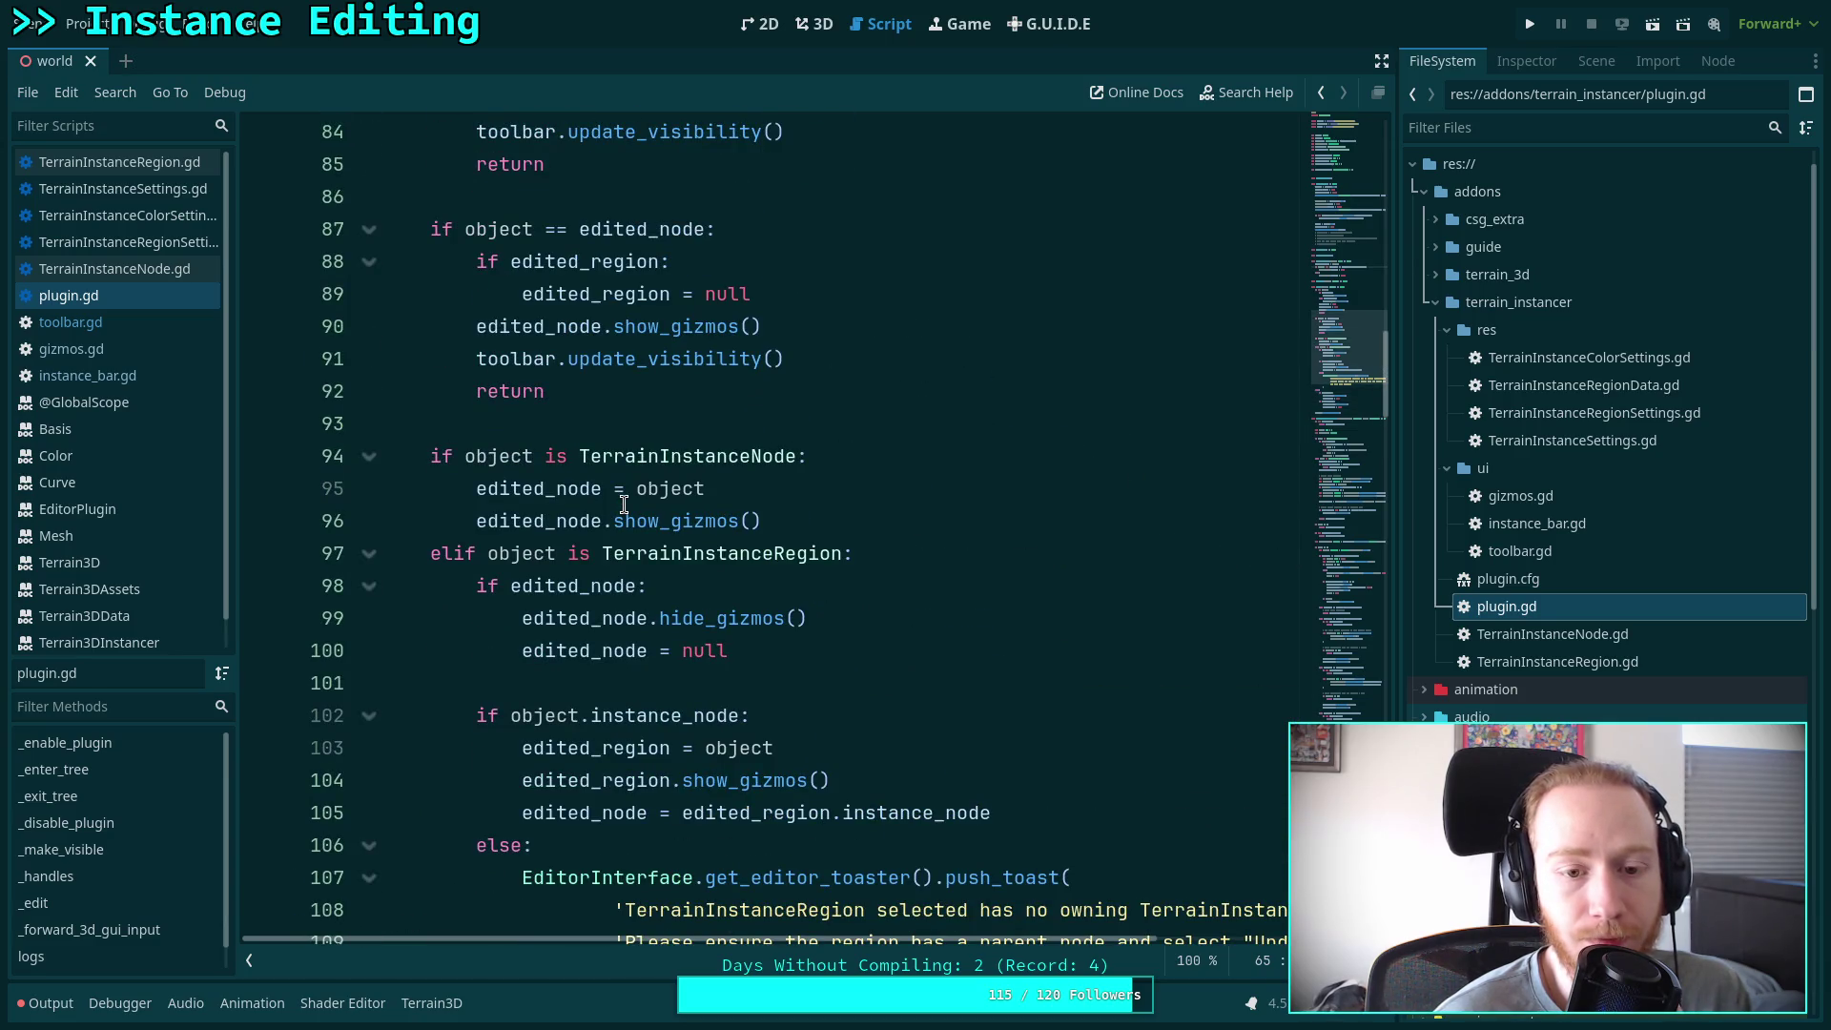
scroll(625, 504, "up", 2)
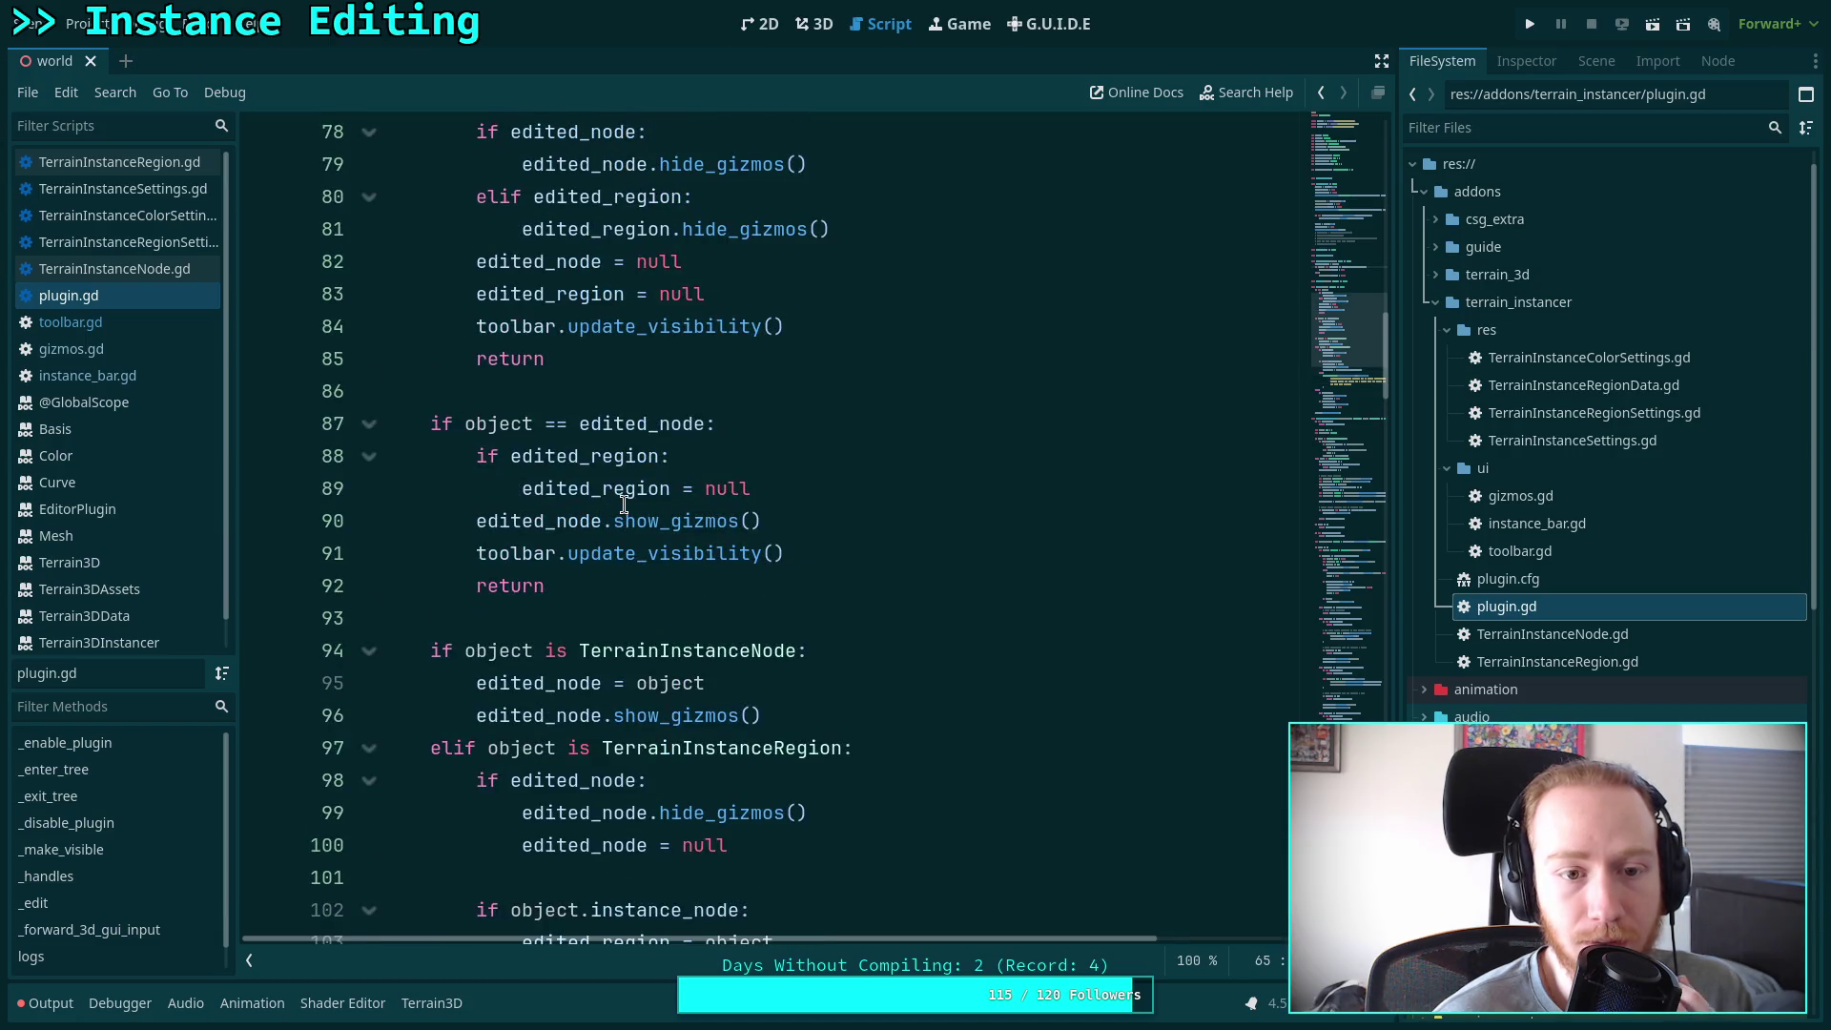
scroll(625, 504, "up", 1)
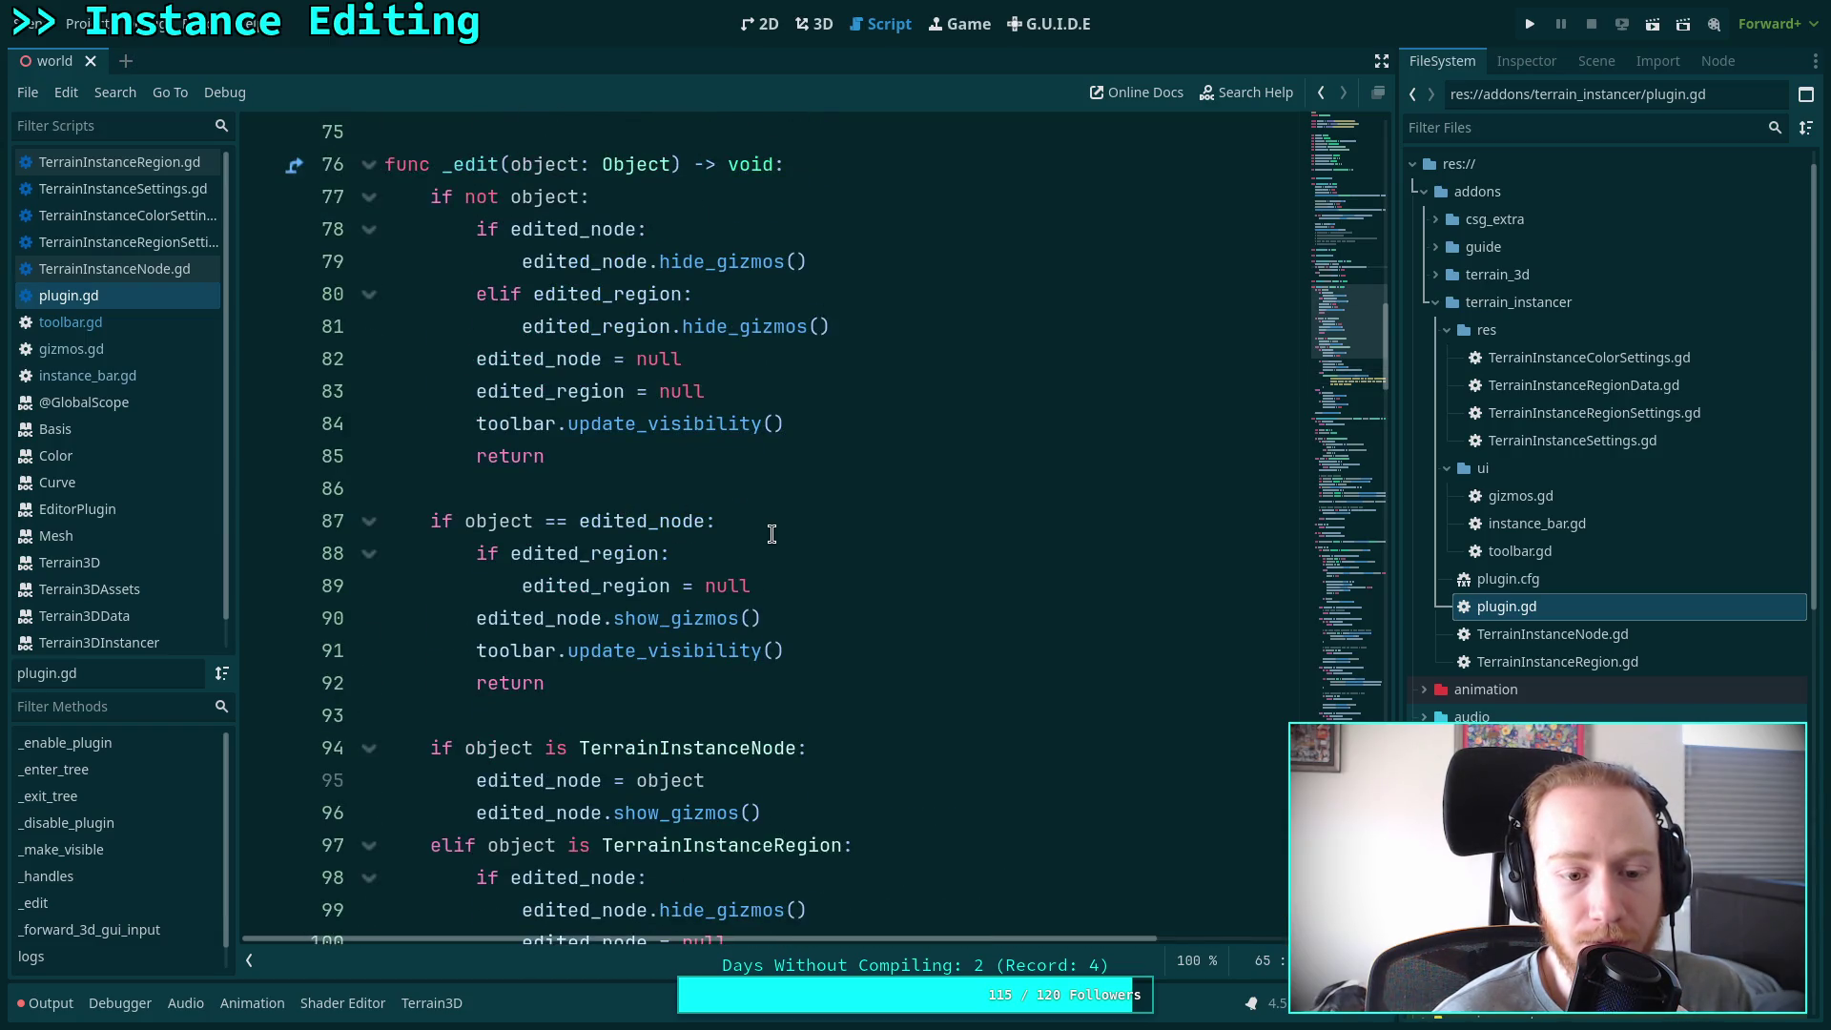
scroll(768, 533, "down", 1)
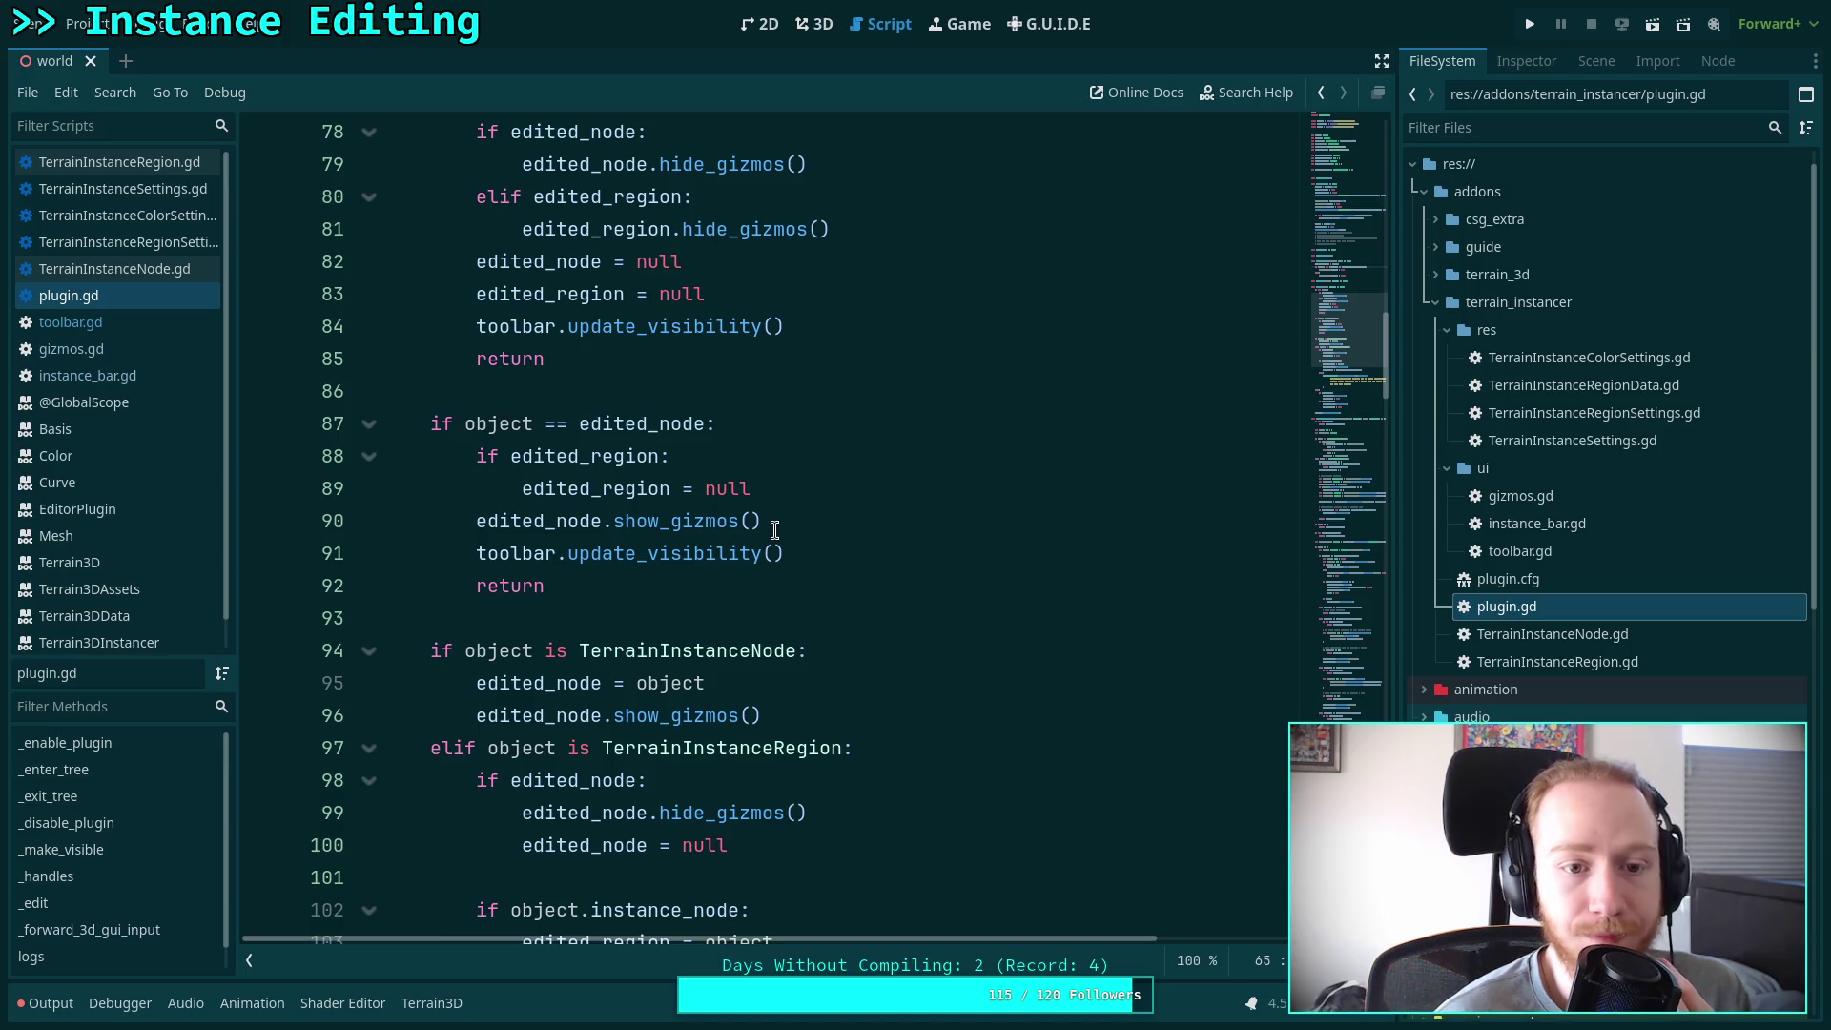
scroll(774, 530, "down", 5)
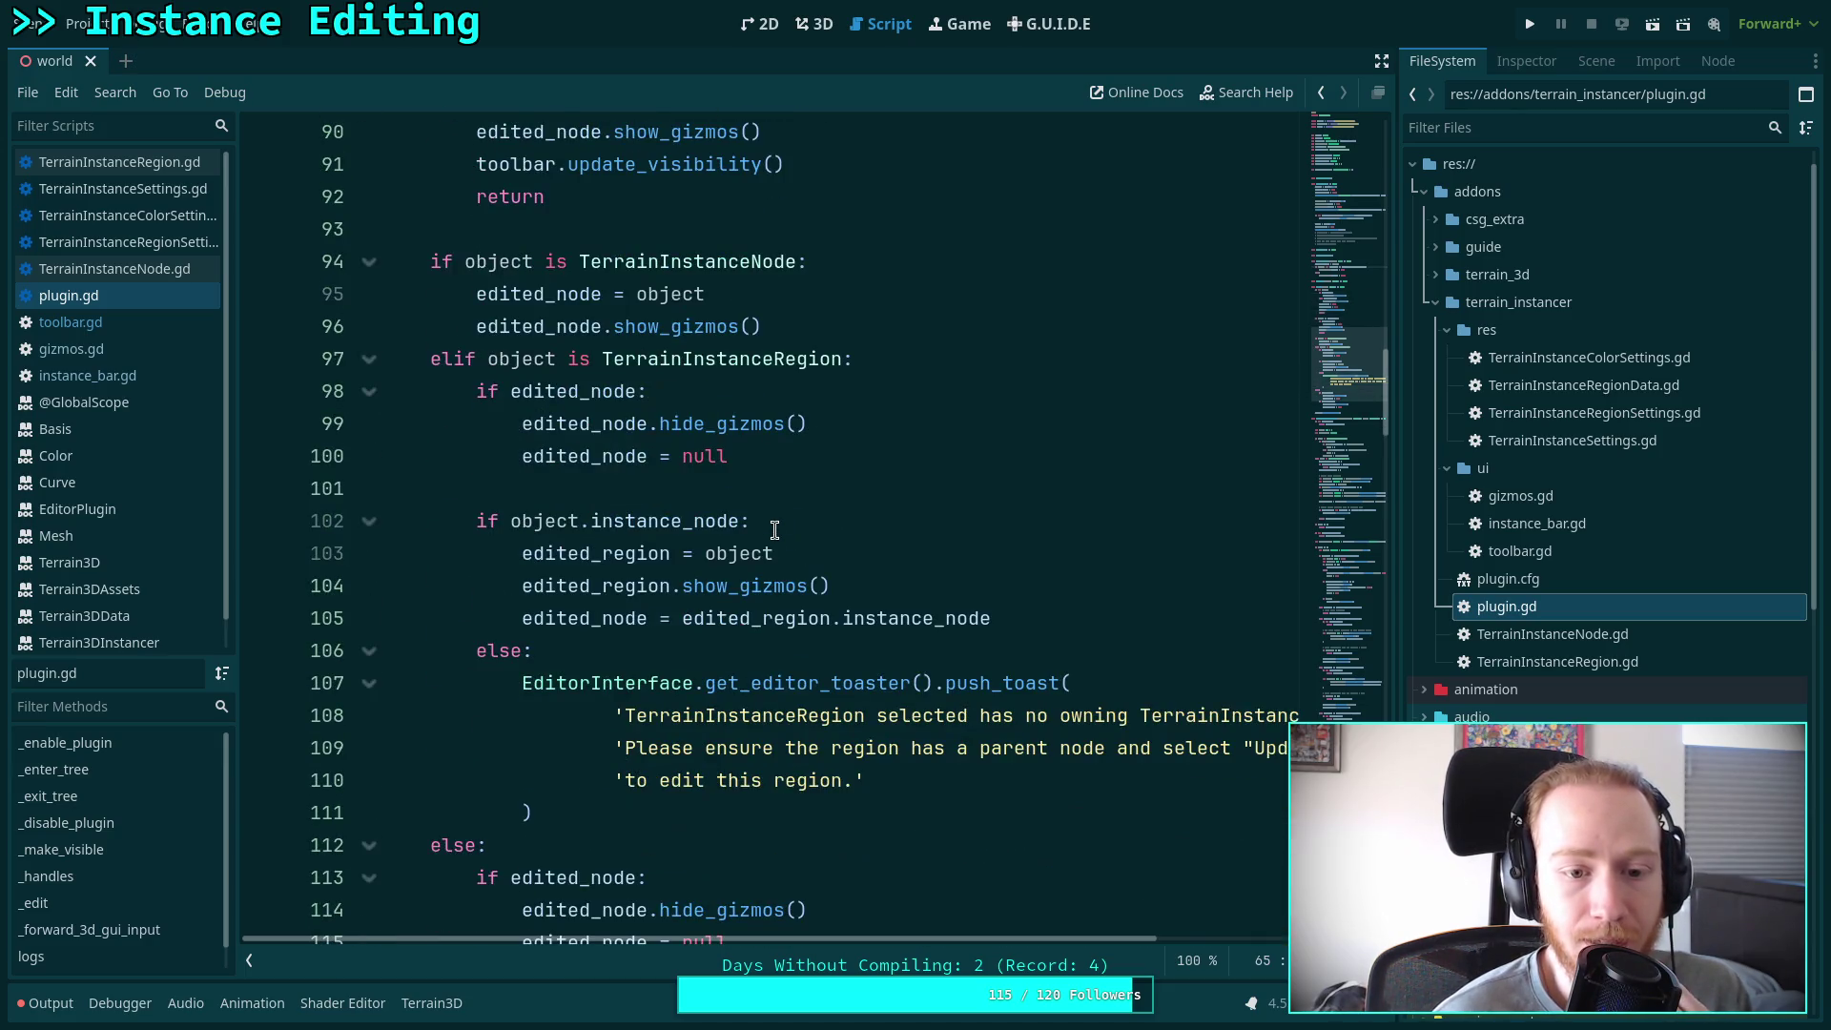
scroll(775, 530, "down", 1)
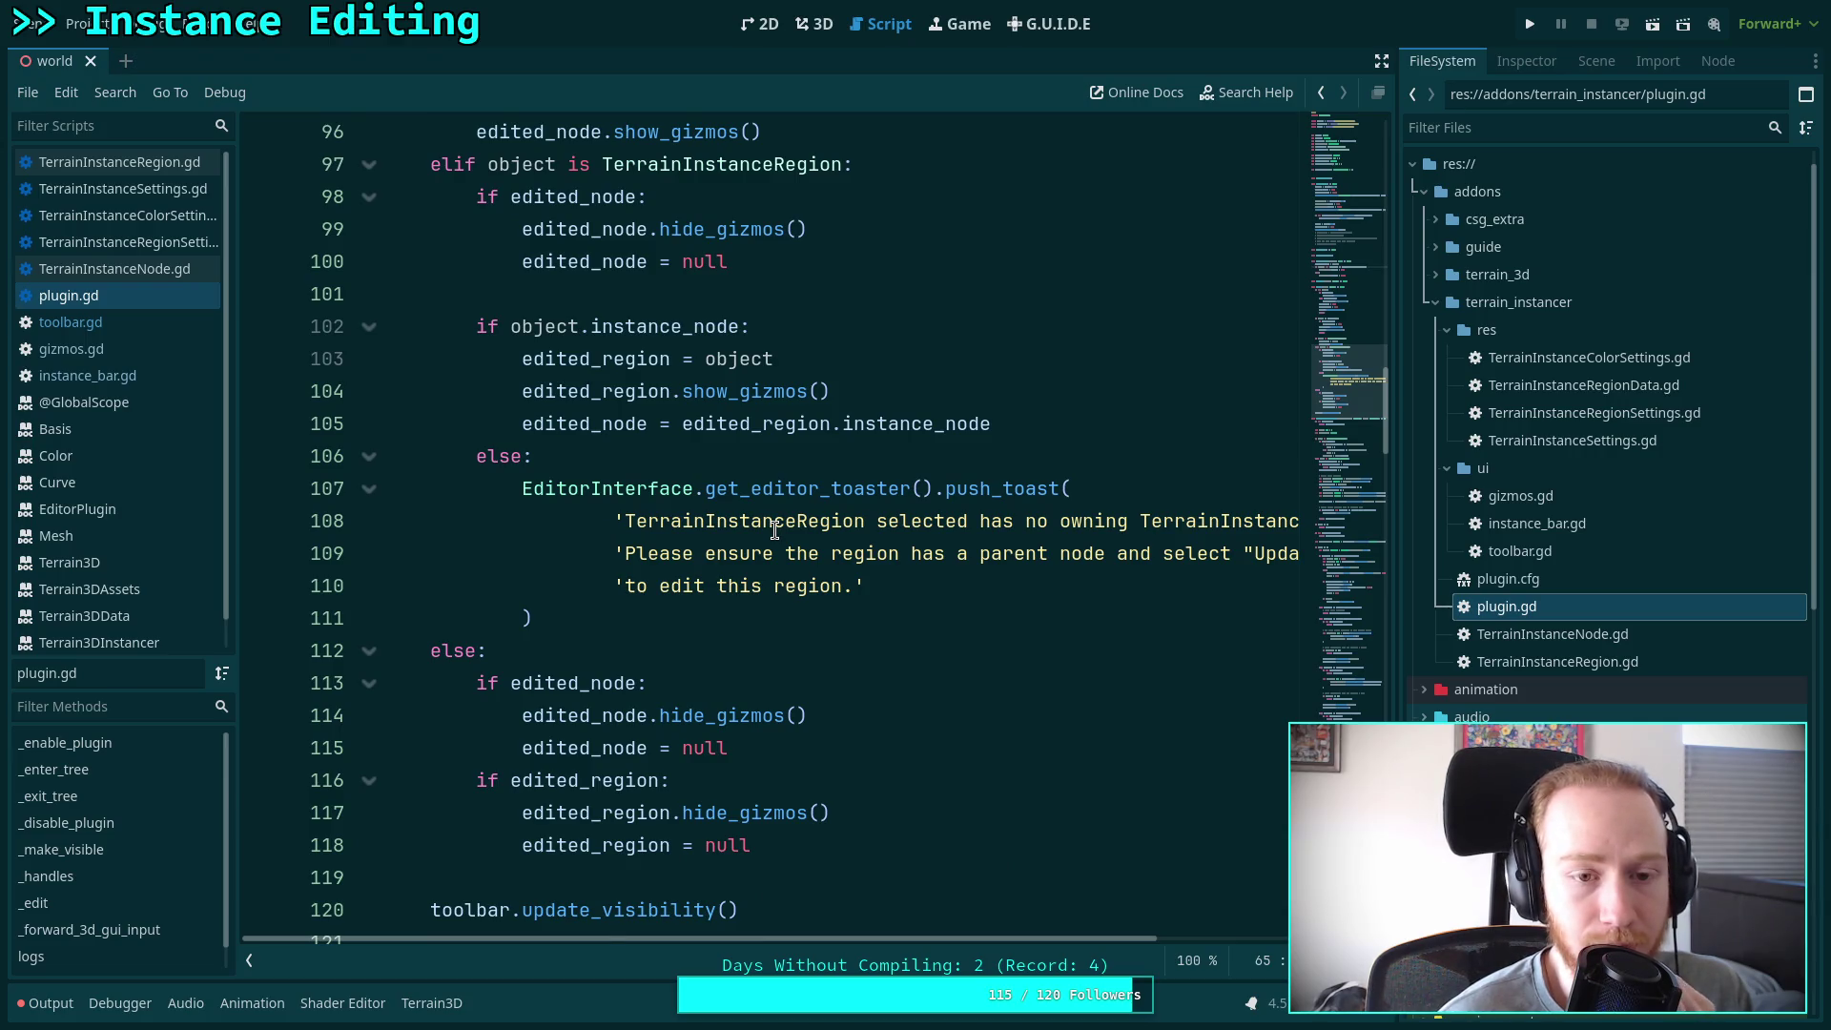
scroll(775, 531, "down", 2)
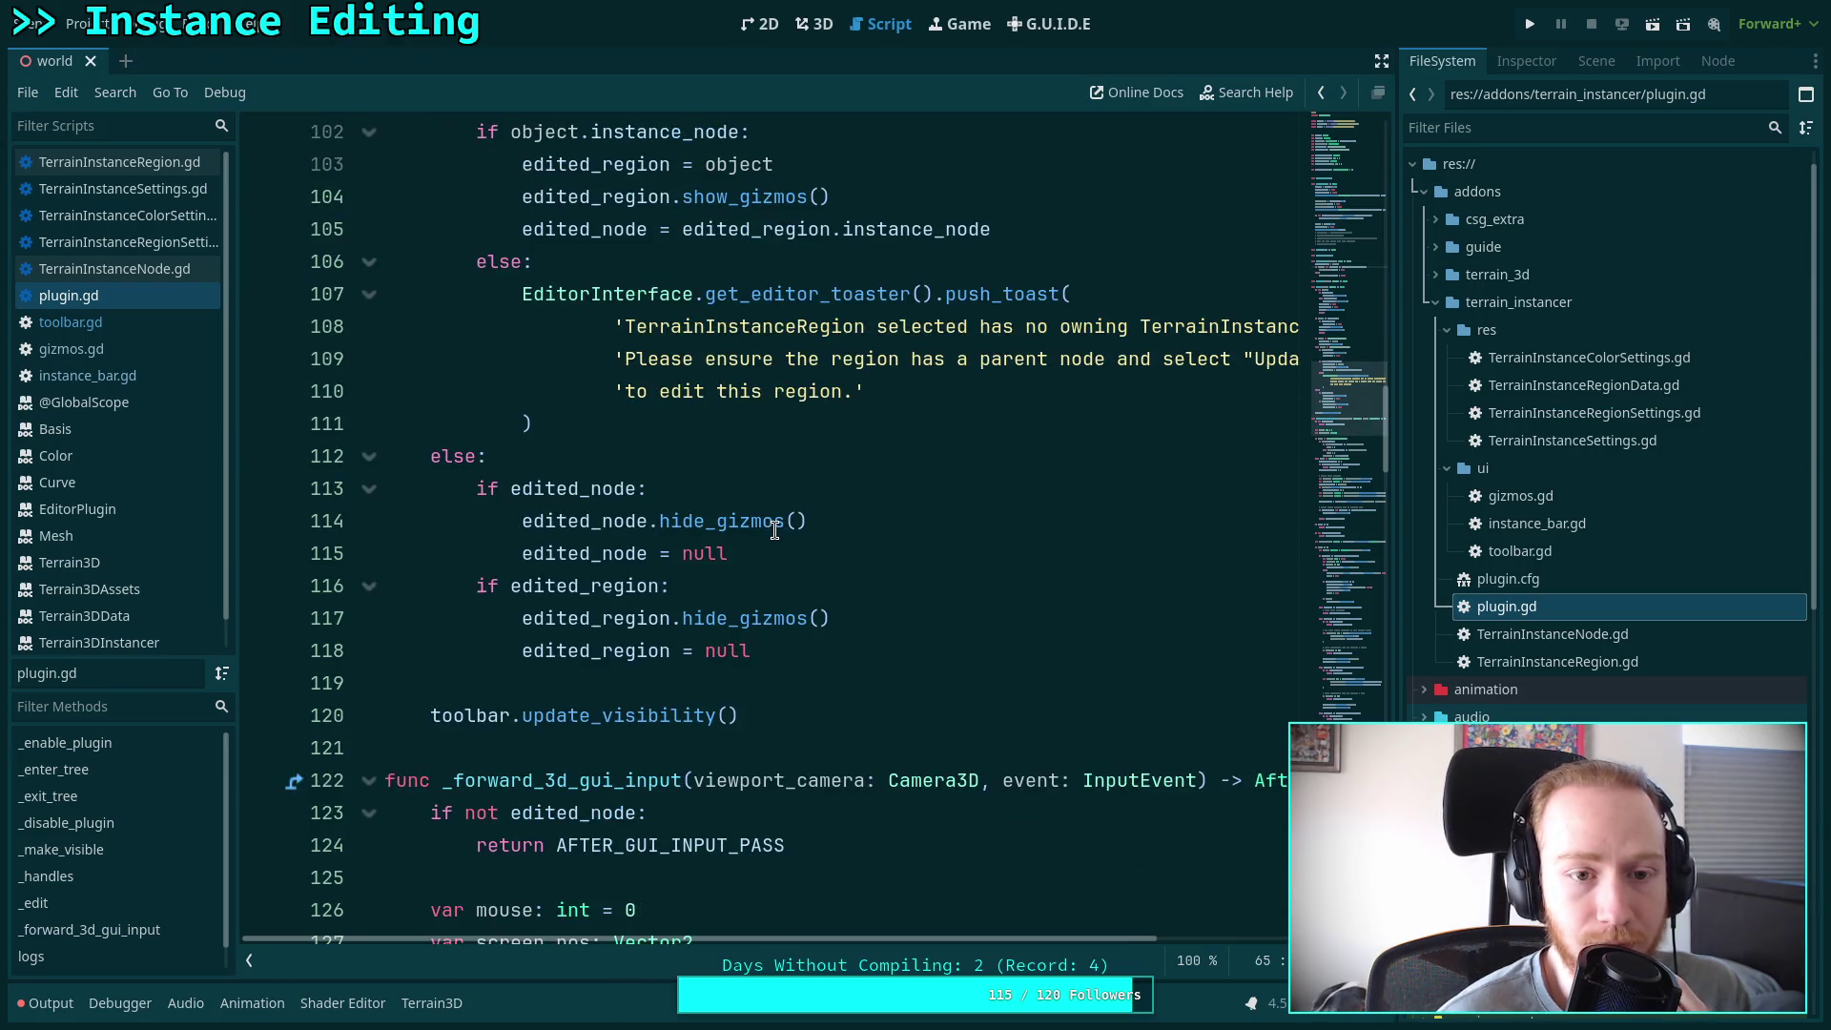
On new line 121, write 'if edited_region and tool_mode == Toolbar.' using autocomplete
left_click(893, 701)
key("Return")
type("if ")
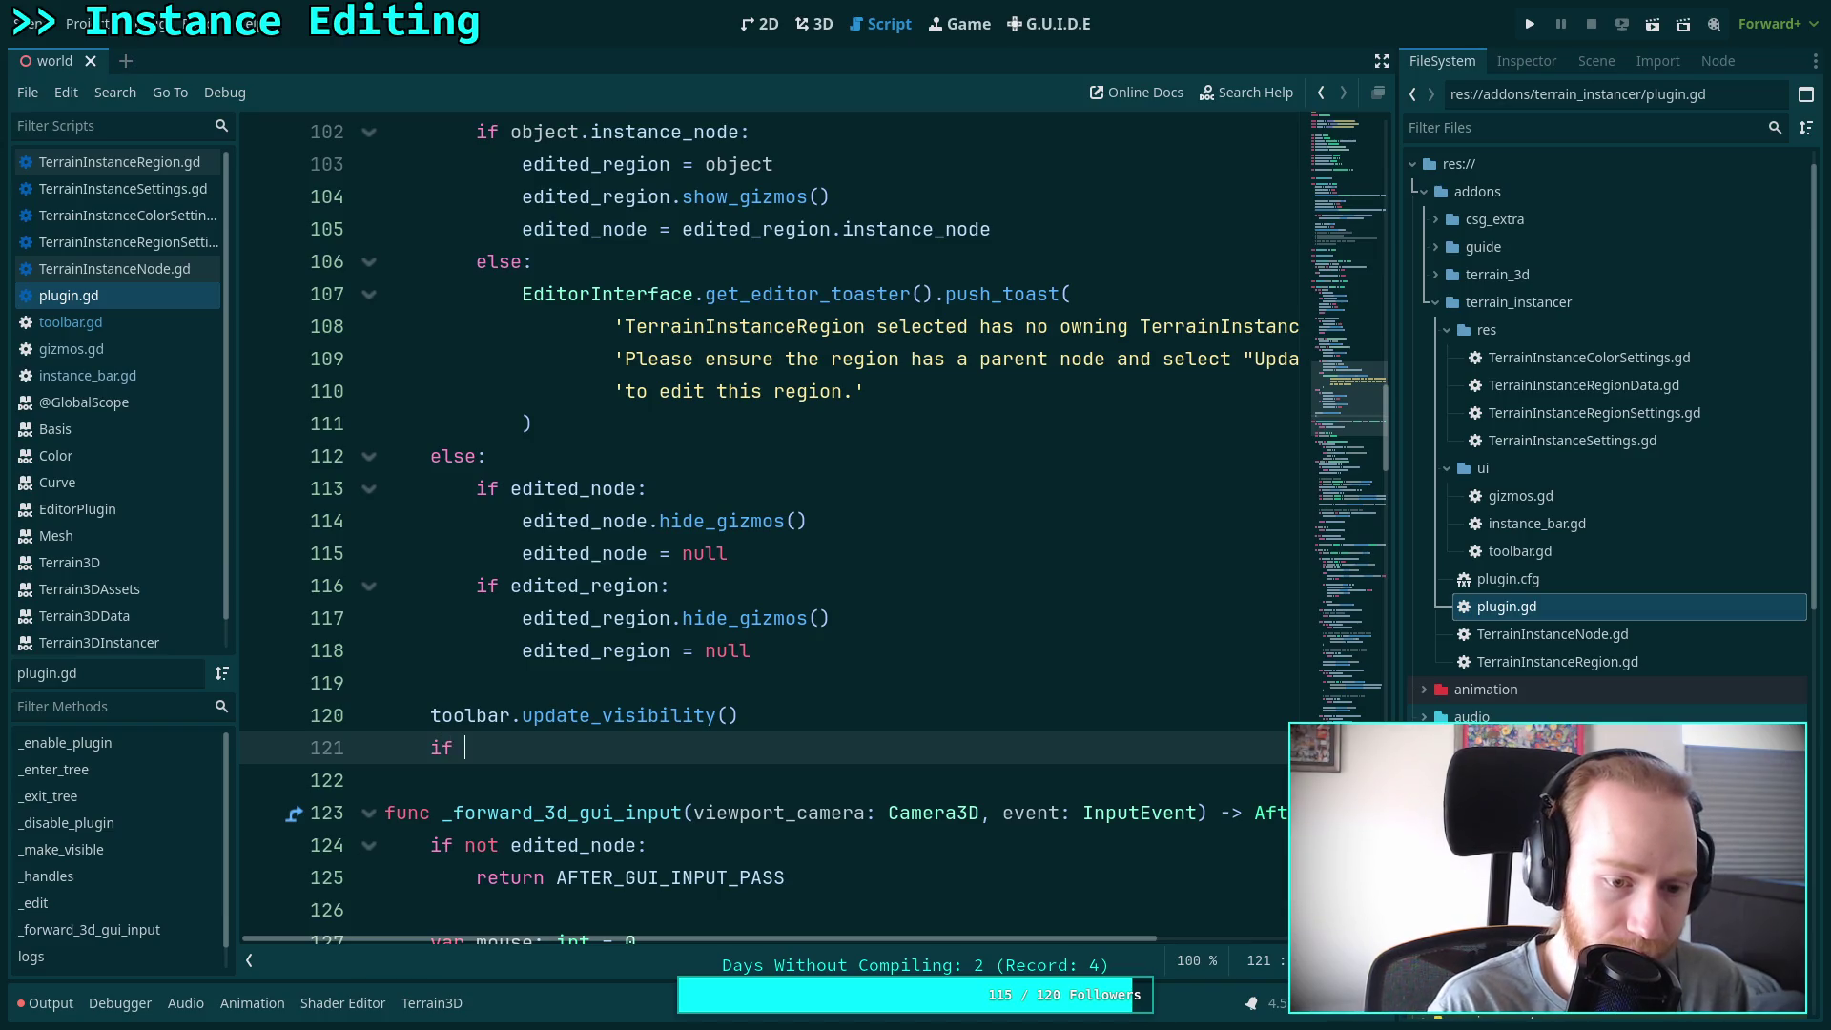
type("edit")
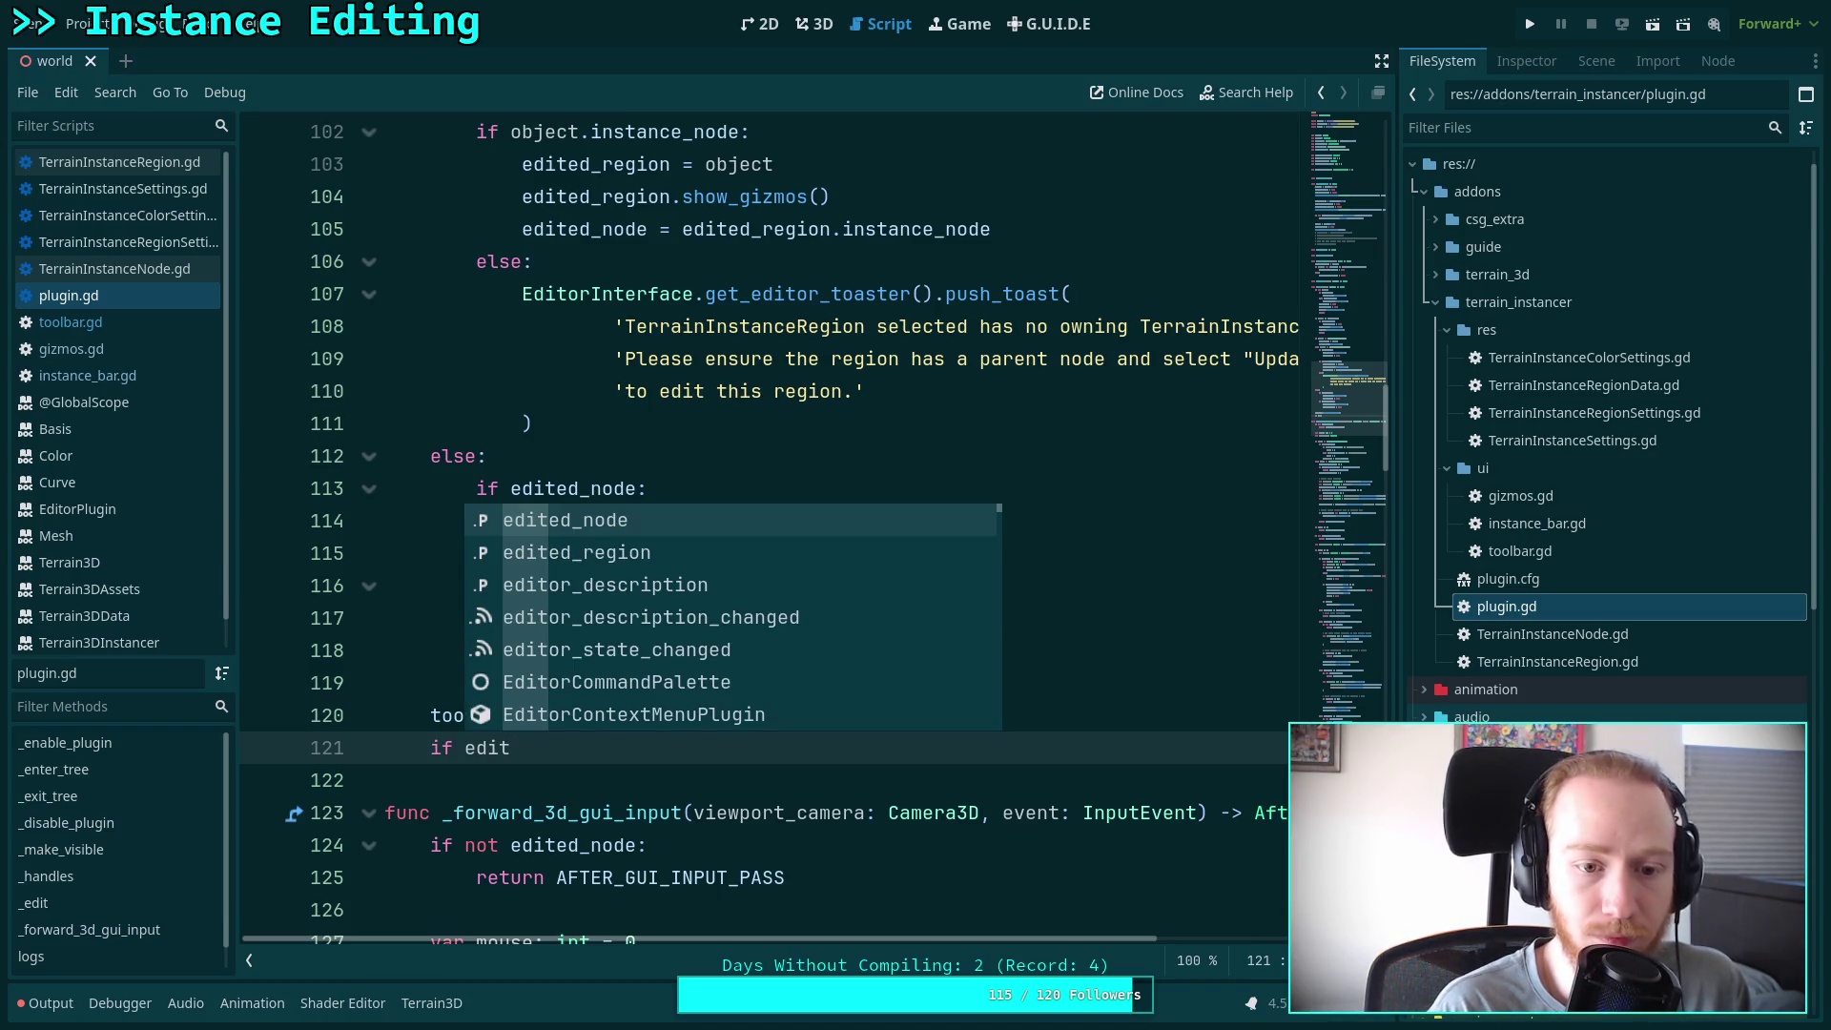
key("Down")
key("Return")
type("nd ")
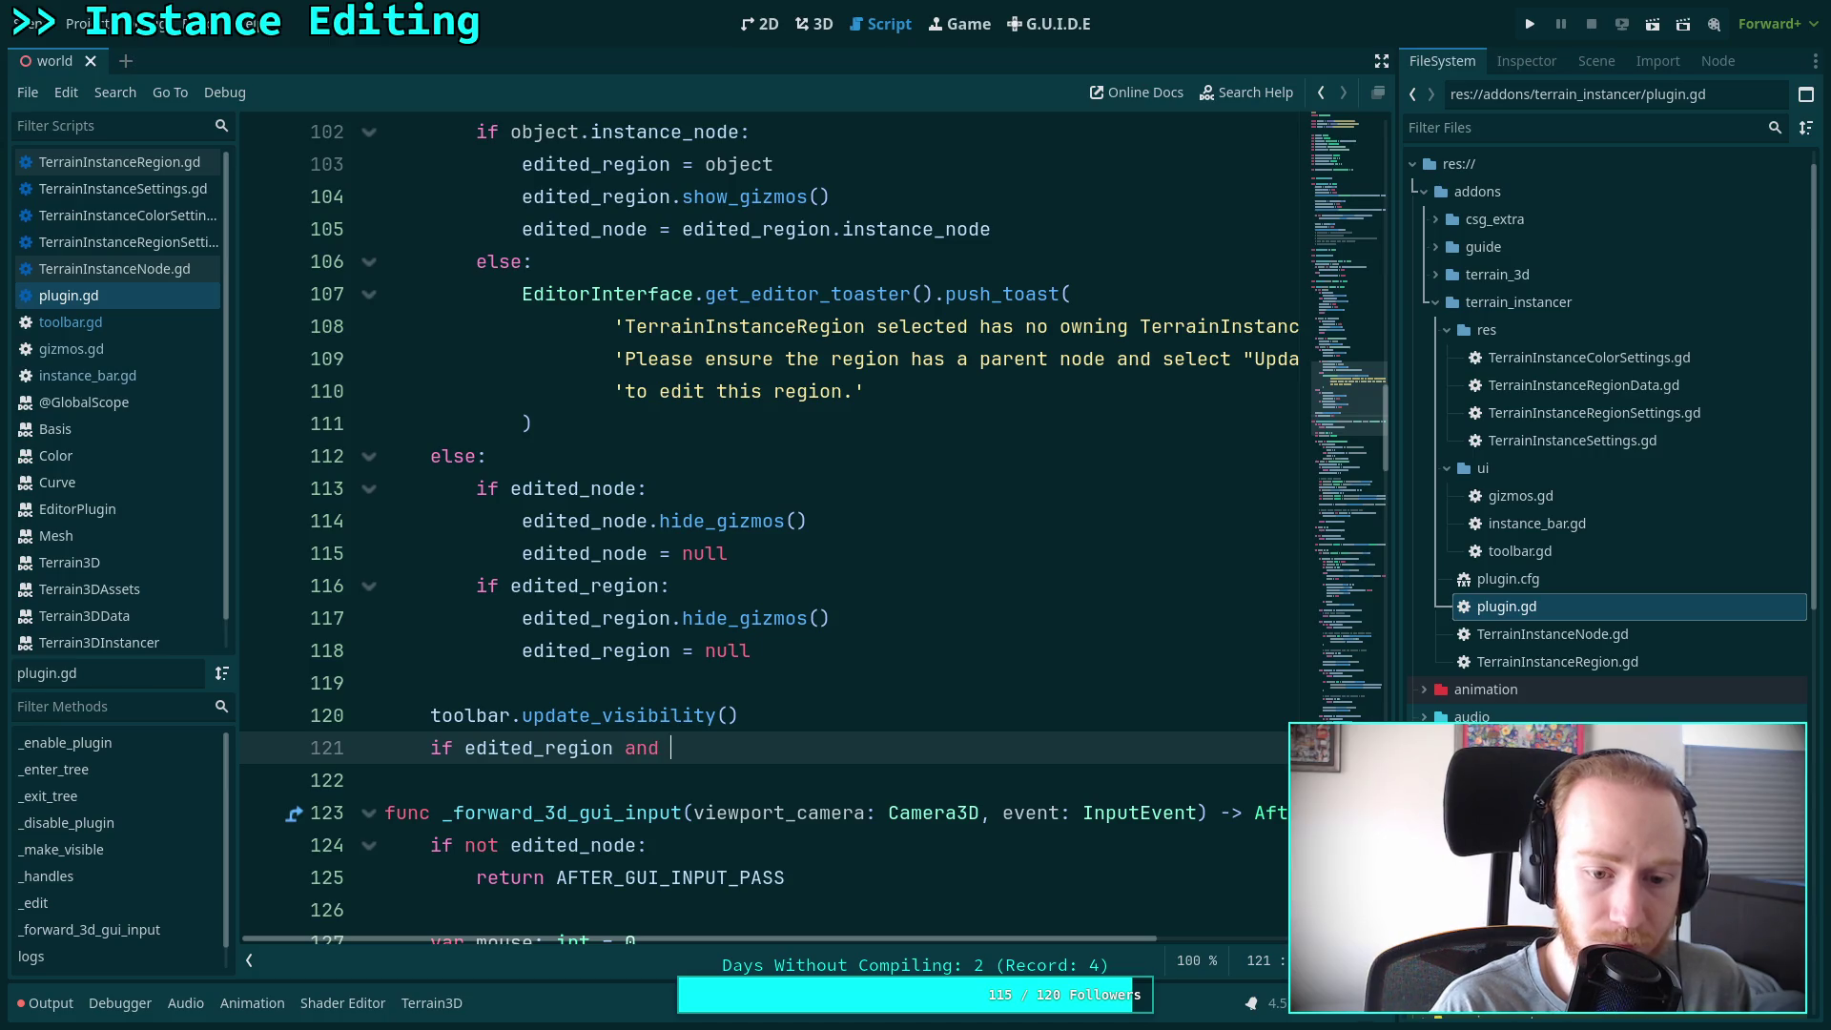
type("tool")
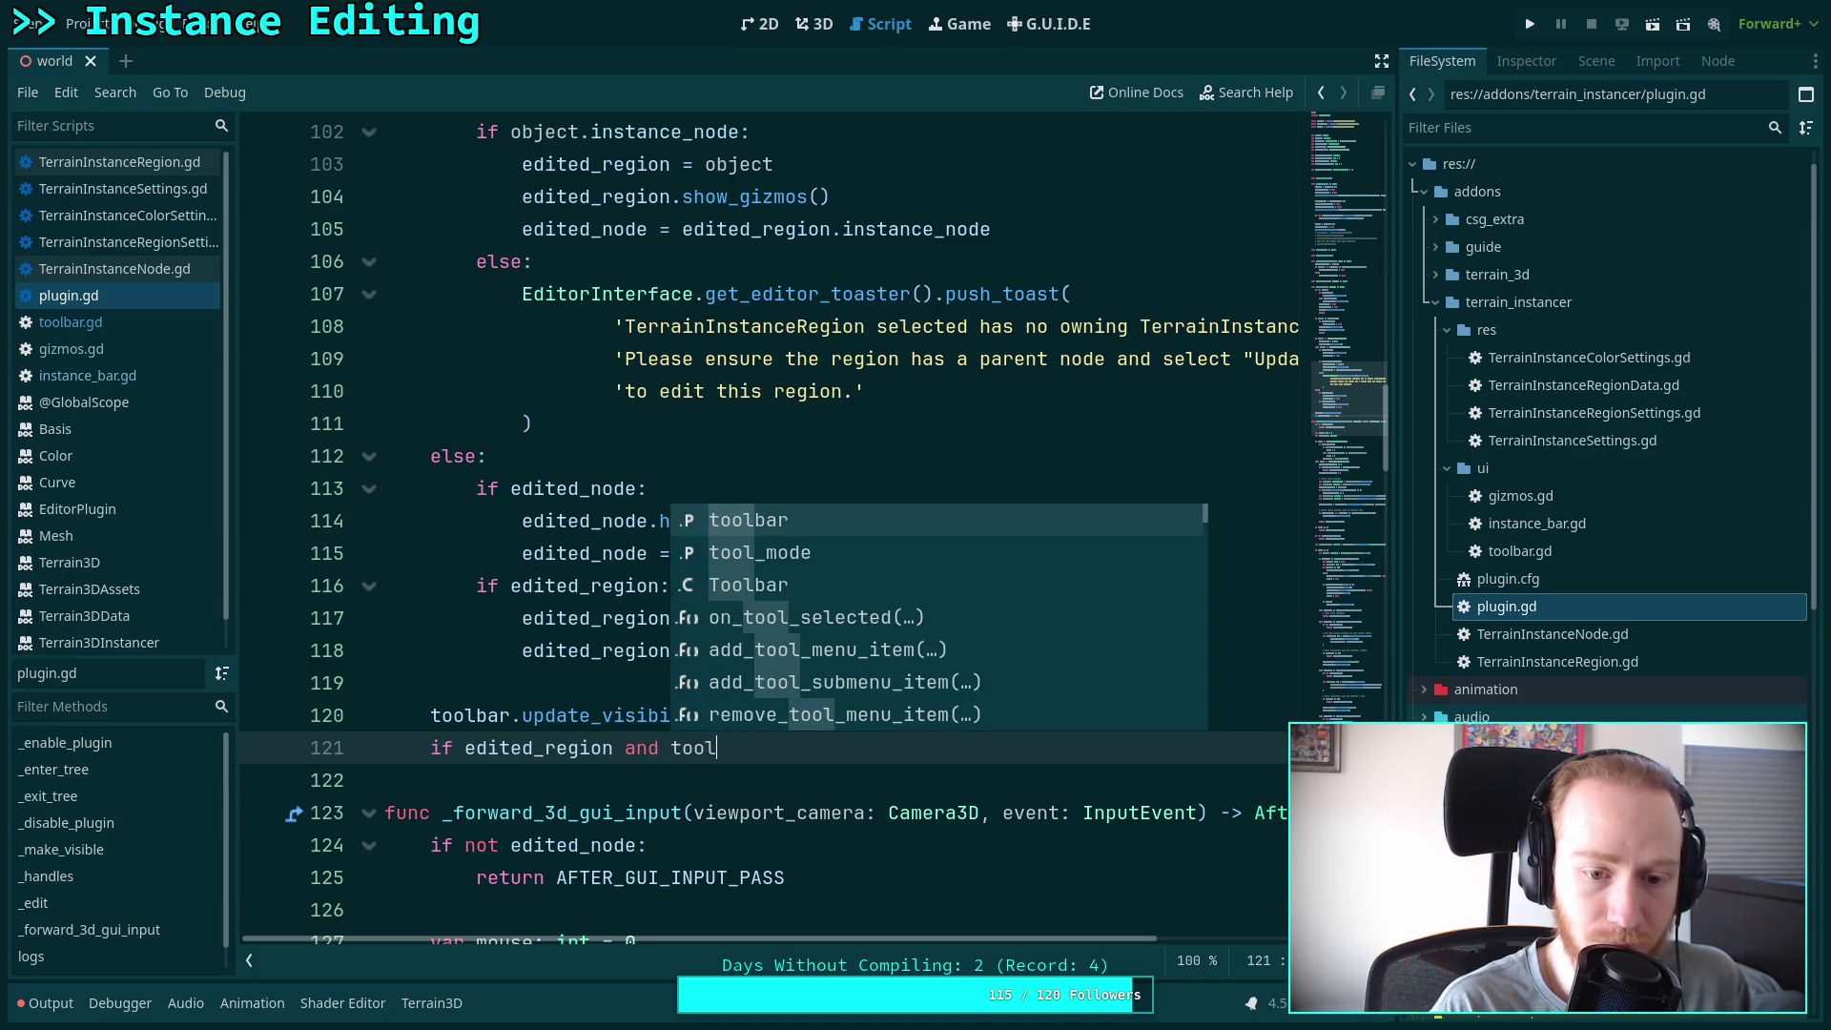
key("Down")
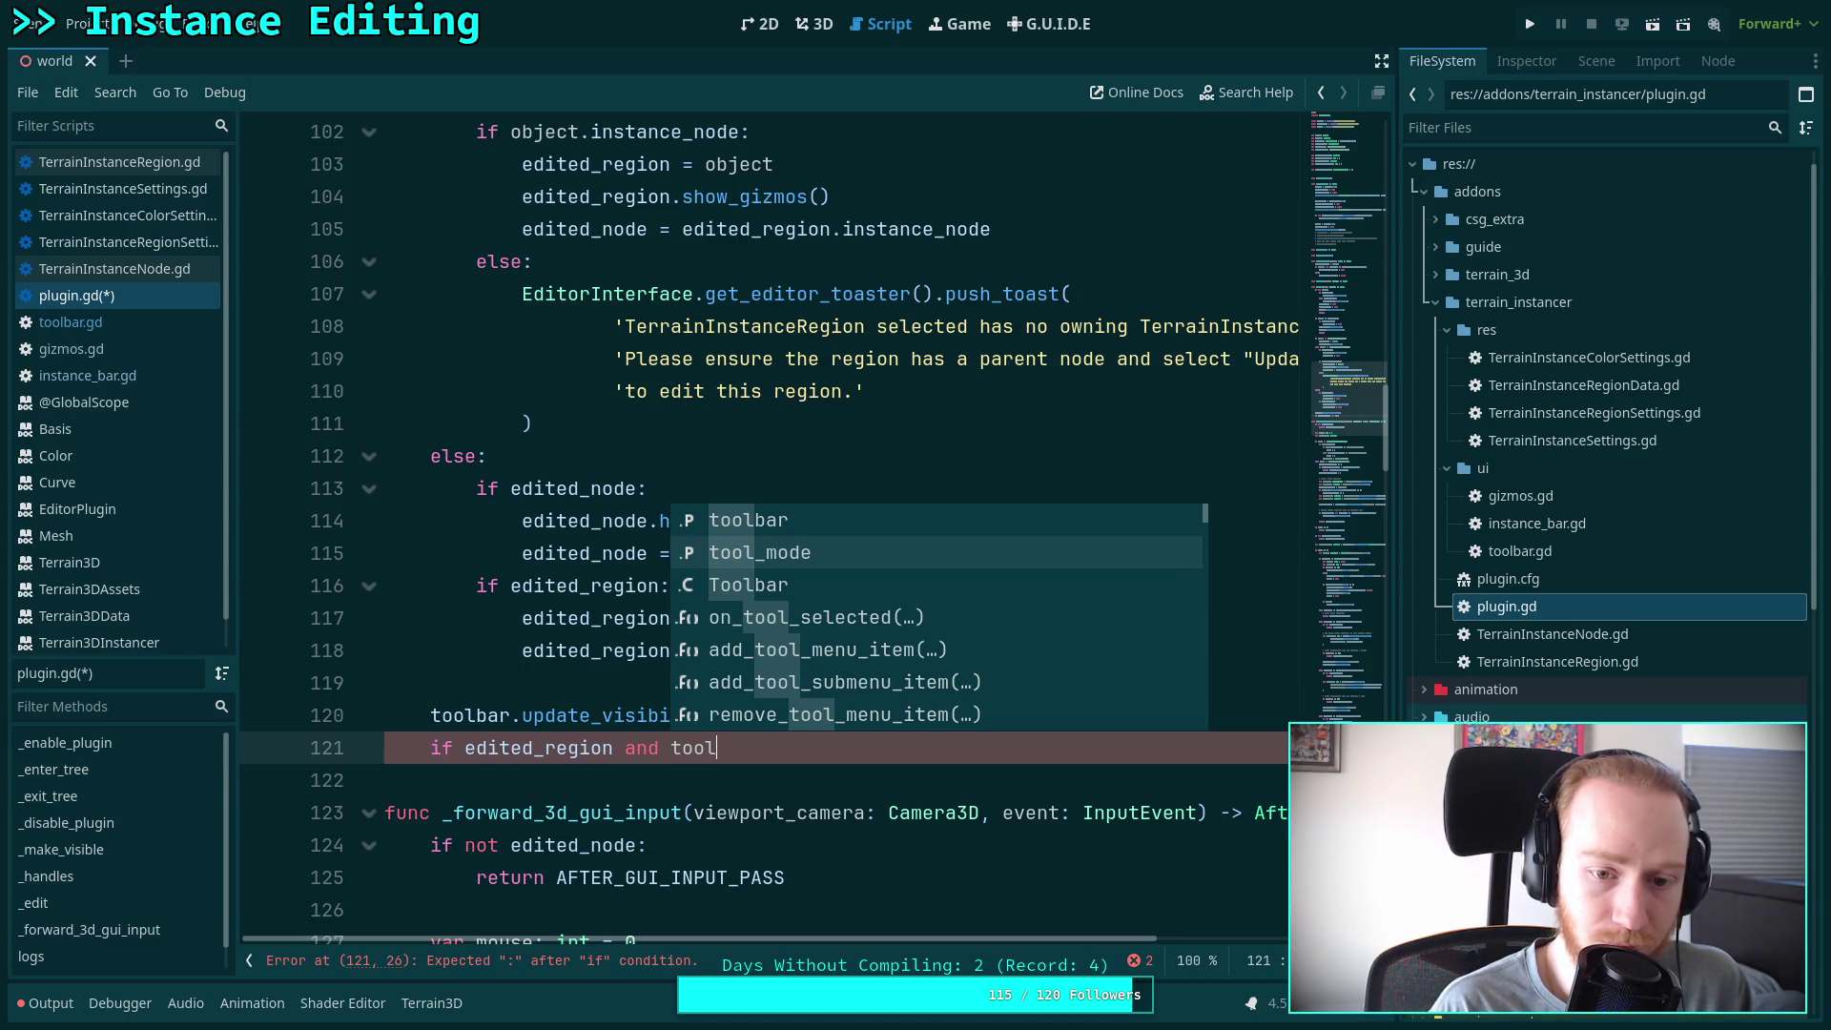
key("Return")
type("== Tool")
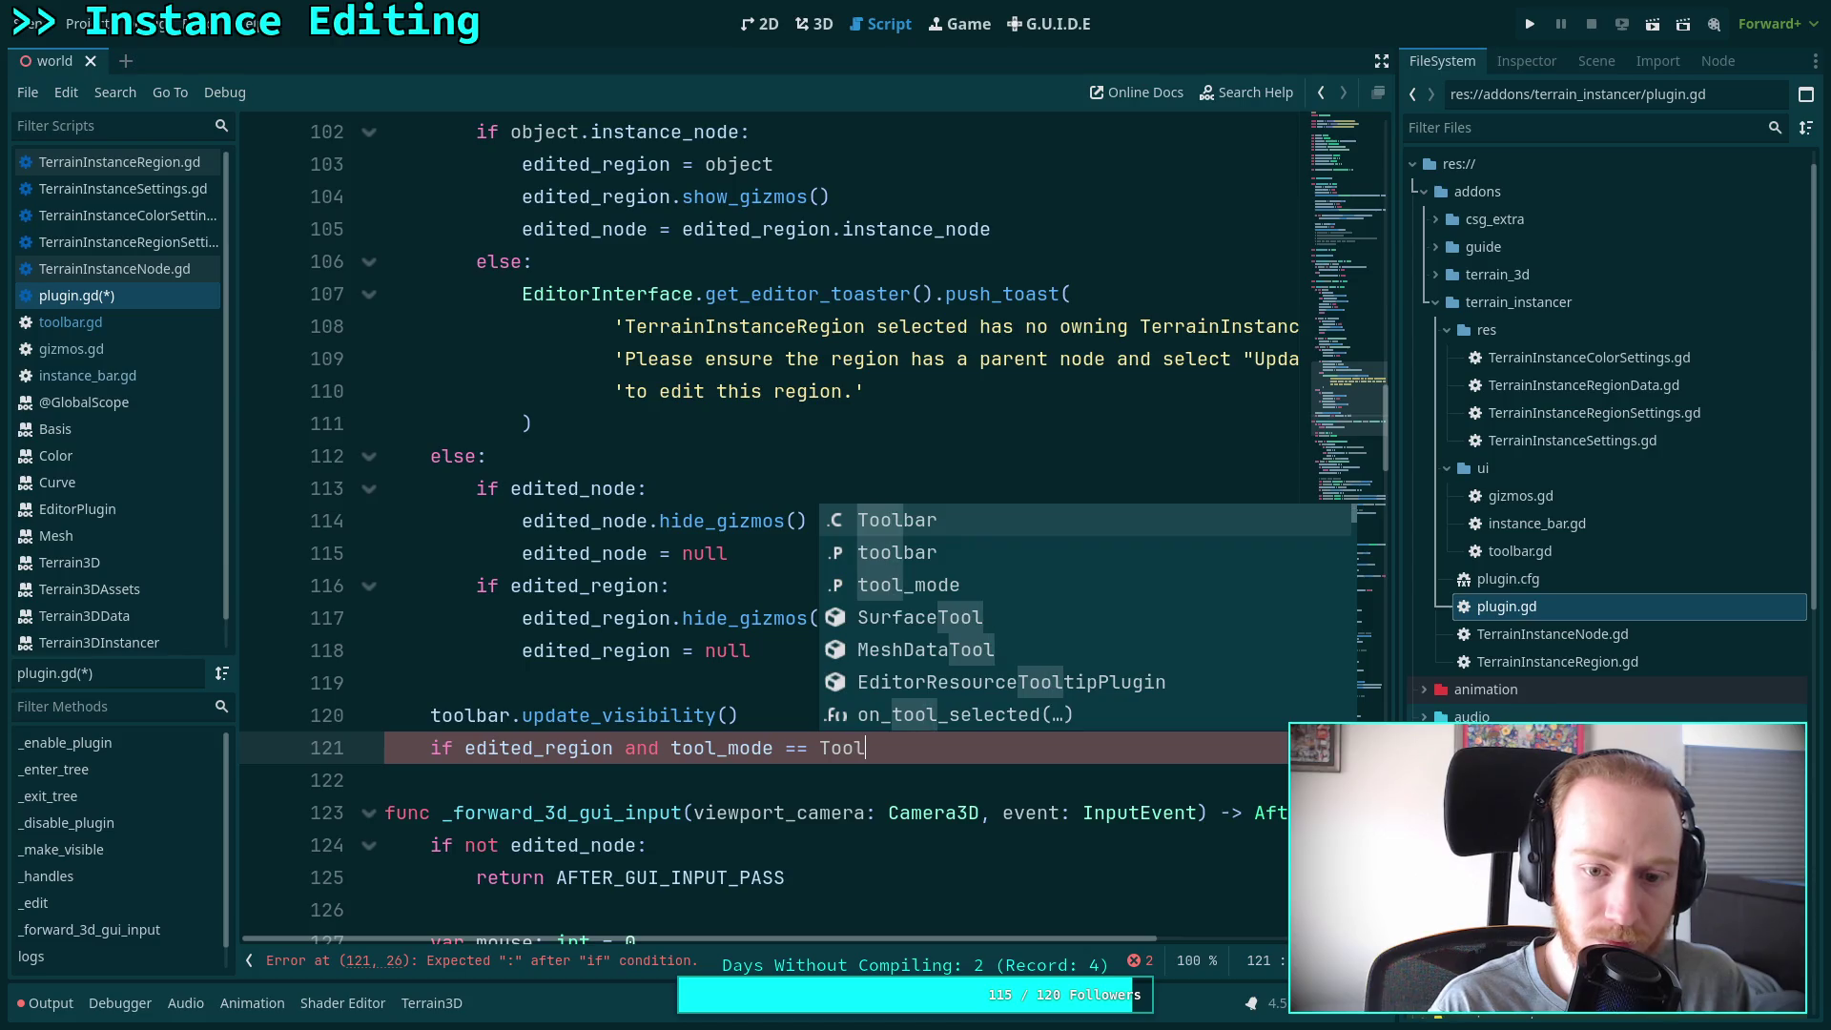
key("Return")
type(".")
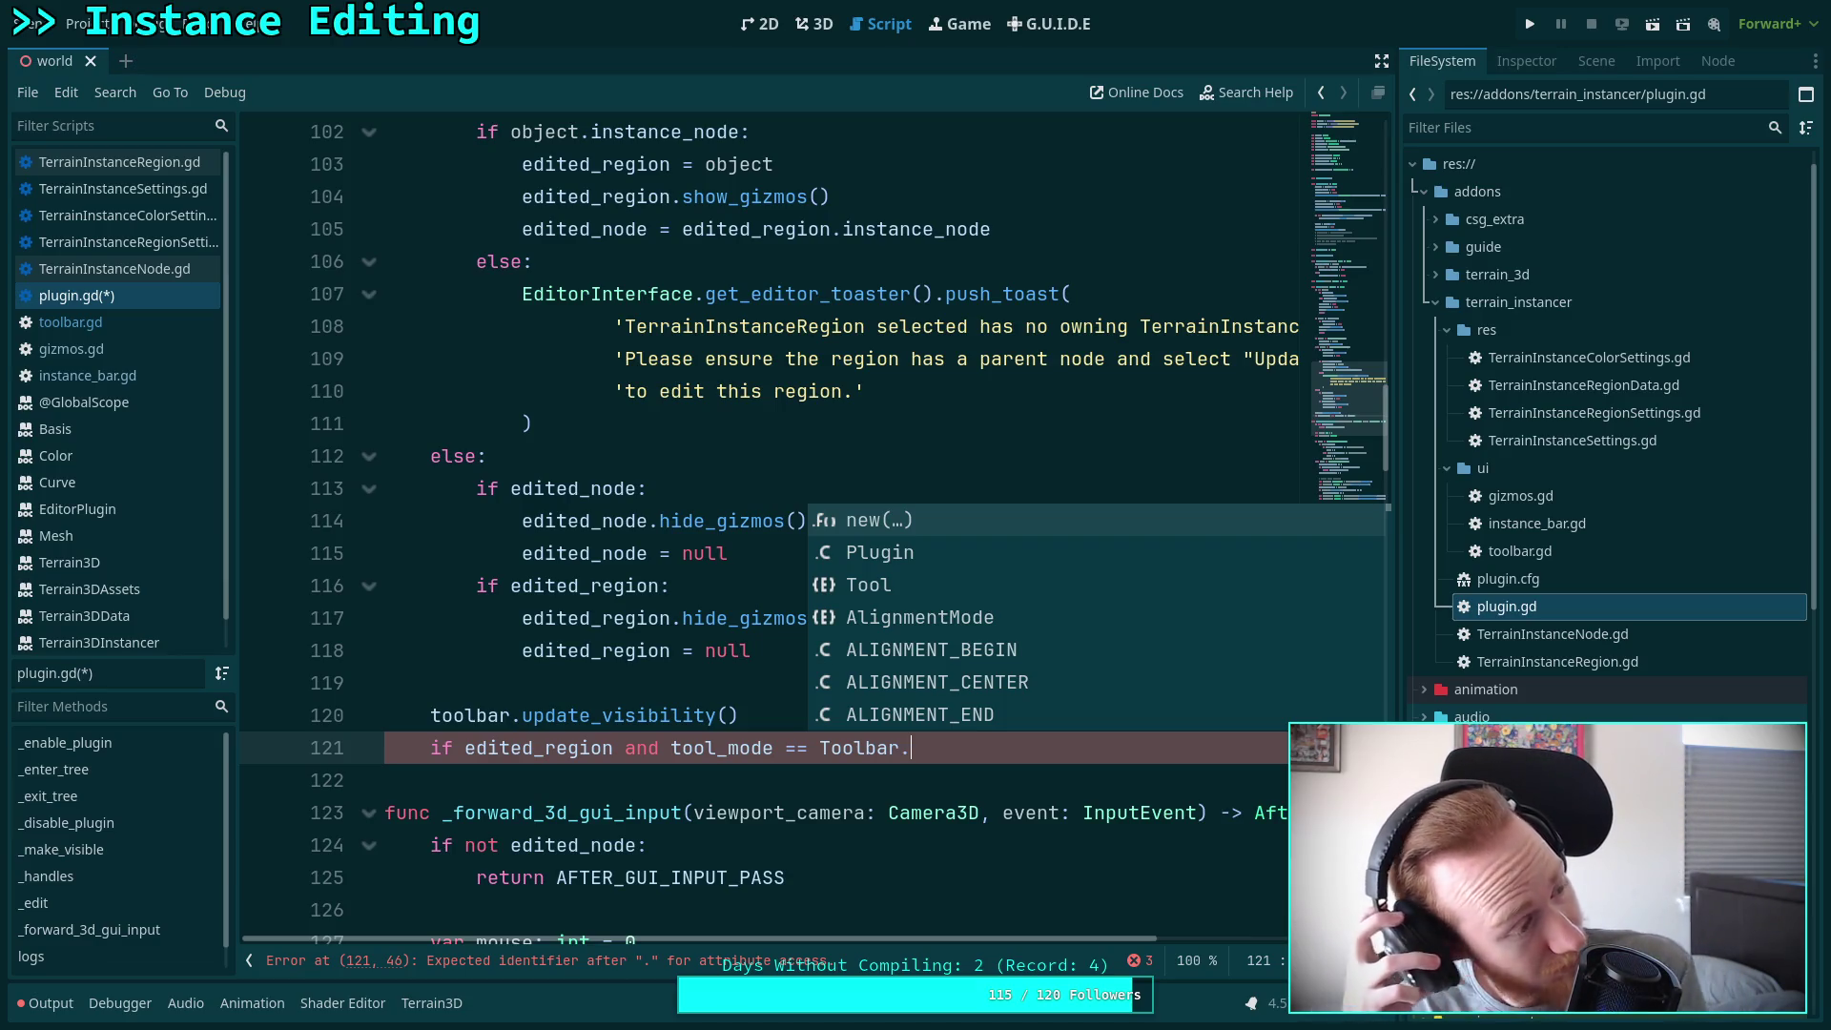
Scroll down to the end of the on_tool_selected function
scroll(591, 680, "down", 7)
scroll(591, 680, "down", 20)
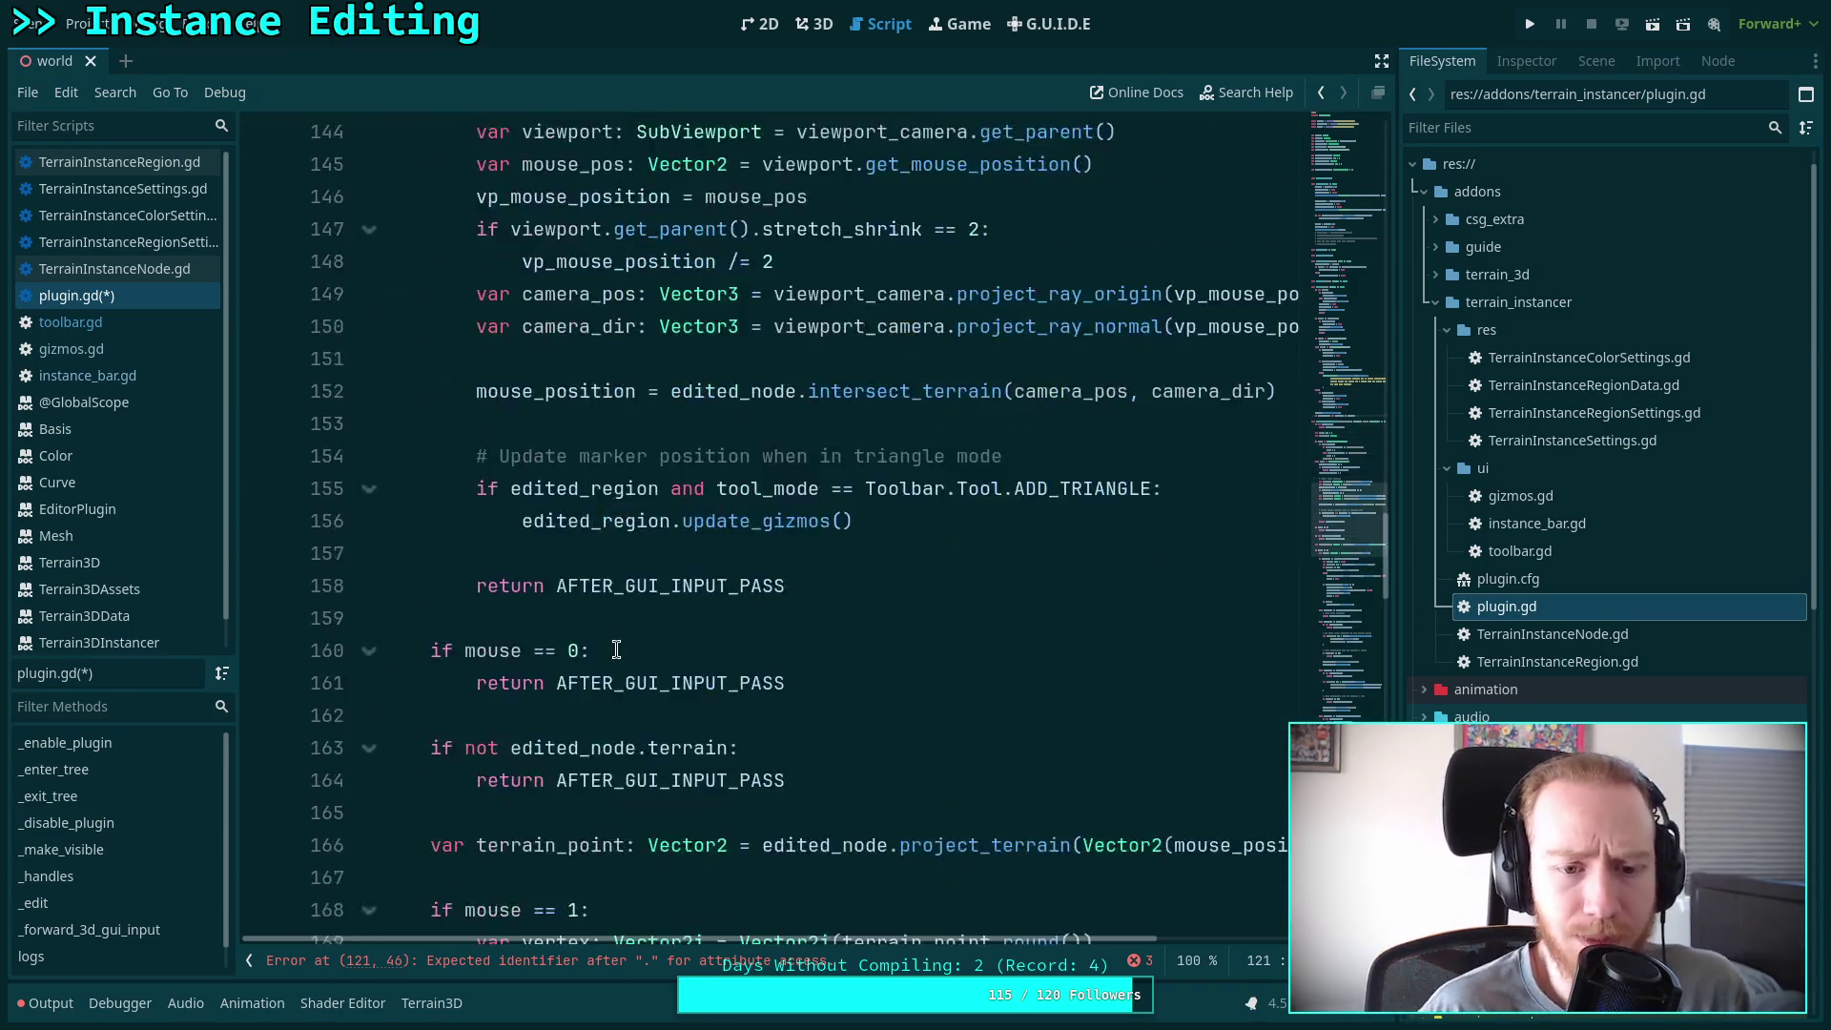
scroll(703, 649, "down", 11)
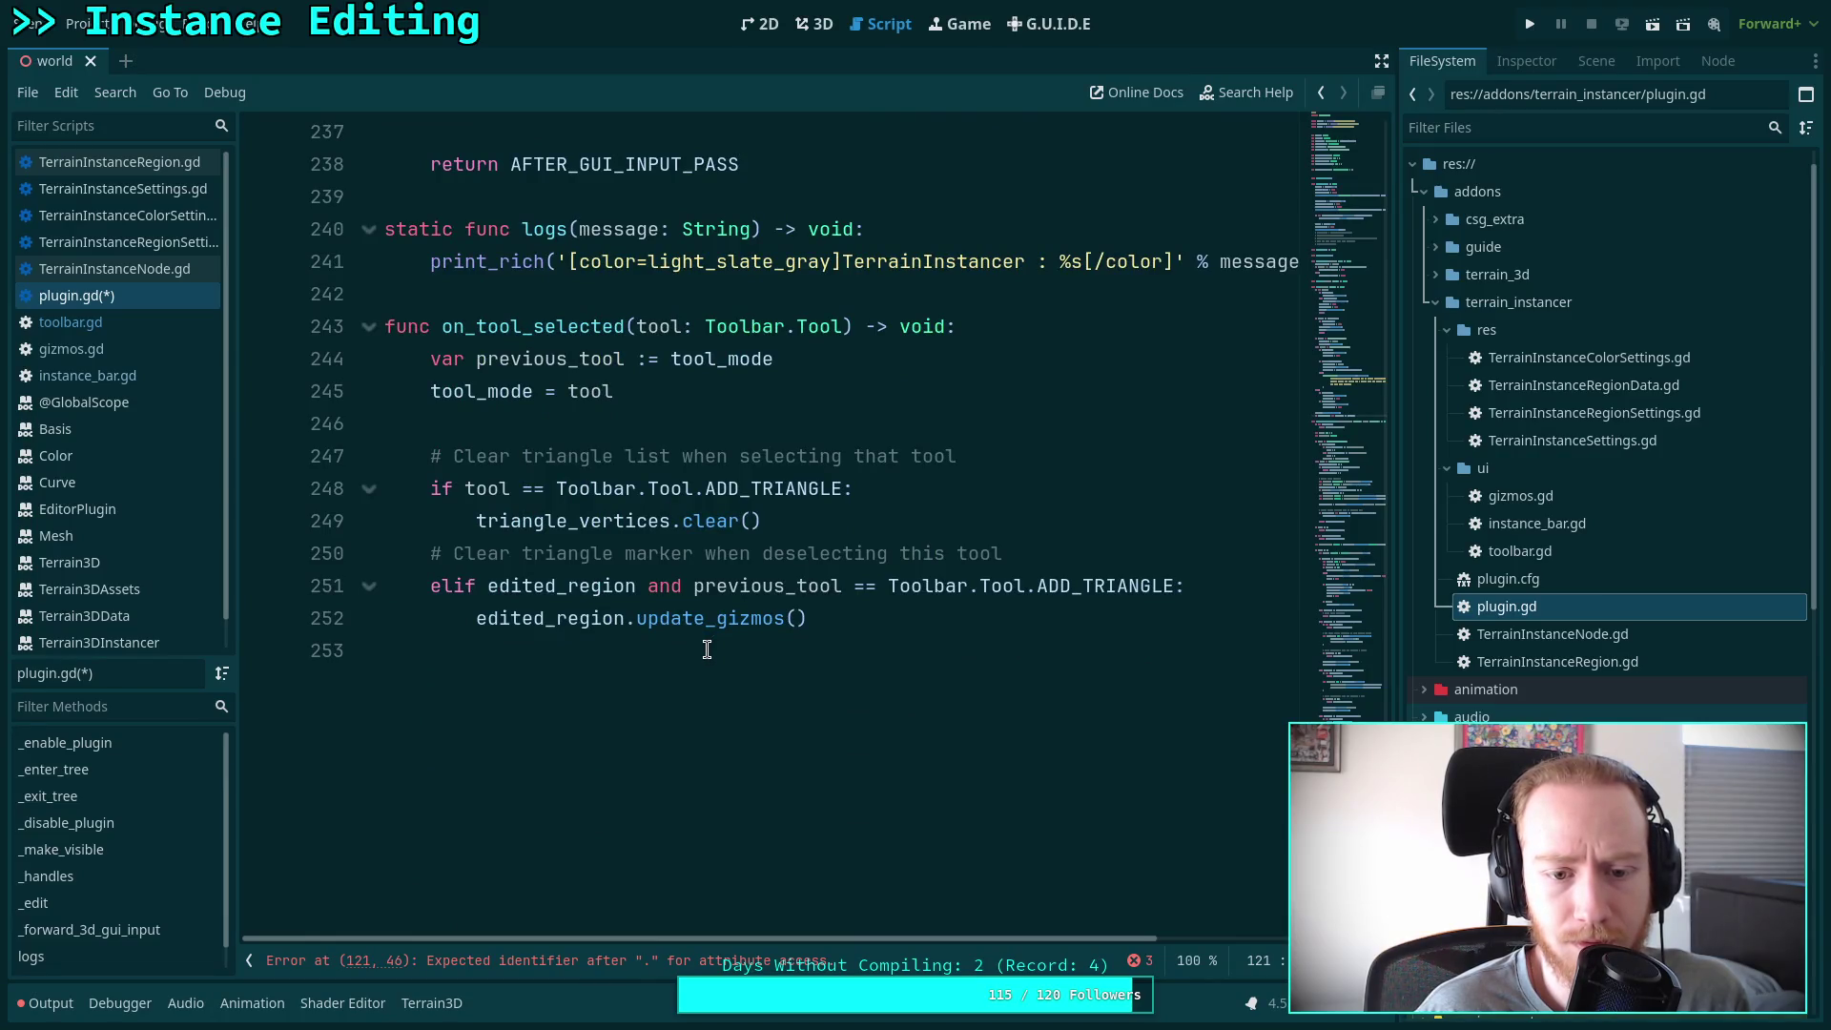
left_click(923, 625)
Add 'if previous_tool == Toolbar.Tool.ADD_INSTANCE:' with body instance_bar.hide()
scroll(924, 630, "up", 1)
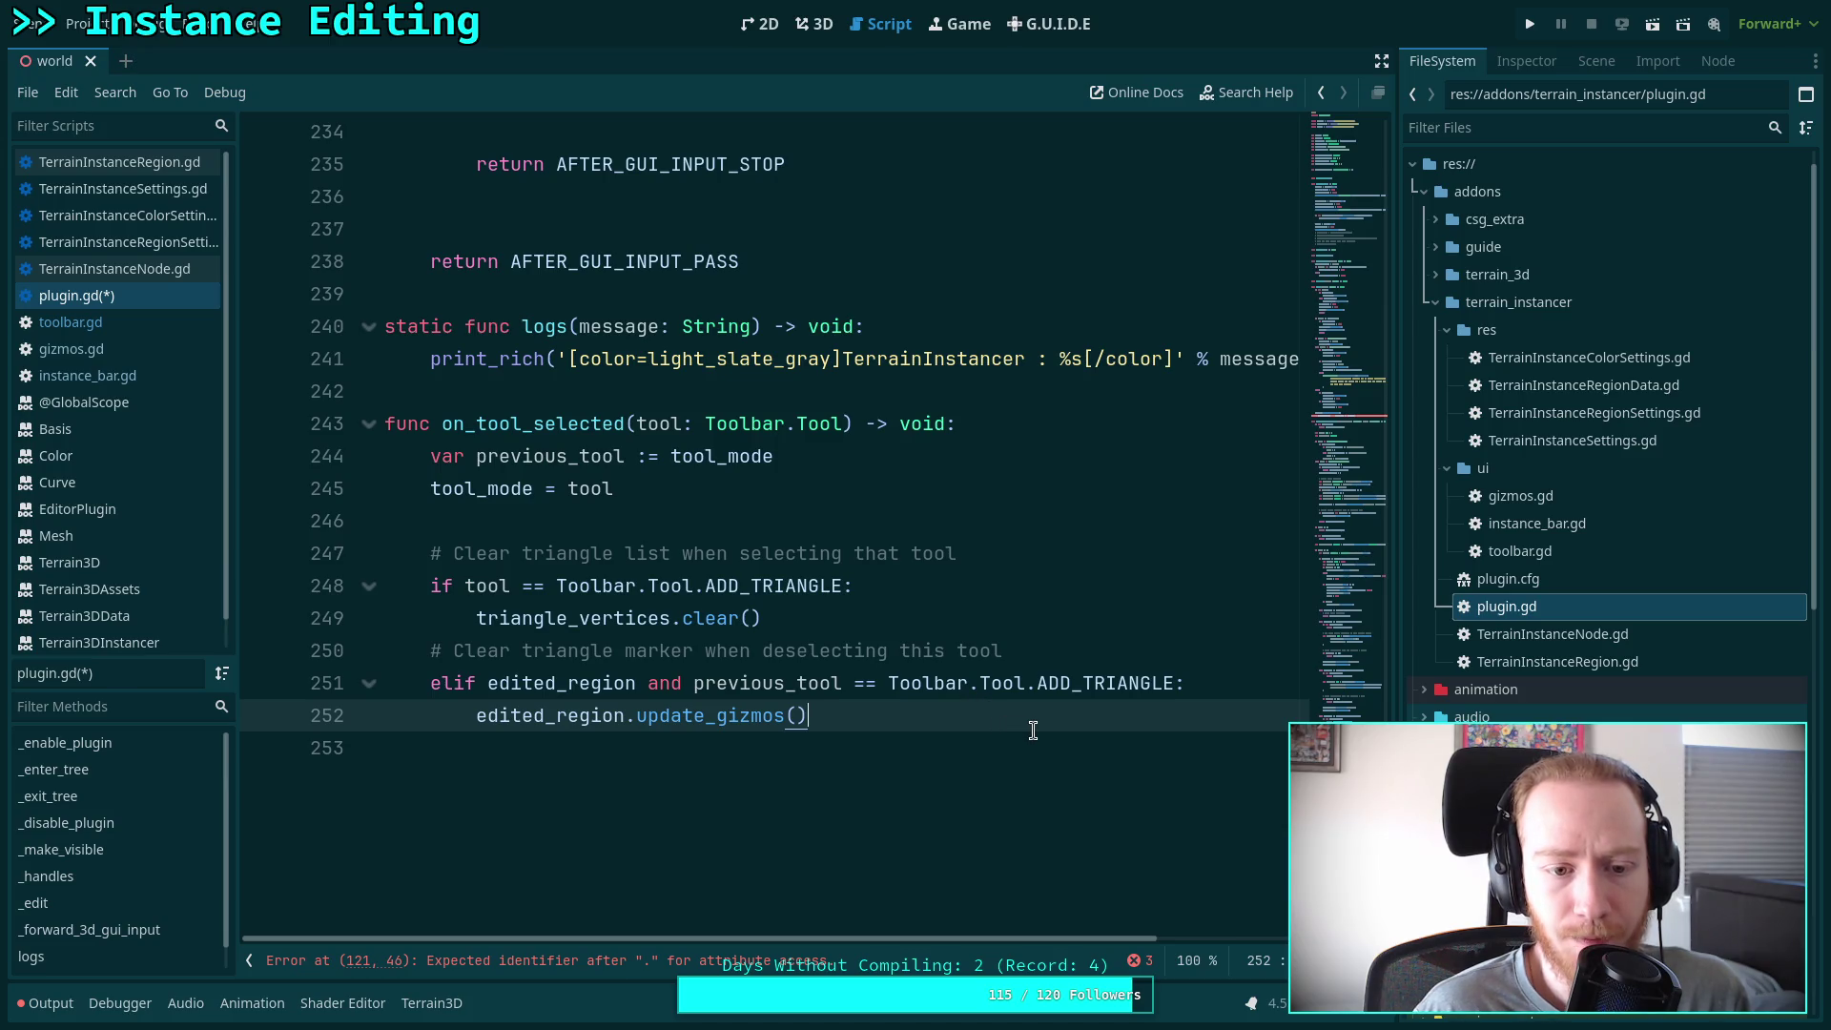
key("Return")
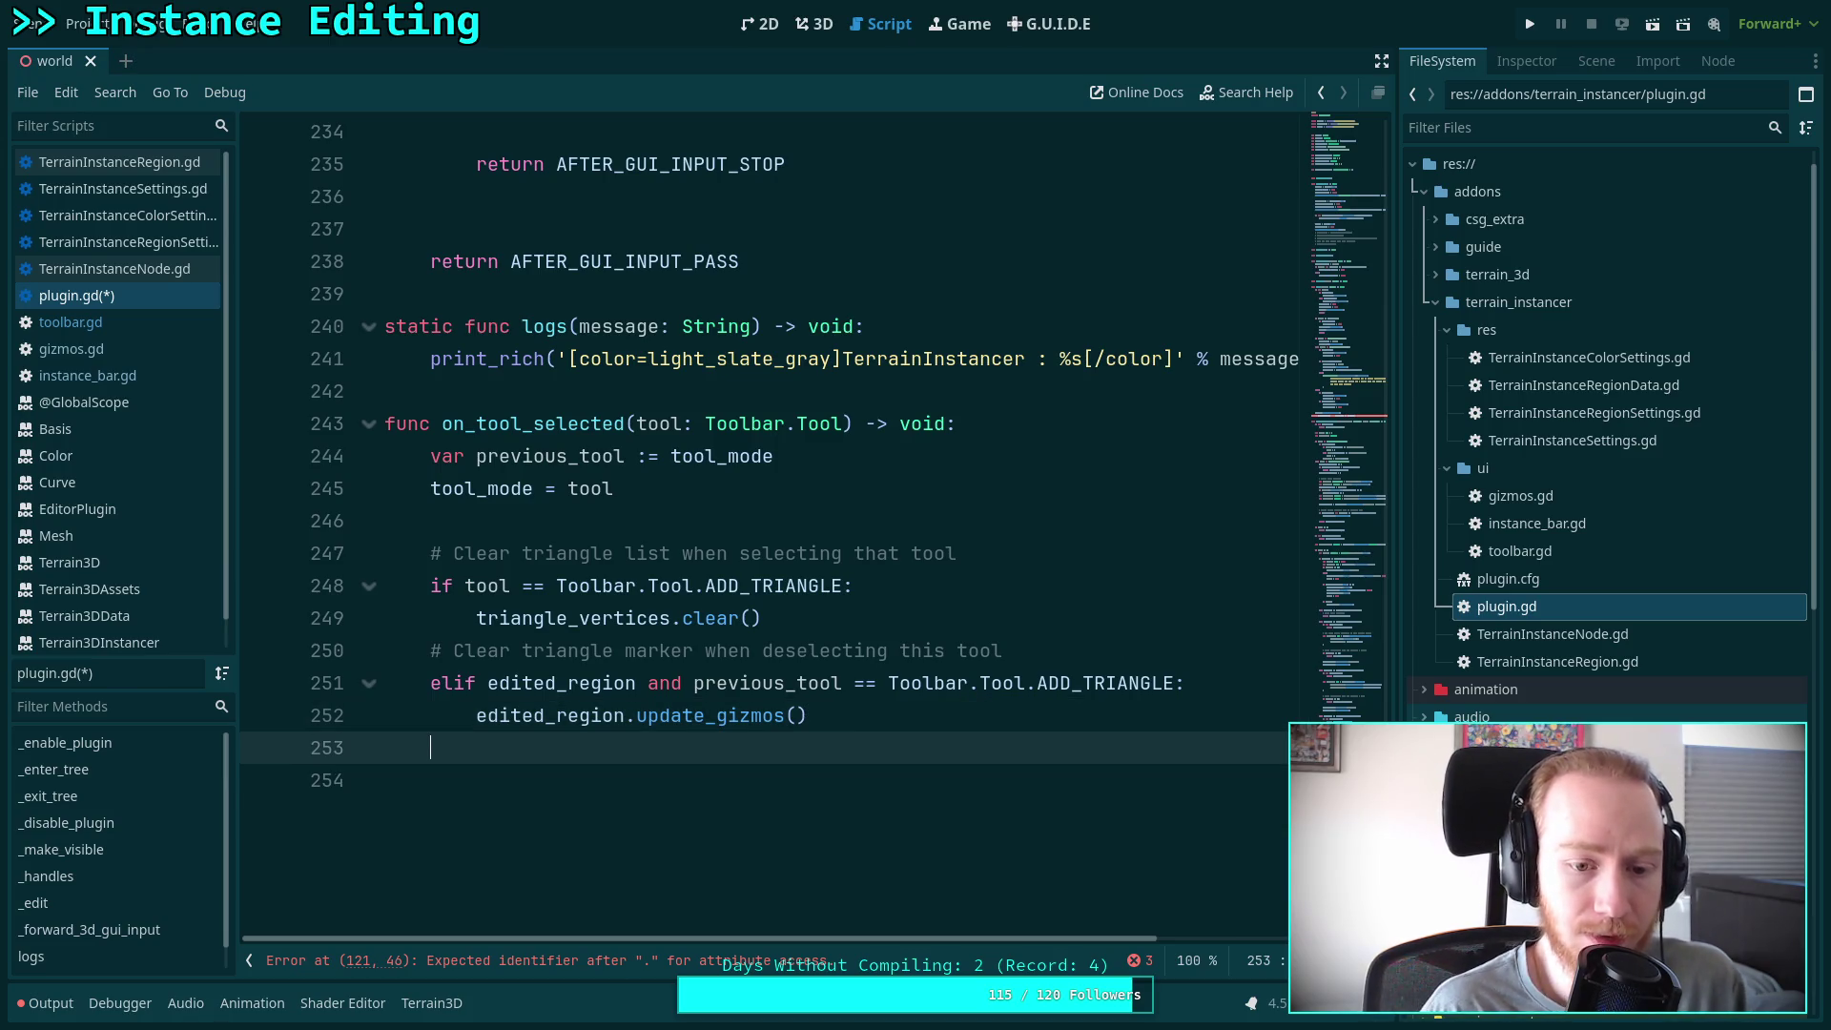
key("Return")
type("if pre")
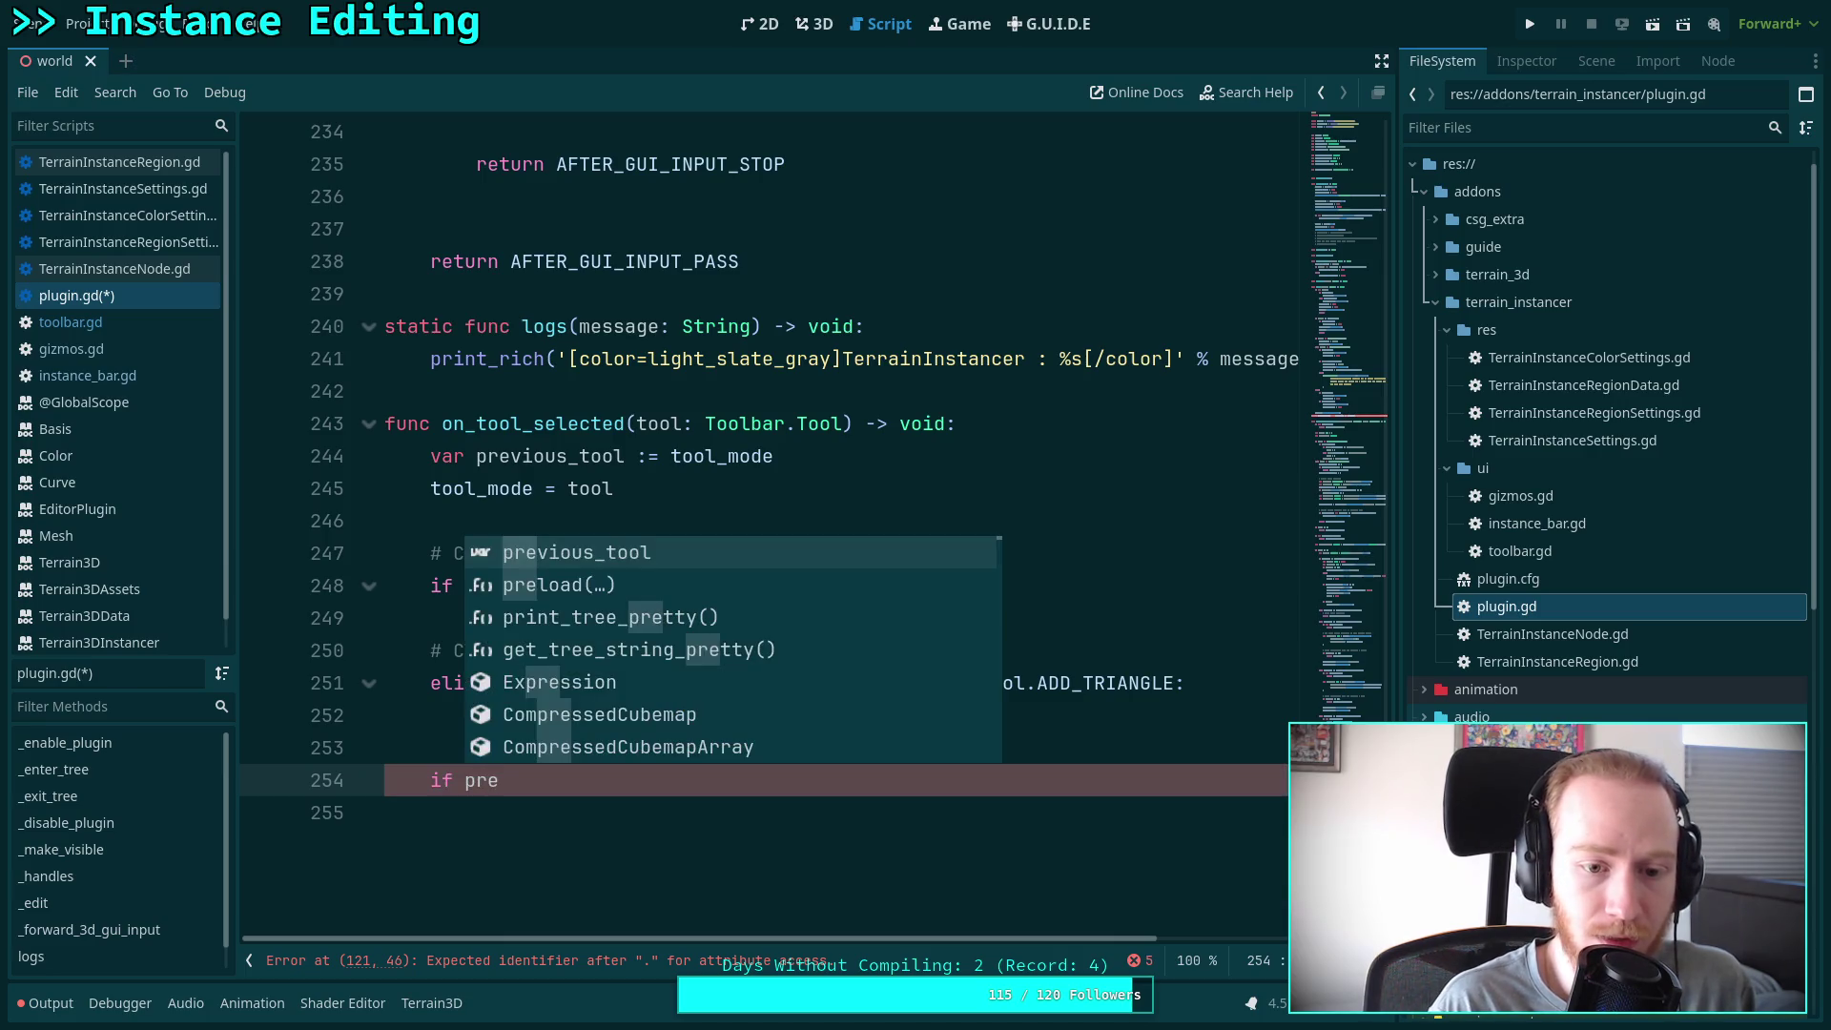
key("Return")
type("Too")
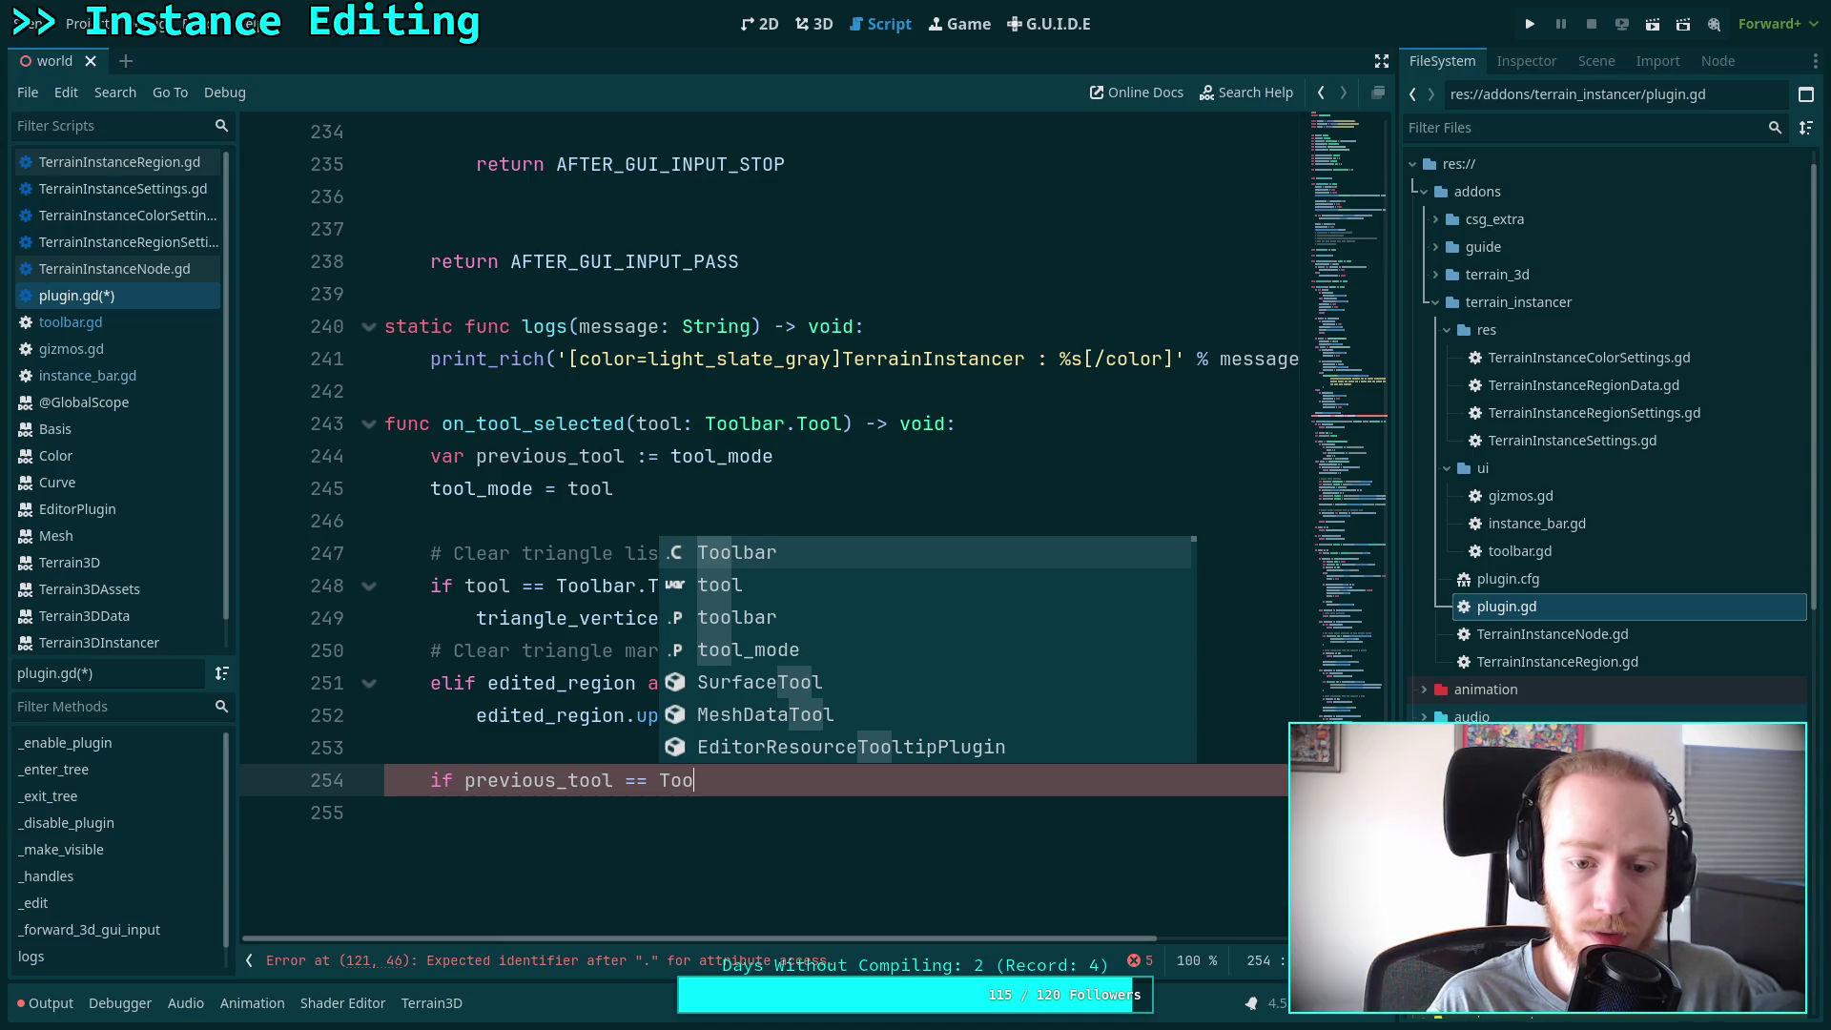
key("Return")
type(".")
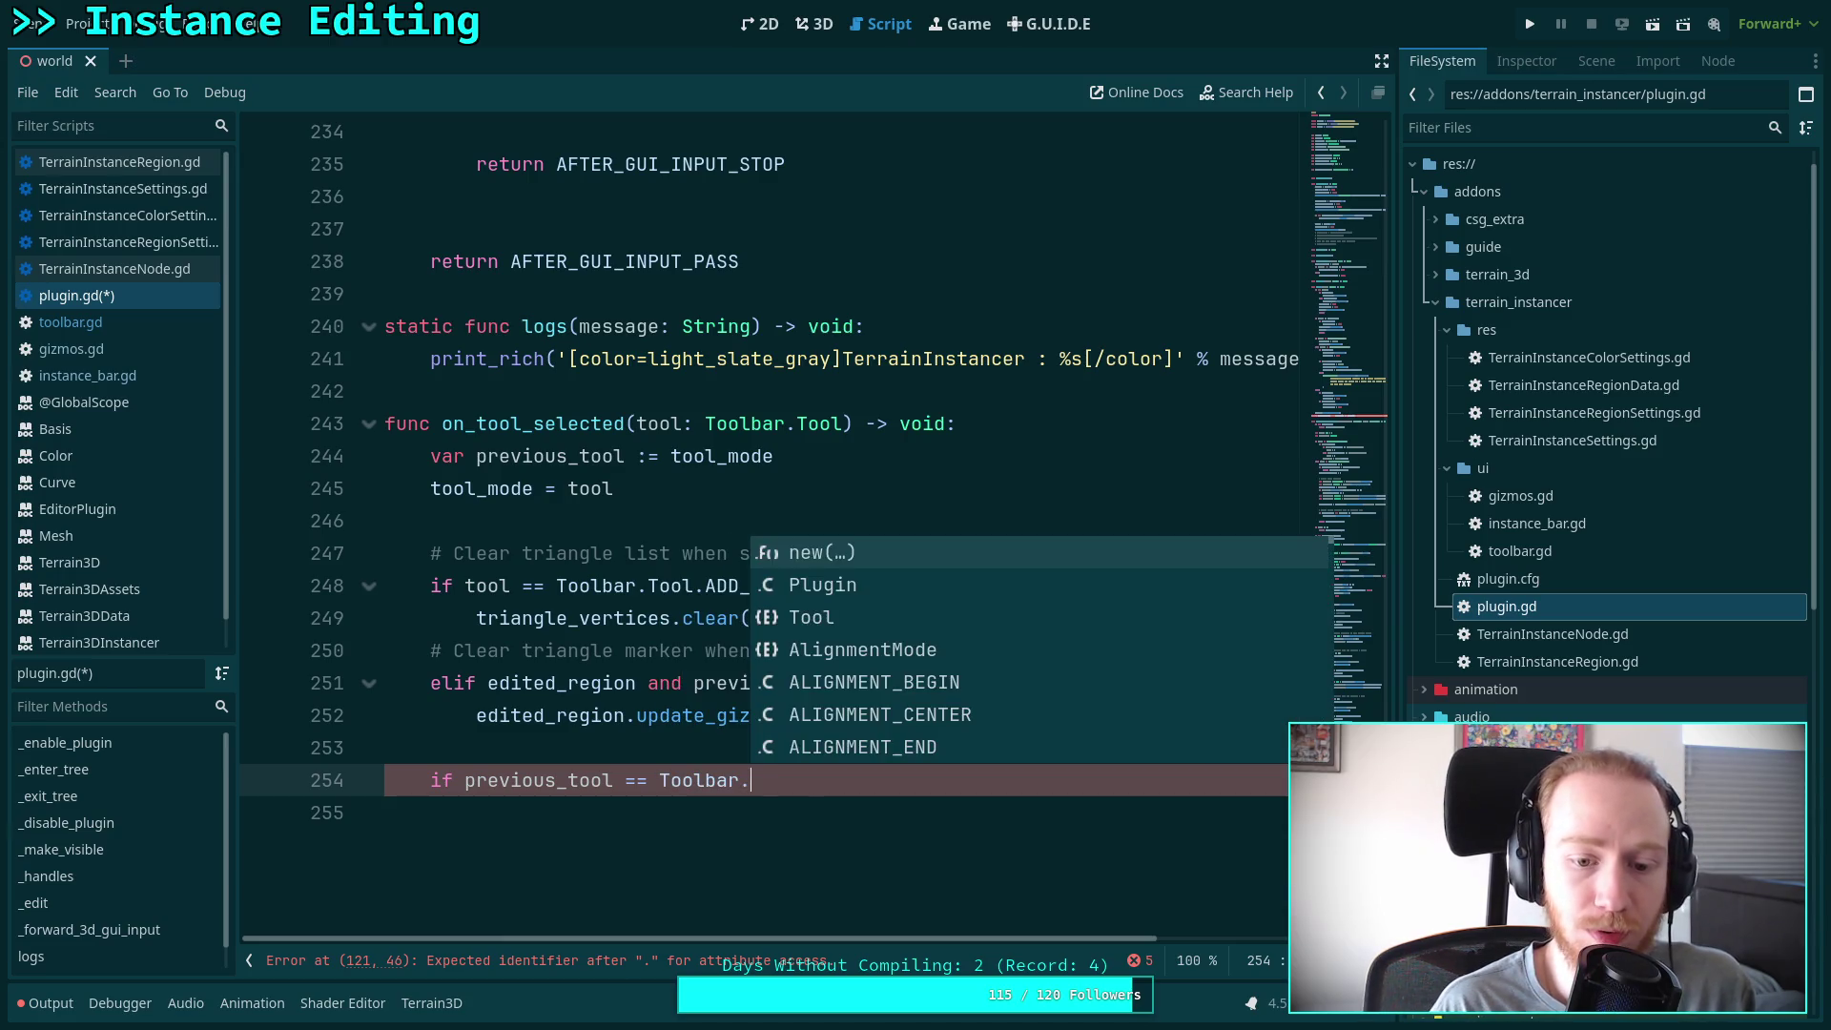
type("Too")
key("Return")
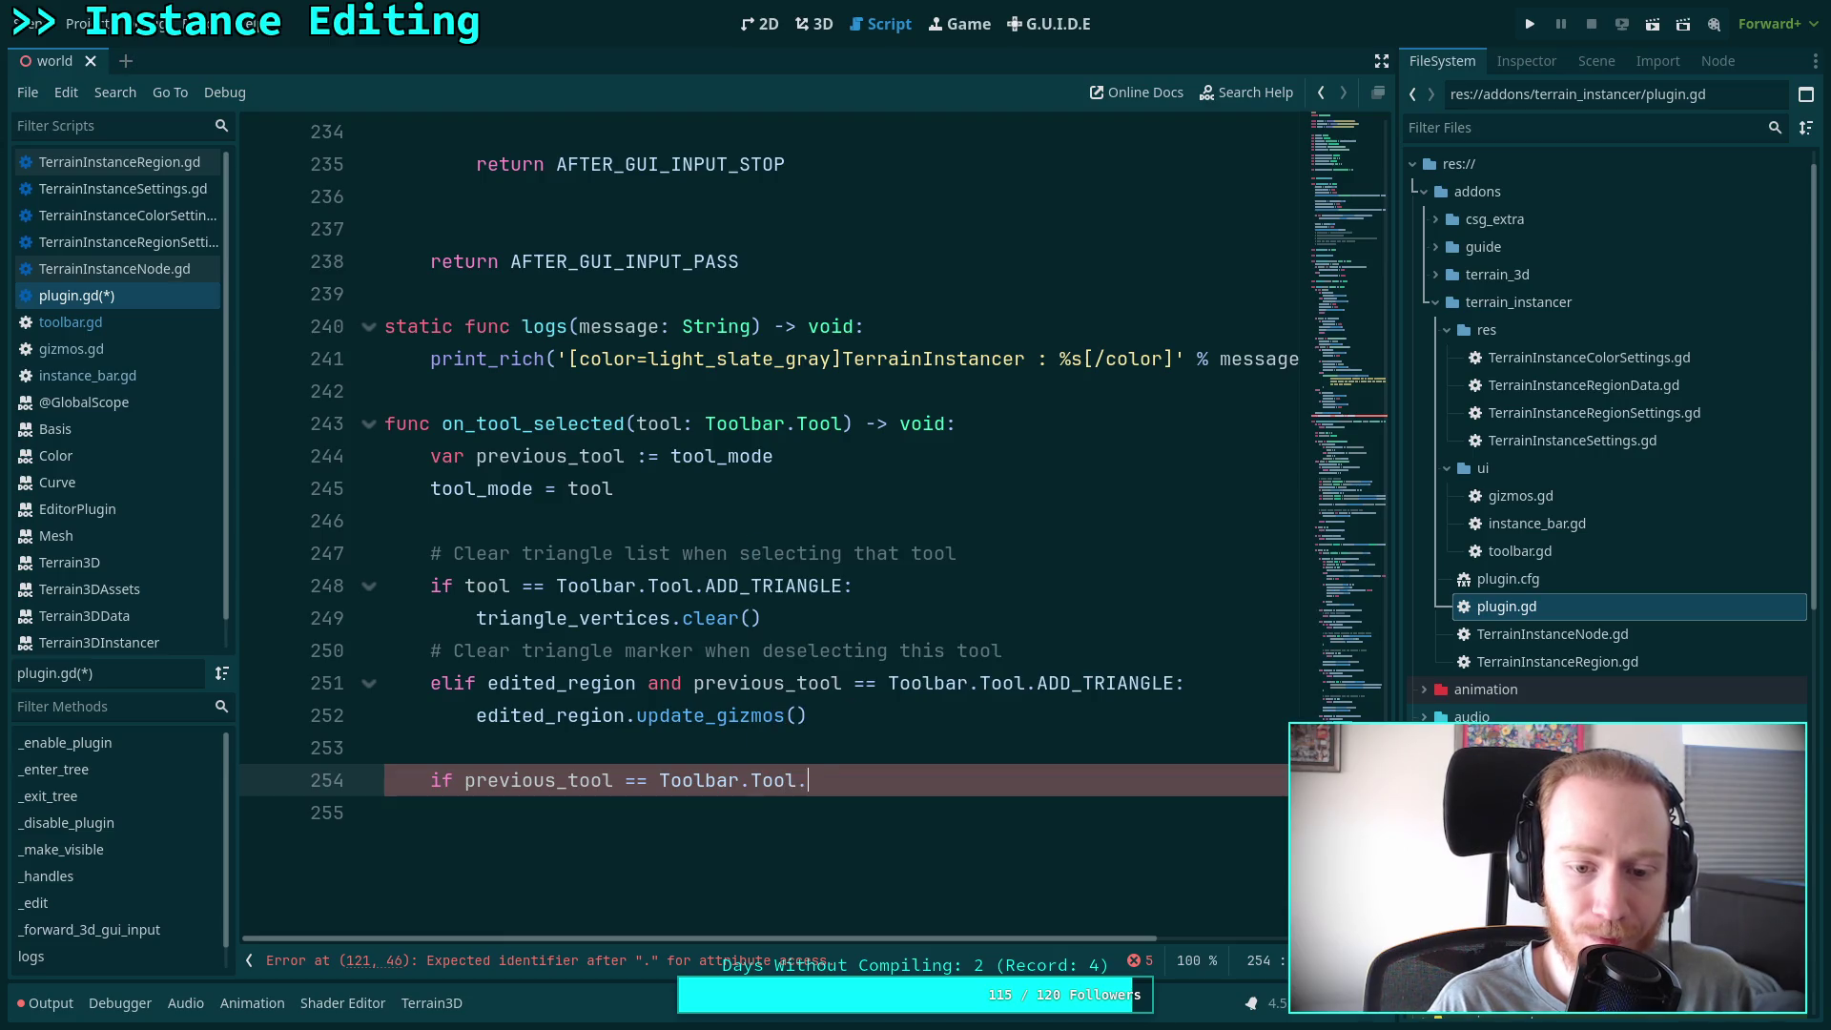
key("Down")
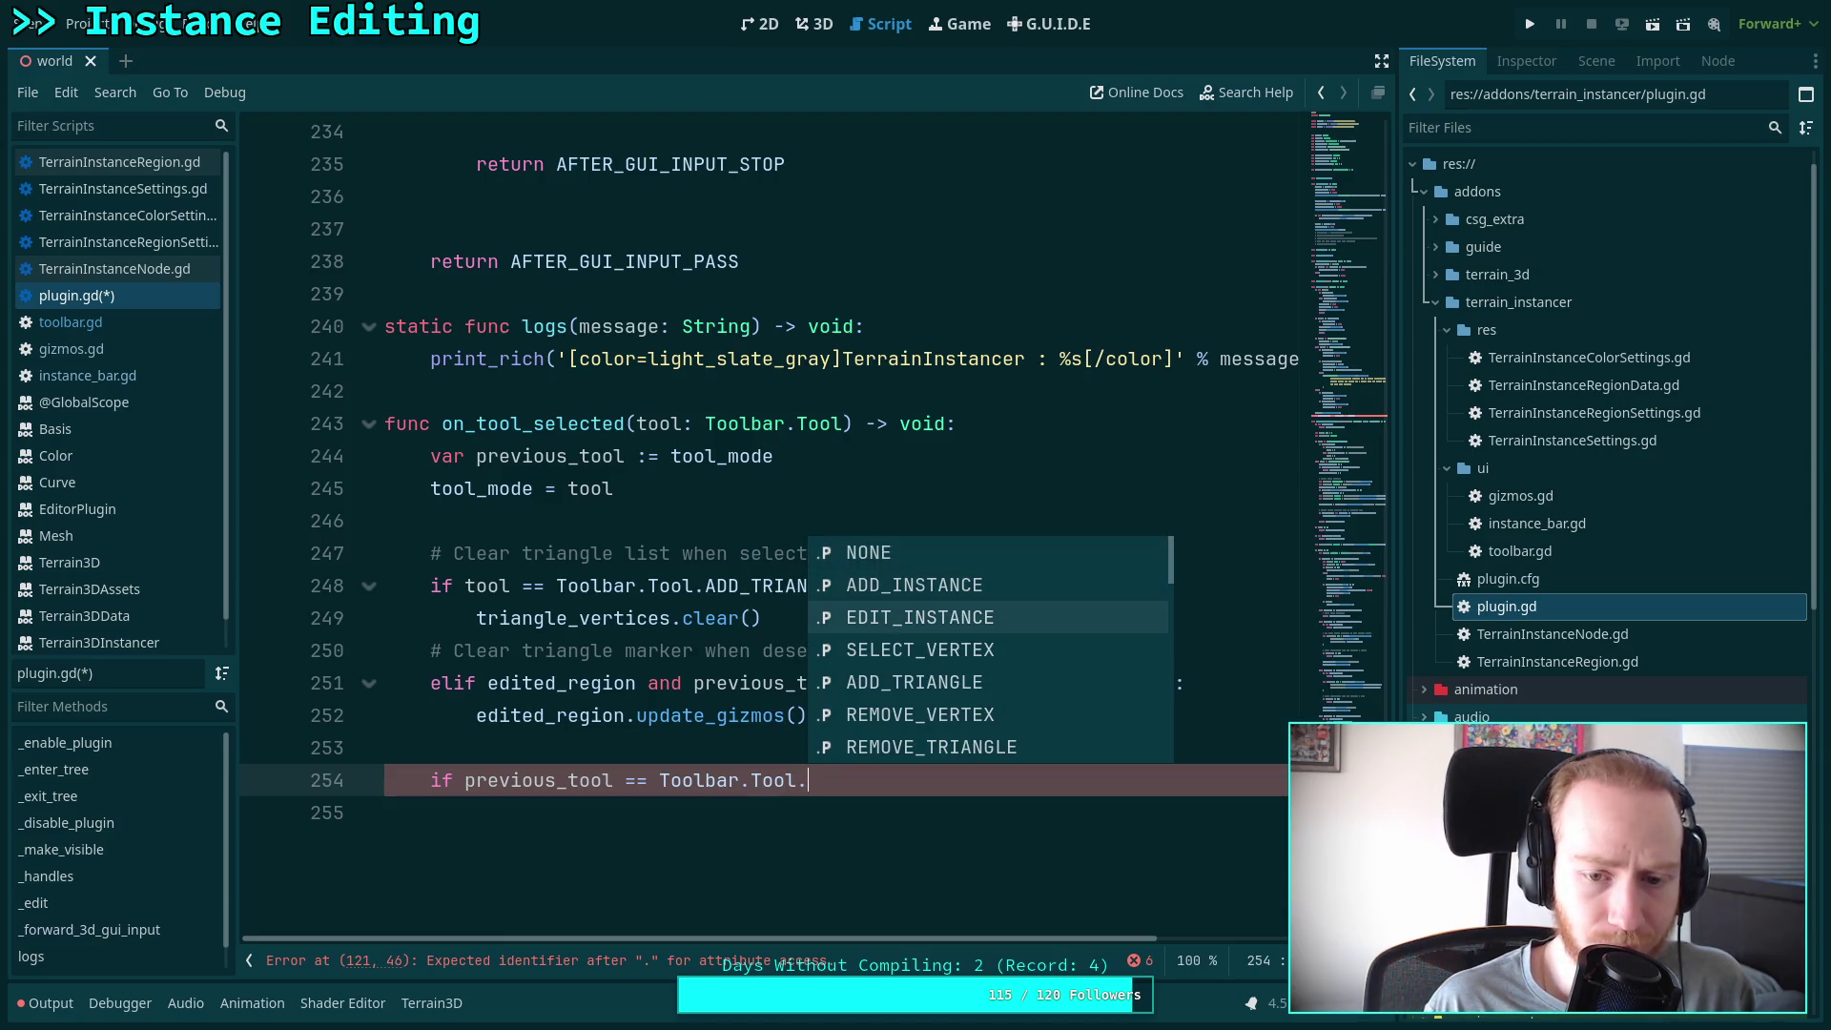
key("Return")
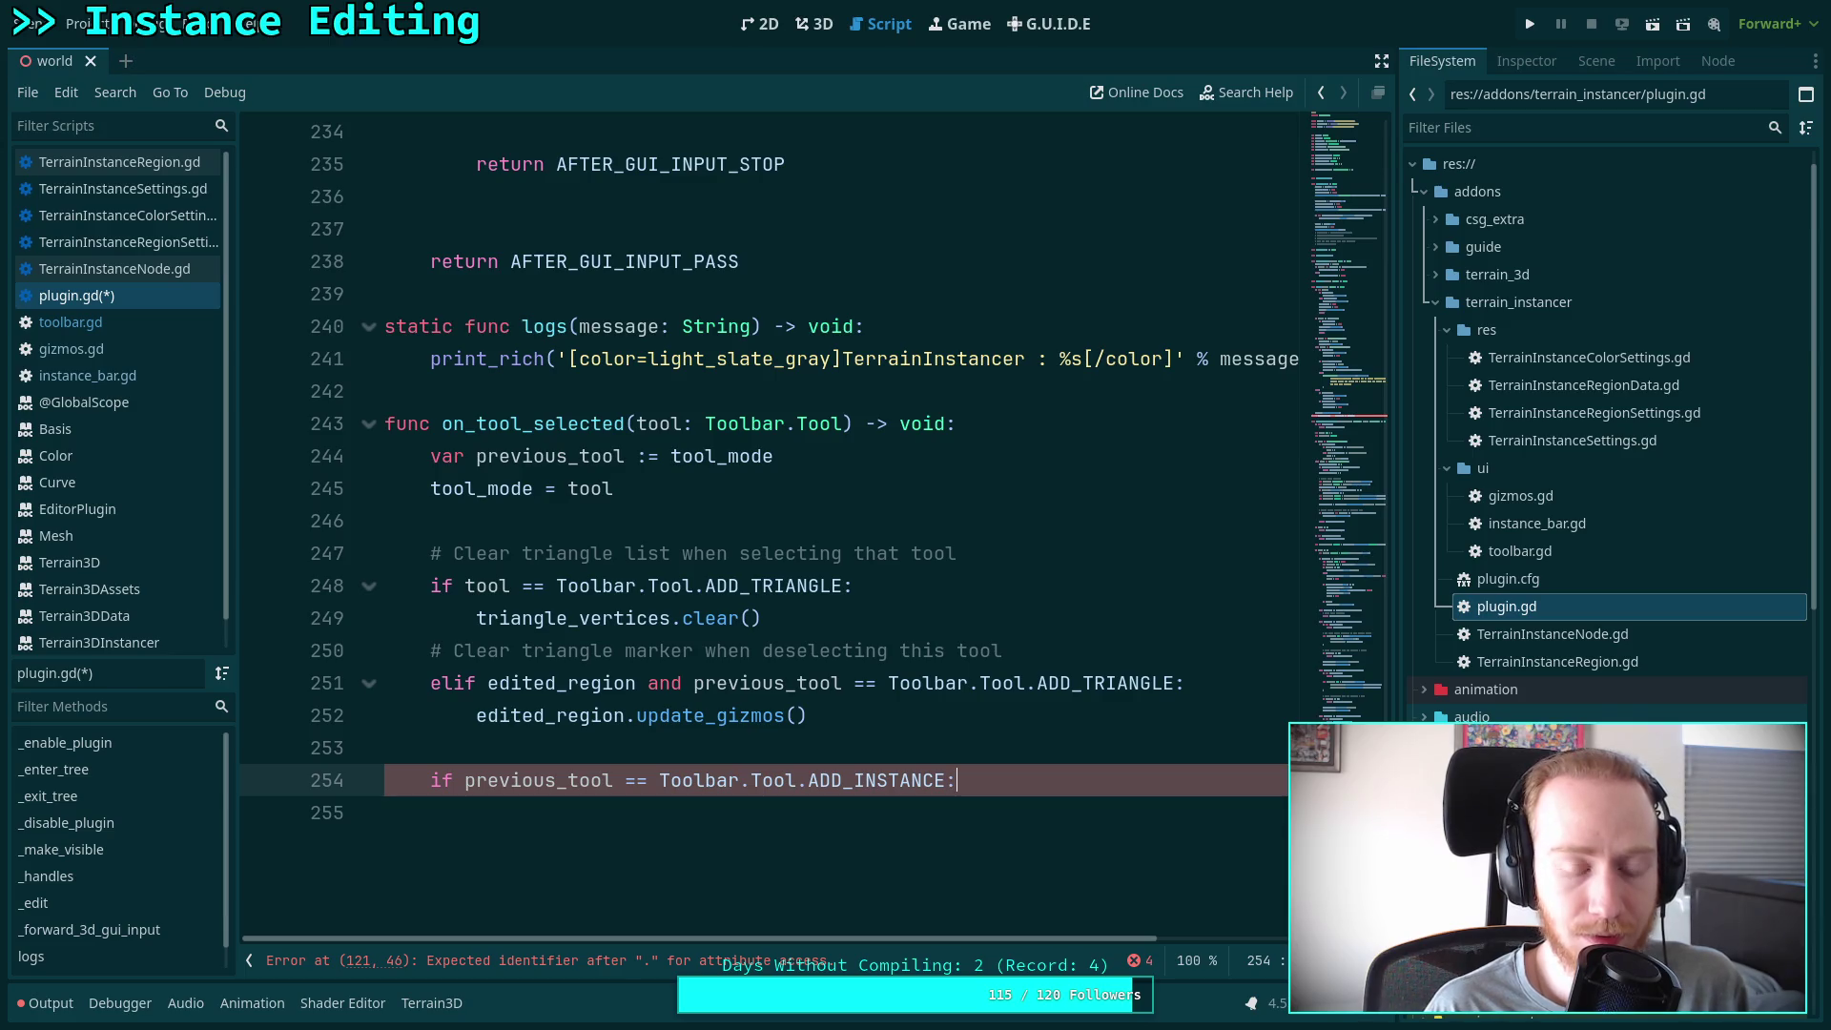
key("Return")
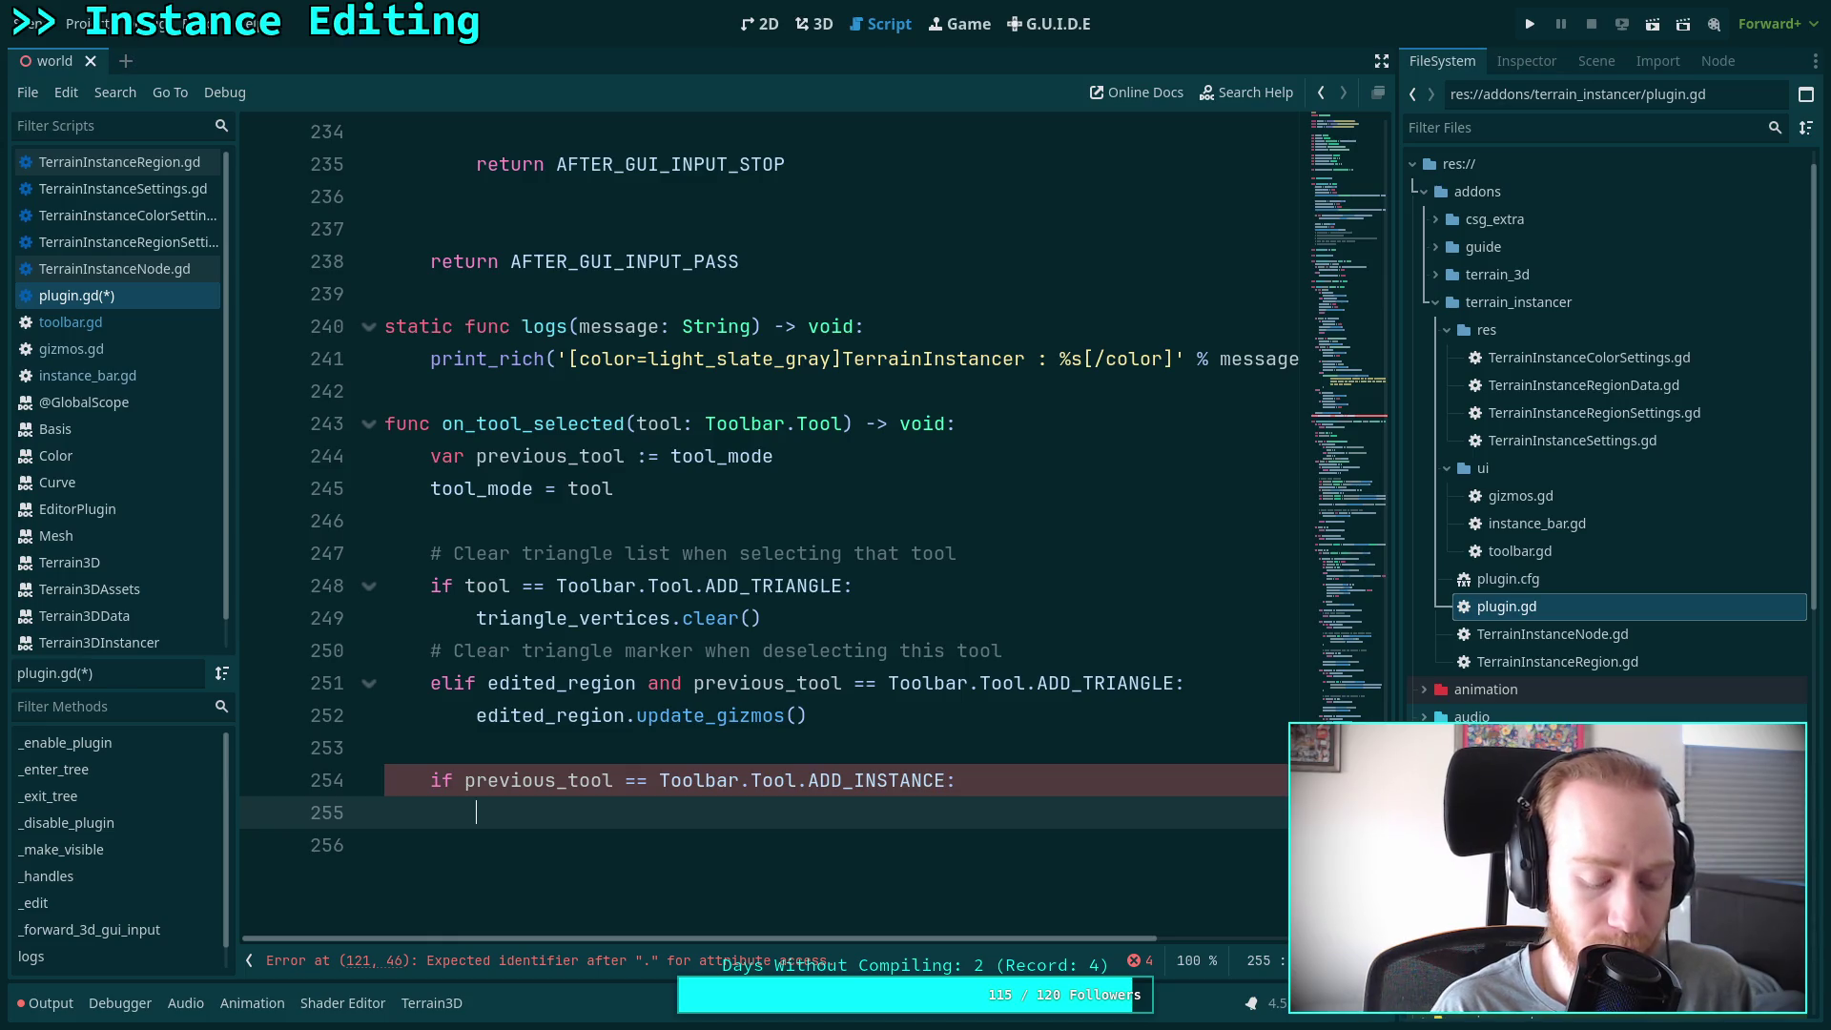
type("in")
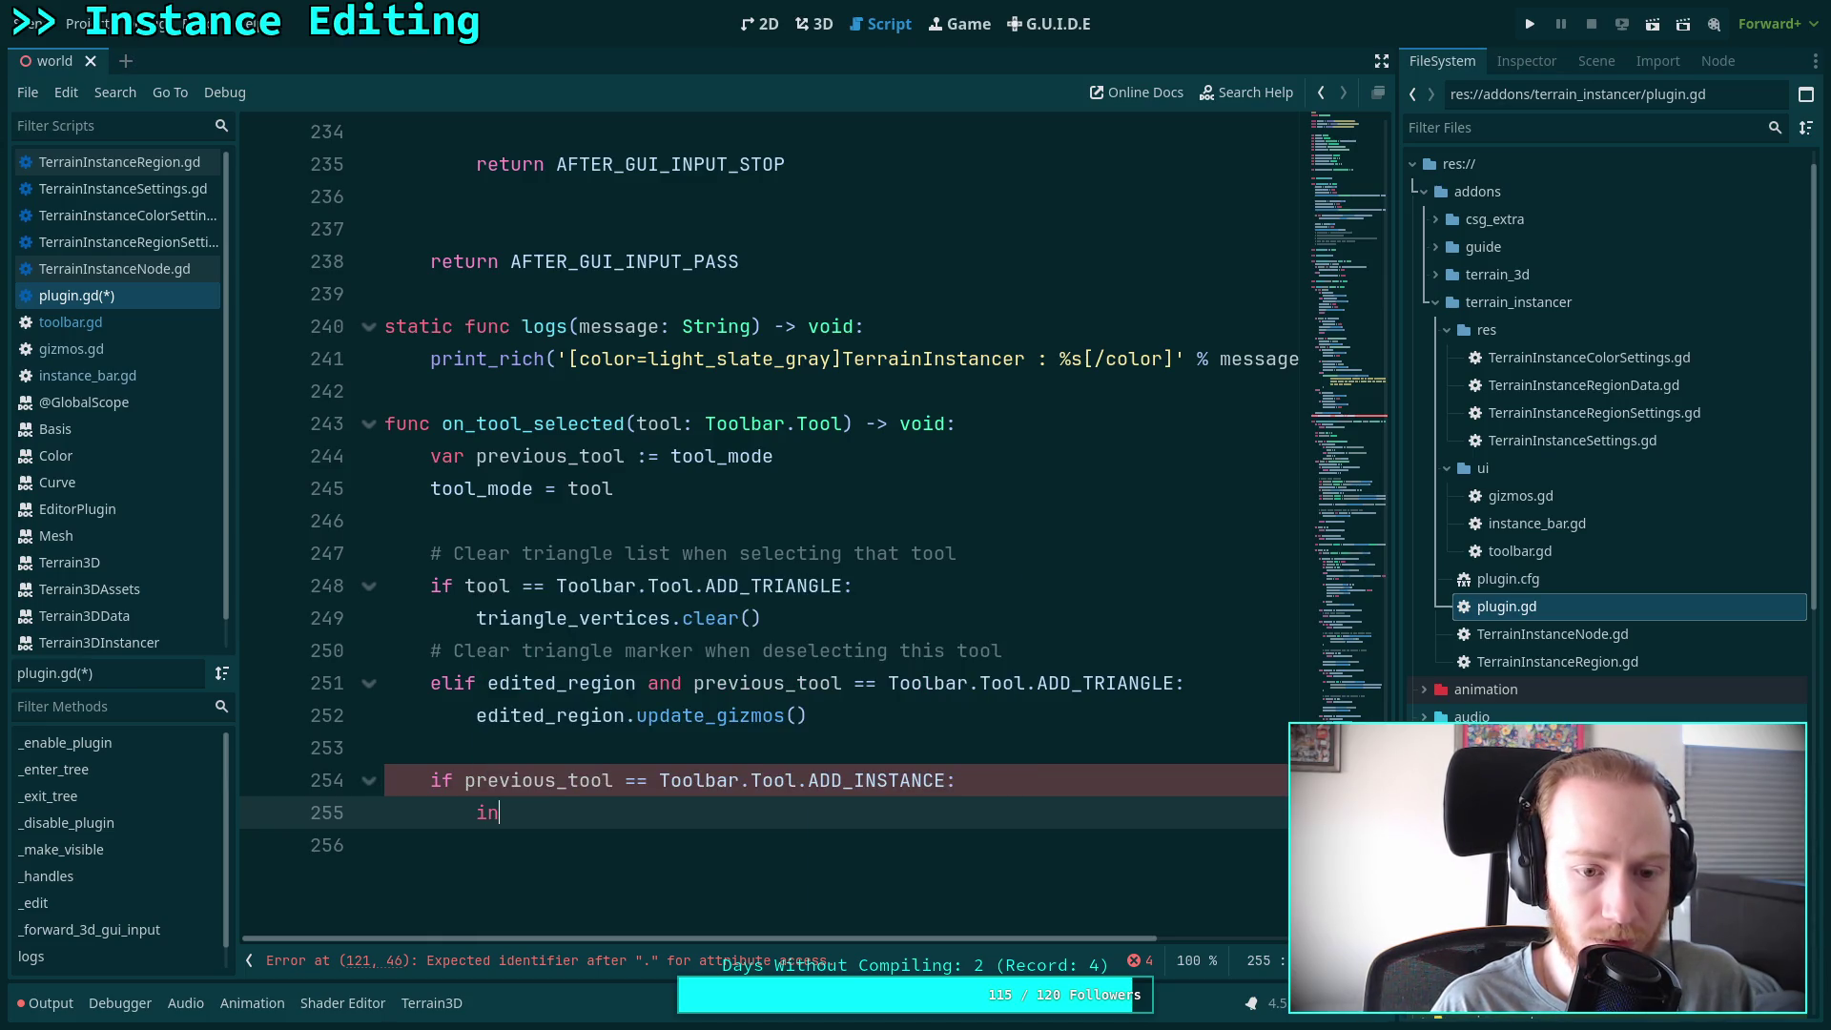
type("stance_bar.hide()")
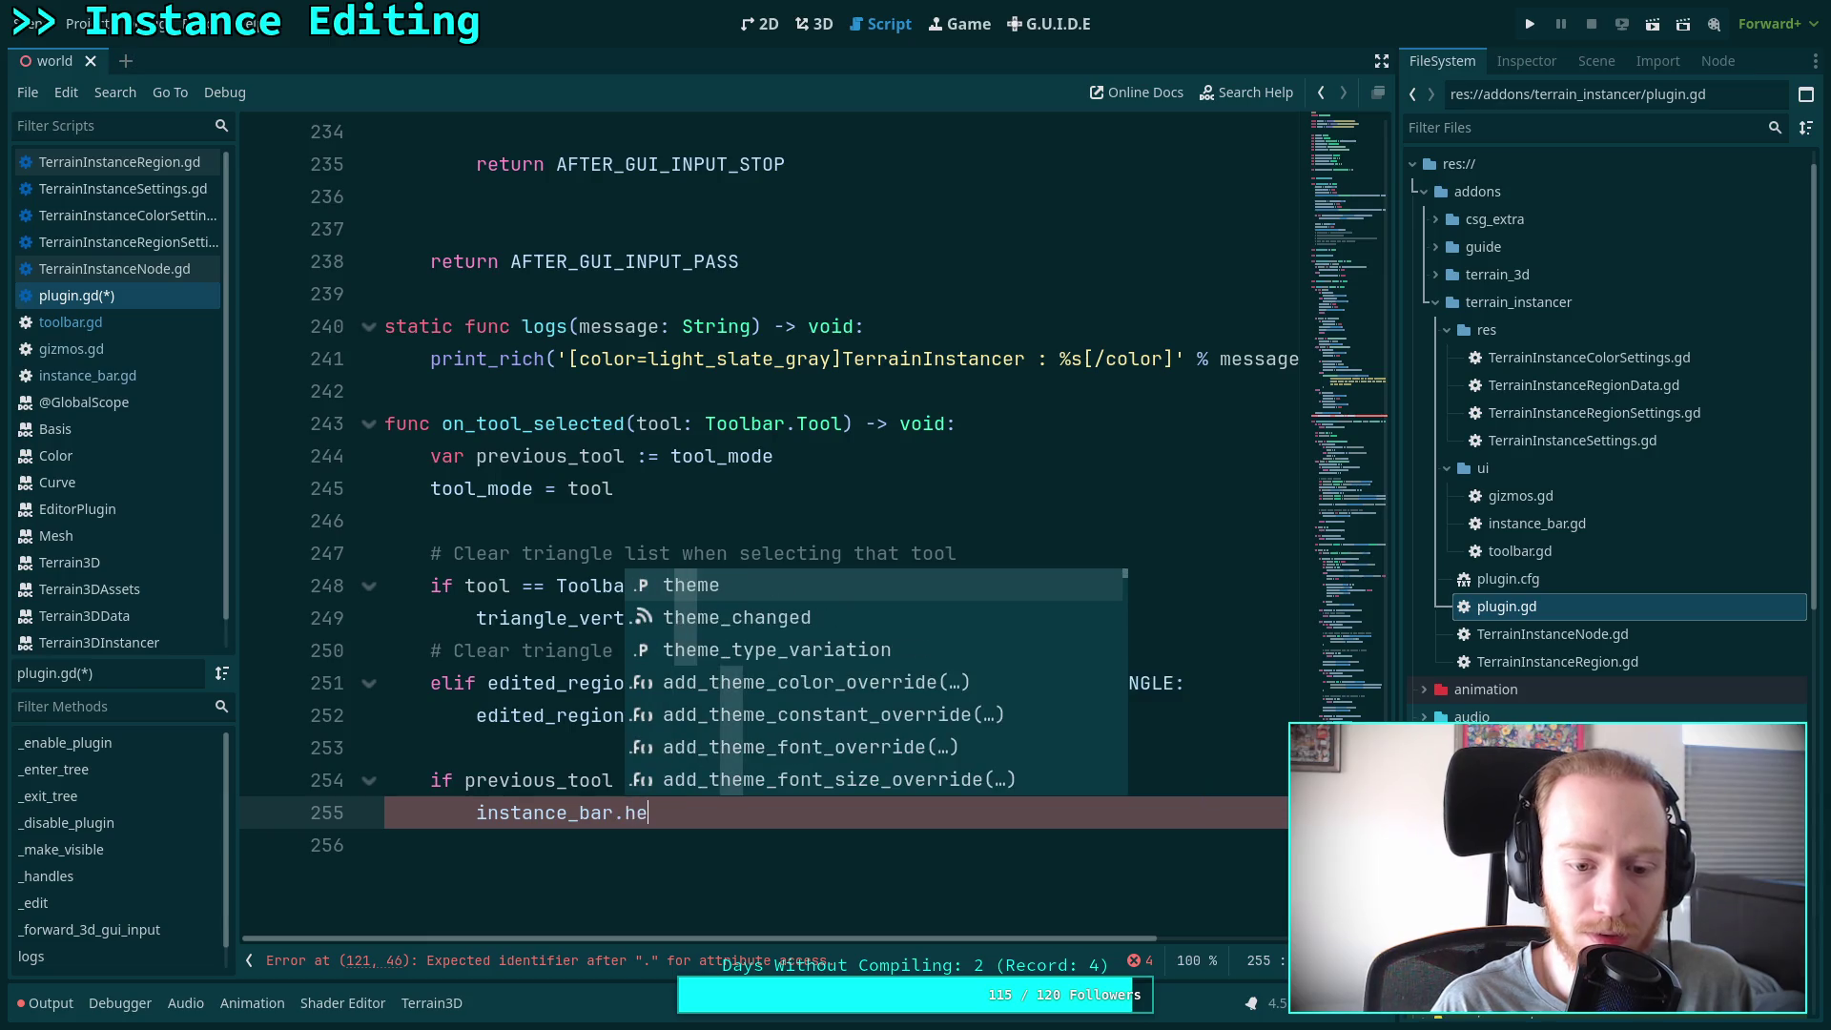
Add 'if tool == Toolbar.Tool.ADD_INSTANCE:' with body instance_bar.show()
key("Return")
type("if")
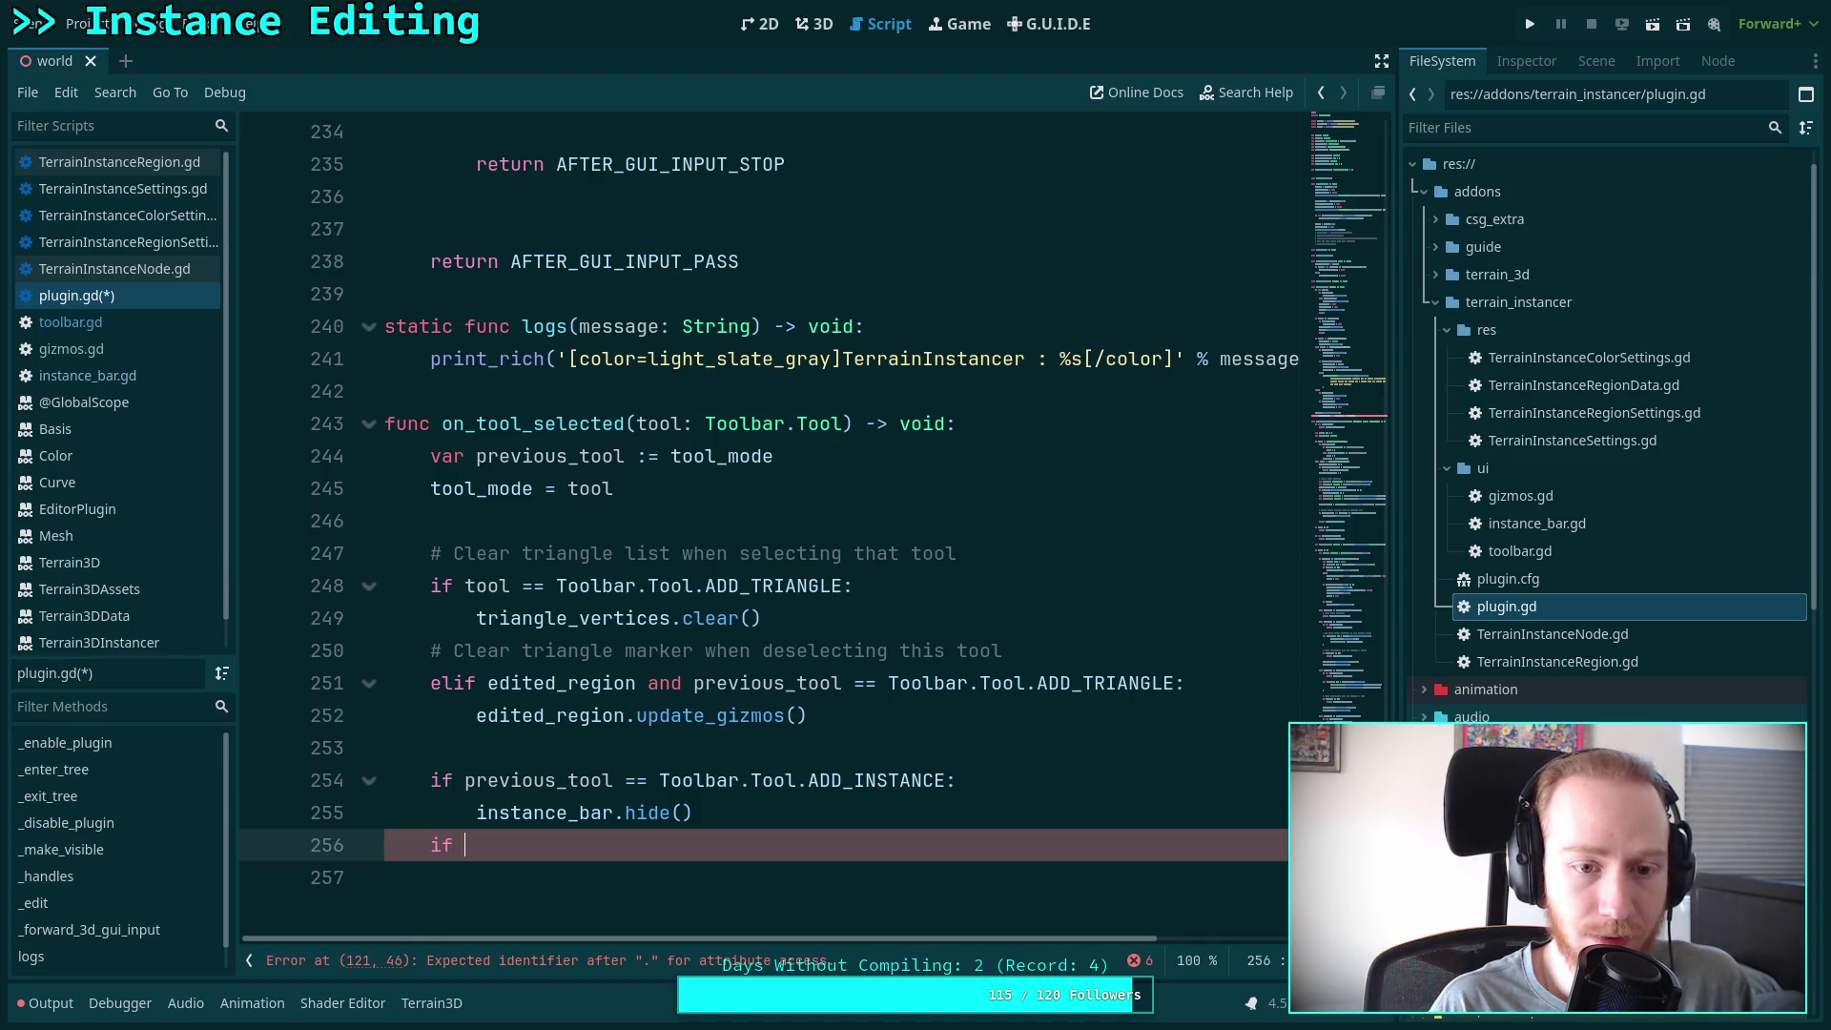
type("tool")
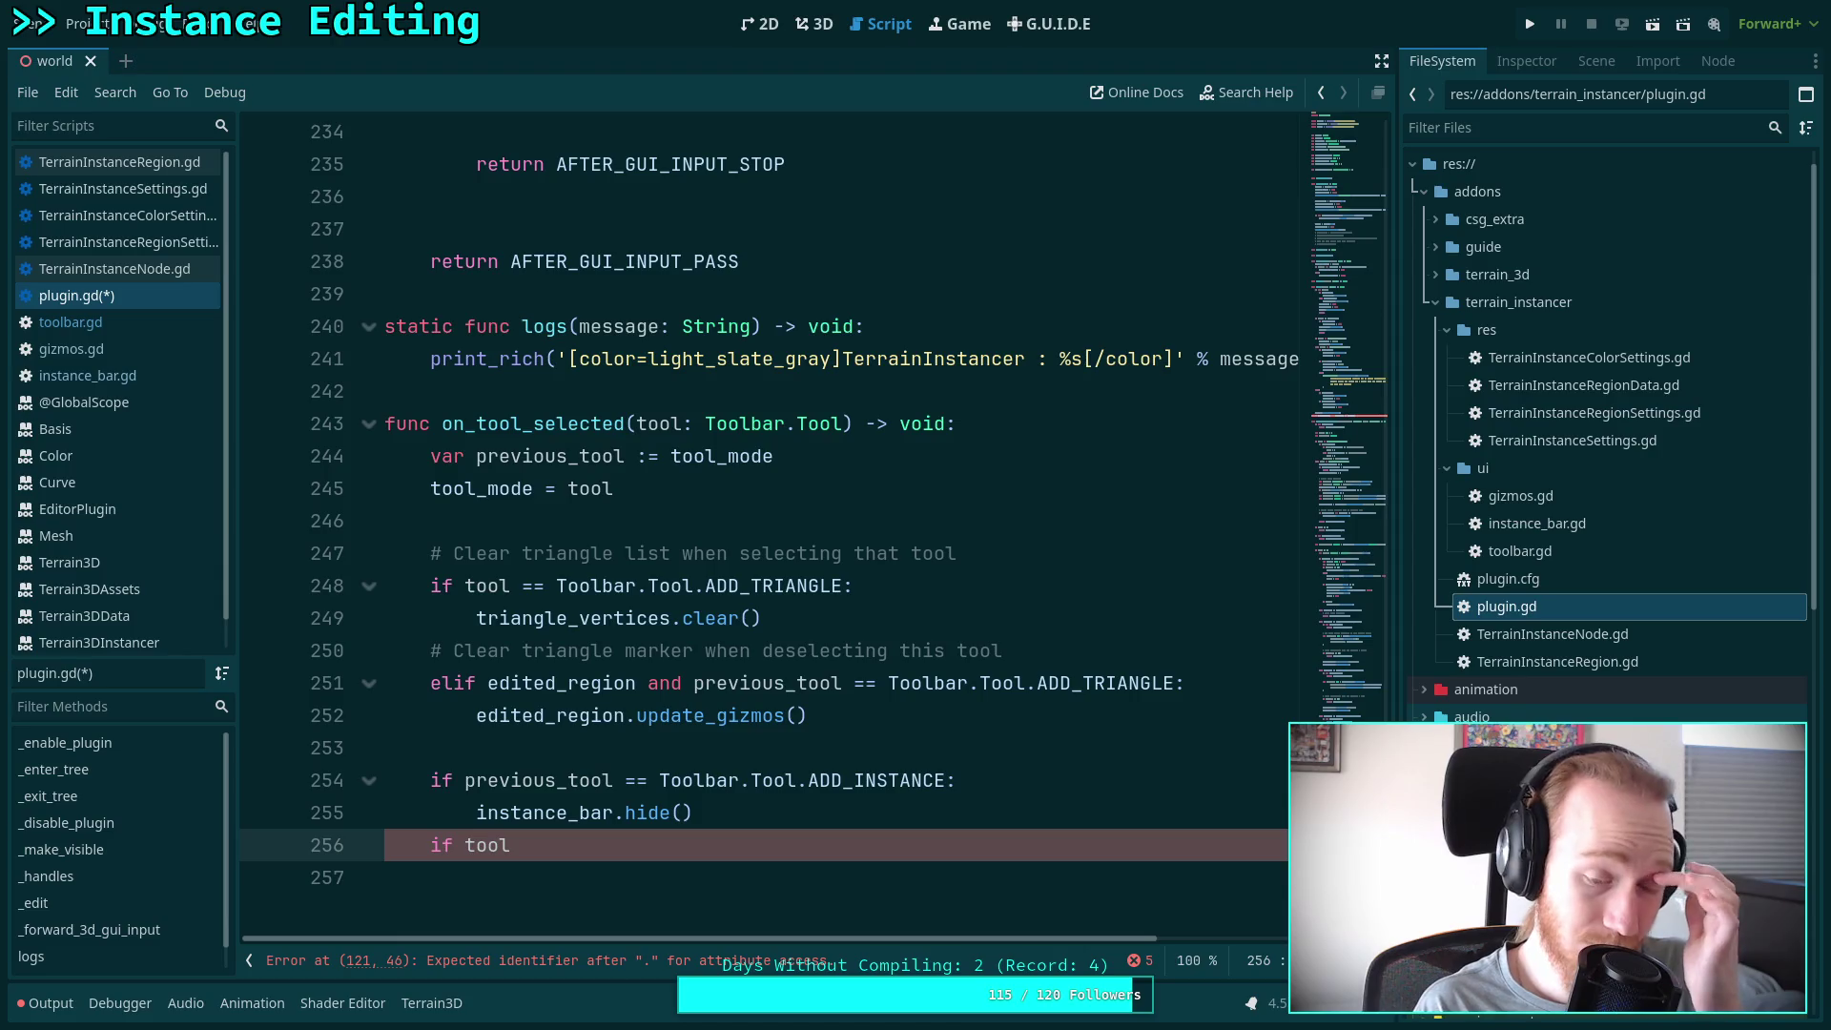
key("BackSpace")
type("_")
key("Return")
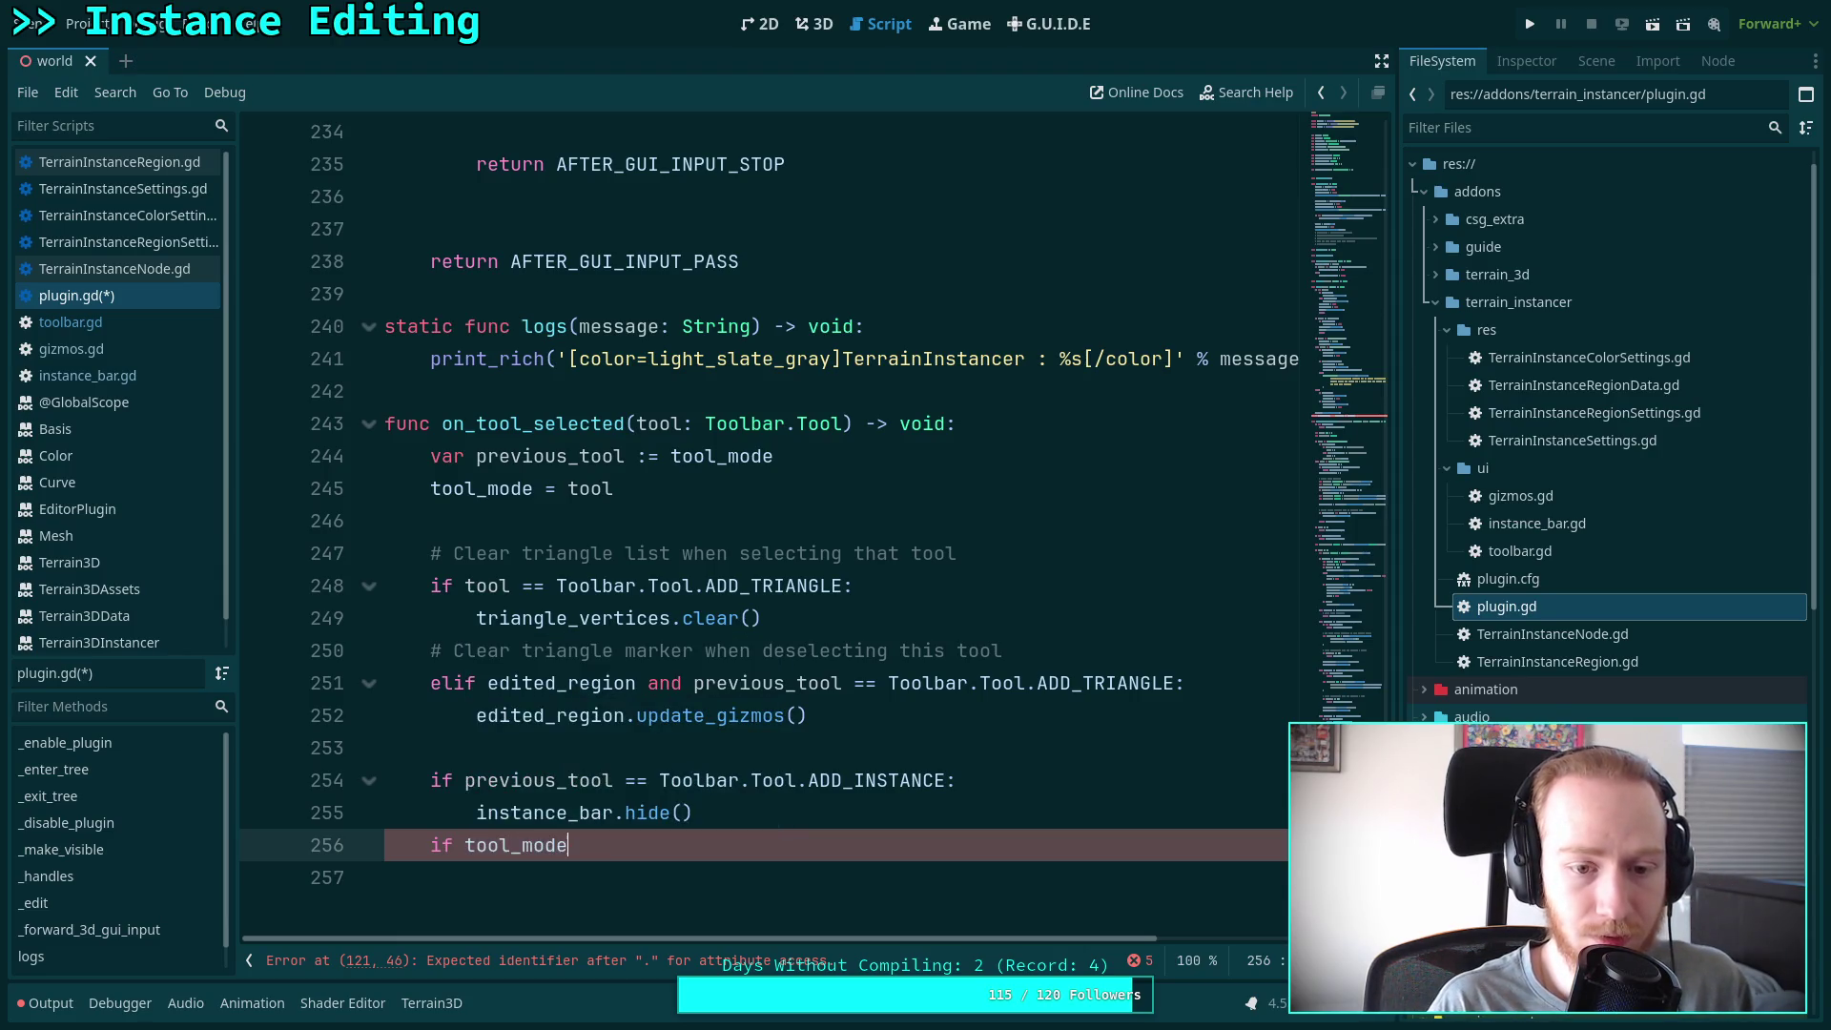
key("BackSpace")
key("BackSpace")
key("BackSpace")
type("==")
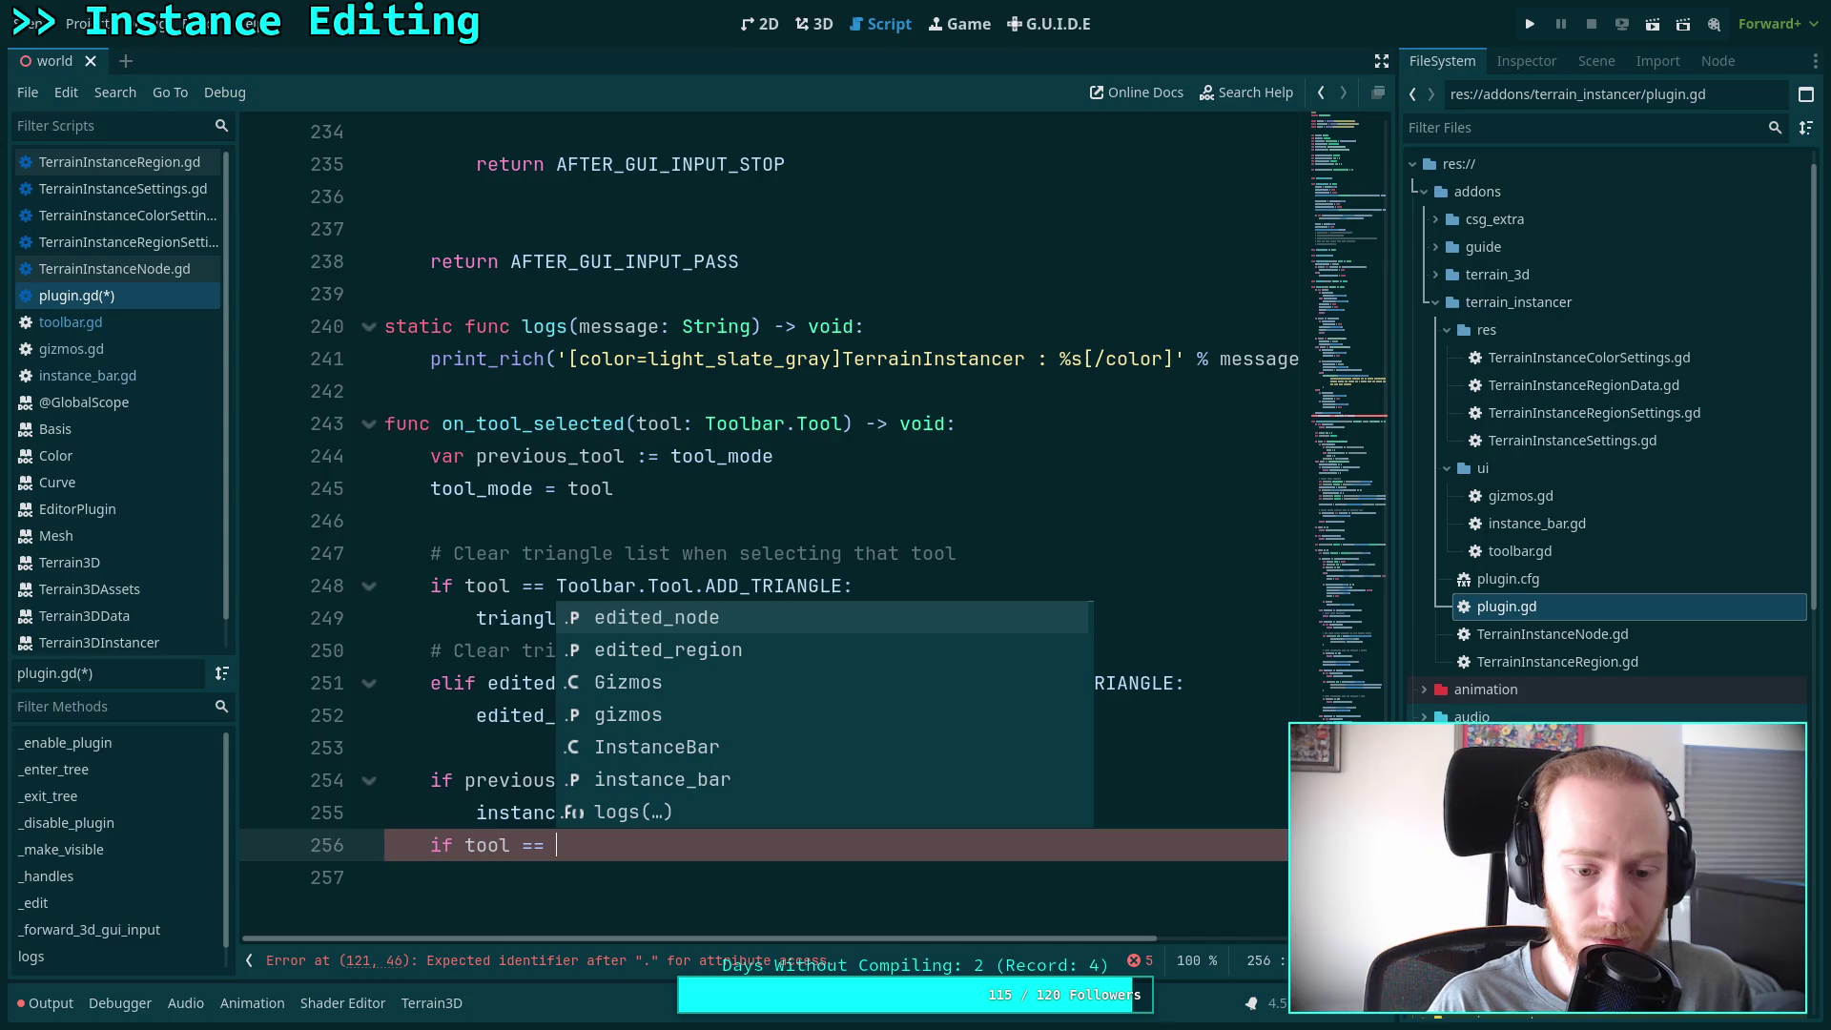
type(" Toolbar.Tool.")
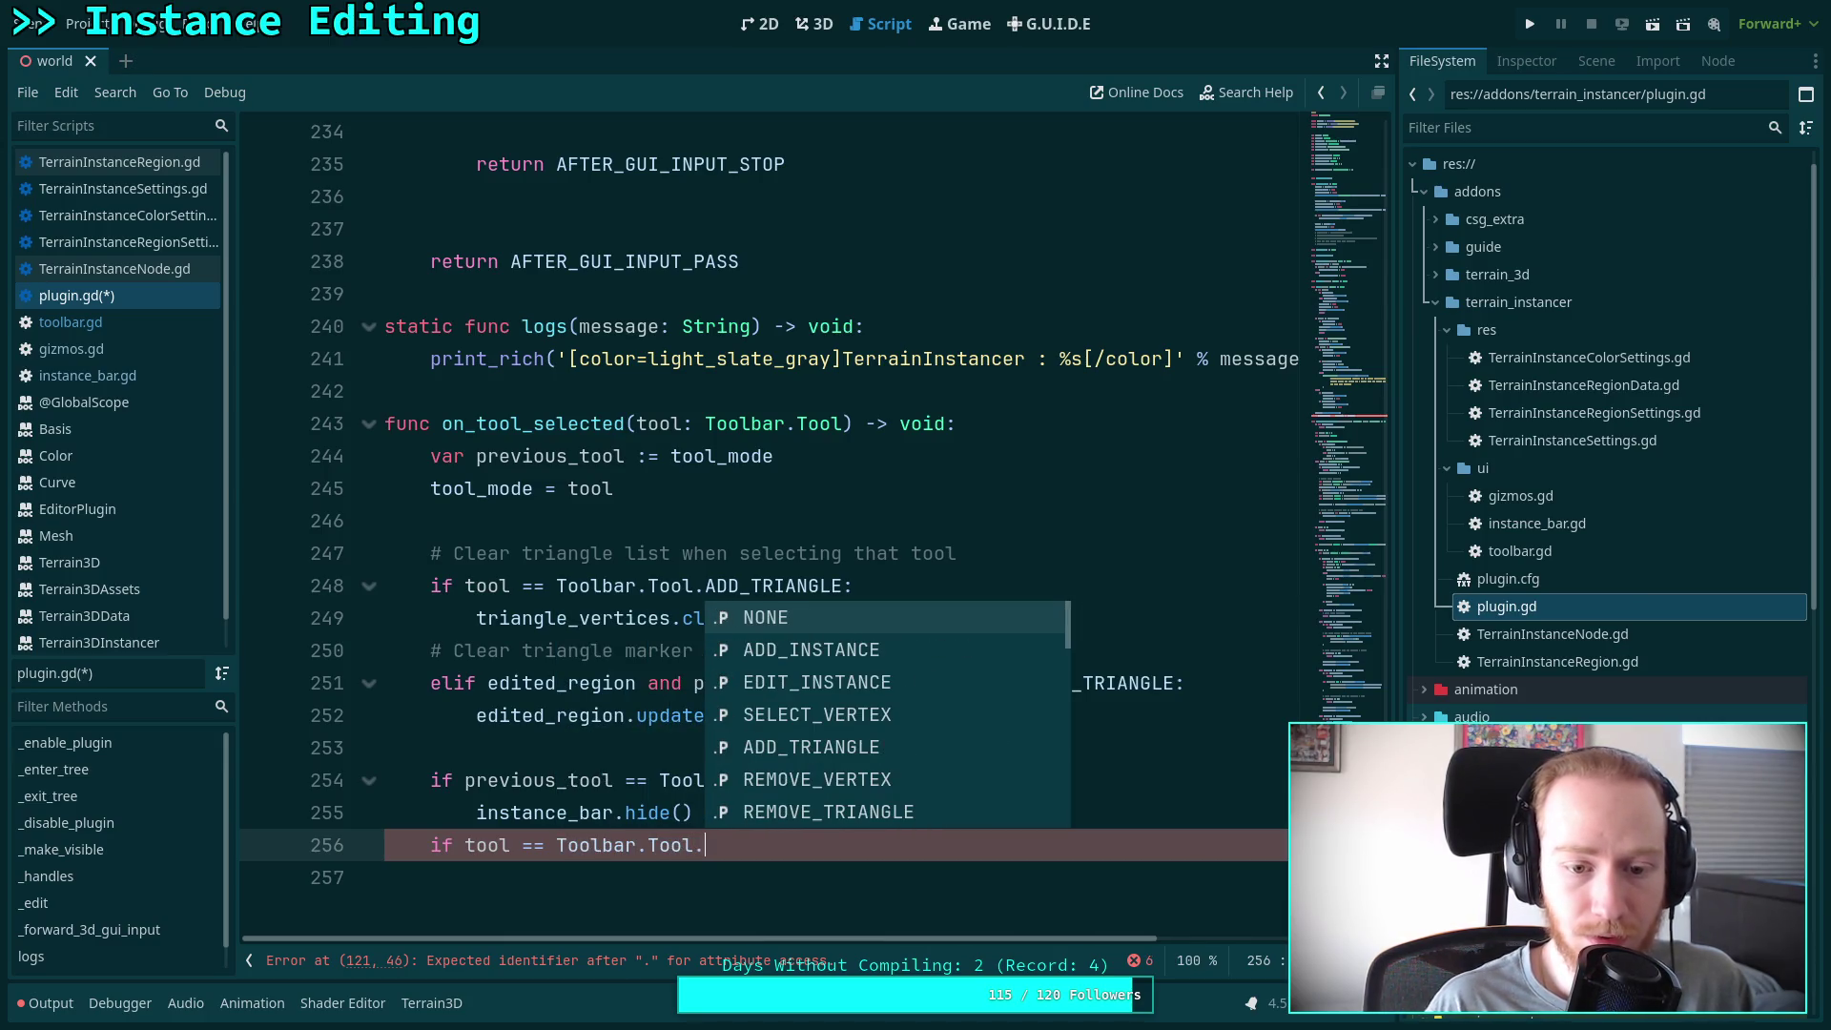
key("Down")
key("Return")
type(":")
key("Return")
type("ins")
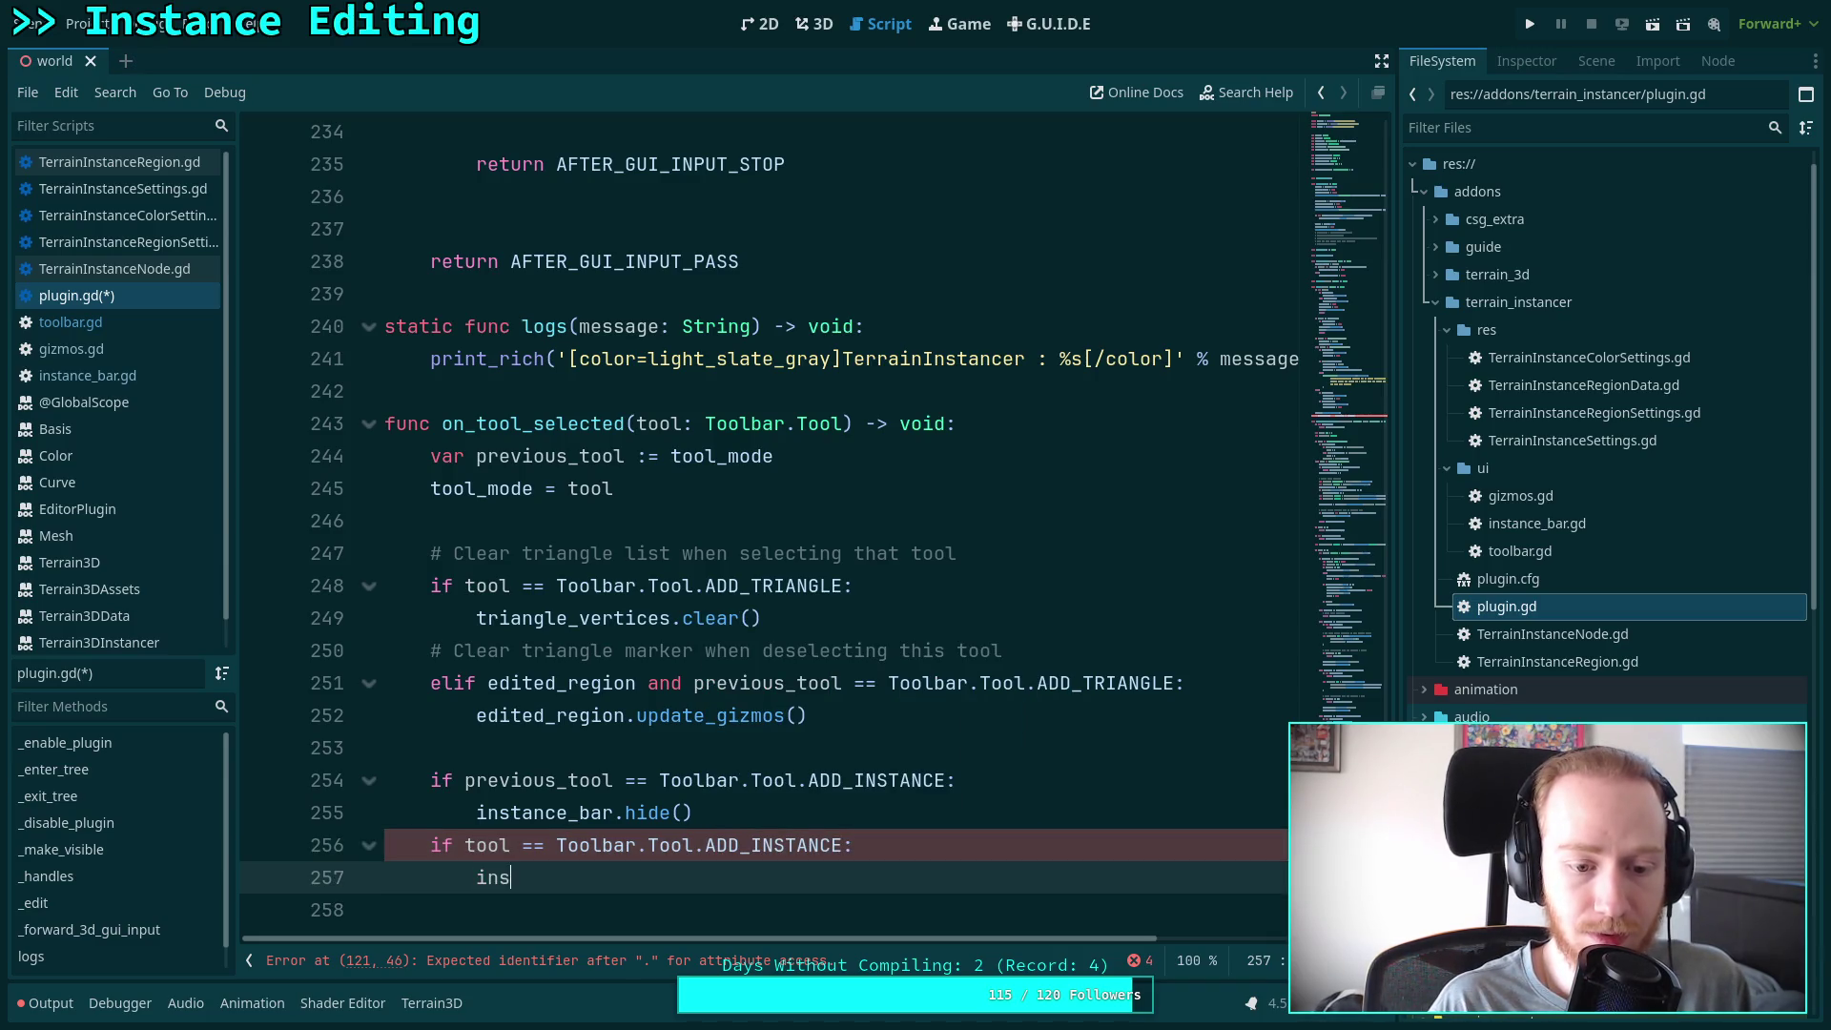
type("t")
key("Return")
type(".sho")
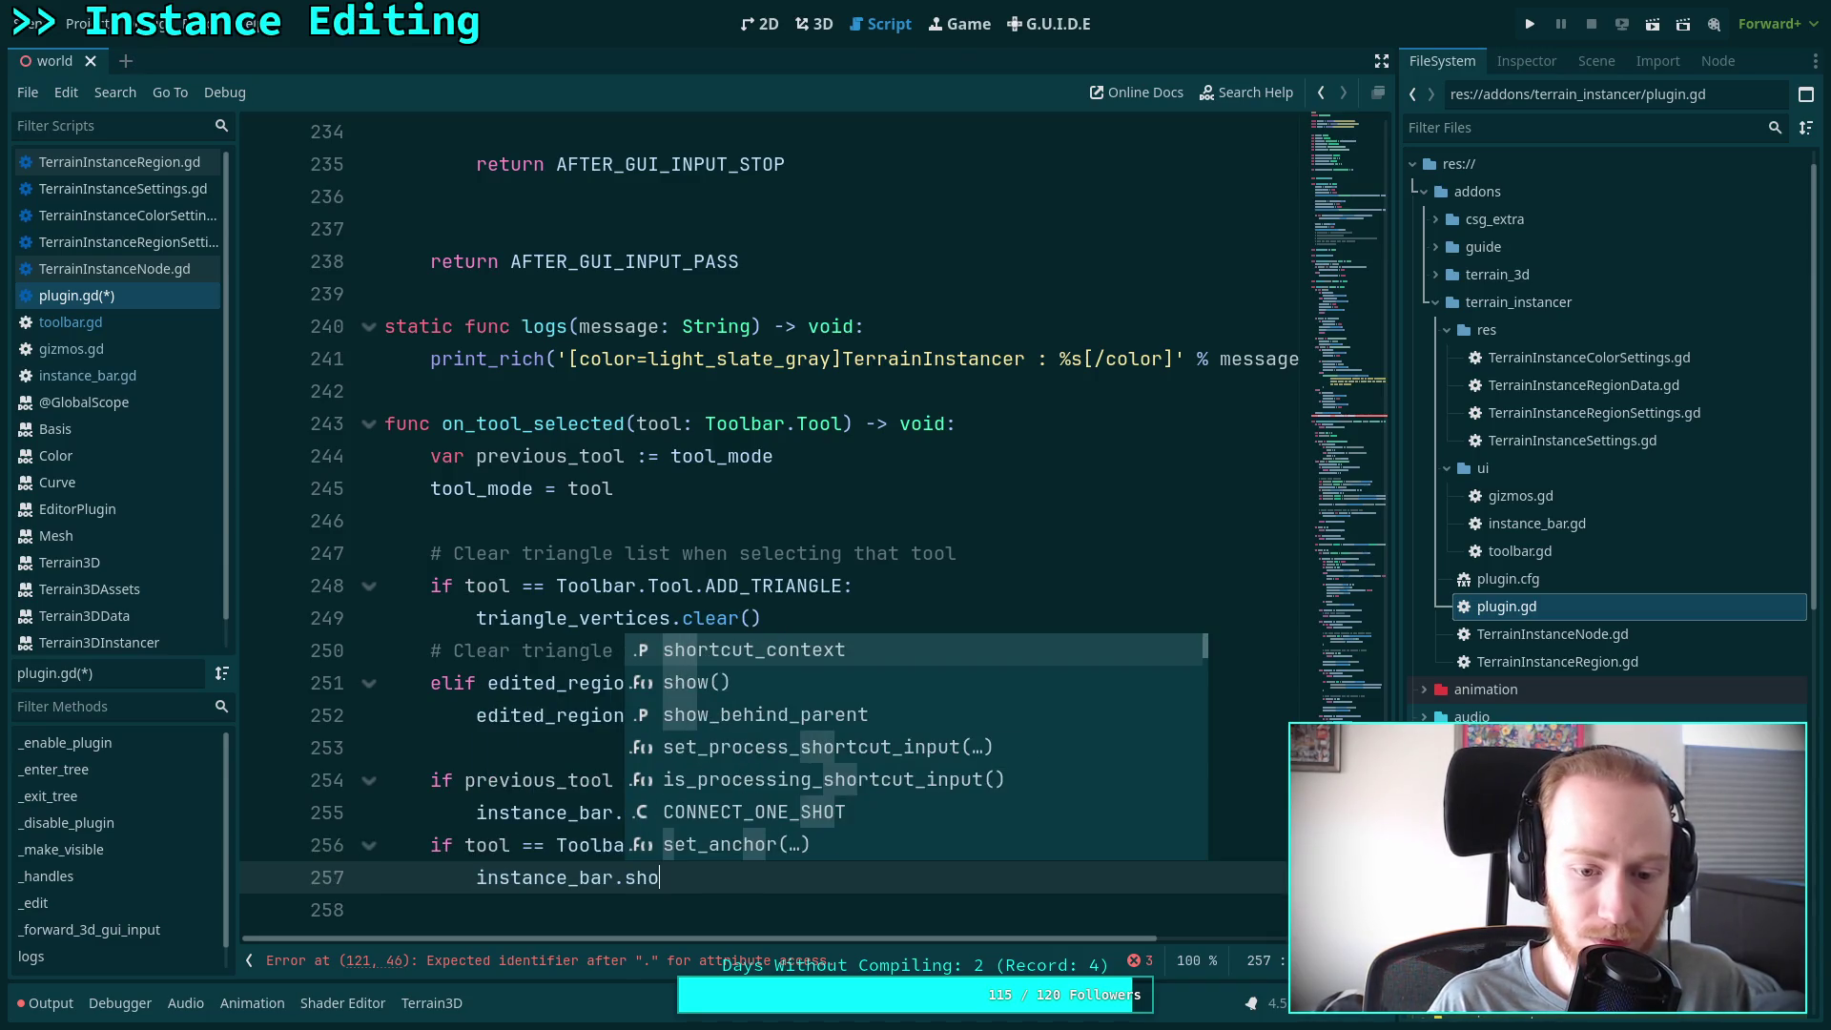
type("w")
key("Return")
Save plugin.gd and scroll back up through the script
key("ctrl+s")
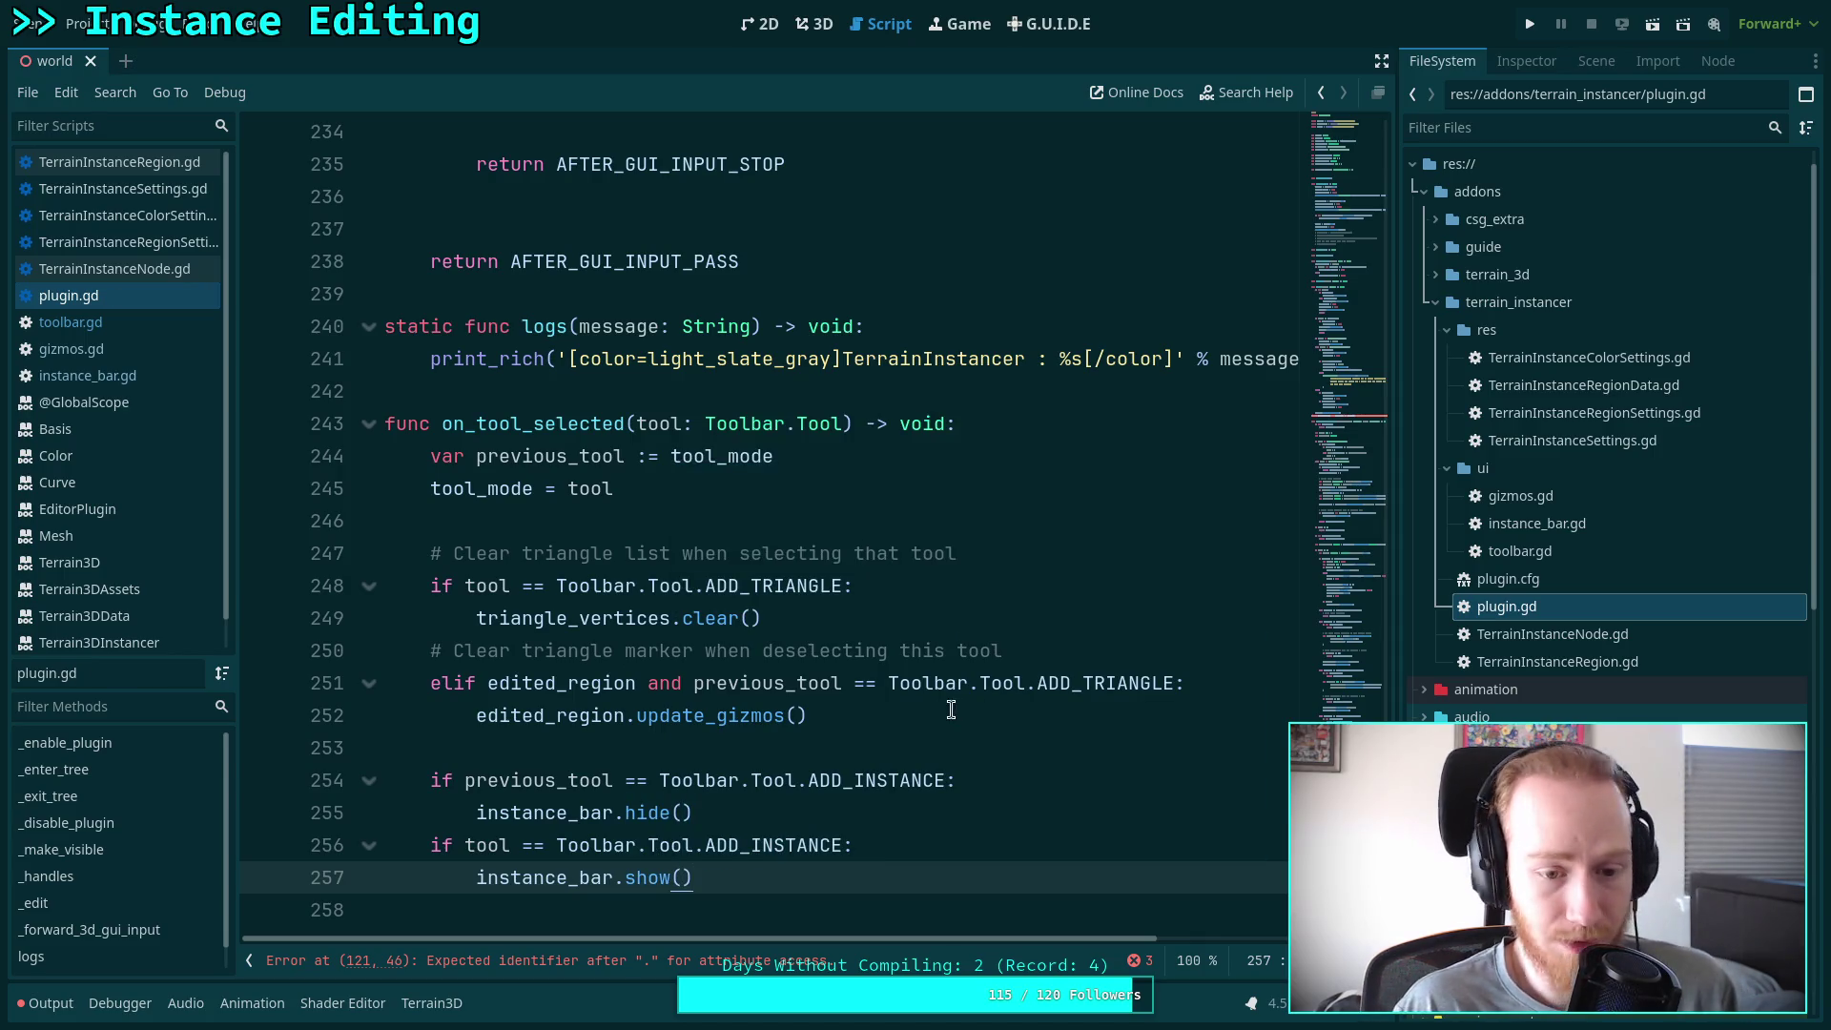
left_click(869, 734)
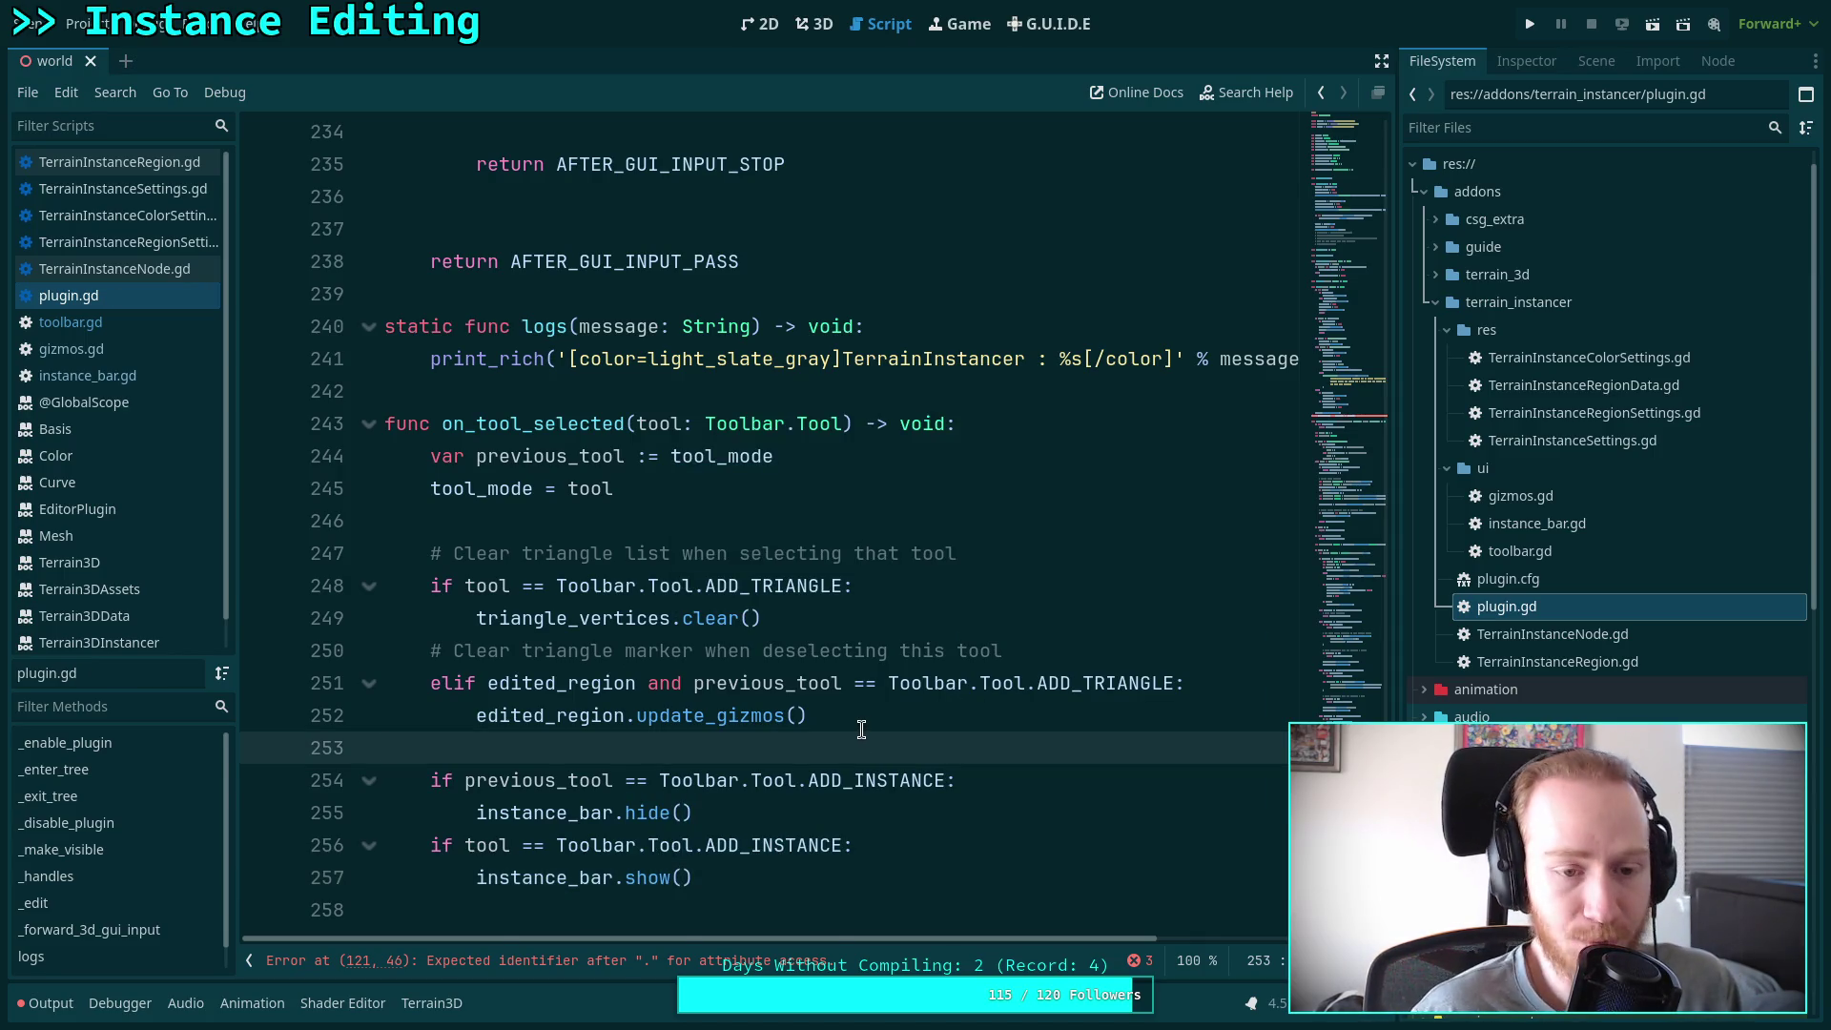
scroll(868, 733, "up", 10)
scroll(860, 727, "up", 20)
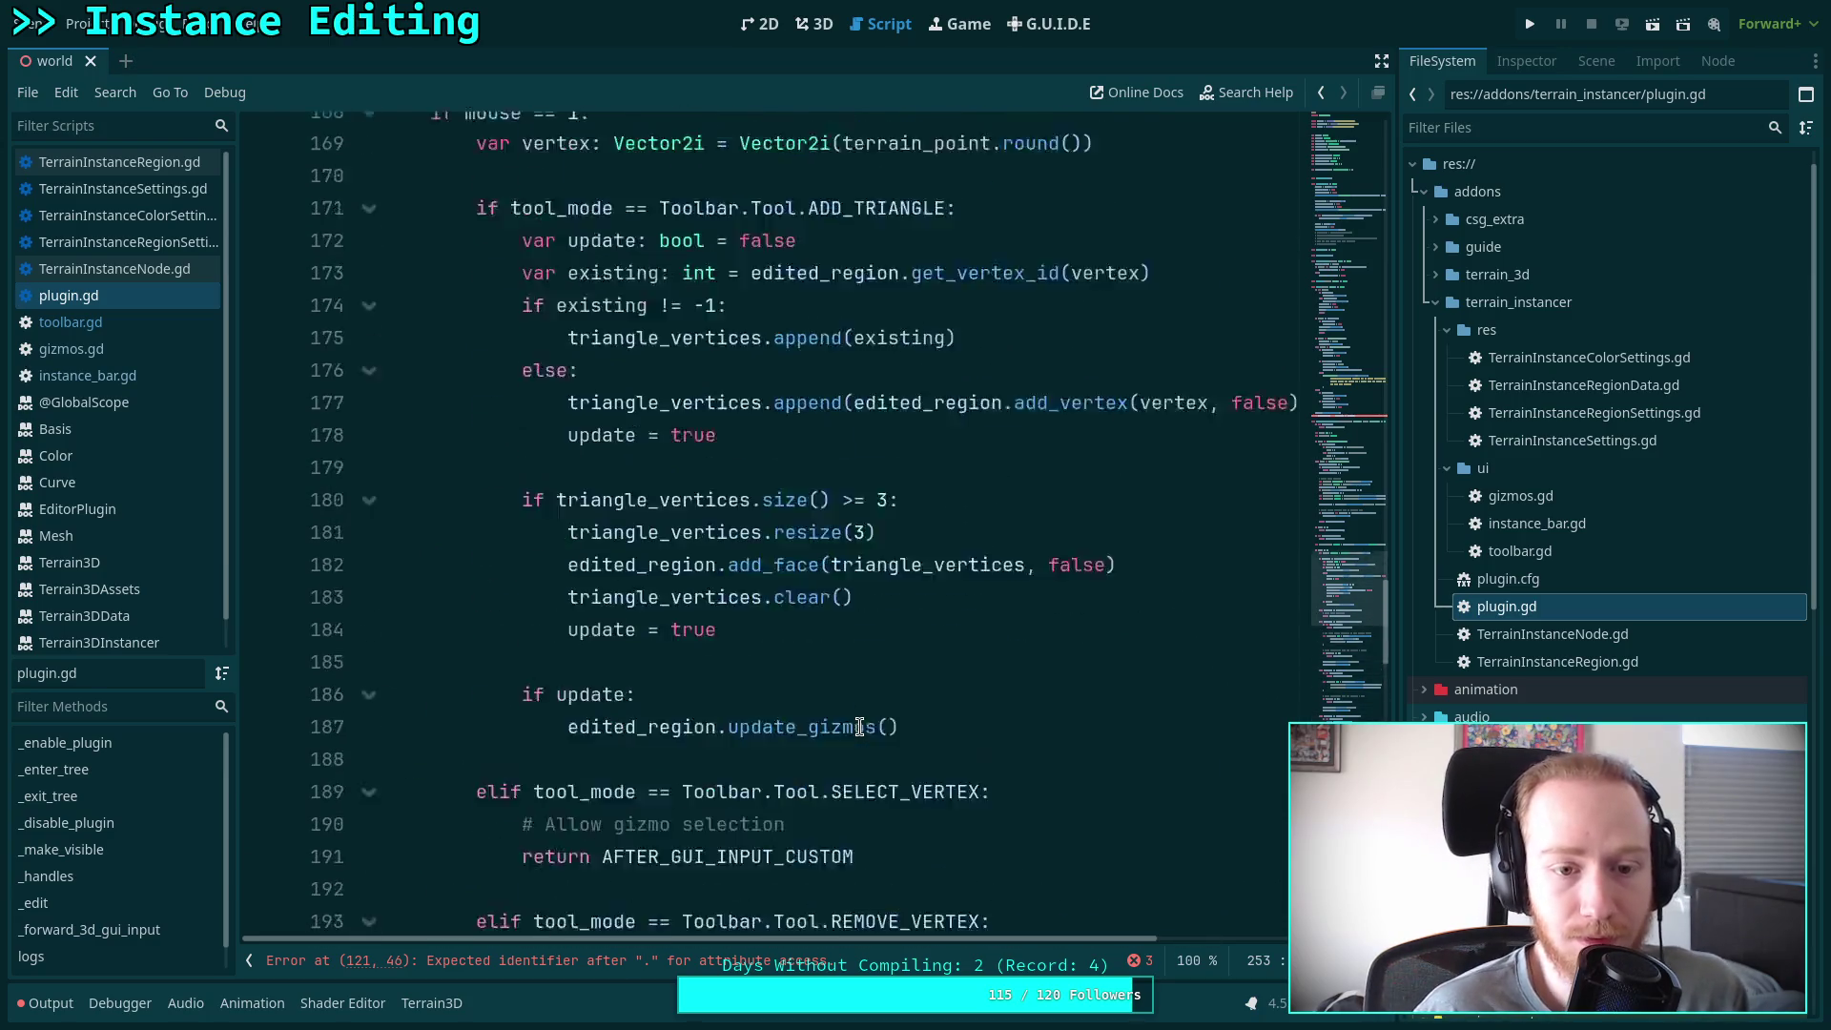
scroll(859, 726, "up", 5)
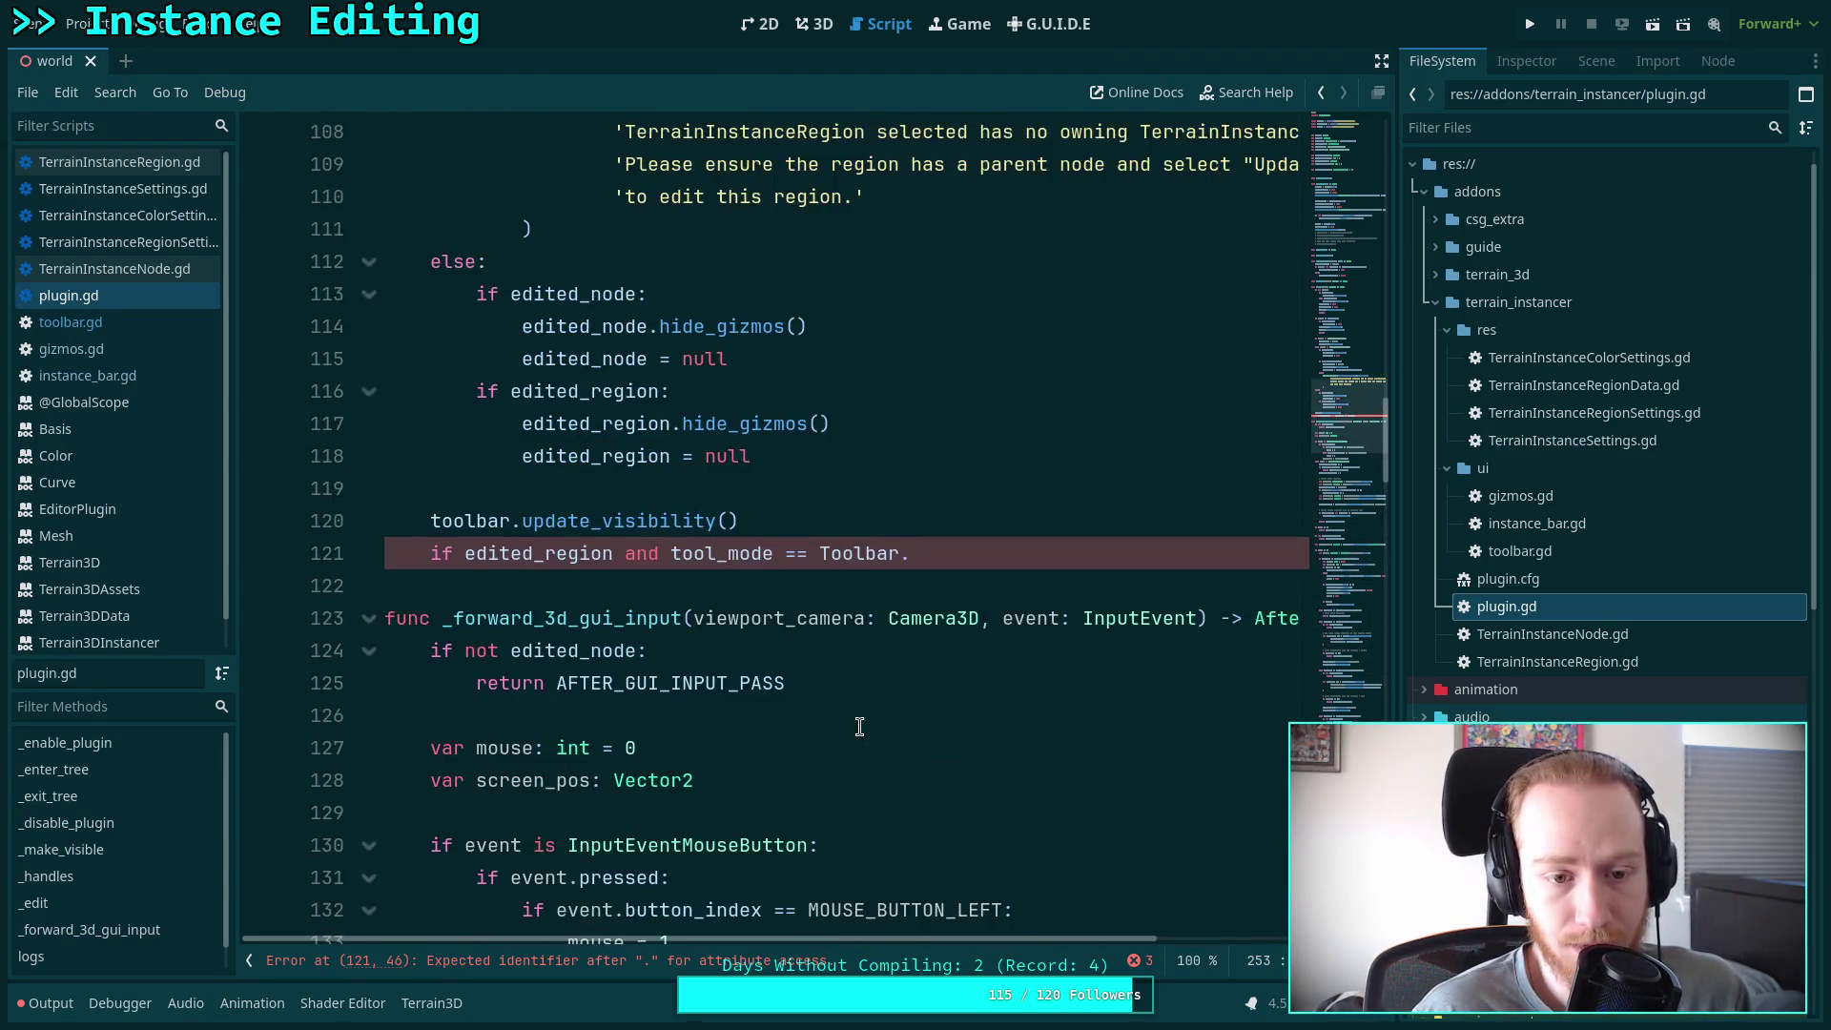